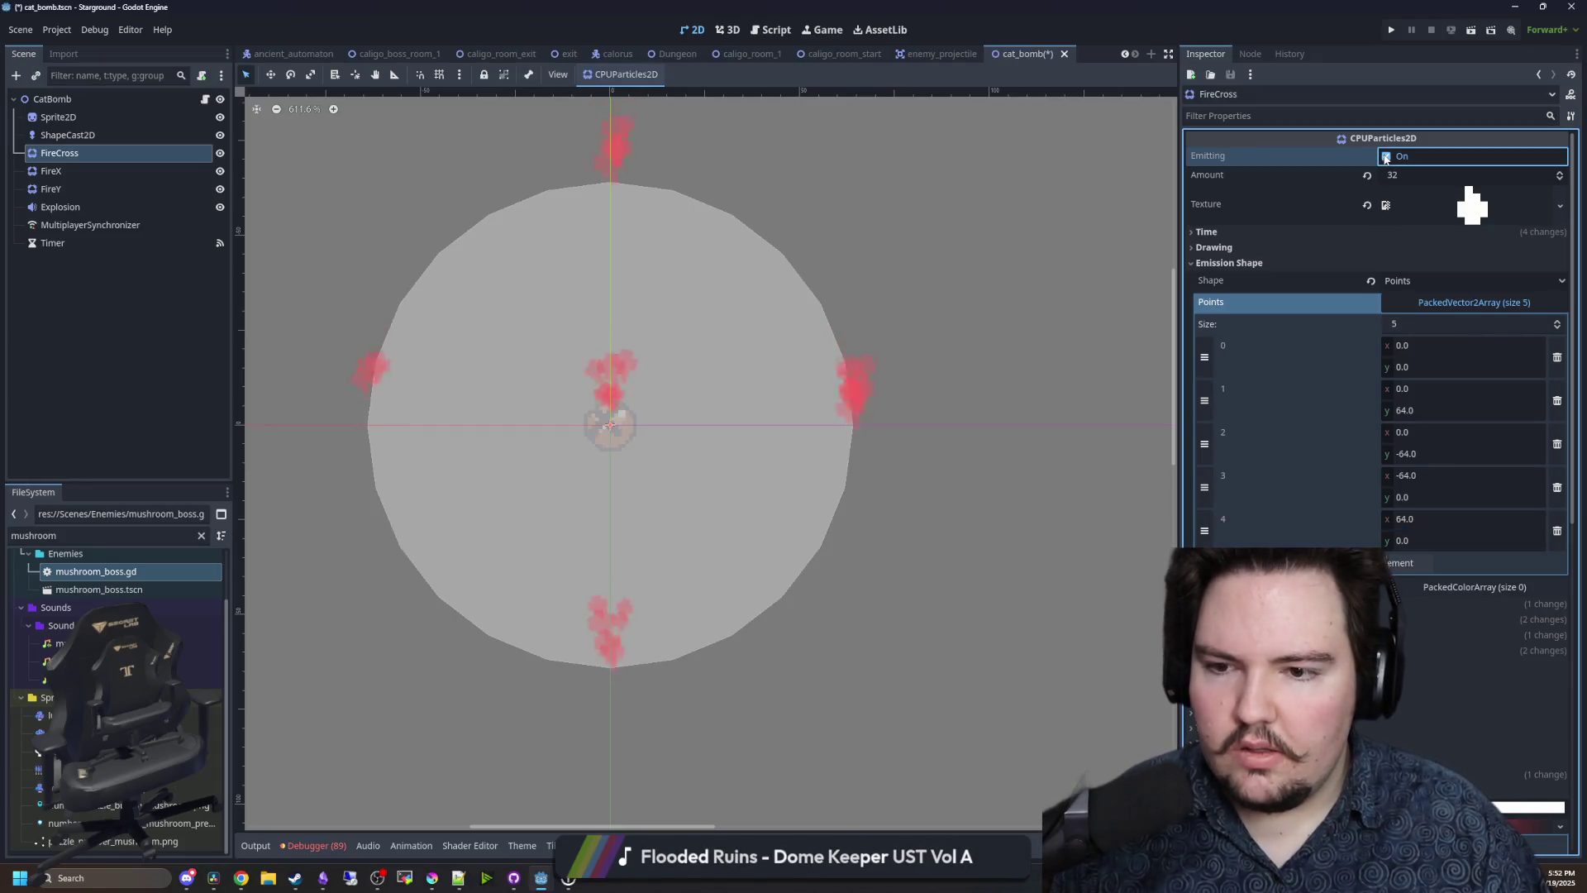
- Replay the FireCross burst, then add emission points at (32,0) and (-32,0)
left_click(1385, 157)
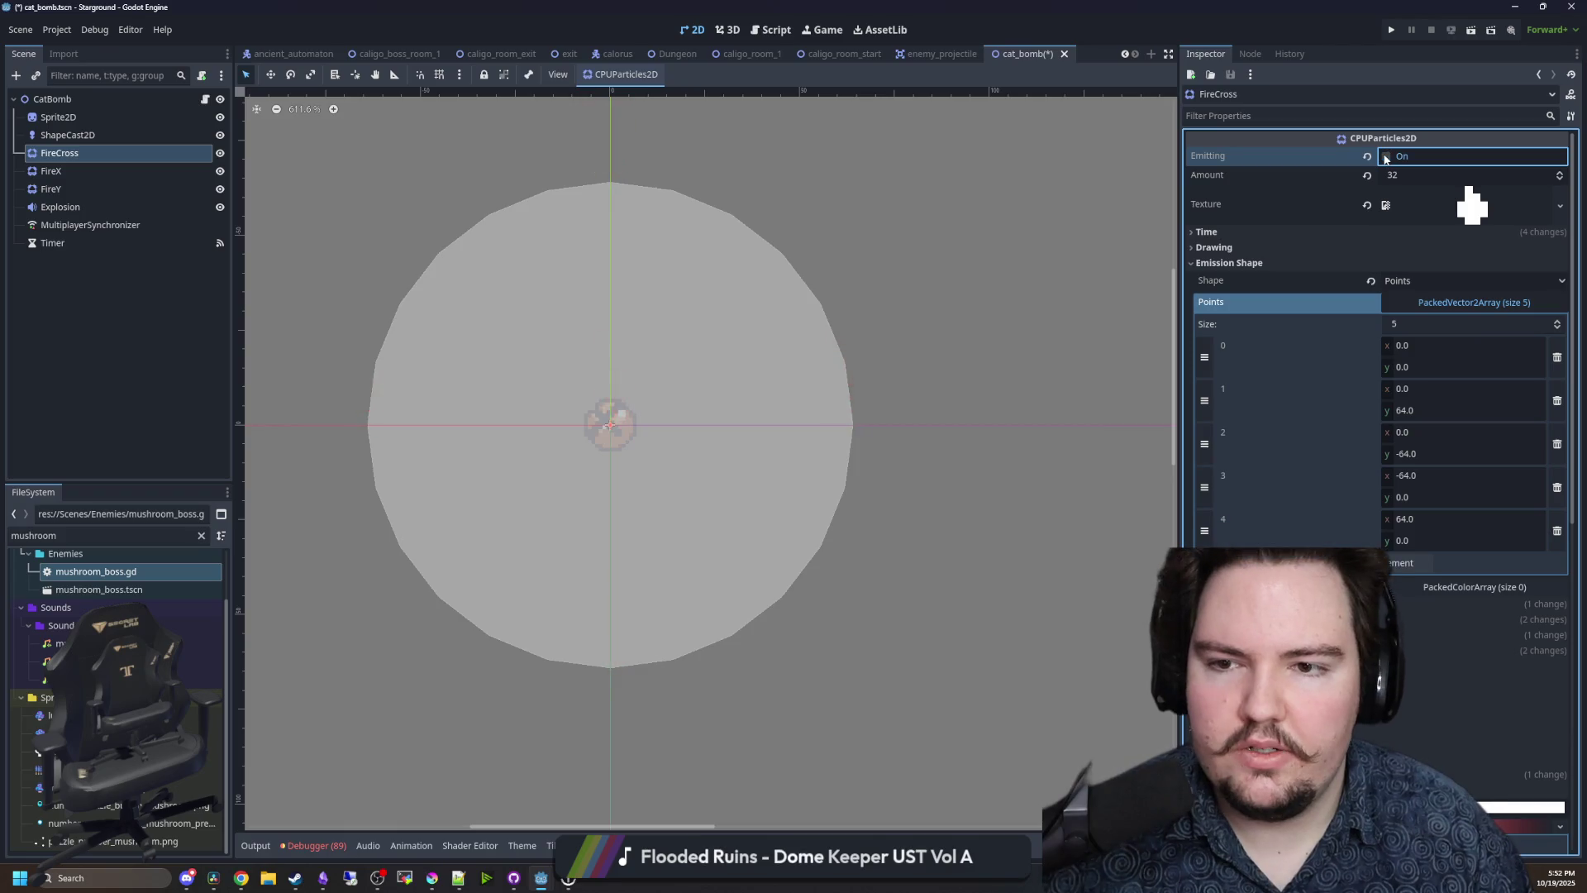
left_click(1385, 157)
left_click(1412, 563)
left_click(1412, 563)
type("32")
left_click(1417, 606)
left_click(1414, 606)
type("32")
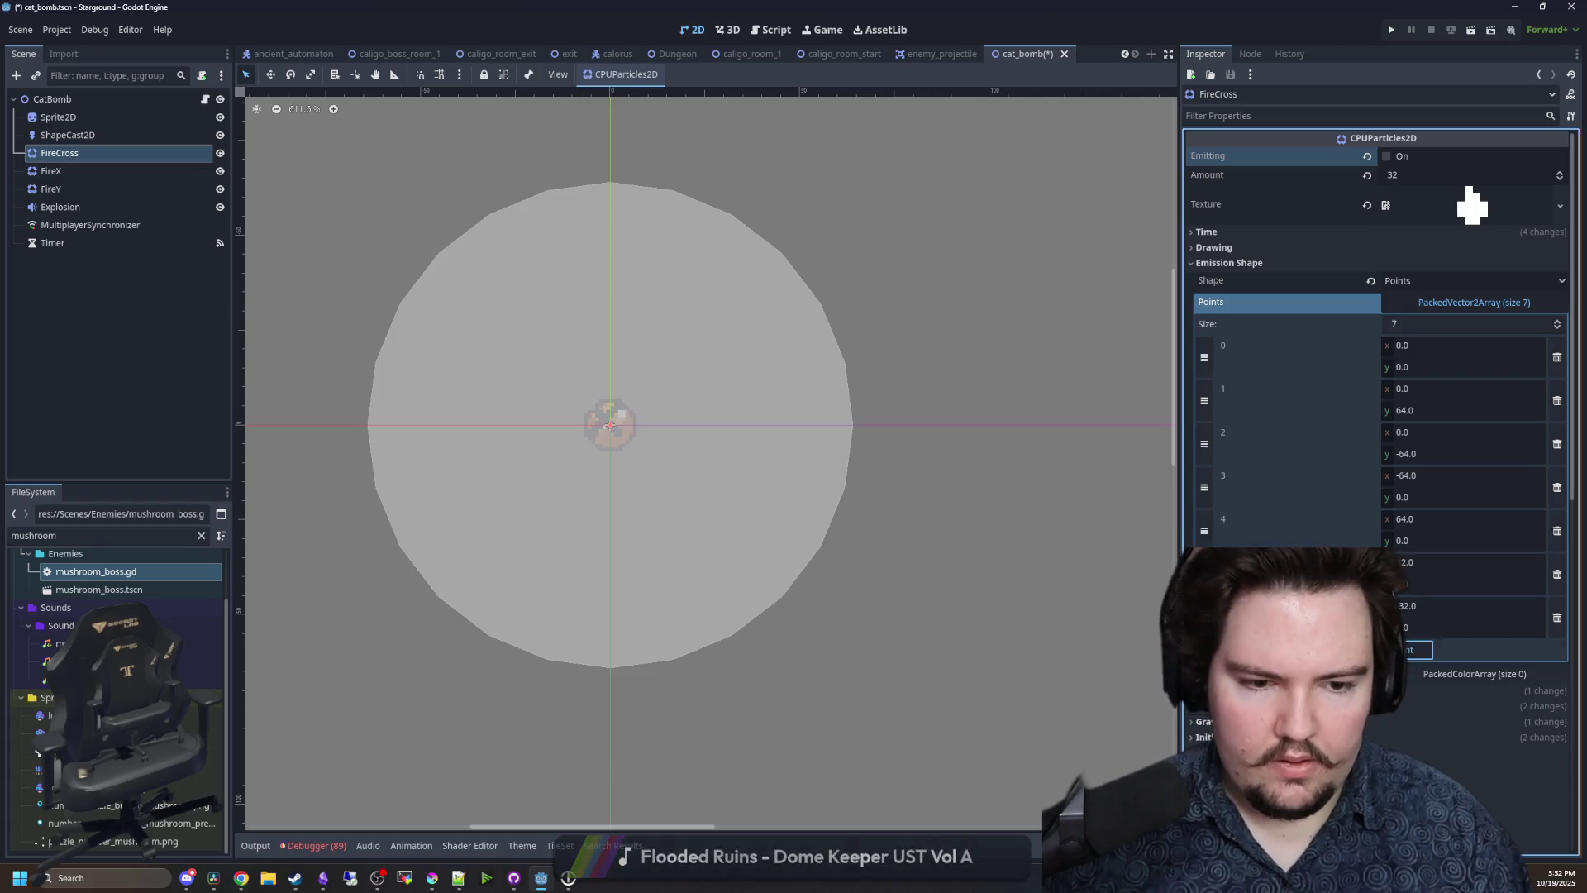
- Add emission points at (0,32) and (0,-32), then preview the nine-point burst
left_click(1415, 647)
left_click(1414, 670)
type("32")
left_click(1415, 693)
left_click(1423, 713)
type("-32")
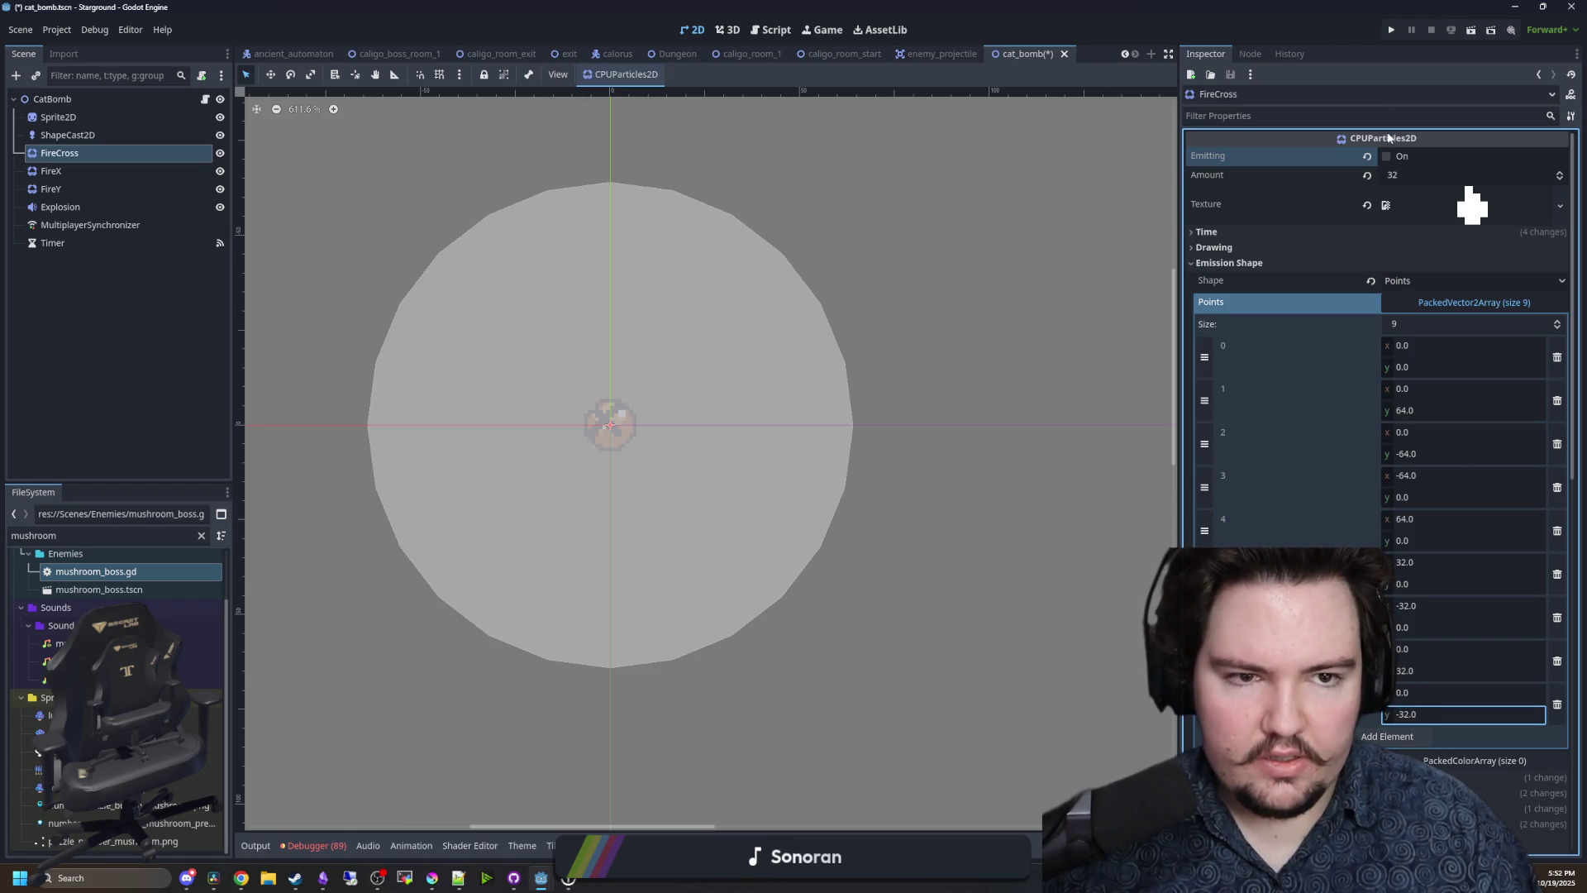
left_click(1388, 157)
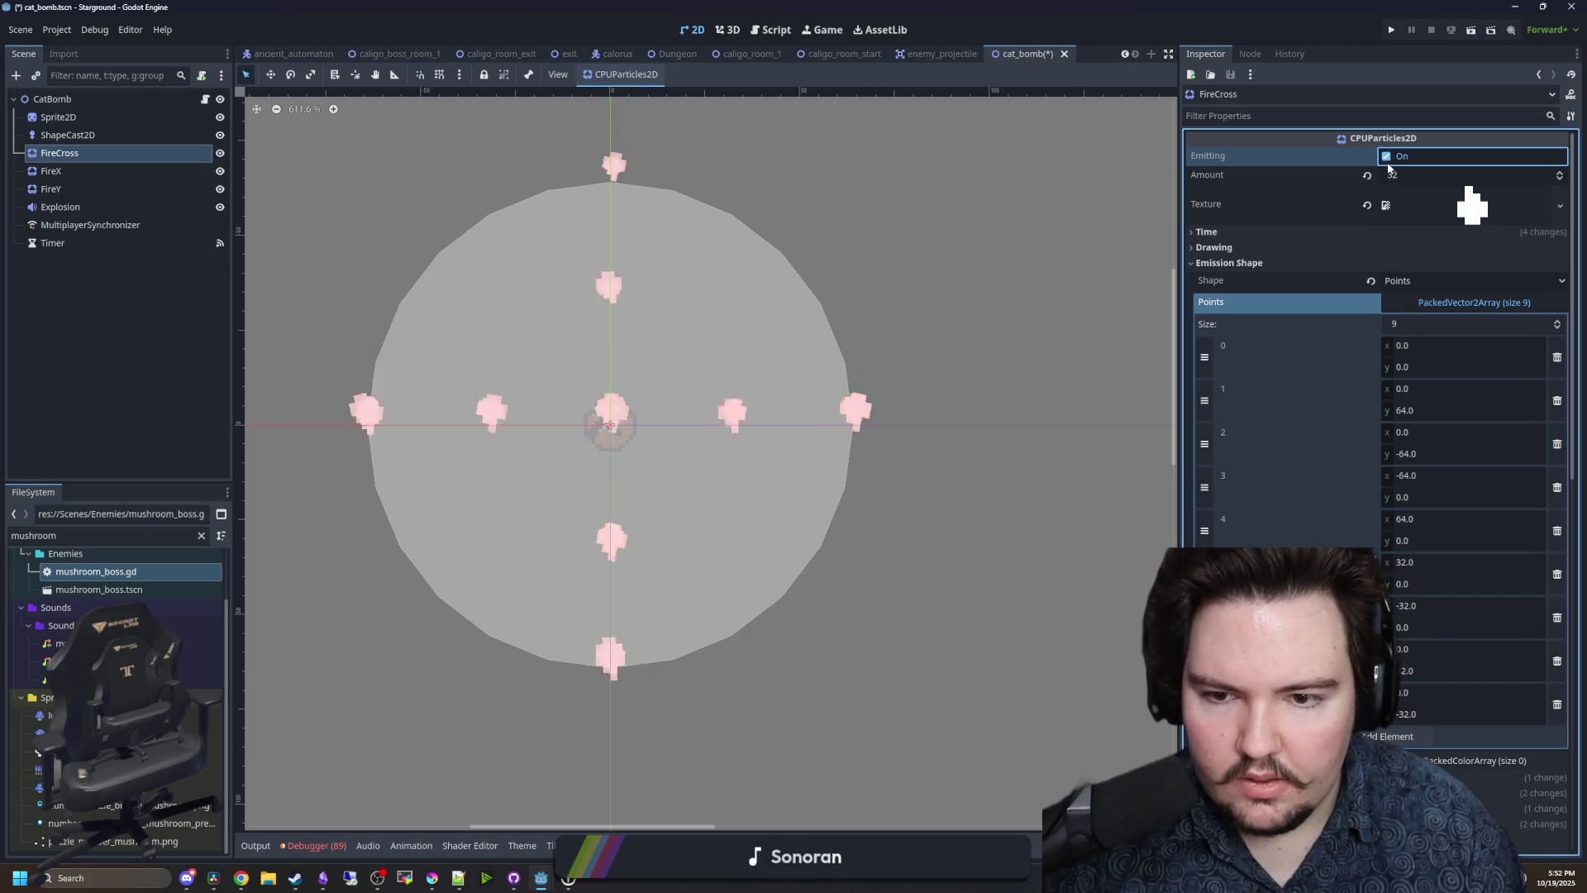
scroll(1304, 508, "down", 3)
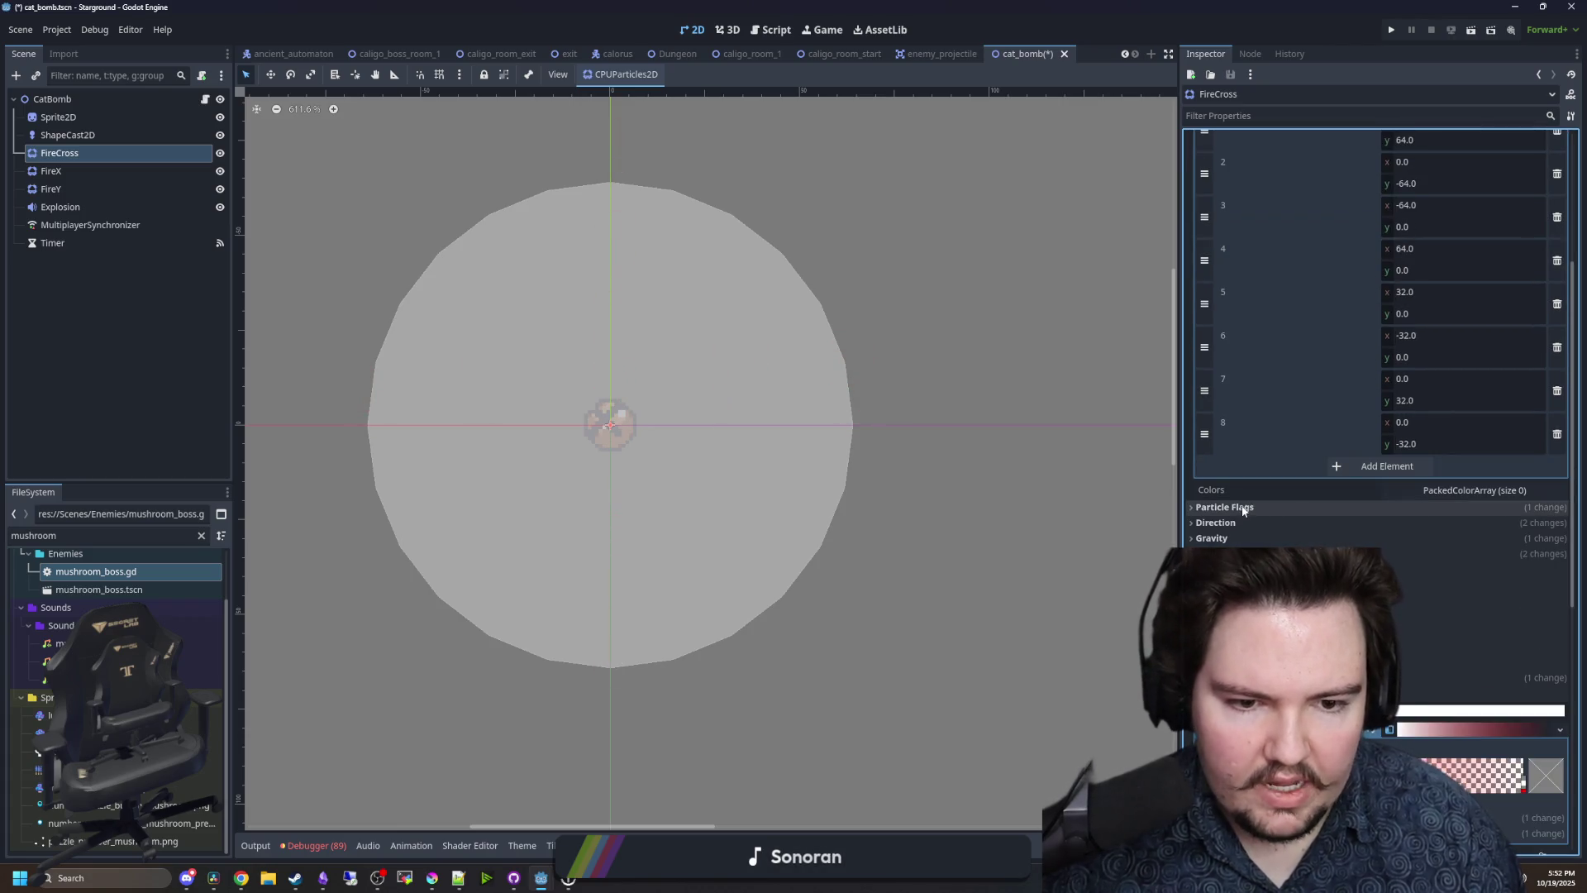
- Set FireCross Angle Min to -15 and Angle Max to 15, then preview the burst
scroll(1372, 529, "up", 4)
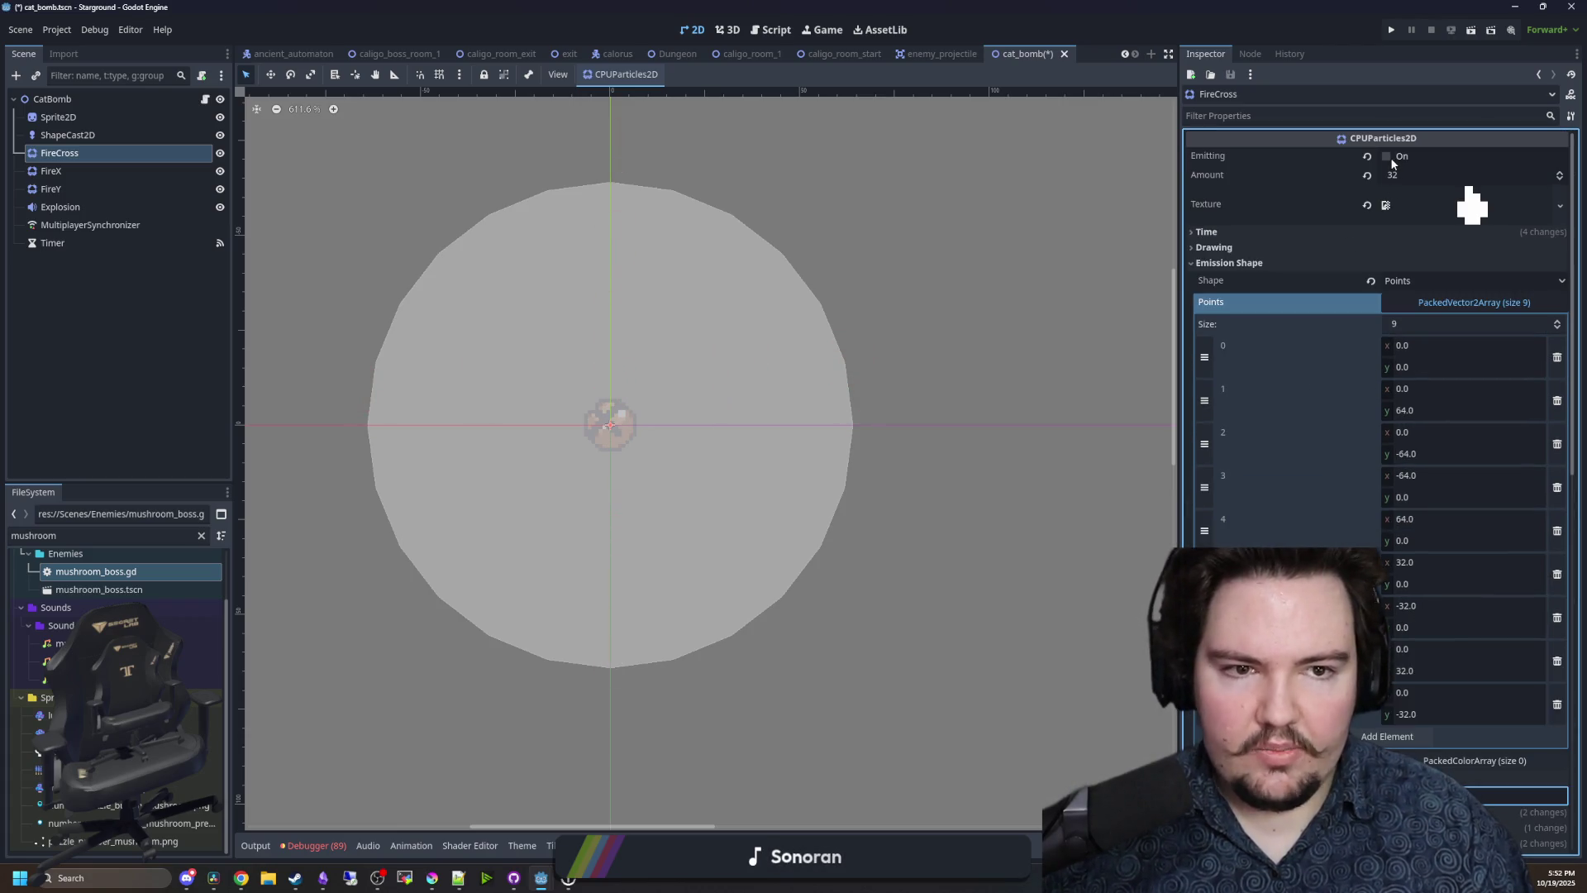
left_click(1392, 160)
scroll(1284, 466, "down", 5)
left_click(1283, 501)
left_click(1425, 524)
type("-15")
left_click(1413, 540)
type("15.0")
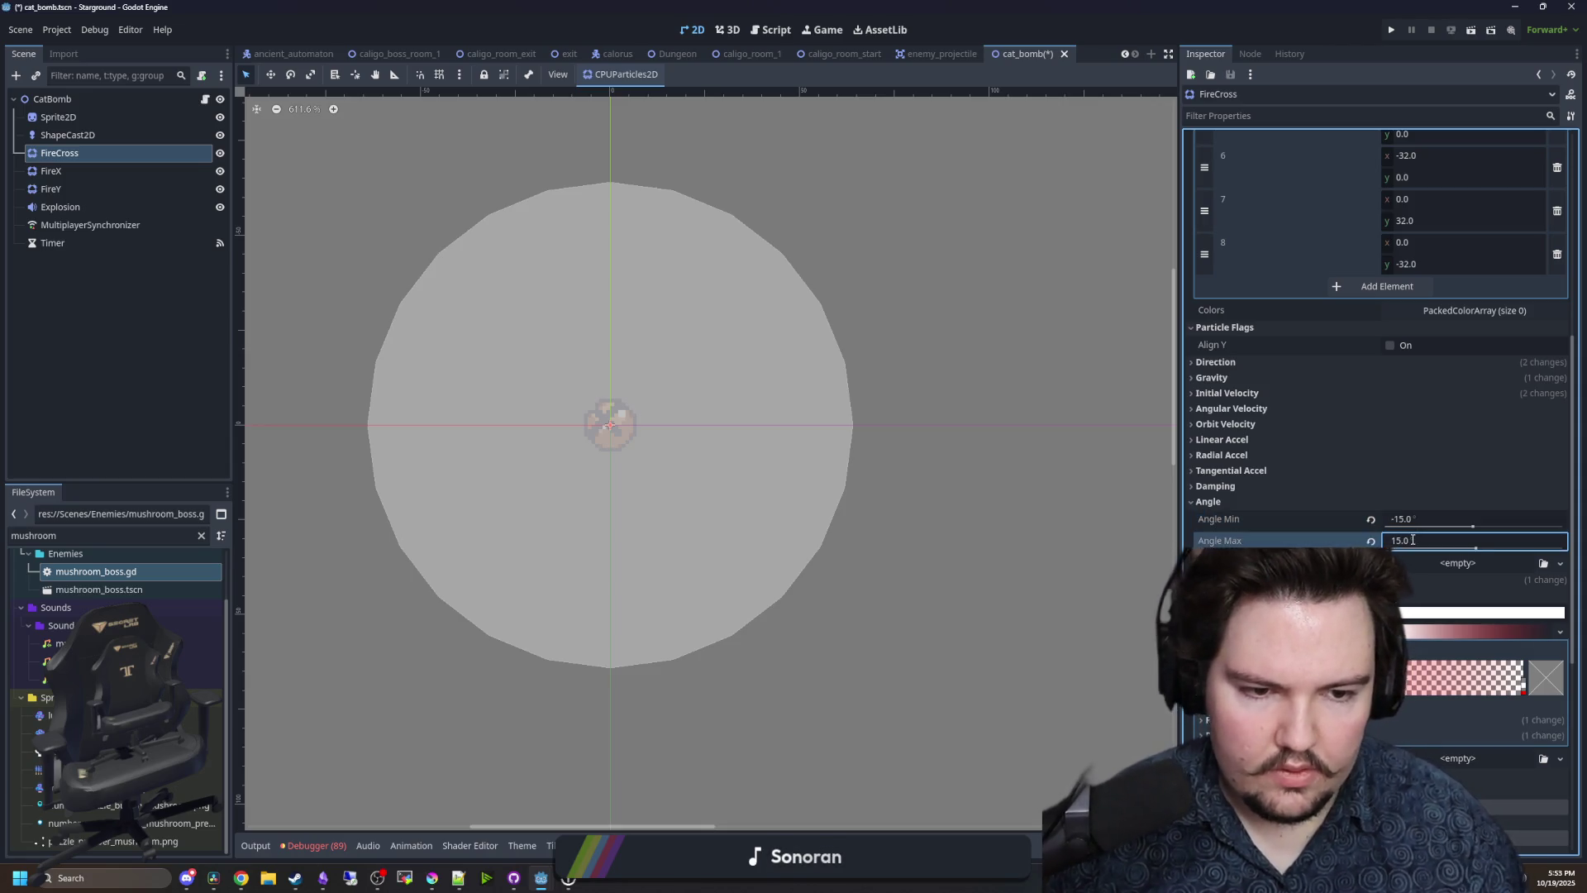
scroll(1346, 405, "up", 5)
left_click(1392, 158)
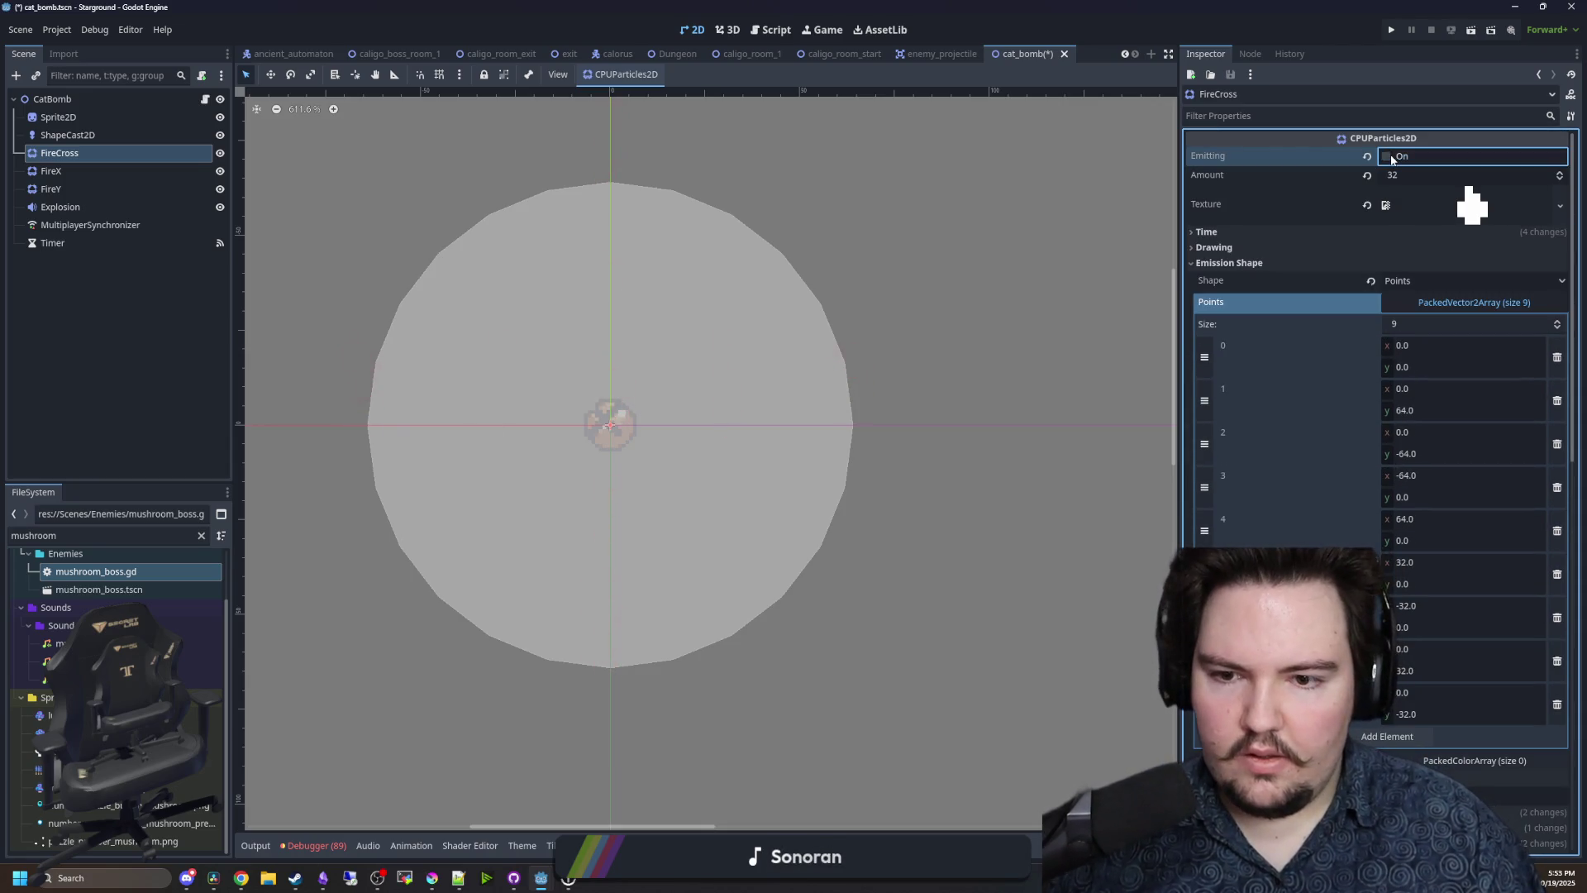
- Collapse and inspect the emission points, colour, drawing, direction and initial velocity sections
left_click(1248, 263)
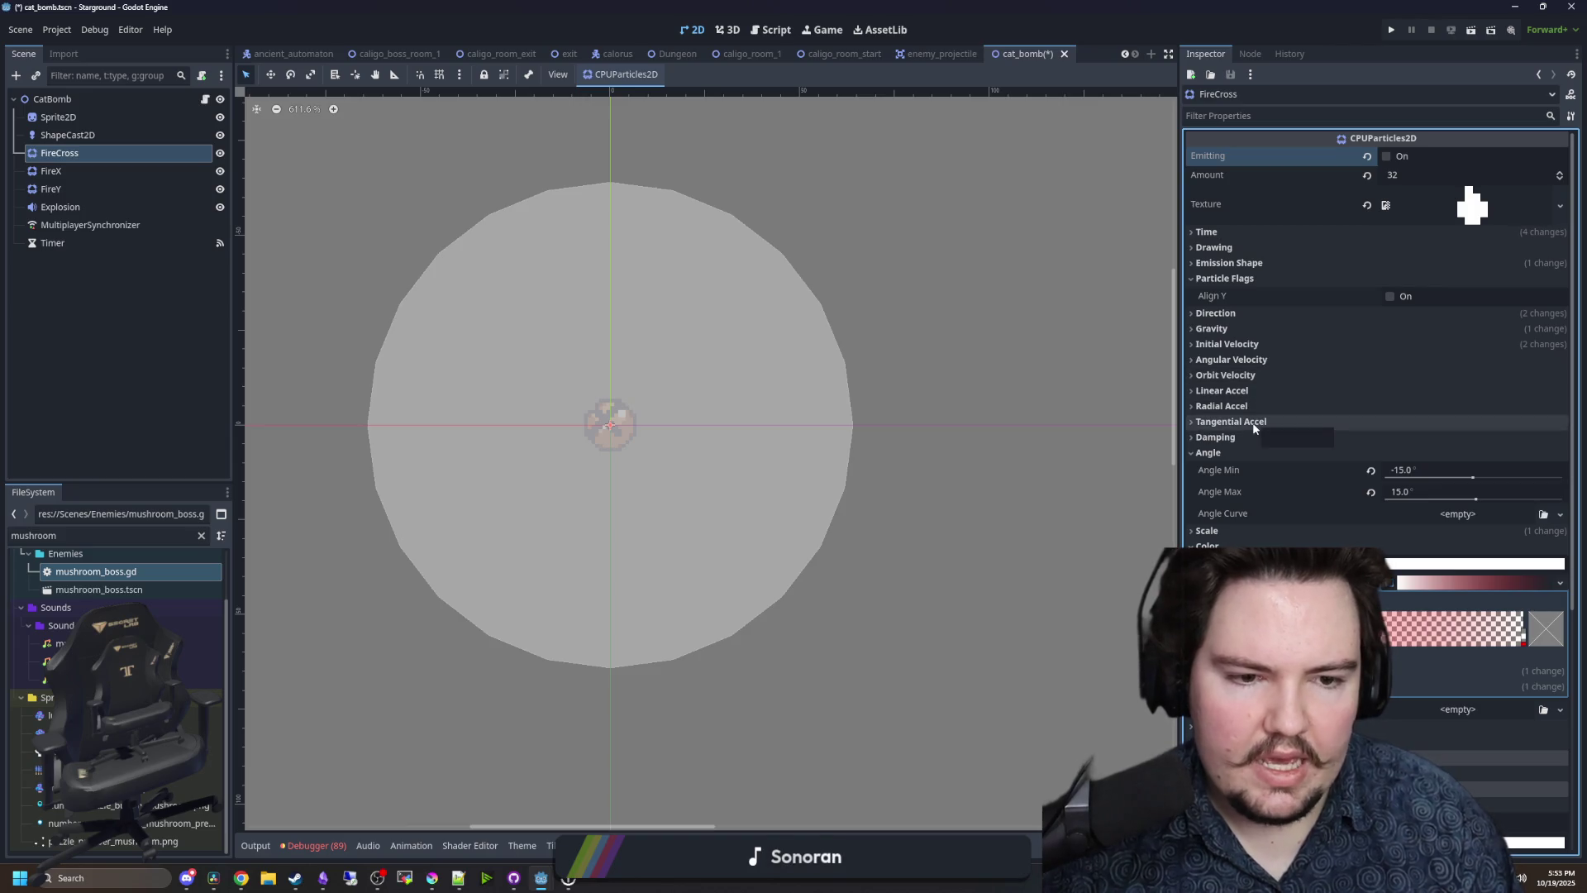
left_click(1207, 545)
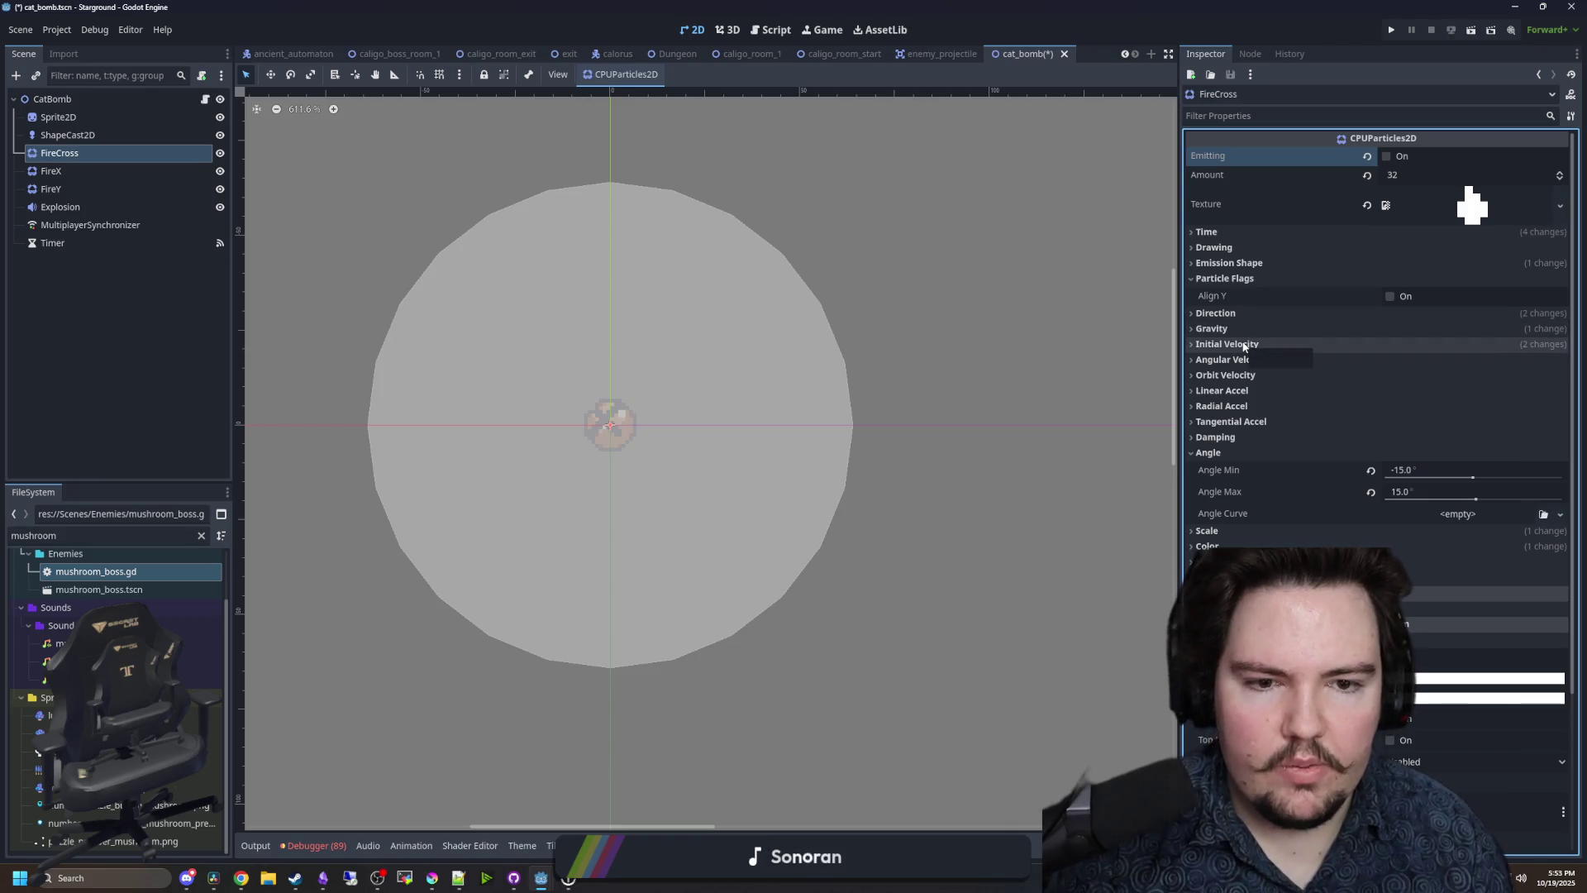
left_click(1221, 252)
left_click(1221, 252)
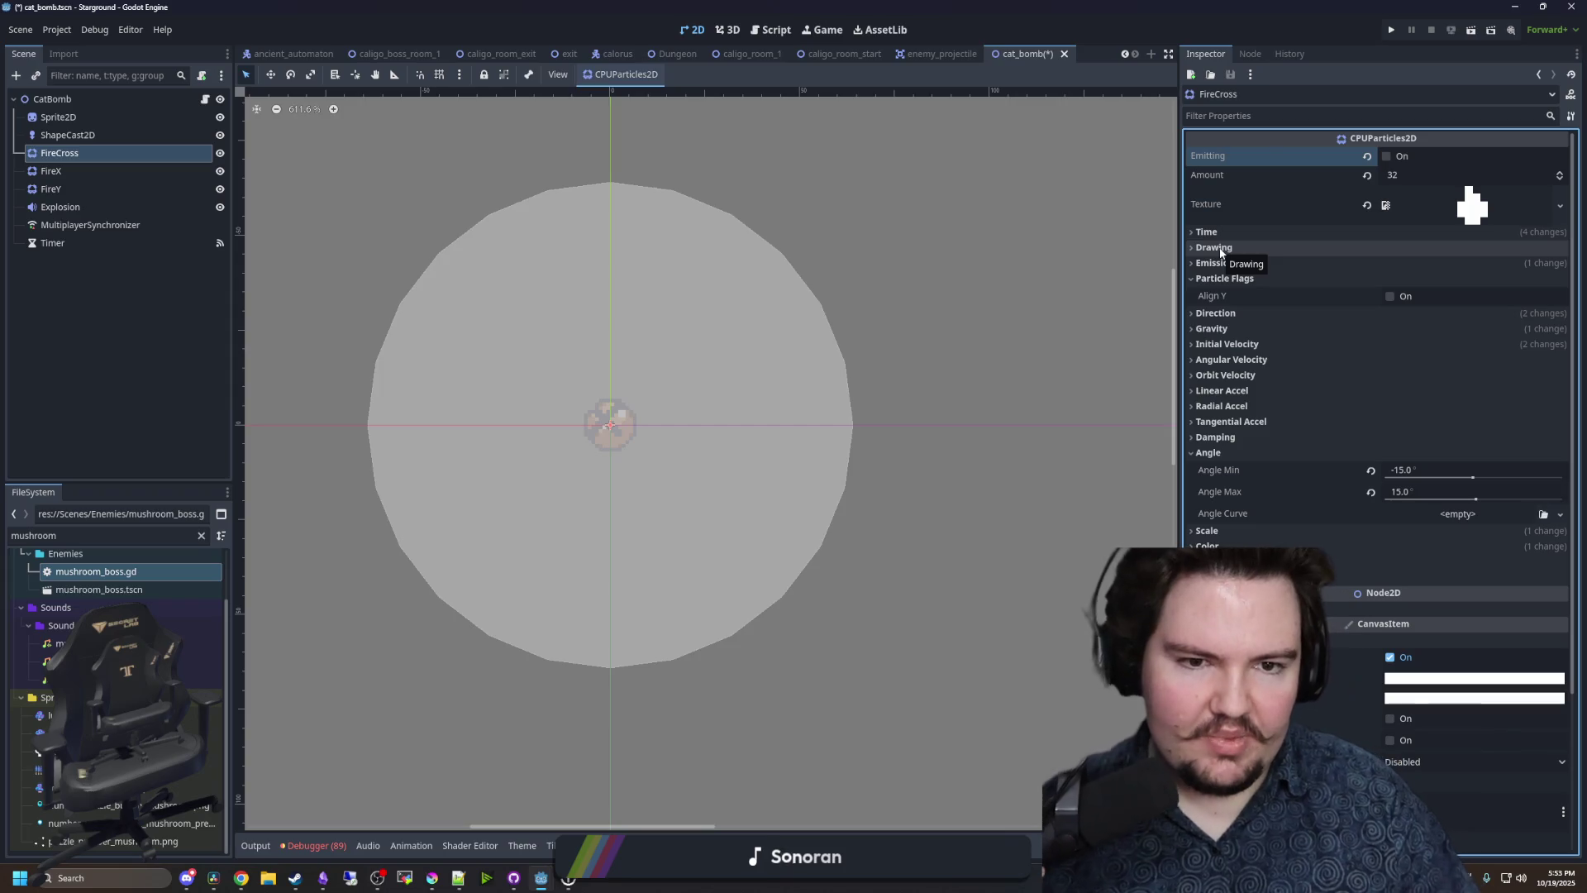
left_click(1240, 263)
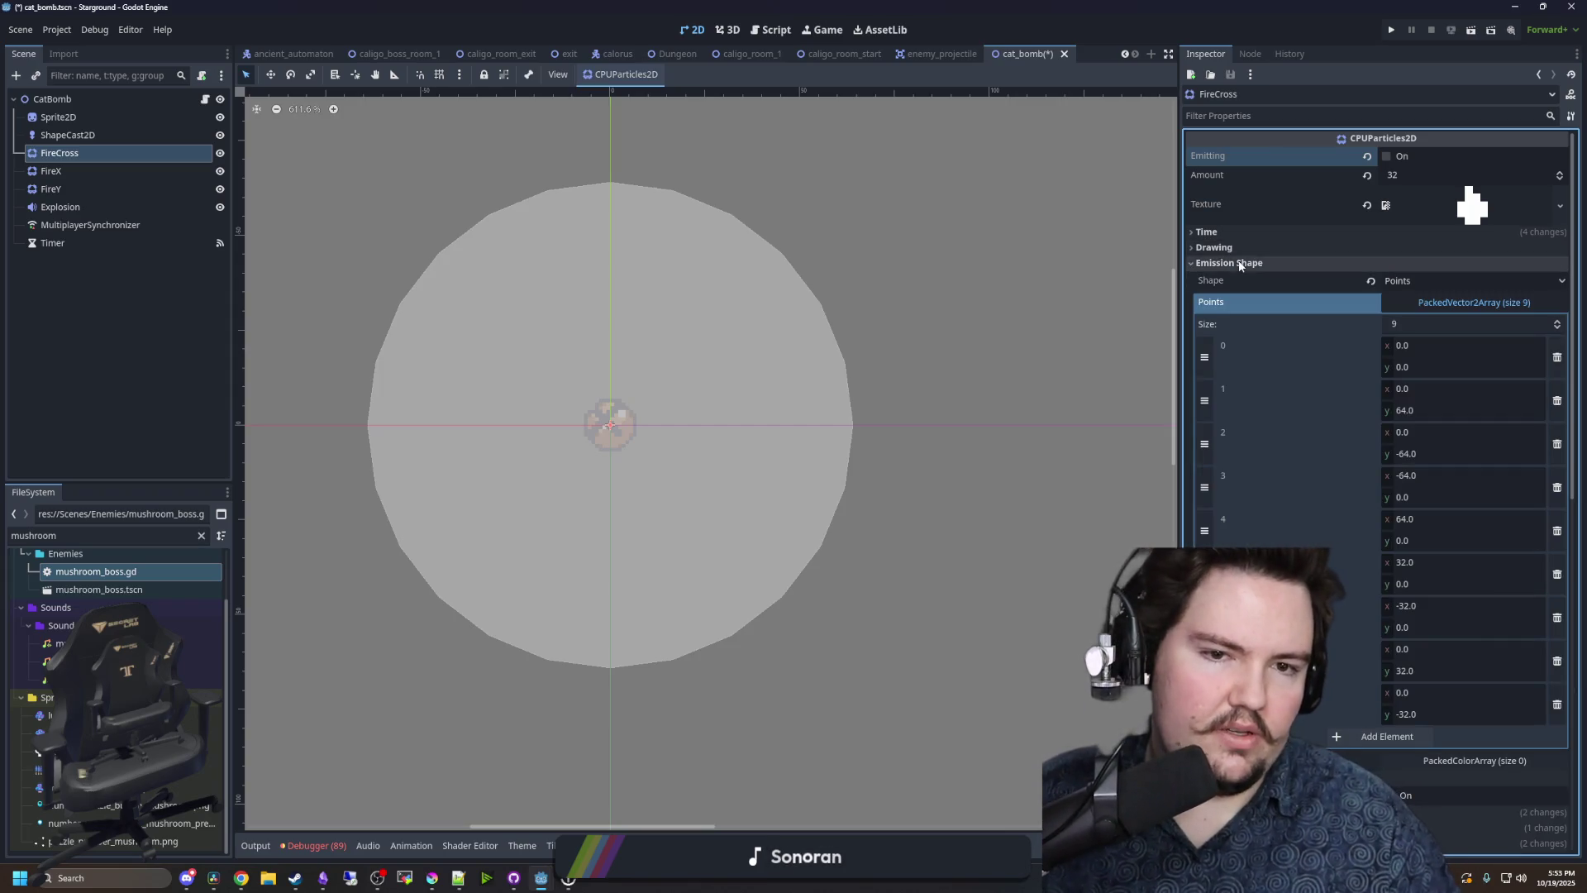
left_click(1240, 263)
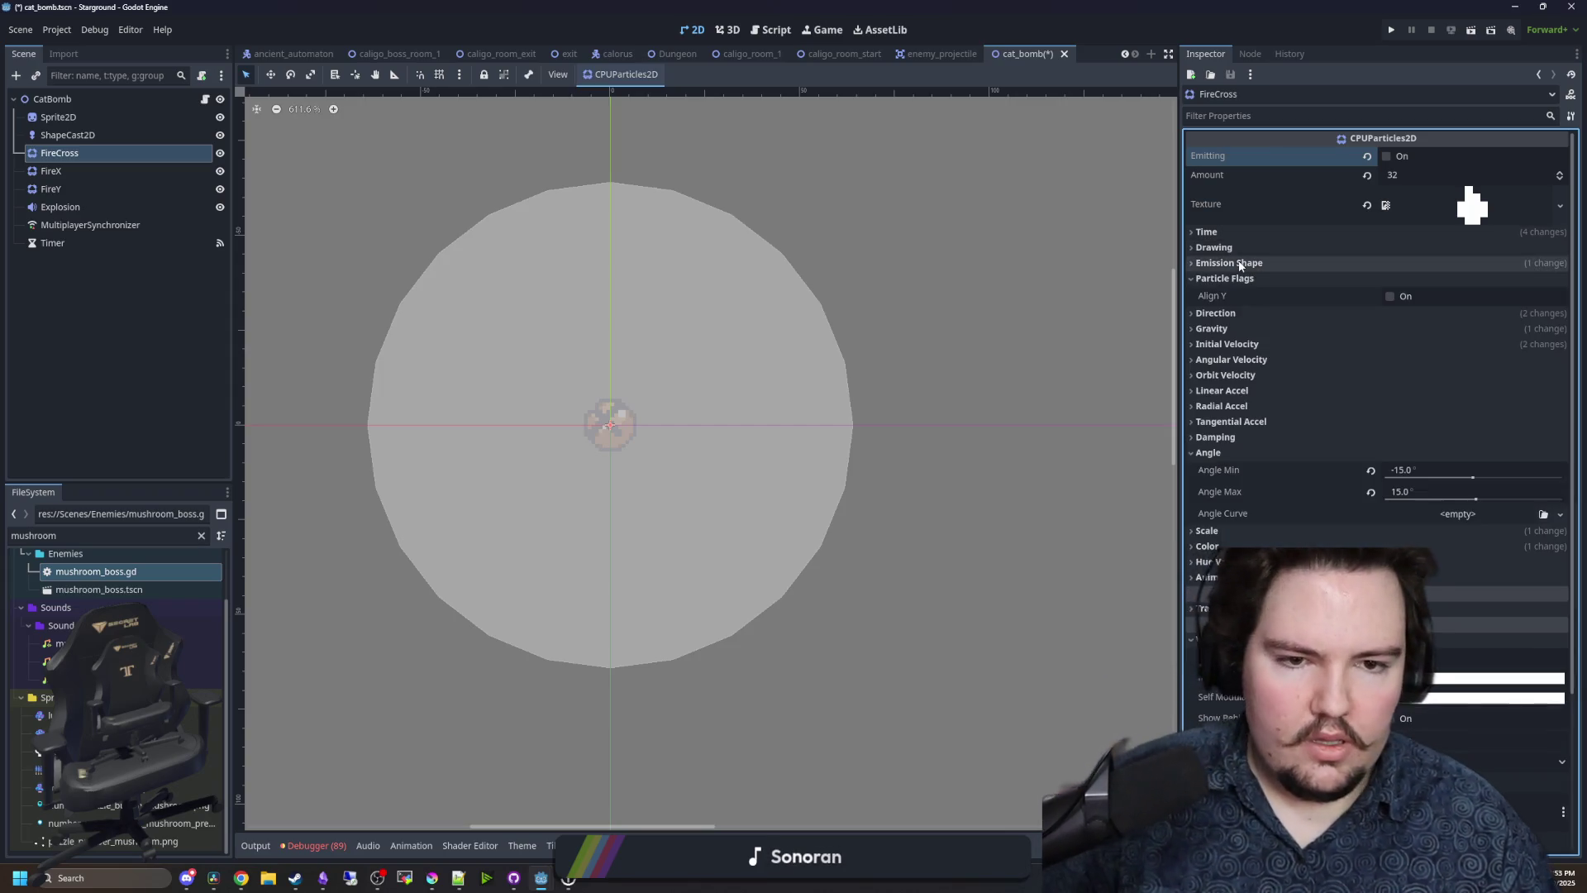
left_click(1232, 314)
left_click(1231, 314)
left_click(1216, 344)
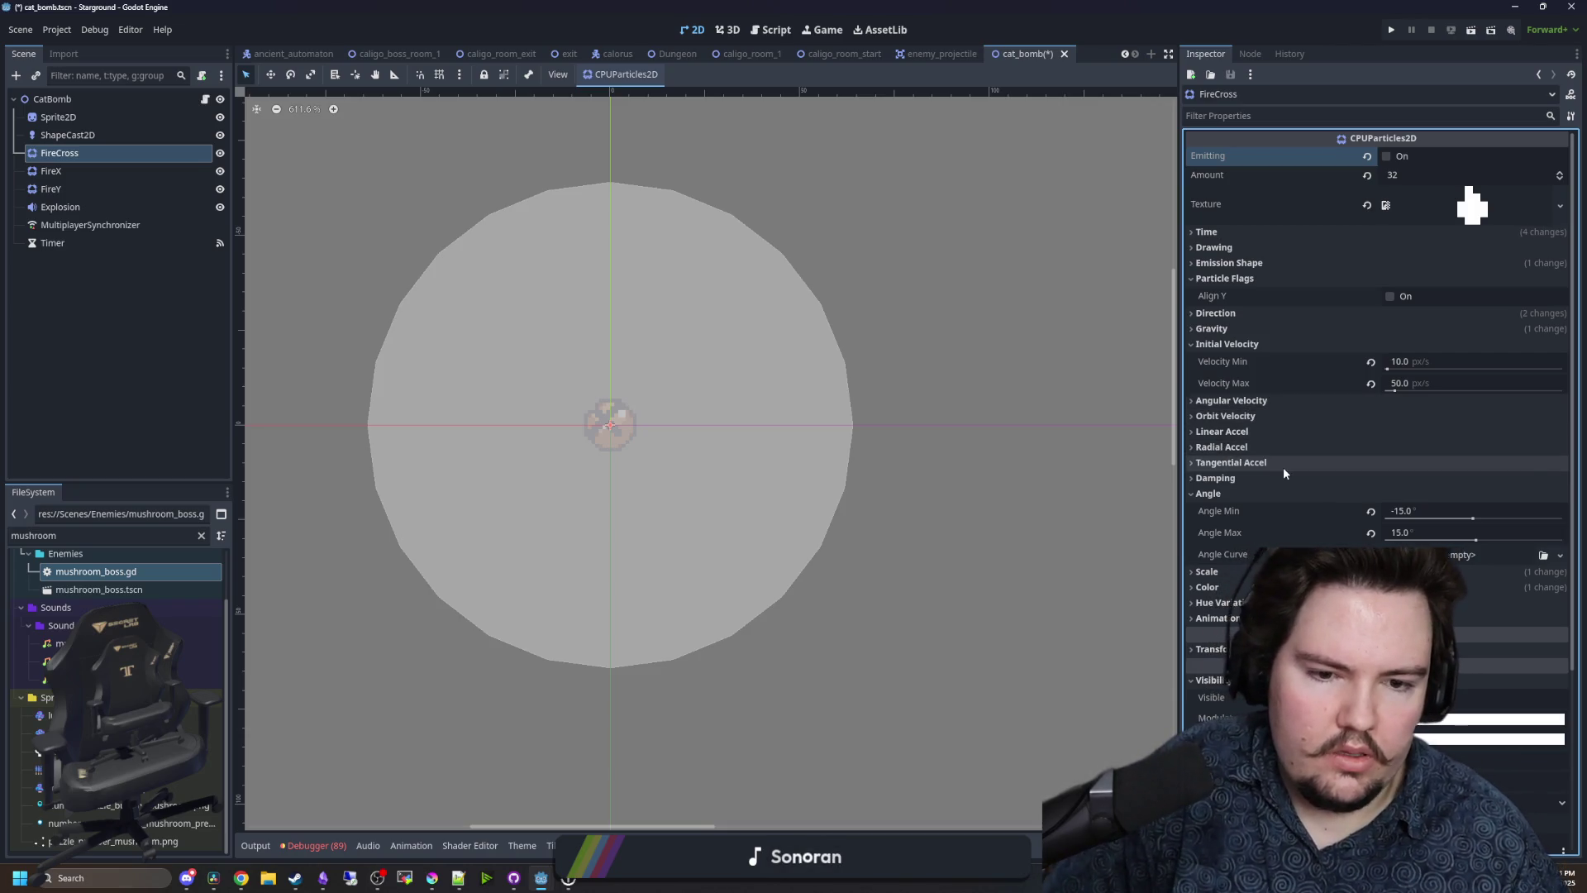
- Check the scale settings and fire two test bursts of the cross pattern
scroll(1281, 469, "down", 2)
left_click(1220, 483)
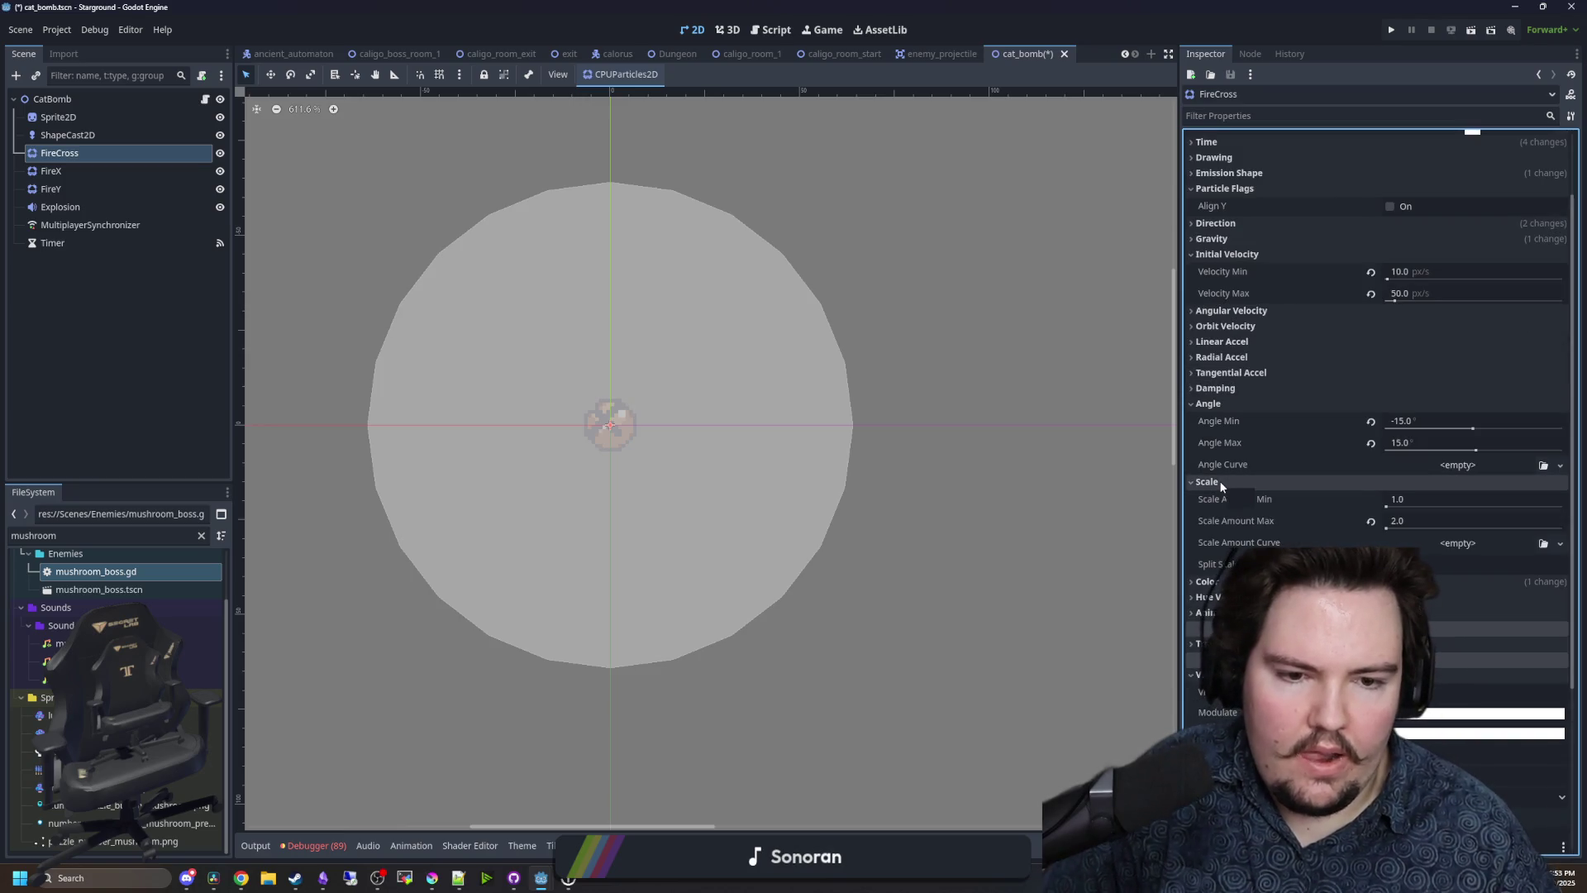
left_click(1220, 482)
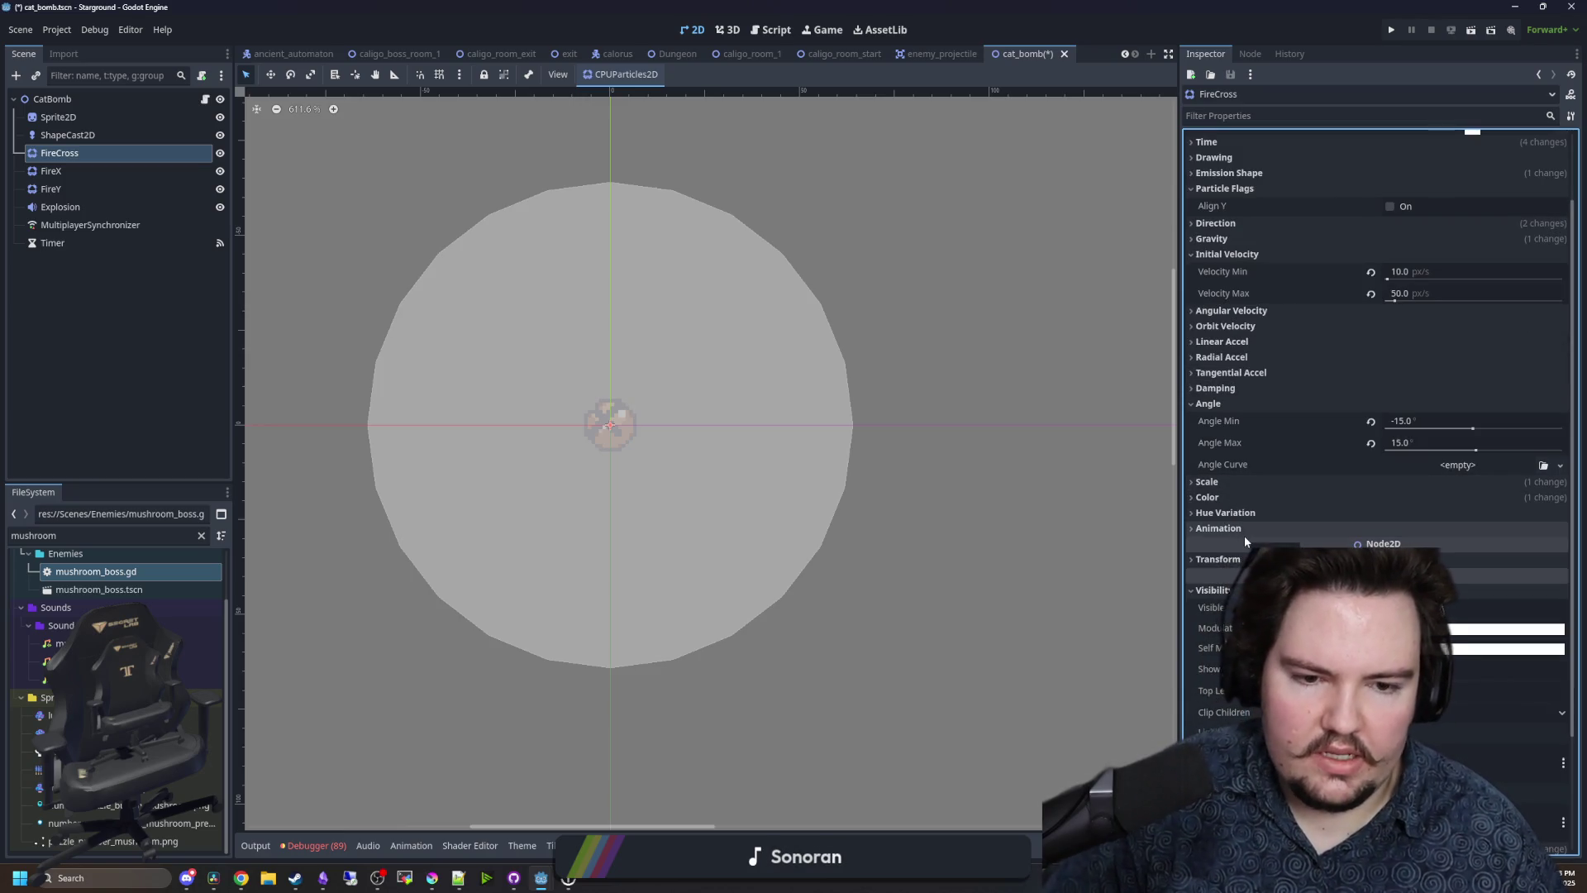
scroll(1246, 537, "up", 2)
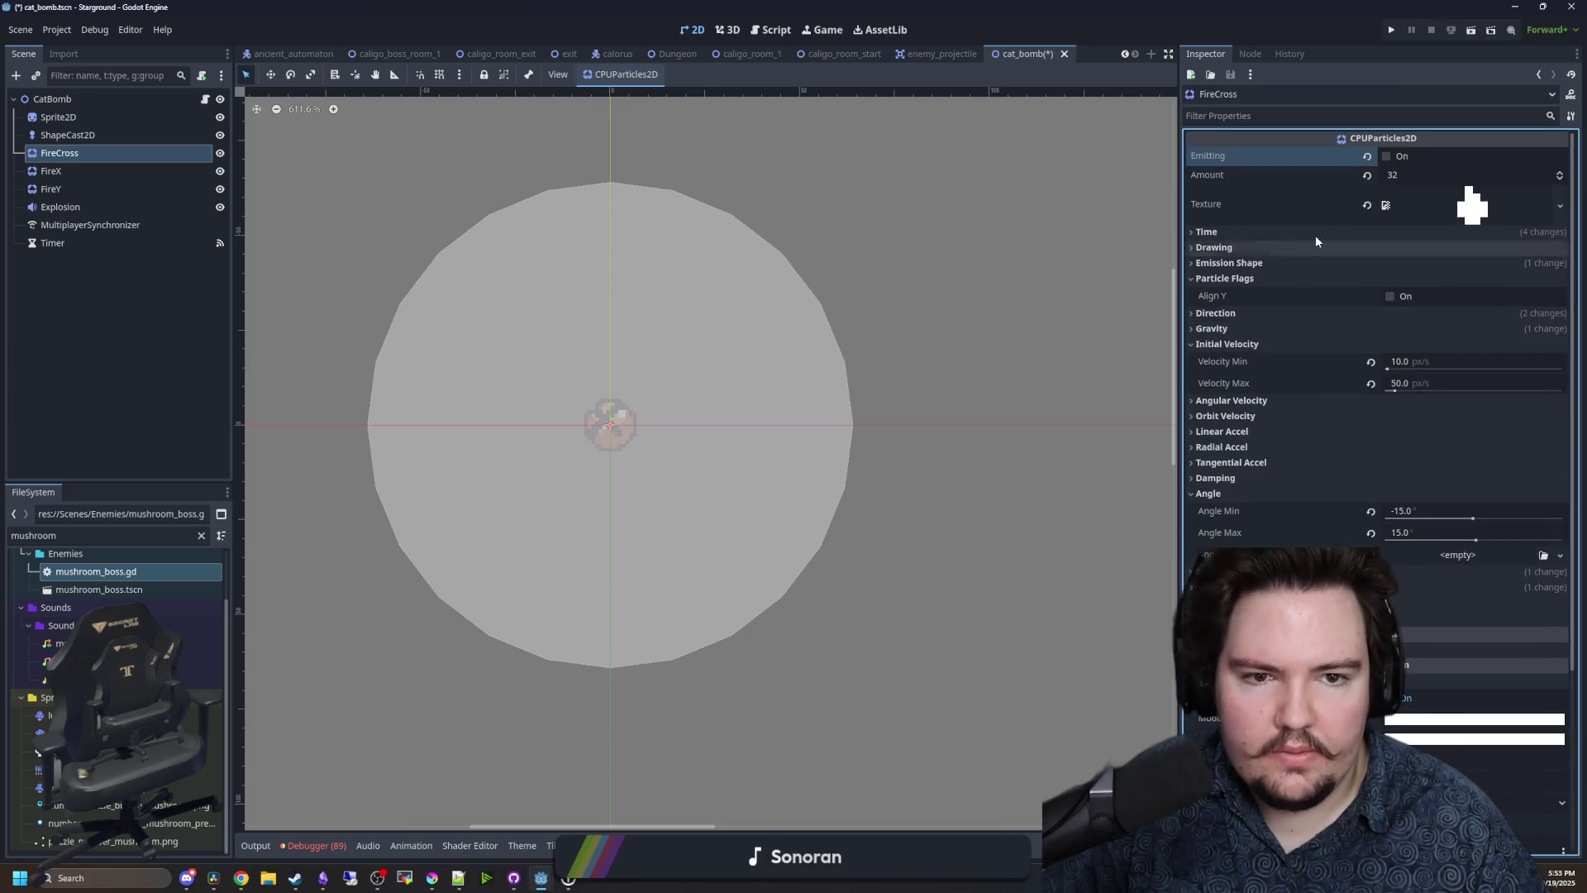
left_click(1388, 155)
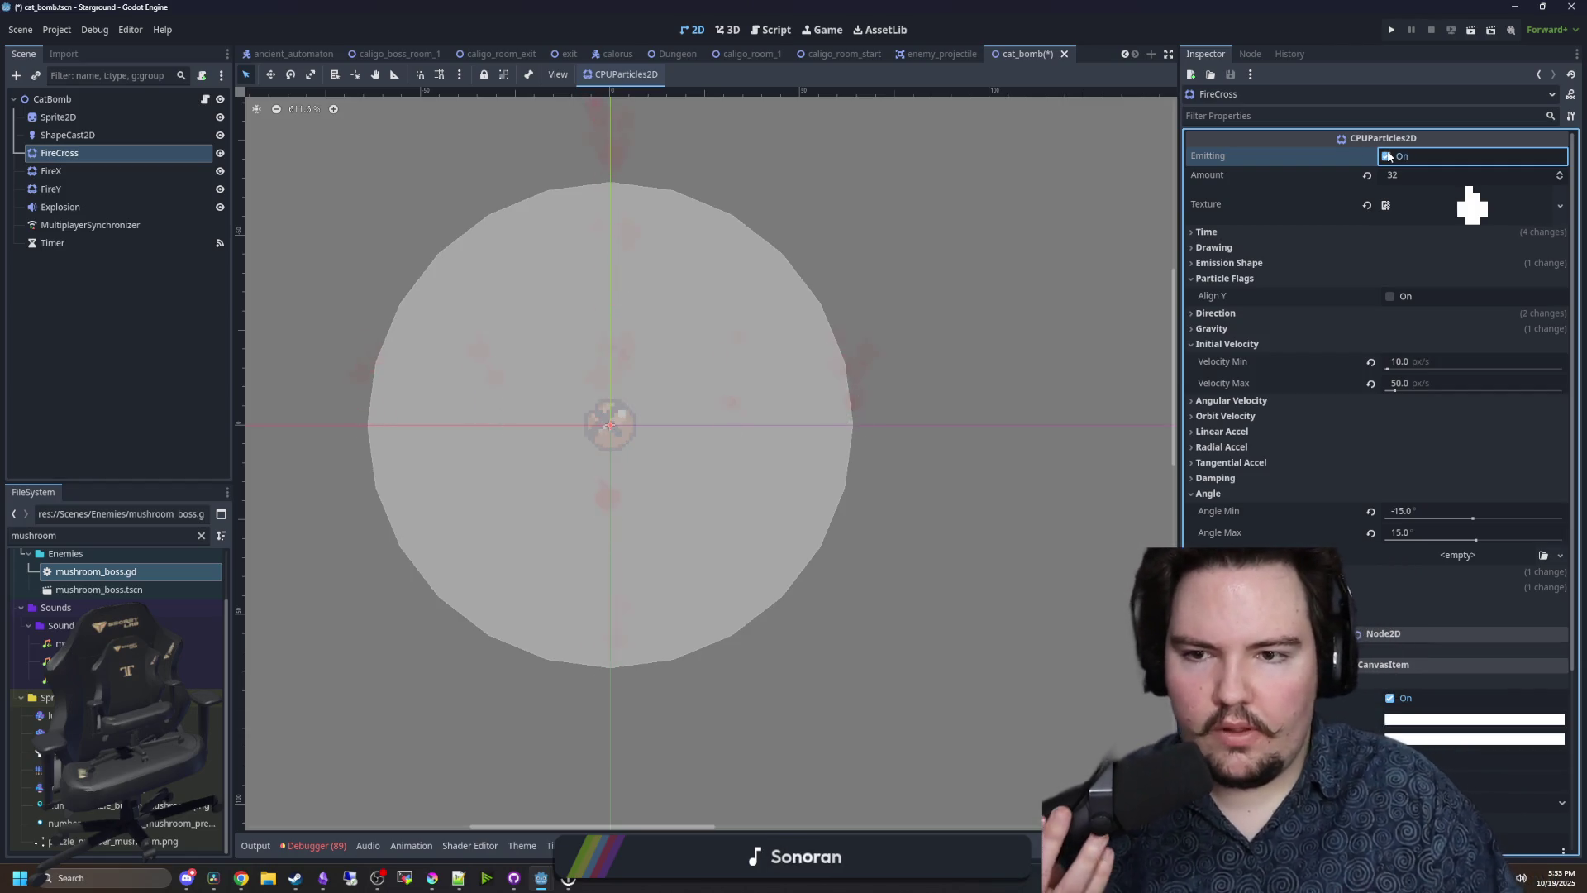
left_click(1388, 155)
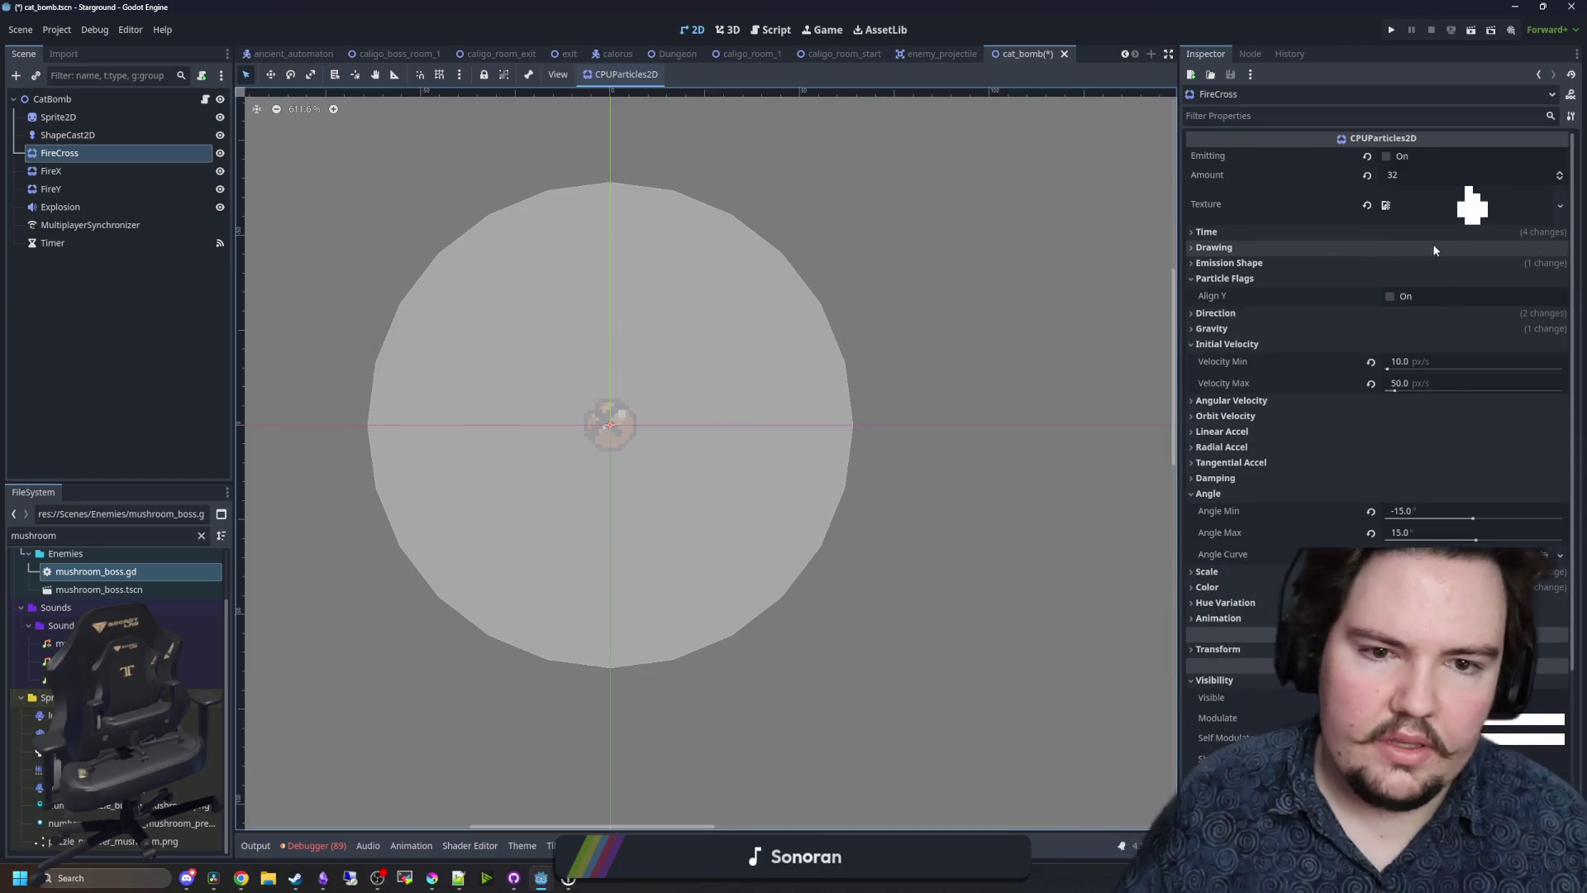
- Collapse Initial Velocity and Angle, and expand the emission points list
left_click(1220, 346)
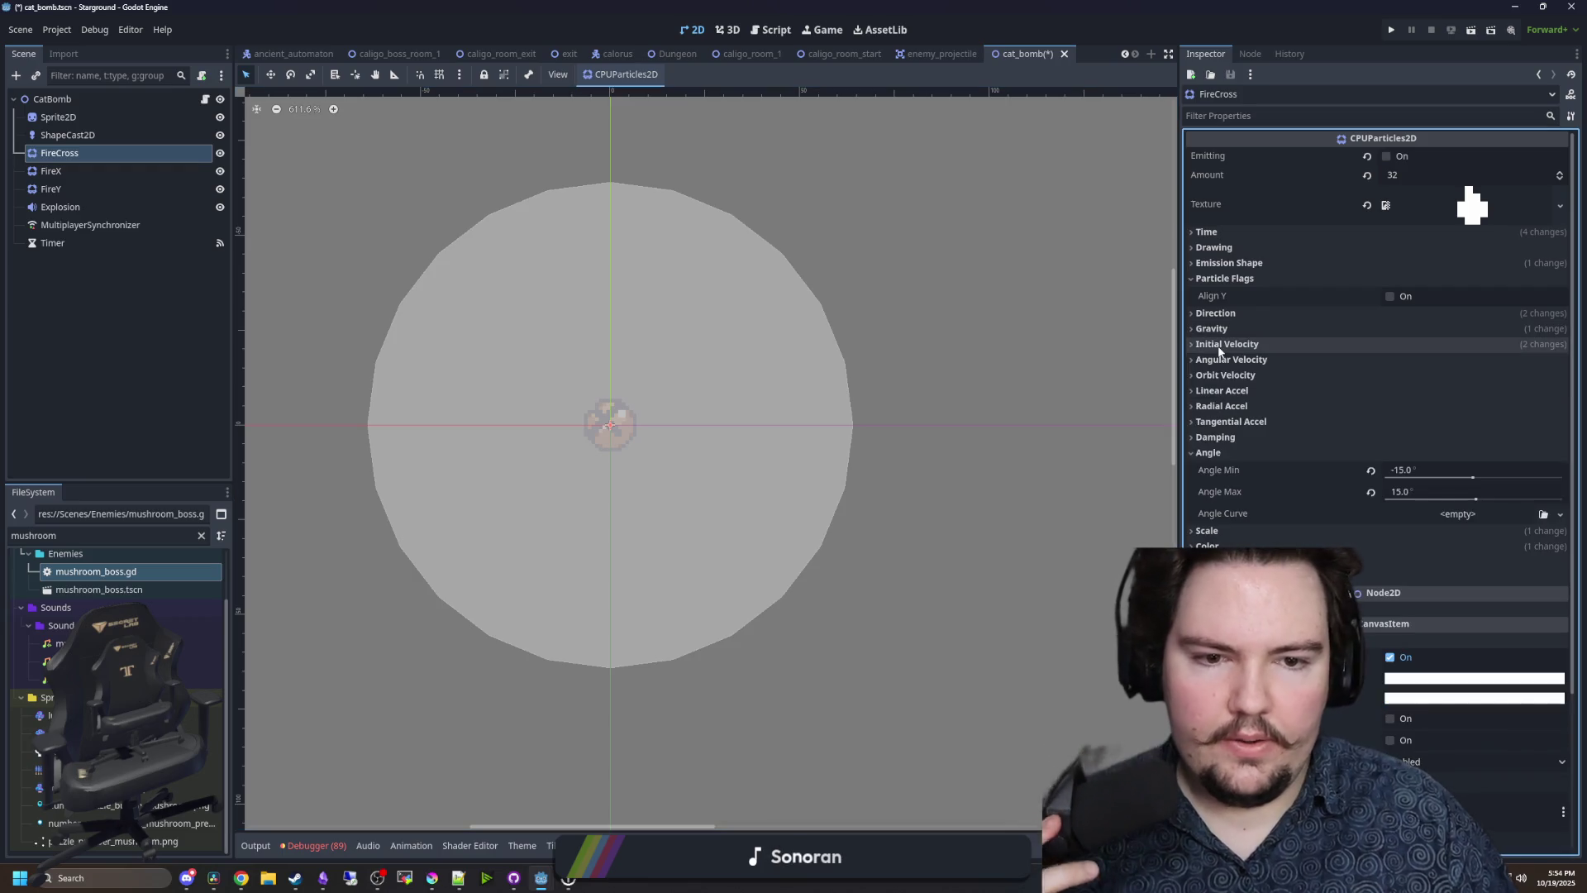
left_click(1208, 453)
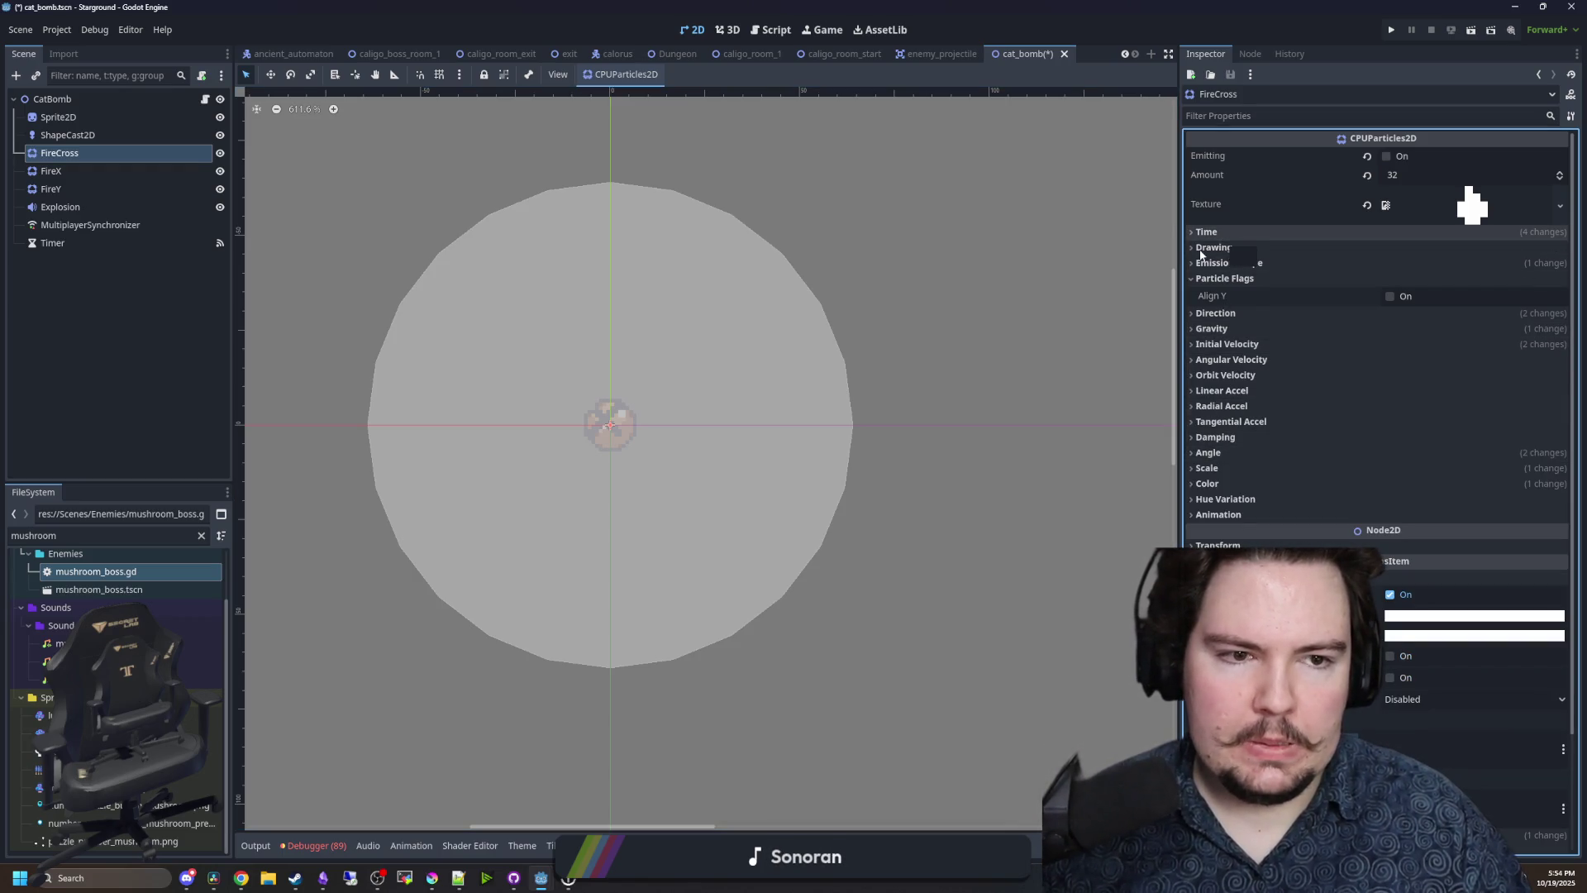
left_click(1230, 263)
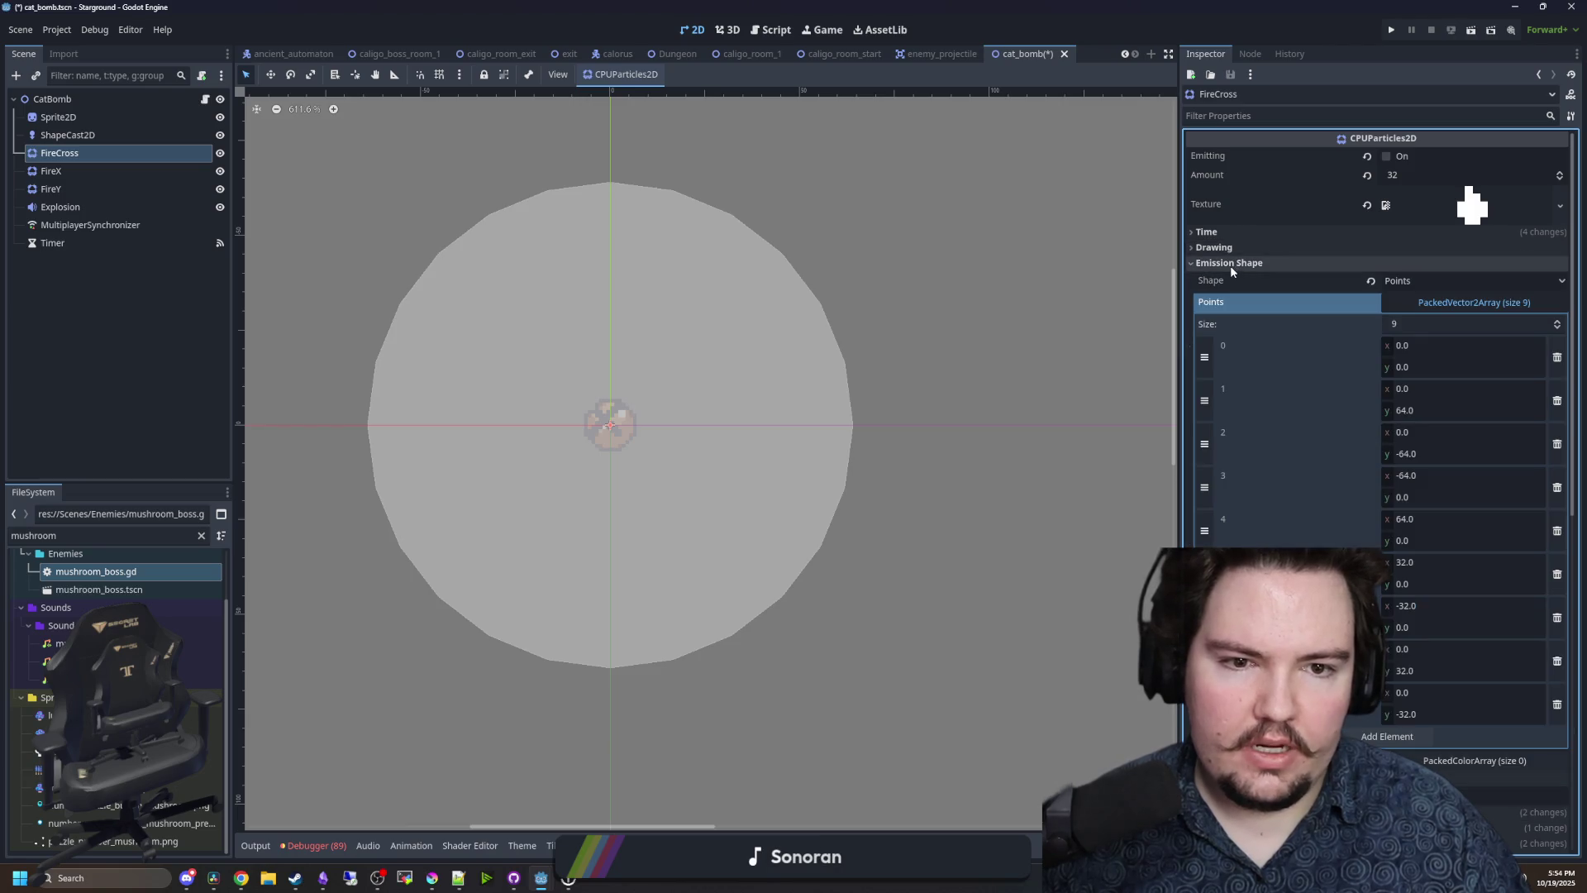
- Add new emission points along the x axis with offsets 48, 16 and -16
scroll(1405, 578, "down", 2)
left_click(1397, 645)
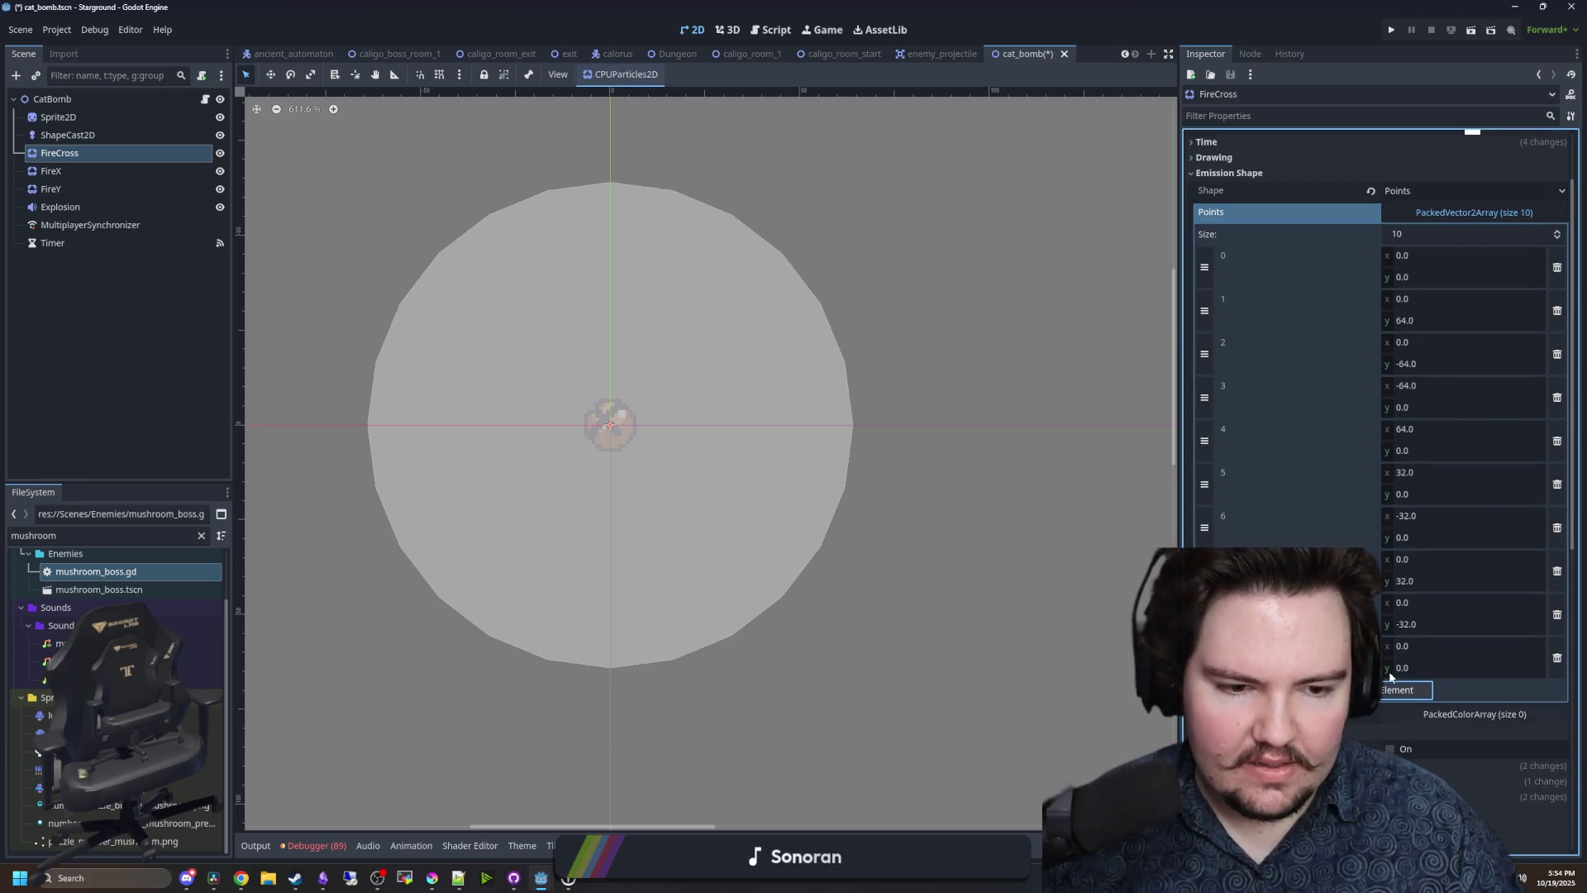
left_click(1422, 645)
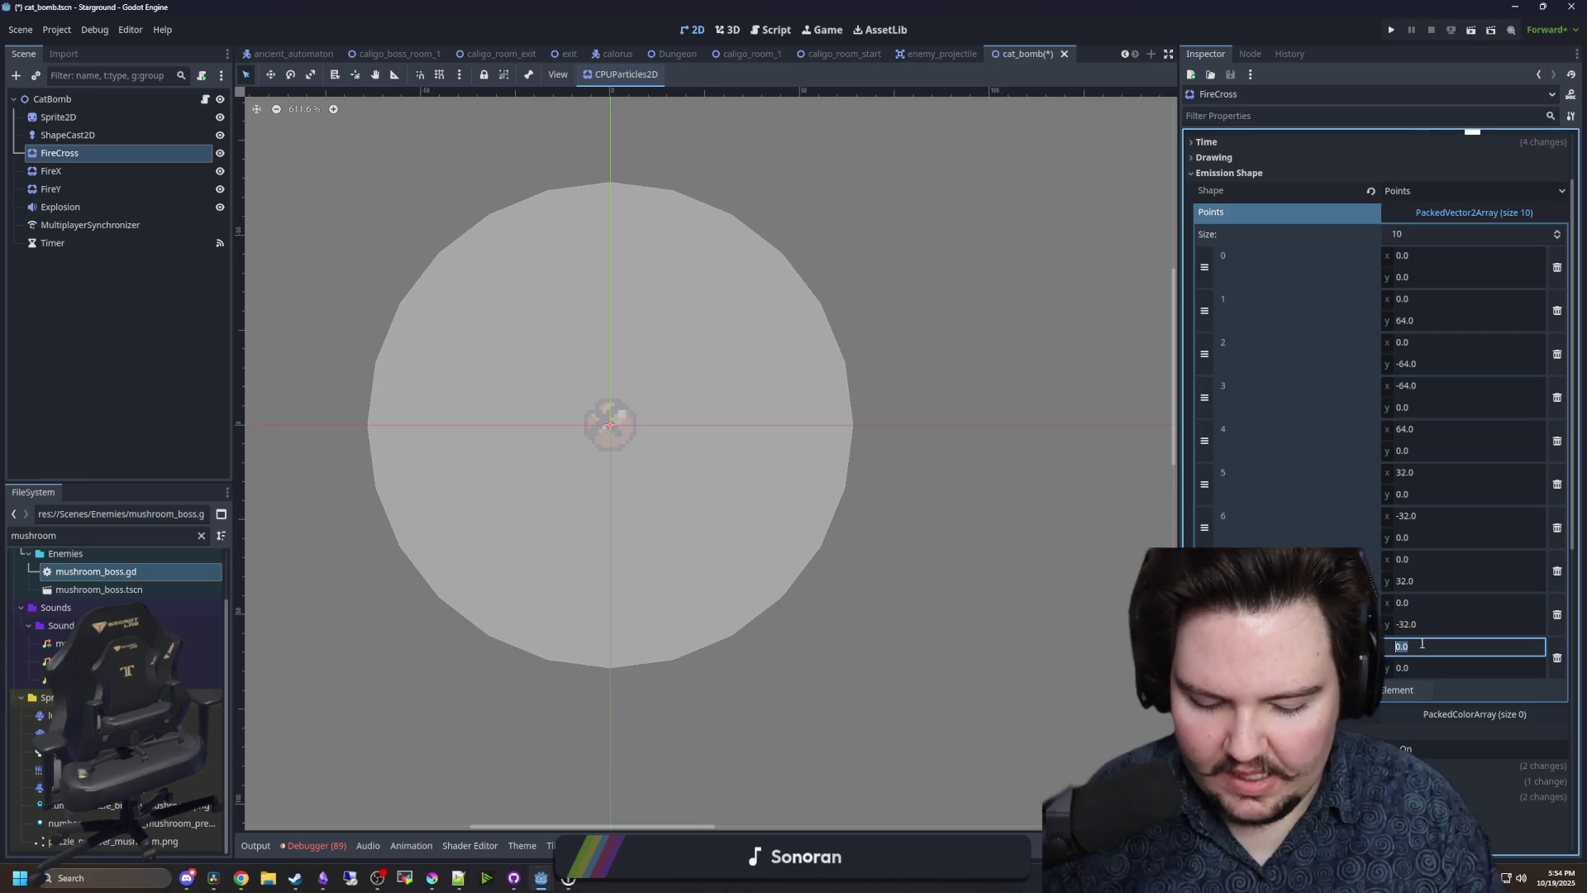
type("48")
left_click(1426, 689)
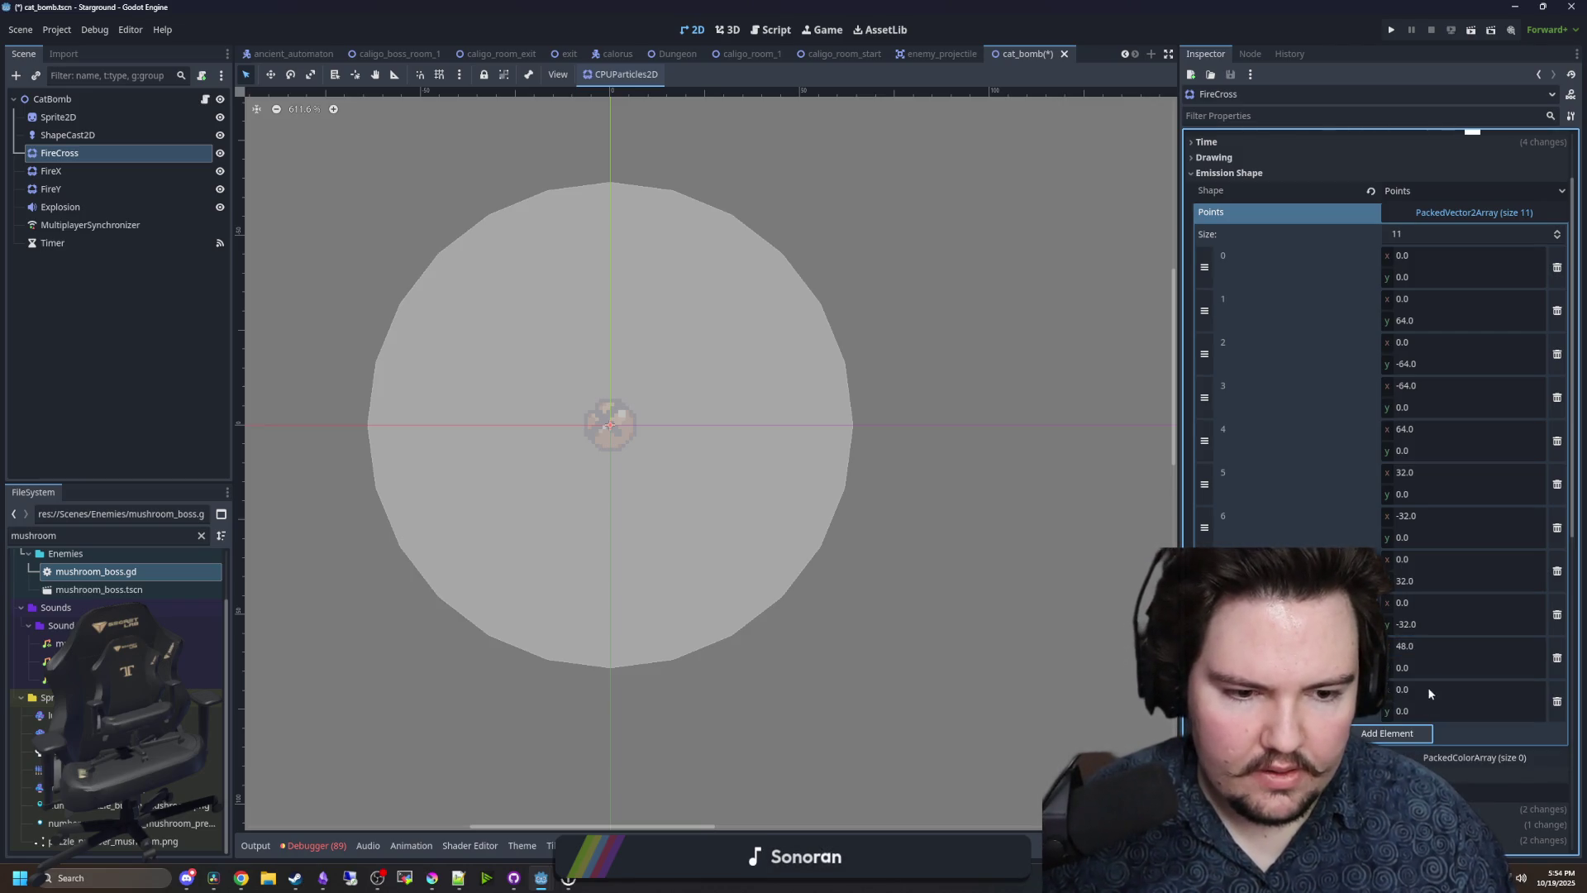
left_click(1427, 690)
type("16")
key("Return")
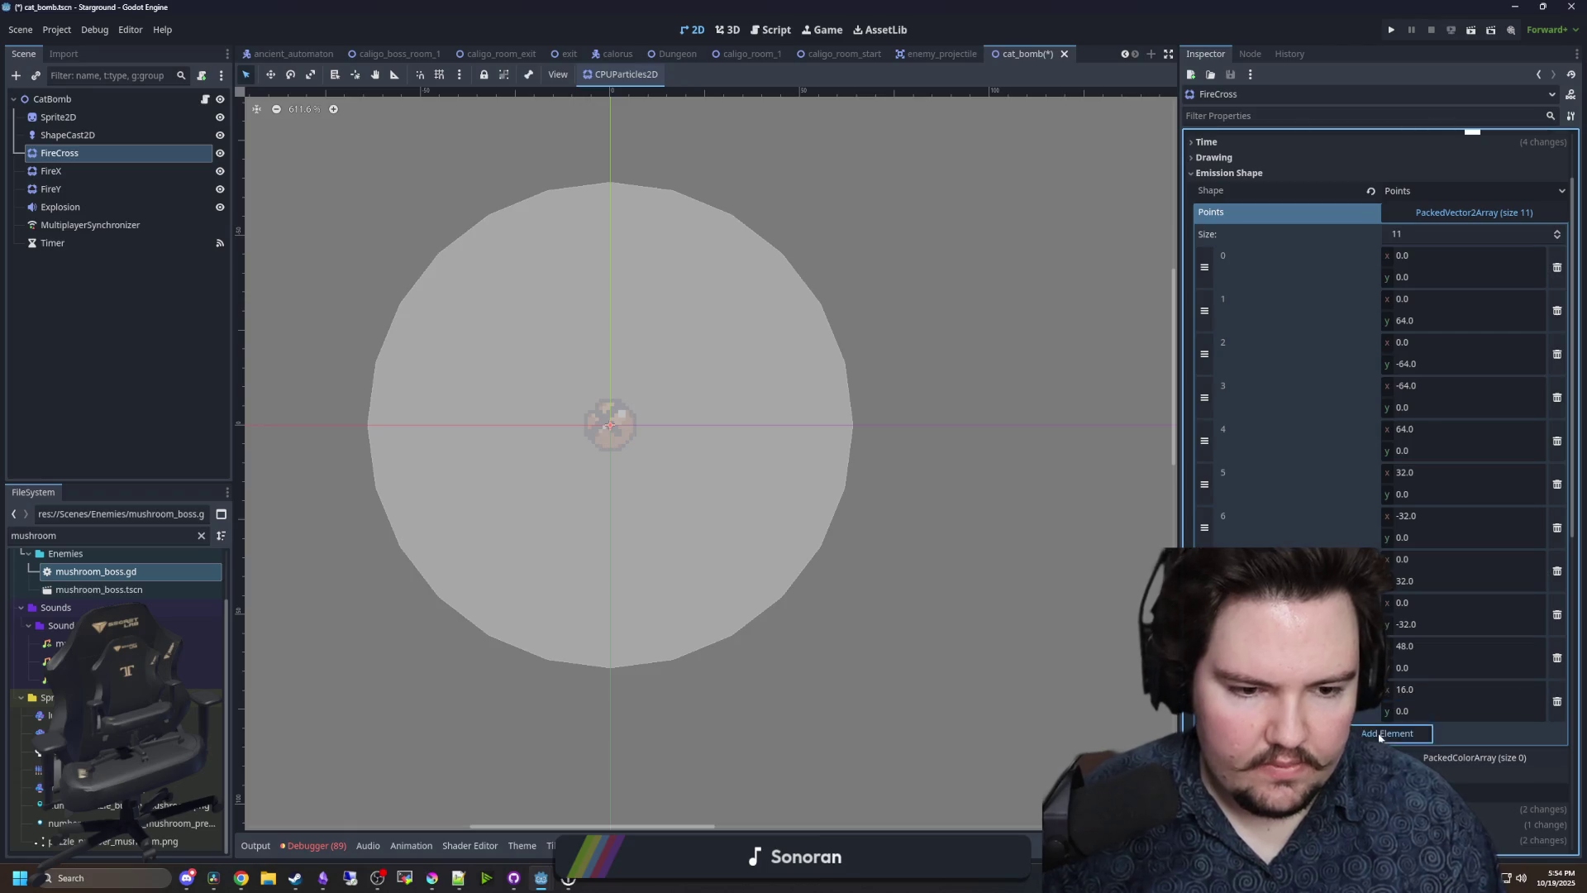
left_click(1379, 735)
left_click(1430, 731)
type("-16")
key("Return")
left_click(1425, 772)
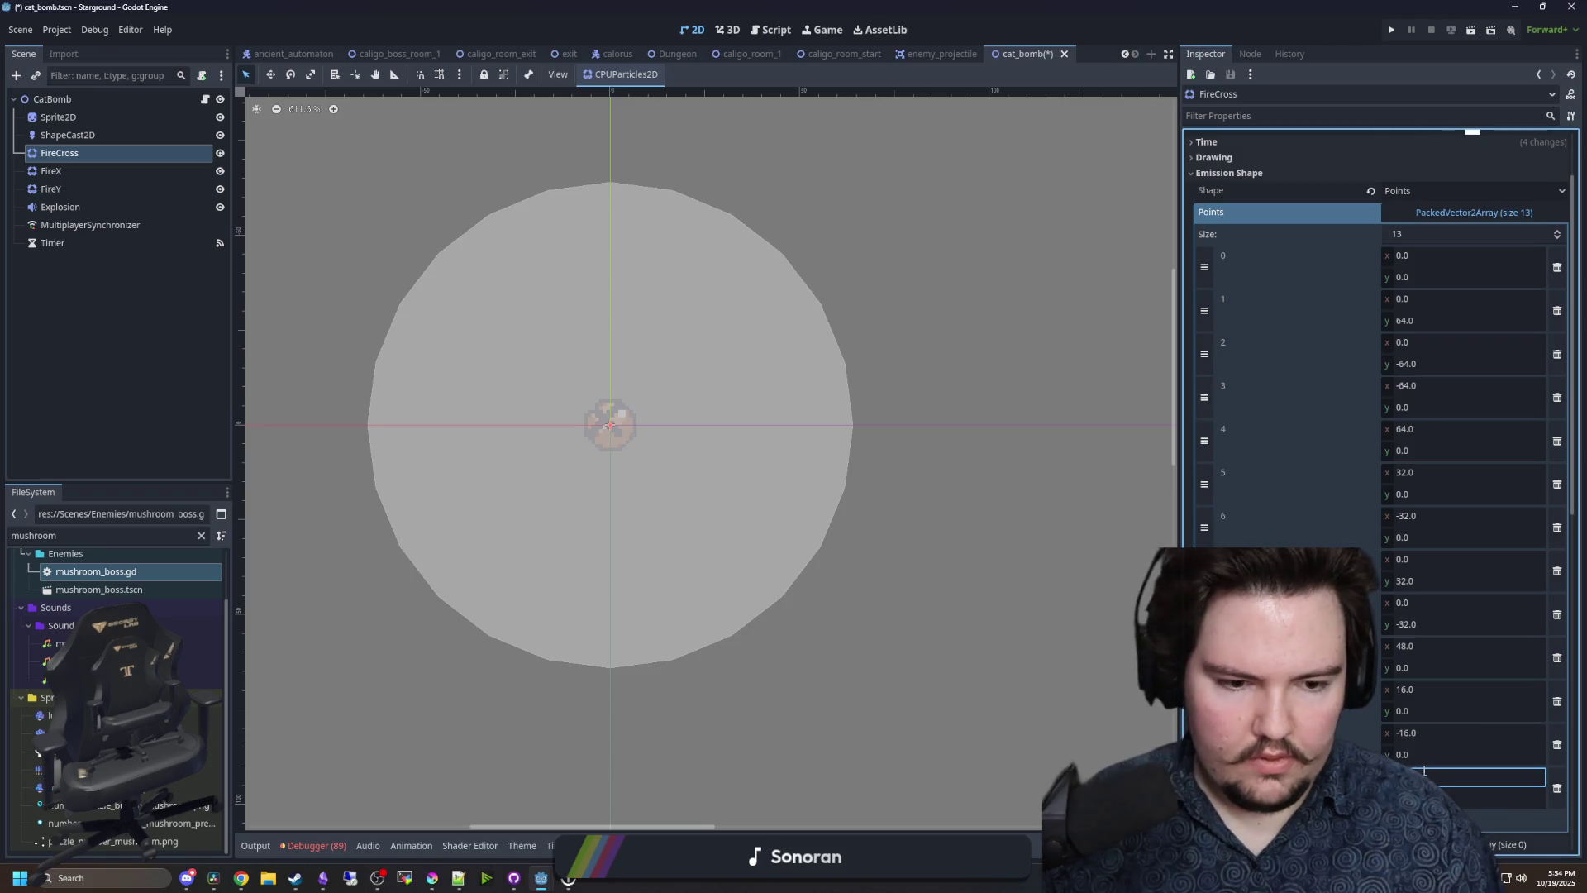
type("16")
key("Return")
left_click(1425, 816)
- Add new emission points along the y axis with offsets 16, -16 and 48
left_click(1411, 753)
type("16")
key("Return")
left_click(1426, 777)
left_click(1411, 796)
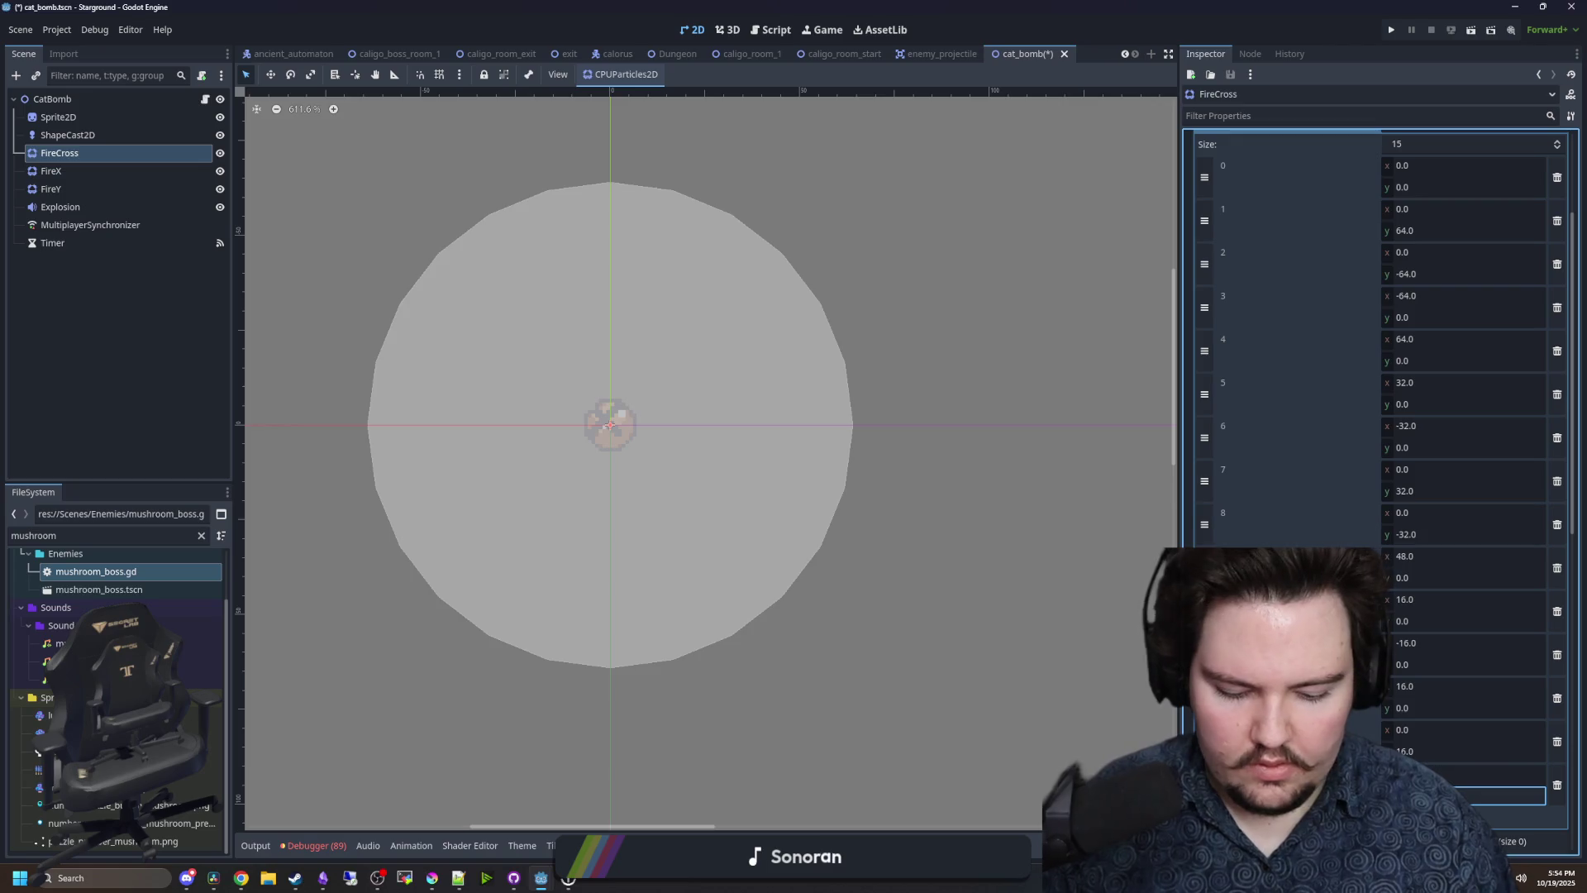
type("-16")
key("Return")
left_click(1421, 821)
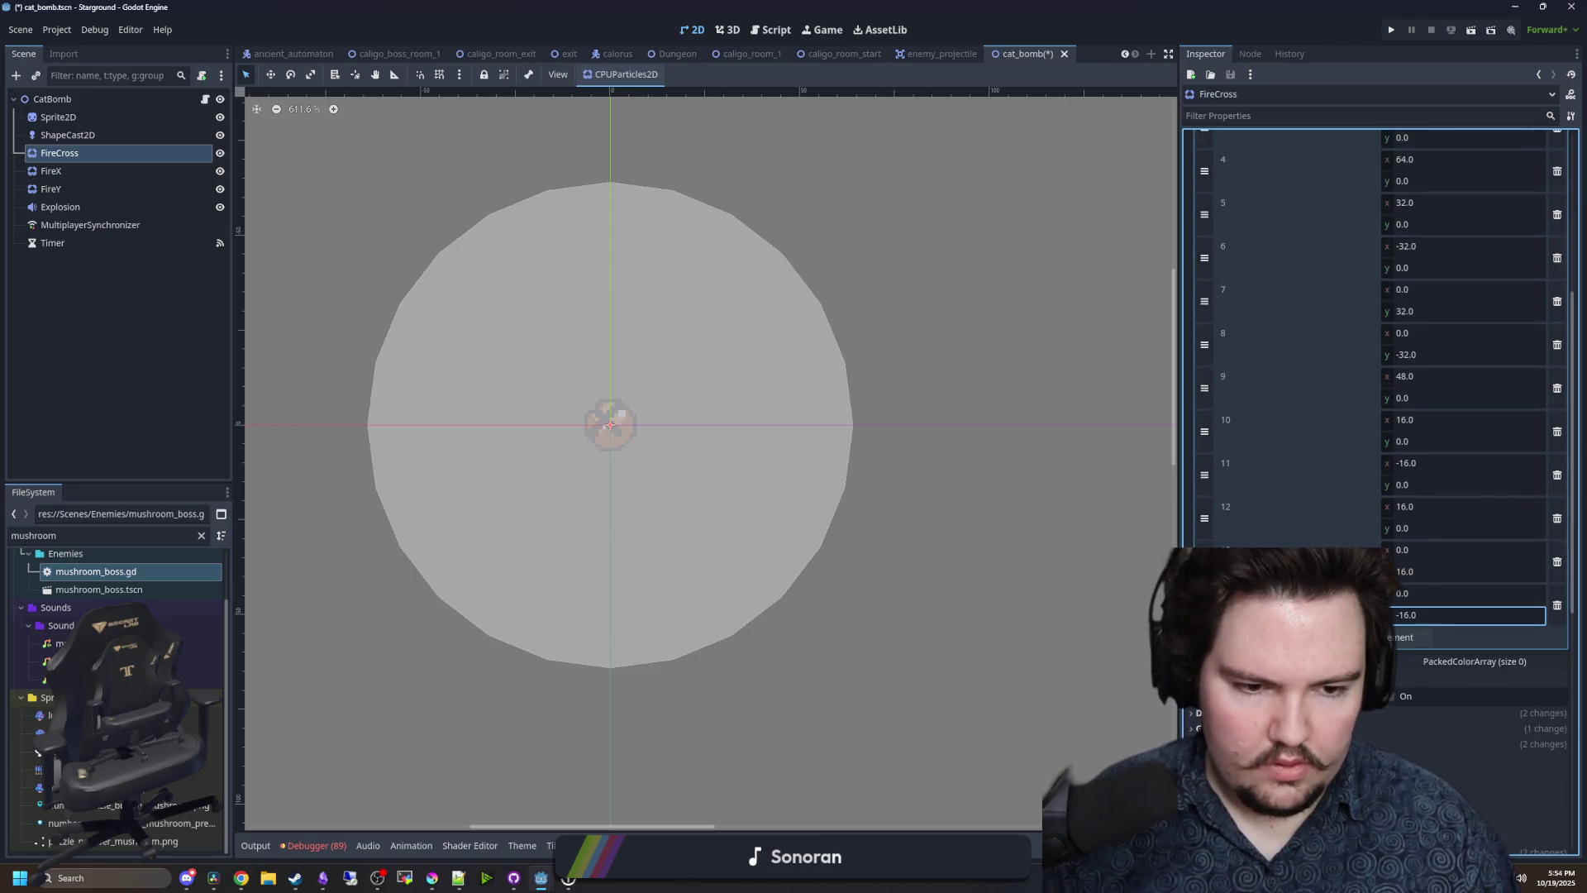
left_click(1417, 656)
type("48")
key("Return")
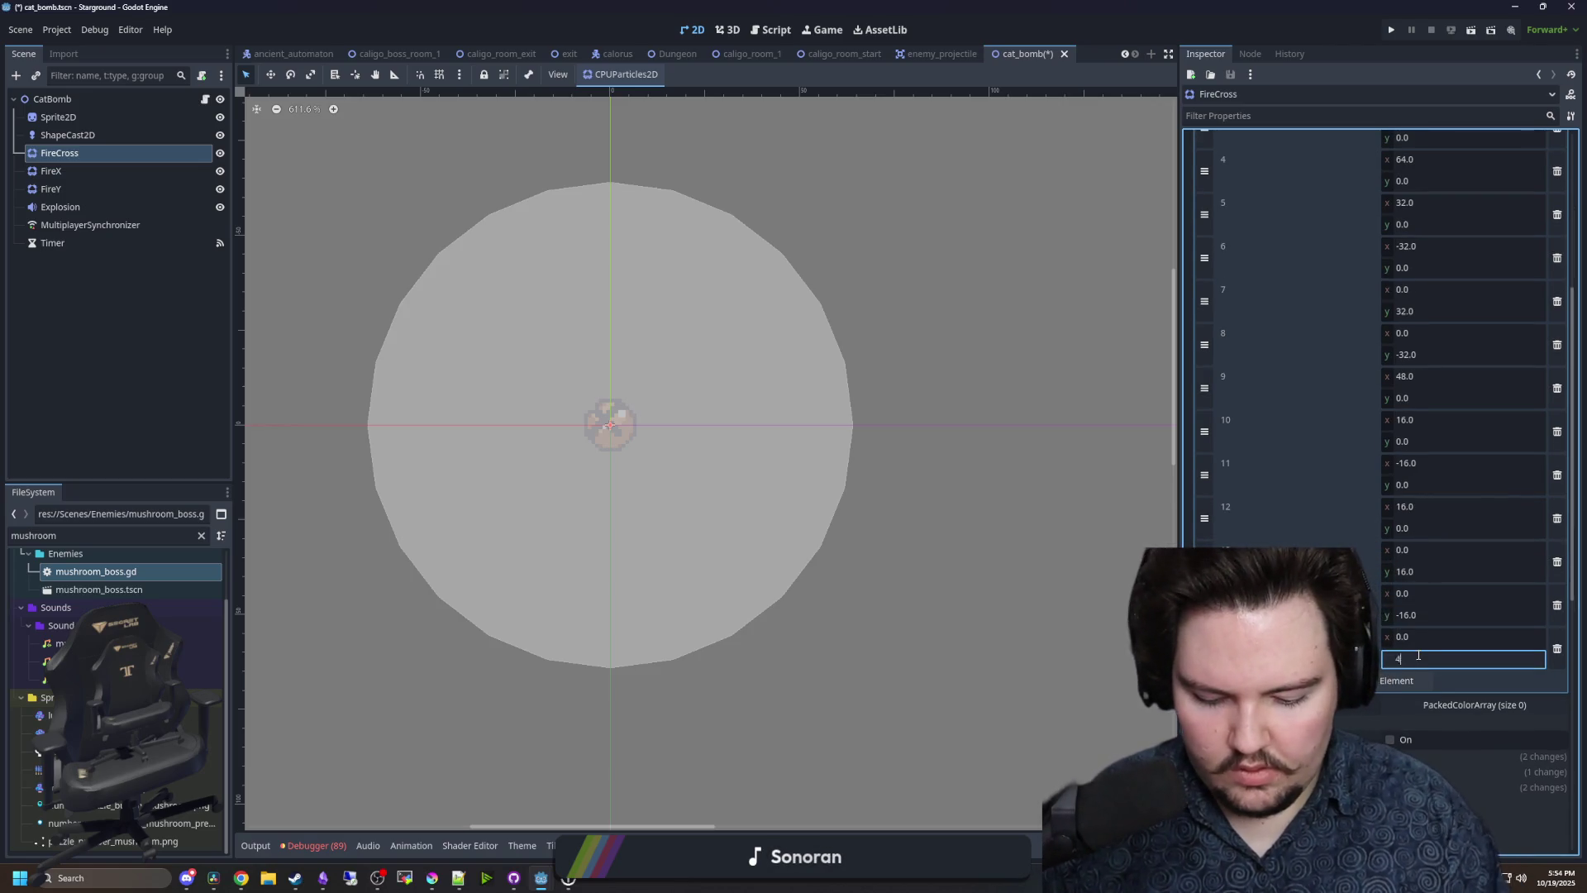
left_click(1411, 686)
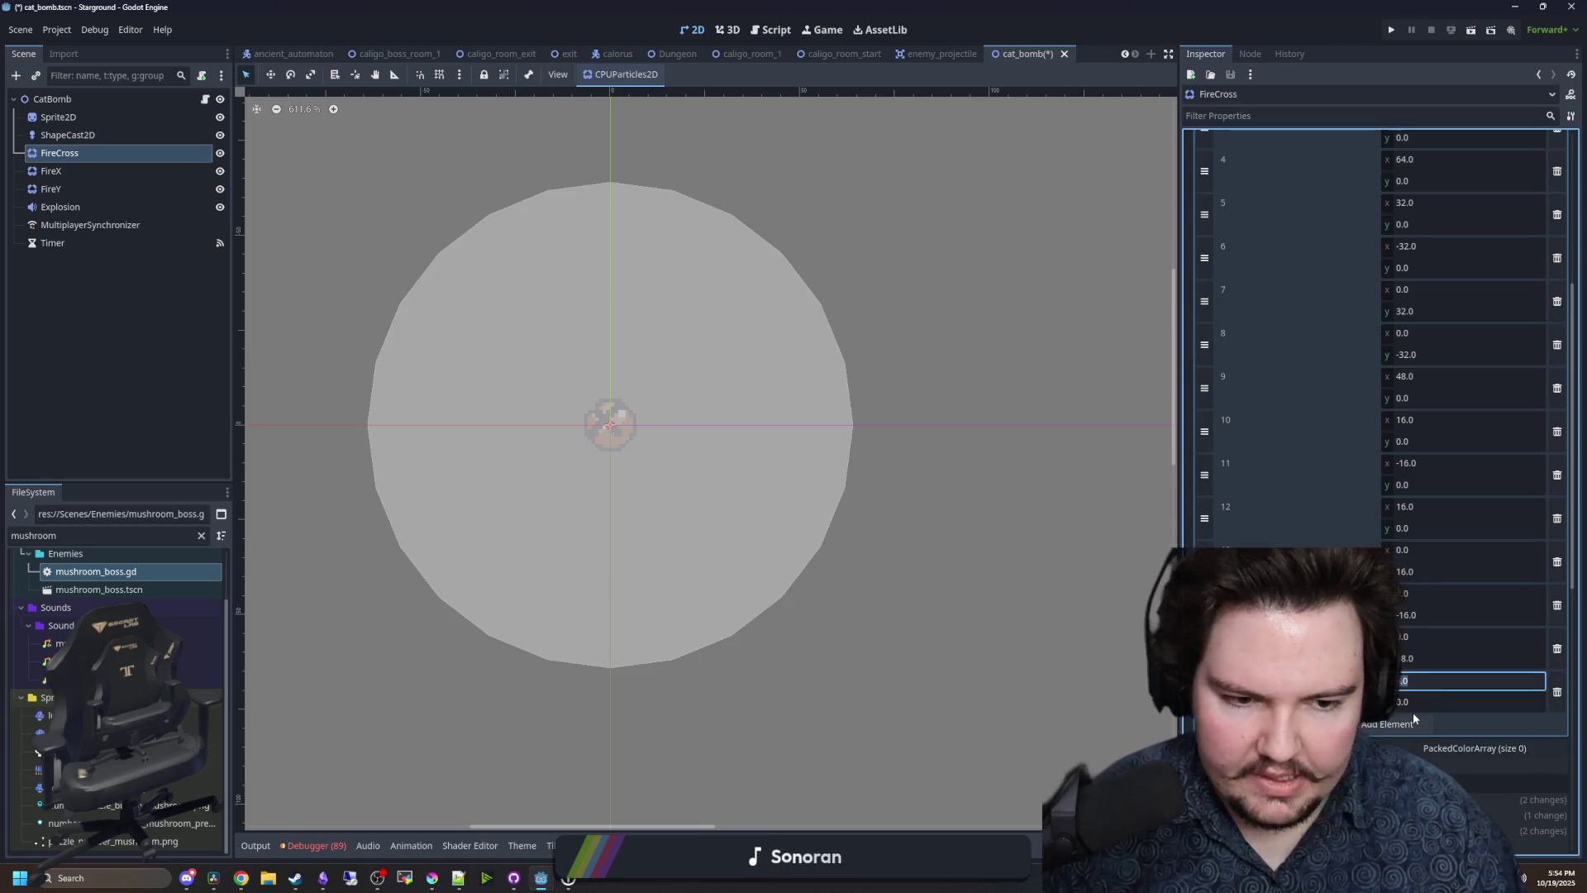
left_click(1425, 703)
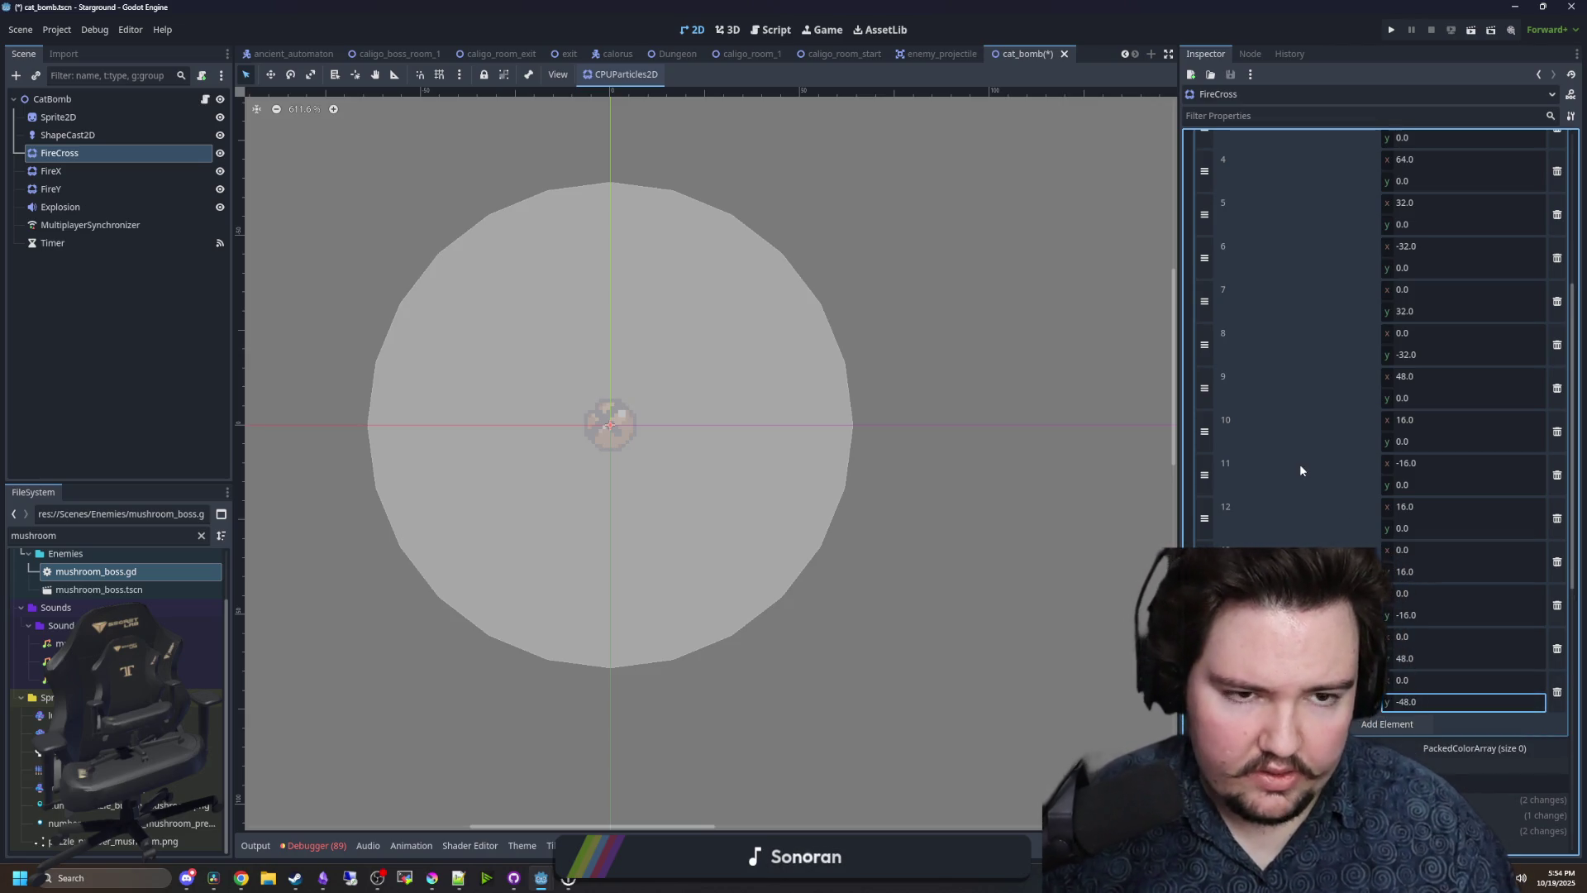
- Preview the 17-point cross burst, then revert the emission shape to Point
scroll(1299, 463, "up", 5)
left_click(1387, 156)
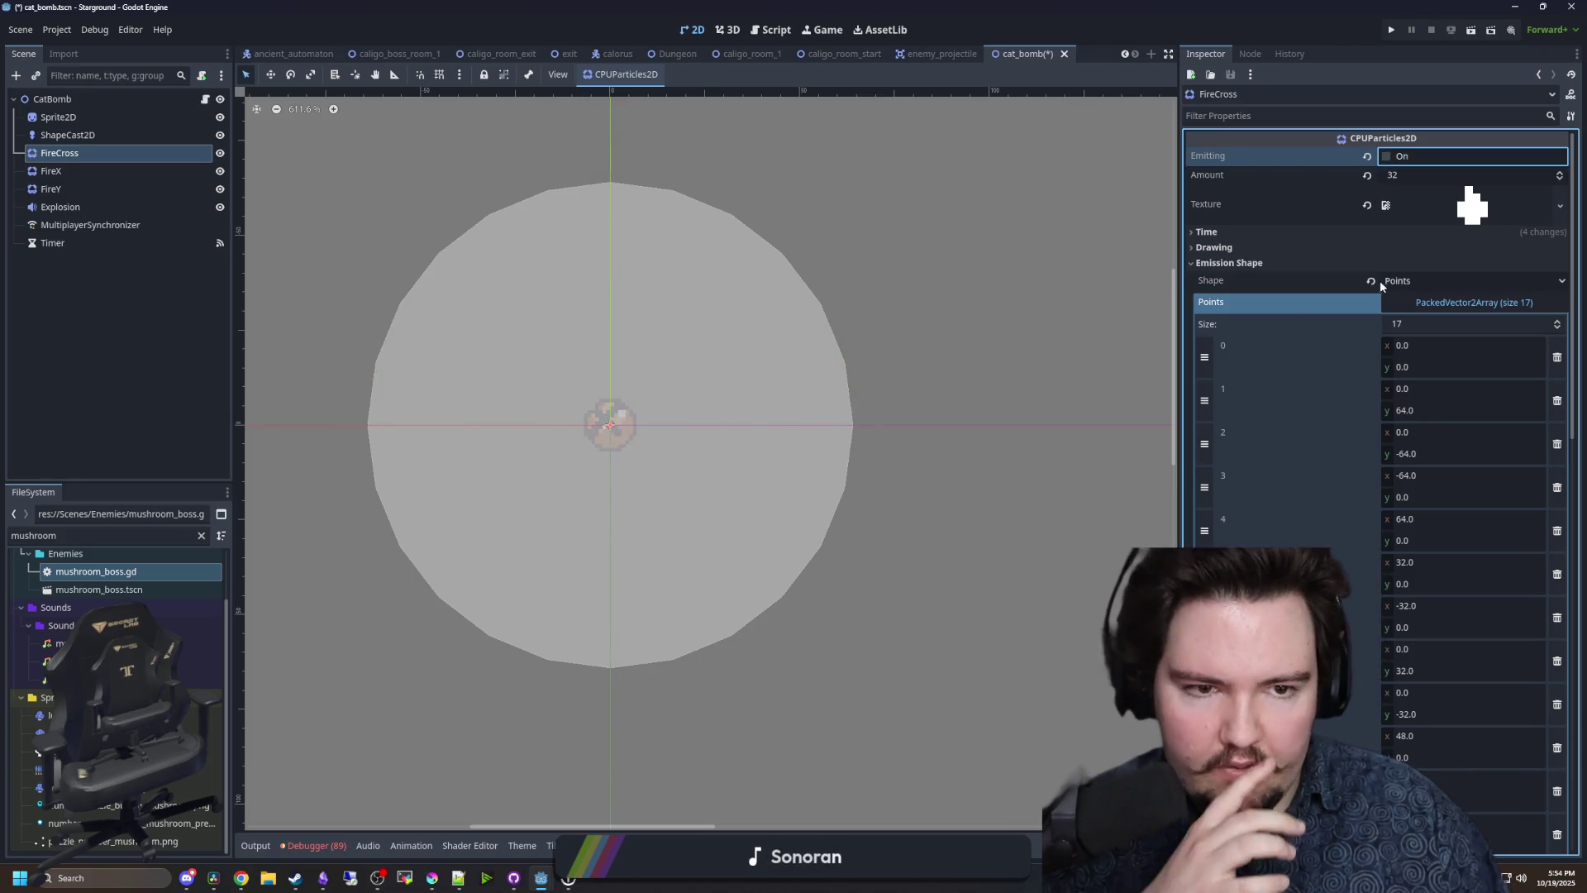
left_click(1370, 281)
left_click(205, 98)
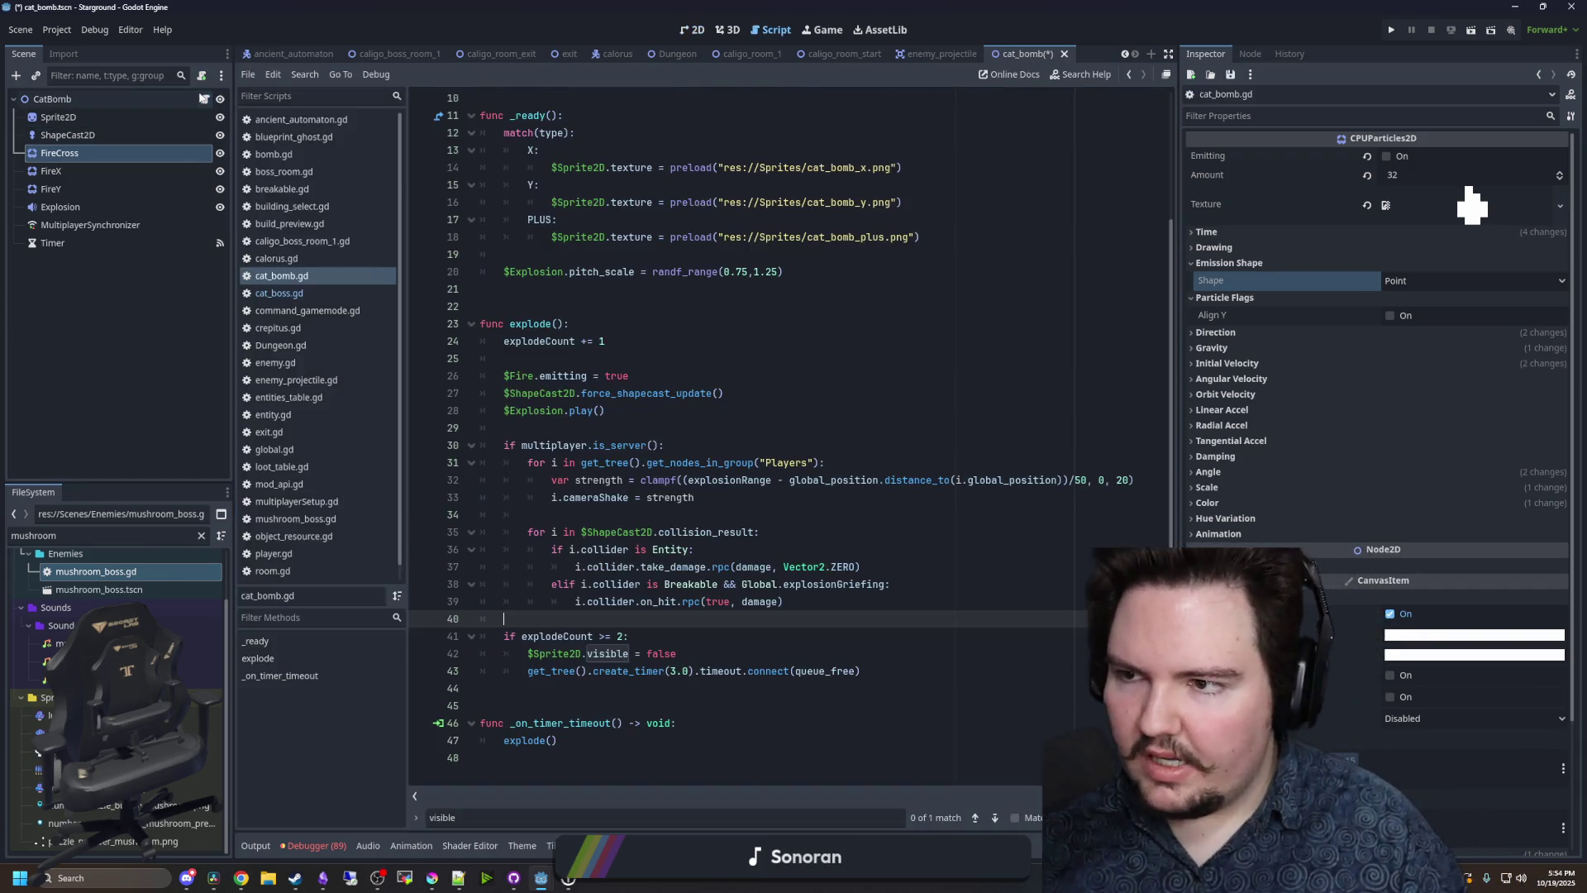
- Open a blank line below _ready in cat_bomb.gd and start a new function
left_click(553, 671)
scroll(550, 578, "up", 3)
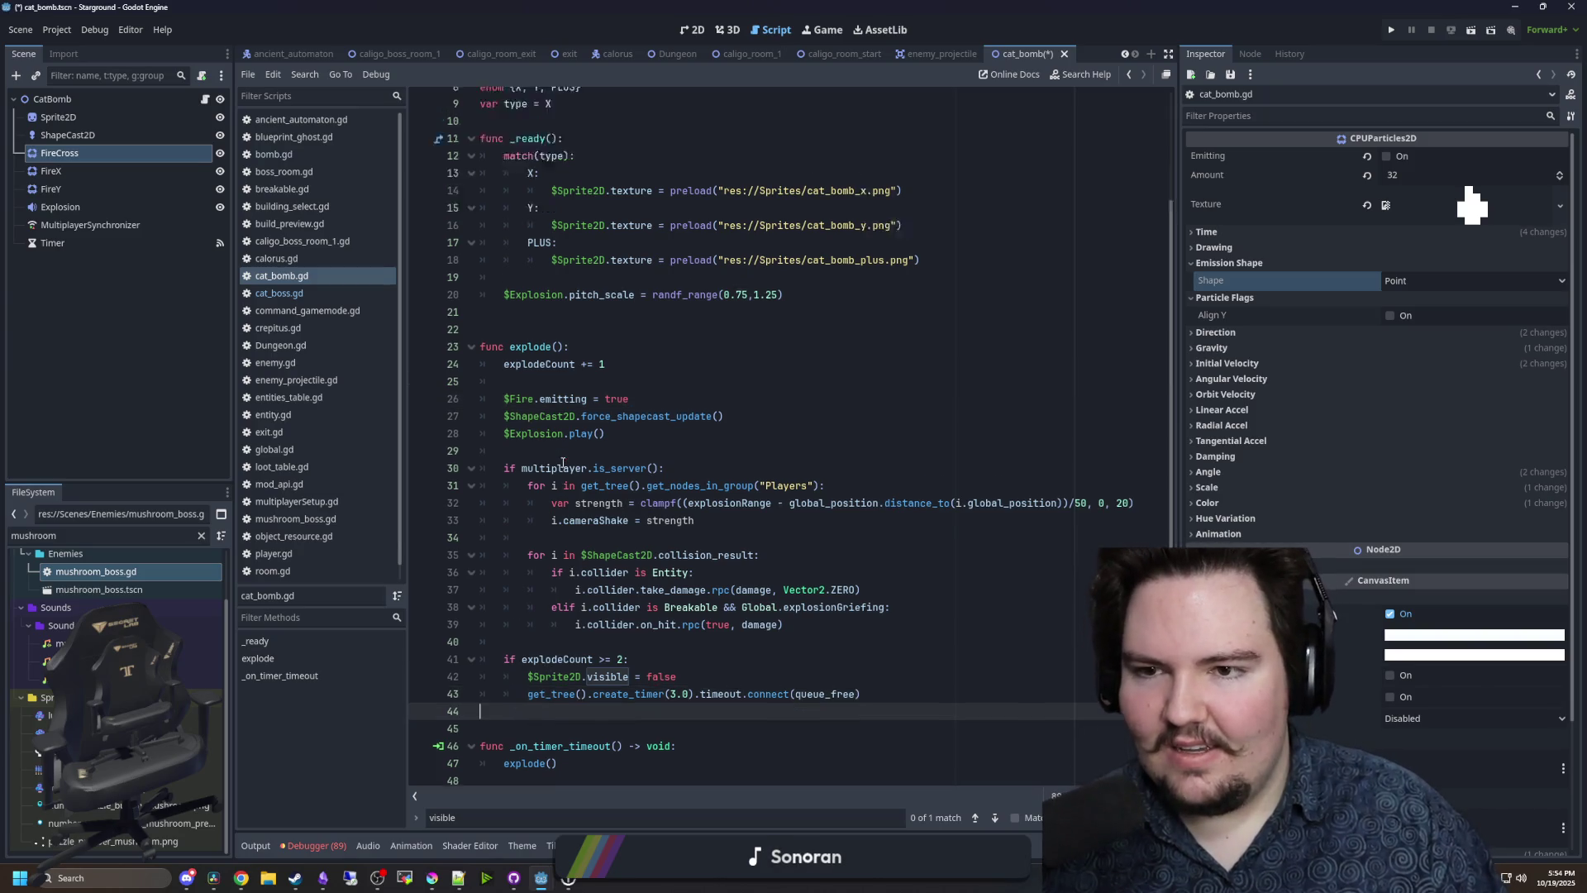
left_click(543, 444)
key("Return")
key("Return")
key("Return")
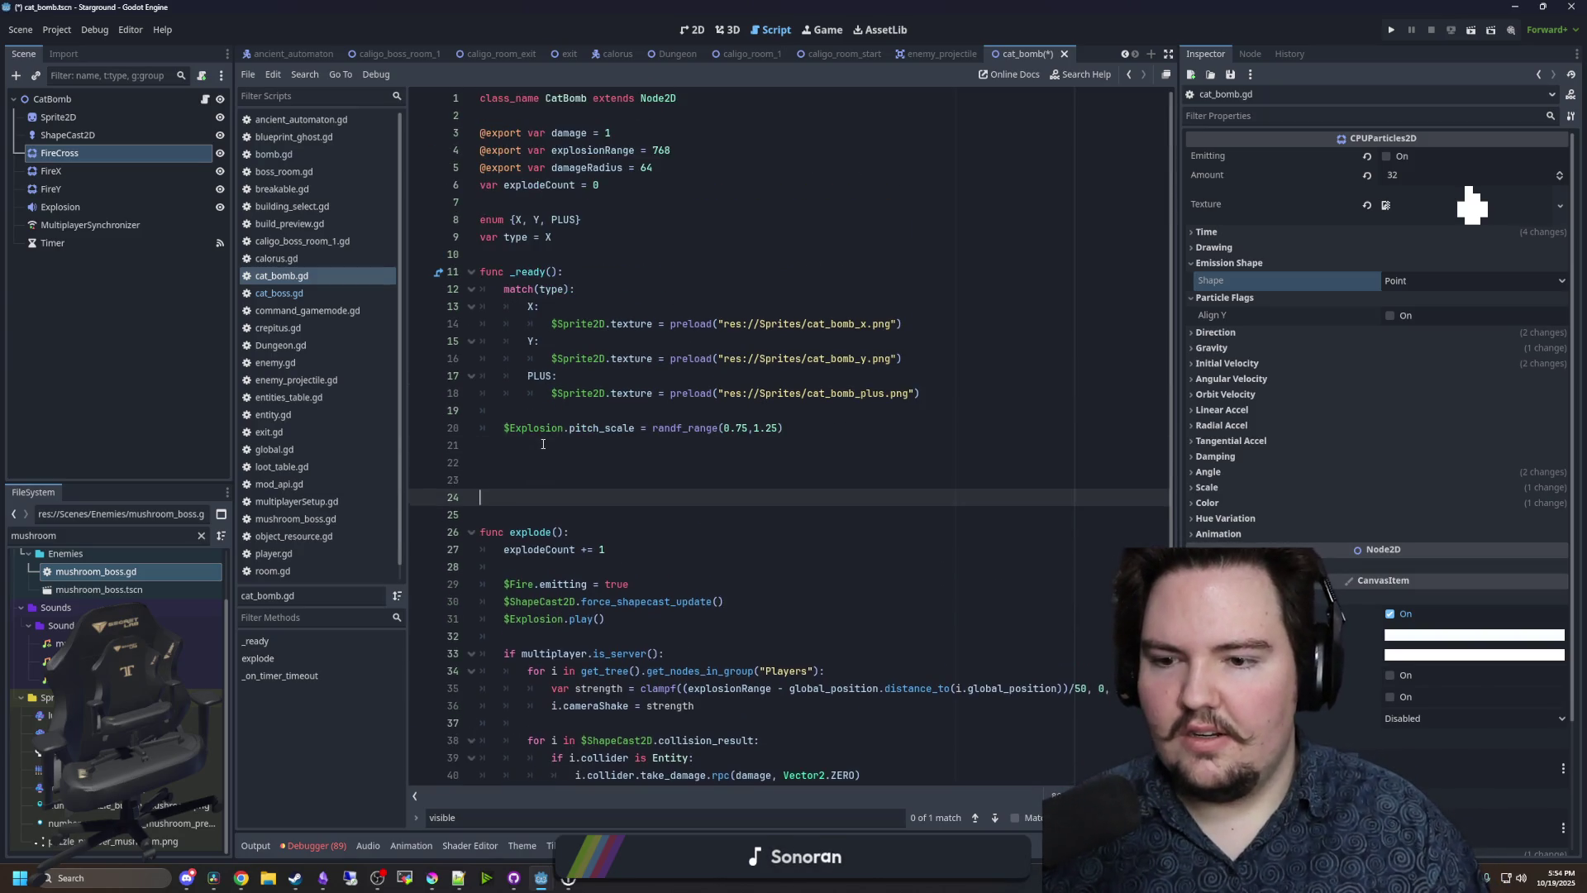
key("Up")
type("F")
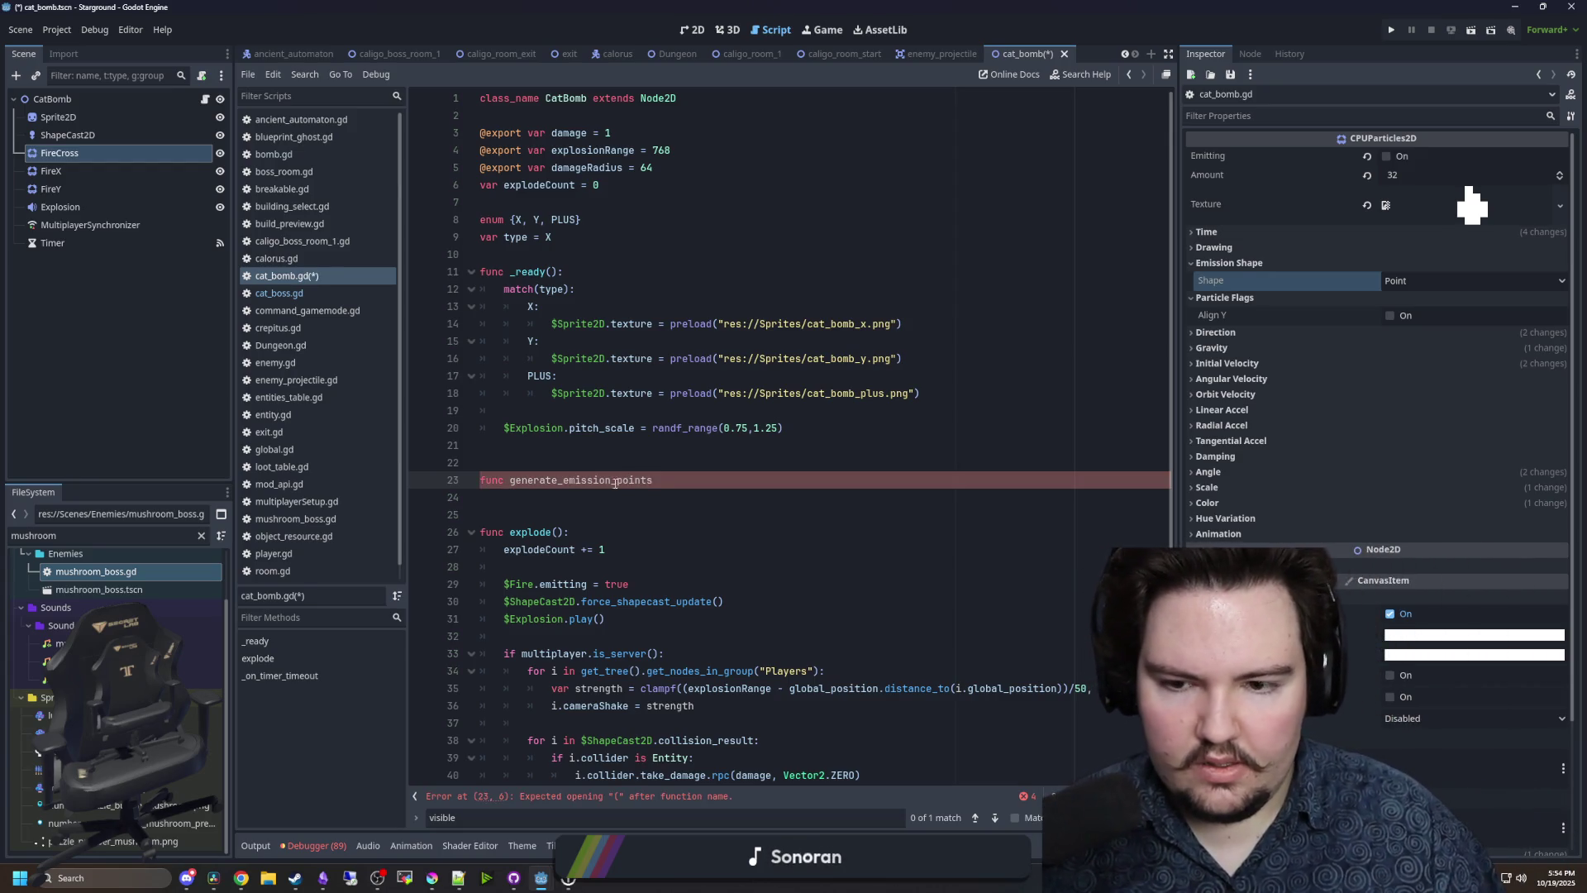
- Set FireCross's Emission Shape to Points and delete all existing points
left_click(1389, 280)
left_click(1431, 364)
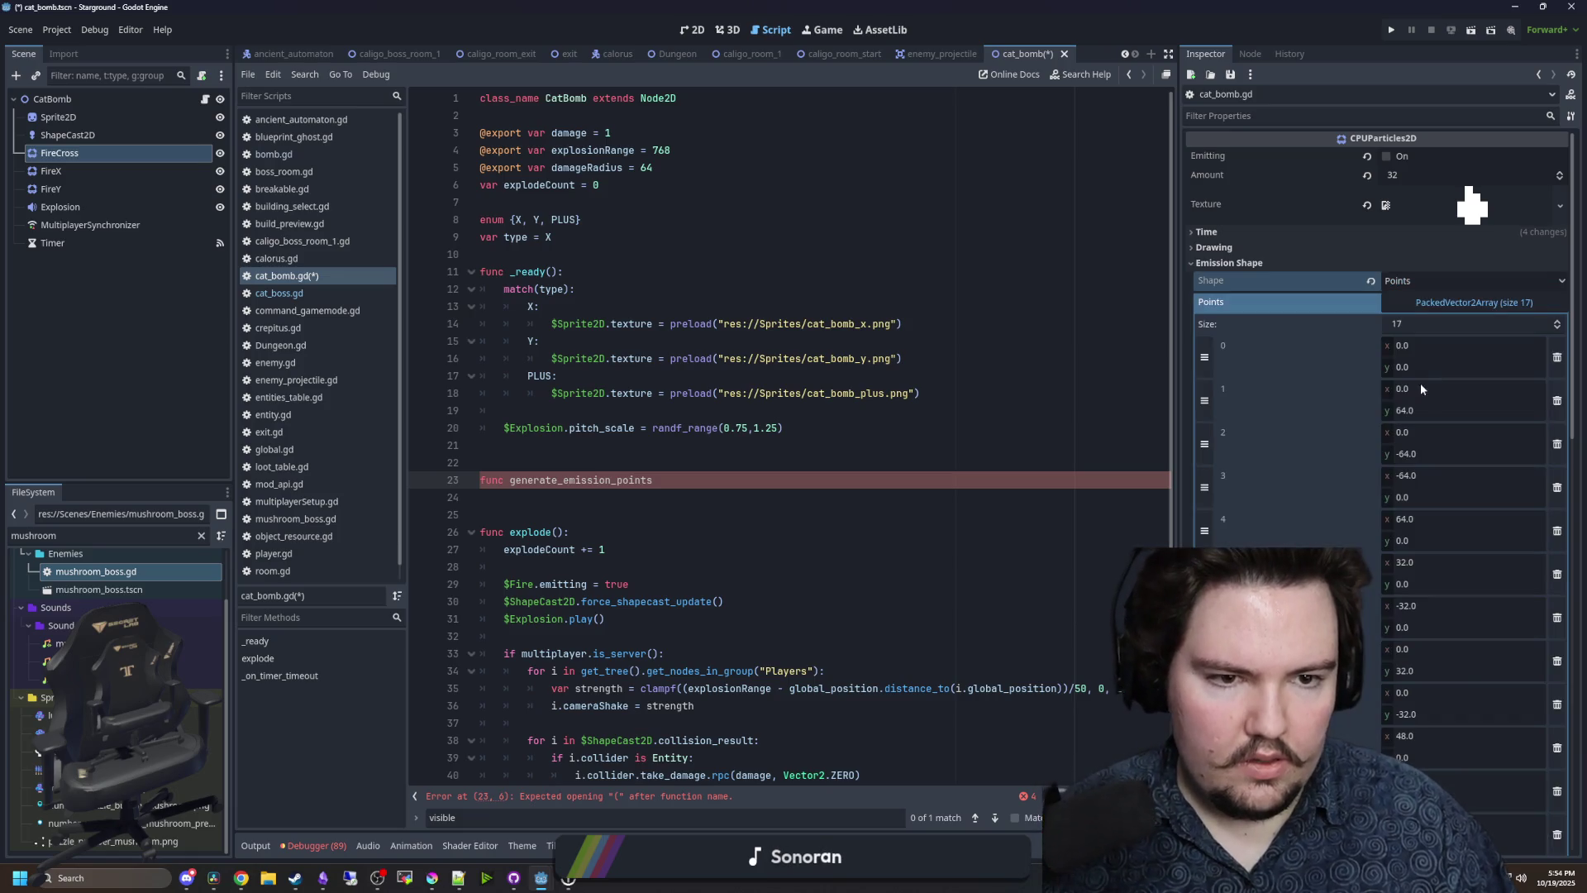
left_click(1557, 357)
left_click(1557, 358)
left_click(1557, 358)
left_click(1557, 358)
left_click(1557, 357)
left_click(1557, 357)
left_click(1558, 357)
left_click(1557, 357)
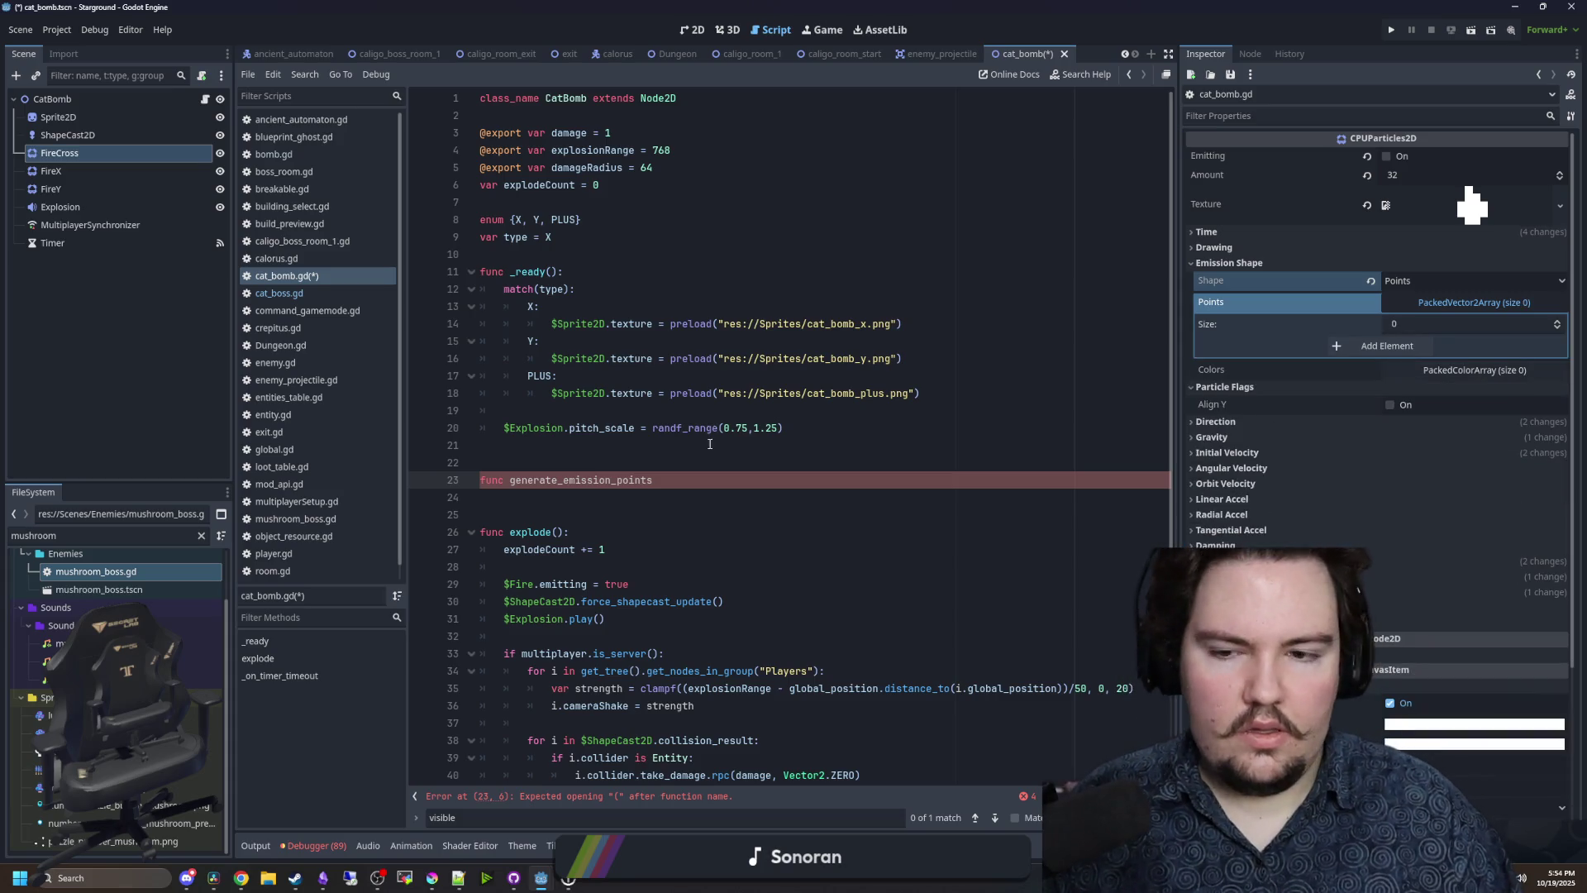
- Write generate_emission_points() with points = [Vector2.ZERO] and if/elif branches for X, Y and PLUS
left_click(670, 482)
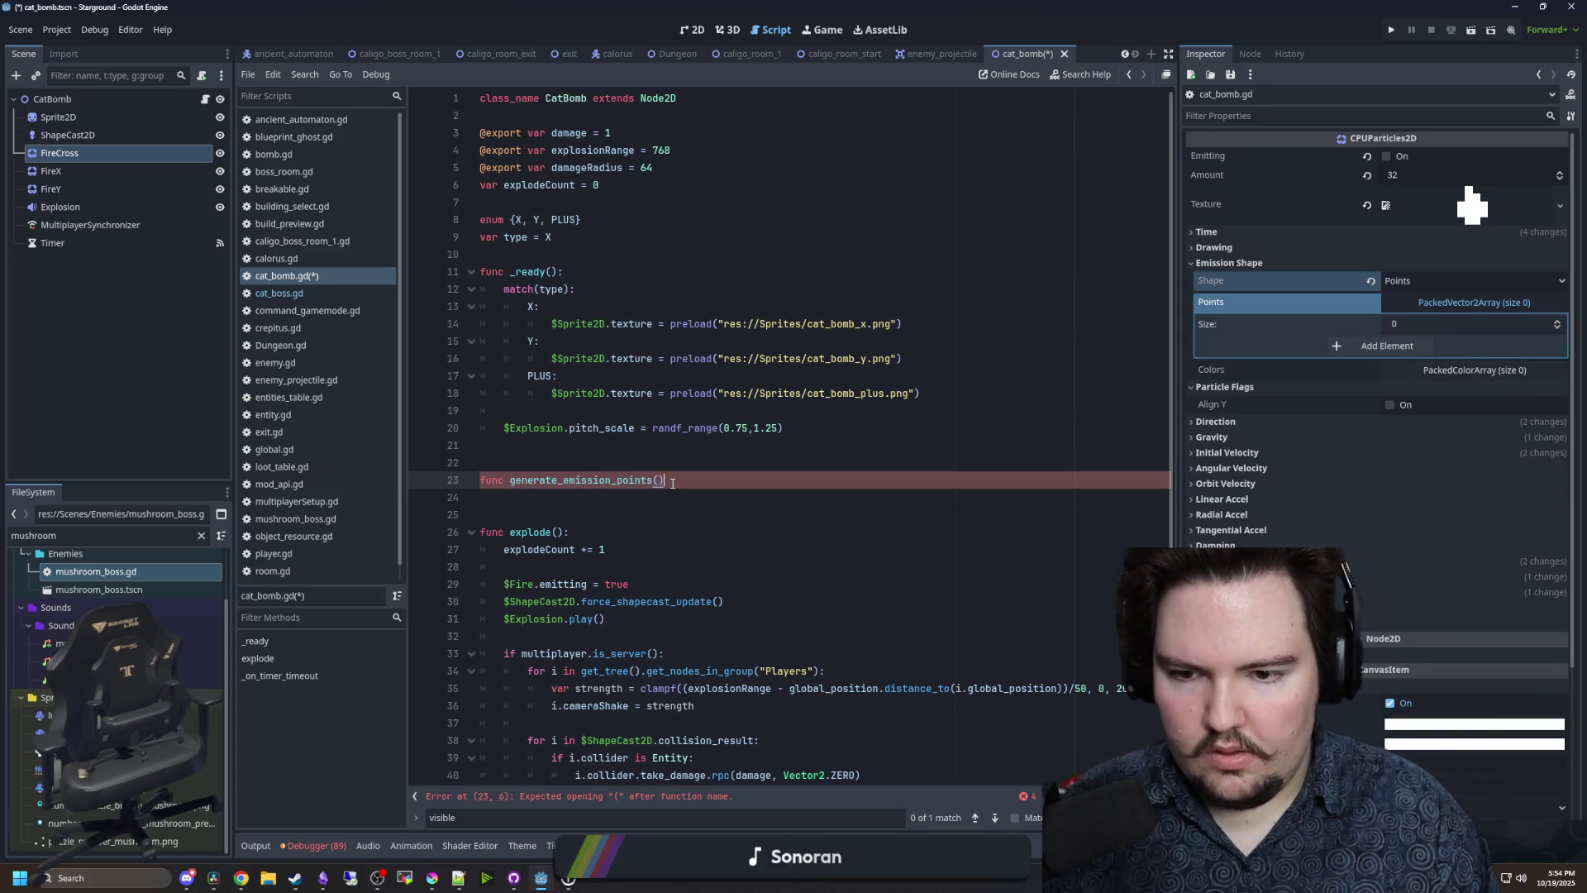
type(":")
key("Return")
type("point")
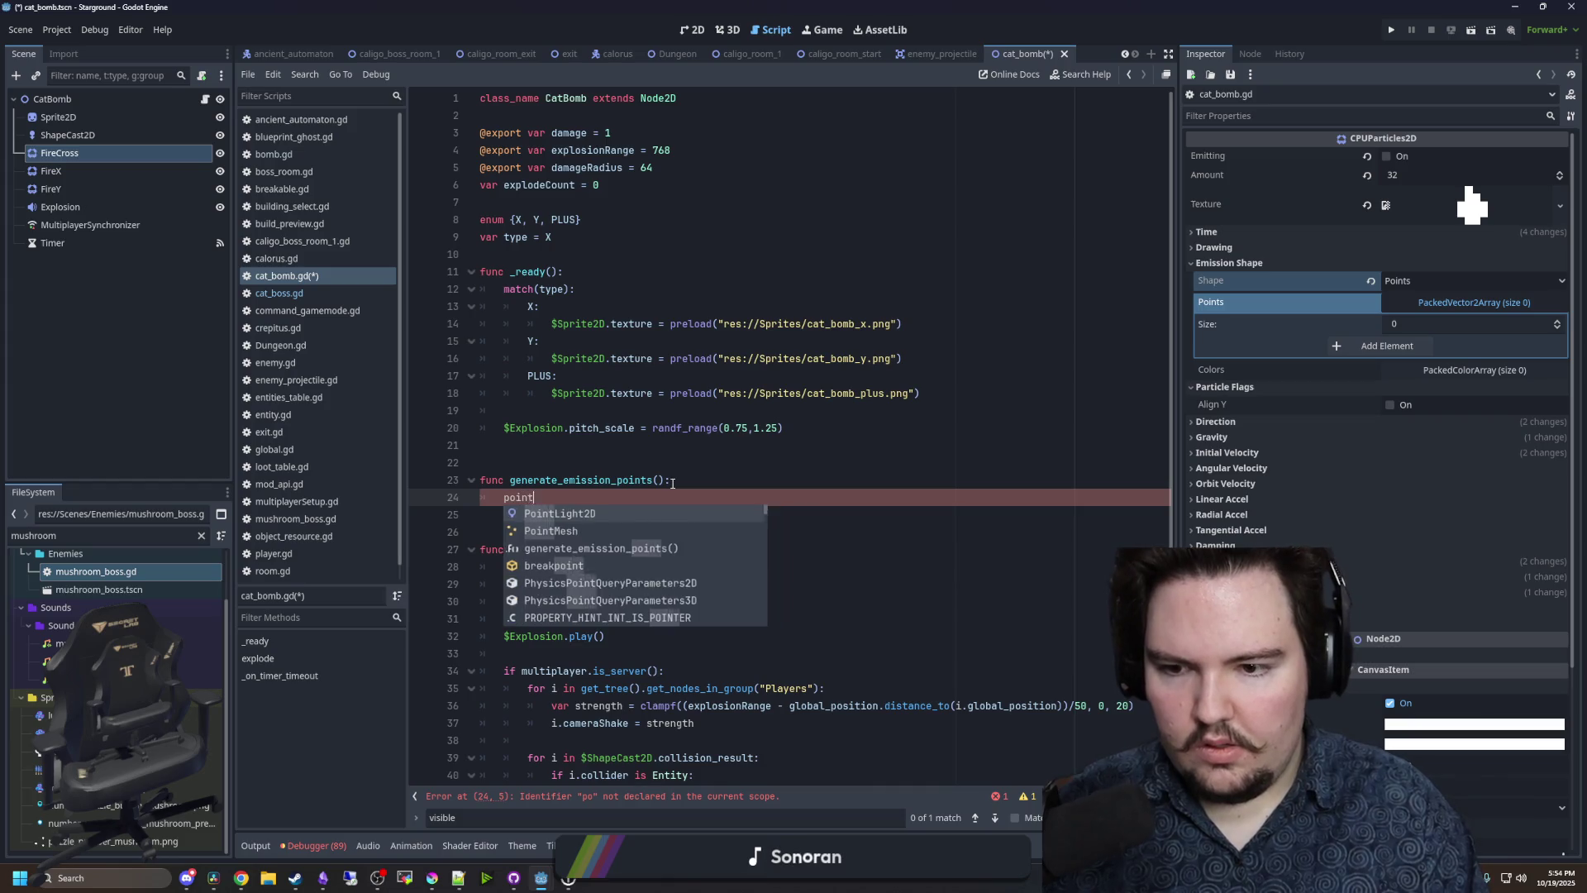
type("s = []")
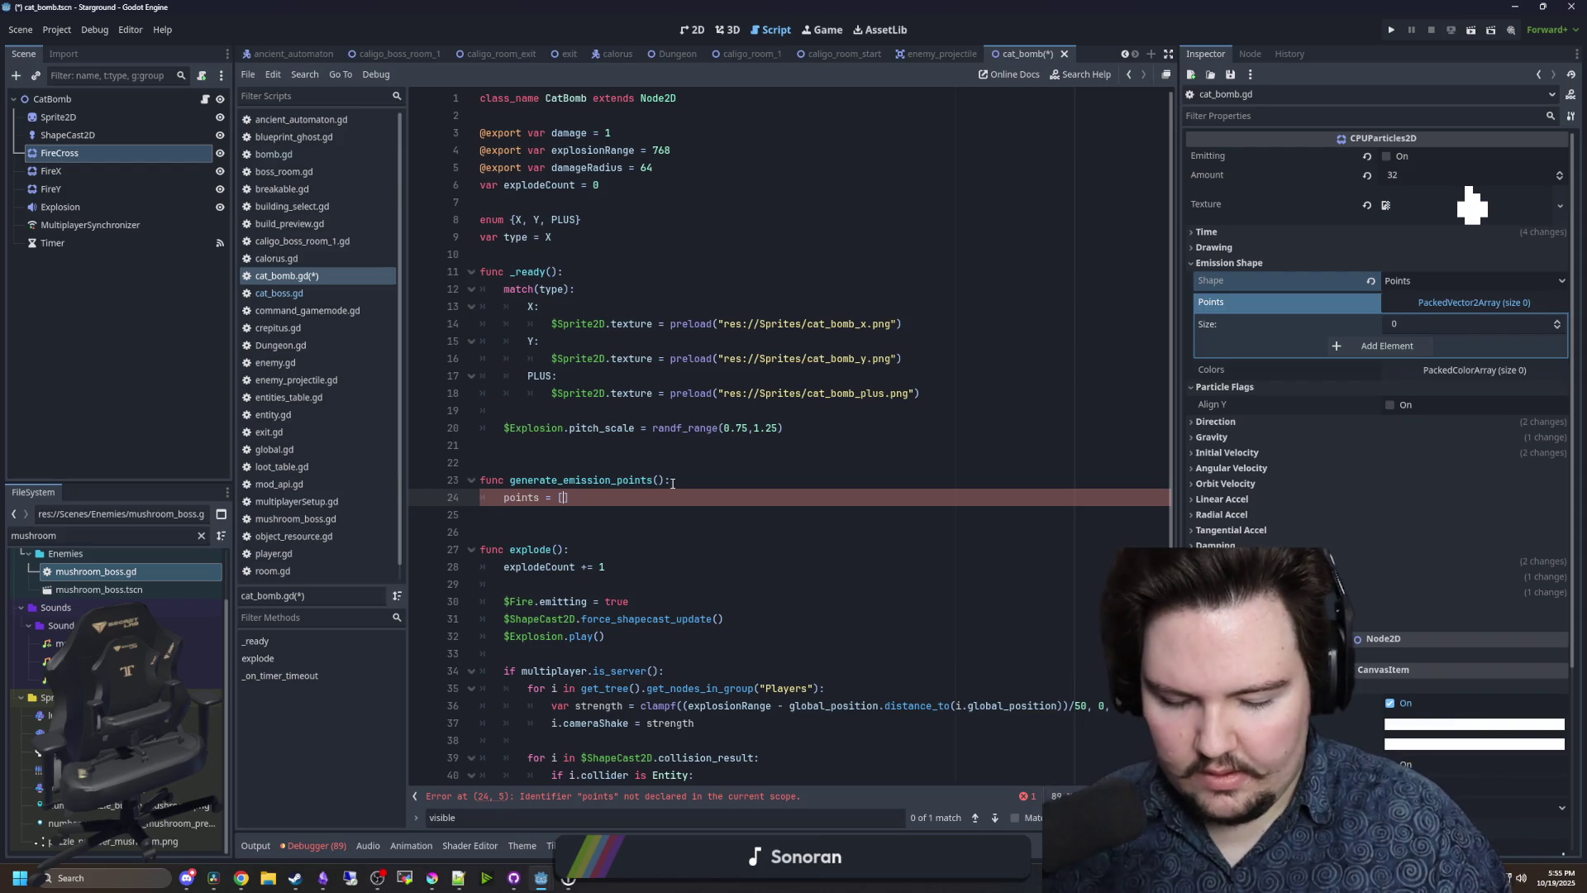
type("Vector2.ZERO")
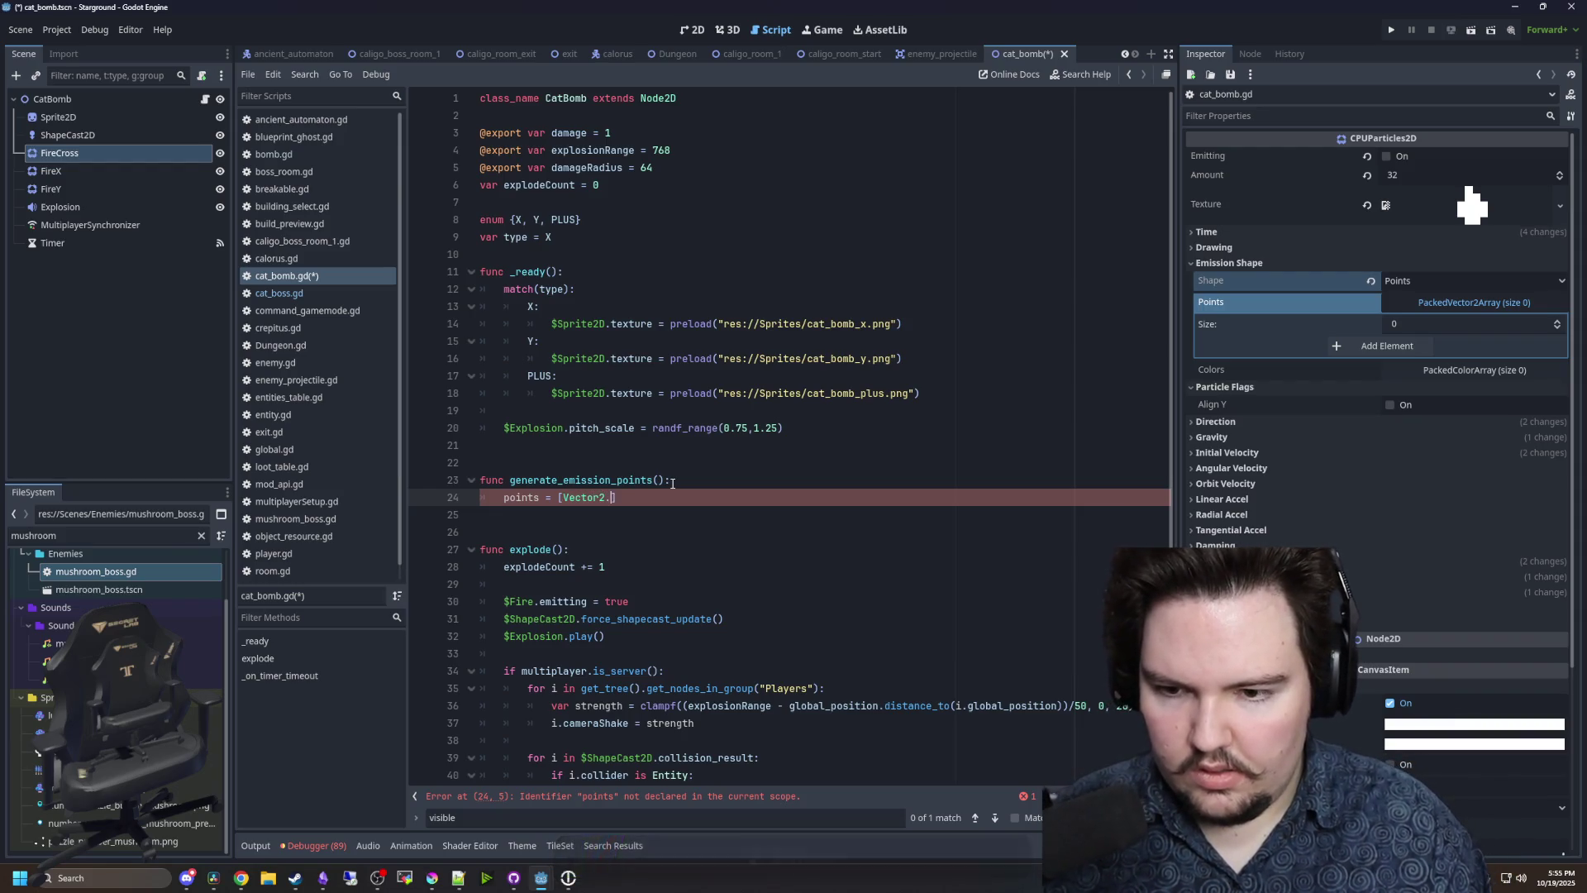
key("Return")
key("Return")
type("if t")
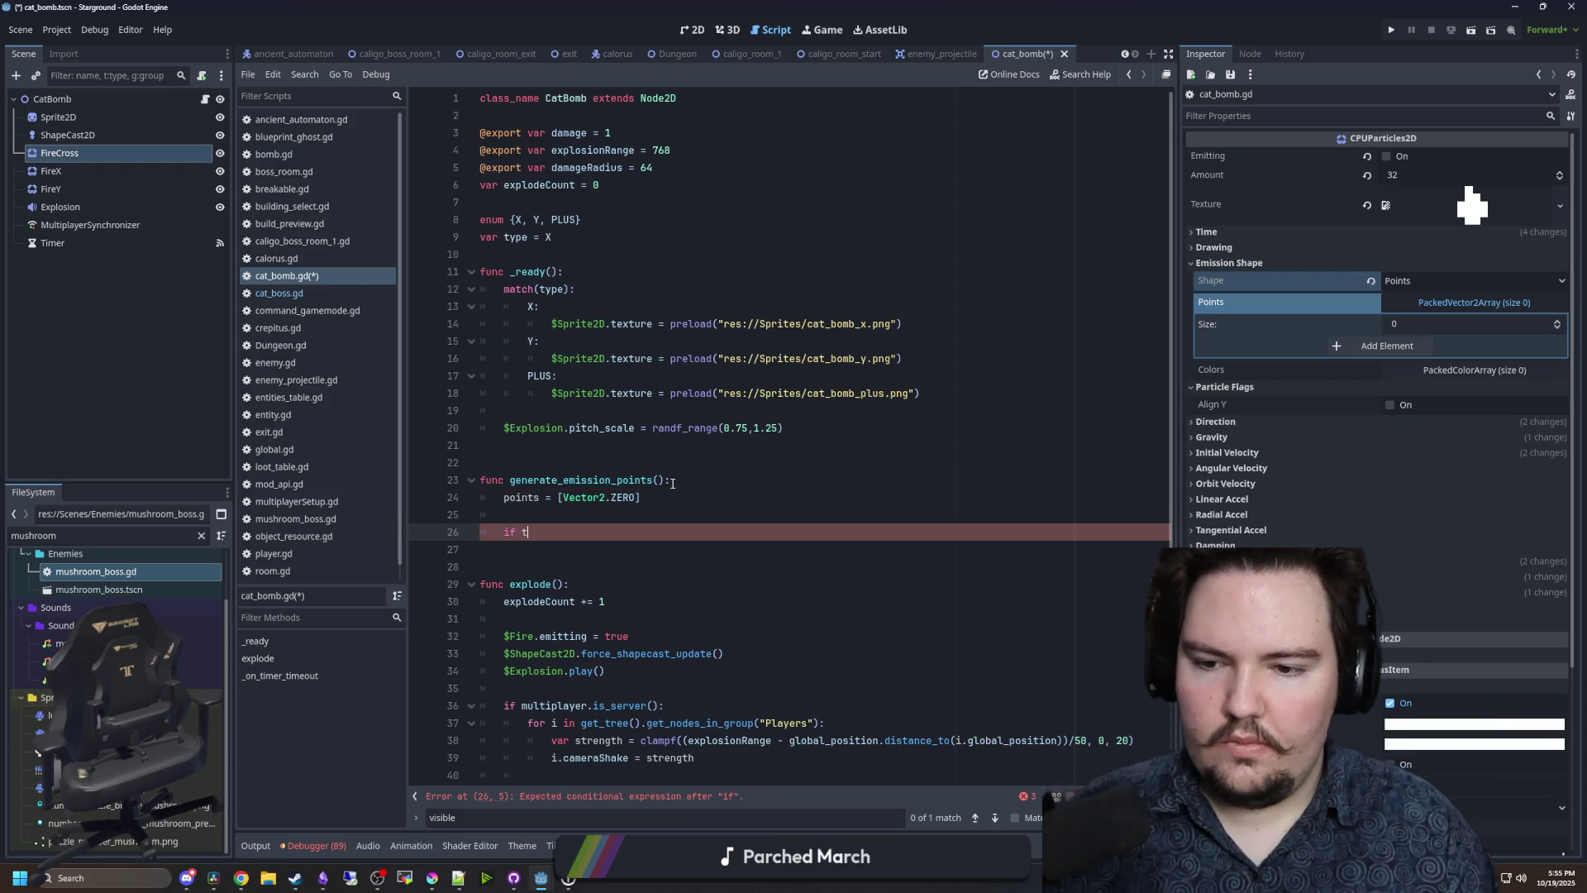
key("BackSpace")
key("BackSpace")
key("BackSpace")
type("m")
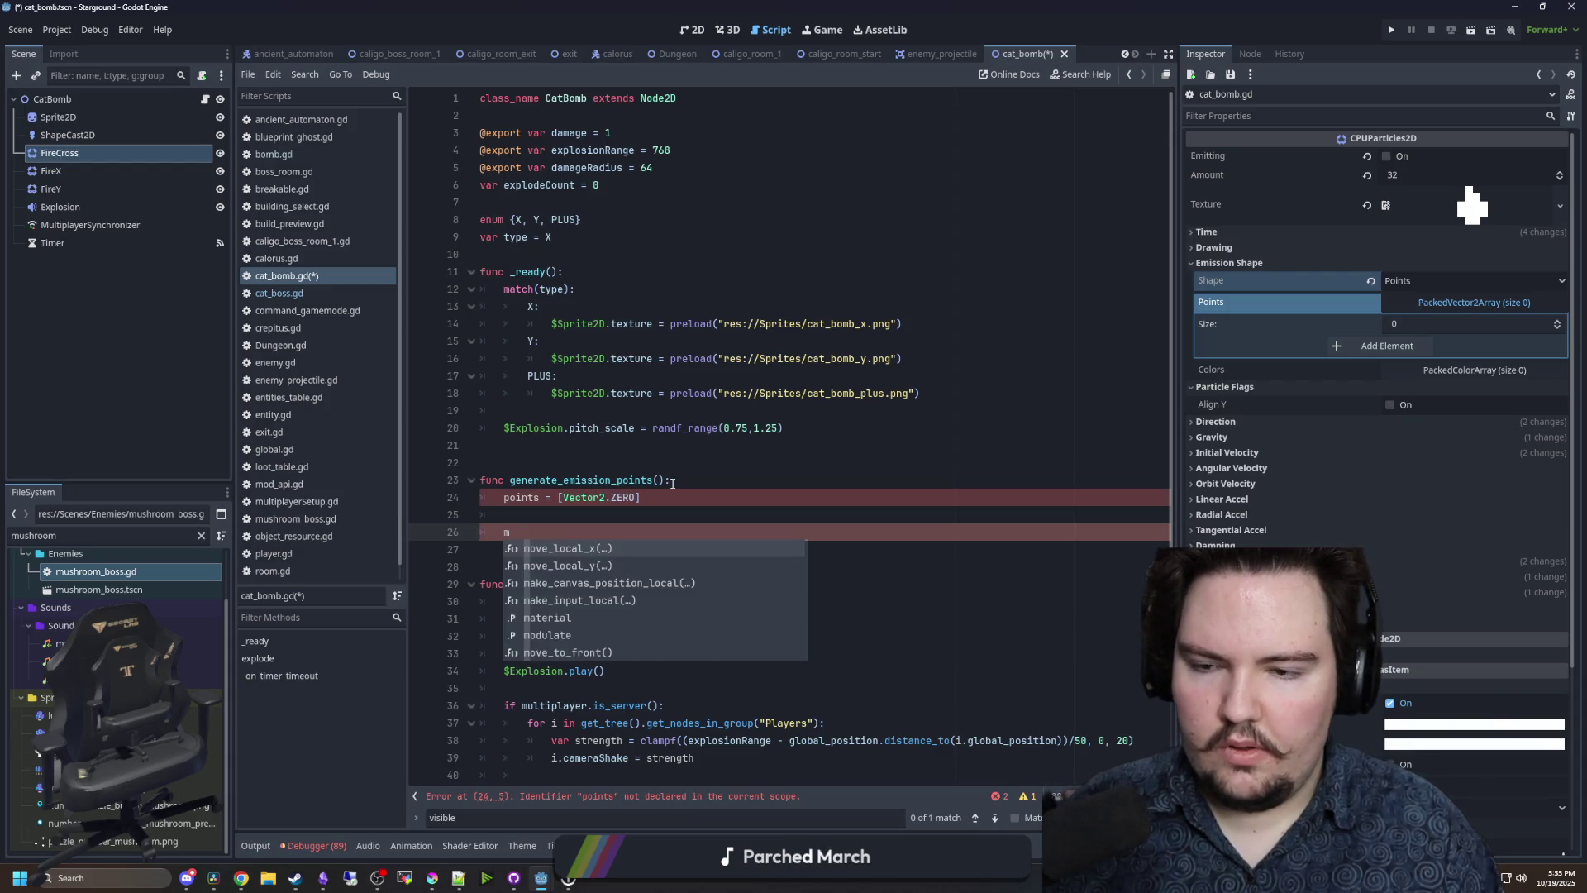
key("BackSpace")
type("if type ==")
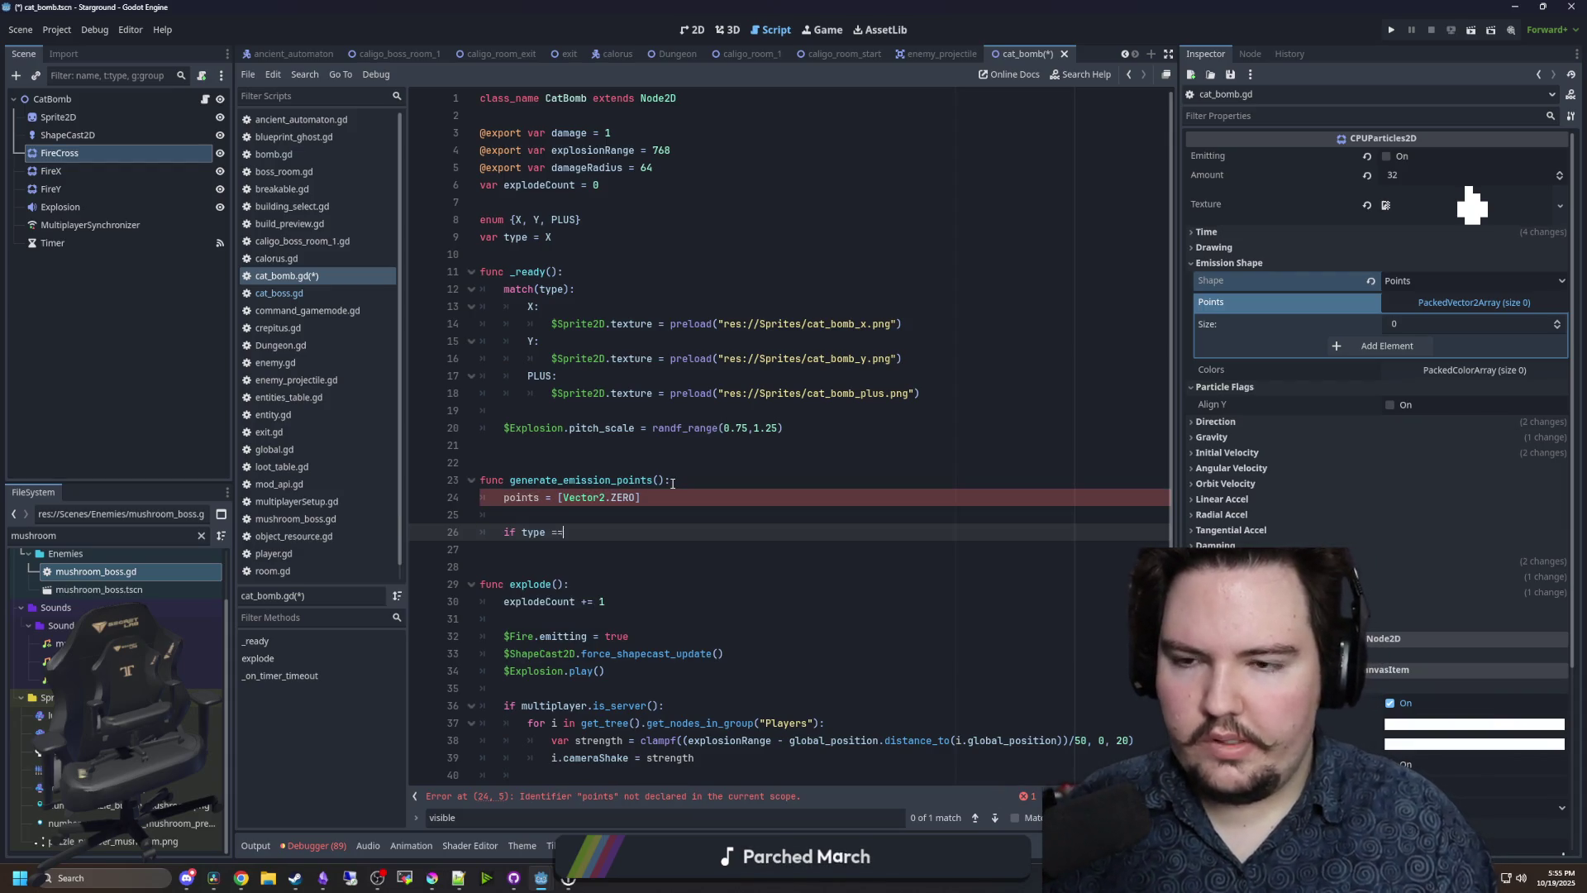
type(" X:")
key("Return")
key("Return")
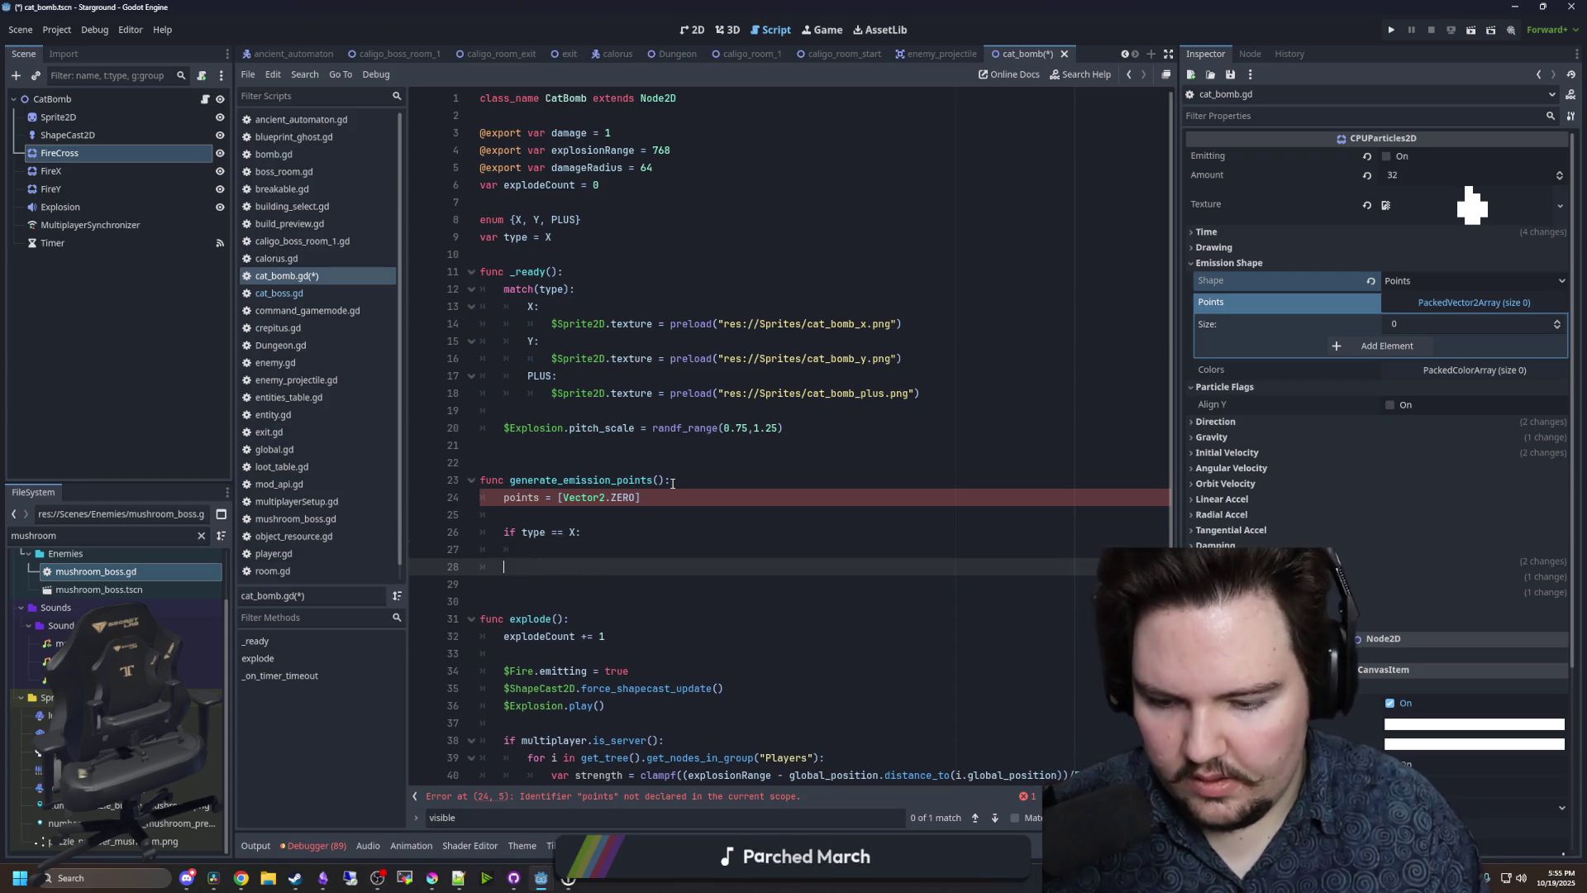
type("elif type == Y")
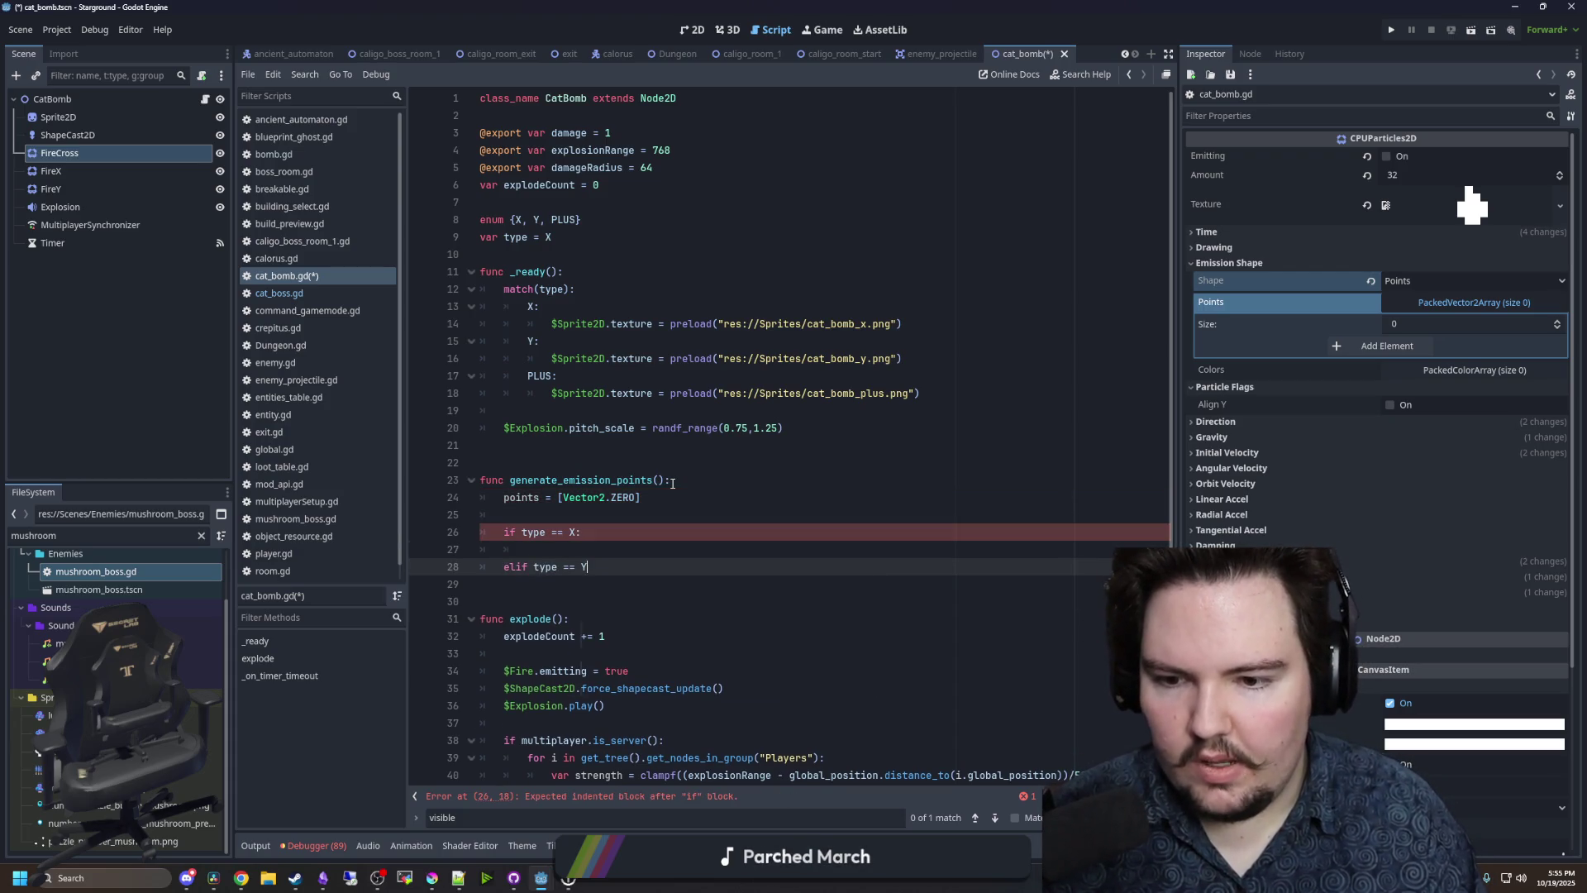
type(":")
key("Return")
key("Return")
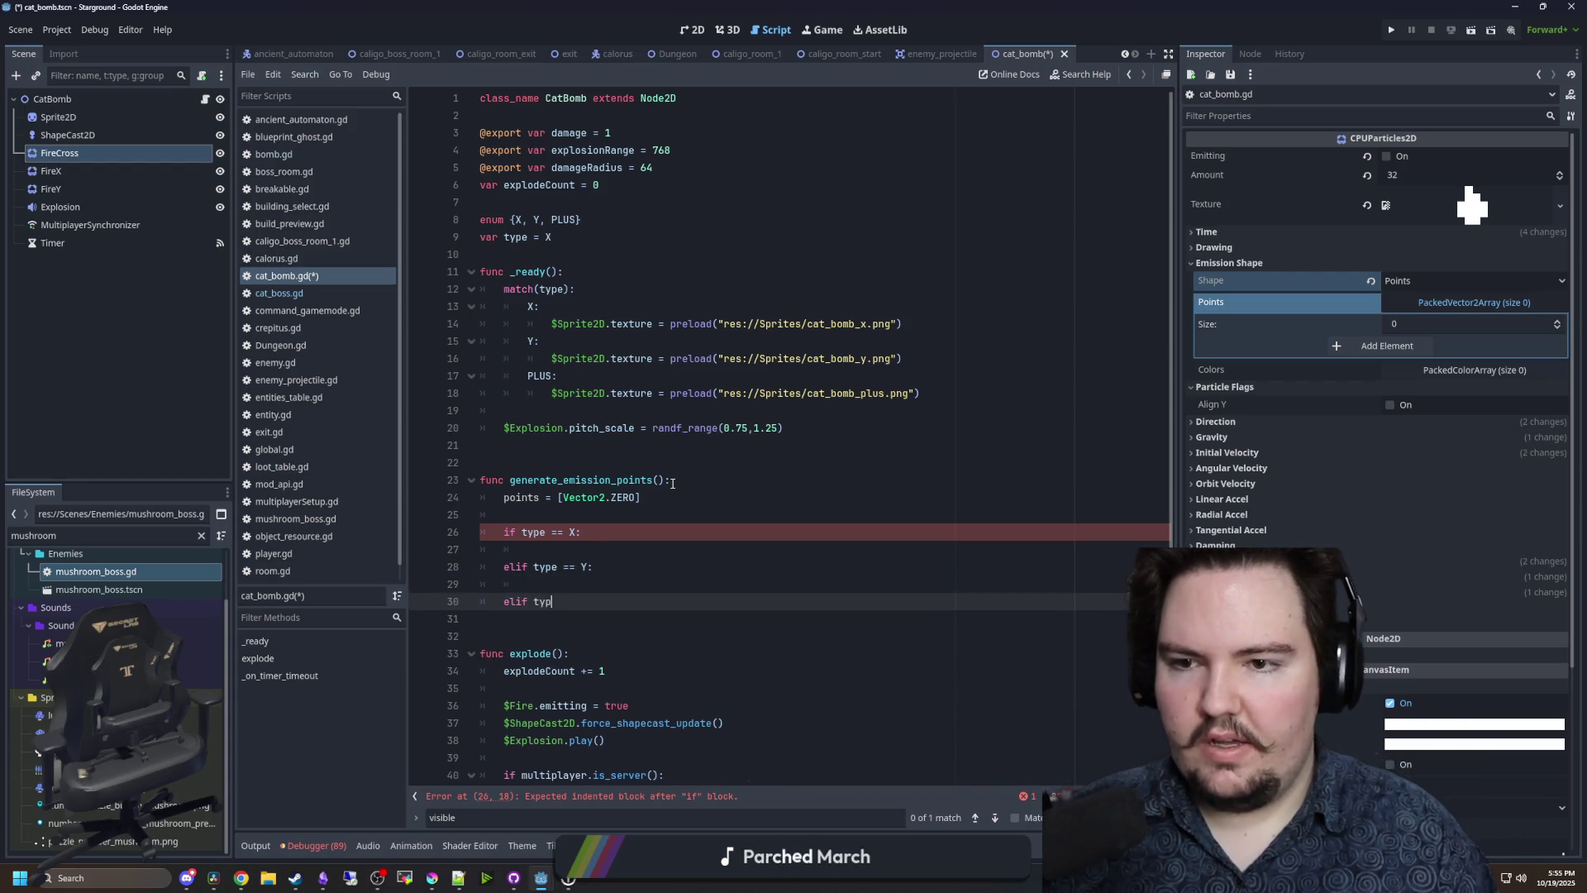
type("e = PLUS:")
key("Return")
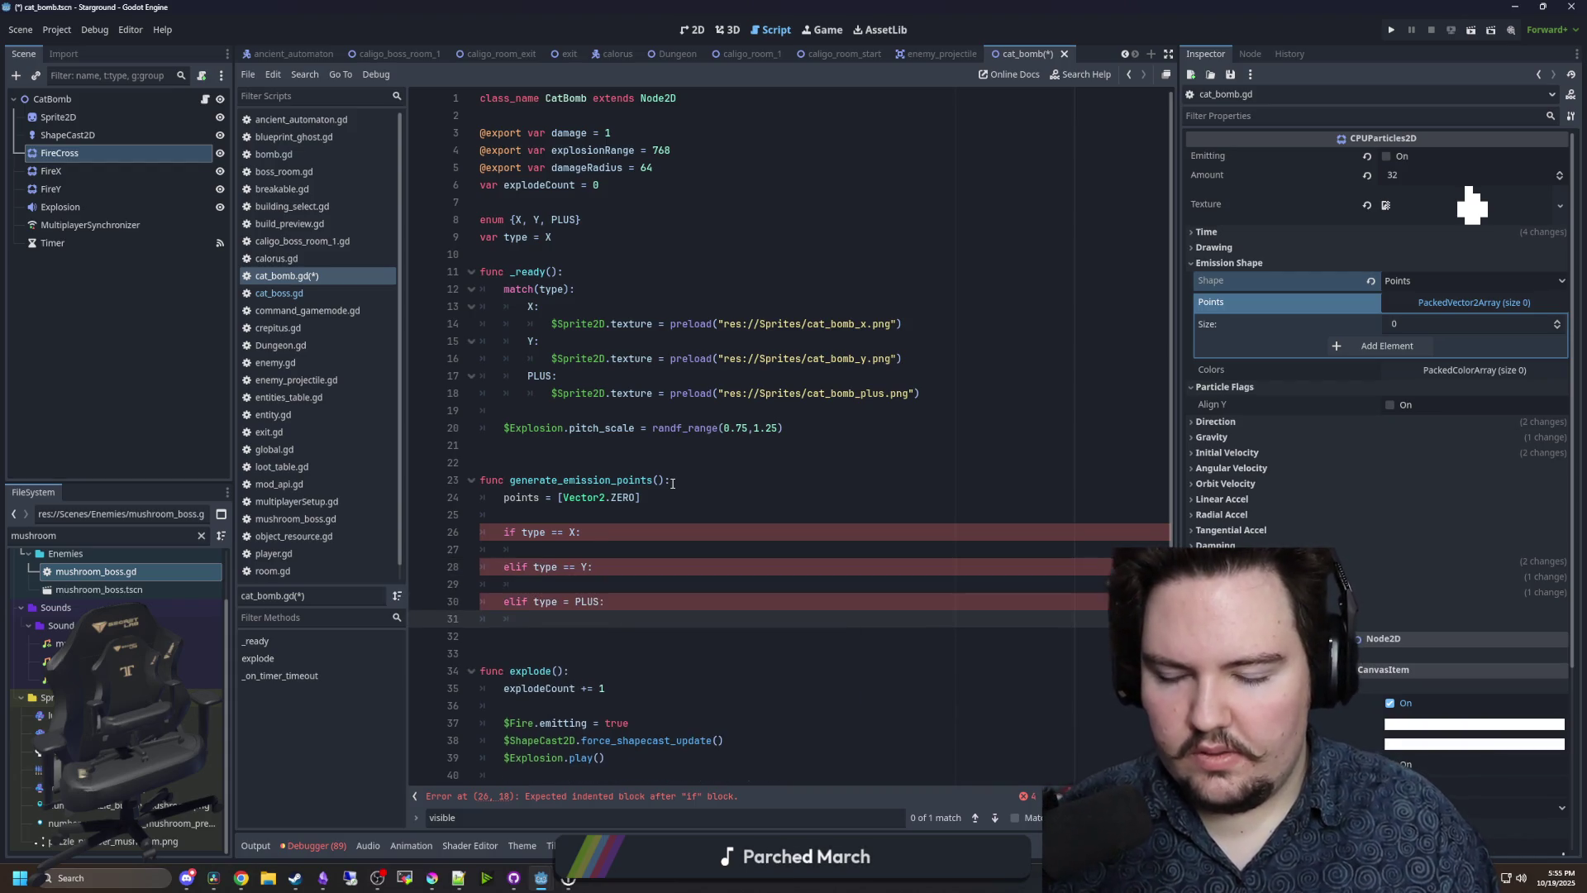
- Add a for i in range(1, 9) loop and select the if/elif branches
scroll(573, 570, "down", 1)
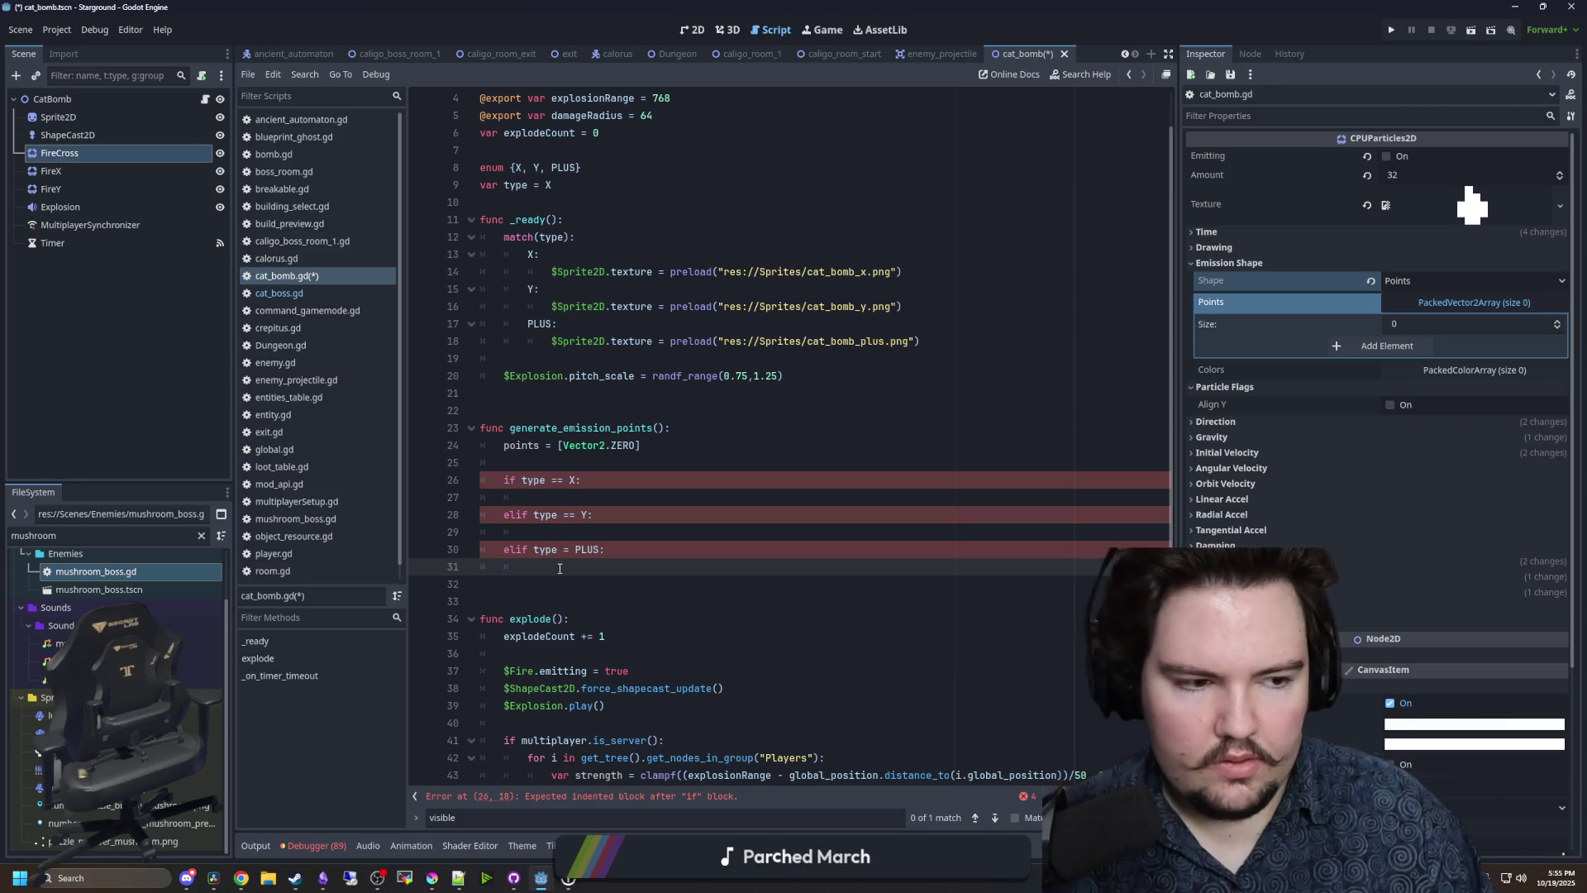
type("f")
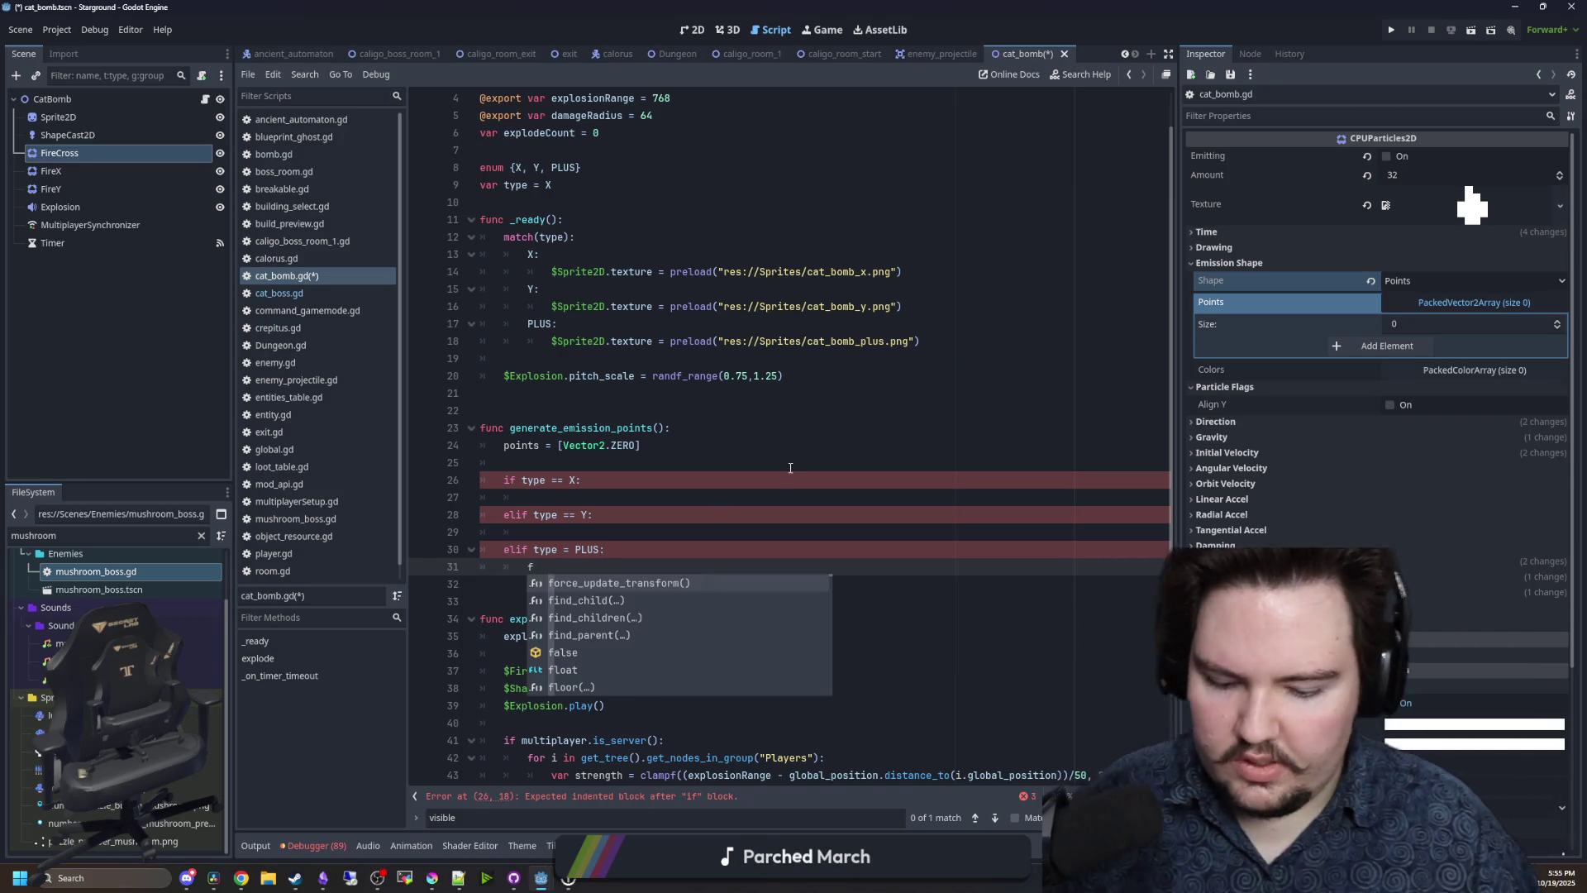
type("or i in range(0, 8")
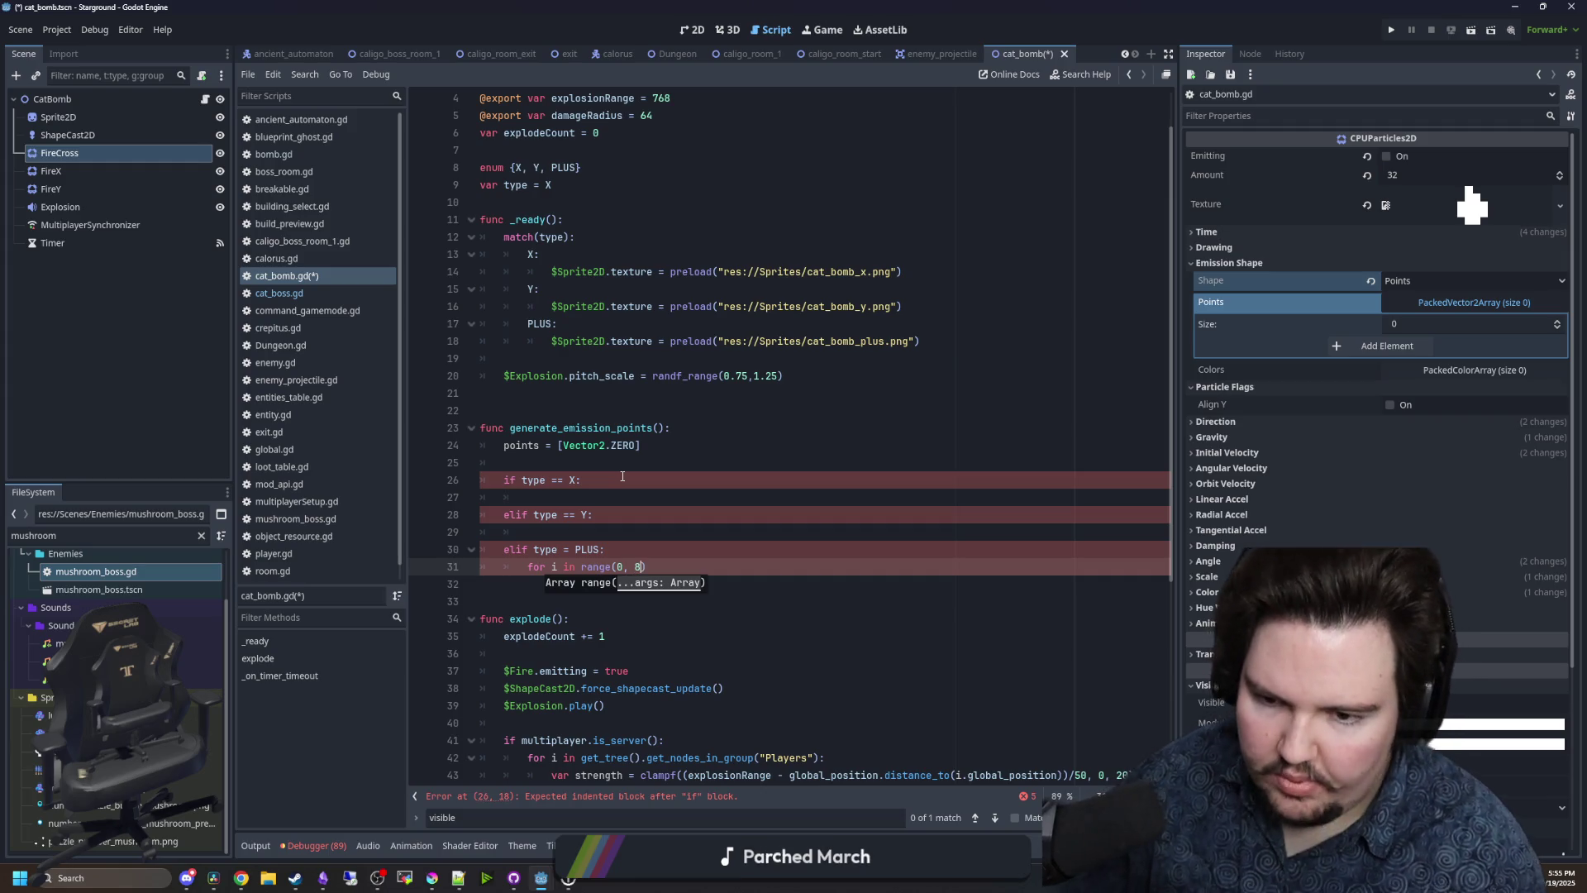
scroll(689, 498, "down", 1)
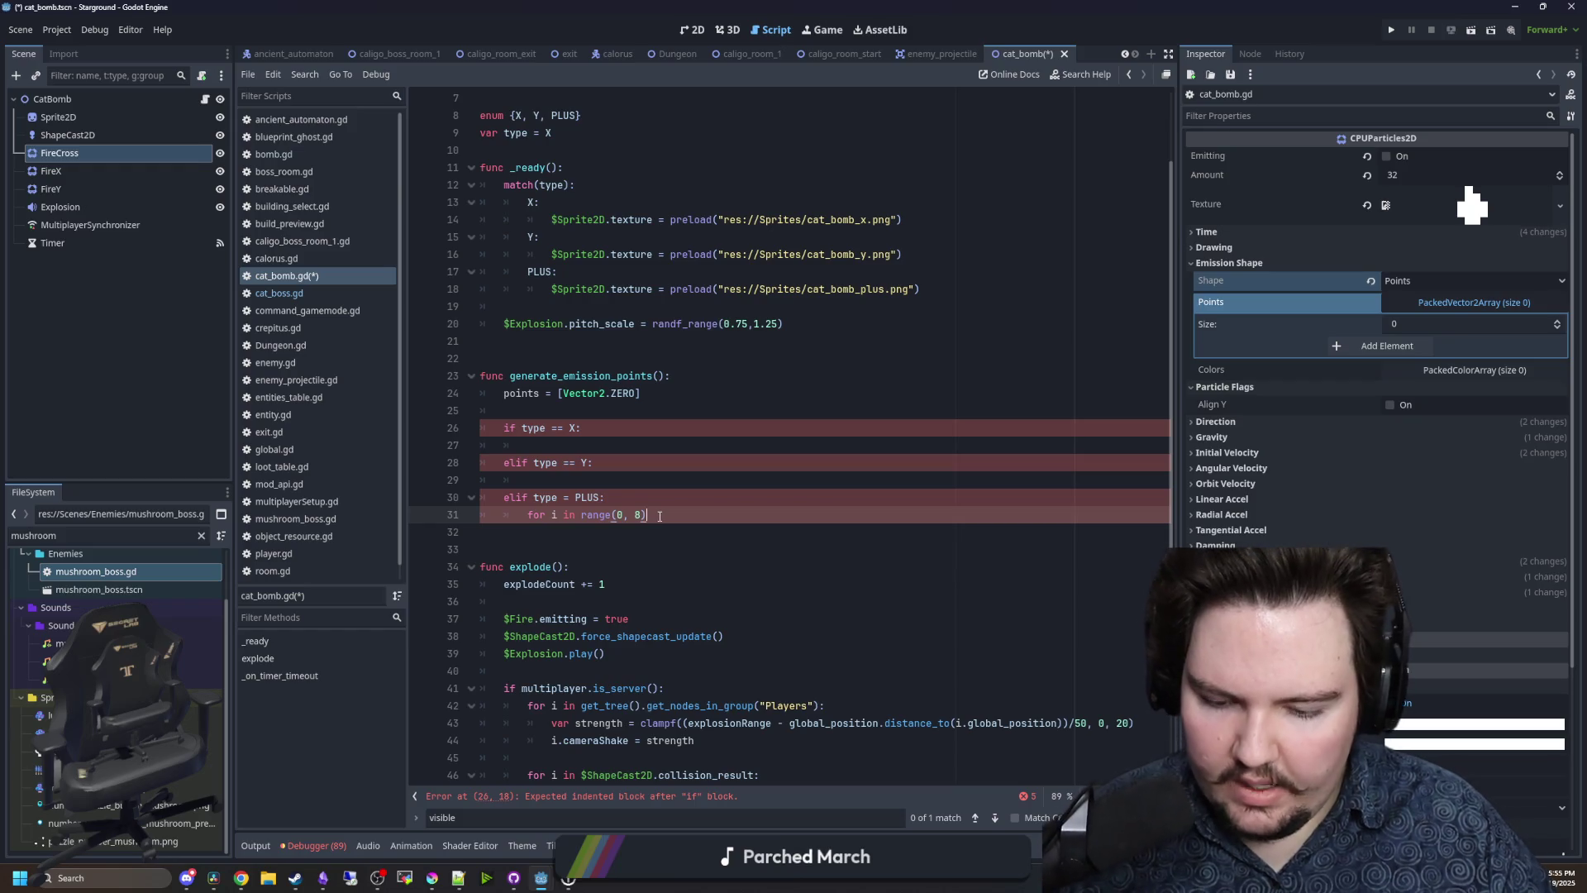
type(":")
key("Return")
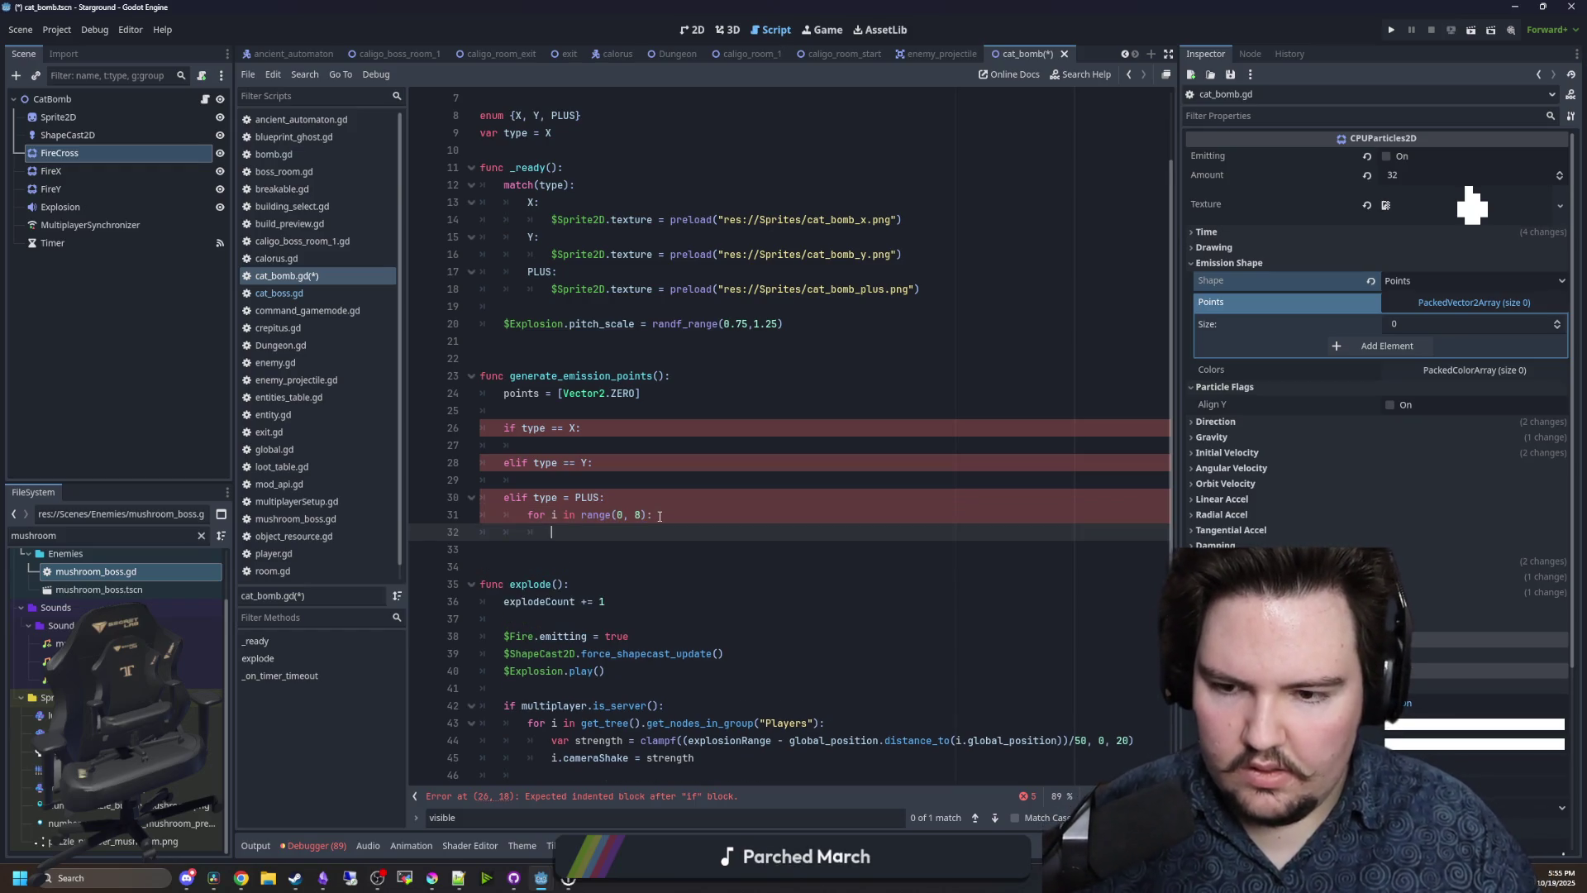
left_click(625, 515)
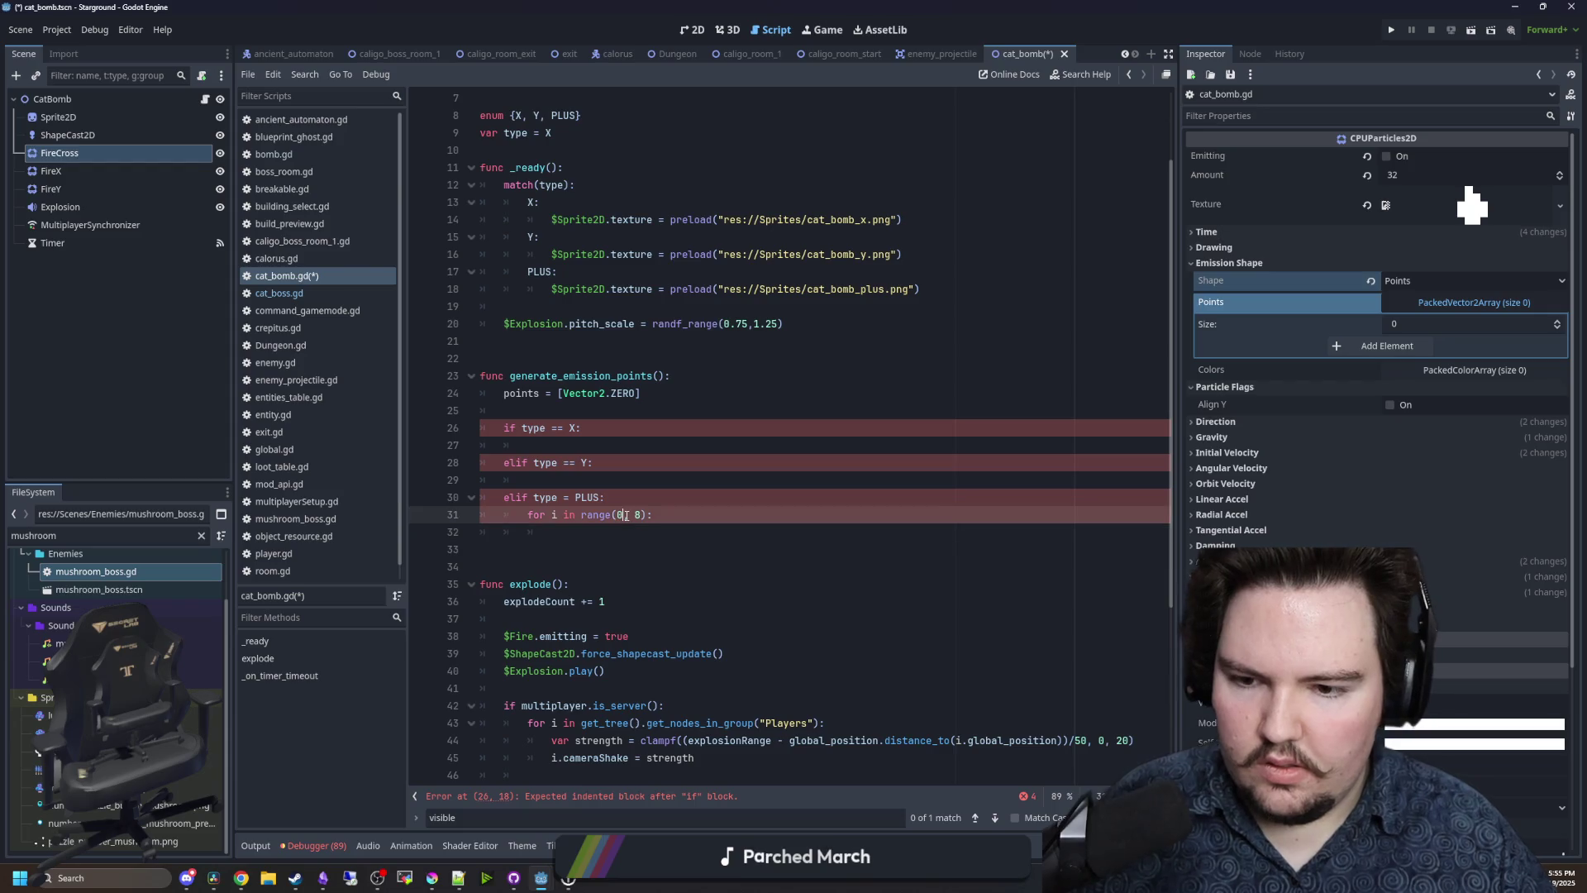
left_click(616, 539)
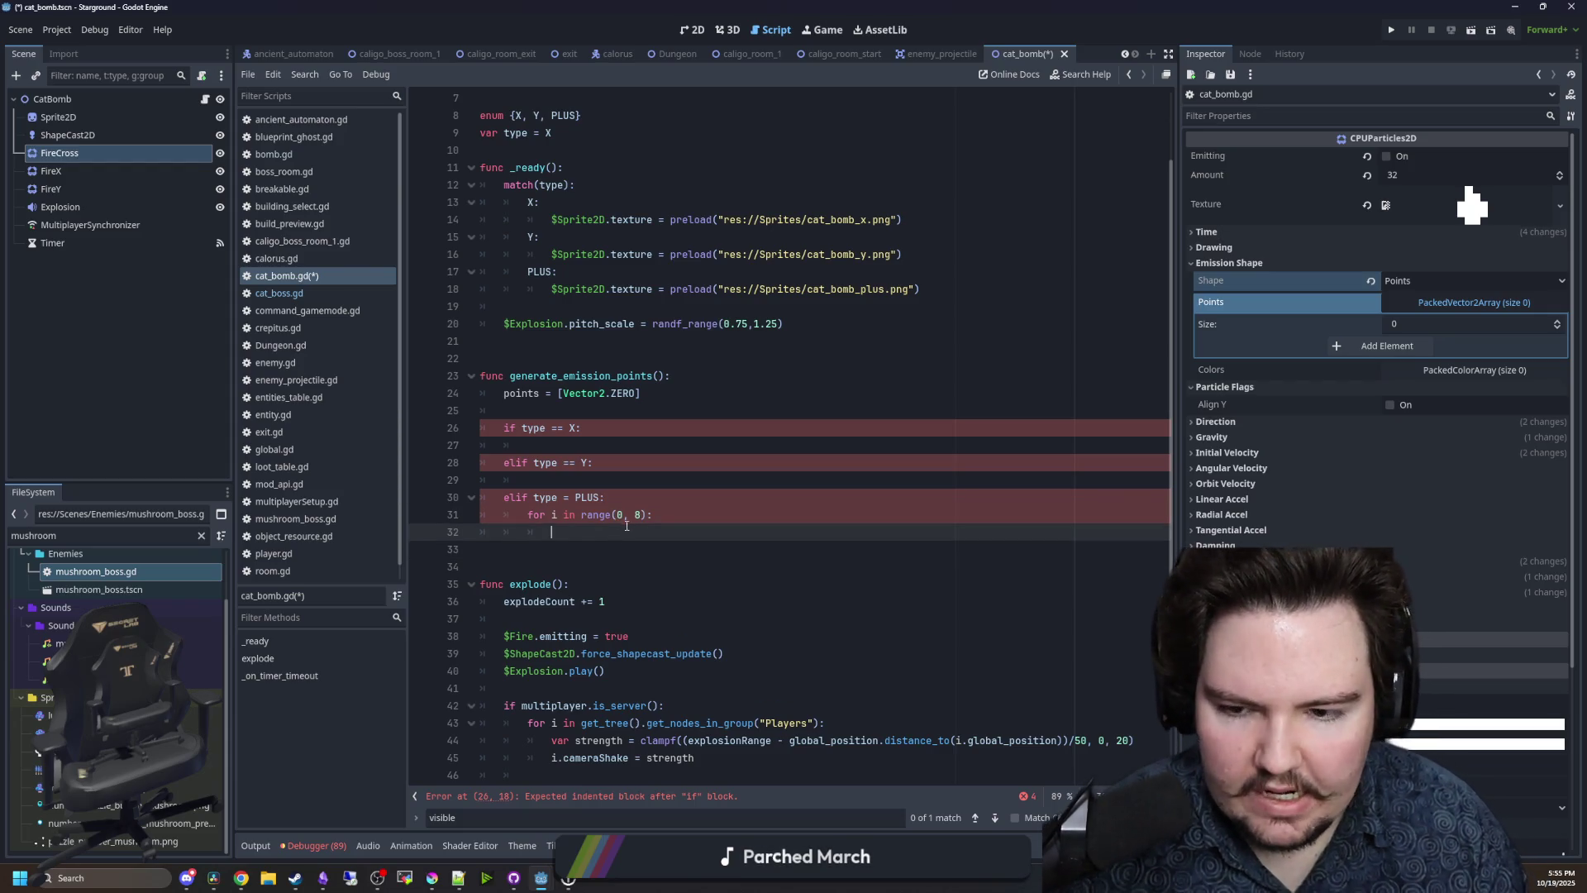
left_click(626, 515)
key("BackSpace")
type("1")
key("Right")
key("Right")
key("Right")
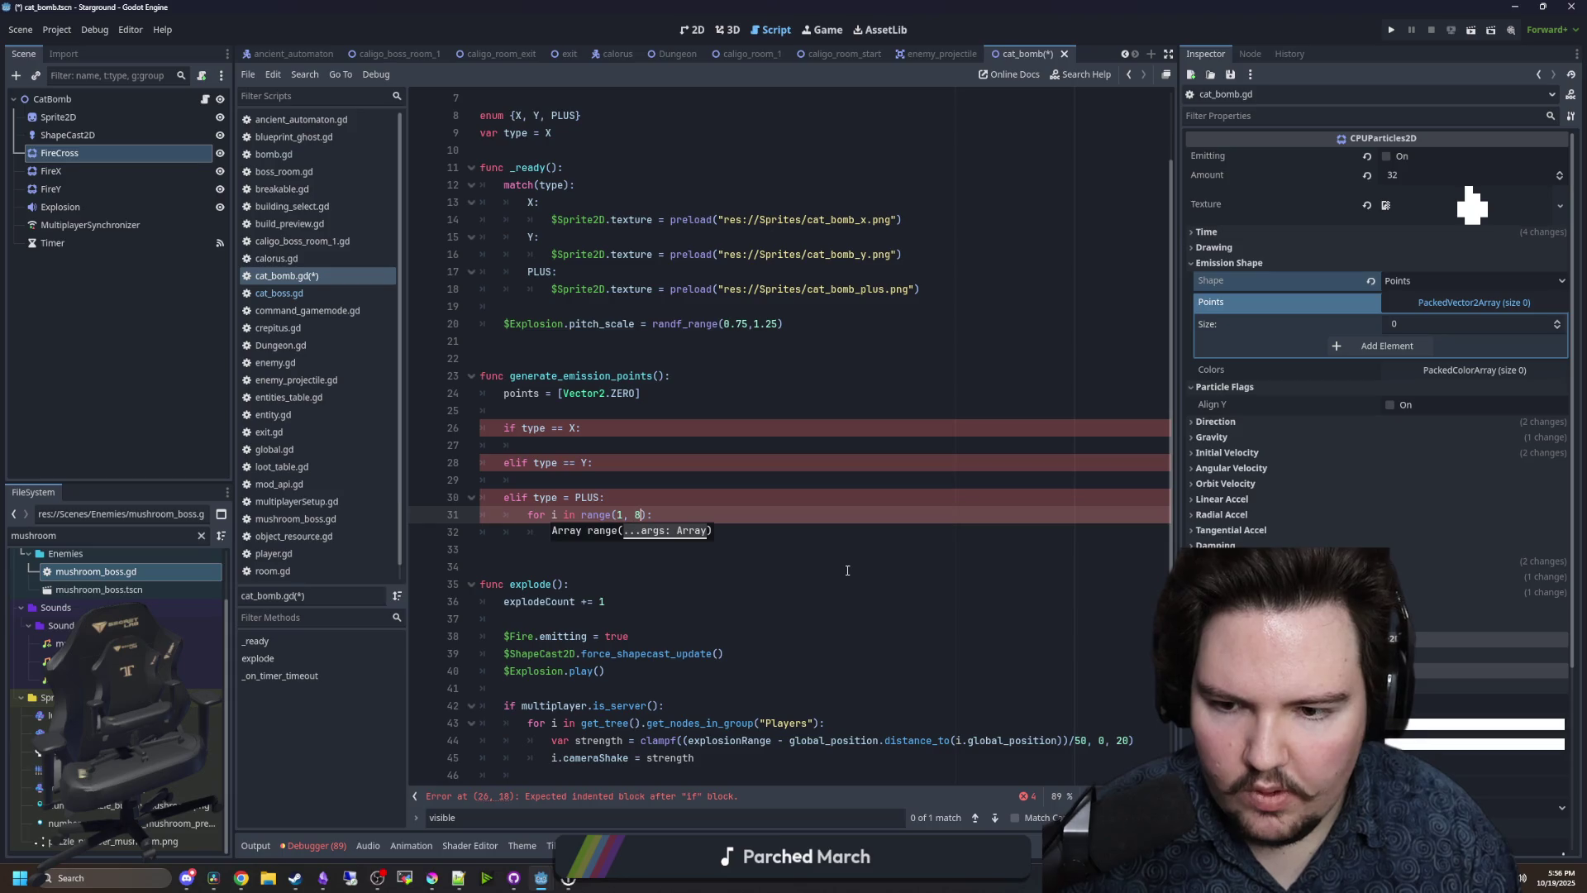
key("Delete")
type("9")
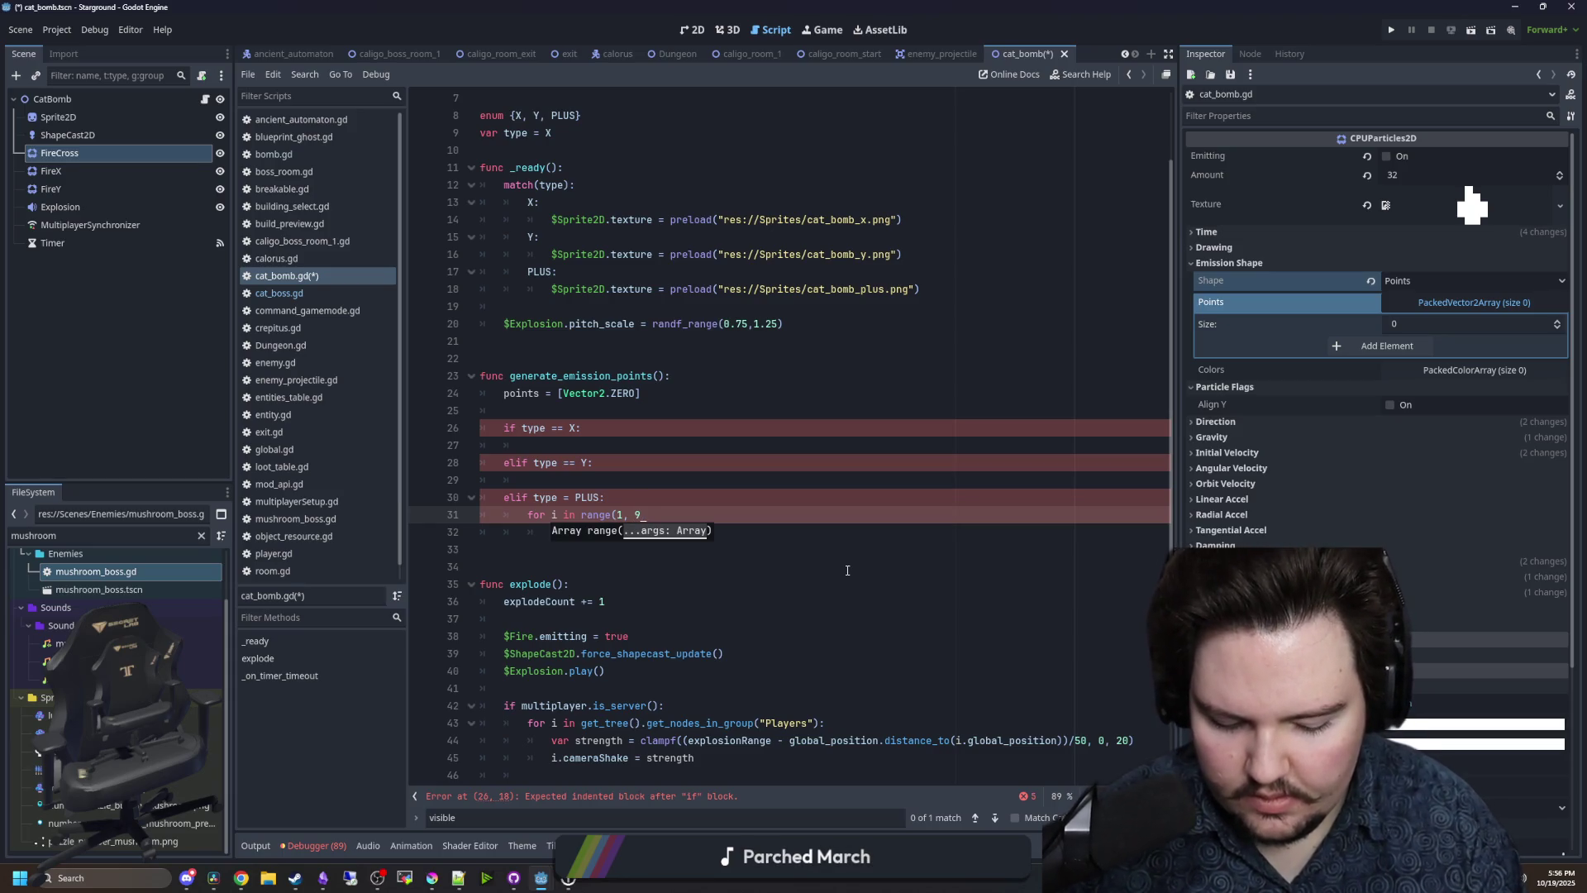
type(")")
left_click(641, 537)
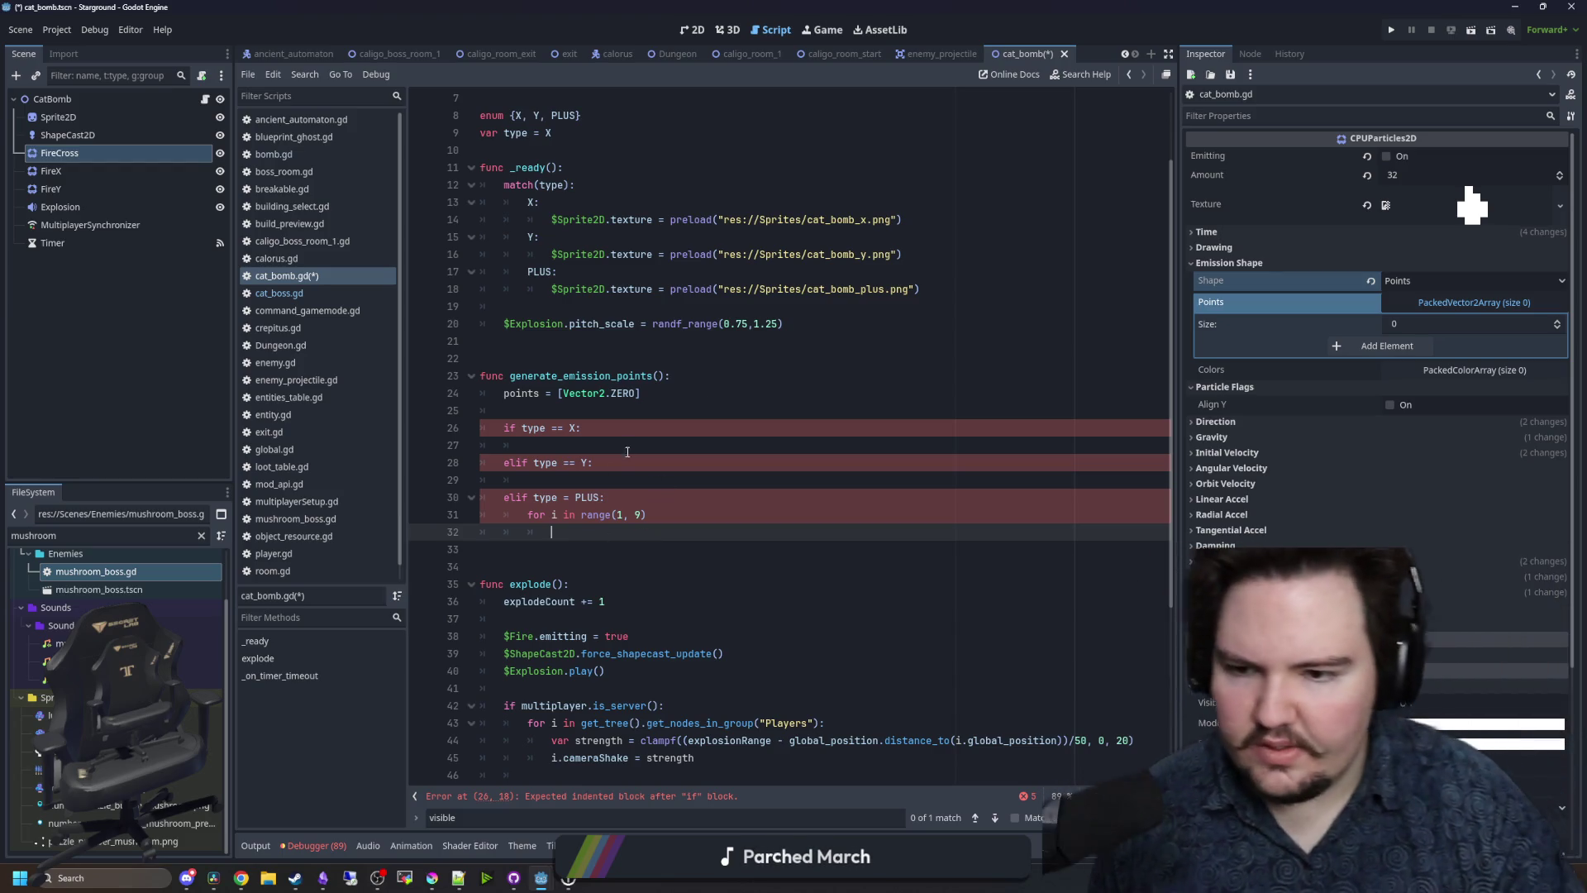
left_click(635, 502)
left_click_drag(635, 502, 504, 427)
- Replace the if/elif branches with a match(type): line above the loop
key("BackSpace")
left_click(538, 413)
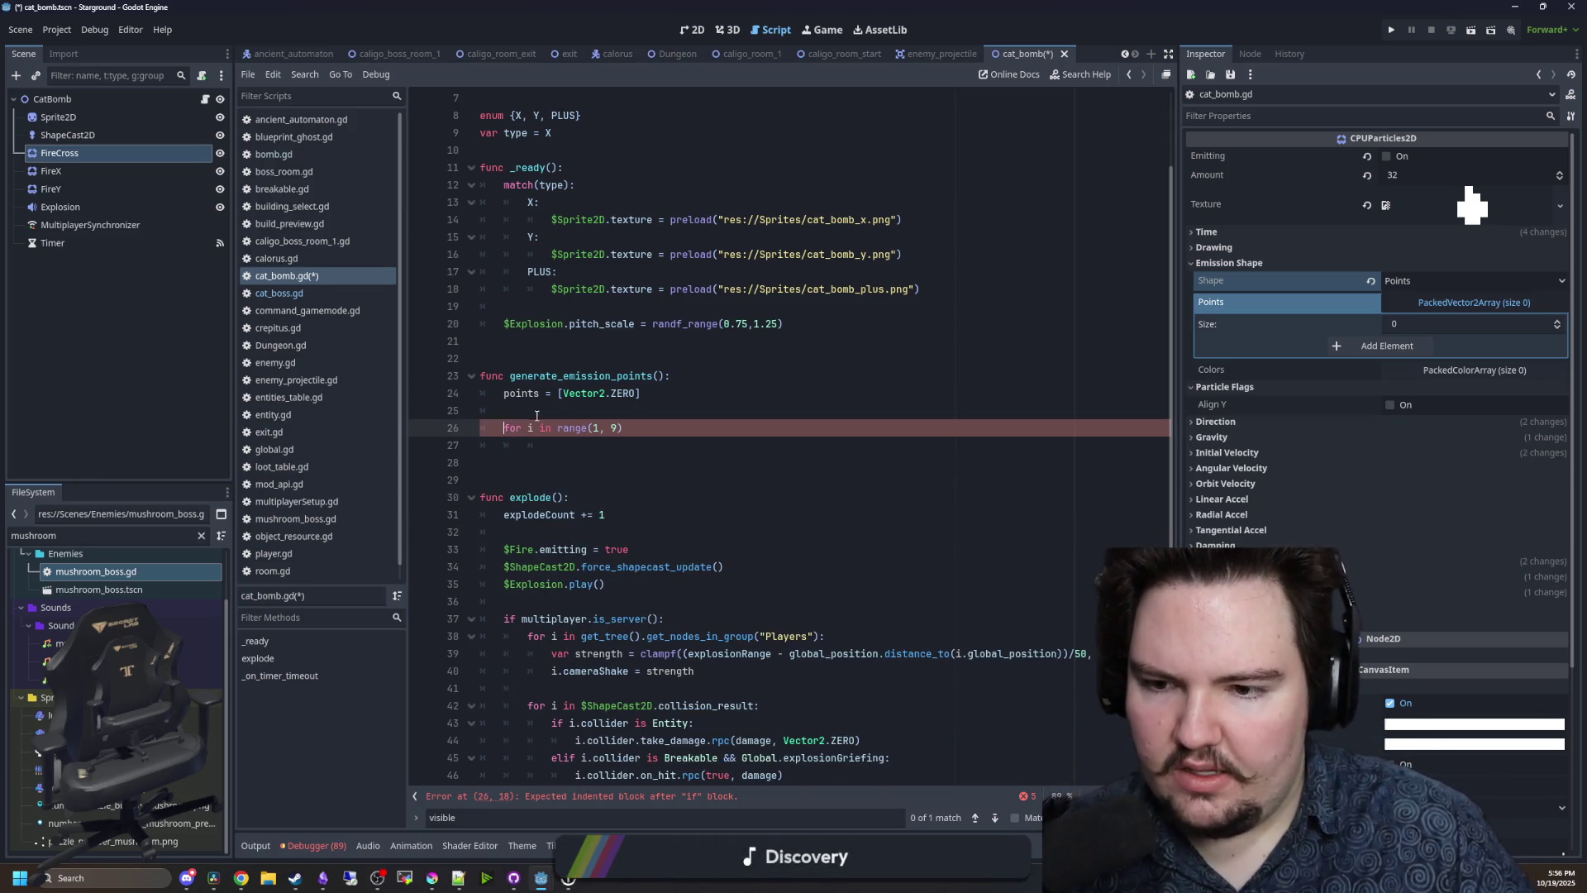
key("Return")
key("Return")
key("Up")
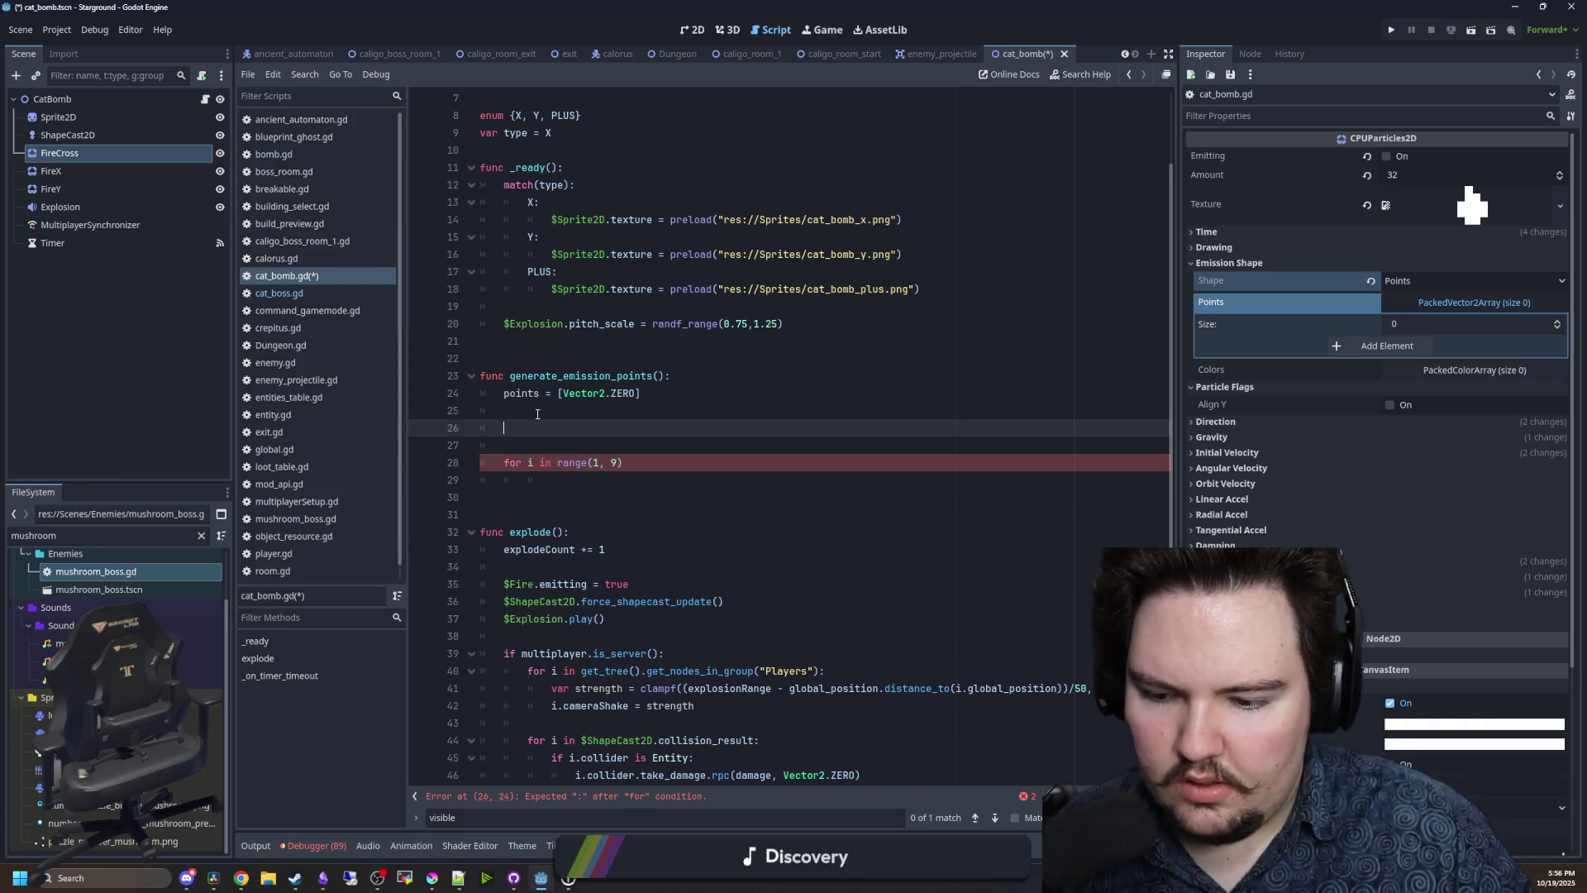
type("var n")
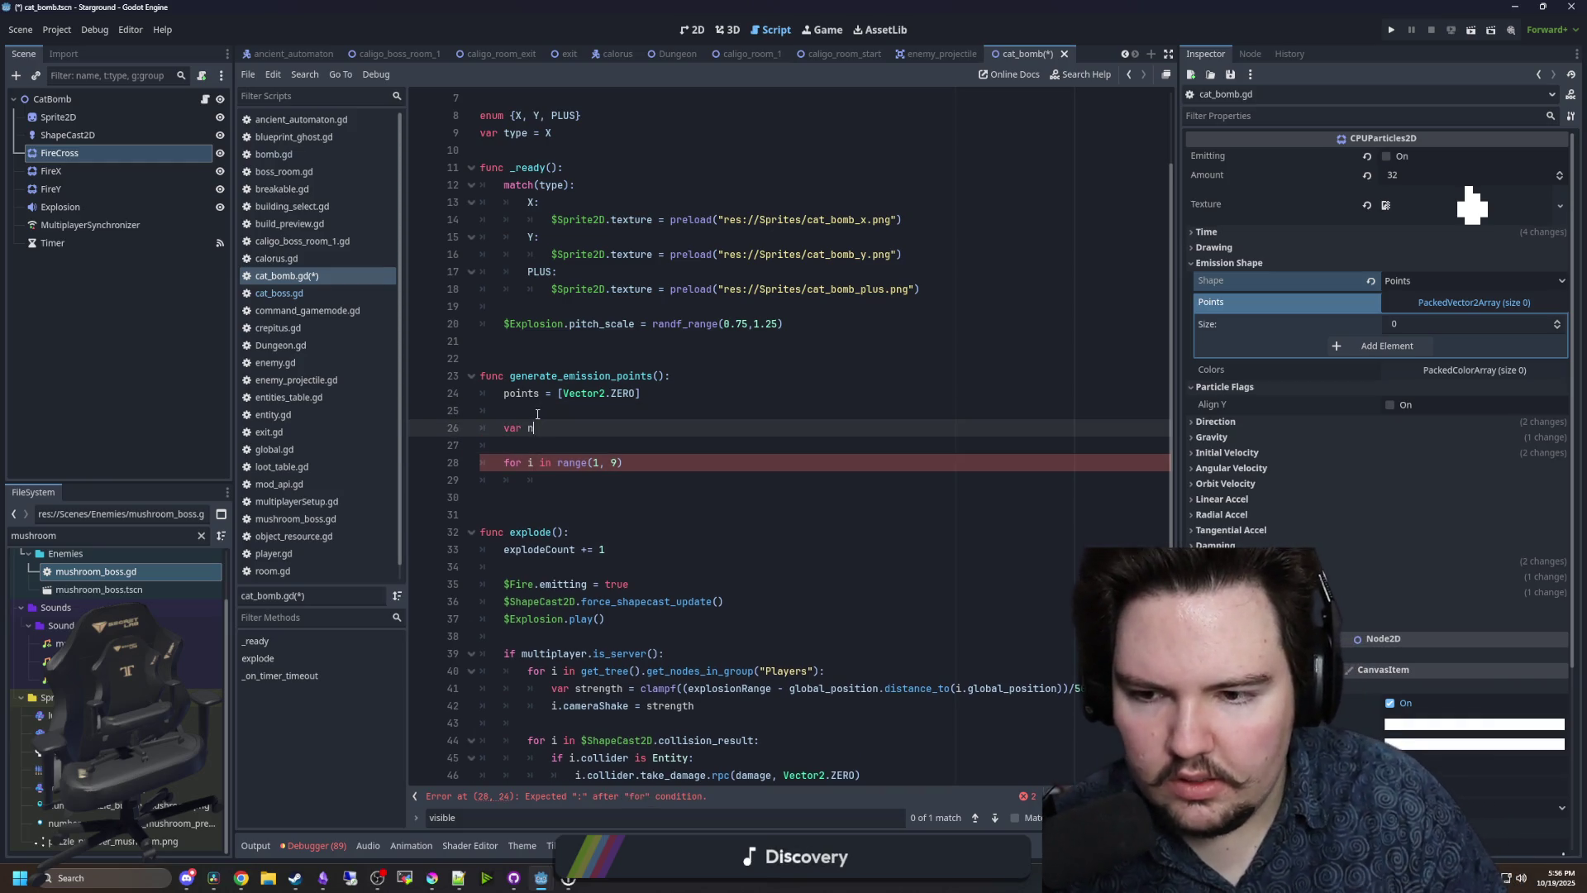
key("BackSpace")
key("BackSpace")
type("match")
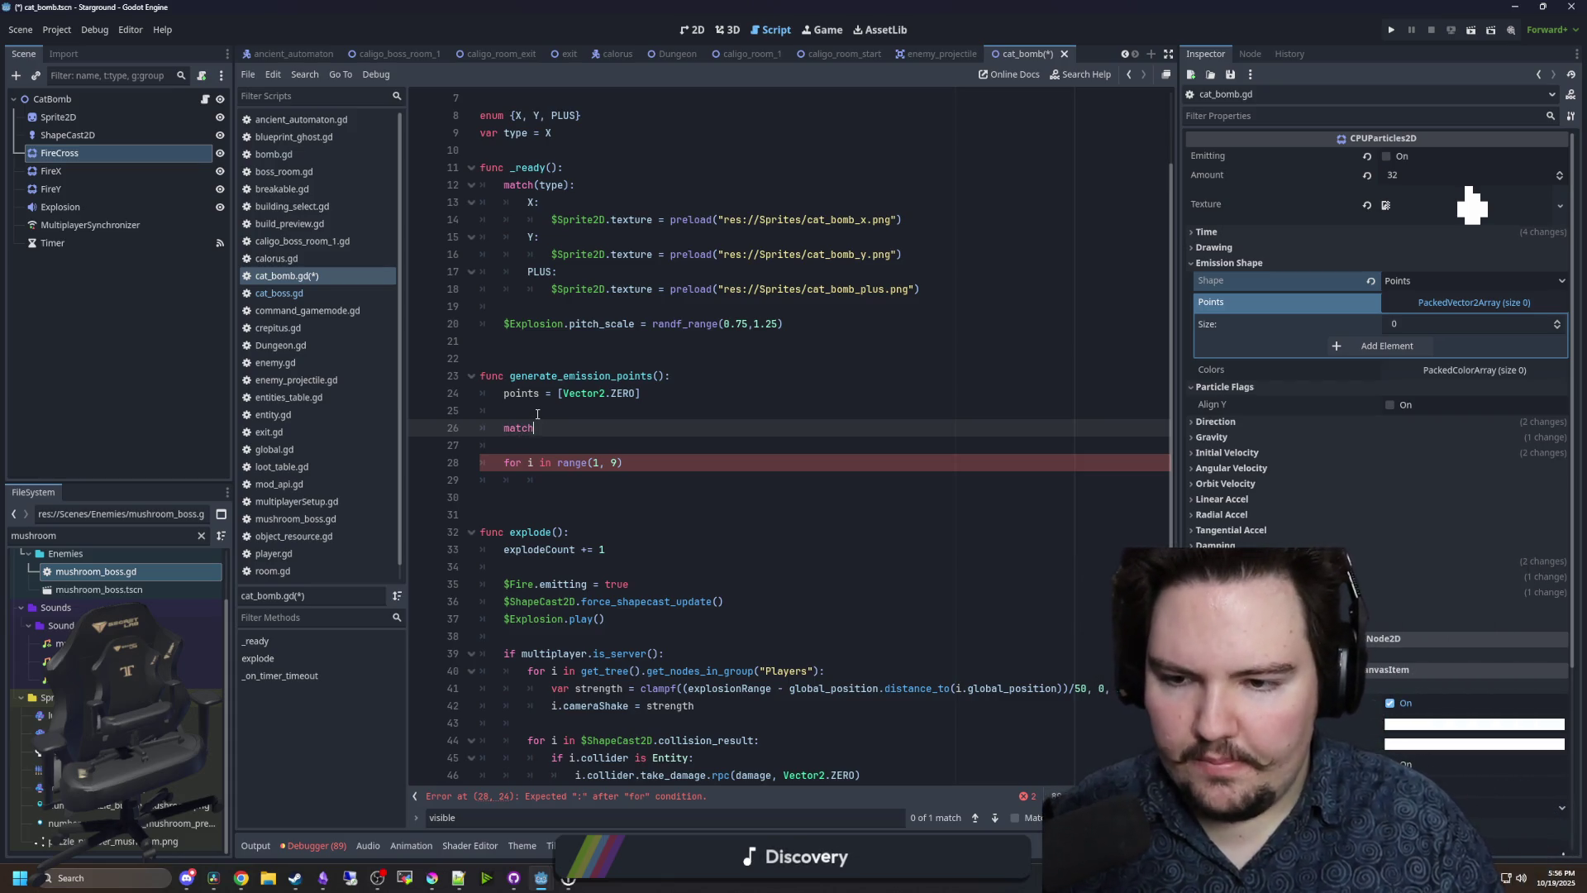
type("(type)")
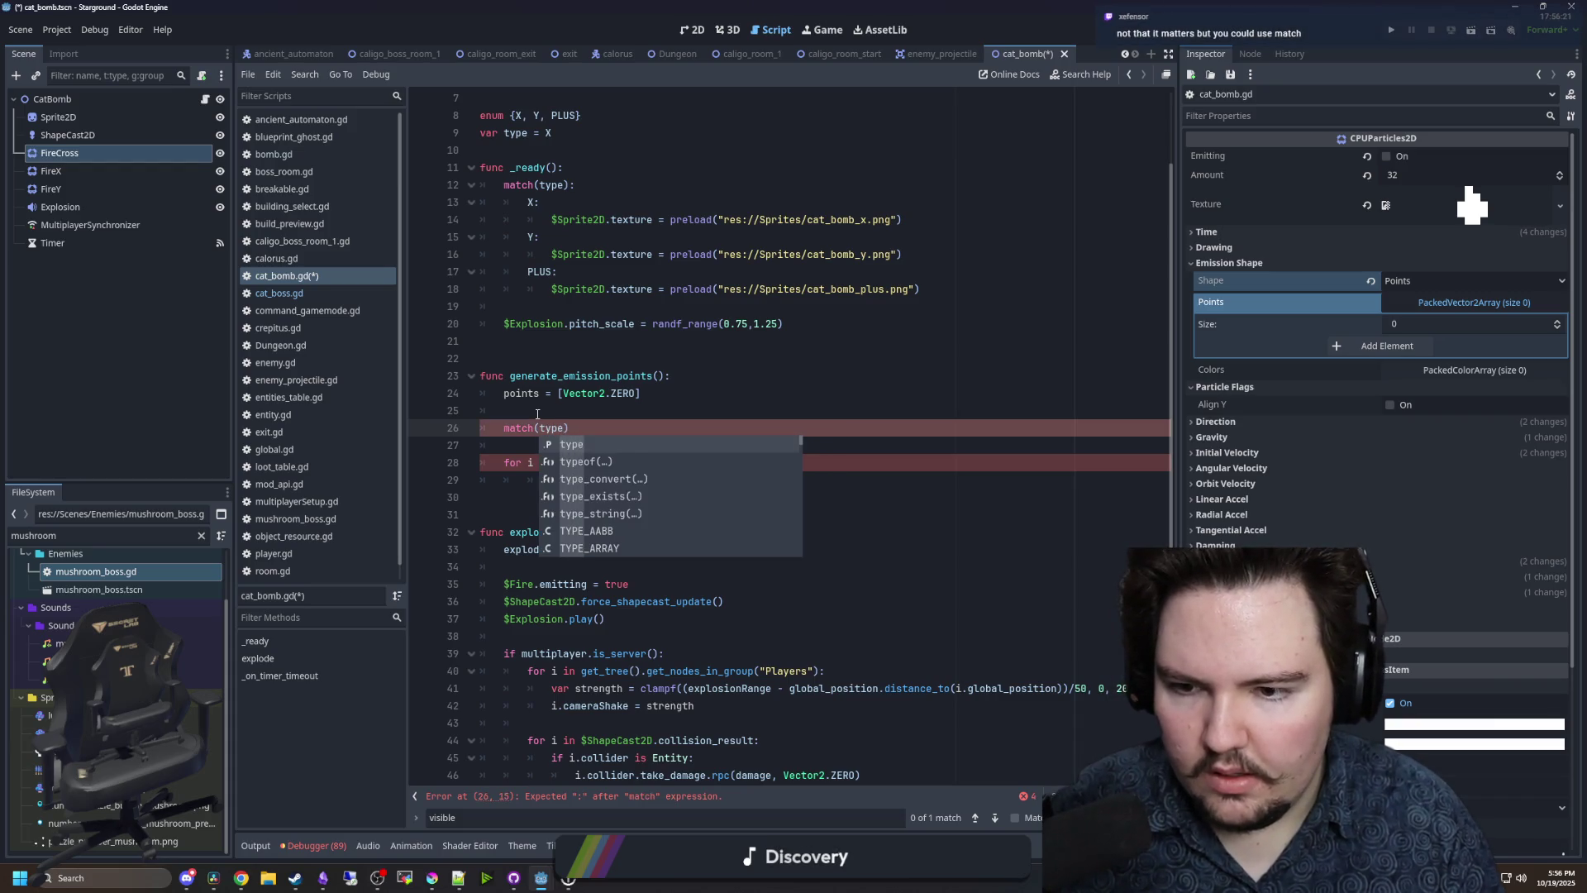
type(":")
- Add X:, Y: and PLUS: cases under the match, then start a numArms line above it
key("Return")
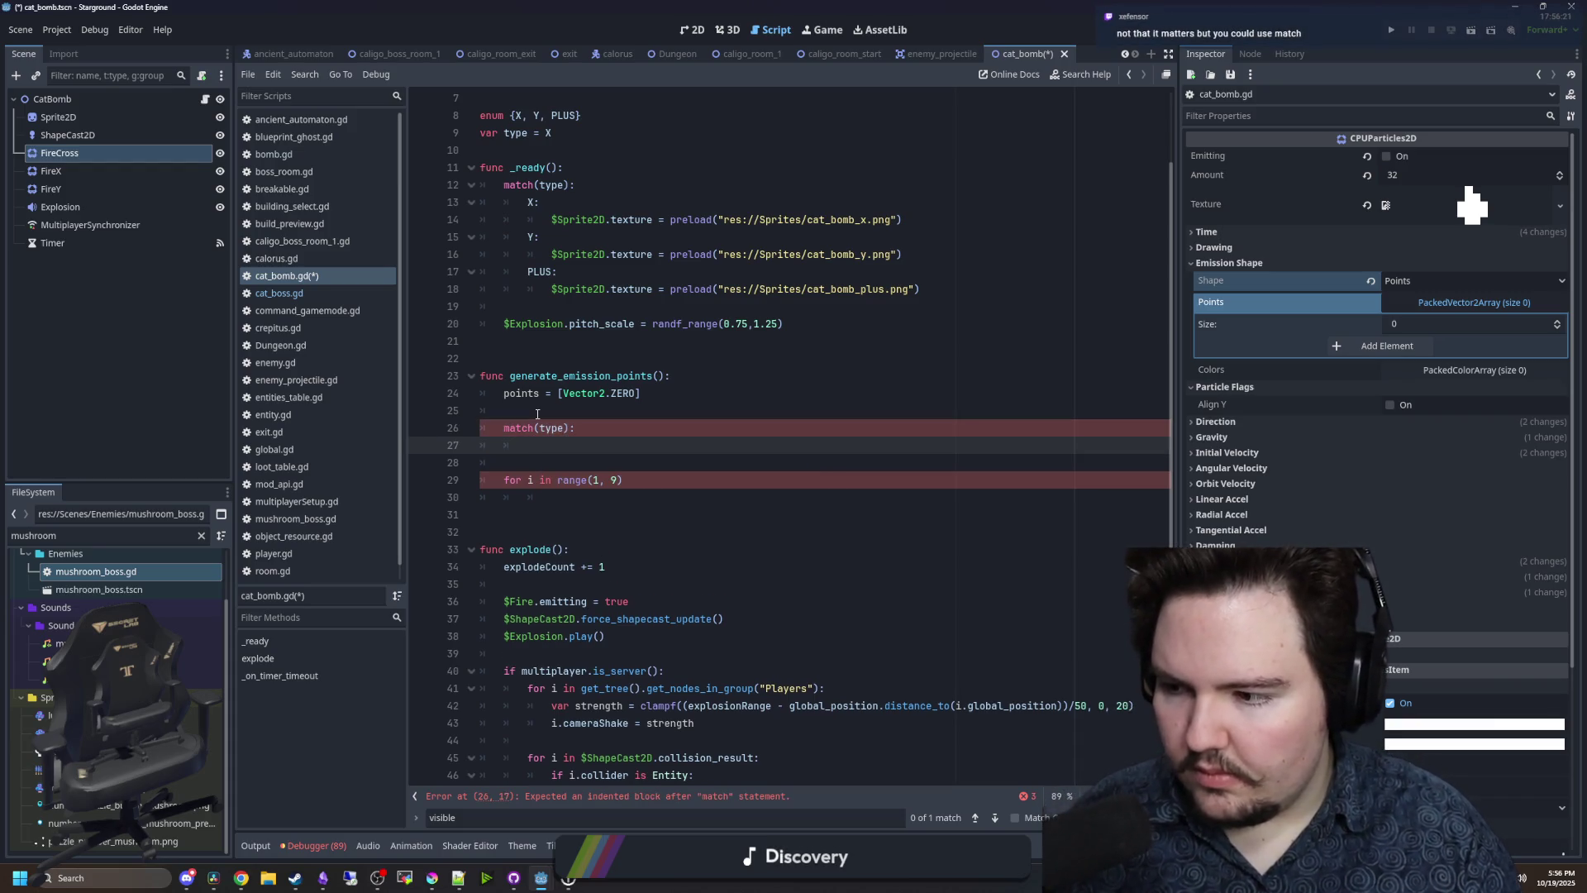
type("X:")
key("Return")
key("BackSpace")
type("Y:")
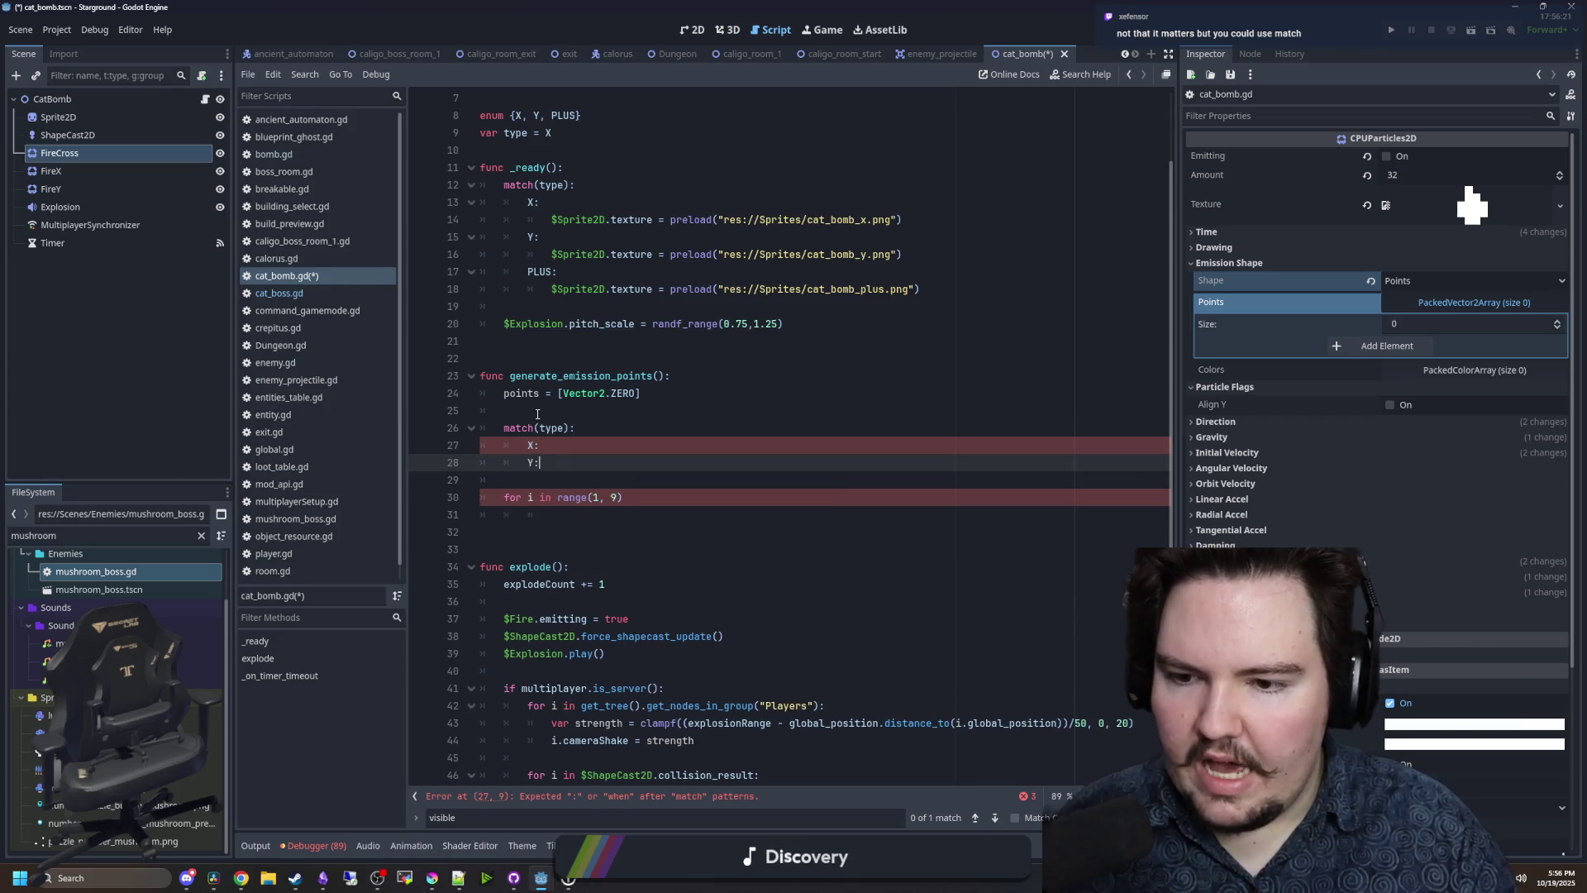
key("Return")
key("BackSpace")
type("PLUS:")
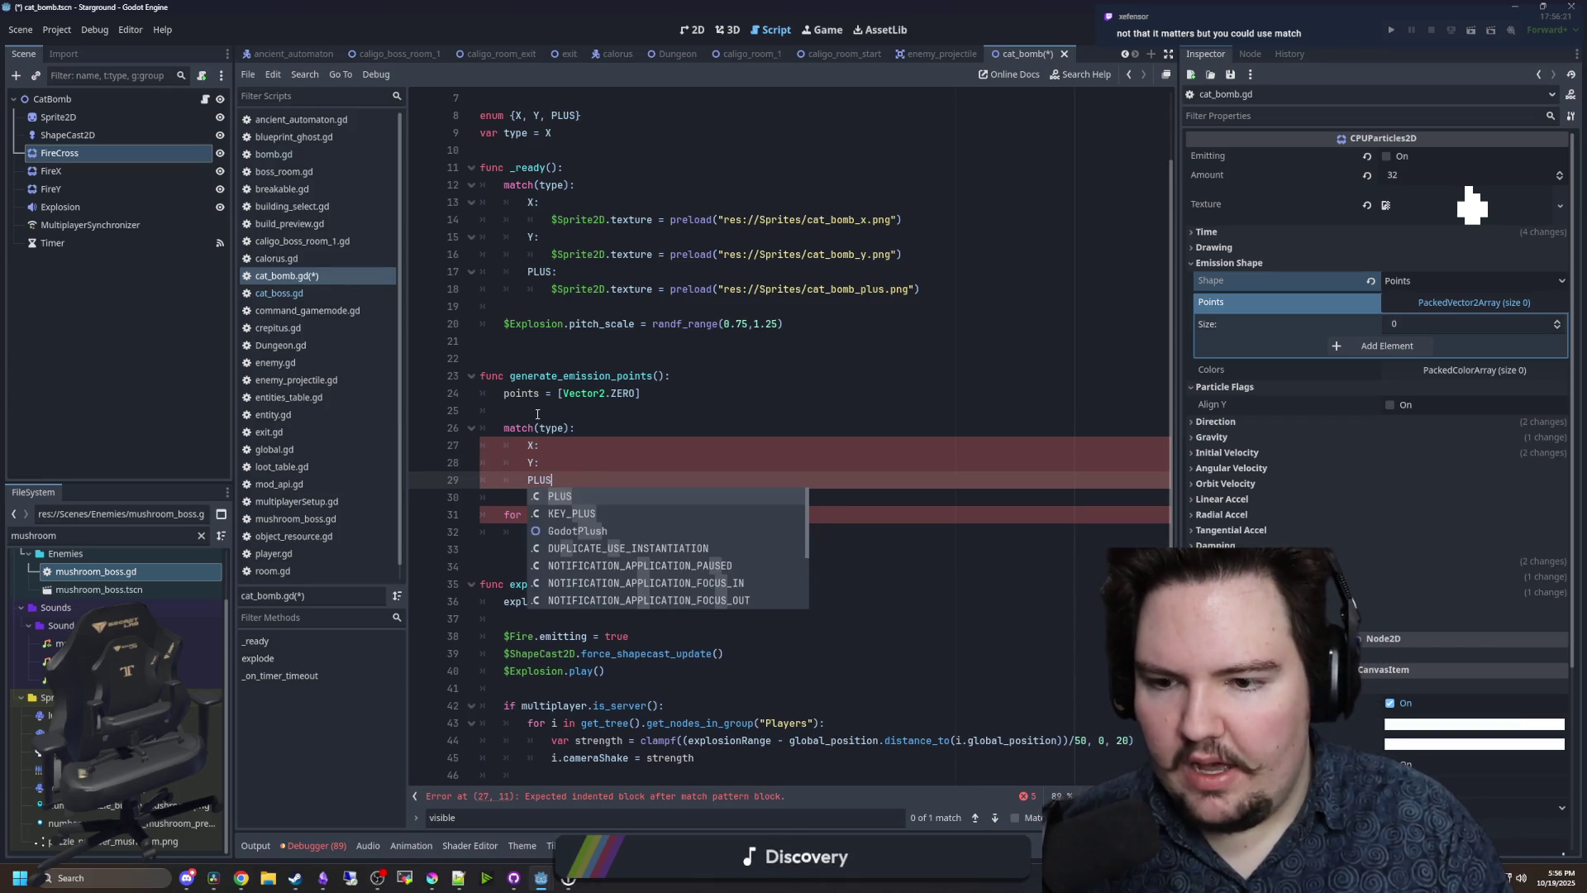
key("Return")
left_click(594, 461)
left_click(594, 451)
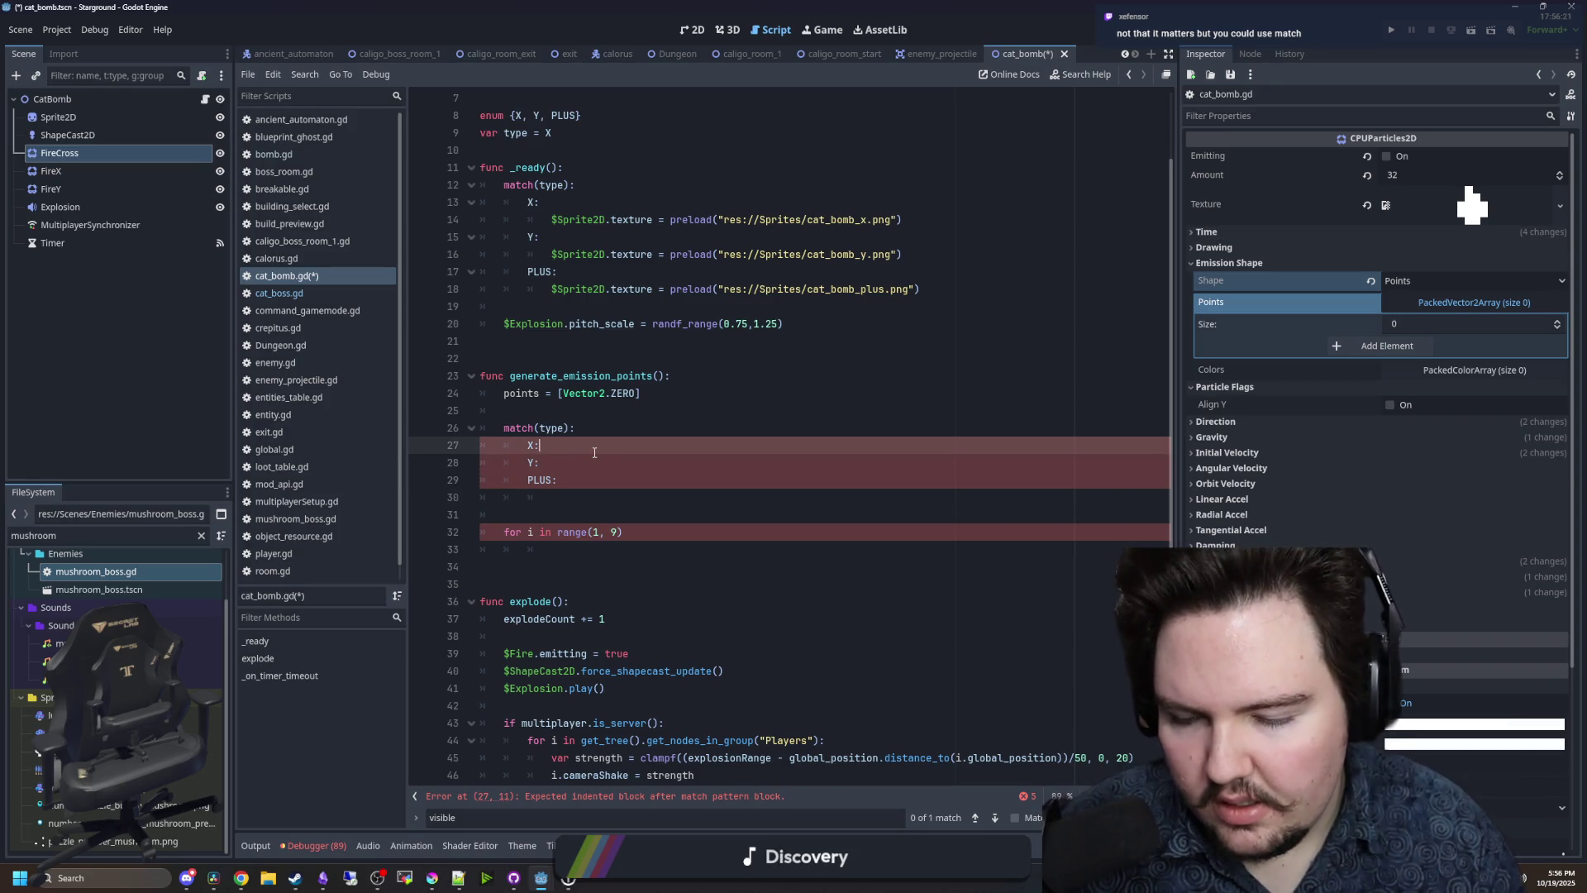
key("Return")
left_click(558, 408)
key("BackSpace")
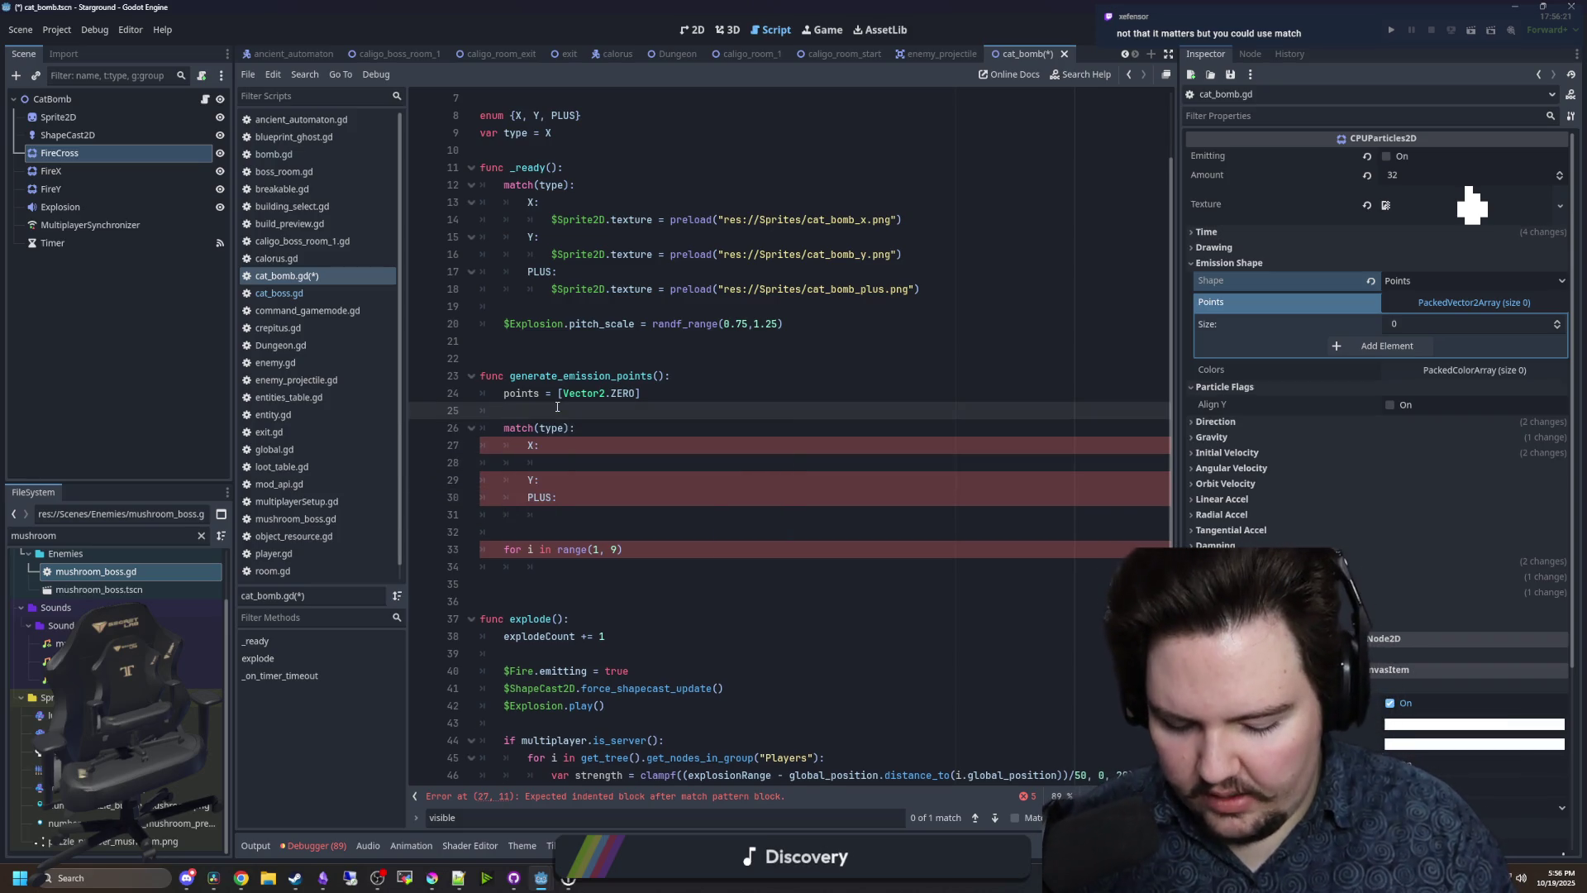
type("num")
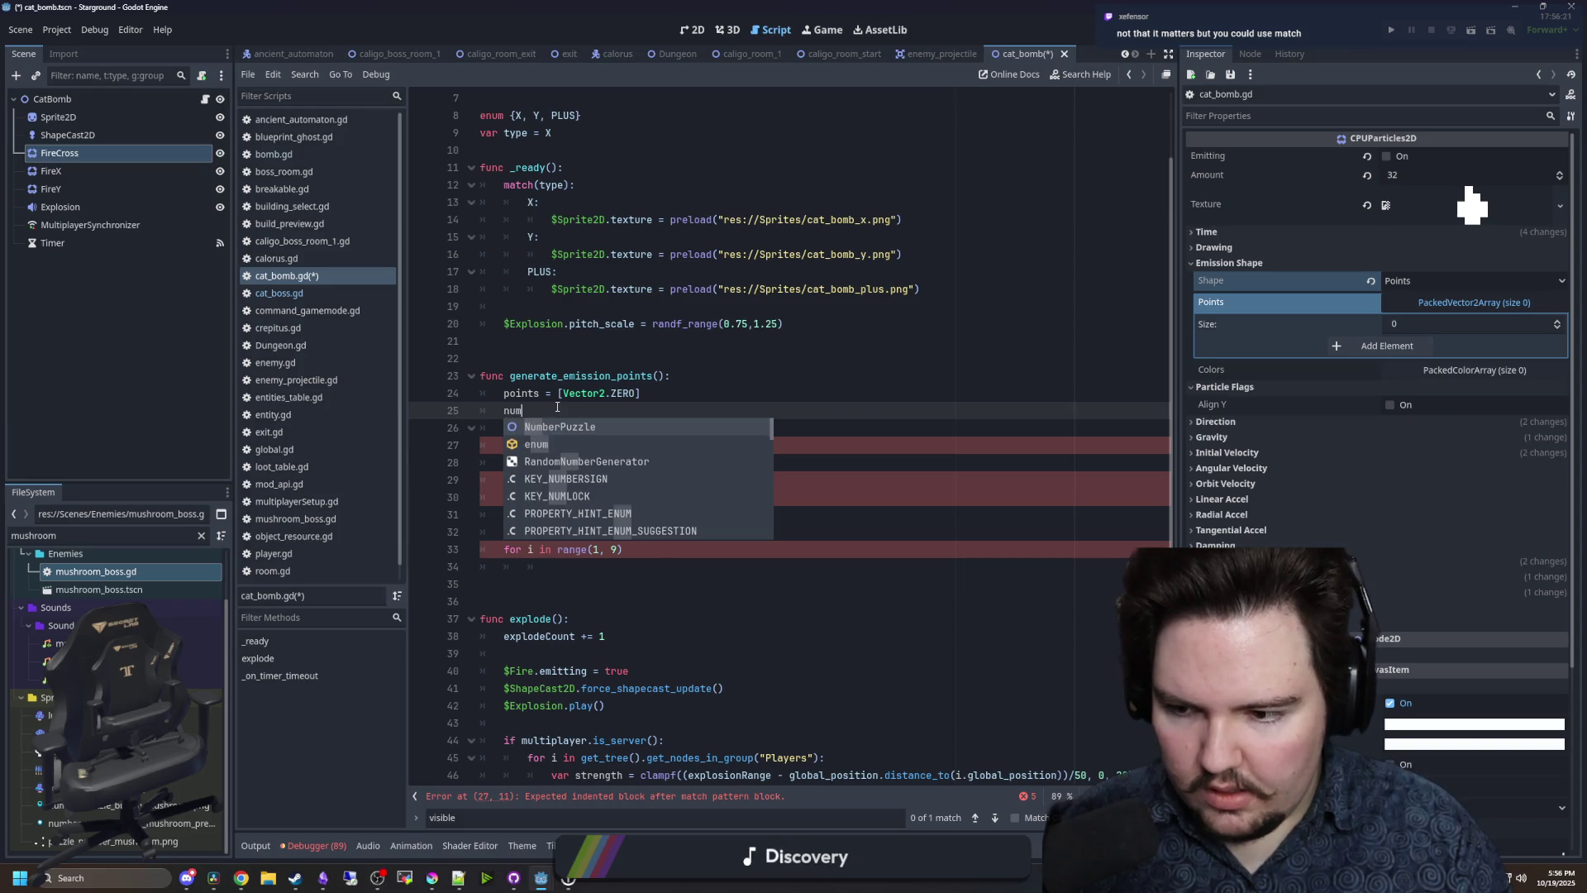
type("Arms")
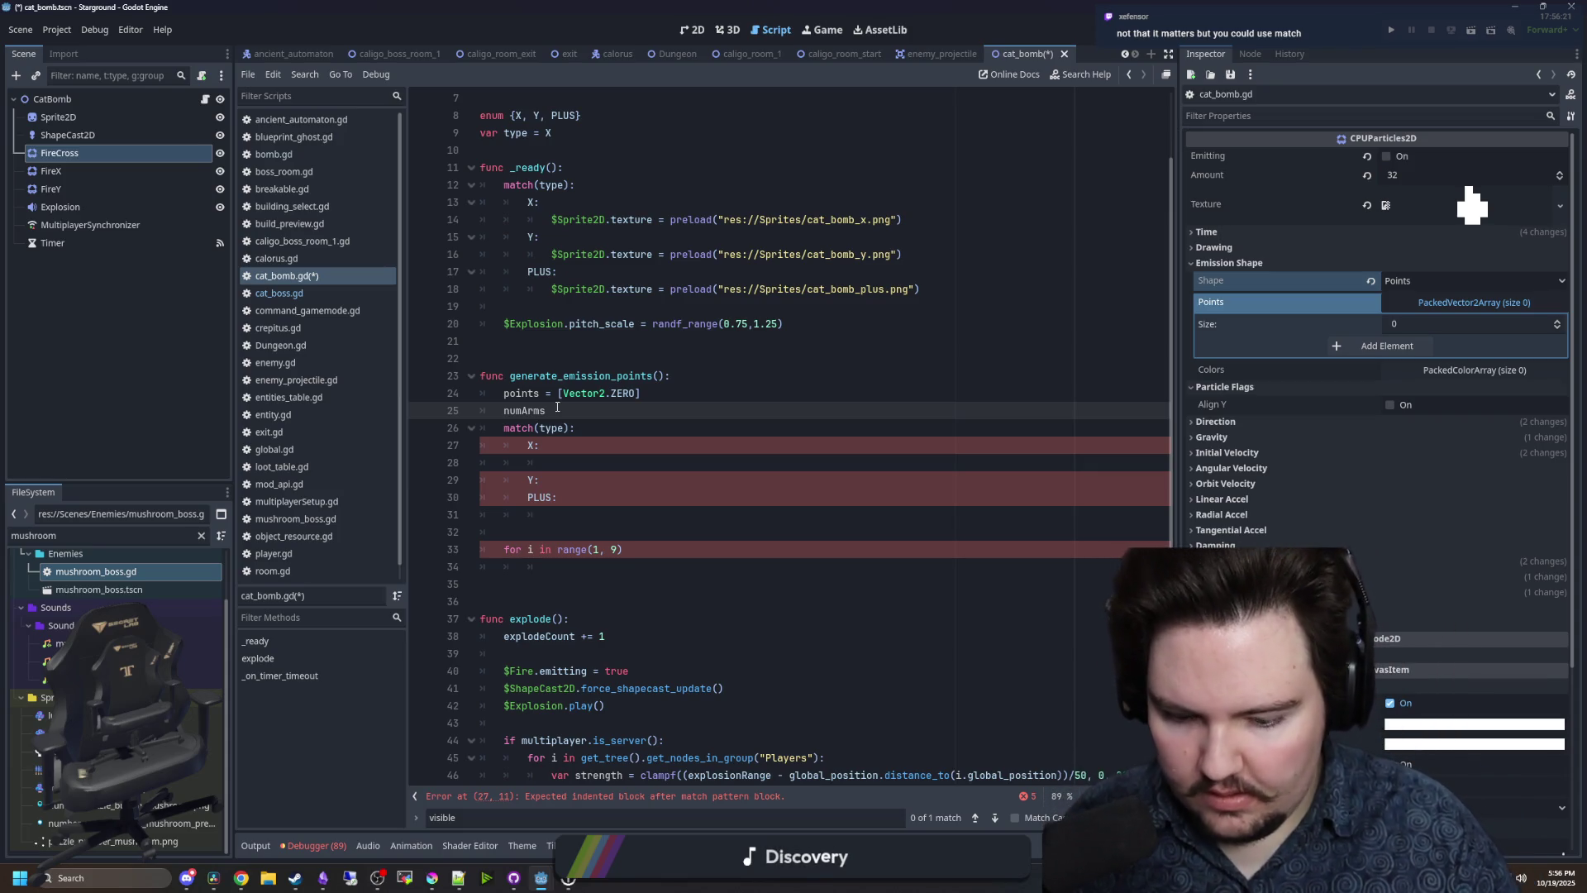
- Strip the '= 0' from numArms and discard a false-start startAngle line below it
key("Return")
key("Delete")
key("Delete")
key("Delete")
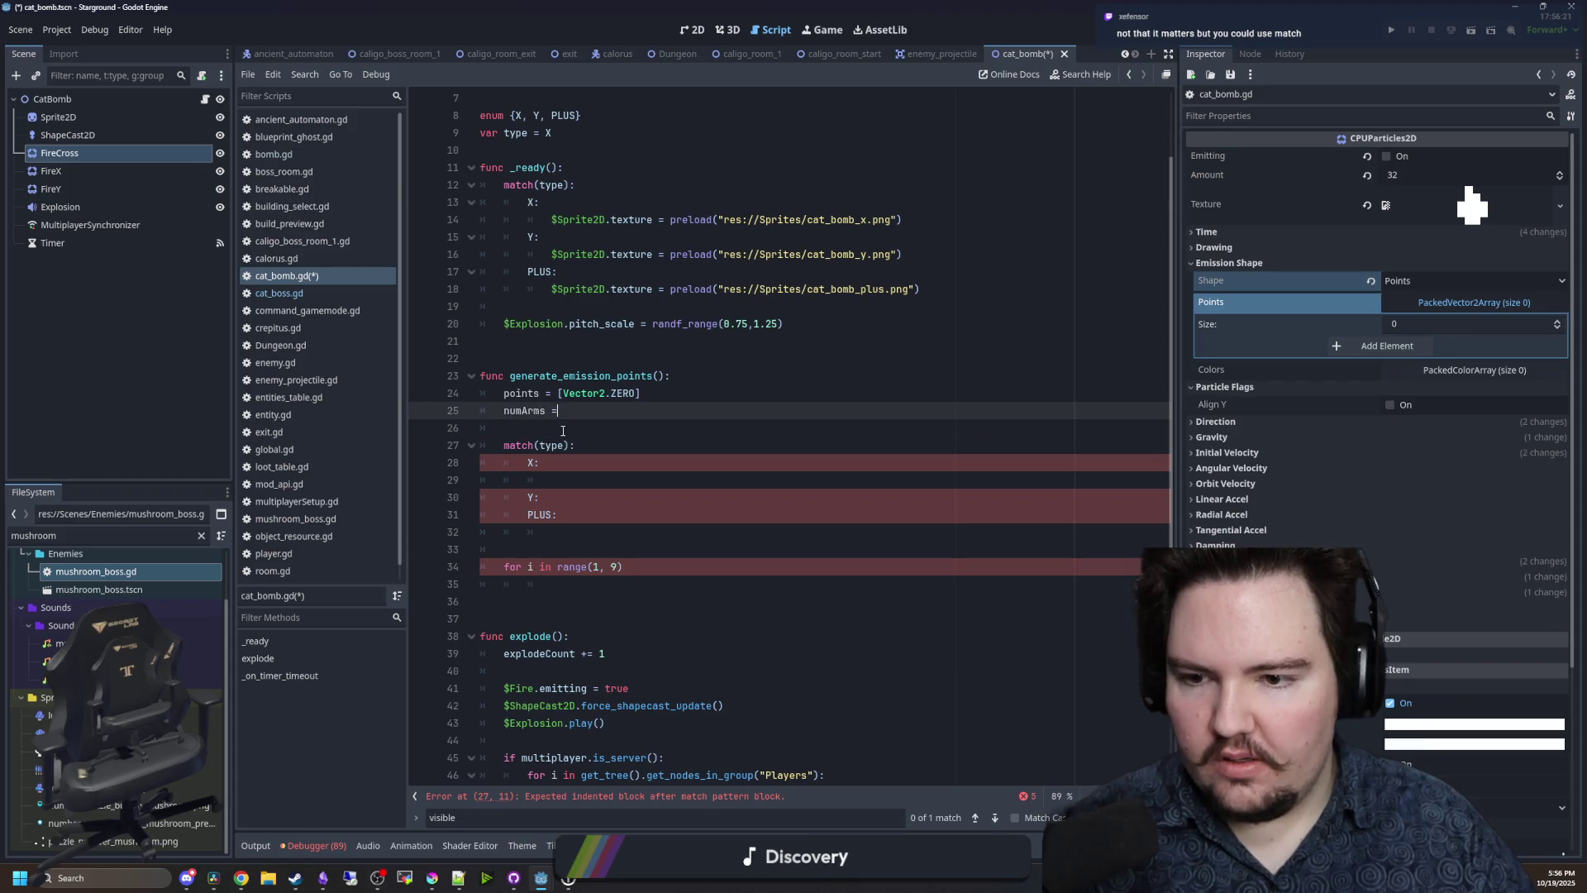
key("Return")
type("num")
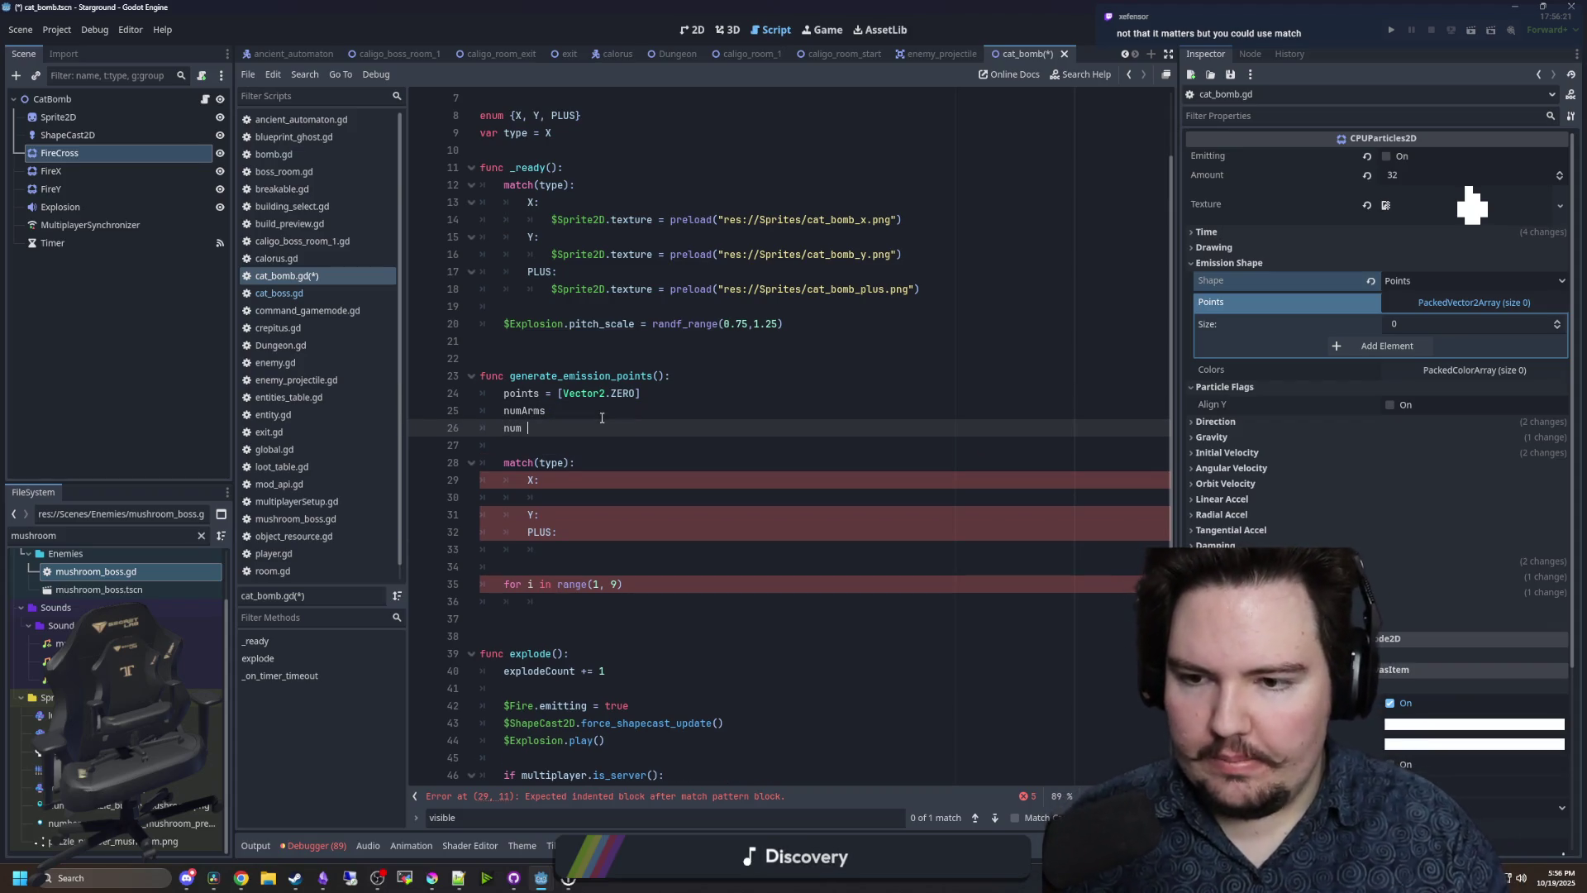
key("BackSpace")
key("BackSpace")
key("BackSpace")
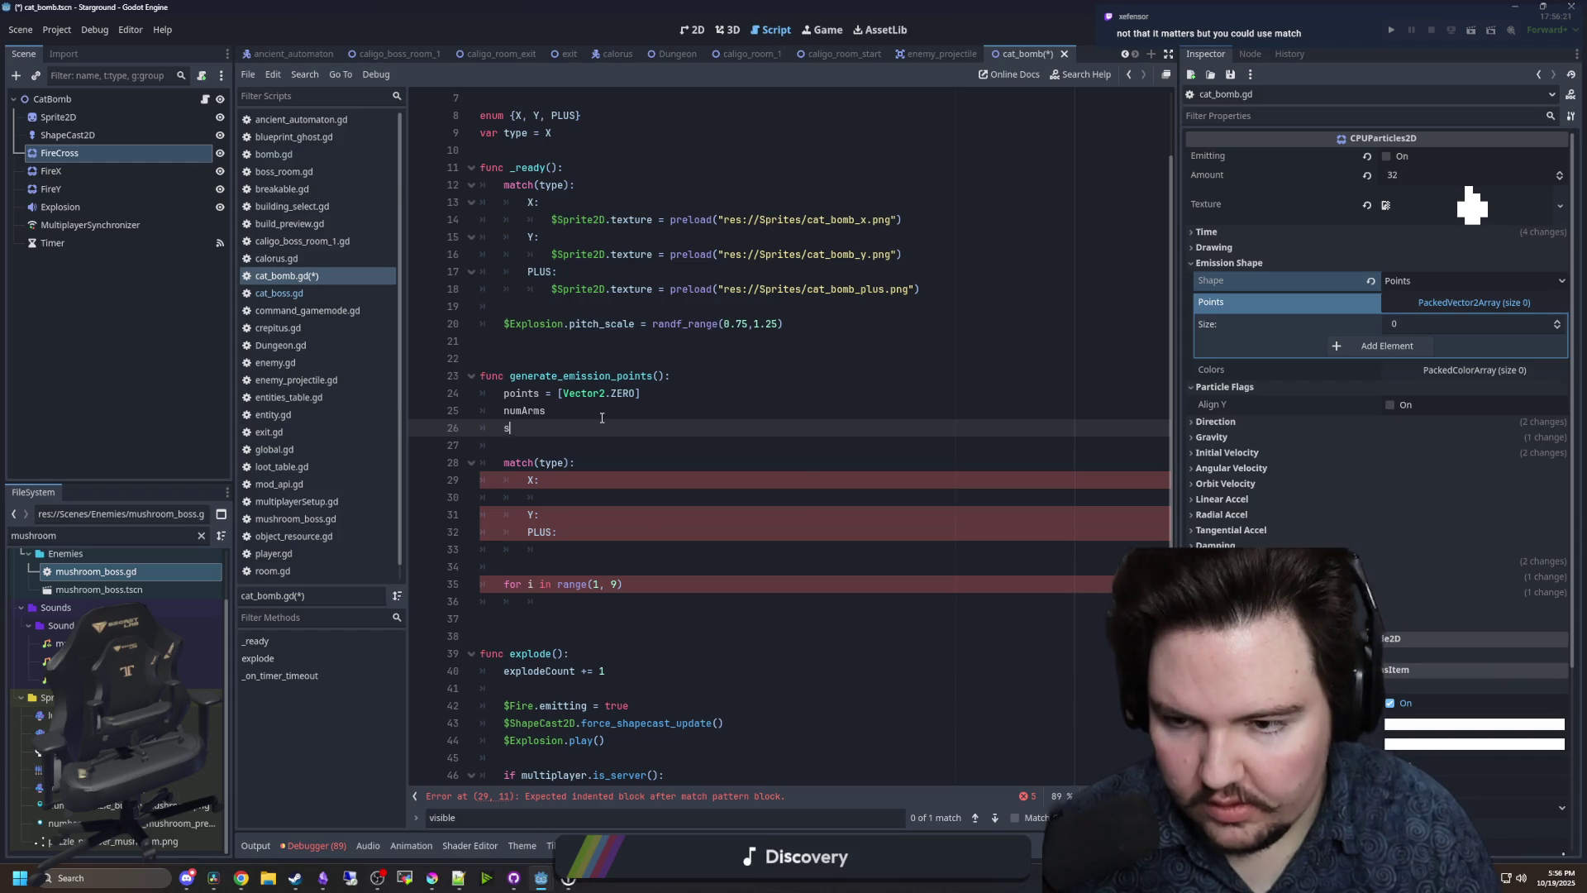
type("tartAngle")
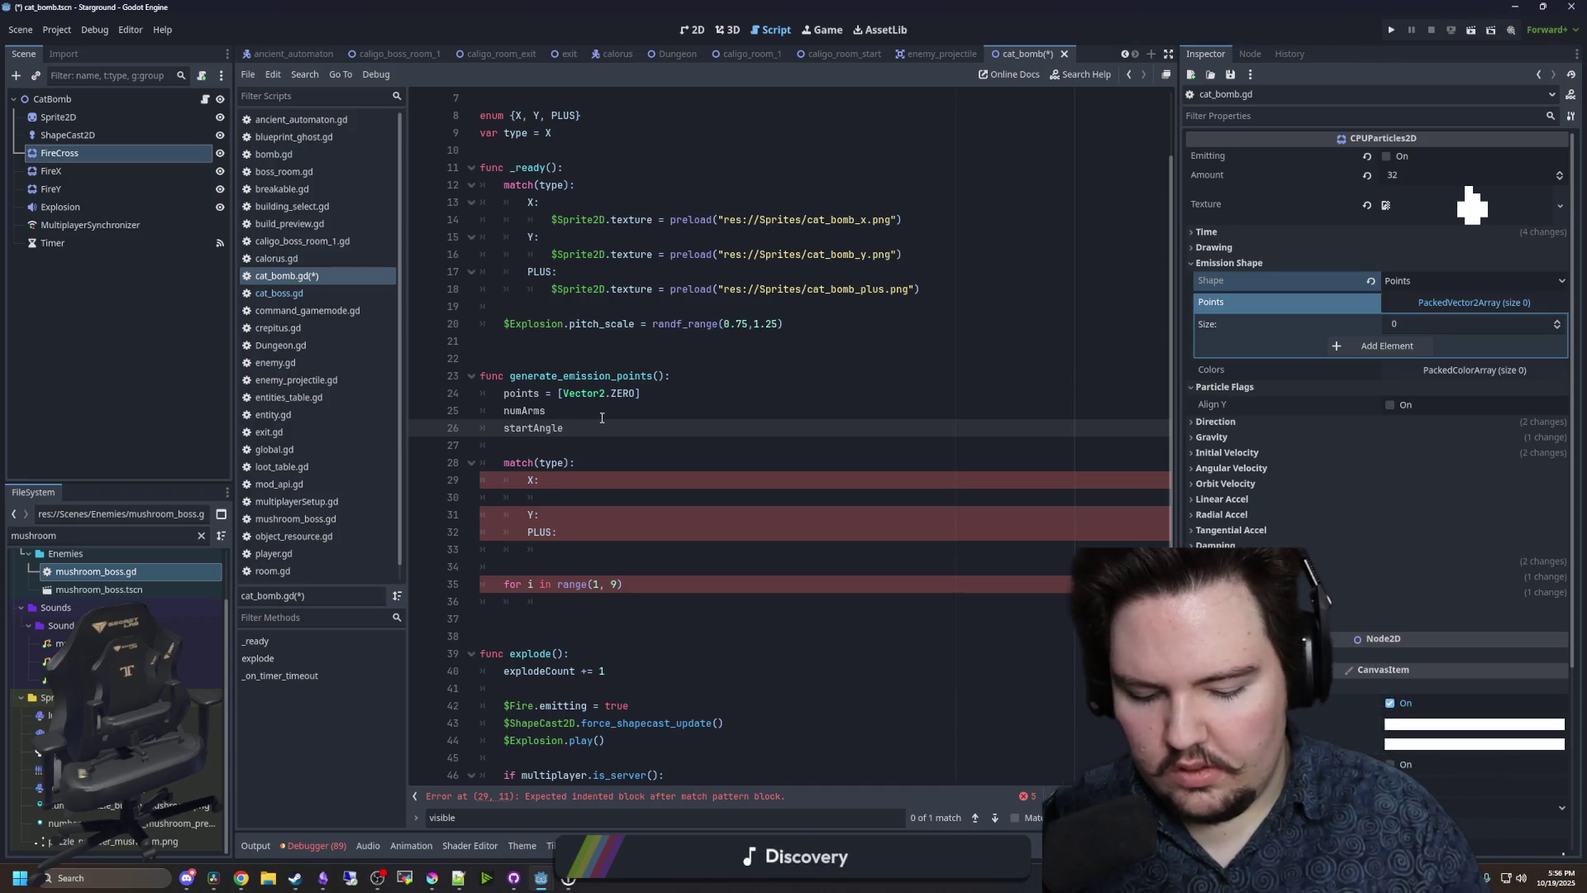
key("BackSpace")
key("BackSpace")
key("BackSpace")
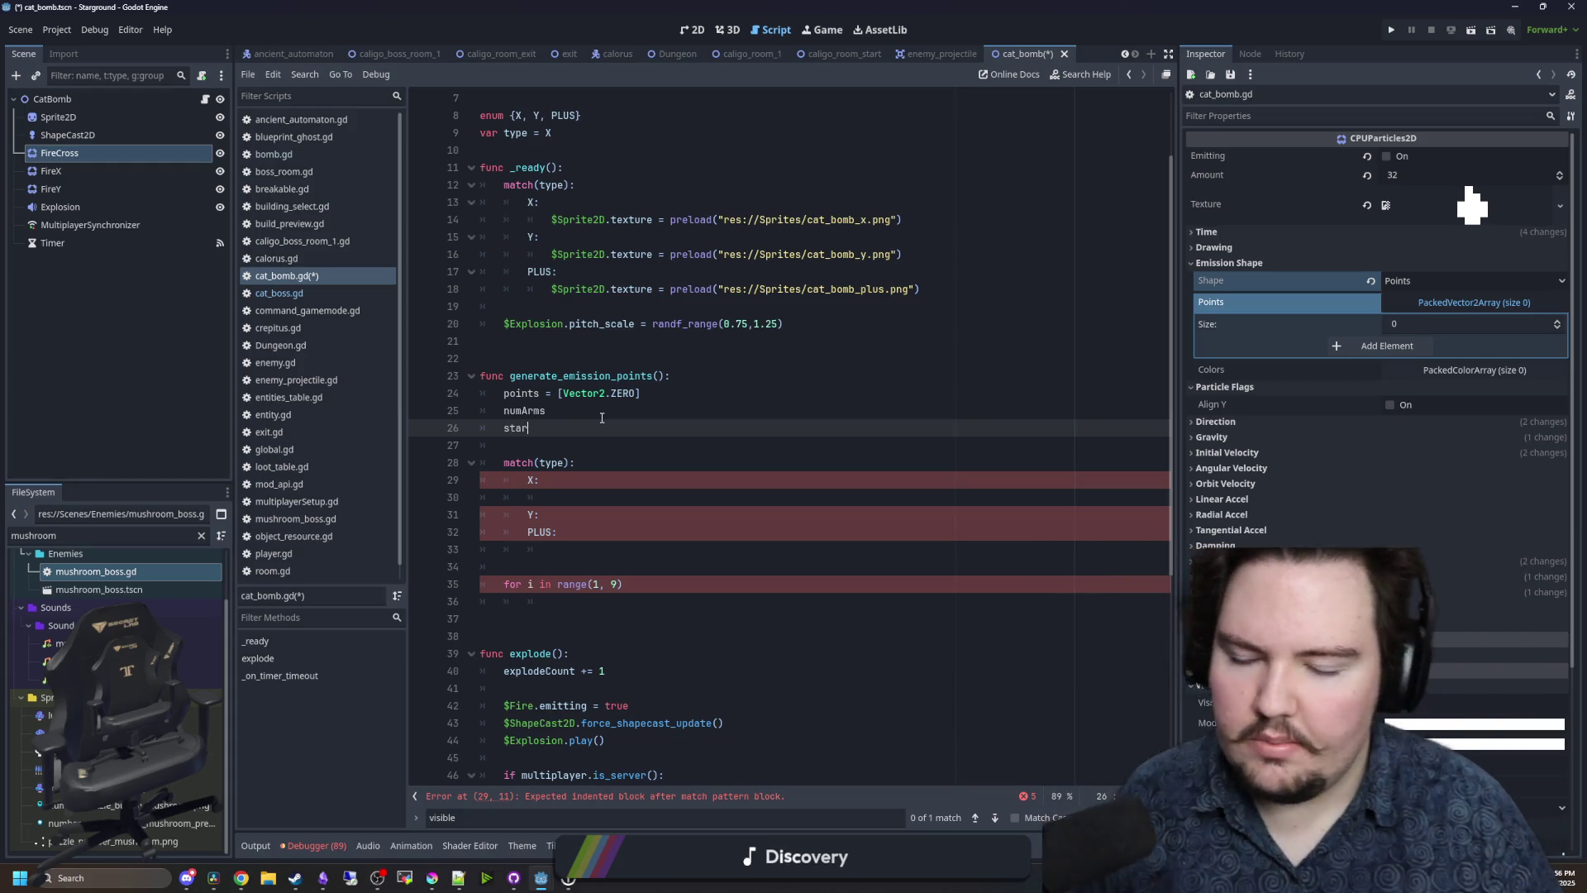
key("BackSpace")
key("BackSpace")
key("BackSpace")
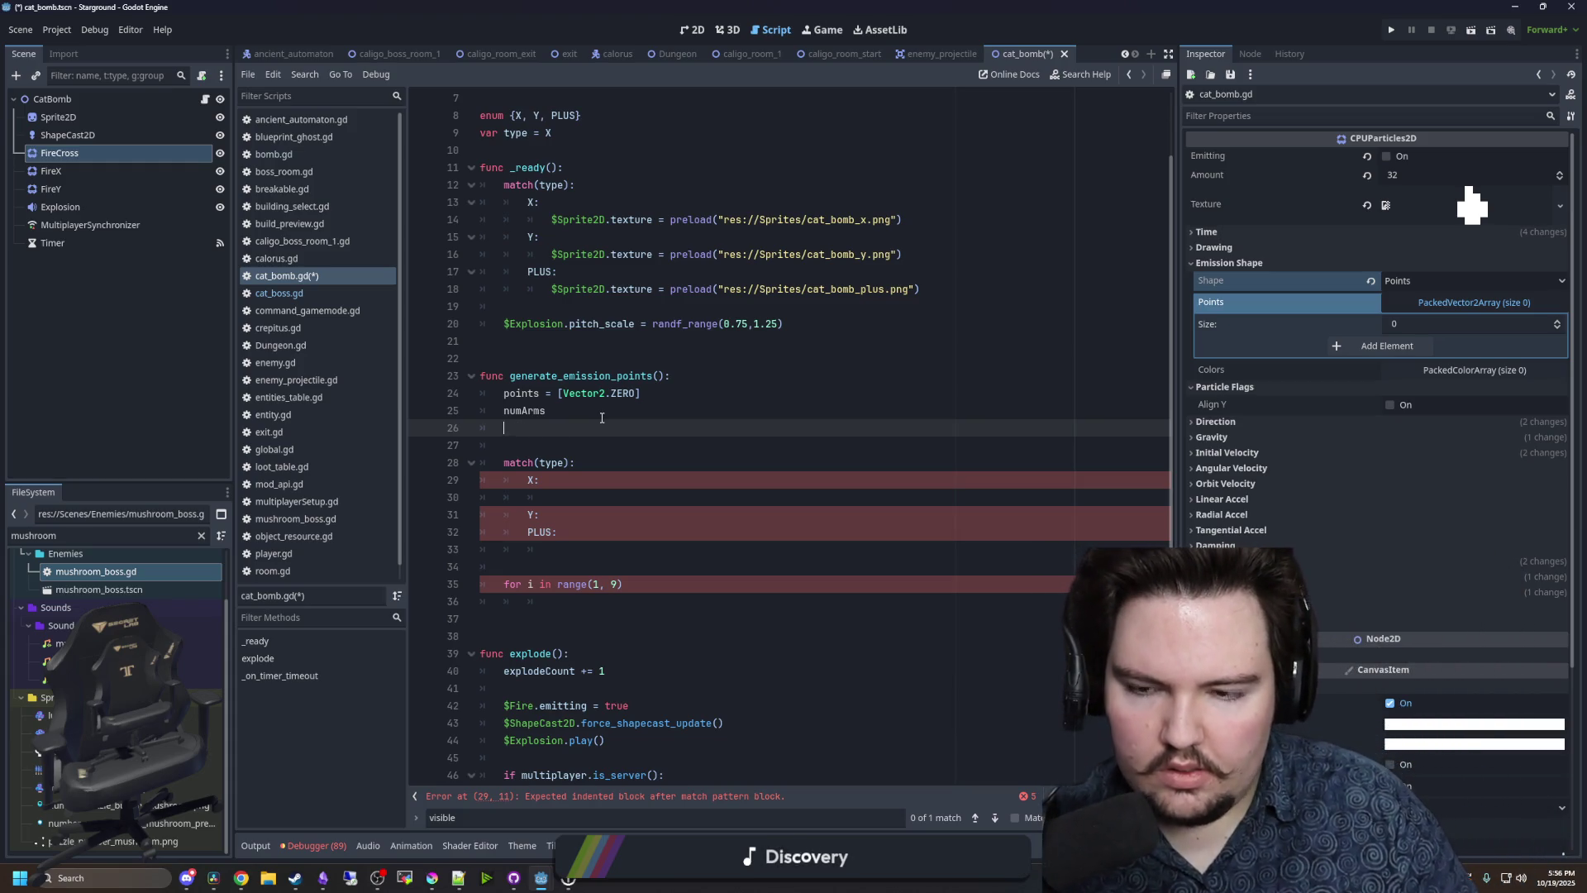
key("BackSpace")
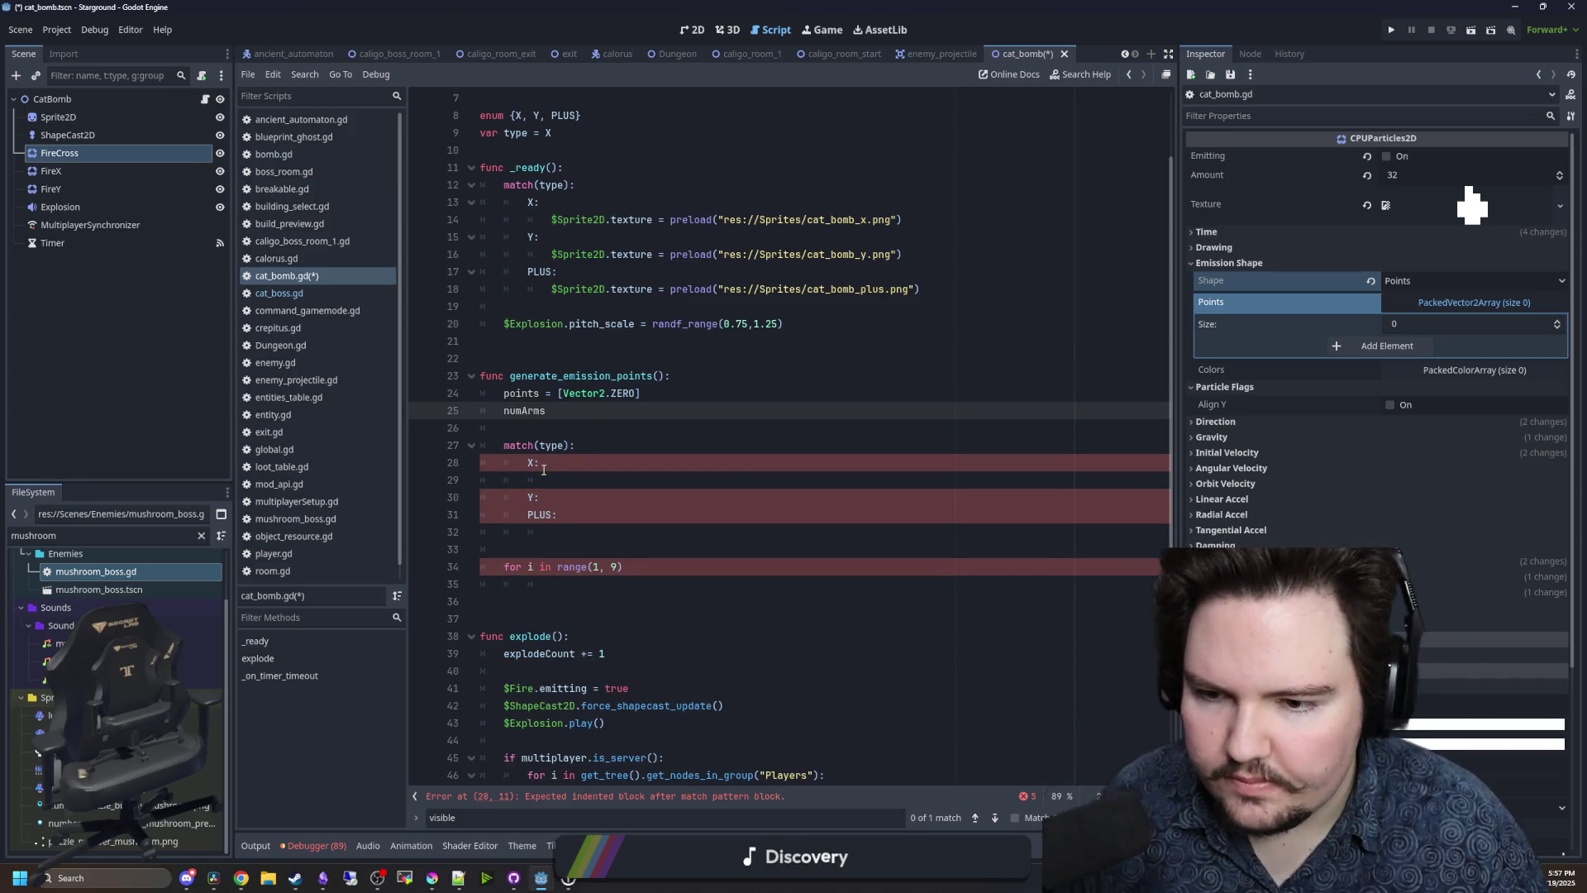
- Add 'startAngle = 0.0' on a new line below numArms
left_click(543, 470)
left_click(566, 491)
key("Return")
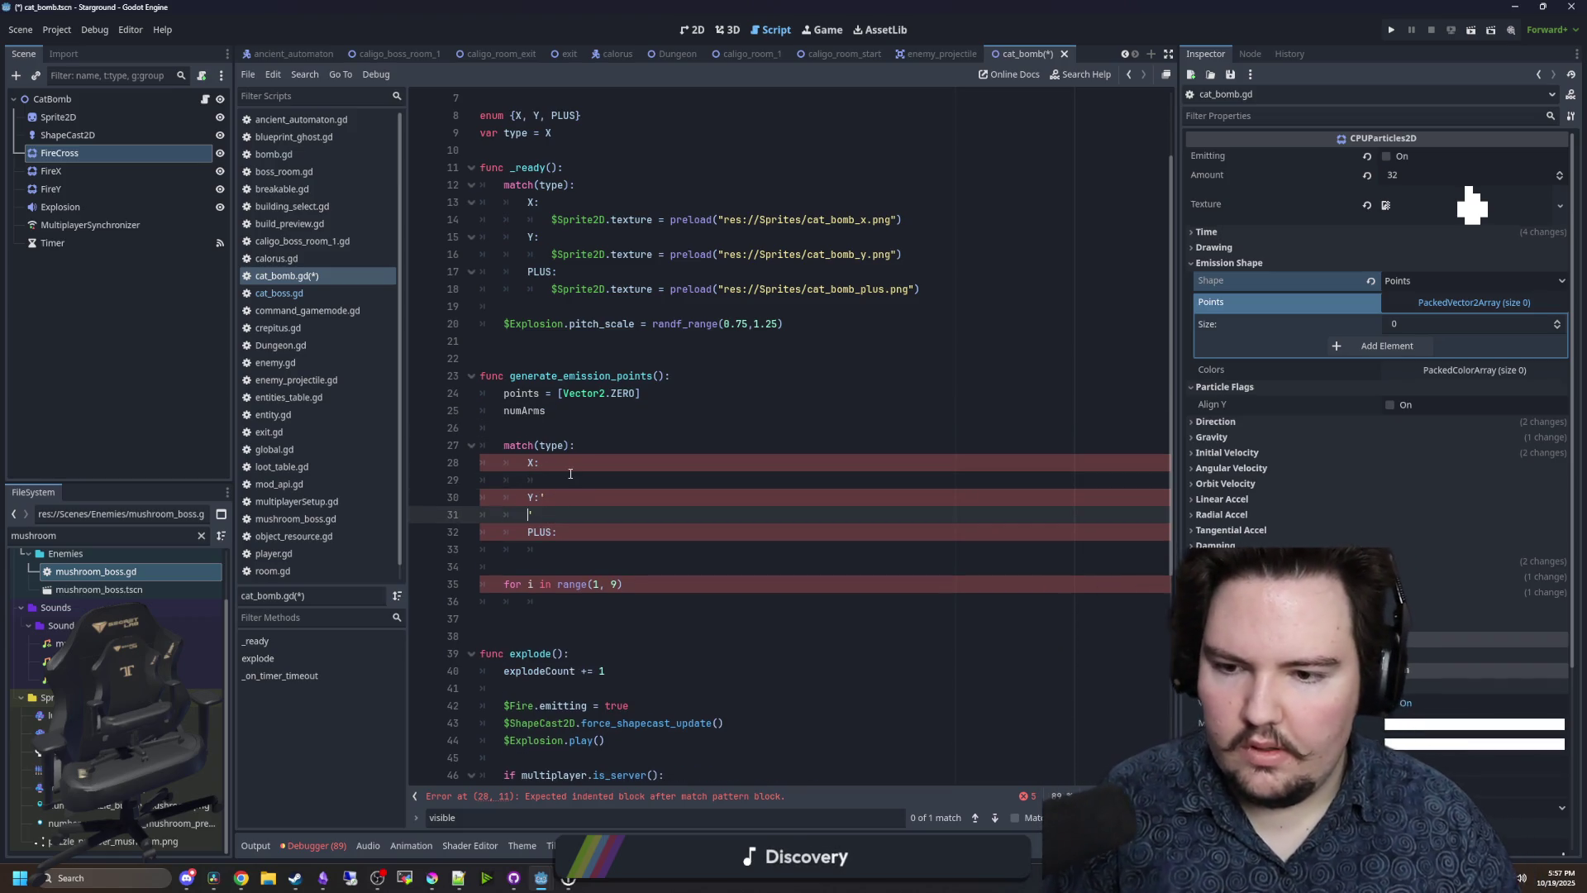
left_click(581, 414)
key("Return")
type("startAng")
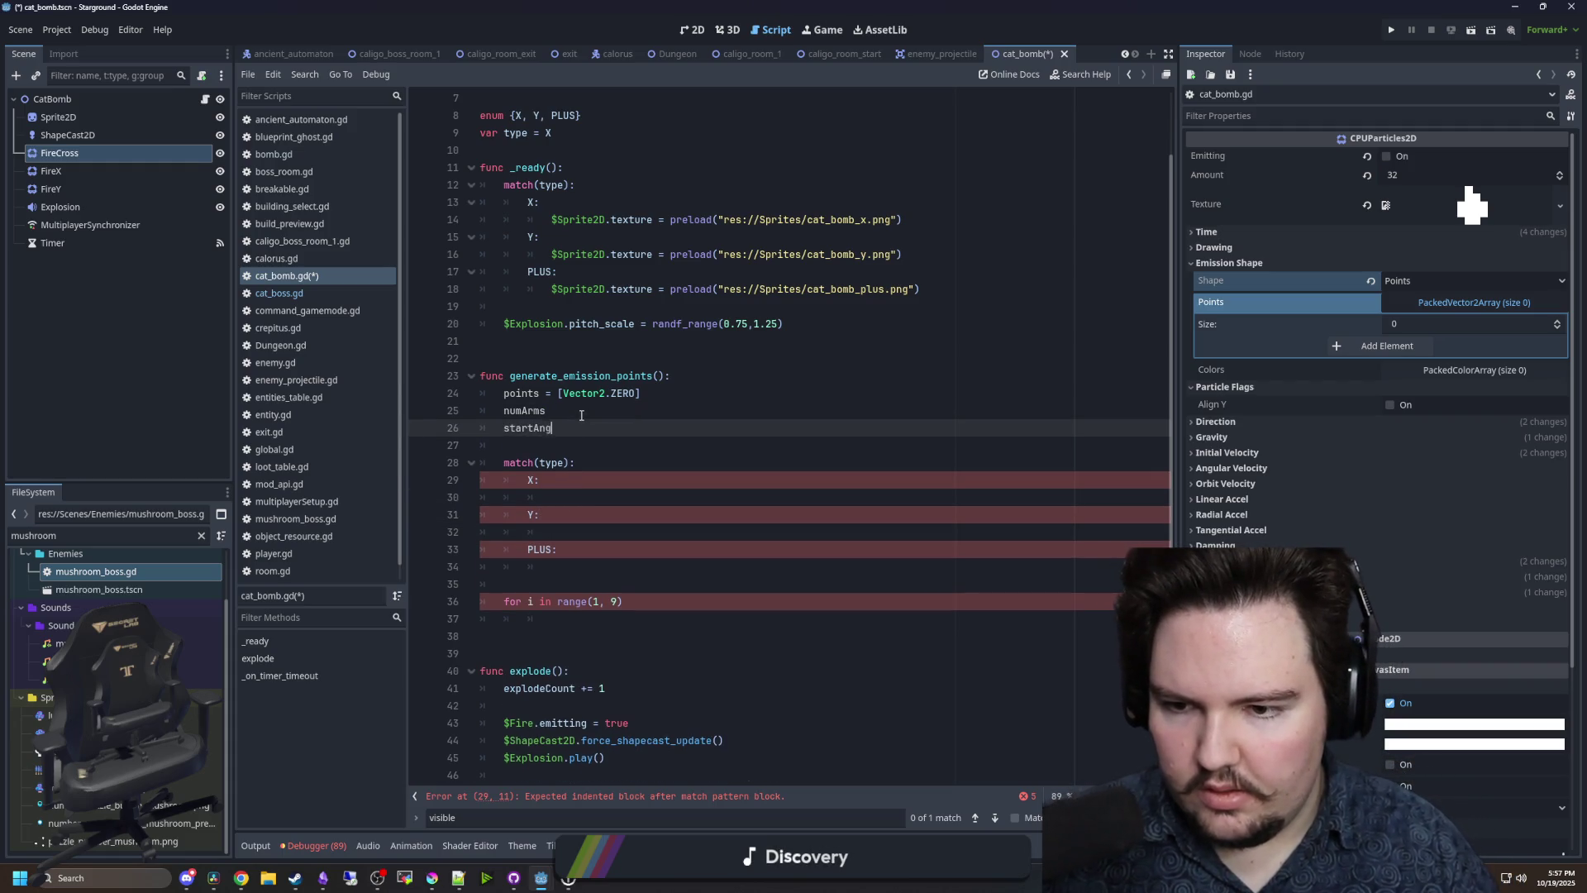
type("le = 0.0")
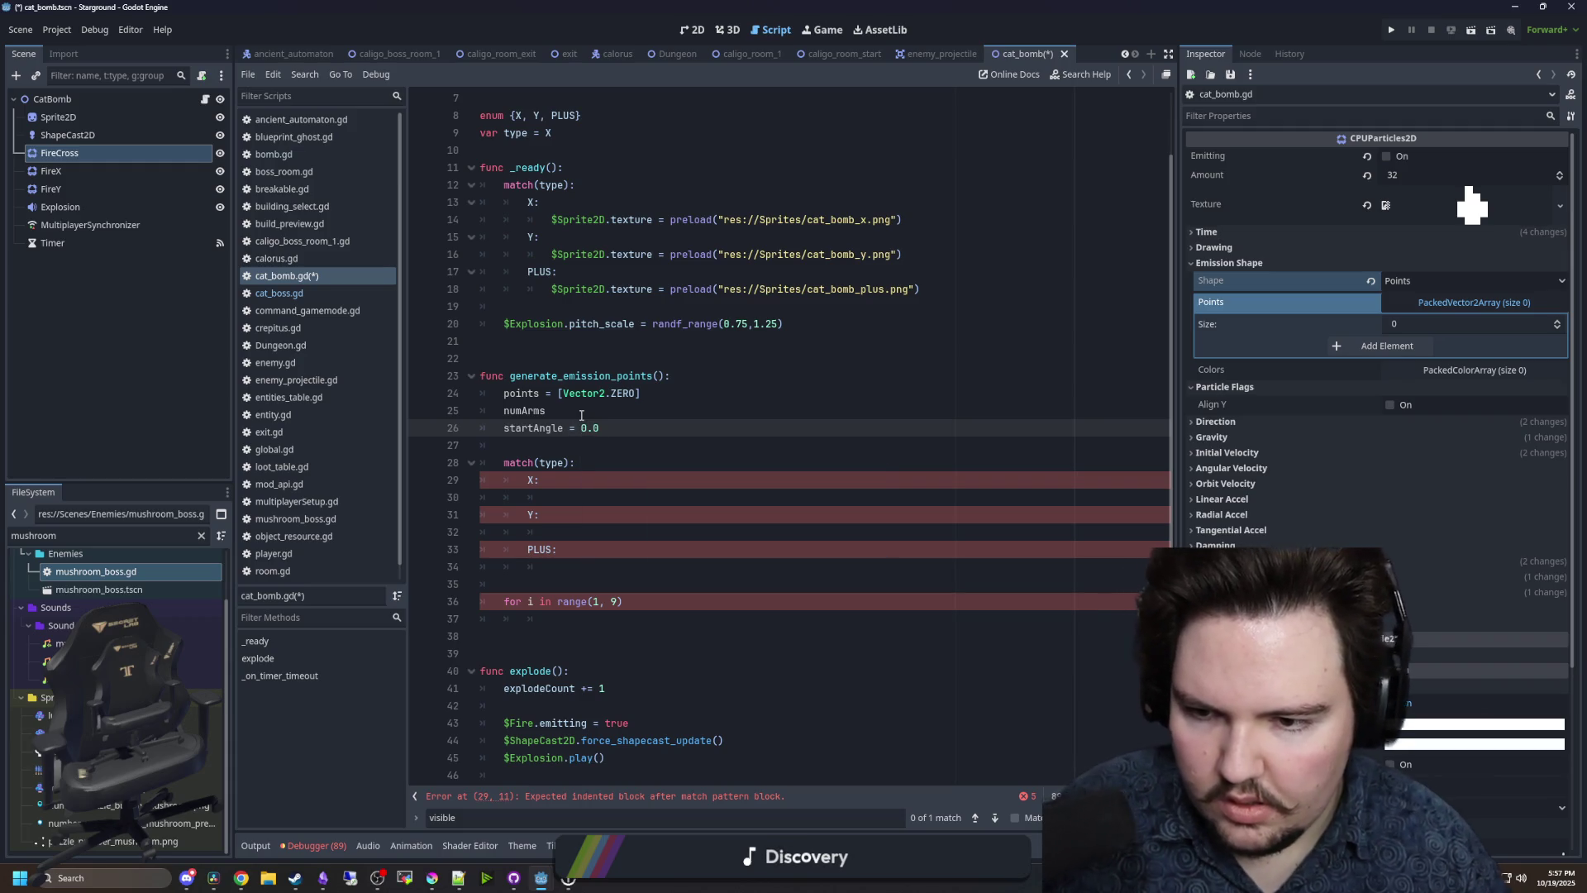
- Assign 'startAngle = PI/4' indented under the X case
left_click(580, 475)
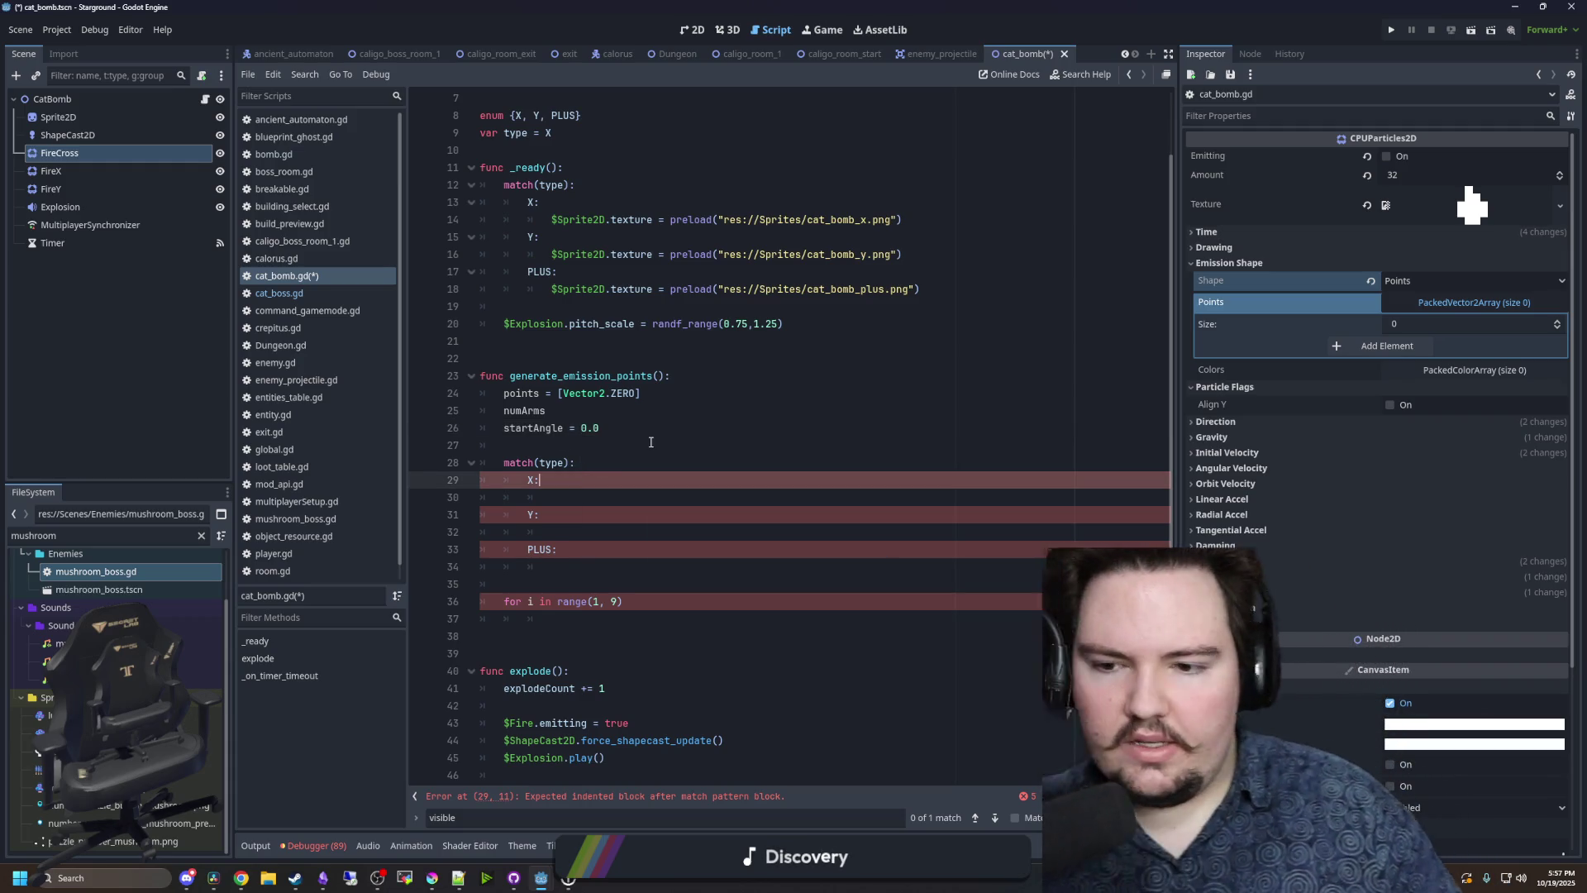
key("Return")
type("start")
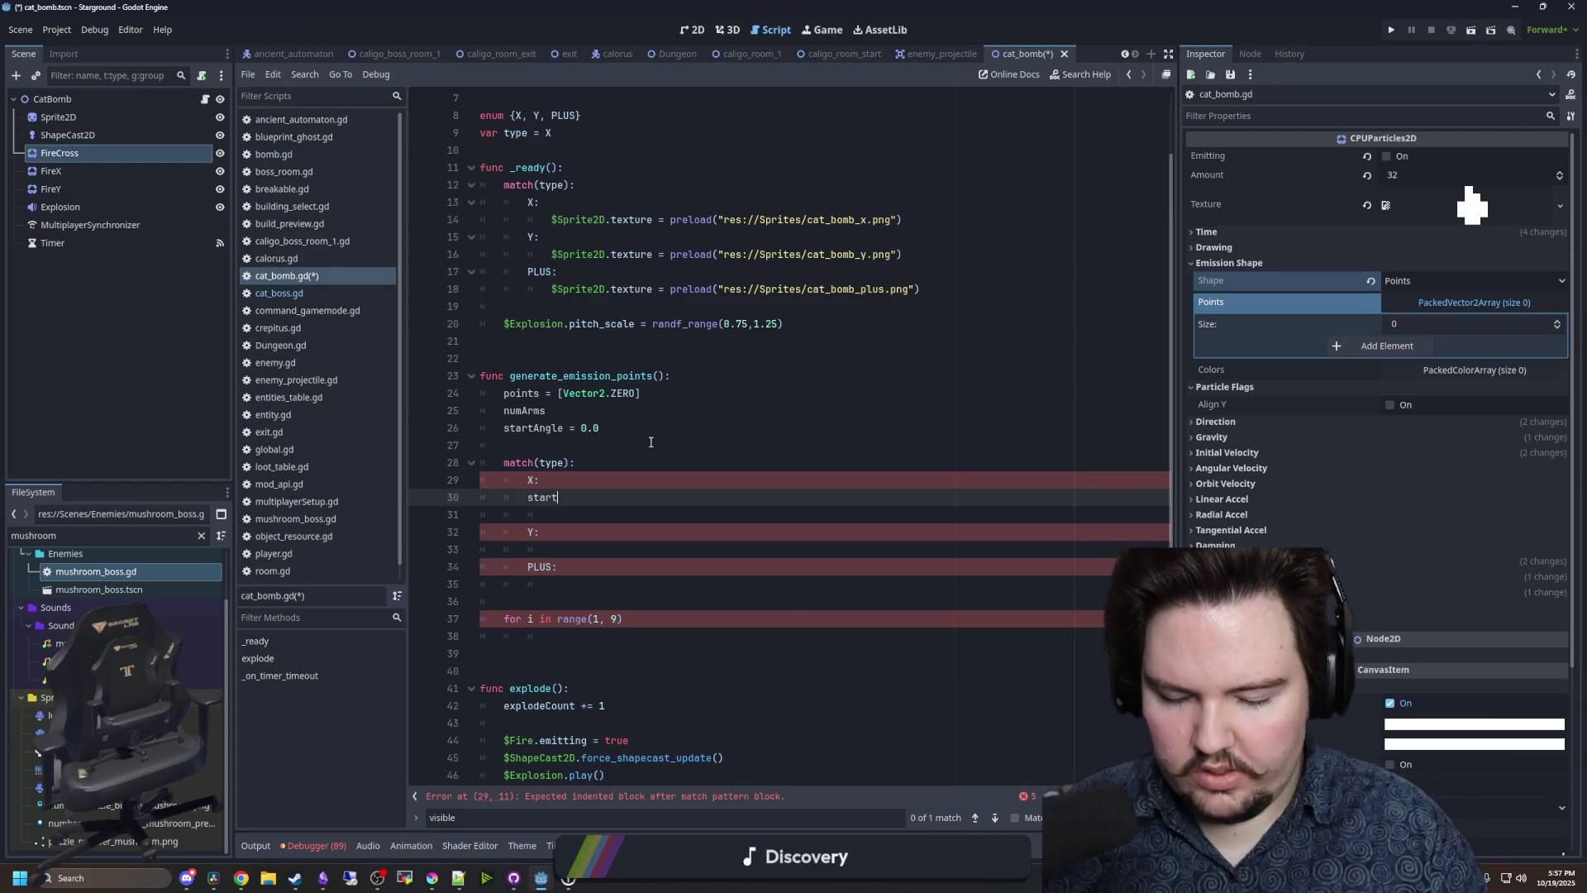
type("Angle = PI/4")
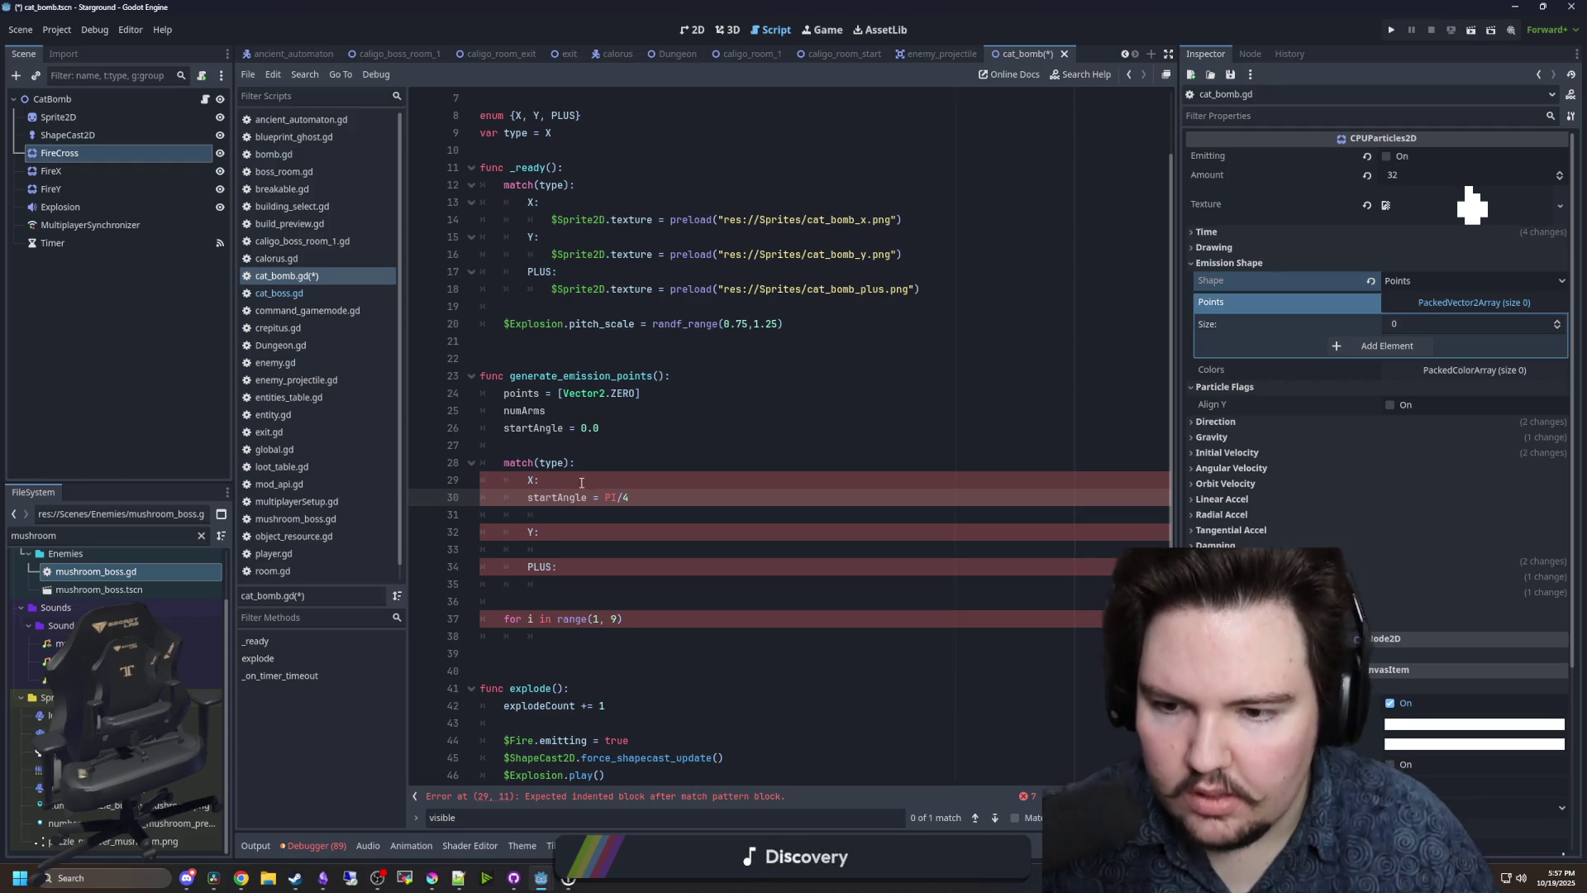
key("Tab")
left_click(661, 493)
key("Delete")
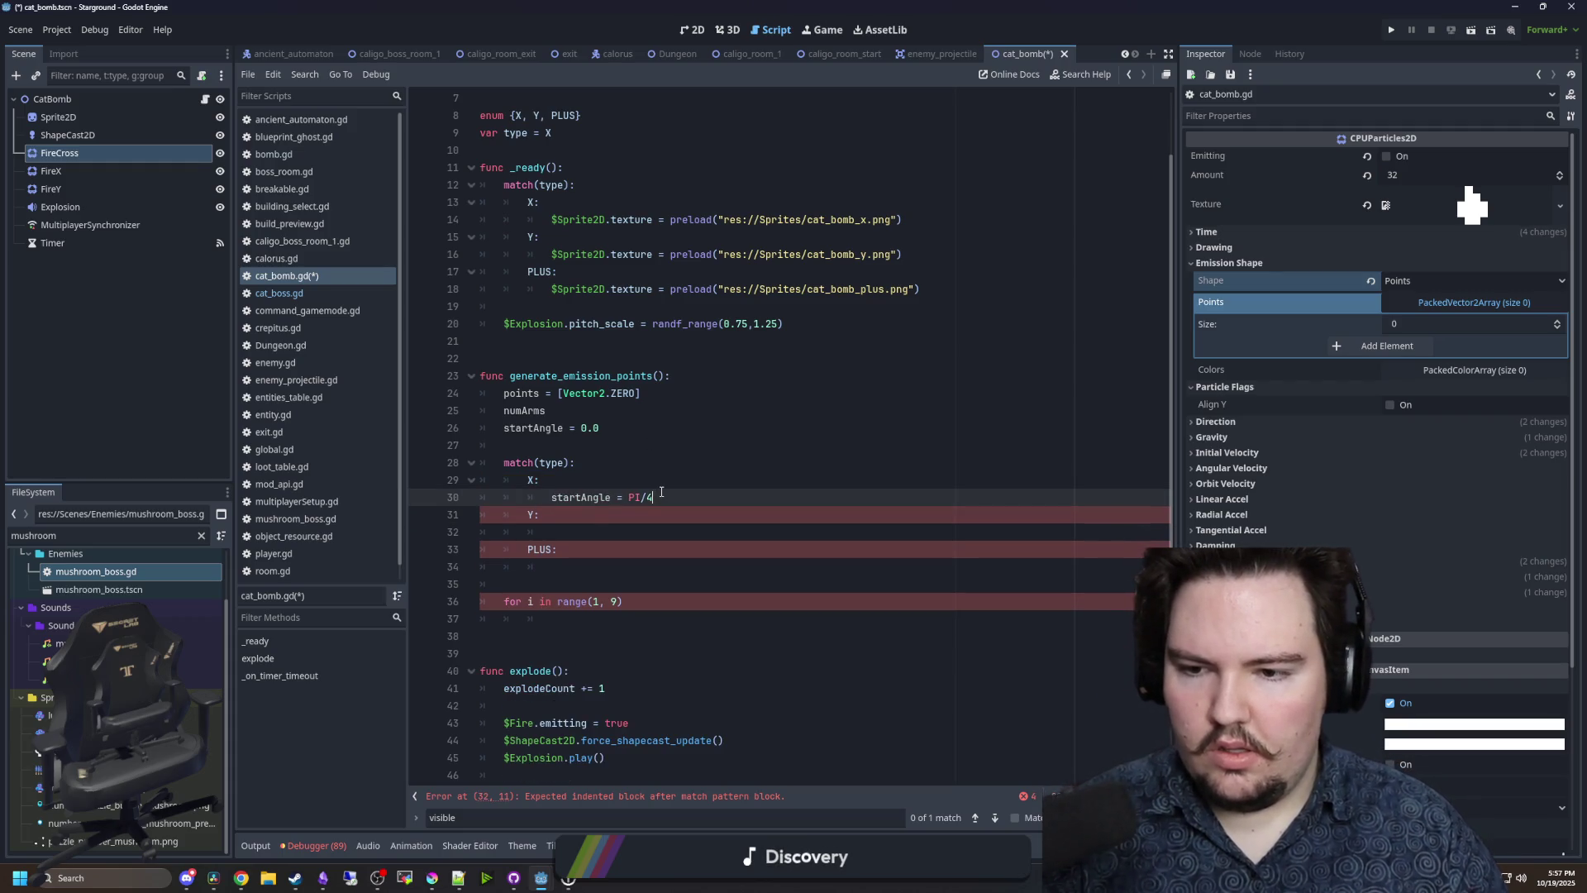
- Add 'numArms = 4' under the X case and copy its startAngle line into the Y case
key("Return")
type("numArms = 4")
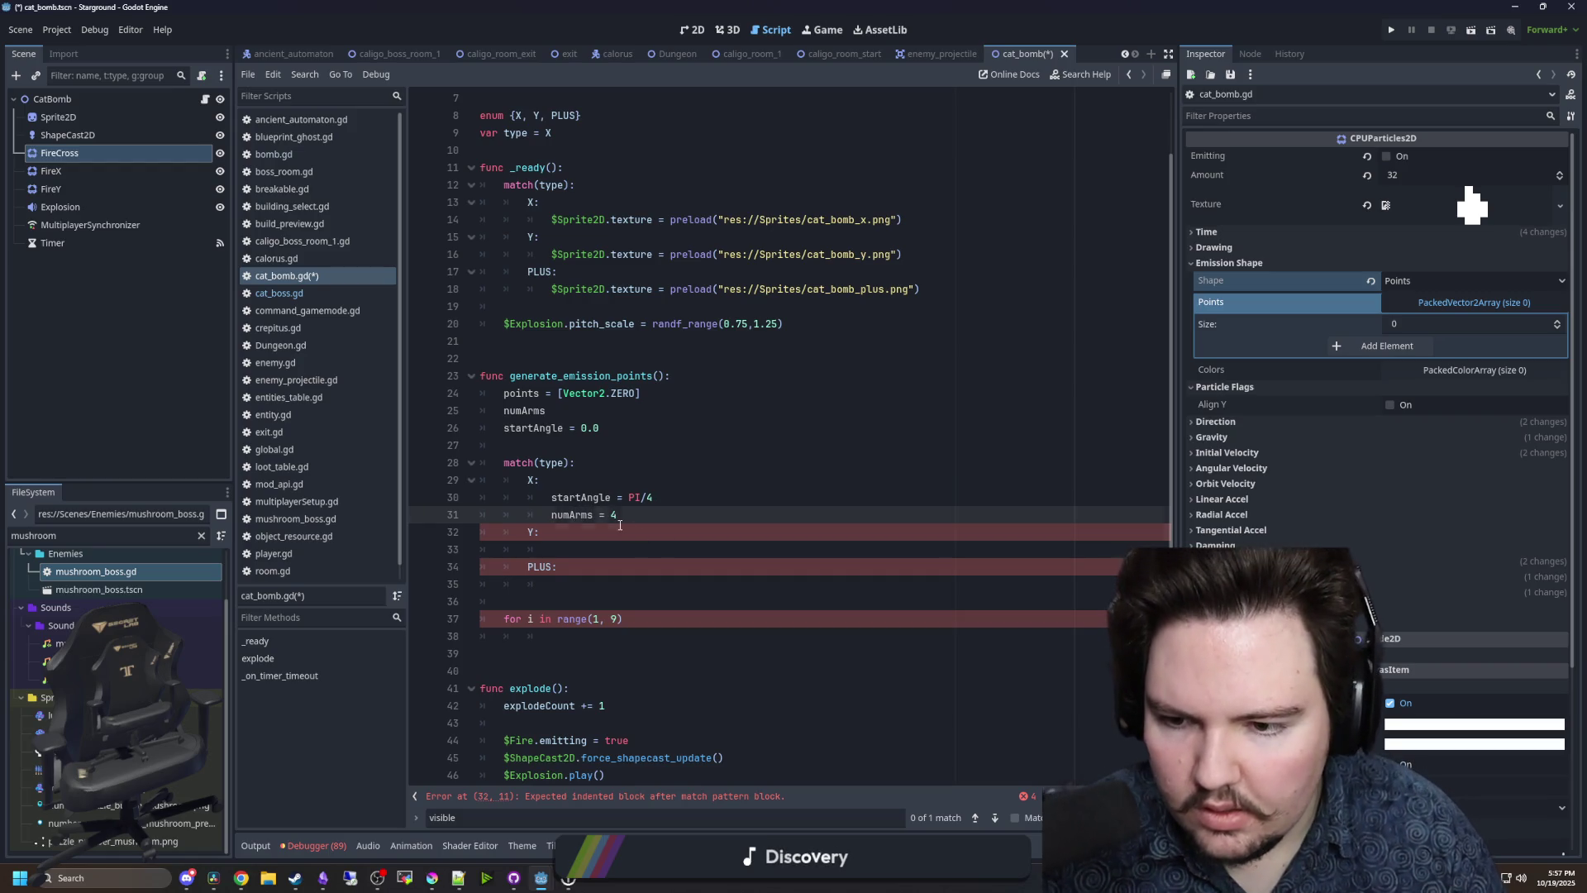
key("shift+Home")
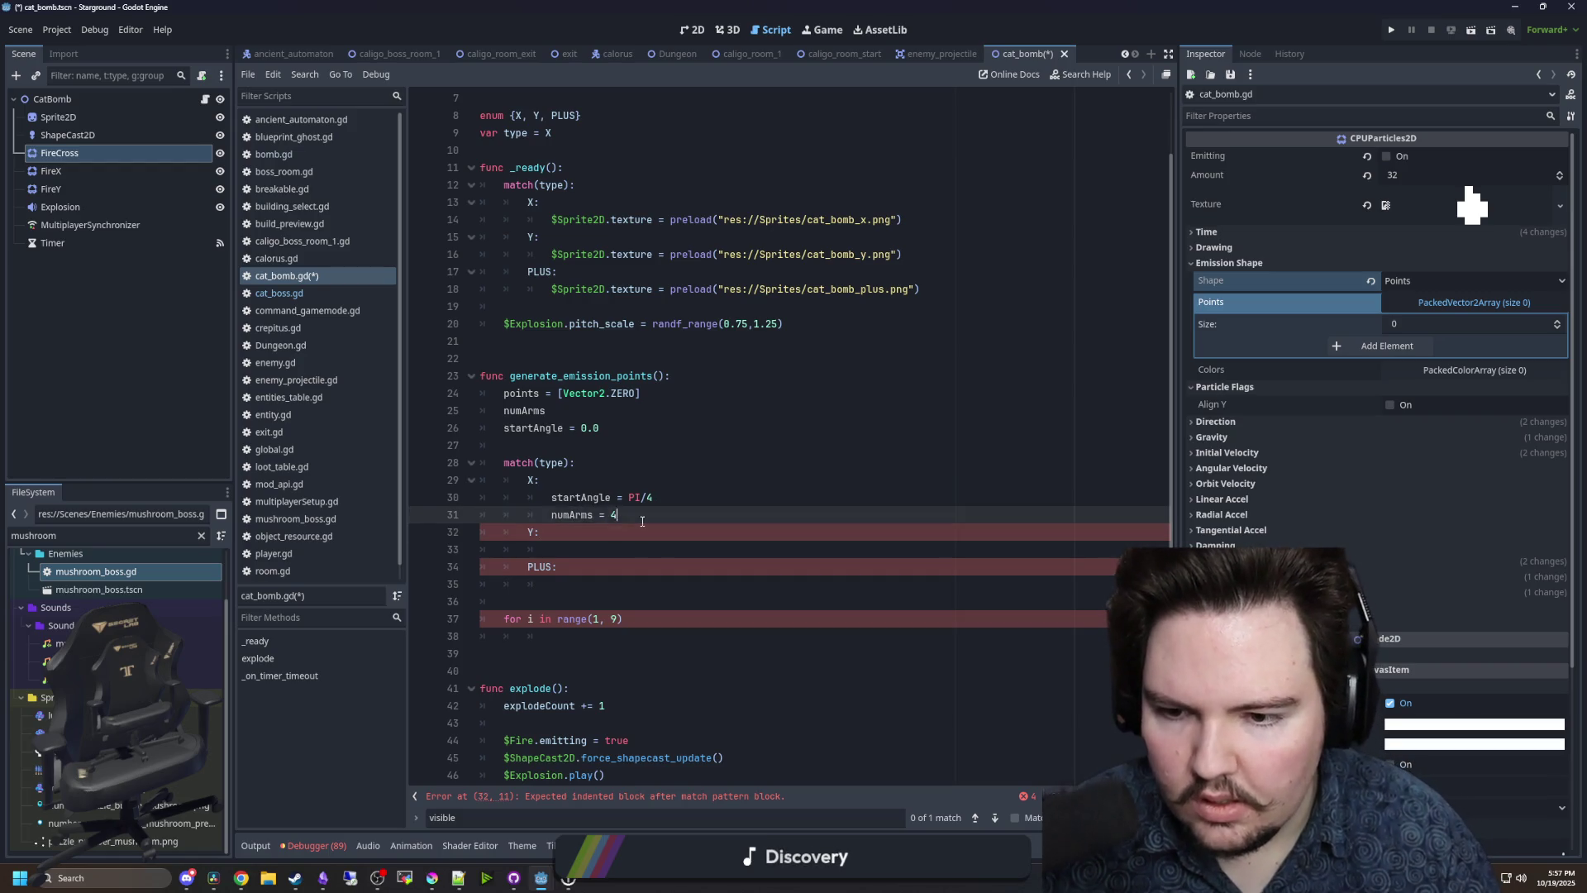
key("Up")
key("shift+End")
key("ctrl+c")
left_click(576, 537)
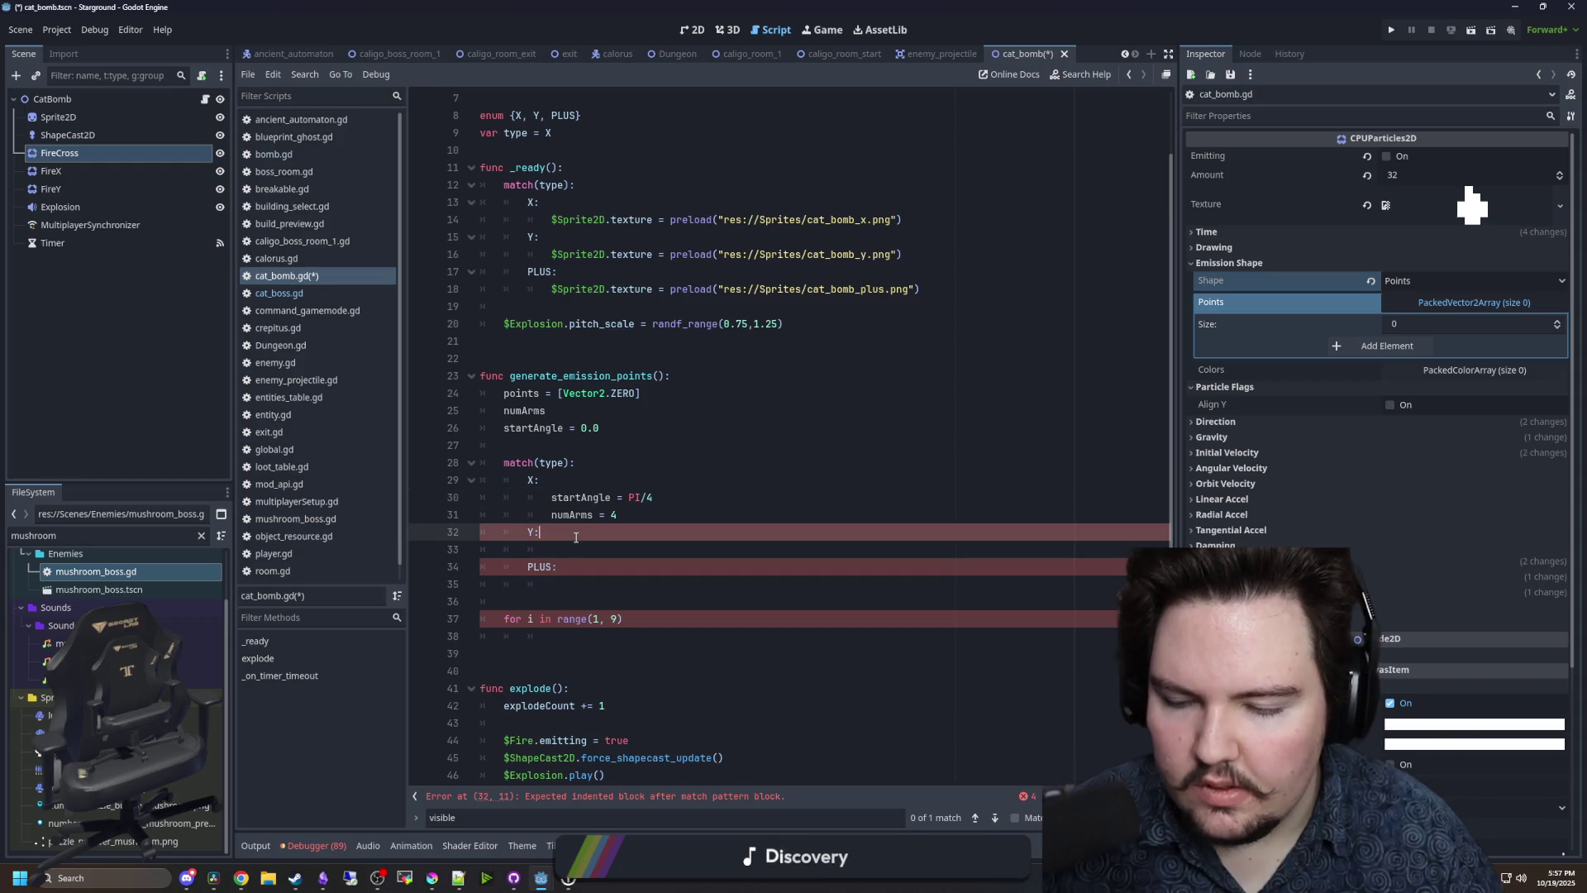
key("Return")
key("ctrl+v")
- Add a numArms line to the Y case and rework its pasted start angle value
left_click(593, 538)
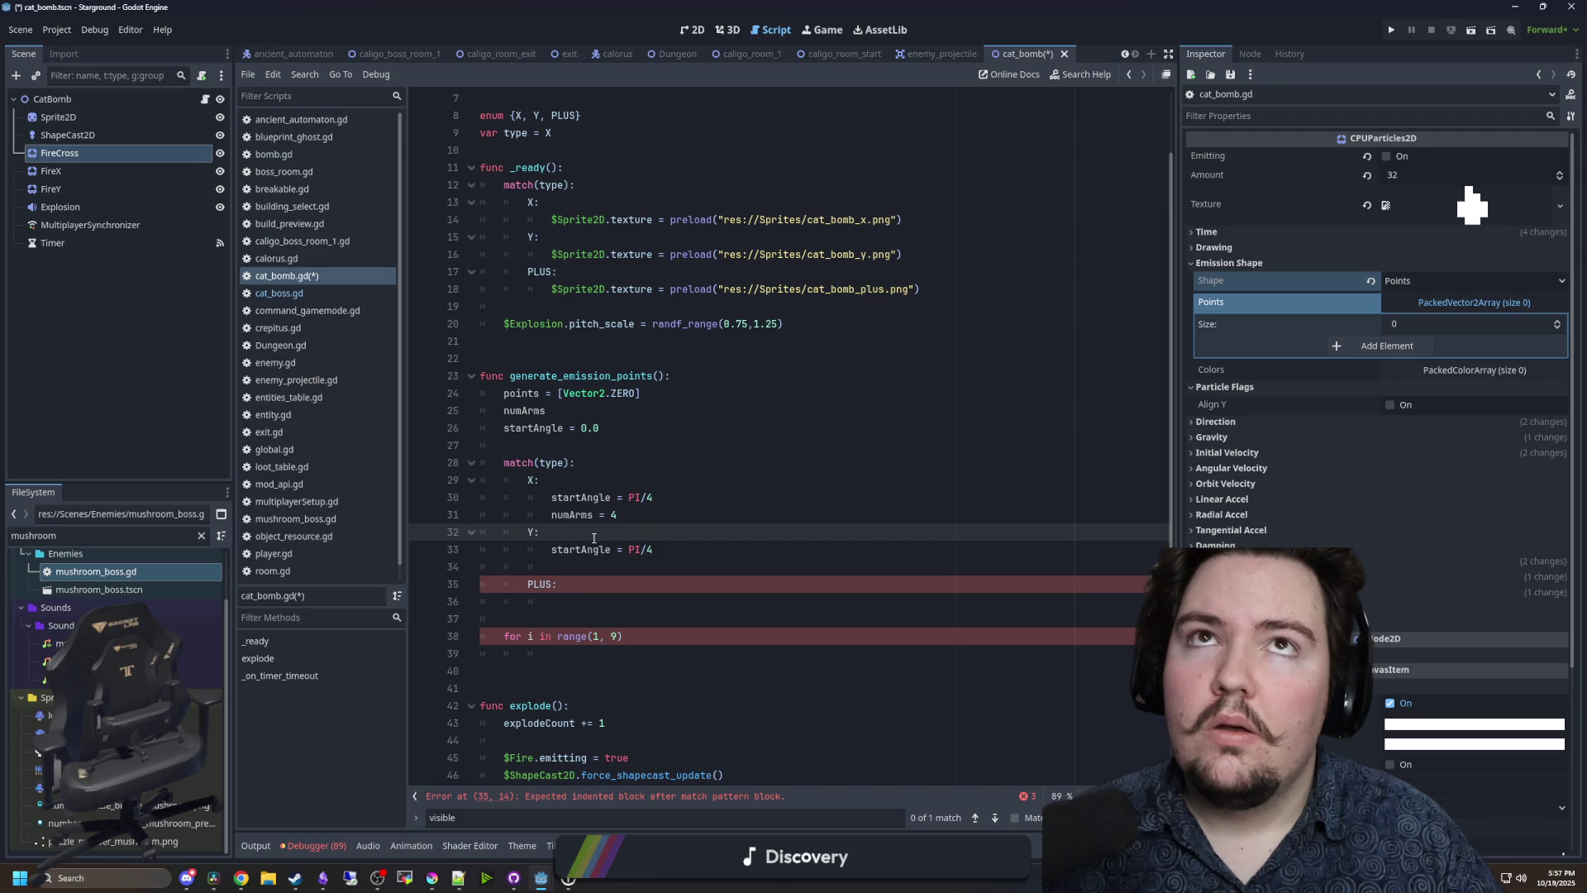
left_click(629, 550)
type("=")
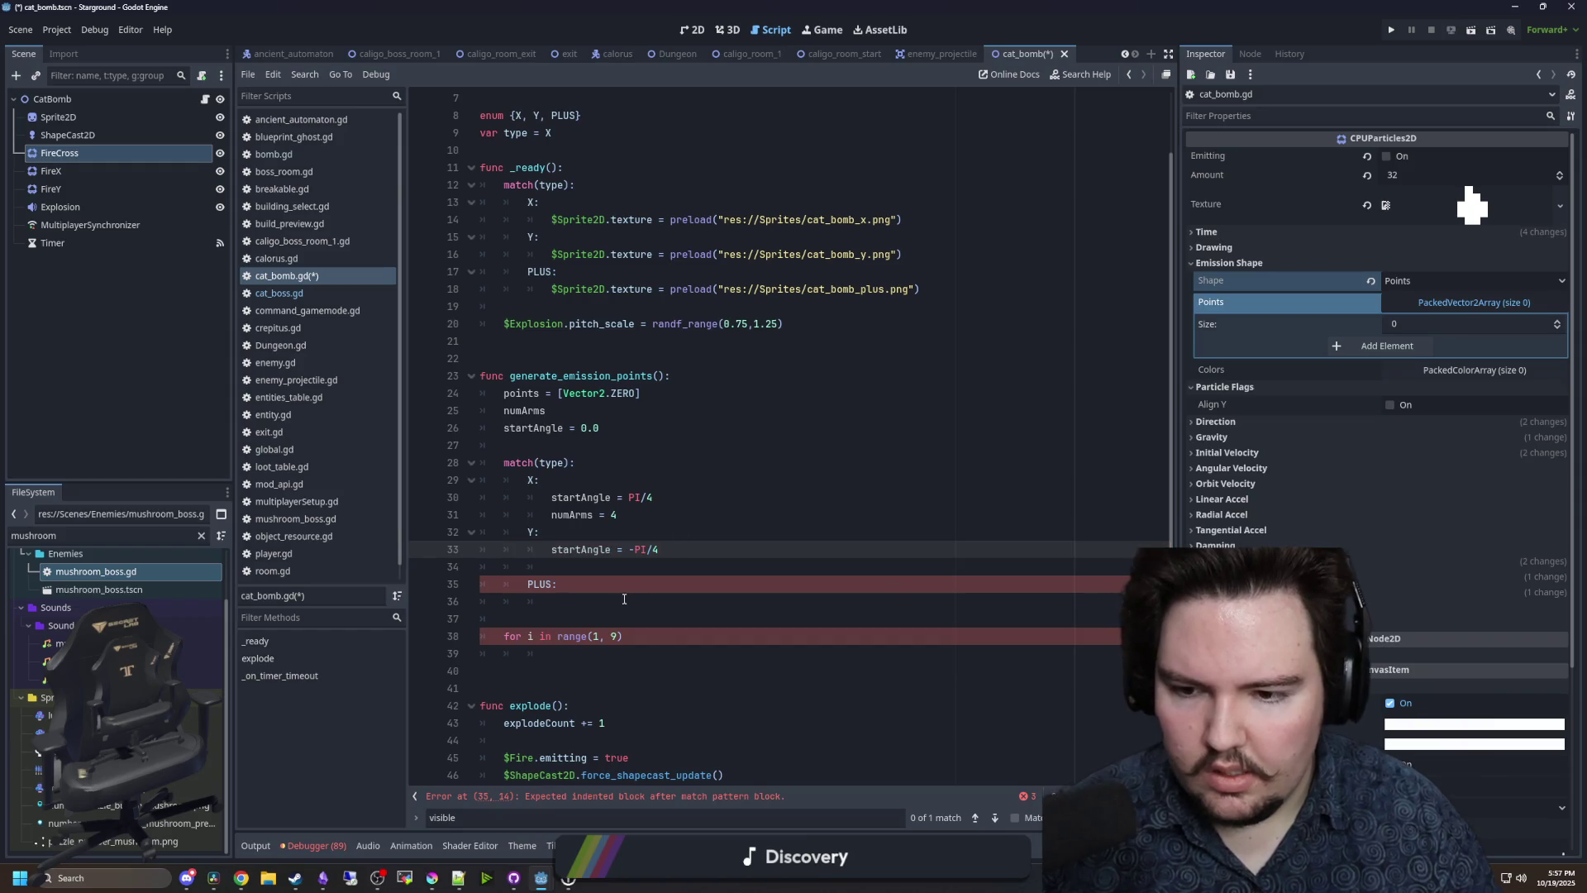
left_click(630, 568)
type("umArms")
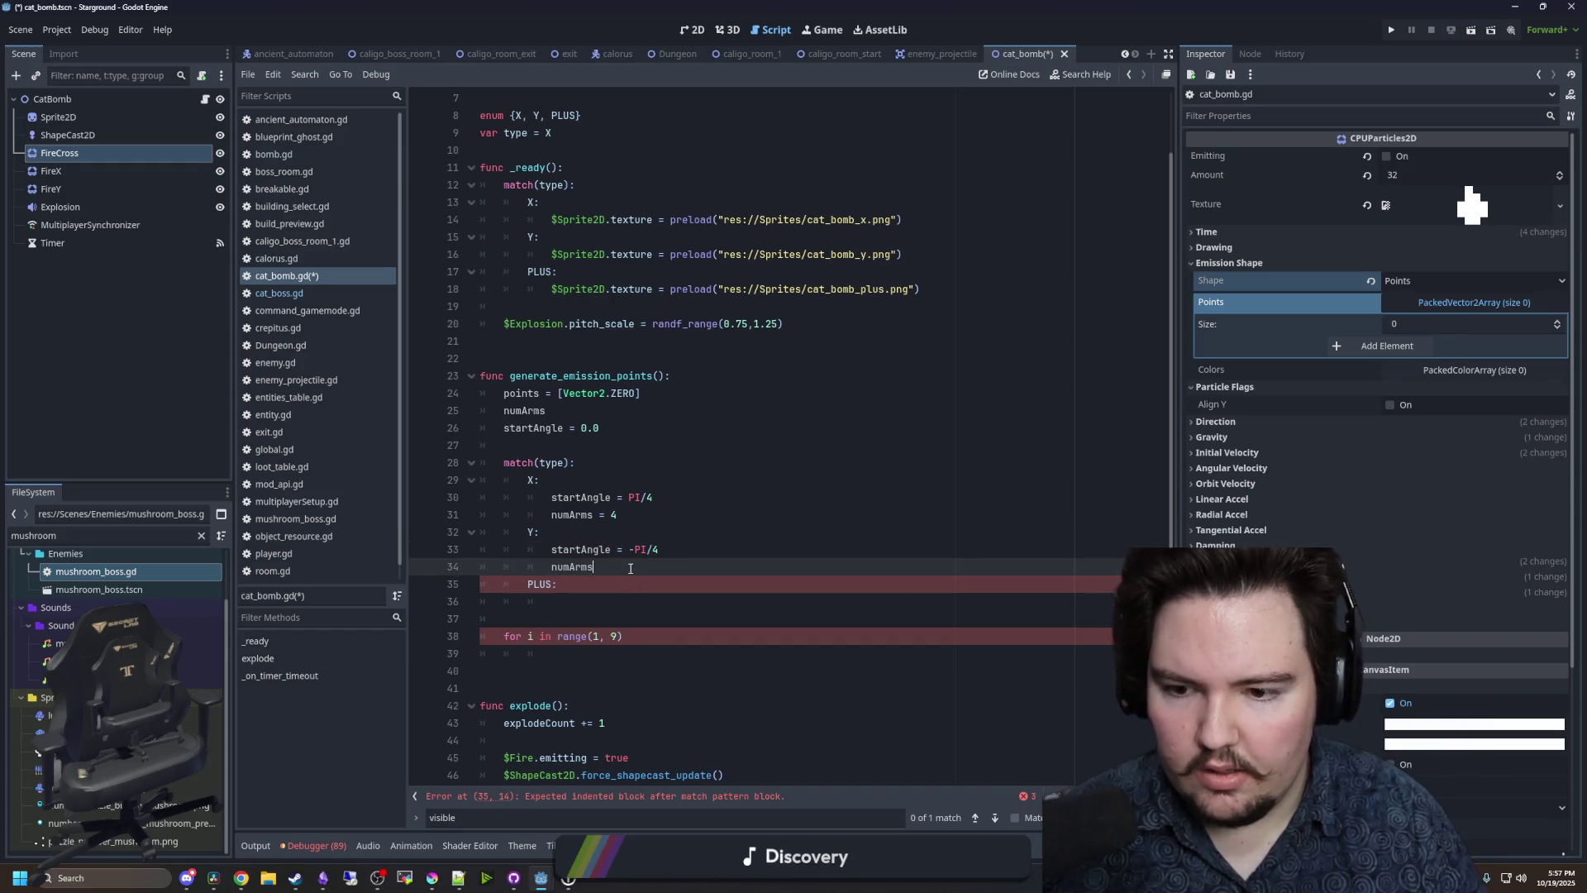
left_click(727, 555)
key("BackSpace")
key("BackSpace")
key("BackSpace")
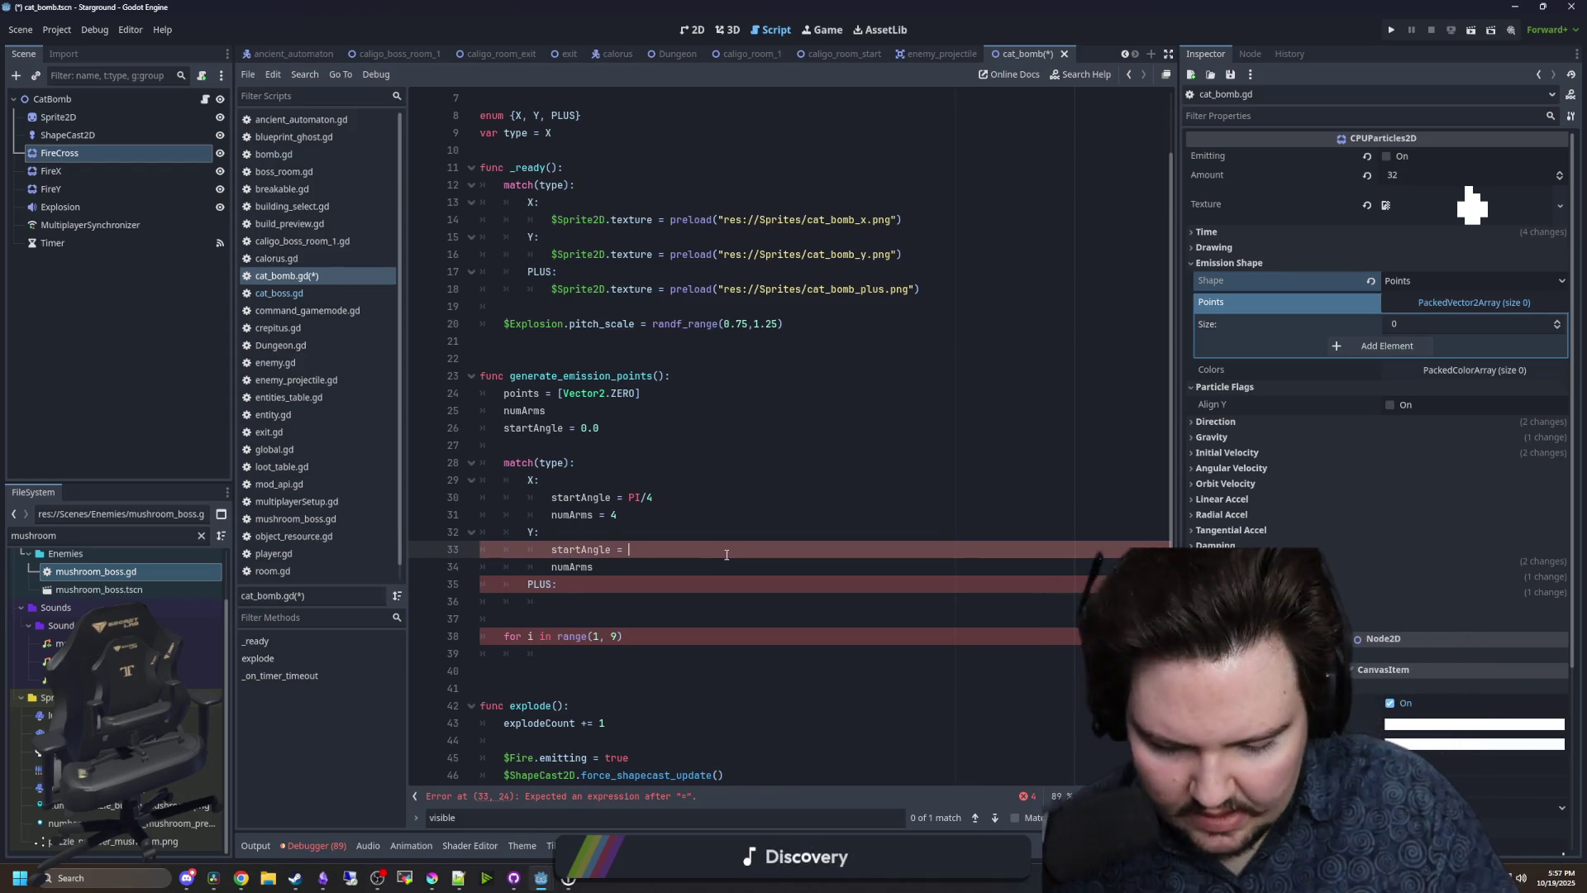
type("PI")
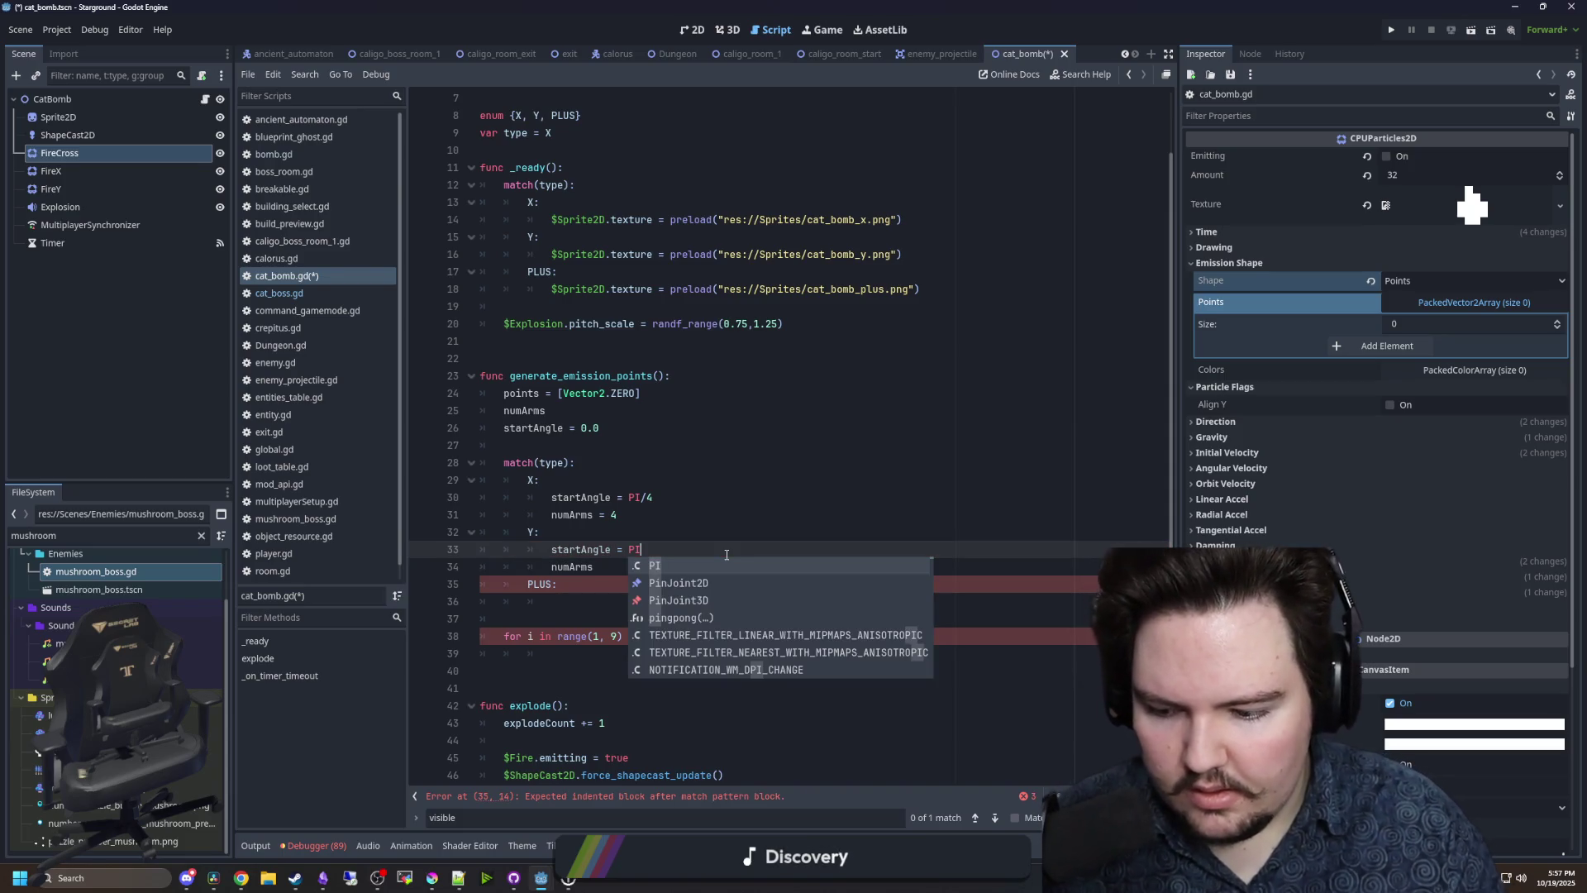
type("/4")
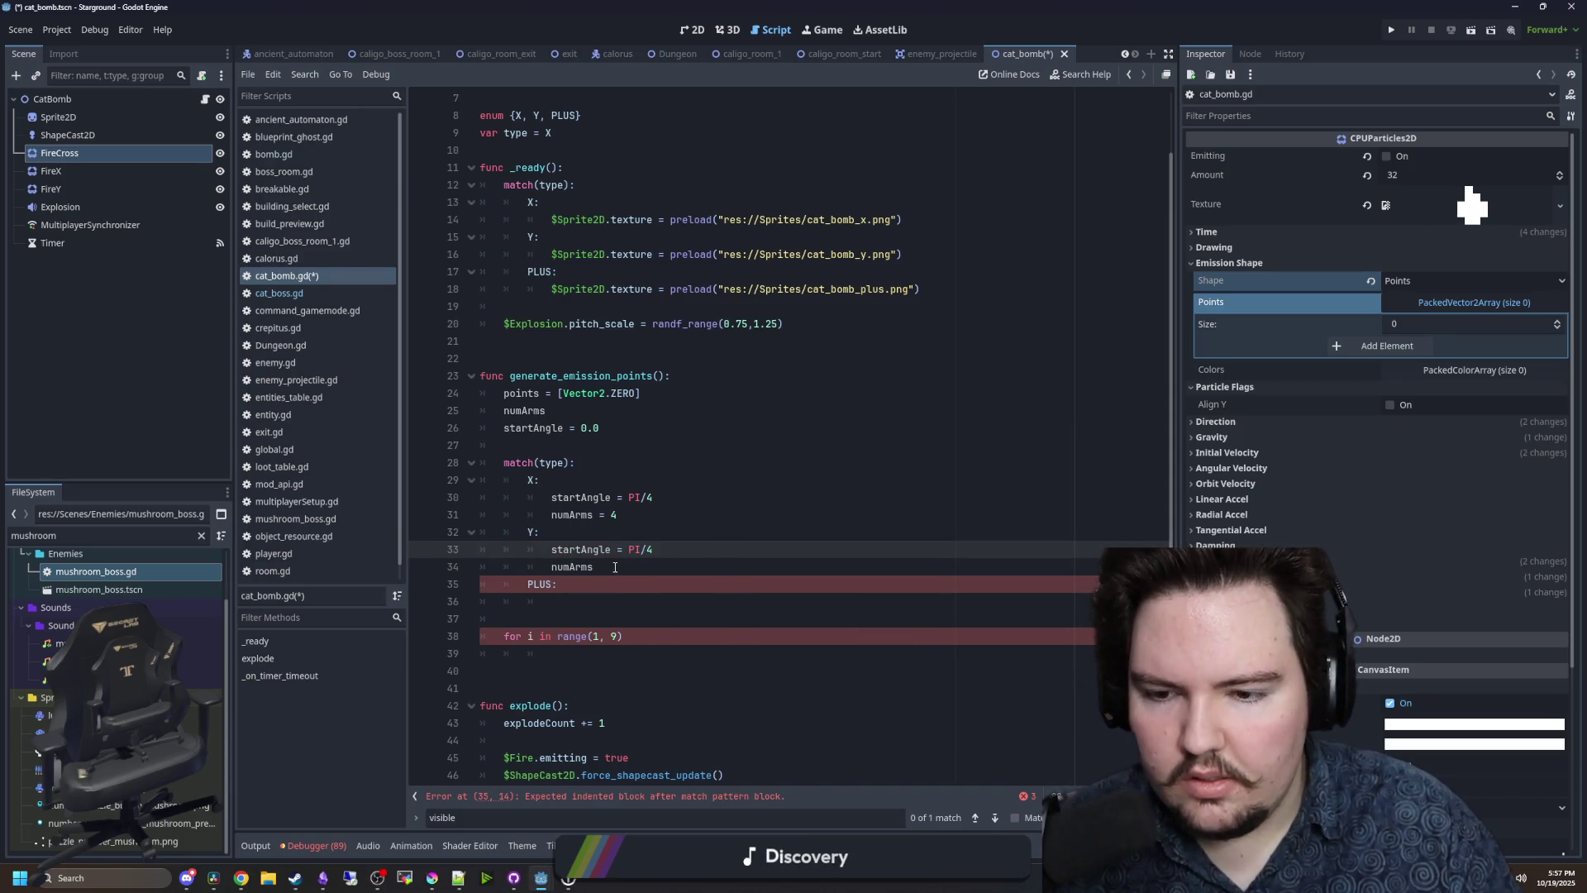
left_click(615, 531)
- Change Y's start angle to PI/2, set its arm count, and copy both Y lines
left_click(666, 501)
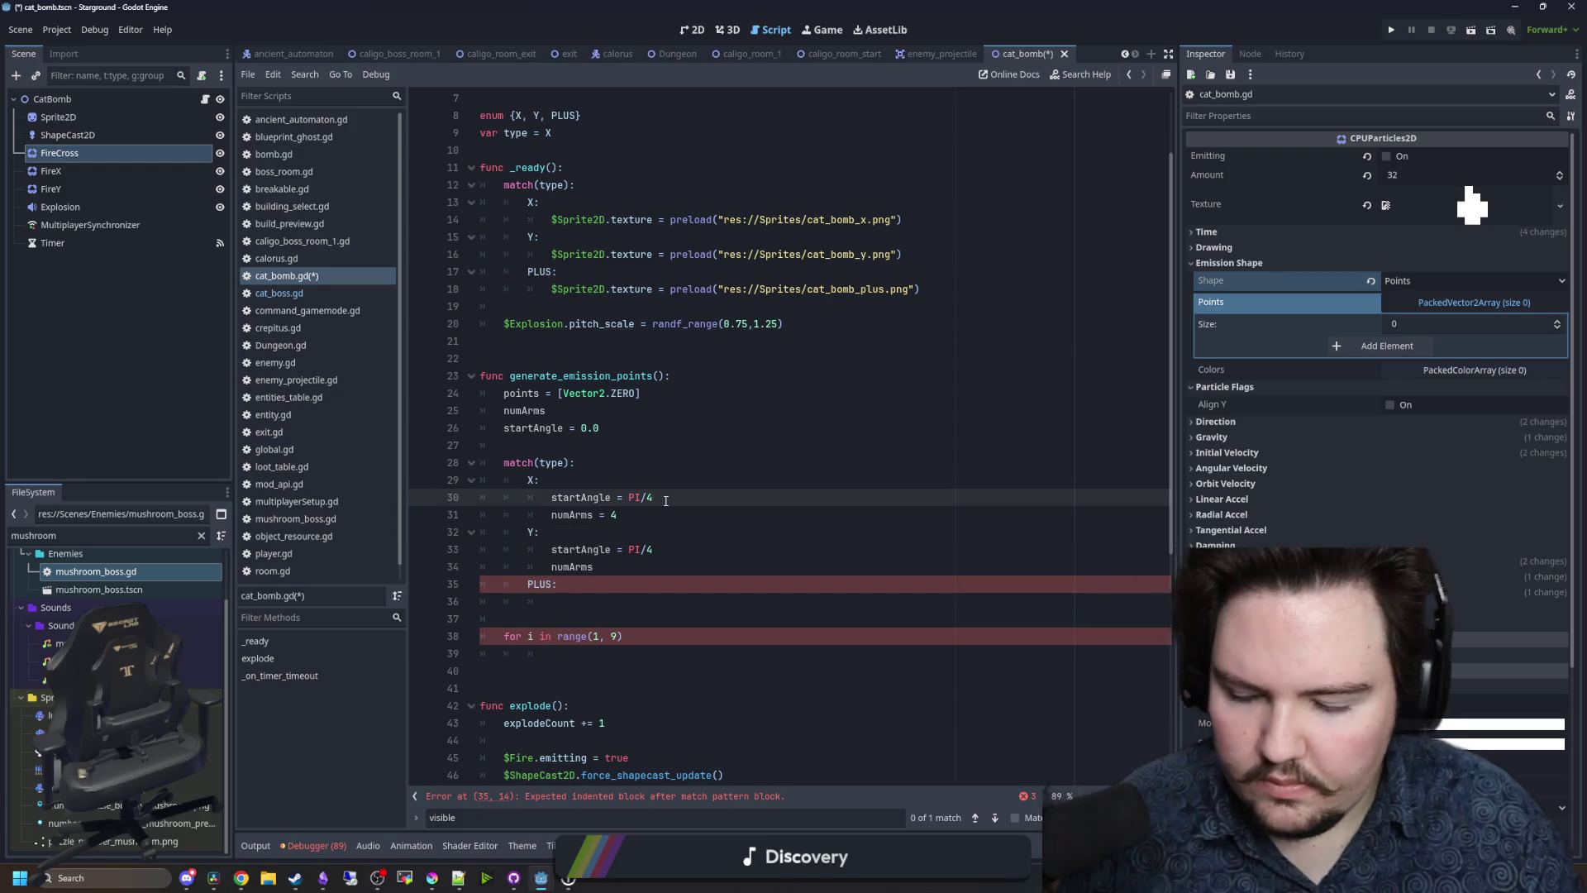
left_click_drag(666, 501, 542, 500)
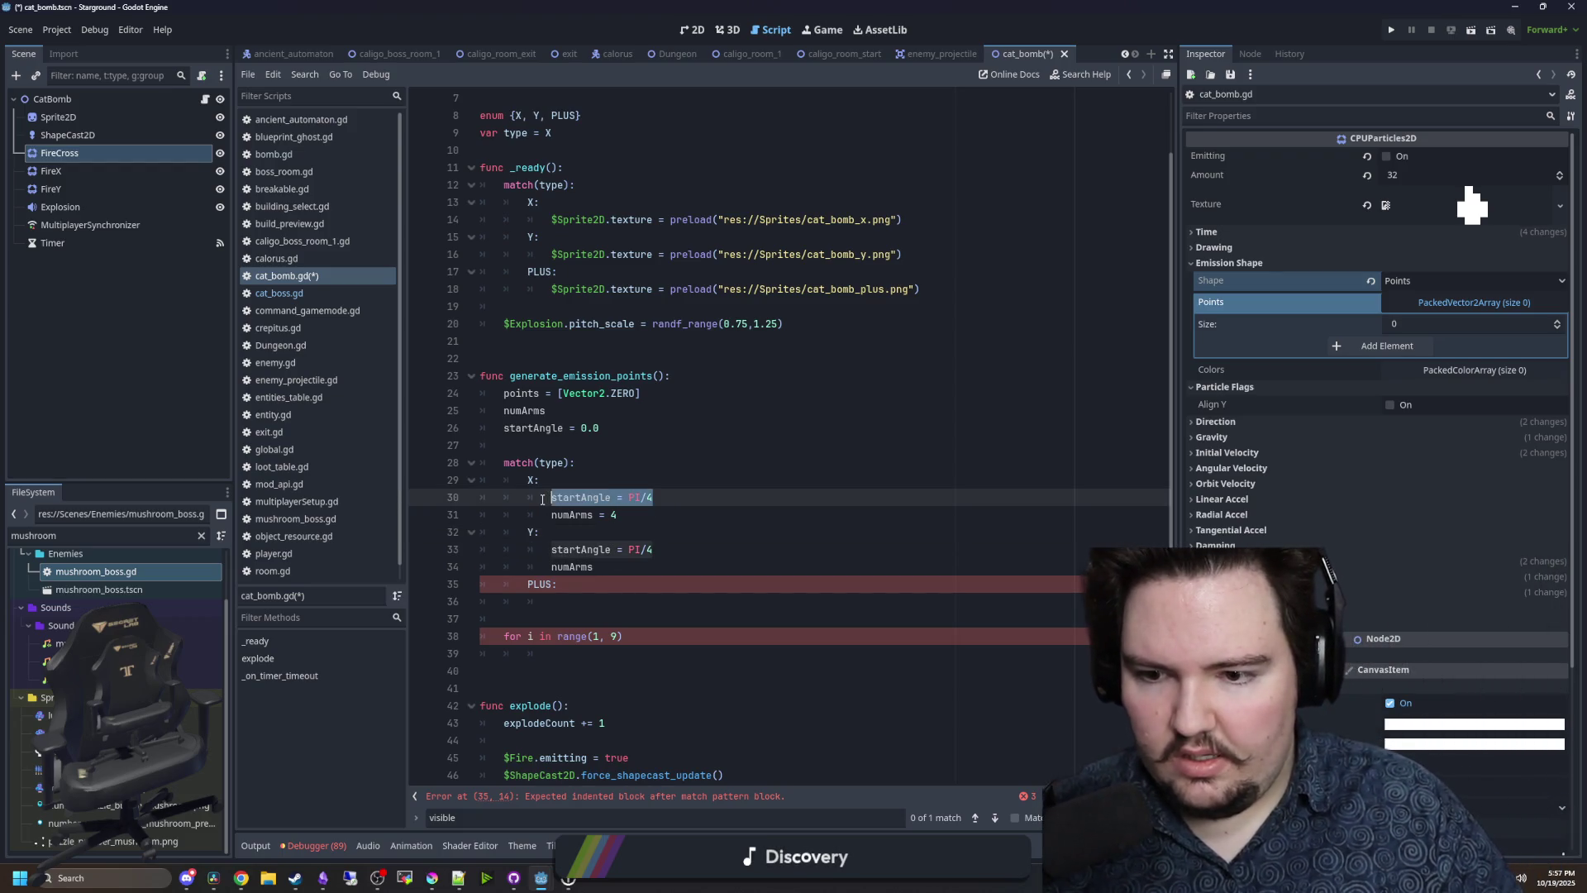
left_click_drag(653, 496, 633, 497)
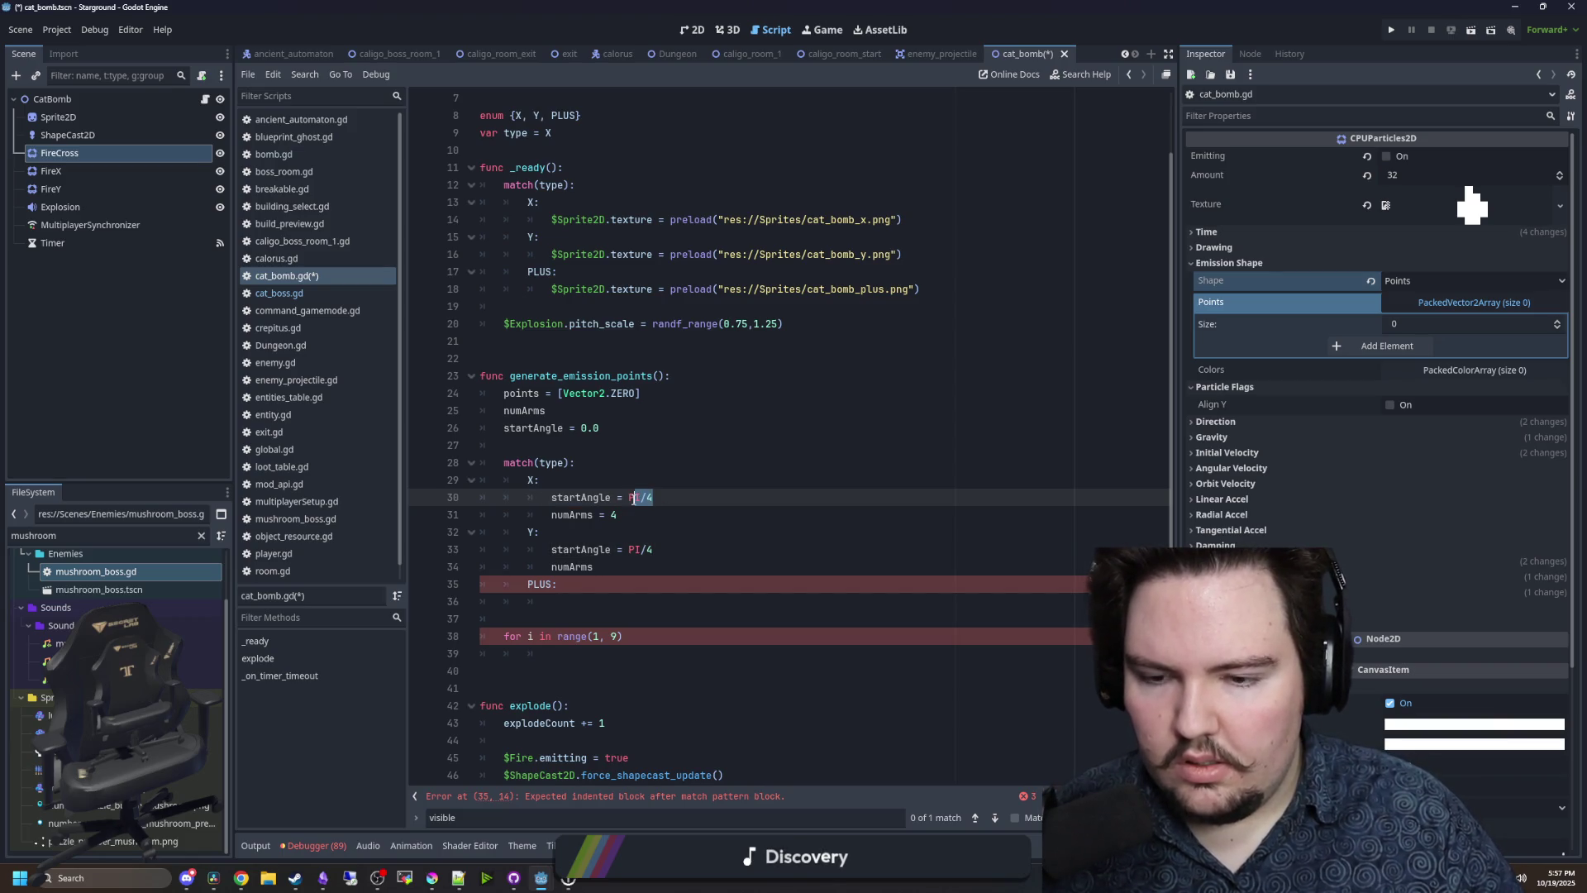
left_click(666, 500)
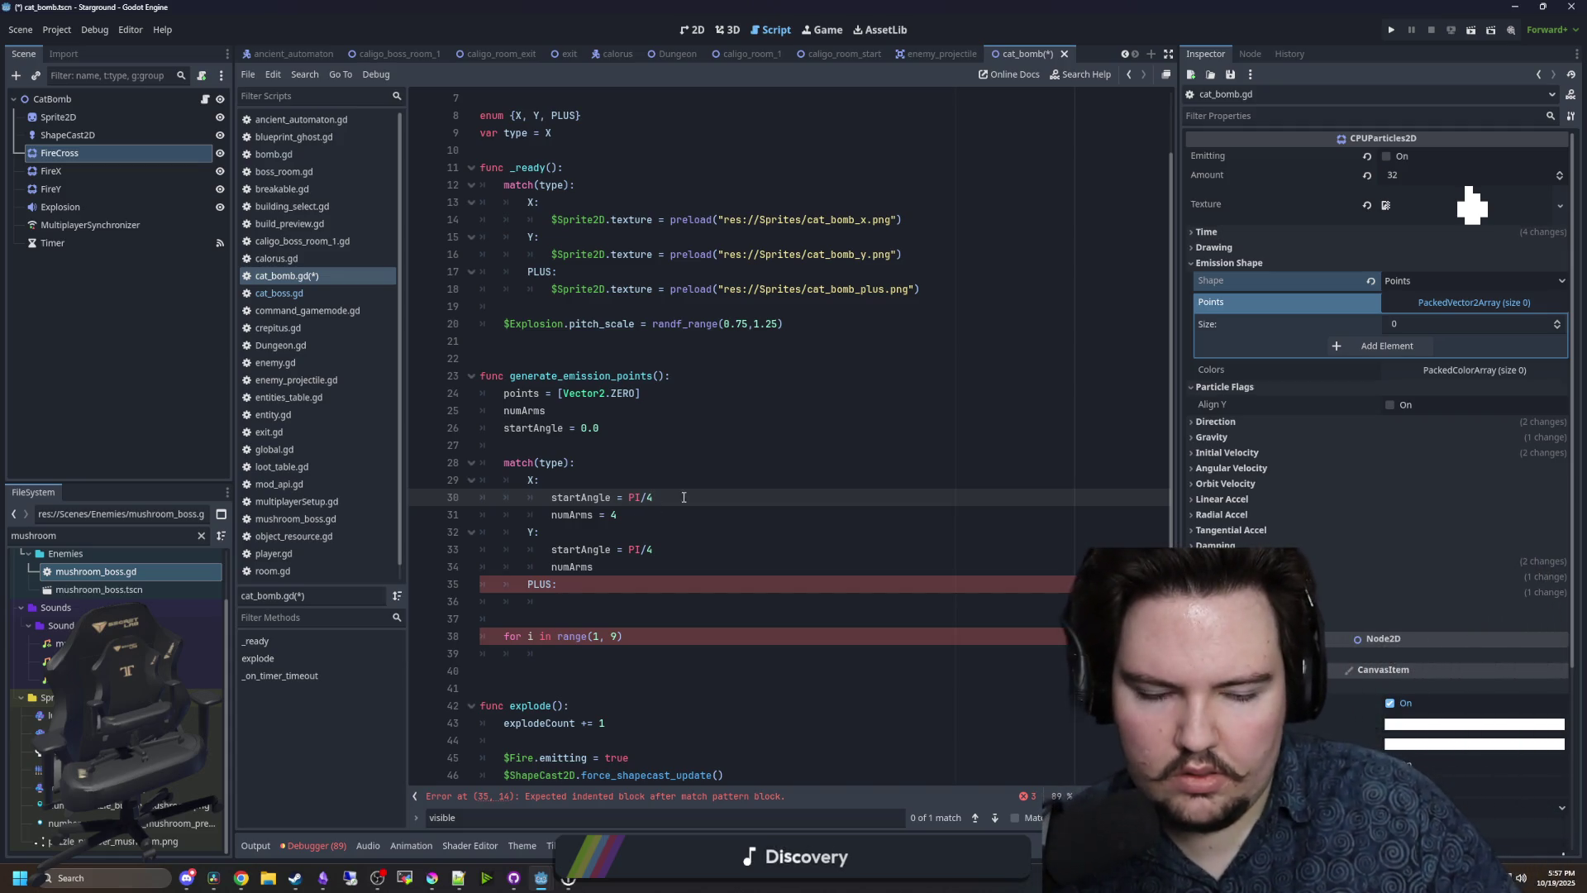
left_click(684, 553)
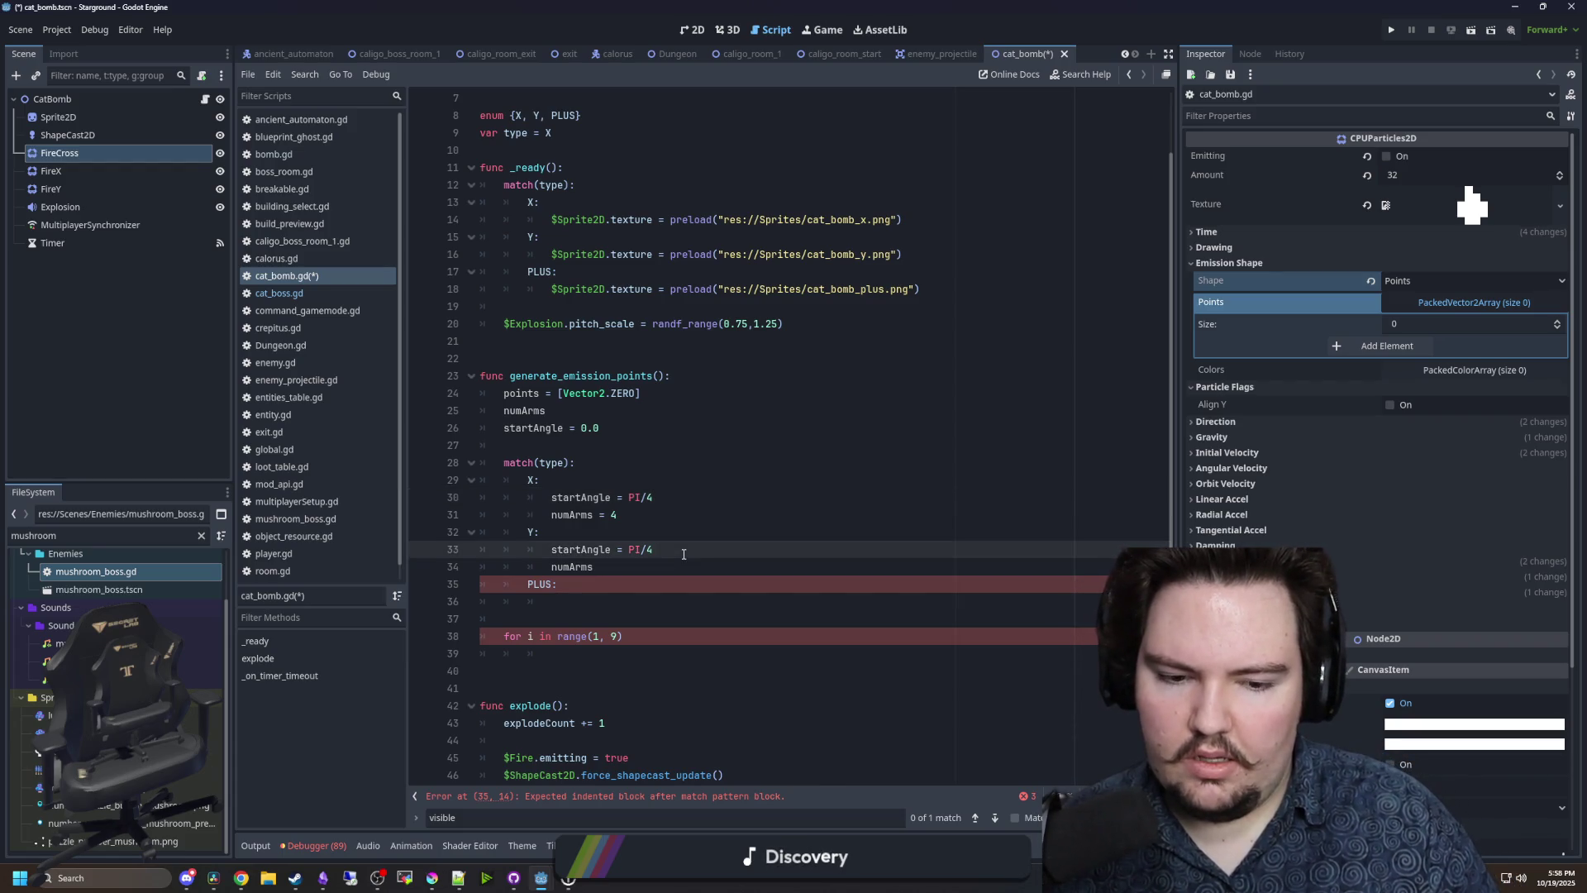
key("BackSpace")
type("2")
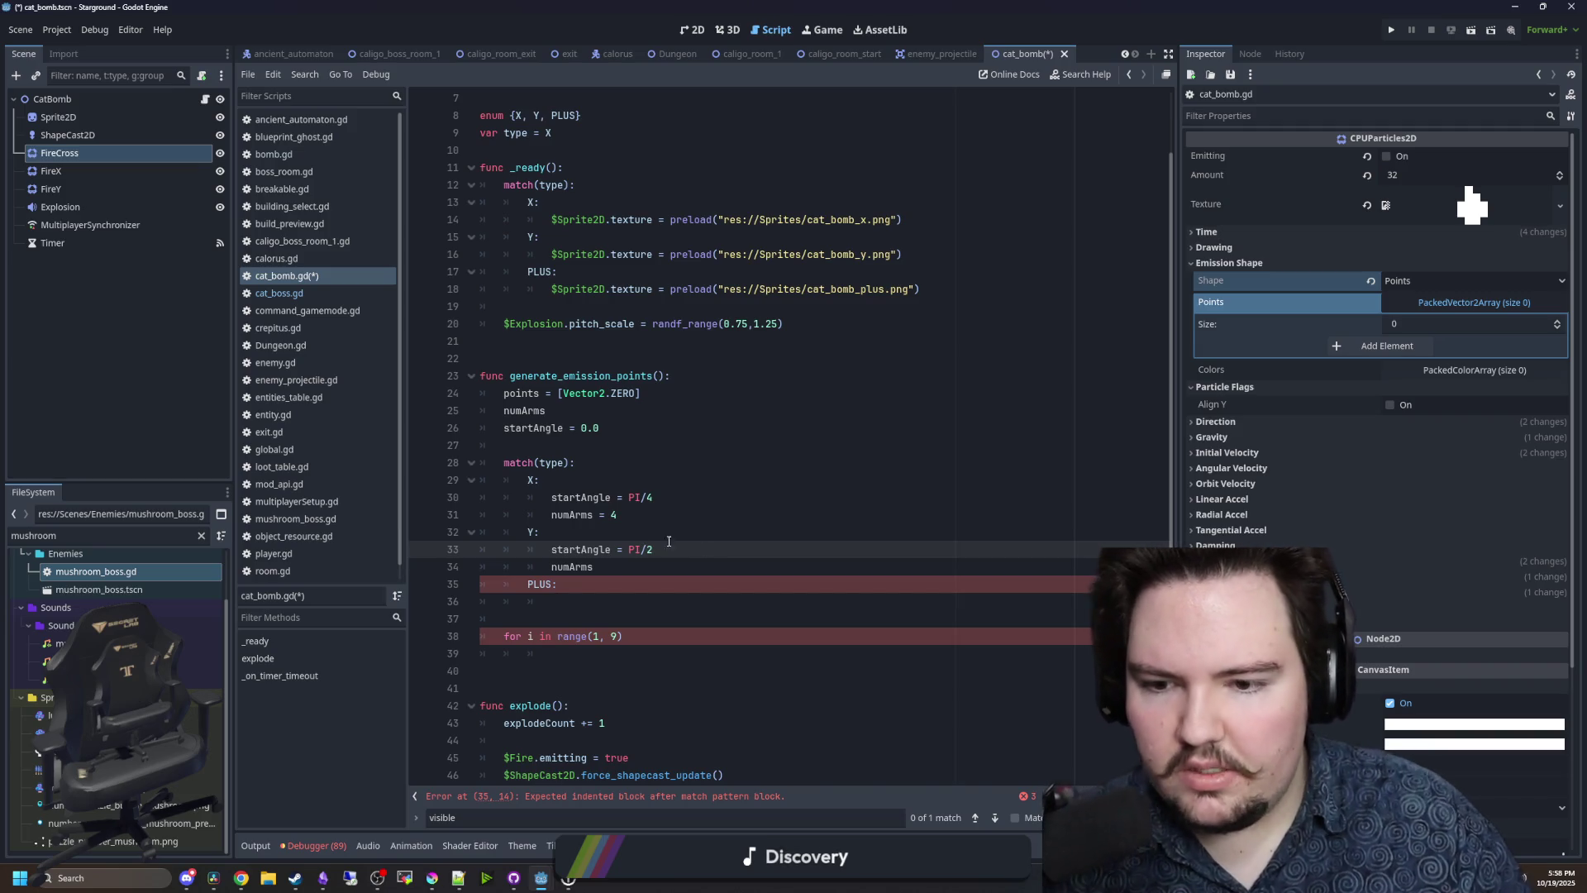
mouse_move(657, 497)
left_mouse_down()
mouse_move(591, 519)
mouse_move(597, 567)
mouse_move(430, 552)
left_mouse_up()
left_click(614, 567)
type("= 2")
key("ctrl+c")
- Paste the angle and arm lines under PLUS and set its startAngle to 0.0
left_click(624, 601)
key("ctrl+v")
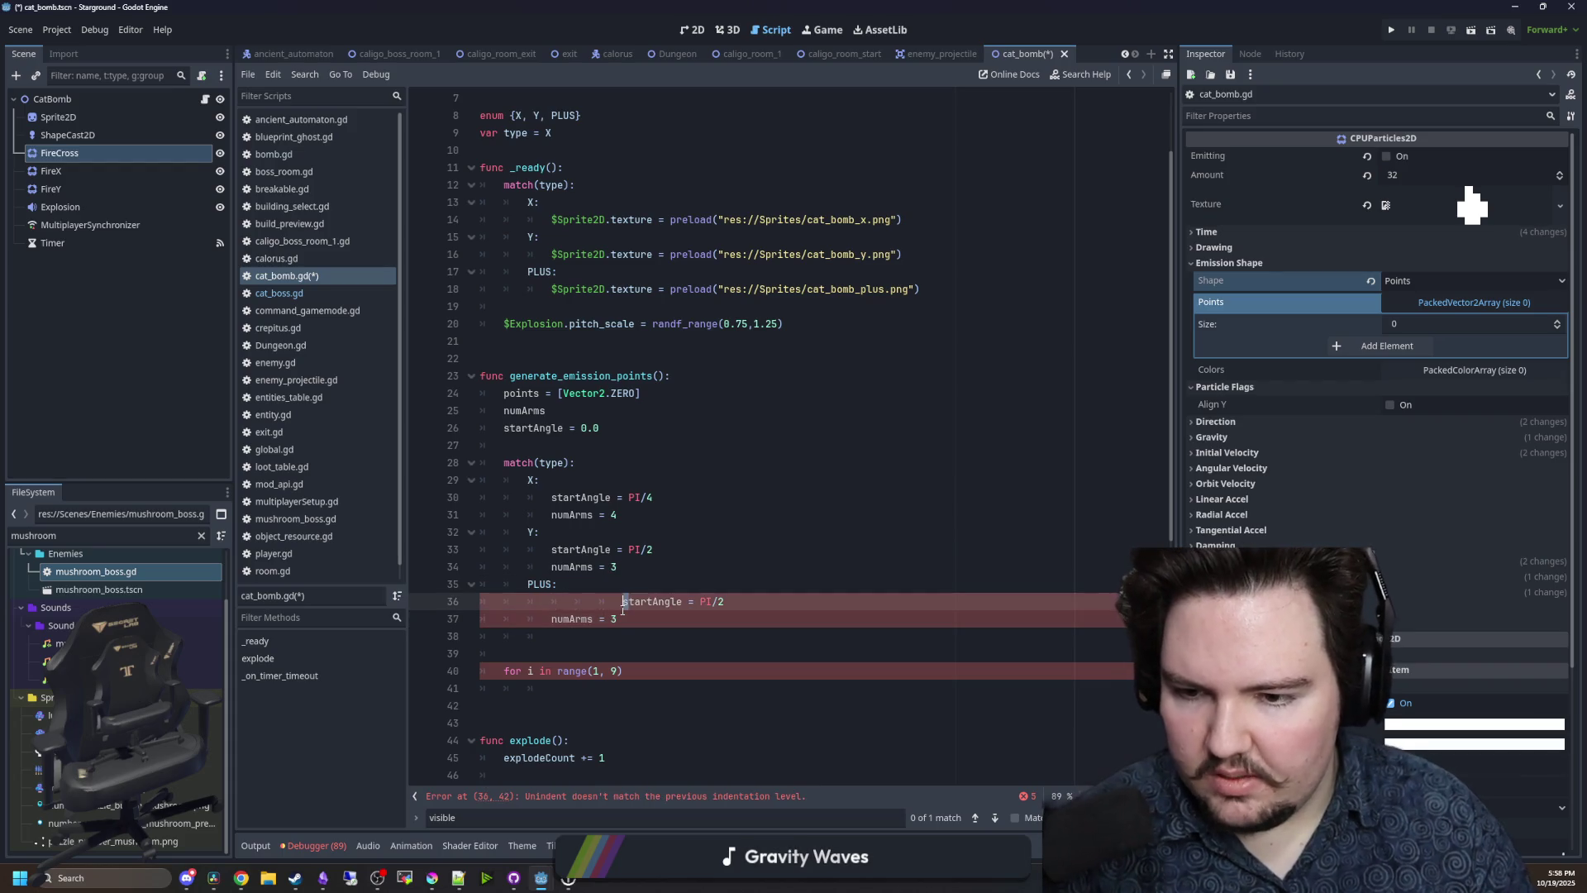
key("BackSpace")
key("BackSpace")
key("BackSpace")
left_click(622, 619)
type("4")
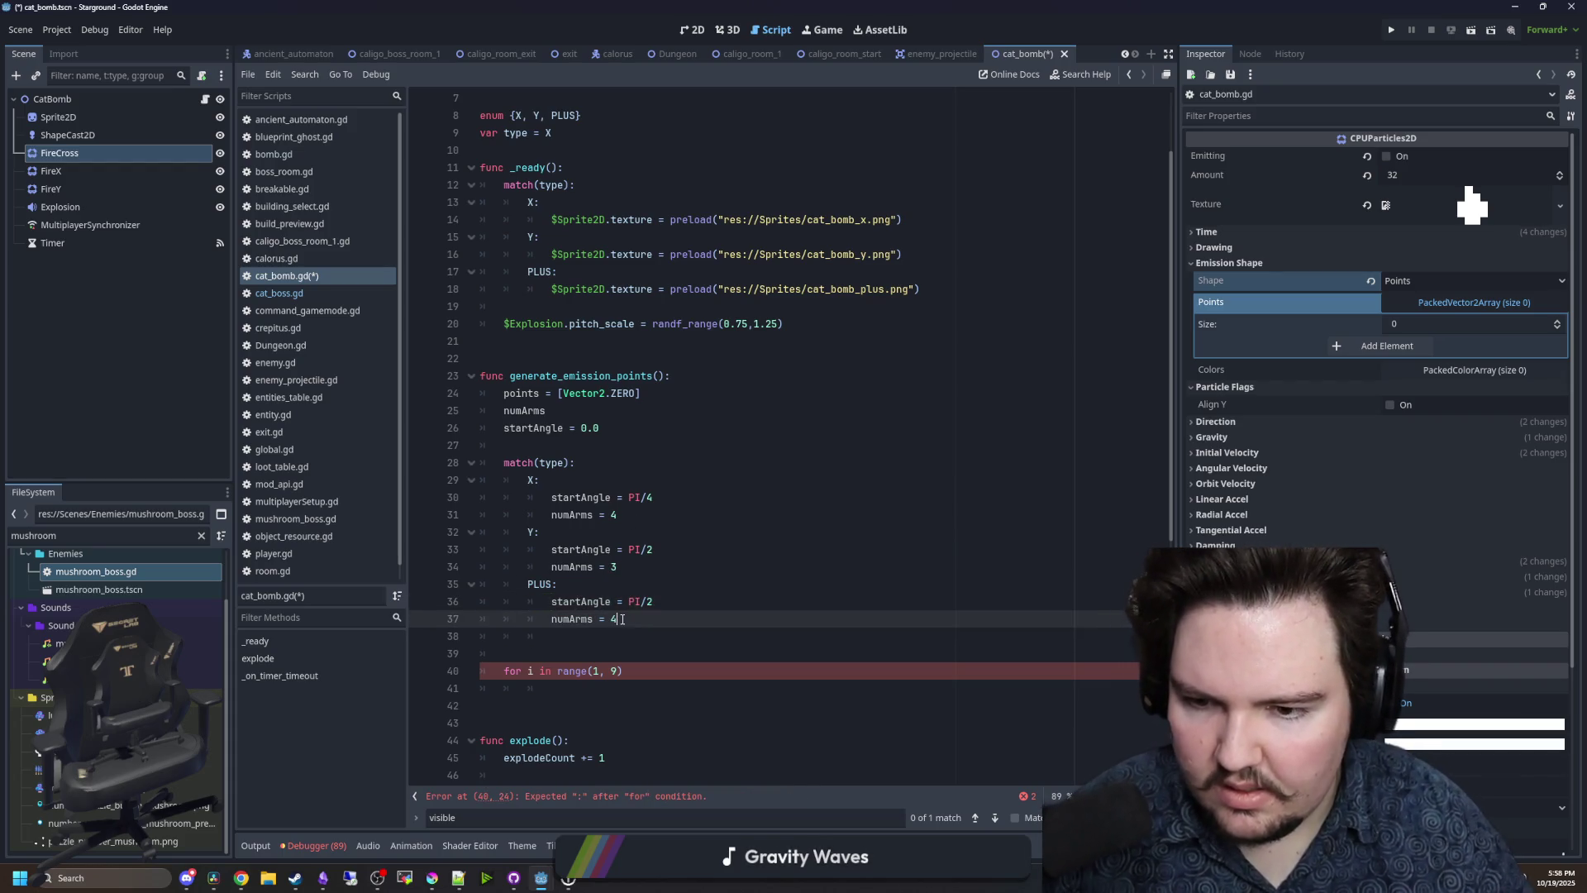
left_click(688, 607)
key("BackSpace")
key("BackSpace")
key("BackSpace")
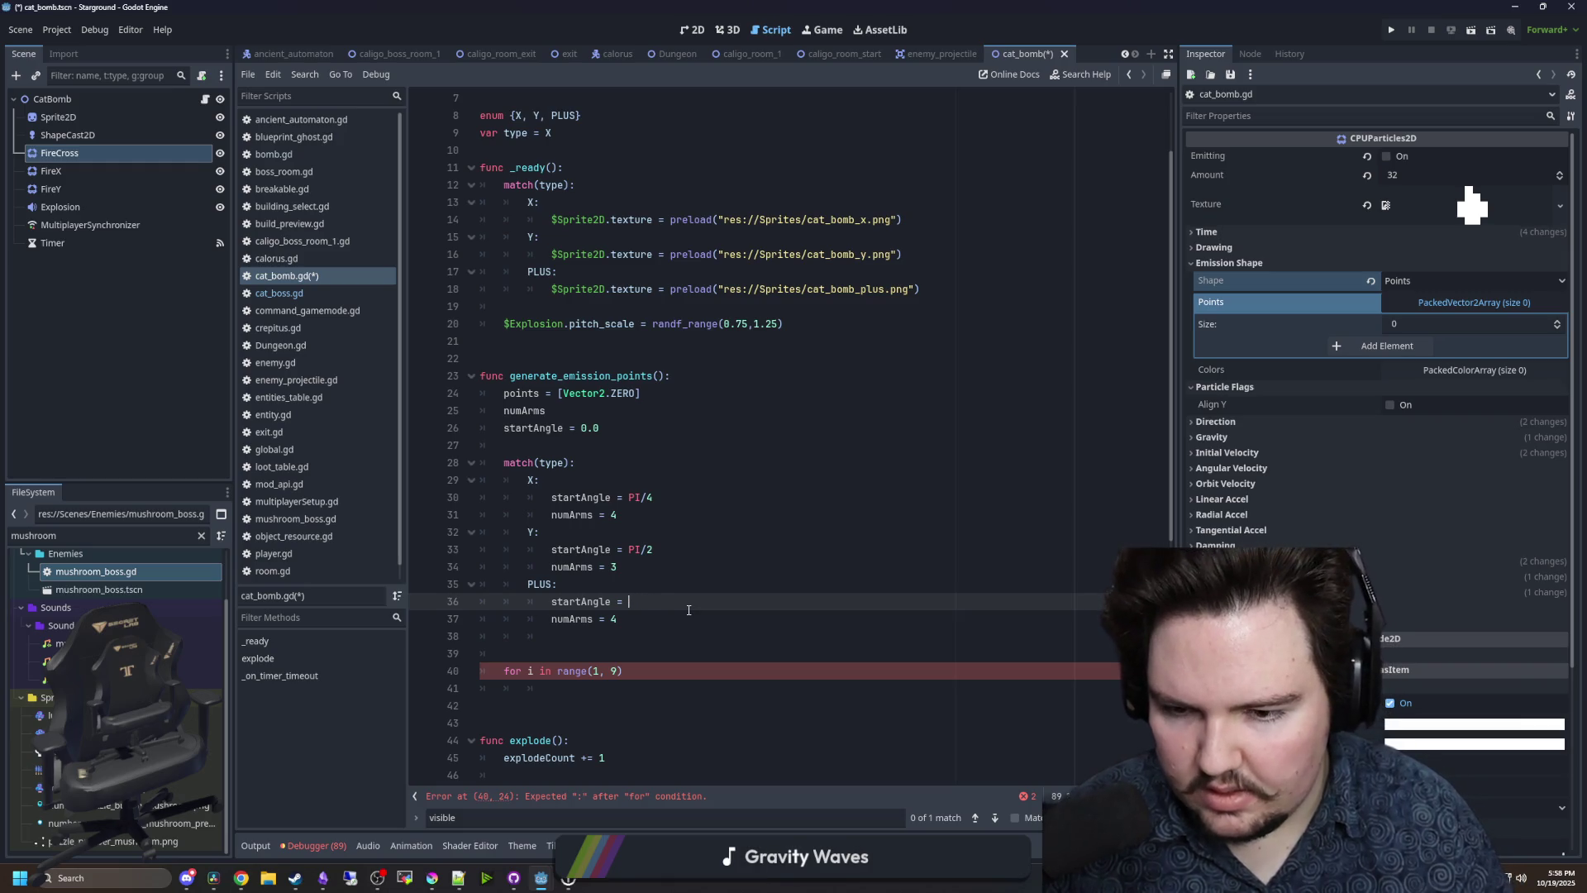
type("0.0")
scroll(628, 596, "down", 2)
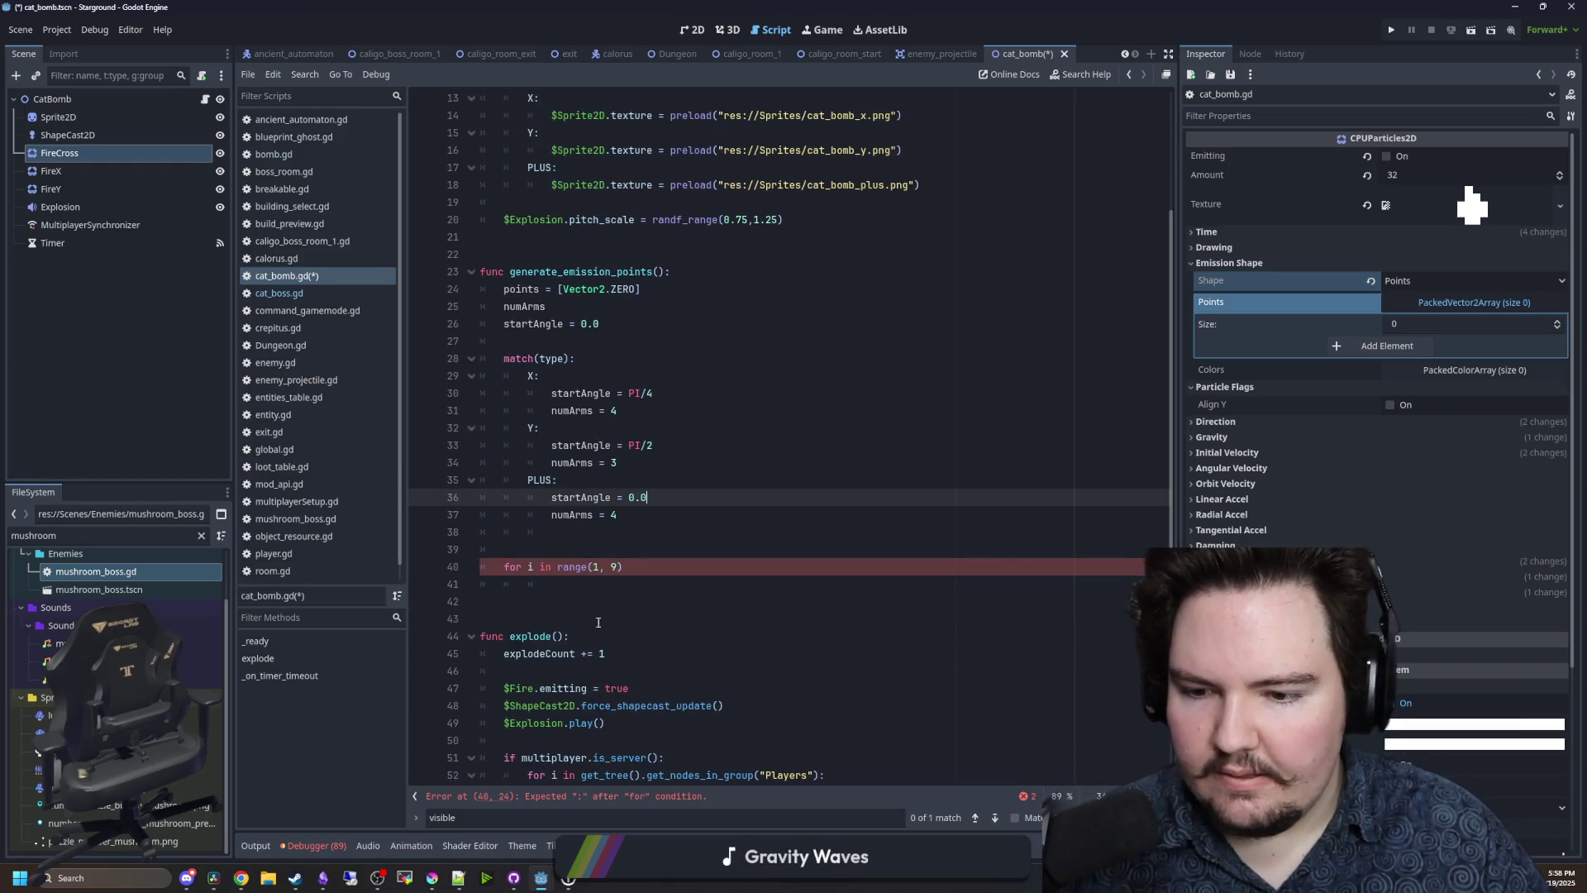
- Start the loop body with 'var point = Vector2.RIGHT.rotated(startAngle)'
left_click(584, 580)
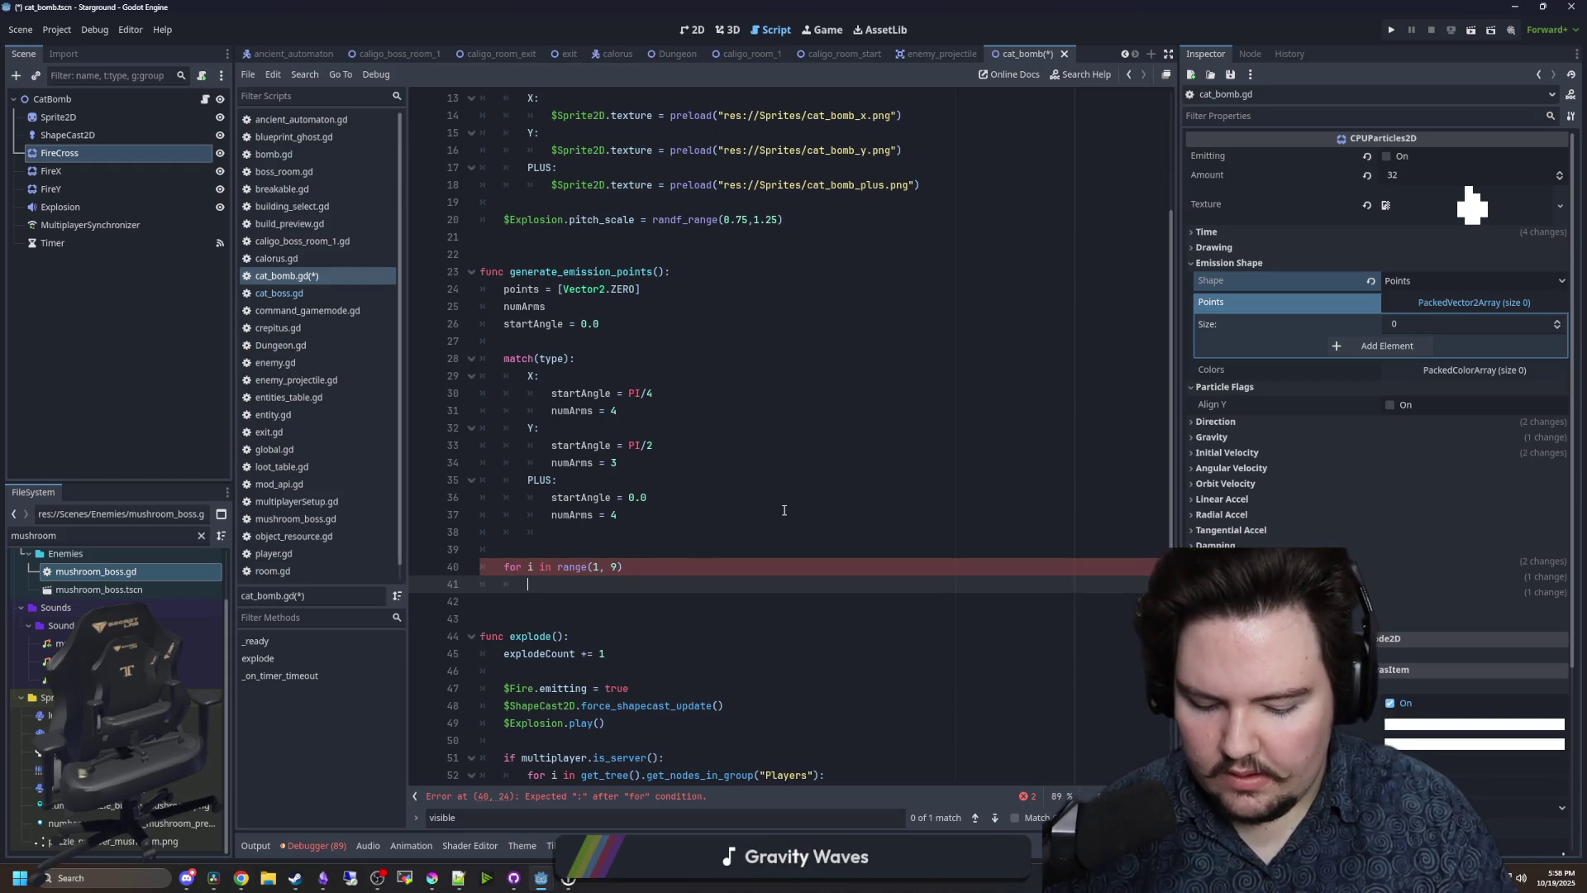
type("var point =")
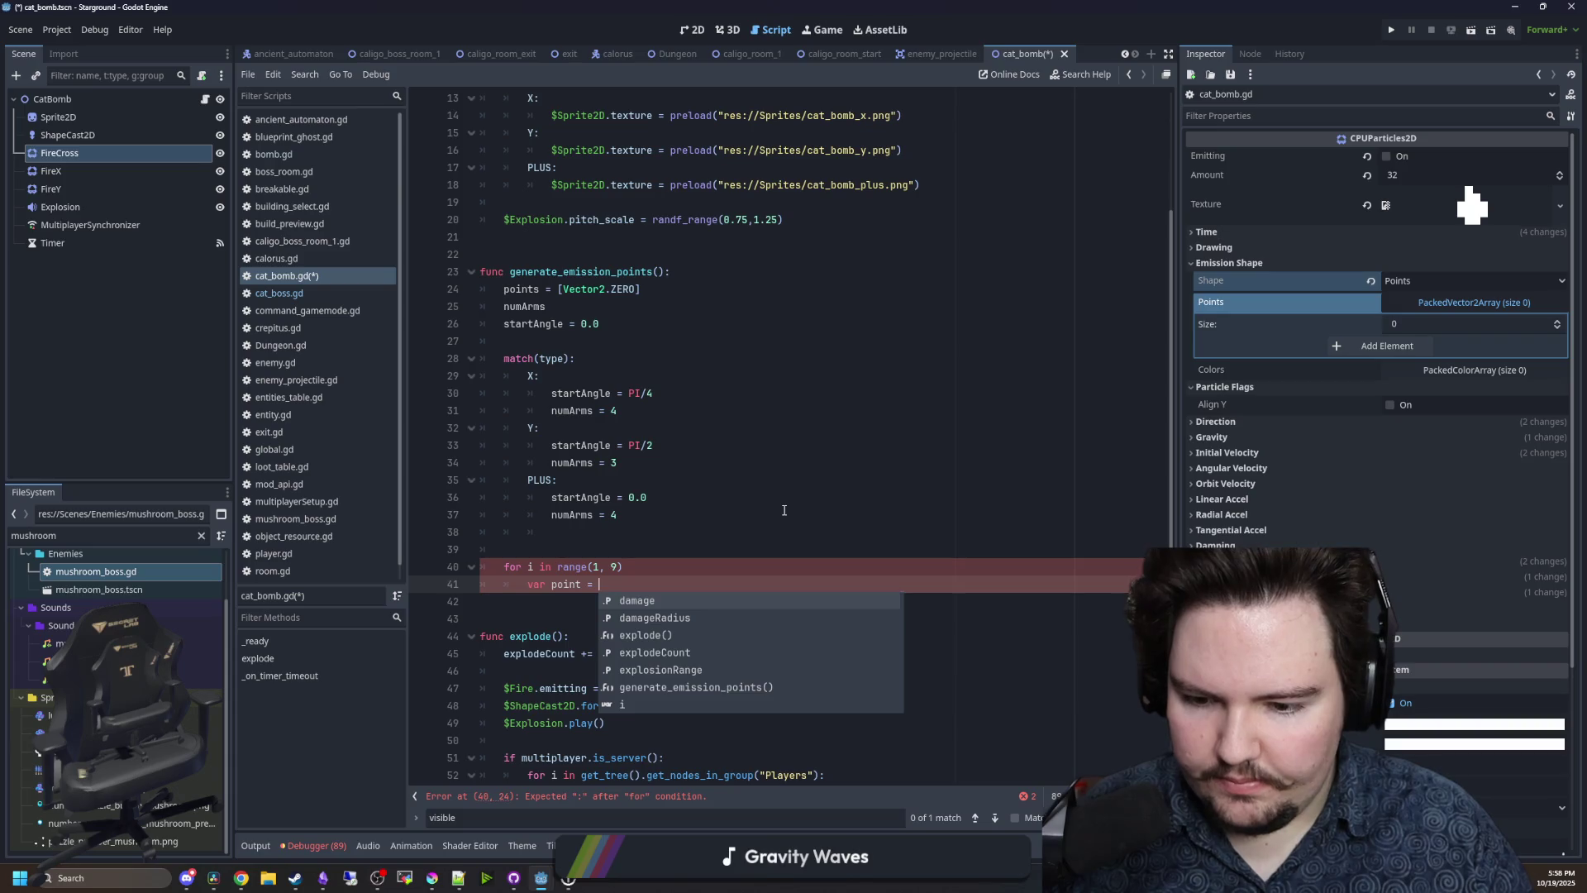
type("Vector2")
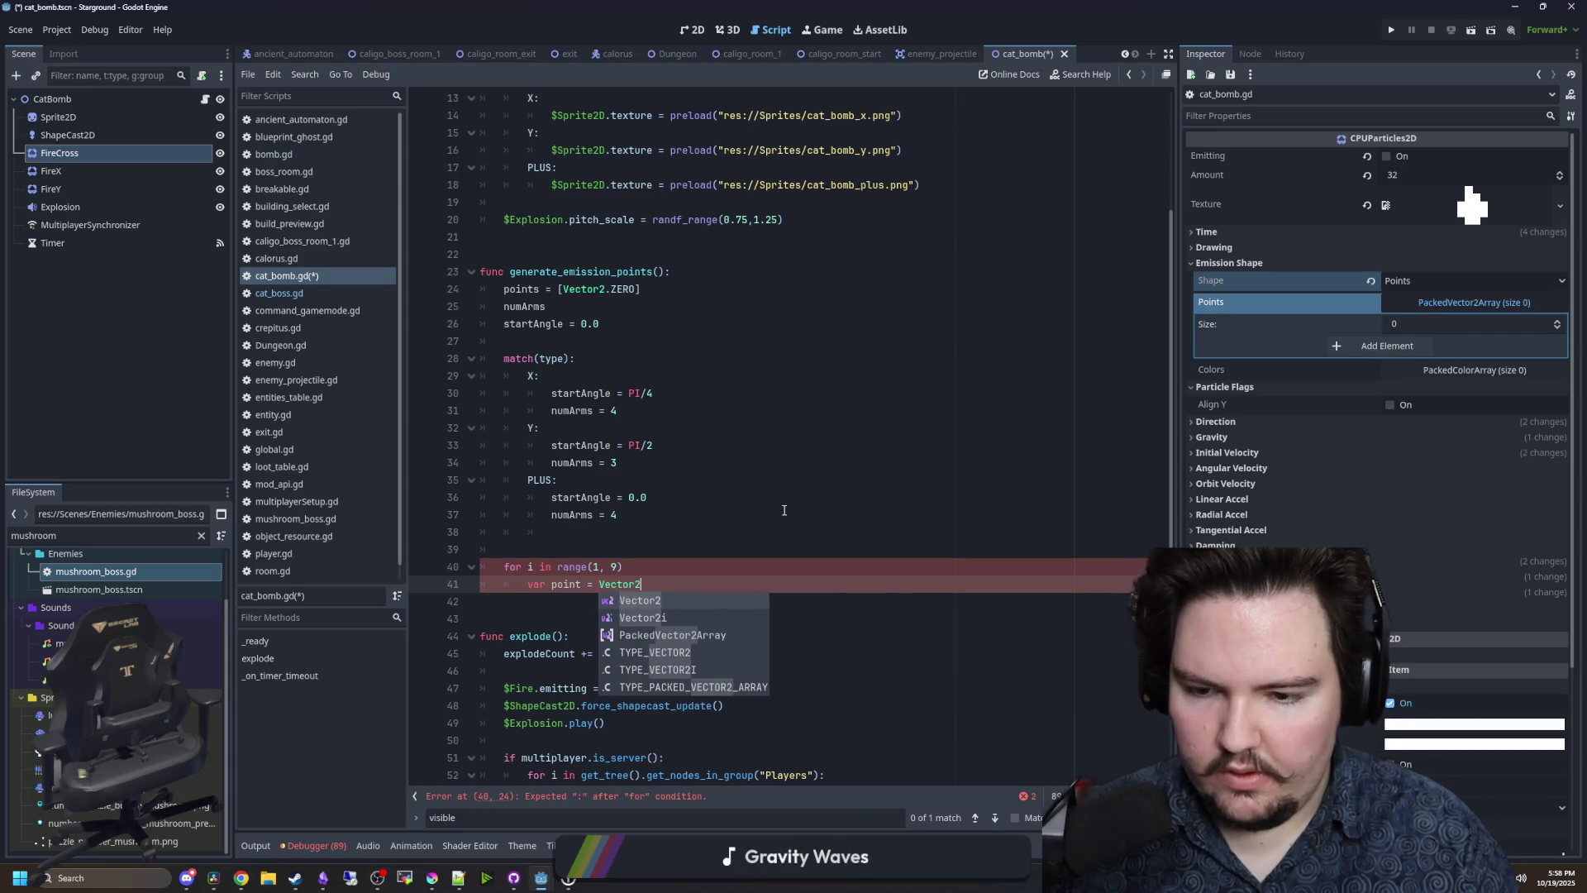
type("(0,1")
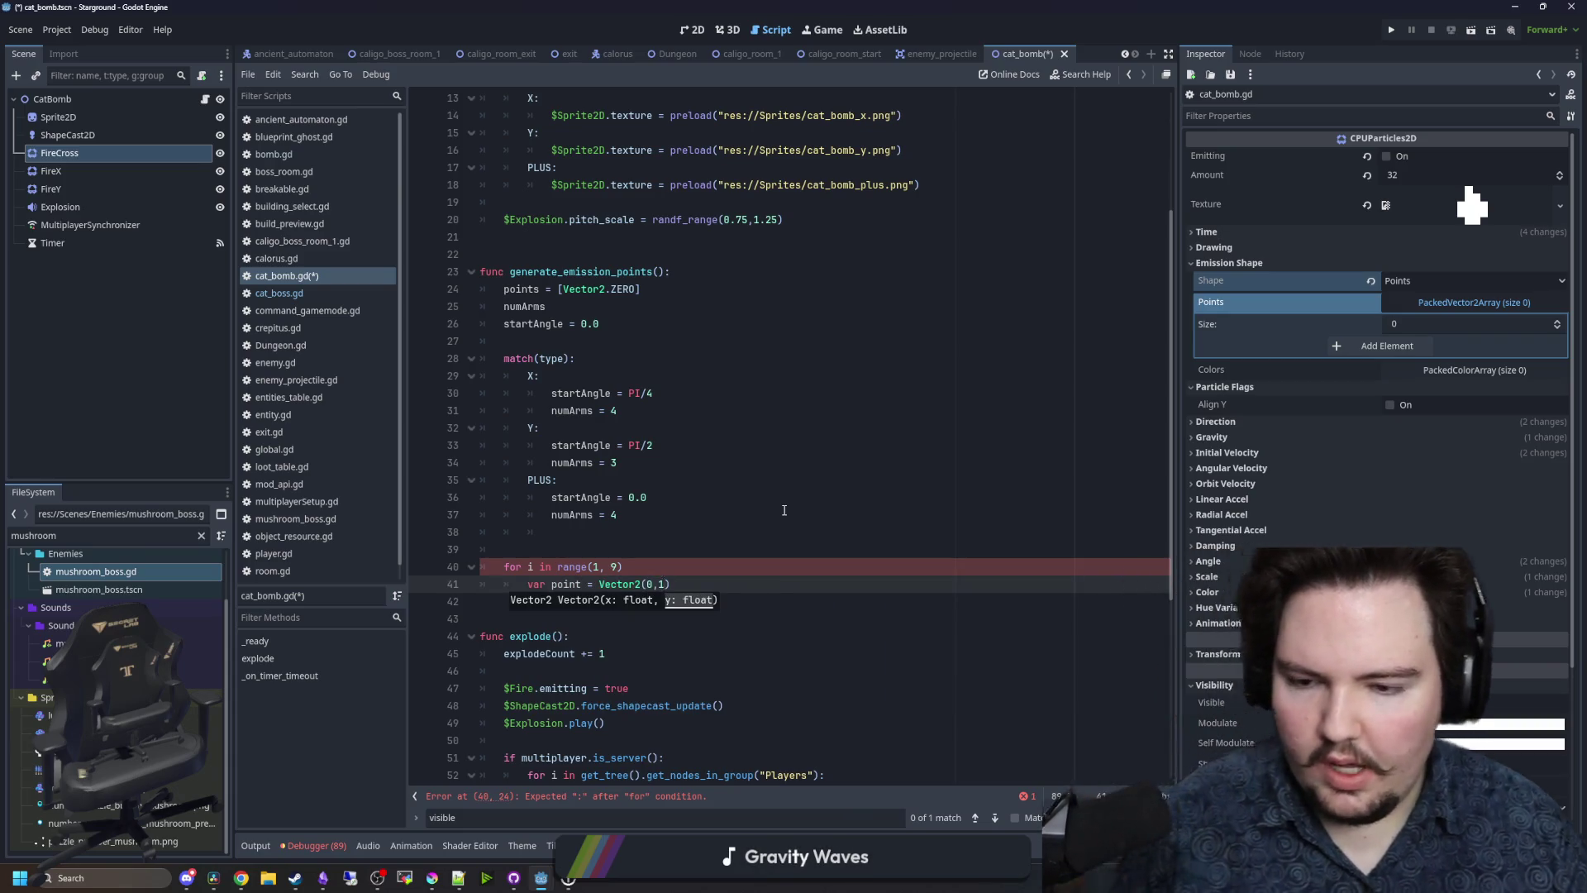
key("BackSpace")
key("BackSpace")
key("BackSpace")
type("1,1")
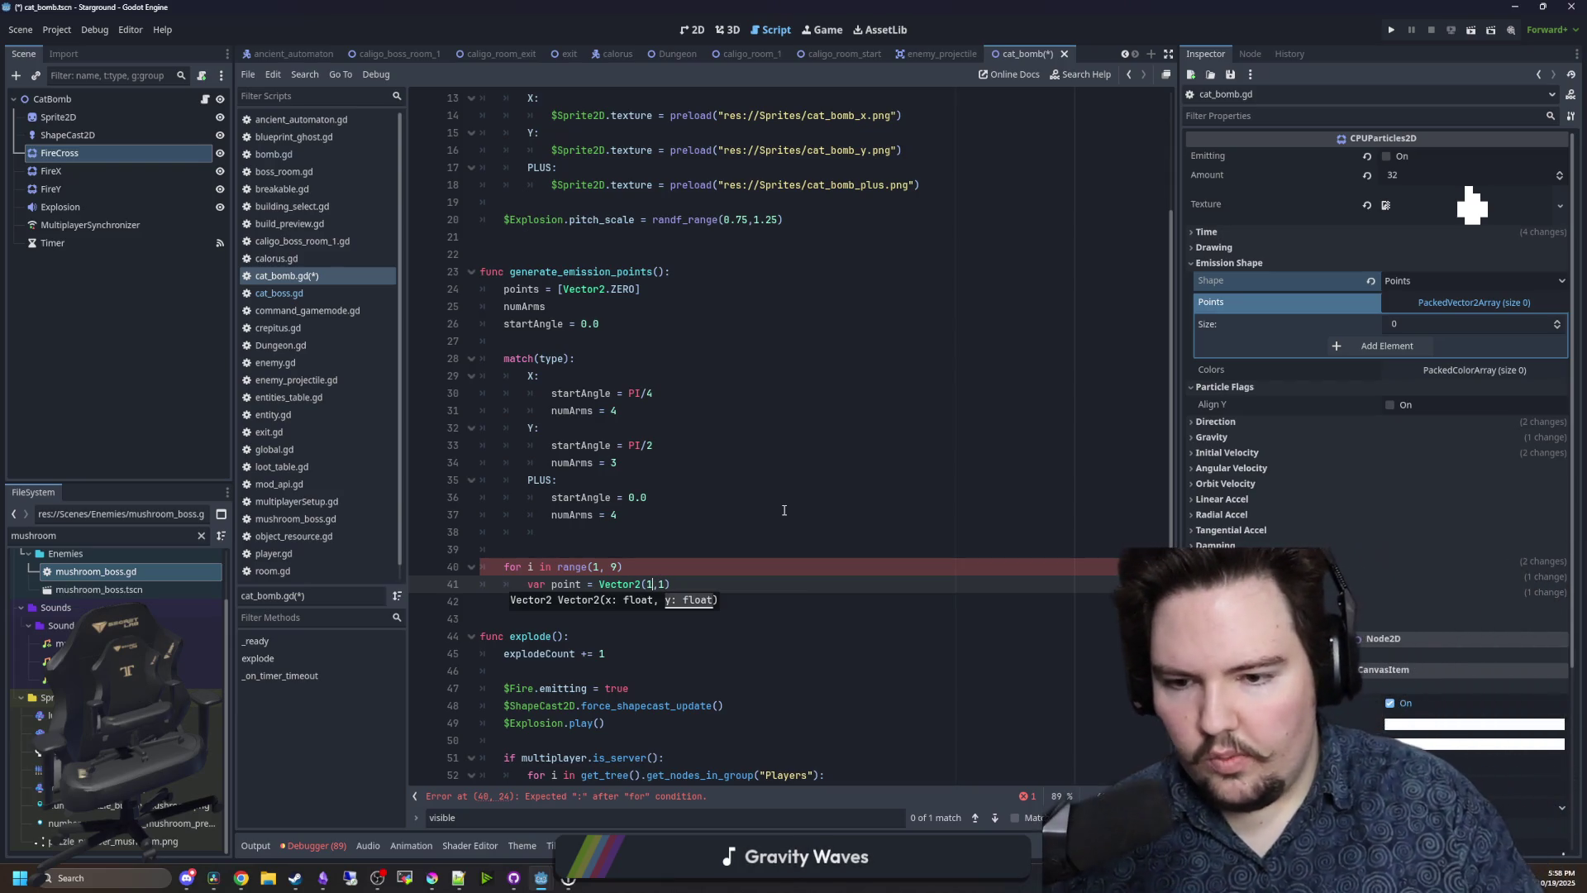
key("BackSpace")
key("BackSpace")
key("BackSpace")
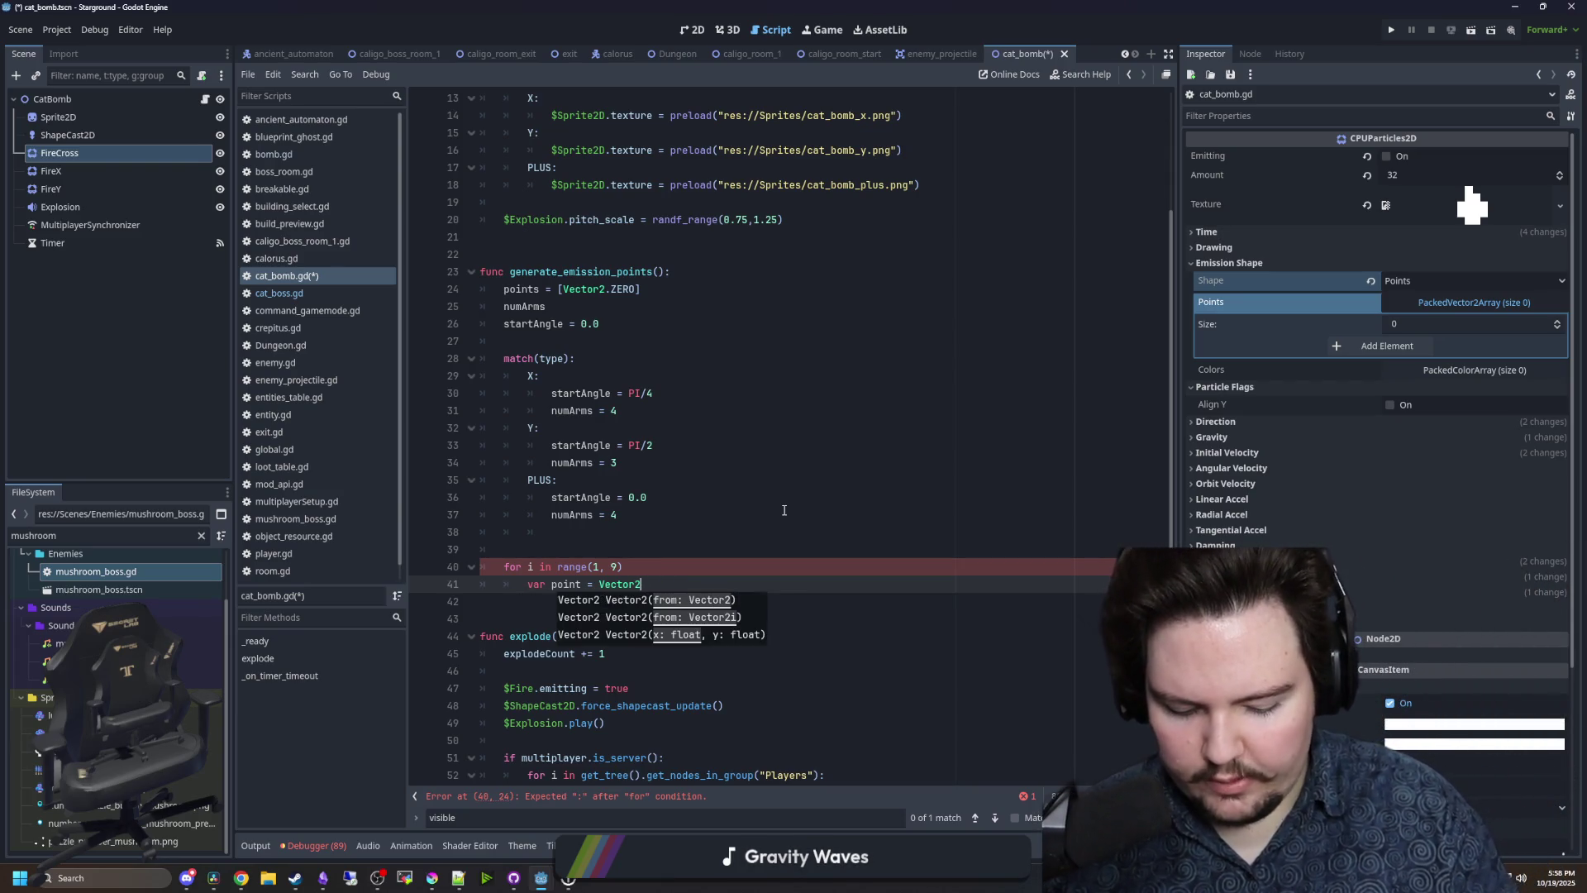
type(".RIGHT.ro")
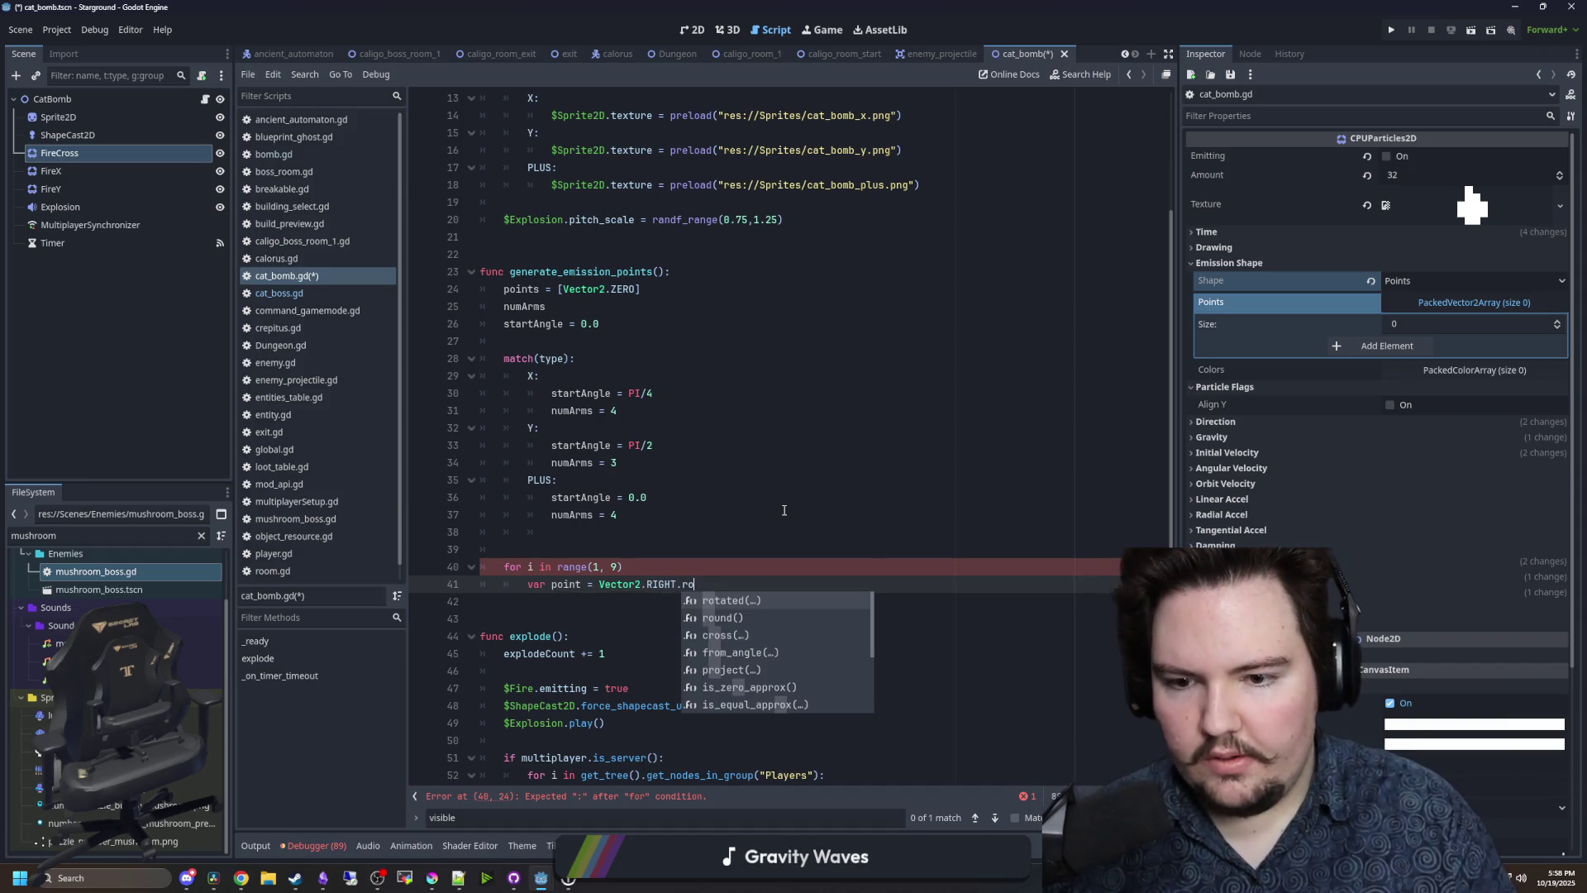
key("Return")
type("startAngle")
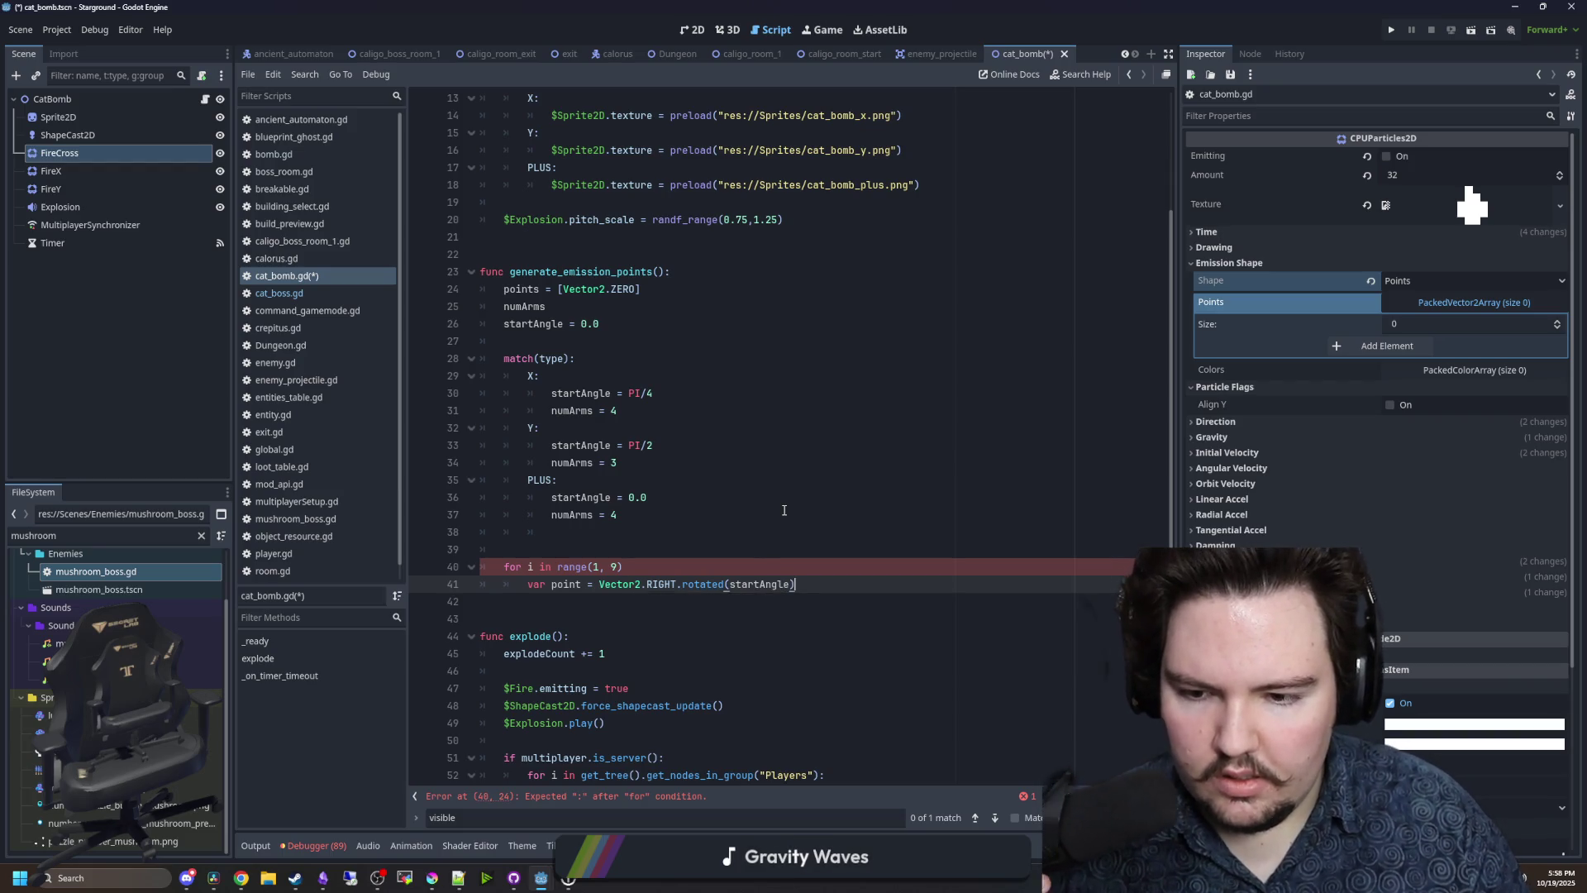
- Add the missing colon to the for loop and extend the point formula with '* i *'
left_click(658, 568)
type(":")
key("Up")
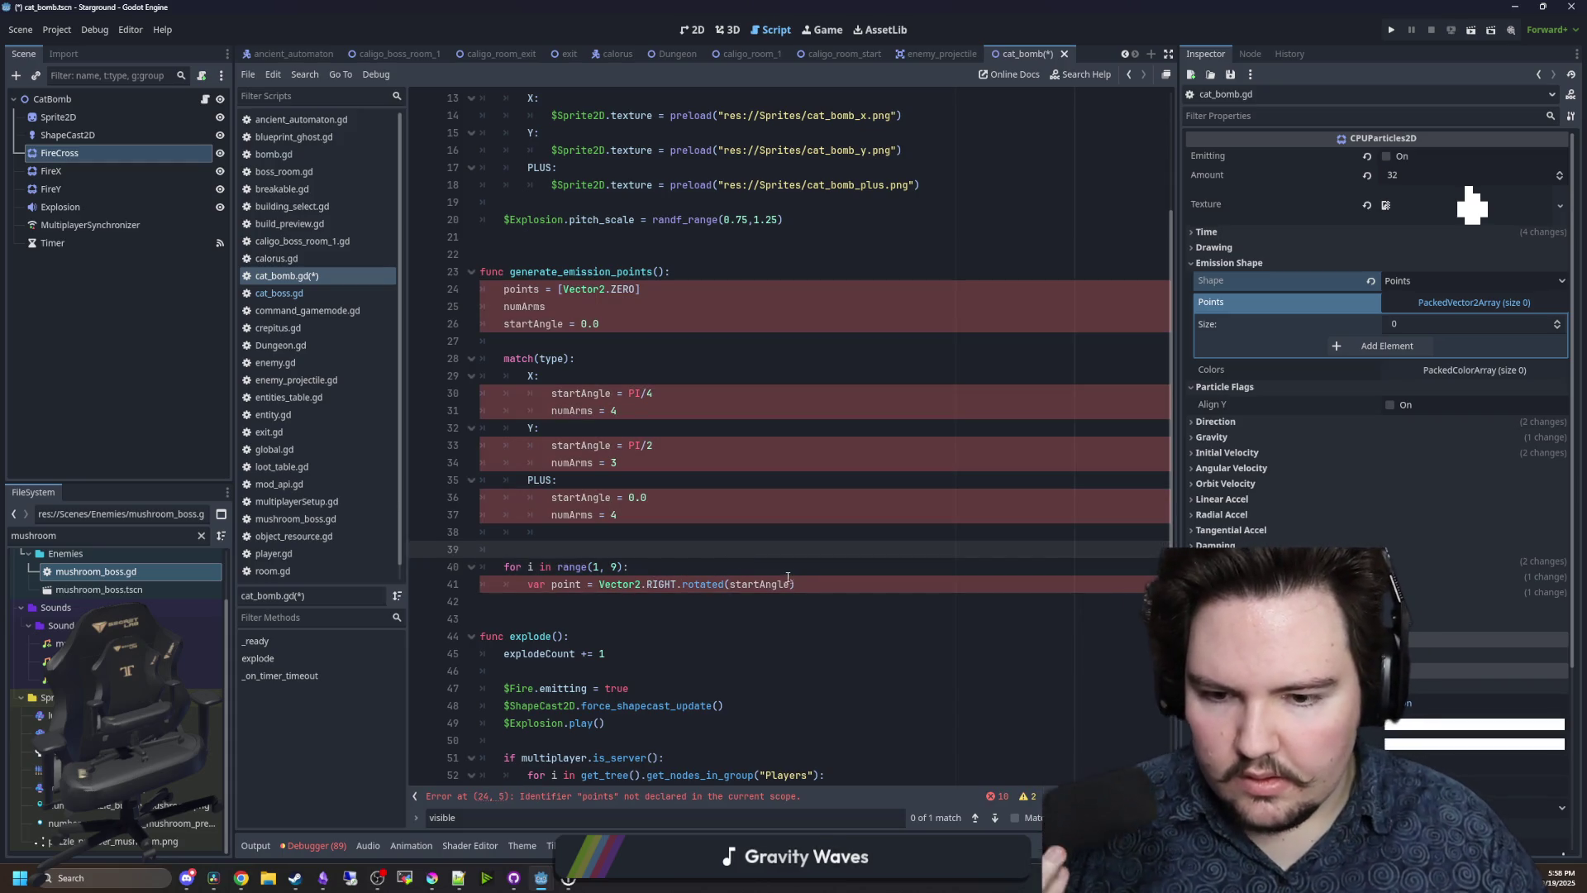
left_click(805, 584)
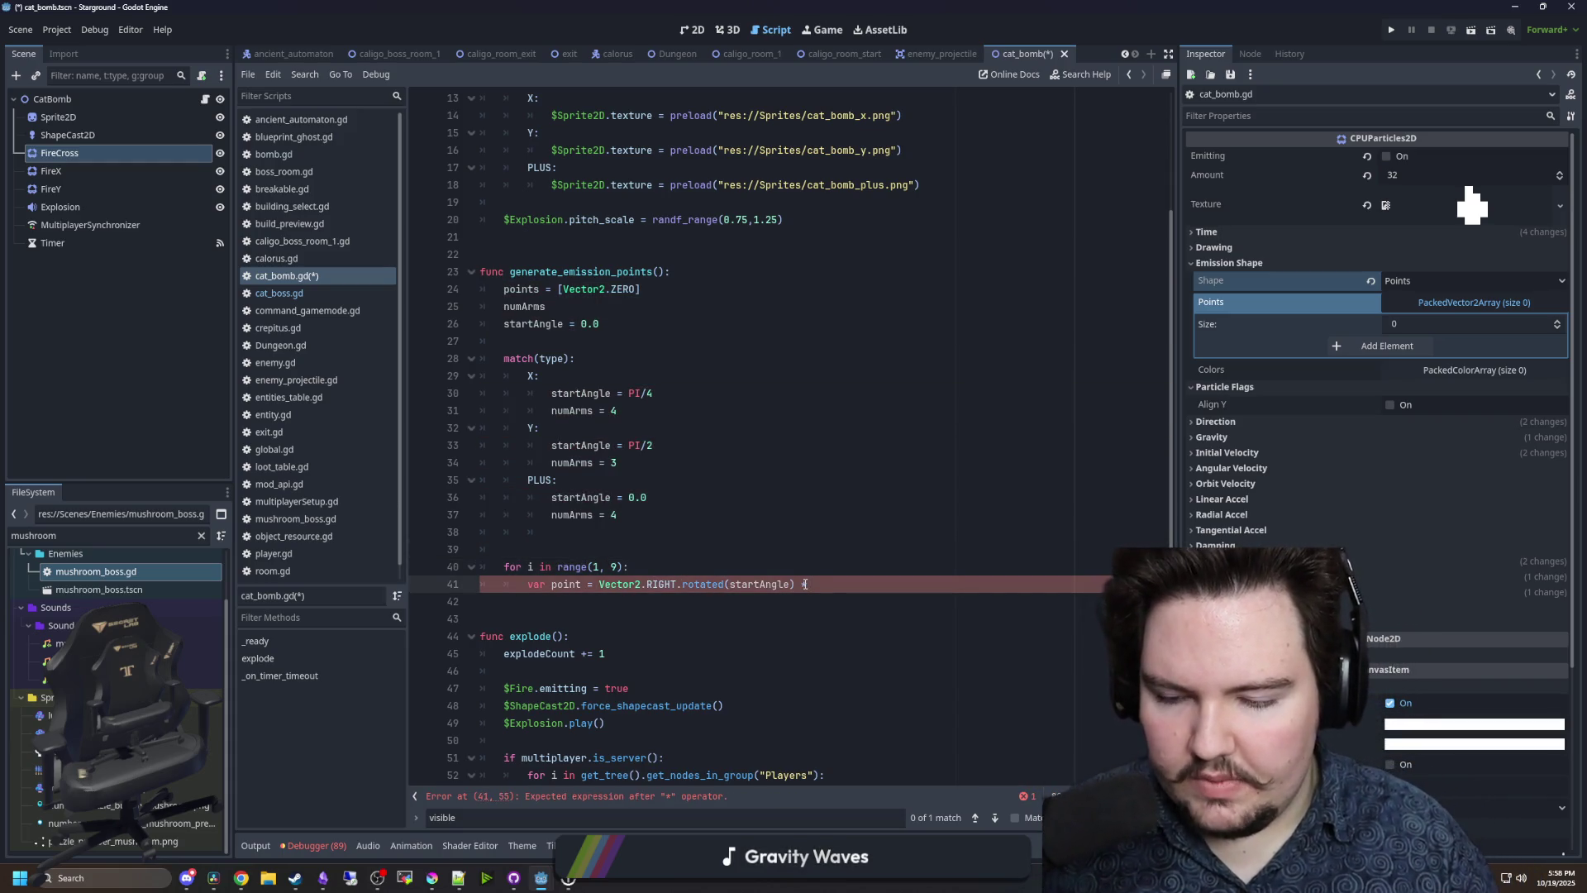
type(" i")
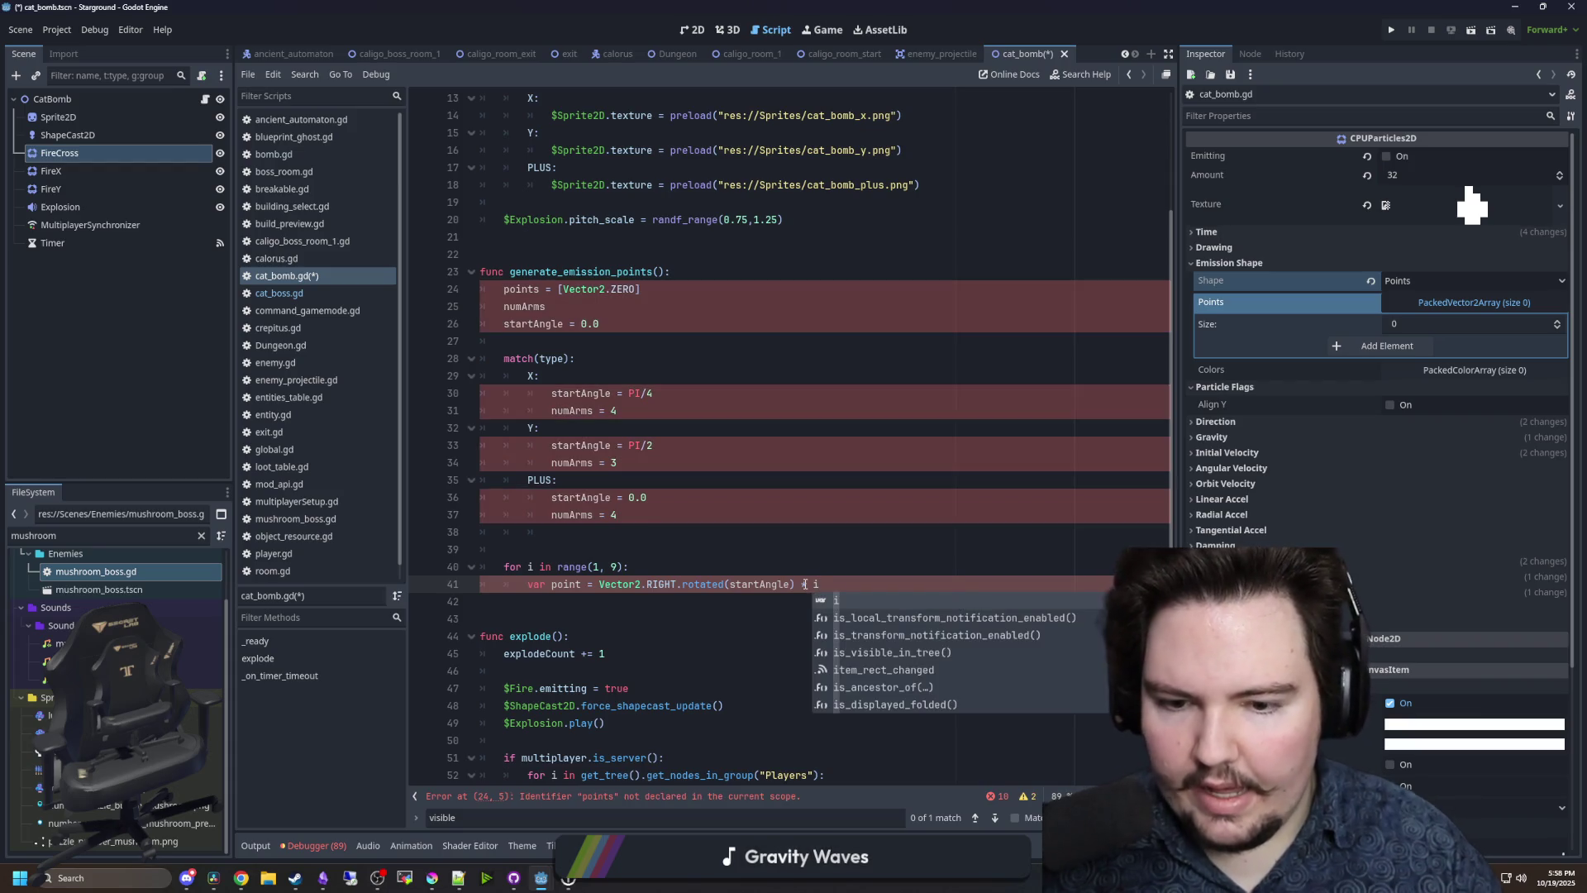
type(" *")
- Copy the damageRadius name from its declaration and append it to the point formula
scroll(926, 496, "up", 4)
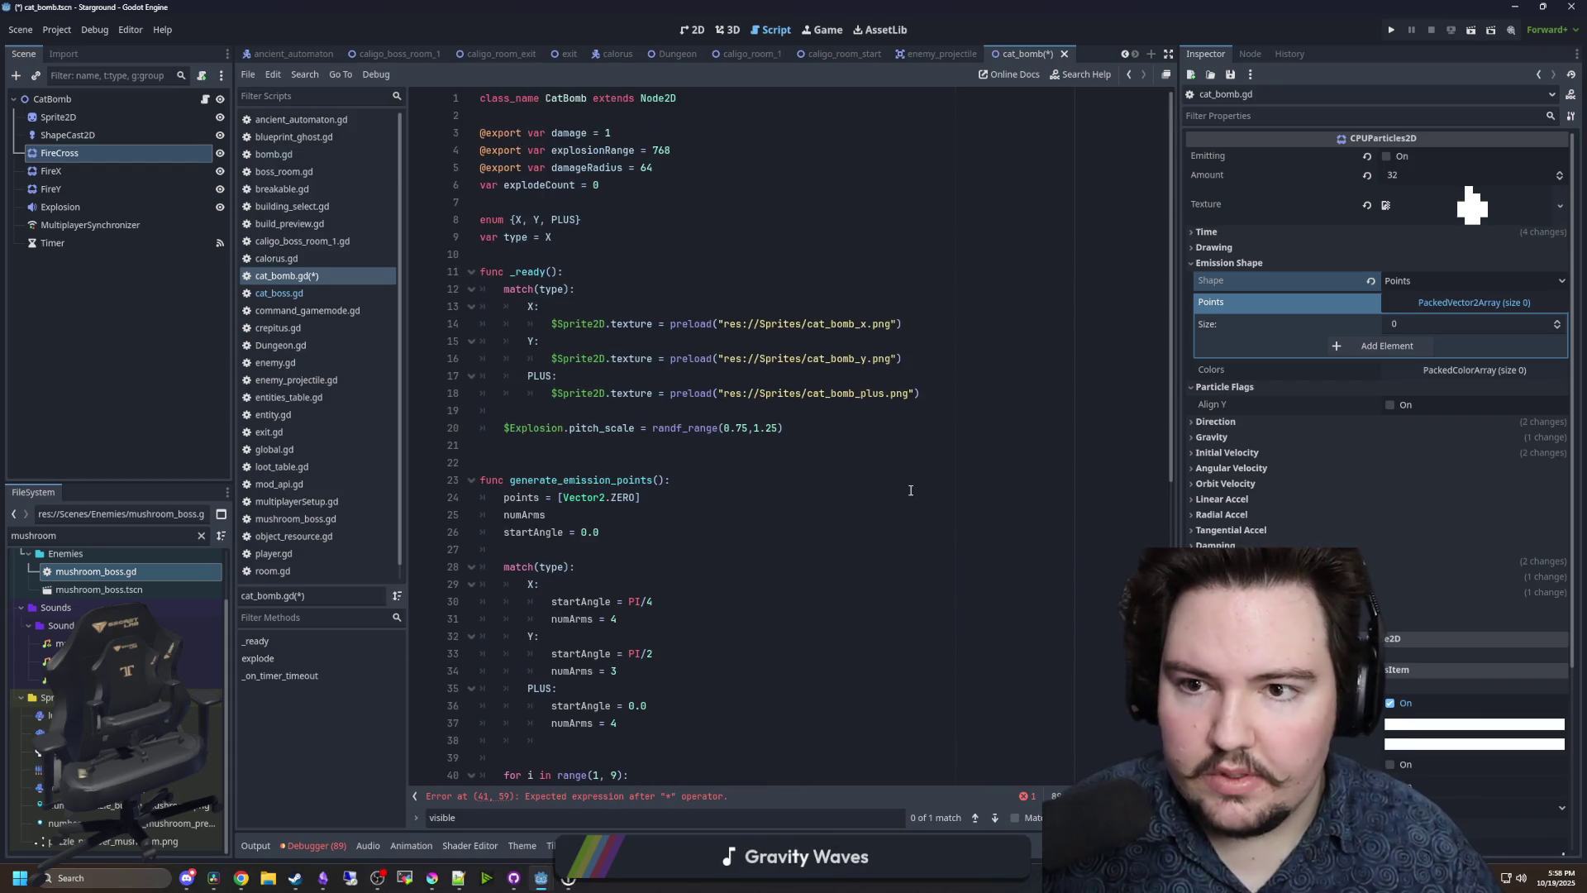
double_click(594, 171)
left_click(633, 189)
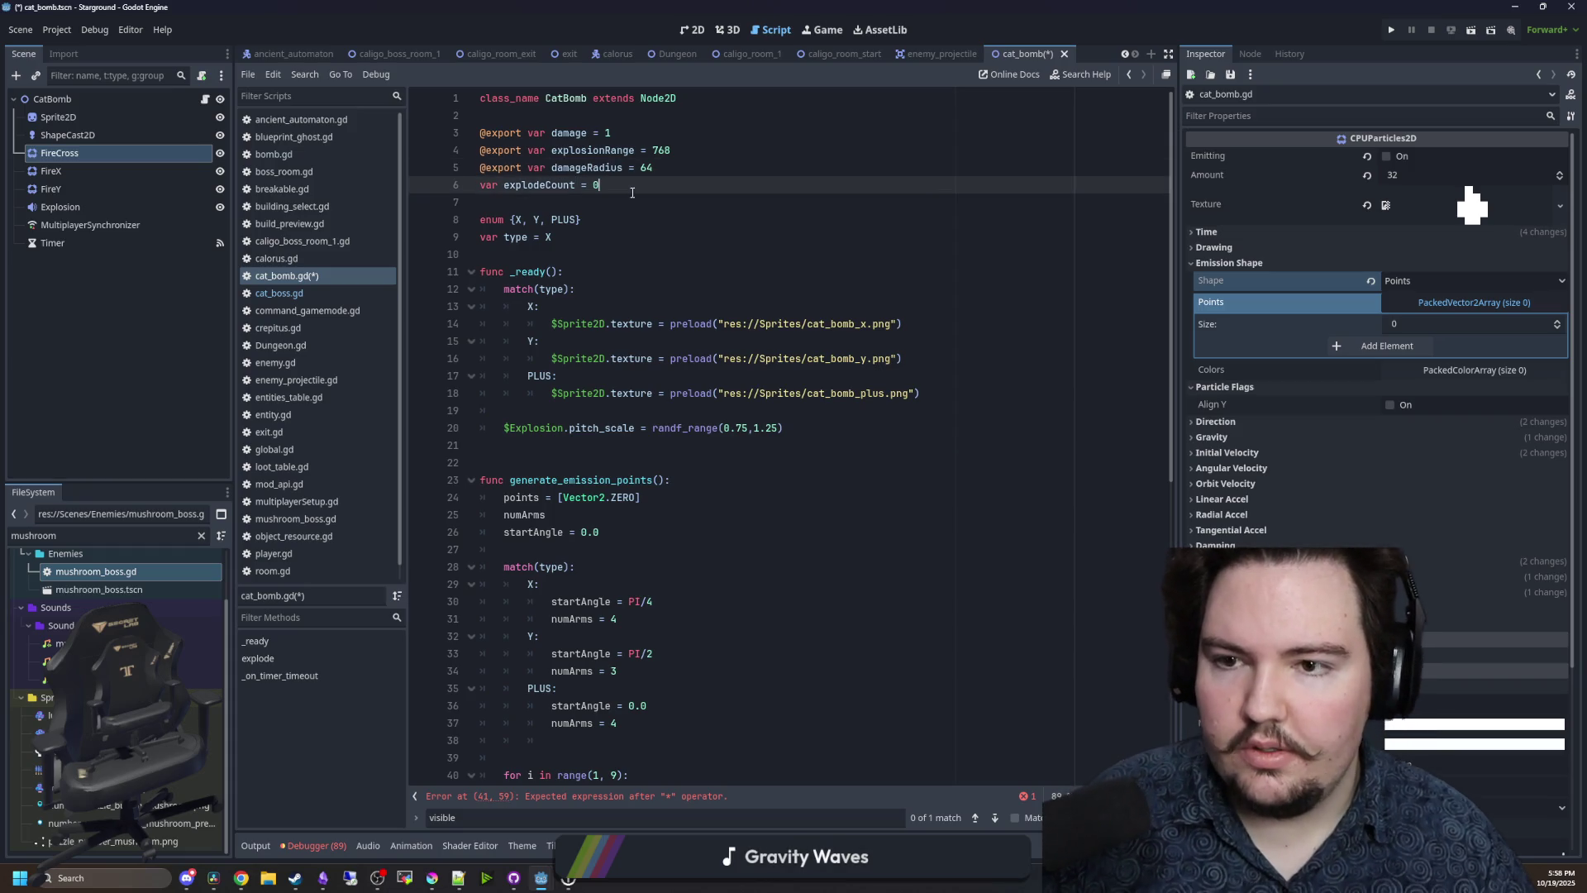
double_click(594, 168)
key("ctrl+c")
scroll(827, 496, "down", 4)
left_click(909, 583)
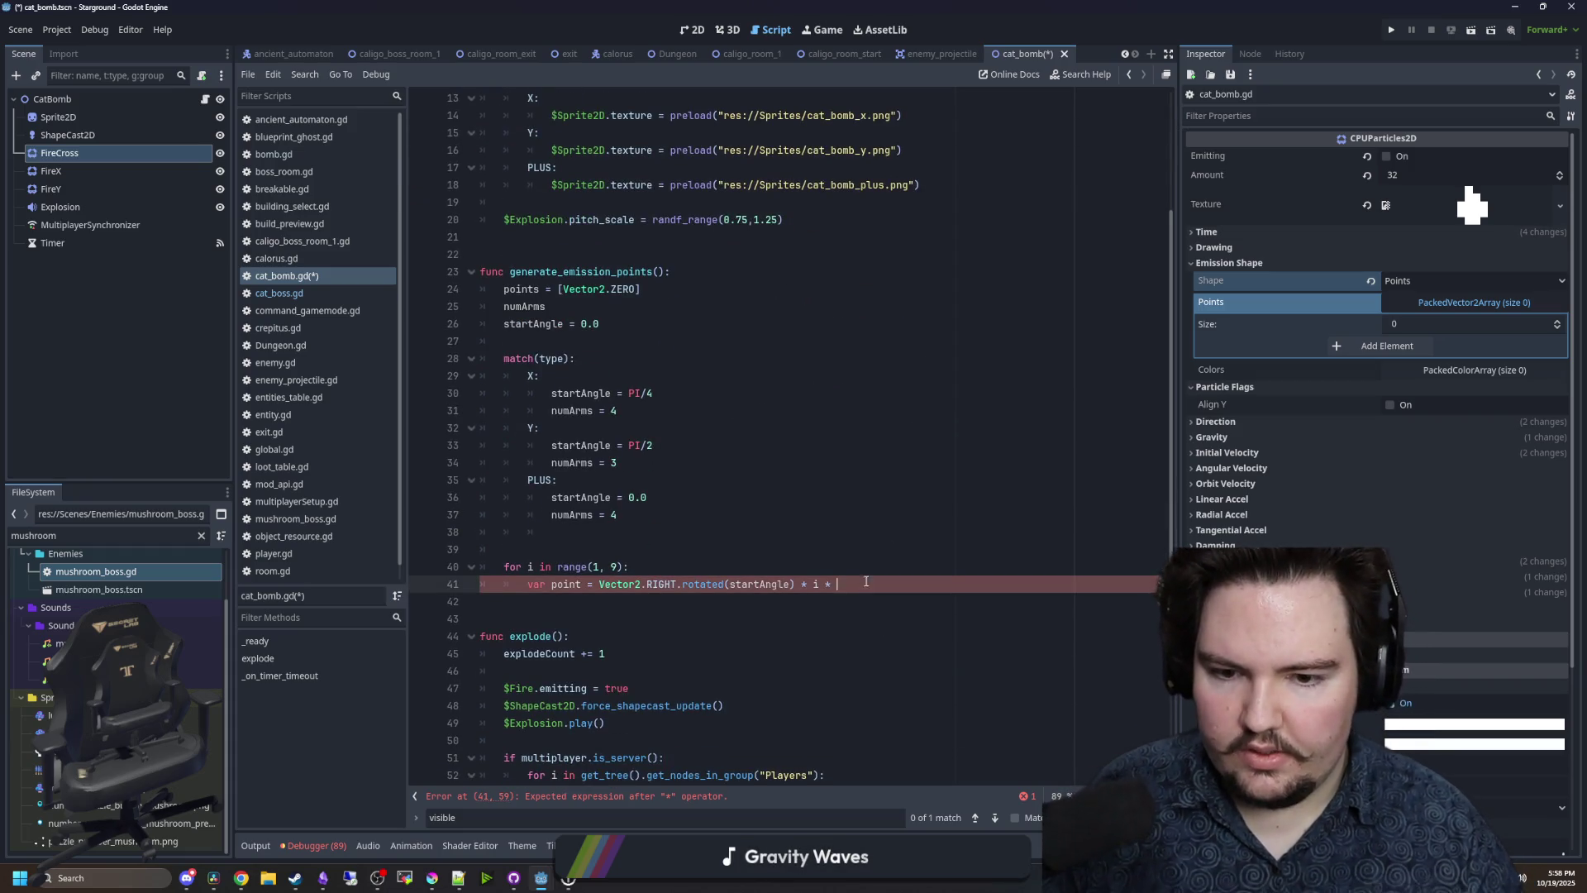
key("ctrl+v")
left_click(881, 548)
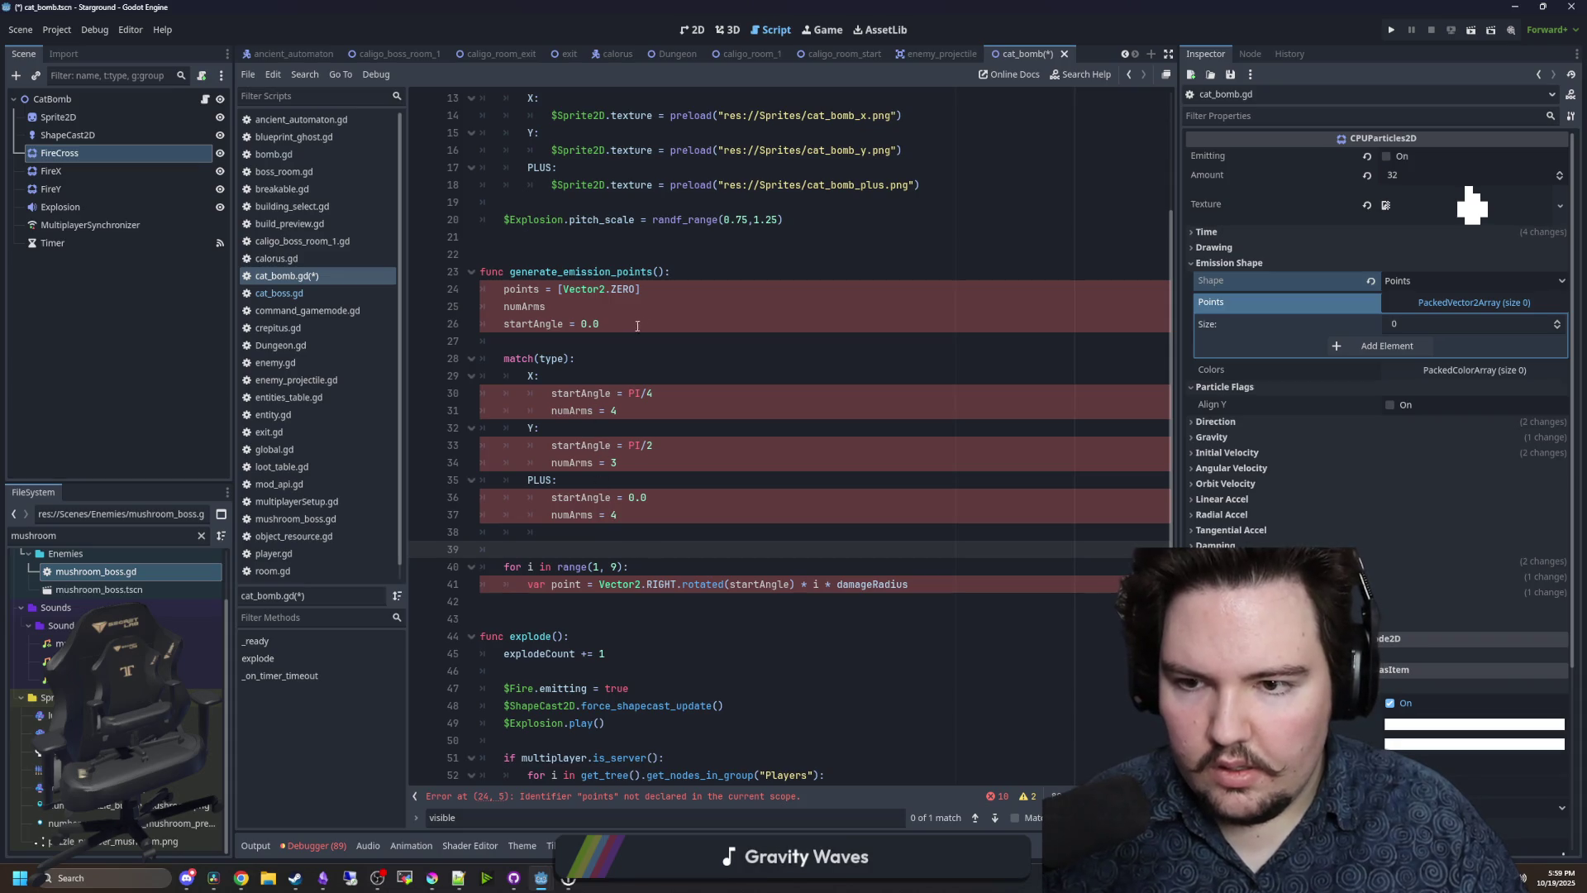
left_click(503, 288)
- Prefix the points, numArms and startAngle declarations with 'var'
type("var")
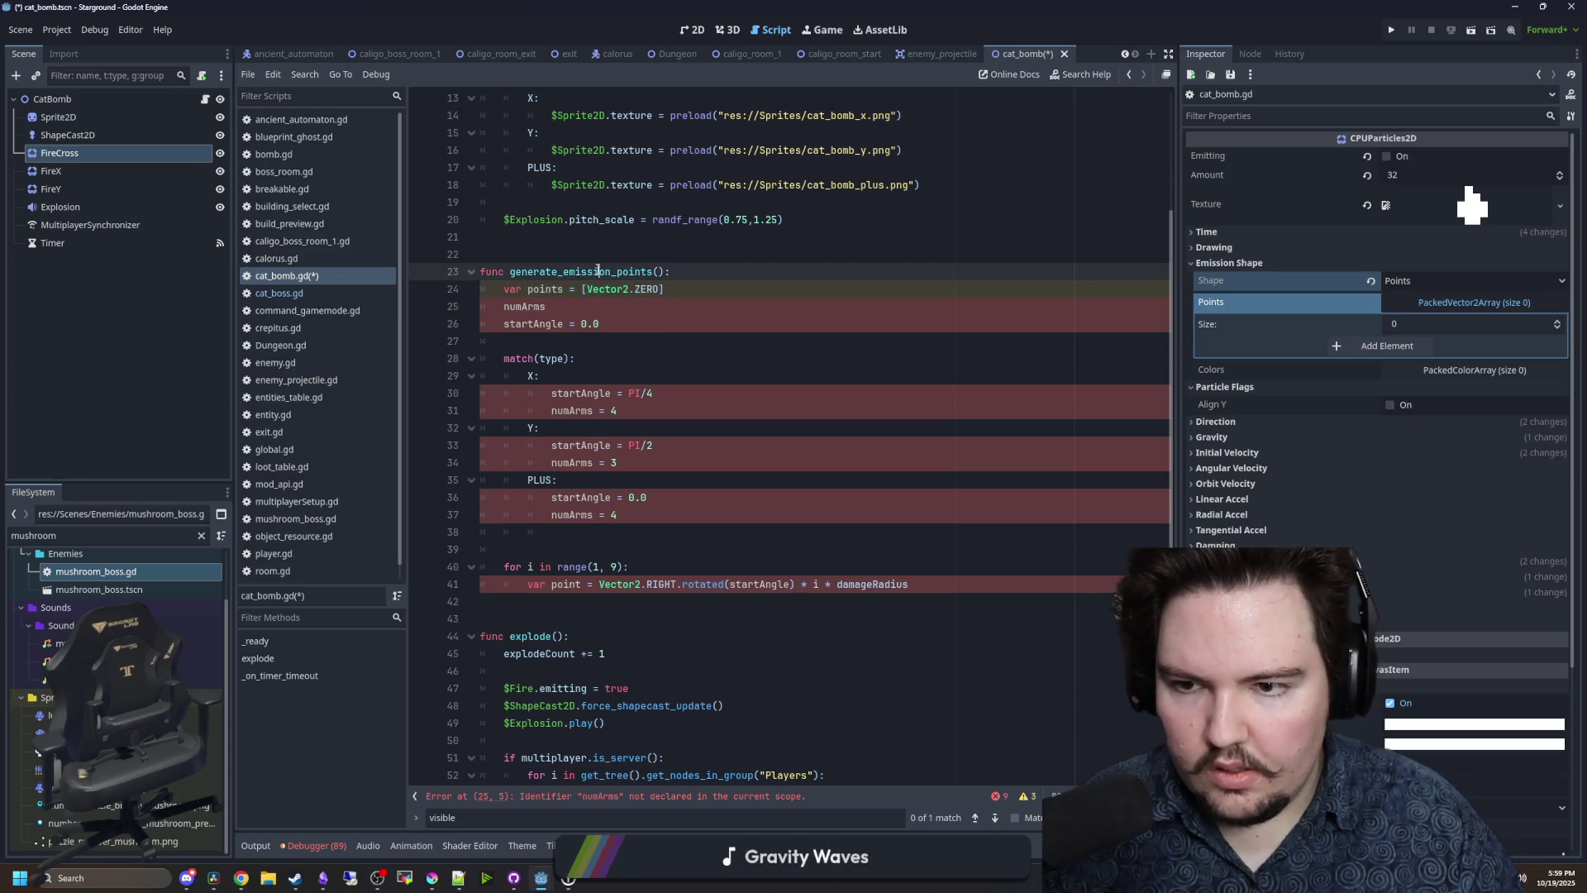
left_click(503, 306)
type("var")
left_click(504, 323)
type("var")
left_click(537, 254)
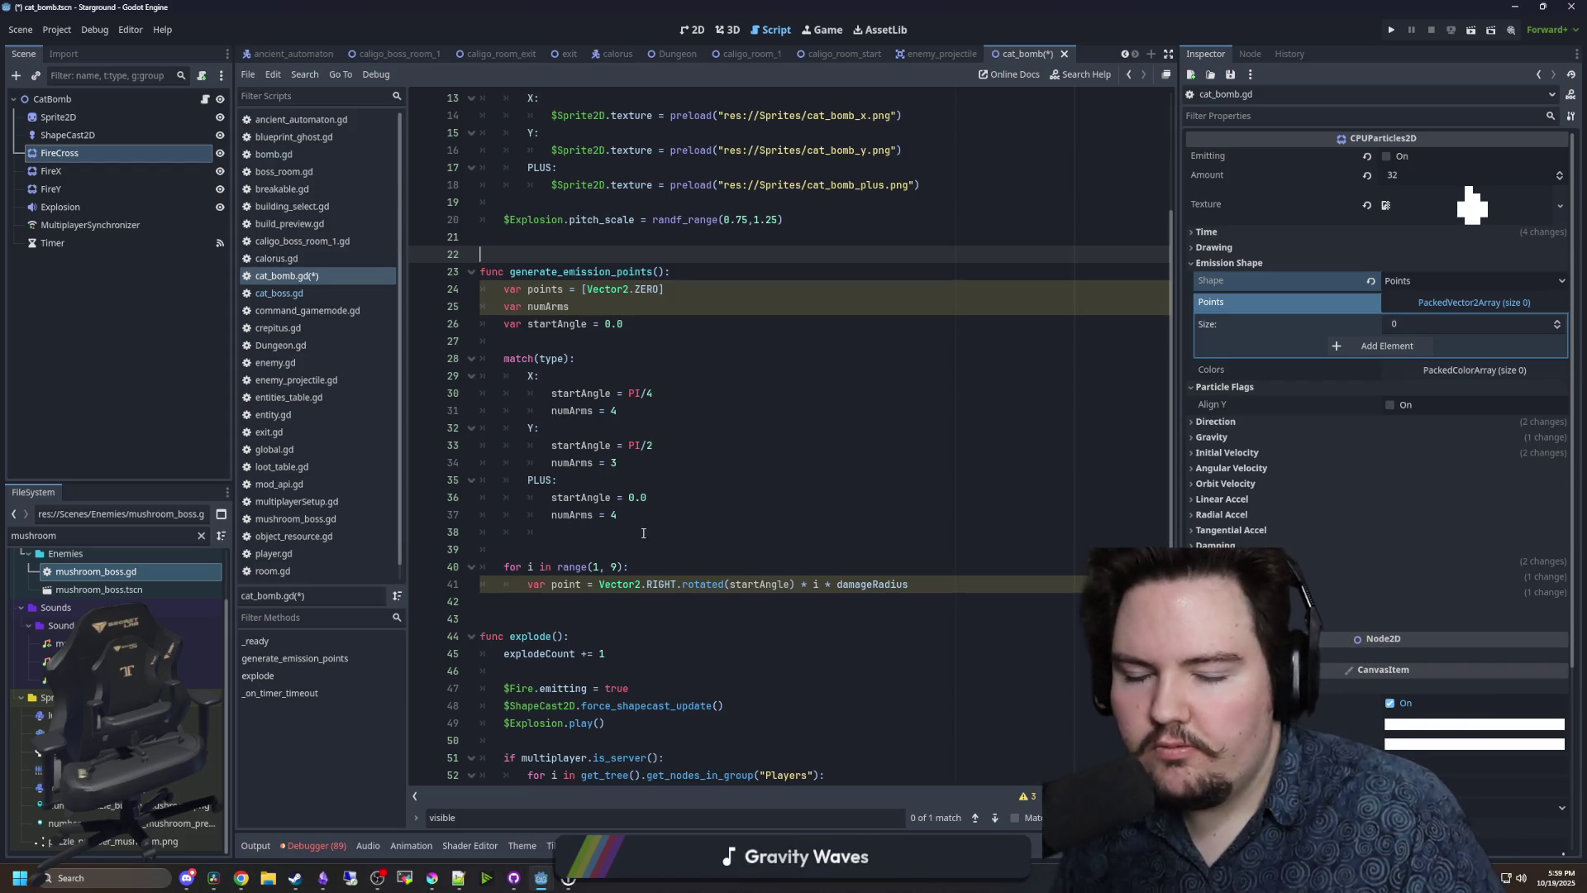
- Adjust the blank lines above the for loop
left_click(670, 592)
left_click(817, 563)
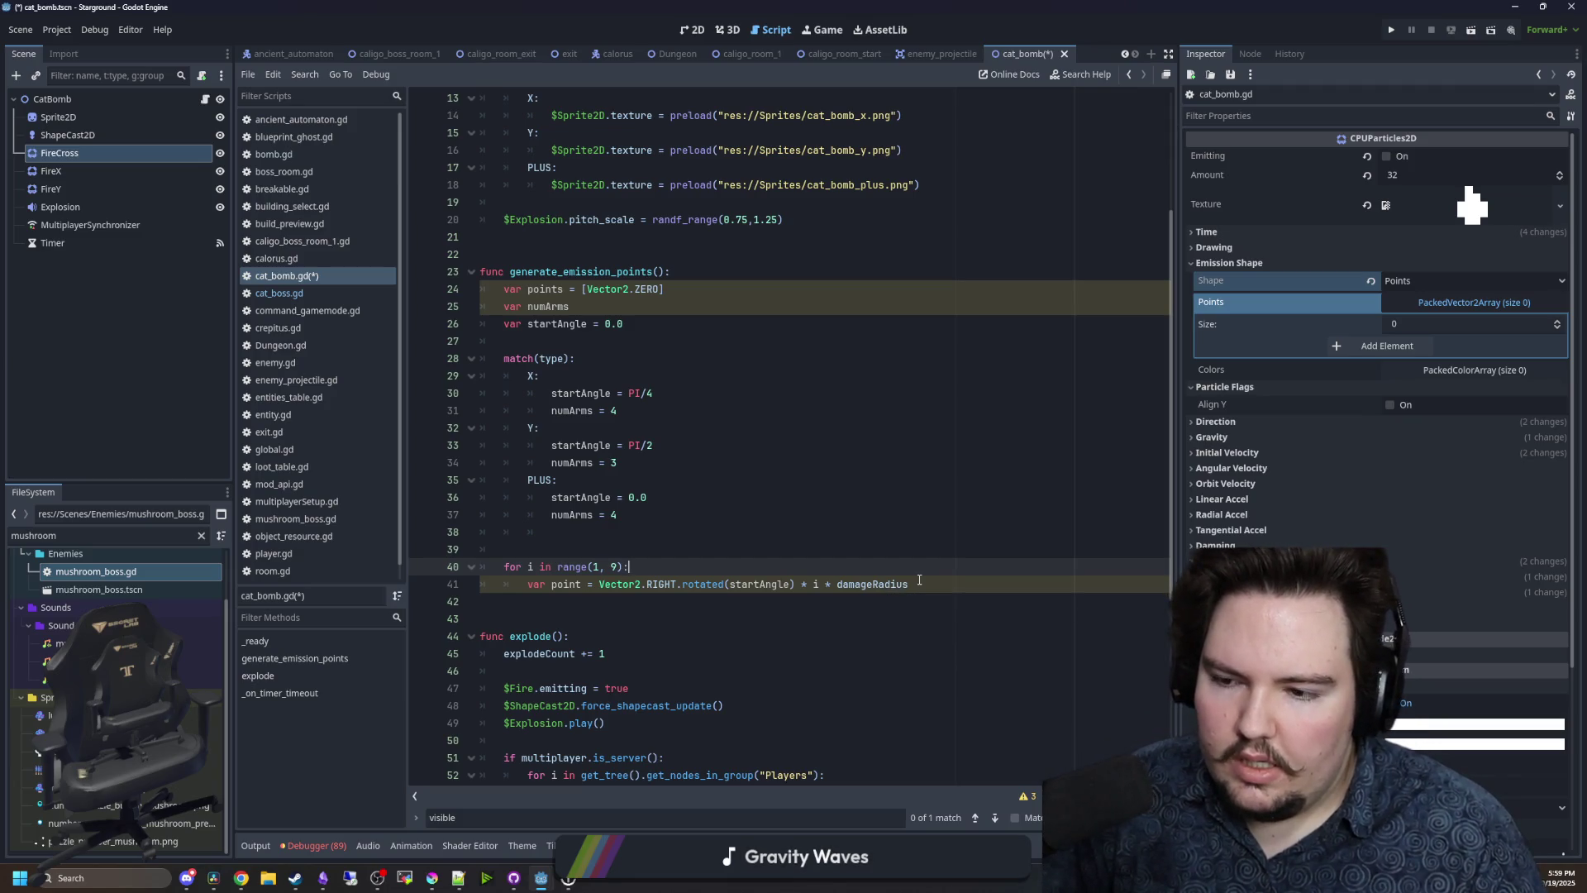
left_click(670, 545)
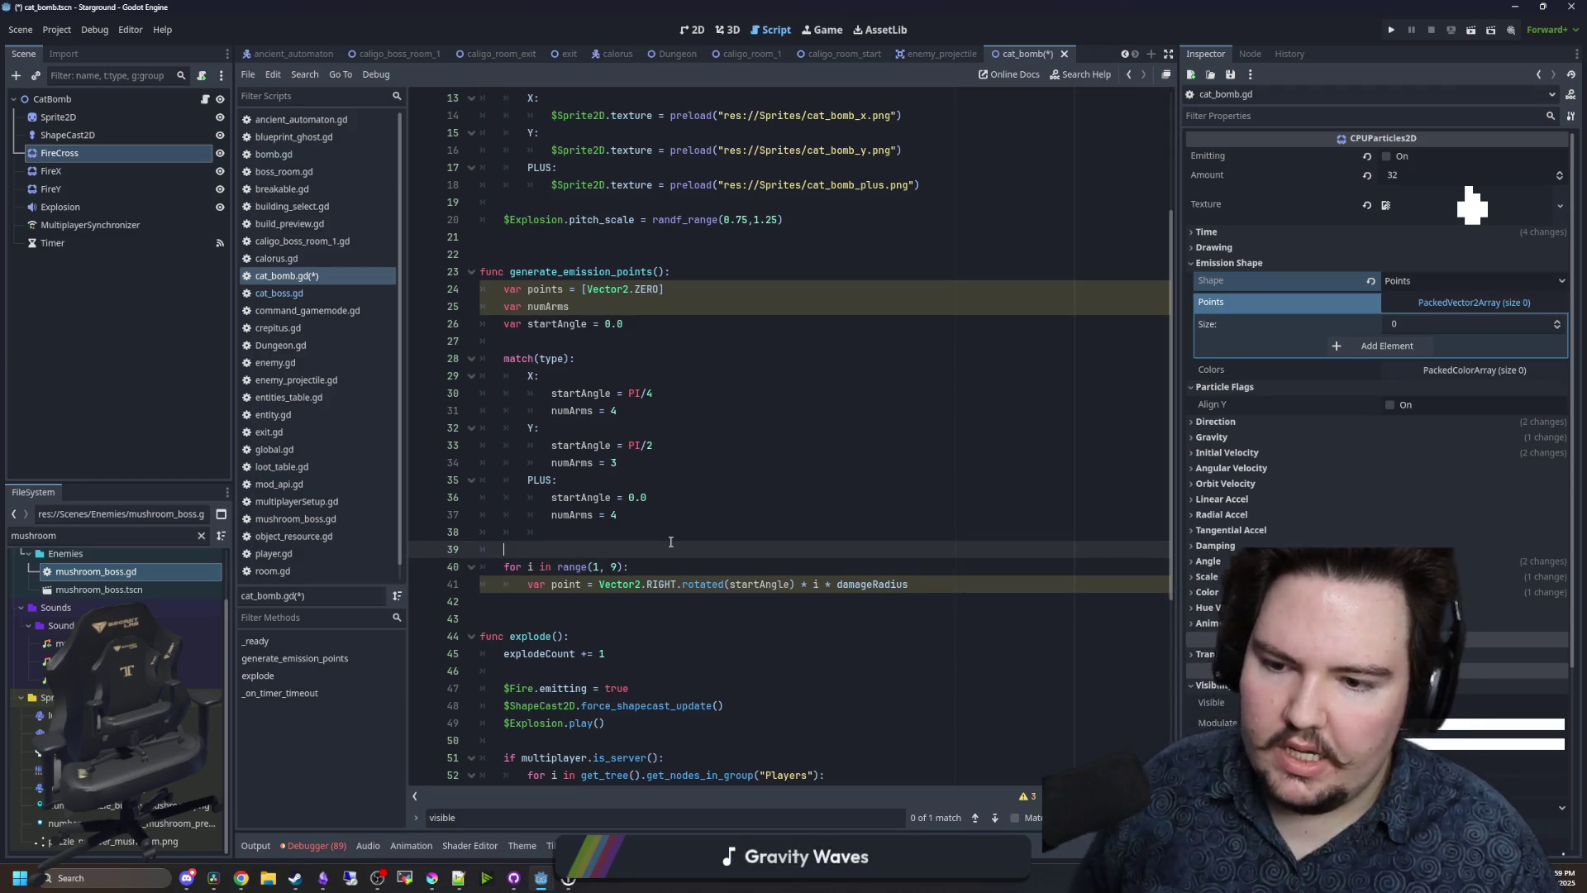
key("BackSpace")
key("Return")
key("Return")
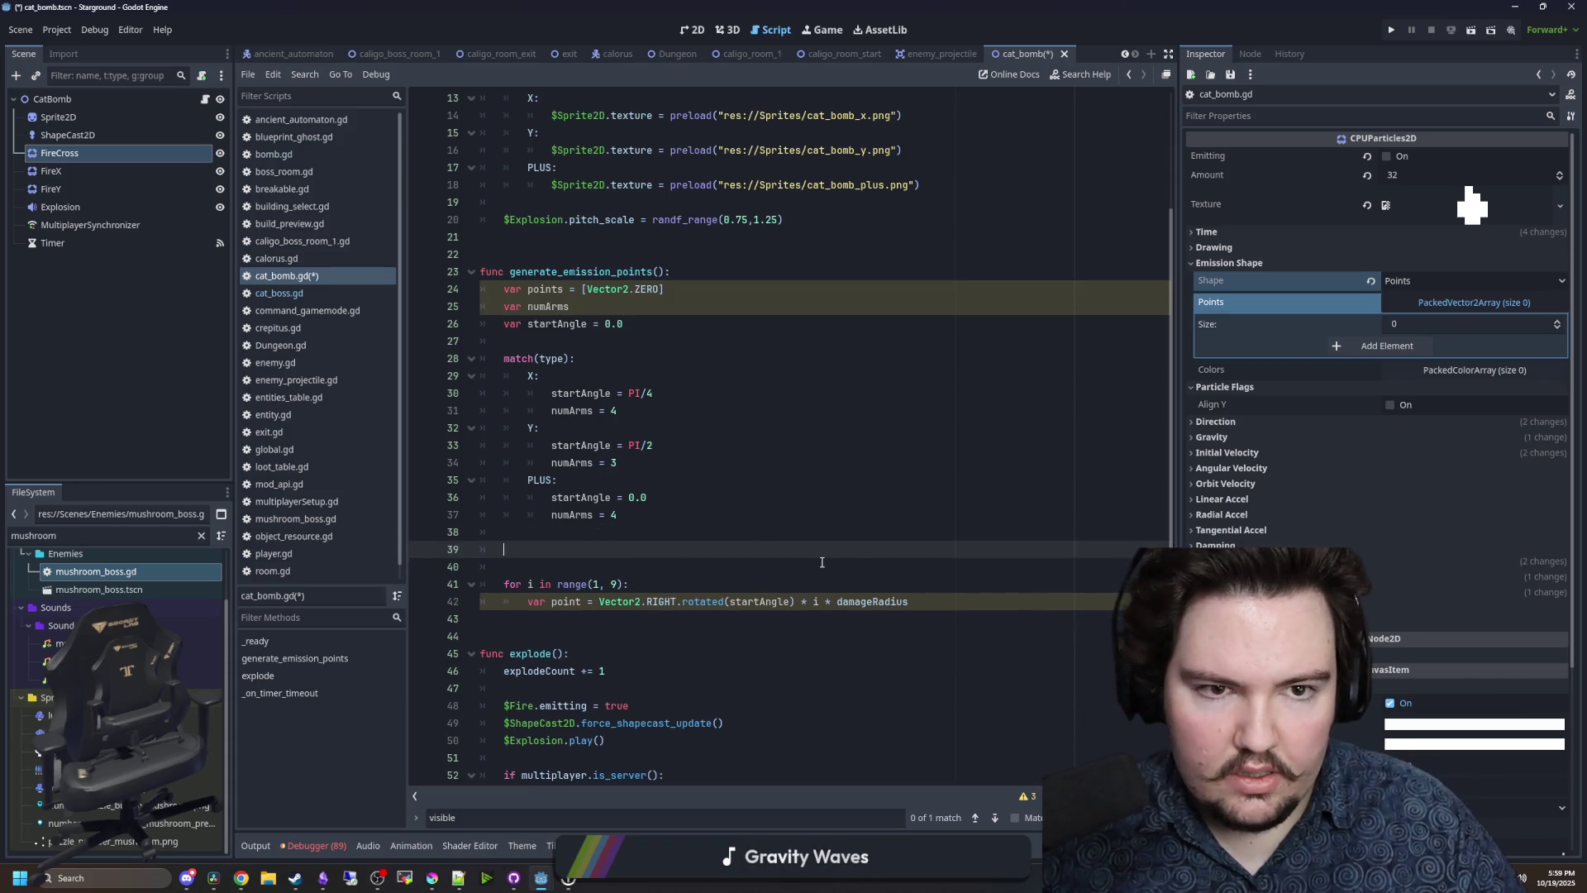
- Launch Calculator, then delete the loop range's starting value 1
left_click(91, 875)
type("calc")
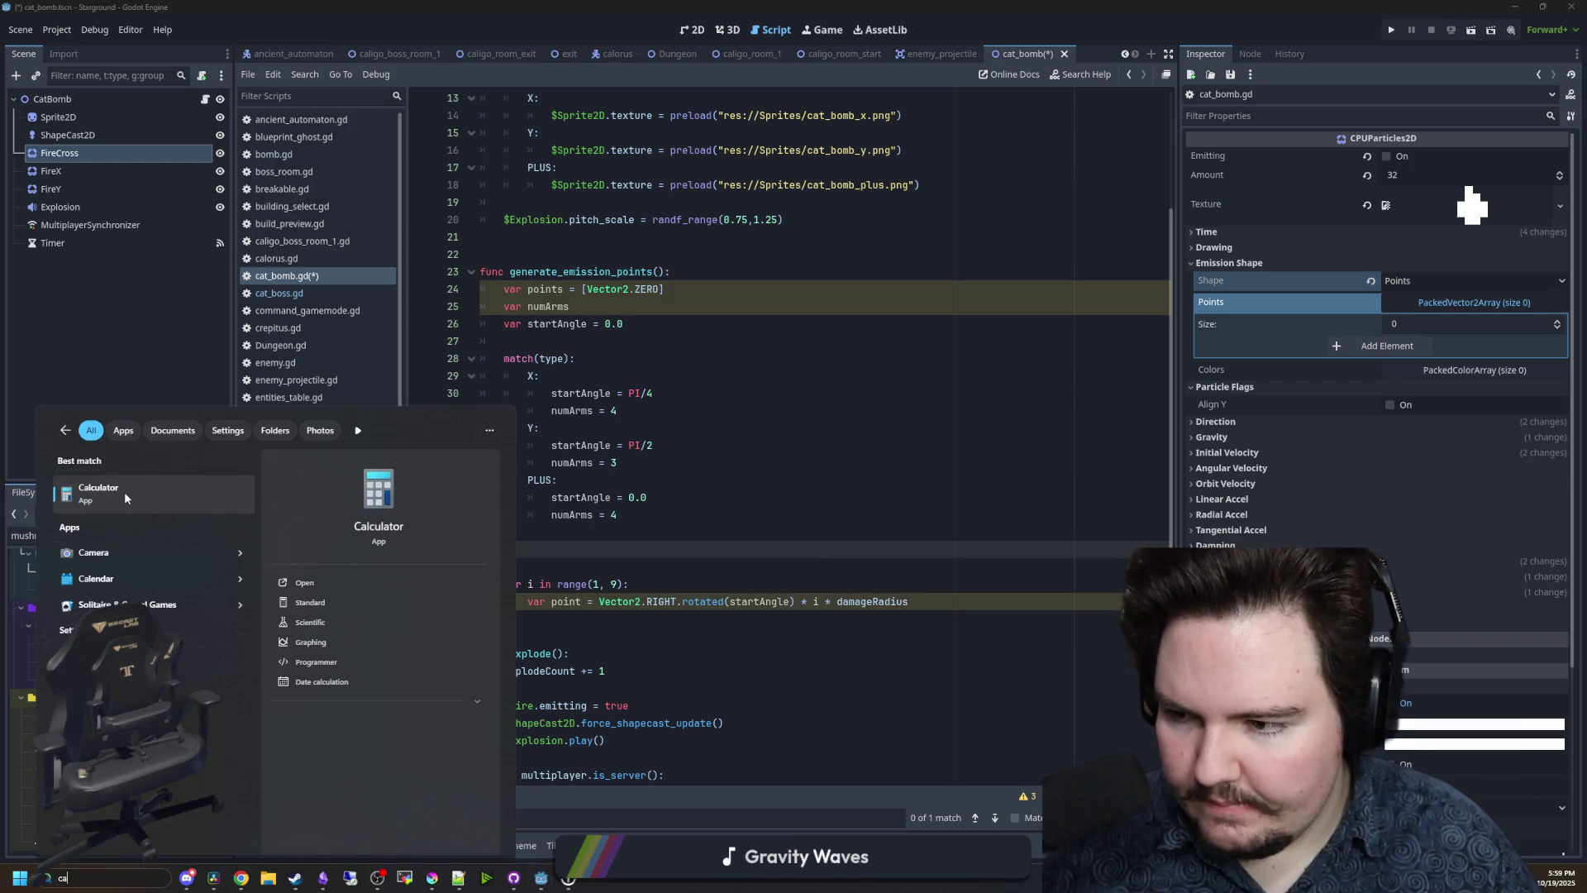
key("Return")
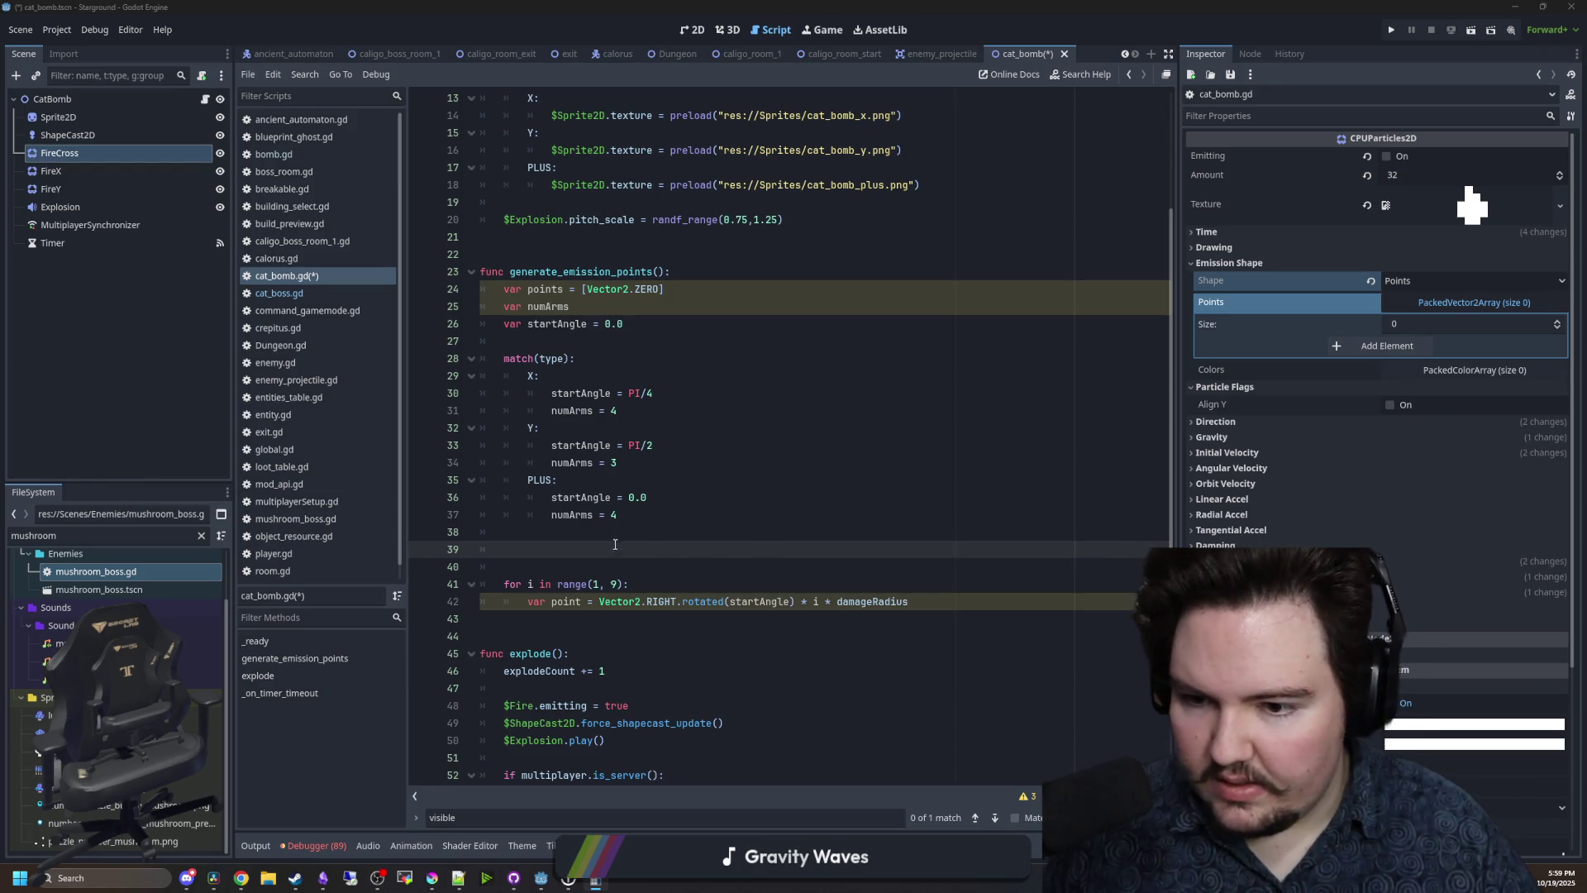
left_click(598, 584)
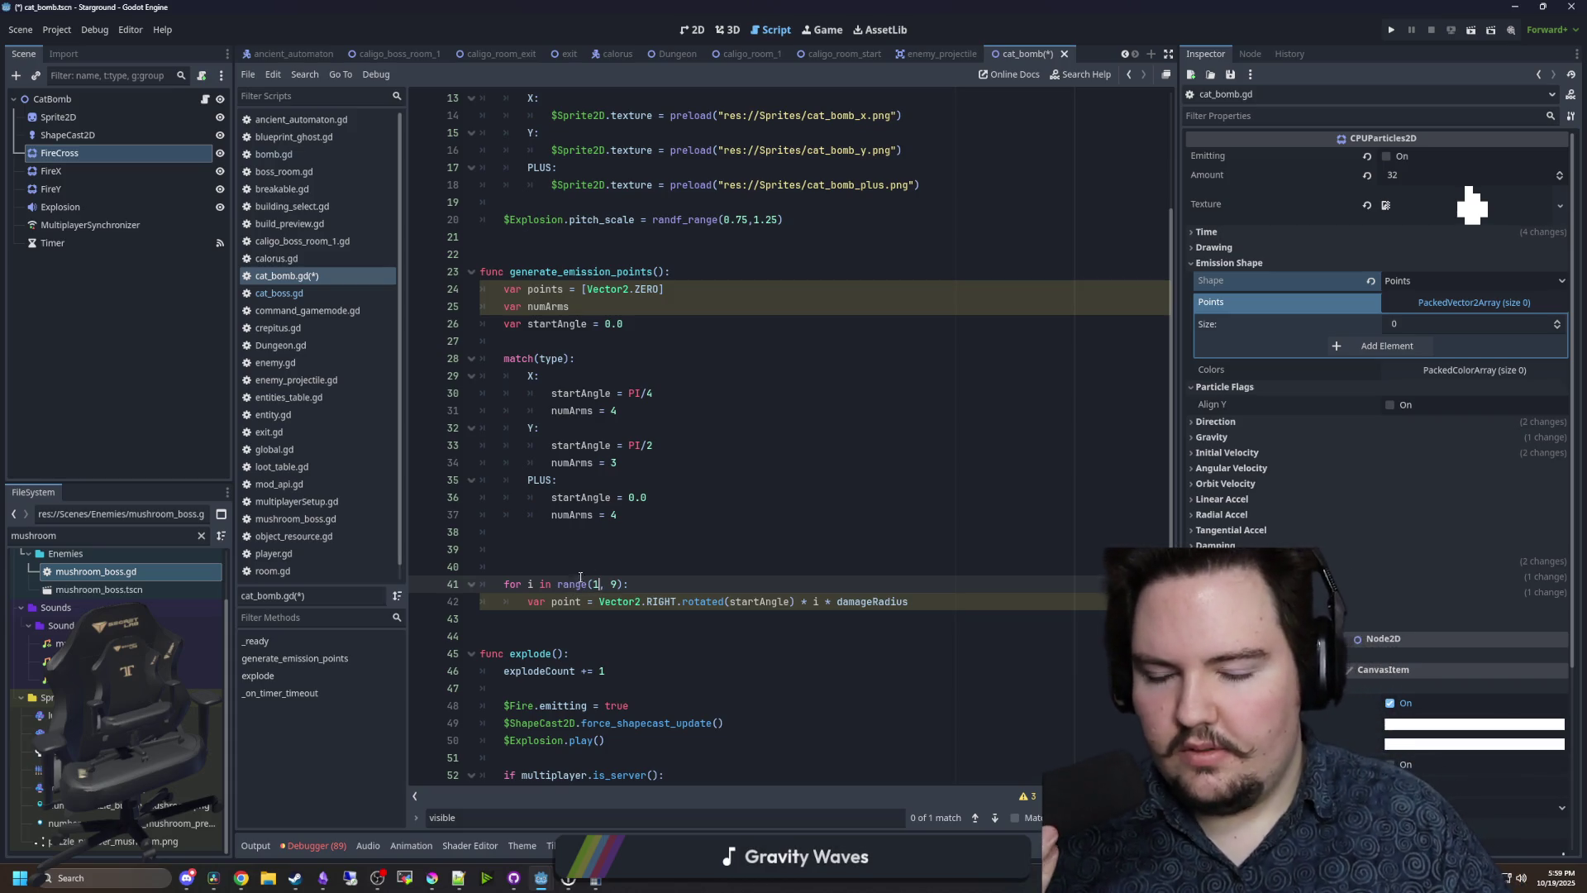
key("BackSpace")
- Rewrite the loop range as range(0.1, 1.0, 0.1)
type("0.1")
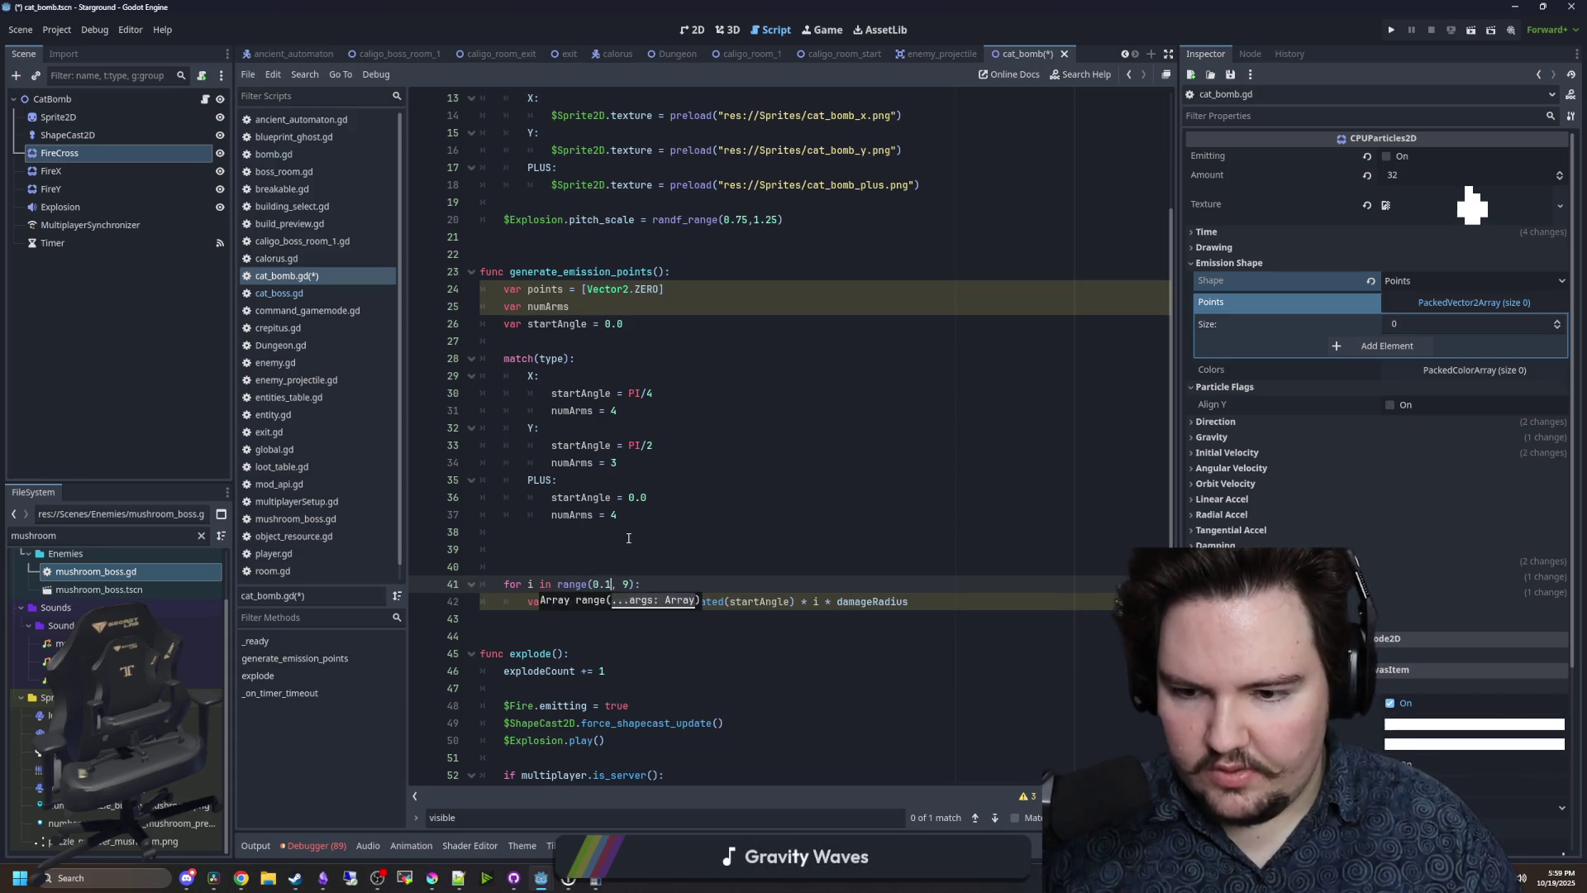
key("BackSpace")
type("1.0, 0.1")
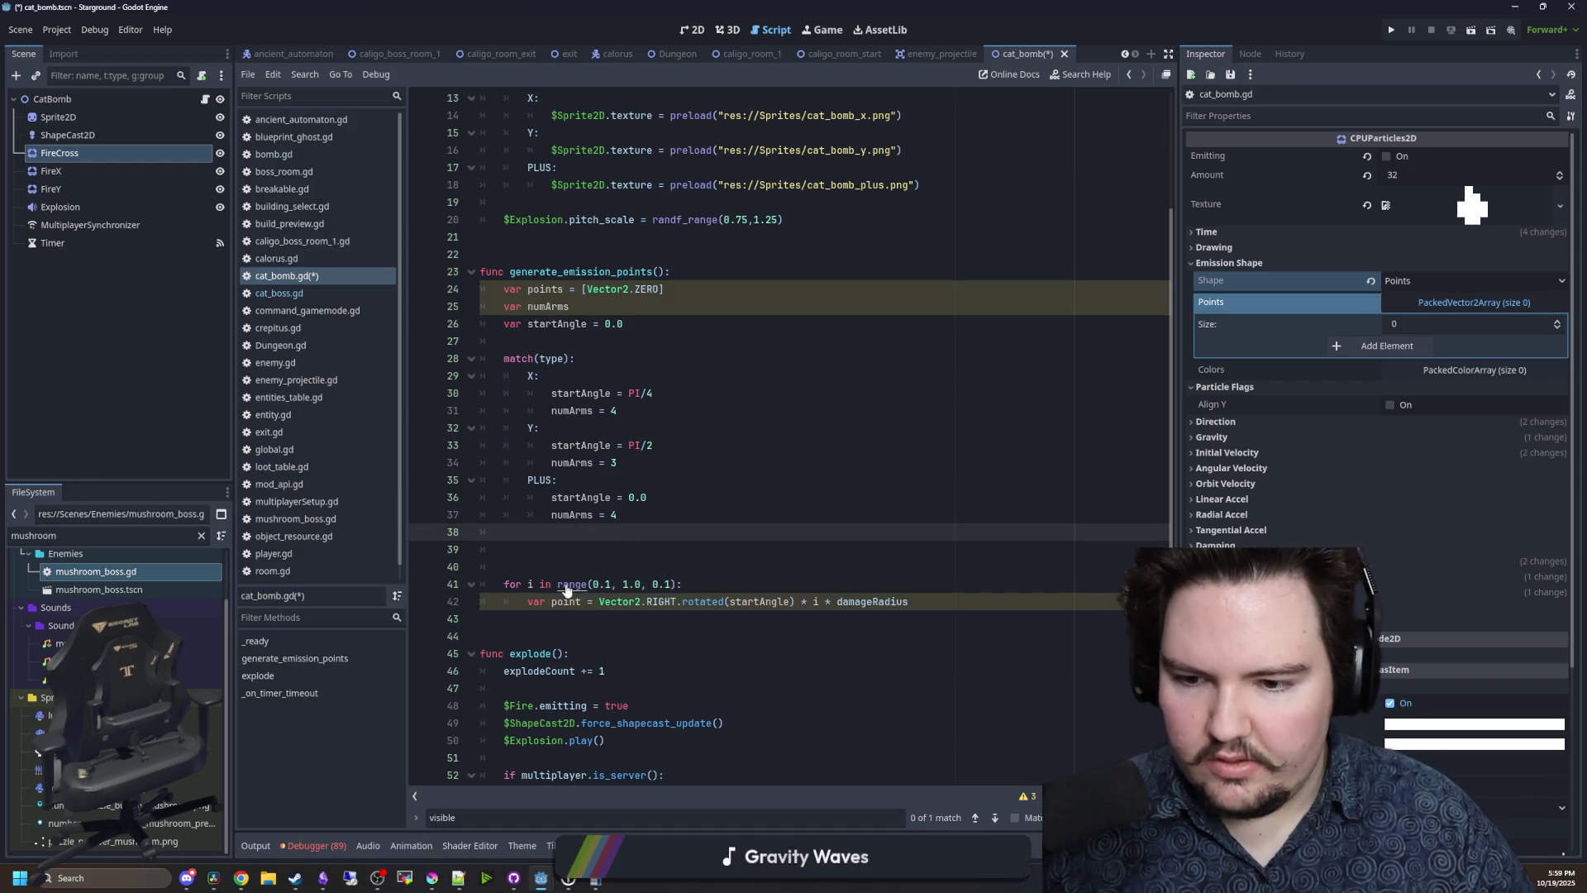
- Check the range() documentation page, then return to cat_bomb.gd
left_click(570, 584, "ctrl")
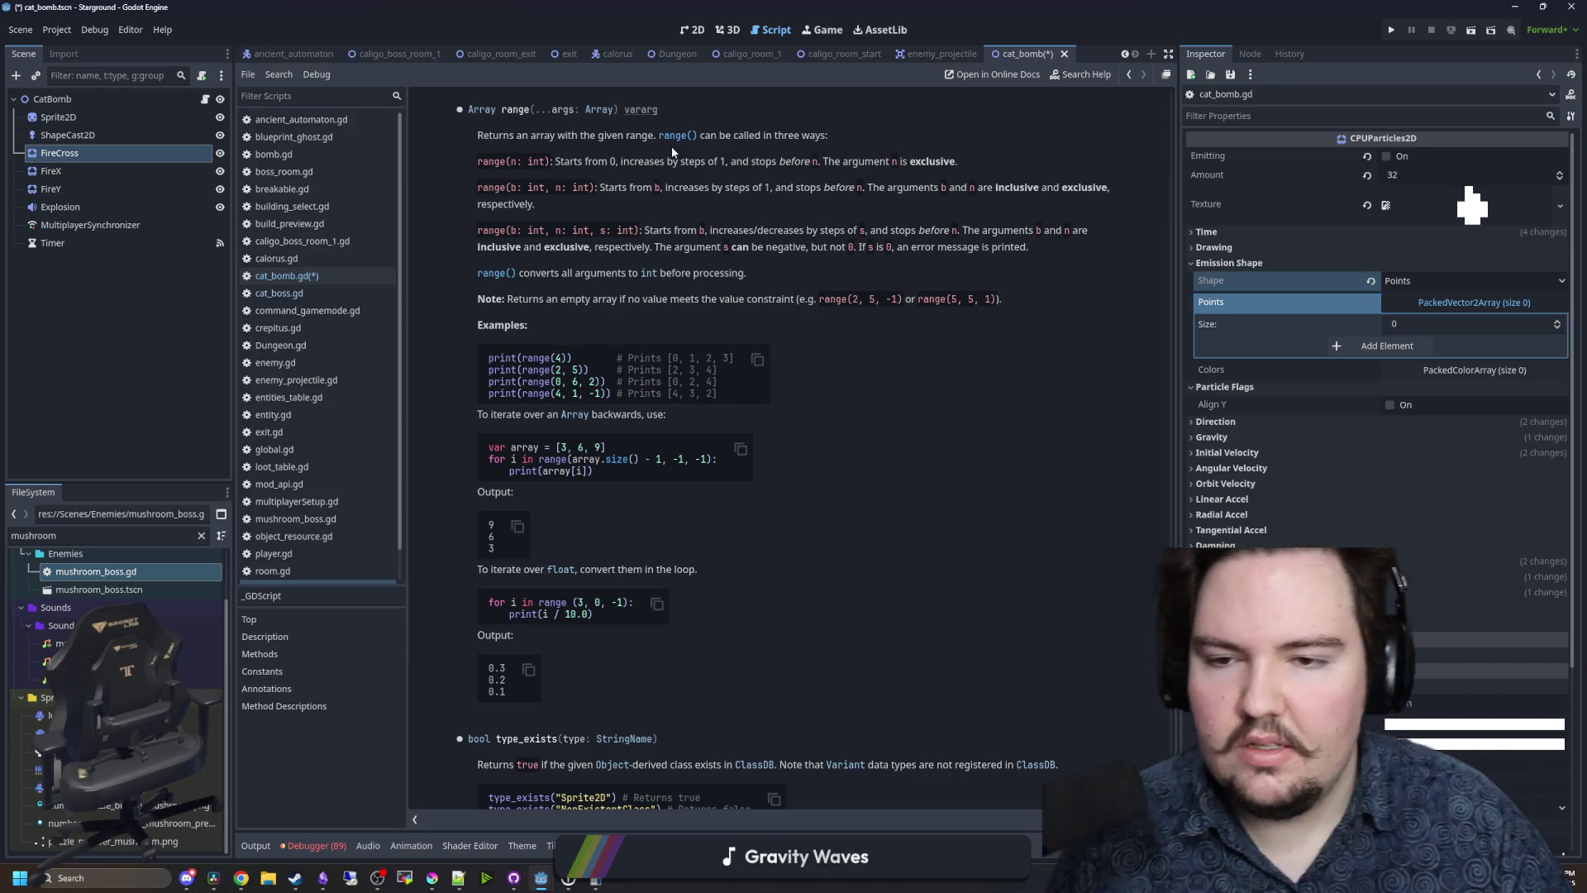
key("alt+Left")
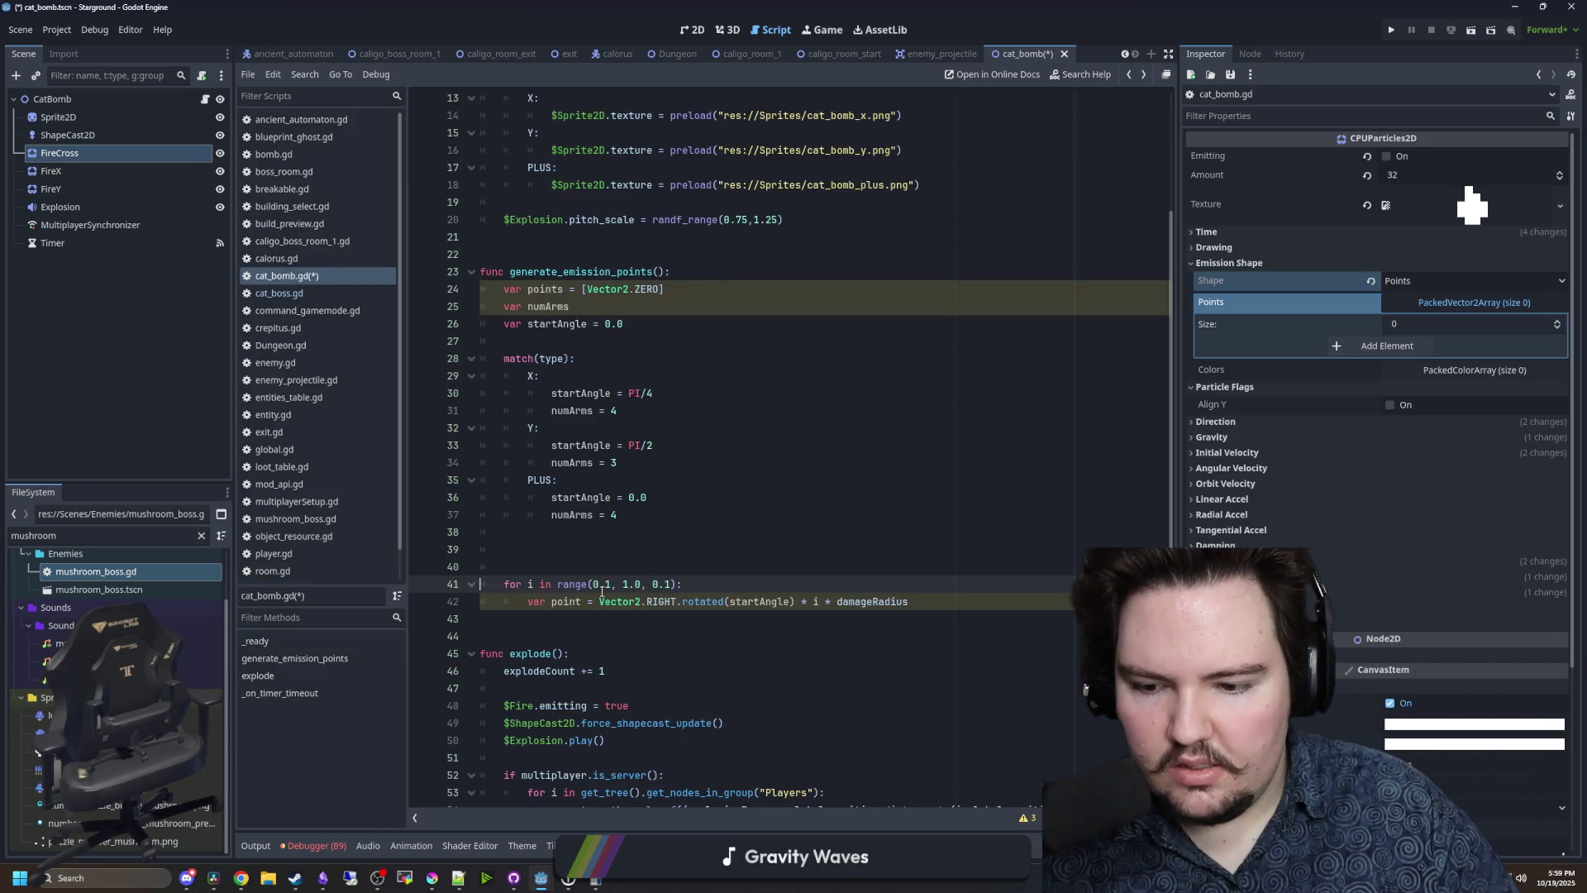
left_click(567, 579, "ctrl")
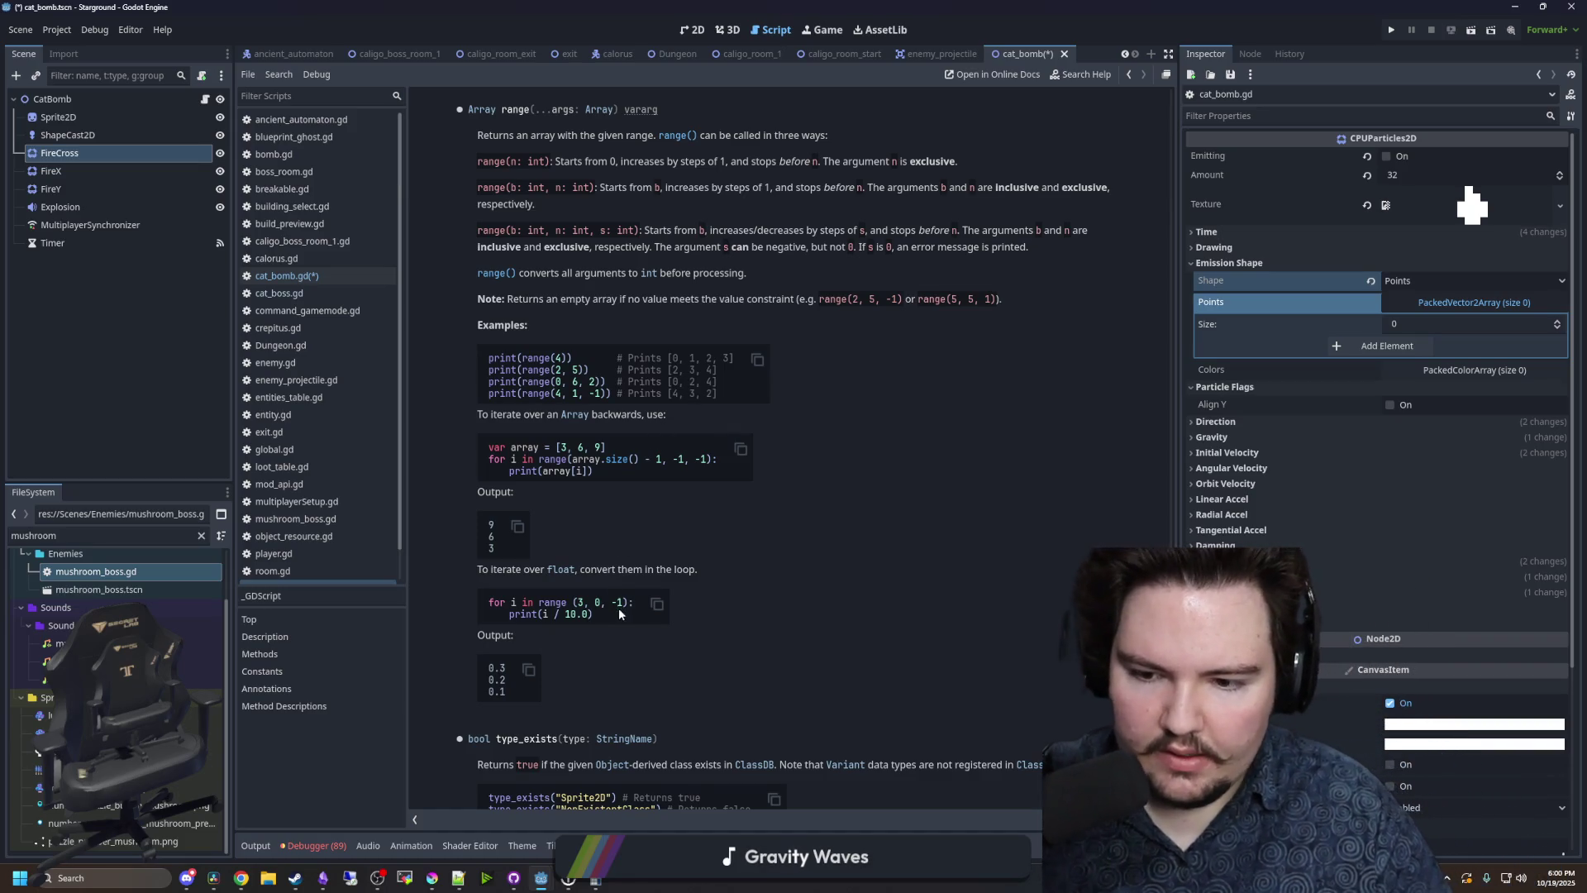
key("alt+Left")
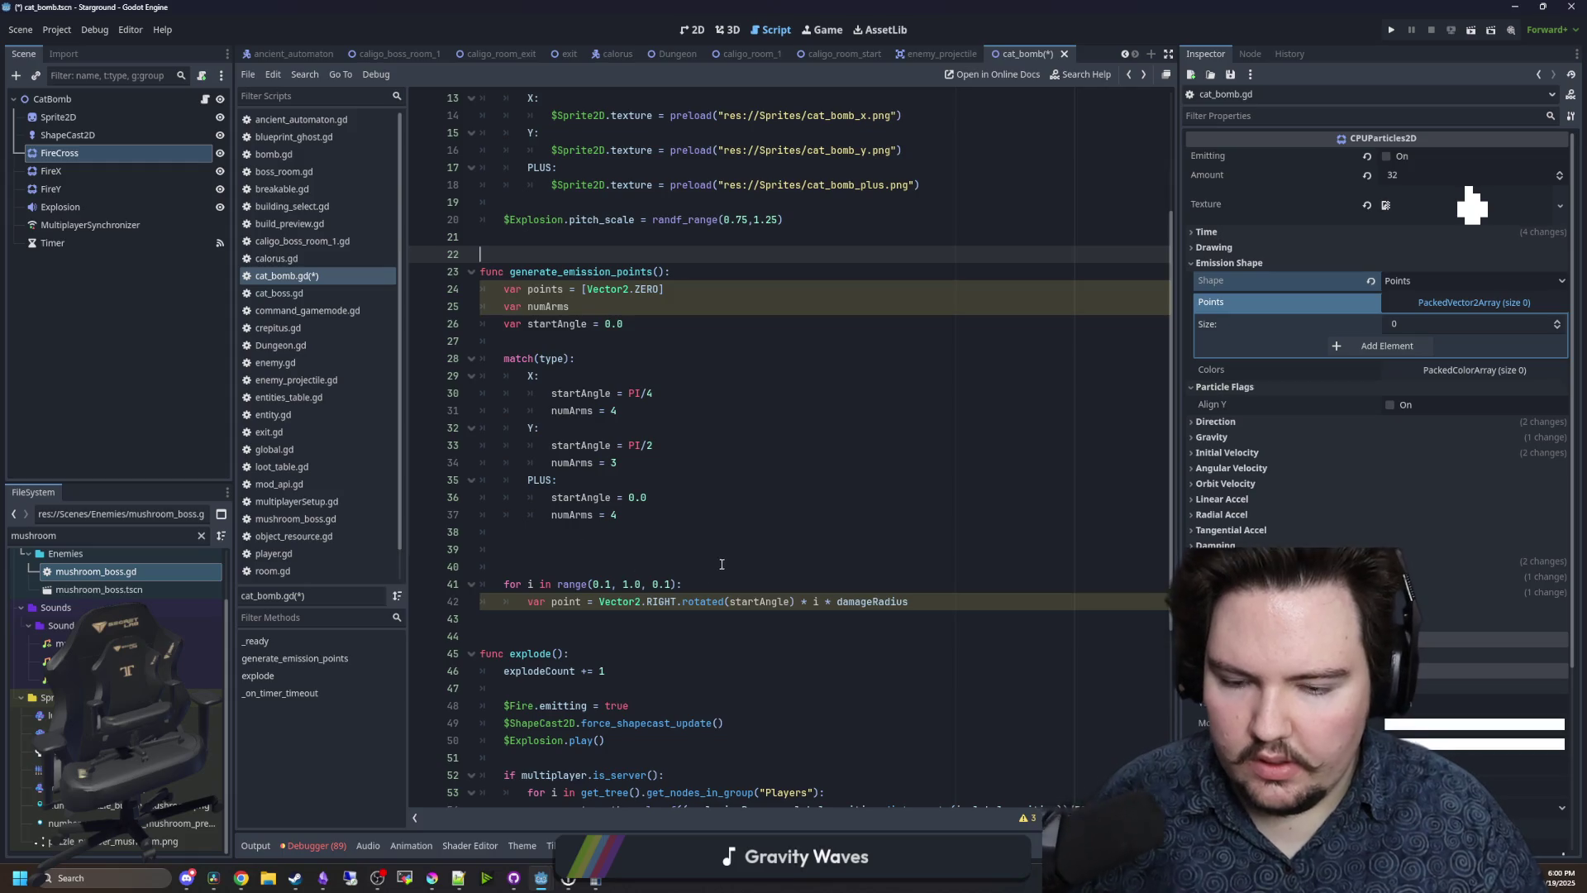
- Replace the loop range arguments with 1, 9
scroll(677, 573, "down", 1)
left_click_drag(671, 533, 593, 533)
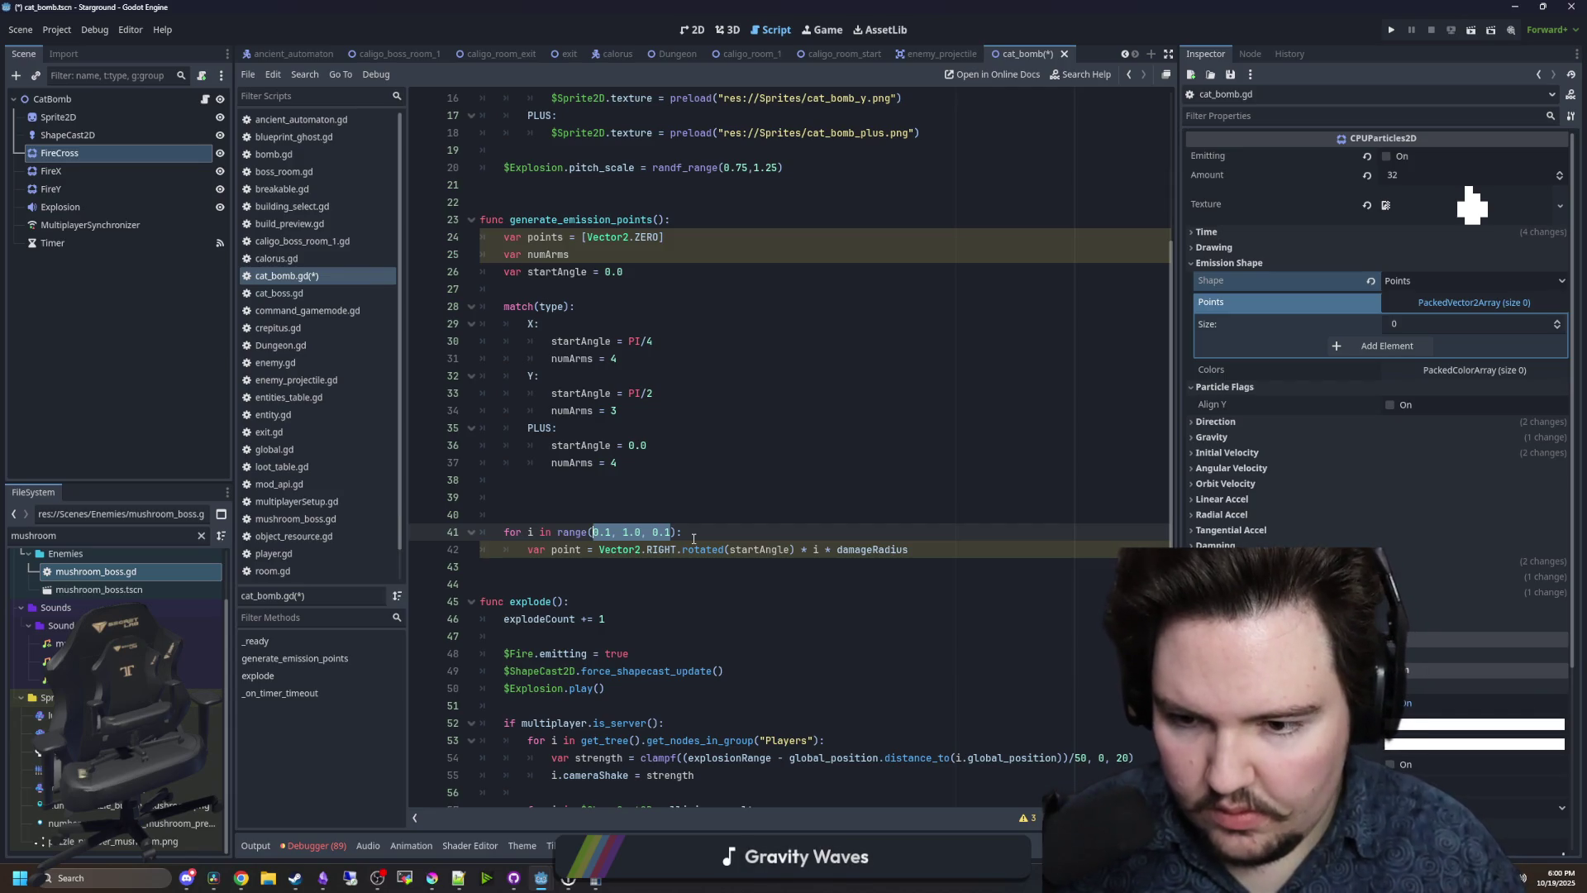
type("1, 9")
key("Up")
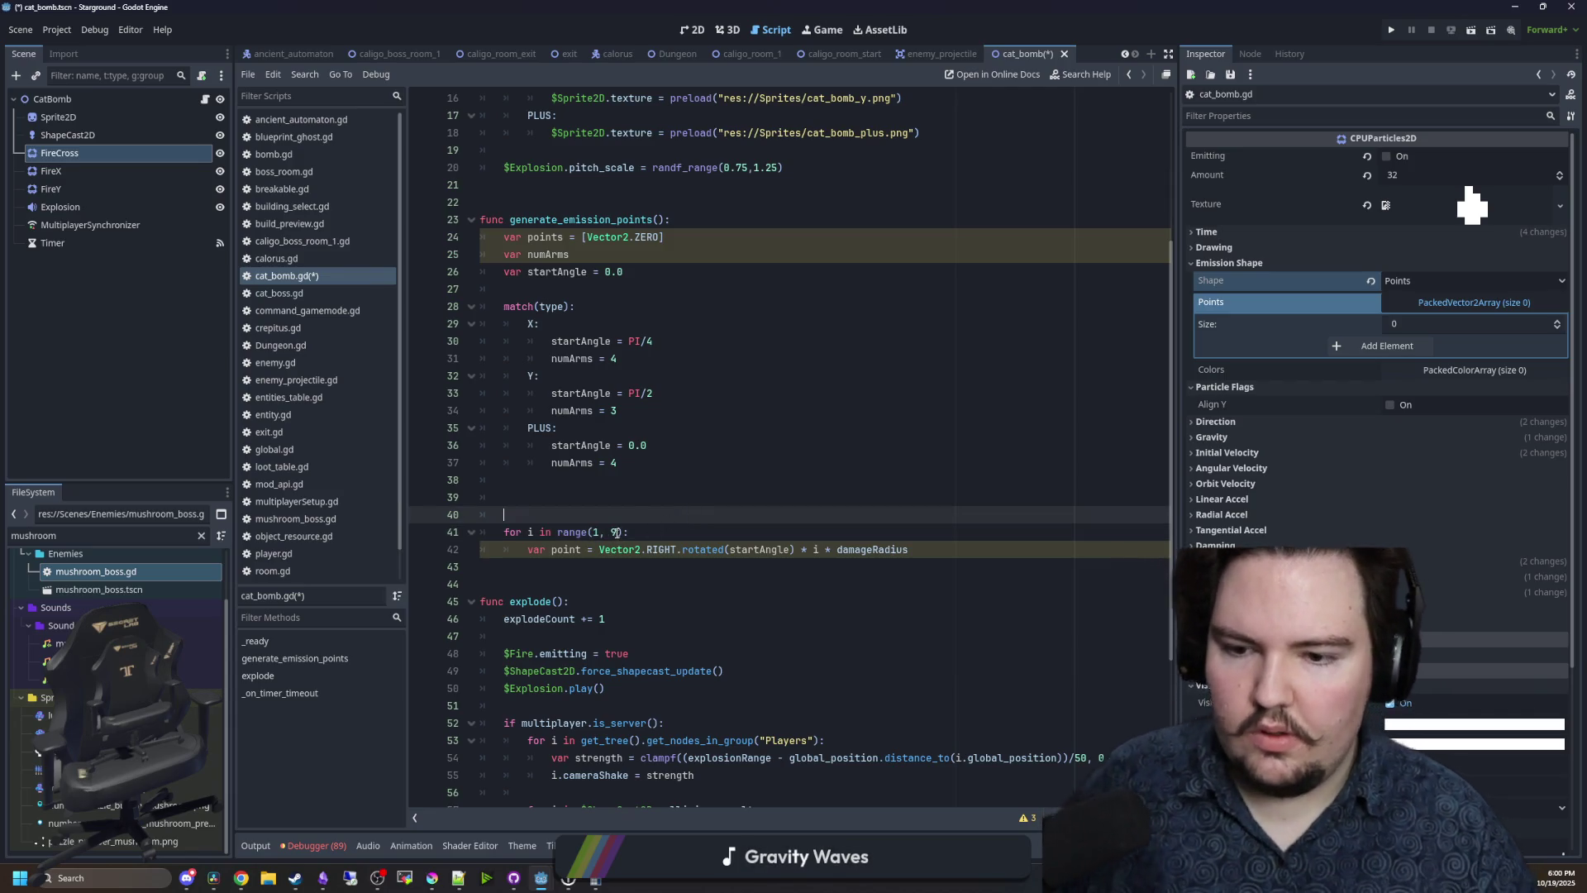
- Scale each point by (damageRadius/9) instead of damageRadius, and launch Calculator
left_click(598, 492)
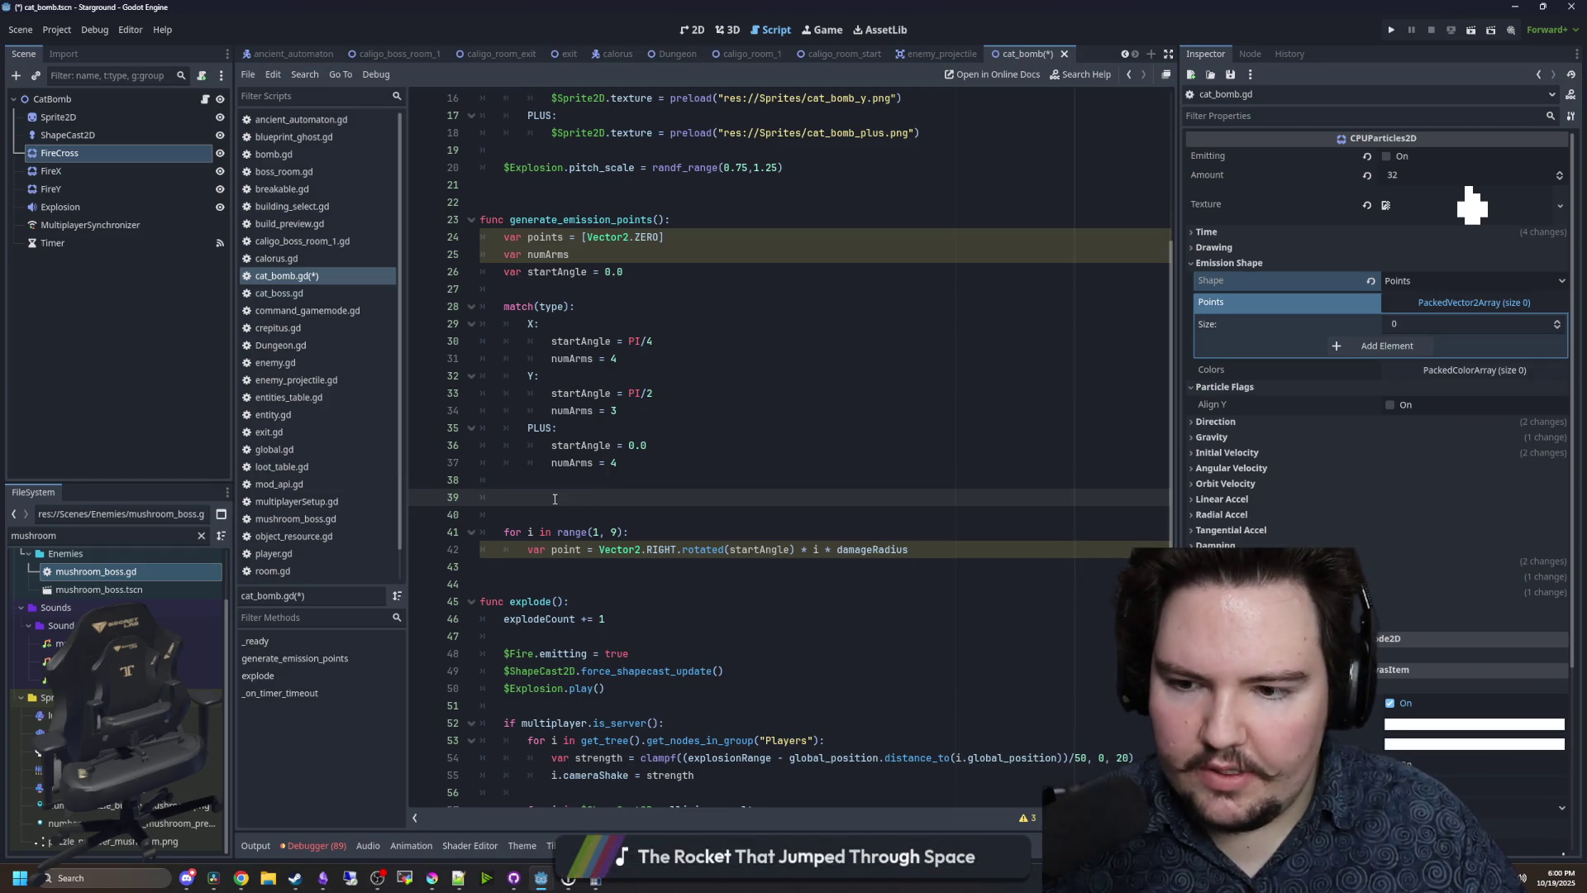
left_click(955, 550)
type("/9")
left_click(641, 529)
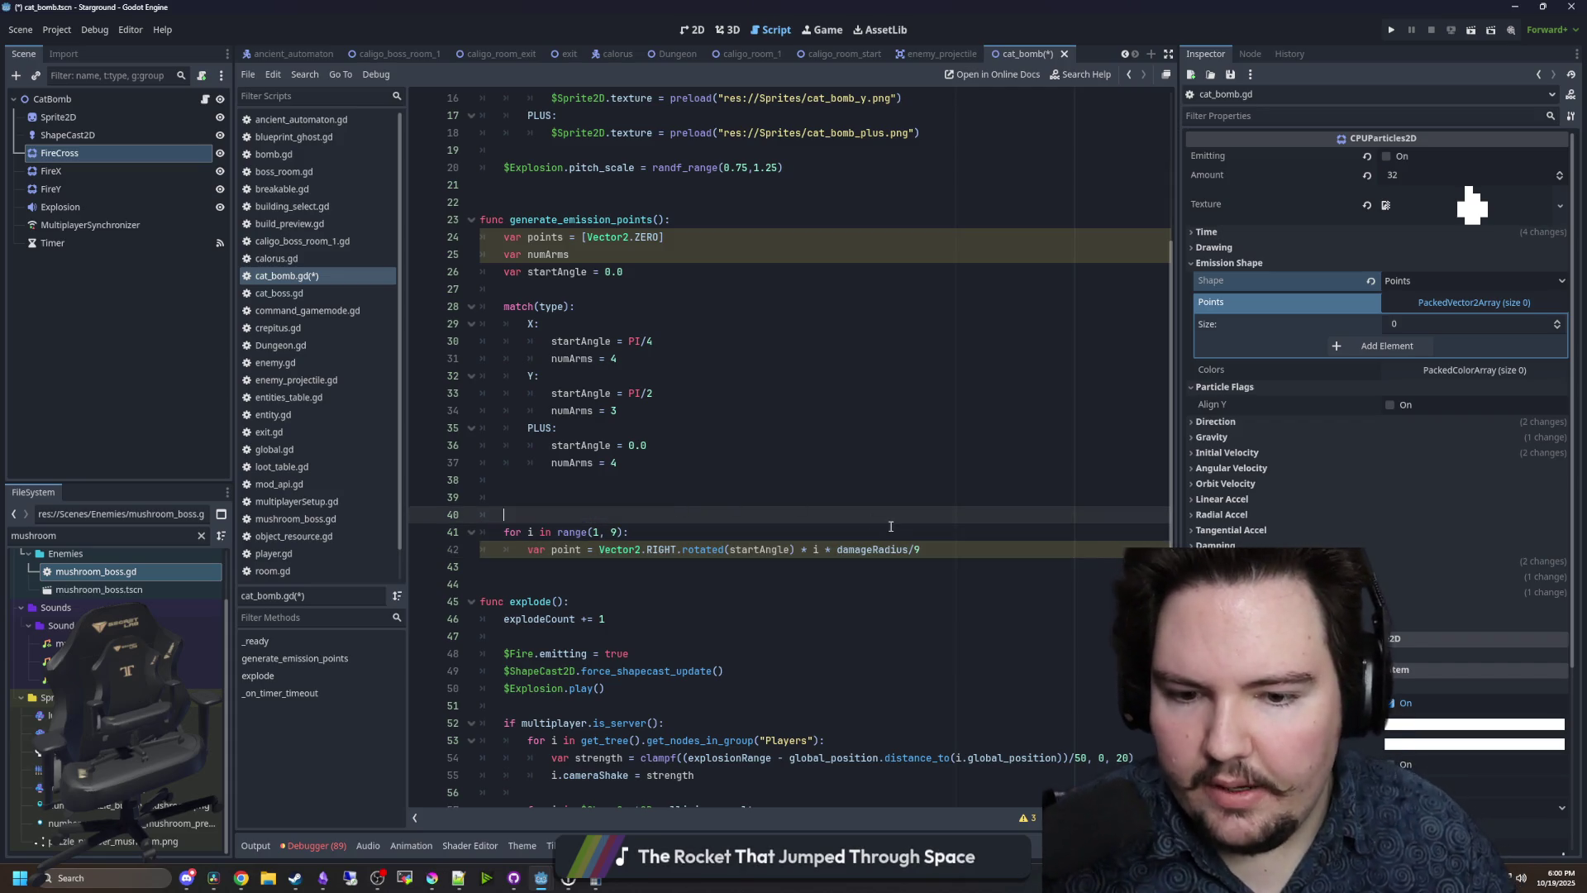
left_click(836, 550)
type("(")
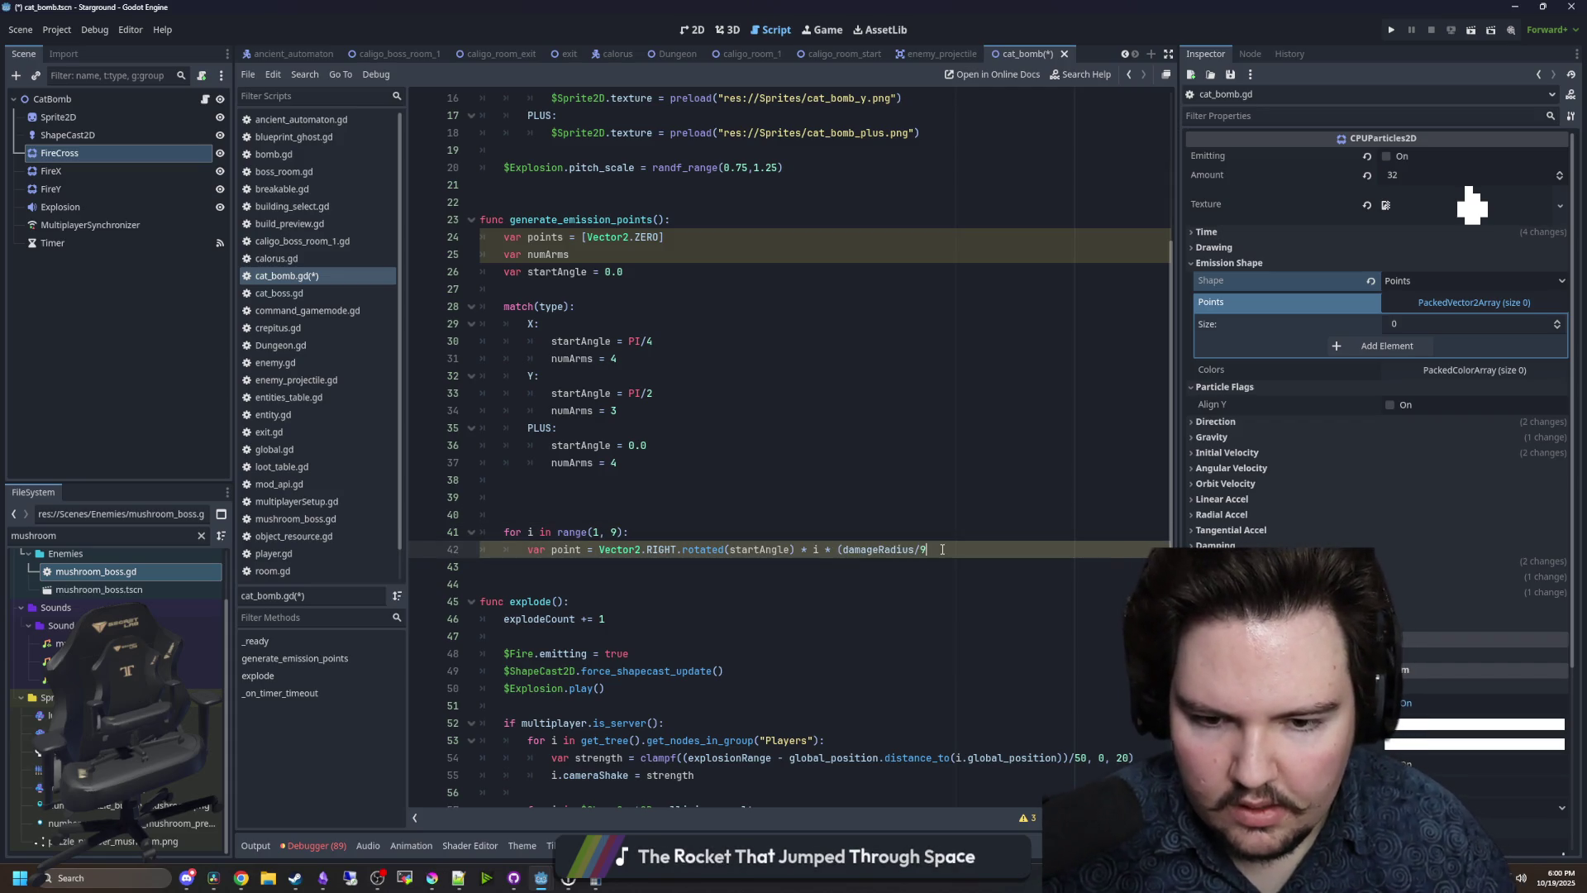
type(")")
left_click(597, 881)
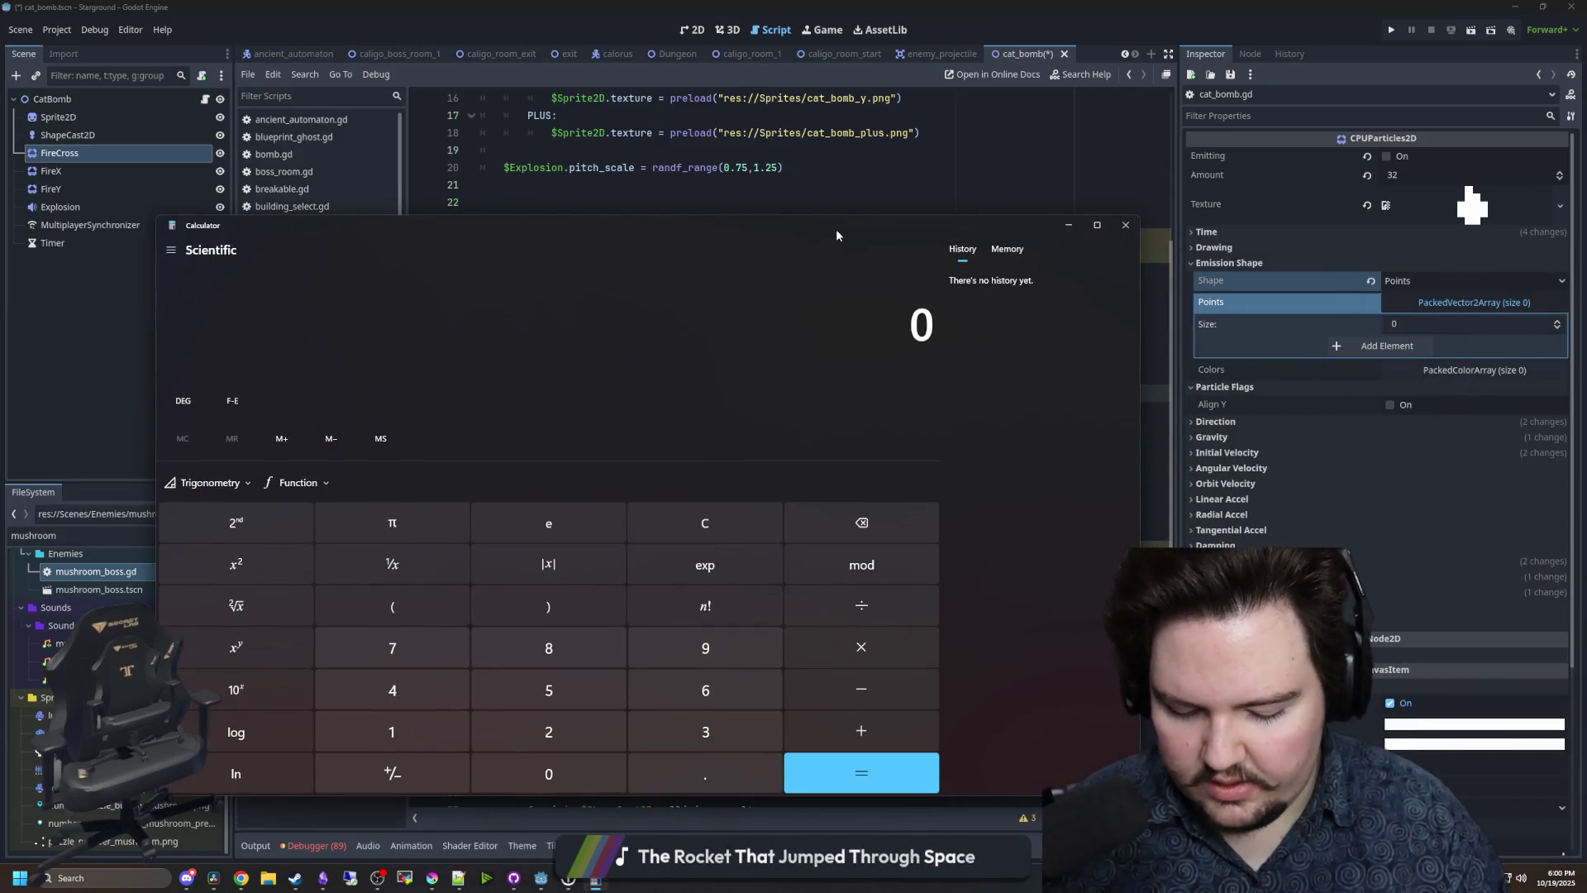
- Compute 64/9, 2*7.111111 and 9*7.111111 (≈64), then close Calculator and save in Godot
type("64/9")
key("Return")
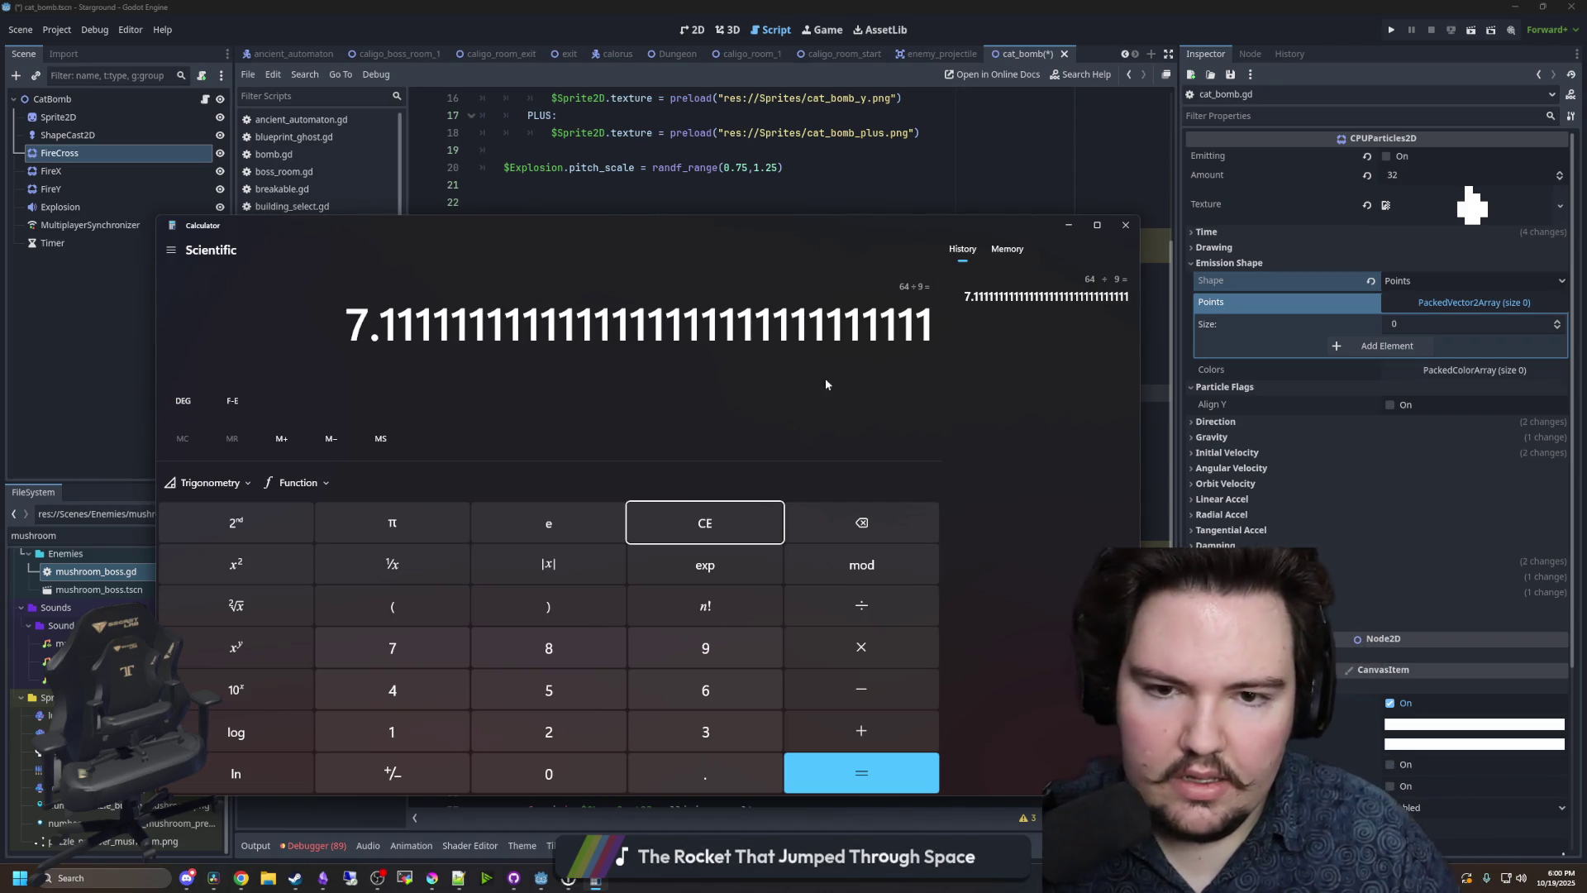
left_click(684, 518)
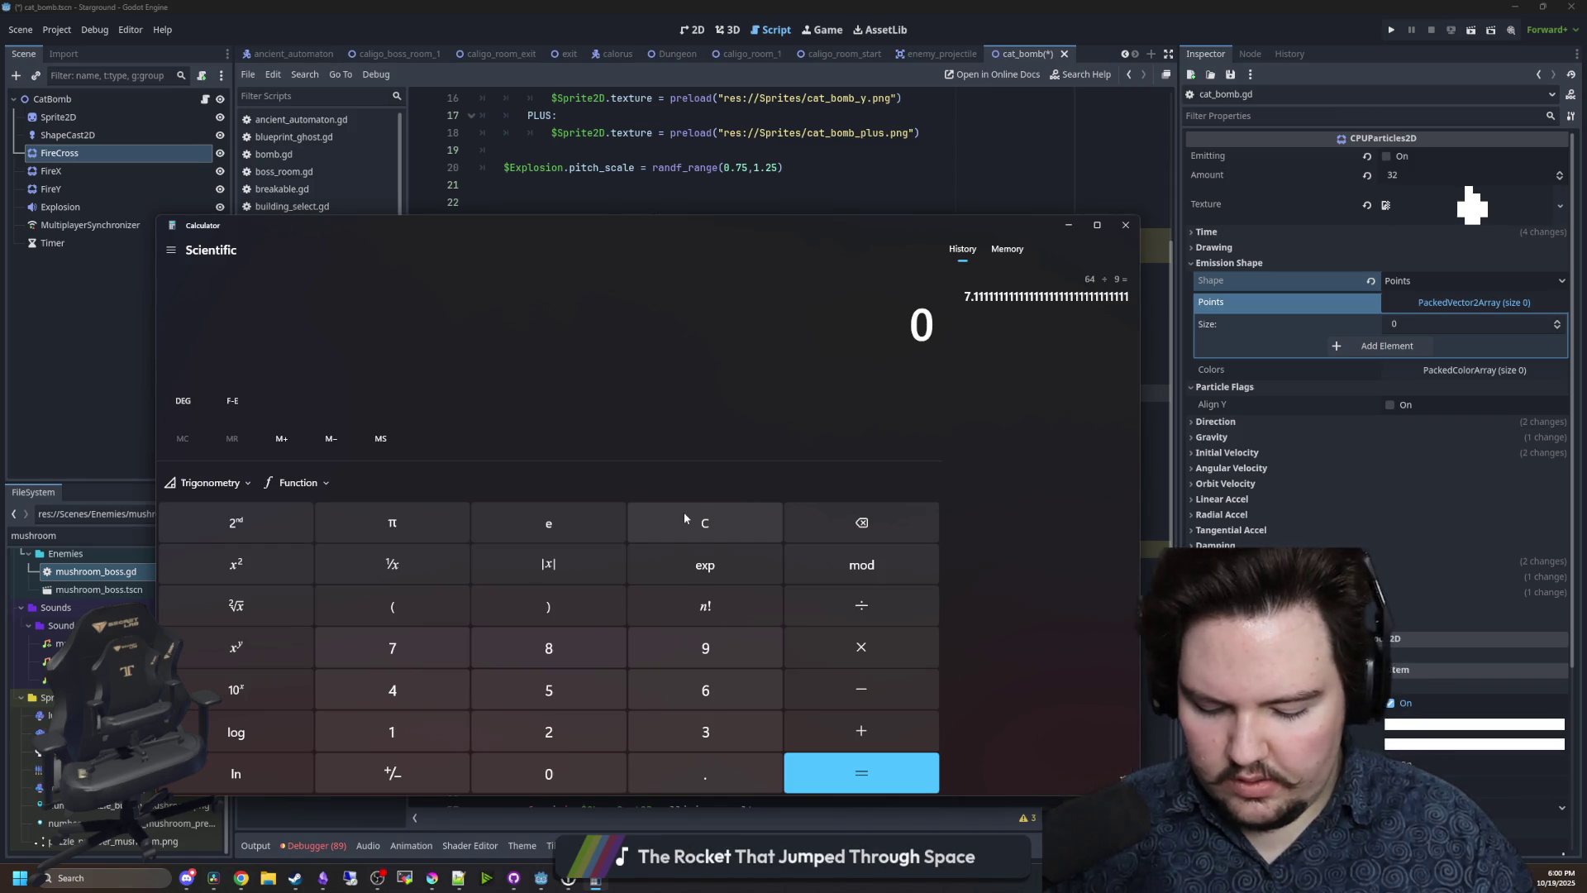
type("2*7.11")
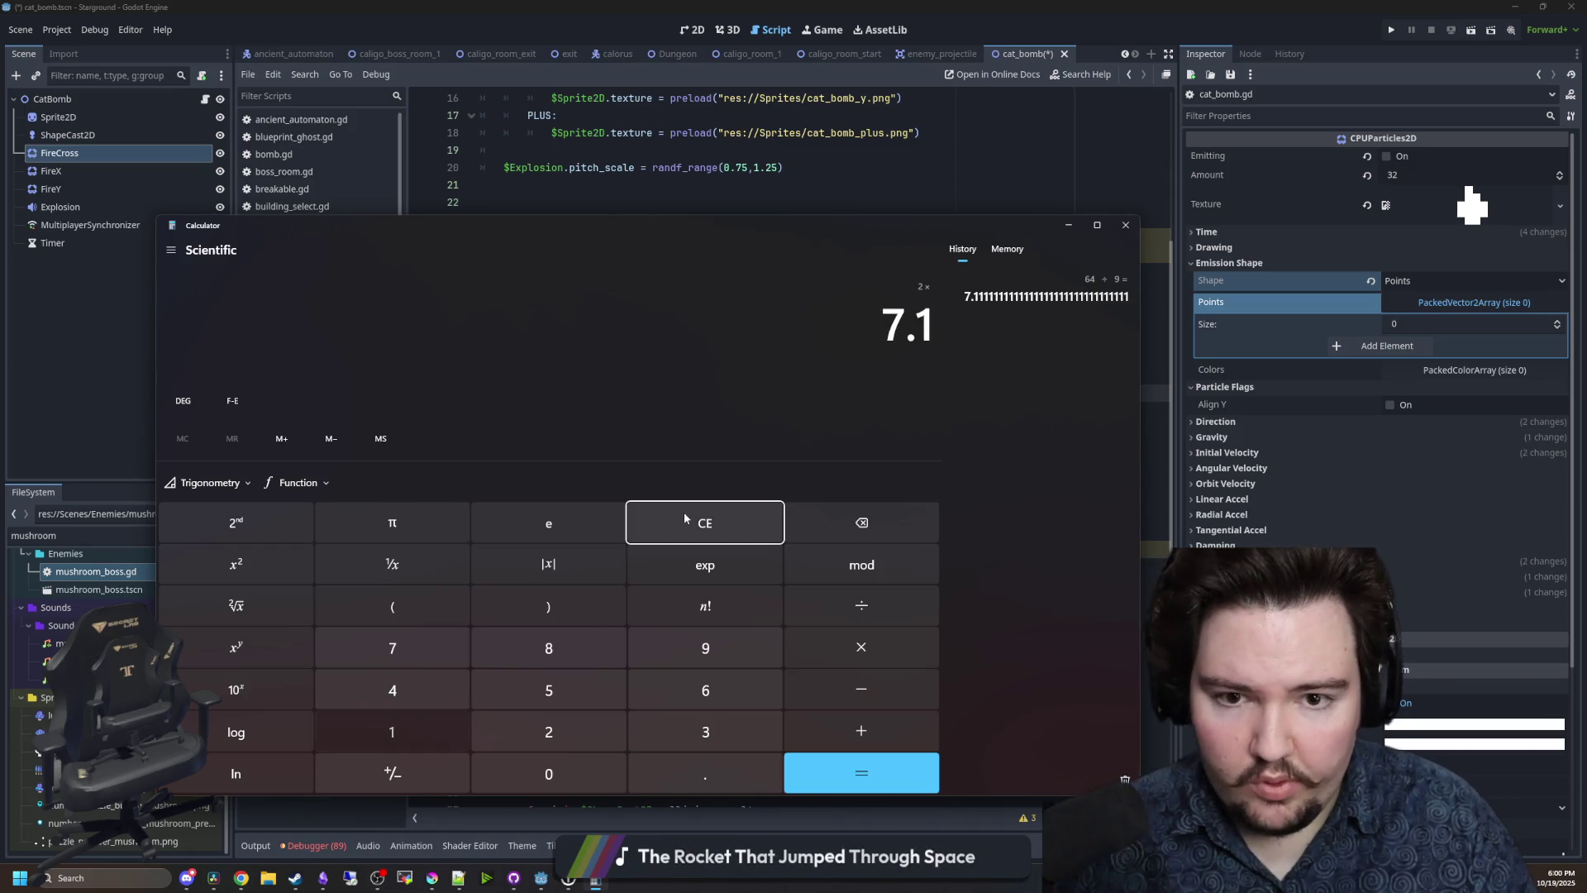
type("1111")
key("Return")
left_click(683, 513)
type("9")
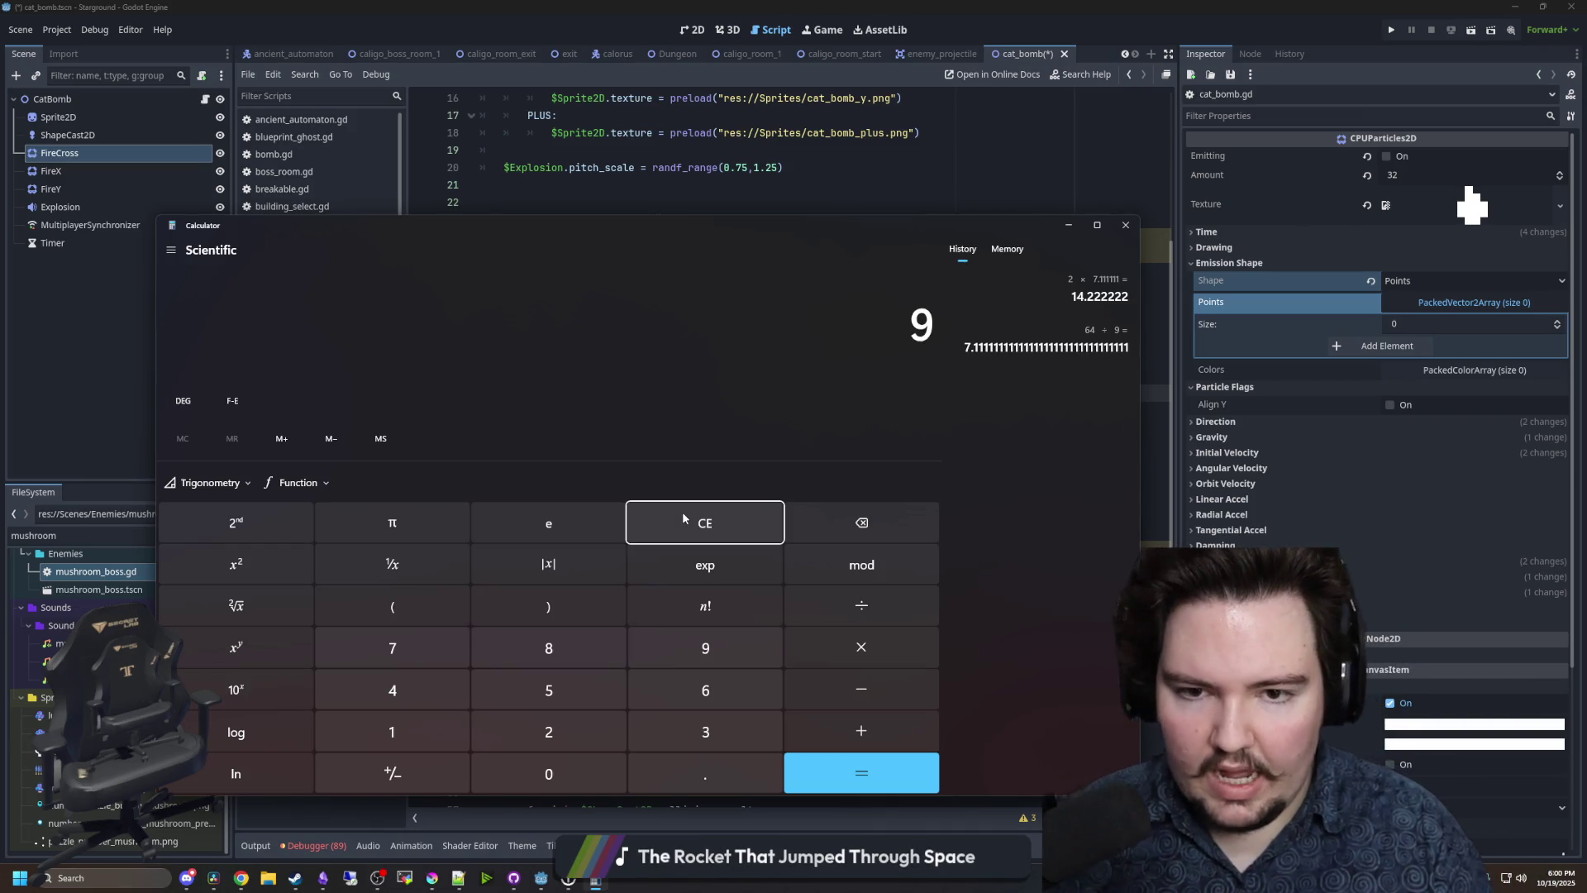
left_click(673, 521)
type("9*7.111111")
key("Return")
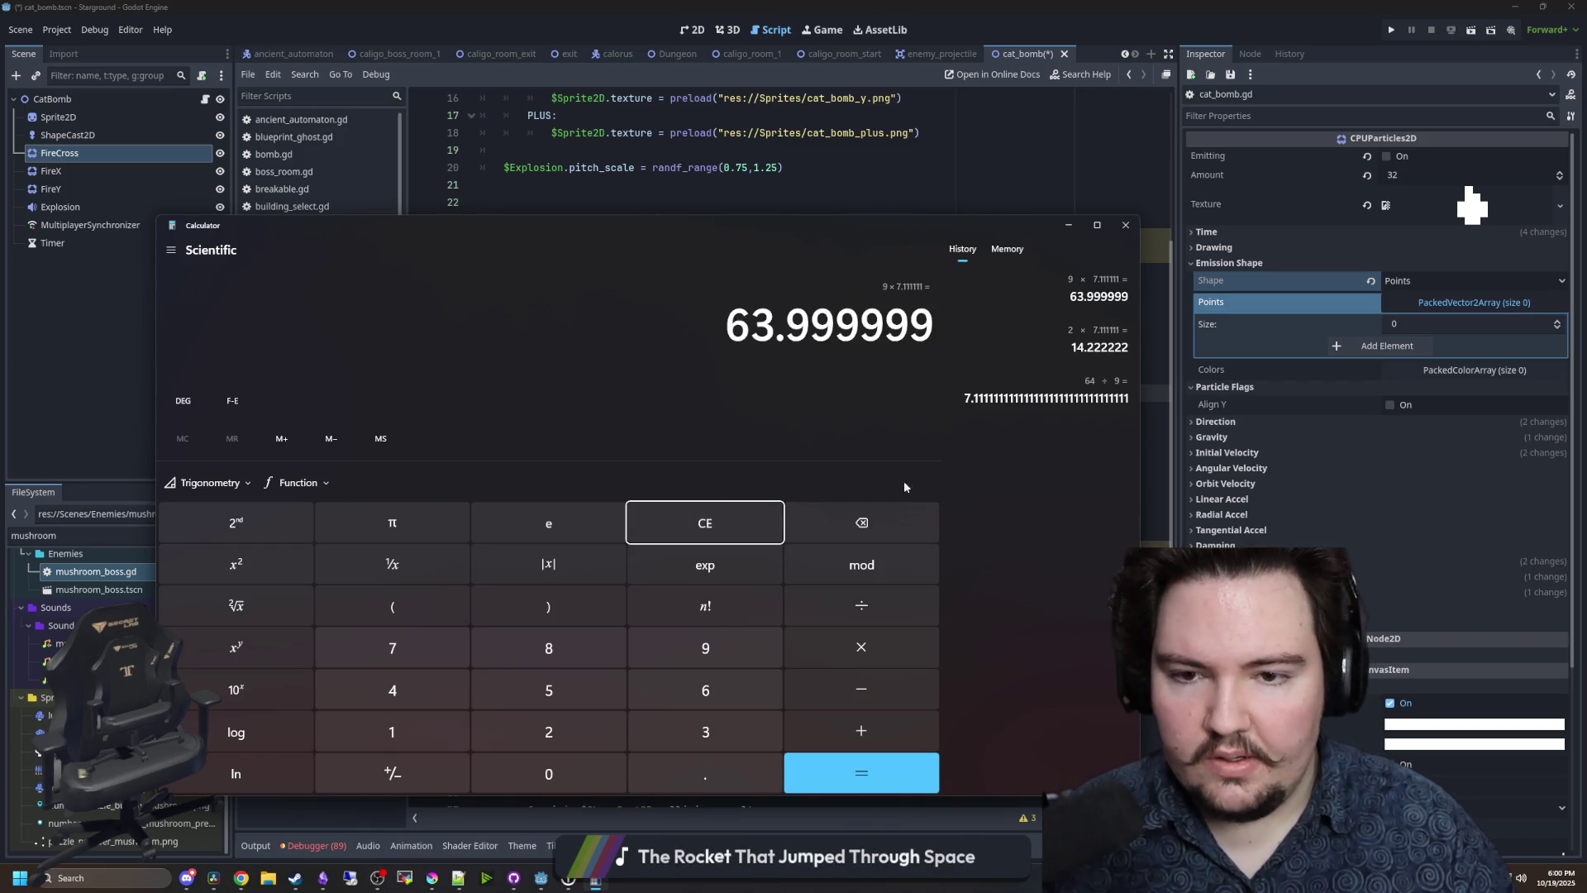
left_click(1125, 225)
key("ctrl+s")
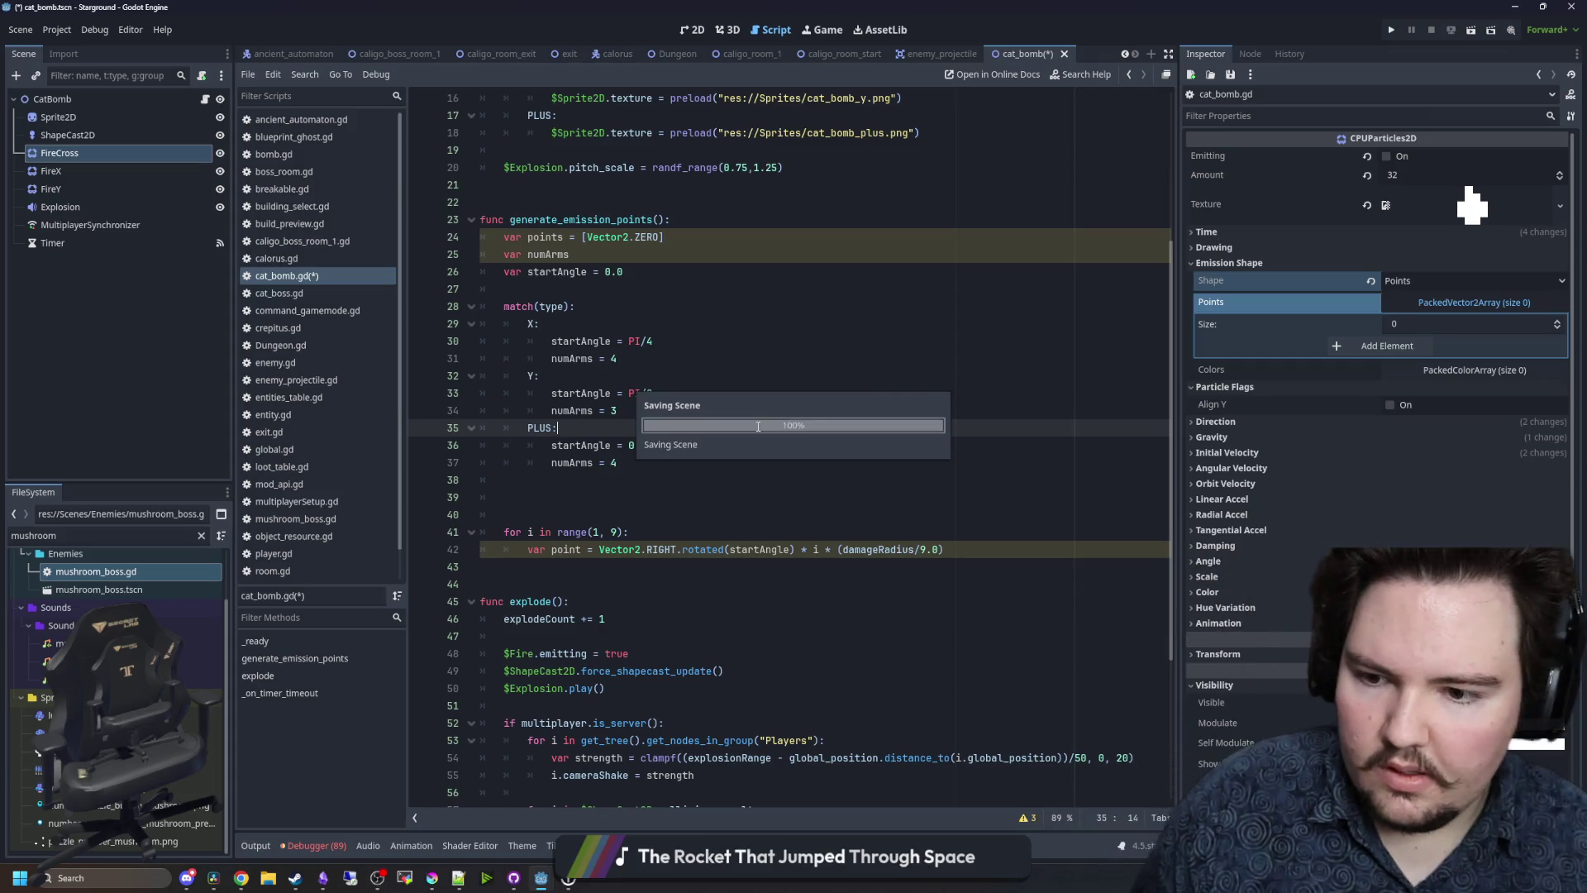
- Wrap the existing point loop in a new 'for arm in range(numArms):' outer loop
left_click(744, 534)
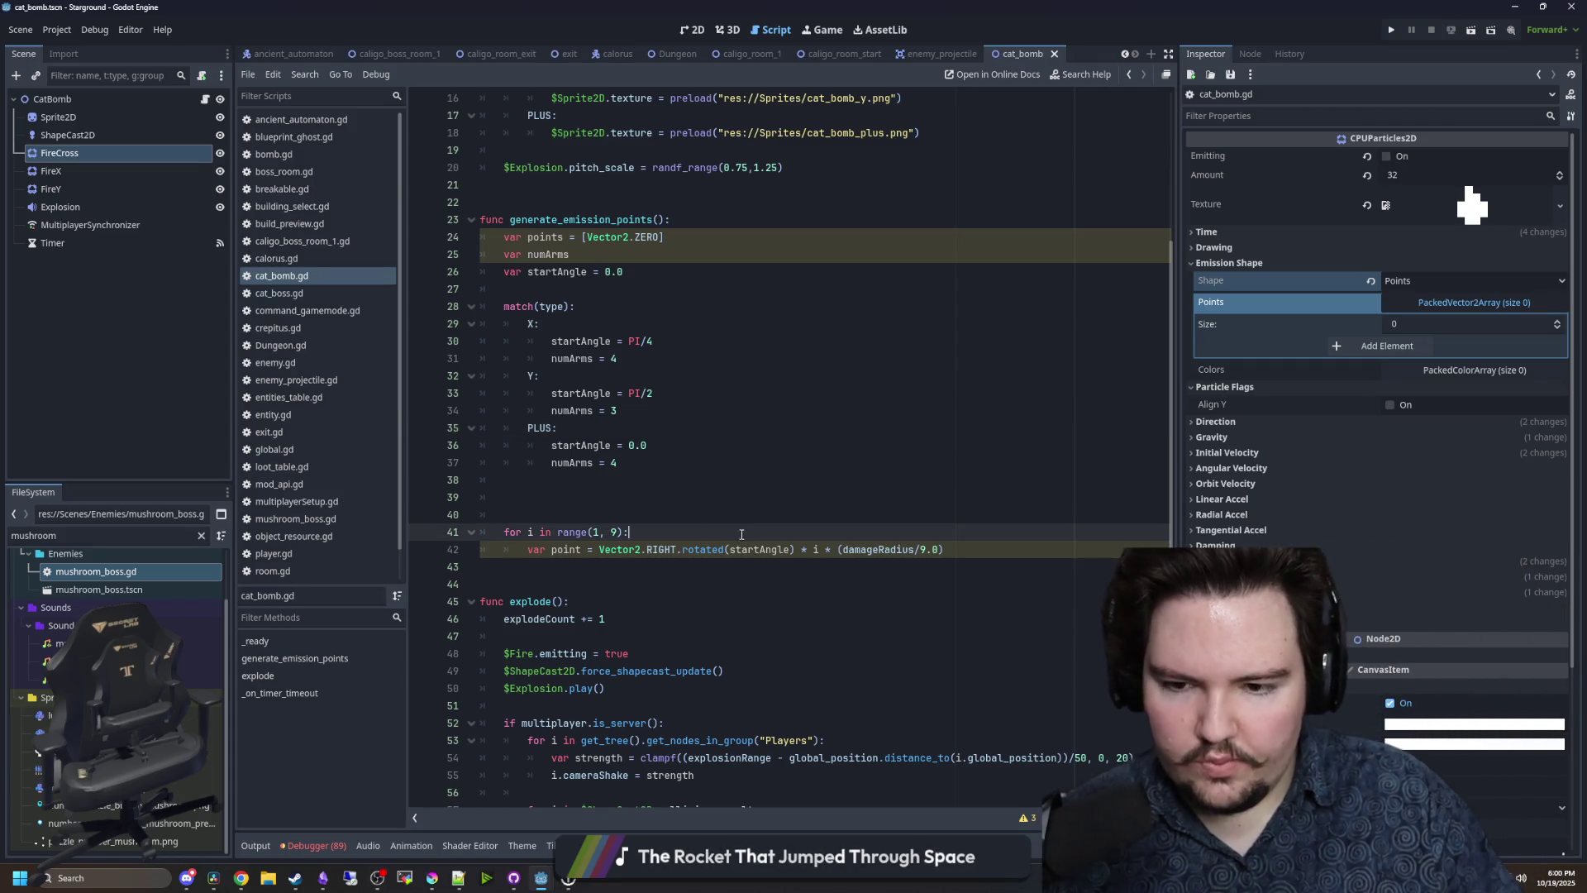
left_click(655, 521)
scroll(655, 521, "down", 2)
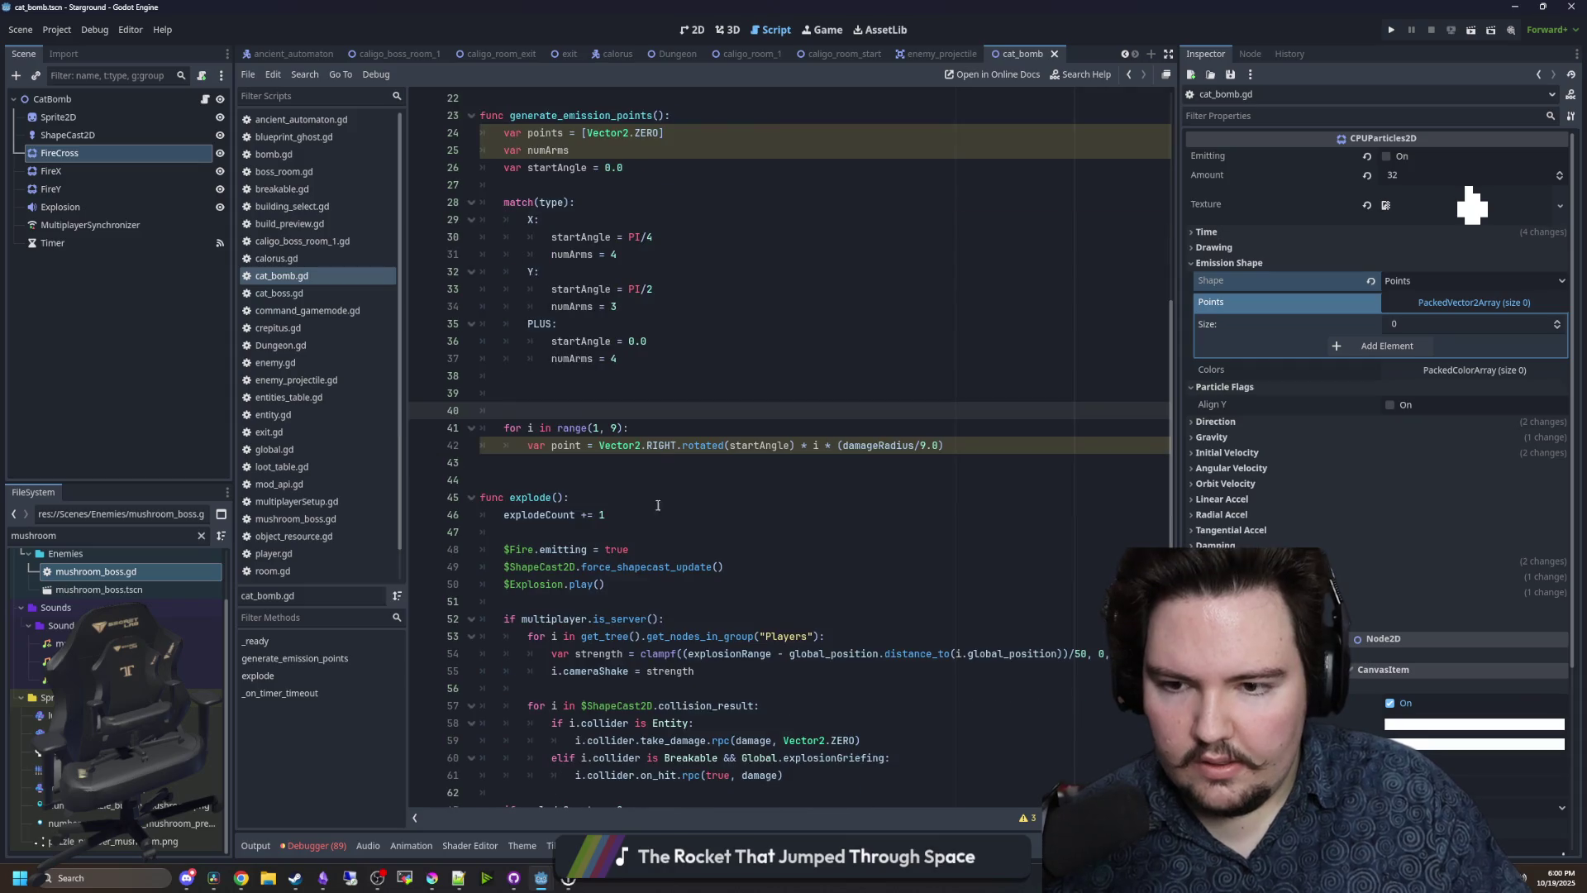
left_click(663, 427)
left_click(605, 417)
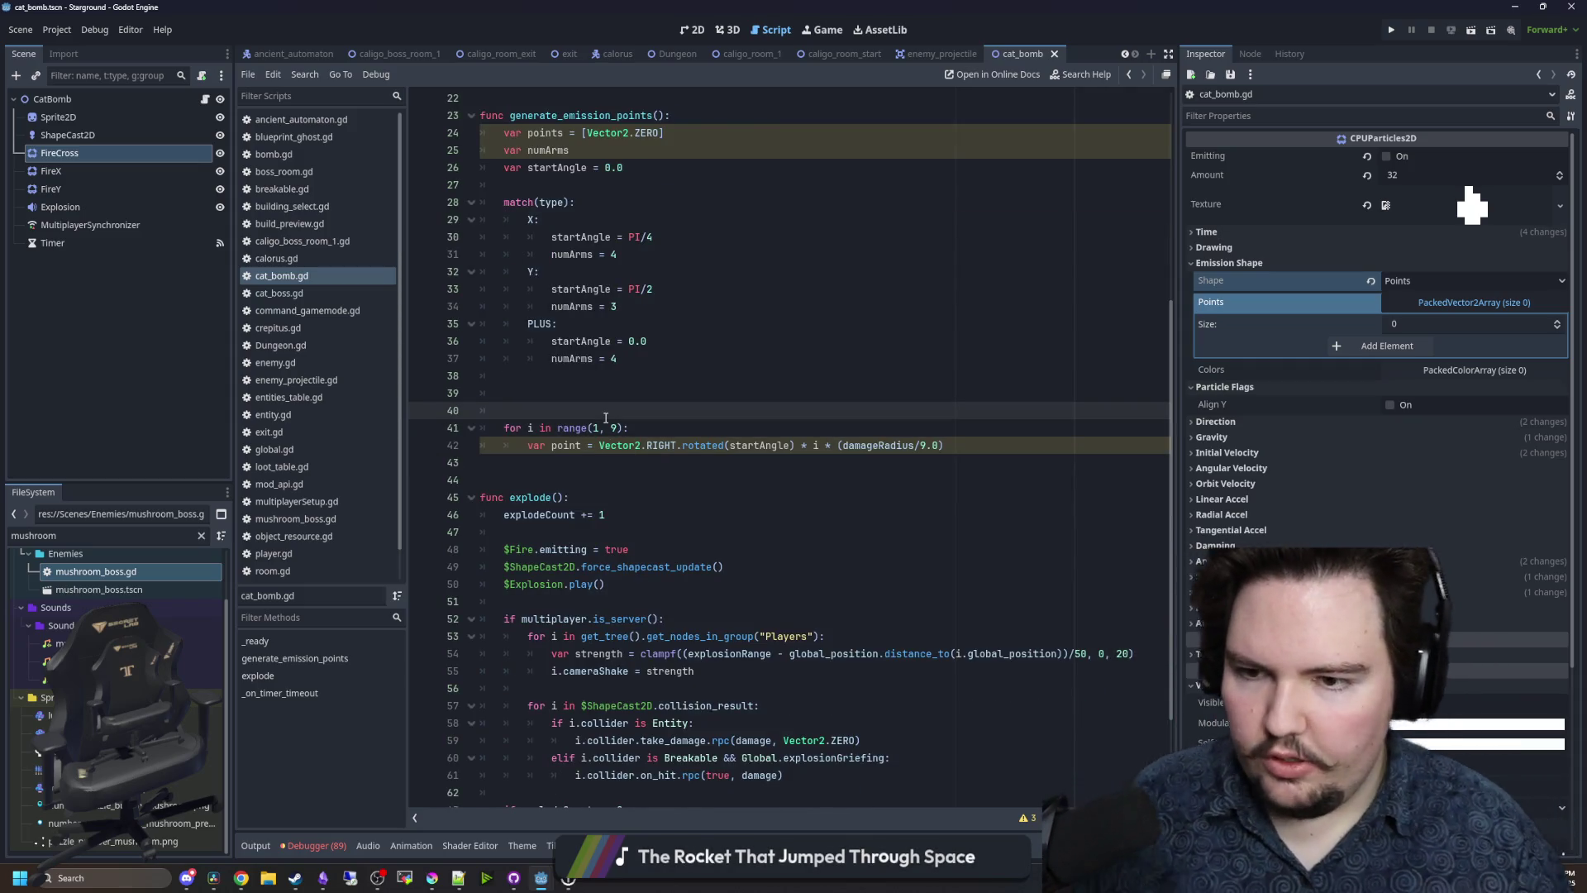
key("Return")
type("for ")
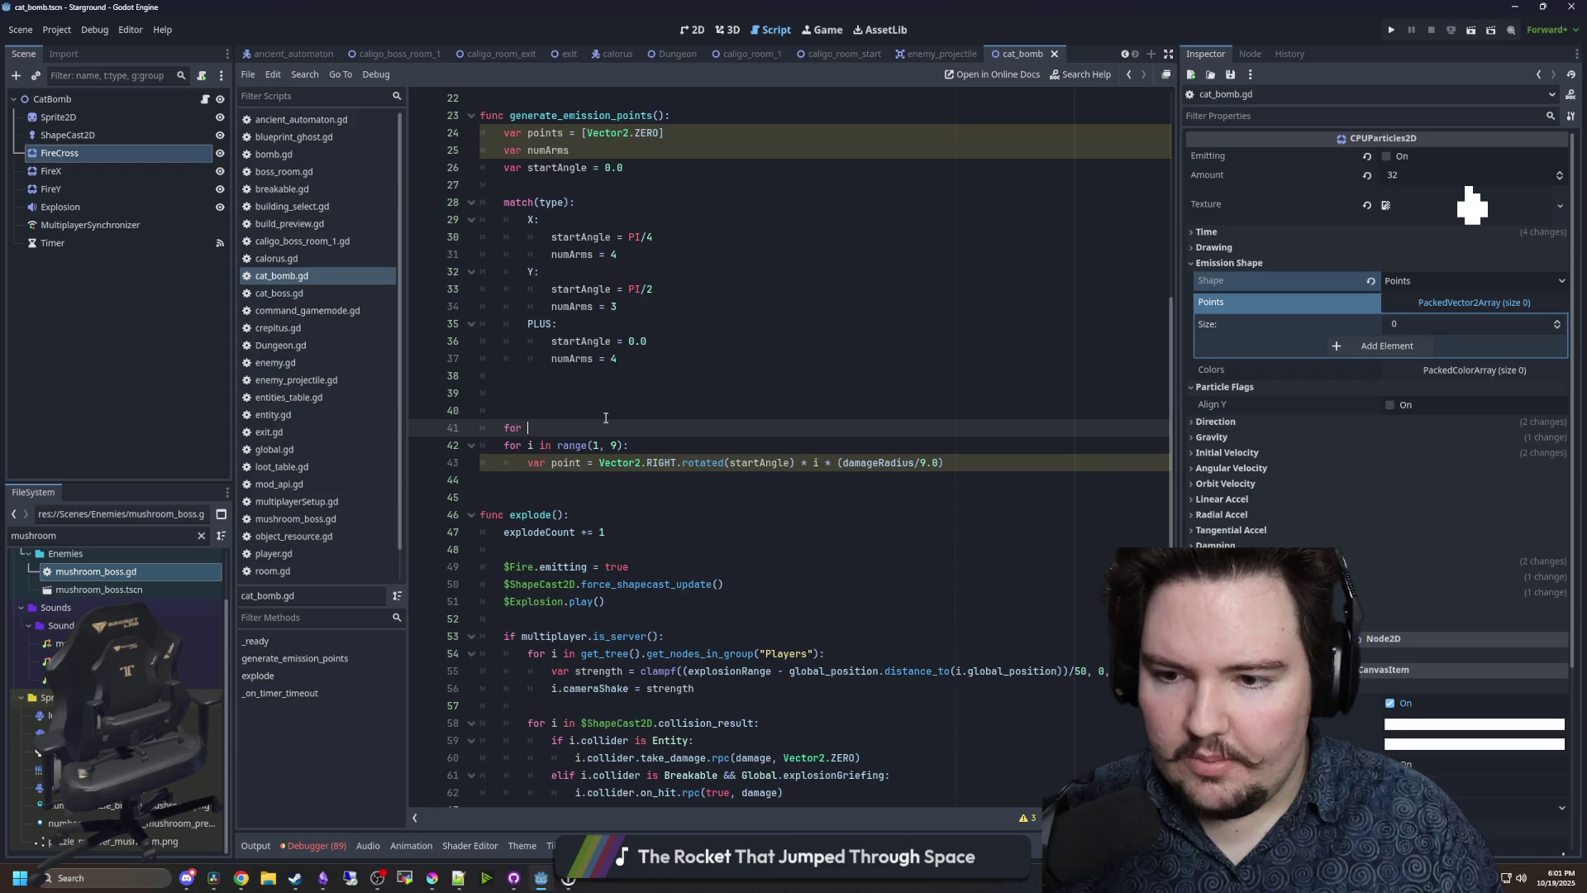
type("arm")
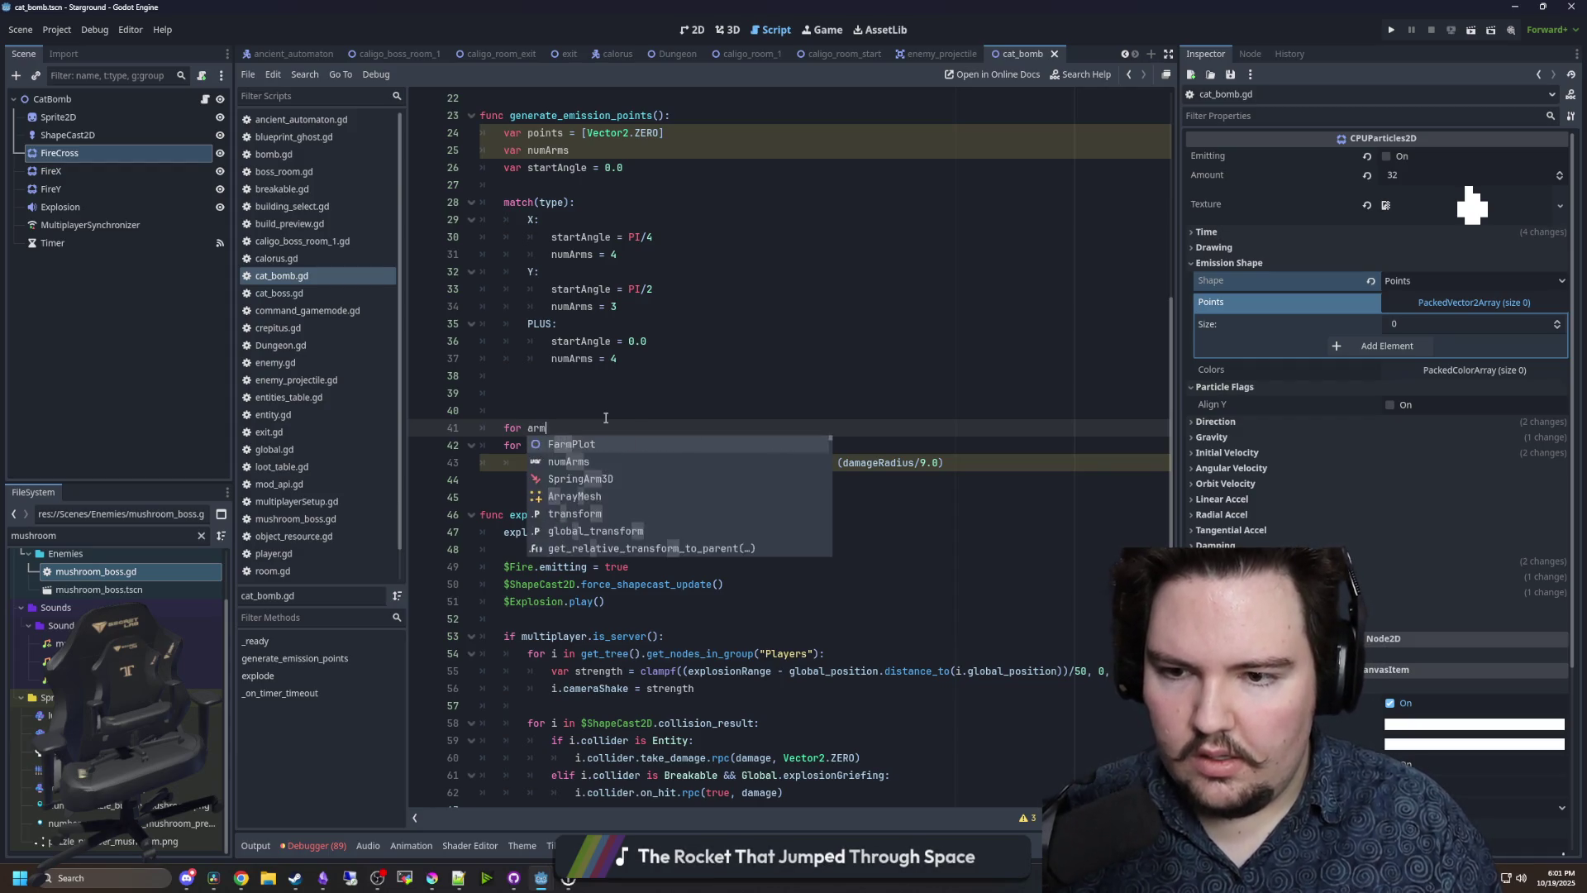
type(" in range(numAr")
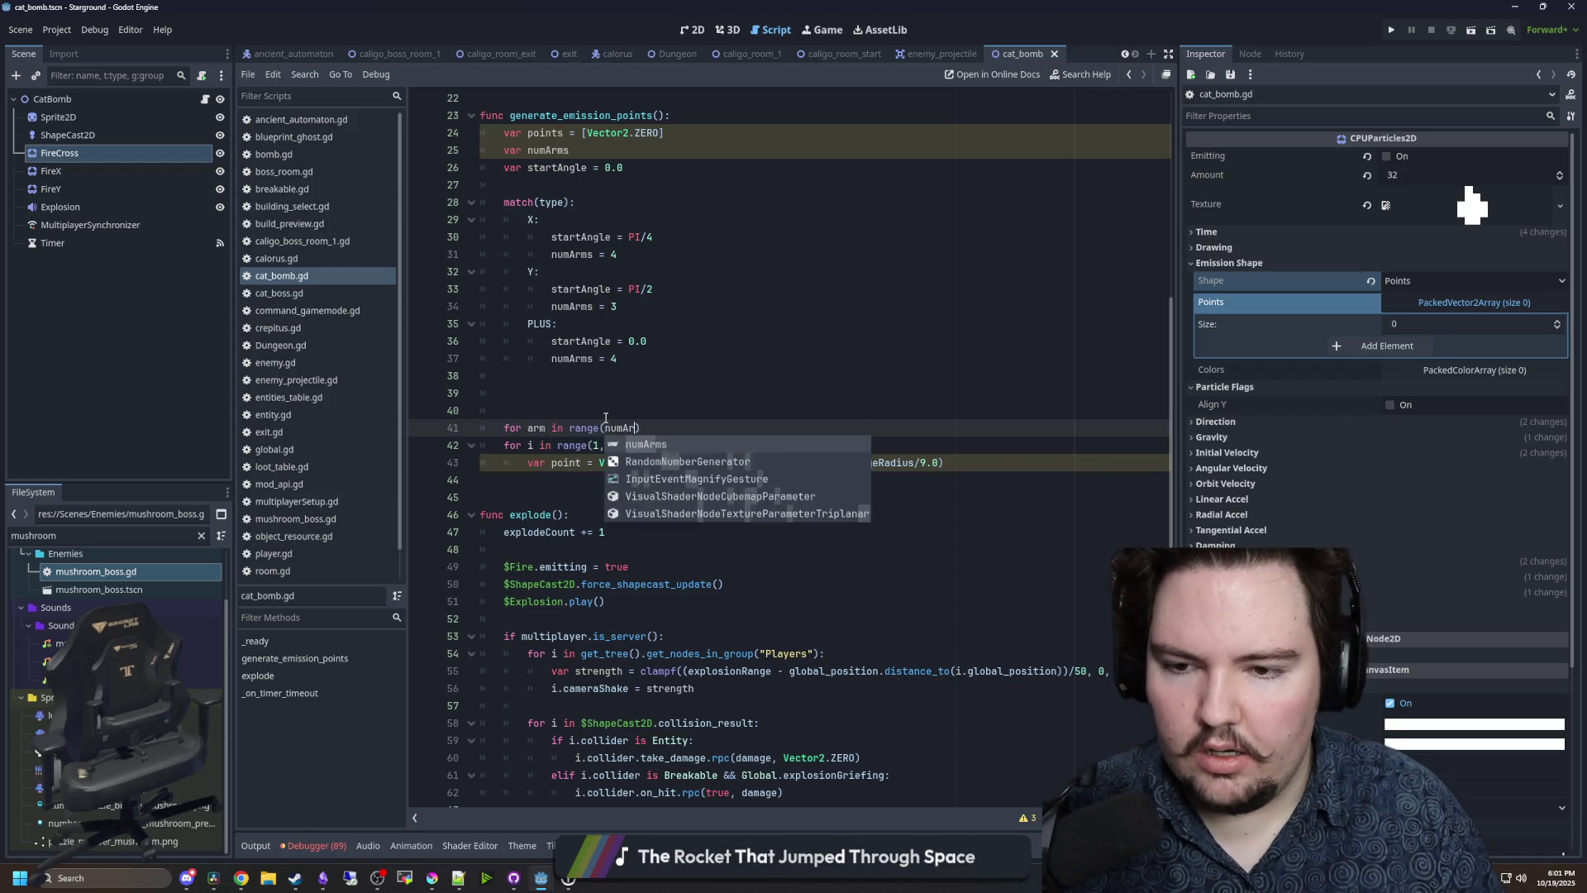
key("Return")
type("):")
left_click_drag(951, 463, 496, 447)
key("Tab")
- Append each computed point with points.push_back(point) inside the inner loop
left_click(545, 388)
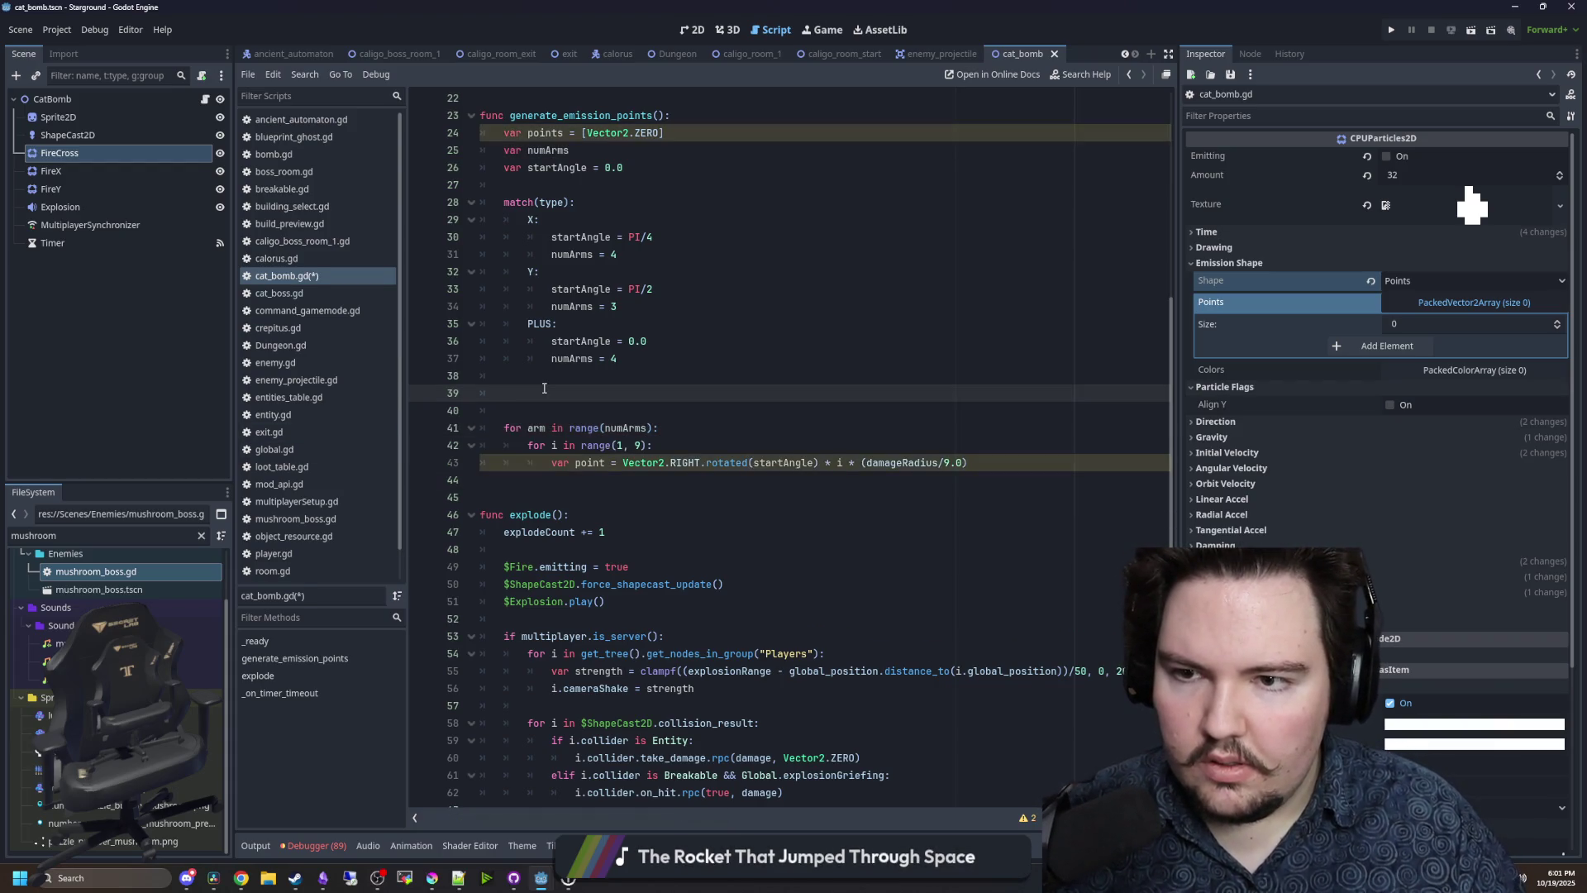
scroll(655, 452, "up", 1)
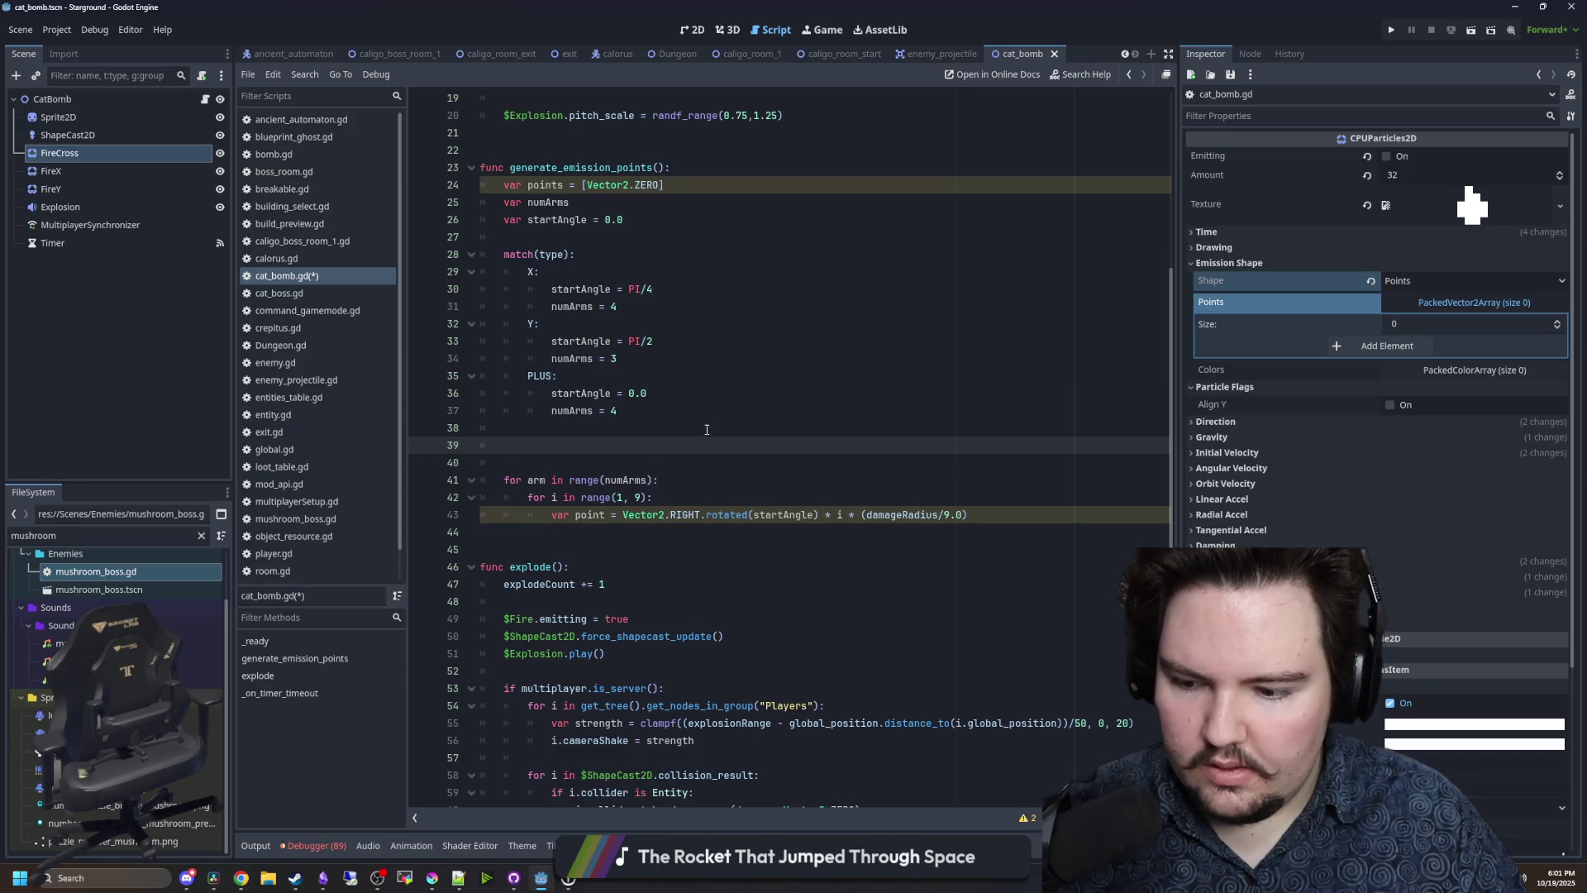
key("Down")
key("Down")
key("Down")
left_click(1082, 511)
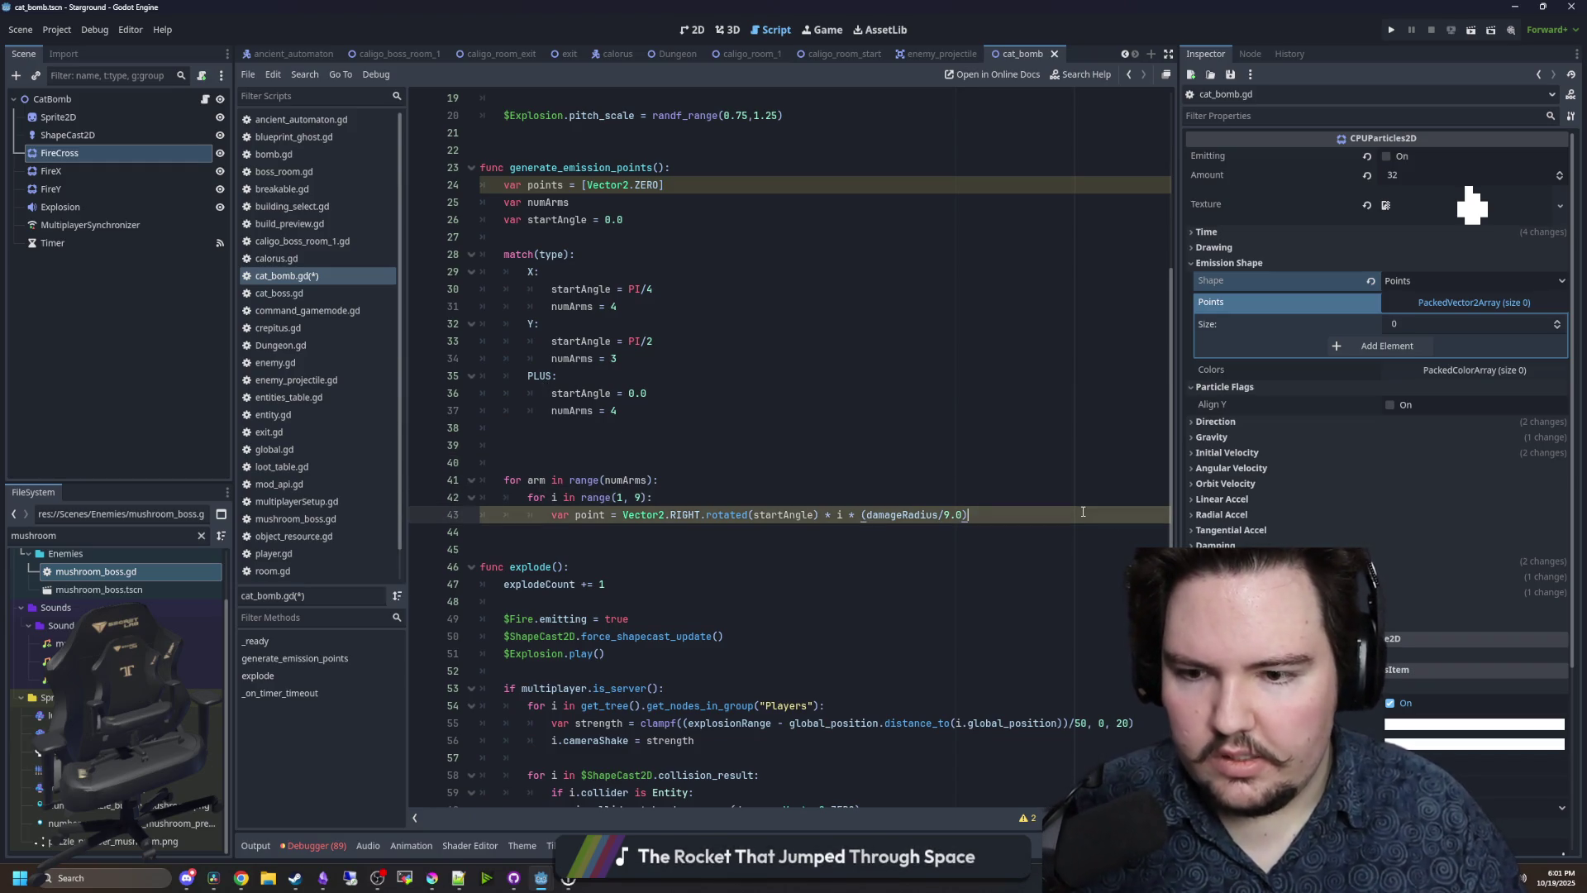
key("Return")
key("Return")
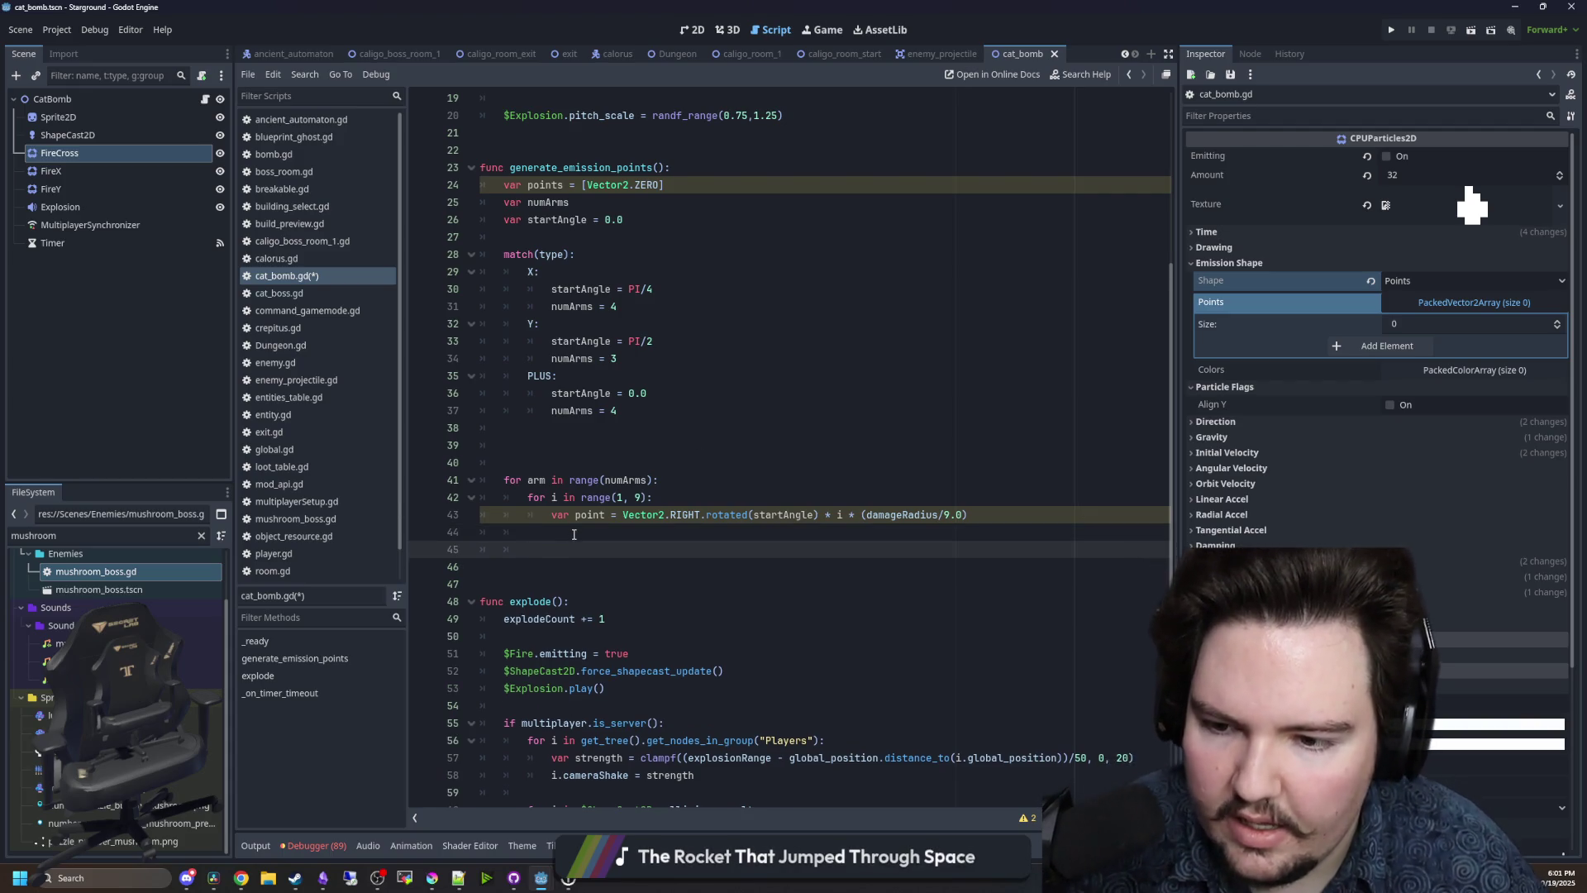
key("Up")
type("points.")
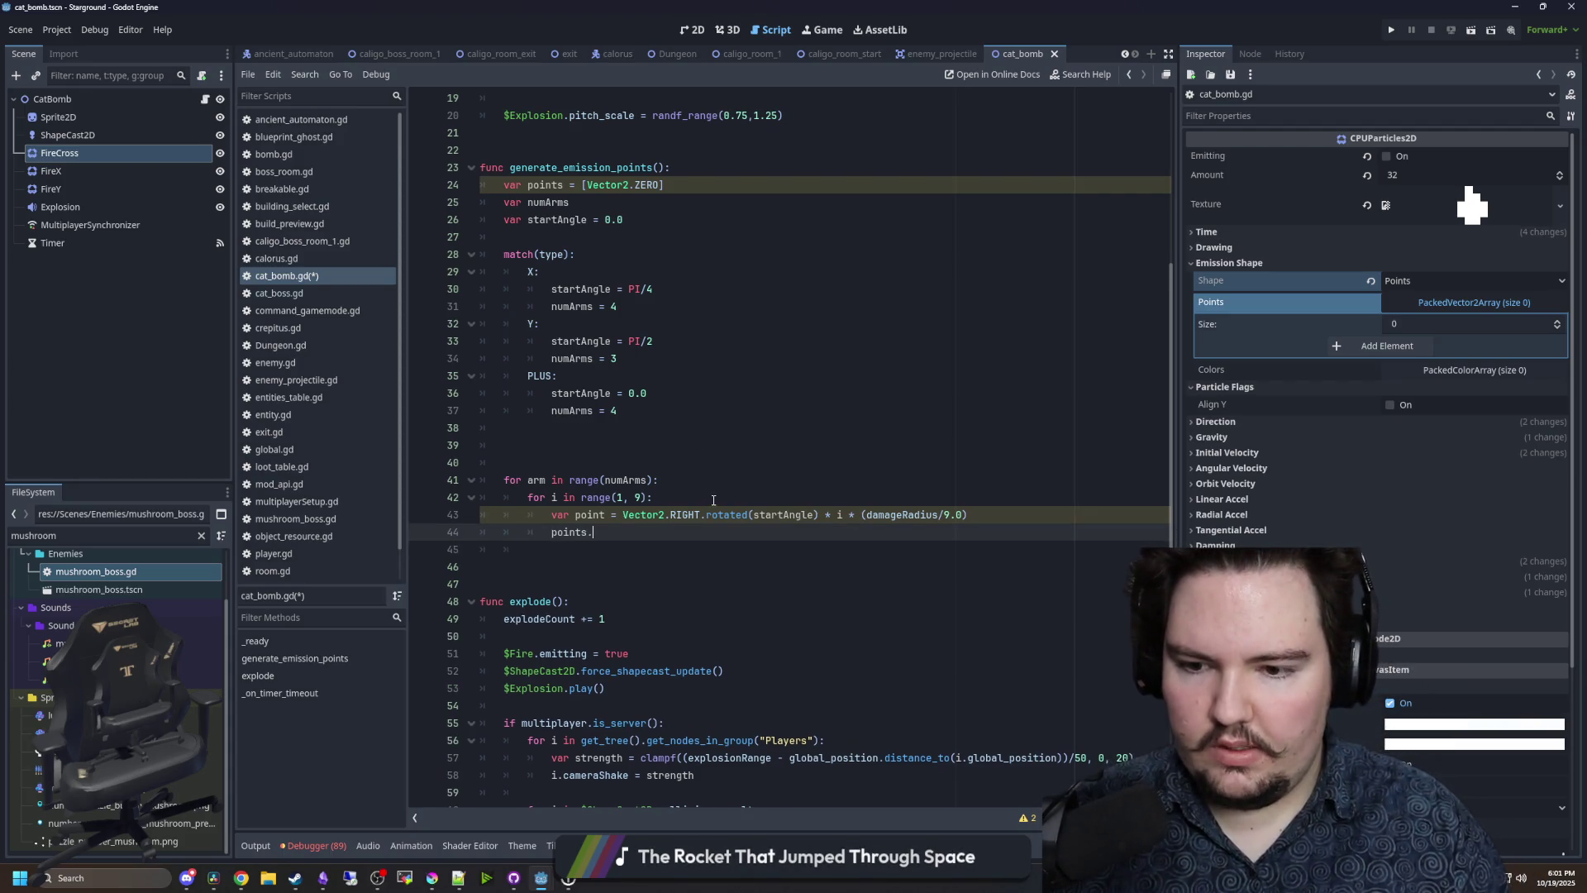
type("push_back(po")
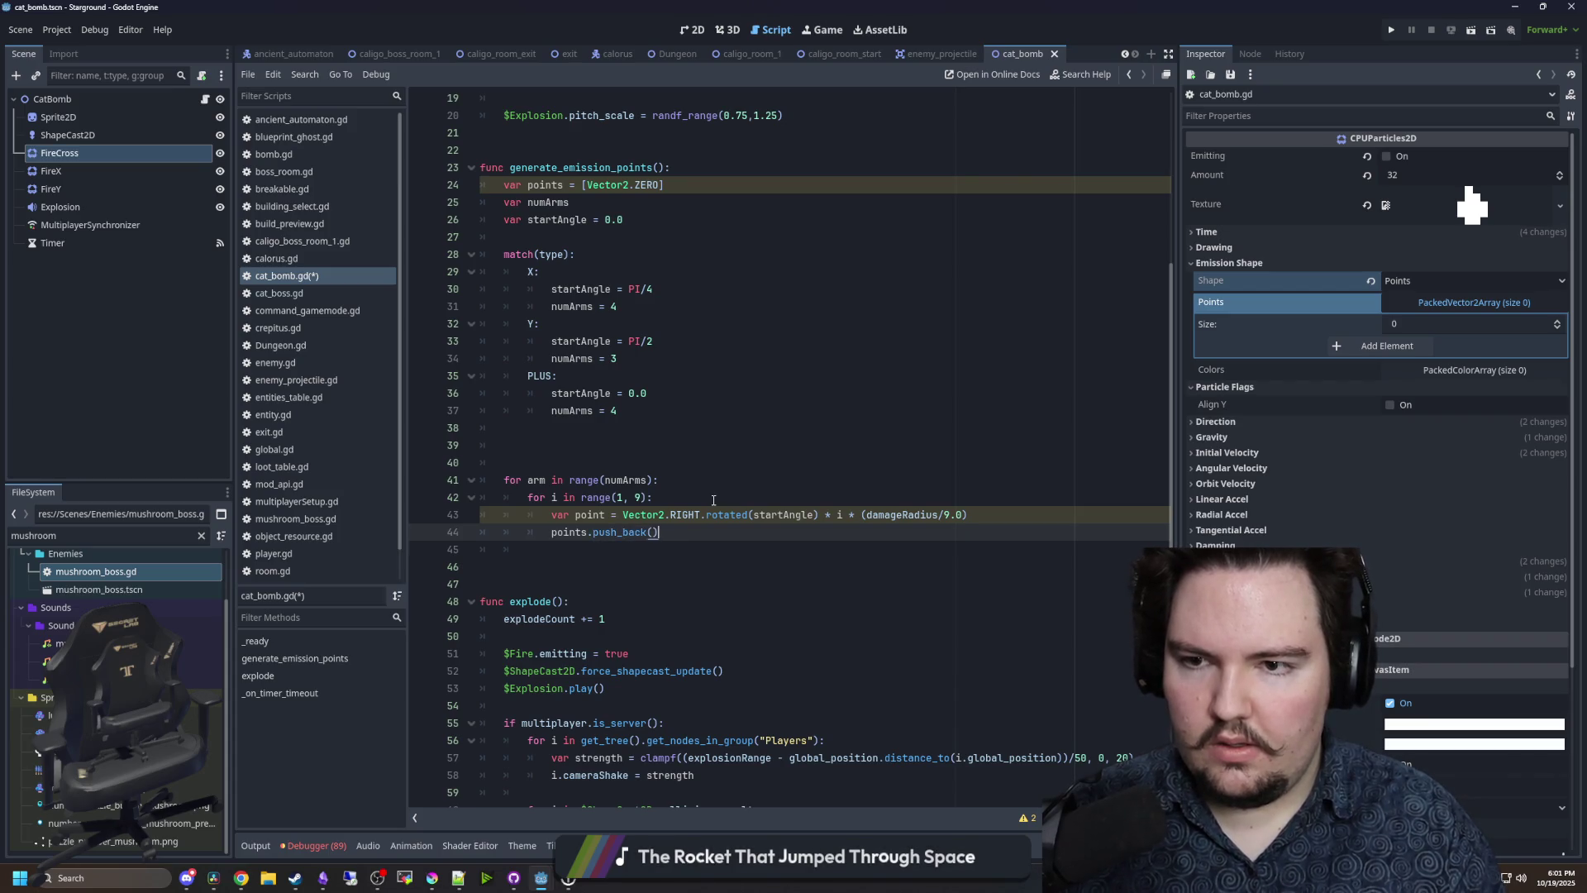
type("int)")
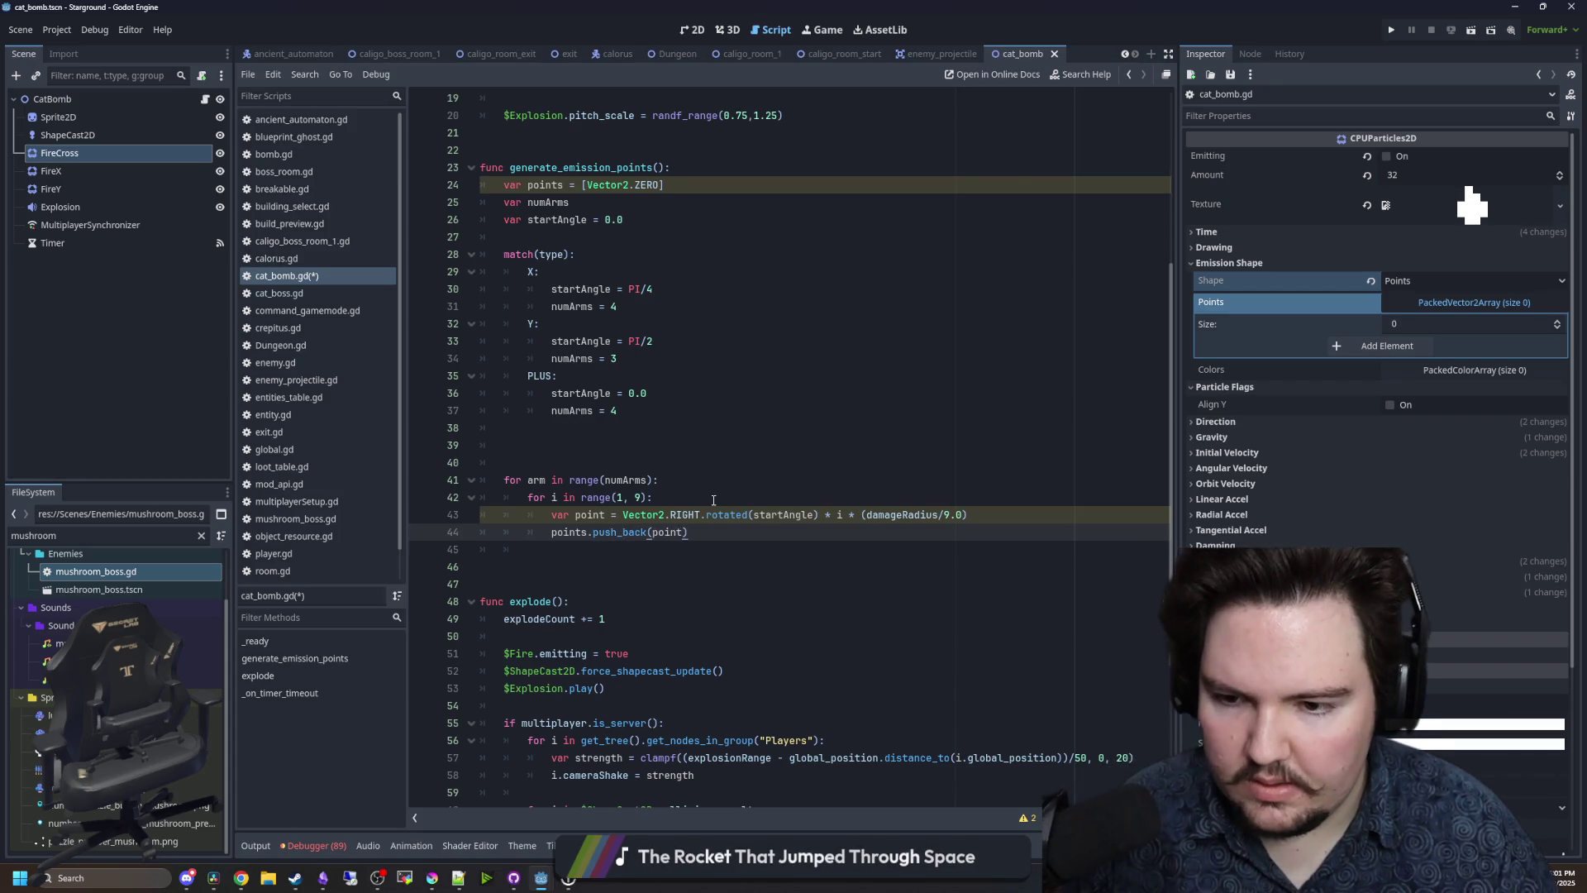
key("Down")
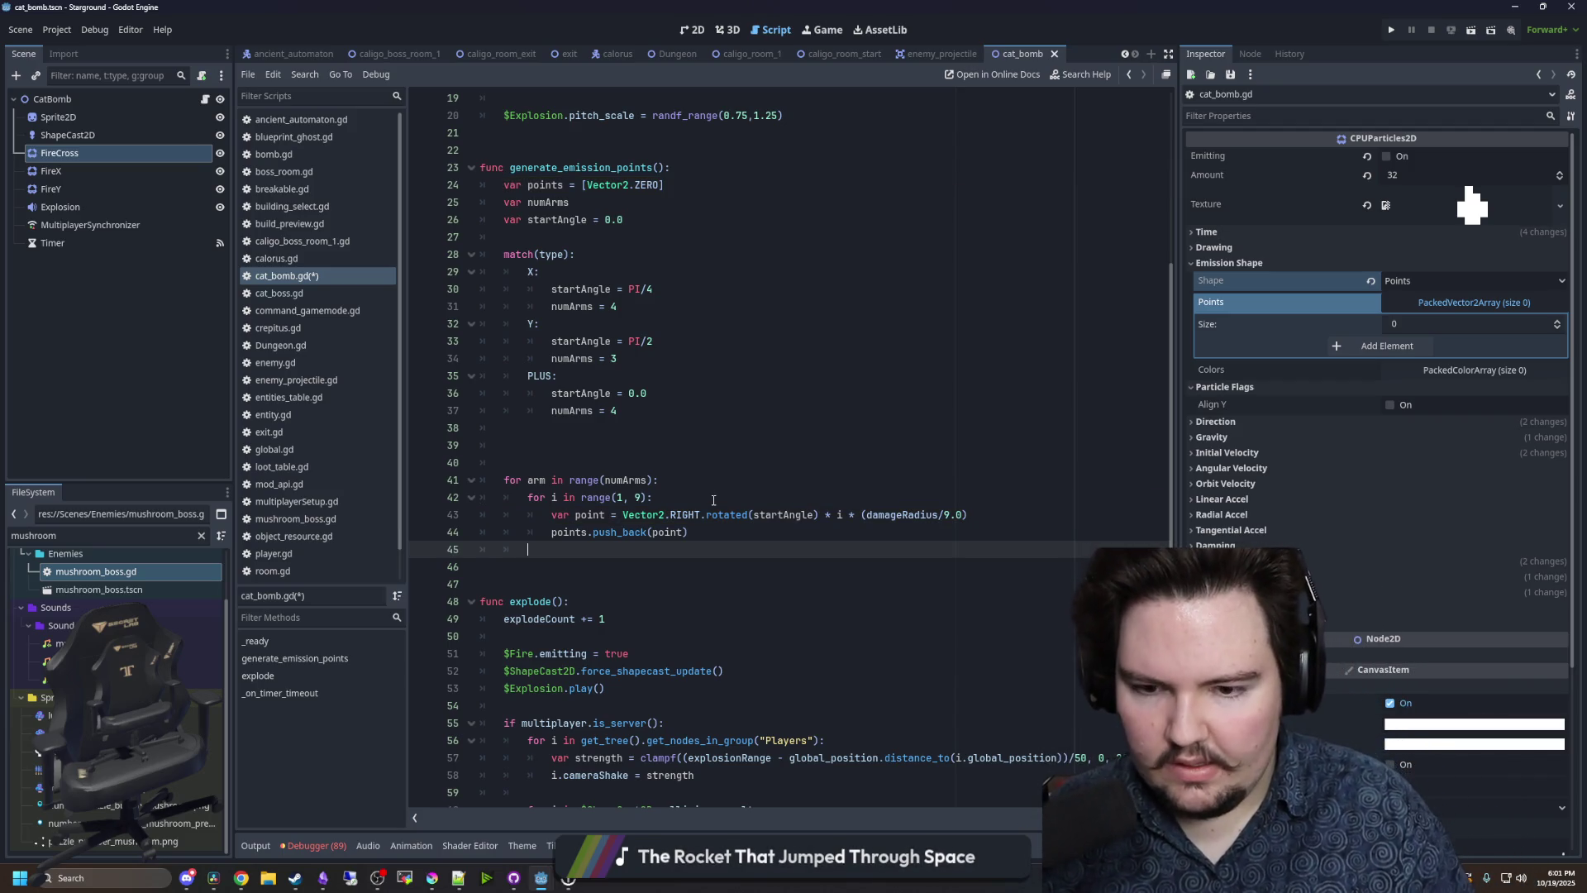
double_click(576, 220)
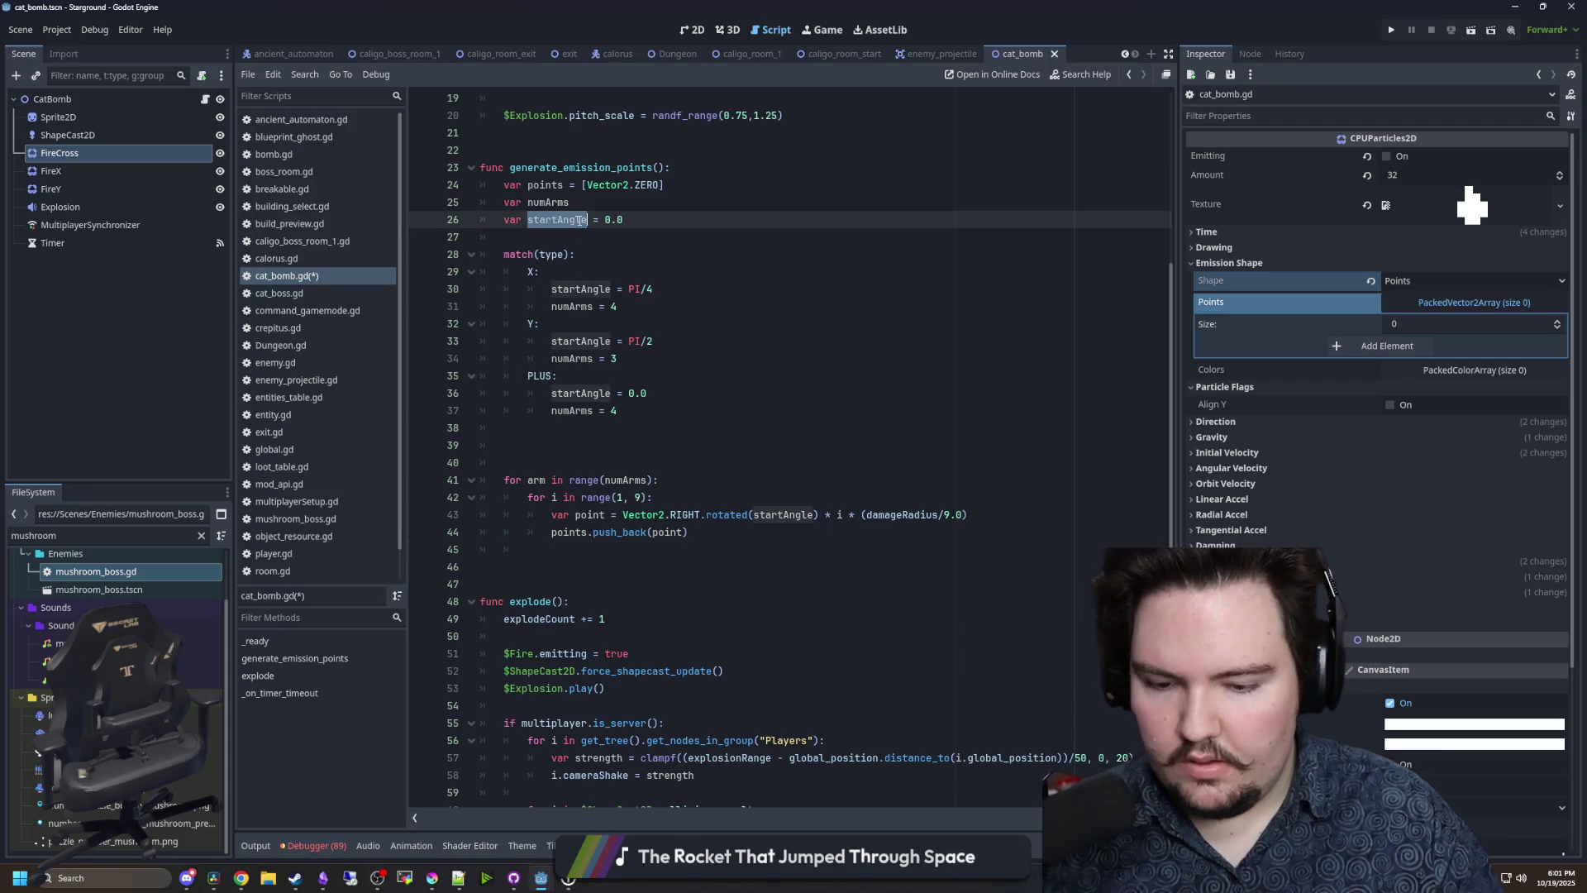
- Rename every startAngle occurrence, including the X and Y cases and rotated call, to angle
type("angle")
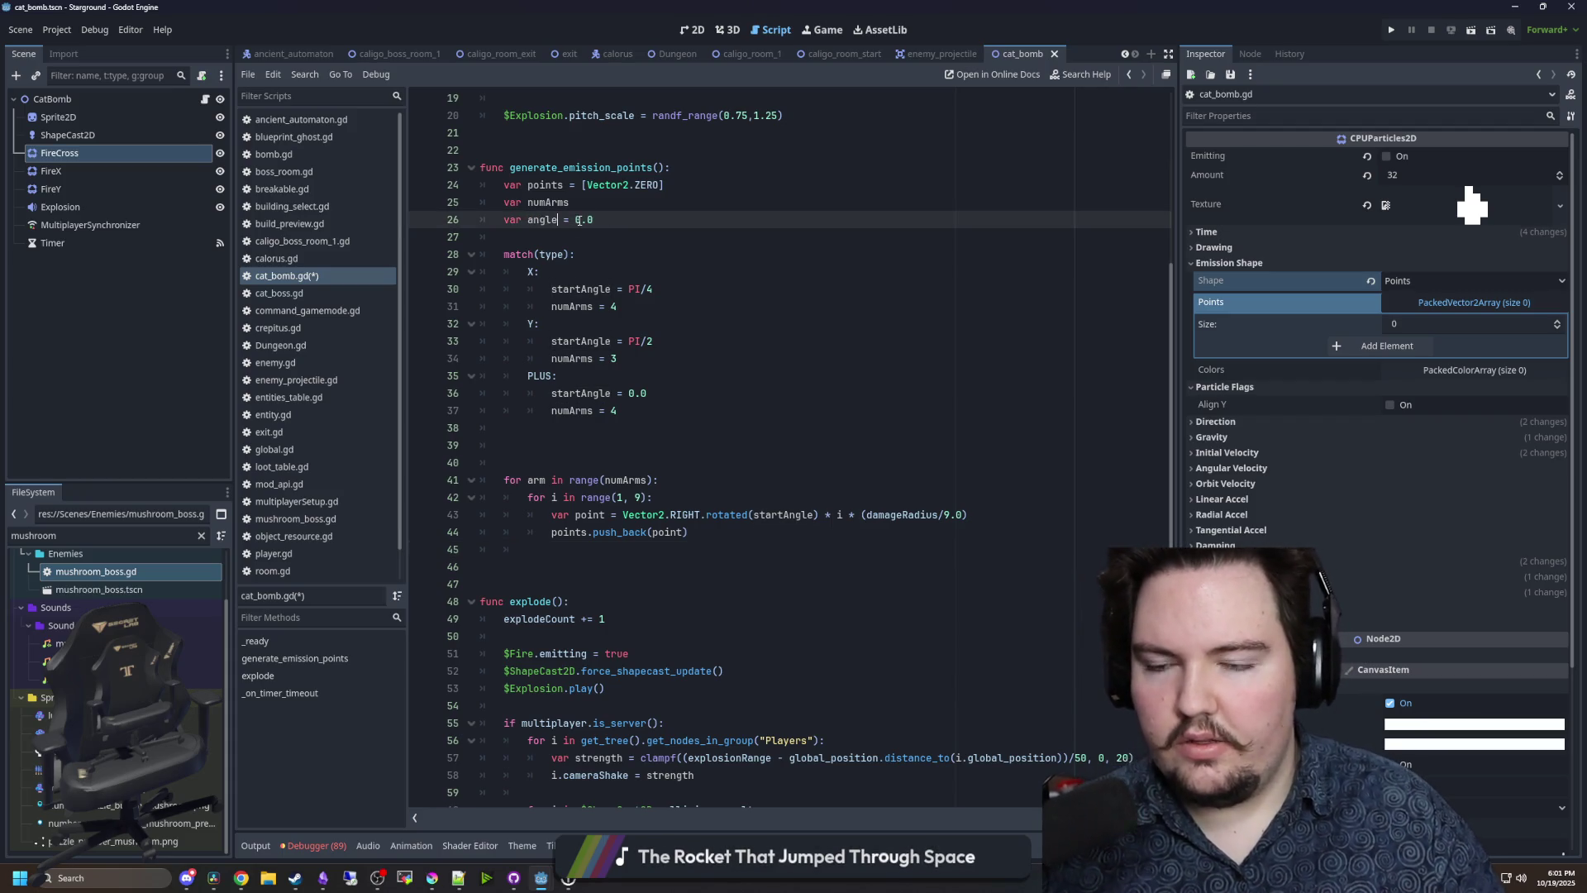
double_click(581, 289)
type("angle")
double_click(581, 342)
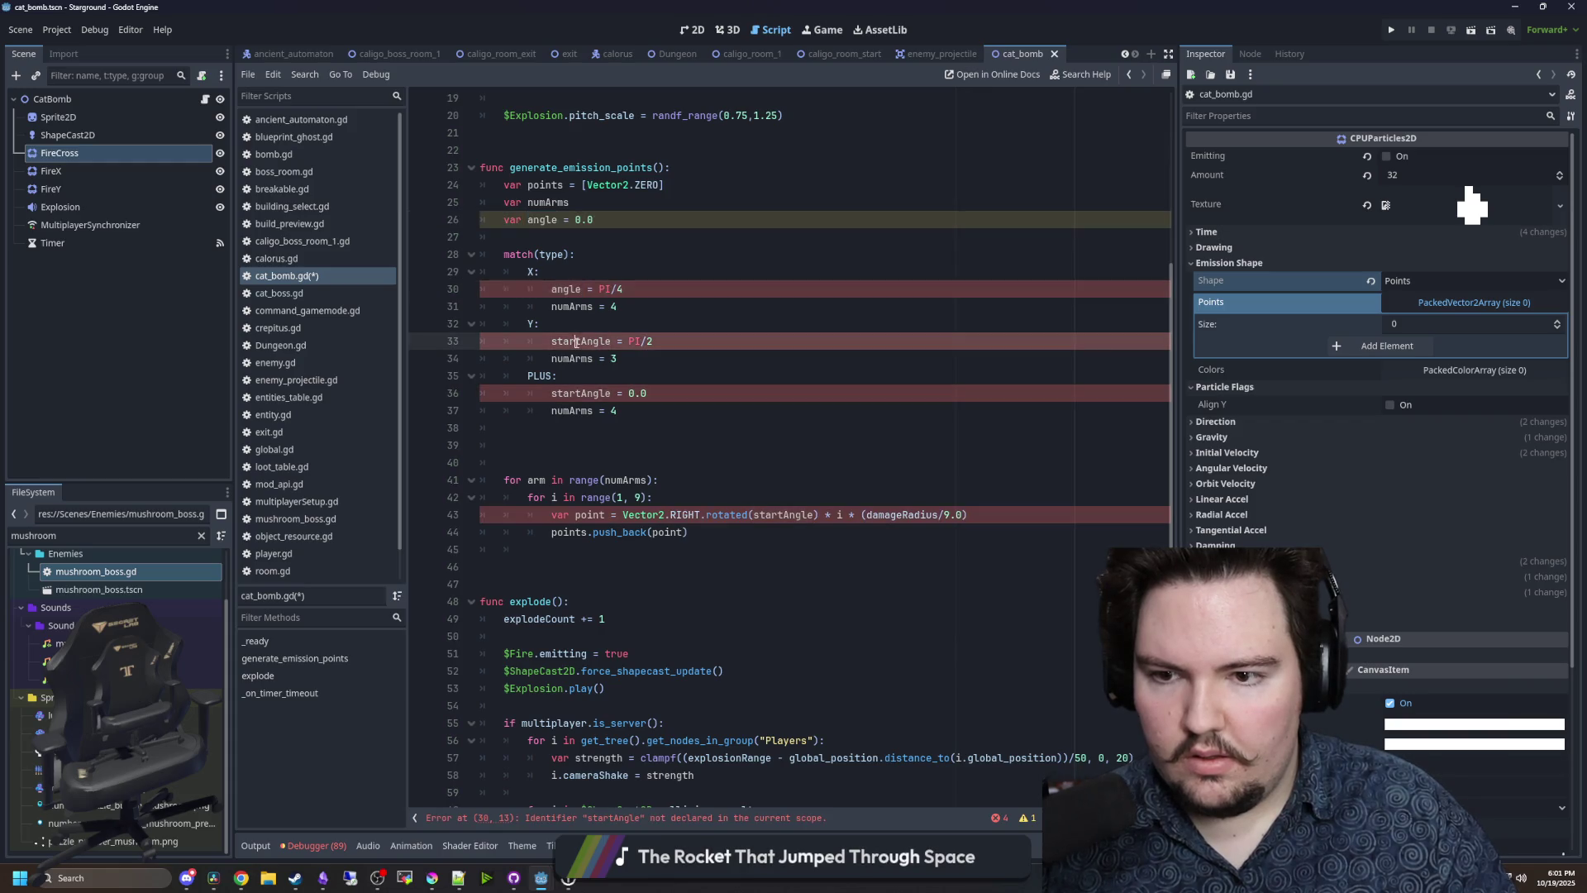
type("angle")
double_click(582, 393)
type("angle")
double_click(783, 514)
type("angle")
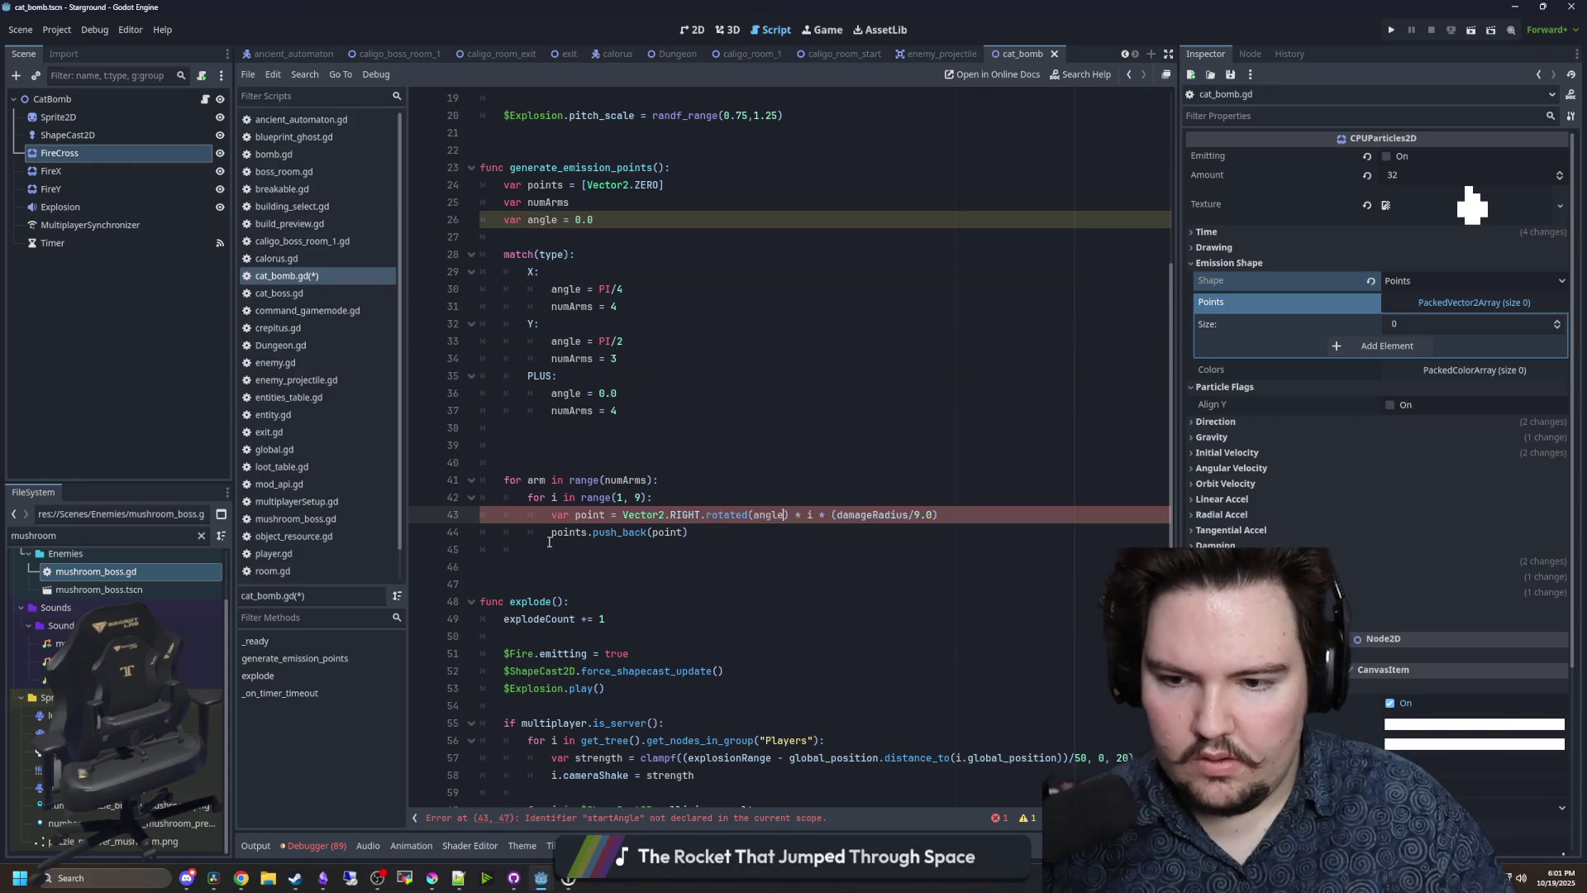
- Add 'angle += TAU/numArms' at the end of the arm loop
left_click(661, 549)
type("anglew +=")
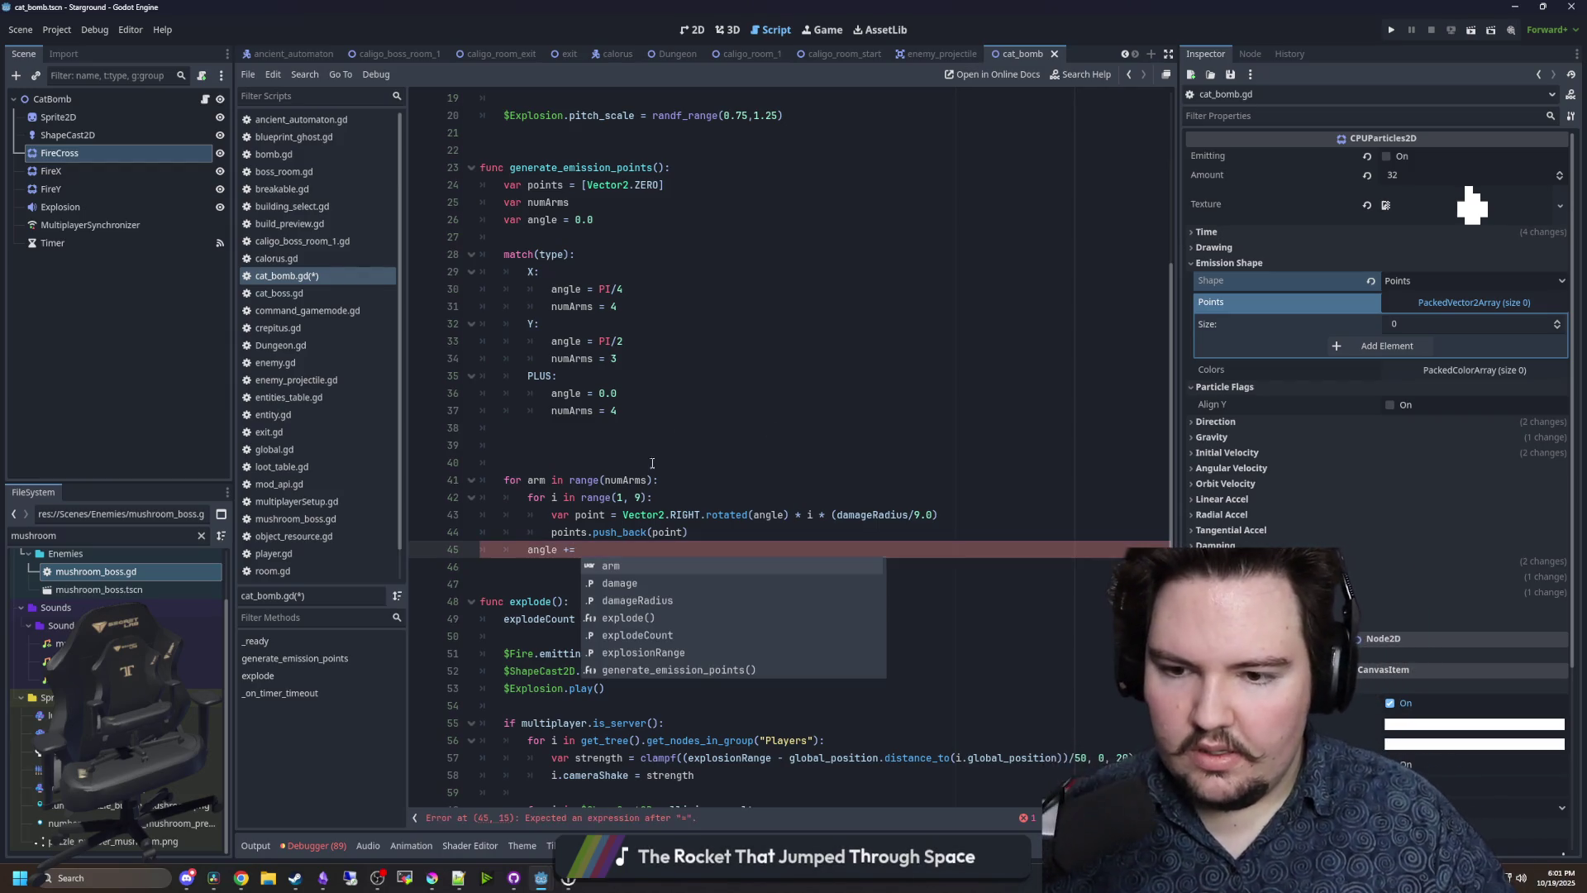
key("Escape")
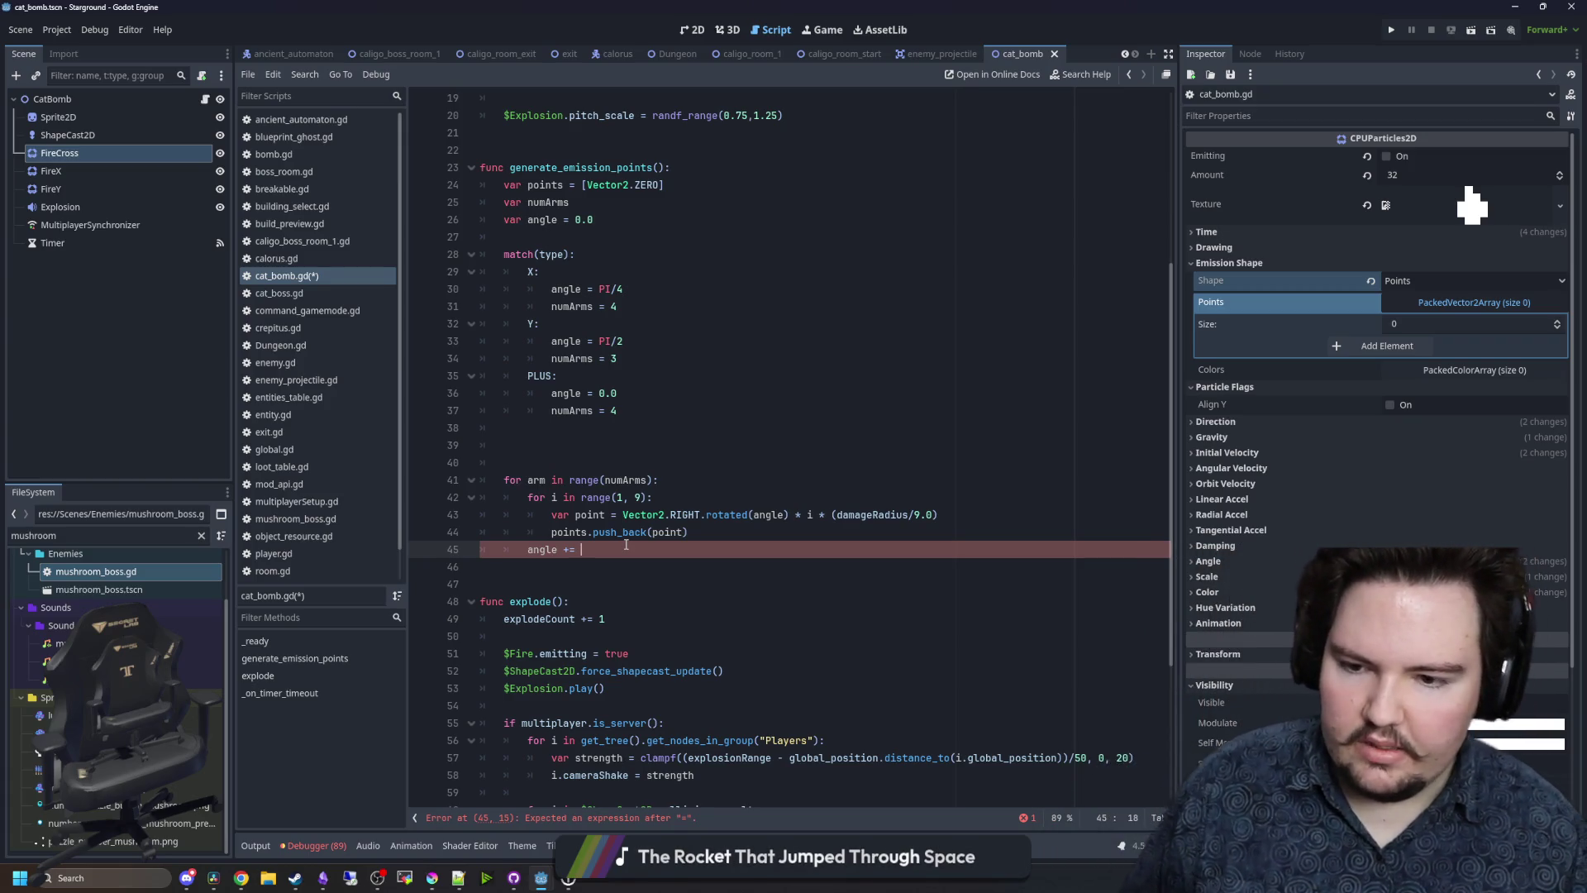
type("TAU/numArma")
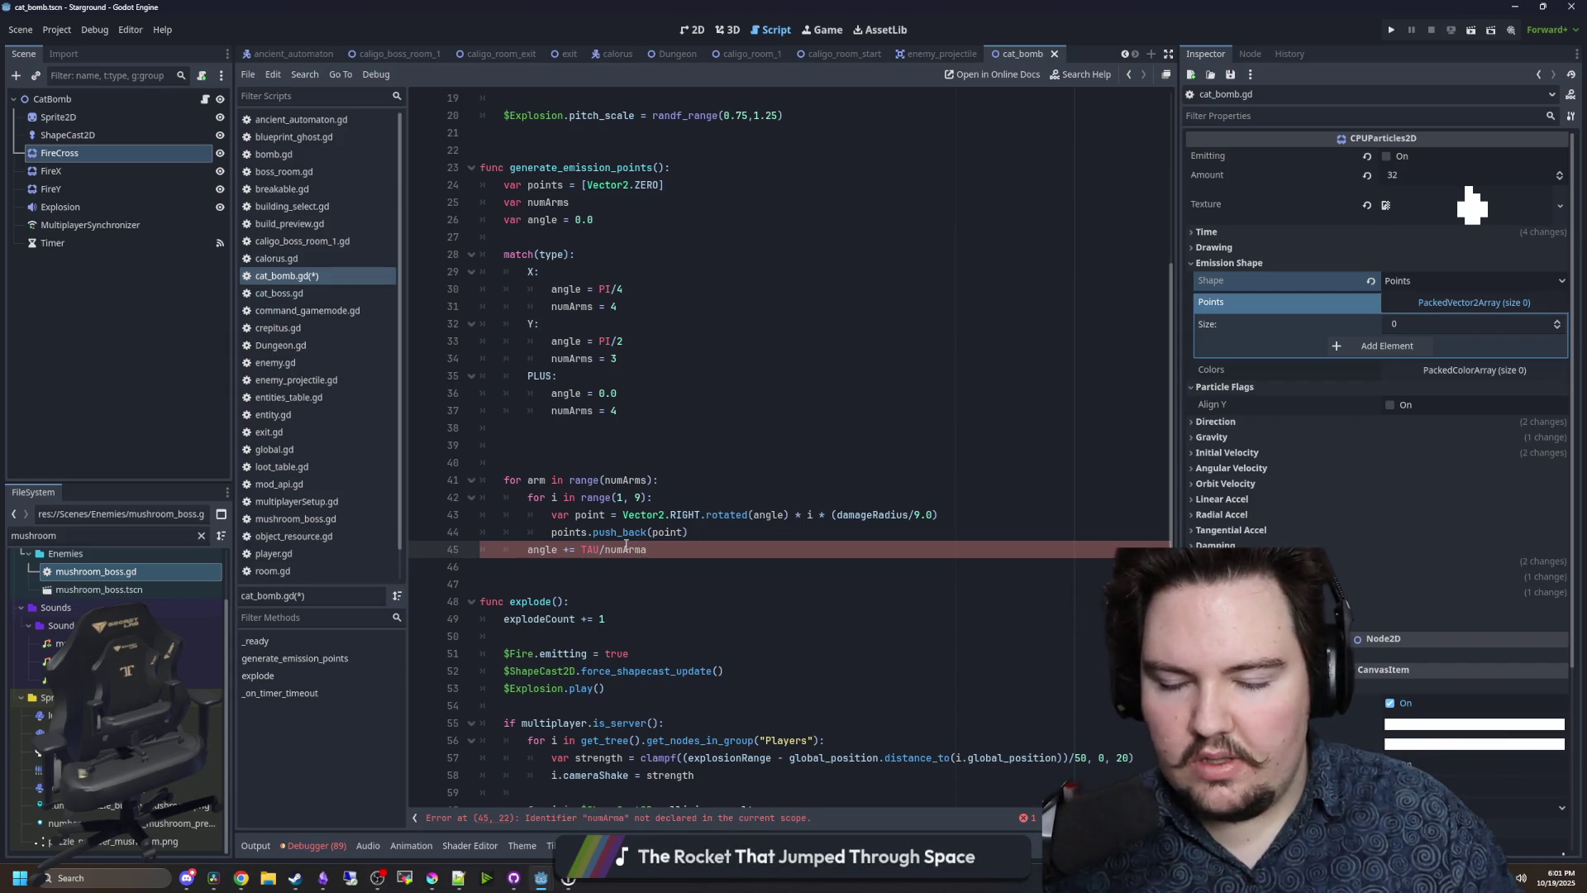
- Delete the extra blank lines before the loop and save the script
left_click(558, 426)
left_click(577, 462)
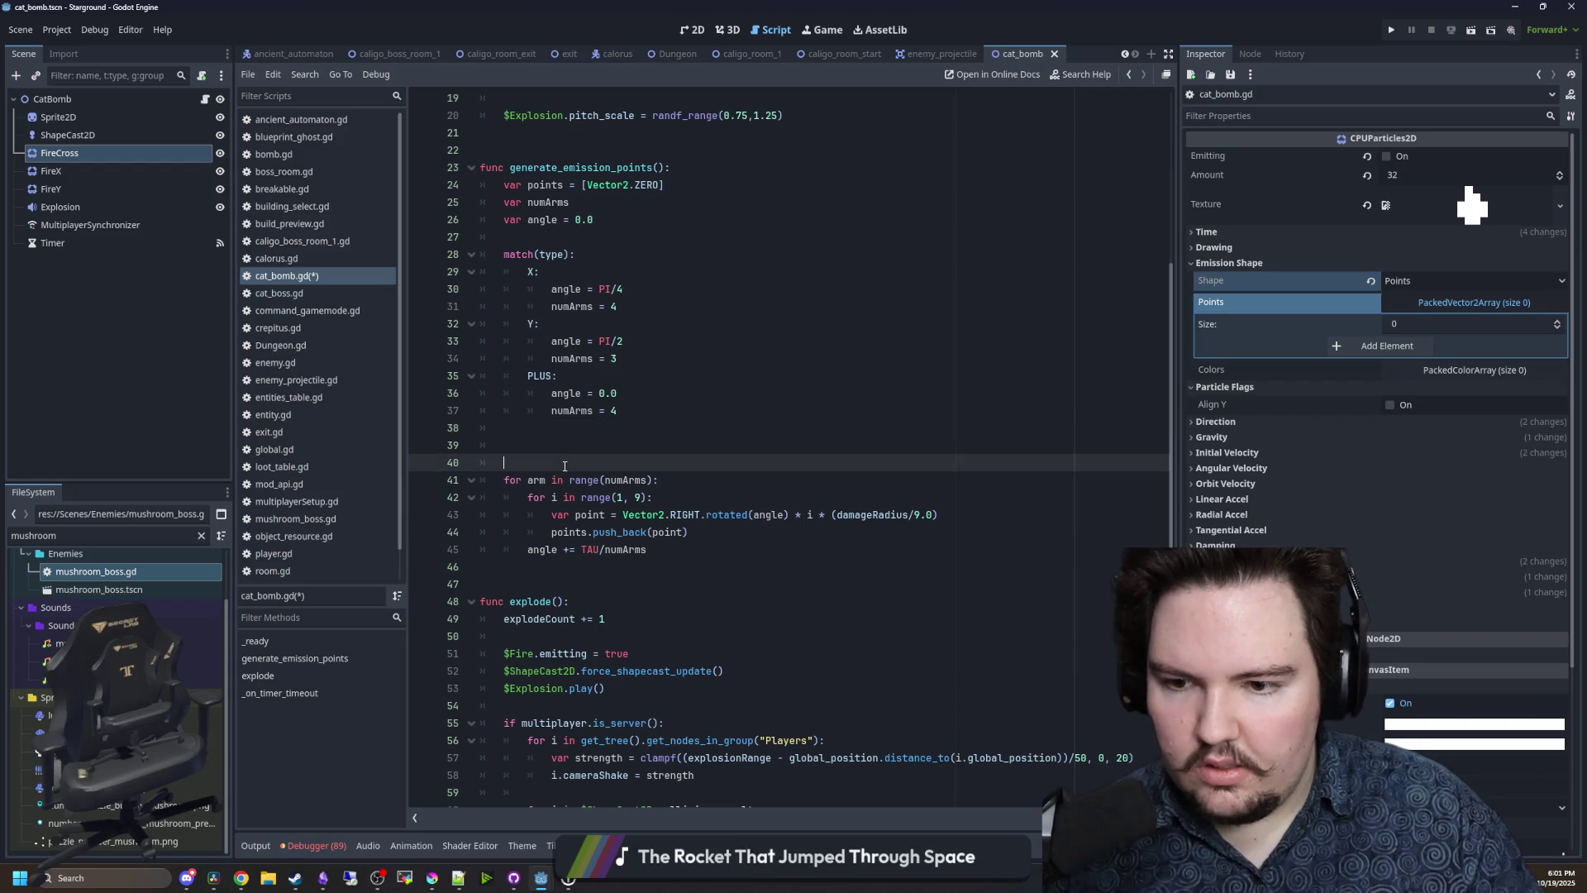
key("ctrl+s")
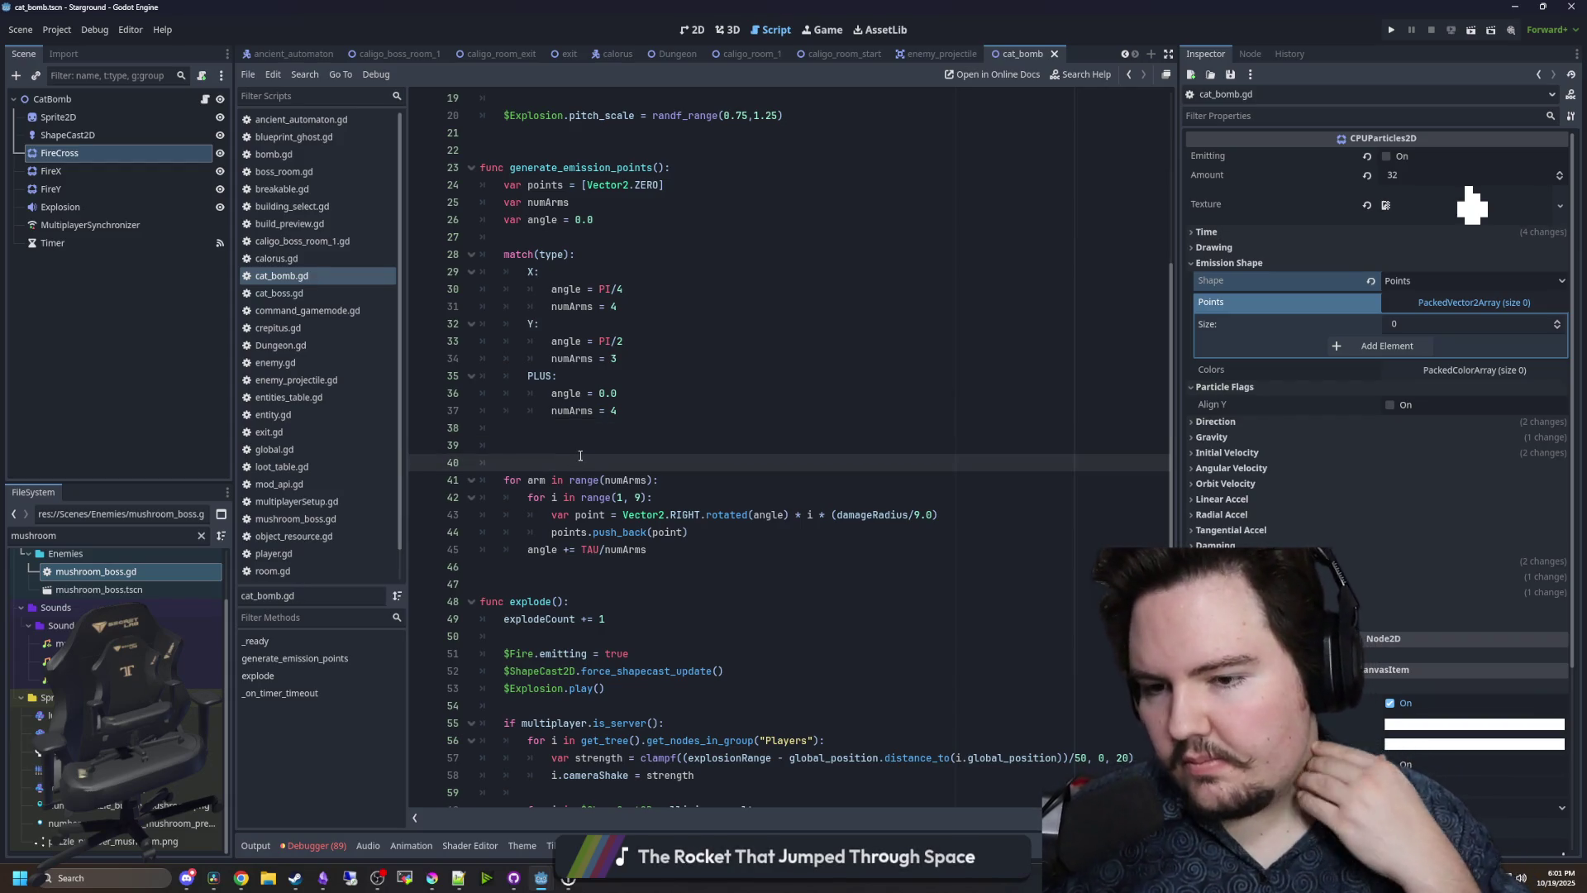
key("ctrl+s")
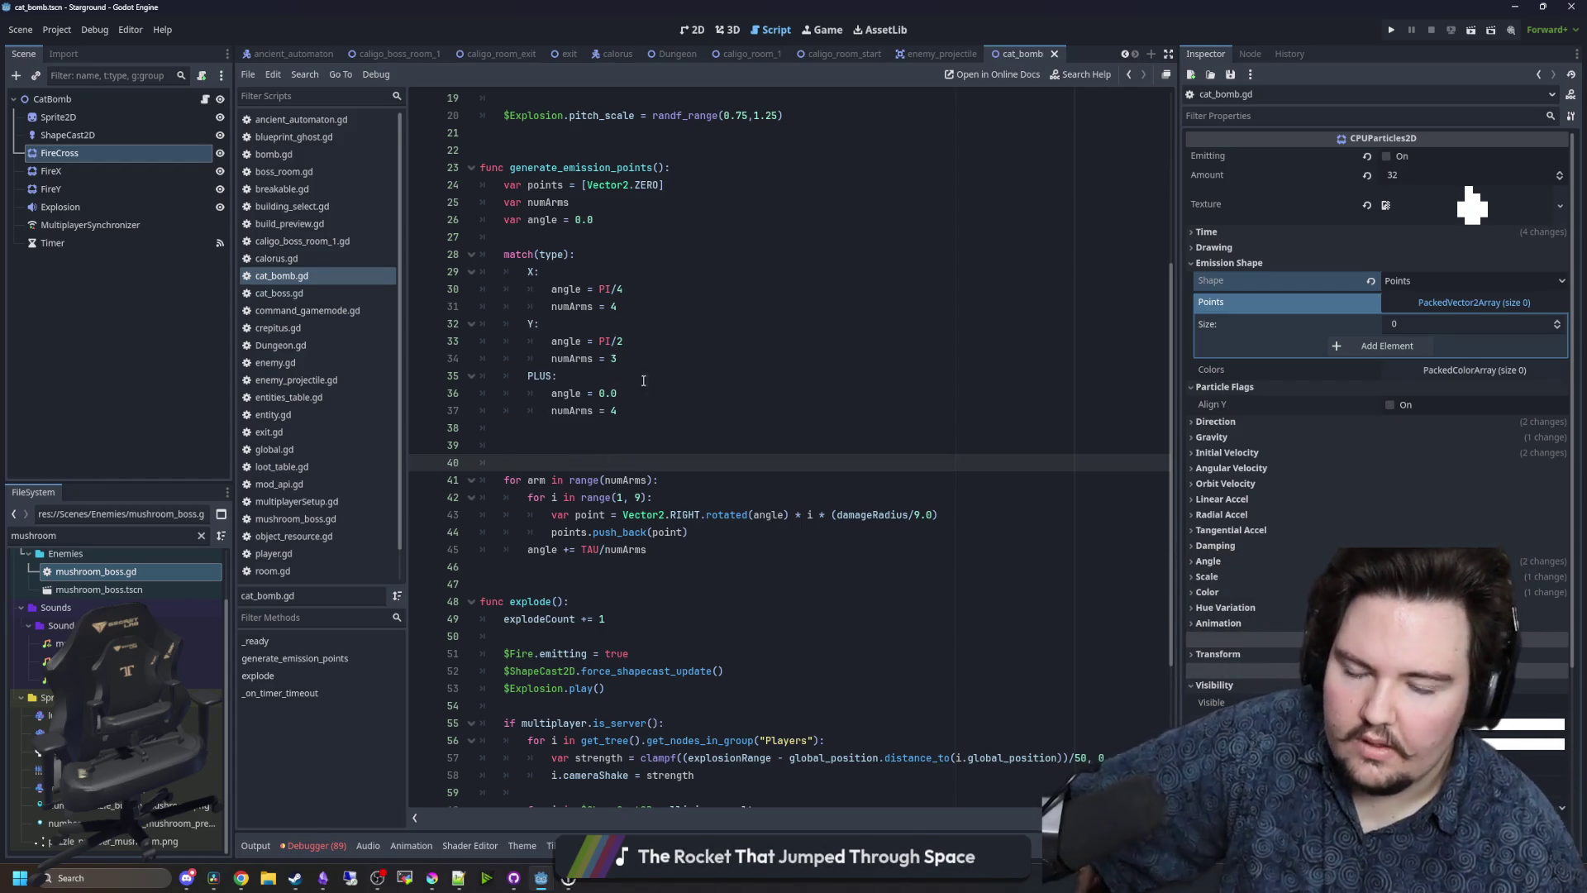
key("BackSpace")
key("BackSpace")
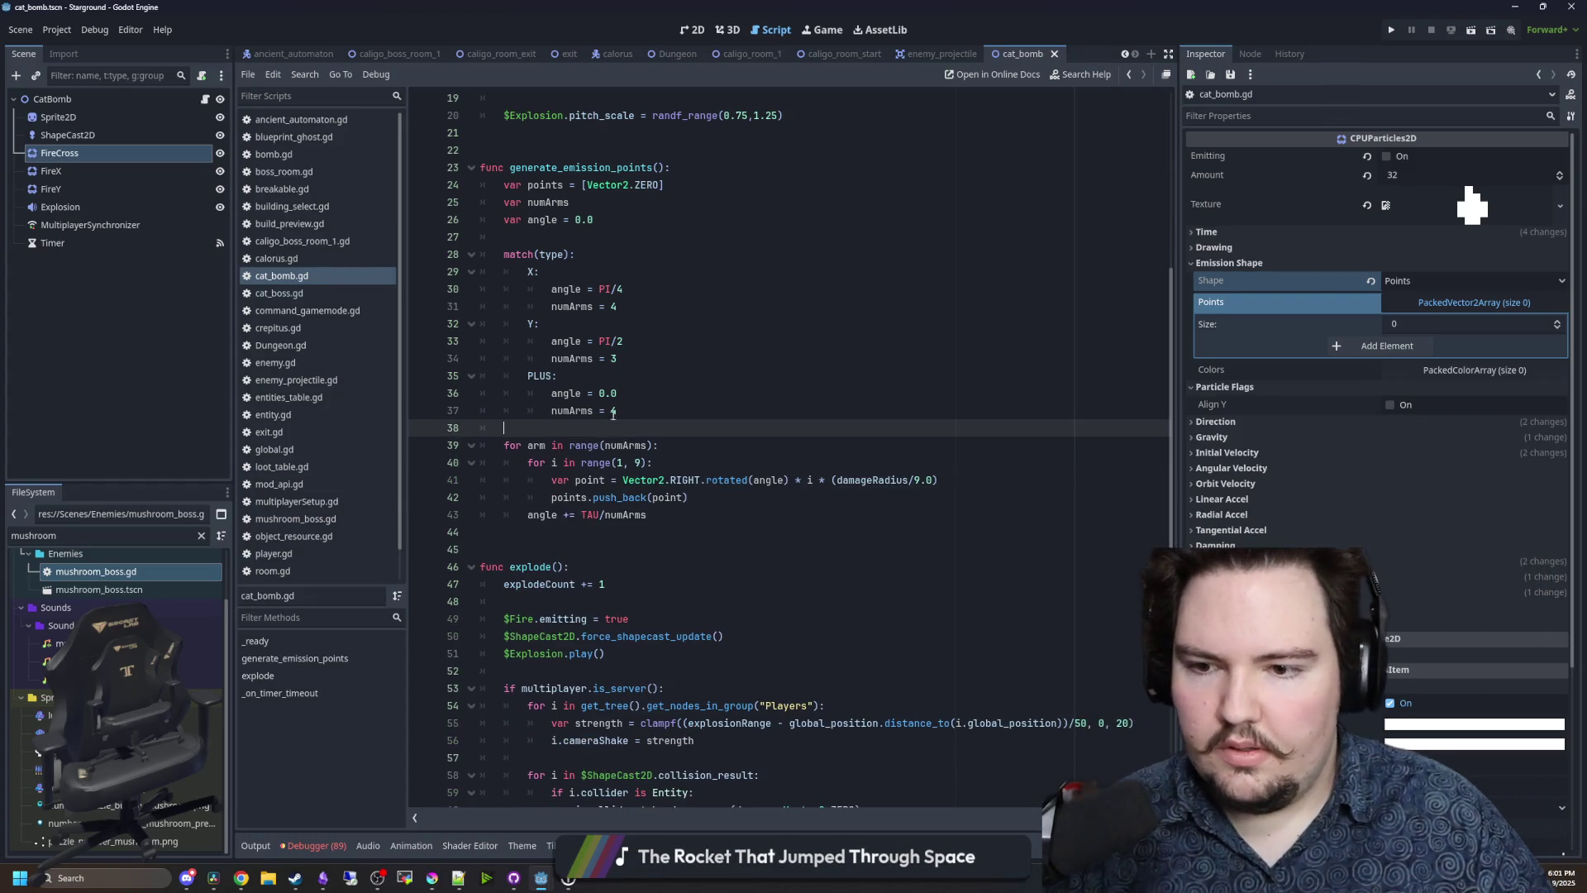
key("ctrl+s")
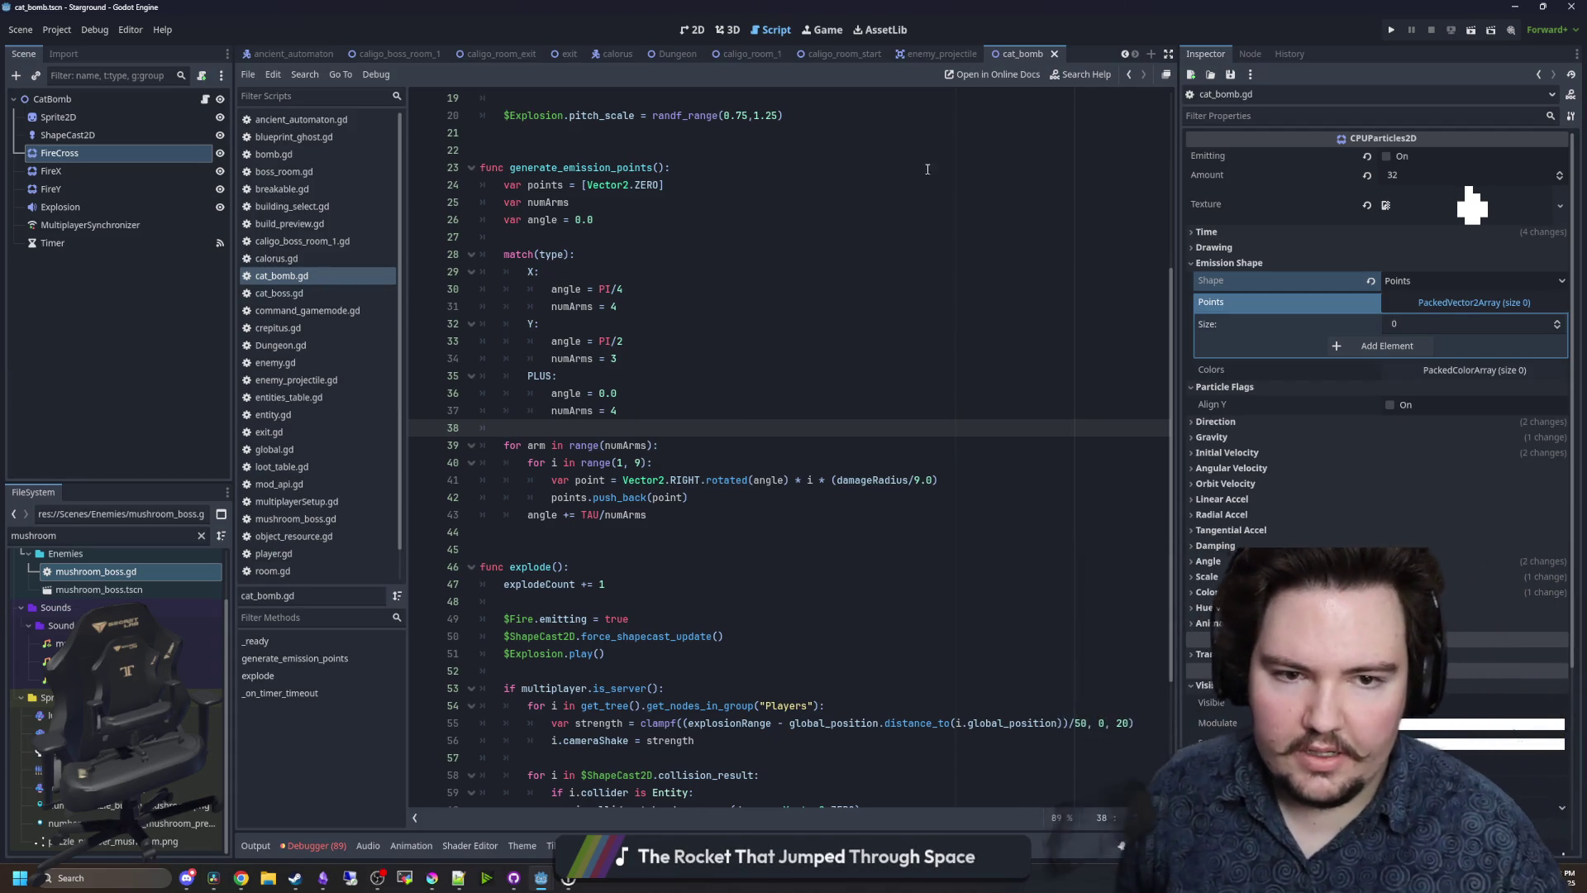
- Add a dedented blank line after the arm loop at the end of the function
left_click(734, 529)
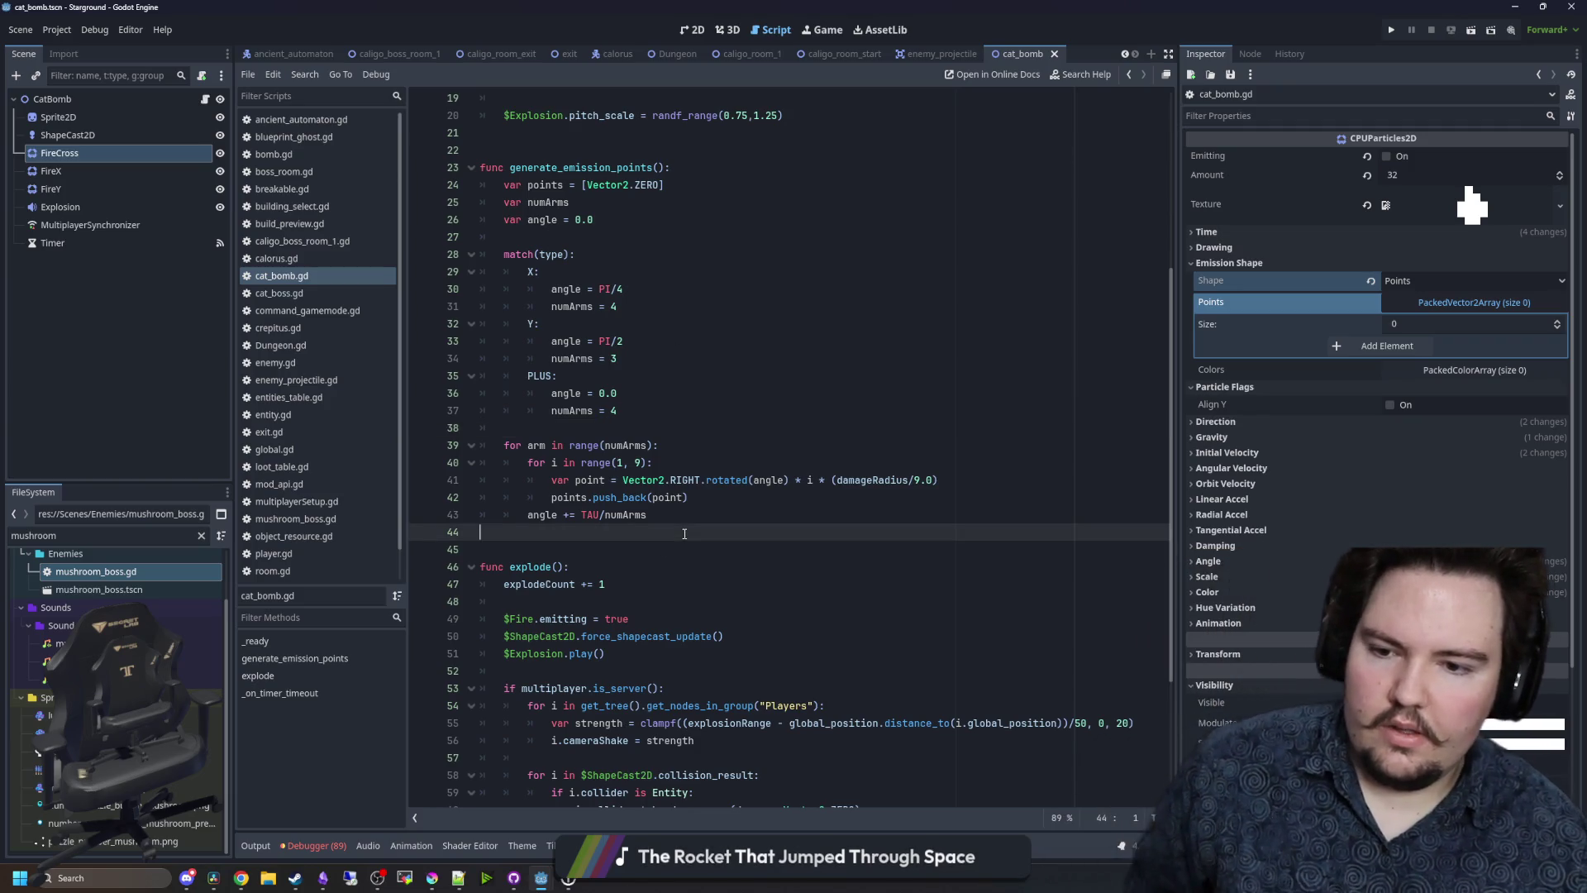
left_click(734, 520)
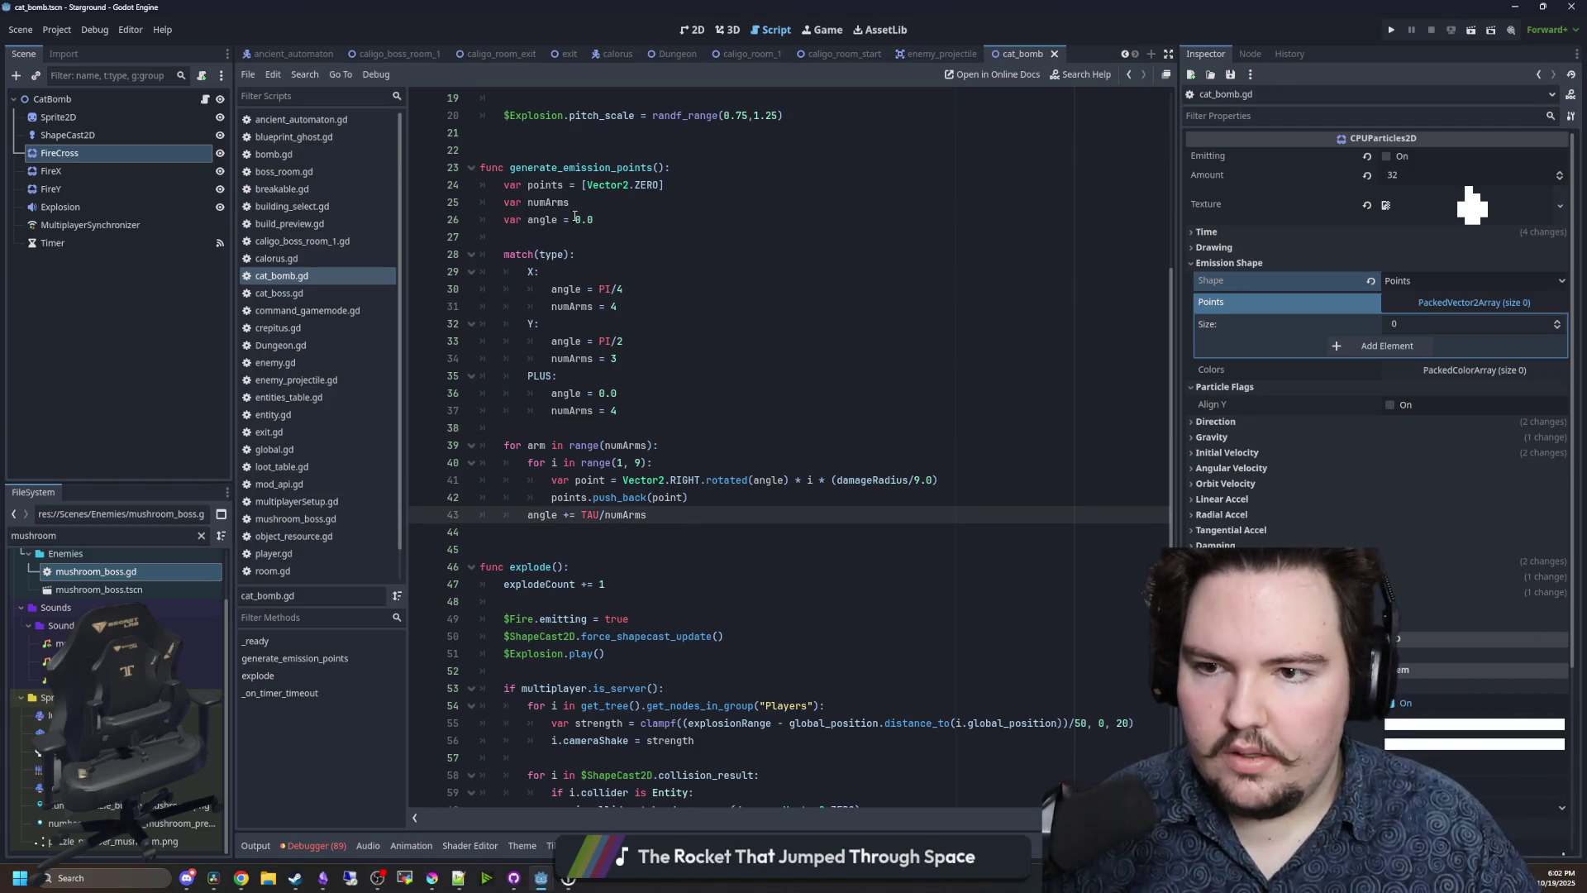
key("Return")
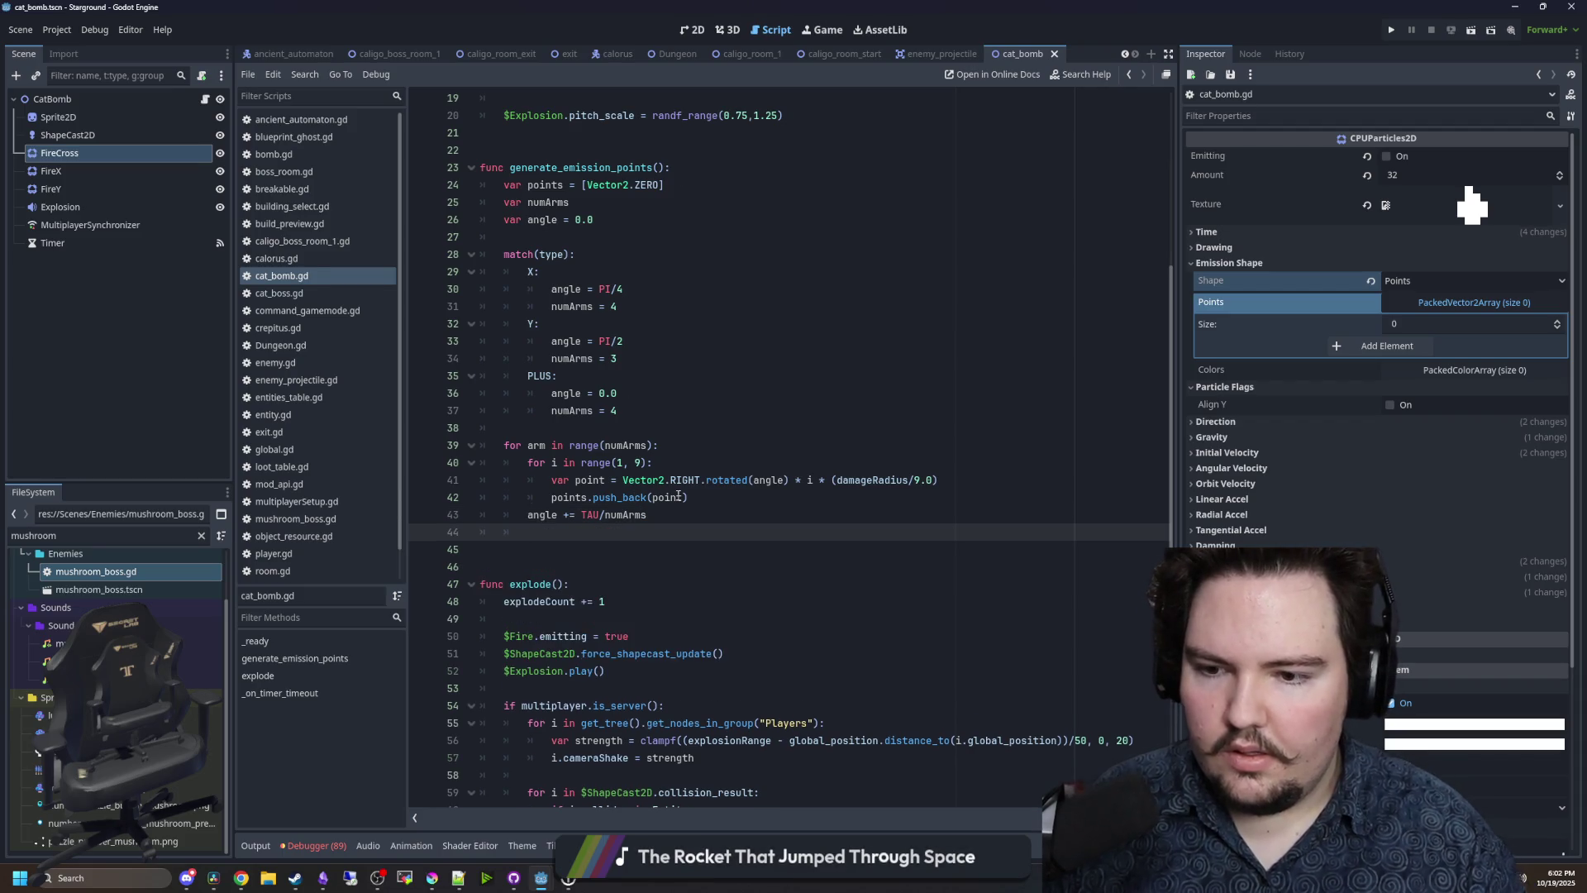
key("Return")
key("BackSpace")
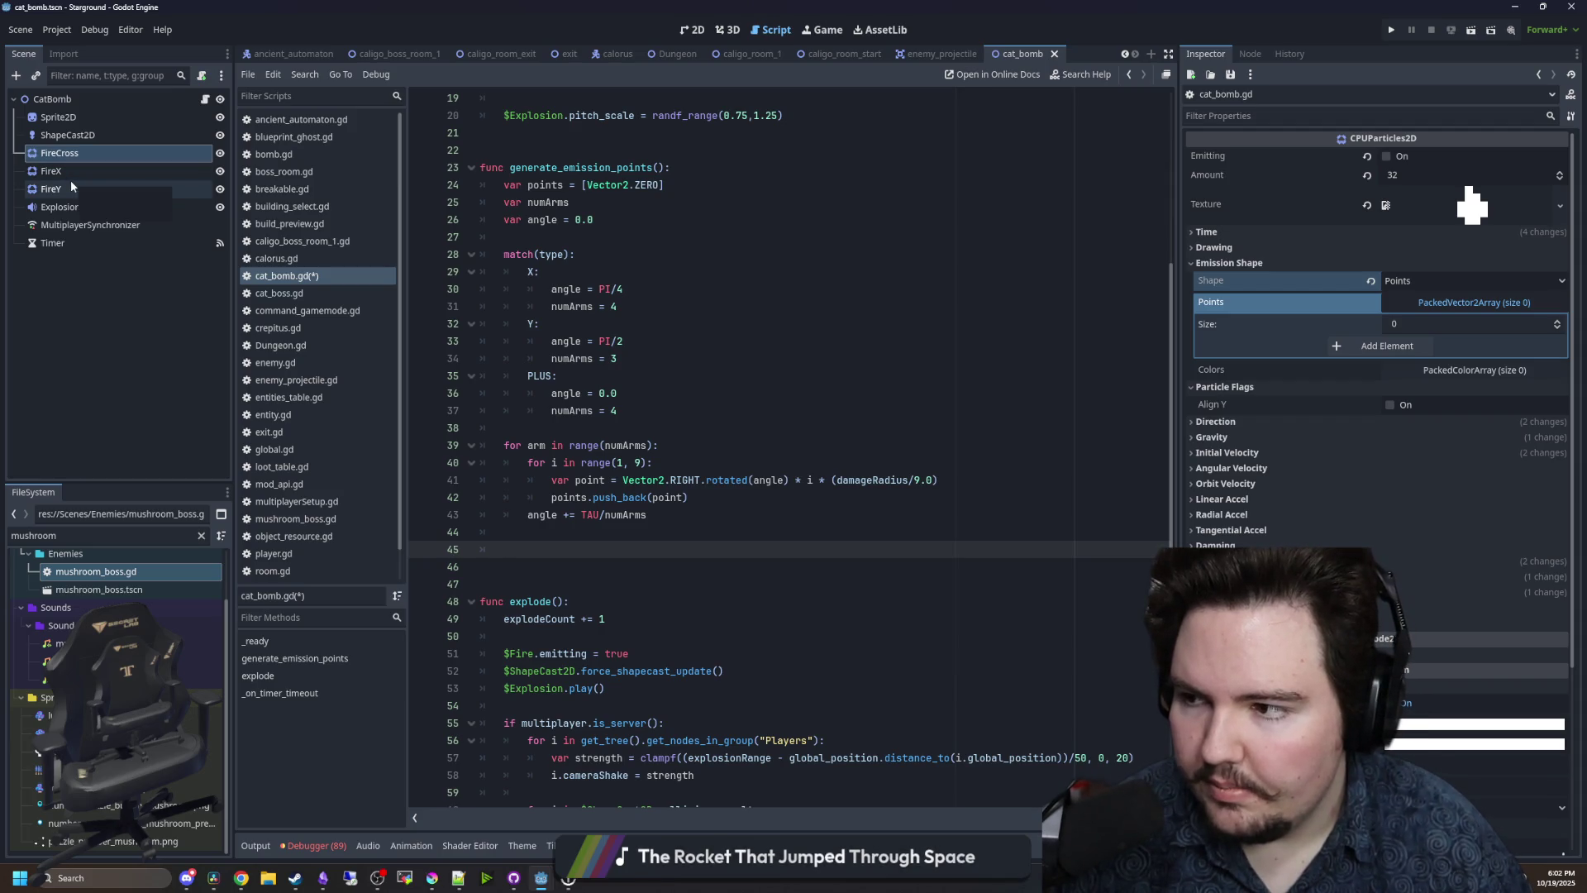
left_click(71, 182)
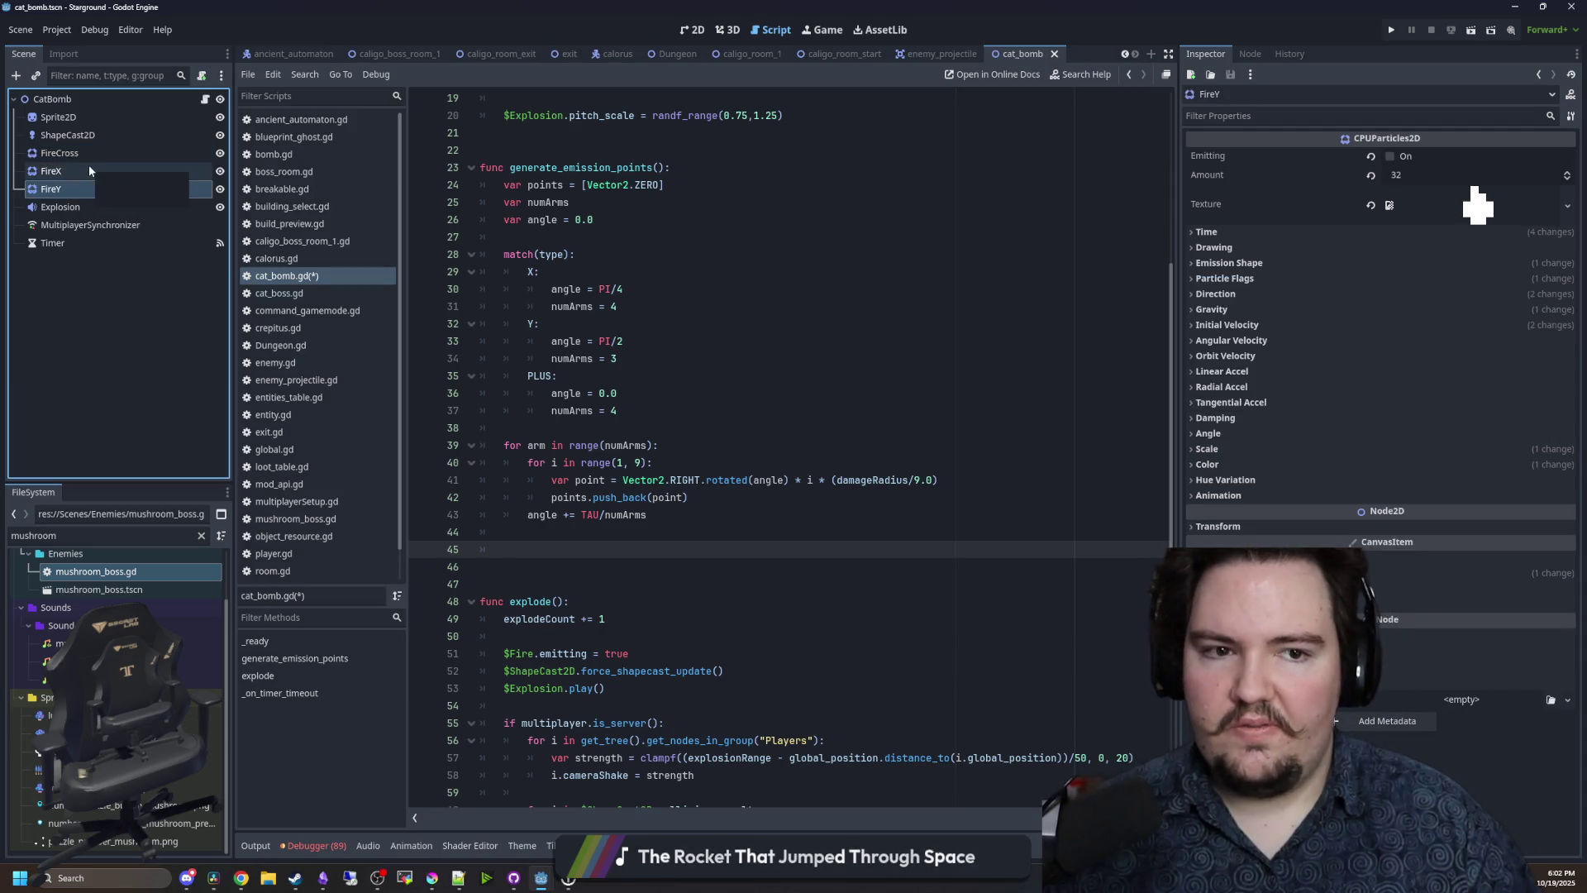
- Delete the FireX and FireY nodes from the scene
left_click(88, 168, "shift")
left_click_drag(71, 171, 170, 429)
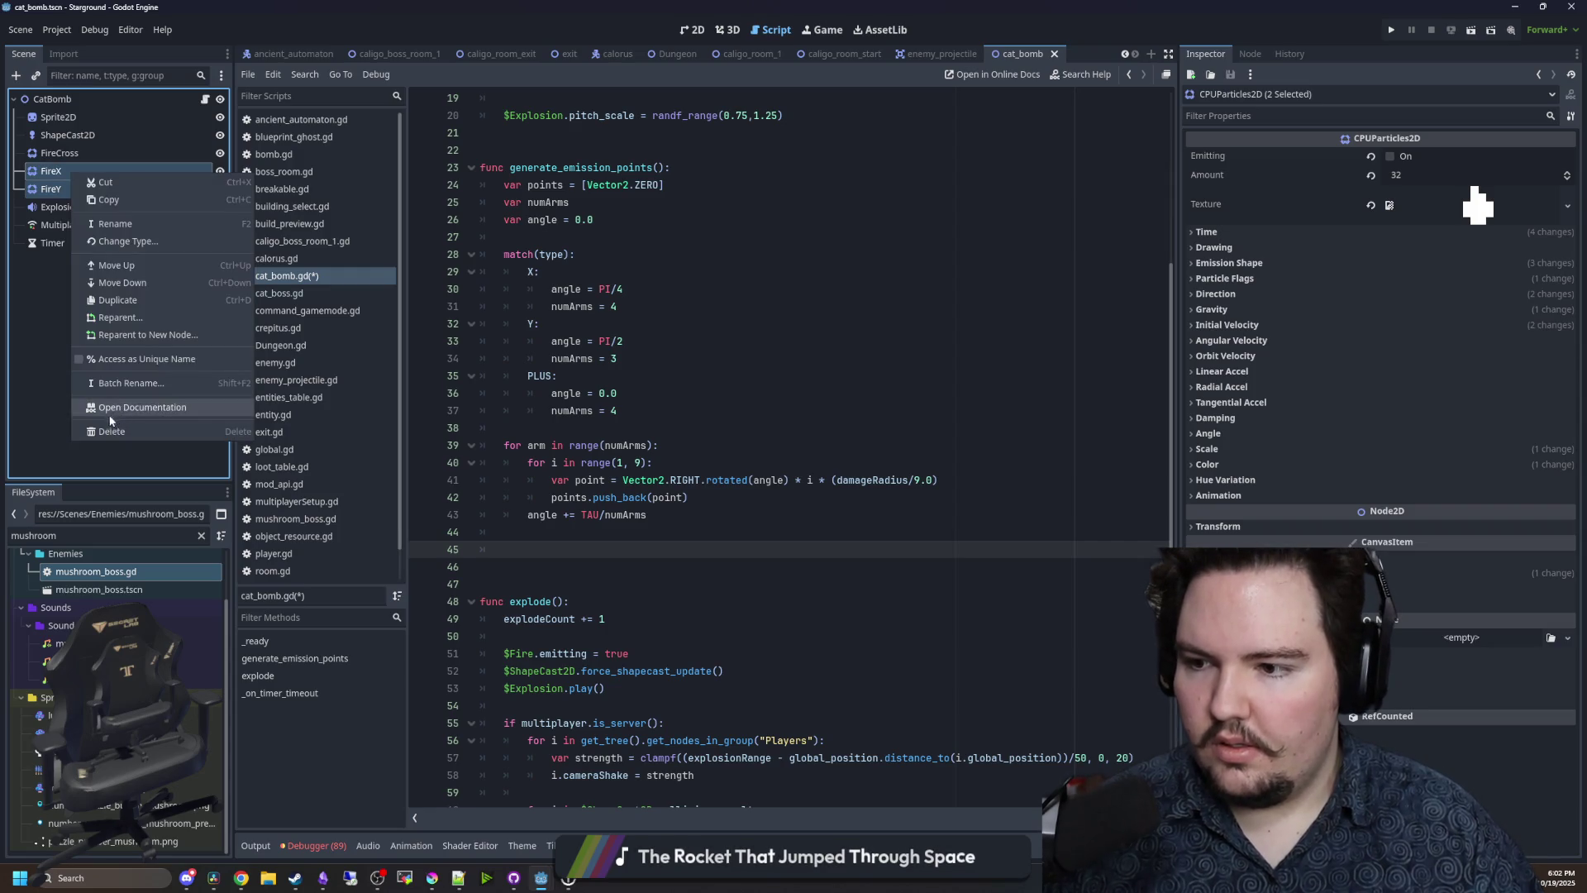
left_click(170, 431)
key("Return")
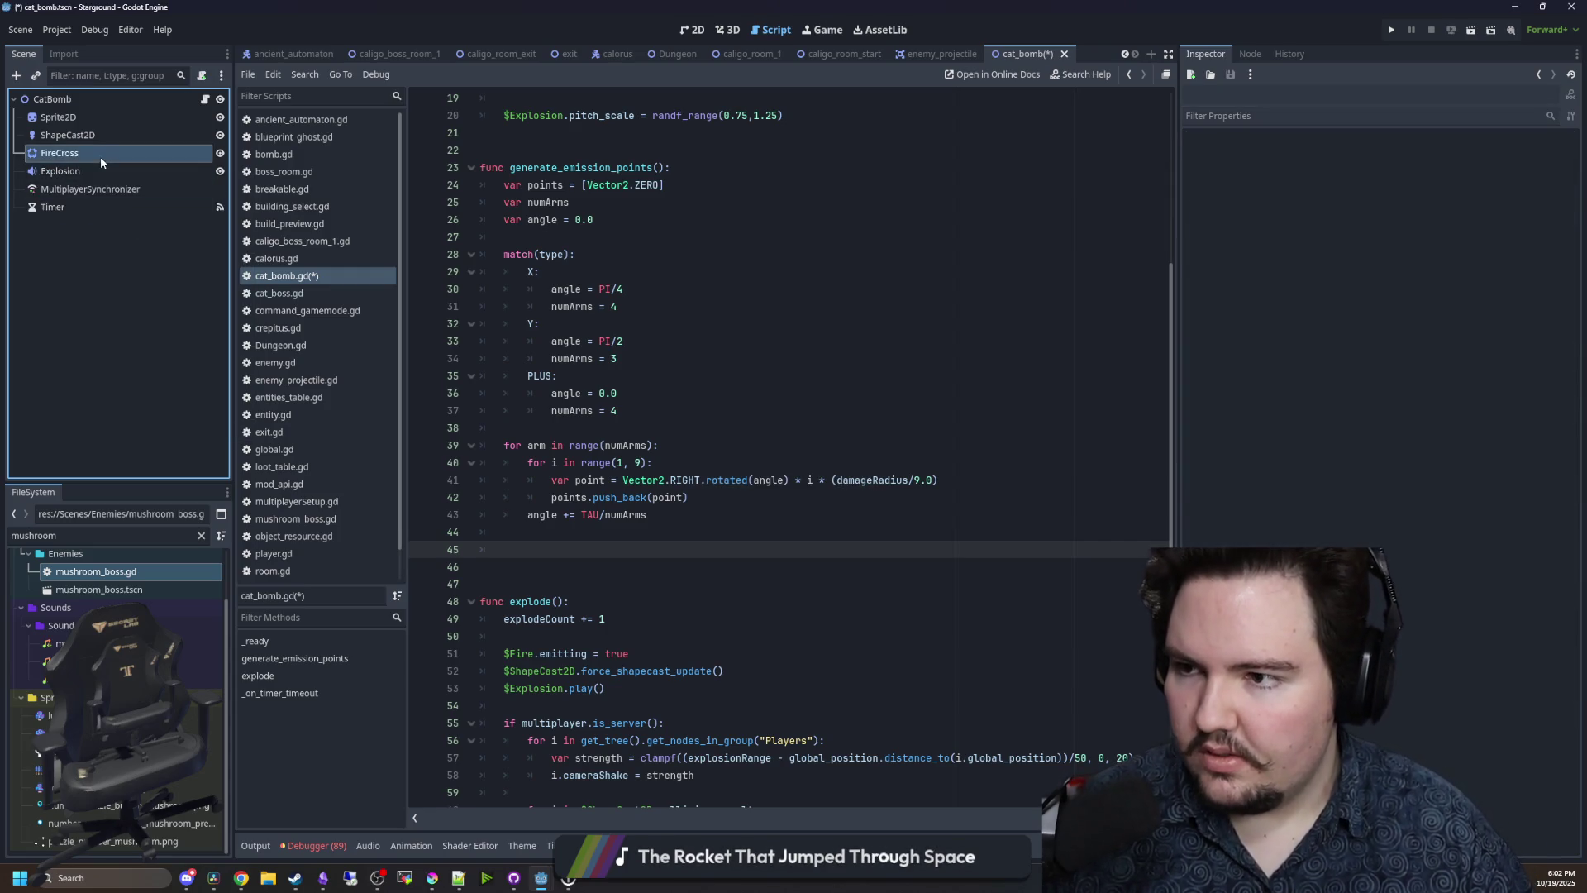
- Rename the FireCross node to Fire
left_click(101, 157)
left_click(124, 156)
key("BackSpace")
key("BackSpace")
key("Return")
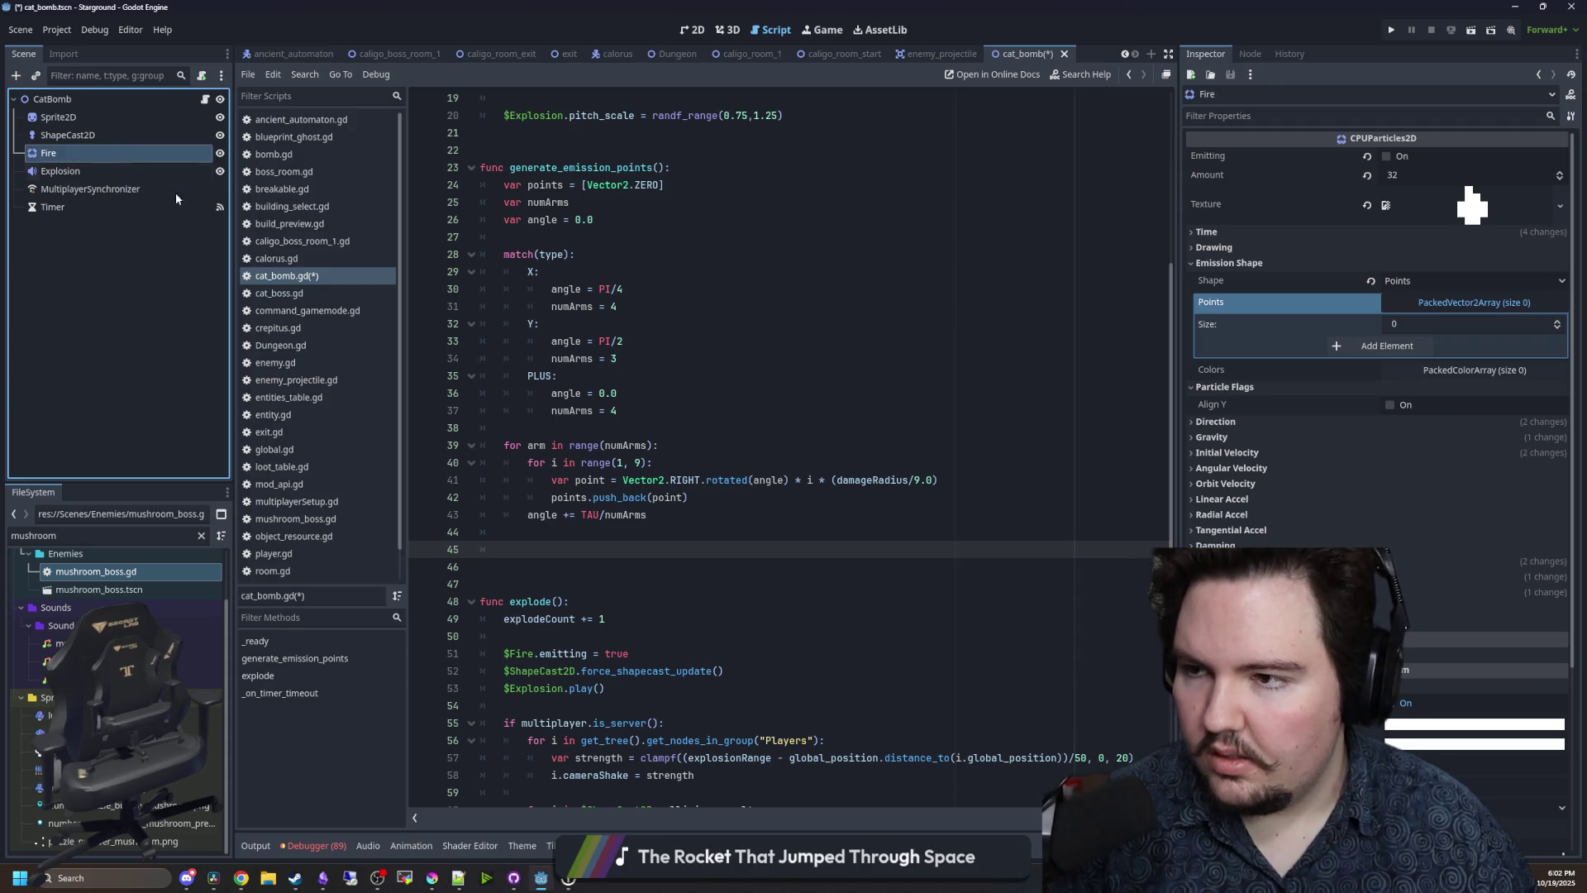
- Add '$Fire.emission_points = points' after the loop and save
left_click(633, 545)
type("$FIRE.")
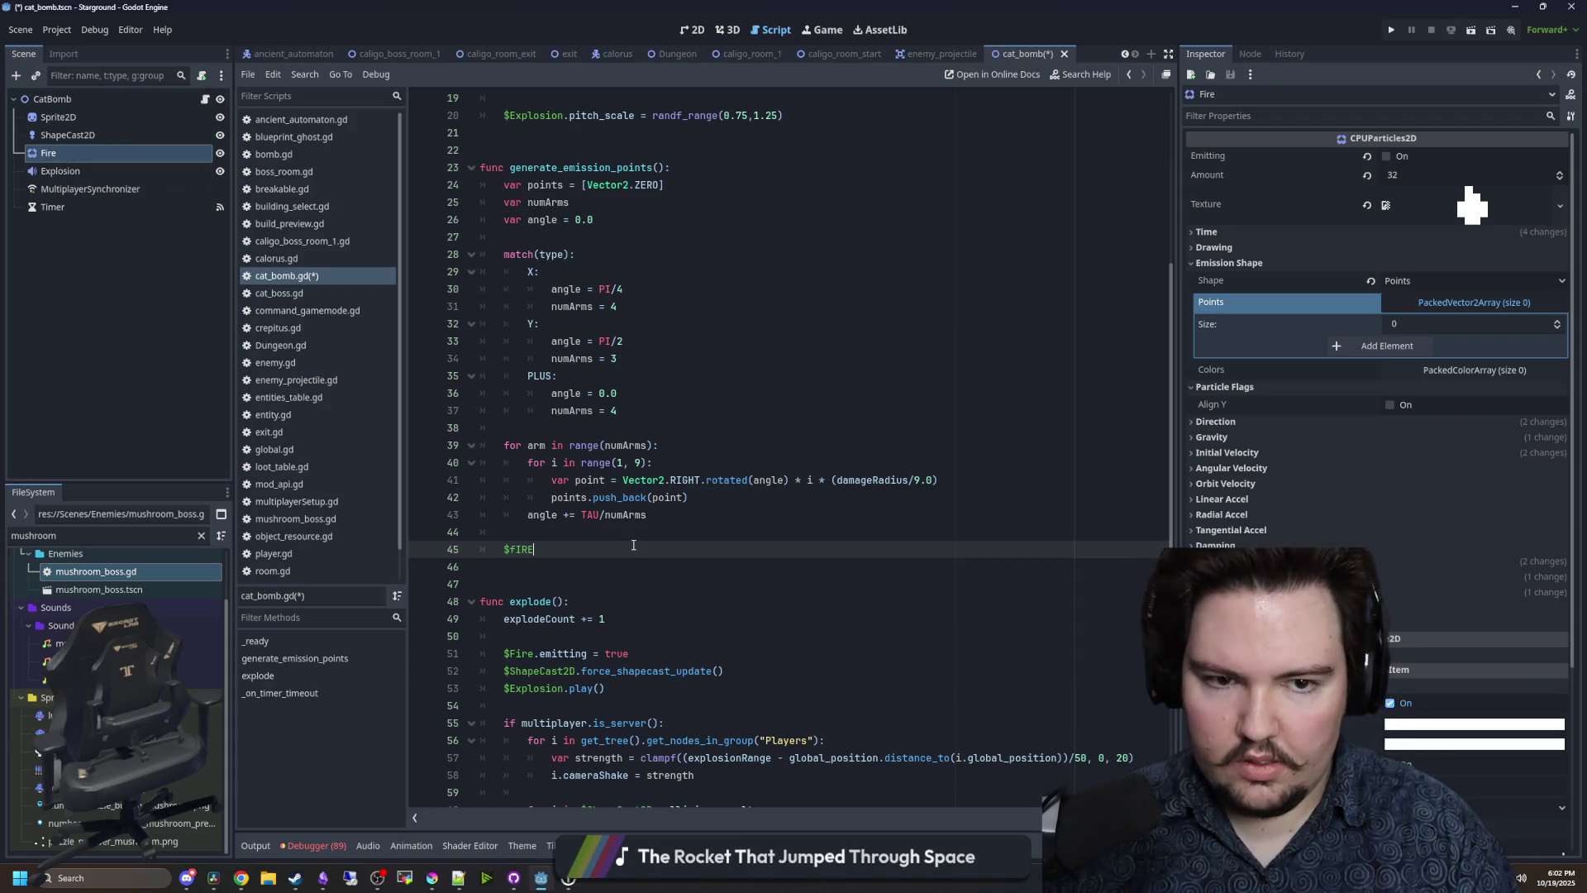
key("BackSpace")
key("BackSpace")
key("BackSpace")
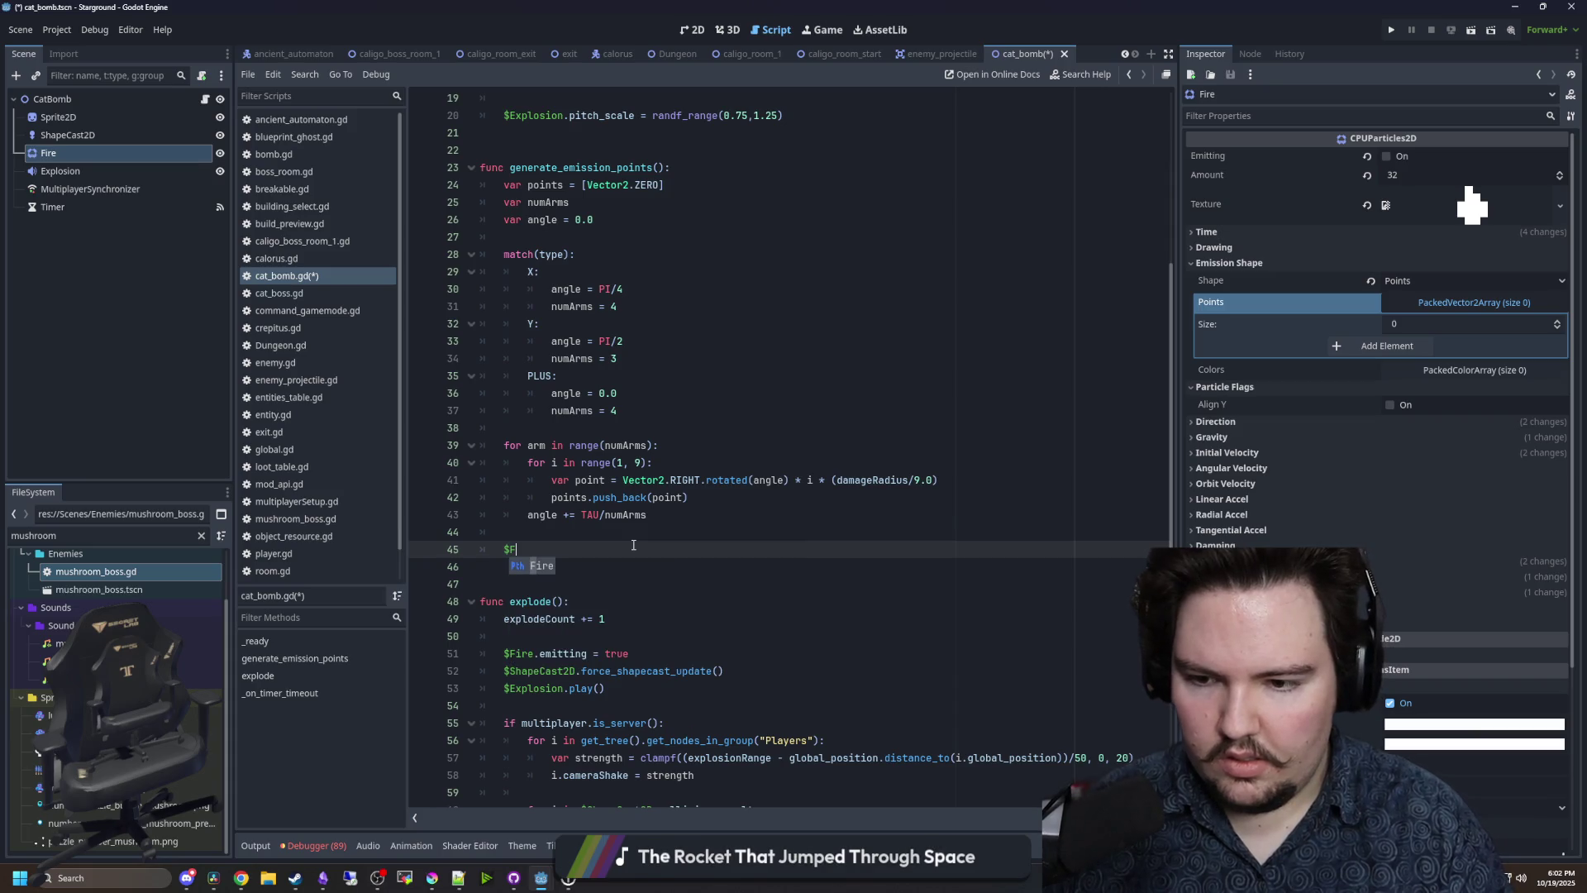
key("Return")
type(".emis")
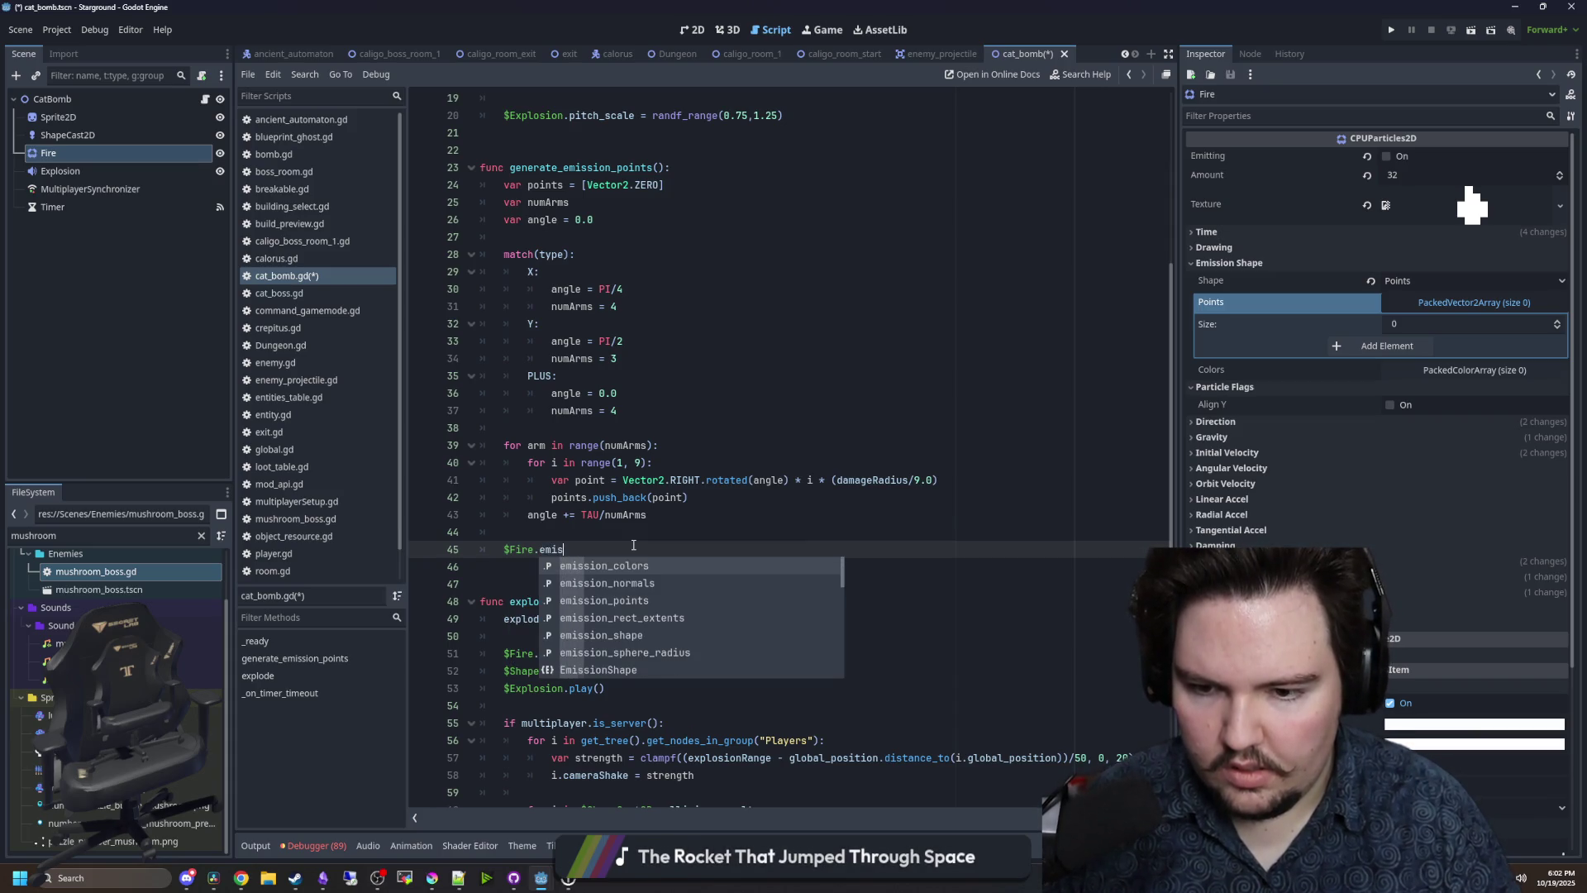
key("Down")
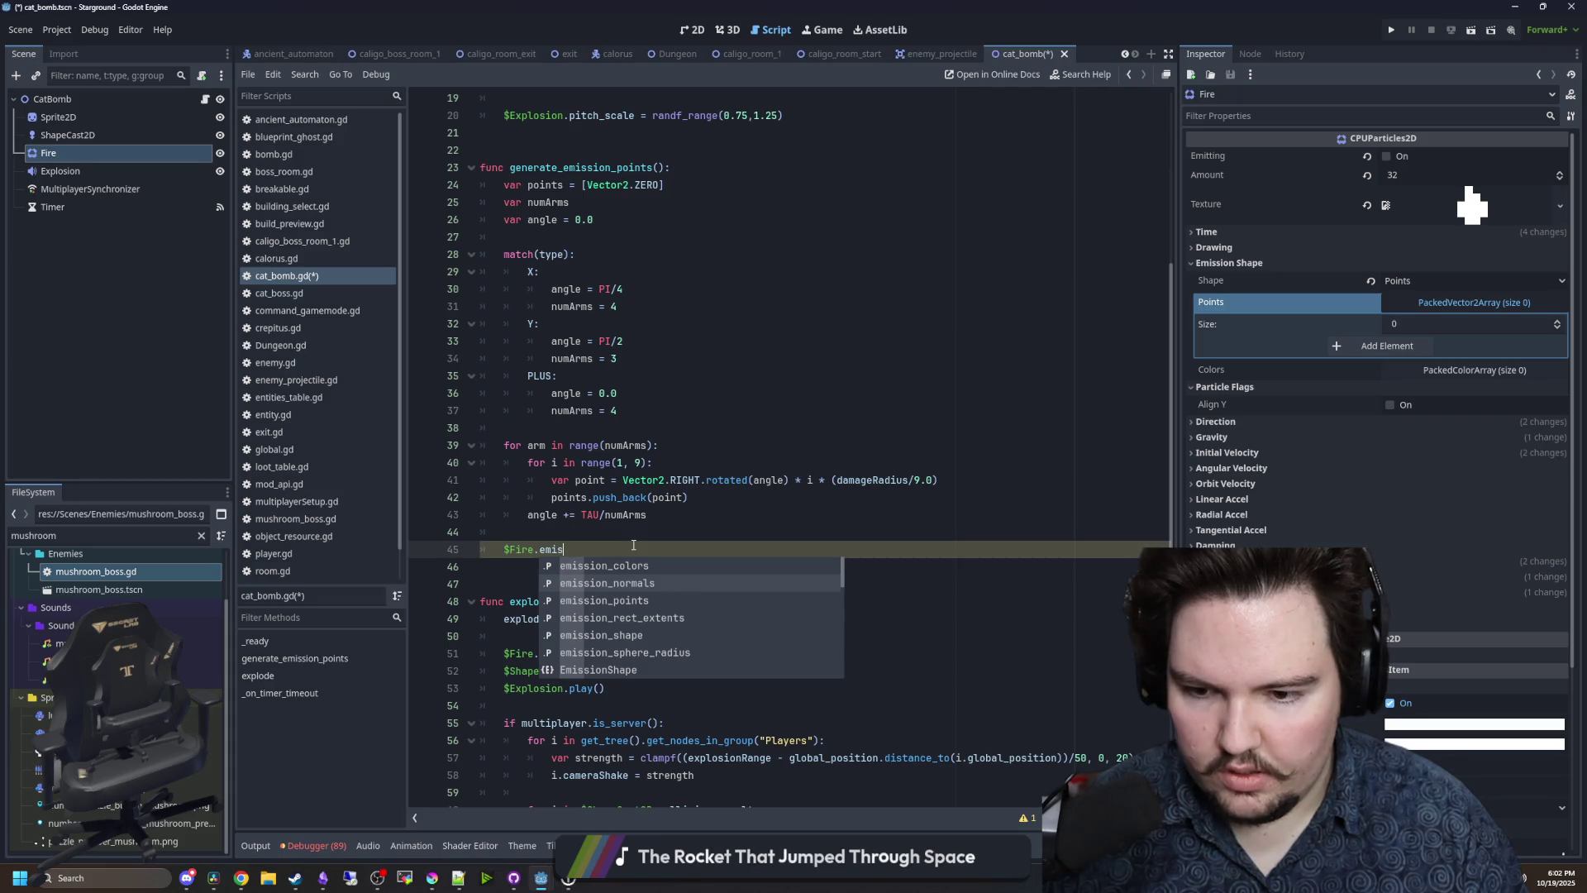
key("Down")
key("Return")
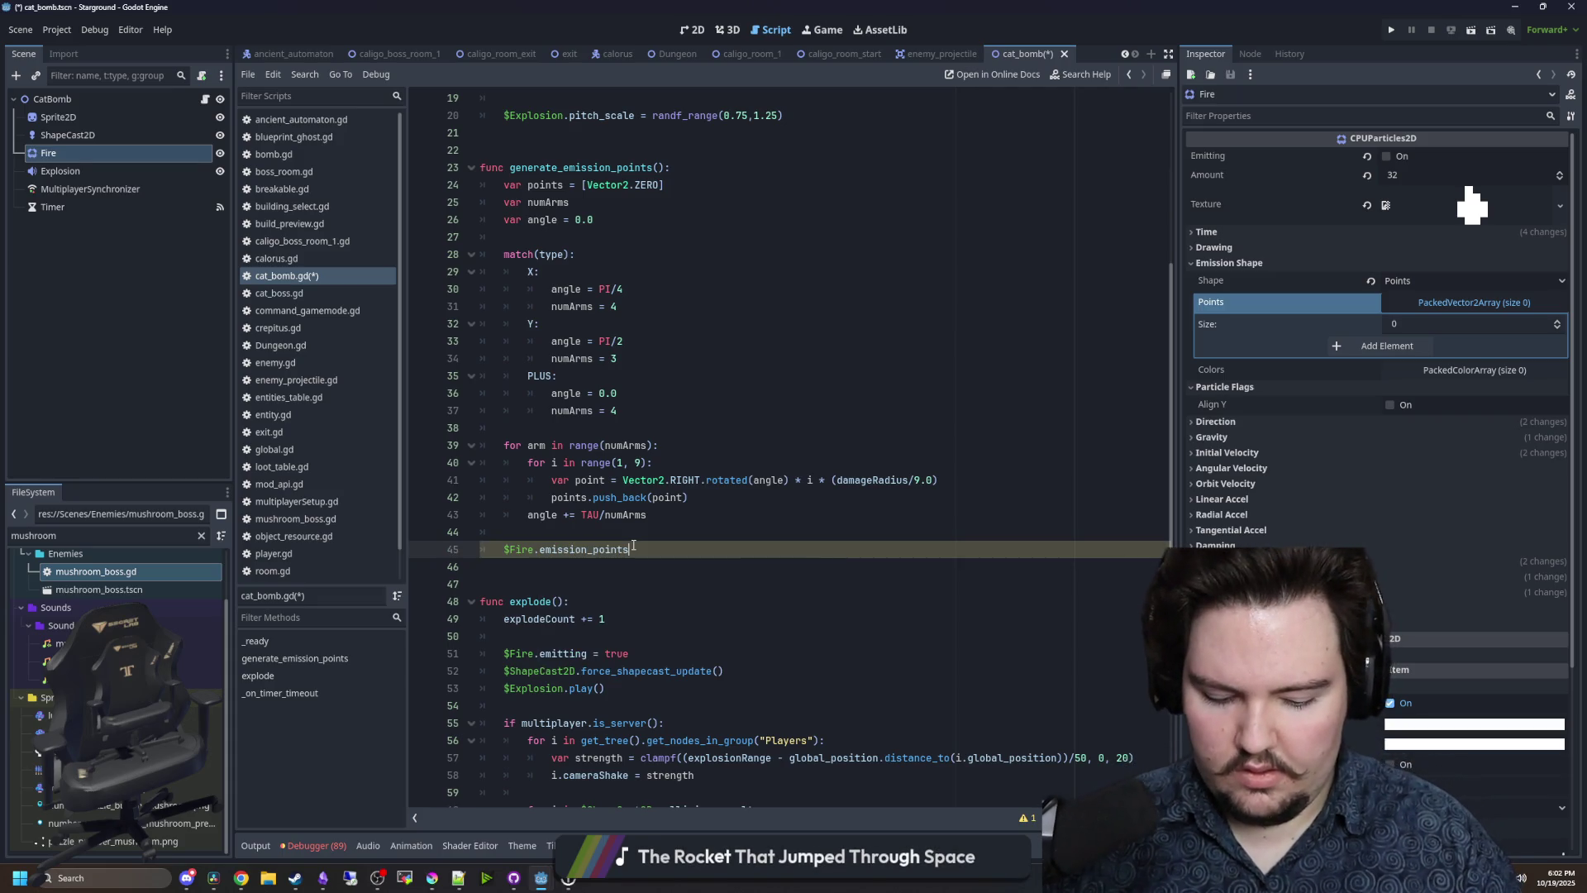
type(" = po")
key("Escape")
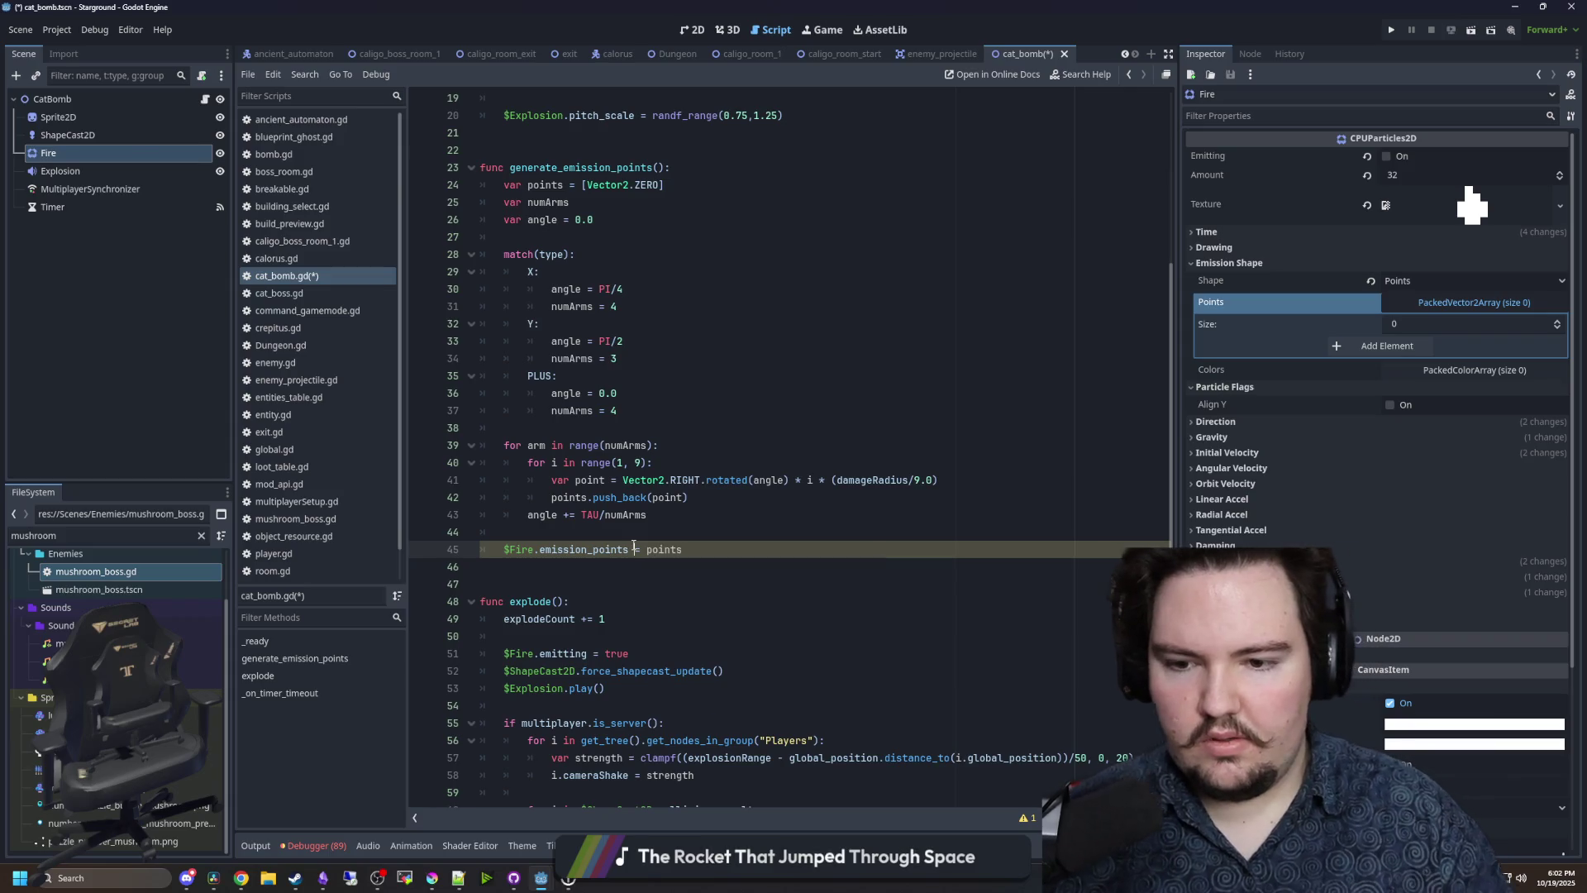
left_click(678, 526)
left_click(720, 466)
key("ctrl+s")
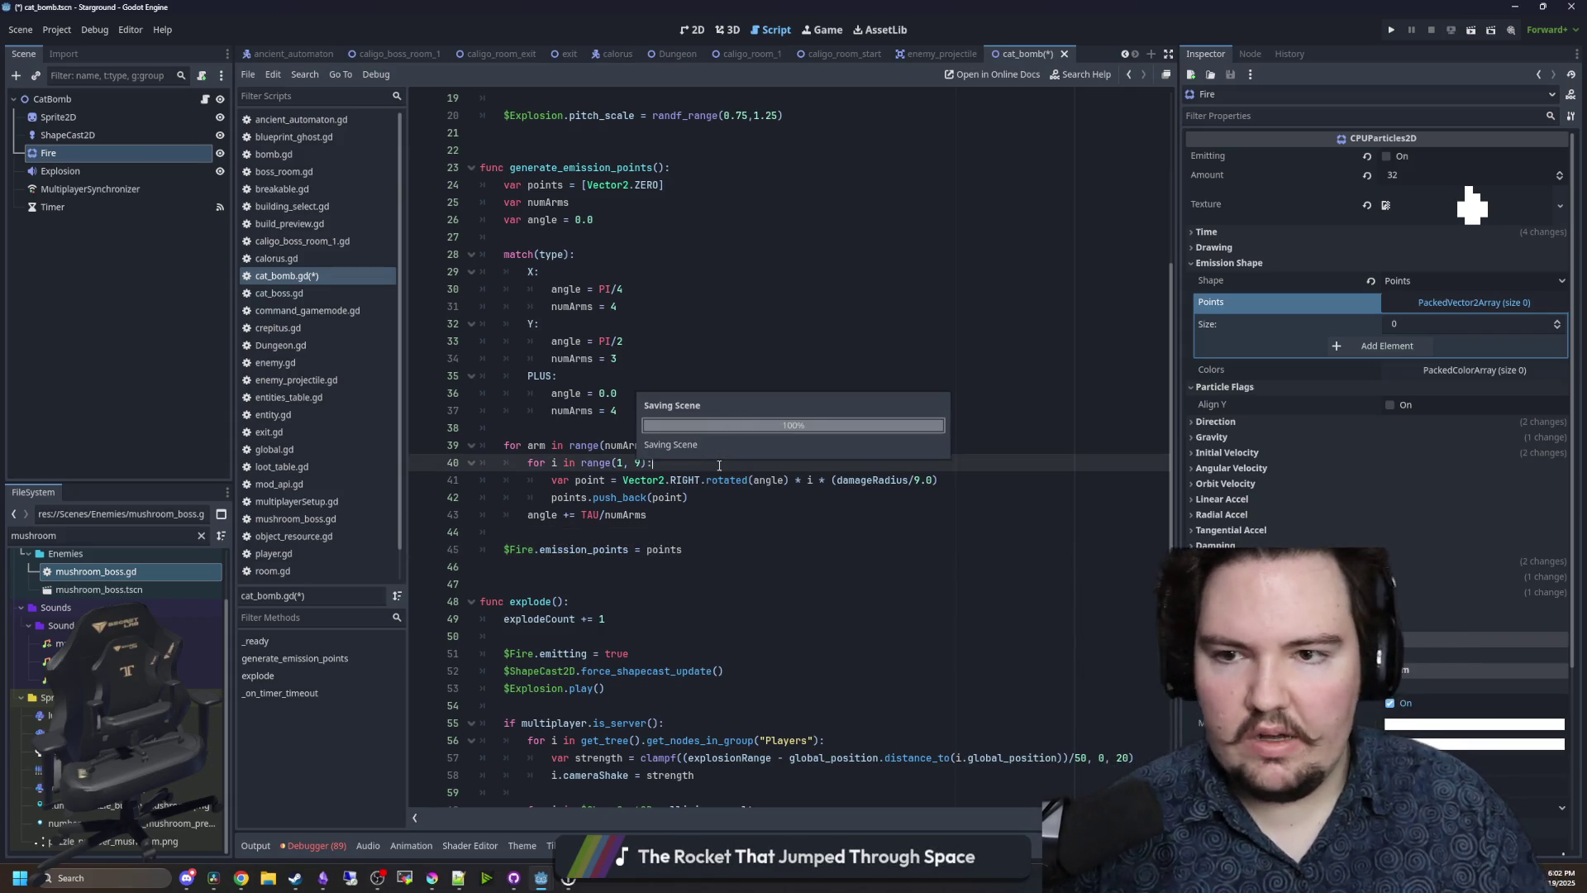
- Initialise points as an empty array [] instead of [Vector2.ZERO] and save cat_bomb.gd
left_click(555, 235)
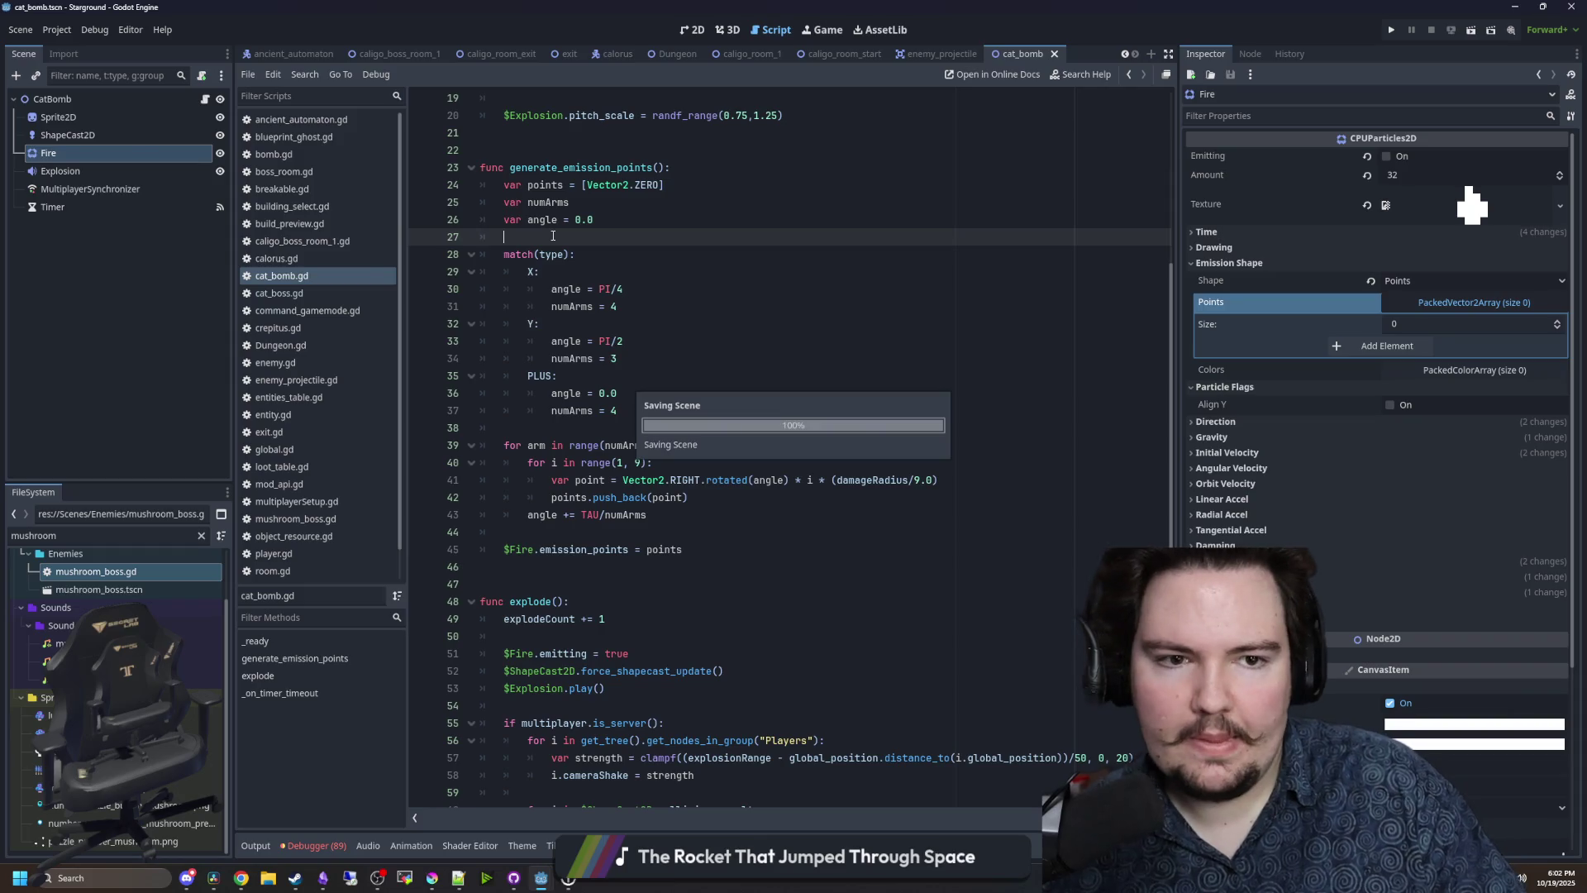
left_click(662, 186)
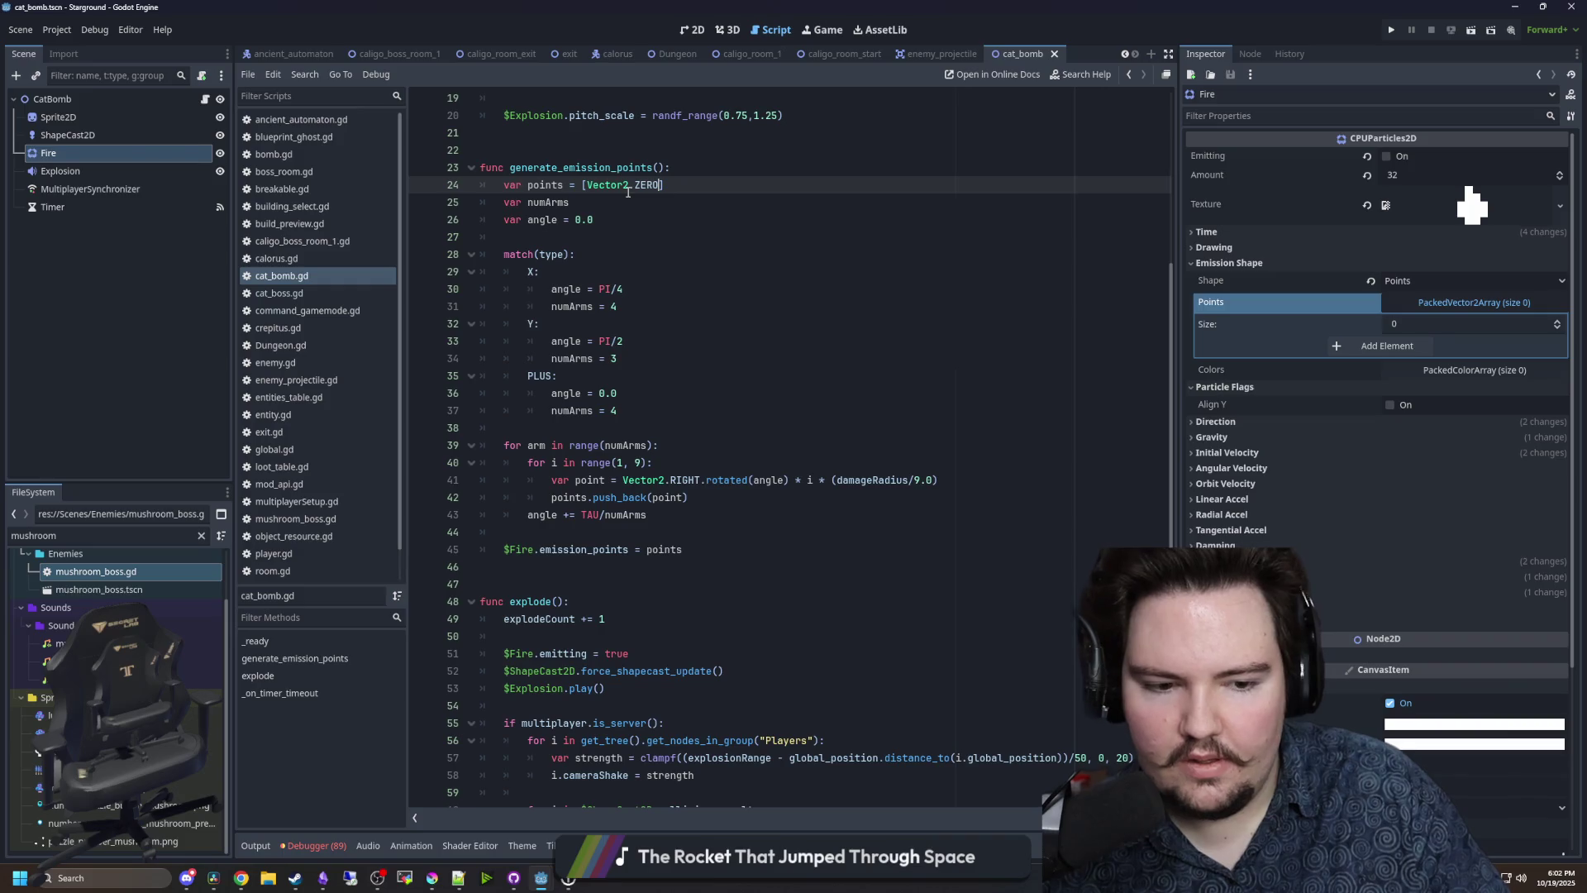
mouse_move(629, 192)
key("Down")
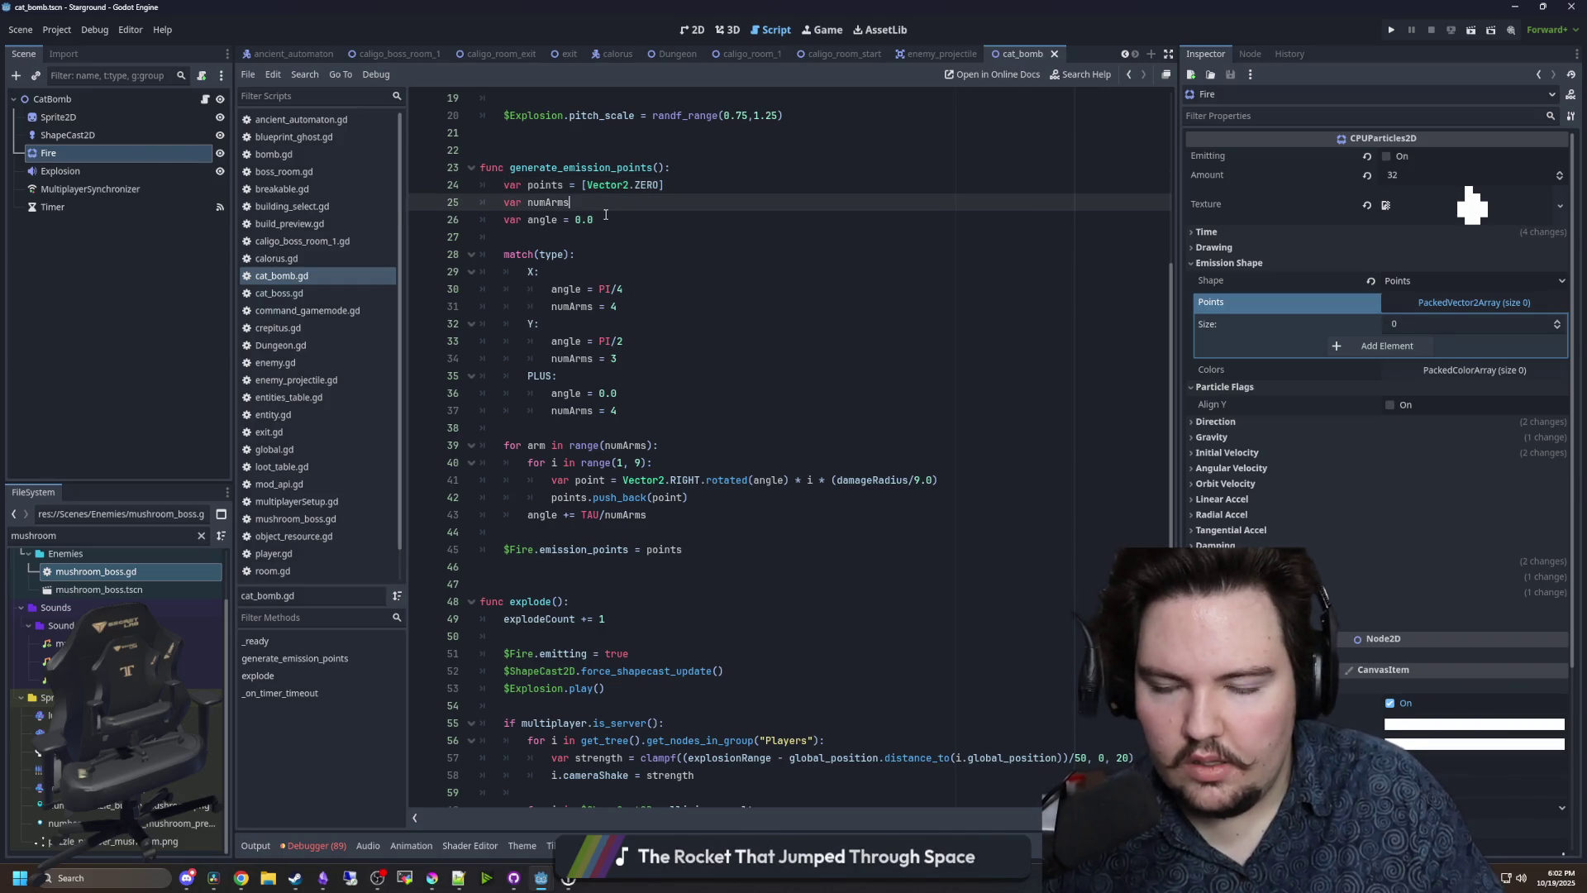
key("ctrl+s")
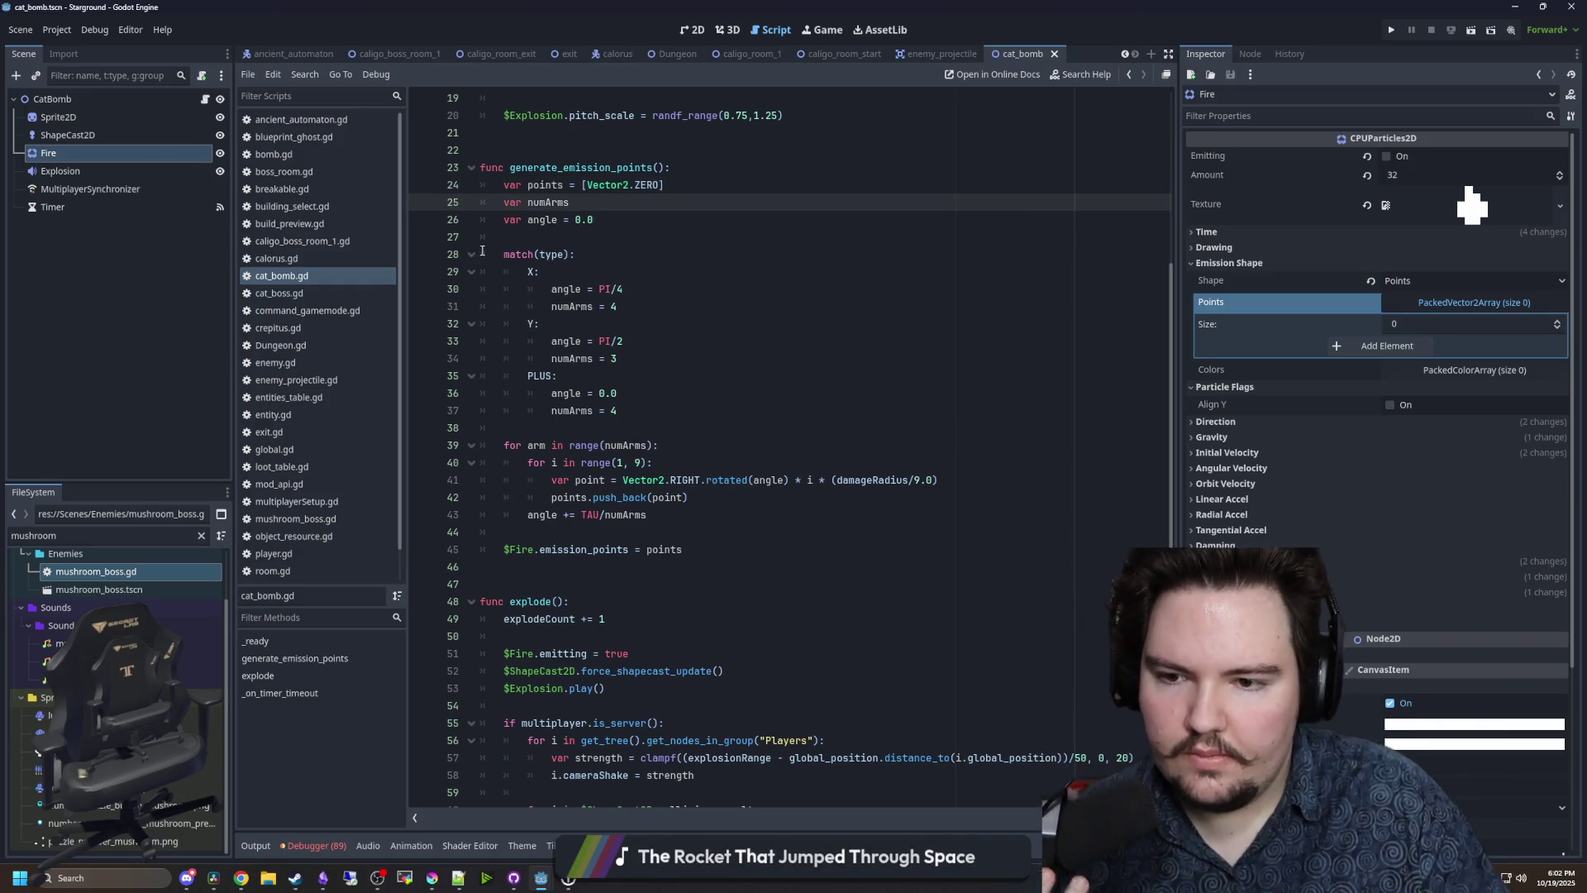
left_click_drag(658, 187, 594, 193)
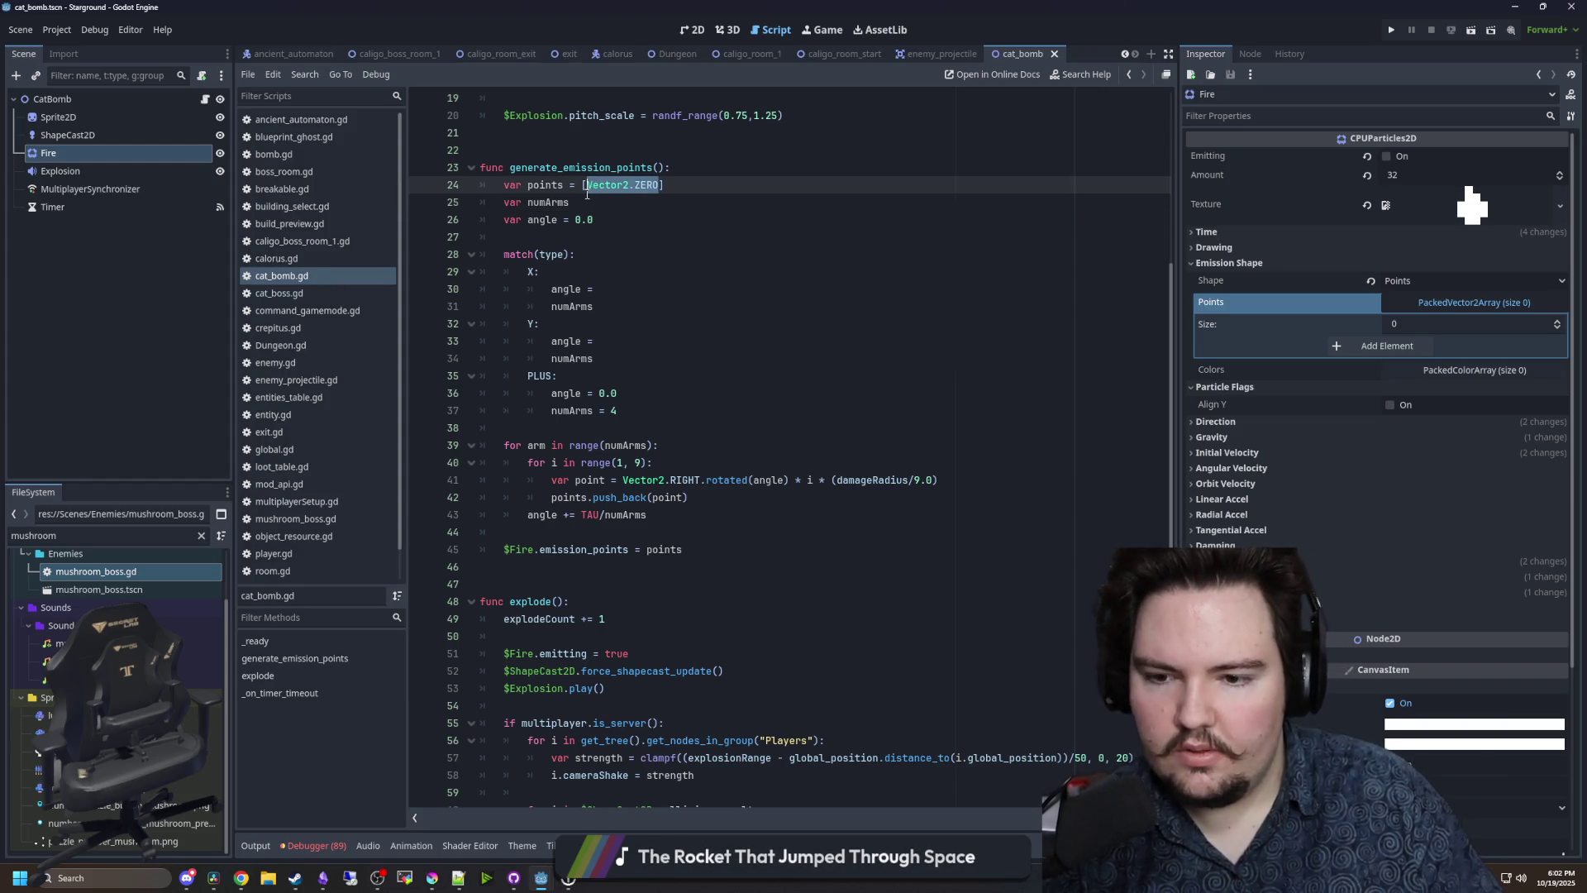
left_click(555, 239)
key("ctrl+s")
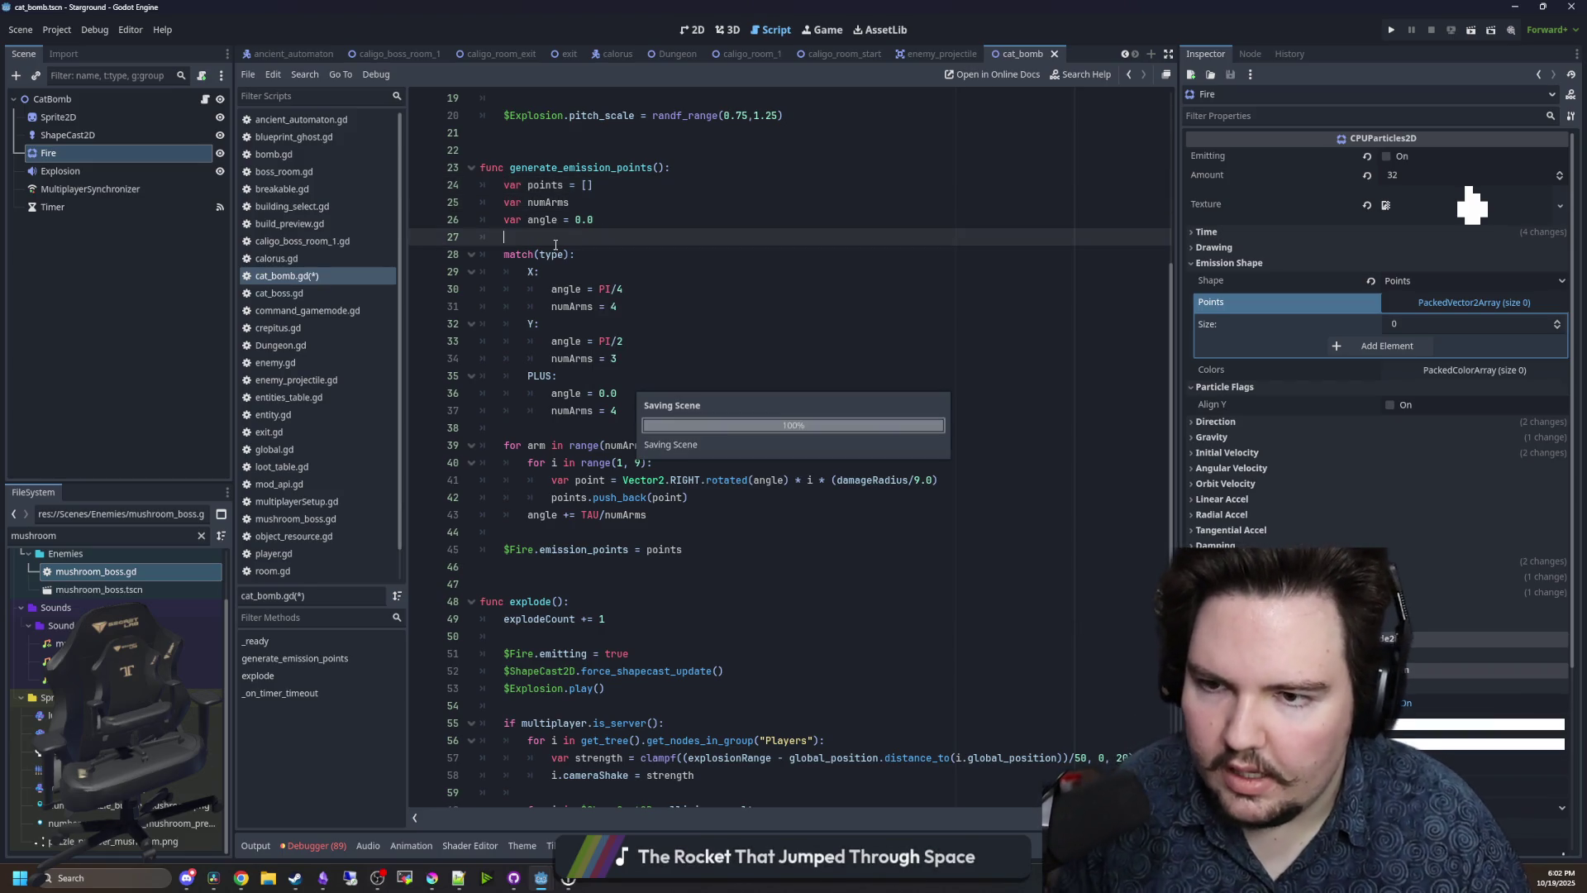
key("Down")
key("Up")
key("ctrl+s")
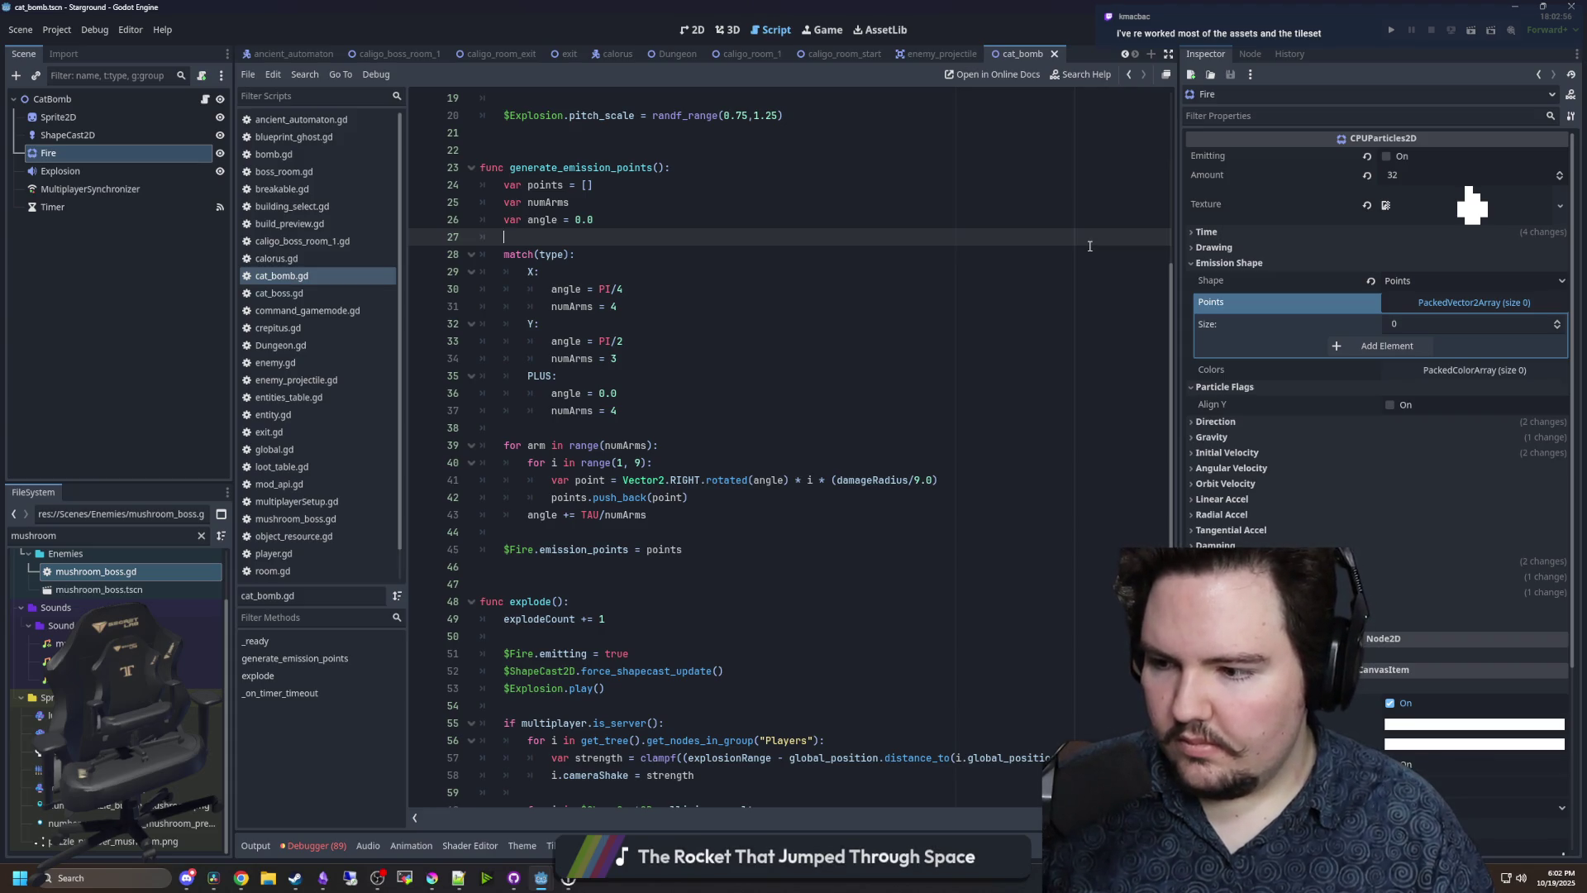
- Run the project, continue the saved world, and open the Starlauncher at the base
left_click(1397, 31)
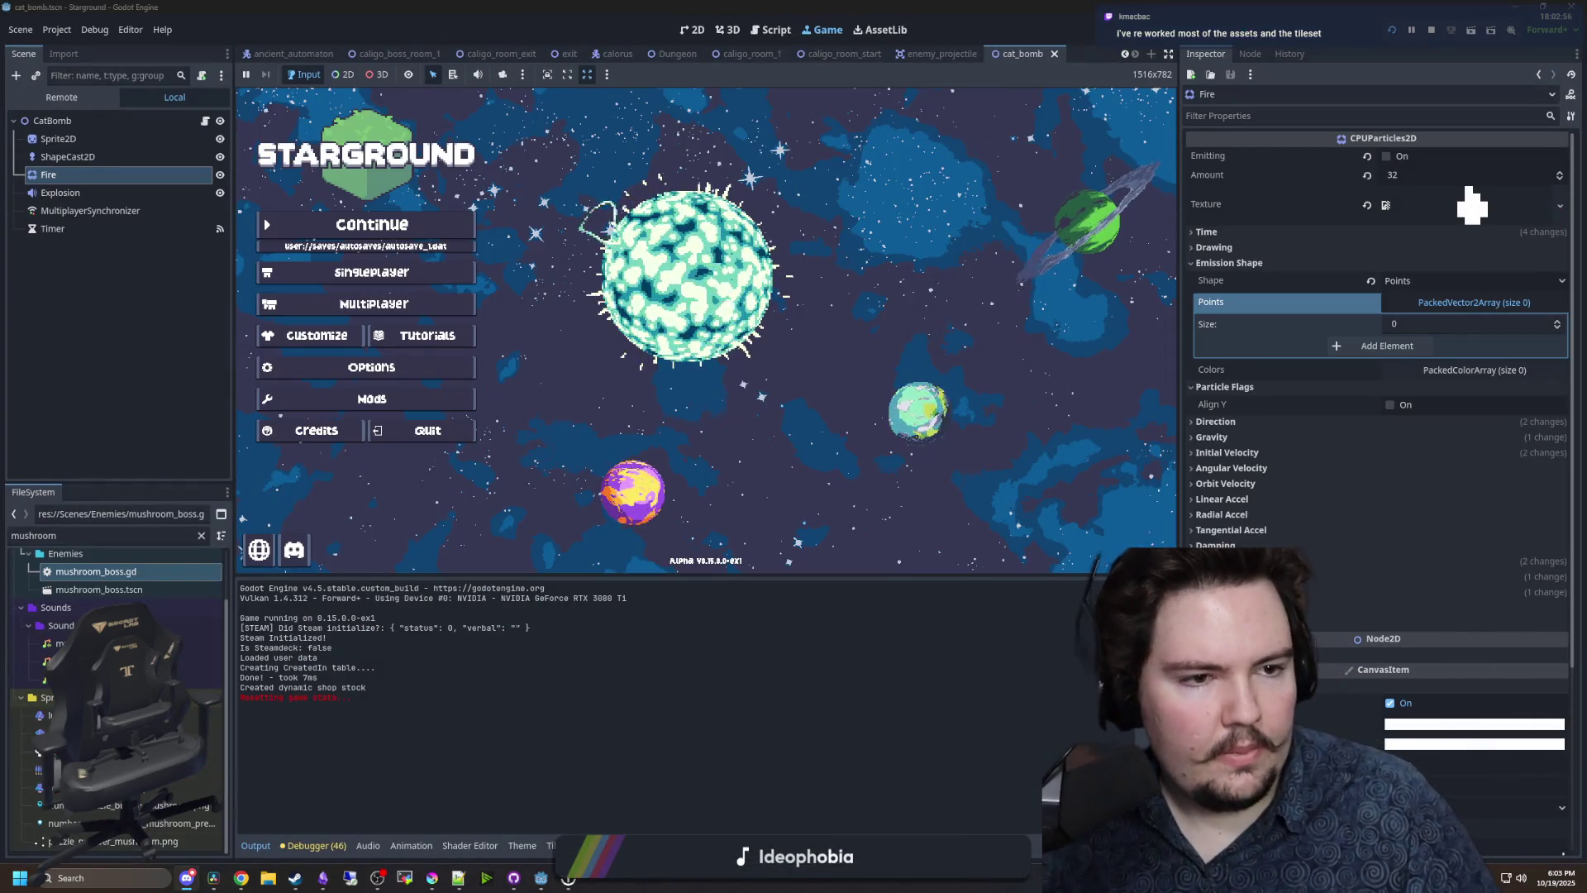
left_click(461, 230)
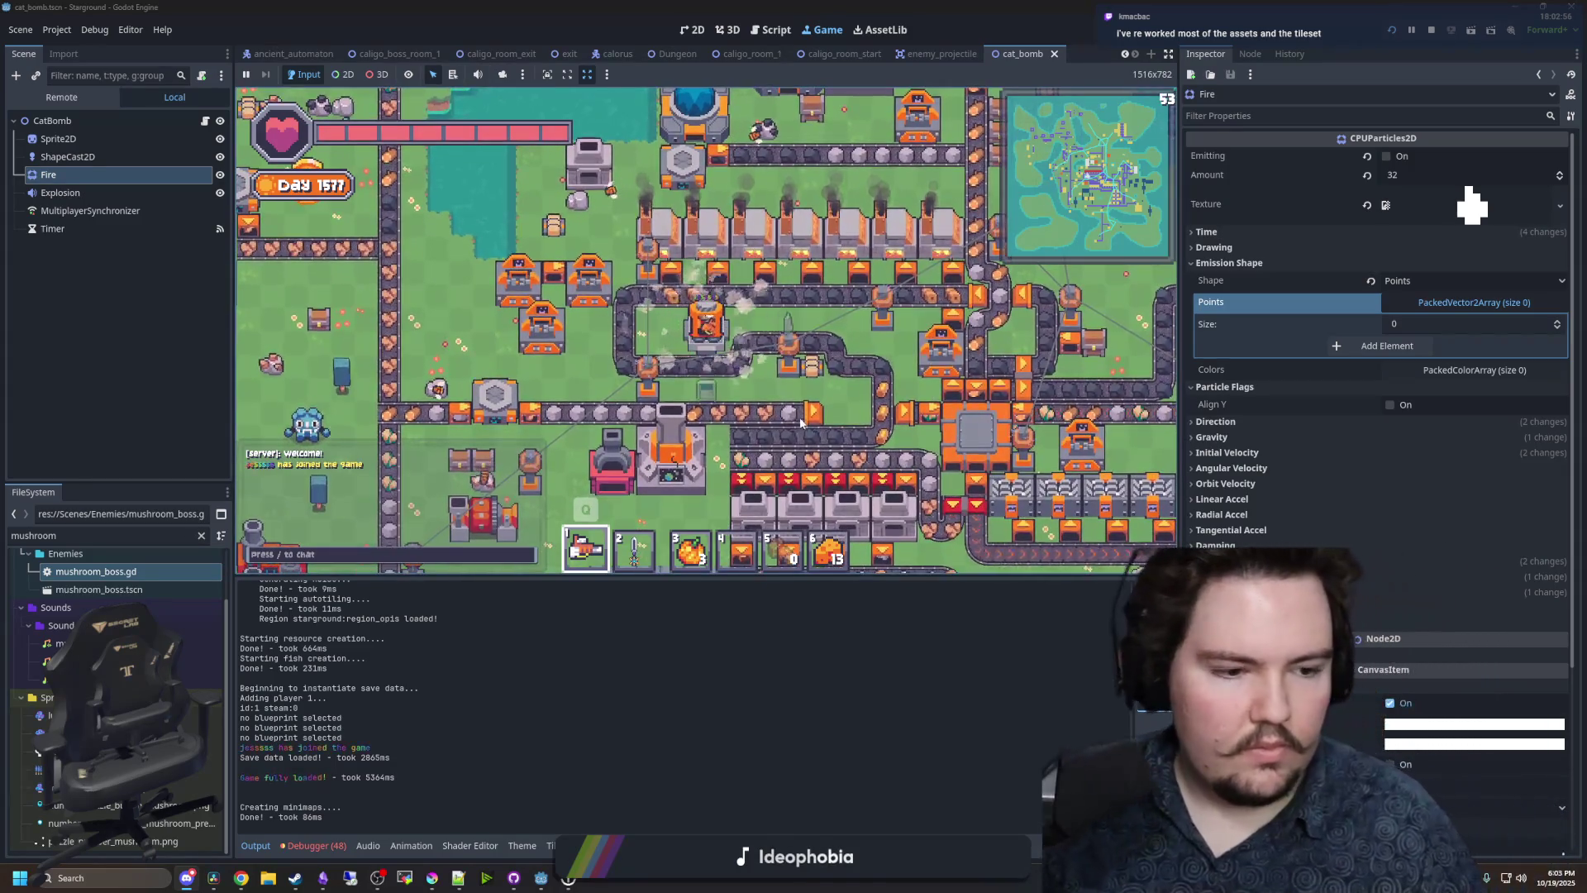
left_click(678, 449)
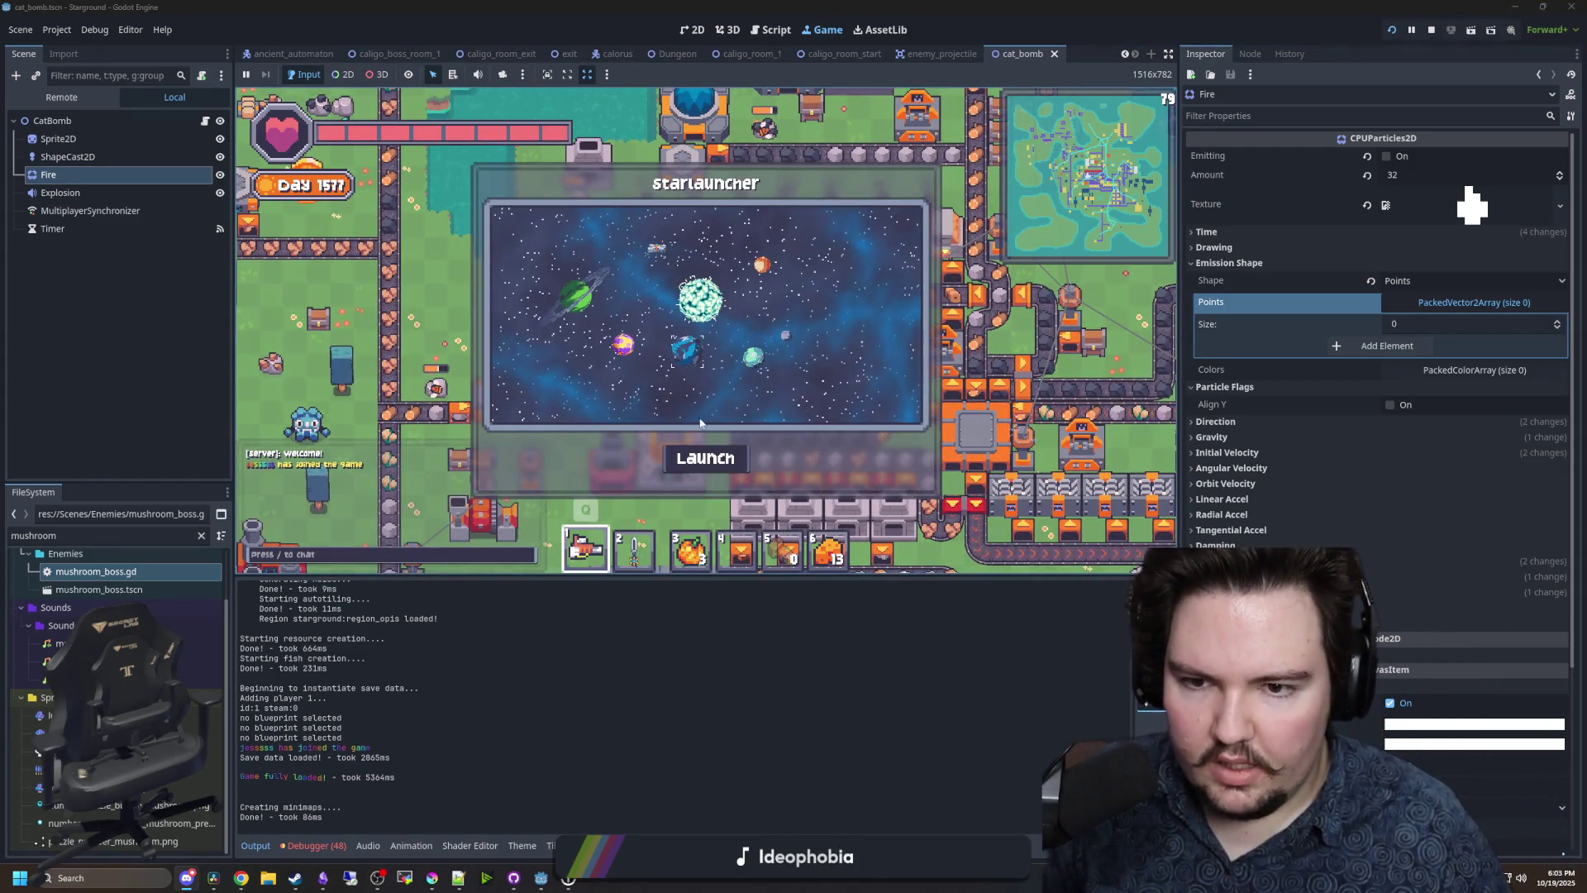
- Launch to the dungeon and enable god mode with '/god true'
left_click(705, 459)
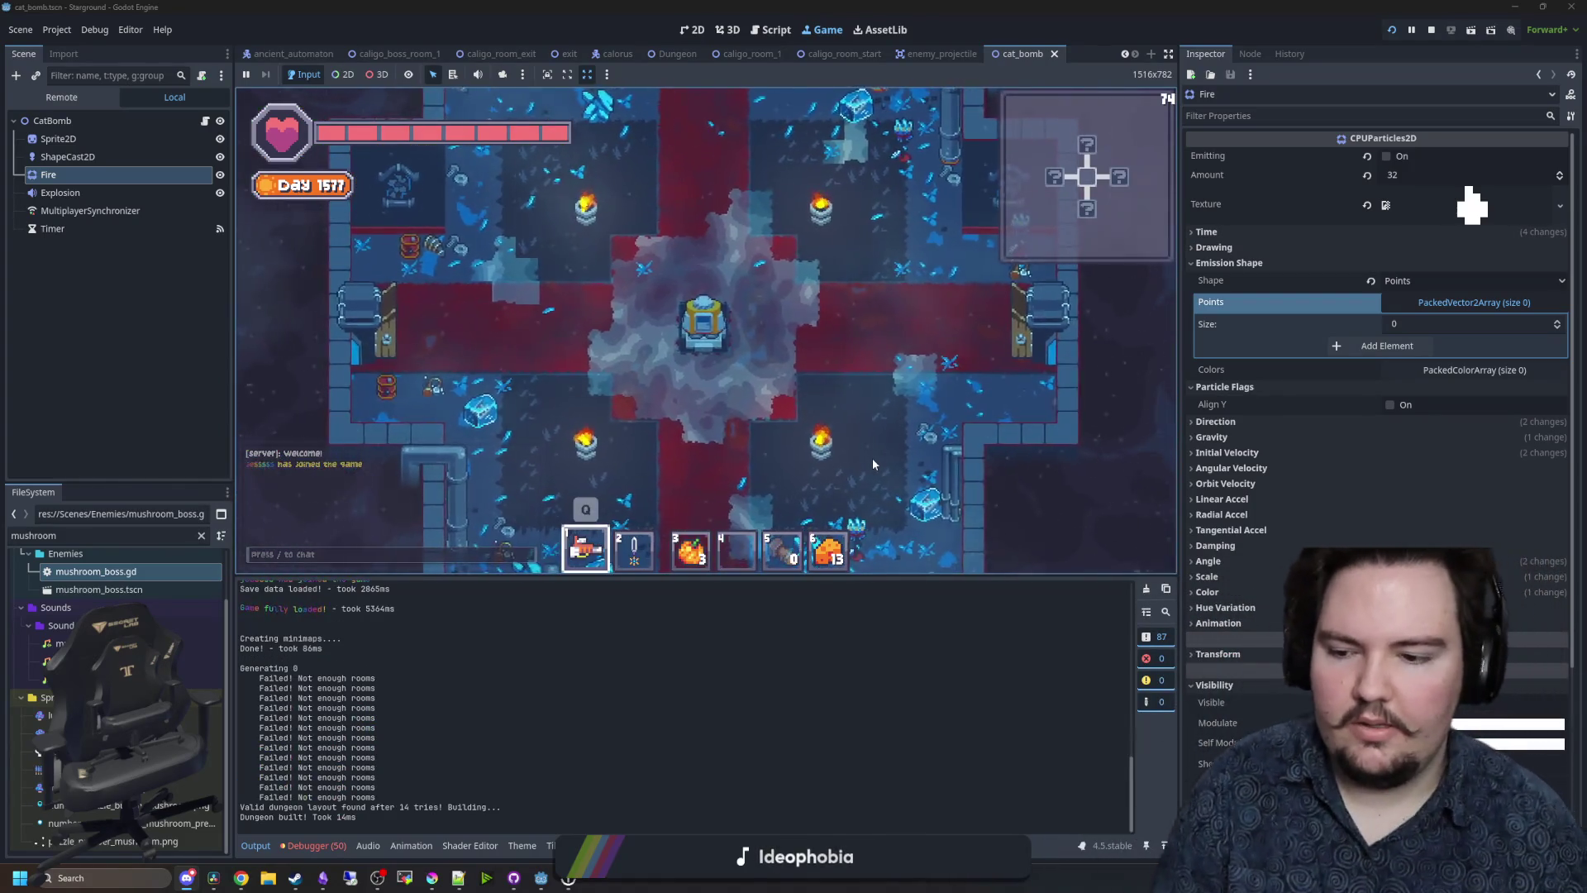
type("/god true")
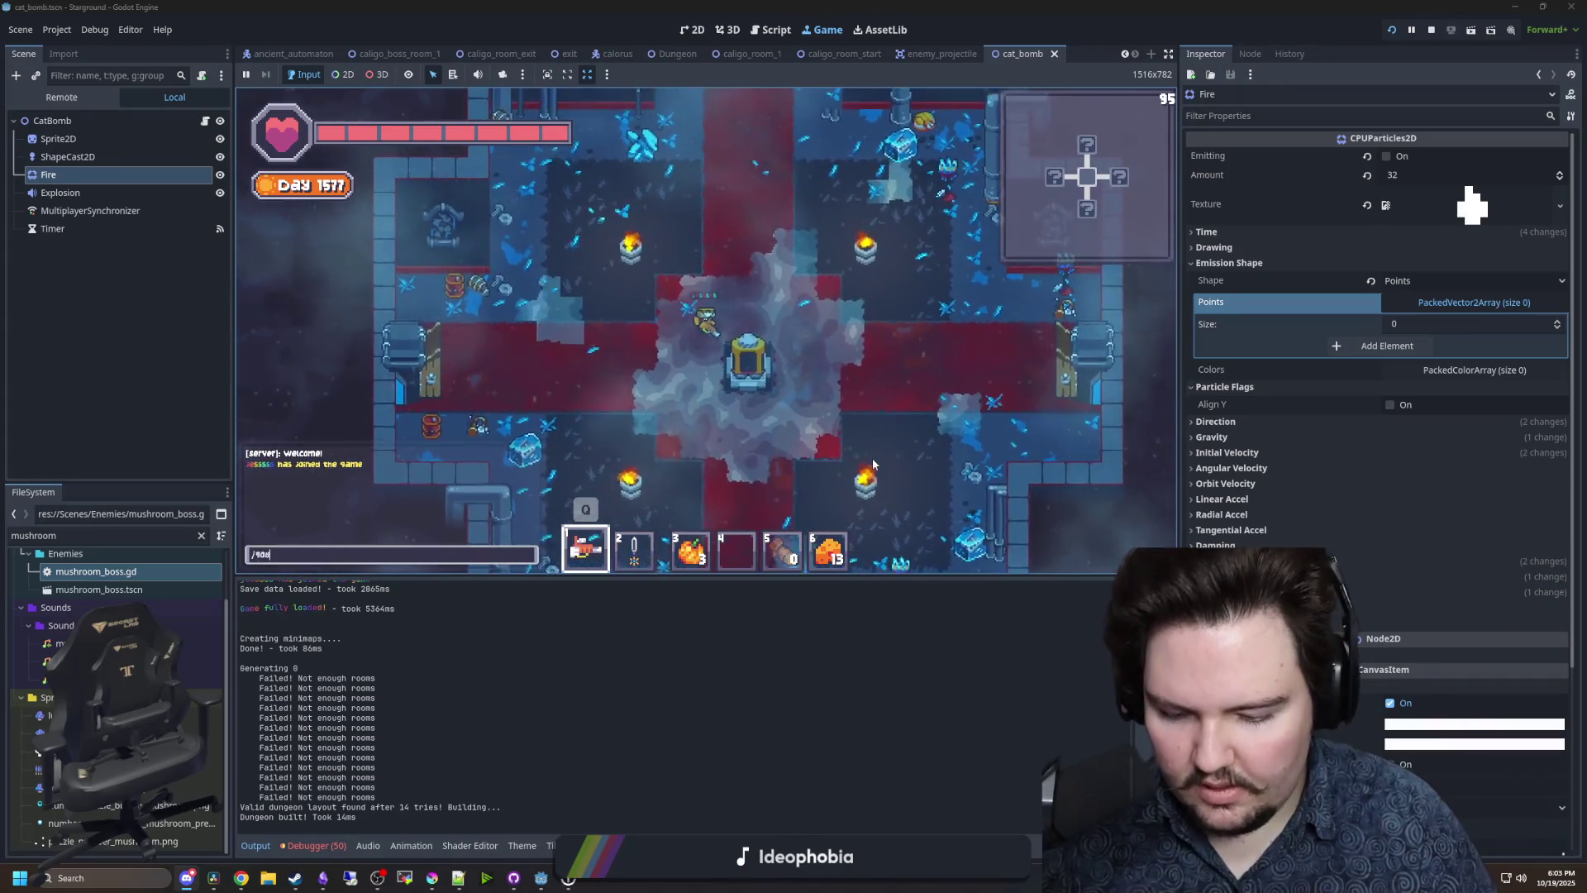
key("Return")
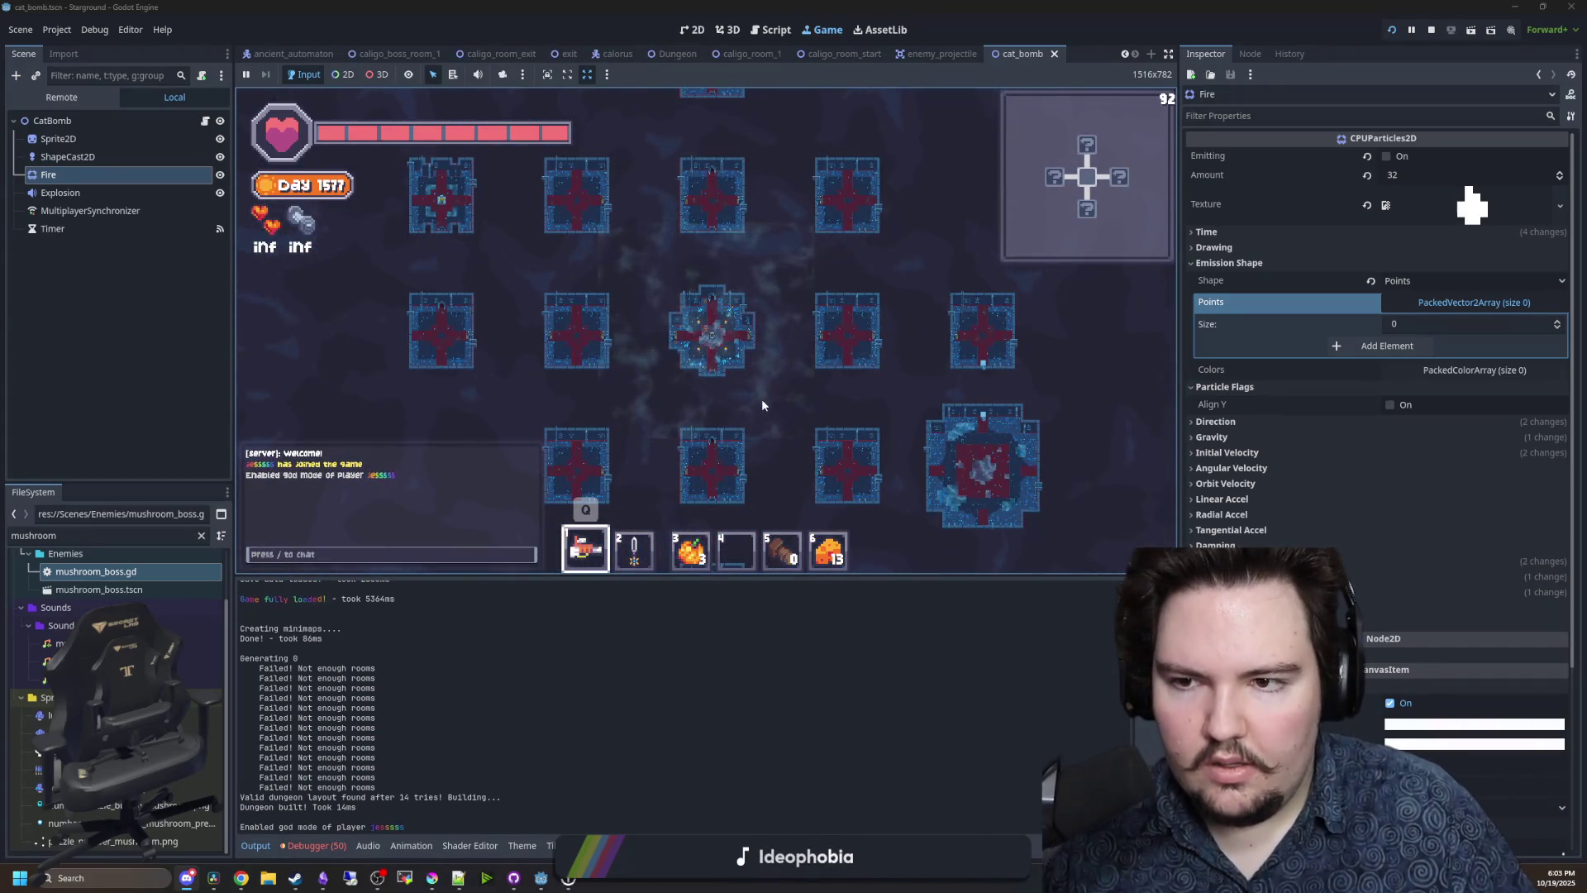
- Walk into the boss room to spawn Dreadcap, equip slot 6 bombs, and dodge explosions
key("s")
key("d")
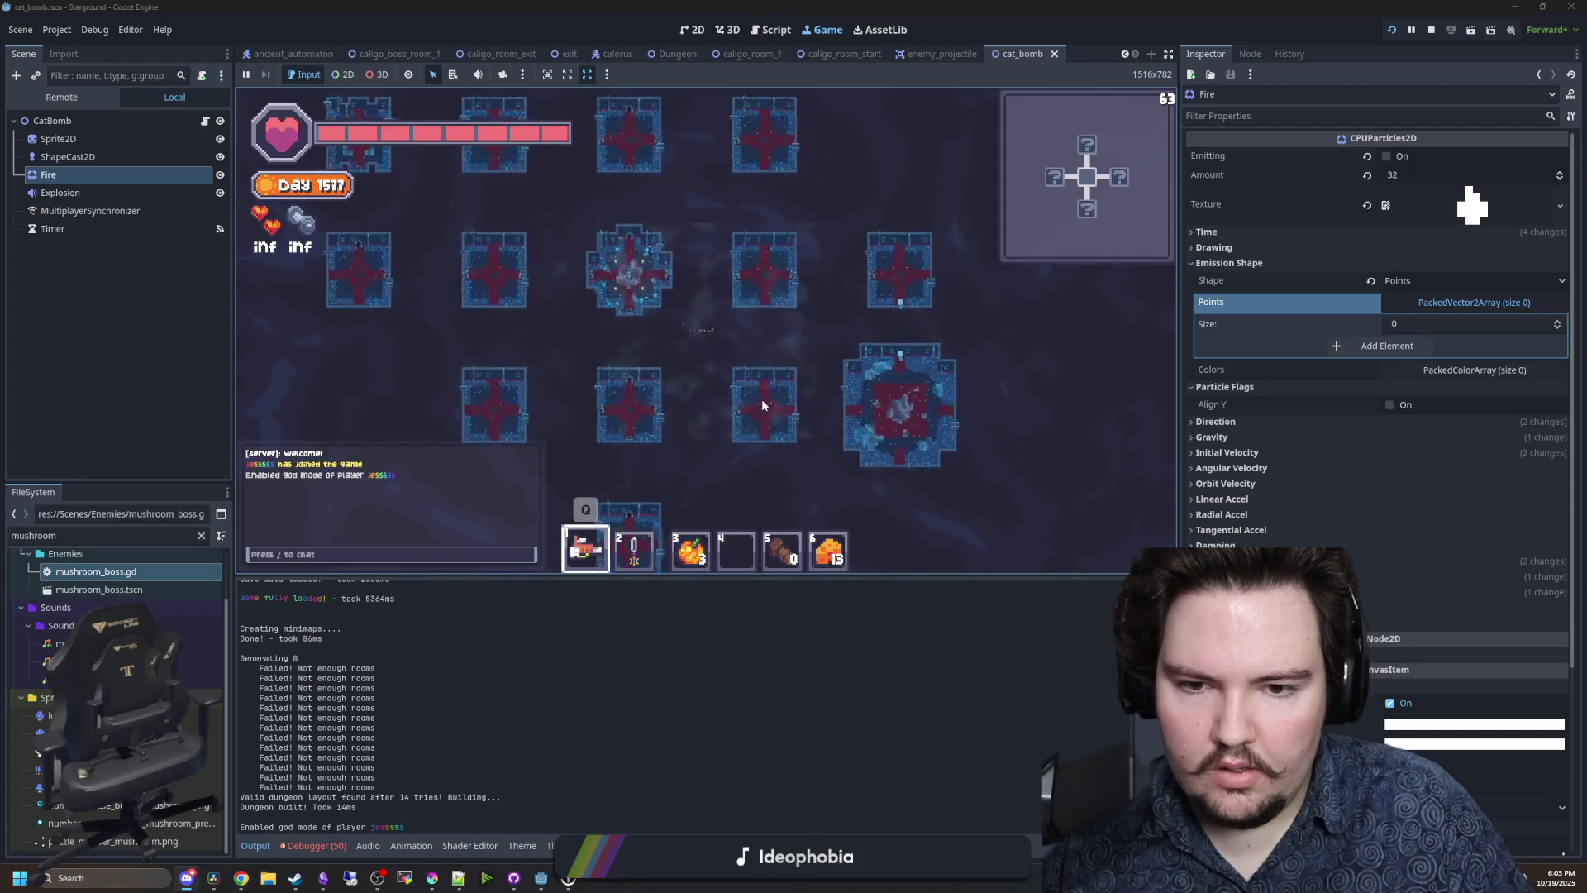
scroll(762, 398, "up", 5)
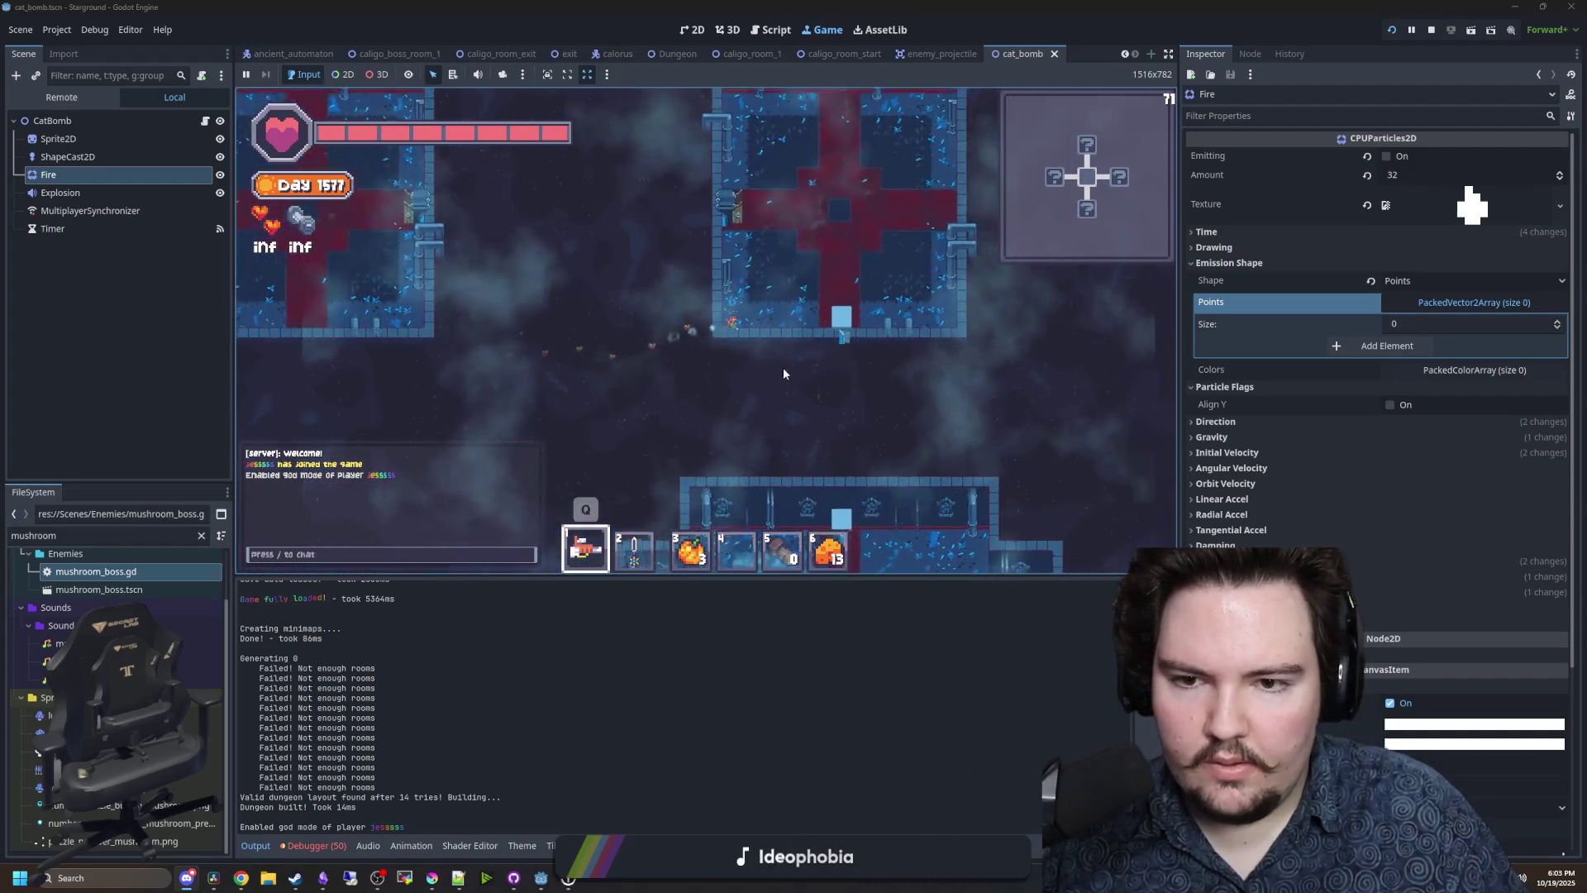
key("w")
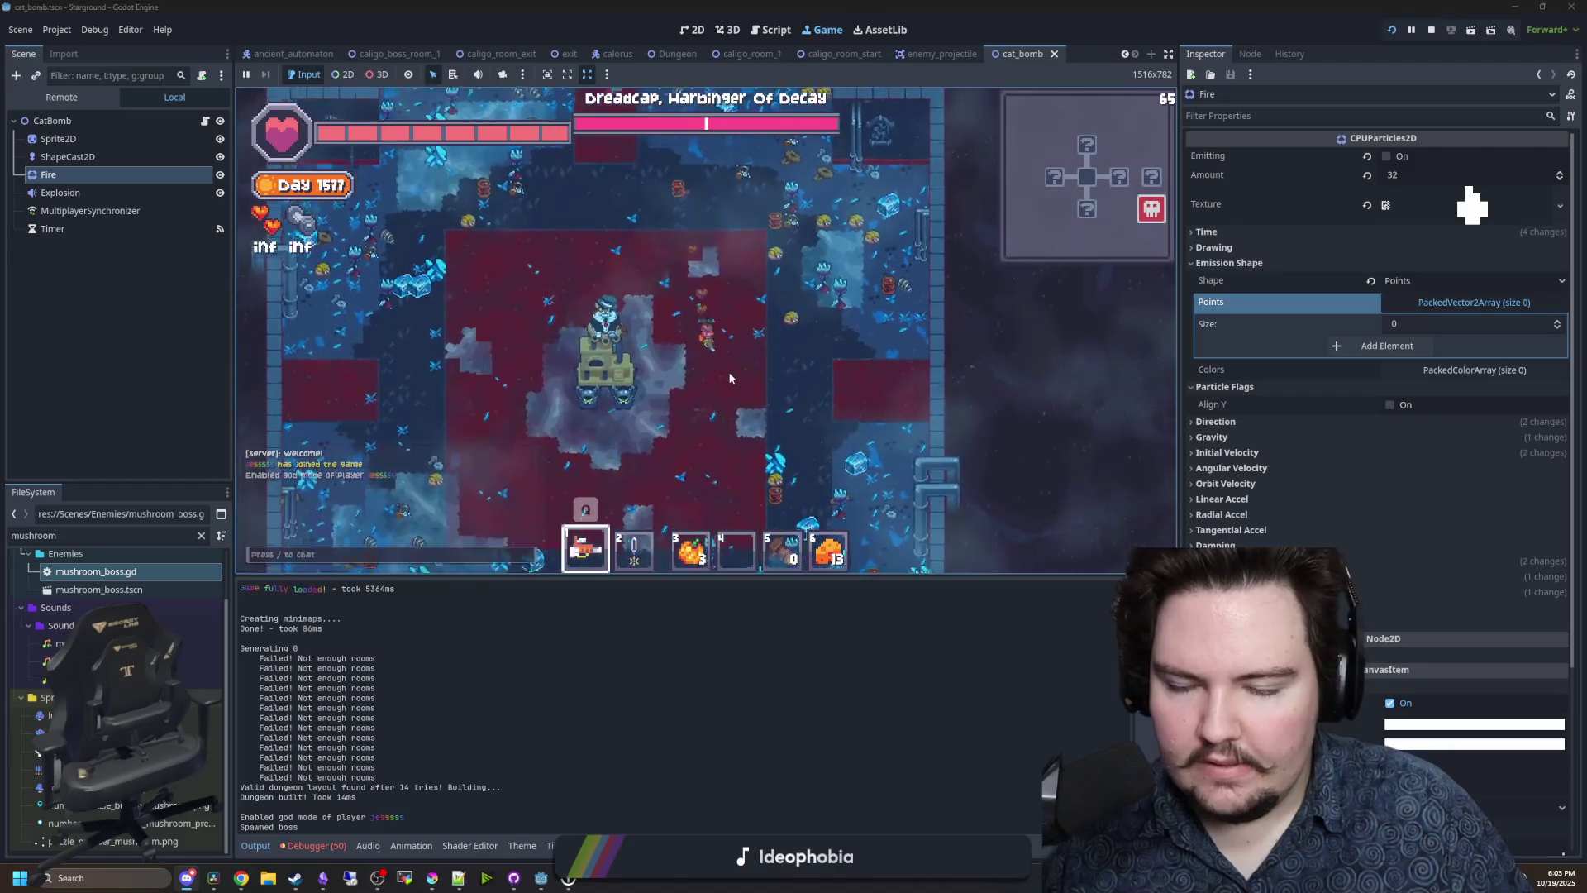
key("s")
key("6")
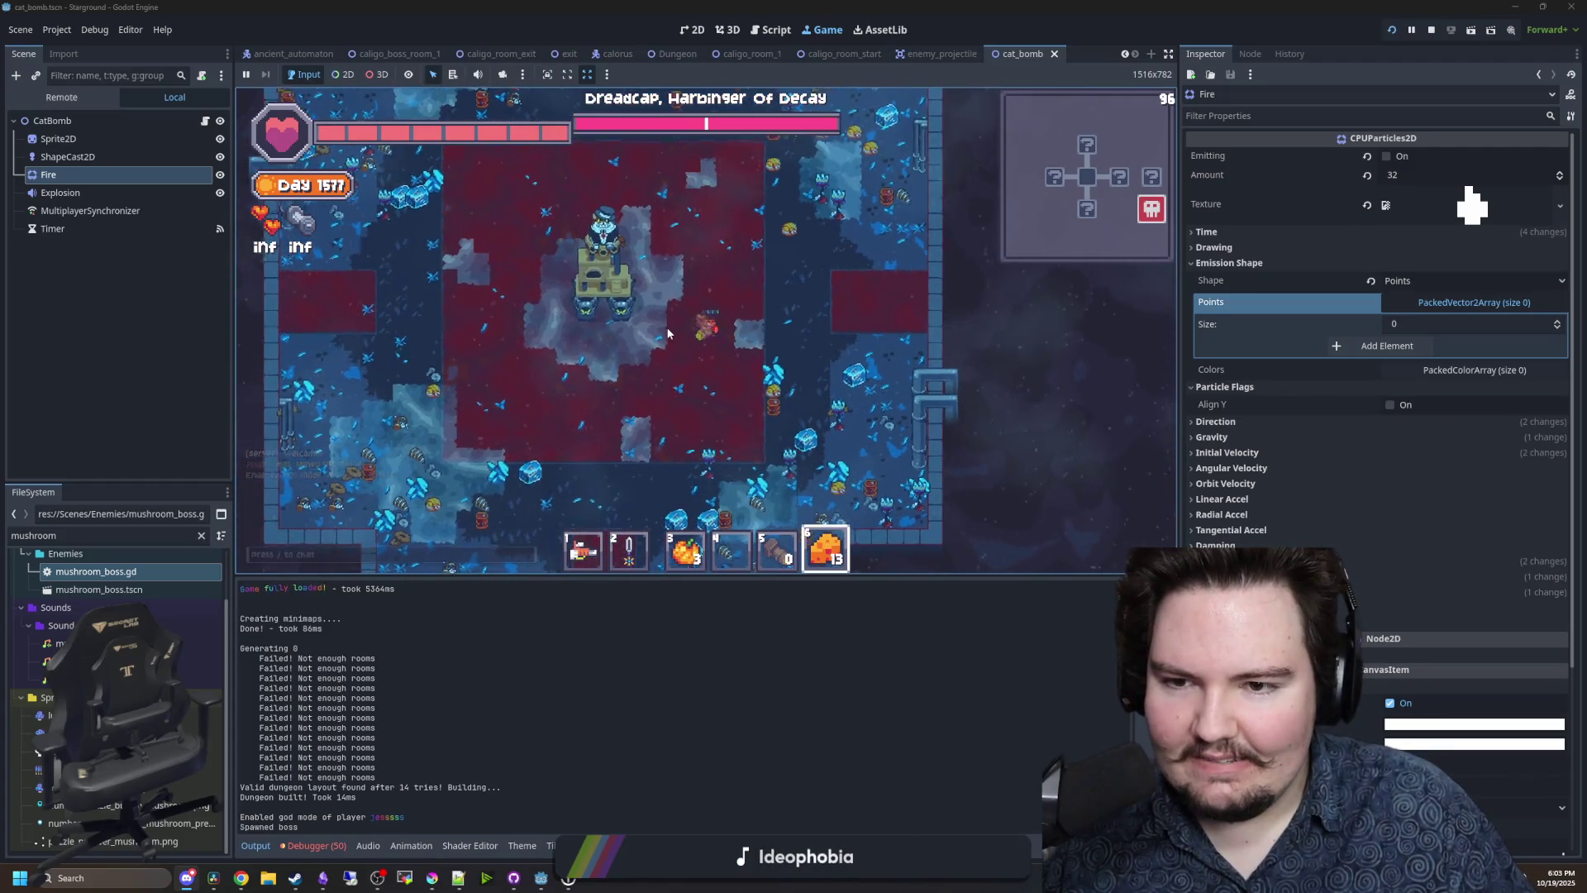
key("1")
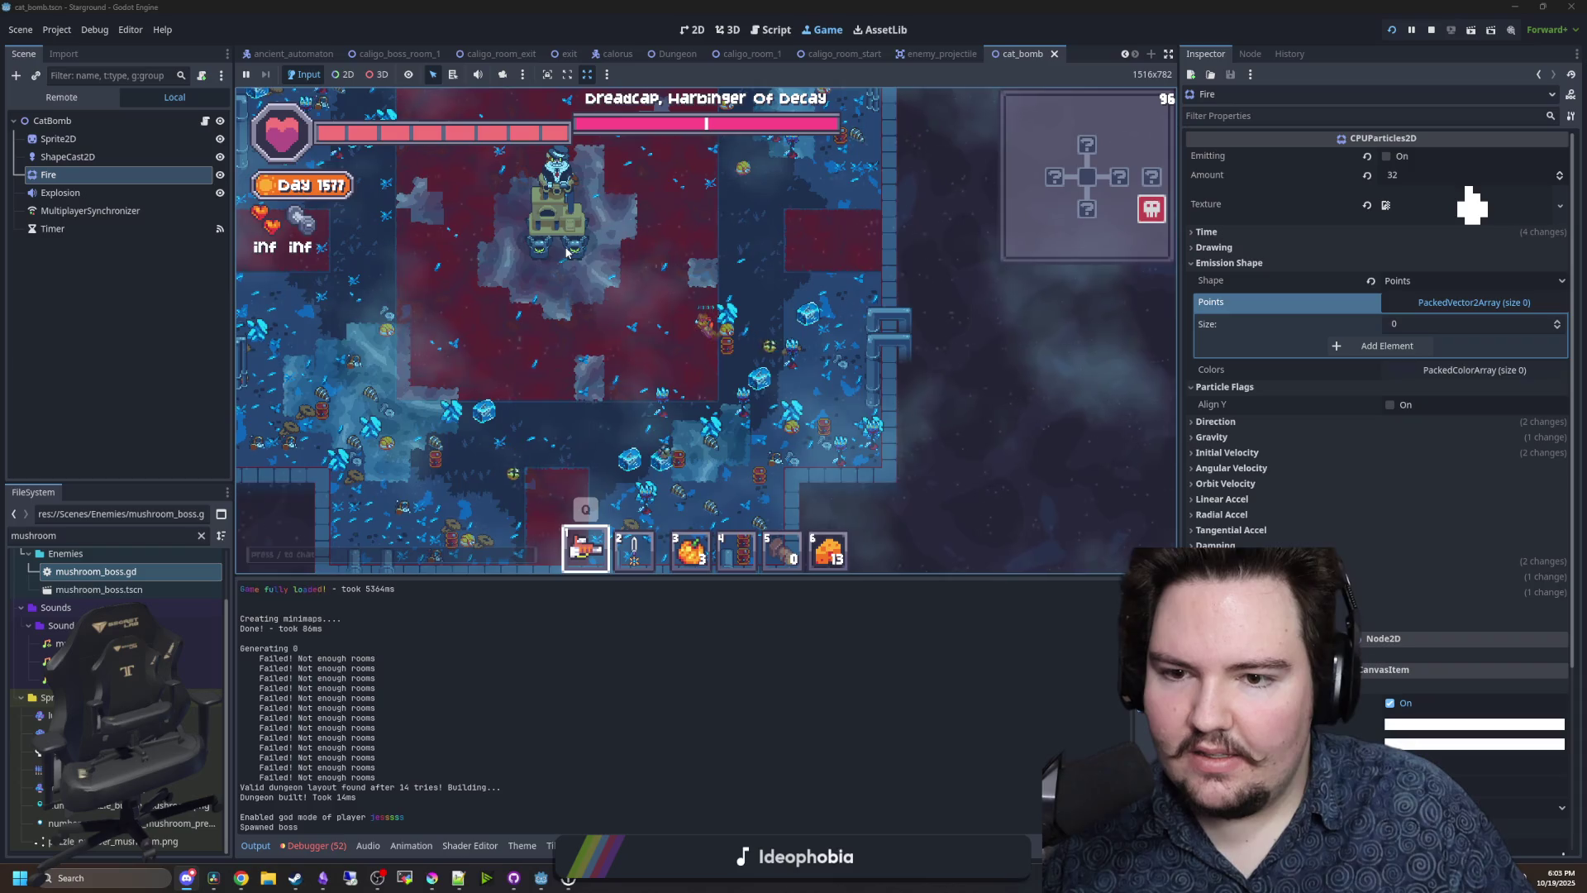
key("w")
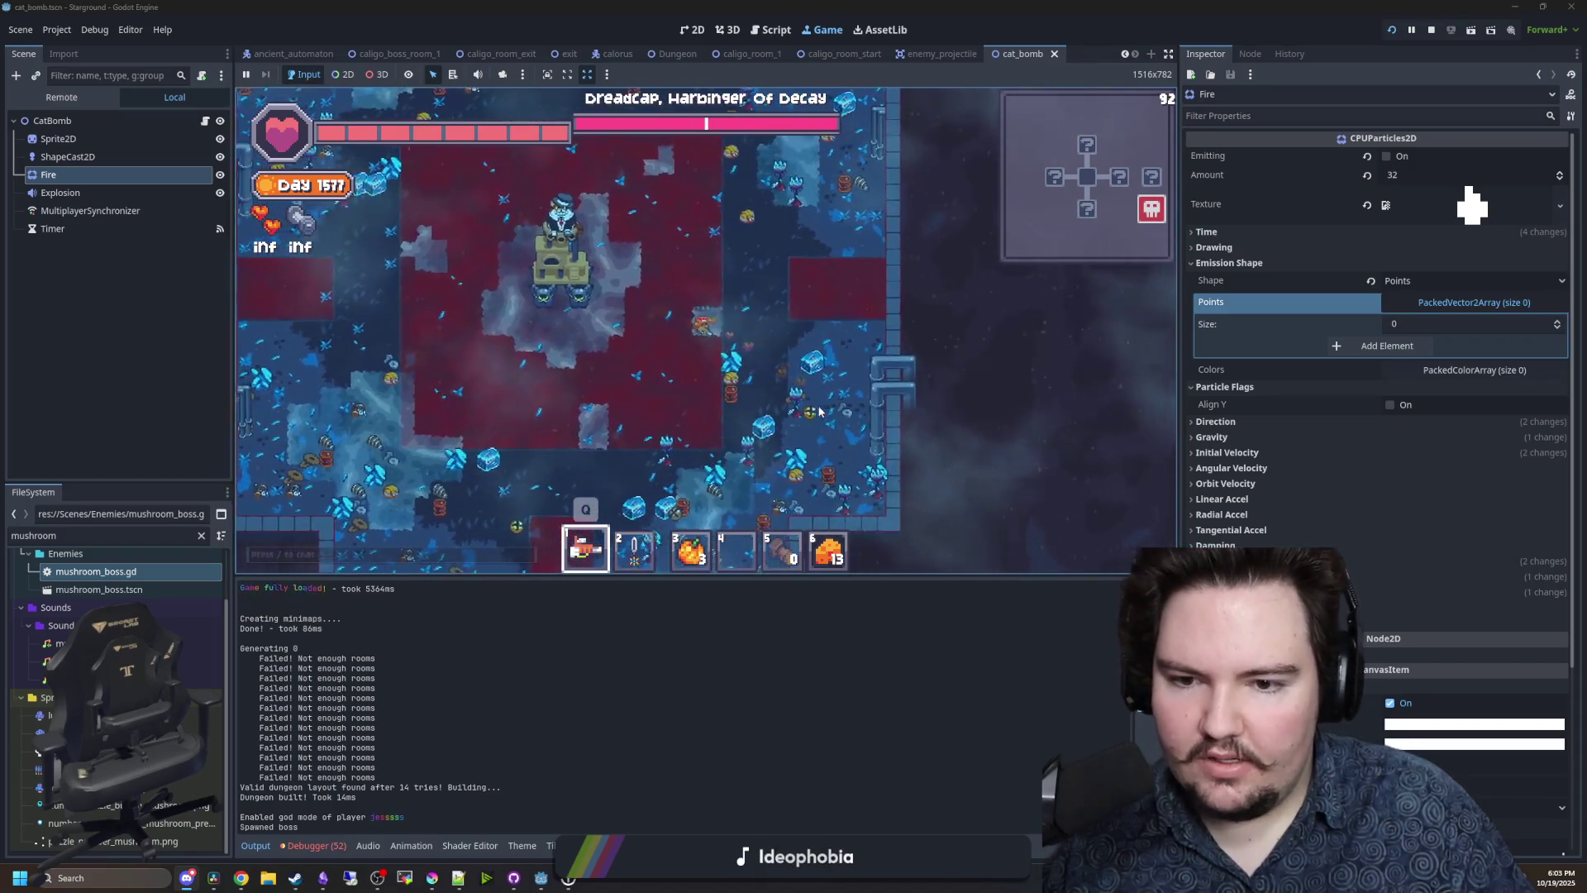
key("s")
key("a")
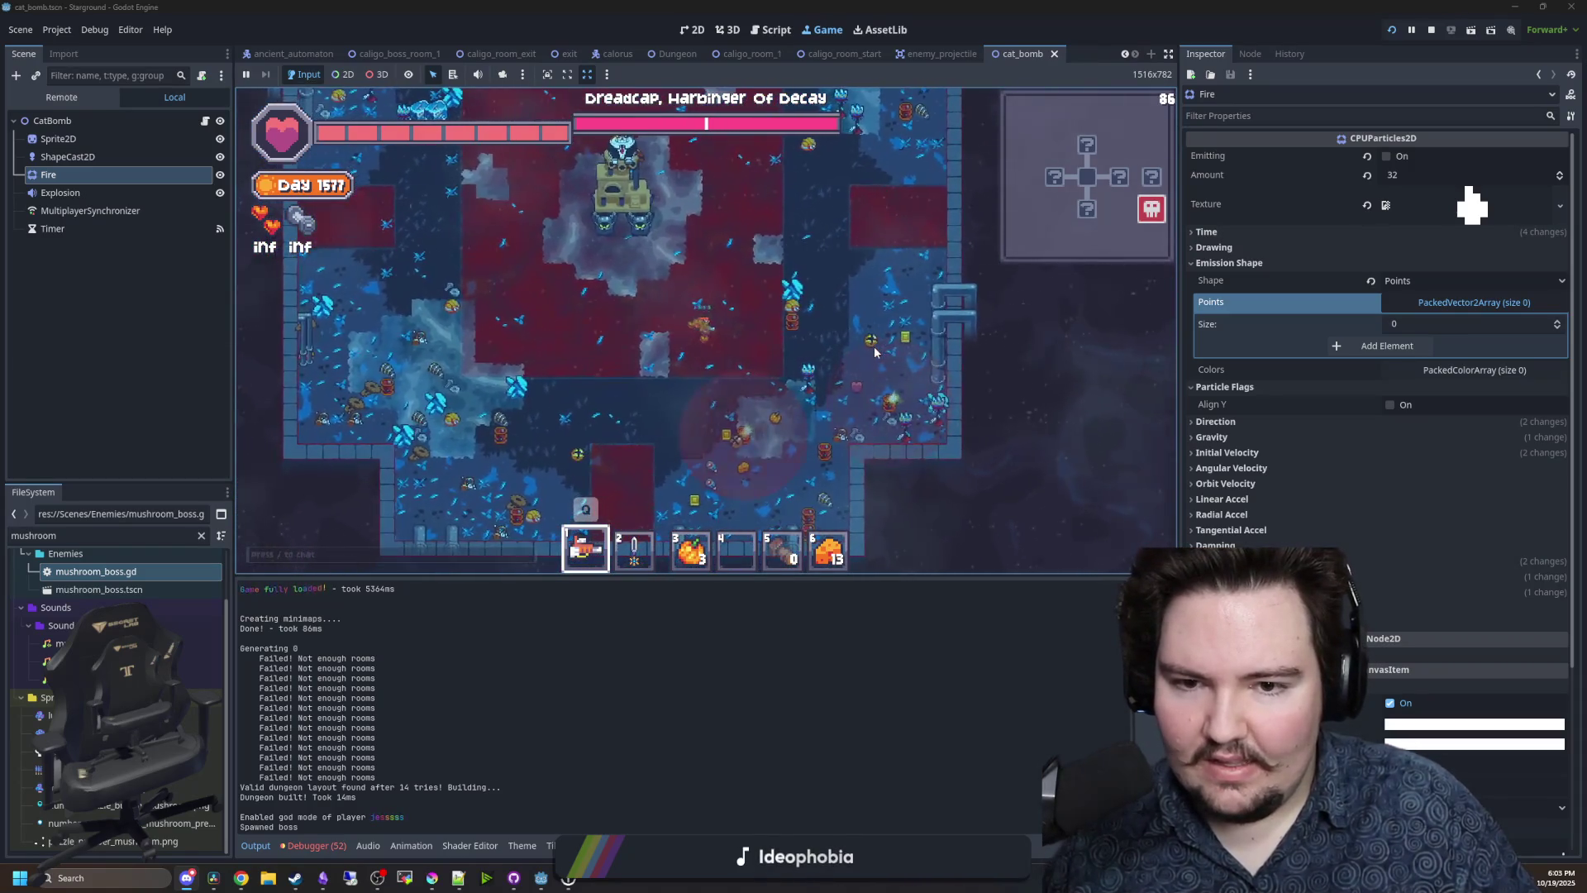
key("s")
key("a")
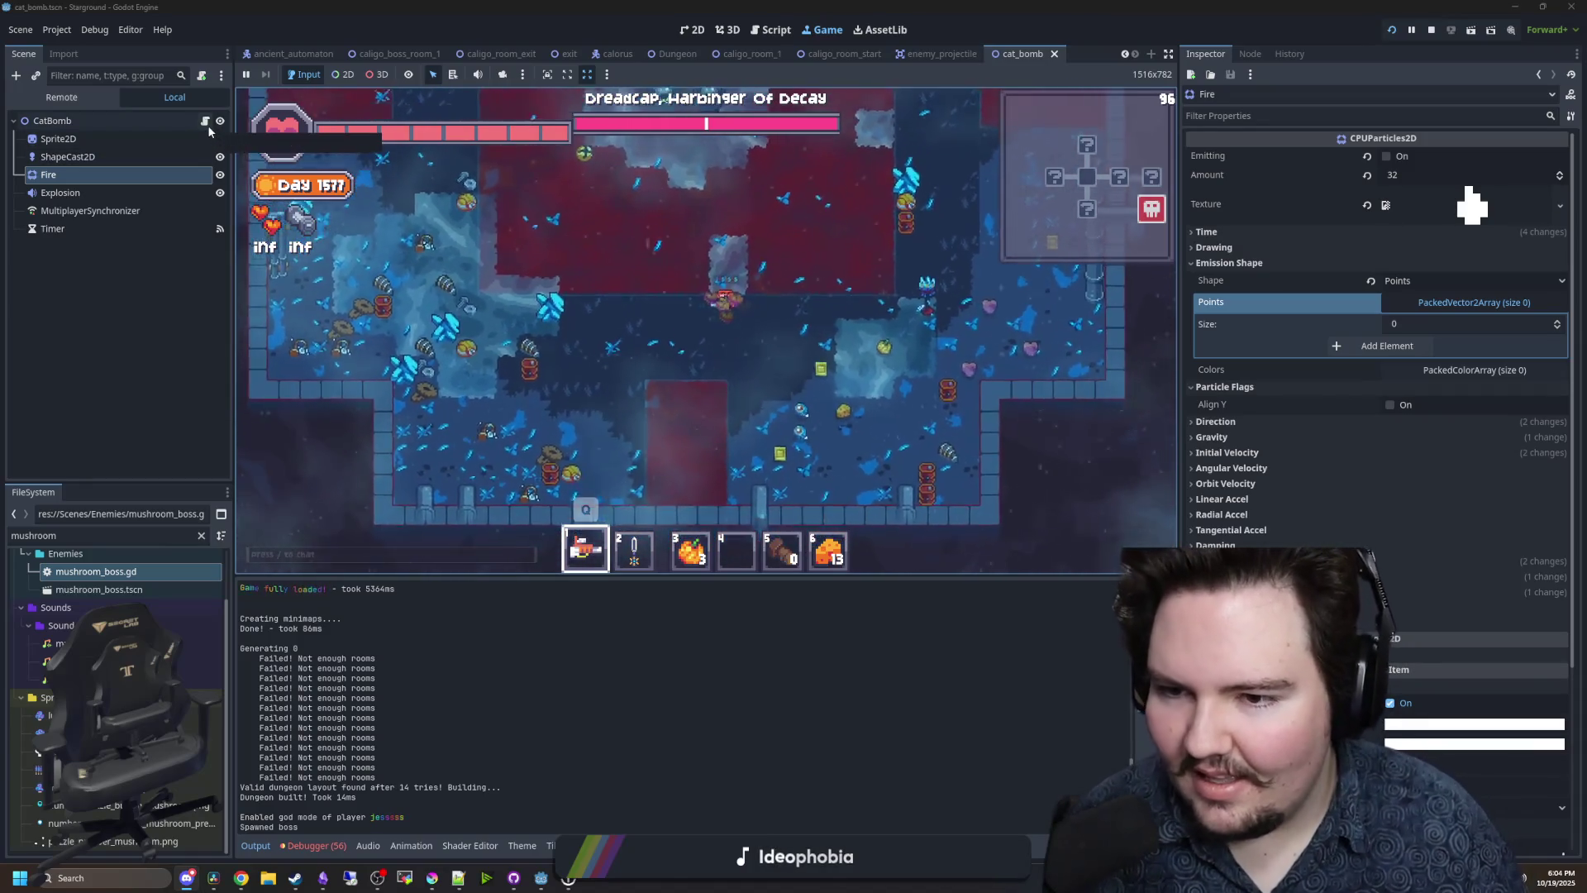
- Call generate_emission_points() at the end of CatBomb's _ready and save
left_click(205, 121)
left_click(699, 392)
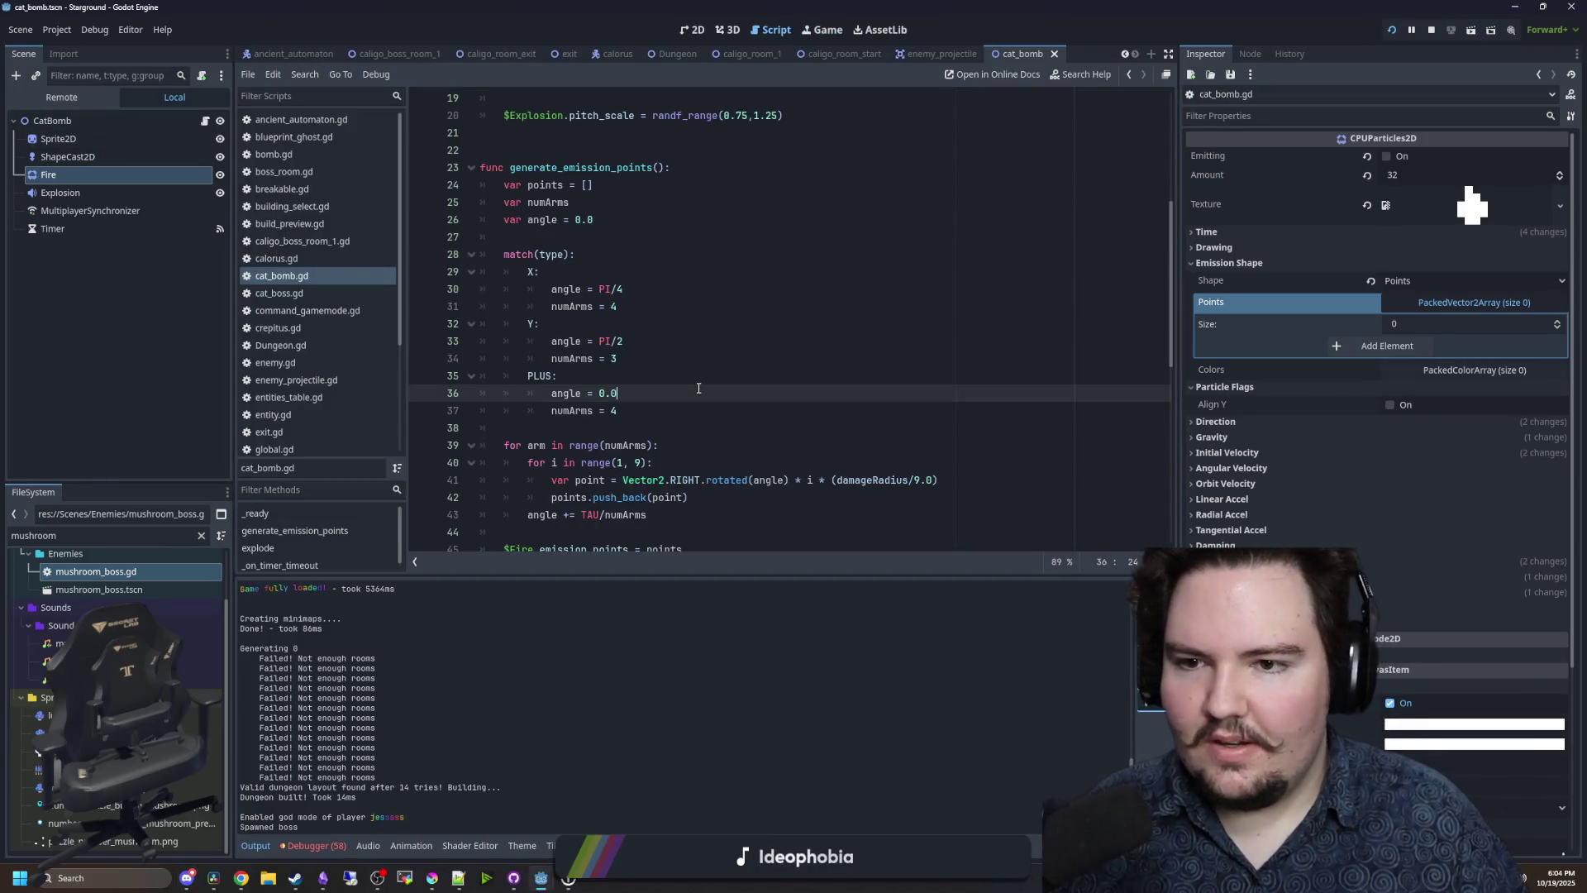
scroll(617, 257, "down", 1)
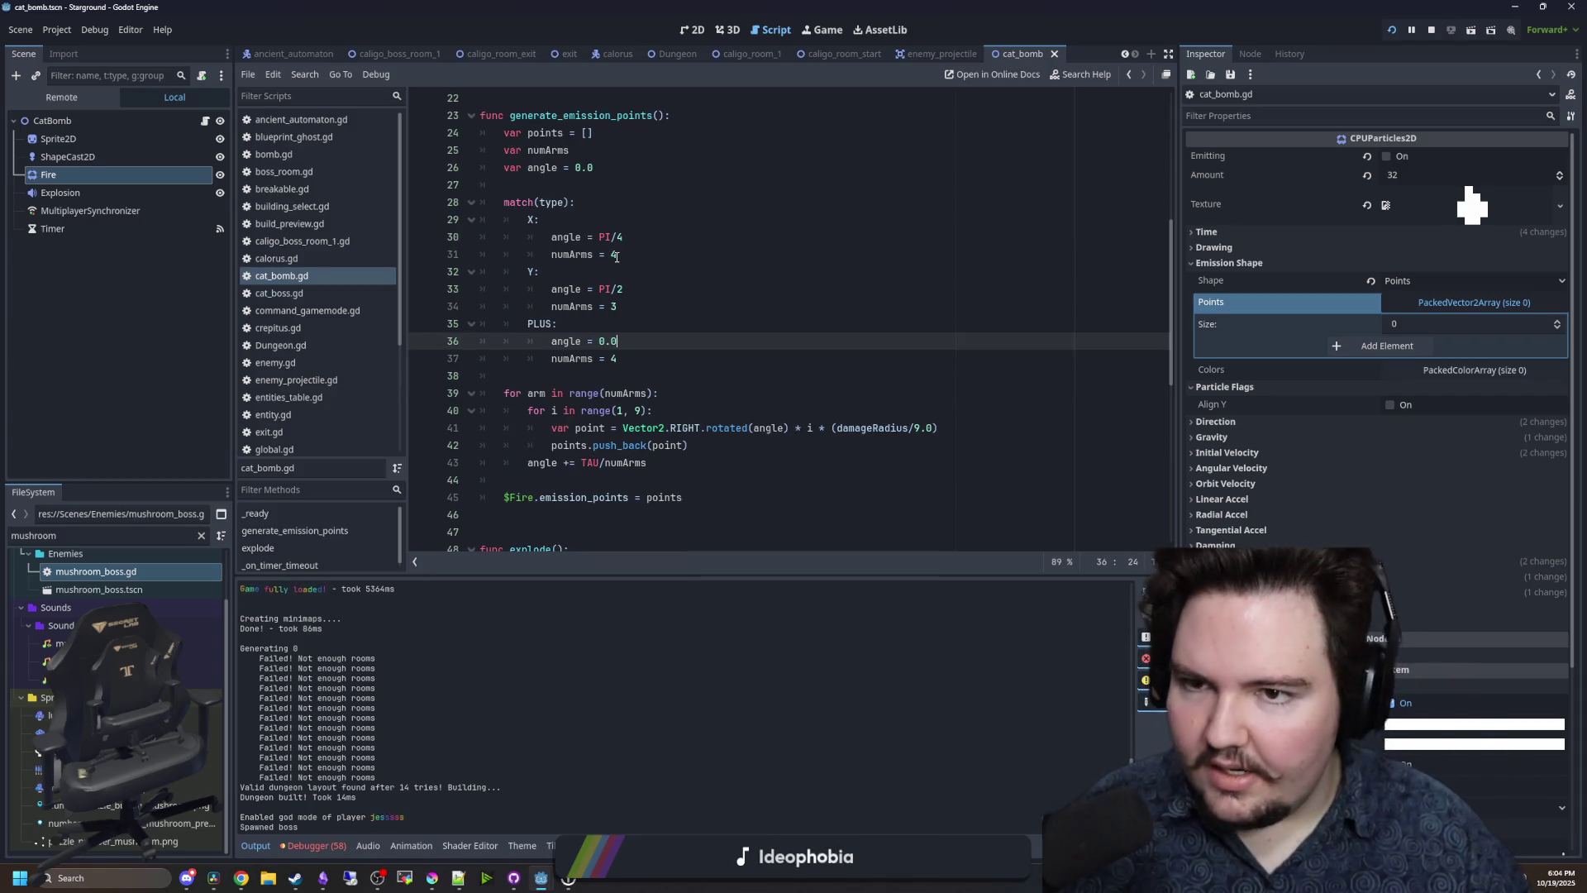
scroll(706, 436, "up", 7)
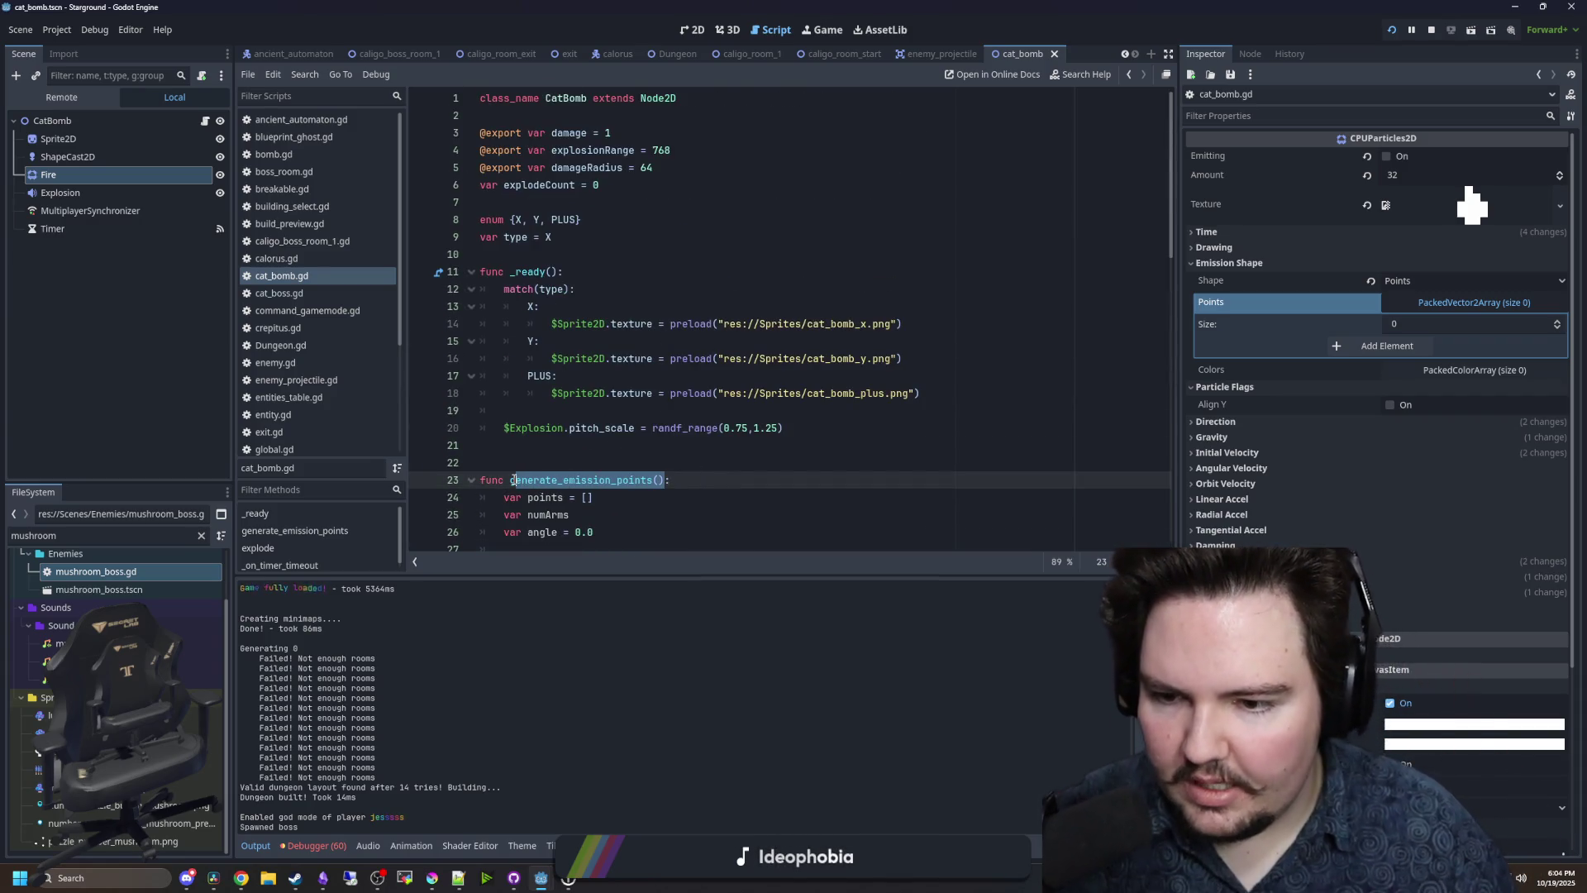
key("Return")
type("generate_emission_points()")
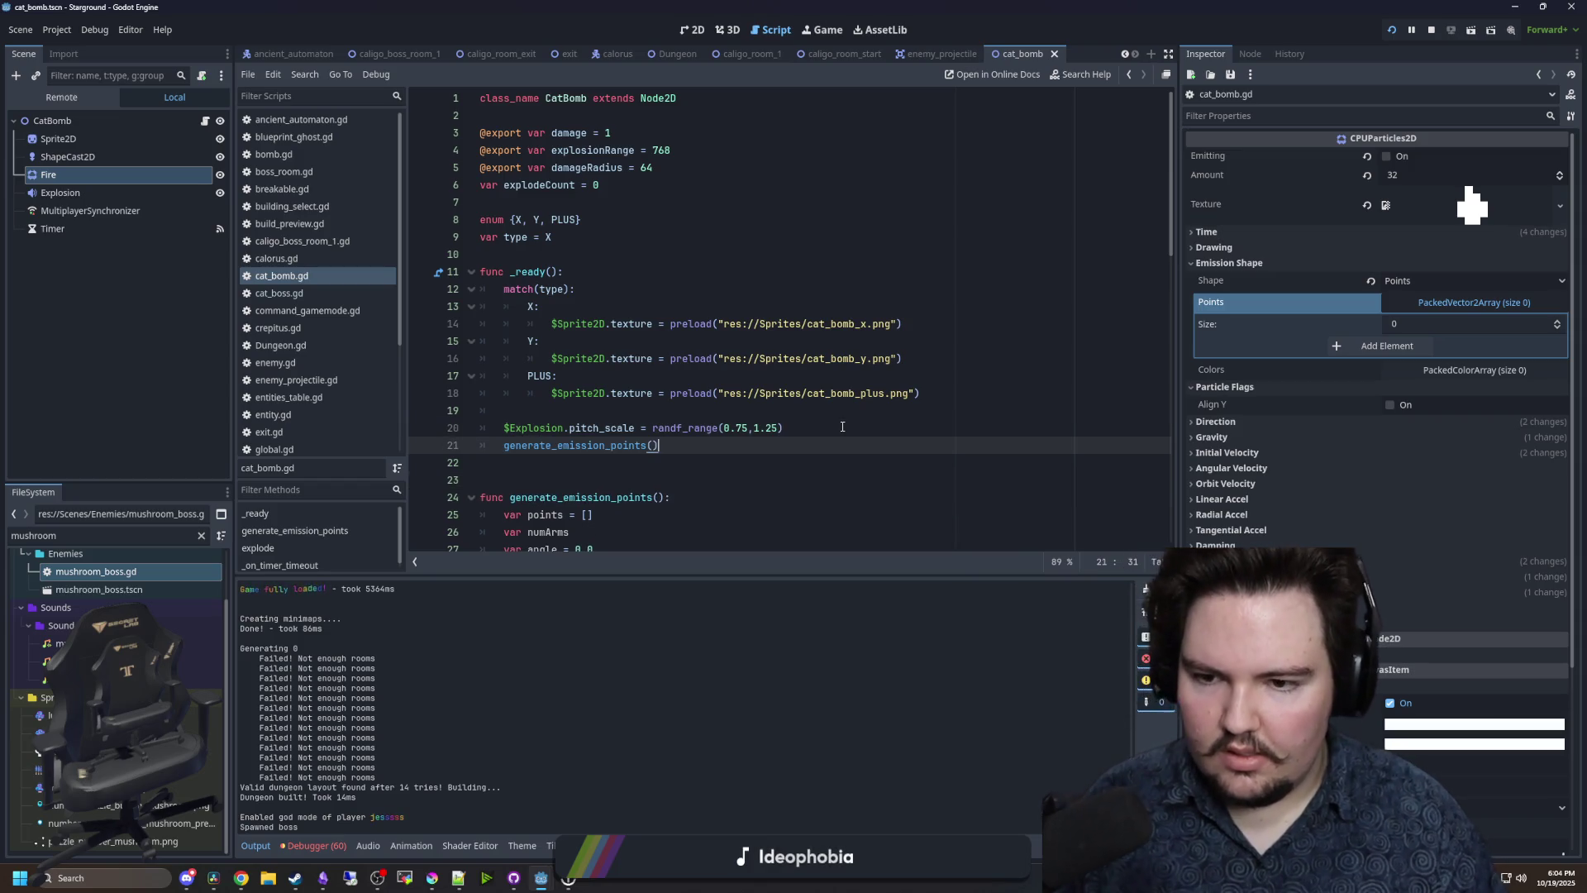
key("ctrl+s")
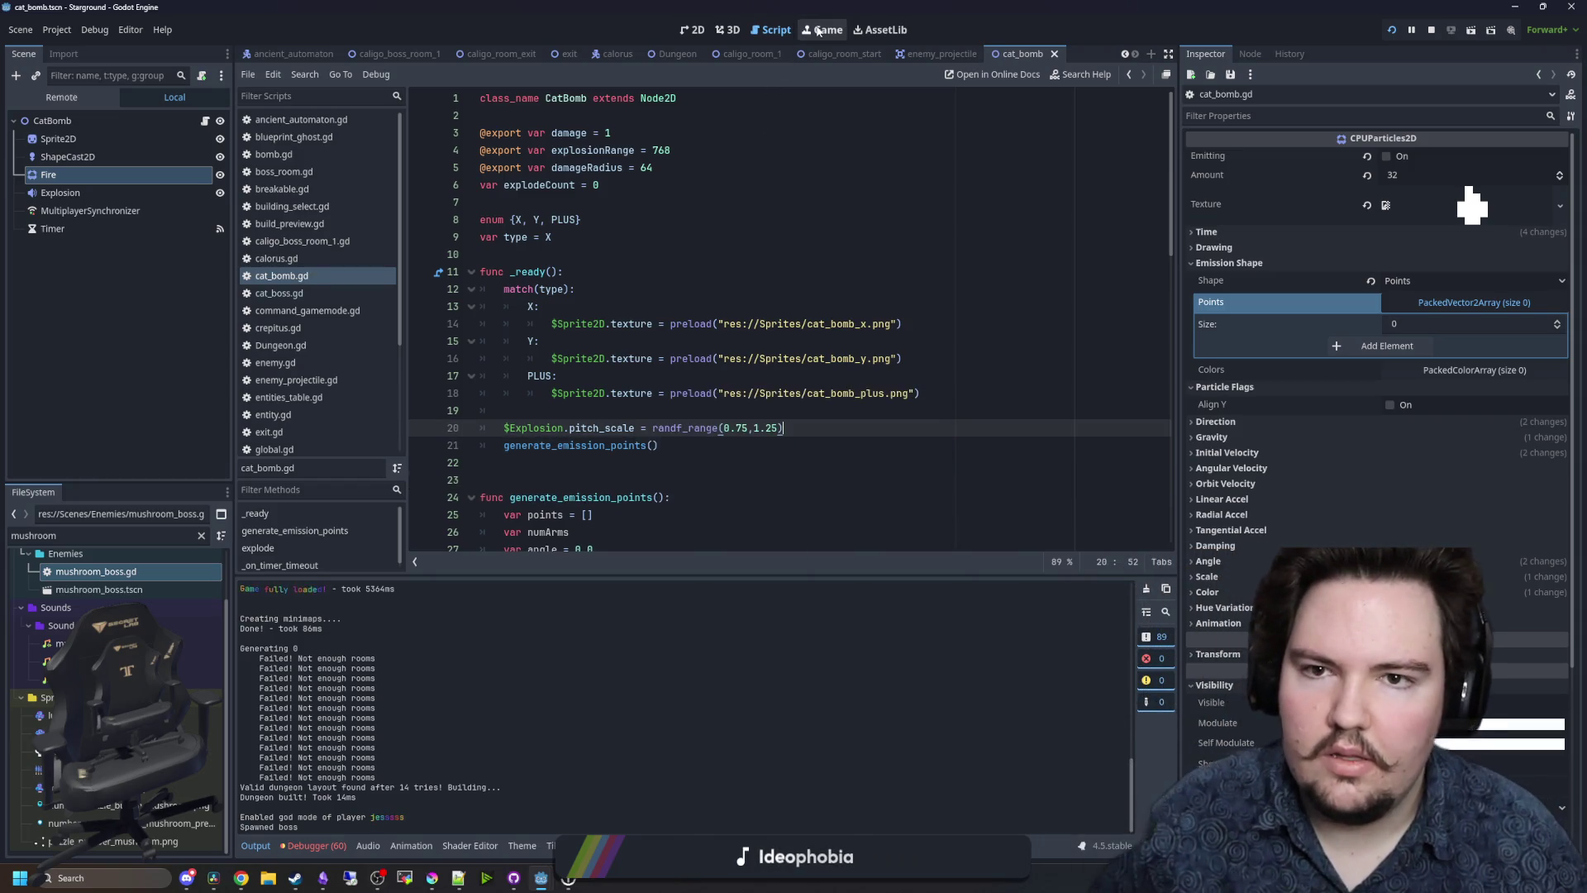
- Back in the running game, maneuver around the boss room and throw a bomb at the enemies
left_click(825, 30)
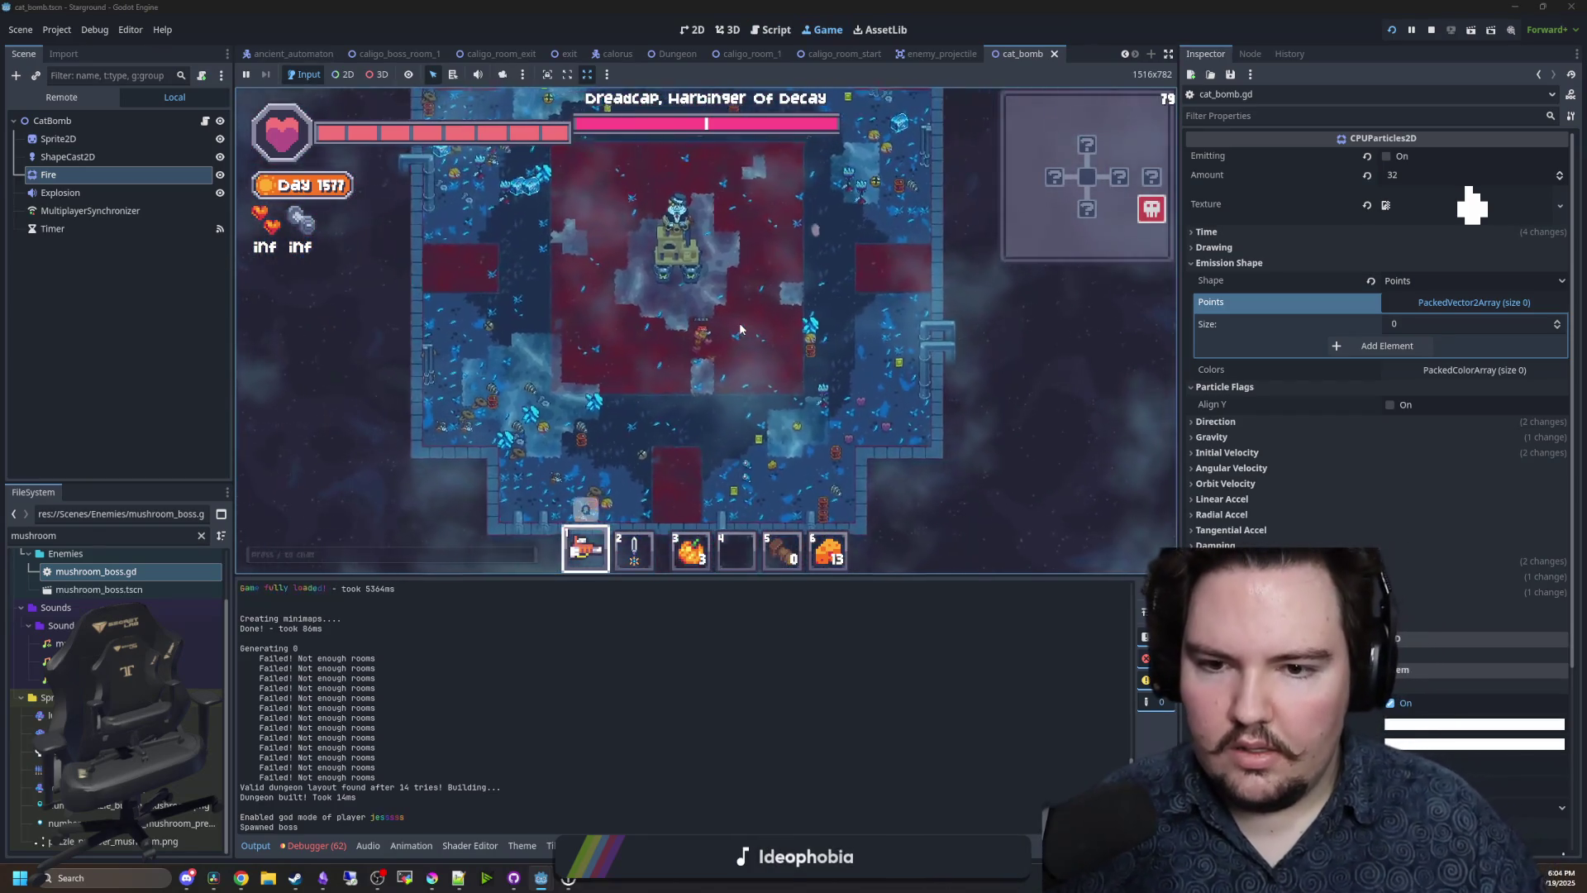
key("w")
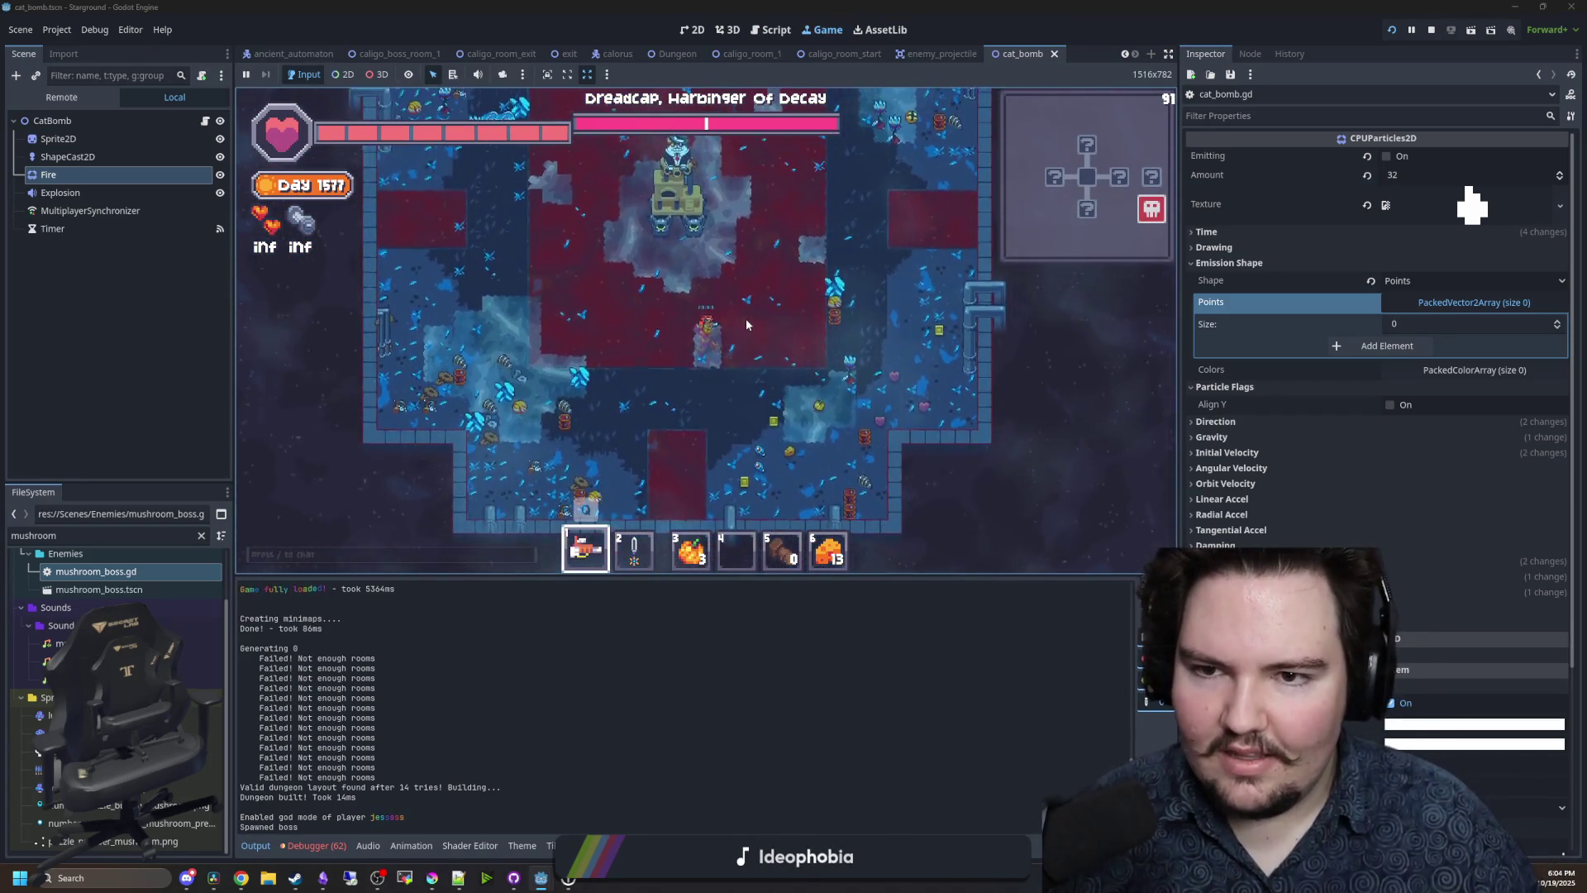
key("a")
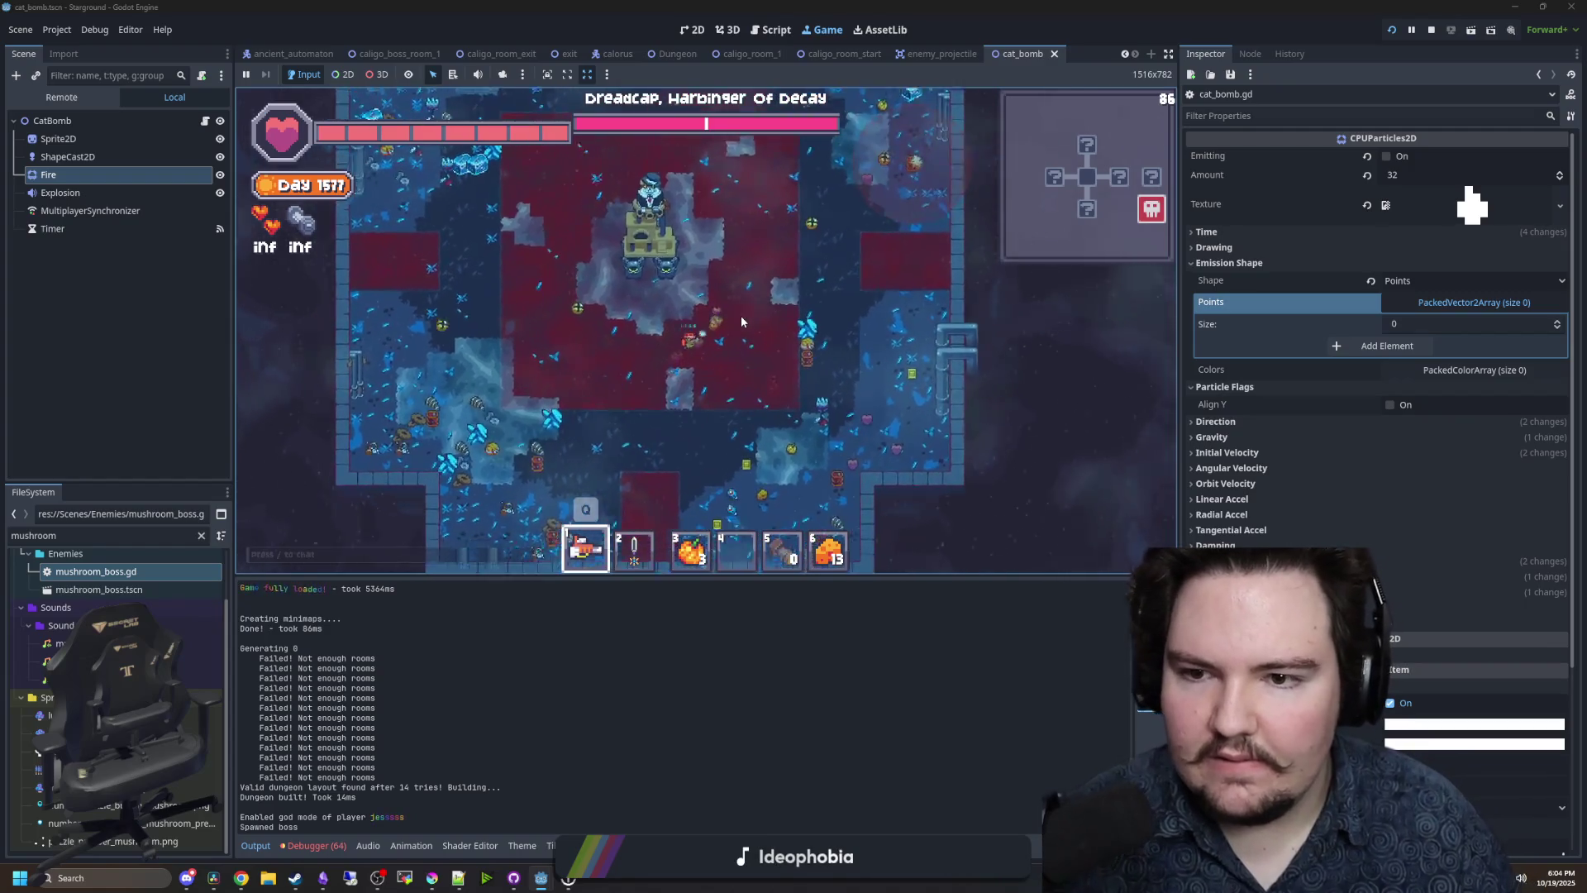
key("s")
key("d")
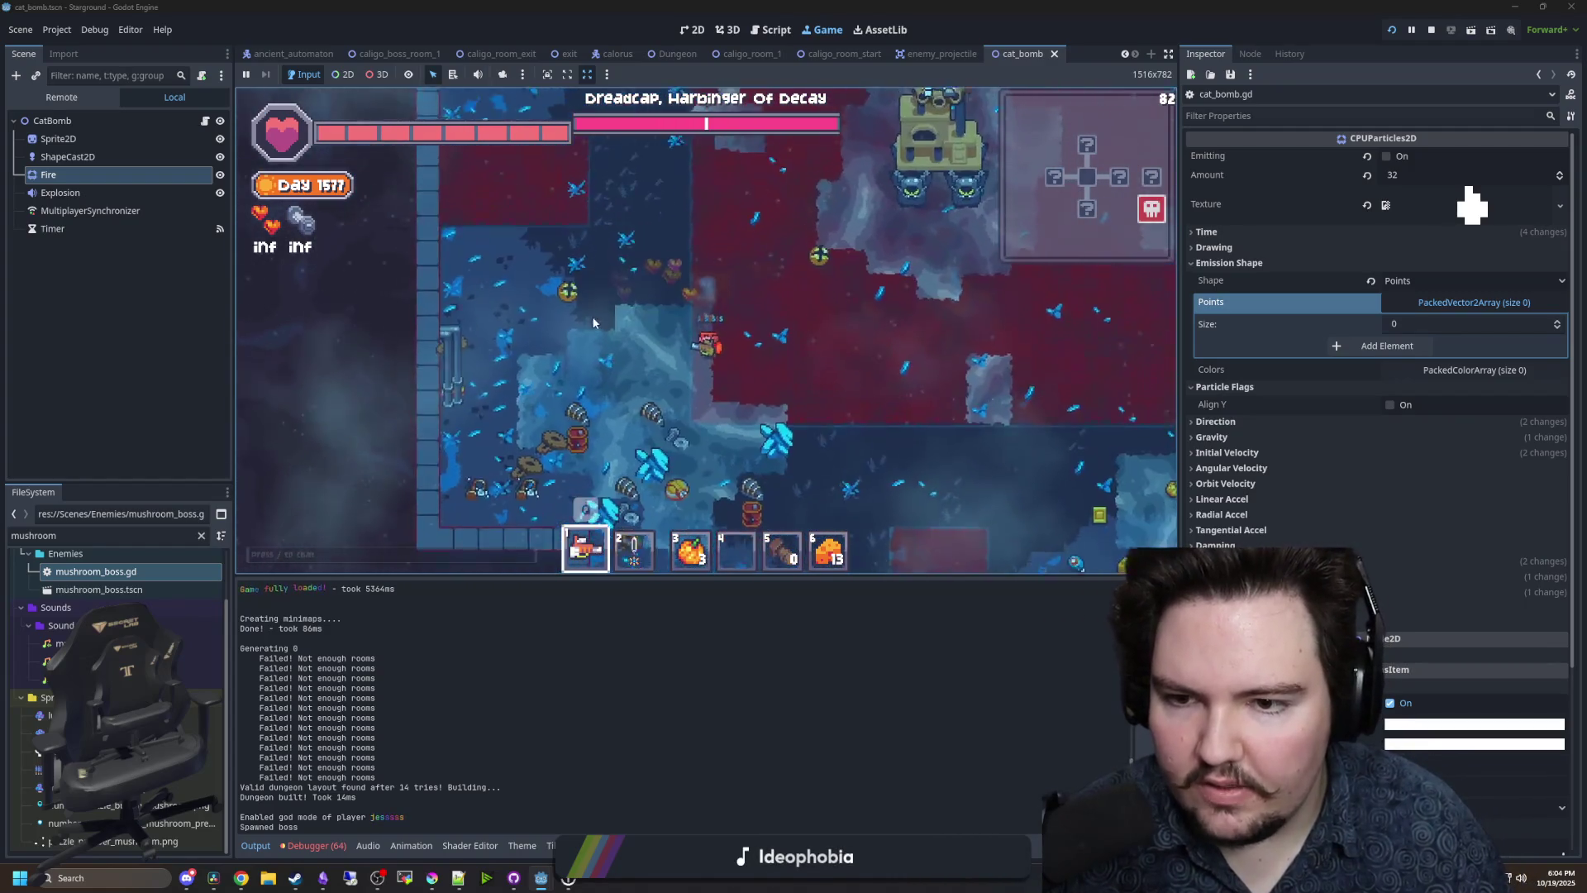
key("w")
key("a")
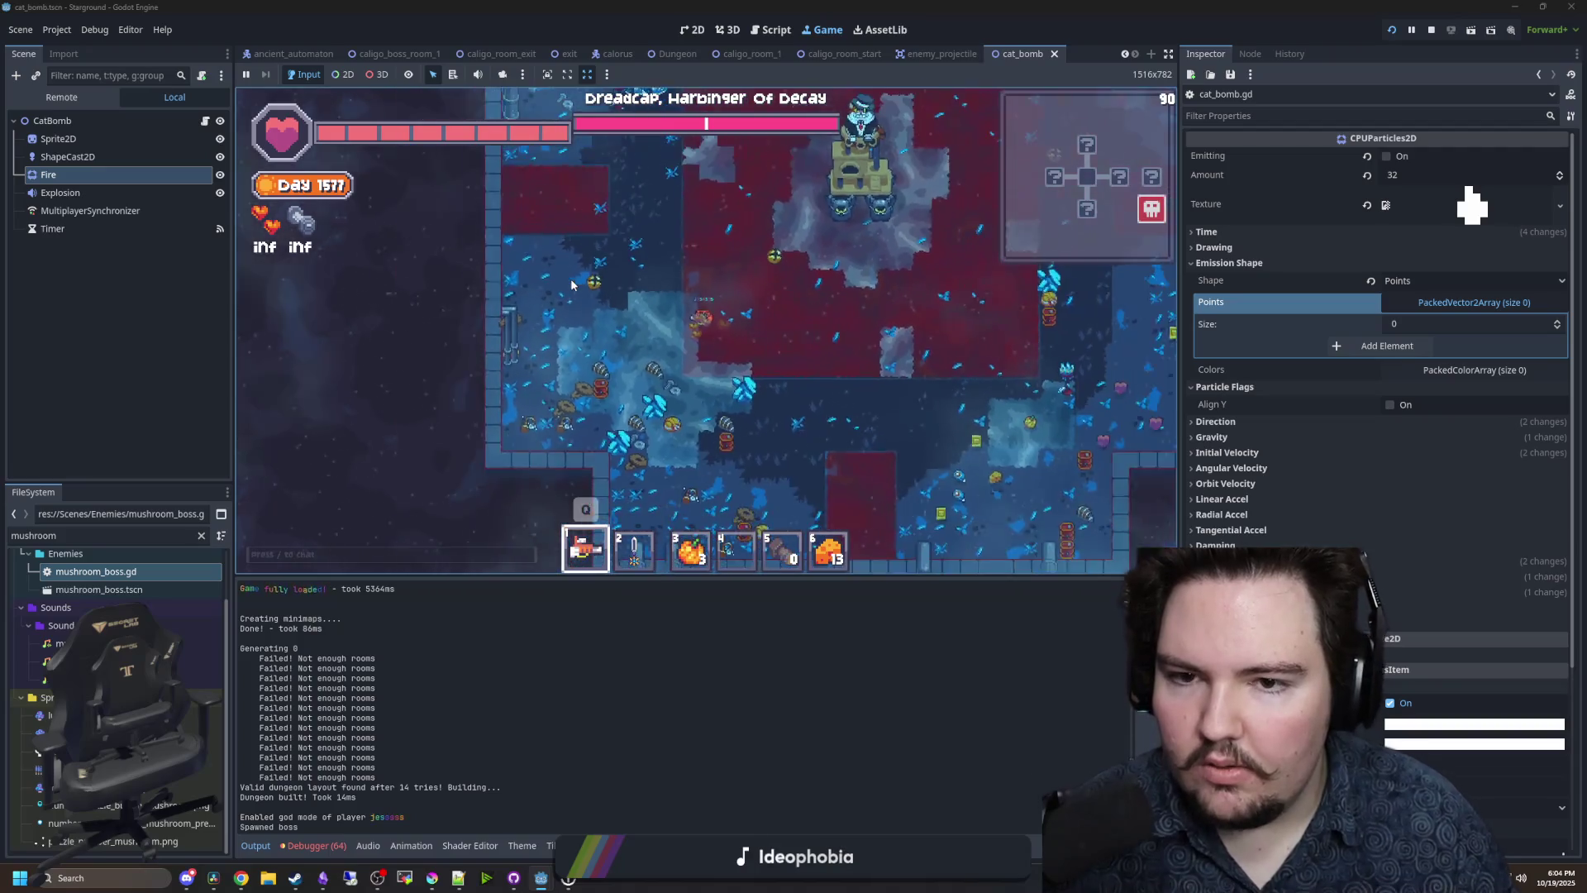
key("w")
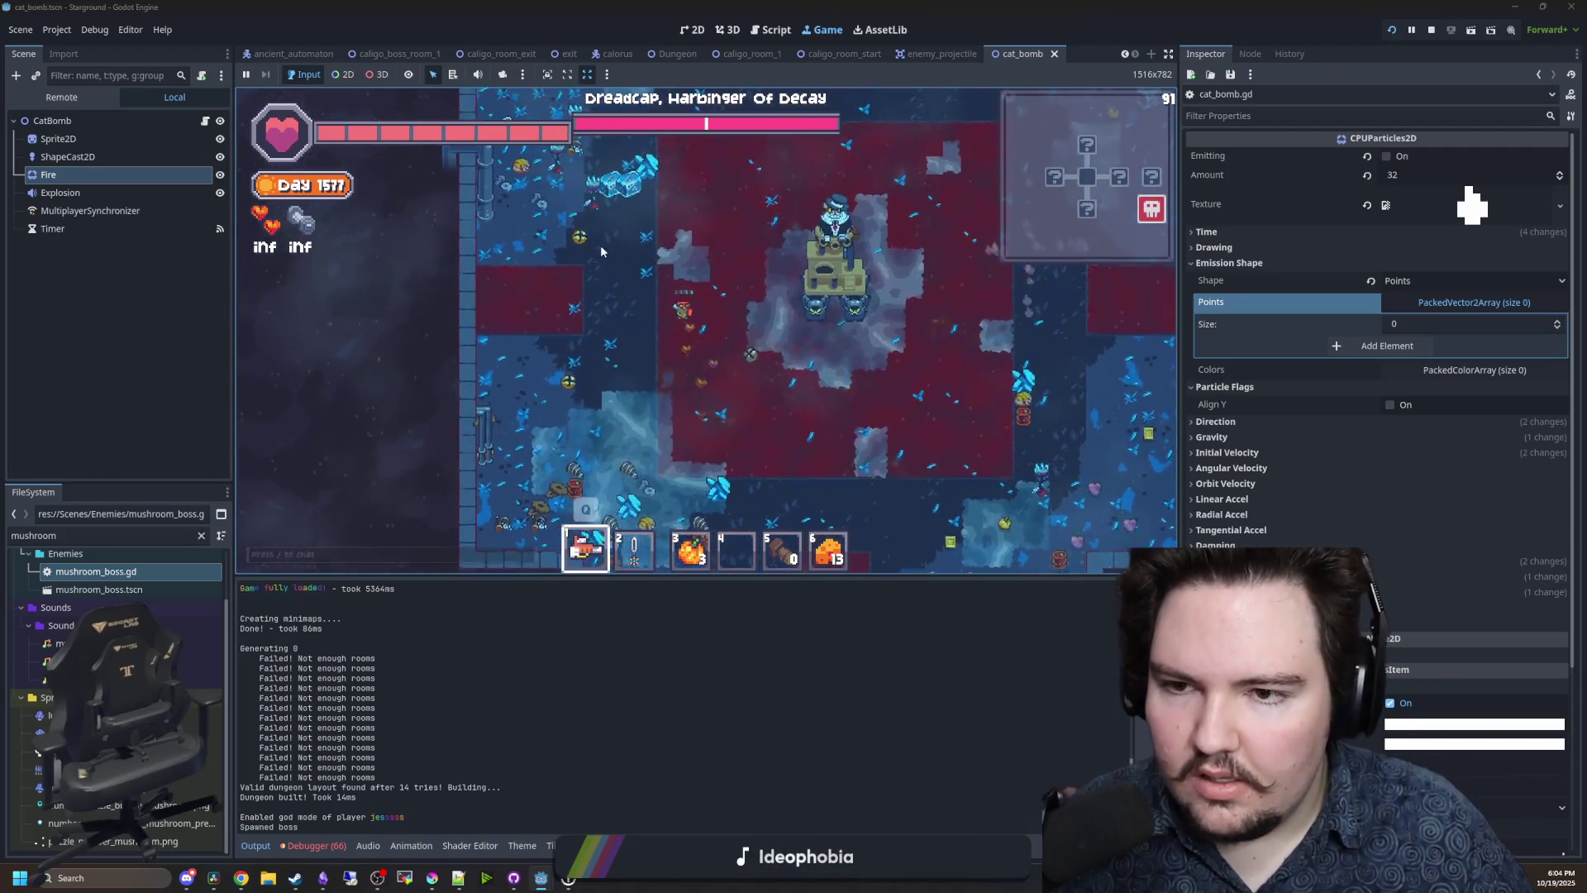
key("d")
key("s")
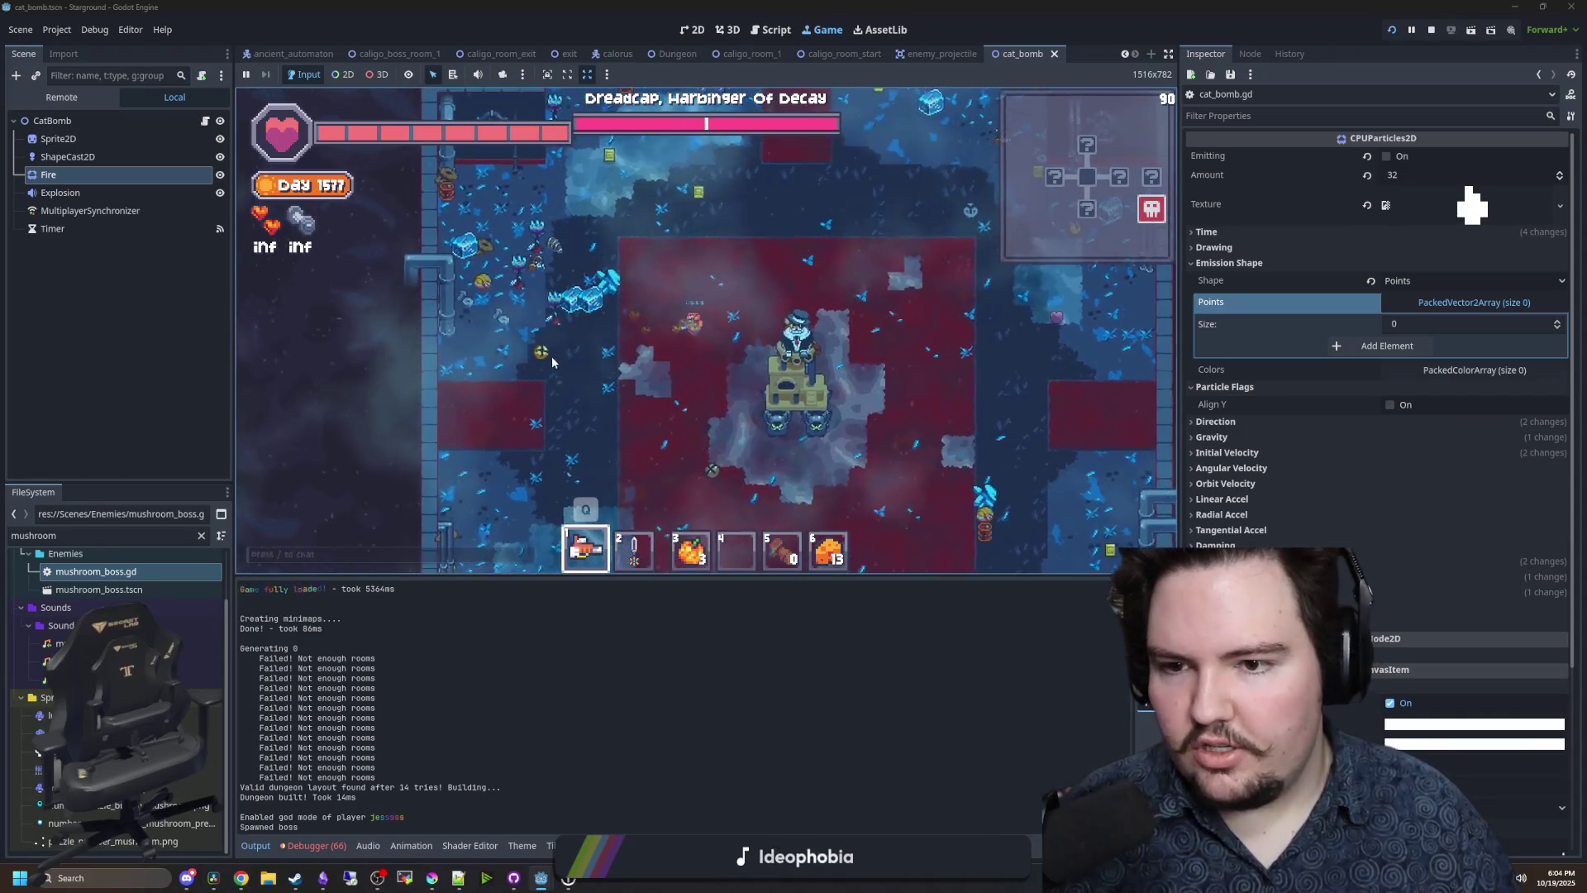
key("s")
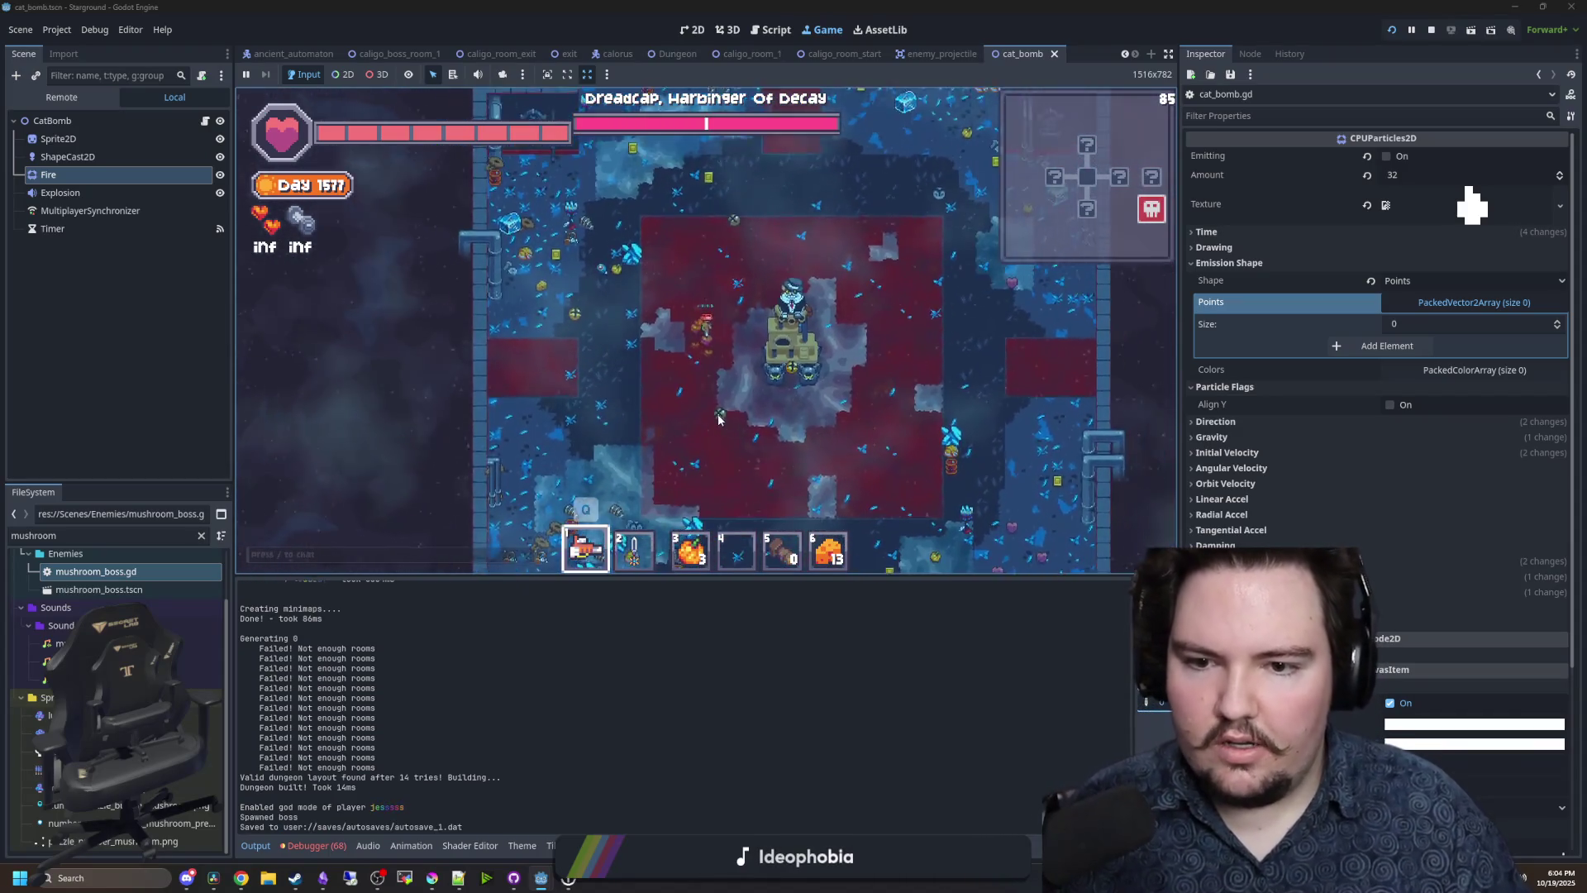
left_click(581, 344)
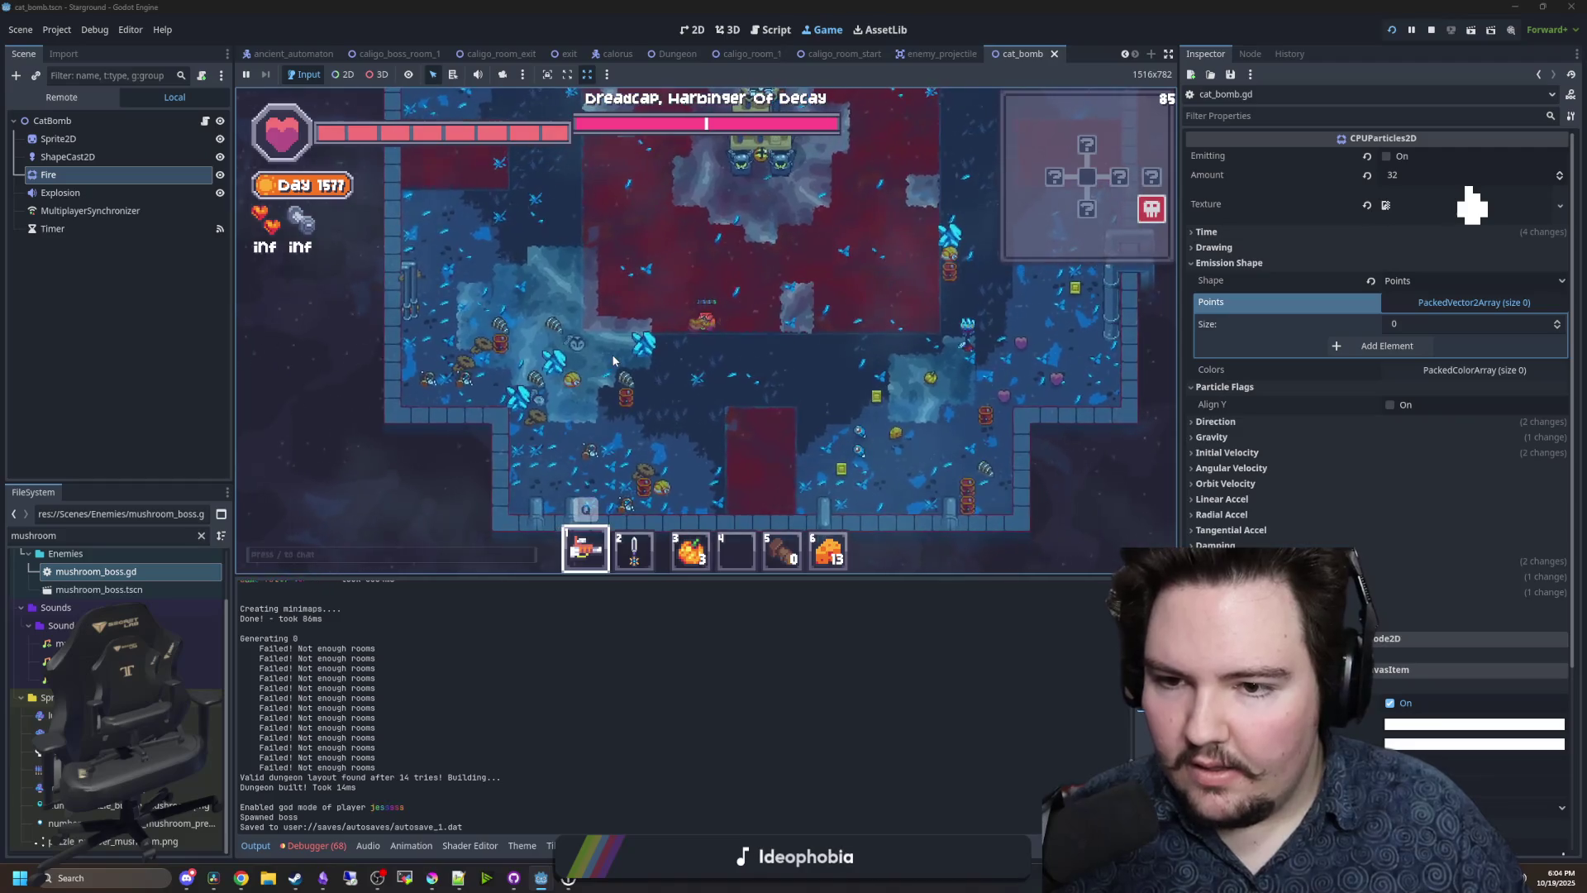
key("d")
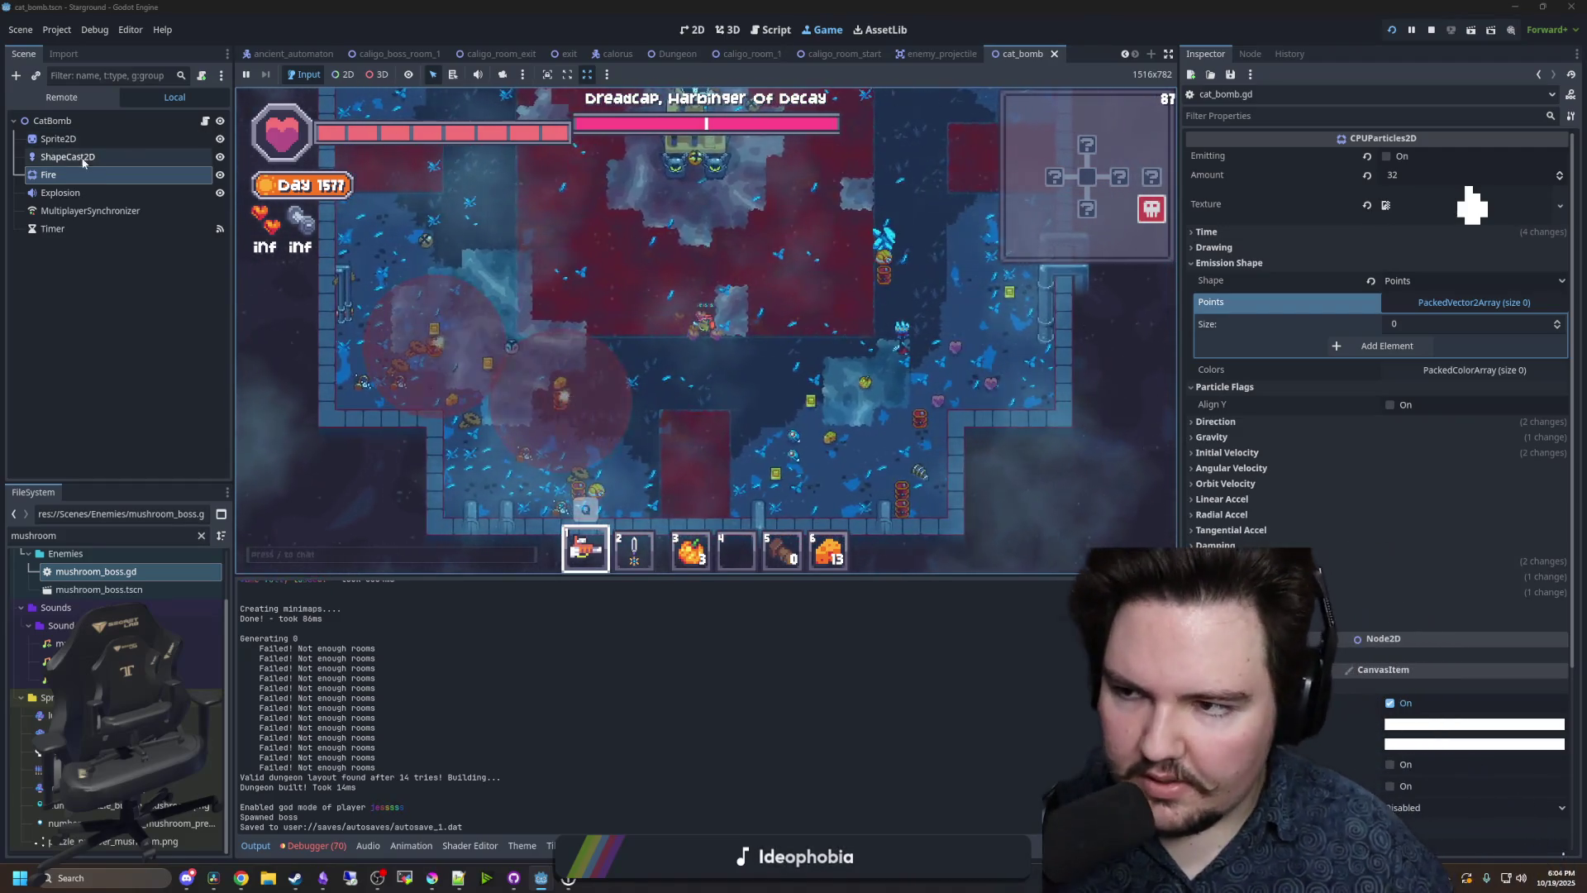
left_click(82, 158)
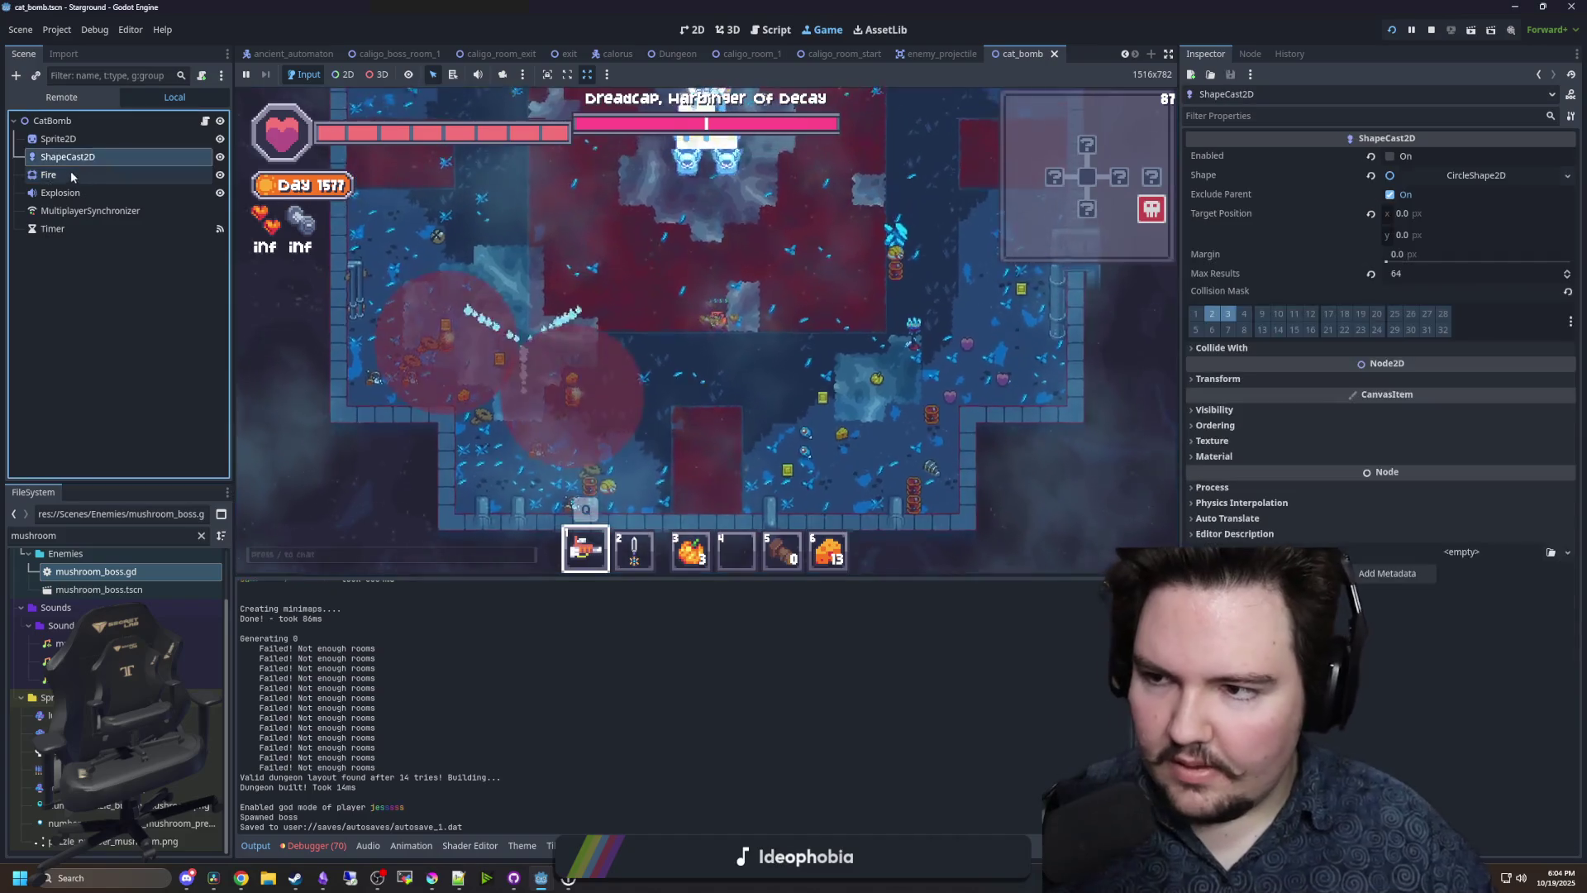
- Set the Fire particles' Lifetime to 2.0
left_click(71, 172)
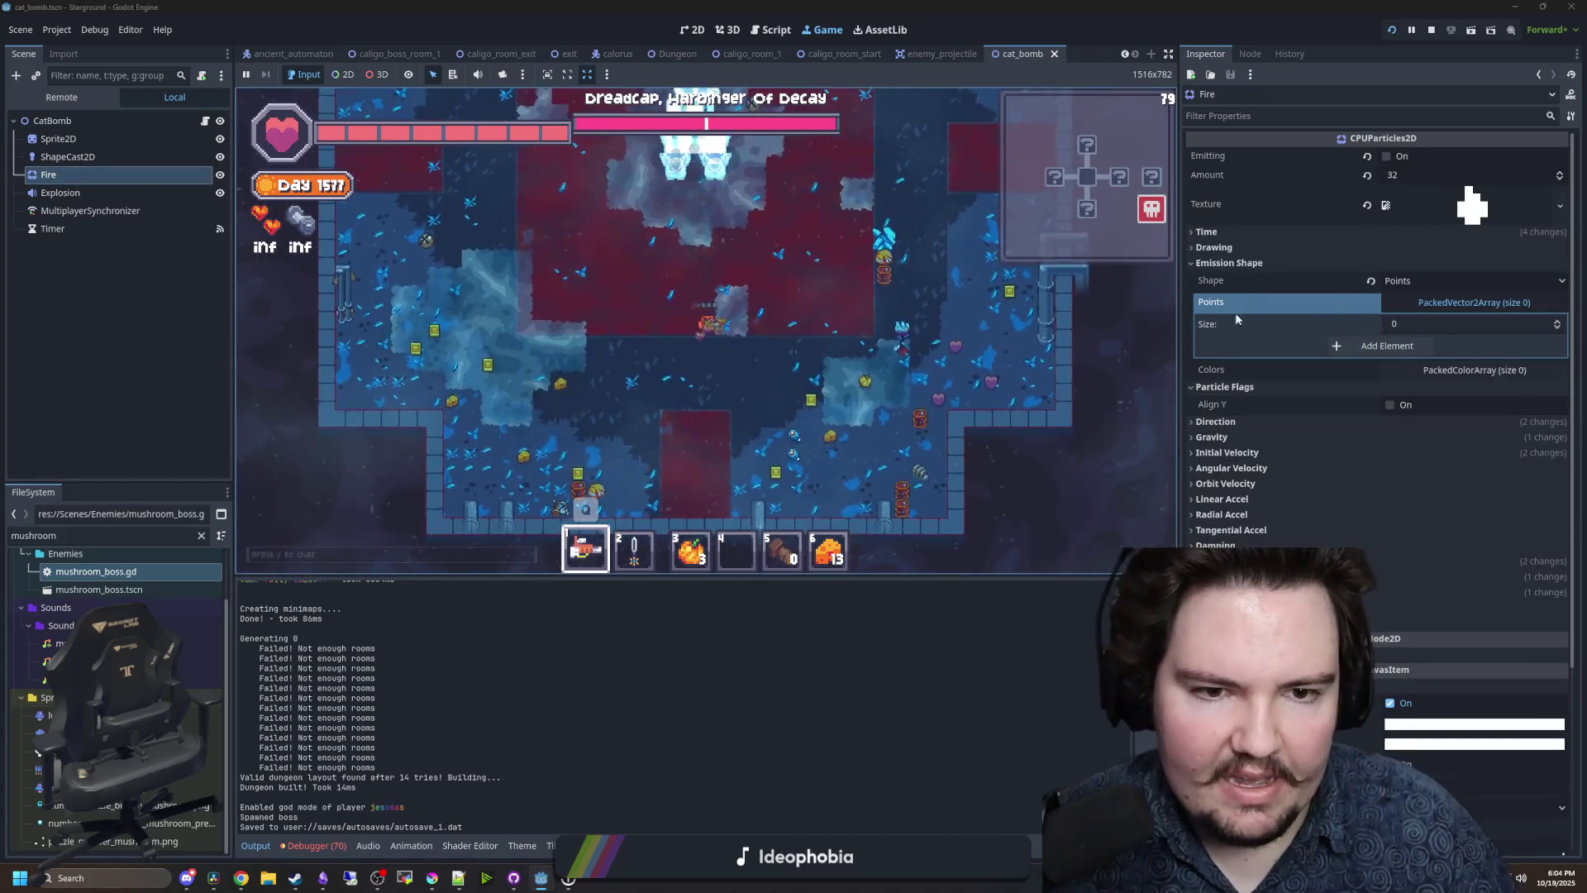
left_click(1207, 232)
left_click(1416, 250)
type("2")
key("Return")
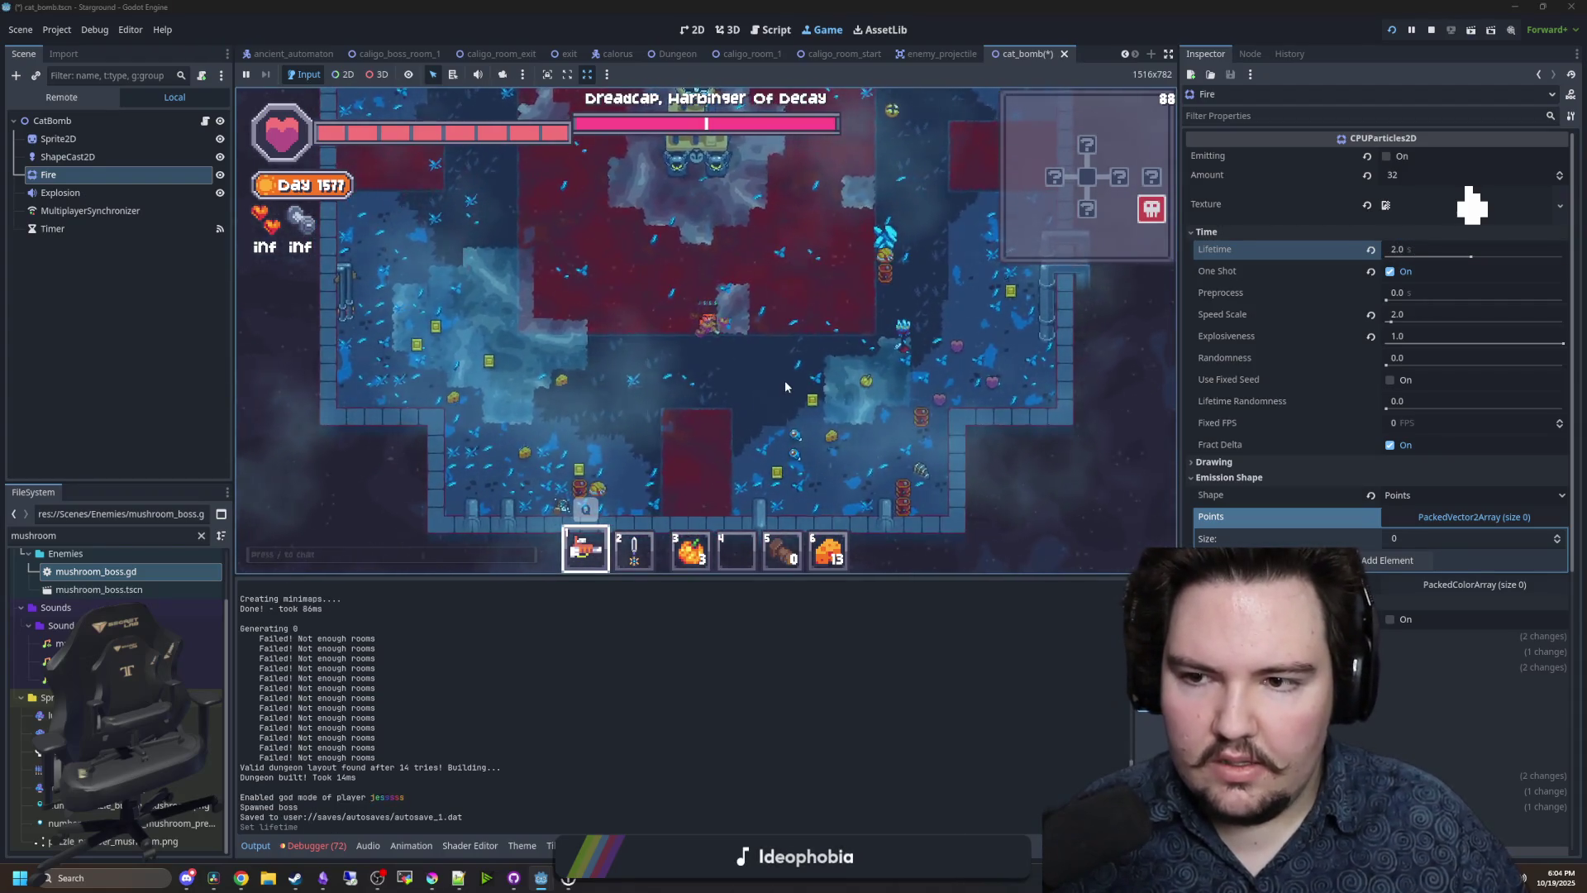
- Set Initial Velocity Max to 10, stop the running game, and save the scene
scroll(1292, 437, "down", 1)
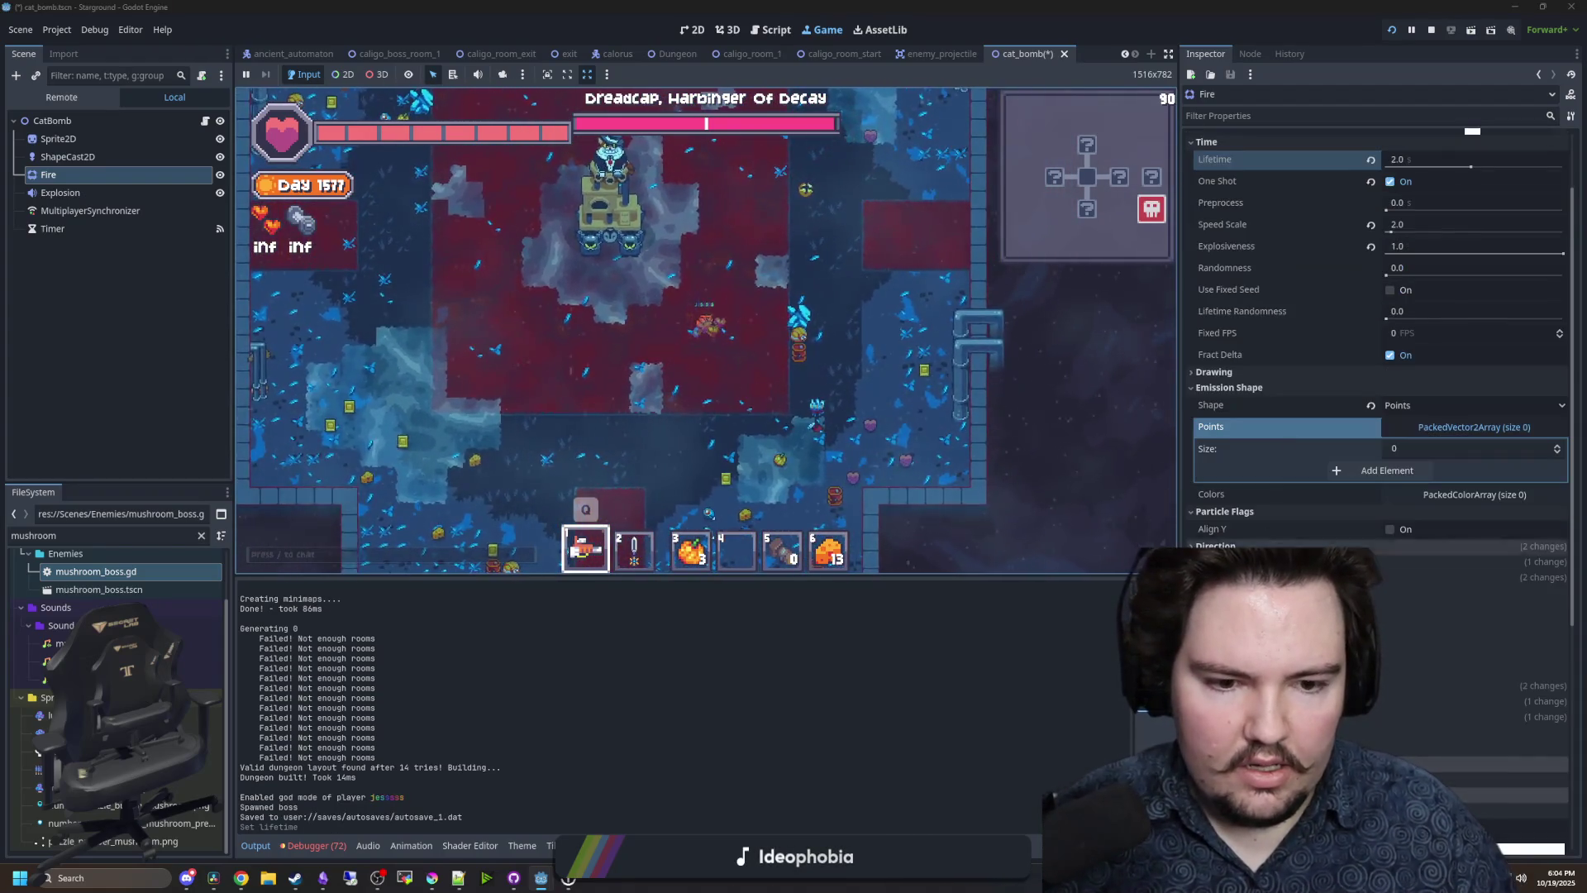
left_click(1410, 616)
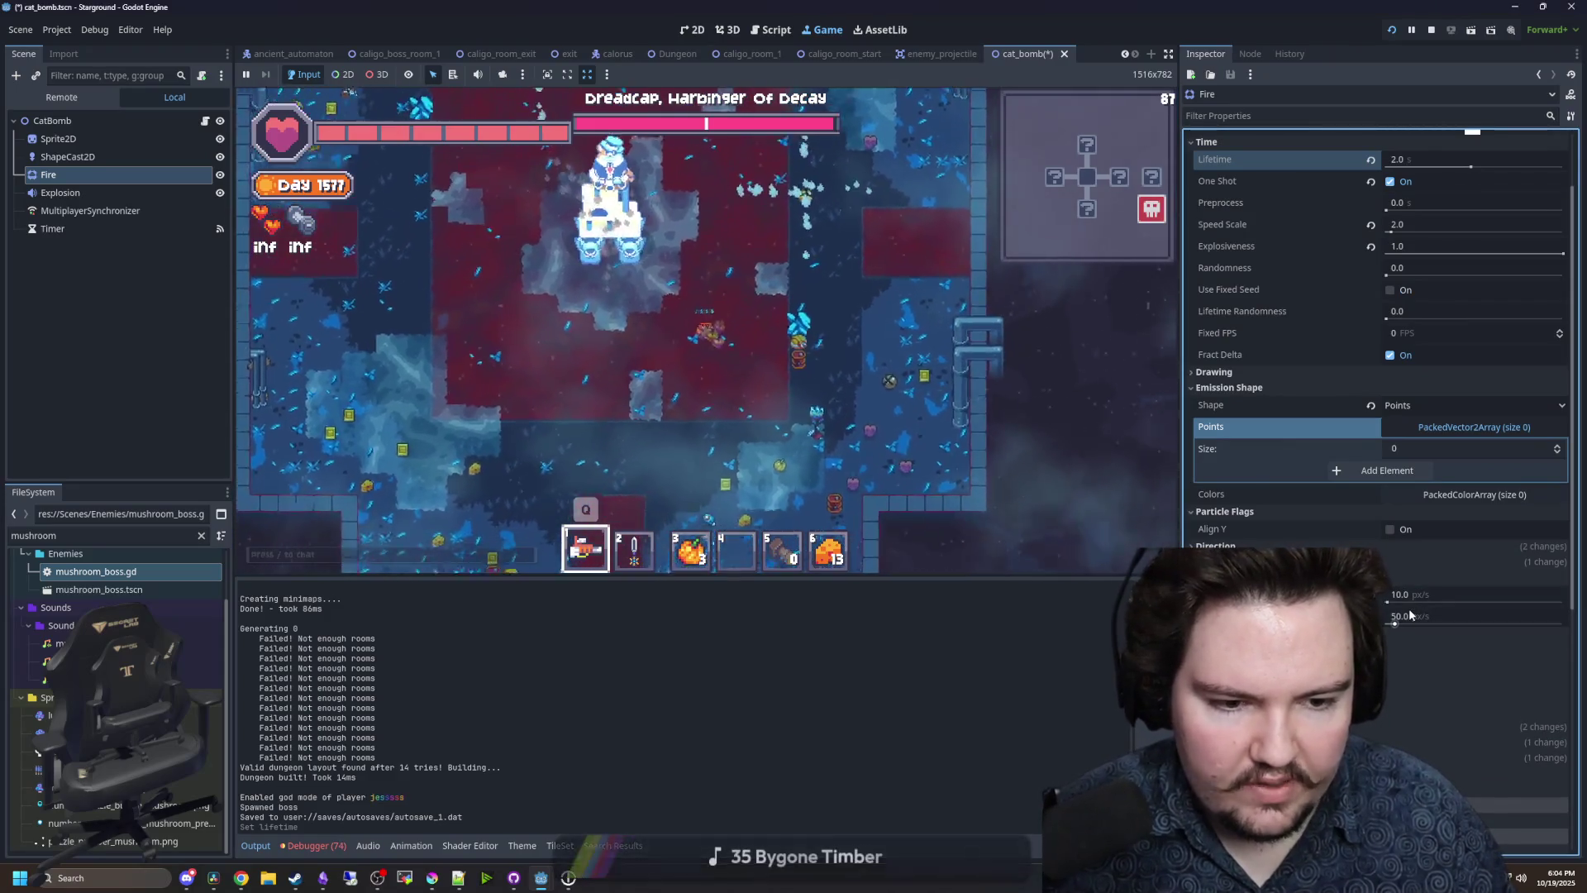
type("20")
key("Return")
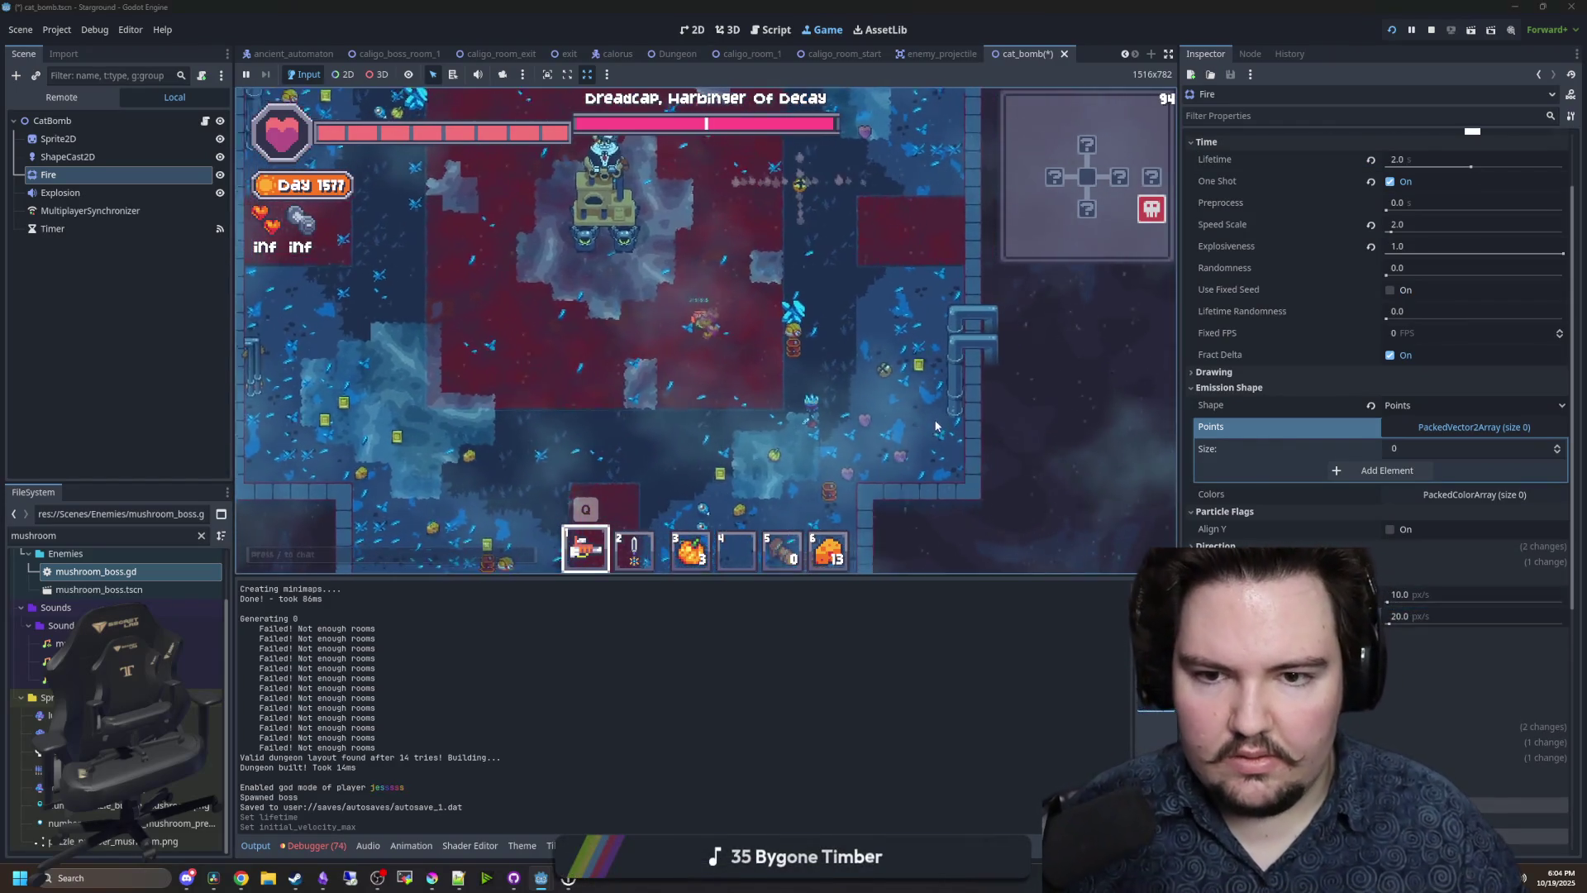
left_click(1408, 617)
type("10")
key("Return")
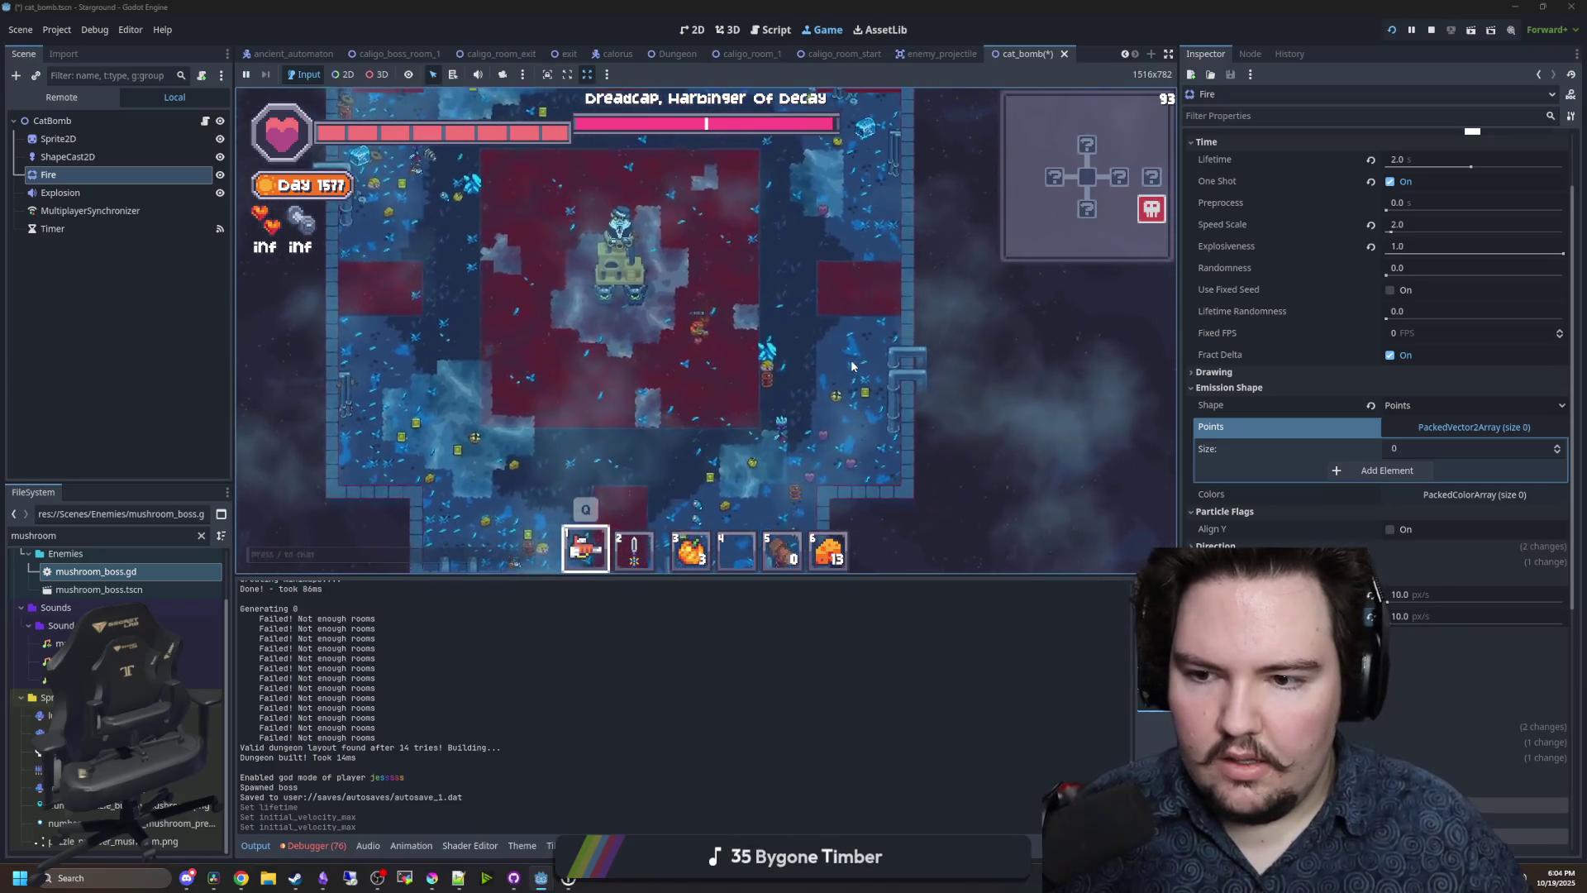
key("ctrl+s")
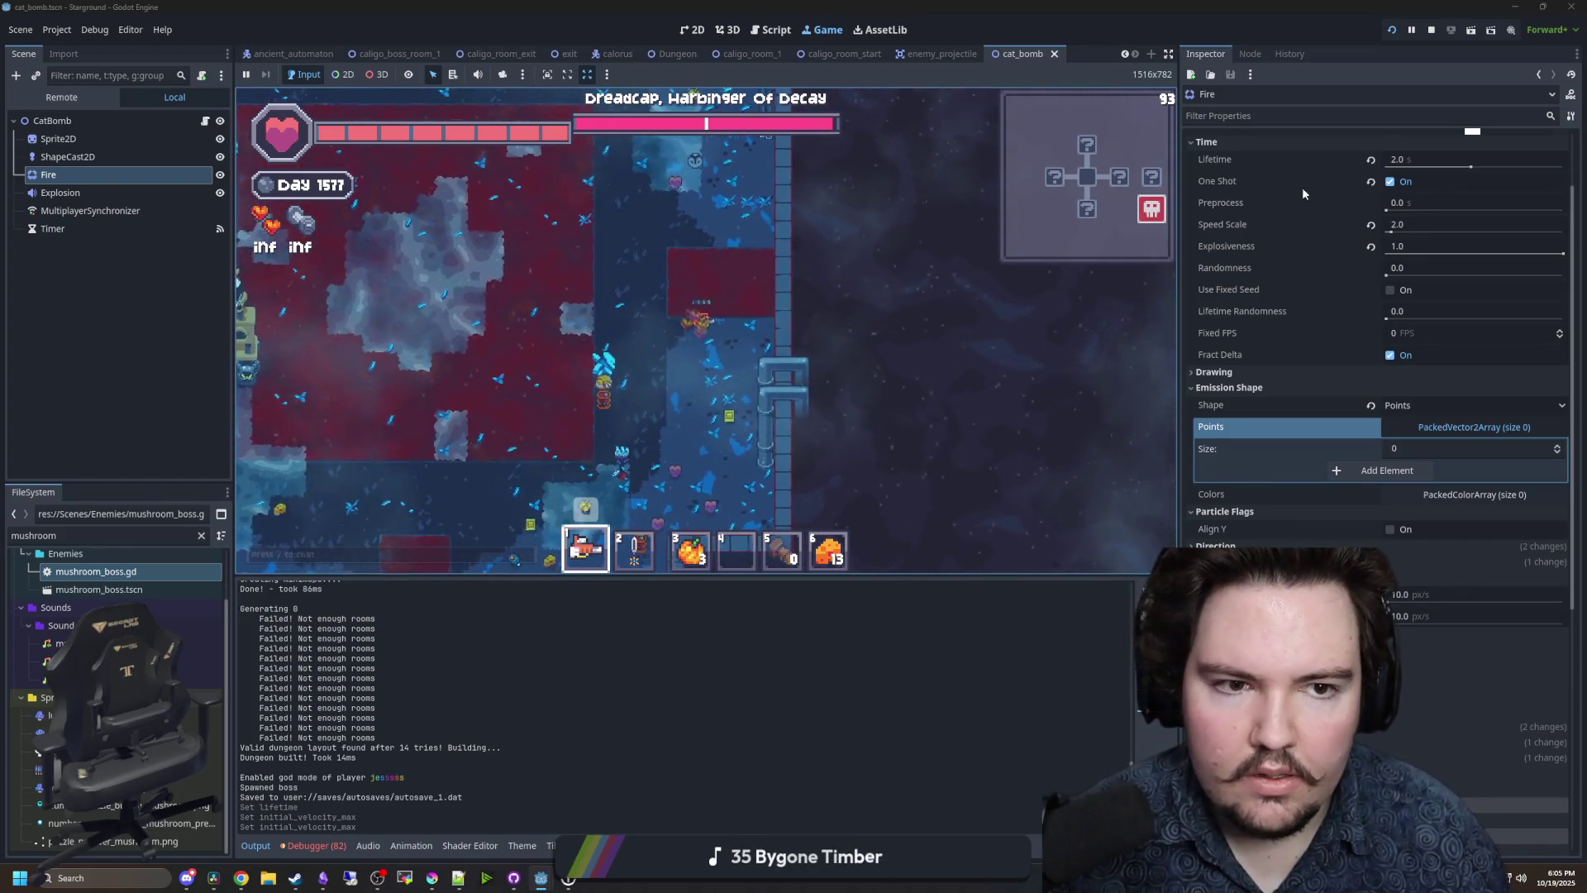
left_click(1431, 30)
key("ctrl+s")
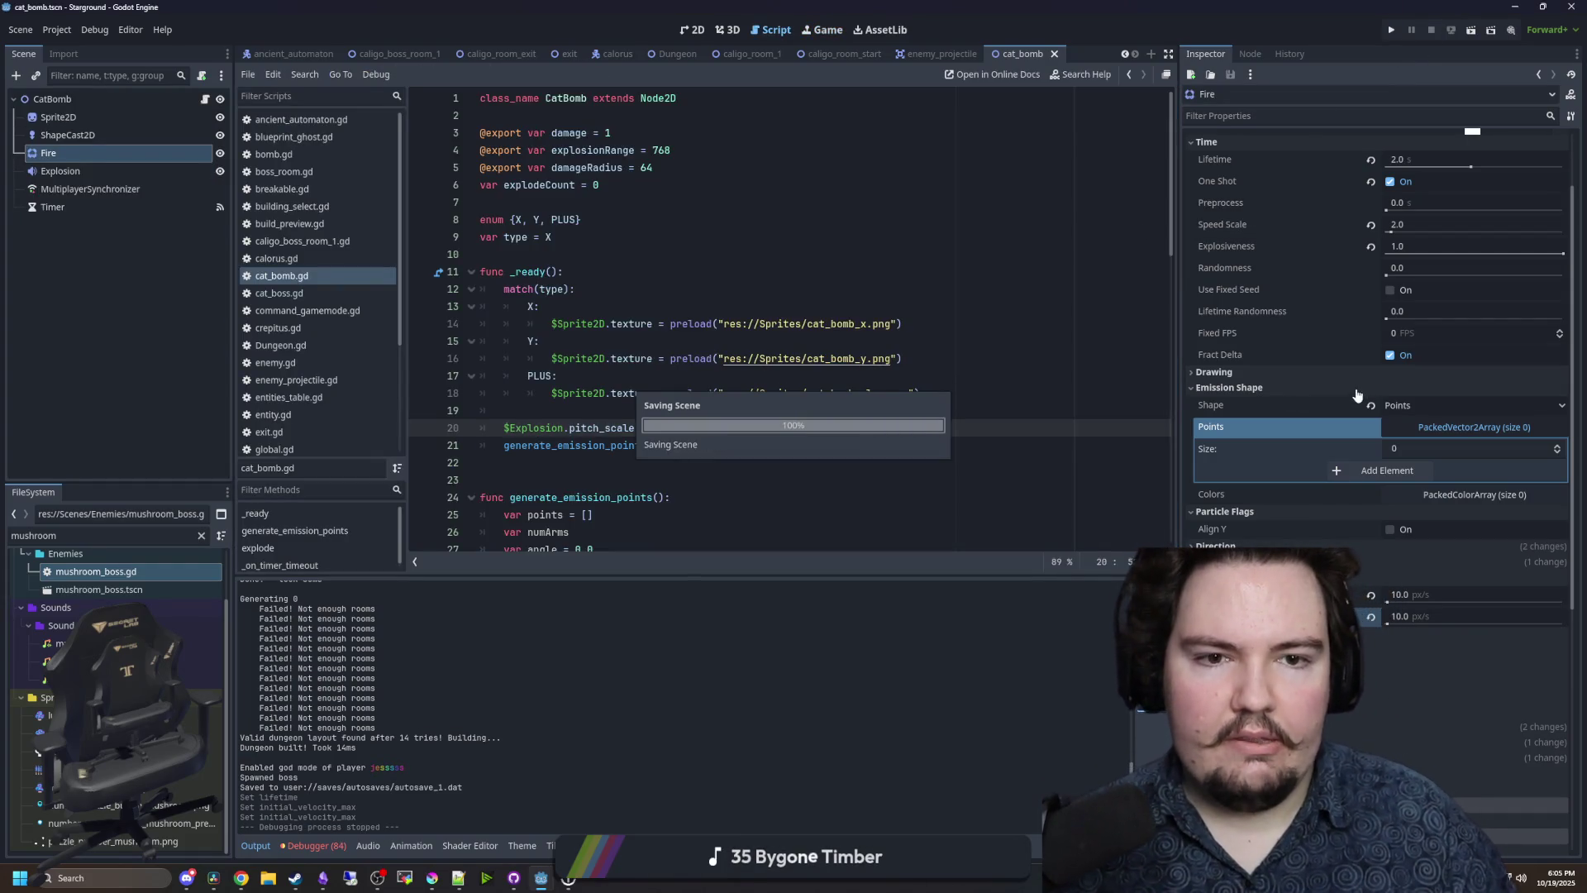
- Review the X and PLUS bomb-type branches of cat_bomb.gd's _ready function, then save
scroll(1258, 339, "up", 2)
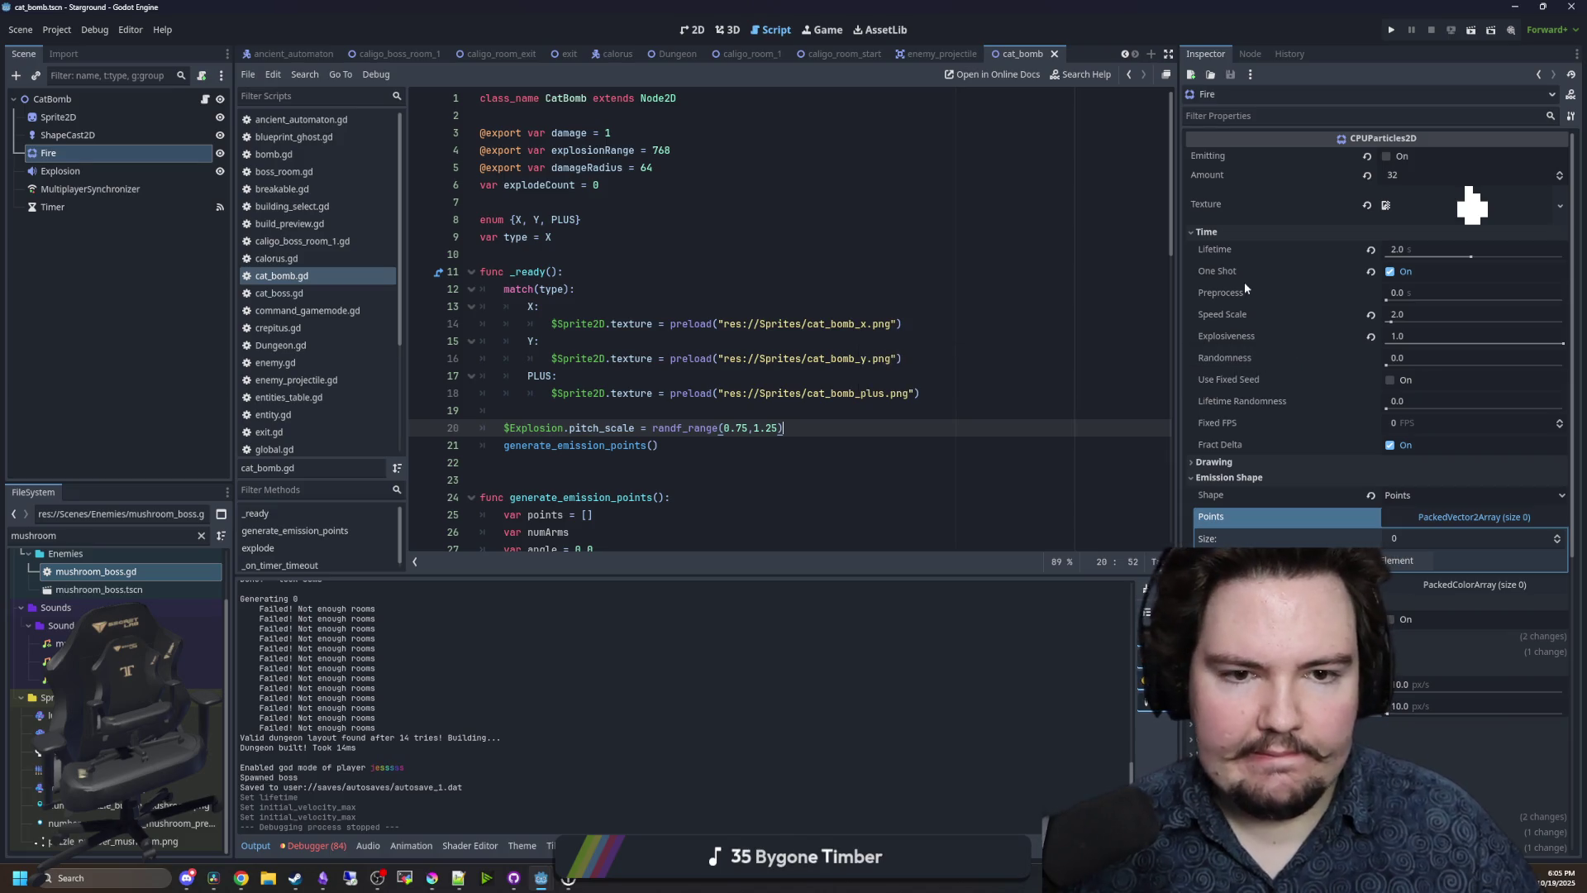
left_click(780, 308)
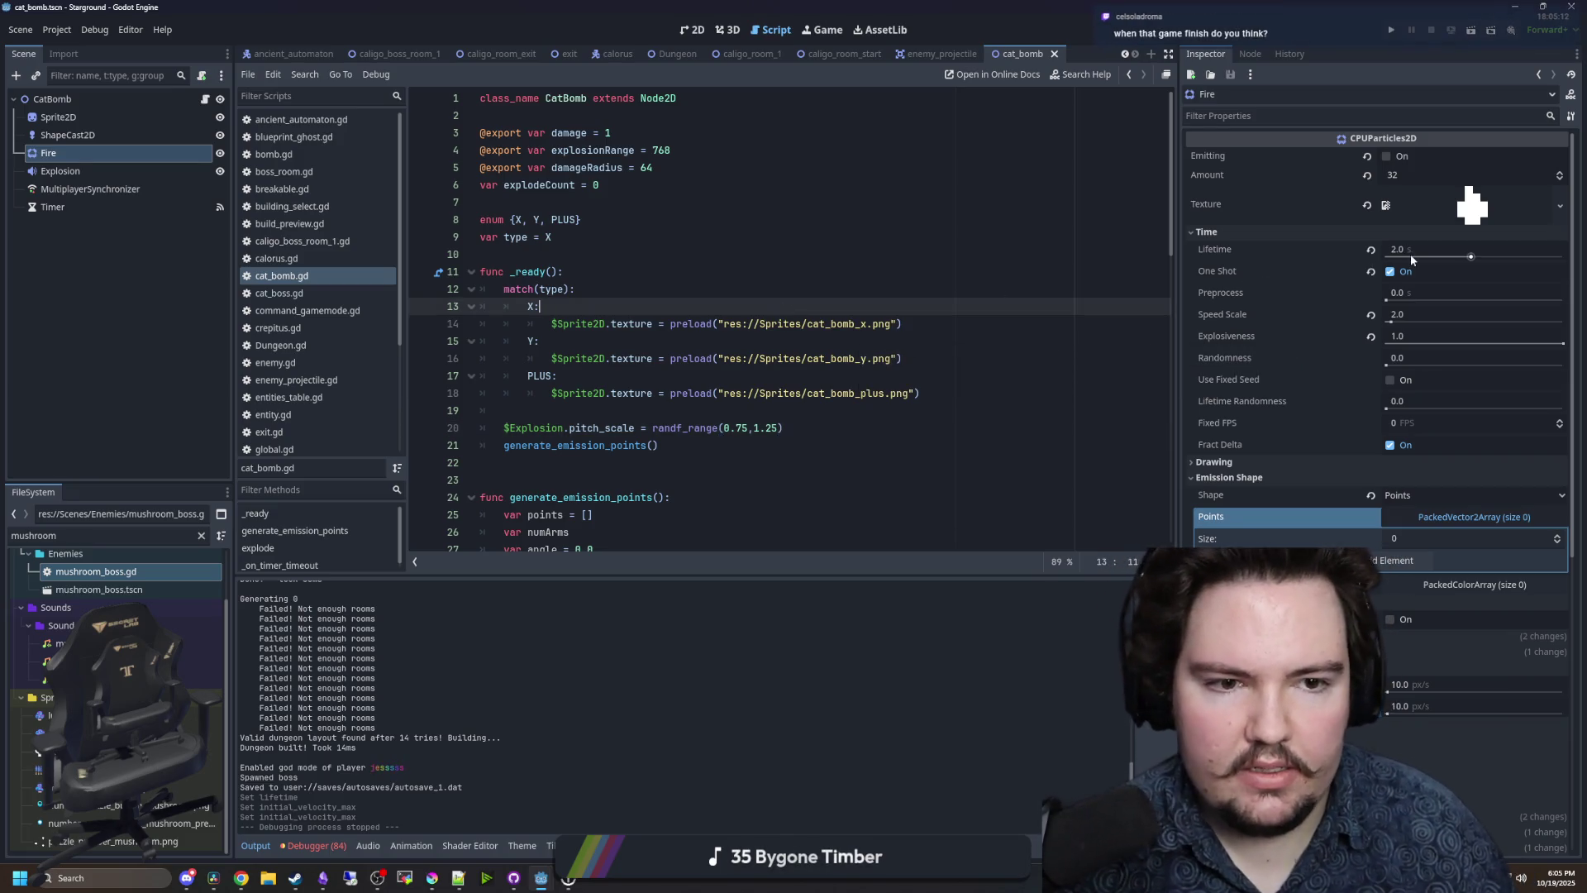
mouse_move(1410, 256)
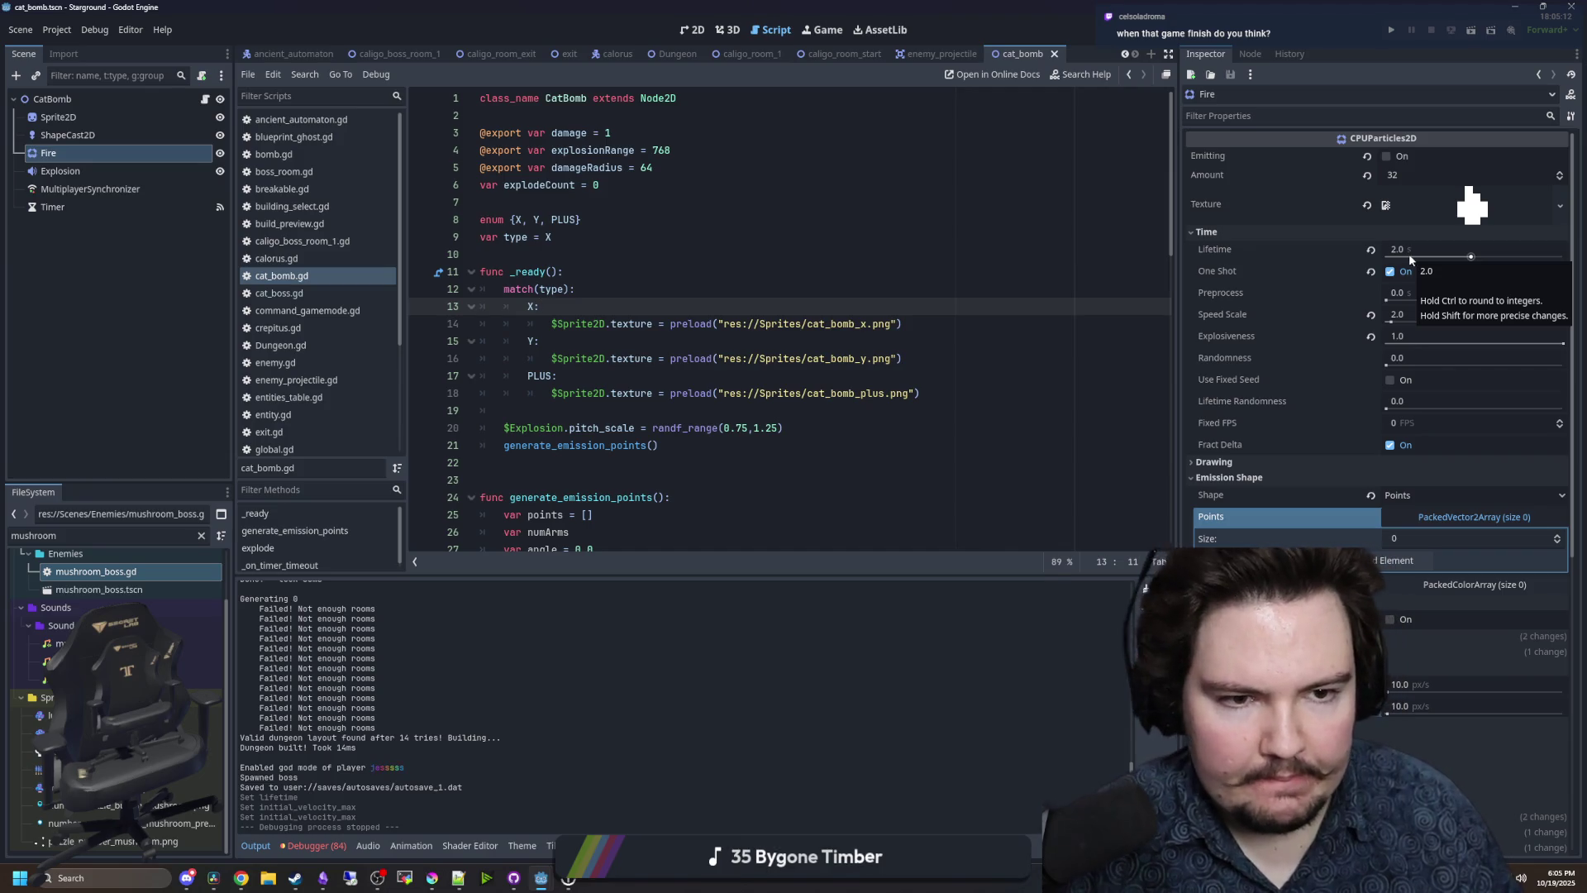
left_click(936, 273)
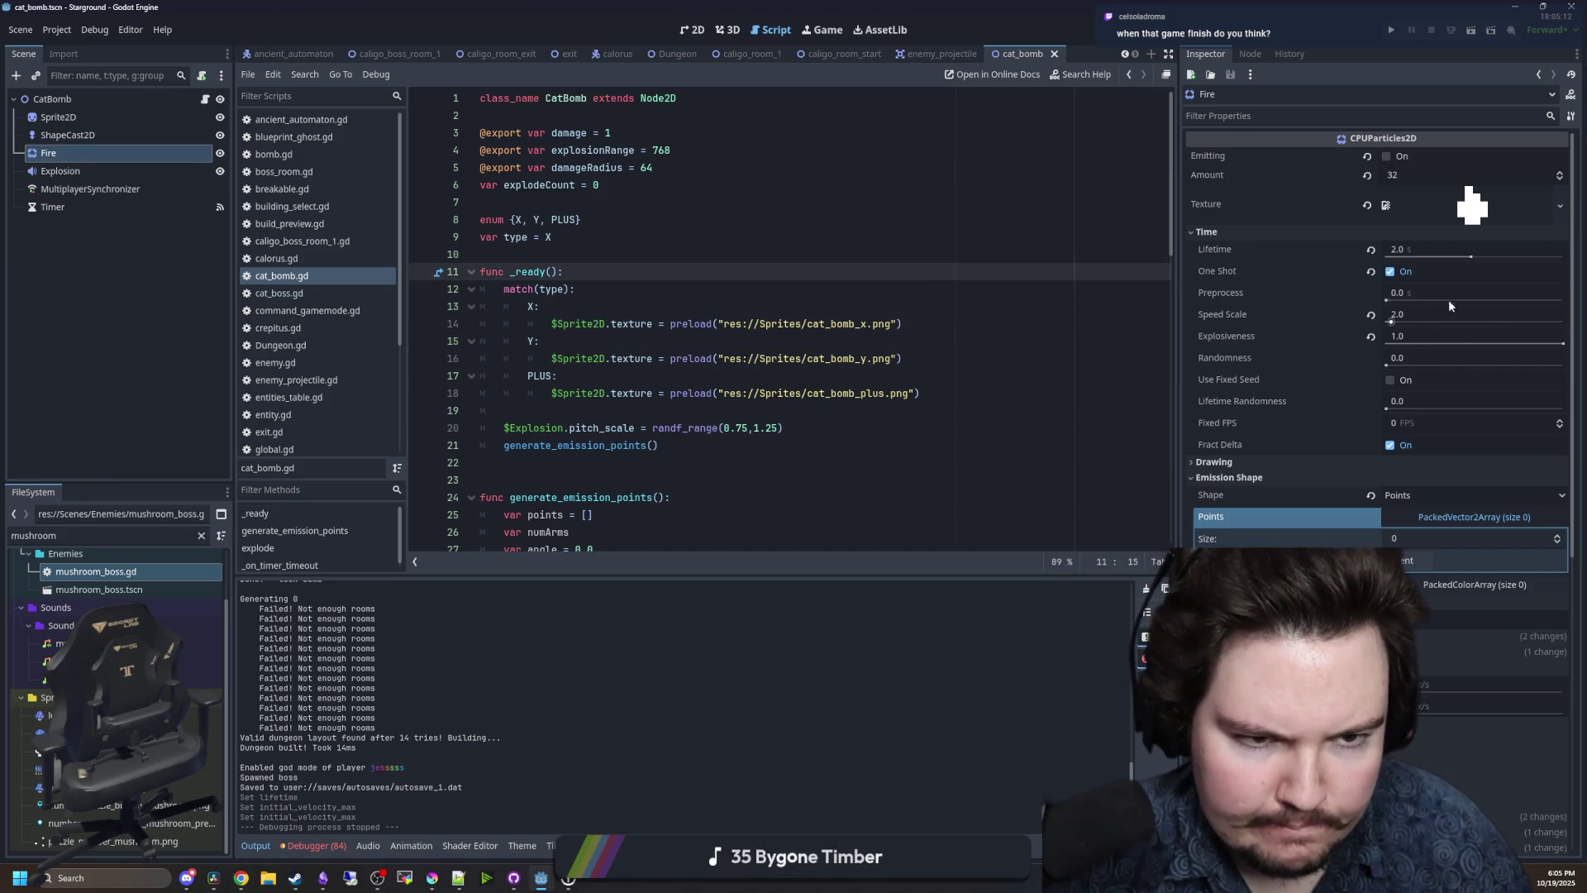
scroll(640, 383, "down", 9)
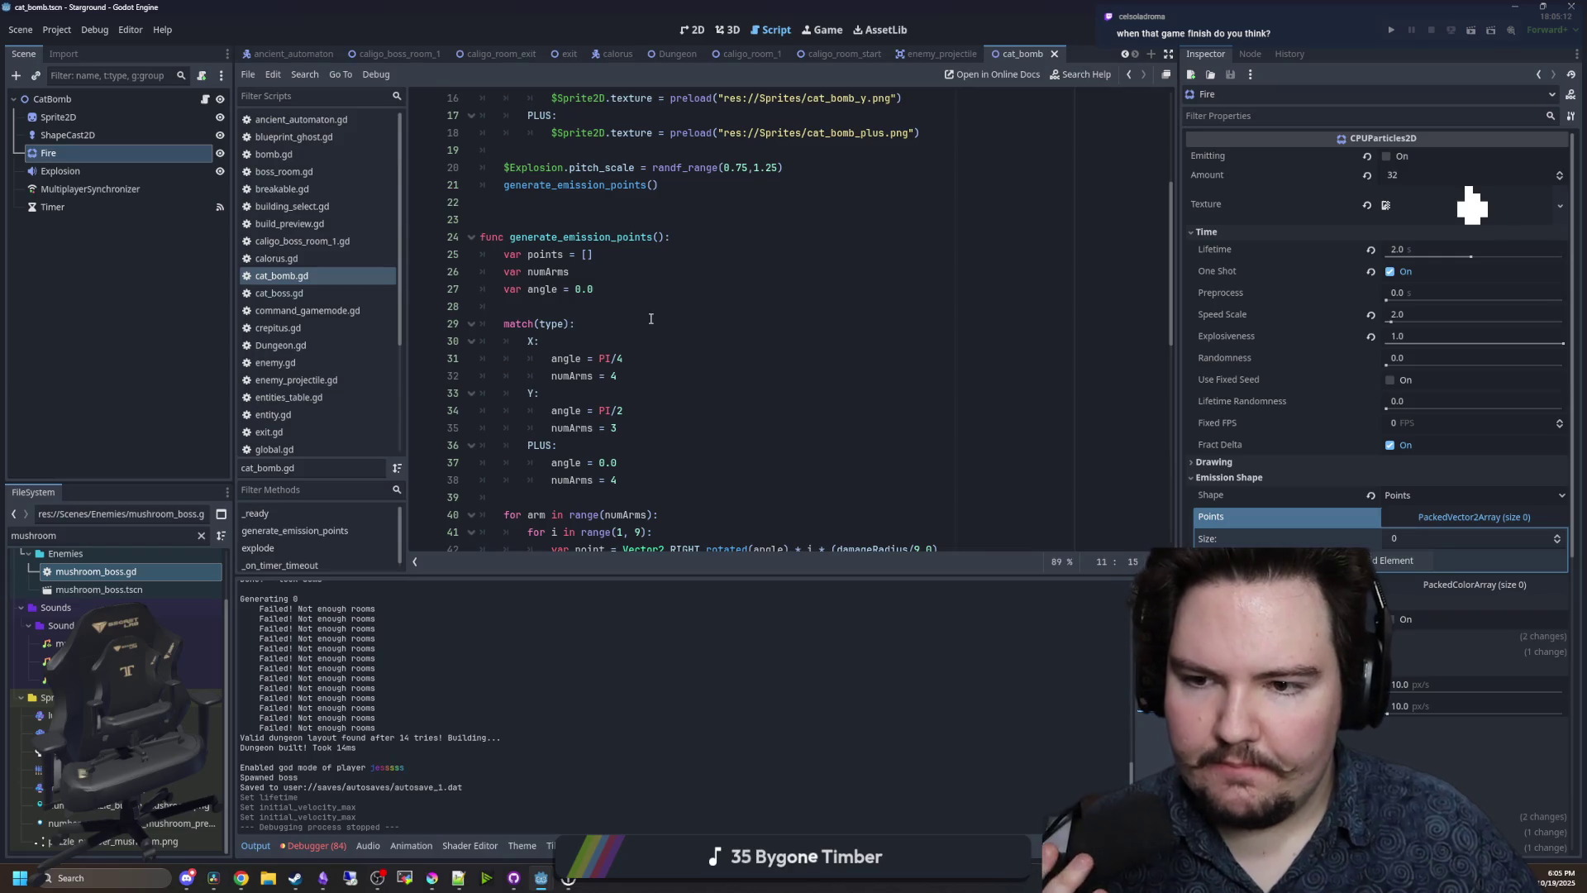
left_click(812, 252)
key("ctrl+s")
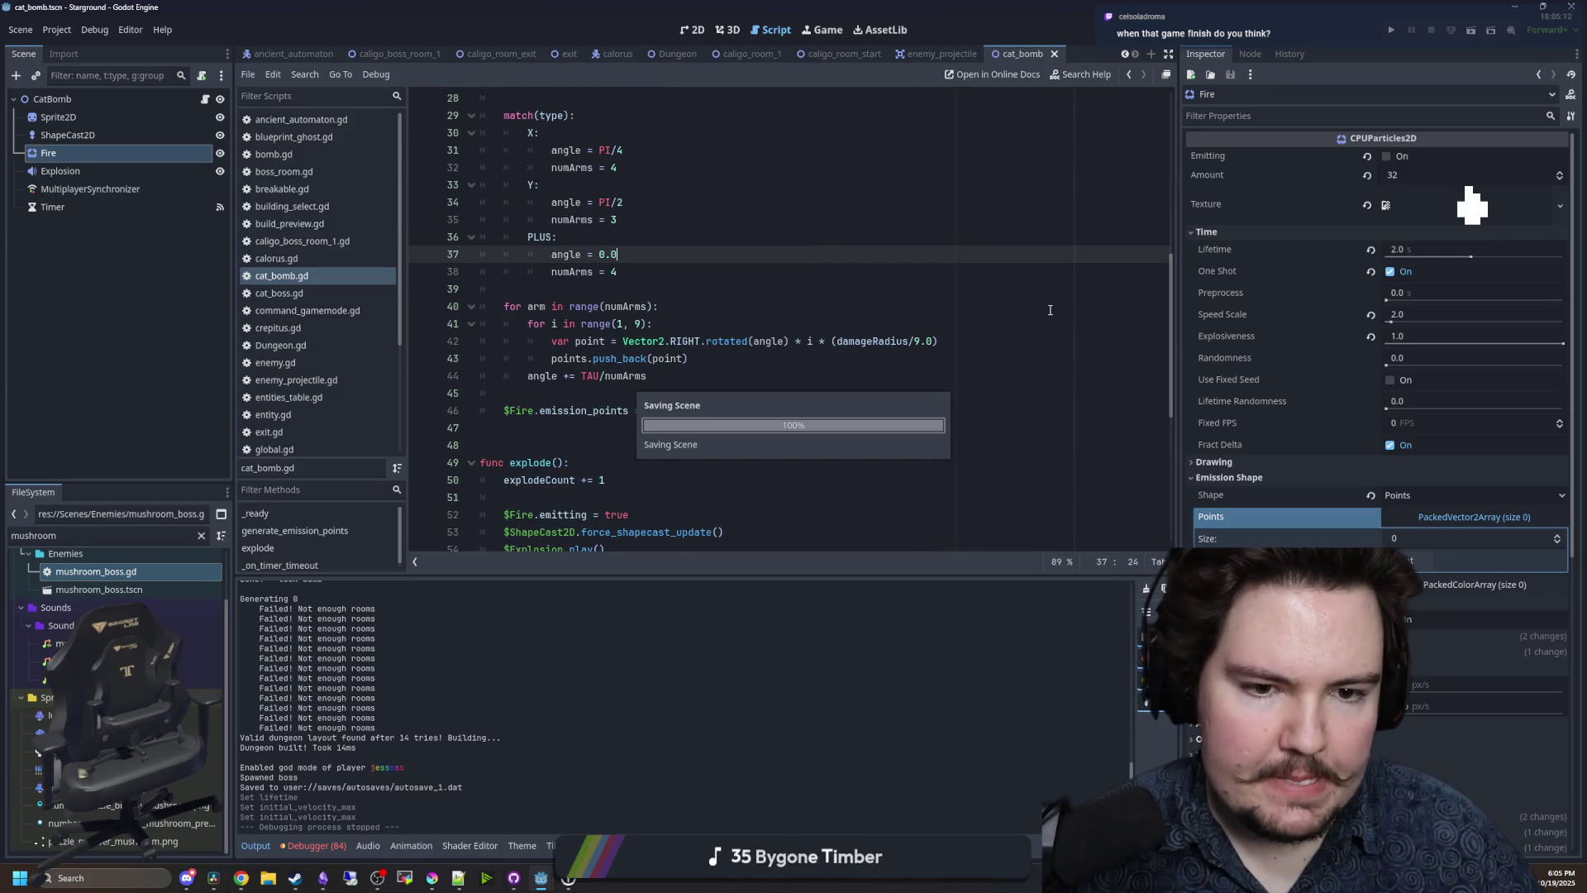
key("ctrl+s")
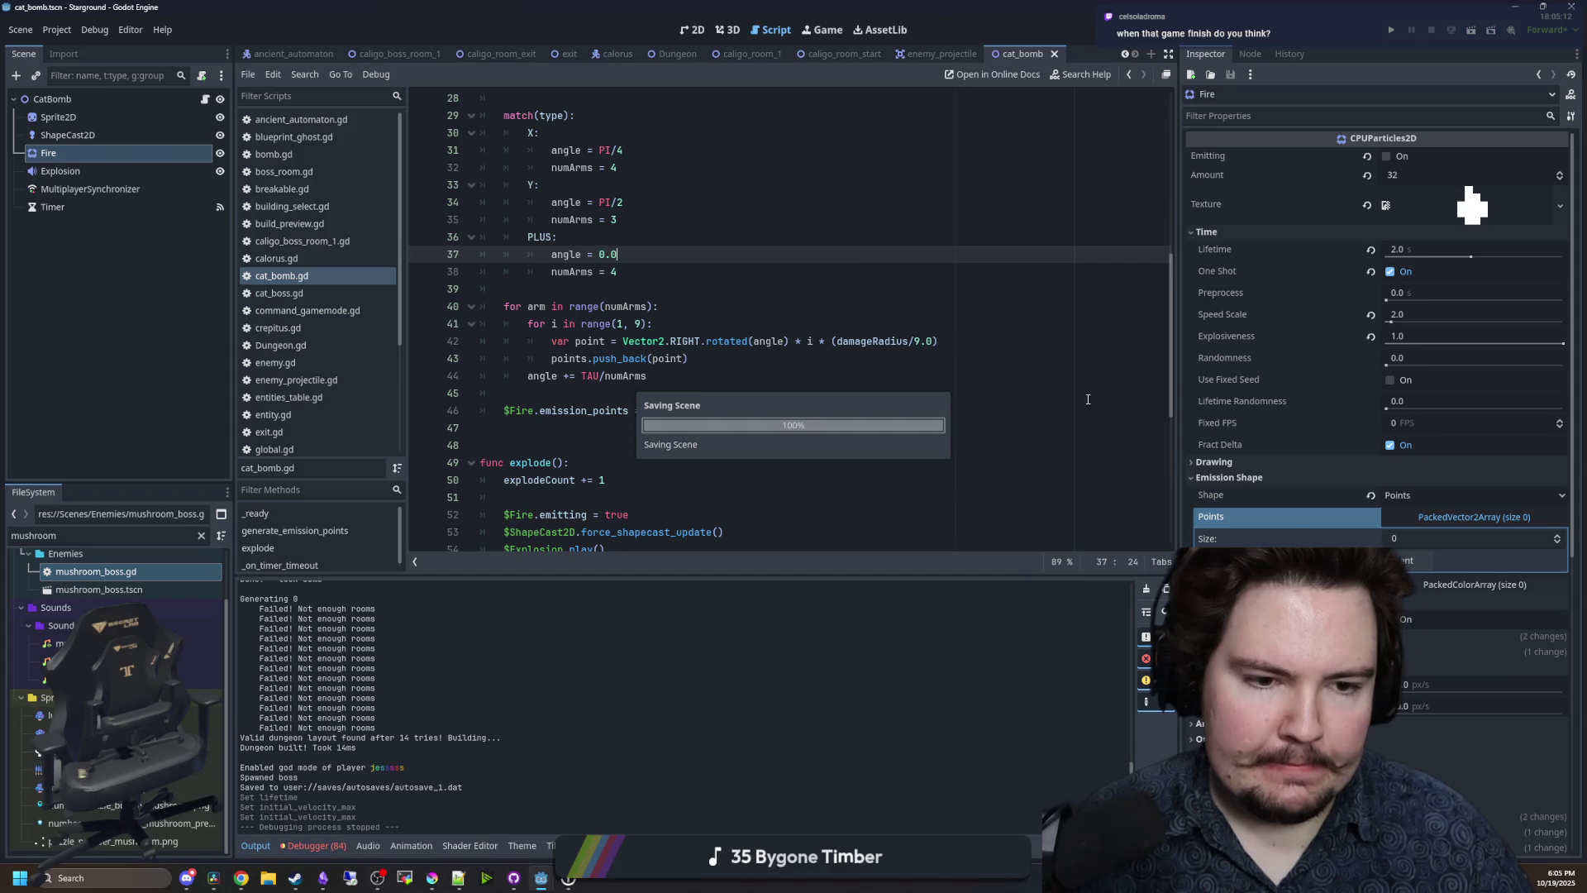
- Set the Fire particles' Scale Amount Max to 3.0, save, and view the CatBomb scene in 2D
scroll(1289, 345, "down", 5)
left_click(1207, 472)
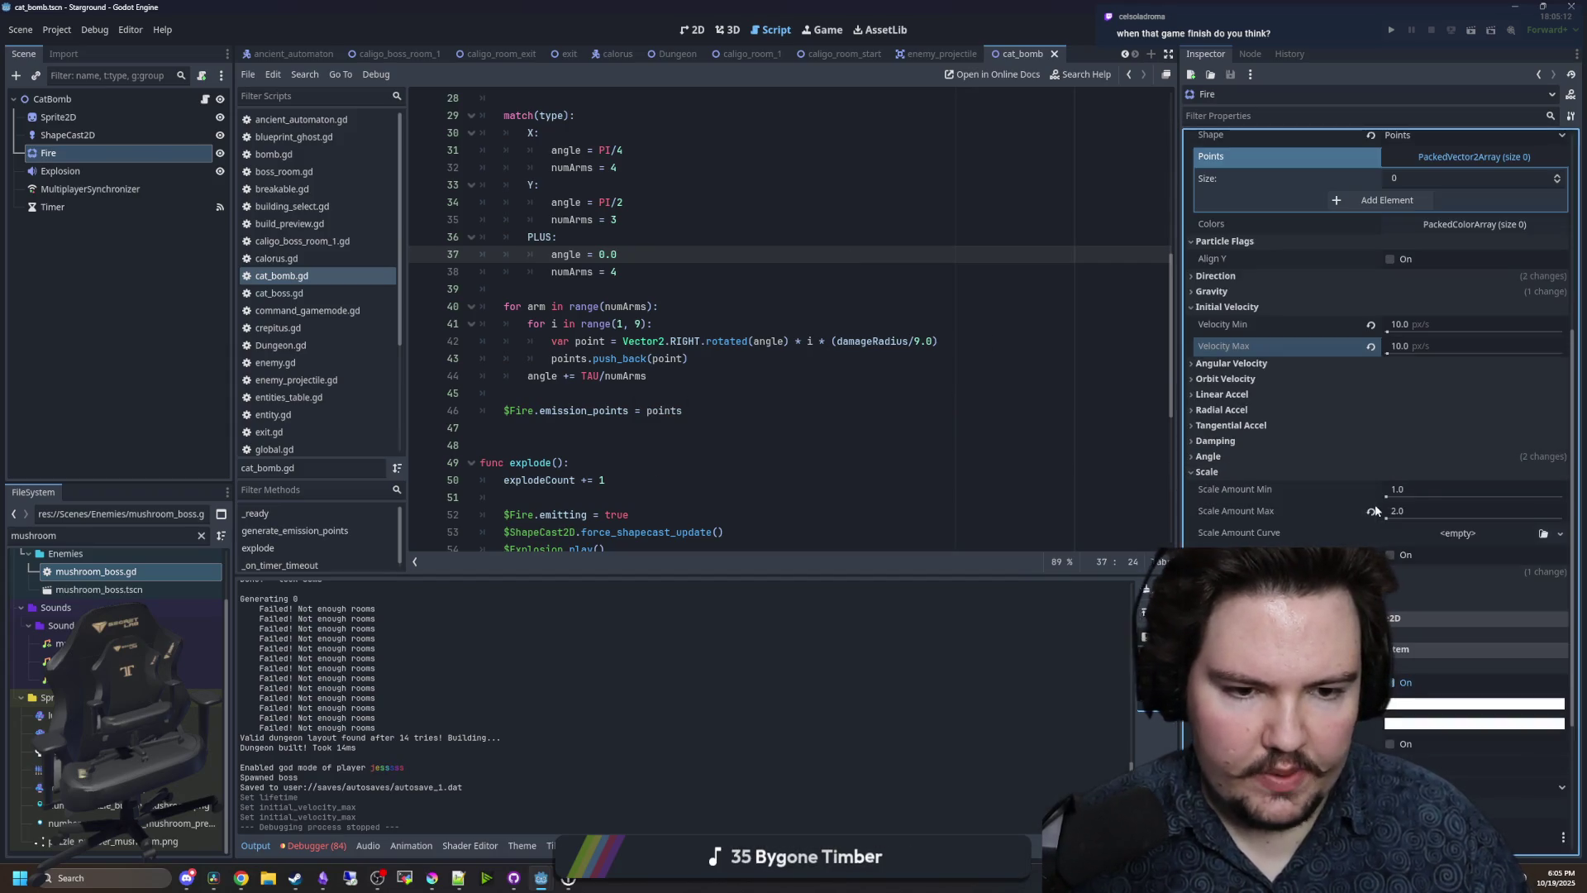
left_click(1472, 511)
type("3")
key("Return")
left_click(898, 374)
key("ctrl+s")
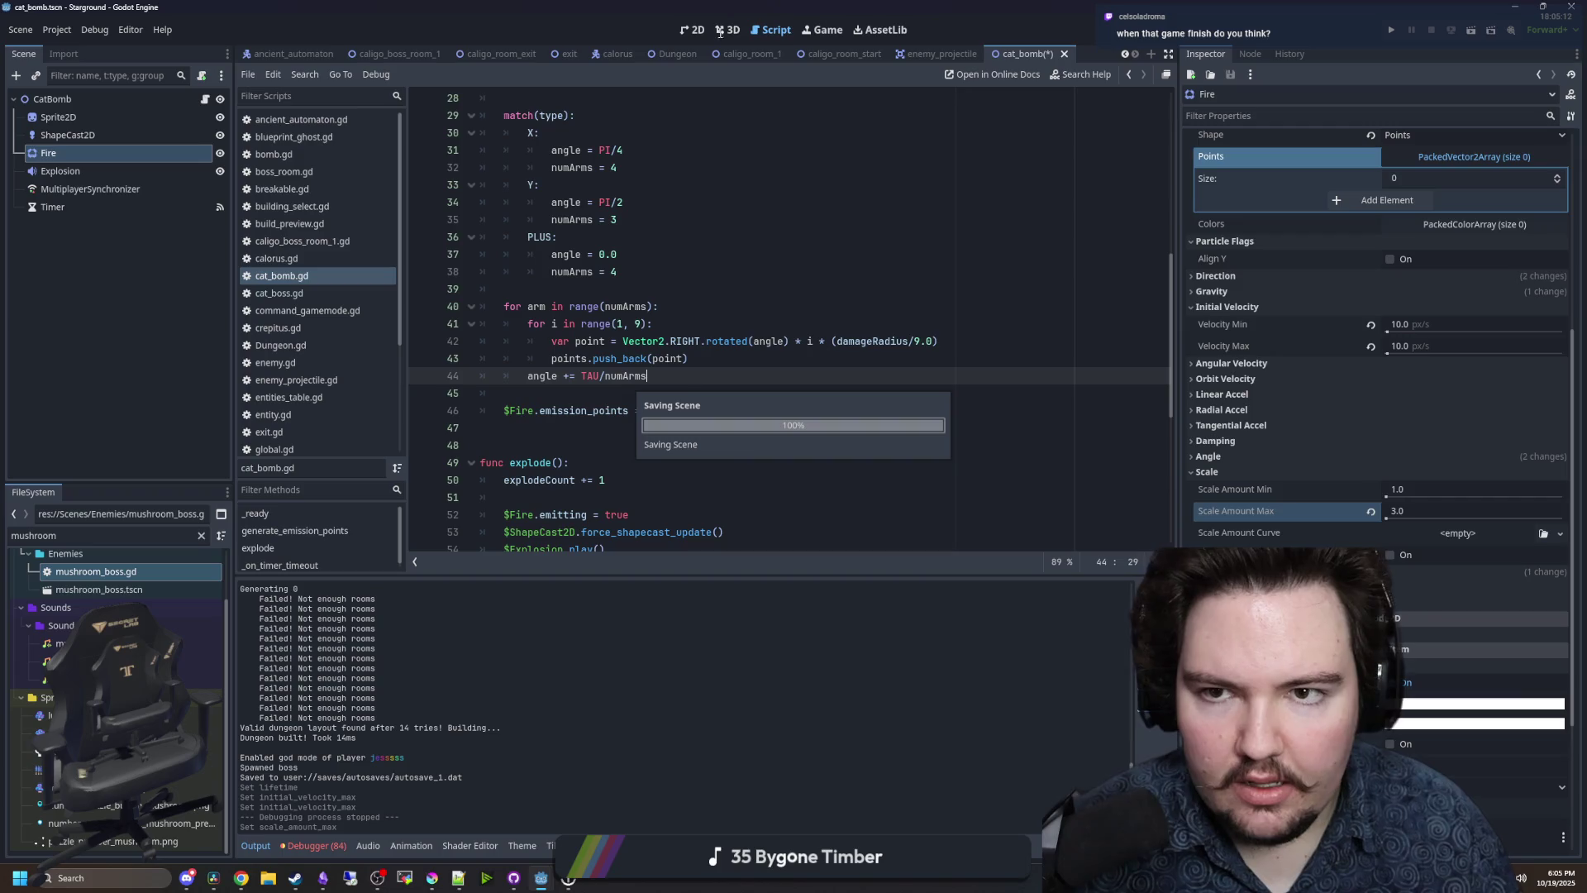
left_click(687, 31)
scroll(1339, 347, "up", 5)
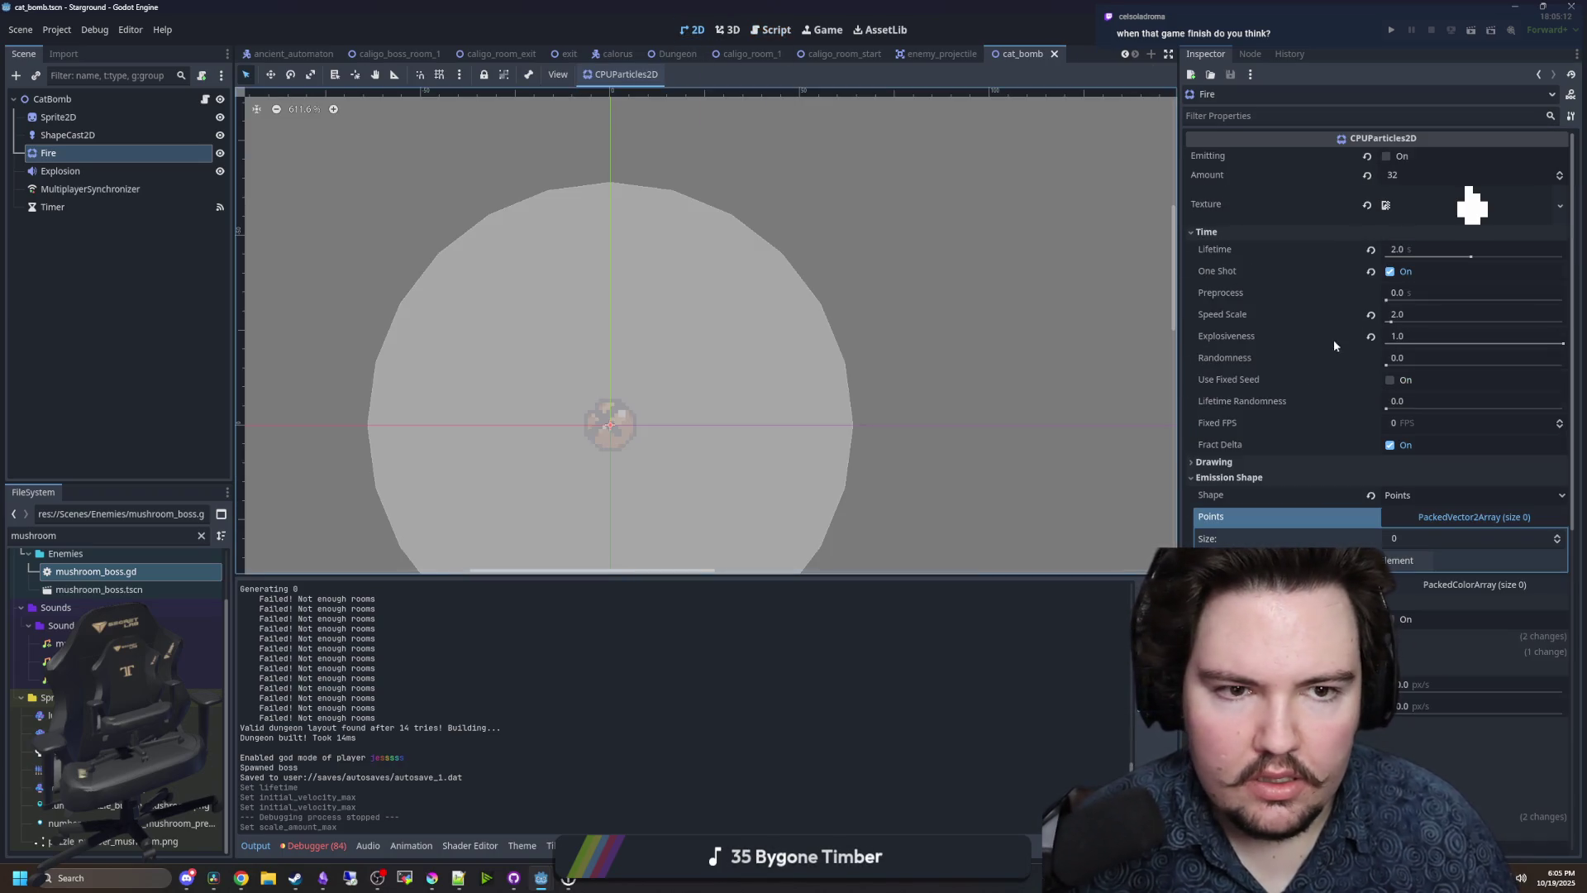
- Preview the Fire burst by toggling Emitting, save, and run the project
left_click(1387, 157)
left_click(1387, 157)
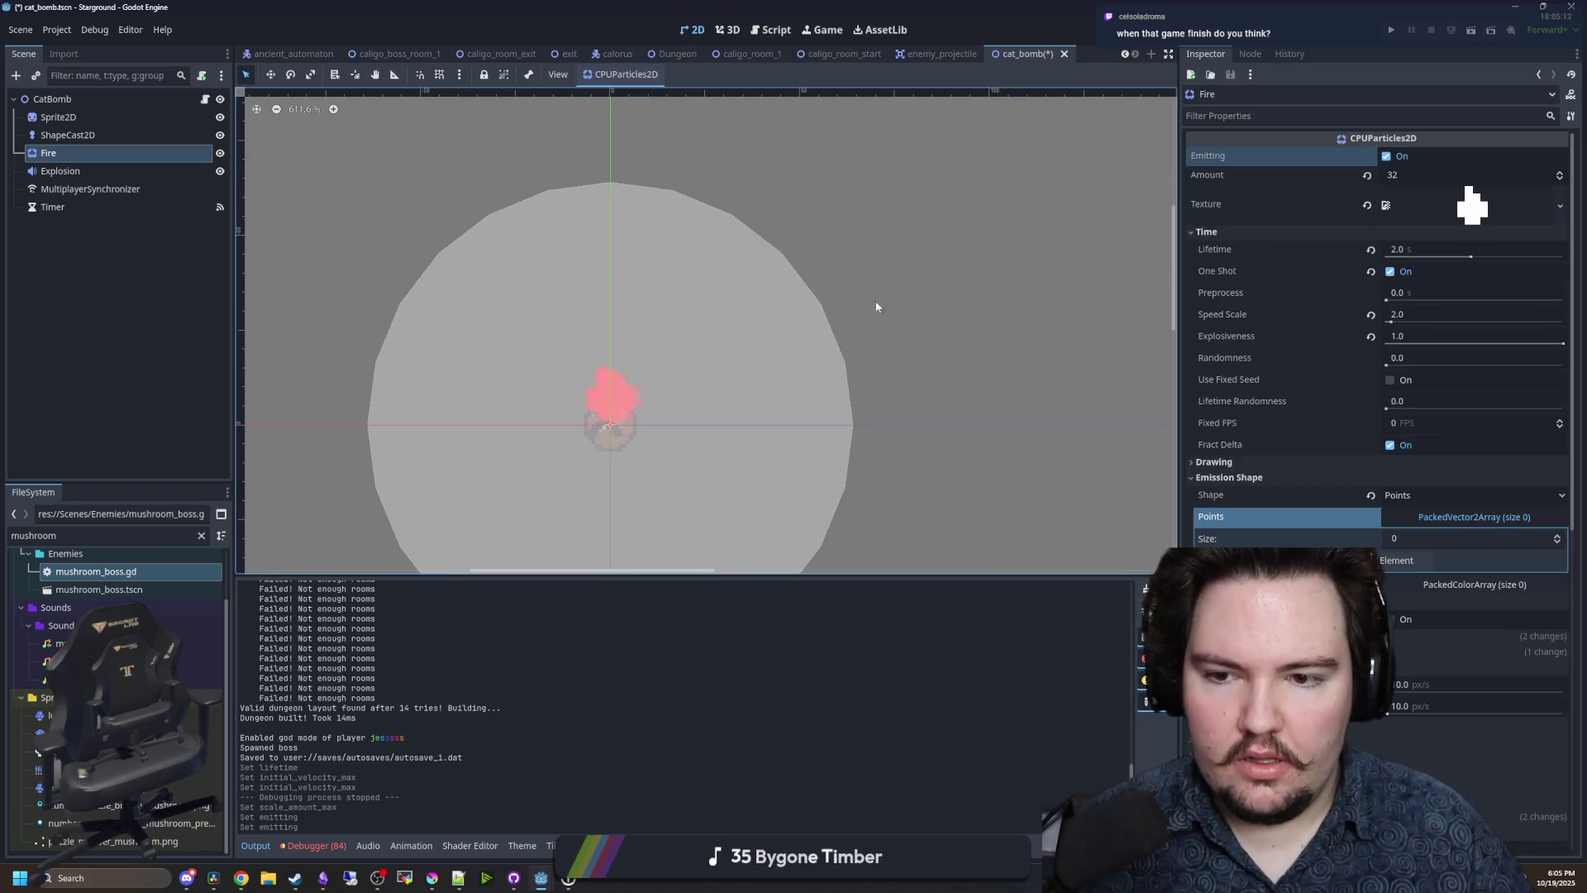
key("ctrl+s")
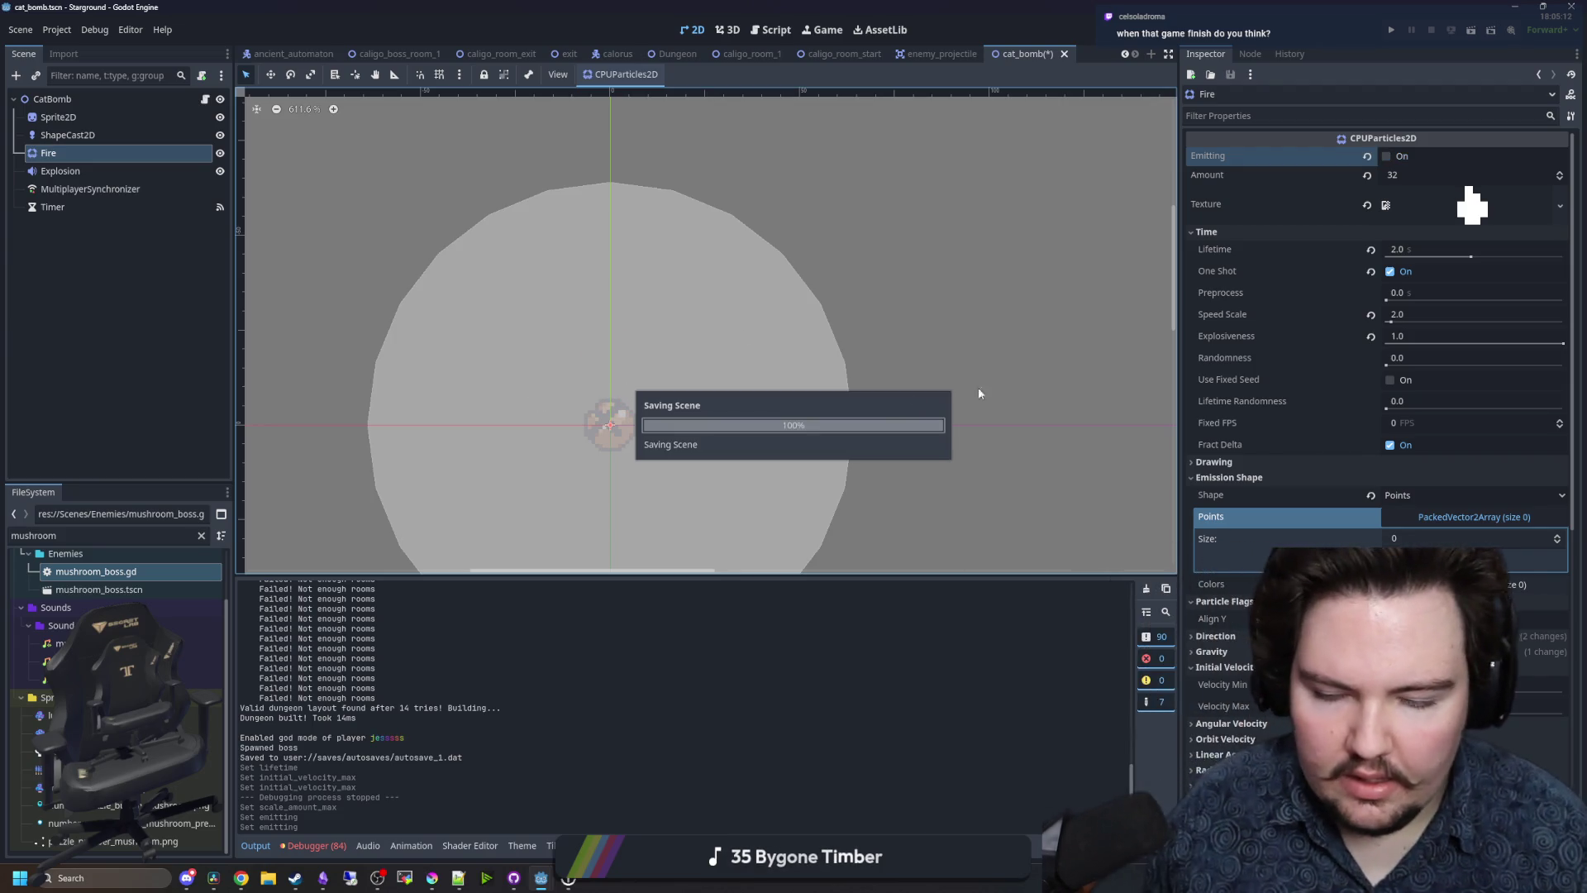
left_click(1394, 30)
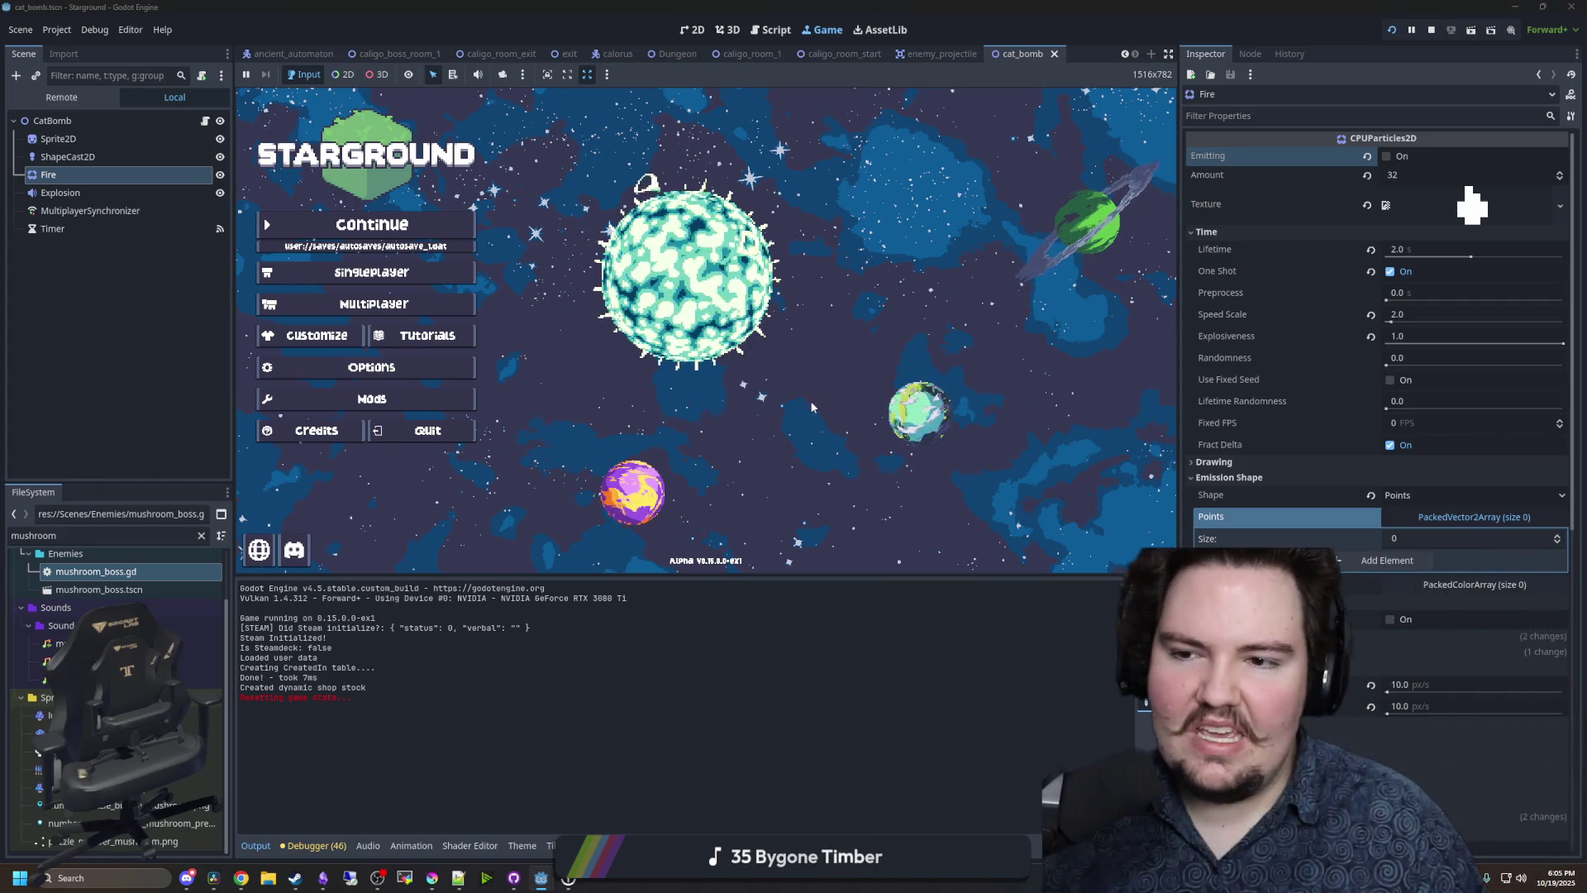
- Continue the saved game, starlaunch to the blue planet, and enable god mode with /god true
left_click(451, 225)
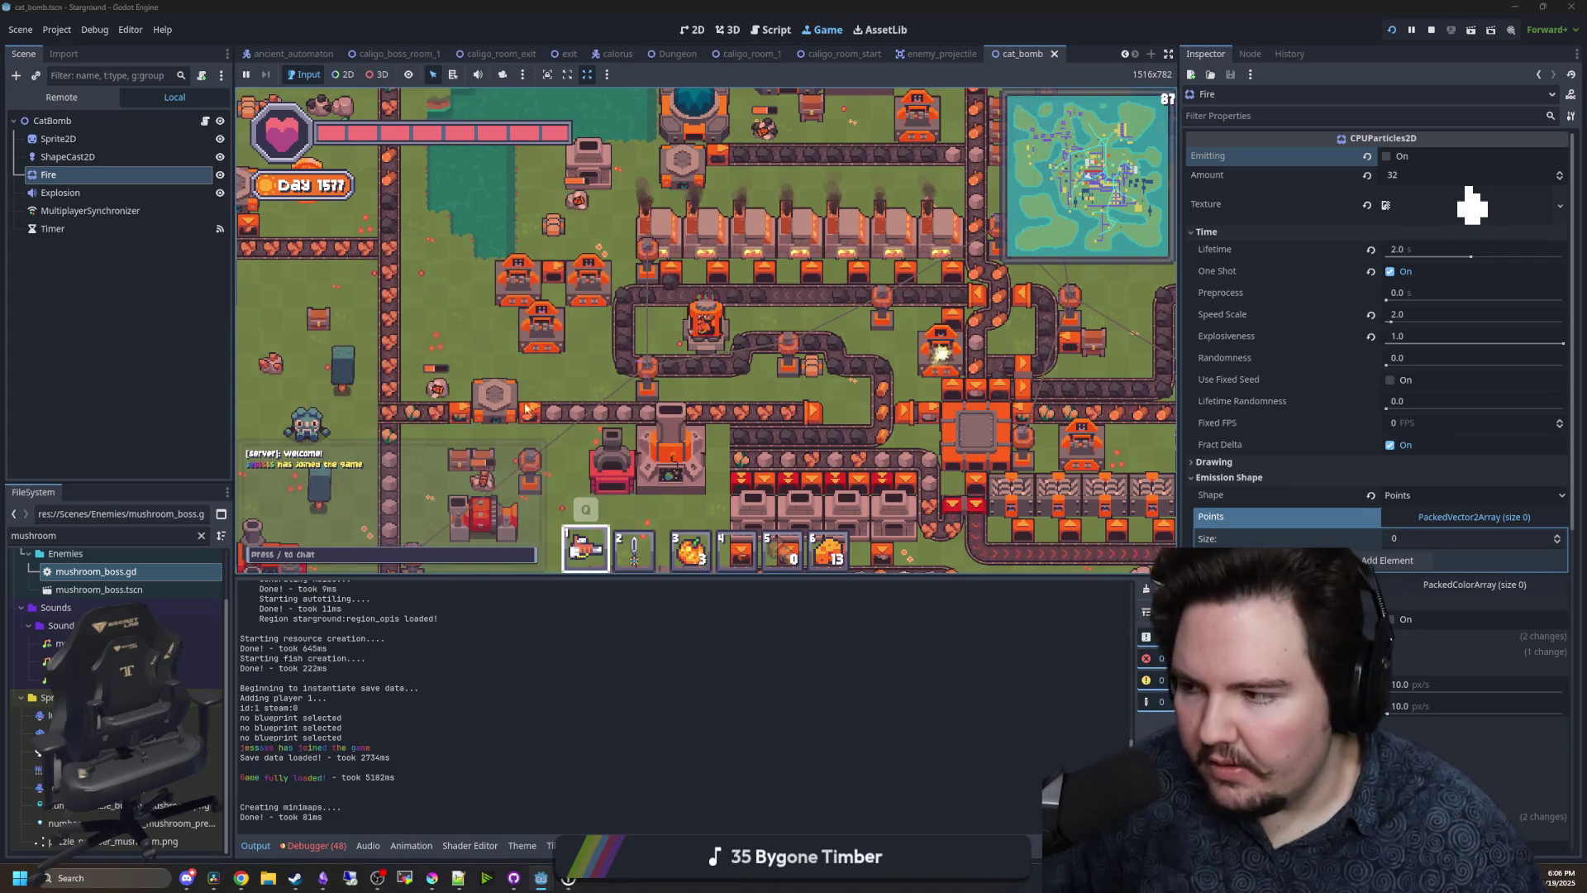
key("a")
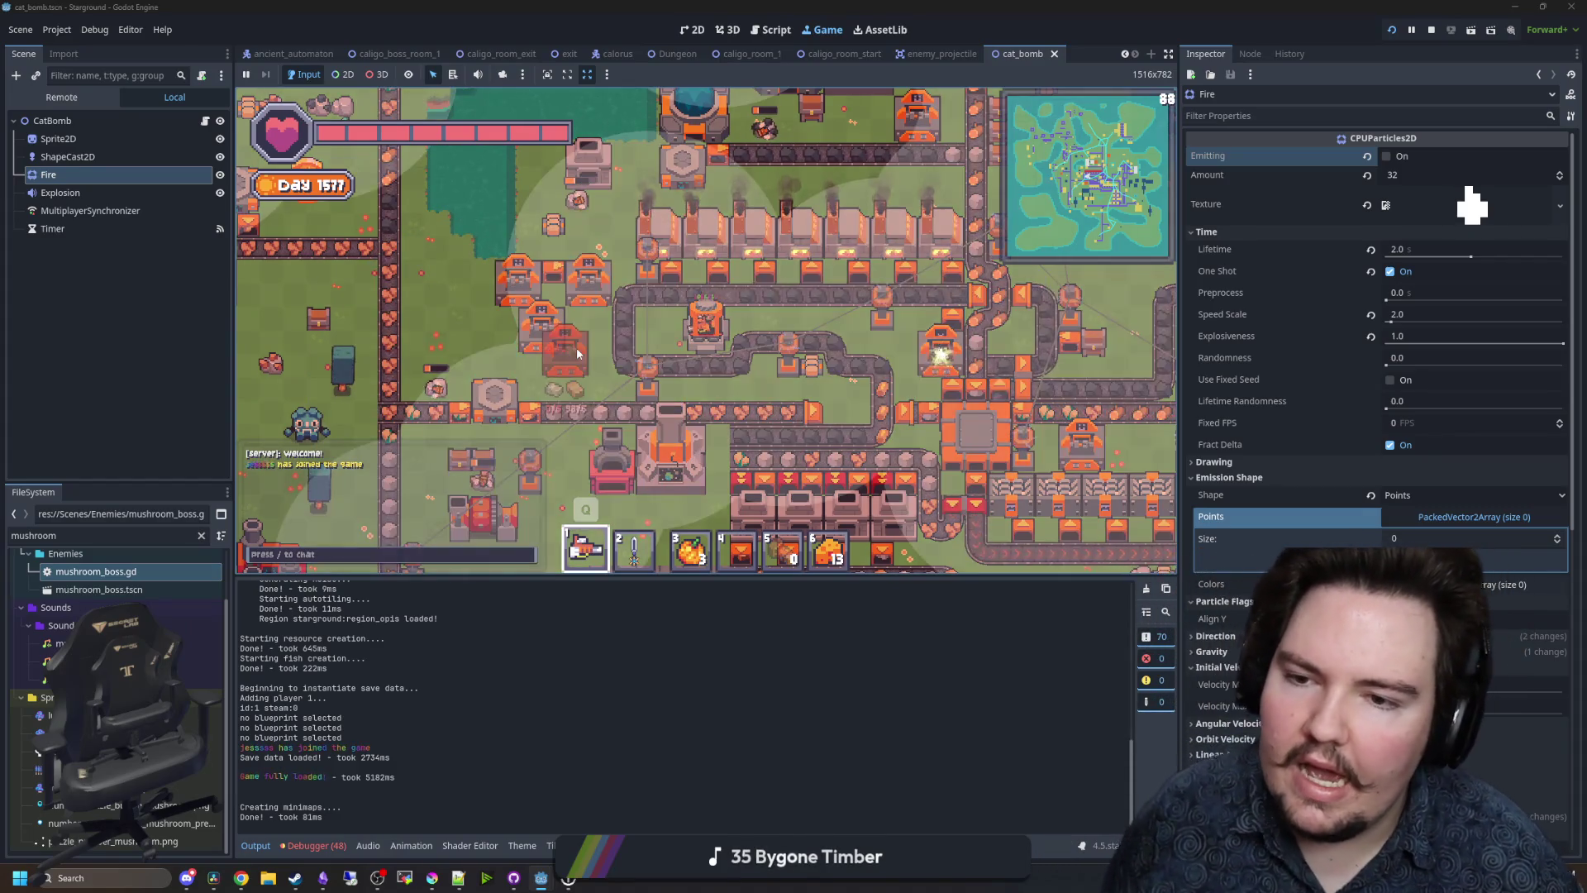
key("w")
key("e")
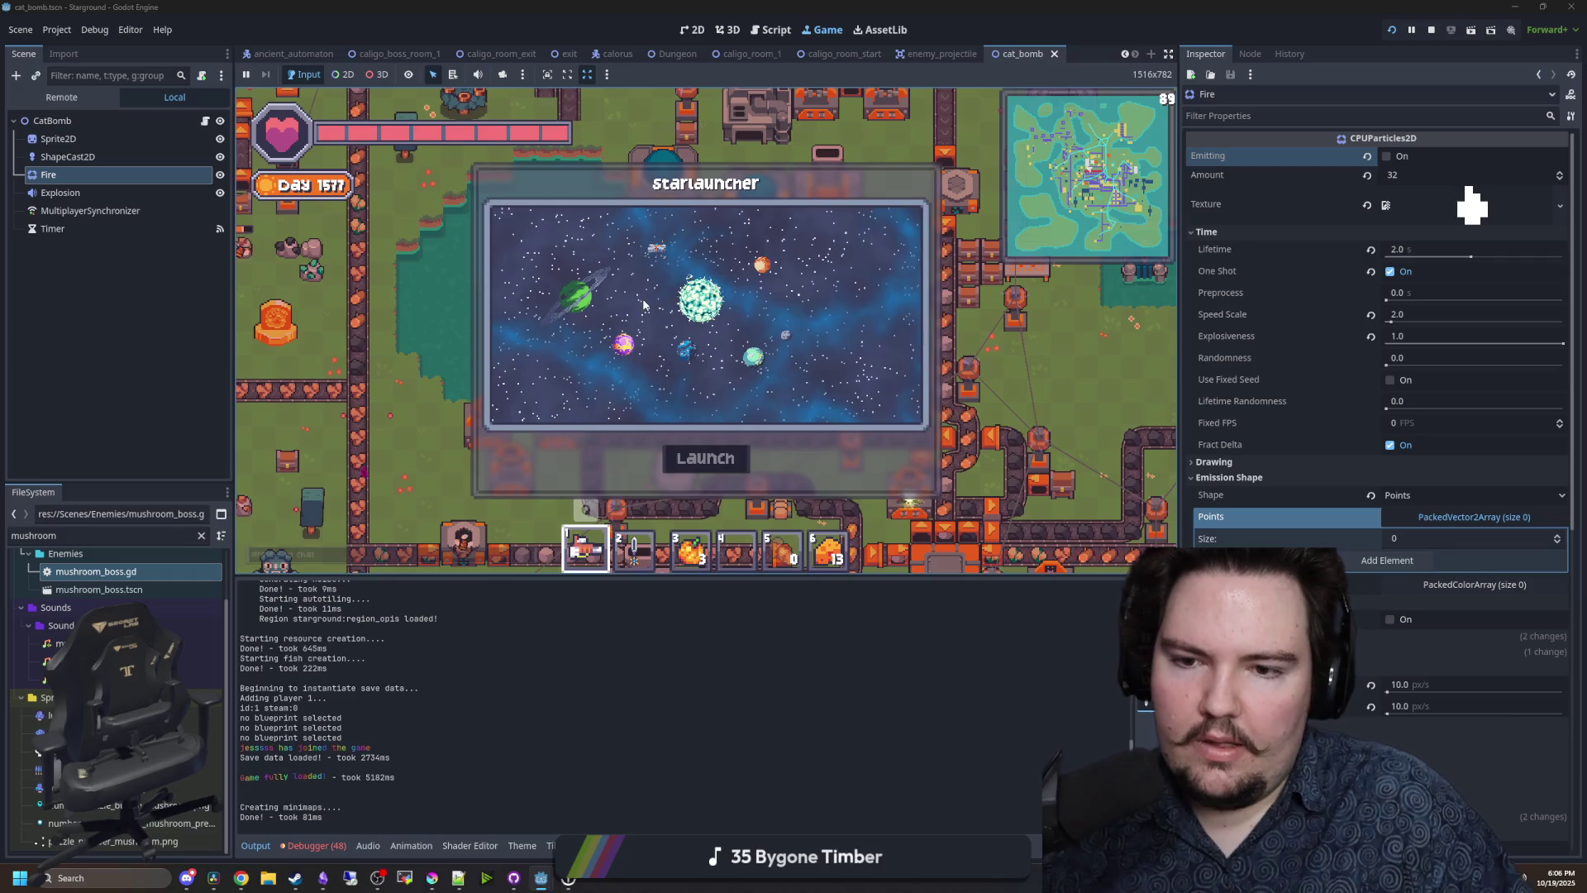
left_click(686, 364)
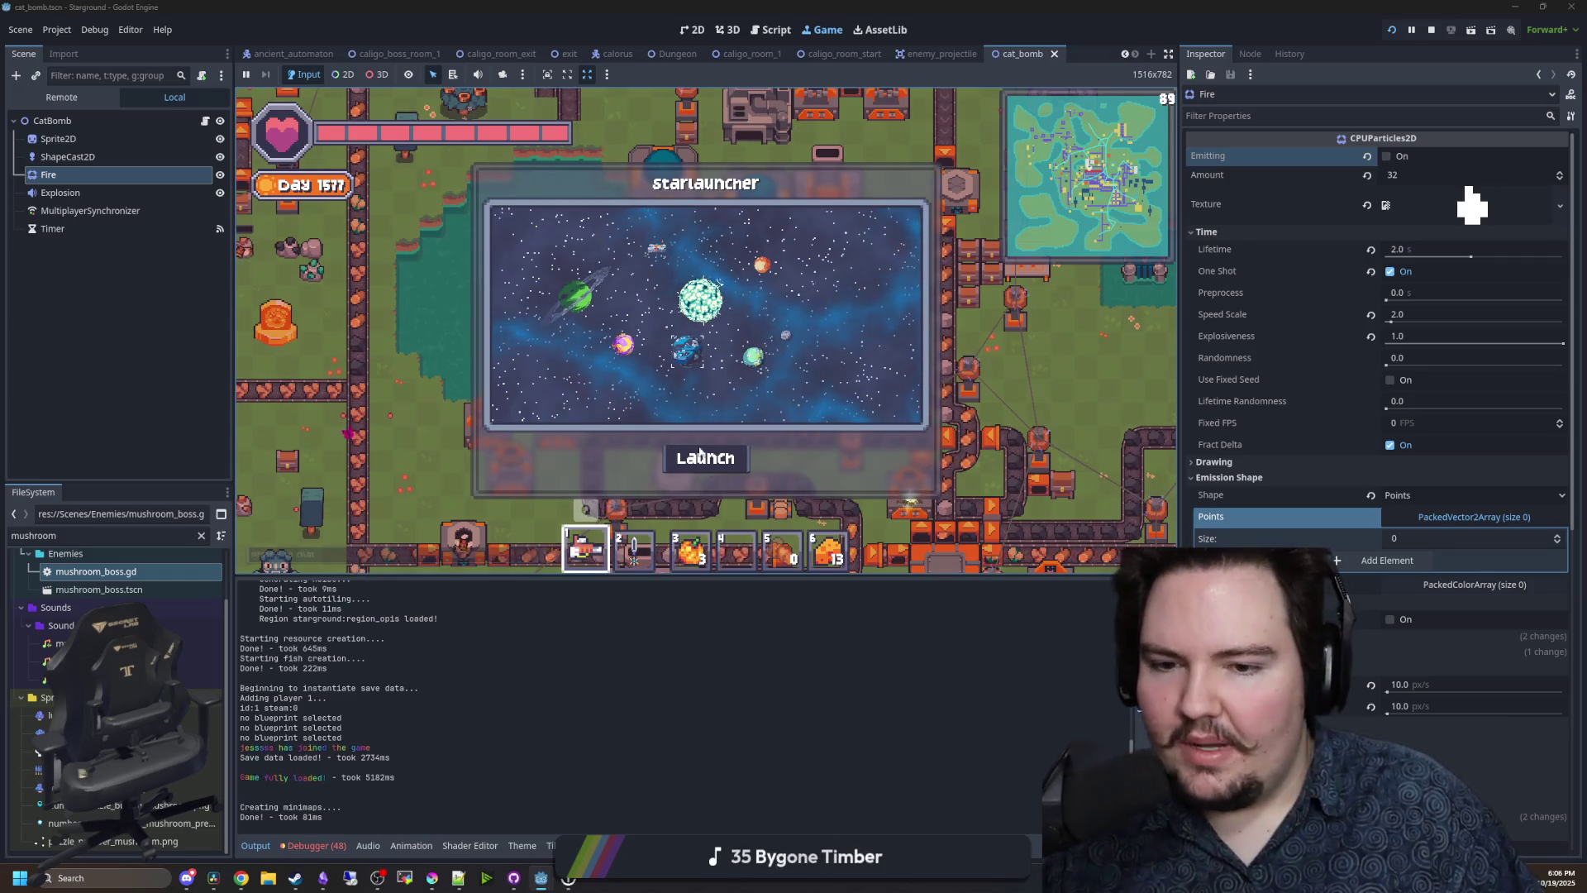
left_click(699, 459)
type("/god true")
key("Return")
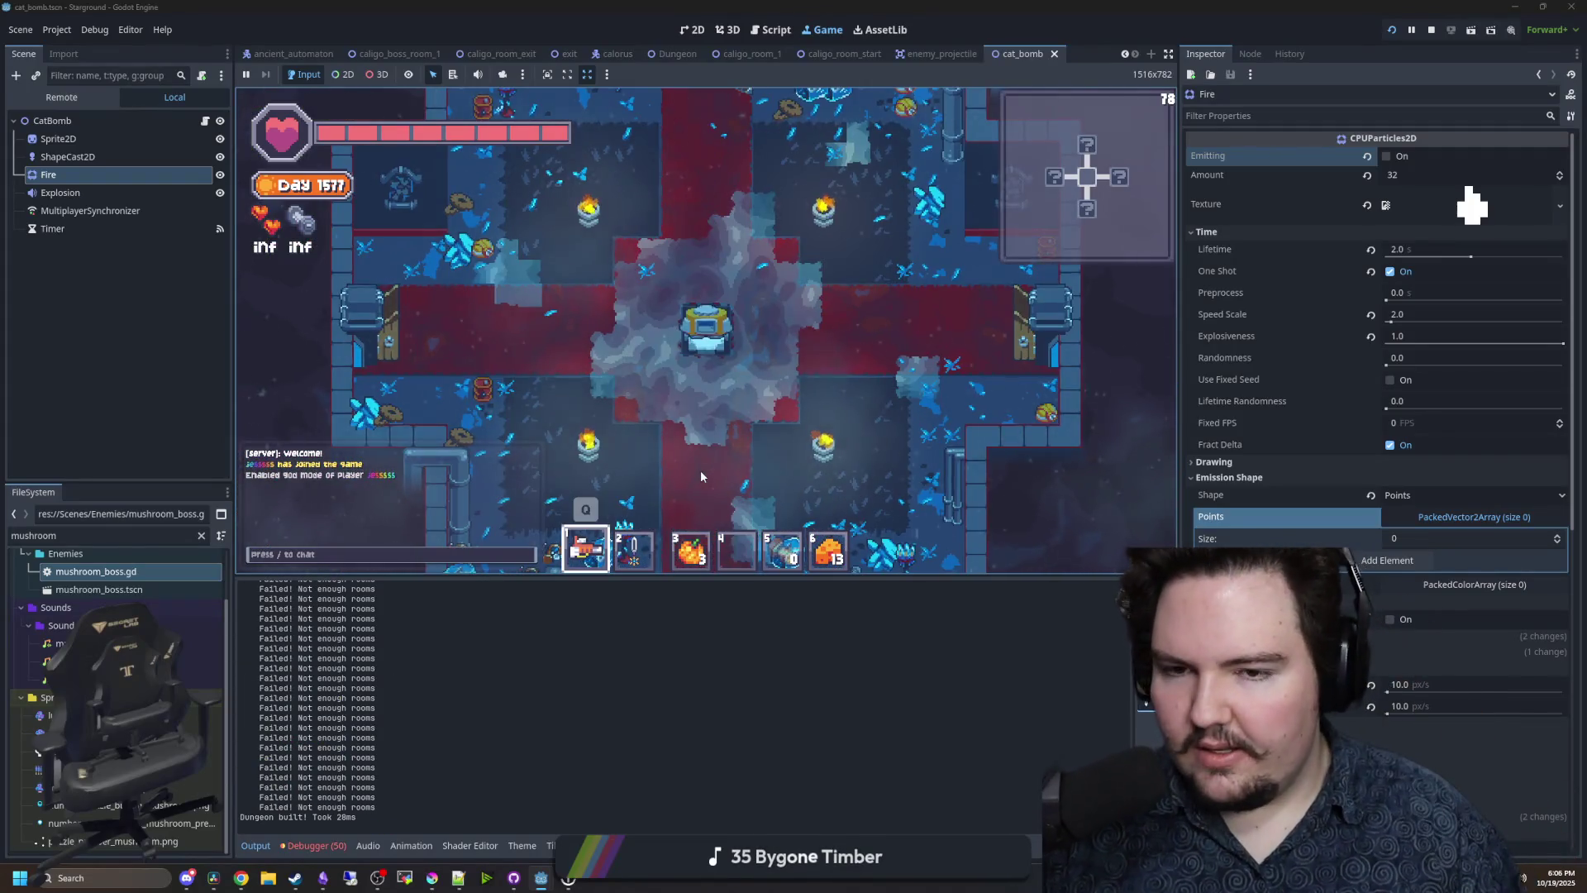
- Walk into the boss room to spawn the Dreadcap boss and throw a cat bomb near it
scroll(729, 358, "down", 3)
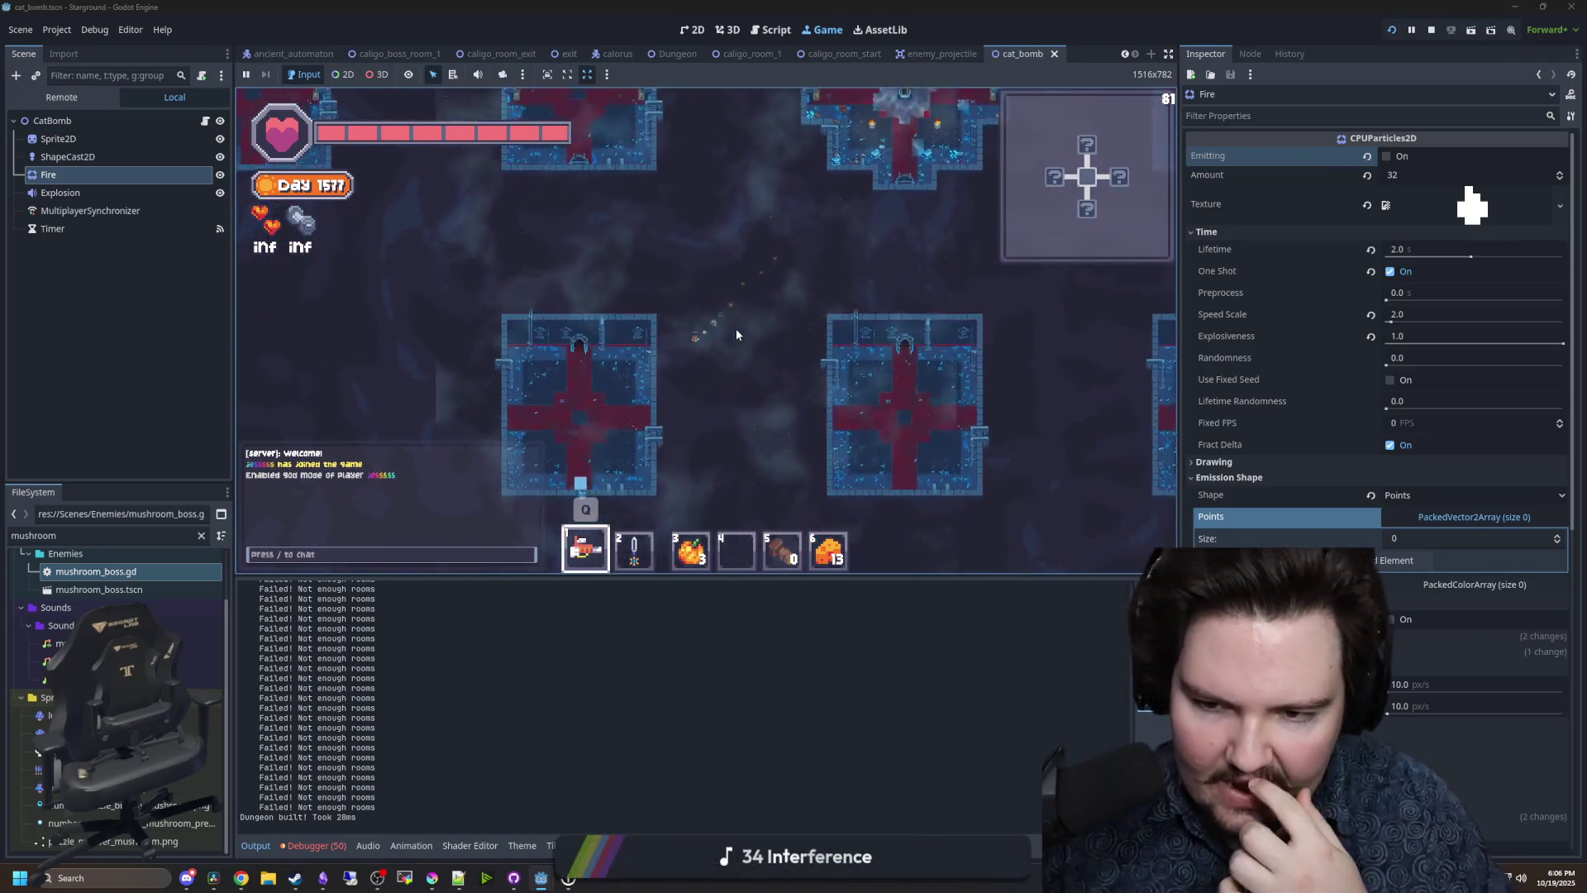
key("s")
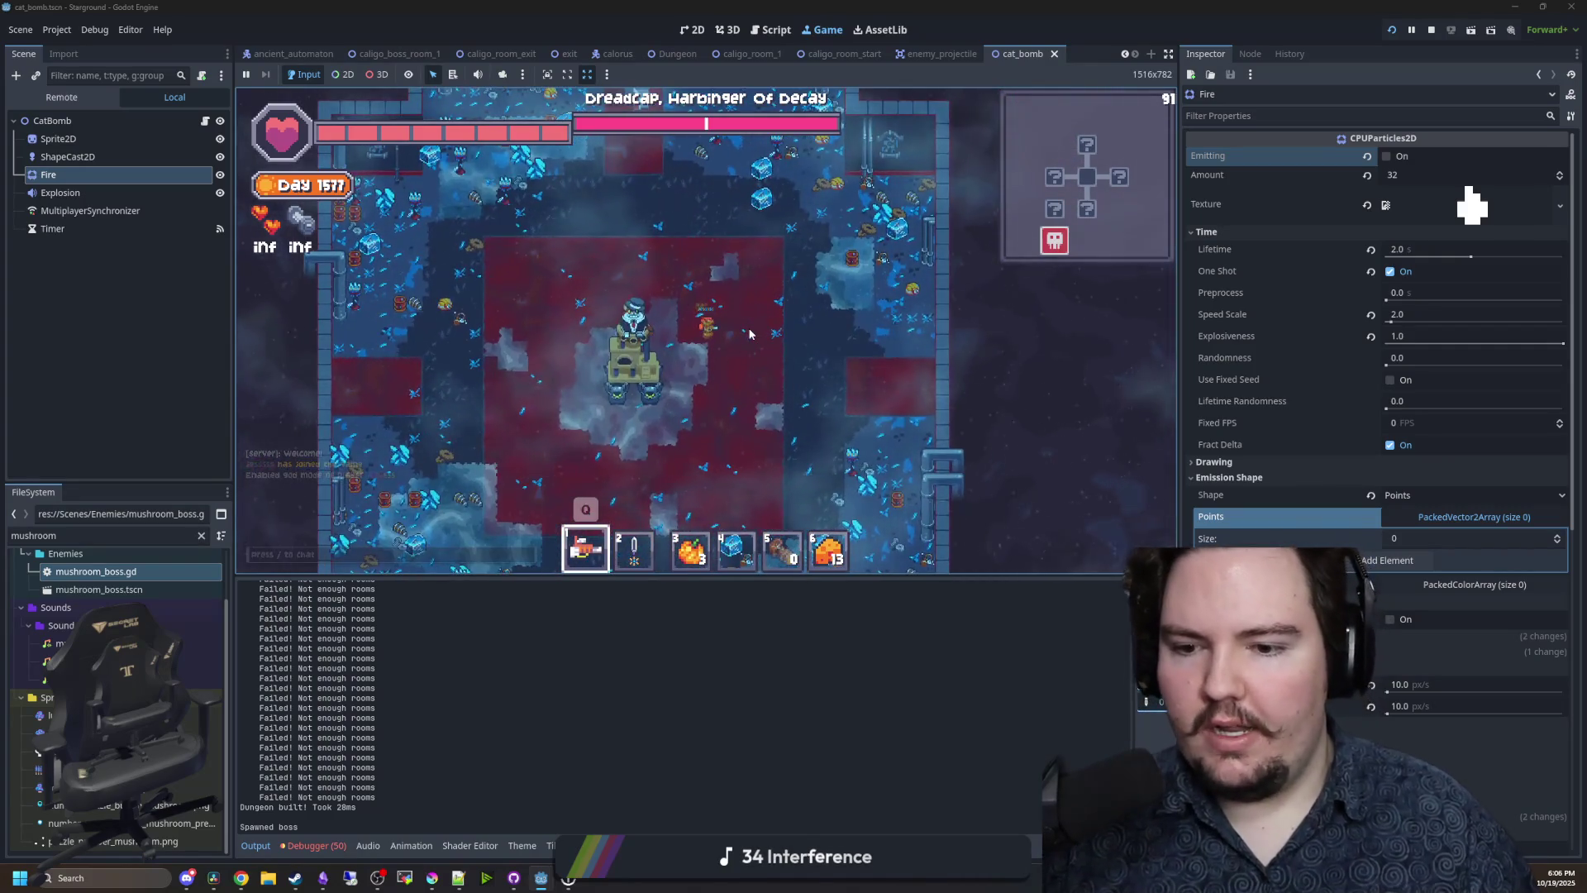
key("d")
key("s")
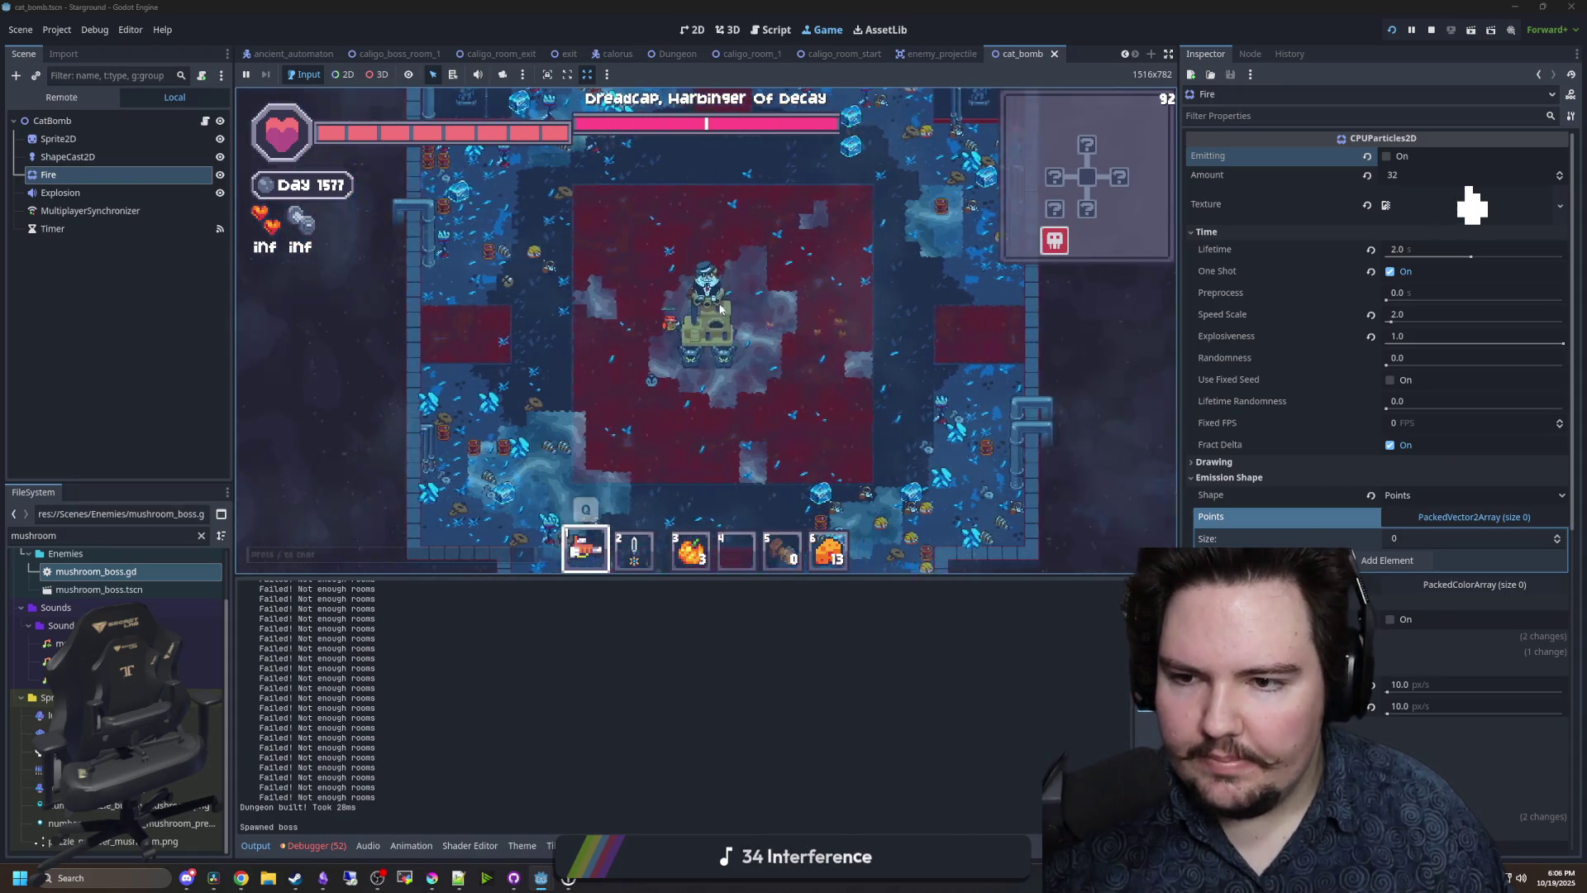
key("w")
left_click(592, 347)
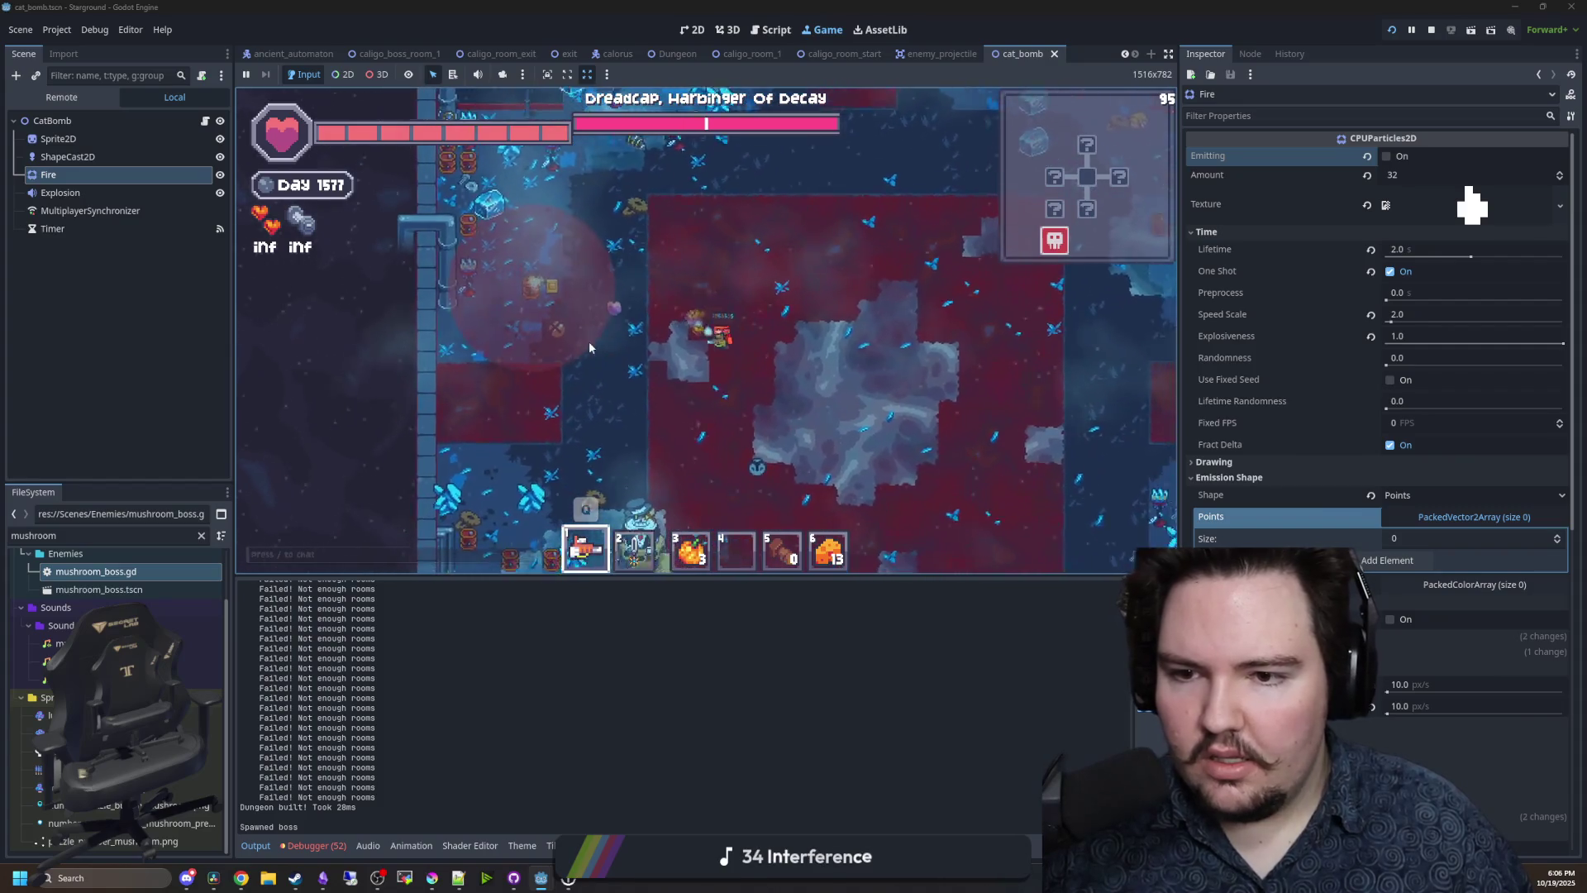
key("w")
key("d")
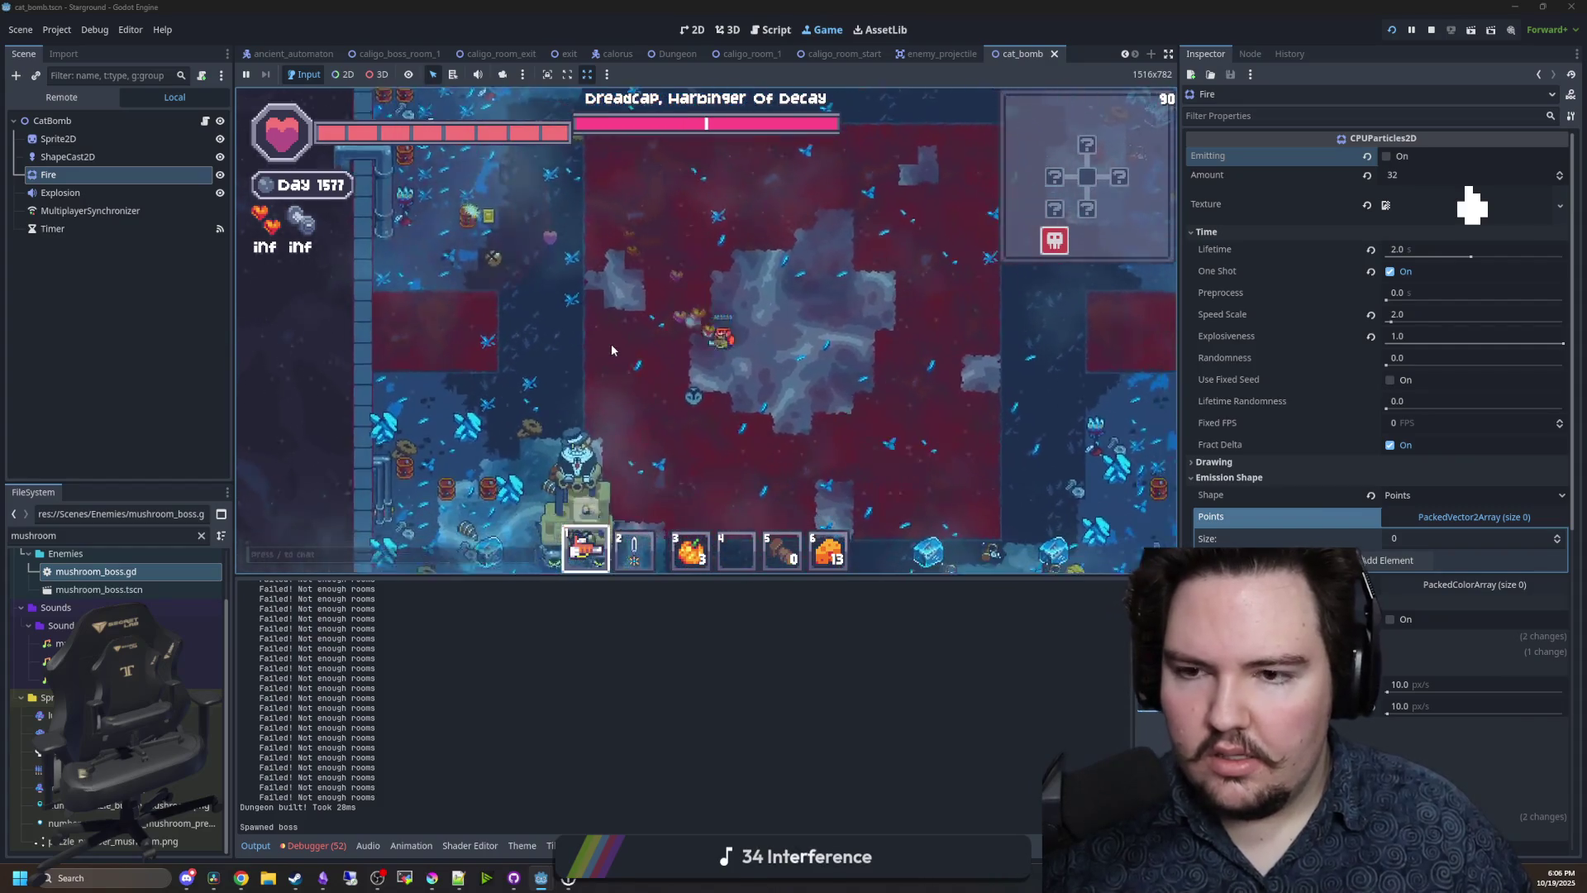
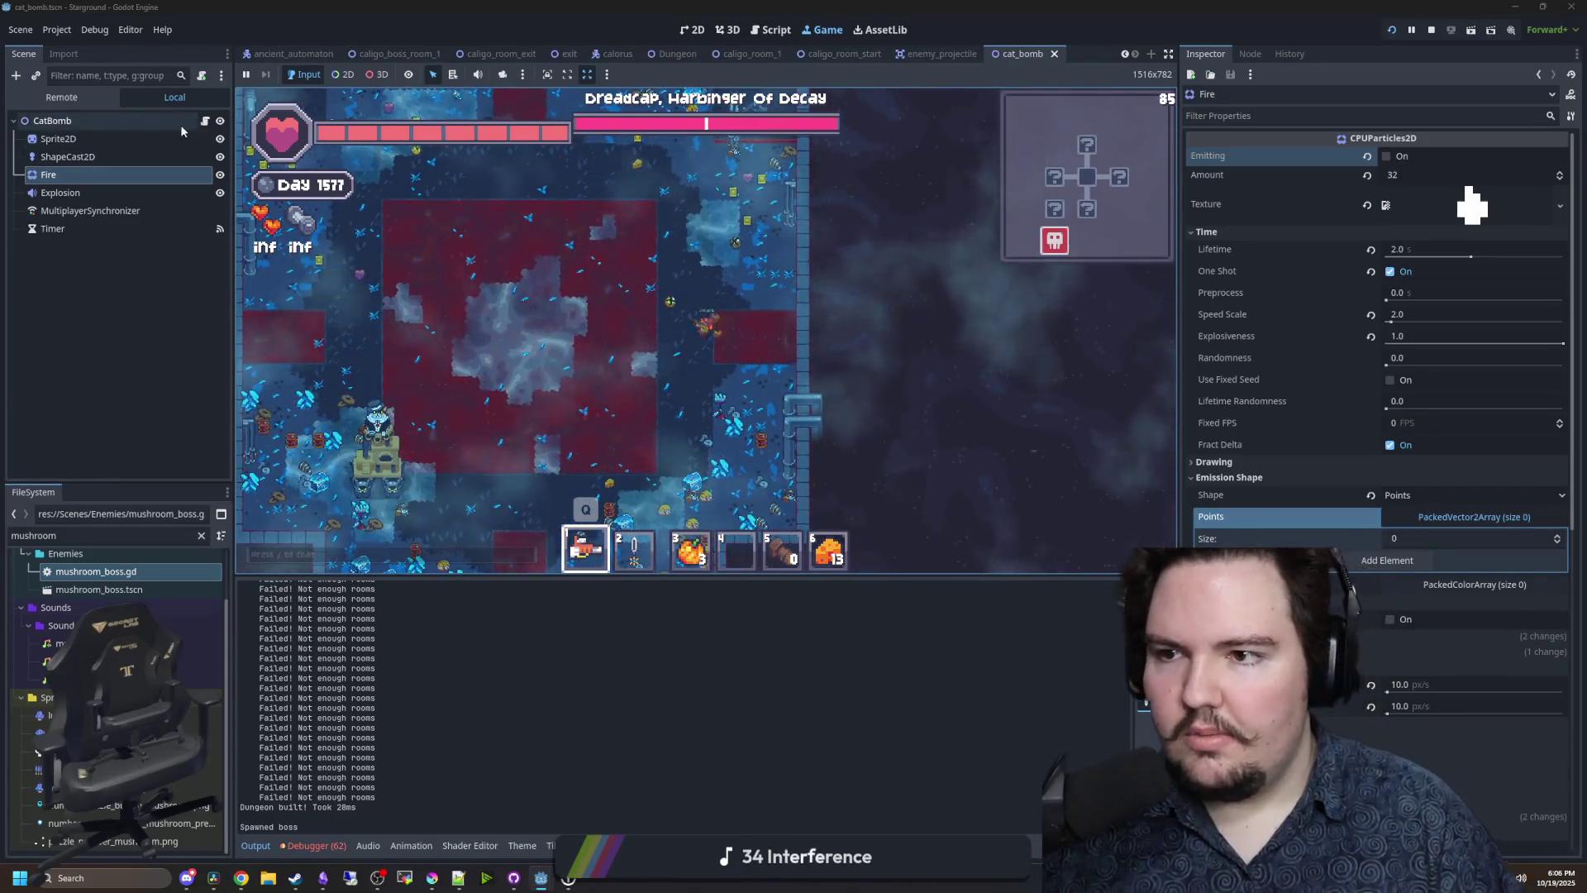
- Select the live CatBomb node to check damage 1, explosion range 768 and damage radius 128
left_click(182, 124)
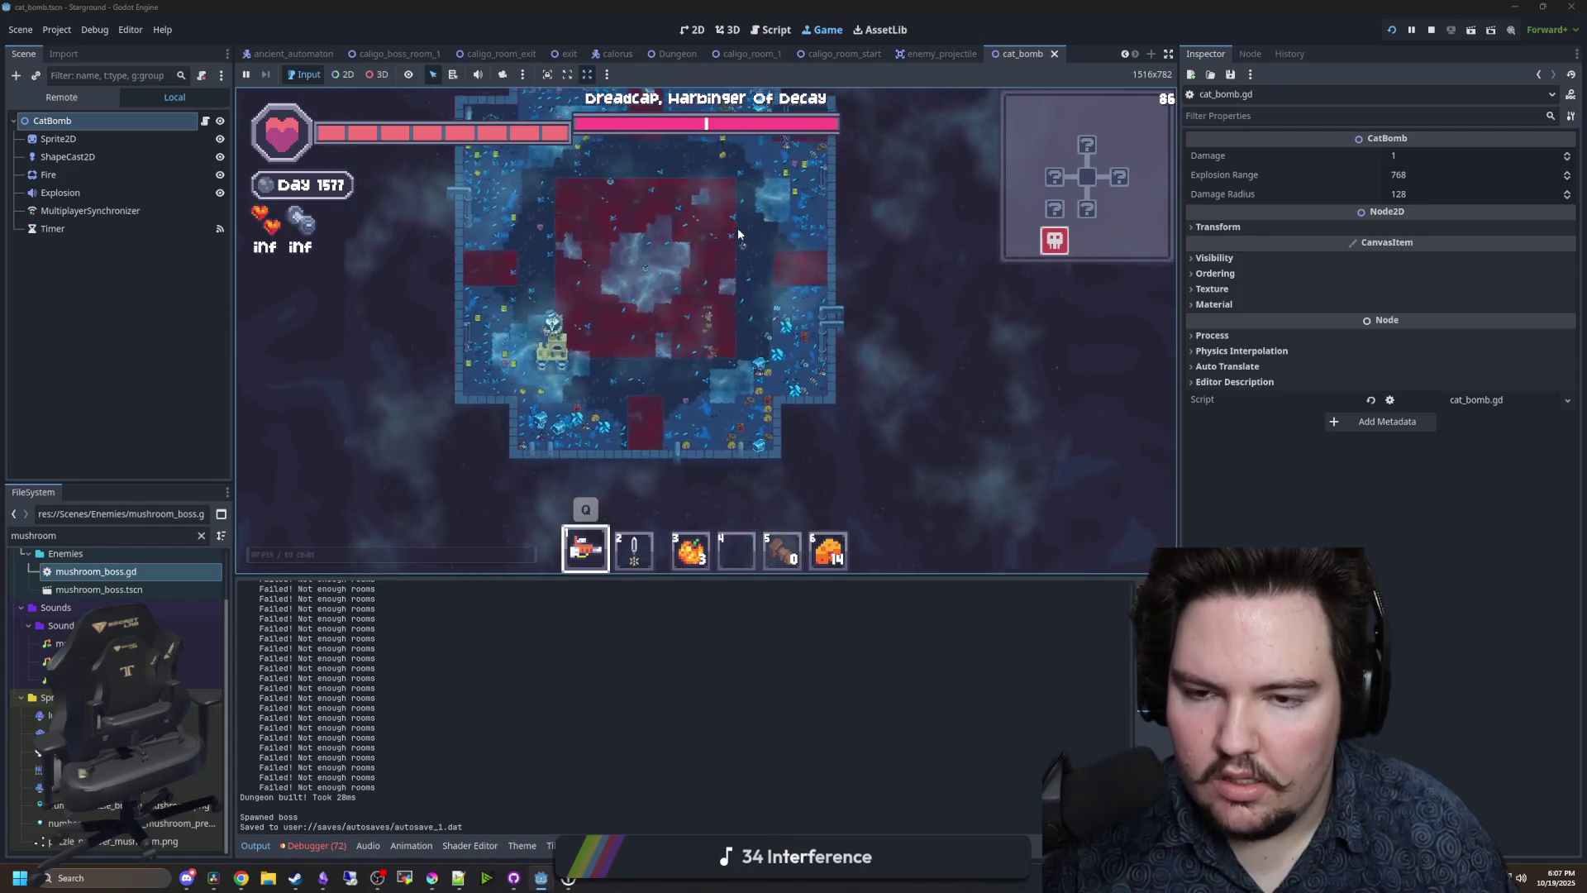
- Open cat_bomb.gd and look over the script and the Fire particle settings
key("ctrl+F3")
left_click(705, 281)
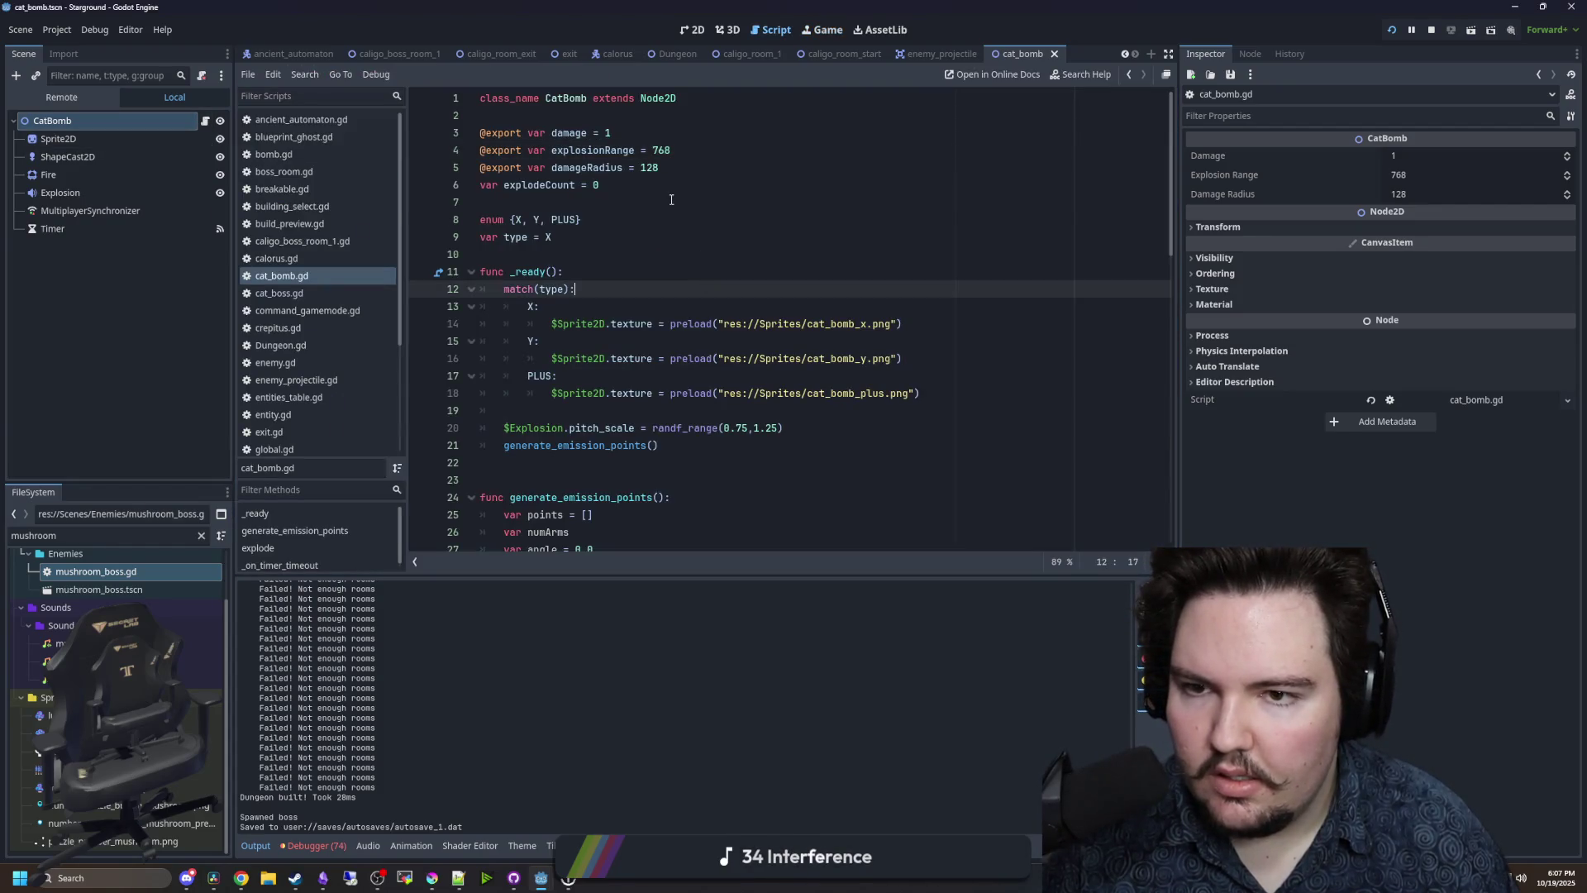
key("Up")
key("Up")
key("Up")
scroll(666, 368, "down", 10)
scroll(666, 369, "up", 3)
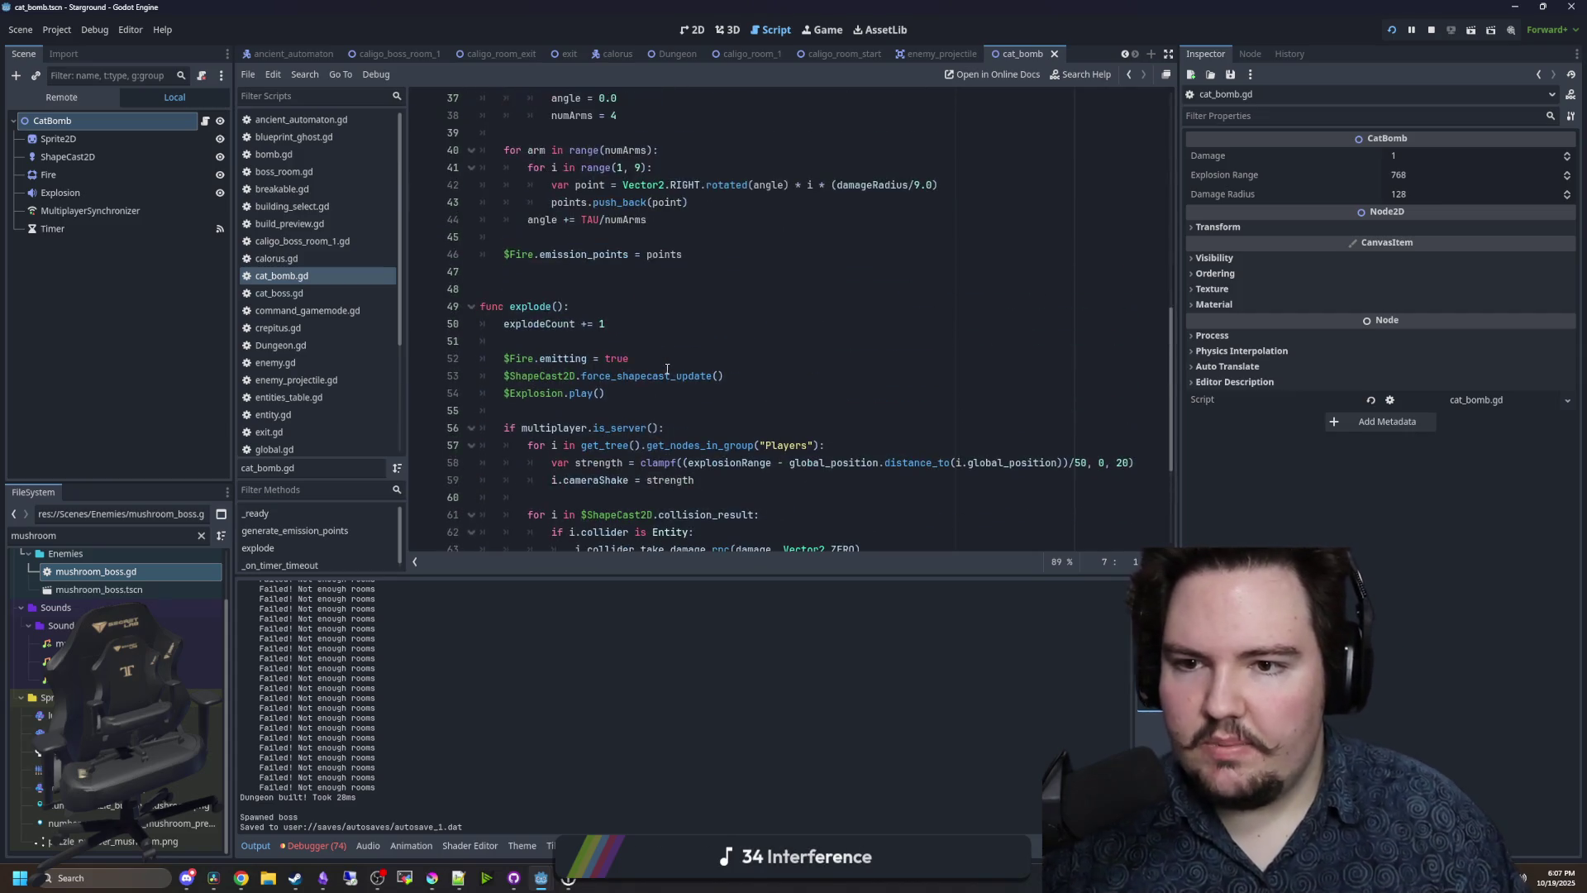
left_click(80, 172)
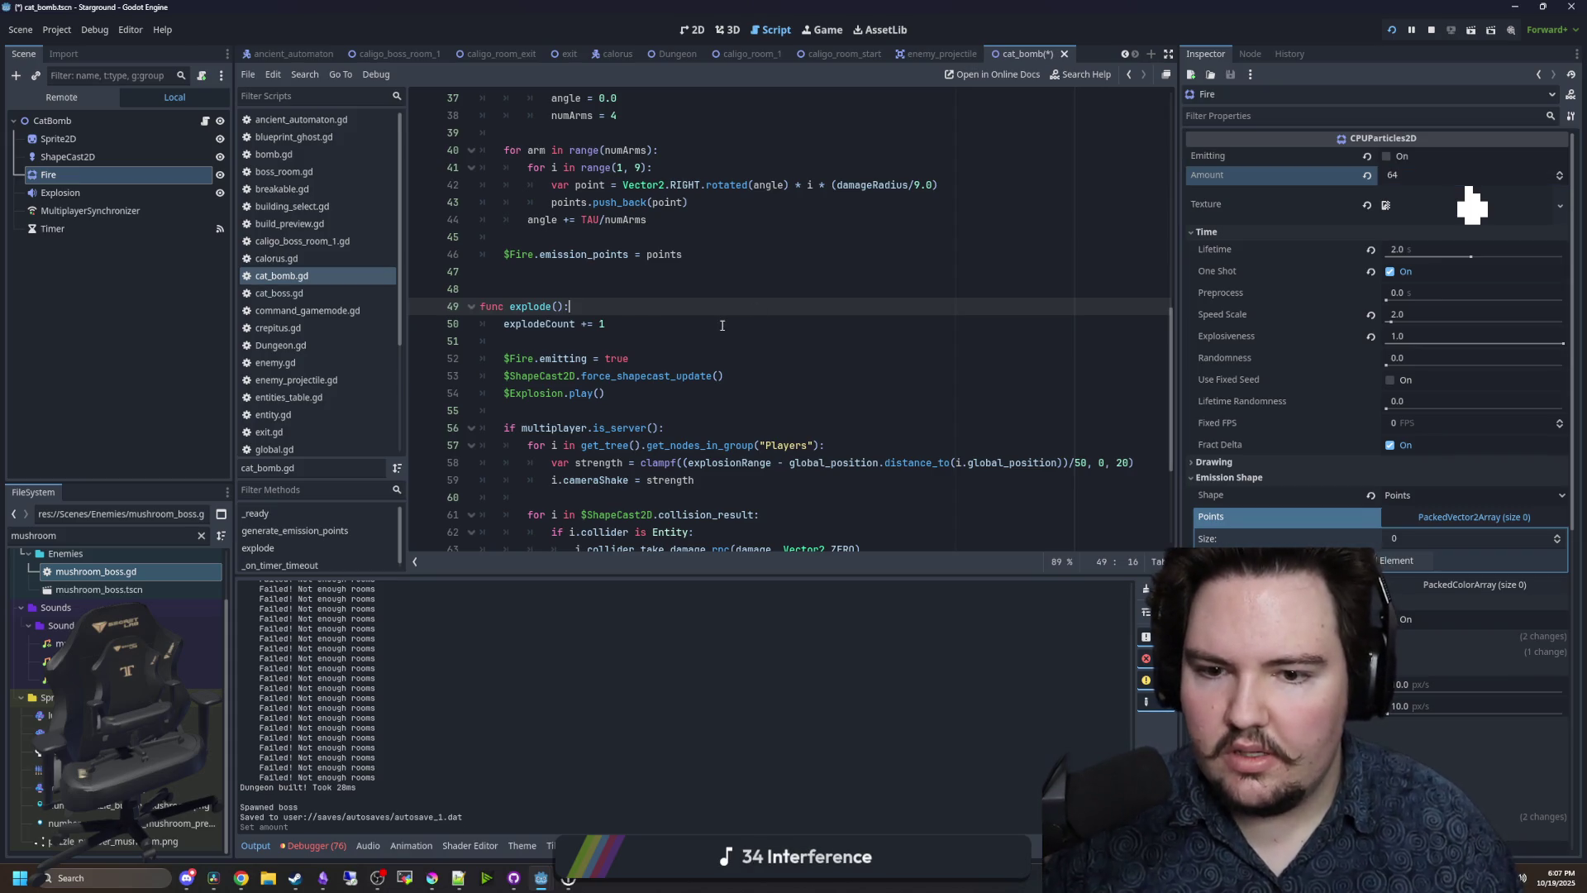
scroll(722, 325, "up", 3)
- Change the emission loop from range(1, 9) to range(1, 18), save, and resume the game
left_click(634, 323)
type("18")
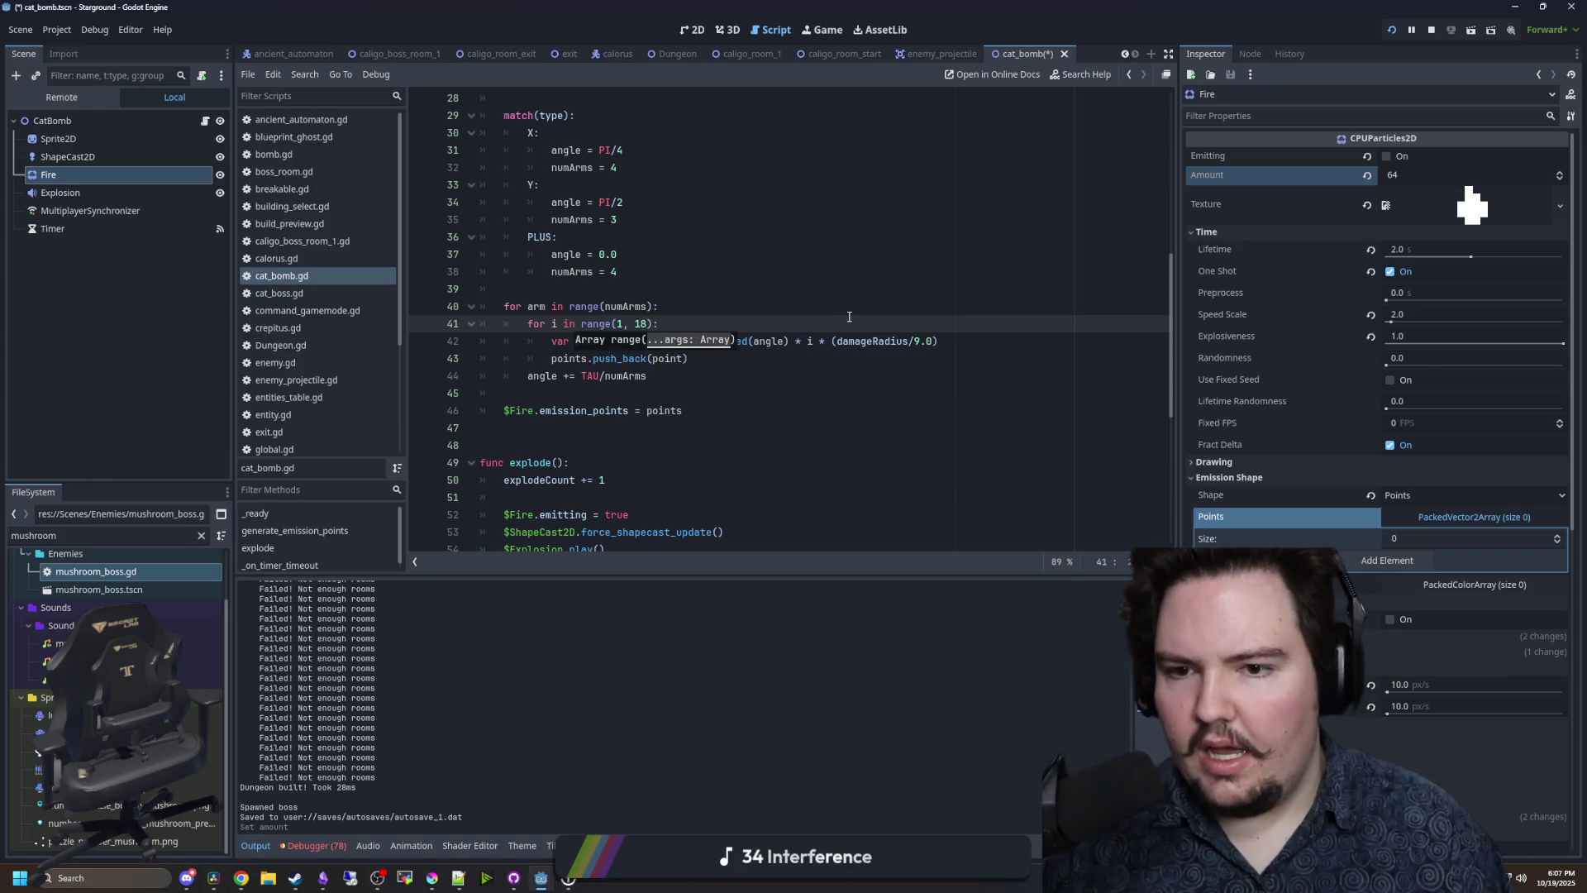
left_click(655, 278)
key("ctrl+s")
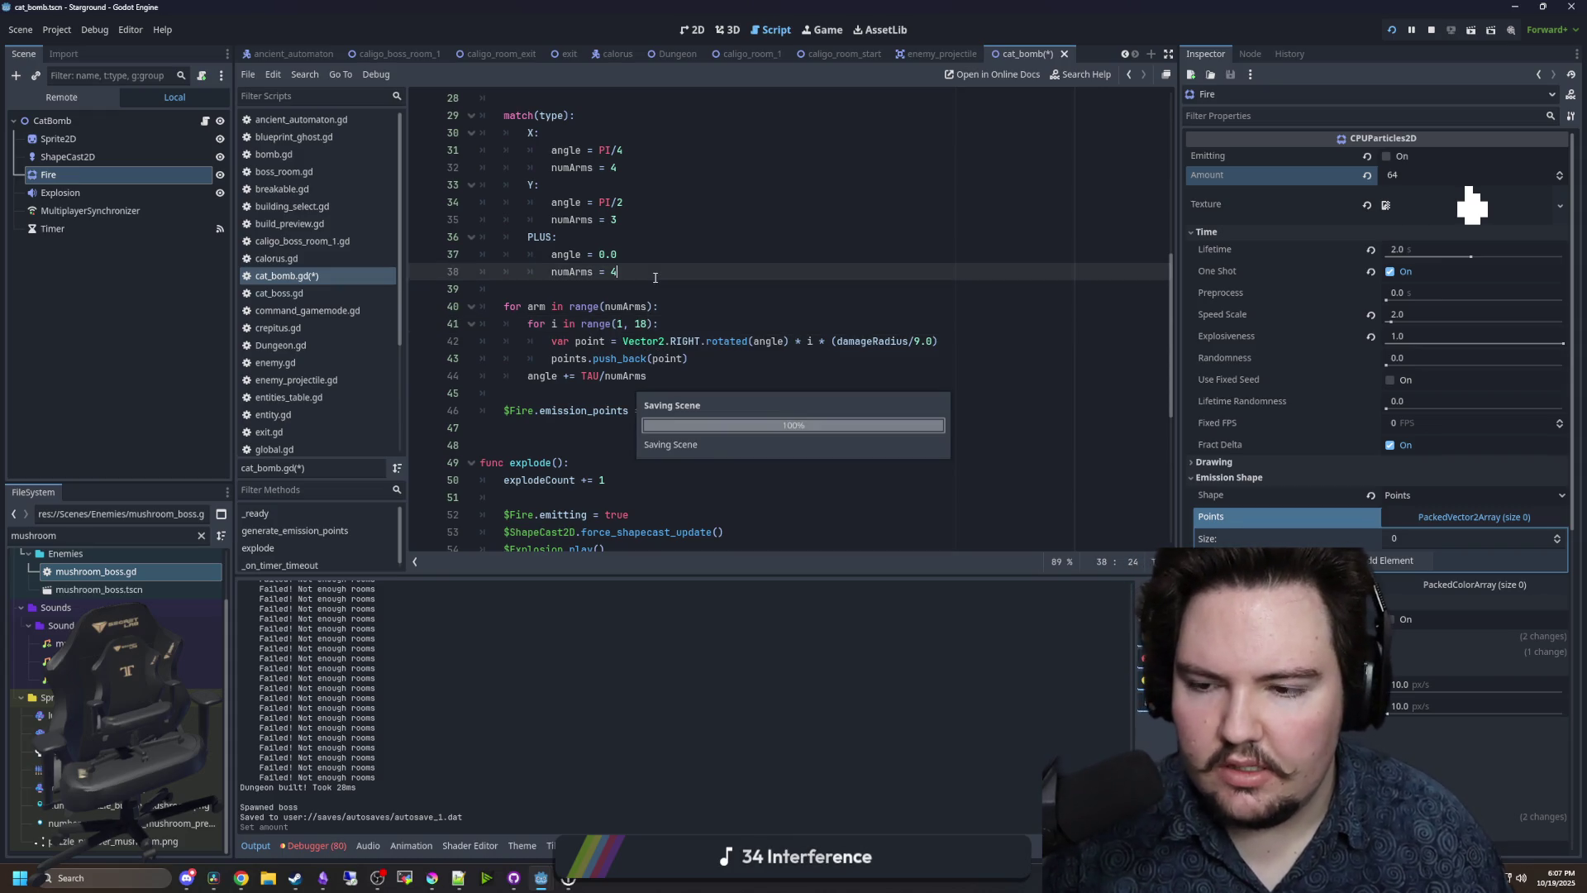
left_click(830, 36)
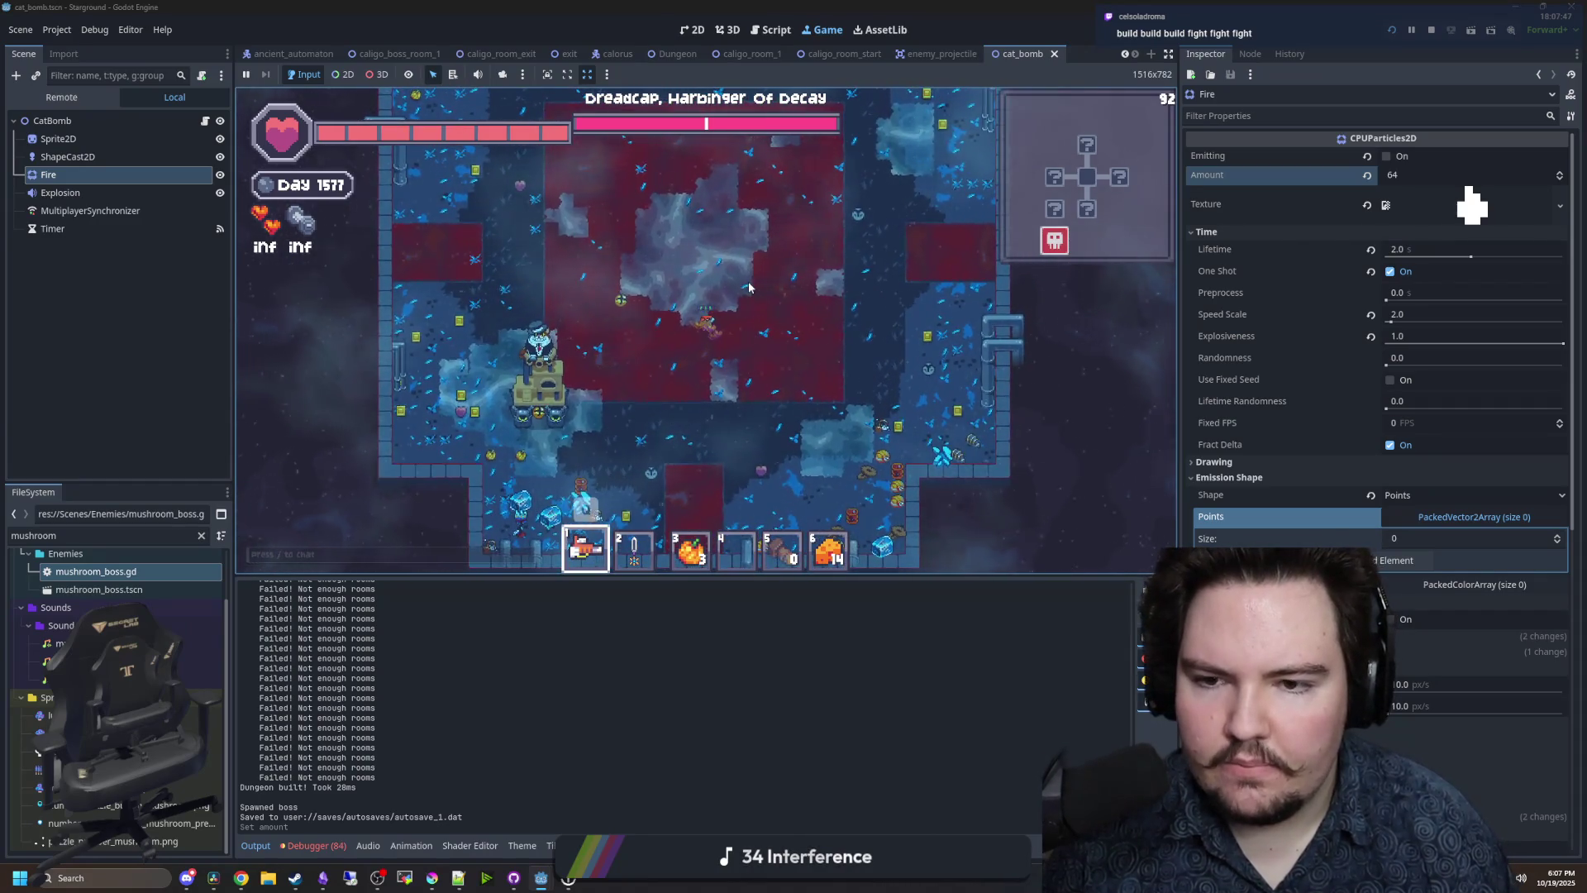
- Stop the game, save, rerun the project and Continue into the singleplayer save
left_click(1429, 30)
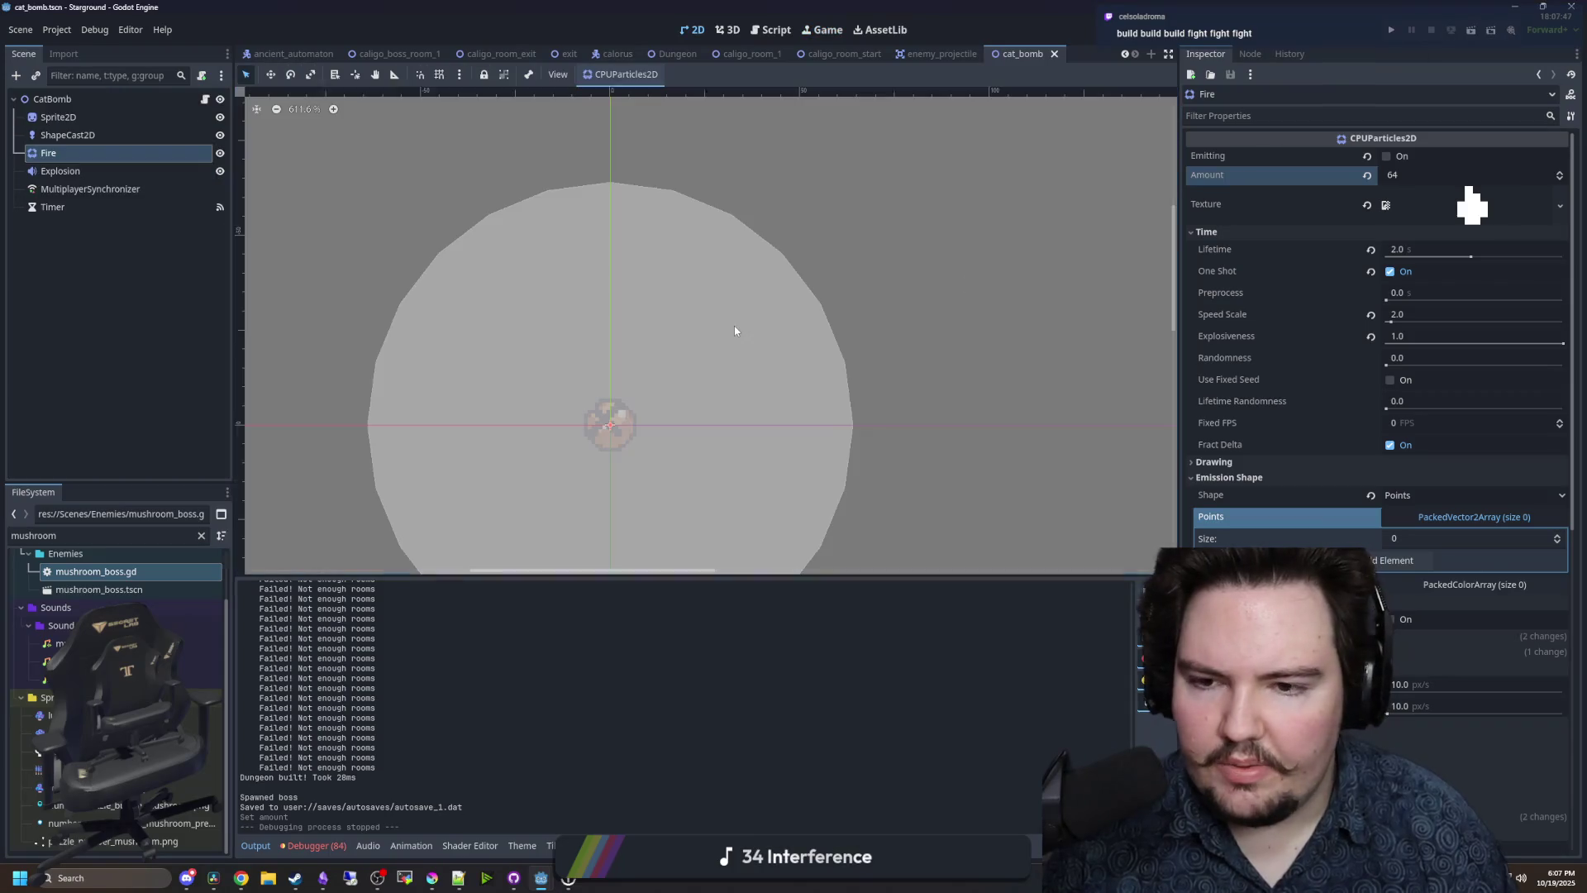
key("ctrl+s")
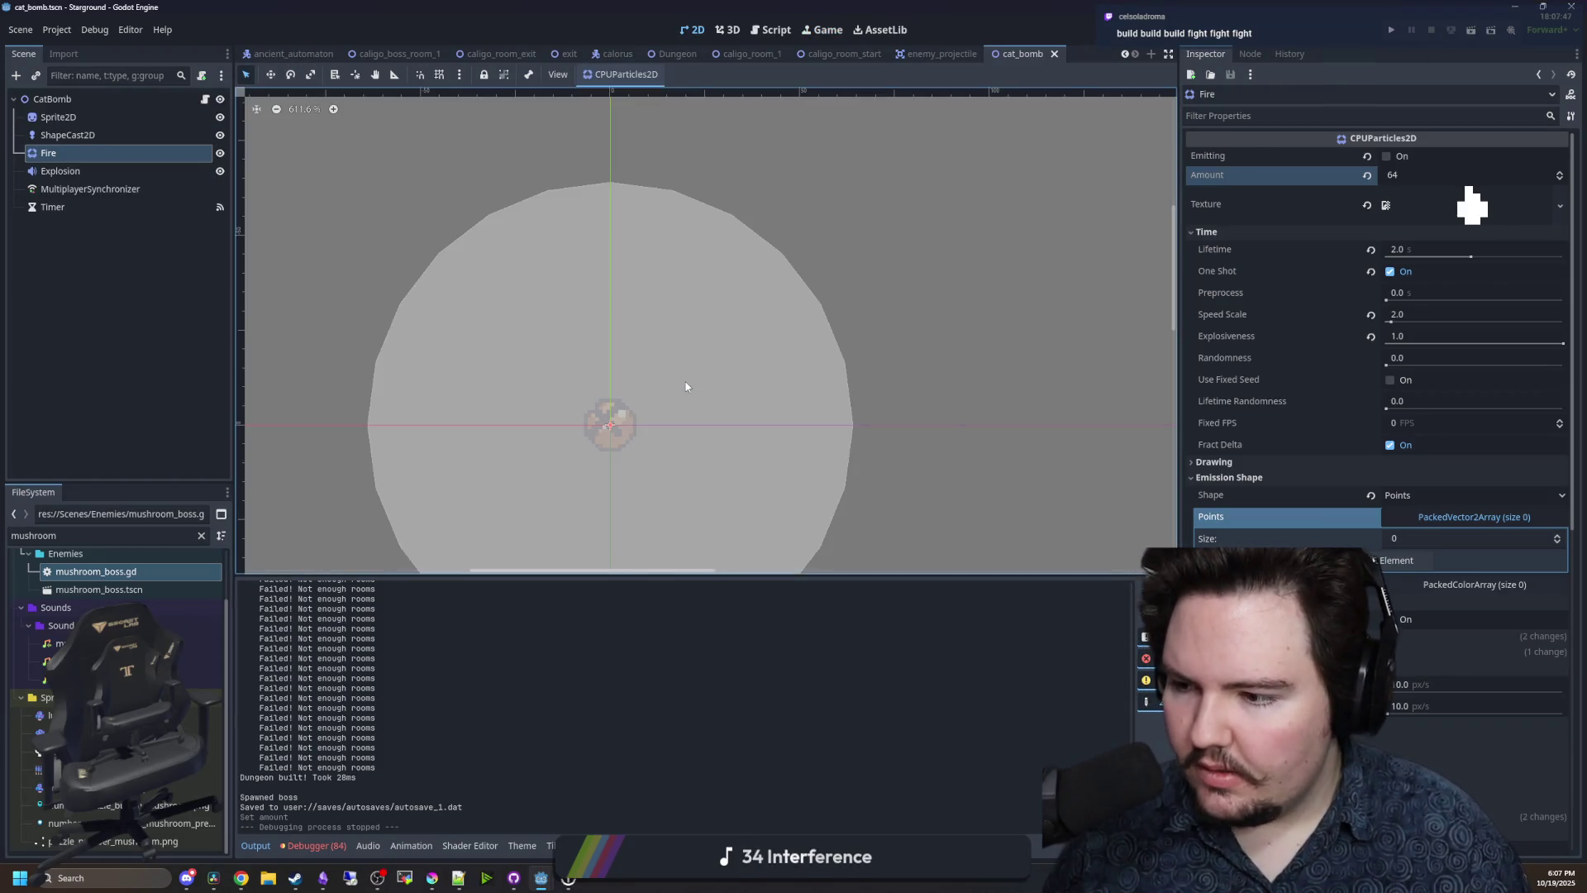
left_click(1389, 30)
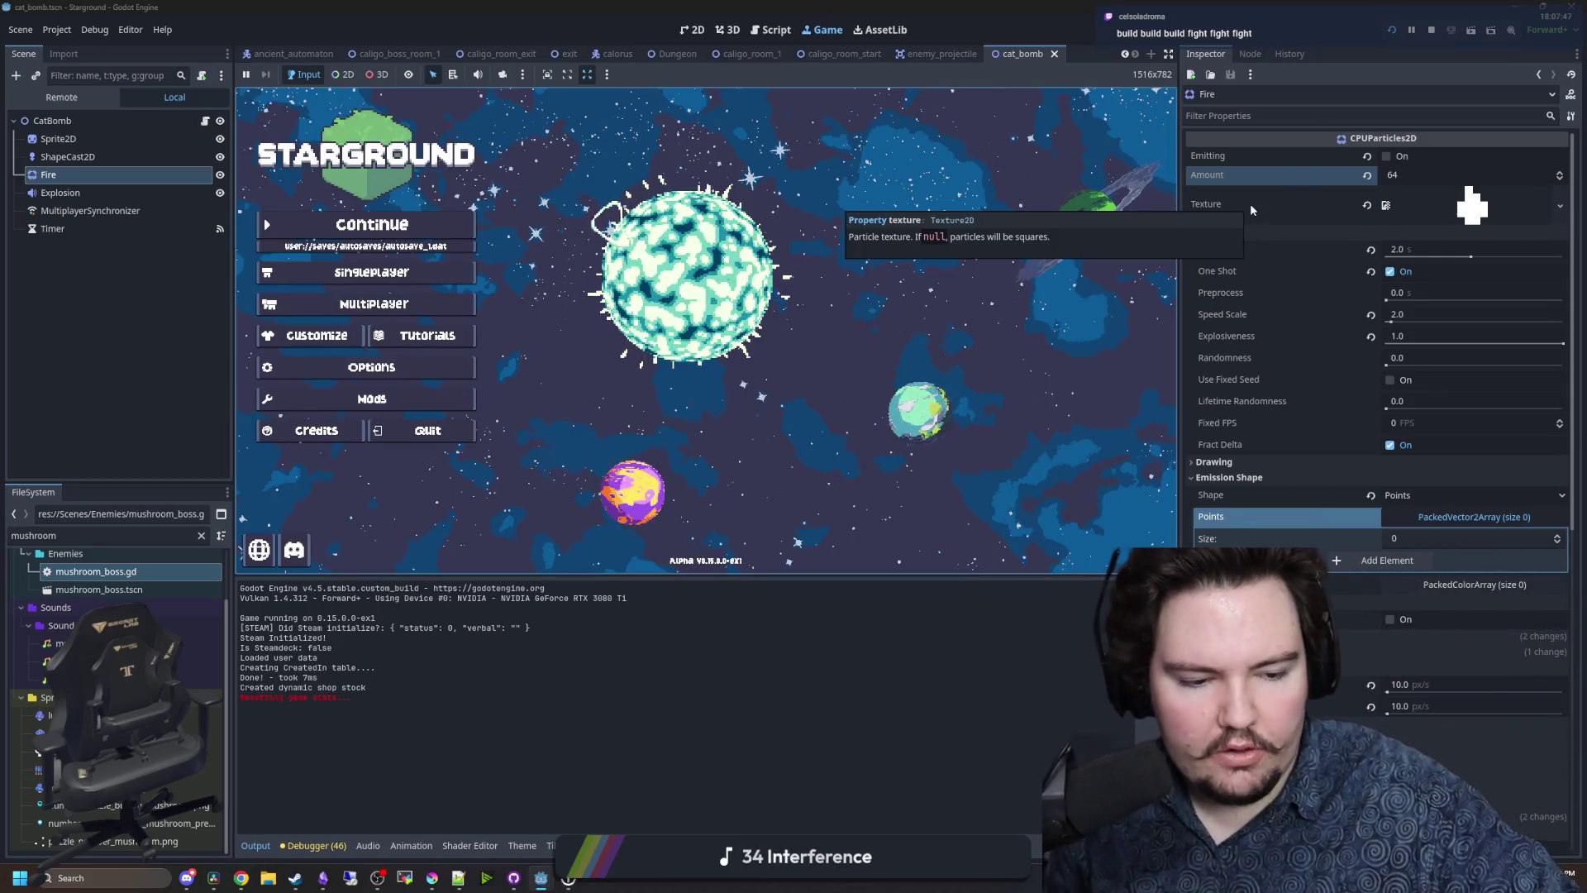
left_click(430, 216)
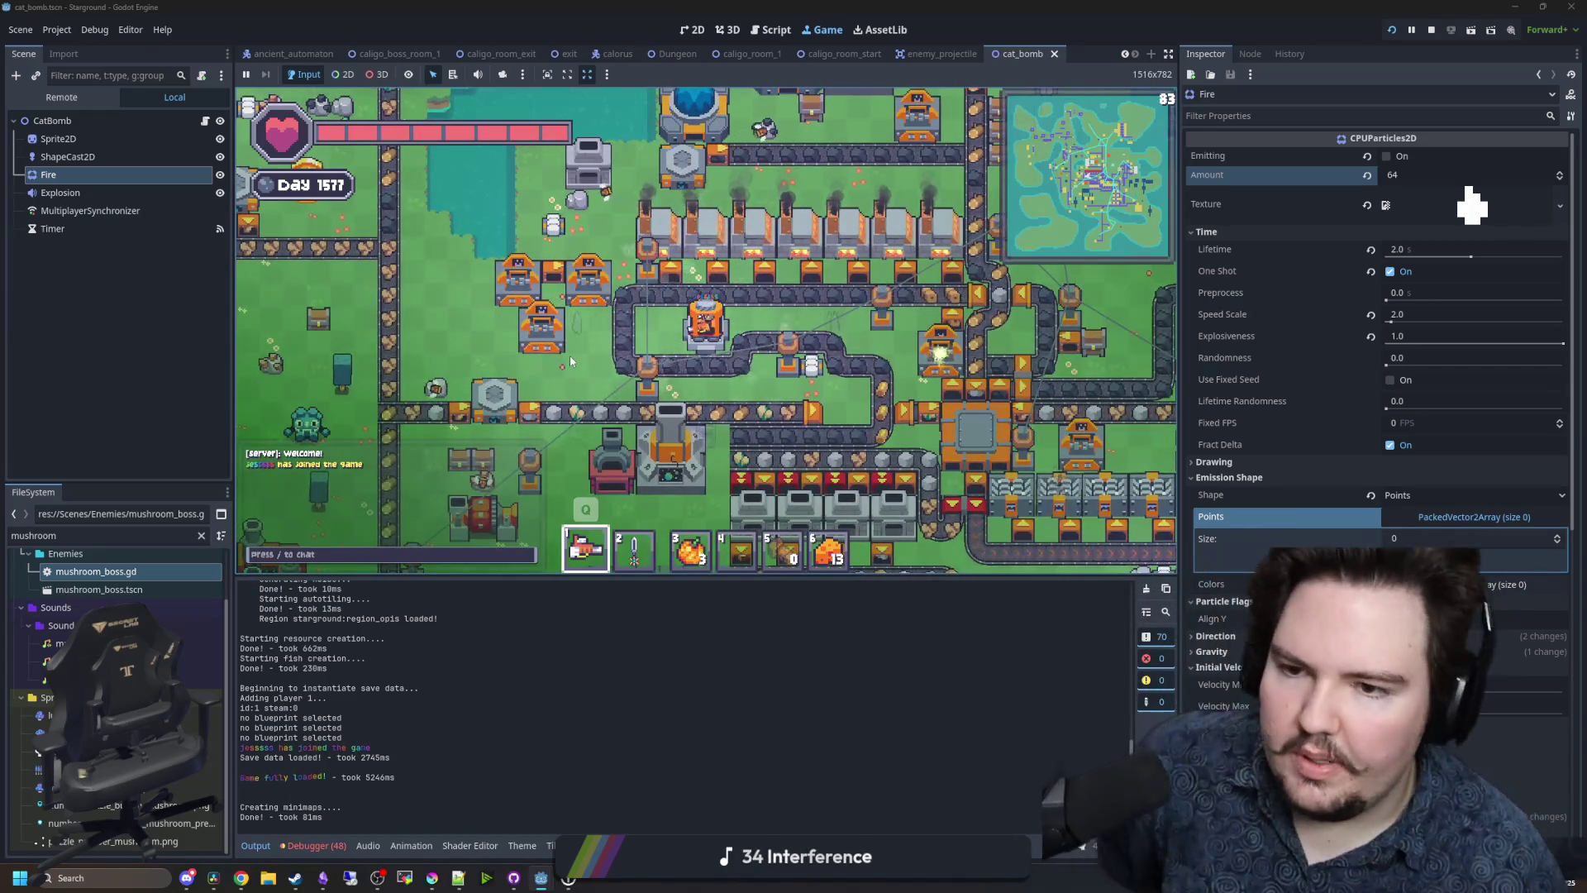
- Travel to the dungeon with the Starlauncher and enable god mode with /god
key("6")
left_click(673, 463)
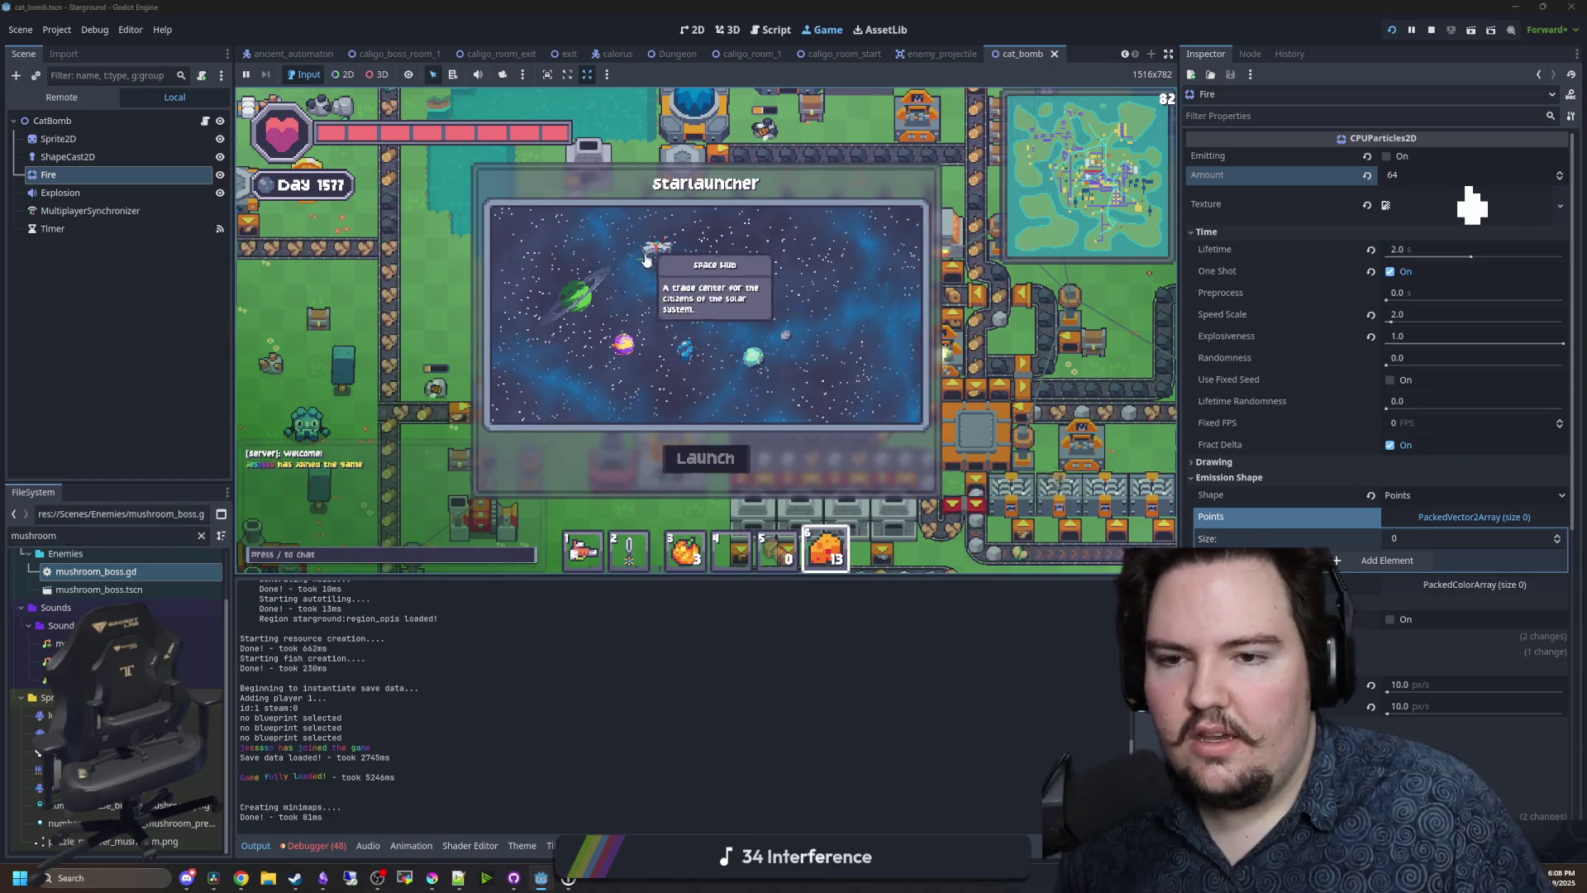
left_click(720, 461)
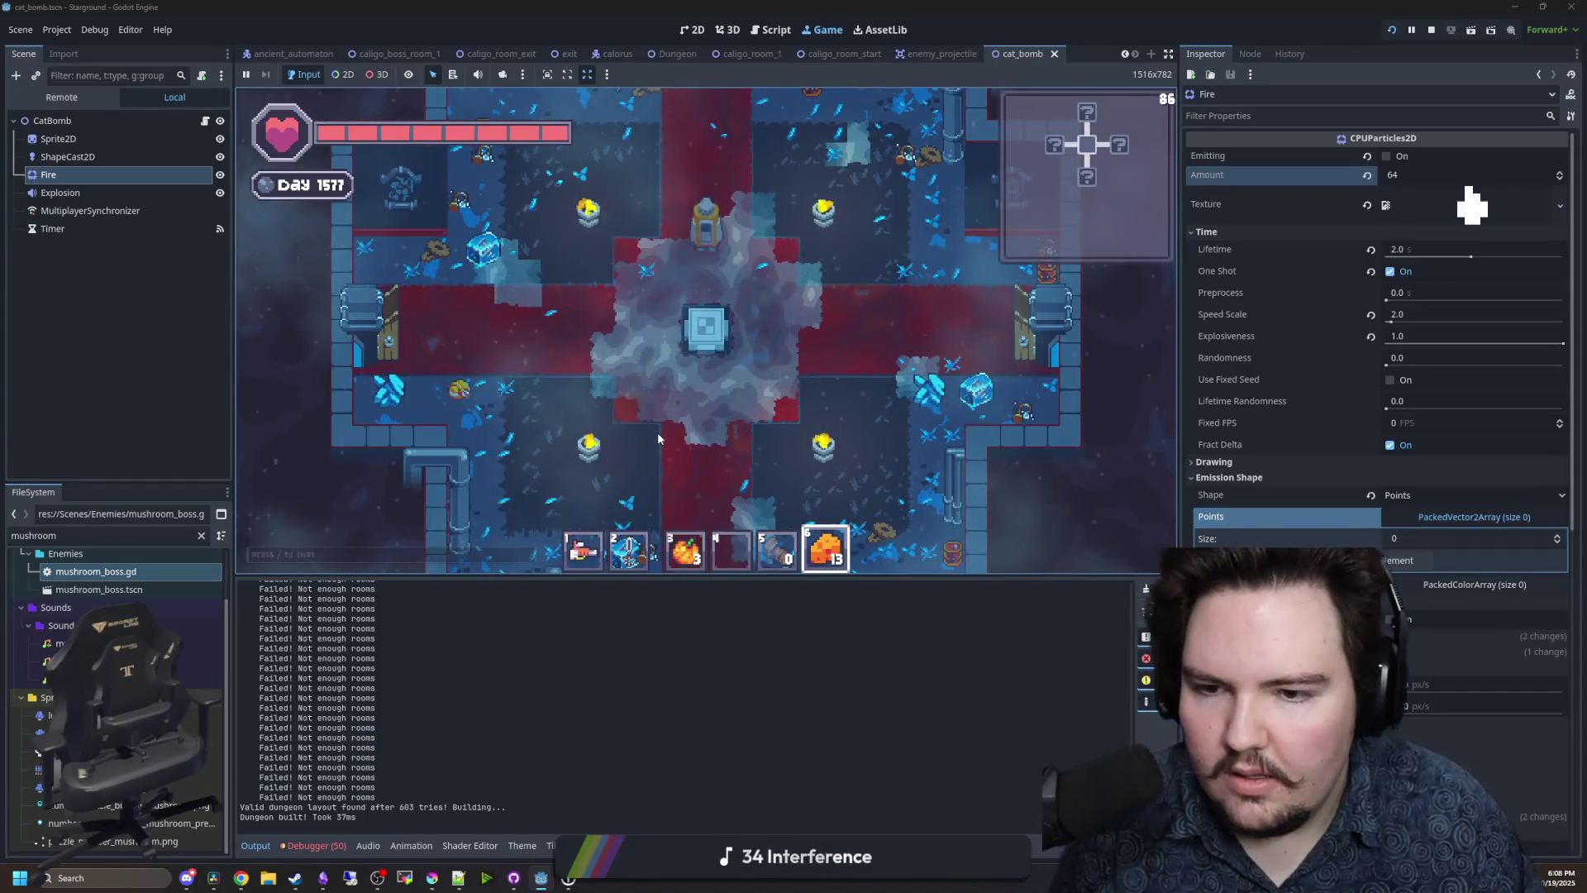
type("1")
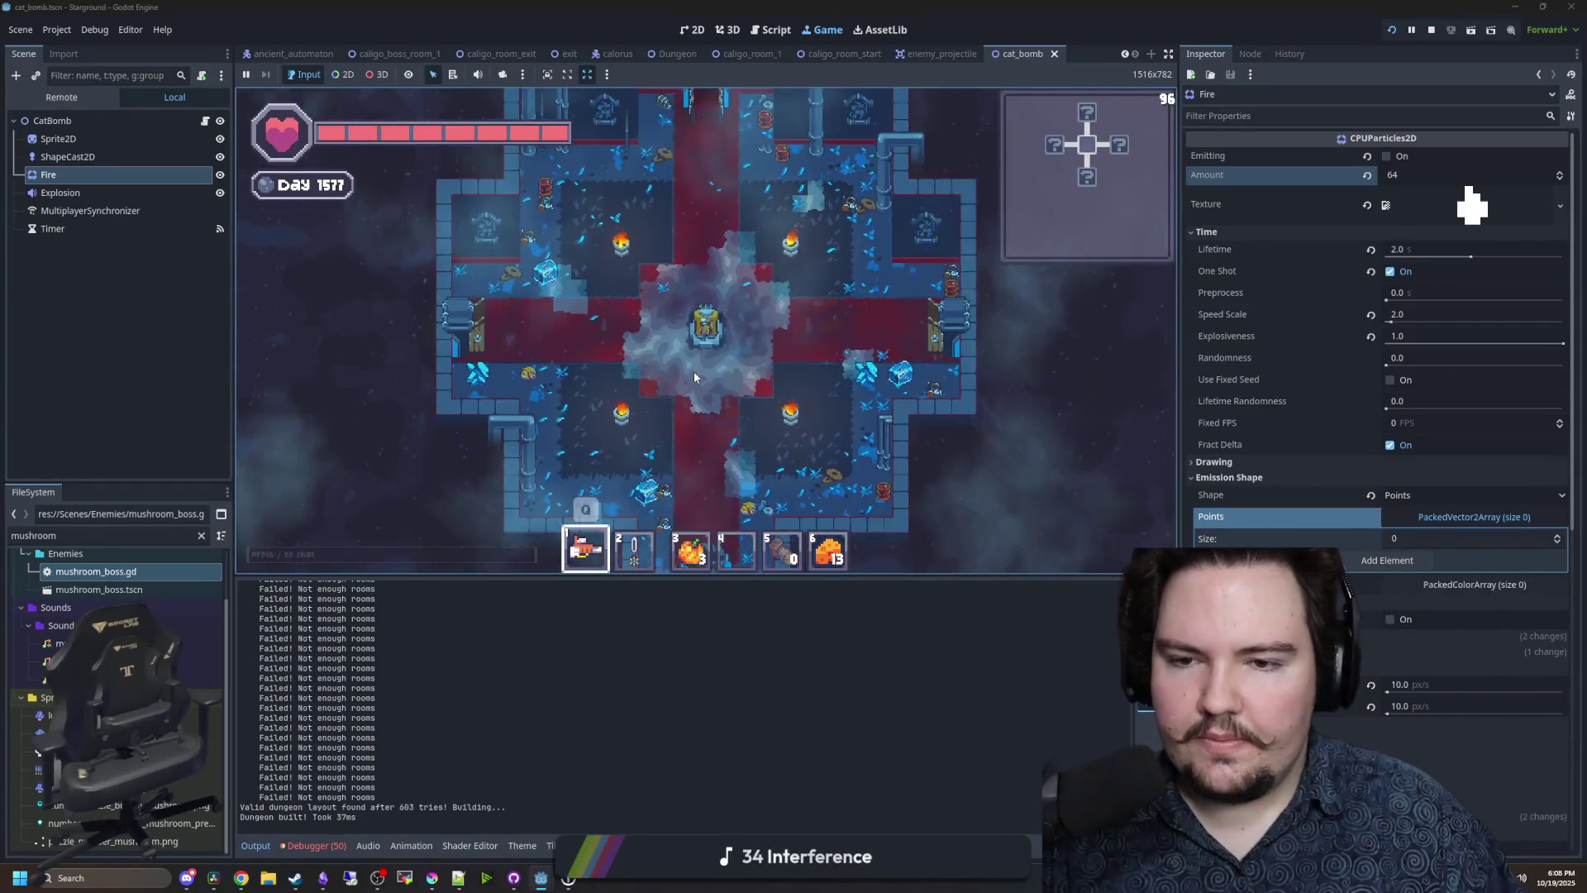
type("/sp")
key("BackSpace")
key("BackSpace")
type("god true")
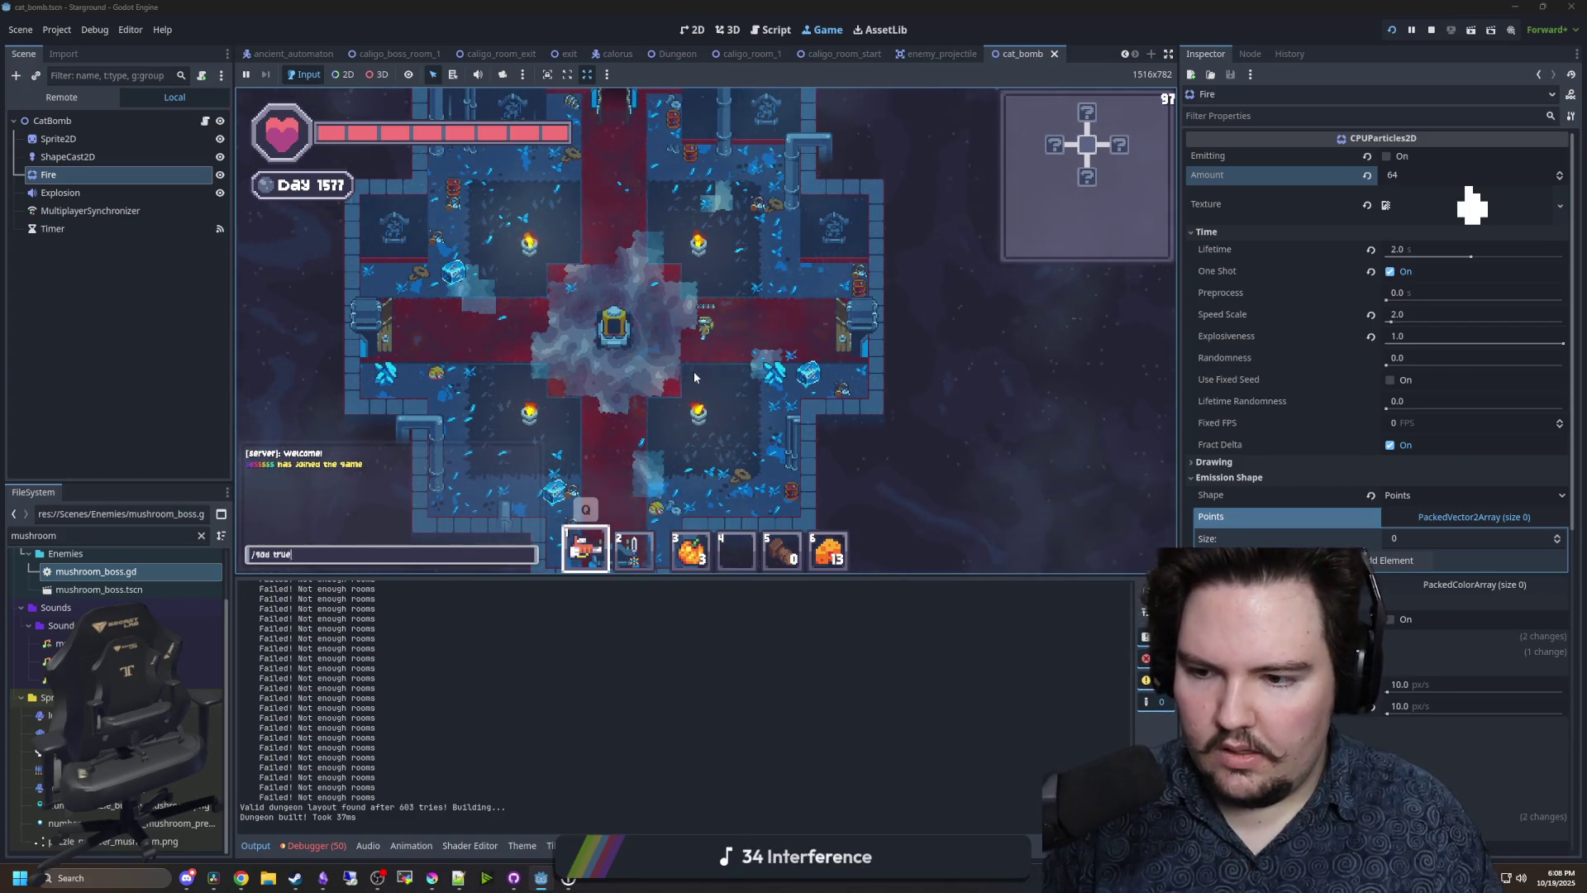
key("Return")
- Spawn the Dreadcap boss and start fighting it amid cat bomb blasts
scroll(637, 255, "down", 5)
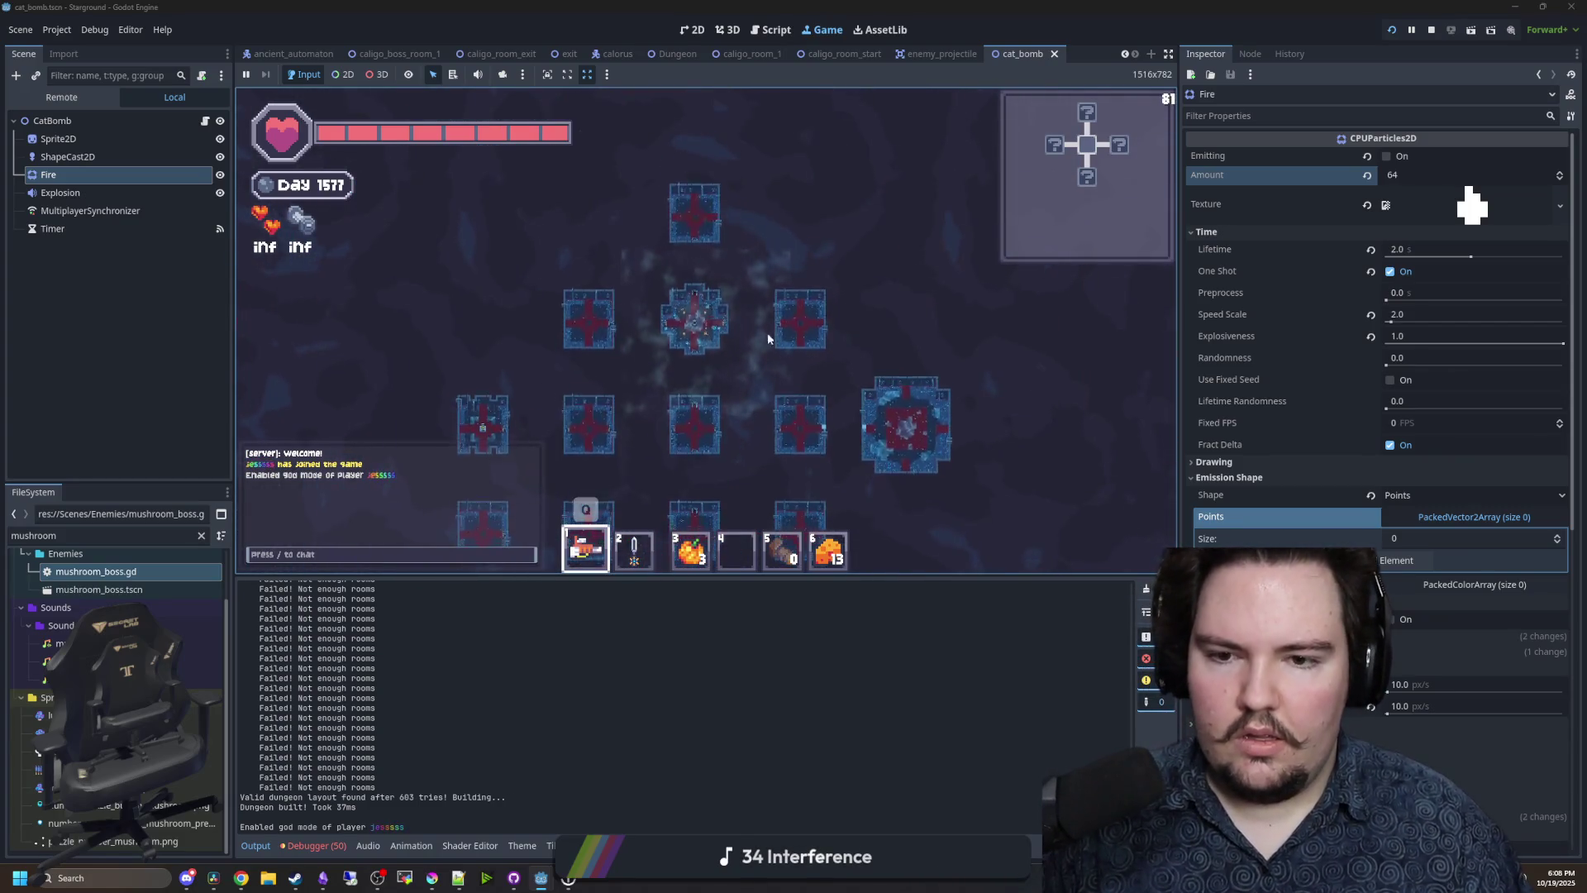
scroll(835, 363, "up", 5)
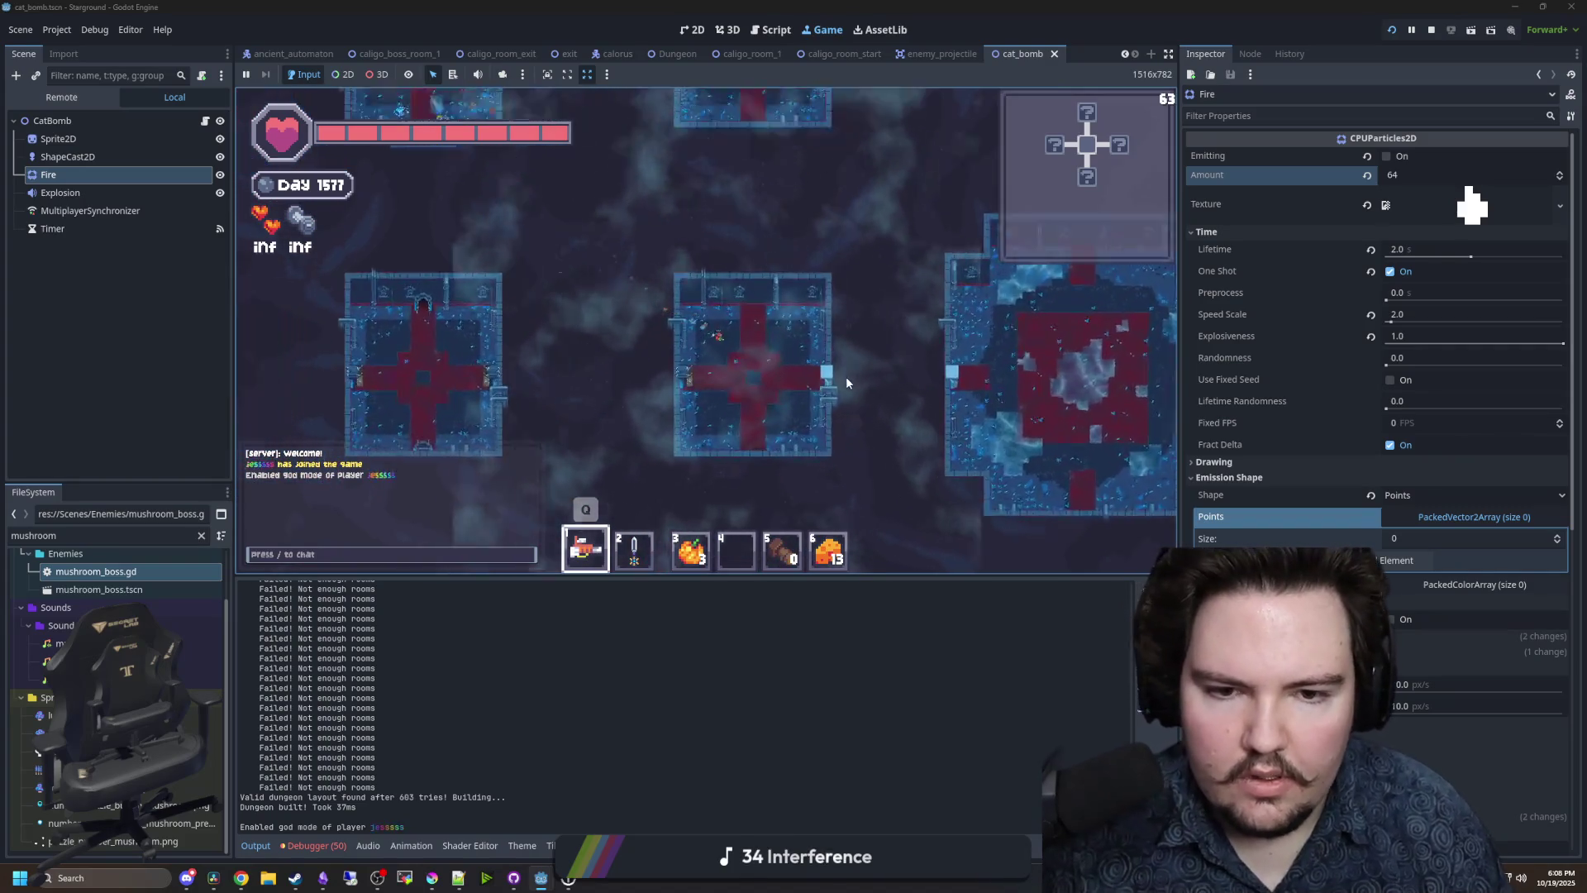
key("b")
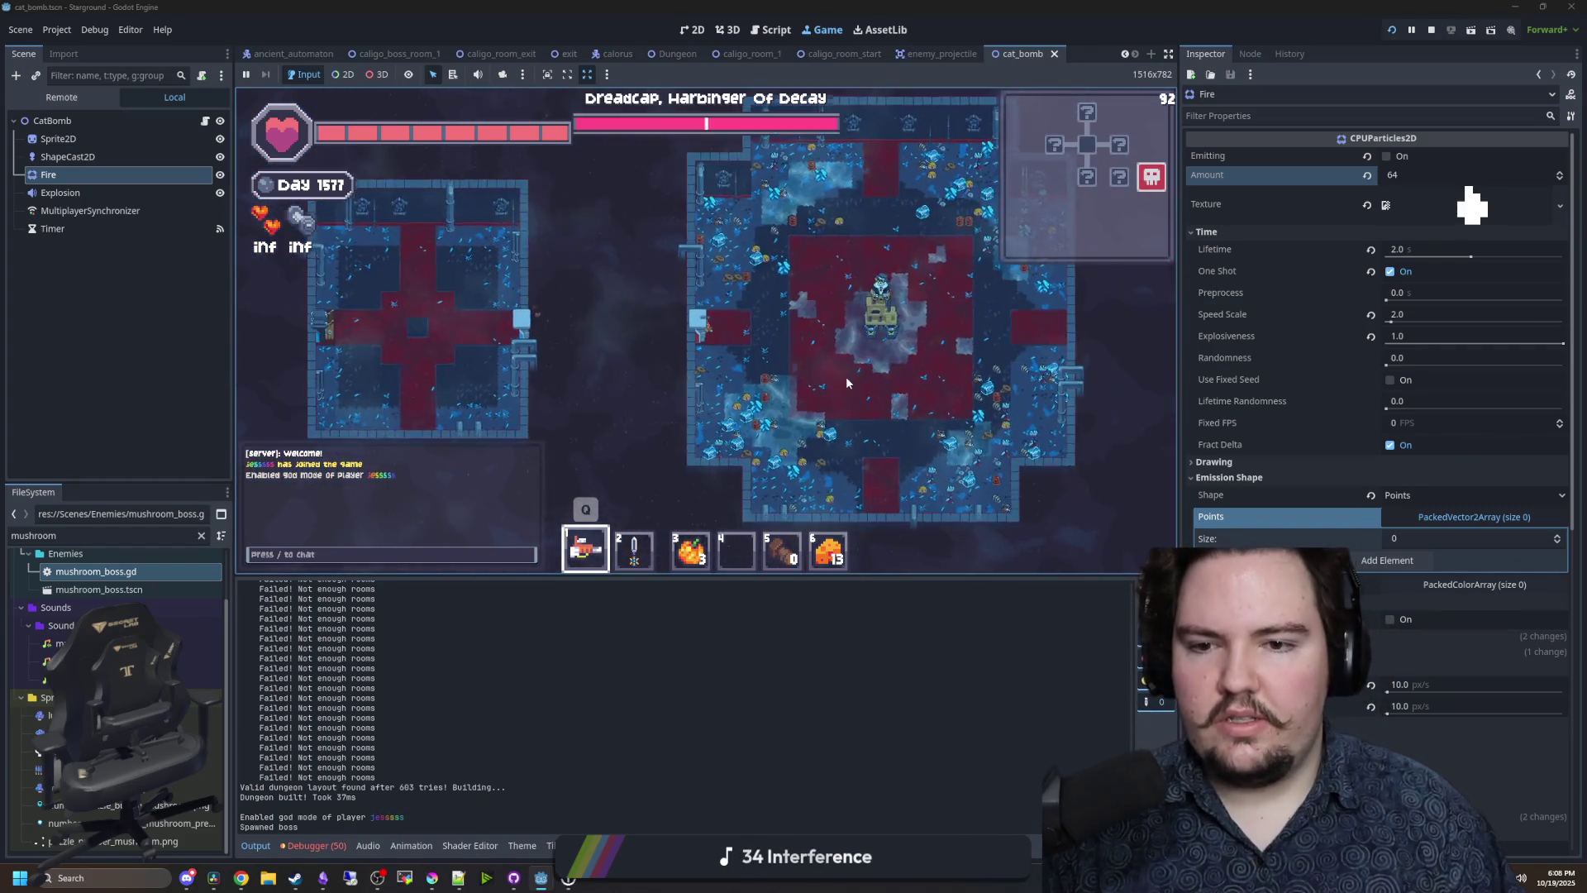
key("2")
key("d")
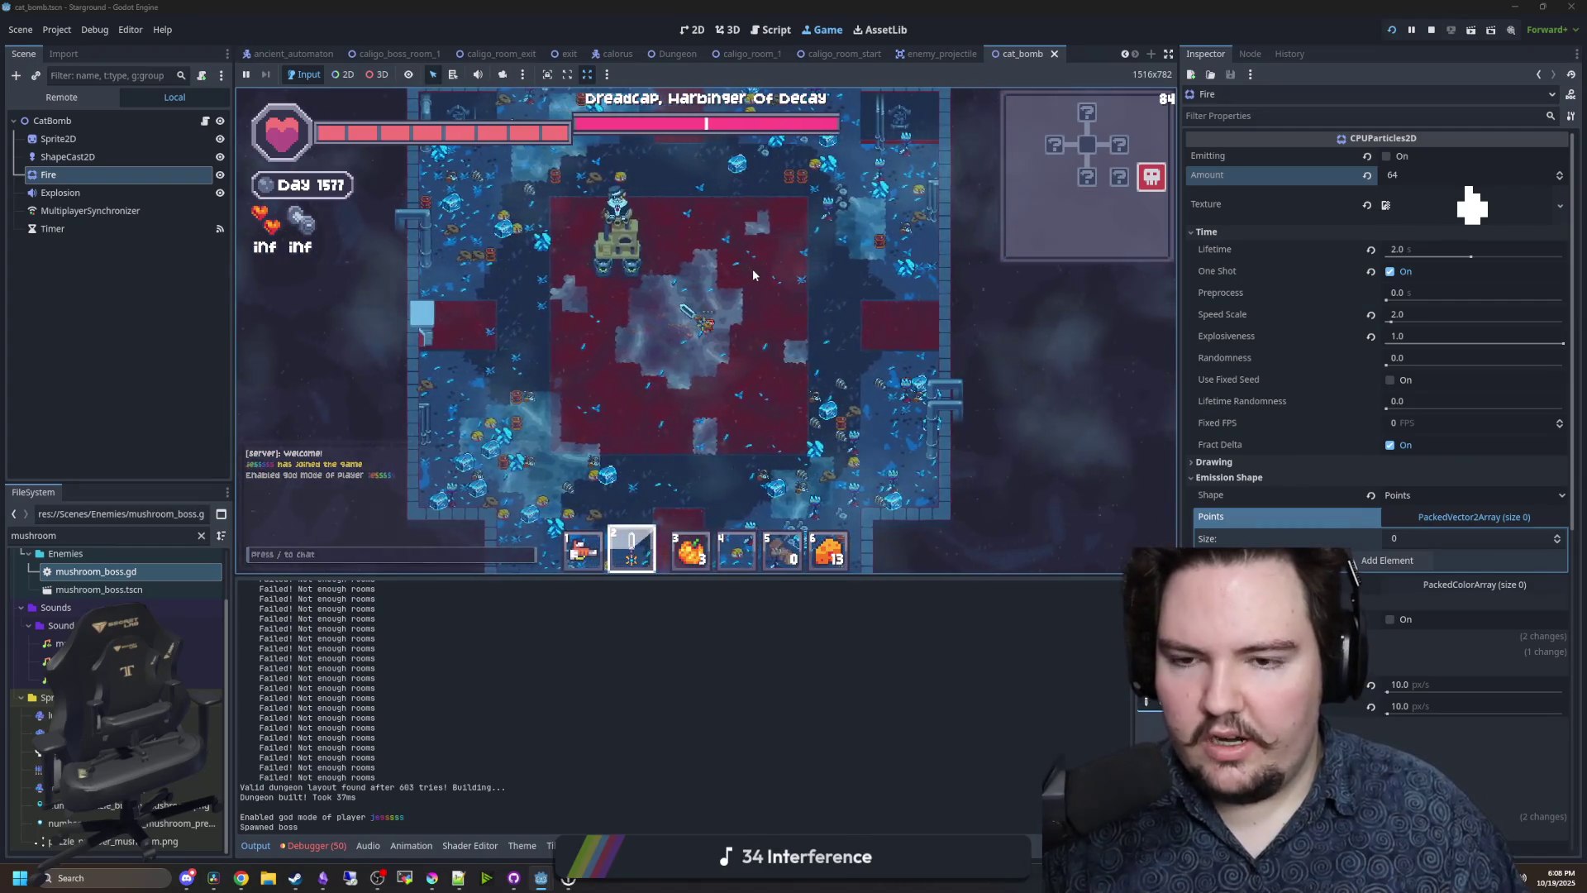
key("w")
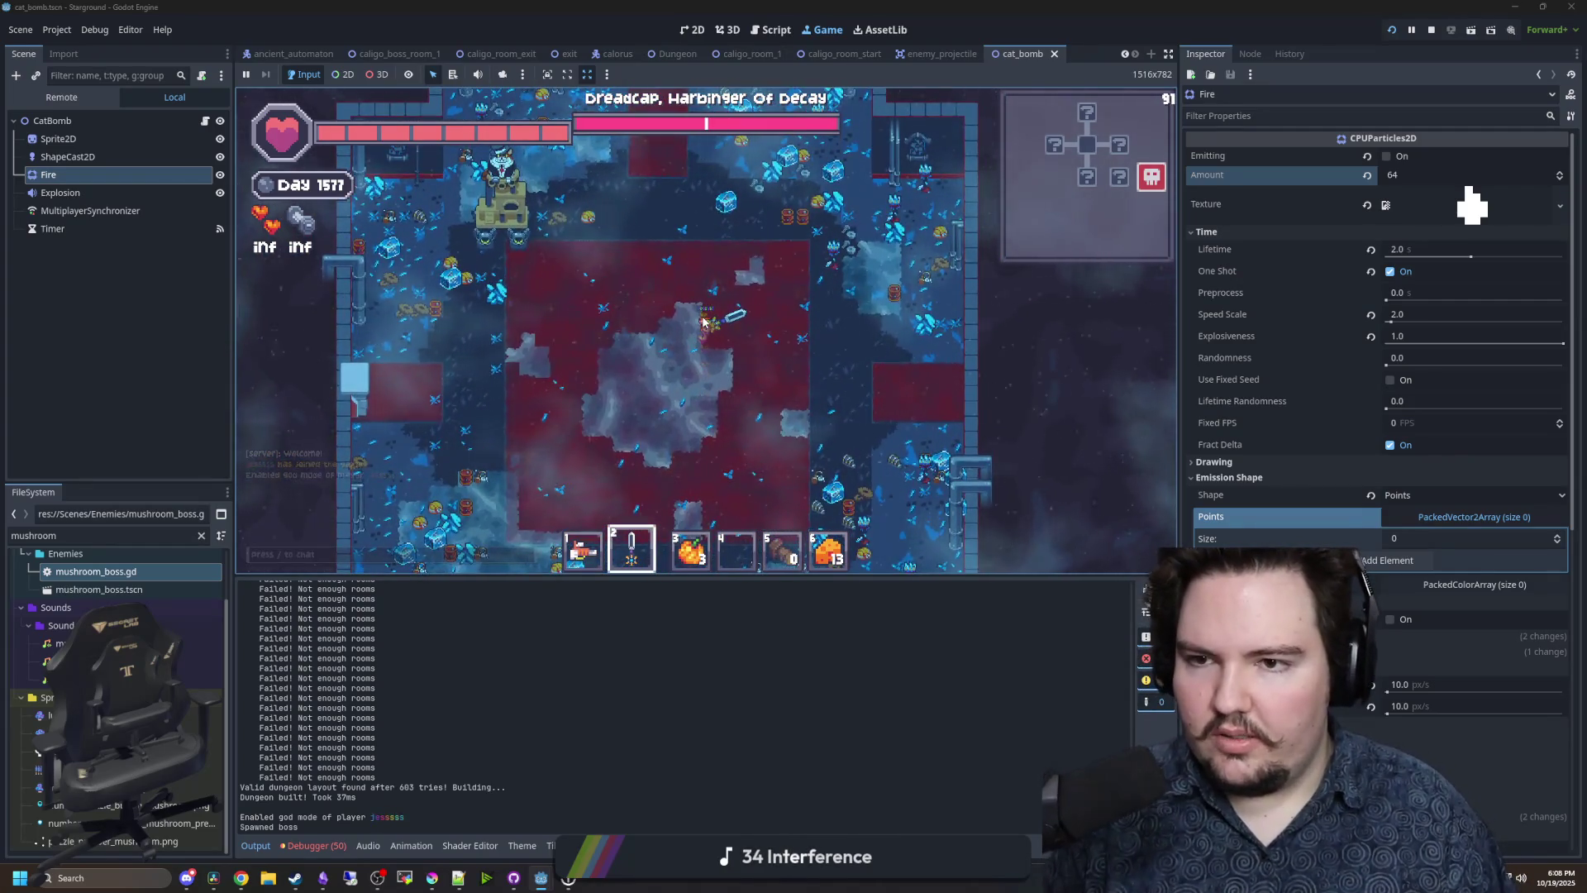
key("s")
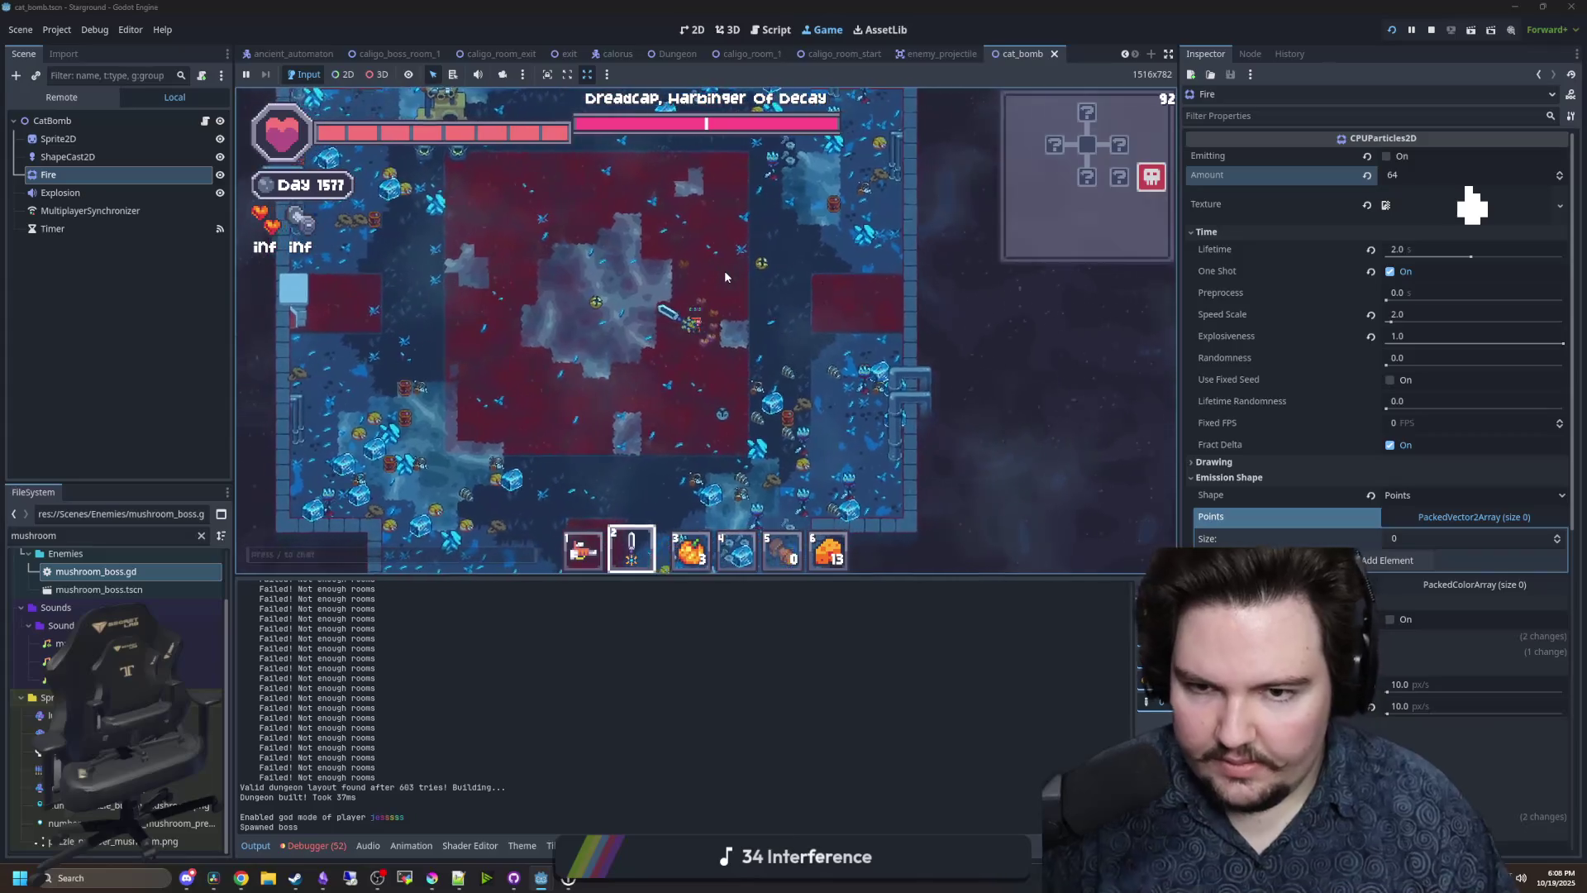
key("a")
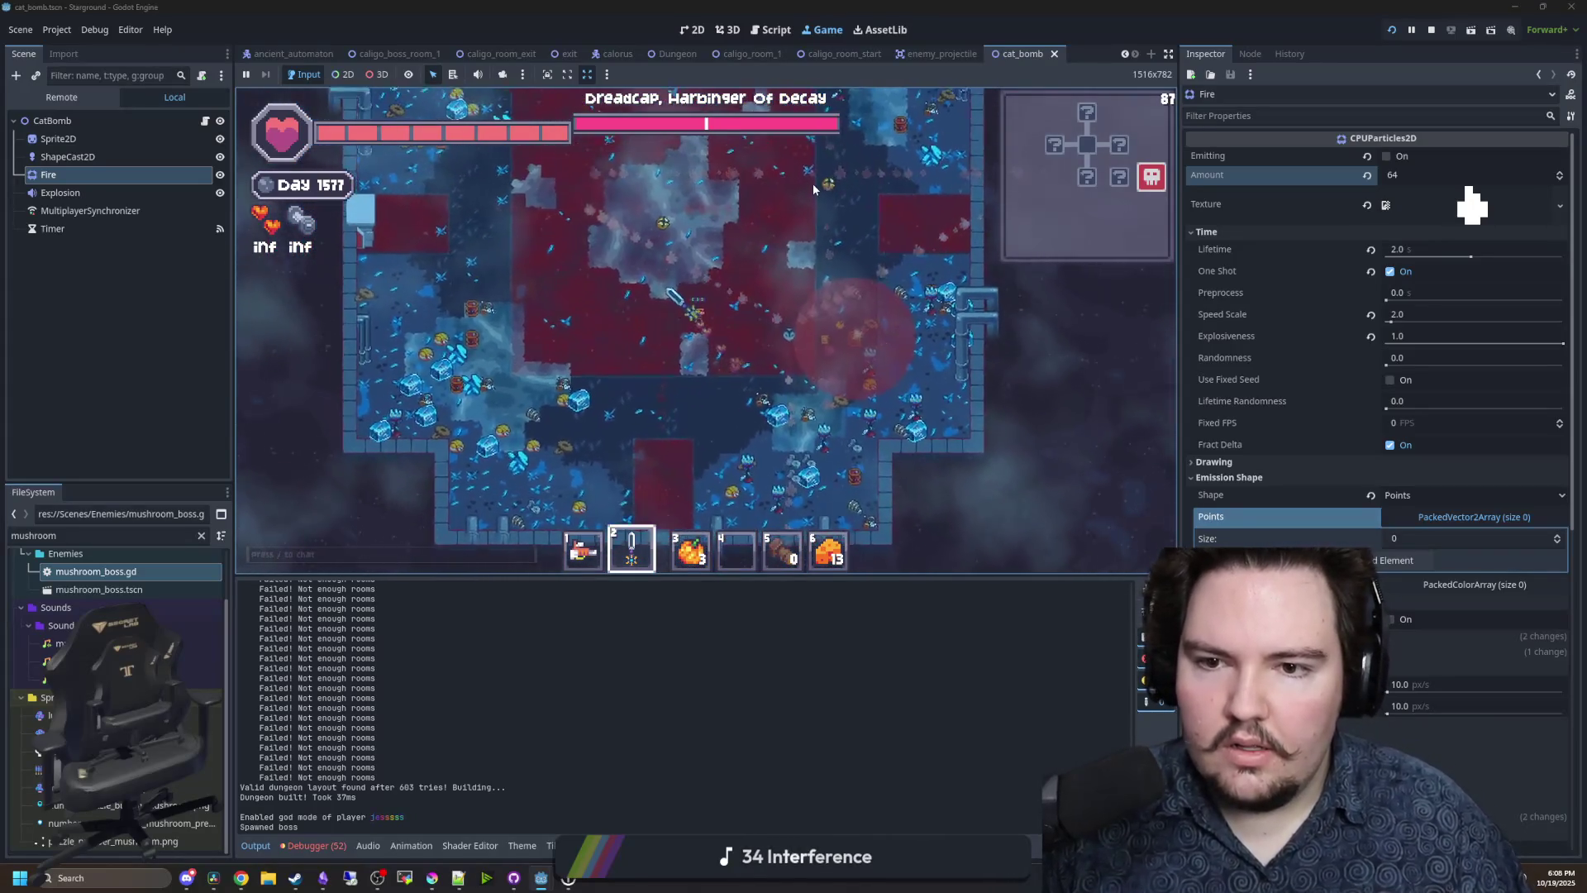
key("a")
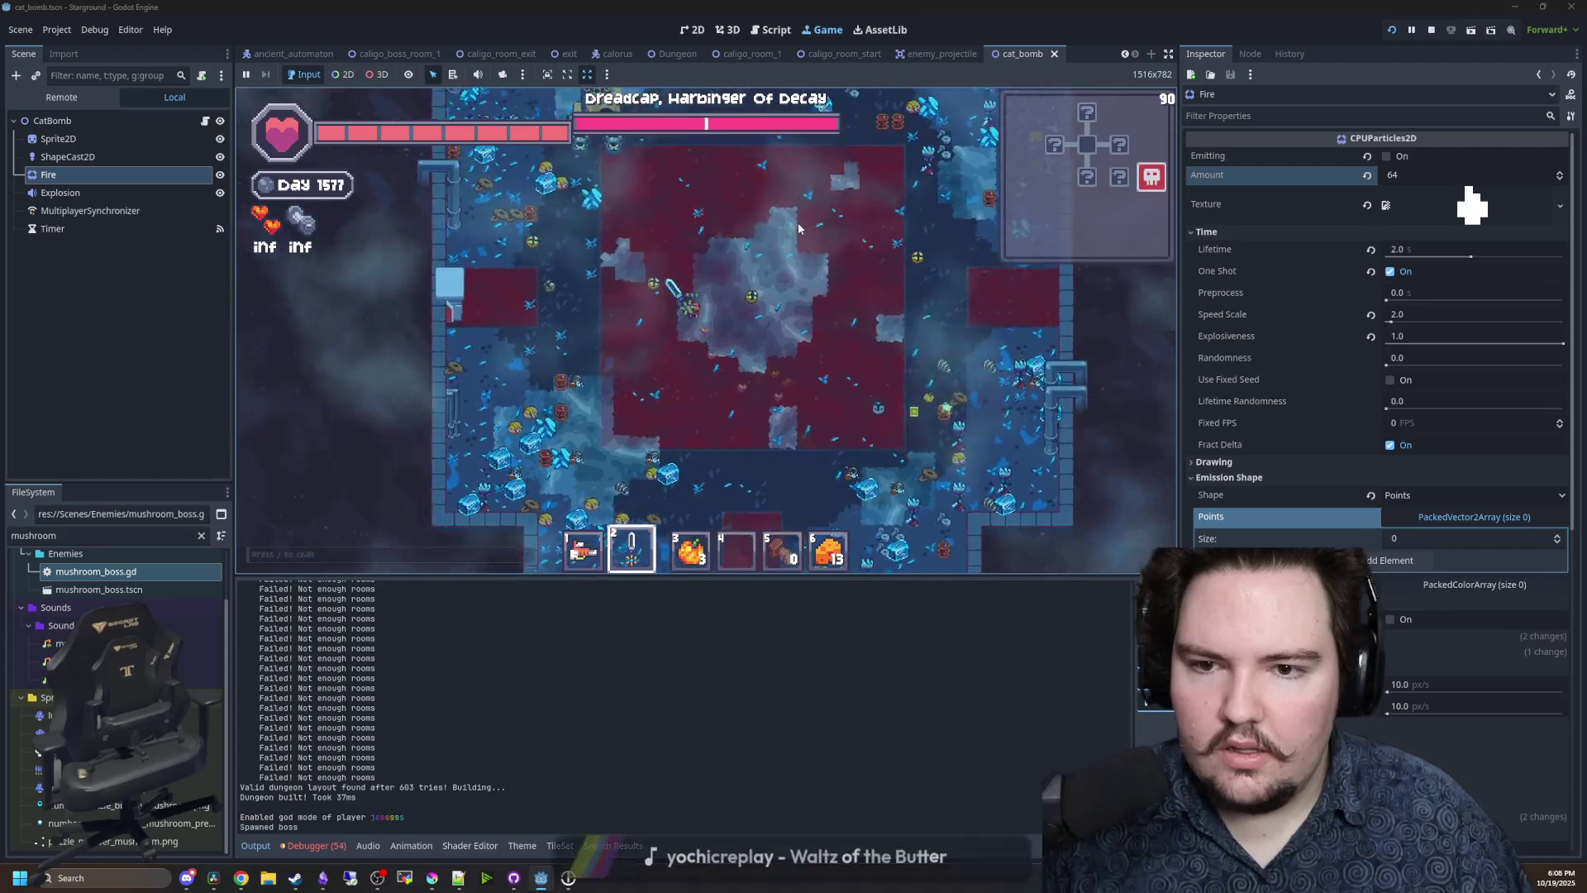
- Keep moving around the boss rooms watching the cross-shaped blasts, then stop the game
key("d")
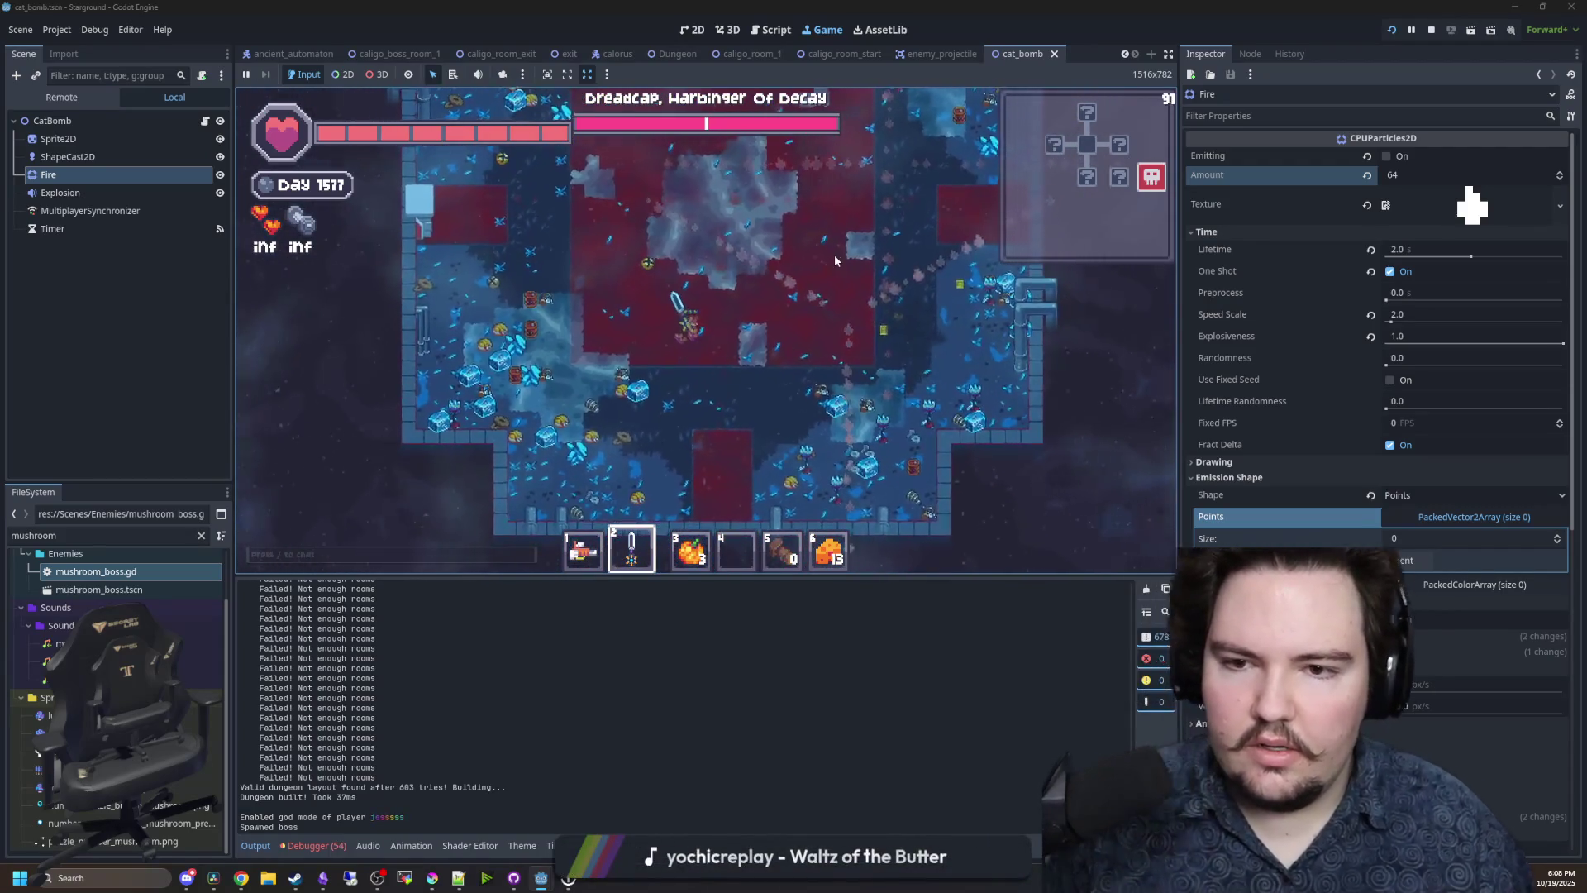
key("d")
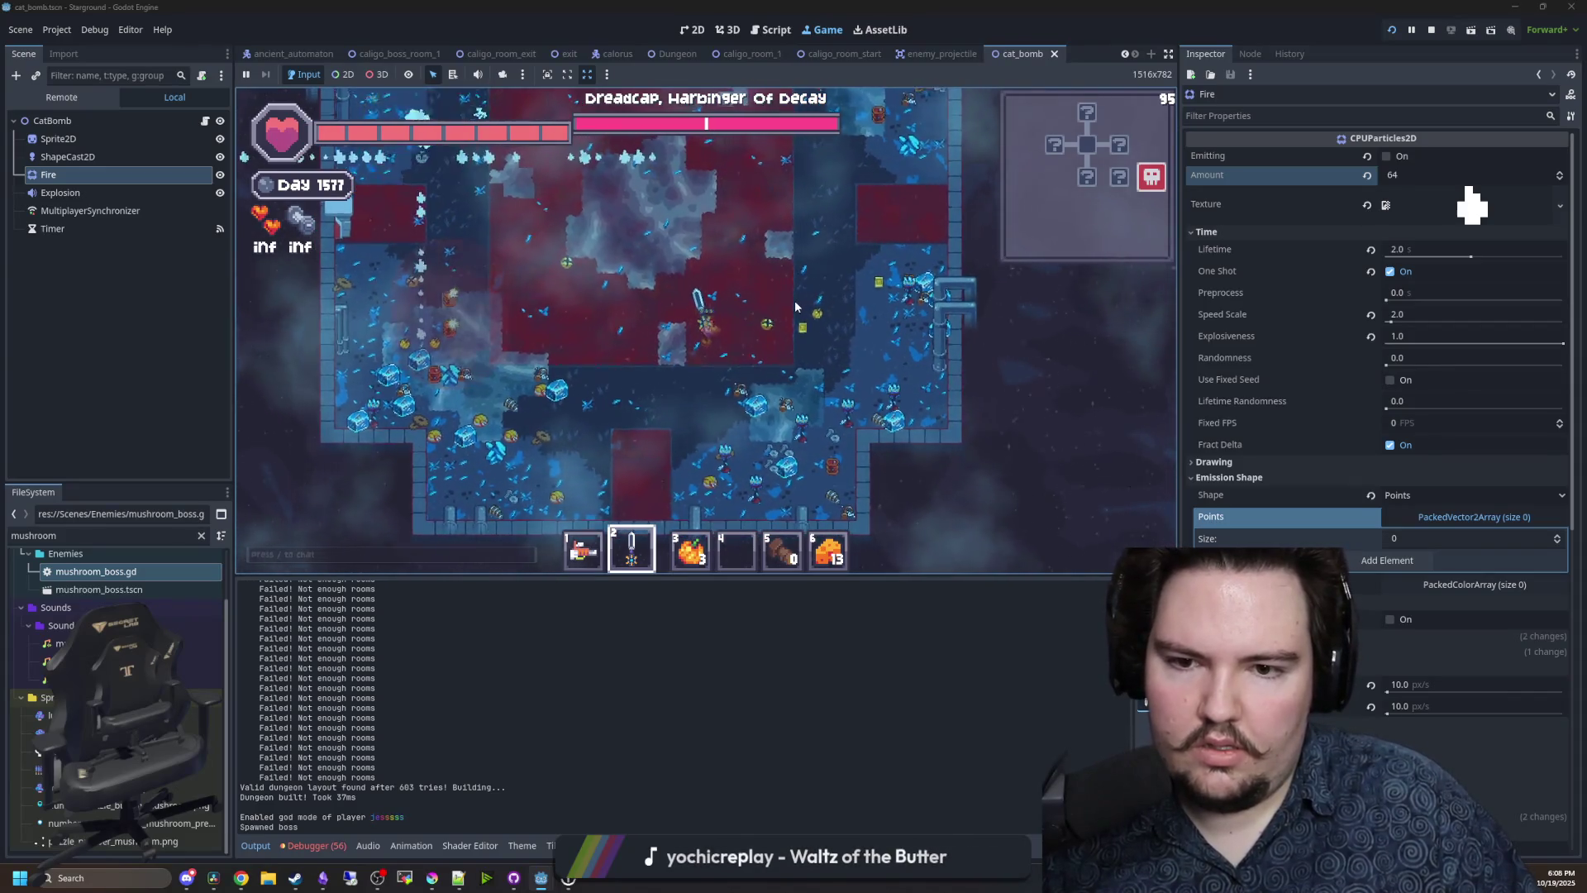
key("a")
key("s")
key("s")
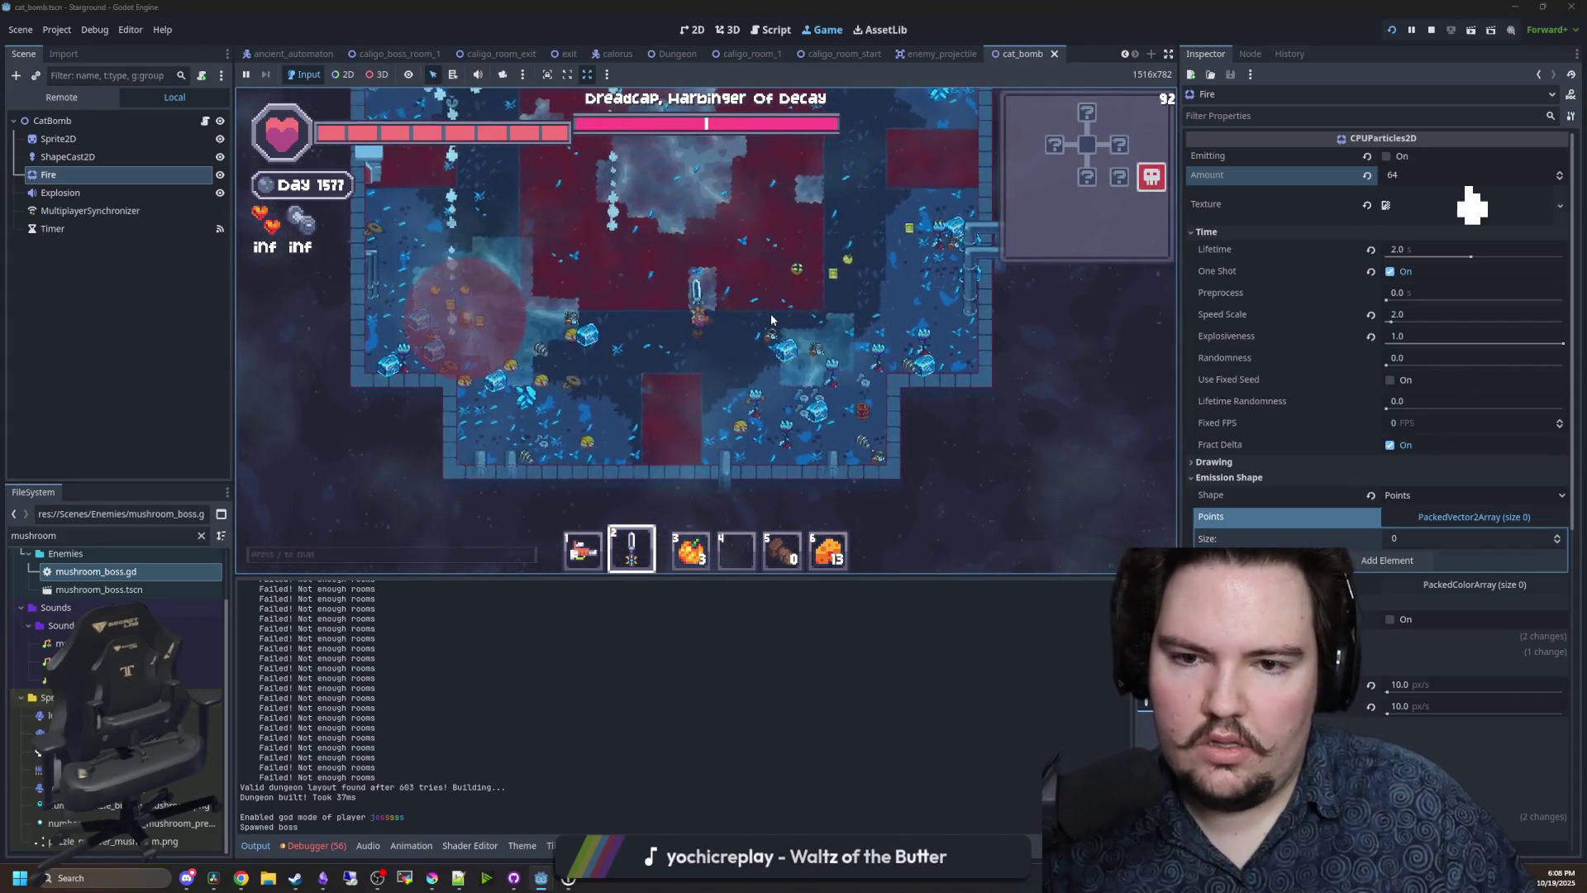
key("w")
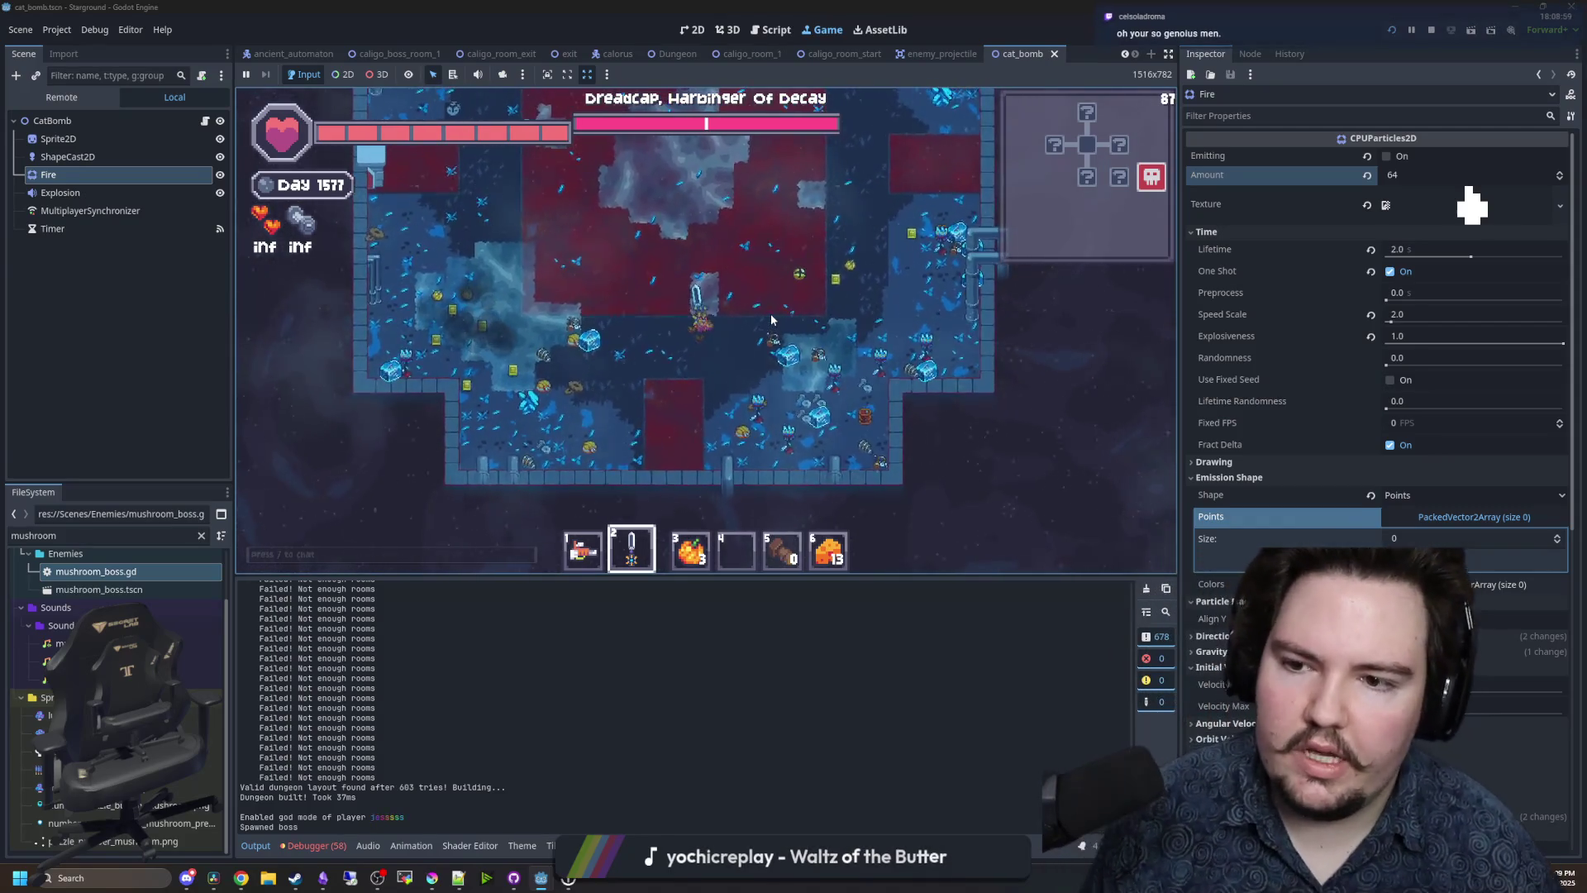
key("w")
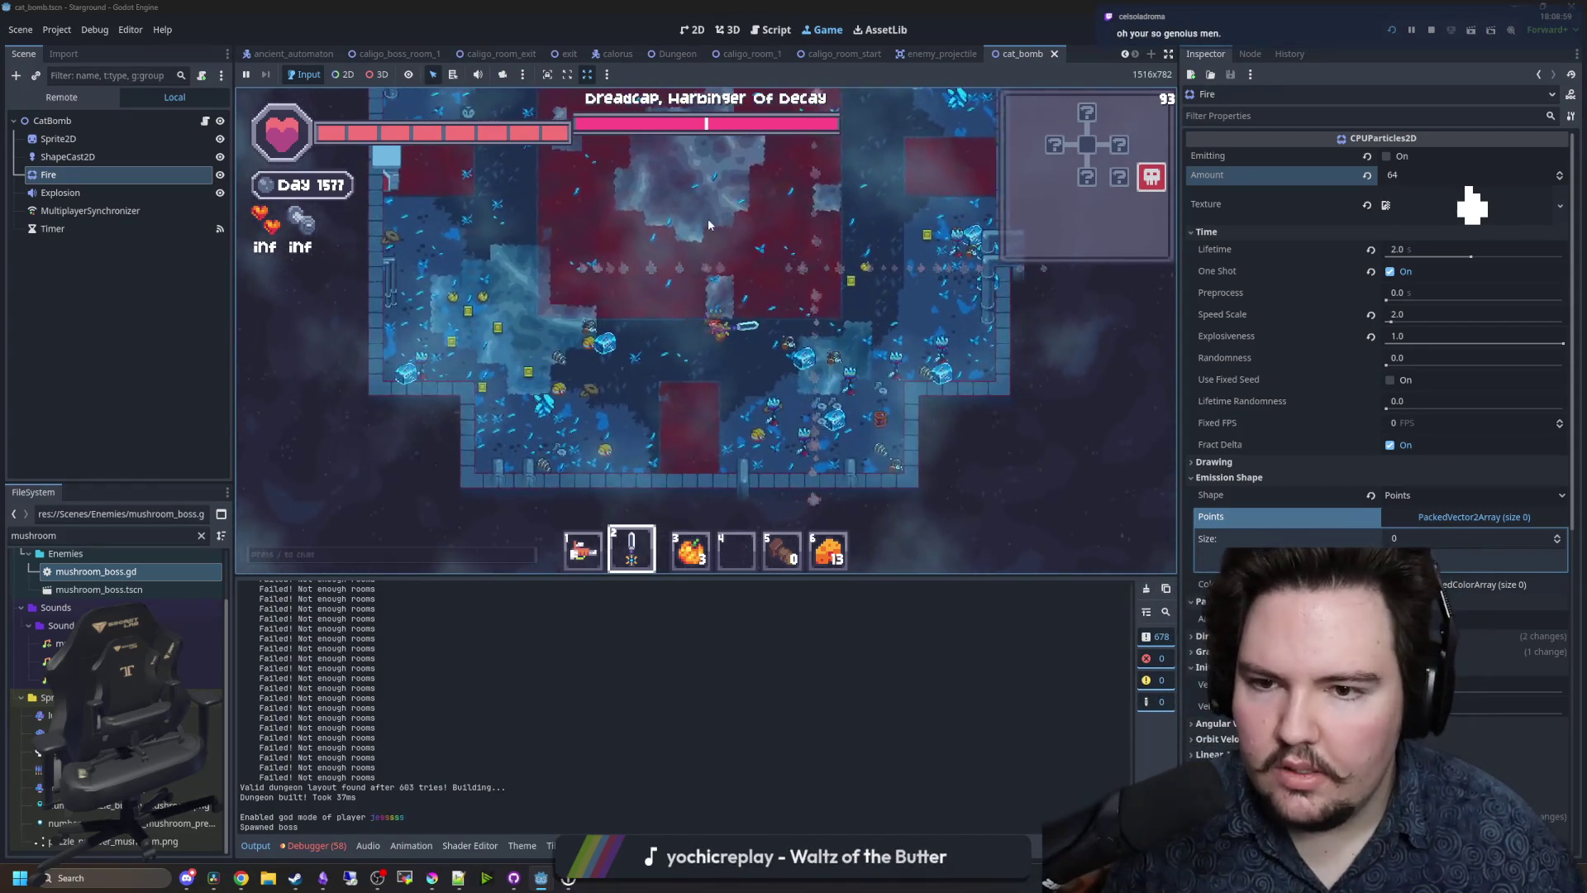
key("w")
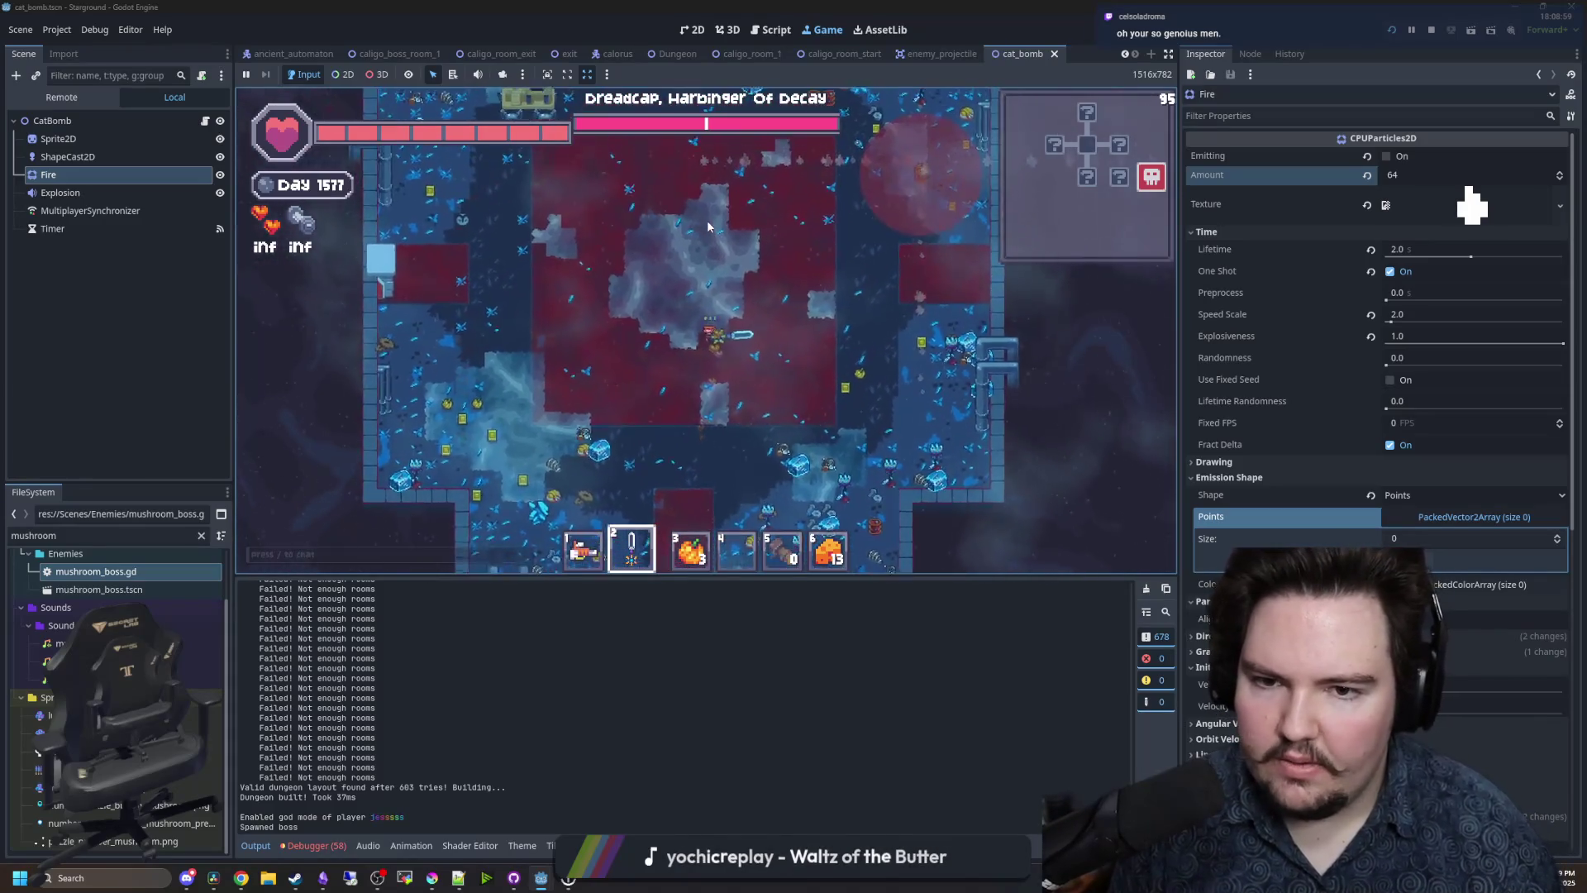
key("s")
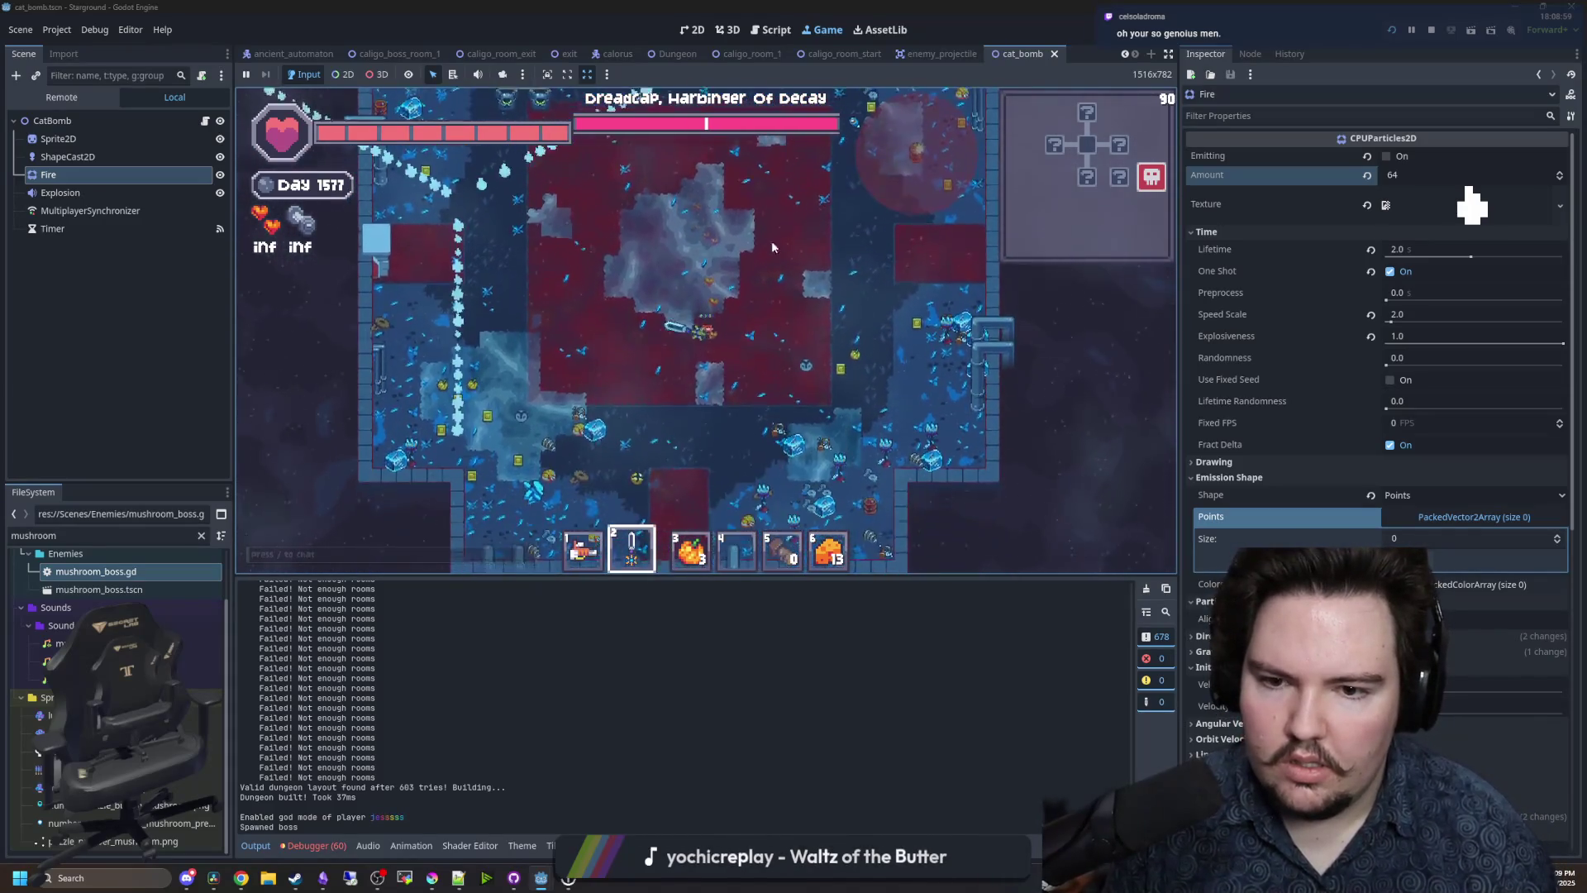
left_click(1432, 30)
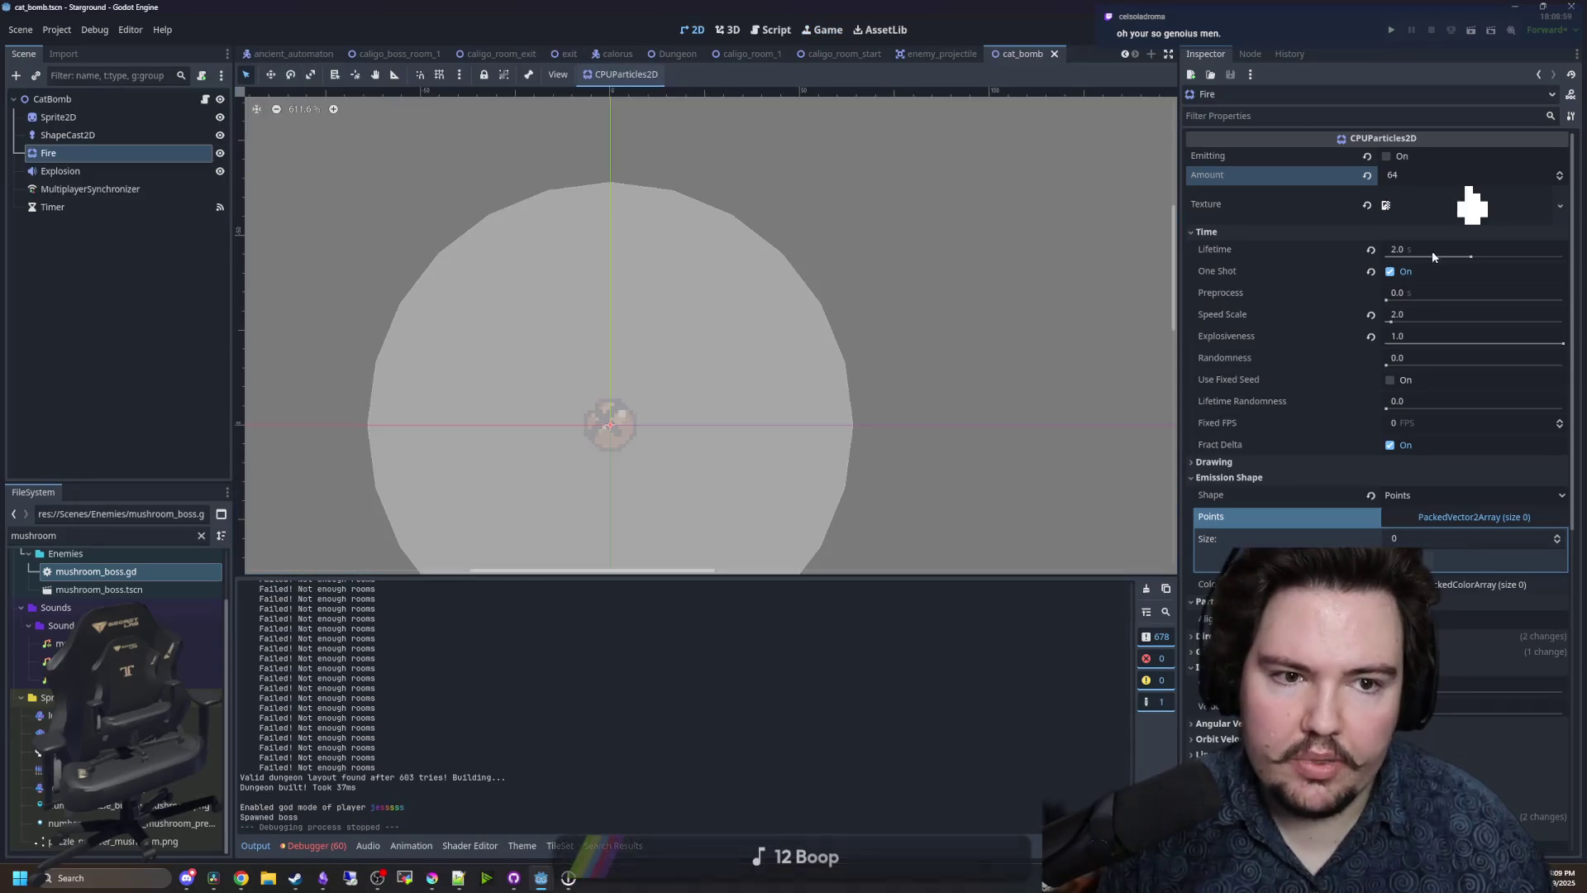
- Browse quick-load textures for the Fire particles and close the picker without changing anything
left_click(1471, 205)
left_click(1482, 557)
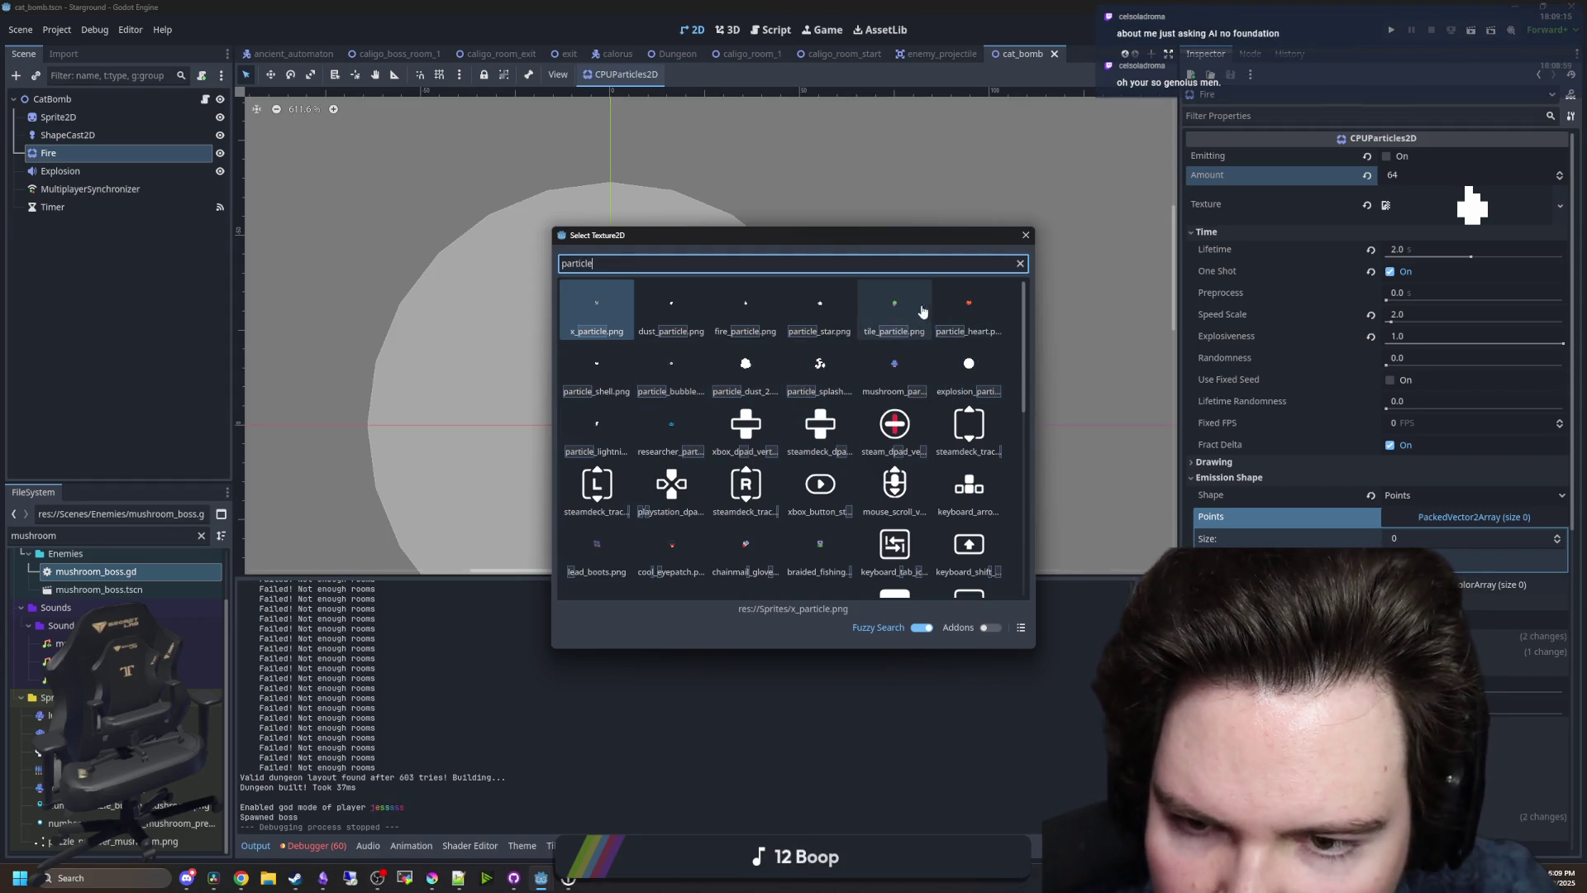
scroll(710, 348, "down", 10)
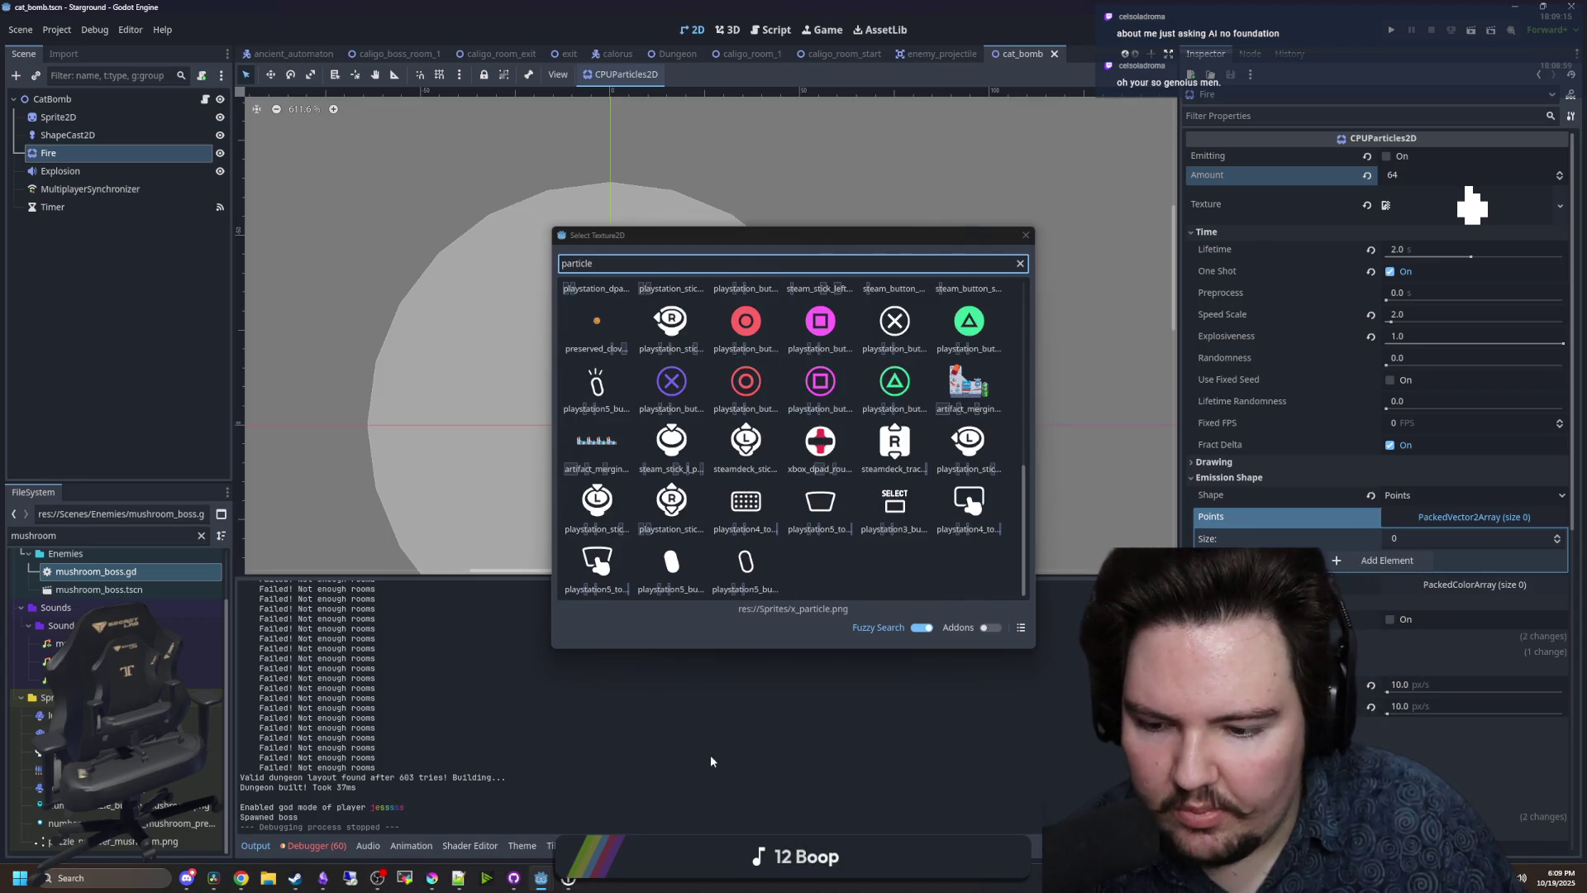
left_click(1025, 235)
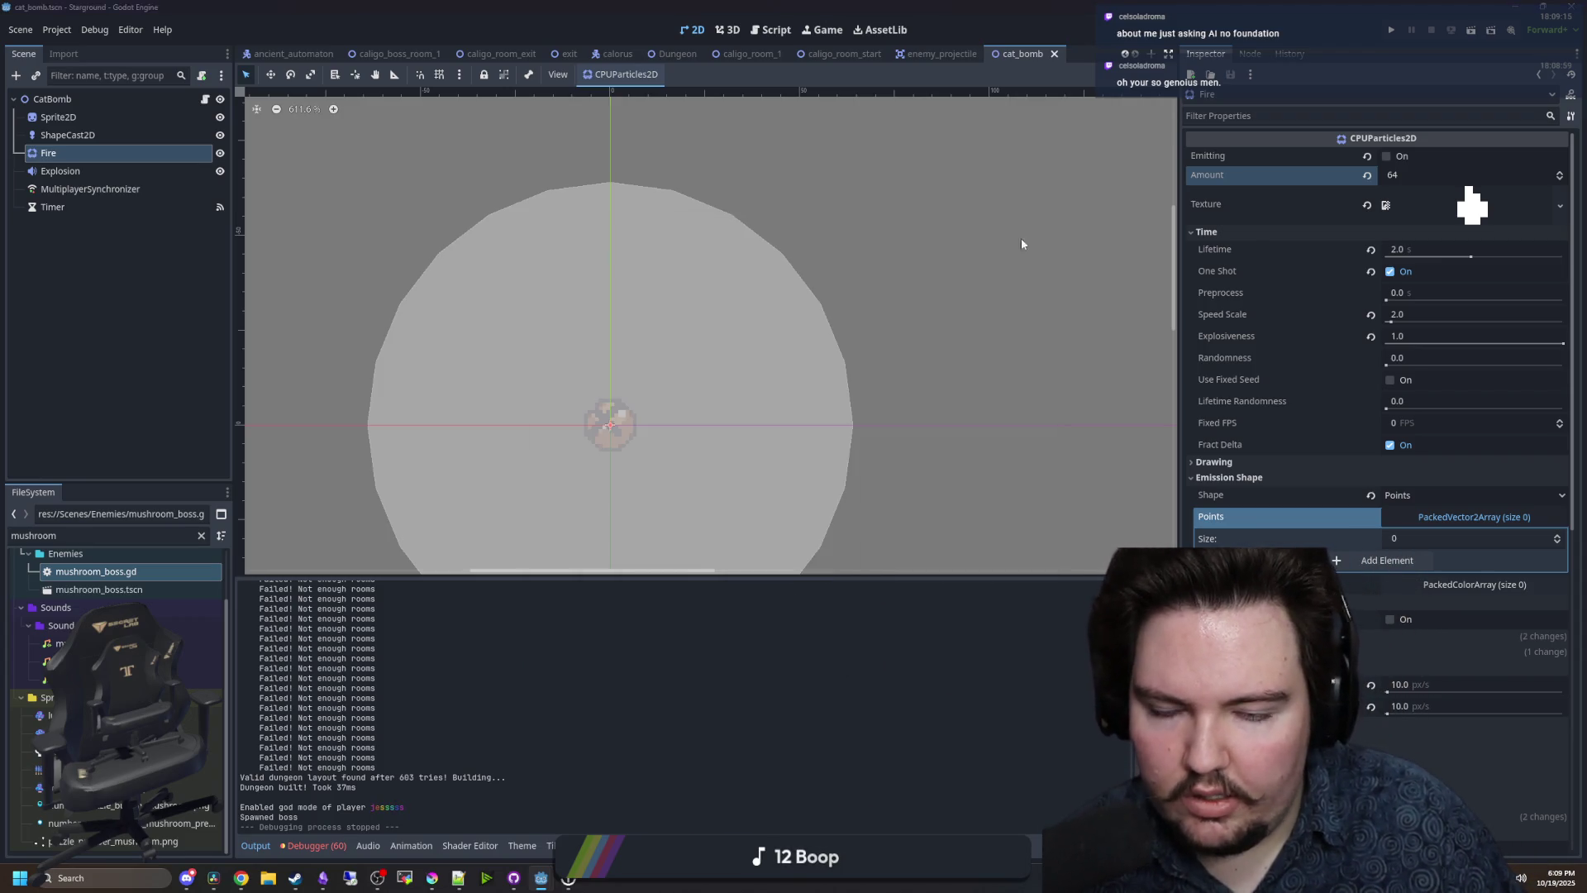
left_click(433, 878)
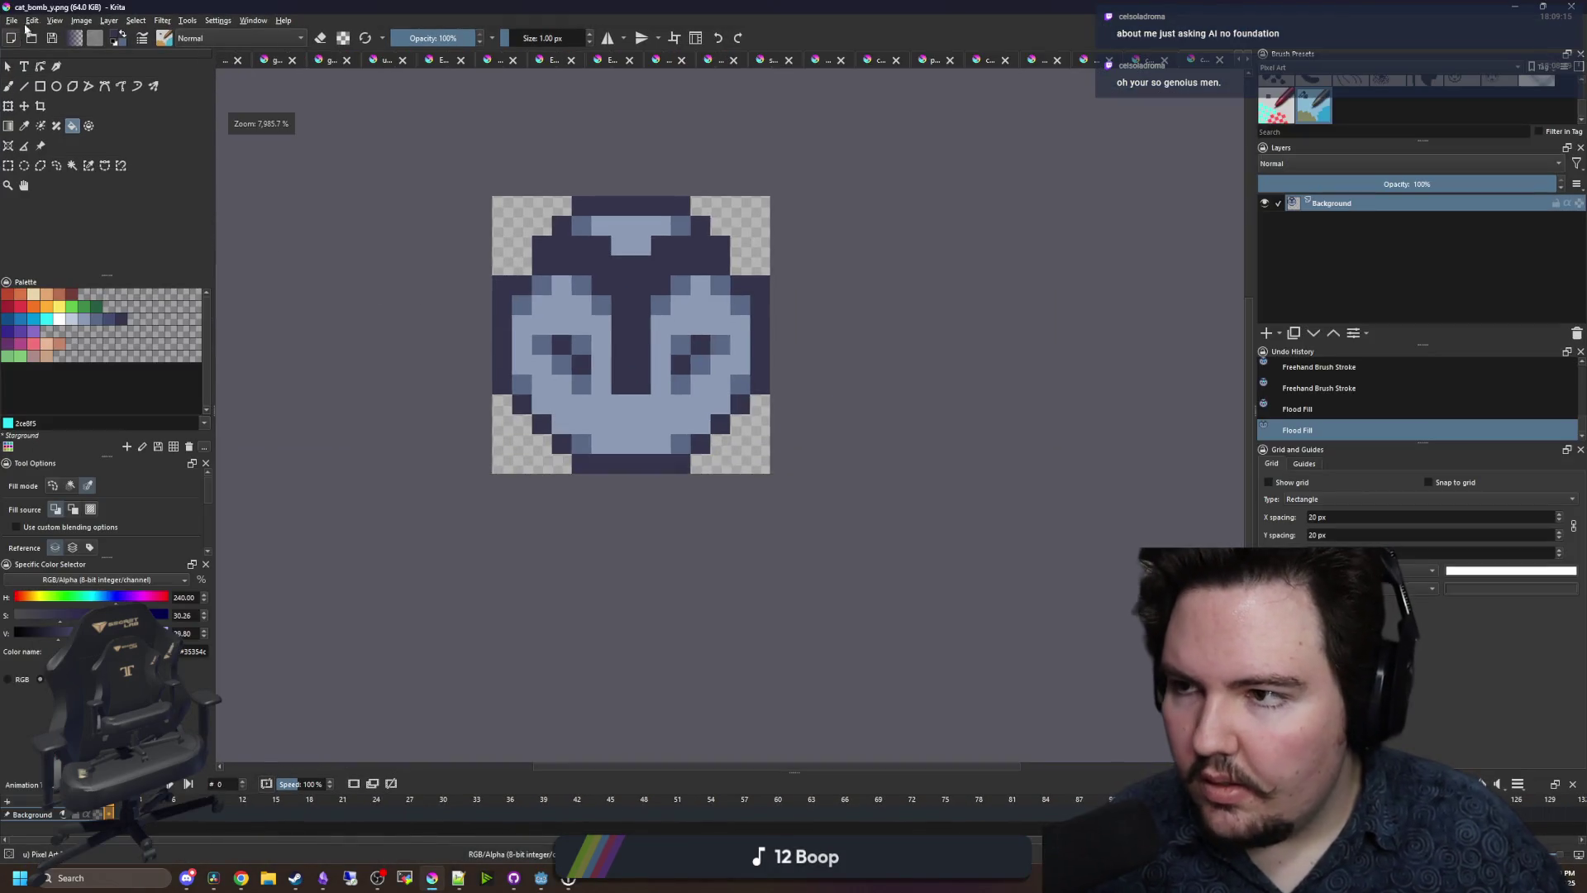
- Create a new 16×16 image and clear its canvas to transparent
left_click(11, 20)
left_click(30, 34)
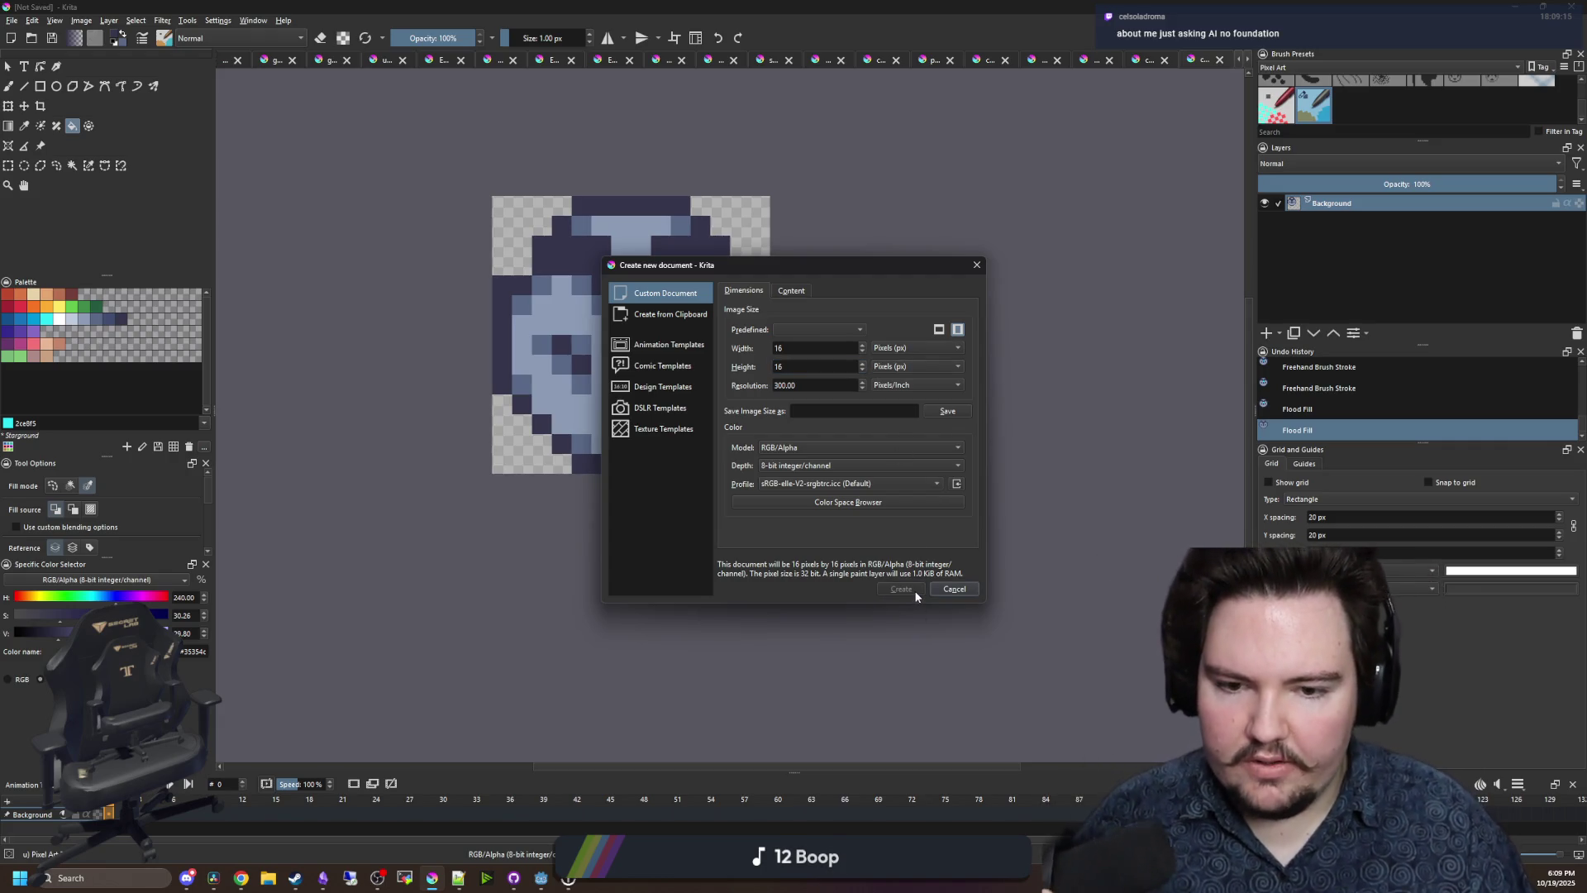
left_click(905, 593)
left_click(905, 593)
scroll(693, 491, "down", 2)
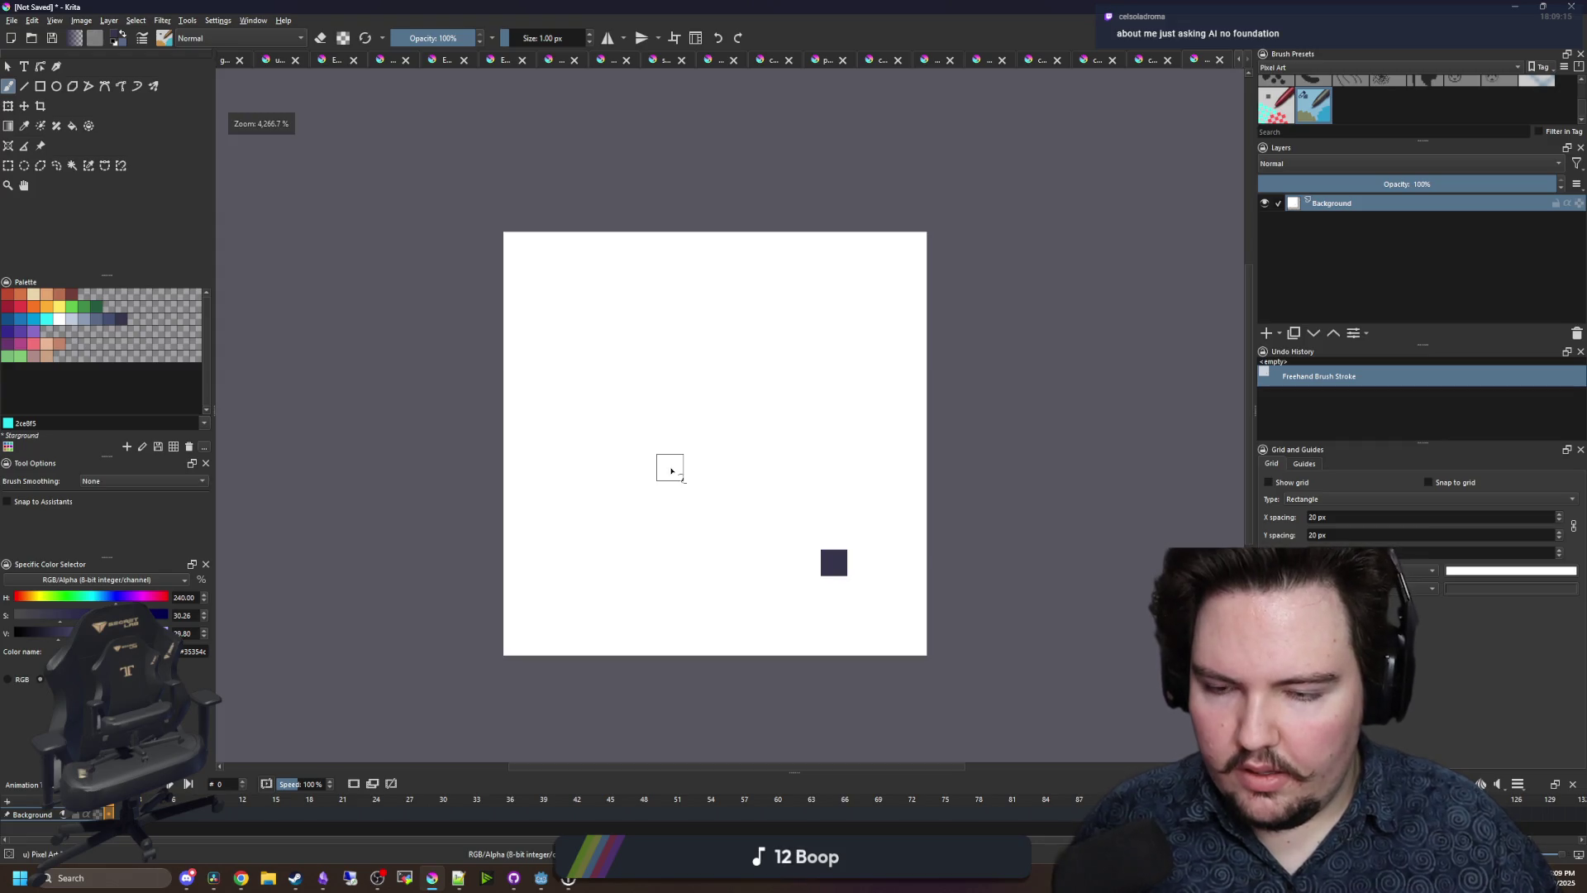
key("f")
left_click(688, 453)
left_click(73, 165)
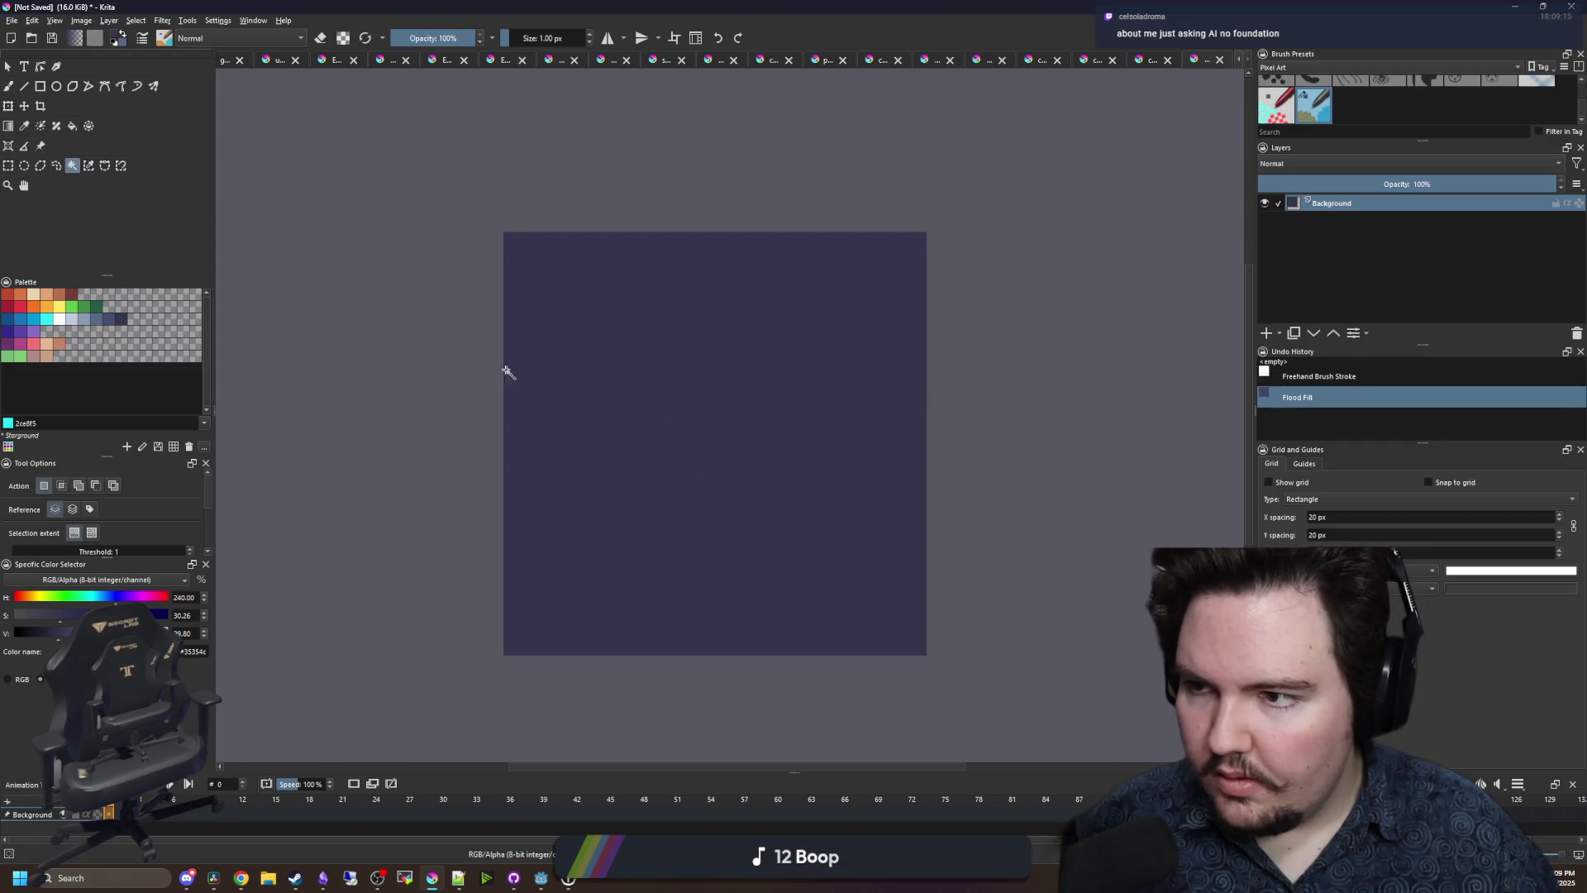
left_click(509, 372)
key("Delete")
- Draw a white puff outline and flood-fill its interior with white
left_click(60, 319)
key("ctrl+shift+a")
key("b")
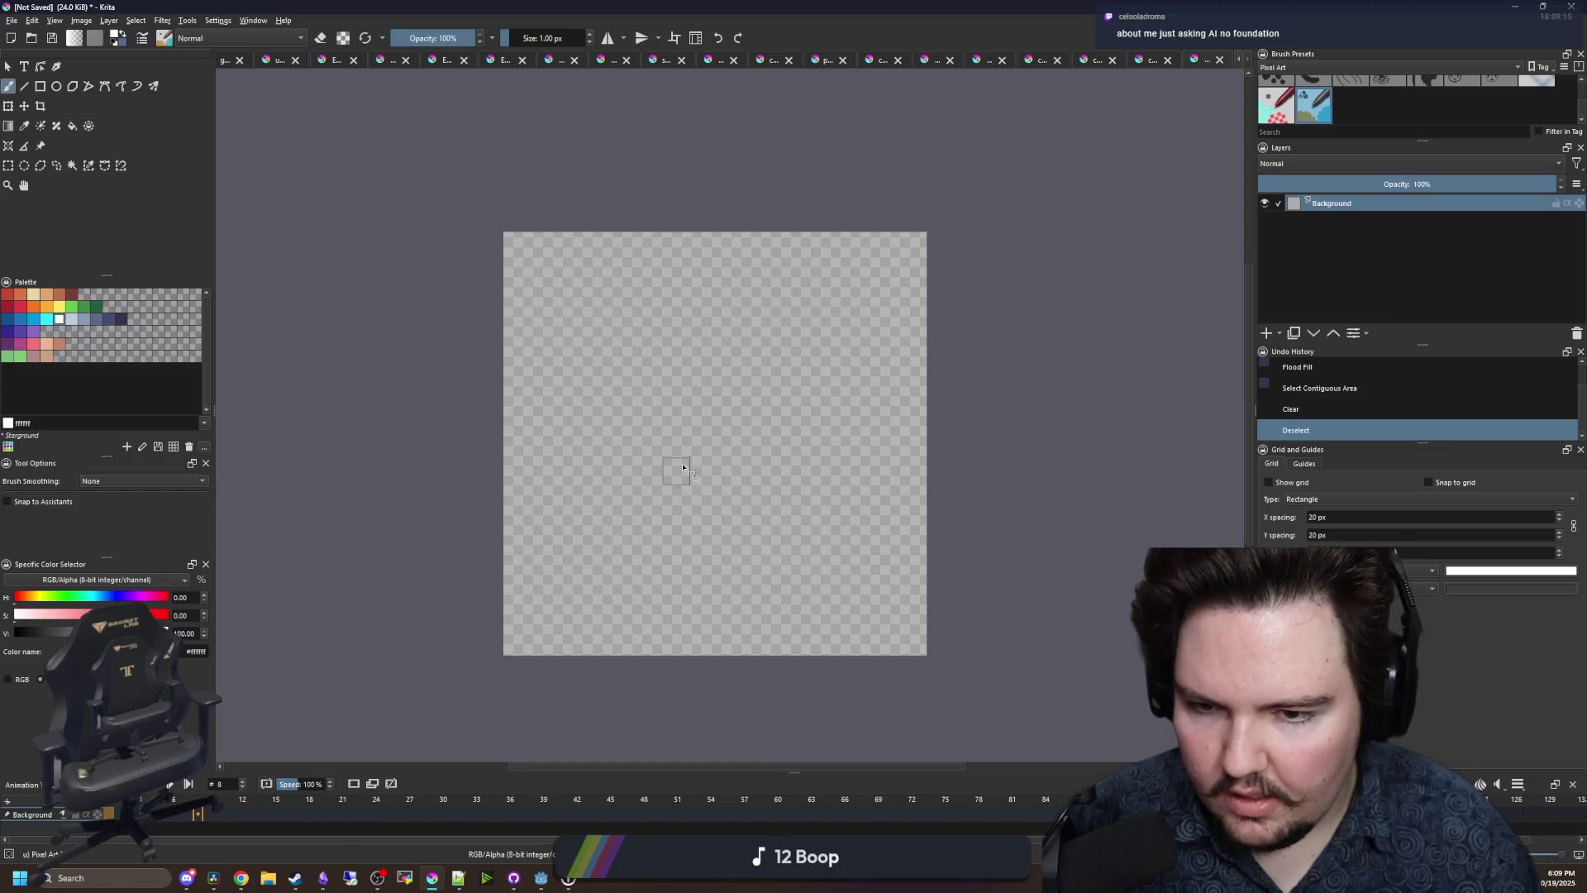
mouse_move(712, 264)
left_mouse_down()
mouse_move(621, 410)
mouse_move(673, 595)
mouse_move(806, 476)
mouse_move(700, 292)
mouse_move(701, 430)
left_mouse_up()
key("f")
left_click(709, 489)
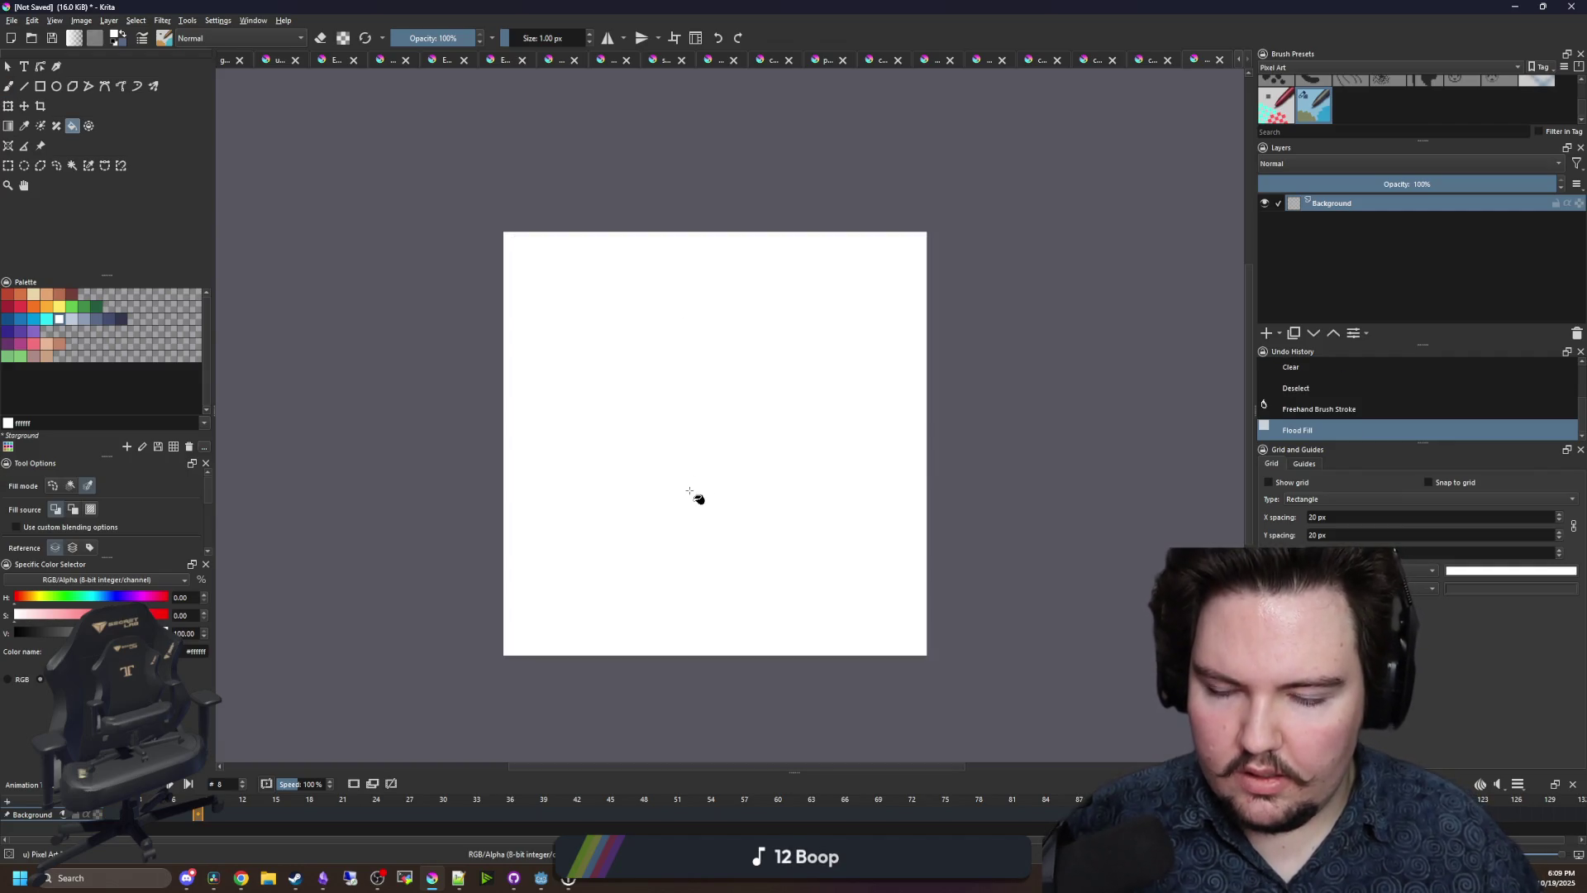
key("ctrl+z")
left_click(673, 529)
- Add white blocks along the puff's left side, right side and top right
key("b")
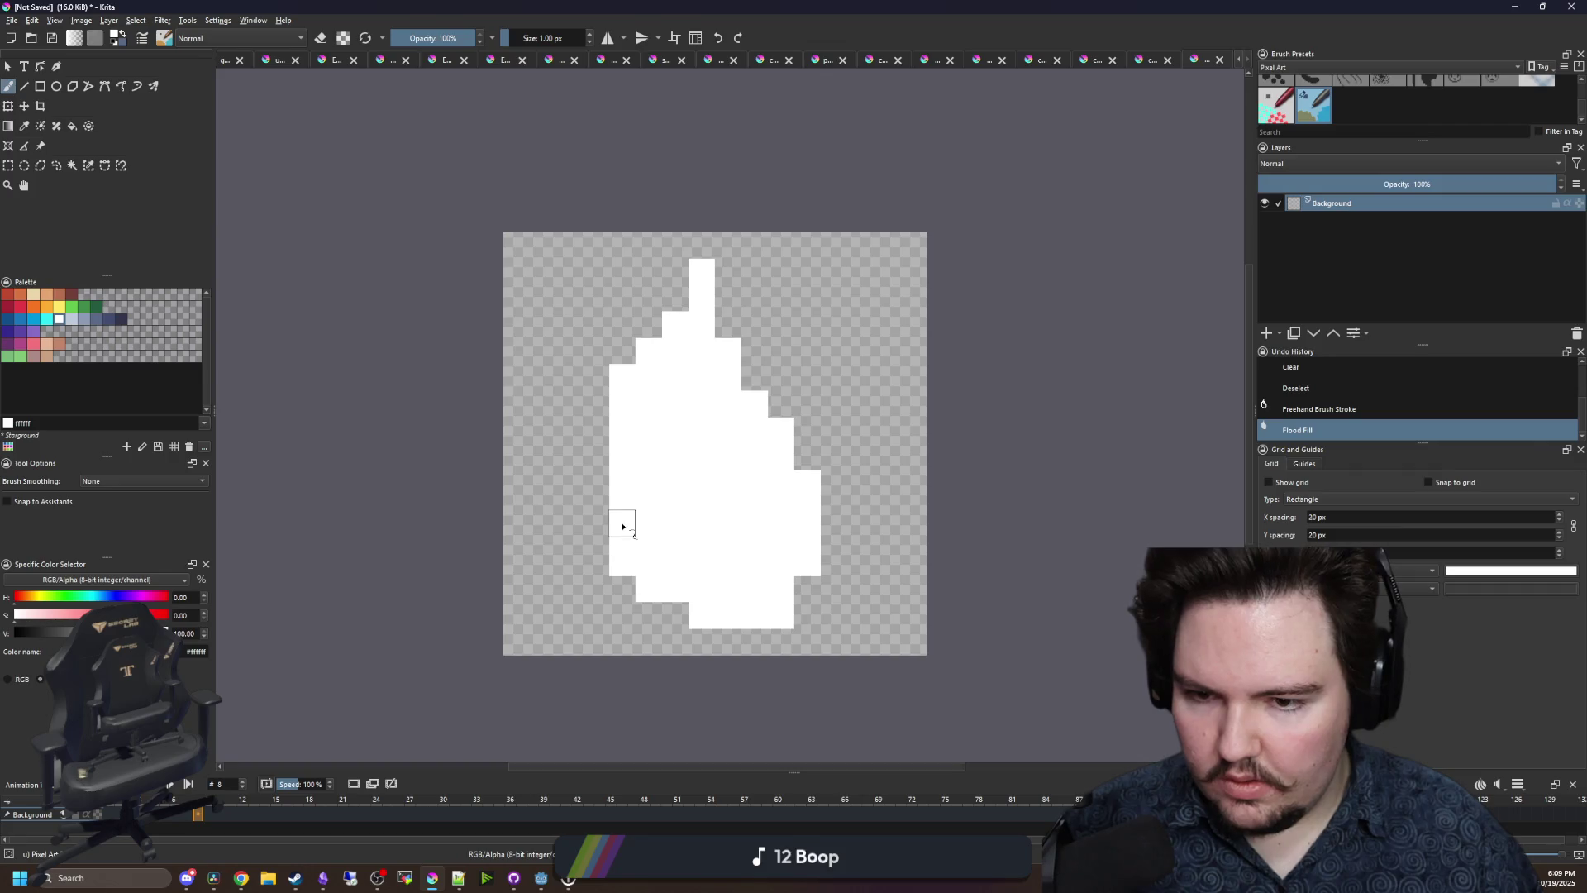
mouse_move(620, 524)
left_mouse_down()
mouse_move(567, 364)
mouse_move(549, 473)
mouse_move(559, 448)
left_mouse_up()
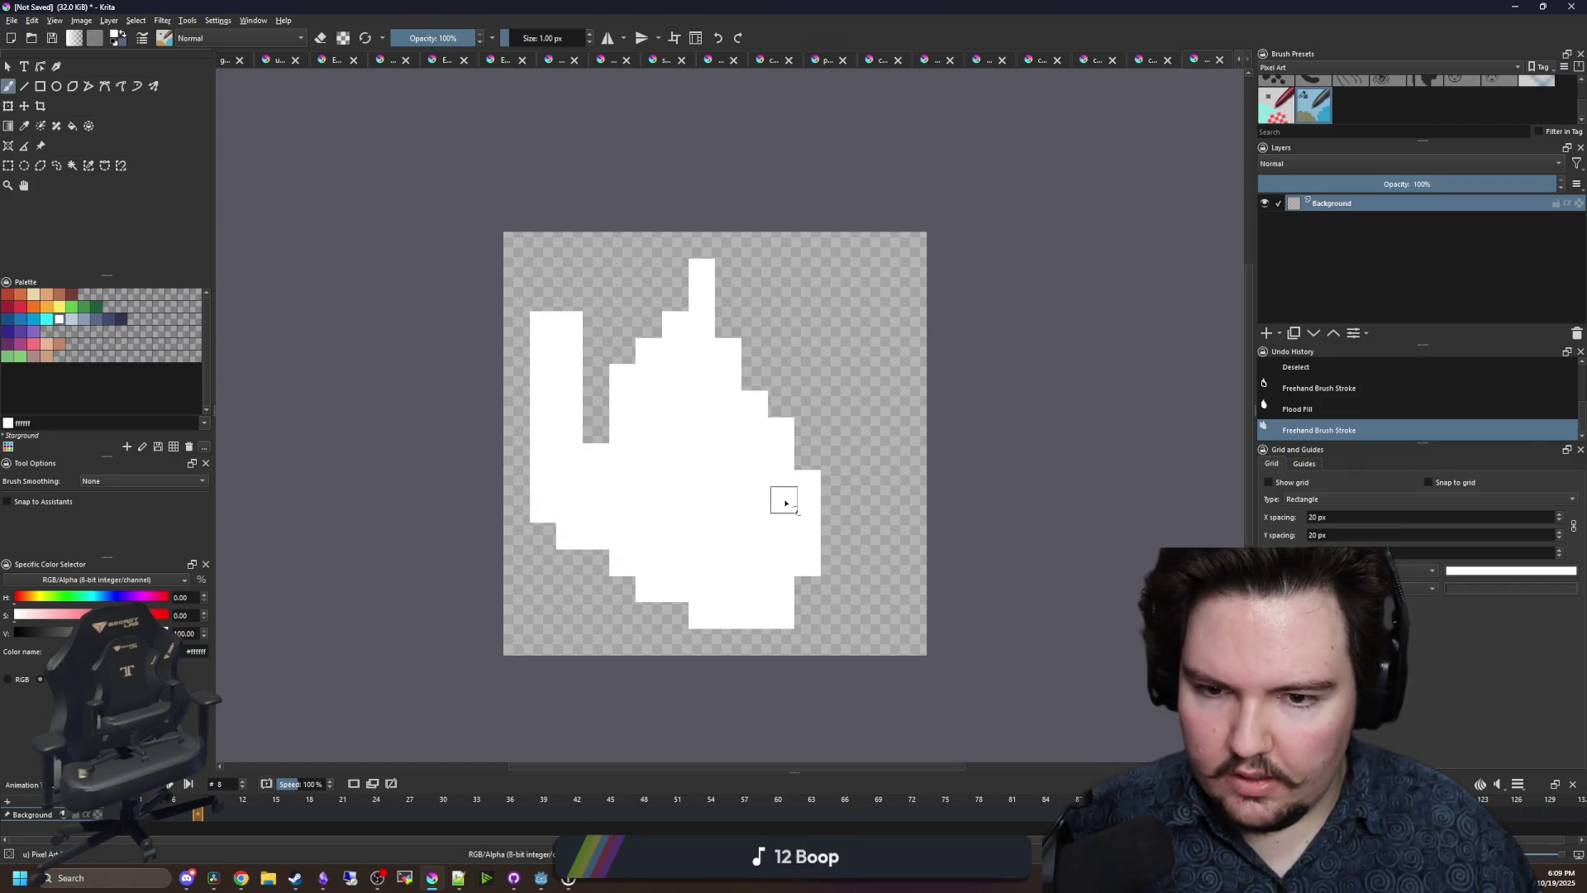
left_click_drag(820, 344, 874, 532)
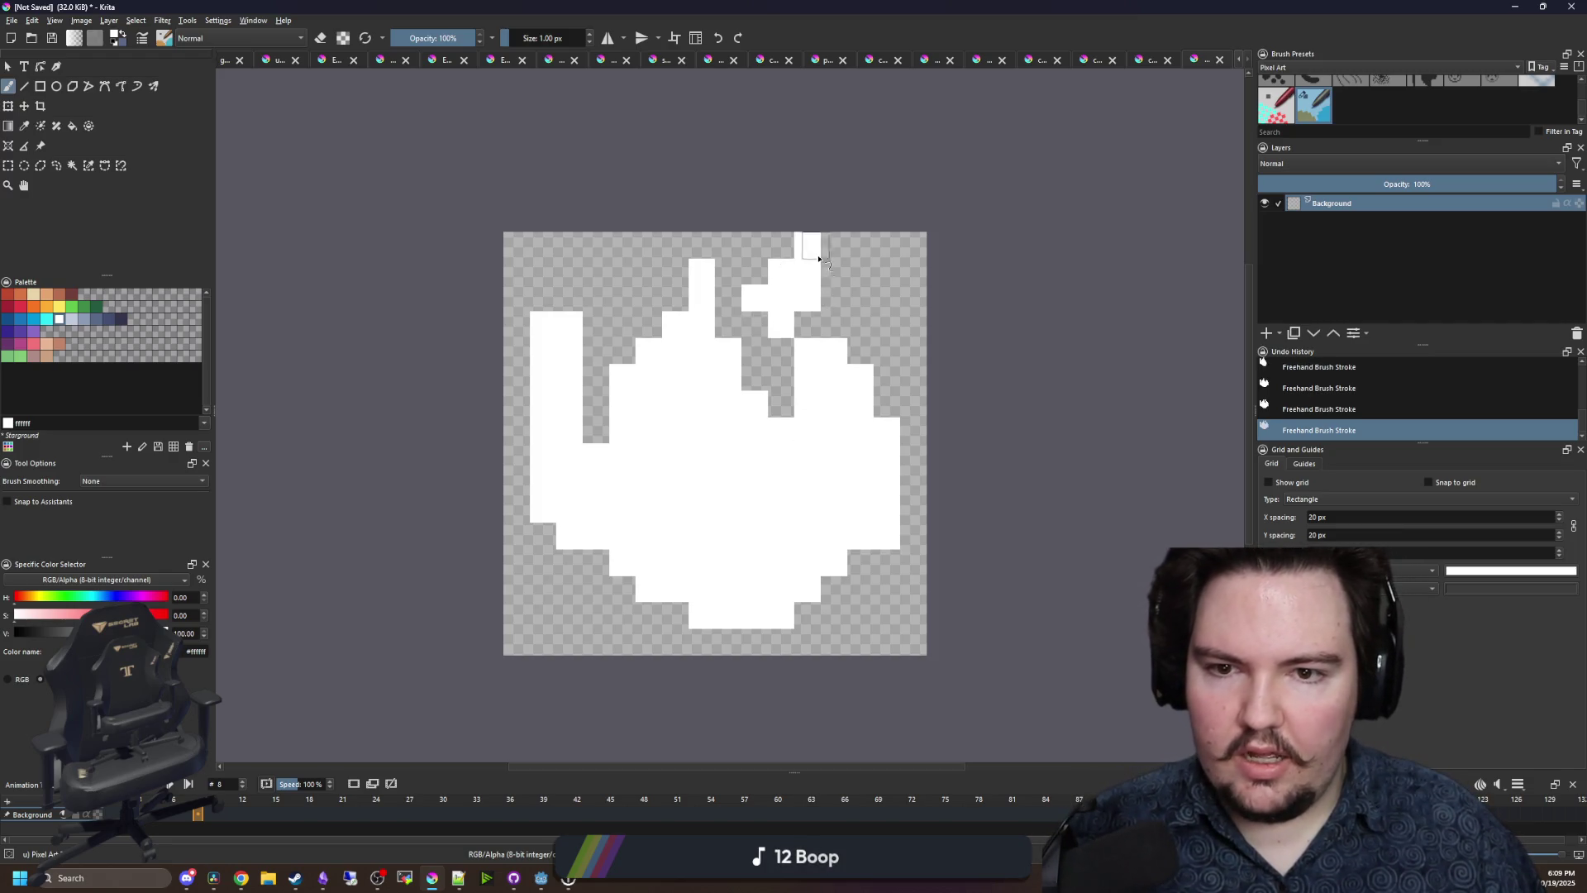
key("ctrl+z")
left_click_drag(835, 244, 802, 271)
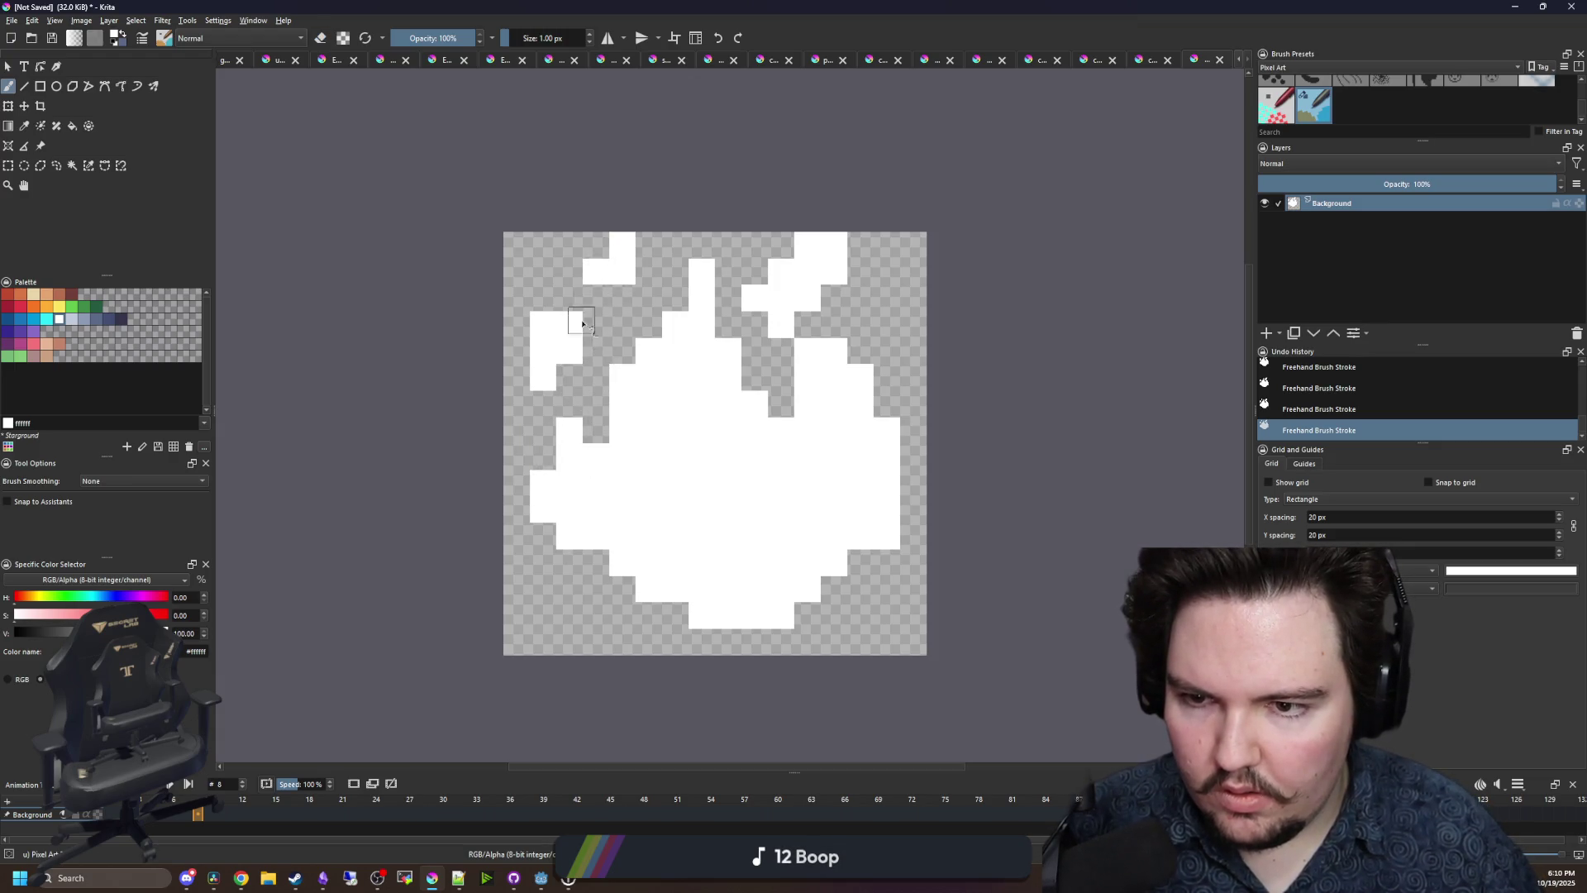
- Undo a stray stroke and add two more white pixels along the bottom edge
scroll(621, 644, "up", 1, "ctrl")
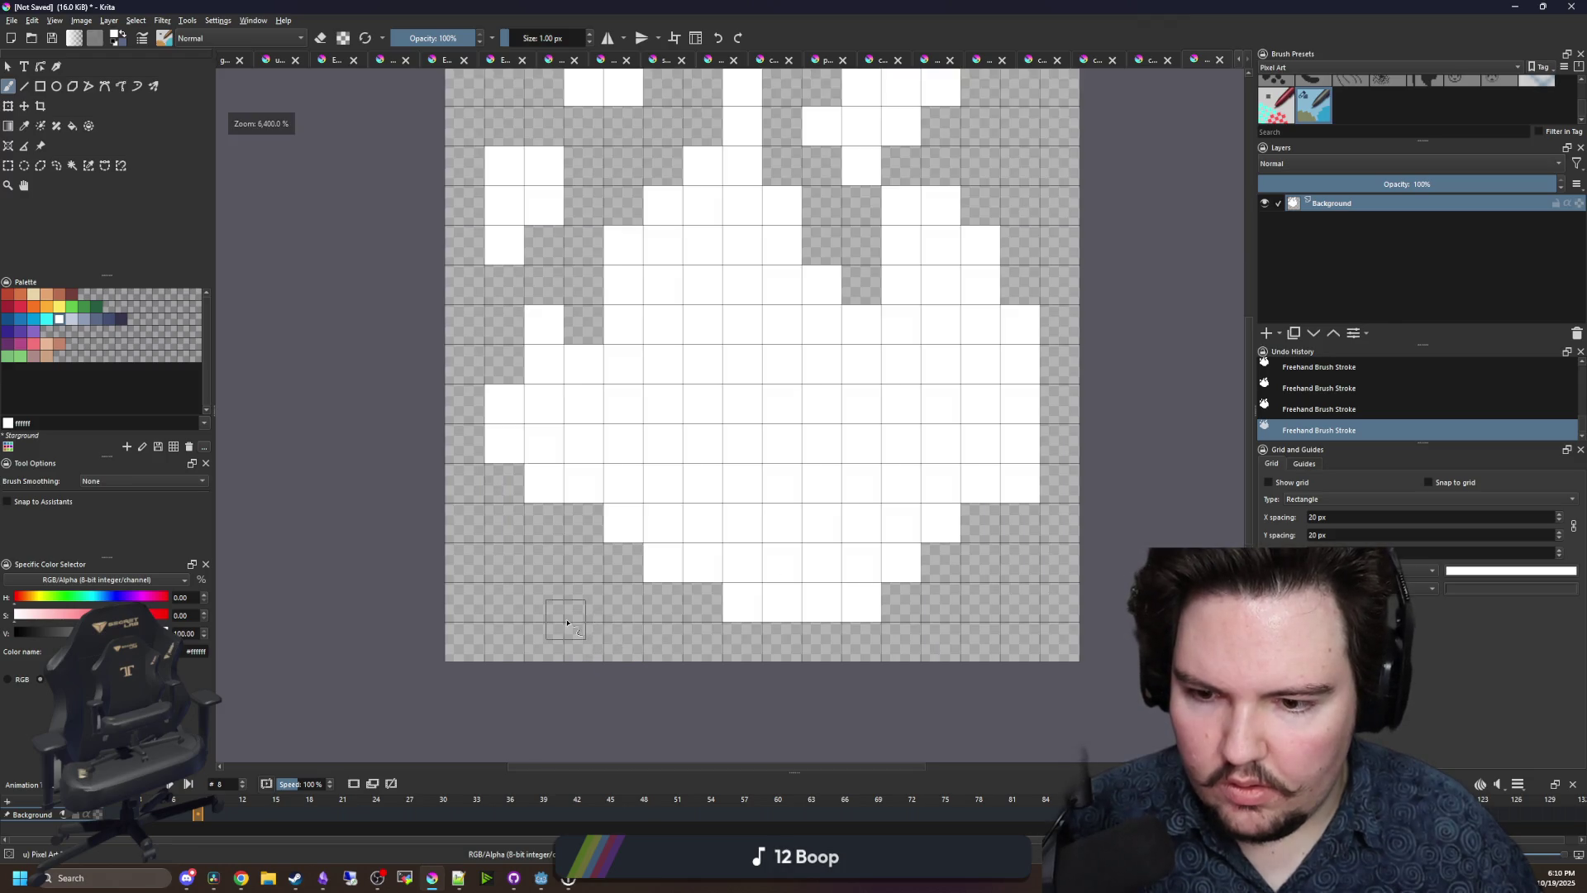
scroll(616, 578, "down", 5, "ctrl")
key("ctrl+z")
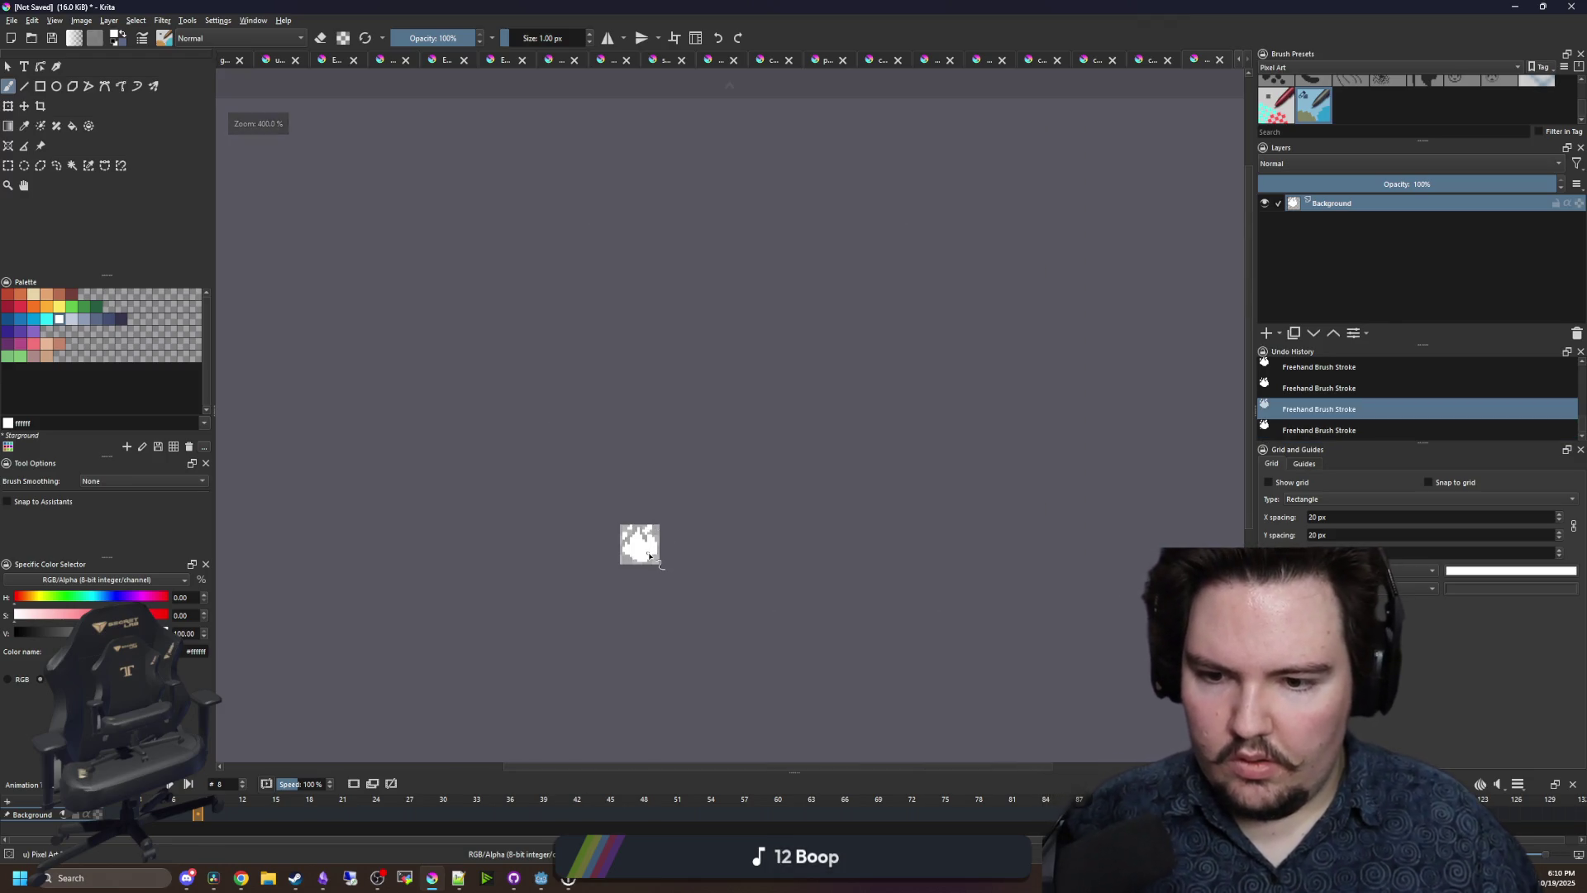
scroll(658, 497, "up", 4, "ctrl")
scroll(658, 497, "up", 1, "ctrl")
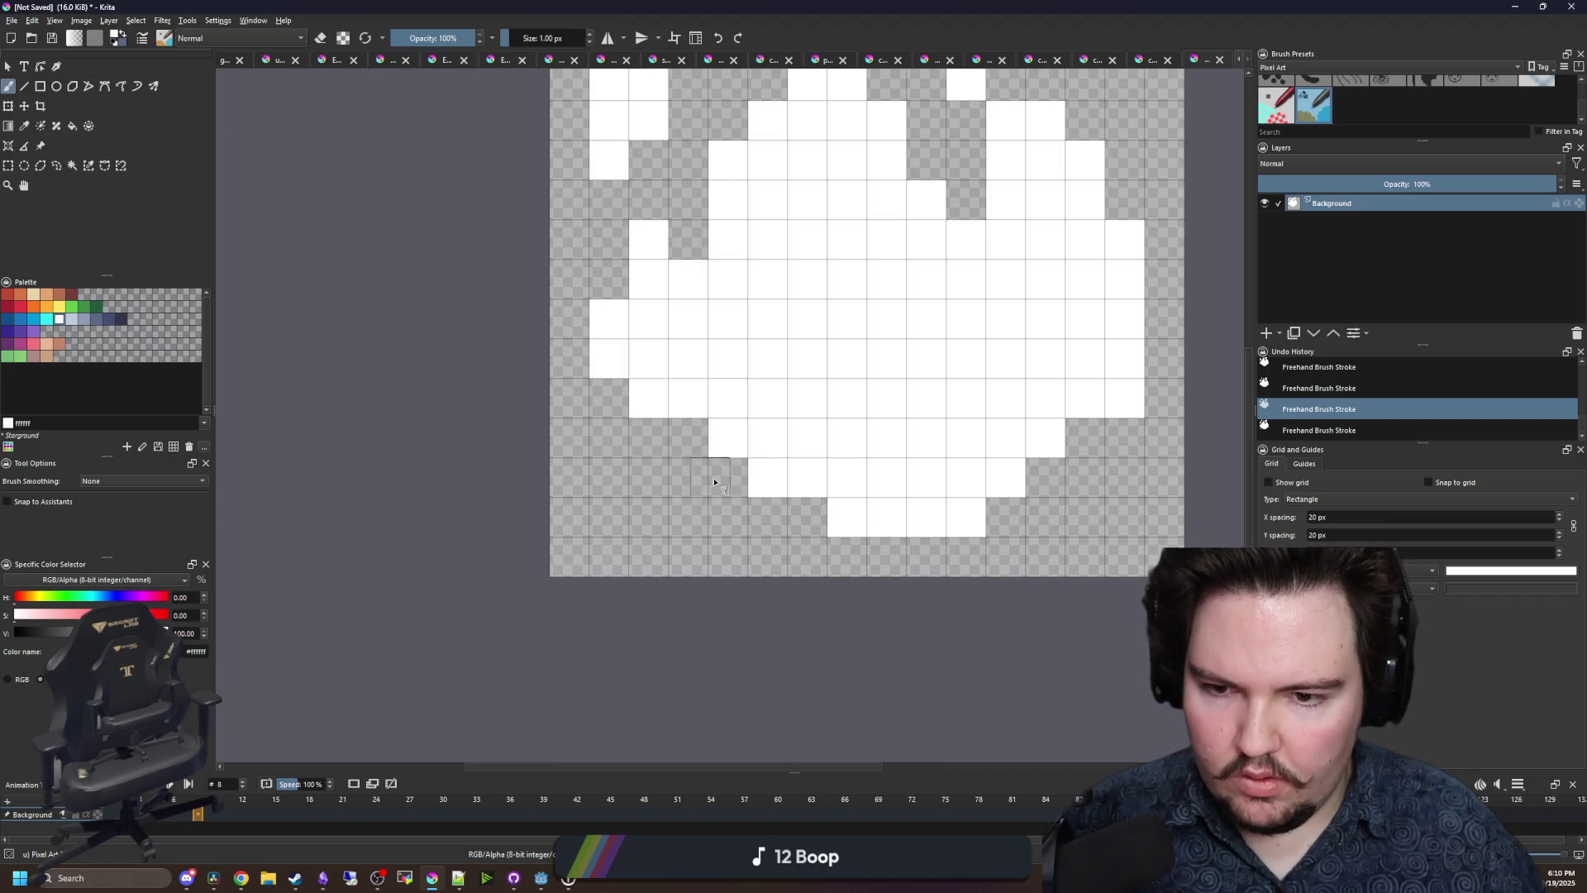
left_click_drag(714, 482, 691, 495)
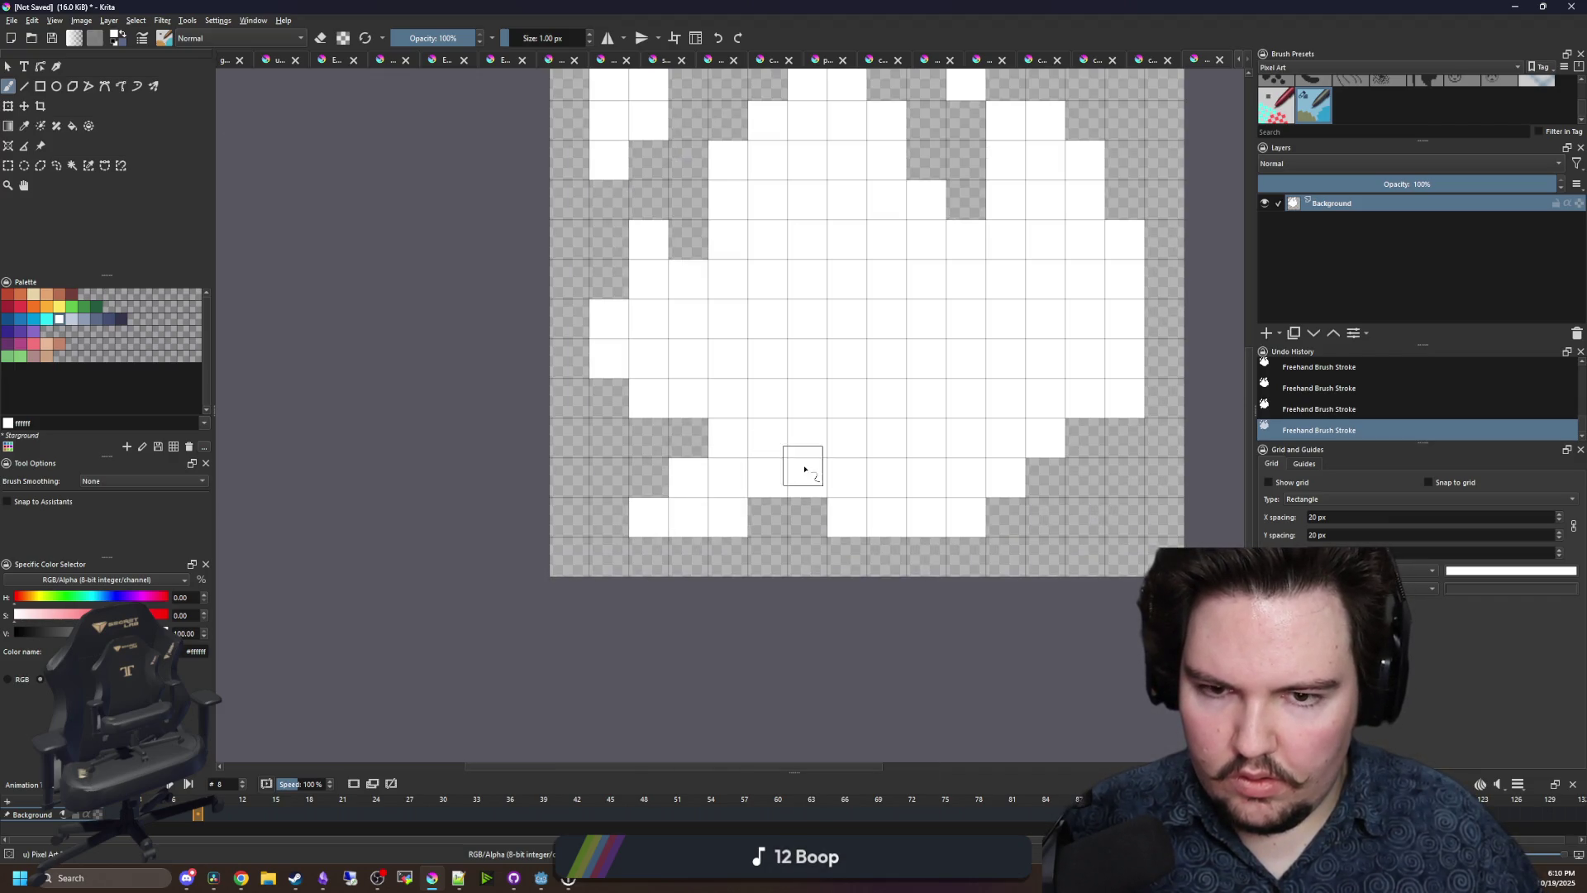
scroll(910, 536, "right", 3)
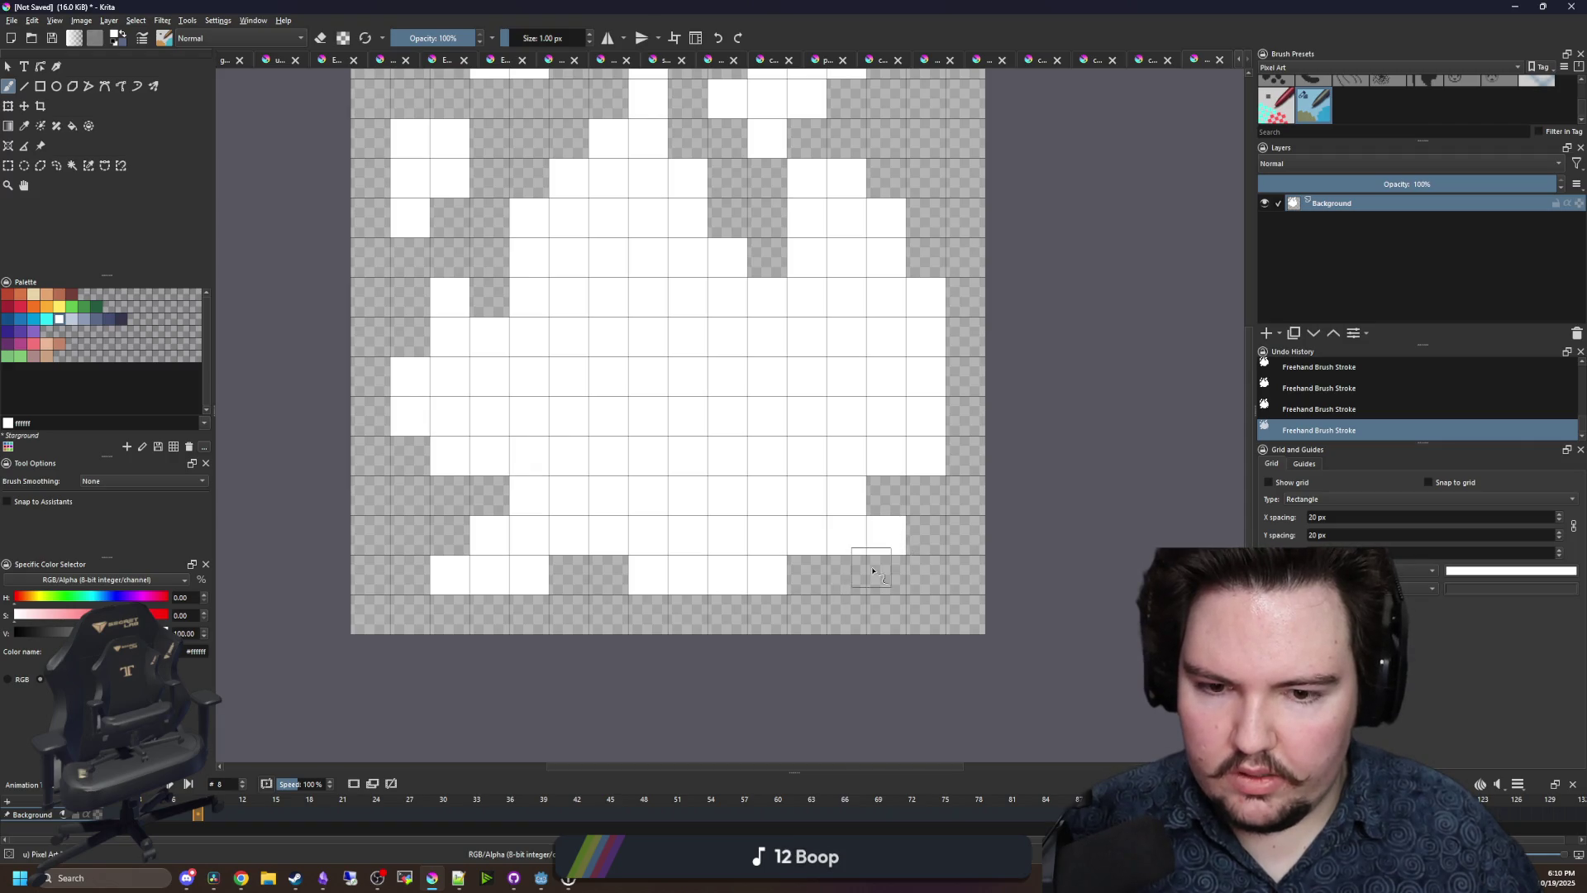
scroll(777, 532, "down", 10)
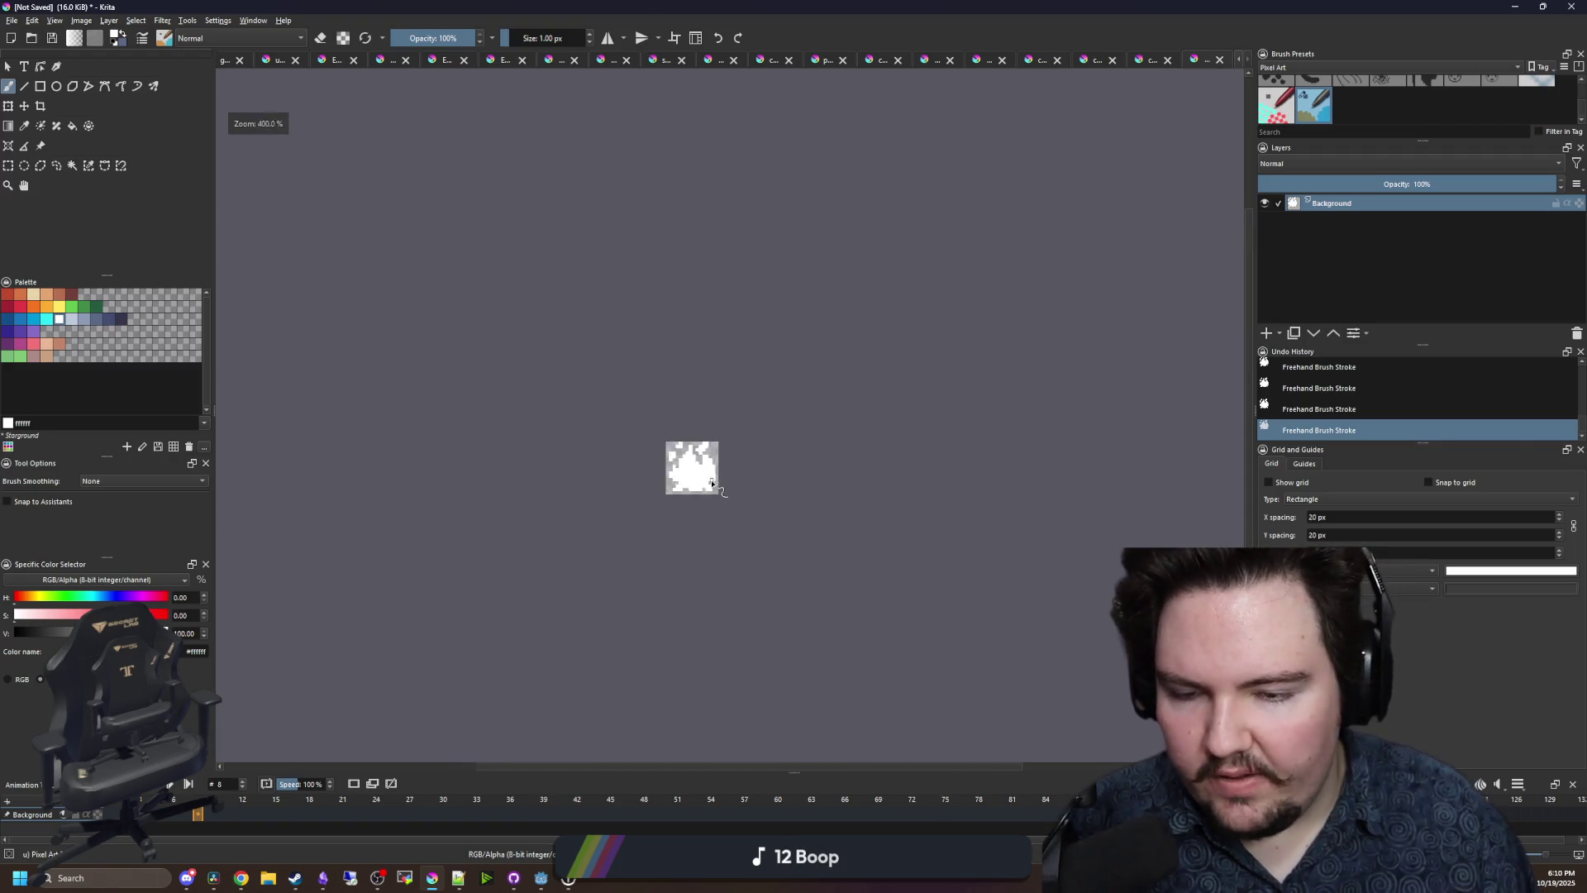
scroll(712, 483, "up", 6)
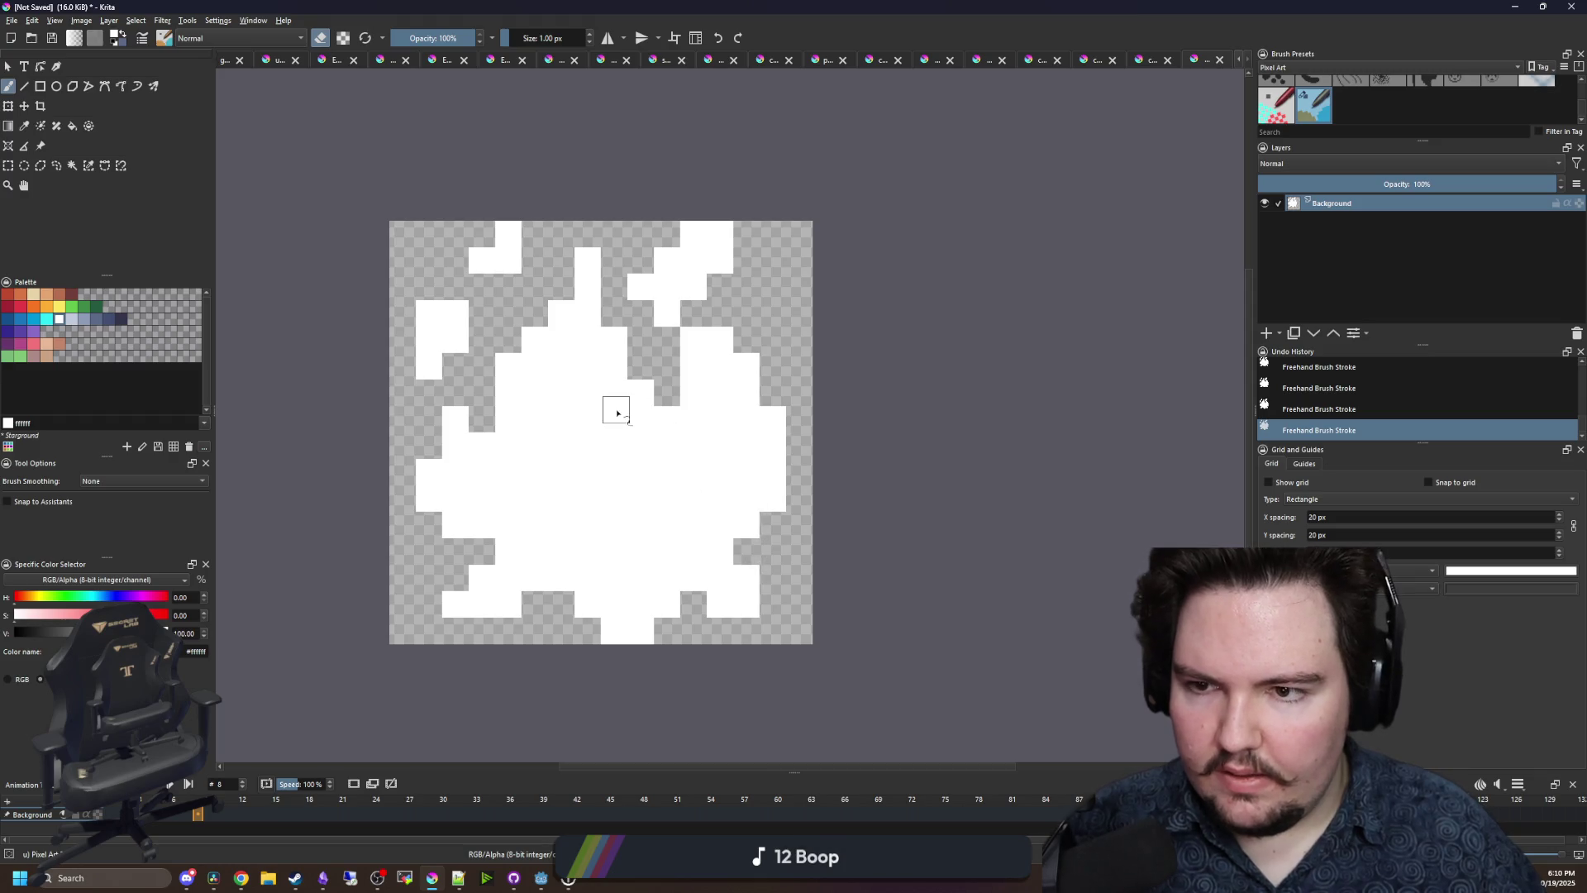
scroll(616, 412, "down", 1)
- Save the sprite as particle_fire_big.png in the Sprites folder and minimise Krita
left_click(13, 20)
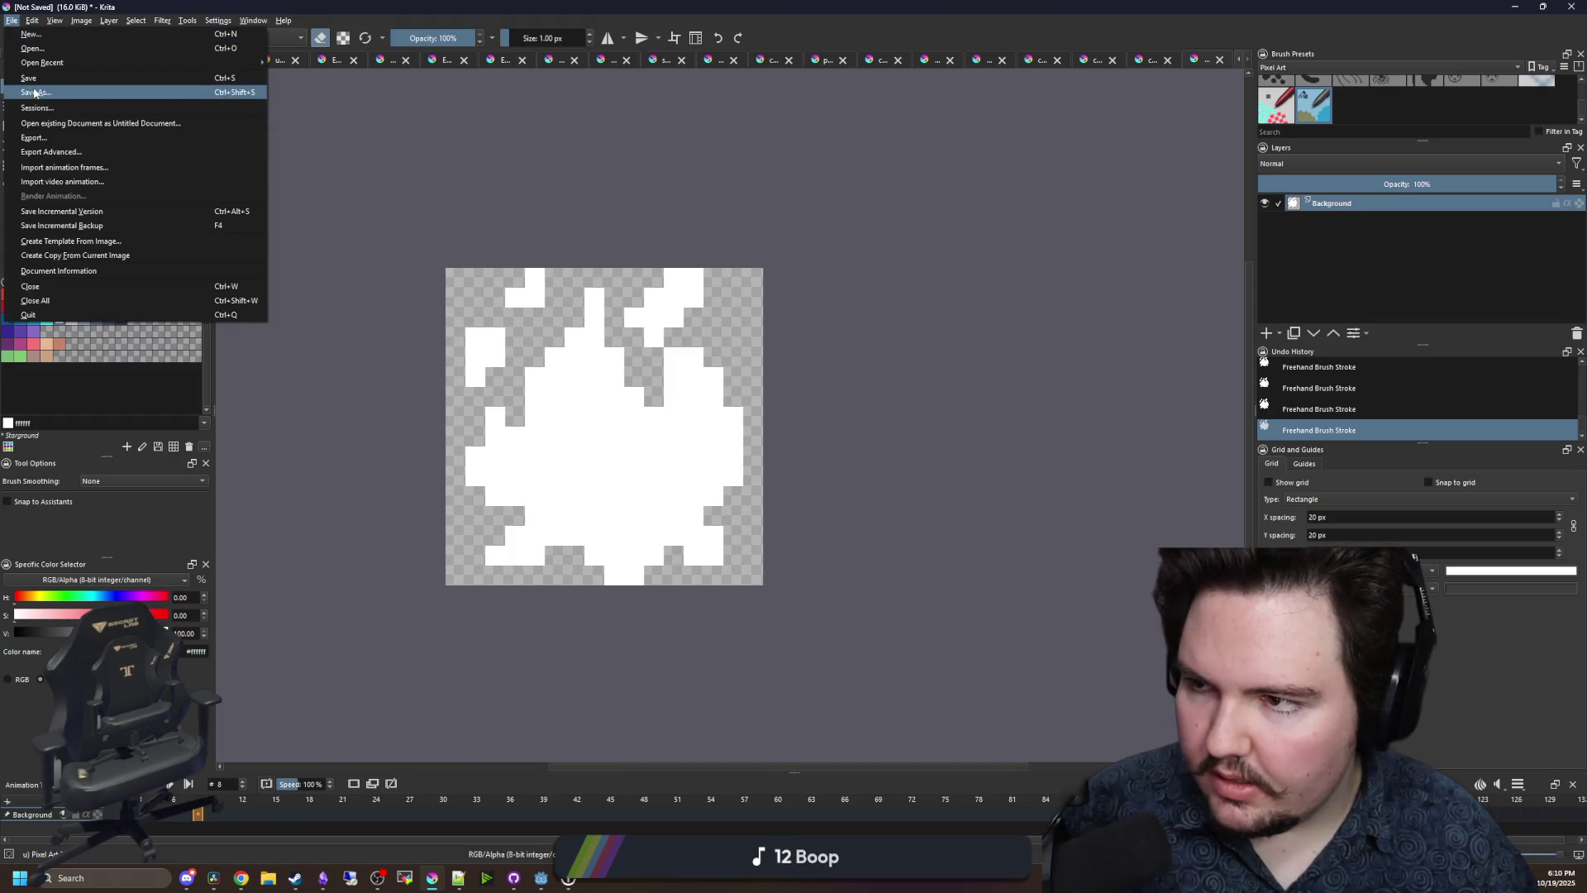
left_click(35, 93)
type("particle_fire_big")
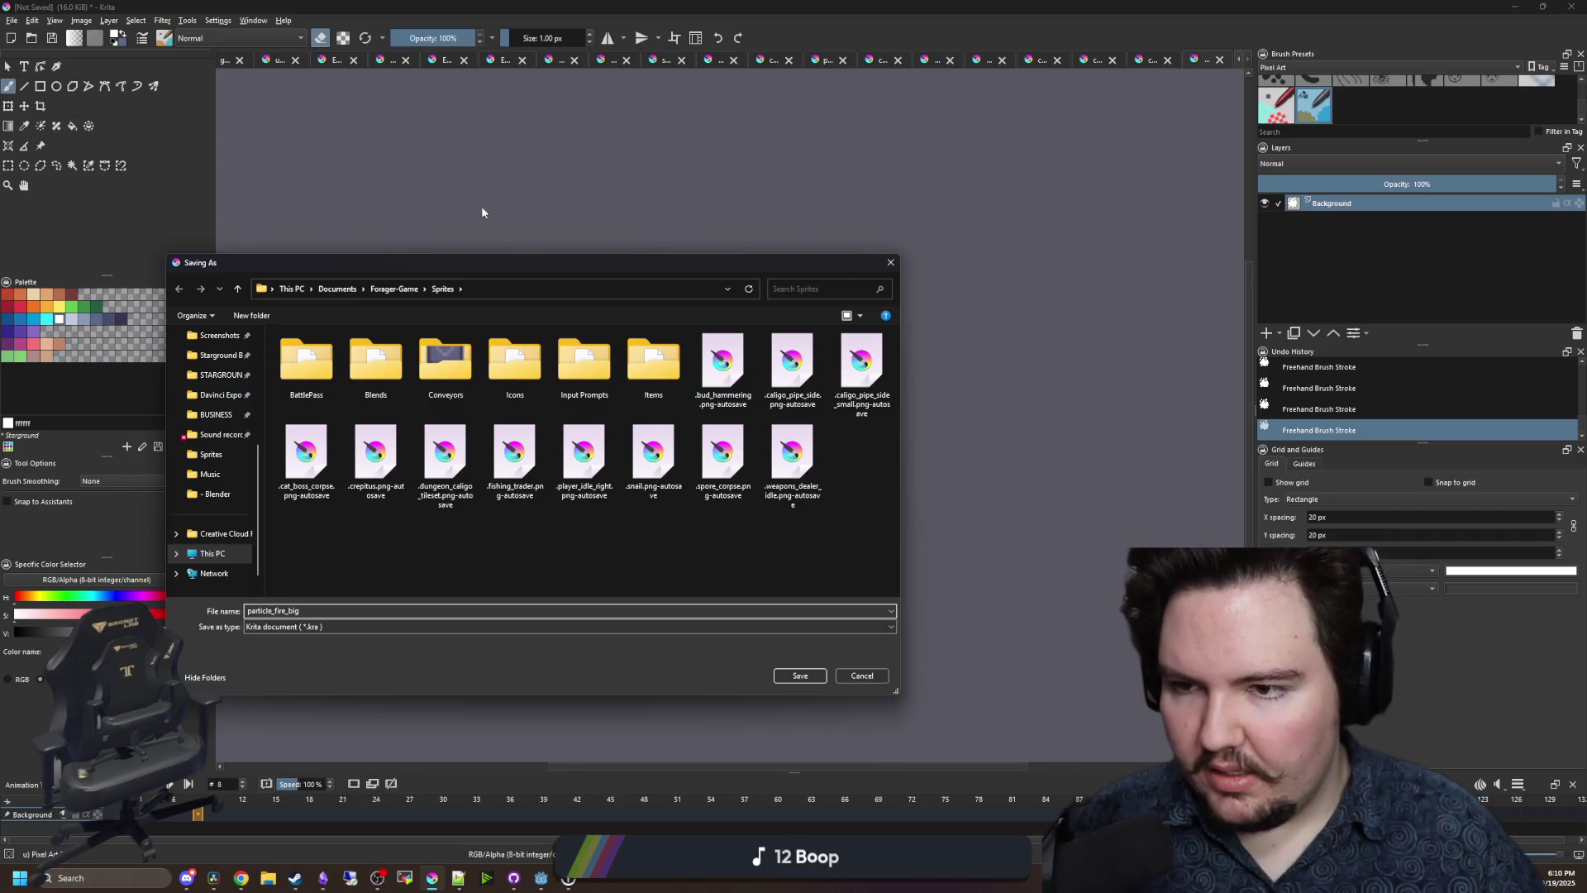
left_click(334, 629)
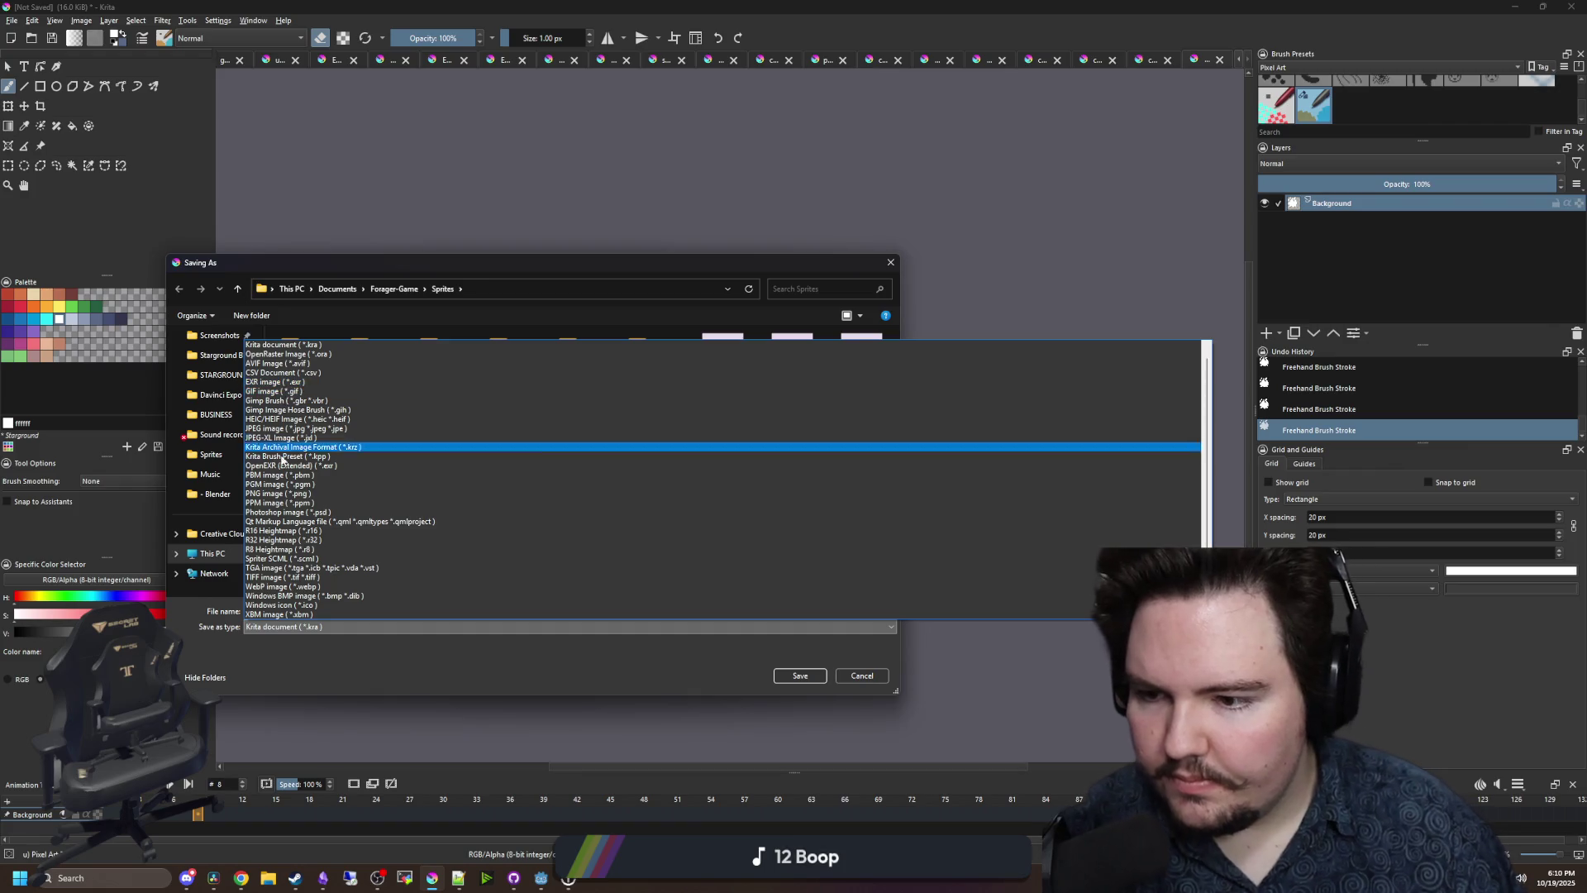
left_click(280, 494)
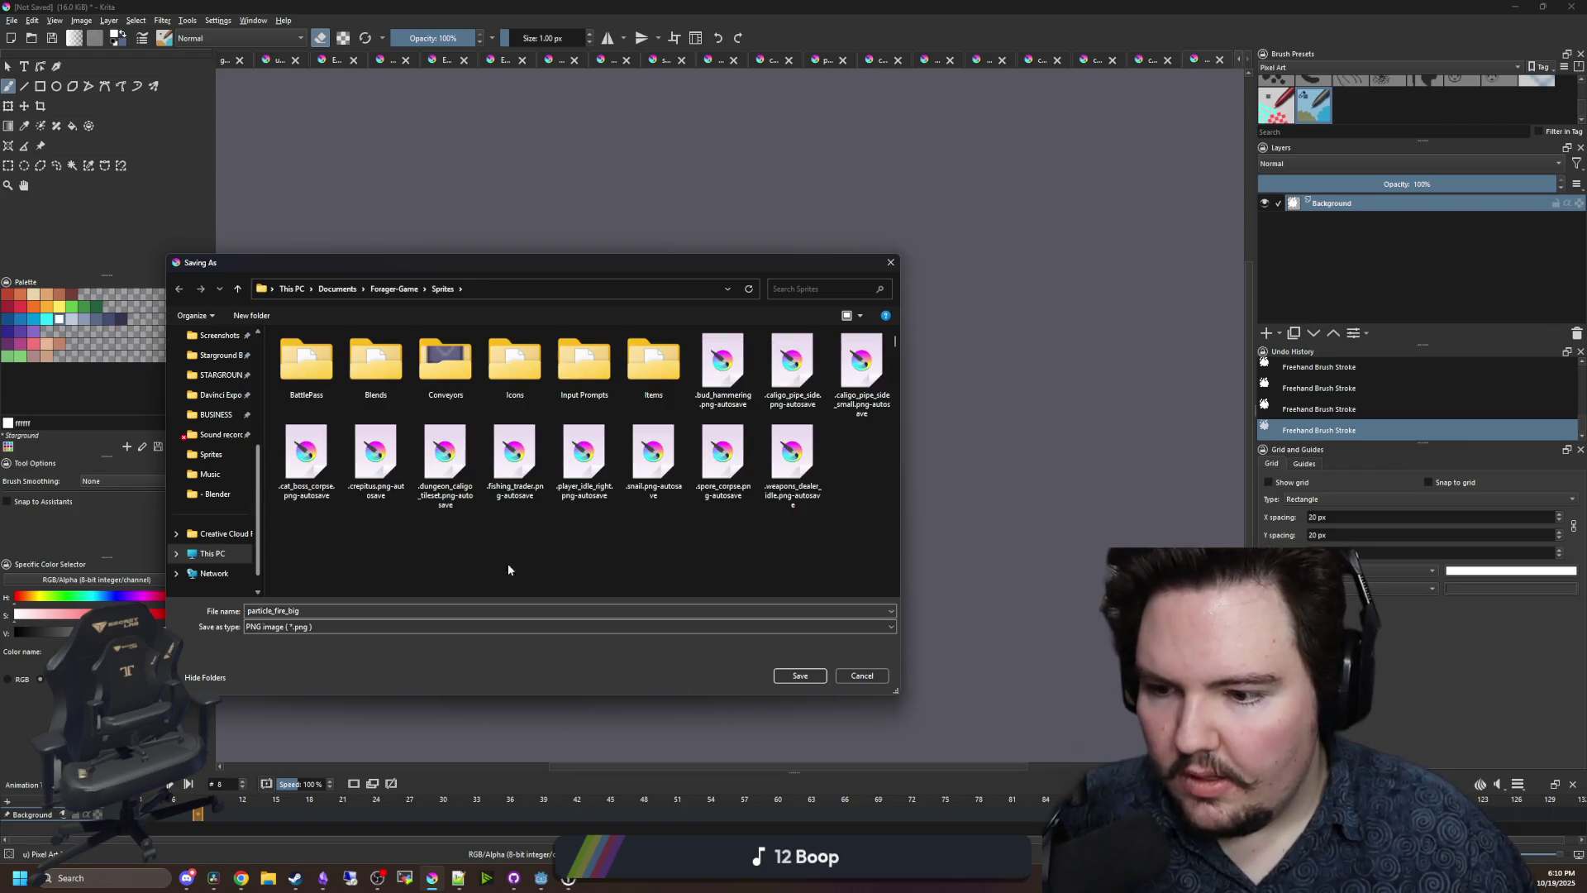
left_click(794, 674)
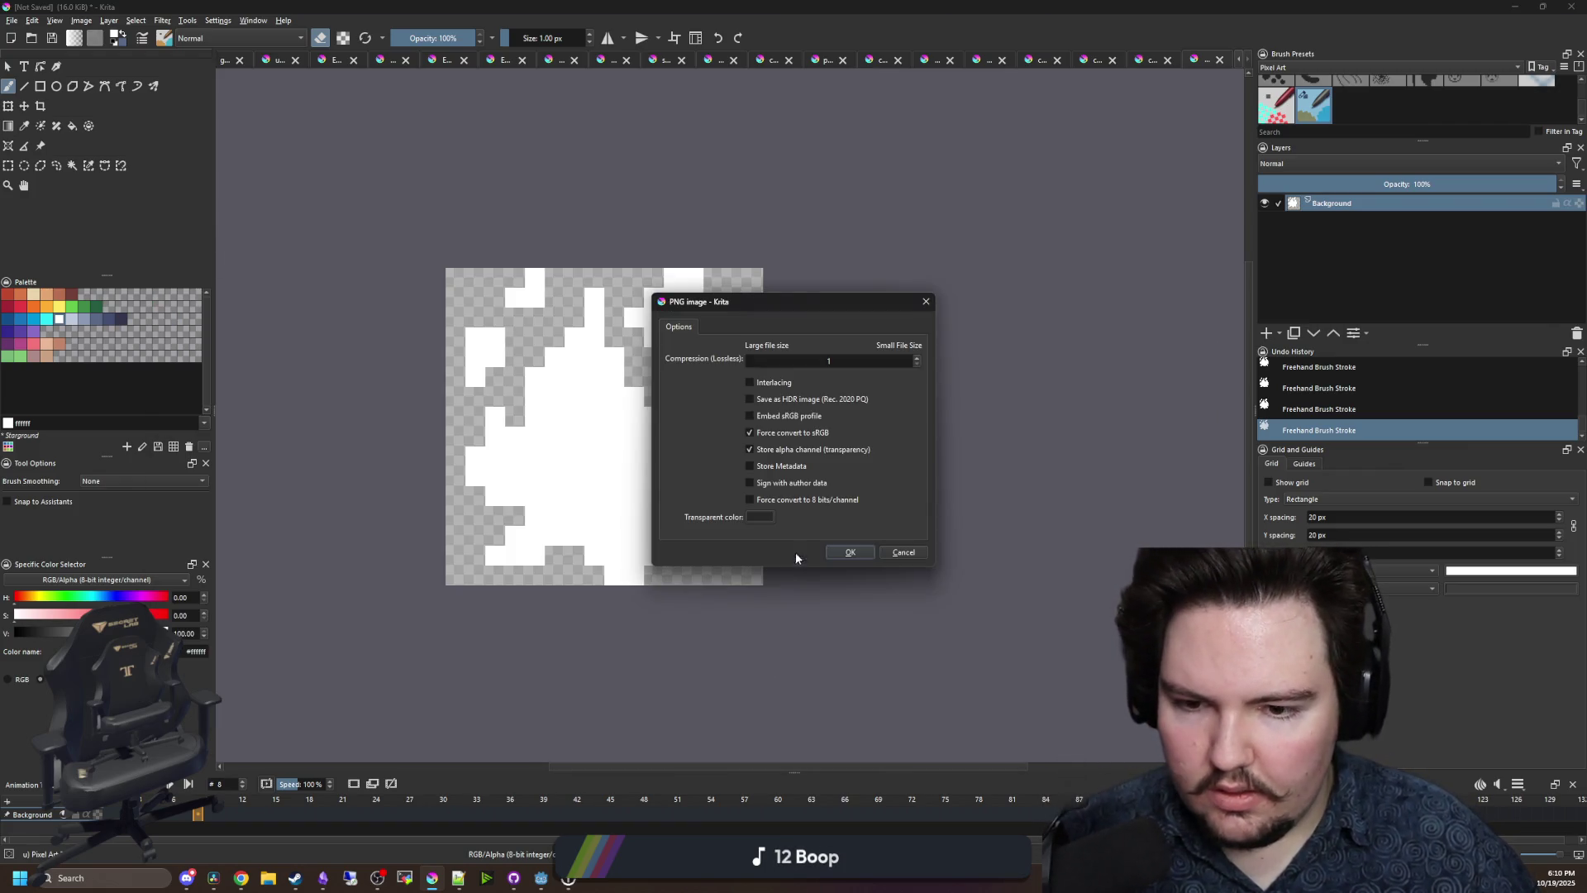
left_click(848, 550)
key("super+Down")
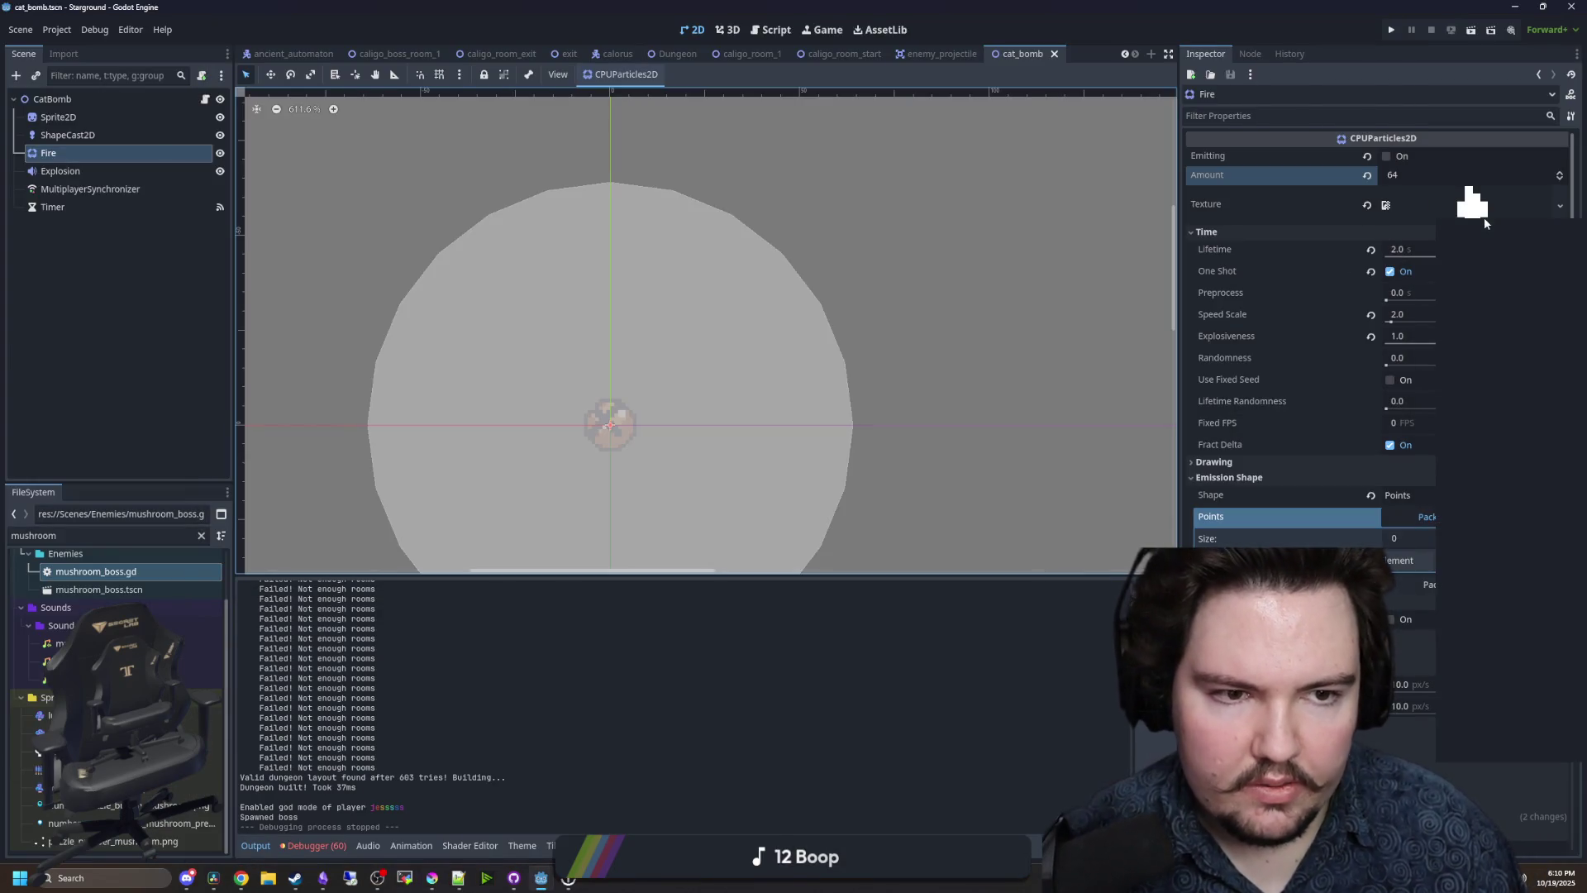
- Assign particle_fire_big.png as the Fire particles' texture via quick load
left_click(1484, 216)
left_click(1475, 569)
type("fire")
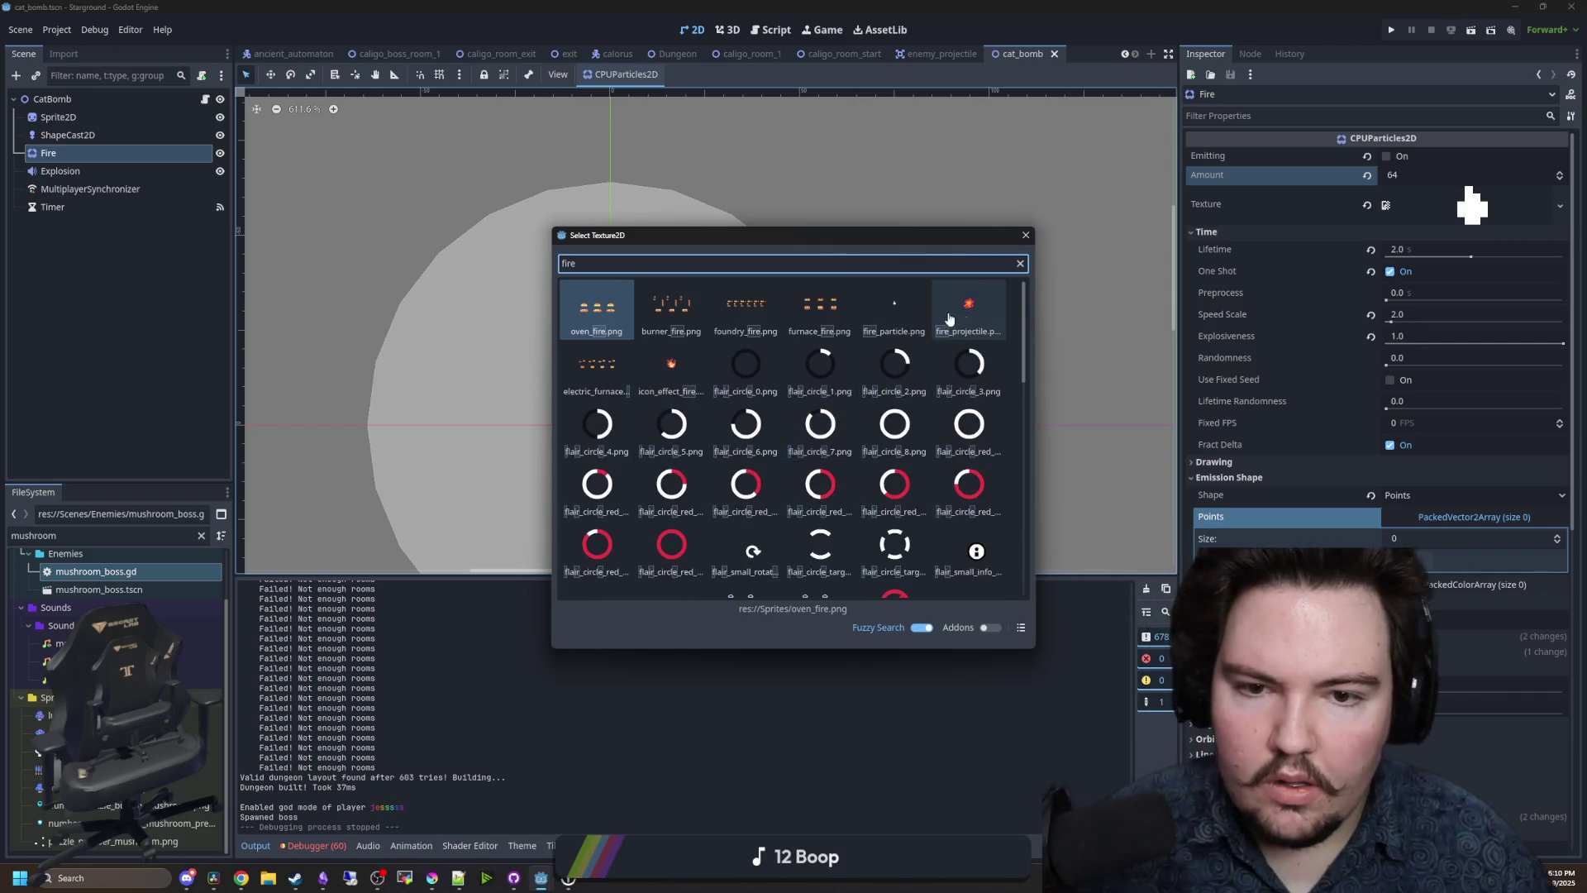
scroll(784, 453, "down", 3)
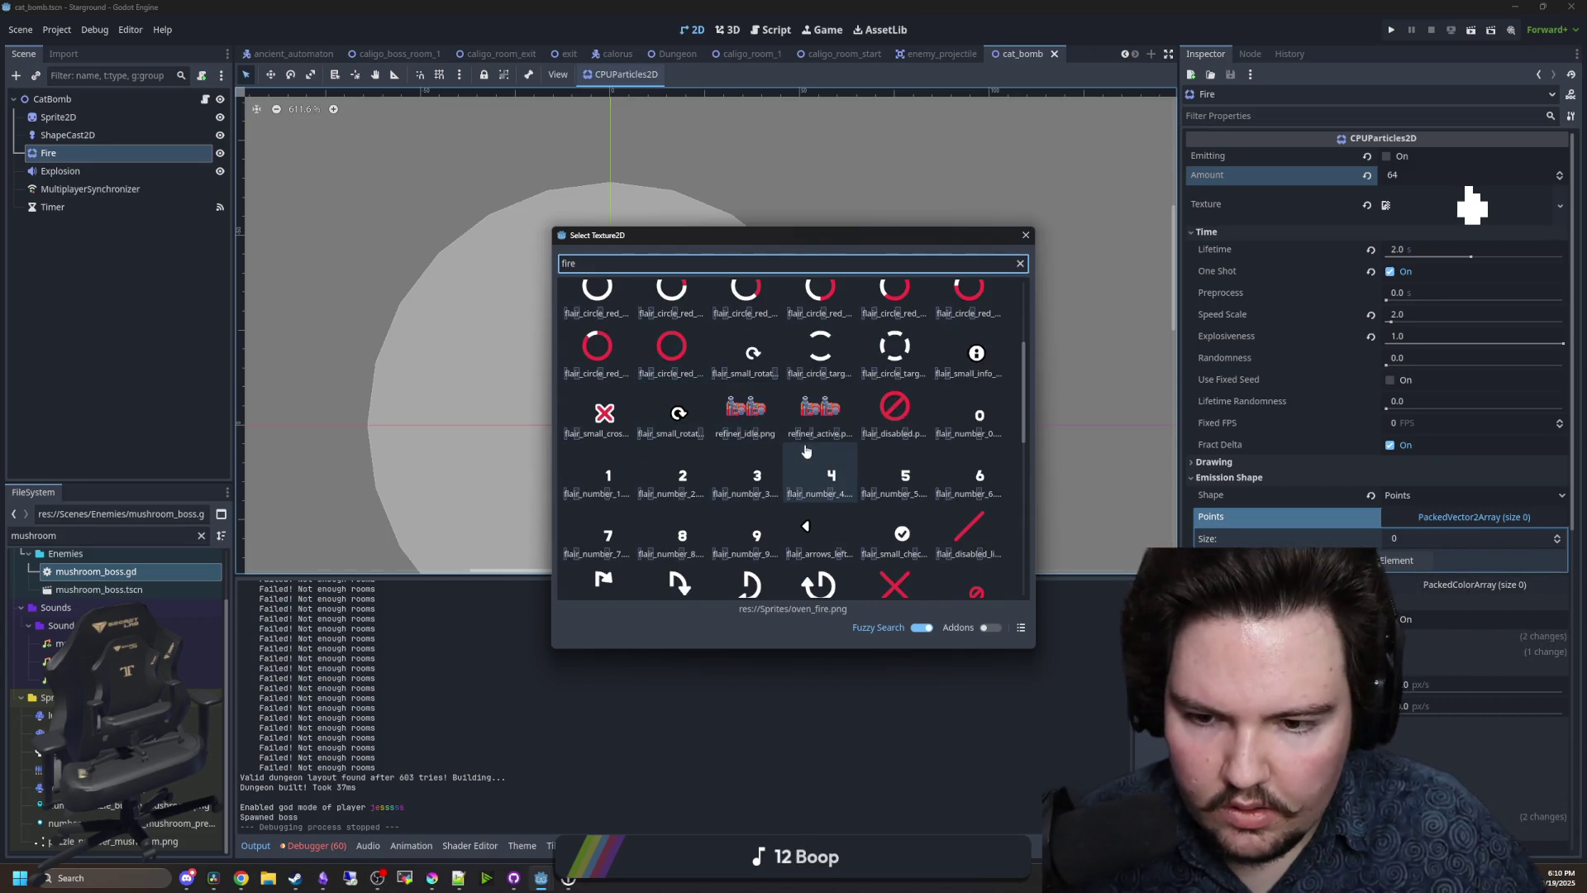
scroll(785, 452, "down", 10)
scroll(764, 537, "up", 8)
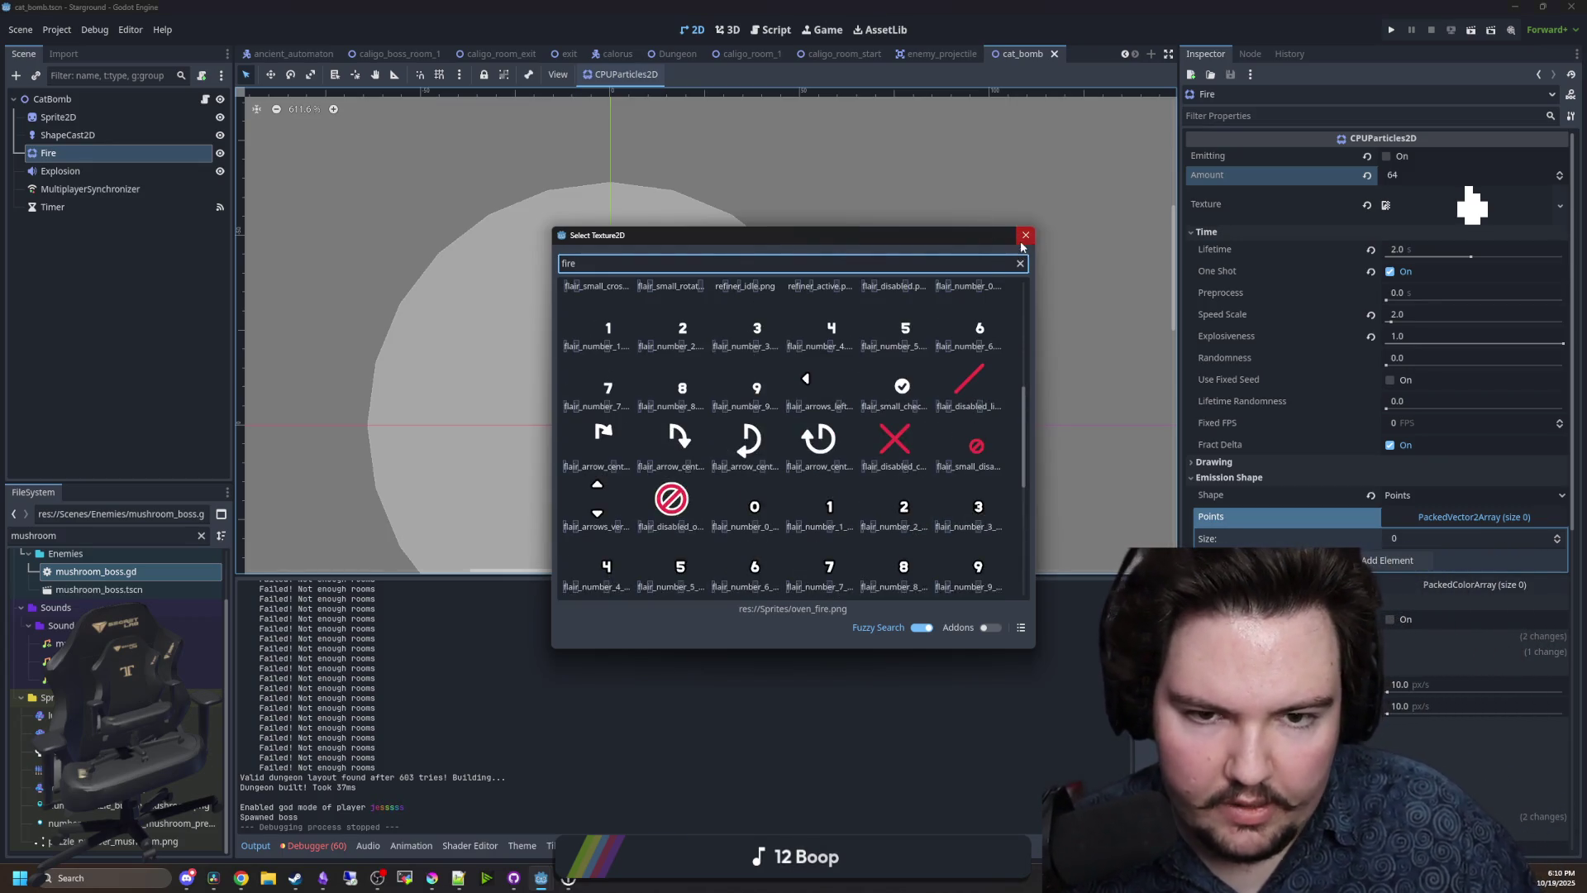
left_click(1026, 235)
right_click(1420, 209)
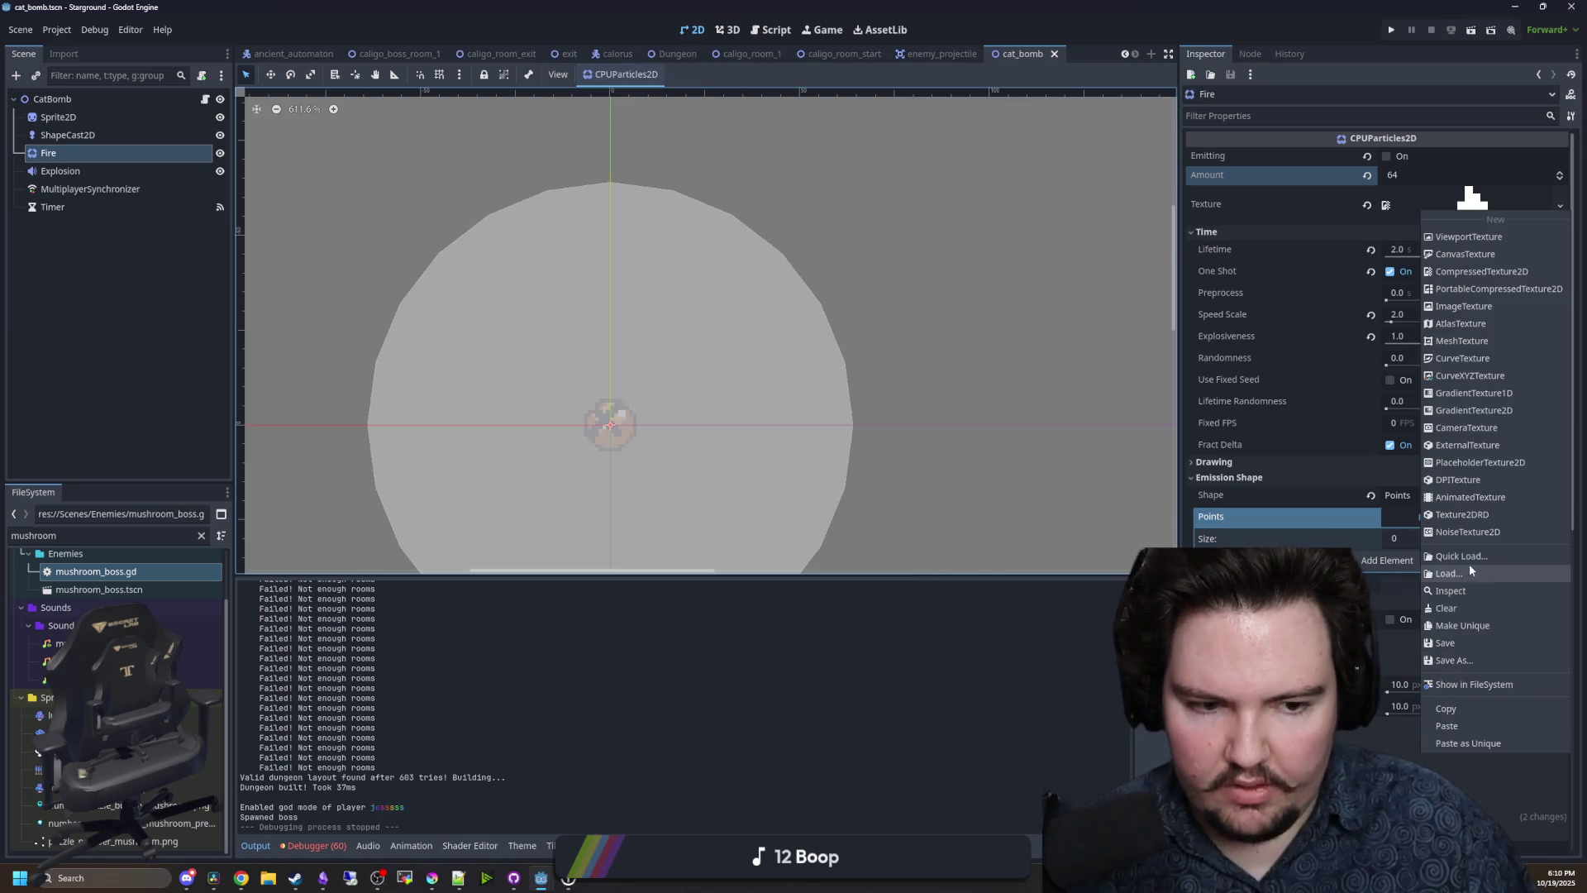
left_click(1470, 555)
type("fire")
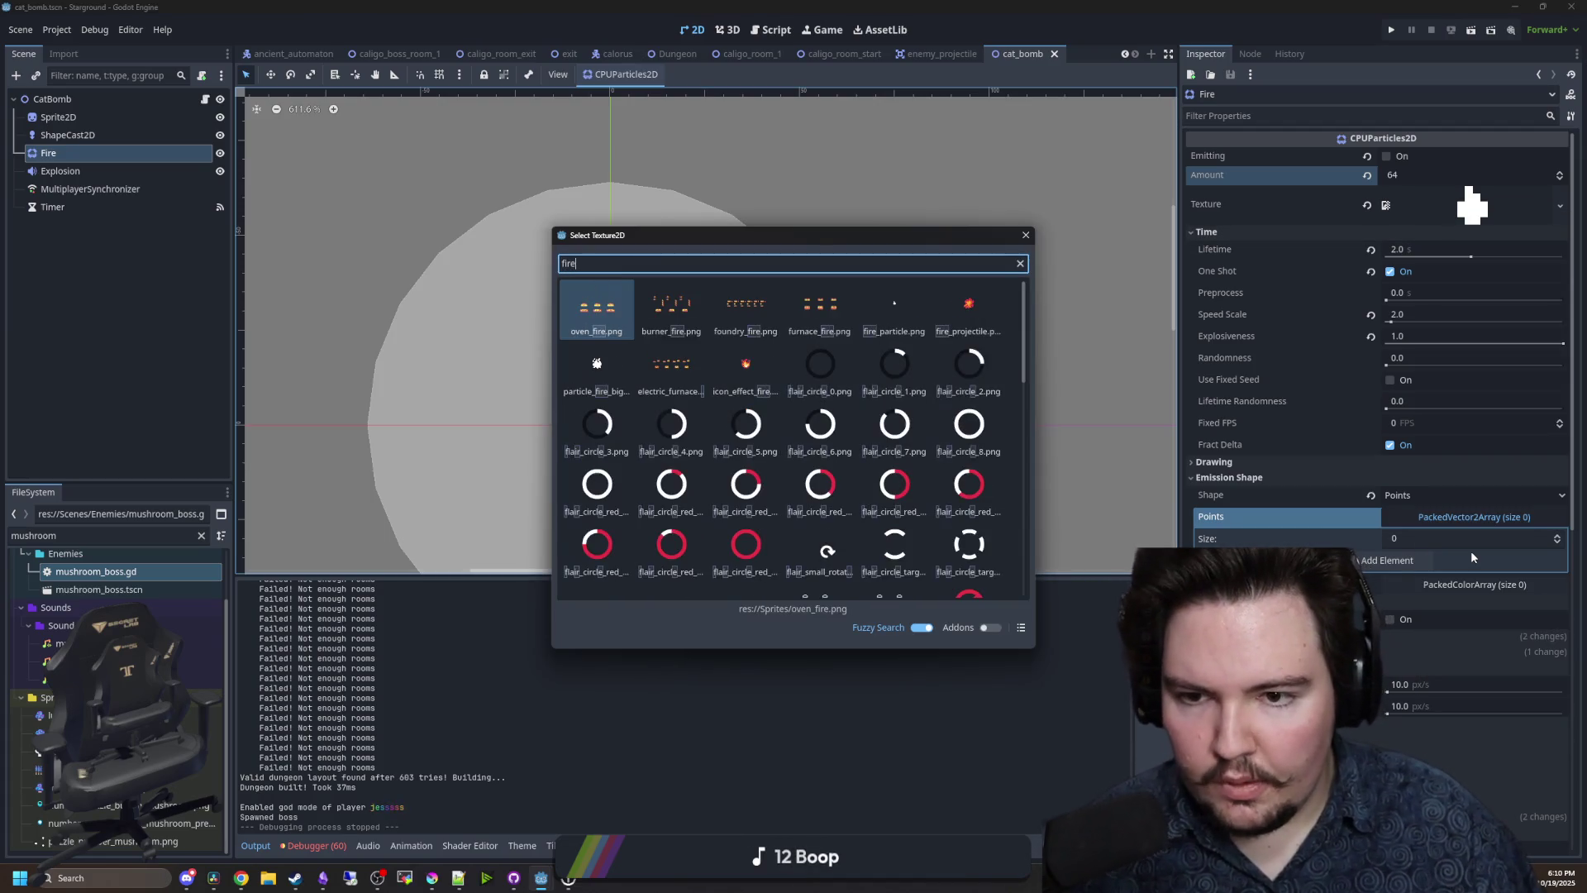
double_click(663, 364)
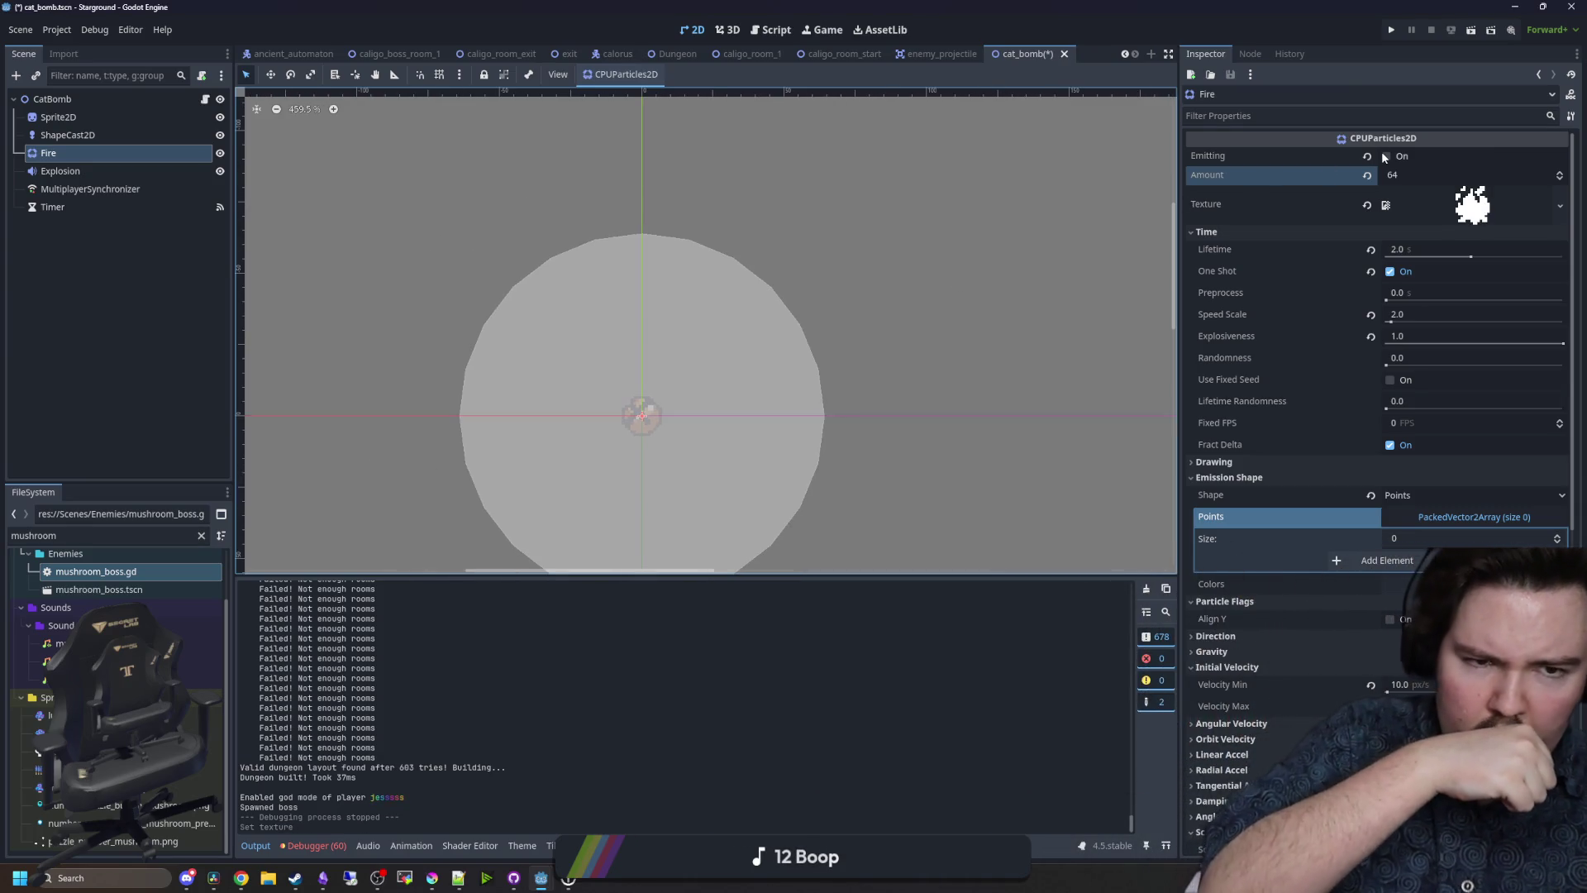
- Toggle Emitting several times to replay the one-shot fire burst
left_click(1386, 157)
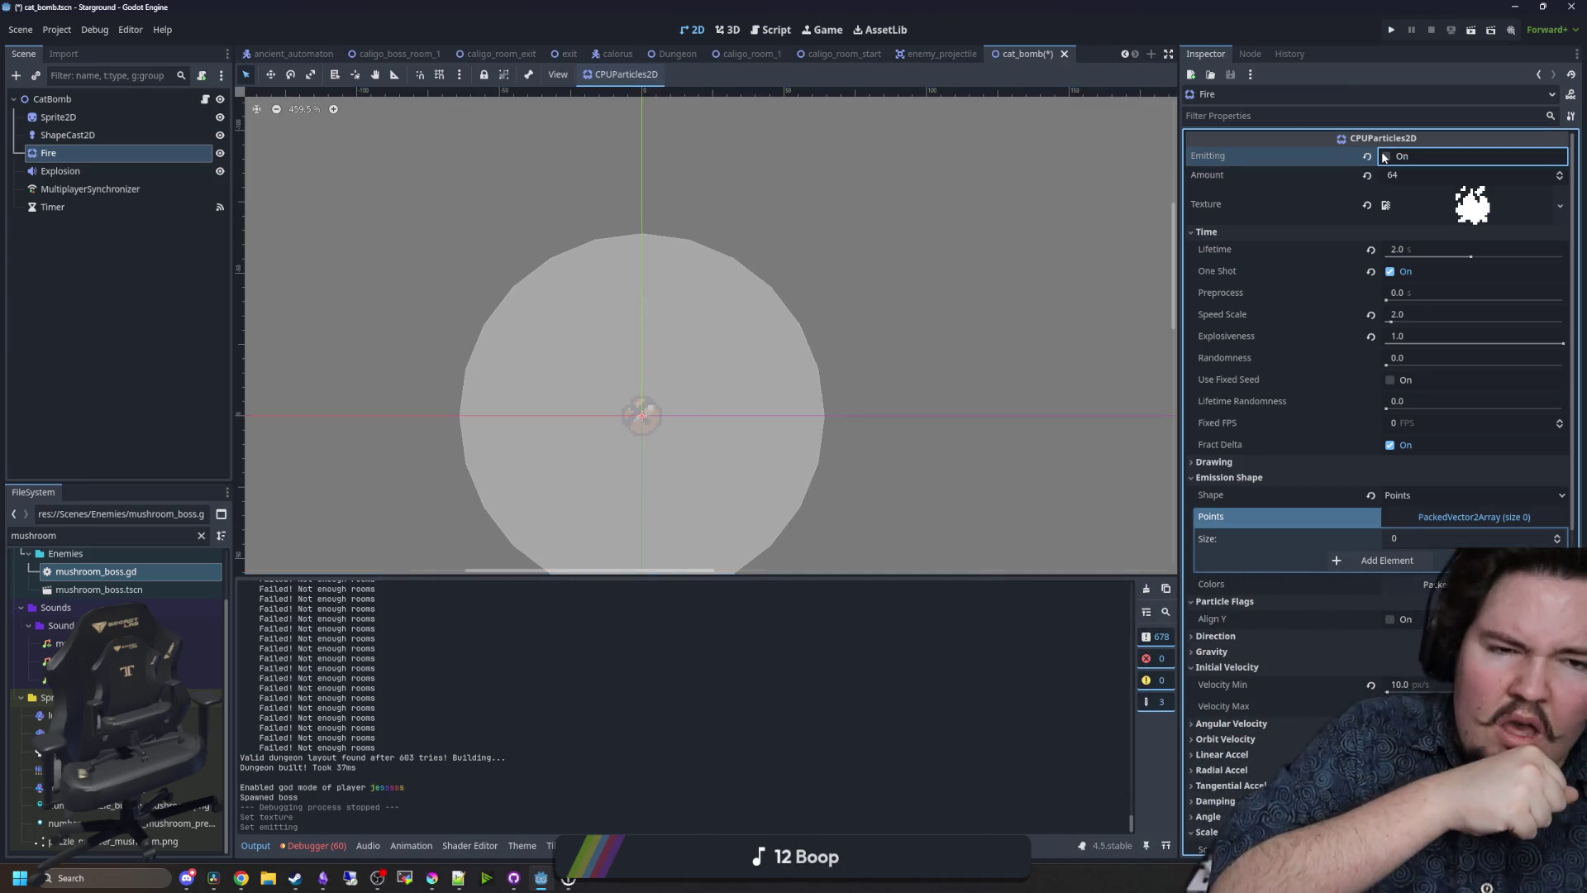
left_click(1386, 156)
left_click(1387, 156)
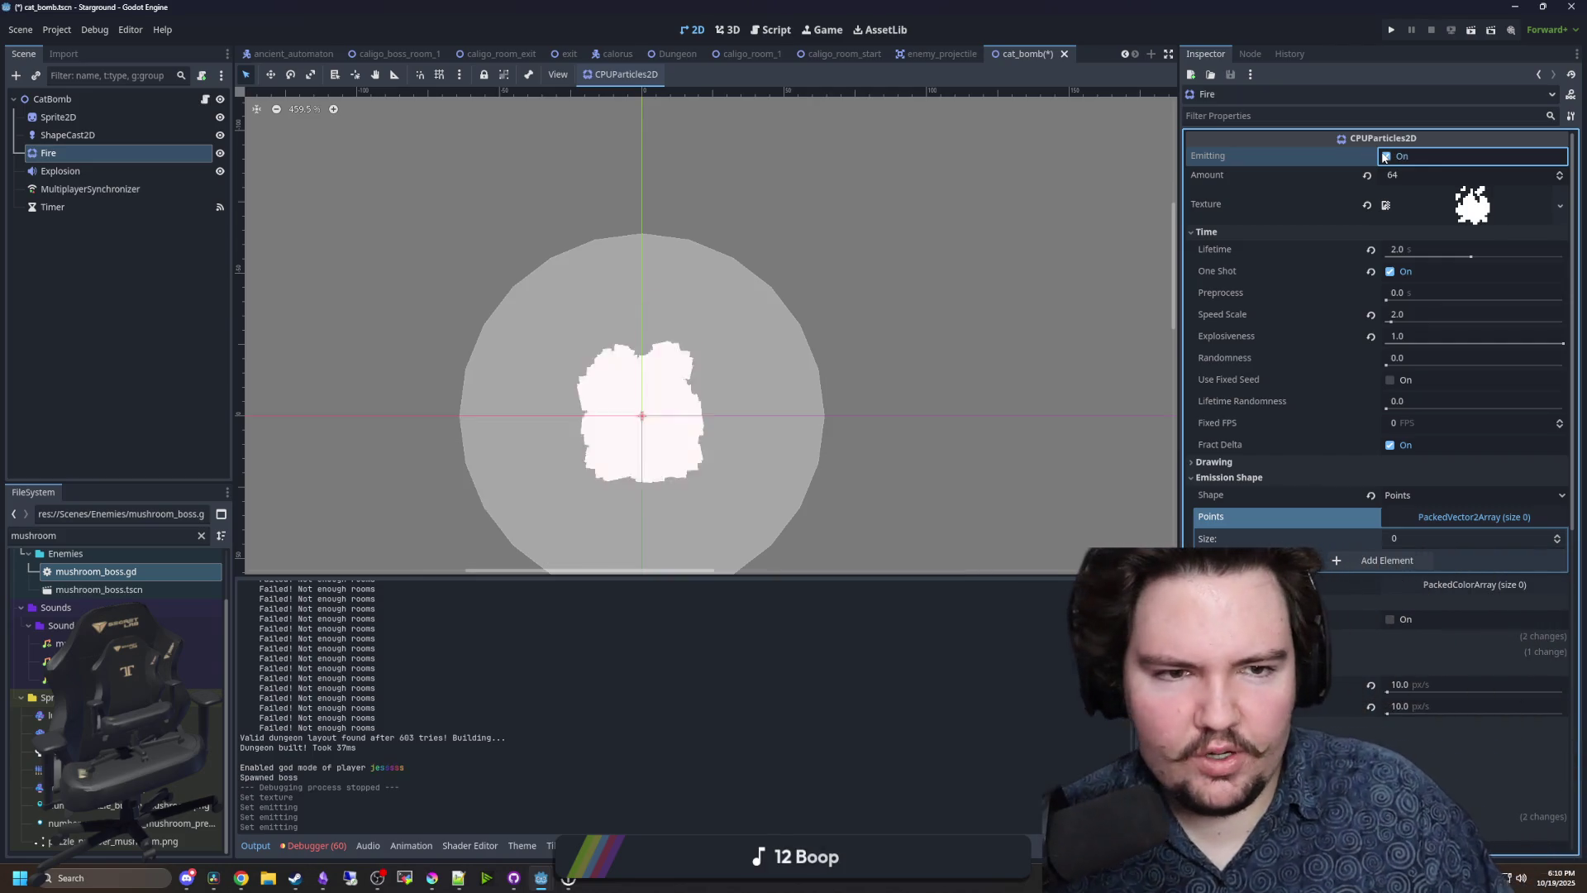
left_click(1386, 156)
scroll(1355, 191, "down", 10)
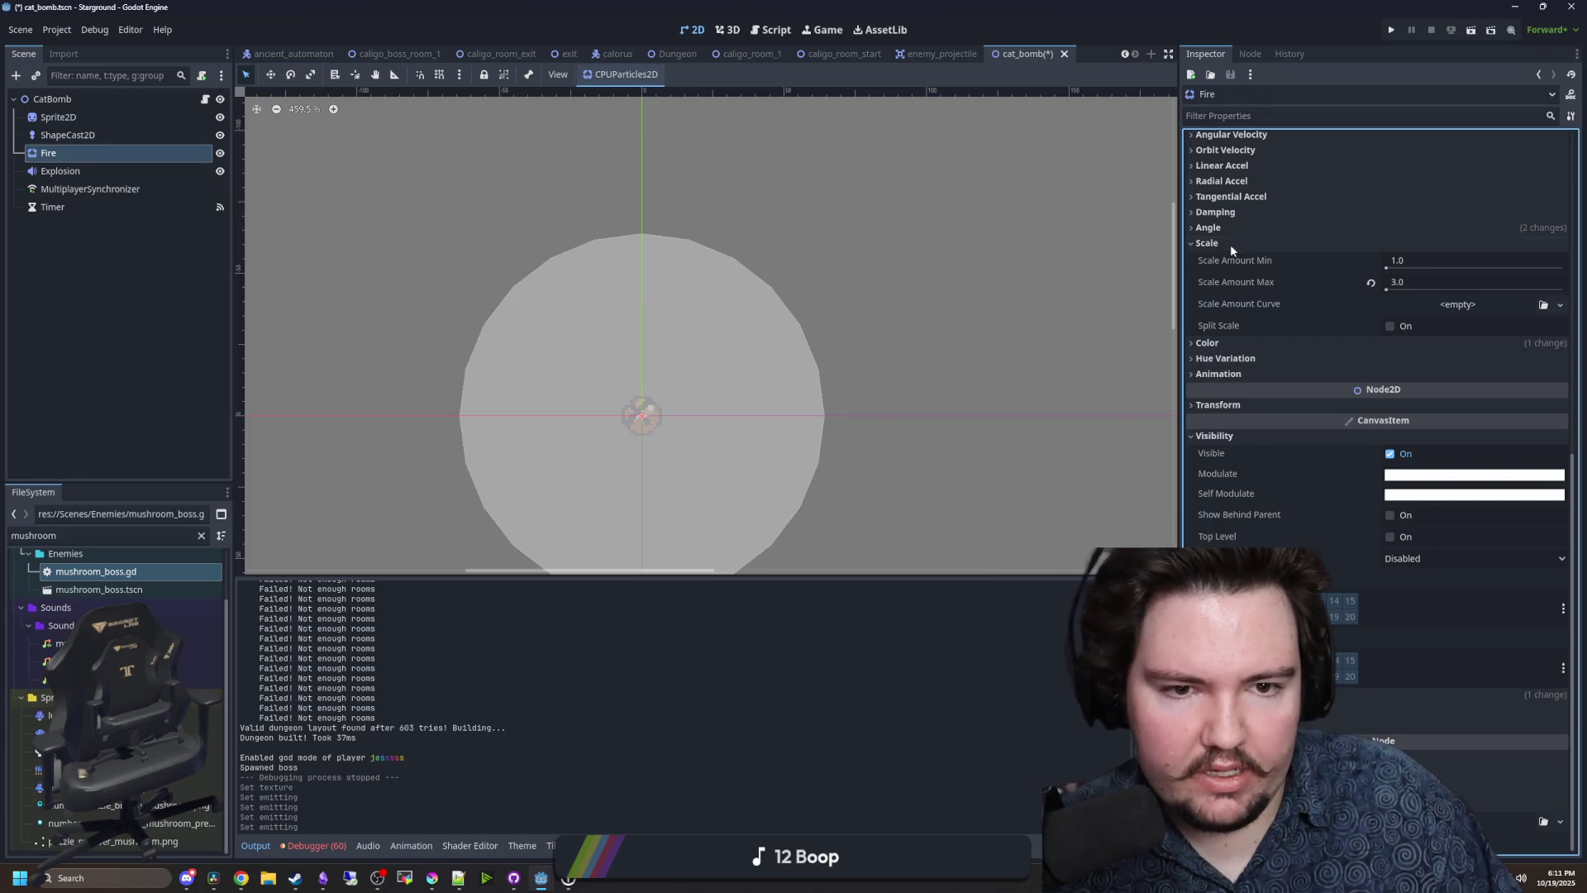
- Set Scale Amount Max to 2.0, preview the burst, and save the cat_bomb scene
left_click(1397, 282)
type("2")
key("Return")
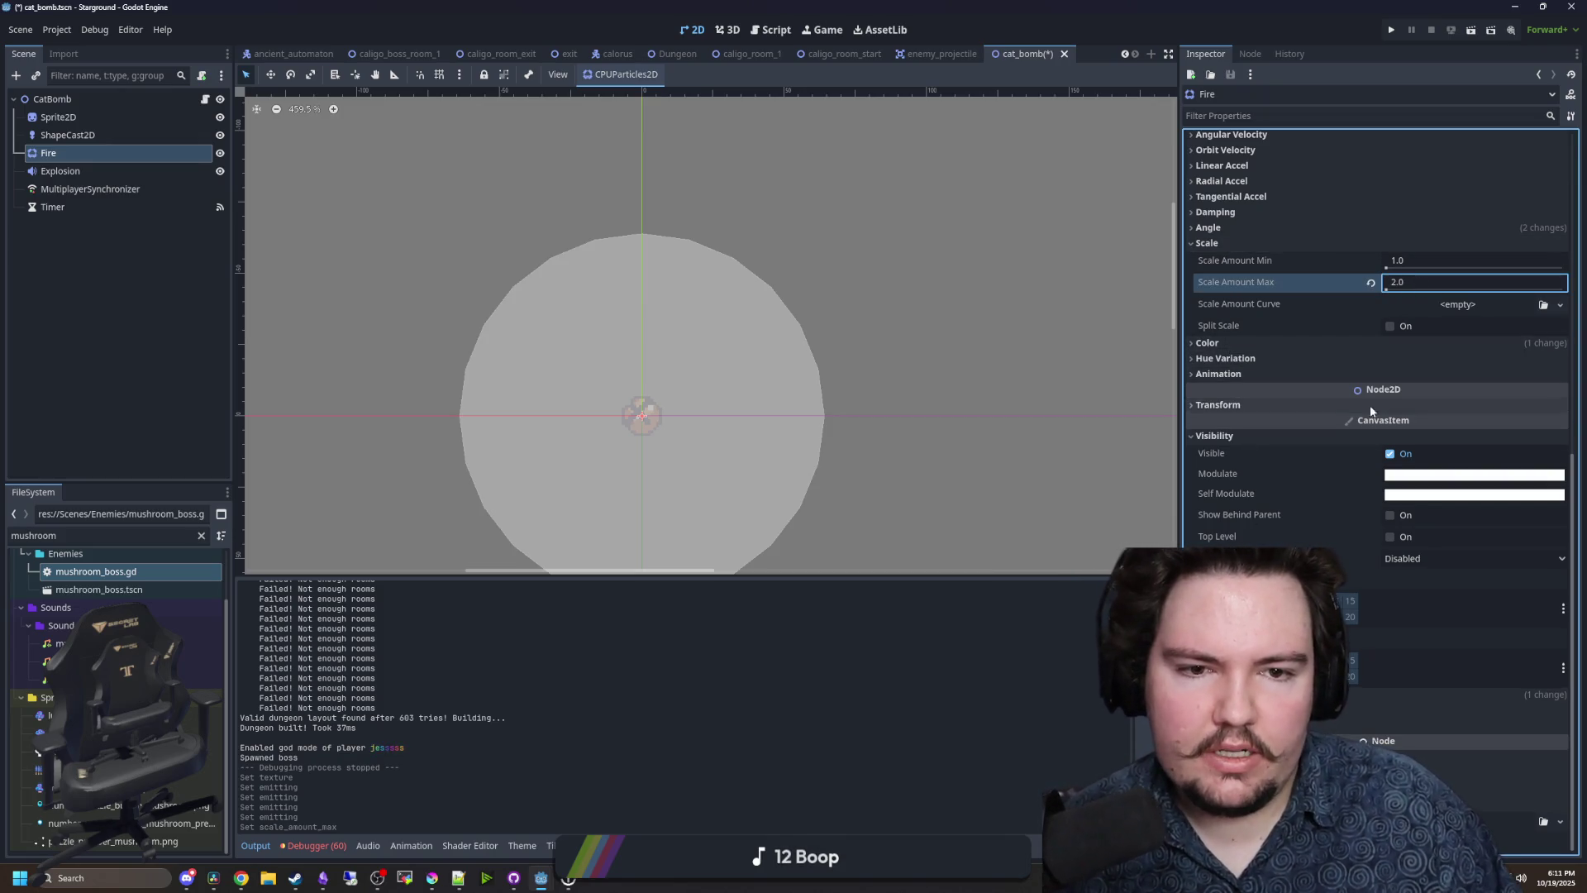
scroll(1371, 410, "up", 10)
left_click(1386, 157)
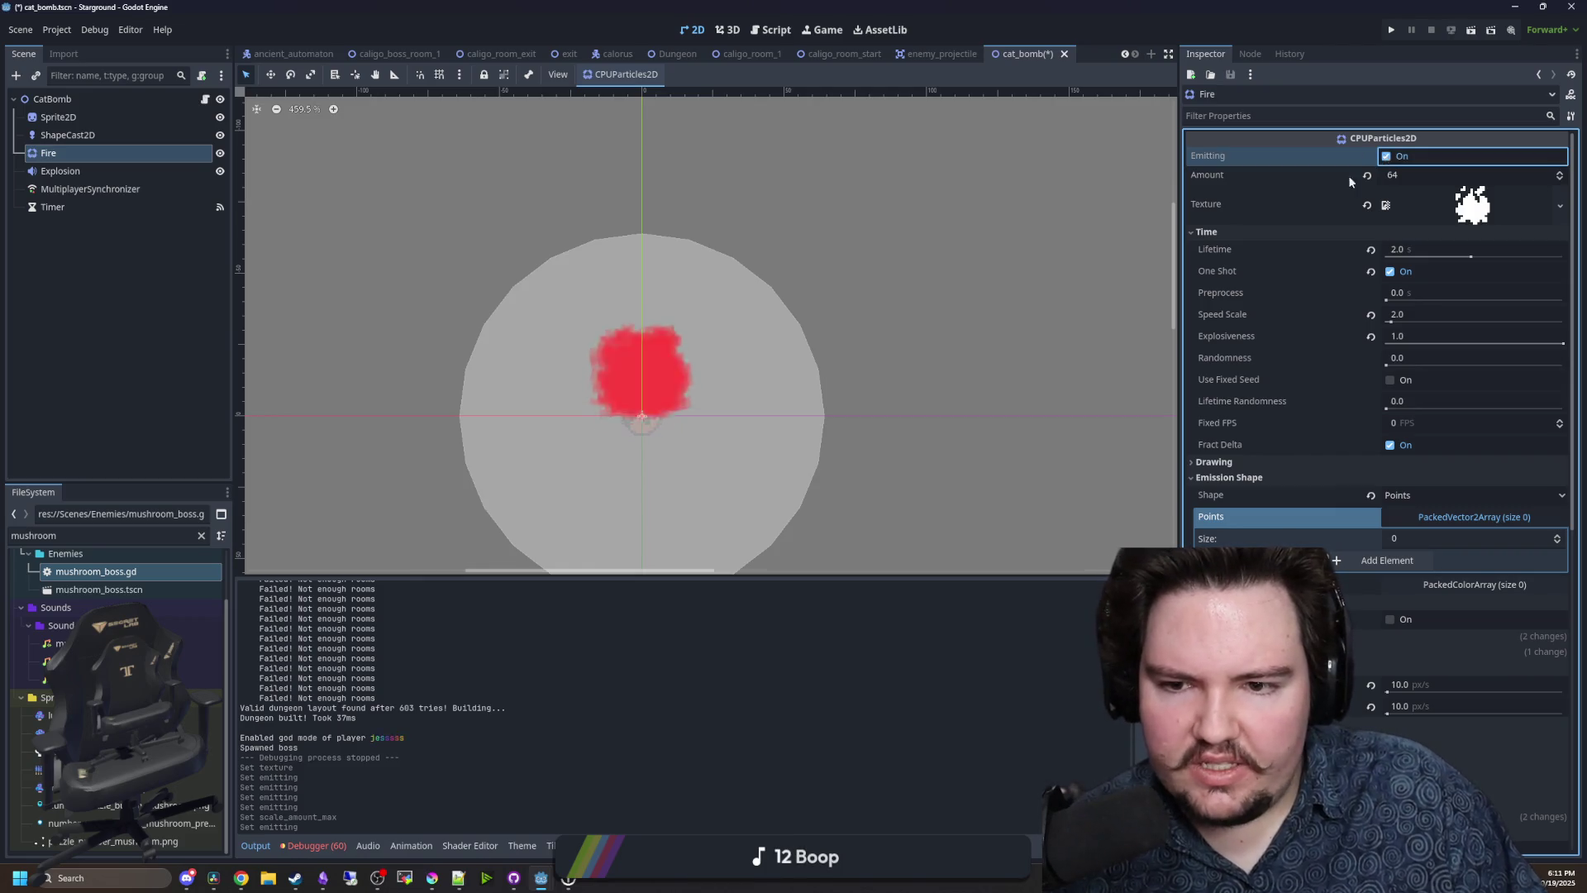
key("ctrl+s")
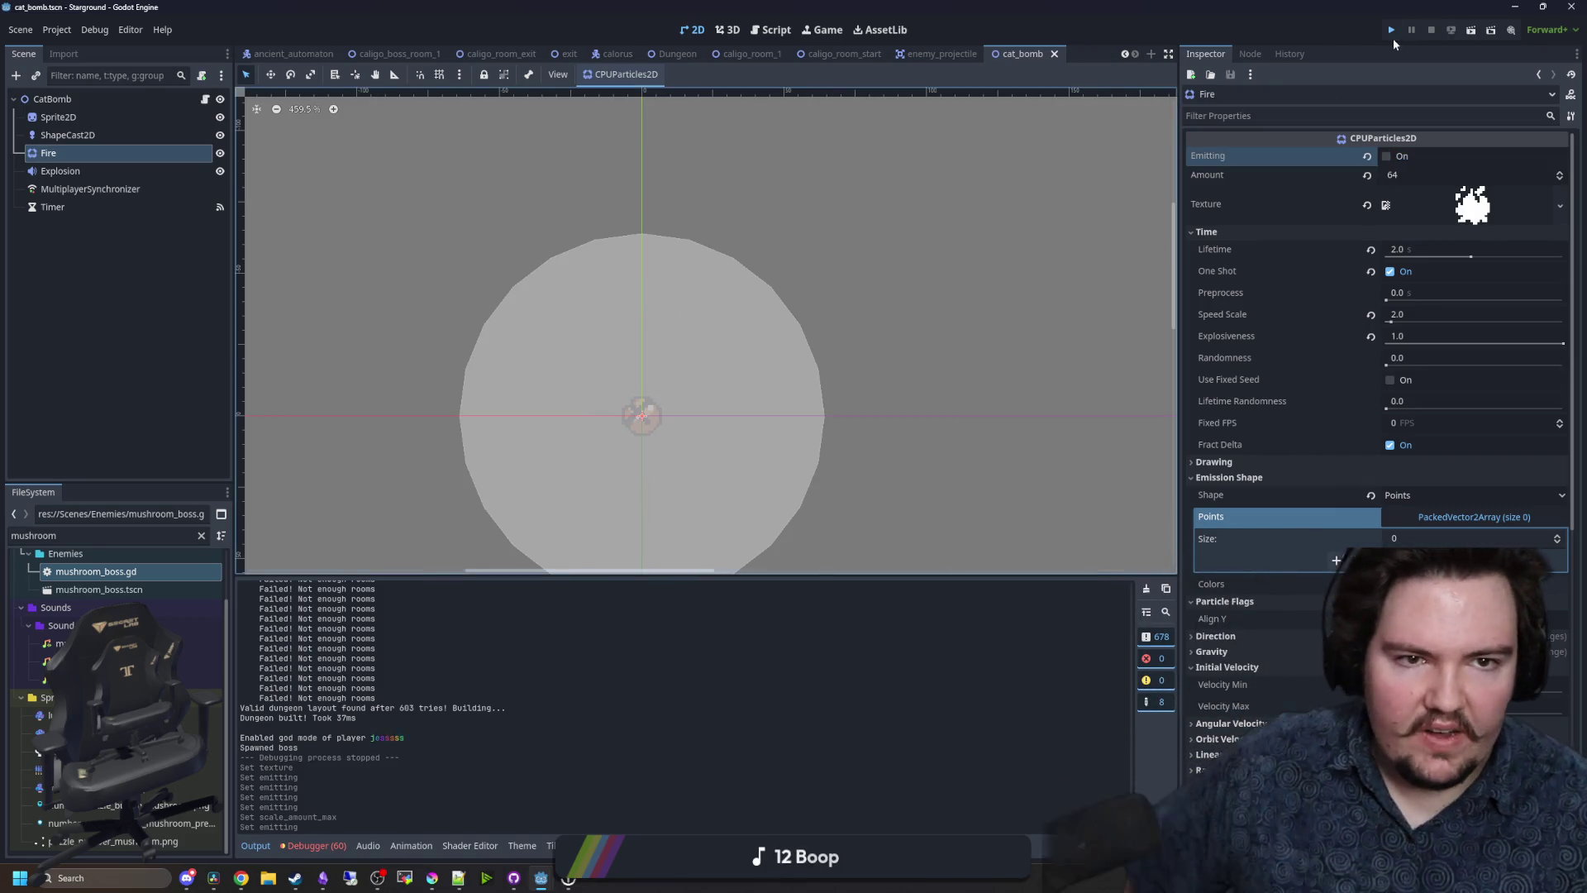
- Launch the game, then bring the Twitch overlay project forward
left_click(1392, 35)
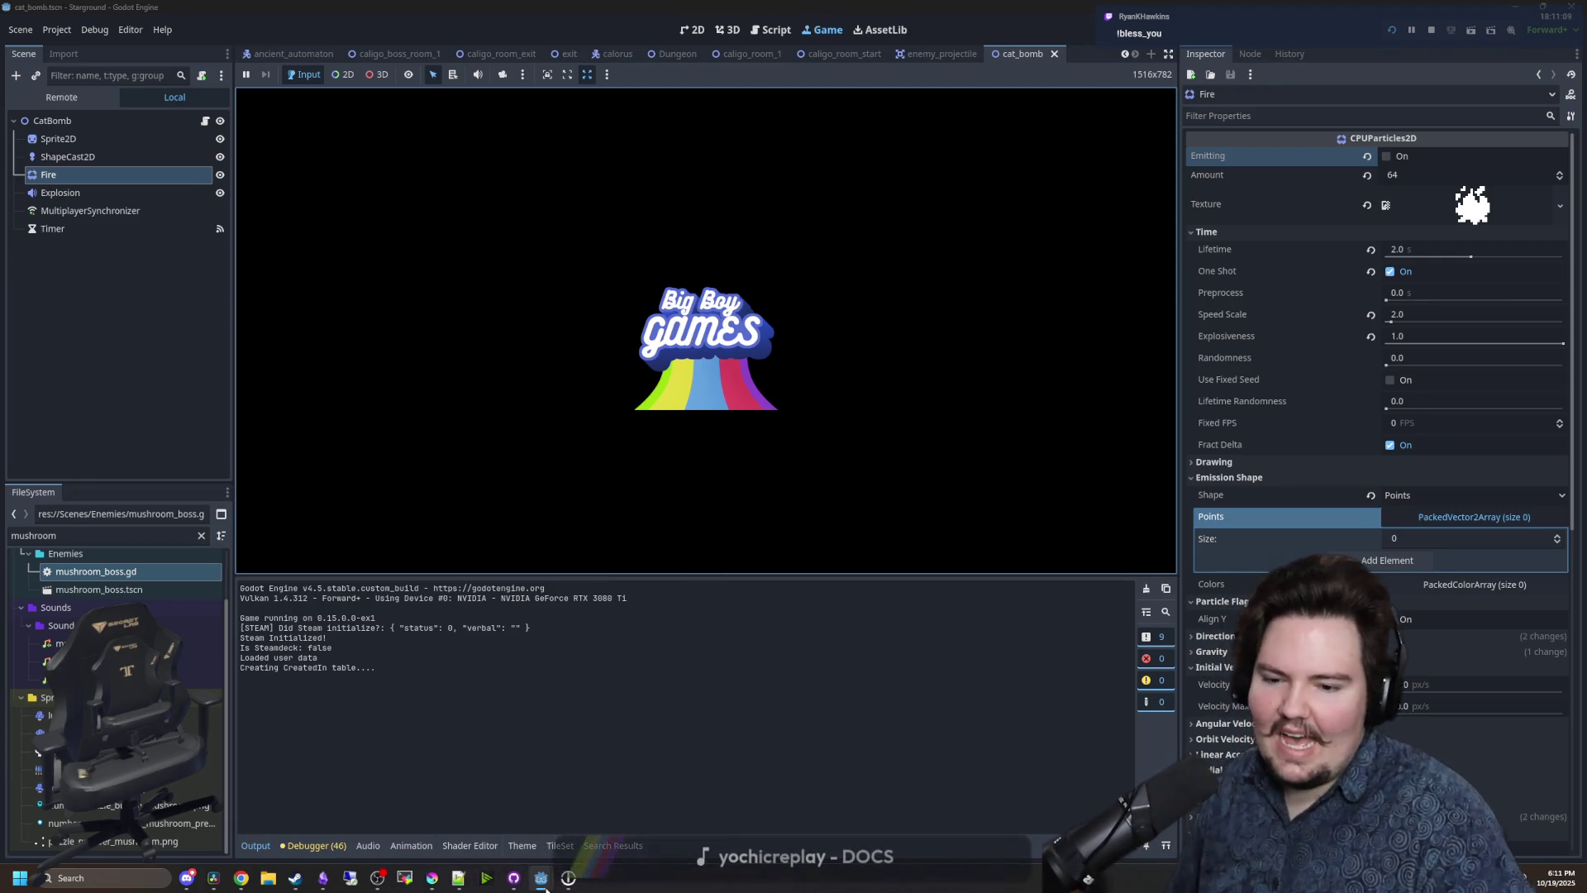
mouse_move(545, 886)
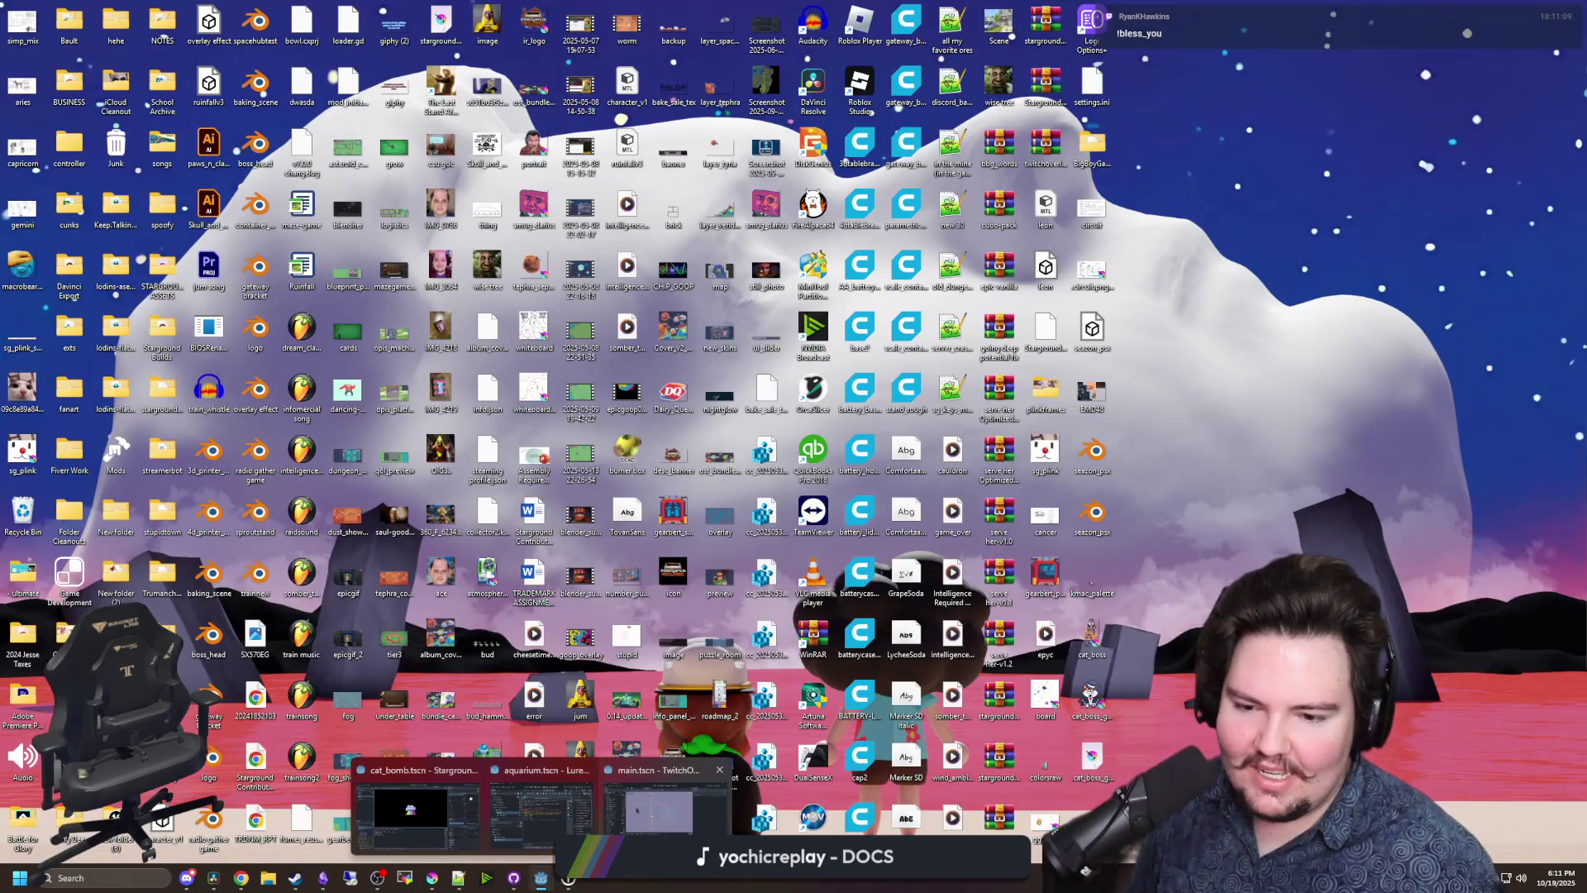
left_click(661, 806)
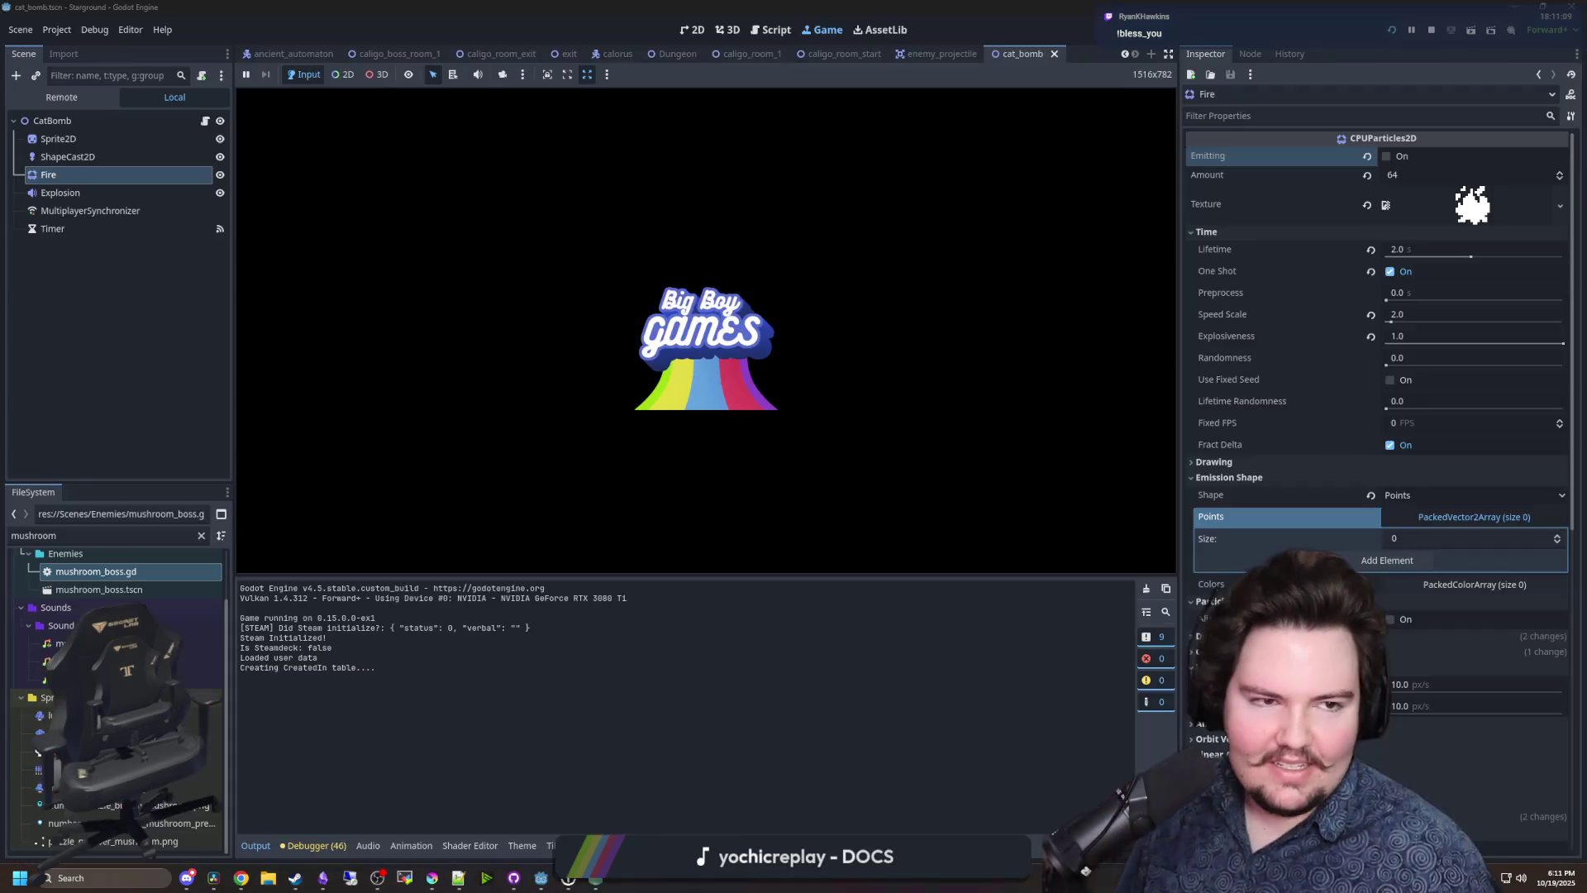
- Duplicate CommandChair as CommandBlessYou and set its Command to bless_you
left_click_drag(737, 0, 737, 3)
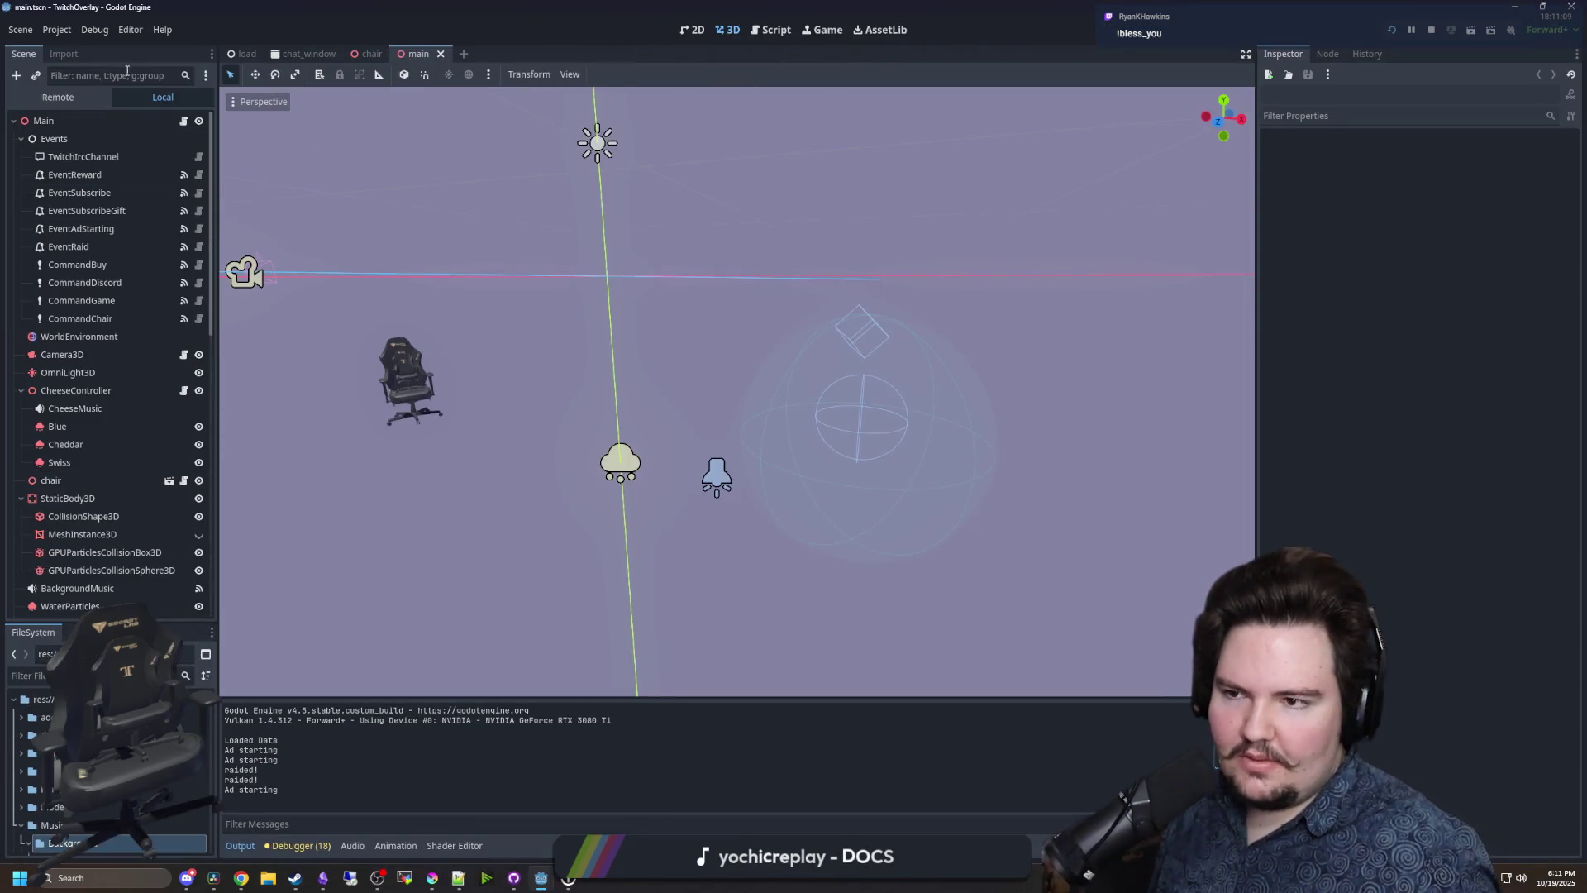
right_click(115, 321)
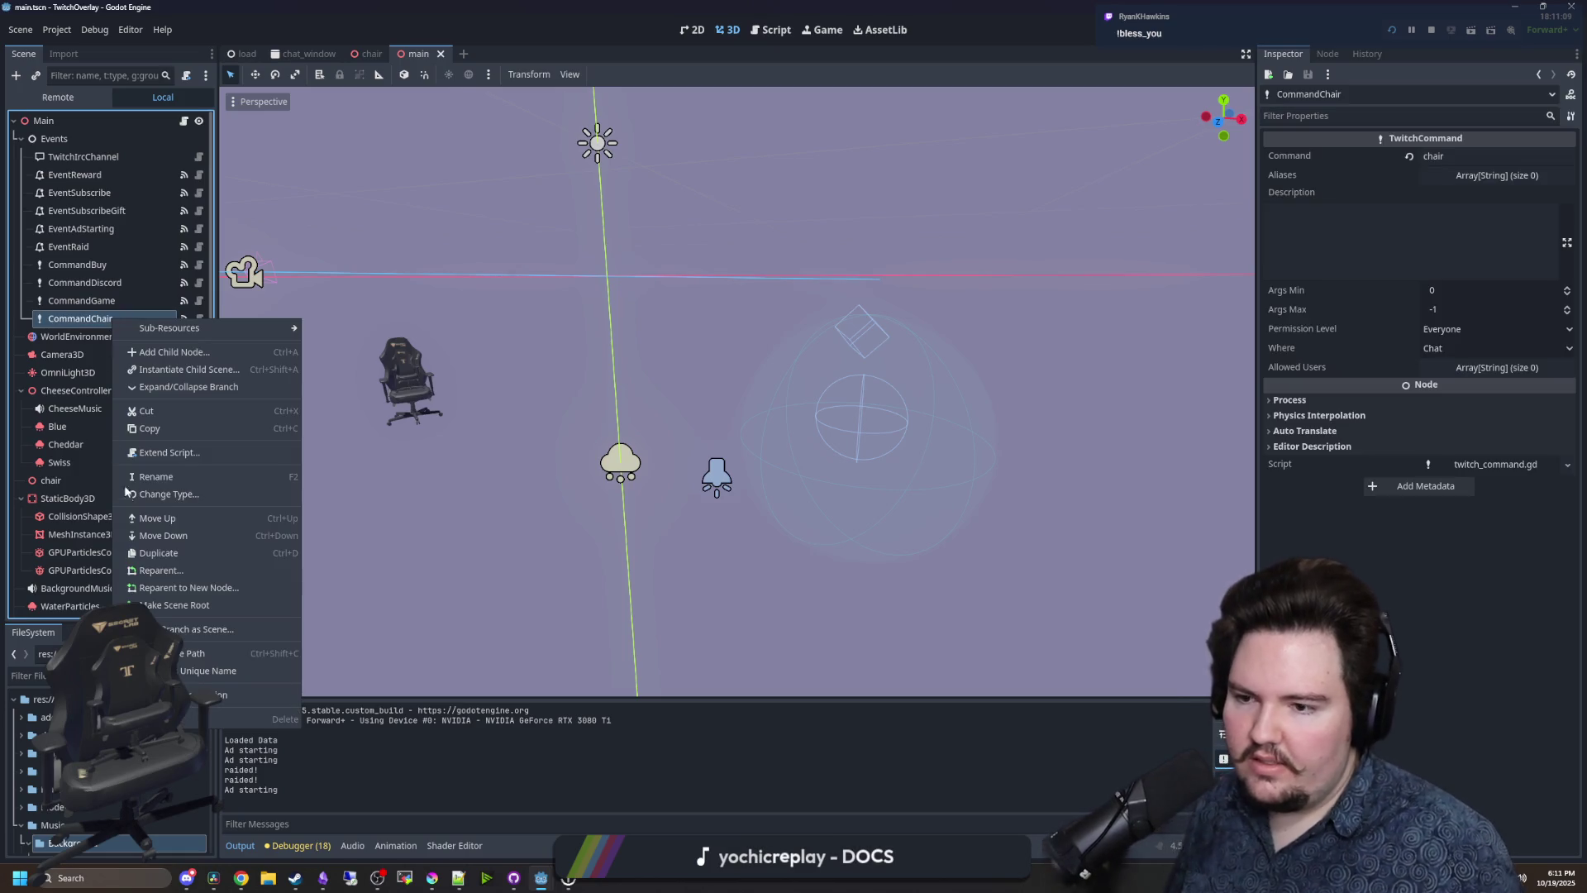
left_click(162, 552)
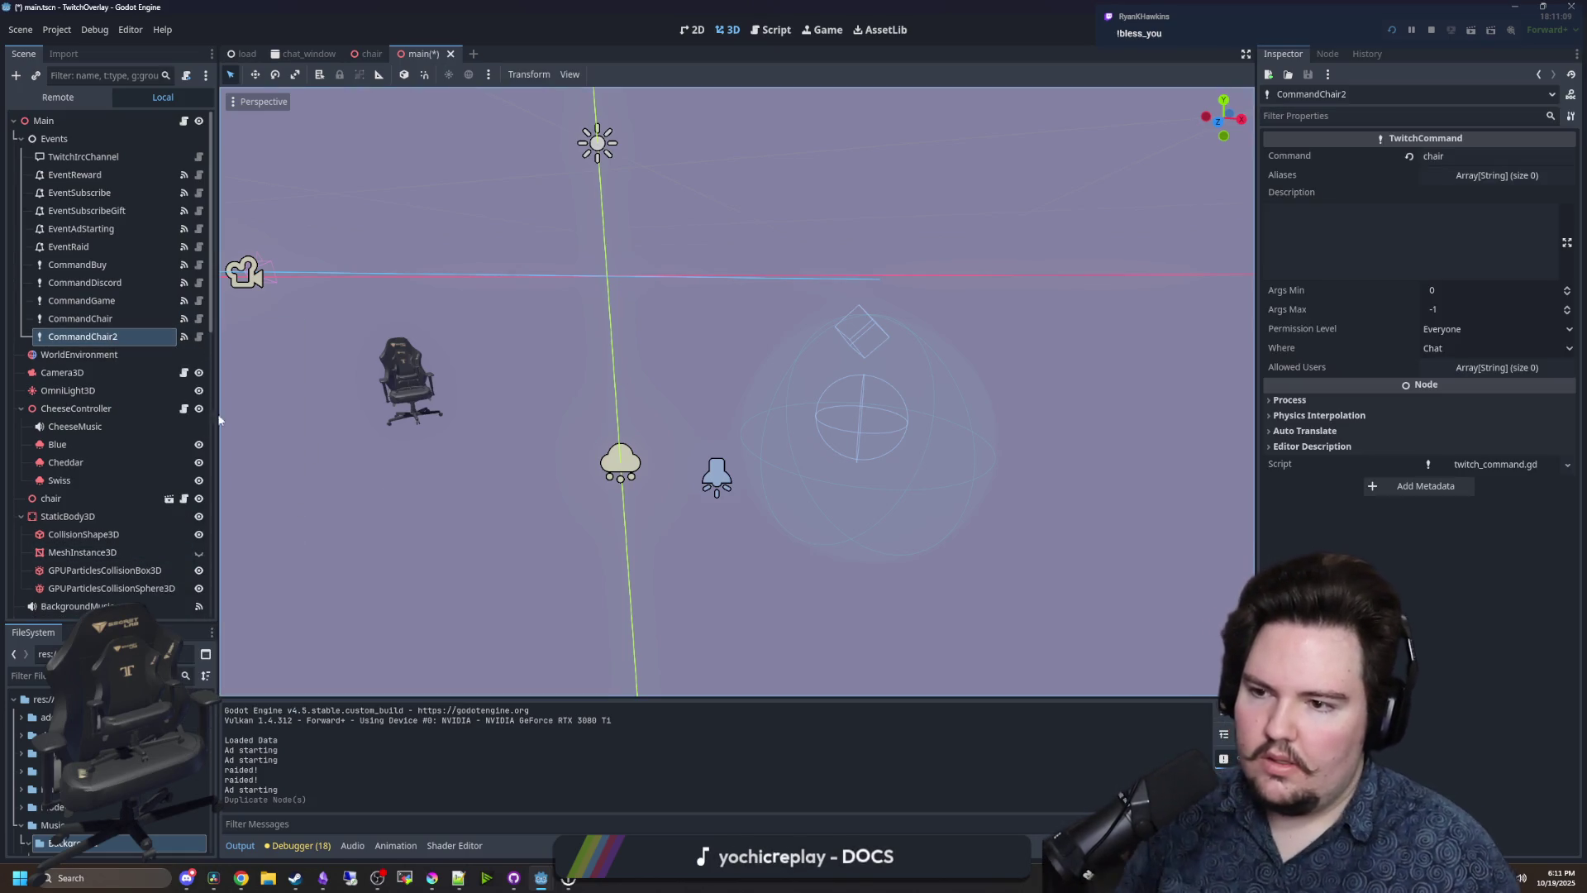
left_click(129, 337)
type("BlessYou")
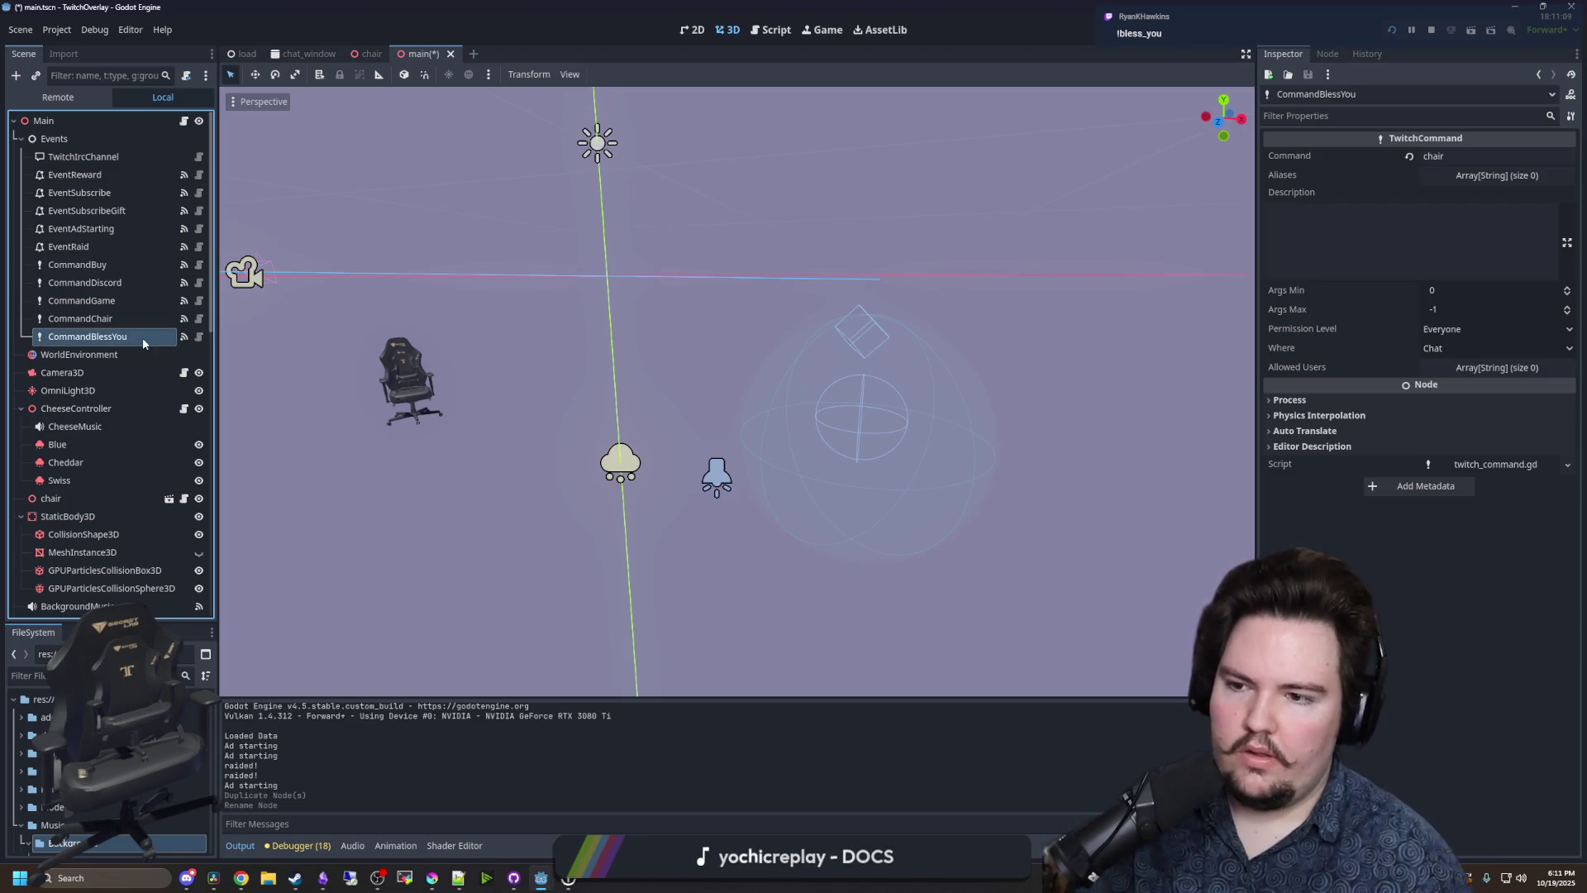
key("Return")
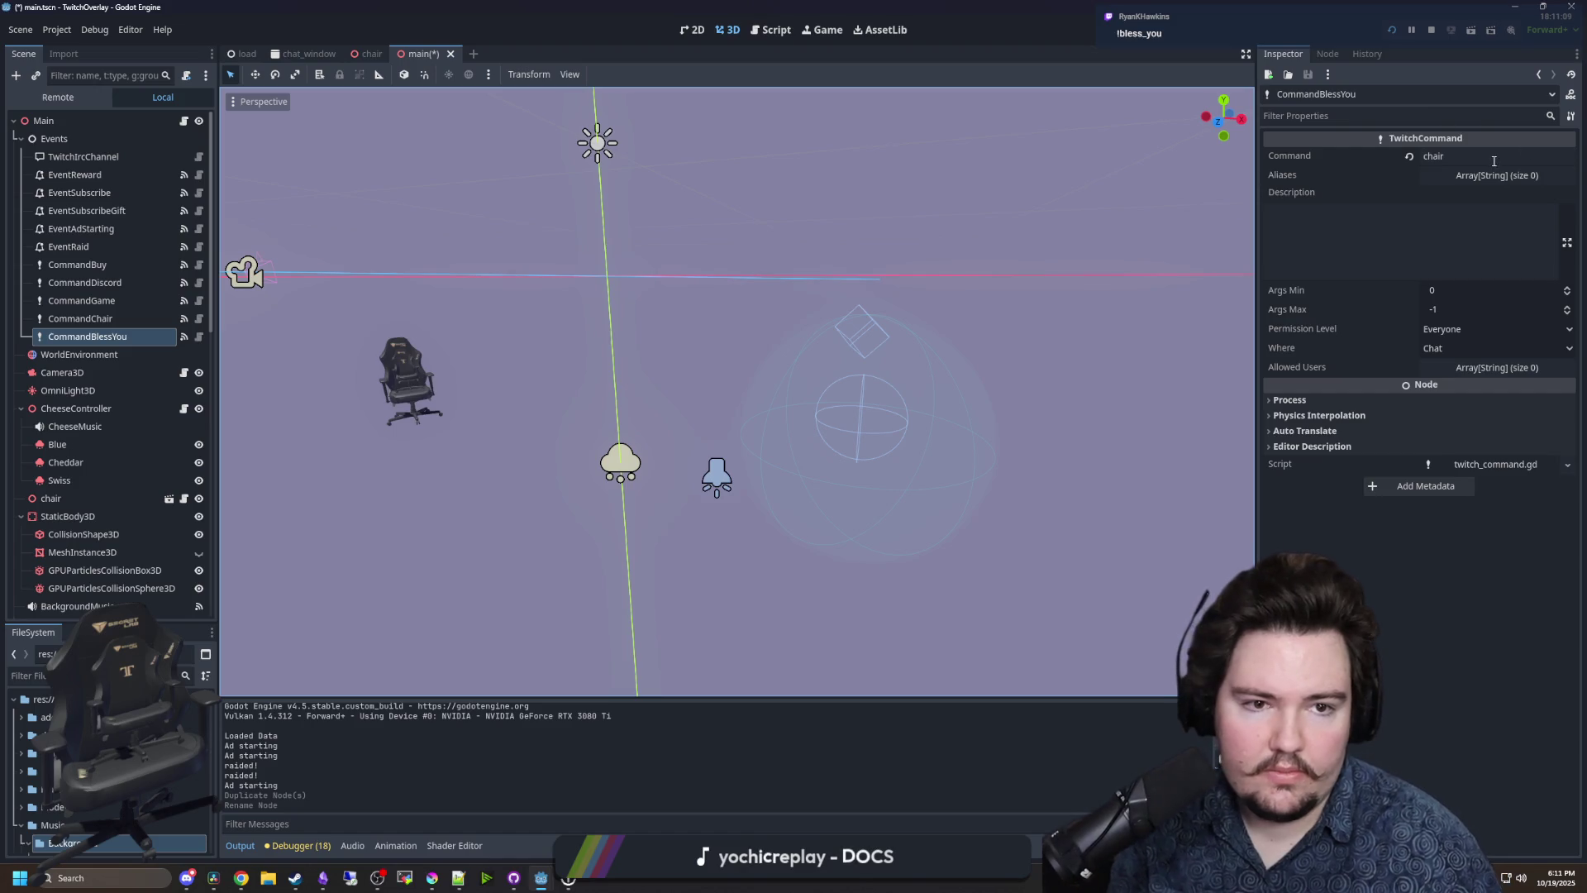
double_click(1494, 161)
type("bless_you")
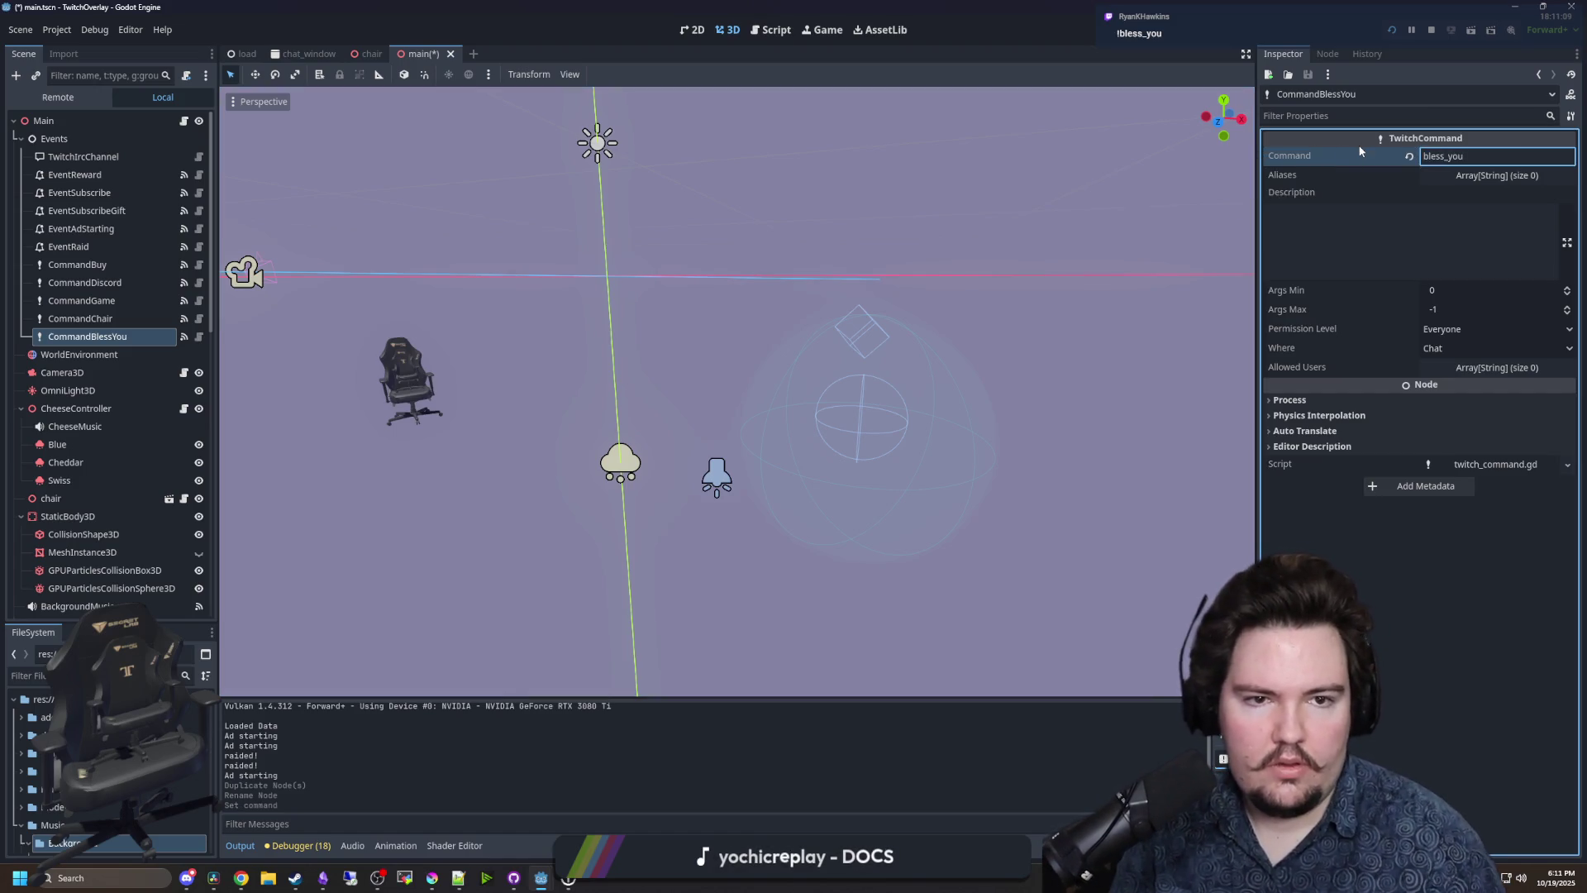
- Replace its command_received connection with a new _on_command_bless_you_command_received handler
left_click(1327, 53)
left_click(1358, 155)
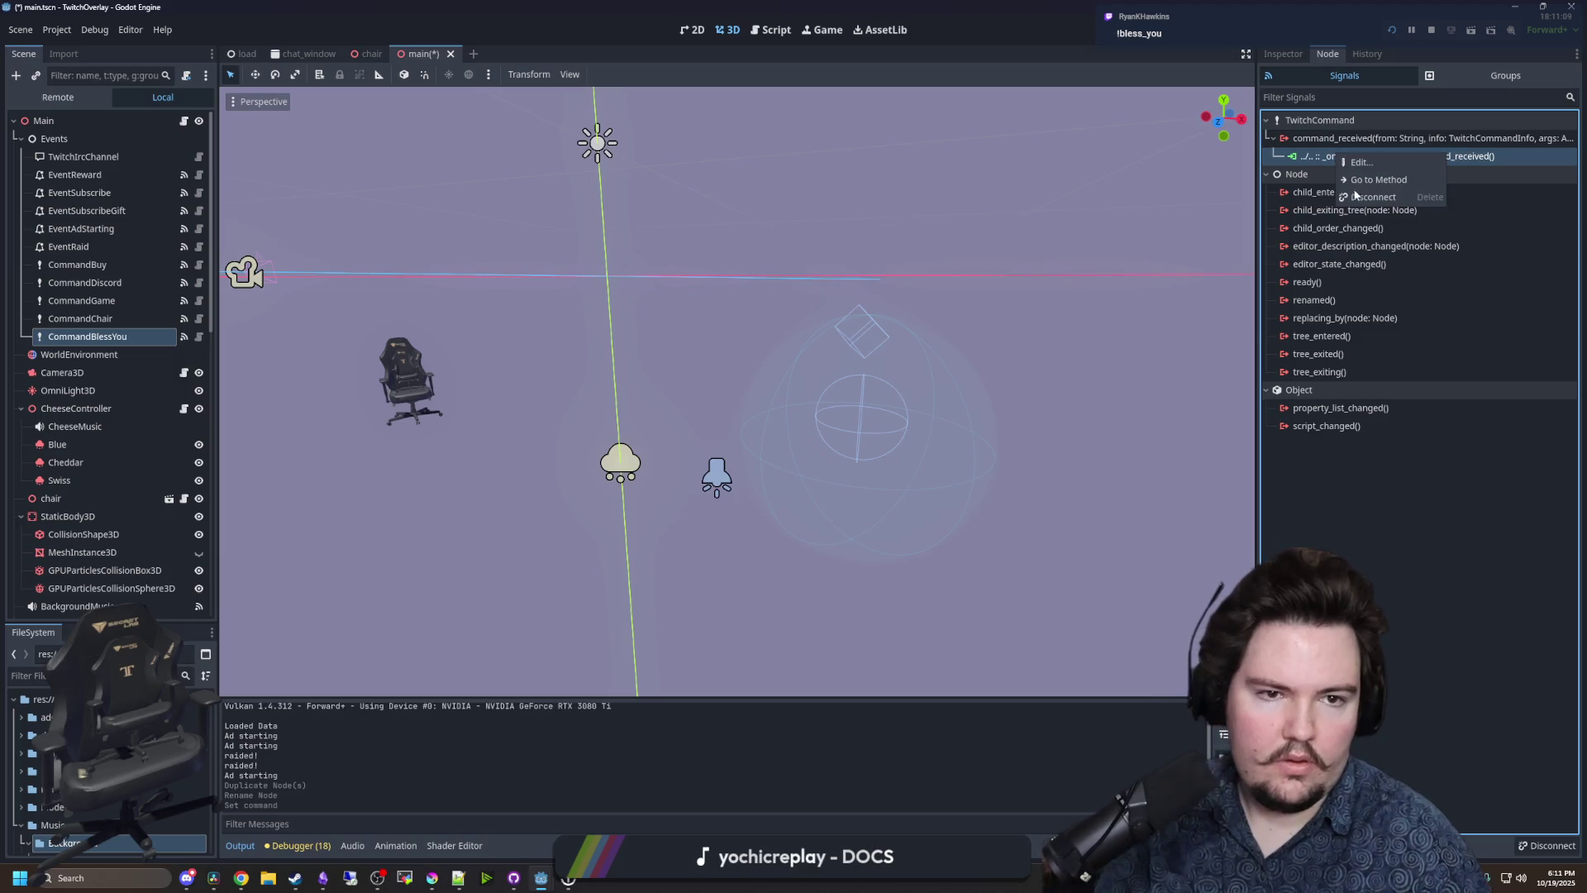
key("Delete")
right_click(1356, 138)
left_click(1389, 147)
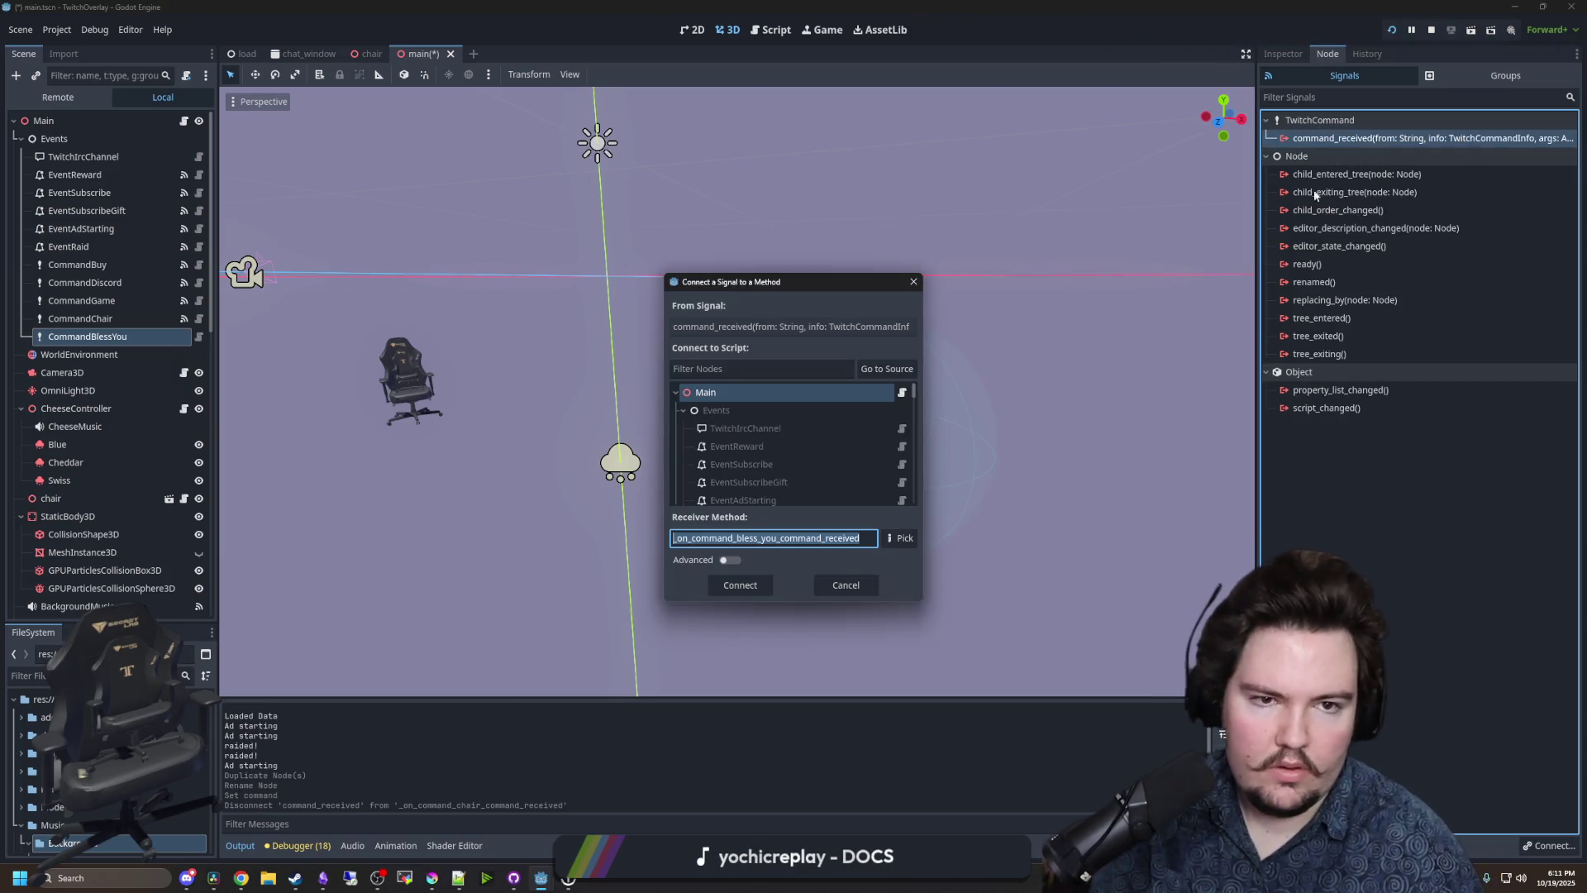
double_click(835, 395)
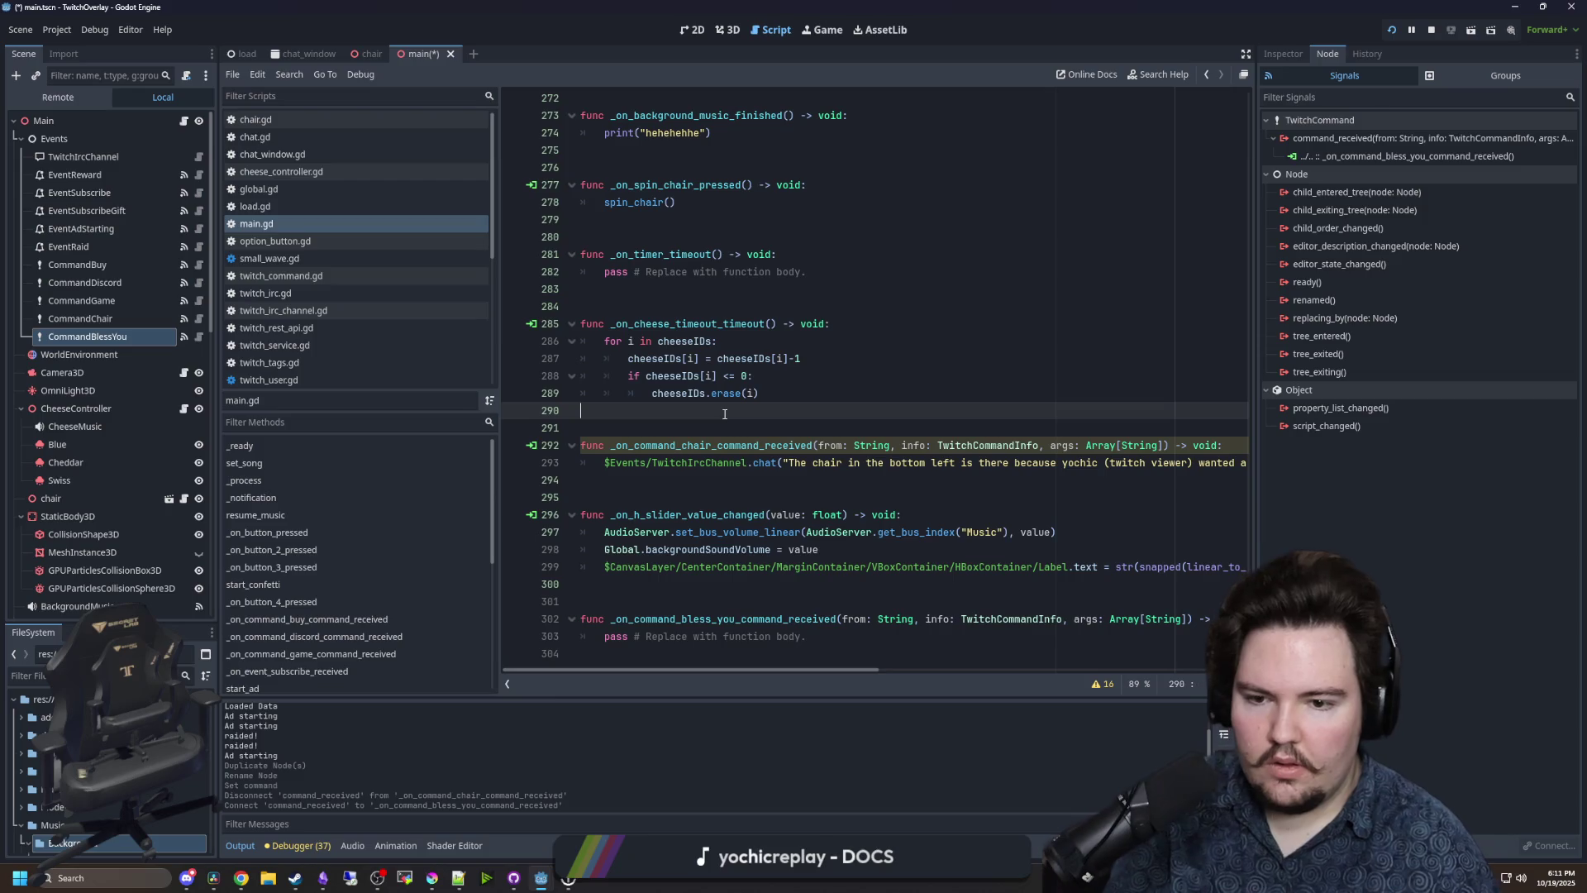
- Replace pass in the bless_you handler with the chair chat() line, changing its message to "Thank you!"
left_click_drag(1254, 331, 1447, 331)
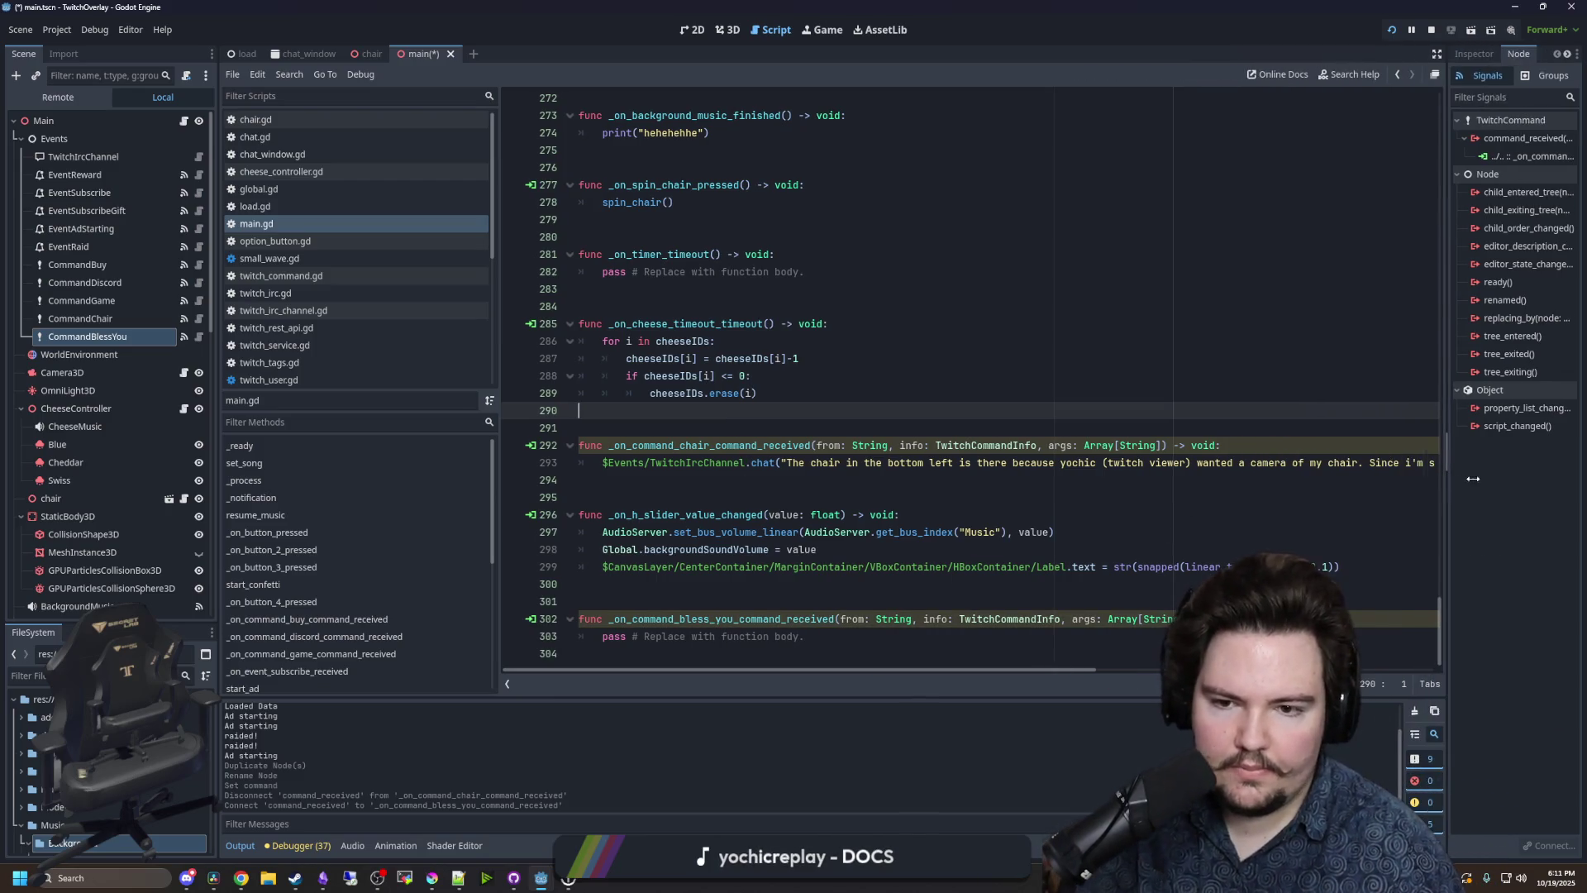
left_click(665, 481)
mouse_move(602, 463)
left_mouse_down()
mouse_move(1505, 479)
mouse_move(1521, 464)
left_mouse_up()
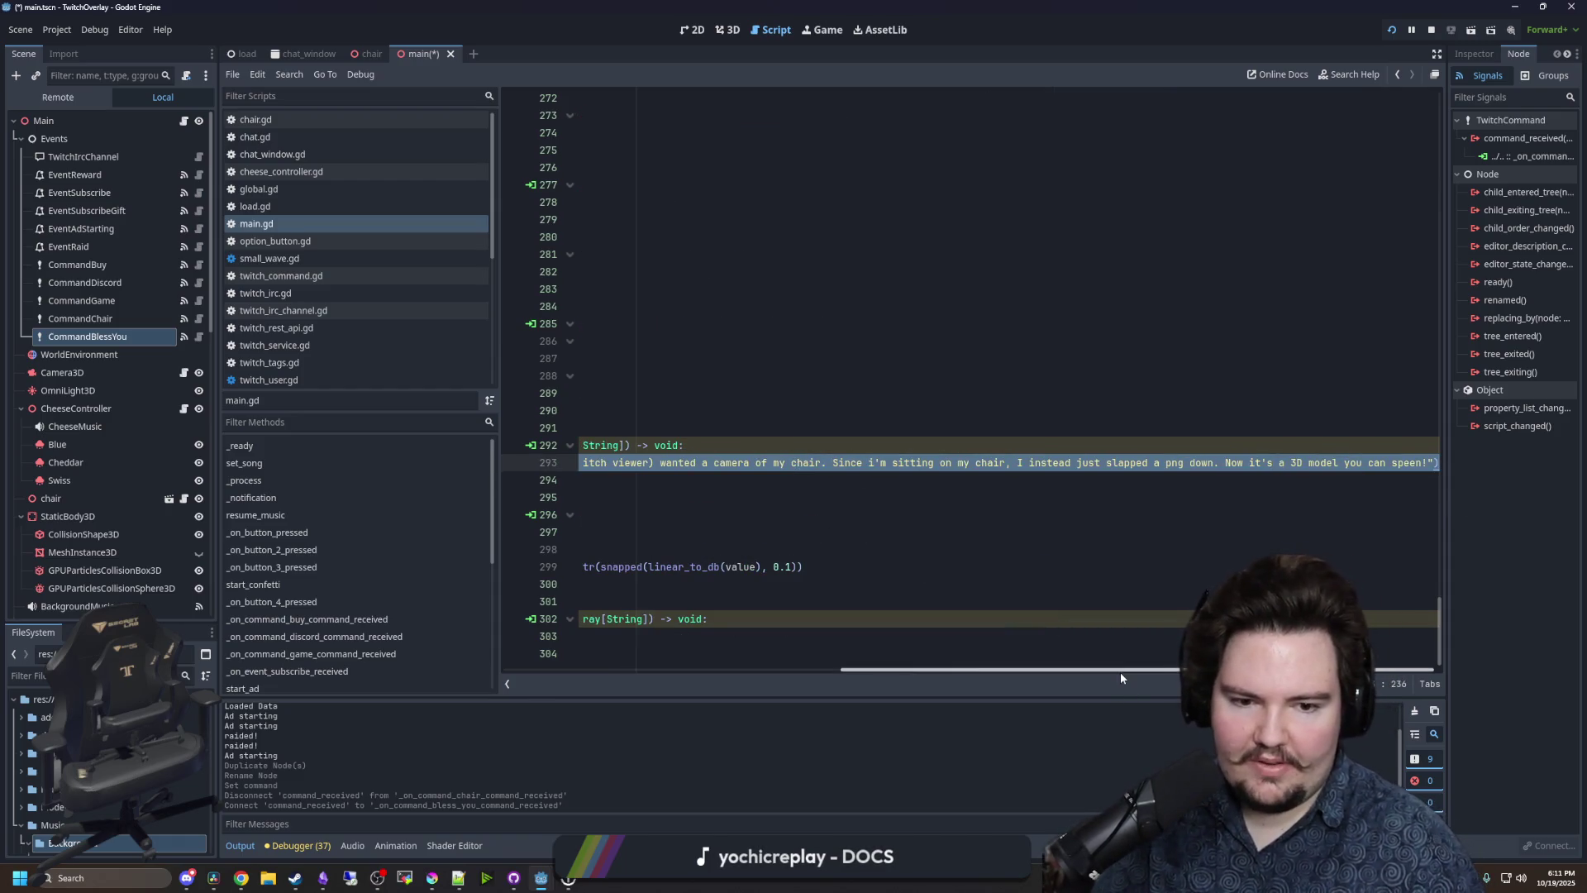
mouse_move(1119, 672)
left_mouse_down()
mouse_move(777, 672)
mouse_move(714, 638)
mouse_move(603, 637)
left_mouse_up()
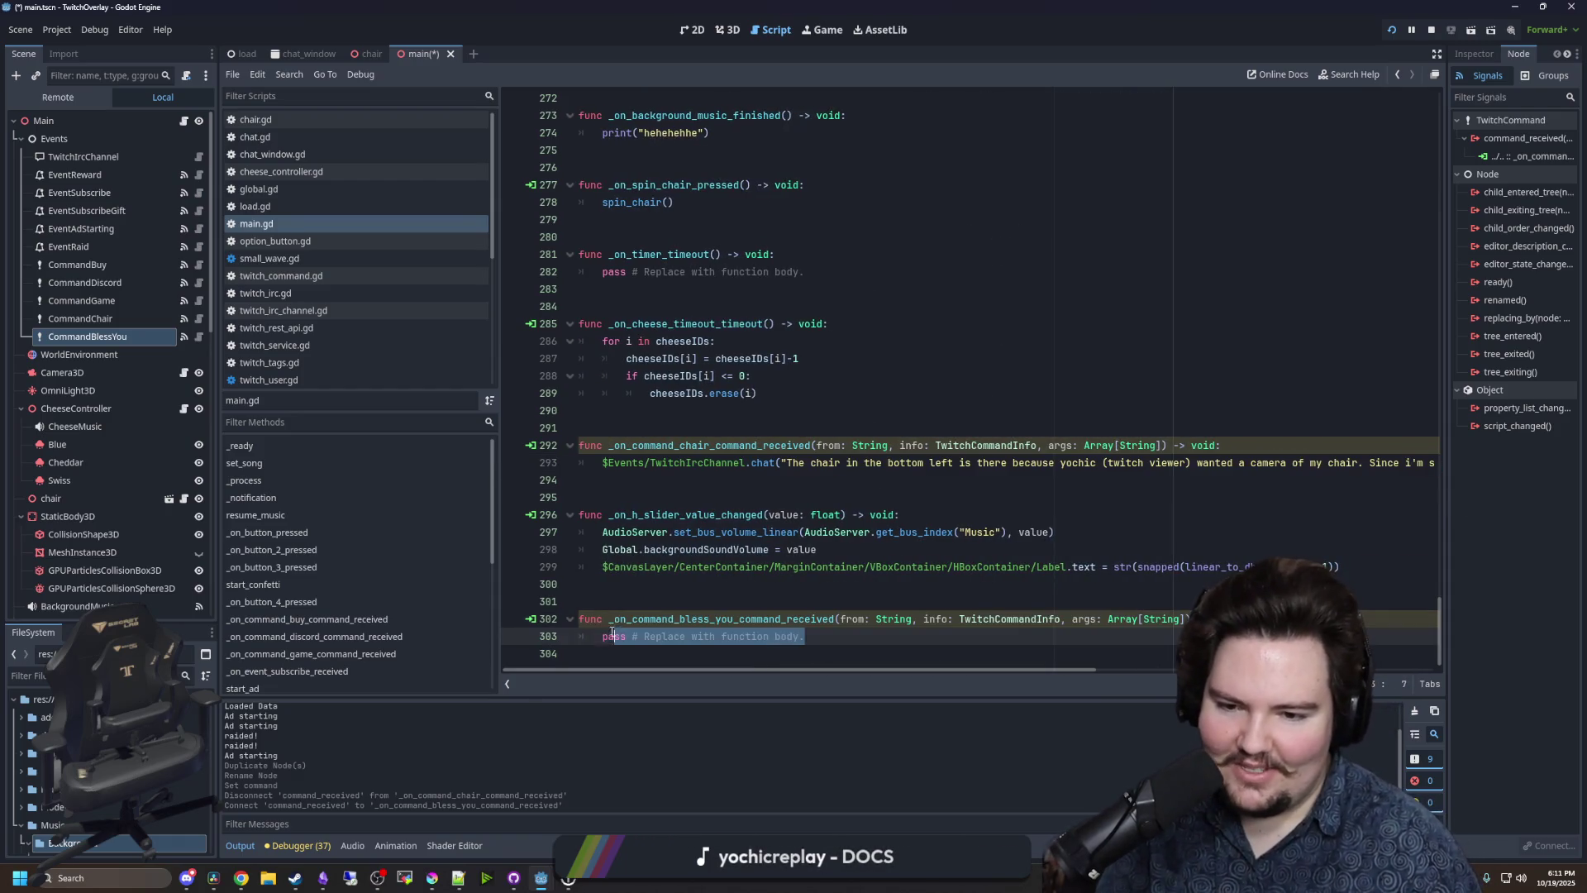
key("ctrl+v")
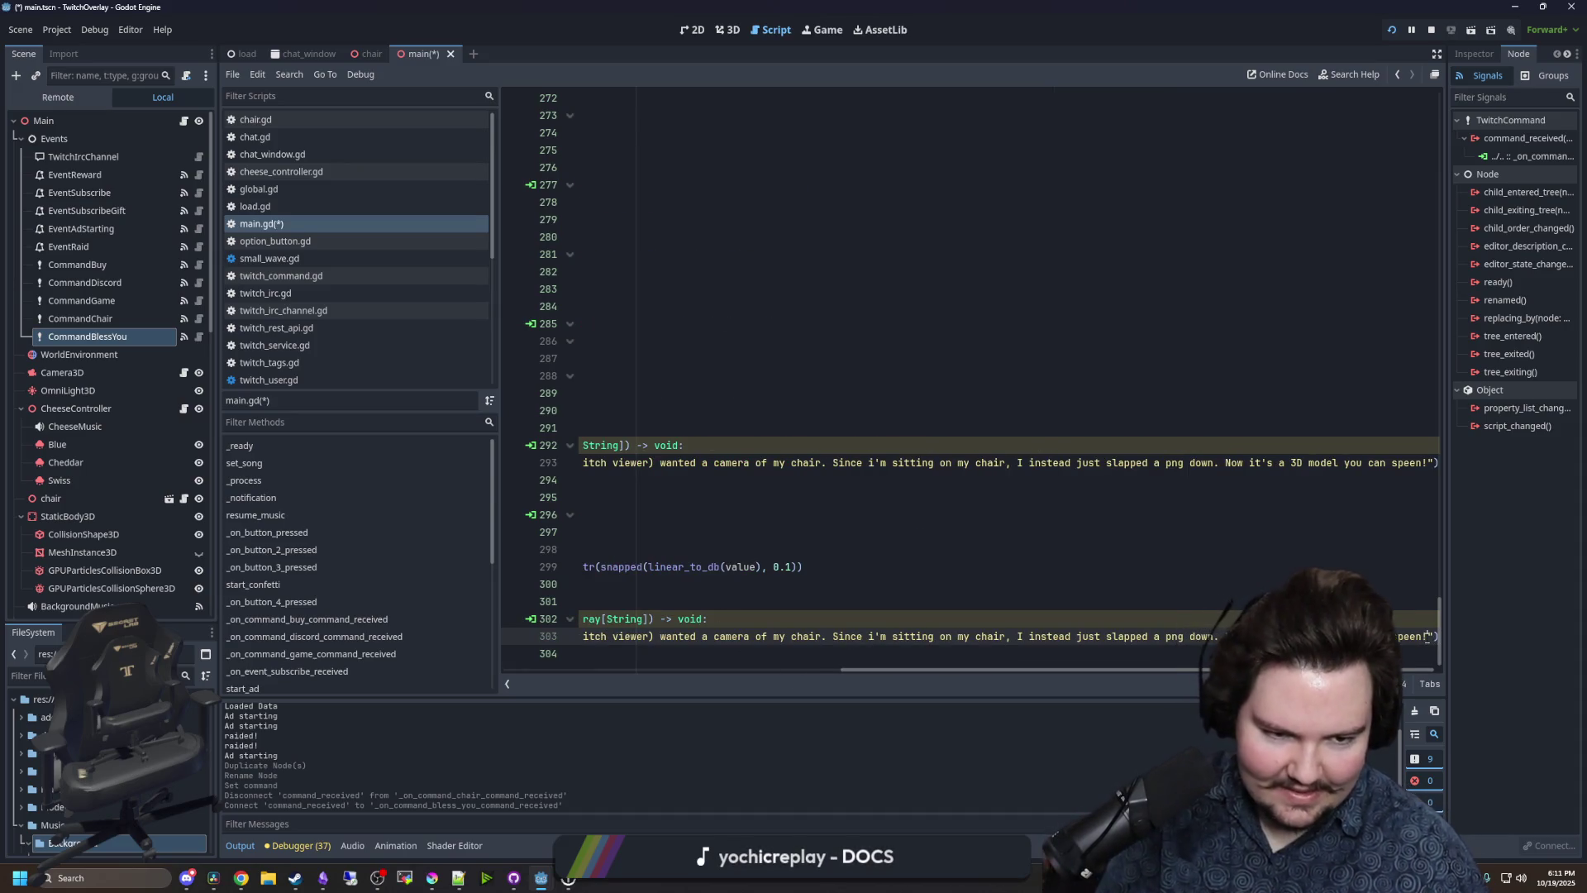
mouse_move(1428, 636)
left_mouse_down()
mouse_move(711, 638)
mouse_move(791, 642)
left_mouse_up()
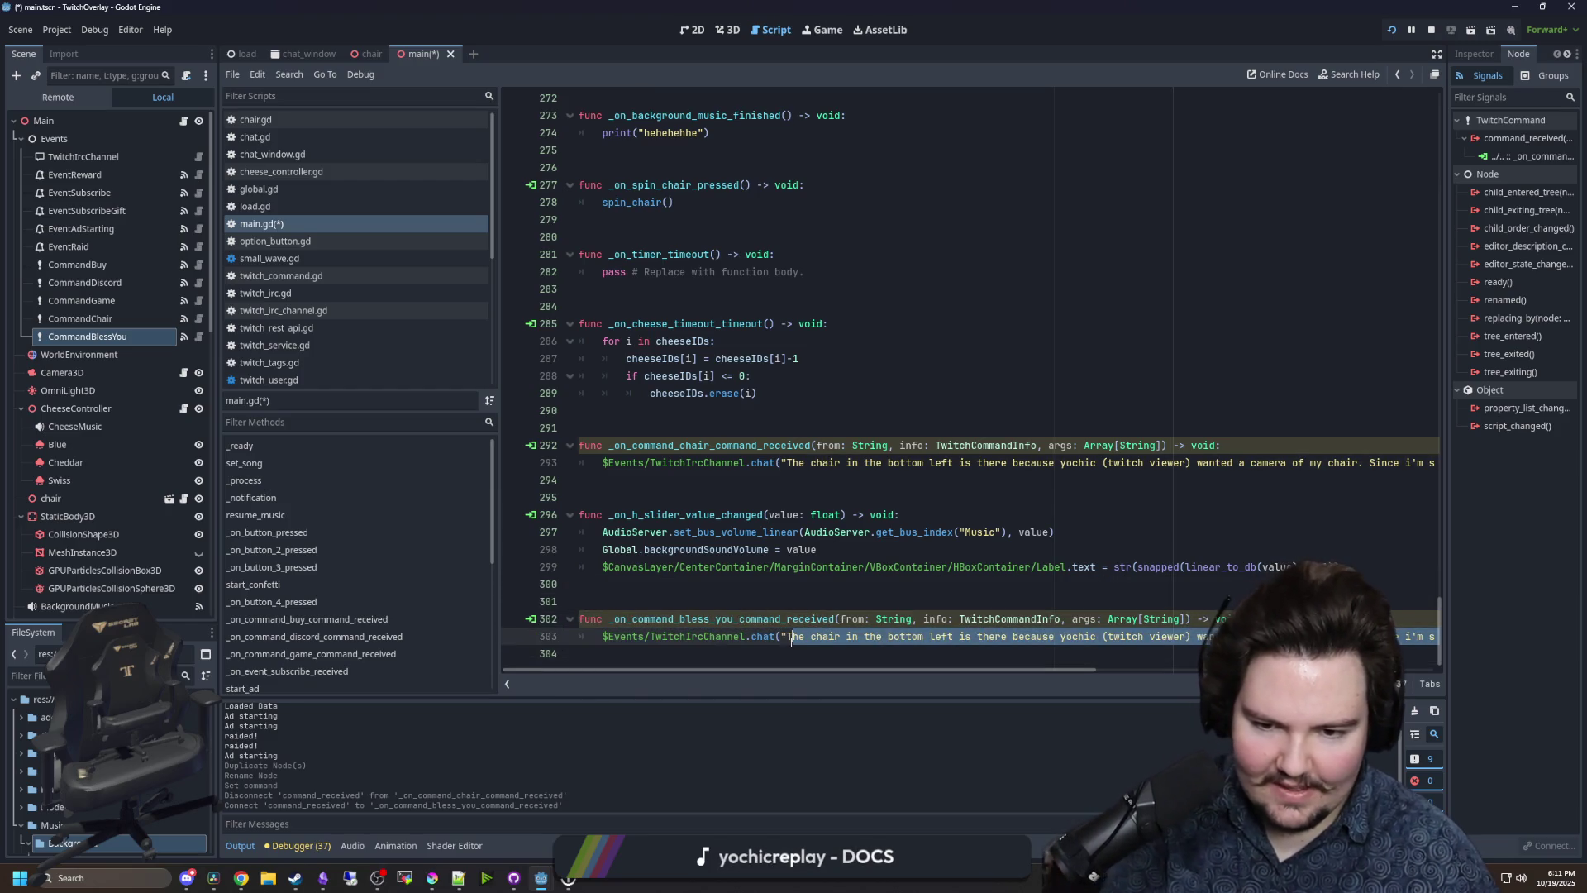
type("thank you!")
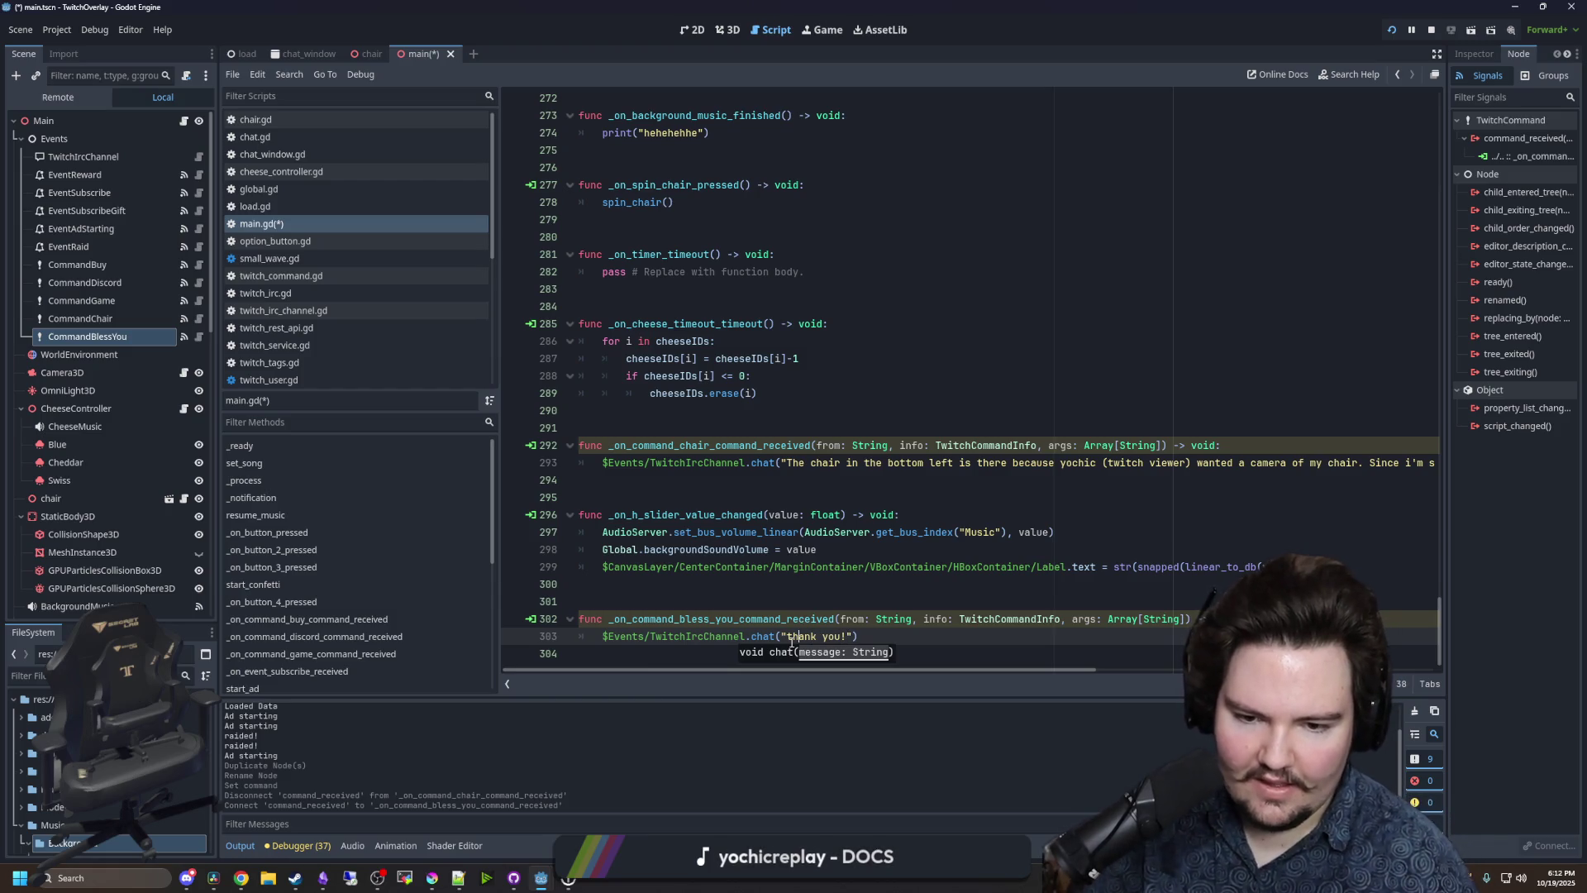
key("BackSpace")
type("T")
left_click(914, 585)
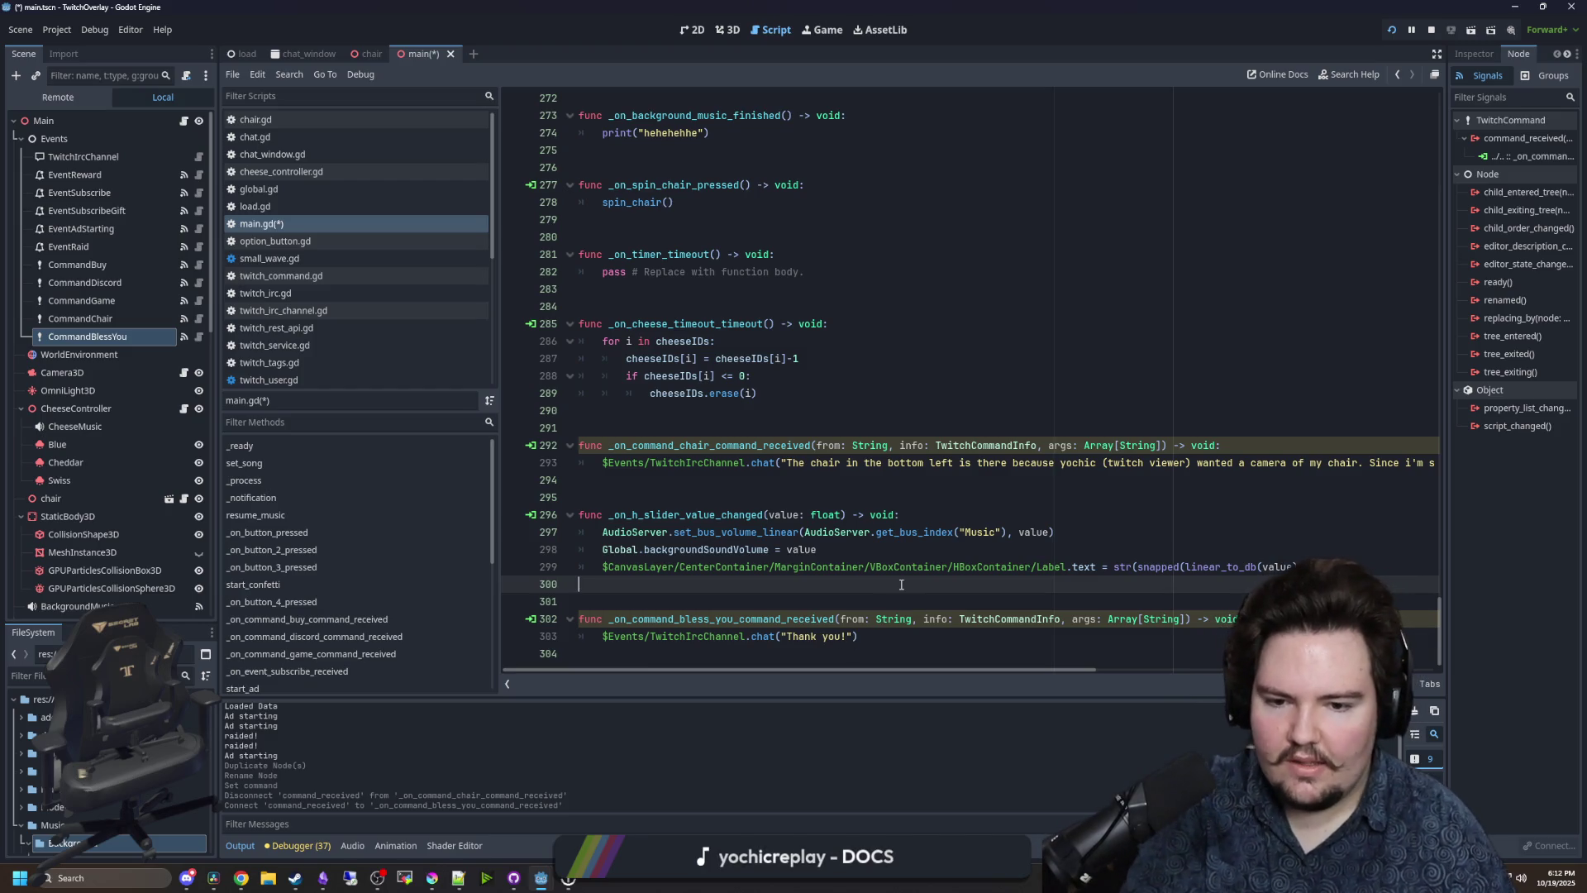
- Save main.gd, stop the running overlay and run it again
key("ctrl+s")
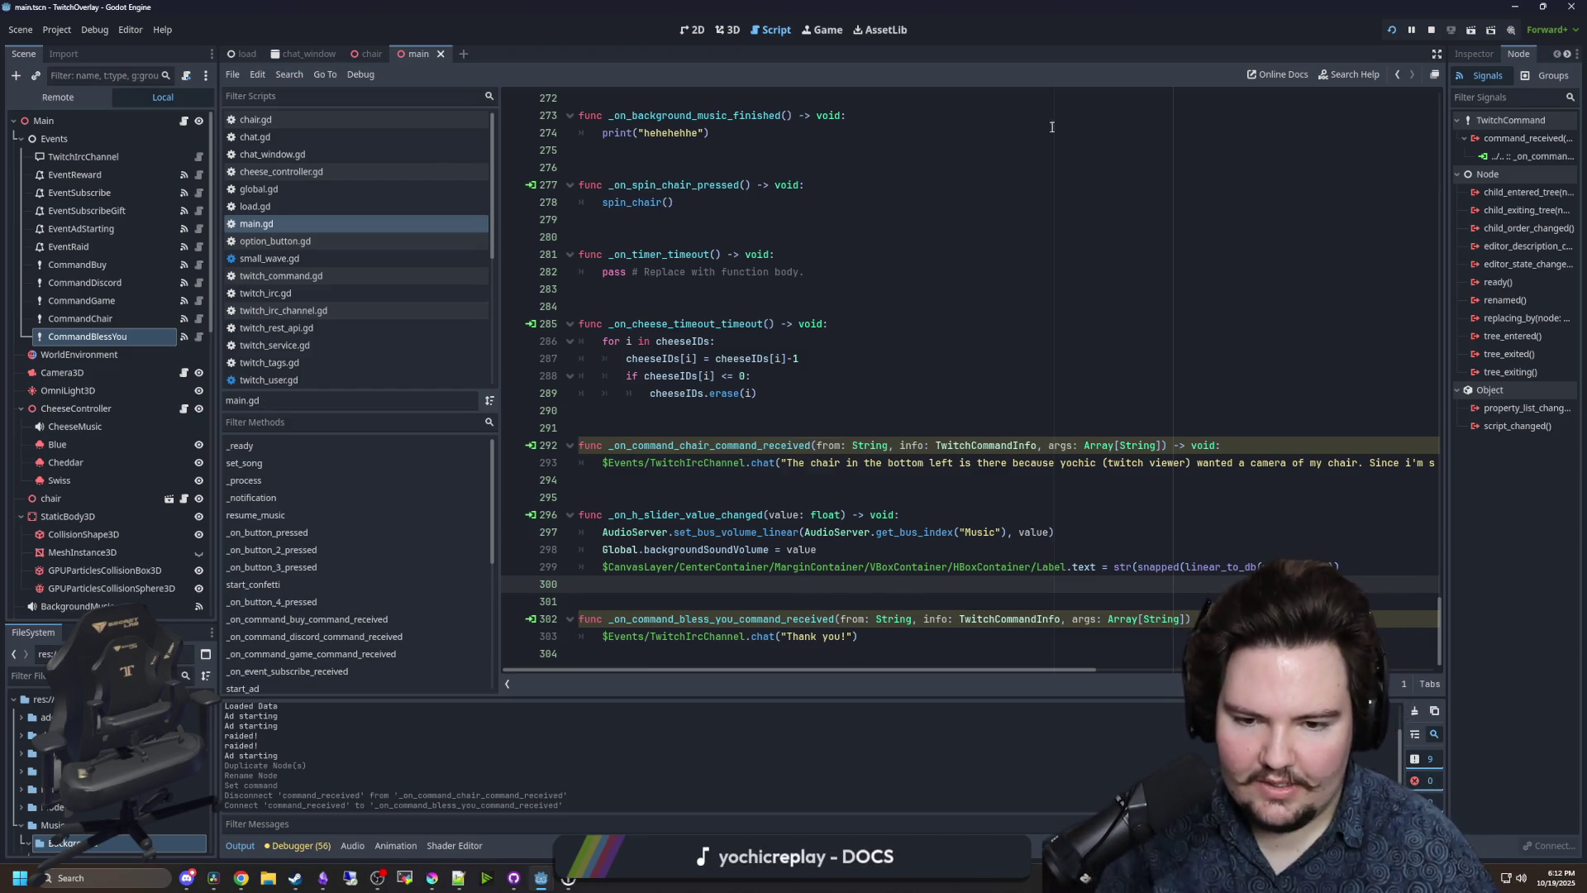
left_click(1431, 31)
left_click(1391, 33)
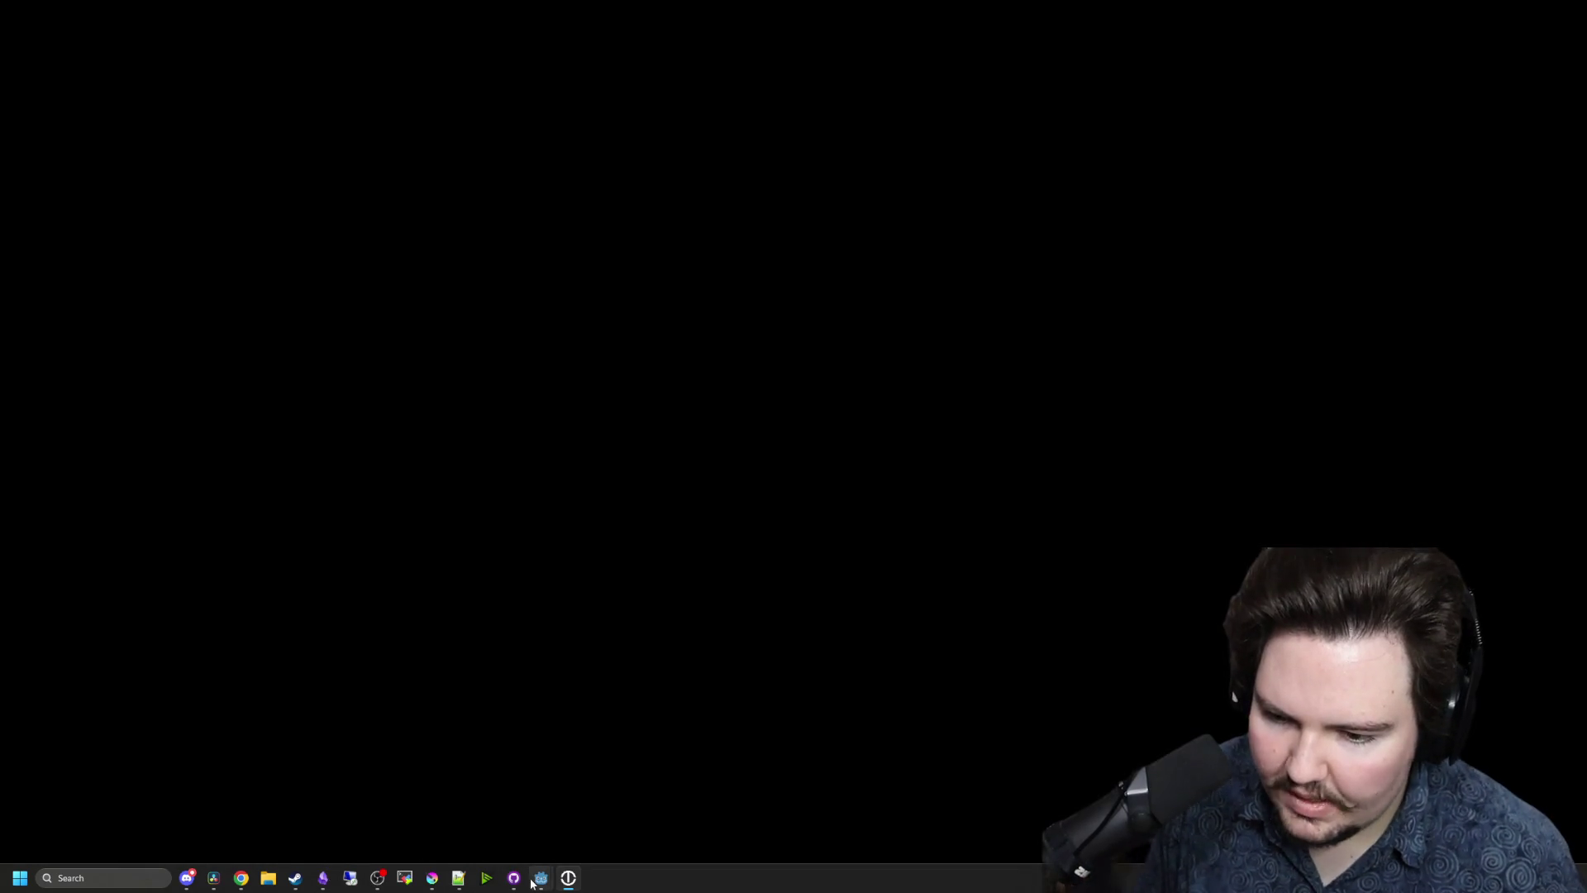
- Bring the Starground editor forward, run the game with F5 and Continue into the saved world
mouse_move(541, 878)
left_click(631, 839)
key("F5")
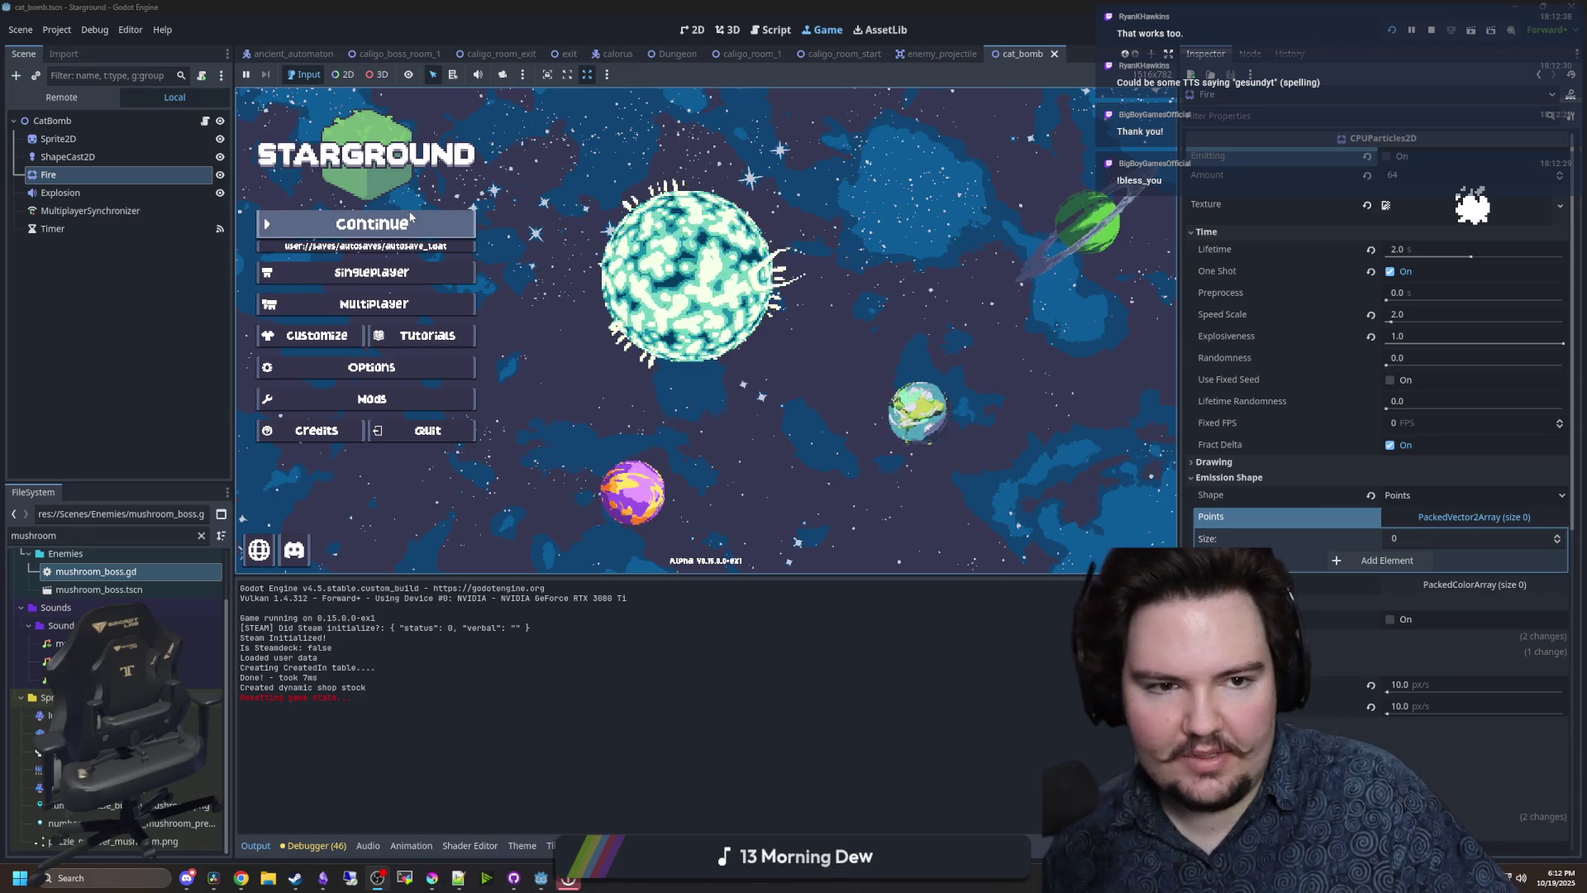
left_click(436, 232)
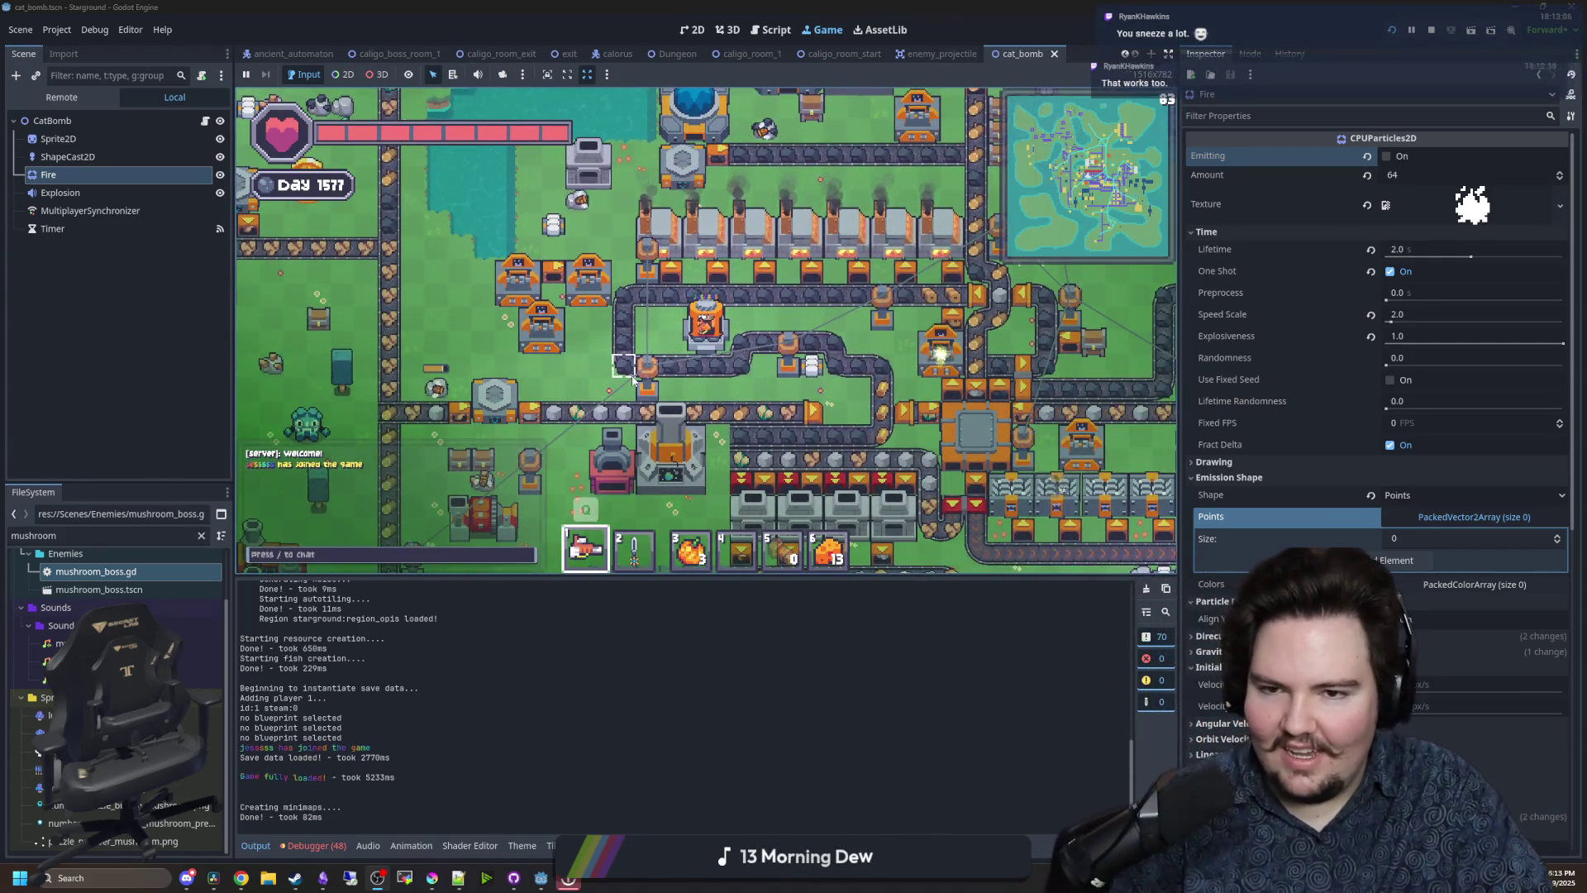
- Walk to the star launcher, launch to another planet and zoom the embedded game view
key("w")
key("e")
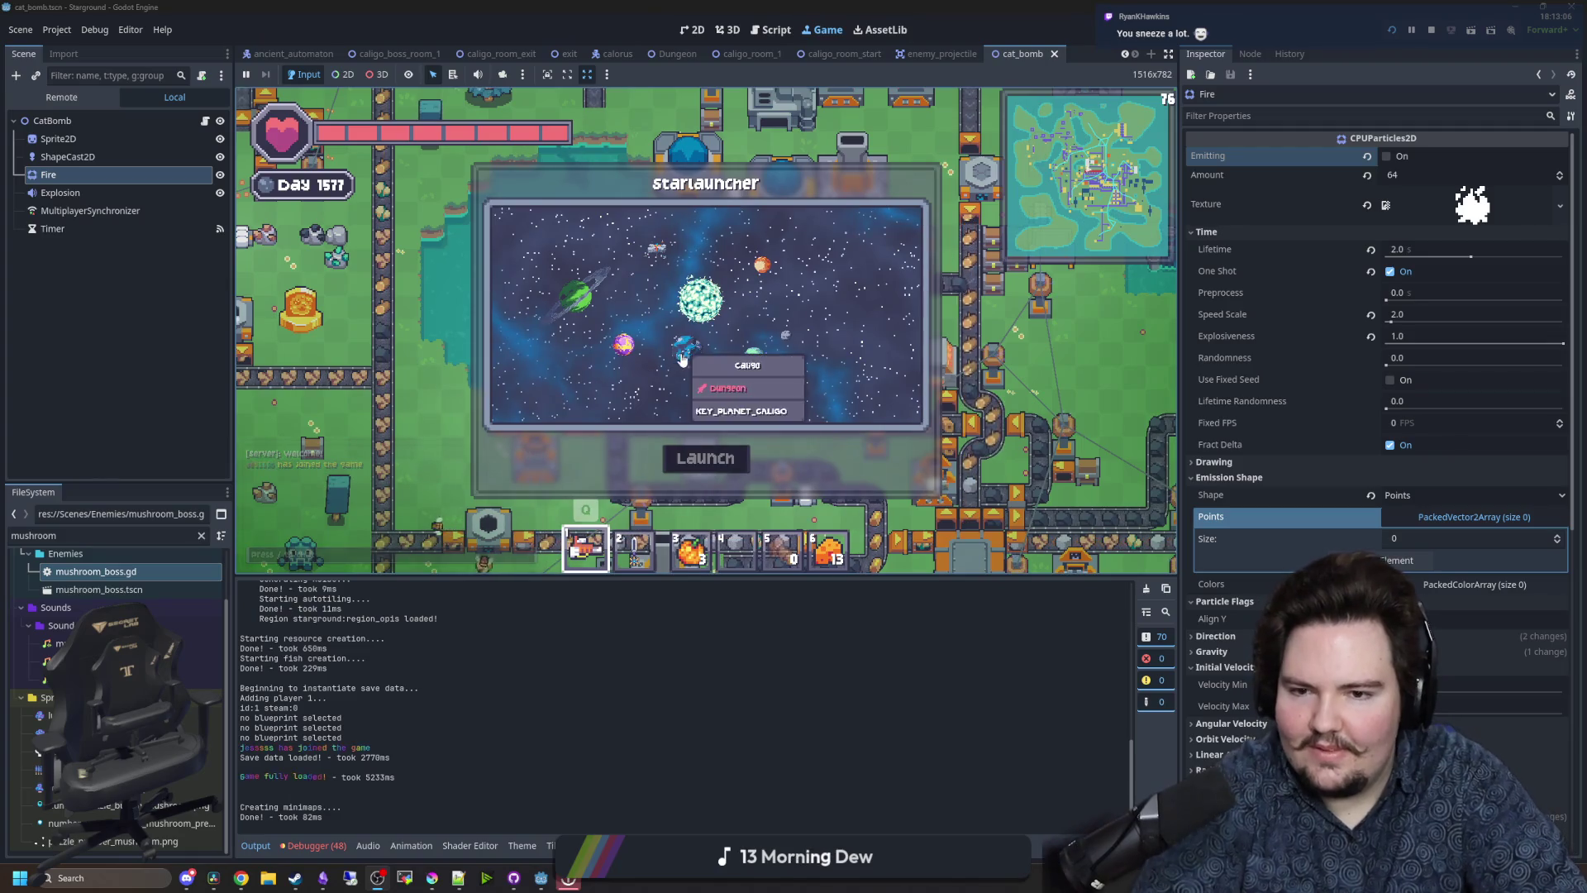
left_click(691, 460)
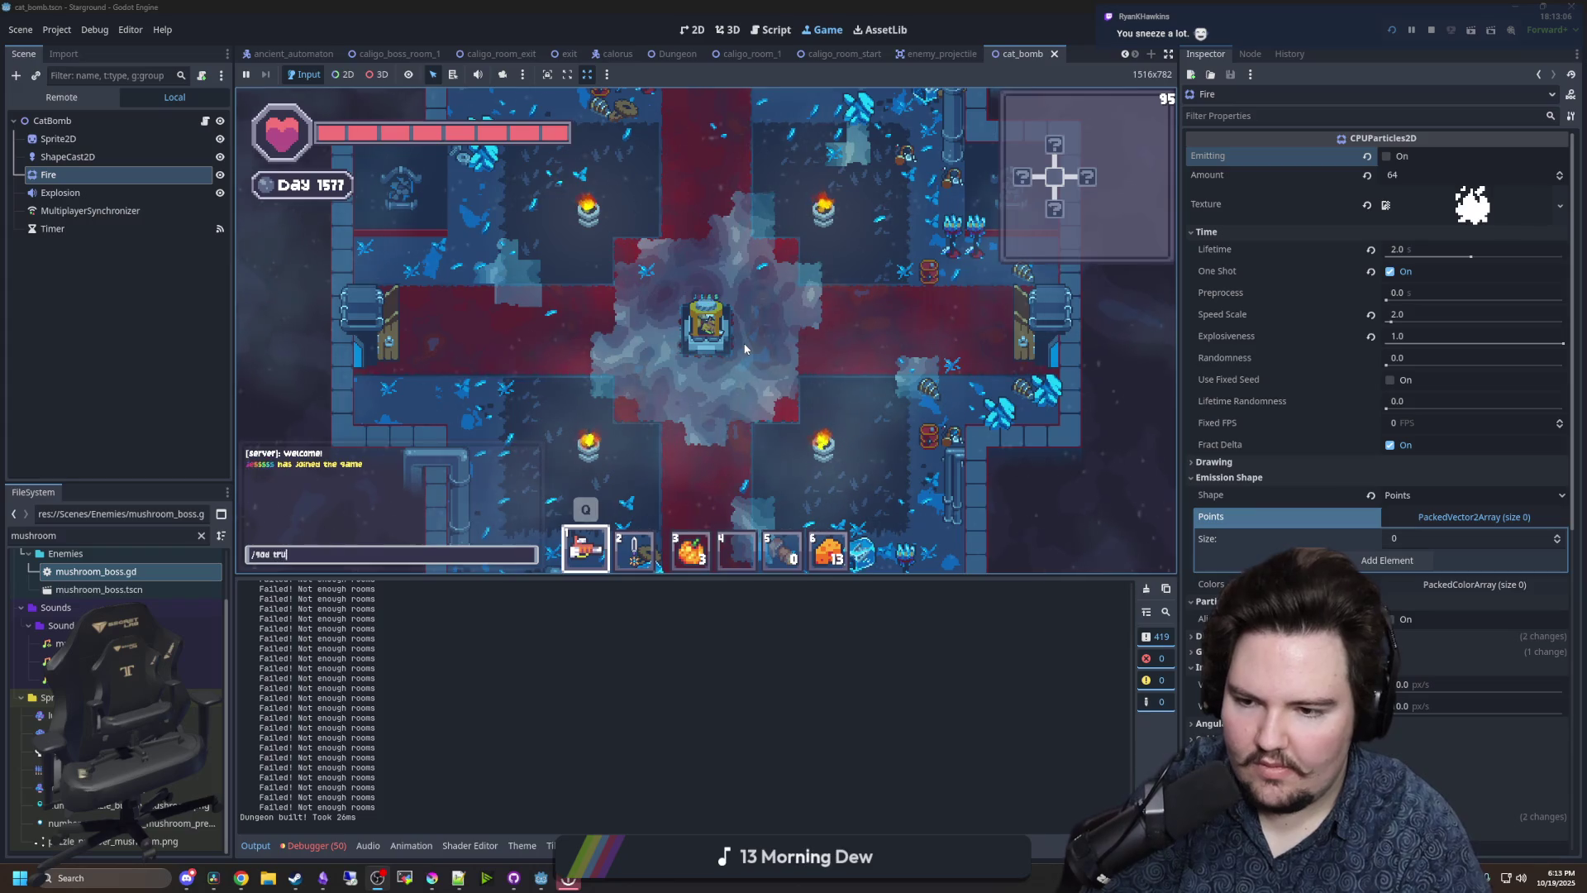
scroll(744, 349, "down", 5)
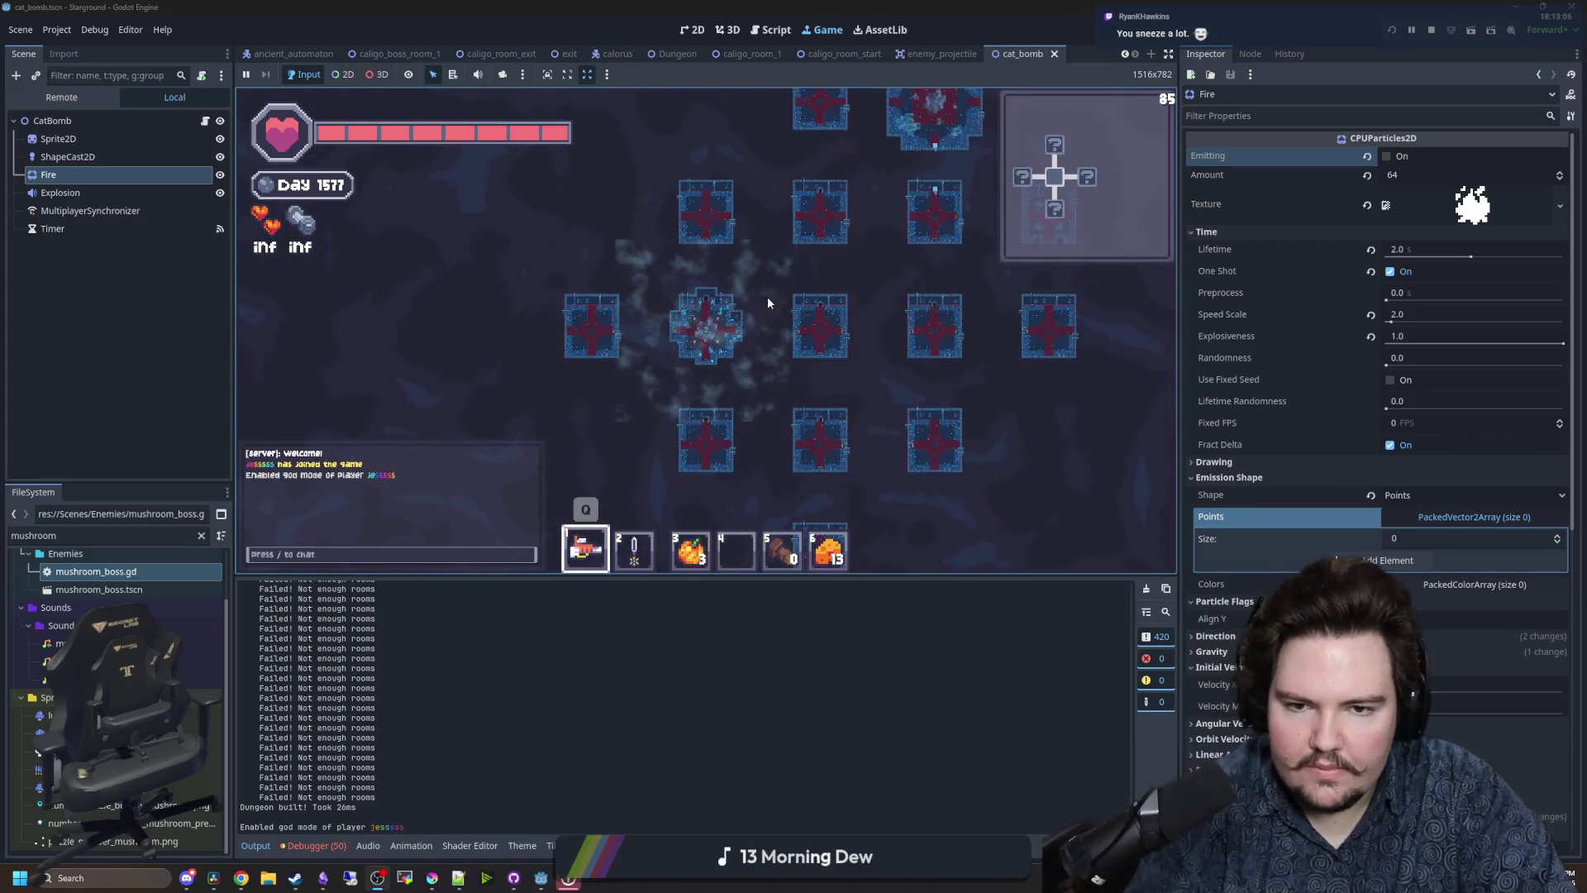
scroll(835, 273, "up", 4)
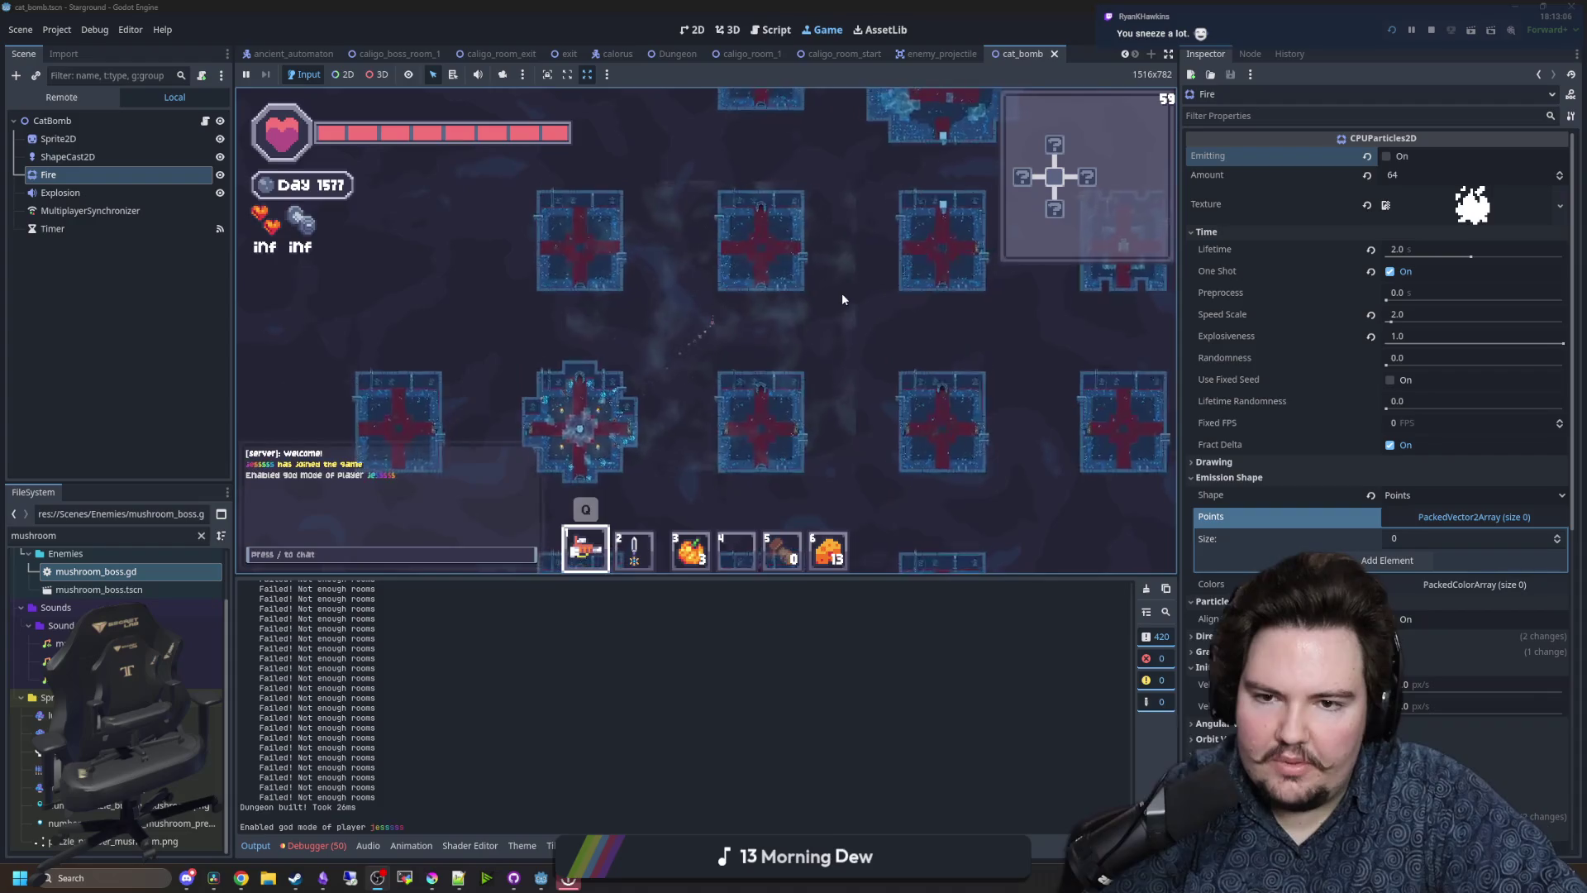
scroll(842, 295, "up", 5)
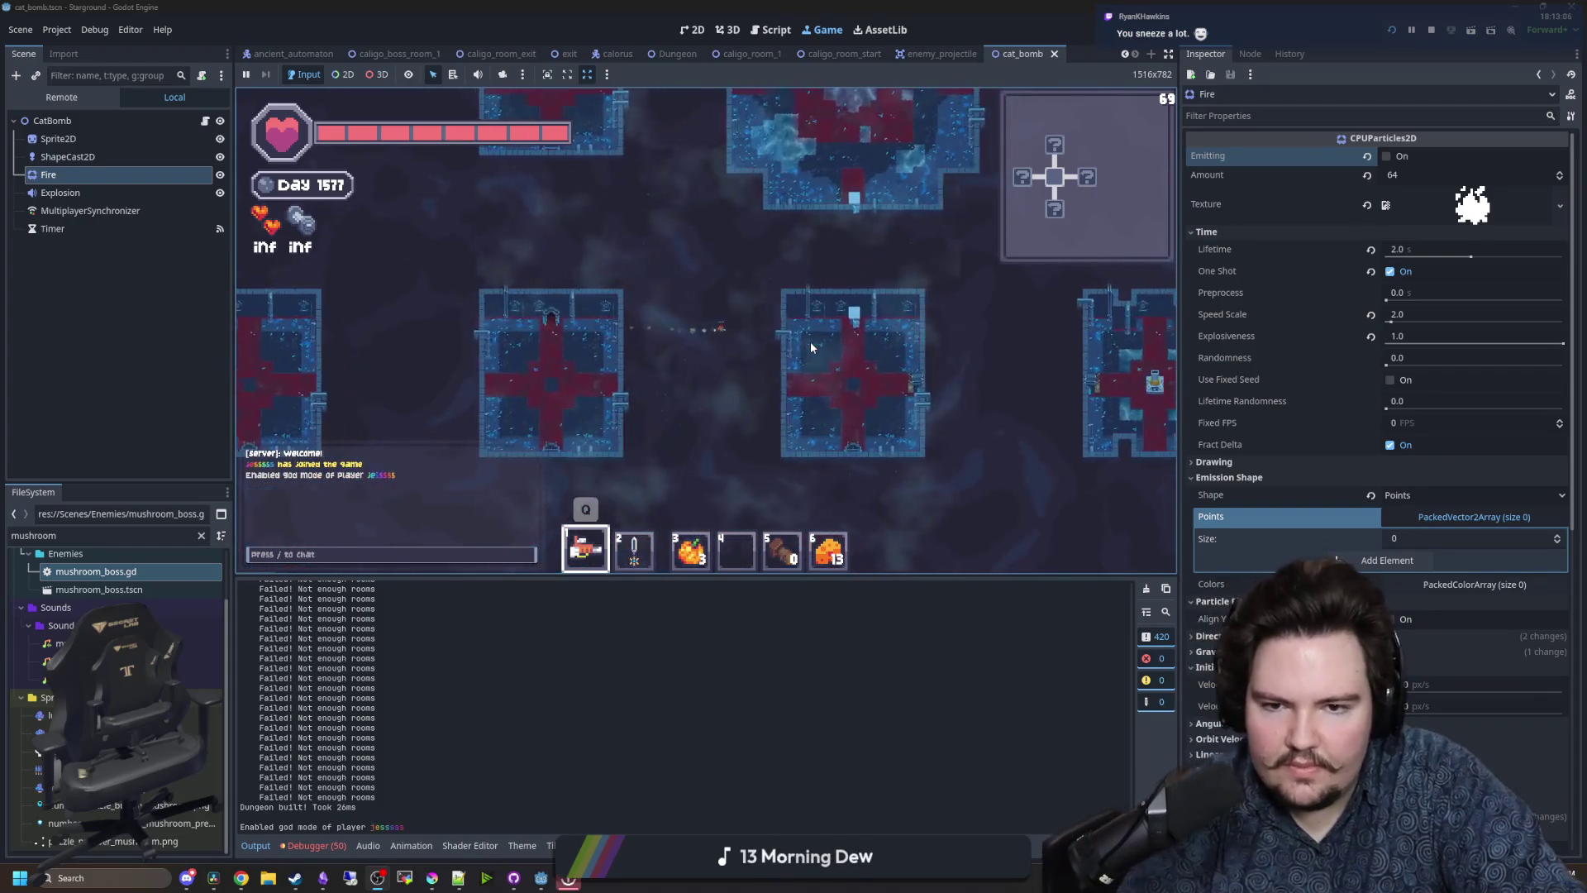
scroll(811, 341, "up", 2)
- Spawn the Dreadcap boss with B, enlarge the game view and fire a beam across the arena
key("b")
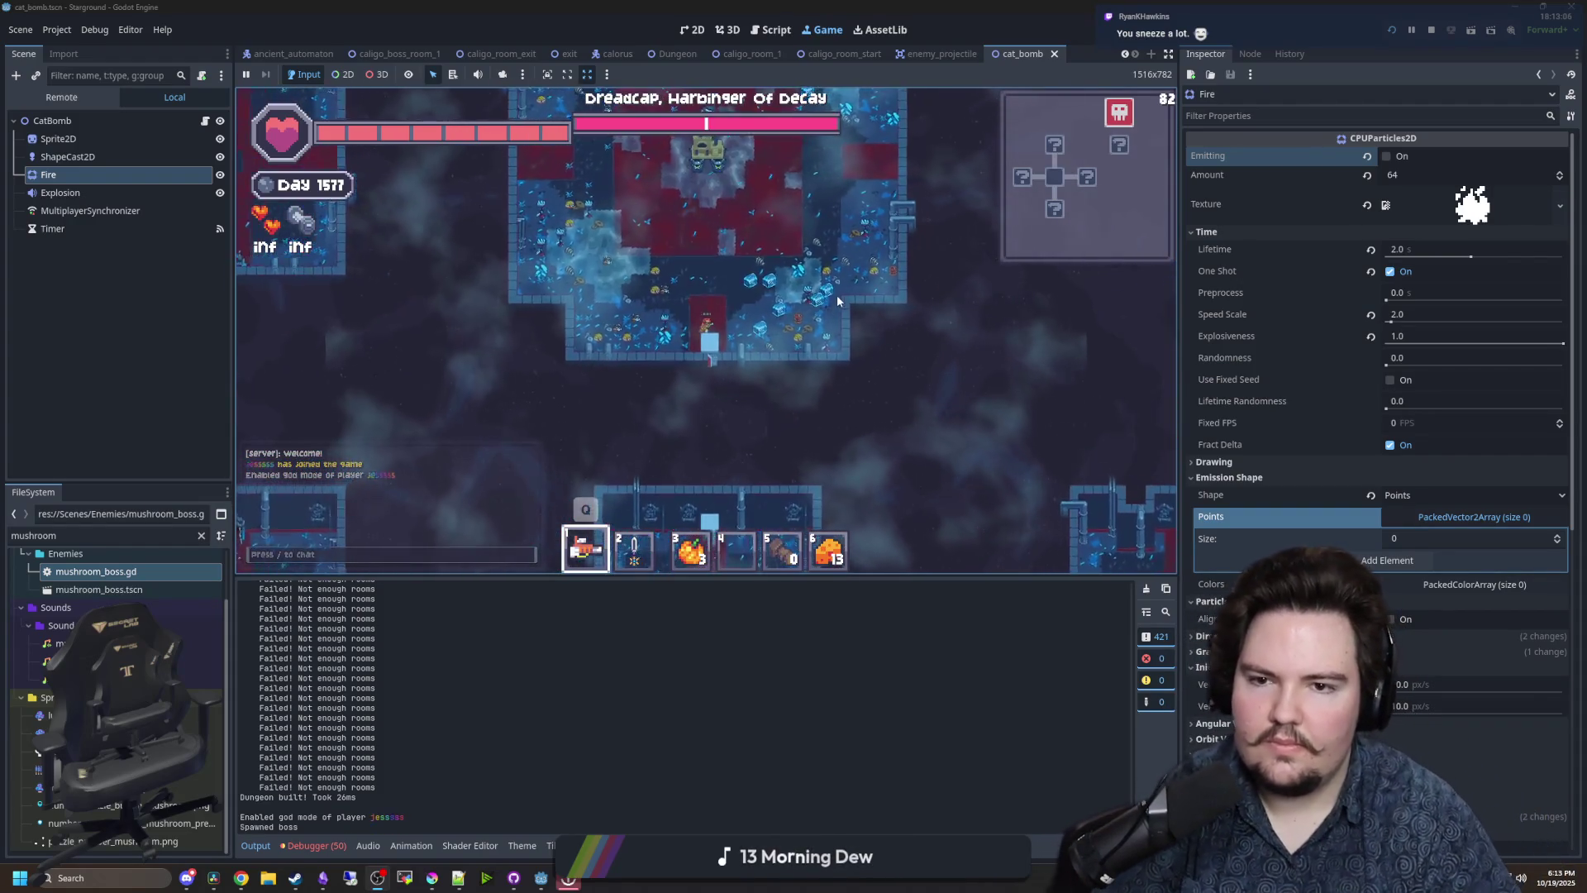
left_click_drag(786, 576, 748, 757)
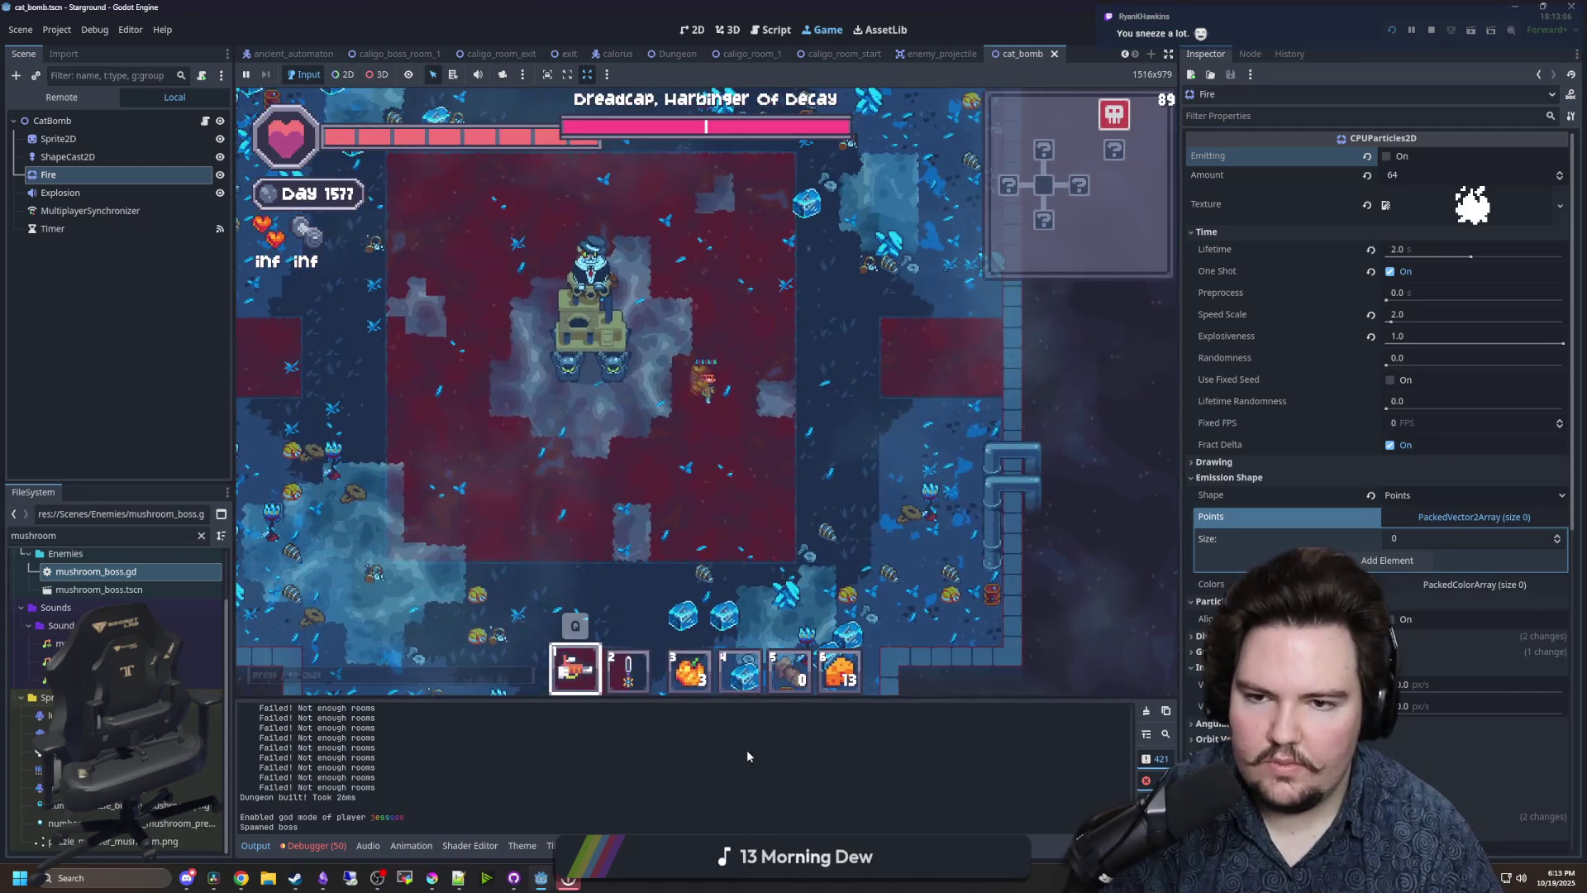
scroll(825, 424, "up", 1)
key("a")
key("s")
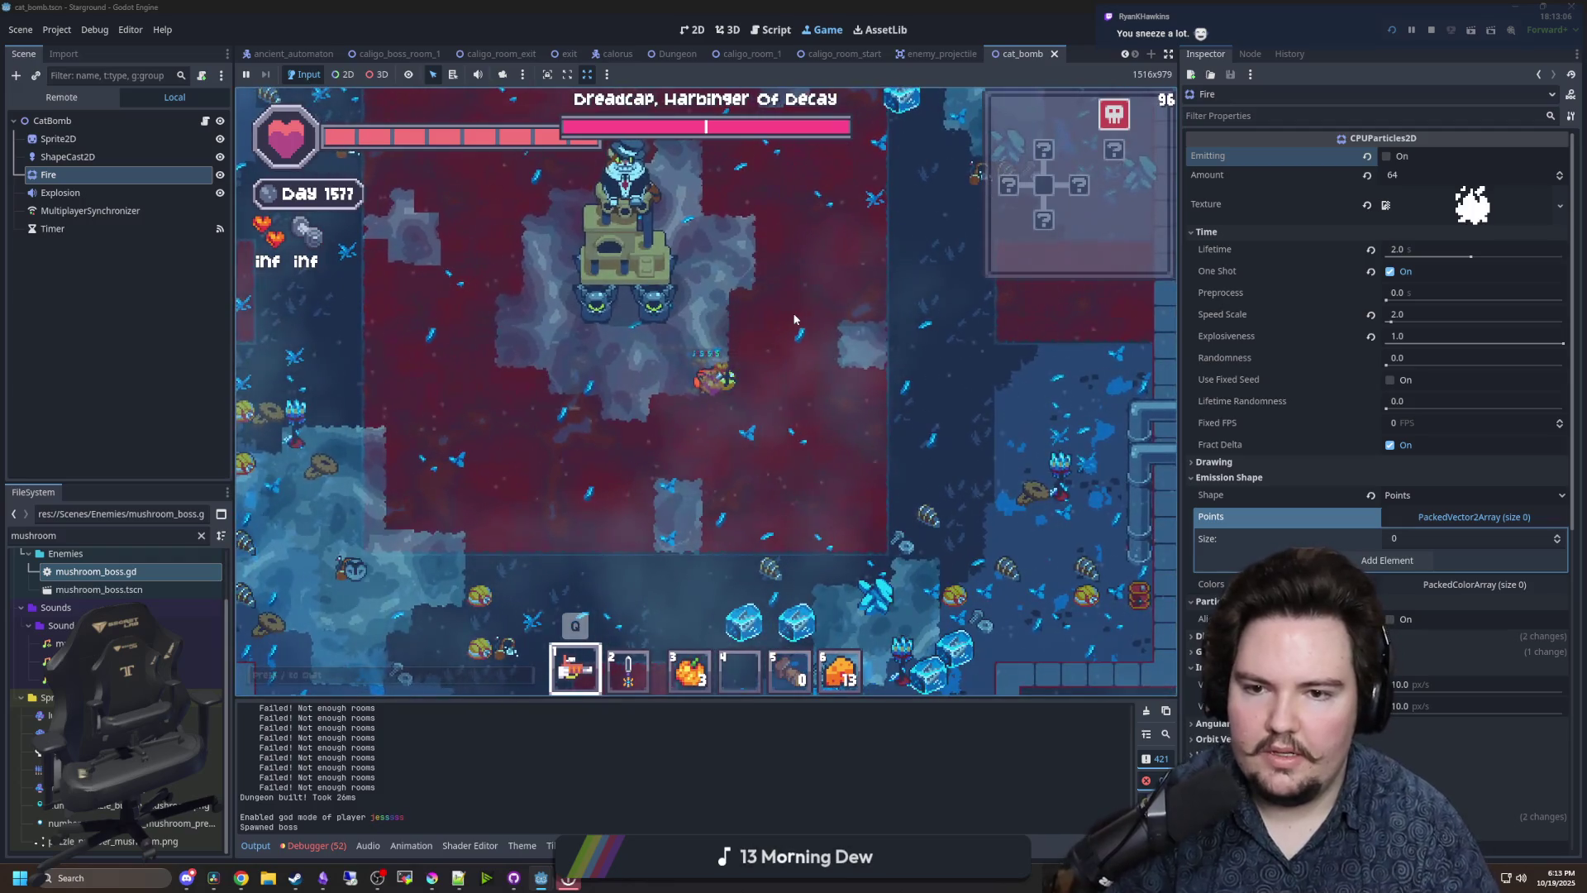
key("s")
key("a")
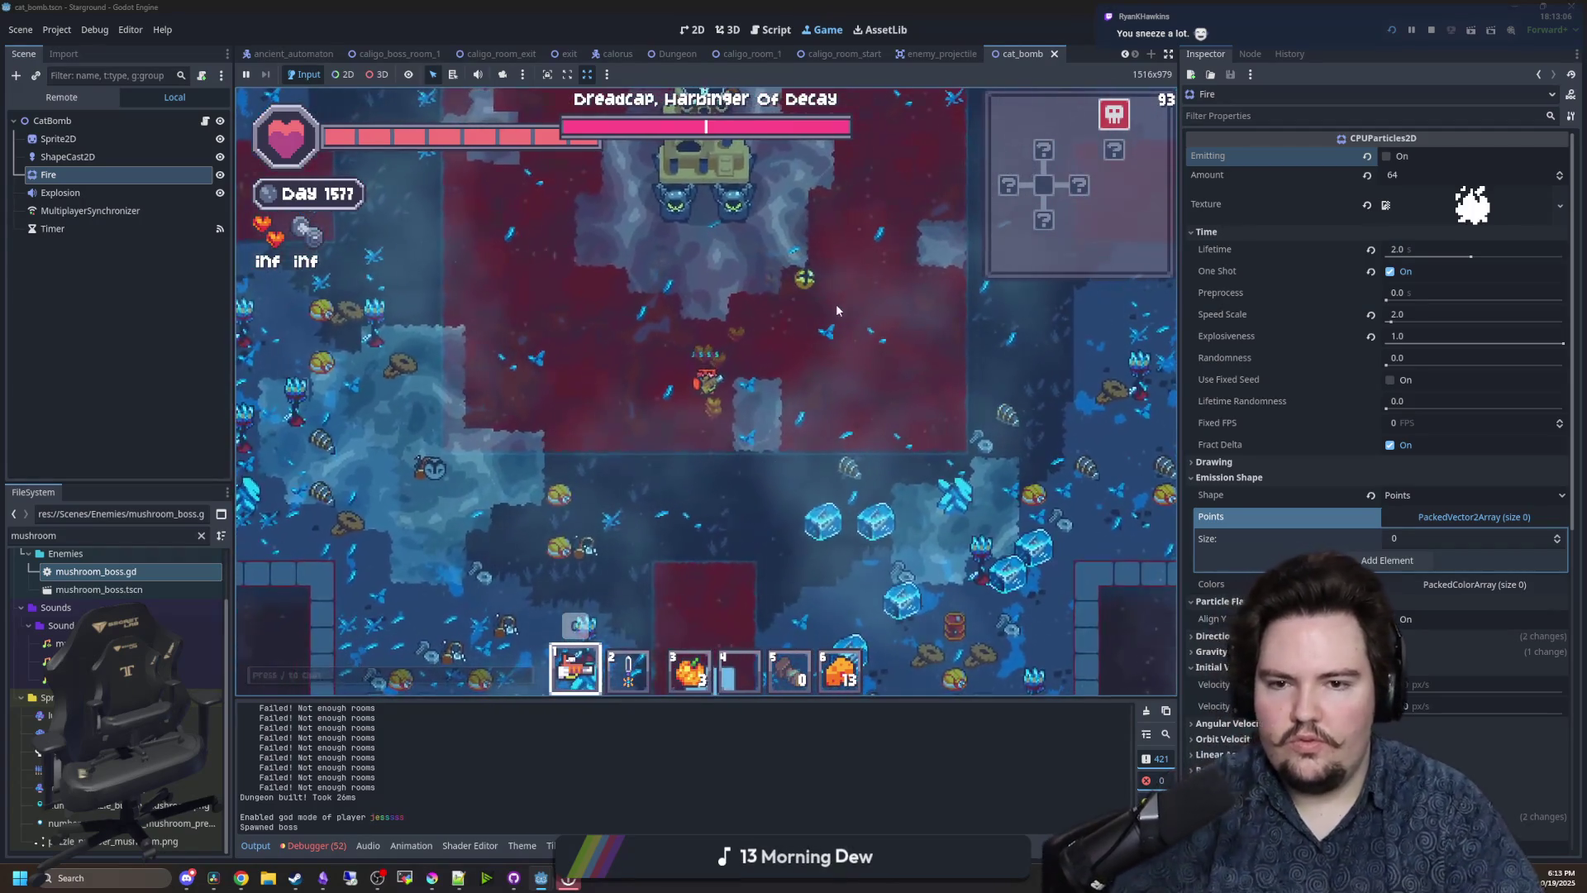
left_click(827, 318)
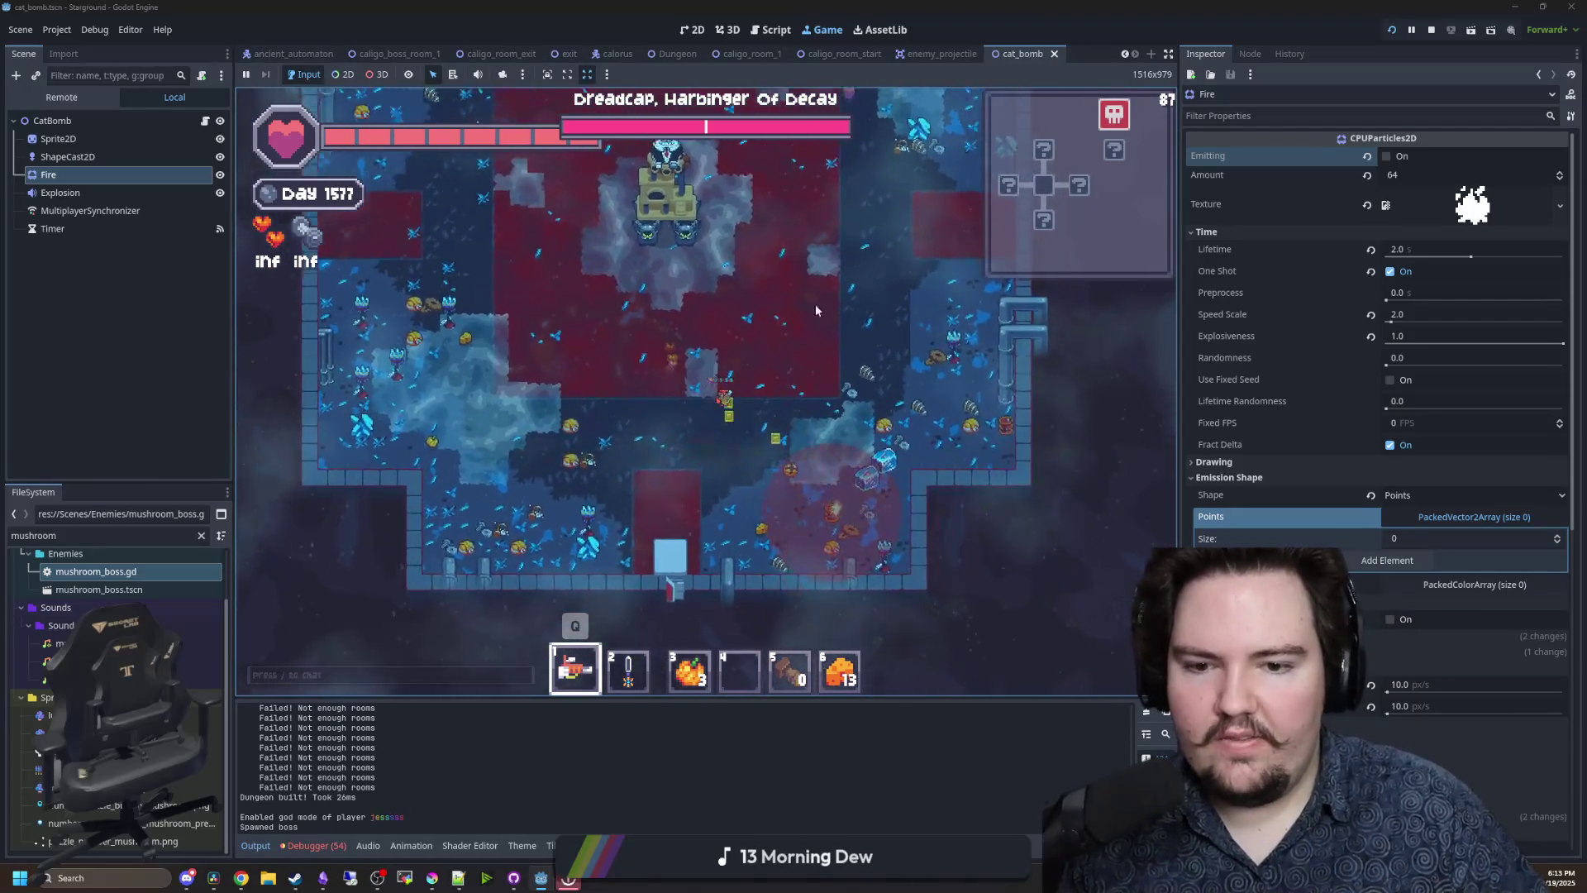
key("d")
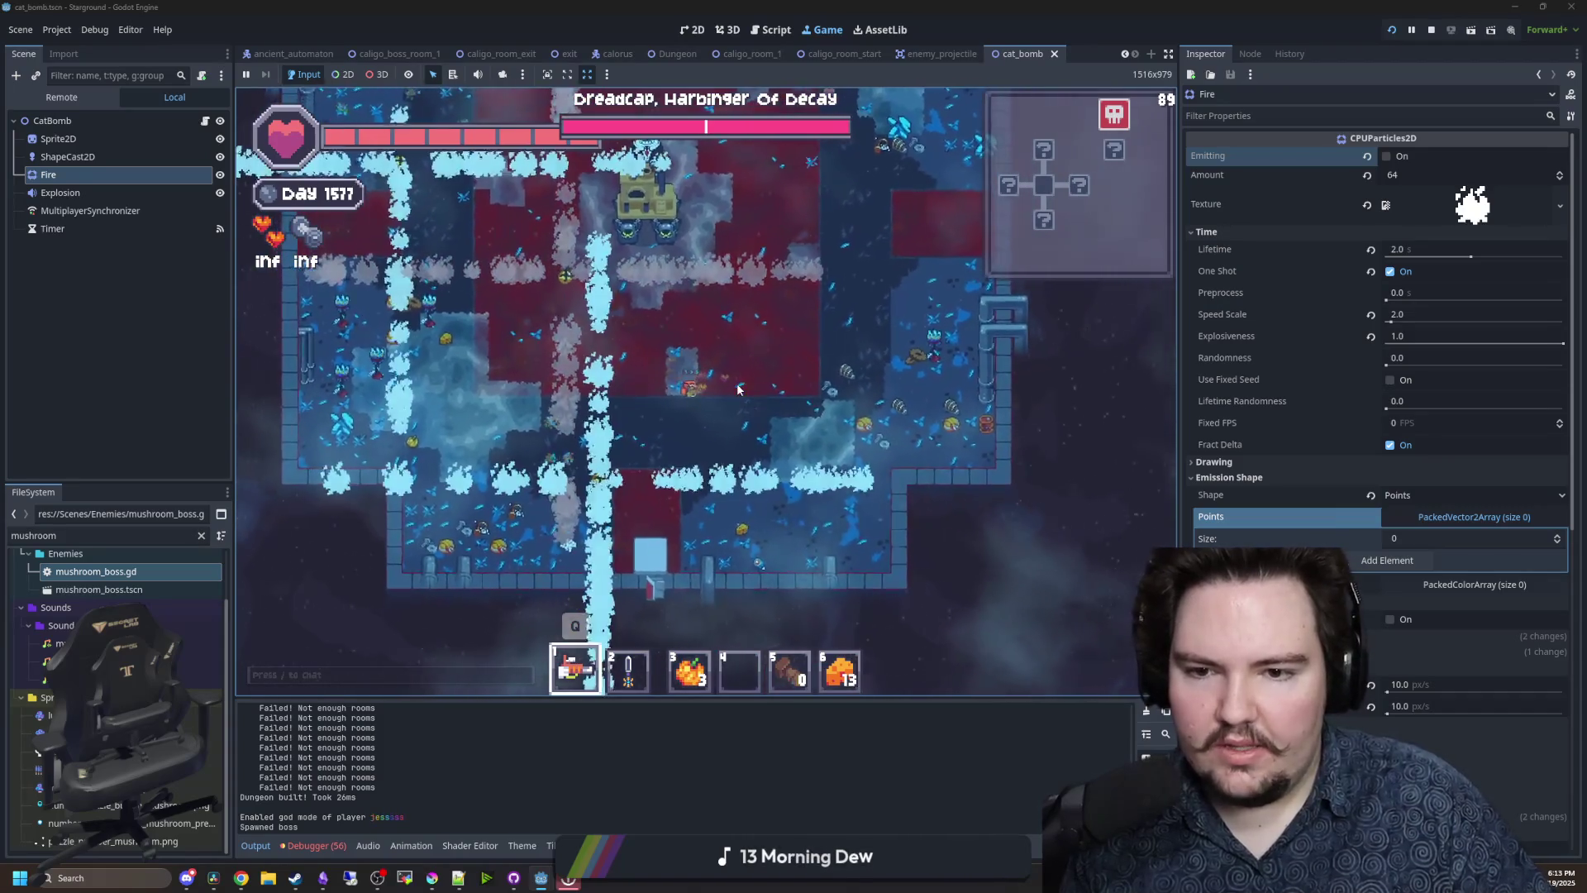
- Turn god mode off with /god, dodge the boss's beams and switch to hotbar slot 2
type("/god fal")
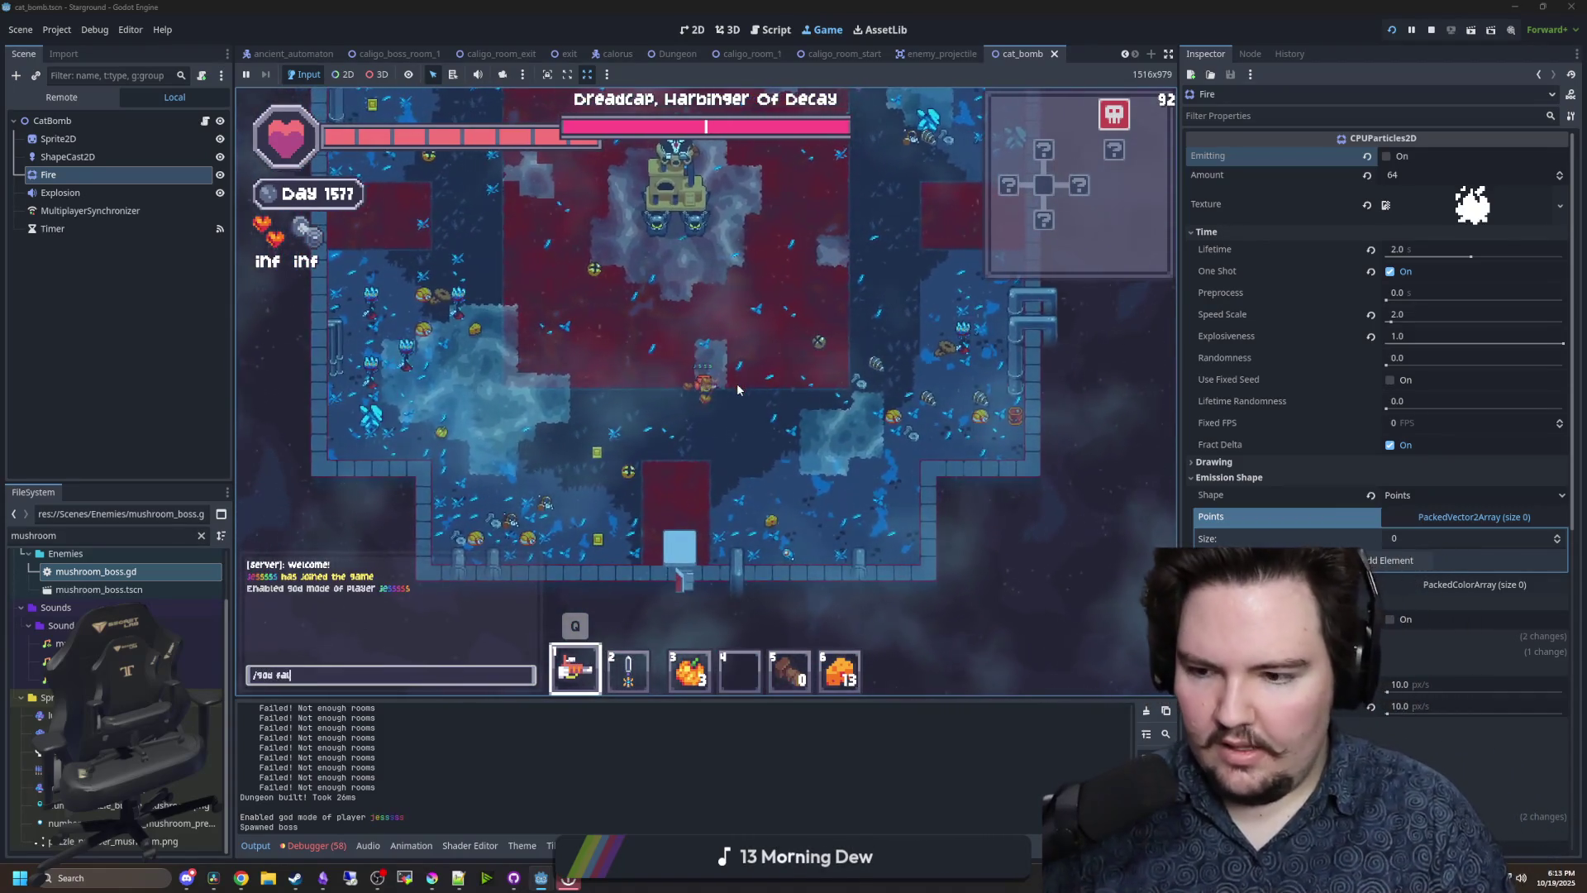
key("Return")
key("a")
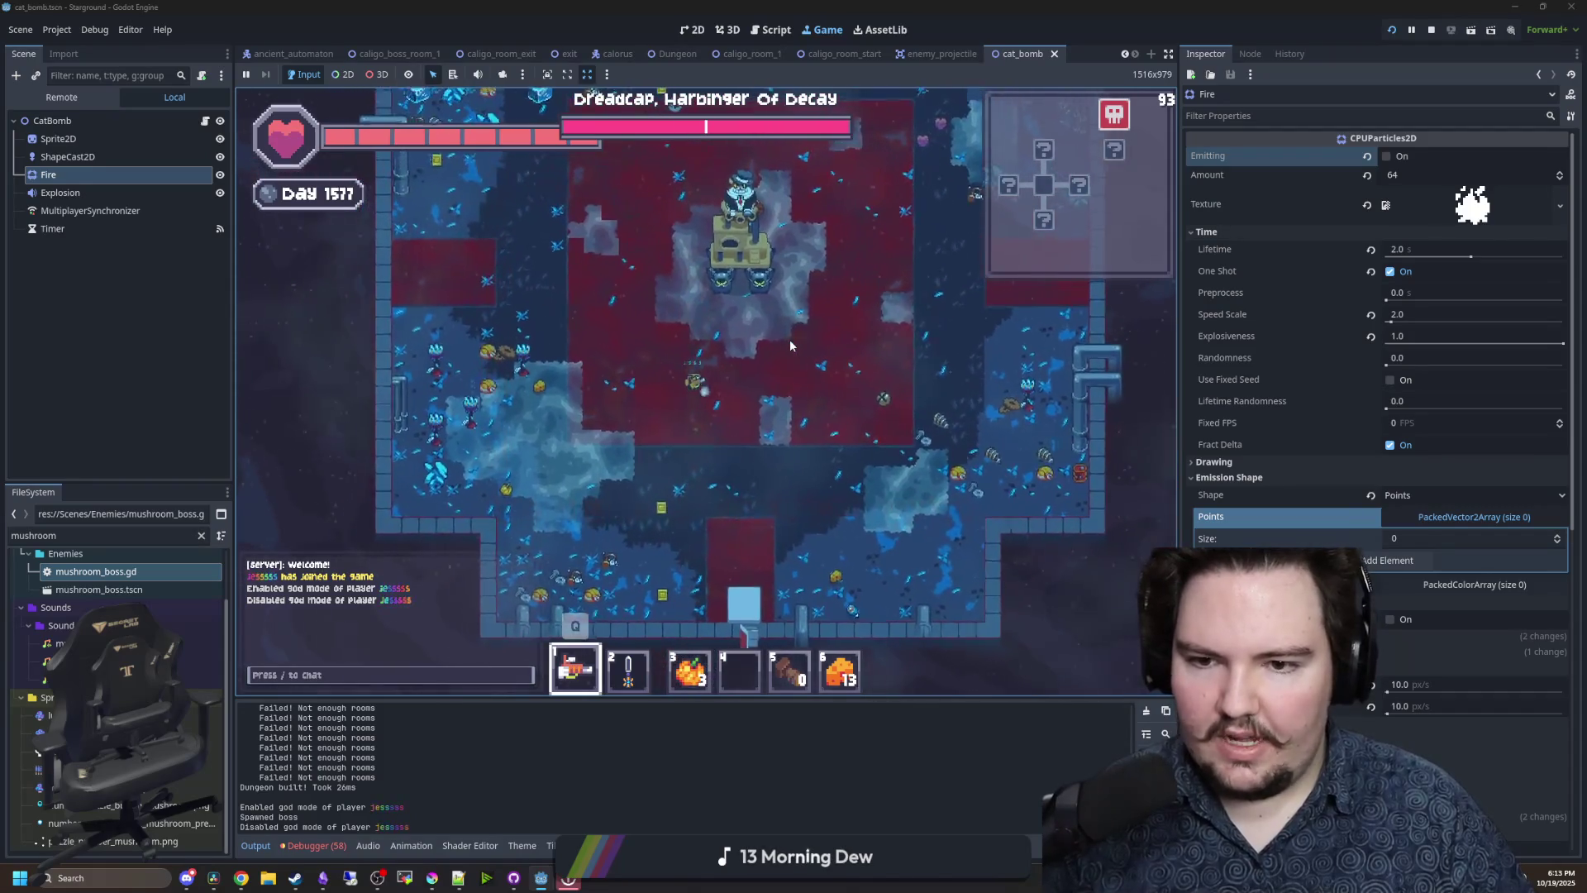
key("a")
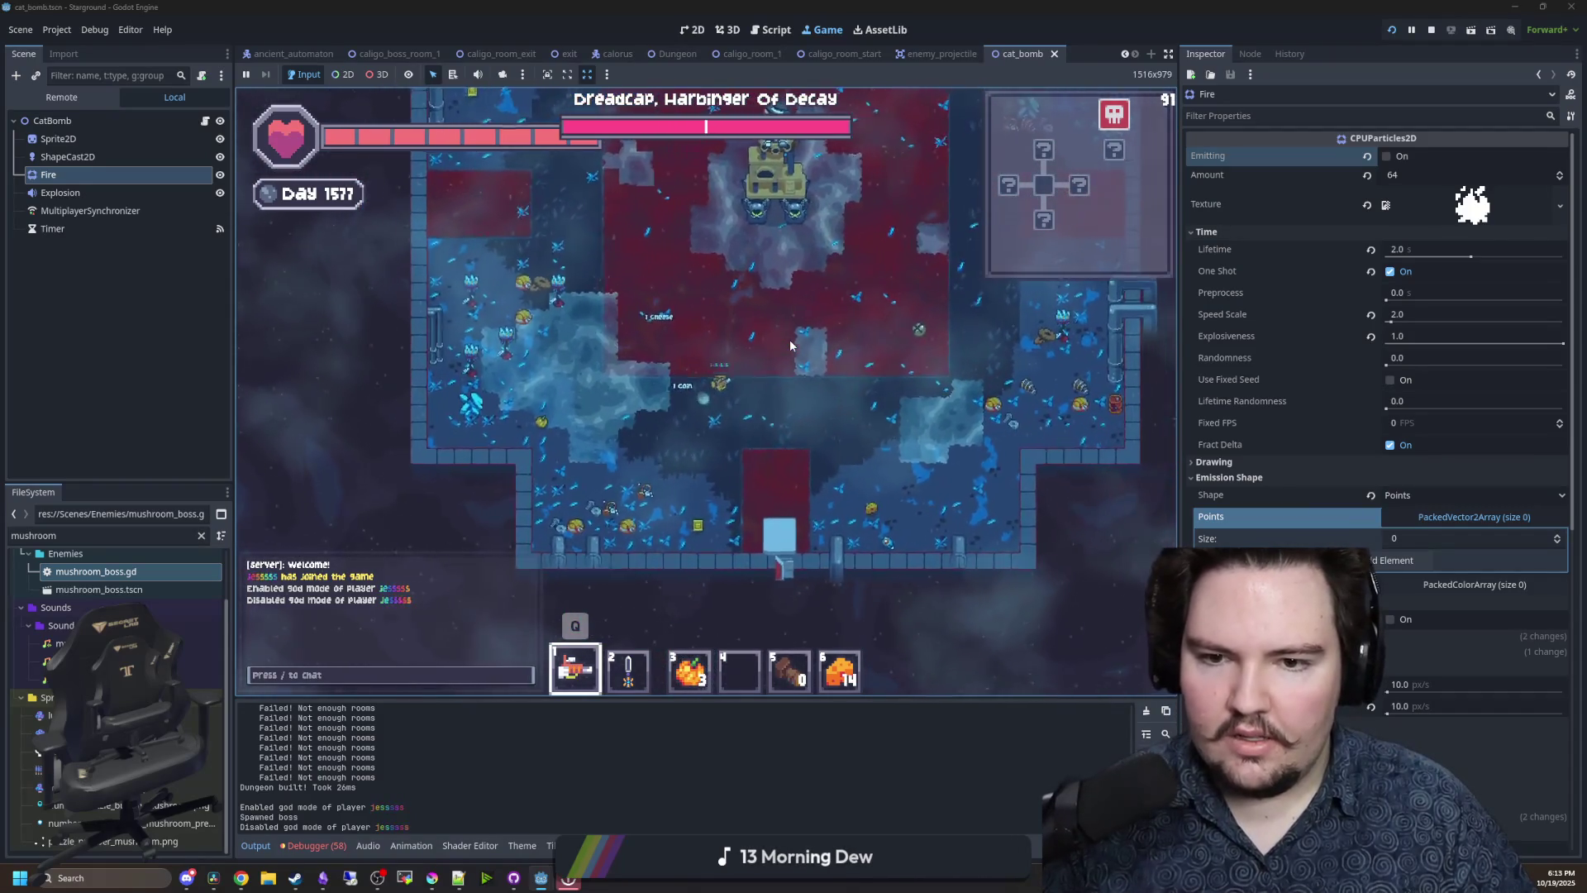
key("d")
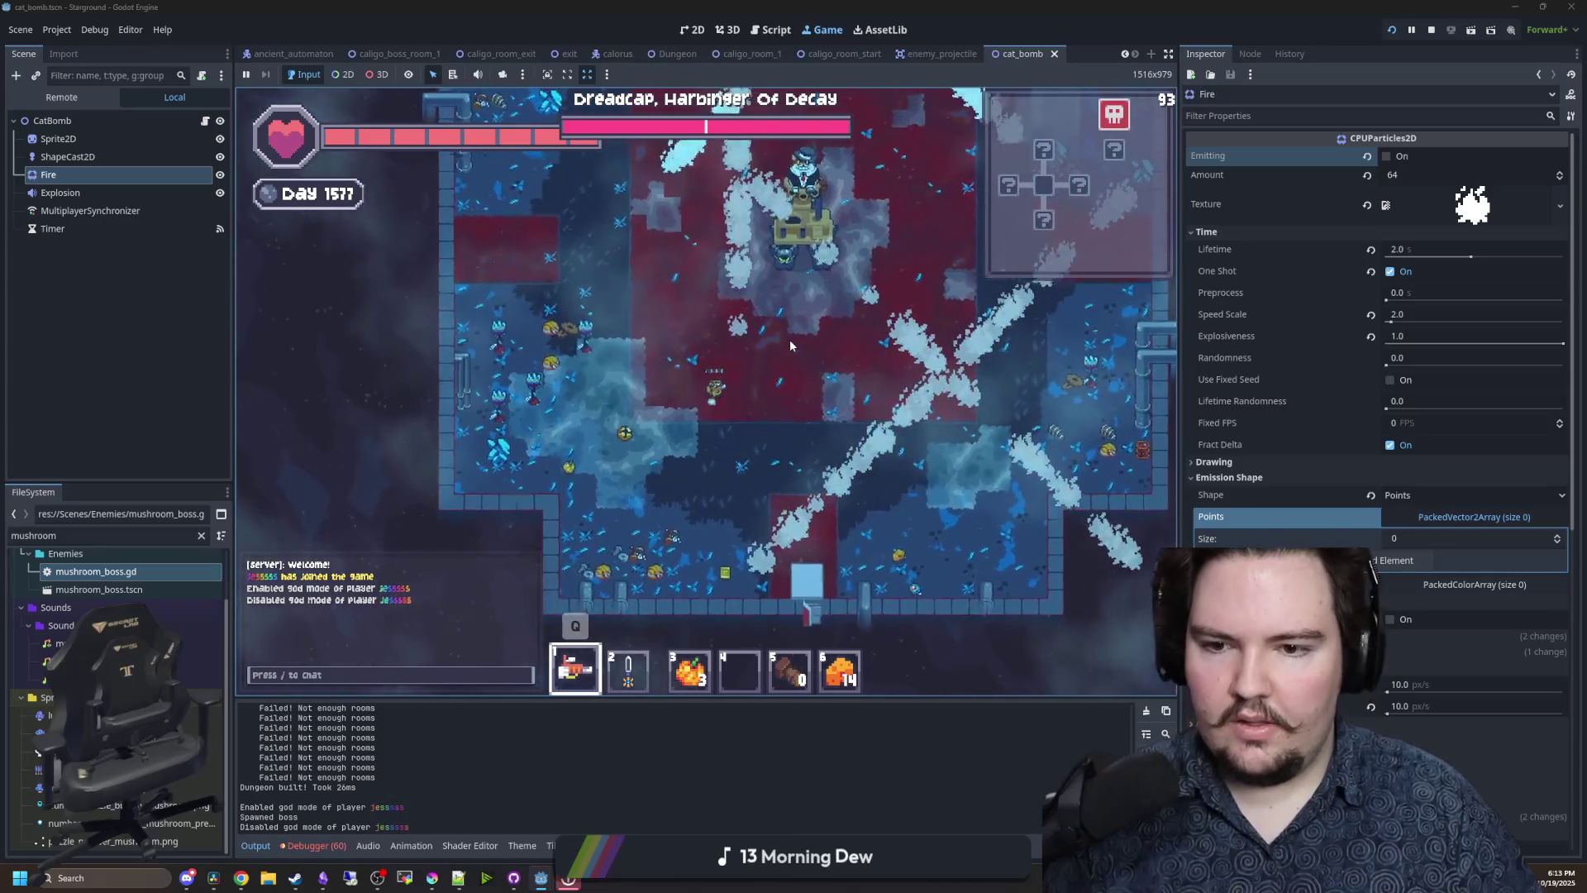
key("a")
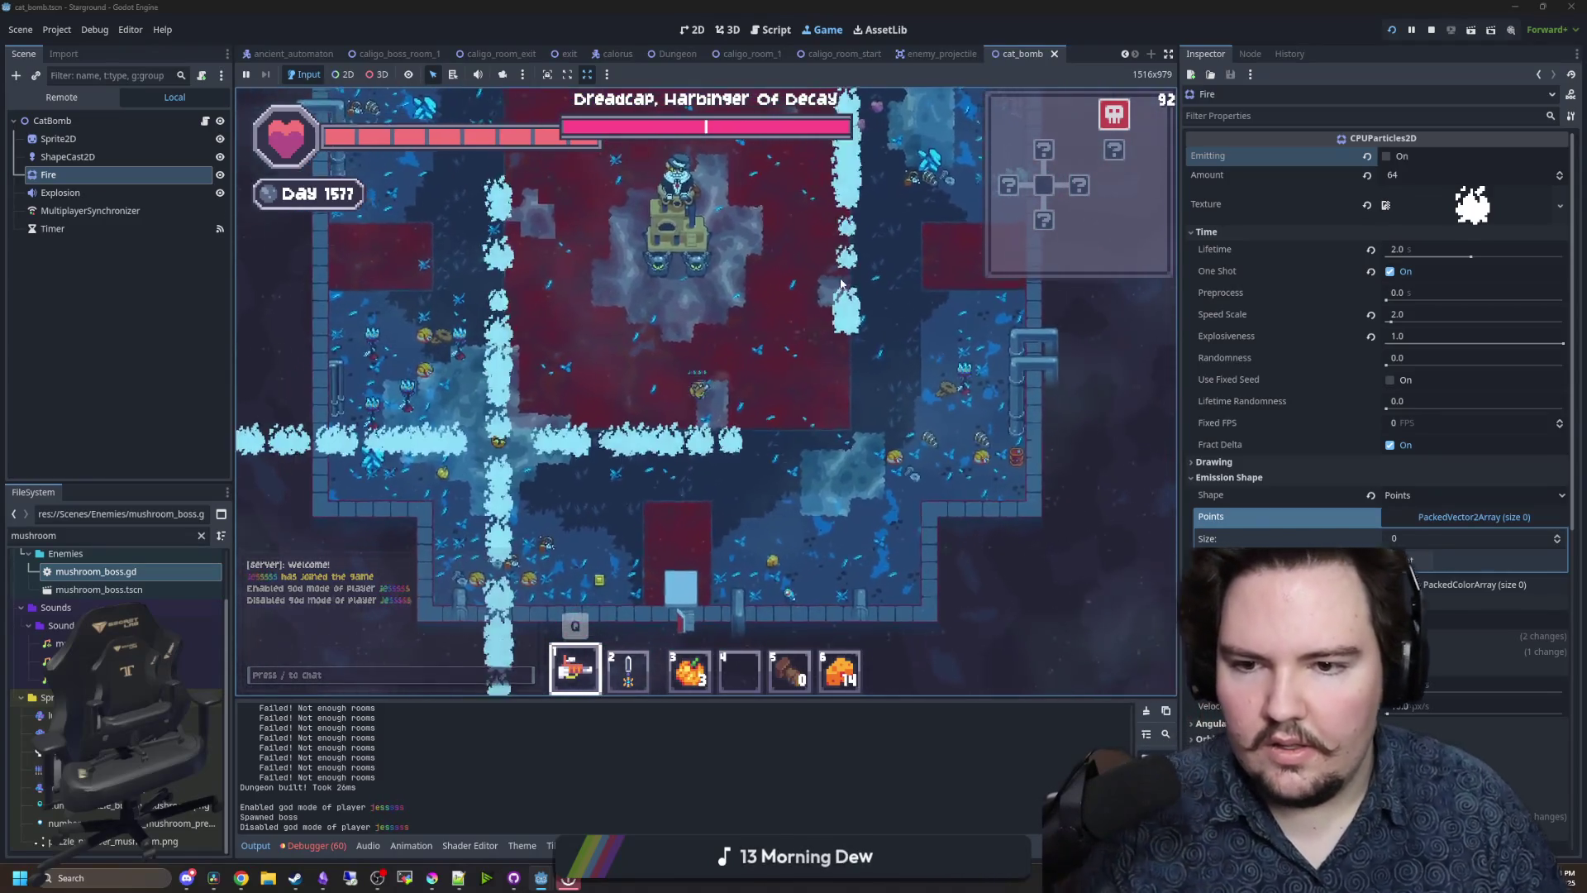
key("a")
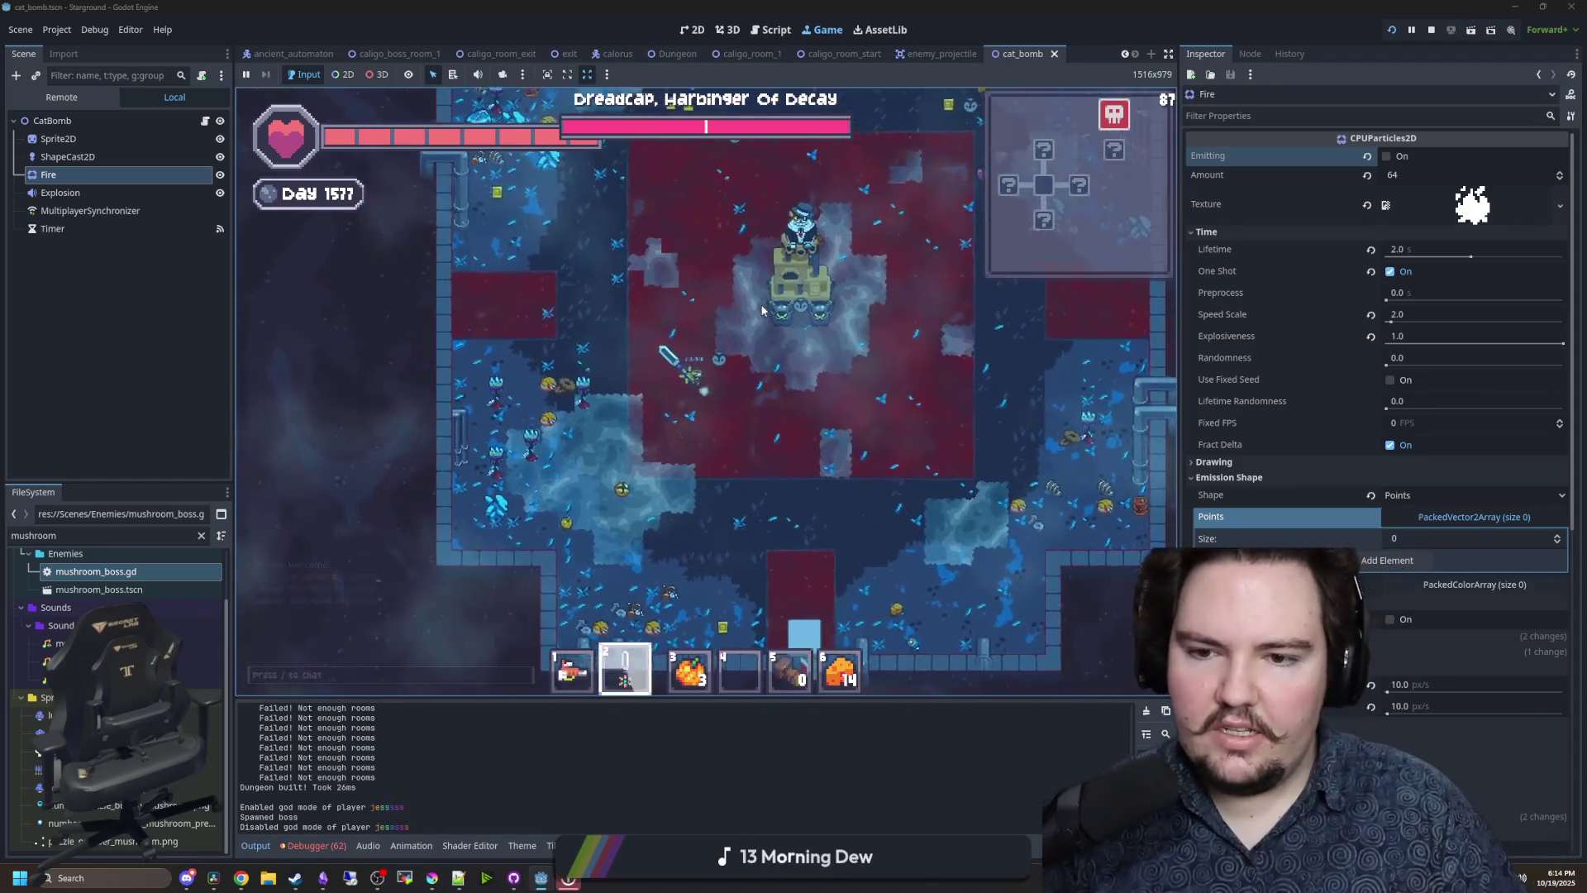
key("2")
key("d")
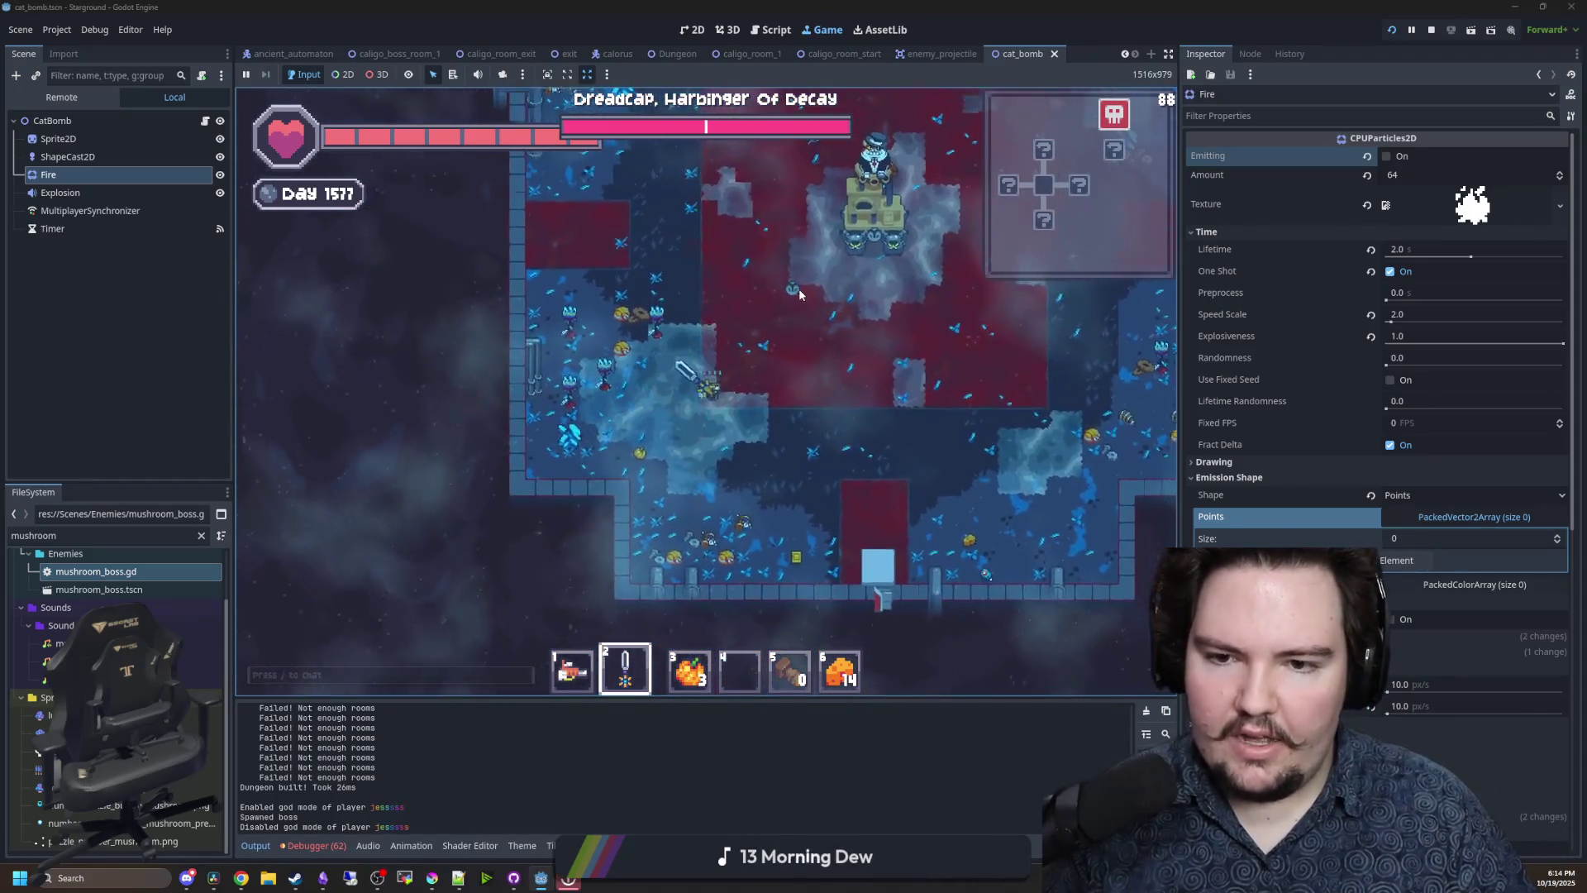
key("d")
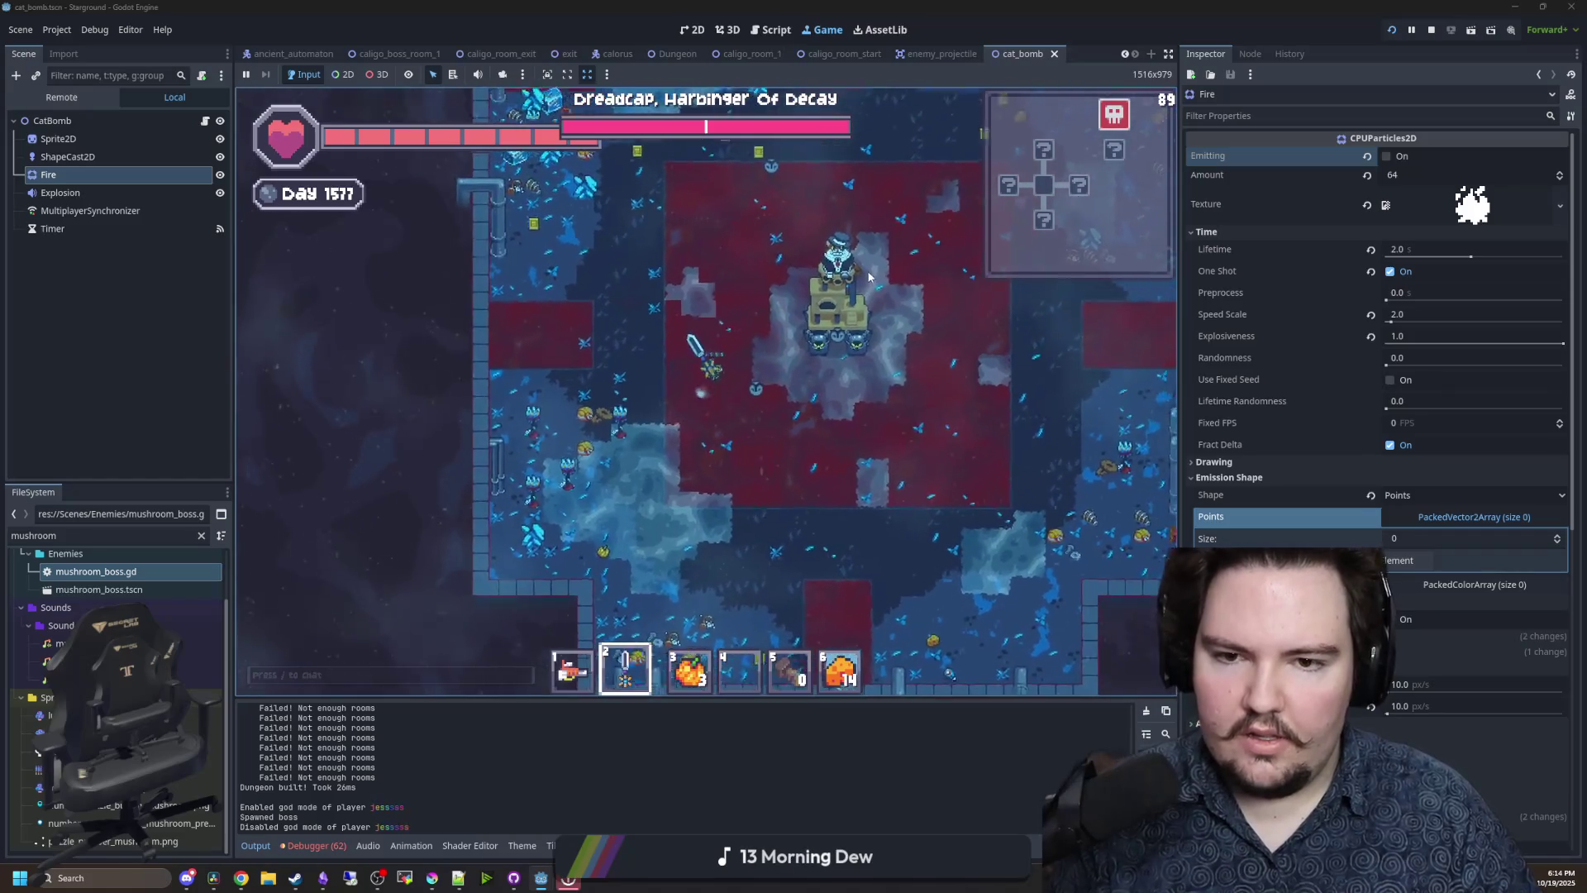
key("d")
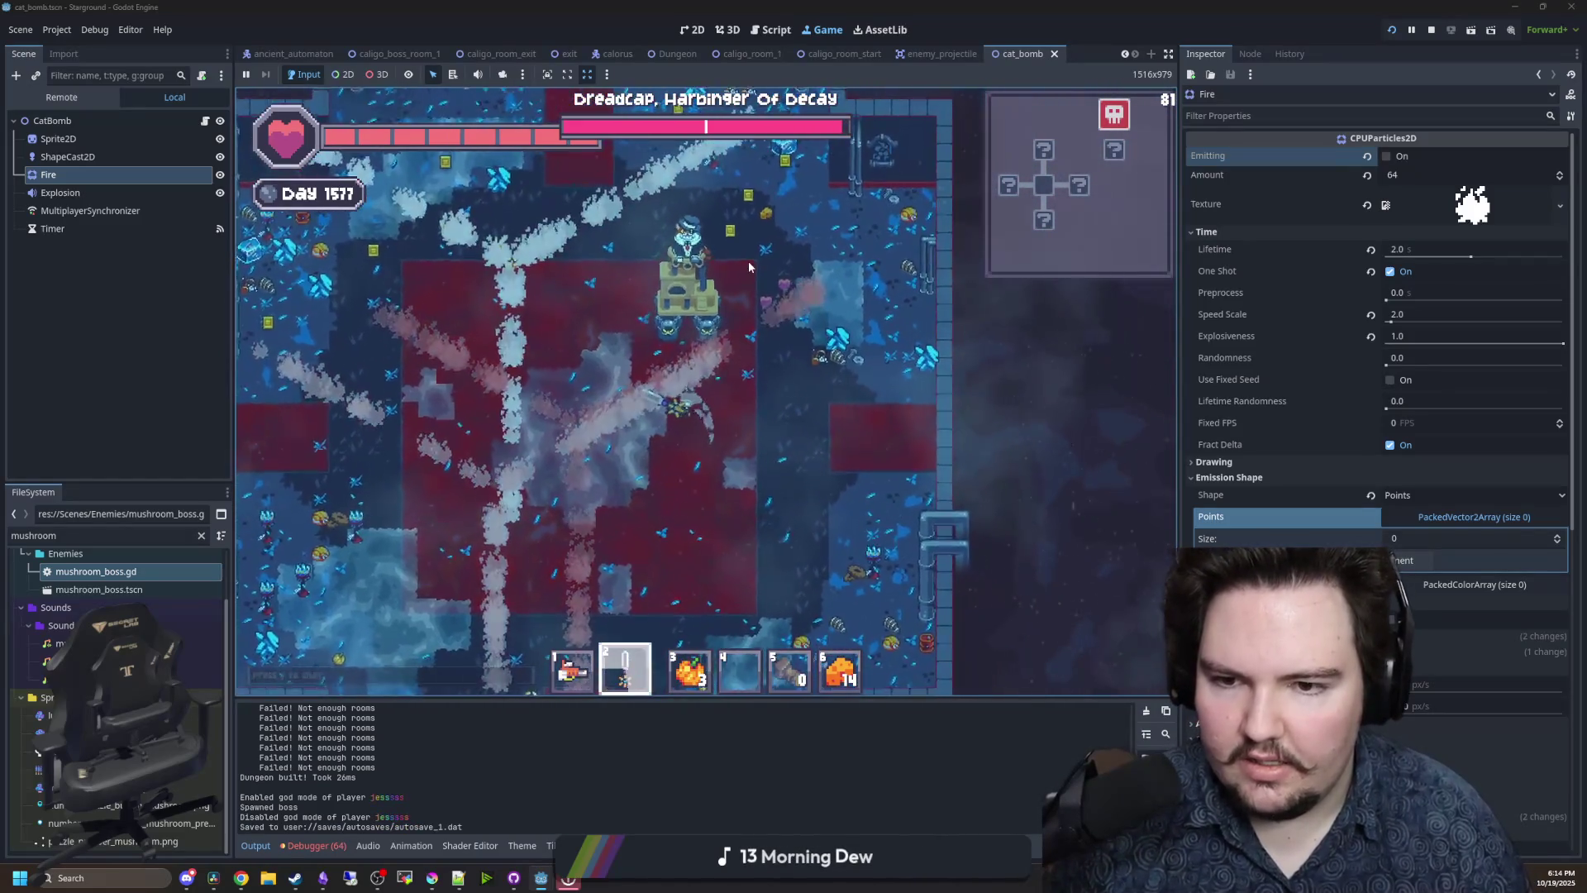
key("w")
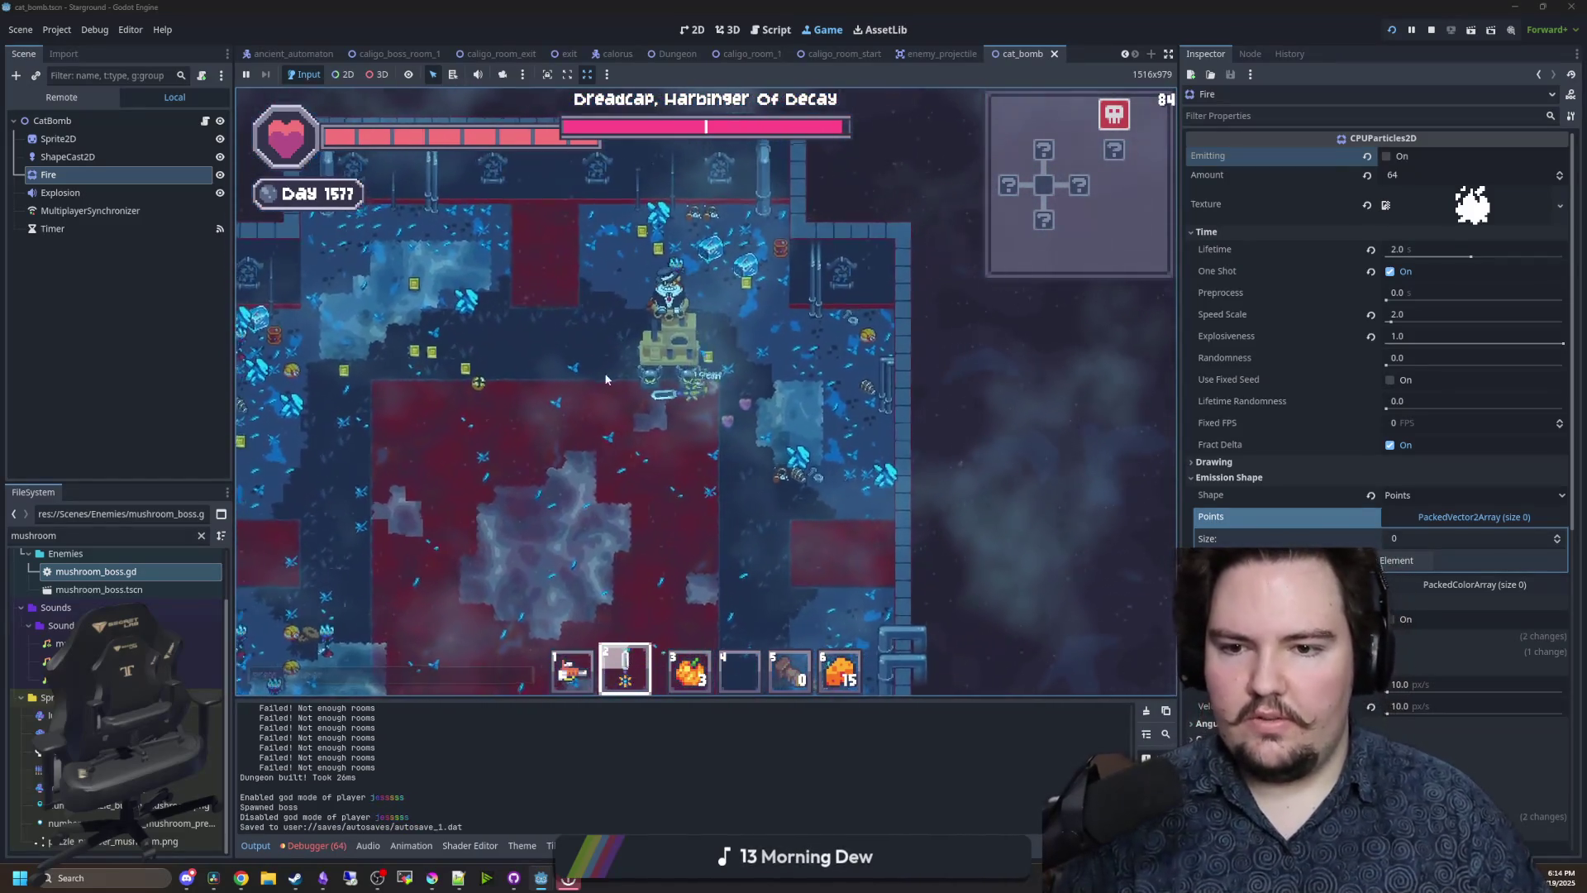
key("d")
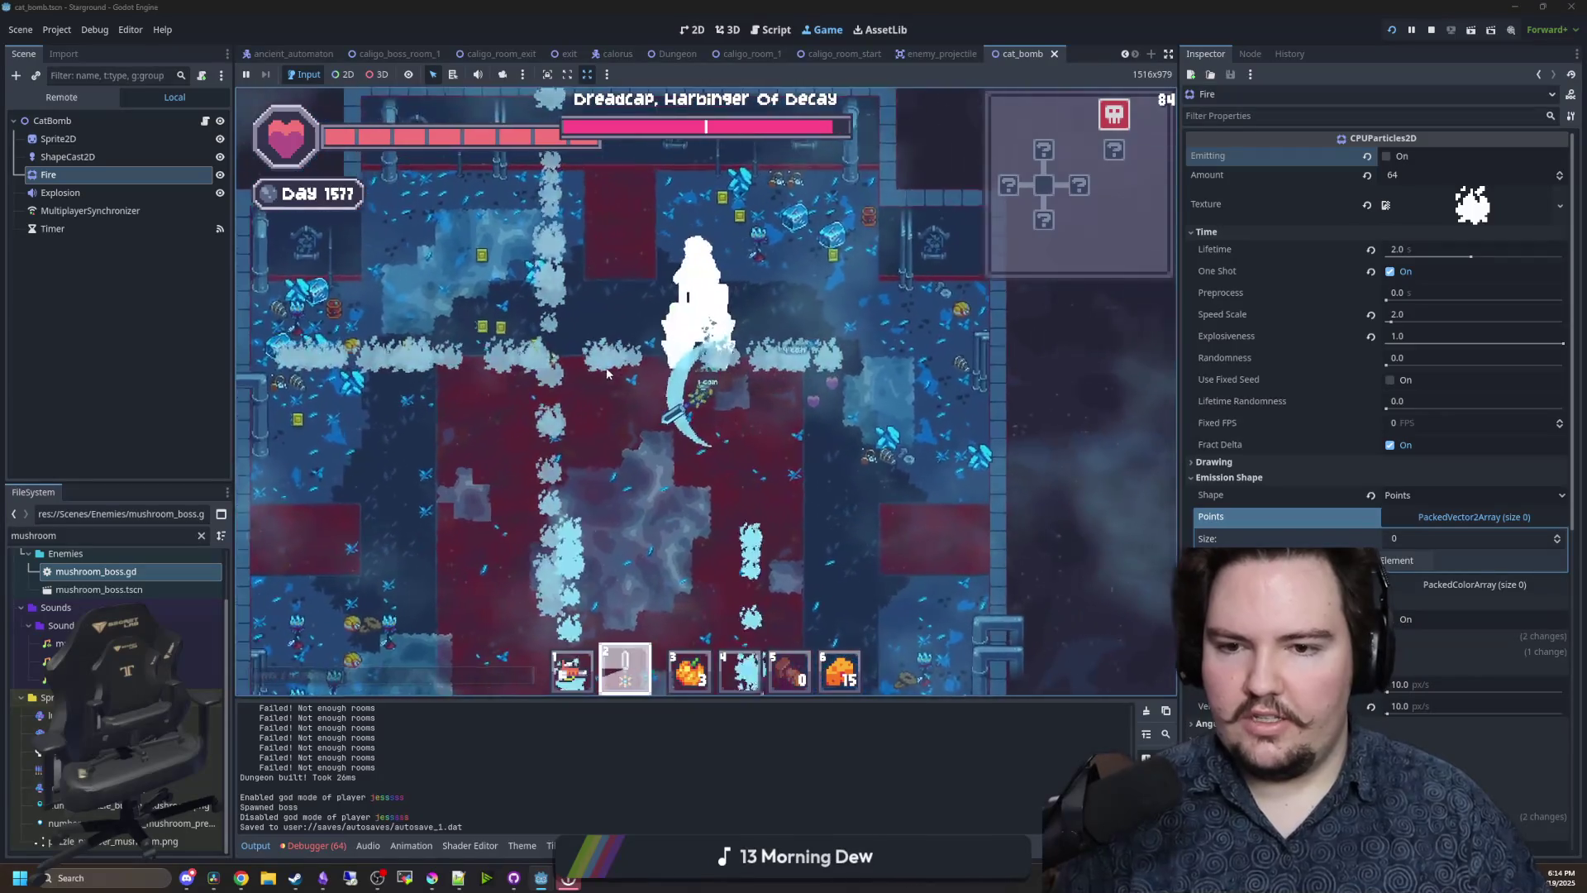
- Close in on Dreadcap and land repeated sword slashes while dodging
left_click(655, 340)
key("s")
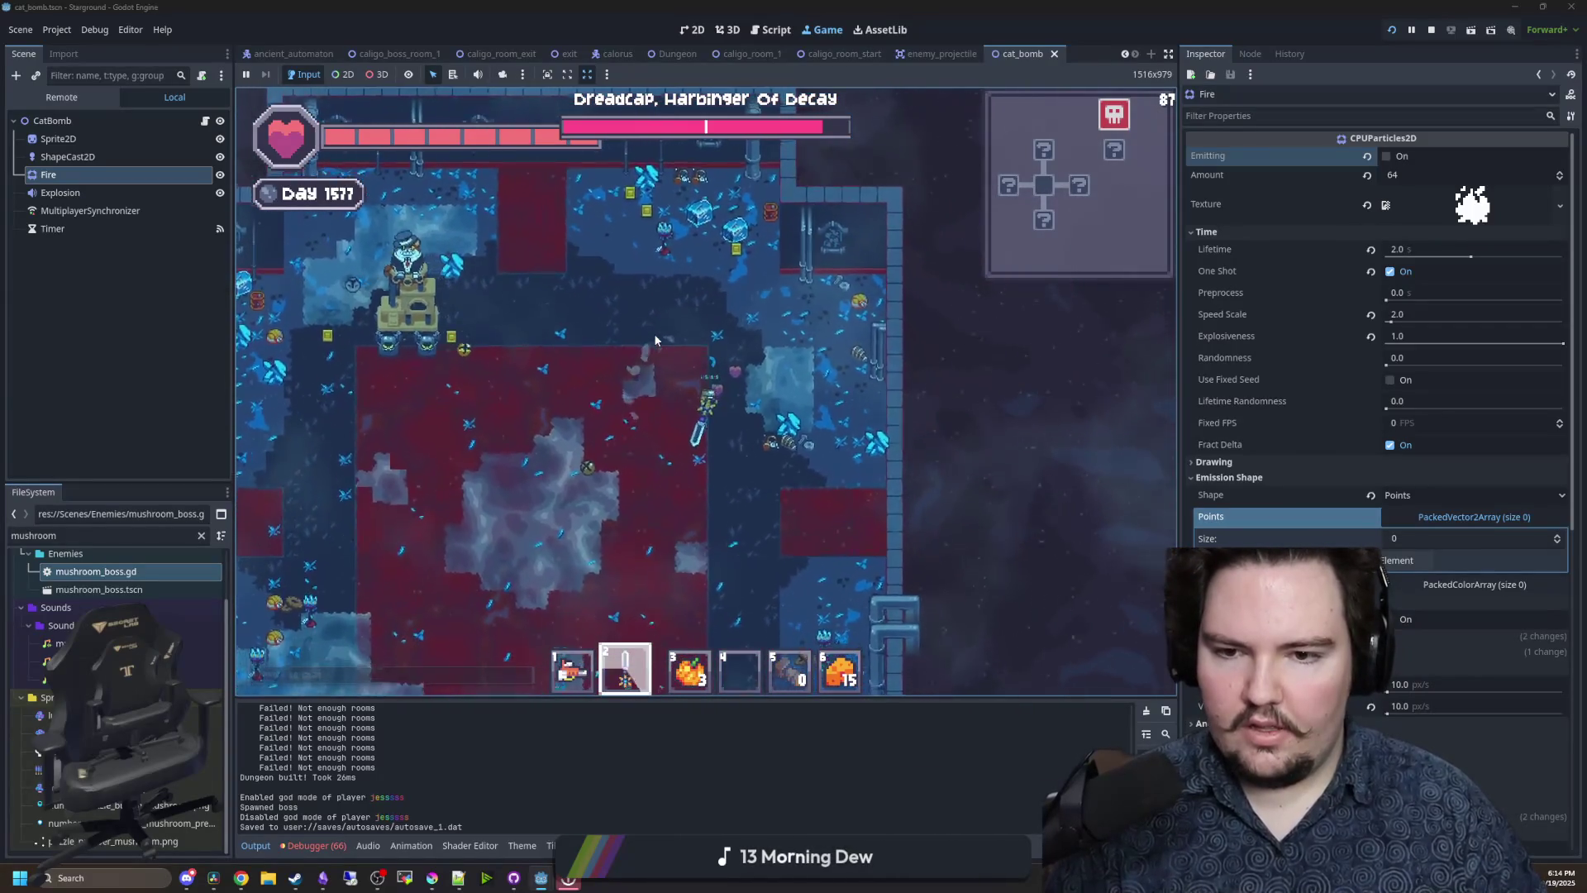
key("w")
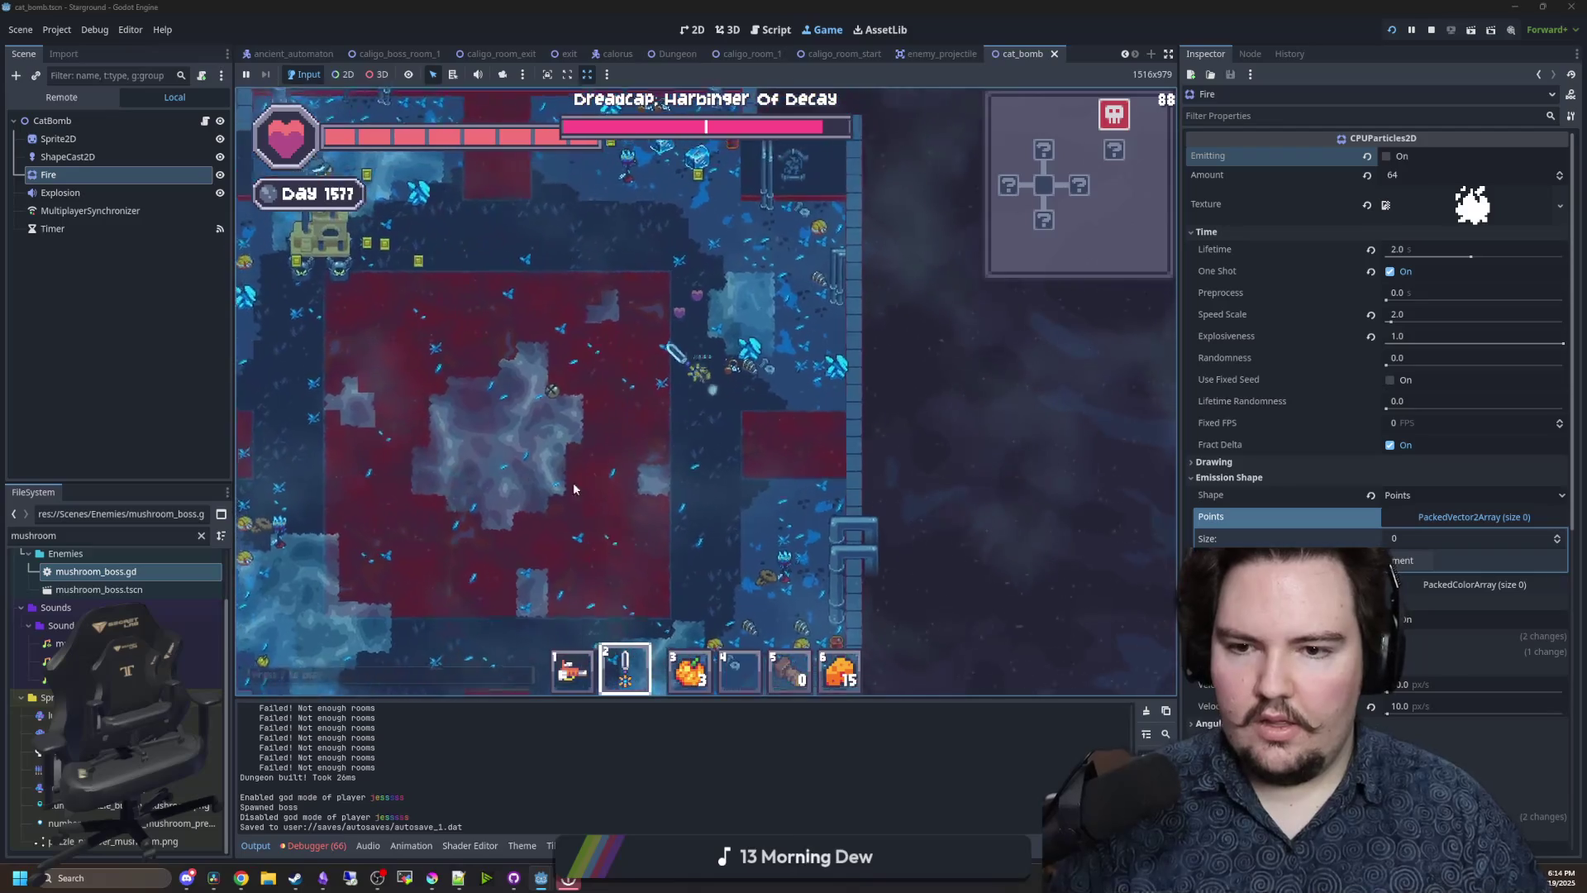
key("a")
key("a")
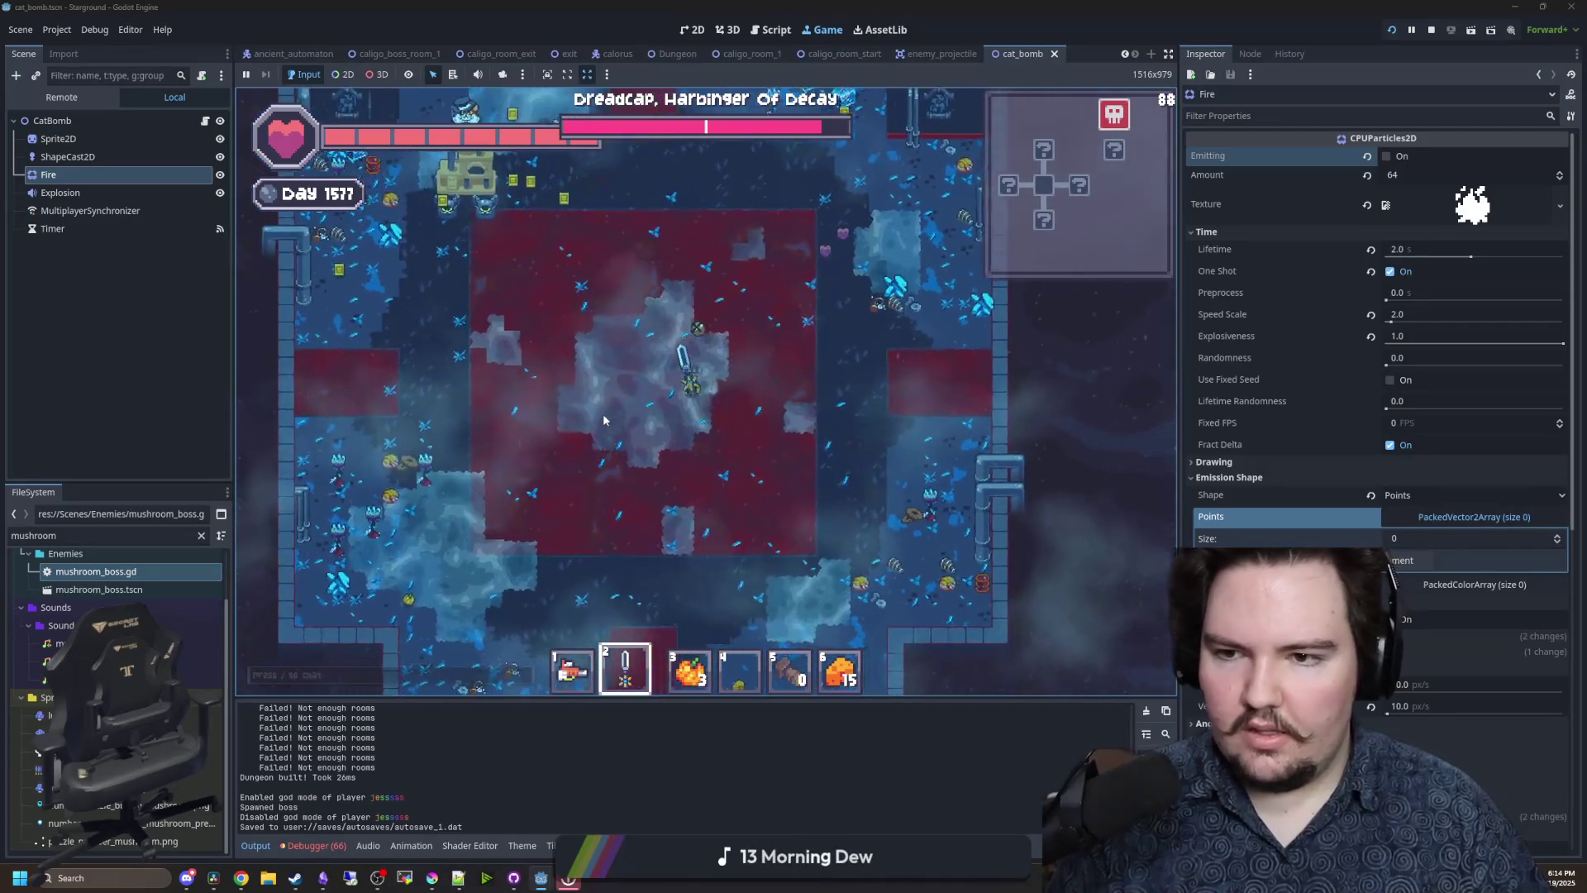
left_click(686, 277)
key("d")
key("s")
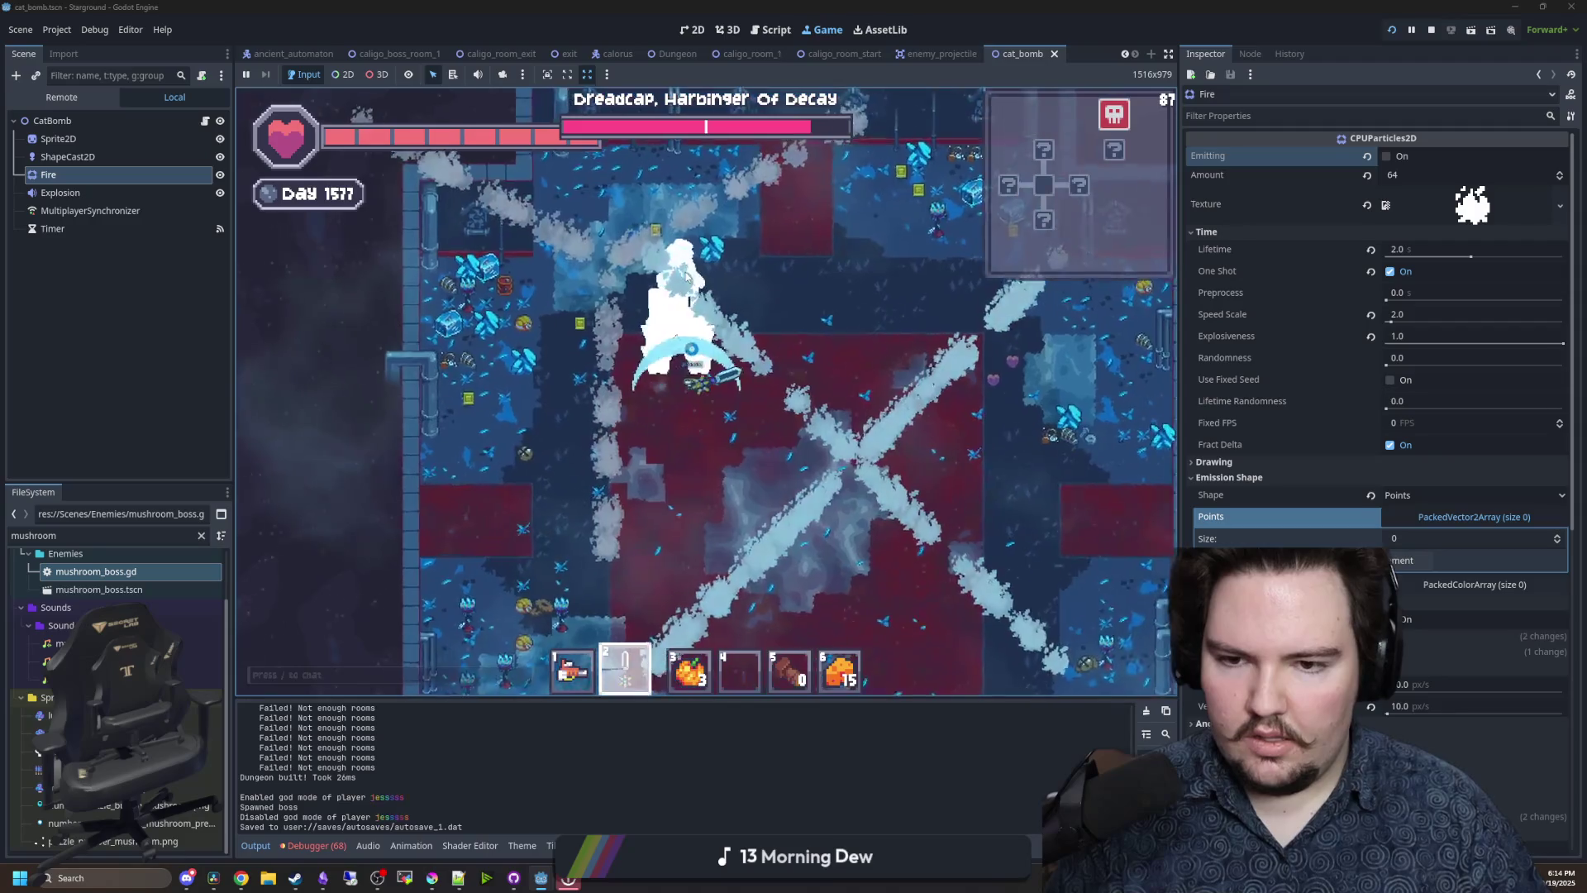
left_click(703, 256)
key("d")
key("s")
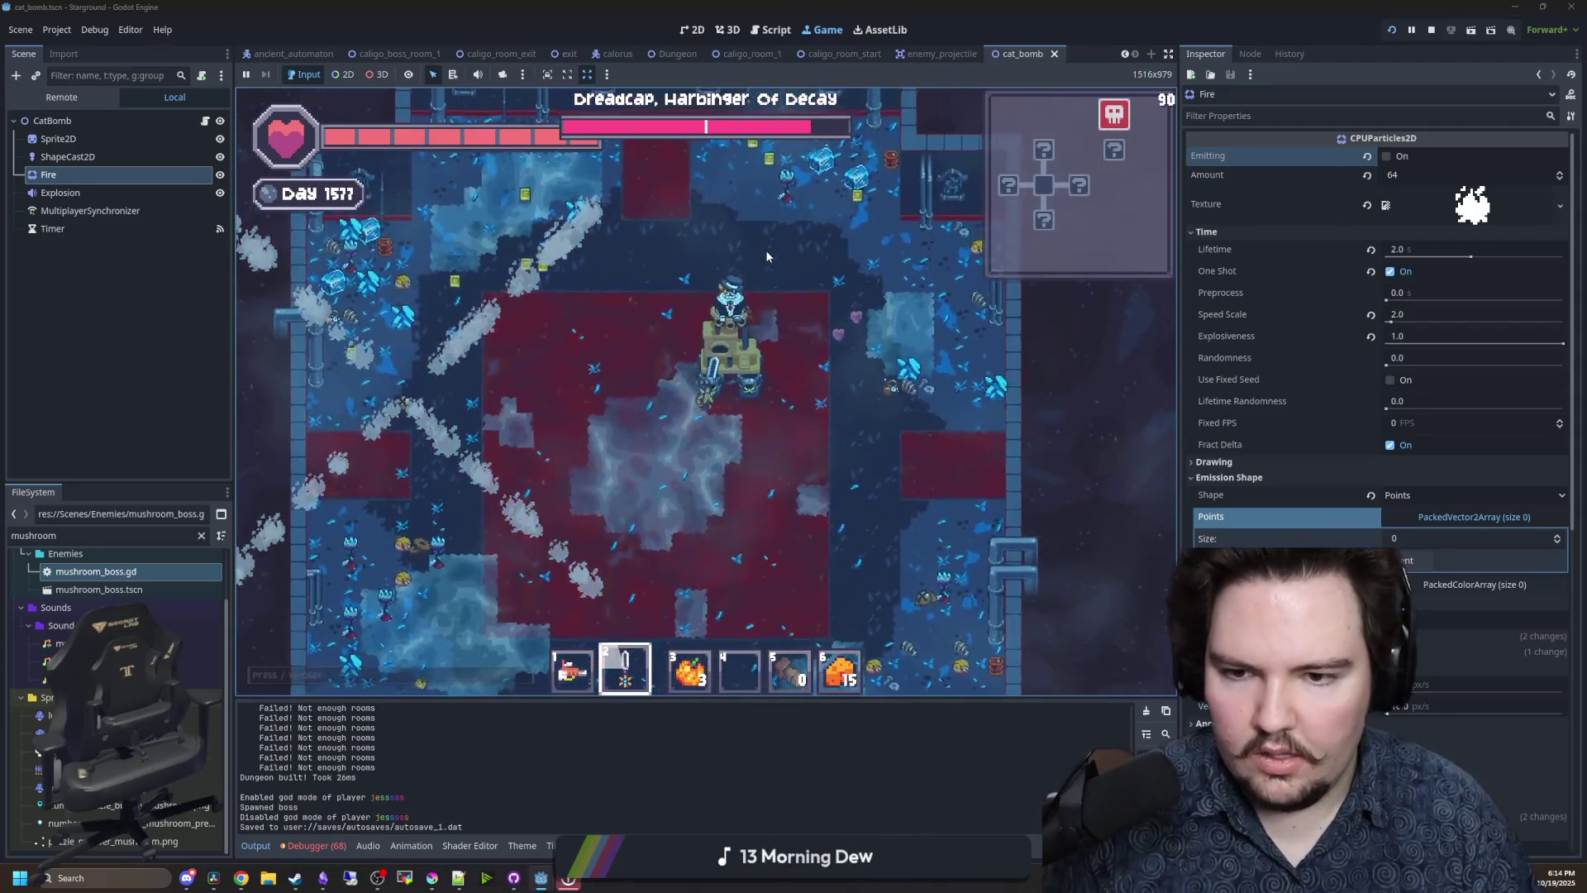
left_click(766, 250)
left_click(768, 322)
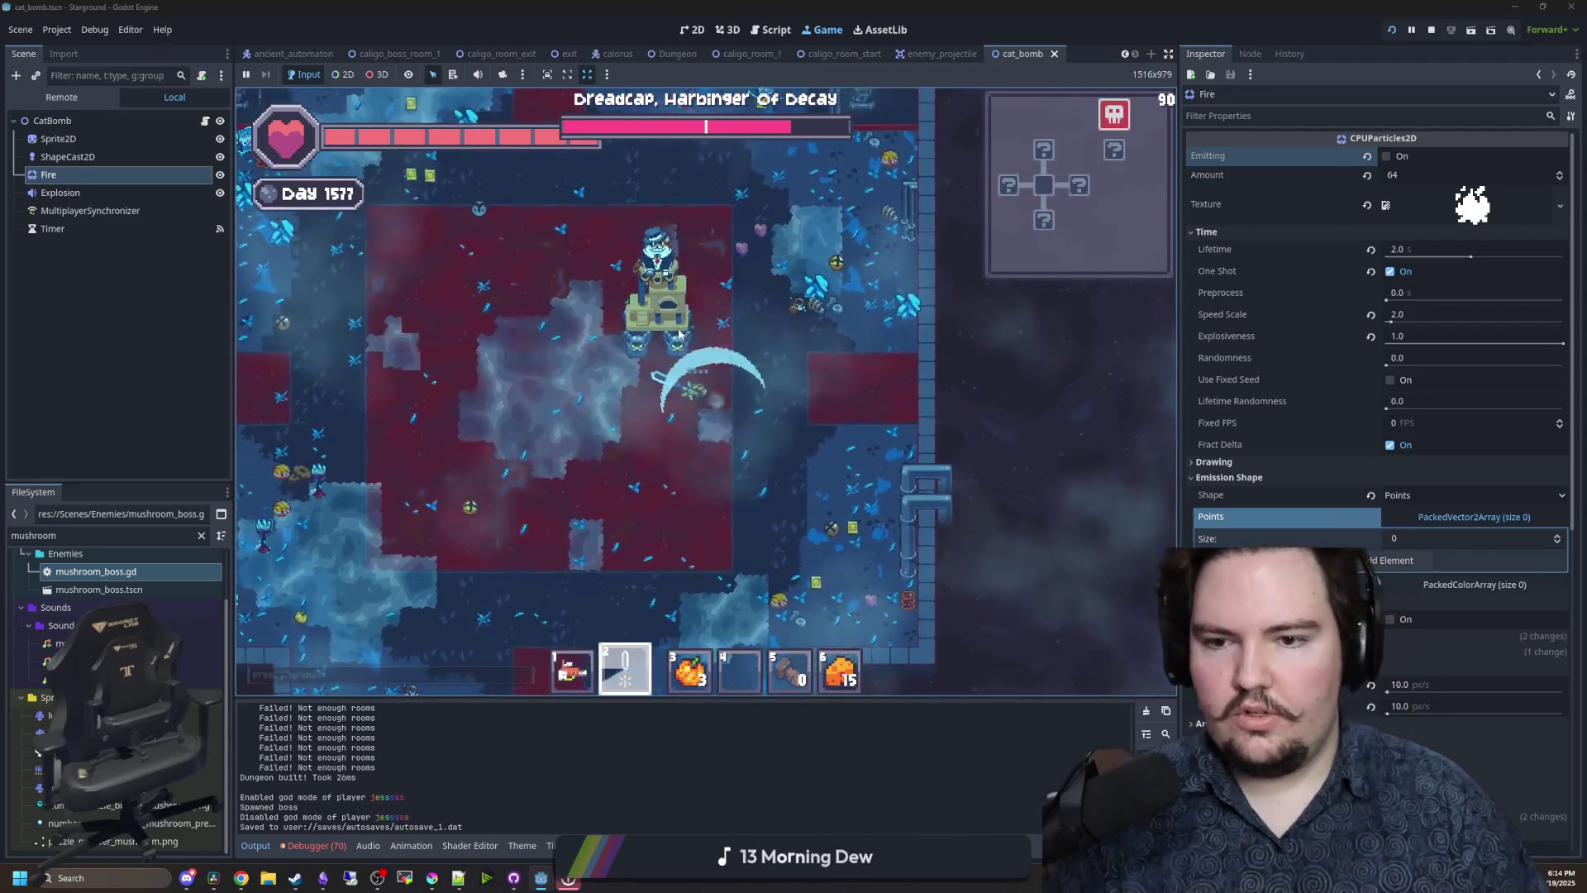
key("a")
key("s")
key("d")
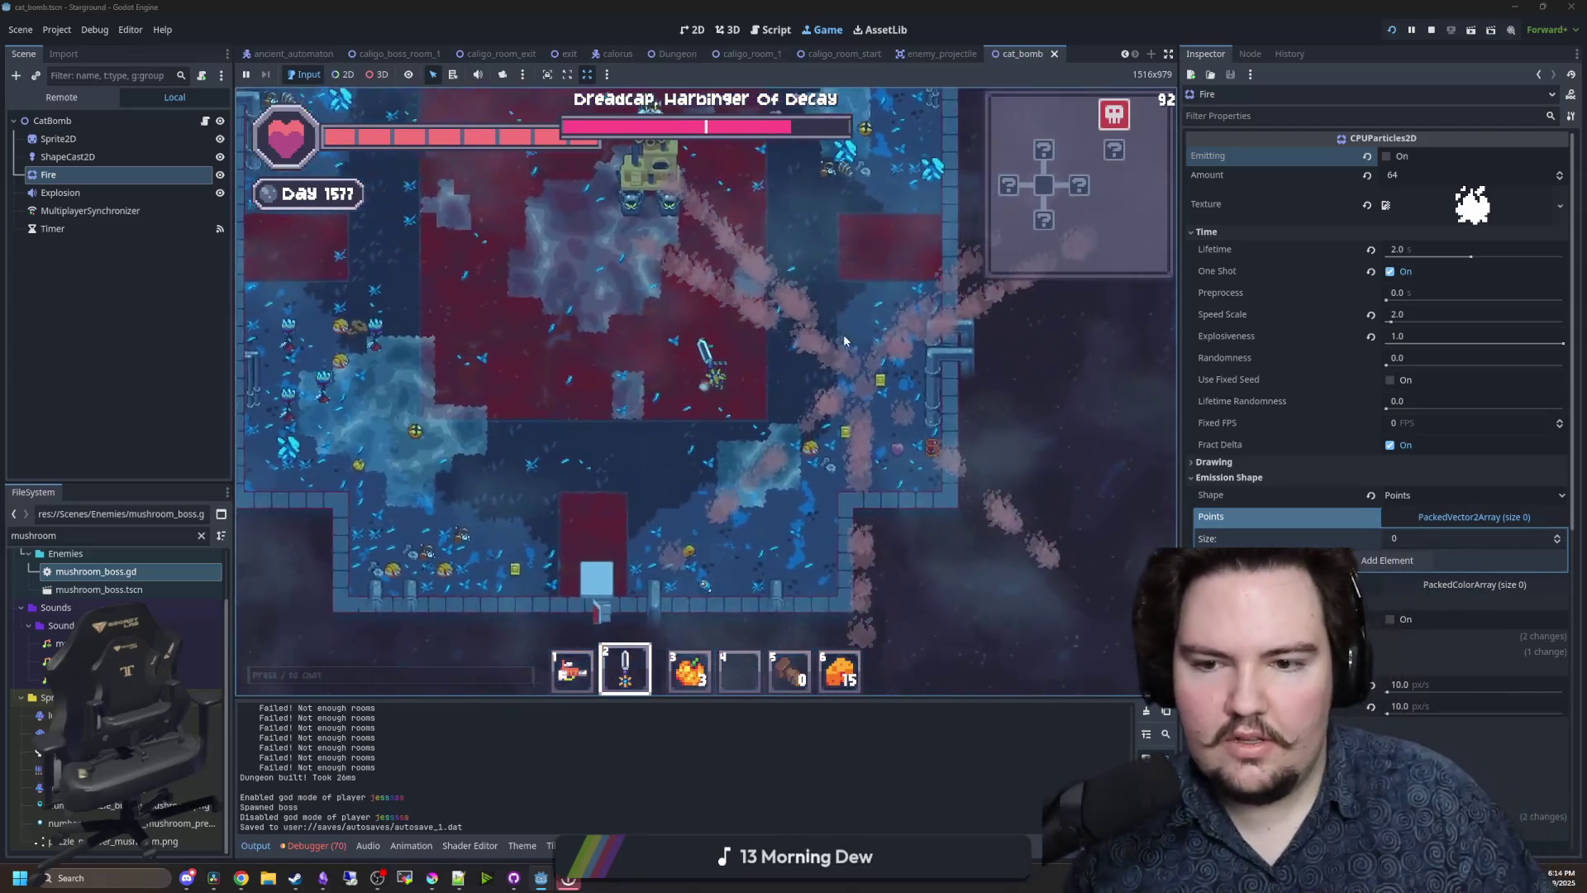
key("w")
key("w")
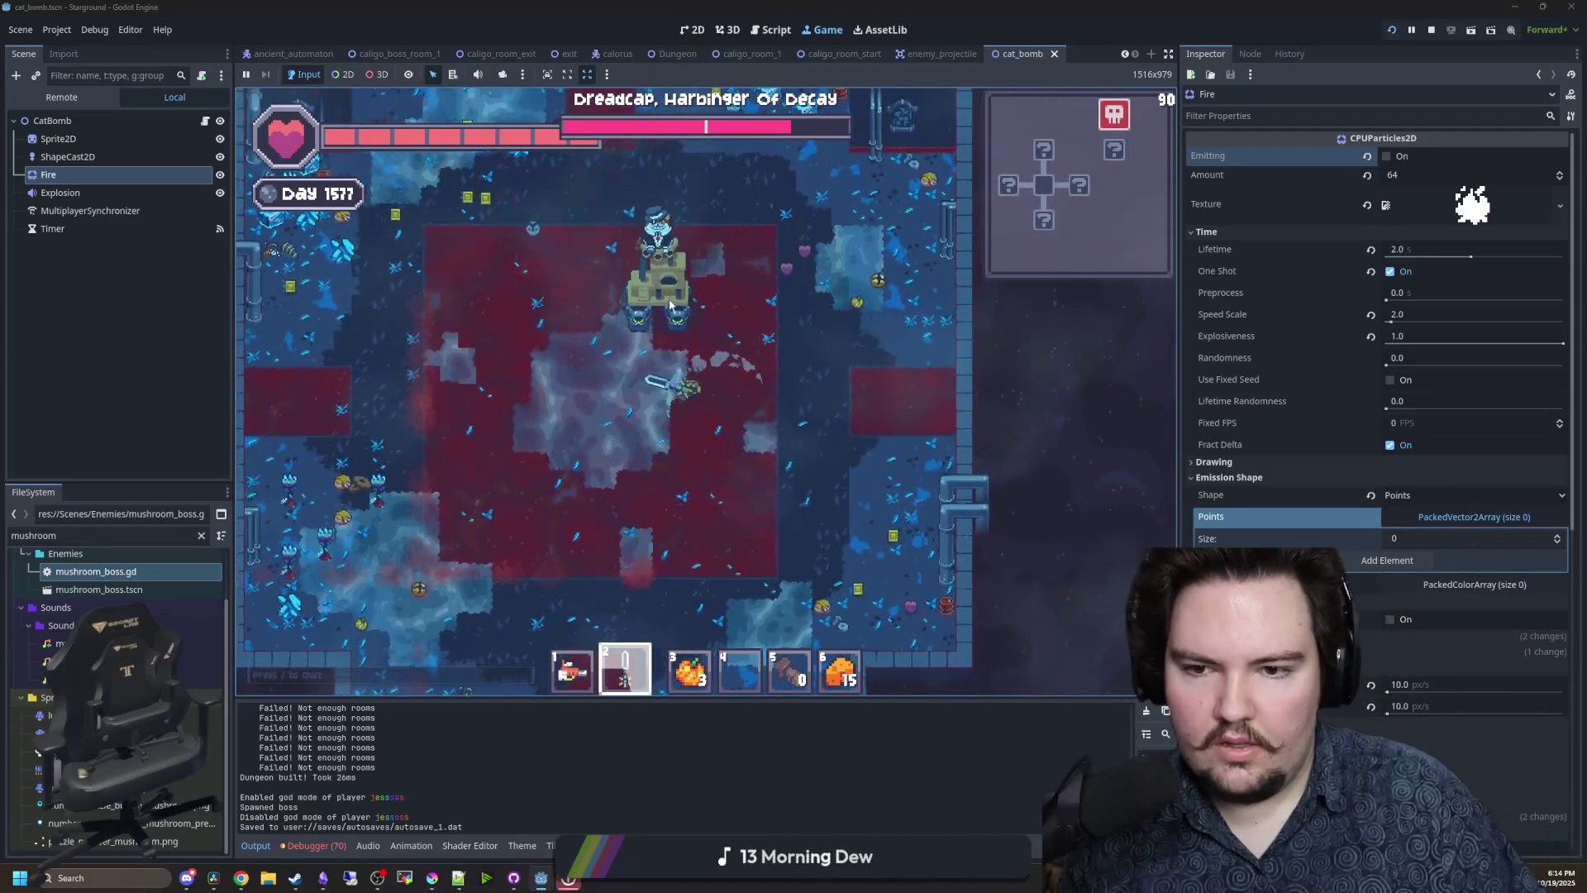
left_click(720, 323)
- Keep circling the boss and hitting it with more sword slashes
key("s")
key("d")
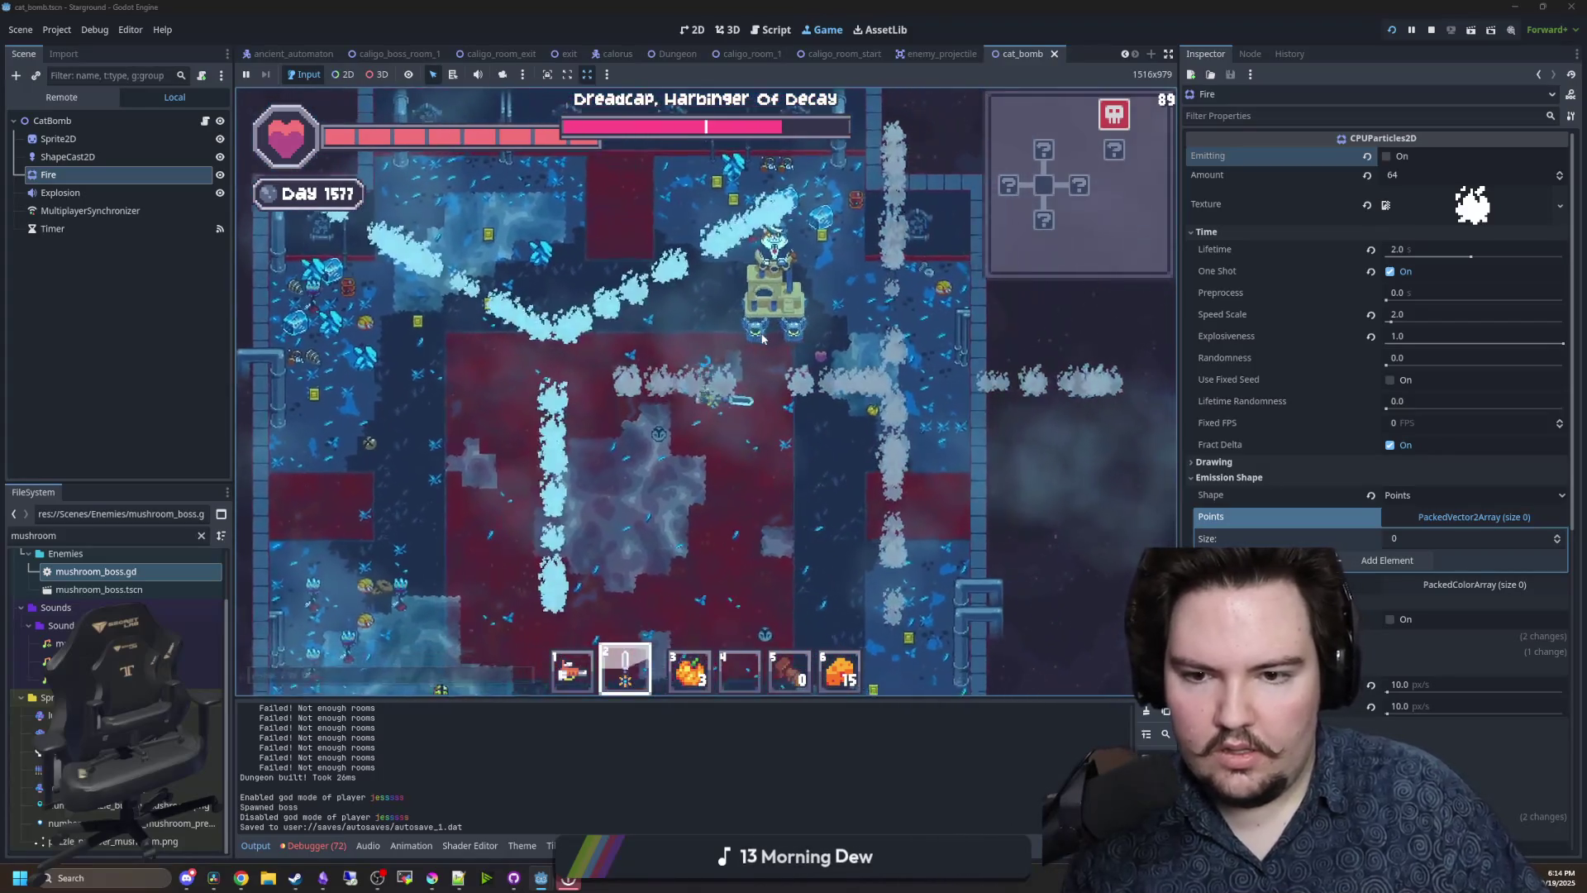
key("w")
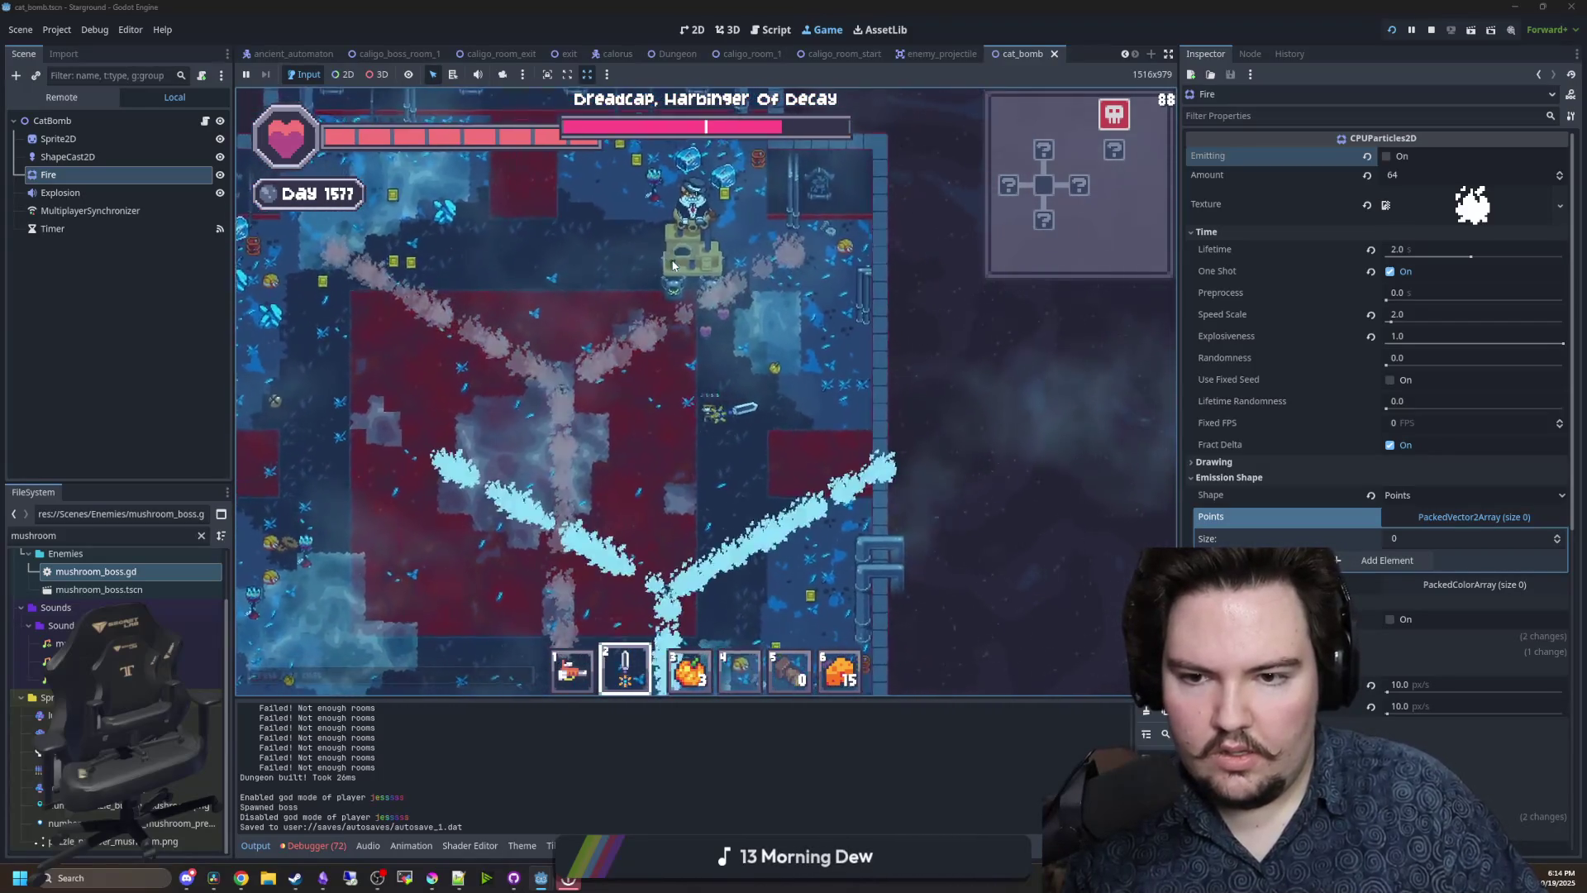
left_click(711, 421)
key("s")
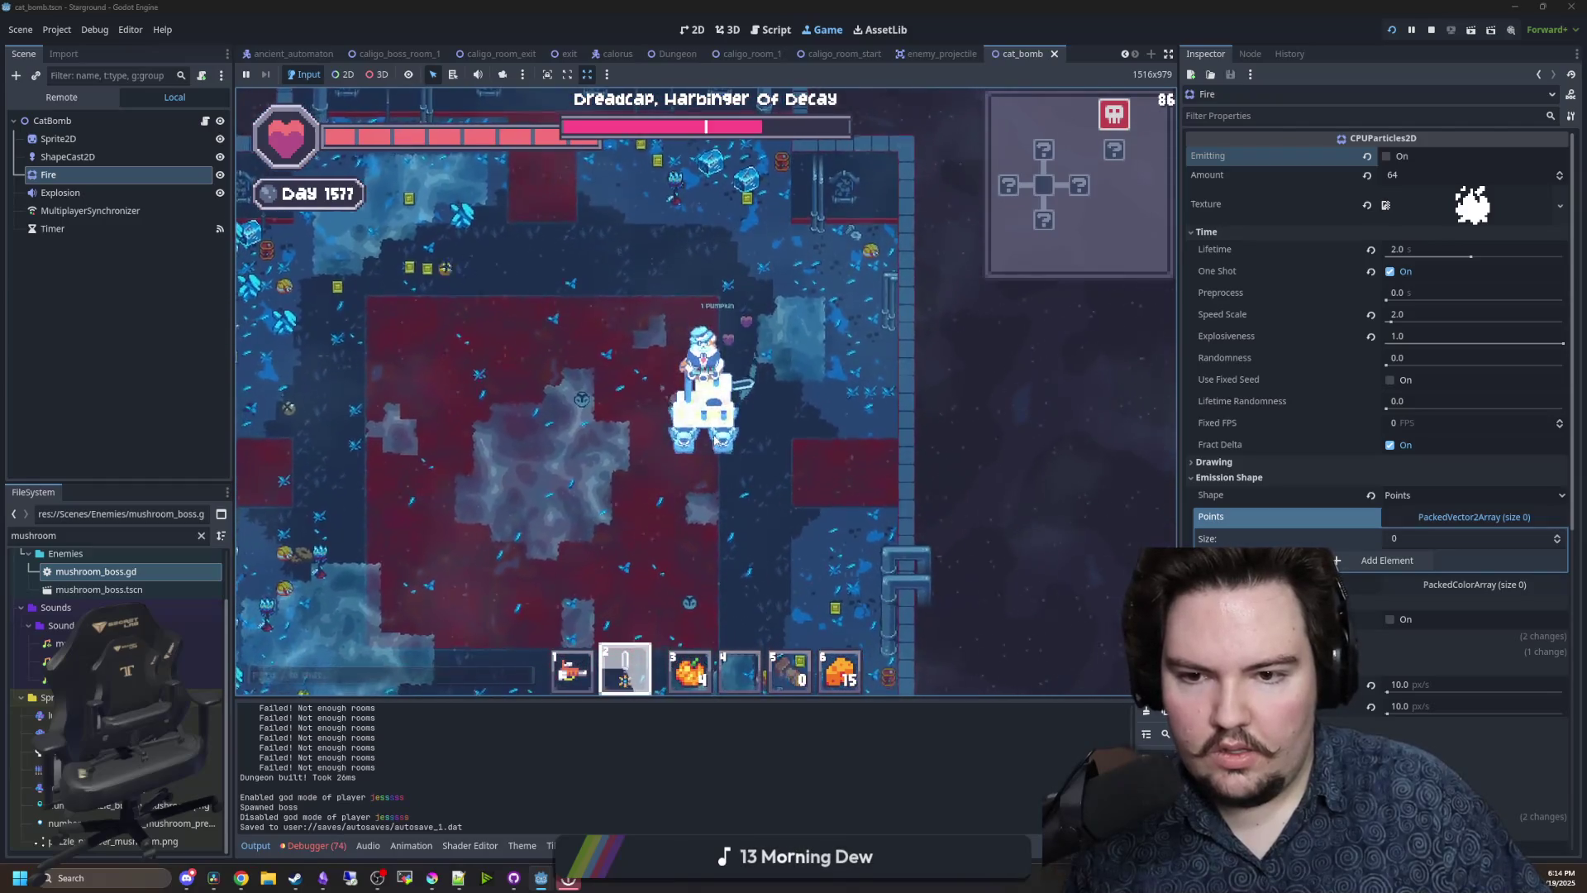
key("a")
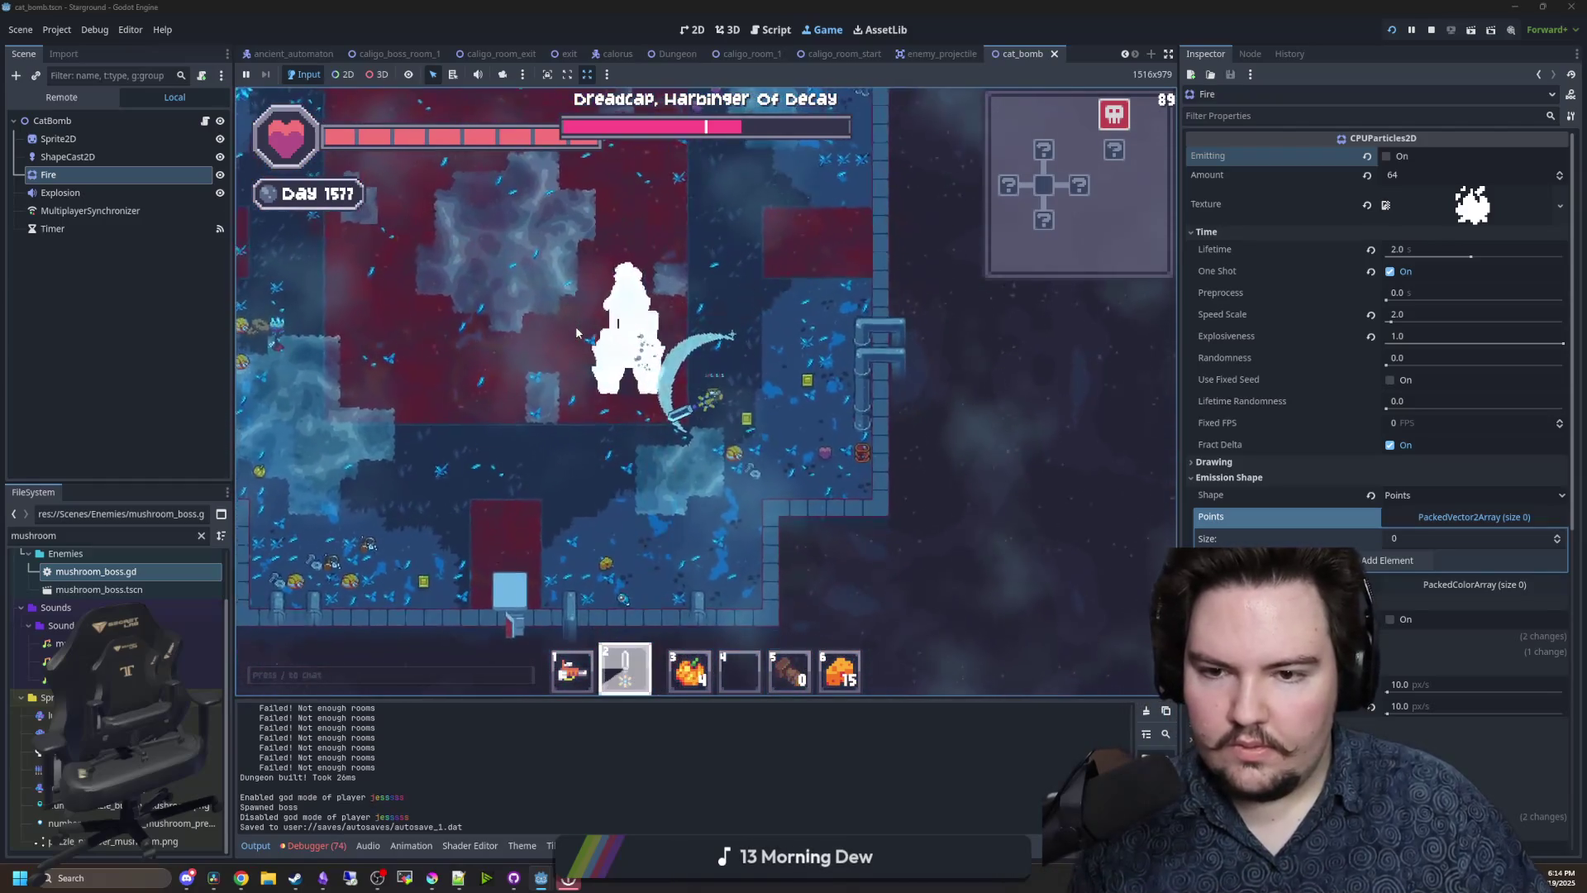
left_click(699, 304)
key("a")
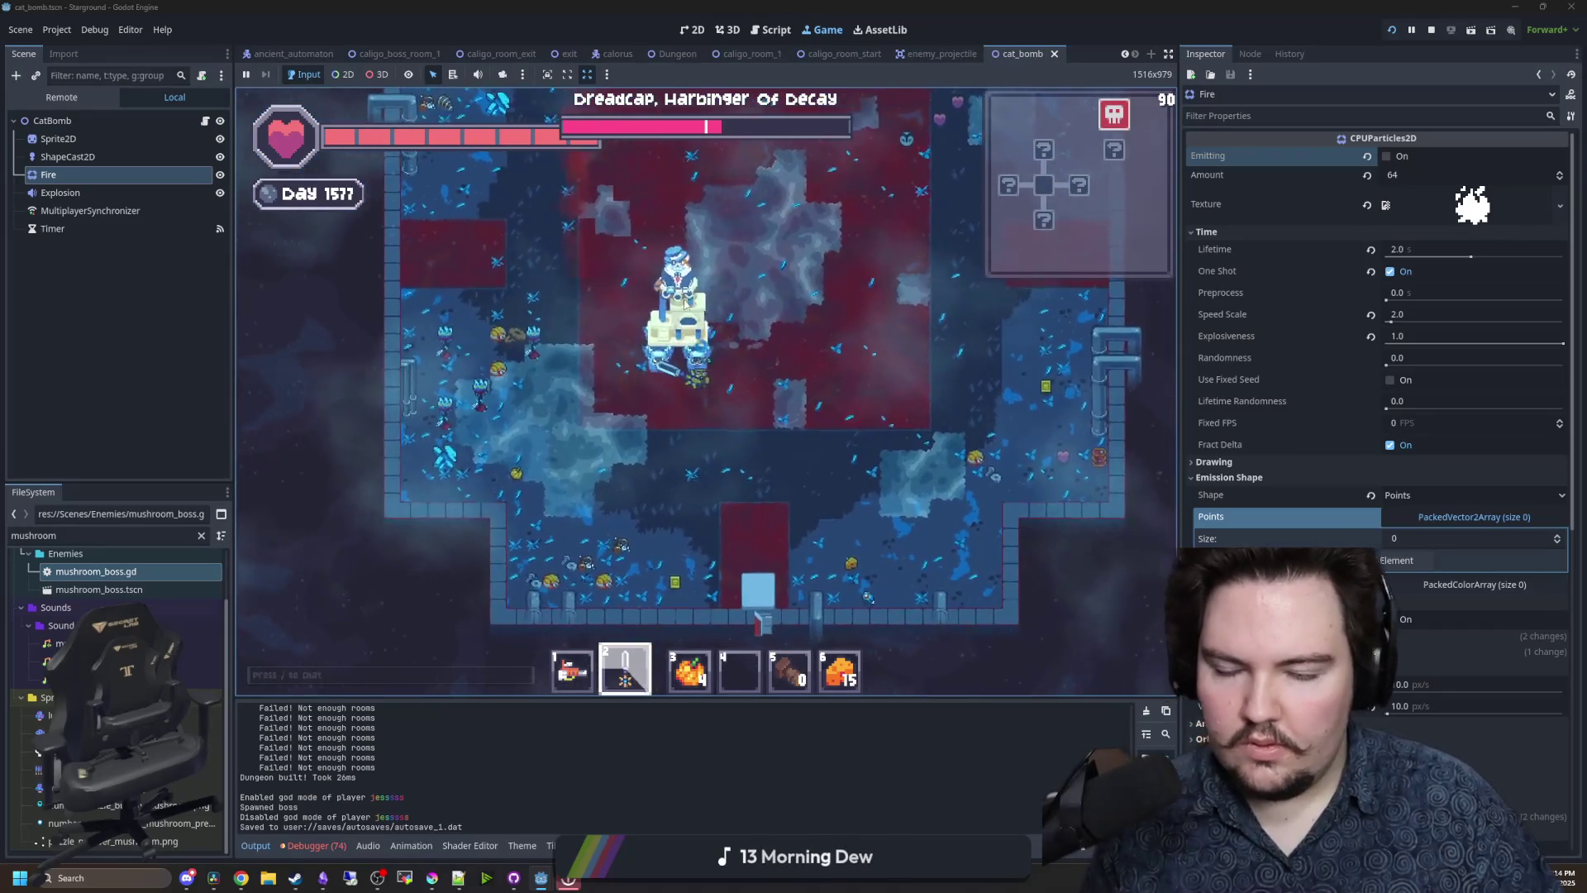
key("w")
key("d")
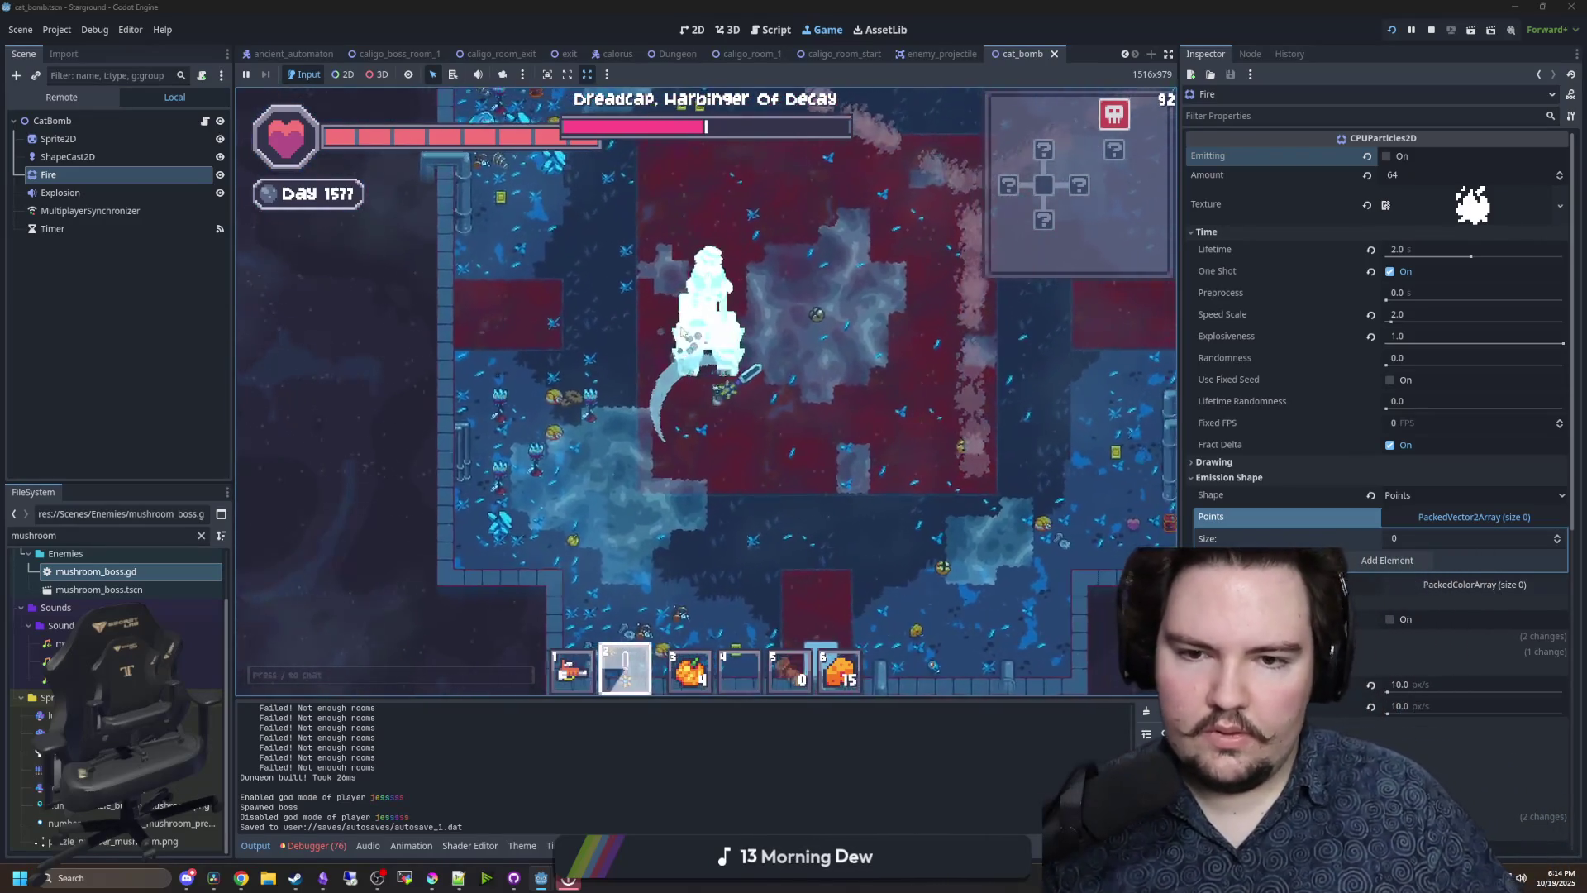
left_click(701, 305)
key("w")
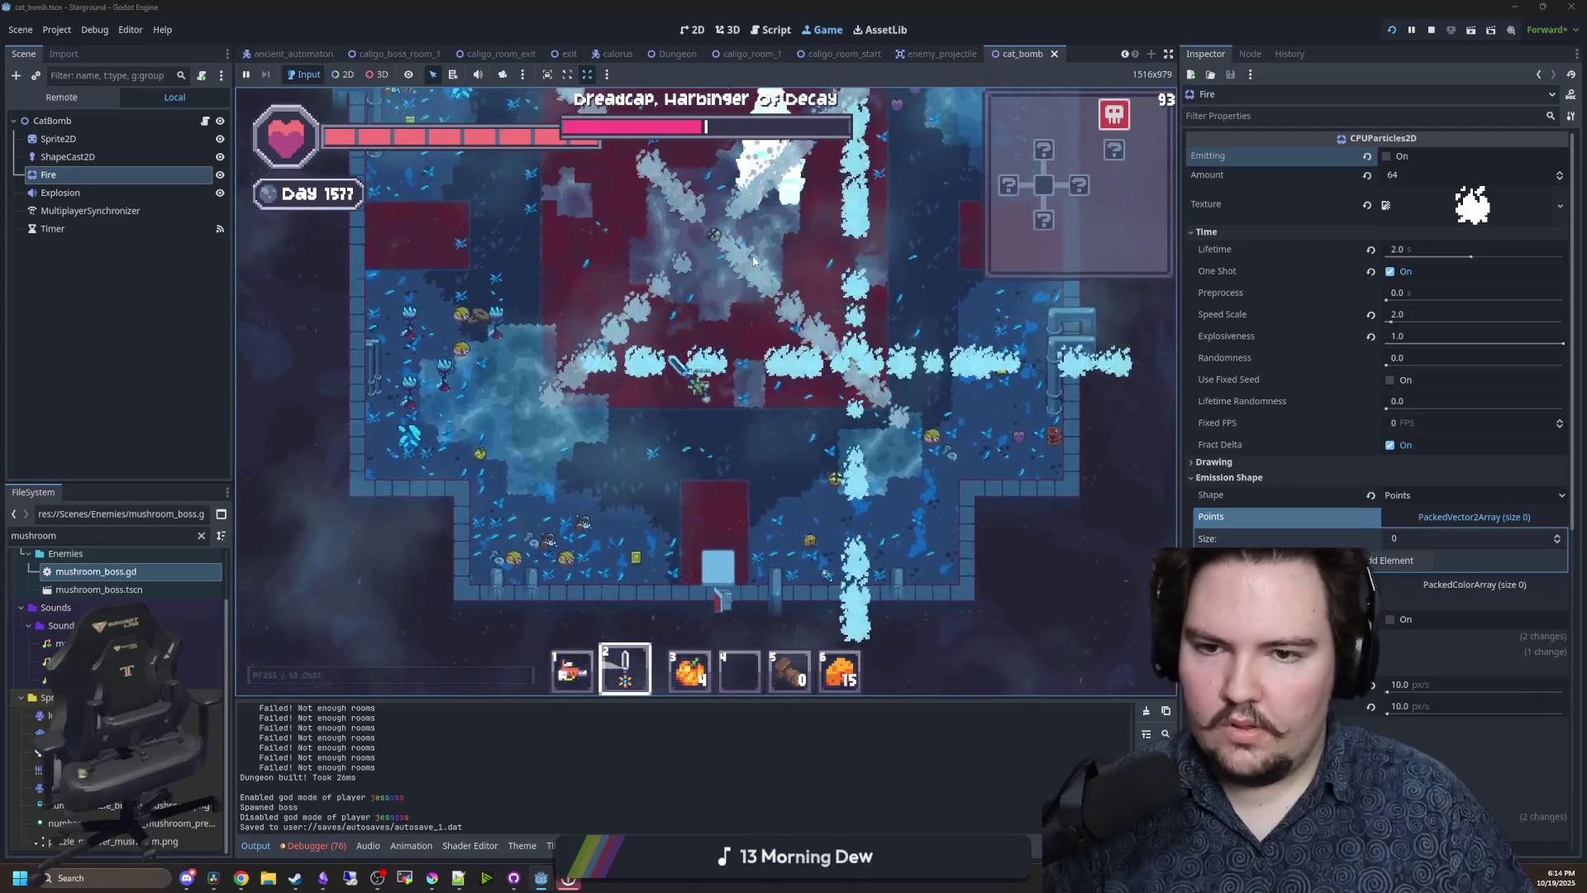
left_click(752, 255)
- Change explosionRange to 256 on line 2 of cat_bomb.gd, then go back to the Game view
key("a")
key("s")
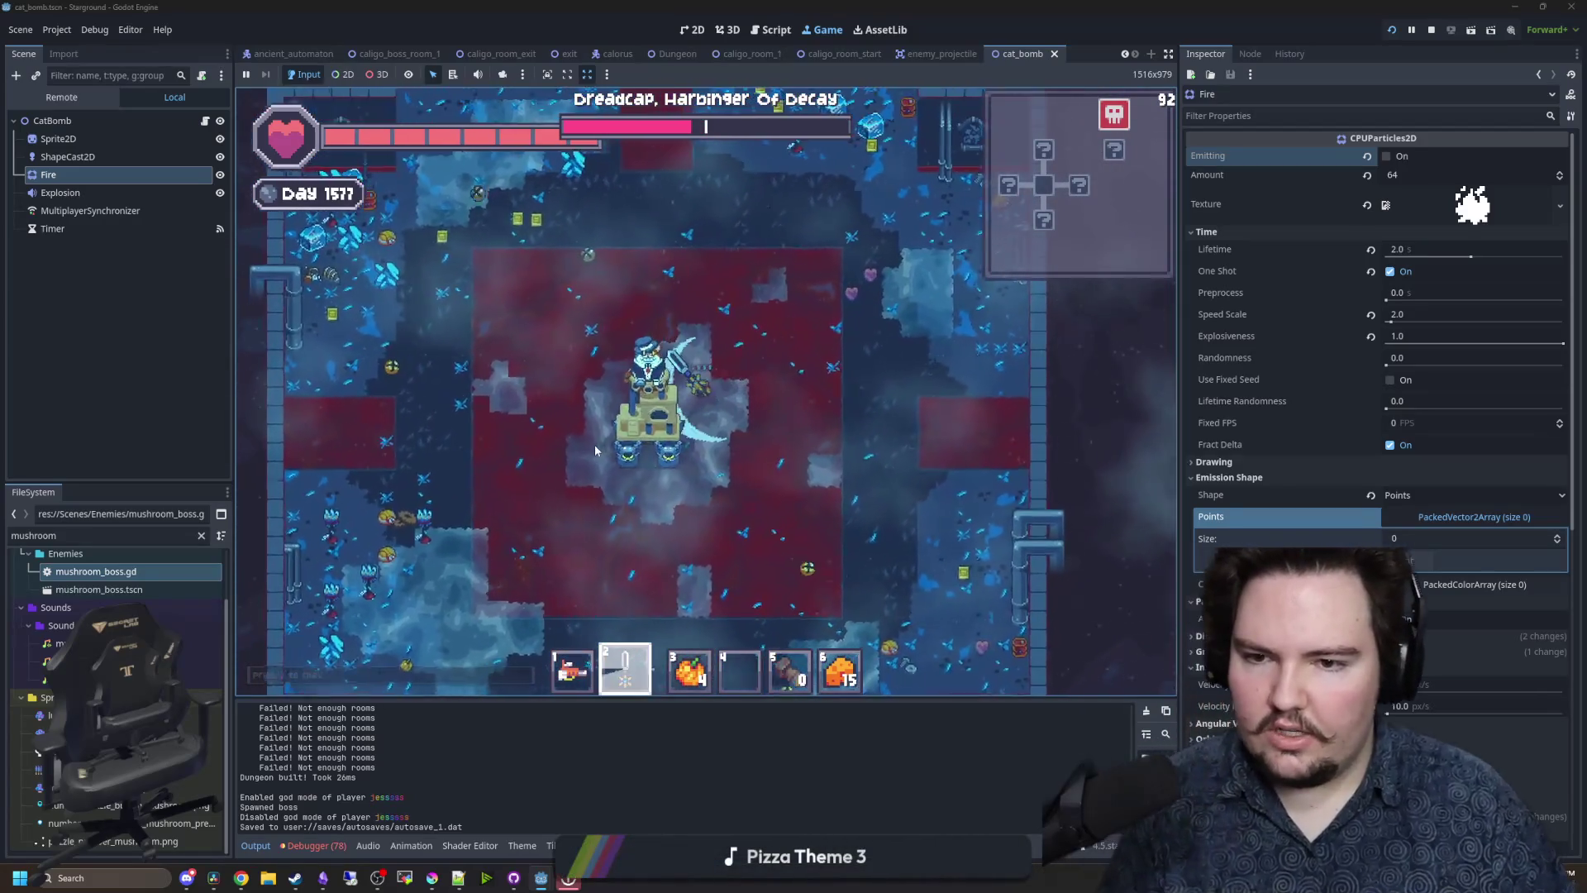
key("a")
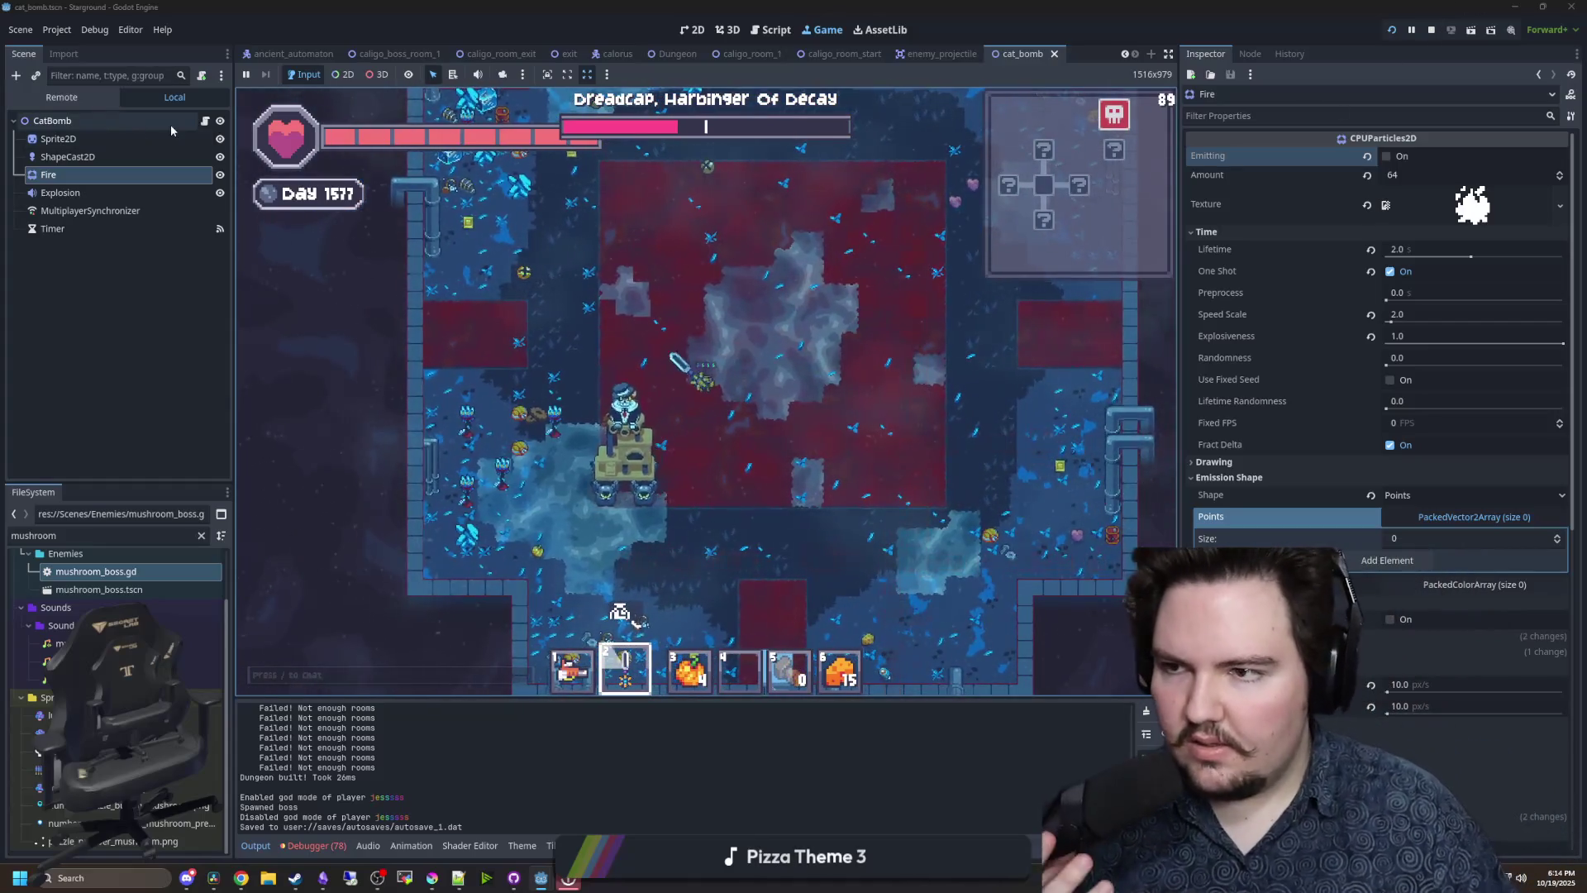
left_click(205, 121)
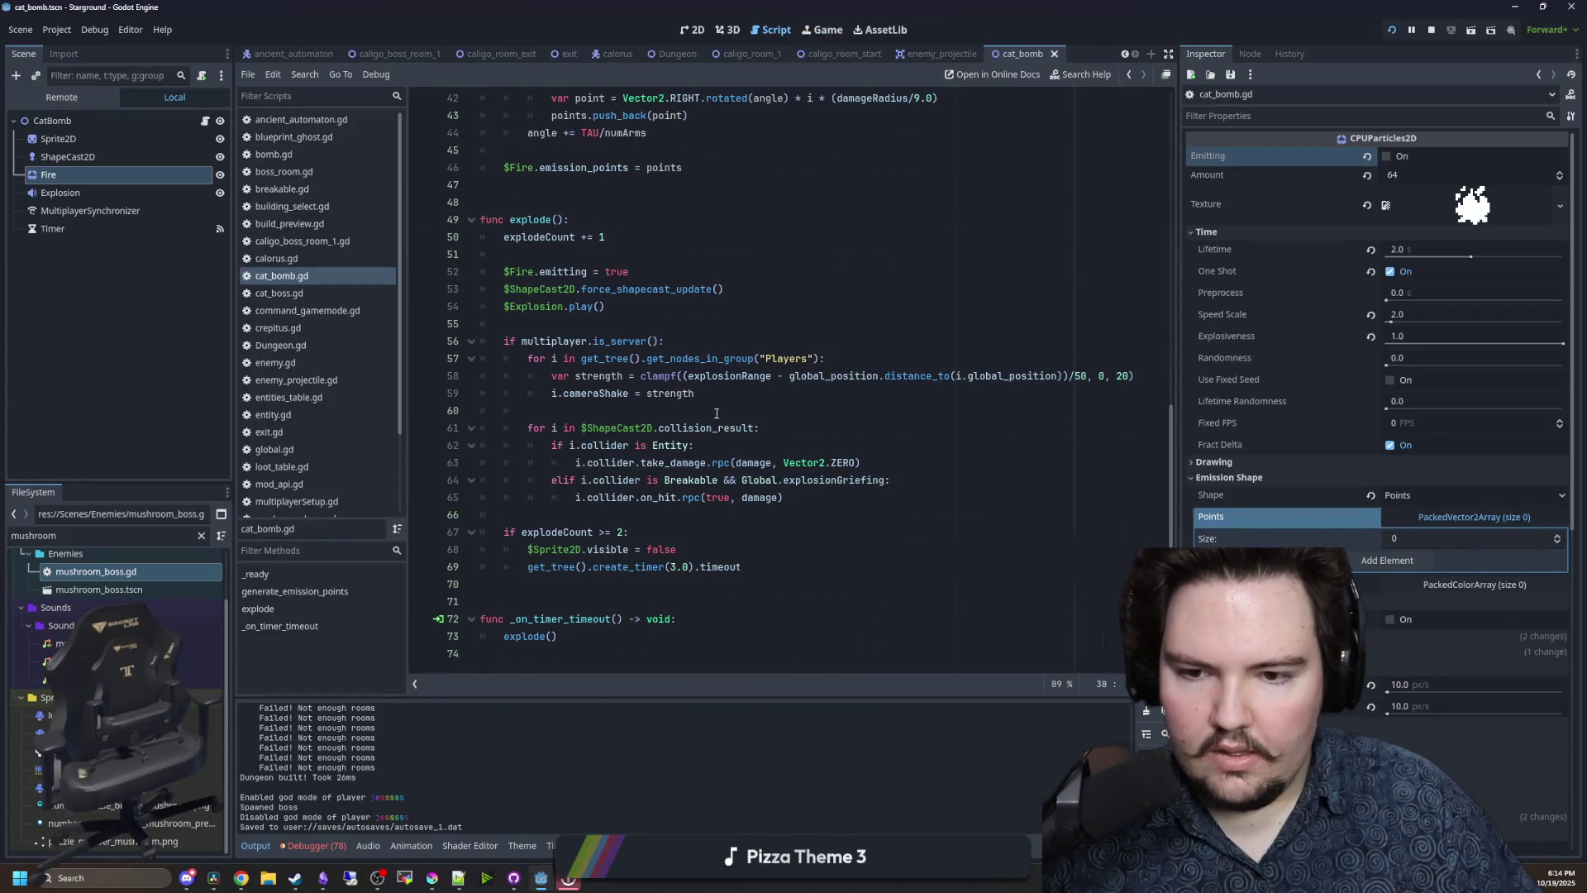
scroll(653, 242, "up", 10)
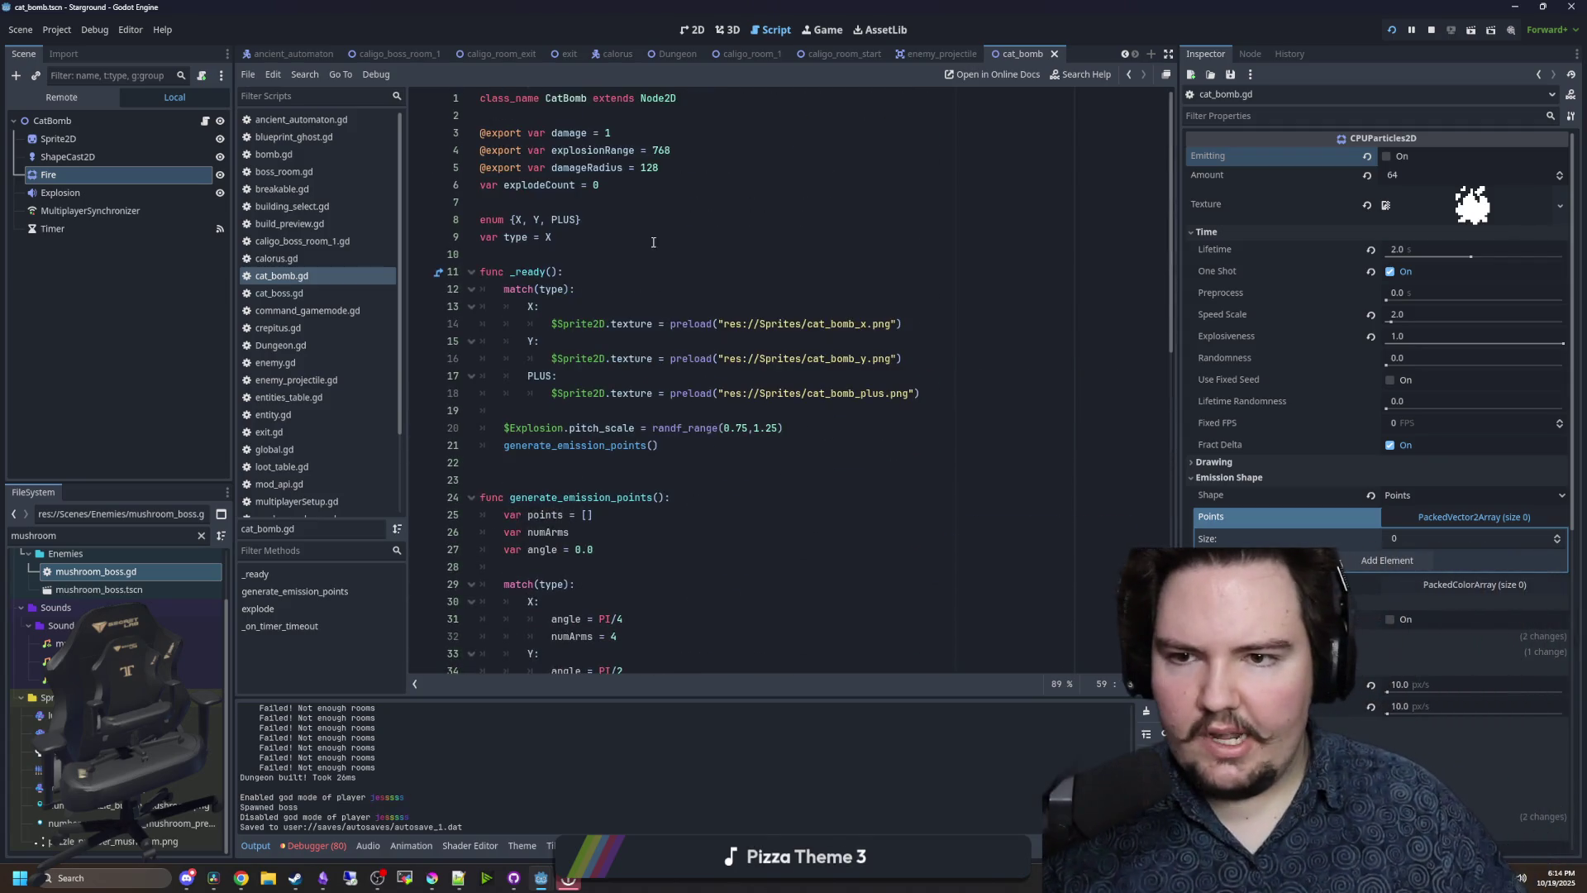
type("6")
left_click(814, 255)
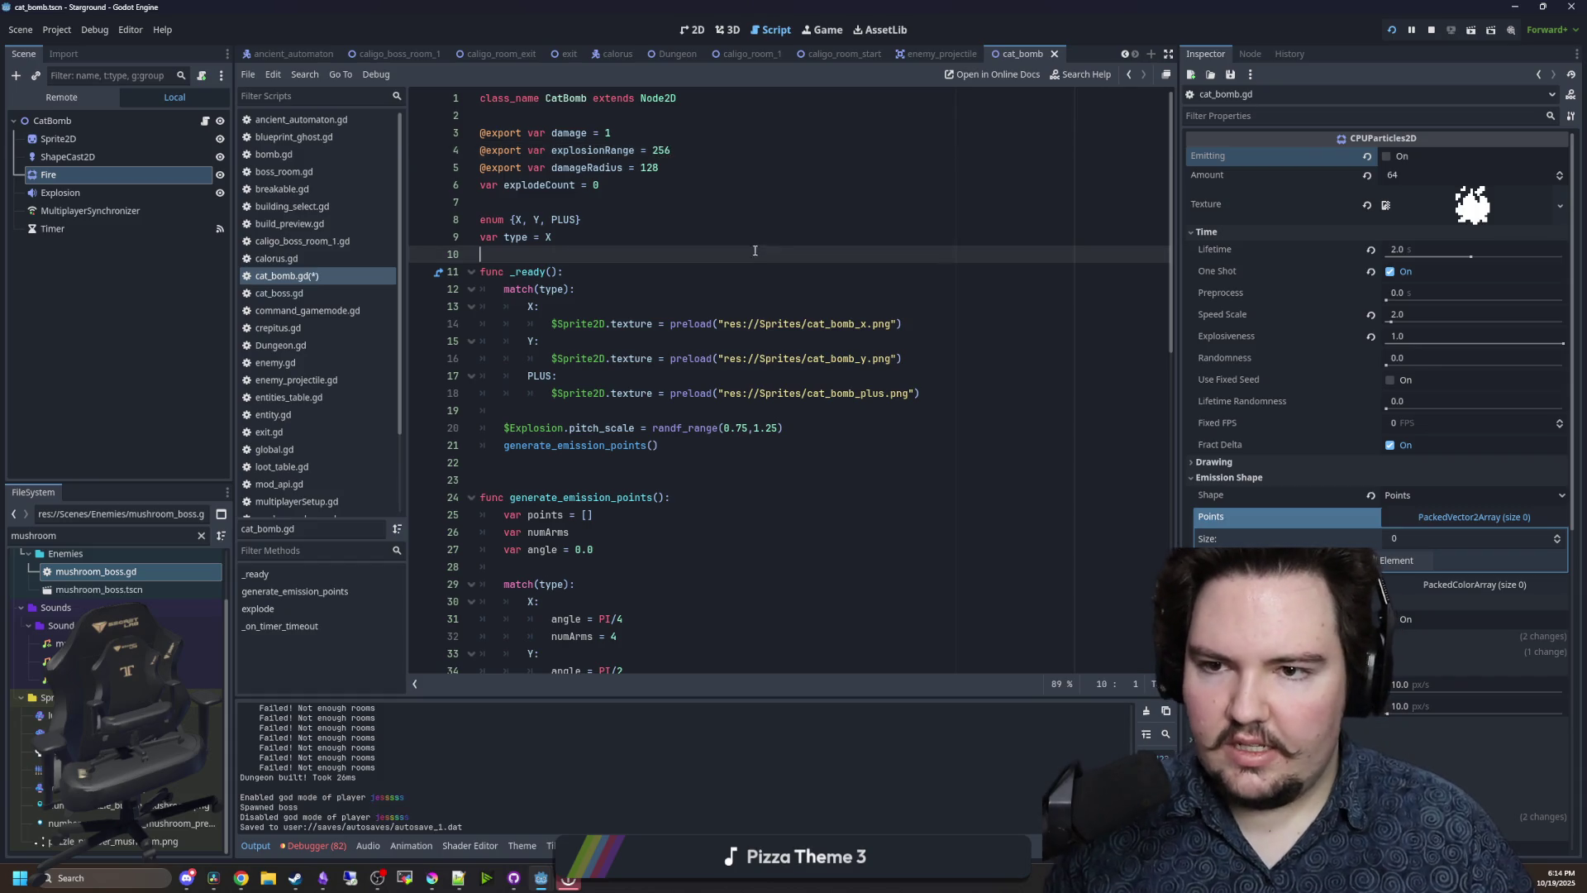
left_click(707, 116)
scroll(874, 330, "down", 10)
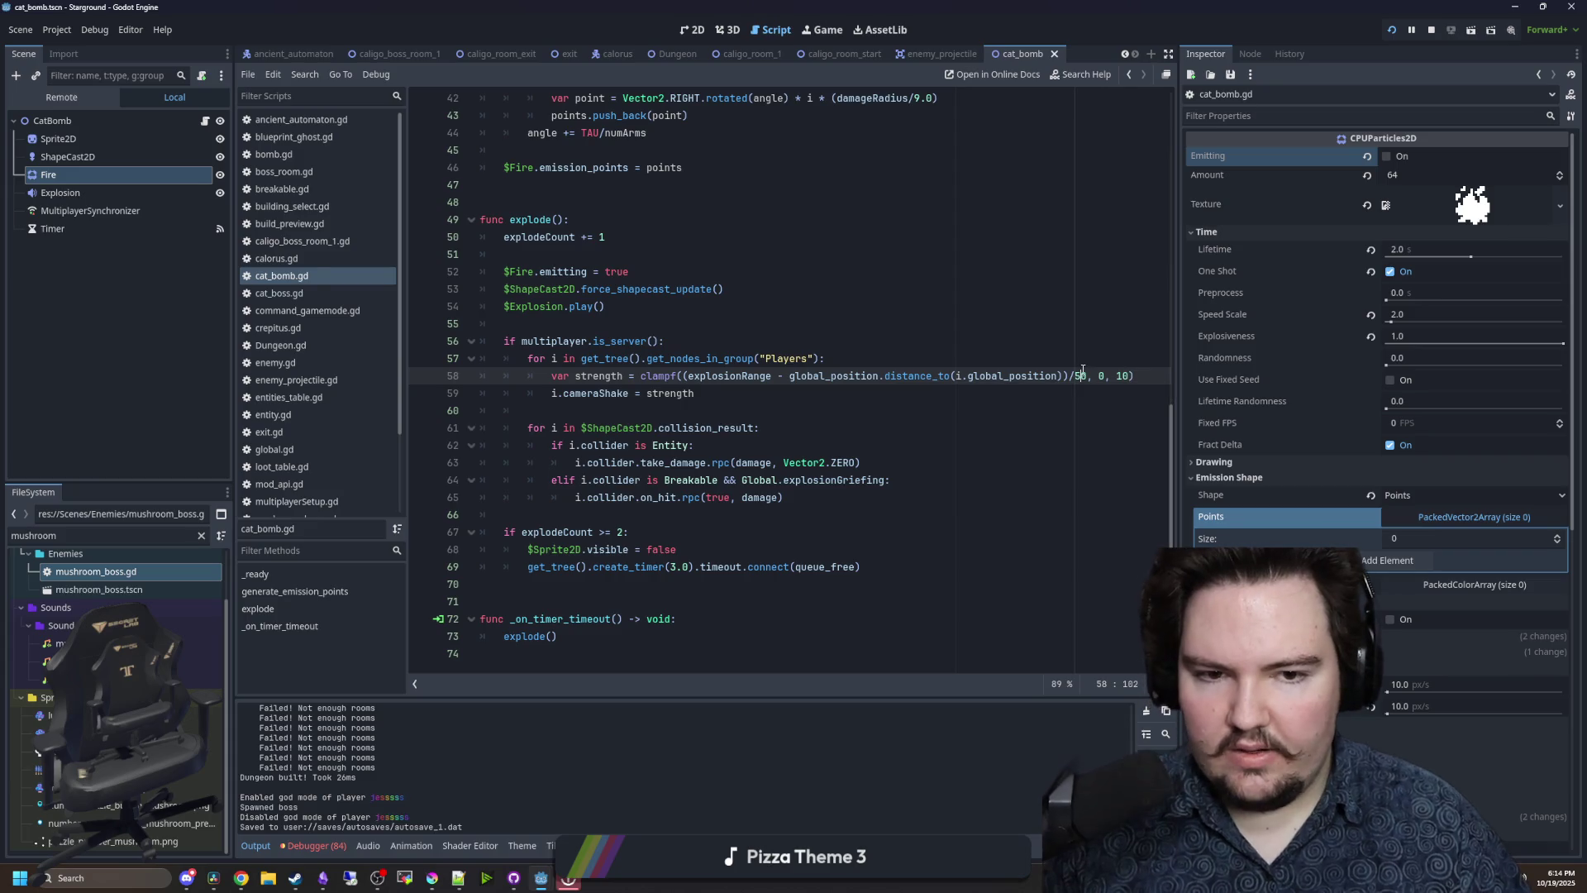
left_click(810, 33)
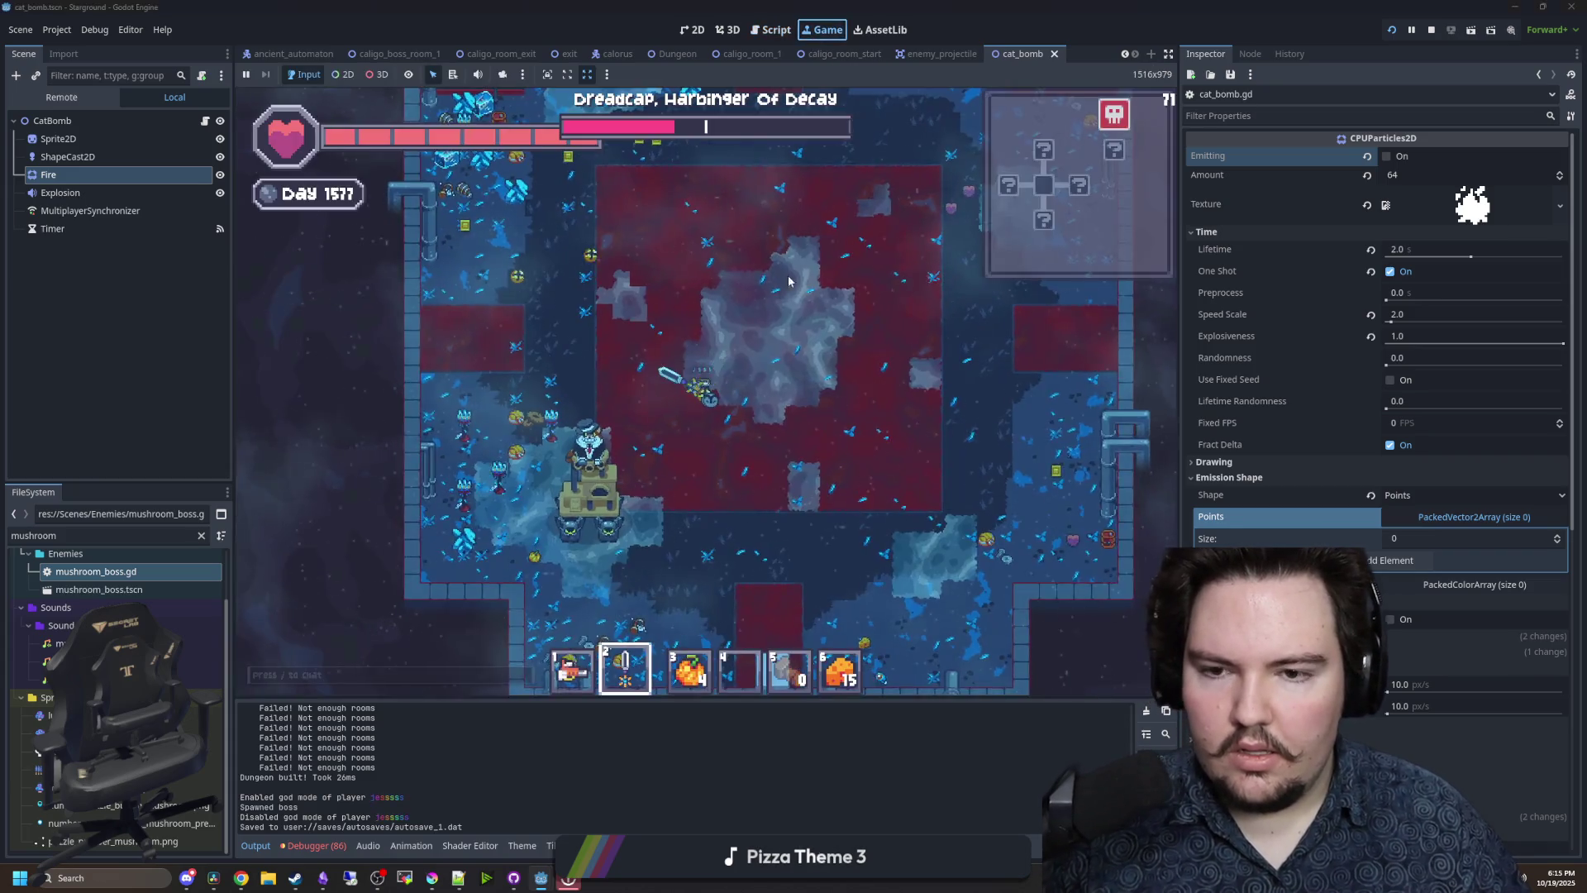
- Walk through the dungeon and toward the boss to try the 256-range blast
key("a")
key("s")
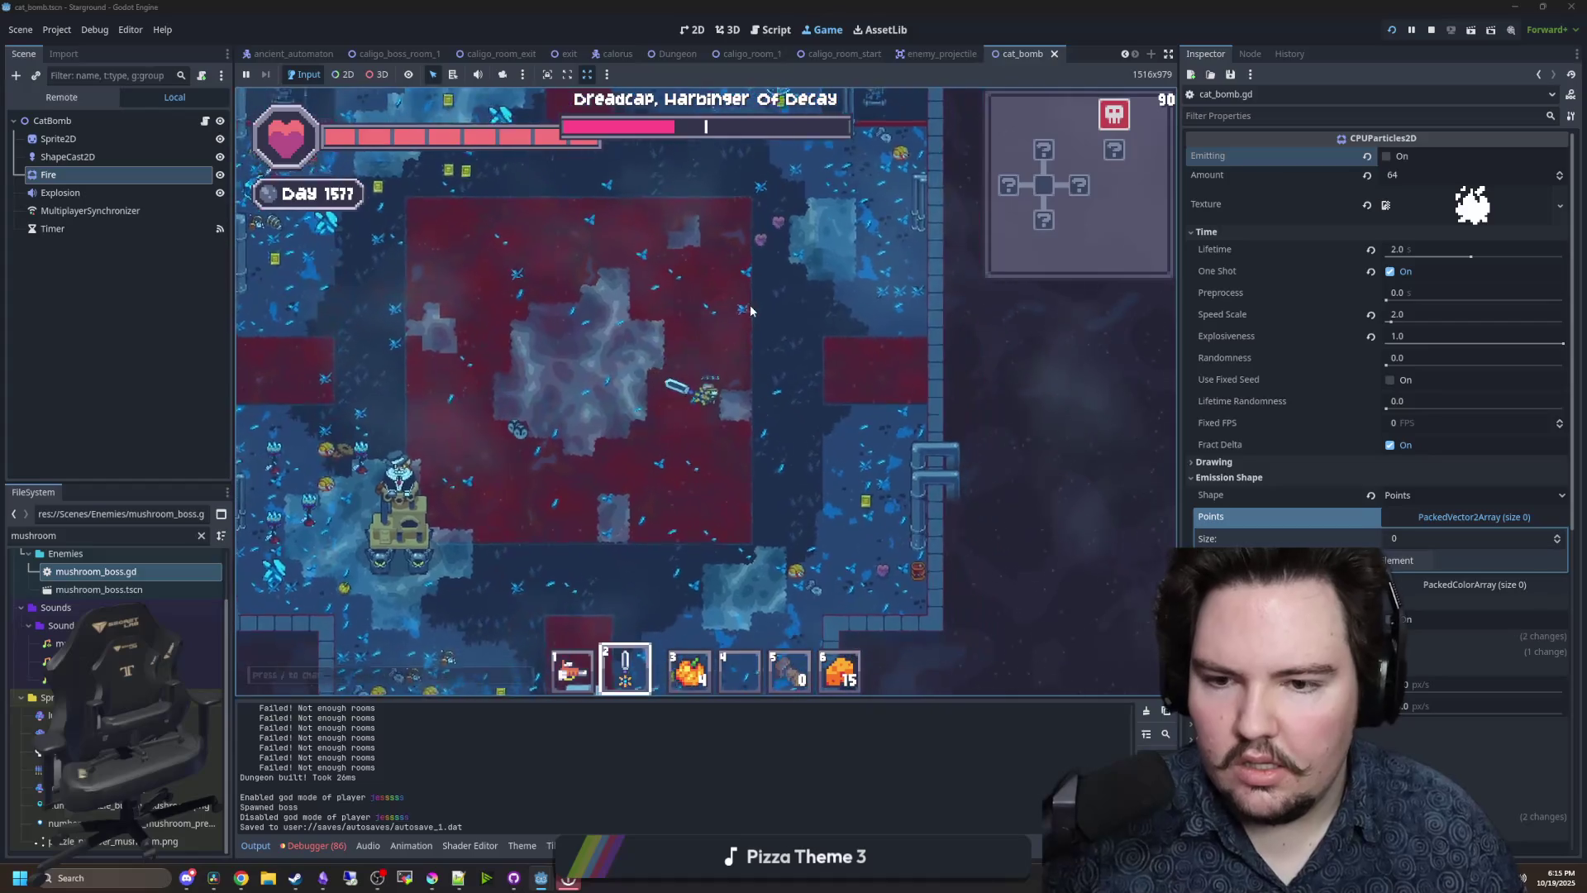
key("a")
key("s")
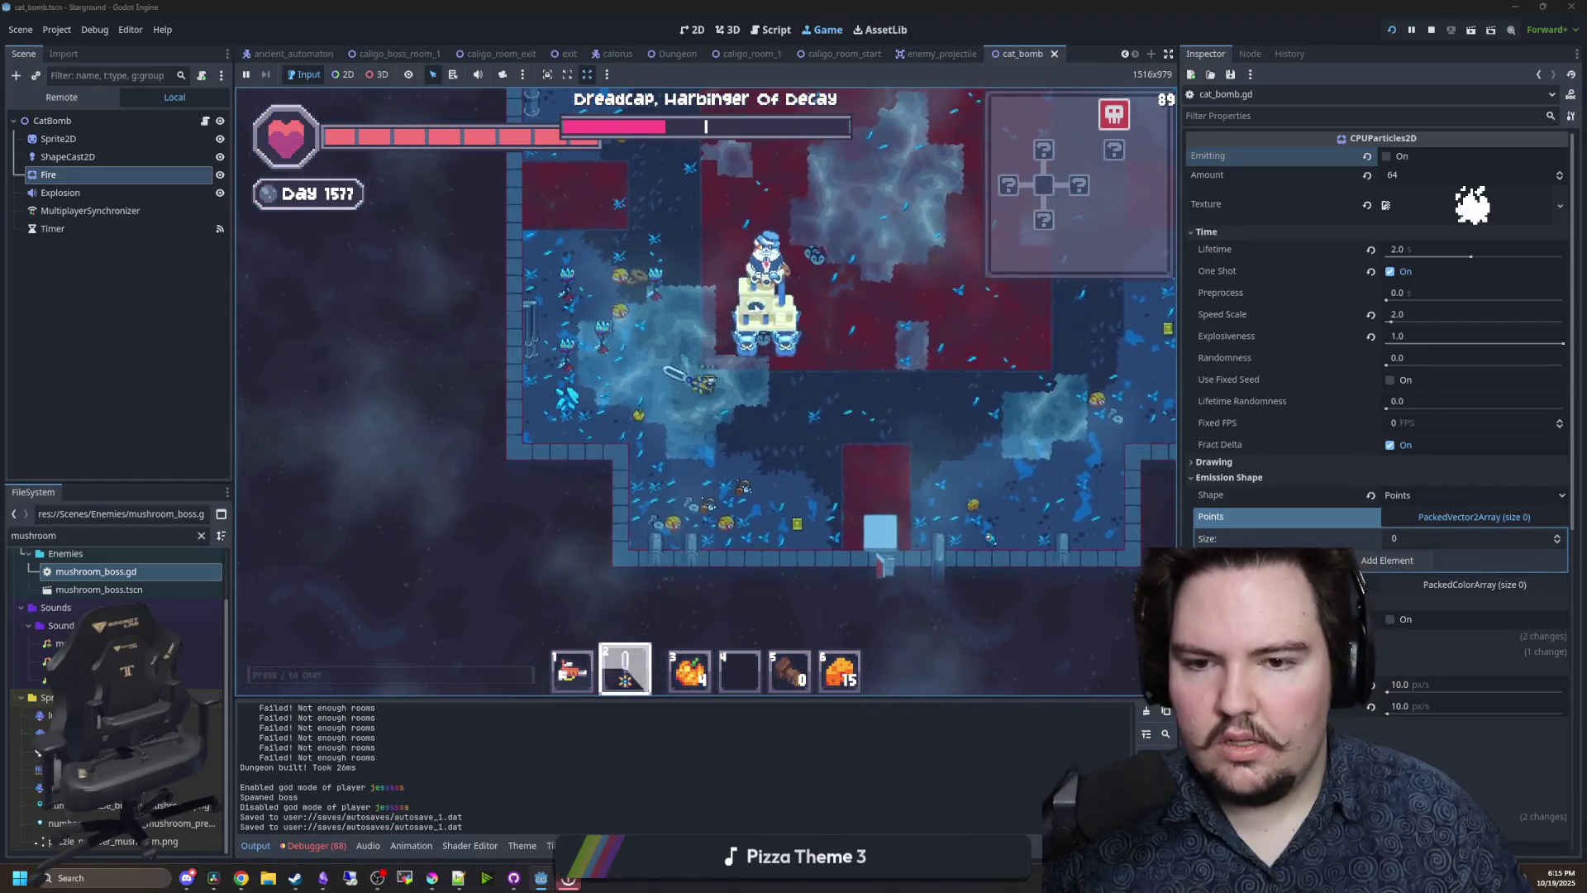
key("w")
key("a")
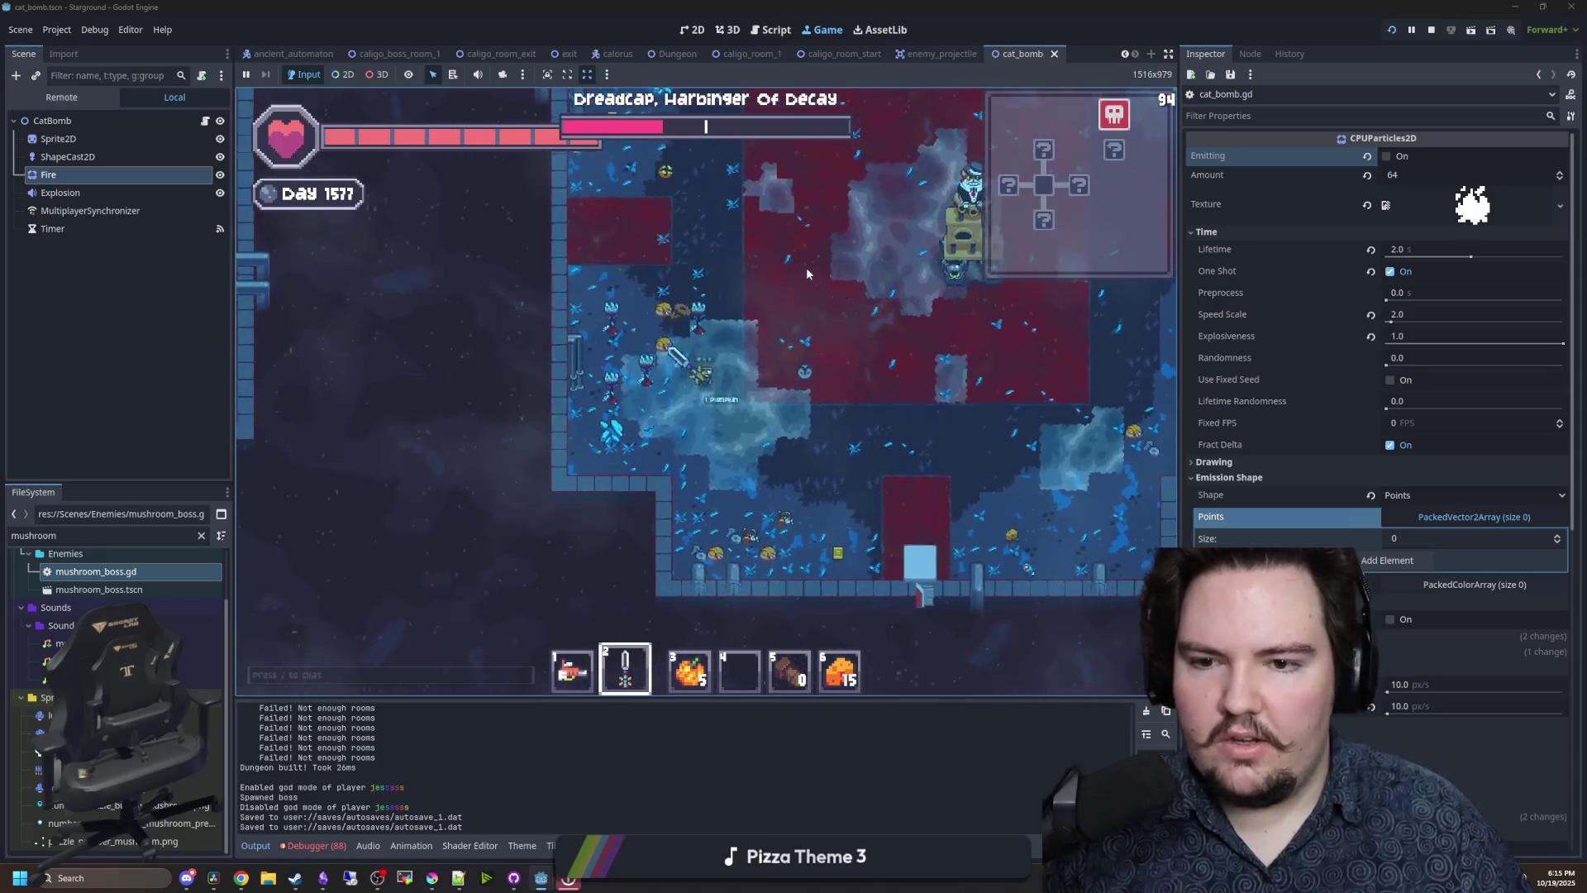
key("d")
key("w")
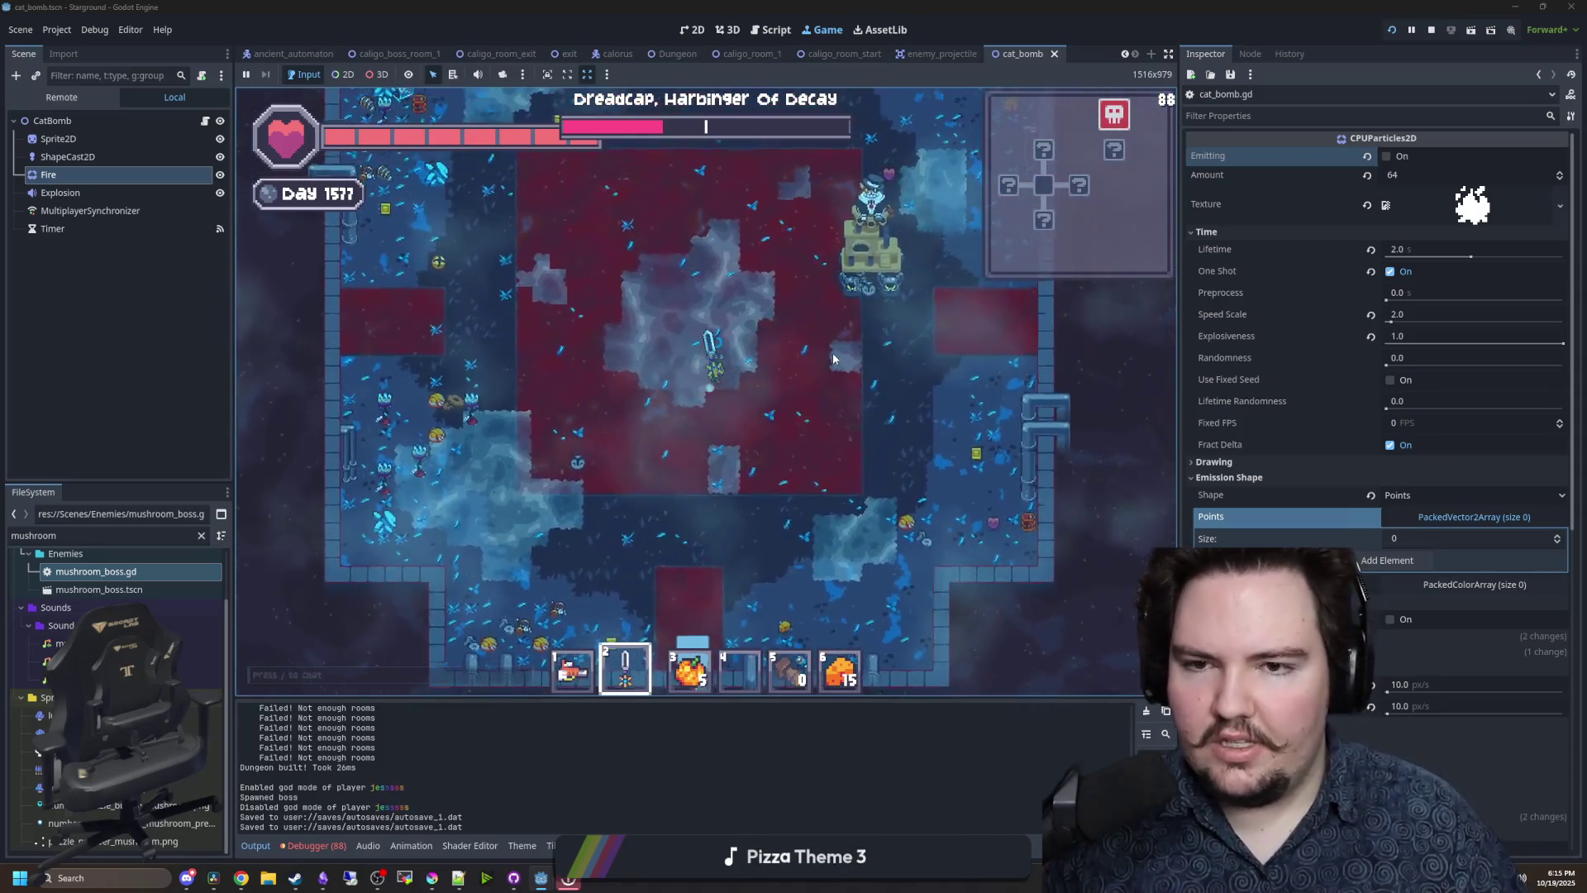
key("w")
key("d")
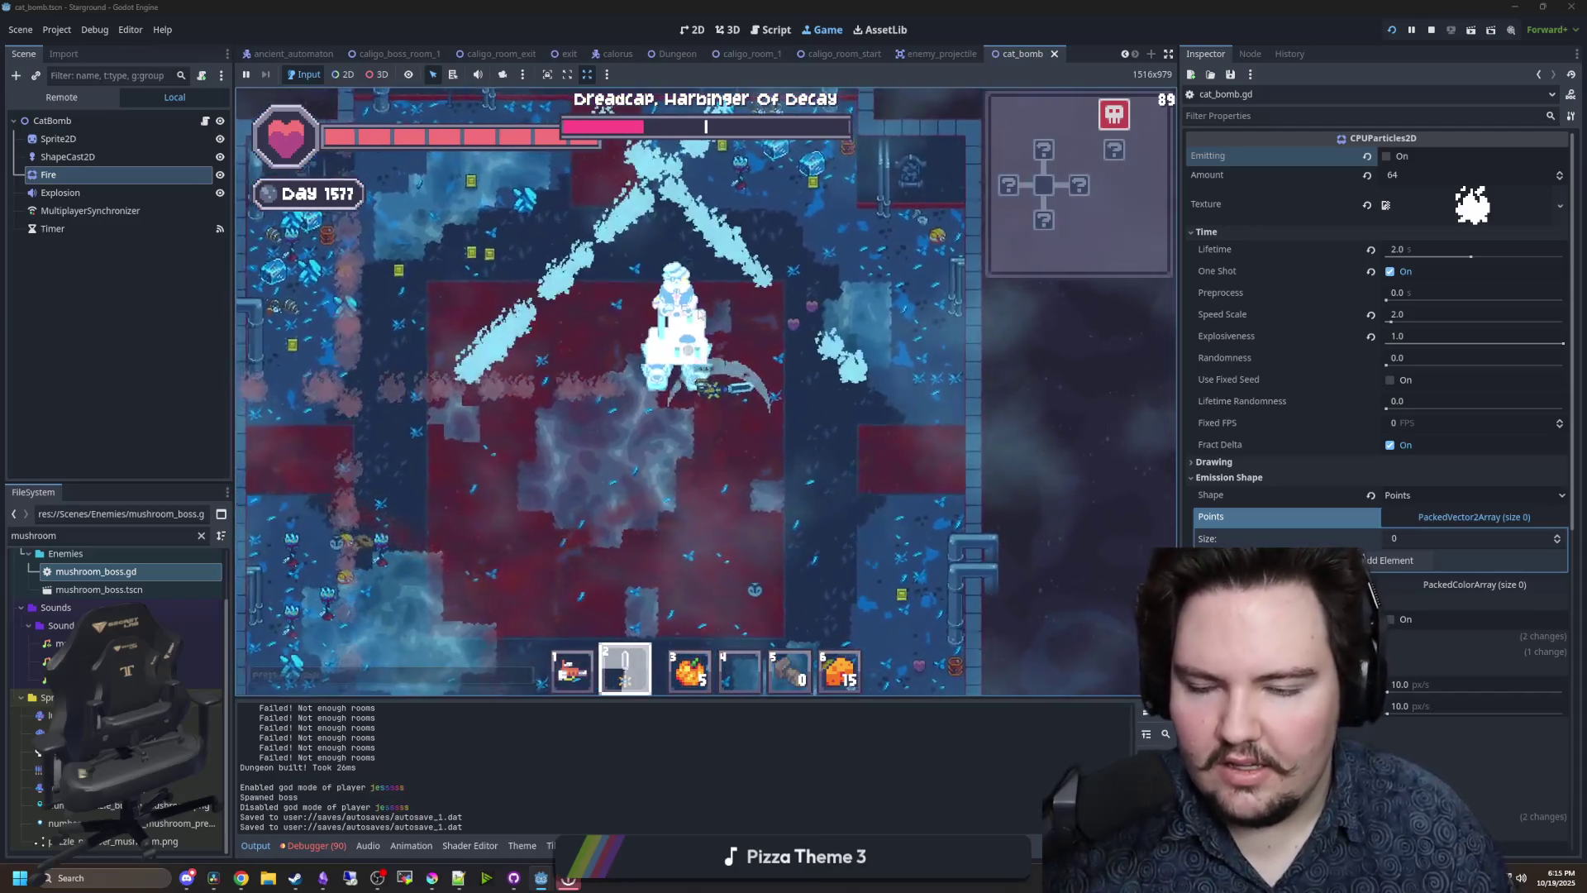
- Dodge away from the boss, stop the game with F8 and clear the Scene dock selection
key("a")
key("w")
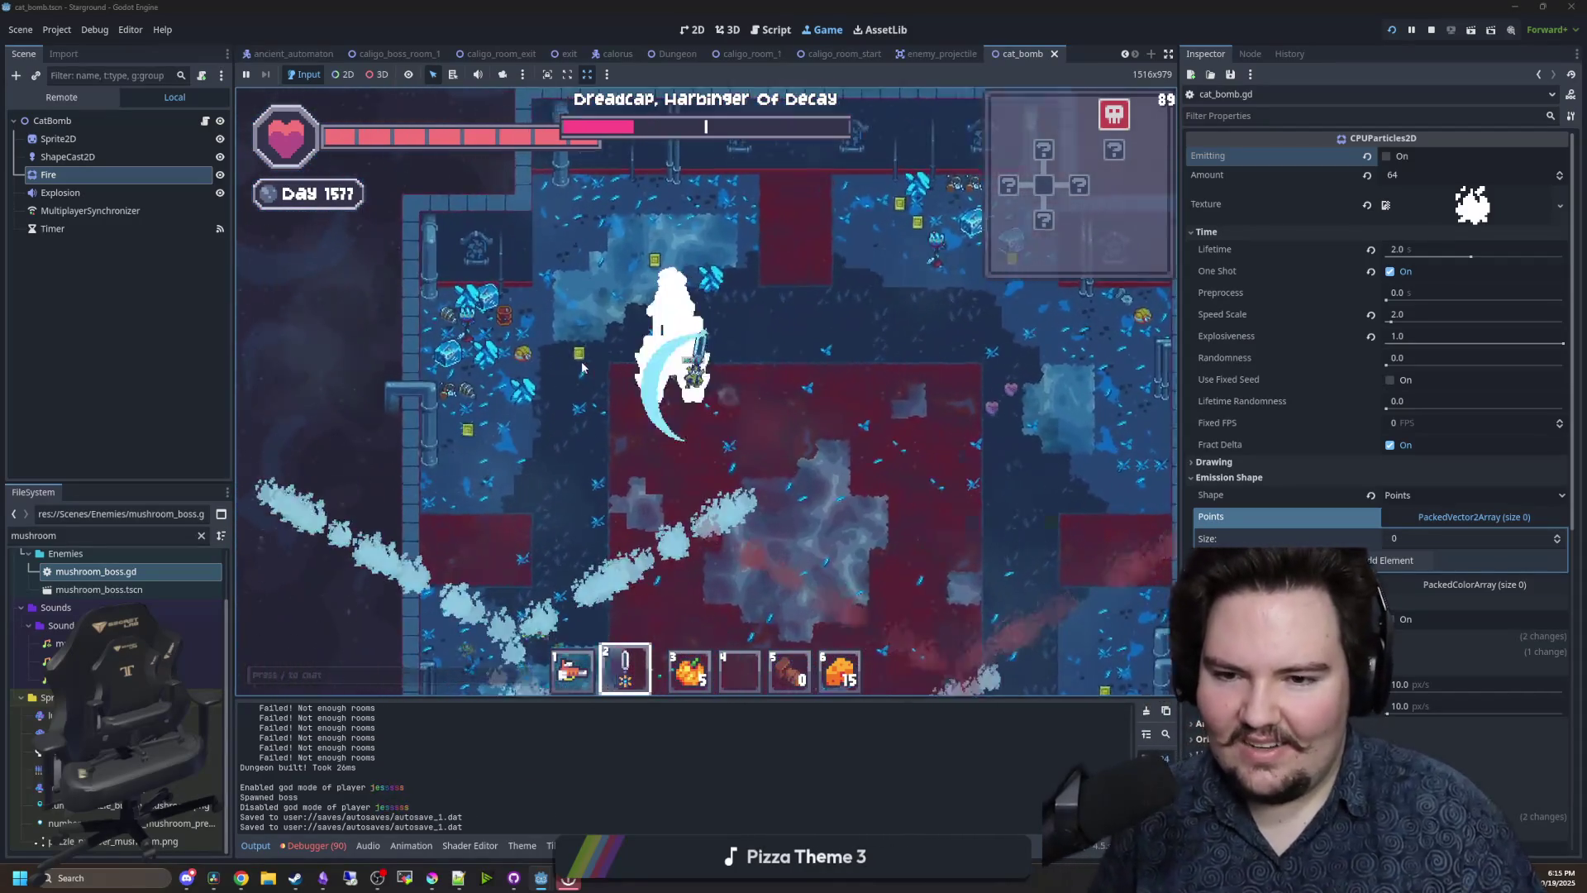
key("a")
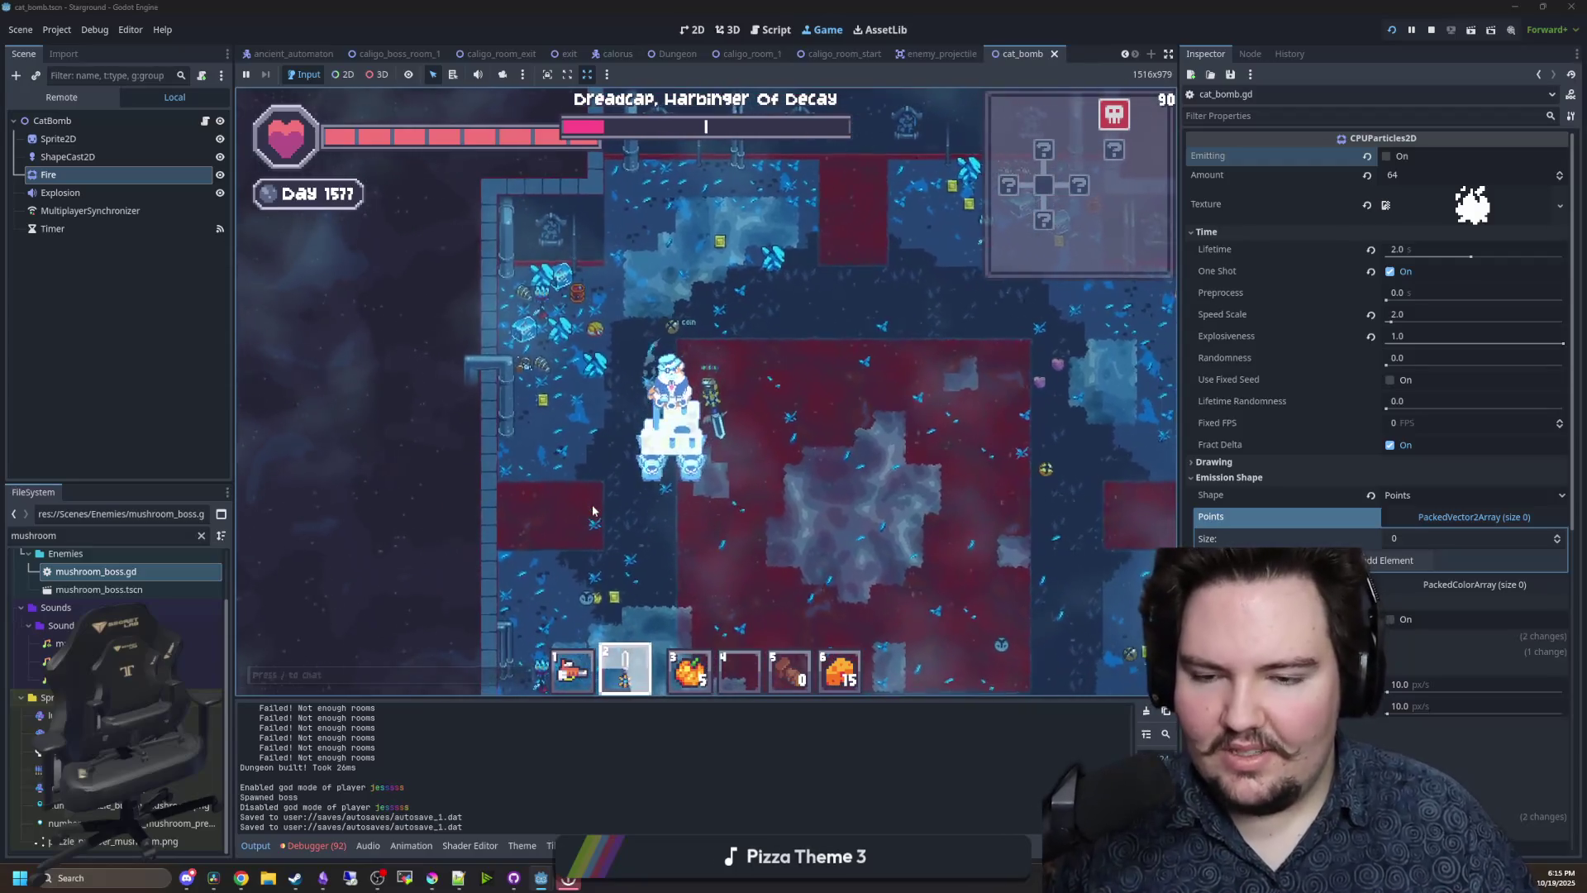
key("s")
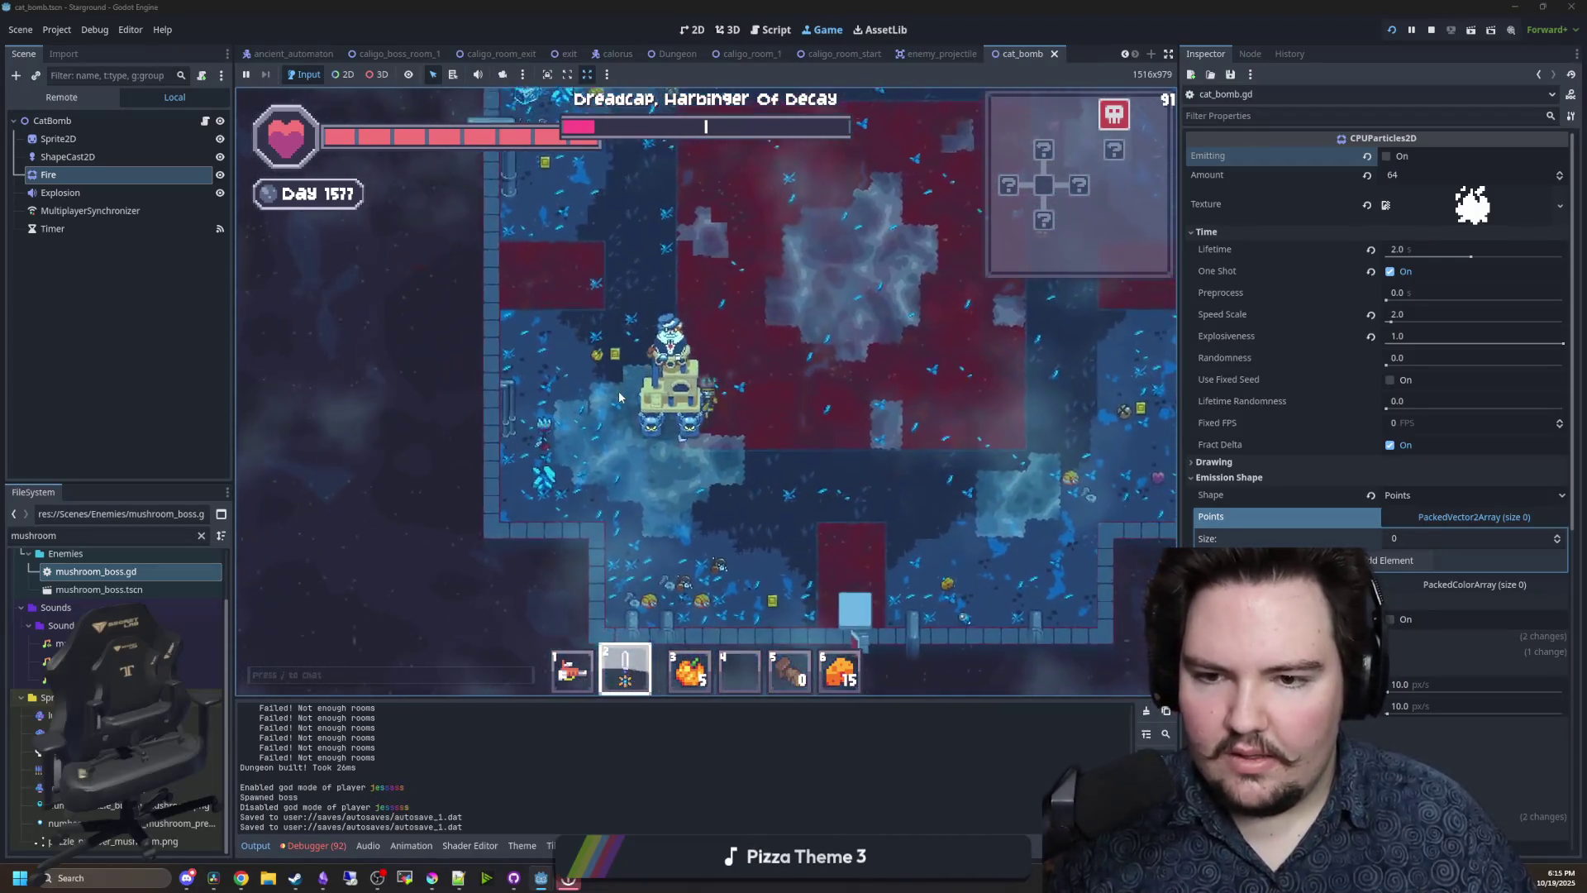
key("s")
key("d")
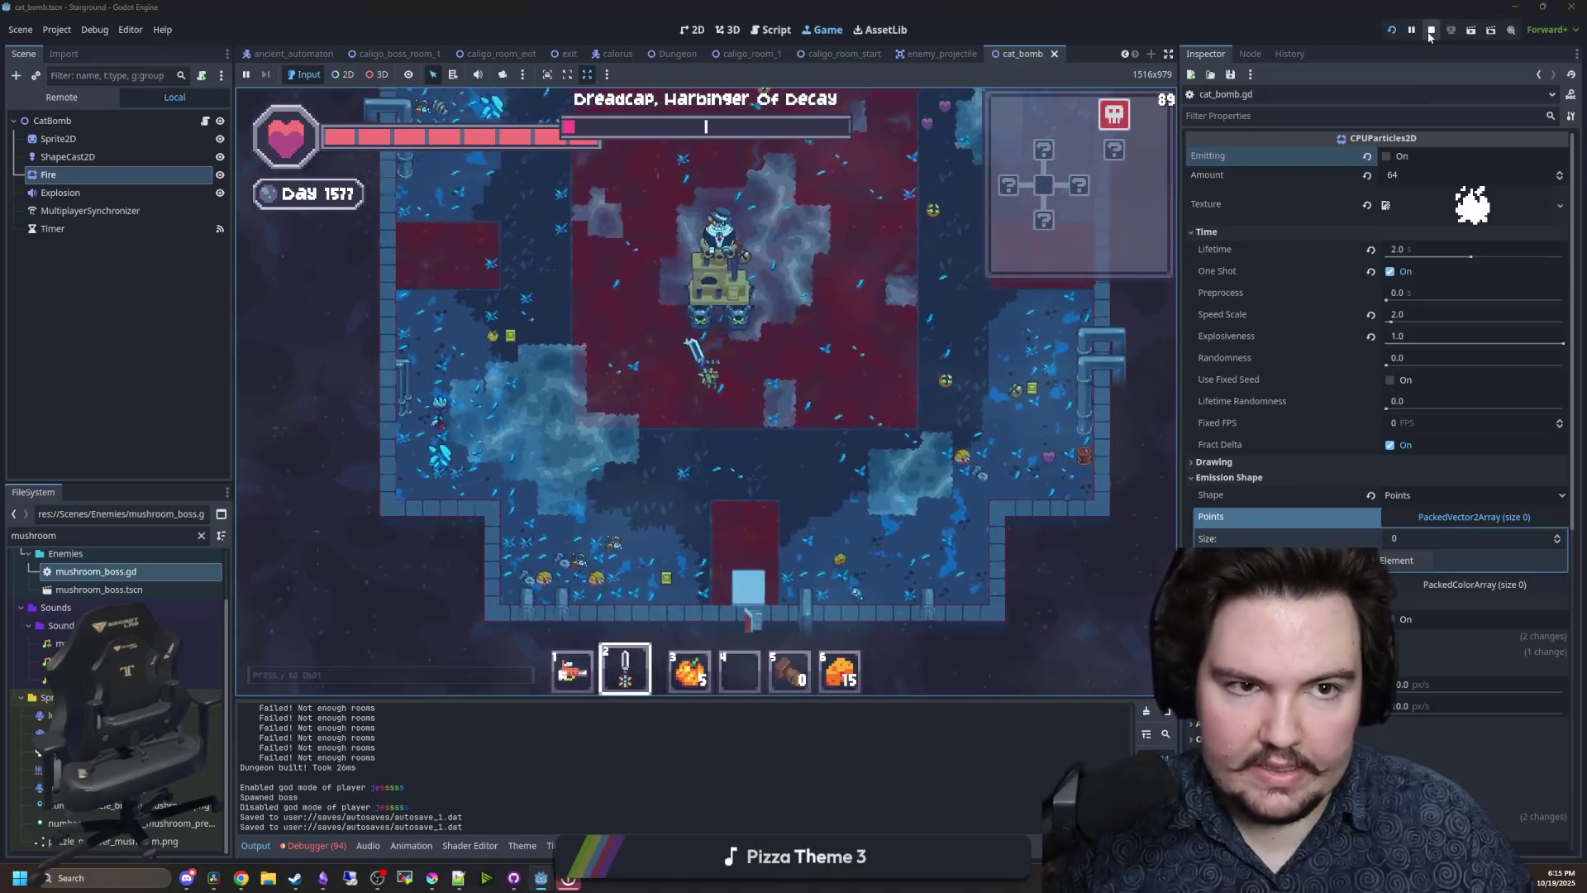
key("F8")
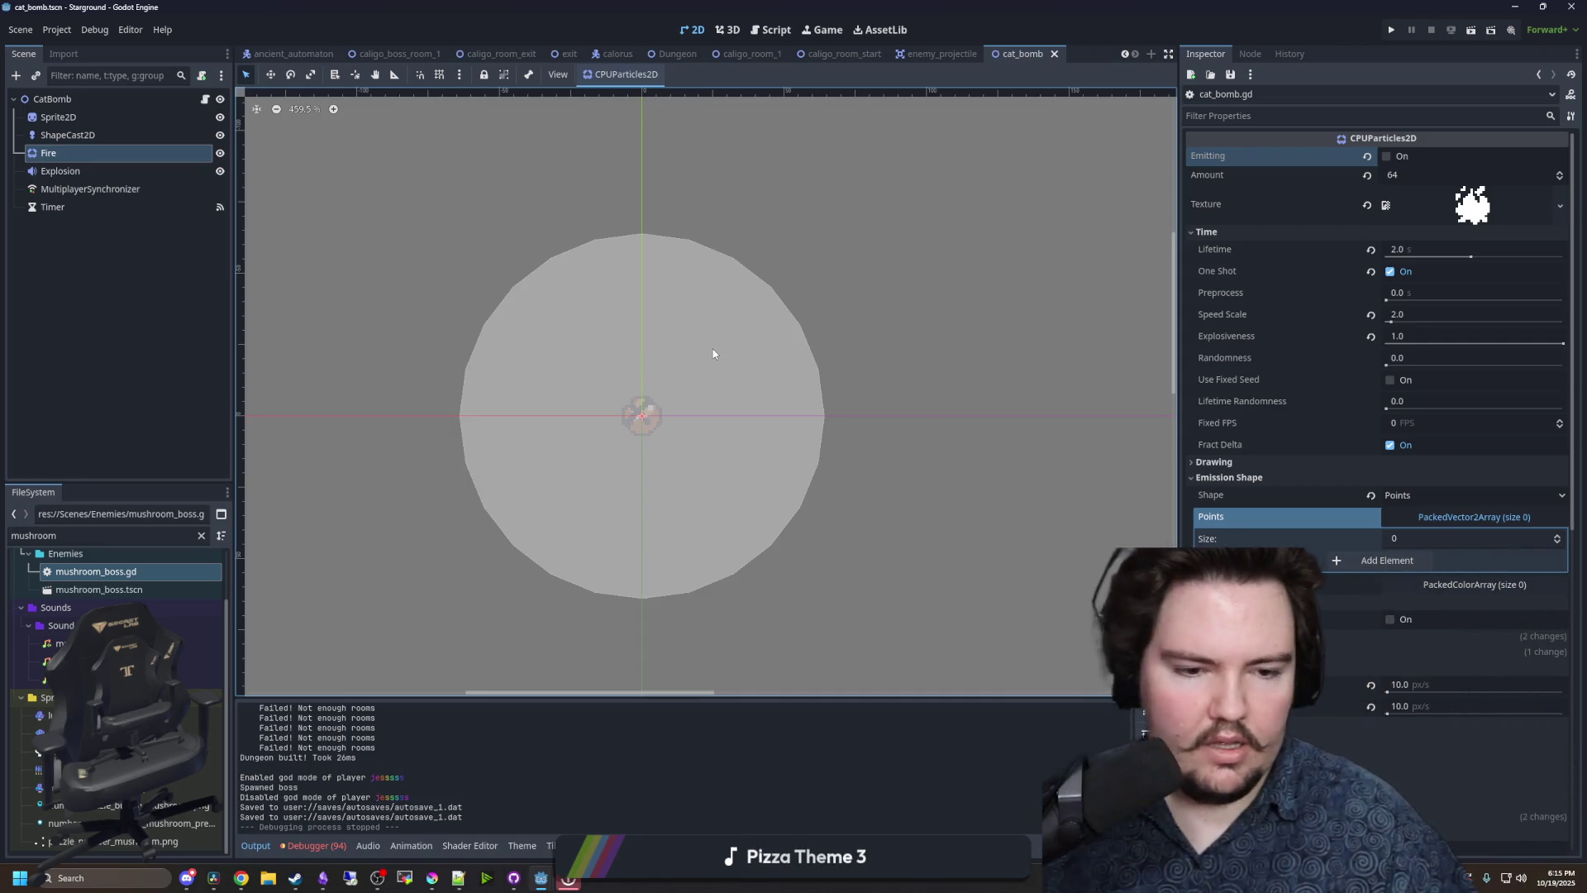
left_click(96, 285)
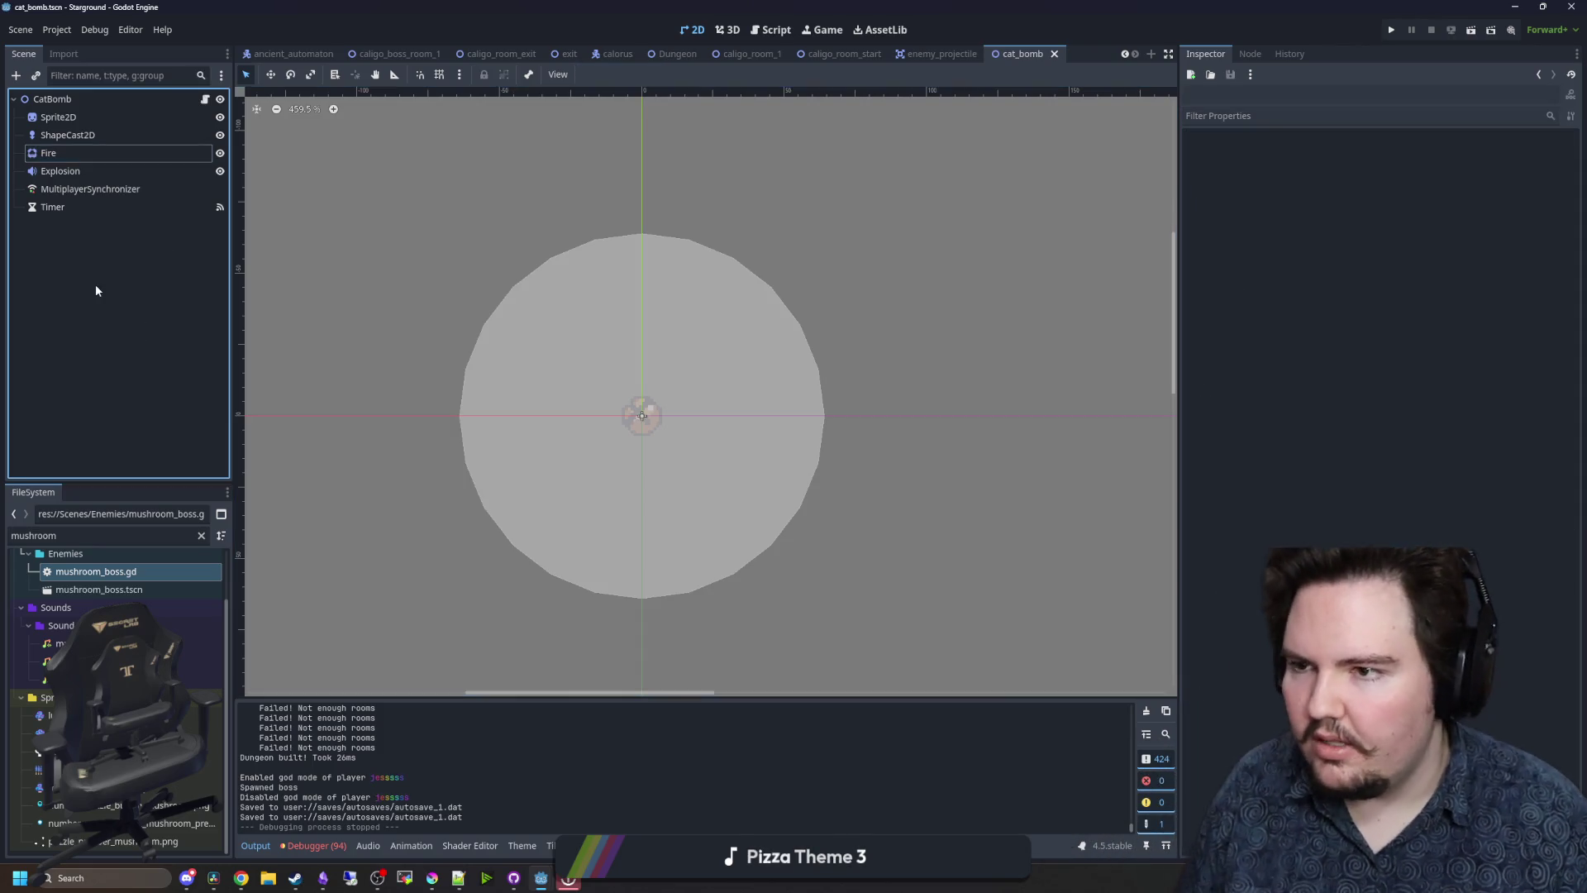
- Add a Sprite2D child under CatBomb via the 'sprite' search, then open bomb.tscn
left_click(67, 97)
left_click(152, 126)
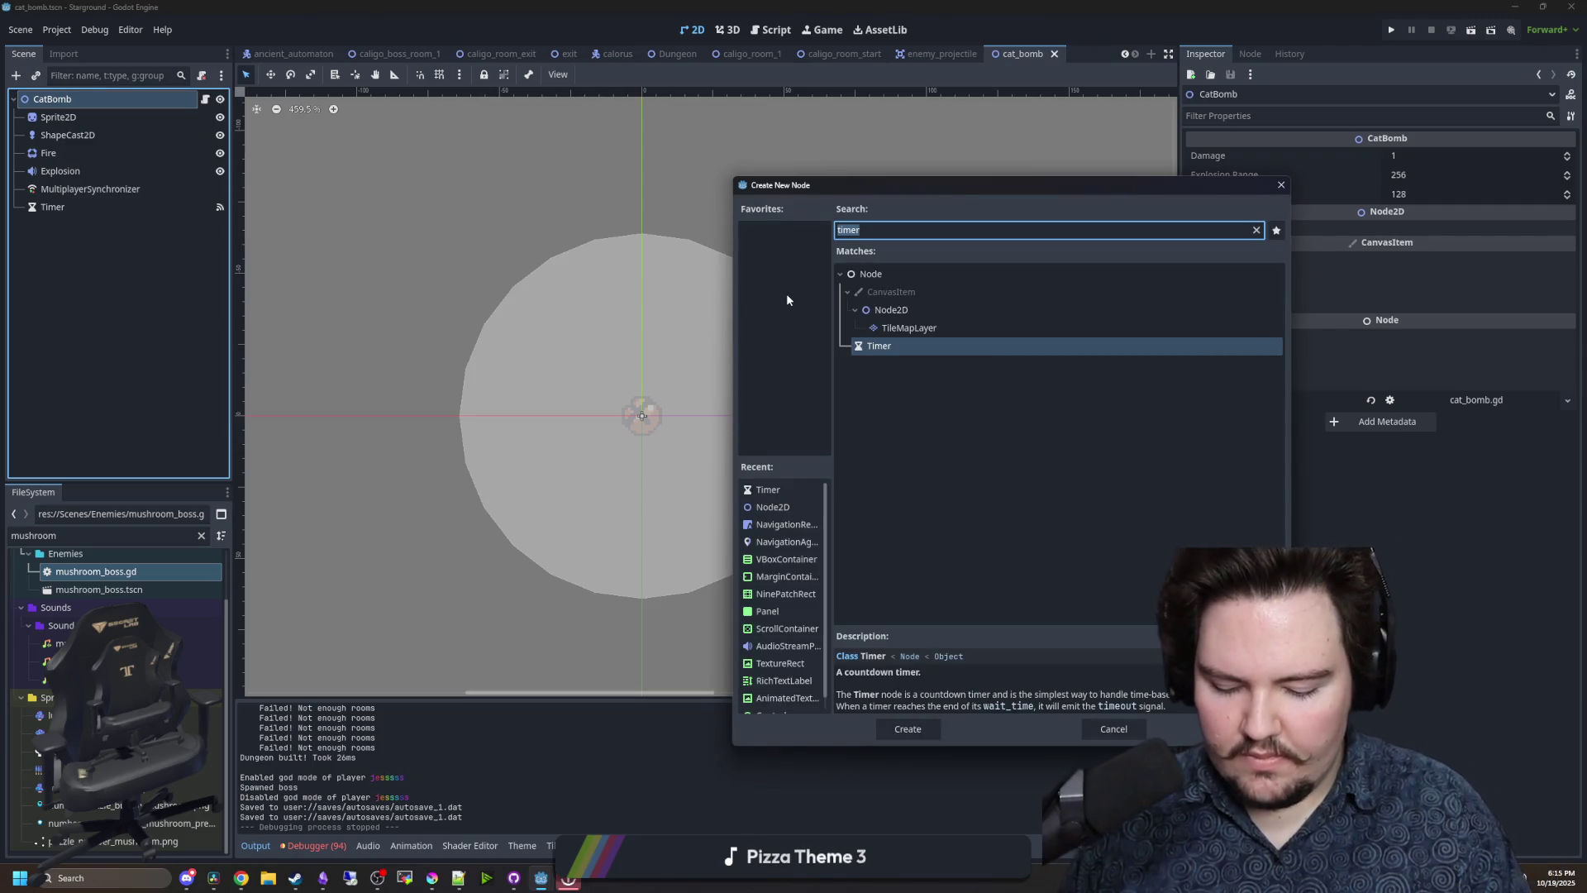
type("sprite")
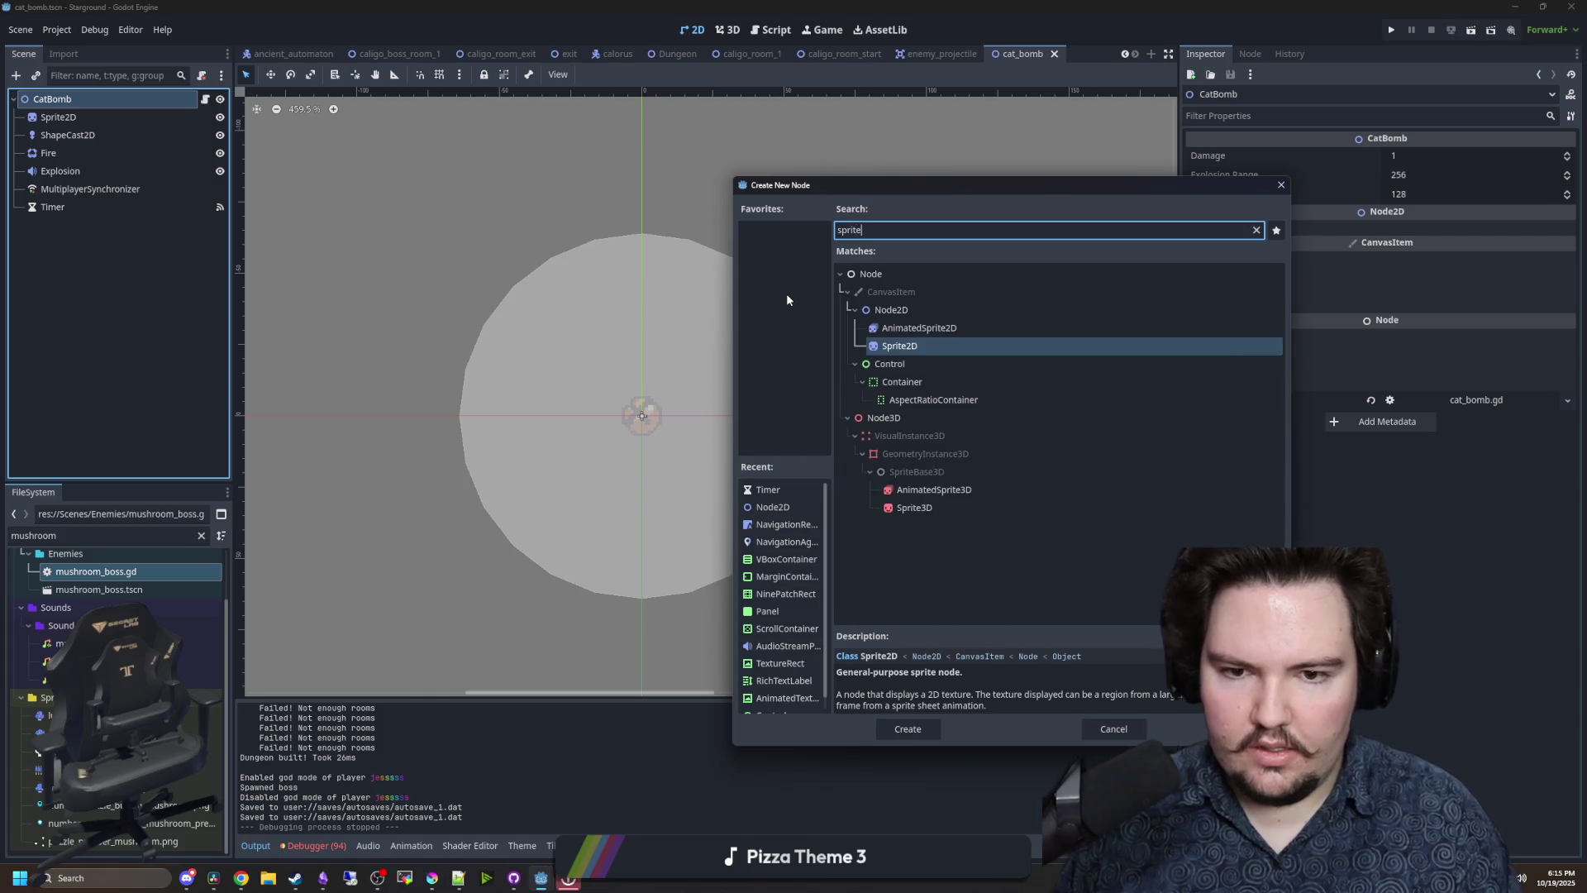
key("Return")
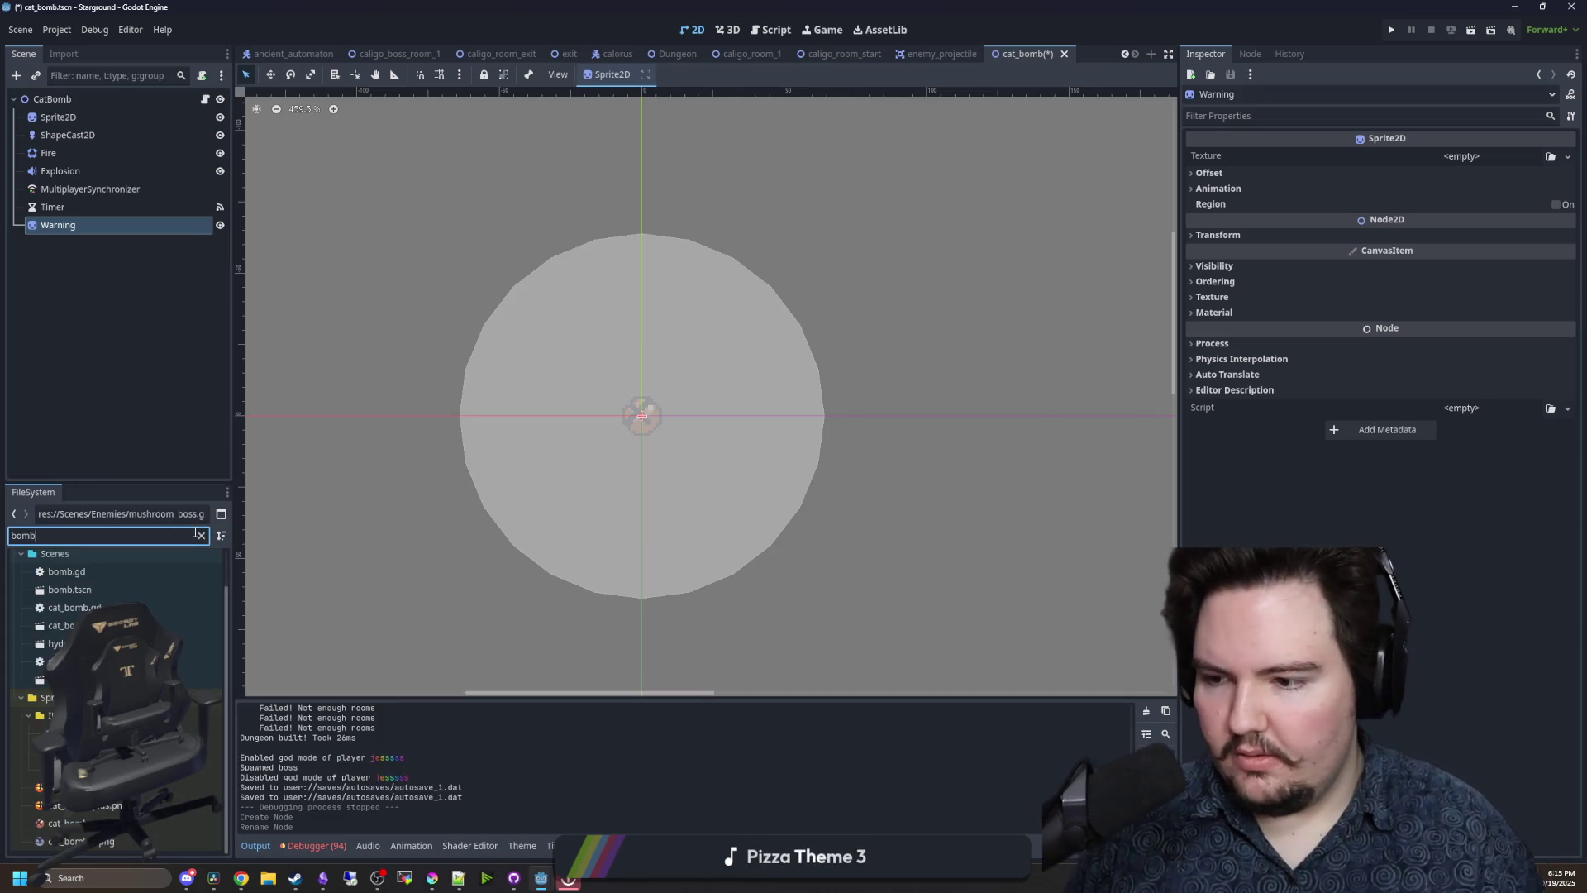
double_click(98, 596)
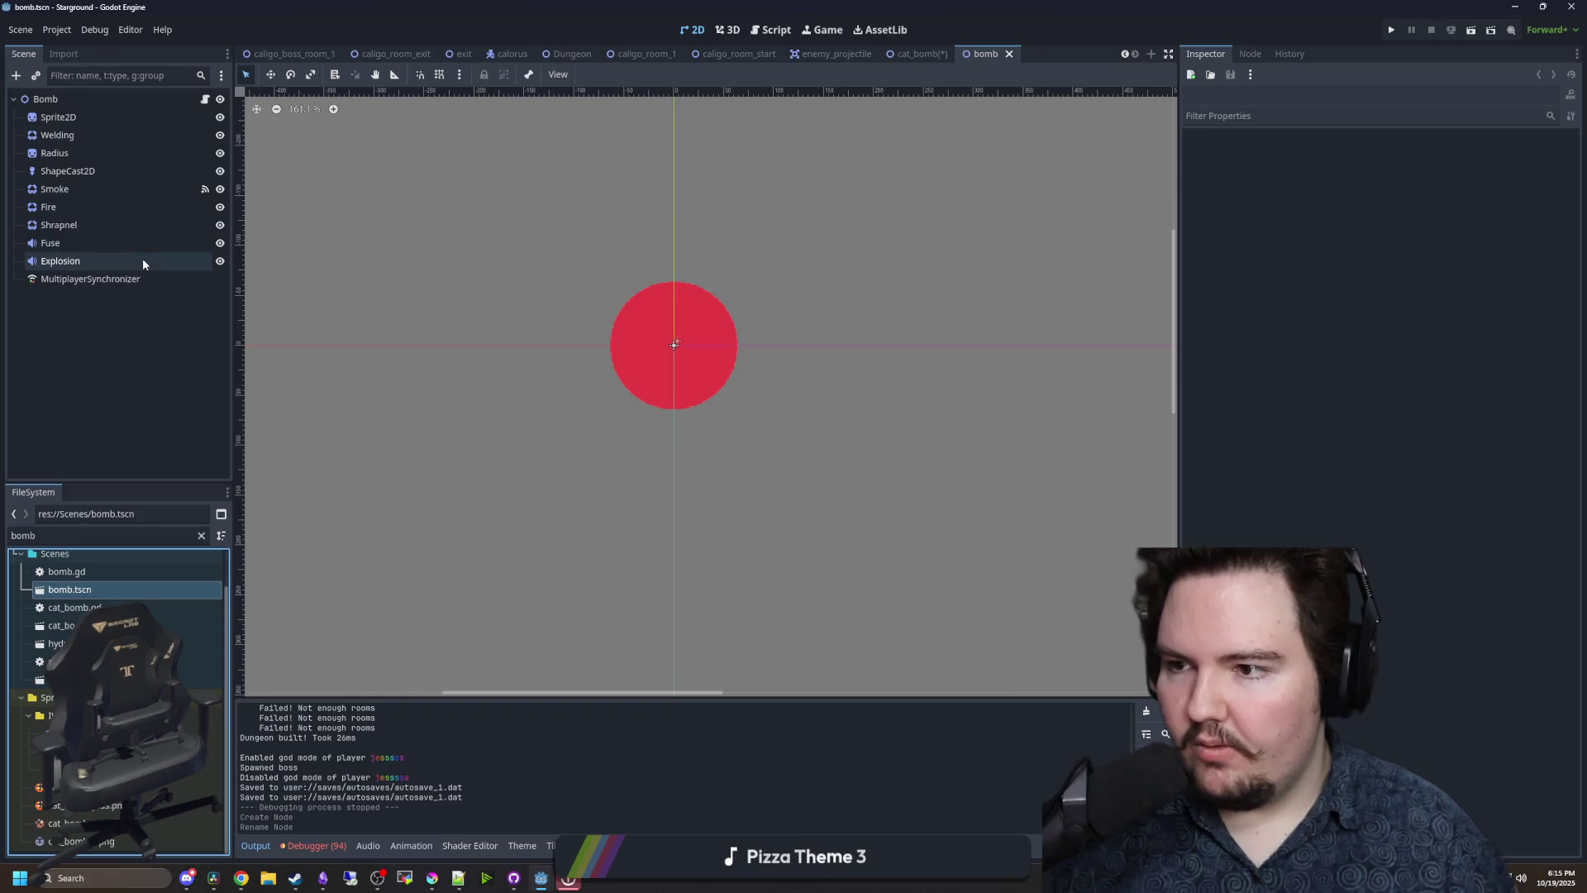
- Copy bomb.tscn's Radius node and rename CatBomb's Warning sprite to Radius
left_click(58, 153)
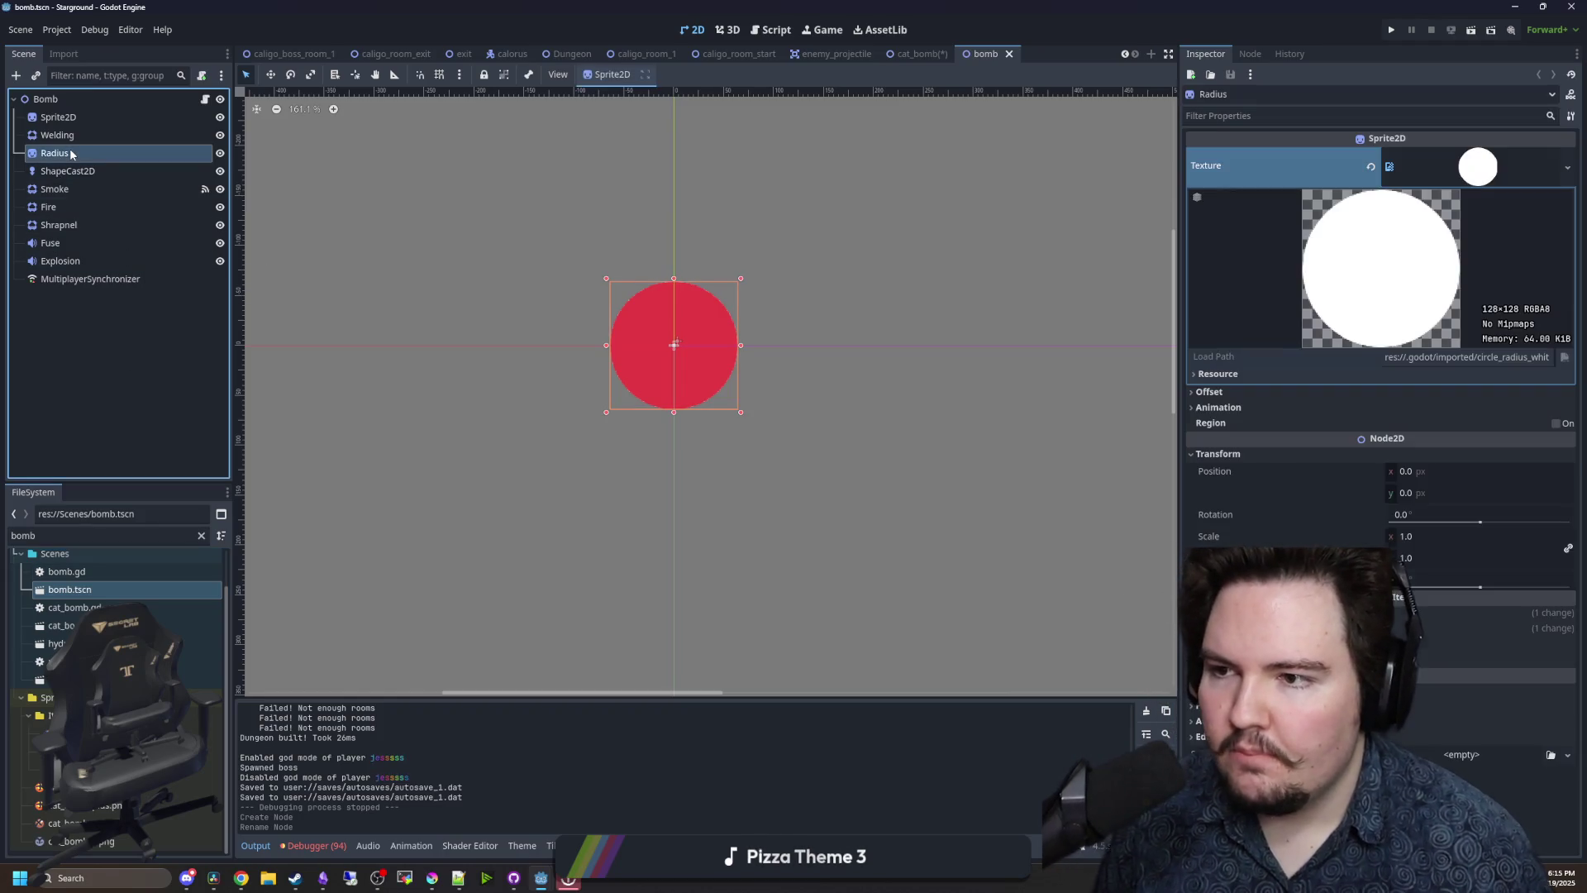
right_click(70, 152)
left_click(118, 263)
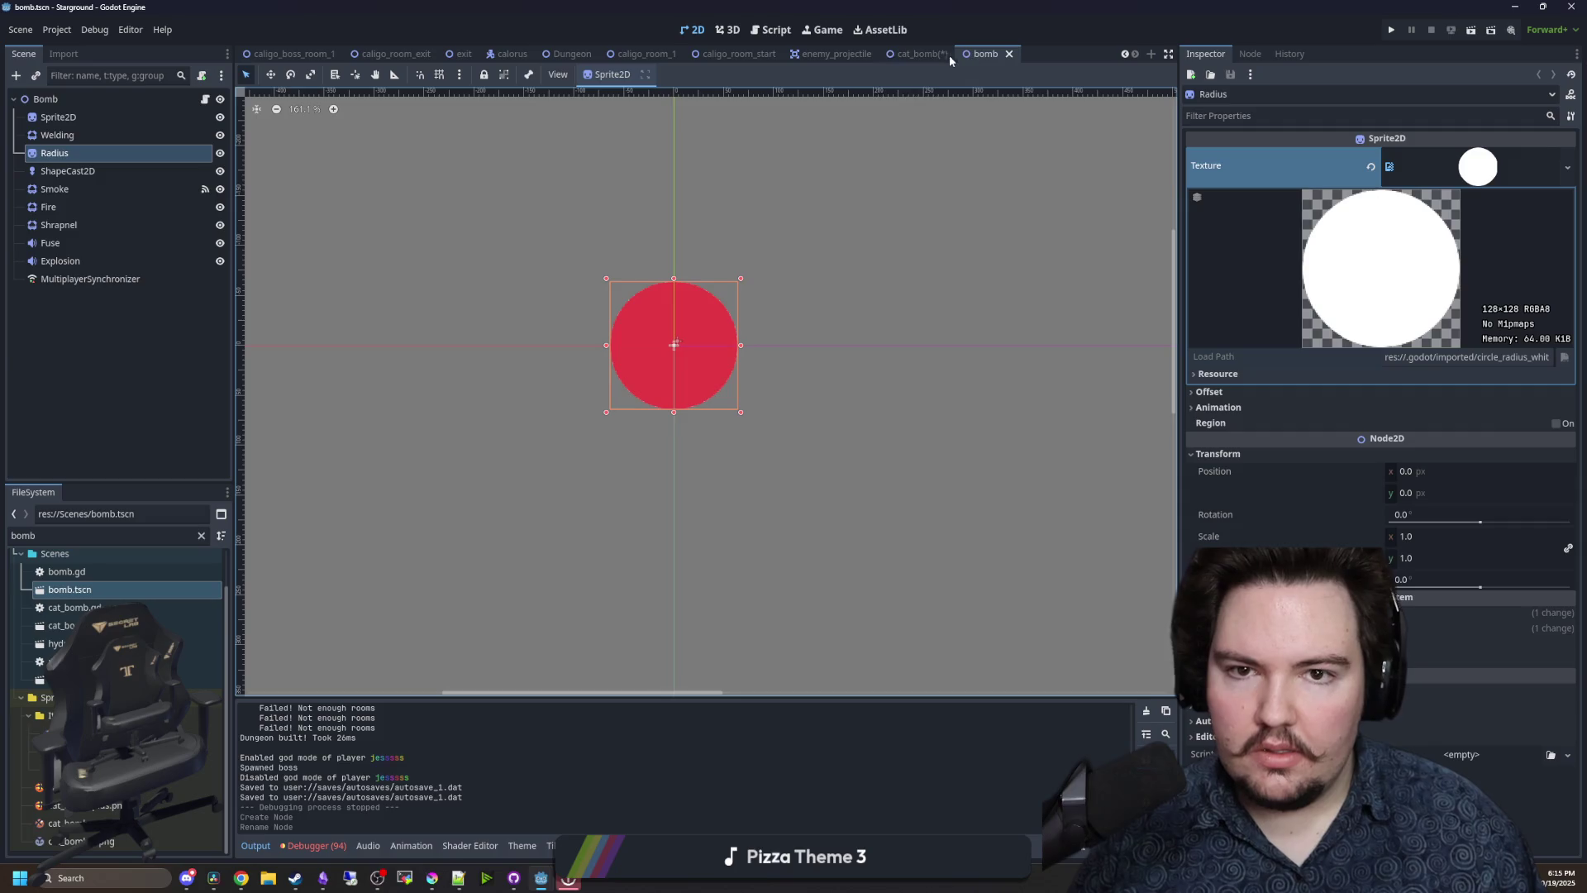
left_click(903, 57)
double_click(97, 226)
type("Radius")
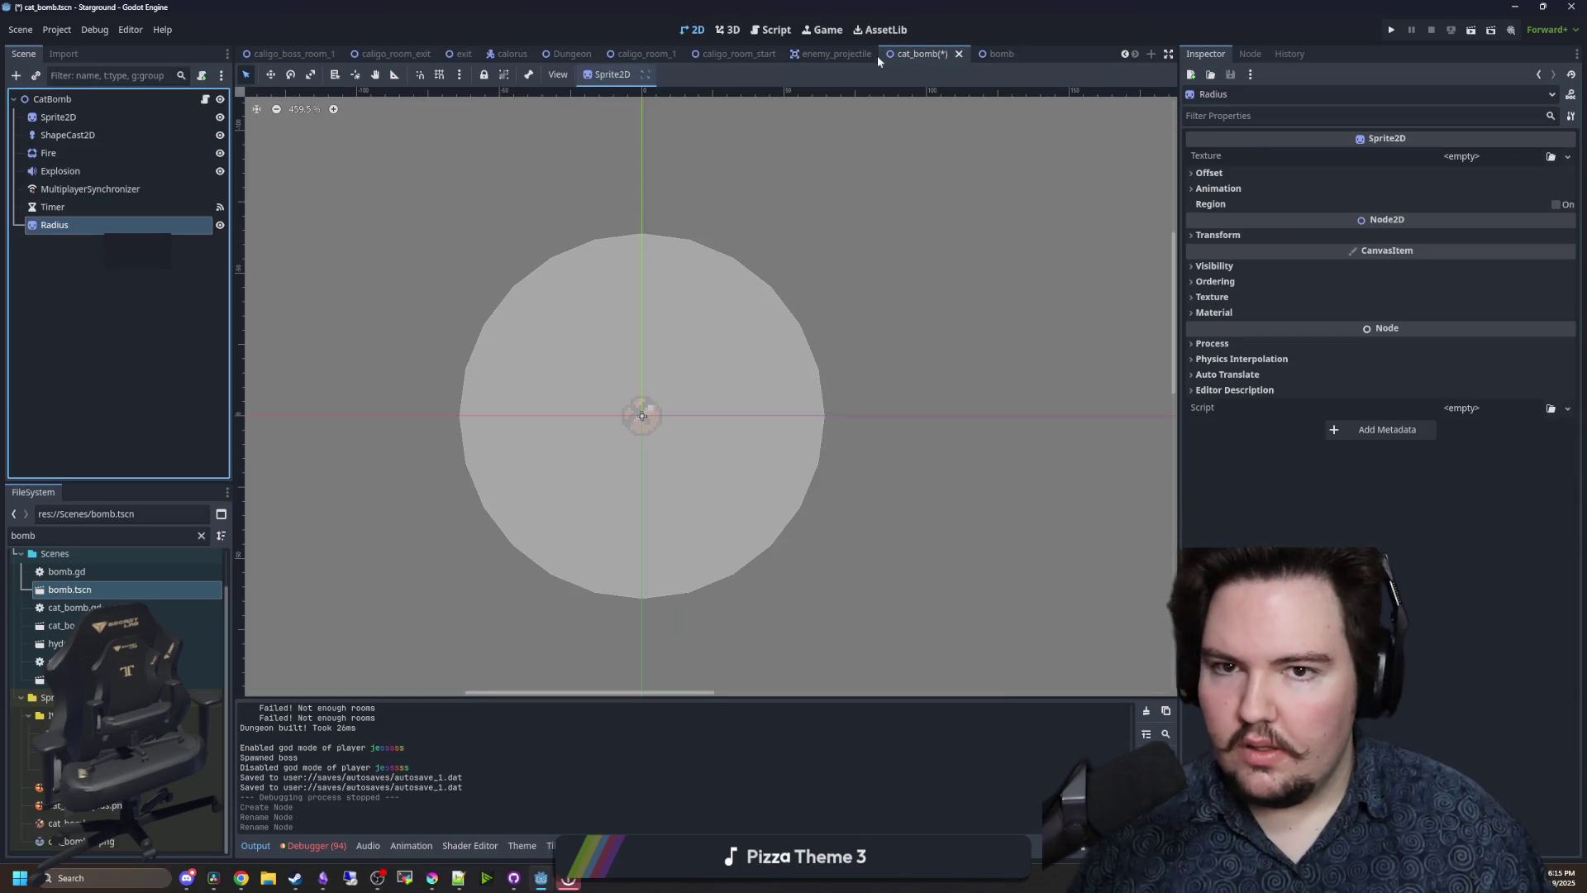
- Copy the Radius pulsing-opacity line 28 from bomb.gd and return to the CatBomb scene
left_click(986, 54)
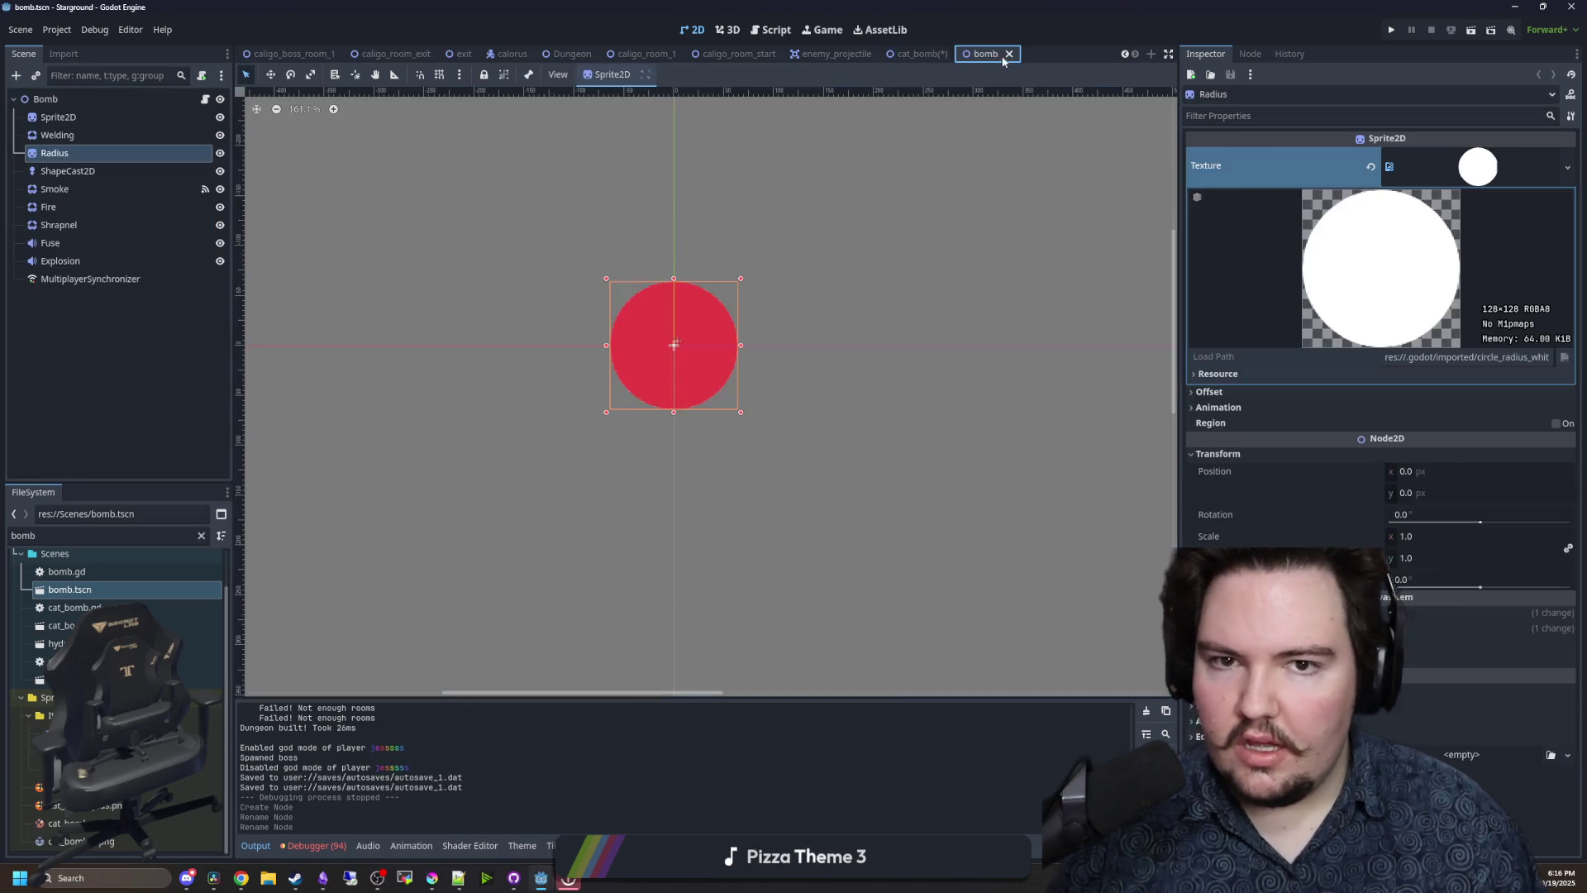
left_click(205, 98)
left_click(626, 345)
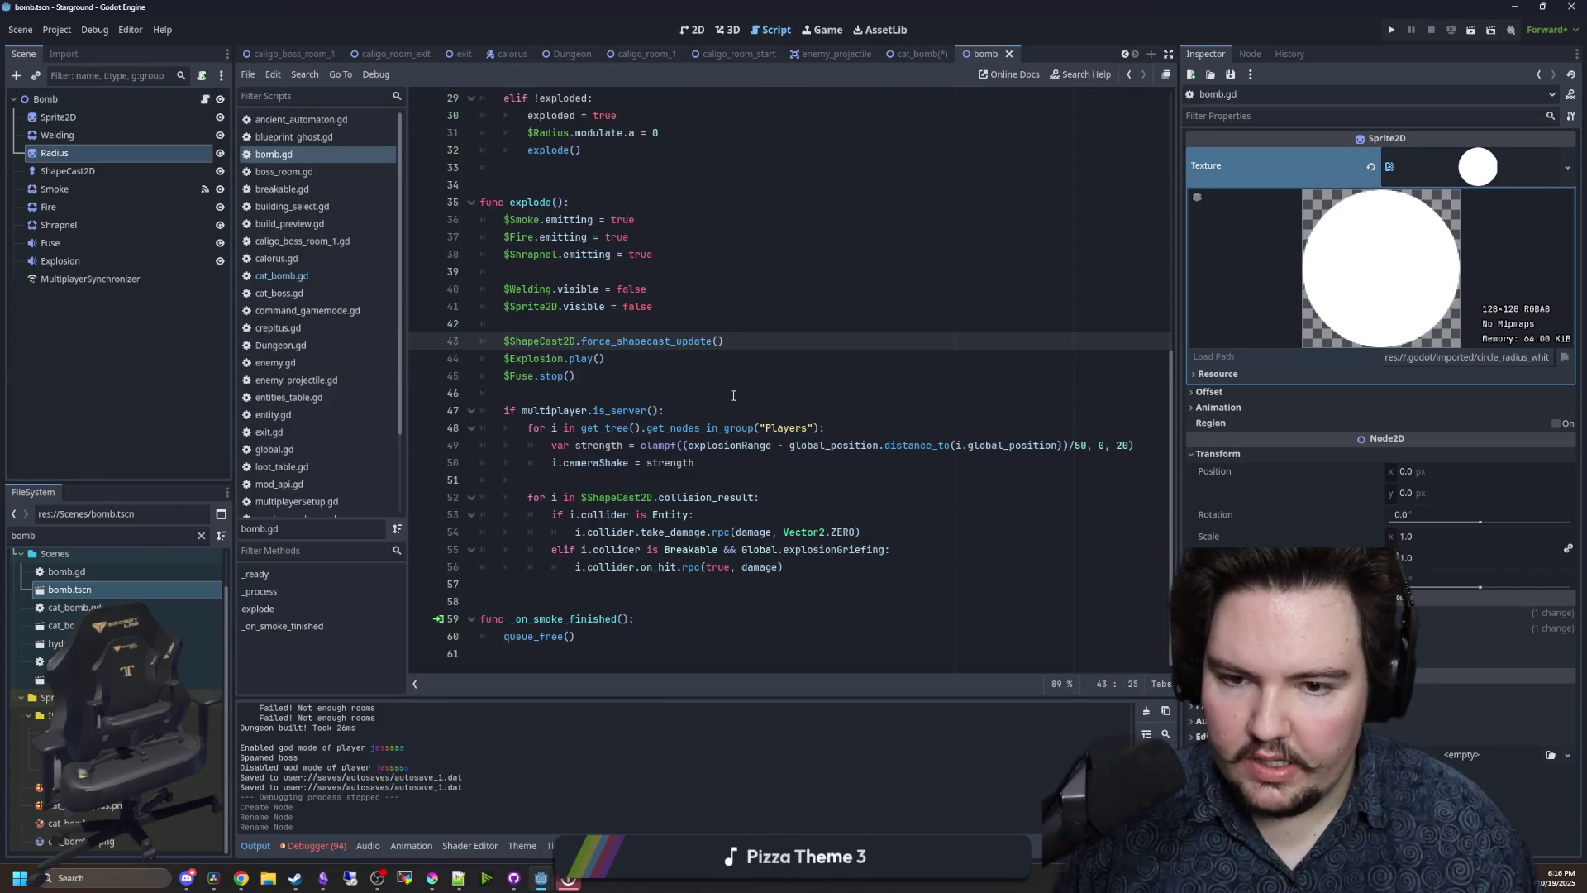
scroll(732, 395, "up", 6)
left_click(717, 325)
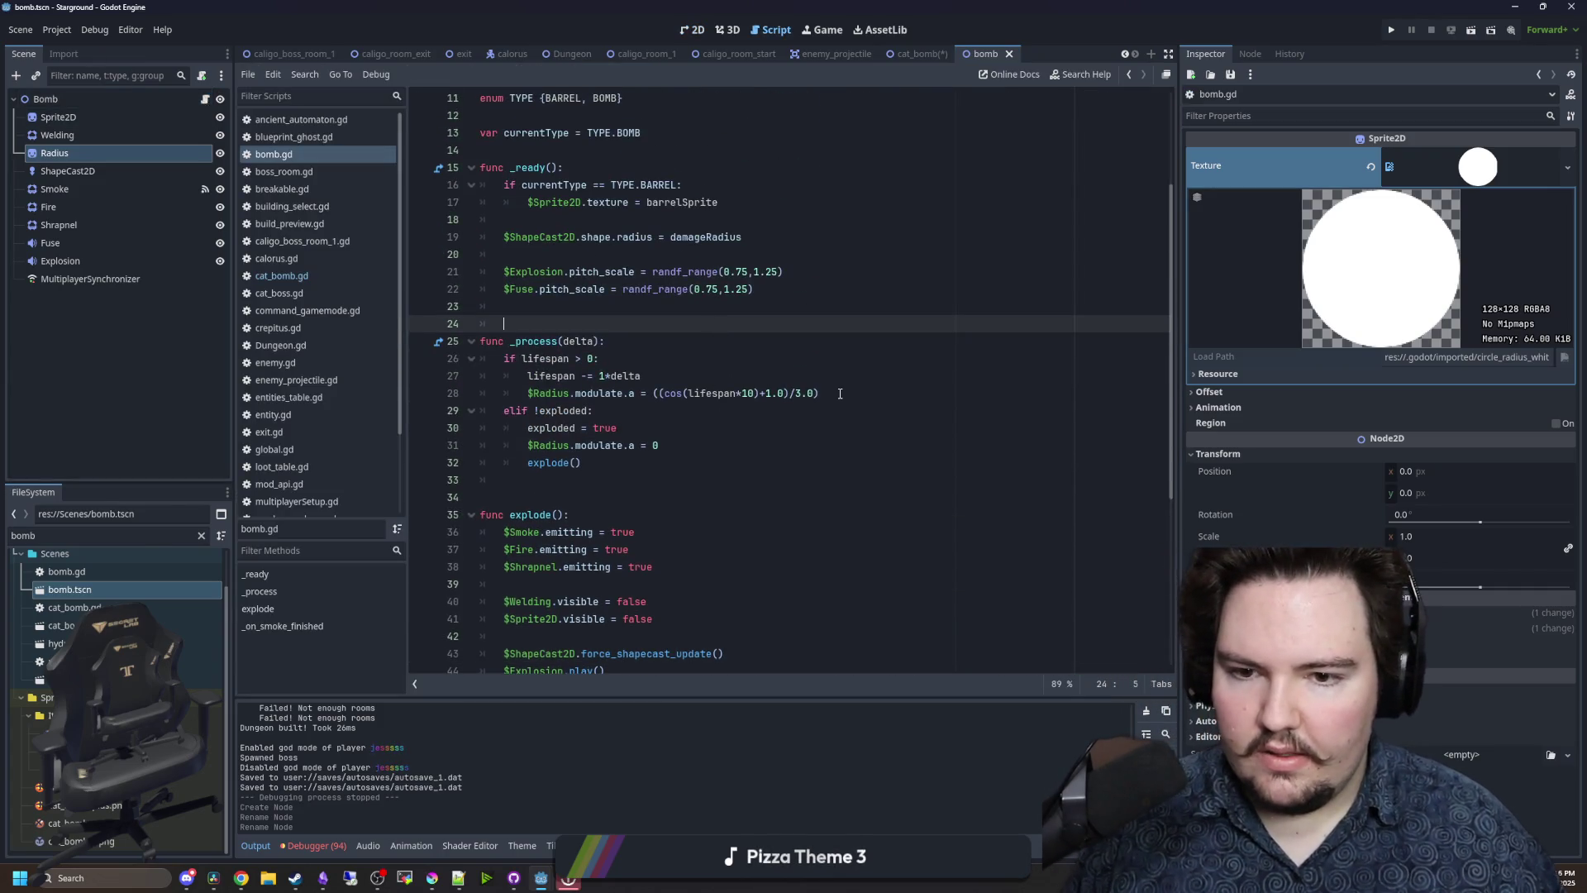
left_click_drag(818, 393, 530, 393)
key("ctrl+c")
key("ctrl+s")
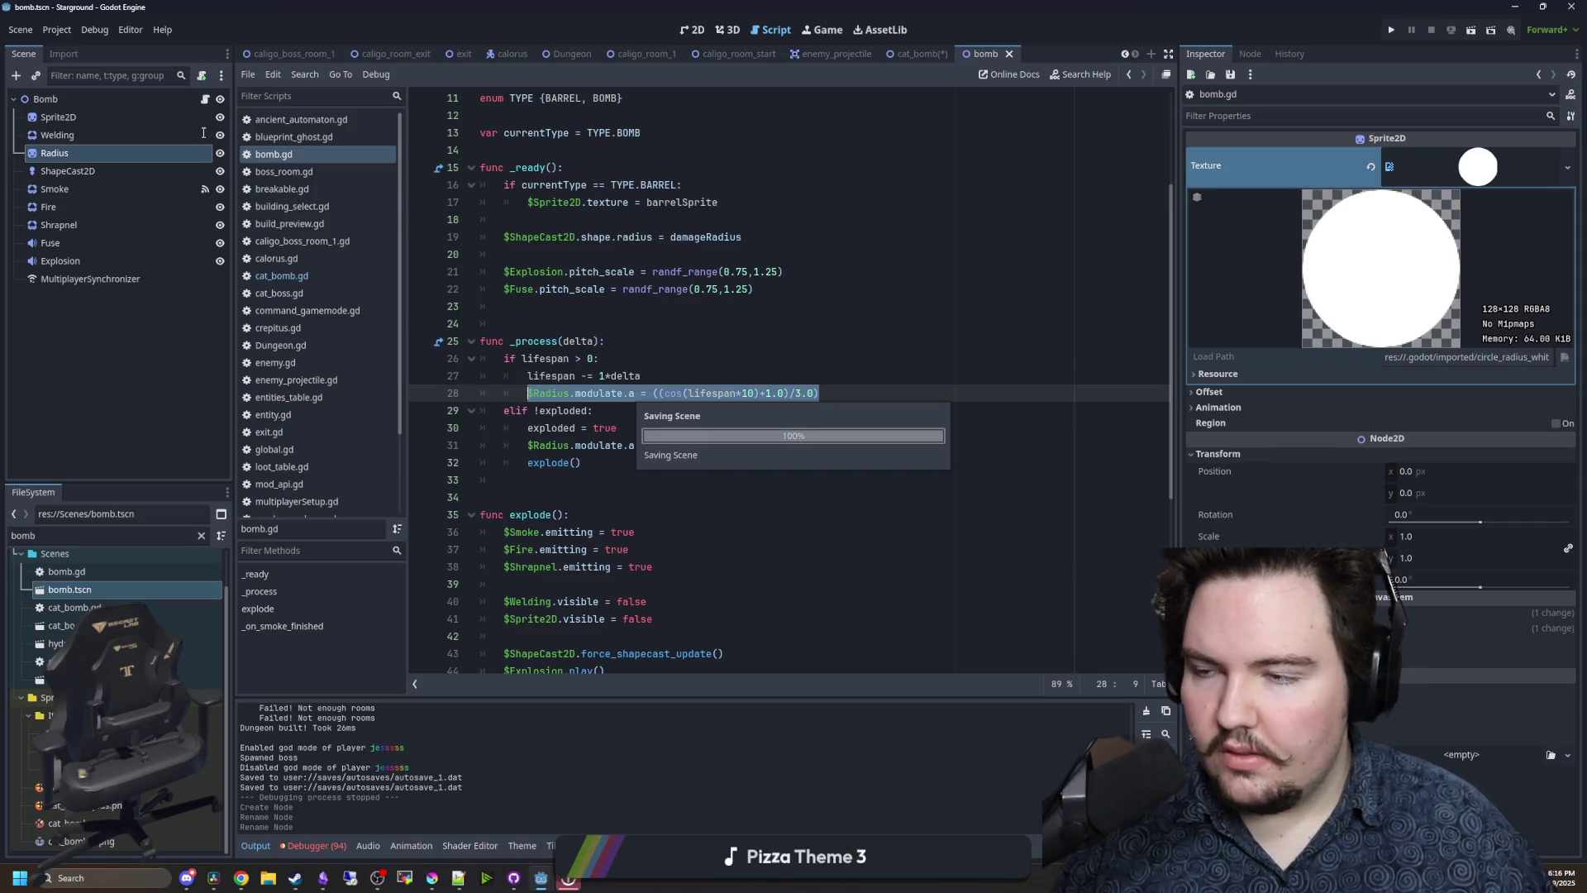
left_click(918, 54)
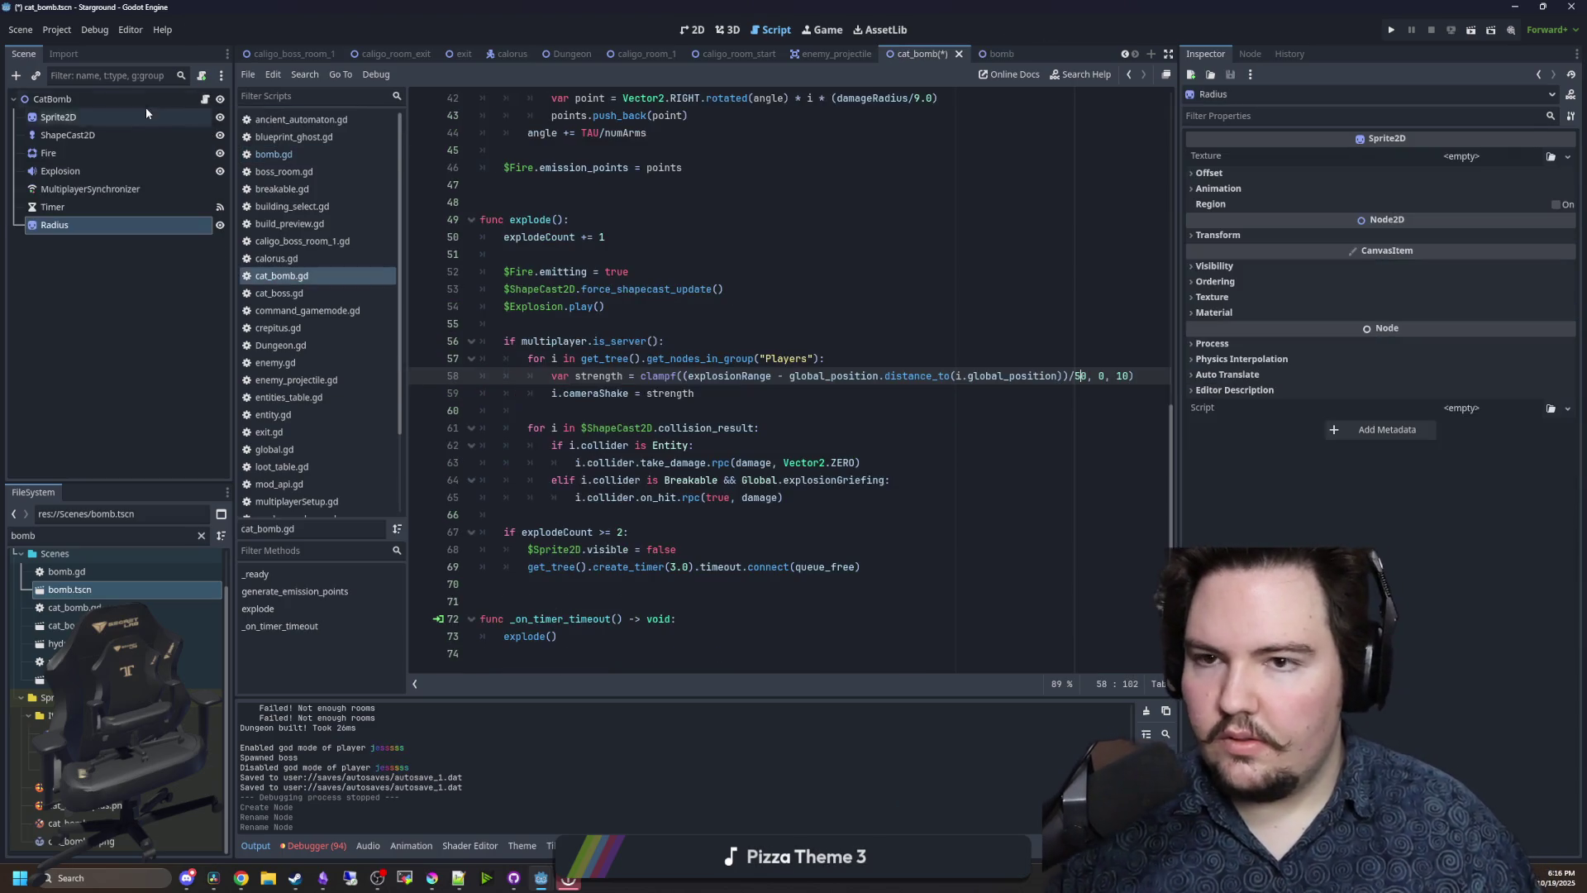
- Add a _process function below the emission-point code holding the pasted $Radius.modulate.a line
left_click(721, 347)
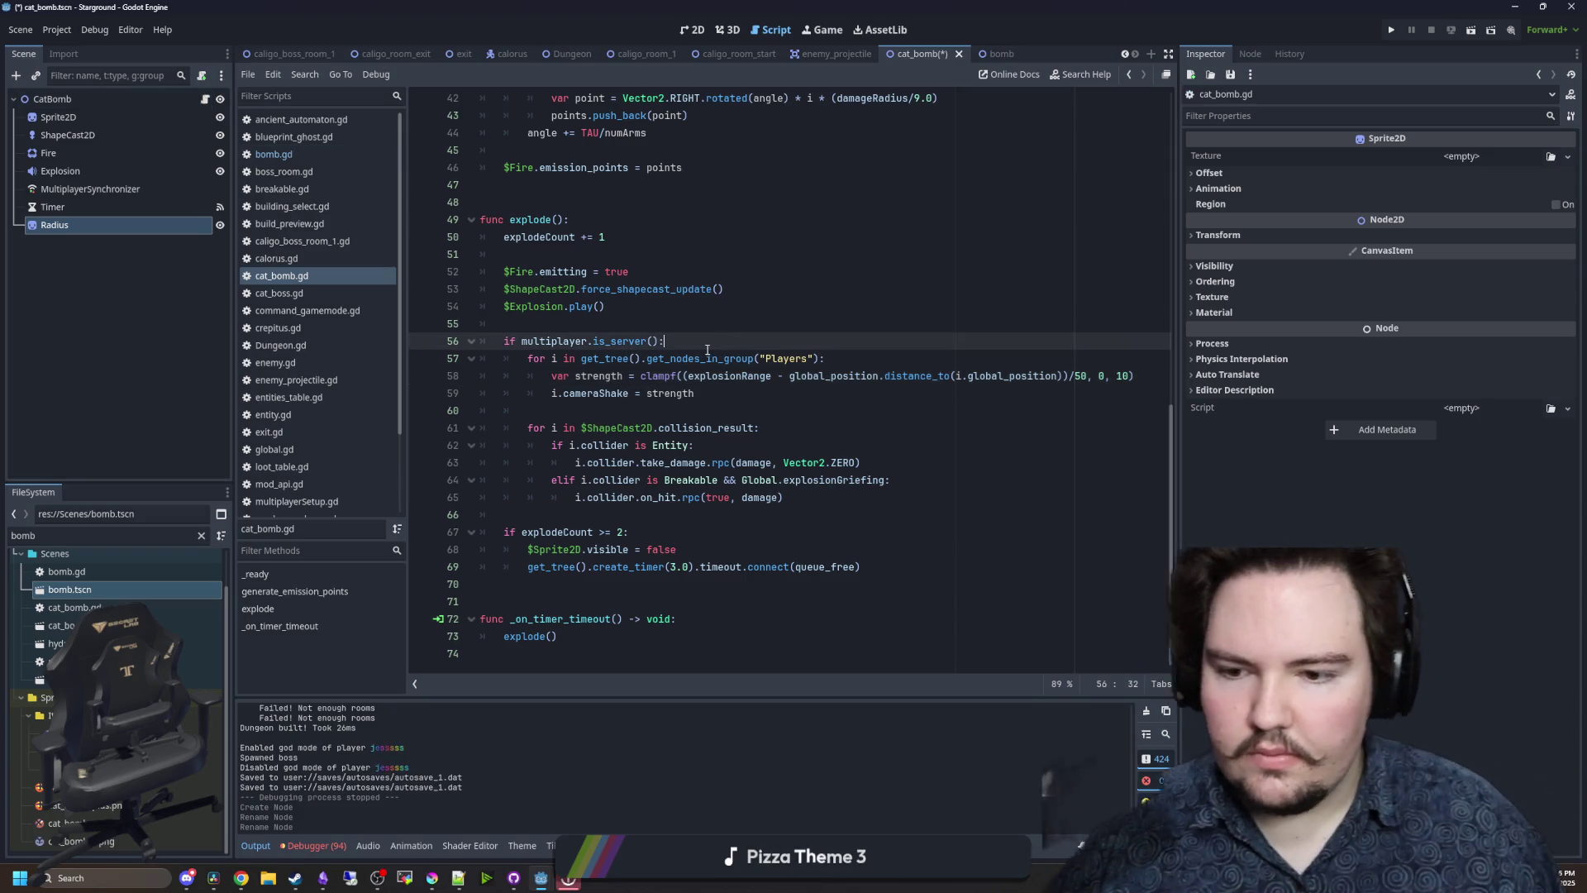
scroll(710, 339, "up", 9)
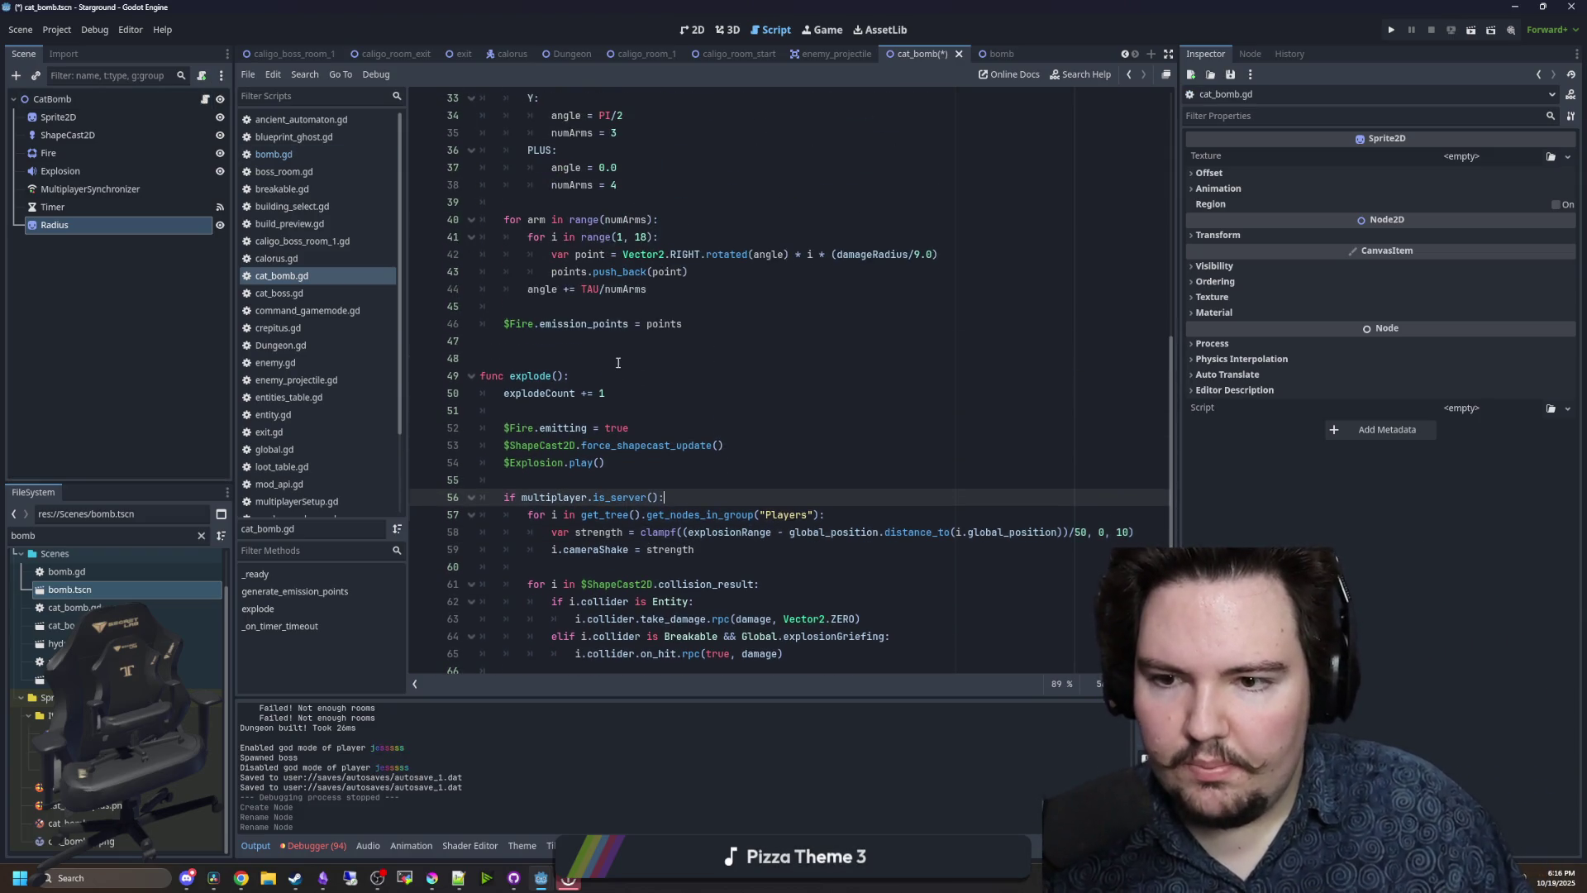
scroll(626, 279, "up", 5)
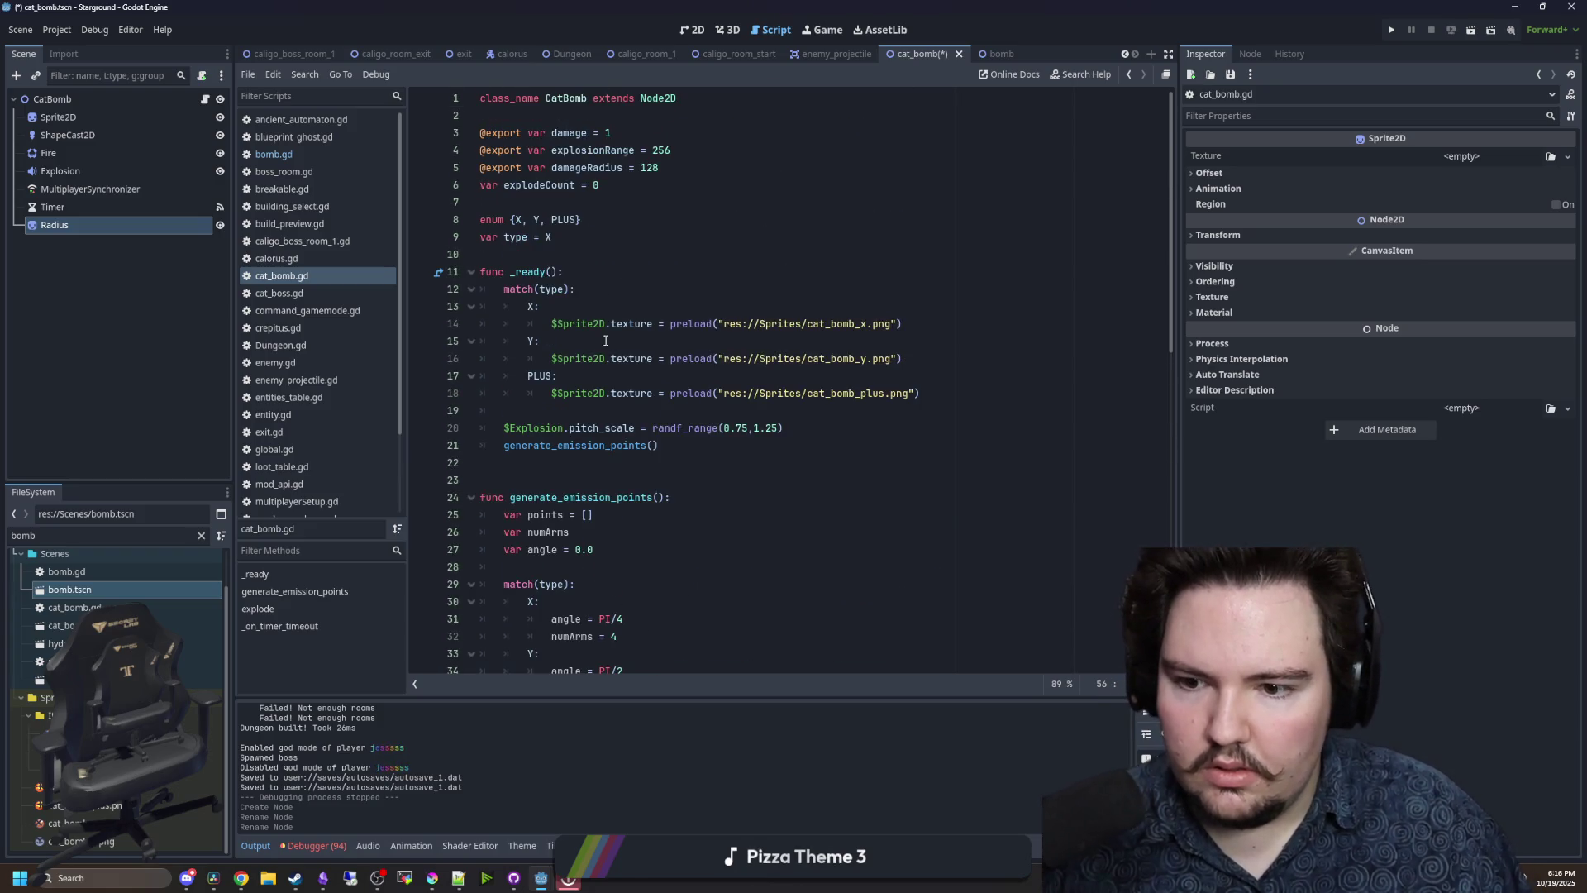
scroll(606, 340, "down", 11)
scroll(605, 340, "down", 3)
scroll(606, 341, "up", 7)
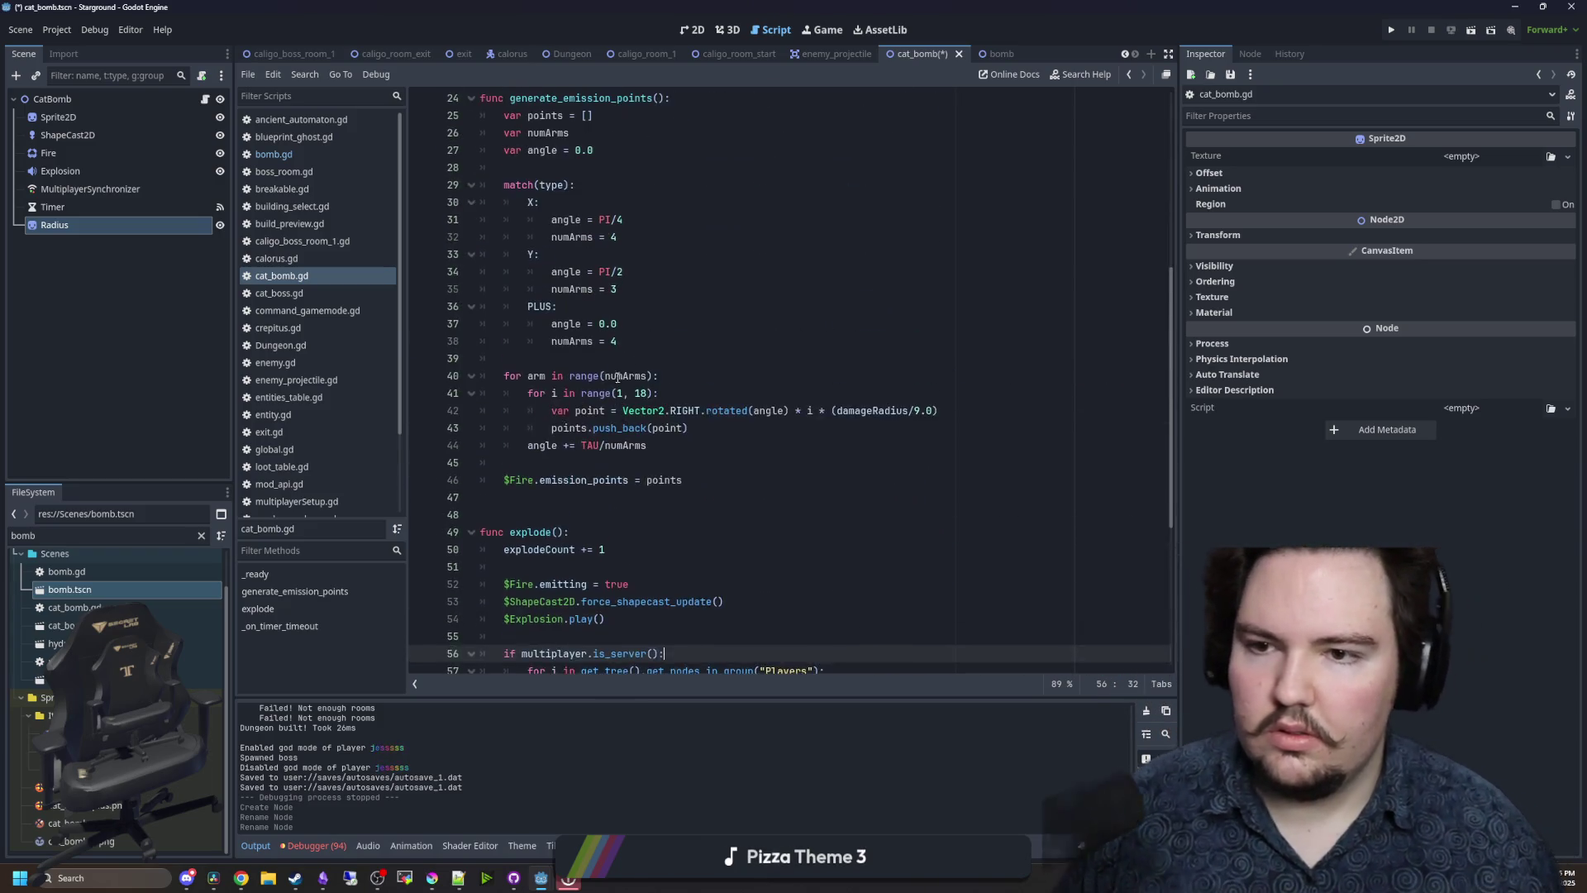
left_click(559, 552)
key("Return")
key("Return")
key("Return")
key("Up")
type("fun")
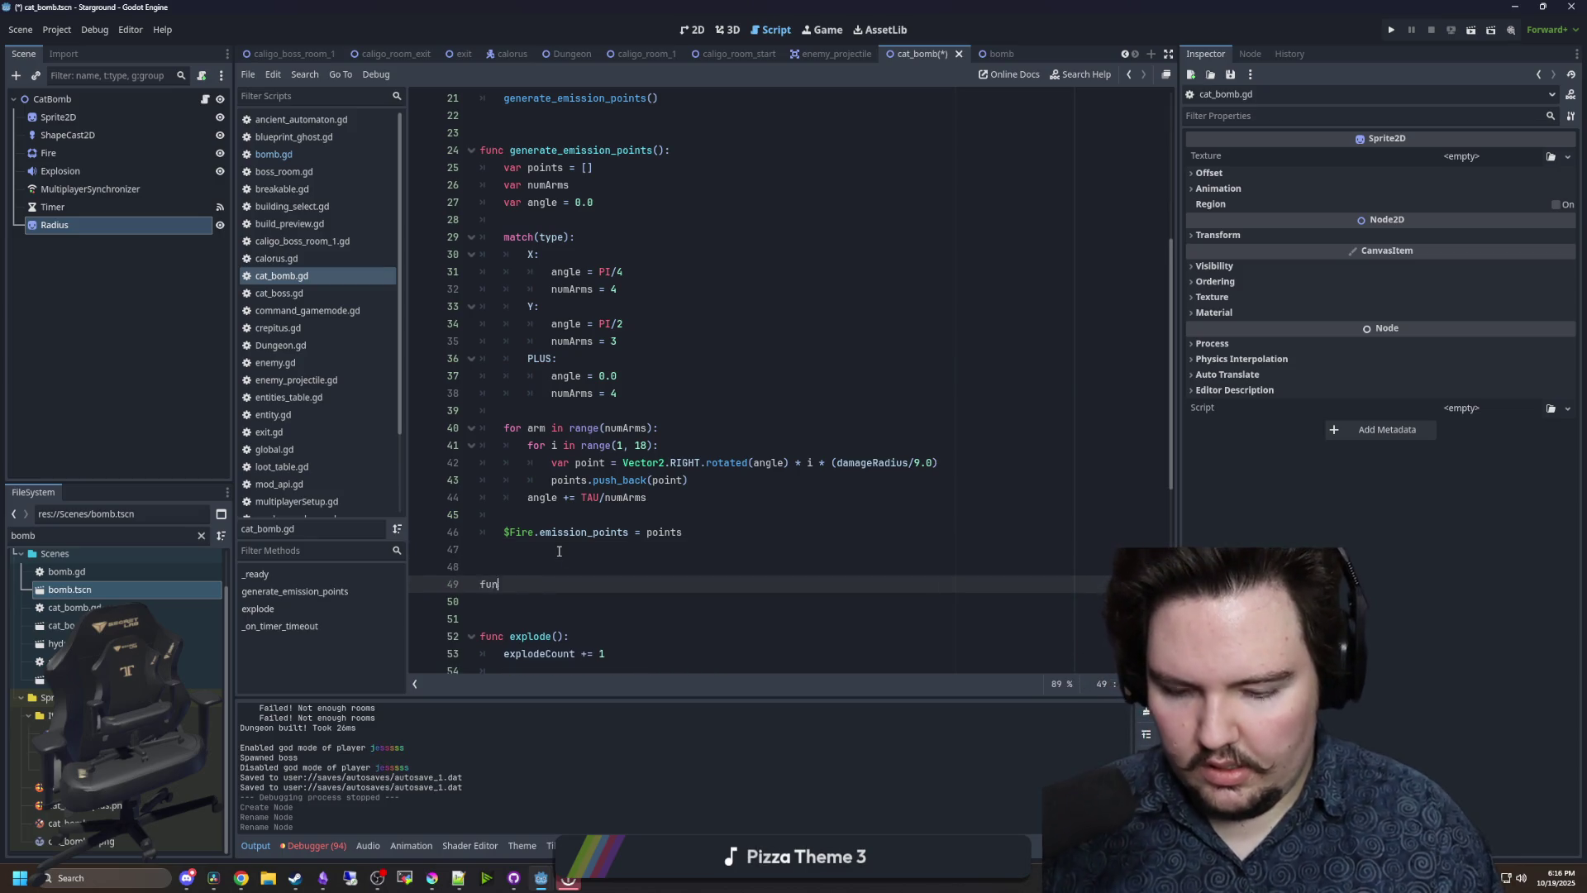
type("c _p")
key("Return")
key("Return")
key("ctrl+v")
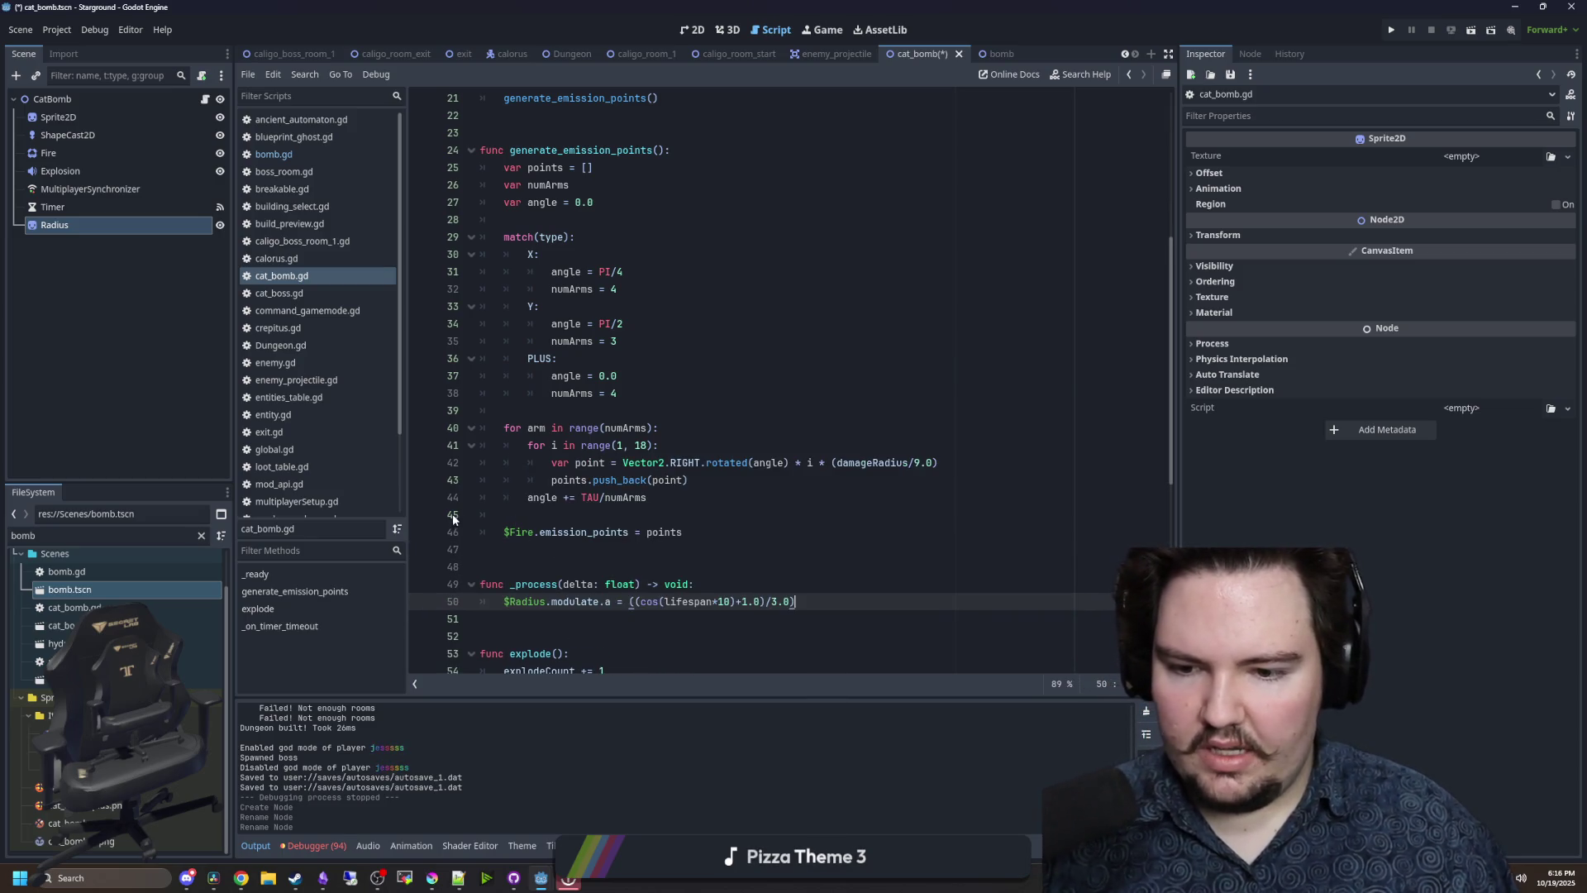
scroll(571, 504, "down", 4)
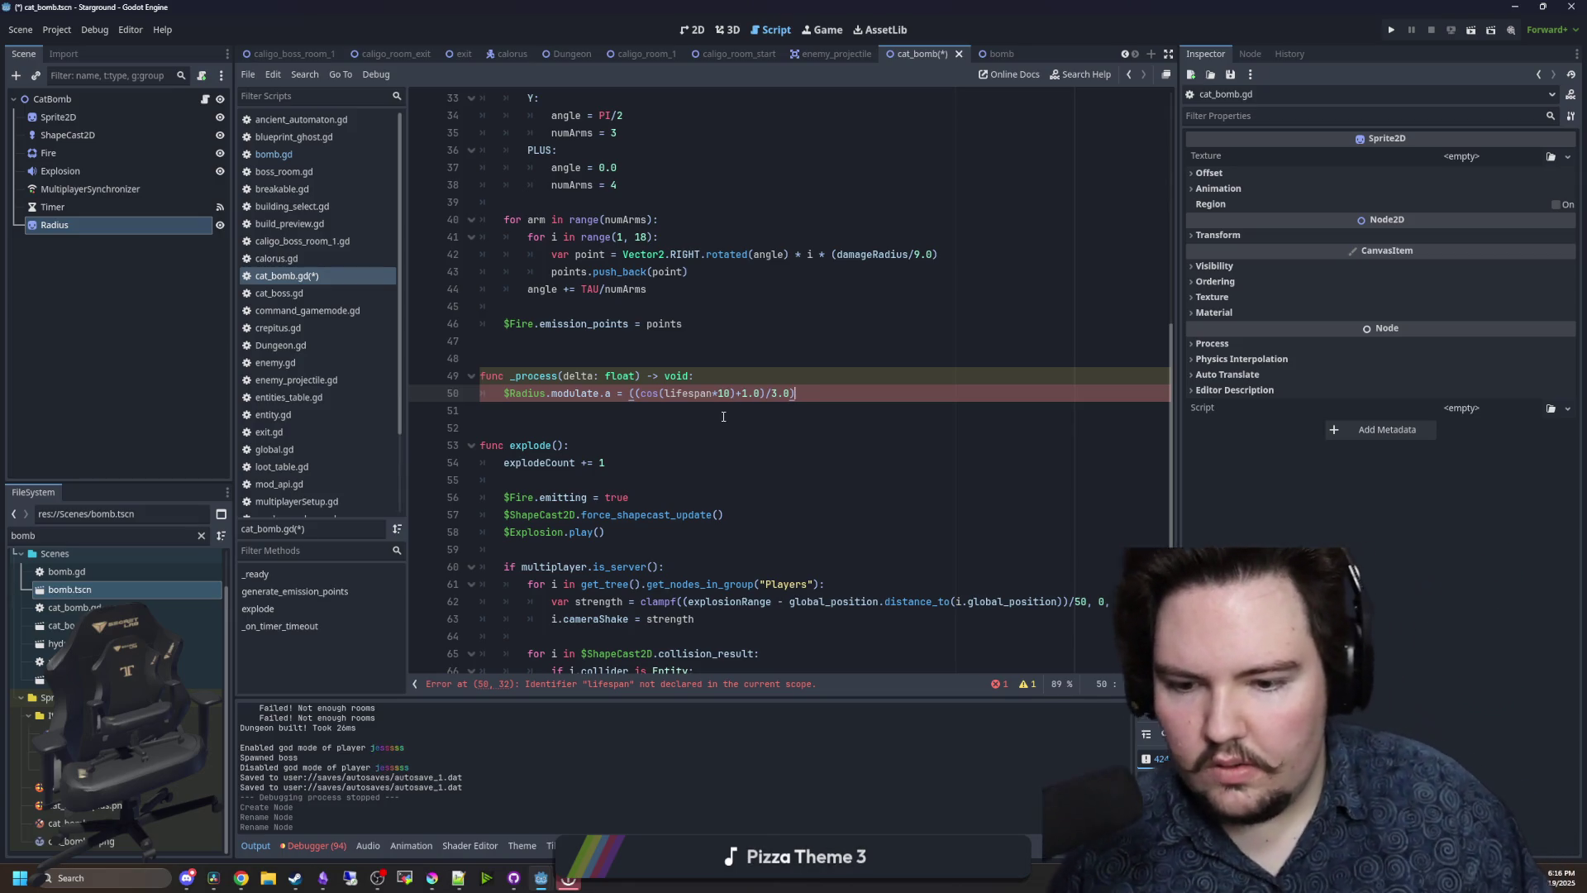
- Replace the undefined lifespan term with ModAPI.sin_range(0.5, 0.75, Time.get_ticks_msec())
left_click(724, 410)
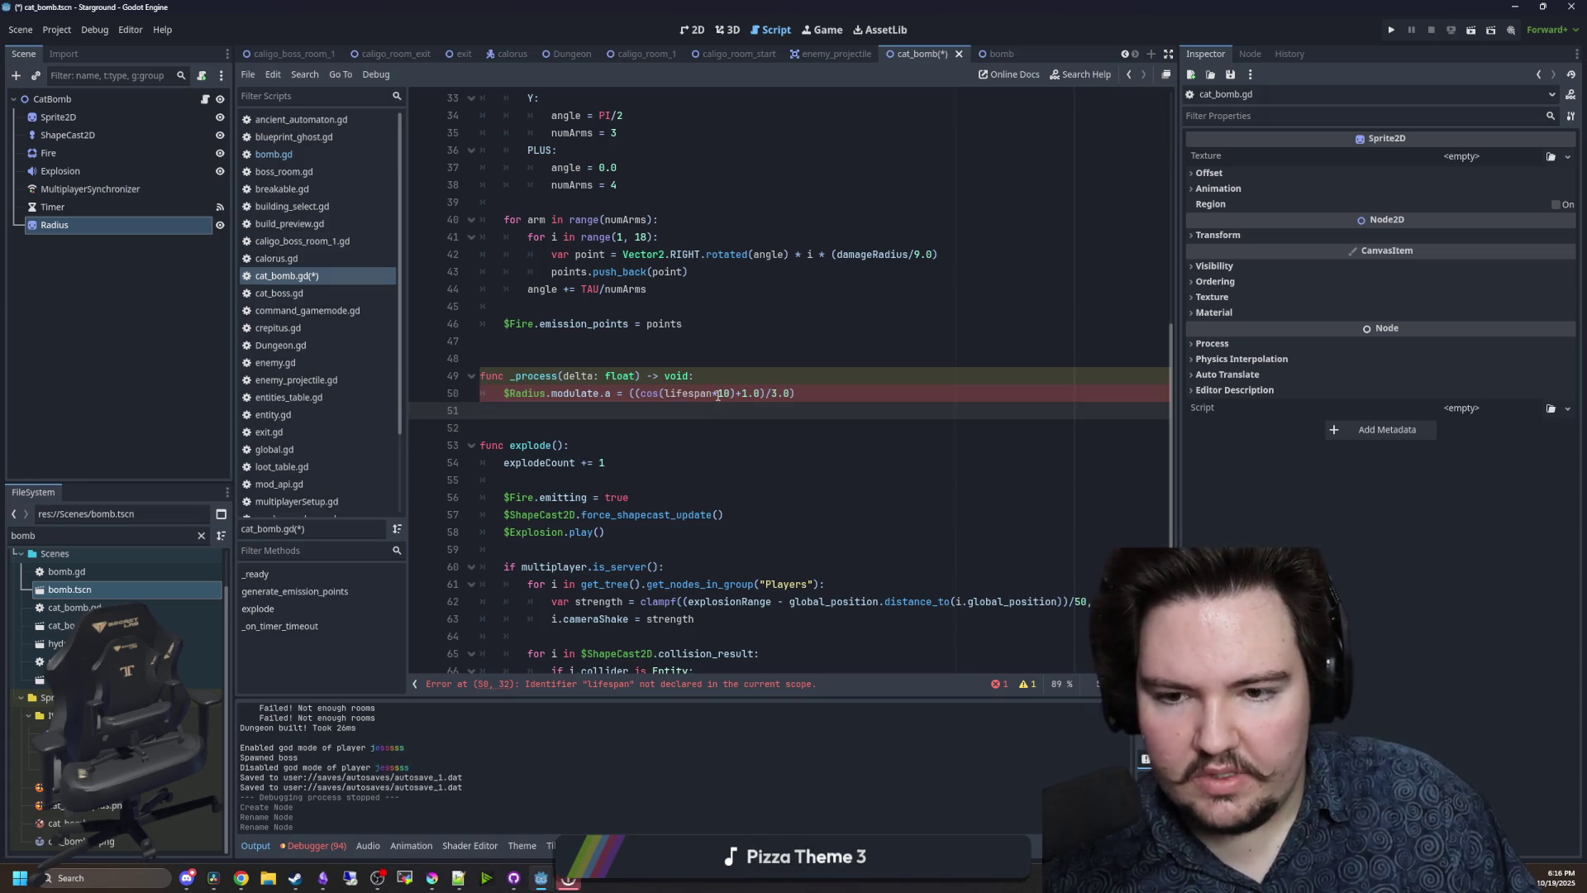
left_click_drag(718, 394, 666, 394)
key("BackSpace")
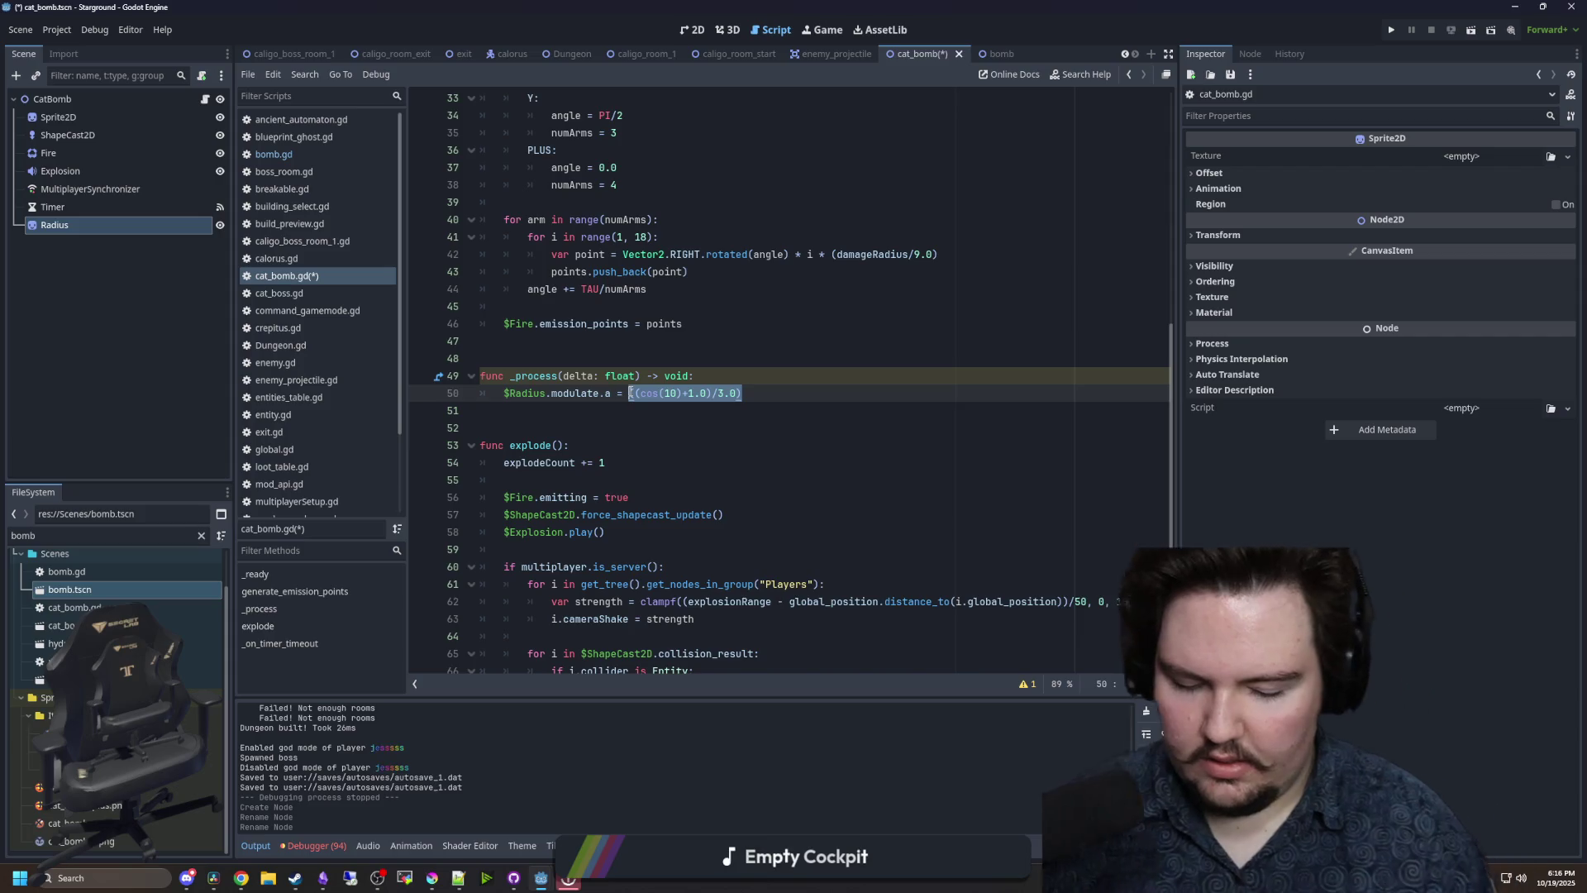
type("moda")
key("Return")
type(".sin_ra")
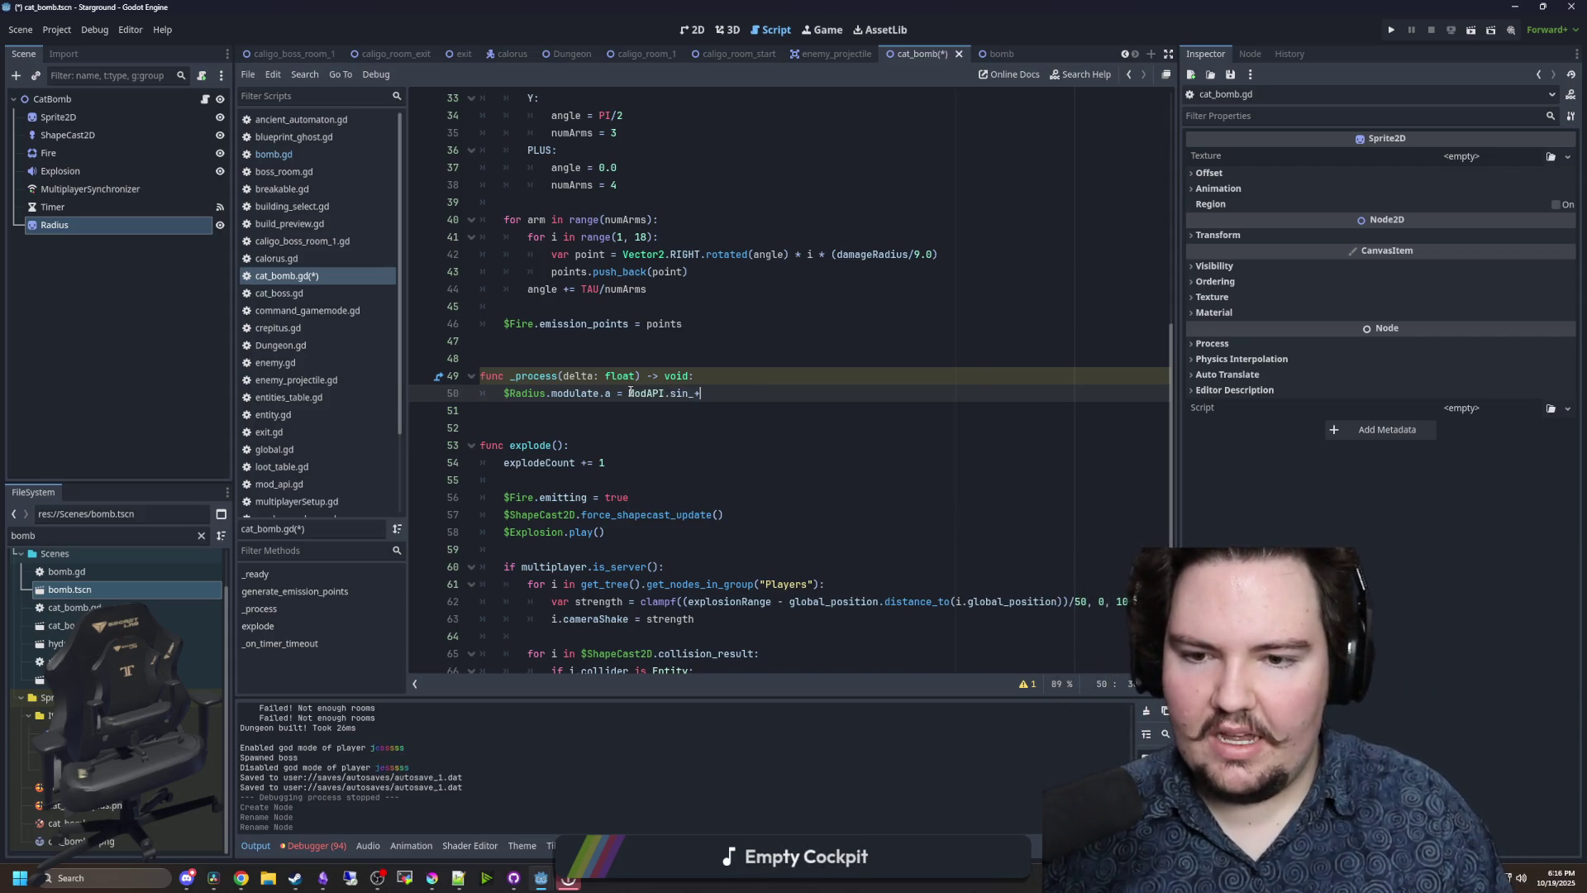
key("Return")
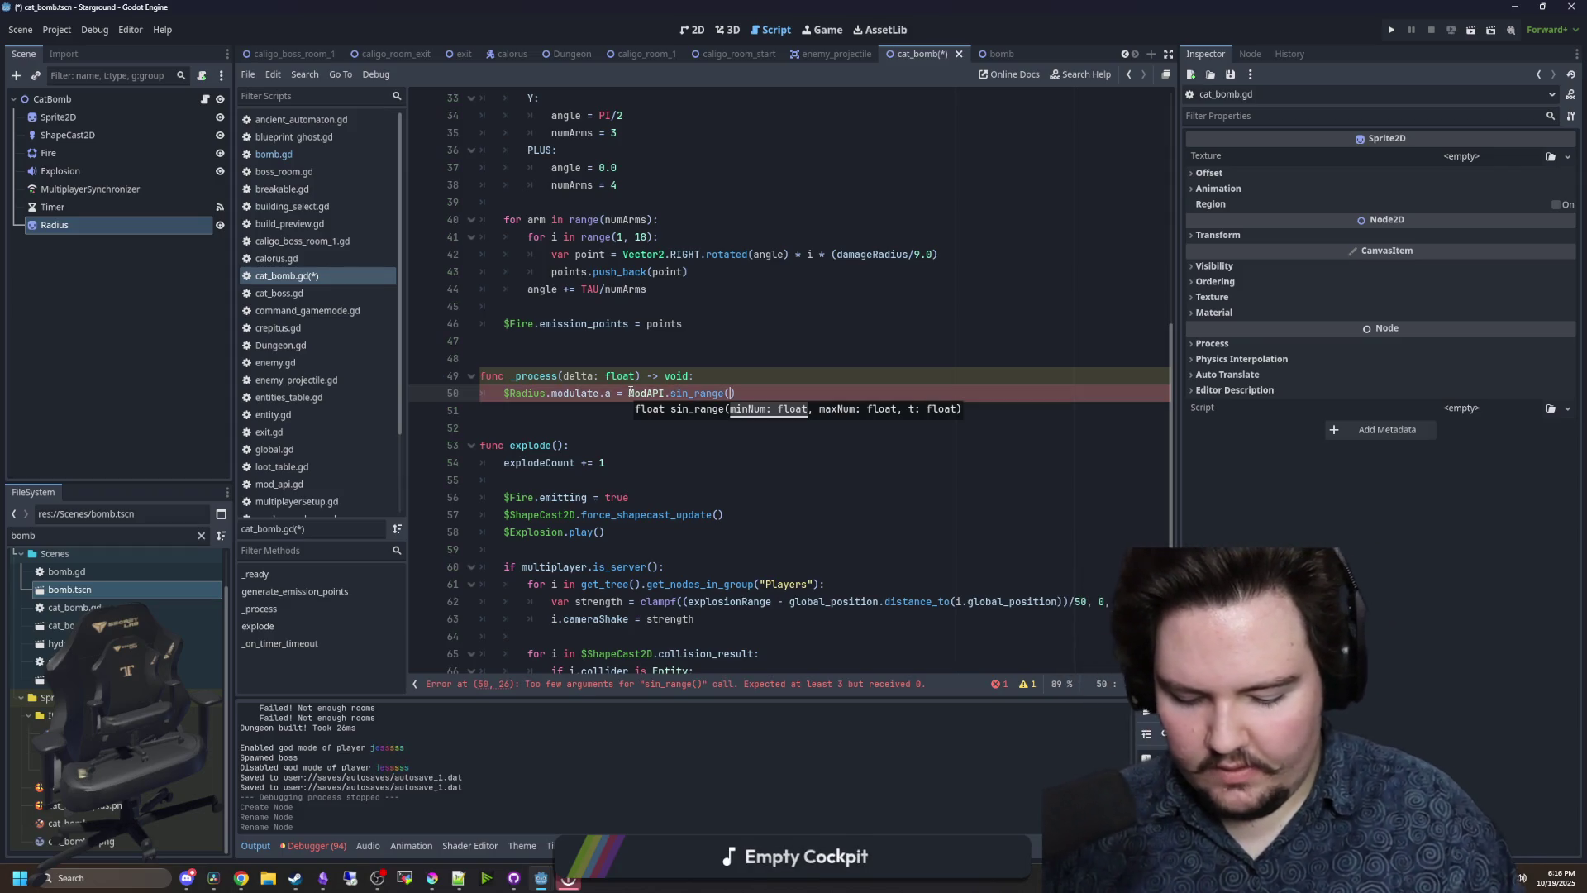
key("BackSpace")
key("BackSpace")
type(",0.75,")
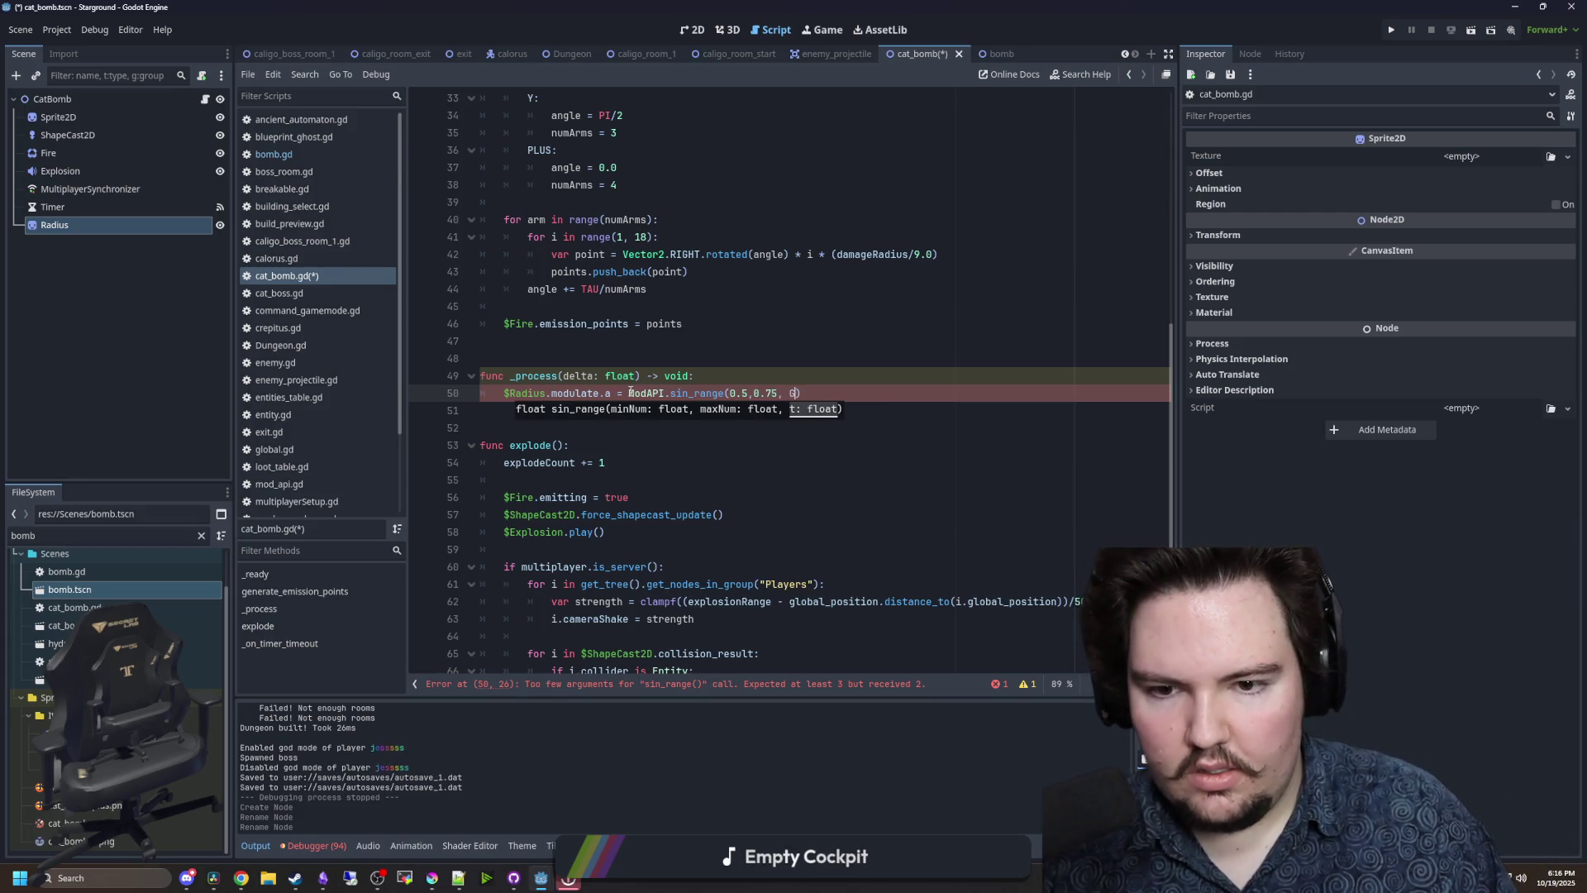
type(" Time.get")
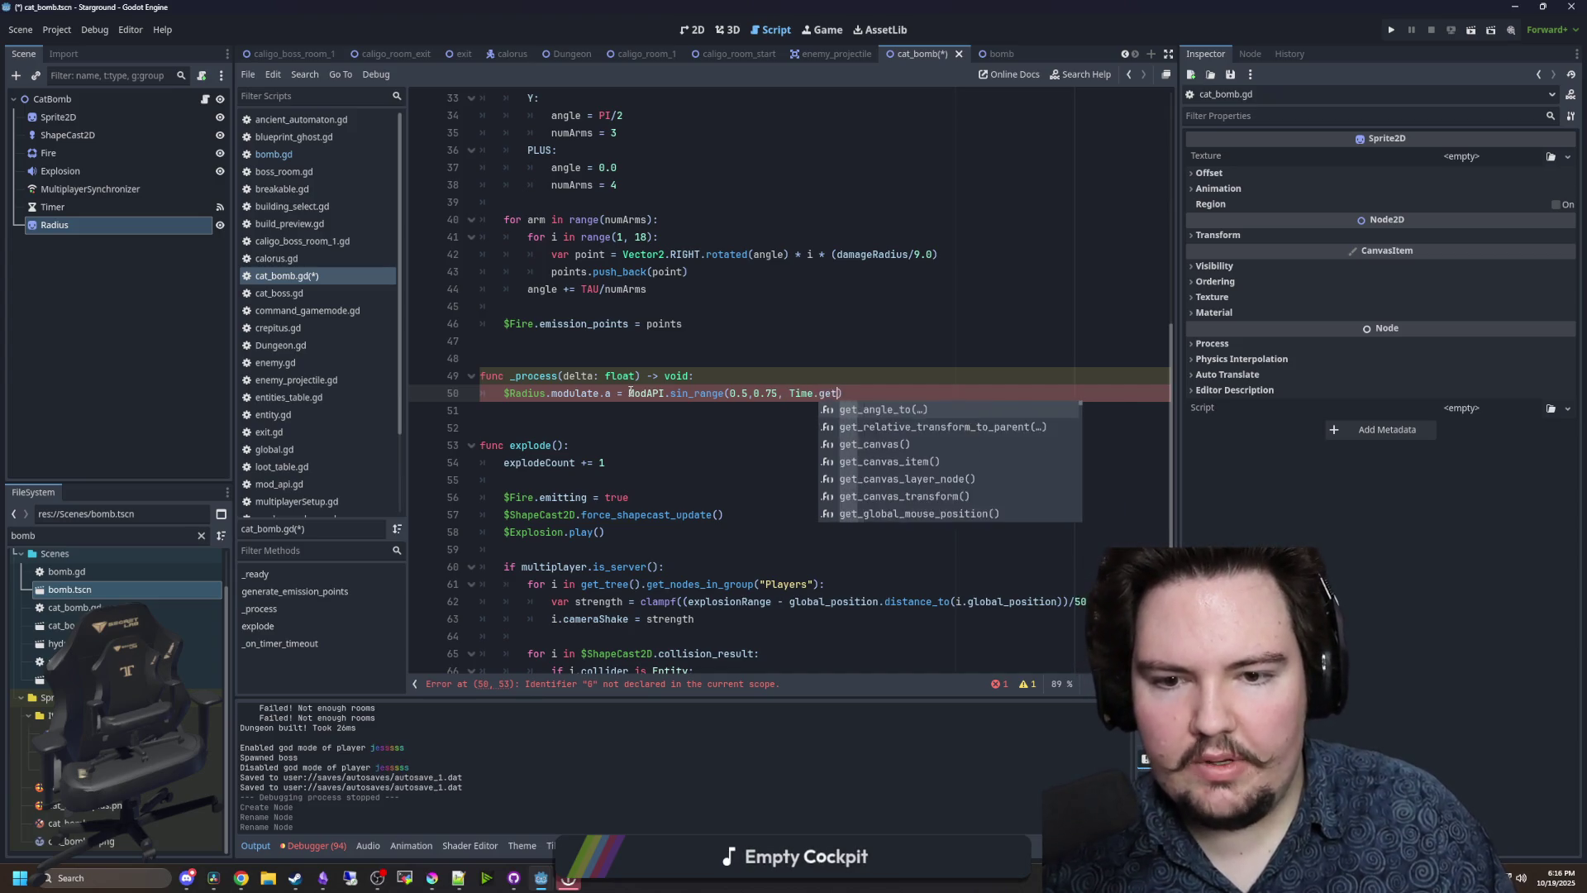
type("_Tick")
key("Return")
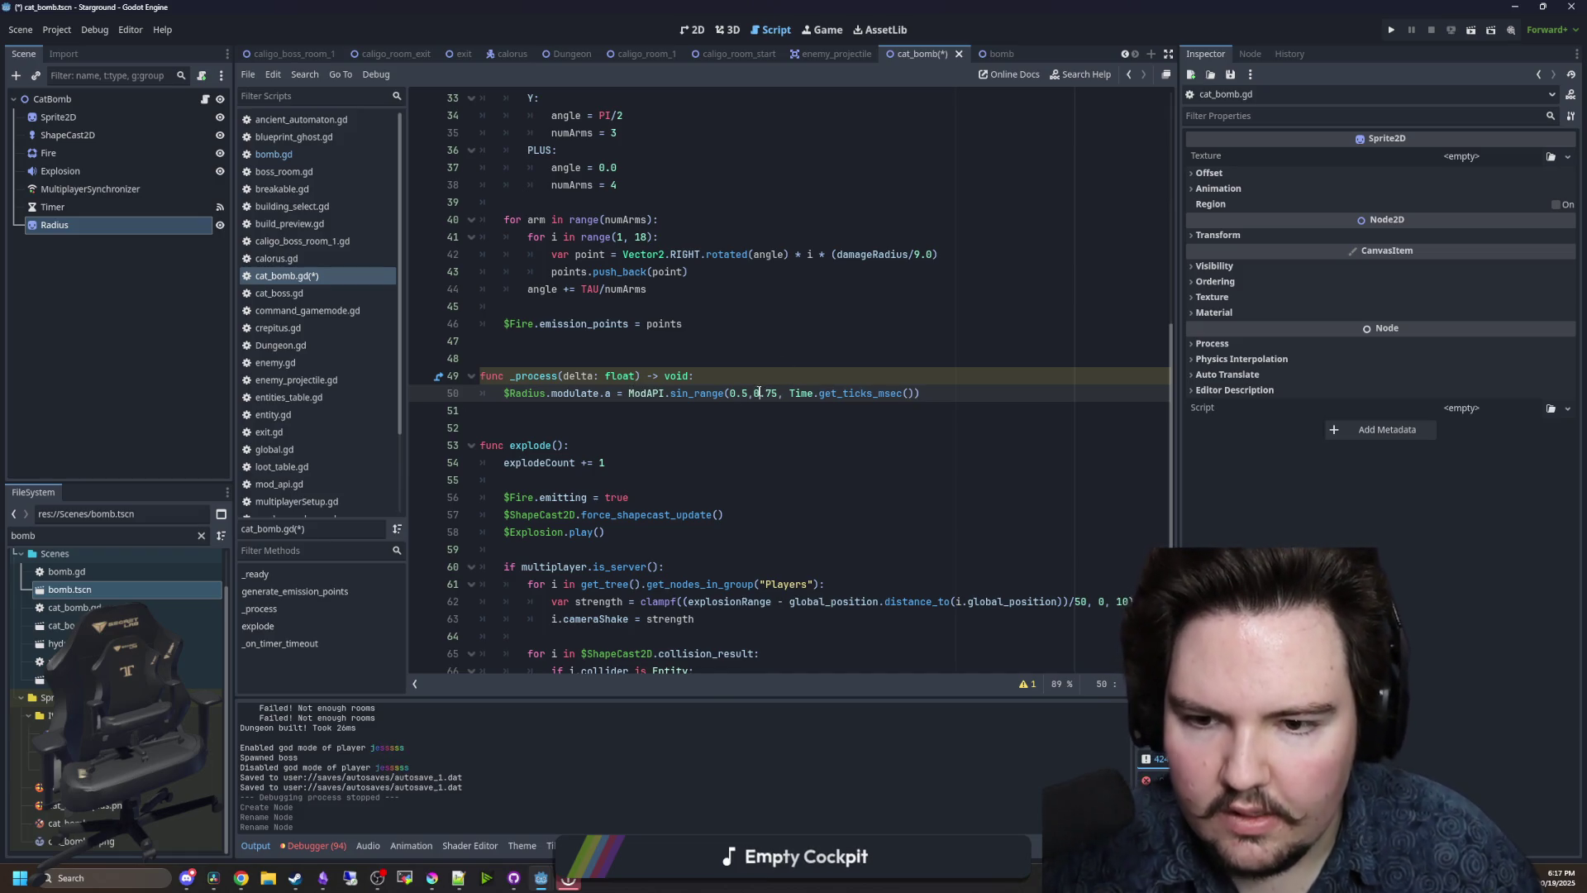
left_click(787, 372)
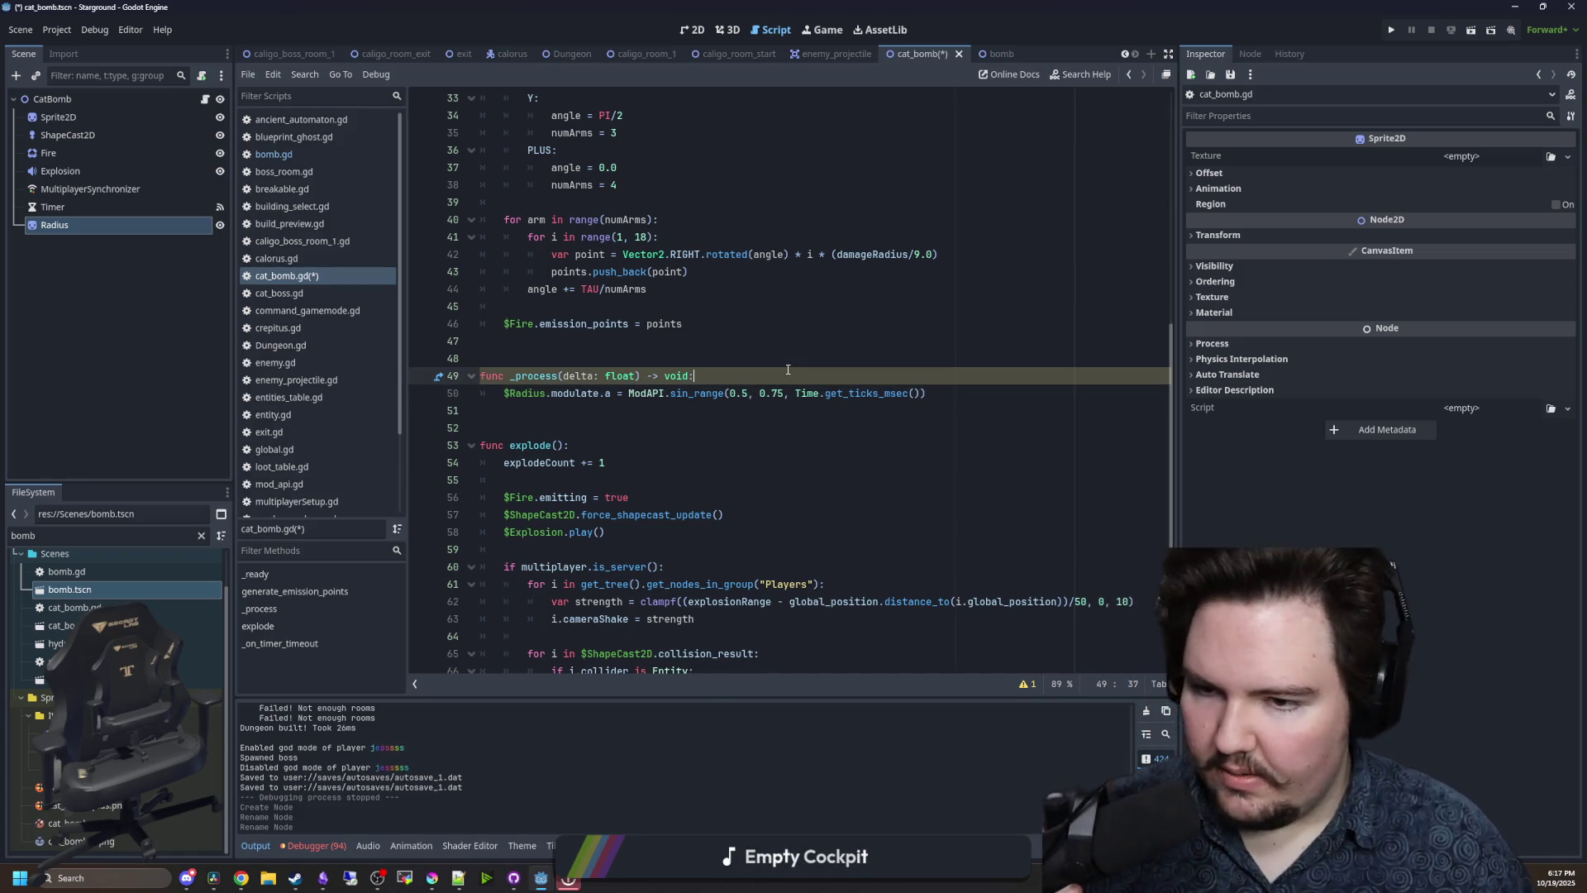
left_click(951, 396)
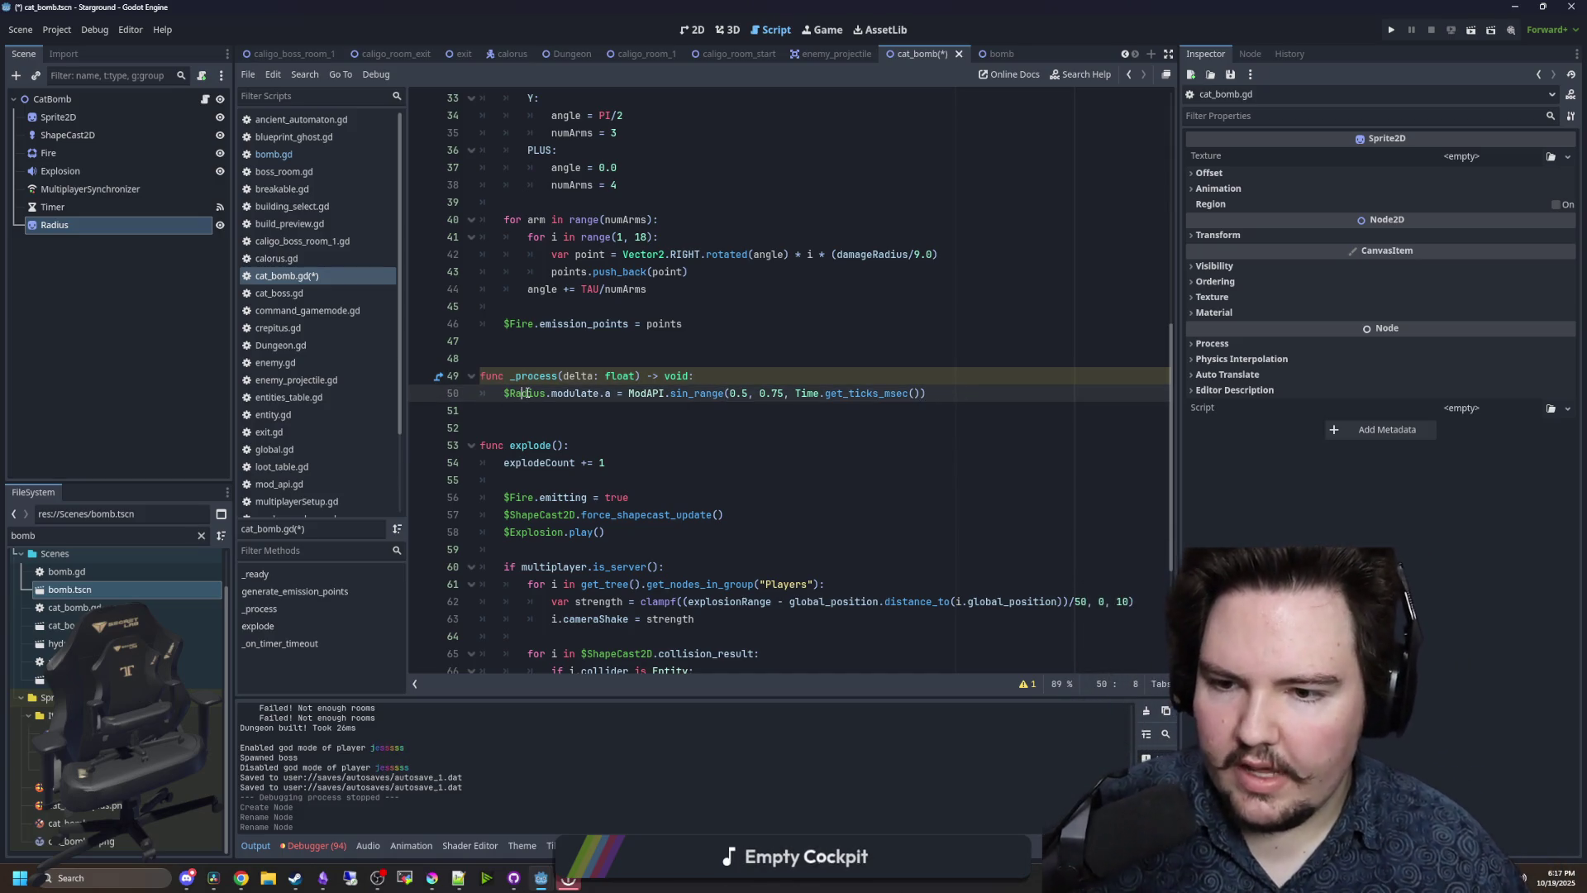
- Add $Radius.visible = false after the sprite-hiding line in explode() and save the script
left_click(638, 531)
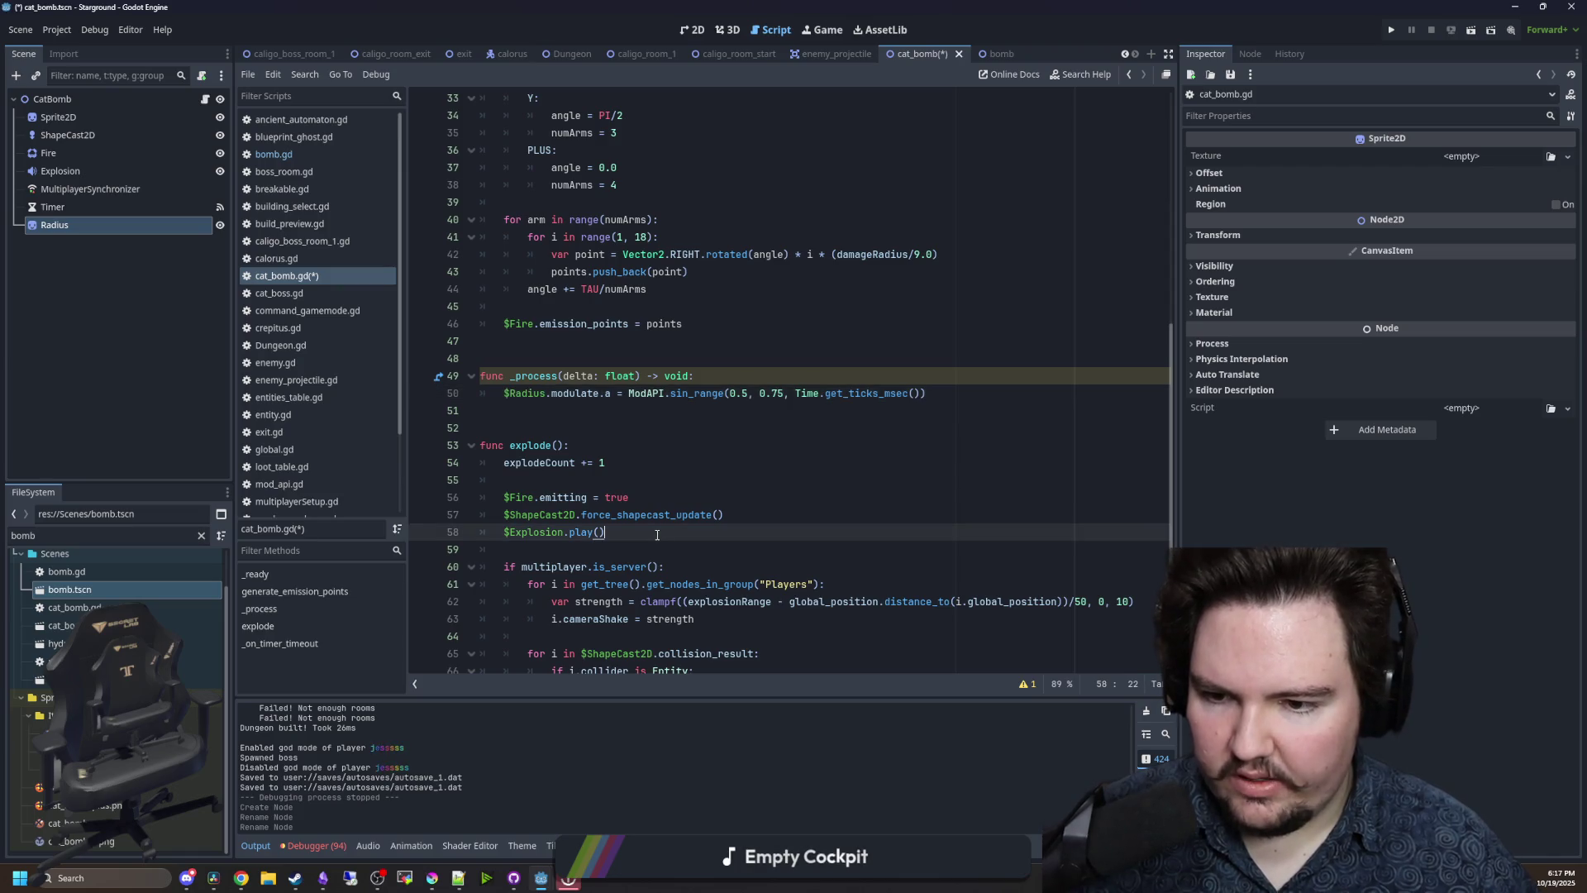
left_click(686, 496)
key("Return")
type("$Radius")
scroll(686, 496, "down", 1)
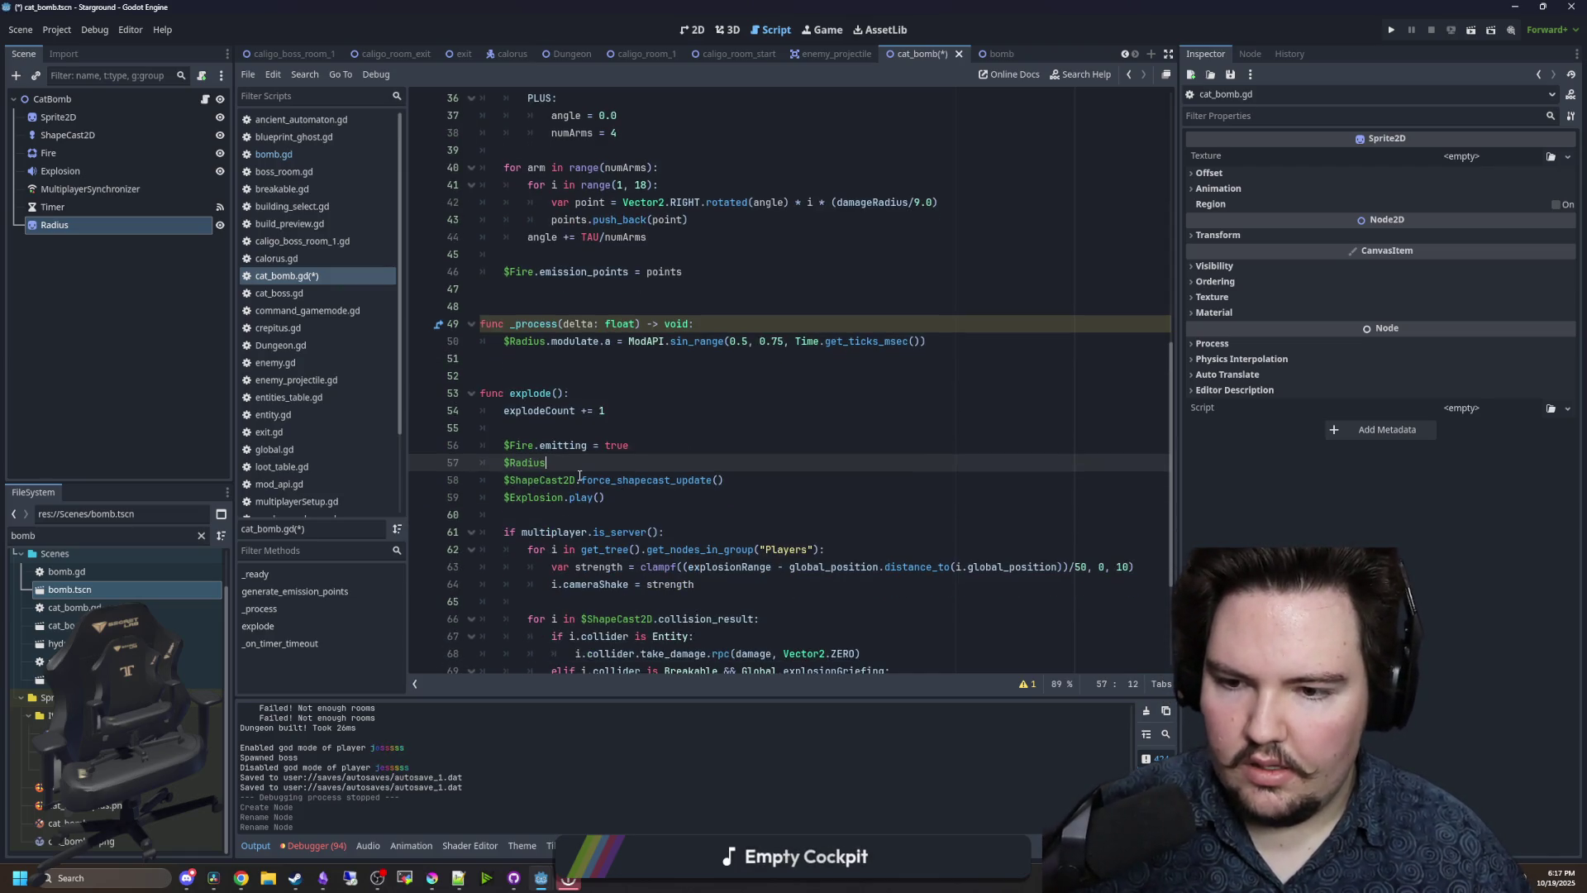
key("BackSpace")
key("BackSpace")
scroll(580, 477, "down", 3)
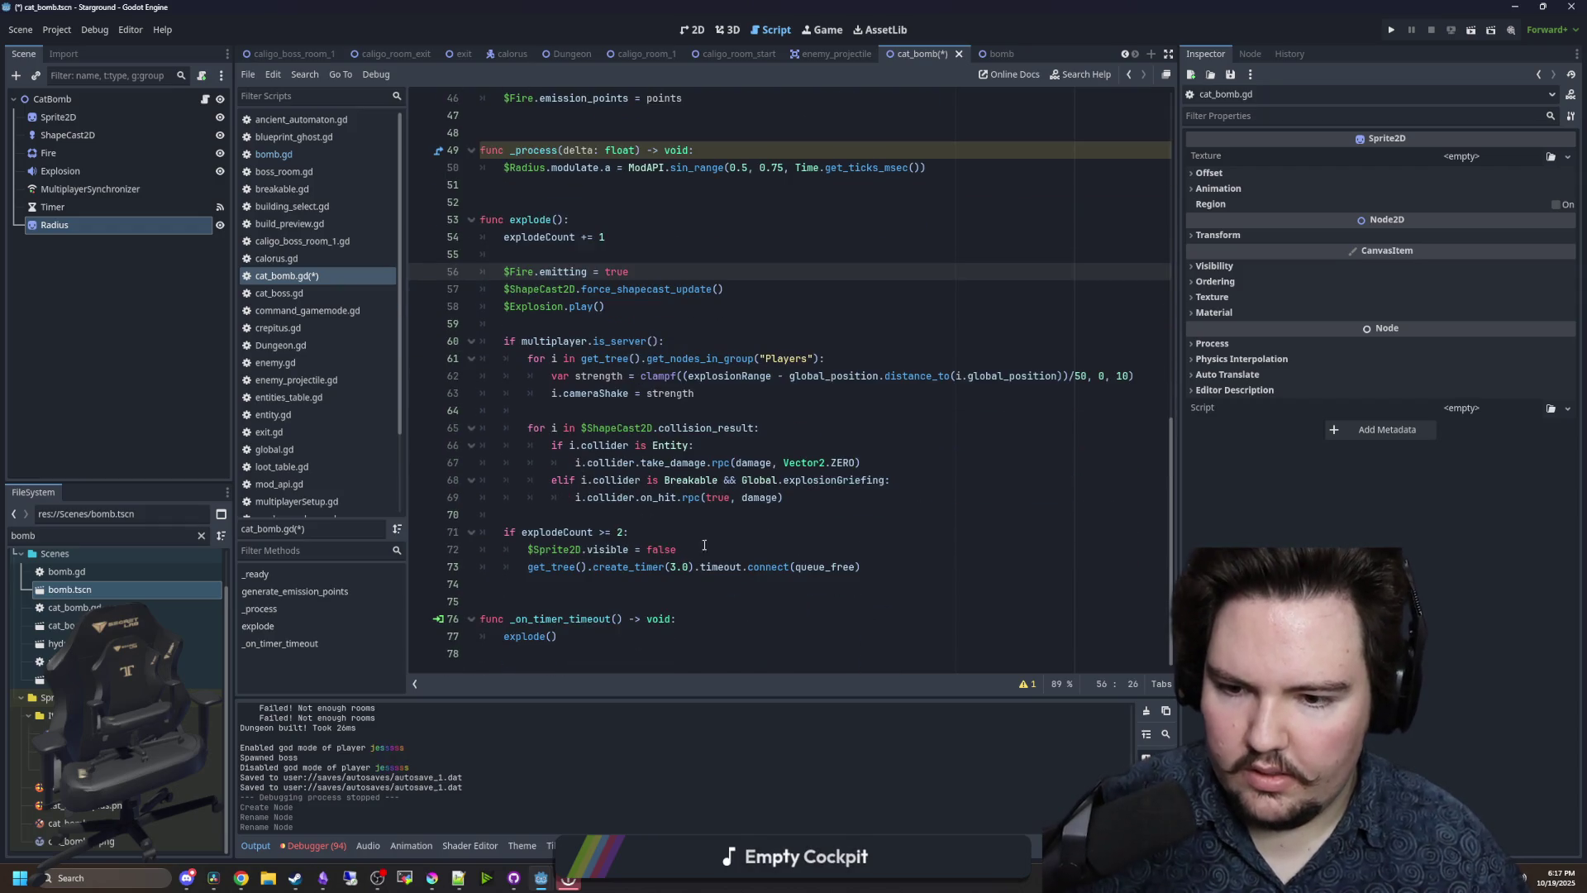
left_click(724, 554)
key("Return")
type("$Radius")
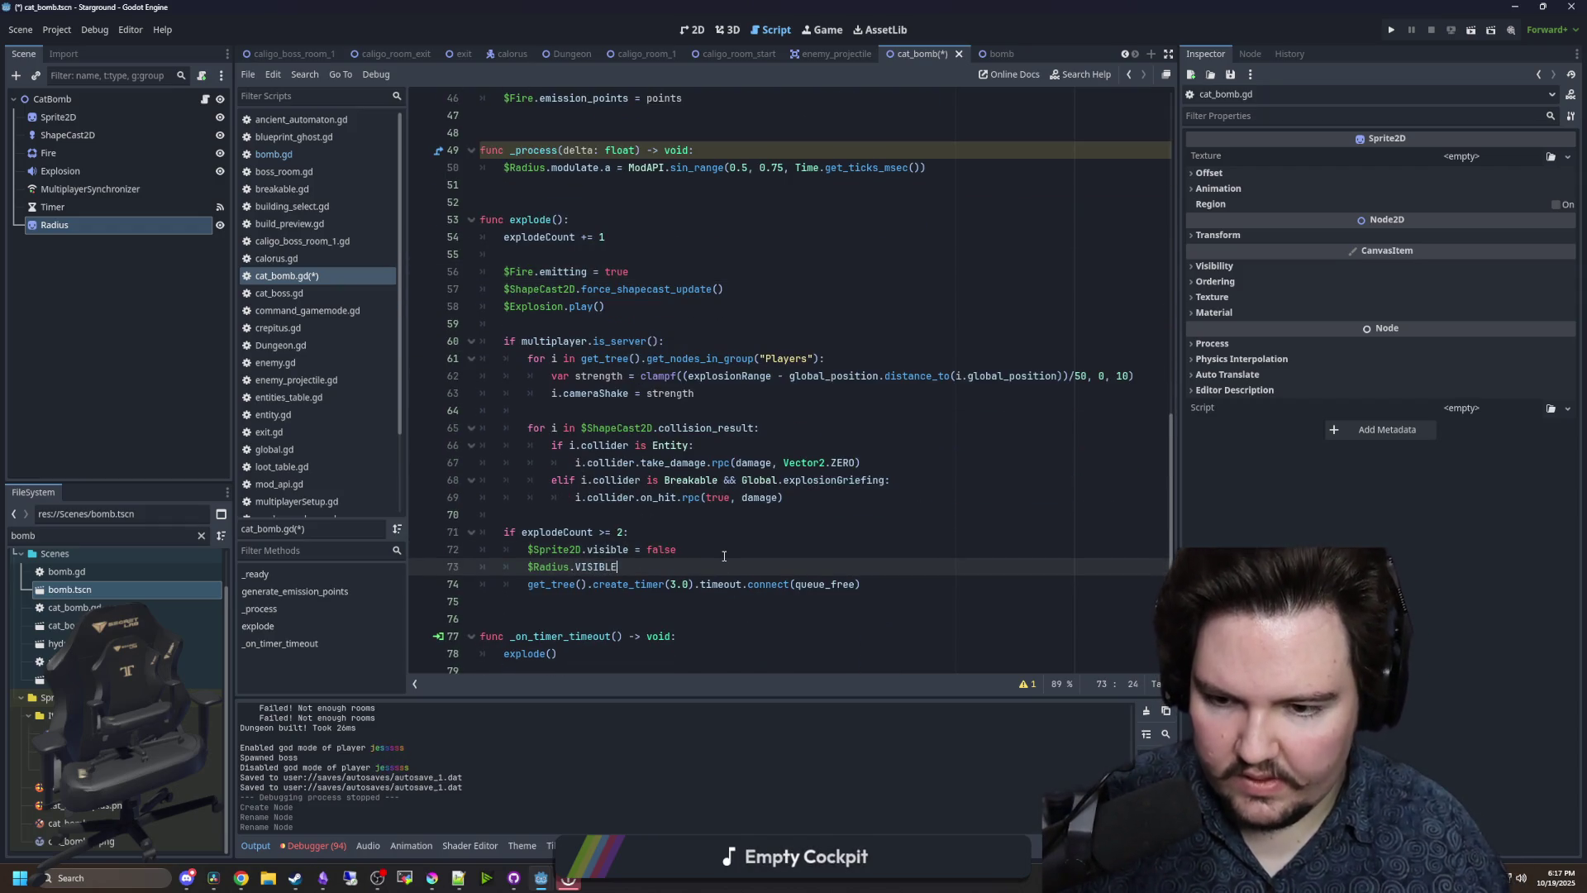
type("false")
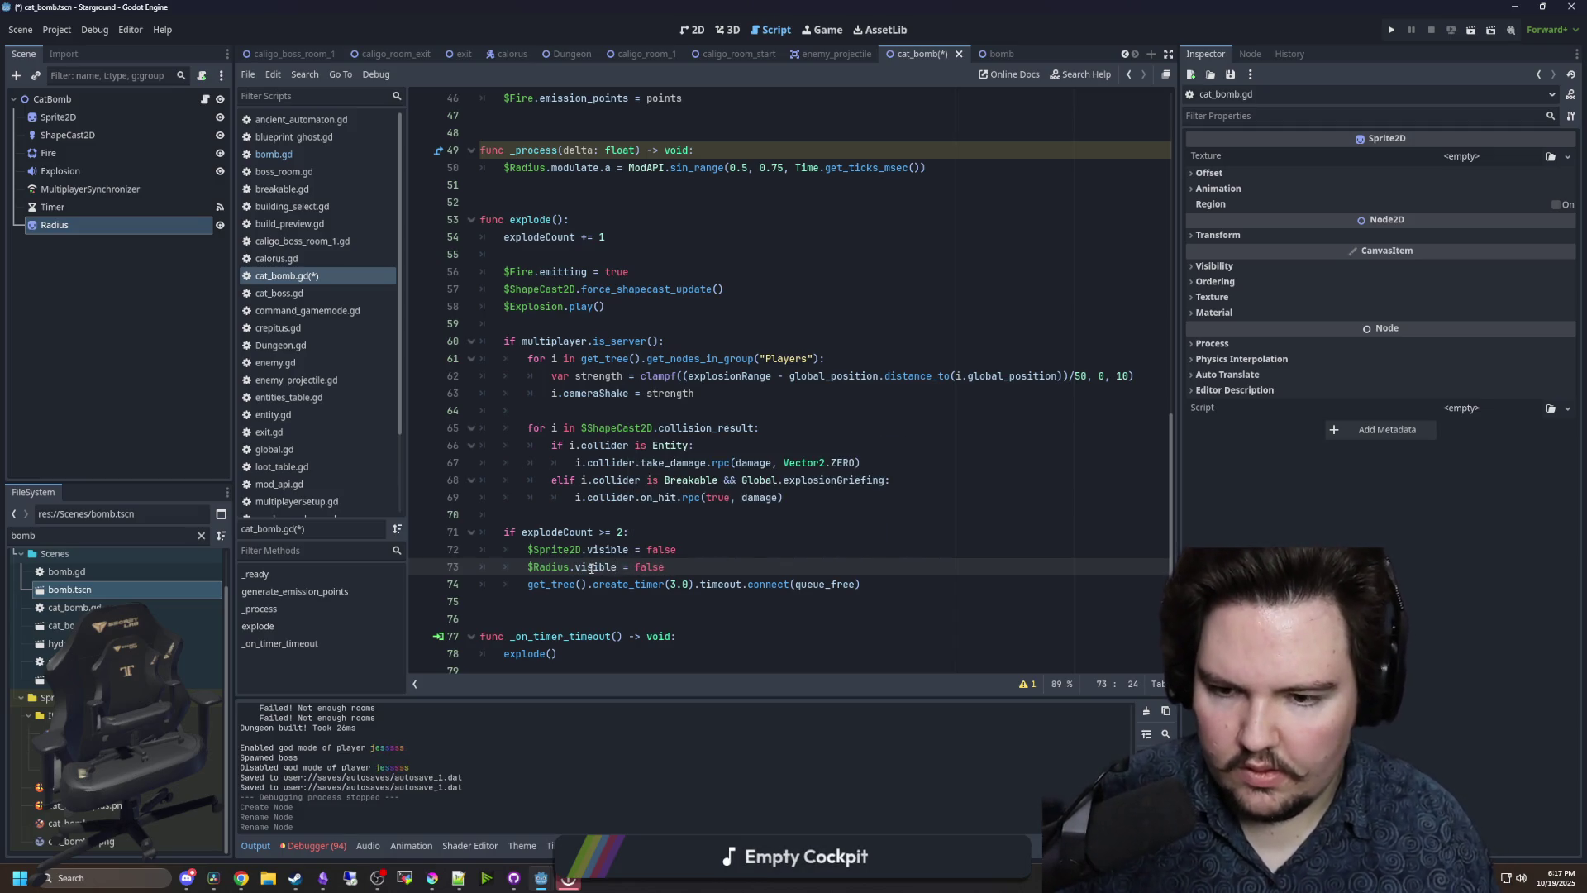
scroll(612, 414, "up", 4)
left_click(644, 342)
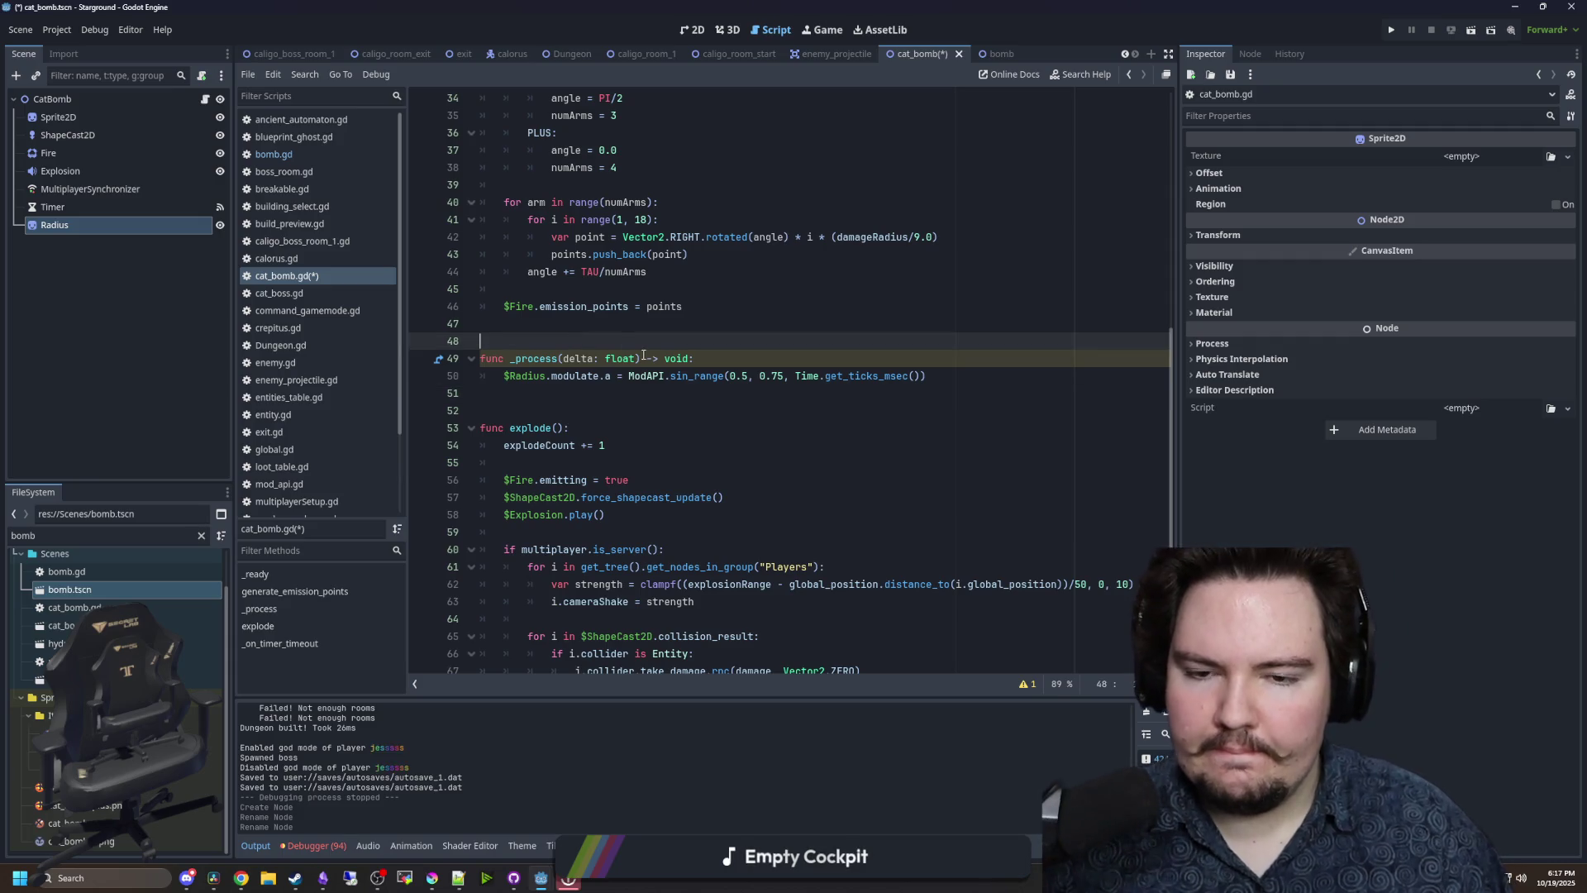
key("ctrl+s")
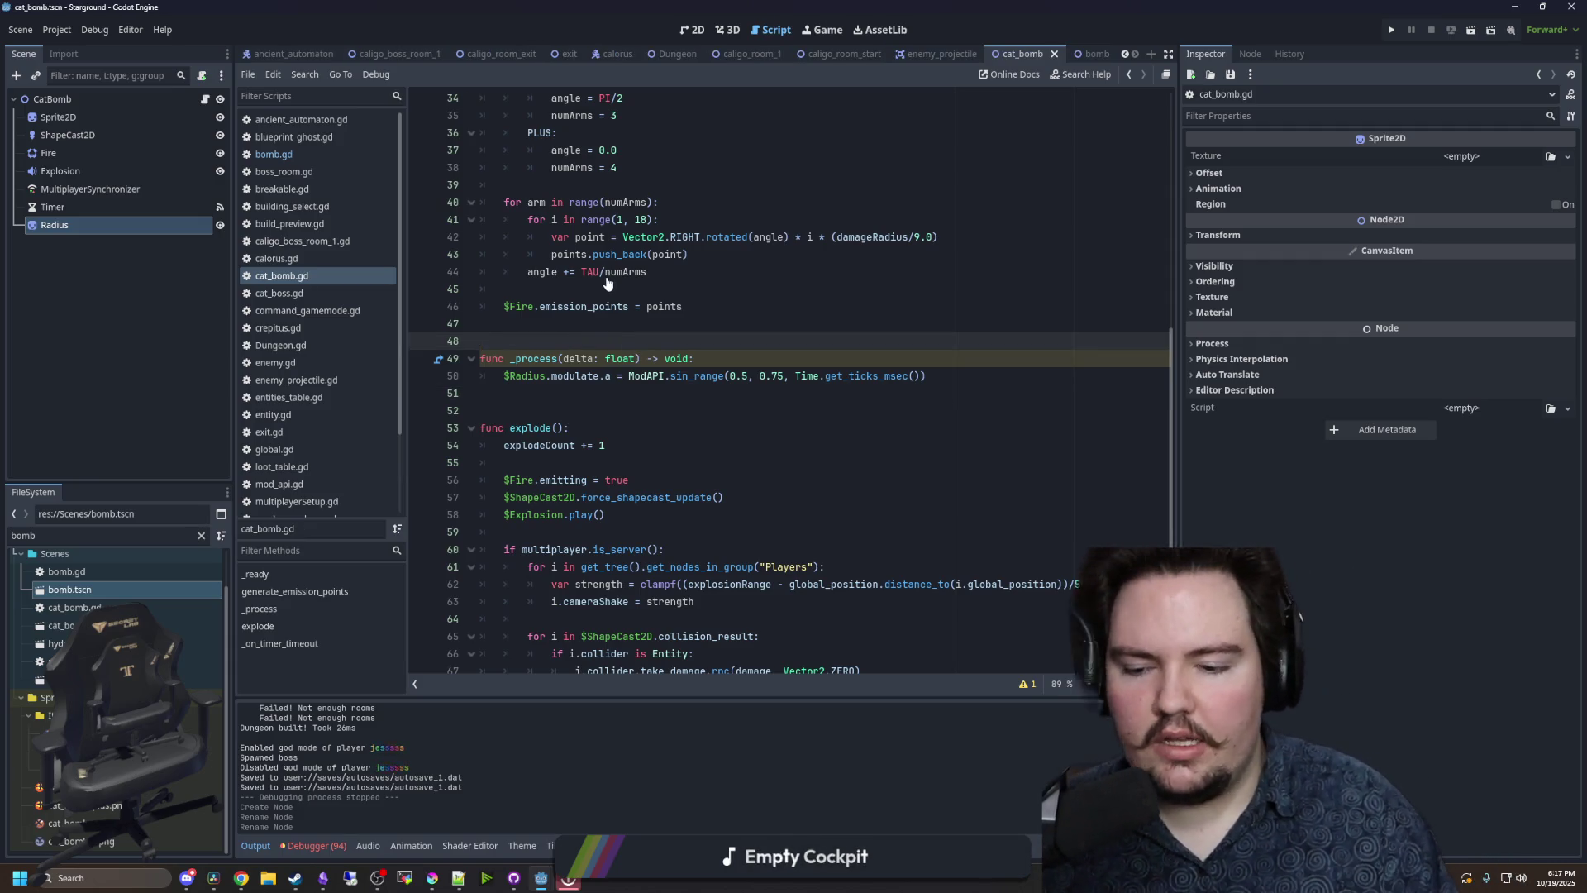
left_click(432, 878)
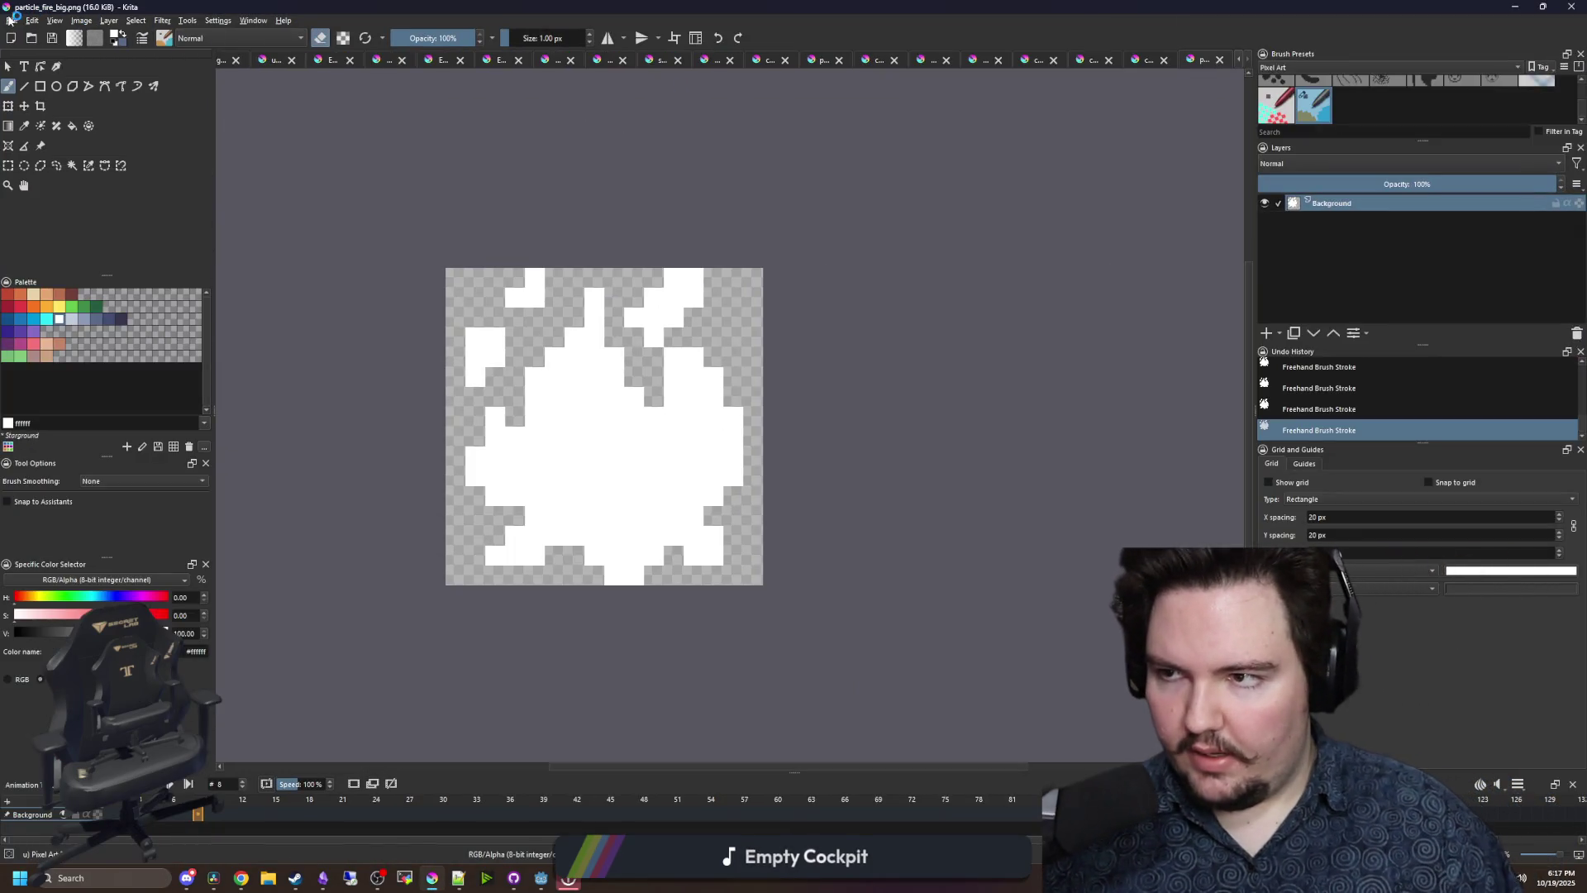
left_click(10, 18)
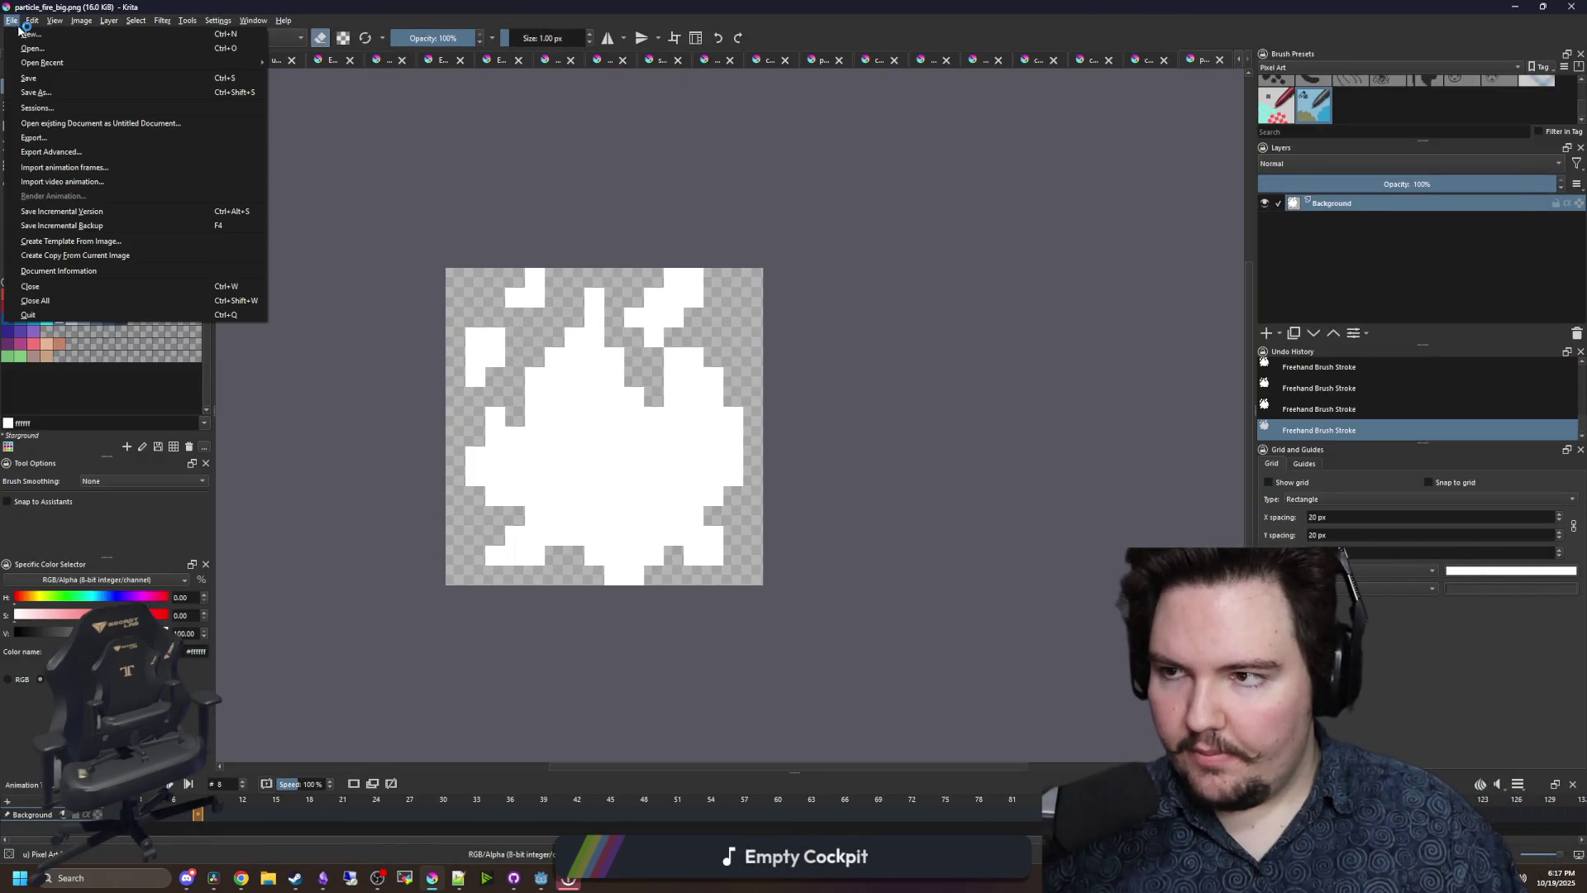
left_click(25, 35)
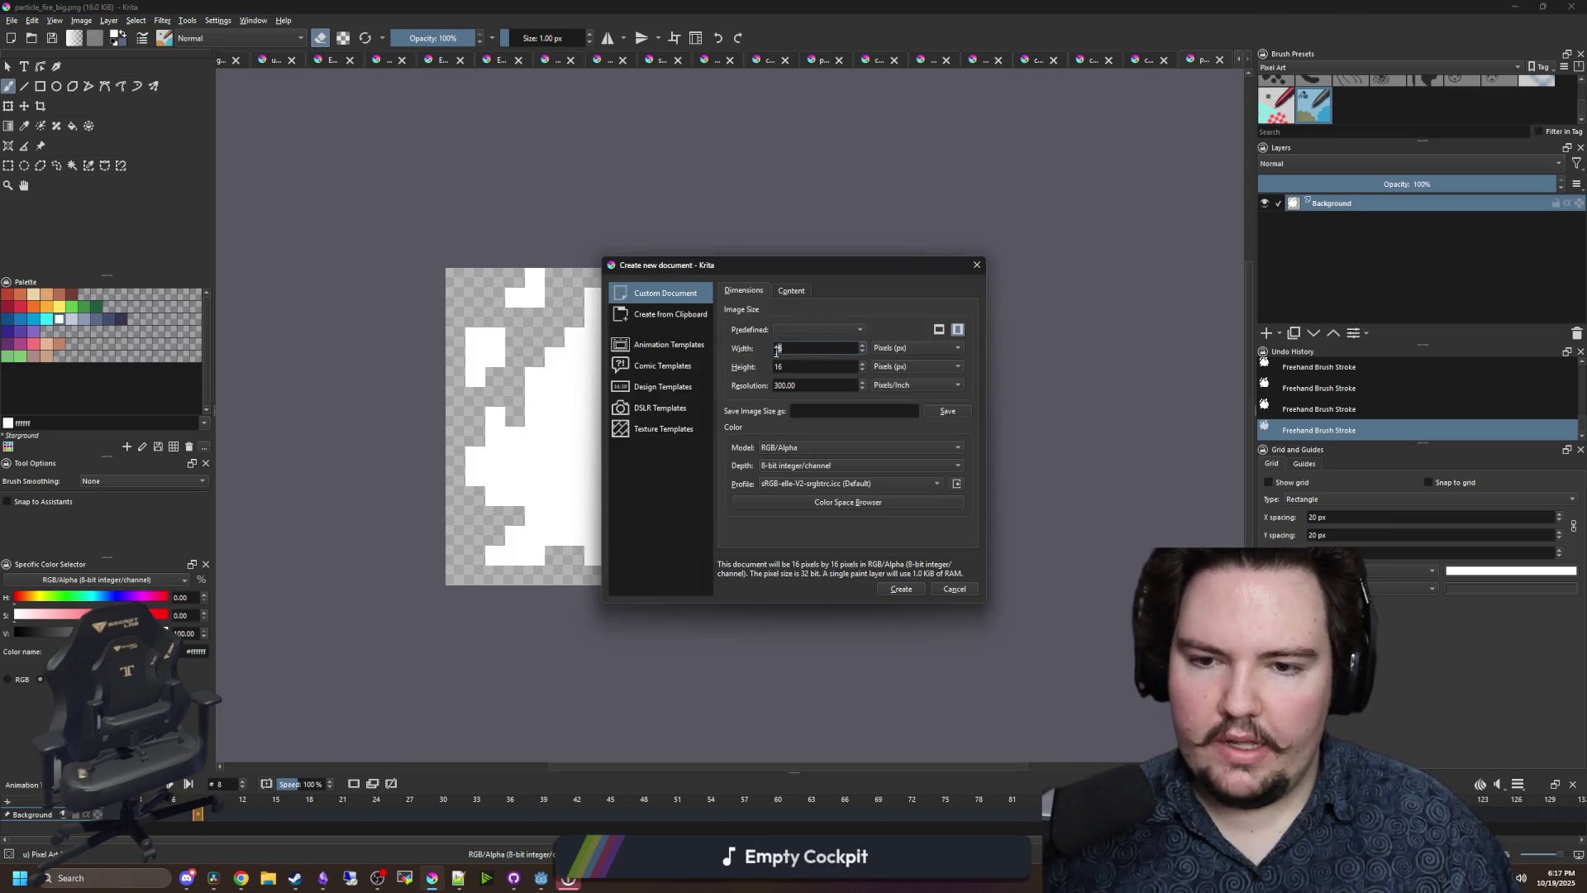
type("256")
key("Tab")
type("256")
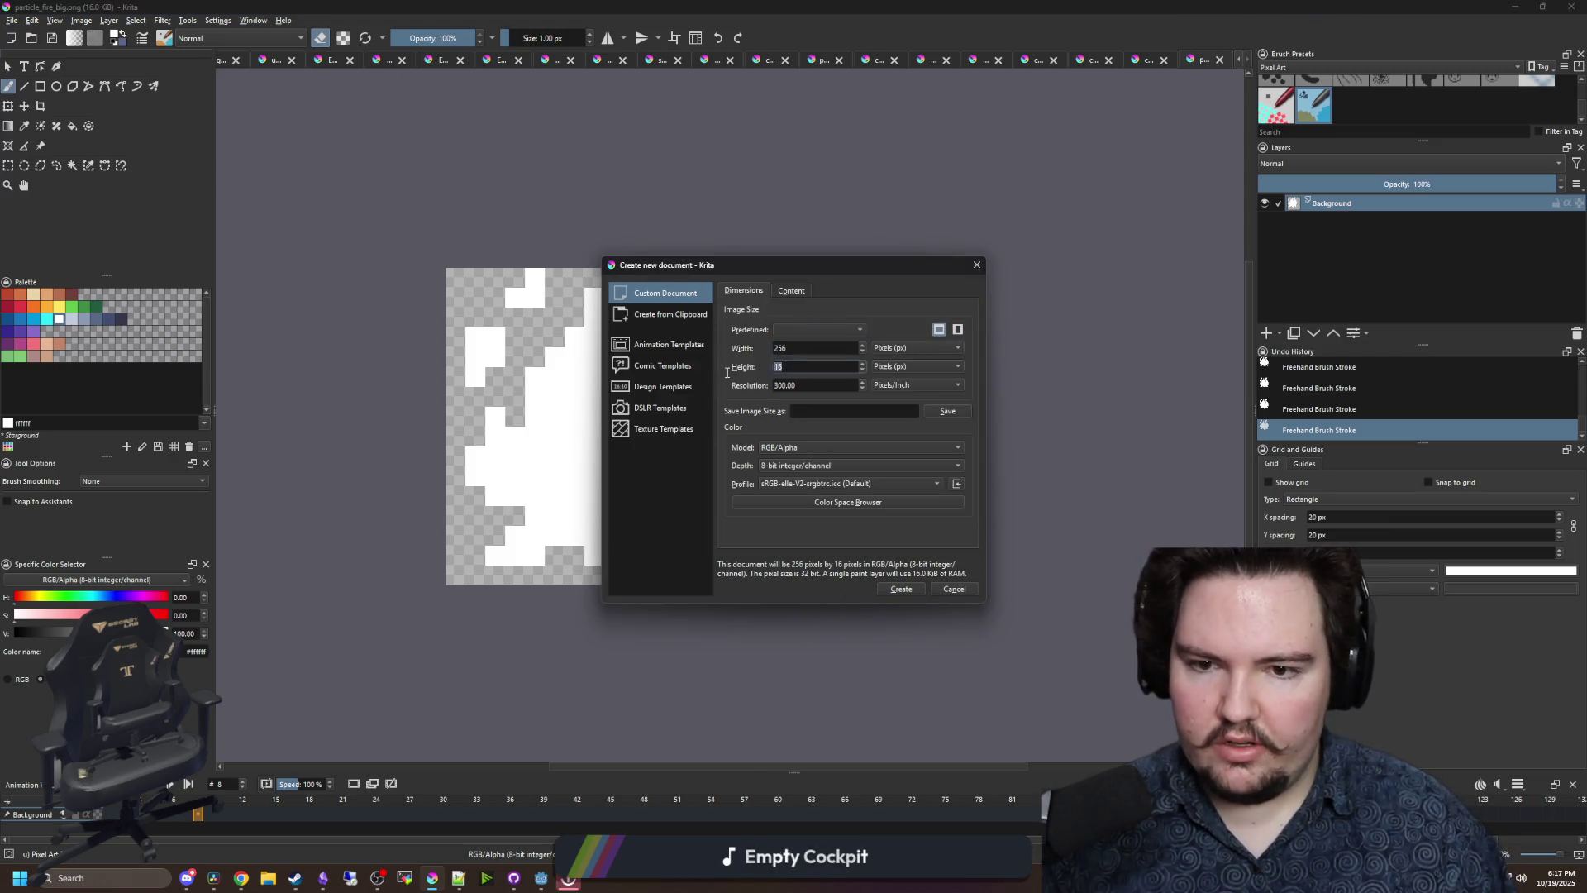
left_click(909, 592)
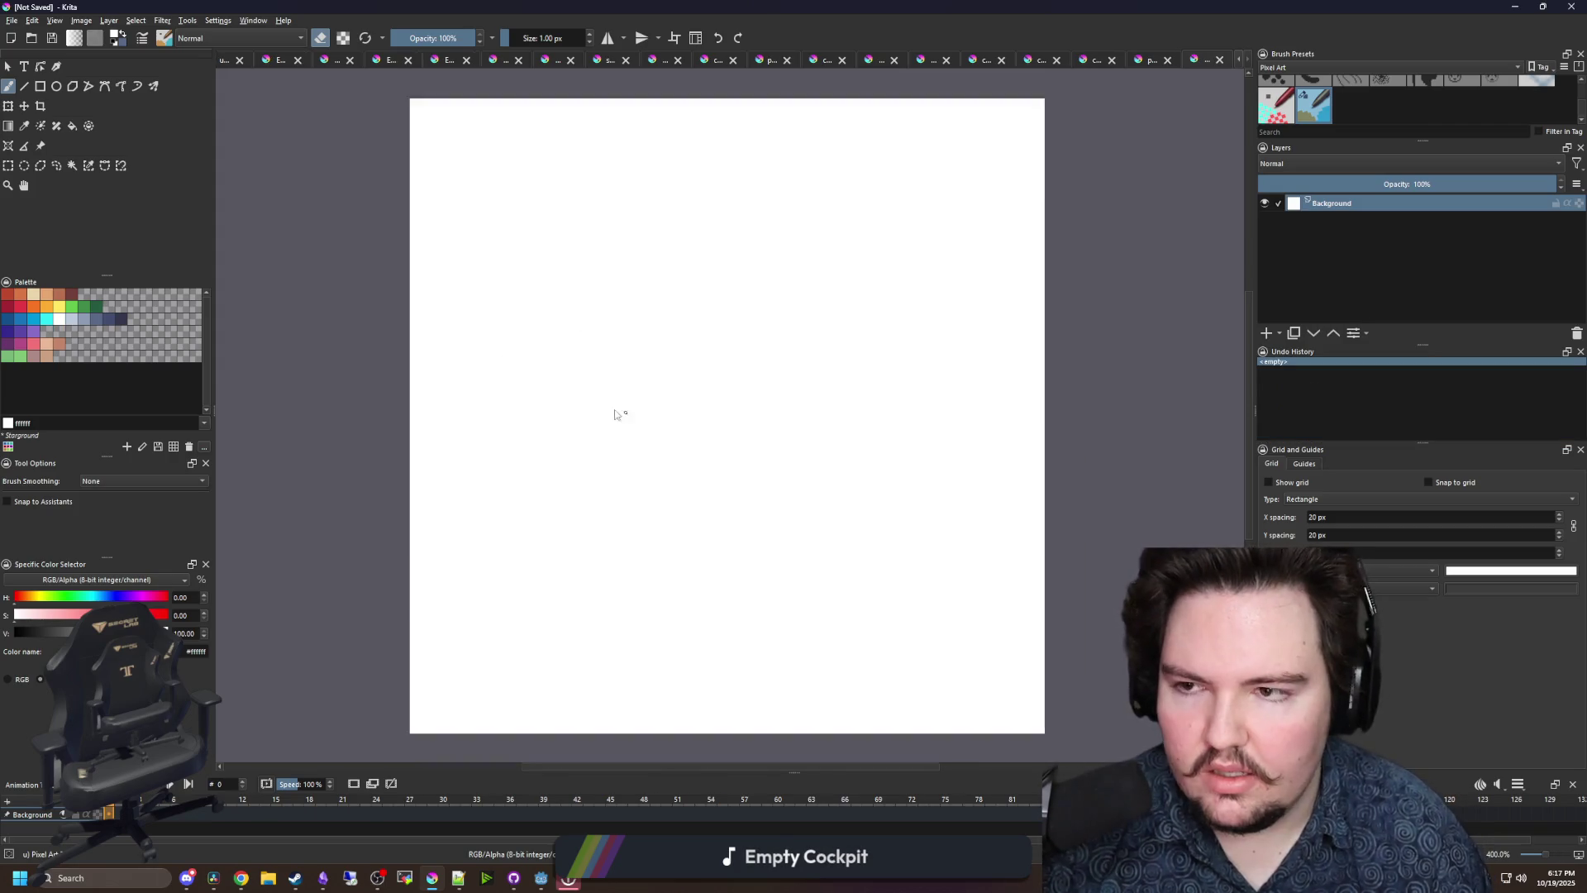
key("minus")
key("ctrl+r")
left_click_drag(333, 139, 1039, 702)
key("Delete")
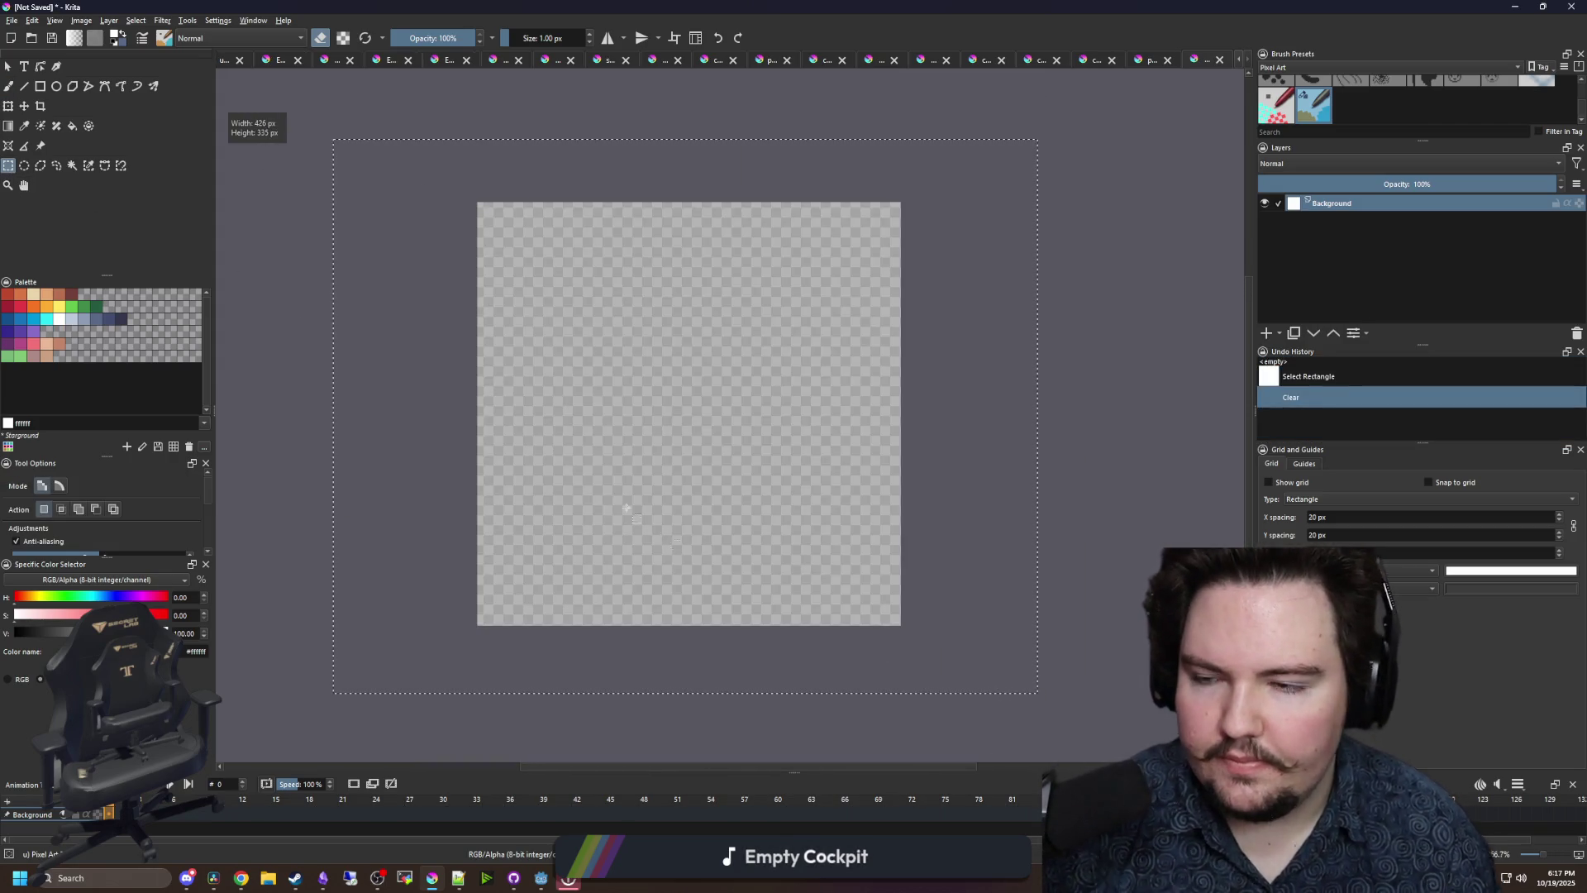
key("ctrl+shift+a")
key("b")
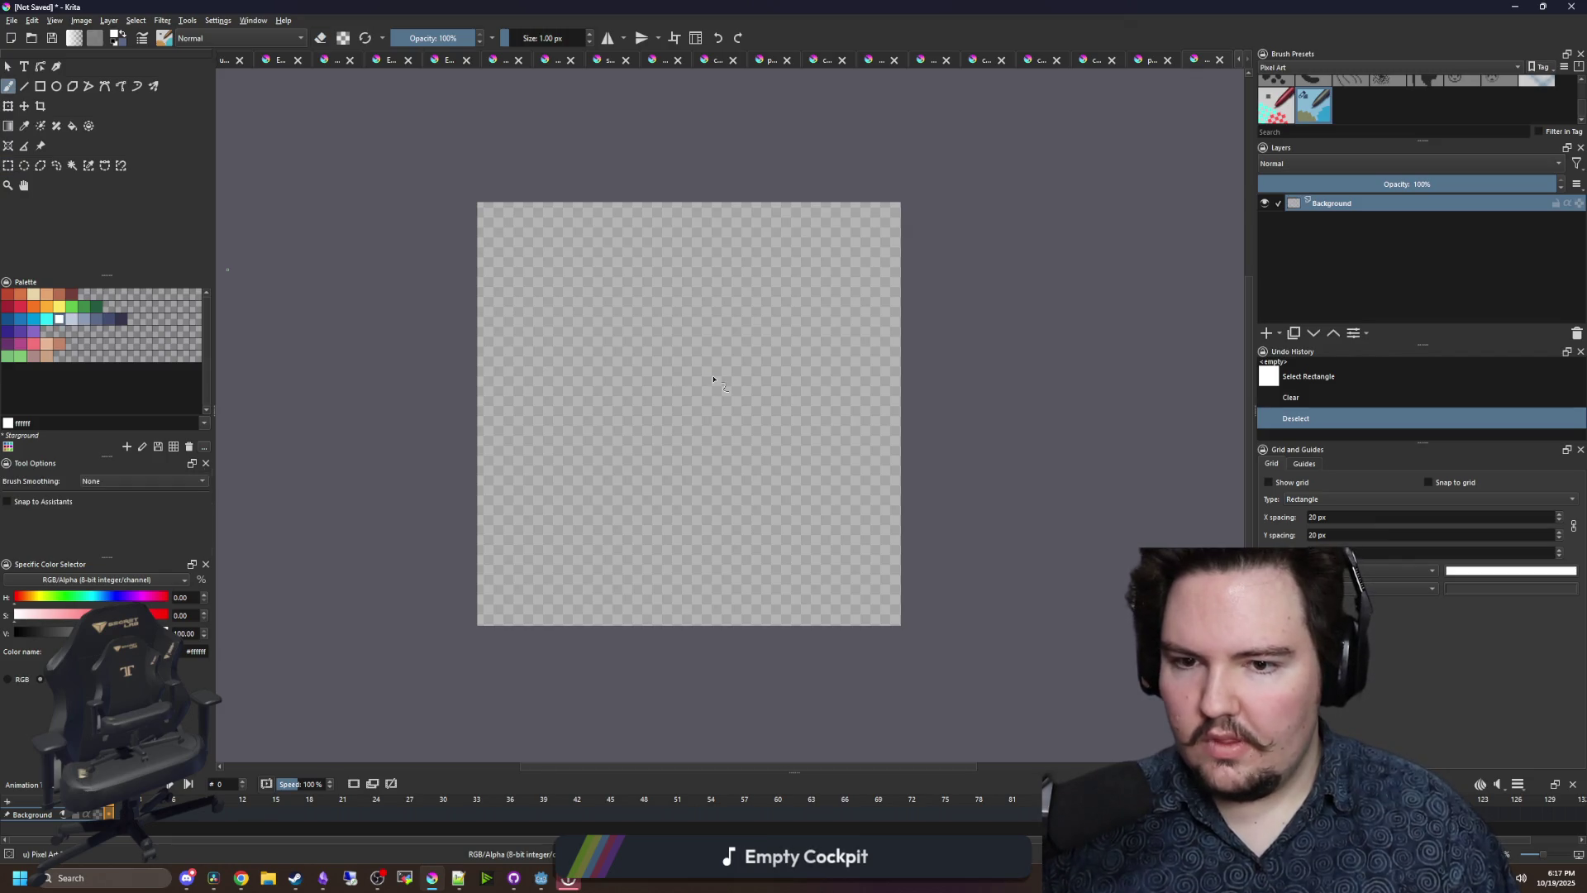
key("plus")
key("minus")
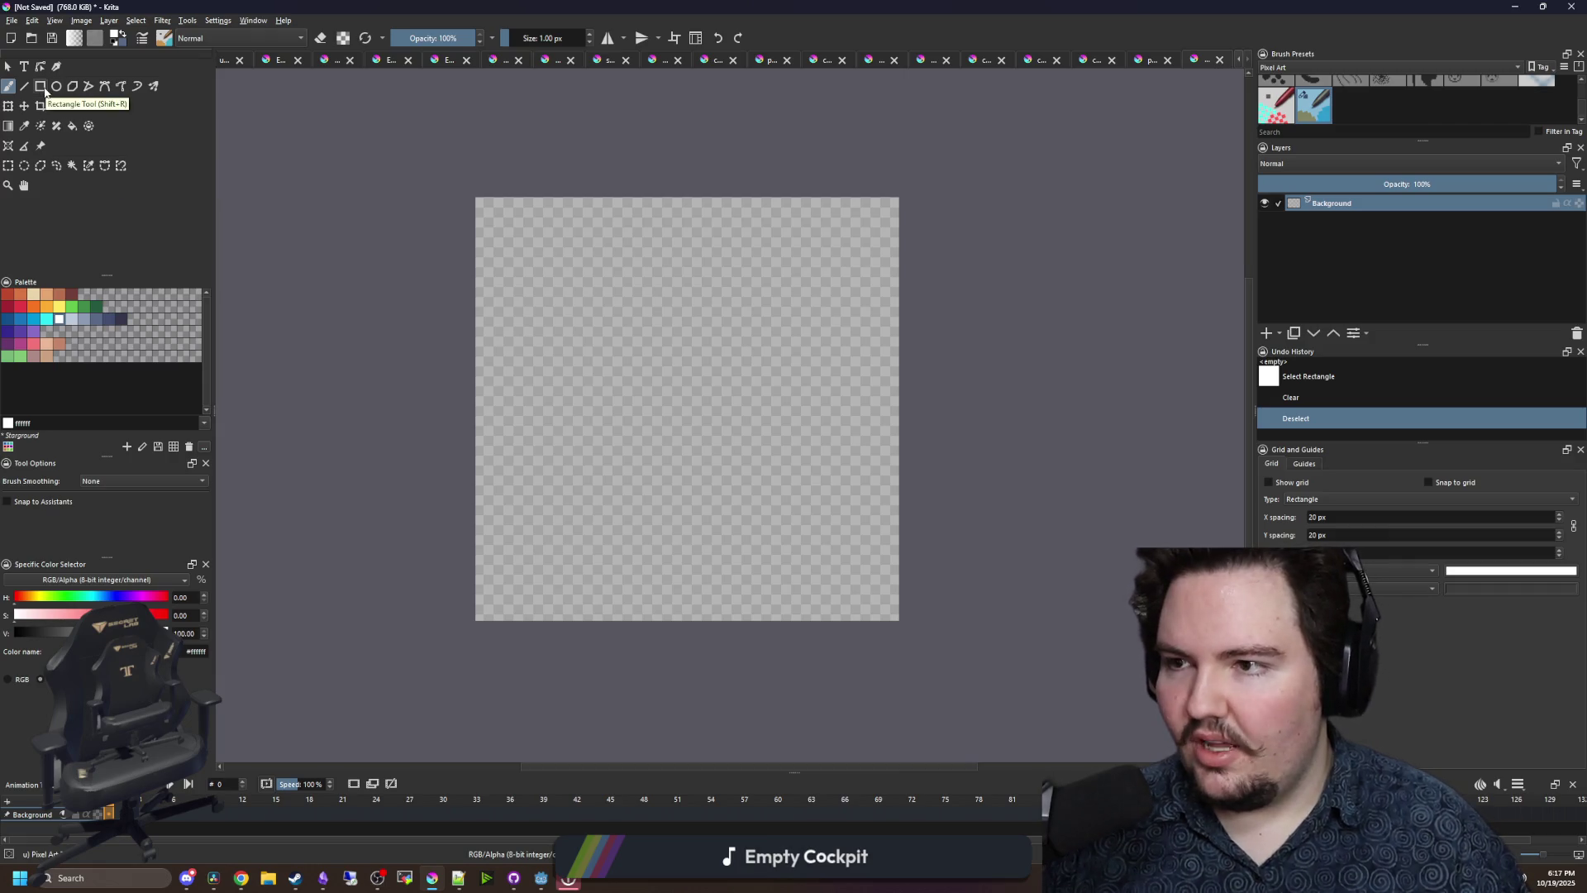
key("f")
left_click(716, 333)
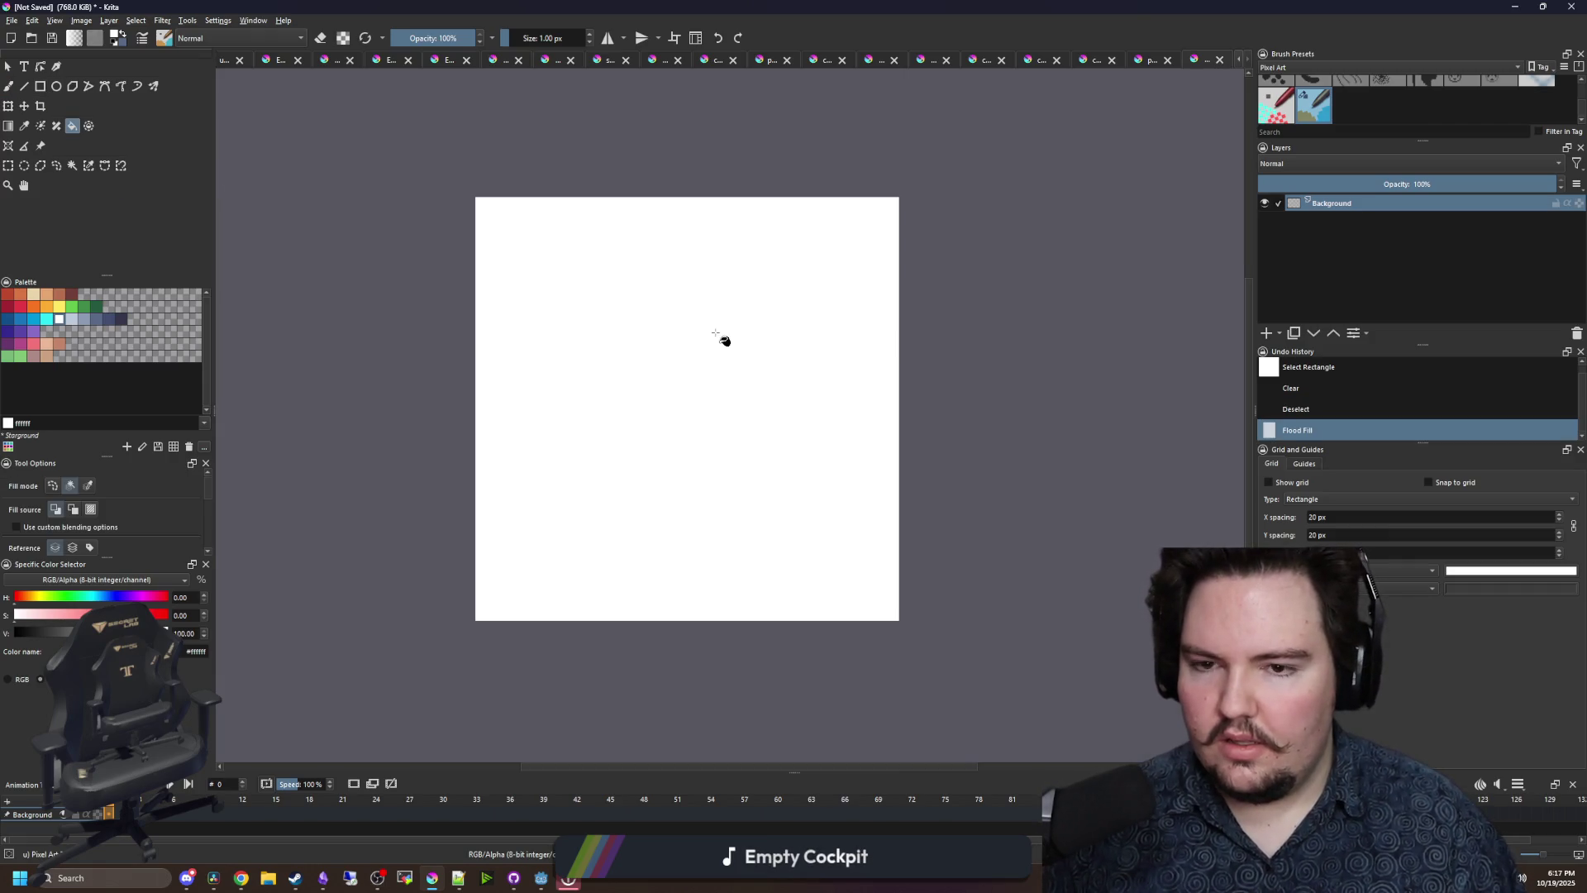
key("ctrl+z")
left_click(162, 21)
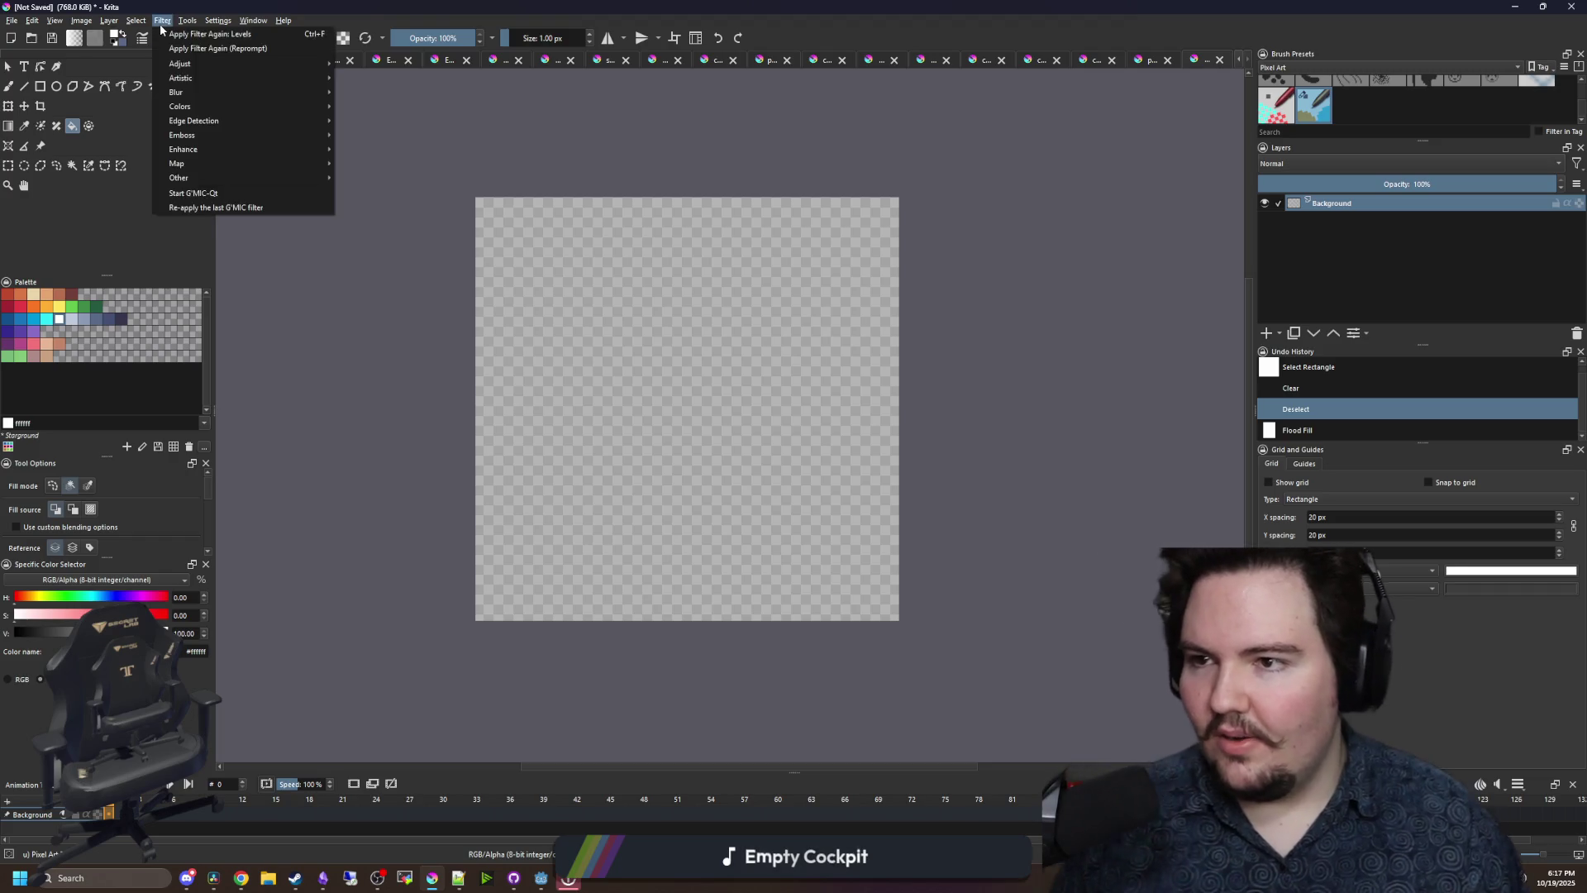
left_click(160, 23)
left_click(160, 23)
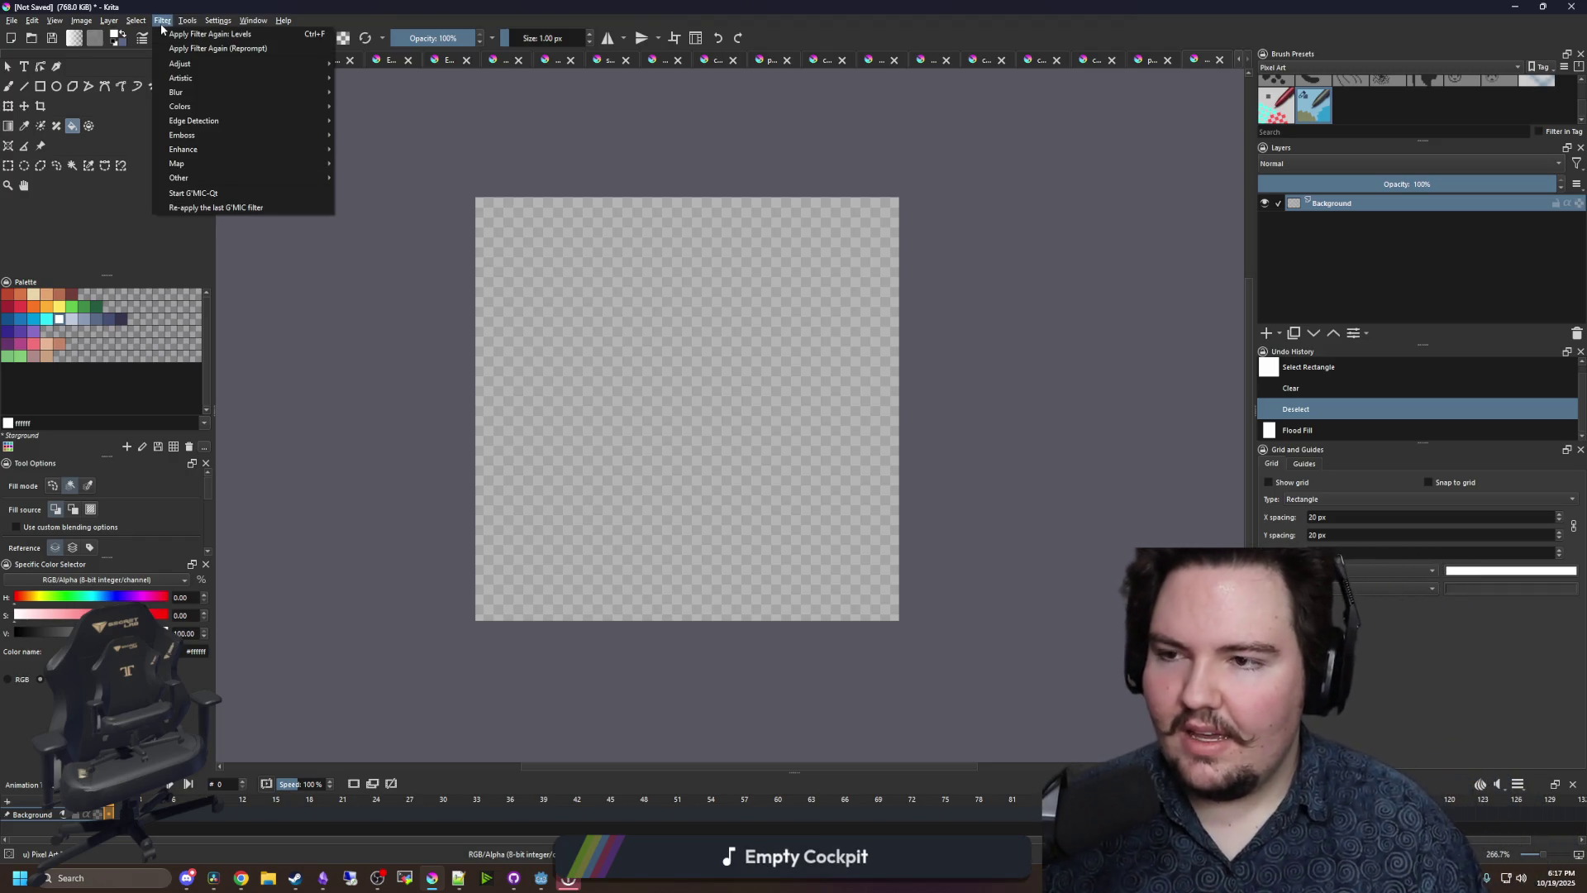
left_click(712, 319)
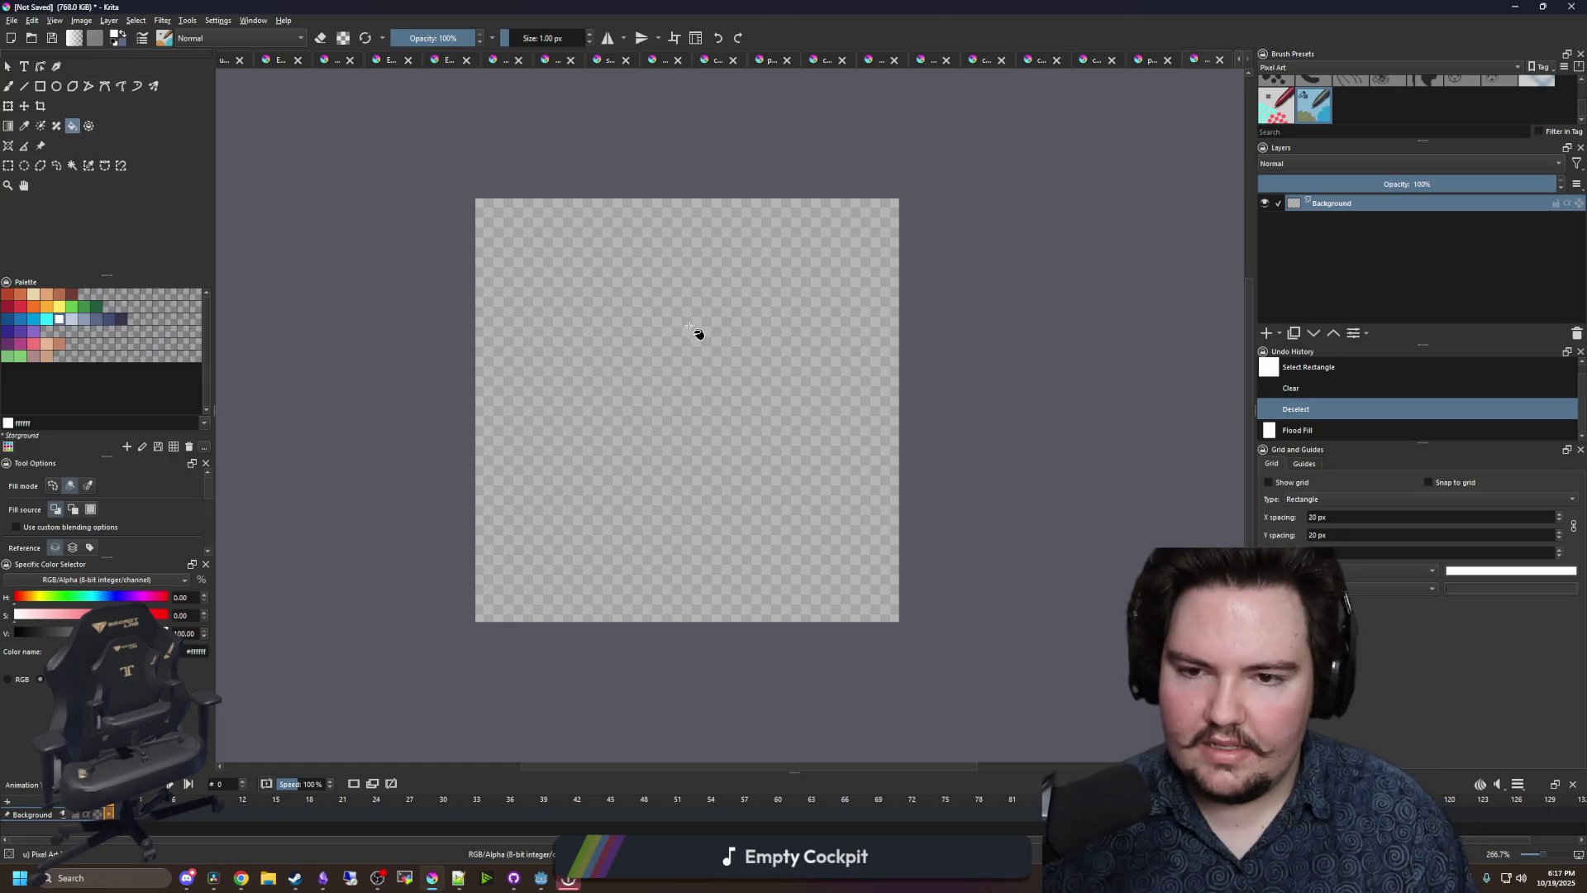
scroll(566, 332, "up", 1)
left_click(40, 86)
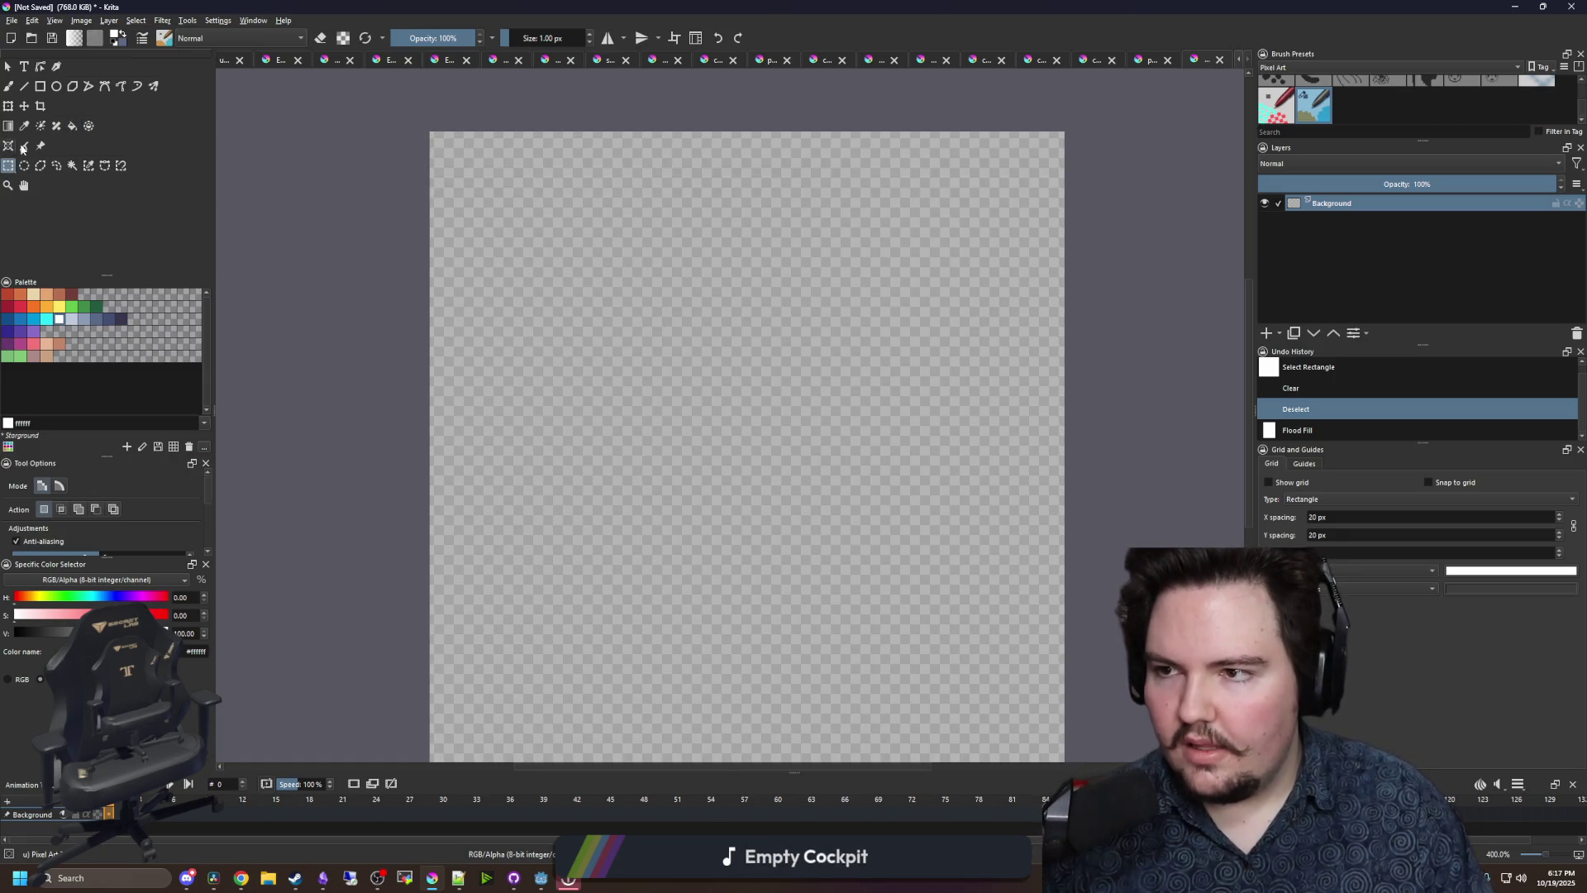
scroll(507, 281, "down", 1)
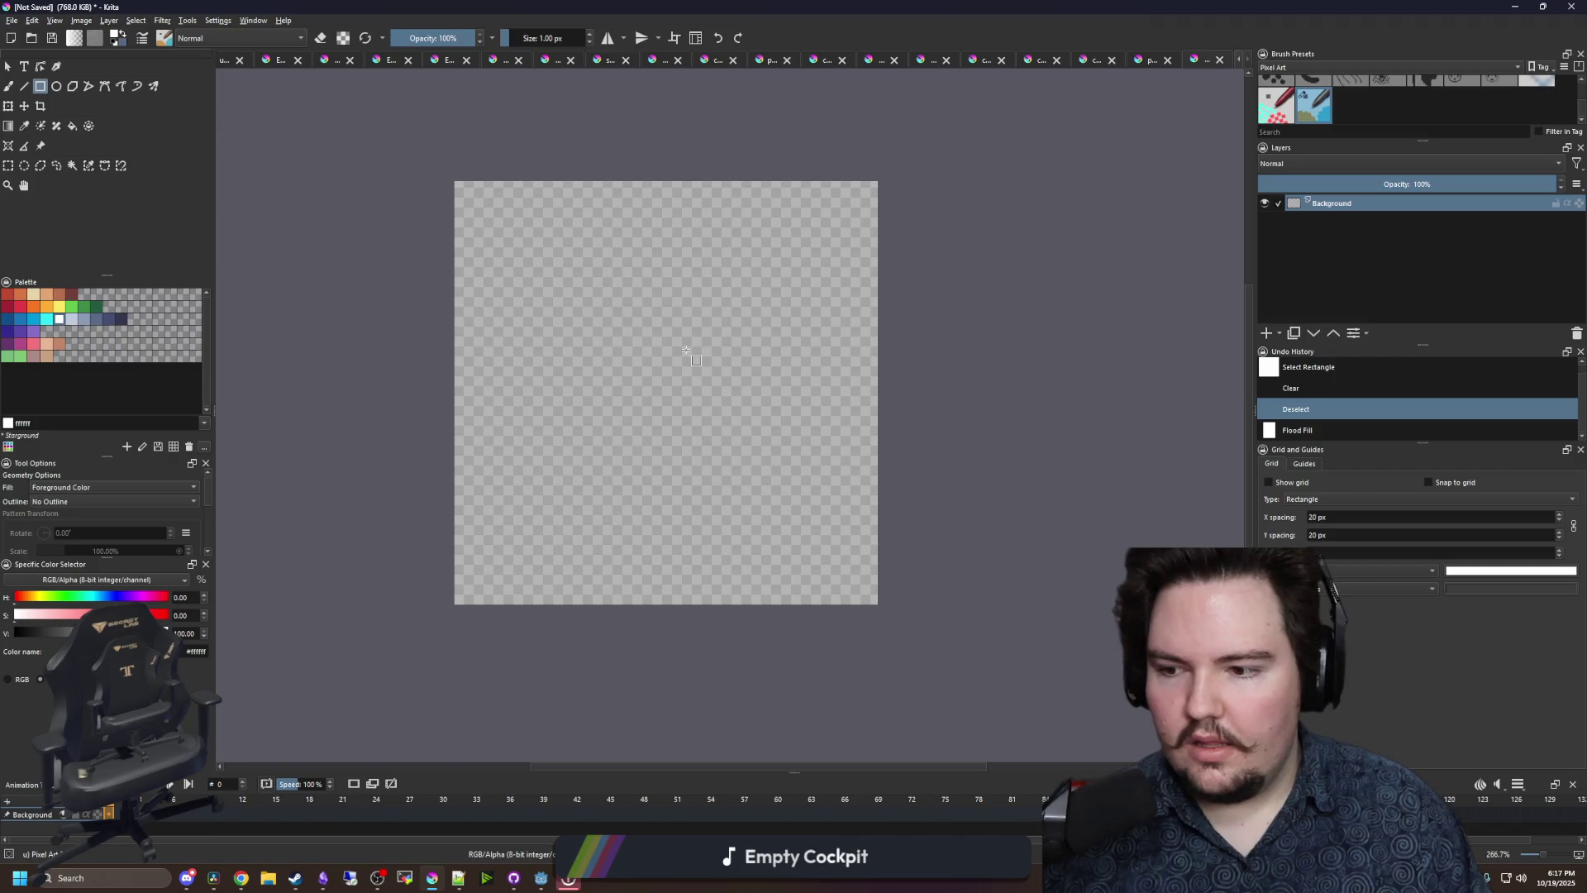
left_click(1269, 483)
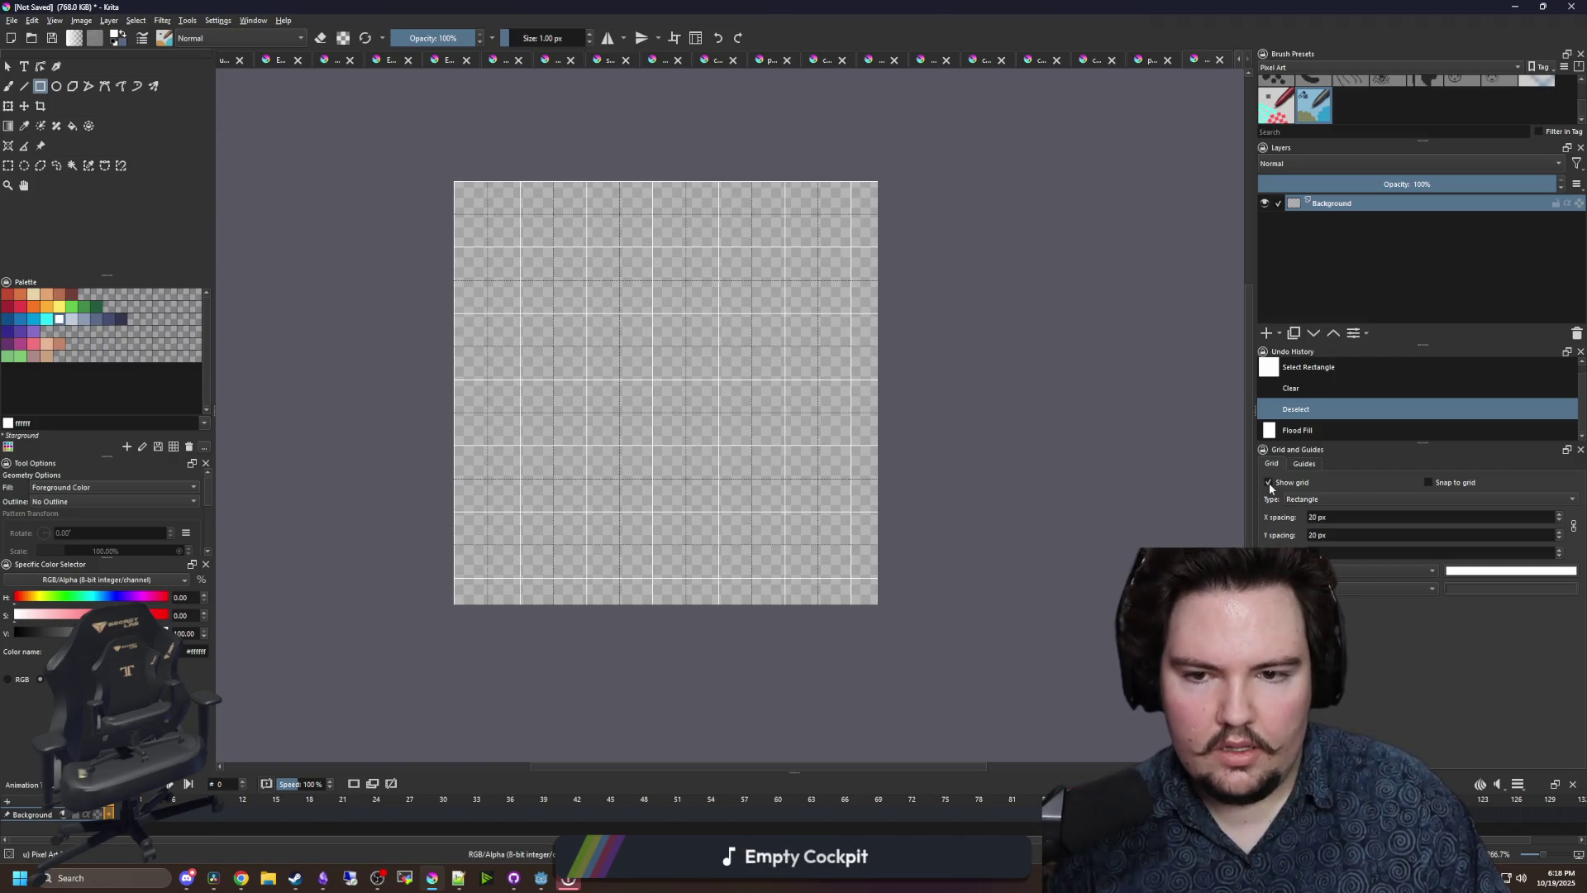
left_click(1269, 483)
left_click(1304, 464)
left_click(1269, 483)
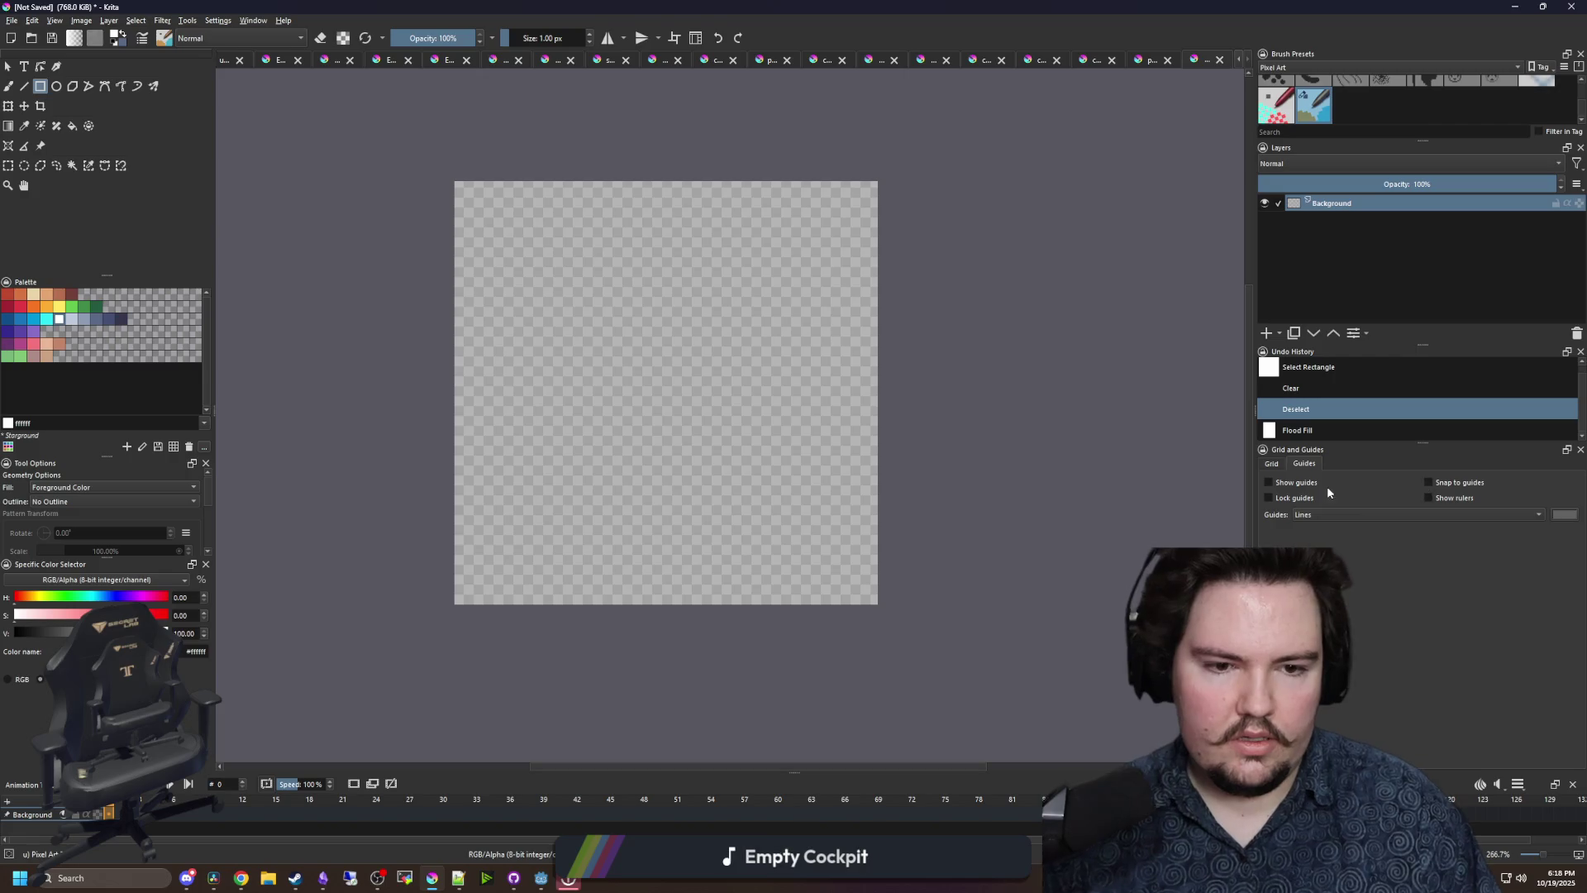
left_click(1269, 483)
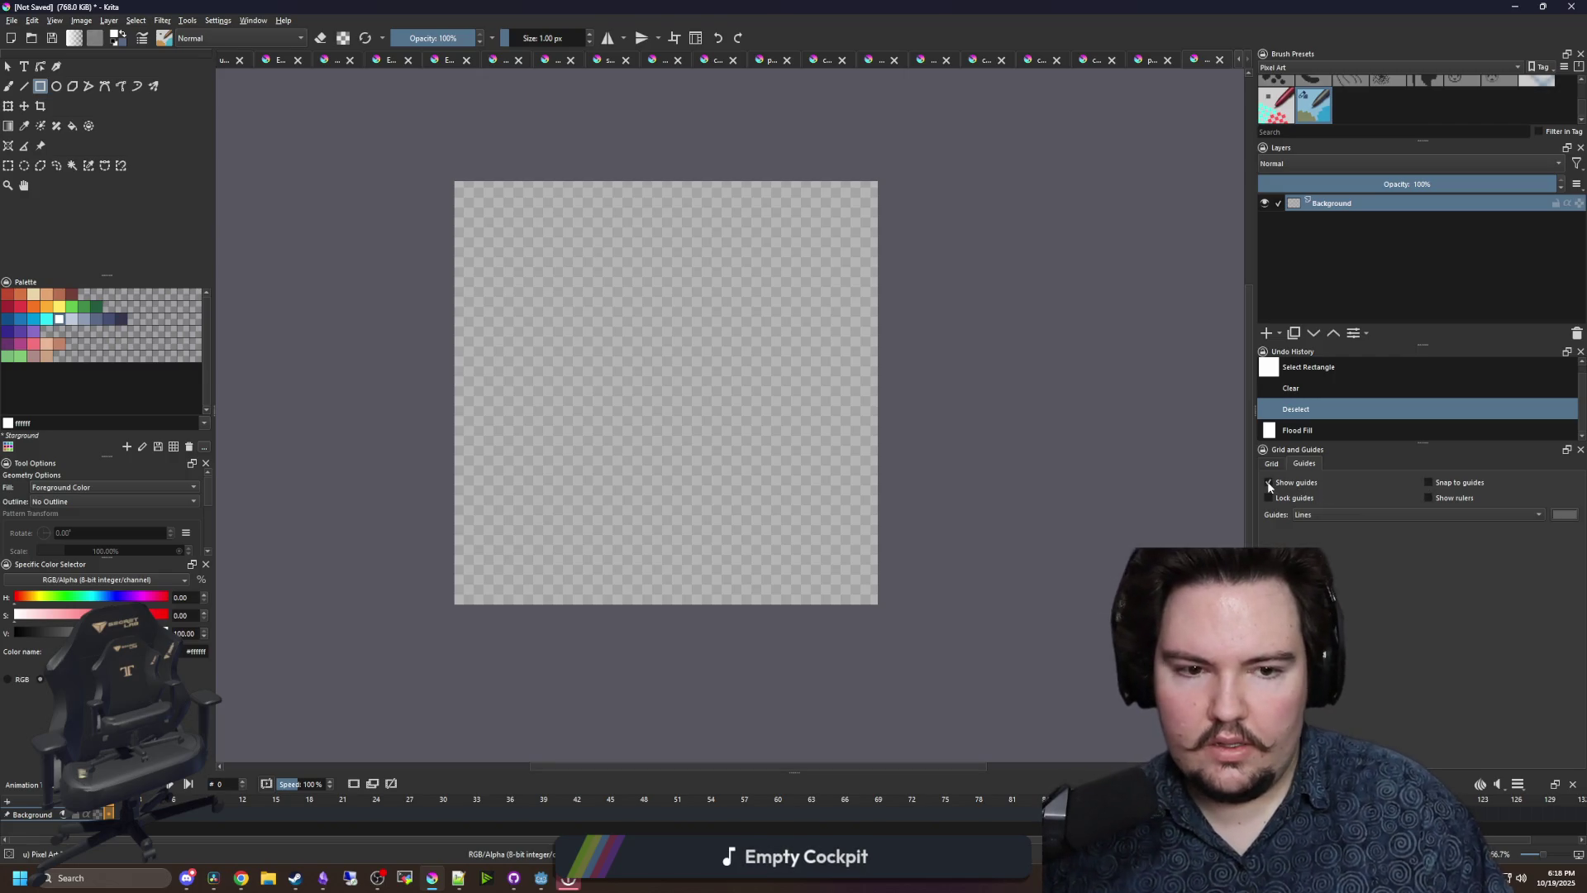
left_click(1431, 495)
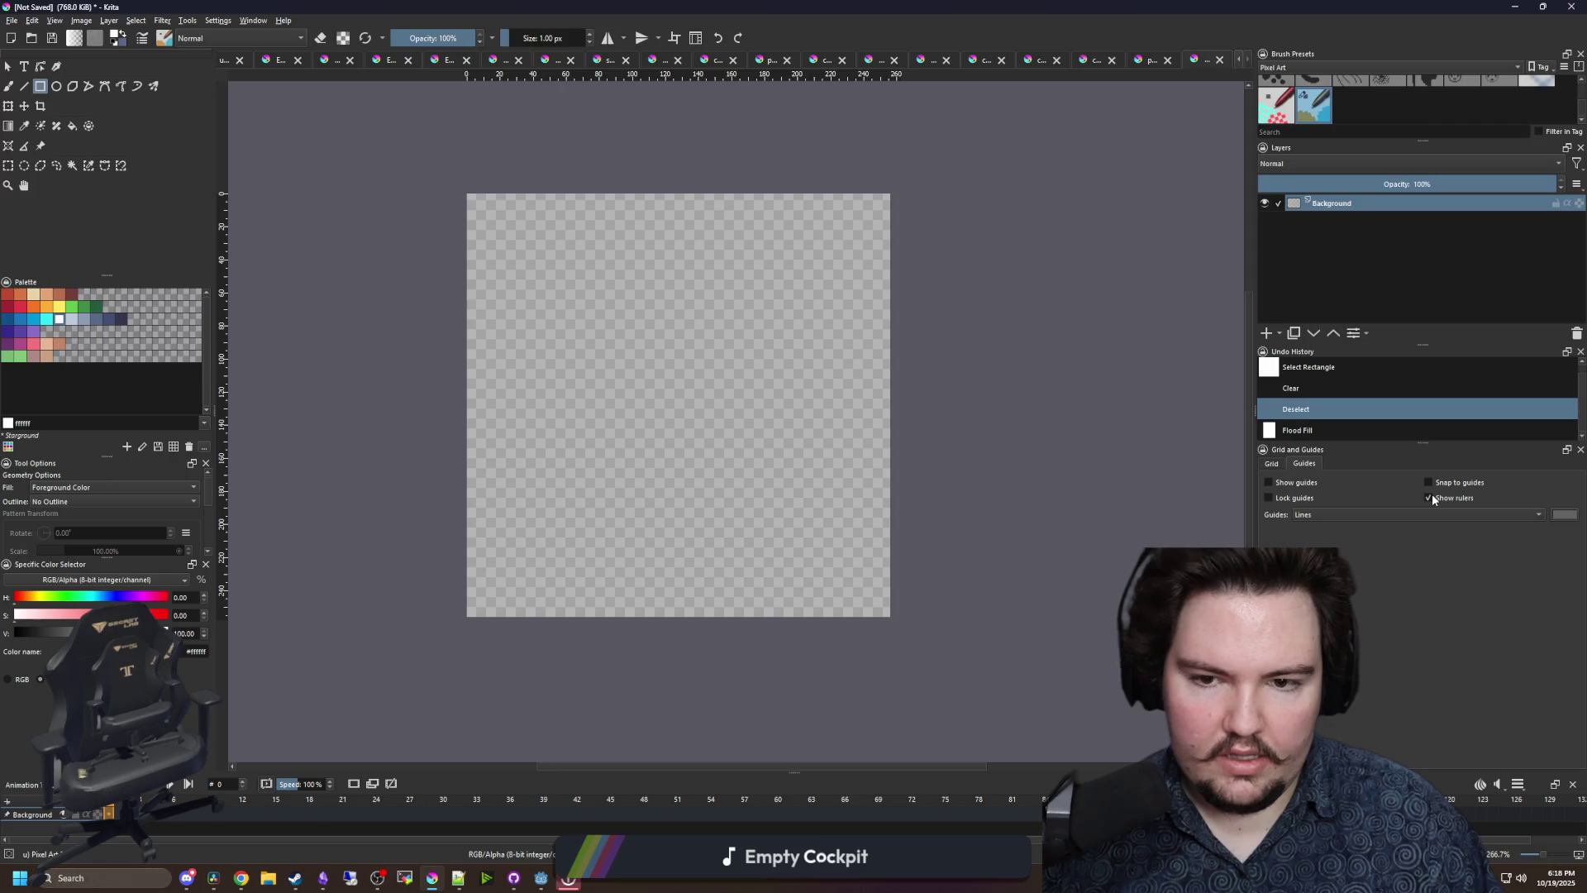
left_click(1431, 496)
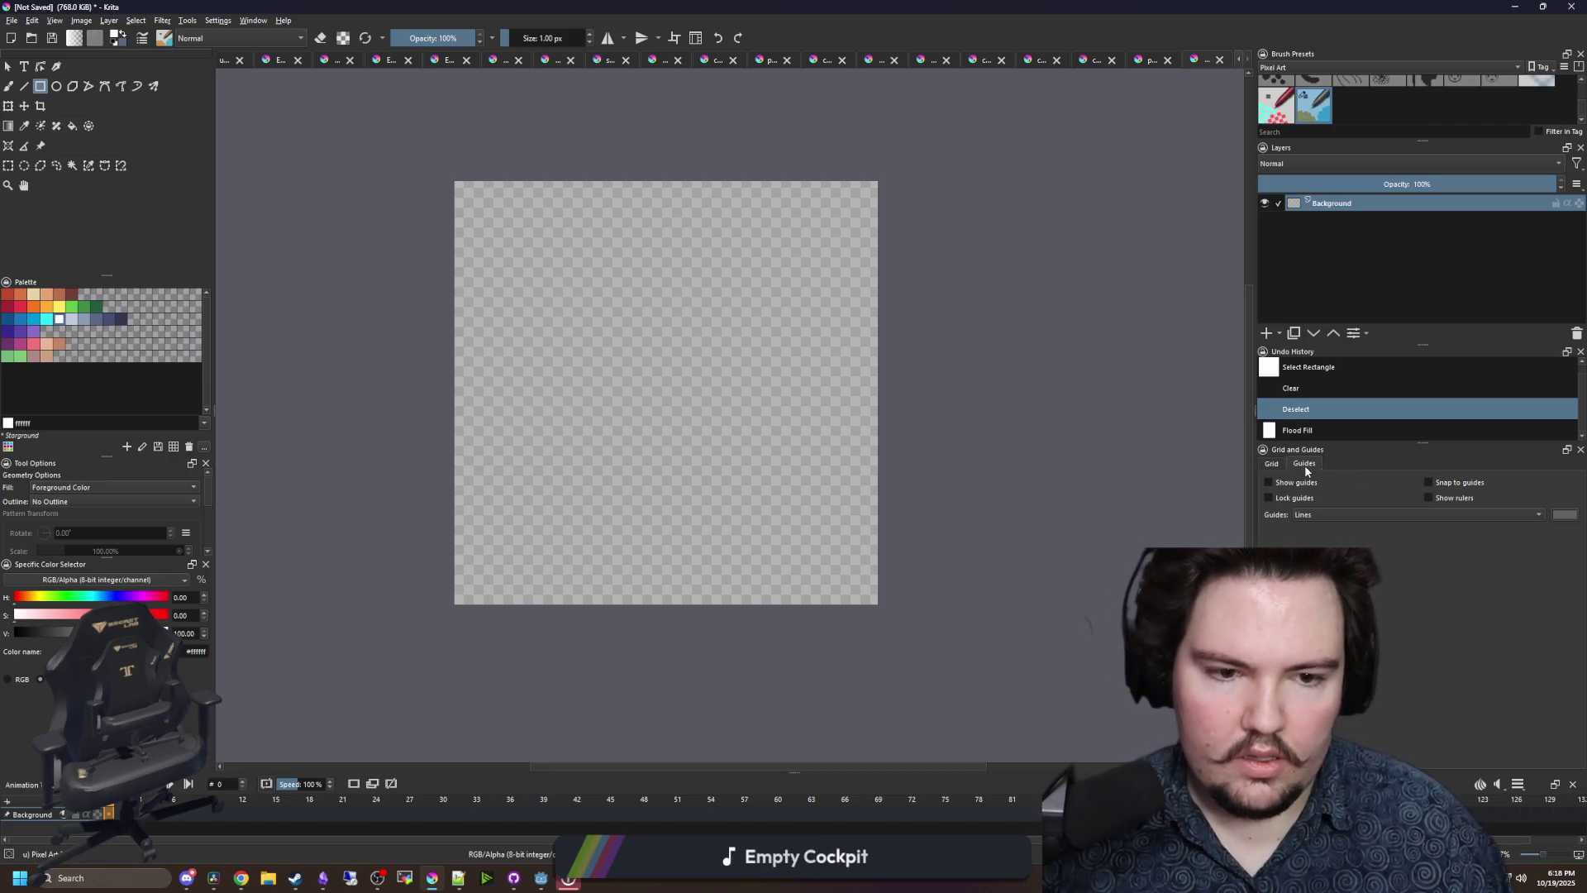
left_click(1270, 463)
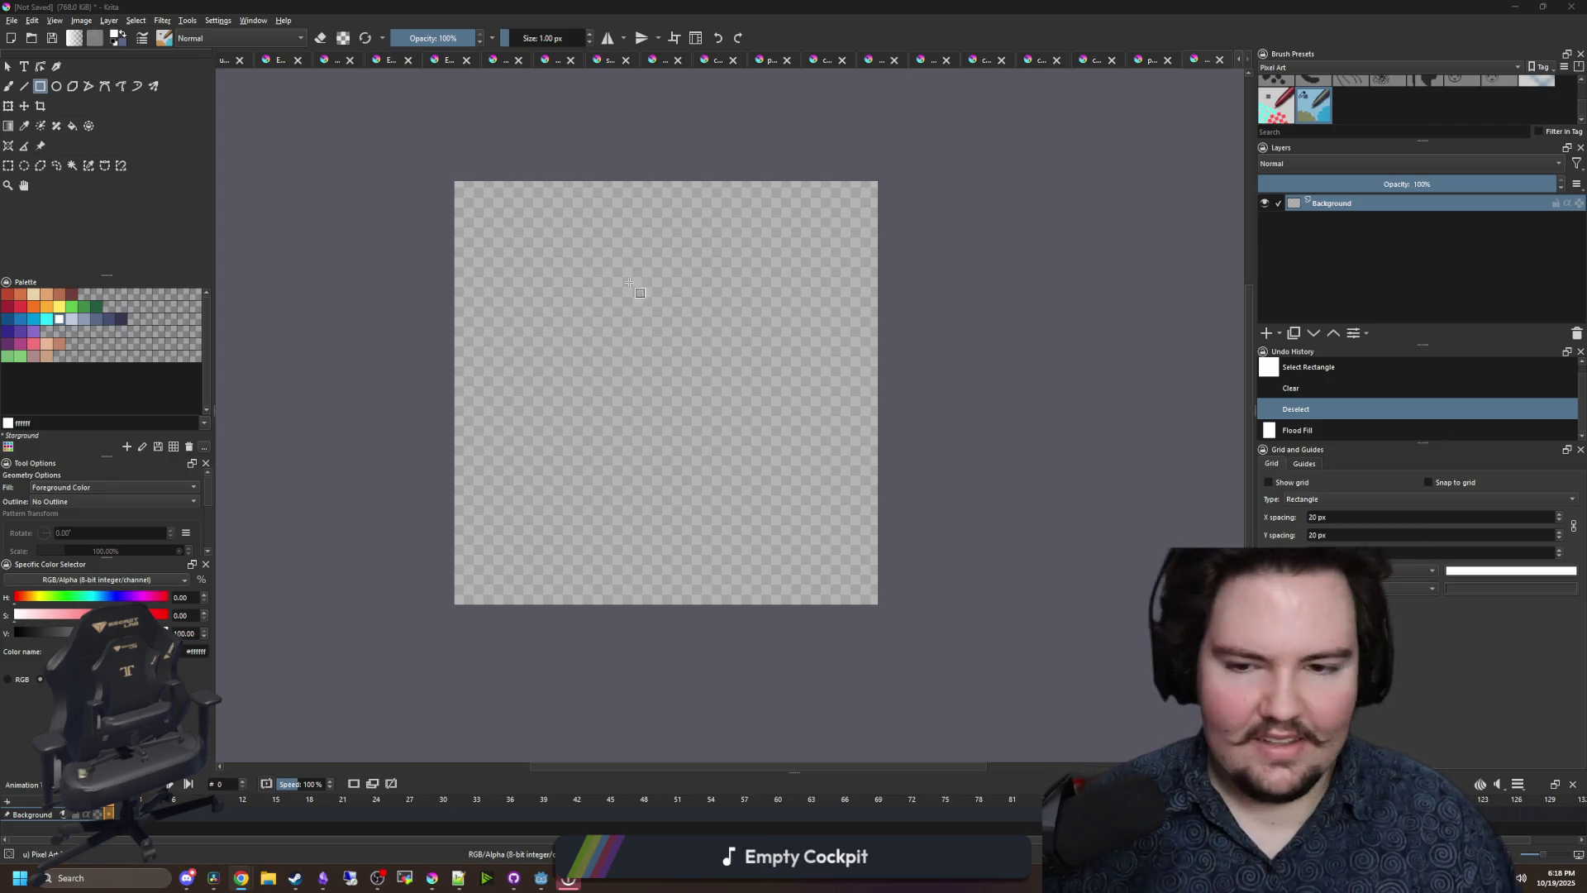
- Paste the cross as the attached bitmap, shrink it and move it toward the canvas centre
key("ctrl+v")
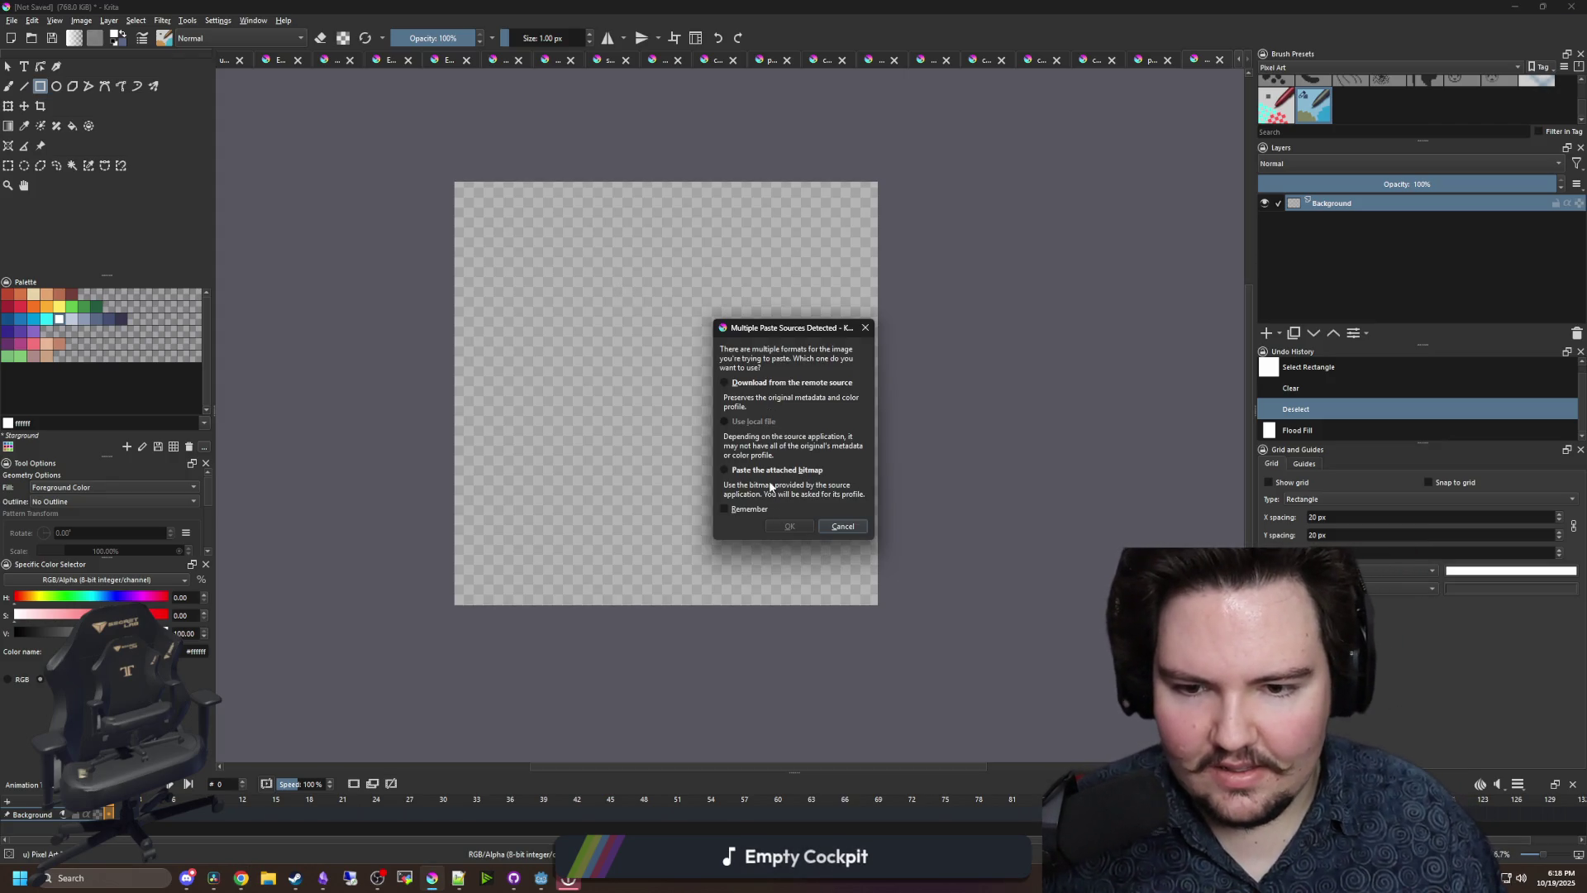
left_click(790, 525)
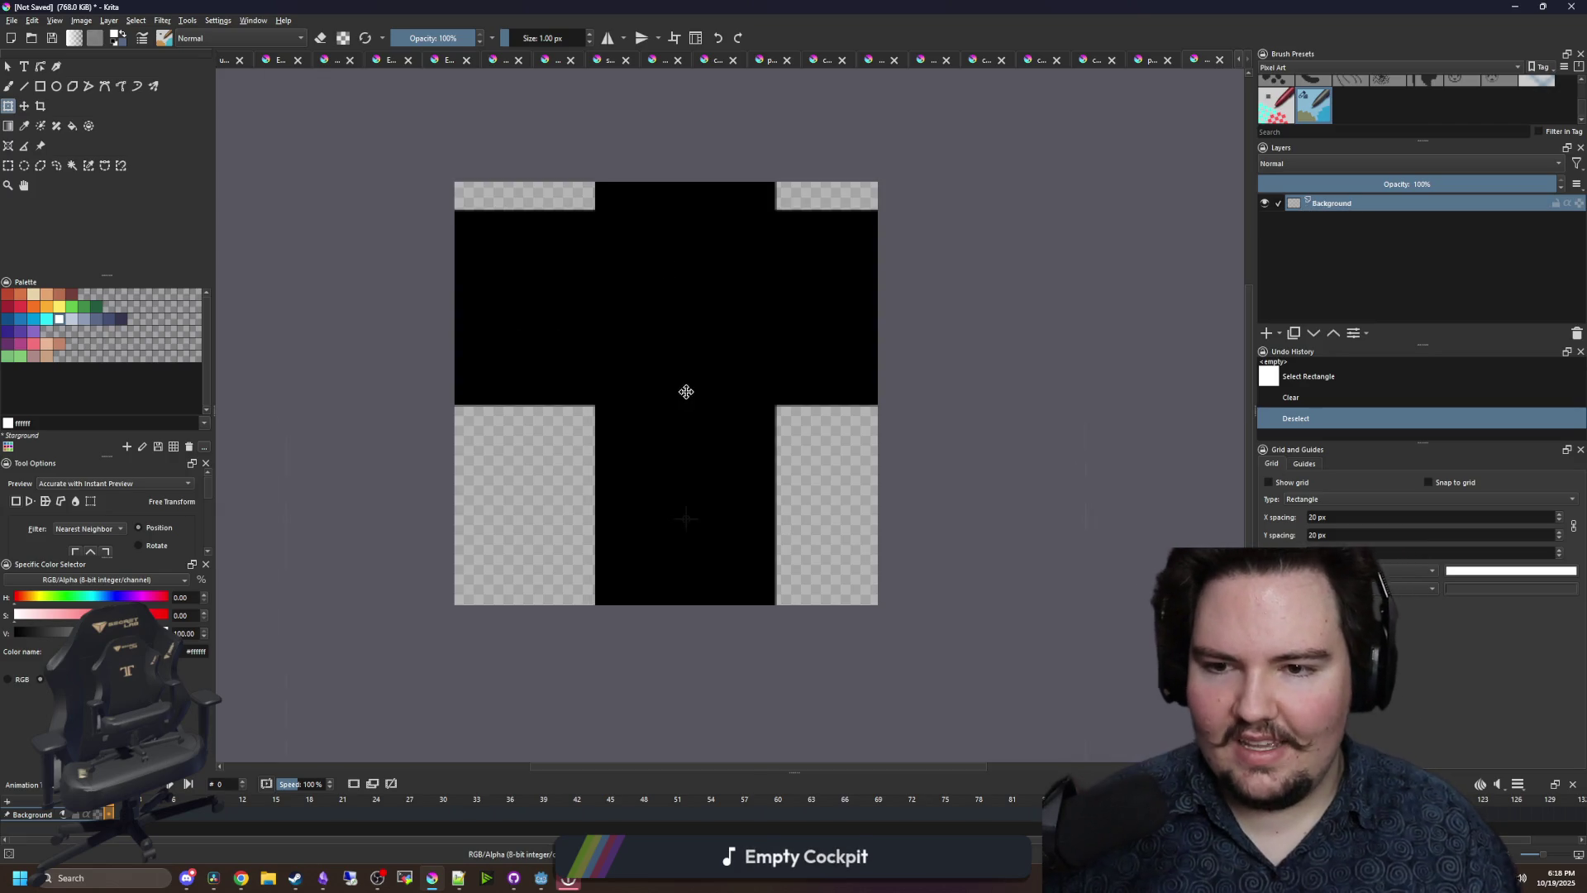
scroll(670, 368, "down", 3)
mouse_move(886, 708)
left_mouse_down()
mouse_move(744, 532)
mouse_move(712, 462)
left_mouse_up()
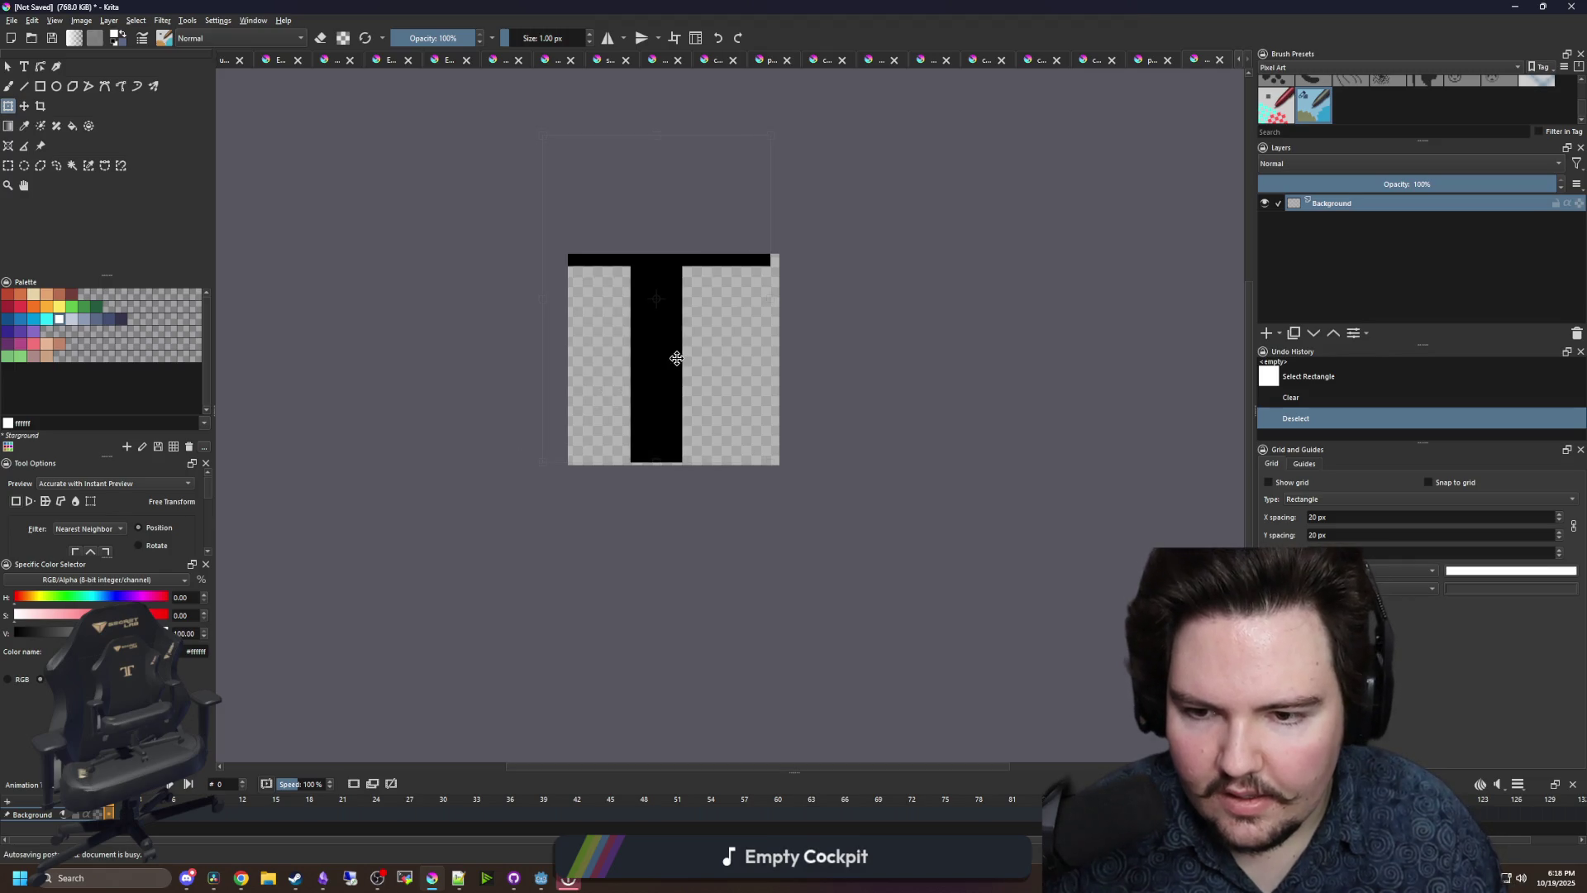
scroll(670, 354, "up", 4)
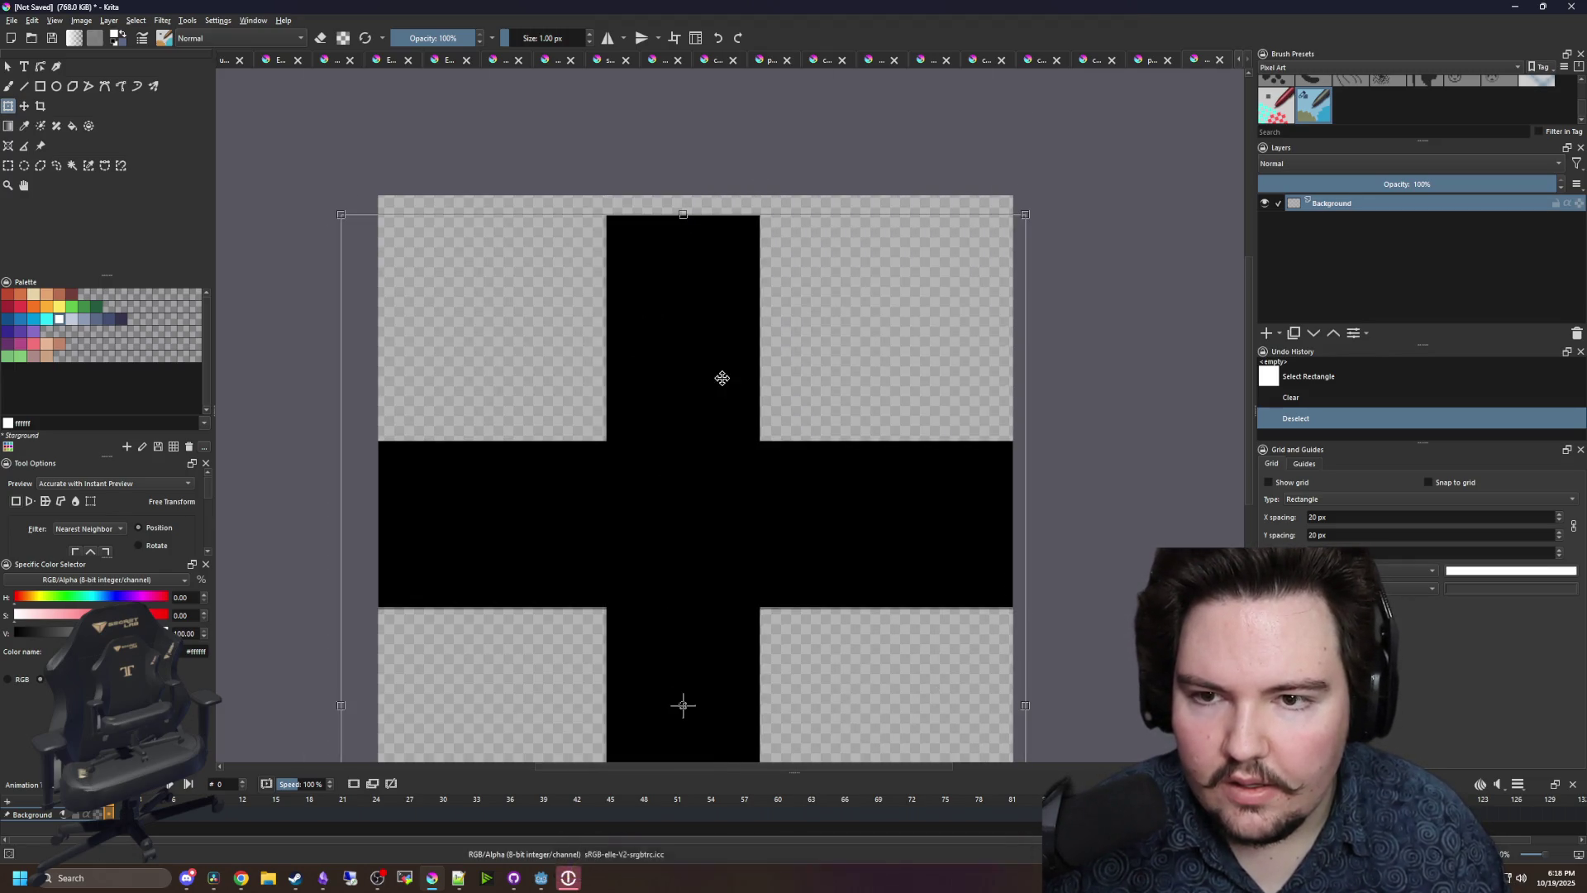
left_click_drag(723, 375, 767, 360)
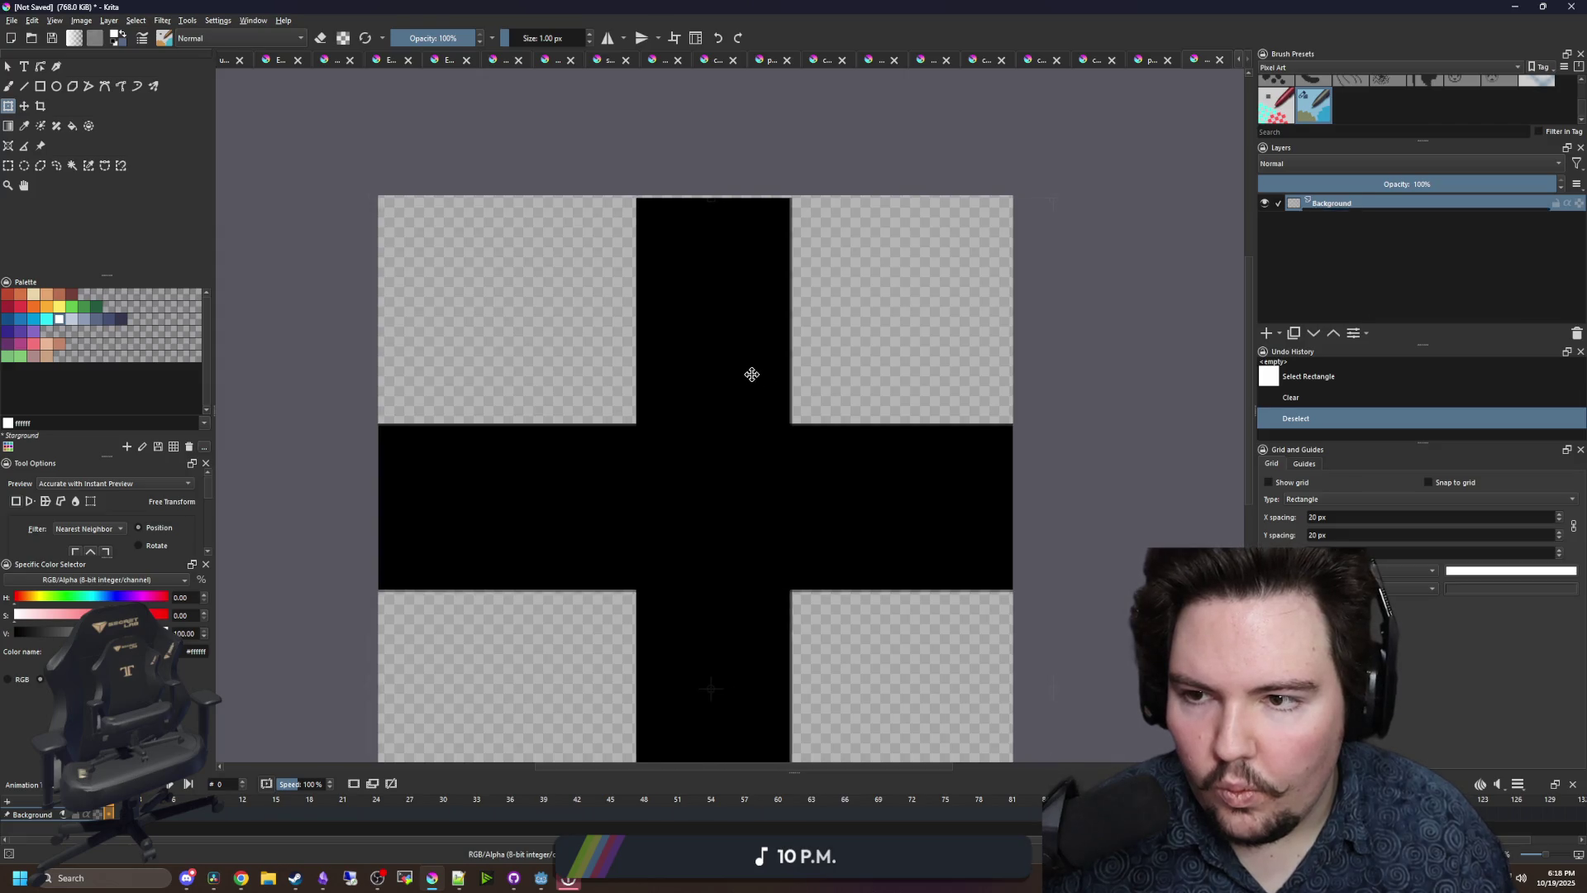
- Nudge and scale the cross until its arms reach every canvas edge, then apply the transform
left_click(1303, 463)
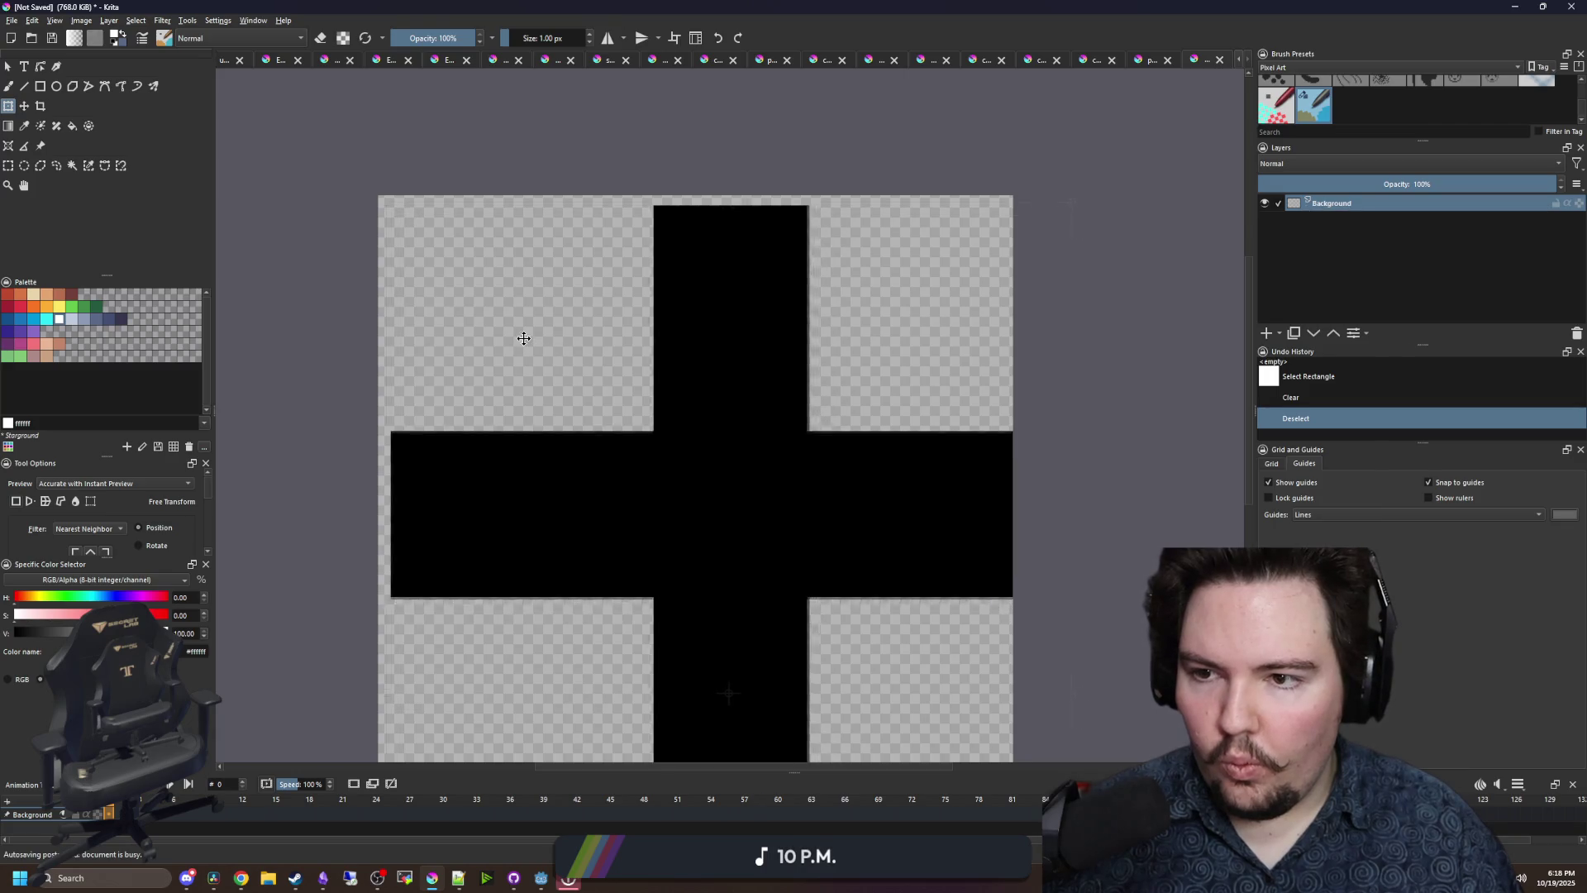
left_click_drag(523, 333, 517, 330)
scroll(517, 331, "up", 5)
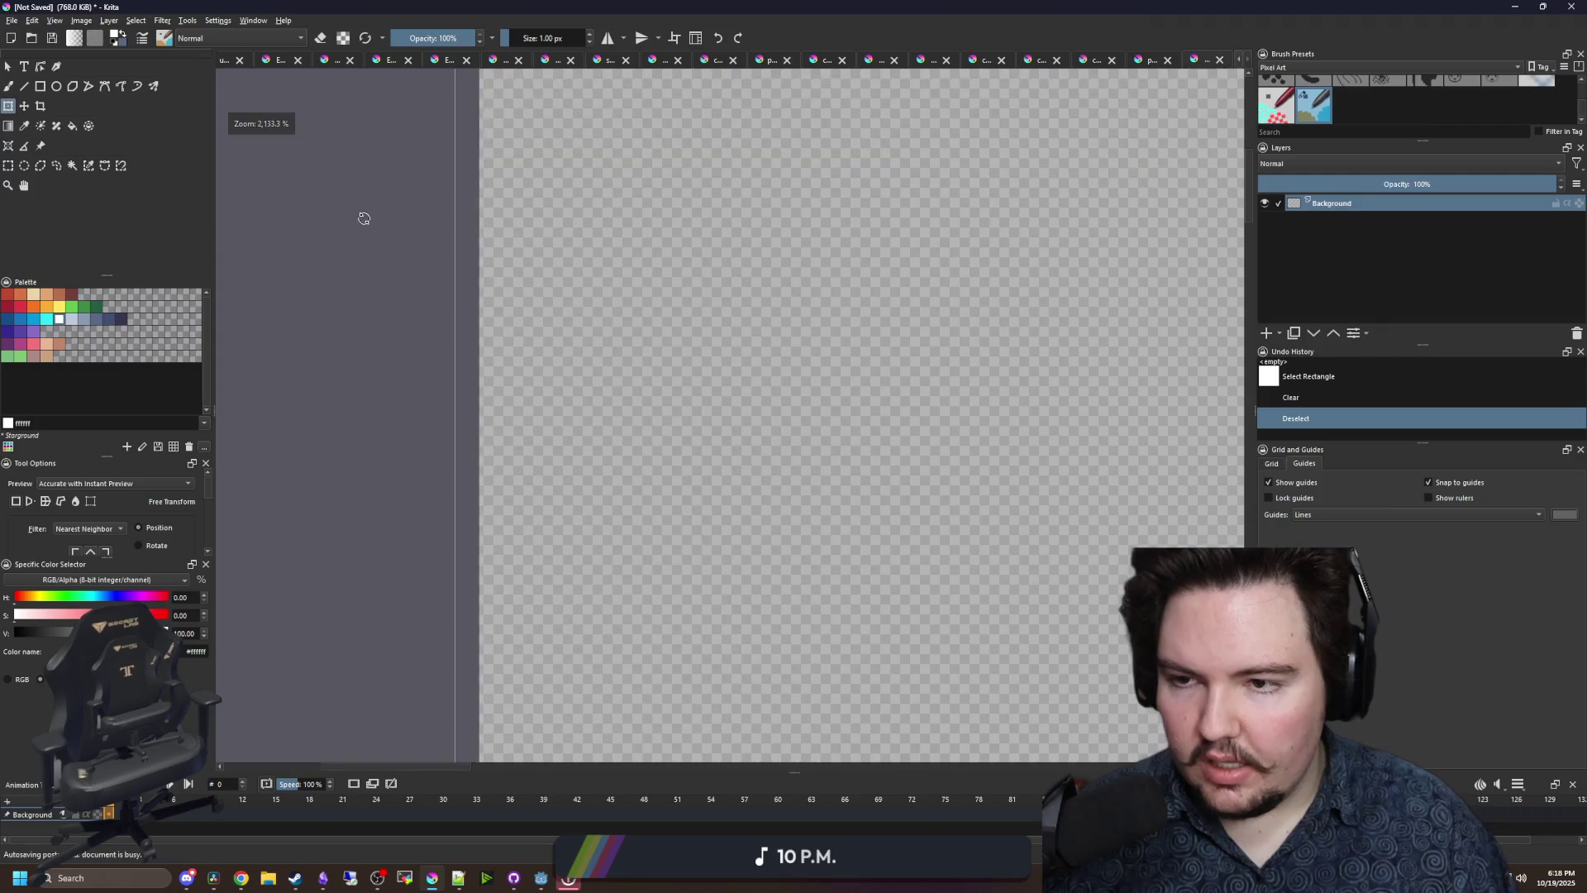
scroll(548, 261, "up", 5)
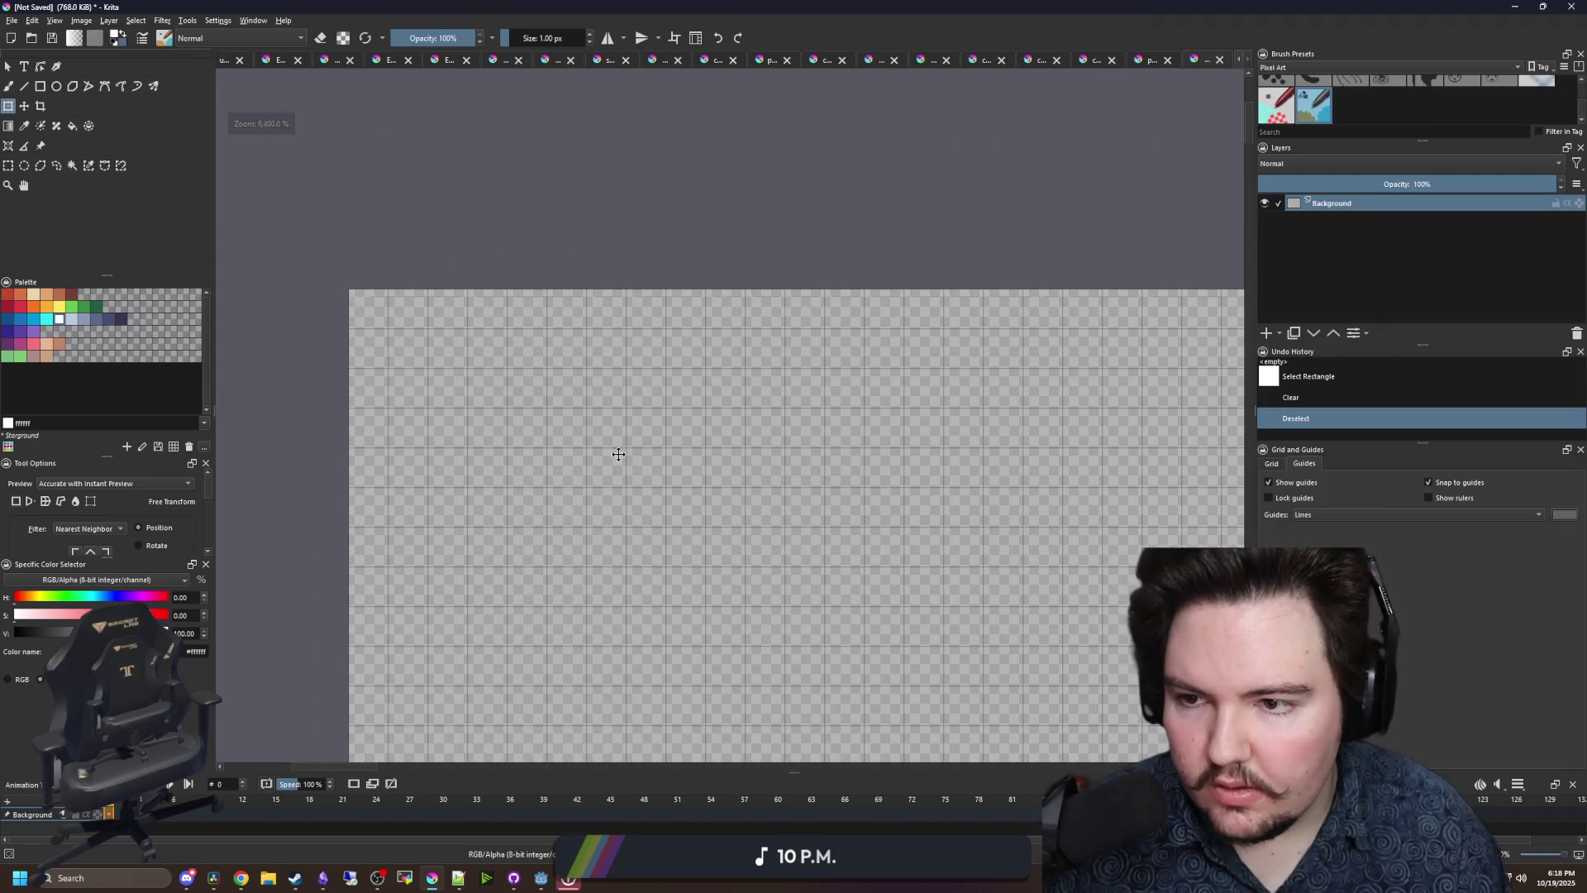
scroll(618, 454, "down", 10)
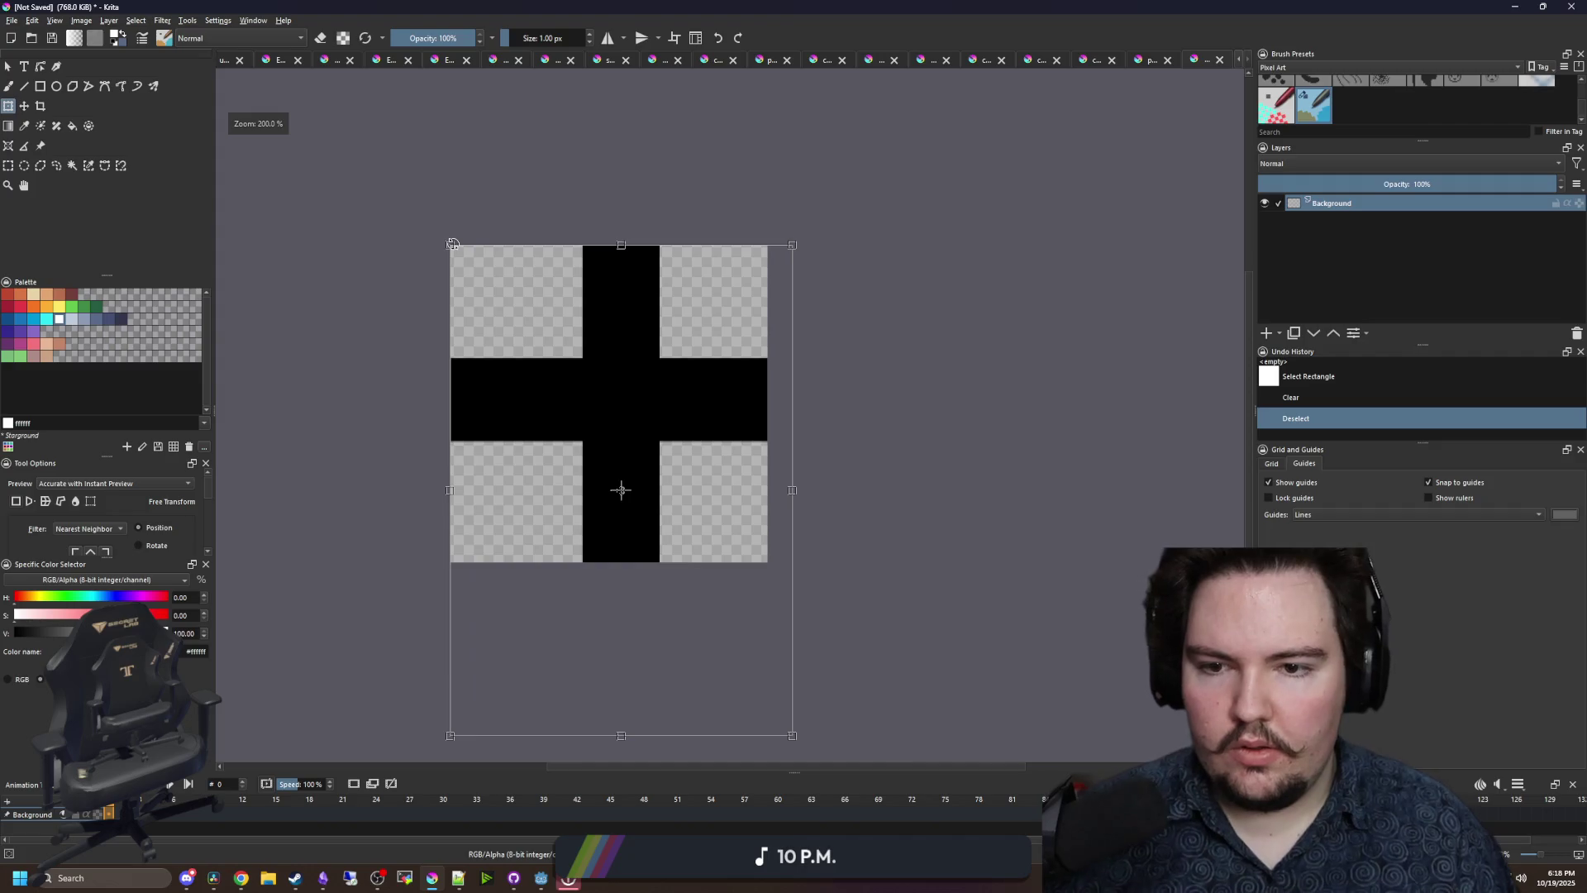
left_click_drag(792, 735, 761, 690)
scroll(765, 695, "up", 3)
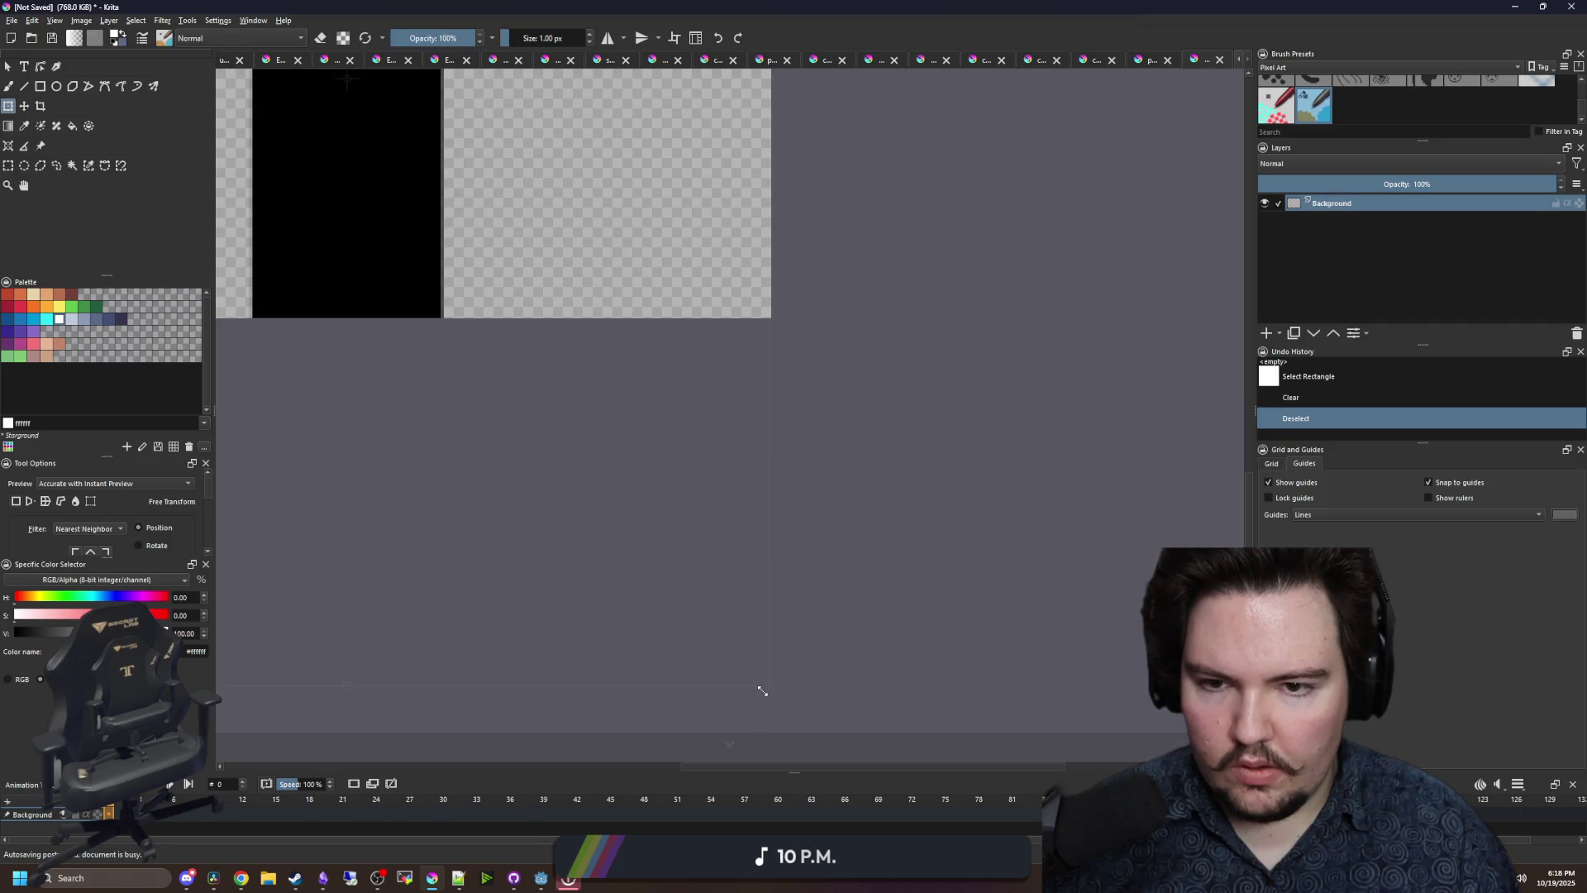
scroll(763, 690, "down", 3)
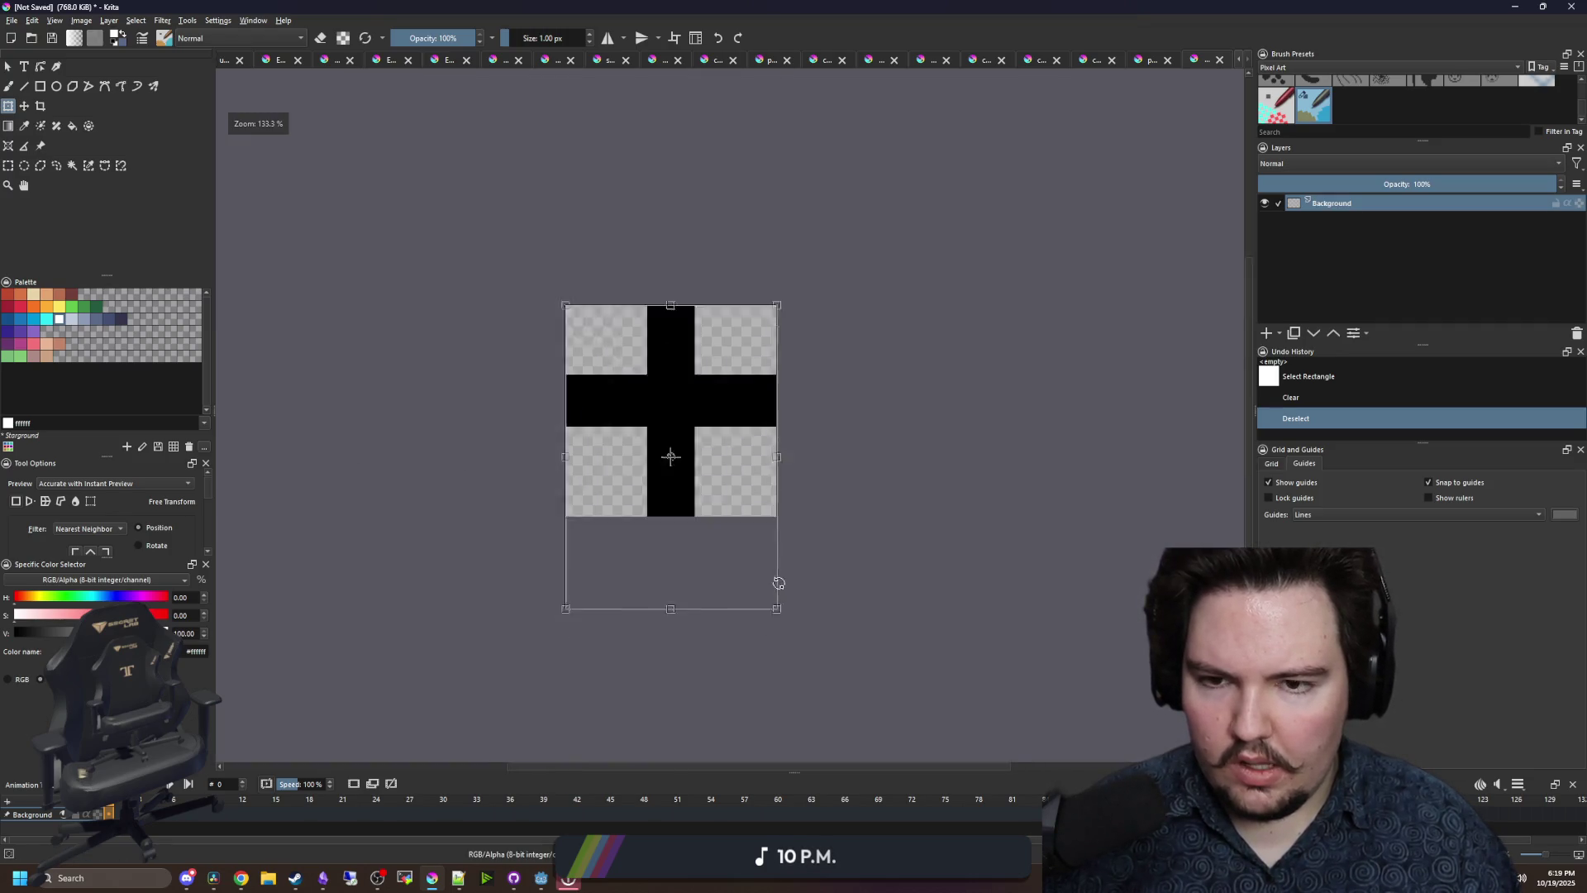
scroll(662, 341, "up", 1)
scroll(663, 341, "down", 1)
scroll(599, 443, "up", 2)
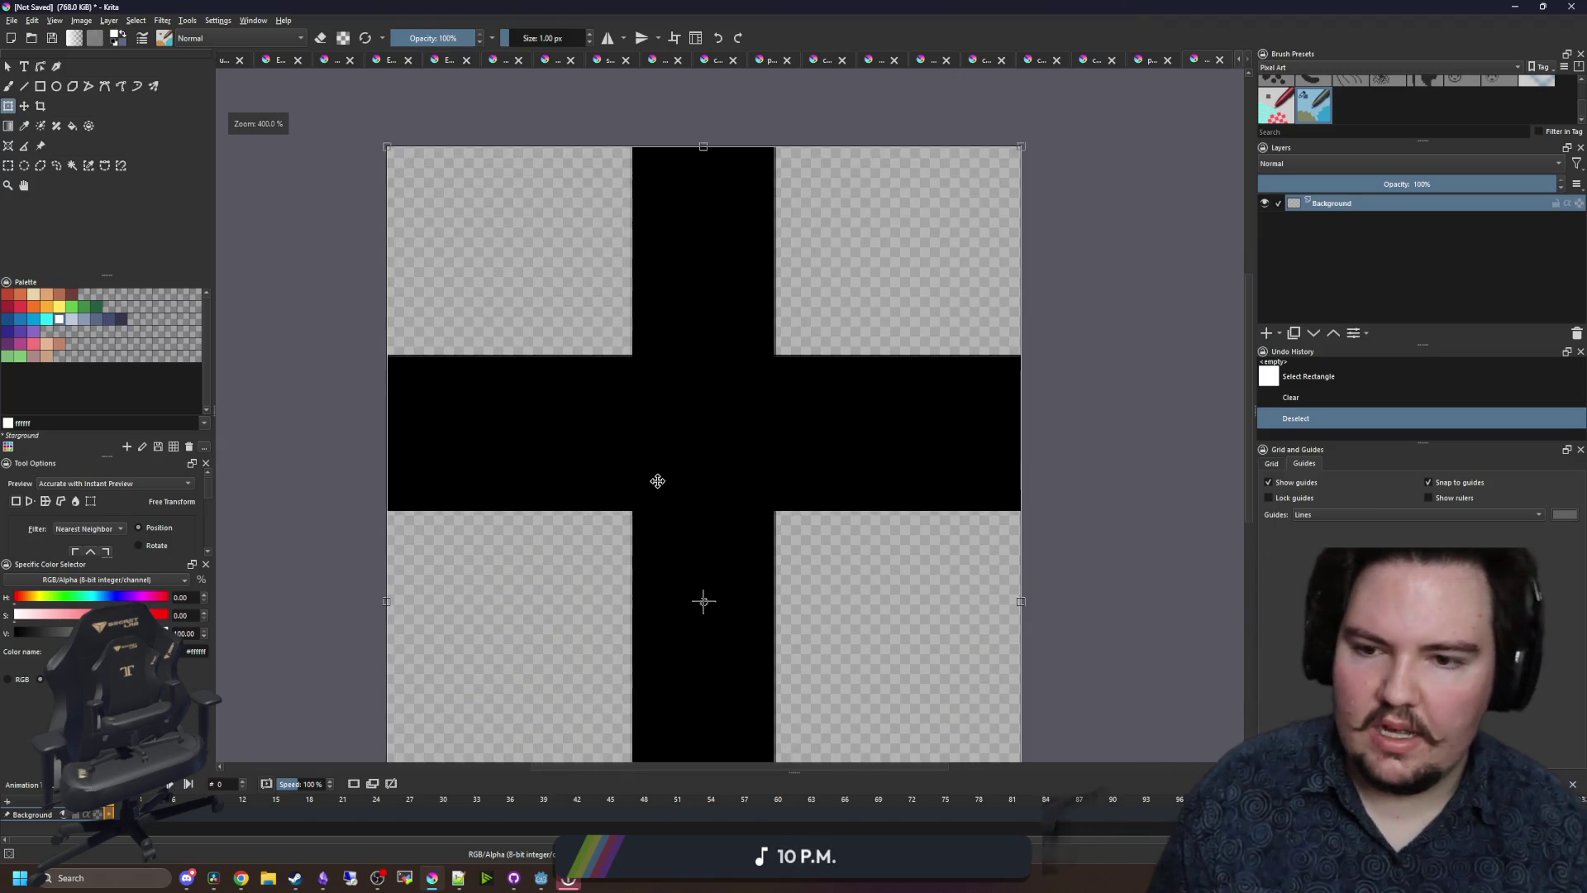
left_click_drag(570, 497, 488, 423)
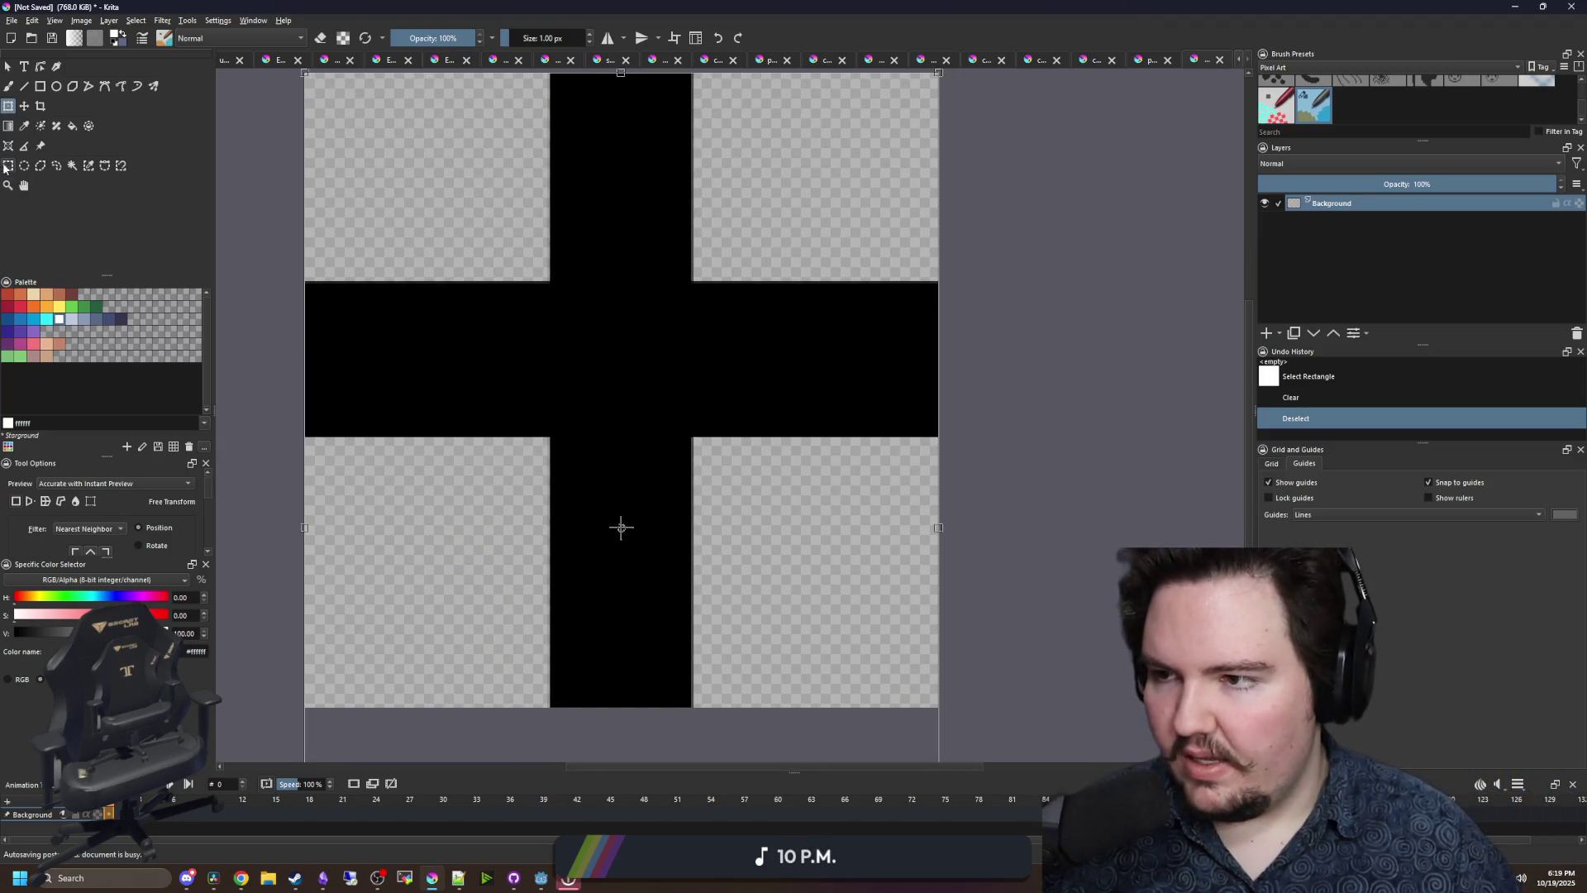
key("ctrl+r")
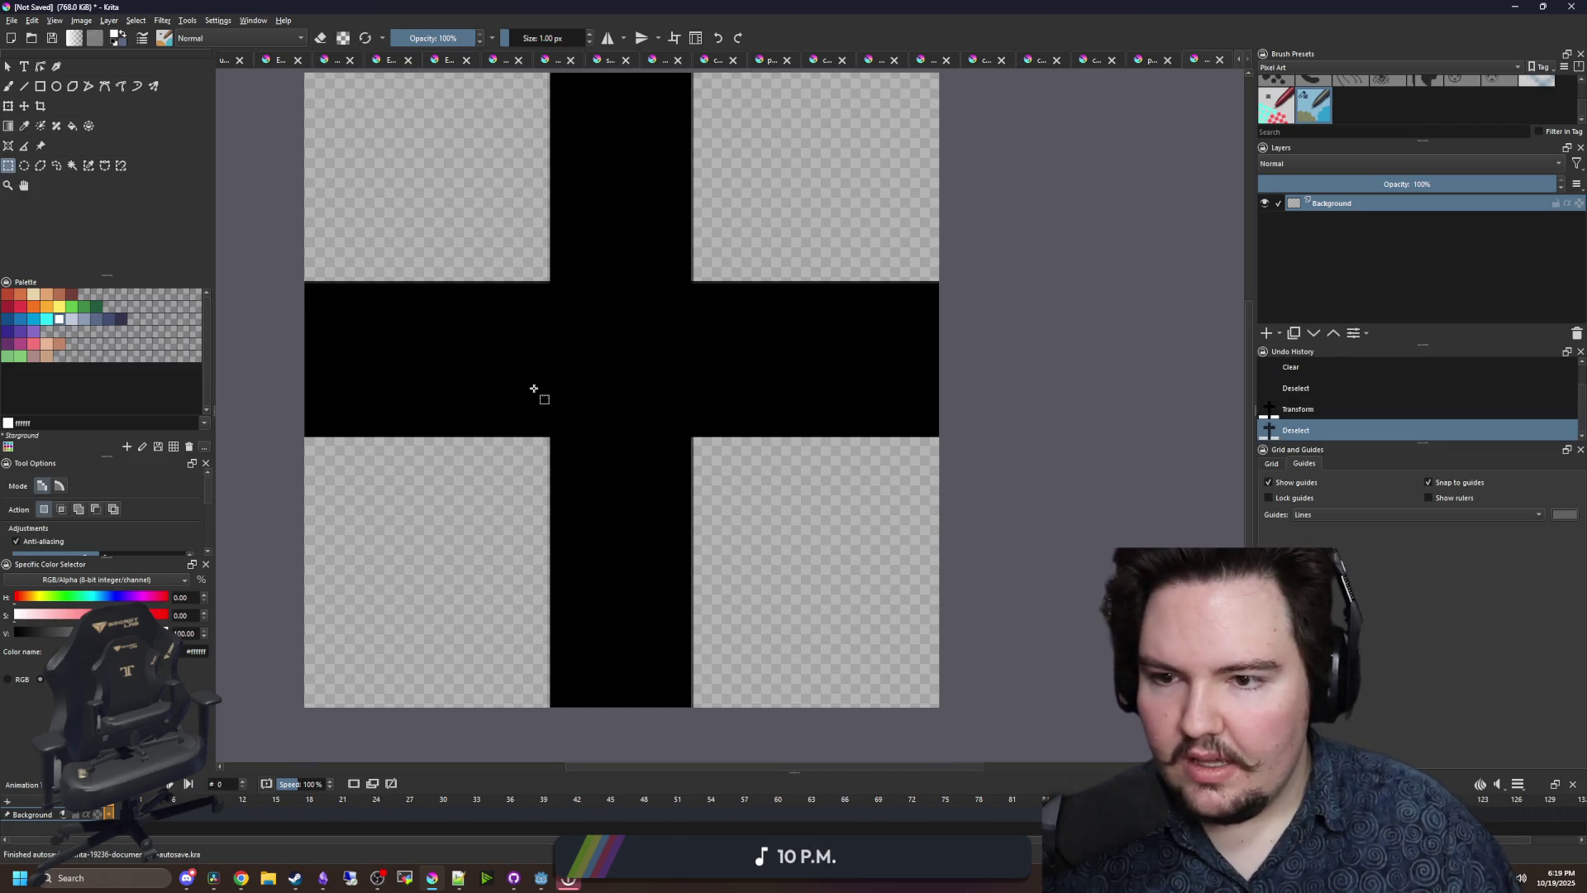
left_click(538, 393)
scroll(616, 407, "down", 1)
scroll(616, 408, "up", 1)
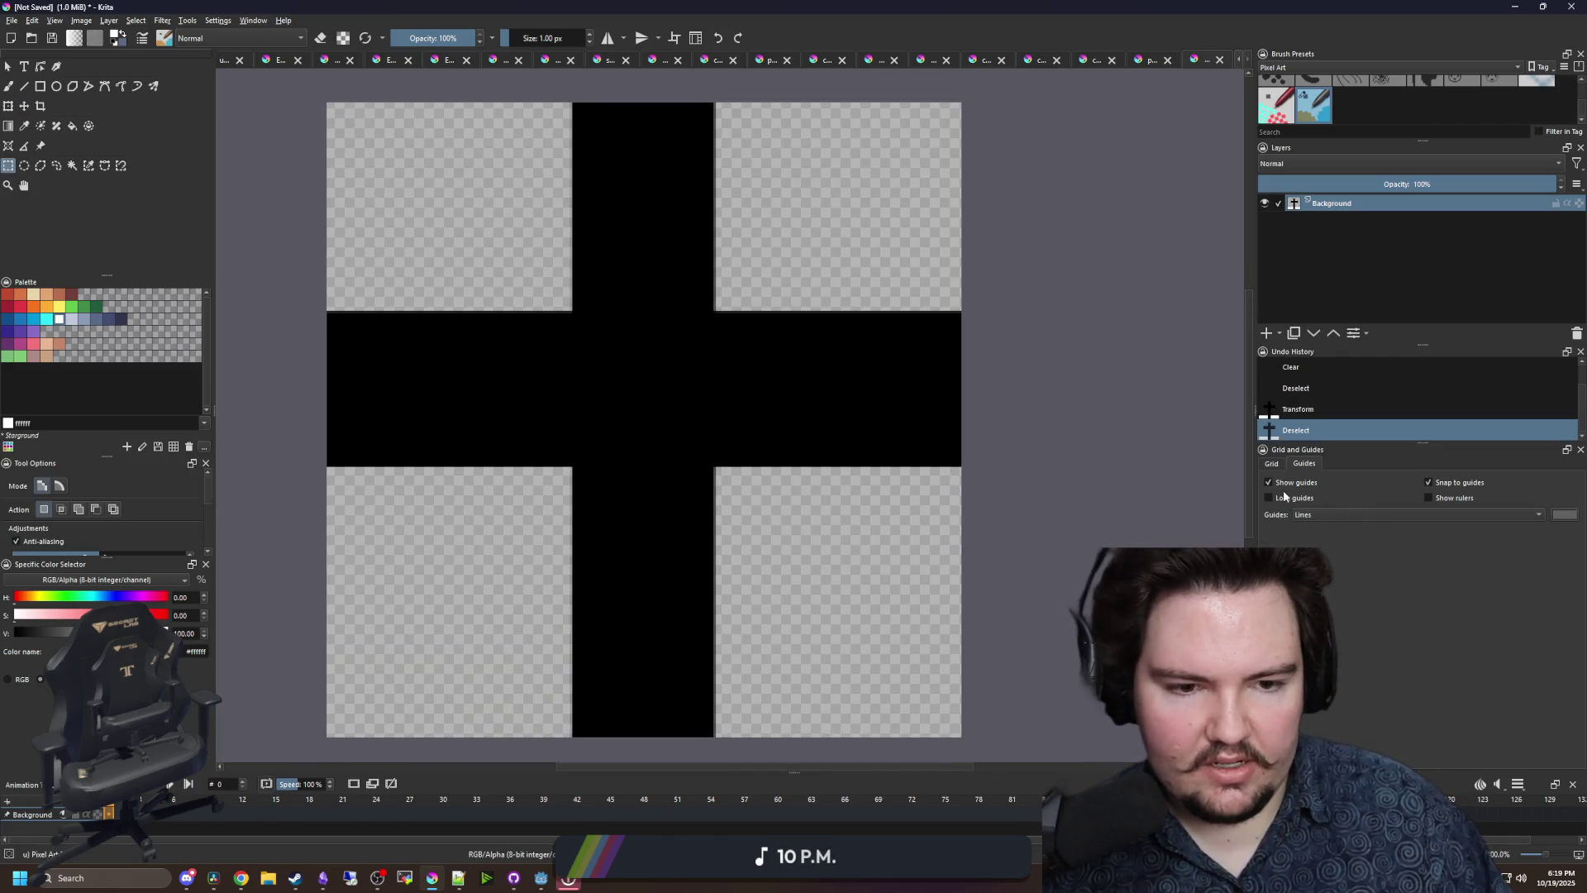
- Set the guide colour to white and the guide line style to dashed
left_click(1565, 514)
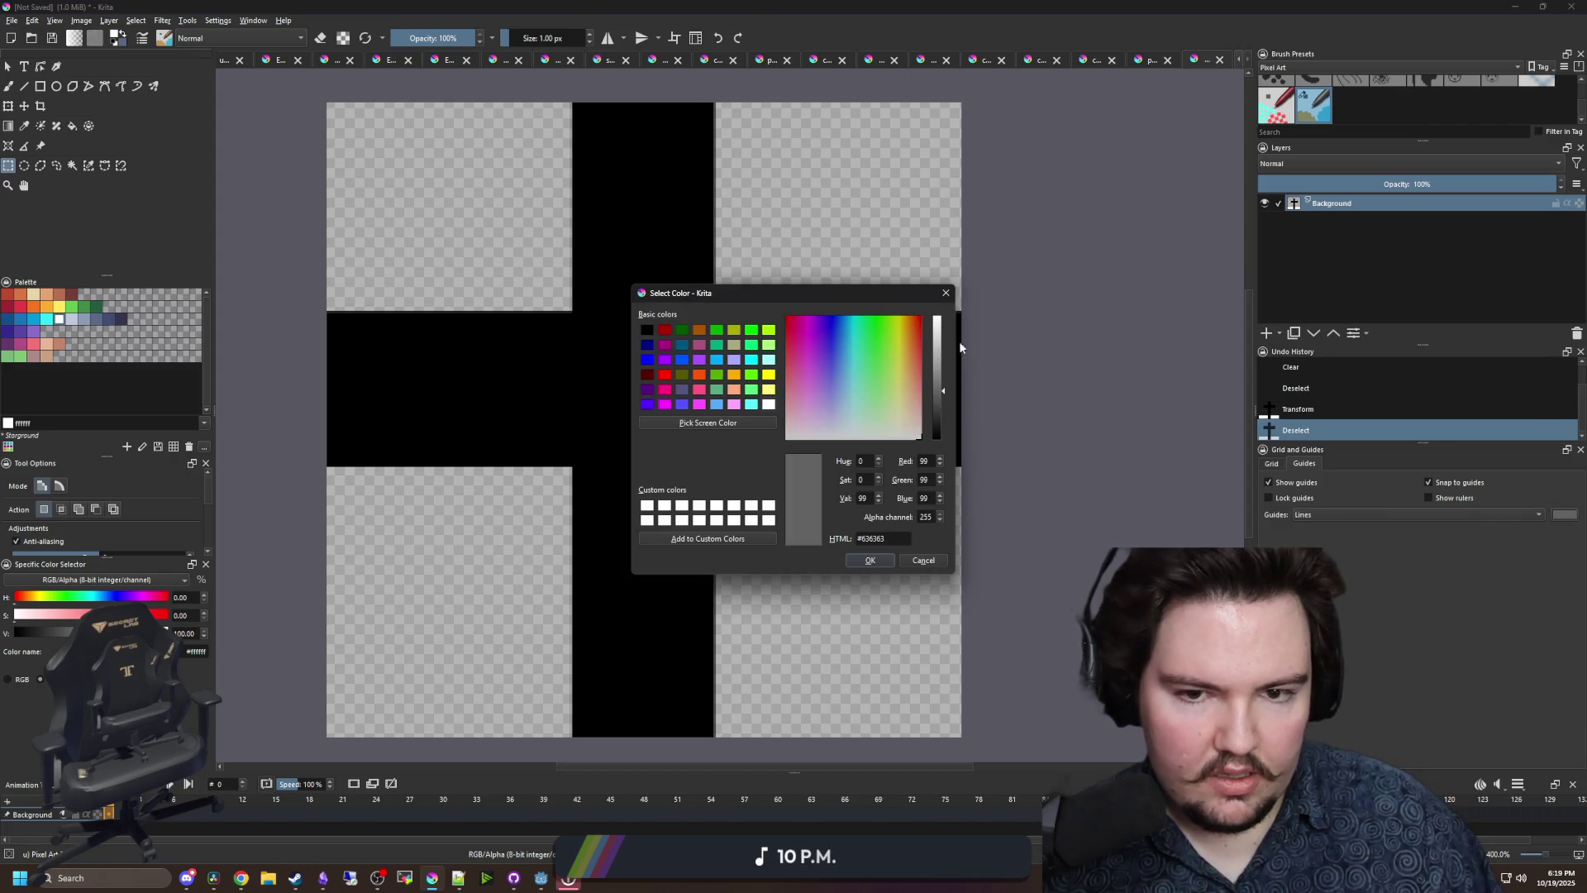
left_click_drag(937, 341, 924, 313)
left_click(871, 561)
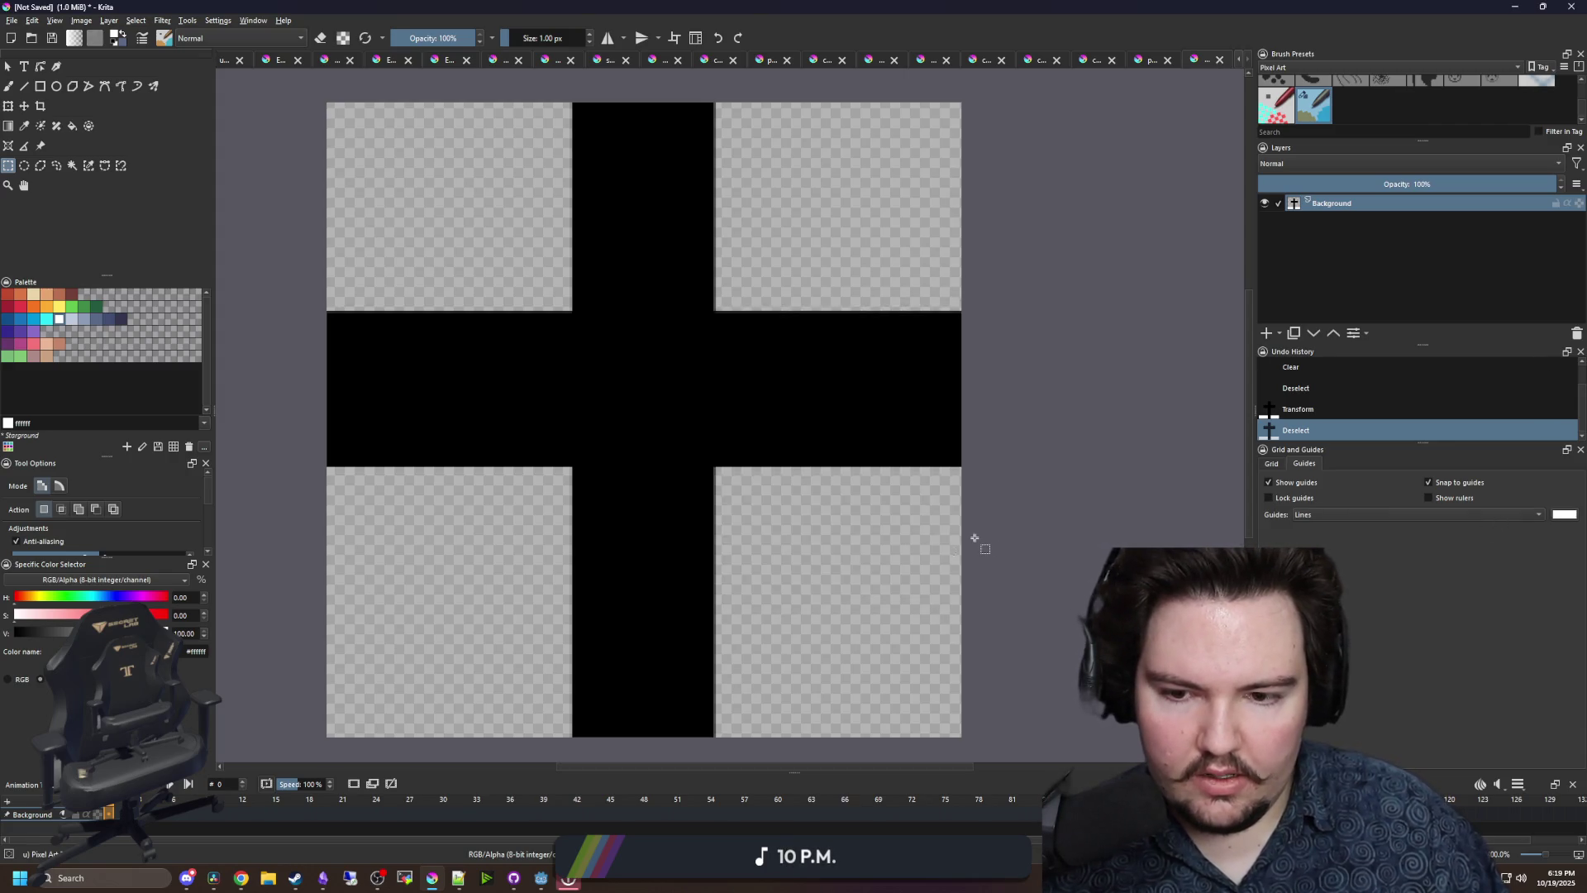
left_click(1425, 498)
left_click(1423, 497)
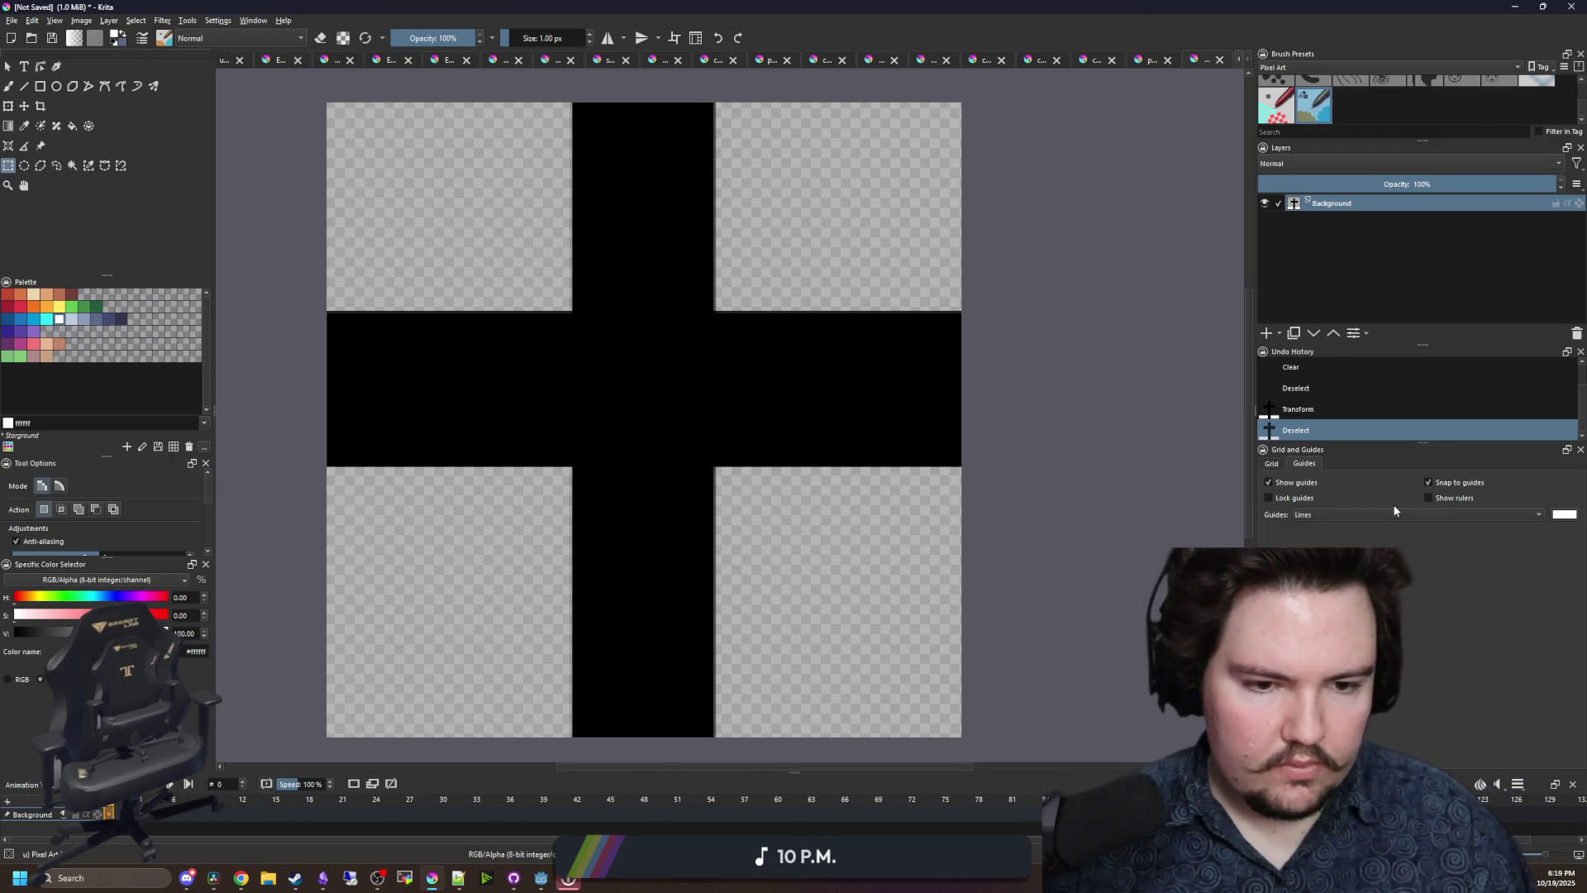
left_click(1366, 516)
left_click(1319, 529)
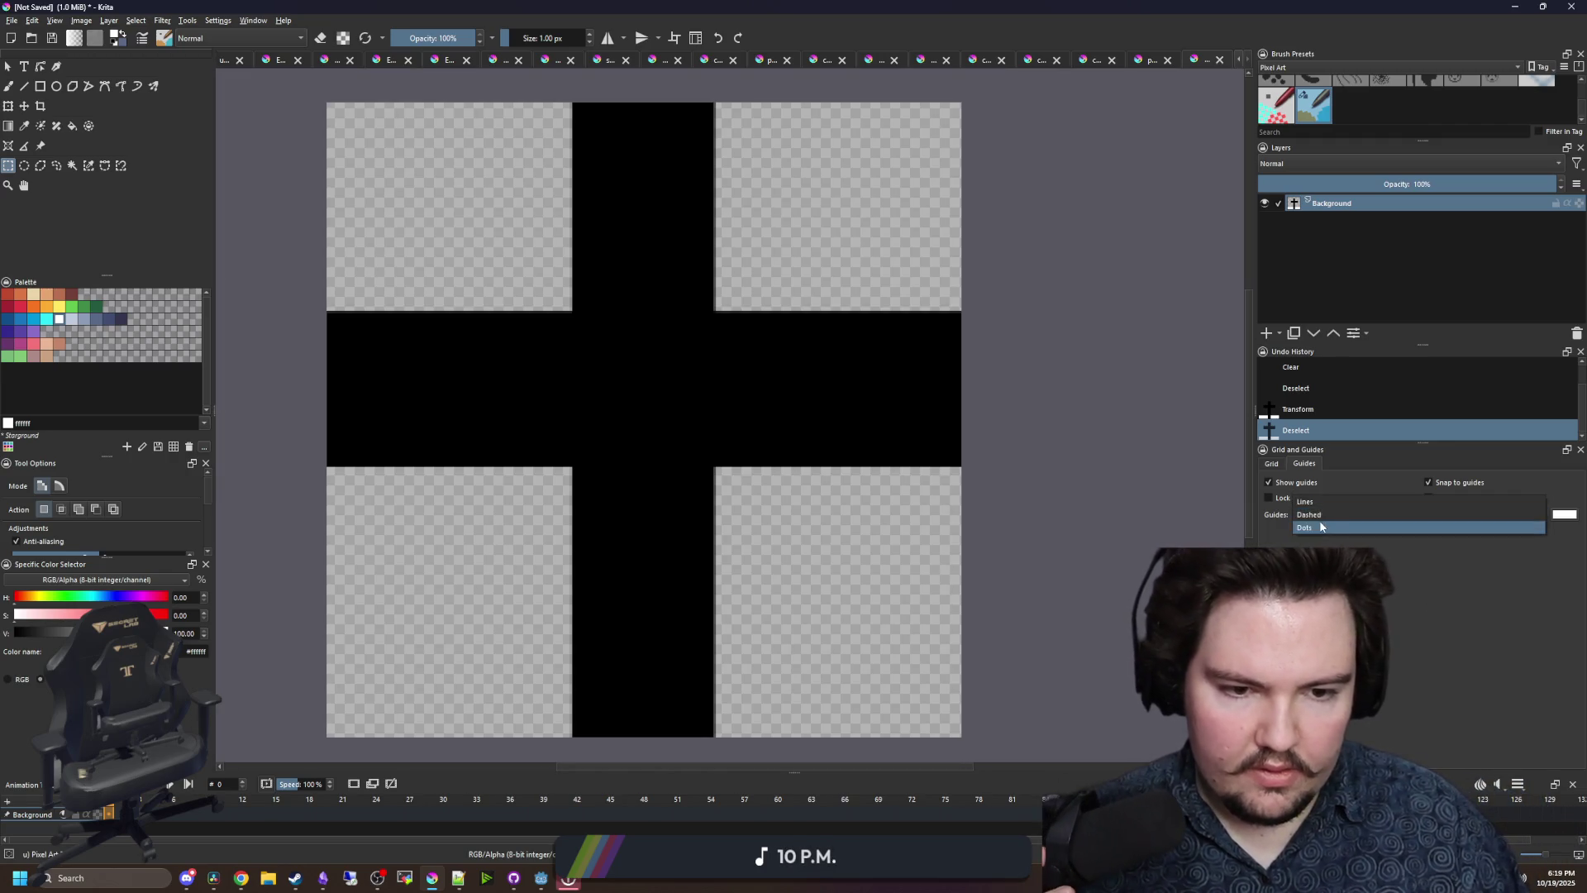
left_click(1278, 464)
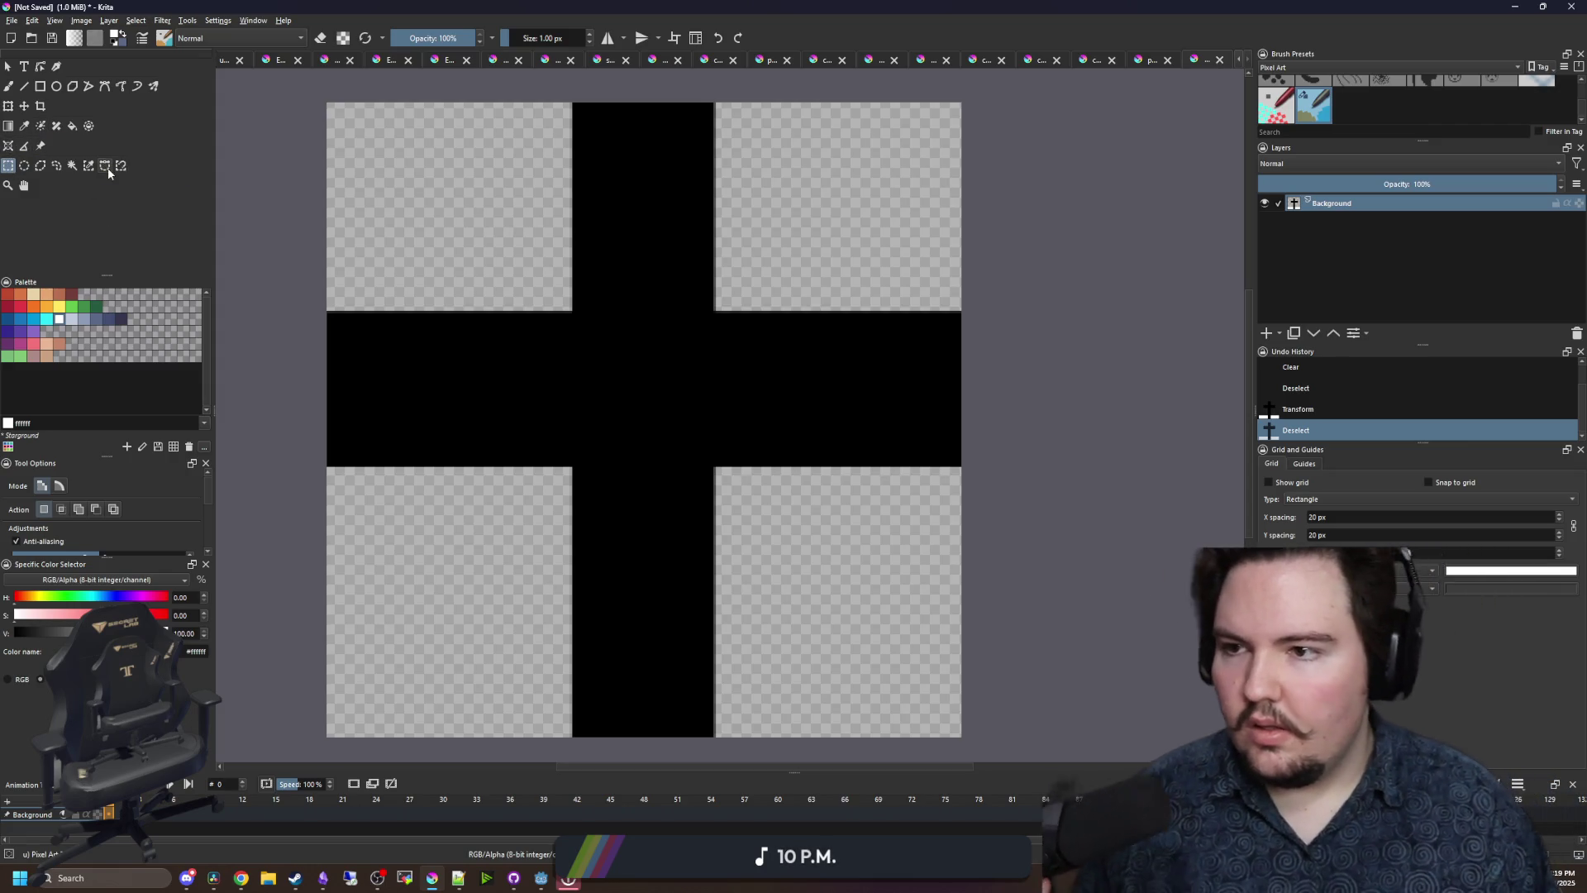
- Select the area containing the black cross, delete it, and deselect
scroll(623, 435, "down", 1)
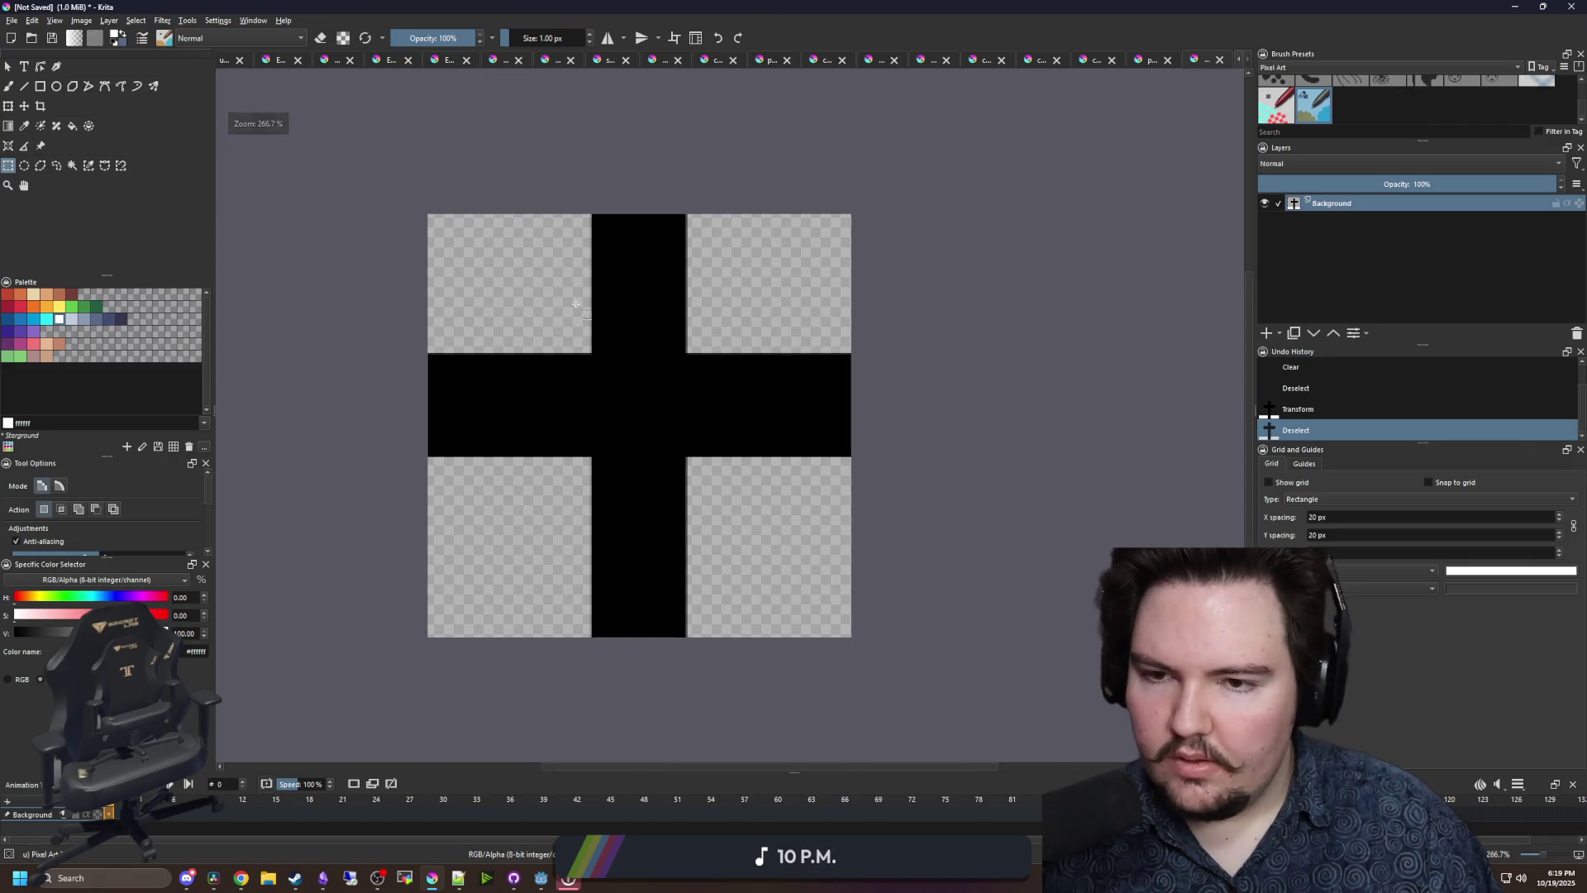
scroll(576, 304, "up", 1)
scroll(357, 186, "up", 2)
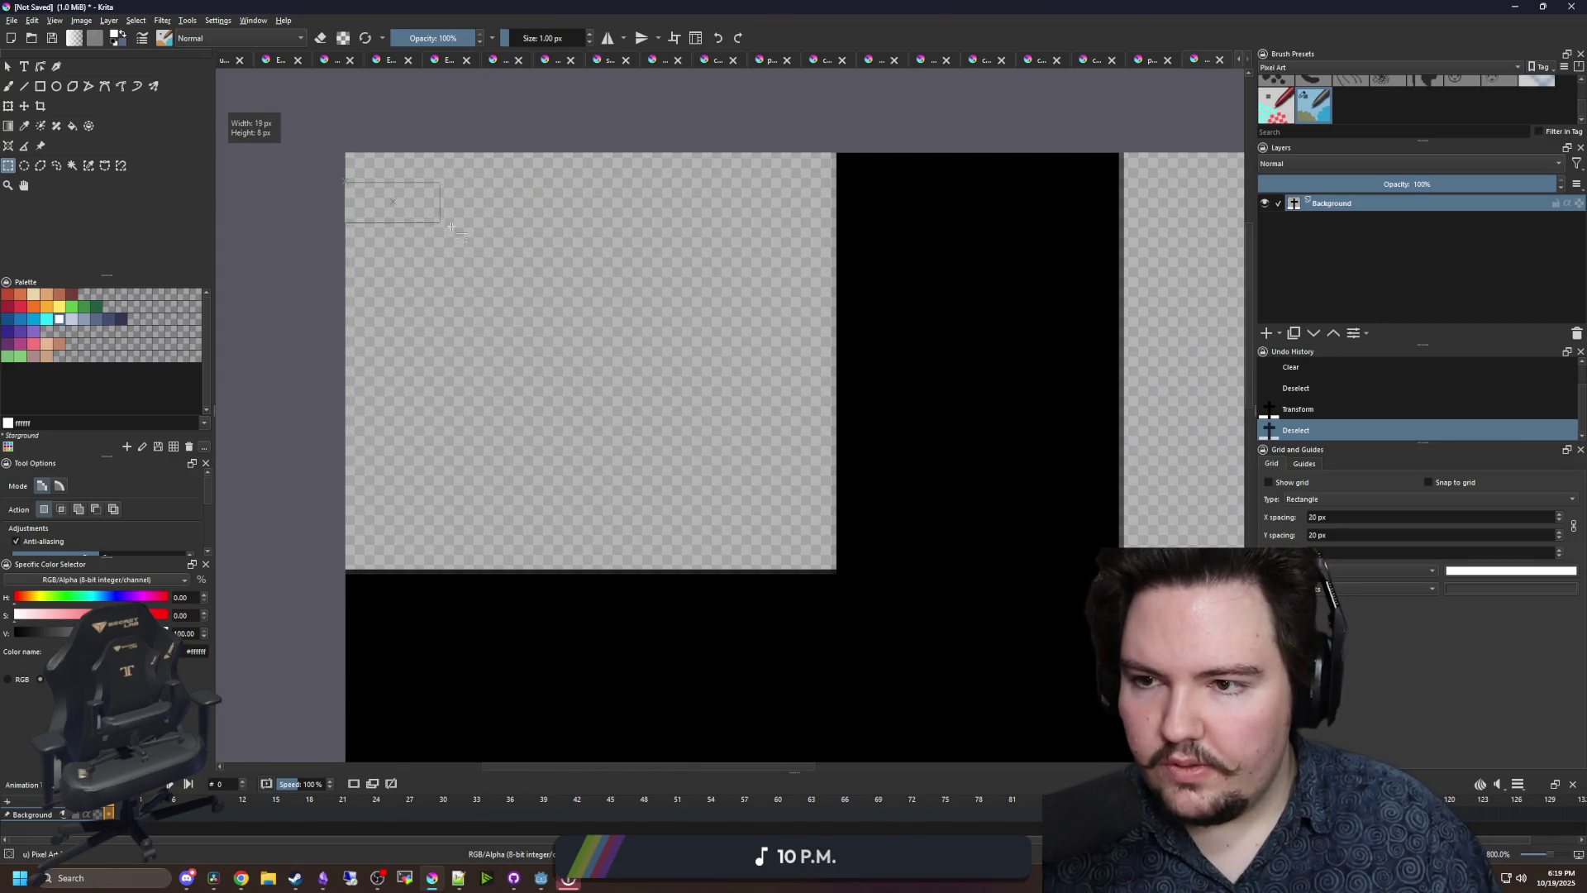
mouse_move(452, 226)
left_mouse_down()
mouse_move(655, 295)
mouse_move(840, 319)
mouse_move(851, 344)
mouse_move(642, 341)
left_mouse_up()
scroll(850, 344, "down", 1)
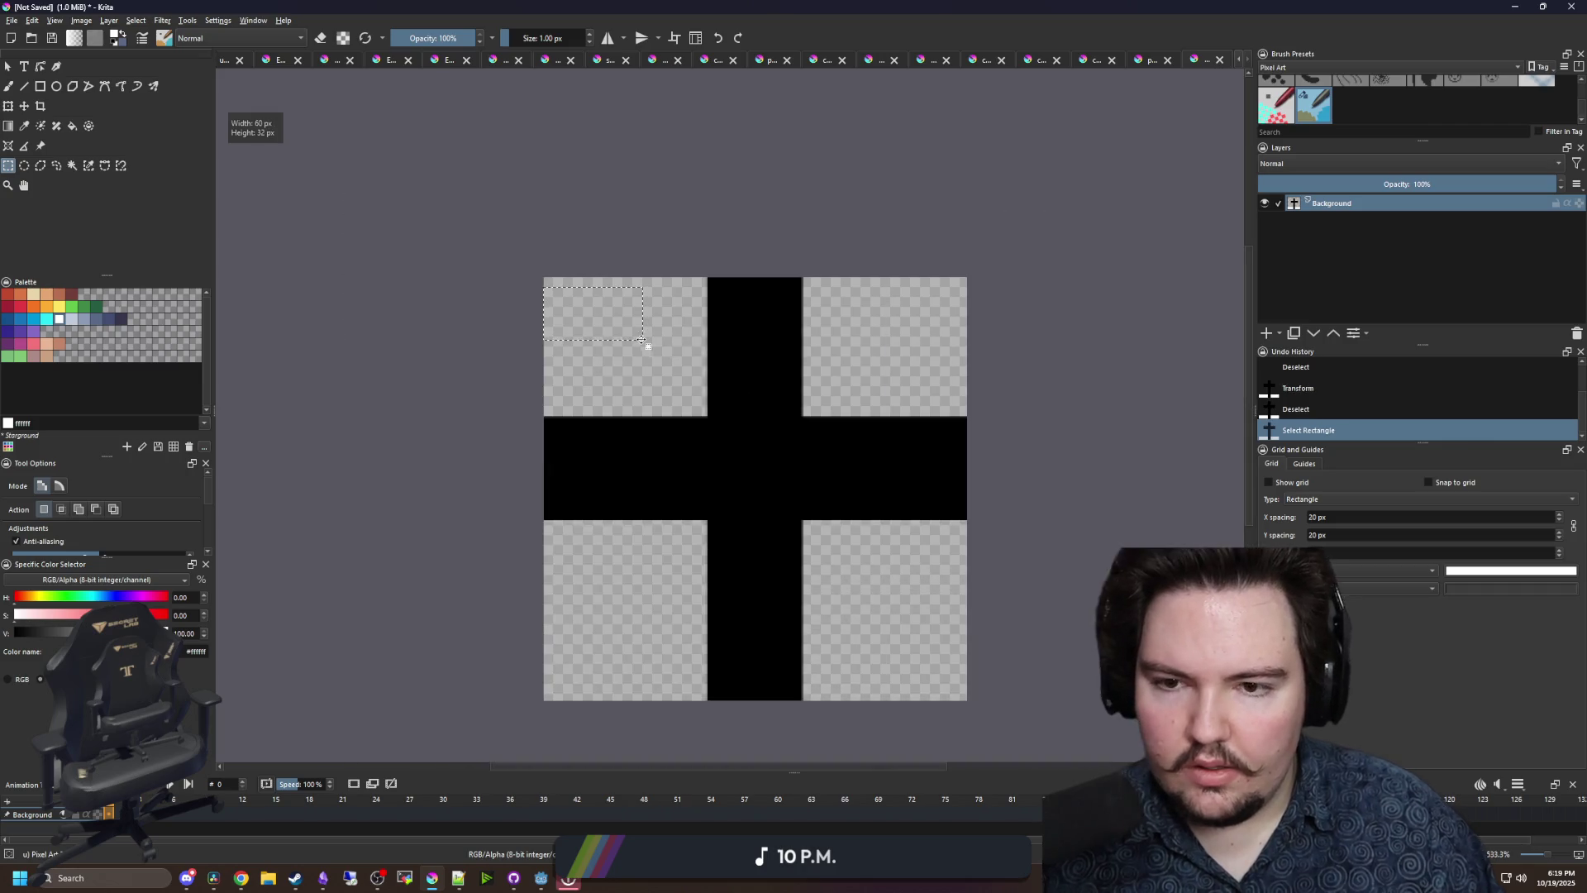
left_click(642, 342)
scroll(742, 340, "up", 1)
scroll(543, 342, "down", 1)
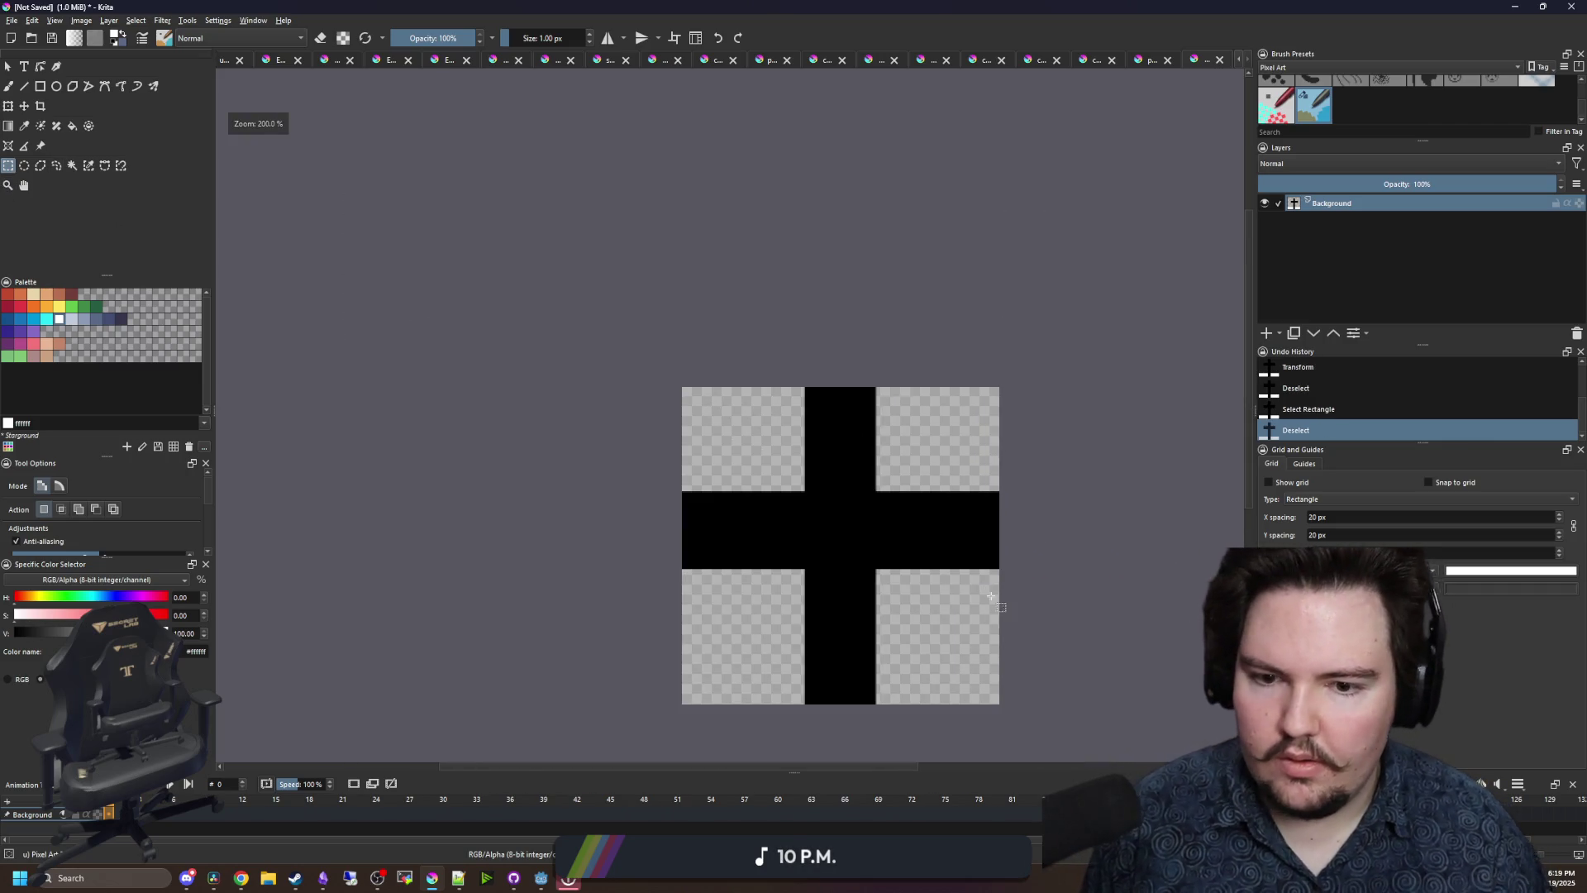
mouse_move(1031, 725)
left_mouse_down()
mouse_move(545, 311)
mouse_move(524, 255)
left_mouse_up()
key("Delete")
key("ctrl+shift+a")
scroll(984, 517, "up", 1)
left_click(71, 307)
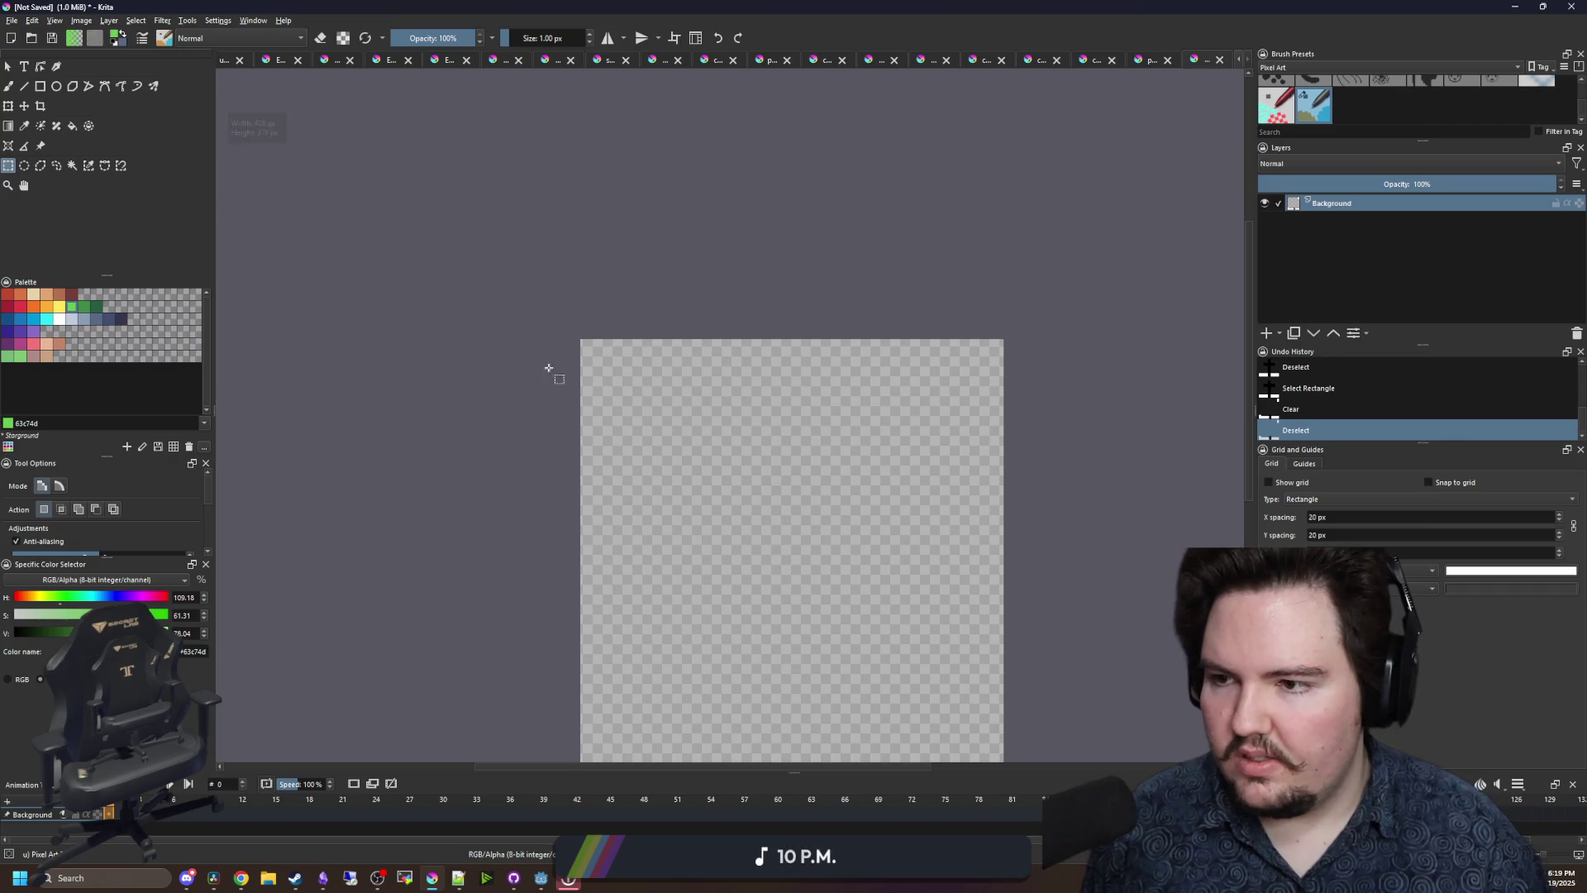
- Draw a 128×128 filled green square in the canvas's top-left quarter
scroll(549, 365, "up", 1)
left_click(40, 86)
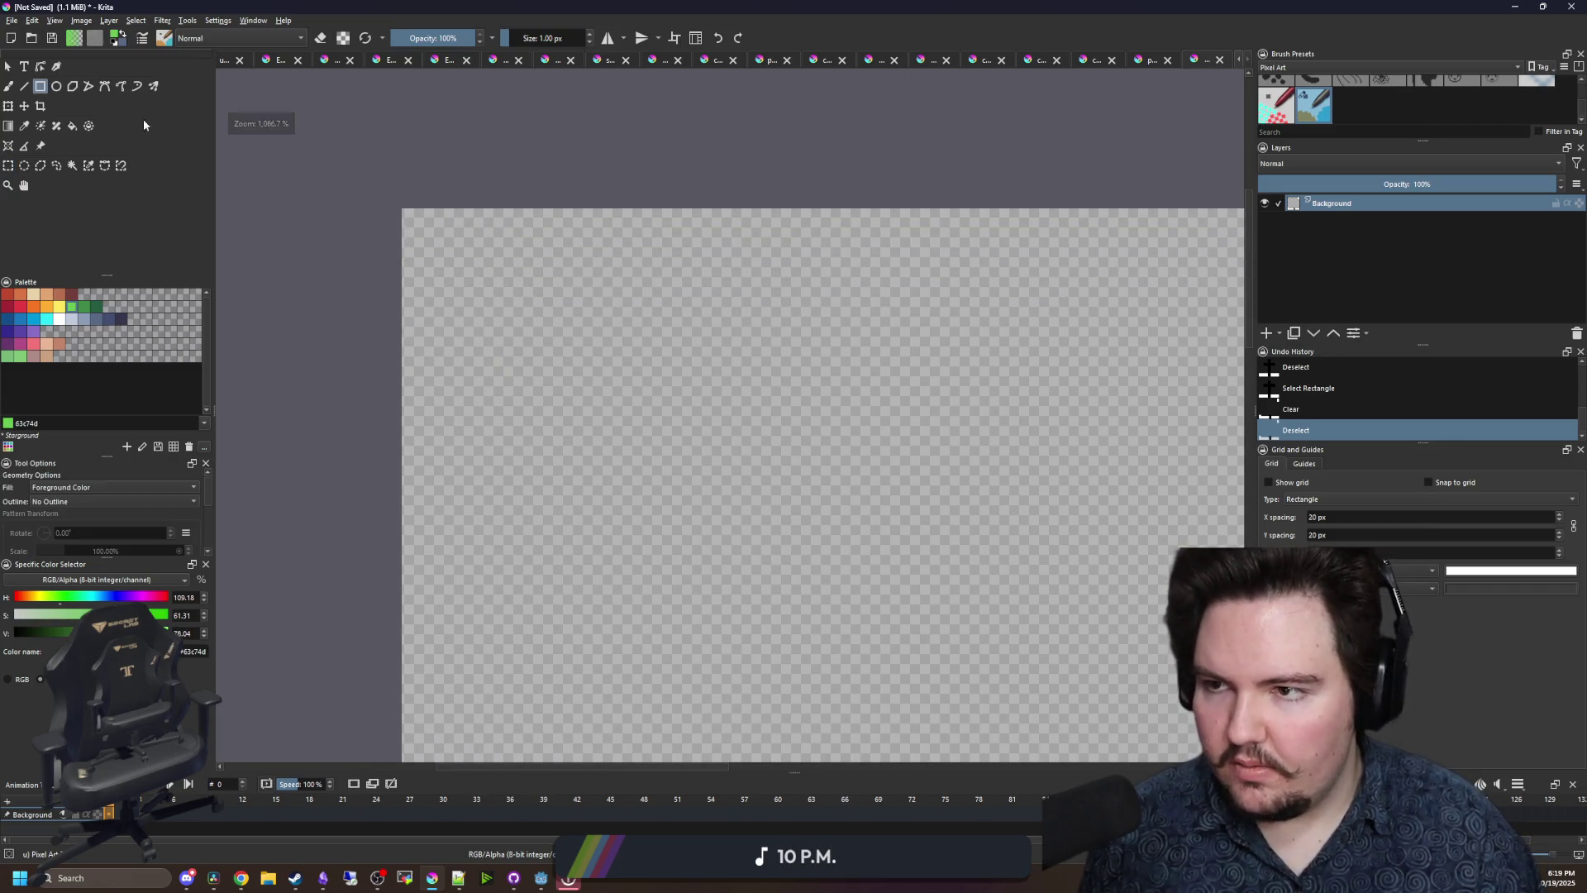
mouse_move(400, 209)
left_mouse_down()
mouse_move(998, 465)
mouse_move(736, 447)
mouse_move(1186, 460)
mouse_move(1240, 478)
mouse_move(978, 486)
mouse_move(1230, 504)
left_mouse_up()
mouse_move(1132, 502)
left_mouse_down()
mouse_move(1215, 510)
mouse_move(1191, 515)
left_mouse_up()
scroll(836, 358, "down", 5, "ctrl")
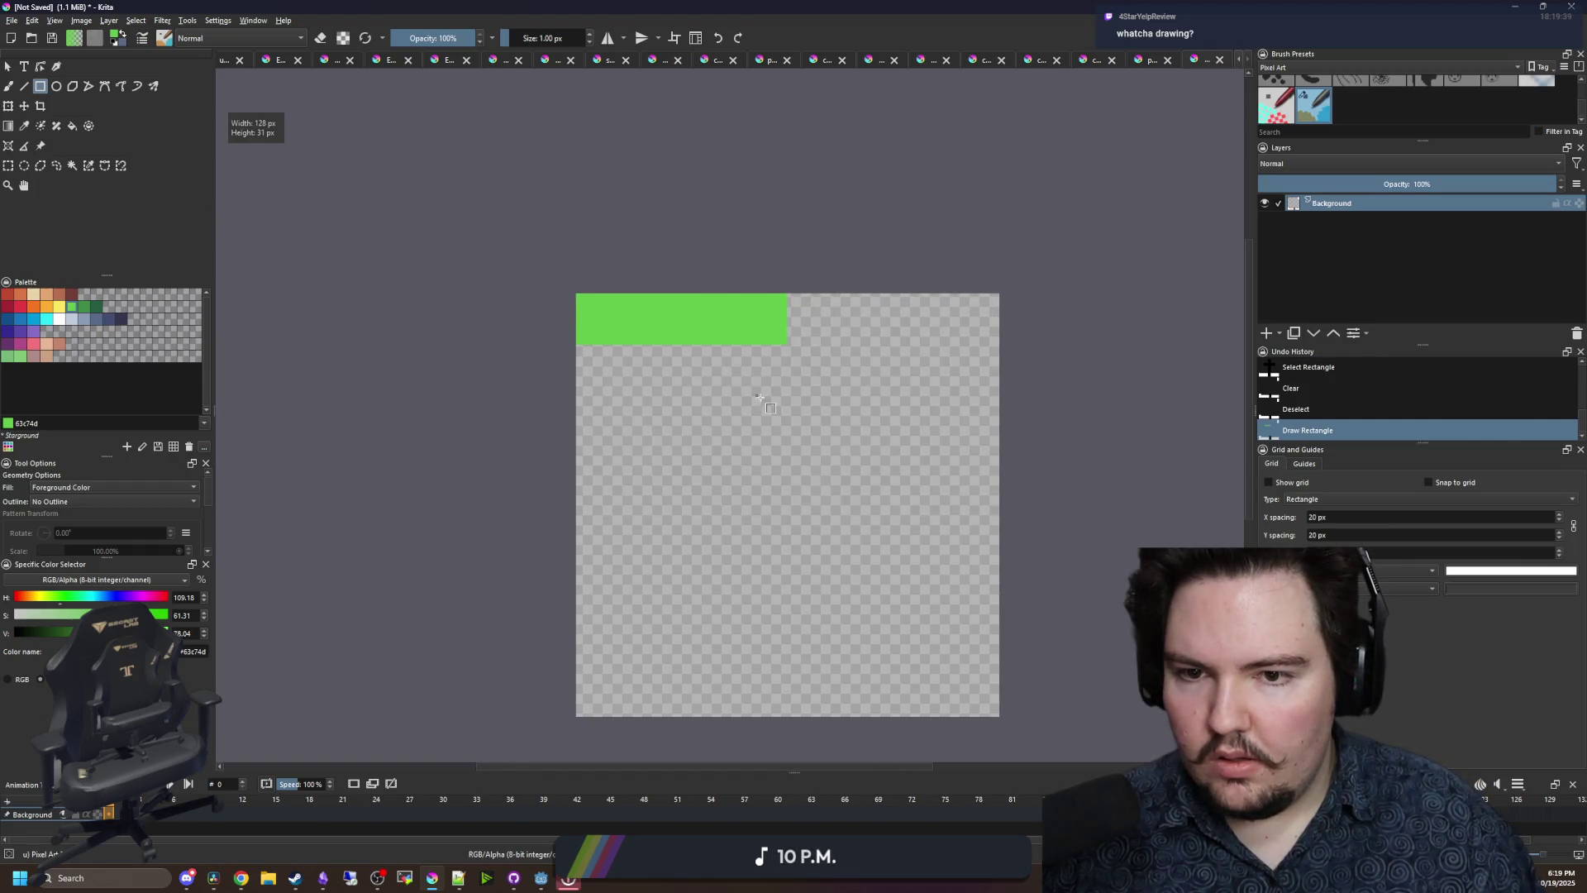
scroll(425, 241, "up", 8, "ctrl")
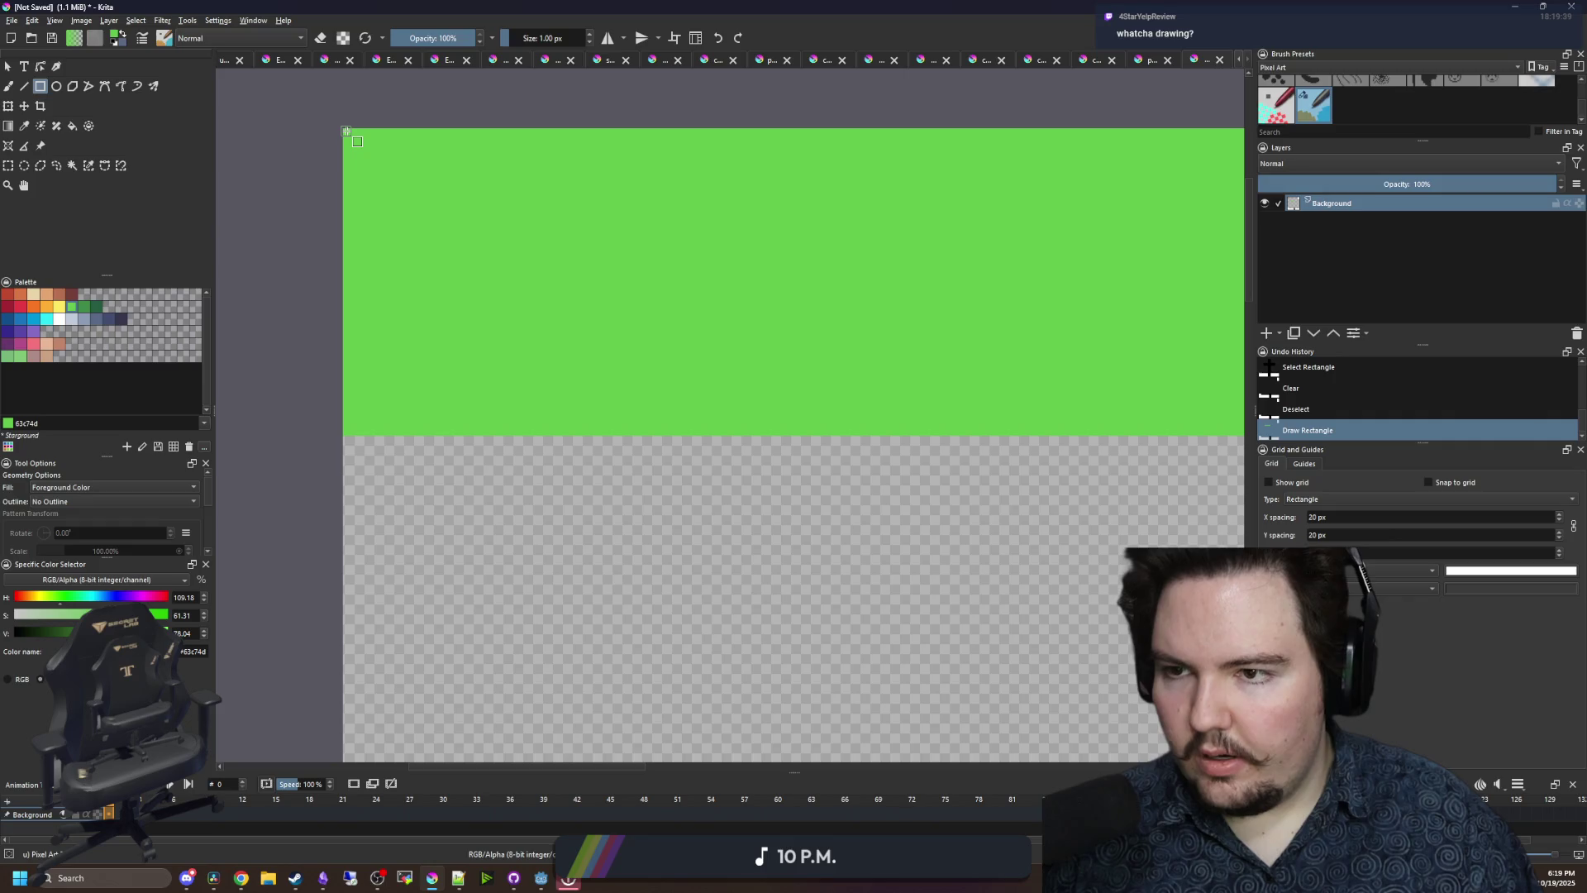
mouse_move(343, 131)
left_mouse_down()
mouse_move(1039, 520)
mouse_move(1178, 521)
mouse_move(1072, 522)
mouse_move(829, 663)
mouse_move(791, 773)
mouse_move(774, 689)
mouse_move(794, 677)
left_mouse_up()
scroll(611, 538, "down", 4)
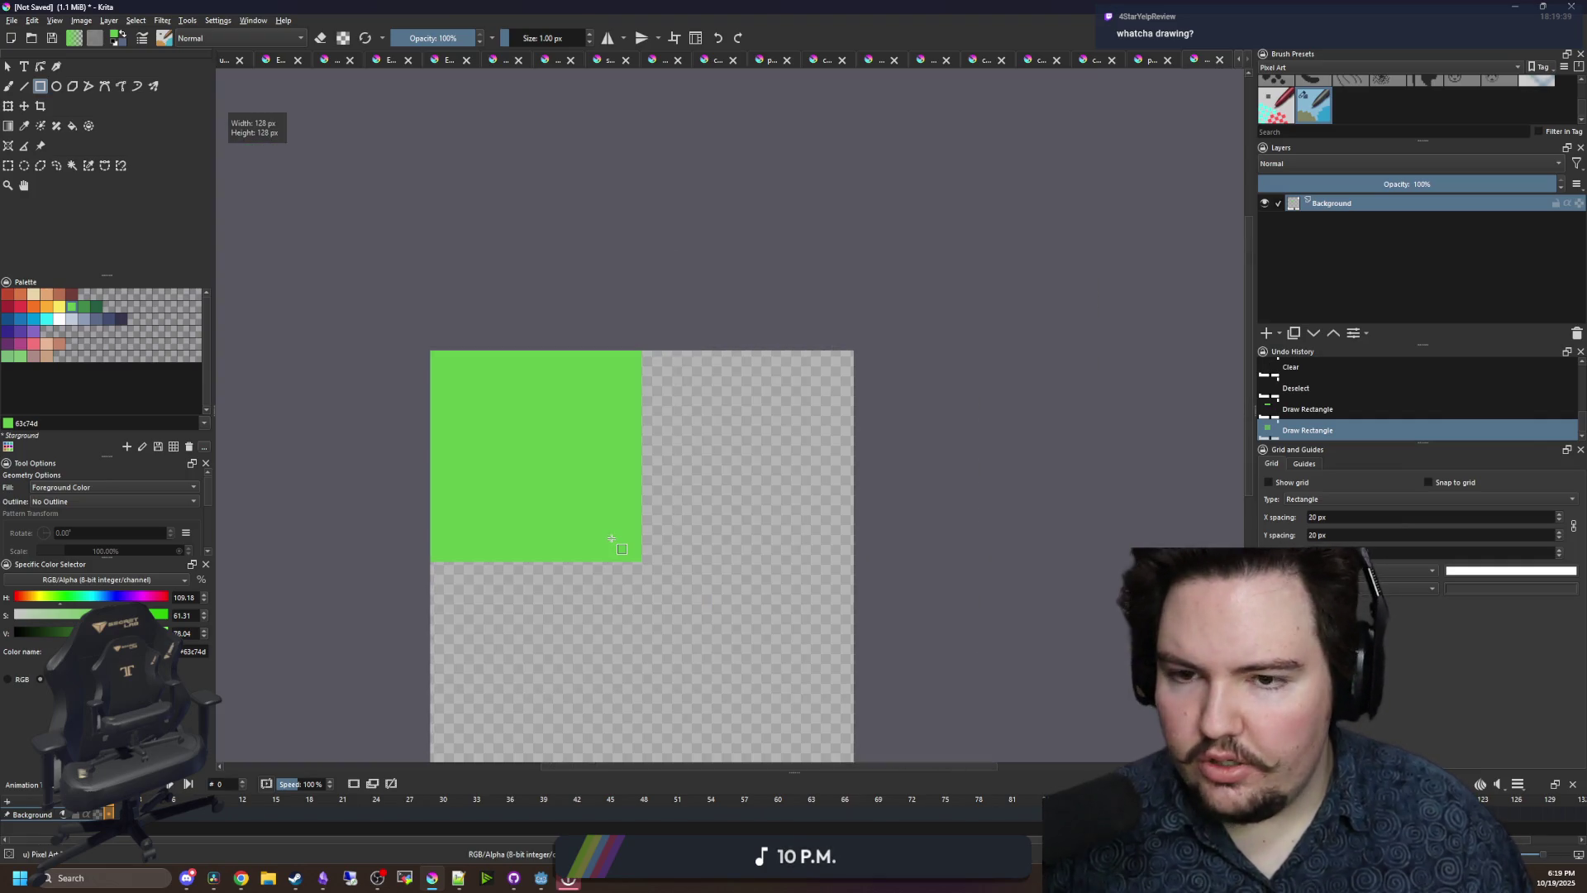
- Select and copy the green square, then move the copy into the bottom-right quarter
left_click(71, 166)
left_click(514, 488)
key("ctrl+c")
scroll(513, 489, "down", 2)
scroll(514, 488, "up", 1)
key("ctrl+t")
left_click_drag(514, 252, 682, 457)
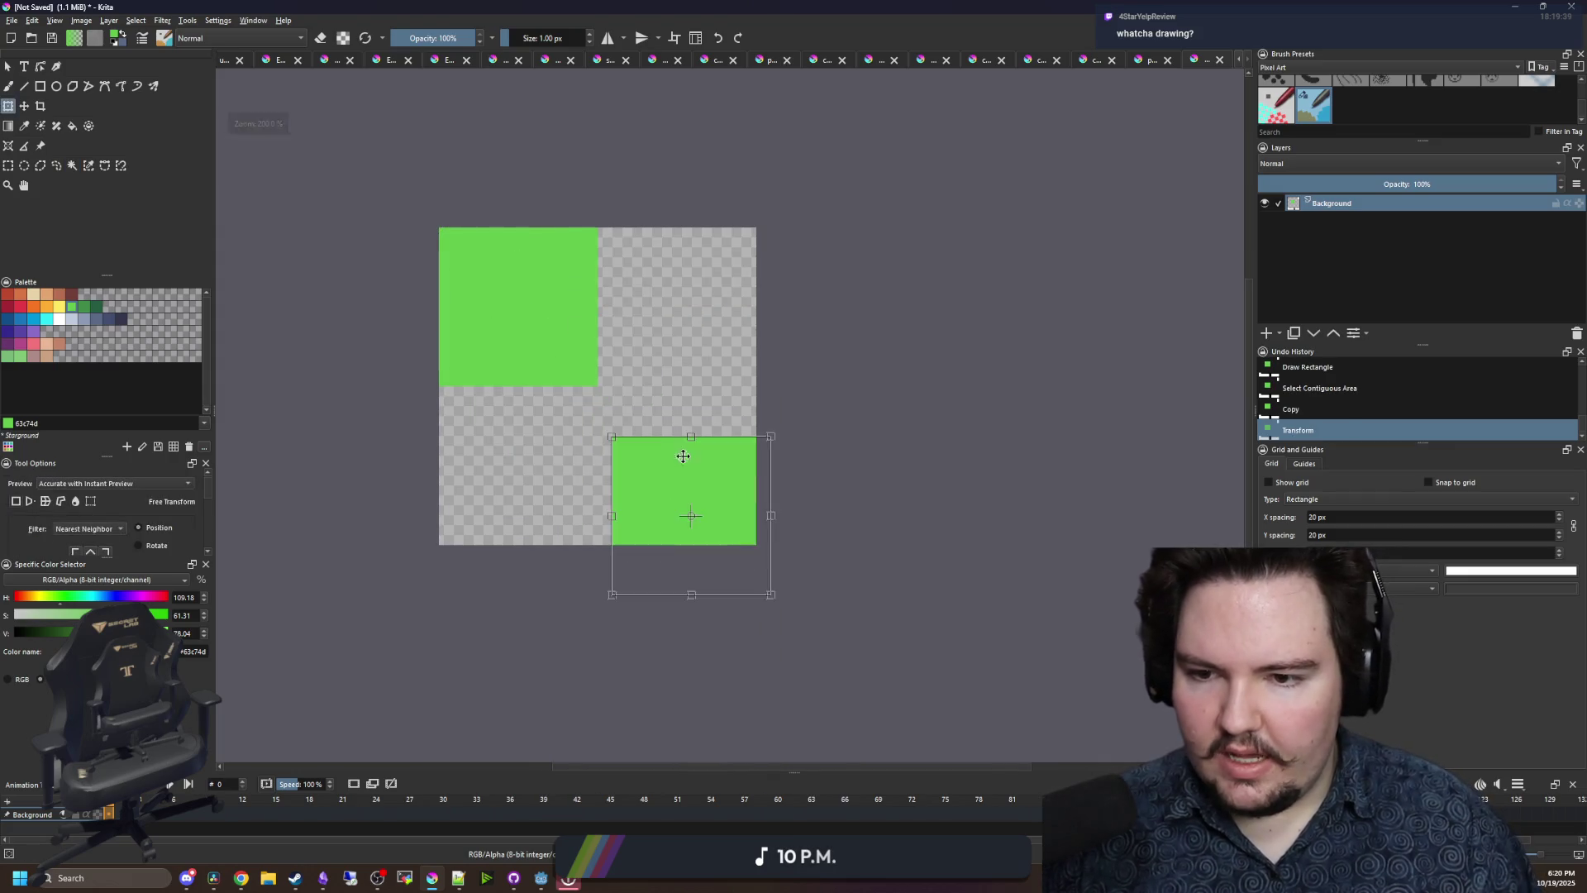
scroll(642, 542, "up", 5)
left_click_drag(641, 542, 560, 280)
scroll(618, 376, "down", 4)
key("Return")
key("ctrl+shift+a")
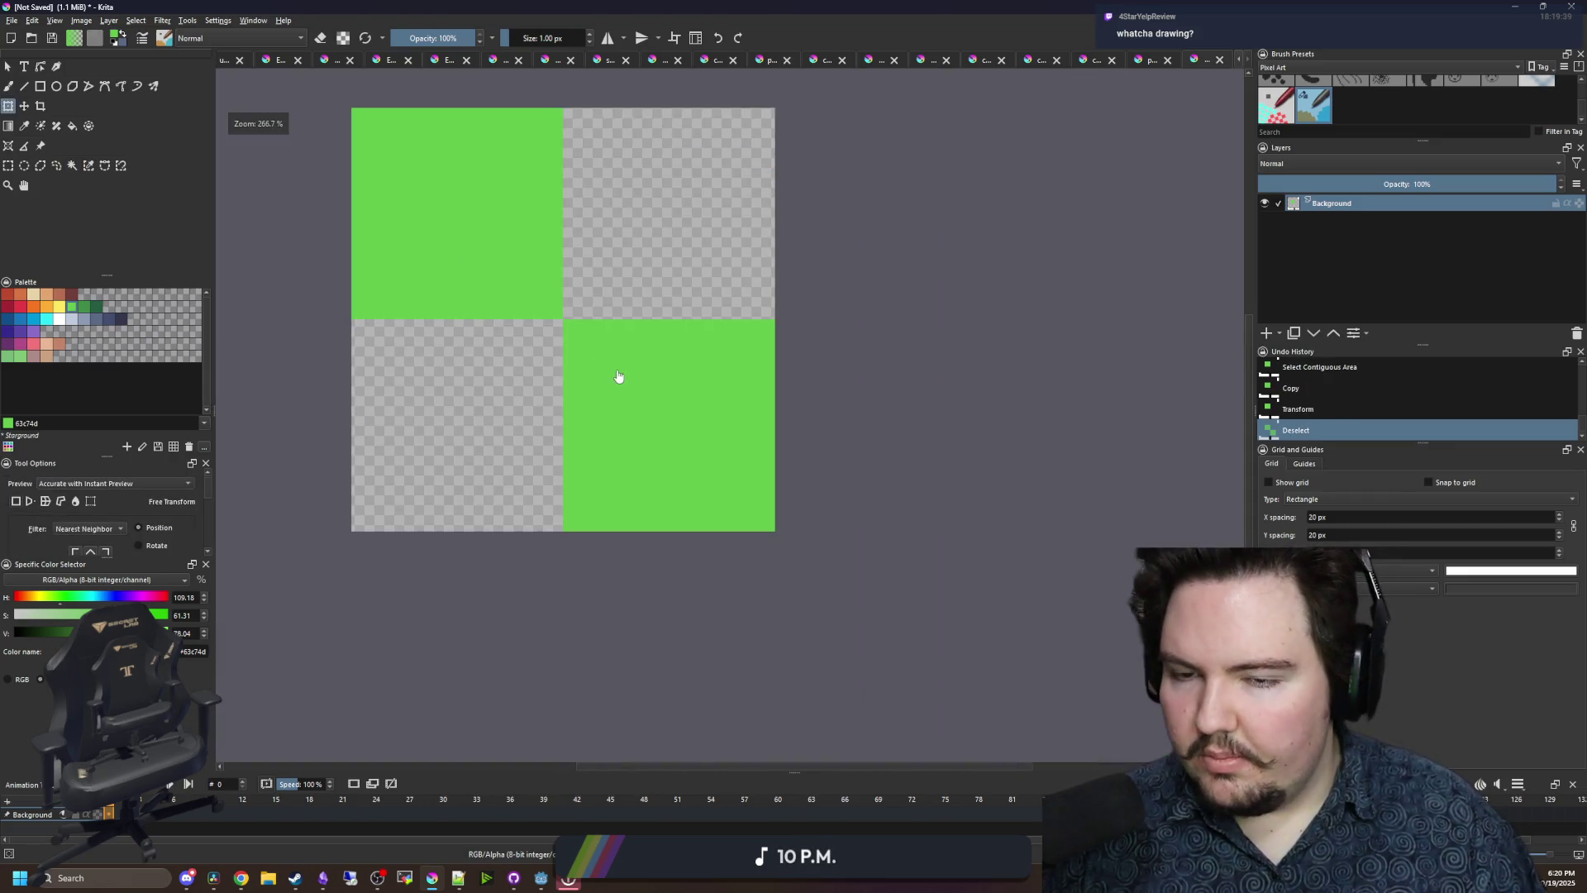
scroll(457, 174, "up", 1)
key("x")
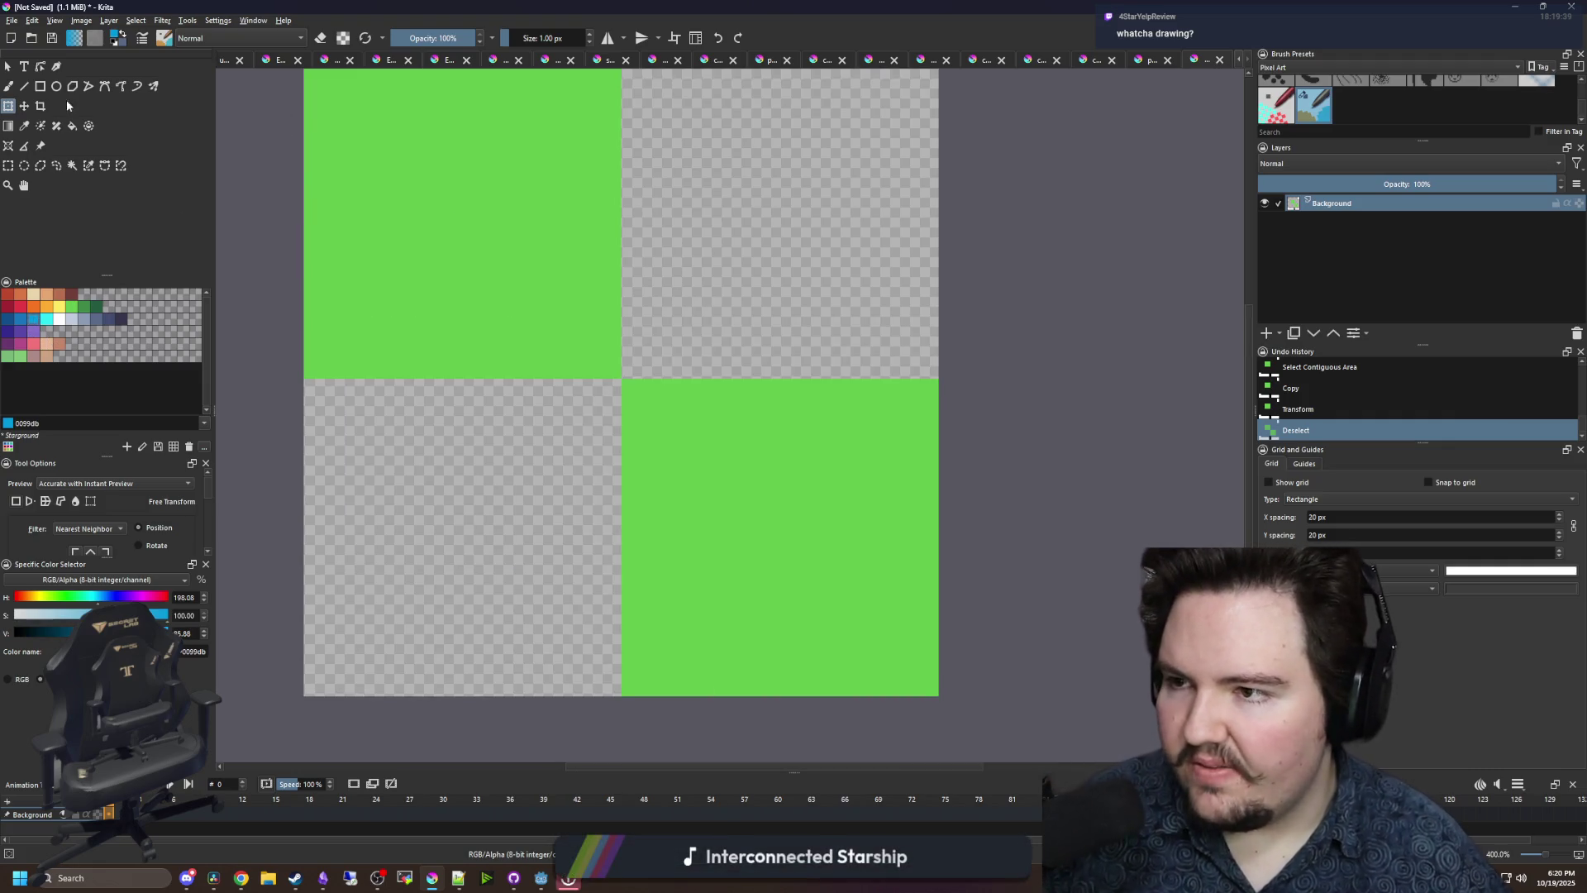
left_click(40, 86)
scroll(629, 355, "up", 3)
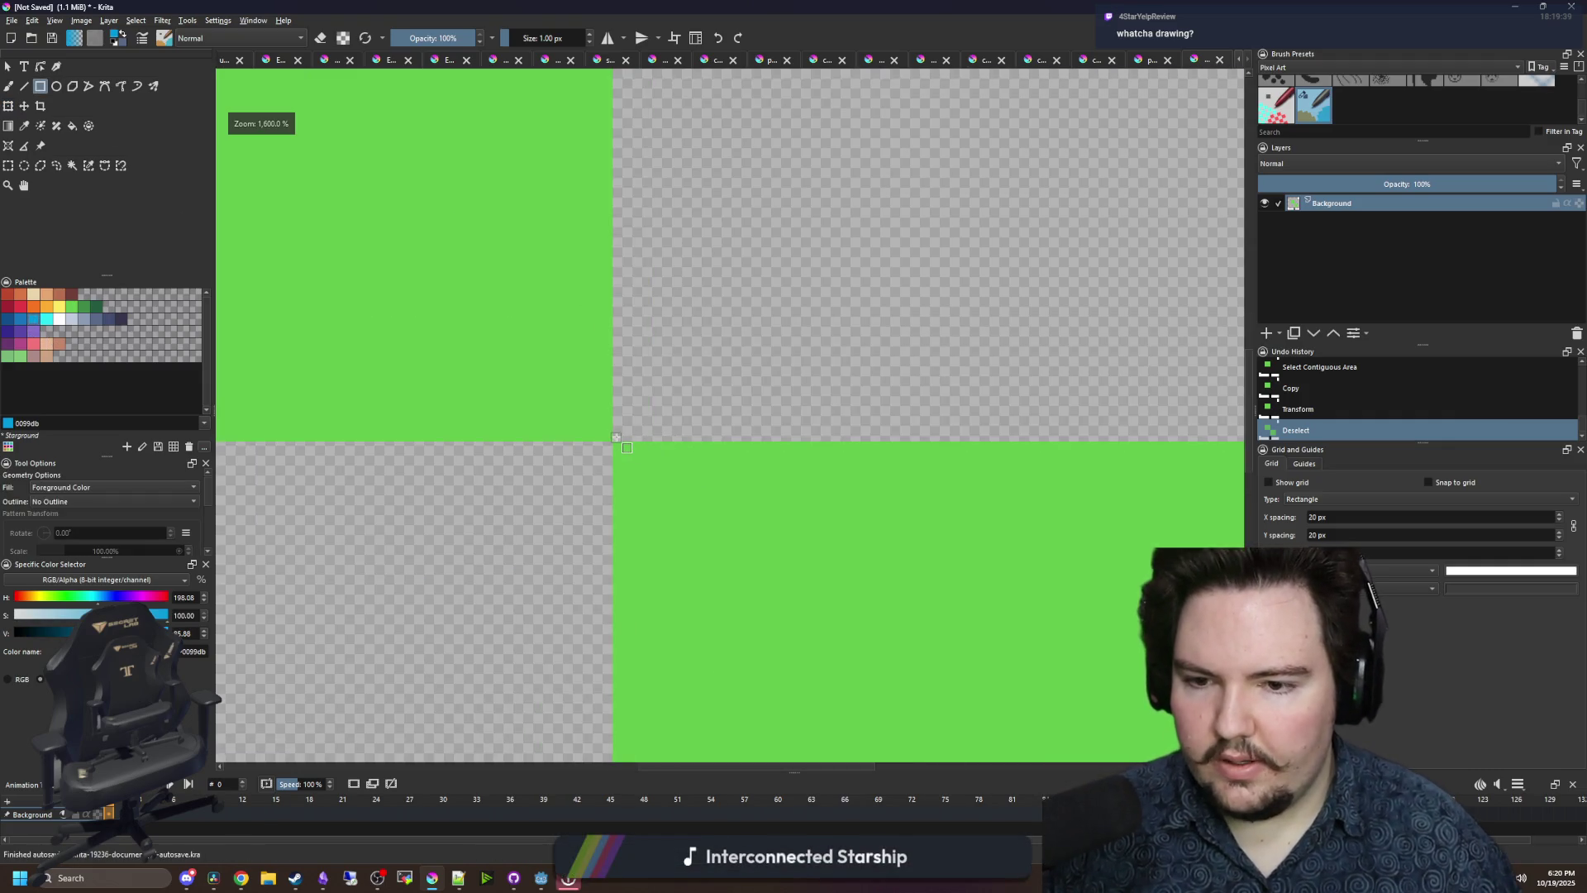
- Try a 16-pixel blue vertical strip beside the green square, then undo it
mouse_move(611, 438)
left_mouse_down()
mouse_move(703, 11)
mouse_move(715, 817)
mouse_move(679, 540)
mouse_move(754, 507)
left_mouse_up()
scroll(755, 507, "down", 2)
scroll(793, 659, "up", 4)
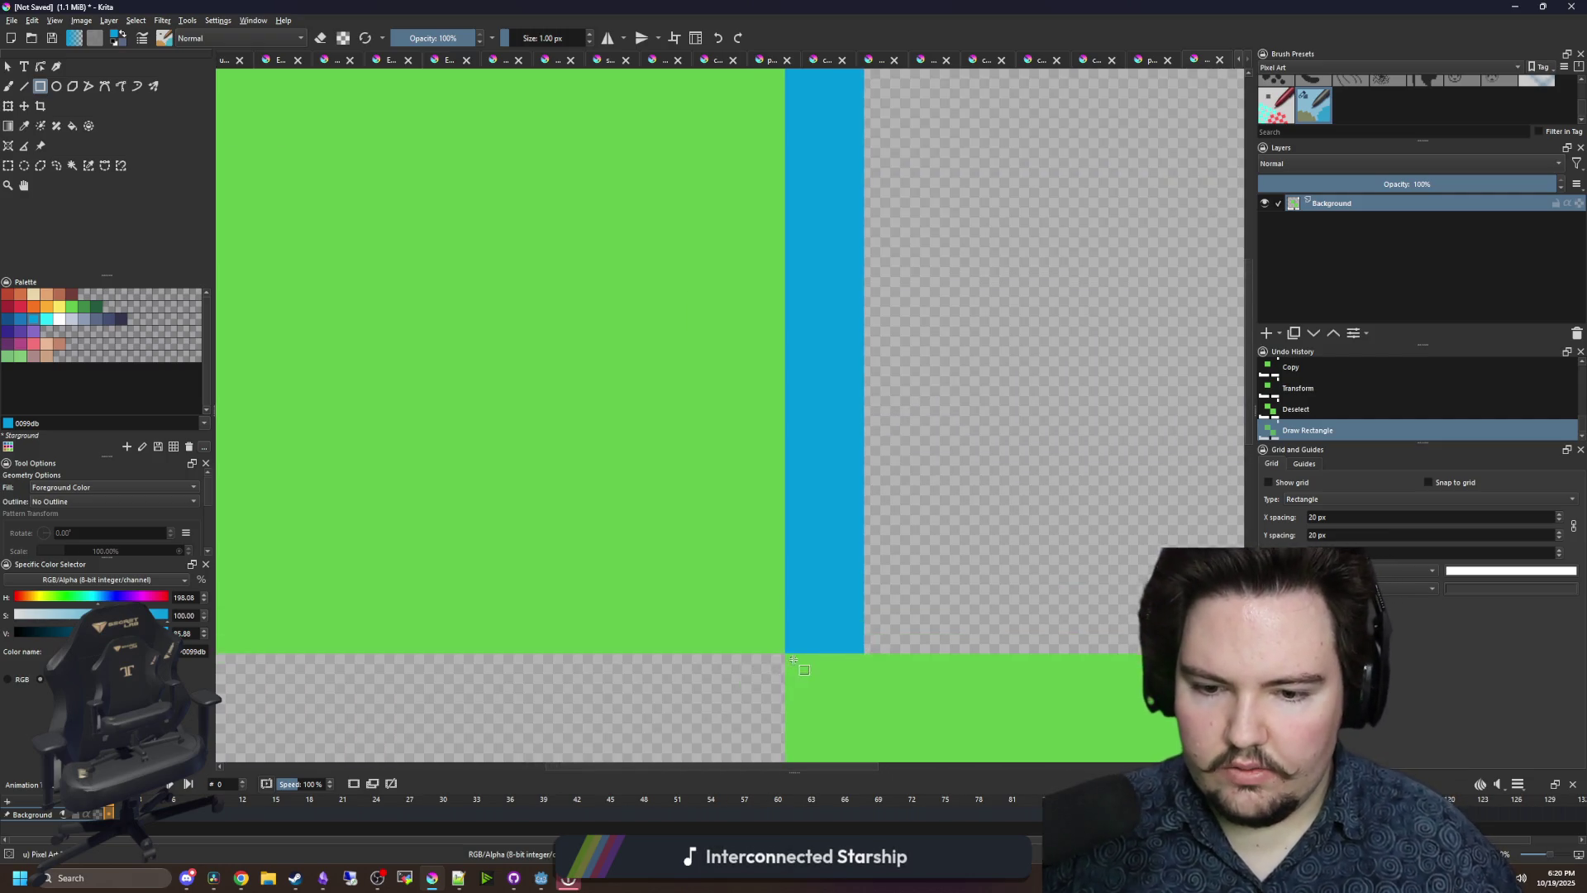
scroll(827, 719, "down", 2)
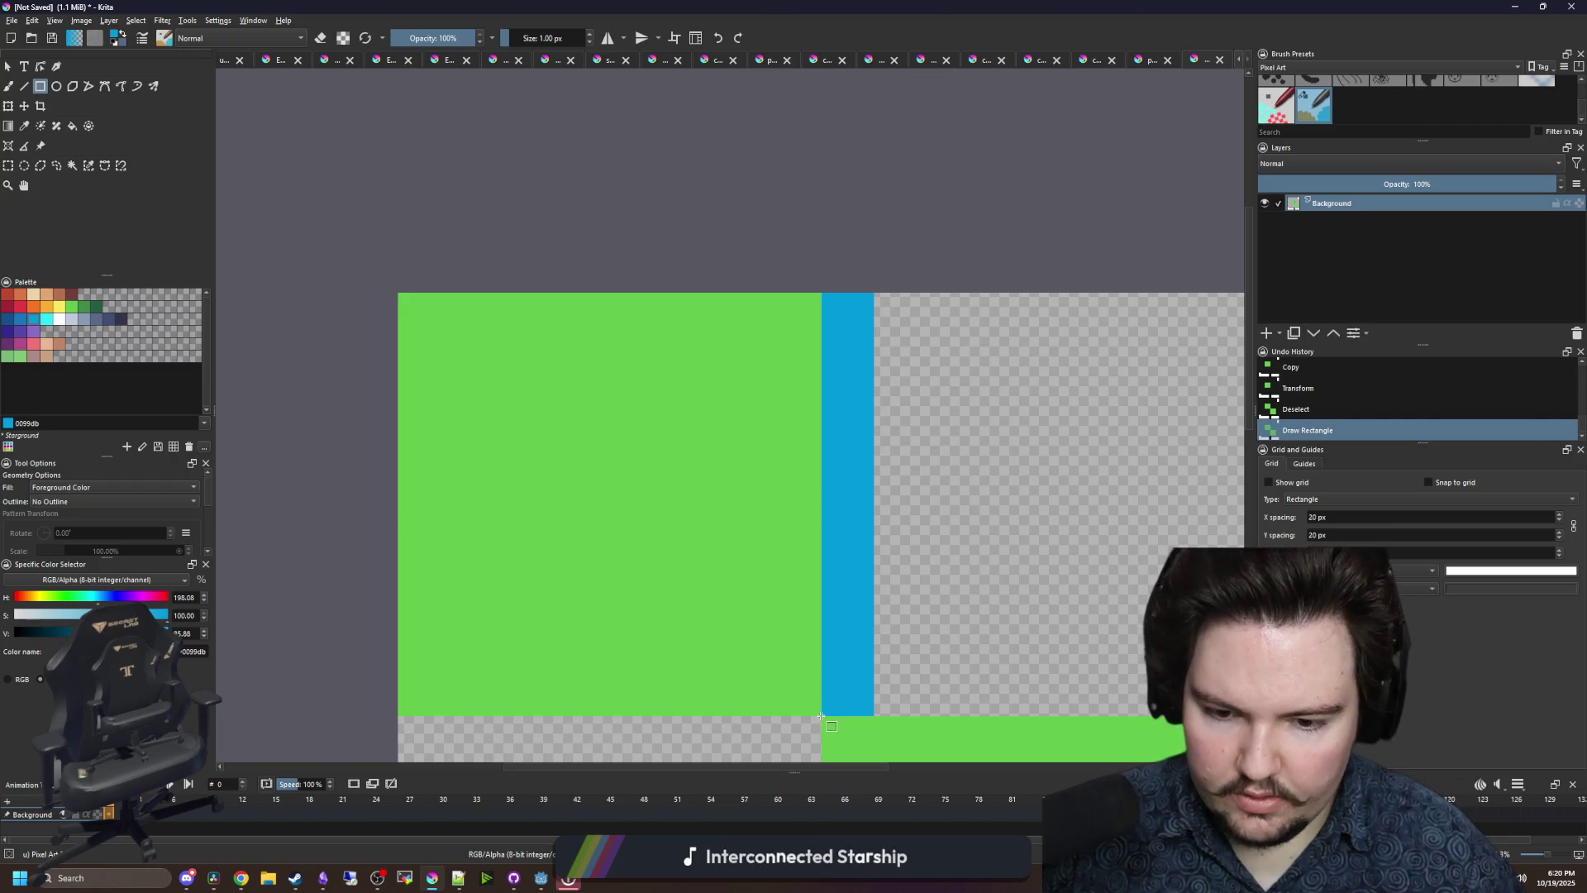
mouse_move(821, 716)
left_mouse_down()
mouse_move(765, 516)
mouse_move(770, 291)
left_mouse_up()
left_click_drag(783, 474, 600, 264)
left_click_drag(576, 409, 588, 314)
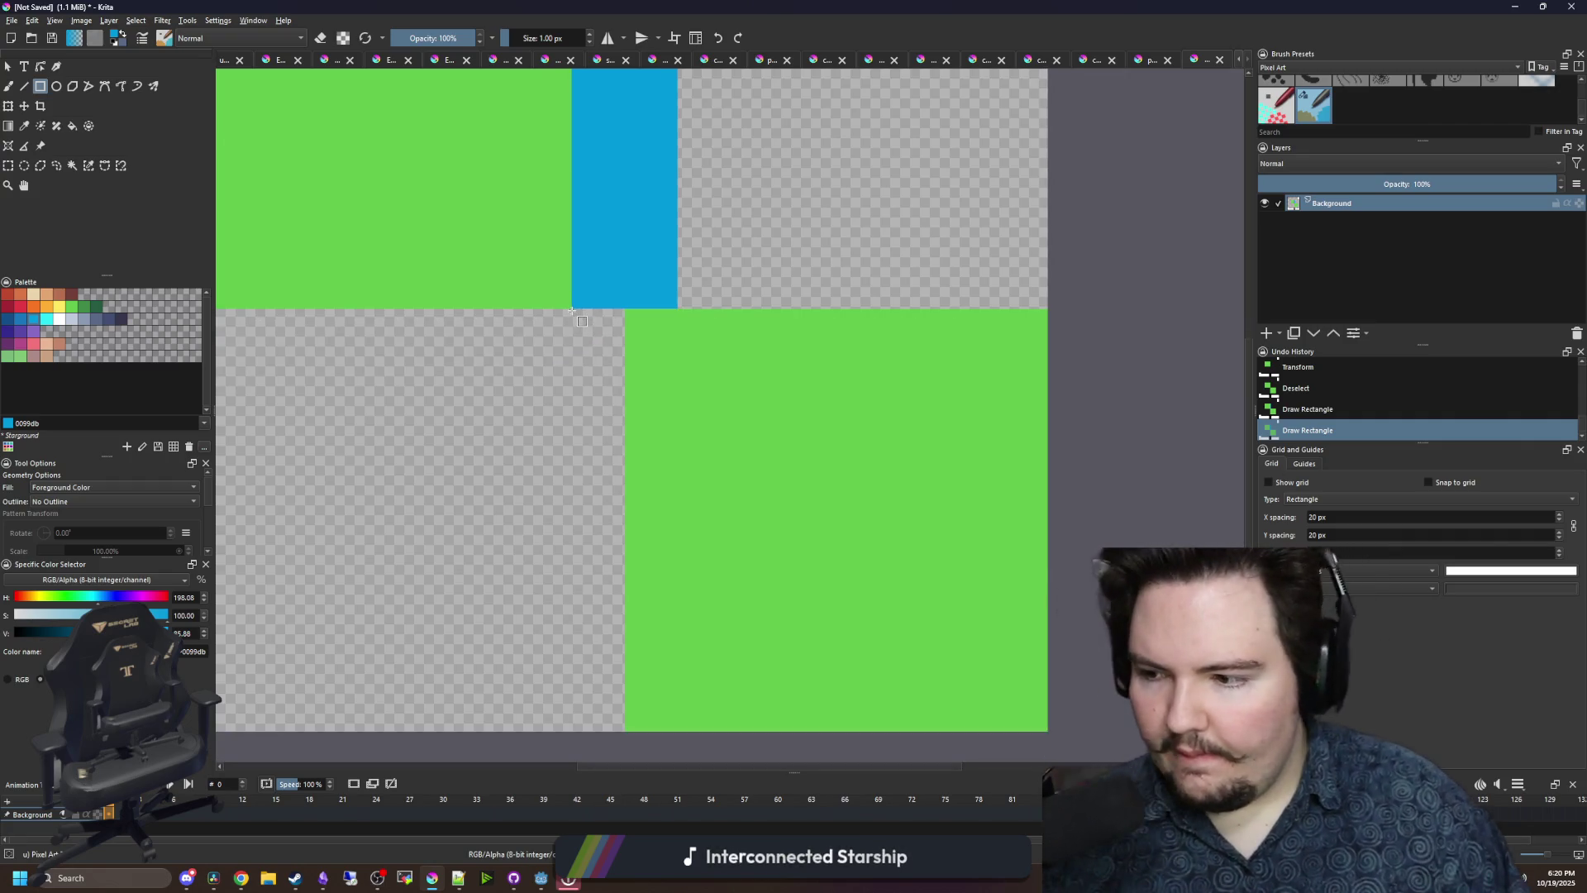
scroll(671, 240, "up", 4)
key("ctrl+z")
key("ctrl+z")
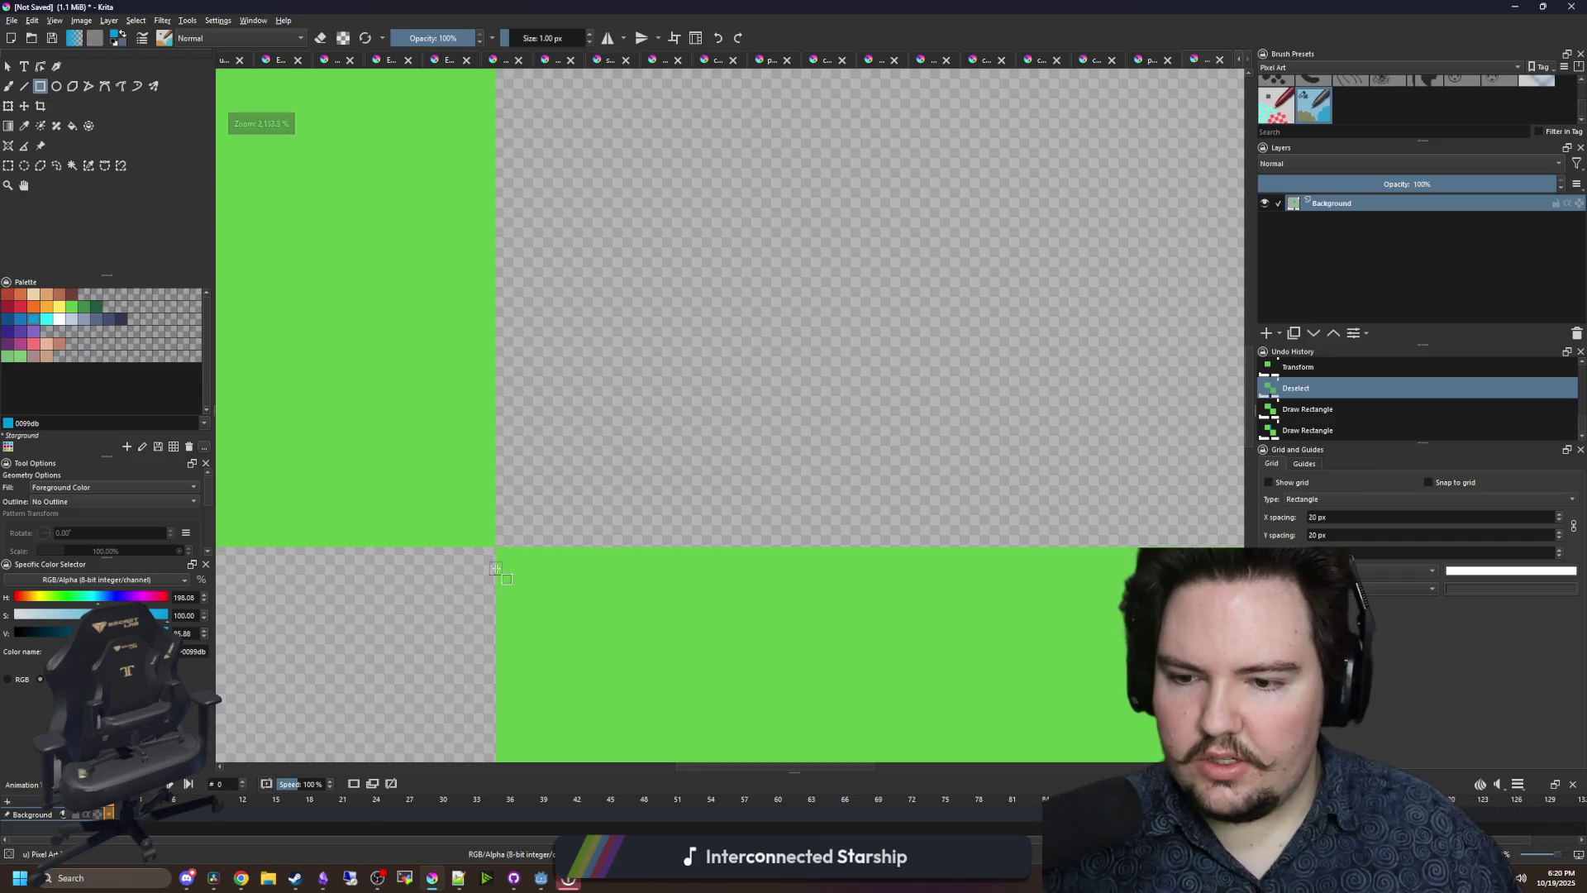
- Draw 8-pixel blue vertical strips along the green squares' edges, upper and lower
mouse_move(496, 545)
left_mouse_down()
mouse_move(499, 224)
mouse_move(533, 455)
mouse_move(549, 9)
mouse_move(503, 841)
mouse_move(567, 559)
mouse_move(608, 571)
left_mouse_up()
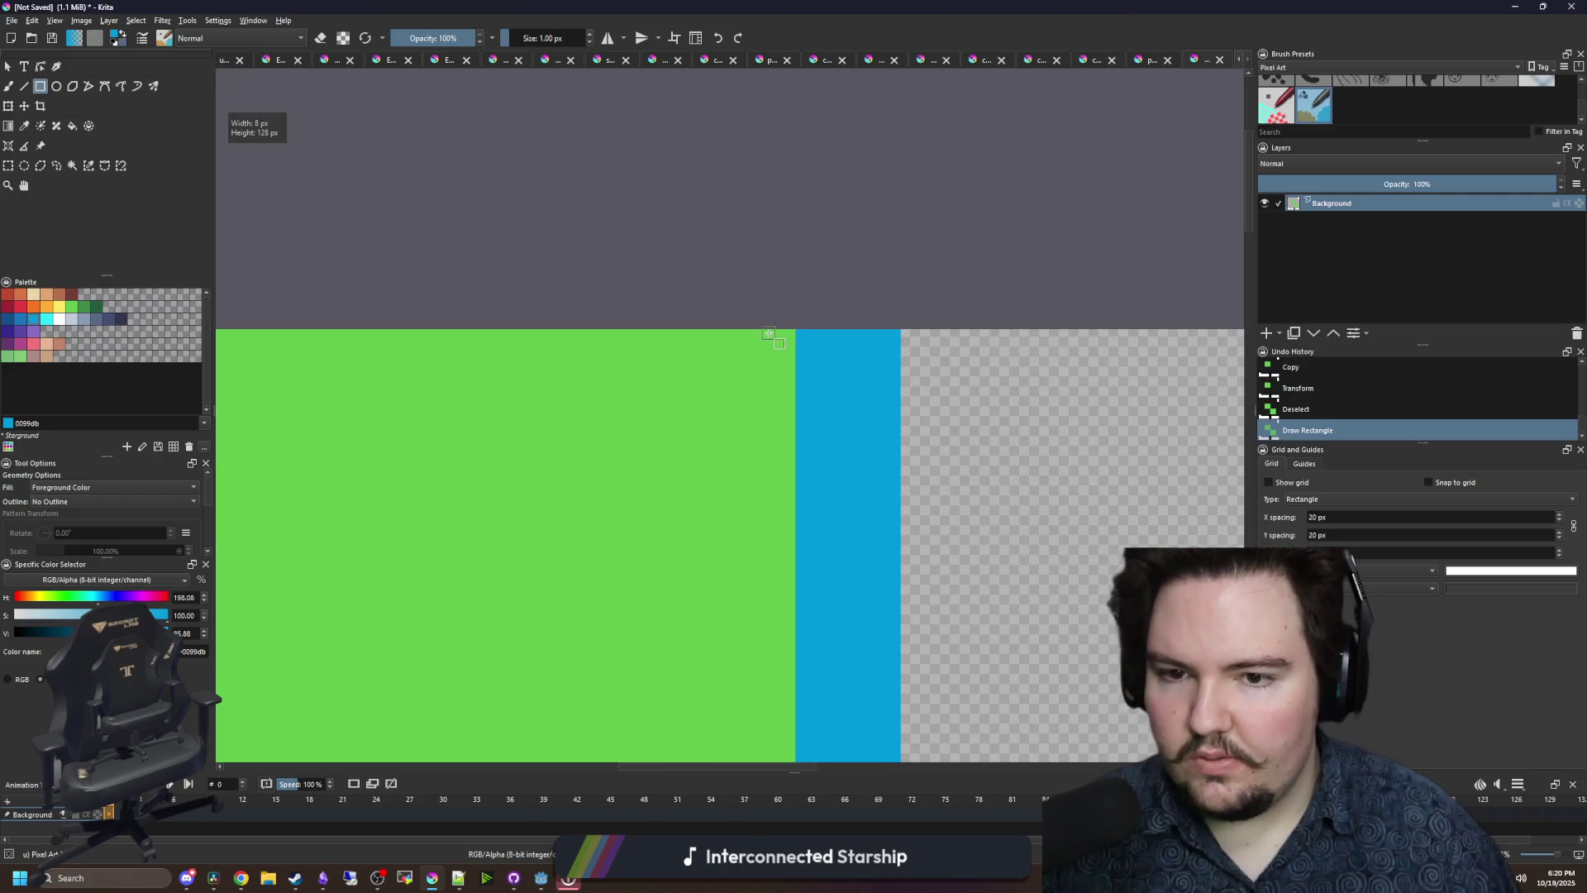
mouse_move(793, 335)
left_mouse_down()
mouse_move(716, 650)
mouse_move(703, 489)
mouse_move(742, 624)
mouse_move(790, 4)
mouse_move(772, 577)
mouse_move(691, 571)
left_mouse_up()
scroll(643, 391, "down", 2)
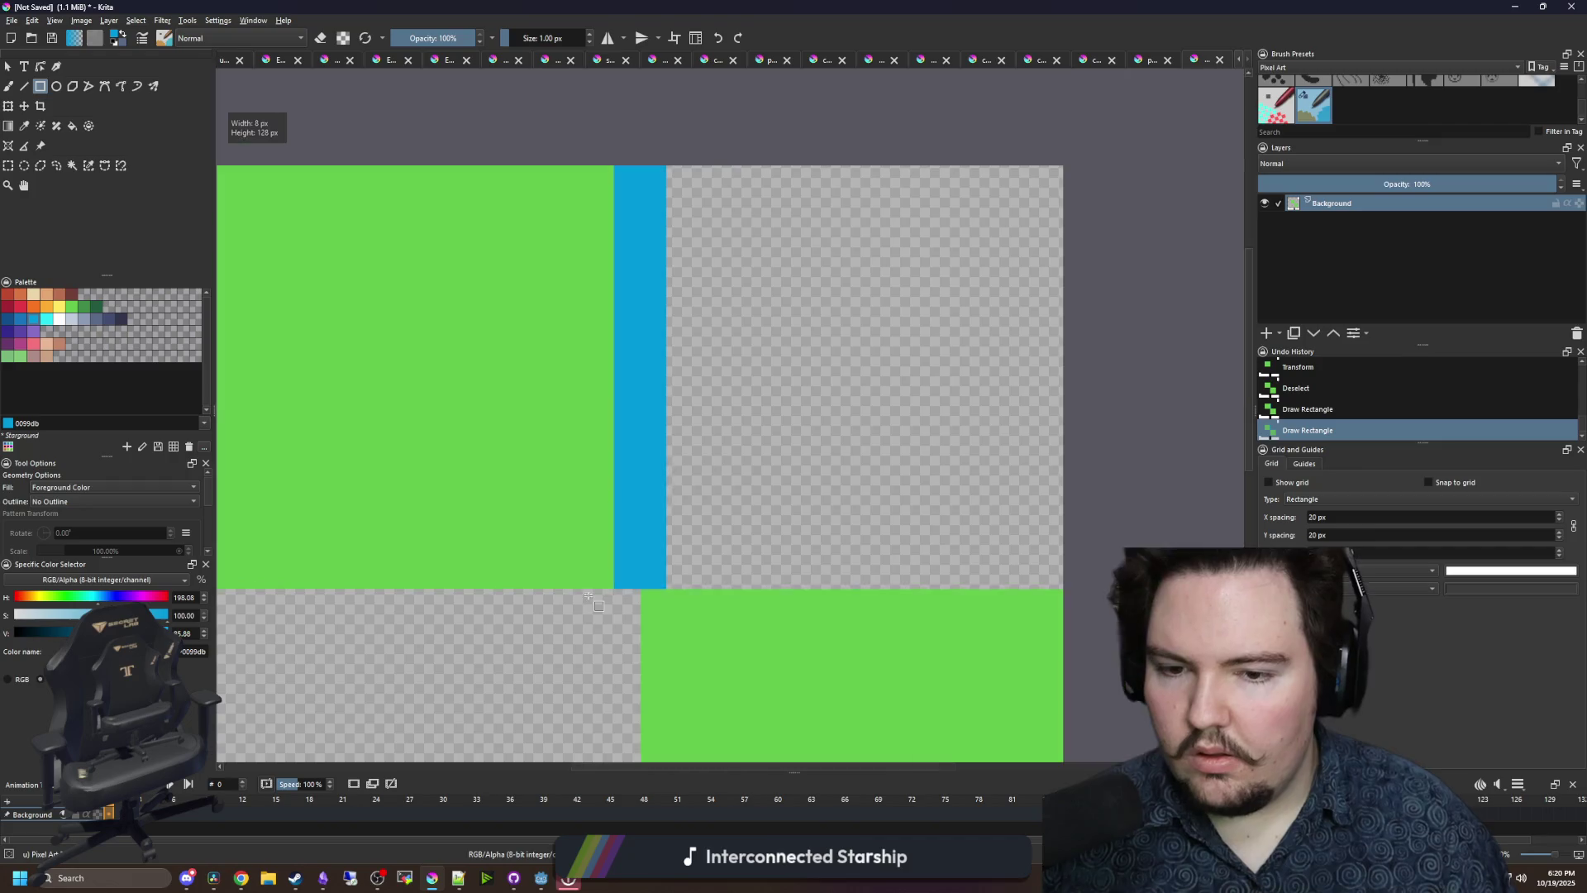
scroll(634, 339, "up", 2)
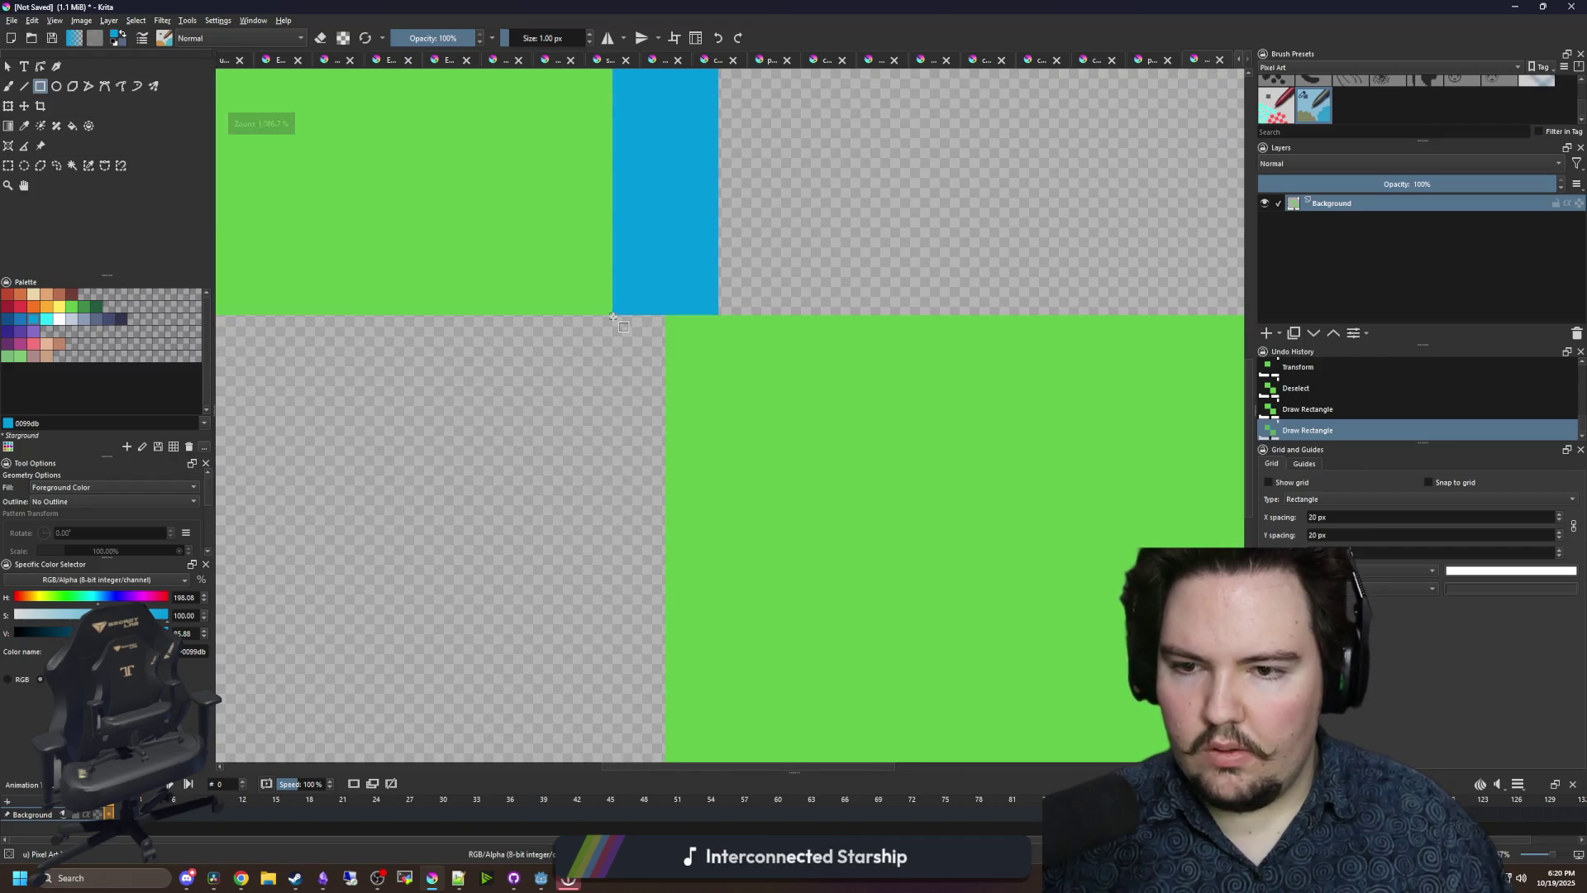
mouse_move(613, 317)
left_mouse_down()
mouse_move(748, 655)
mouse_move(715, 795)
left_mouse_up()
left_click_drag(723, 389, 560, 680)
scroll(527, 204, "up", 2)
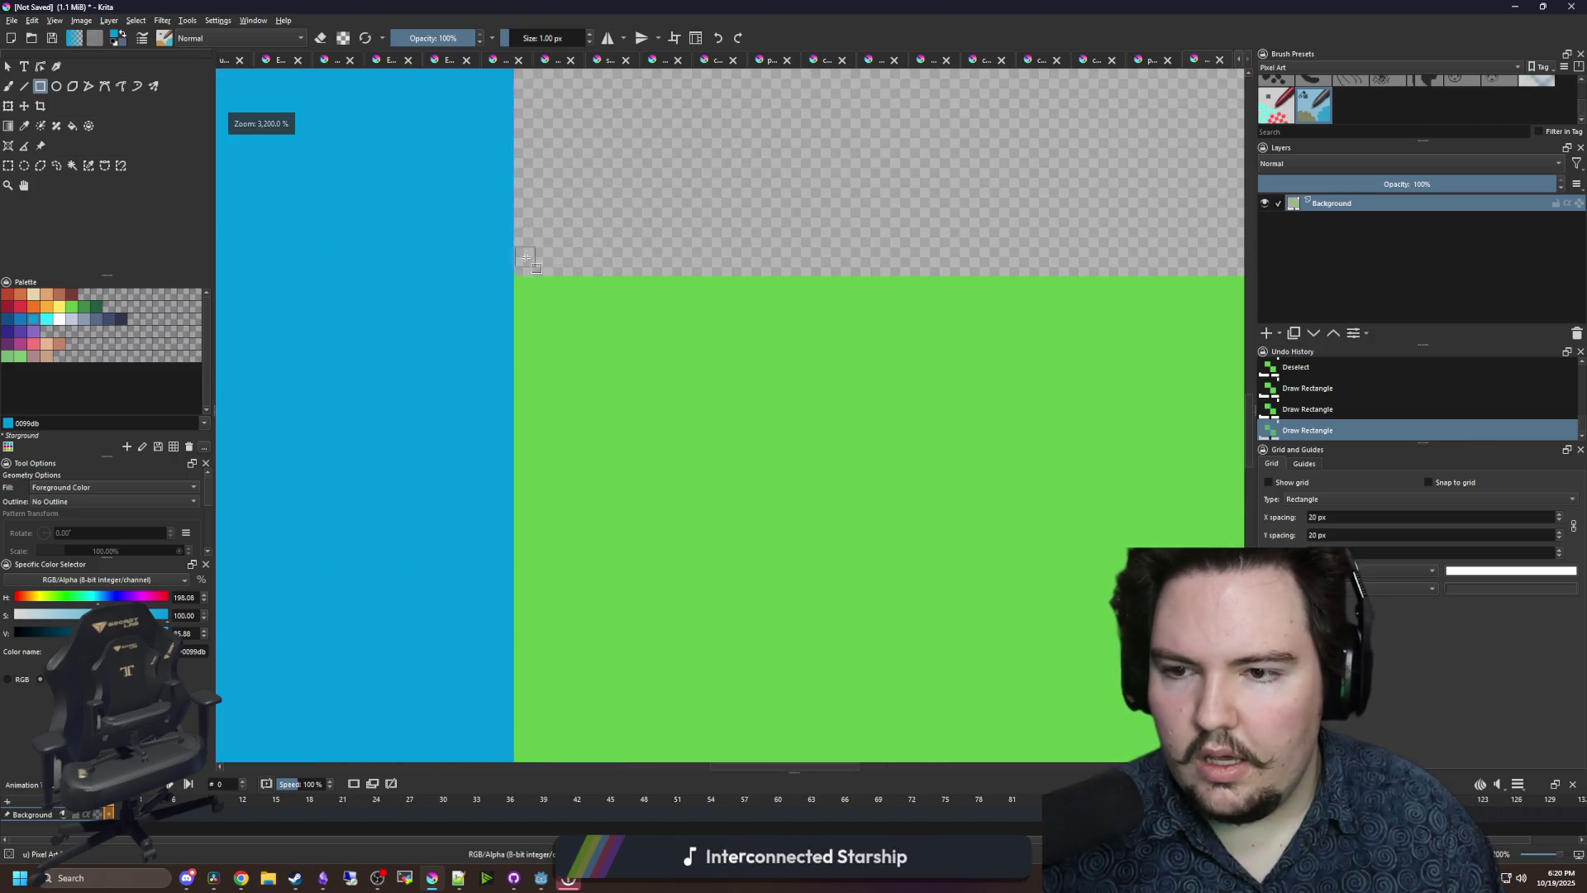
mouse_move(514, 282)
left_mouse_down()
mouse_move(987, 391)
mouse_move(1232, 397)
mouse_move(773, 429)
mouse_move(346, 408)
mouse_move(346, 439)
left_mouse_up()
- Draw the horizontal blue bands across the canvas, redrawing the left one 12 px tall
left_click_drag(360, 439, 714, 522)
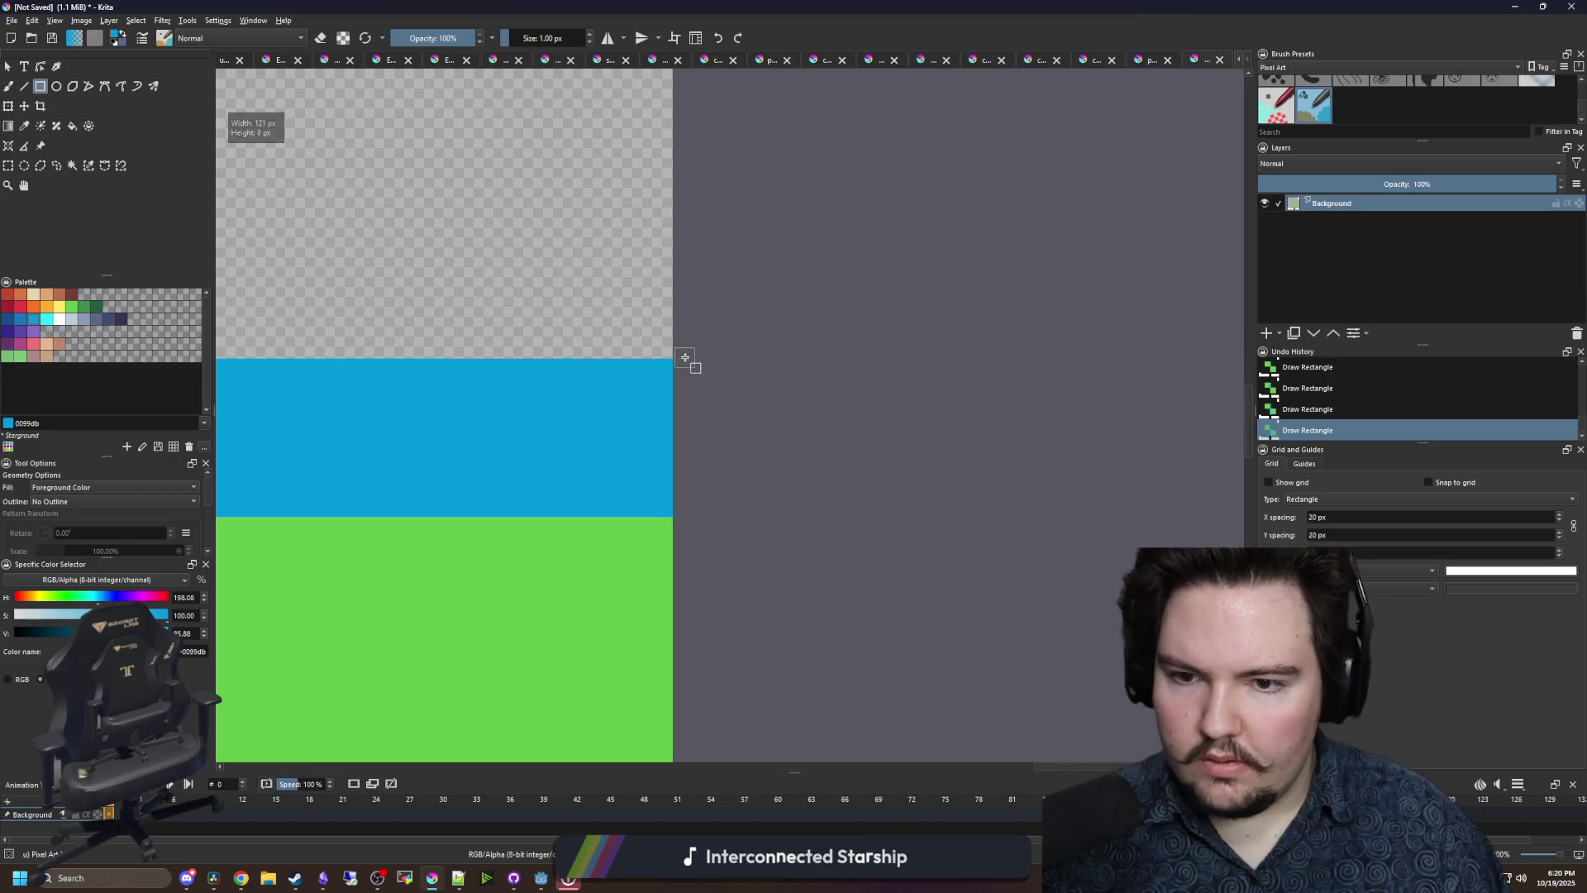
mouse_move(687, 359)
left_mouse_down()
mouse_move(1041, 186)
mouse_move(925, 186)
mouse_move(1190, 302)
mouse_move(745, 268)
mouse_move(786, 212)
left_mouse_up()
left_click_drag(786, 213, 460, 294)
scroll(460, 294, "down", 3)
scroll(445, 318, "down", 2)
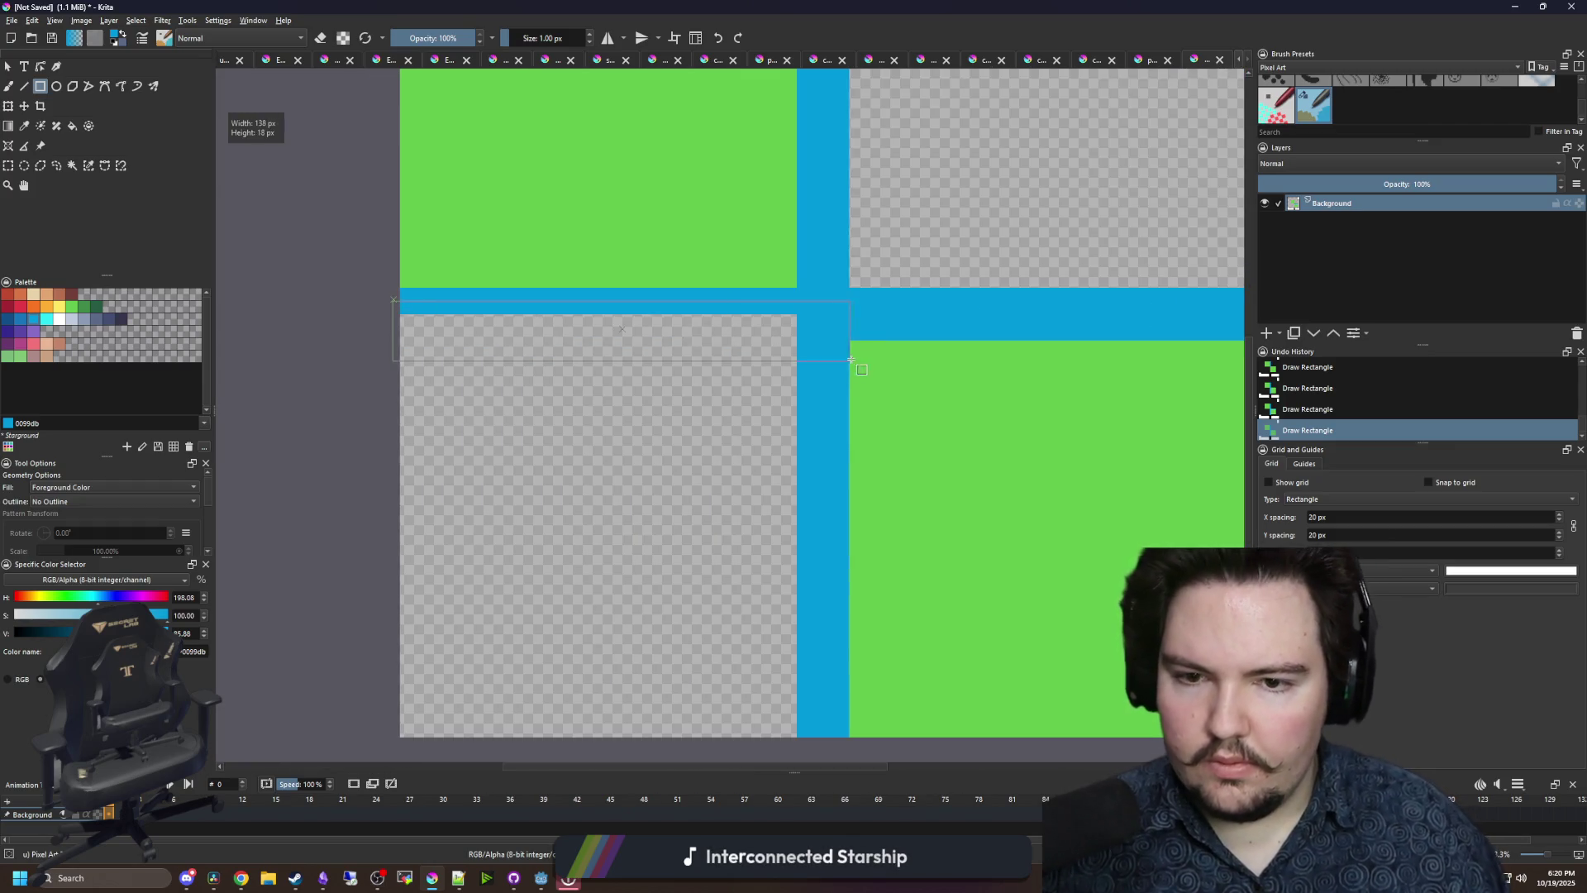
left_click_drag(851, 360, 862, 339)
scroll(636, 416, "down", 2)
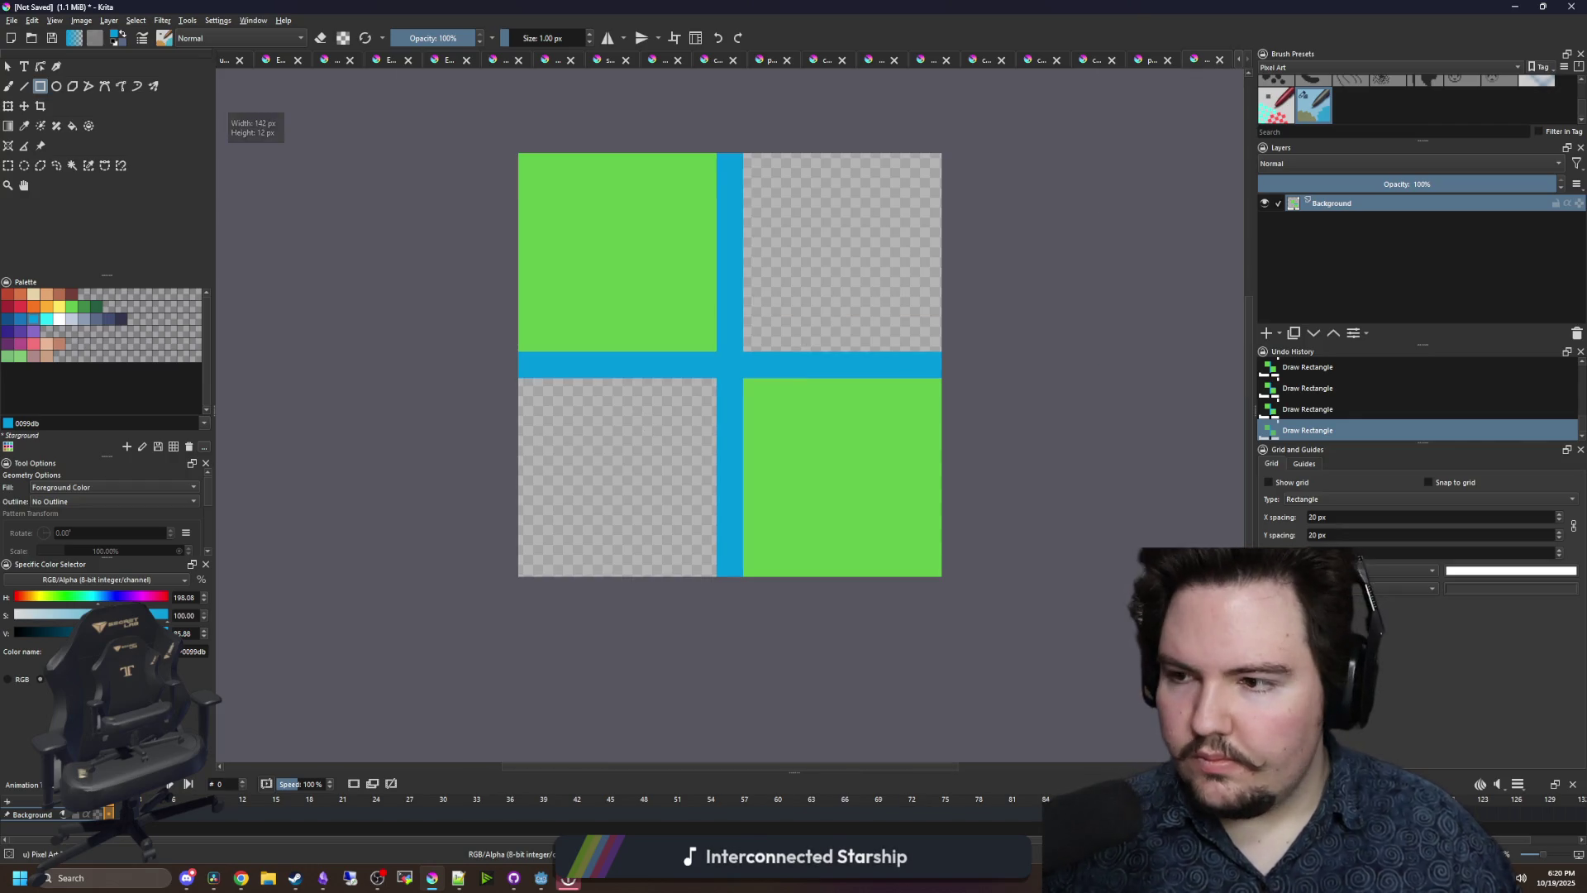
left_click(71, 165)
left_click(613, 231)
- Delete the remaining green squares and clear the selection
key("Delete")
left_click(888, 483)
key("Delete")
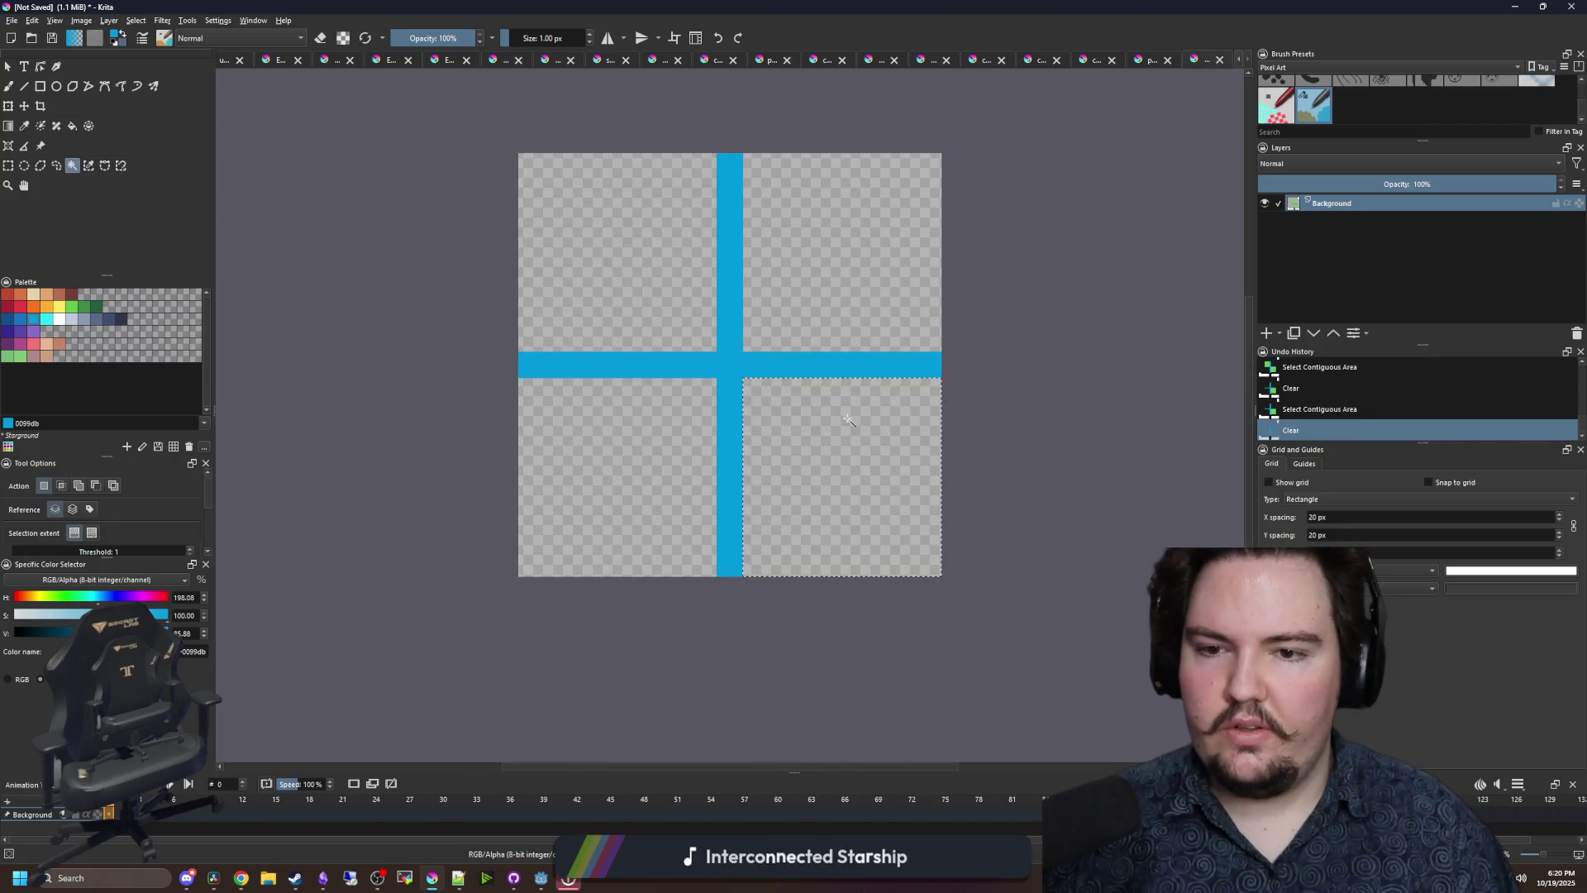
key("ctrl+shift+a")
- Erase stray corner pixels of the band with the eraser, then undo those erasures
key("b")
scroll(949, 336, "up", 5)
key("e")
left_click(893, 591)
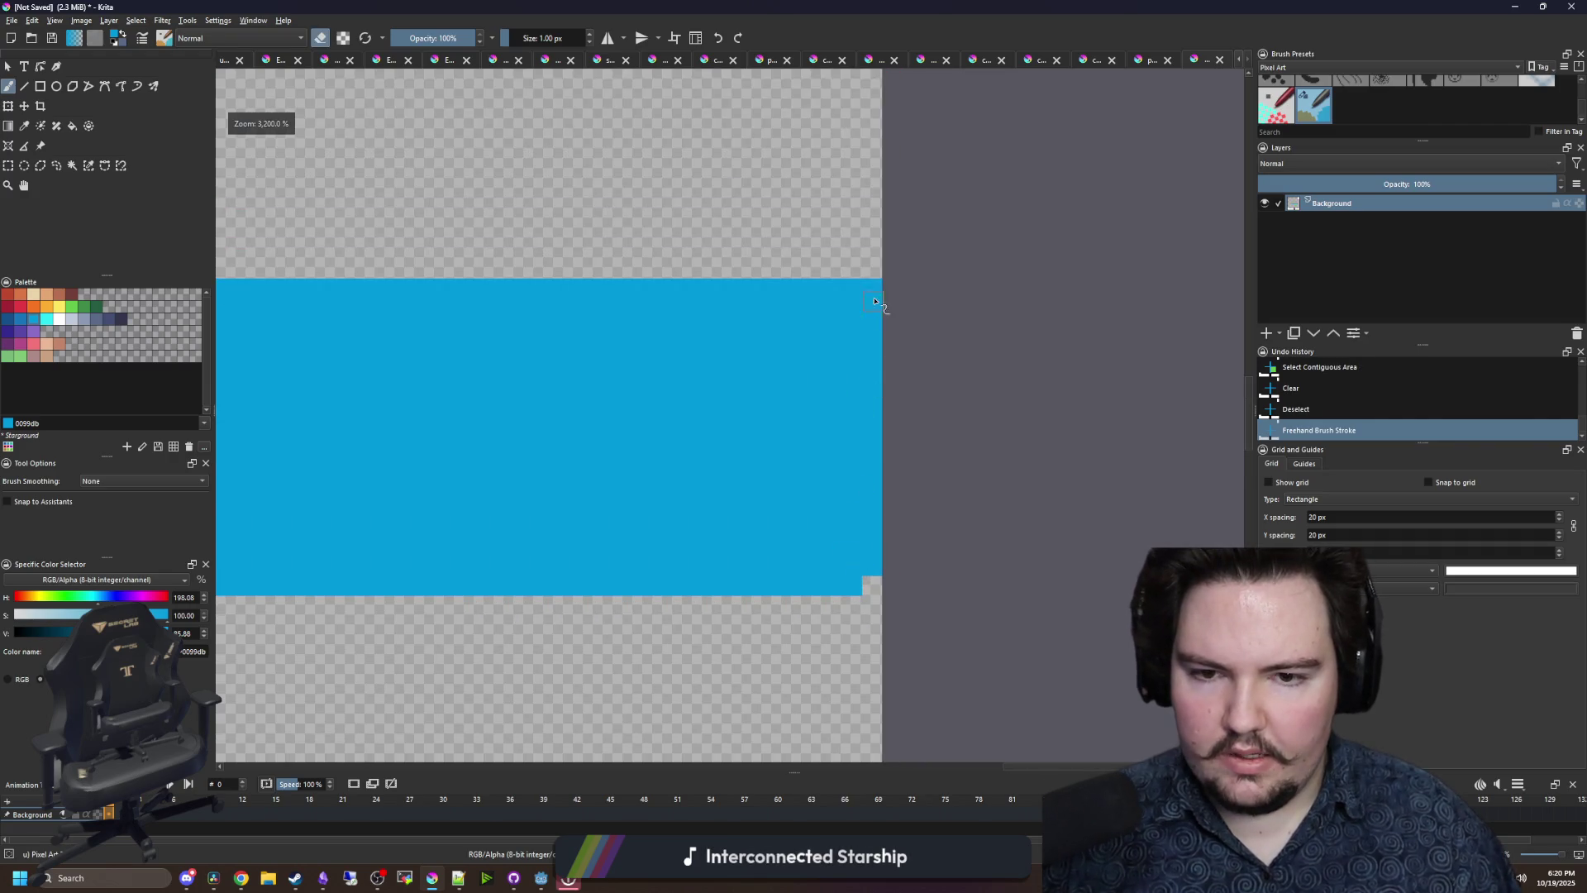
left_click(874, 291)
scroll(765, 364, "down", 1)
key("ctrl+z")
key("ctrl+z")
key("ctrl+z")
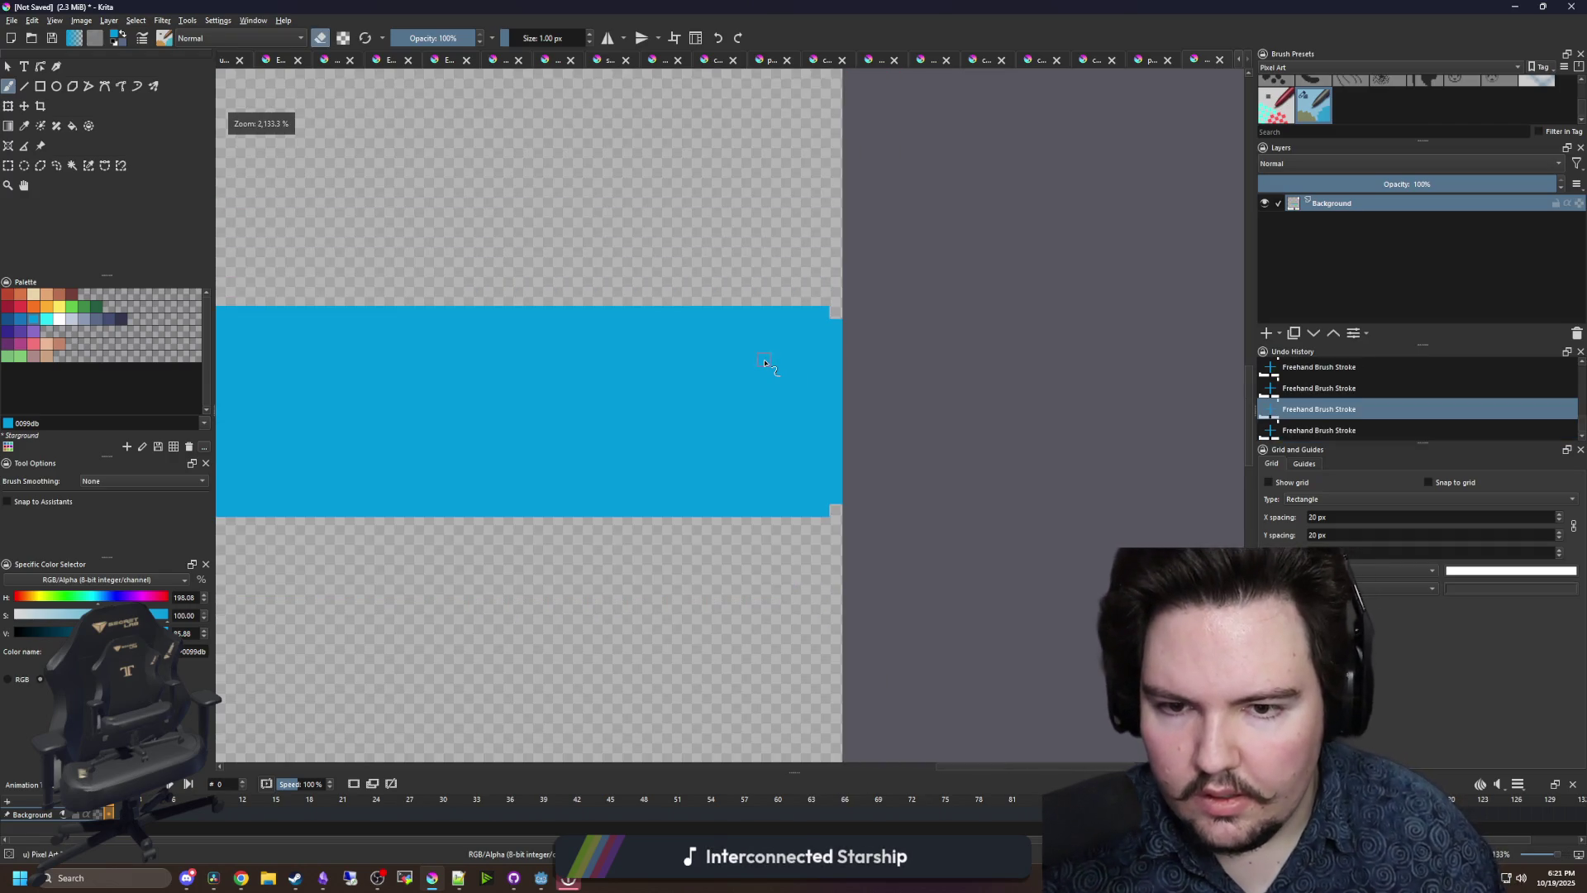
- Flood-fill the cross with white, leaving a white cross on transparency
scroll(765, 363, "down", 5)
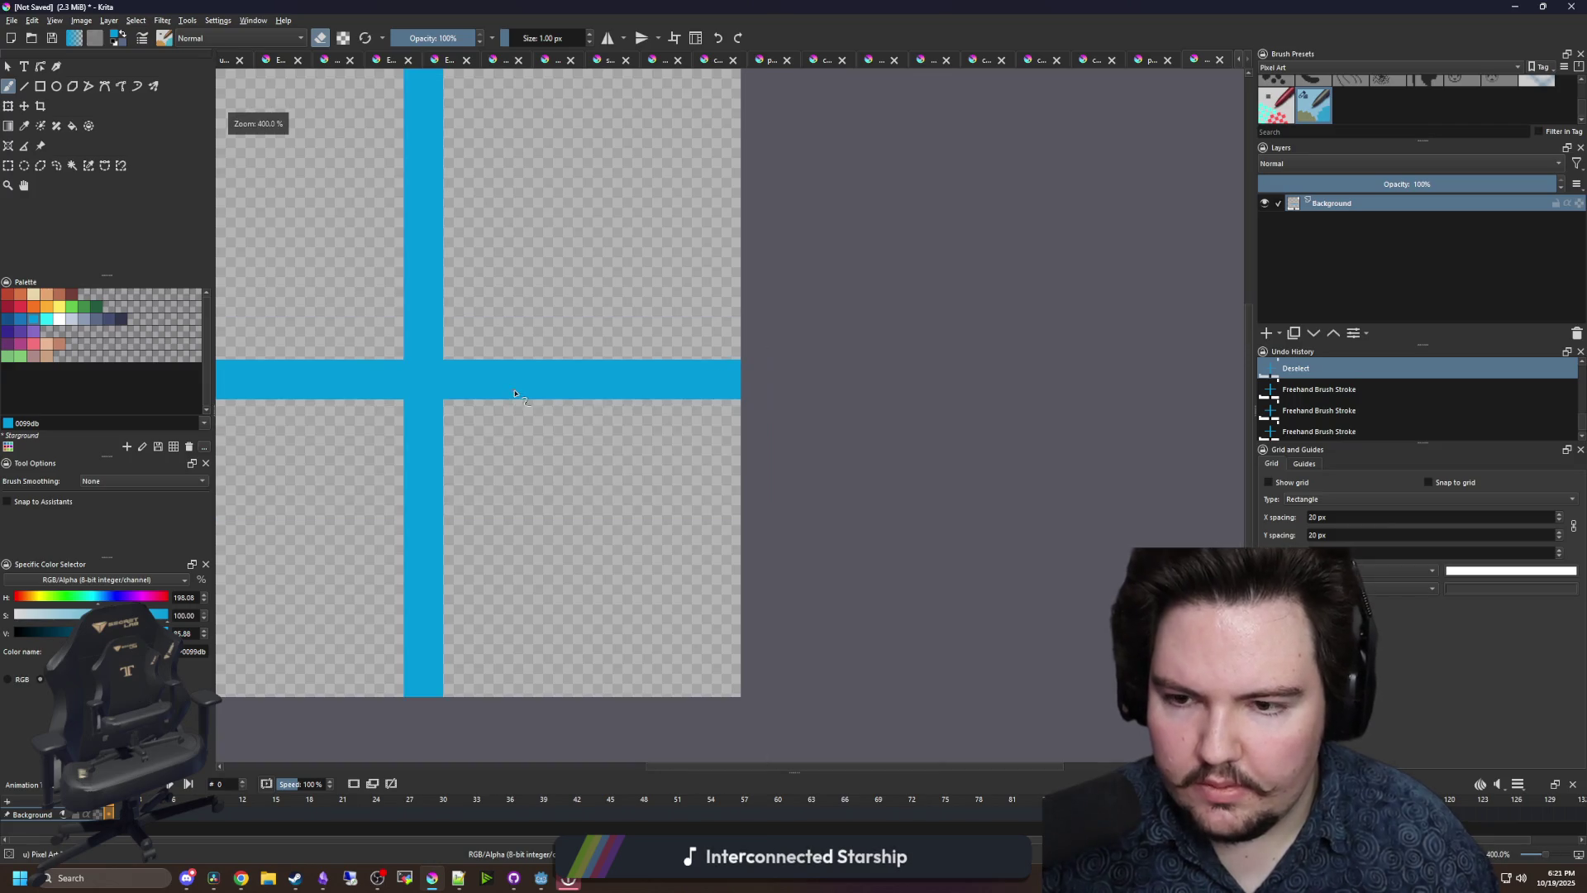
scroll(368, 283, "down", 1)
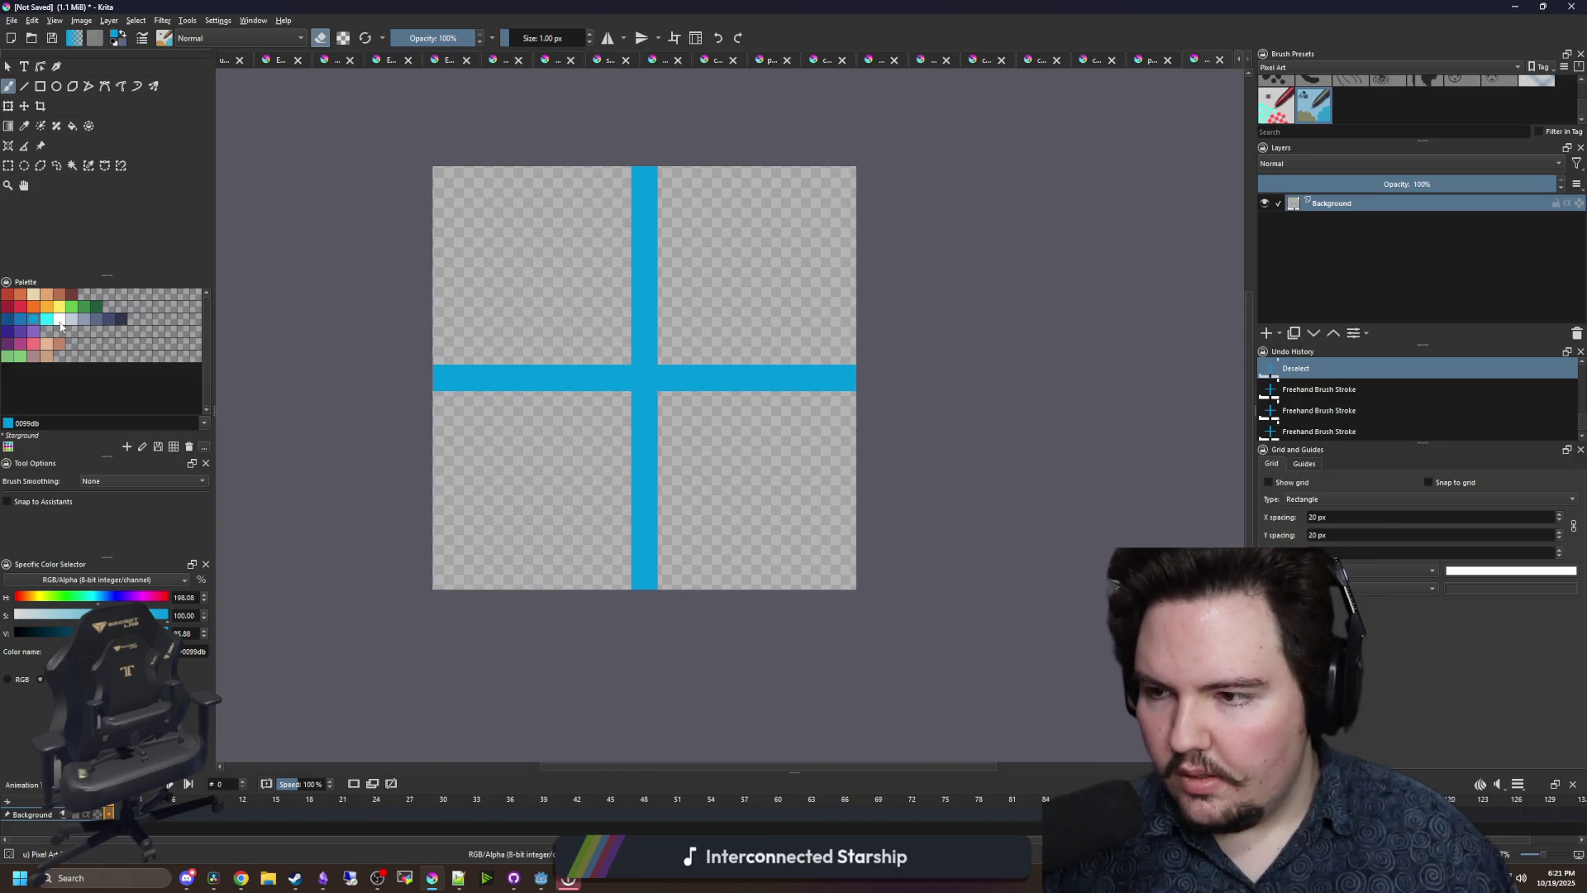
left_click(59, 321)
key("f")
left_click(630, 381)
left_click(11, 19)
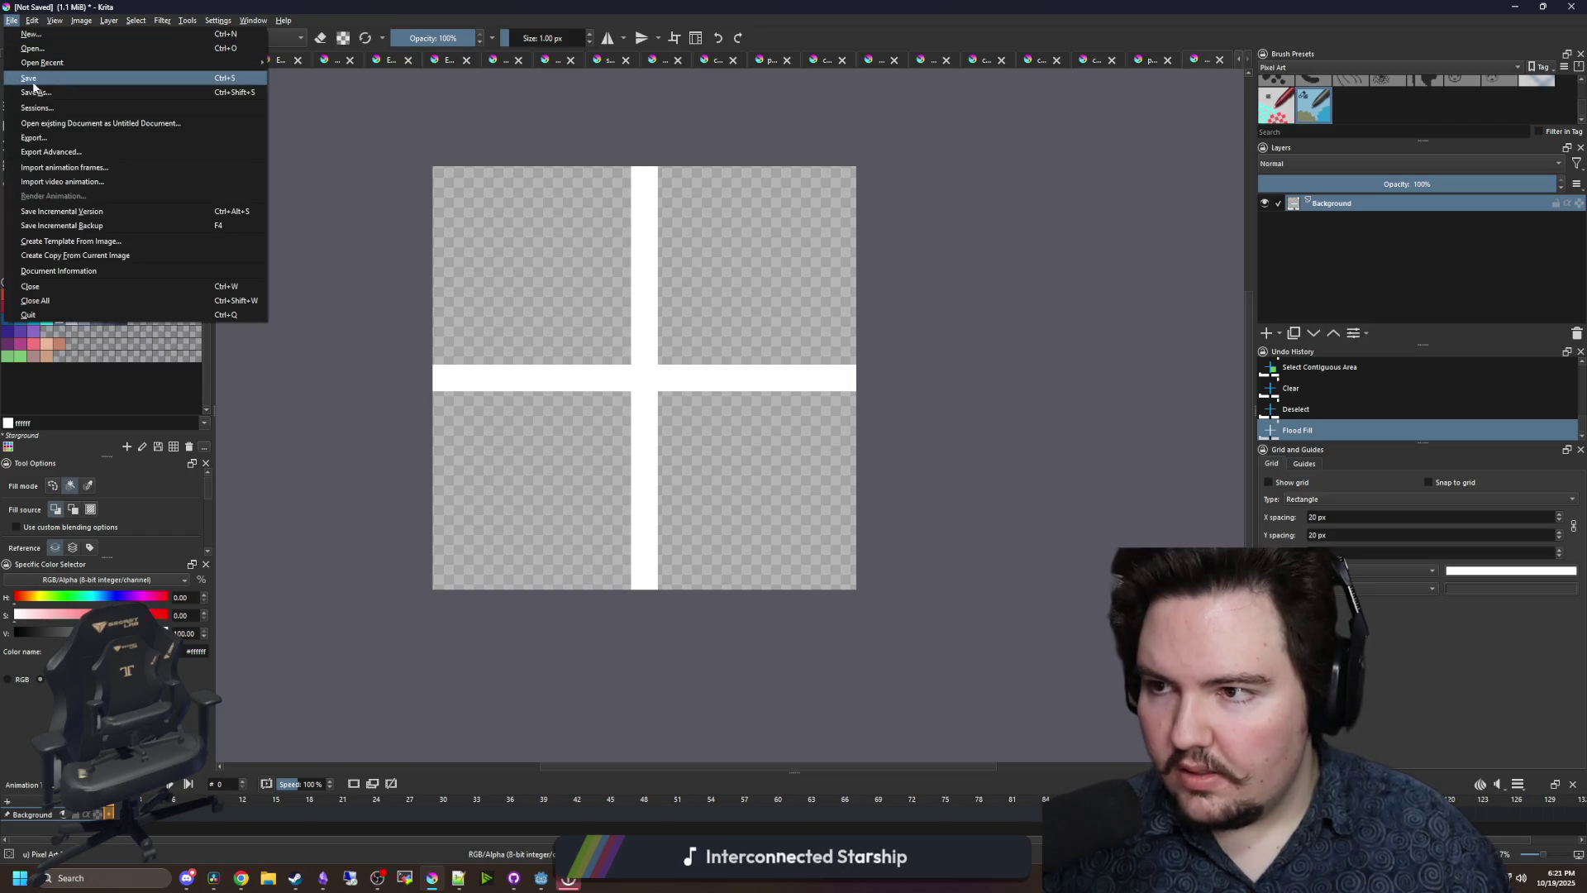
- Set up Save As with the name 'bomb_radius_cross' and PNG image (*.png) format
left_click(41, 91)
type("omb_radius_cross")
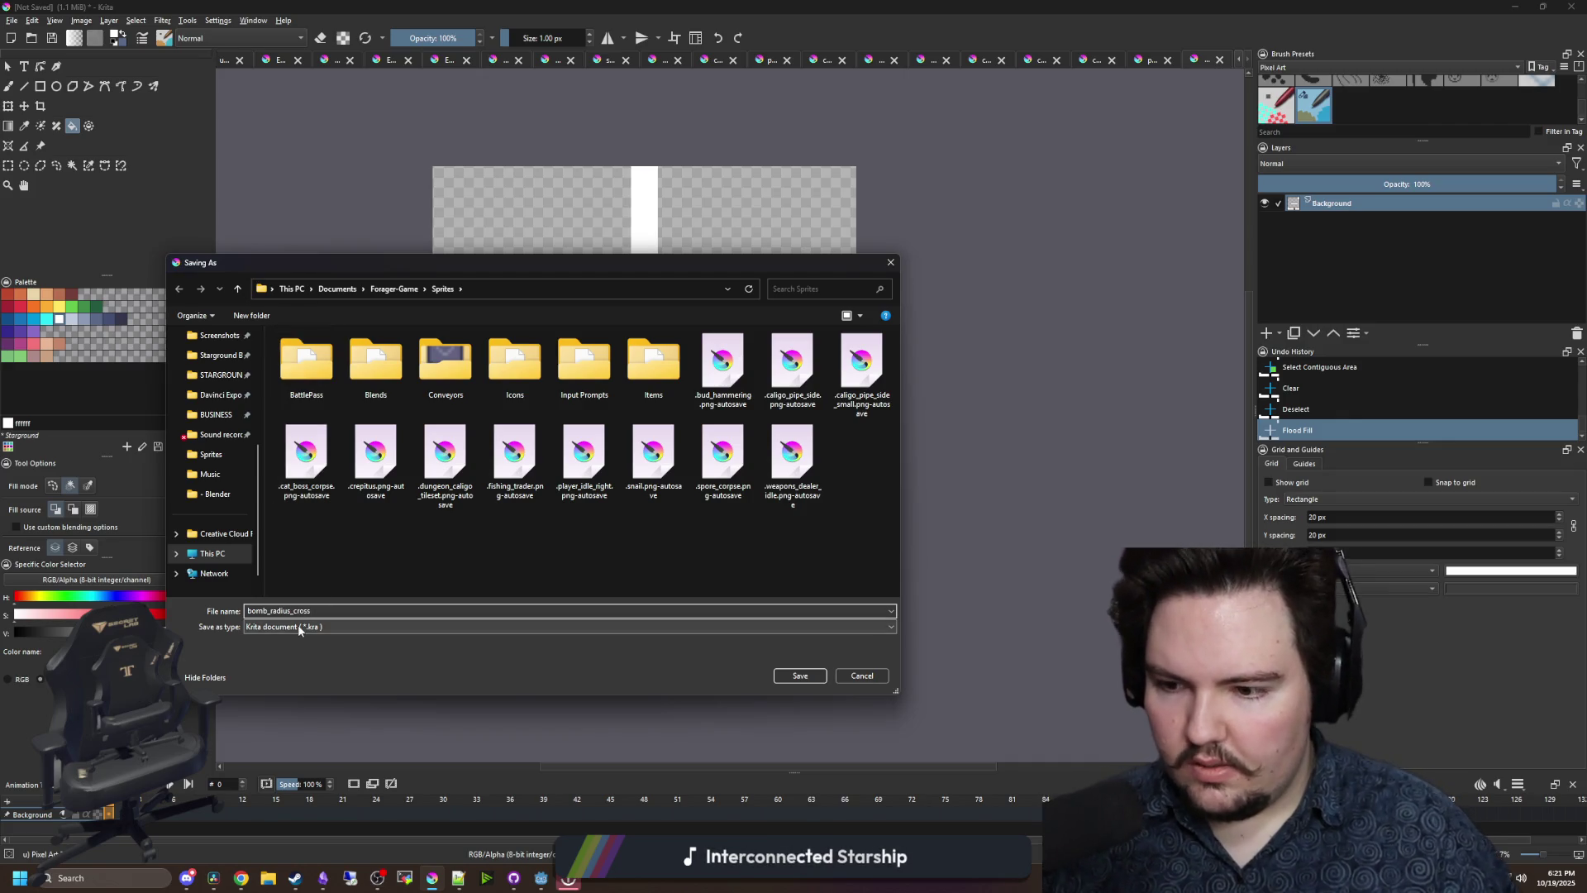
left_click(297, 626)
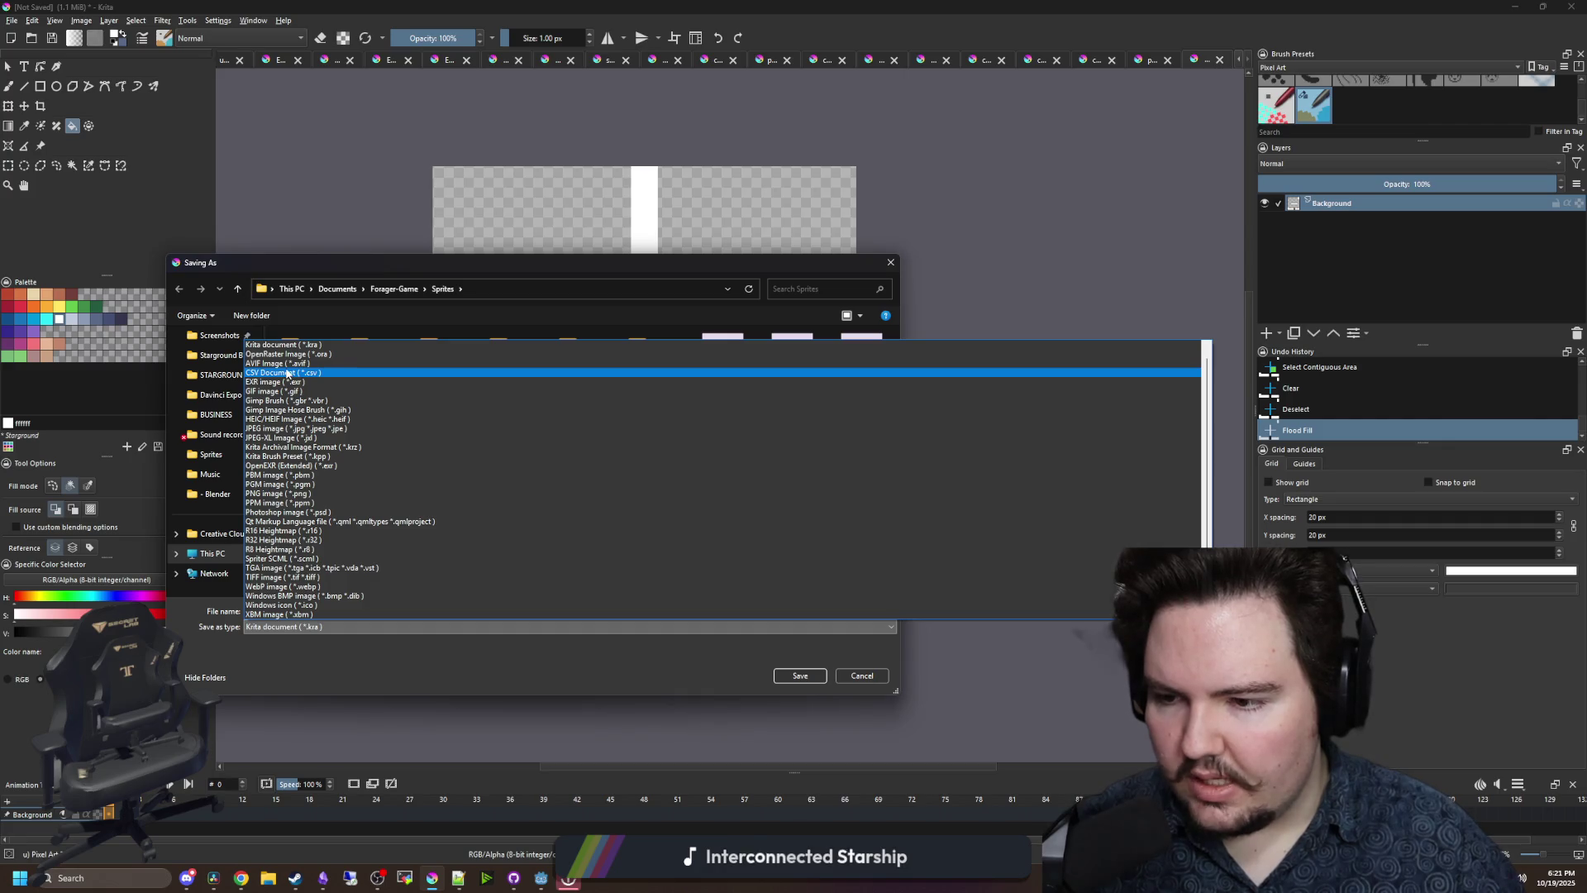
left_click(281, 494)
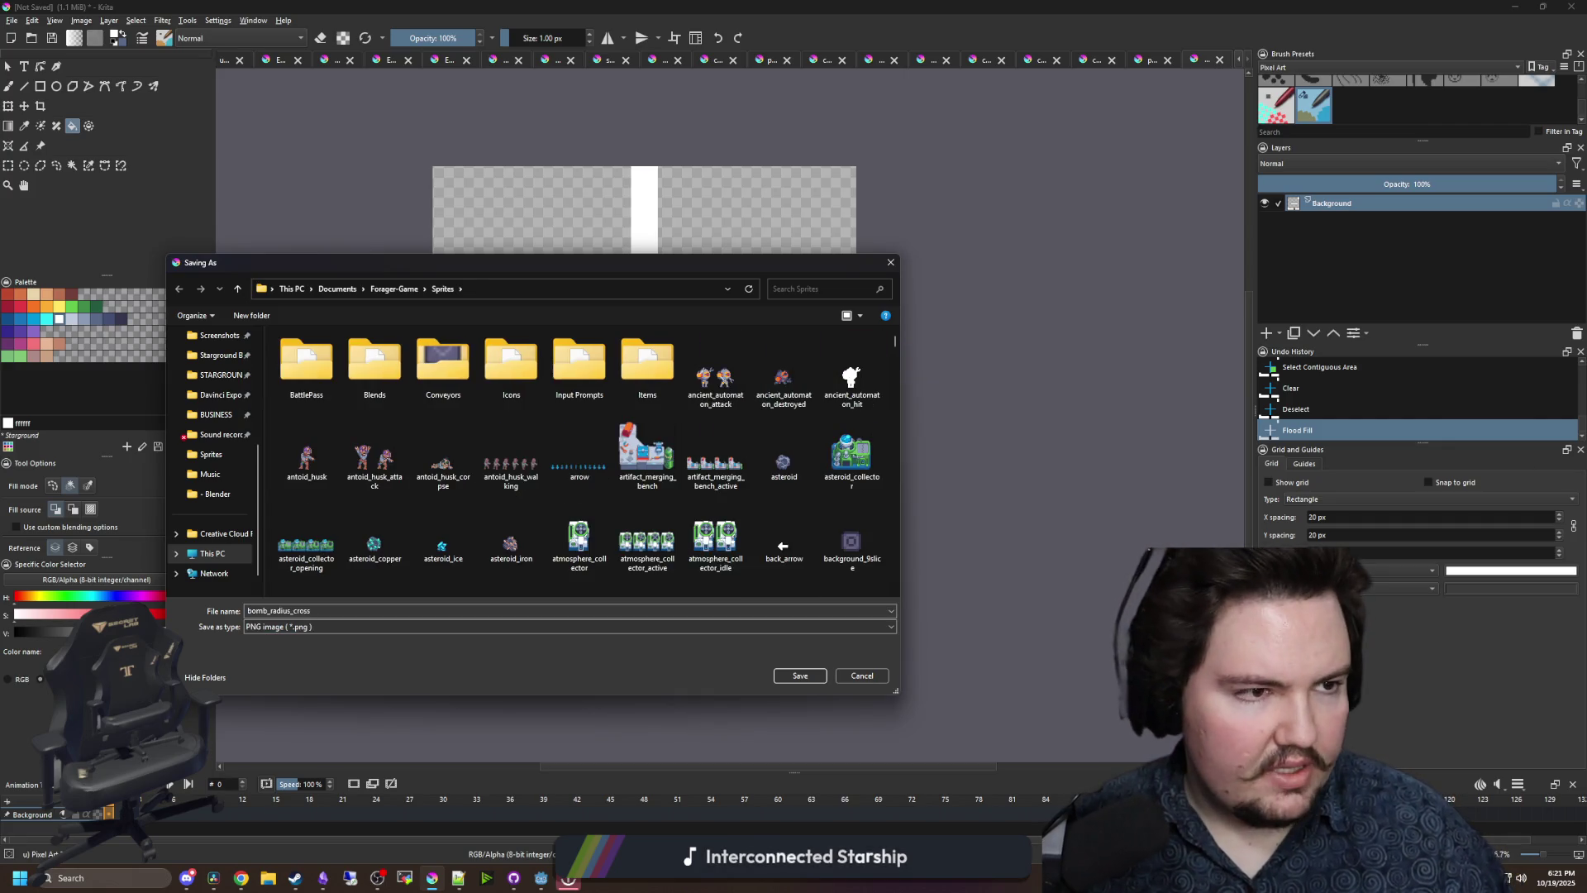
key("alt+Tab")
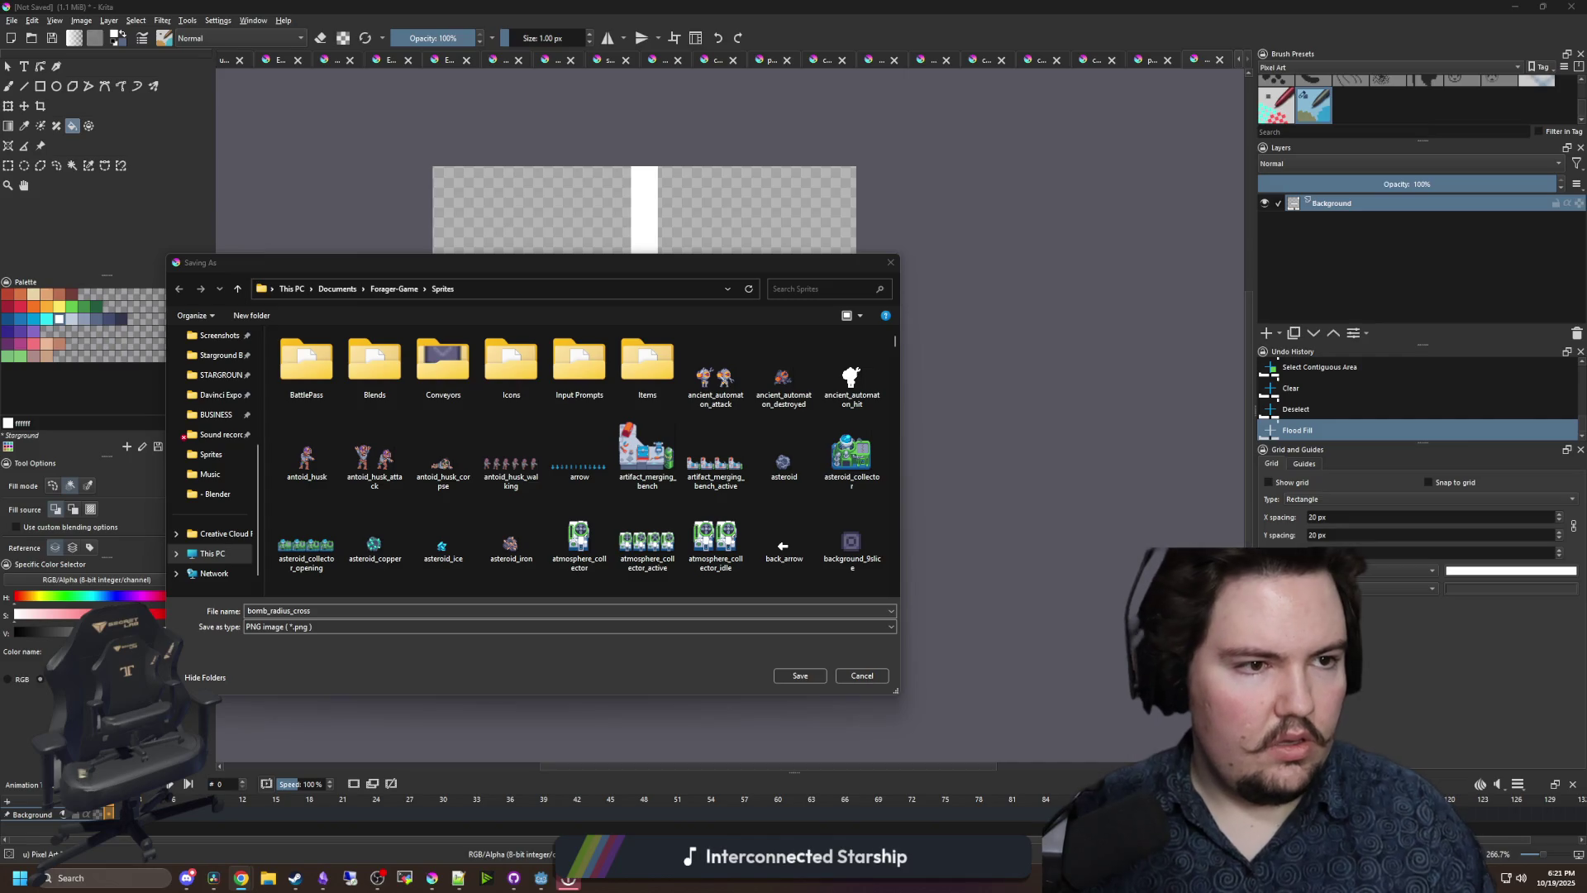
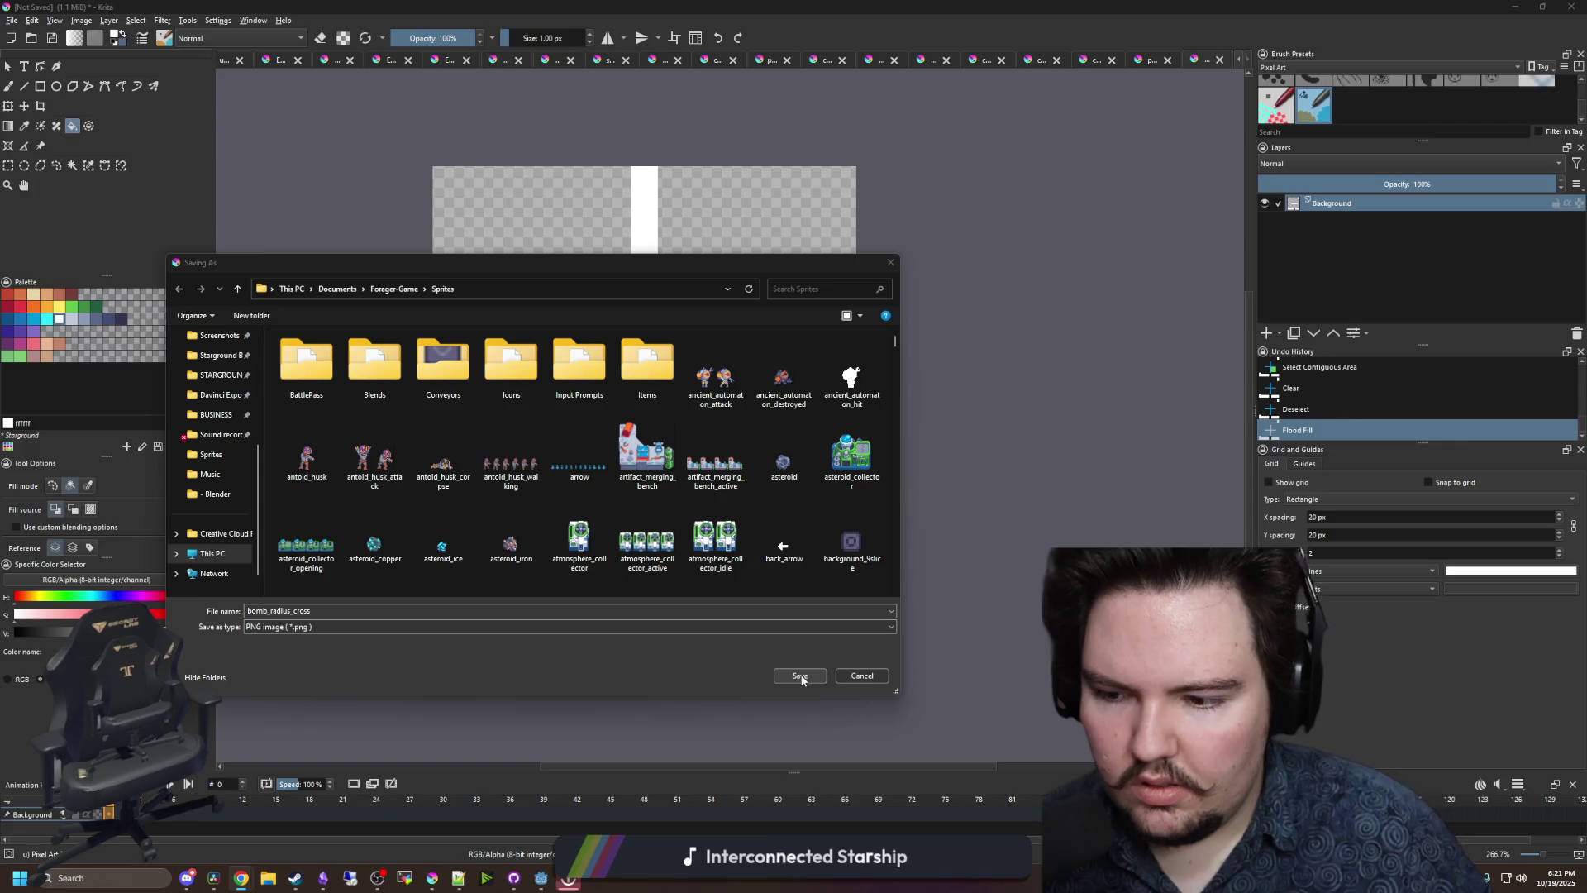
- Save the white plus sprite as bomb_radius_plus.png with the default PNG export options
left_click(334, 611)
type("plu")
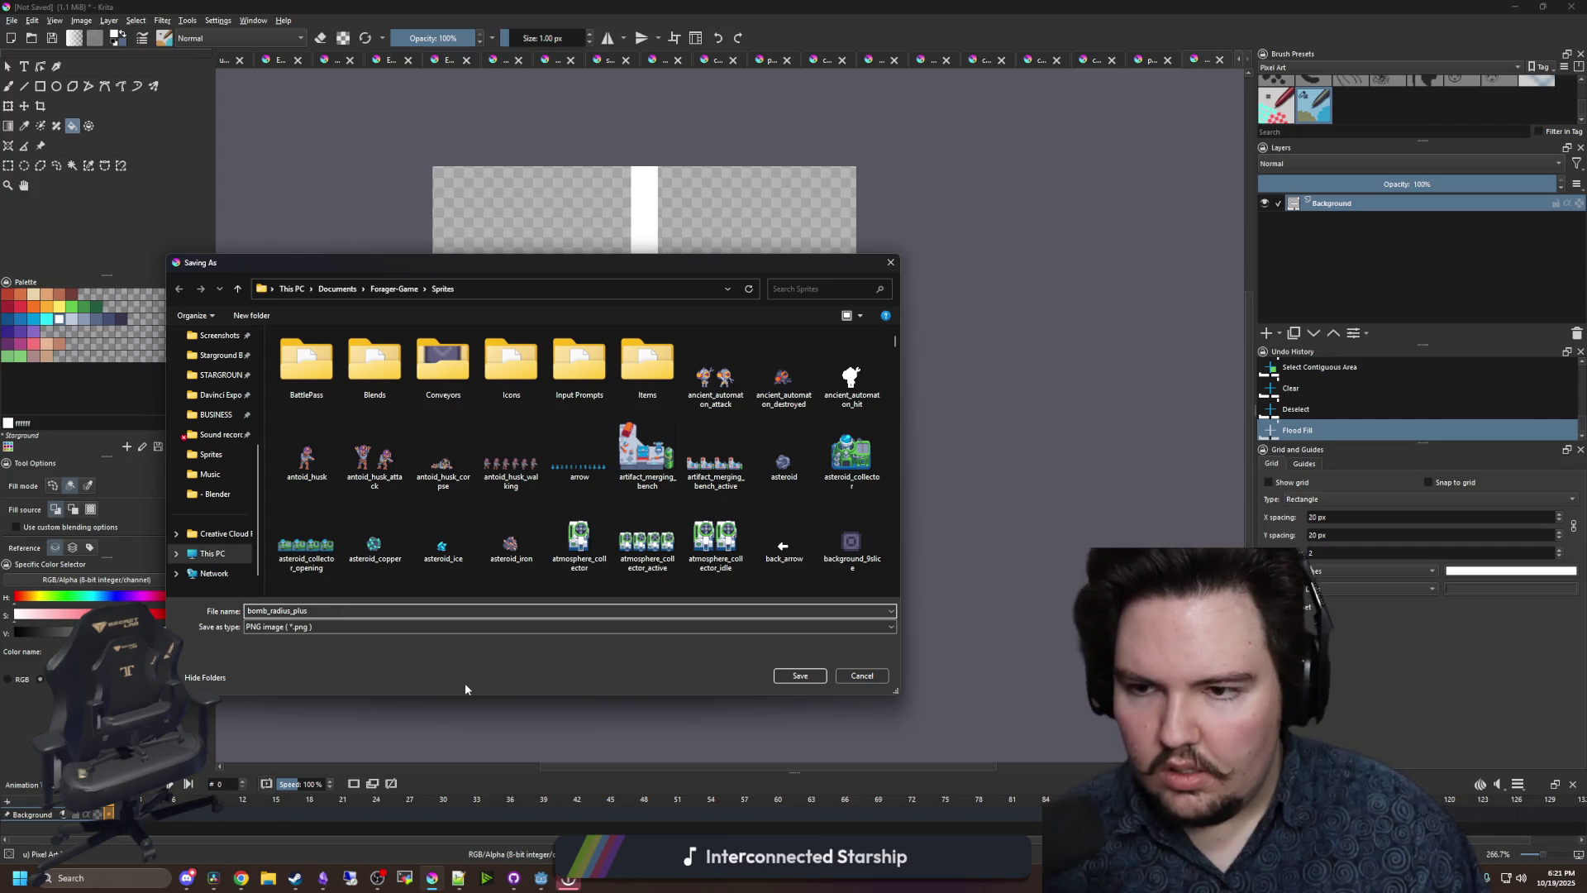
left_click(804, 676)
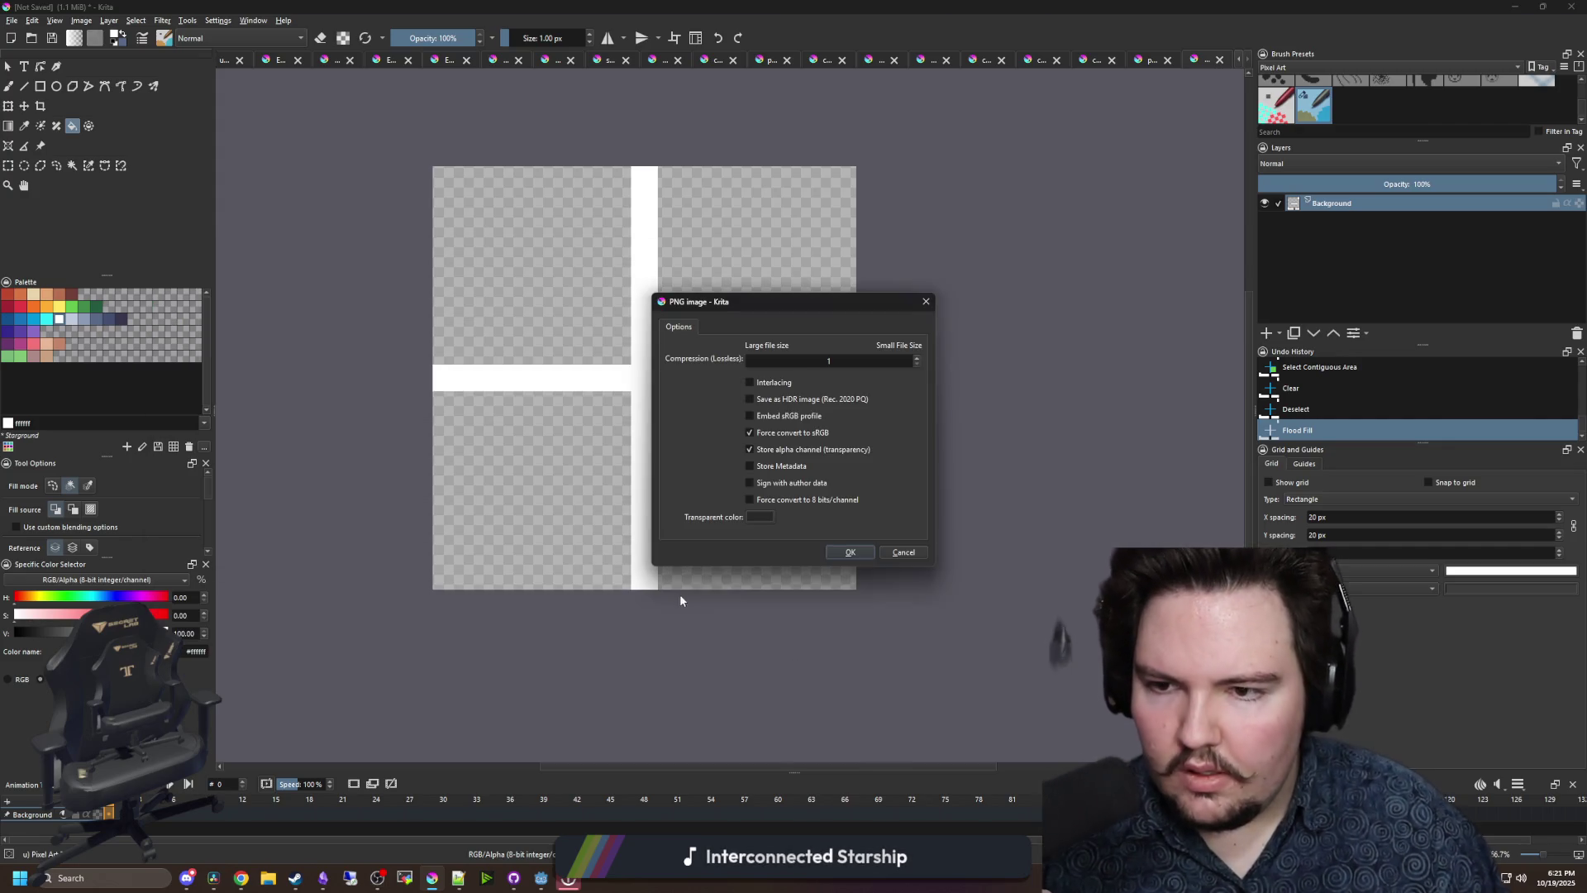
left_click(847, 557)
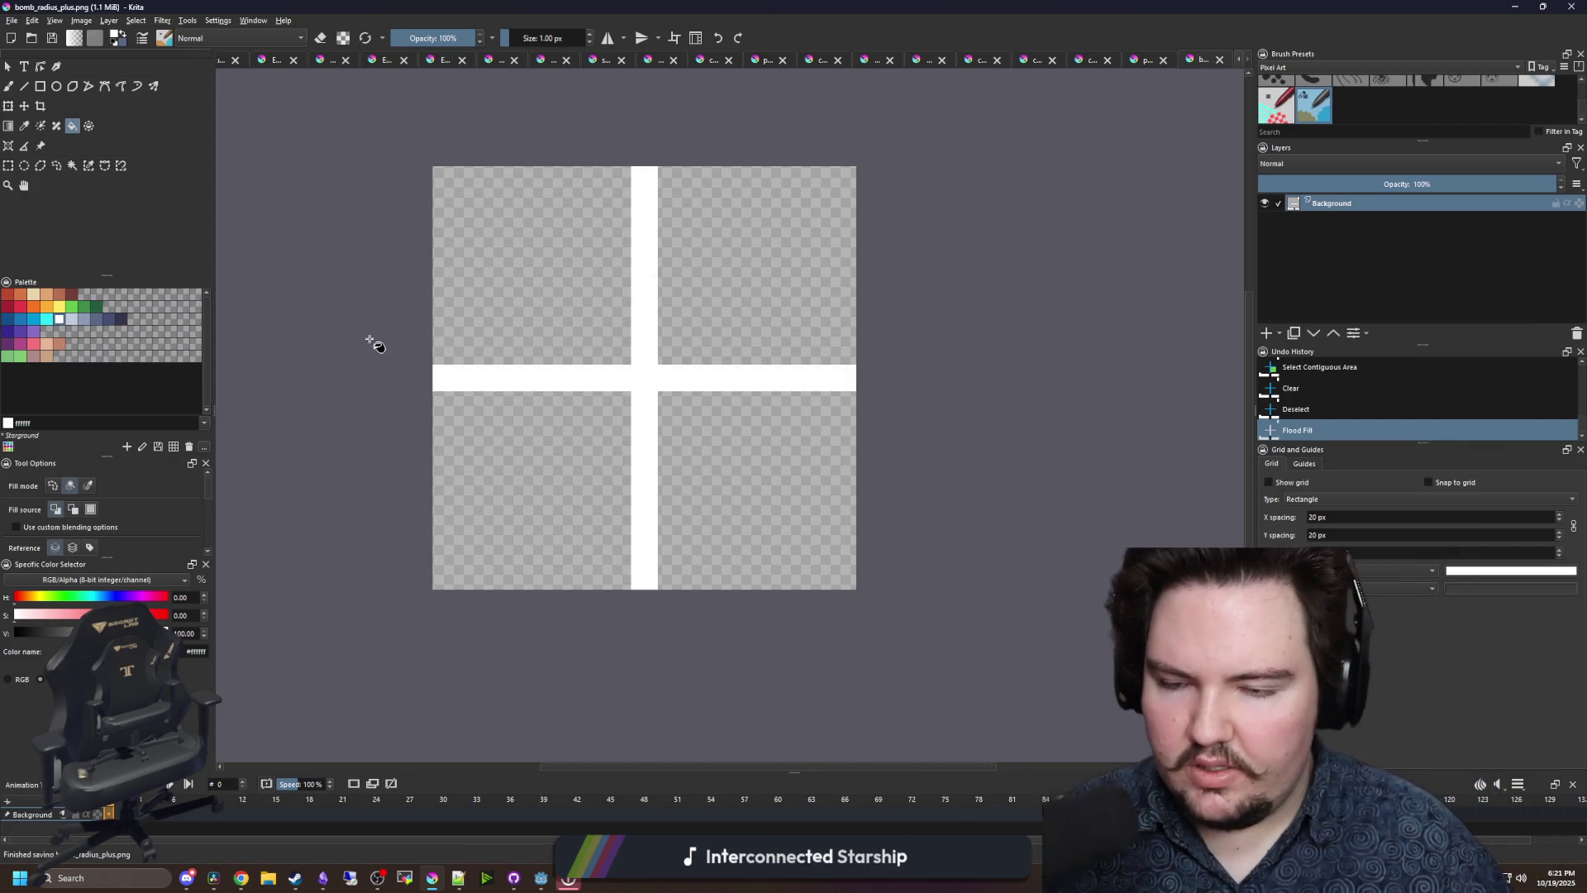
left_click(8, 106)
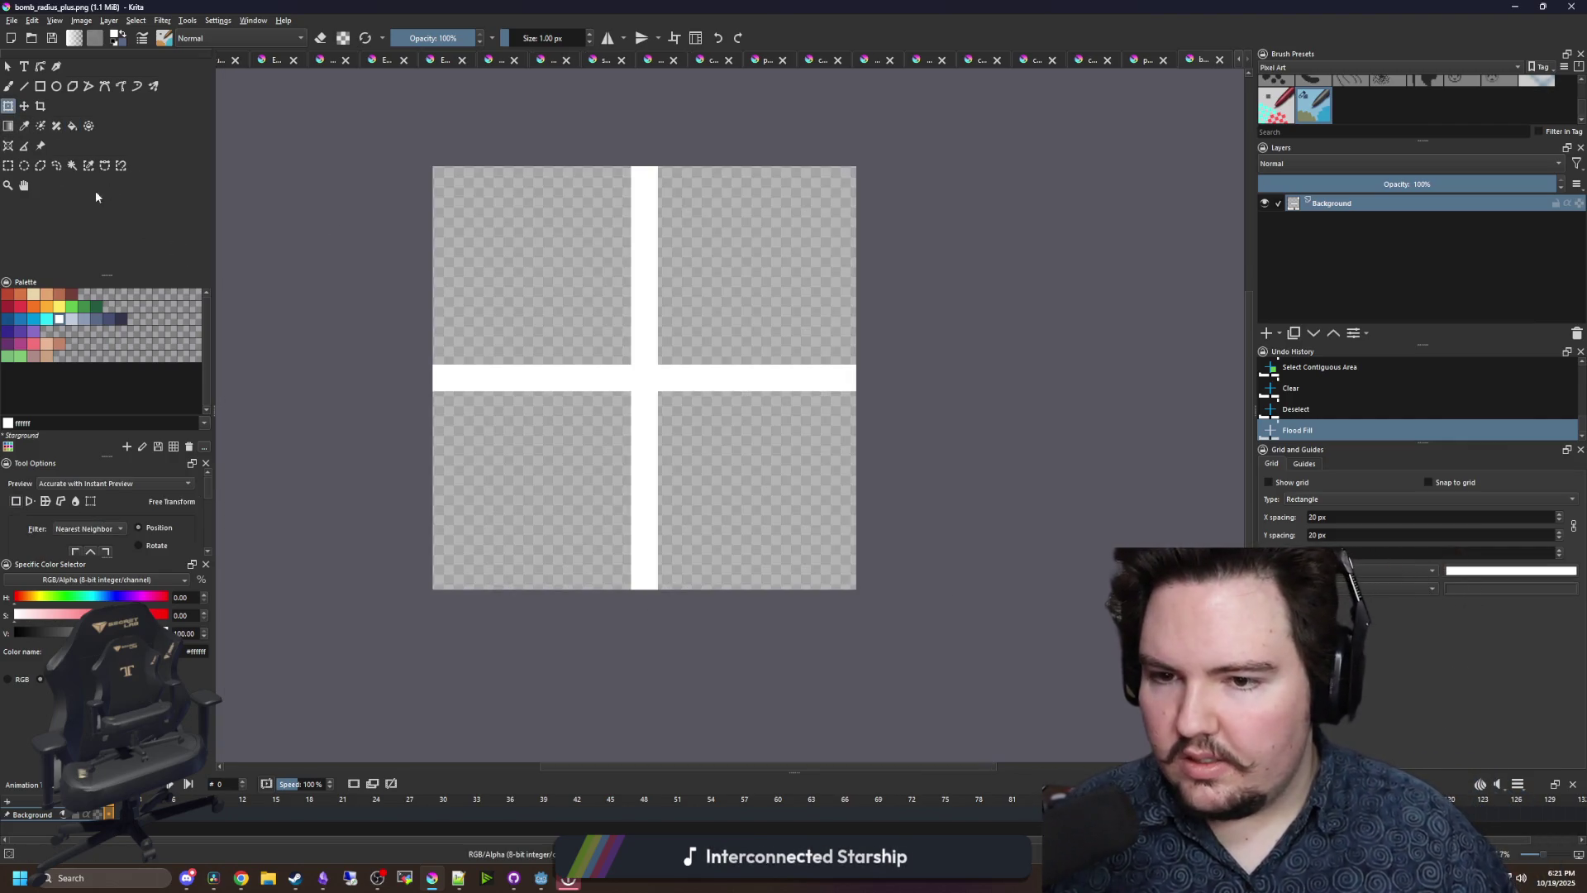
- Zoom out and select the entire 256×256 canvas with Rectangle Select
left_click(23, 107)
key("minus")
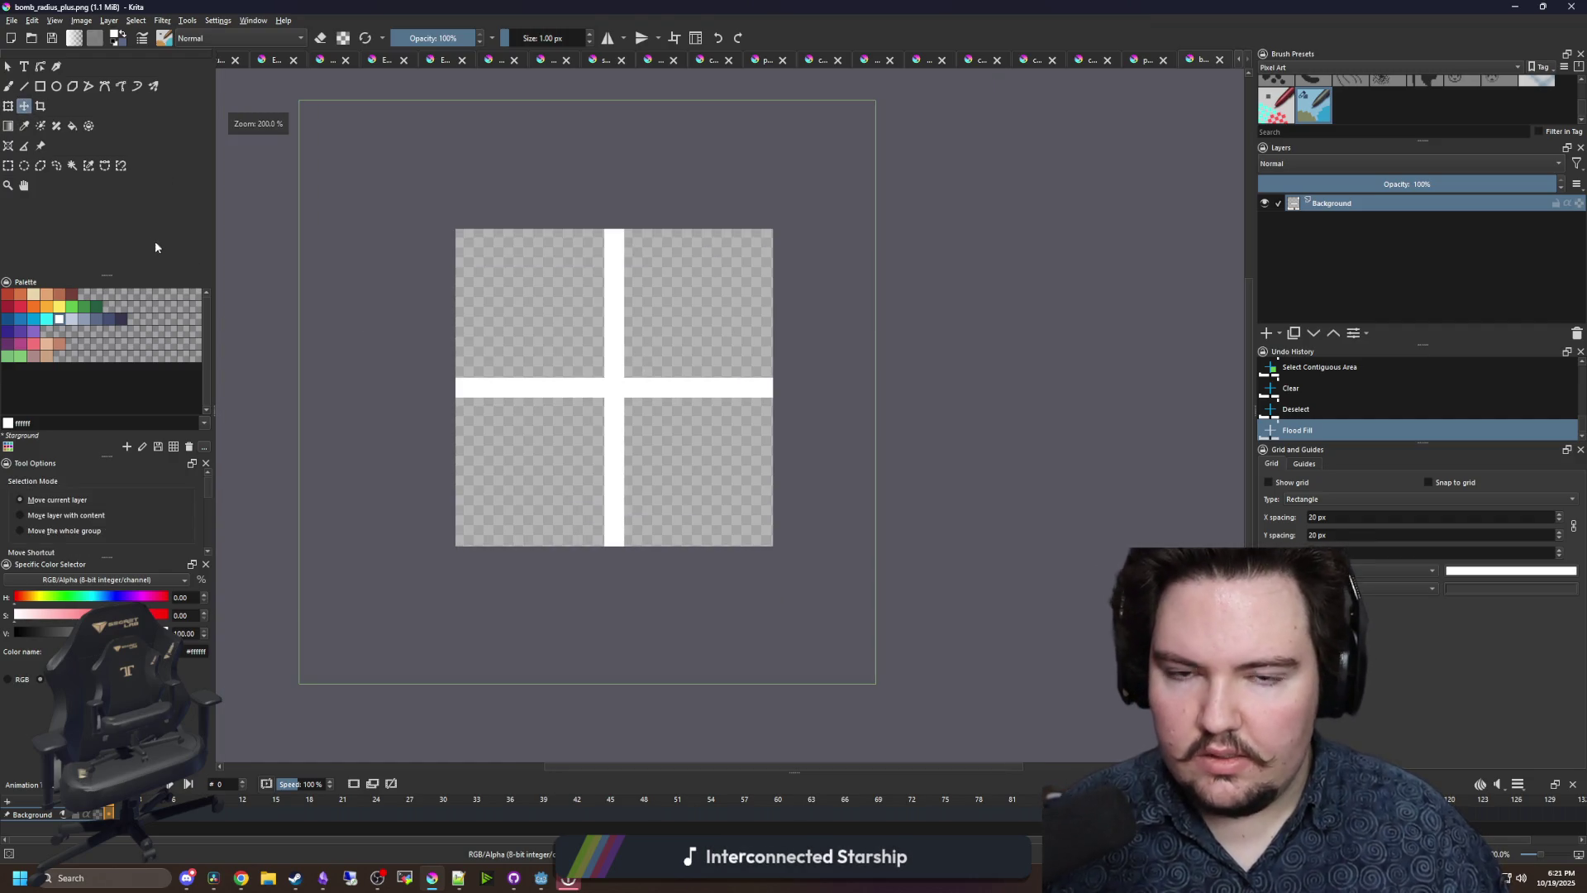
left_click(7, 166)
scroll(427, 183, "up", 10)
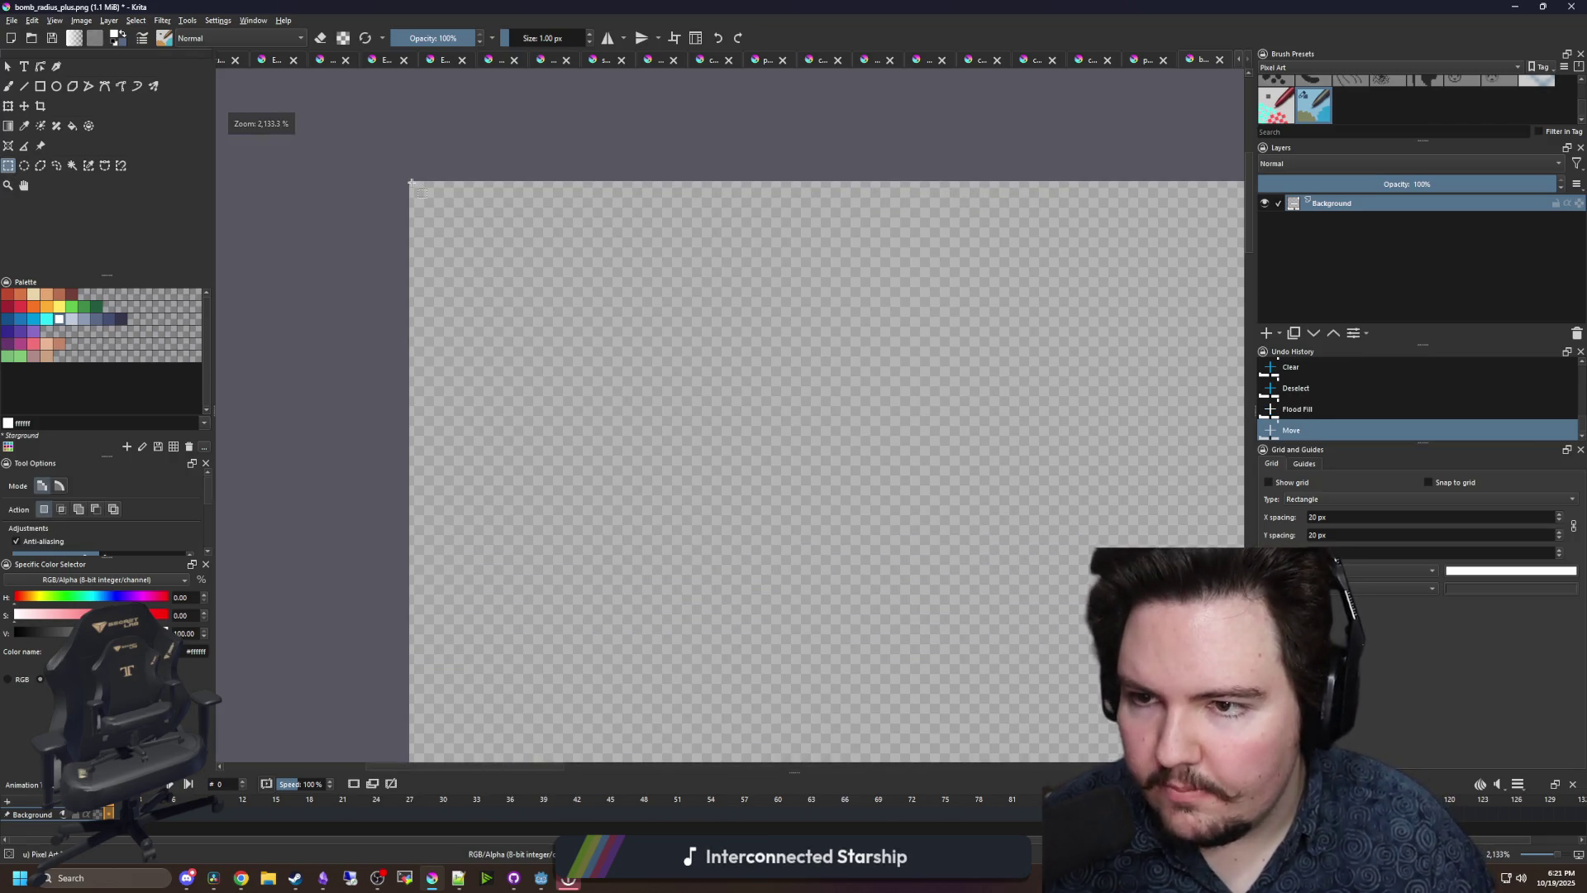
mouse_move(411, 183)
left_mouse_down()
mouse_move(532, 256)
mouse_move(909, 661)
mouse_move(1083, 761)
mouse_move(992, 744)
mouse_move(811, 666)
mouse_move(783, 471)
mouse_move(678, 889)
mouse_move(549, 500)
mouse_move(609, 255)
left_mouse_up()
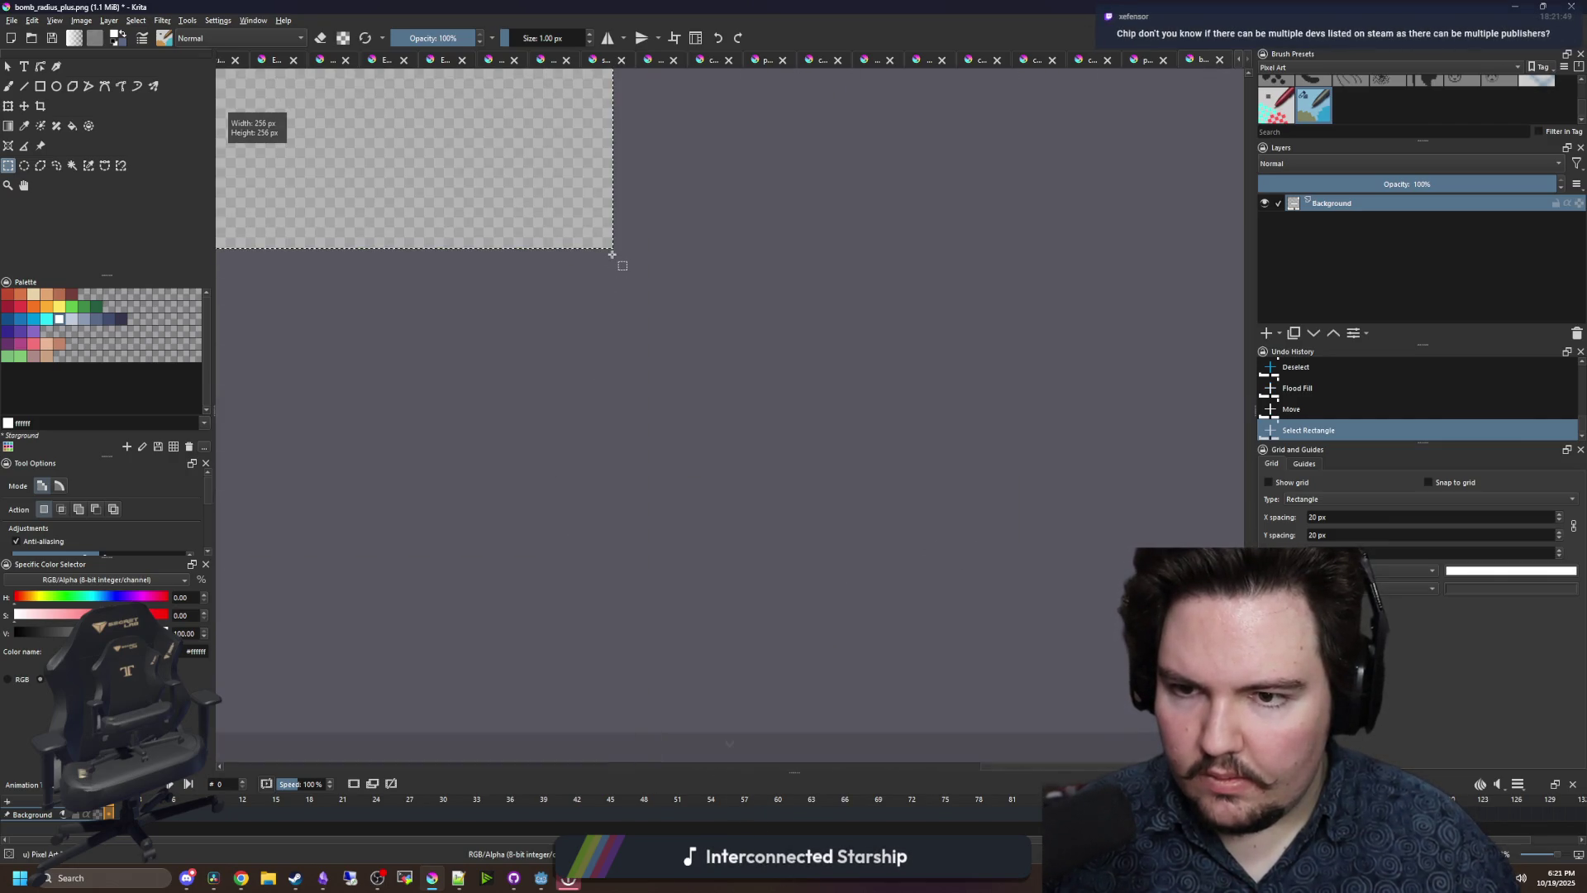
scroll(950, 557, "down", 10)
scroll(950, 557, "up", 2)
- Rotate the selected plus 45° into an X, apply the transform, and deselect
left_click(24, 106)
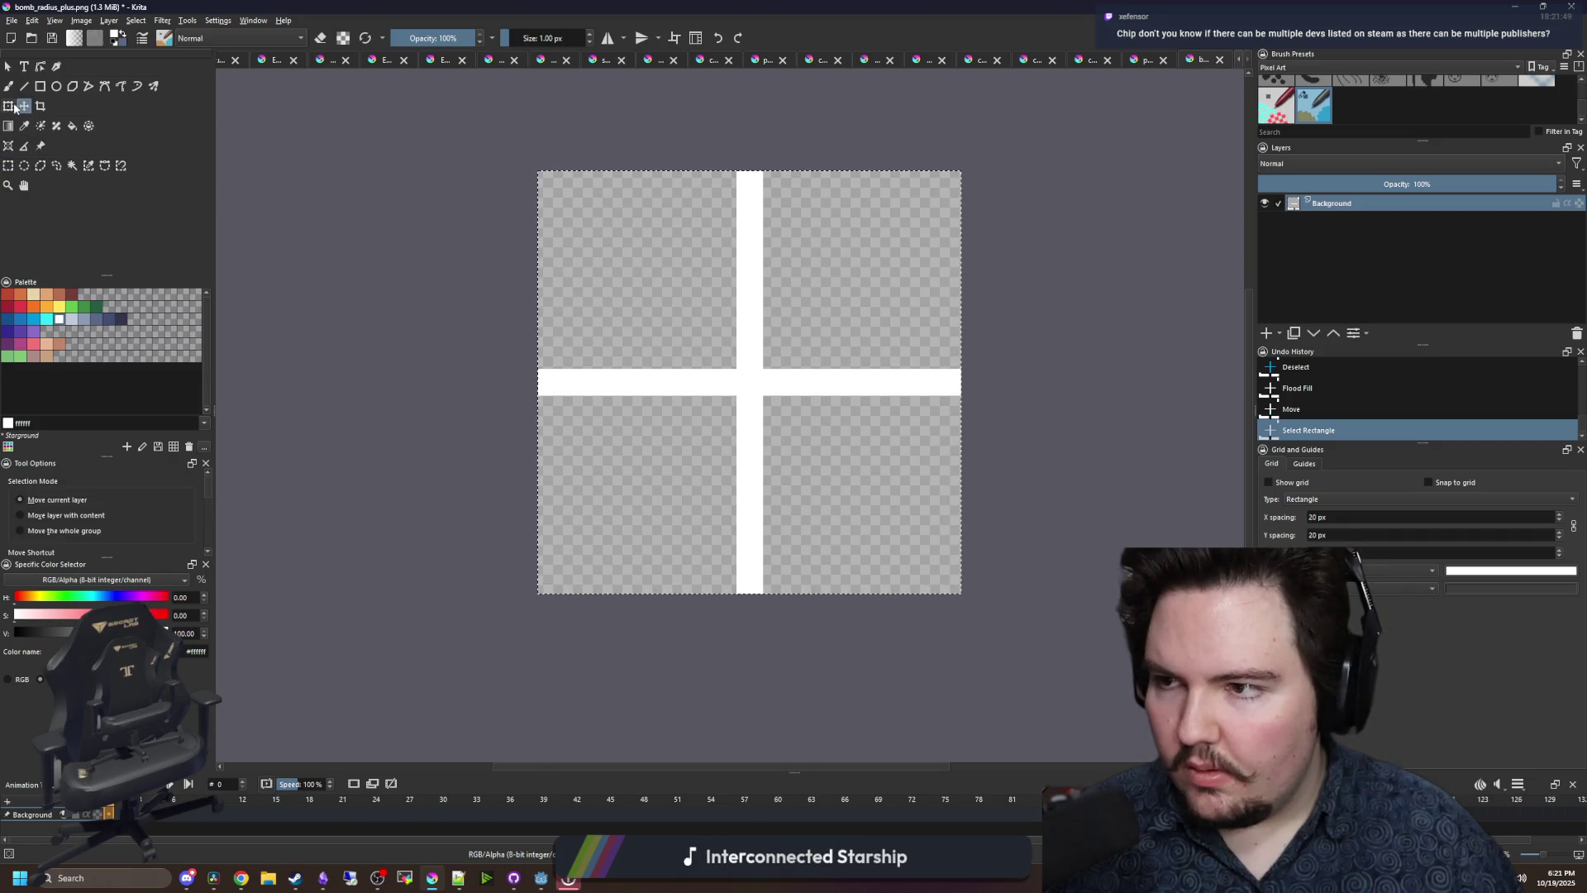
left_click(9, 106)
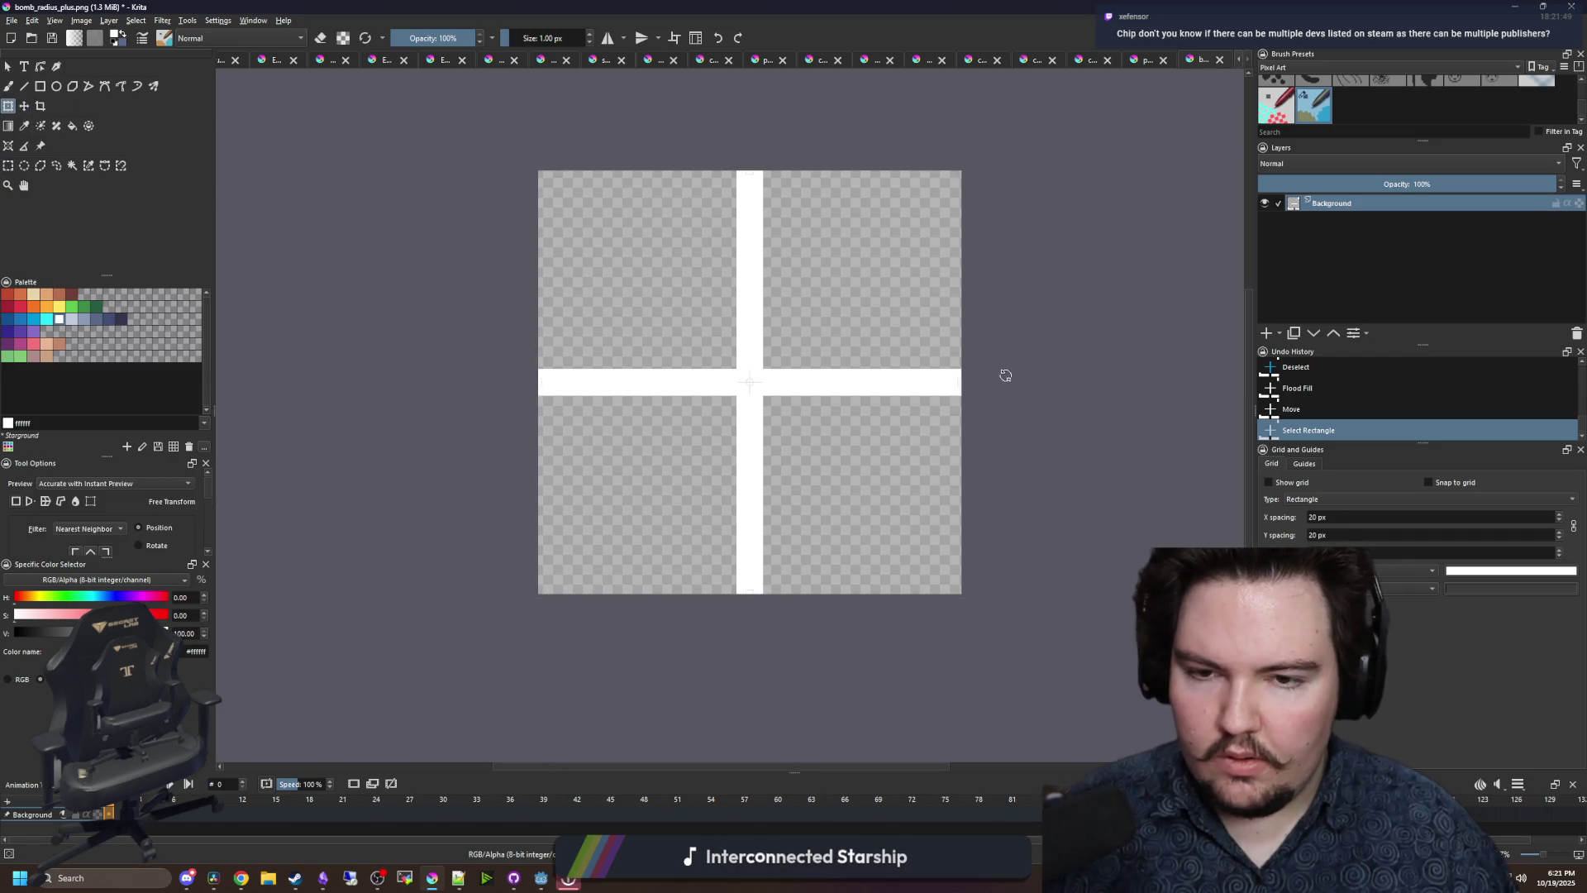
mouse_move(1003, 369)
left_mouse_down()
mouse_move(984, 276)
mouse_move(928, 157)
mouse_move(942, 174)
left_mouse_up()
scroll(818, 314, "up", 4)
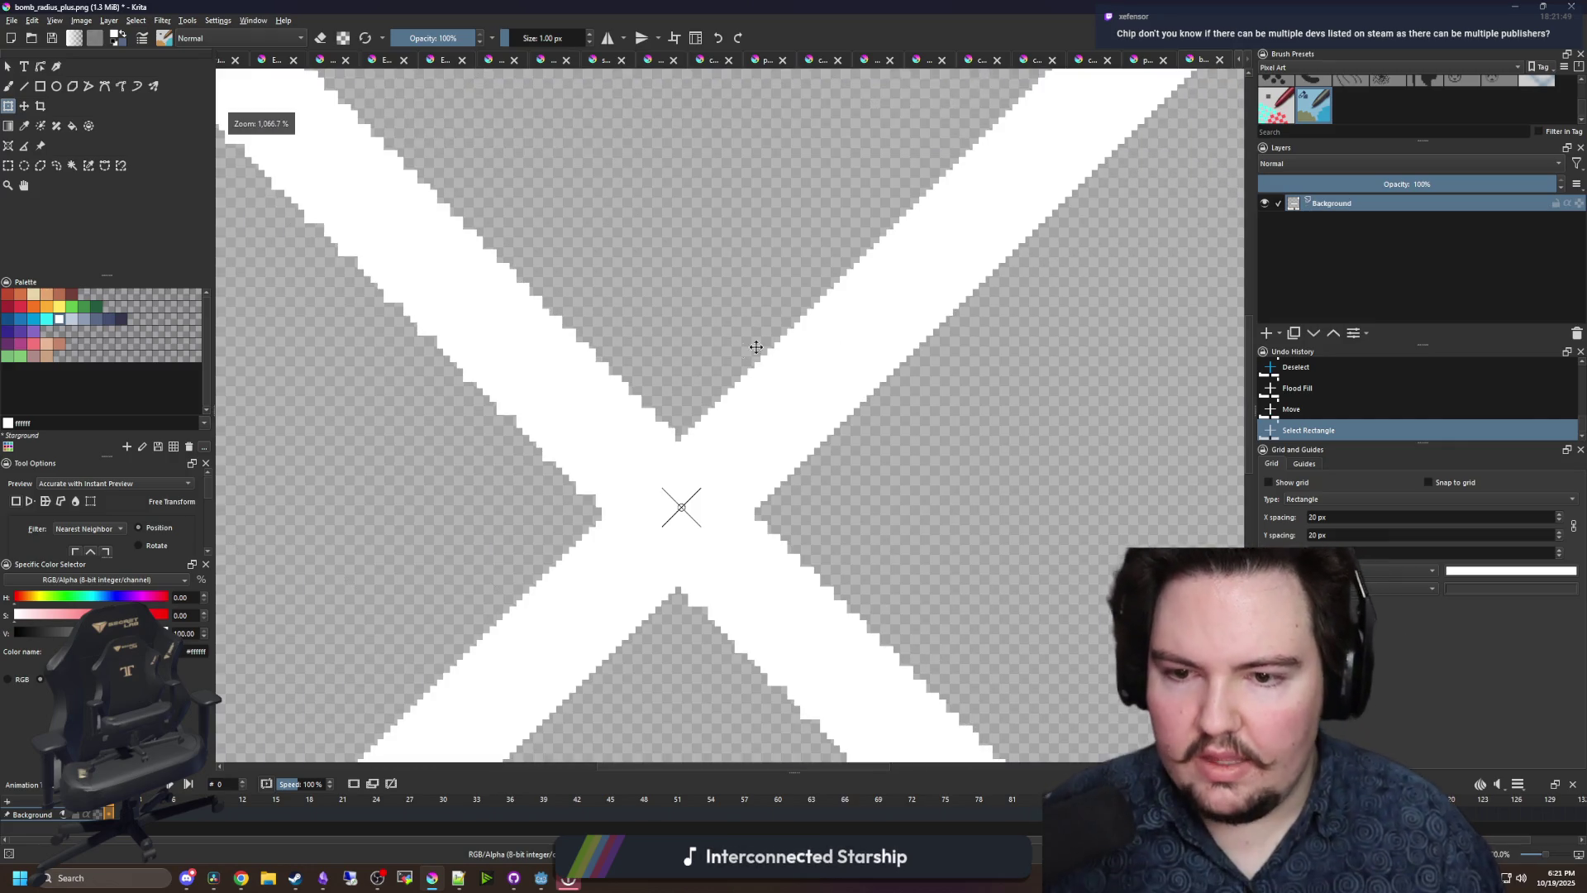
scroll(662, 407, "down", 2)
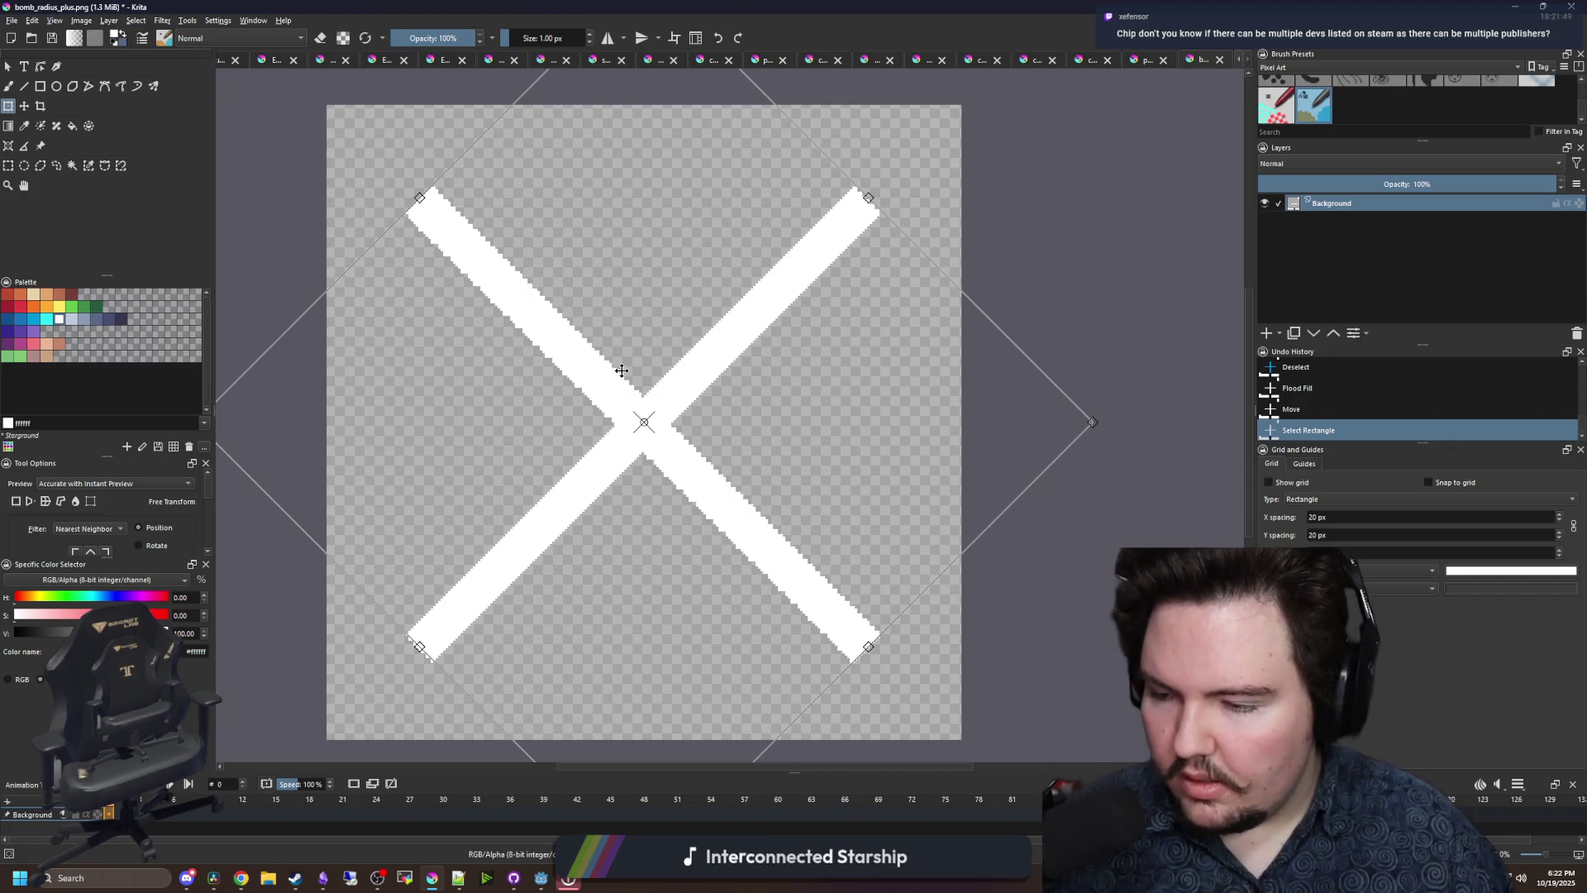
scroll(591, 355, "up", 2)
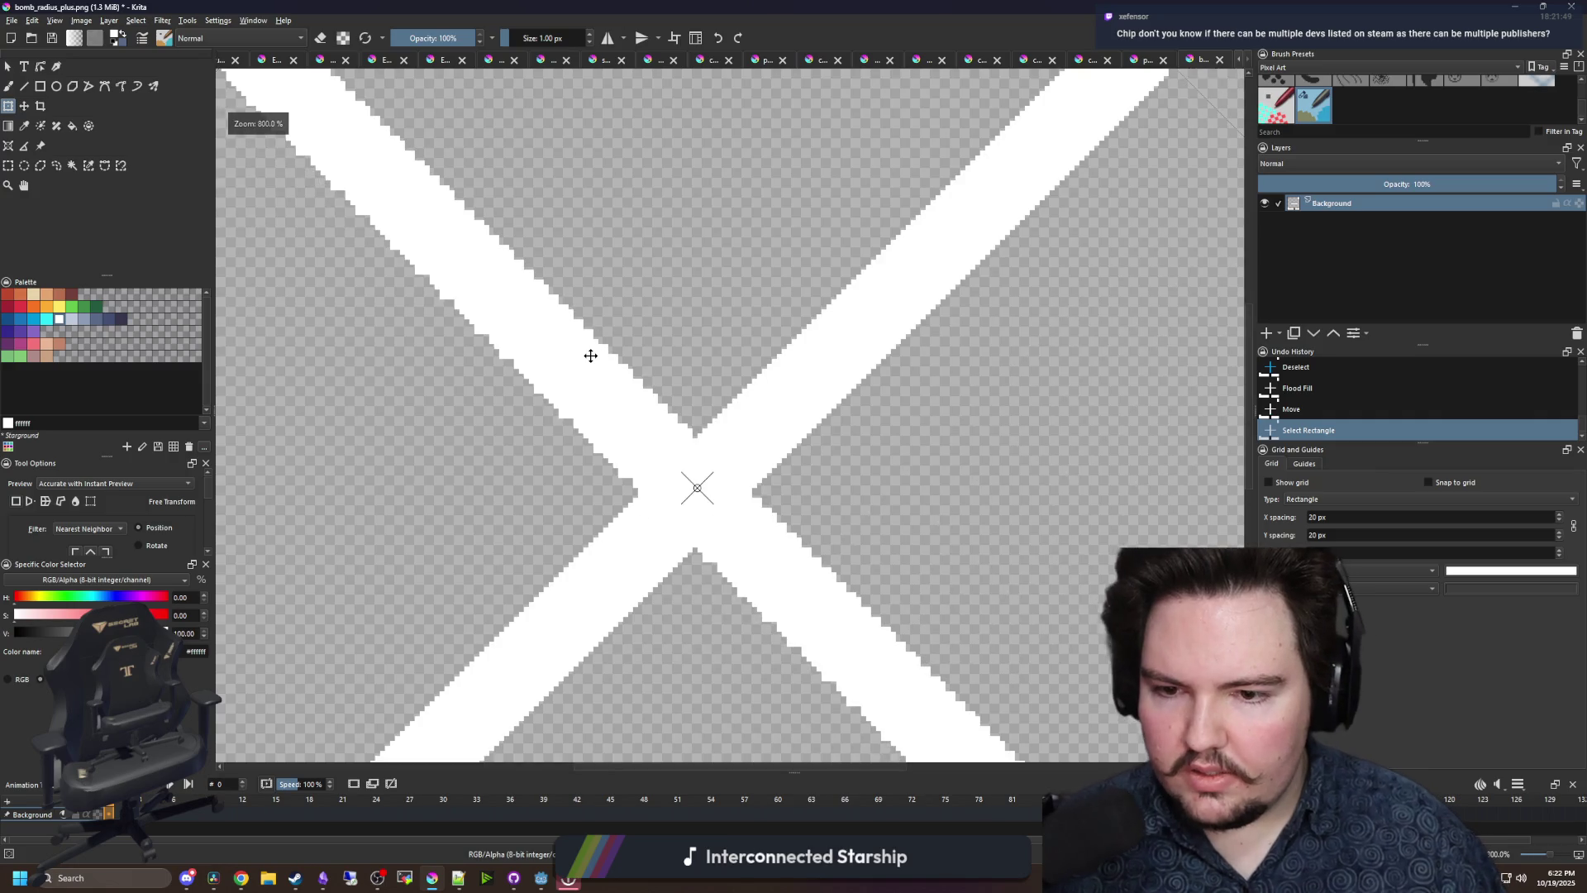
scroll(617, 418, "down", 4)
scroll(585, 397, "up", 2)
scroll(595, 446, "down", 1)
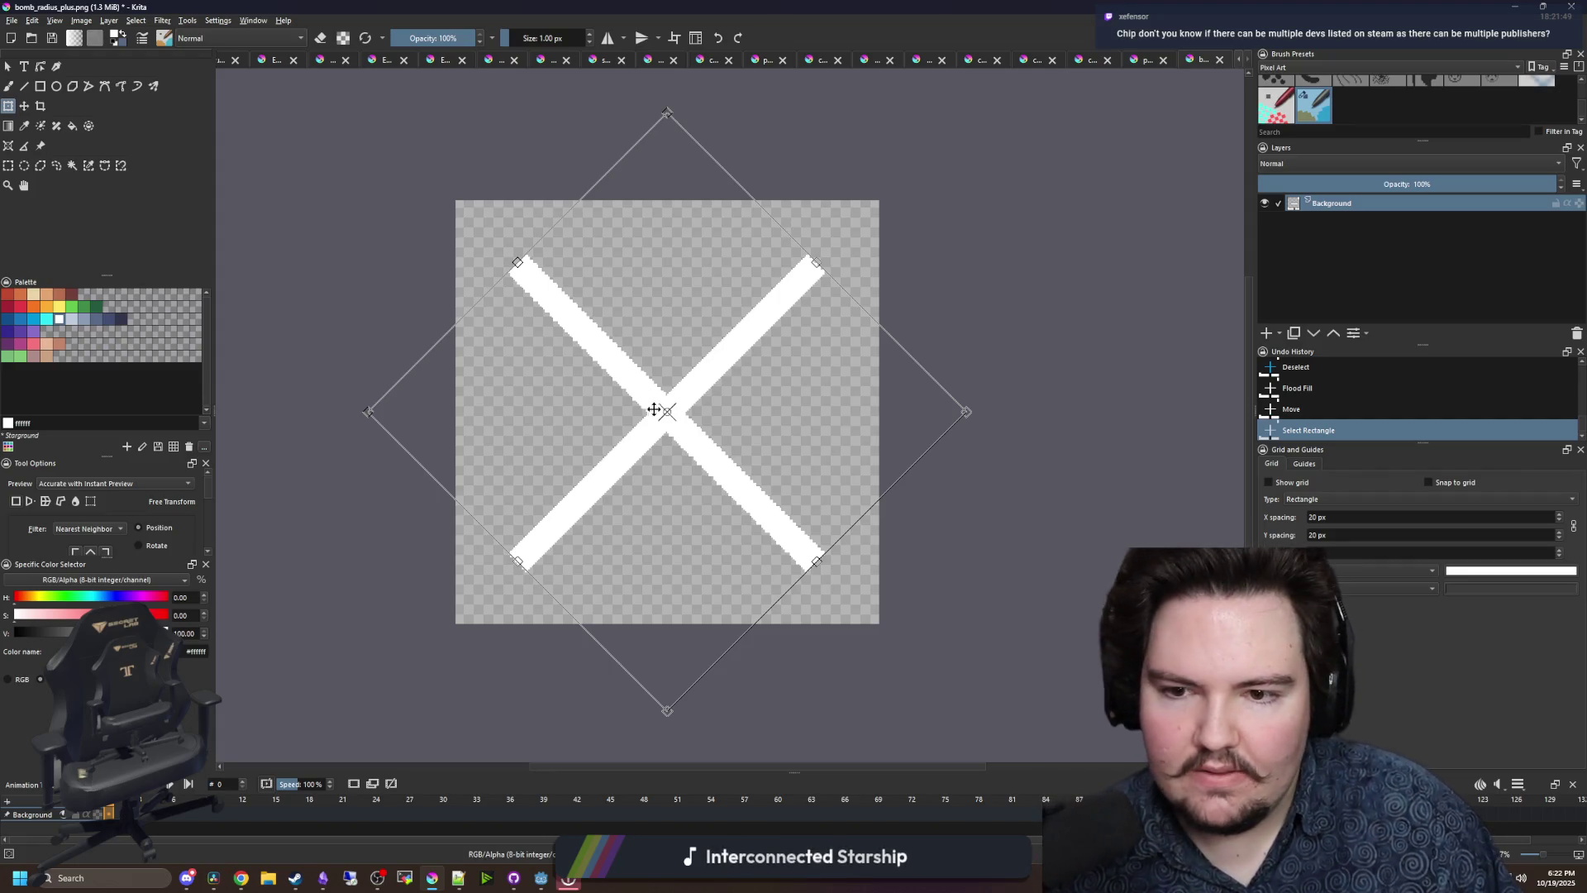
scroll(789, 564, "up", 2)
scroll(801, 463, "down", 3)
scroll(719, 493, "up", 2)
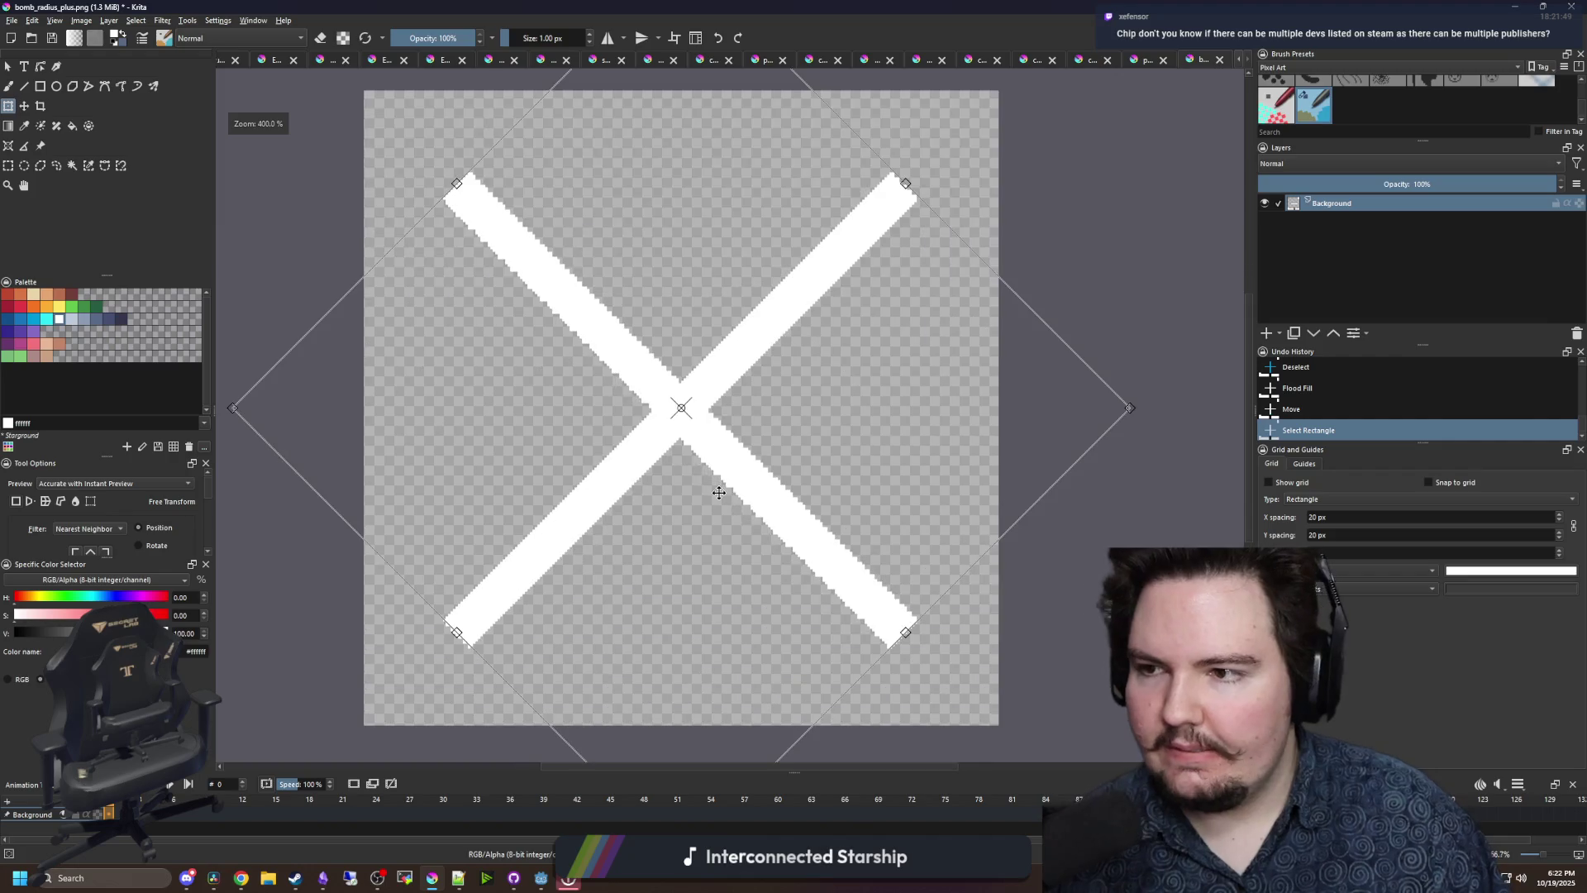
scroll(624, 429, "up", 1)
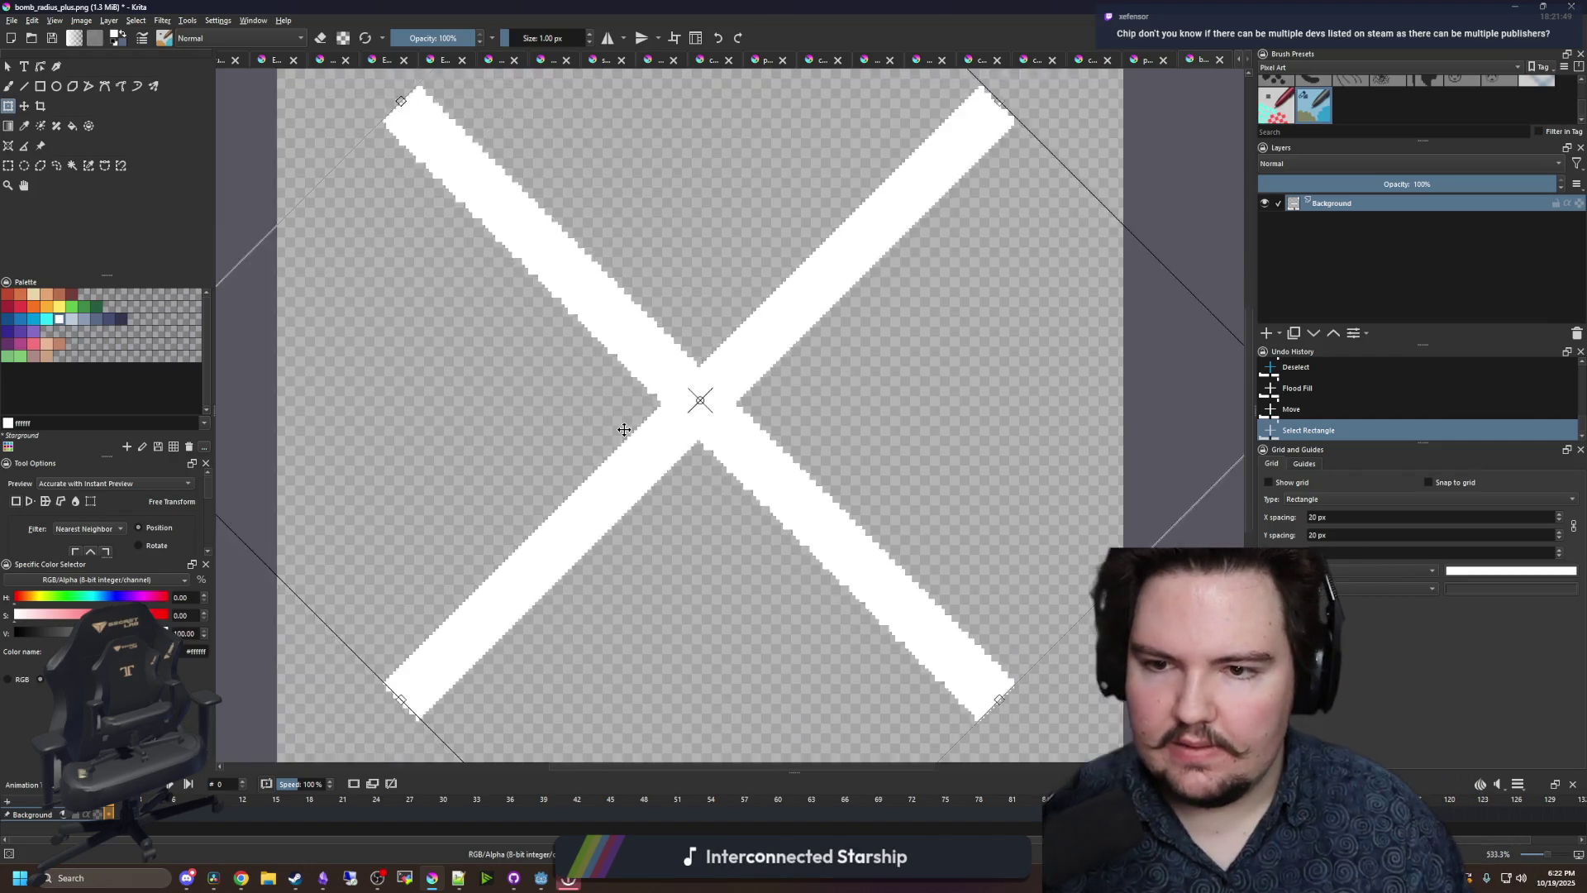
scroll(624, 429, "up", 2)
scroll(666, 340, "up", 1)
scroll(671, 342, "up", 2)
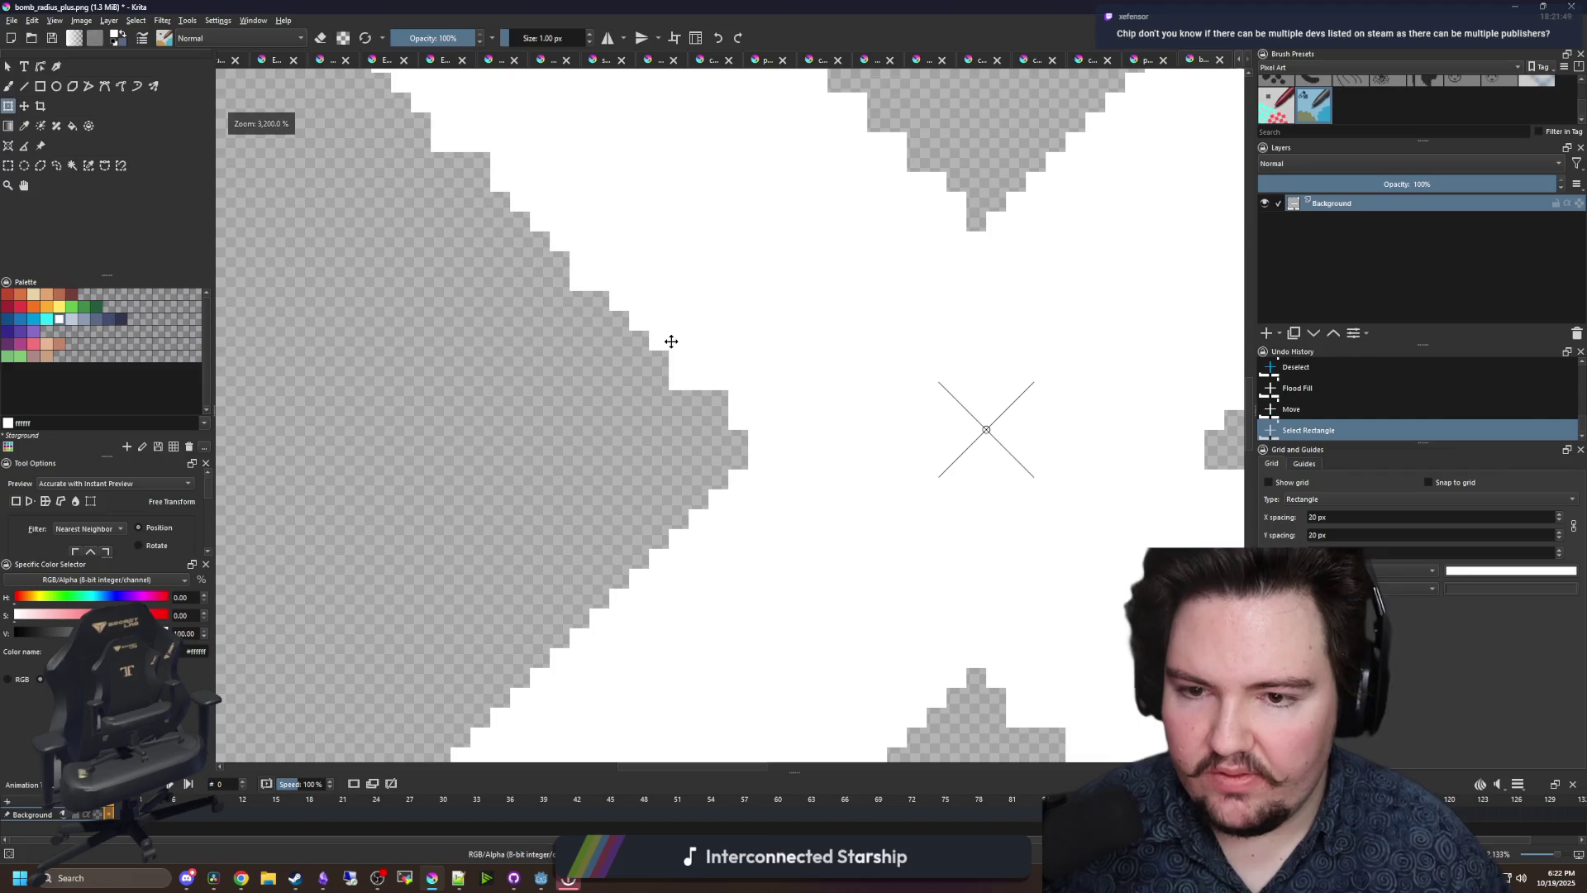
scroll(671, 341, "down", 8)
key("Return")
key("ctrl+shift+a")
scroll(424, 613, "up", 2)
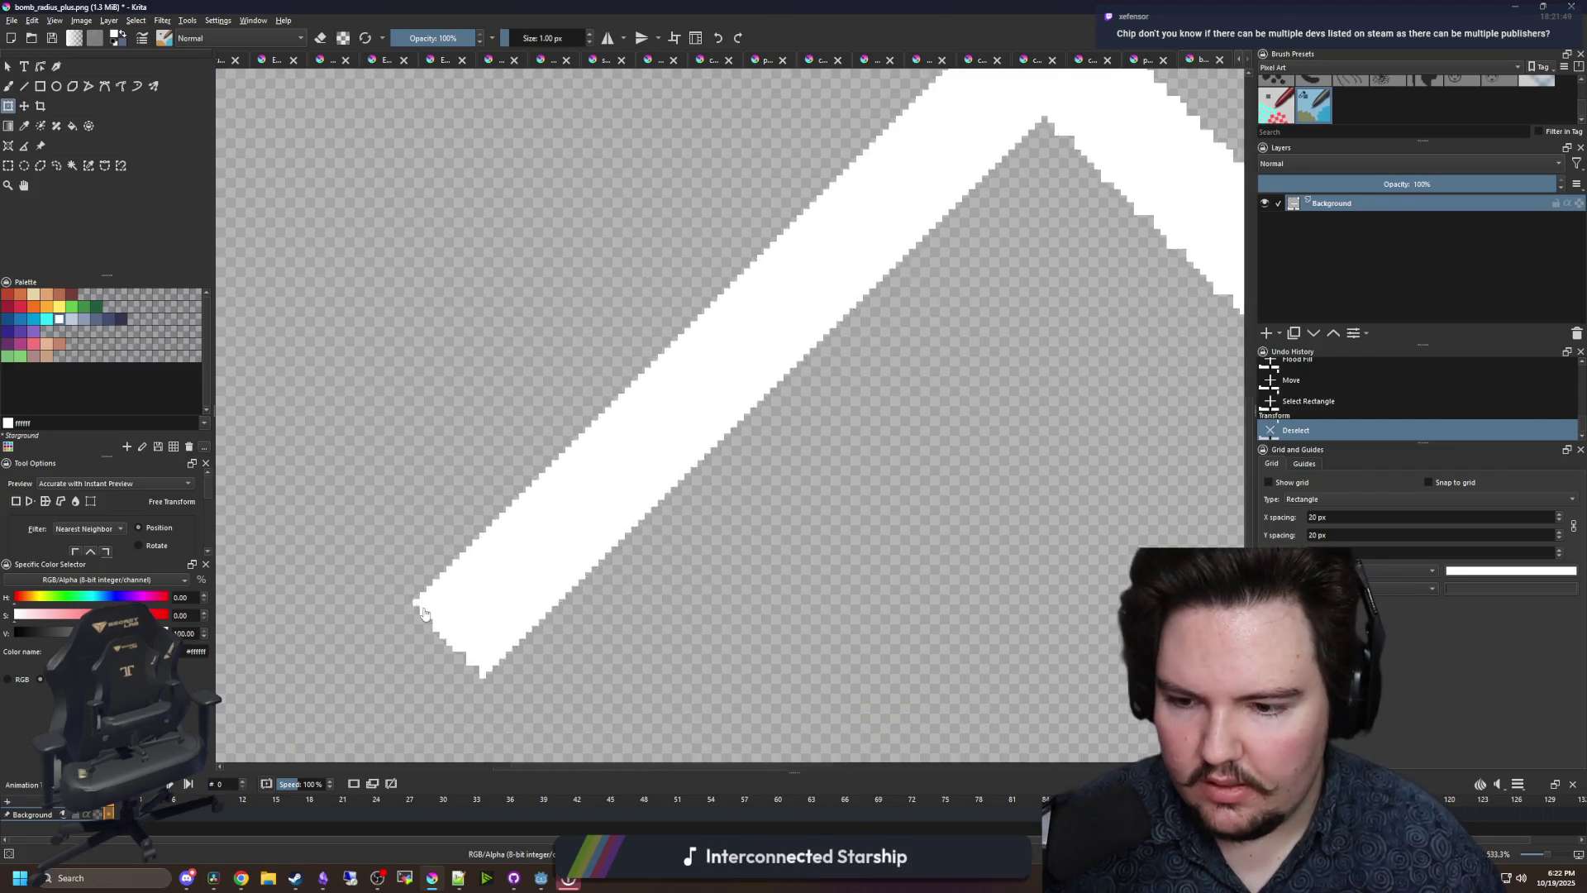
- Sample the X's white and paint in jagged edge pixels along the diagonal arm
scroll(421, 616, "up", 1)
scroll(418, 646, "up", 1)
scroll(543, 514, "up", 2)
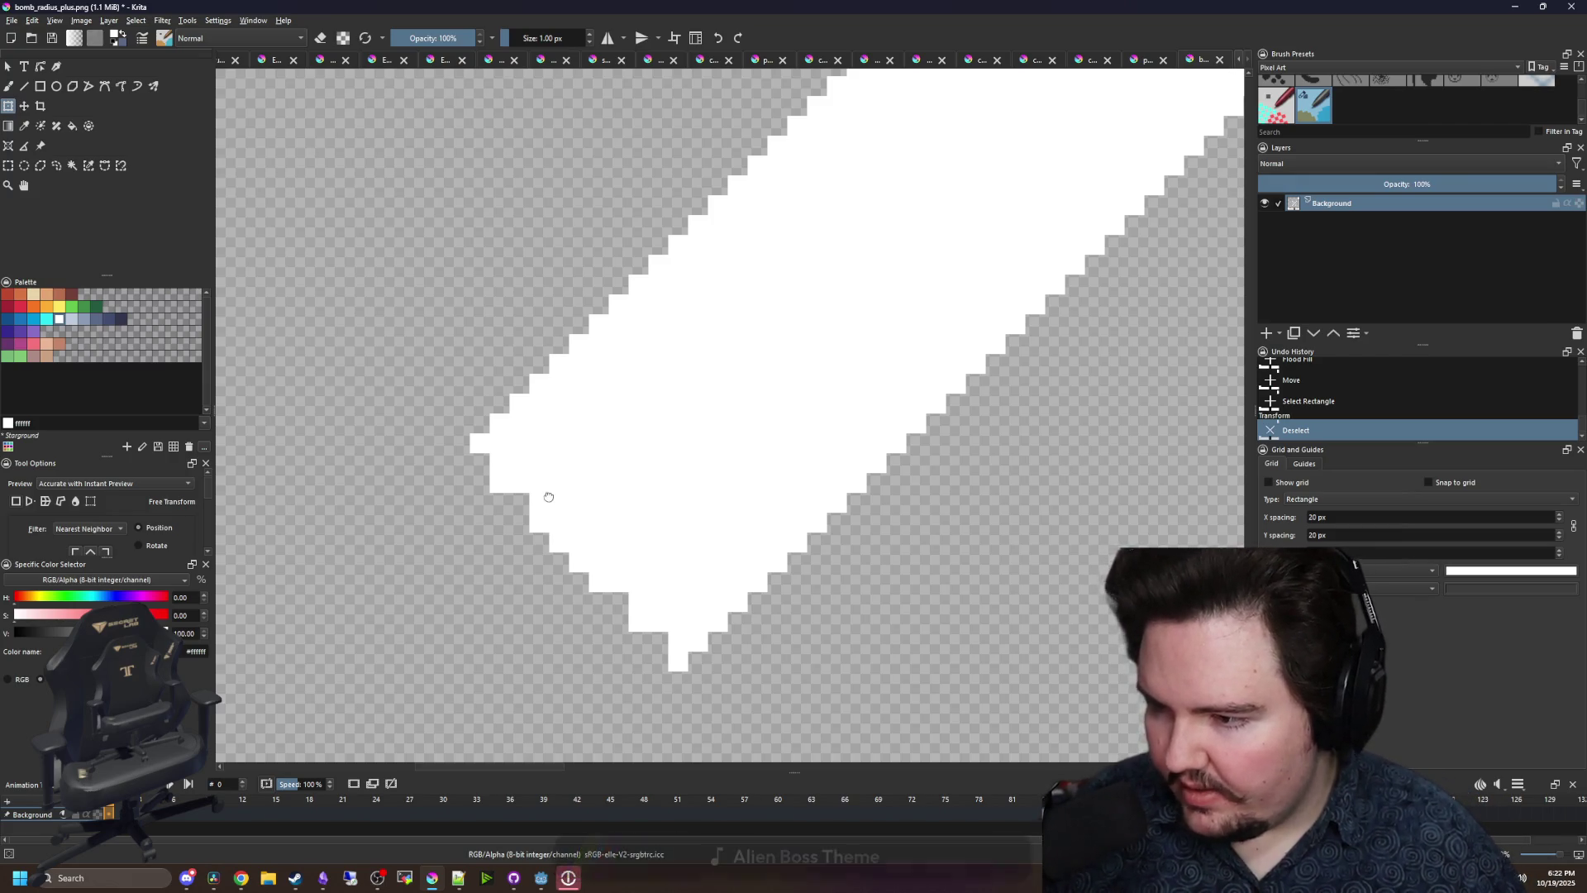
scroll(545, 496, "up", 1)
scroll(594, 449, "up", 1)
key("p")
key("b")
scroll(594, 449, "down", 1)
left_click(460, 451)
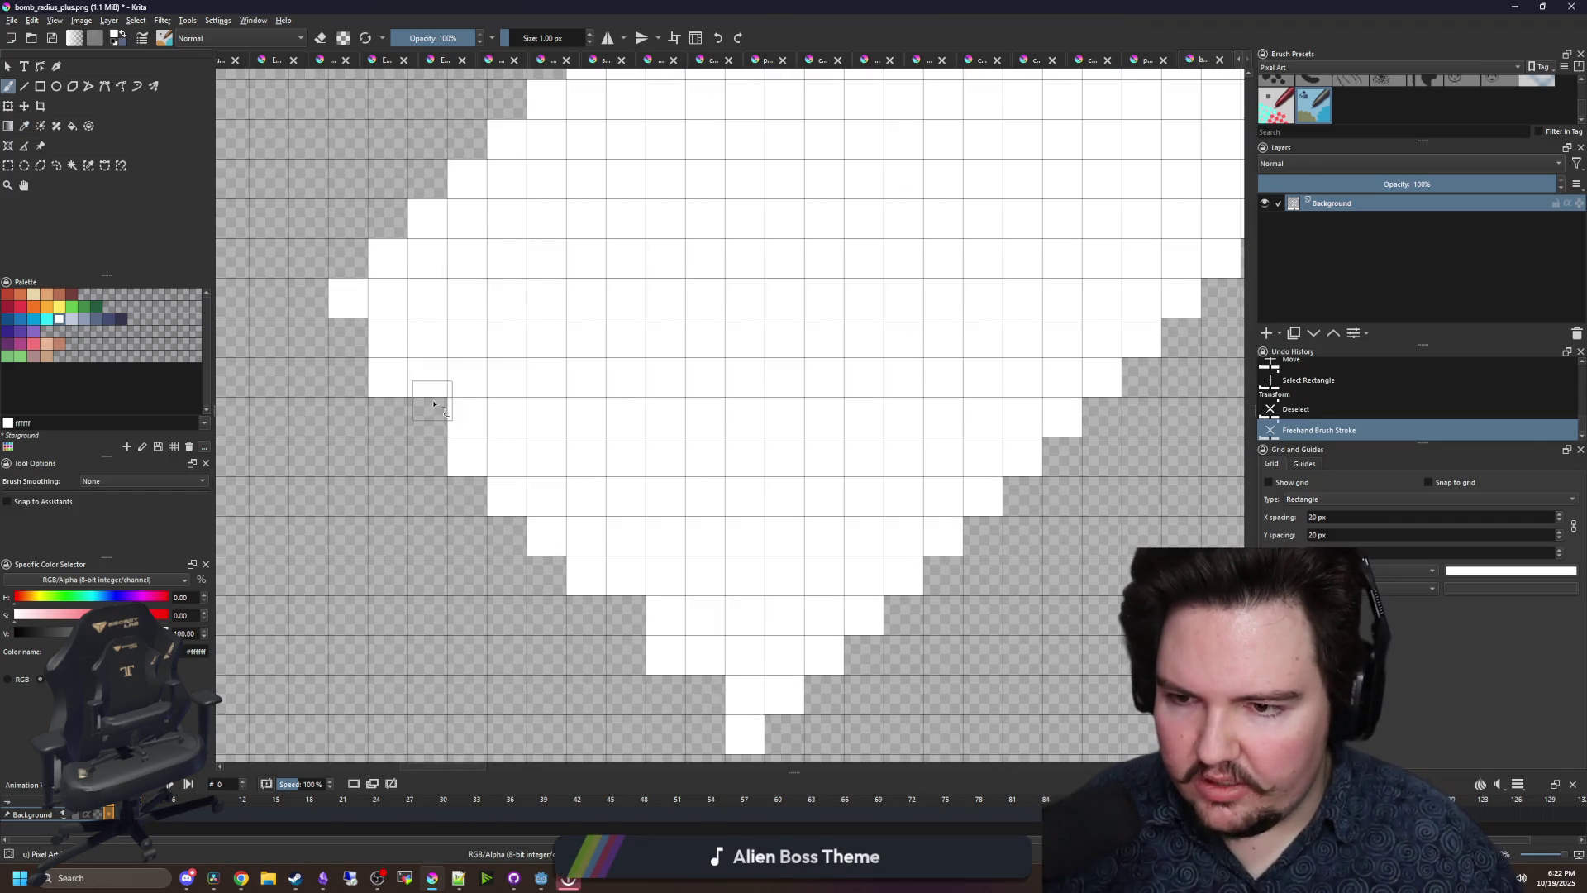
left_click(439, 418)
scroll(593, 485, "up", 1)
left_click(602, 496)
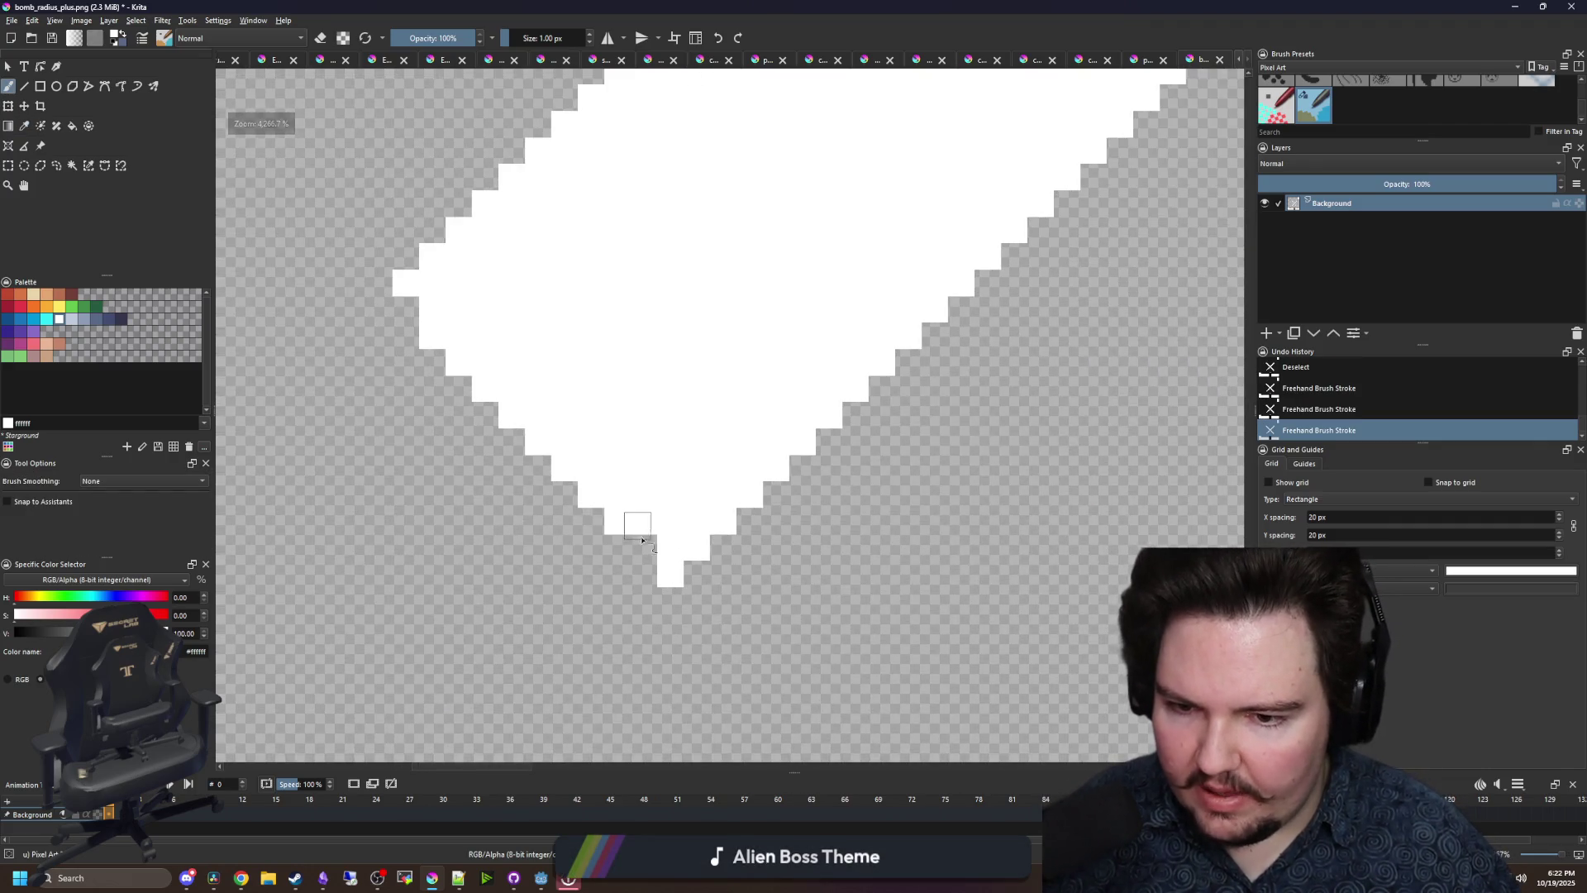
left_click(637, 524)
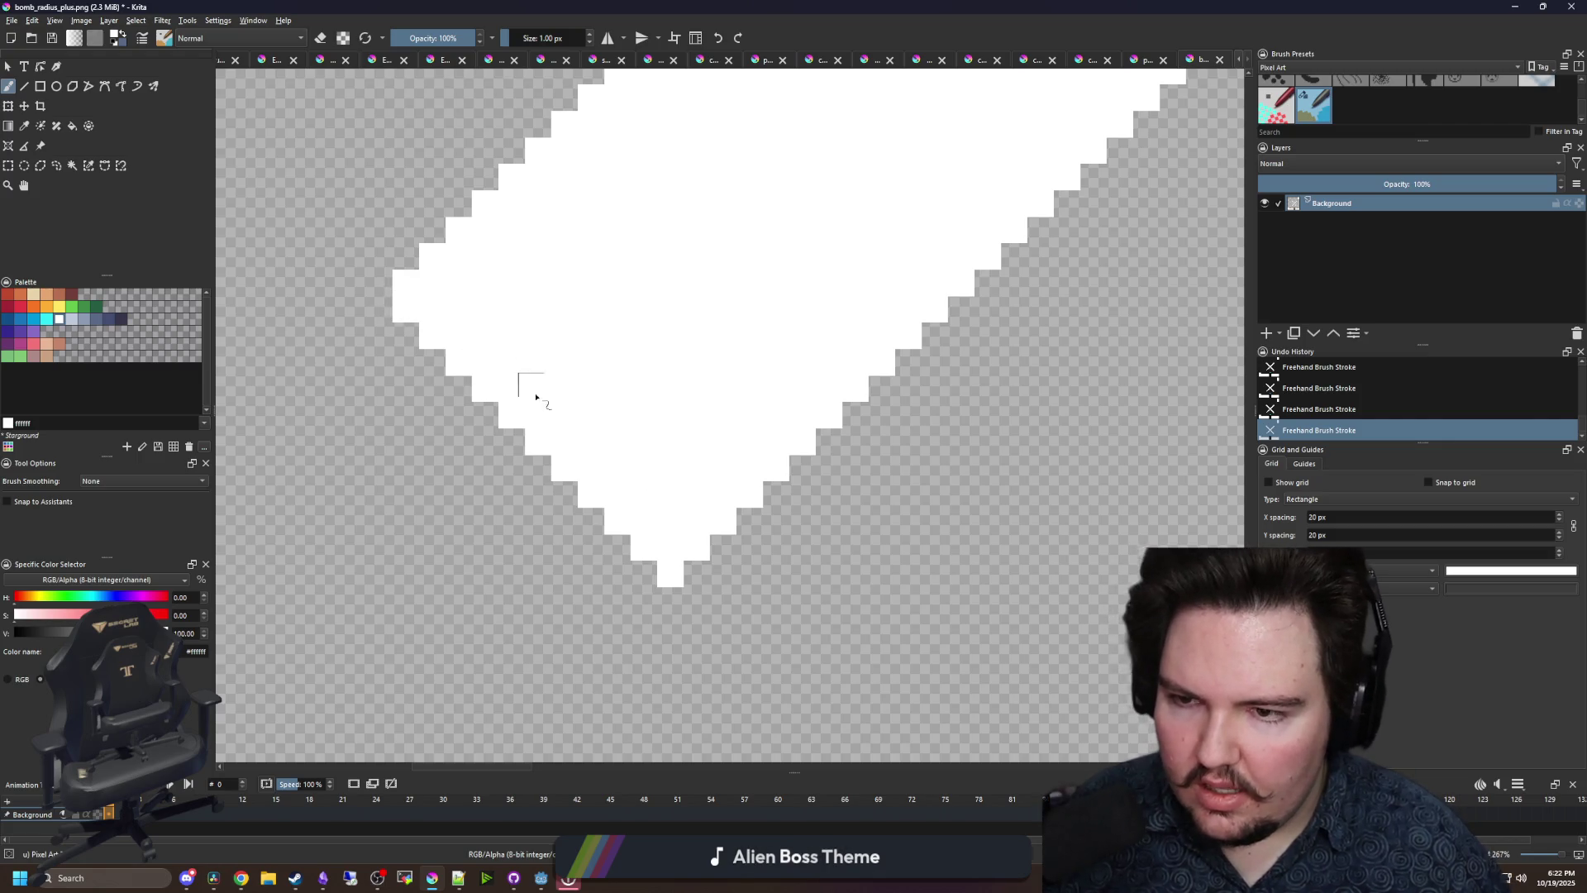
scroll(537, 396, "down", 5)
scroll(854, 506, "up", 4)
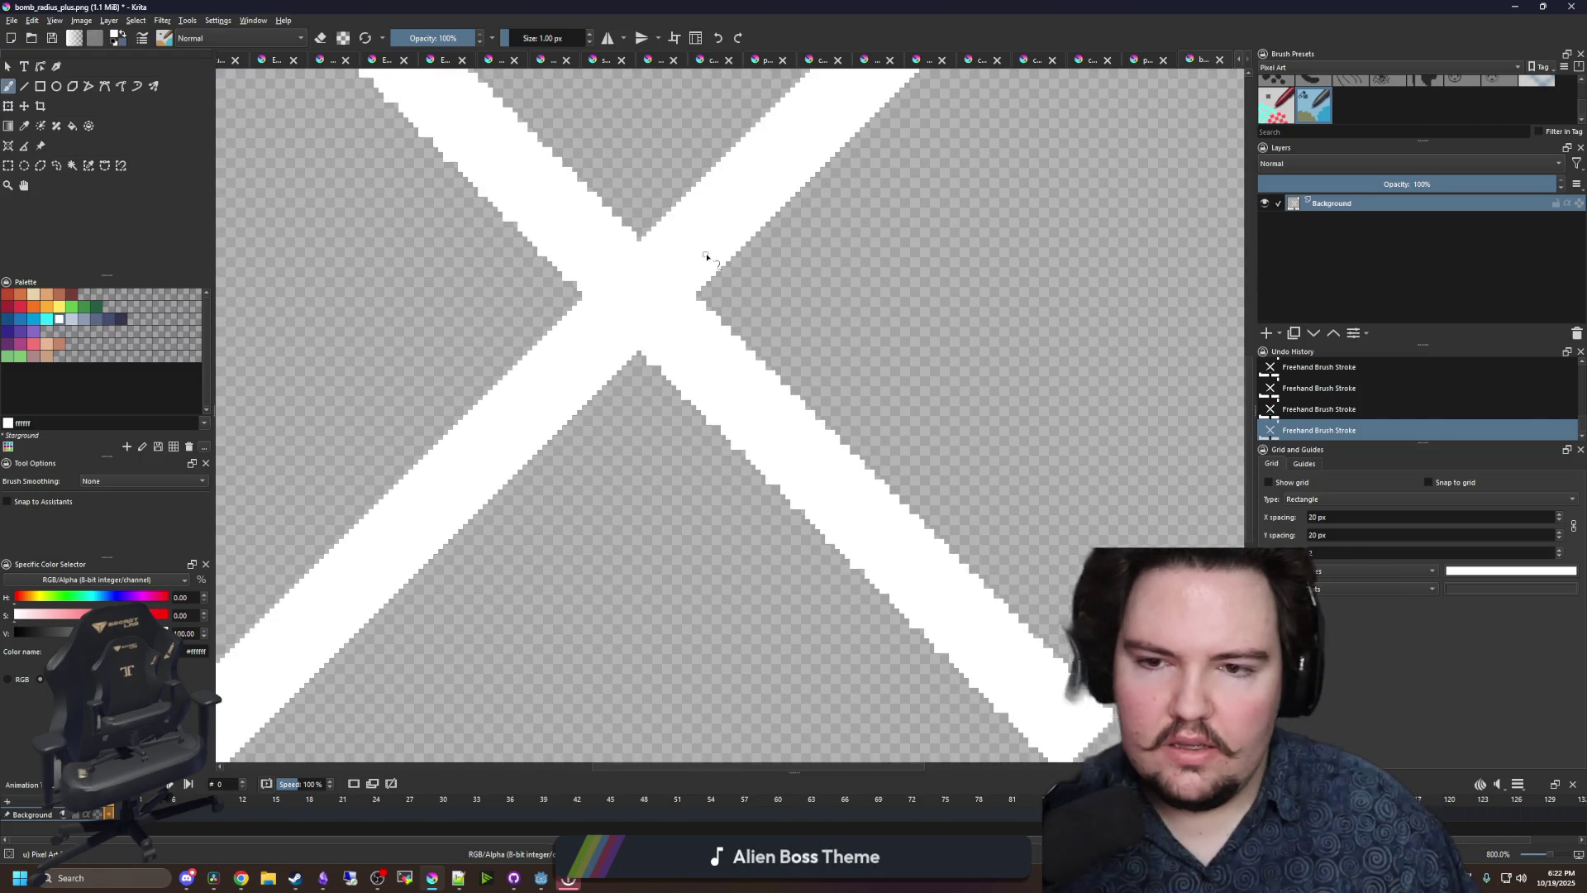
scroll(549, 443, "up", 2)
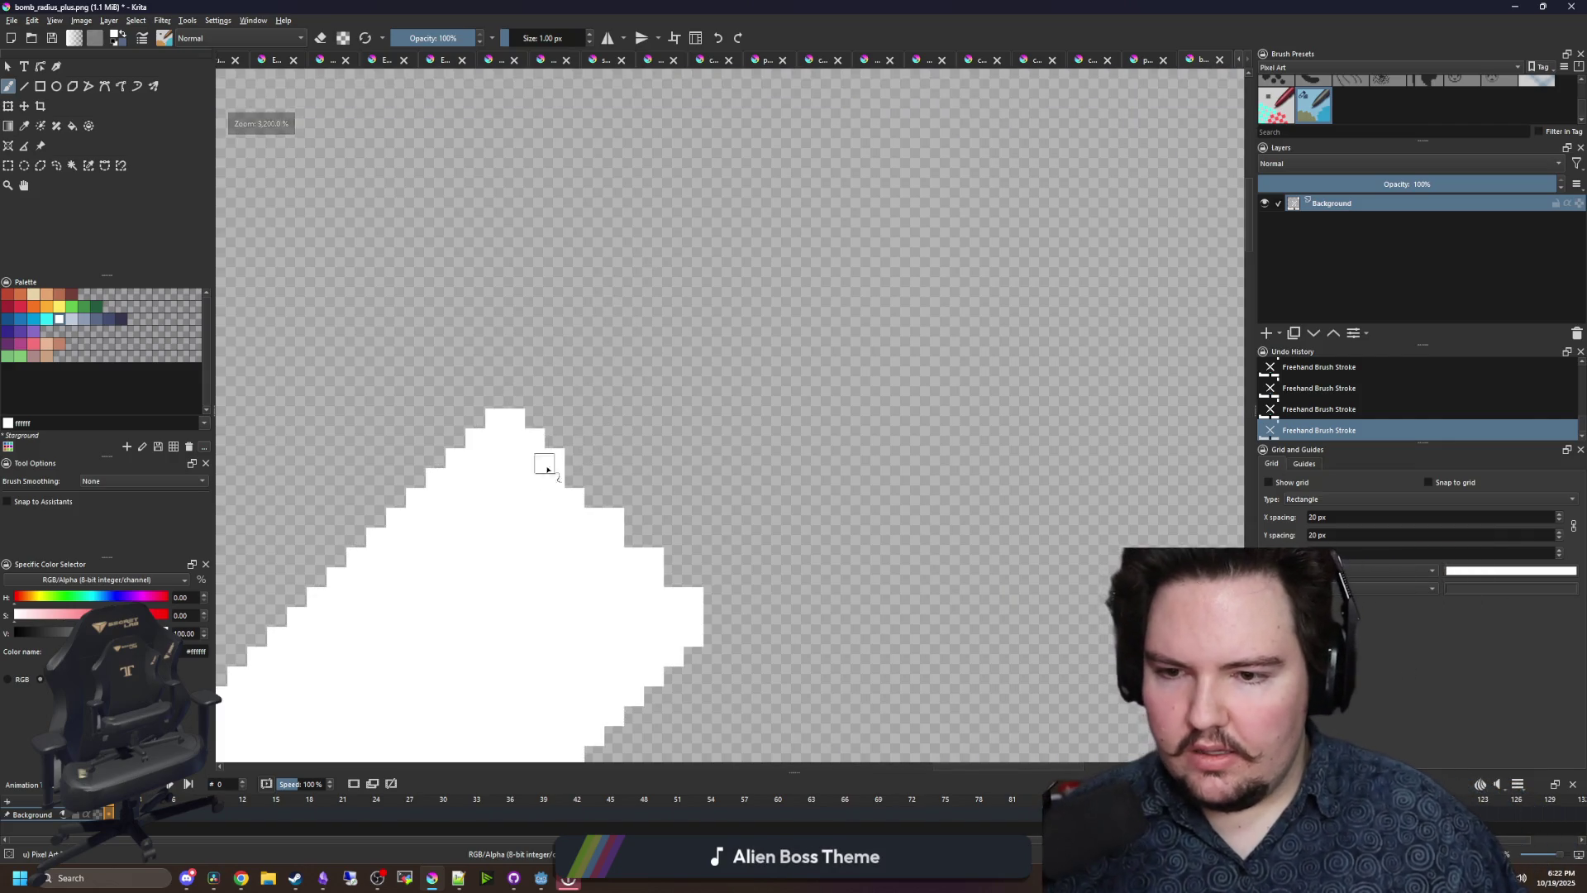
scroll(553, 467, "up", 1)
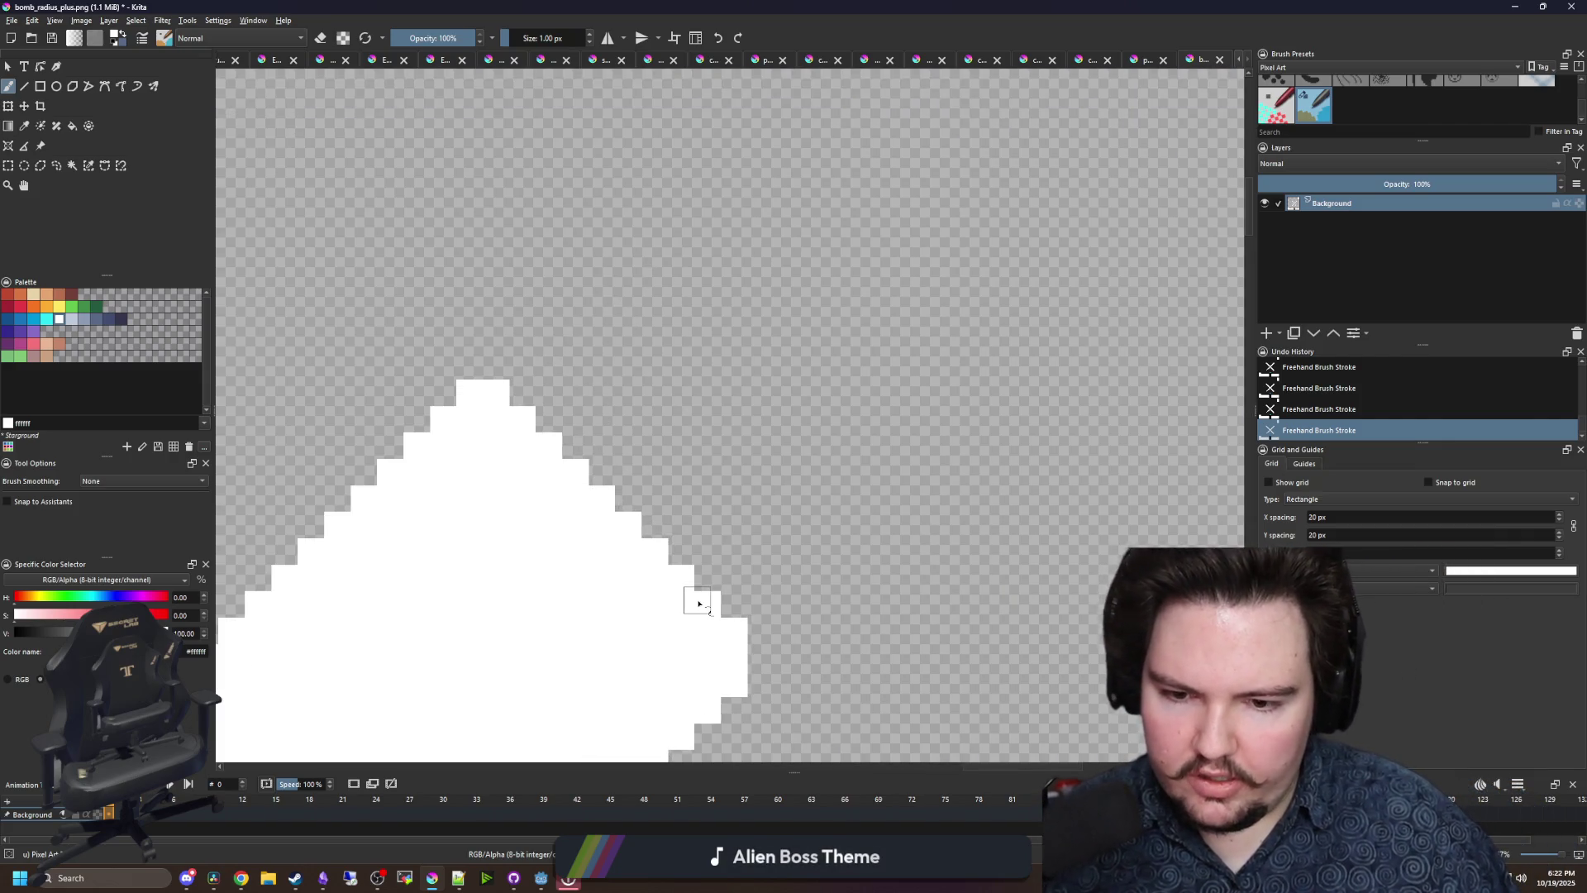
scroll(677, 385, "down", 6)
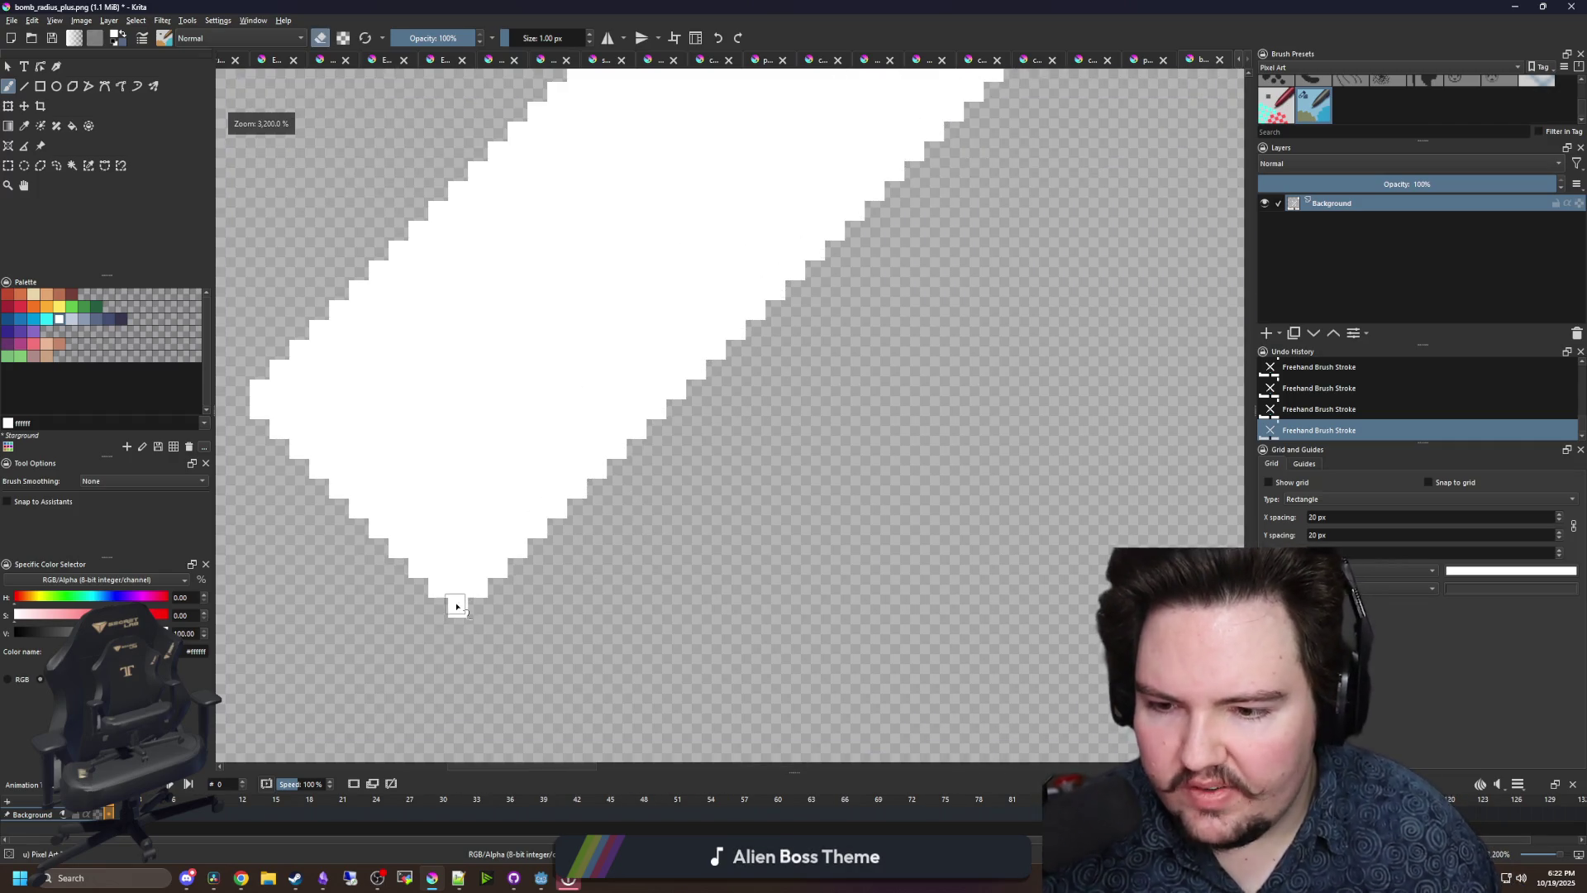
scroll(457, 607, "down", 10)
- Erase stray edge pixels and repaint white ones along the diagonal staircase edge
key("e")
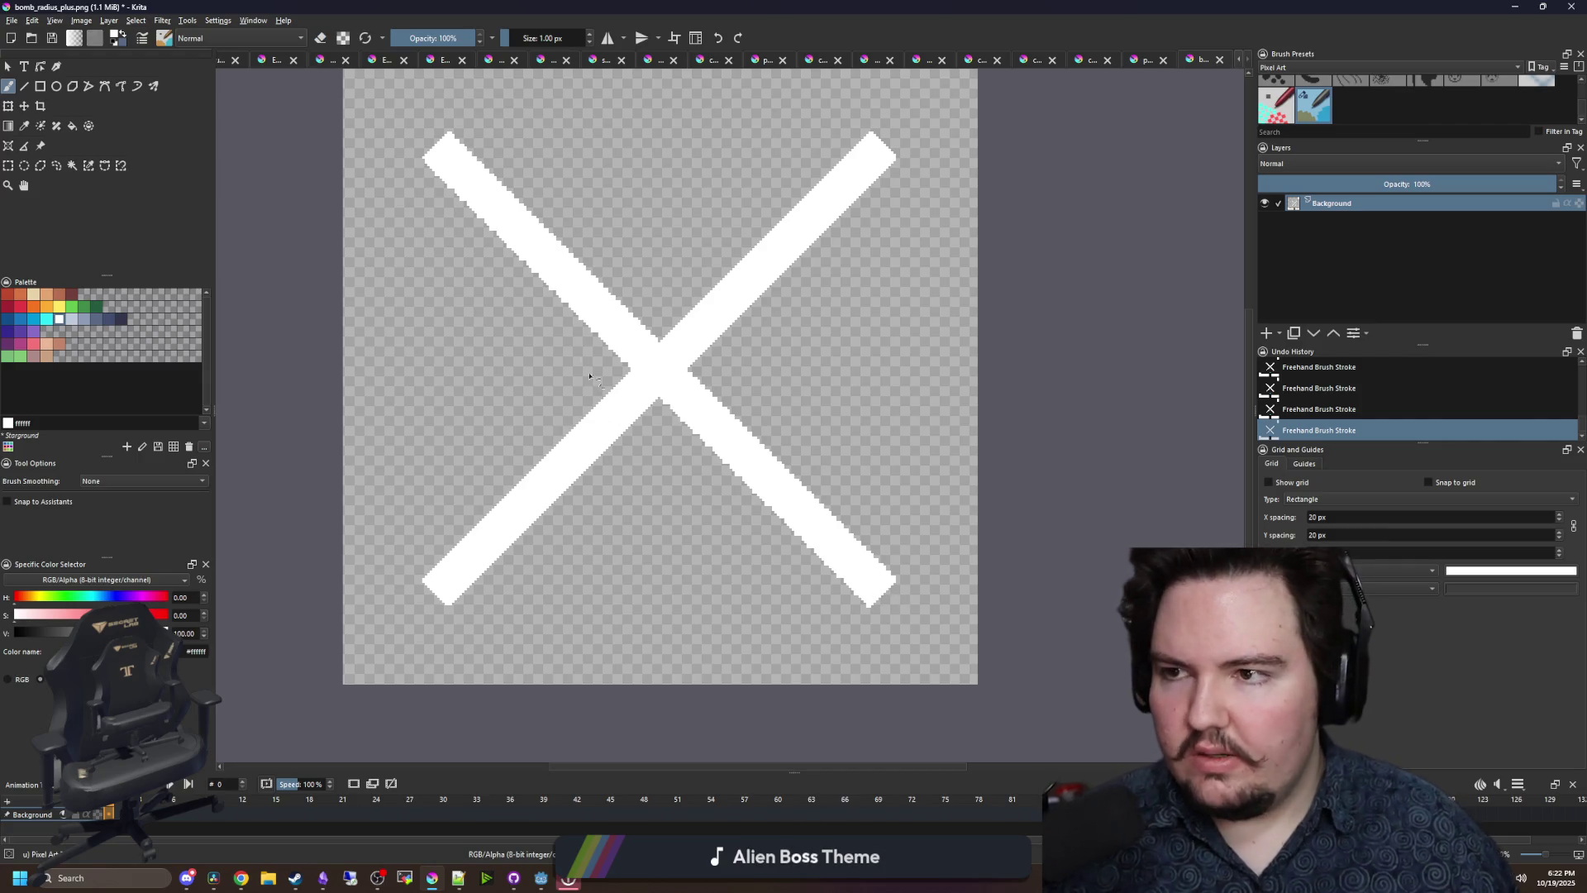
scroll(589, 376, "up", 10)
key("e")
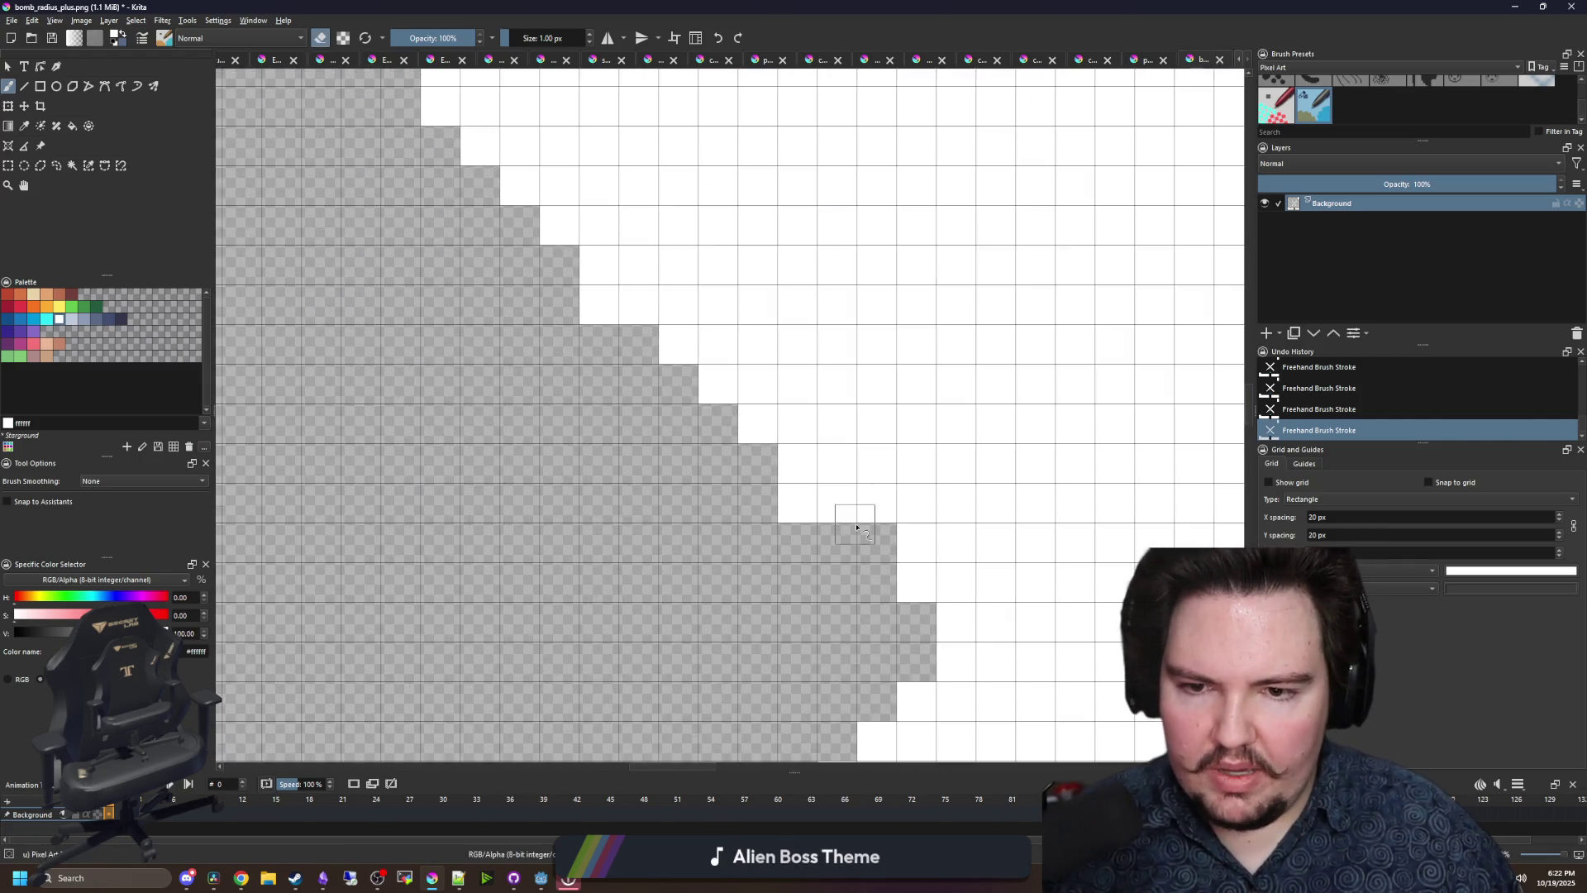
scroll(856, 527, "down", 2)
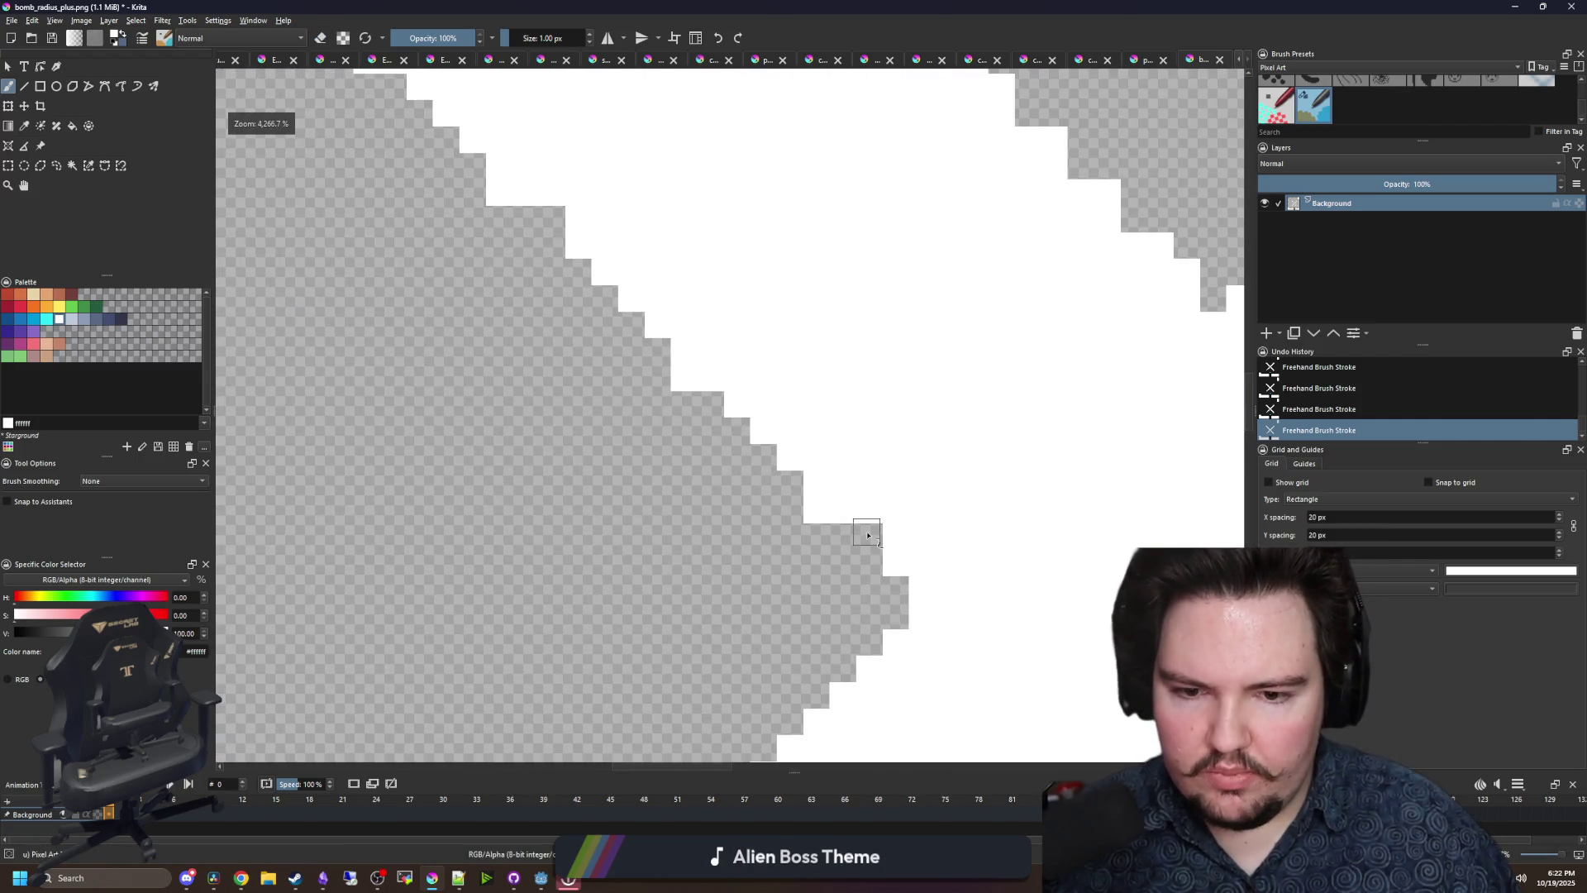
left_click(683, 382)
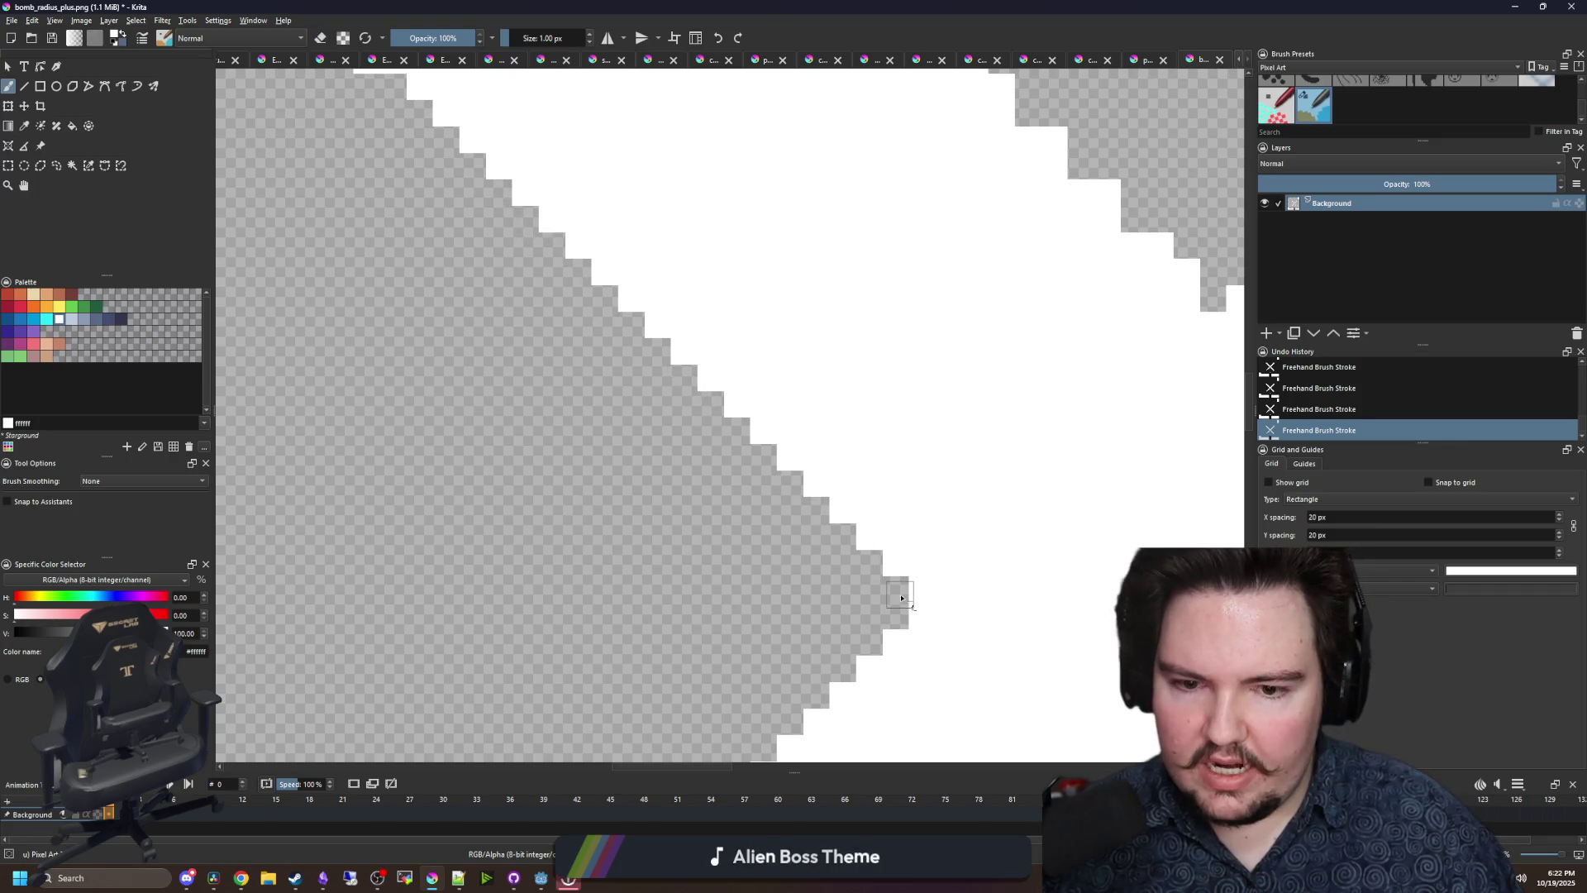
scroll(518, 364, "down", 3)
key("e")
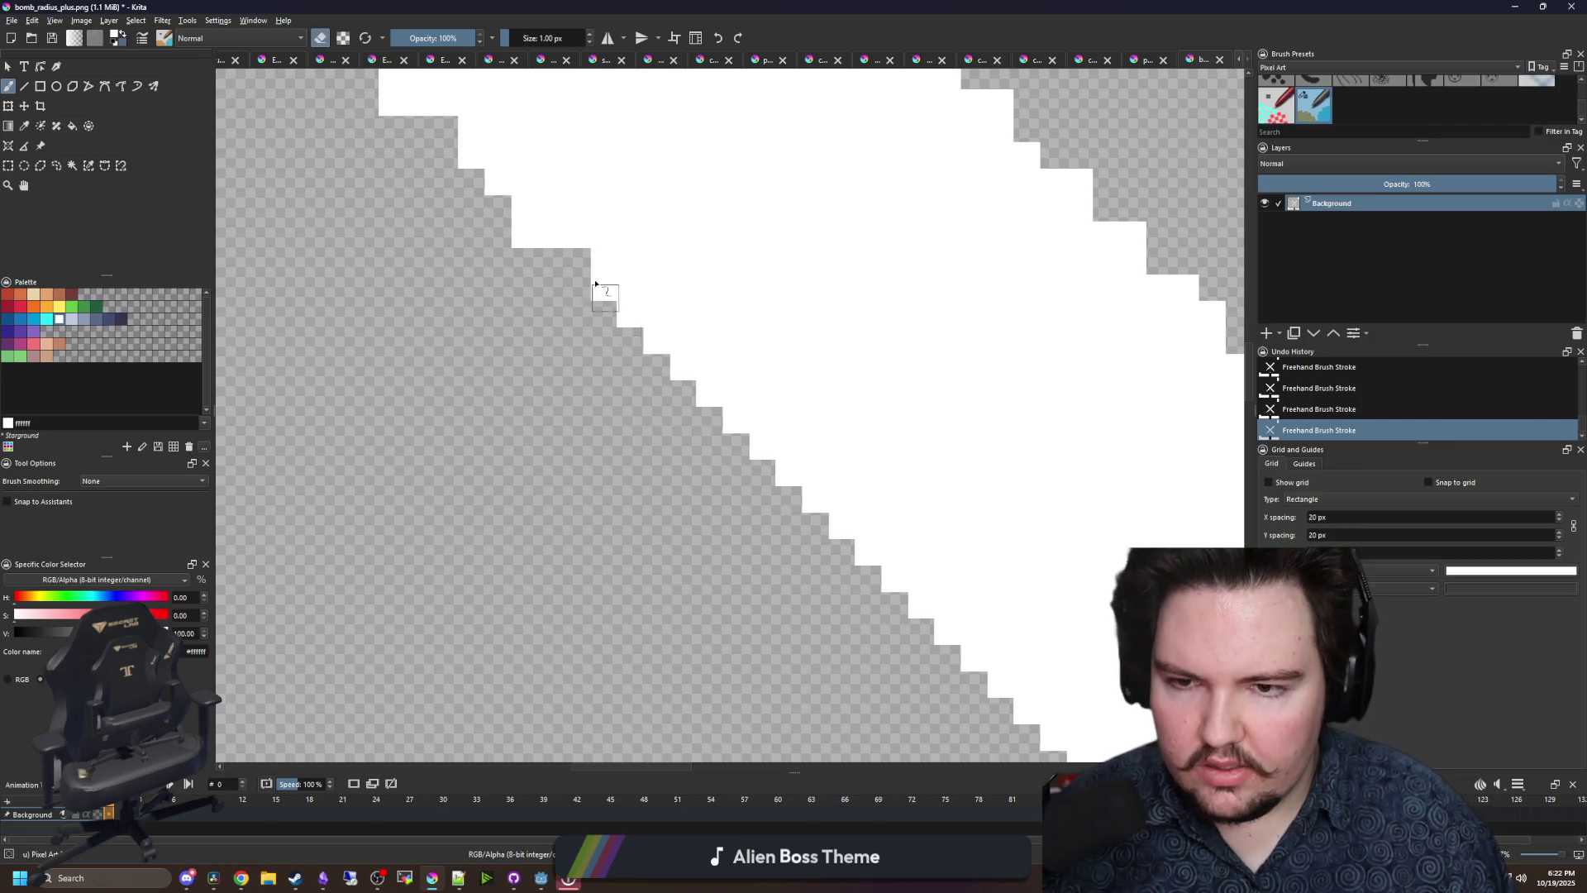
scroll(513, 286, "down", 2)
left_click(670, 407)
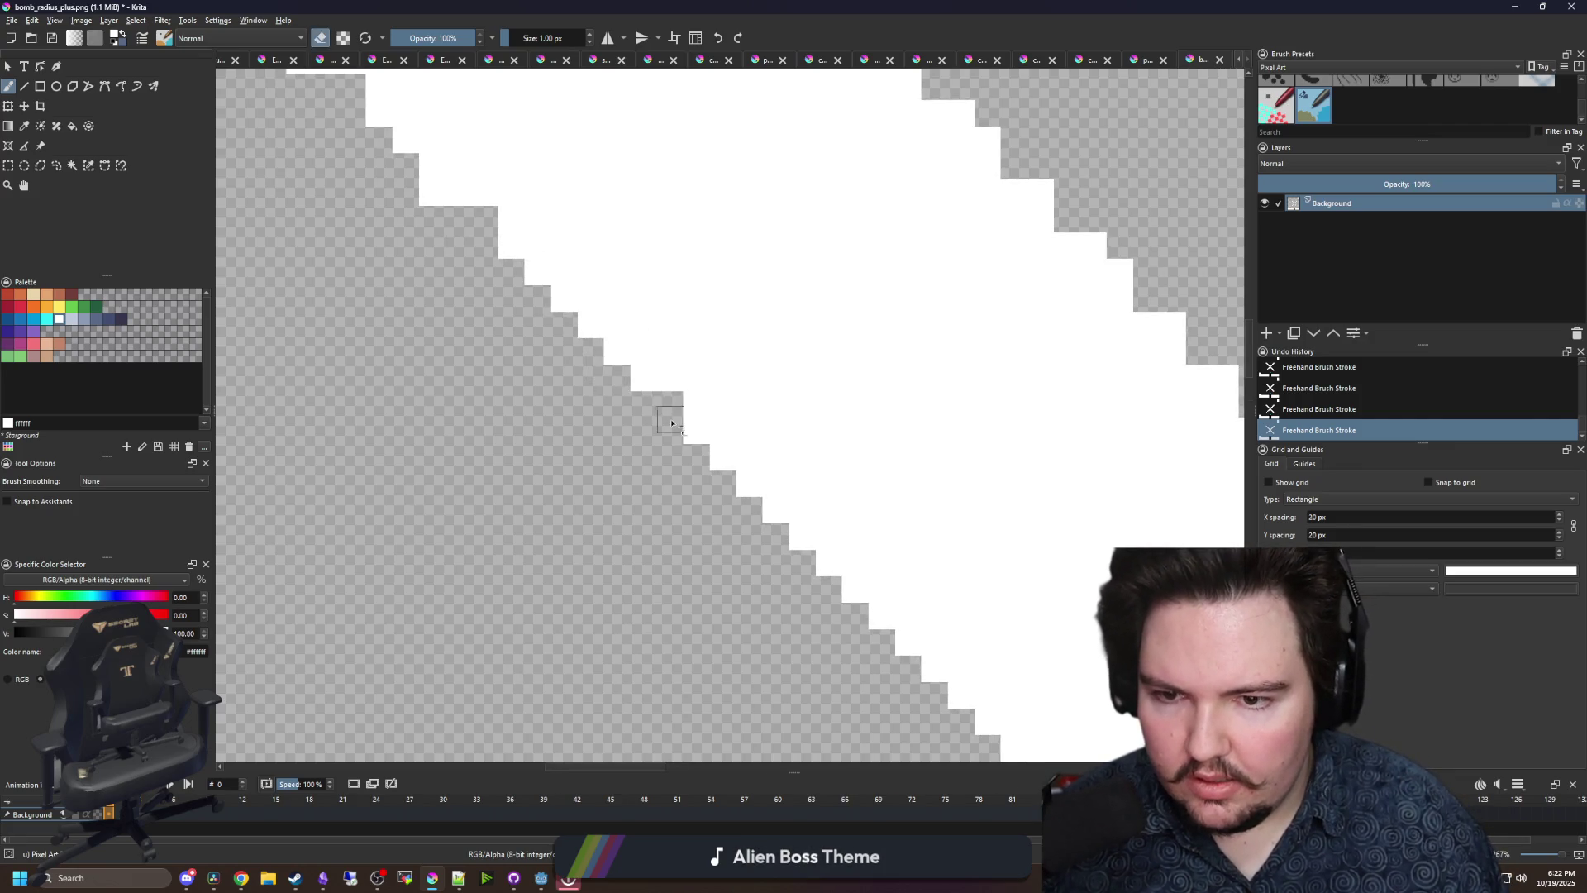
key("e")
left_click(669, 405)
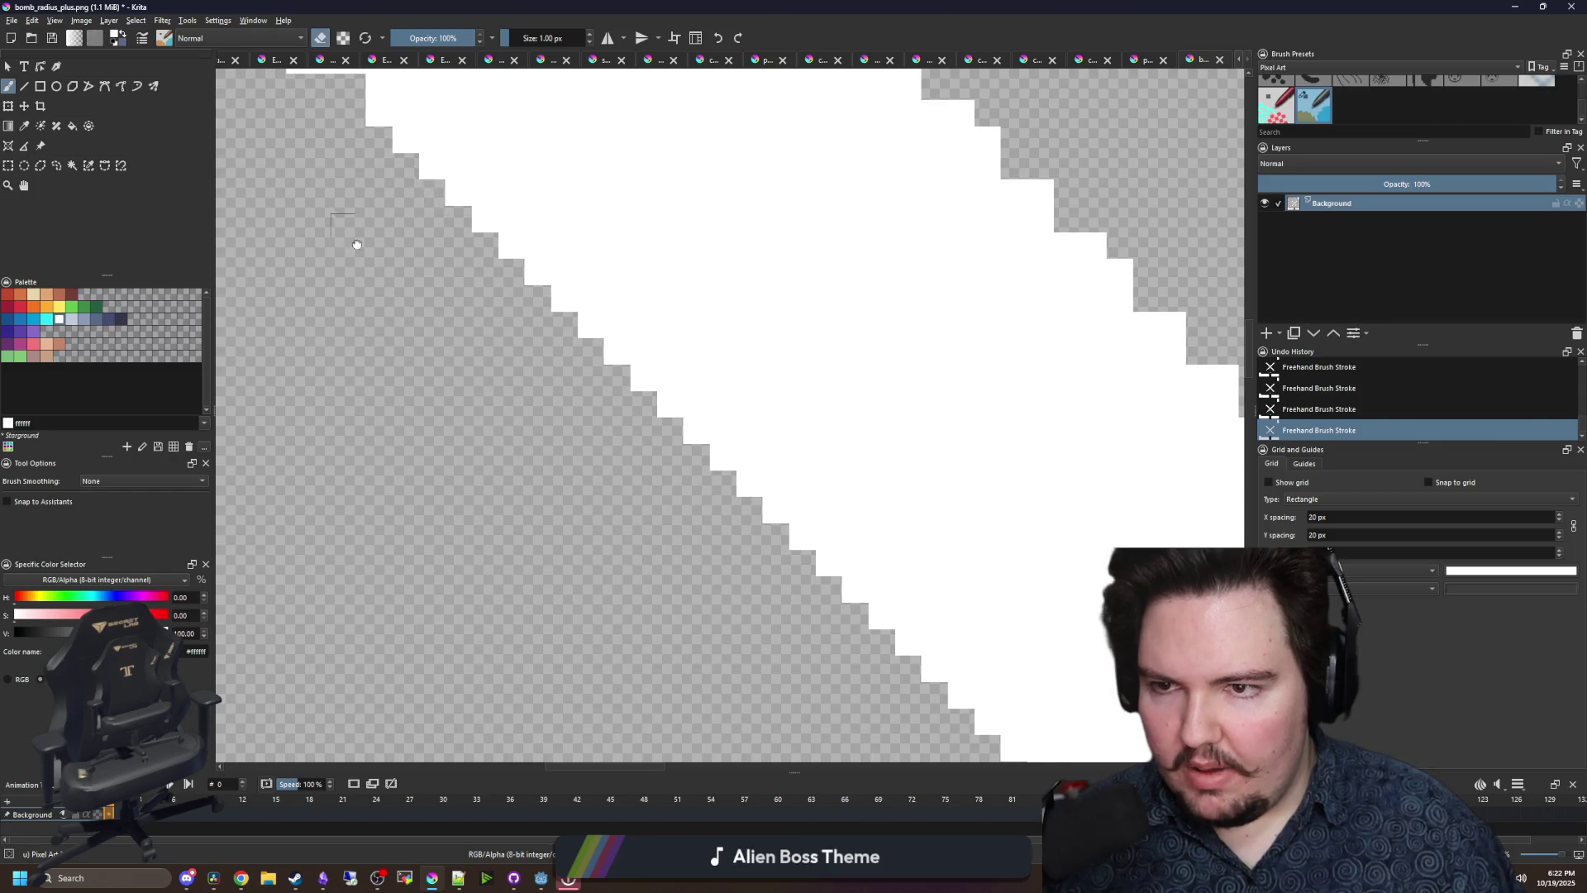
scroll(428, 191, "up", 2)
left_click(479, 309)
scroll(525, 383, "up", 2)
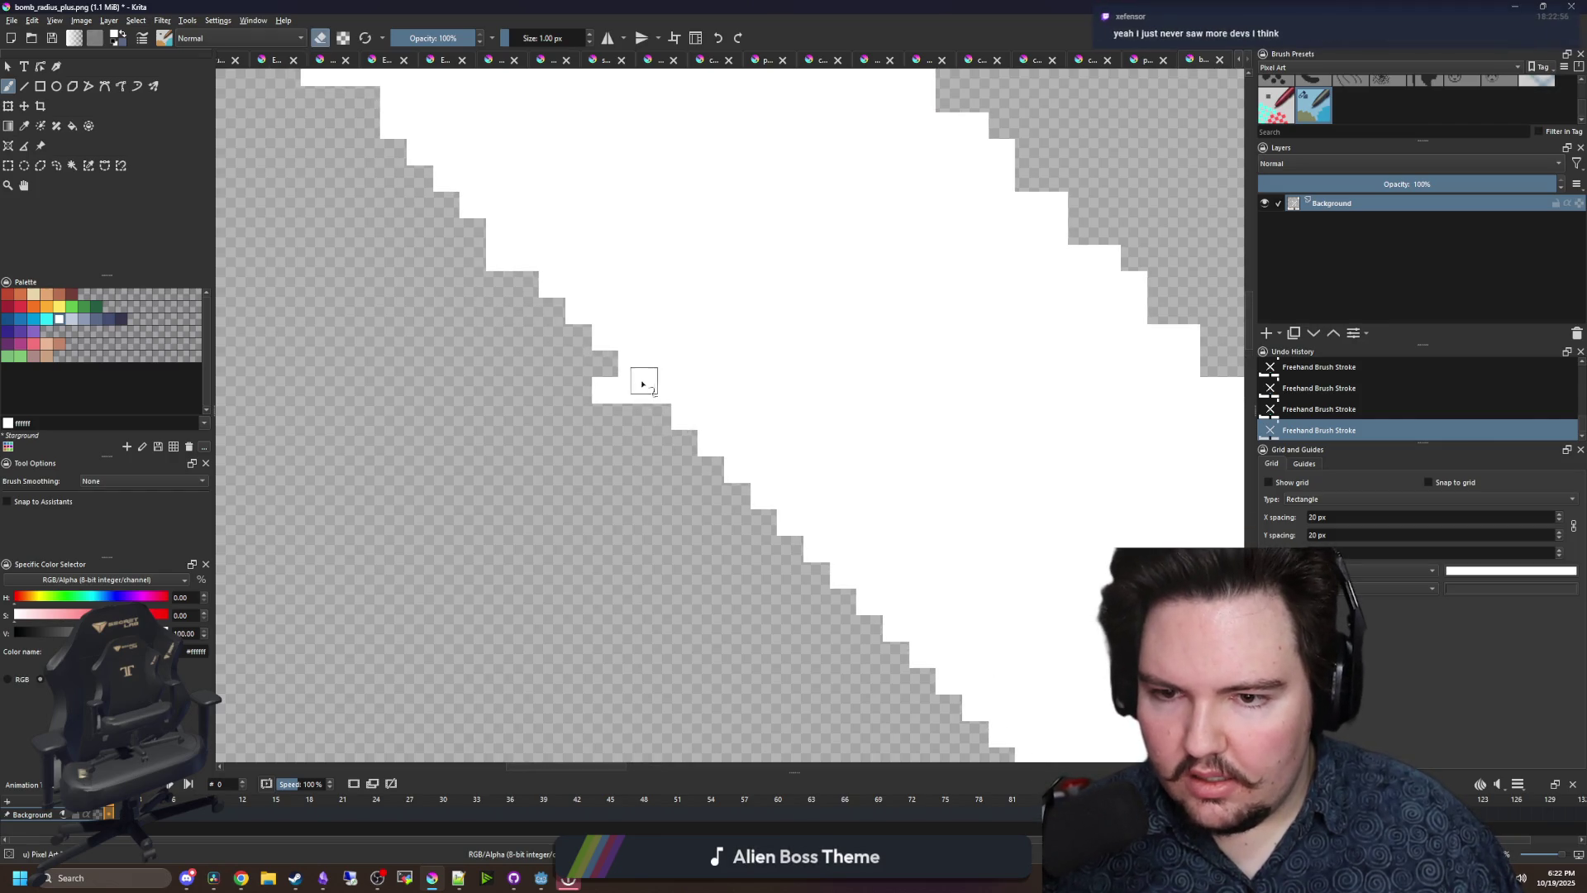
key("e")
left_click(612, 388)
left_click(624, 410)
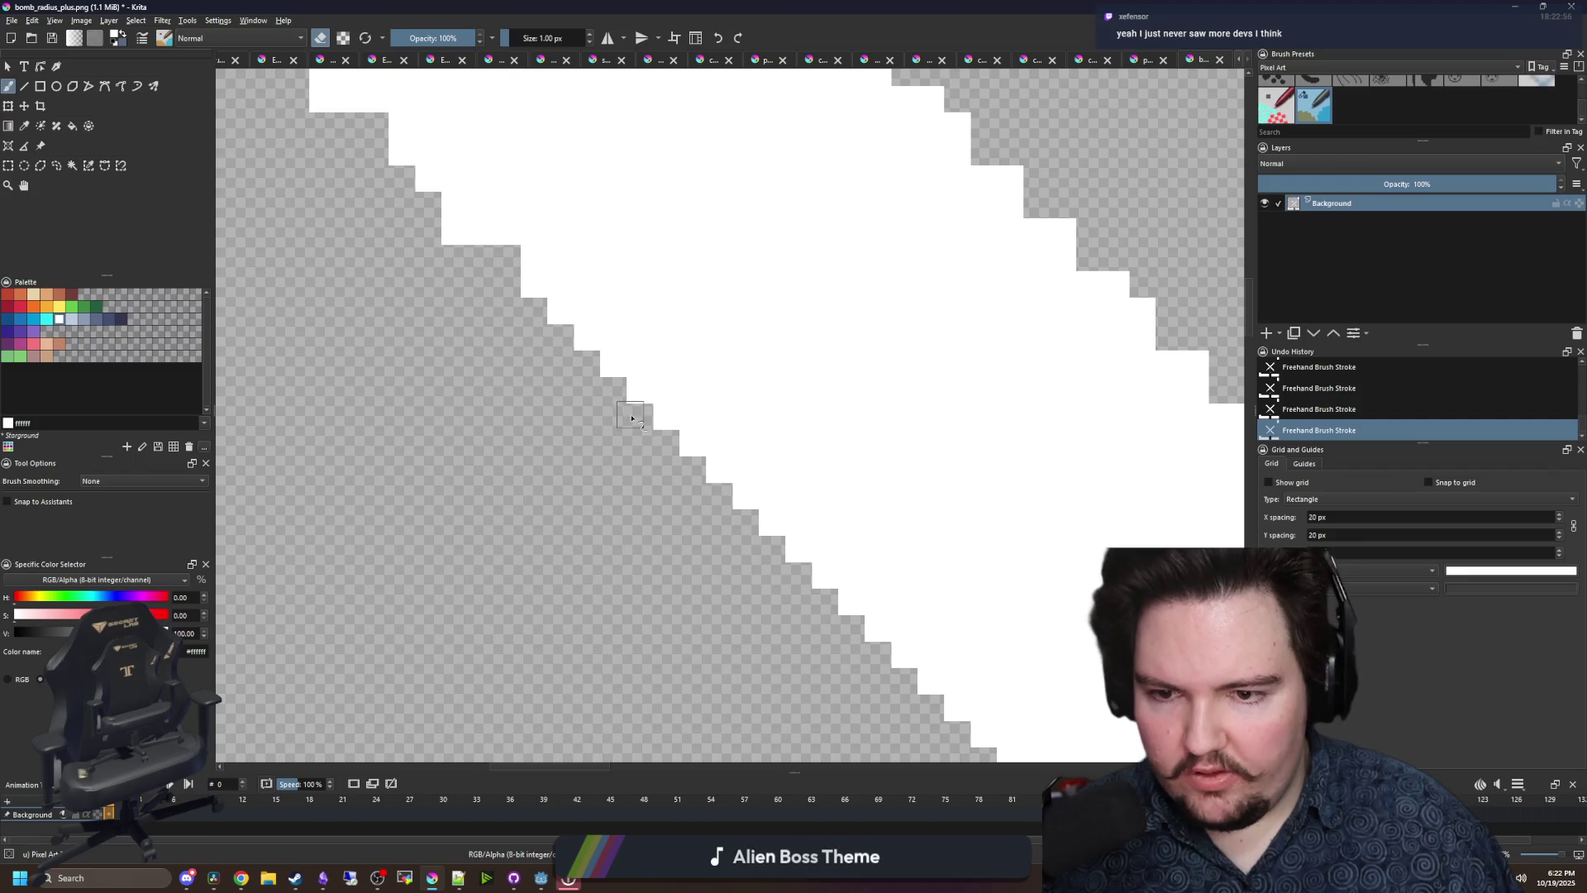
scroll(645, 405, "down", 1)
key("e")
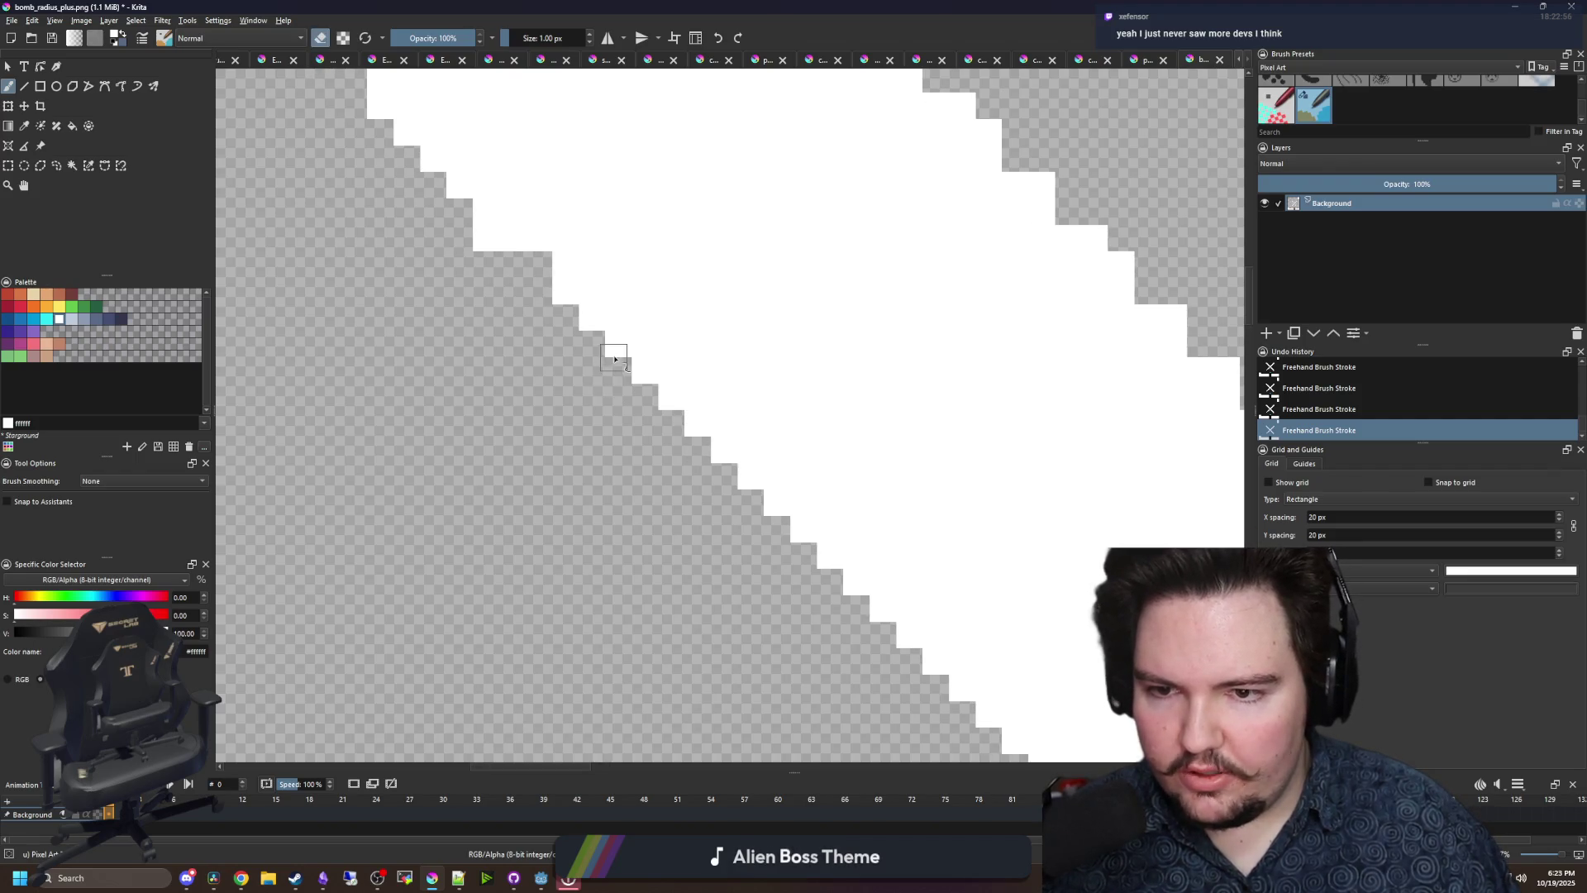
key("e")
scroll(488, 248, "right", 3)
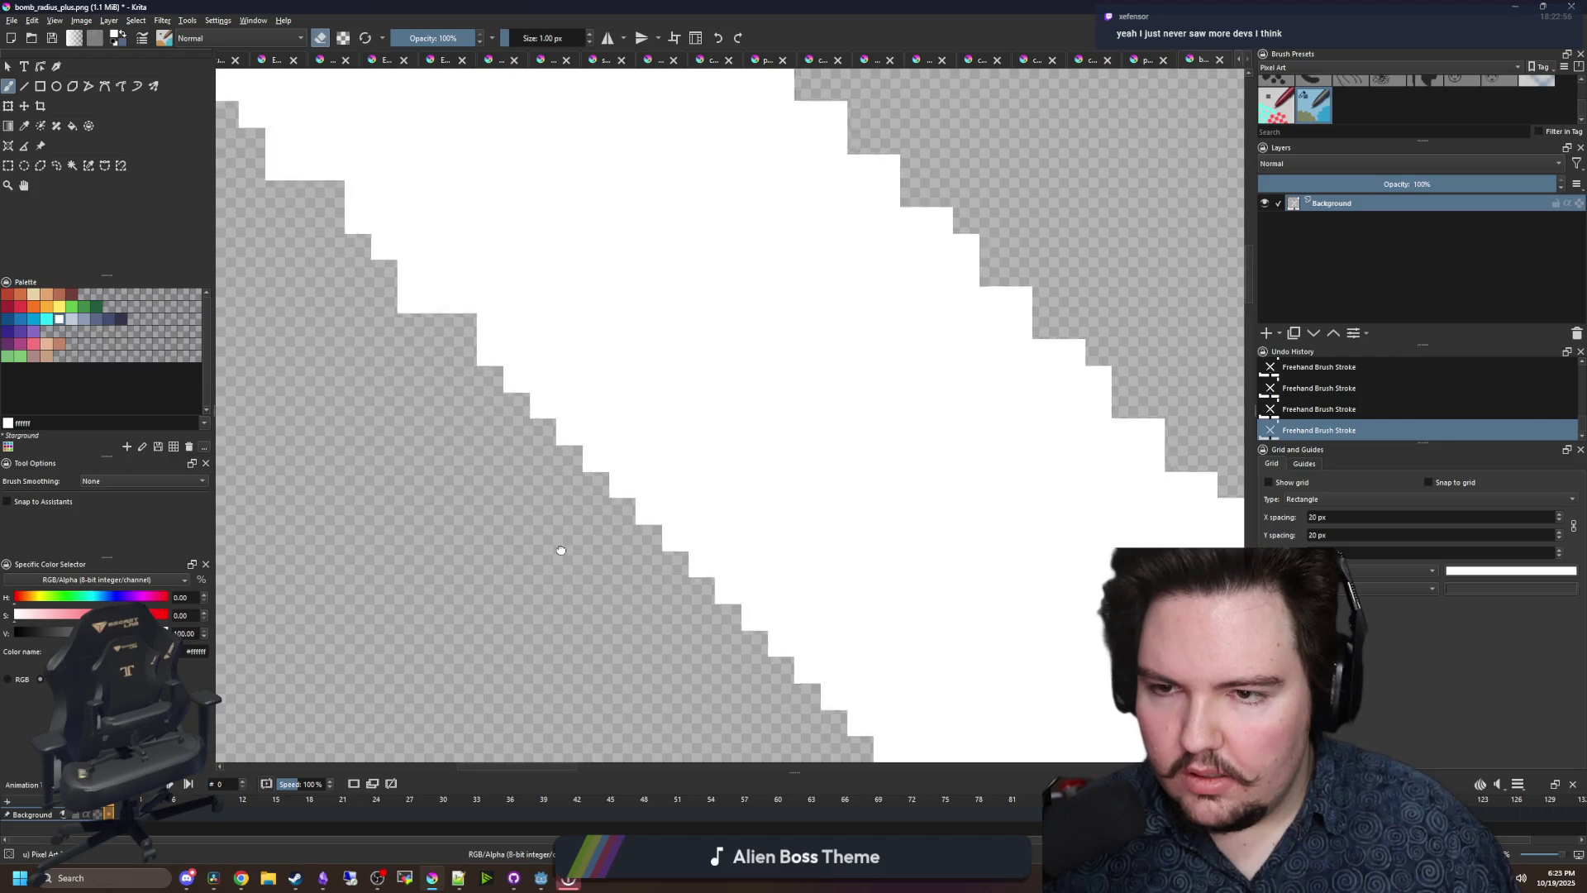
key("e")
- Erase one more edge pixel, fill notches on the triangle's right edge, then bring up Chrome
key("e")
left_click(420, 324)
scroll(579, 364, "up", 3)
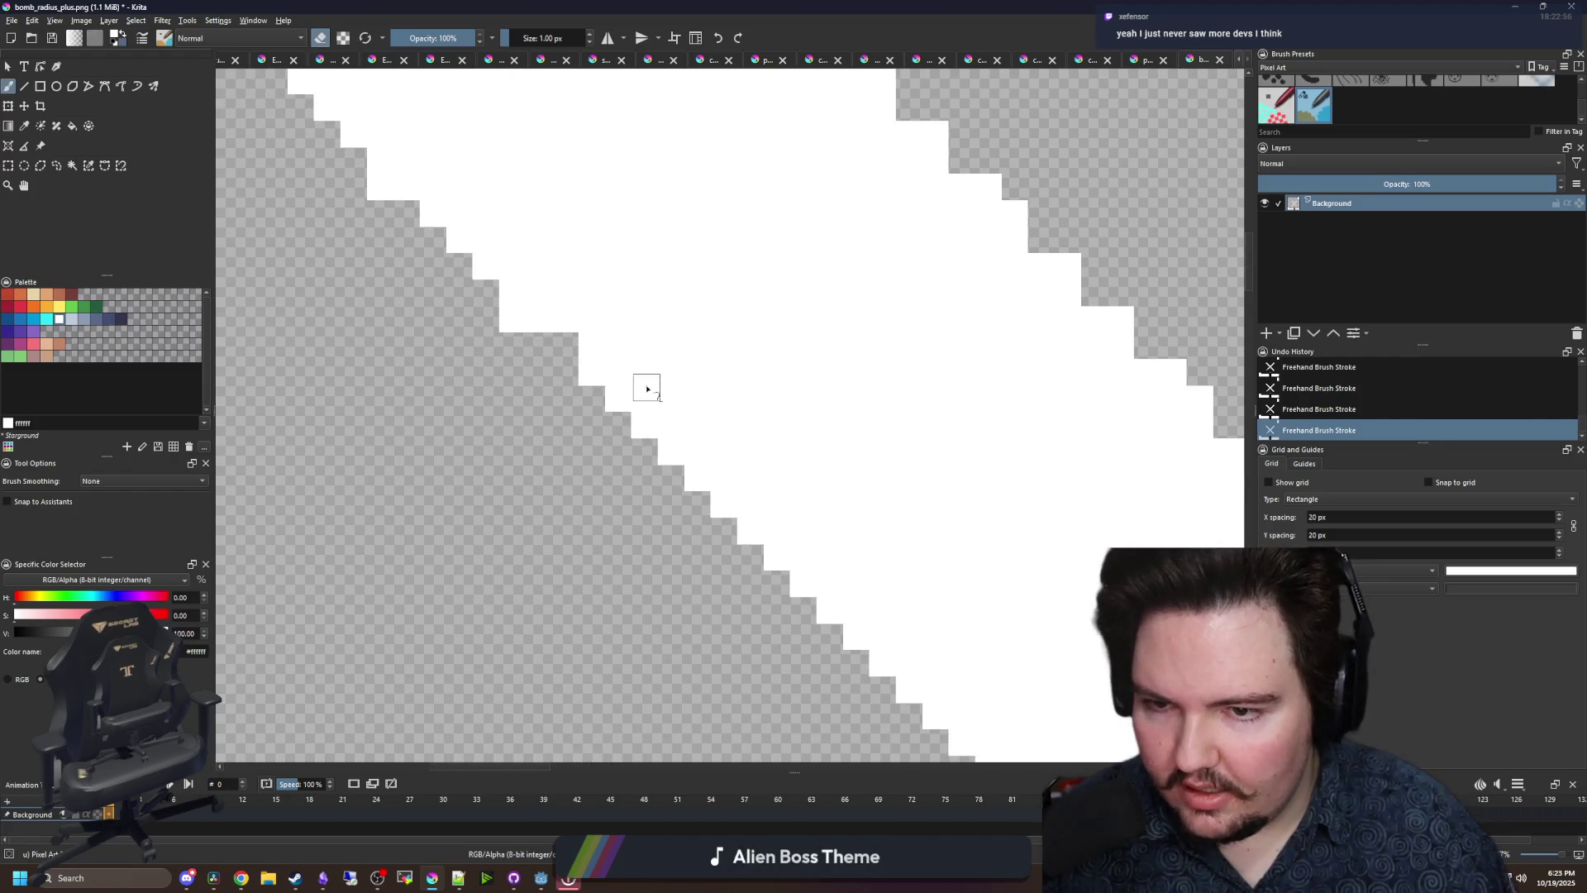
scroll(576, 423, "up", 2)
key("e")
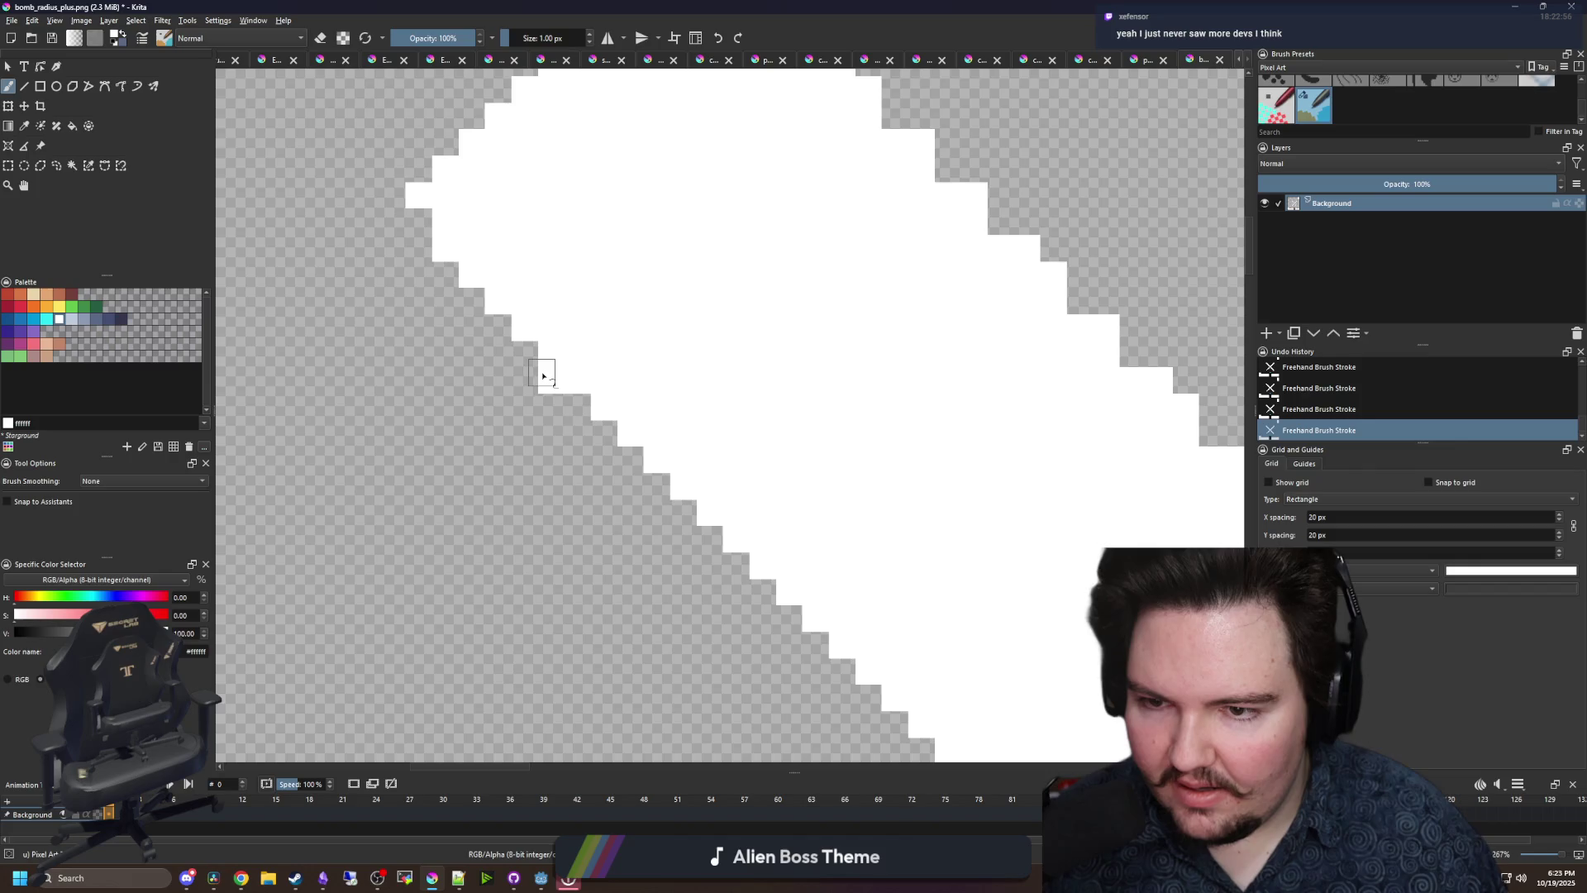
key("e")
key("e")
scroll(534, 391, "right", 4)
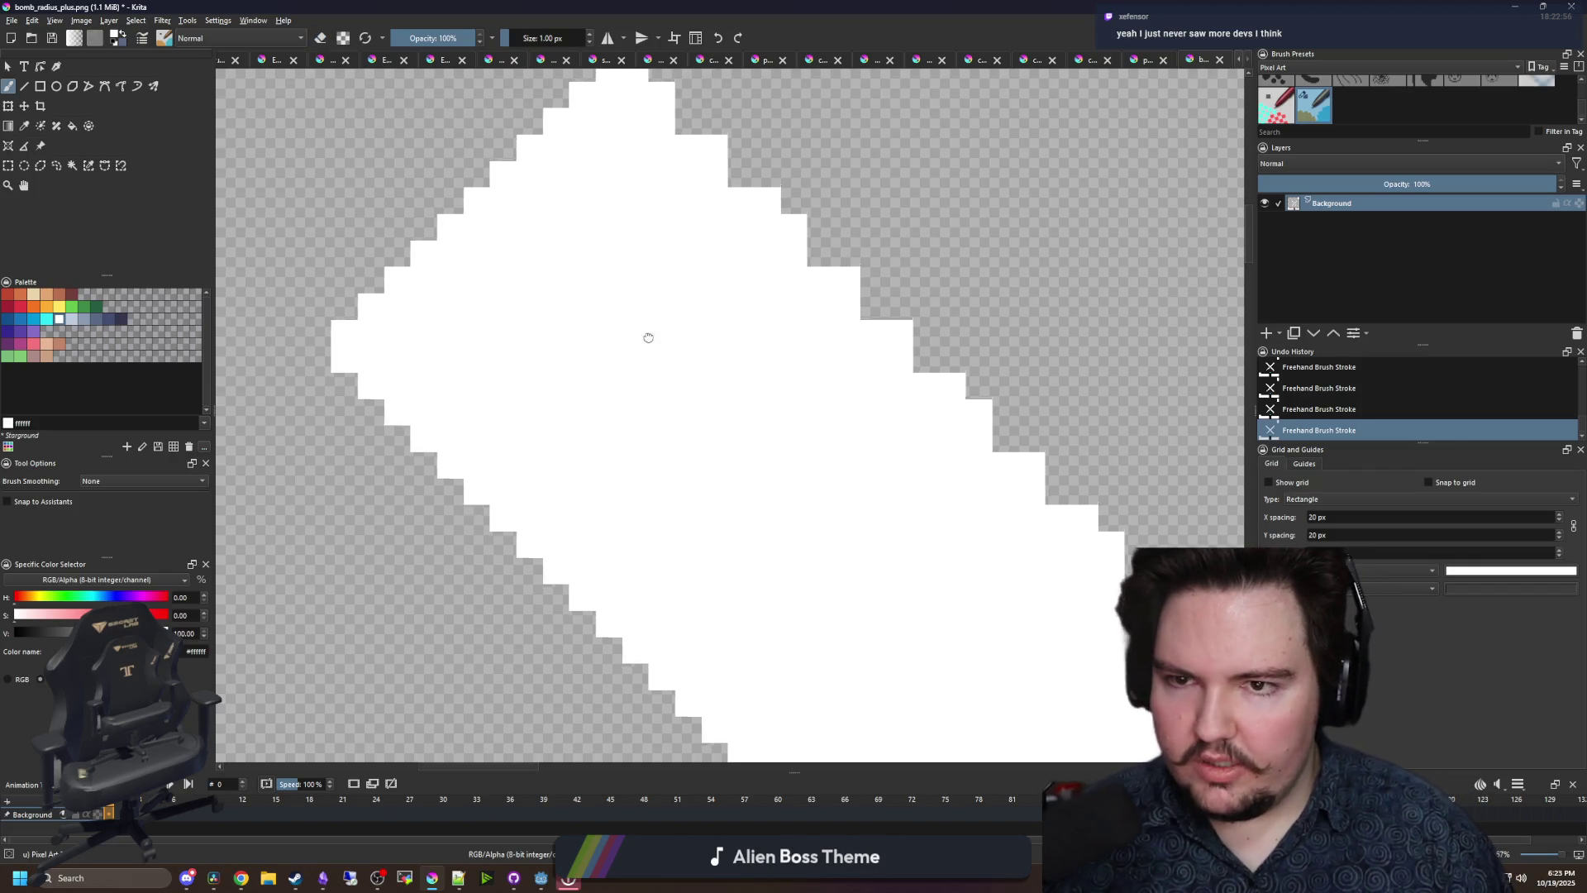
scroll(578, 330, "up", 3)
scroll(579, 331, "right", 3)
key("e")
key("e")
left_click(571, 277)
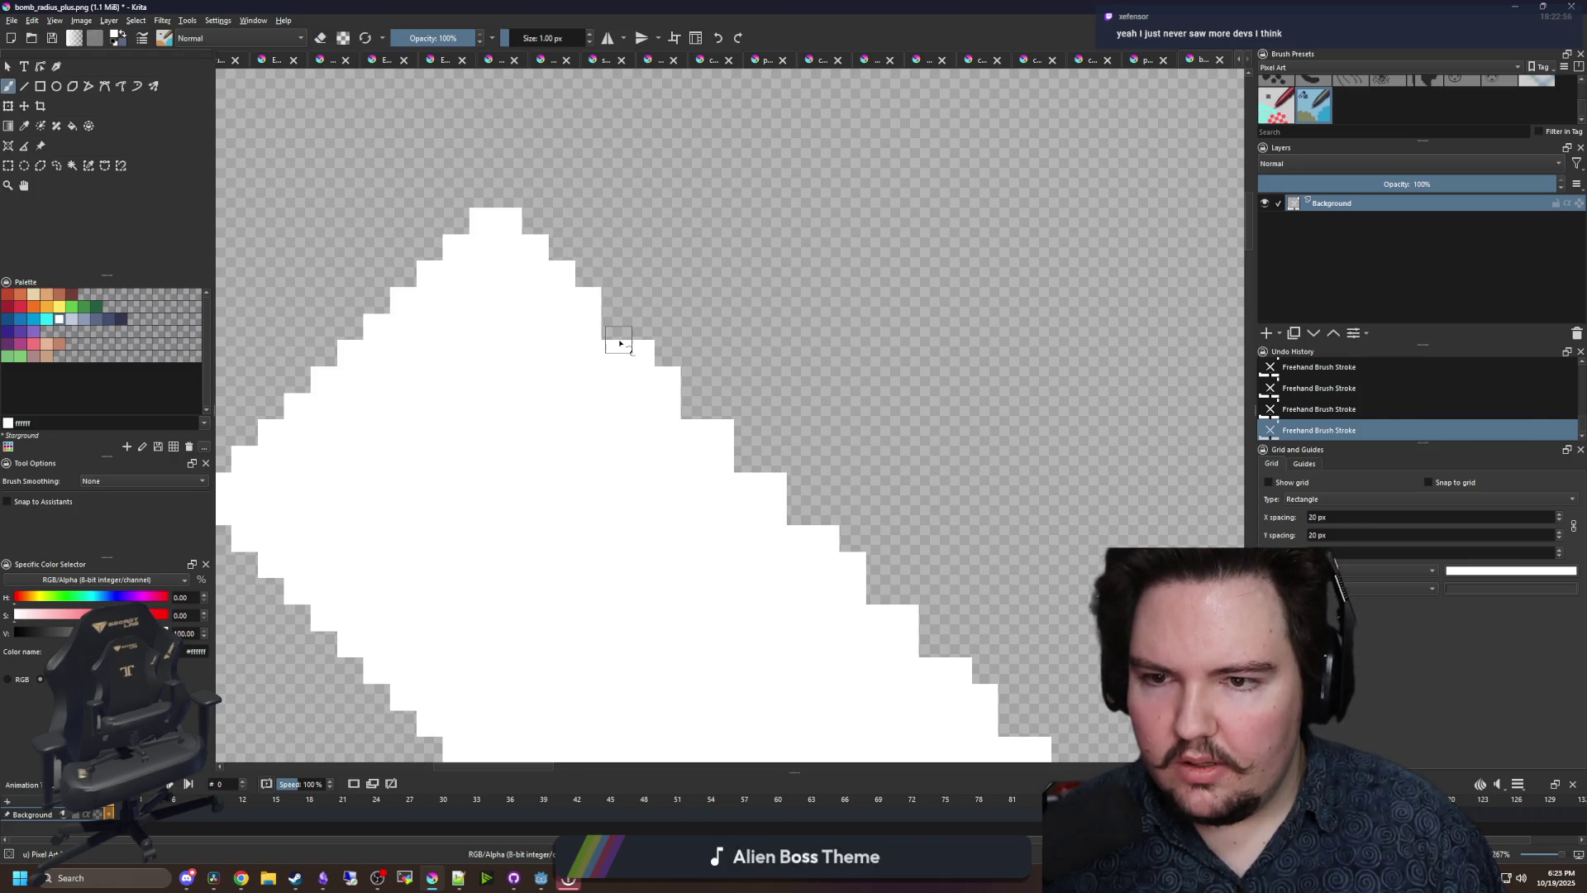
left_click(644, 357)
left_click(616, 328)
left_click(695, 406)
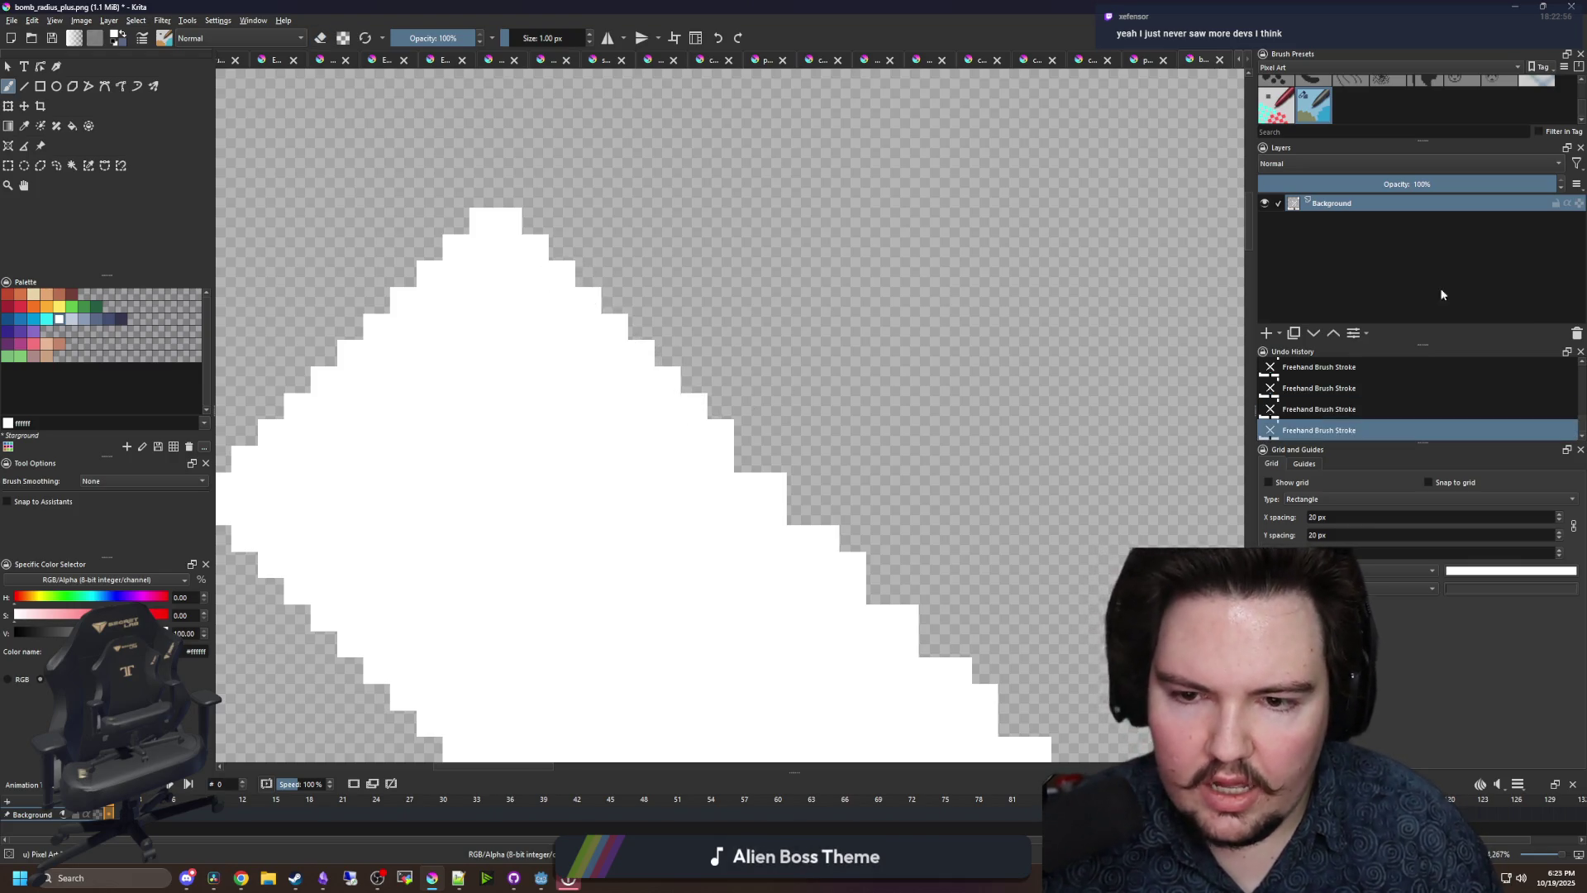
left_click(241, 878)
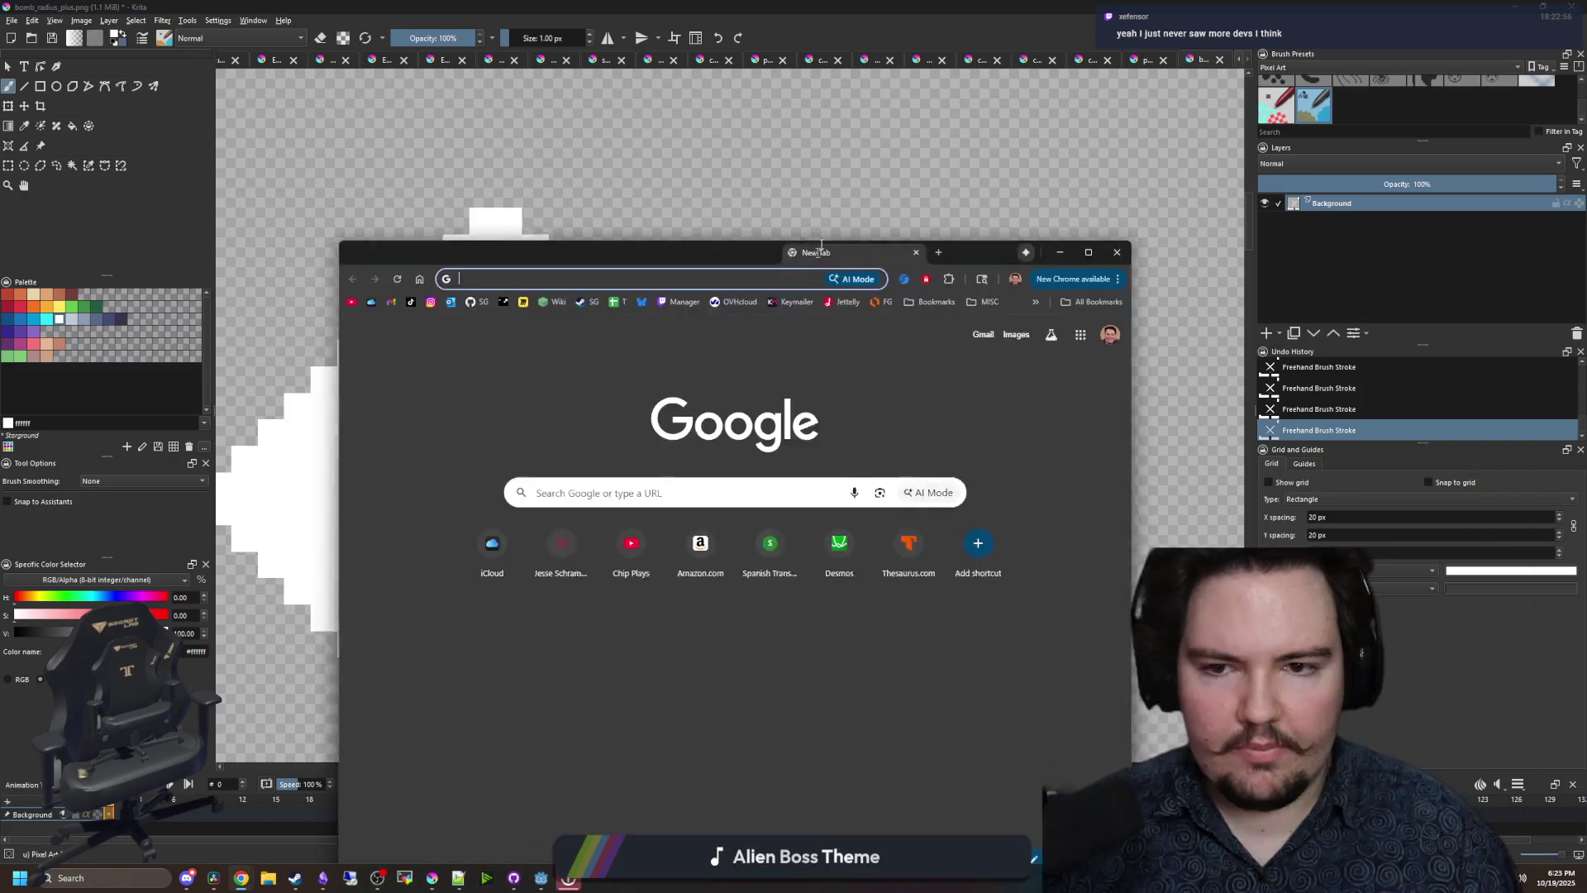
- Search for 'picayune dreams', view its Steam store page, then return to Krita
type("picayune dreams")
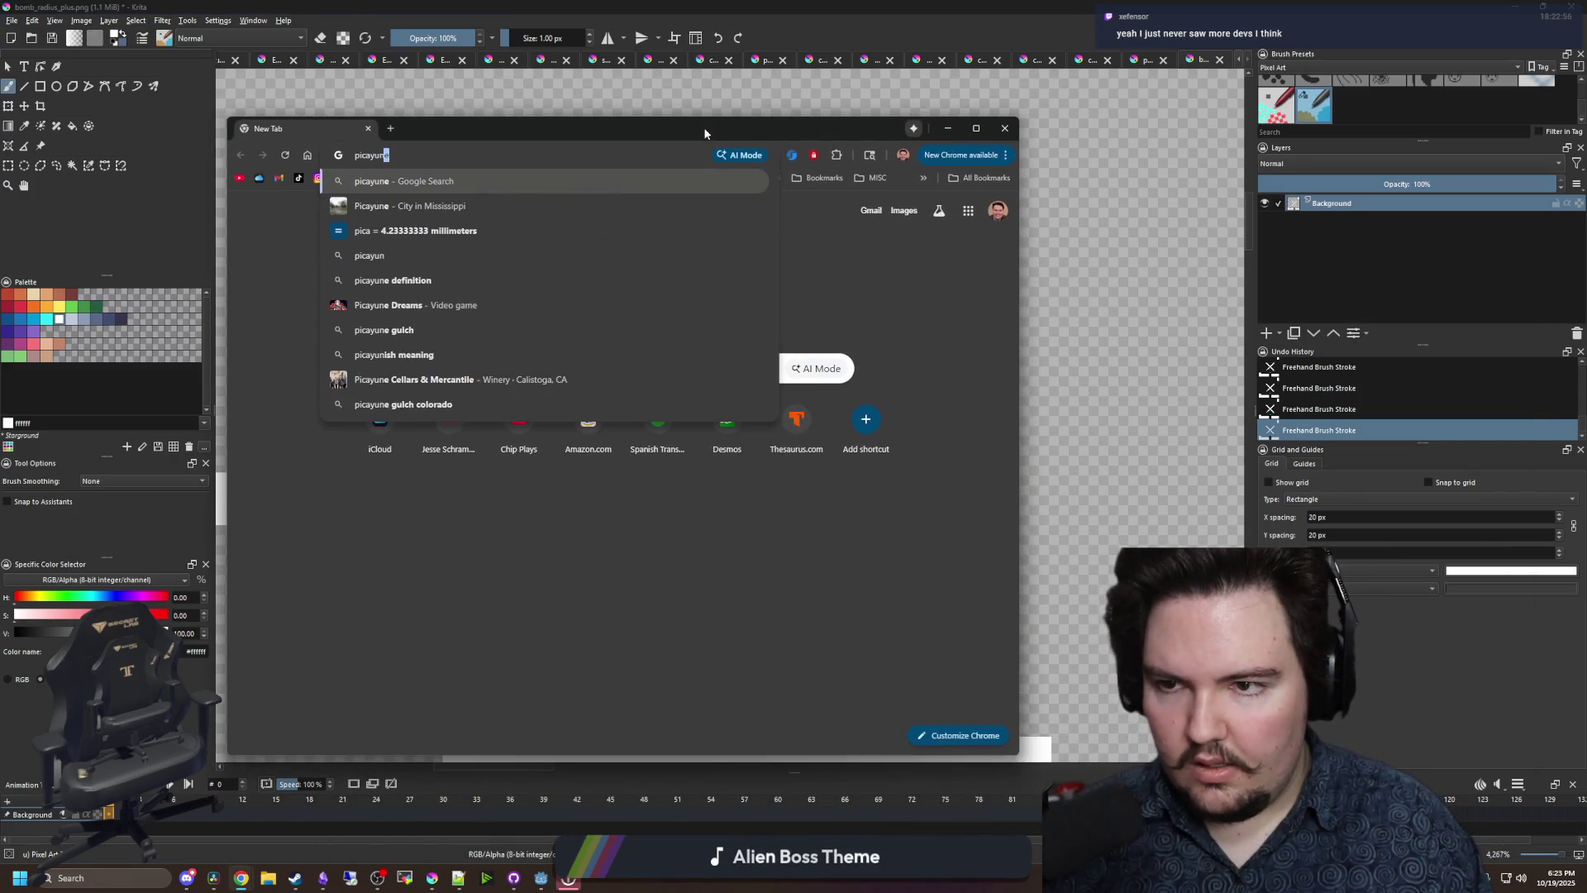
key("Return")
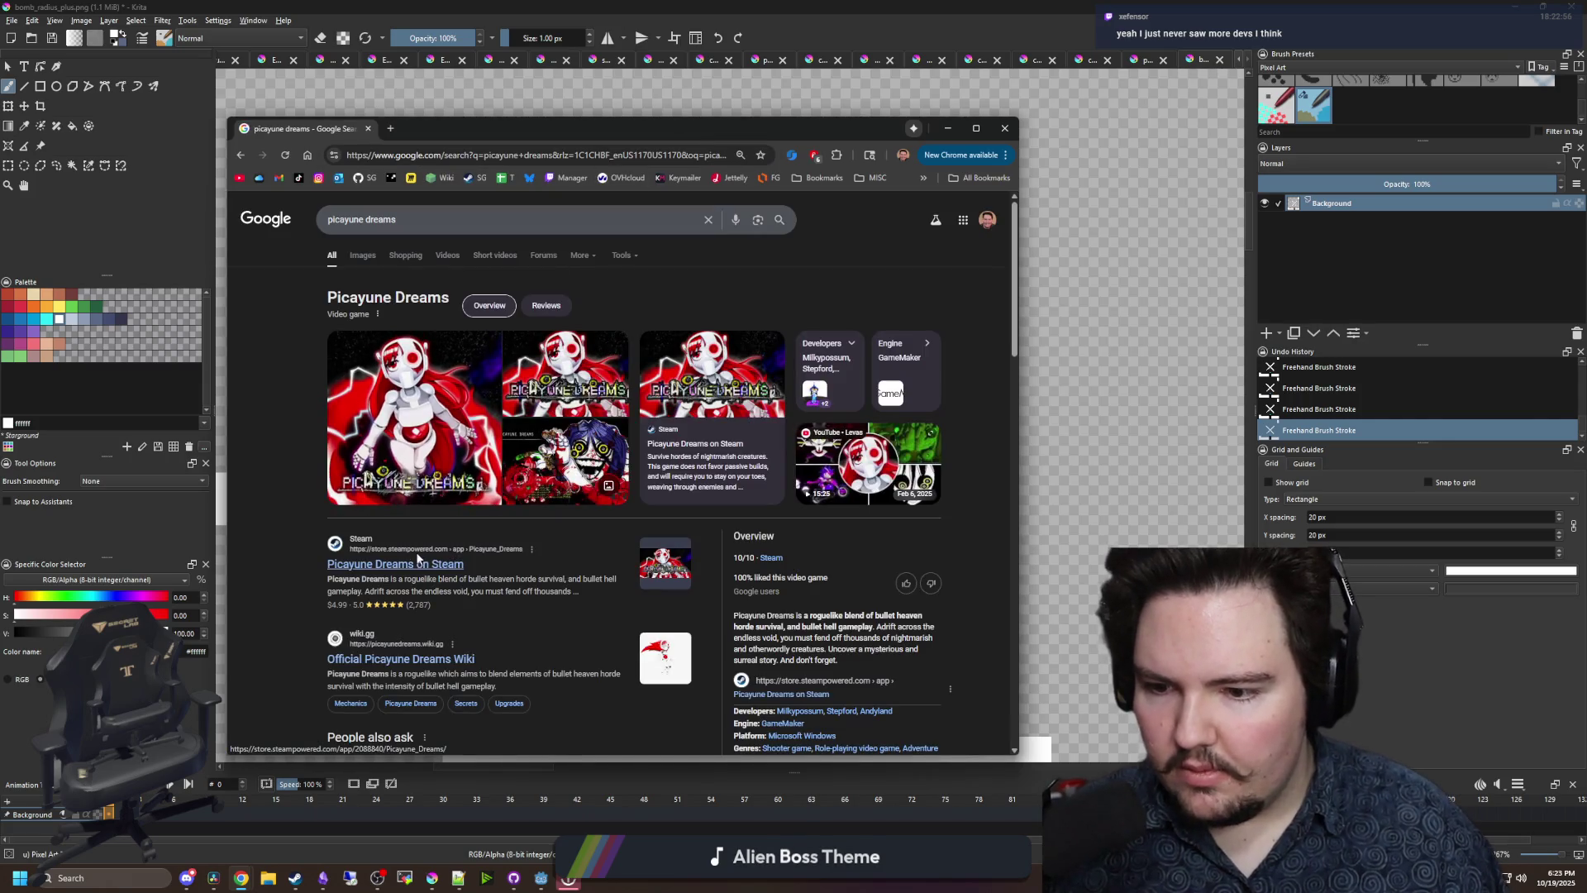
left_click(417, 561)
scroll(386, 648, "down", 1)
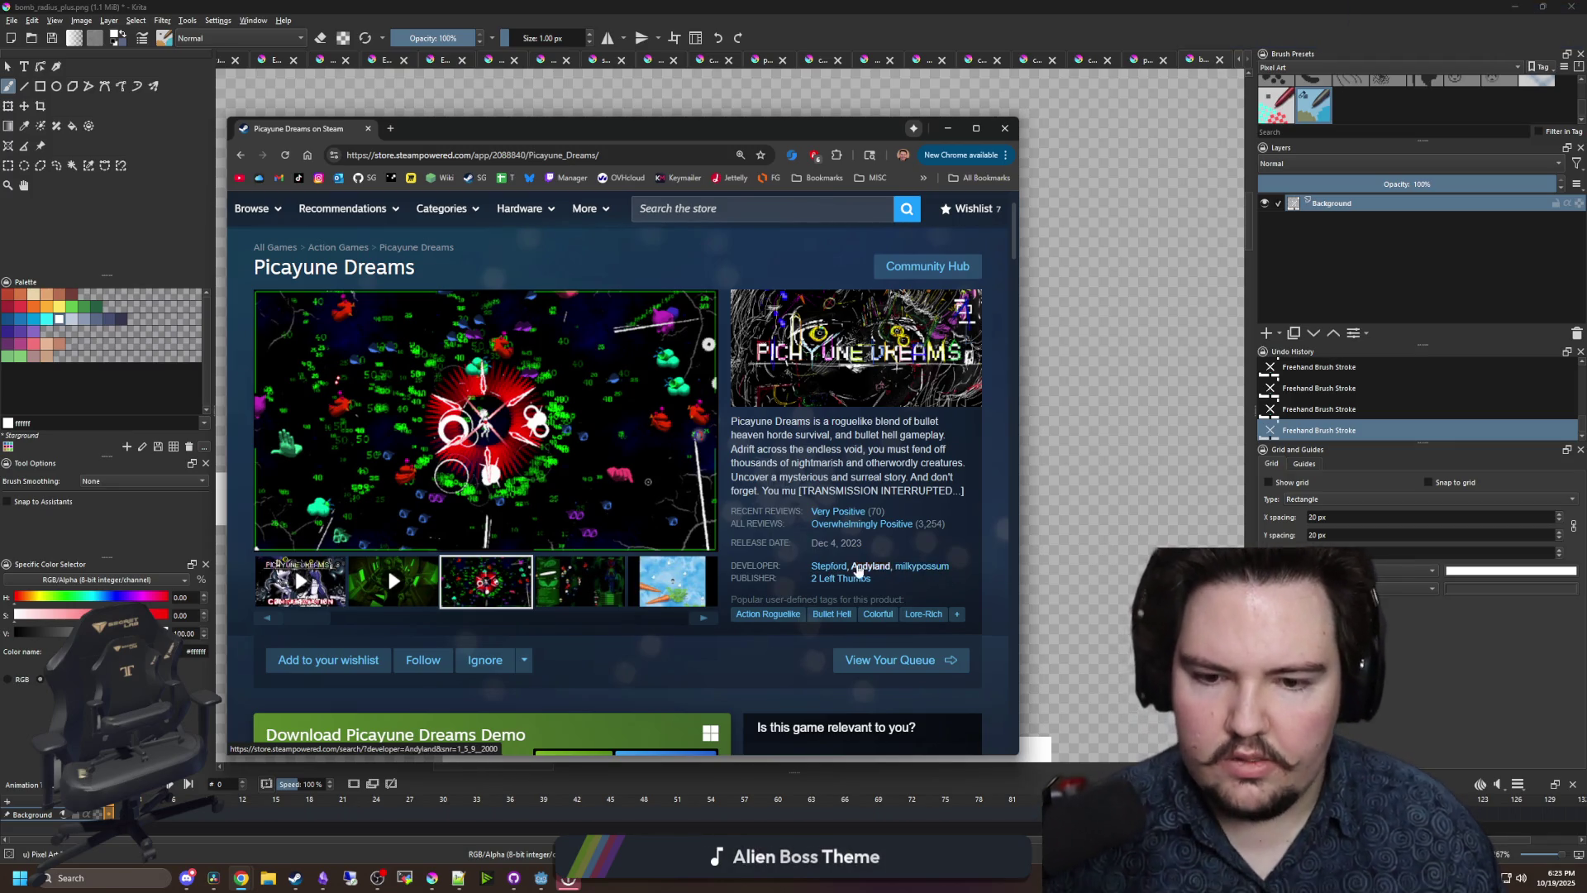
mouse_move(793, 531)
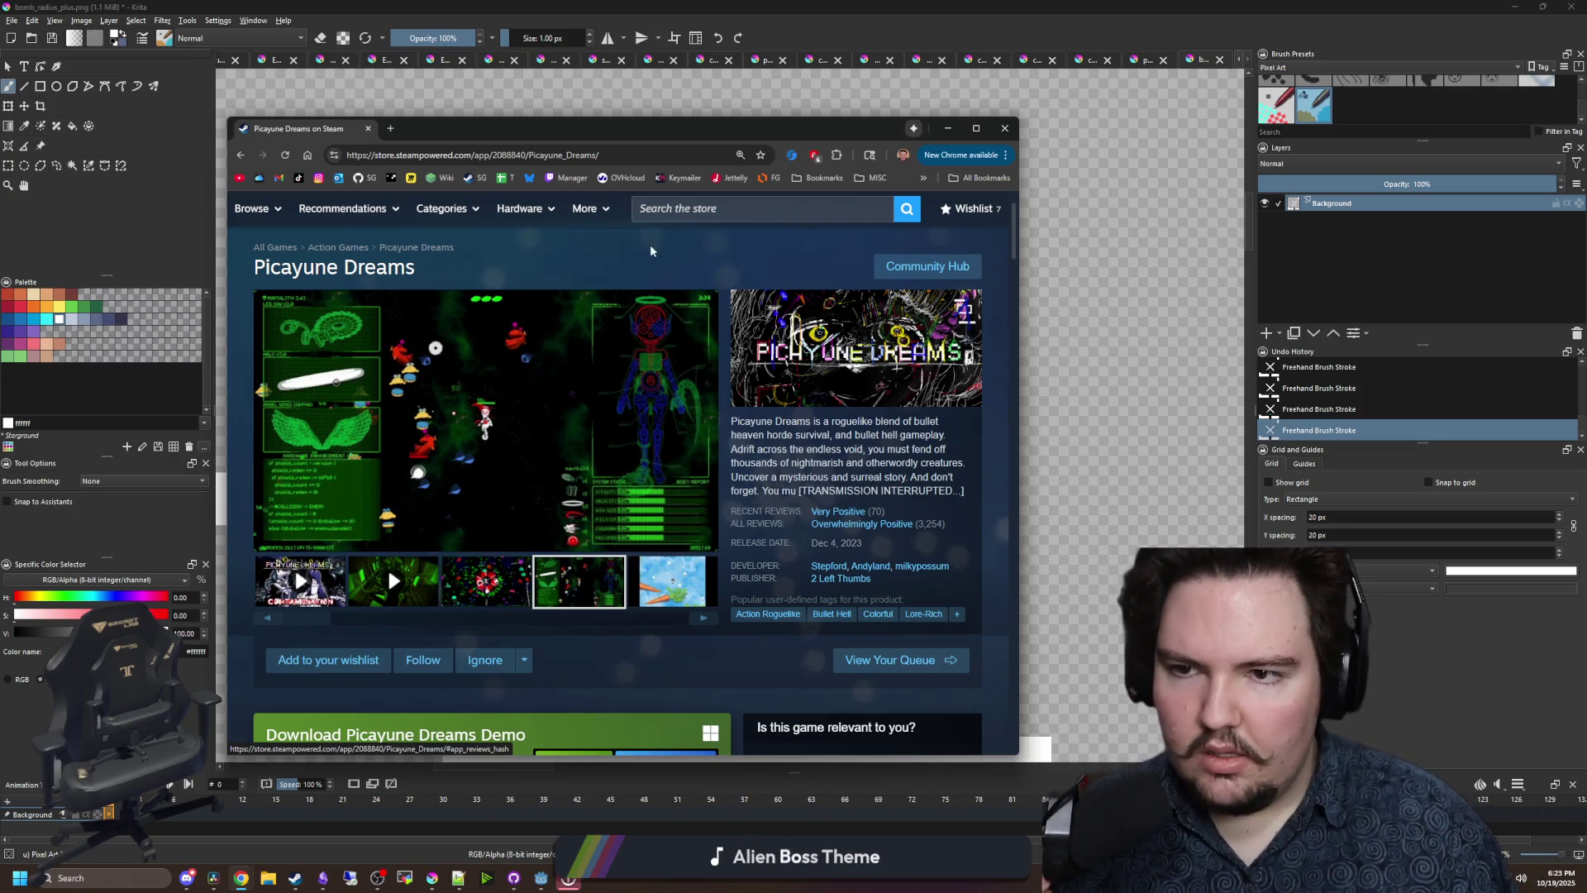
key("alt+Tab")
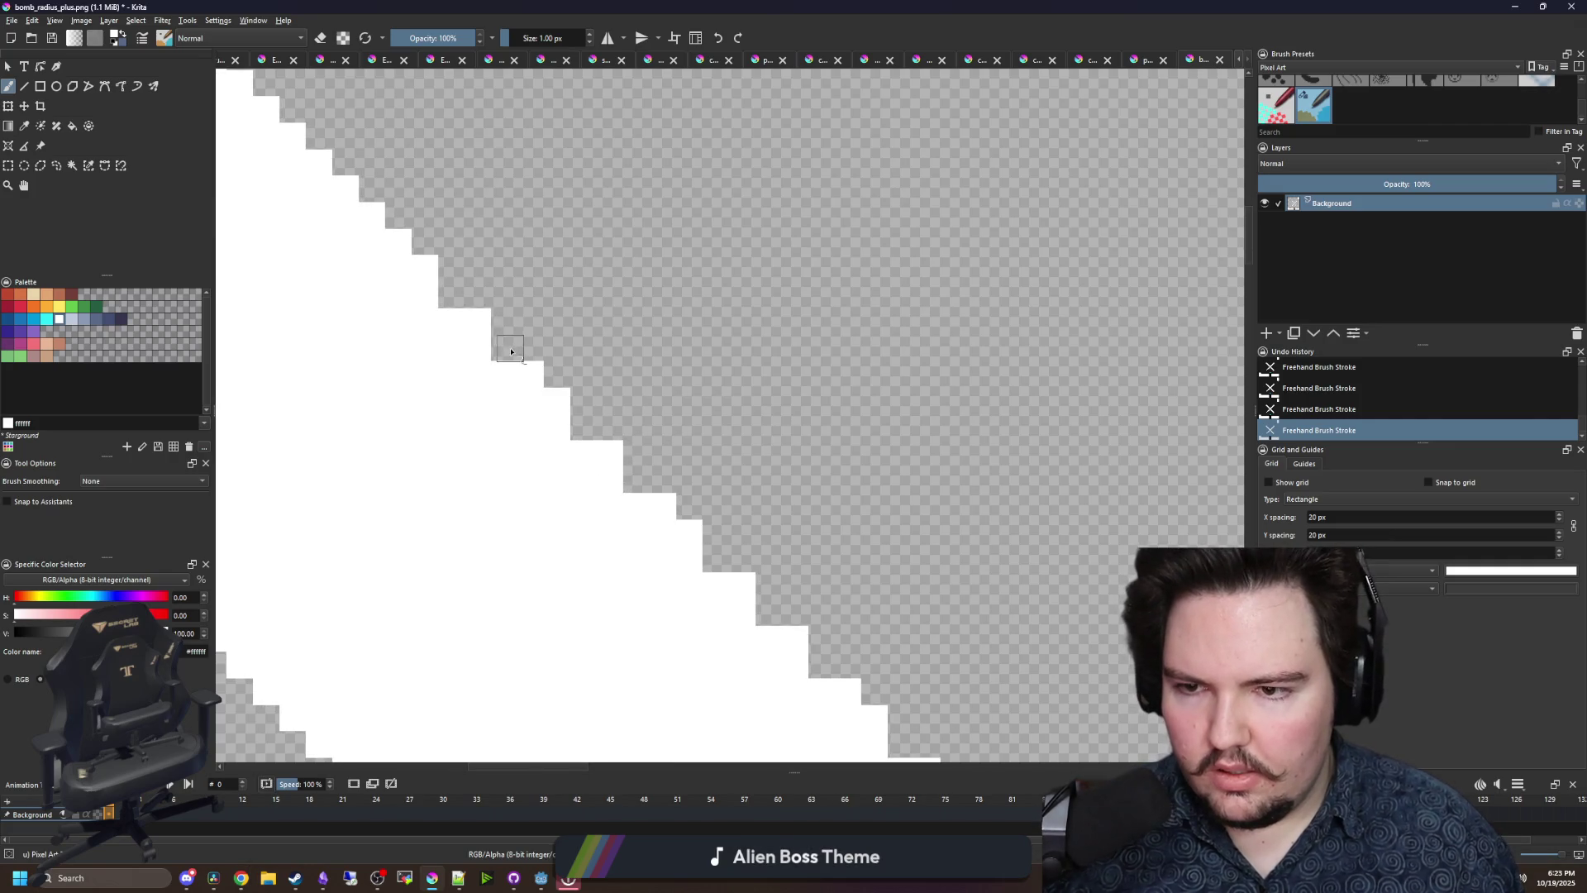
- Fill the first run of white notches along the X arms' staircase edges
left_click_drag(510, 352, 450, 303)
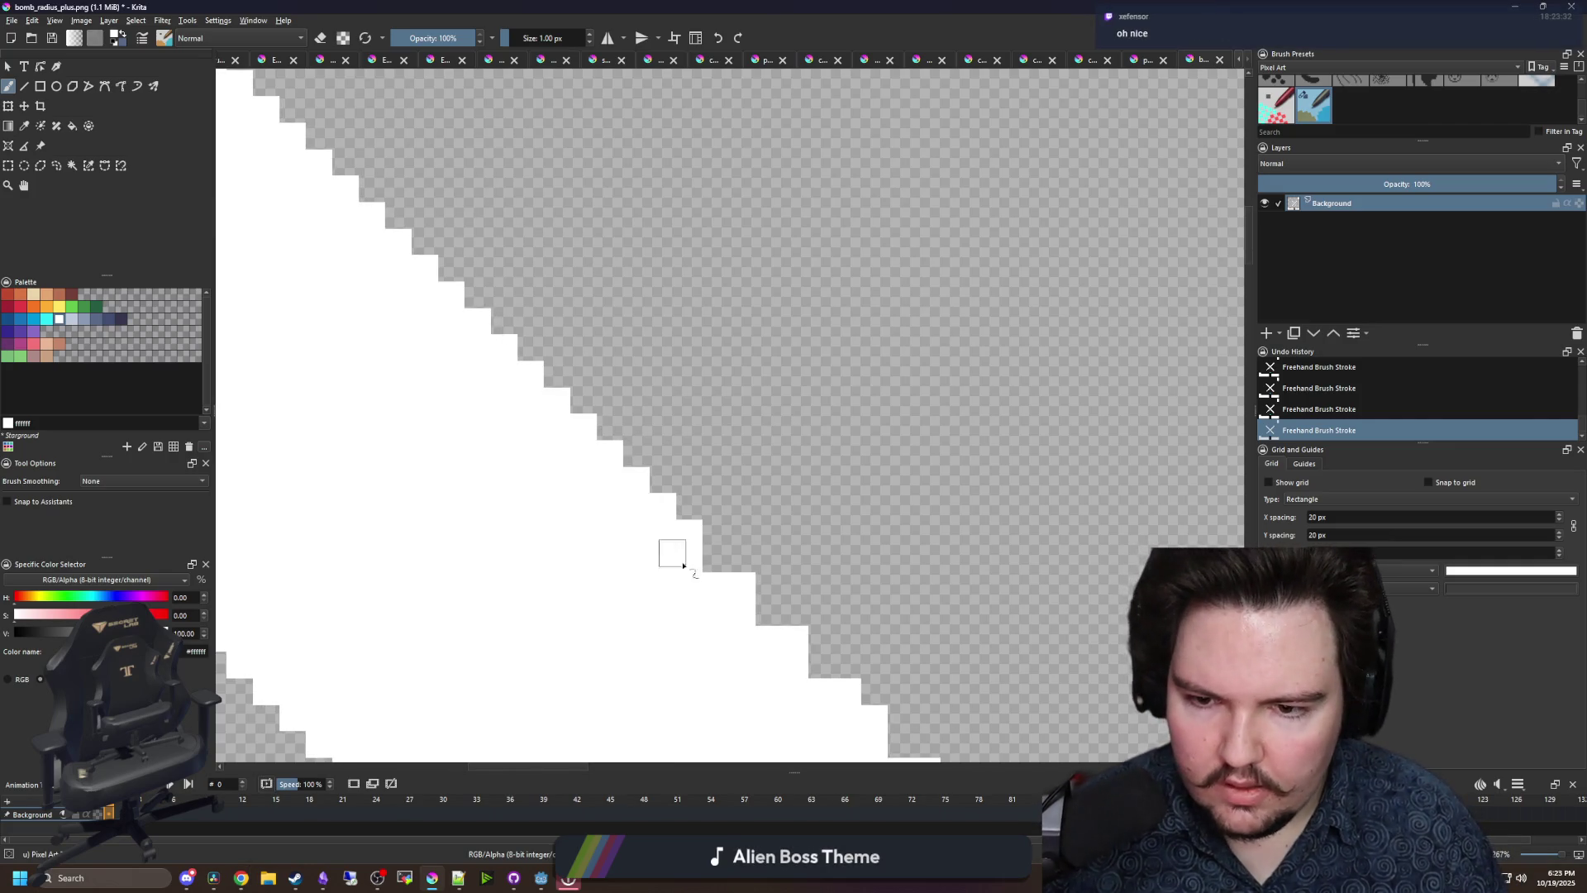
scroll(581, 465, "up", 2)
left_click(576, 477)
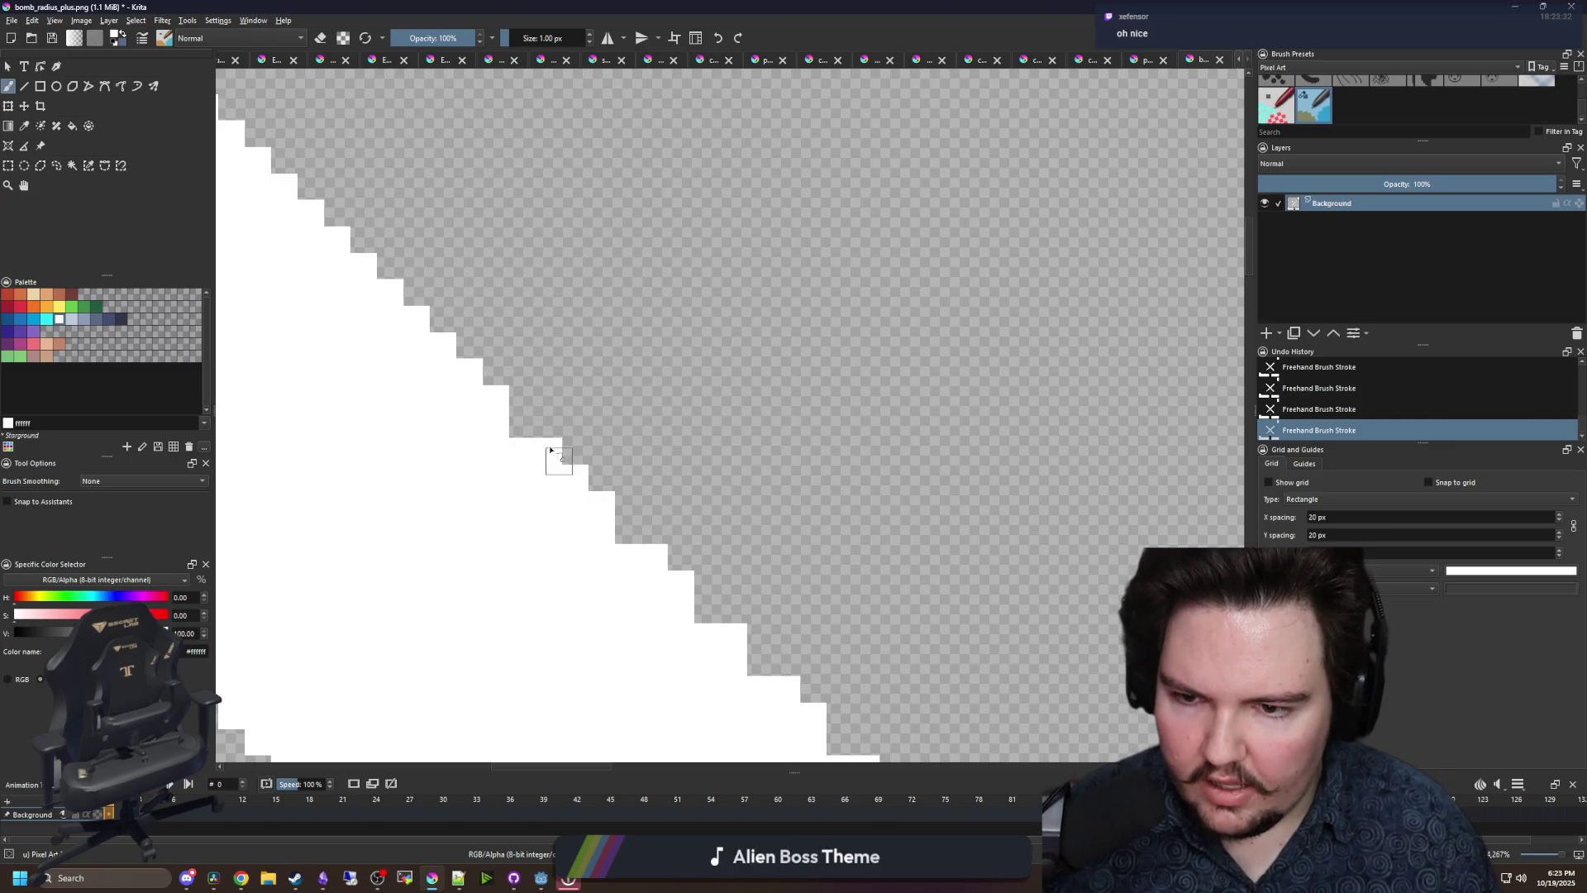
left_click(522, 424)
left_click(628, 530)
scroll(721, 612, "down", 2)
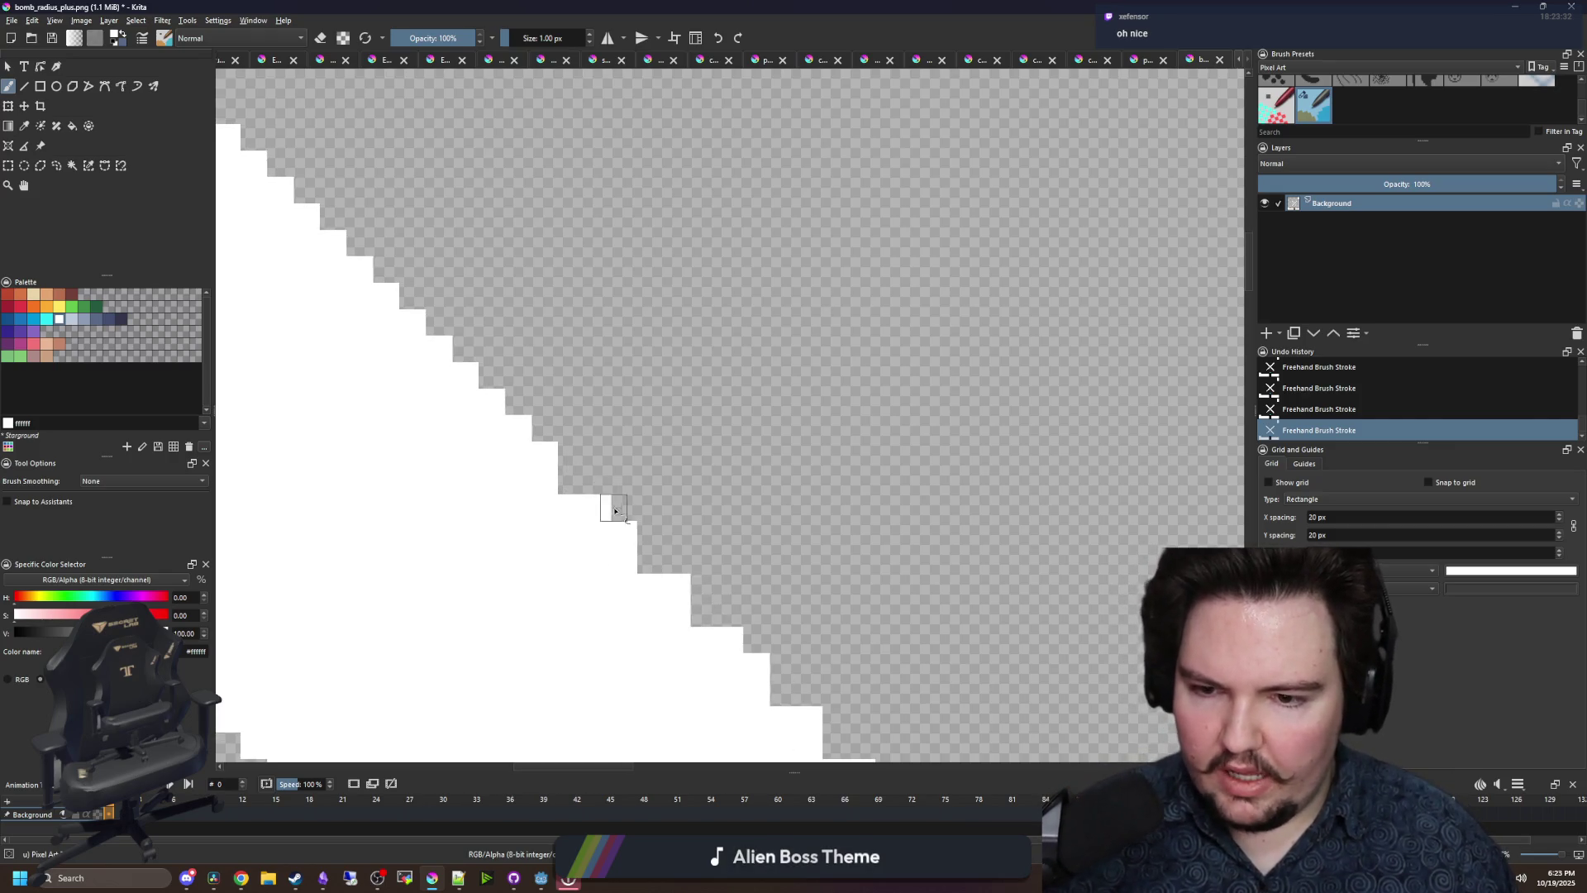
left_click(598, 483)
scroll(719, 636, "up", 1)
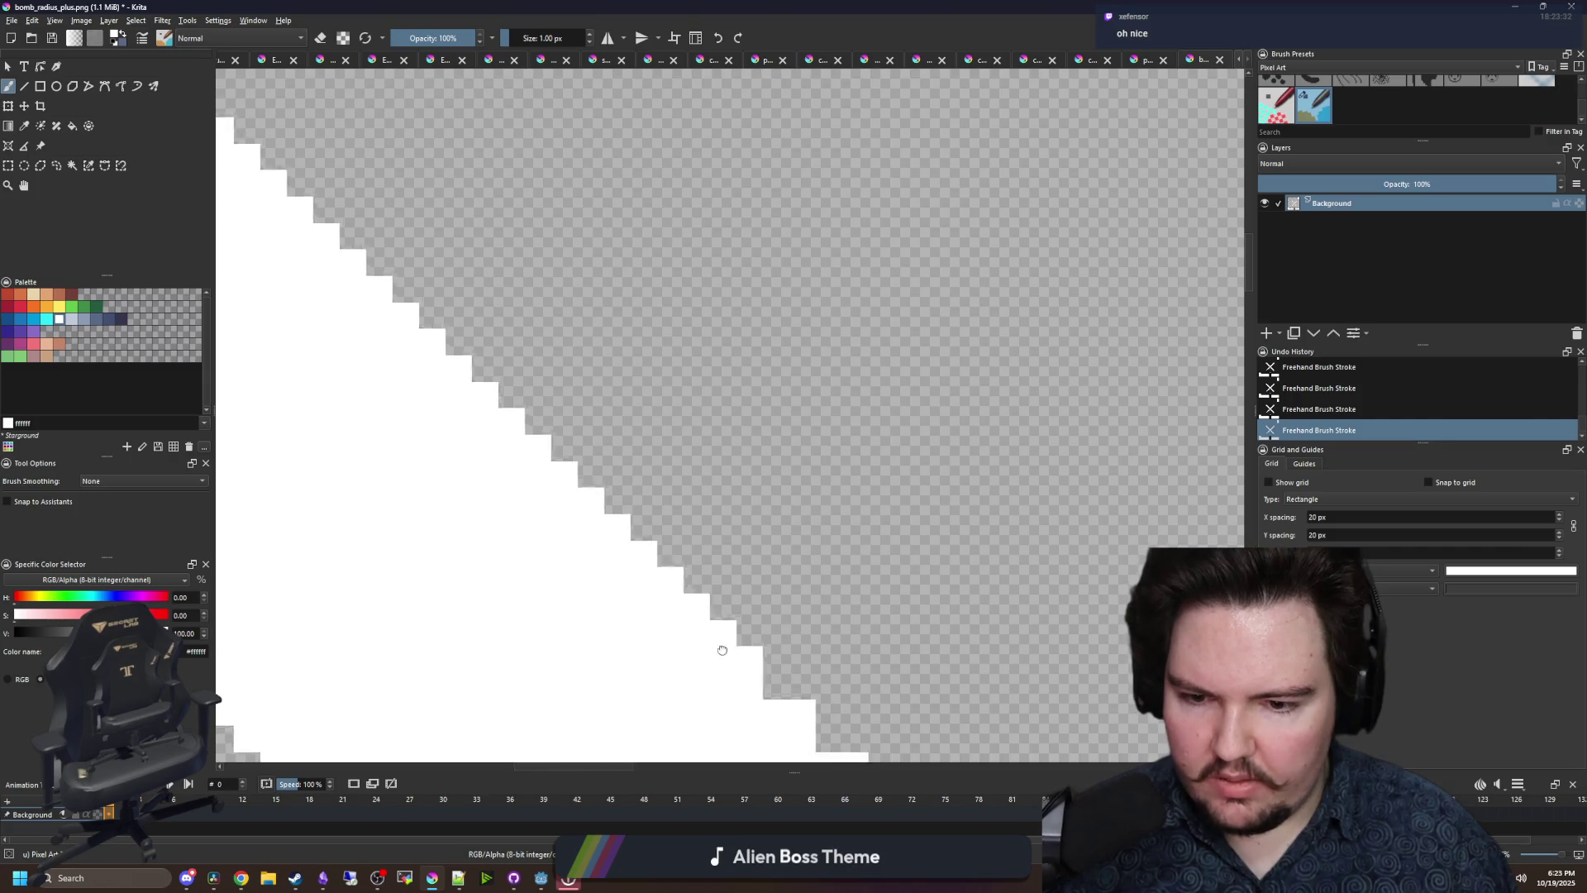
left_click(671, 584)
left_click(714, 622)
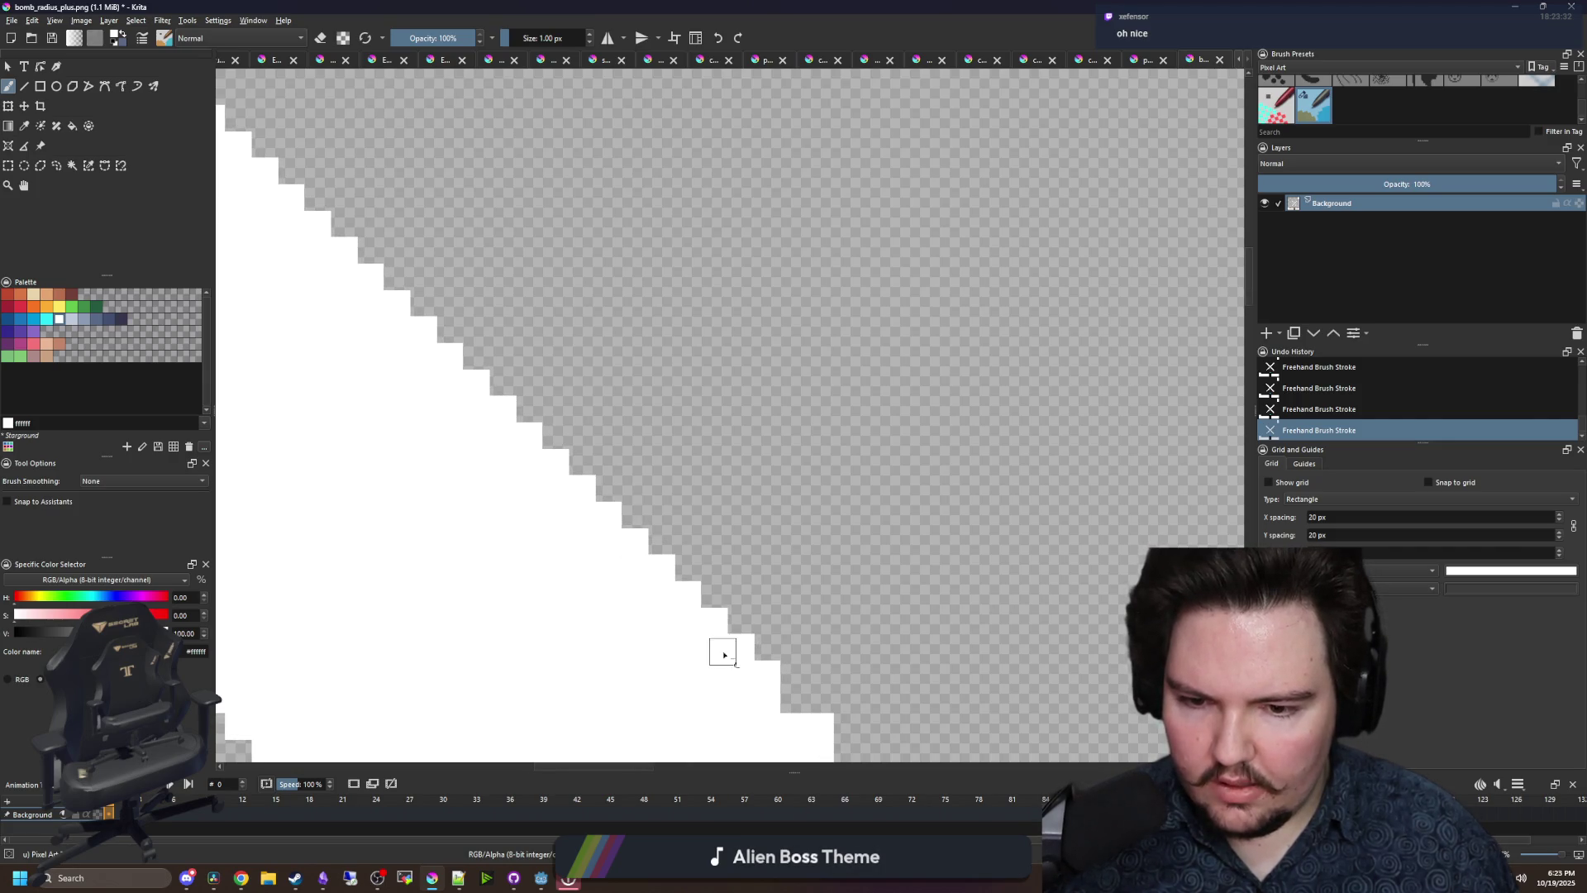
scroll(706, 603, "up", 1)
scroll(748, 637, "down", 2)
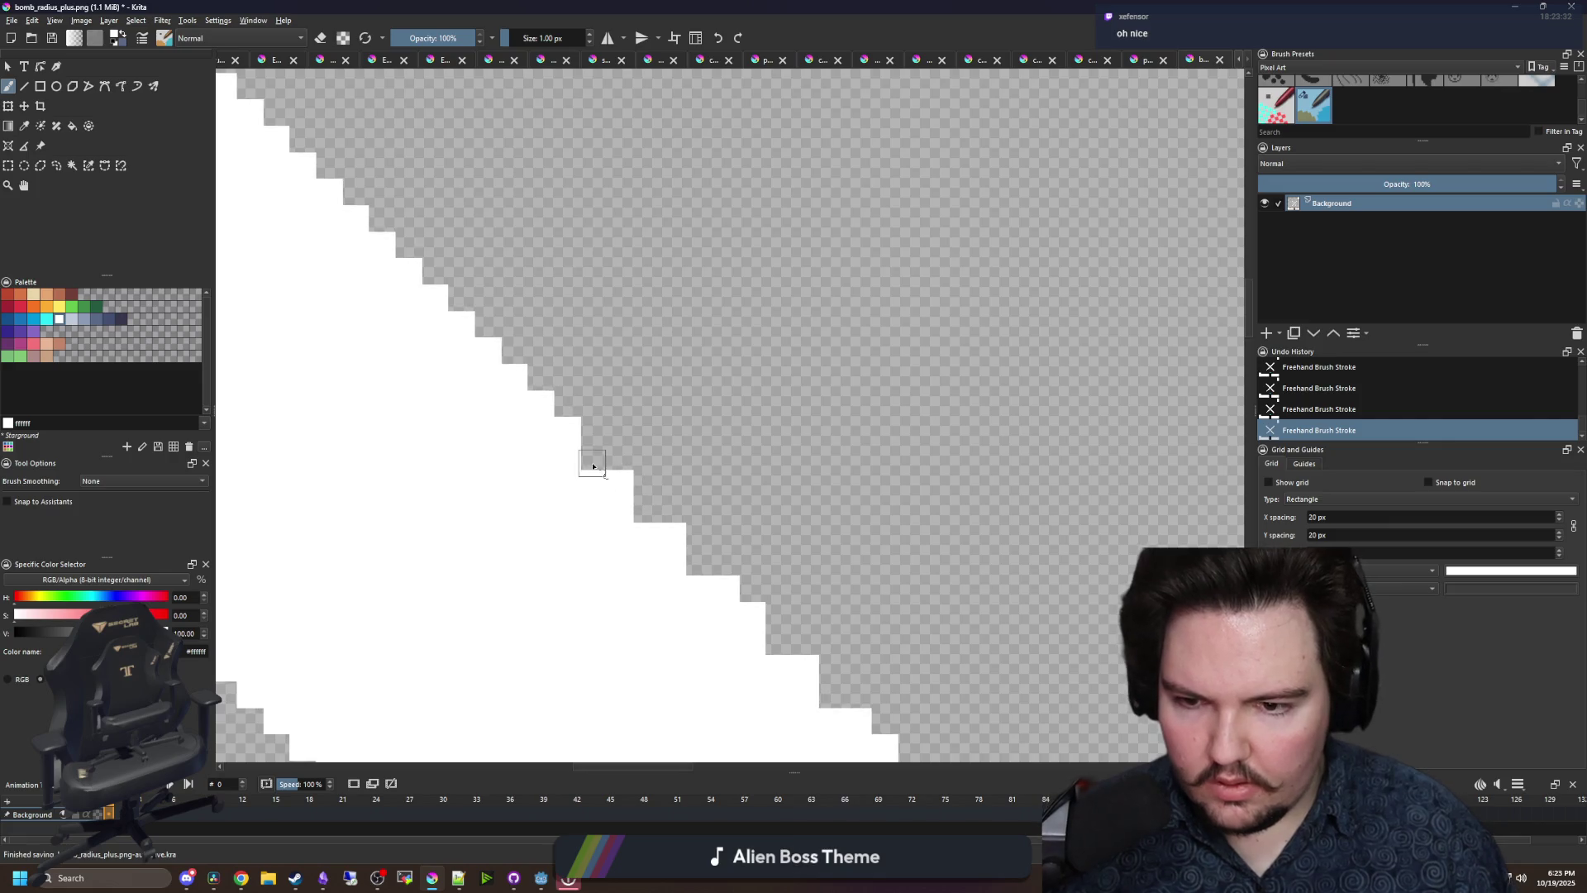
left_click(701, 565)
scroll(641, 506, "down", 1)
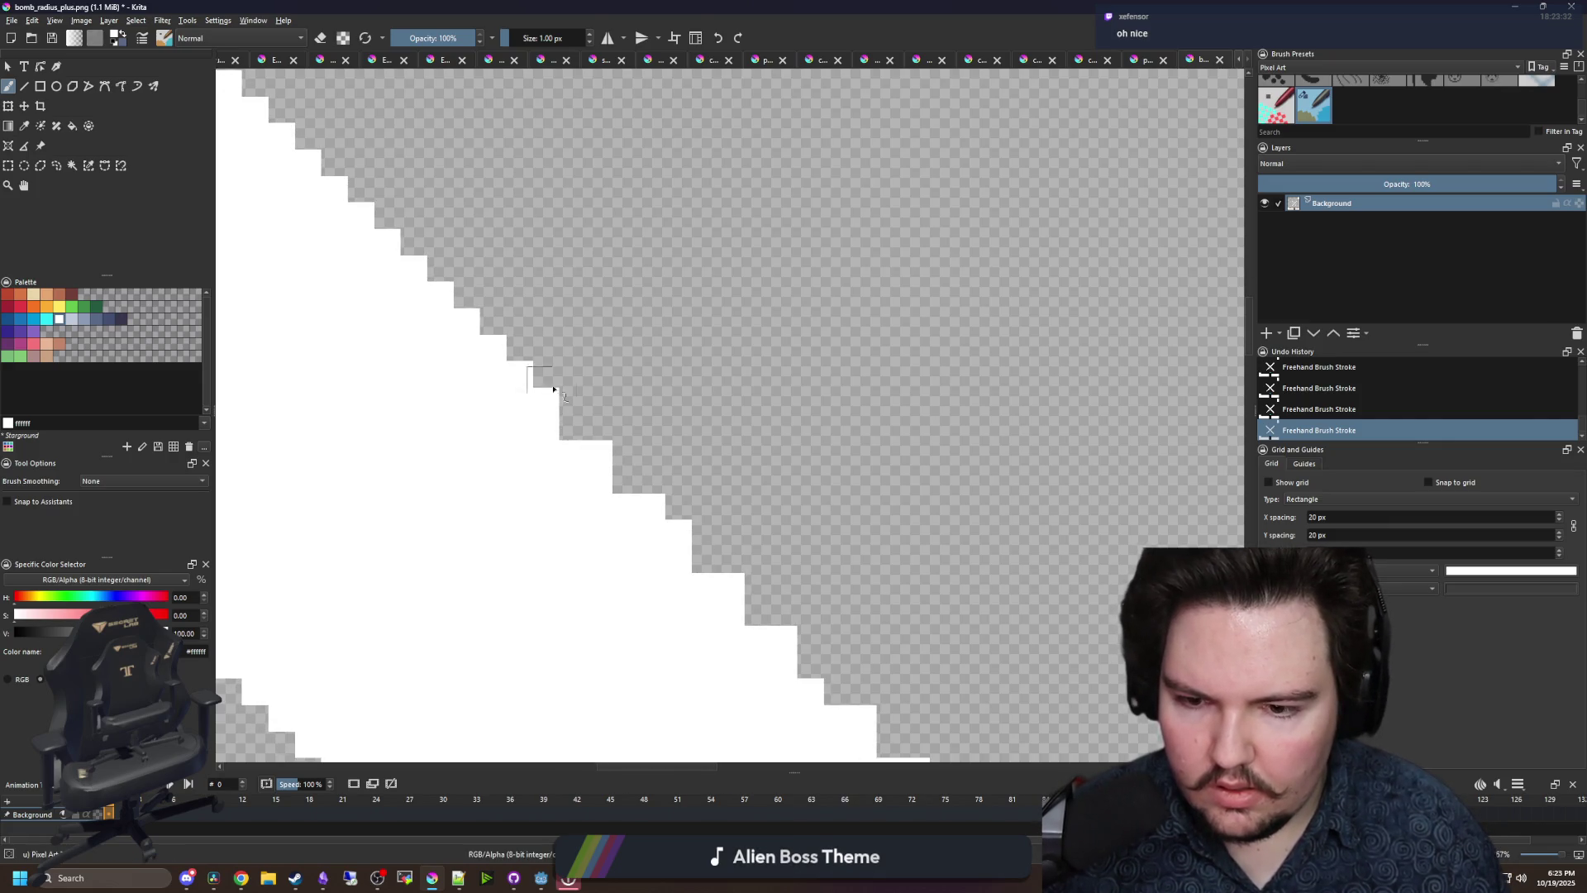
- Fill the remaining missing edge pixels, including the pixel at the triangle tip
left_click(630, 483)
left_click(707, 564)
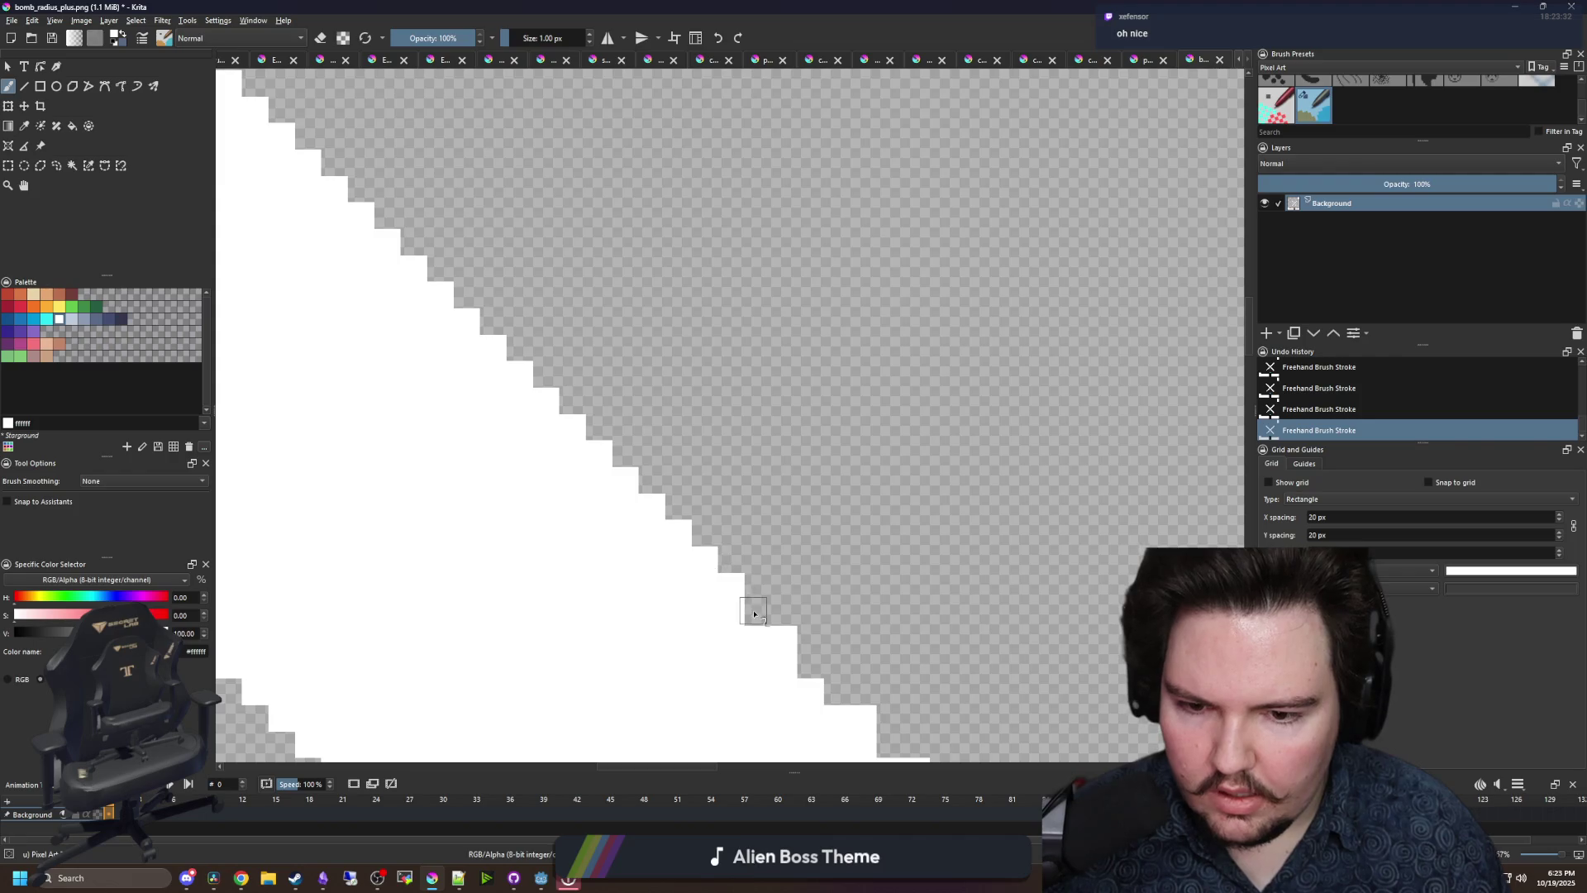
left_click(757, 613)
left_click(809, 663)
left_click(827, 692)
scroll(827, 692, "down", 2)
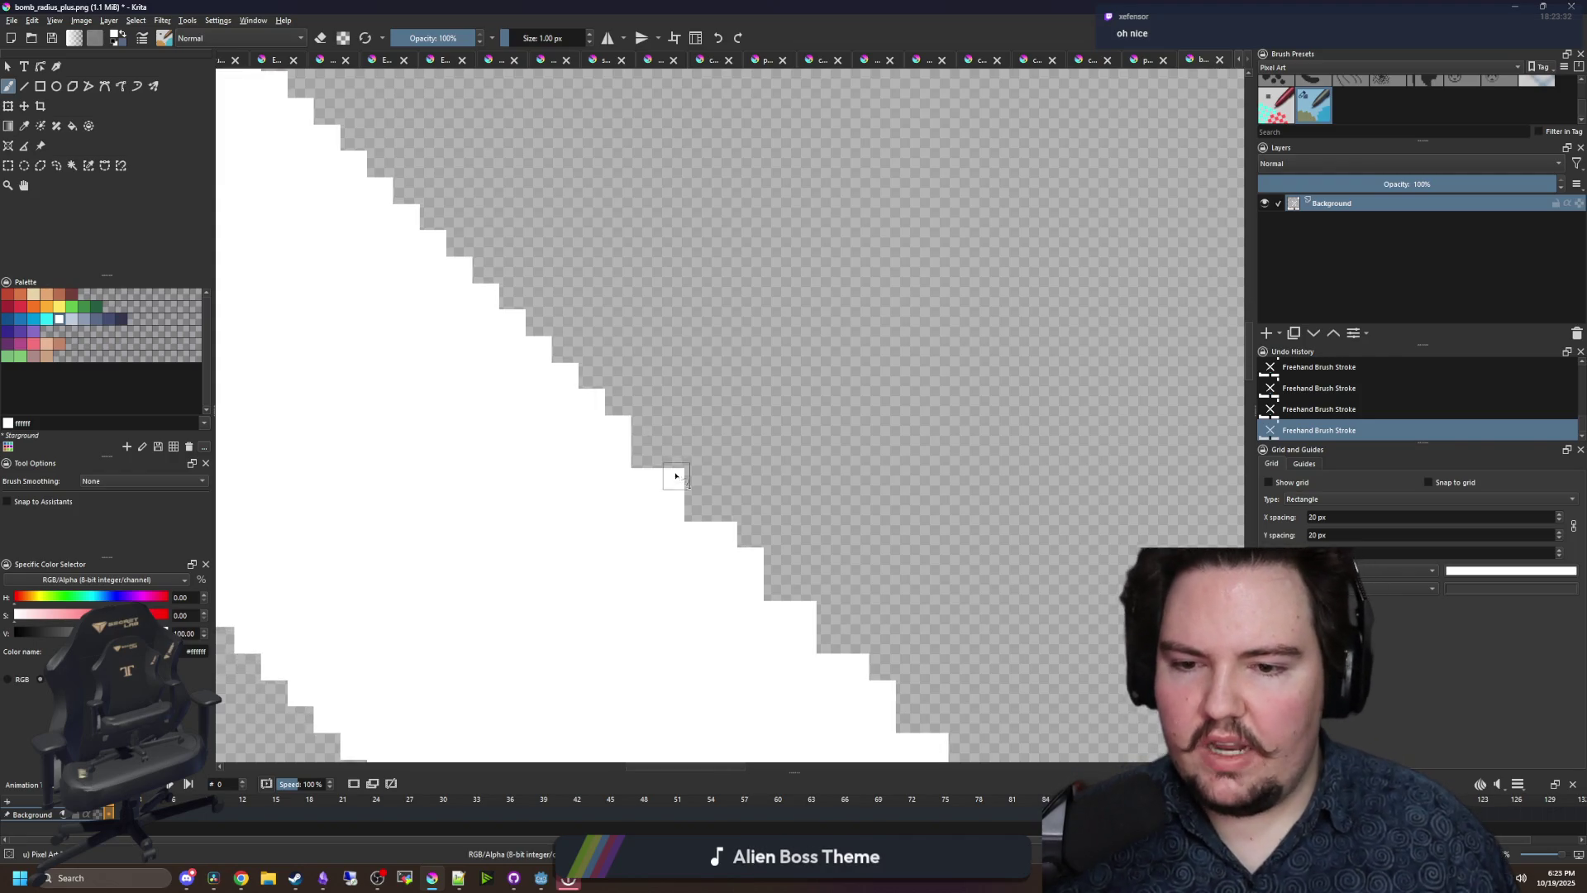
left_click(696, 516)
left_click(774, 583)
left_click(825, 635)
scroll(821, 631, "down", 5)
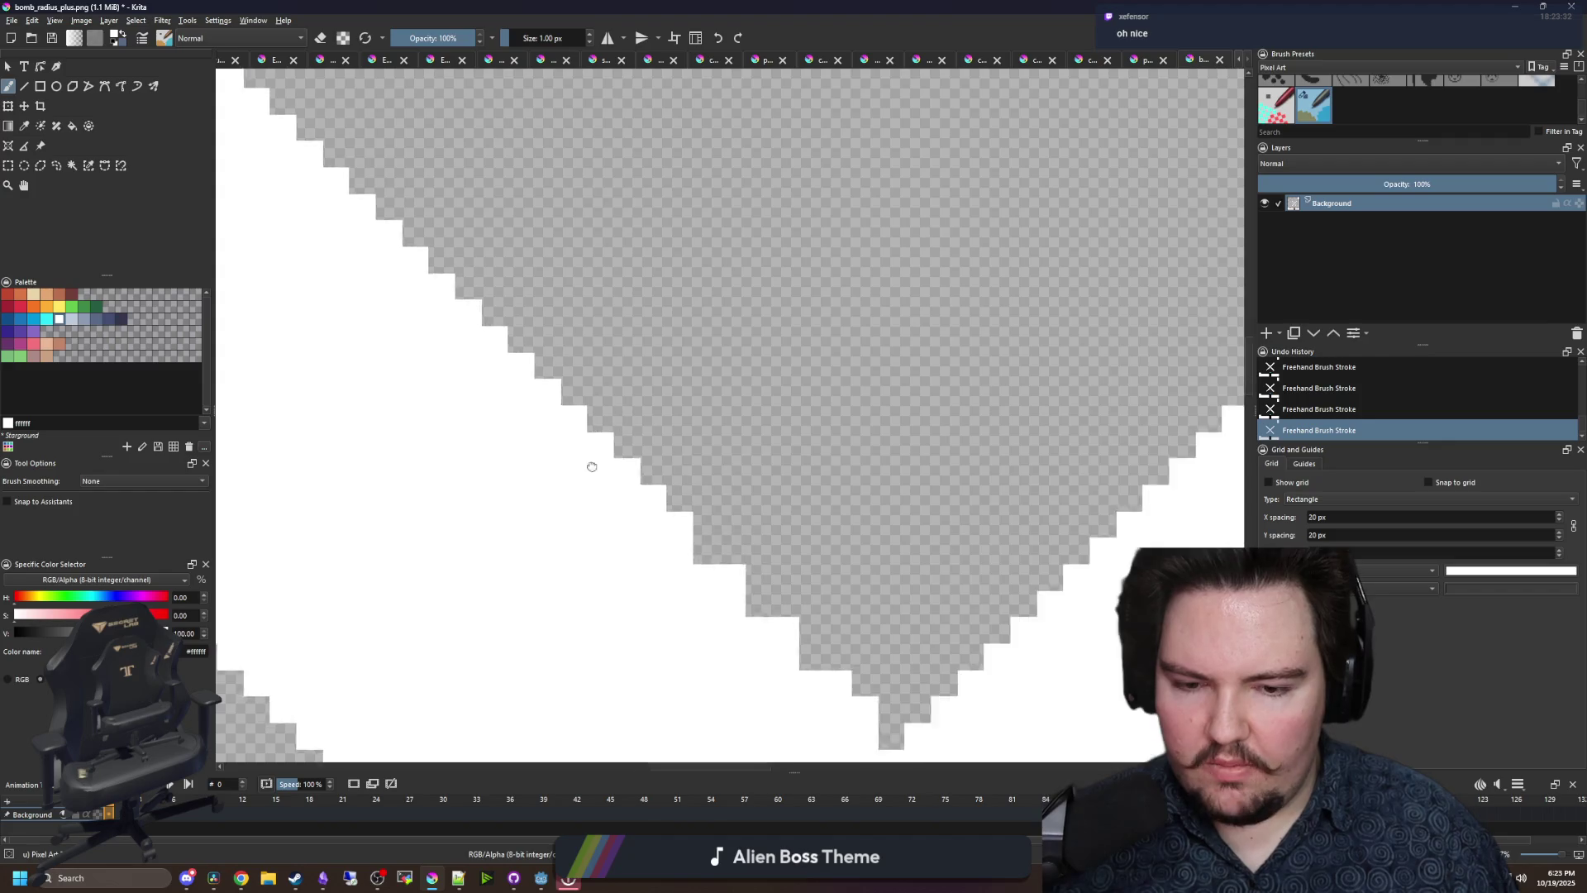
left_click(631, 481)
left_click(683, 534)
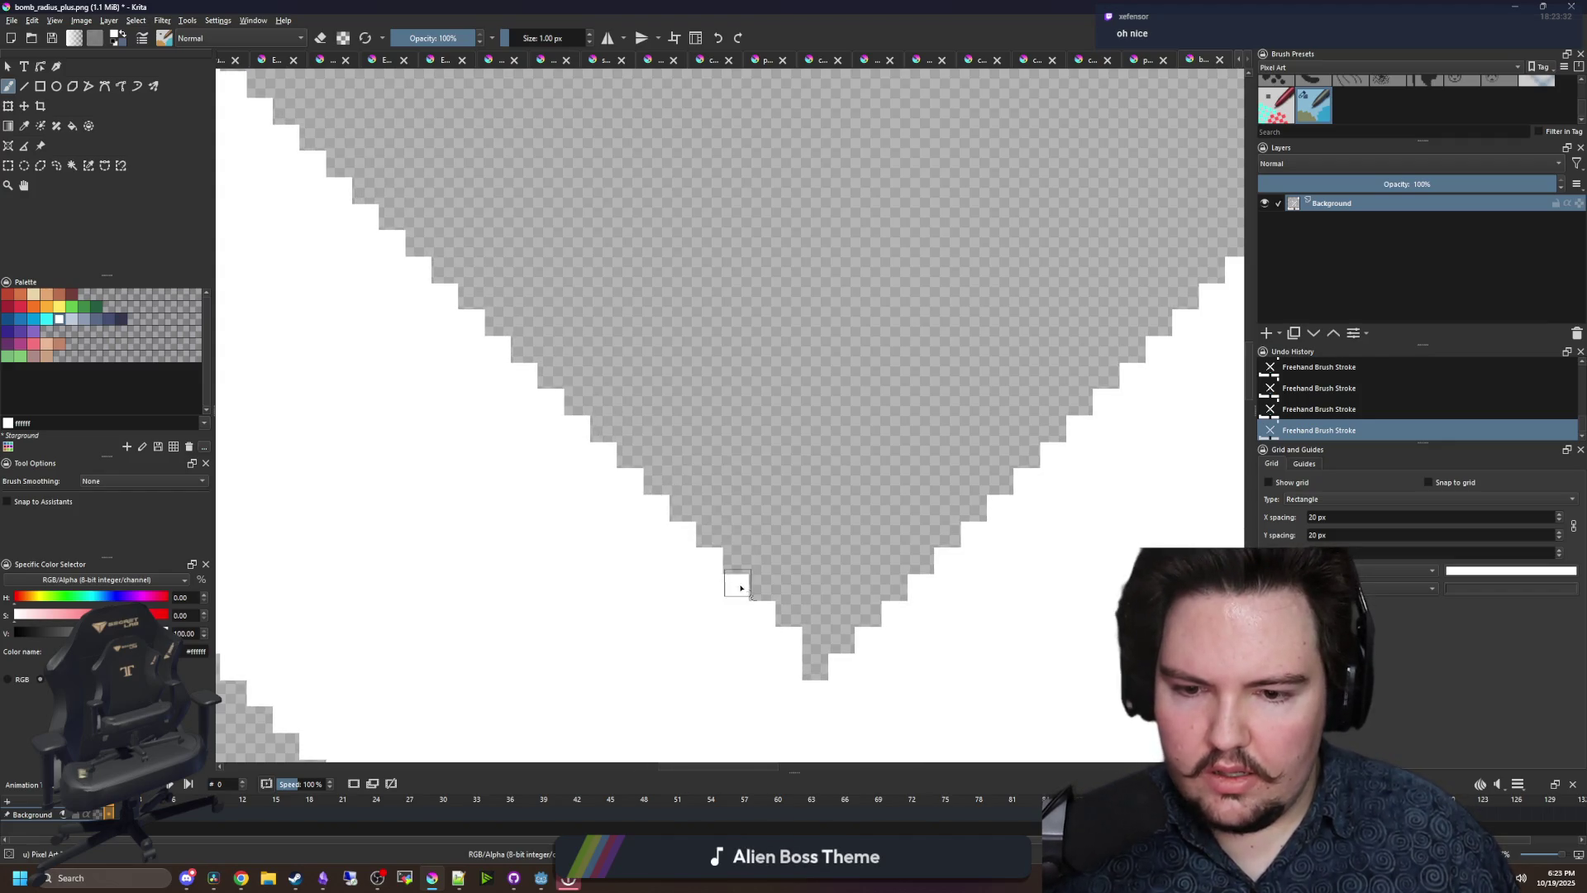
left_click(805, 654)
scroll(630, 426, "down", 5)
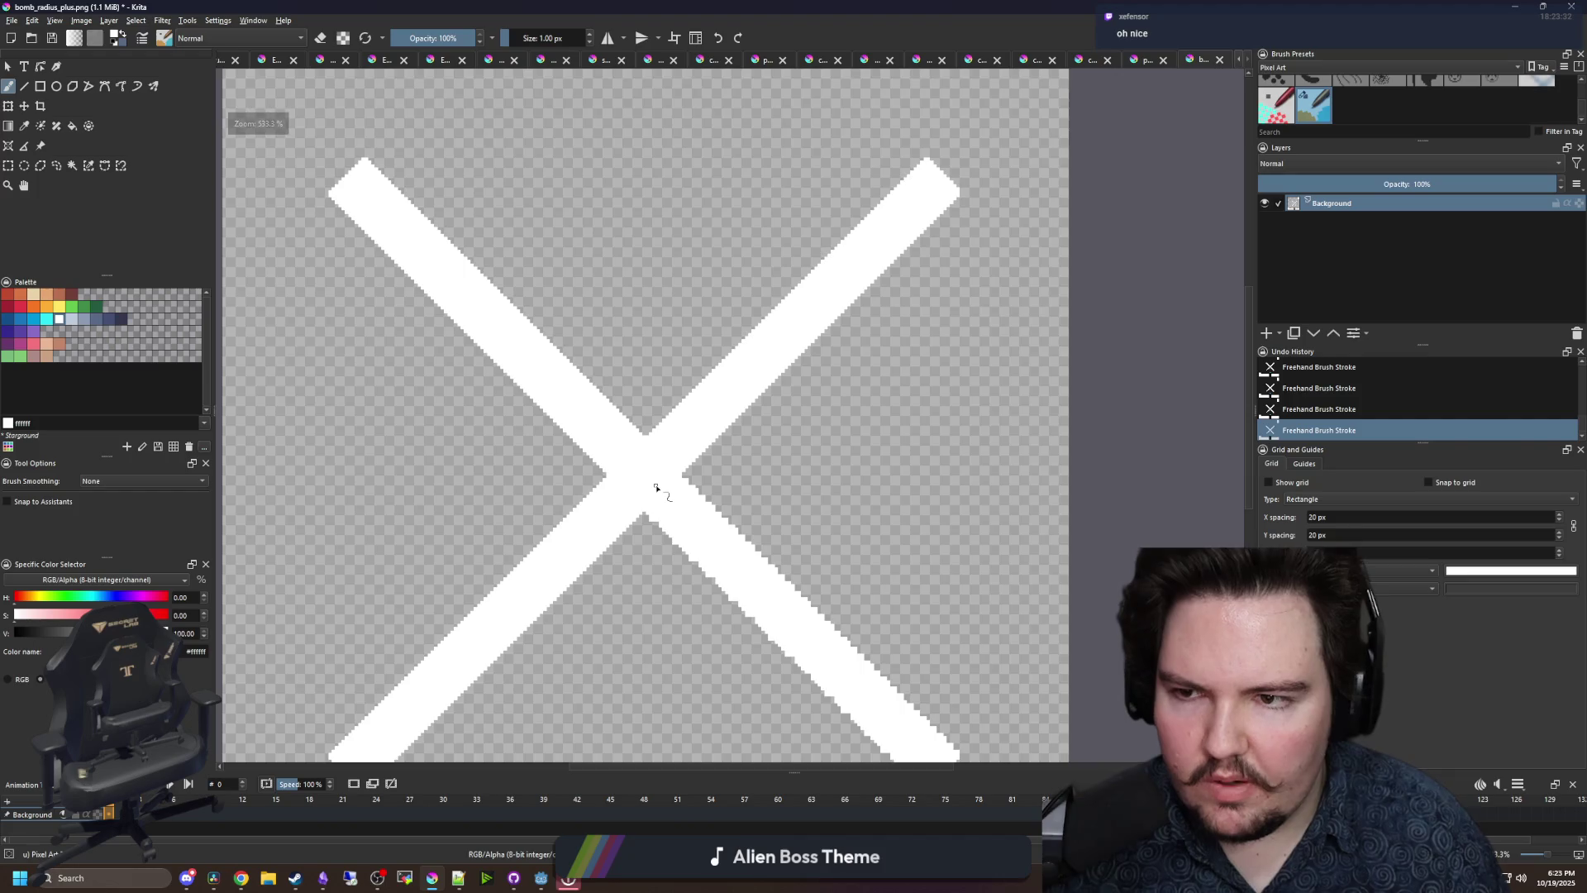
- Rectangle-select the clean upper-left arm of the X and copy it back as a pasted piece
key("ctrl+r")
scroll(463, 465, "up", 2)
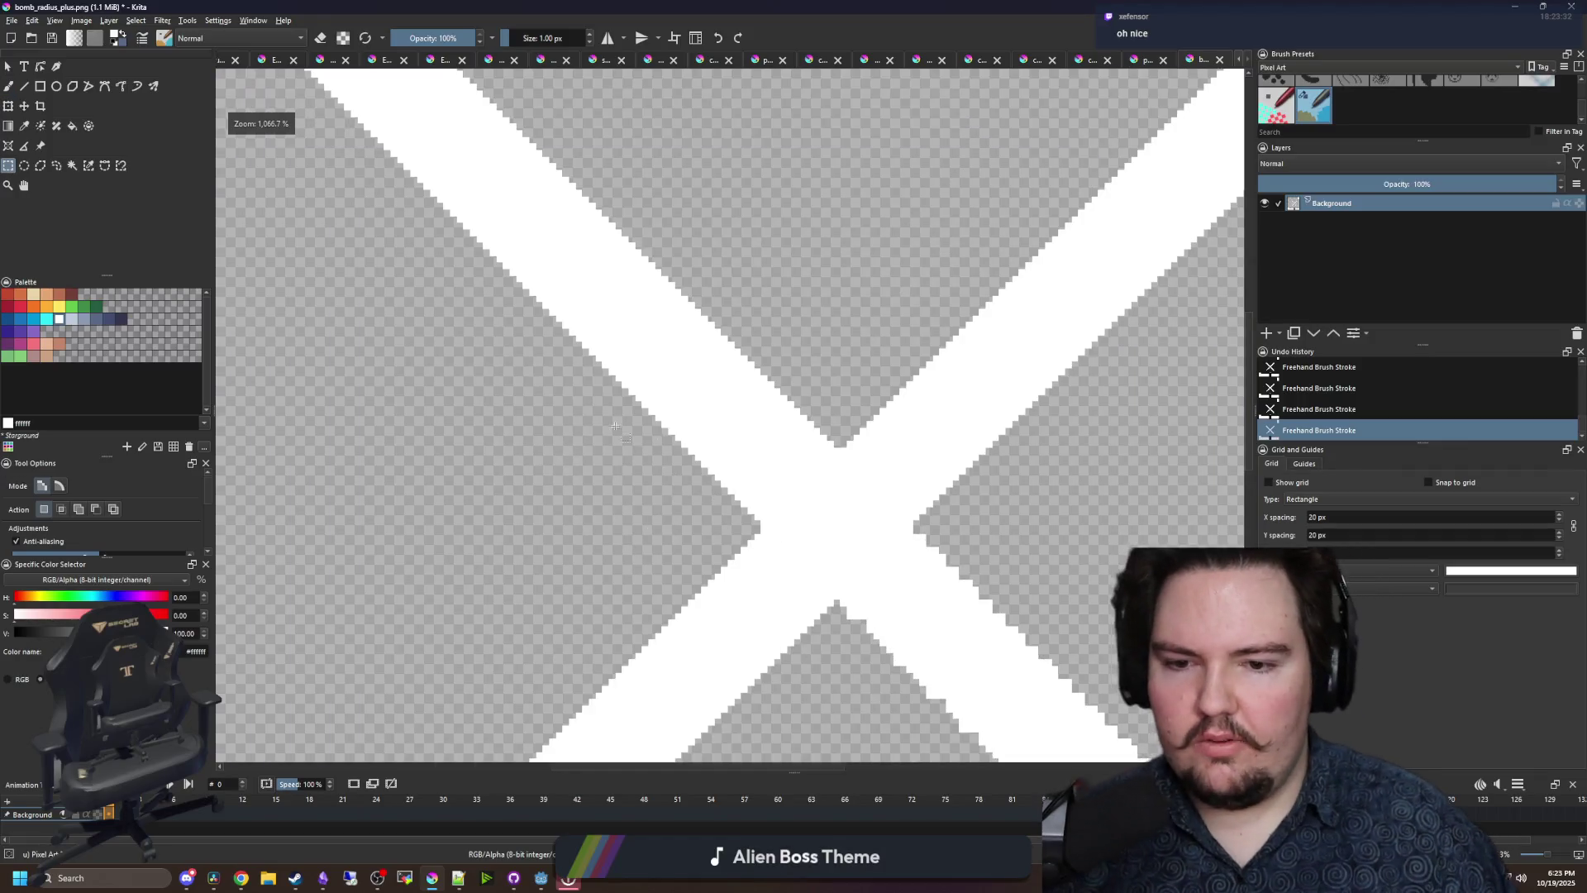
mouse_move(832, 460)
left_mouse_down()
mouse_move(938, 719)
mouse_move(962, 701)
mouse_move(938, 681)
mouse_move(885, 549)
mouse_move(786, 478)
left_mouse_up()
scroll(934, 680, "up", 1)
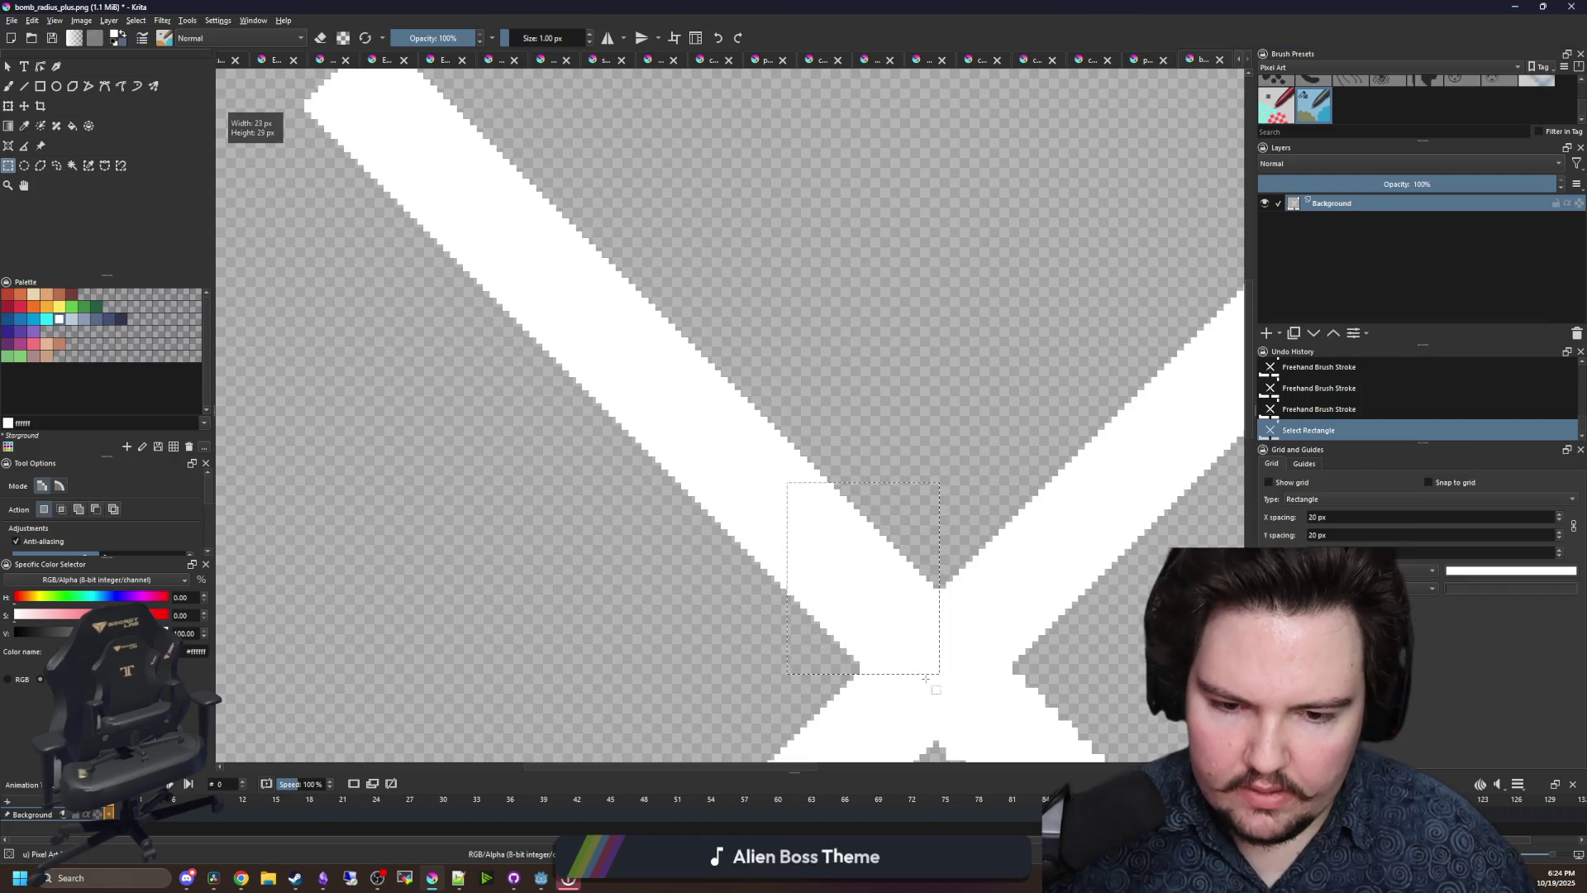
scroll(940, 674, "up", 3)
left_click(947, 668)
mouse_move(950, 657)
left_mouse_down()
mouse_move(521, 337)
mouse_move(792, 614)
mouse_move(773, 531)
mouse_move(798, 649)
mouse_move(872, 663)
mouse_move(772, 350)
mouse_move(680, 294)
mouse_move(381, 34)
mouse_move(240, 4)
left_mouse_up()
left_click(933, 651)
key("ctrl+x")
key("1")
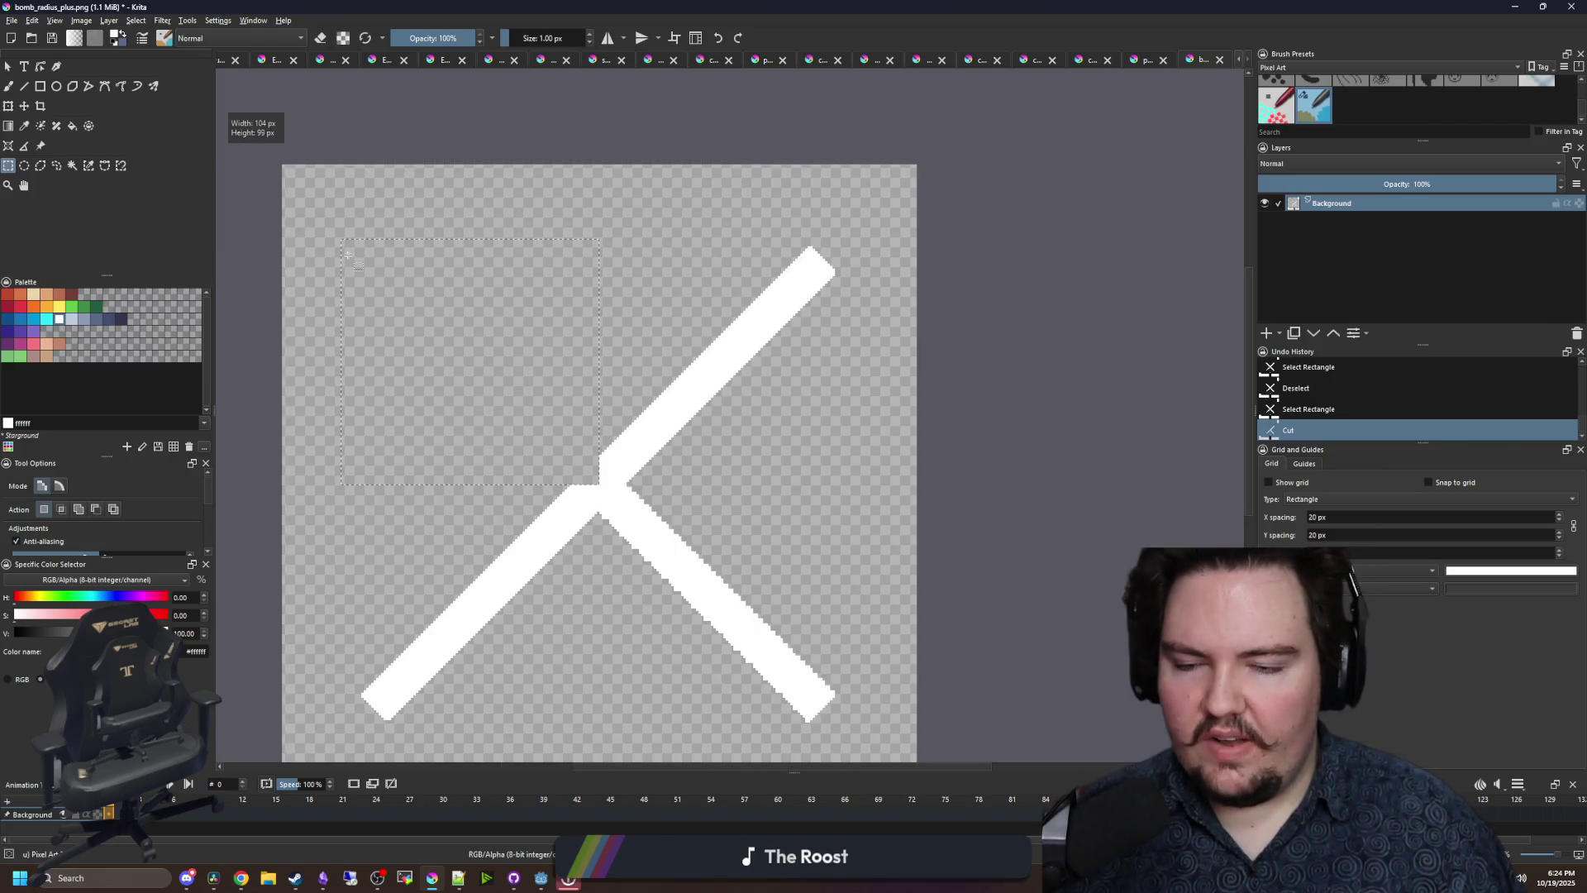
scroll(414, 365, "up", 1)
key("ctrl+v")
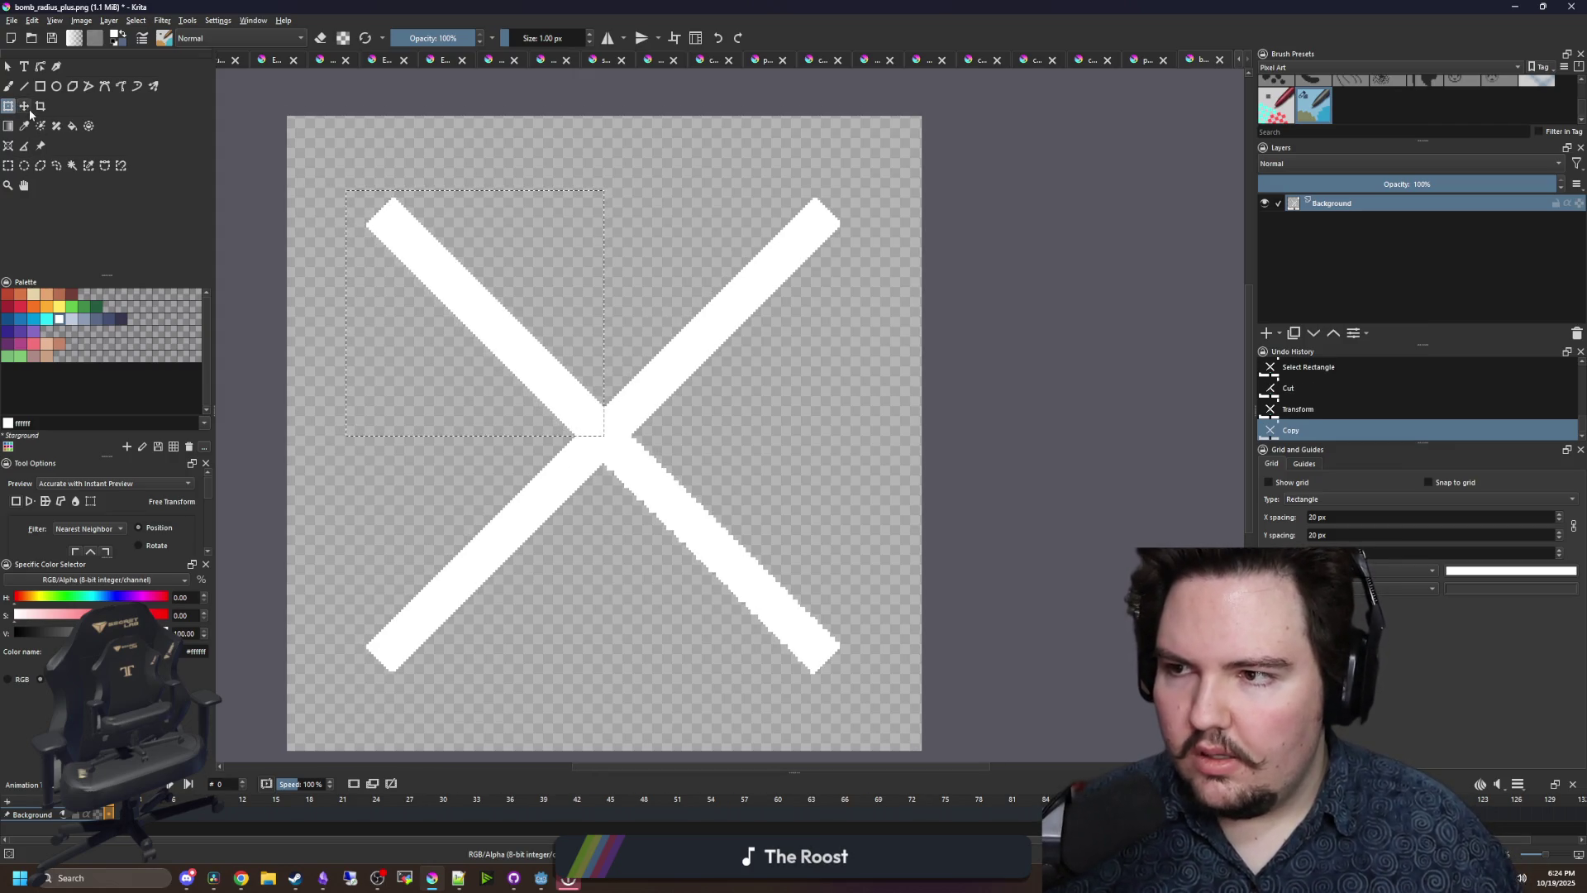
- Rotate the copied arm around its centre and move it onto the lower-right arm
left_click(25, 109)
left_click(8, 106)
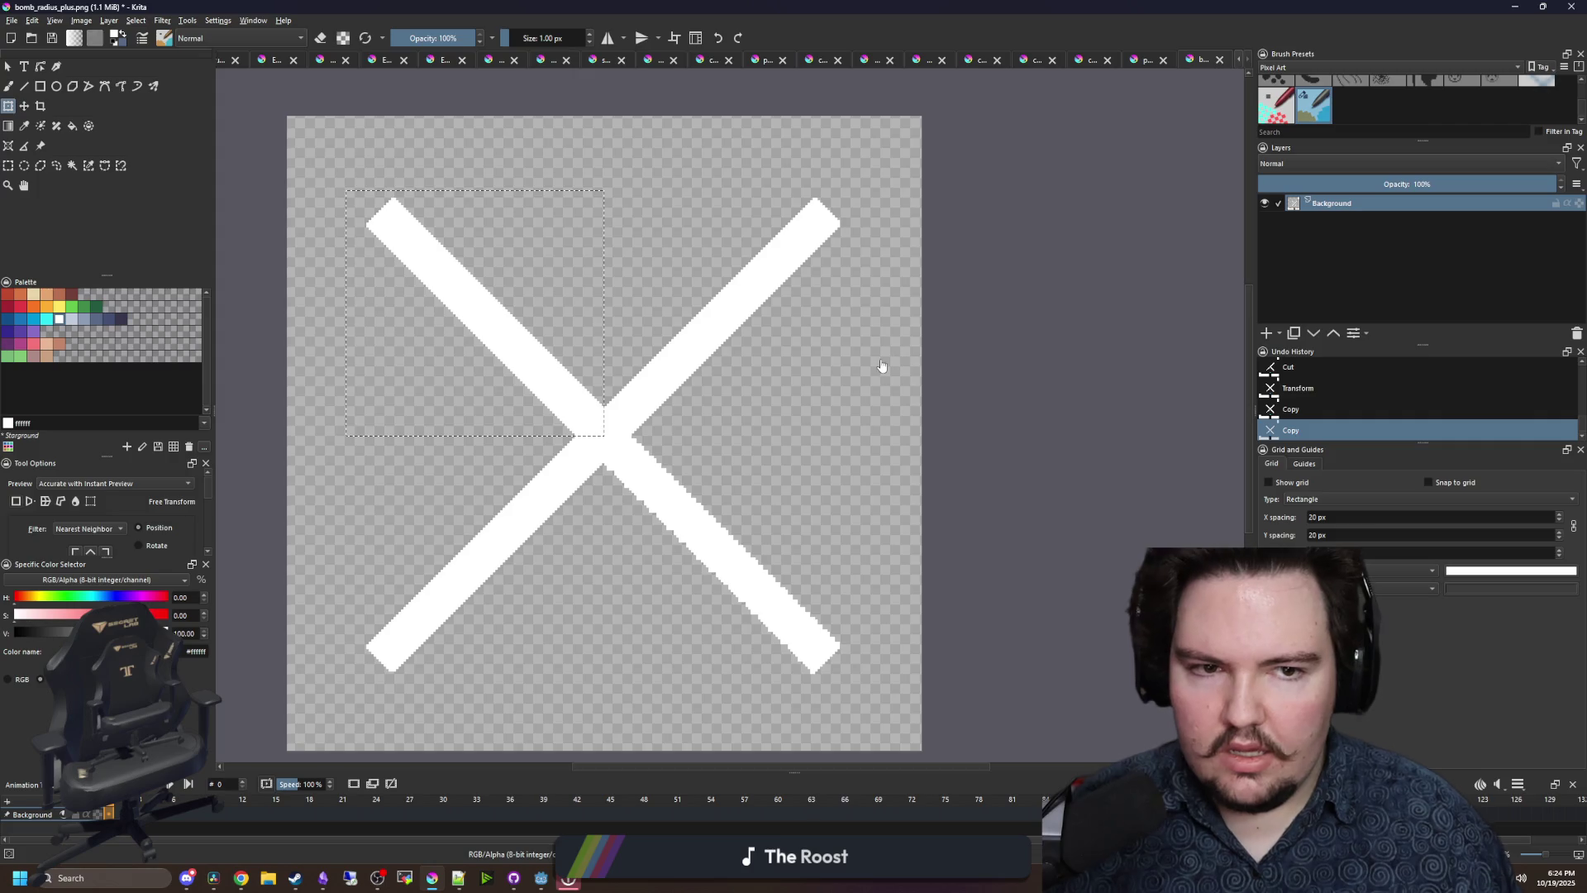
mouse_move(612, 395)
left_mouse_down()
mouse_move(518, 462)
mouse_move(308, 238)
left_mouse_up()
mouse_move(486, 315)
left_mouse_down()
mouse_move(648, 443)
mouse_move(722, 577)
left_mouse_up()
scroll(524, 294, "up", 5)
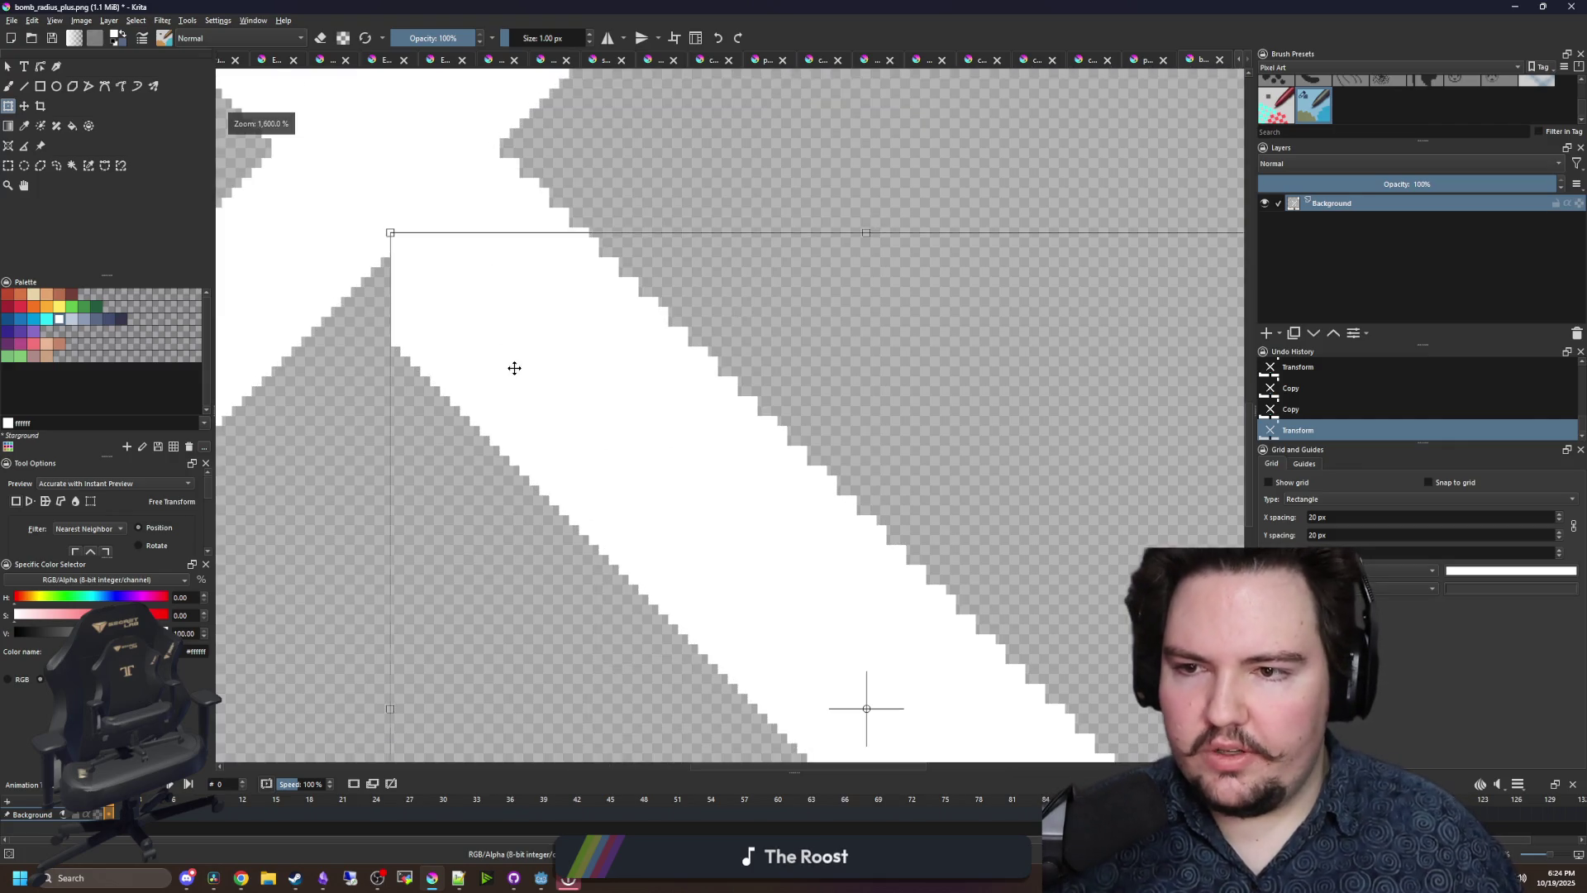
scroll(496, 265, "down", 5)
scroll(694, 436, "up", 5)
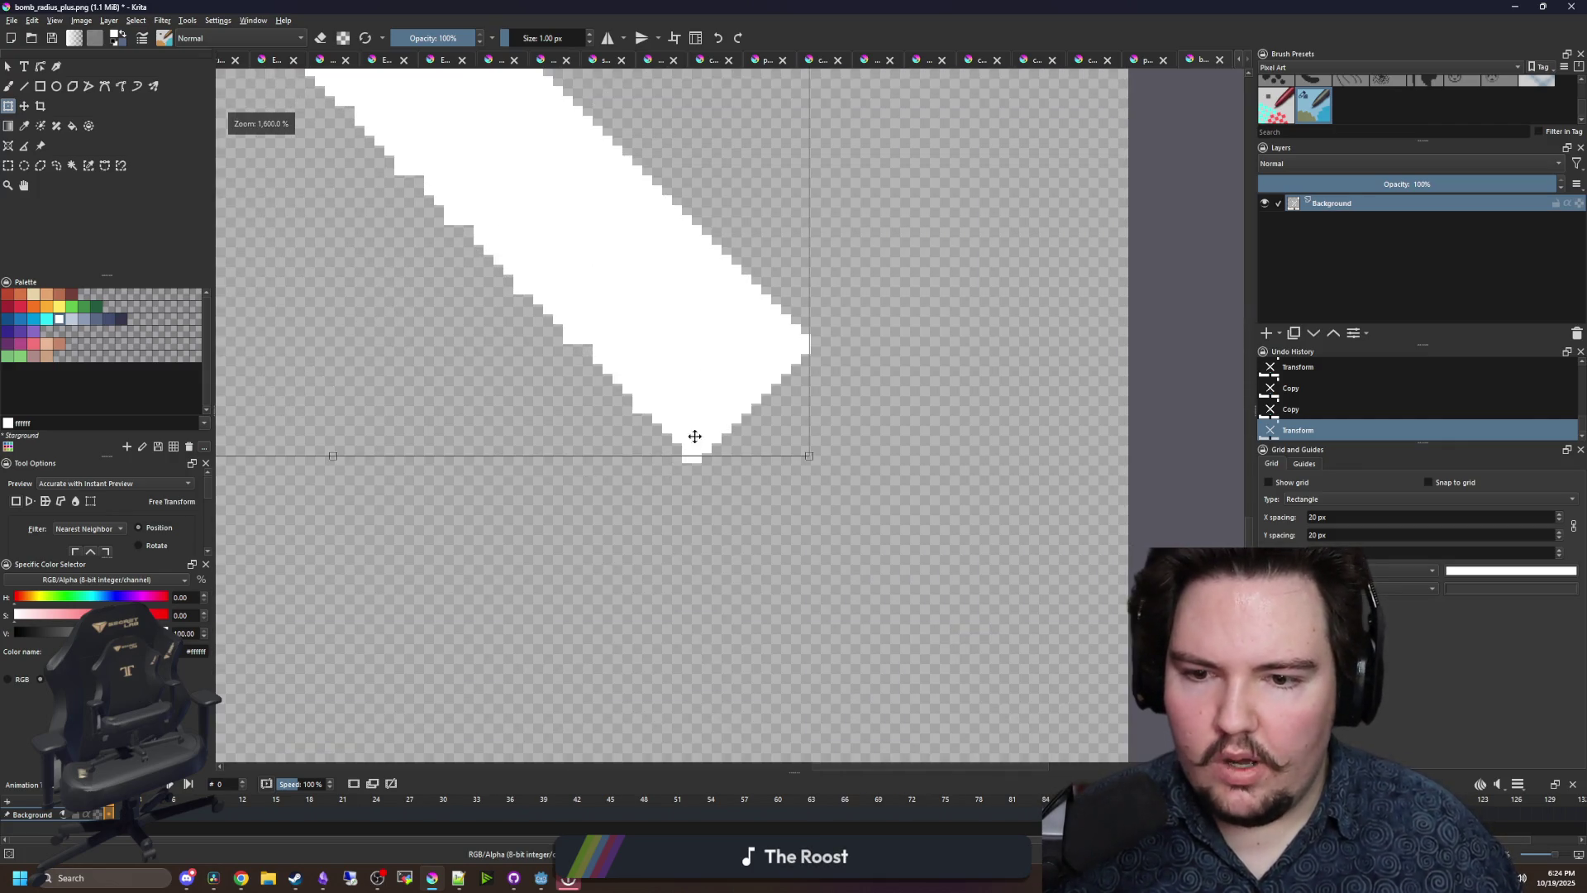
scroll(699, 383, "up", 1)
left_click_drag(699, 383, 701, 368)
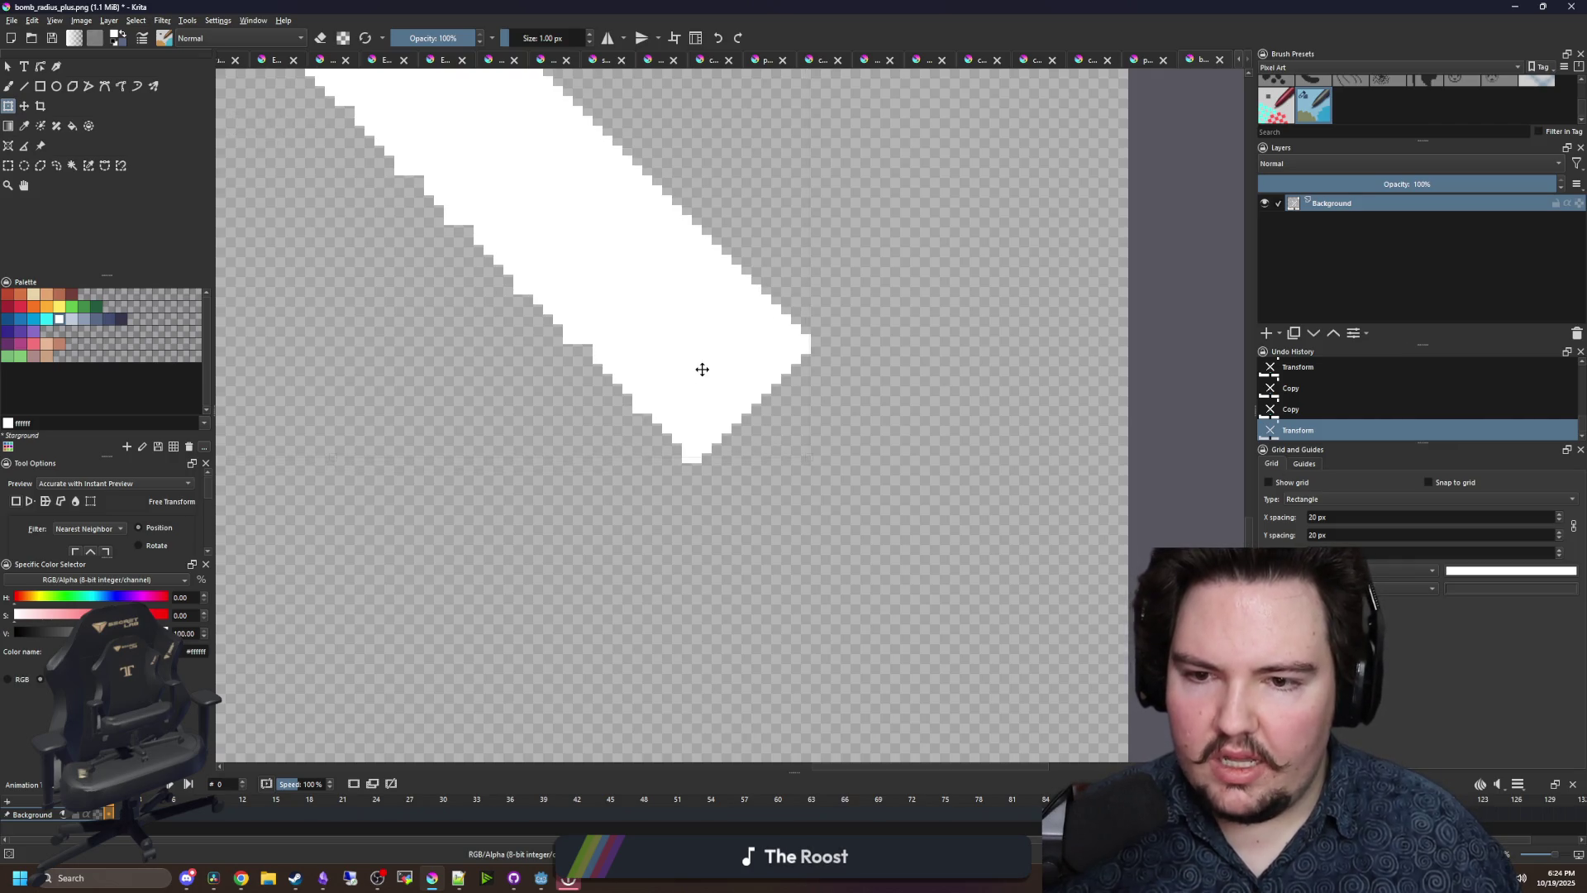
- Line the copied arm up with the centre pixels, apply the transform and deselect
scroll(505, 204, "down", 2)
scroll(506, 204, "up", 4)
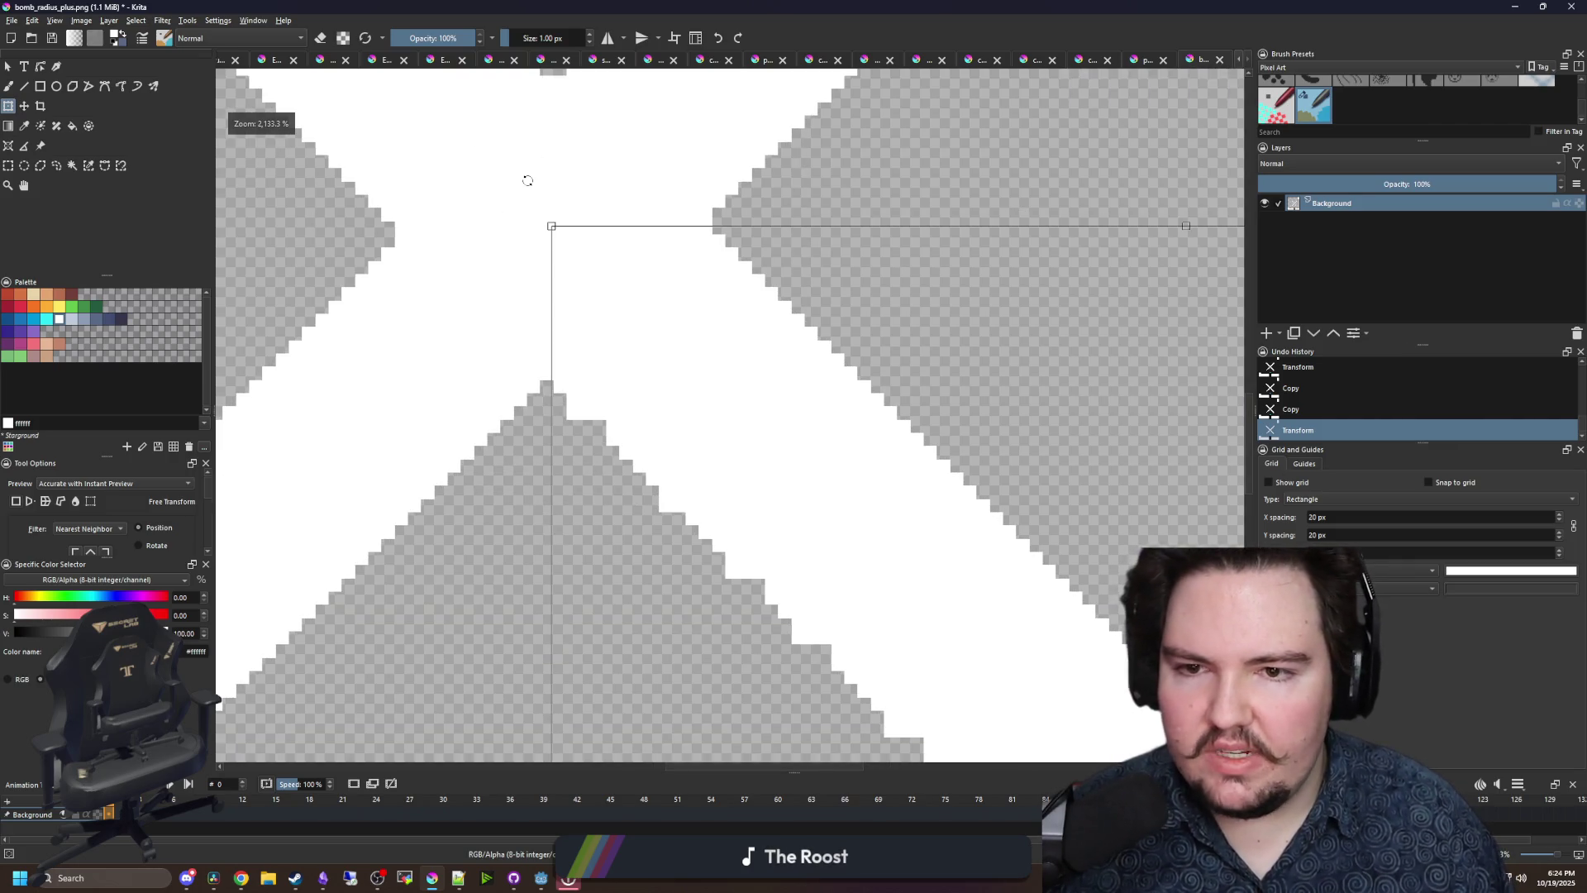
scroll(572, 265, "up", 2)
scroll(592, 439, "down", 2)
scroll(631, 510, "up", 2)
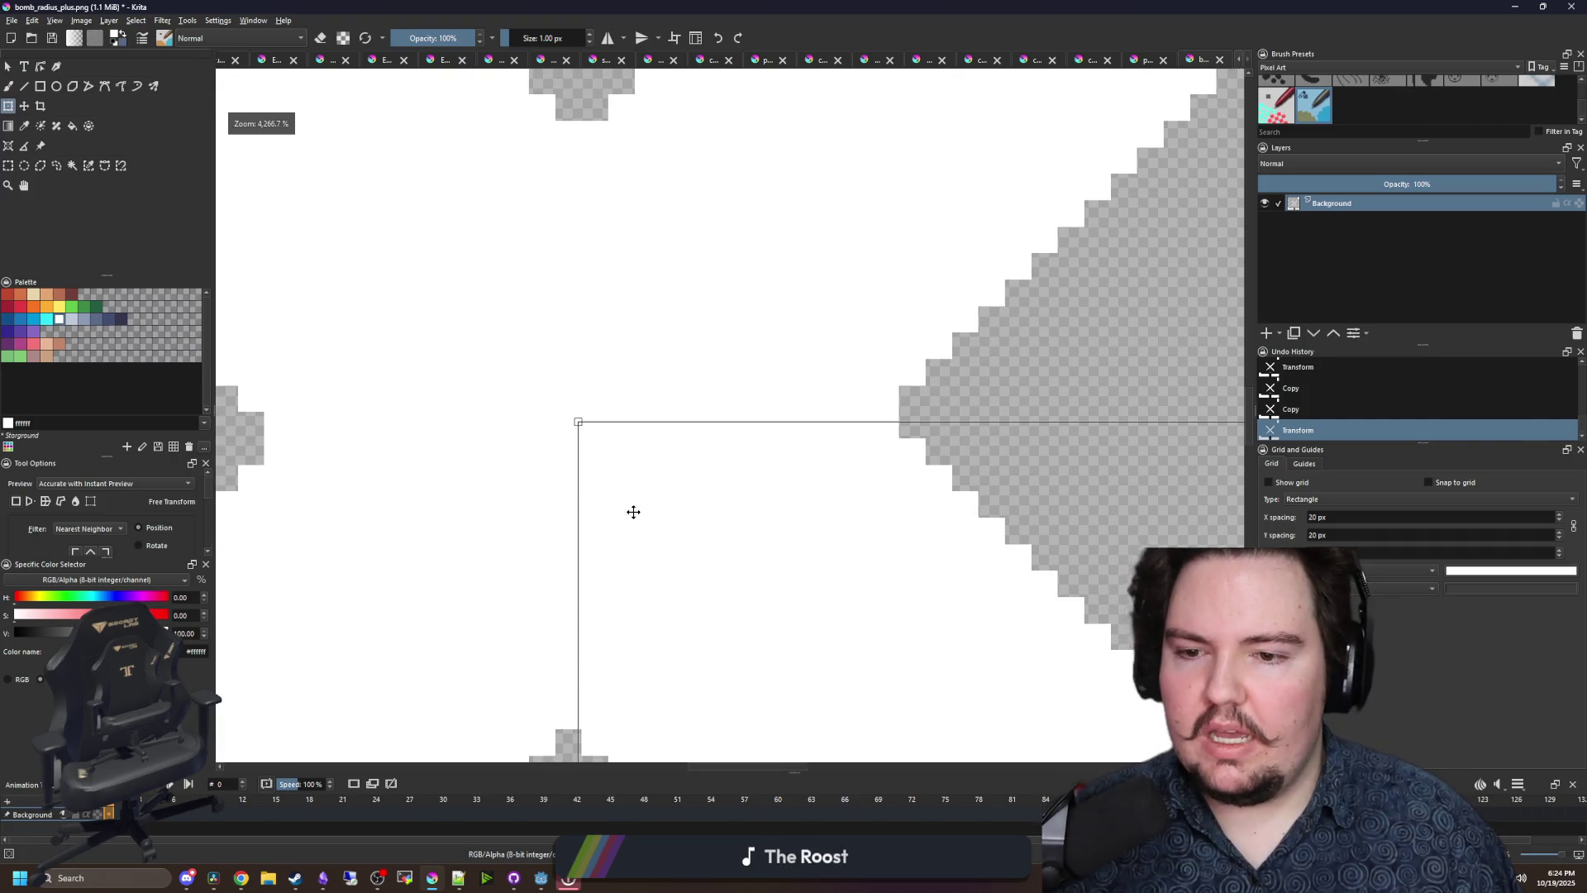
mouse_move(624, 219)
left_mouse_down()
mouse_move(627, 199)
mouse_move(634, 493)
mouse_move(687, 535)
mouse_move(673, 450)
left_mouse_up()
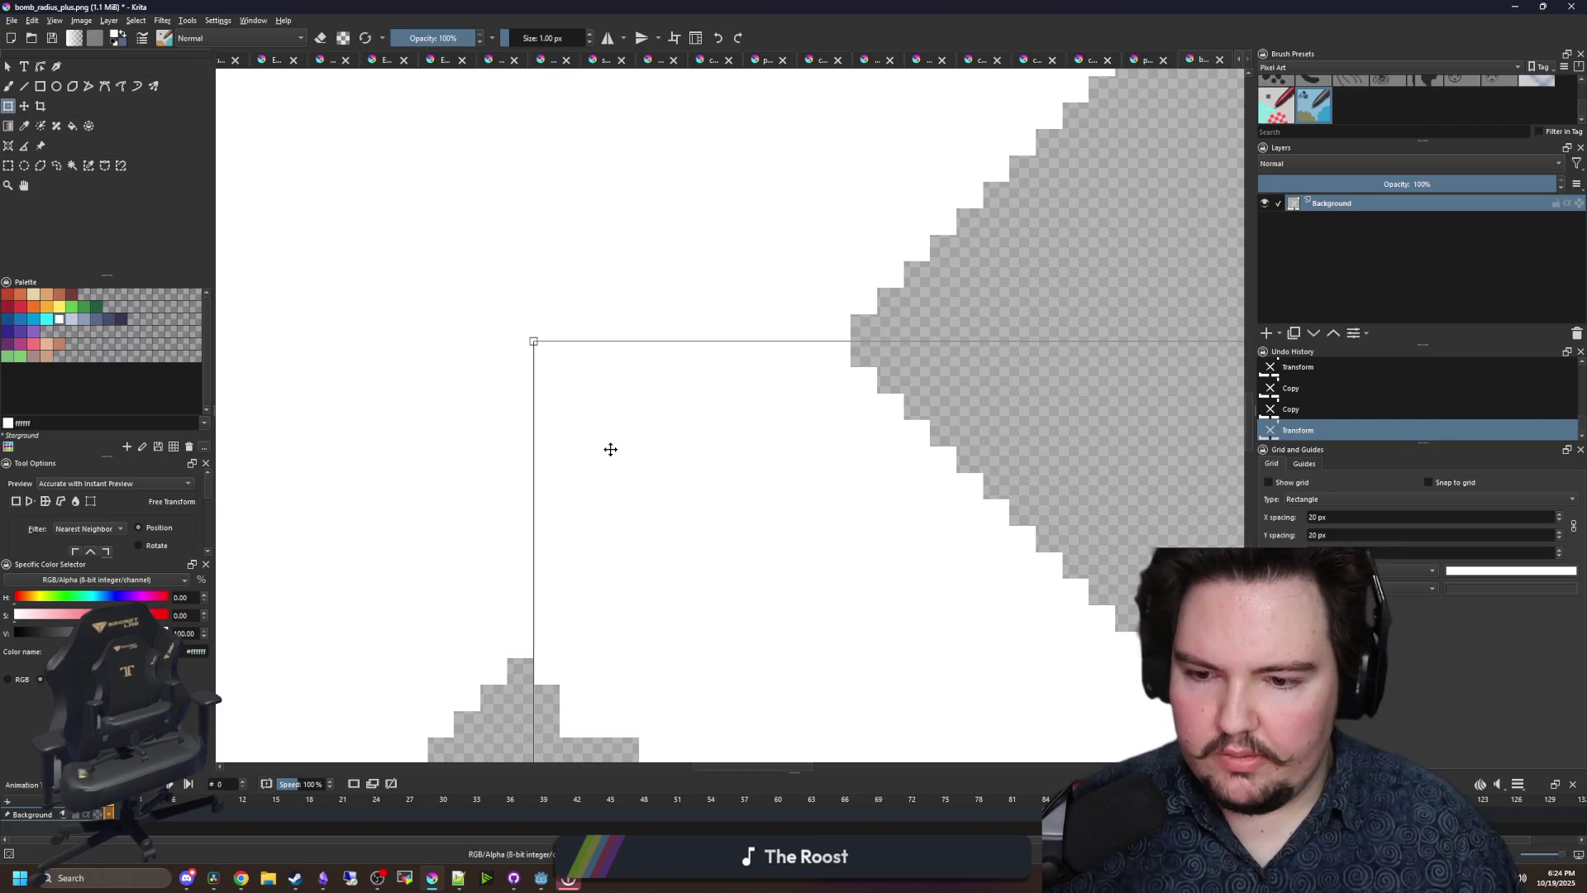
scroll(610, 448, "down", 10)
key("ctrl+shift+a")
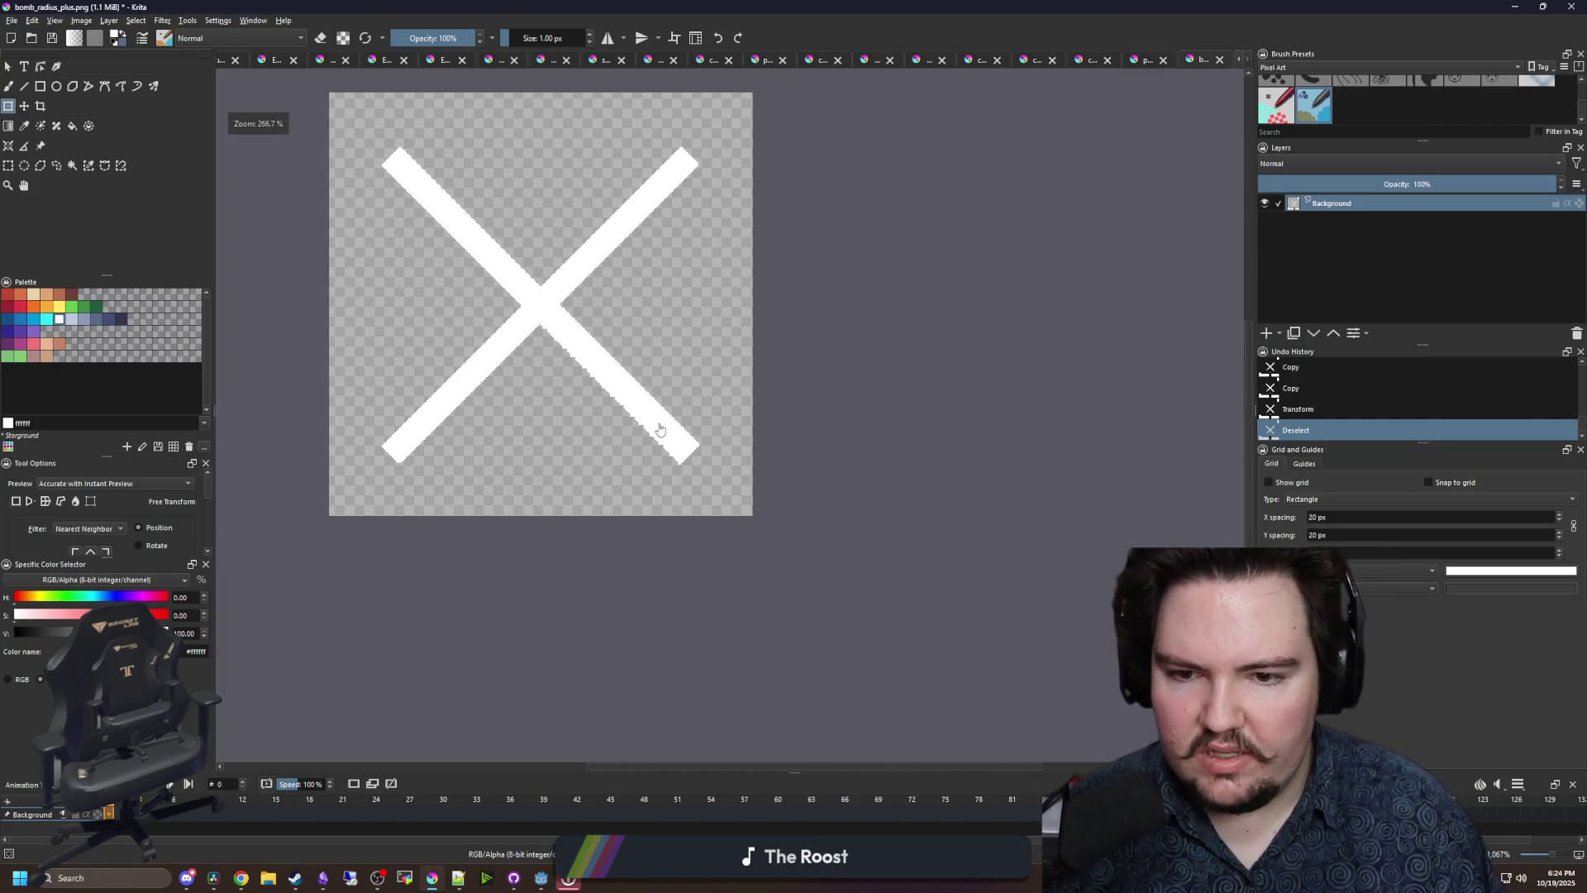
- Erase three stray pixels at the tip of the lower-right arm in eraser mode
scroll(659, 429, "up", 8)
key("b")
key("e")
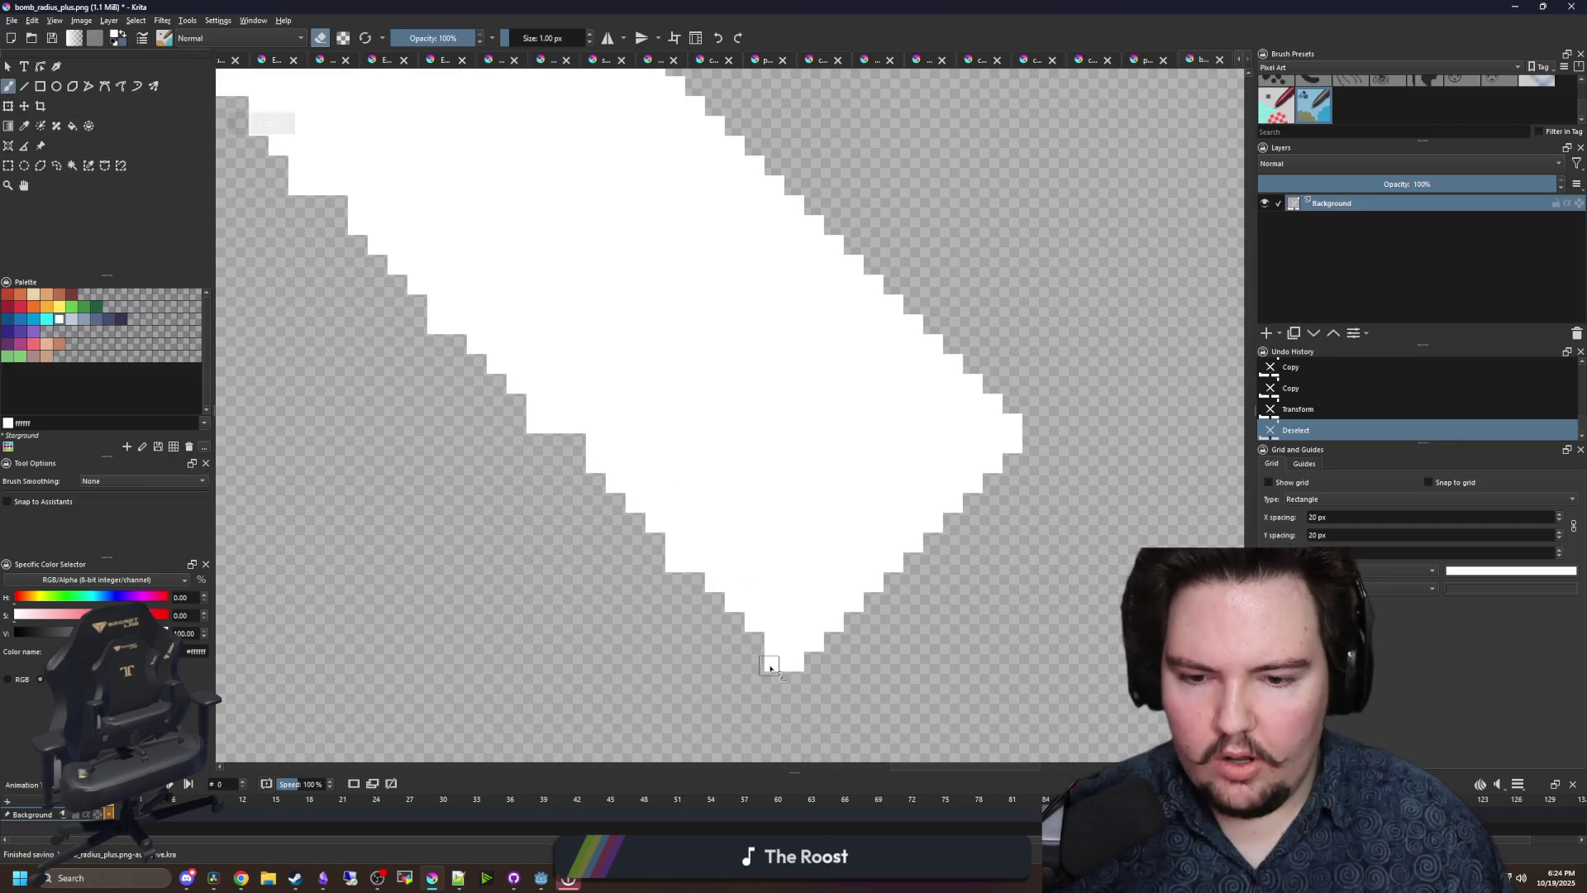
left_click(775, 662)
left_click(784, 662)
left_click(795, 661)
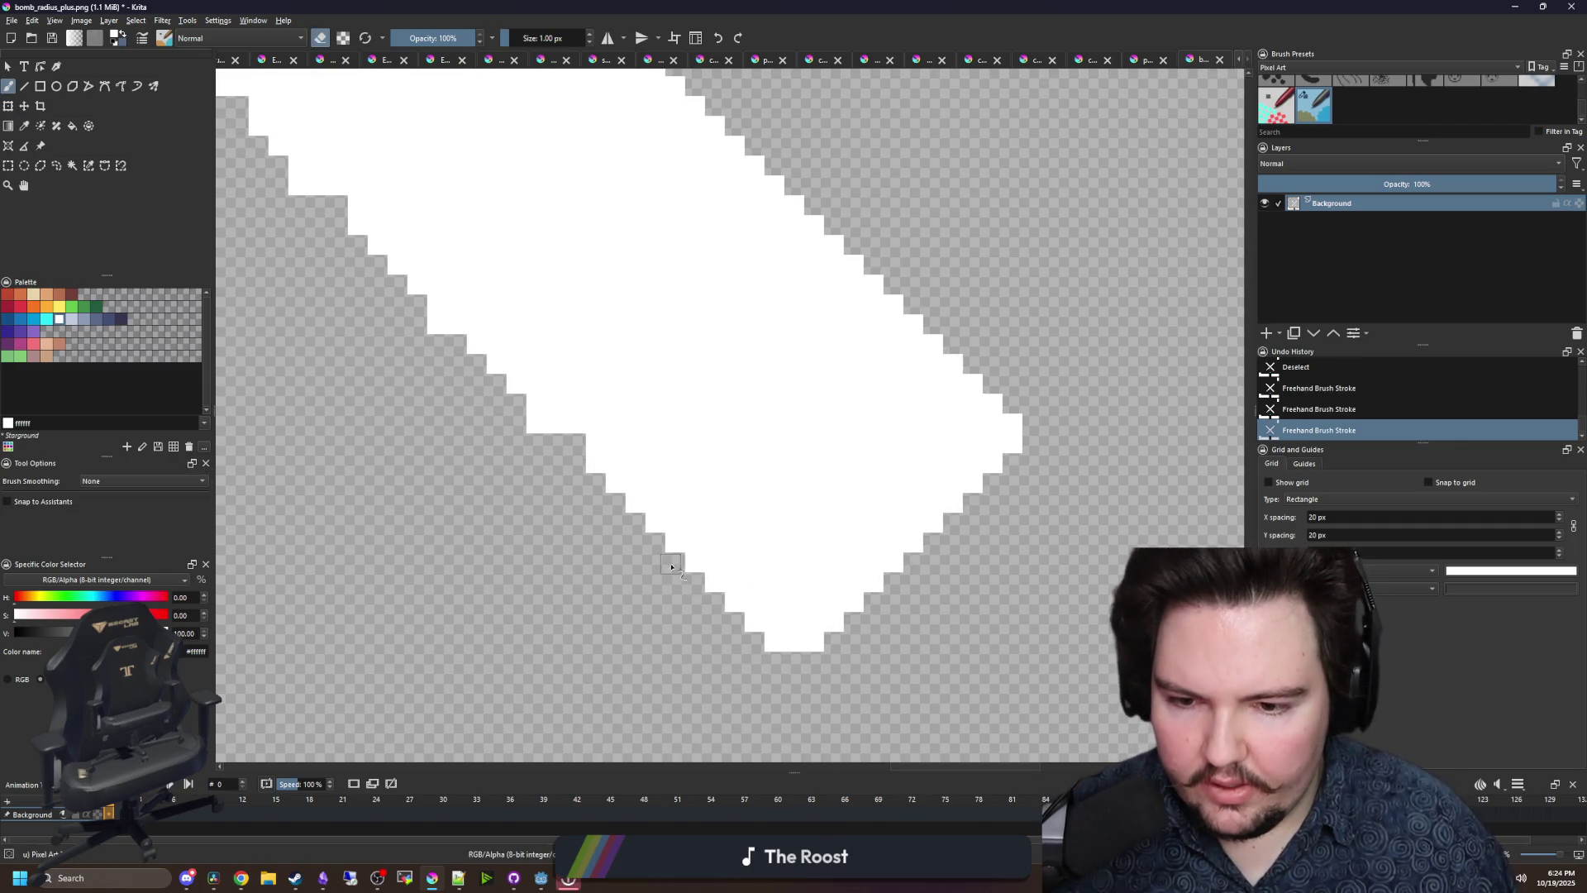
mouse_move(573, 444)
left_mouse_down()
mouse_move(751, 567)
mouse_move(744, 491)
left_mouse_up()
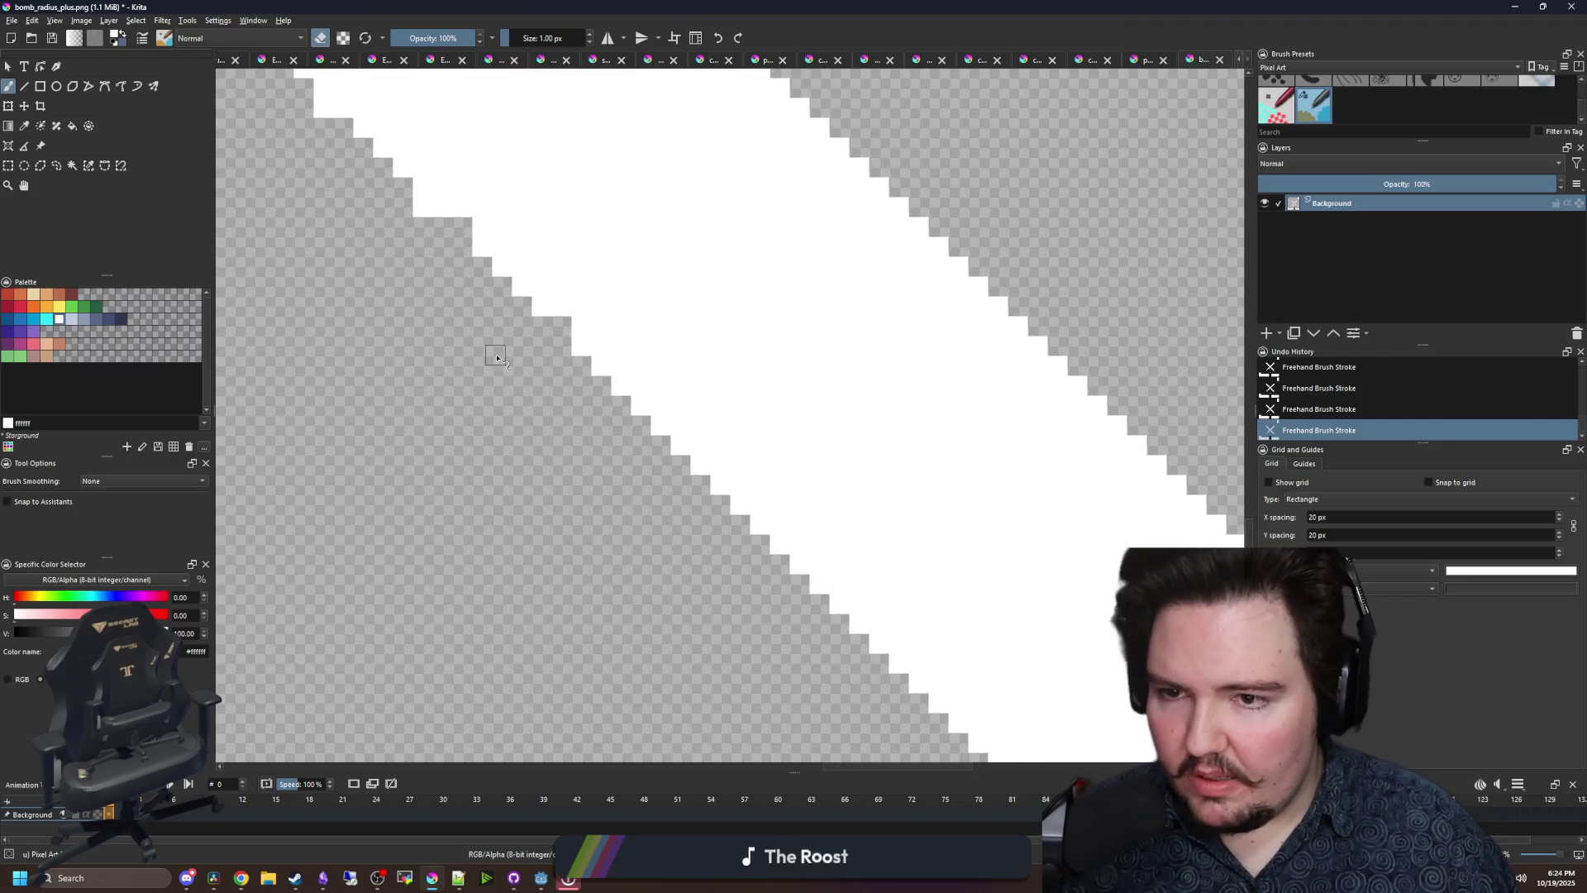
- Review the upper staircase edge of the arm and turn eraser mode back off
key("e")
key("e")
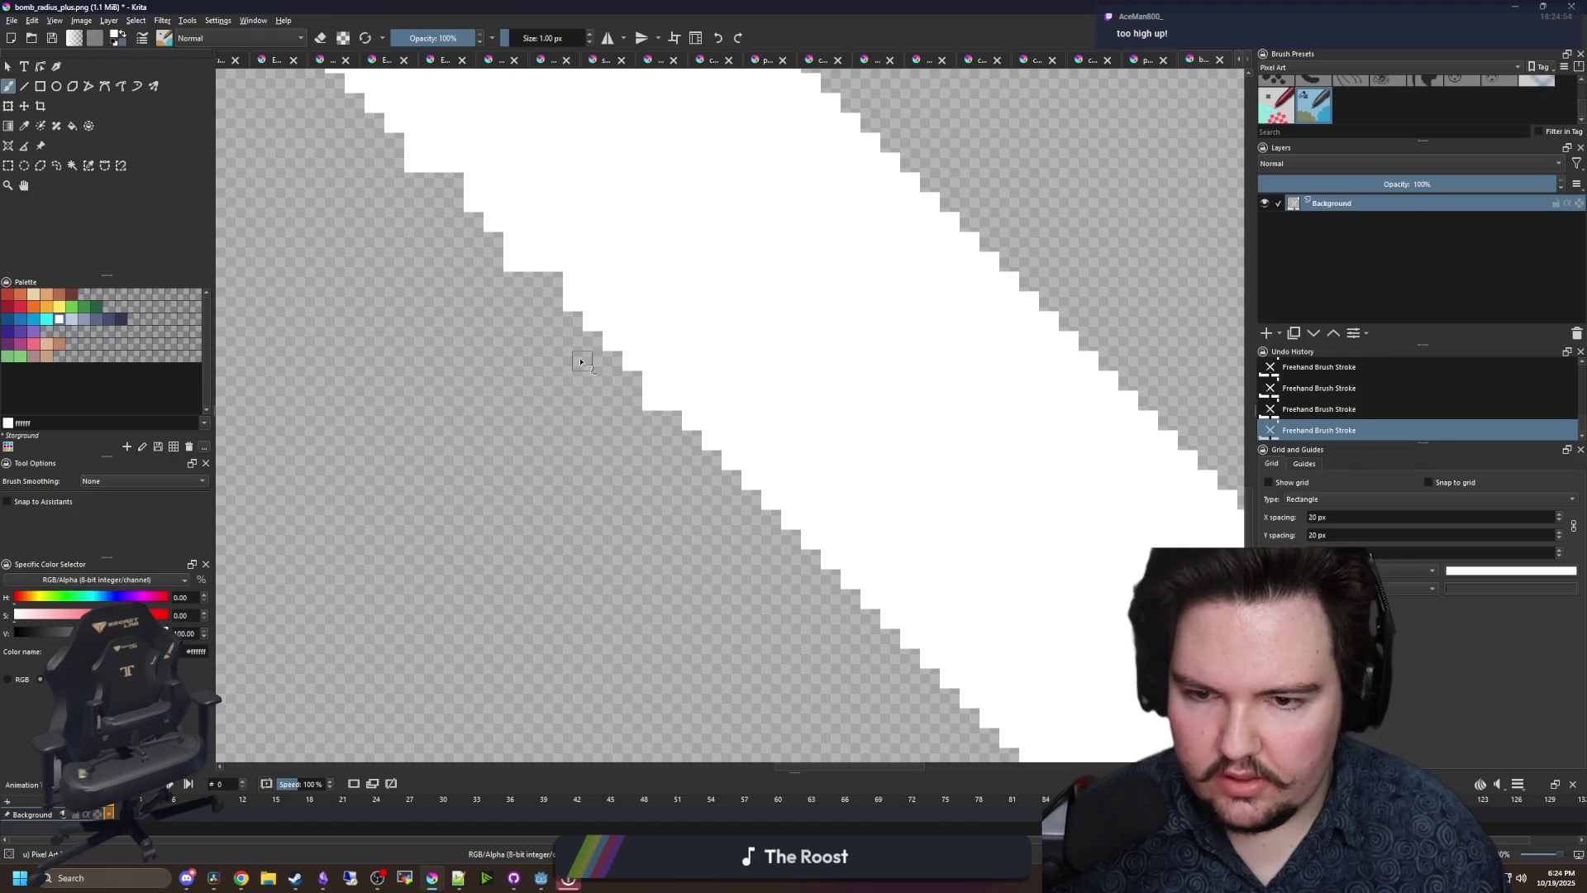
key("e")
key("e")
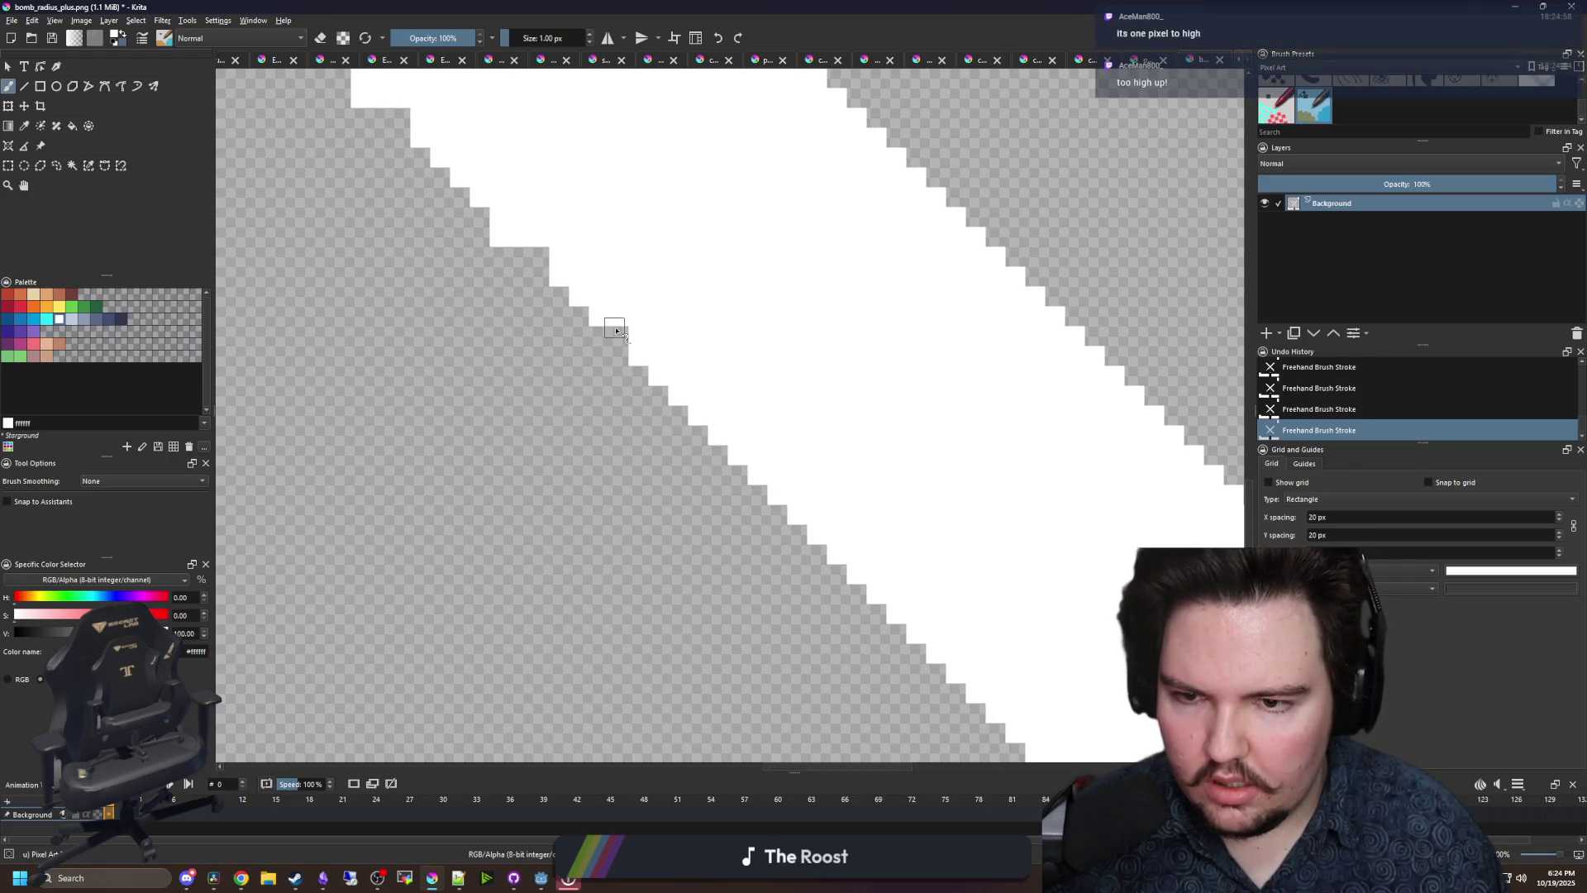
key("e")
scroll(579, 347, "up", 2)
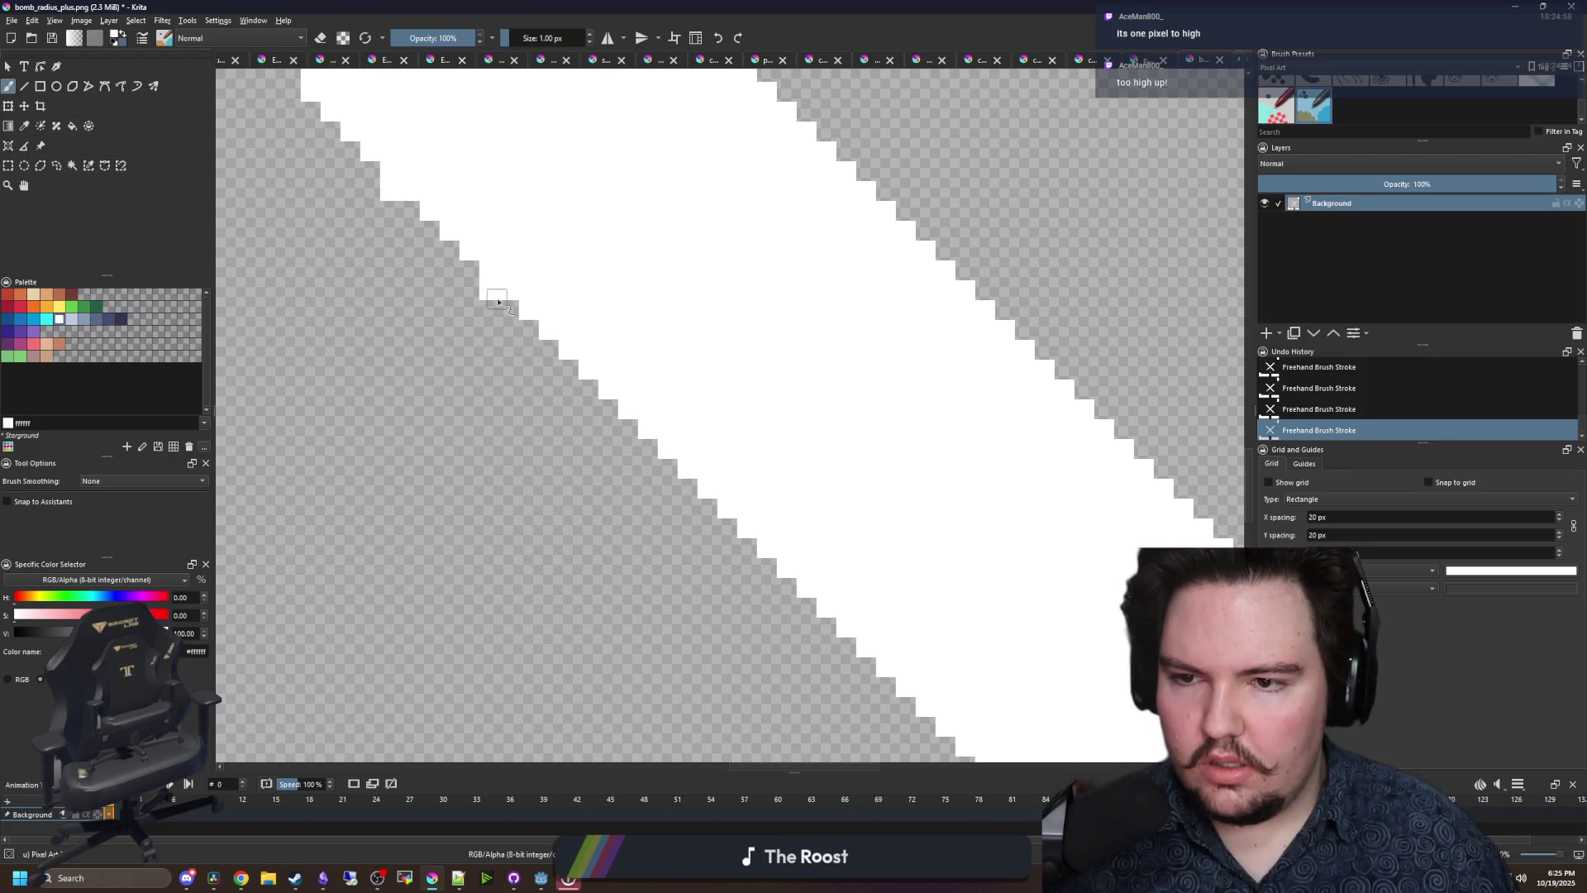
left_click_drag(386, 283, 637, 481)
key("e")
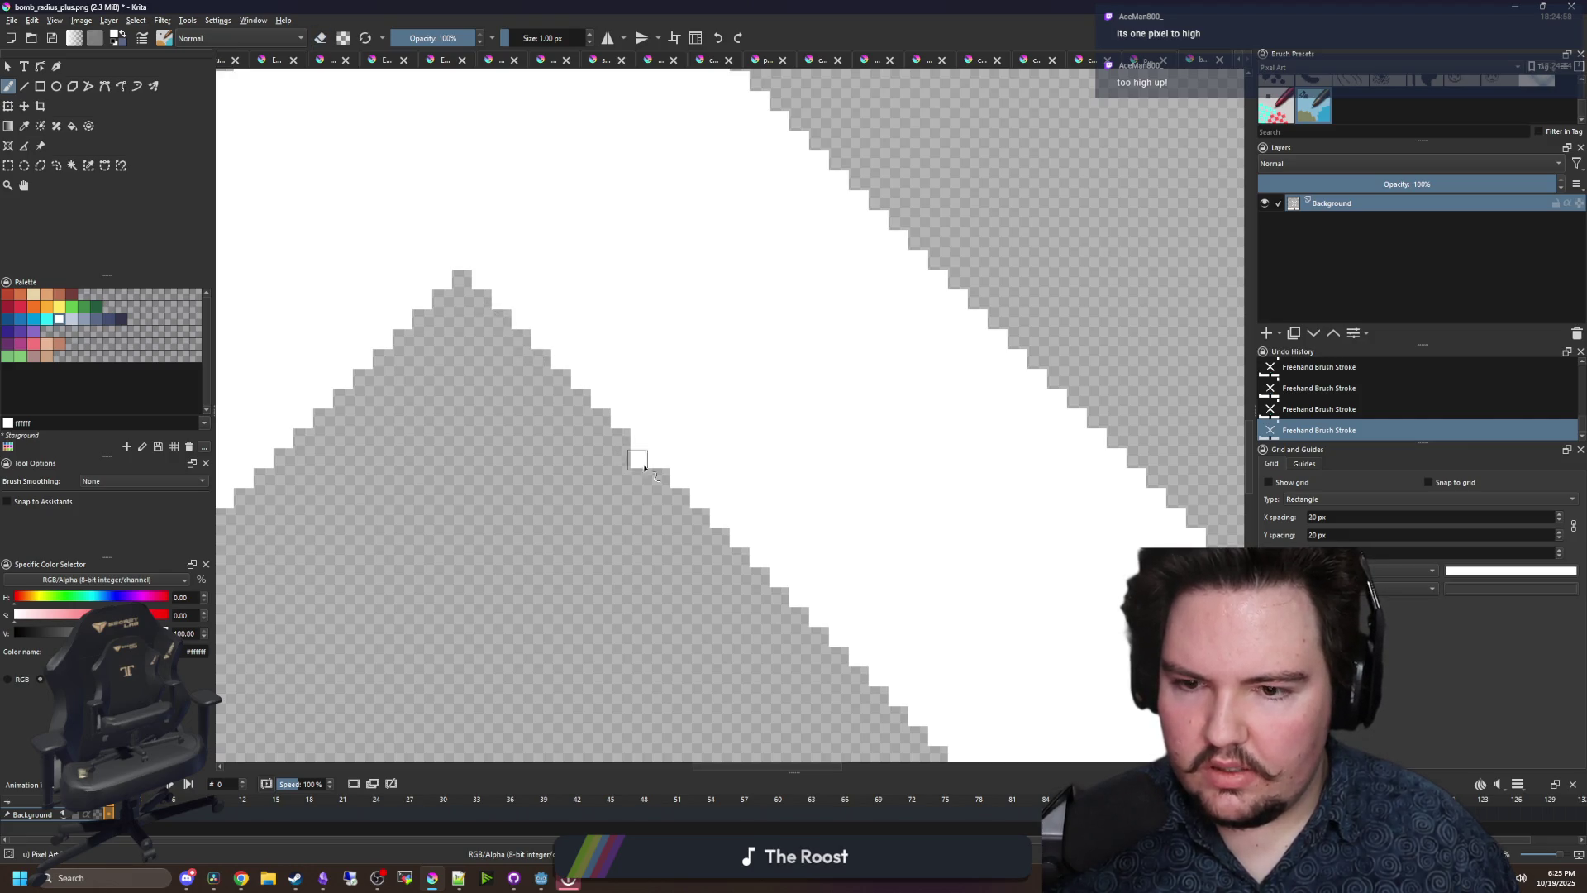
scroll(520, 413, "down", 3)
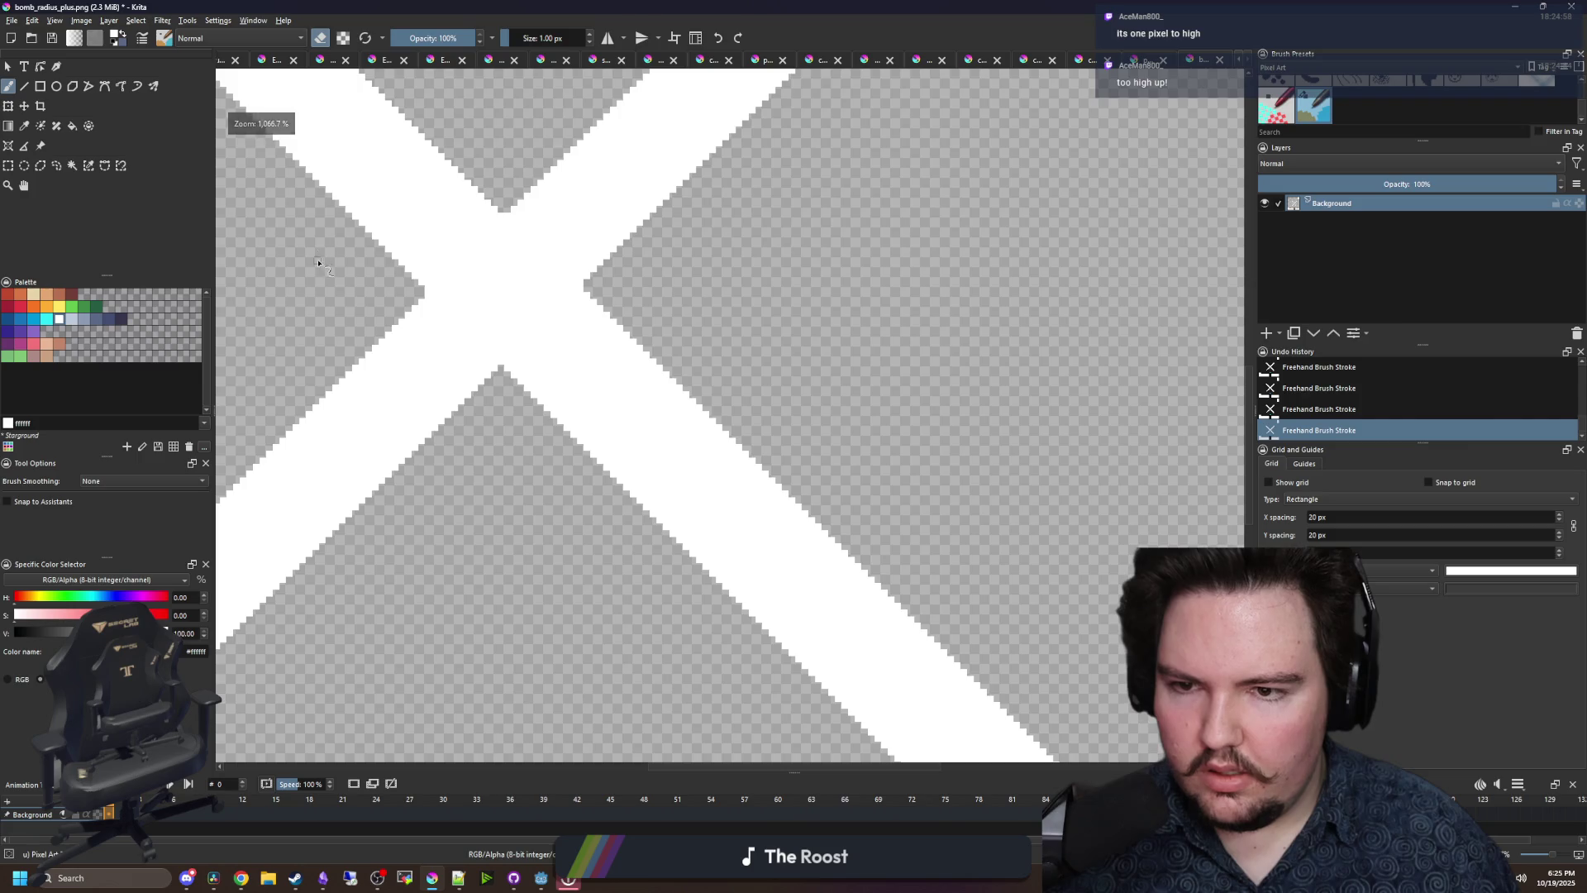
left_click(8, 165)
scroll(843, 587, "down", 3)
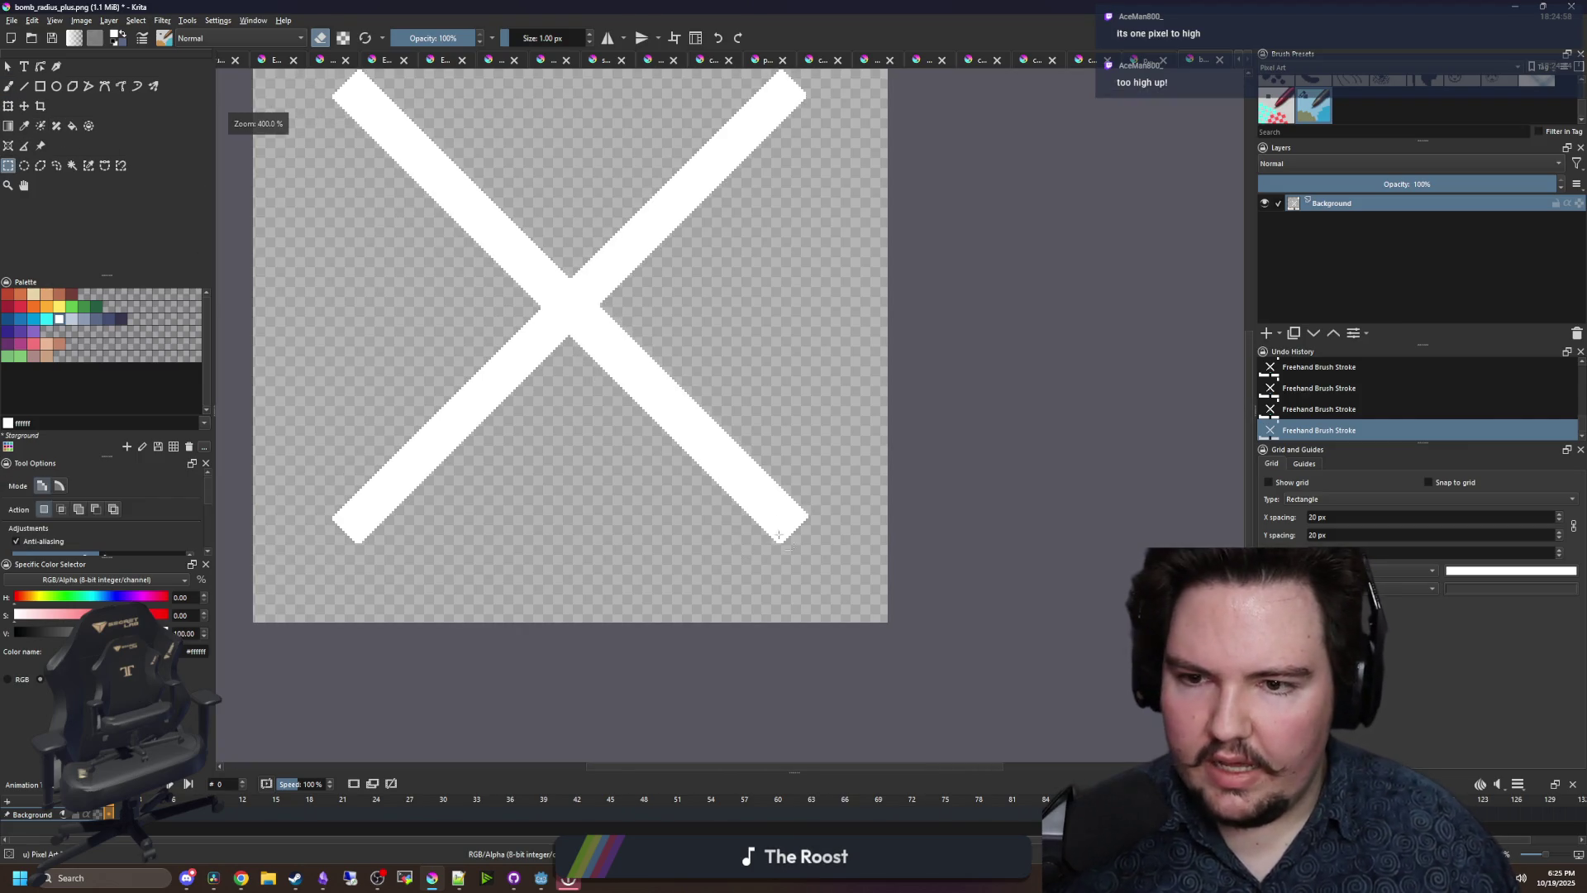
- Select the lower-right quarter of the X and shift it slightly right
scroll(849, 594, "up", 1)
mouse_move(849, 594)
left_mouse_down()
mouse_move(486, 266)
mouse_move(499, 259)
left_mouse_up()
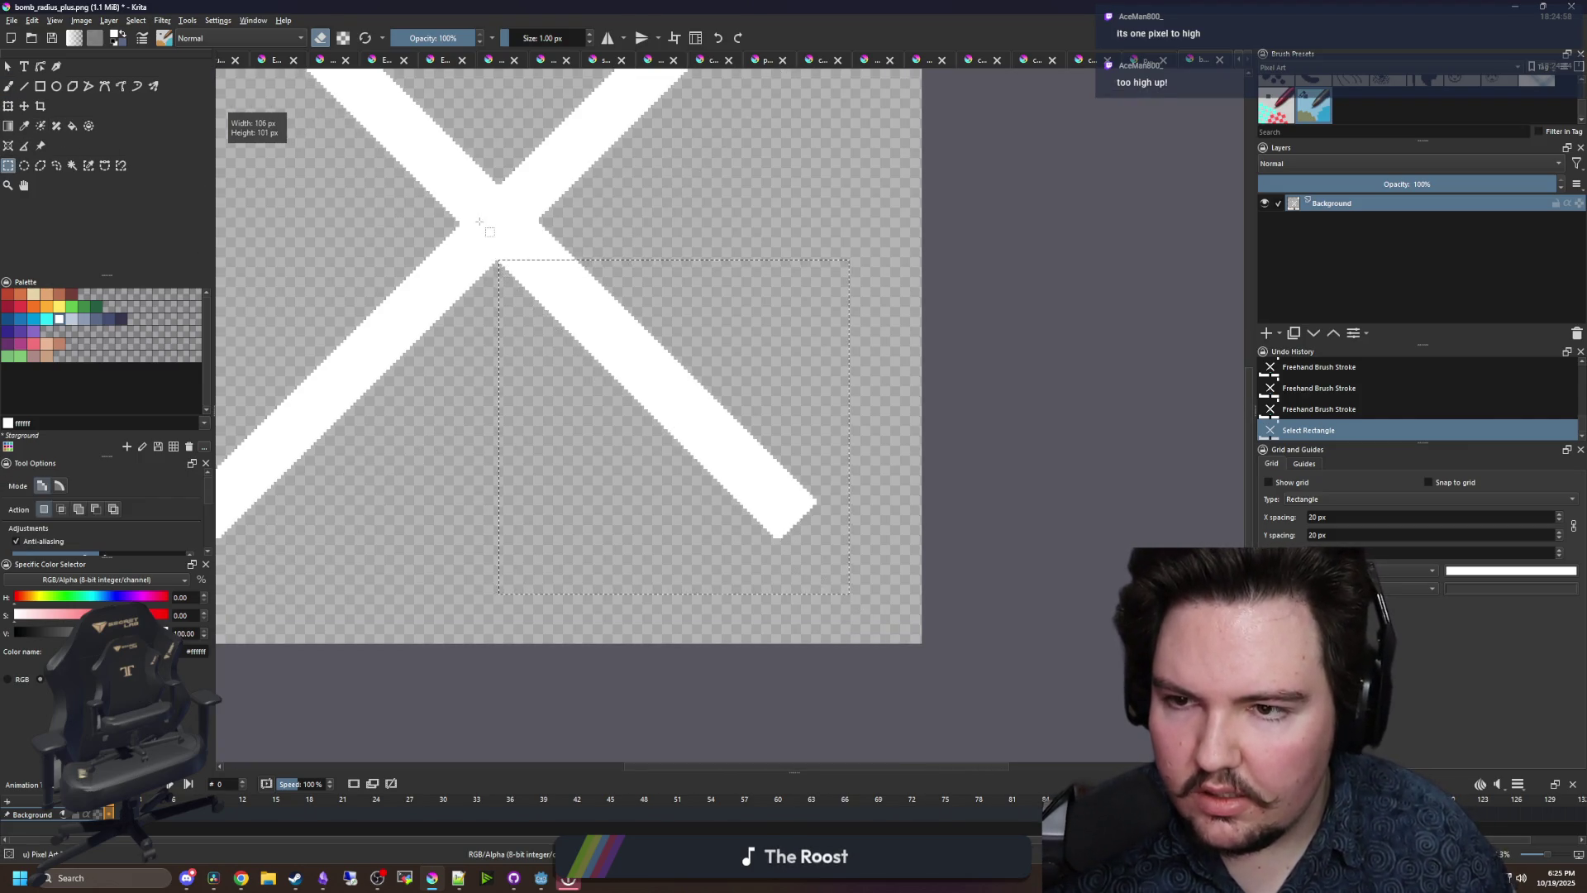
scroll(498, 259, "up", 3)
key("t")
left_click_drag(652, 432, 722, 478)
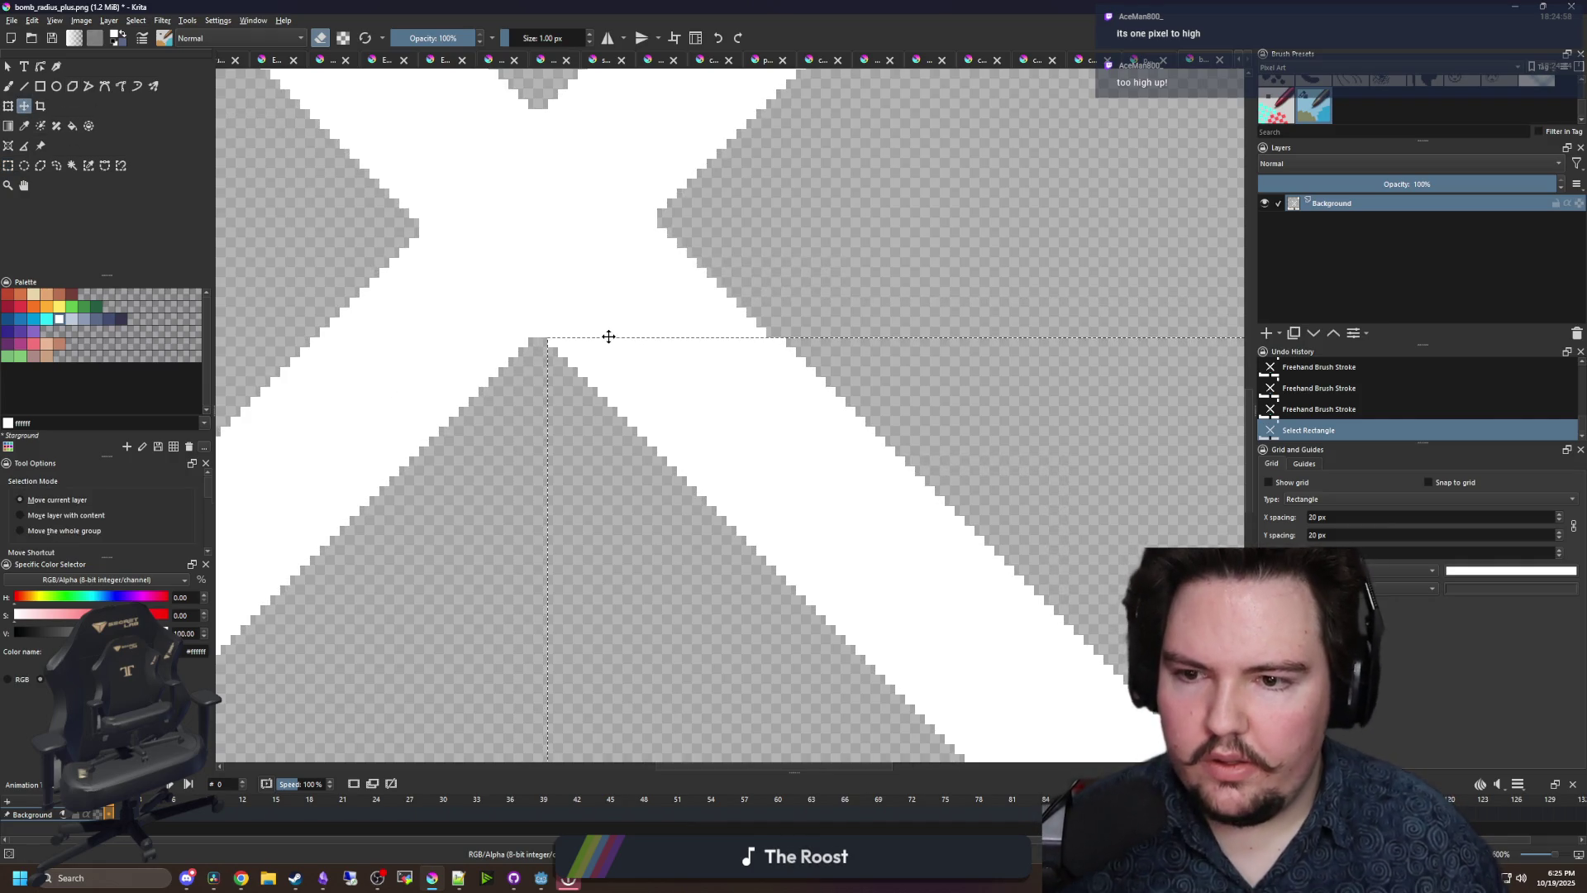
key("ctrl+shift+a")
- Undo back to the earlier rectangle selection
scroll(606, 336, "down", 4)
scroll(820, 501, "up", 6)
key("b")
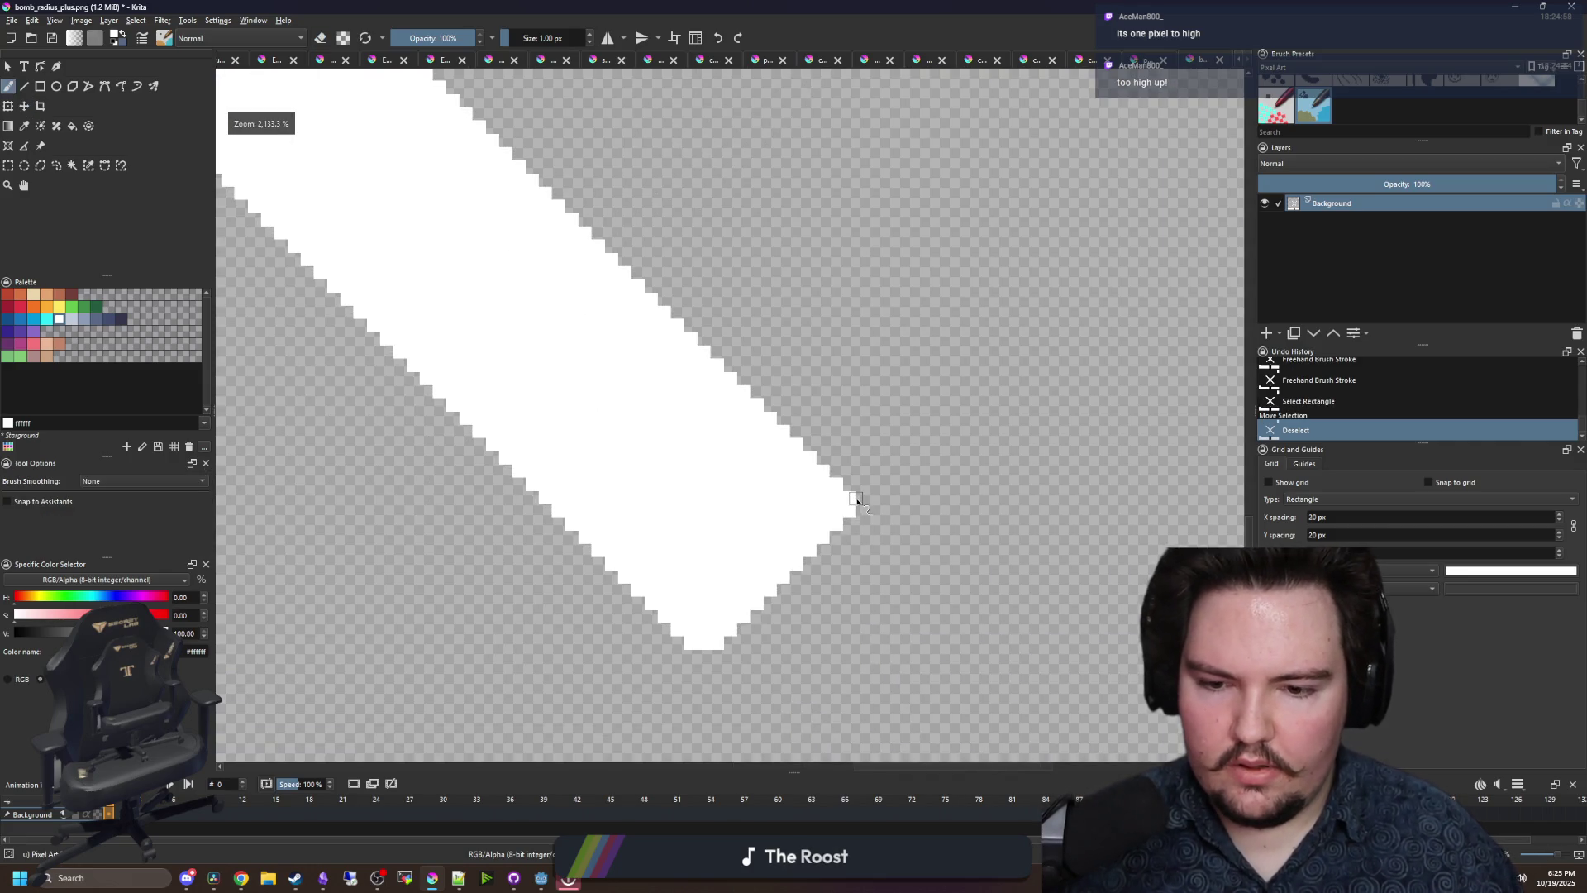
scroll(668, 440, "down", 2)
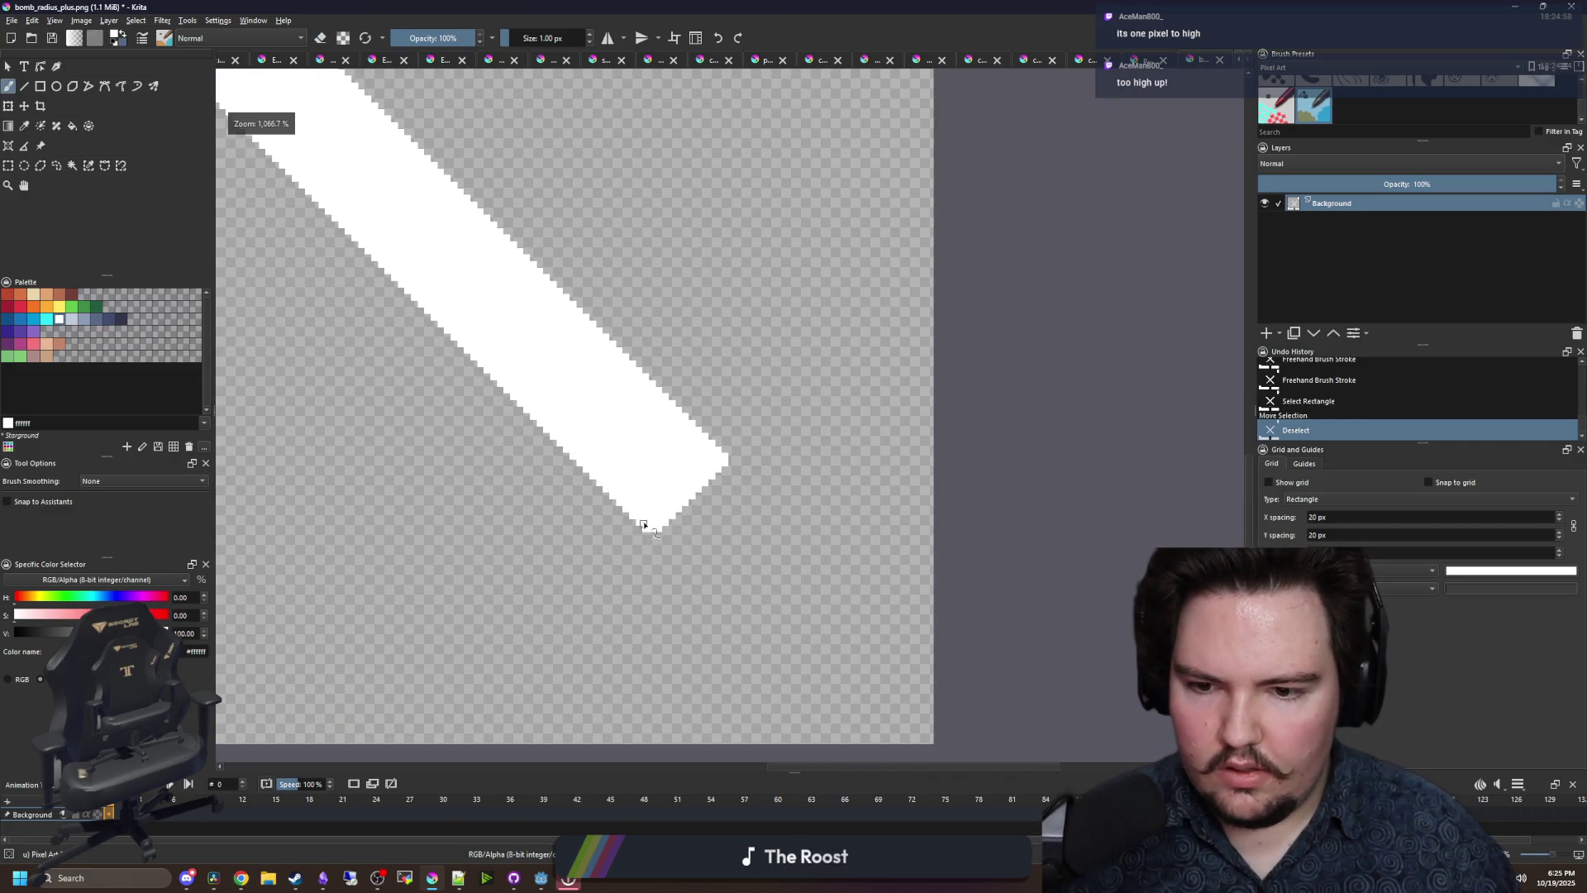
scroll(692, 571, "up", 3)
scroll(692, 570, "down", 6)
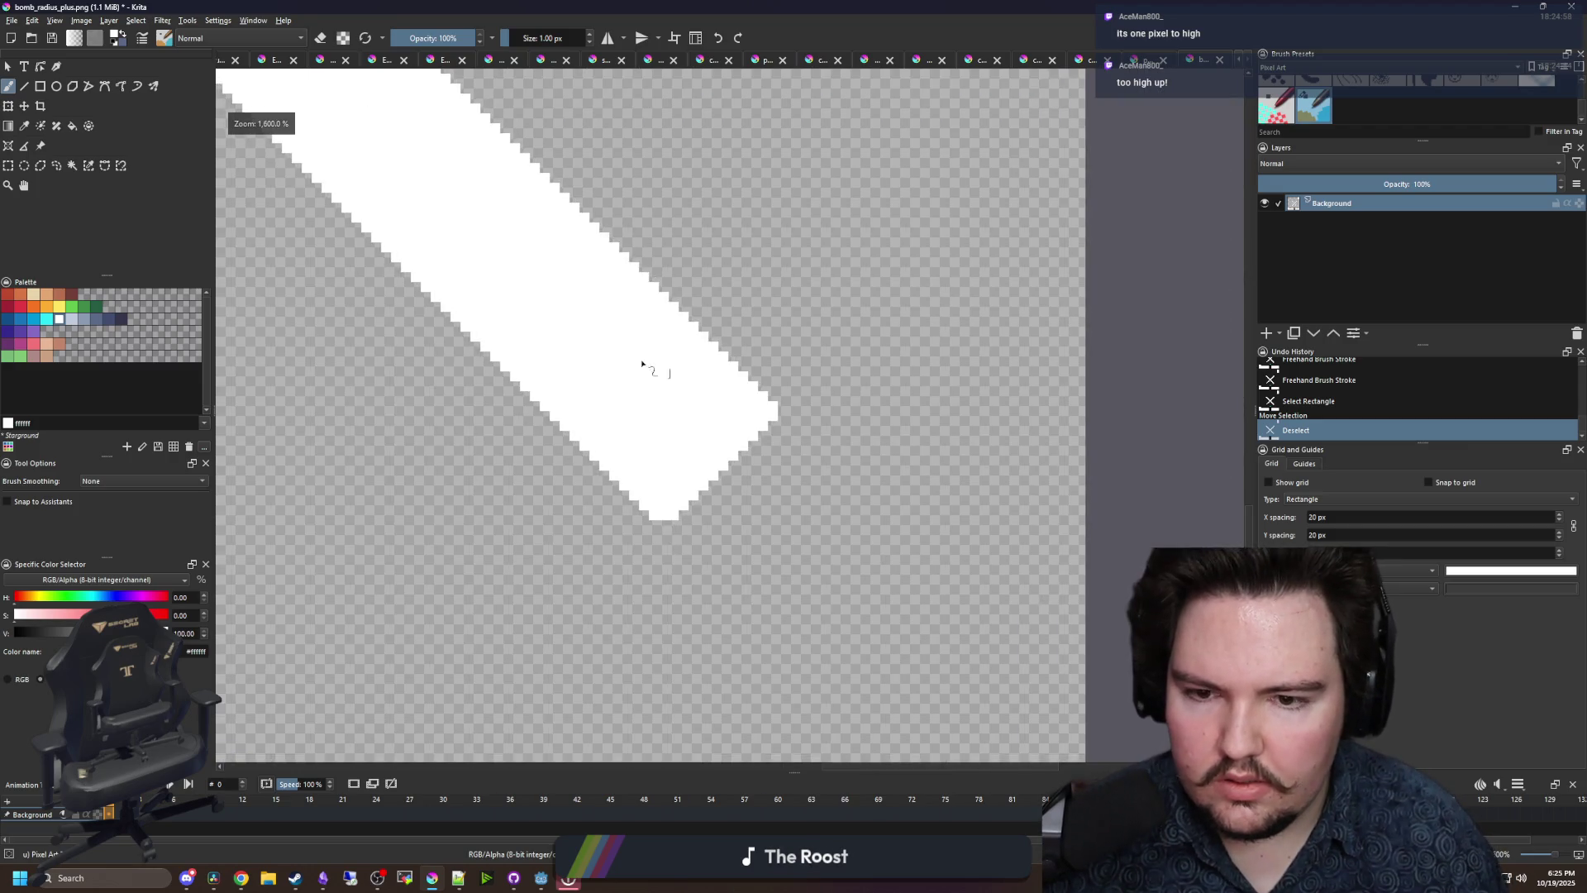
scroll(478, 195, "up", 2)
key("ctrl+z")
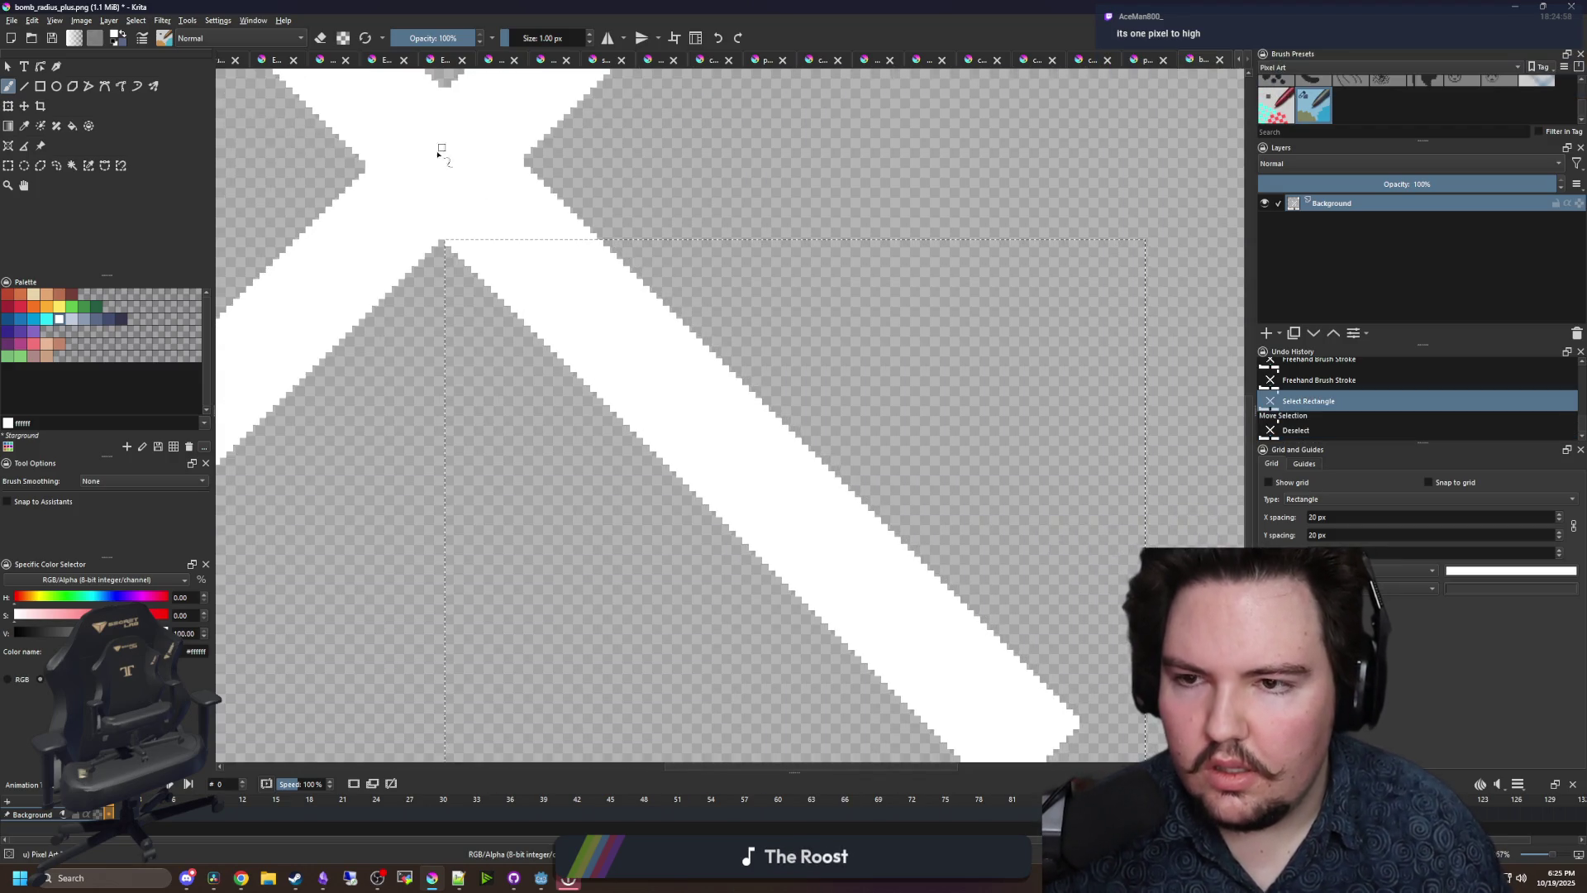
- Try selecting small blocks of pixels near the X's crossing, then deselect
left_click(8, 165)
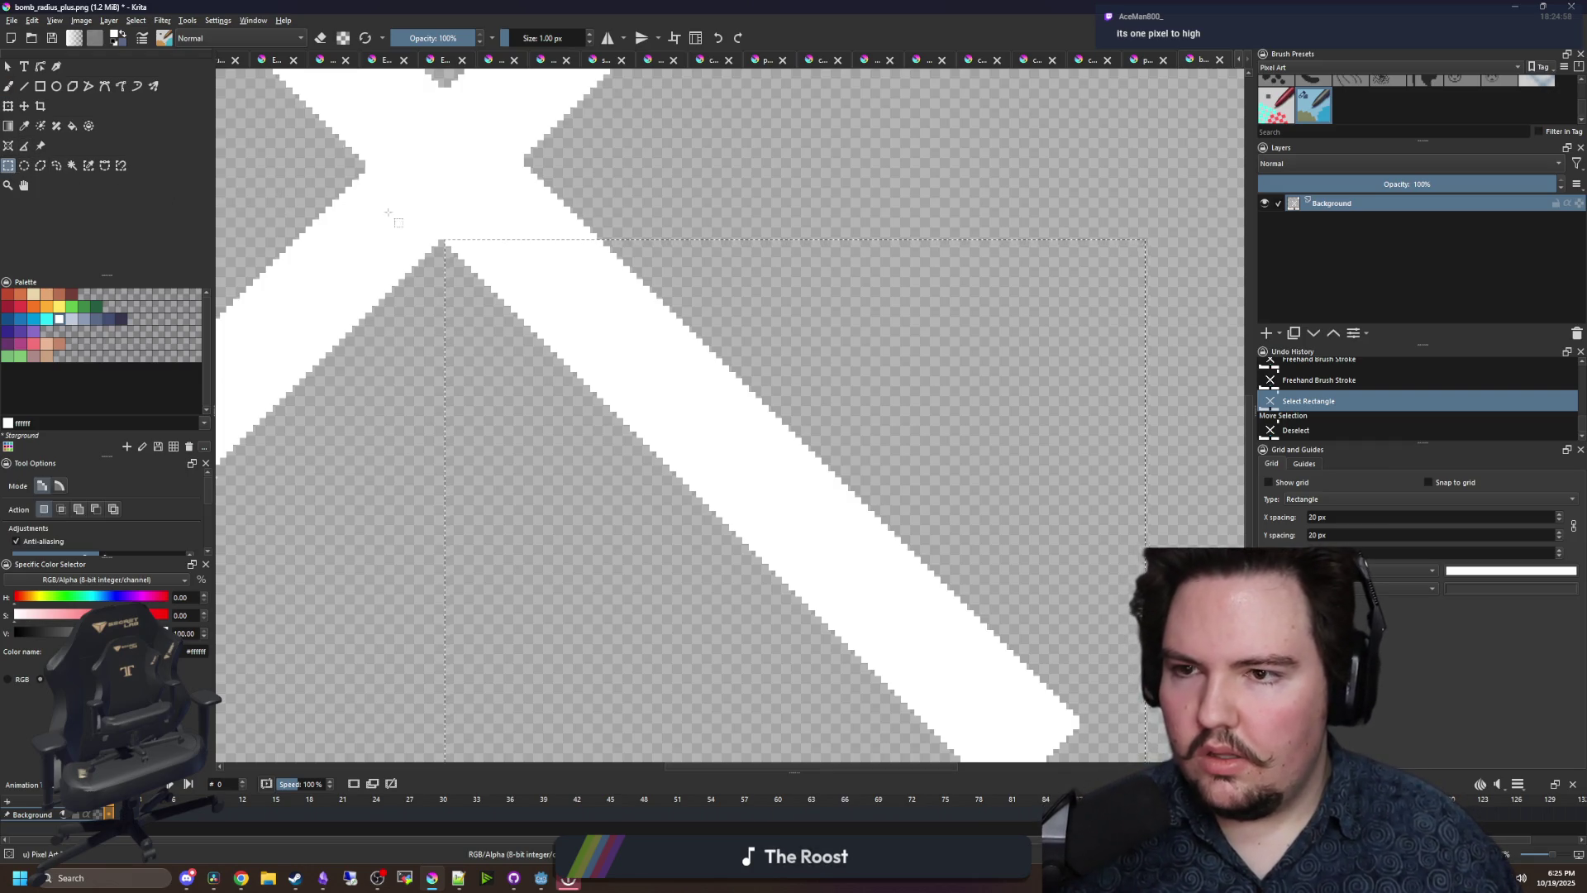
scroll(400, 397, "up", 3)
left_click(399, 476)
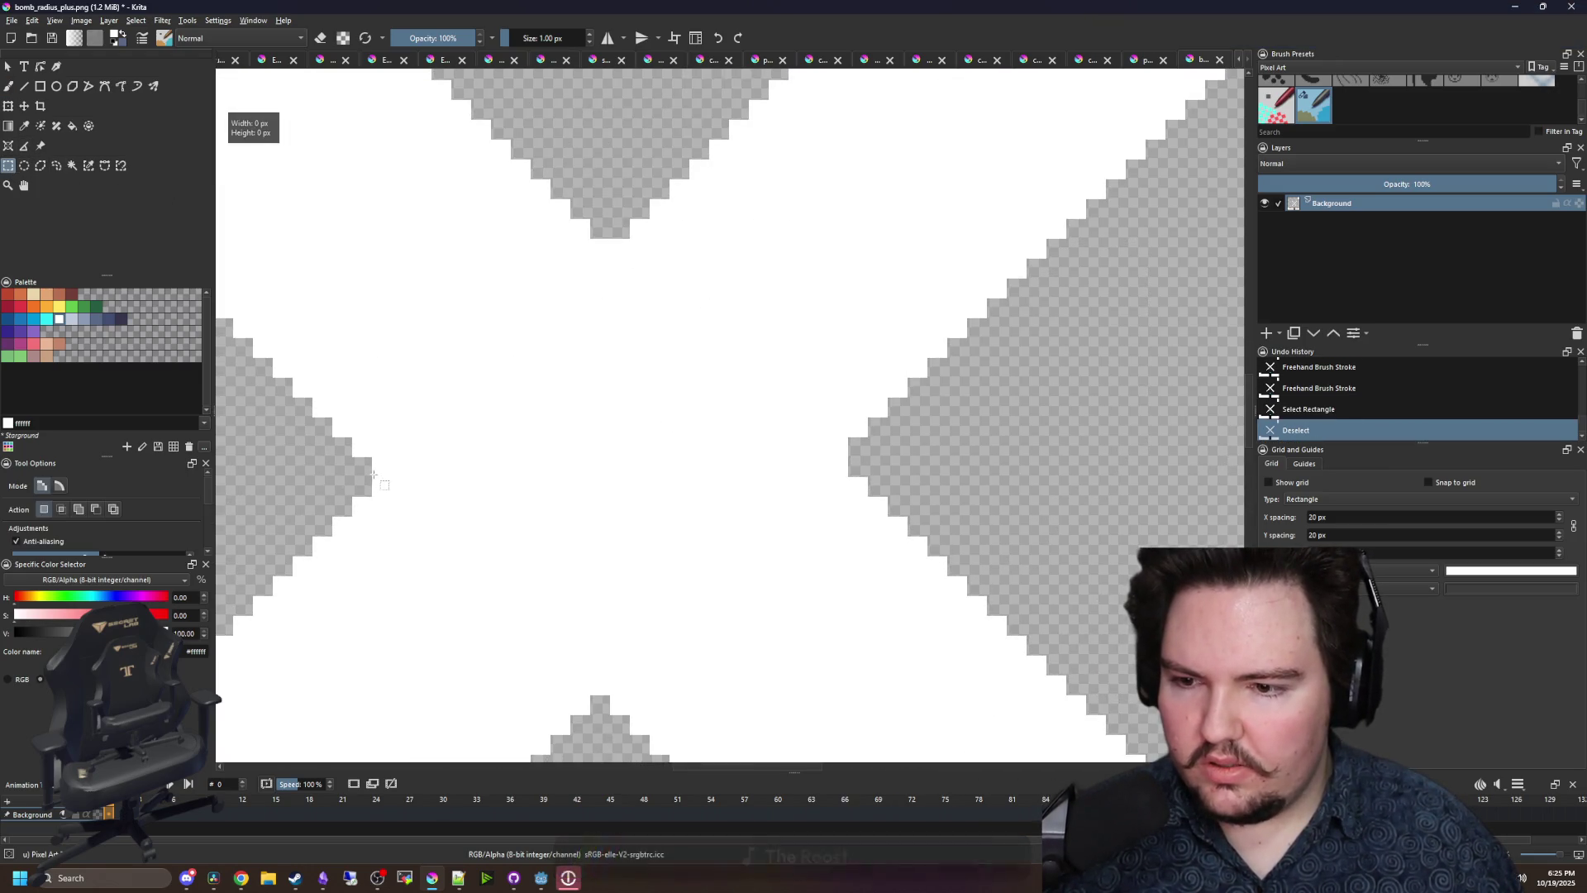
mouse_move(373, 476)
left_mouse_down()
mouse_move(571, 439)
mouse_move(609, 239)
left_mouse_up()
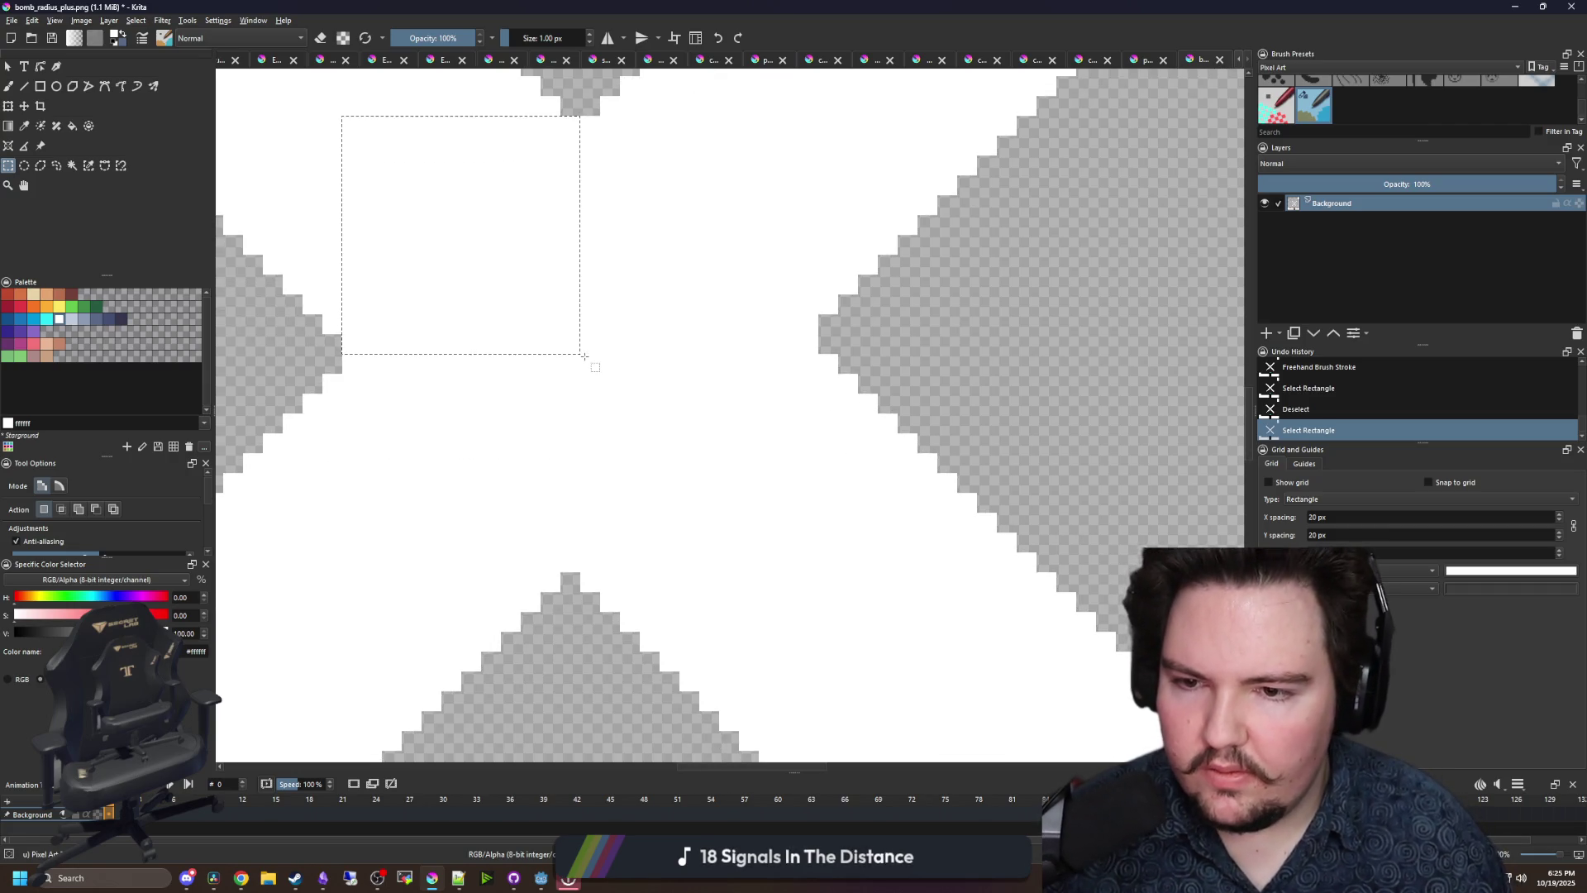
mouse_move(581, 353)
left_mouse_down()
mouse_move(860, 592)
mouse_move(840, 588)
left_mouse_up()
key("ctrl+shift+a")
scroll(532, 397, "down", 5)
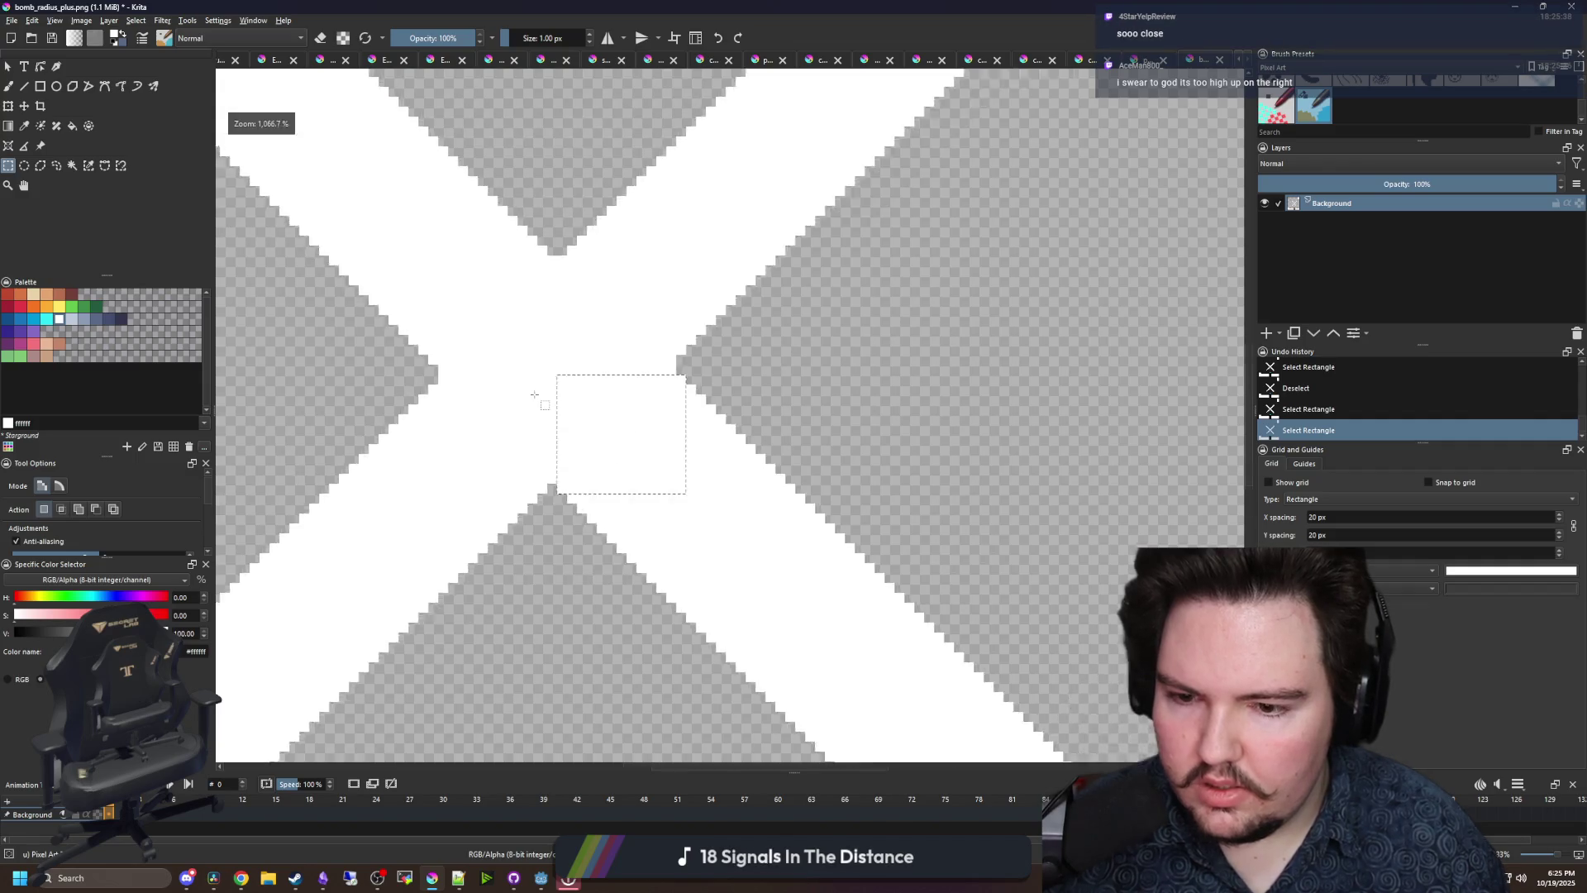
- Select the pixels at the X's centre and nudge them up-left into place
mouse_move(860, 682)
left_mouse_down()
mouse_move(567, 460)
mouse_move(538, 379)
left_mouse_up()
scroll(517, 406, "up", 5)
key("t")
left_click_drag(792, 567, 772, 545)
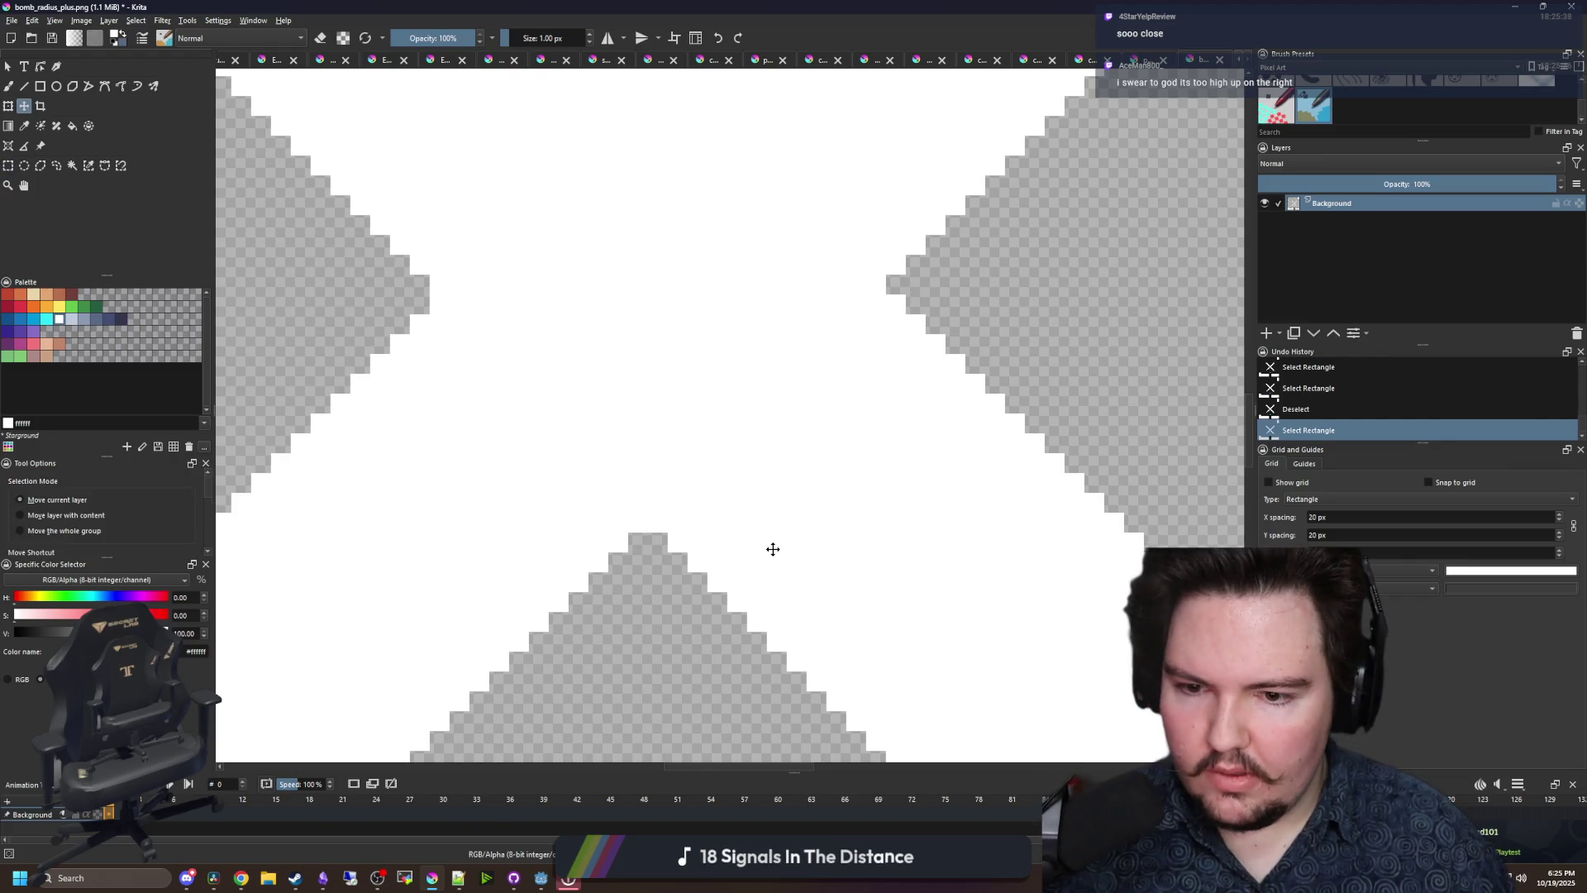
key("ctrl+shift+a")
scroll(628, 422, "up", 2)
scroll(710, 386, "down", 2)
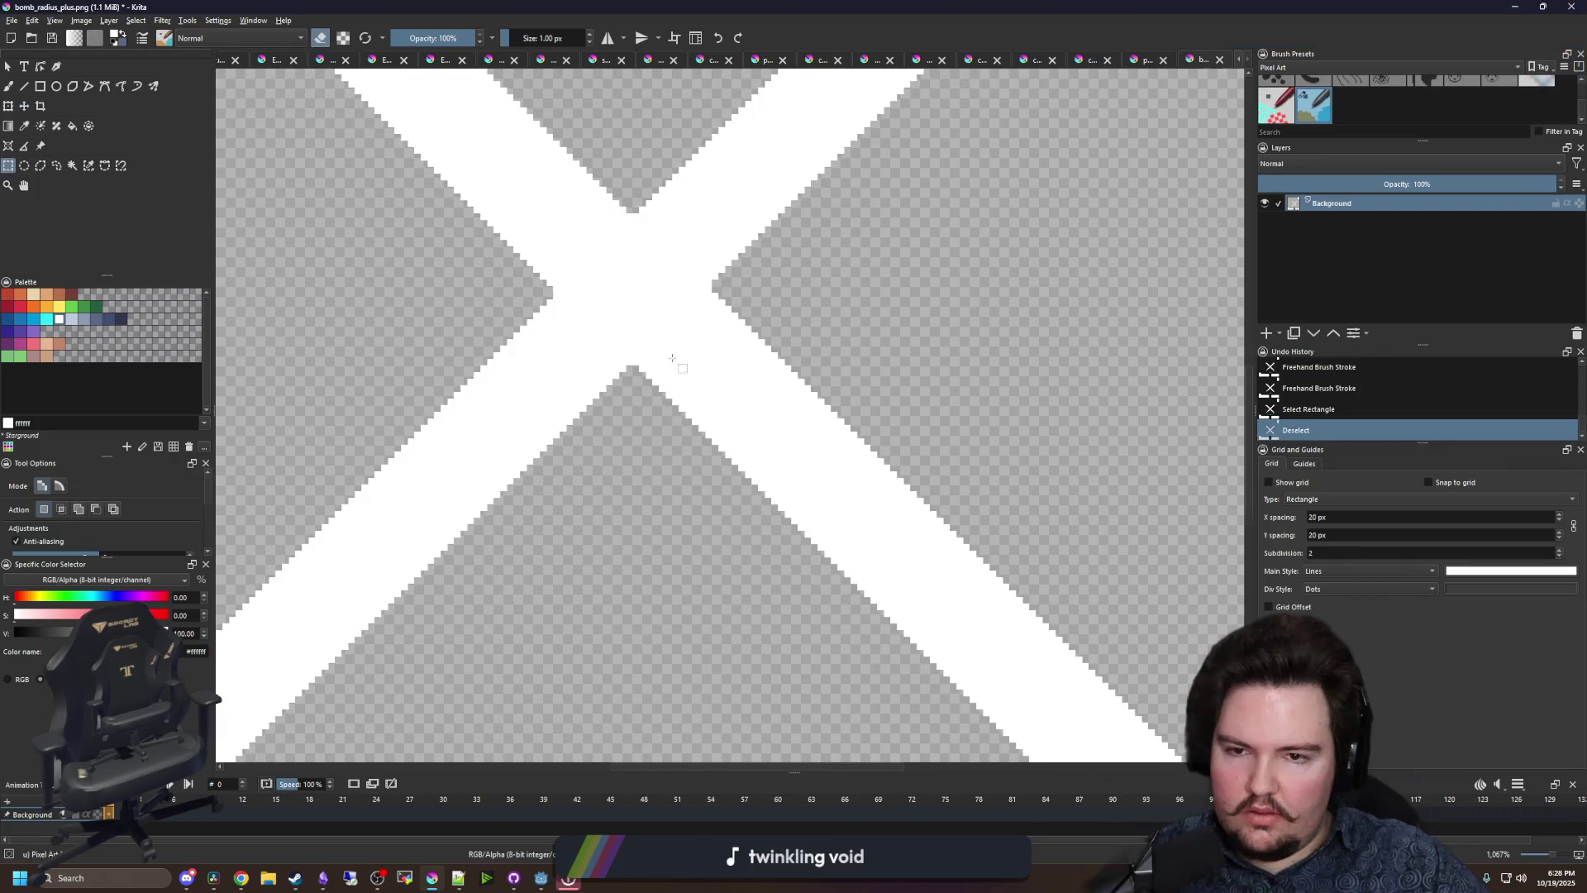
- Nudge the area above-right of the X's centre one pixel up and one right
scroll(549, 524, "down", 2)
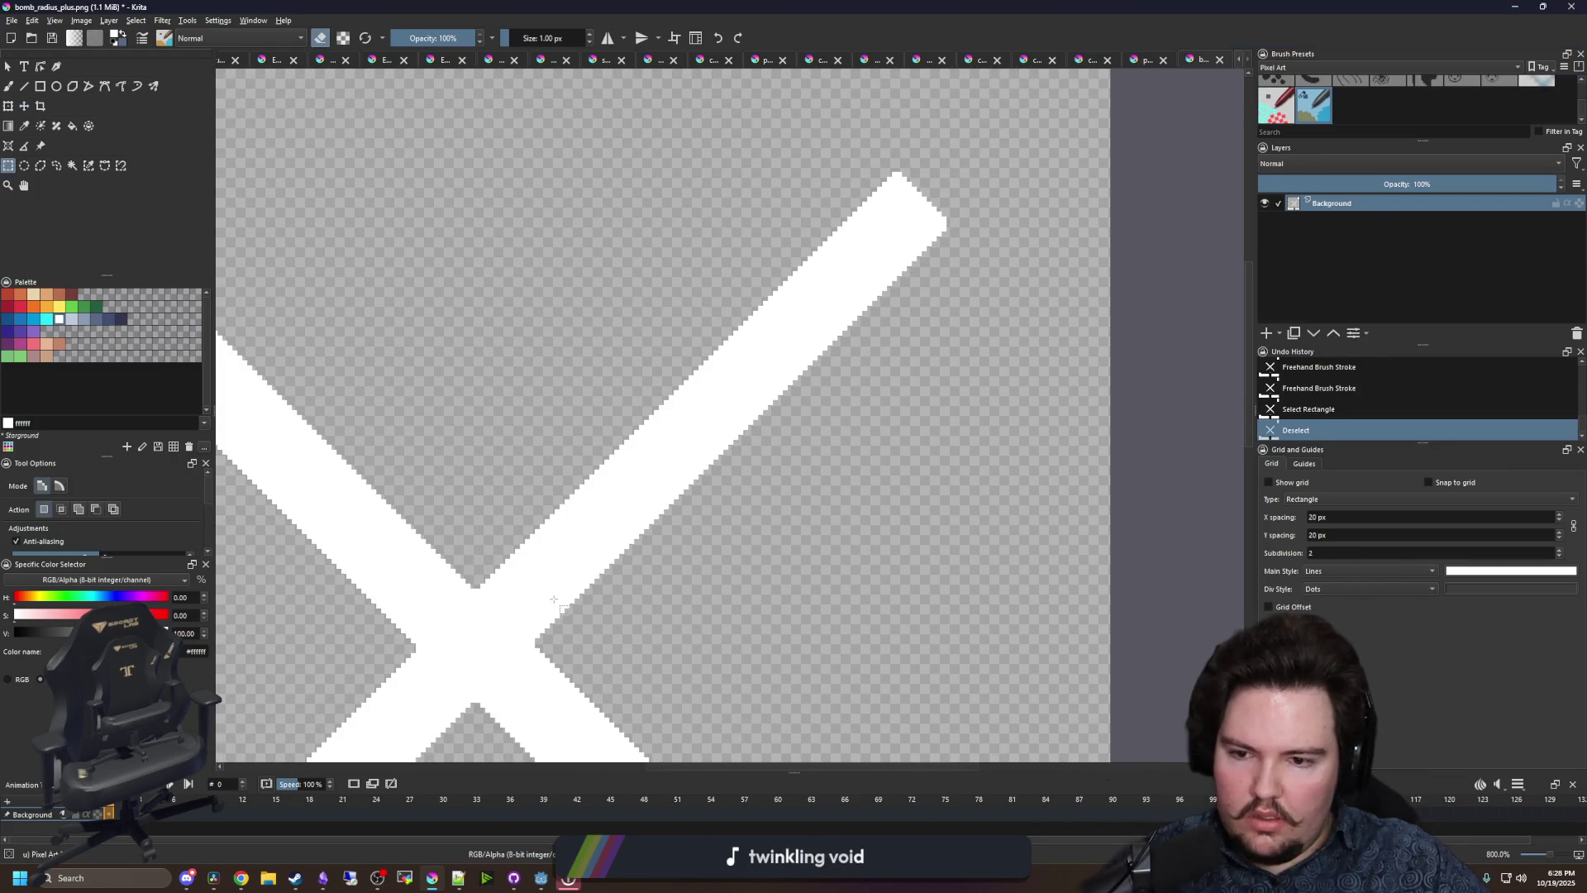
left_click_drag(479, 619, 1097, 114)
left_click(24, 107)
scroll(443, 602, "up", 4)
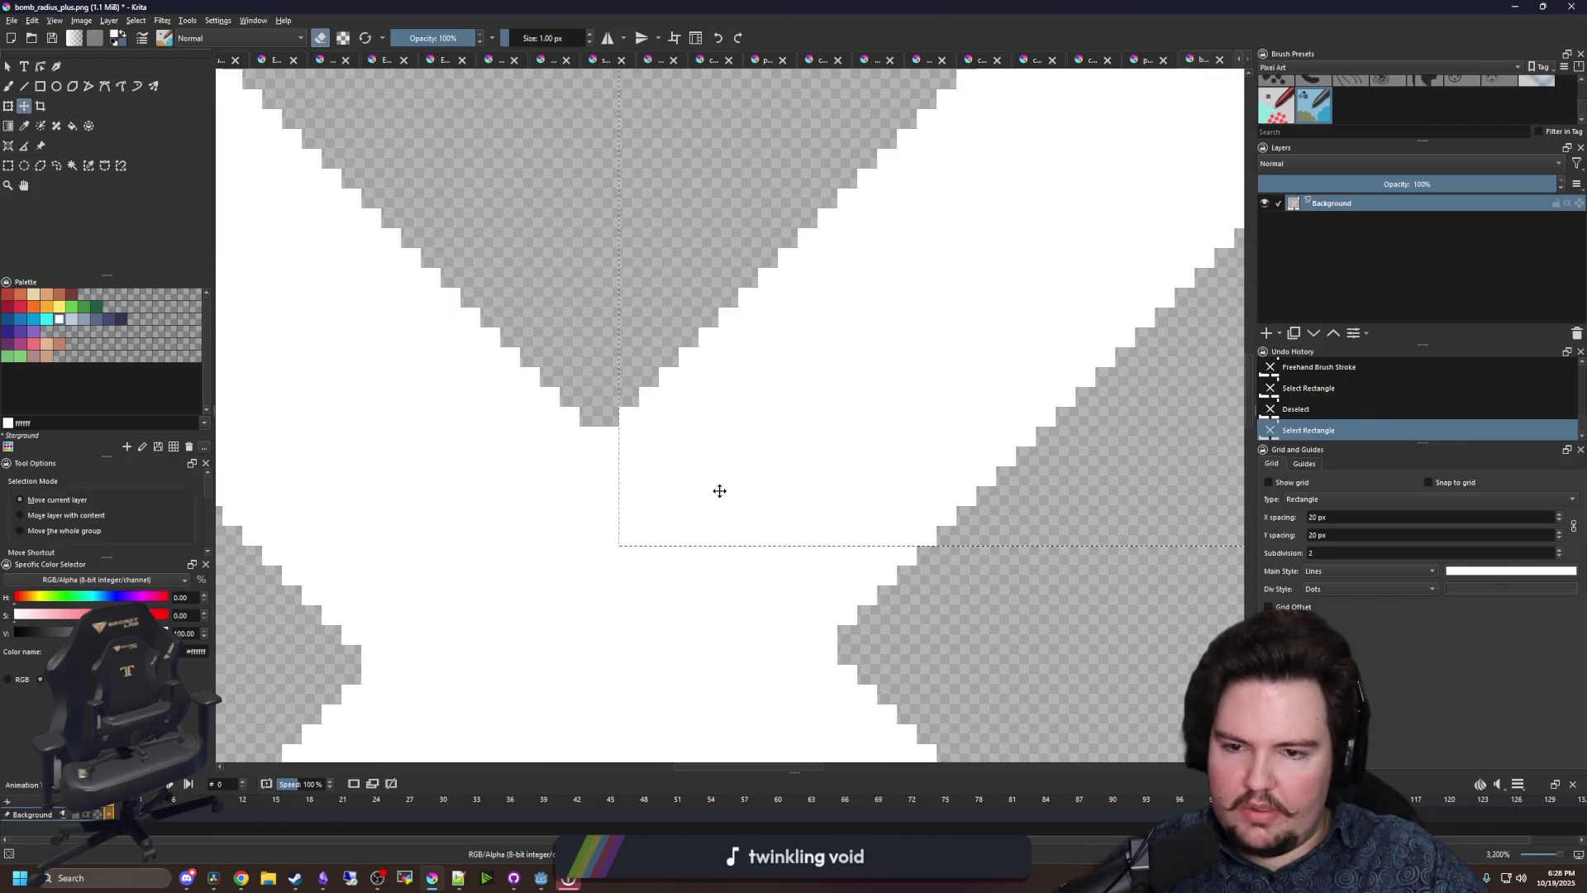
key("Up")
key("Right")
key("ctrl+shift+a")
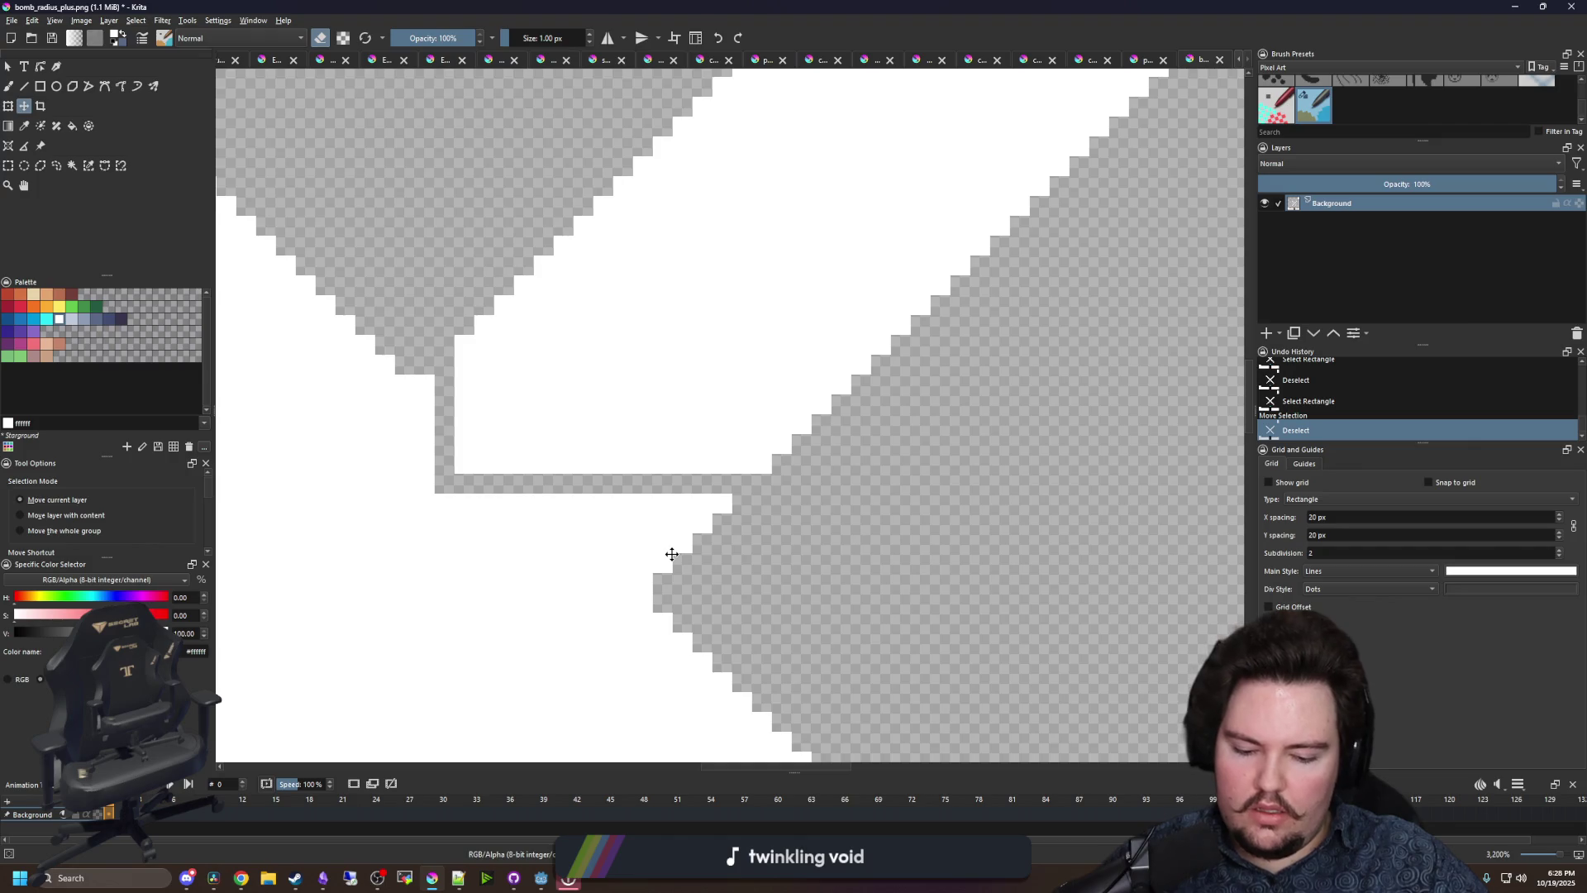
- Fill the gap strip left by the nudge with white, then undo the fill and nudge
key("b")
key("e")
mouse_move(444, 363)
left_mouse_down()
mouse_move(444, 411)
mouse_move(570, 486)
mouse_move(731, 489)
left_mouse_up()
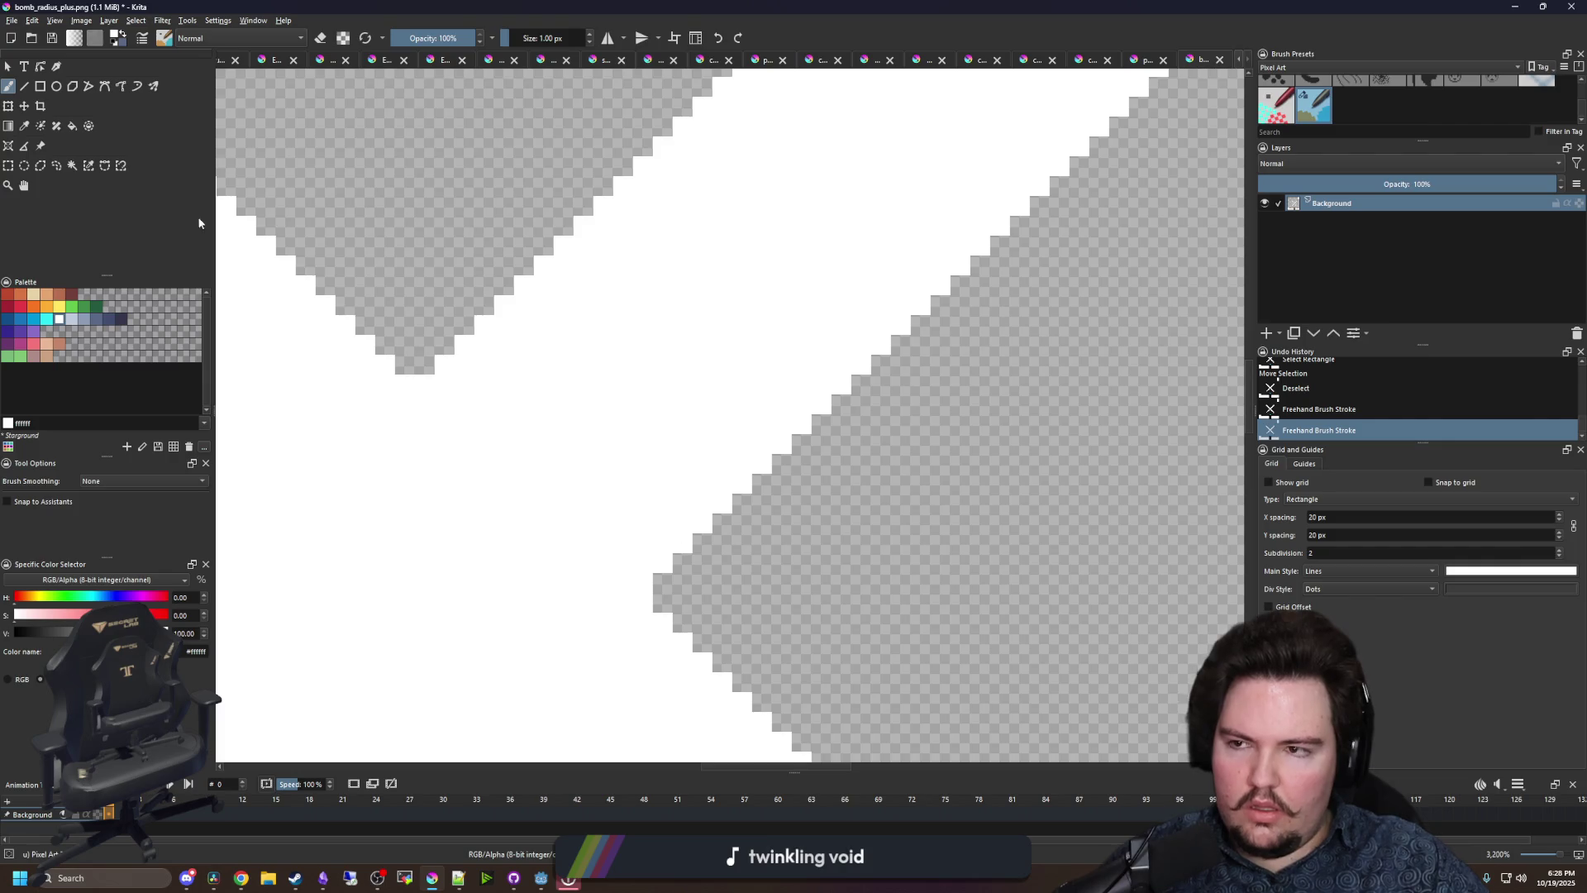
scroll(504, 359, "down", 2)
scroll(488, 363, "up", 1)
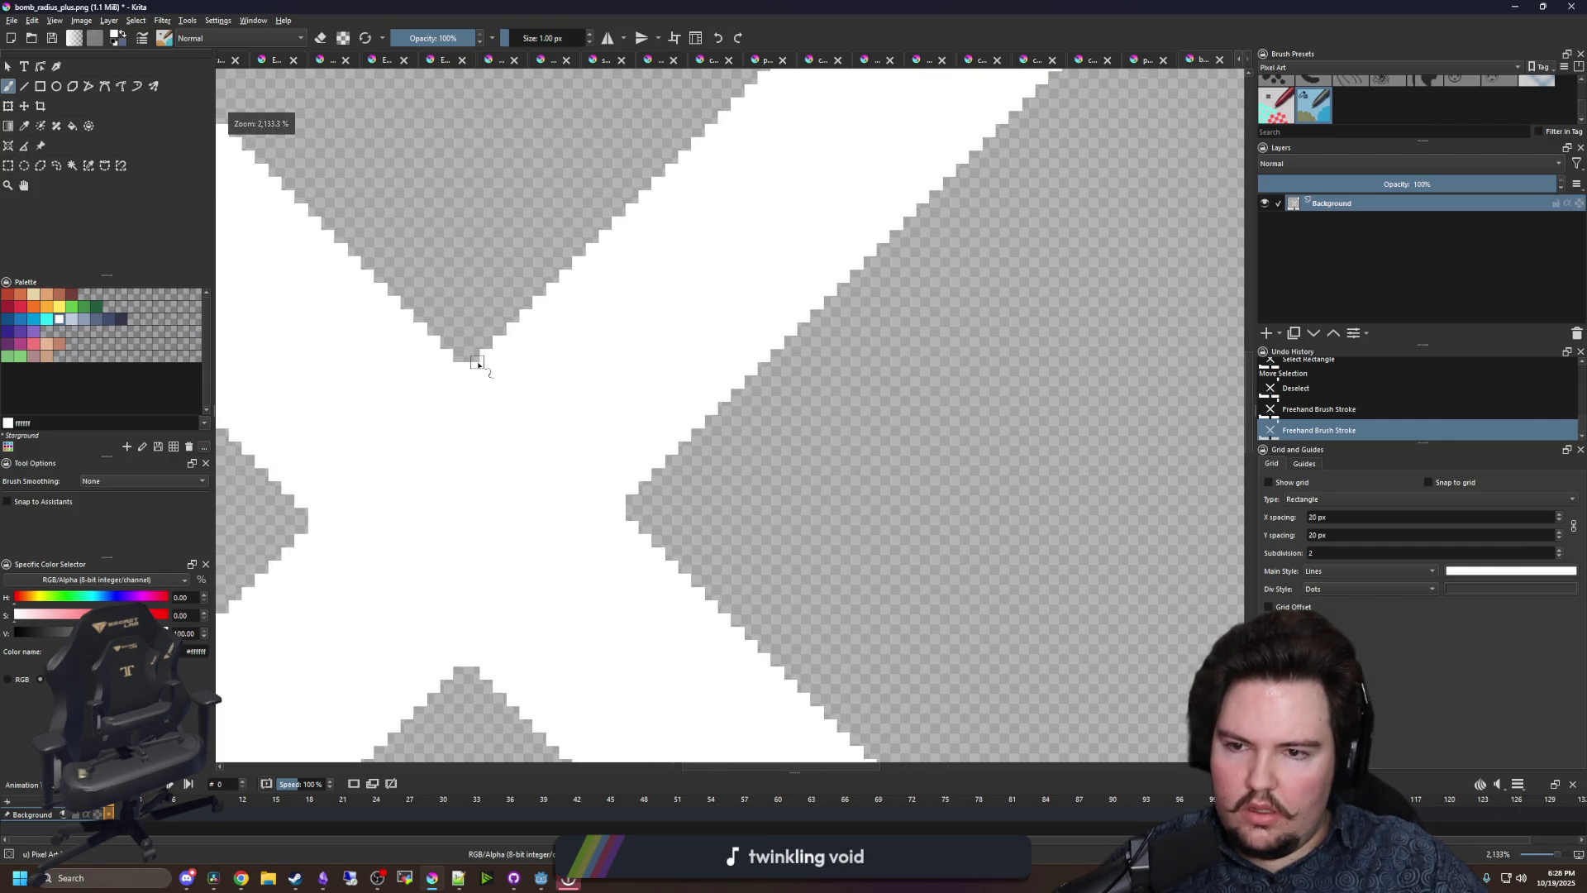
left_click(8, 165)
key("ctrl+z")
key("ctrl+z")
key("ctrl+z")
key("ctrl+z")
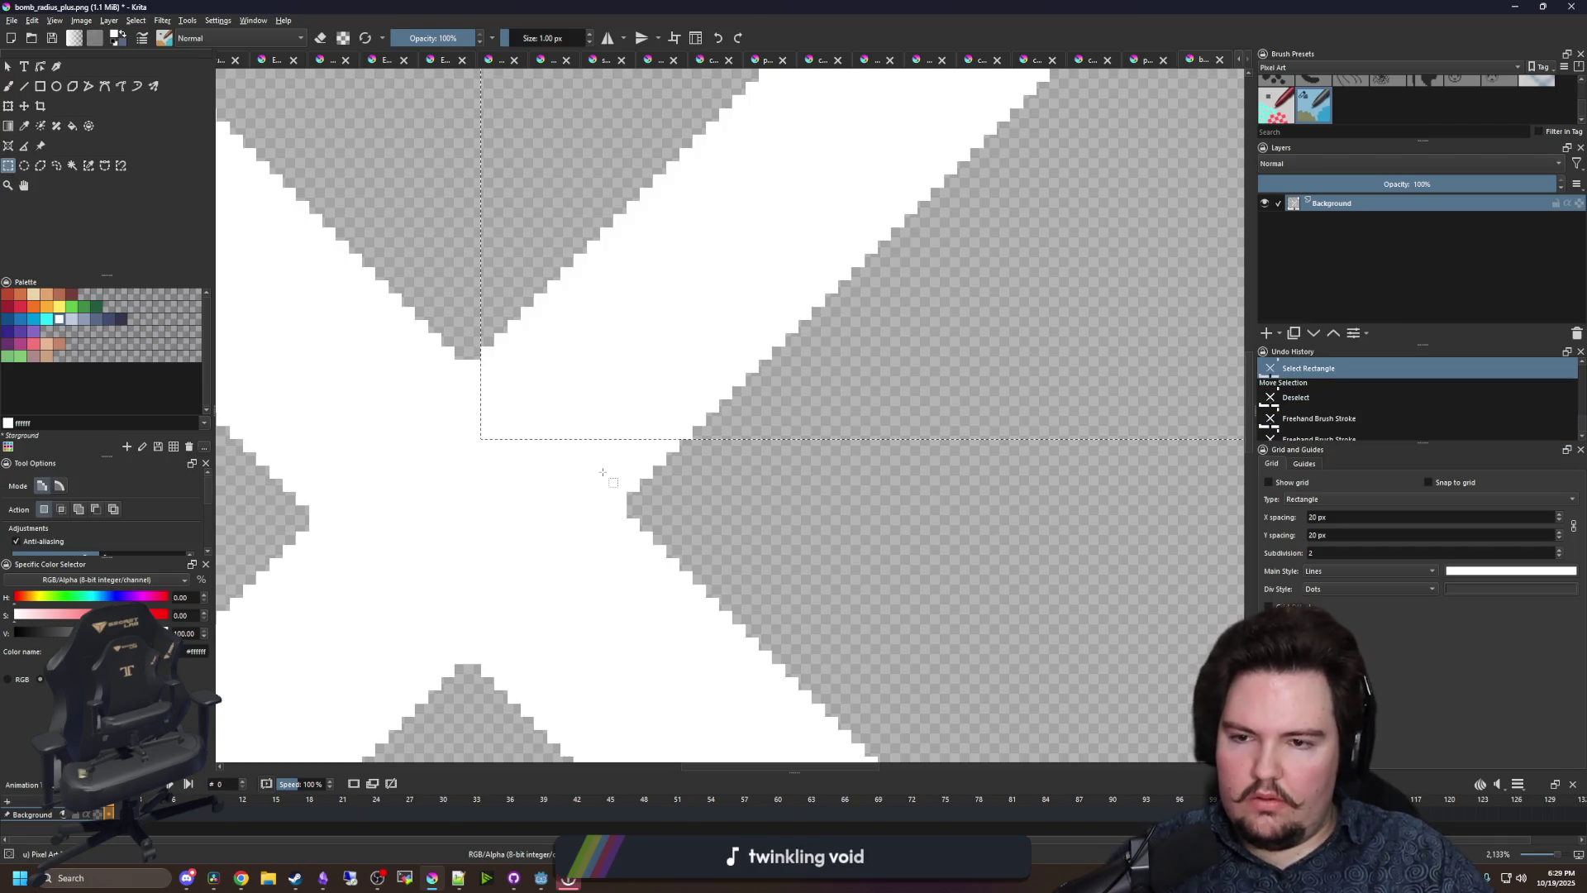
key("ctrl+shift+a")
scroll(438, 345, "up", 1)
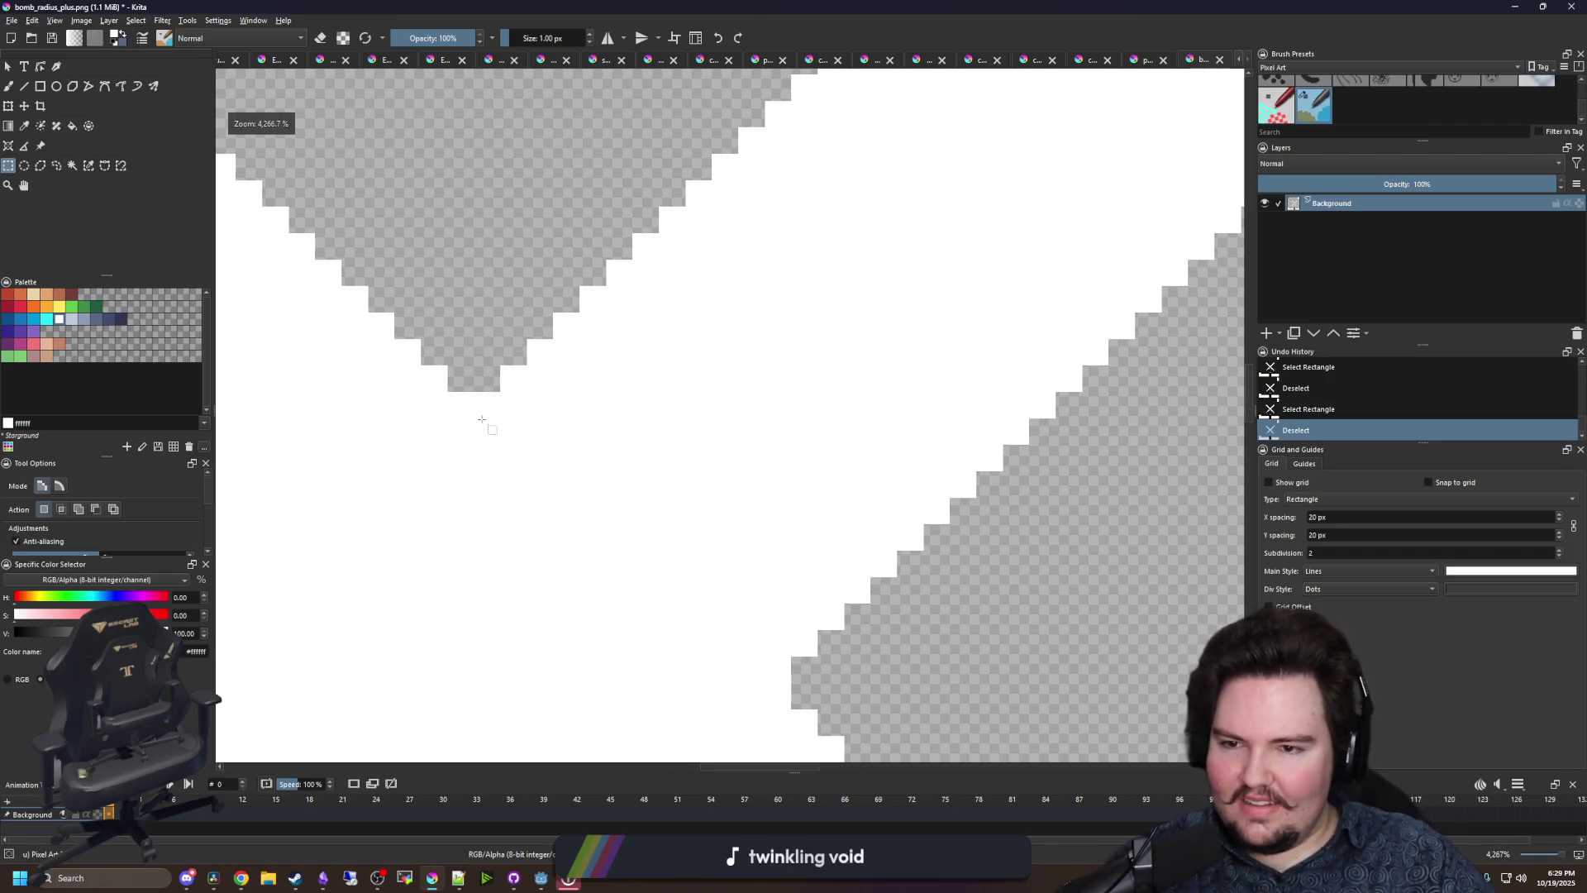
- Paint white pixels along the edges at the X's centre with the pixel brush
key("b")
left_click(486, 390)
scroll(513, 389, "up", 1)
left_click_drag(760, 512, 761, 546)
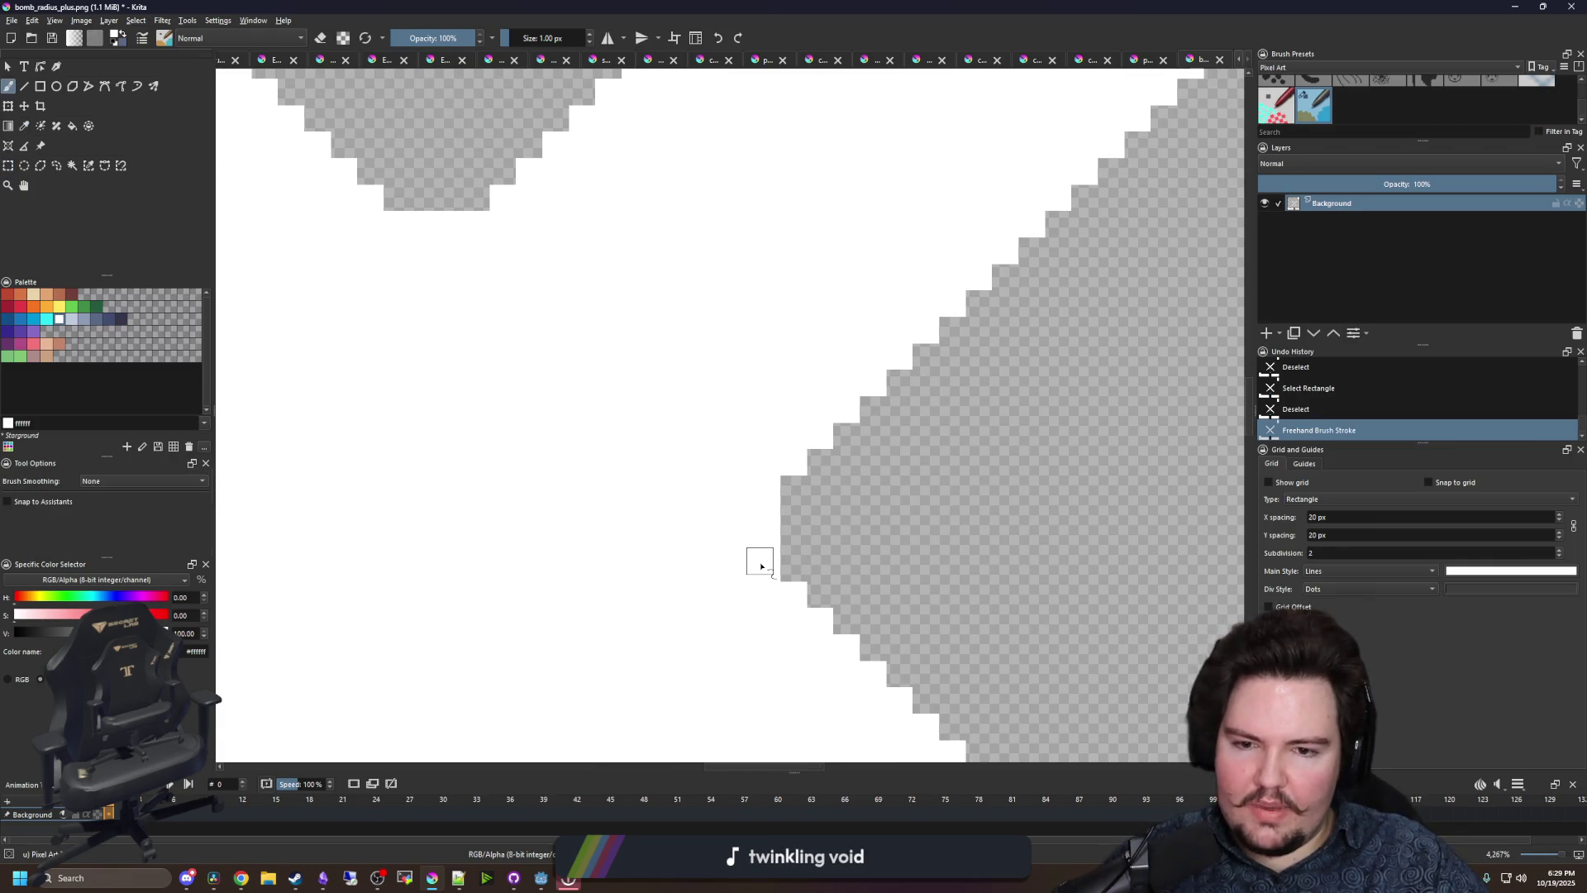
left_click(793, 488)
left_click(794, 514)
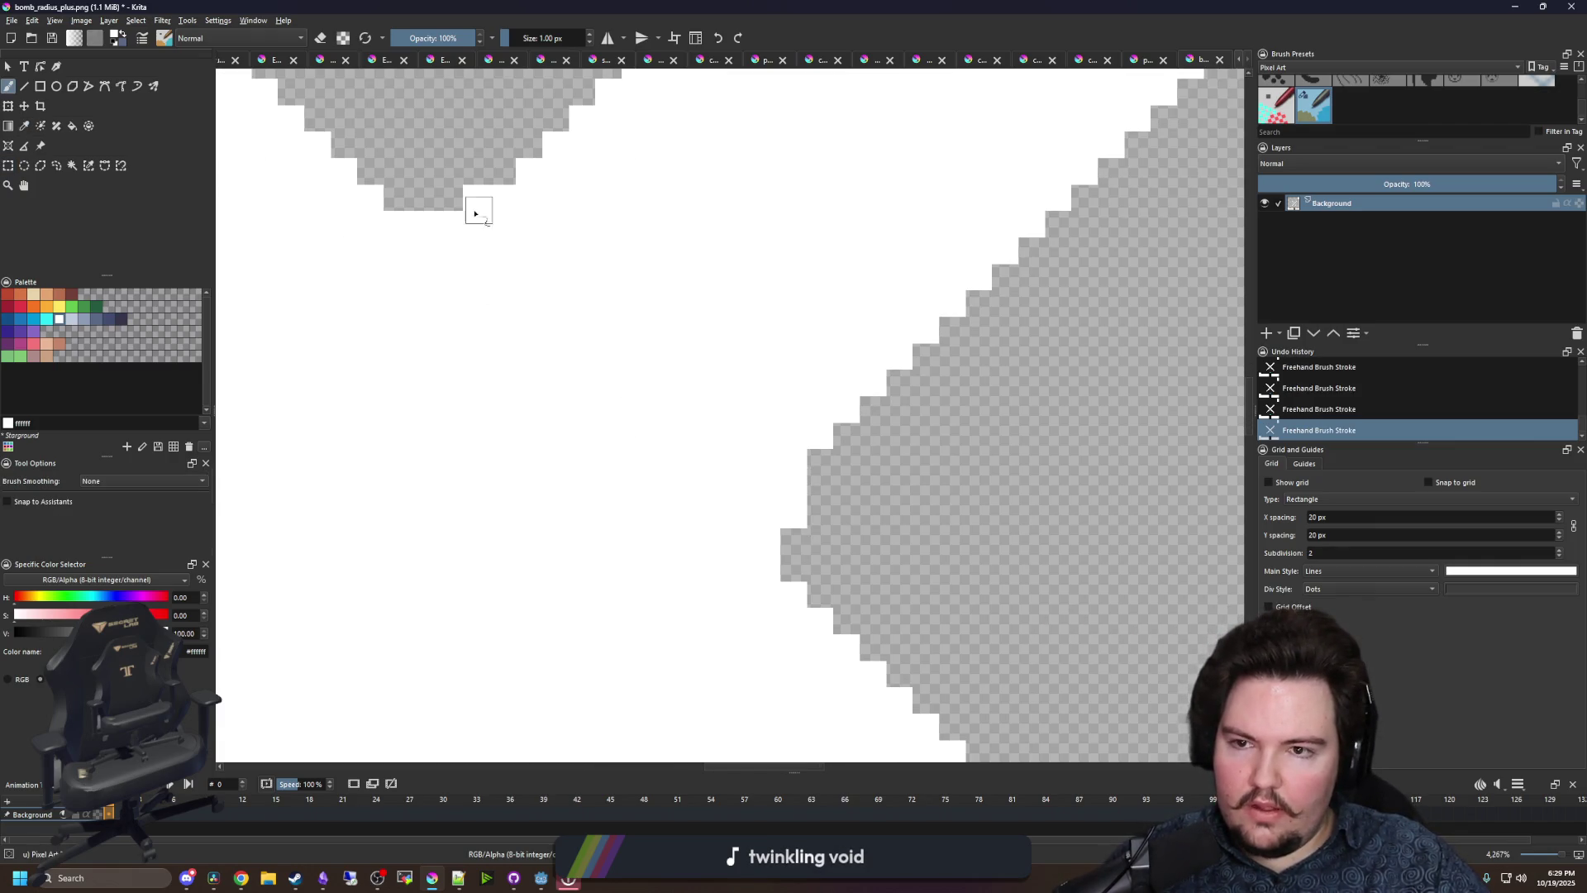
scroll(568, 382, "down", 4)
scroll(601, 397, "up", 3)
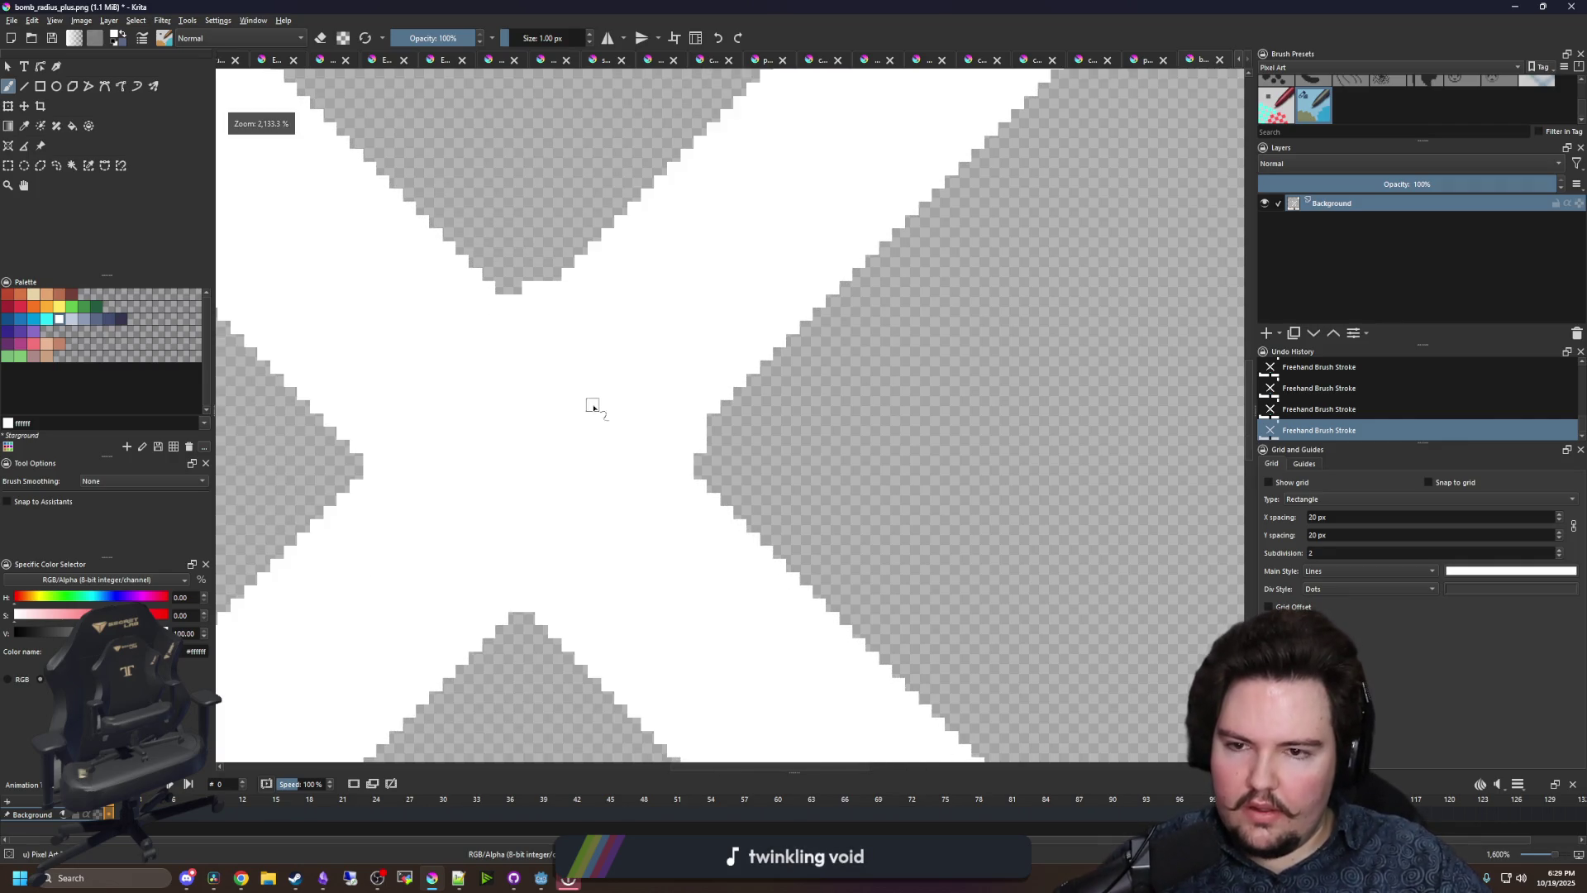
- Undo the last two pixel strokes, then redo them
key("ctrl+z")
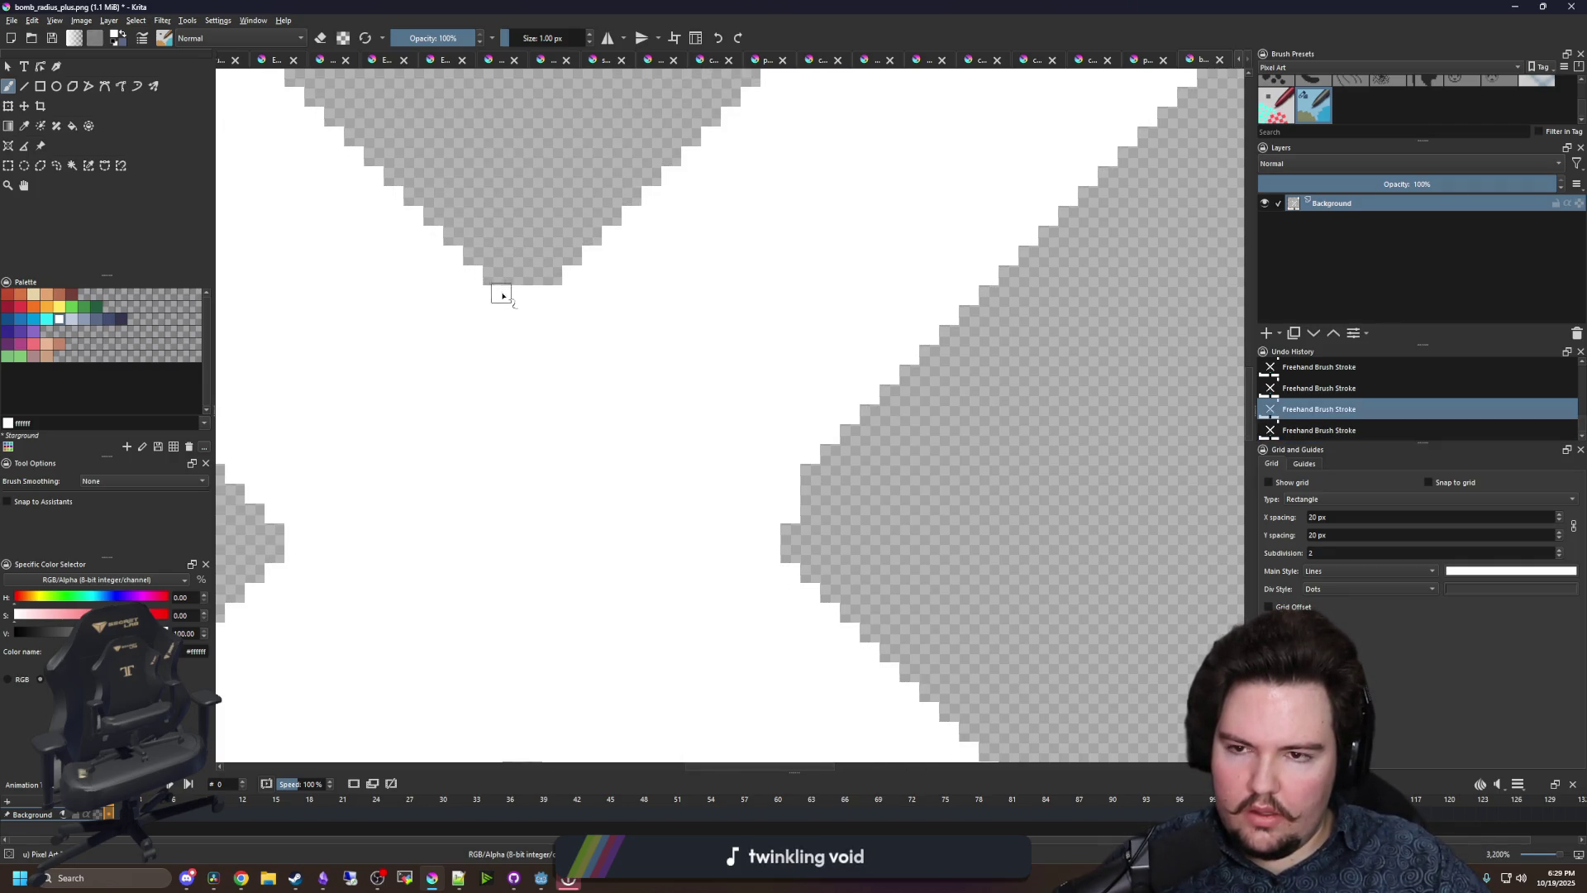
scroll(429, 344, "down", 3)
scroll(431, 342, "up", 3)
key("ctrl+z")
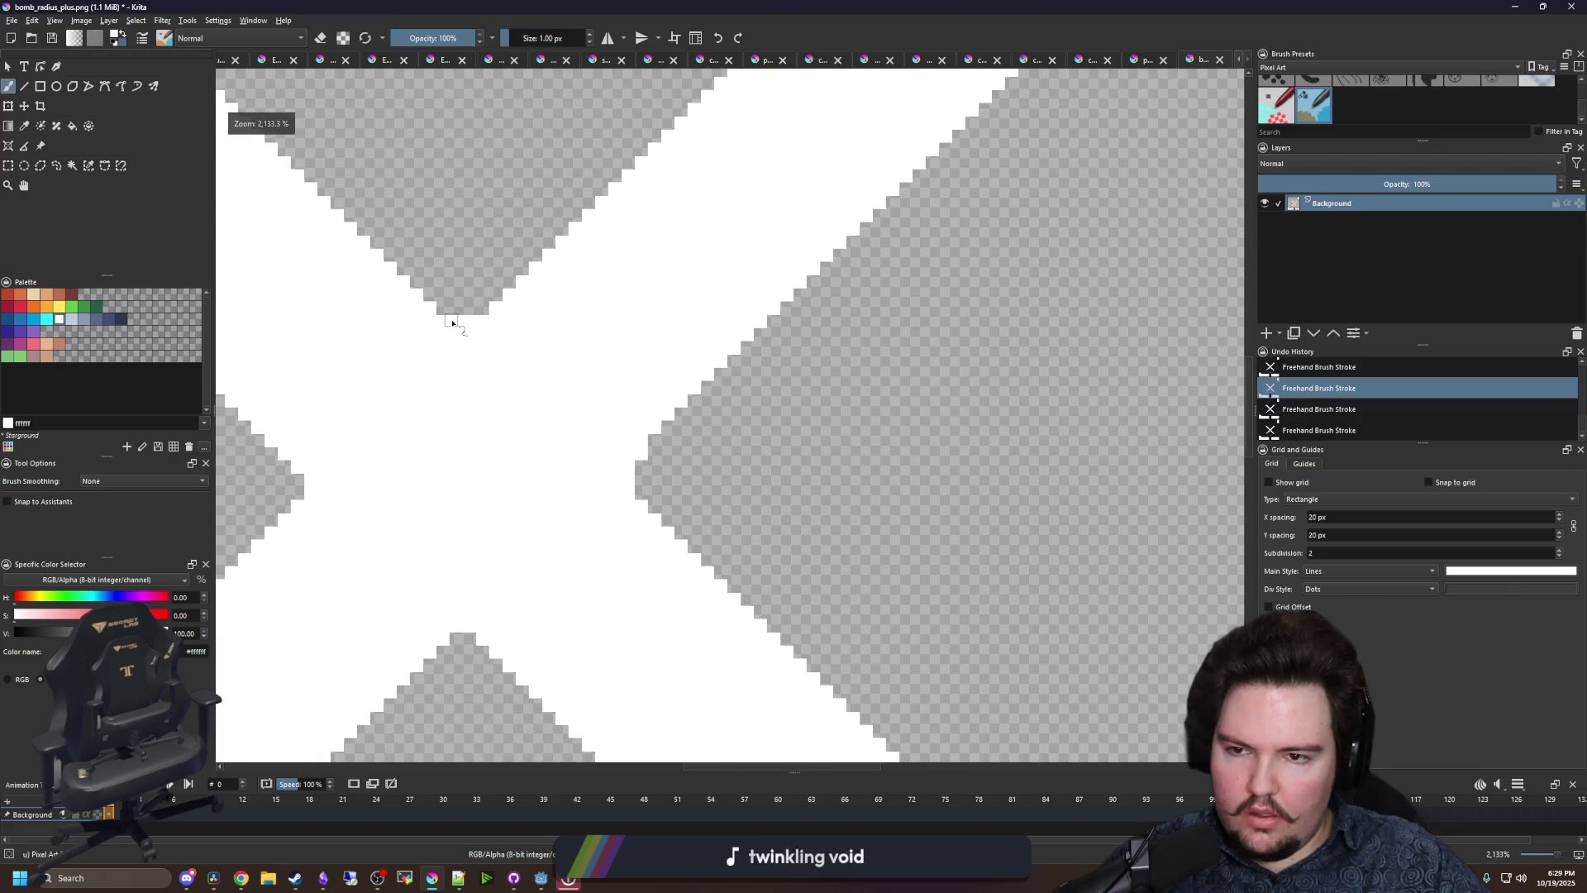
scroll(478, 318, "up", 1)
key("ctrl+shift+z")
key("ctrl+shift+z")
scroll(775, 531, "down", 3)
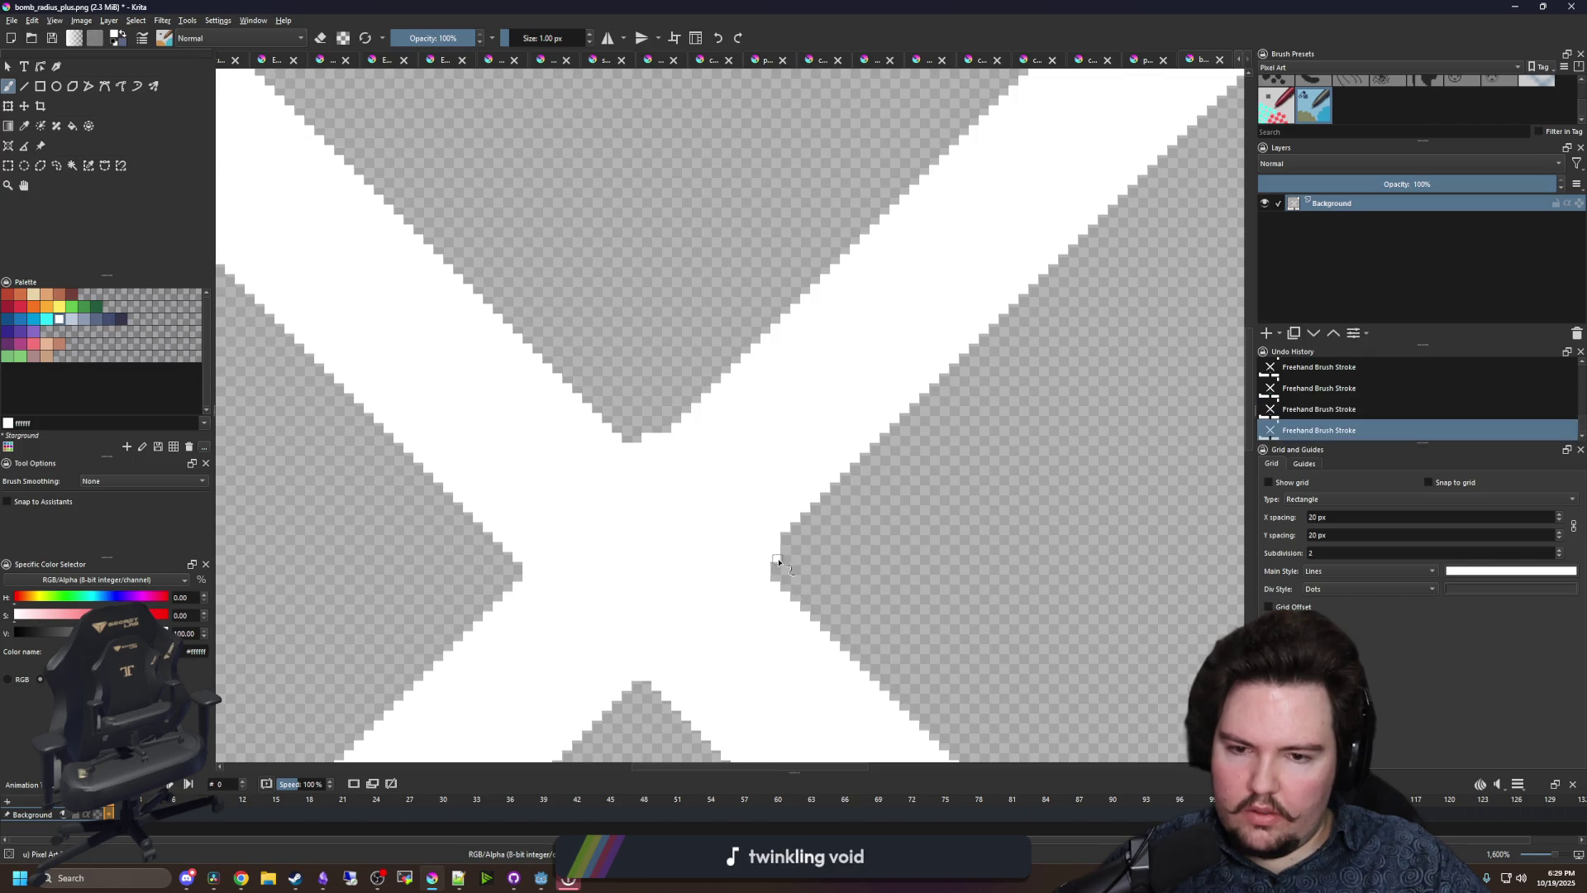
- Start a one-pixel-wide rectangle selection to measure the shape
left_click(8, 165)
scroll(640, 476, "up", 1)
left_click_drag(637, 474, 641, 4)
- Measure the X's height and a row across it with thin rectangle selections
left_click_drag(641, 4, 648, 648)
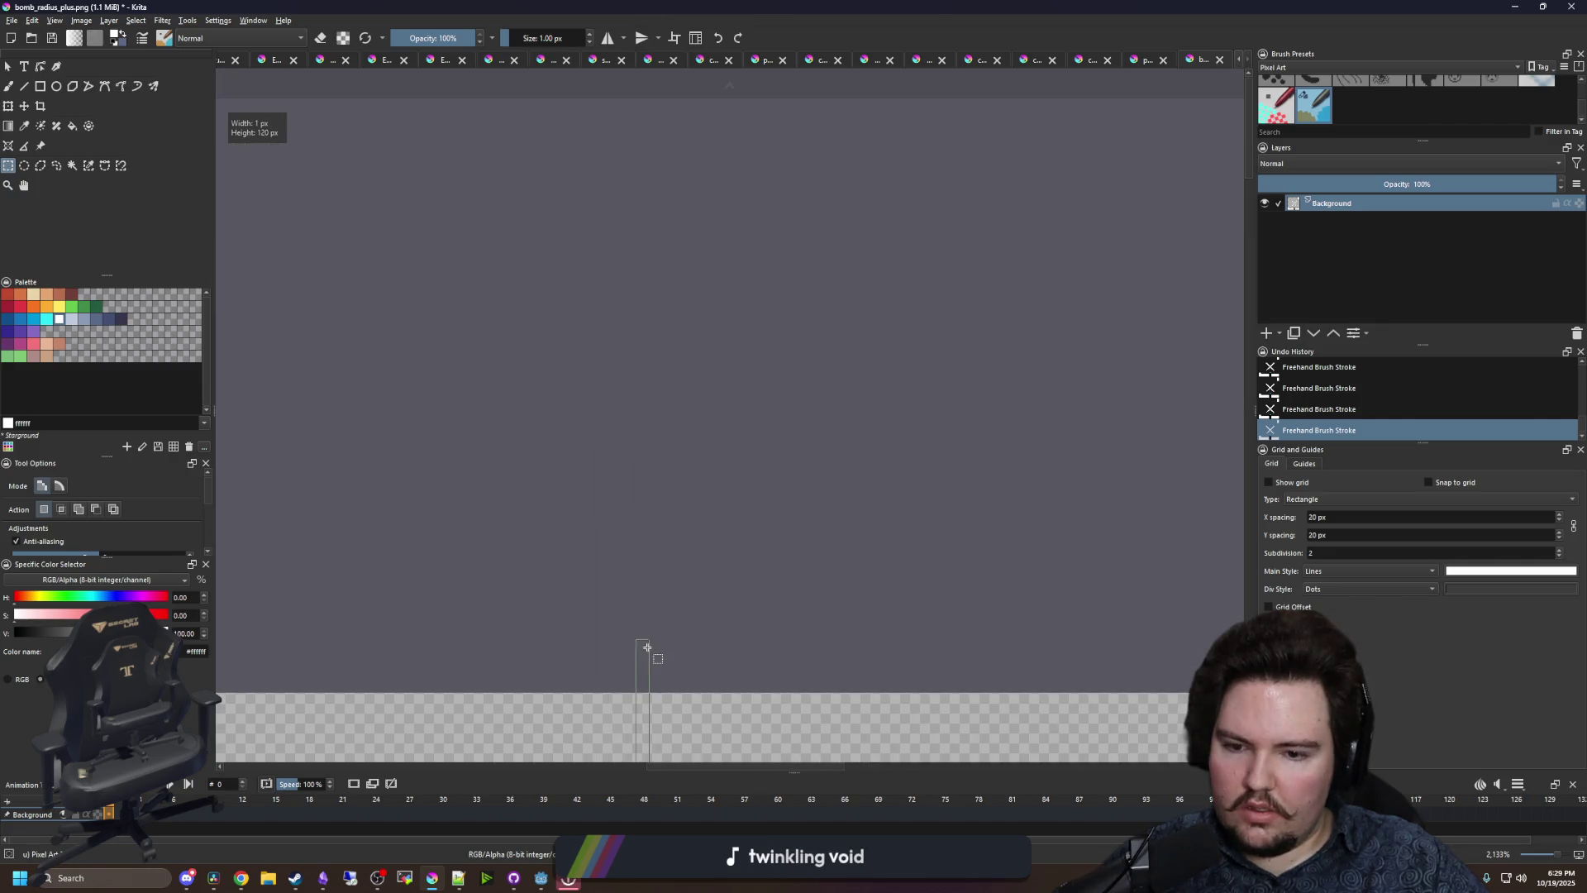
scroll(636, 693, "down", 3)
scroll(744, 496, "up", 3)
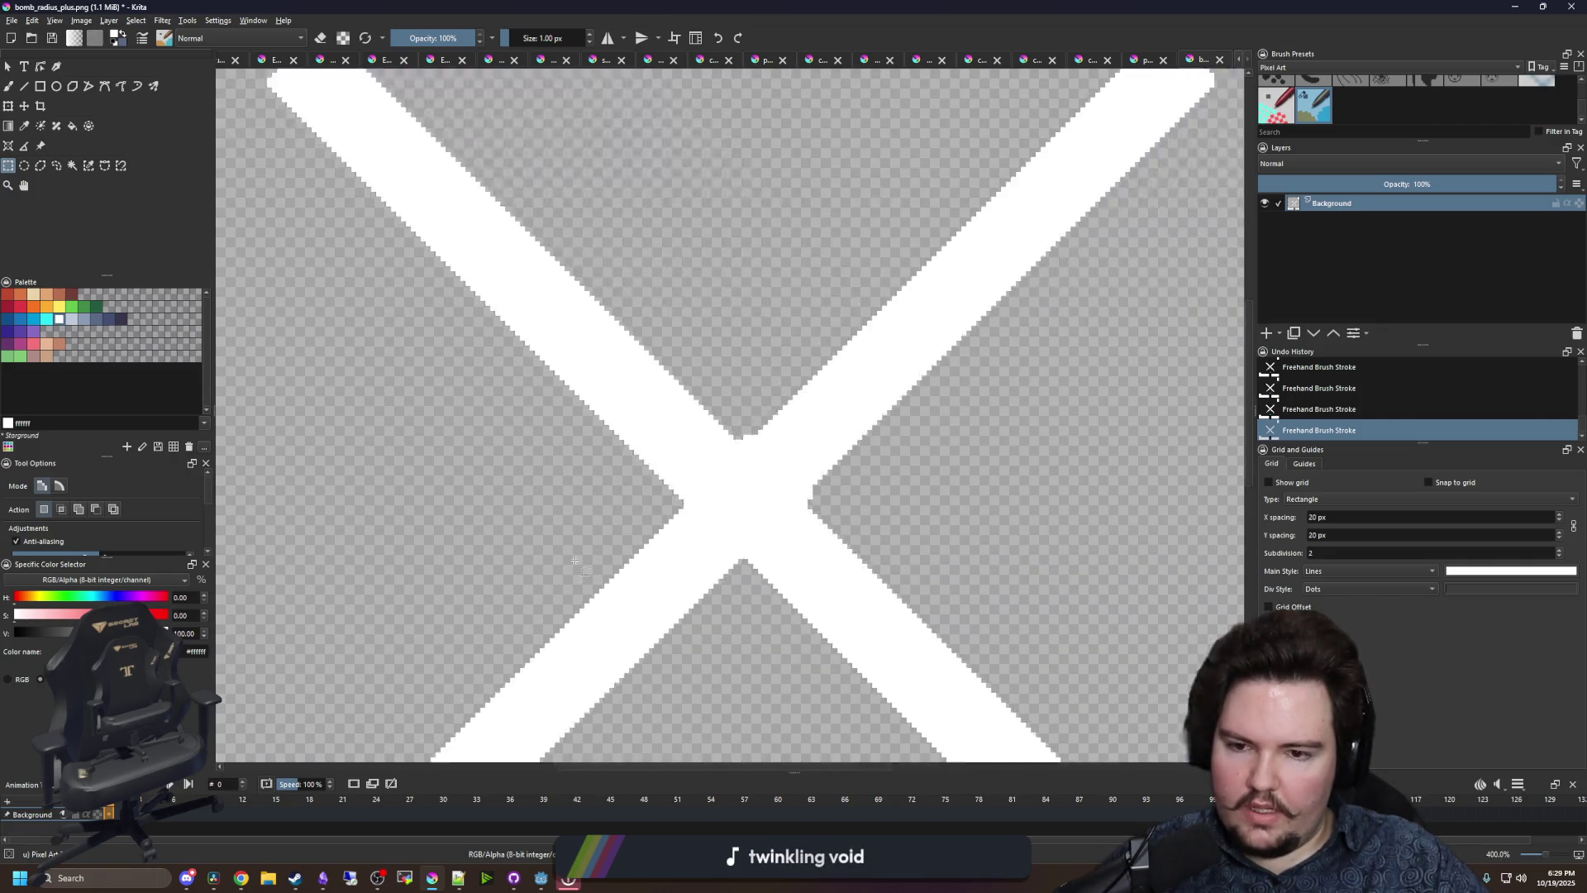
mouse_move(887, 318)
left_mouse_down()
mouse_move(220, 322)
mouse_move(1133, 307)
mouse_move(825, 347)
left_mouse_up()
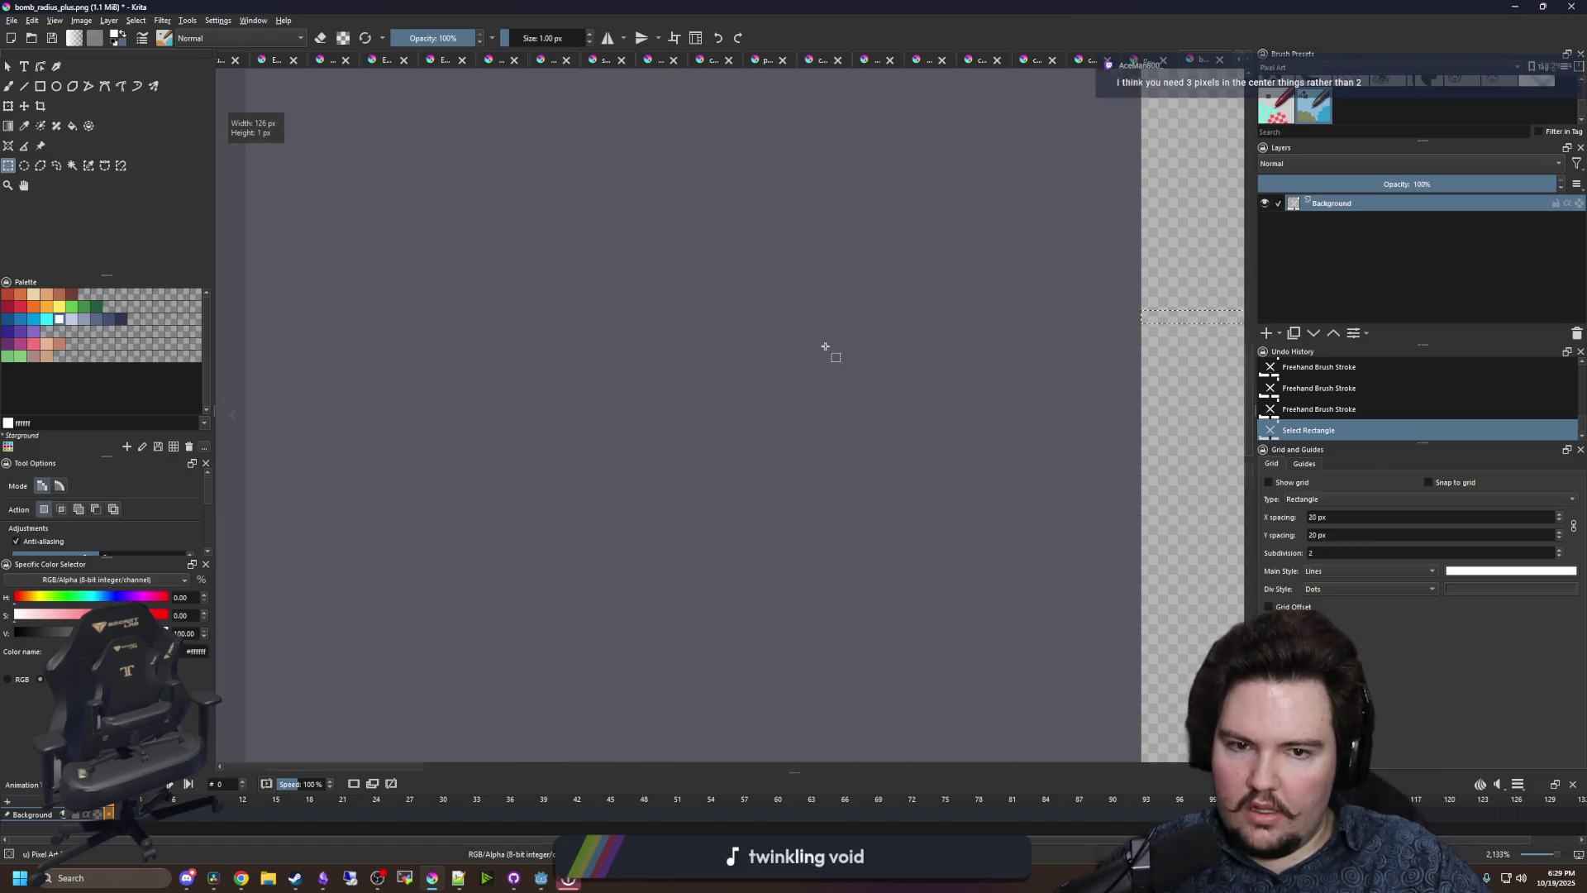
scroll(825, 347, "up", 4)
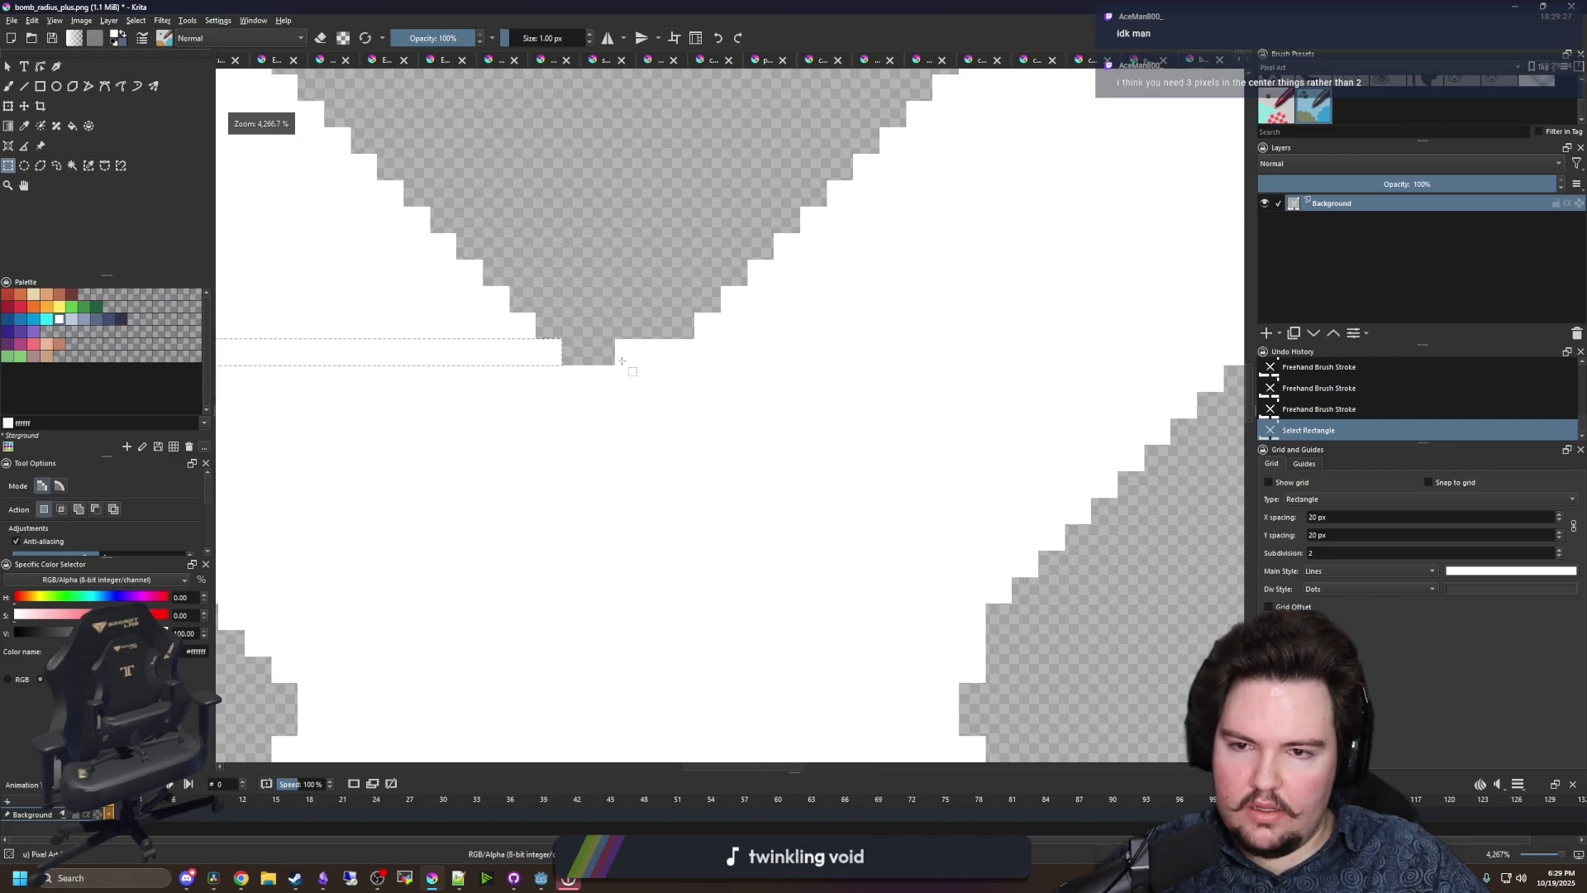
left_click_drag(1213, 376, 318, 326)
scroll(1144, 415, "down", 5)
scroll(603, 425, "up", 2)
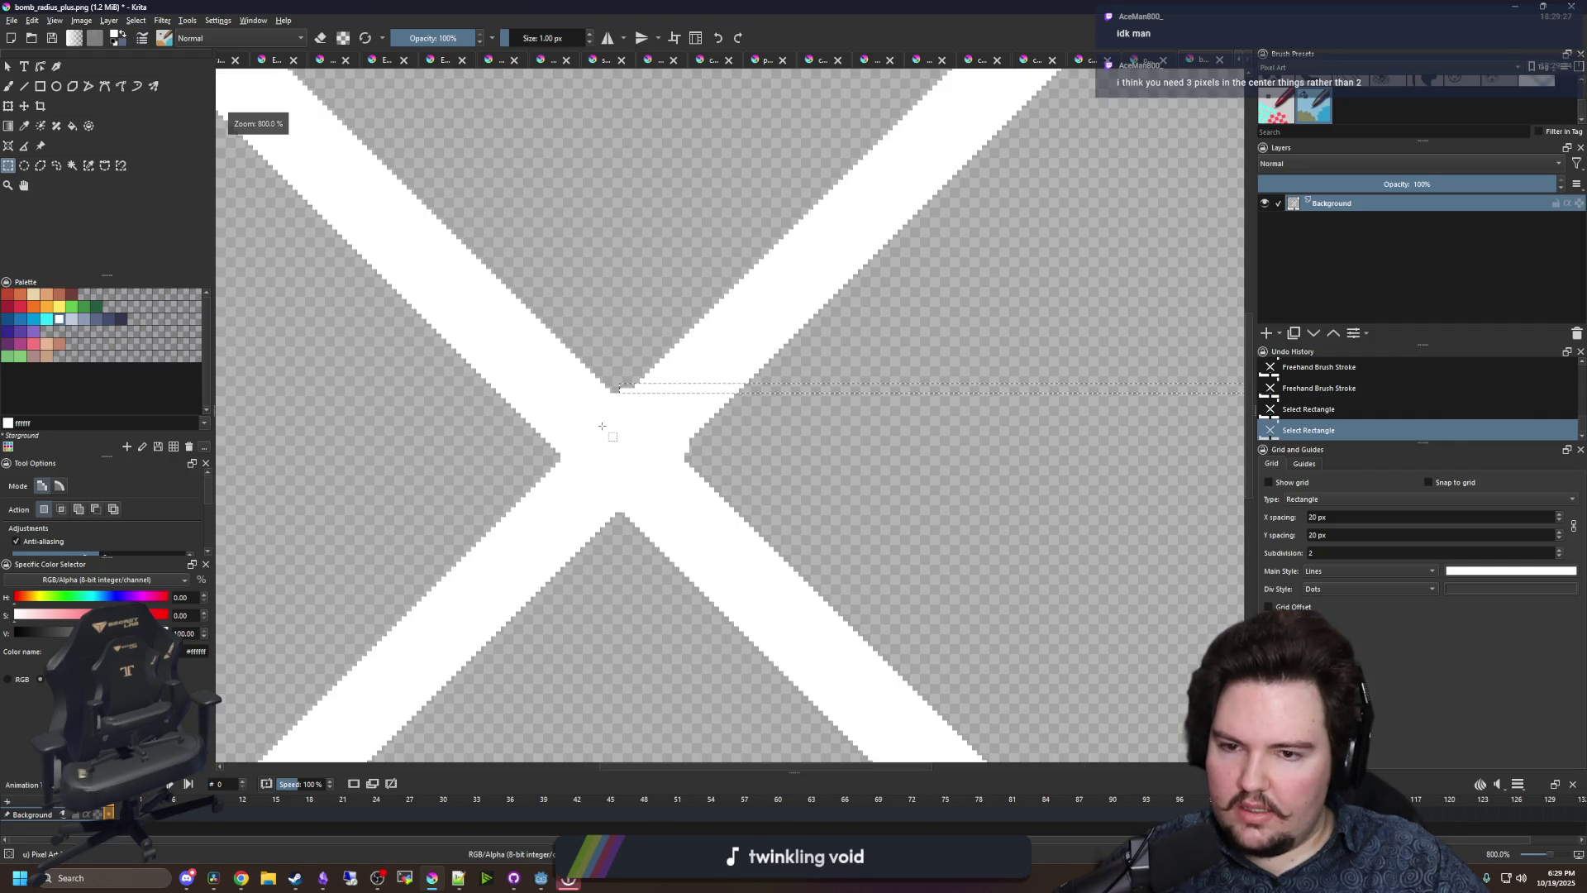
left_click(602, 426)
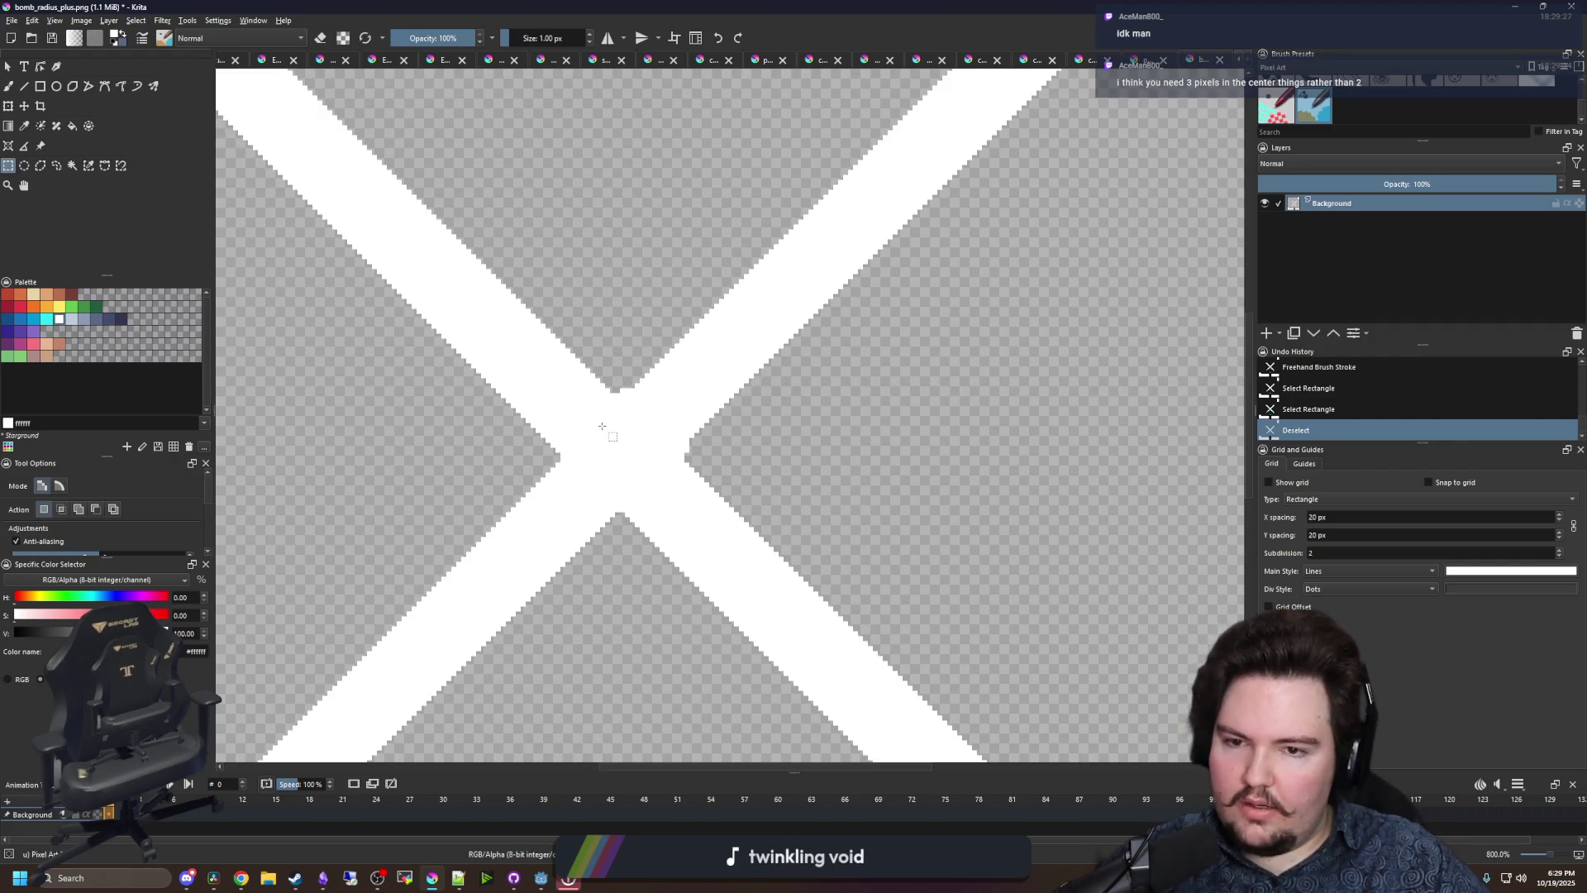
scroll(602, 426, "down", 1)
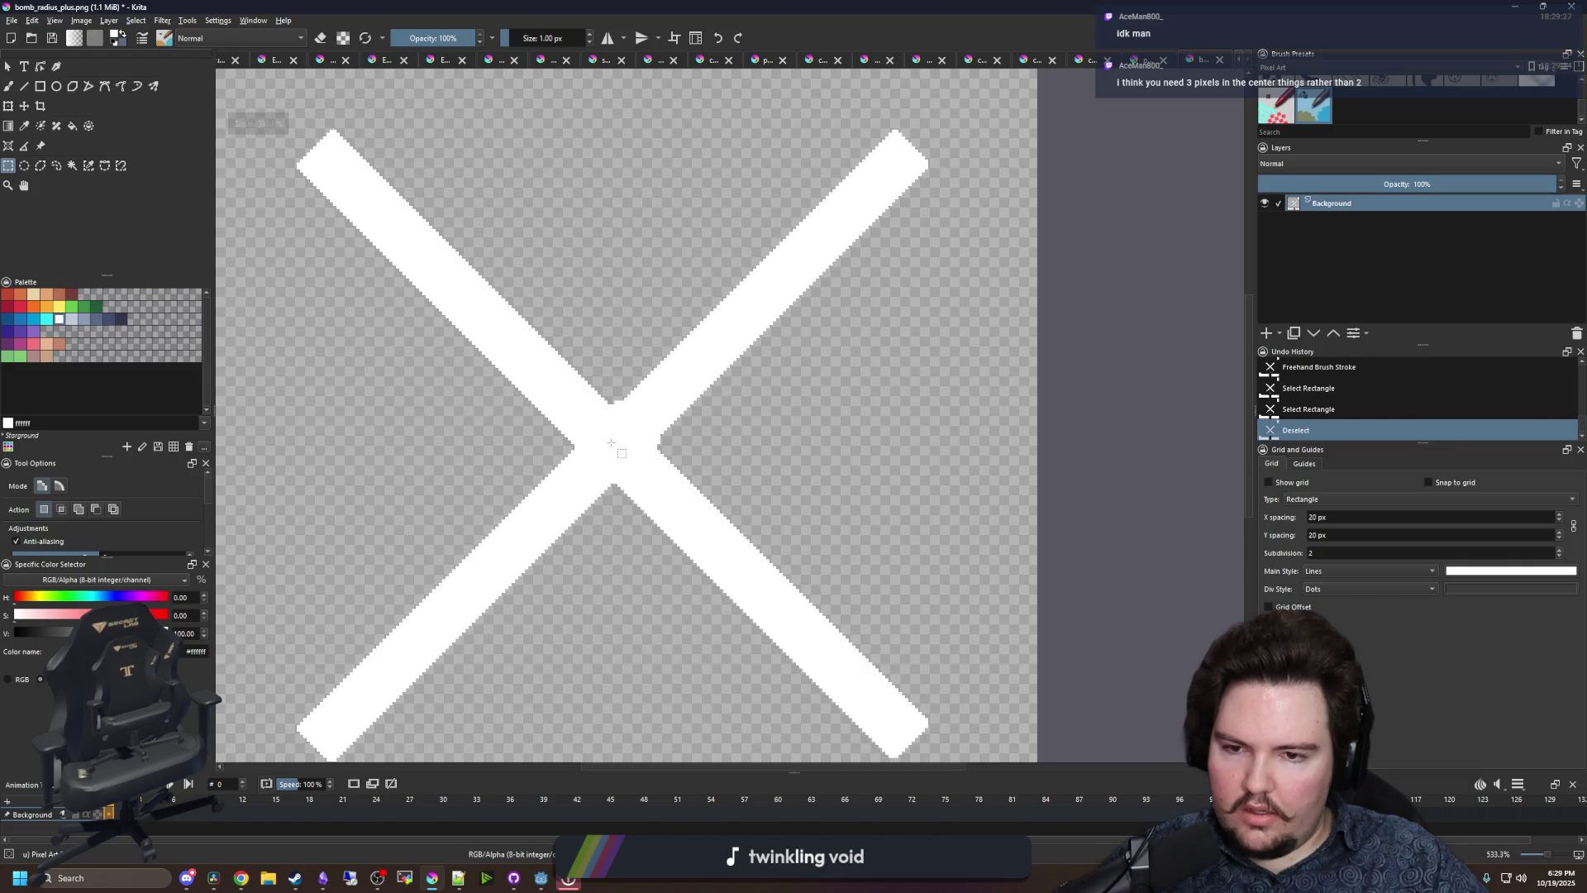
- Select the top half of the X, delete it and deselect
left_click_drag(1062, 472, 308, 212)
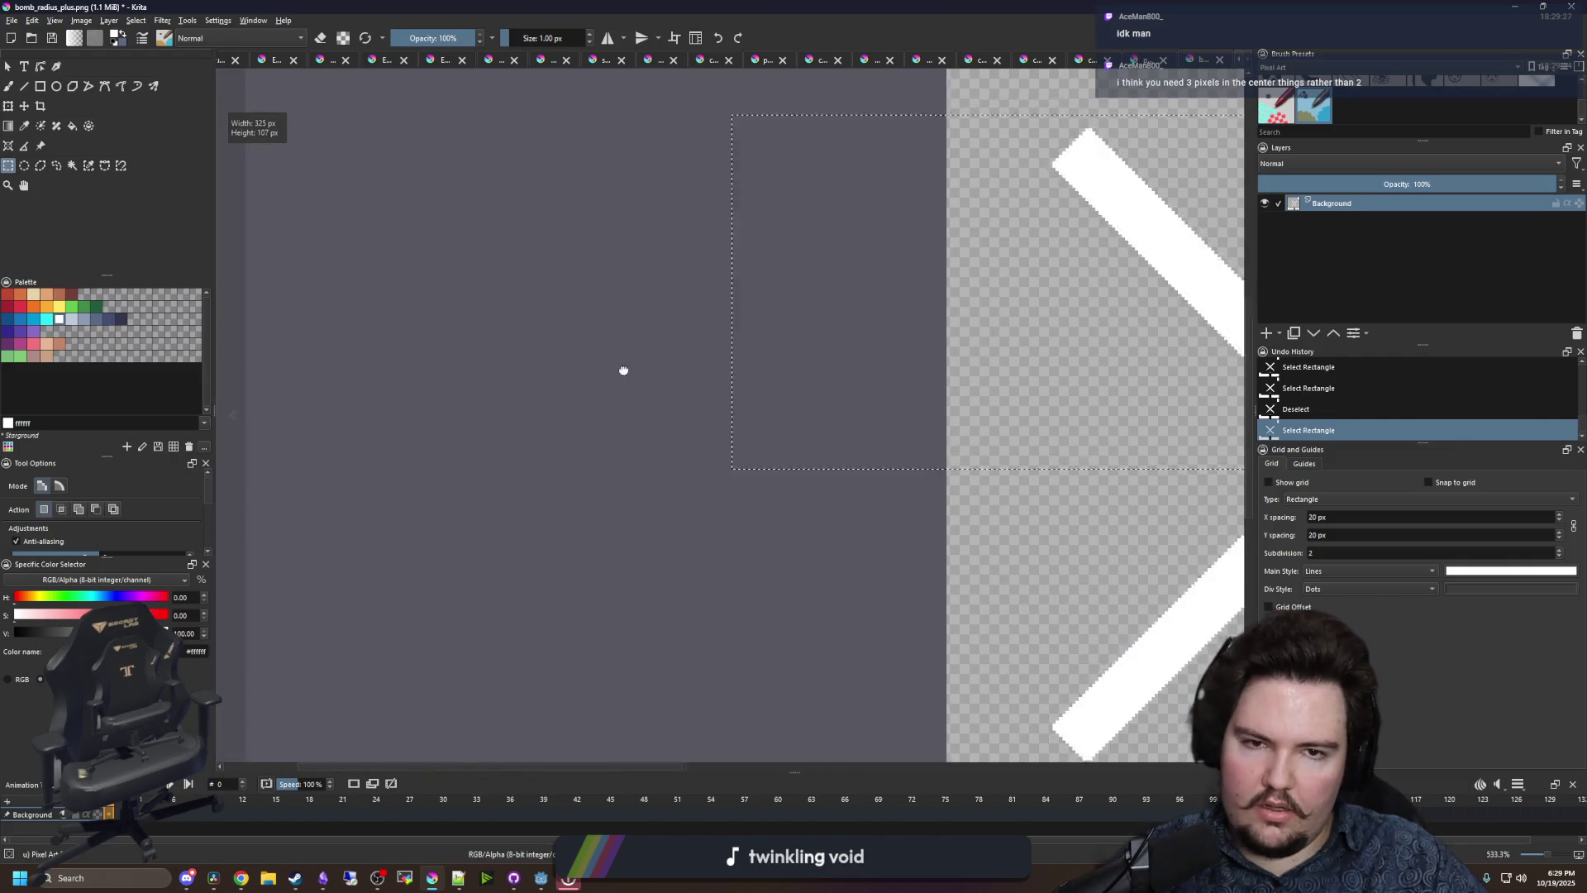
key("Delete")
key("ctrl+shift+a")
scroll(636, 496, "up", 5)
- Paint two white rows along the flat cut top edge of the remaining half
key("p")
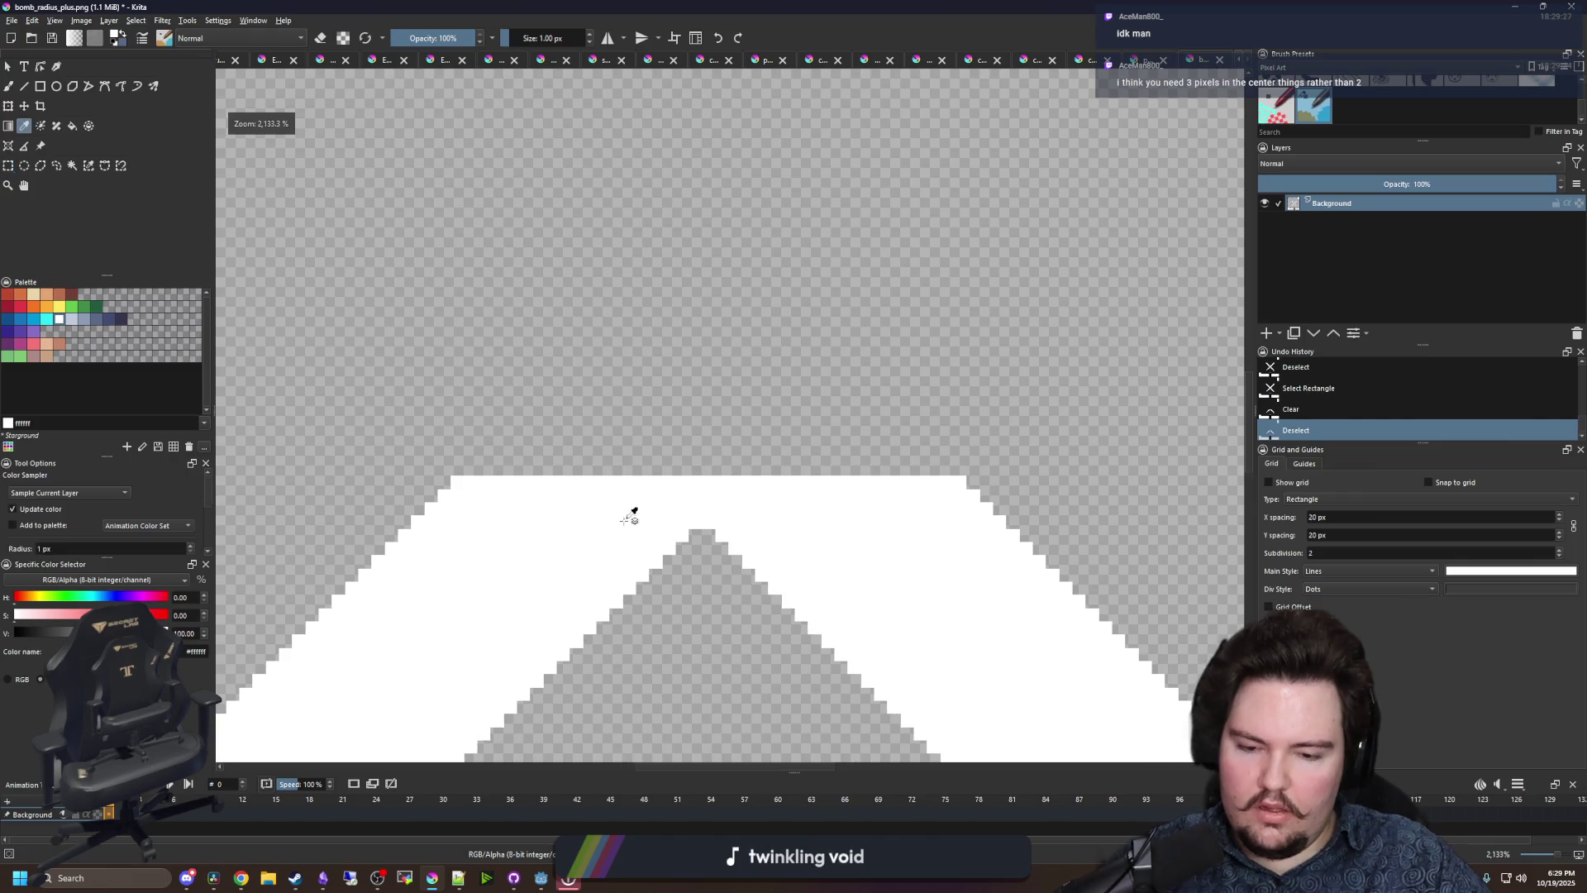
key("b")
mouse_move(450, 459)
left_mouse_down()
mouse_move(1121, 449)
mouse_move(1016, 427)
mouse_move(463, 431)
mouse_move(524, 407)
mouse_move(1098, 408)
mouse_move(496, 390)
mouse_move(585, 365)
mouse_move(998, 371)
left_mouse_up()
scroll(786, 454, "down", 1)
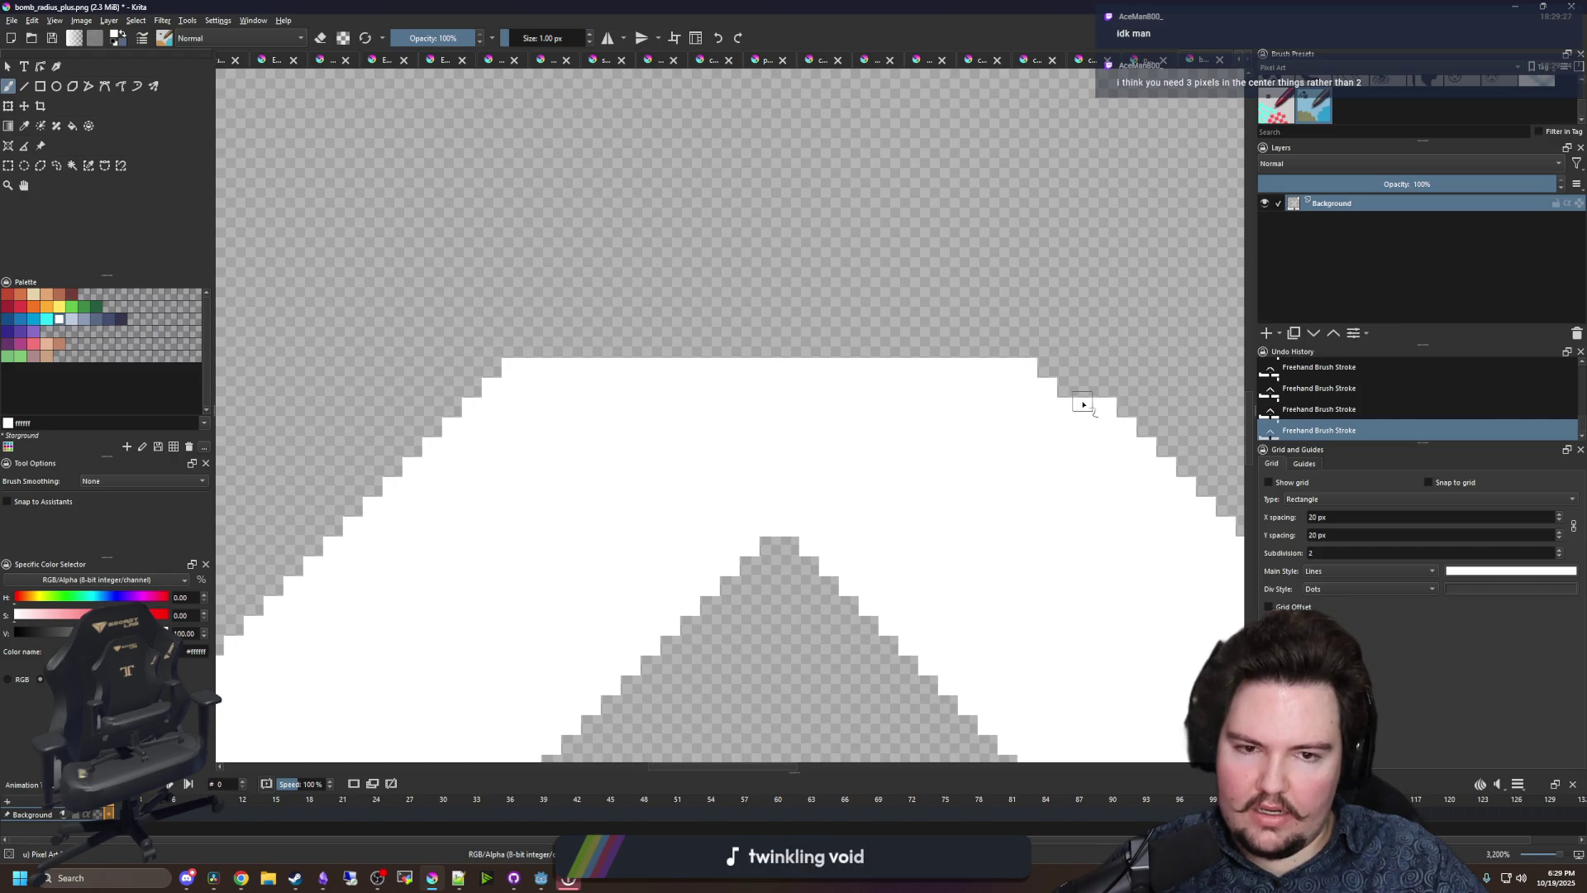
mouse_move(1058, 347)
left_mouse_down()
mouse_move(546, 352)
mouse_move(1029, 327)
mouse_move(577, 315)
mouse_move(962, 293)
left_mouse_up()
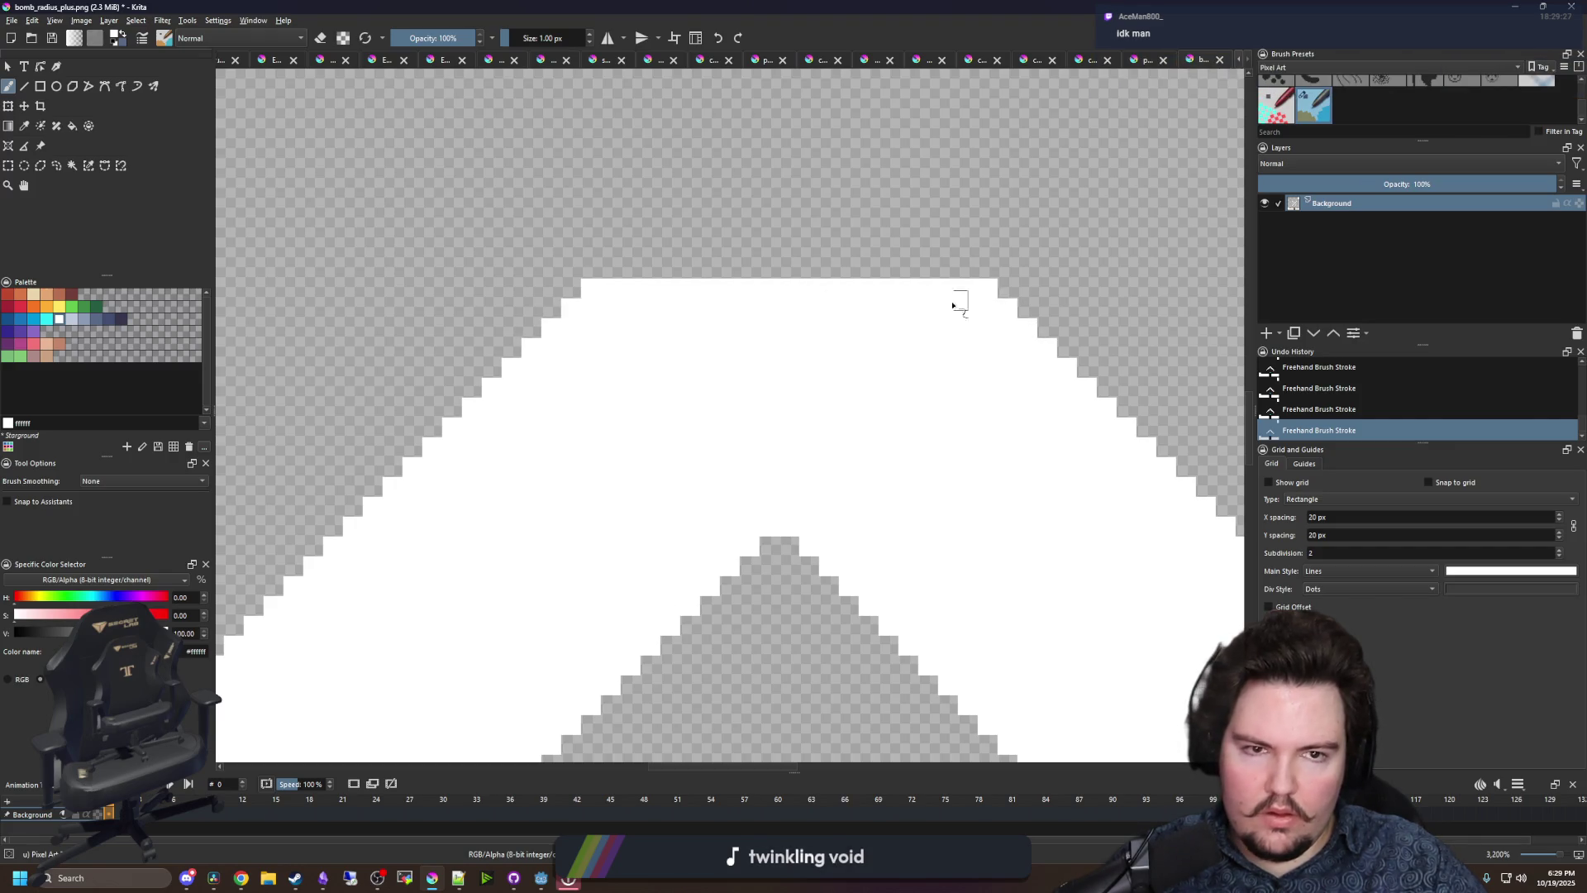
right_click(1317, 117)
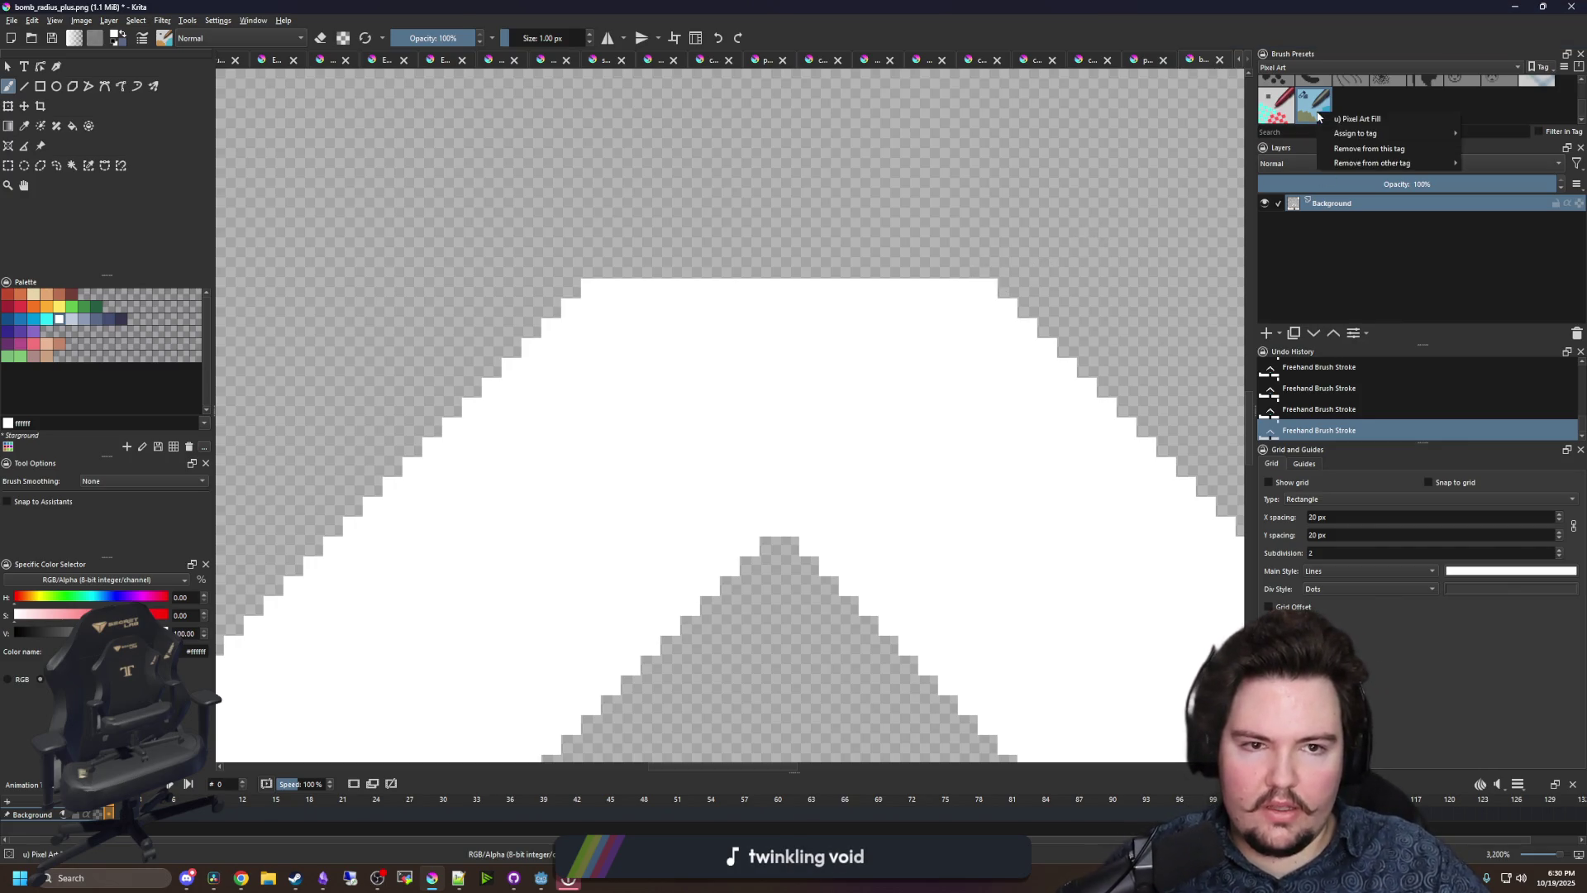
- Overwrite the u) Pixel Art Fill preset from the Brush Editor, then close the editor
left_click(1318, 117)
left_click(143, 38)
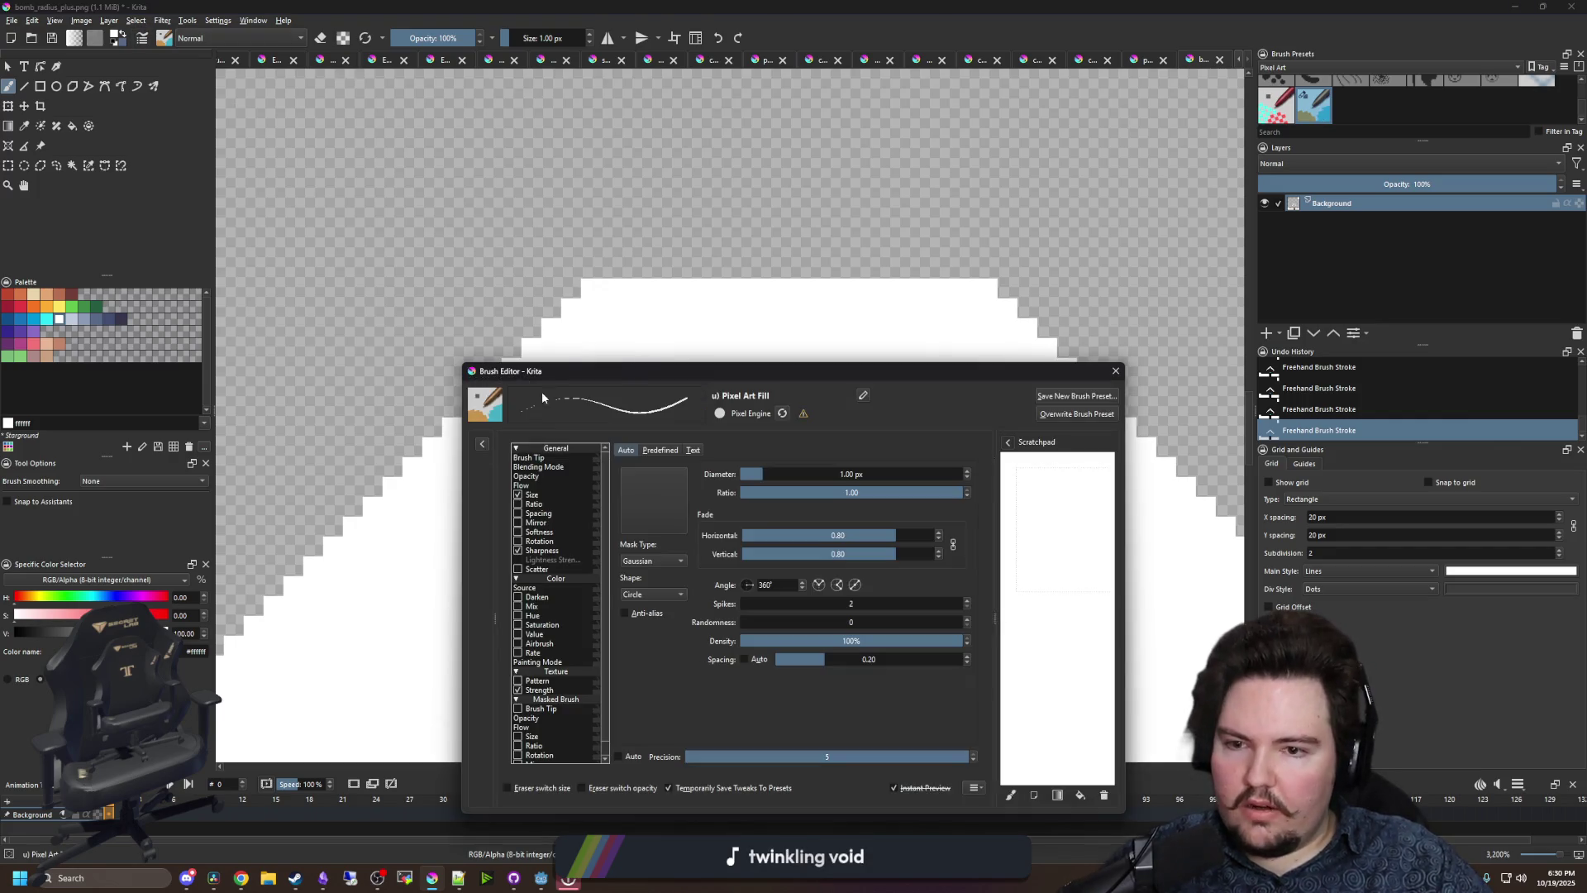
left_click_drag(637, 370, 445, 269)
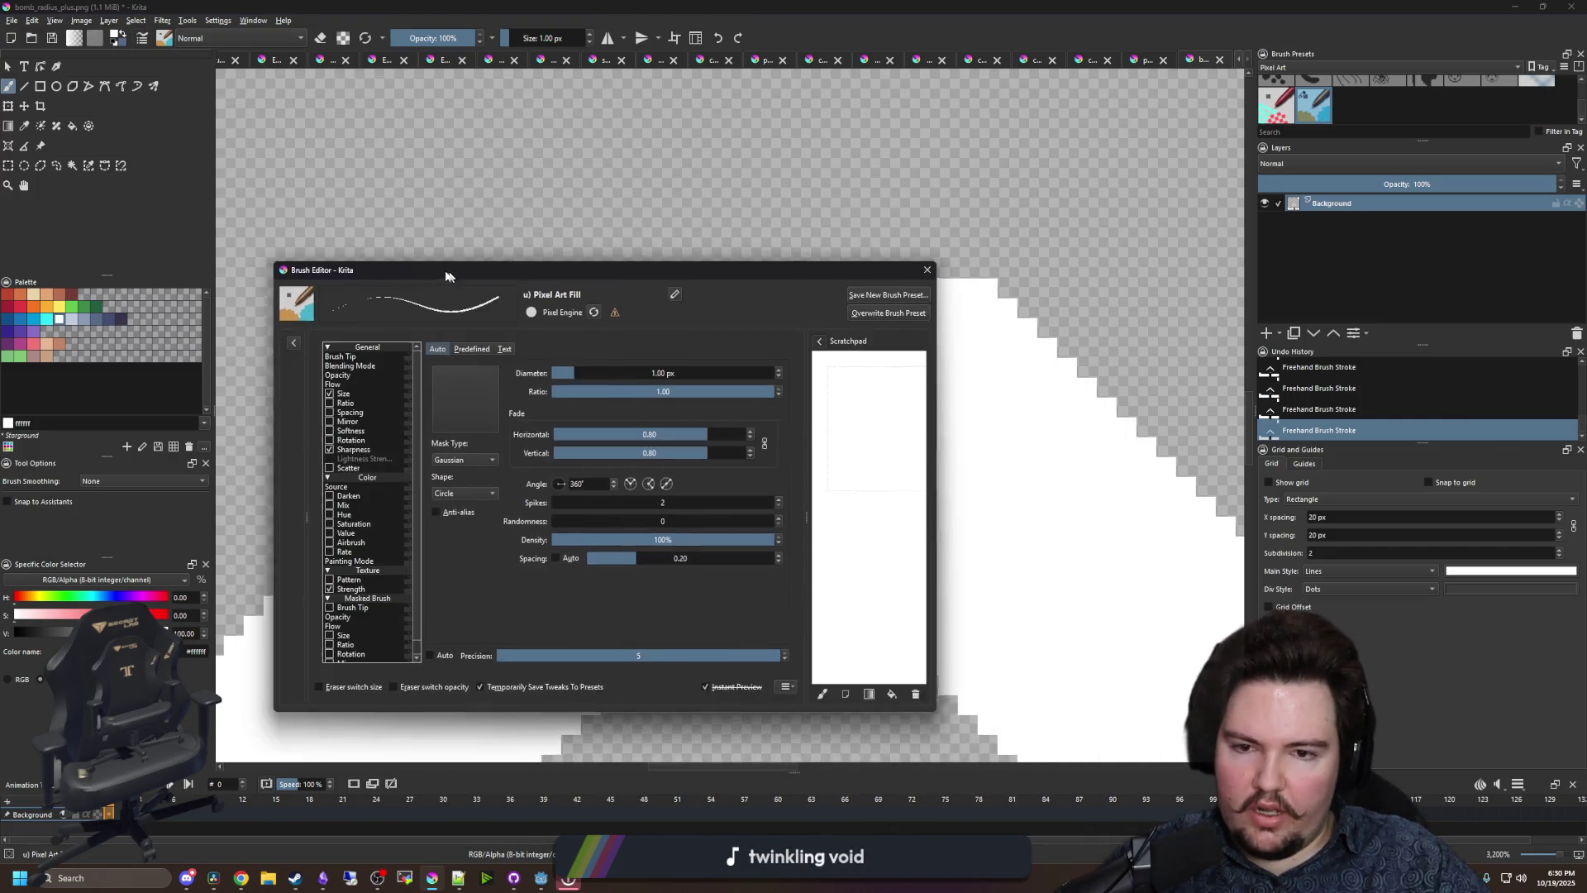
left_click(356, 450)
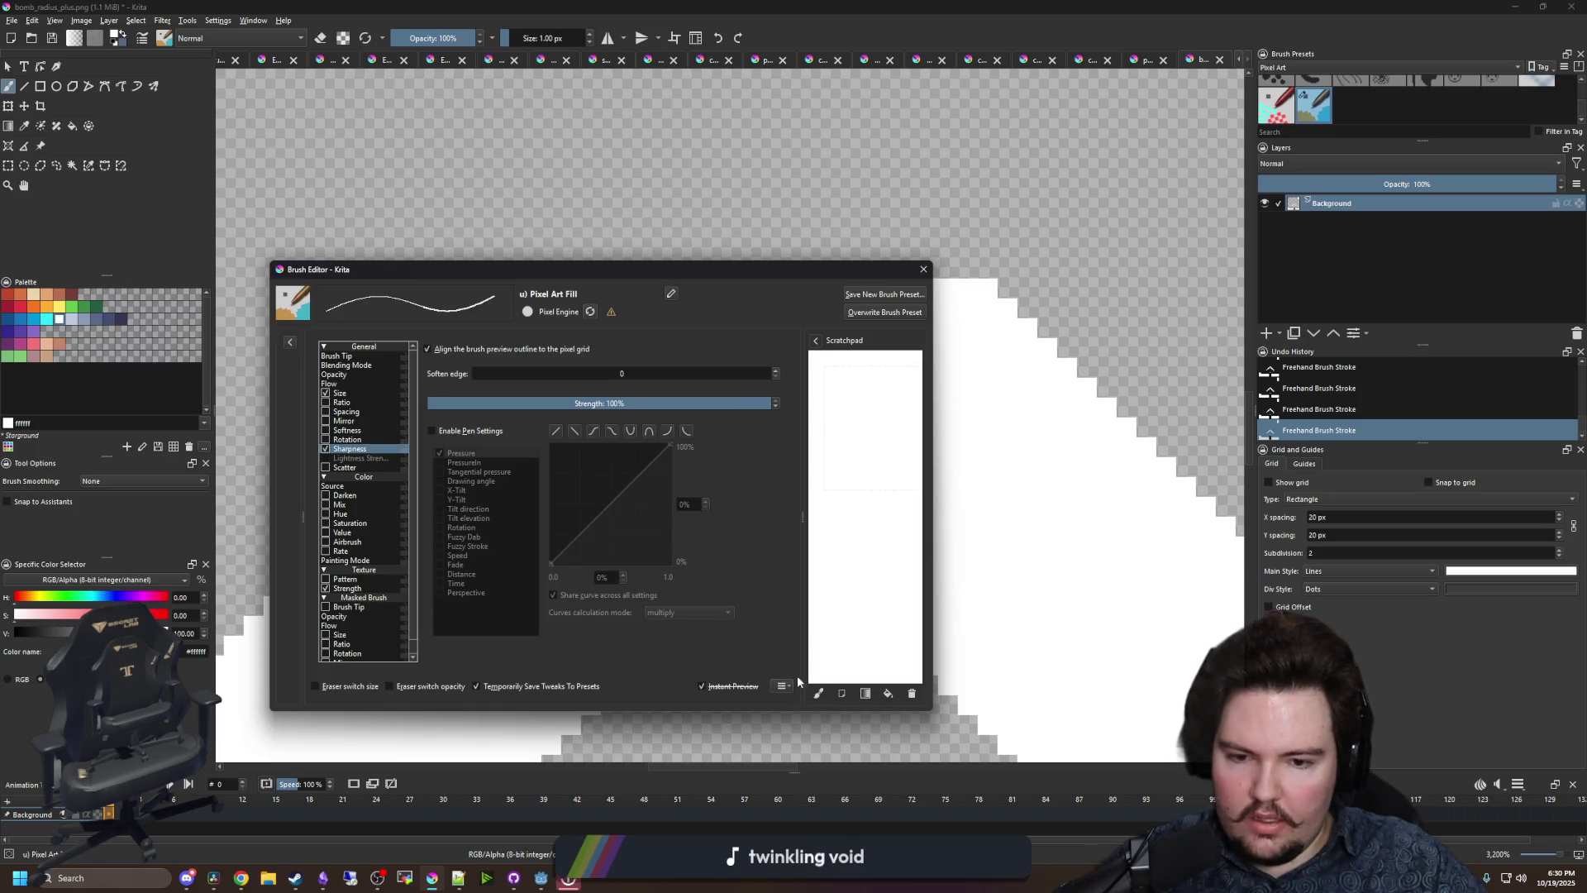
left_click(875, 311)
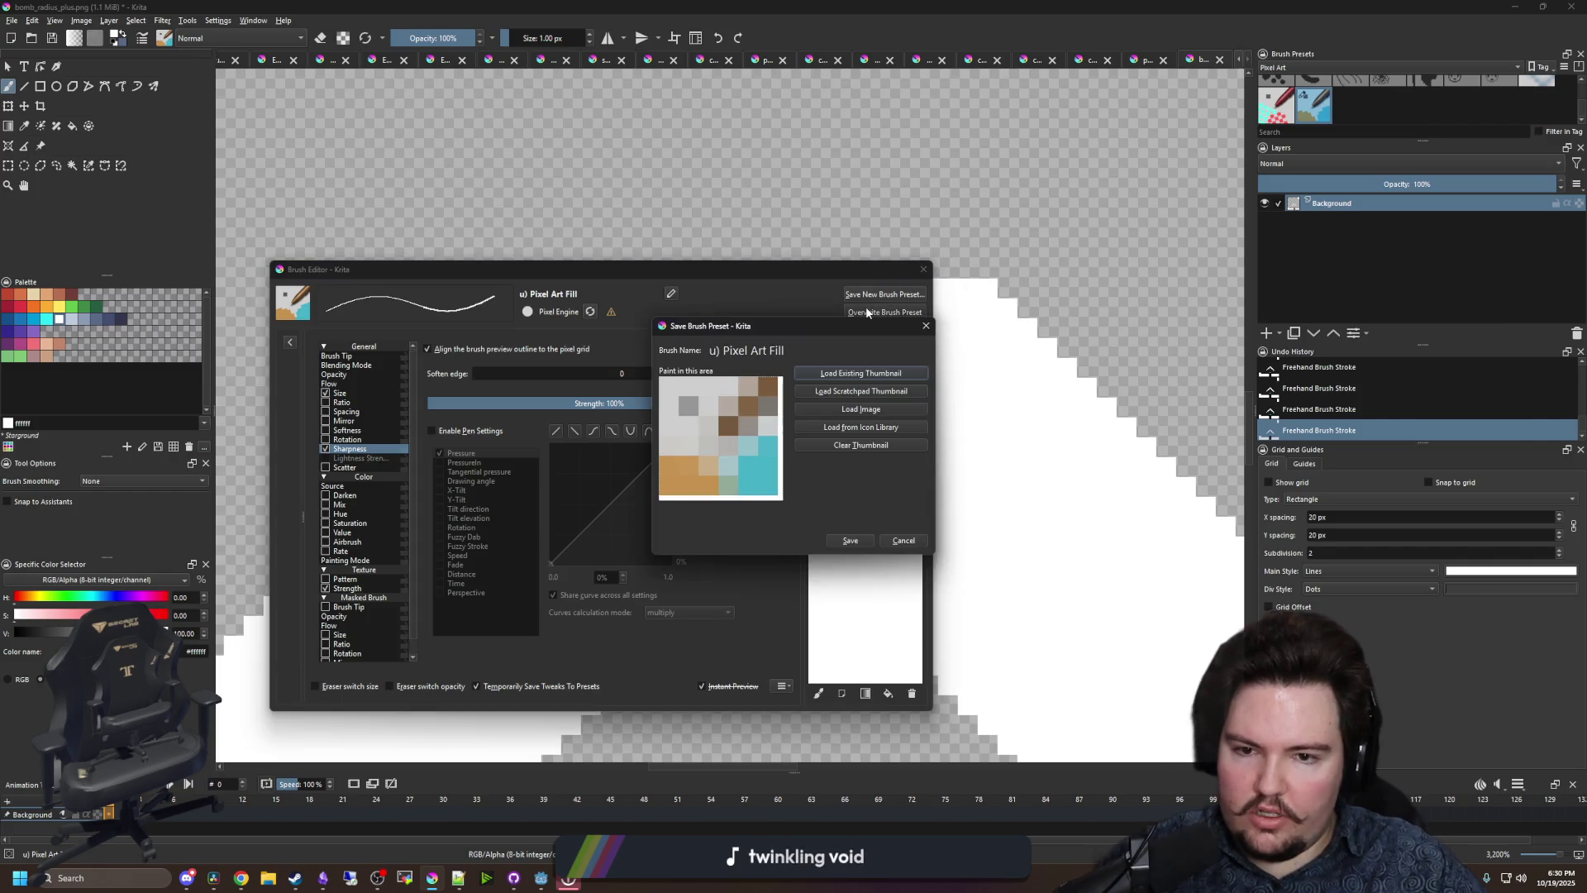
left_click(851, 541)
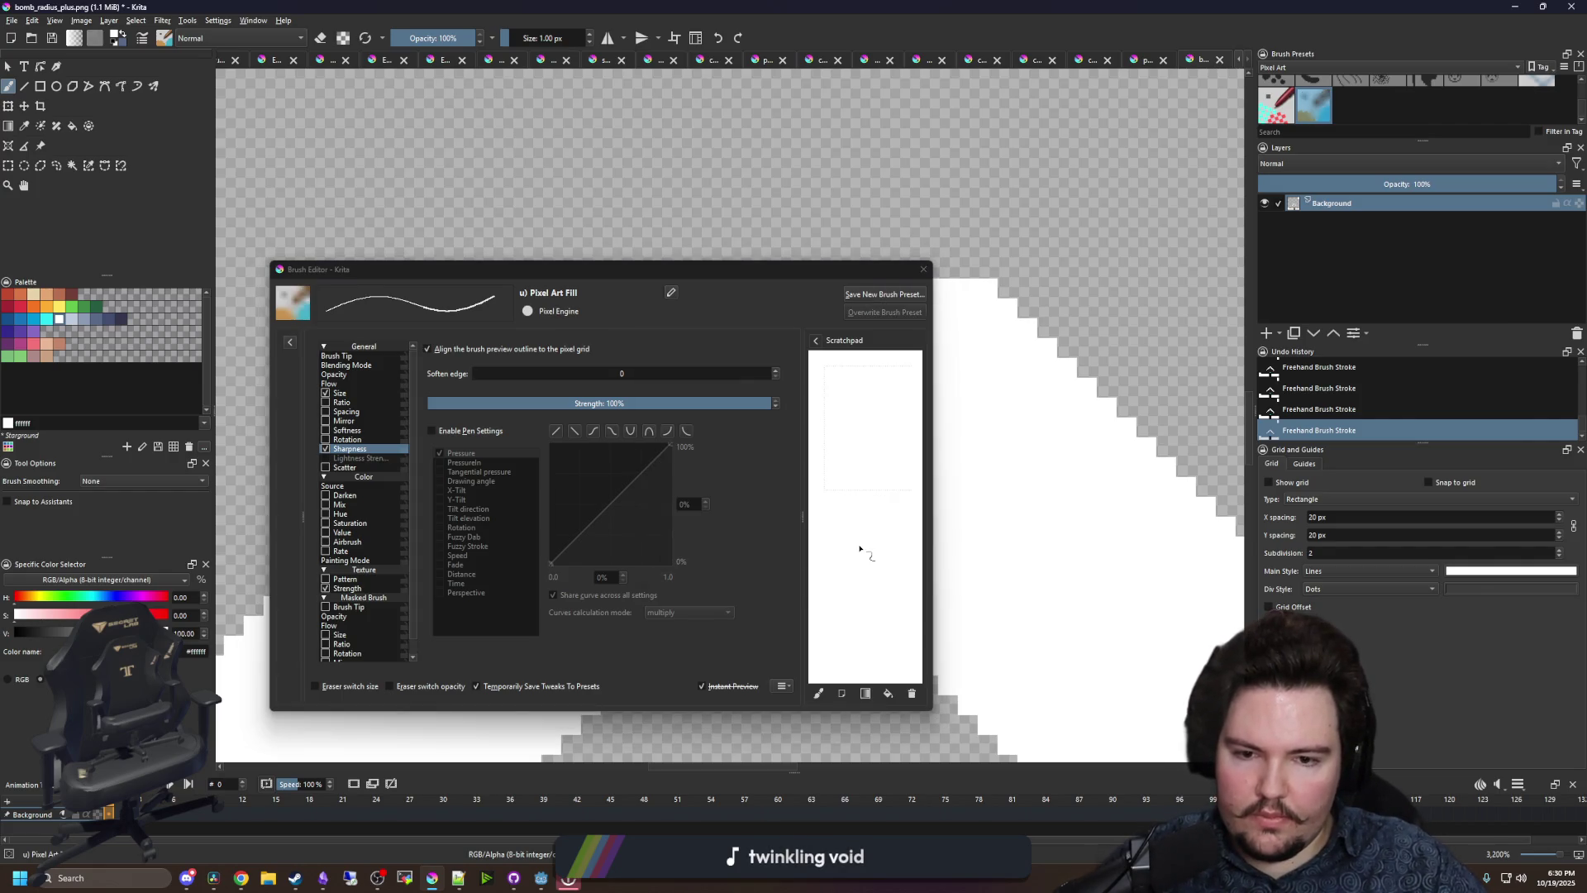
left_click(927, 283)
left_click(923, 270)
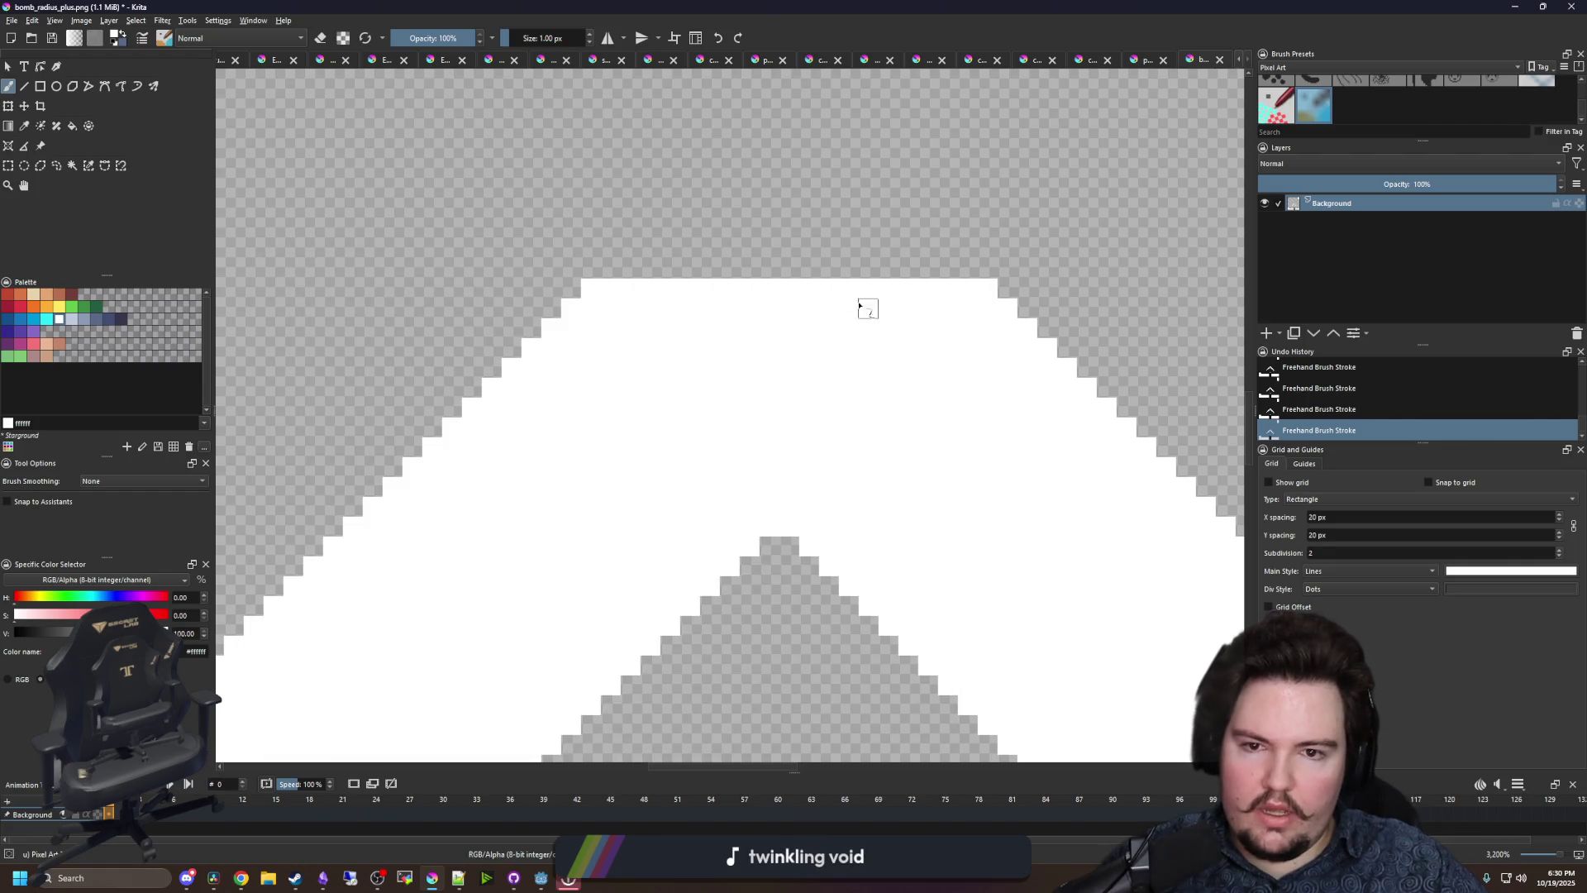
- Paint two white pixel rows across the chevron's top and fill the transparent gap row at the apex
scroll(849, 307, "up", 3)
scroll(719, 457, "up", 1)
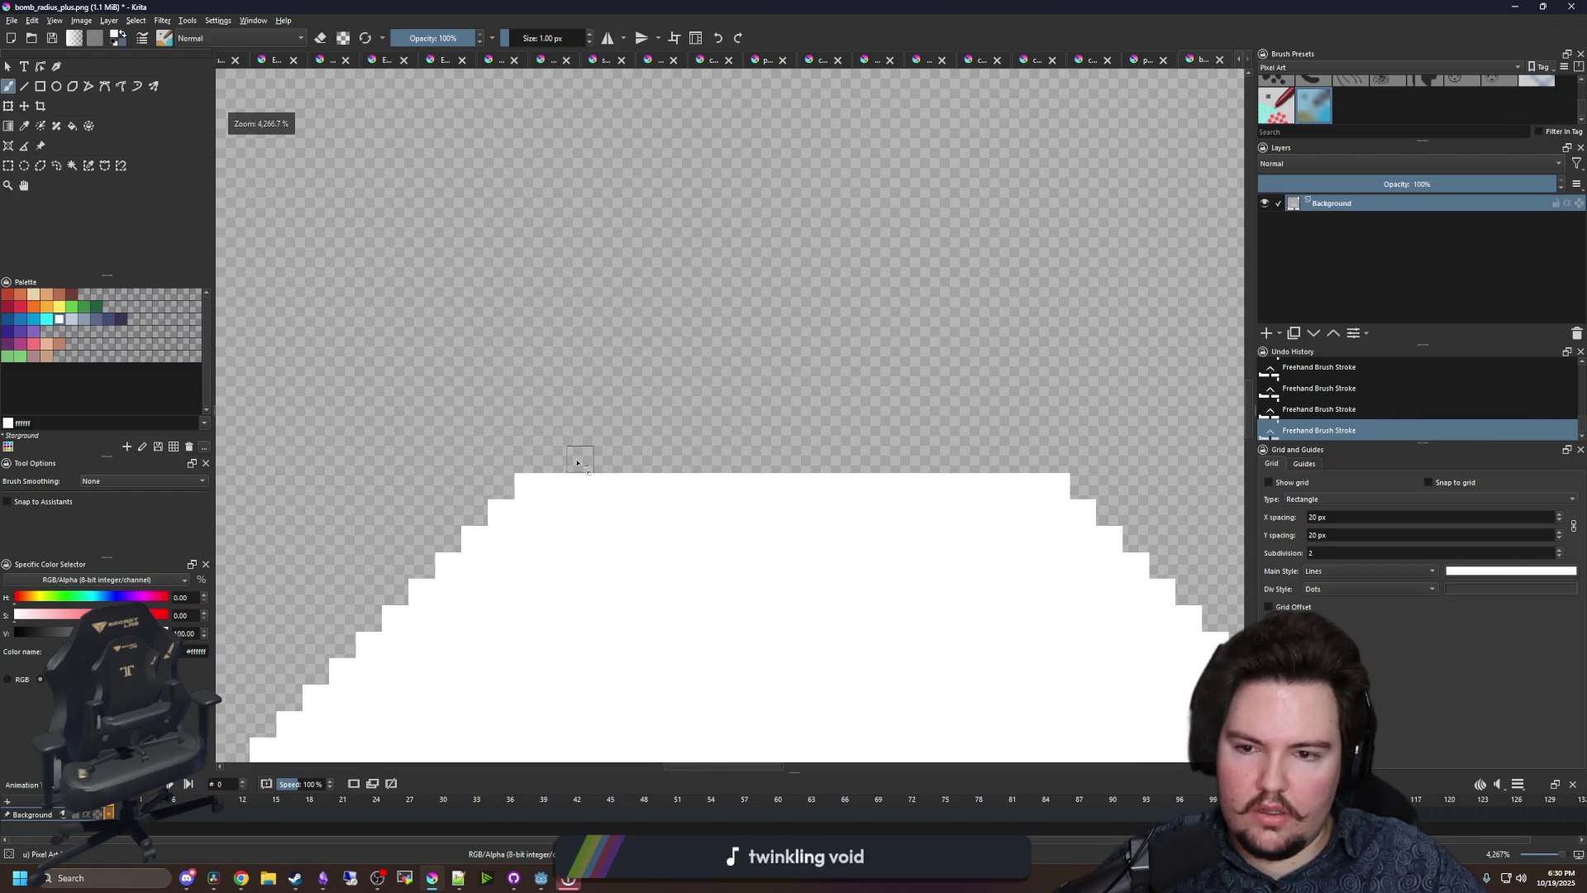
mouse_move(550, 460)
left_mouse_down()
mouse_move(1041, 467)
mouse_move(839, 433)
left_mouse_up()
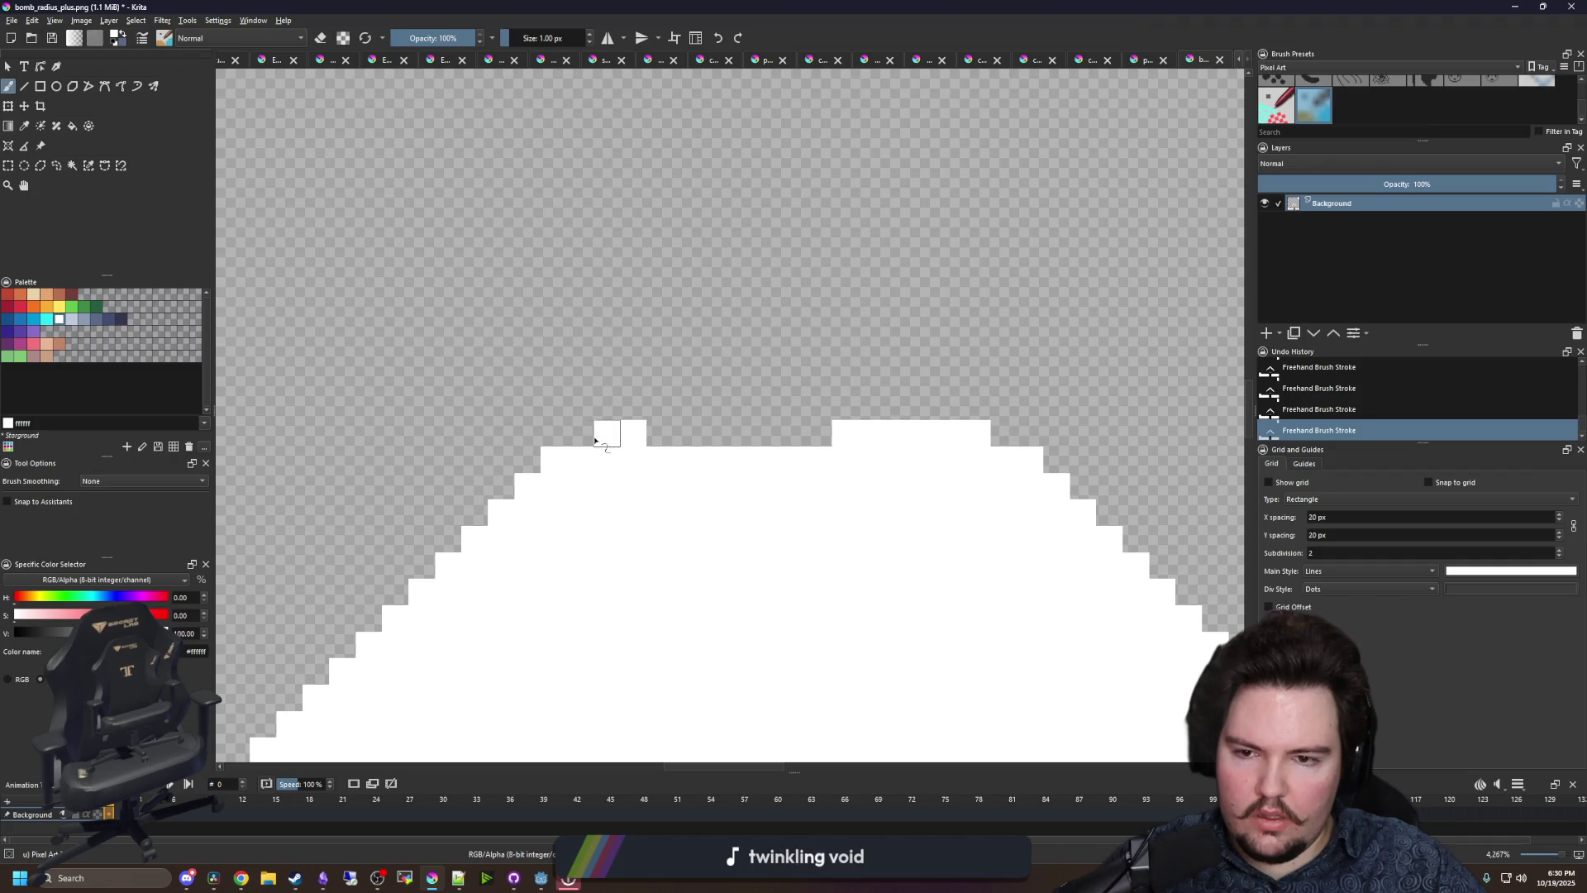
mouse_move(618, 419)
left_mouse_down()
mouse_move(939, 416)
mouse_move(728, 380)
mouse_move(911, 351)
mouse_move(709, 330)
mouse_move(733, 305)
mouse_move(865, 300)
mouse_move(741, 283)
mouse_move(809, 255)
left_mouse_up()
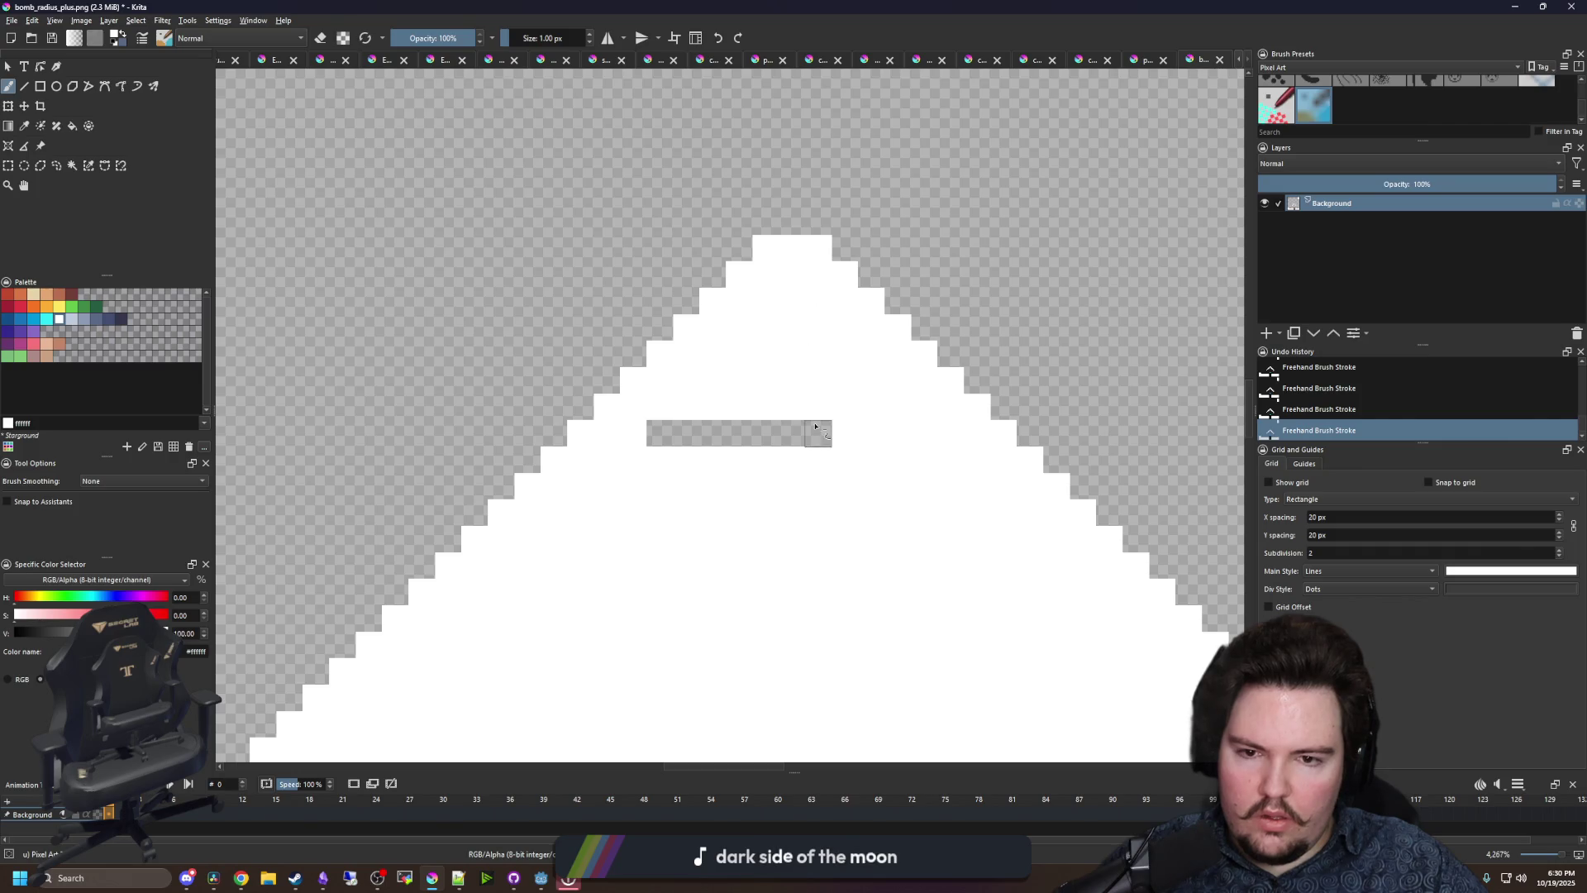
left_click_drag(815, 427, 647, 433)
scroll(628, 376, "down", 2)
scroll(675, 500, "up", 1)
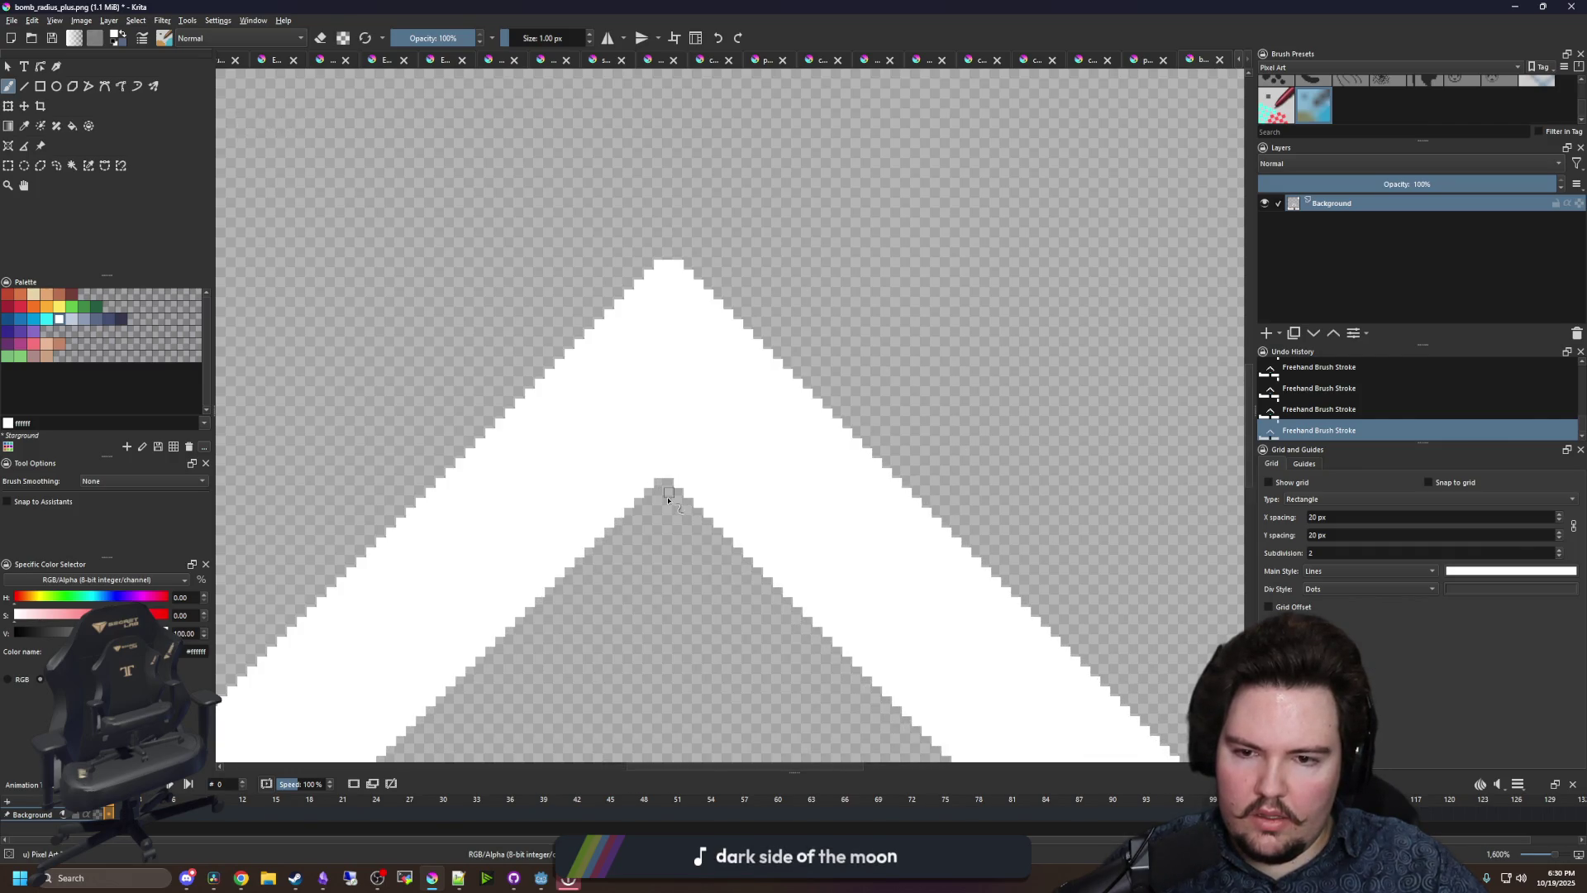
scroll(670, 478, "up", 2)
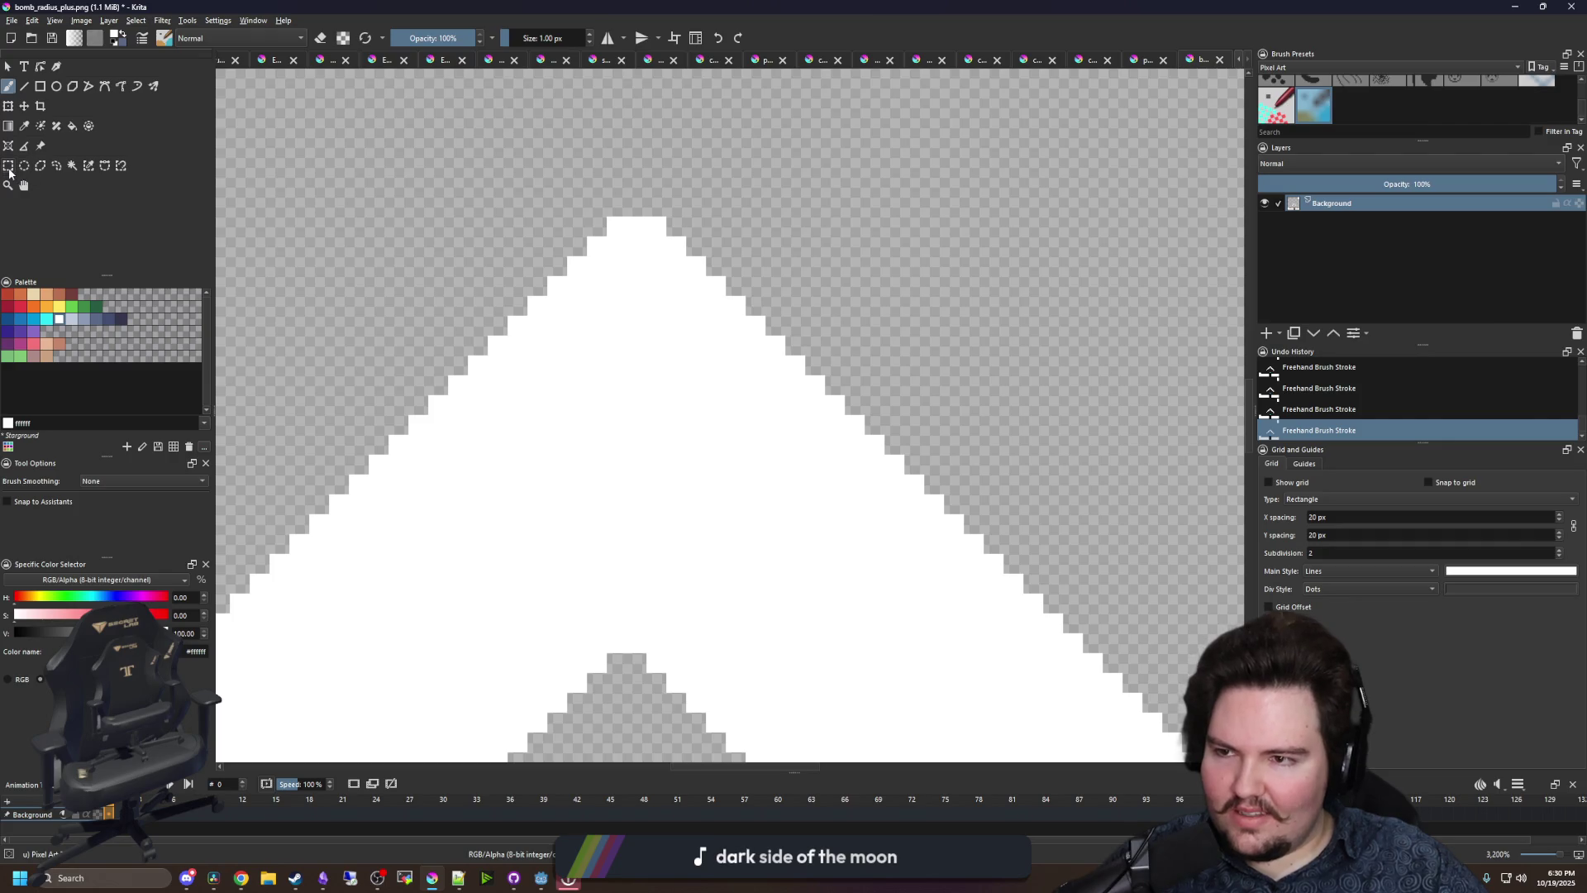
- Measure the chevron's apex with trial rectangular selections, including a 1×23 pixel column
left_click(9, 166)
left_click_drag(608, 217, 671, 580)
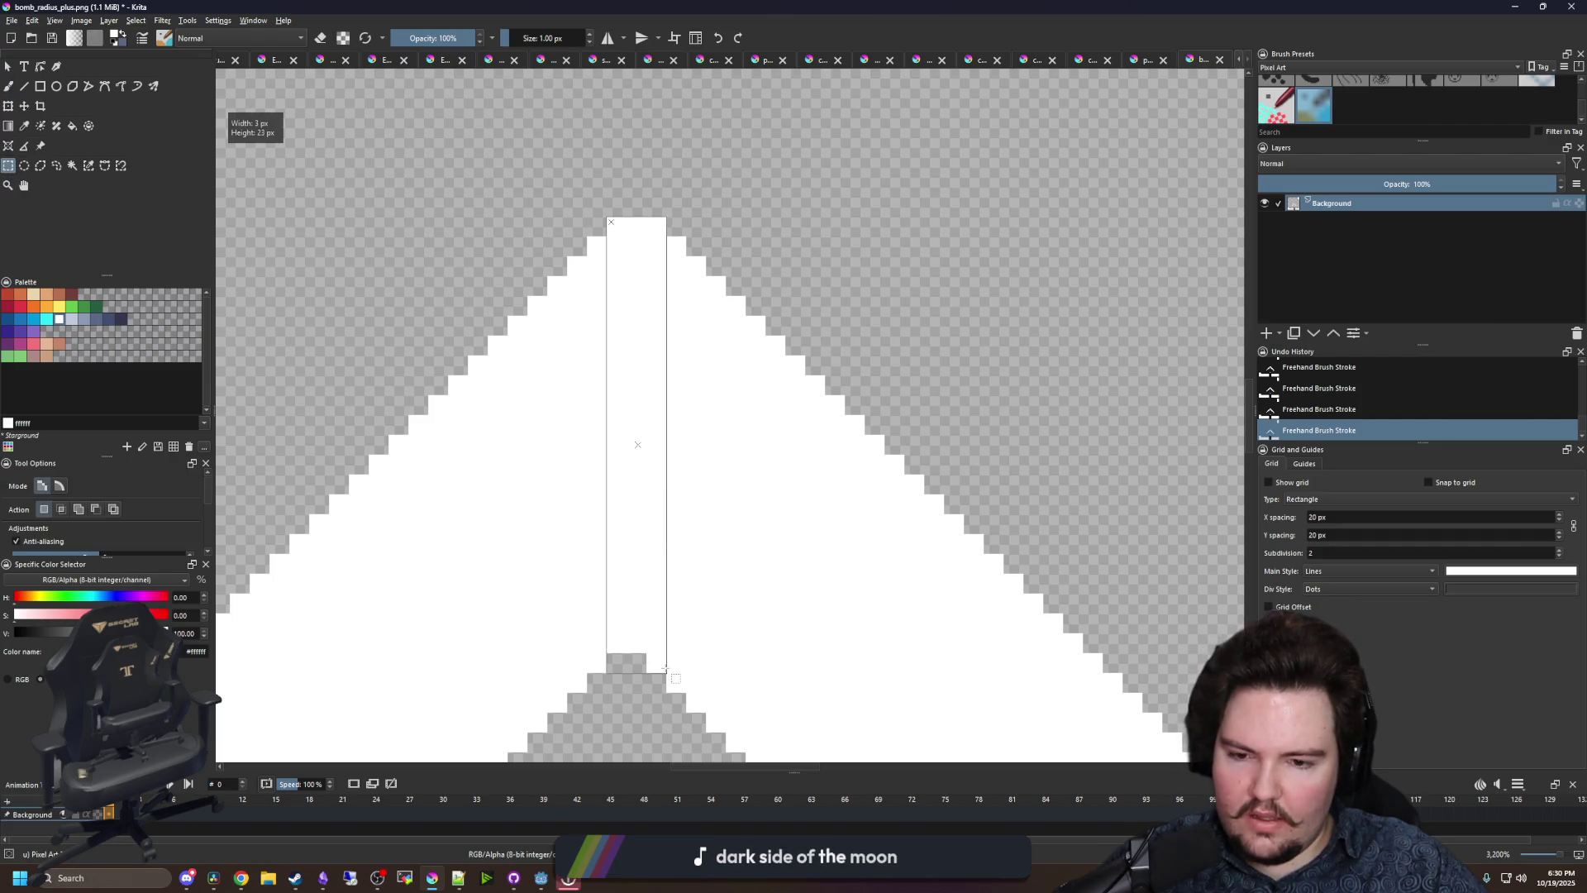
left_click_drag(666, 672, 666, 671)
scroll(666, 671, "down", 5)
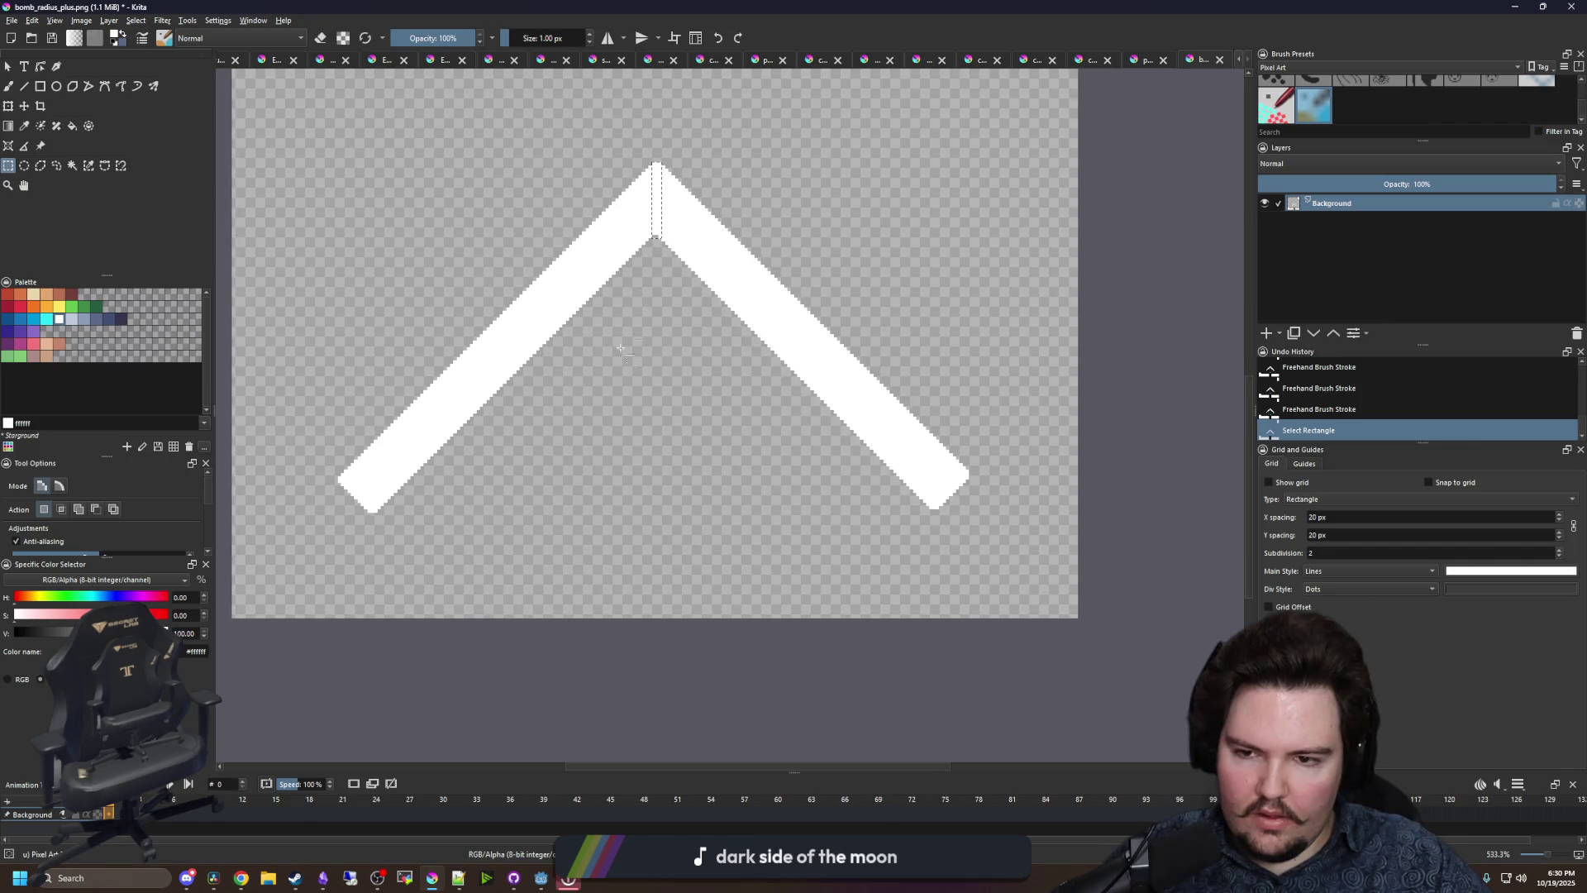
left_click(621, 348)
scroll(685, 248, "up", 1)
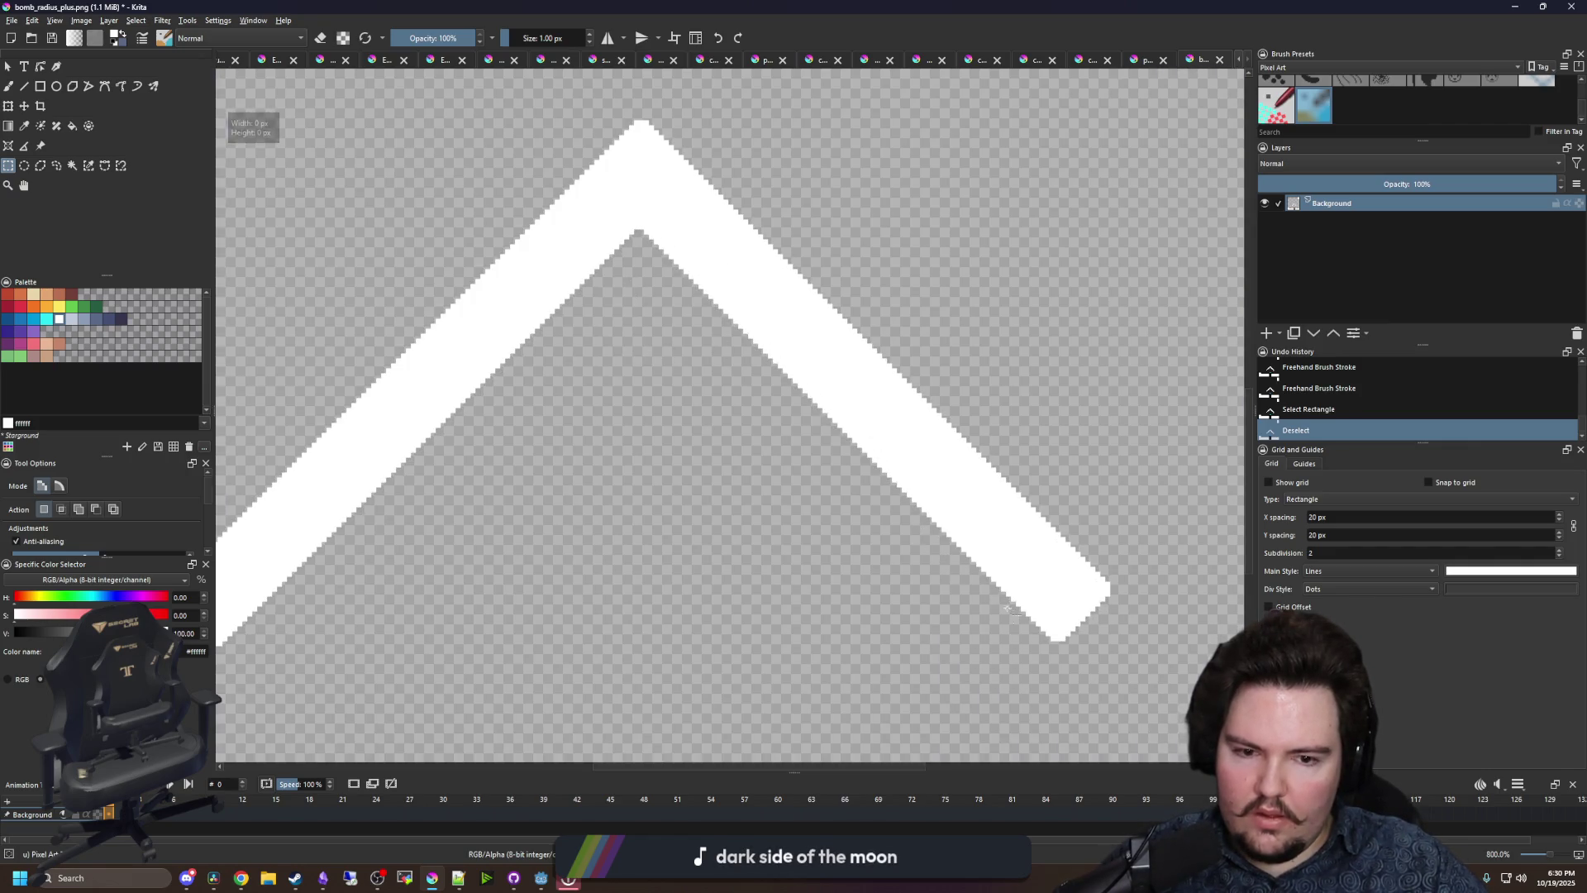
scroll(299, 478, "up", 5)
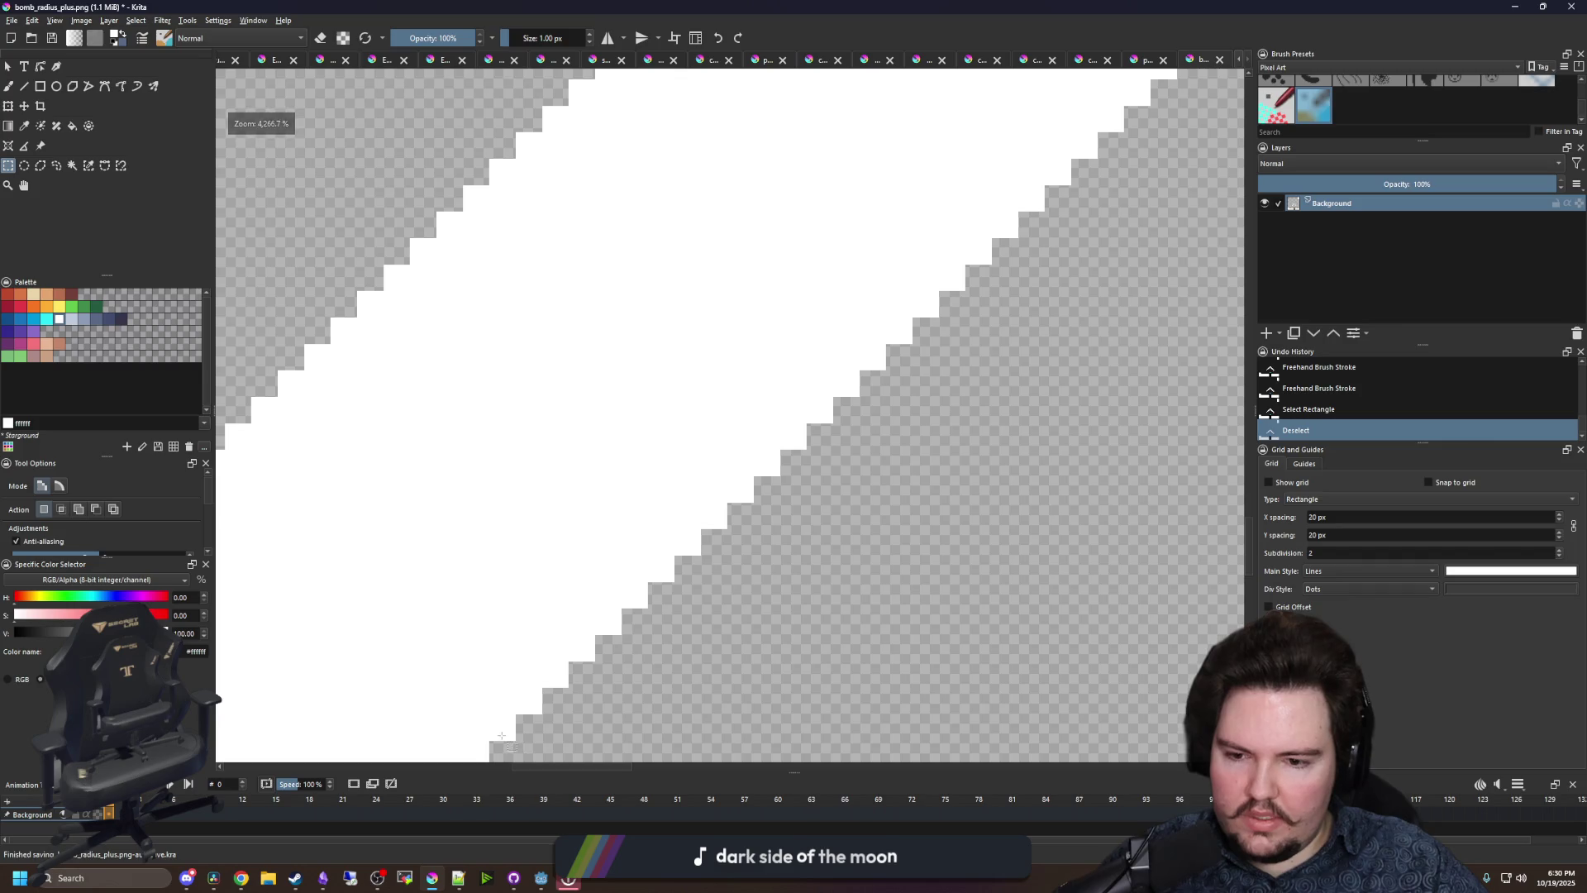
left_click_drag(496, 737, 504, 159)
scroll(710, 448, "down", 4)
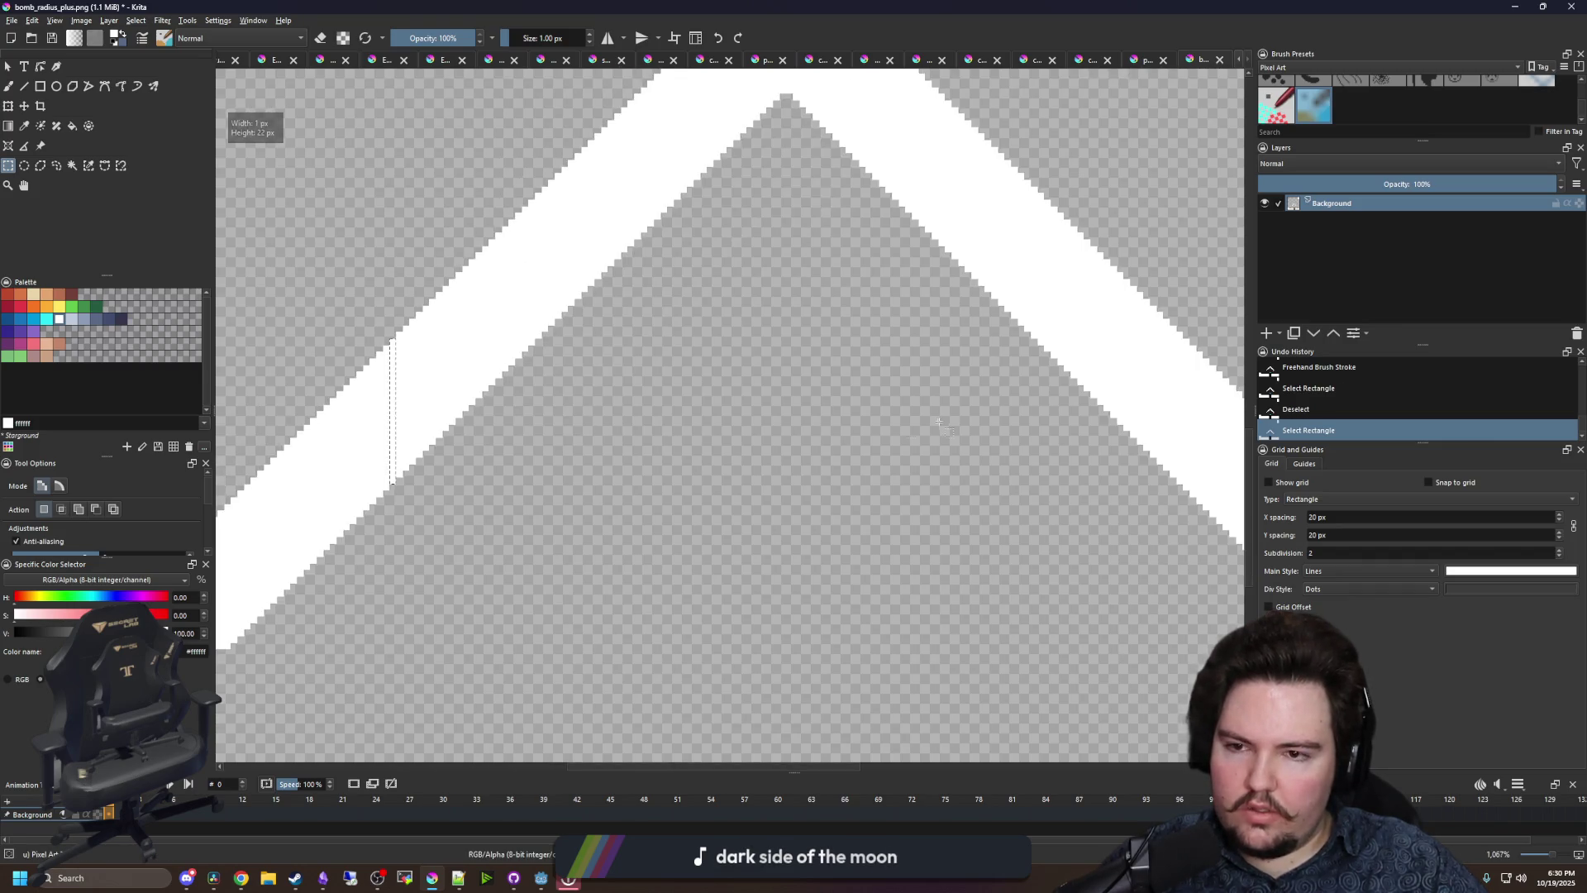
scroll(710, 447, "up", 2)
mouse_move(707, 685)
left_mouse_down()
mouse_move(709, 481)
mouse_move(742, 284)
mouse_move(722, 254)
left_mouse_up()
left_click(722, 255)
scroll(563, 511, "down", 6)
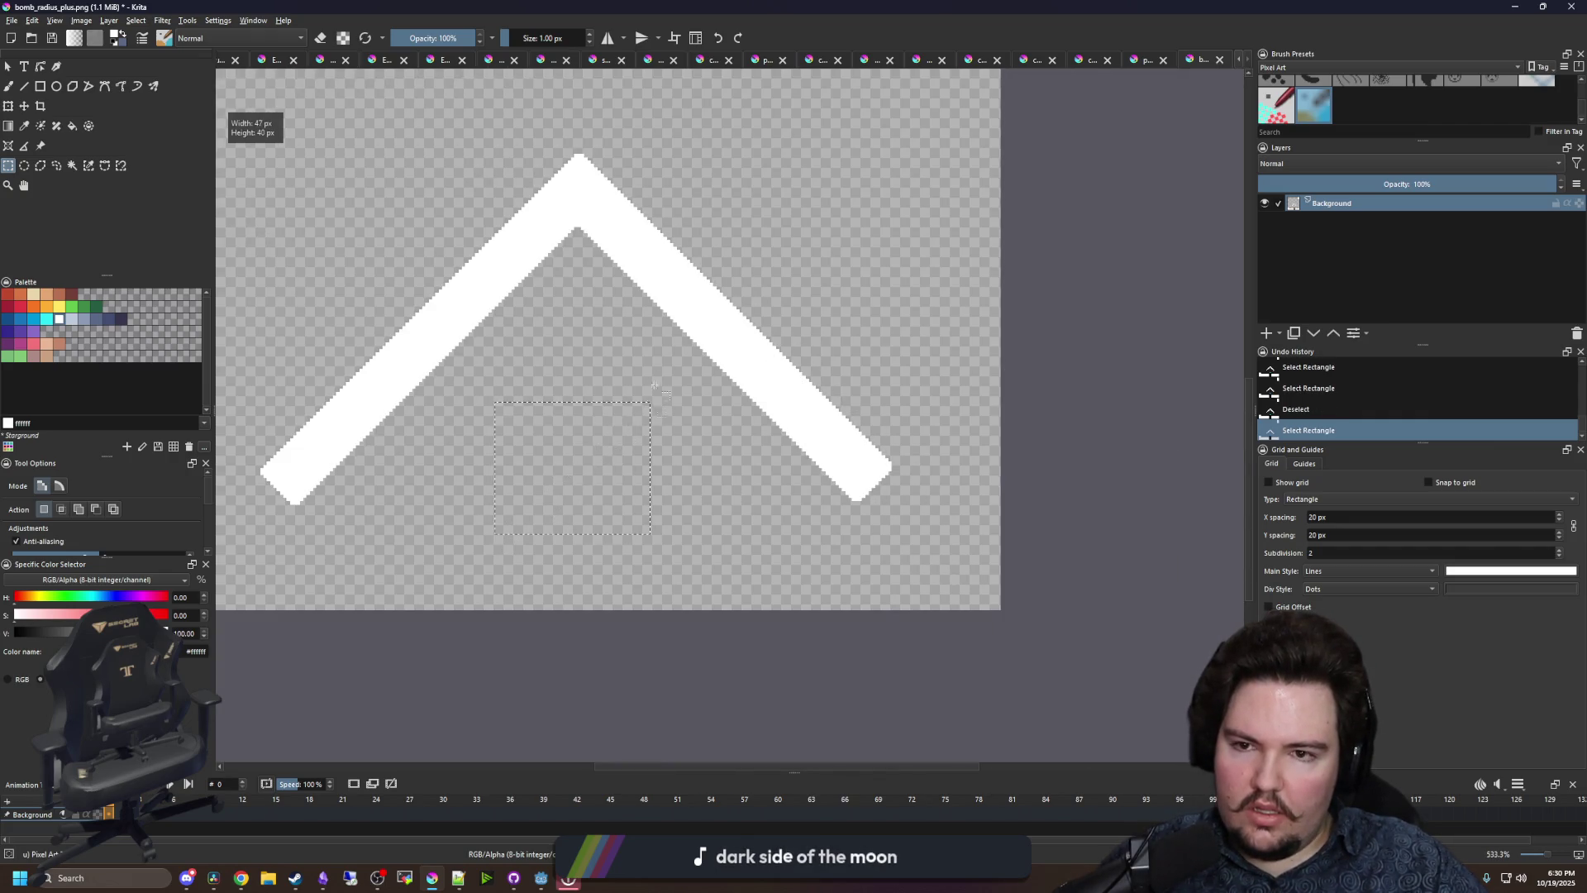
- Select the chevron's right arm, nudge it one pixel left with the Move tool, and deselect
left_click_drag(922, 578, 581, 119)
scroll(579, 149, "up", 6)
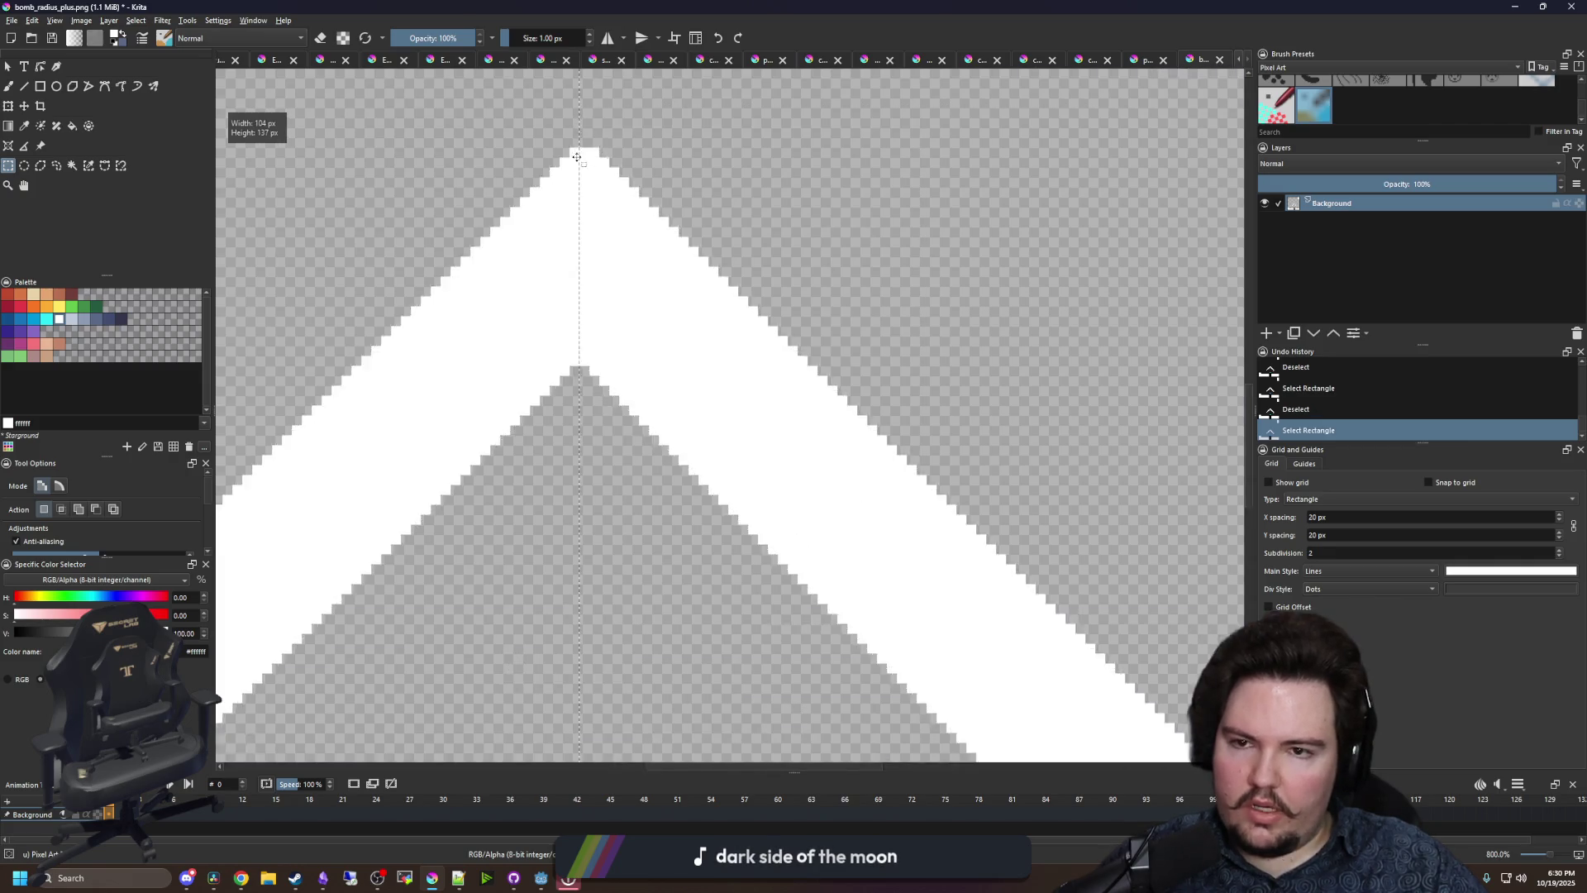
left_click(24, 106)
key("Left")
key("ctrl+shift+a")
scroll(612, 358, "down", 3)
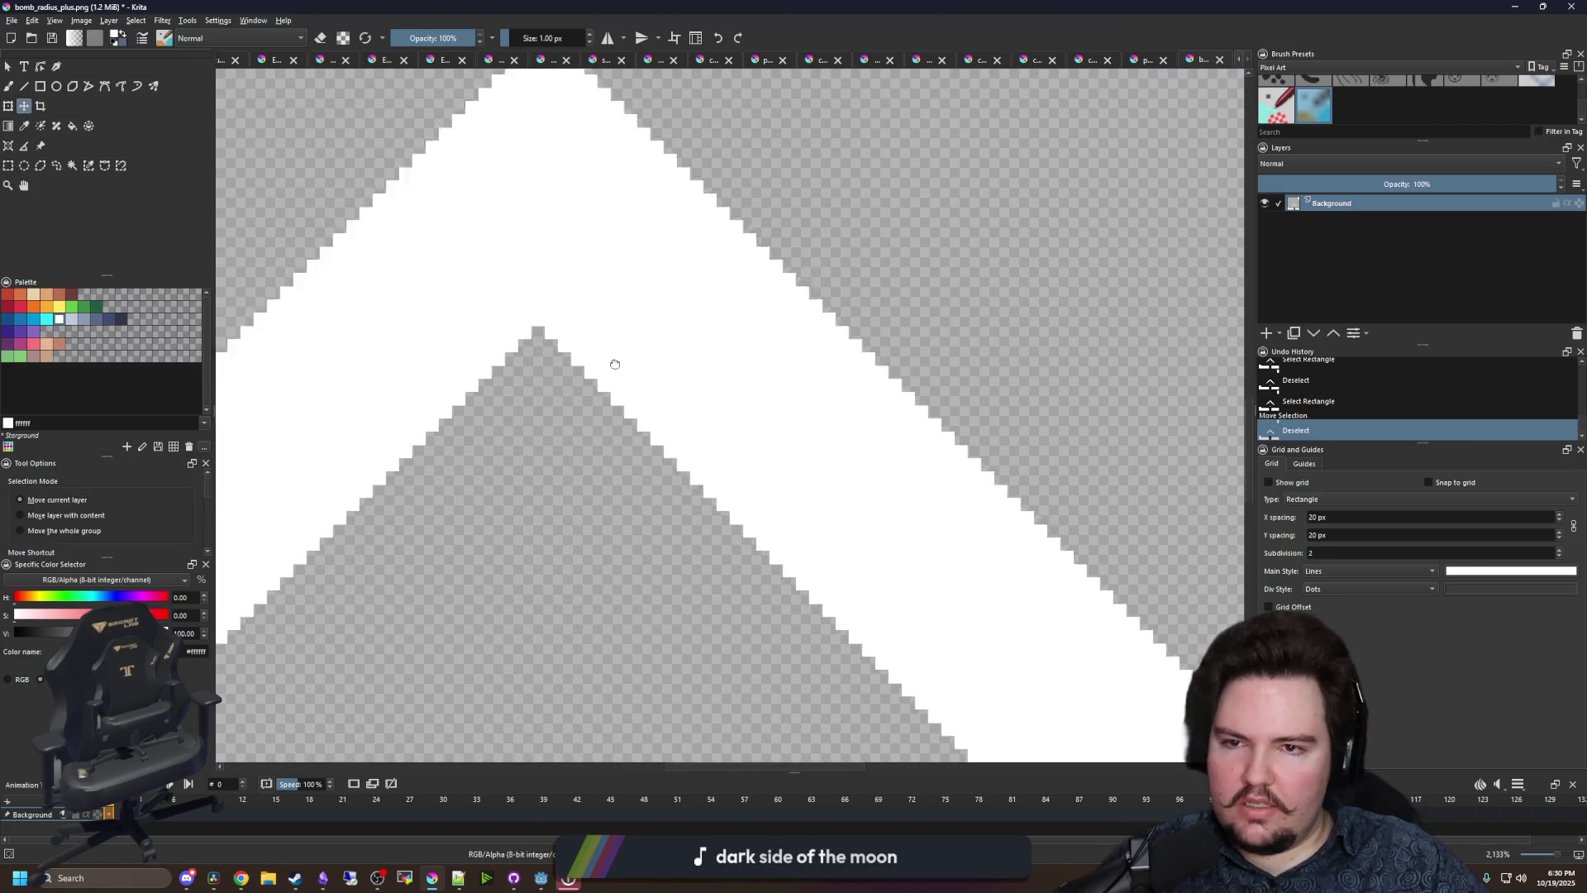
key("b")
scroll(500, 363, "up", 3)
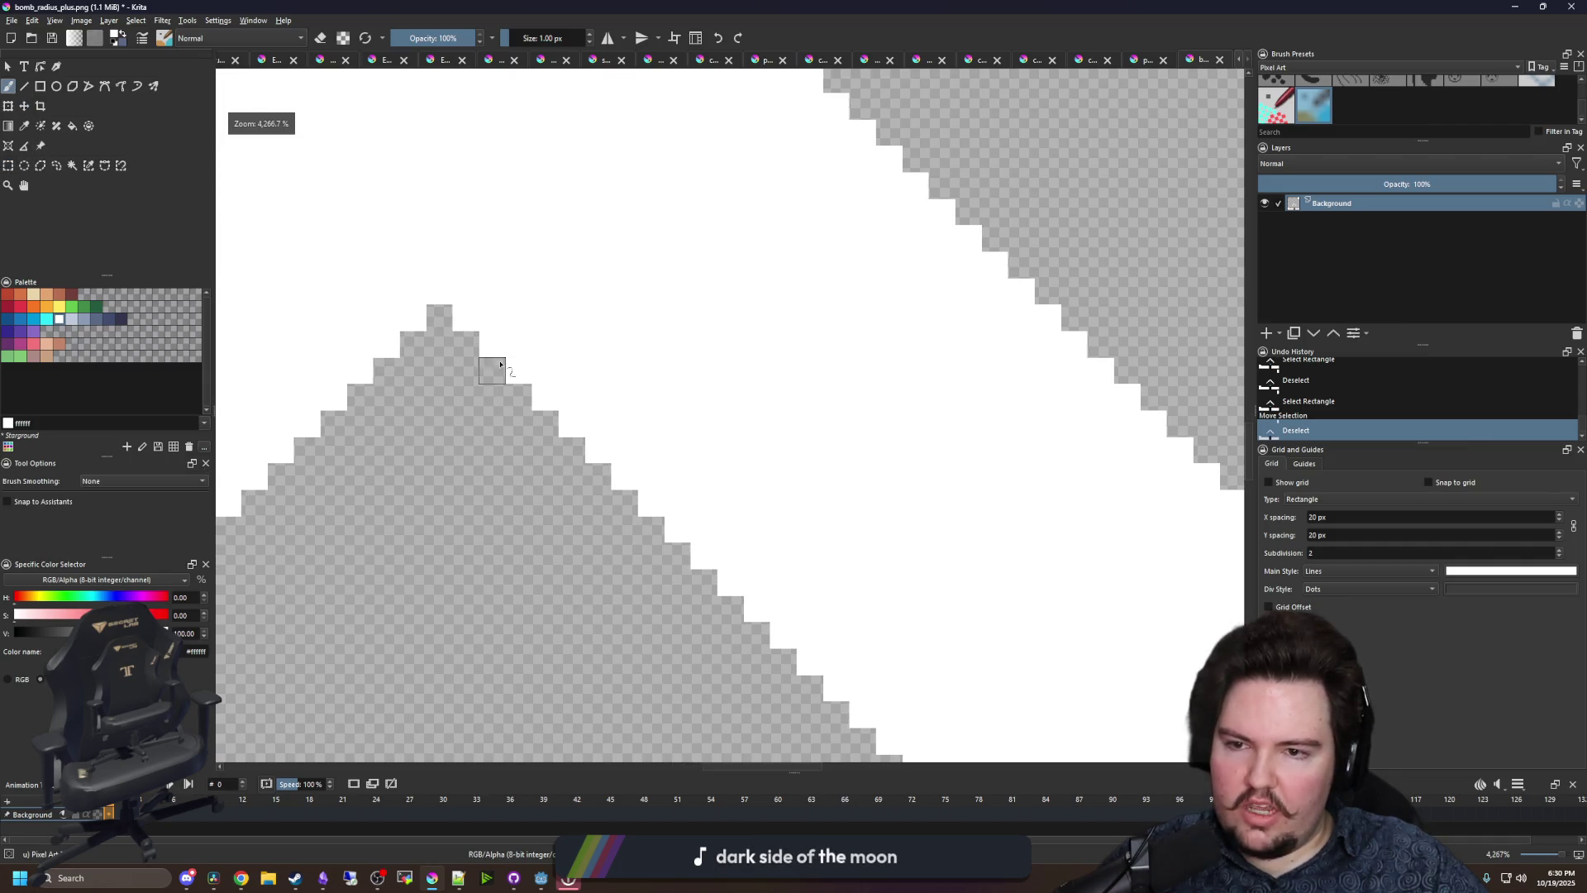
- Erase stray stair-step pixels along the diagonal edge and repaint missing ones white
left_click_drag(481, 346, 824, 695)
left_click_drag(749, 640, 728, 619)
mouse_move(571, 417)
left_mouse_down()
mouse_move(708, 549)
mouse_move(614, 439)
mouse_move(931, 771)
mouse_move(734, 567)
left_mouse_up()
scroll(733, 567, "up", 2)
key("e")
mouse_move(666, 496)
left_mouse_down()
mouse_move(429, 296)
mouse_move(534, 445)
mouse_move(590, 491)
left_mouse_up()
left_click_drag(715, 543, 744, 595)
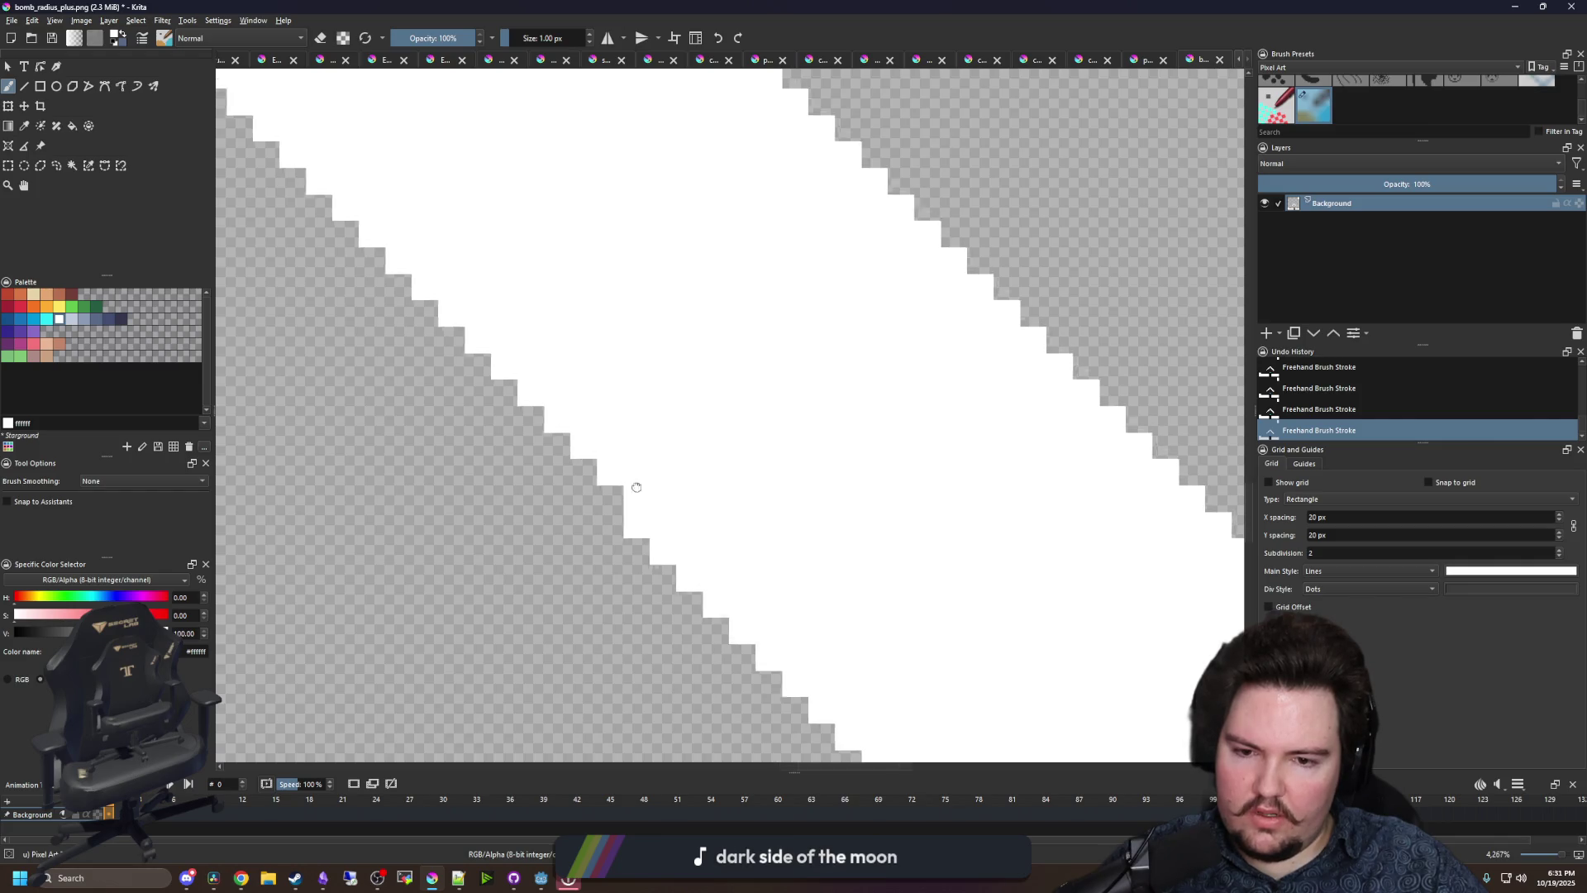
- Erase further stair-step pixels down the lower diagonal edge of the arm
key("e")
mouse_move(549, 443)
left_mouse_down()
mouse_move(664, 584)
mouse_move(805, 711)
left_mouse_up()
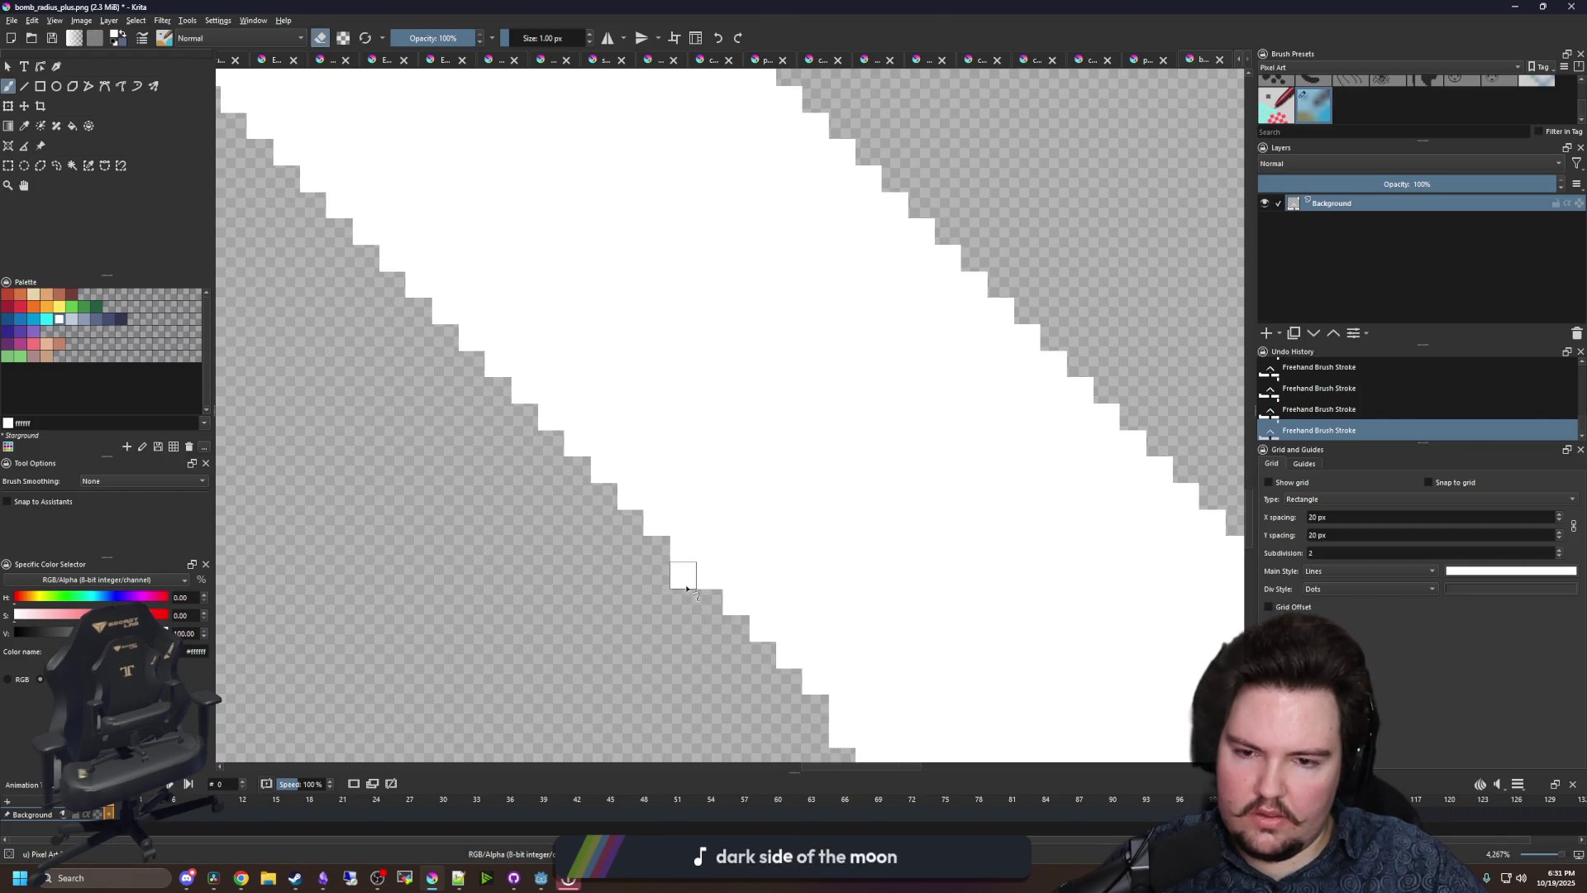
mouse_move(567, 484)
left_mouse_down()
mouse_move(835, 769)
mouse_move(887, 768)
left_mouse_up()
left_click_drag(430, 430, 722, 725)
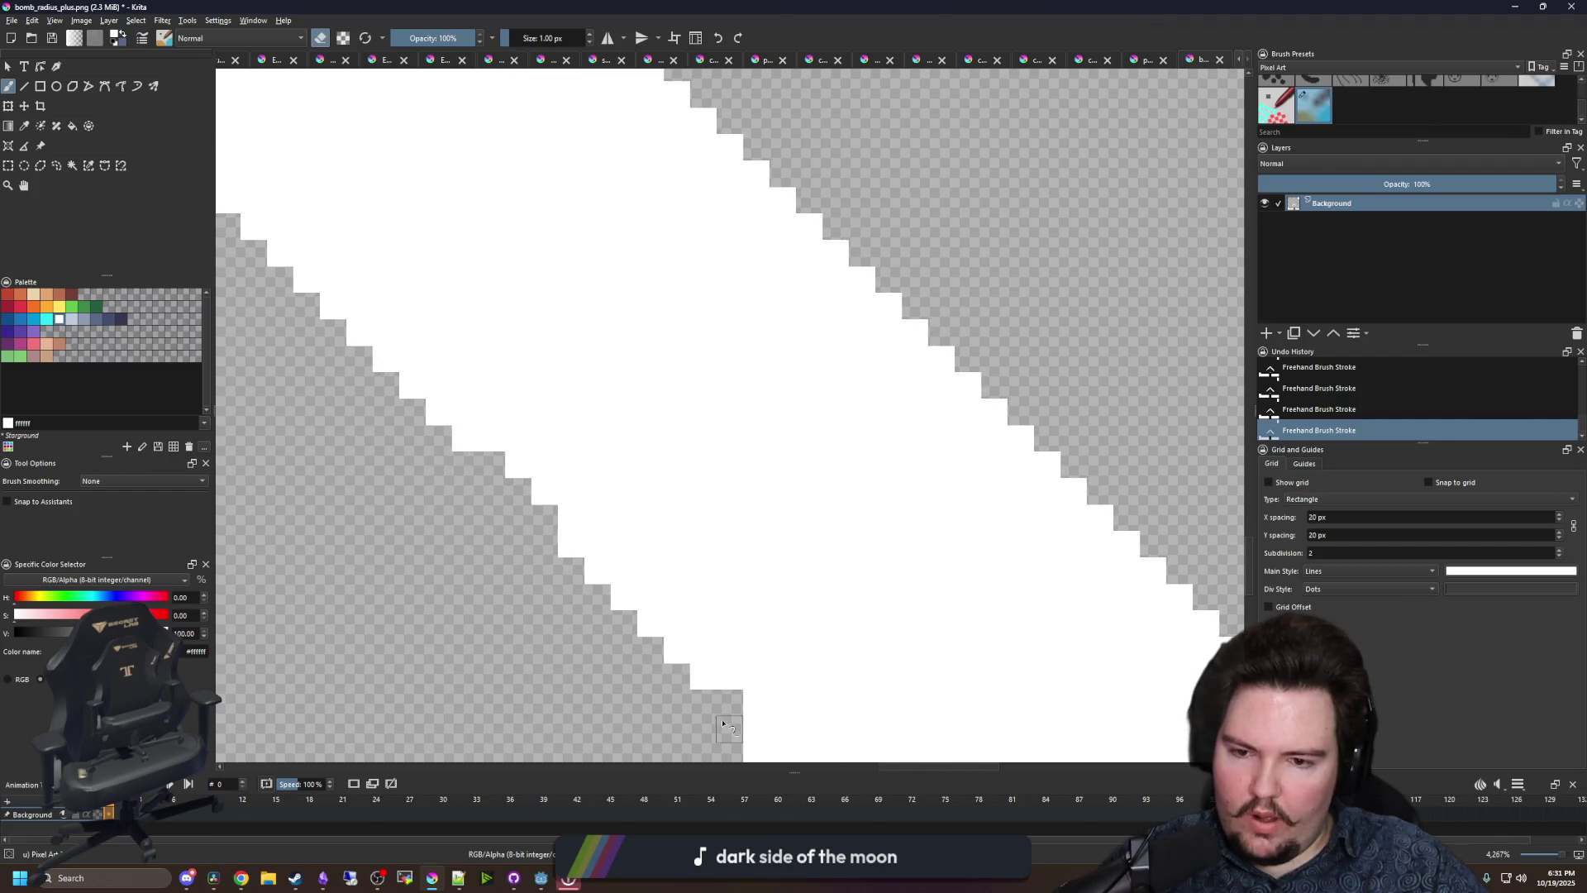
mouse_move(491, 468)
left_mouse_down()
mouse_move(443, 365)
mouse_move(694, 686)
mouse_move(748, 728)
left_mouse_up()
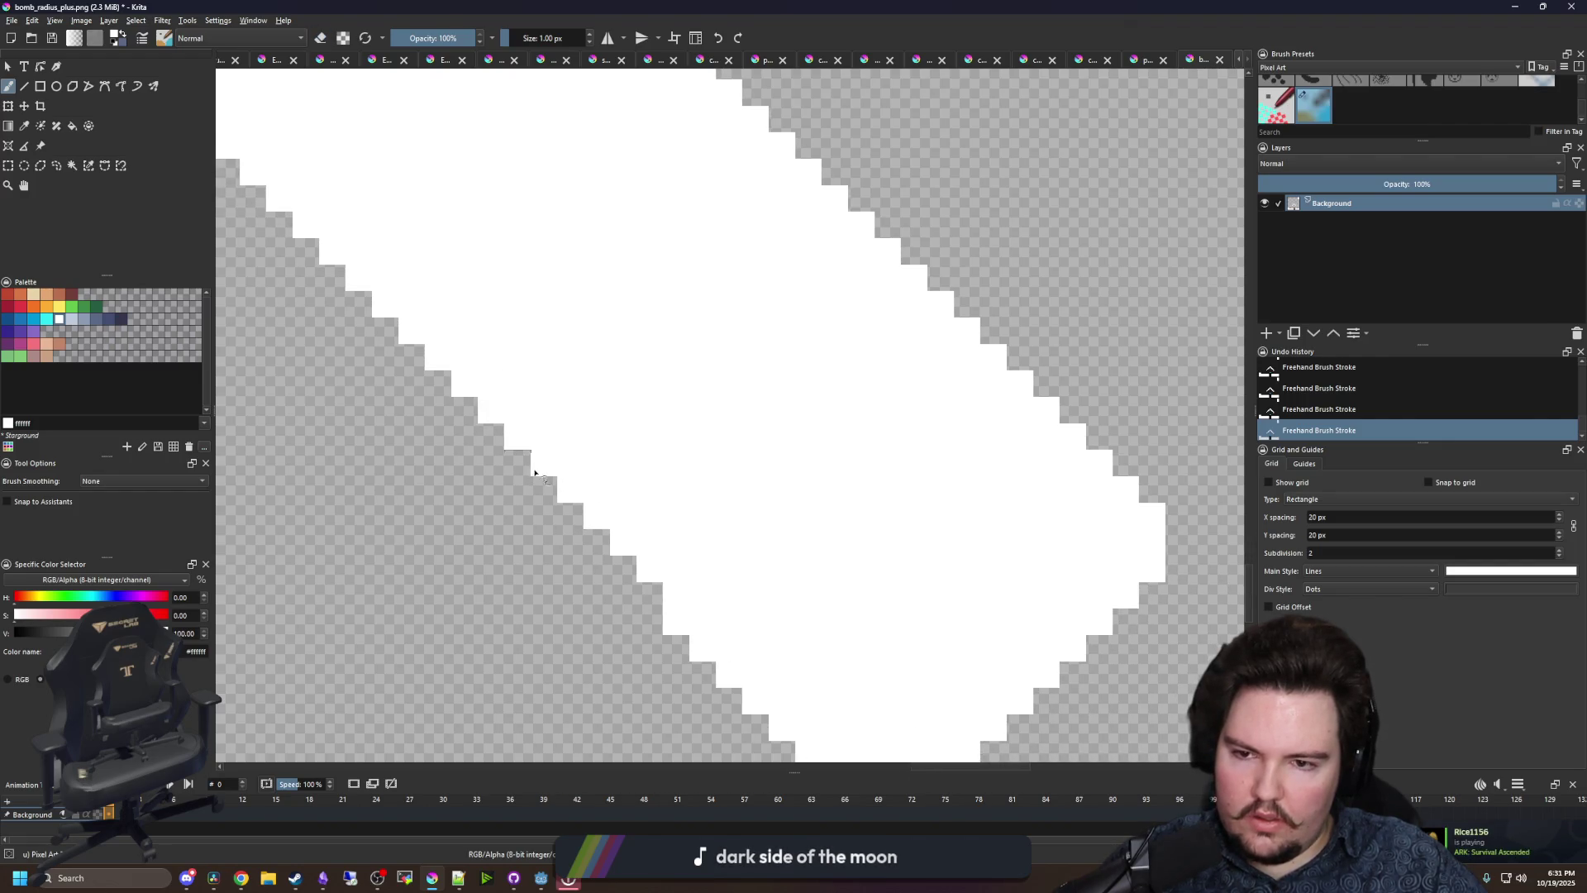
key("e")
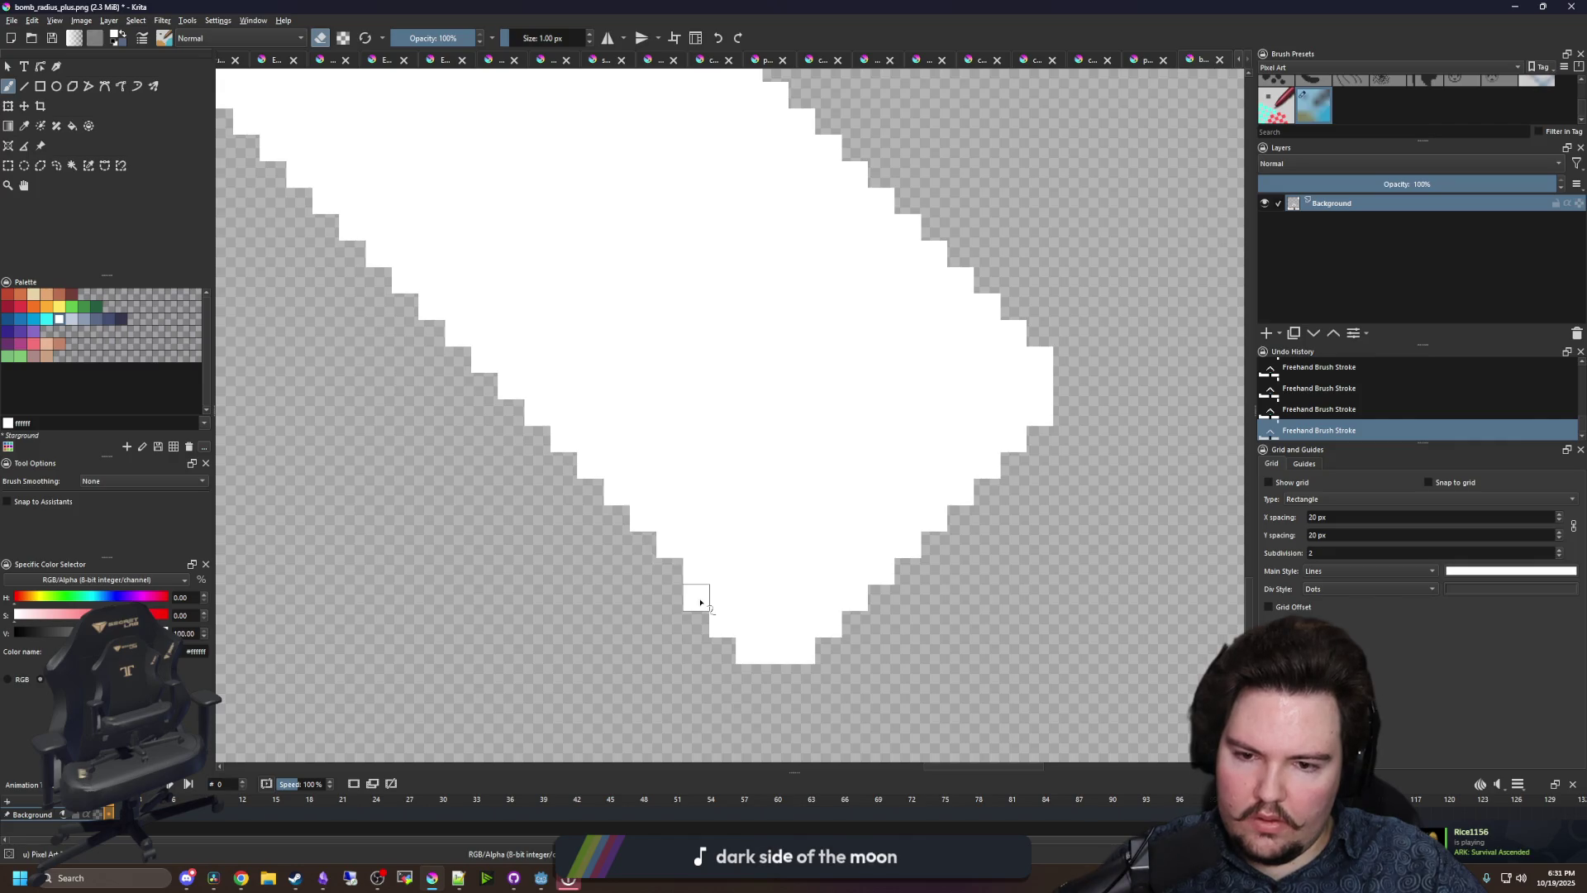
scroll(897, 429, "down", 6)
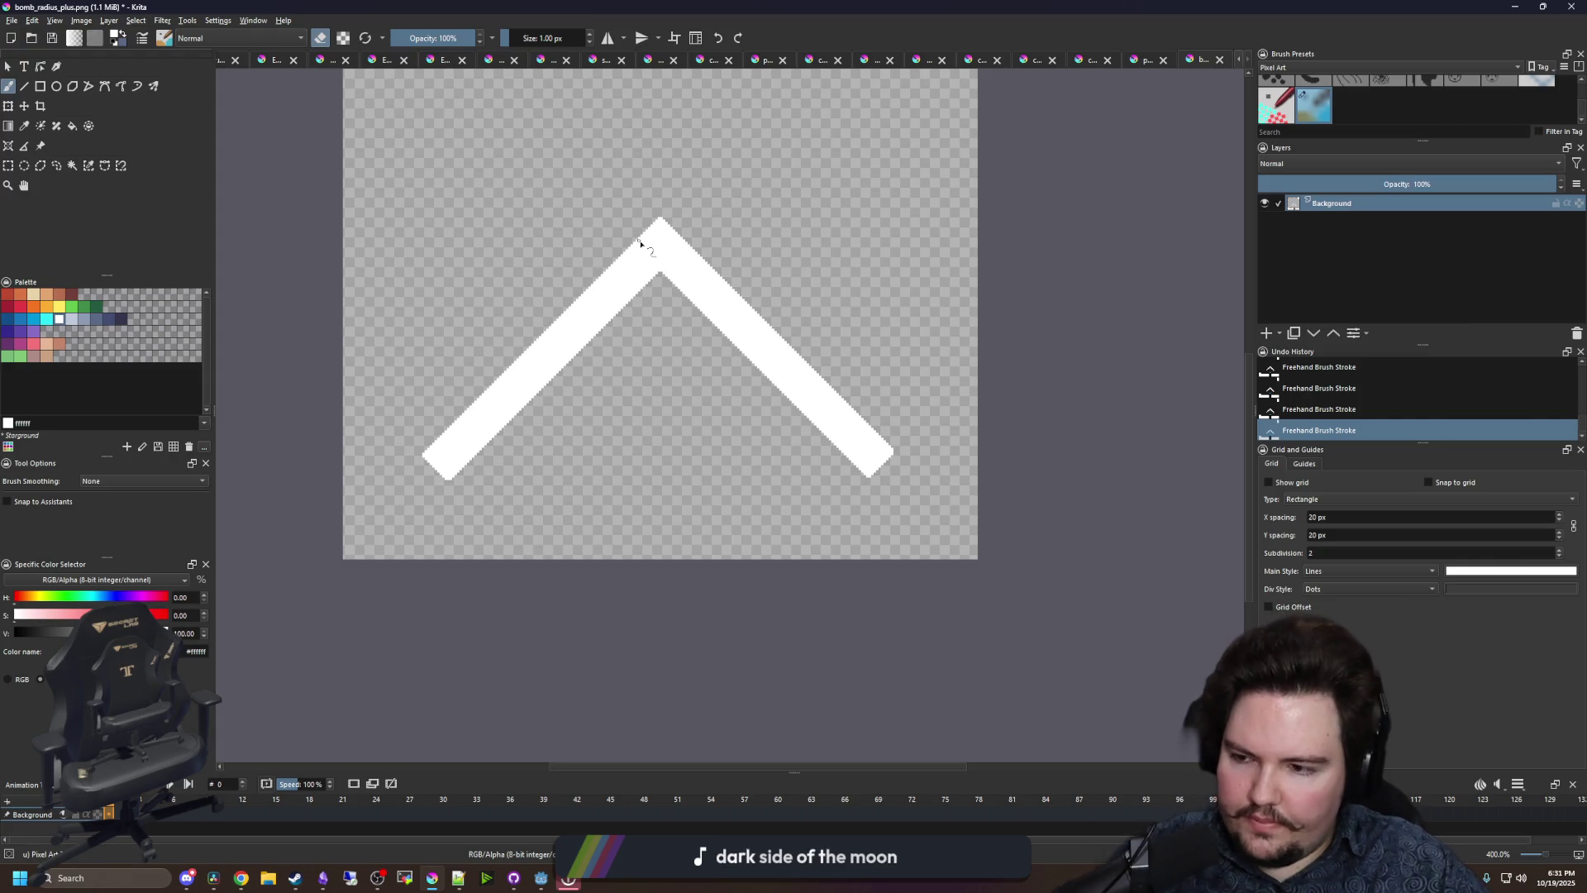
- Inside a rectangle selection, paint new white pixels diagonally at the chevron's arm end
scroll(701, 364, "down", 2)
scroll(693, 264, "up", 2)
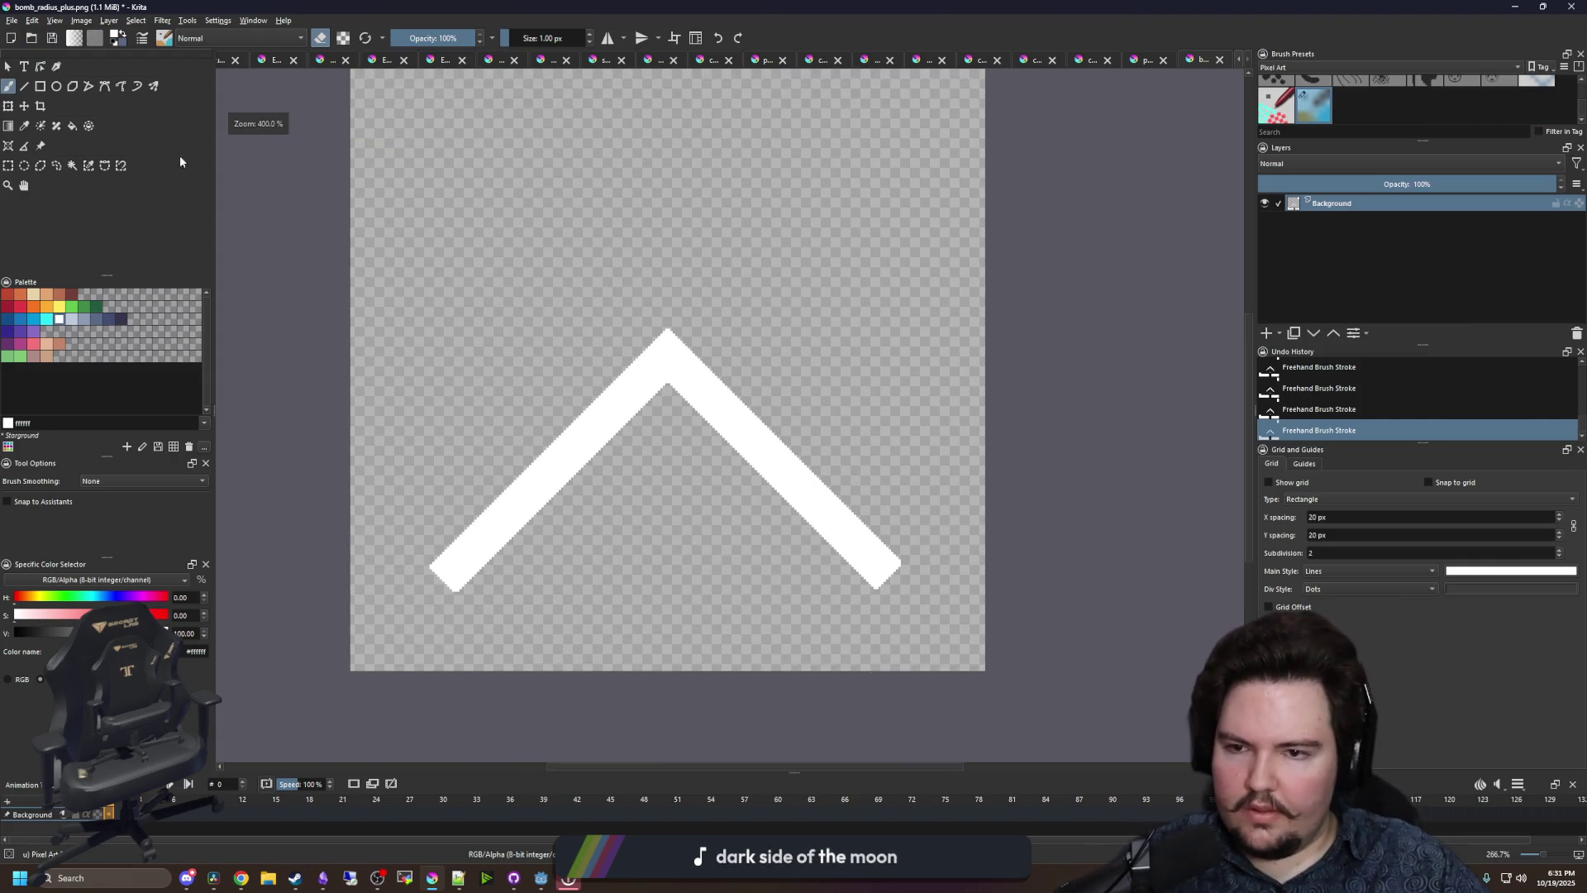
left_click(9, 166)
scroll(439, 597, "up", 5)
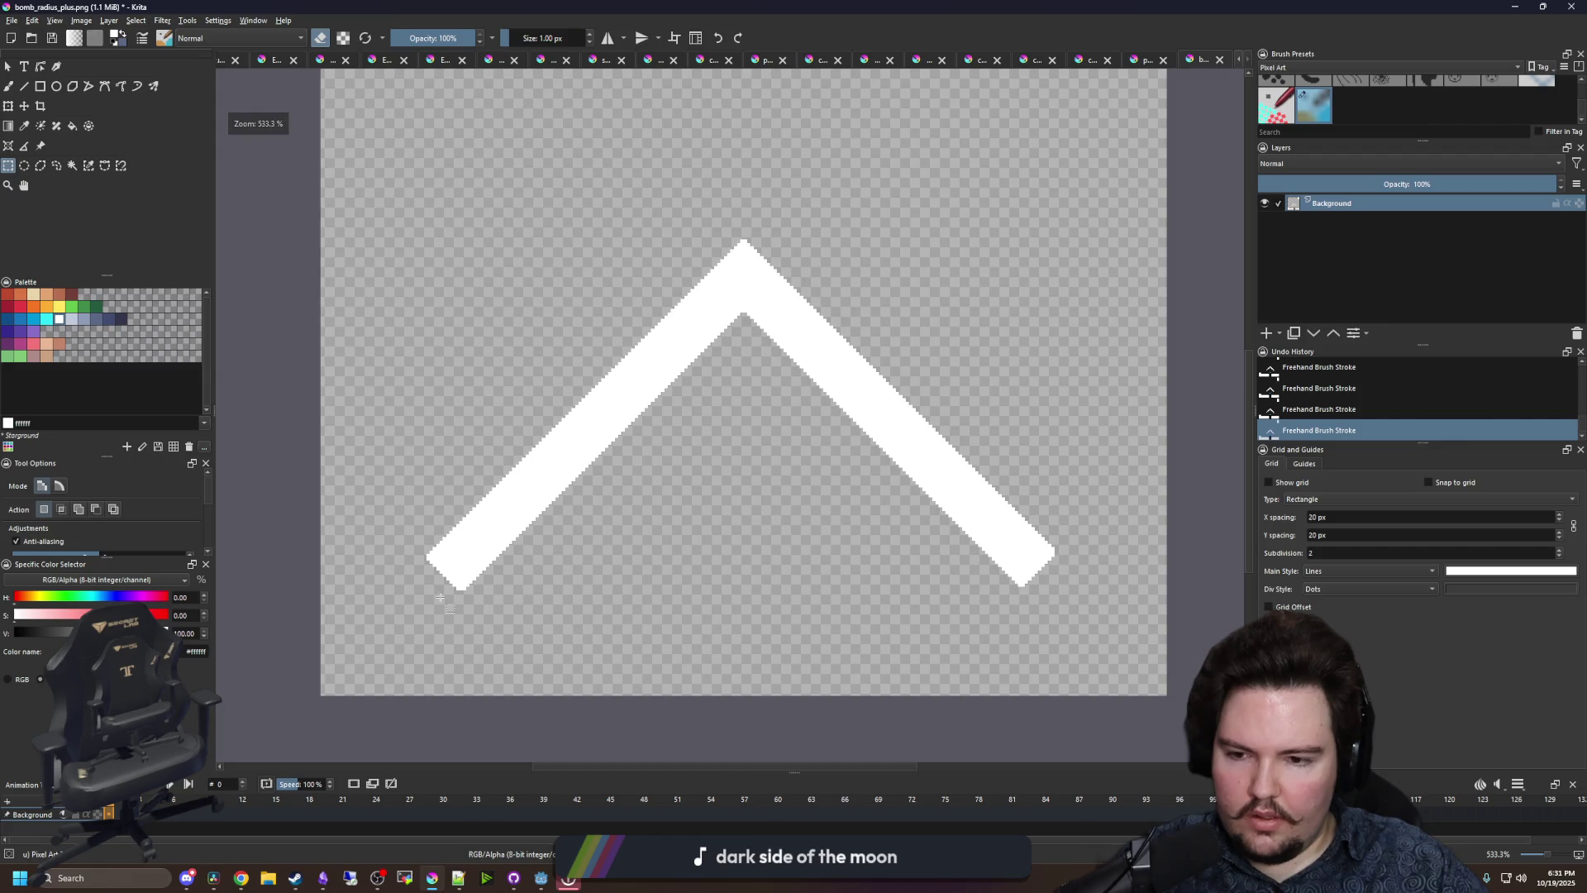
scroll(987, 518, "down", 5)
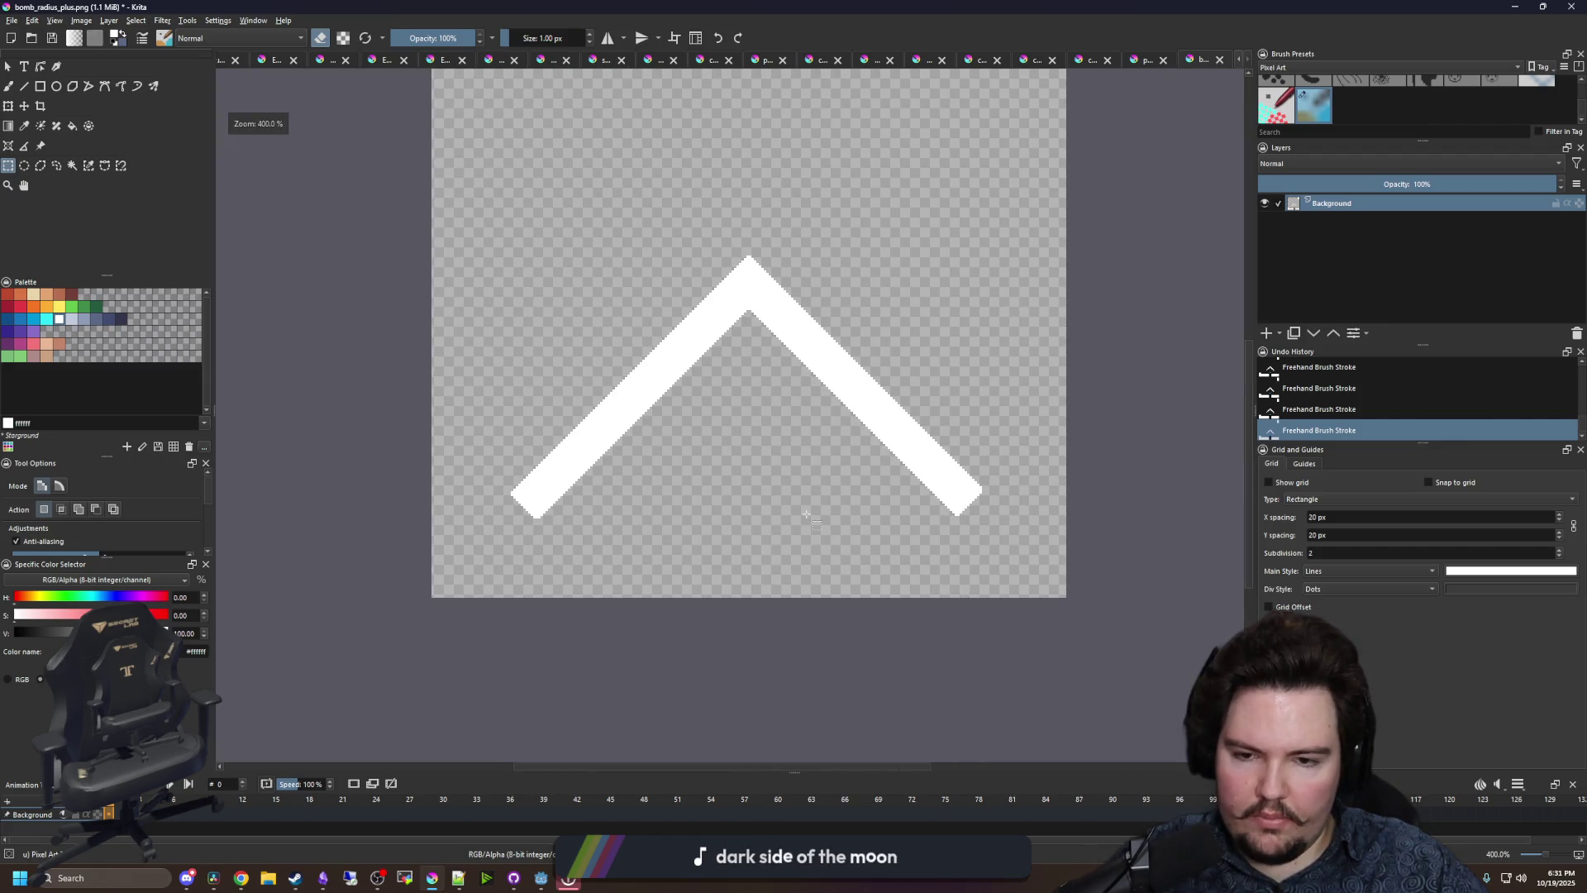
scroll(807, 515, "up", 1)
scroll(448, 525, "up", 4)
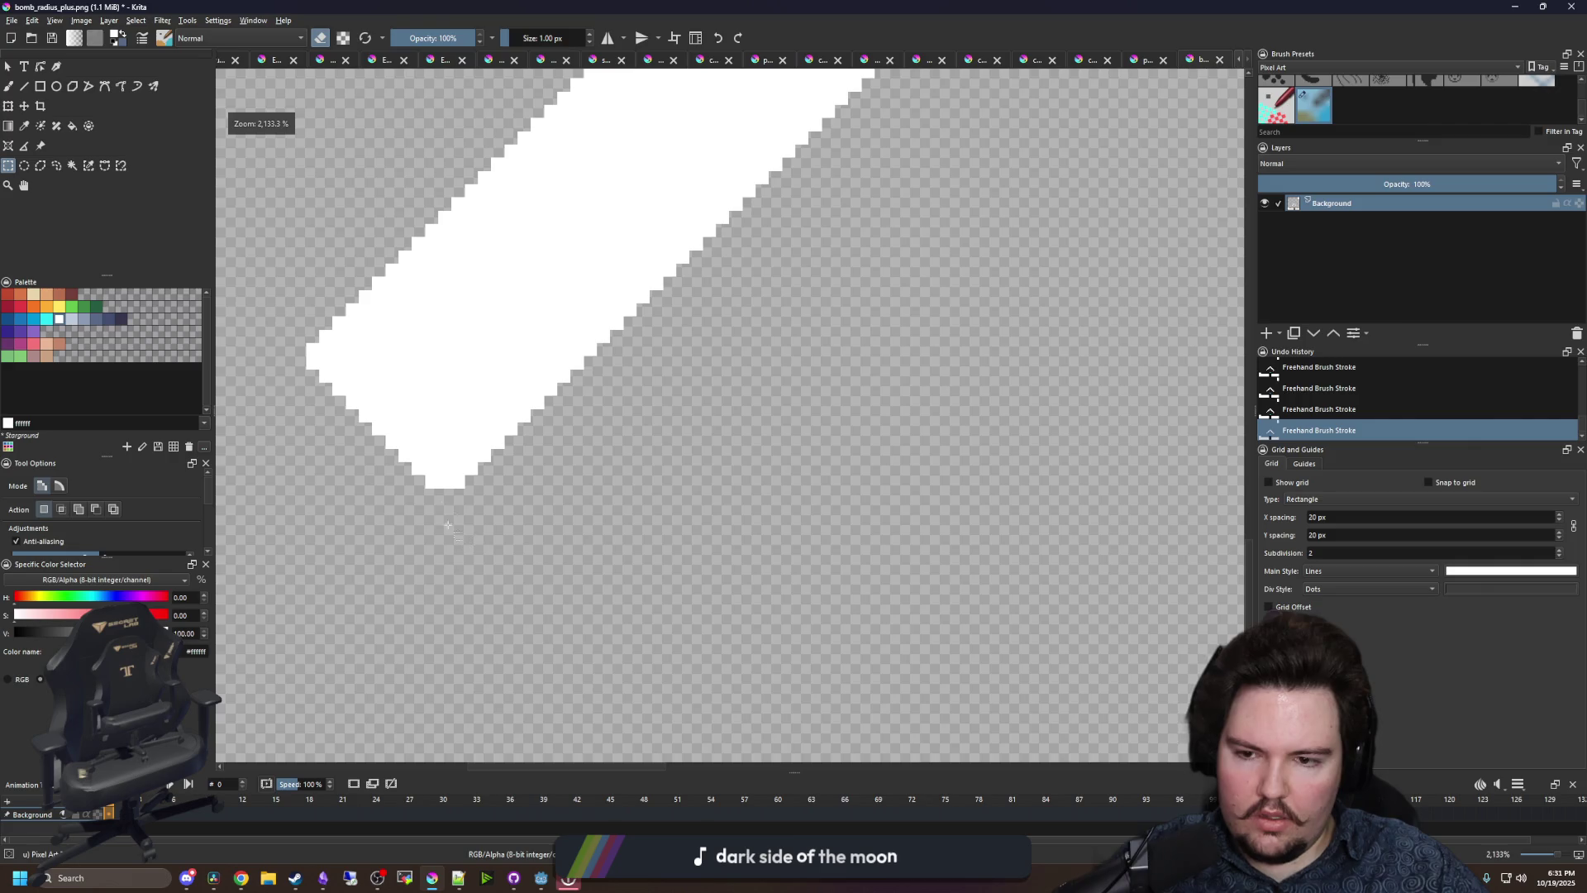
mouse_move(445, 489)
left_mouse_down()
mouse_move(1240, 460)
mouse_move(635, 457)
mouse_move(499, 489)
mouse_move(579, 491)
left_mouse_up()
scroll(518, 425, "up", 3)
key("p")
key("e")
key("b")
left_click(614, 452)
left_click_drag(653, 405, 732, 335)
left_click_drag(732, 335, 620, 587)
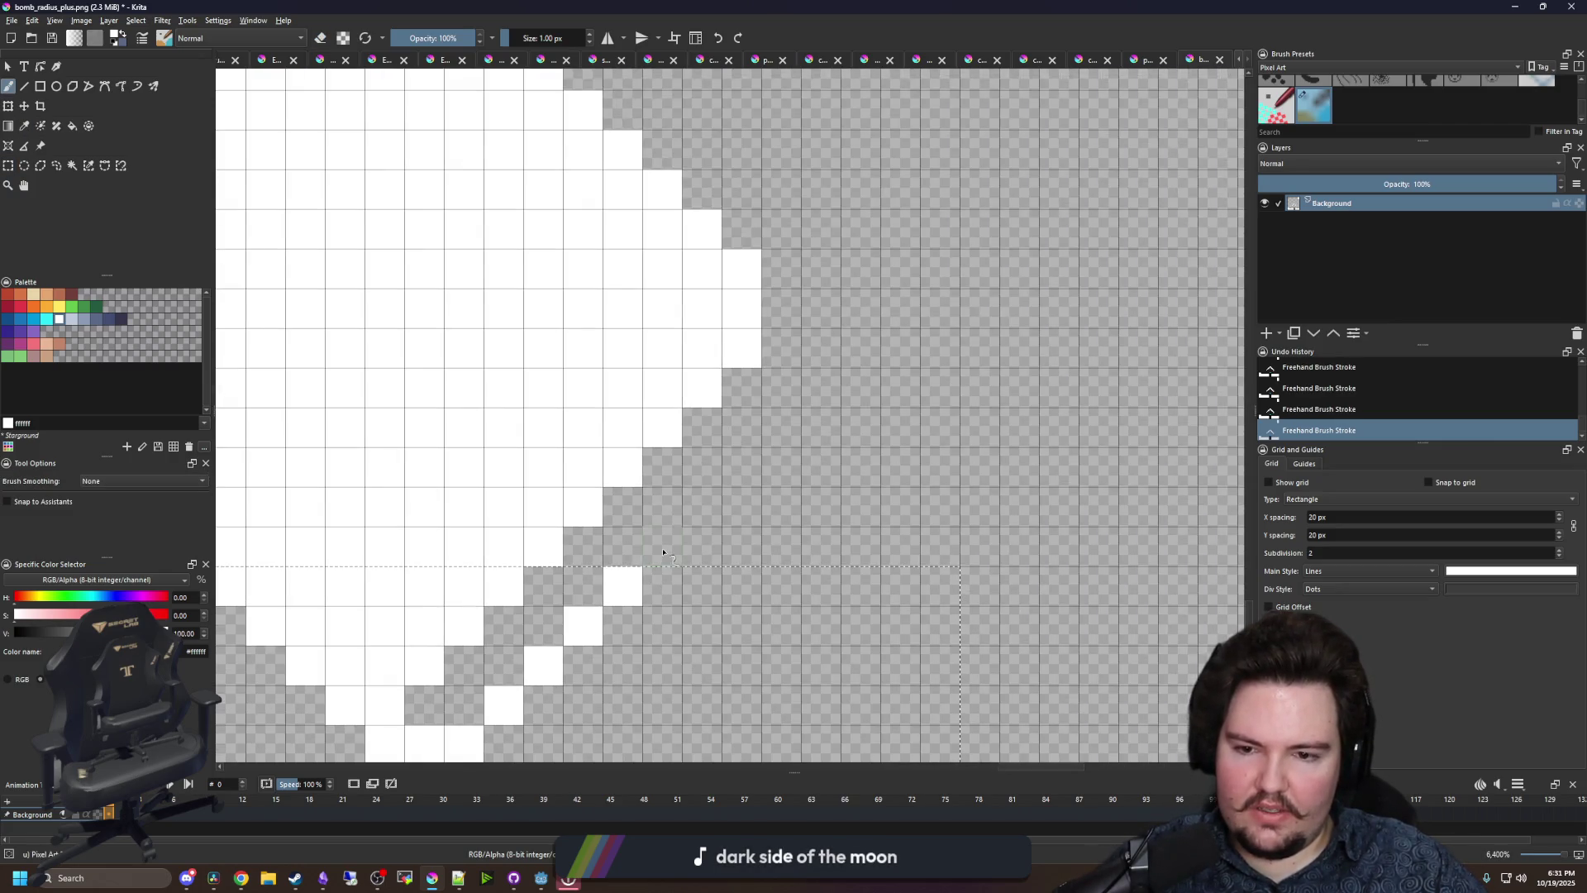
scroll(797, 498, "down", 8)
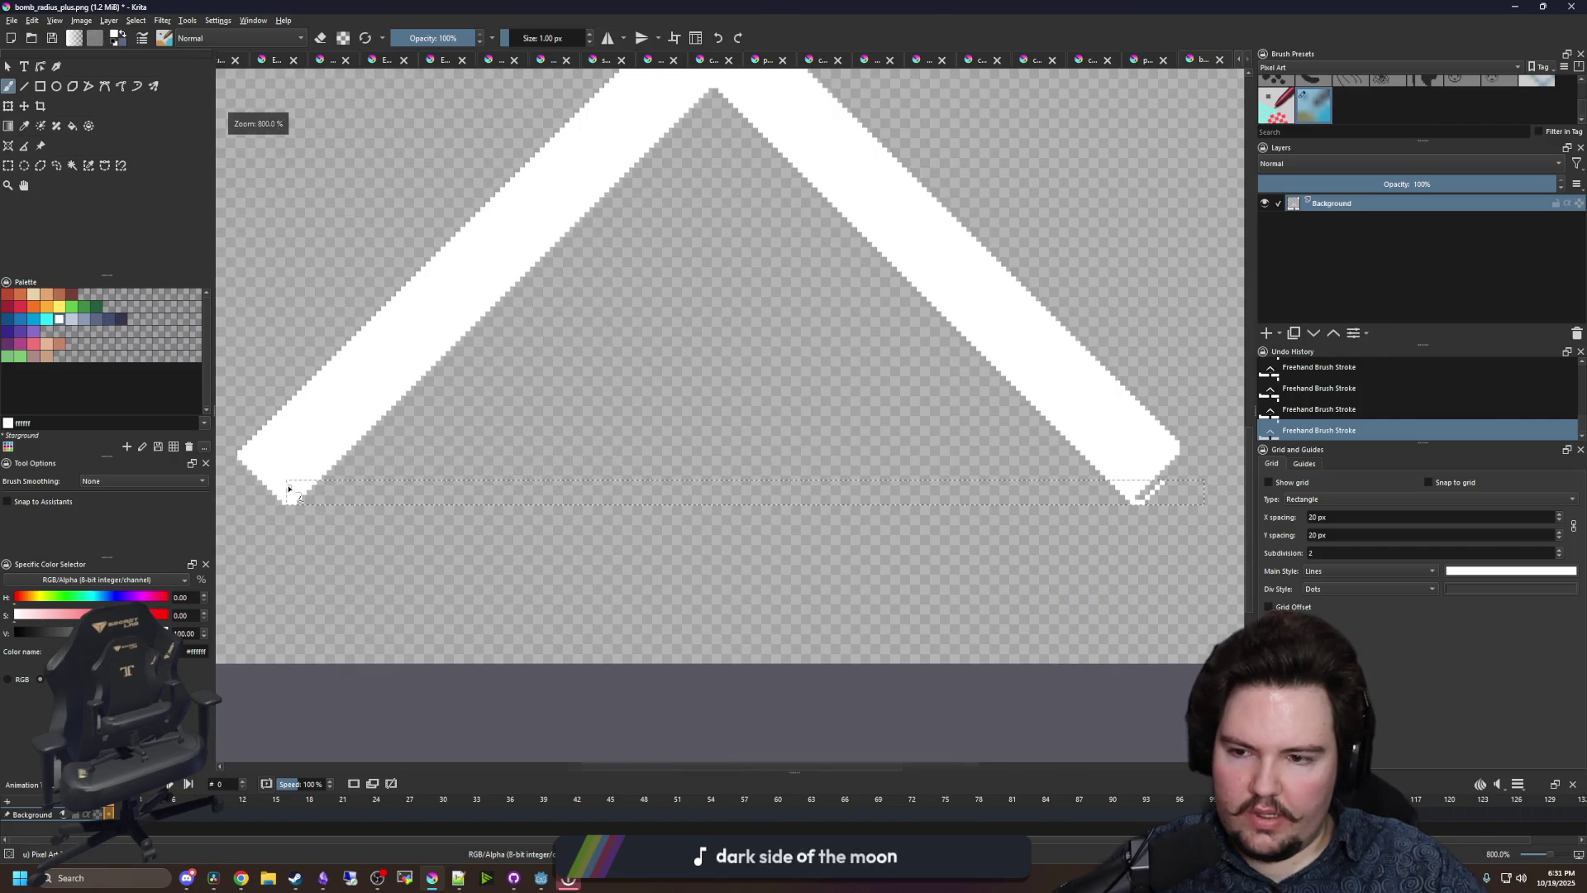
scroll(288, 488, "down", 3)
key("ctrl+shift+a")
- Paint white pixels to close the arm edge and flood-fill the enclosed gap white
scroll(666, 466, "up", 10)
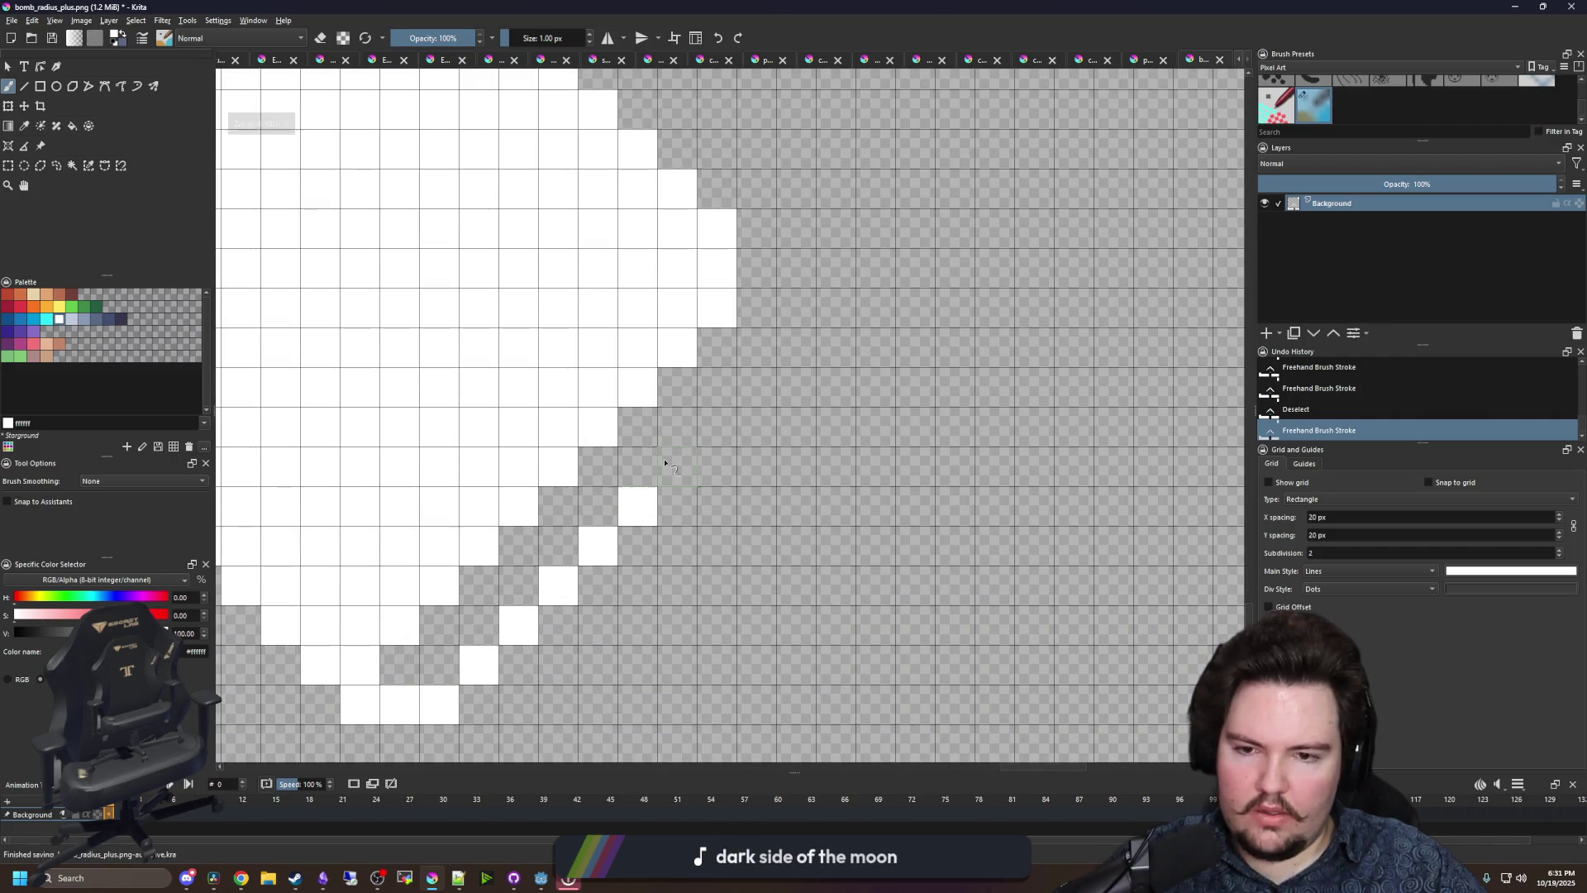
left_click_drag(665, 466, 756, 387)
mouse_move(757, 268)
left_mouse_down()
mouse_move(796, 307)
mouse_move(796, 347)
left_mouse_up()
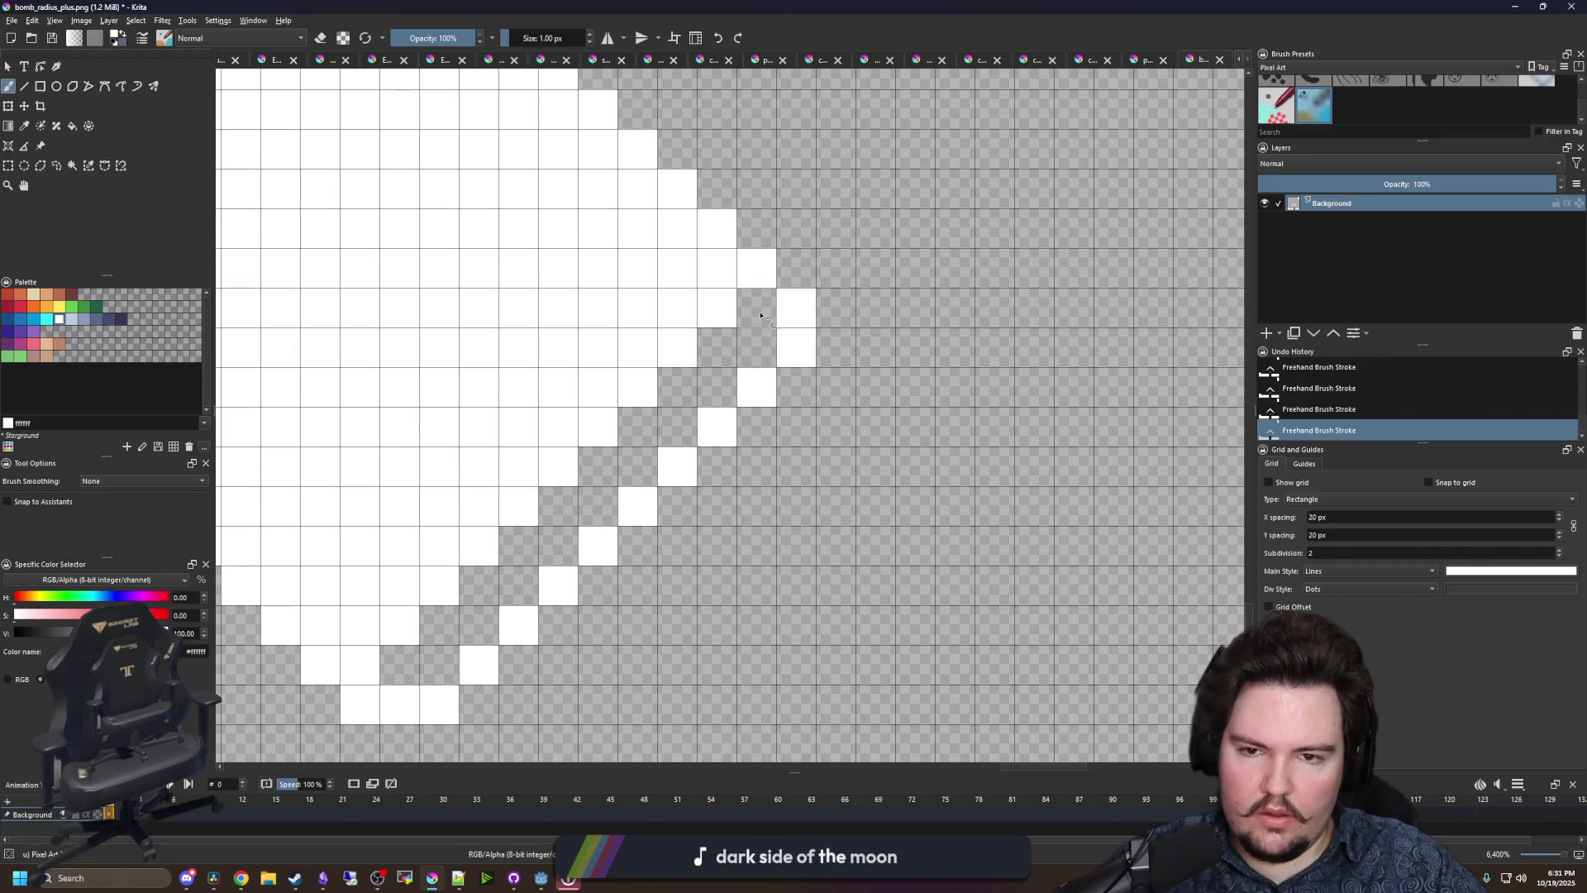
key("f")
left_click(760, 315)
scroll(752, 429, "down", 6)
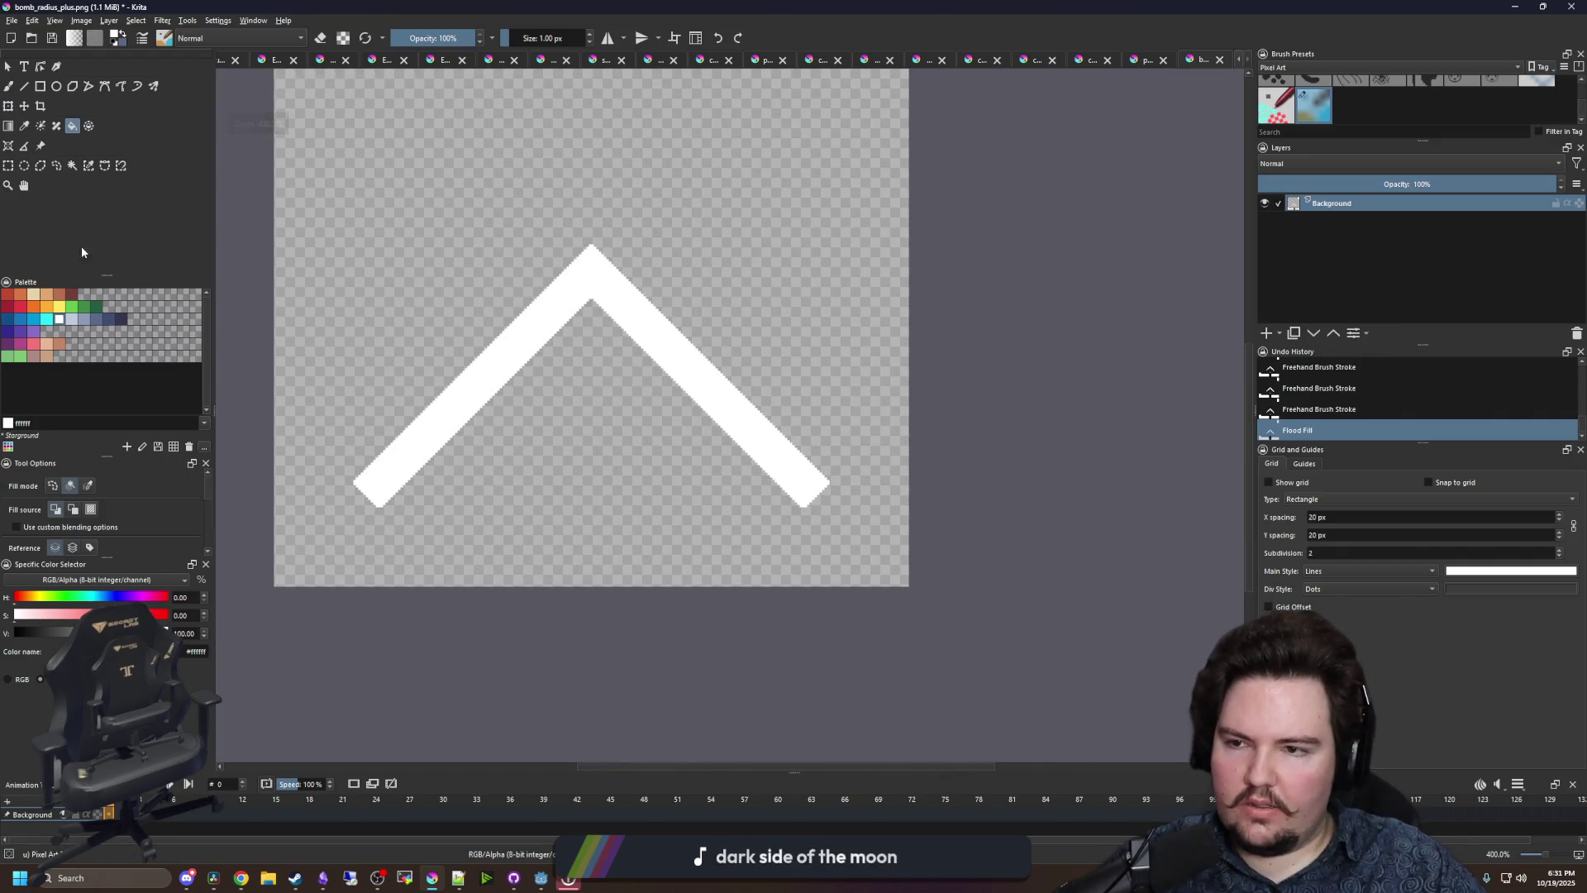
- Box-select the whole white chevron with Rectangular Selection (Ctrl+R), panning to reach both tips
key("ctrl+r")
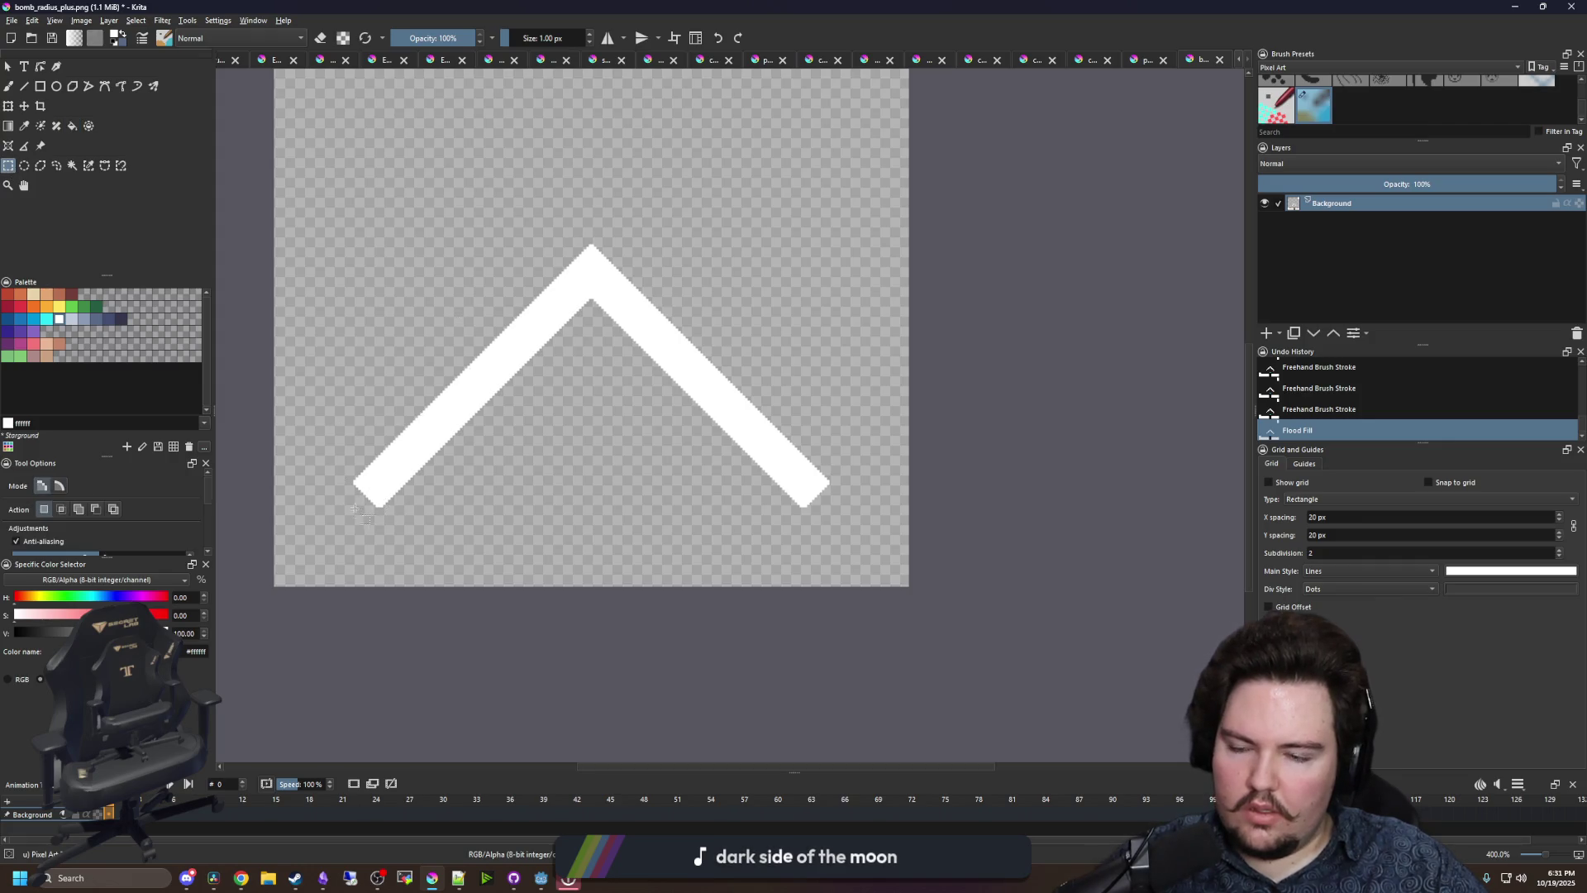
scroll(356, 508, "up", 6)
left_click_drag(784, 444, 363, 442)
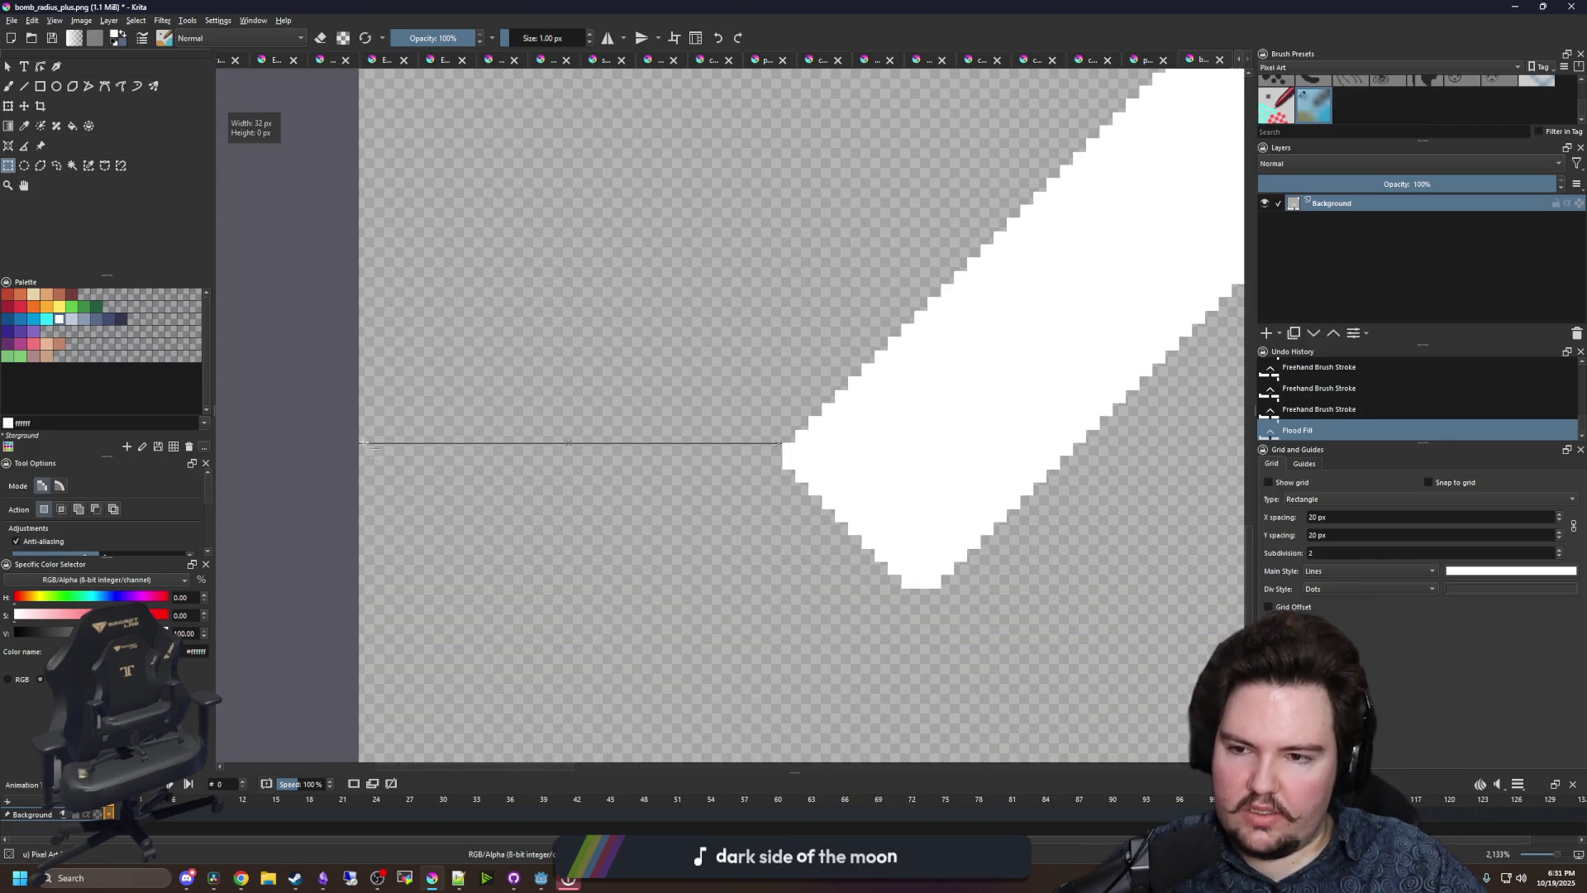
scroll(363, 442, "down", 6)
scroll(686, 459, "up", 6)
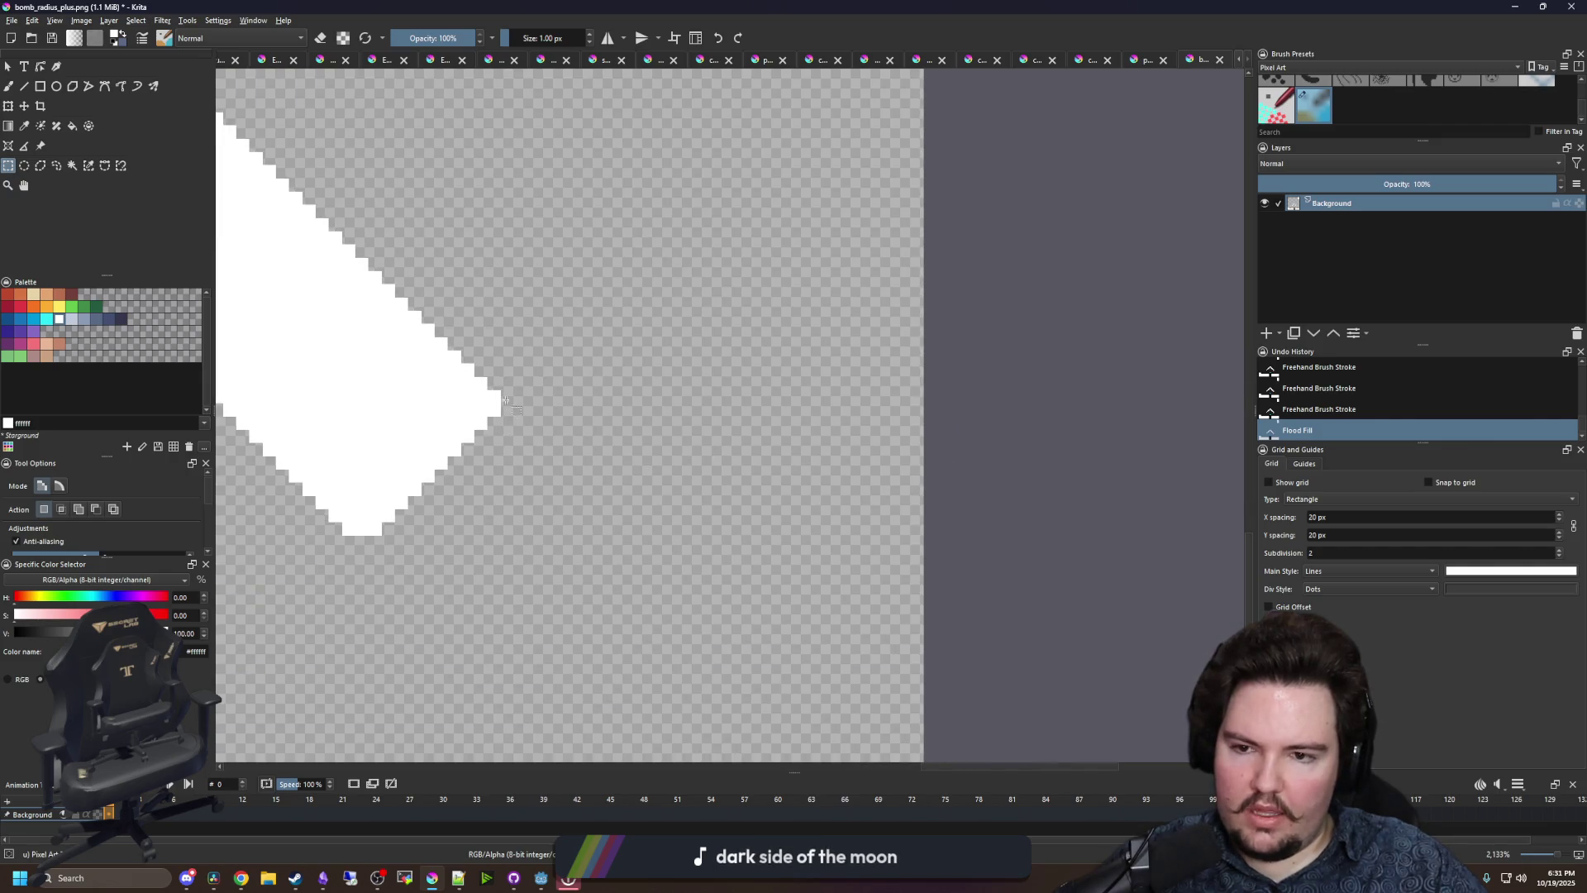
left_click_drag(506, 402, 801, 405)
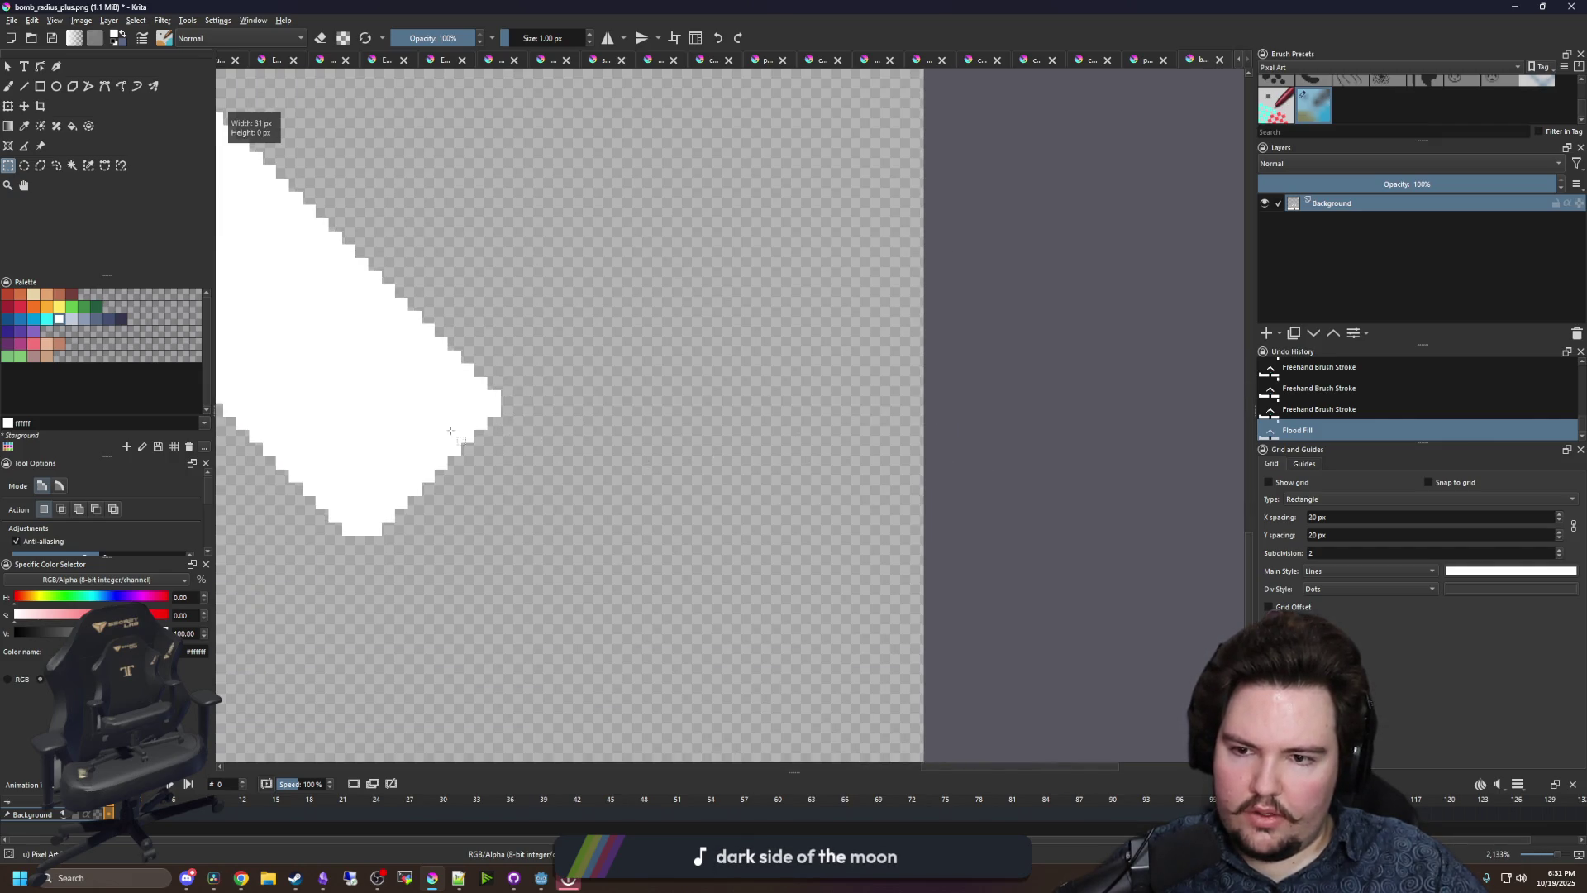
left_click_drag(450, 431, 1009, 574)
left_click_drag(1032, 648, 726, 446)
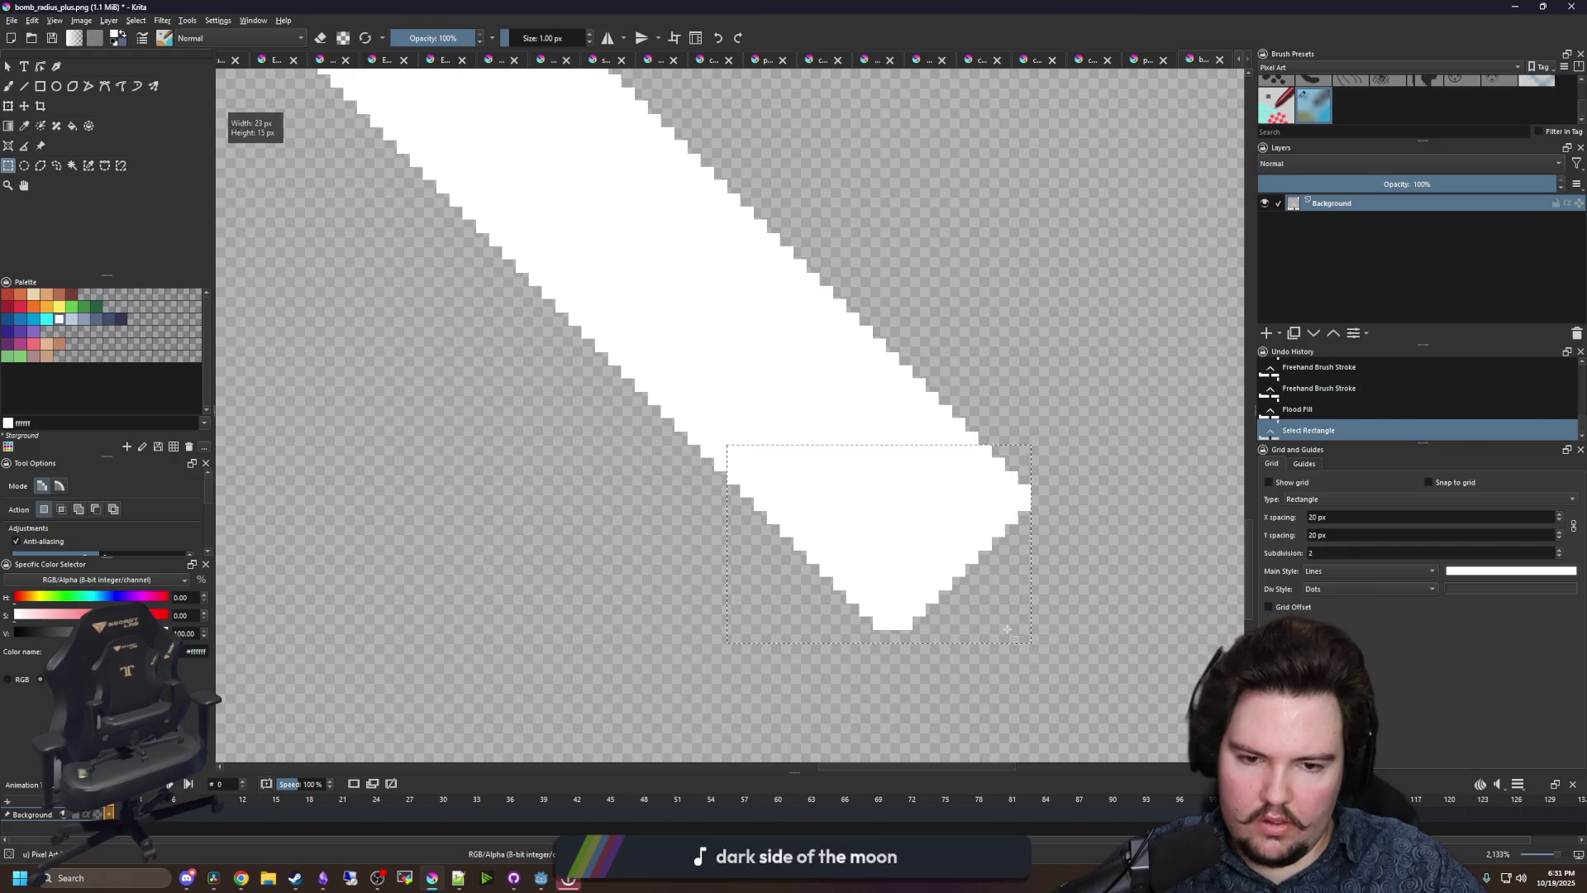
mouse_move(976, 585)
left_mouse_down()
mouse_move(319, 353)
mouse_move(567, 337)
mouse_move(701, 418)
mouse_move(1370, 415)
mouse_move(471, 347)
mouse_move(460, 120)
left_mouse_up()
scroll(460, 117, "down", 4)
scroll(483, 370, "up", 3)
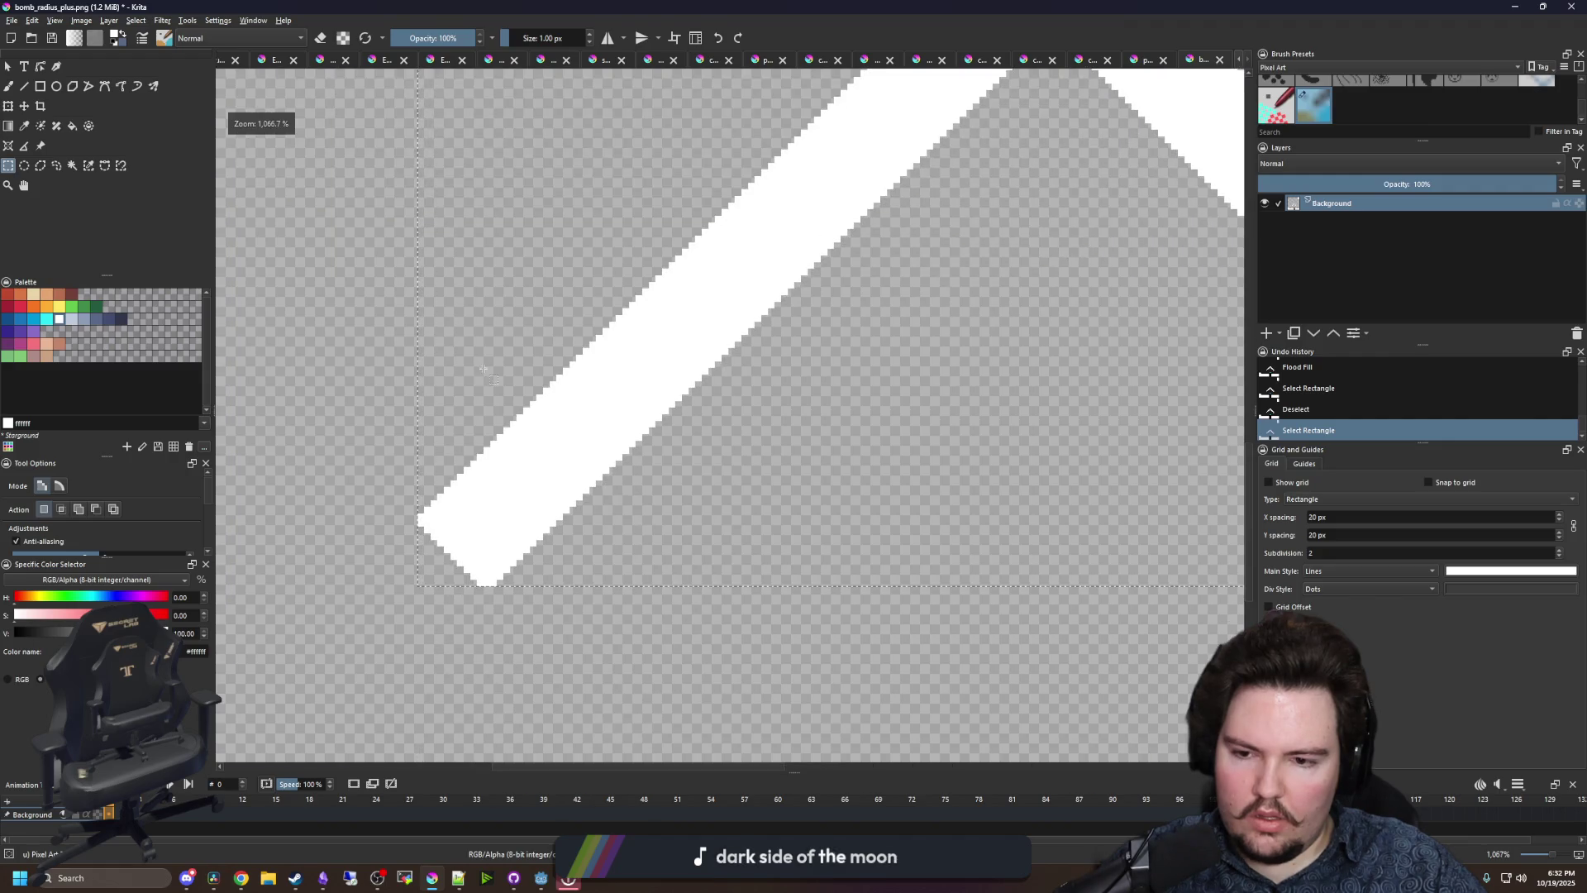
- Copy the chevron, mirror the copy vertically in Transform, and drag it up to form the X
scroll(483, 369, "down", 4)
key("ctrl+c")
scroll(541, 432, "up", 2)
key("ctrl+t")
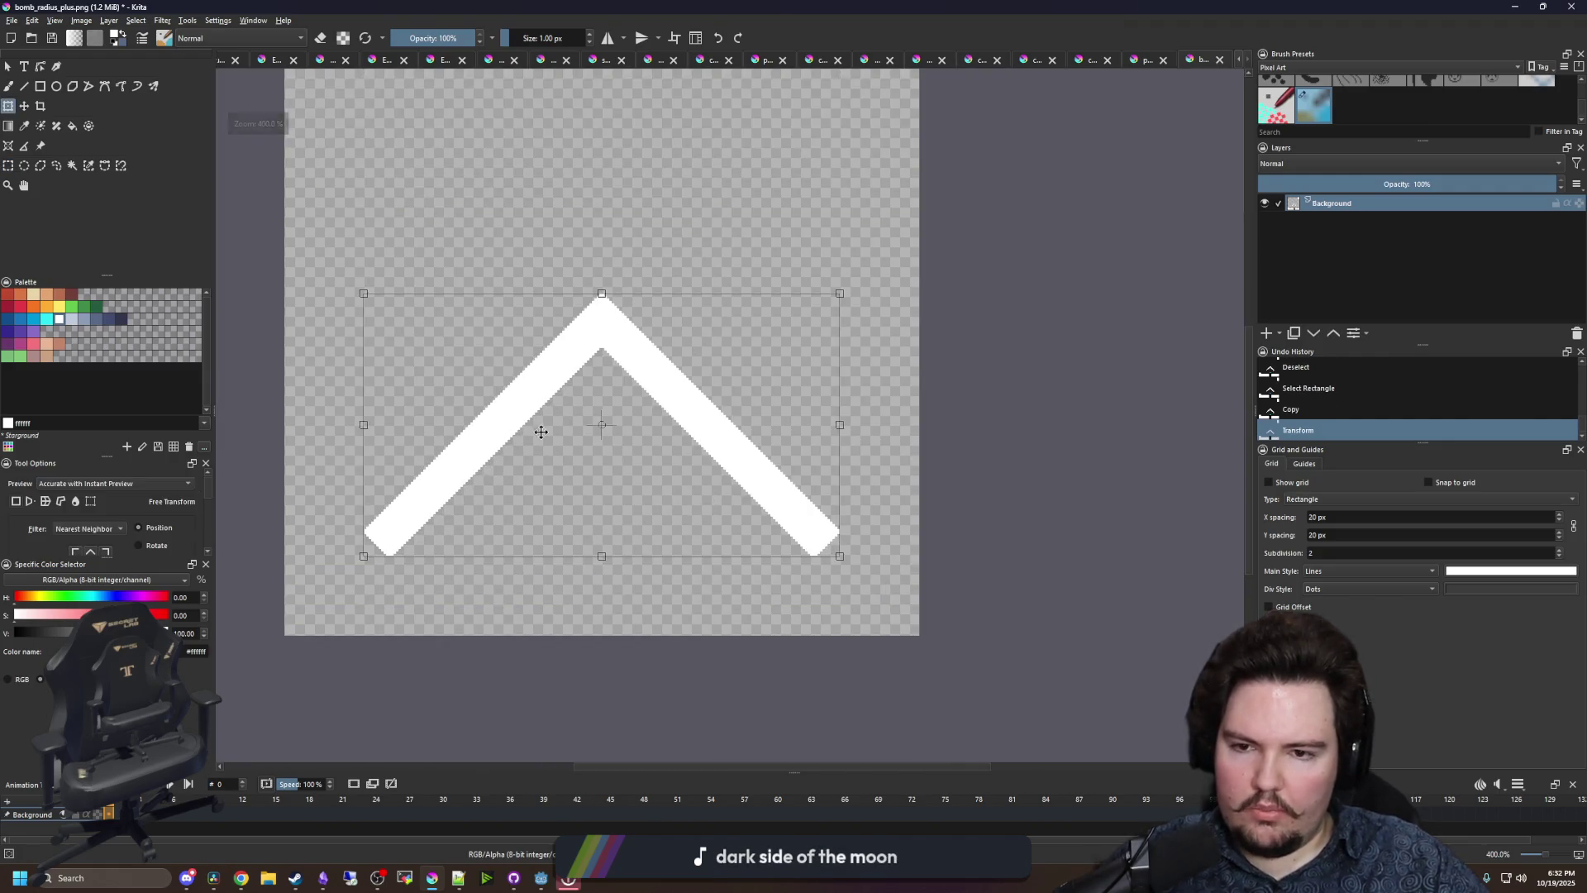
right_click(553, 416)
left_click(609, 536)
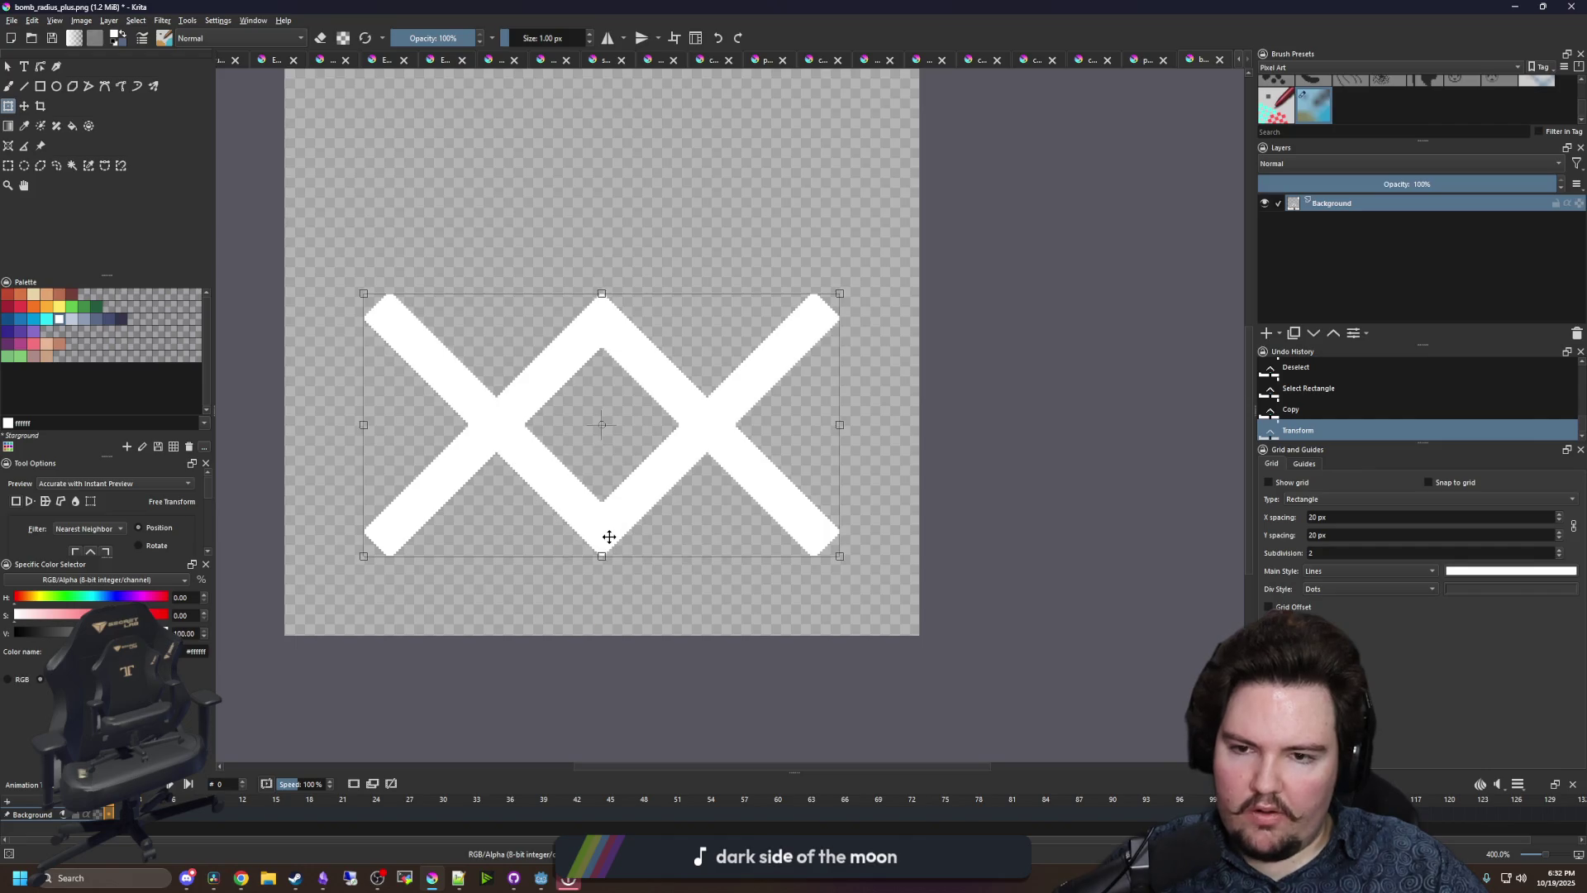
mouse_move(609, 537)
left_mouse_down()
mouse_move(612, 344)
mouse_move(595, 312)
mouse_move(631, 344)
mouse_move(645, 258)
left_mouse_up()
scroll(595, 312, "up", 5)
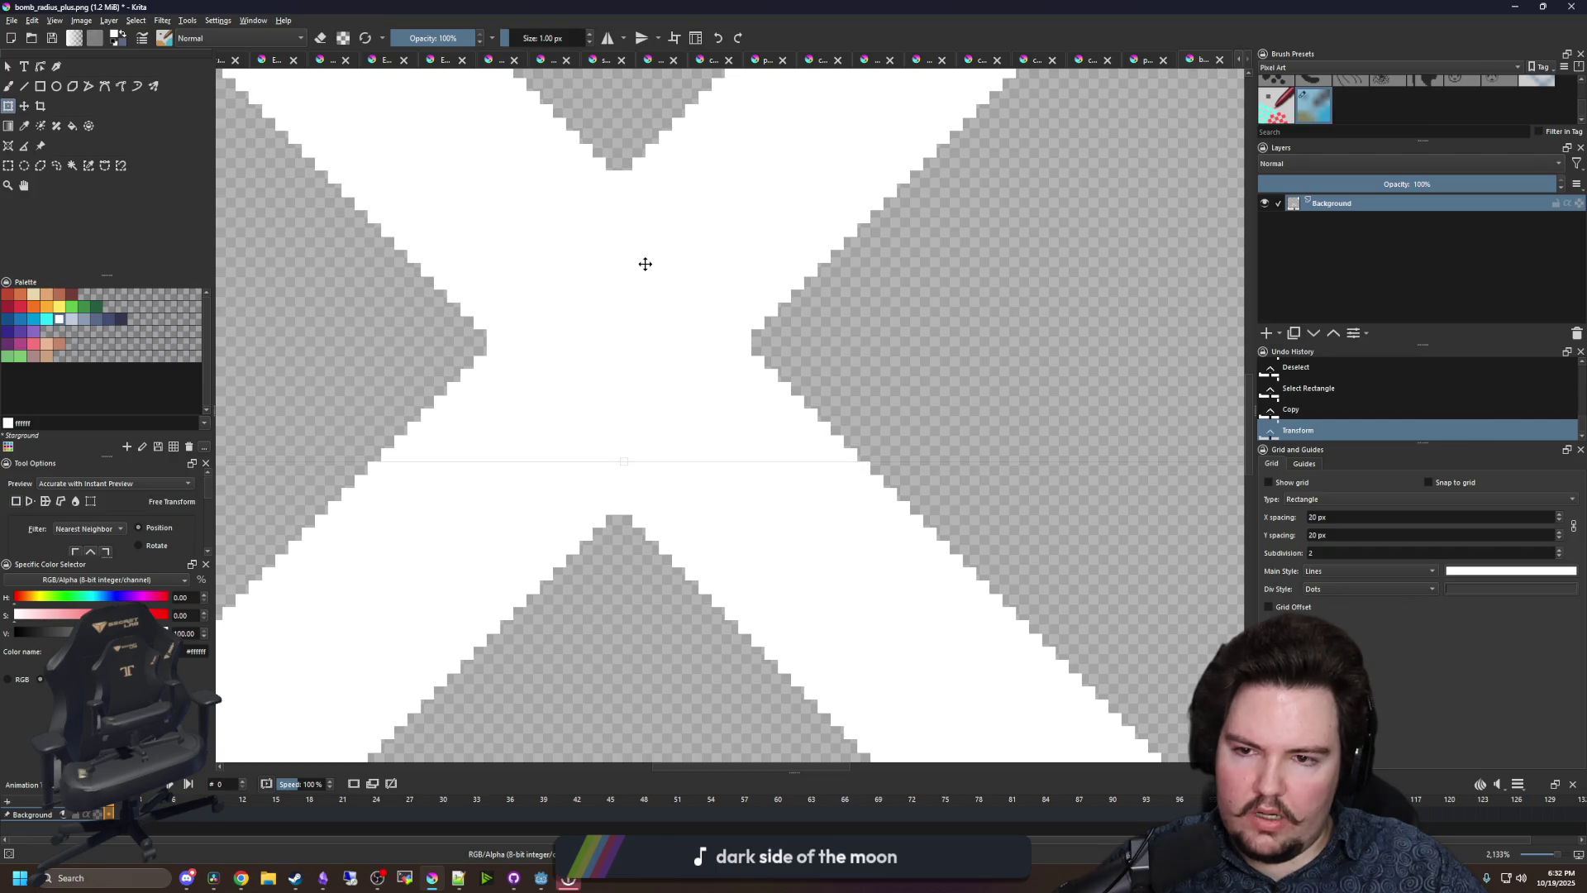
scroll(644, 257, "down", 4)
scroll(653, 368, "down", 2)
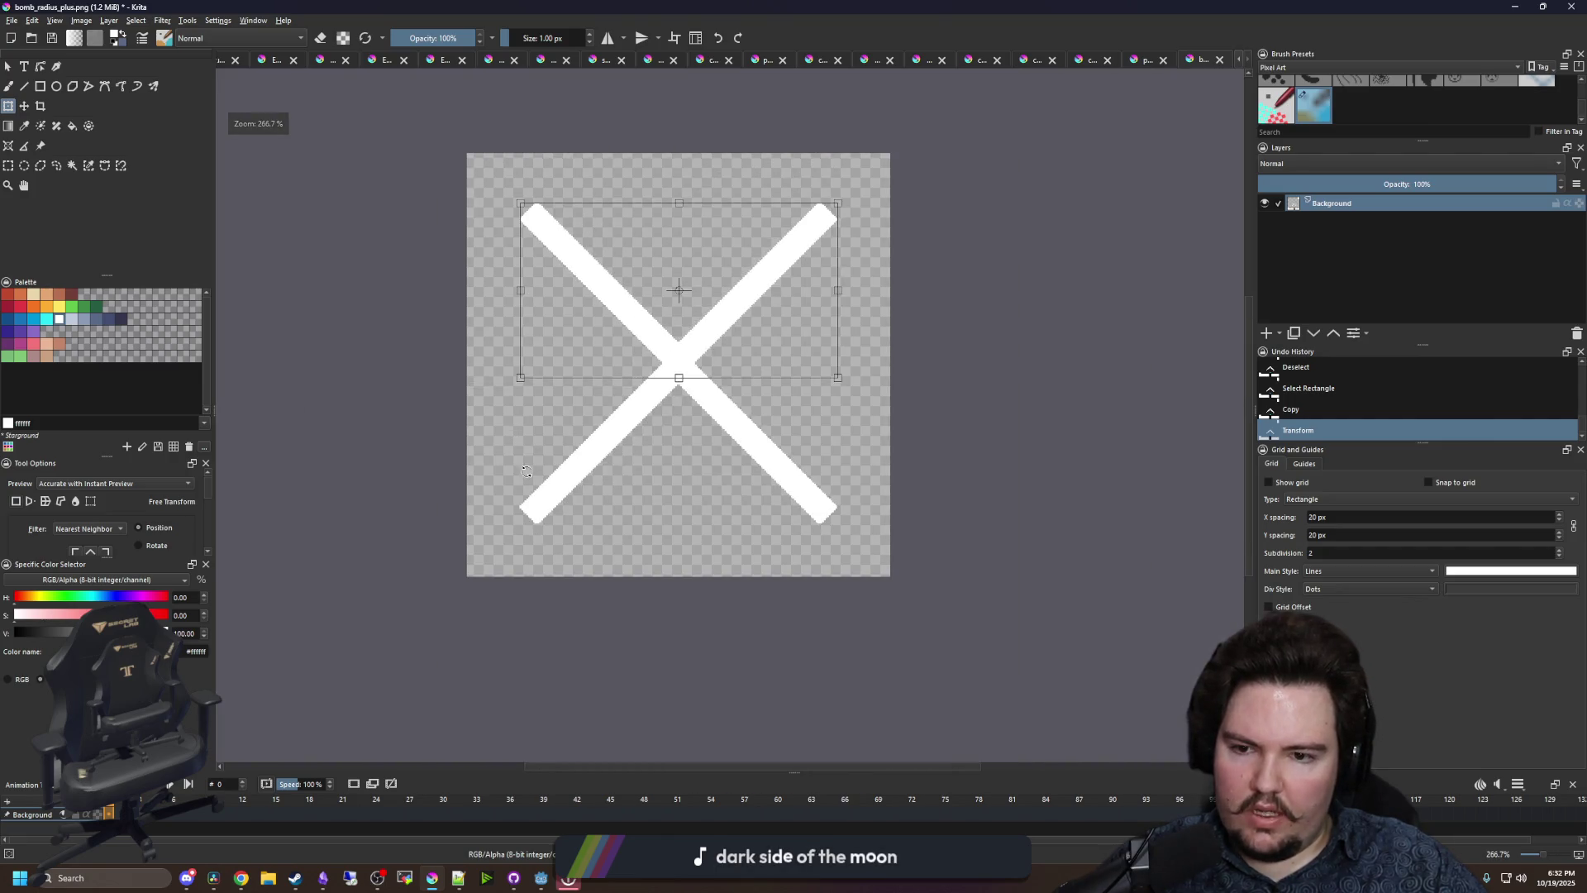
- Measure the gaps above and below the X, then shift its upper half down one pixel
left_click(10, 167)
scroll(718, 292, "up", 6)
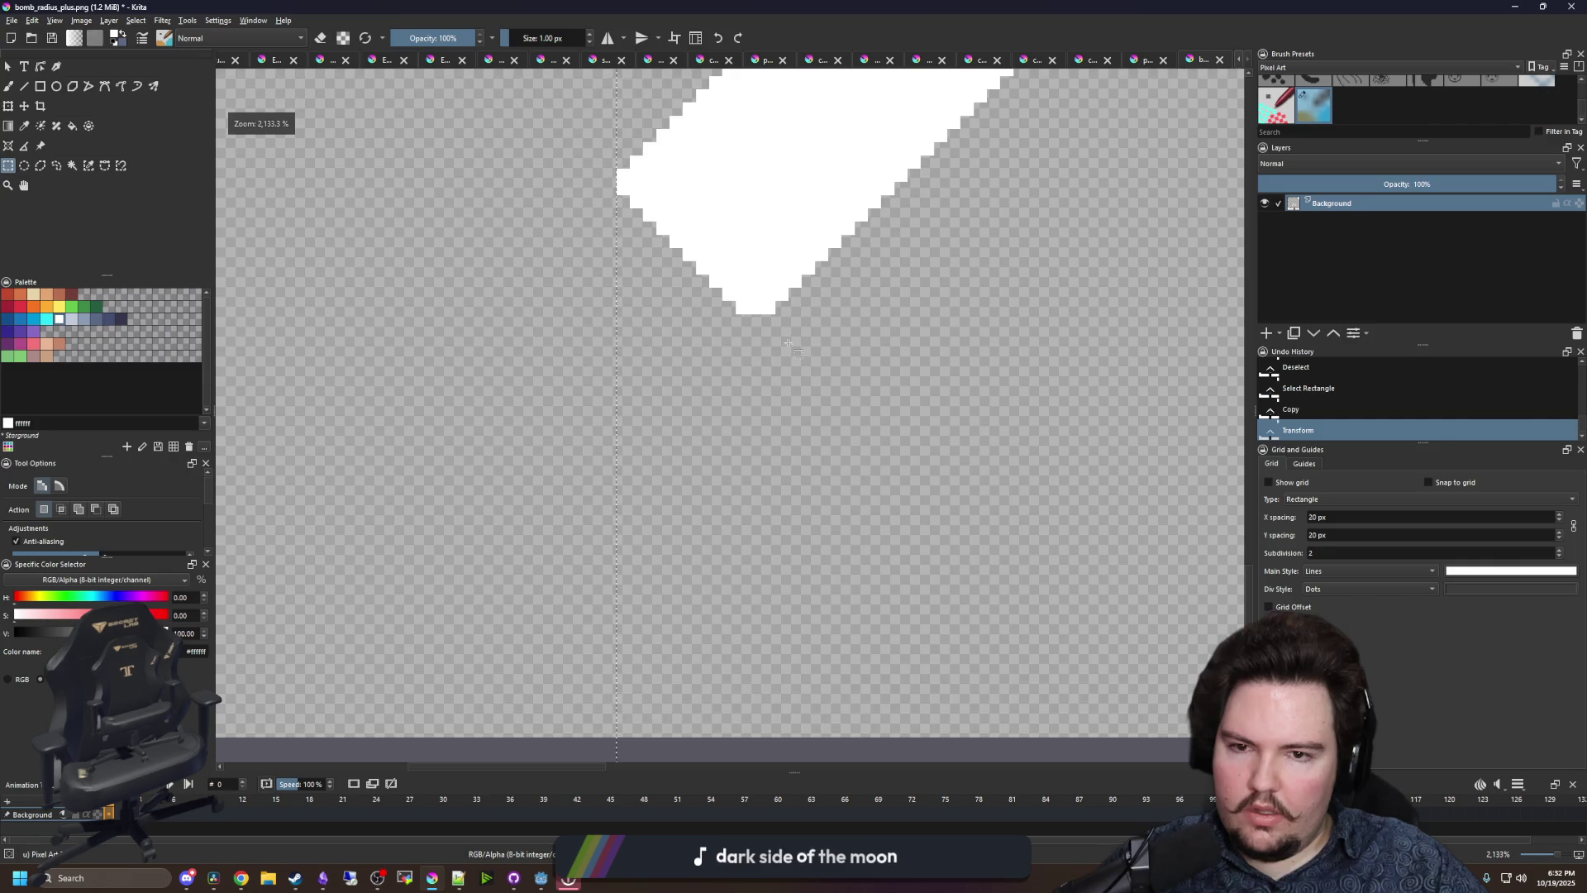
left_click_drag(689, 264, 702, 680)
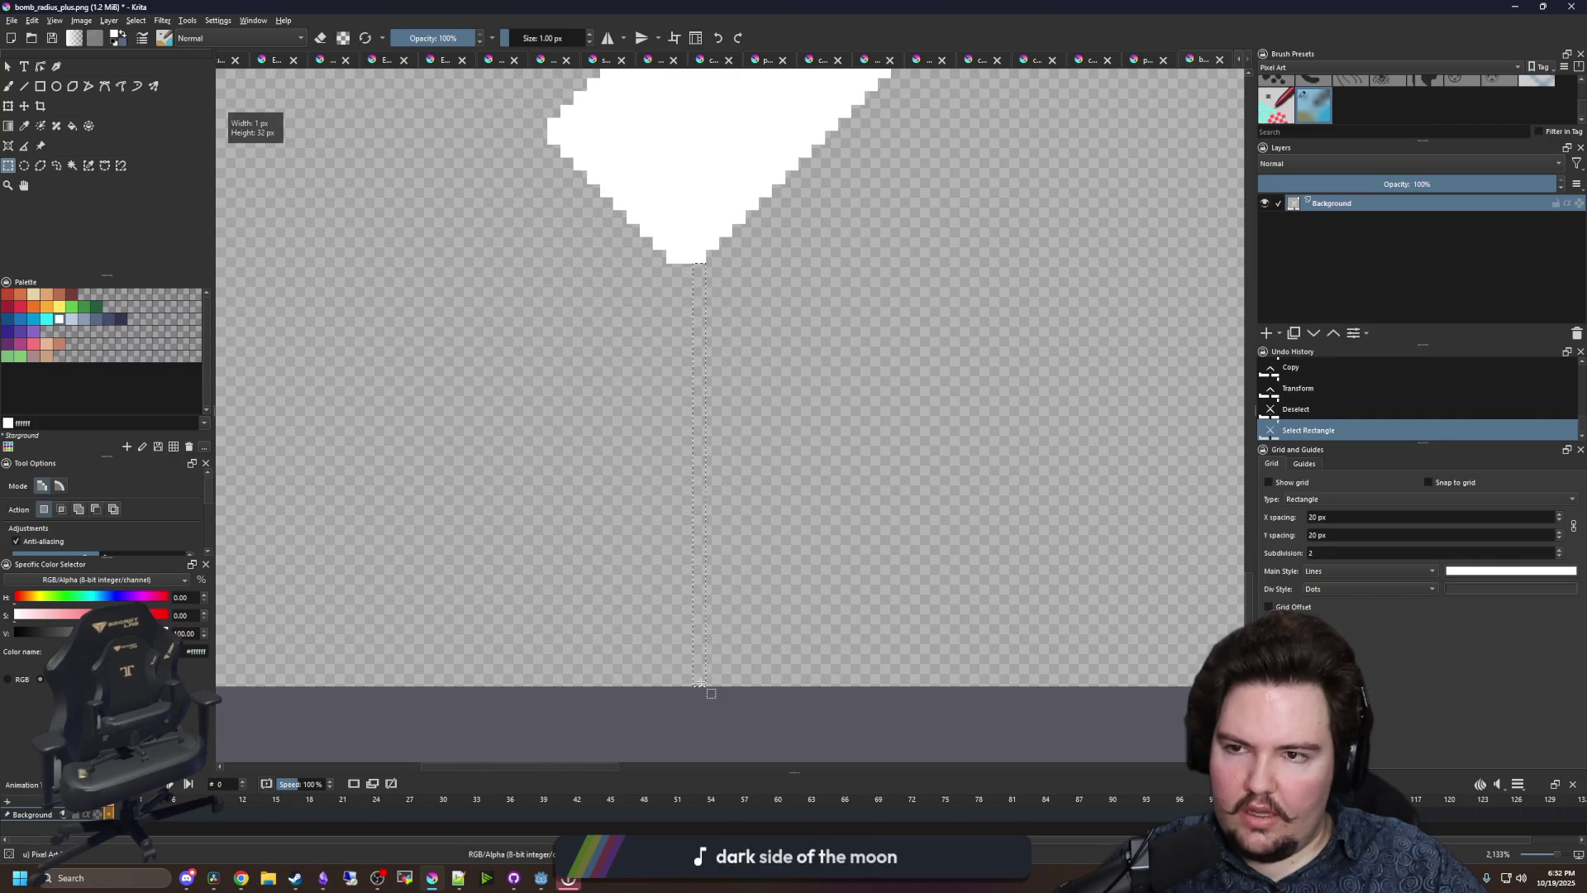
scroll(701, 682, "down", 6)
scroll(550, 549, "up", 5)
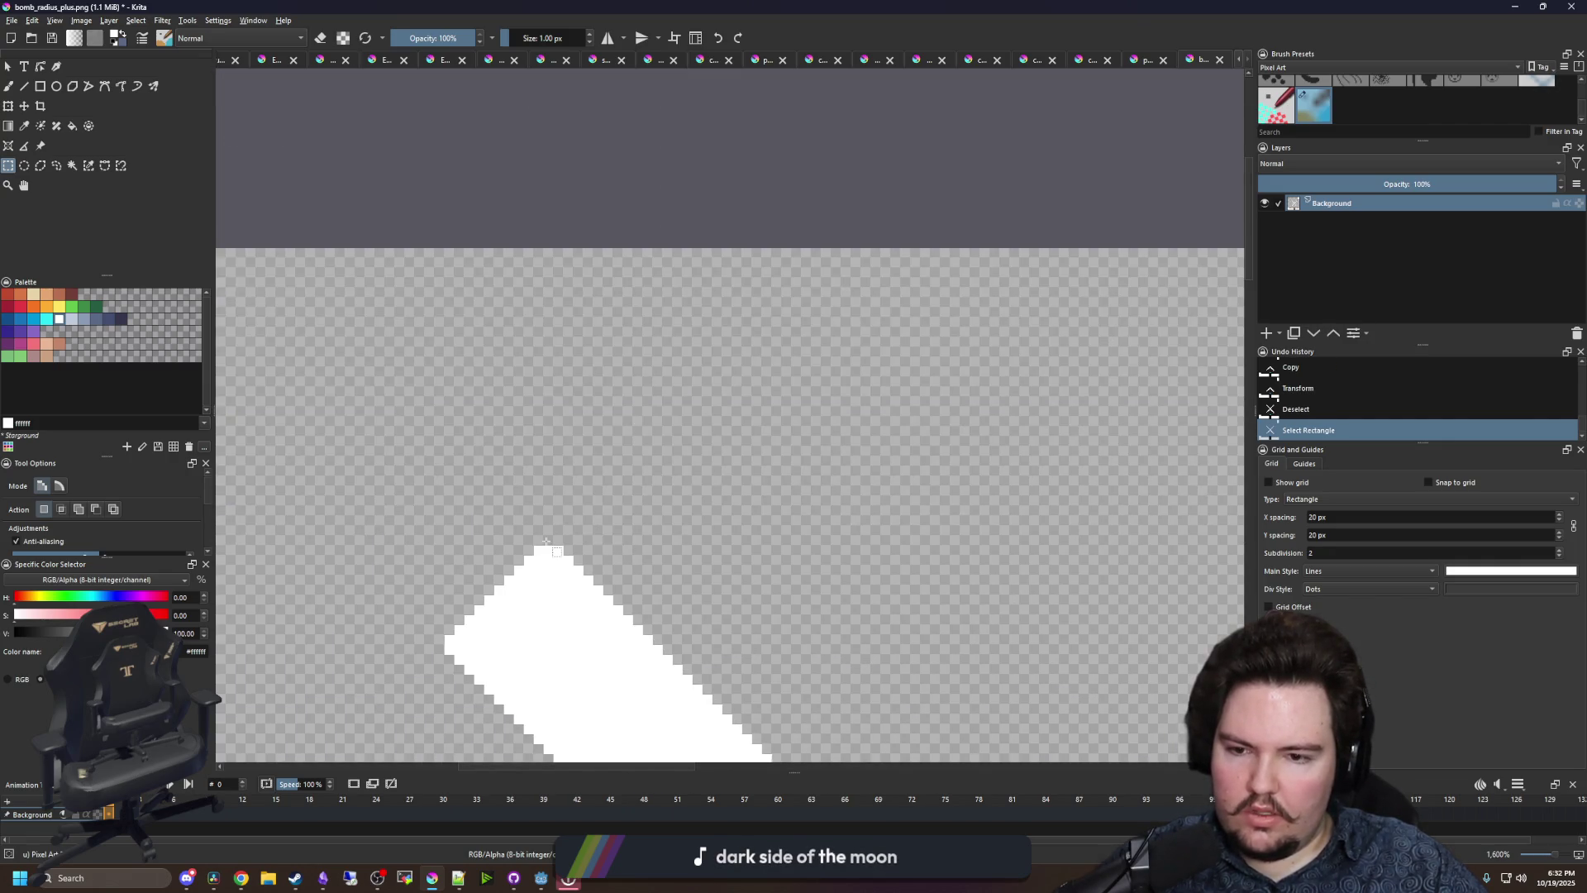
left_click_drag(547, 542, 568, 251)
scroll(474, 243, "down", 4)
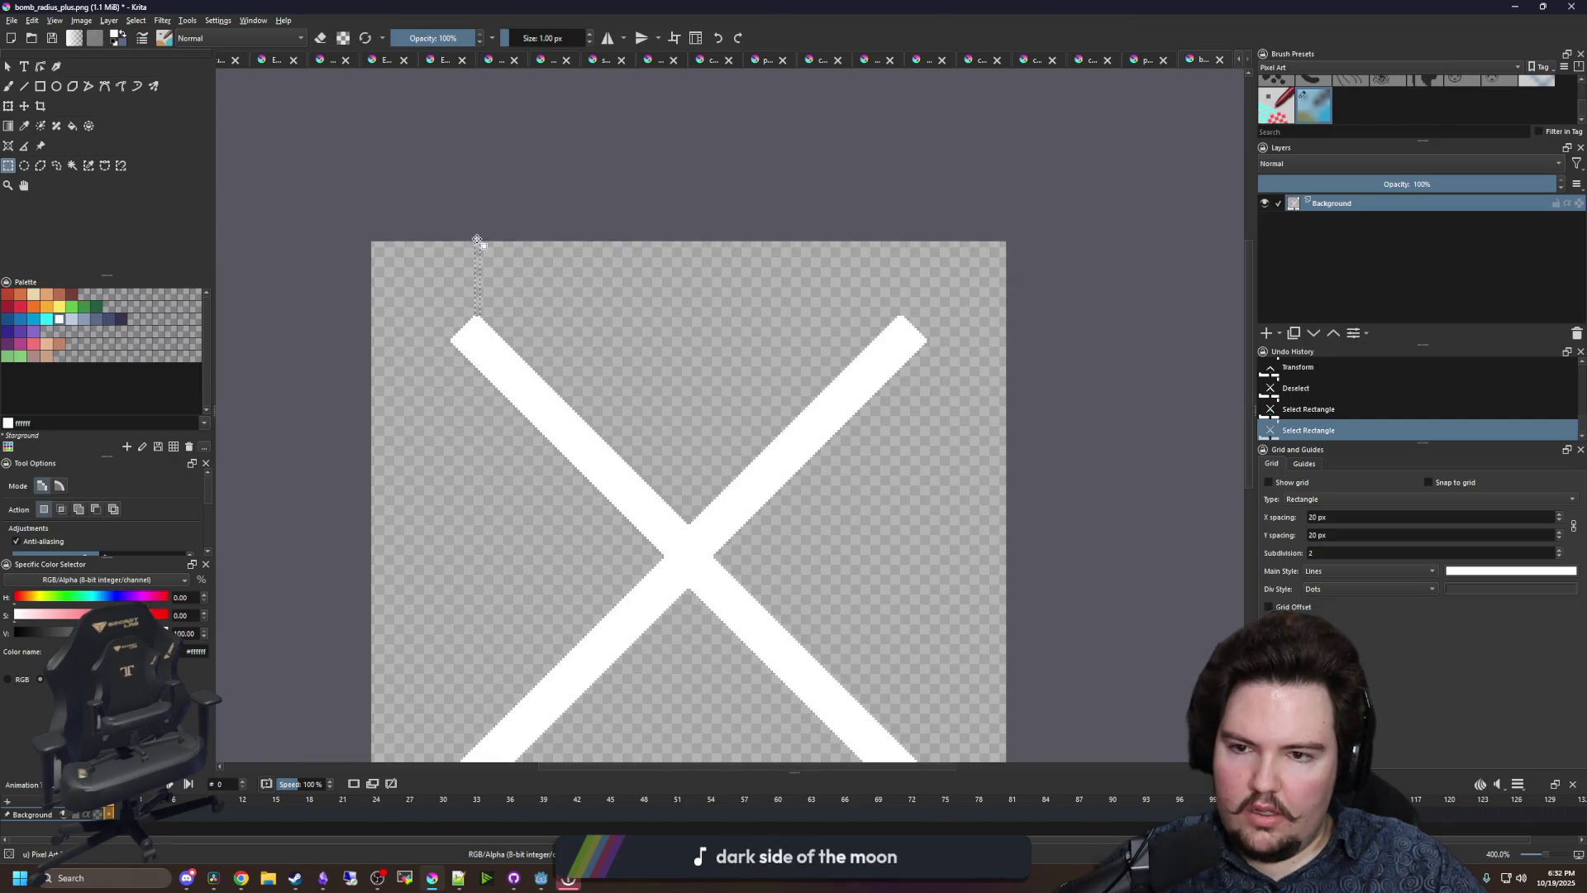
mouse_move(411, 242)
left_mouse_down()
mouse_move(1078, 572)
mouse_move(1033, 548)
left_mouse_up()
scroll(784, 582, "up", 6)
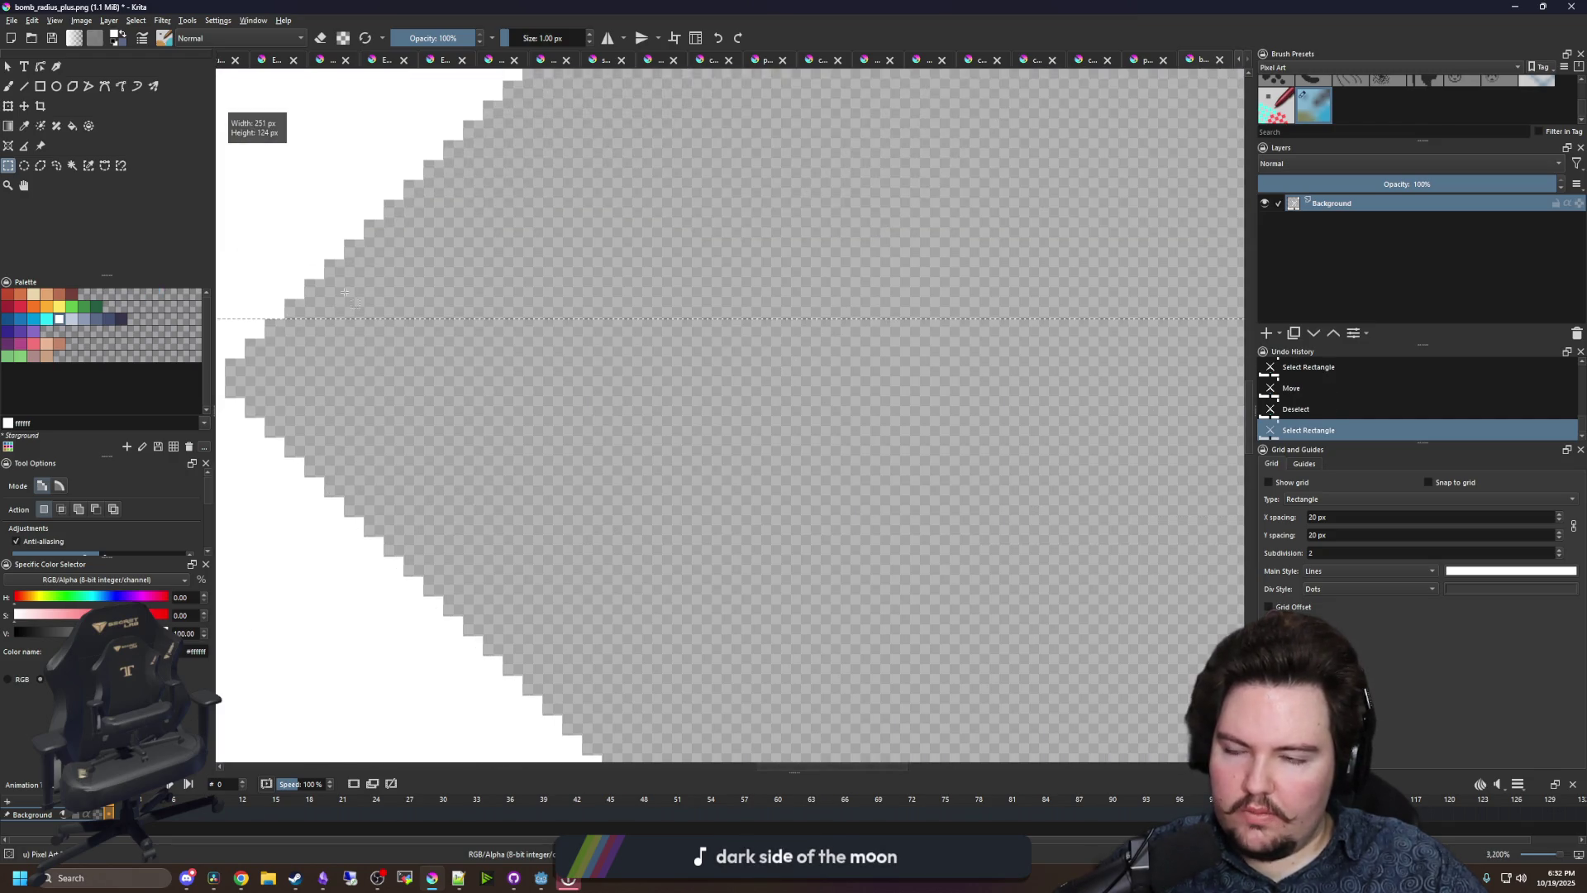
key("t")
left_click_drag(557, 323, 561, 335)
key("ctrl+shift+a")
- Paint the missing white pixels where the X's arms cross
key("b")
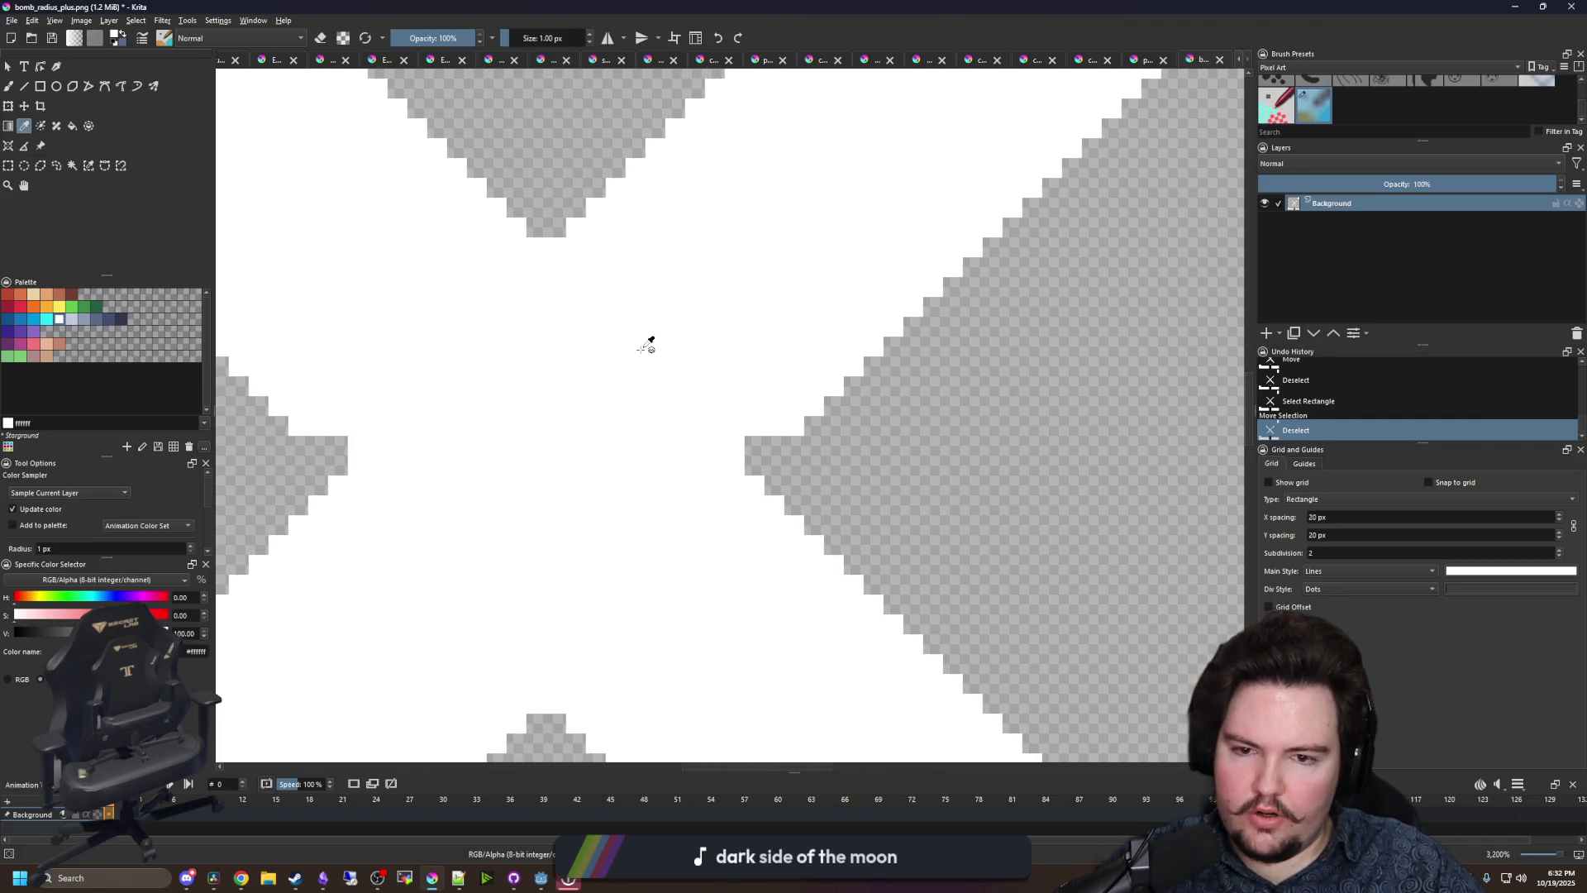
left_click_drag(777, 447, 763, 473)
left_click(363, 447)
left_click(328, 456)
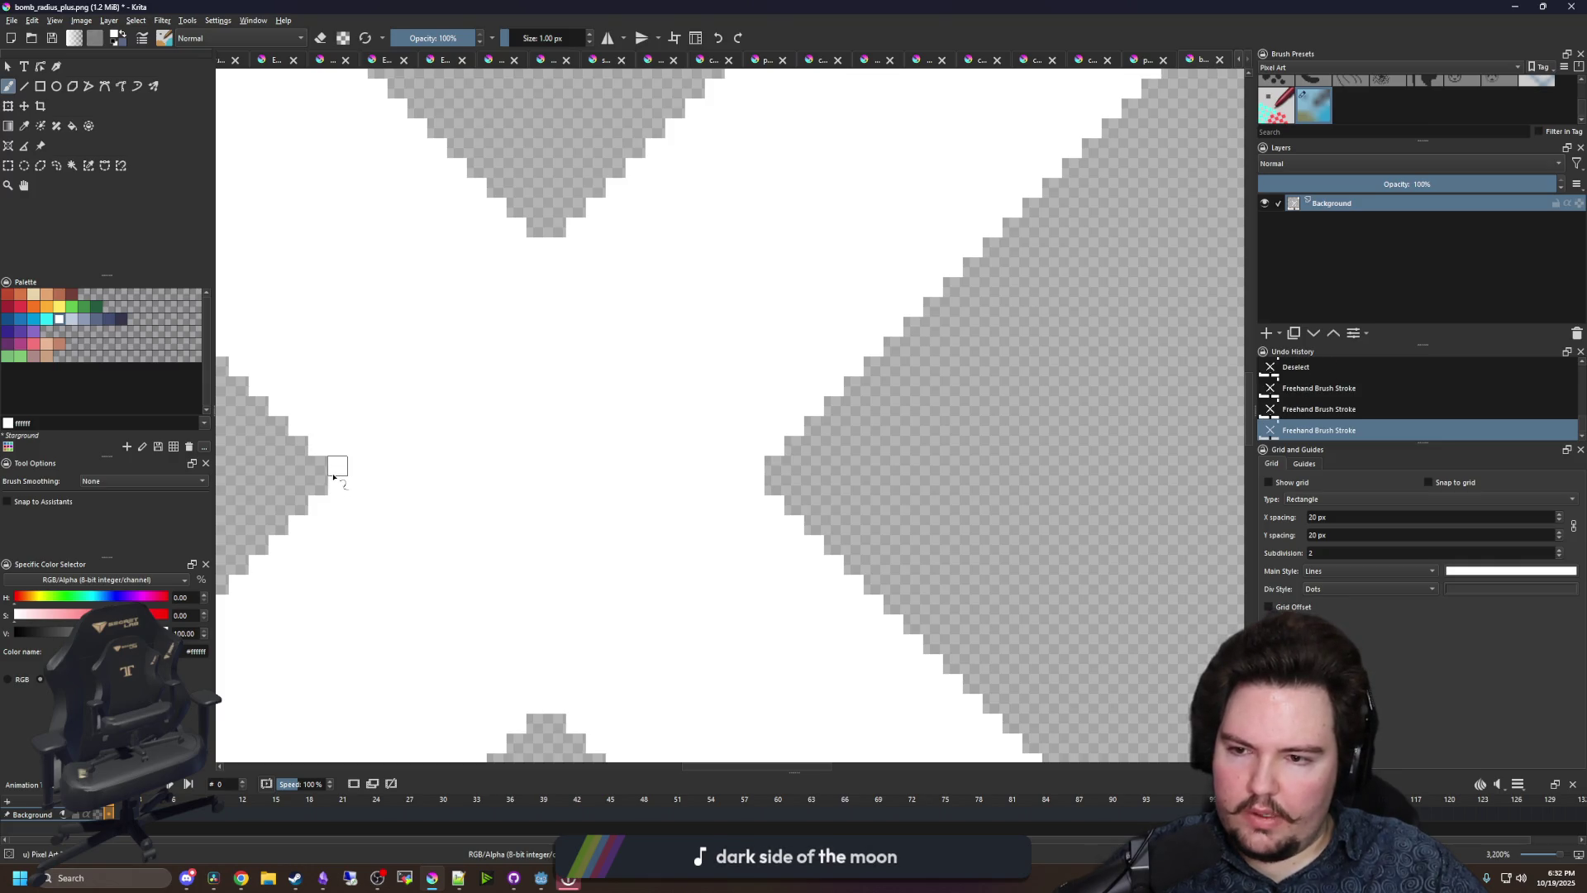
left_click(339, 468)
scroll(616, 453, "down", 8)
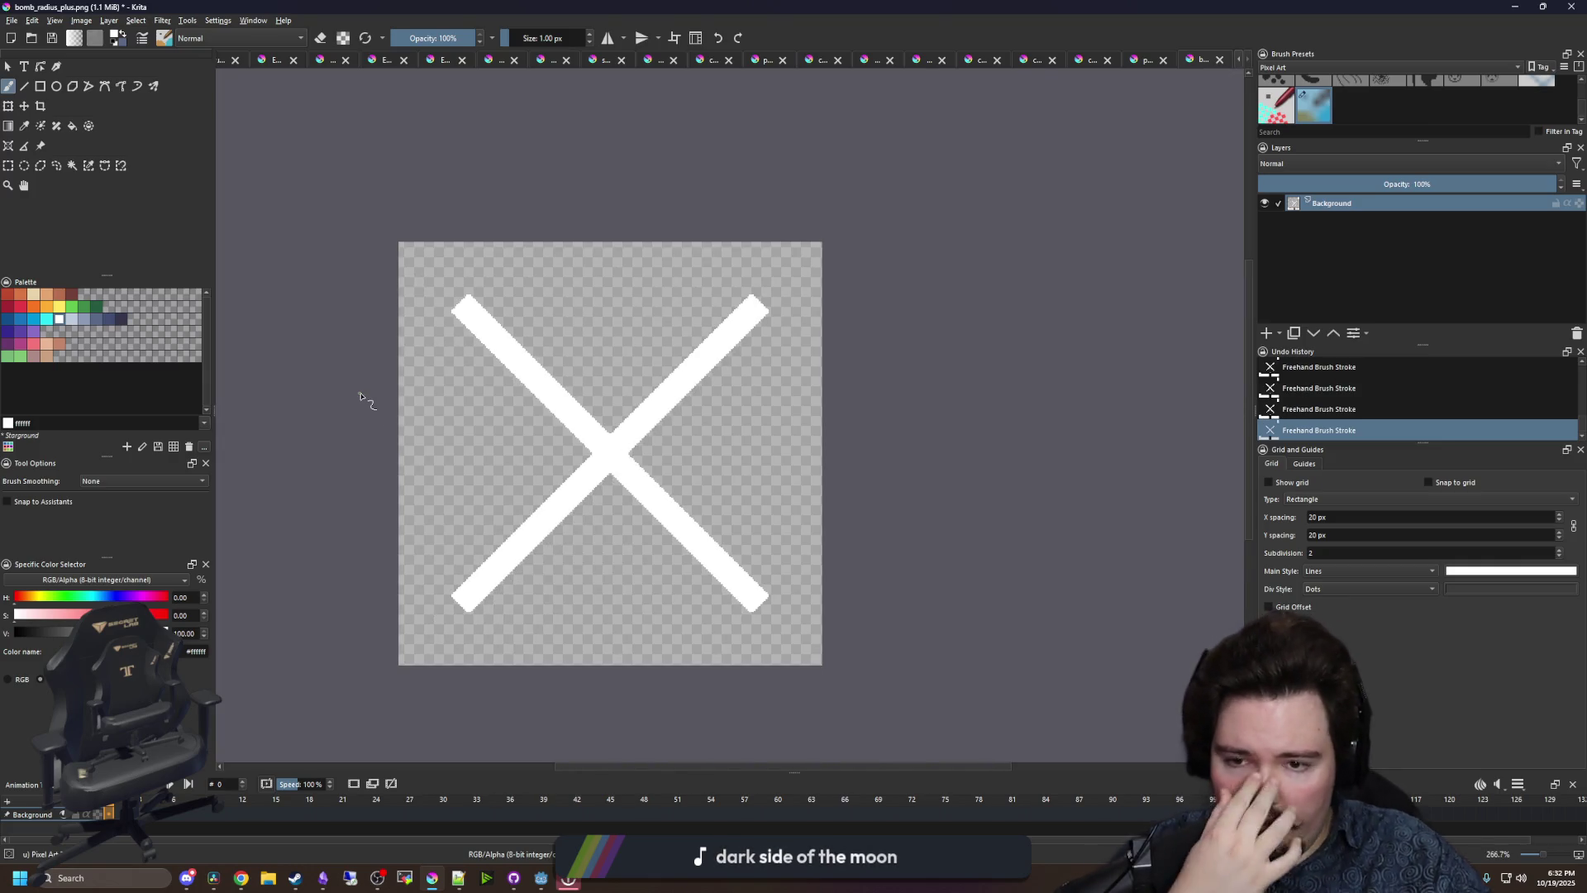
left_click(13, 19)
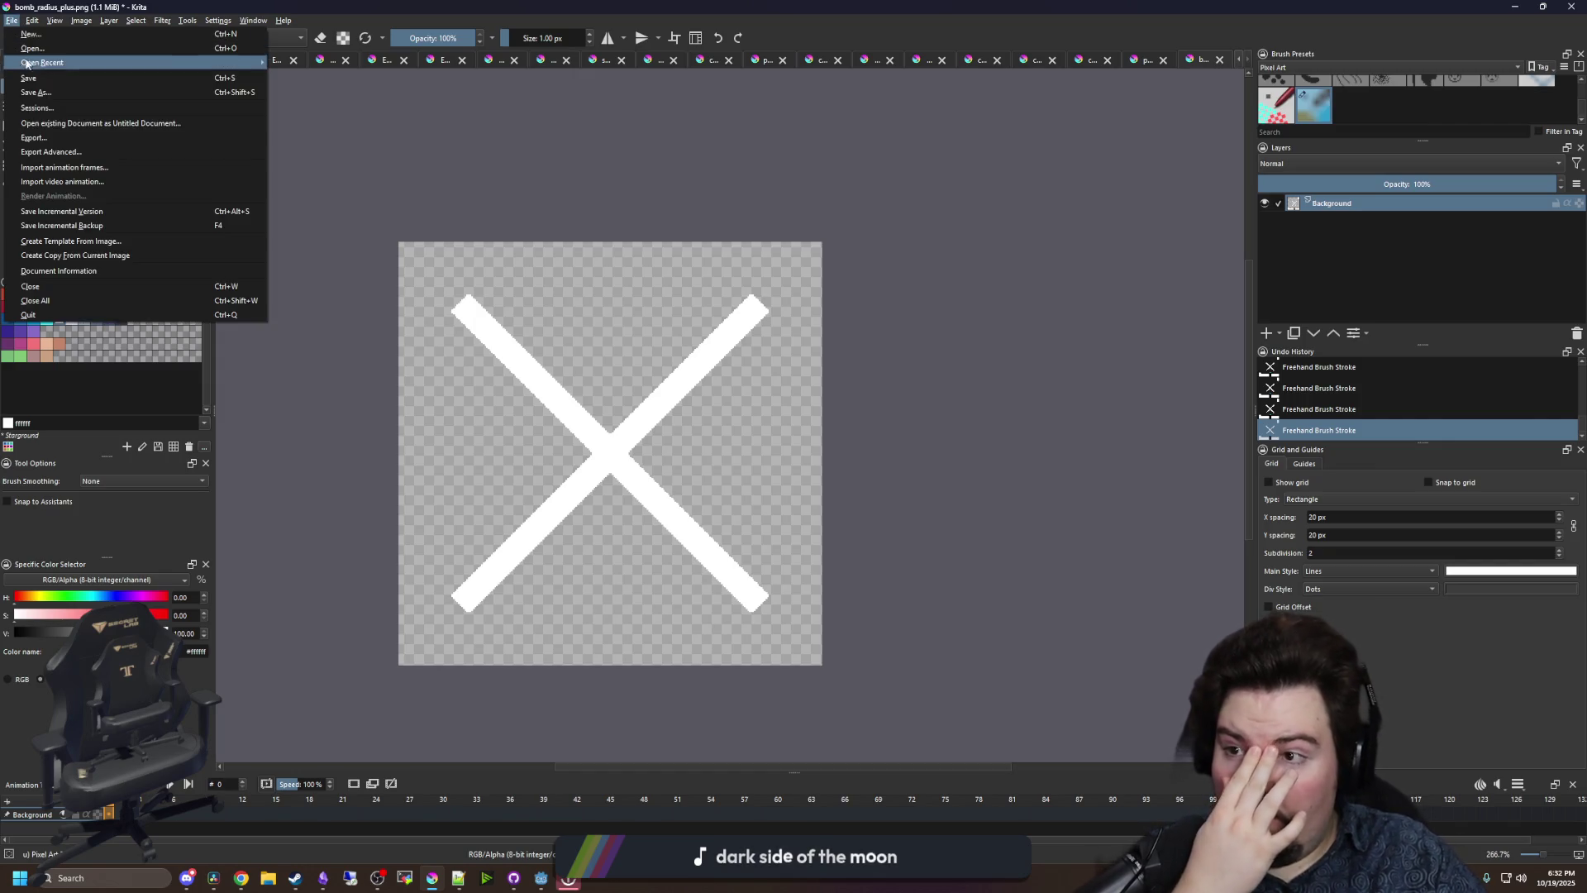
- Save the X sprite as bomb_radius_x.png in Forager-Game\Sprites, accepting the PNG export settings
left_click(50, 95)
type("bomb_radius_x")
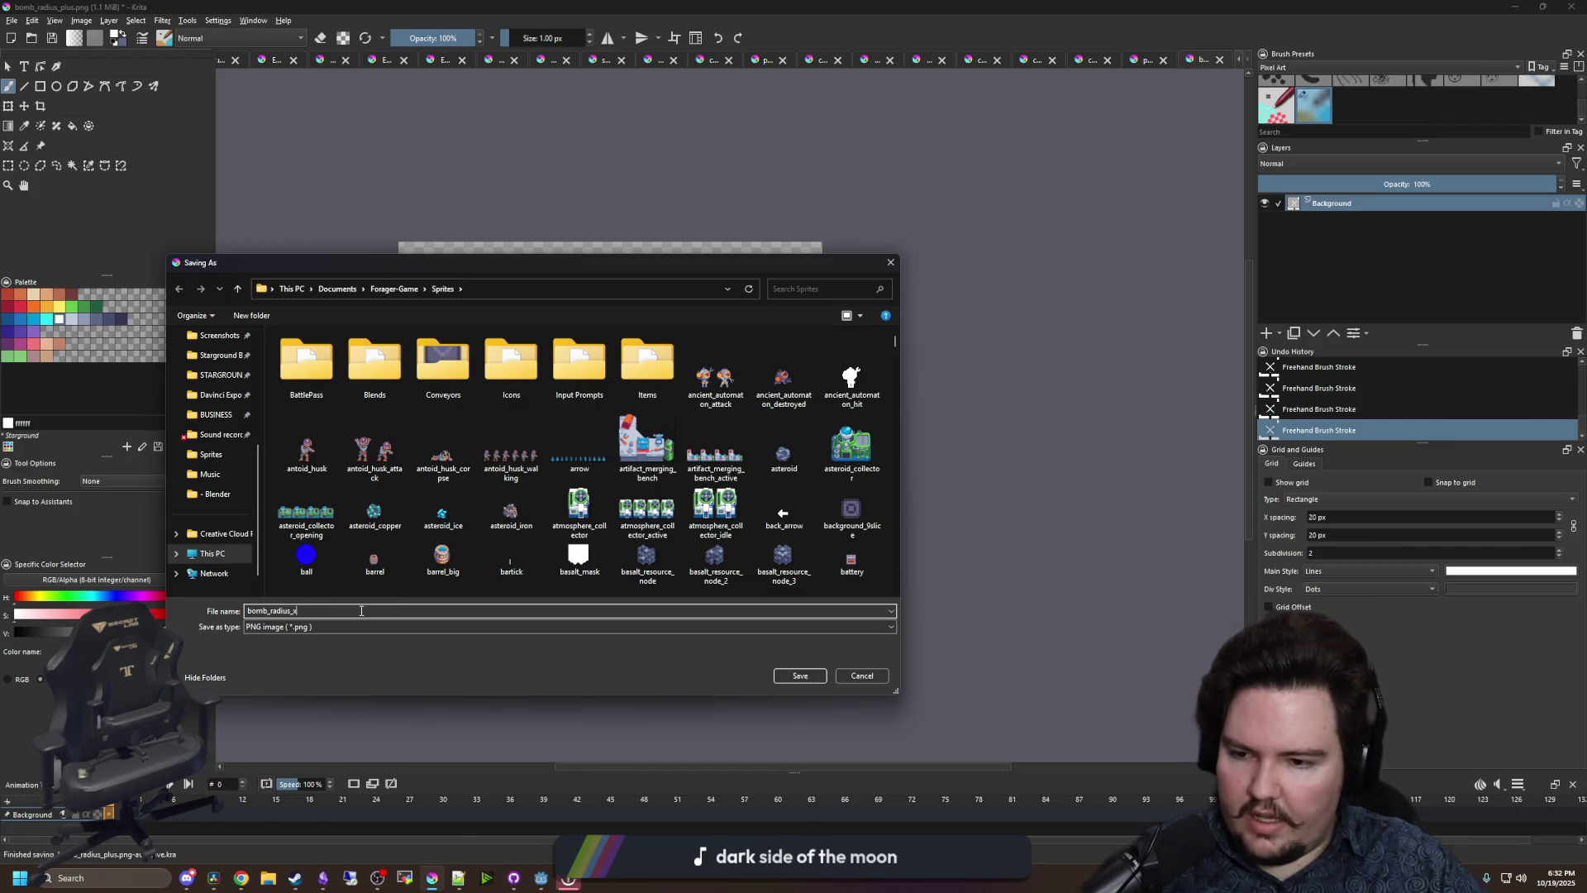
left_click(810, 676)
left_click(850, 553)
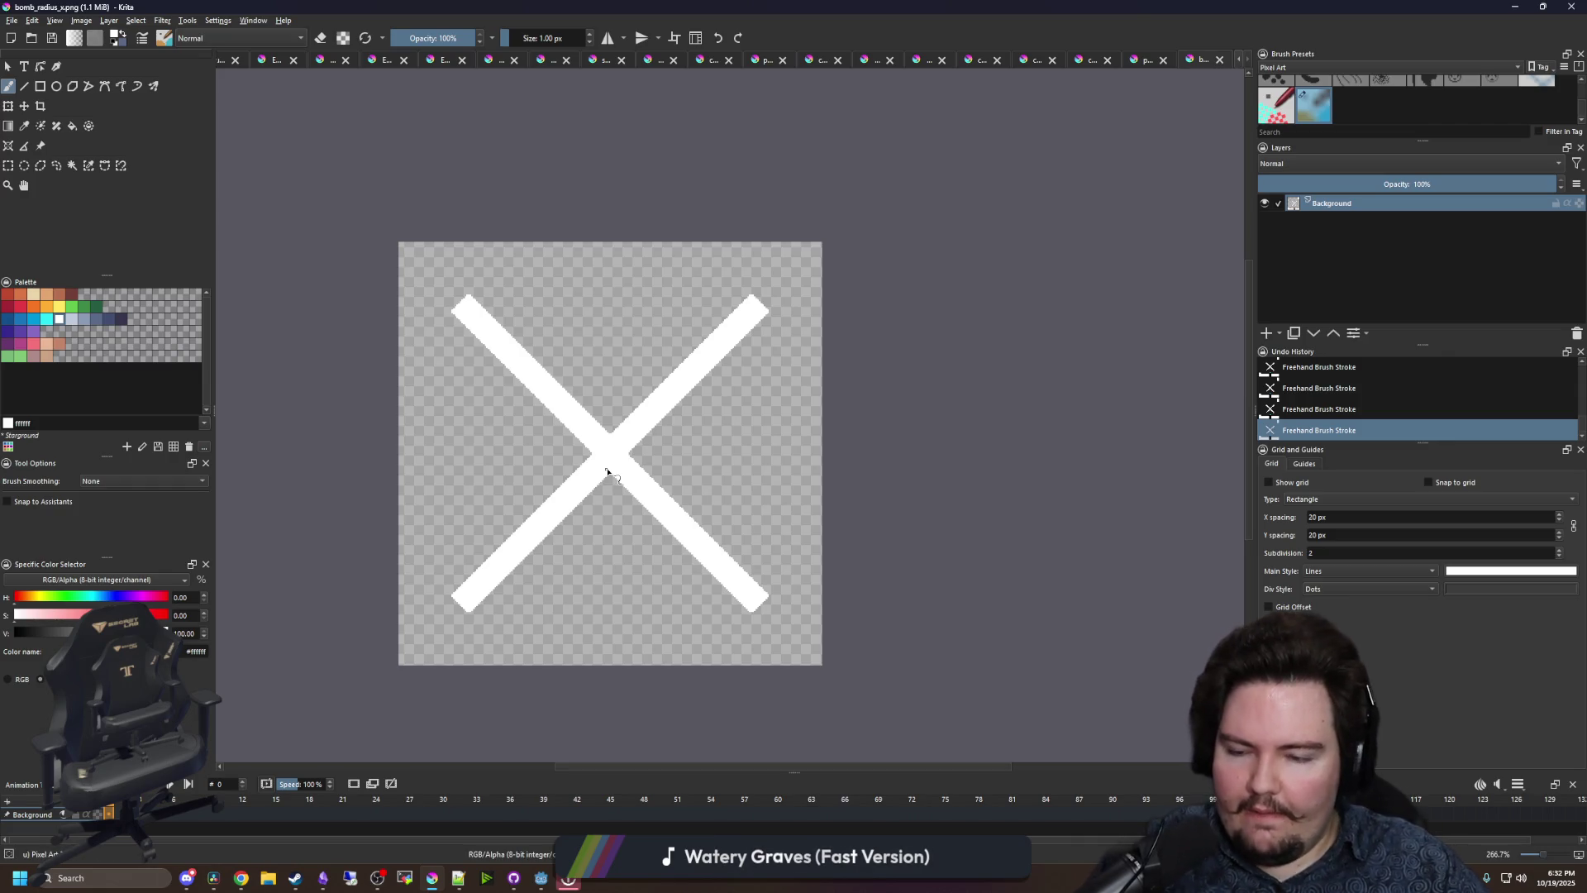
scroll(608, 473, "up", 2)
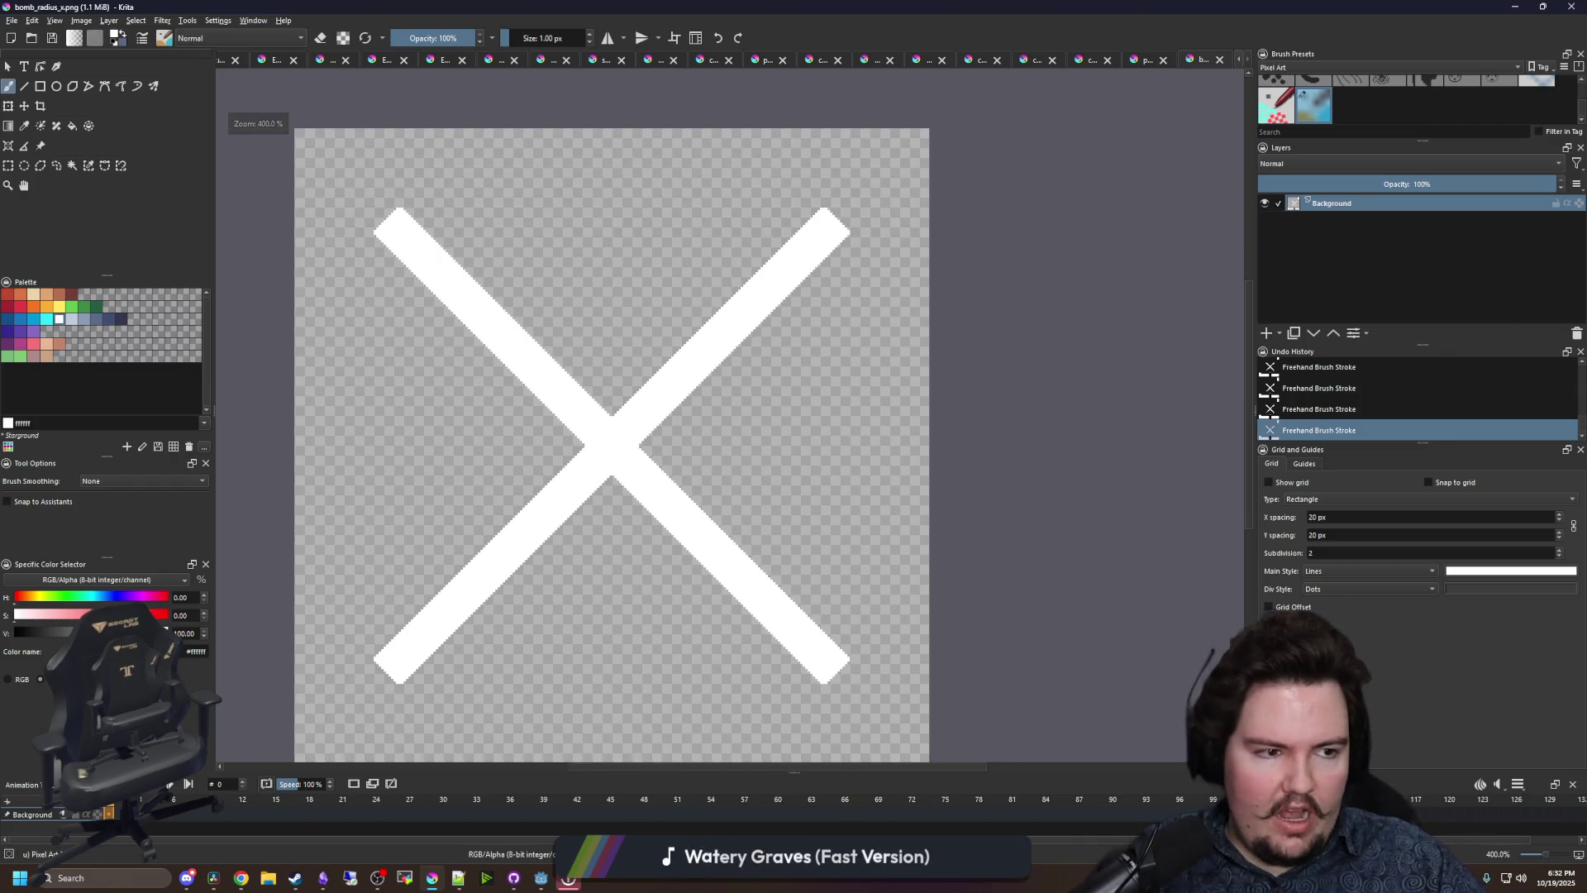
- Briefly bring the web browser on screen, then dismiss it and return to Krita
key("alt+Tab")
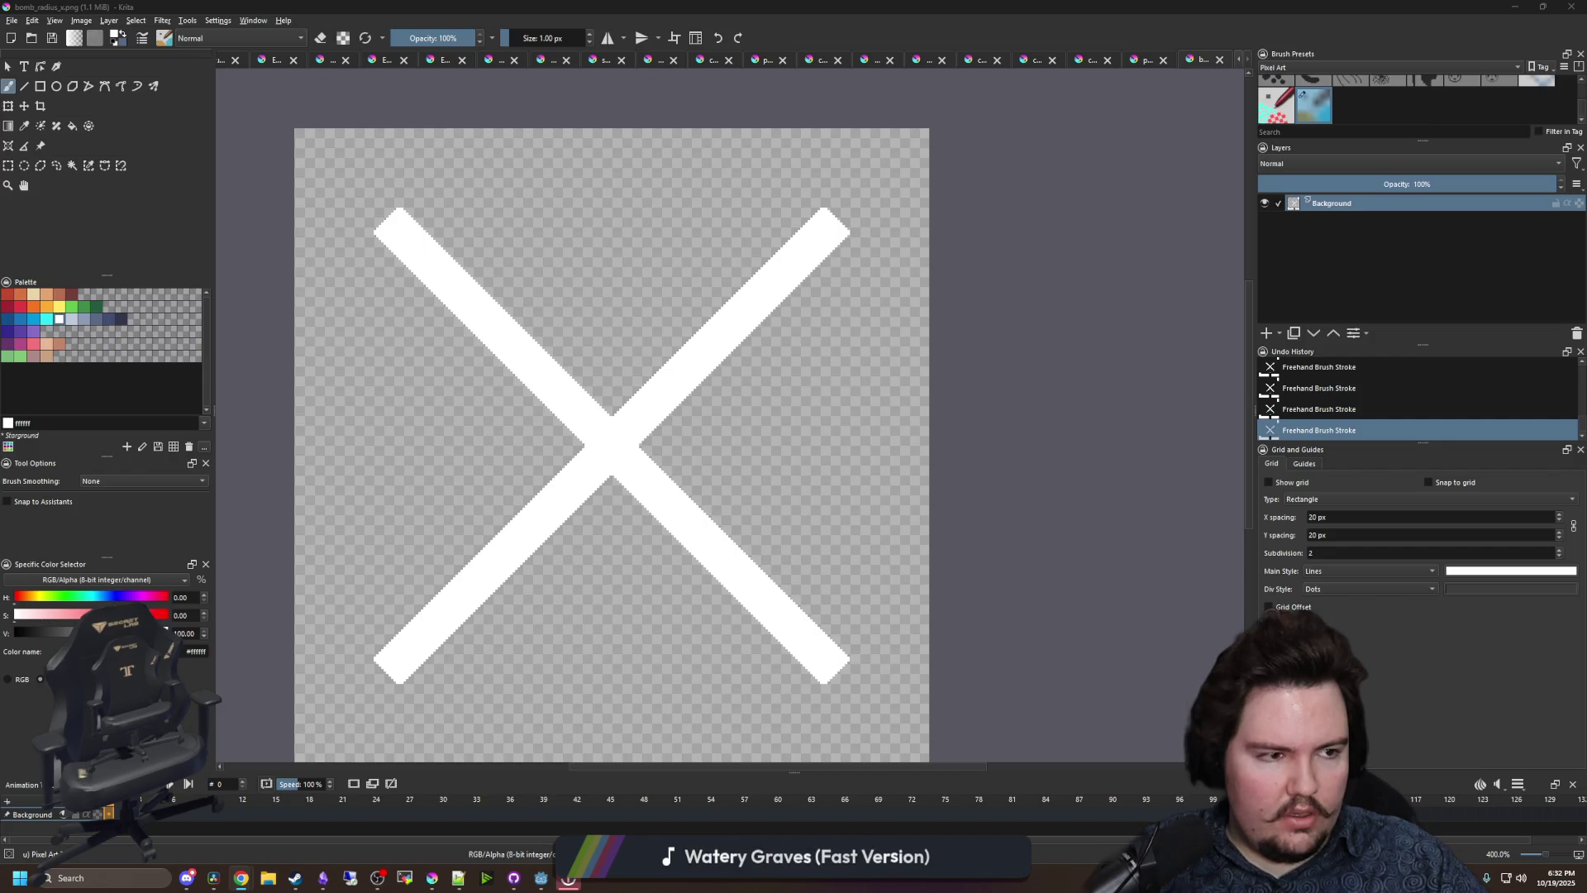
mouse_move(1586, 91)
left_mouse_down()
mouse_move(1586, 75)
mouse_move(1115, 184)
mouse_move(1169, 156)
mouse_move(1227, 175)
left_mouse_up()
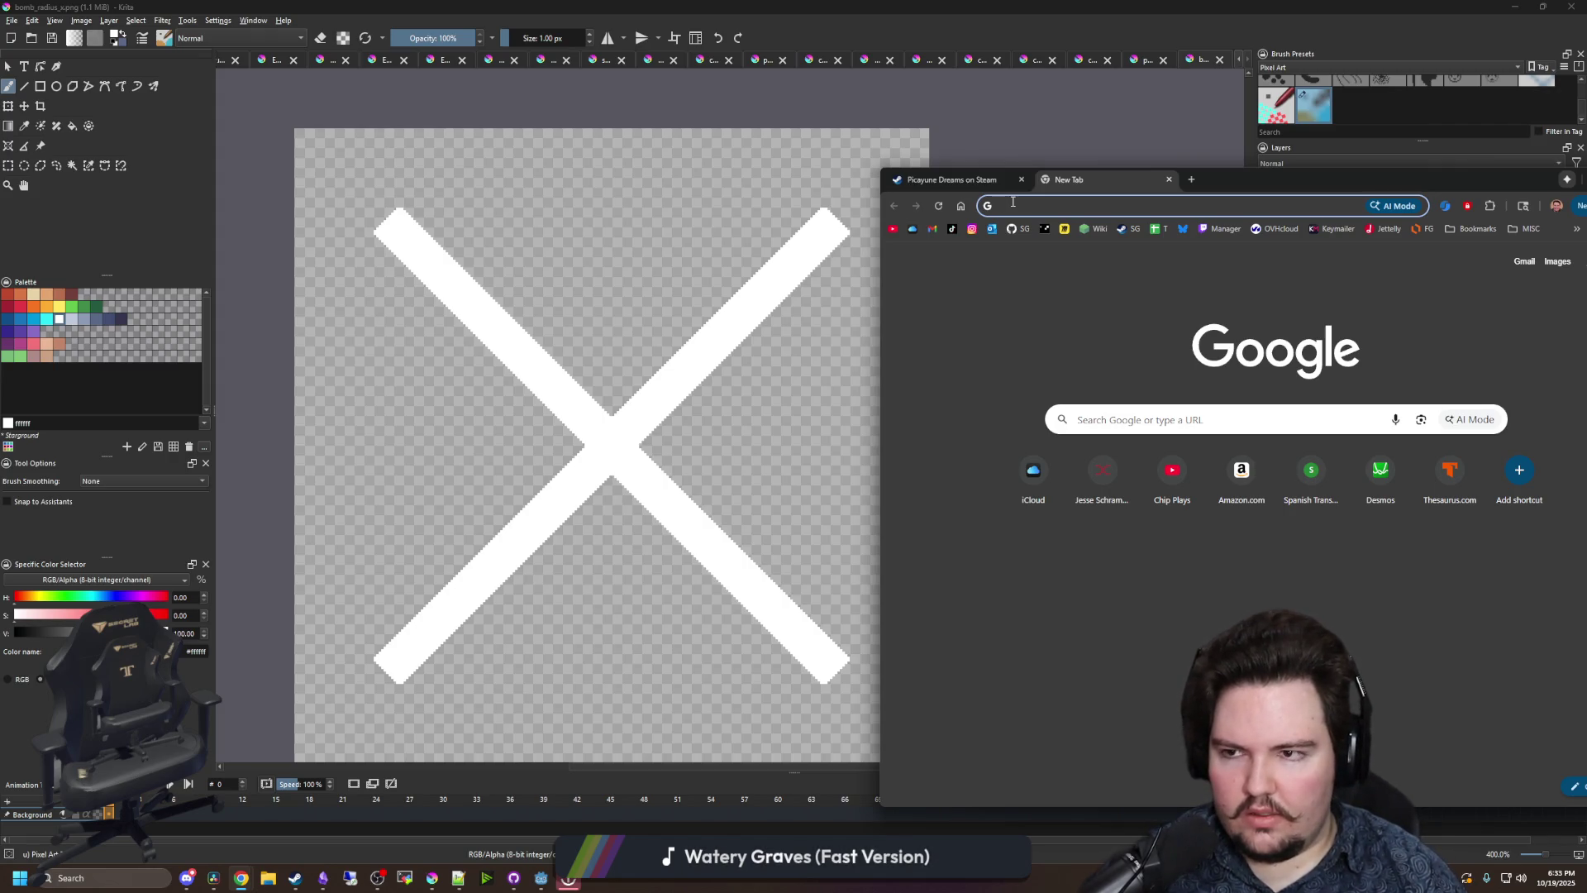
left_click(575, 382)
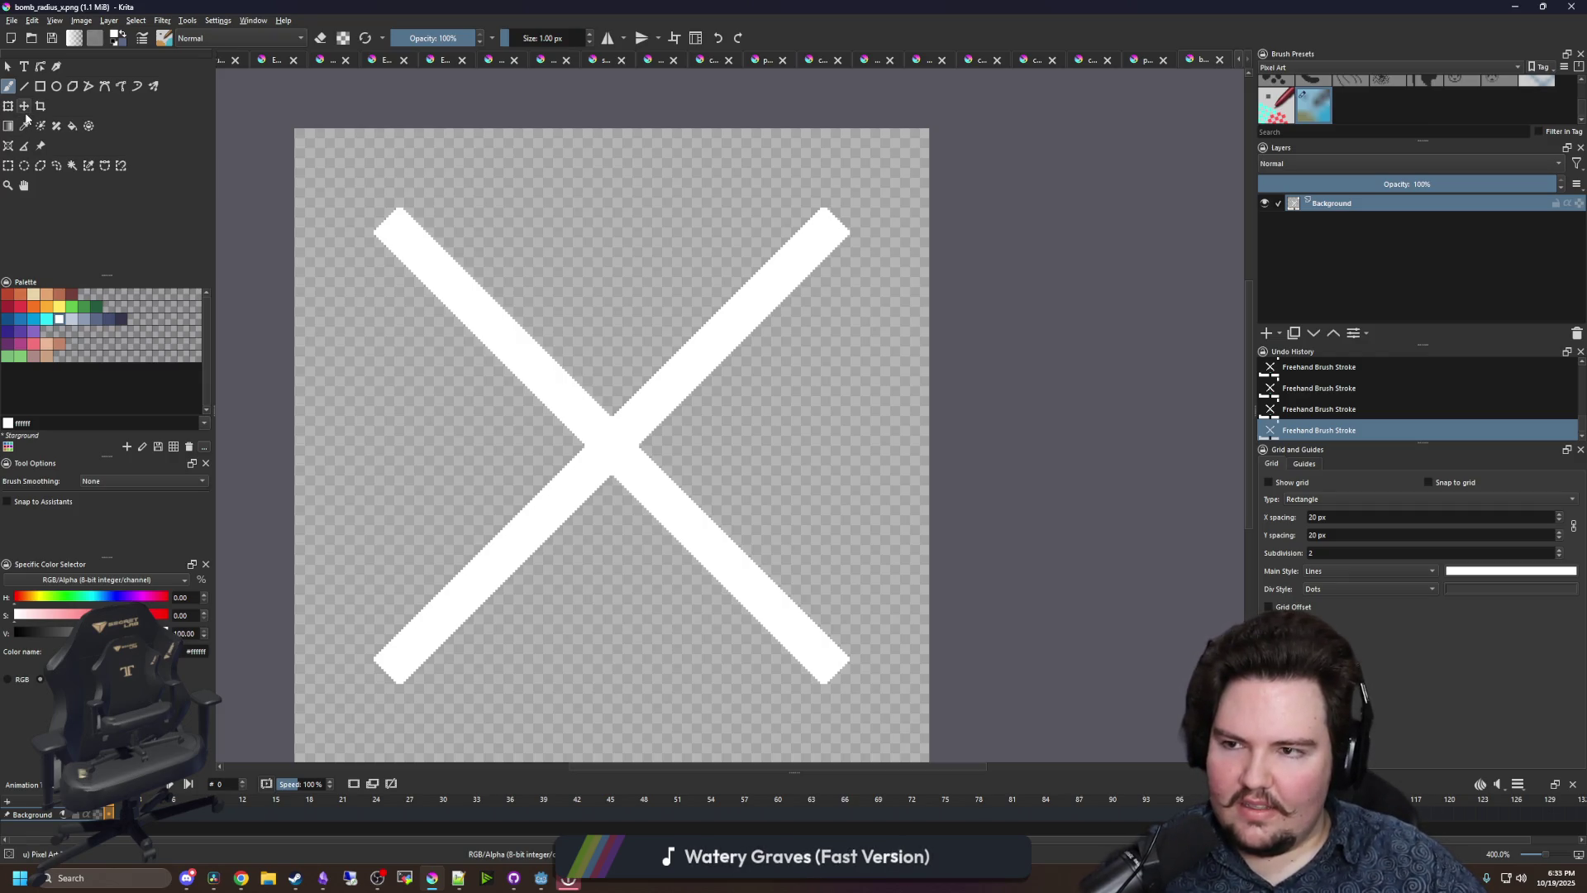
- Open bomb_radius_plus.png in Krita for editing
left_click(11, 20)
left_click(30, 53)
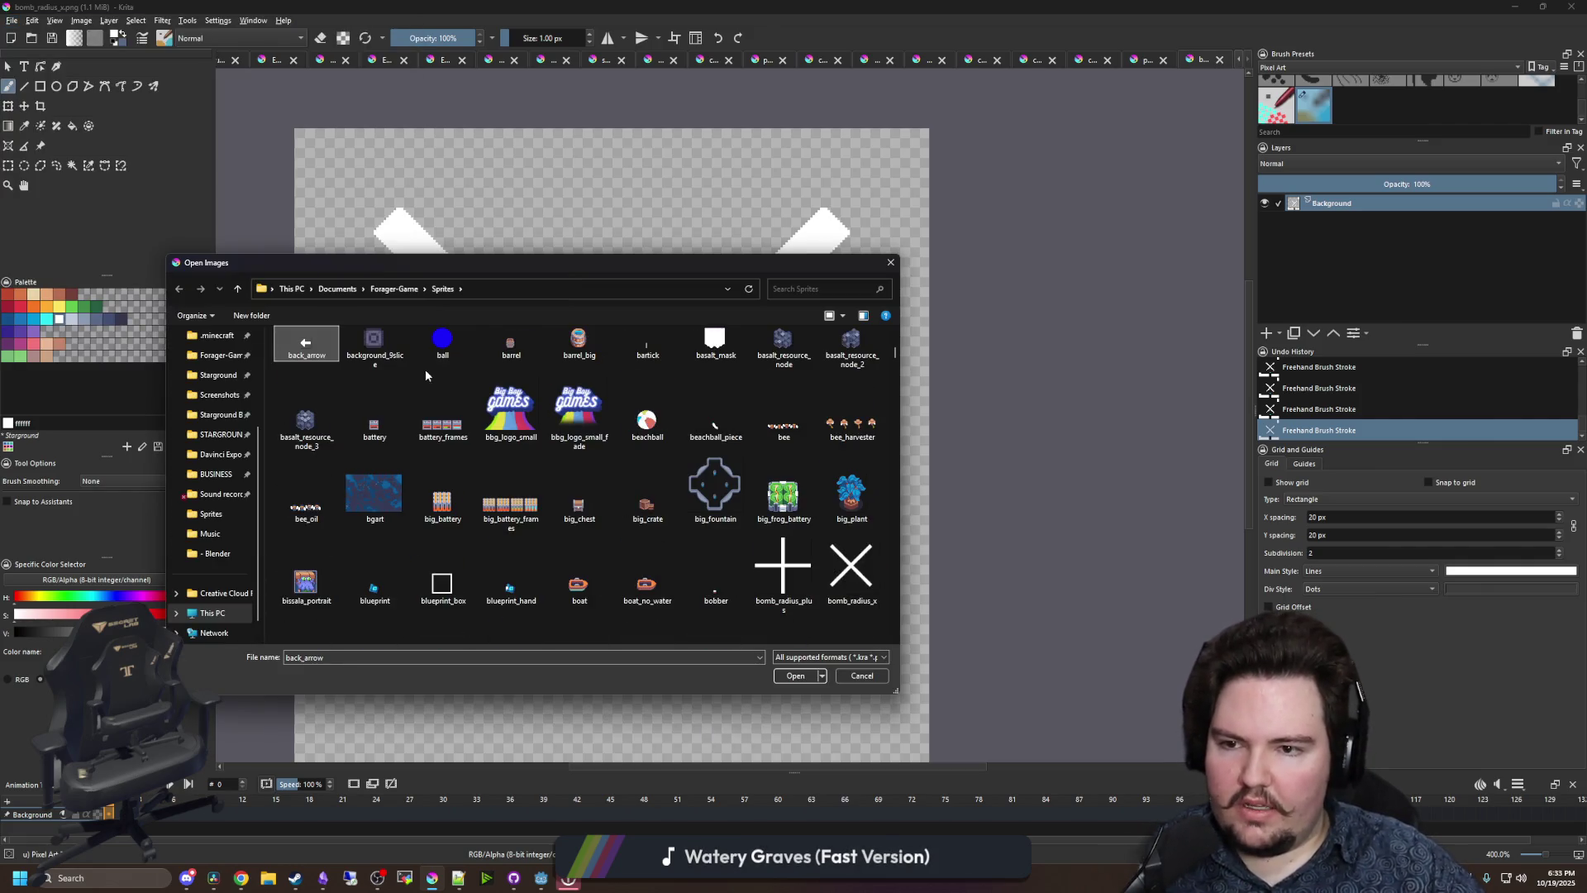
double_click(753, 567)
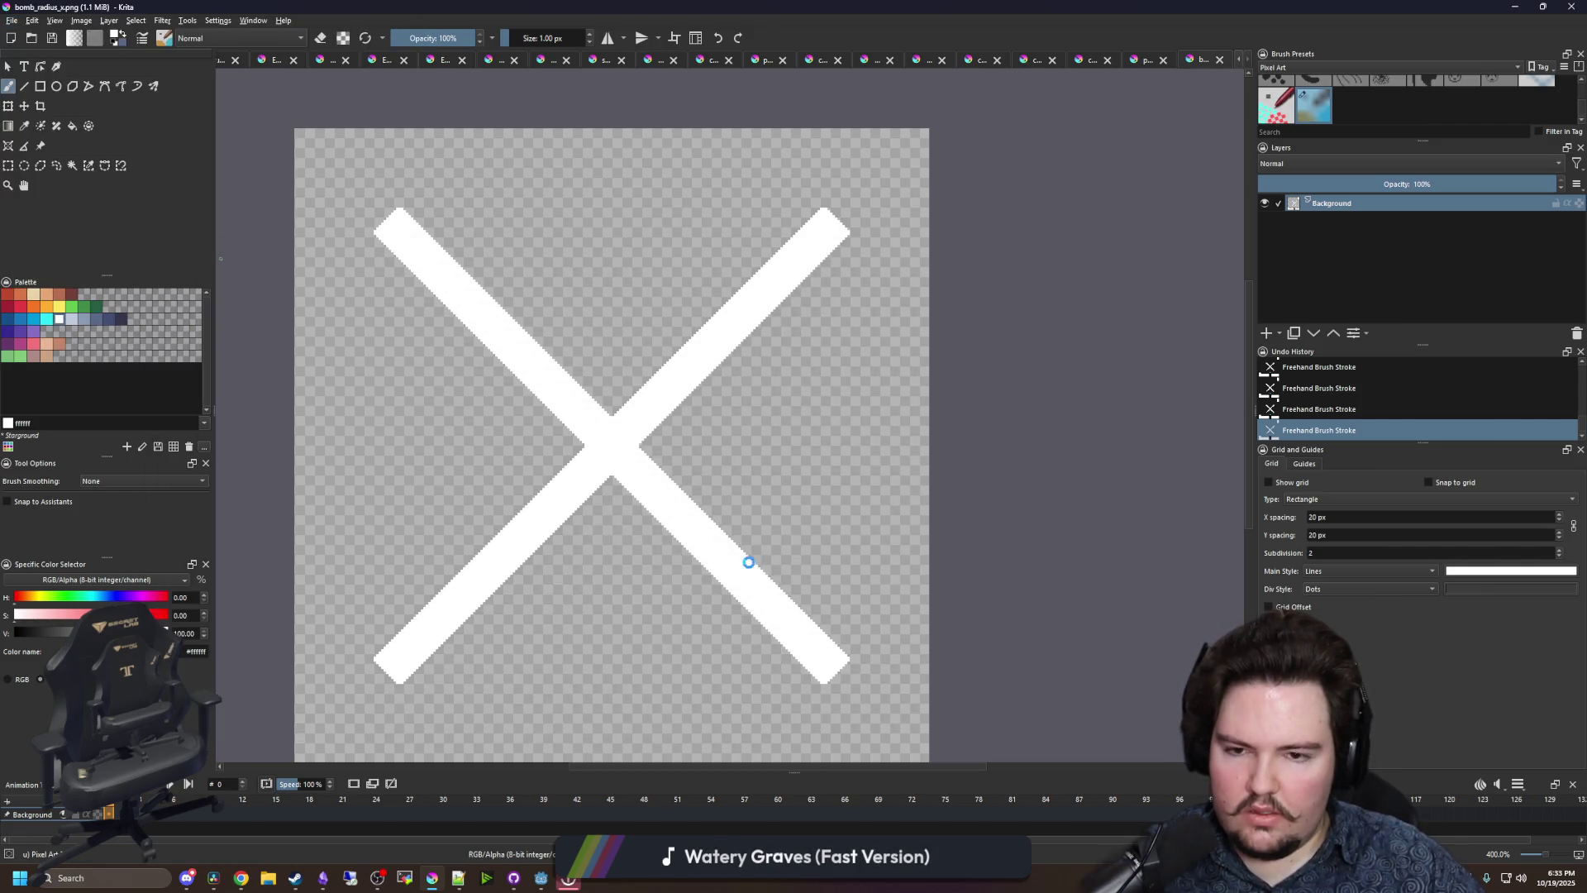
left_click(8, 165)
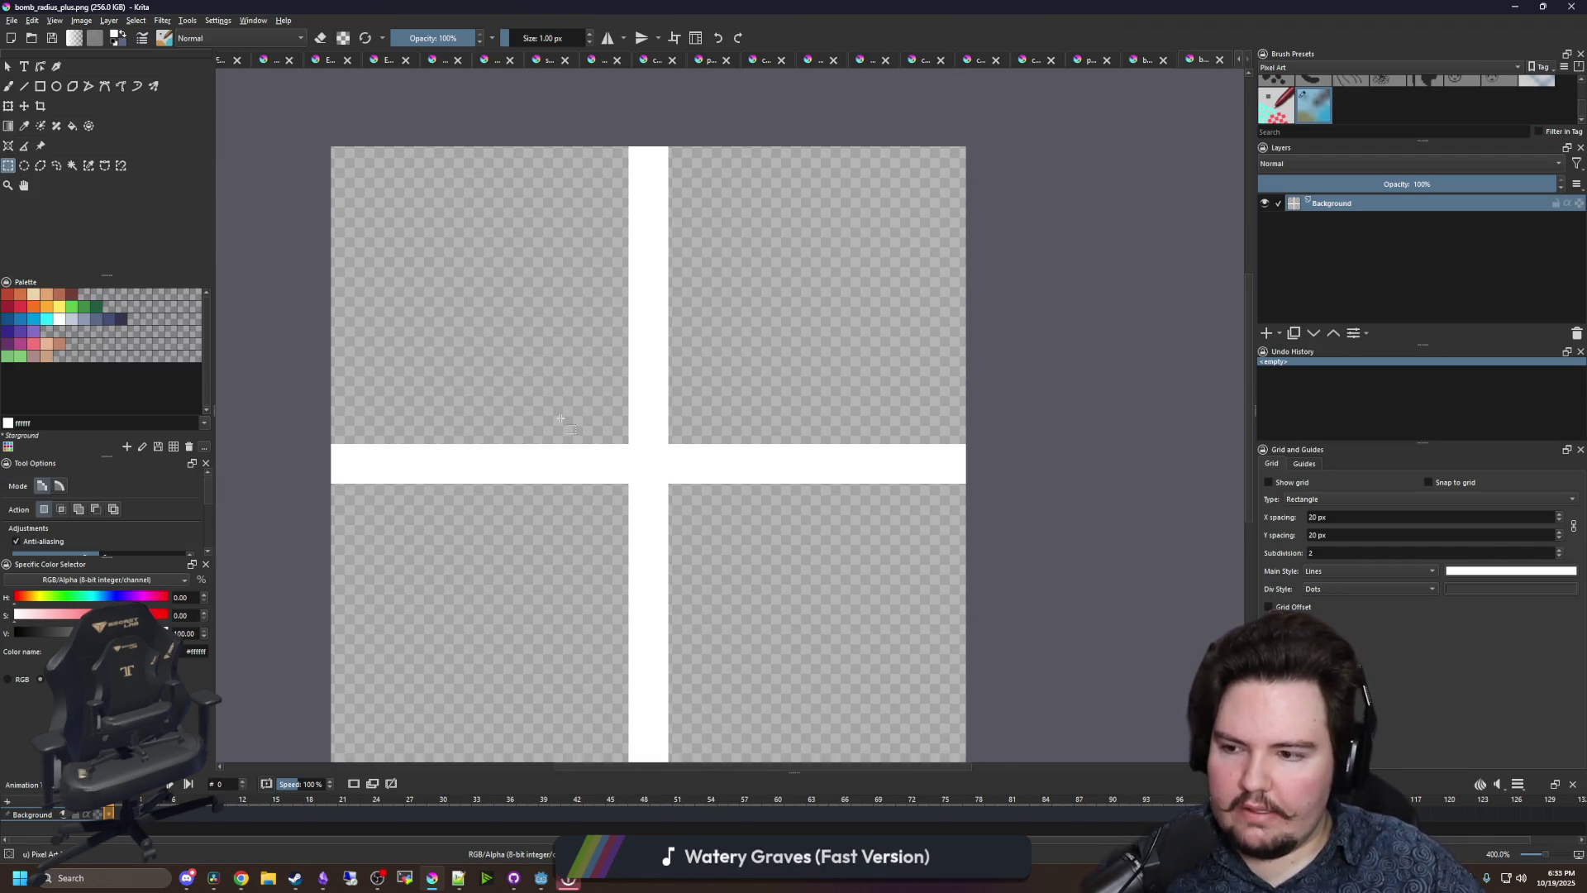
scroll(560, 419, "down", 2)
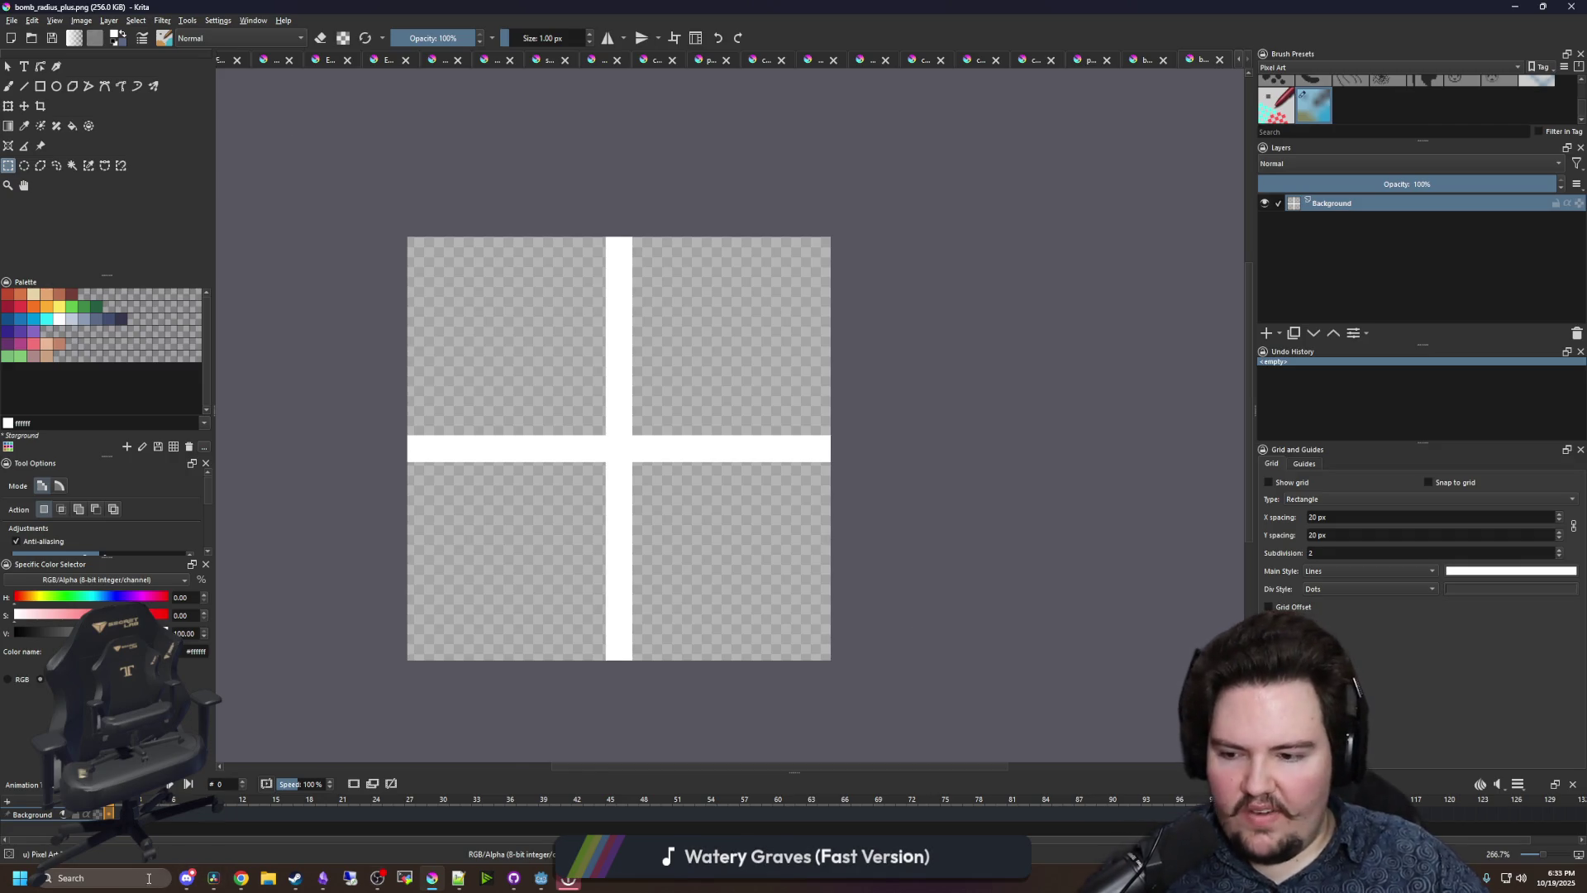
- Compute 360/3 in the Windows Calculator, then minimize it
left_click(149, 878)
type("calc")
key("Return")
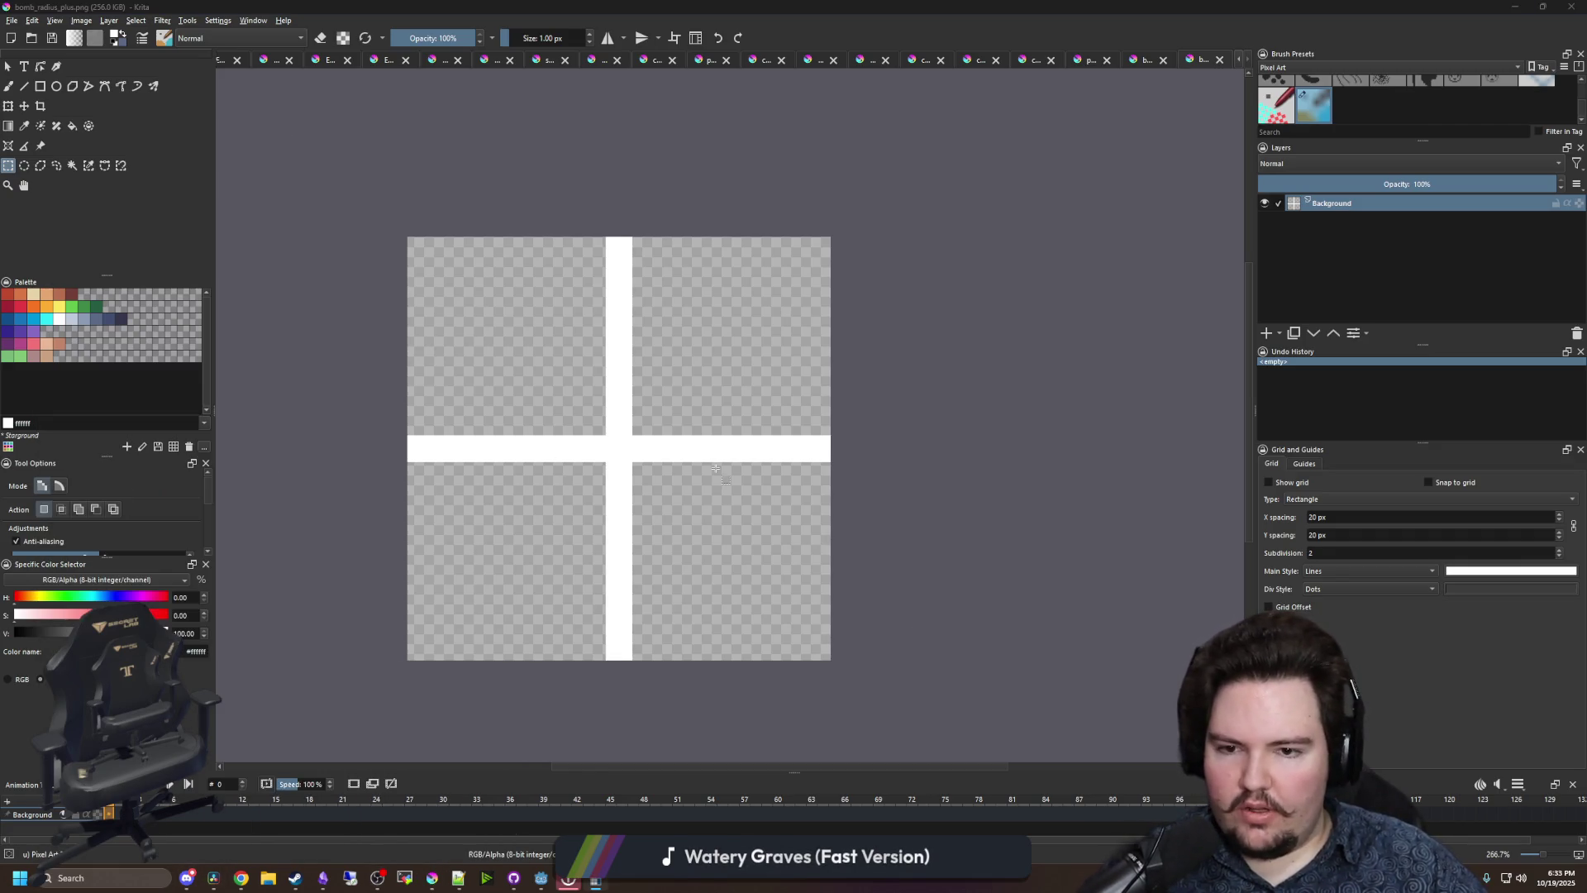
type("360")
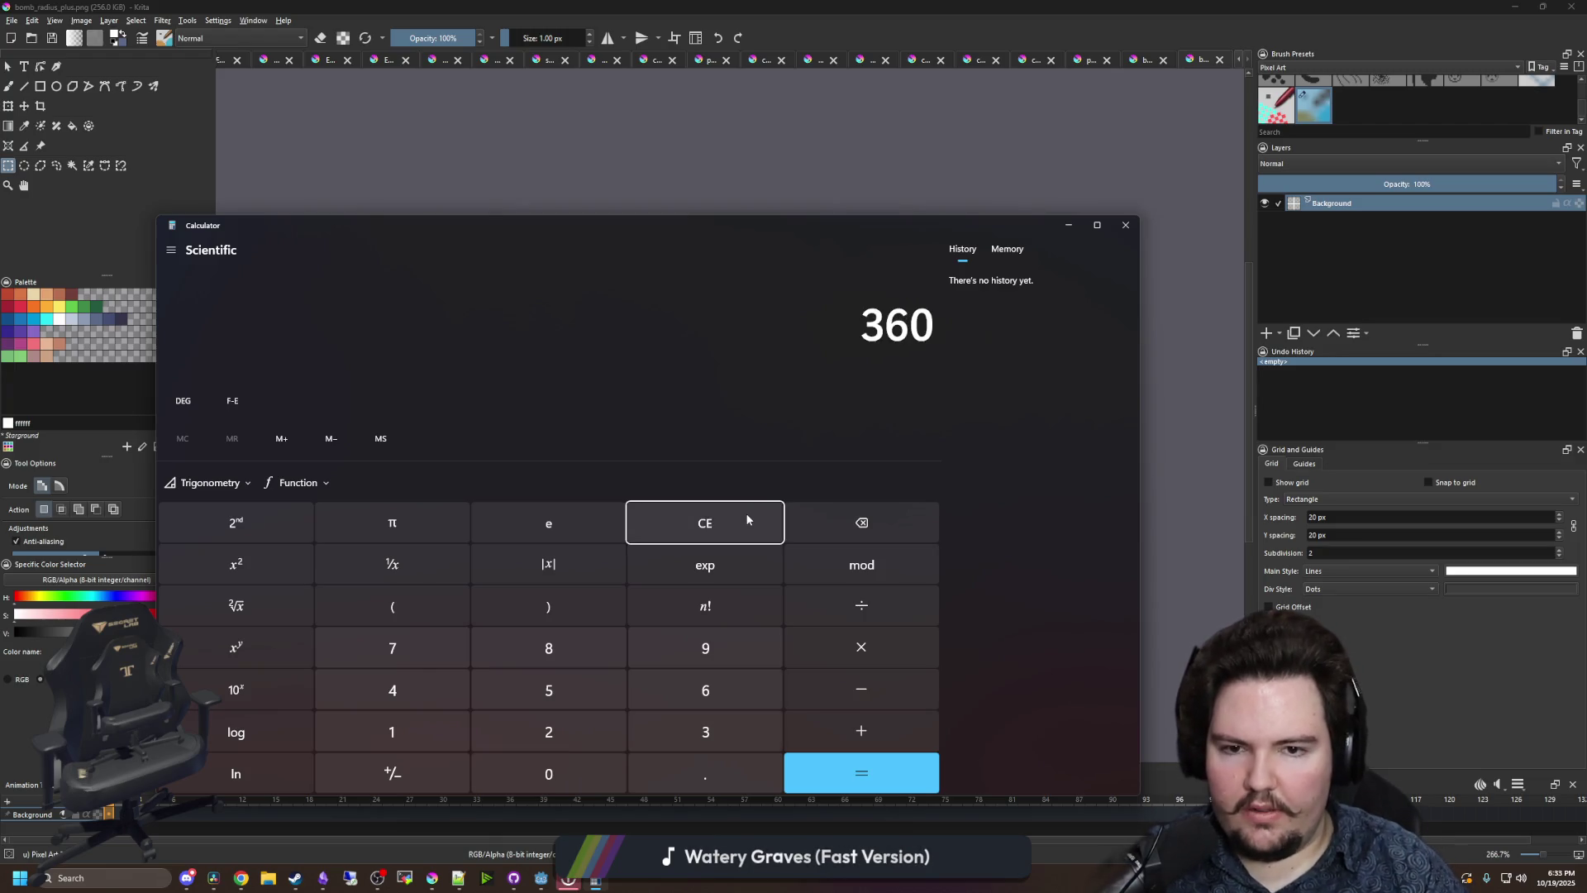
type("/3")
key("Return")
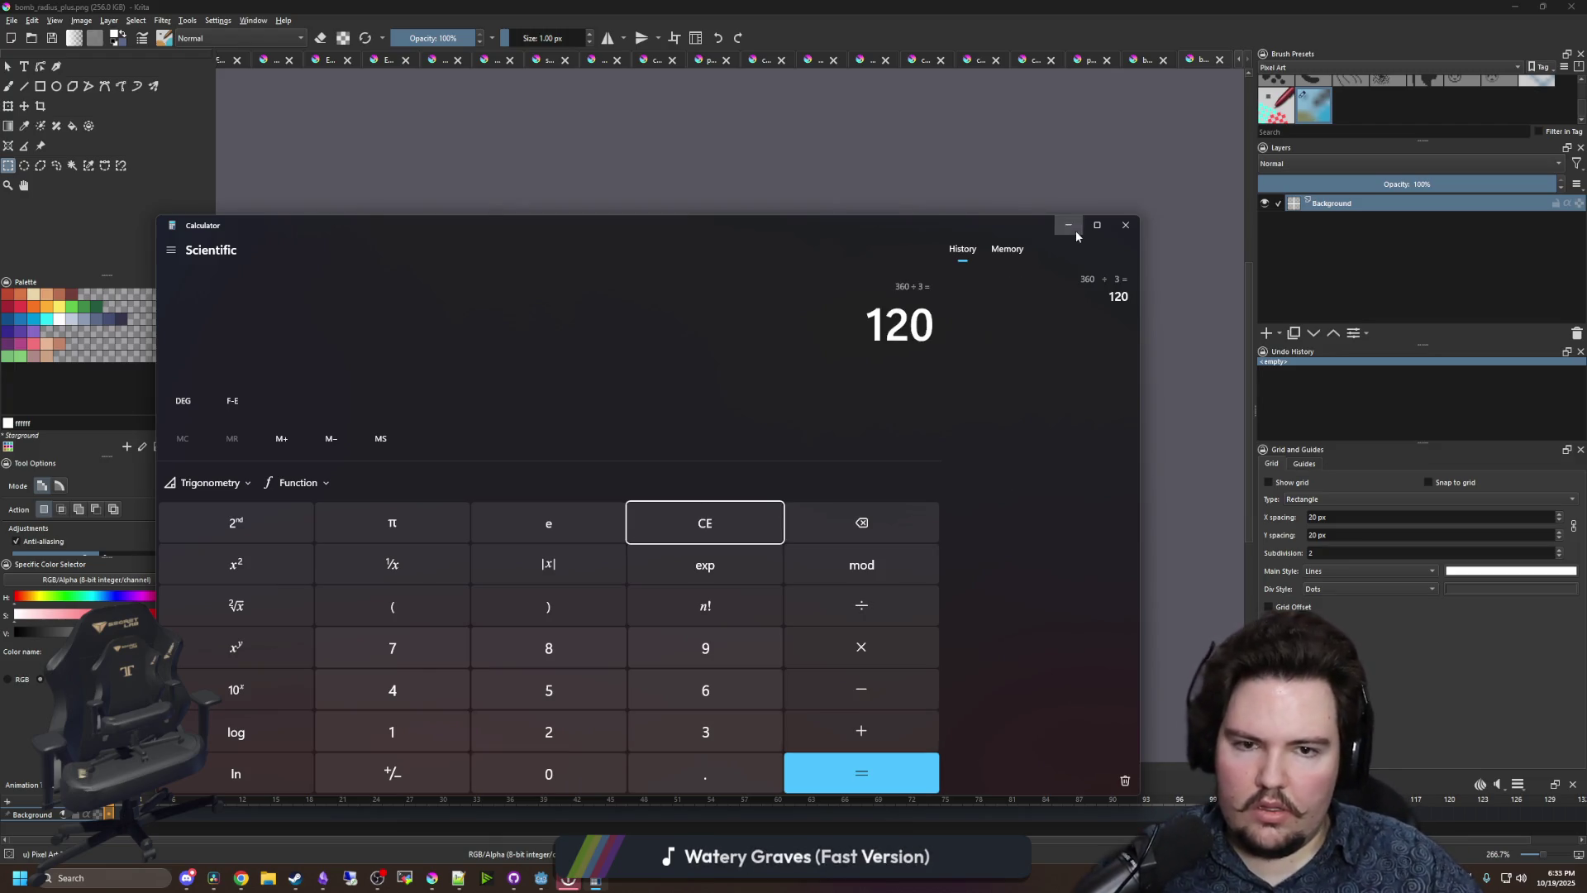
left_click(1076, 234)
scroll(741, 503, "up", 5)
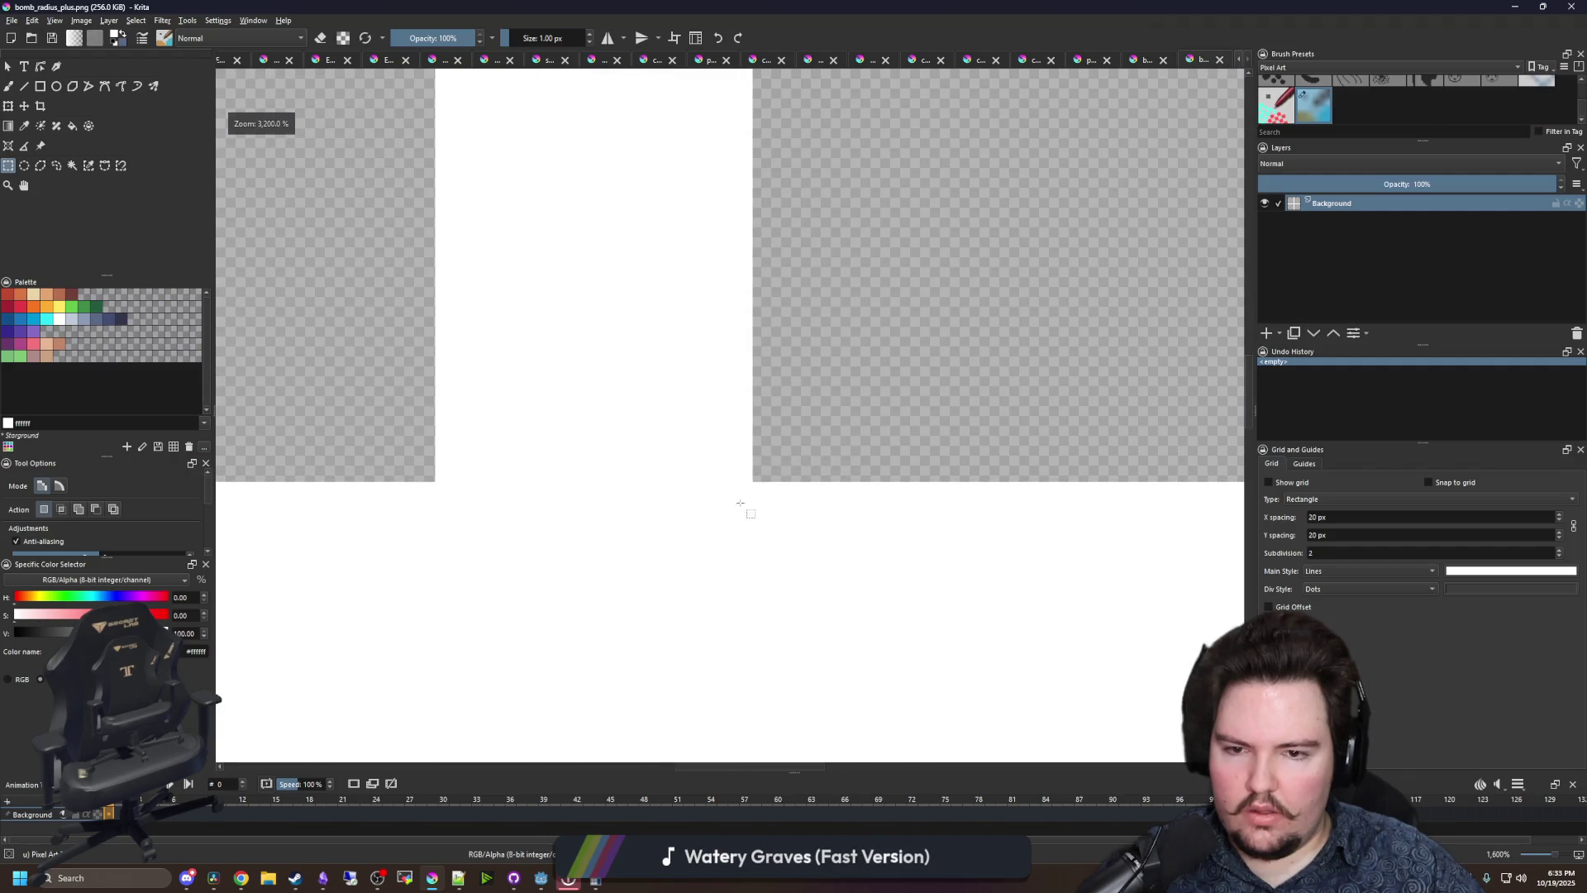
- Paste a copy of the vertical bar strip as a new layer and rotate it up-left about the cross centre
mouse_move(791, 609)
left_mouse_down()
mouse_move(566, 425)
mouse_move(502, 3)
mouse_move(494, 679)
left_mouse_up()
key("ctrl+c")
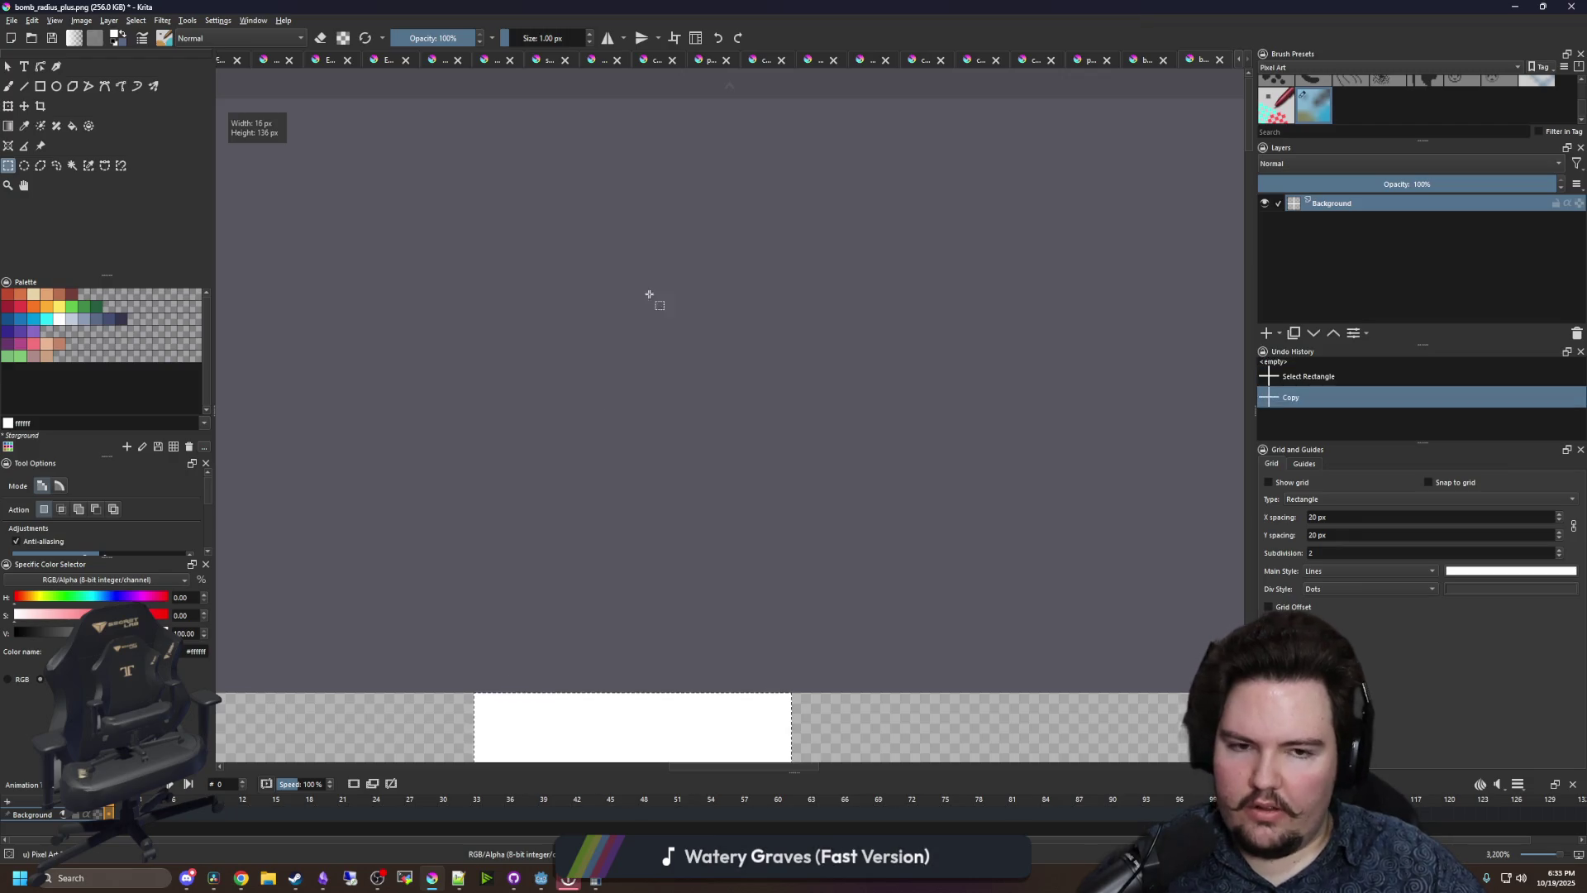
key("ctrl+v")
key("ctrl+t")
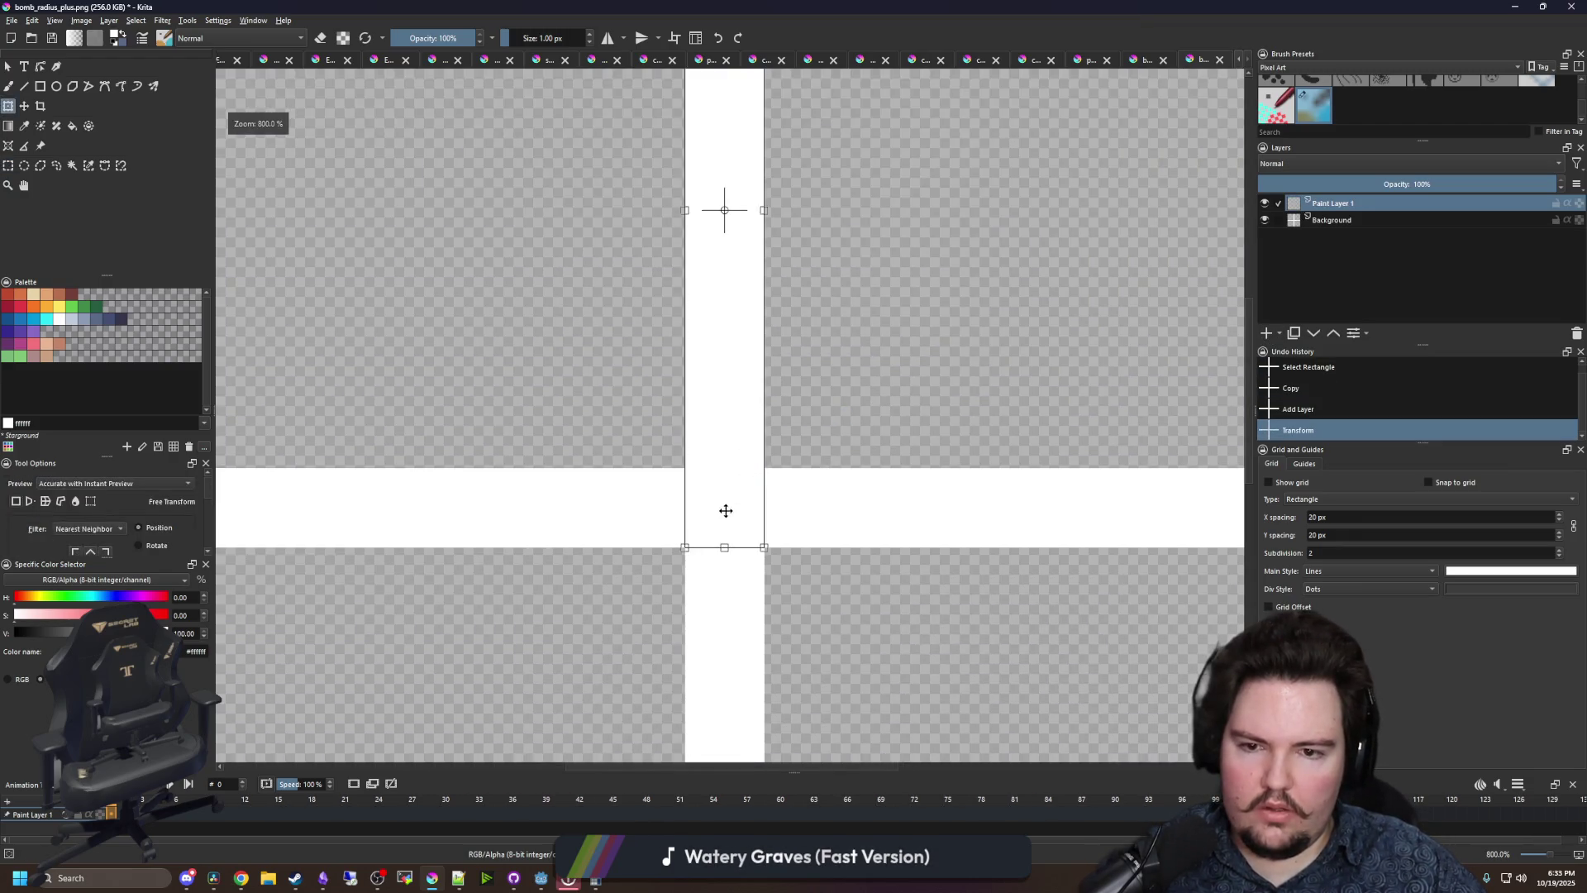
left_click_drag(725, 213, 727, 511)
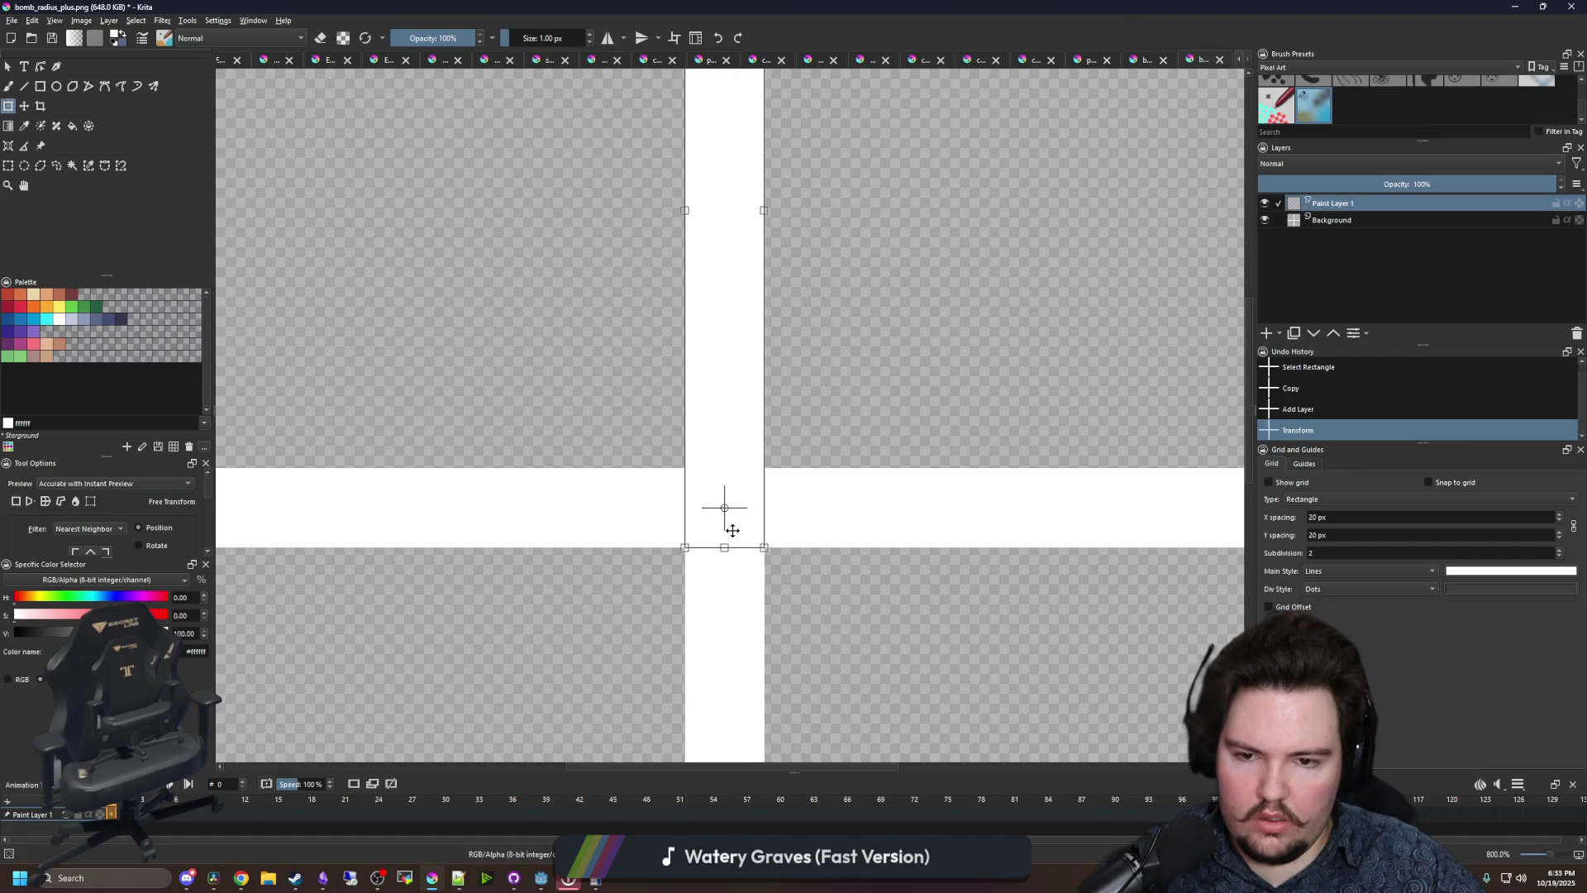
scroll(727, 521, "down", 3)
scroll(748, 517, "up", 2)
mouse_move(750, 514)
left_mouse_down()
mouse_move(758, 459)
mouse_move(734, 424)
left_mouse_up()
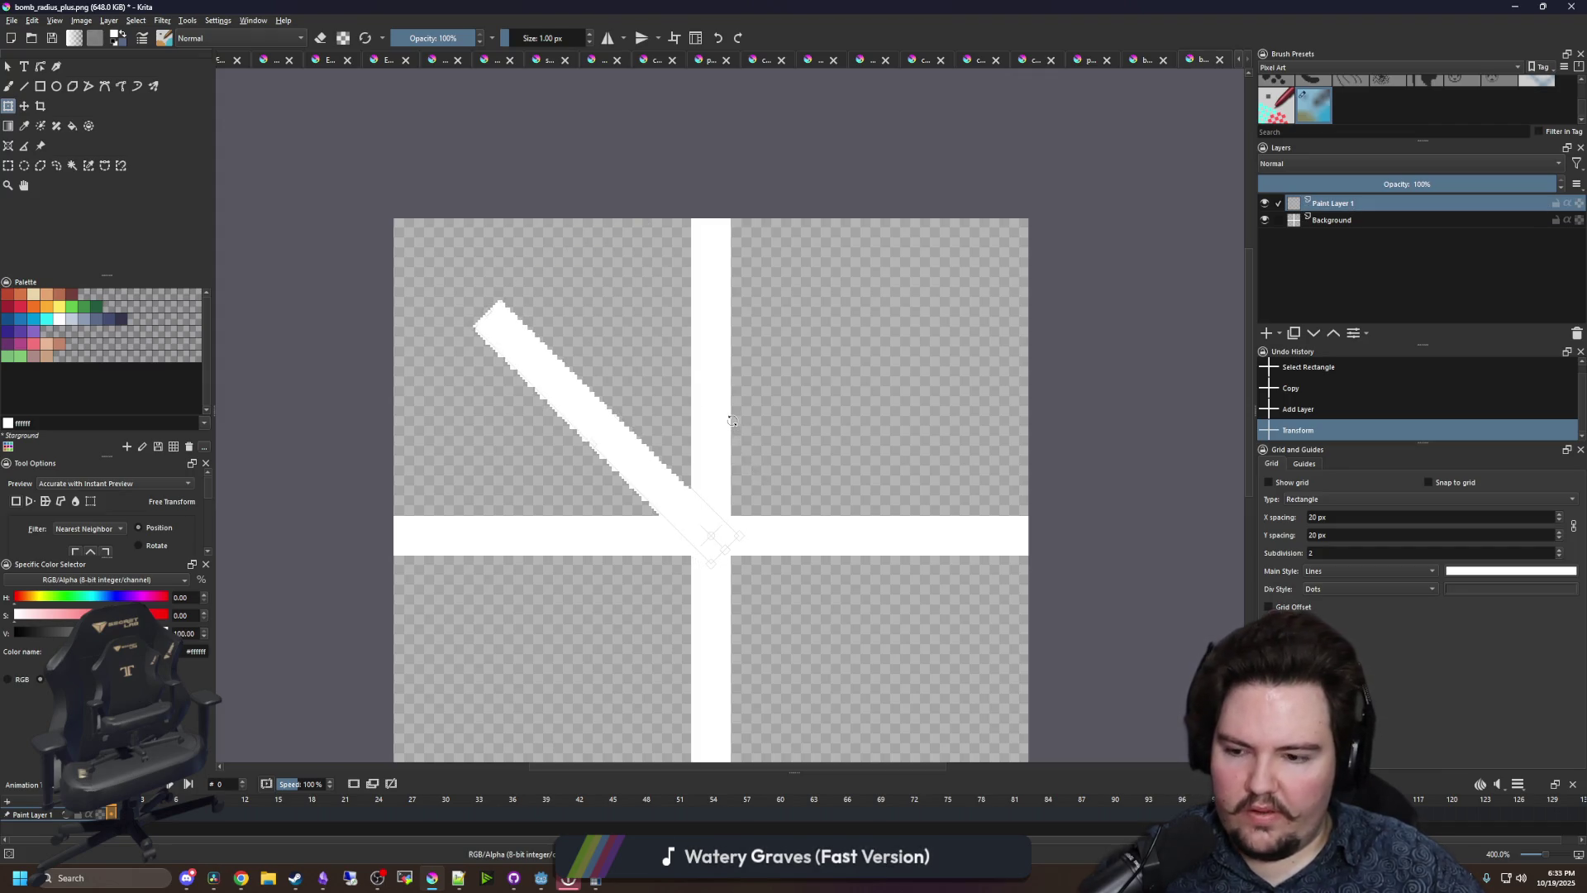
mouse_move(730, 414)
left_mouse_down()
mouse_move(720, 391)
mouse_move(748, 514)
mouse_move(781, 533)
mouse_move(789, 431)
mouse_move(753, 329)
mouse_move(788, 419)
mouse_move(779, 495)
mouse_move(801, 397)
mouse_move(759, 285)
left_mouse_up()
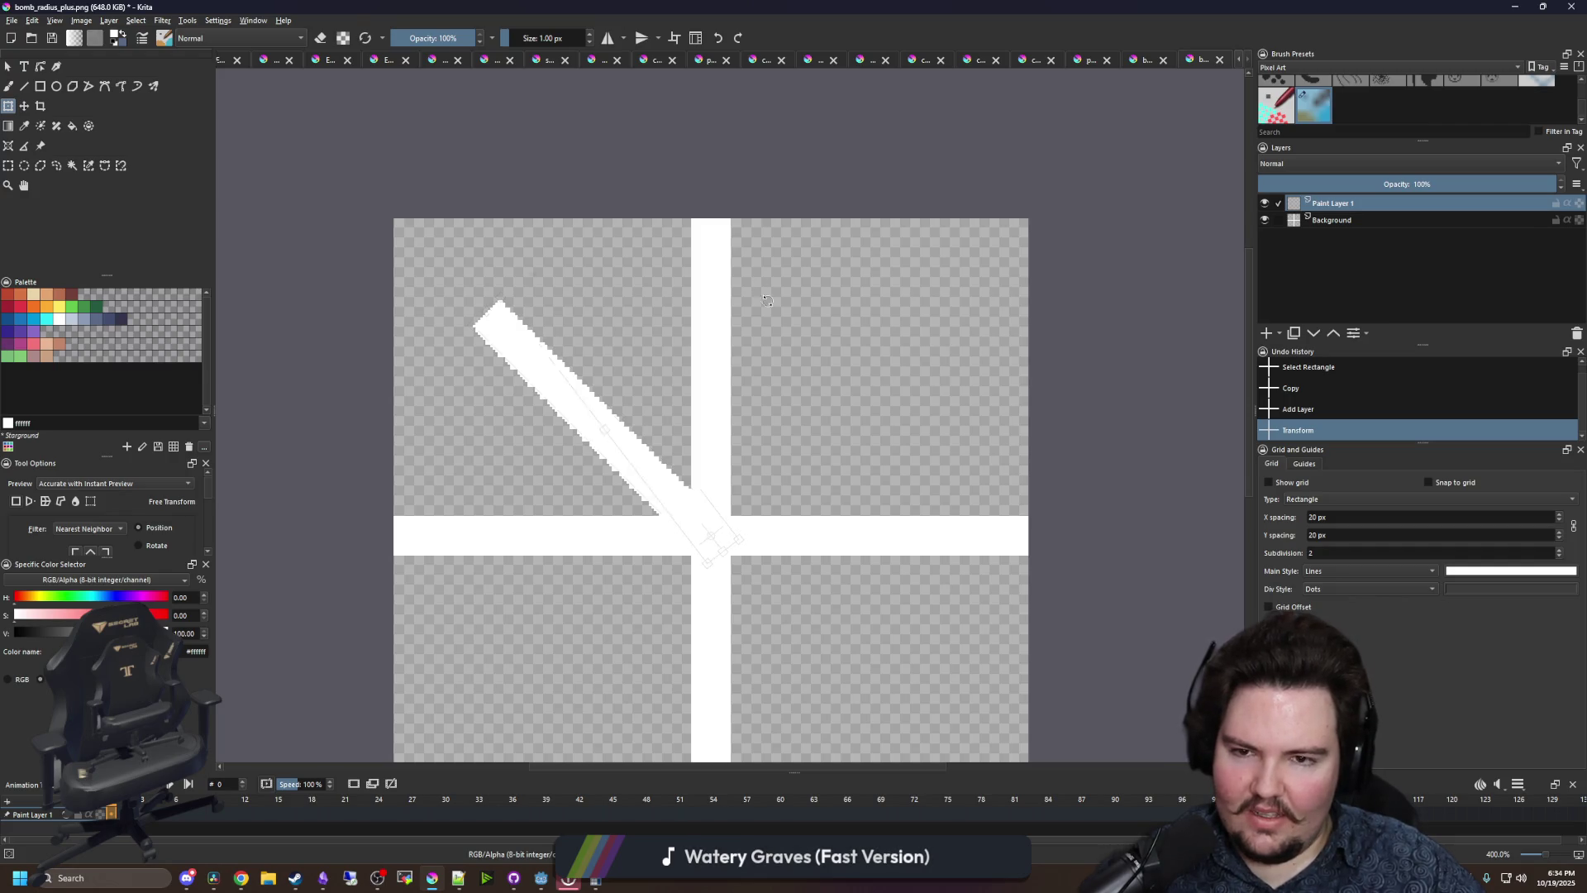
mouse_move(767, 301)
left_mouse_down()
mouse_move(796, 368)
mouse_move(796, 483)
mouse_move(807, 348)
mouse_move(775, 240)
left_mouse_up()
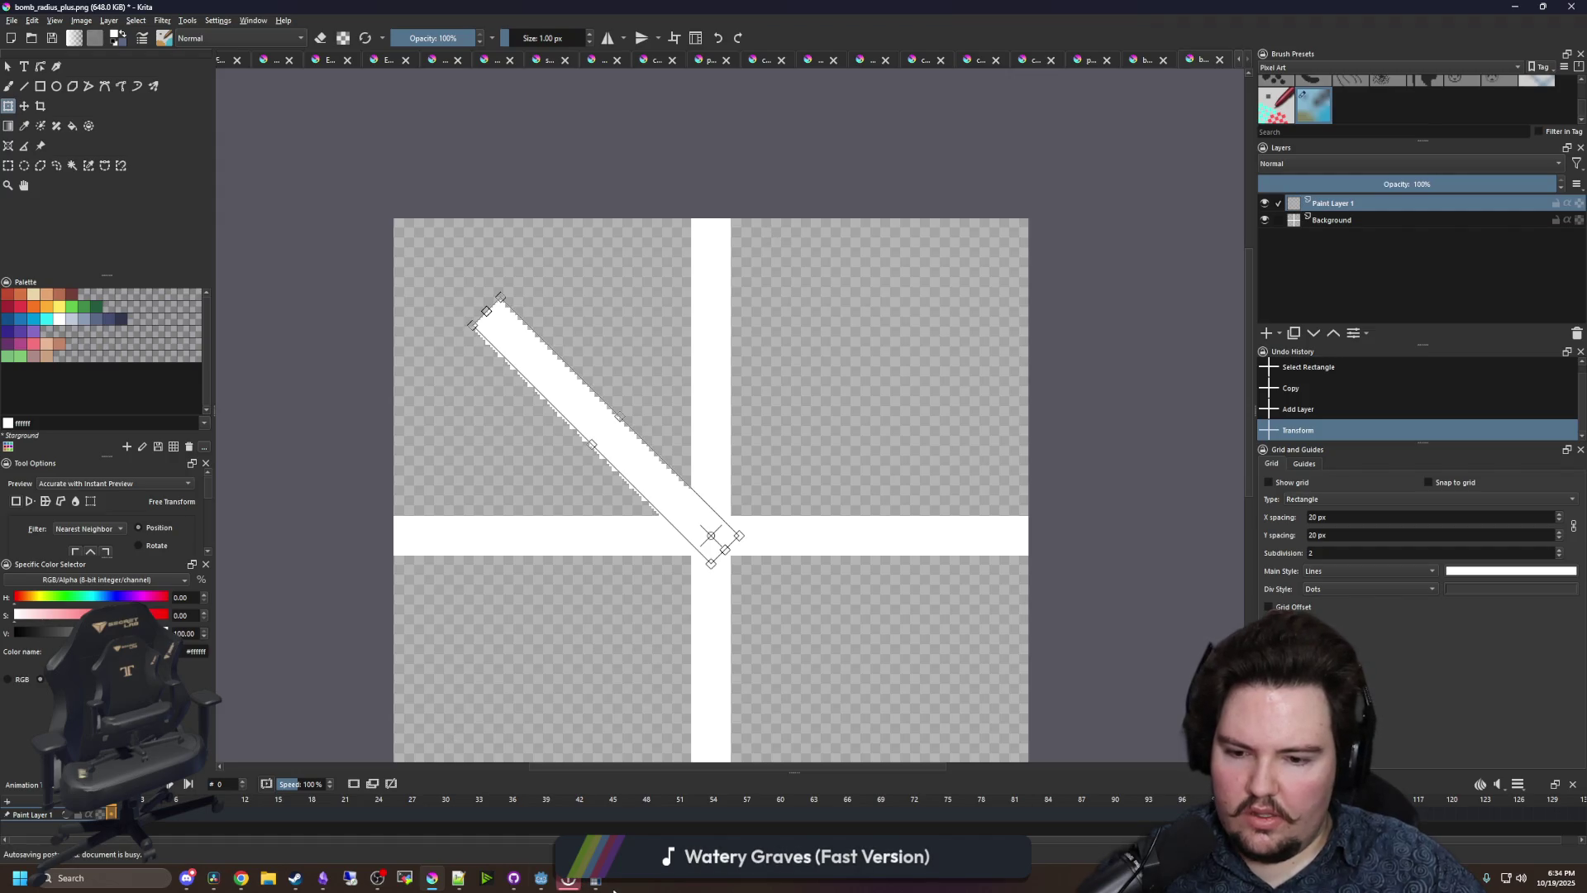
key("XF86Calculator")
left_click(720, 529)
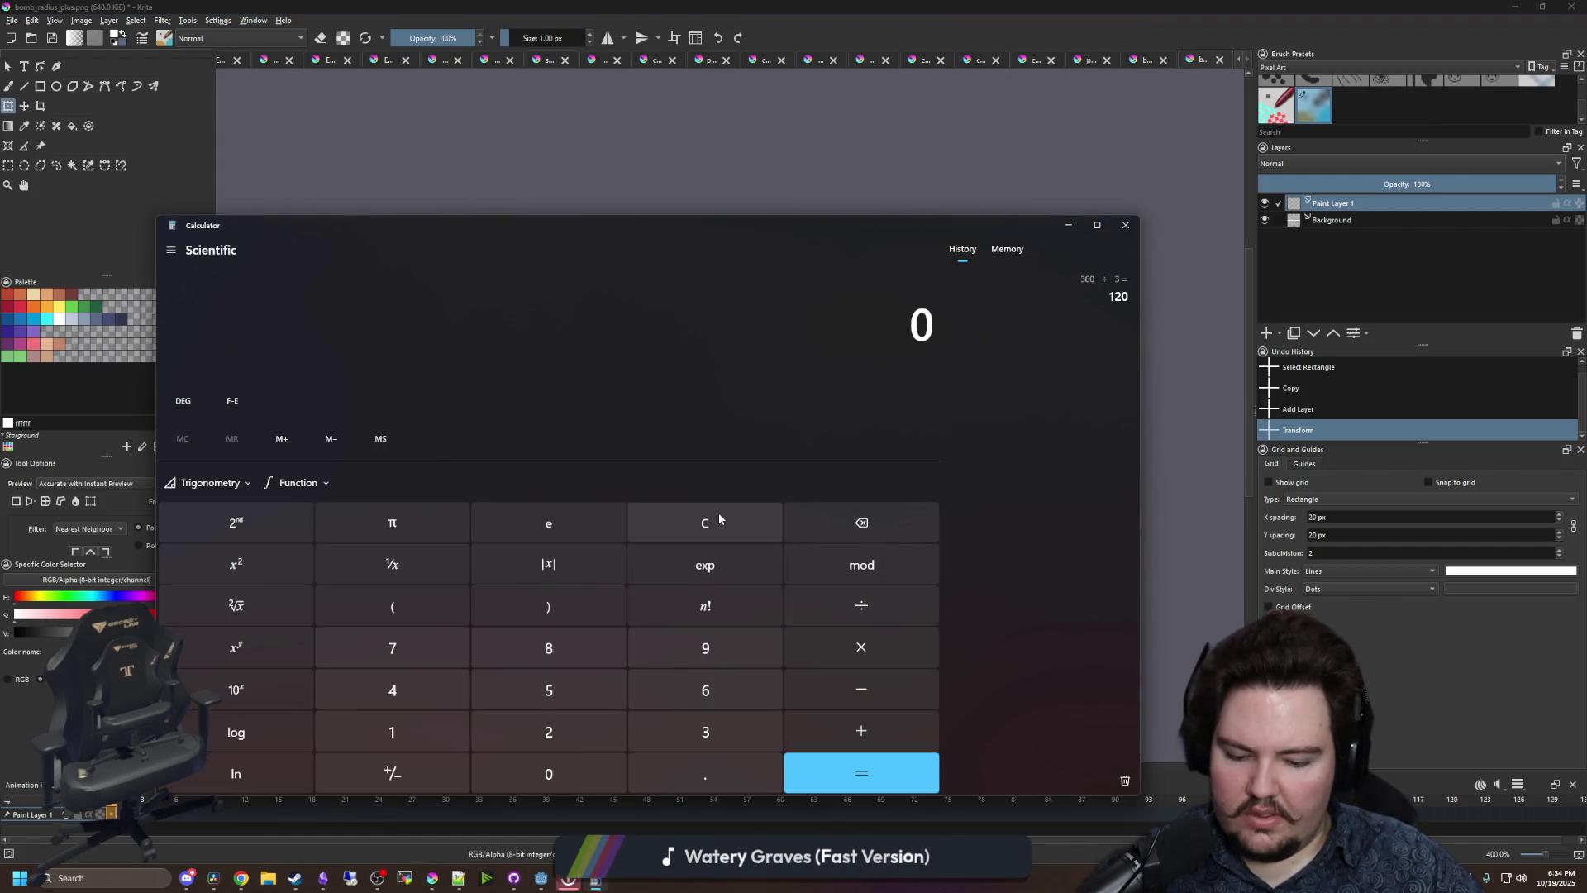
type("45/6")
key("Return")
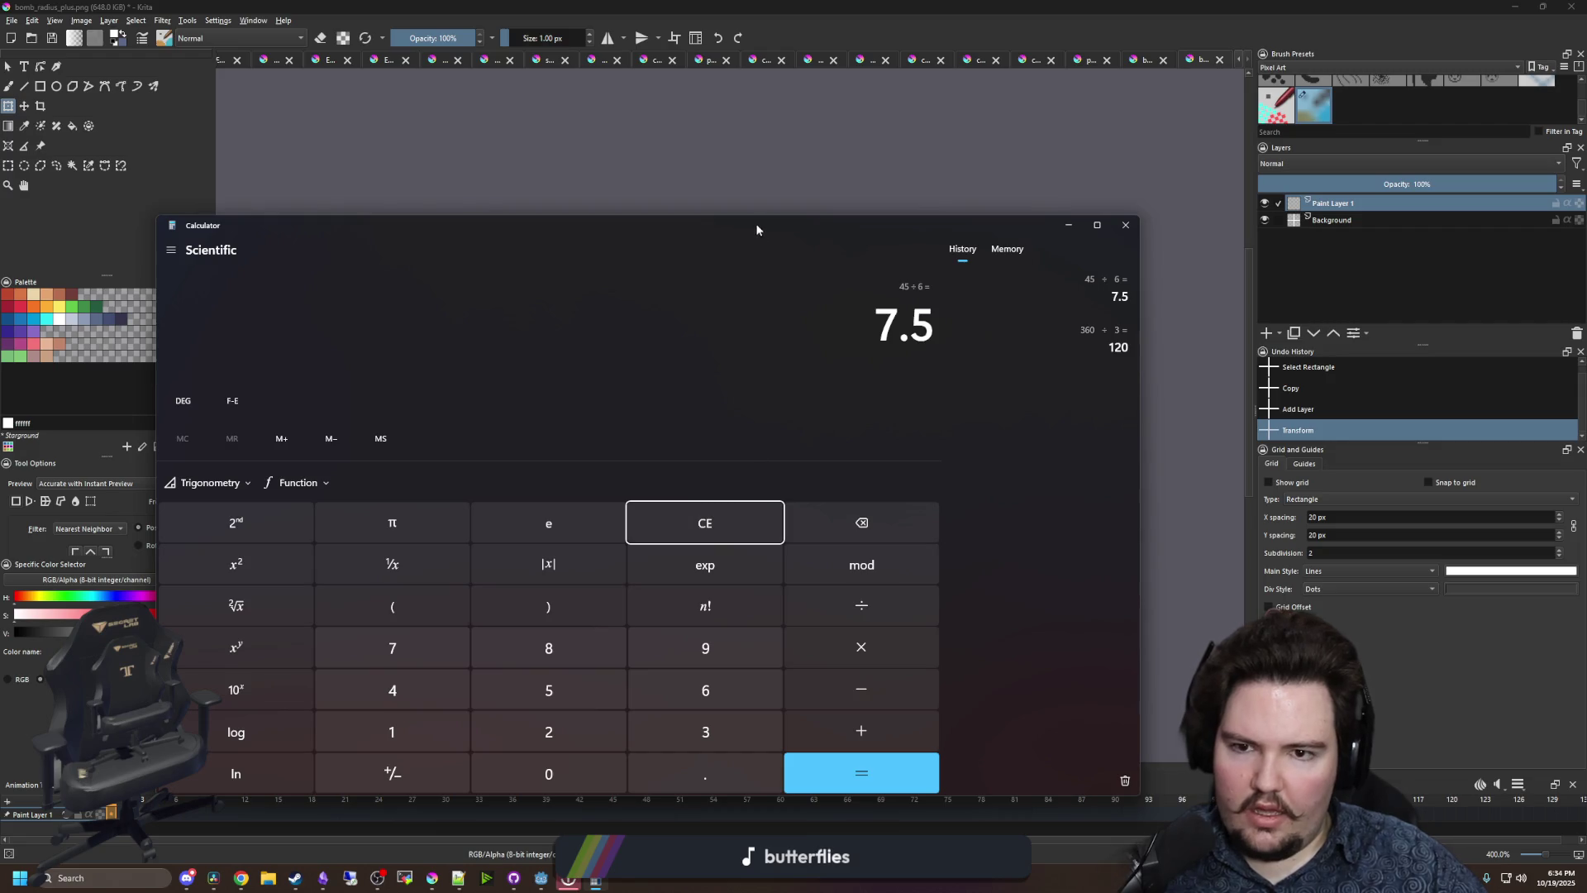
mouse_move(755, 223)
left_mouse_down()
mouse_move(1586, 250)
mouse_move(456, 283)
left_mouse_up()
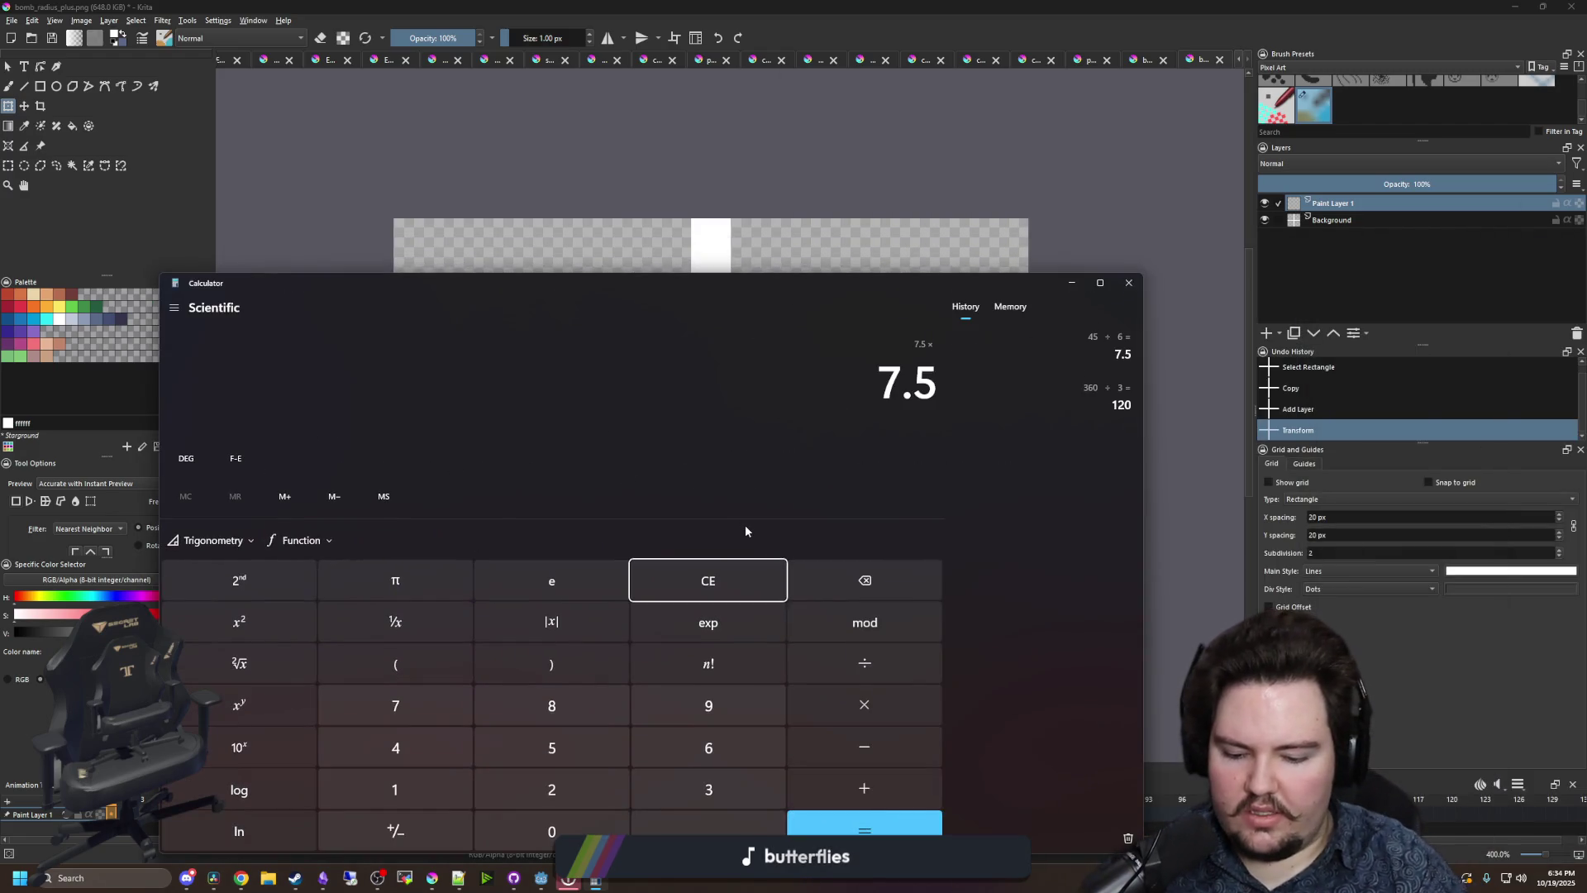
key("2")
key("Return")
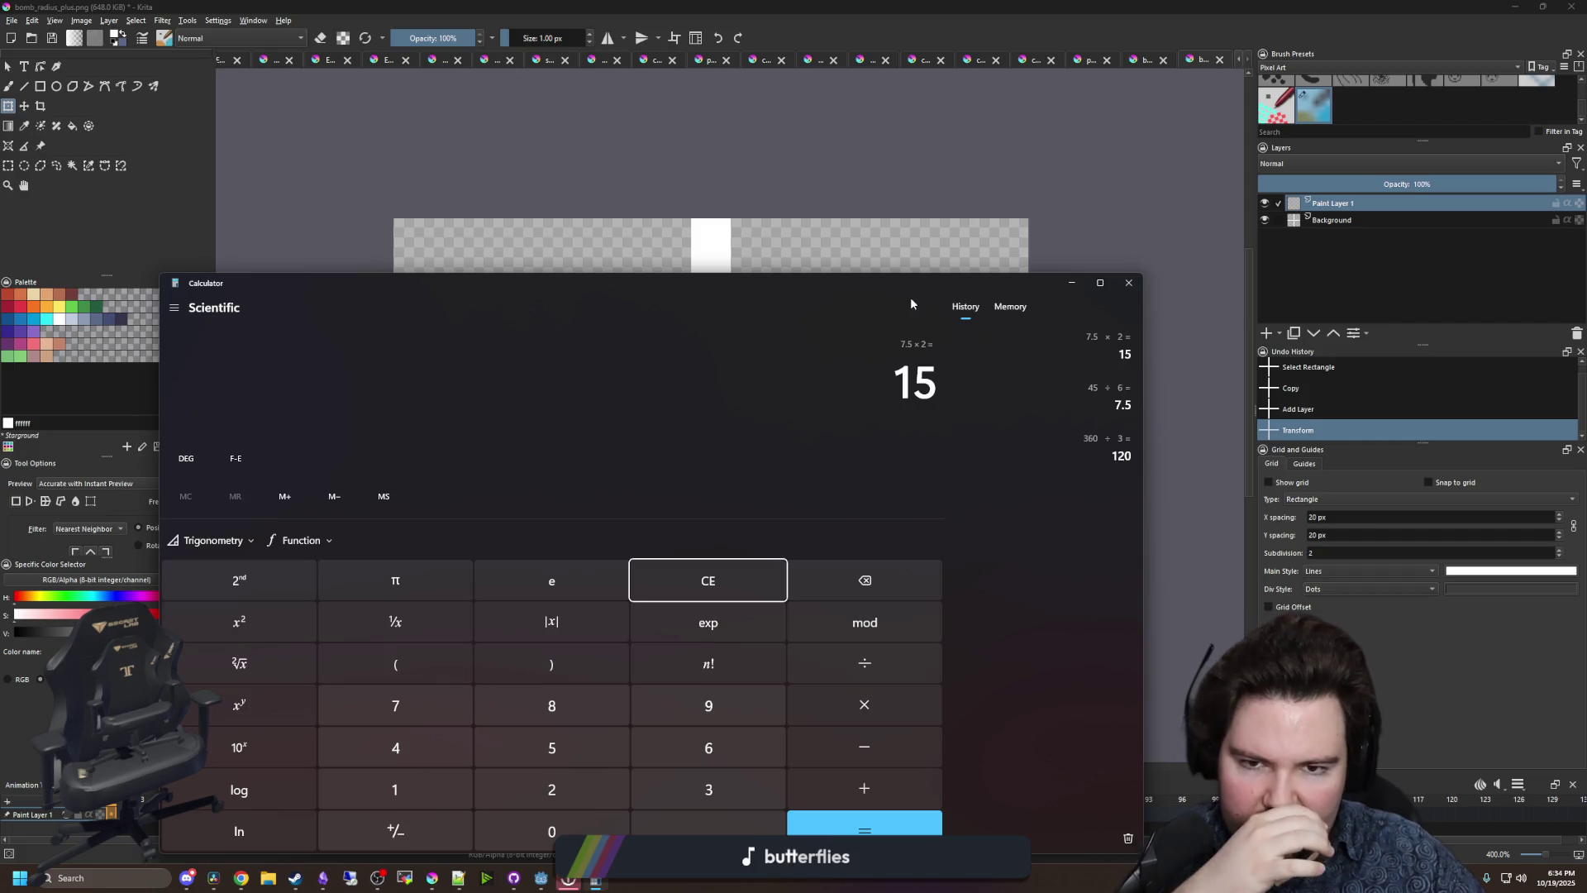
left_click_drag(910, 296, 1586, 291)
key("alt+Tab")
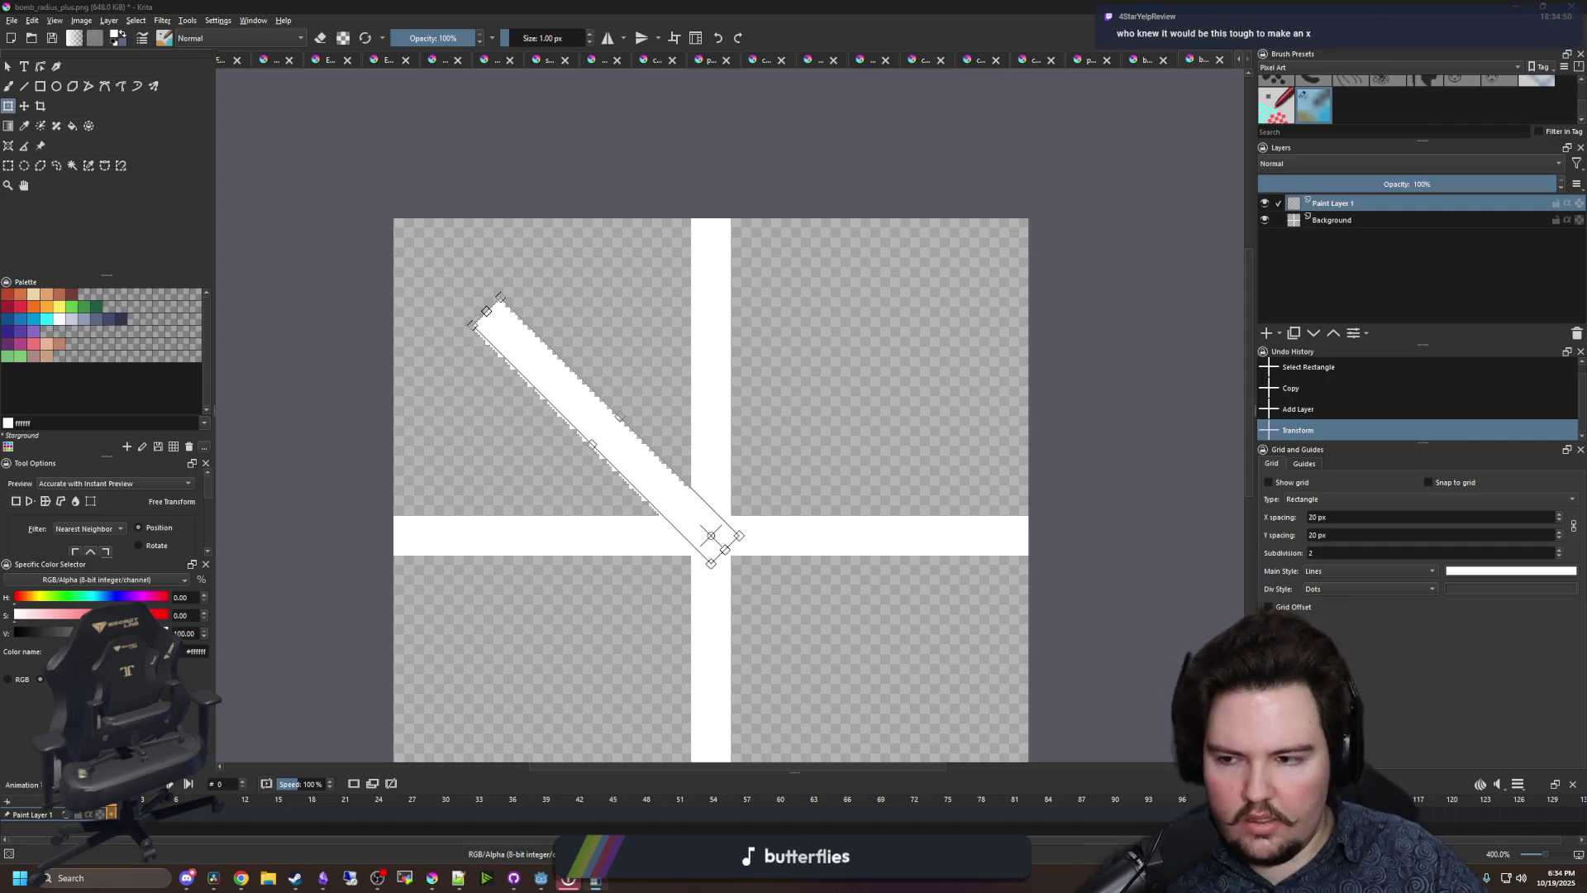
- Re-rotate the pasted bar copy to a flatter up-left angle, commit it, and check it without the Background
scroll(715, 472, "up", 1)
key("Escape")
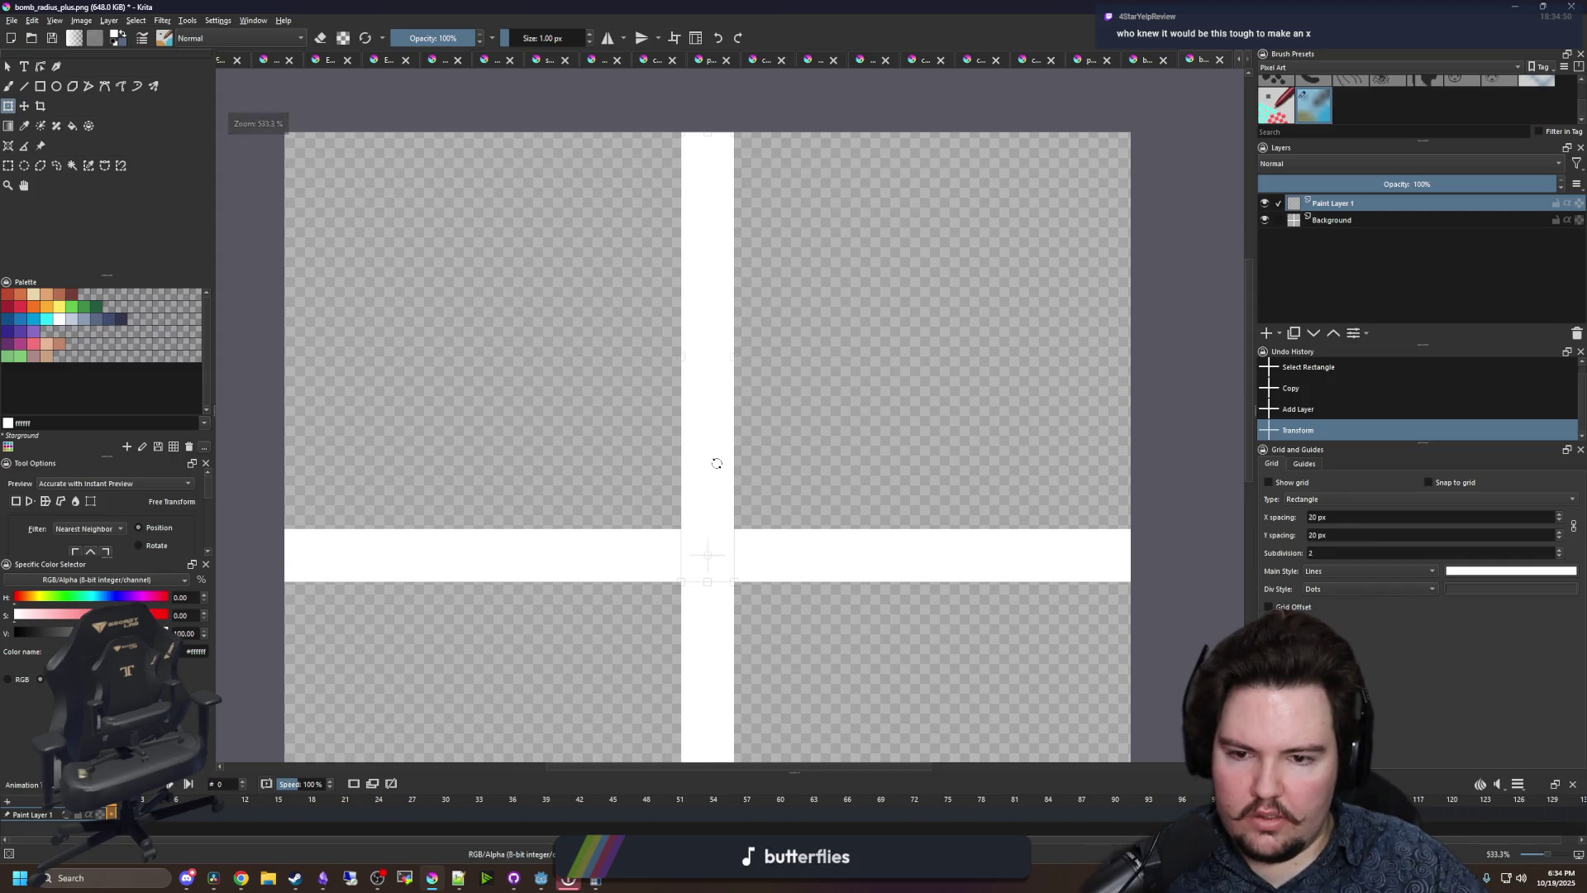
scroll(709, 436, "down", 1)
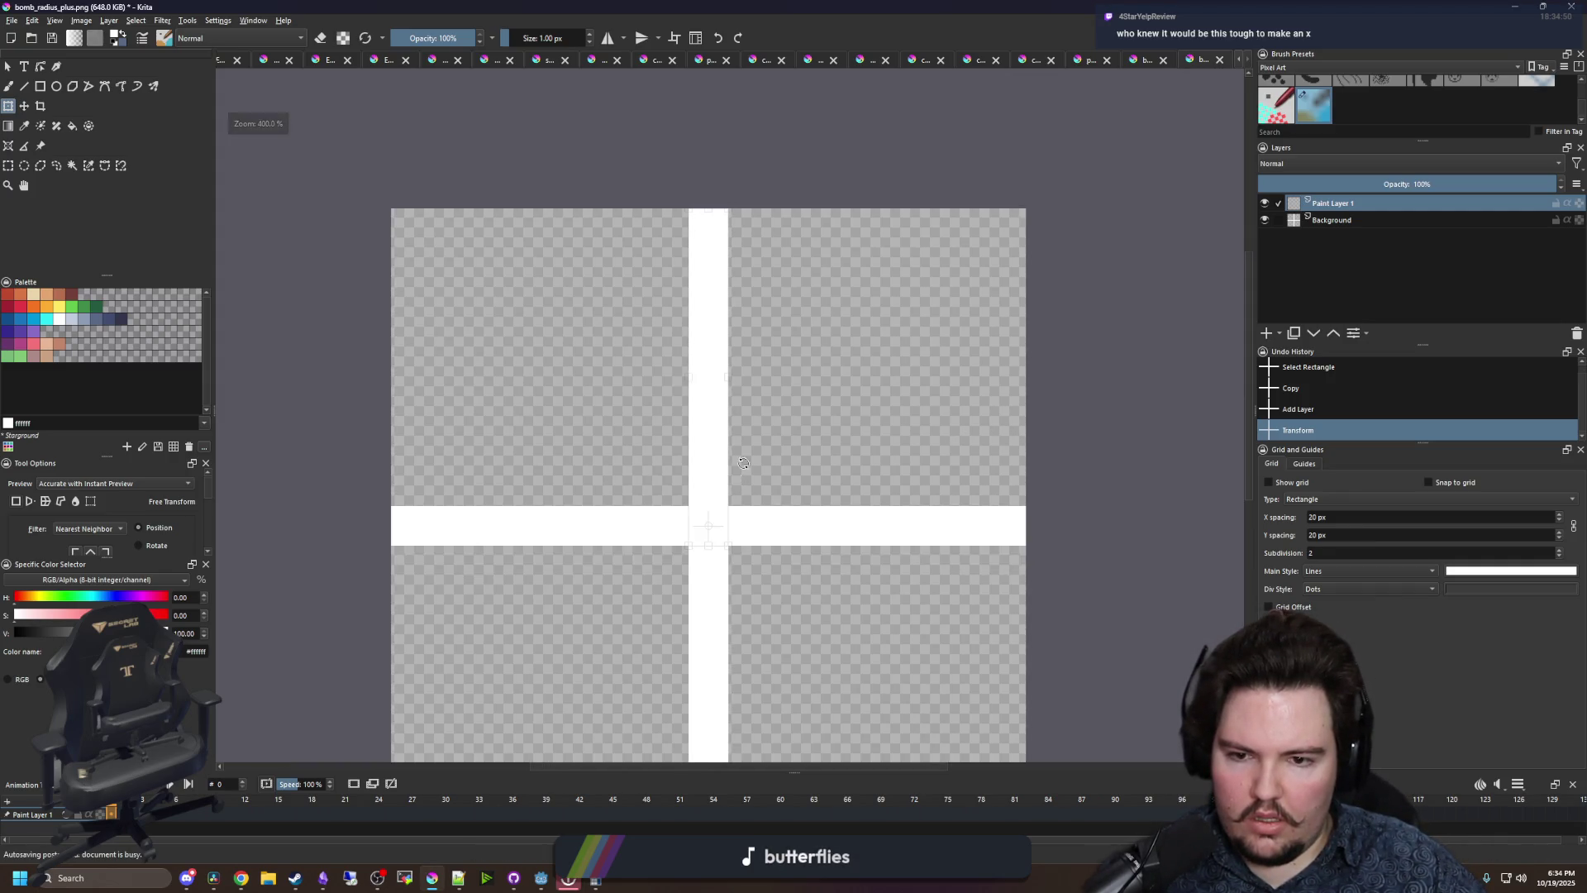
mouse_move(742, 475)
left_mouse_down()
mouse_move(750, 410)
mouse_move(691, 340)
mouse_move(566, 290)
left_mouse_up()
scroll(547, 443, "up", 1)
scroll(520, 443, "up", 2)
key("ctrl+shift+a")
scroll(529, 446, "down", 3)
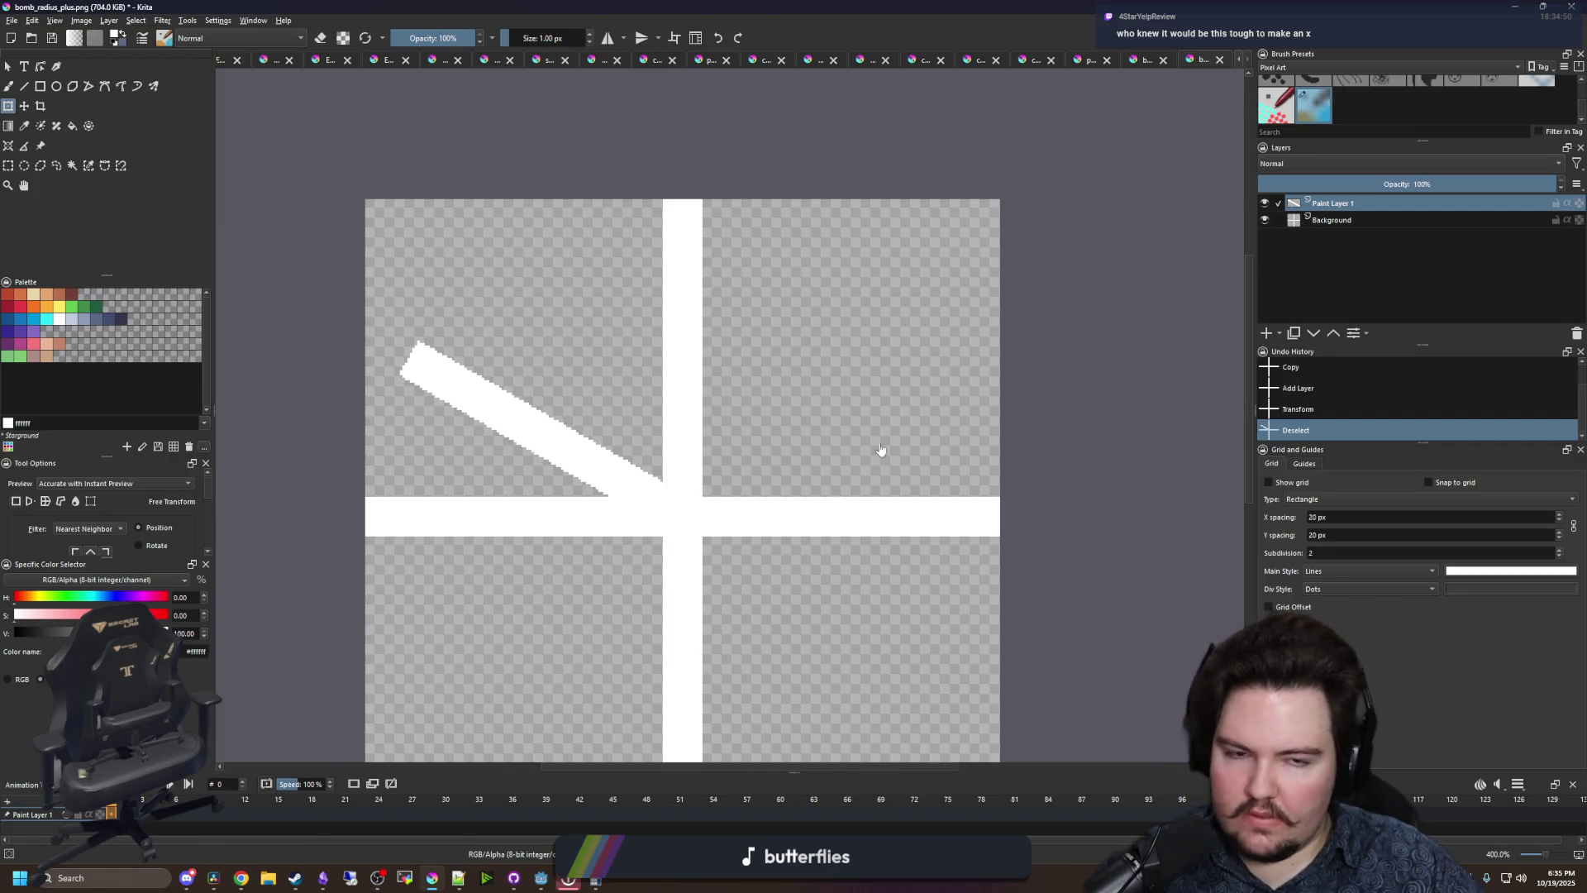
left_click(1265, 219)
left_click(1265, 219)
- Erase the left half of the horizontal bar on the Background layer
left_click(1322, 219)
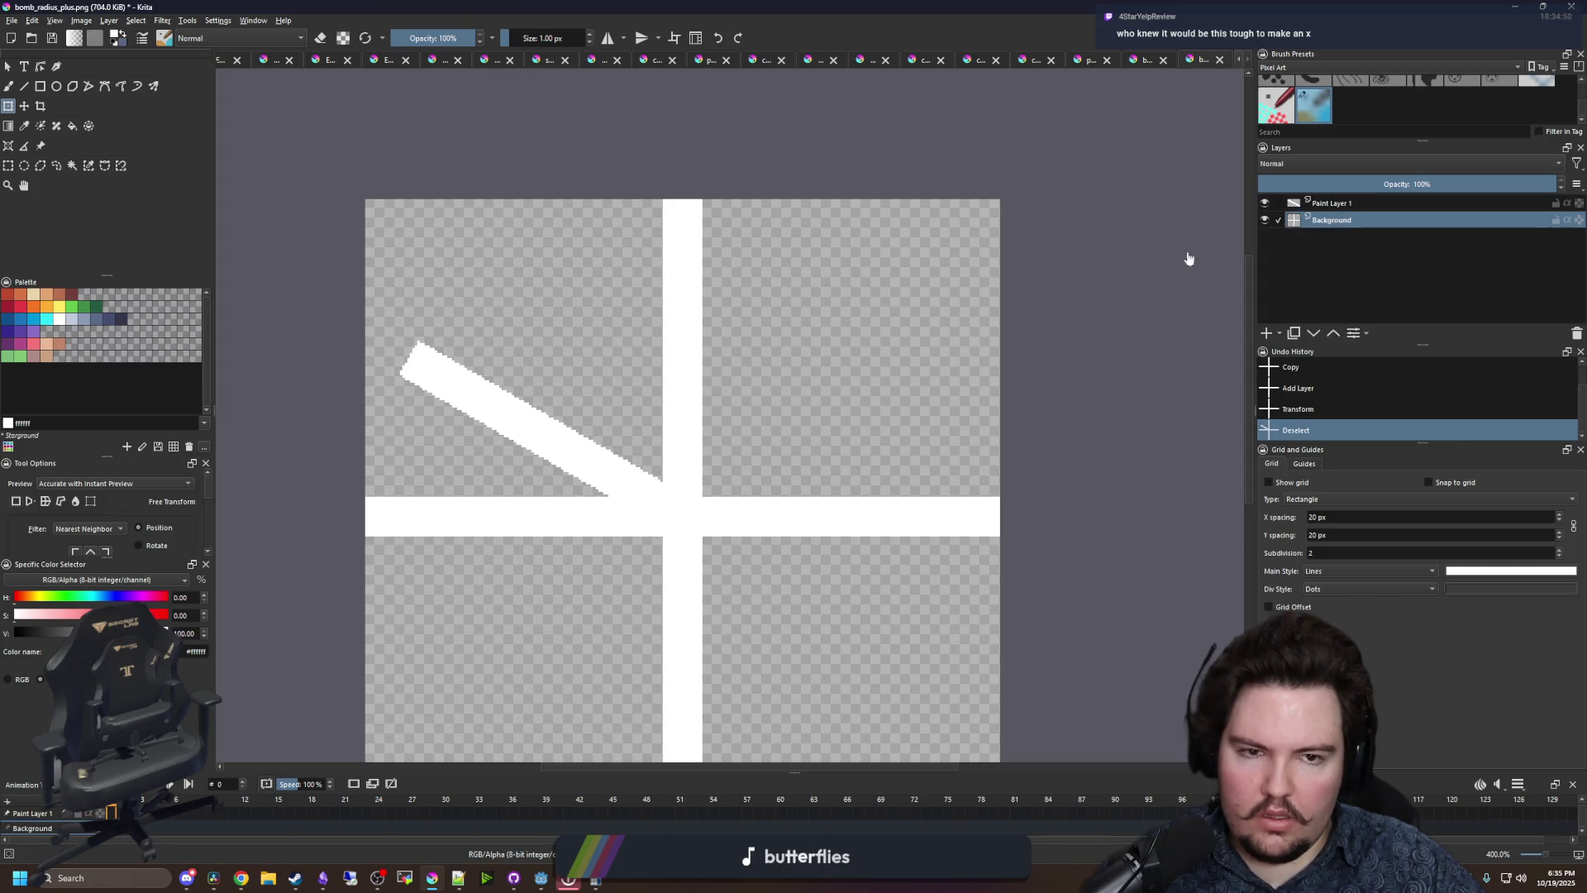
key("ctrl+r")
scroll(462, 508, "up", 2)
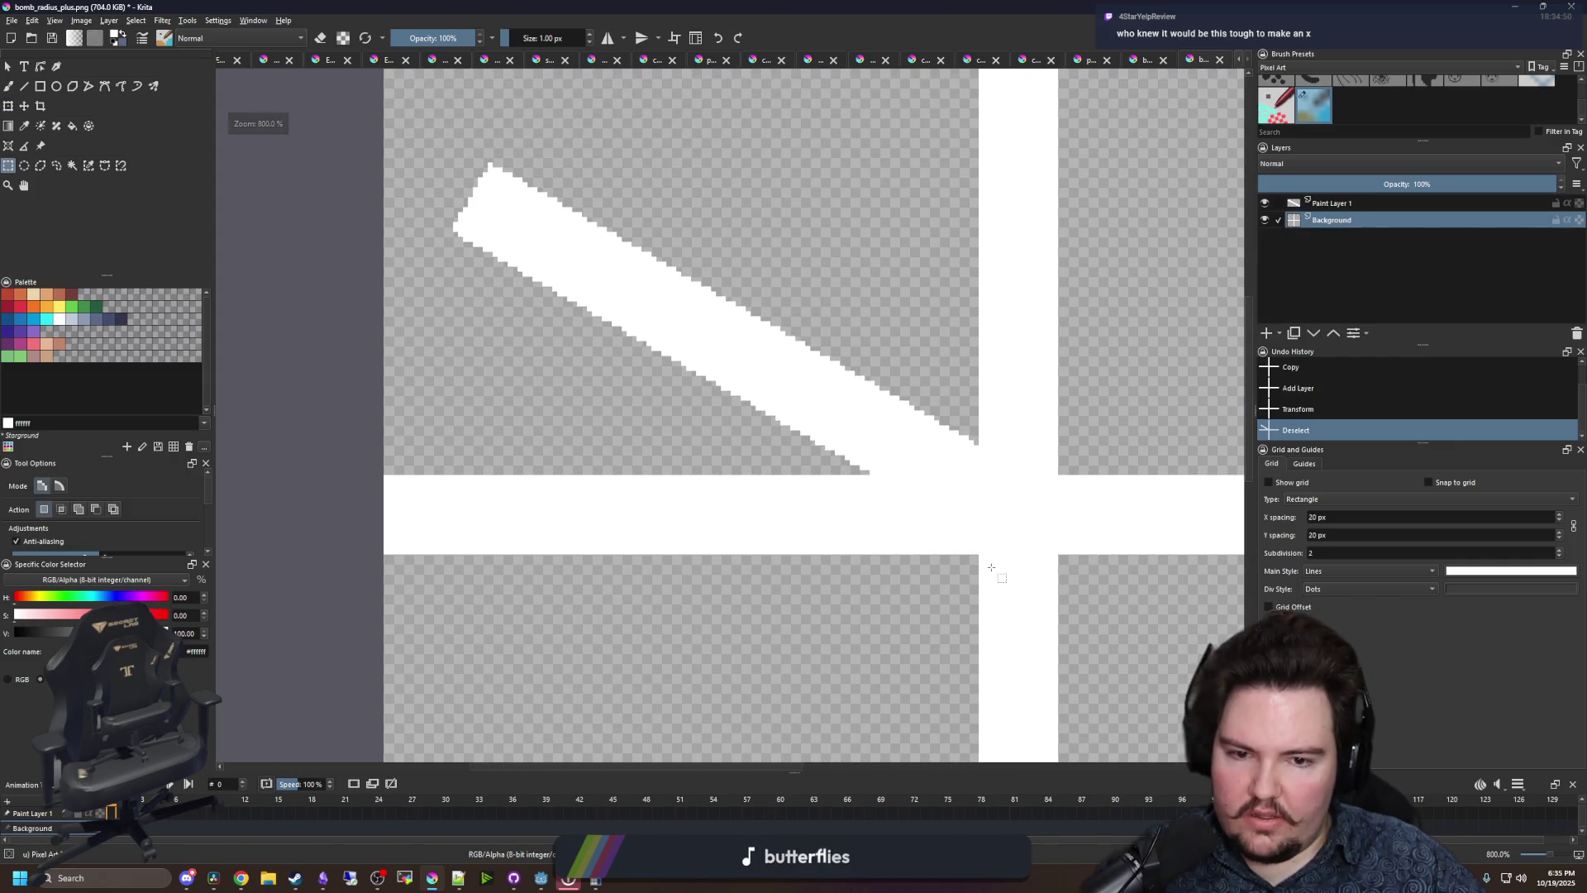
left_click_drag(980, 560, 248, 412)
key("Delete")
key("ctrl+shift+a")
scroll(602, 454, "right", 5)
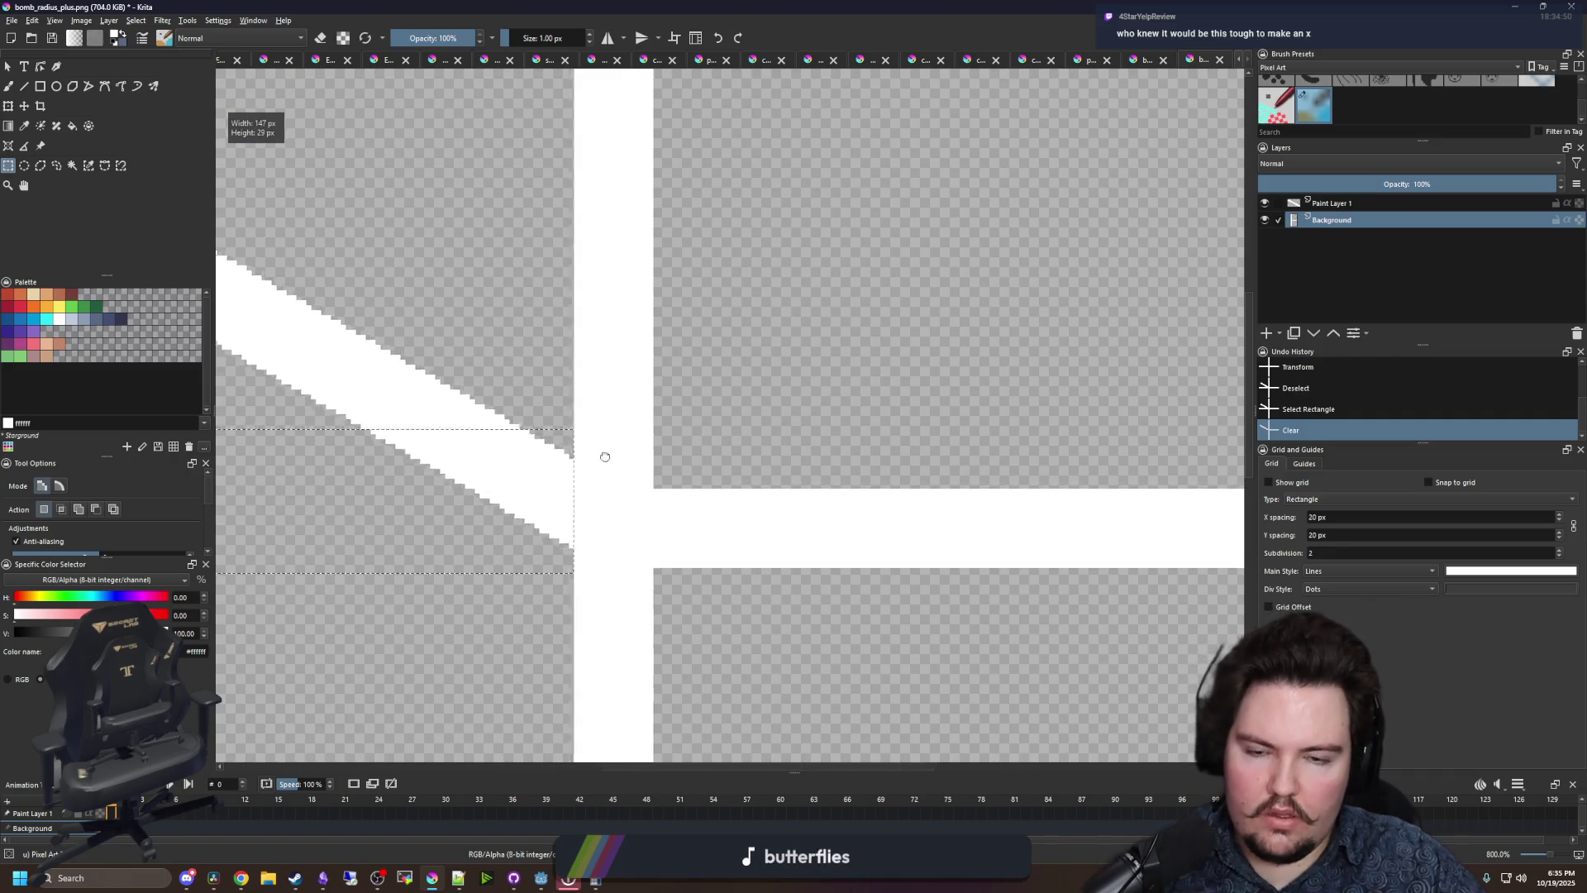
- Duplicate Paint Layer 1, which holds the diagonal bar
left_click(1397, 205)
key("ctrl+j")
key("minus")
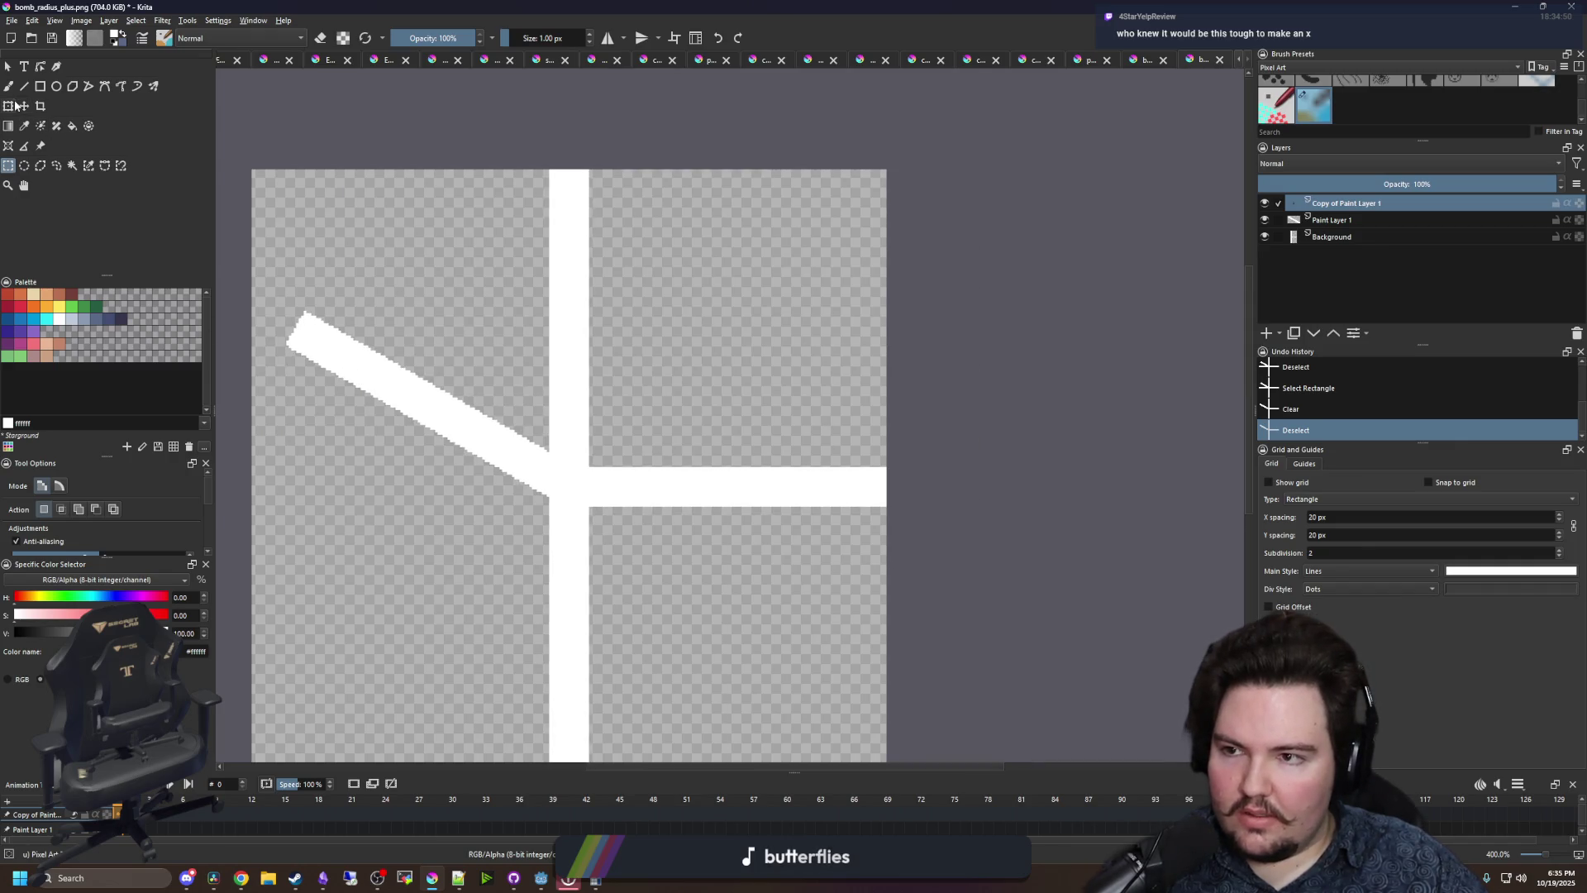
- Mirror the duplicated arm and move it up-right of the vertical bar
key("ctrl+t")
right_click(383, 380)
left_click(448, 487)
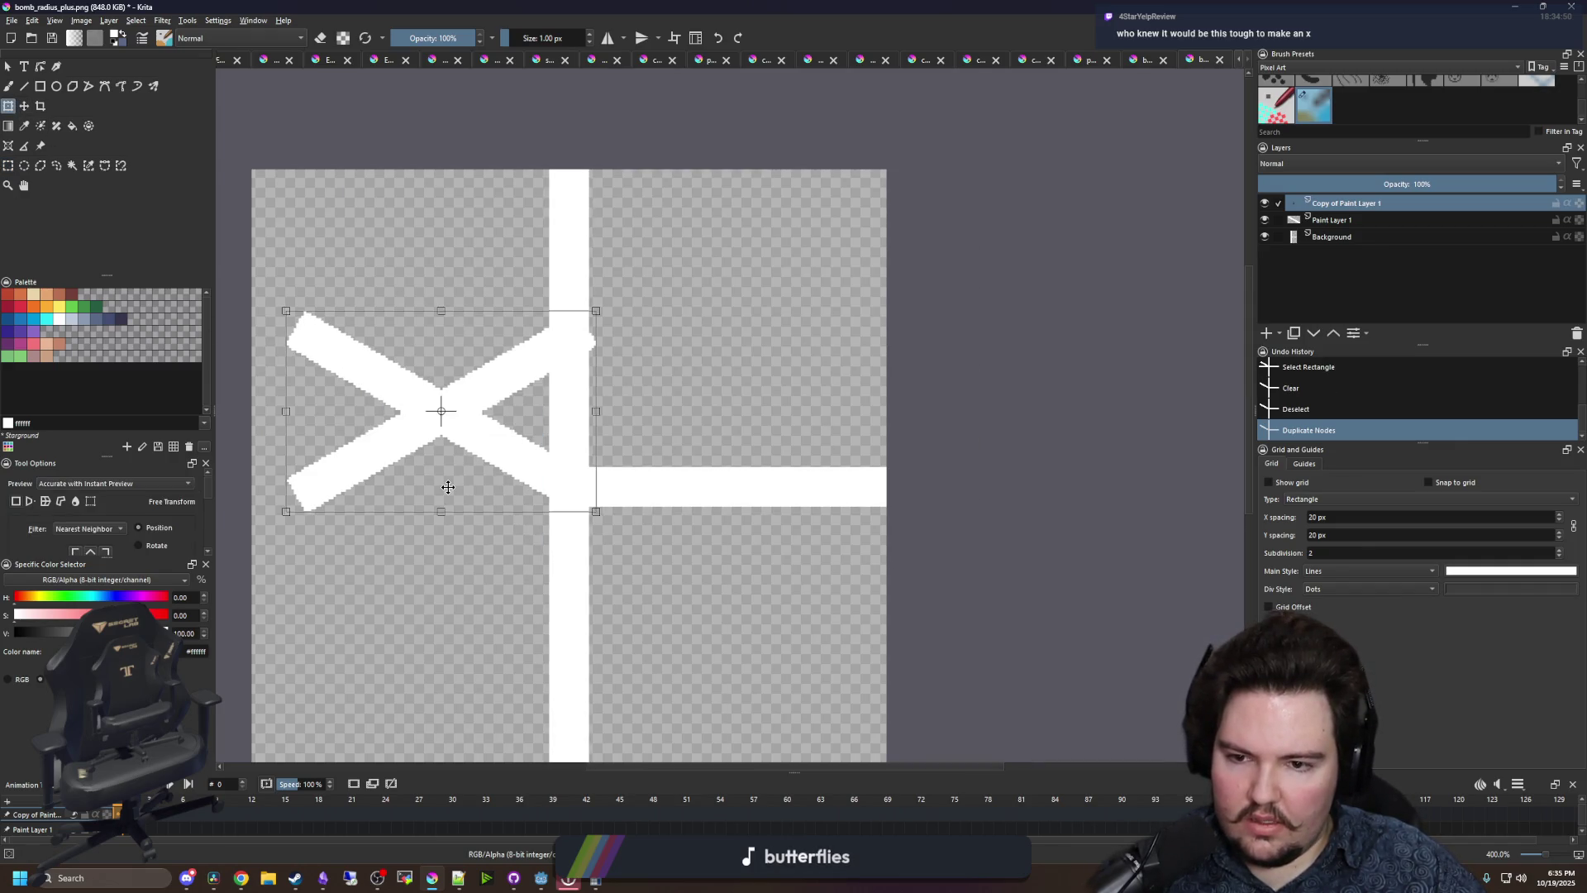
left_click_drag(420, 437, 684, 444)
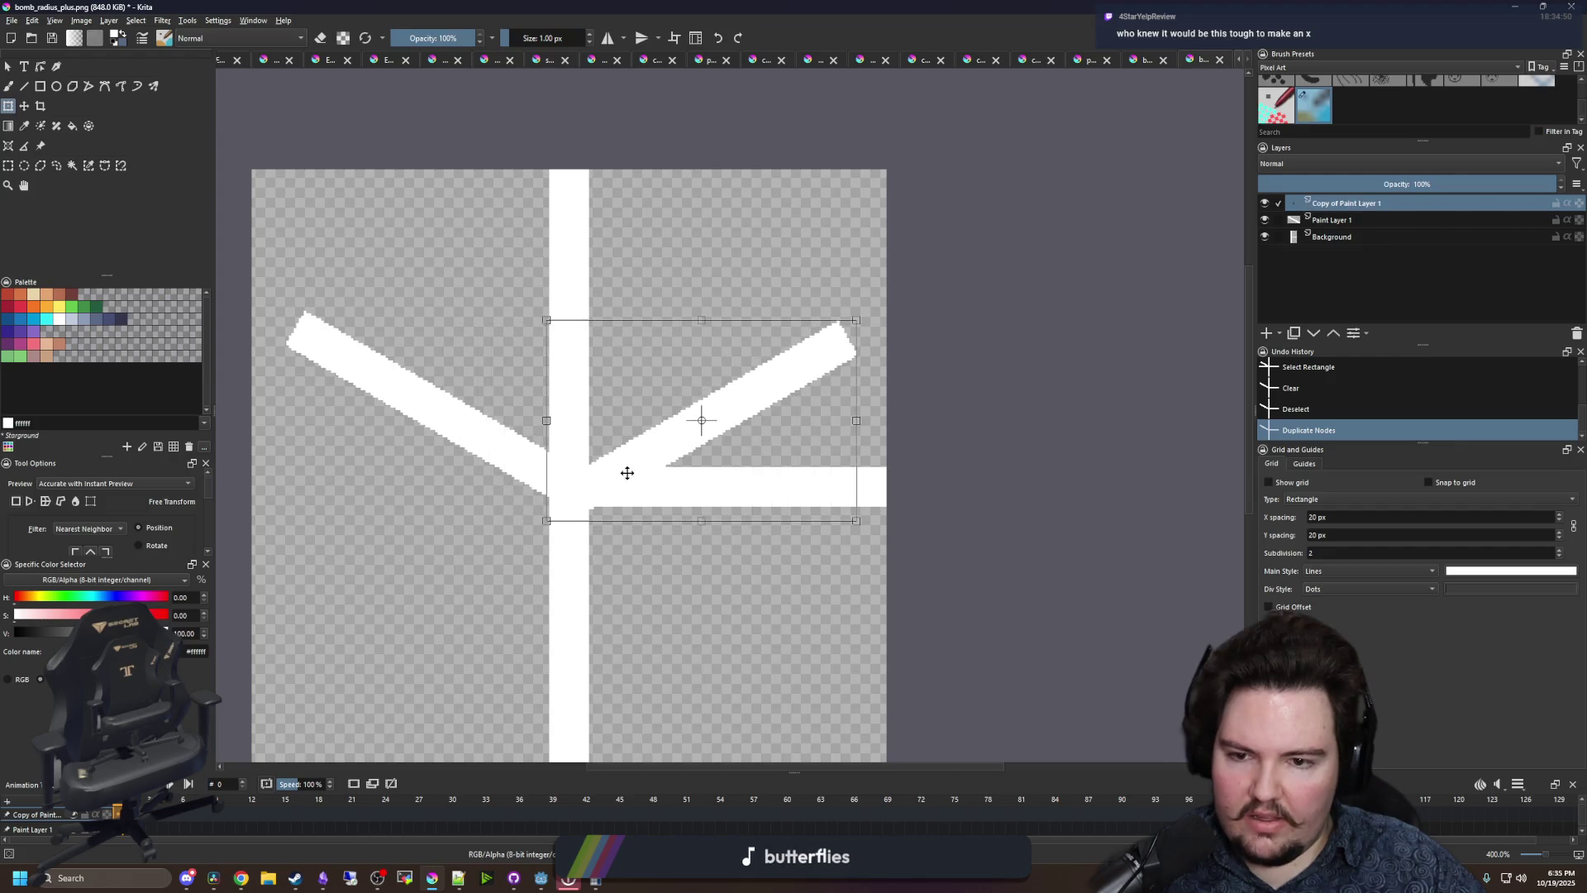
scroll(495, 543, "up", 4)
mouse_move(496, 543)
left_mouse_down()
mouse_move(609, 502)
mouse_move(612, 470)
left_mouse_up()
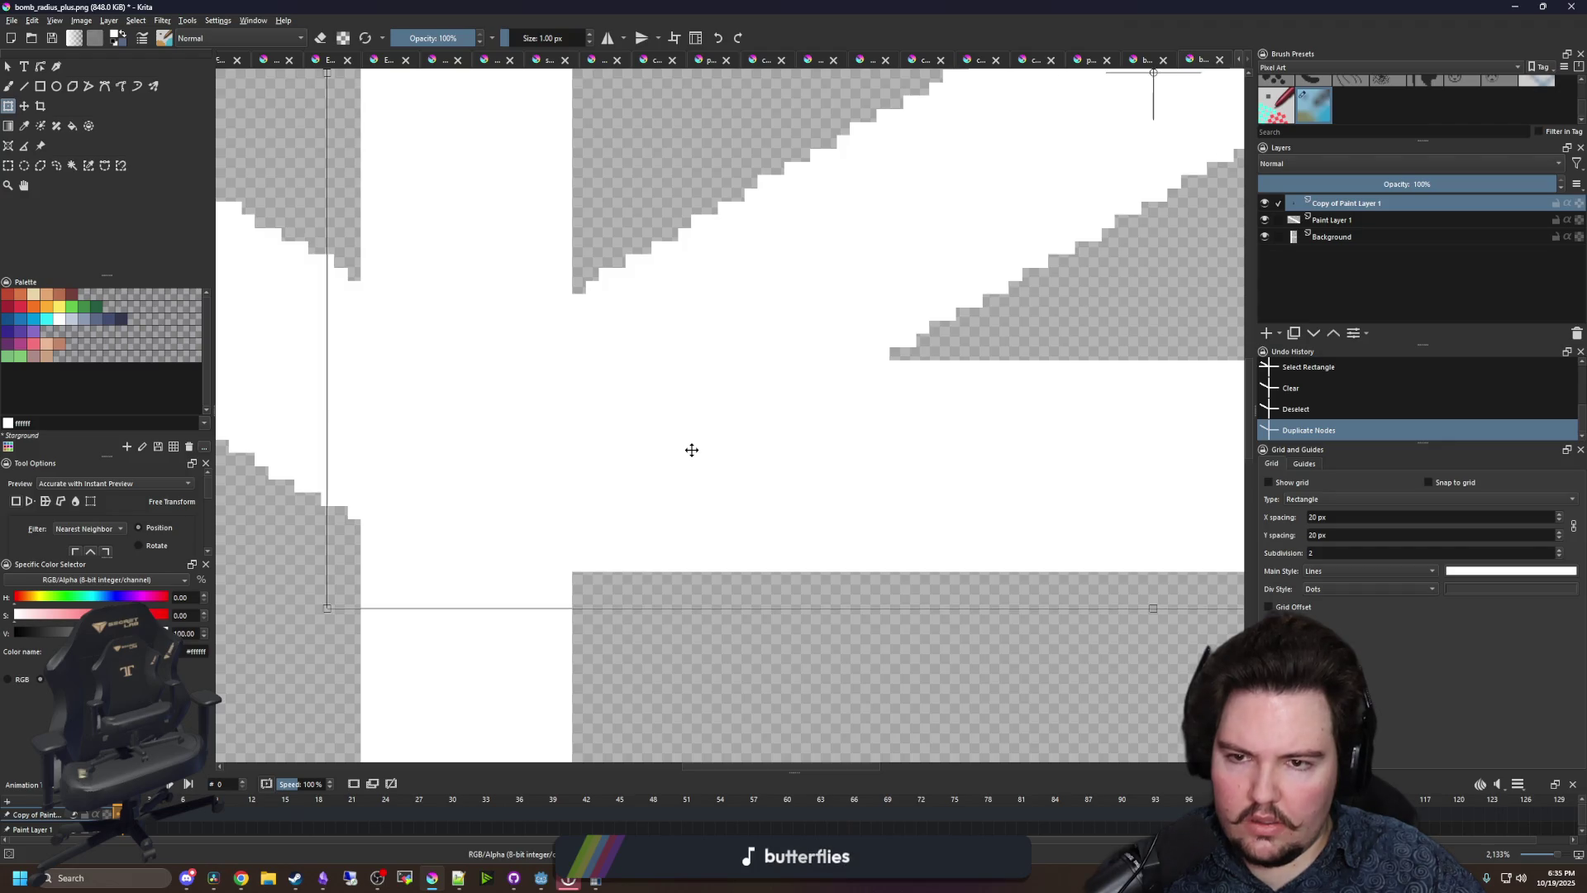
scroll(691, 449, "down", 3)
left_click(1331, 237)
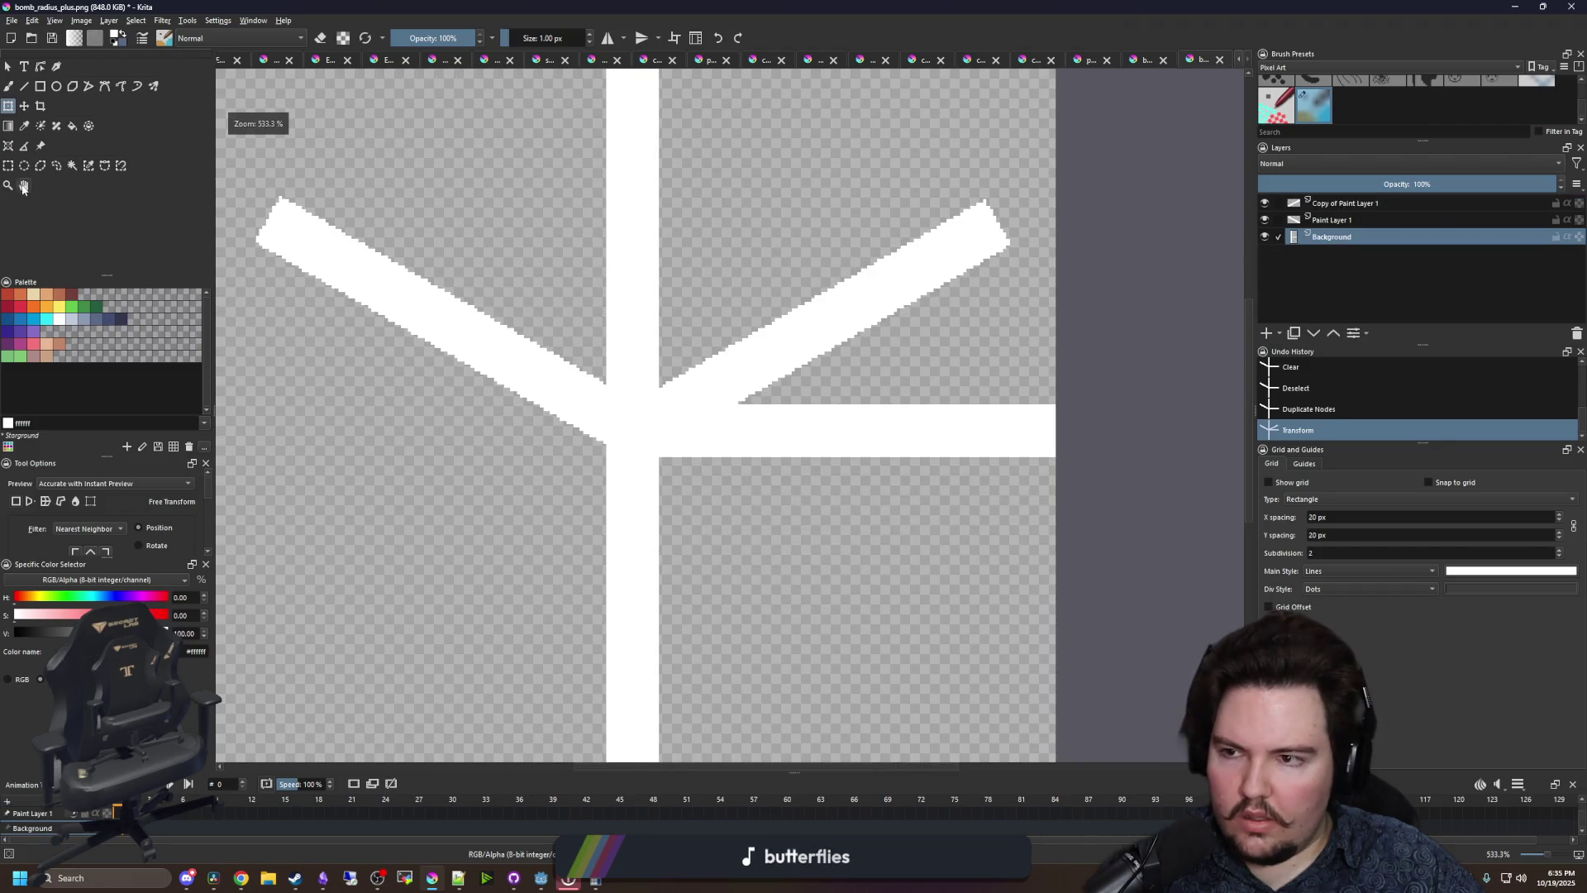
- Erase the remaining horizontal bar from the Background layer
left_click(8, 166)
mouse_move(1159, 543)
left_mouse_down()
mouse_move(506, 389)
mouse_move(516, 374)
left_mouse_up()
key("Delete")
key("ctrl+shift+a")
- Erase the vertical bar above the junction, leaving only the downward stem
scroll(529, 414, "up", 5)
scroll(529, 413, "left", 3)
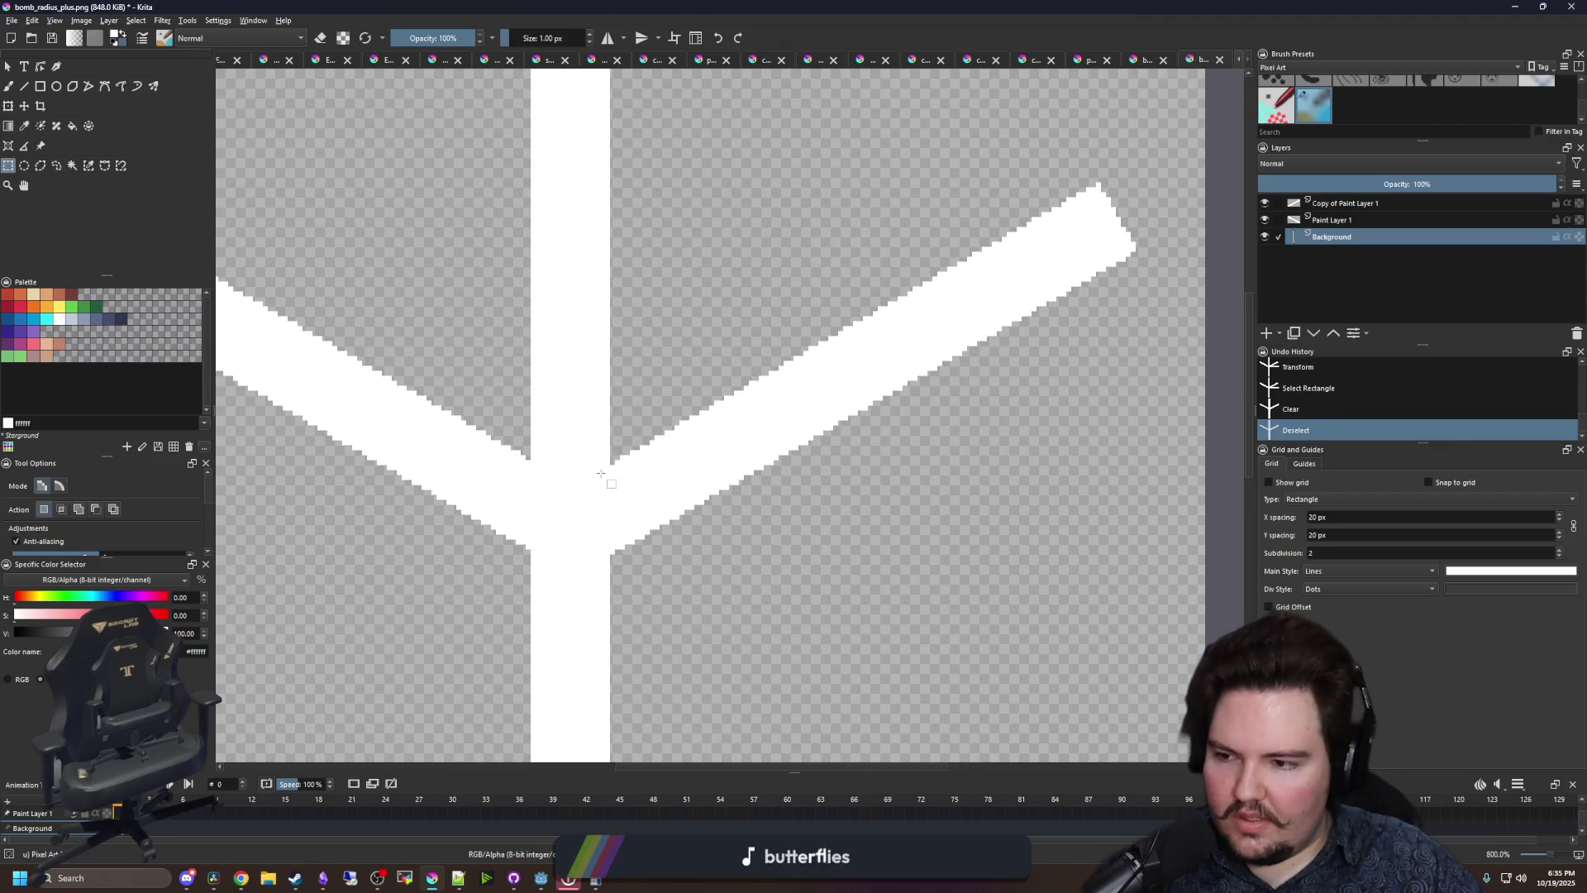
scroll(554, 305, "down", 2)
left_click_drag(537, 149, 616, 480)
key("Delete")
key("ctrl+shift+a")
- Nudge the mirrored arm on Copy of Paint Layer 1 up one pixel to meet the junction
scroll(617, 488, "up", 5)
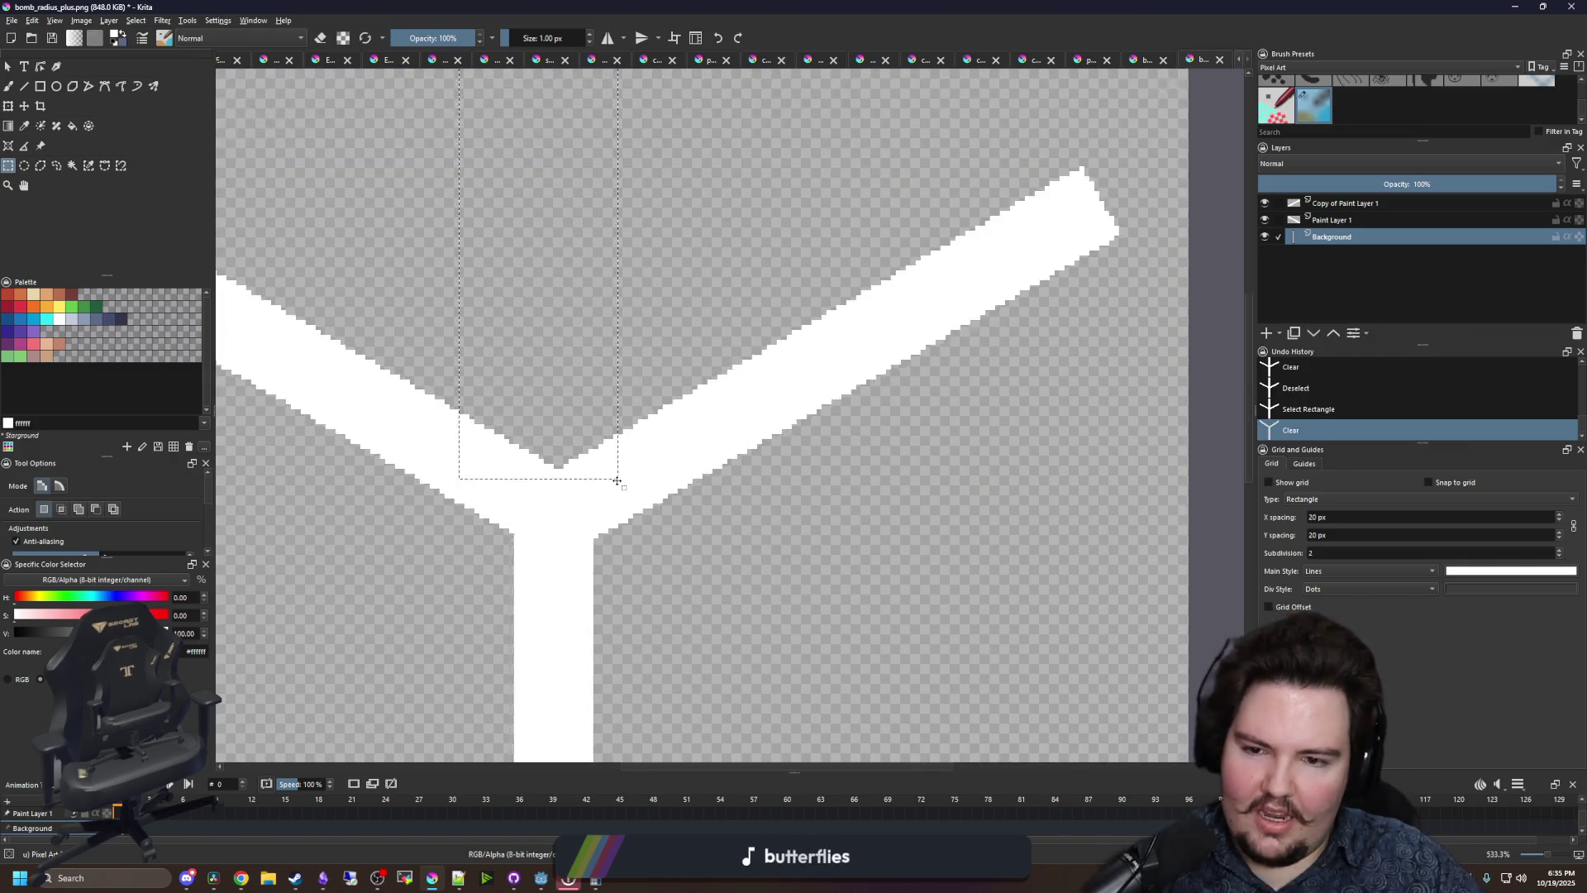
key("Page_Up")
key("Page_Up")
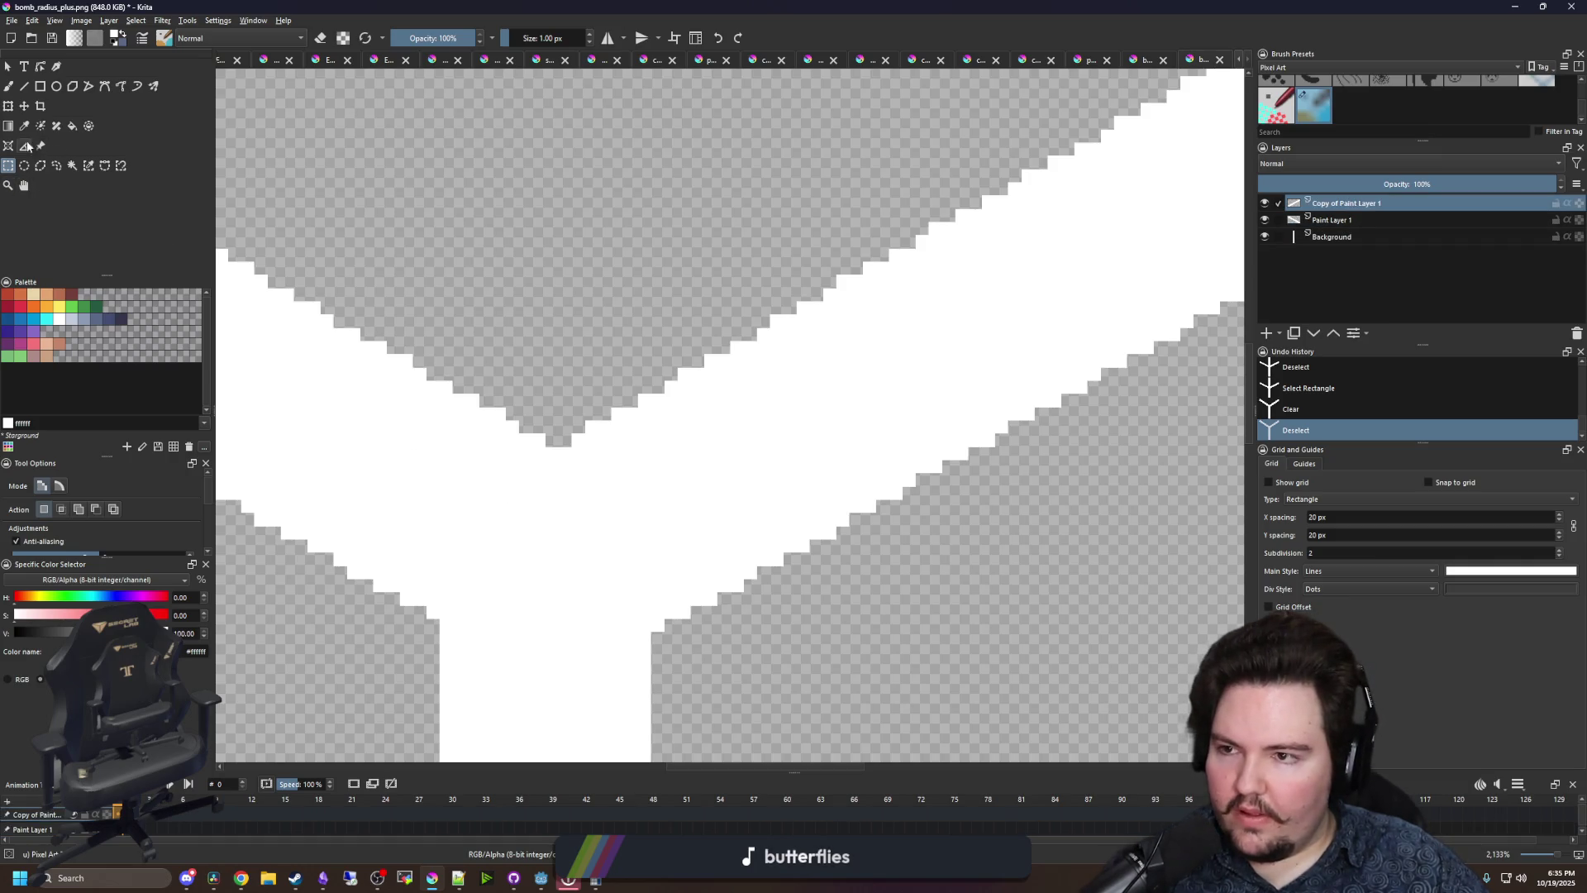
key("ctrl+t")
scroll(574, 570, "up", 2)
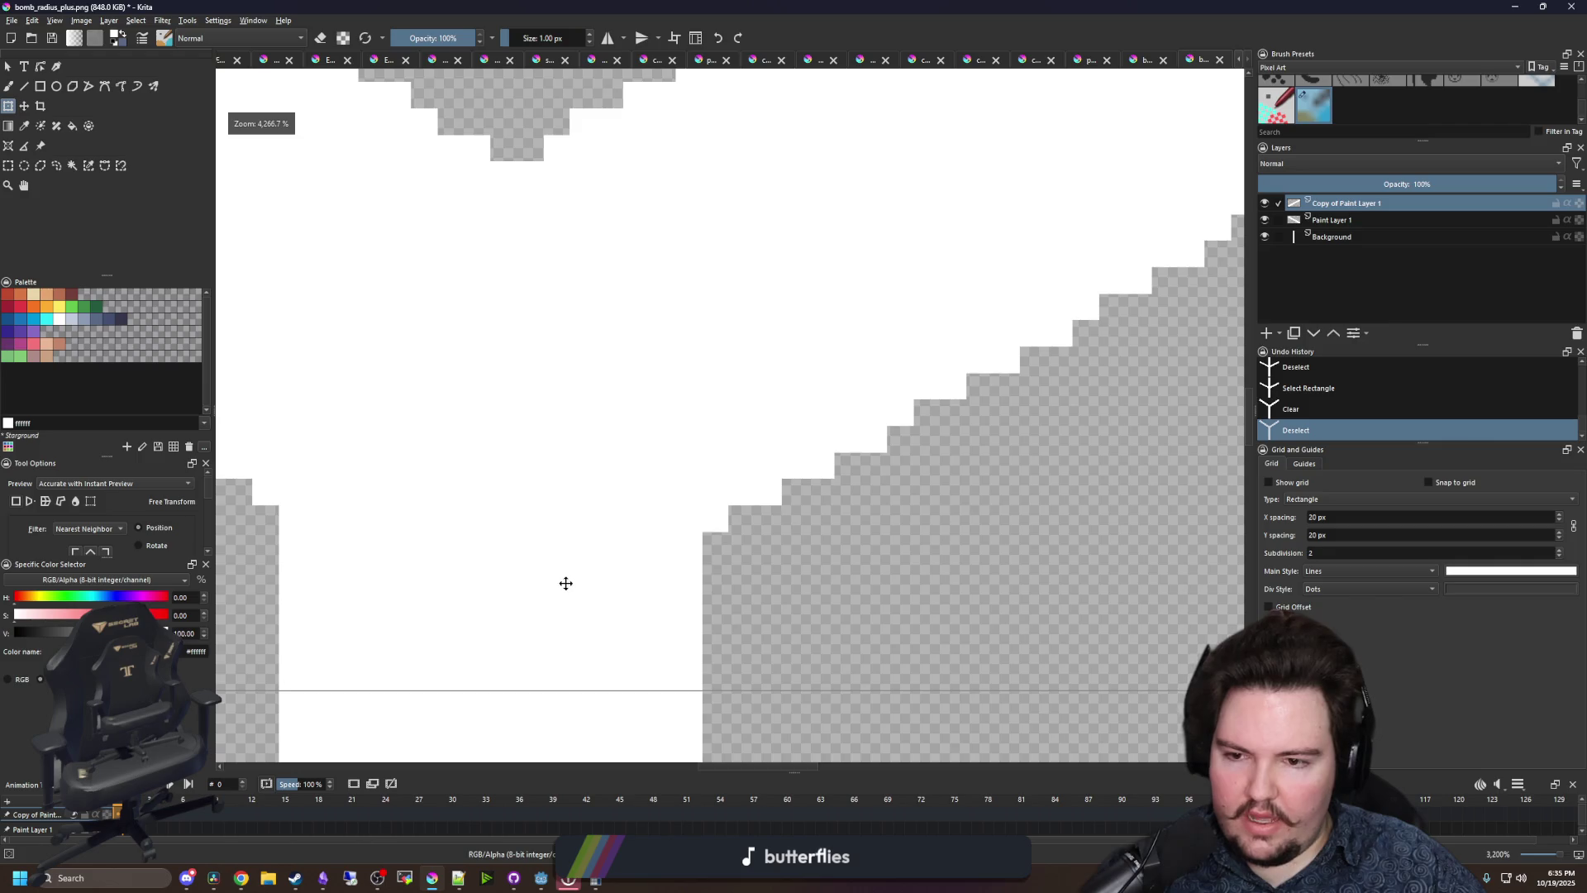
left_click(9, 166)
left_click_drag(253, 505, 810, 575)
key("ctrl+shift+a")
scroll(478, 495, "down", 2)
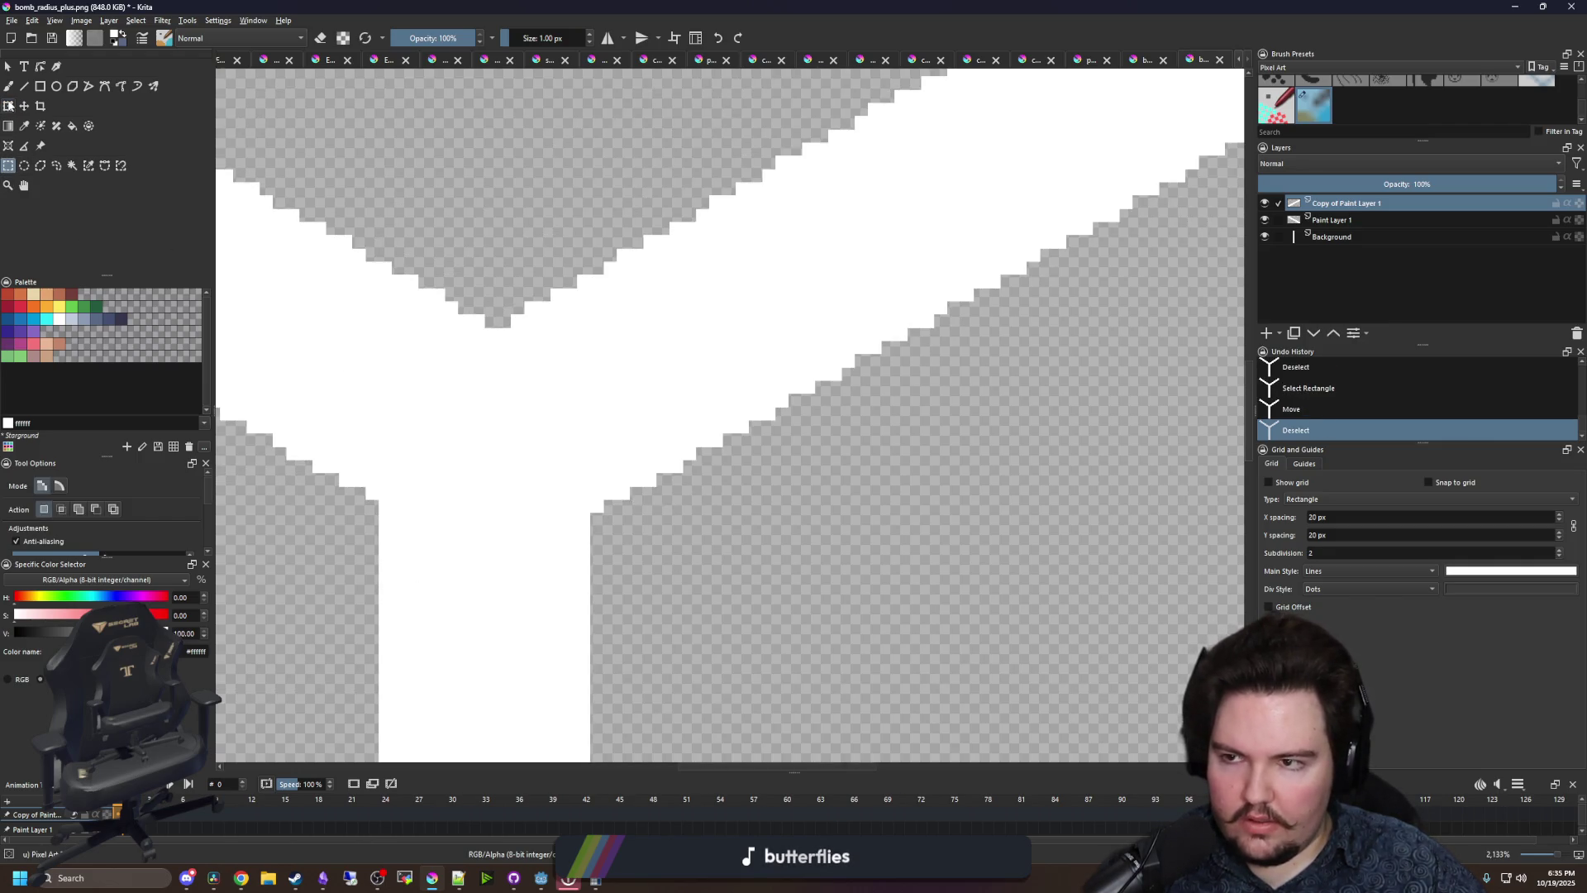
left_click(9, 106)
left_click_drag(677, 419, 680, 411)
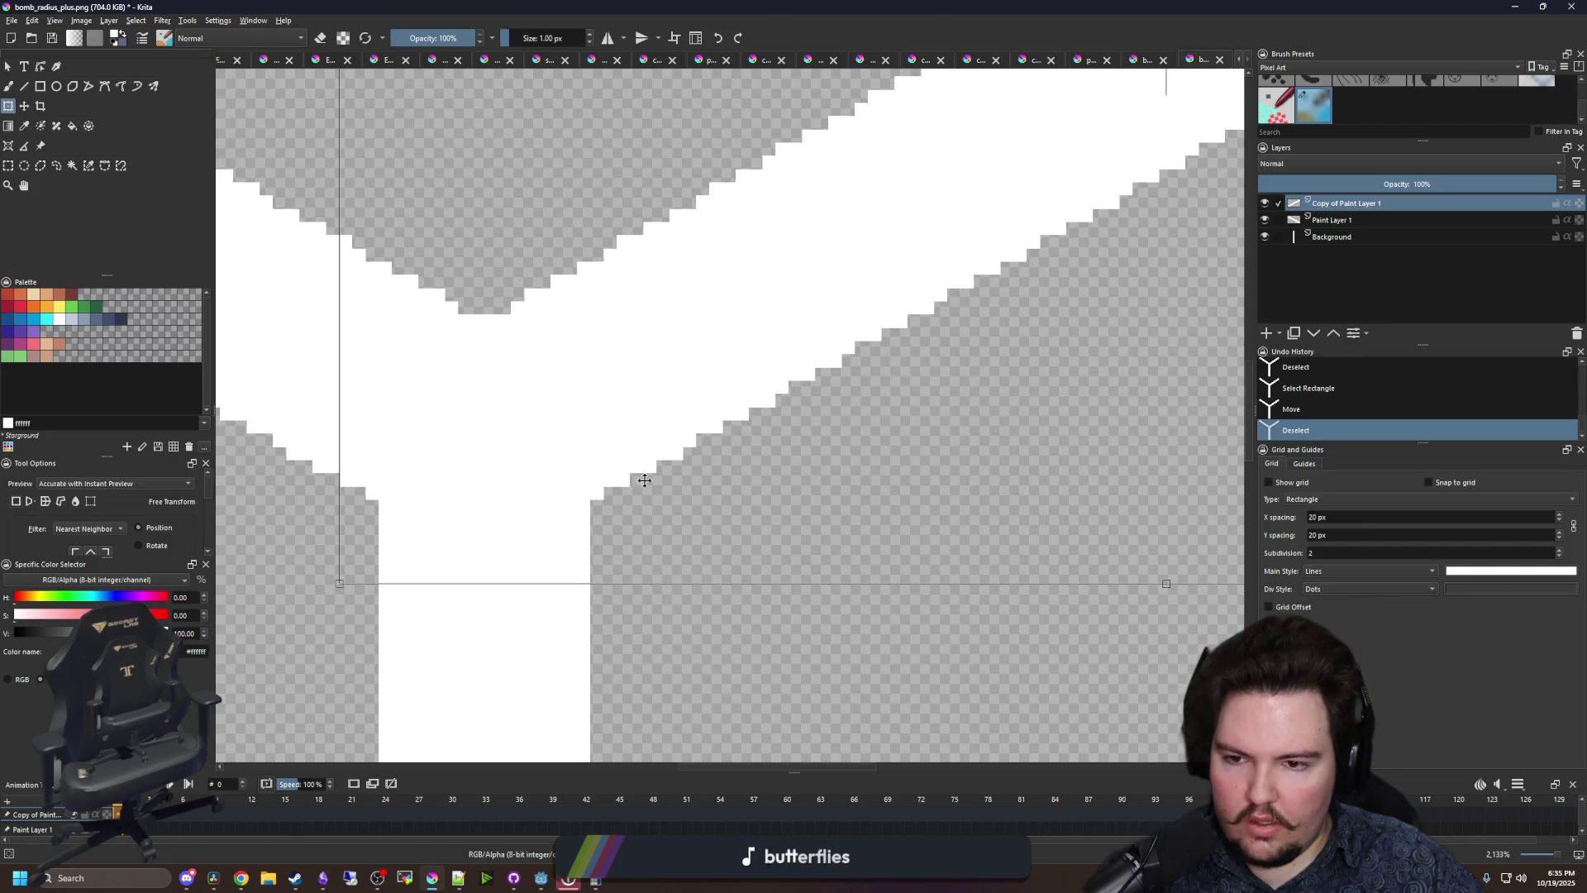
scroll(645, 480, "down", 3)
key("Return")
scroll(610, 449, "up", 3)
scroll(608, 450, "down", 4)
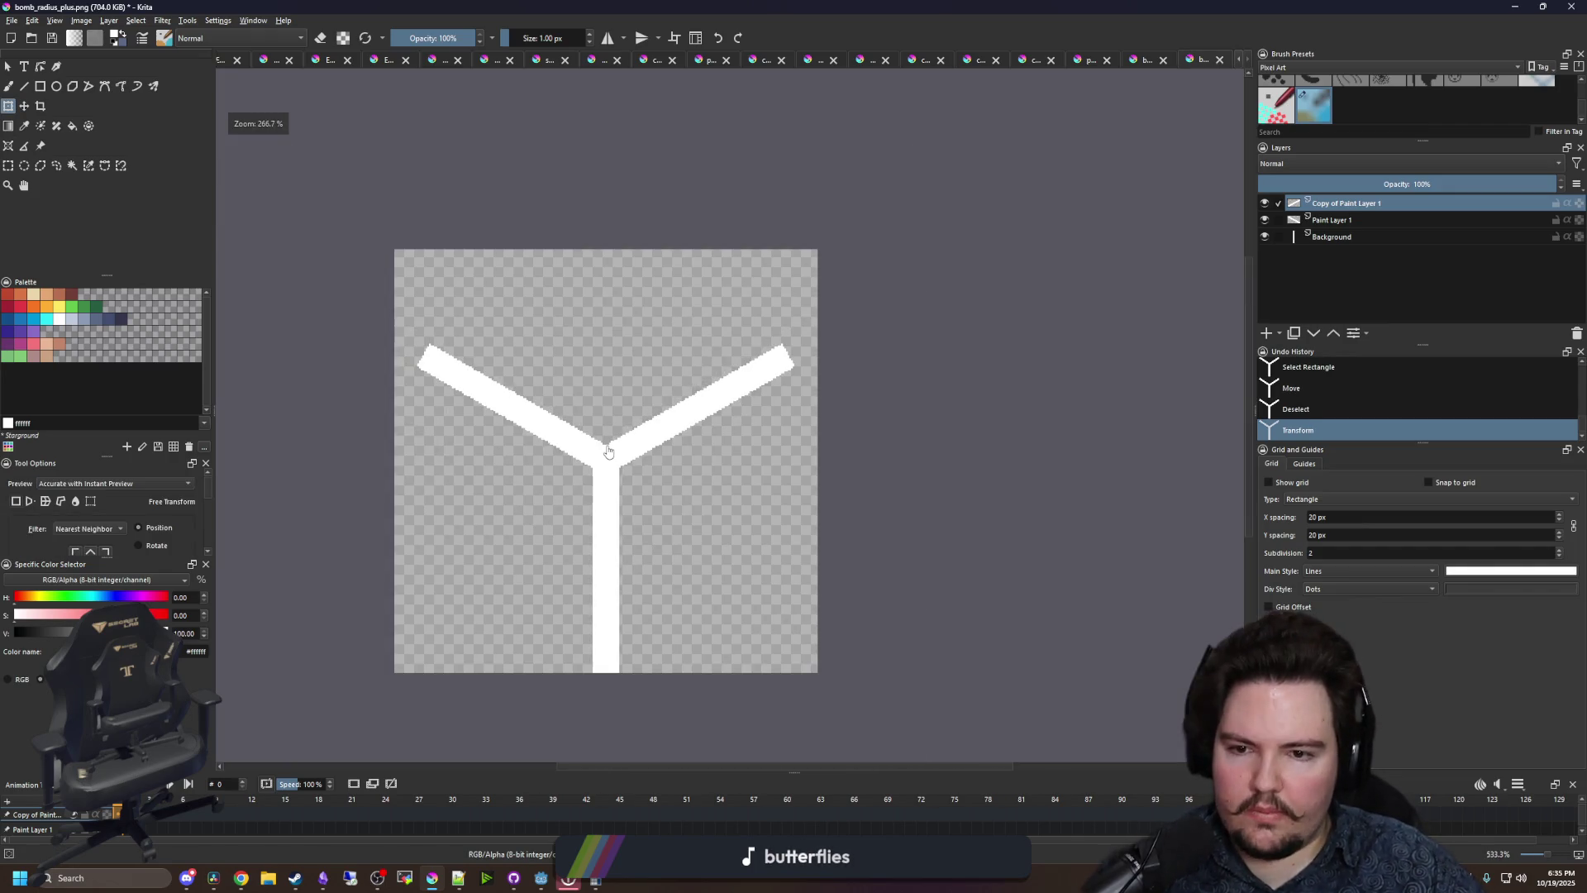
scroll(659, 481, "down", 1)
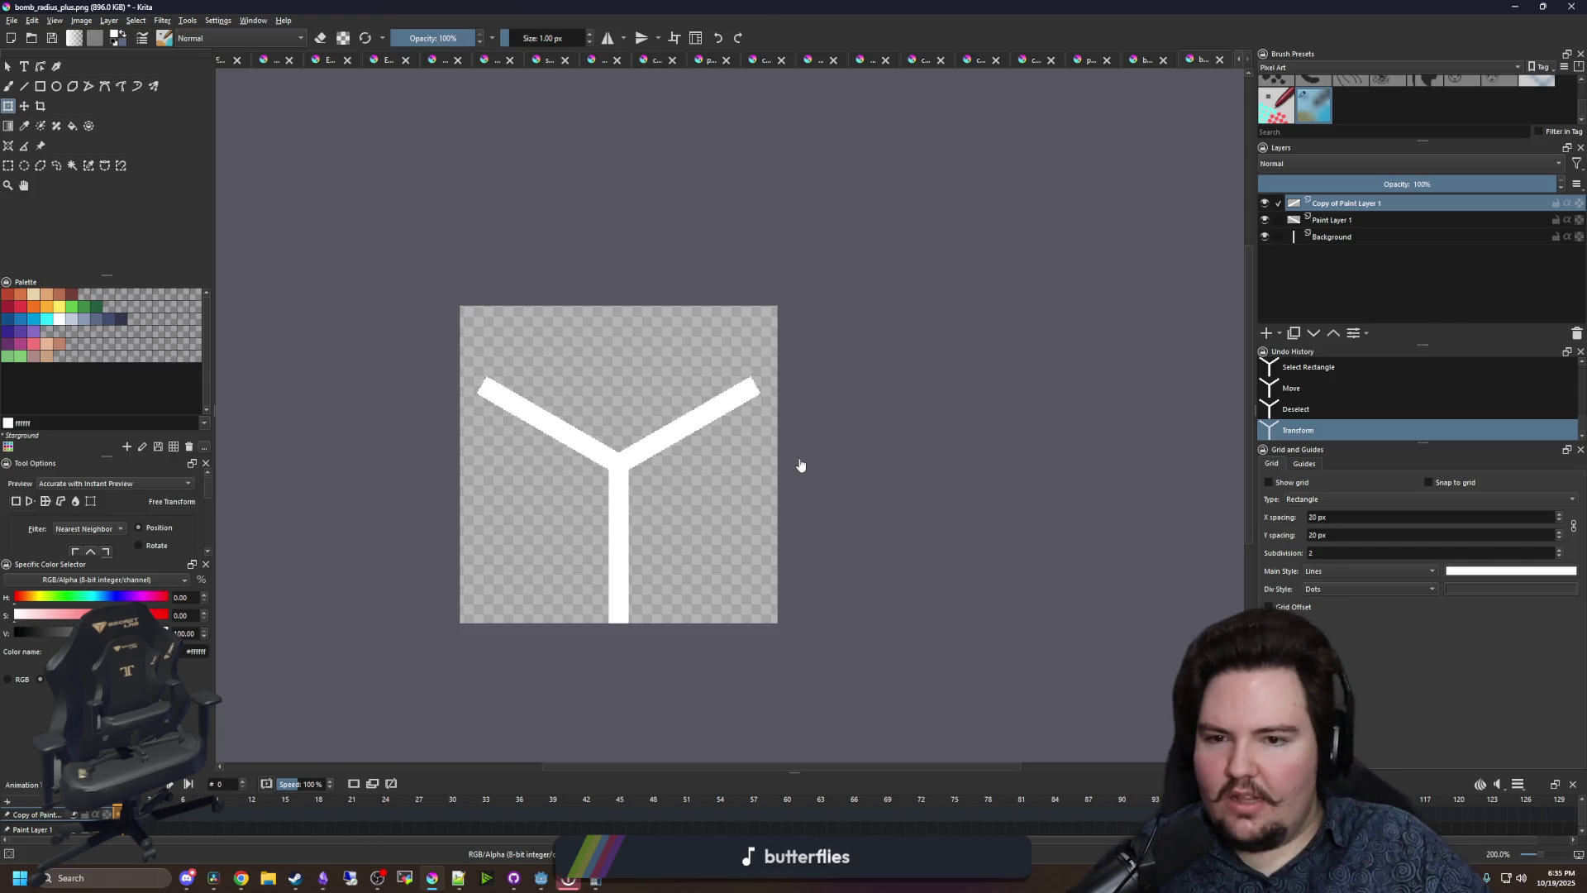
scroll(631, 496, "up", 1)
scroll(677, 549, "up", 1)
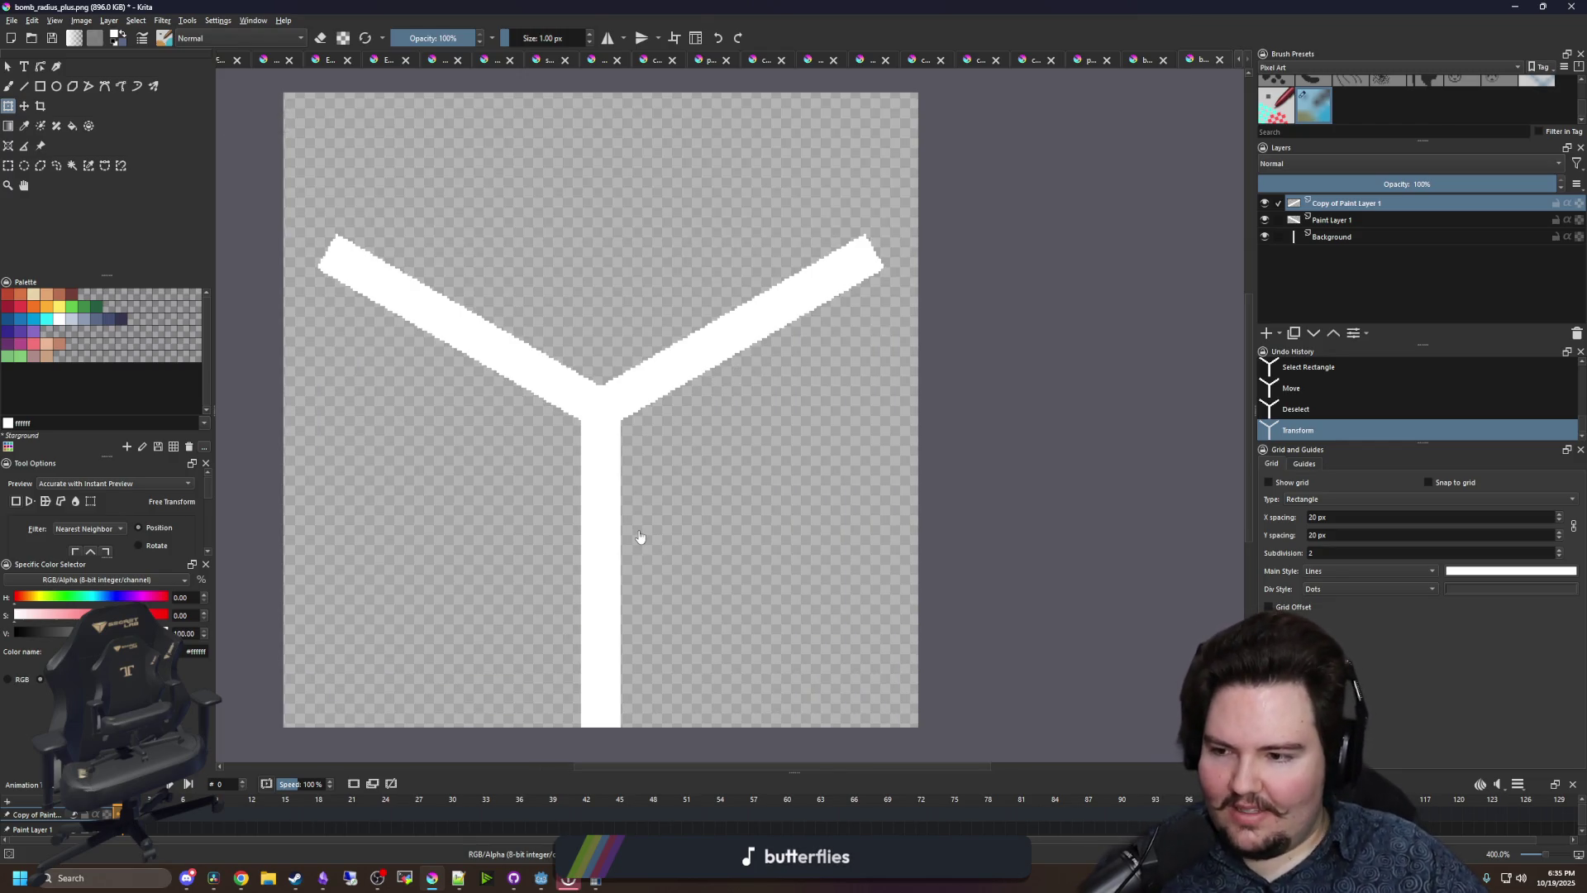
scroll(640, 537, "down", 1)
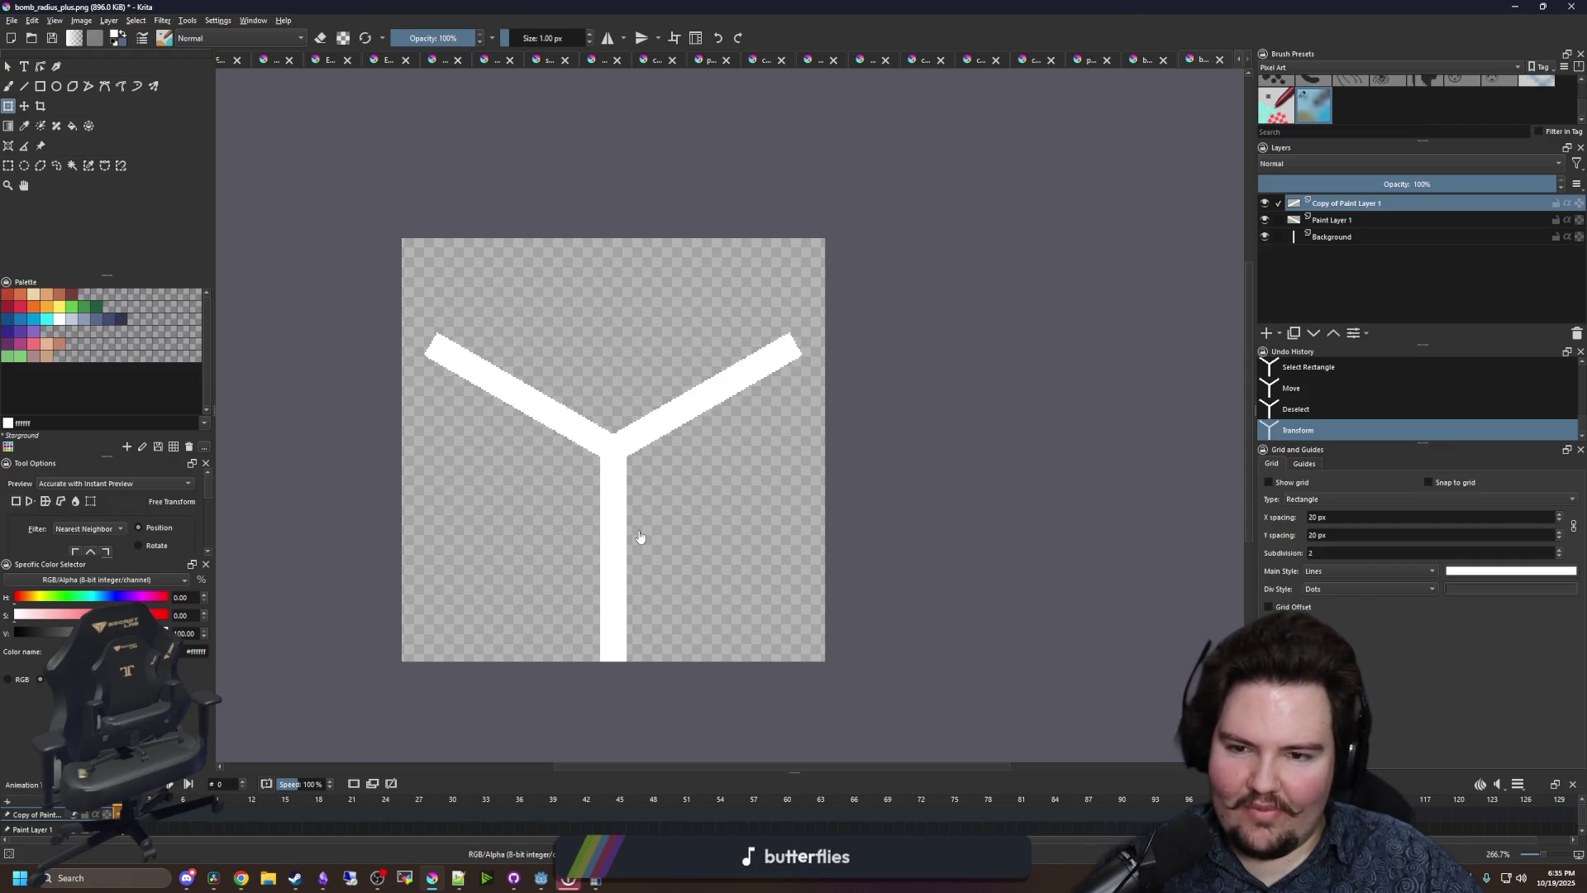
- Merge both arm layers down into the Background so the Y is one layer
right_click(1325, 207)
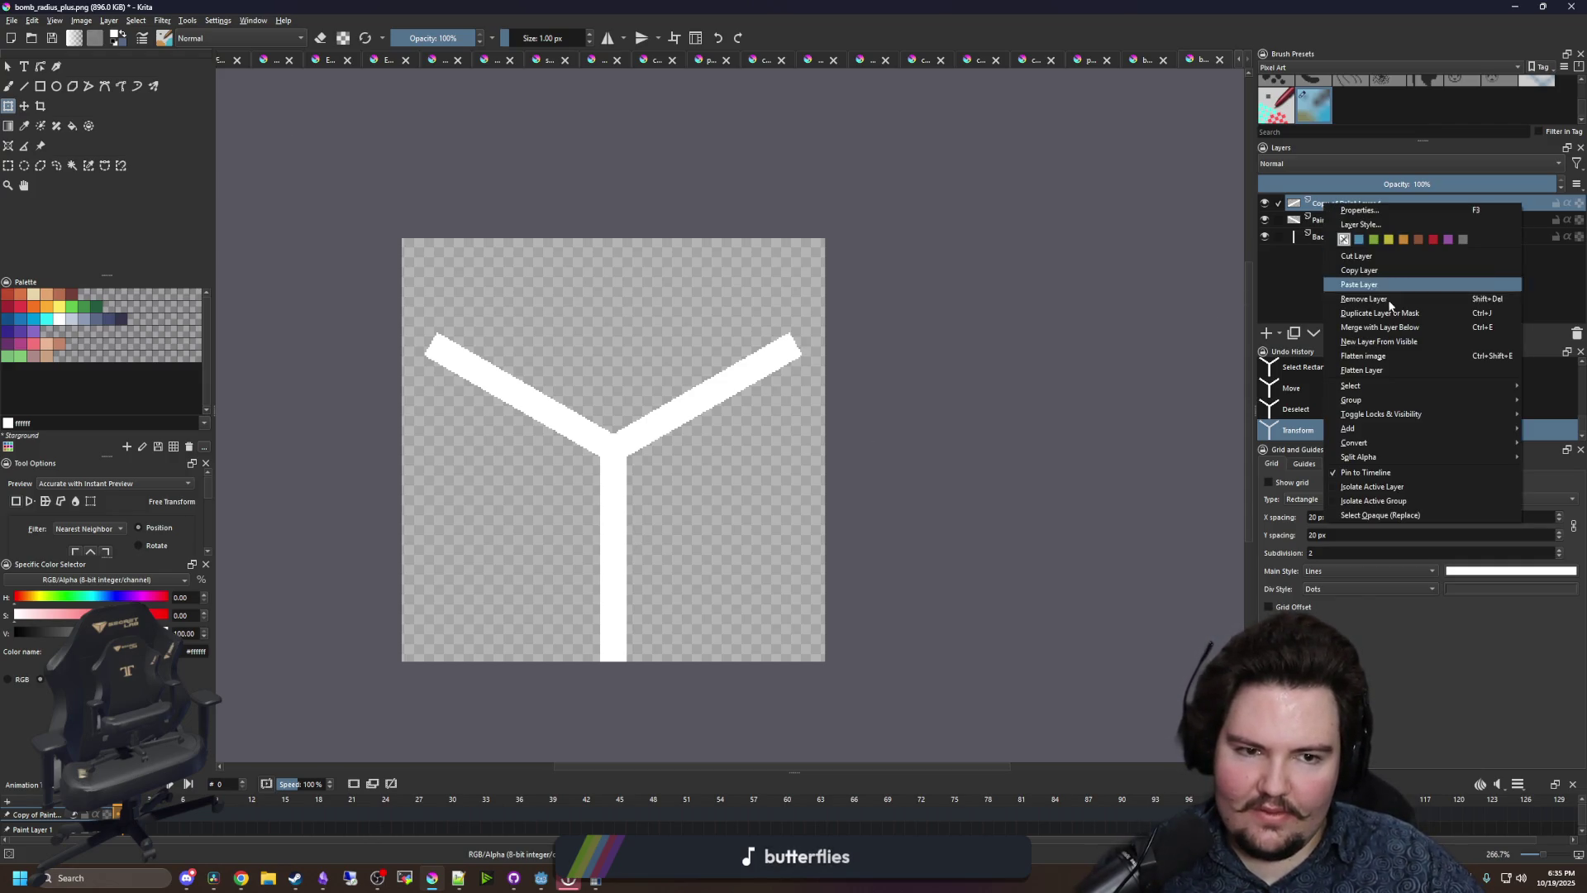
left_click(1368, 327)
right_click(1349, 205)
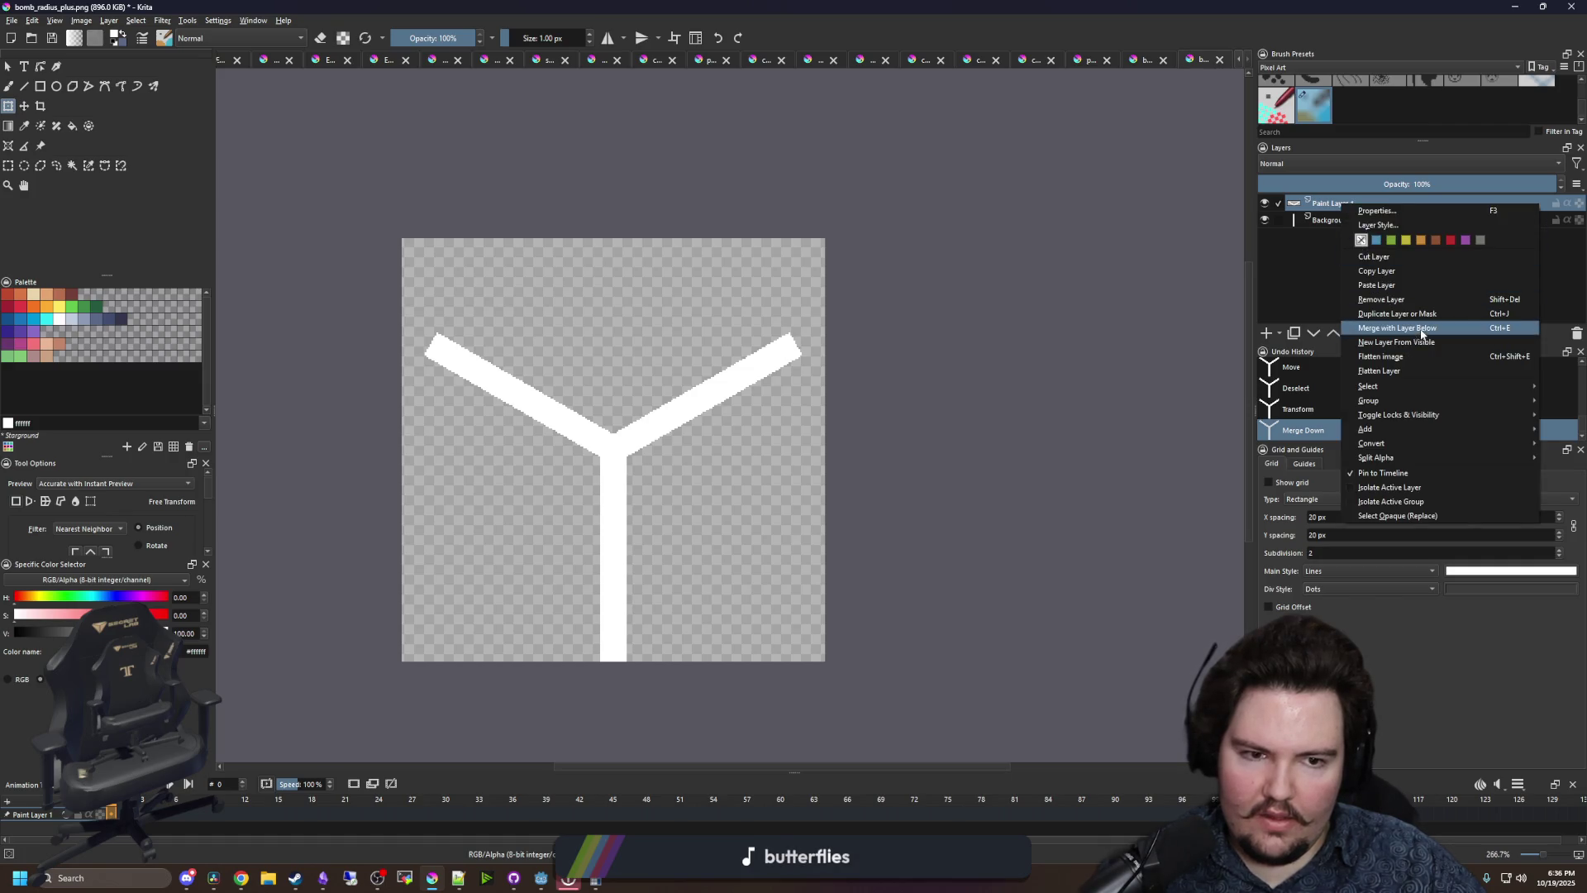
left_click(1422, 330)
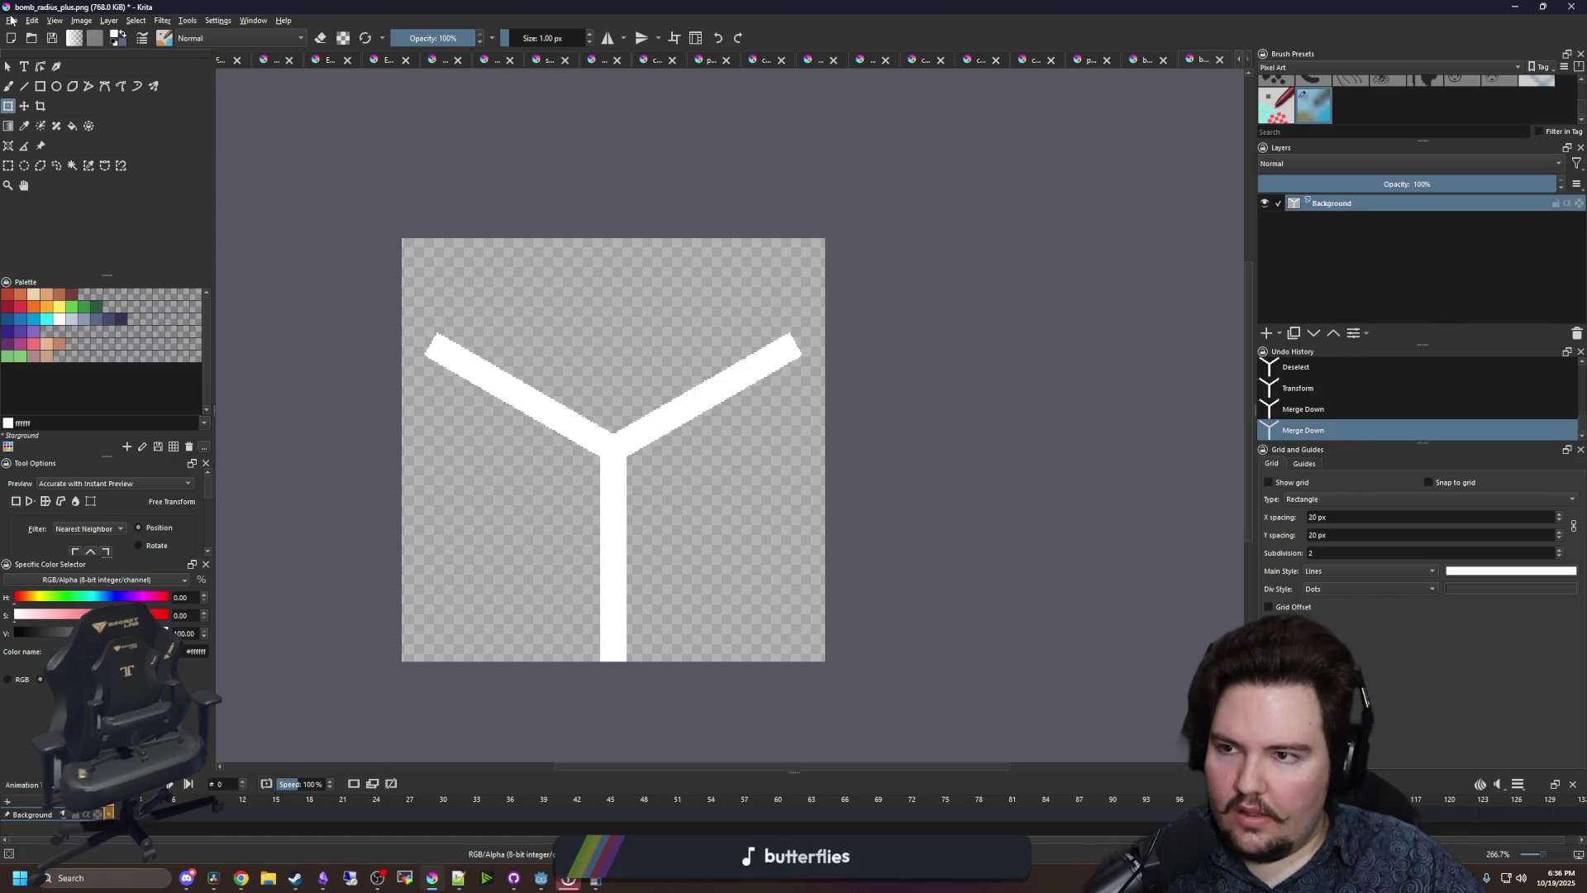
- Save the sprite as bomb_radius_y.png with the default PNG settings, then return to Godot
left_click(11, 19)
left_click(26, 94)
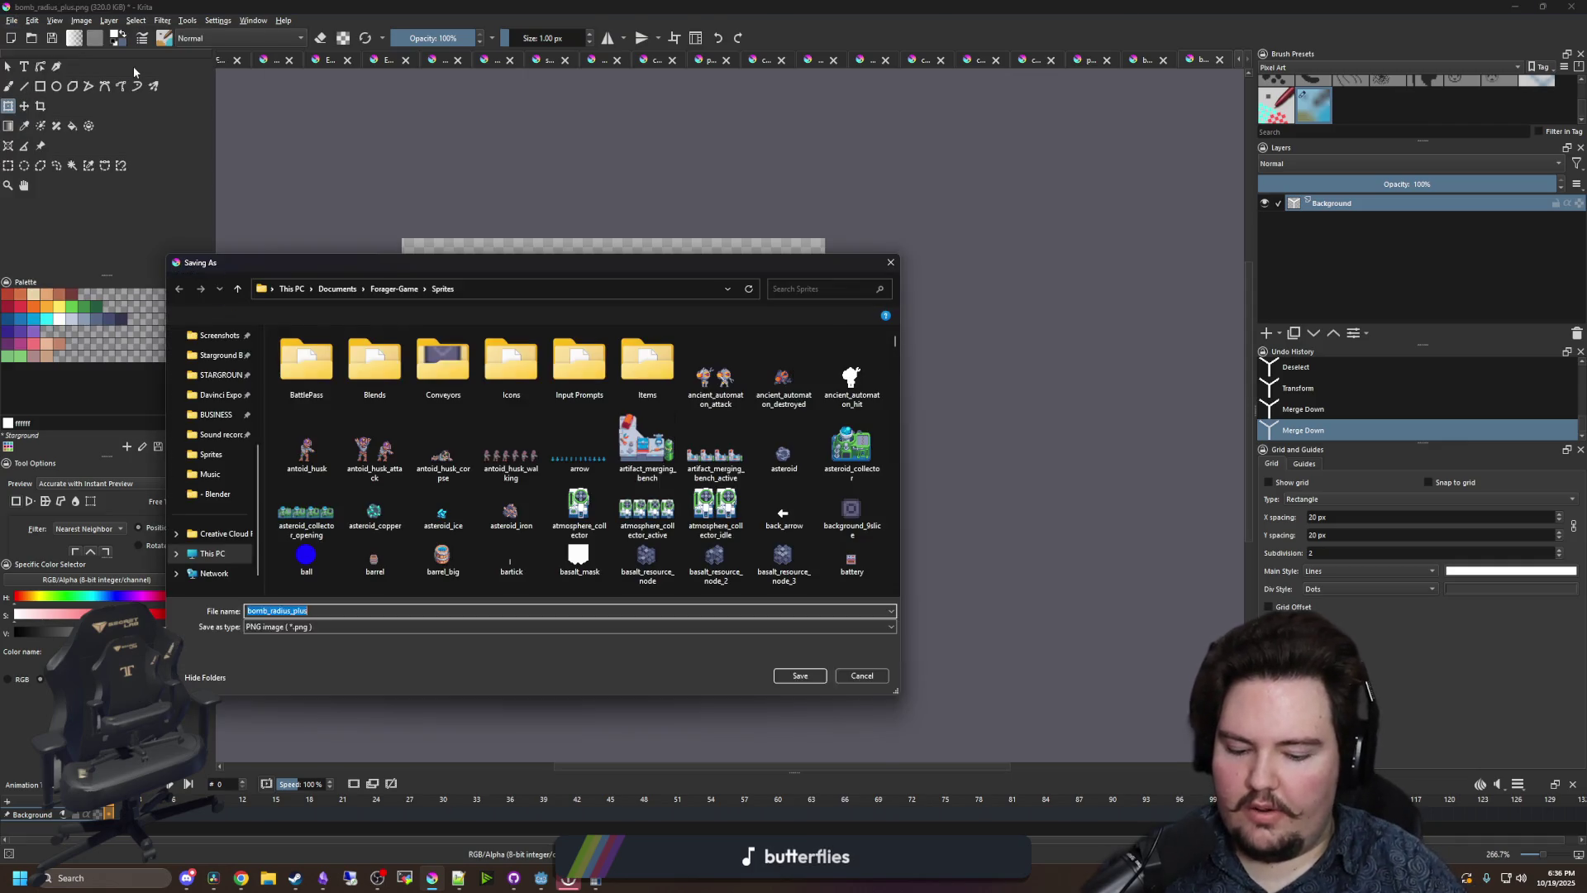
type("bomb")
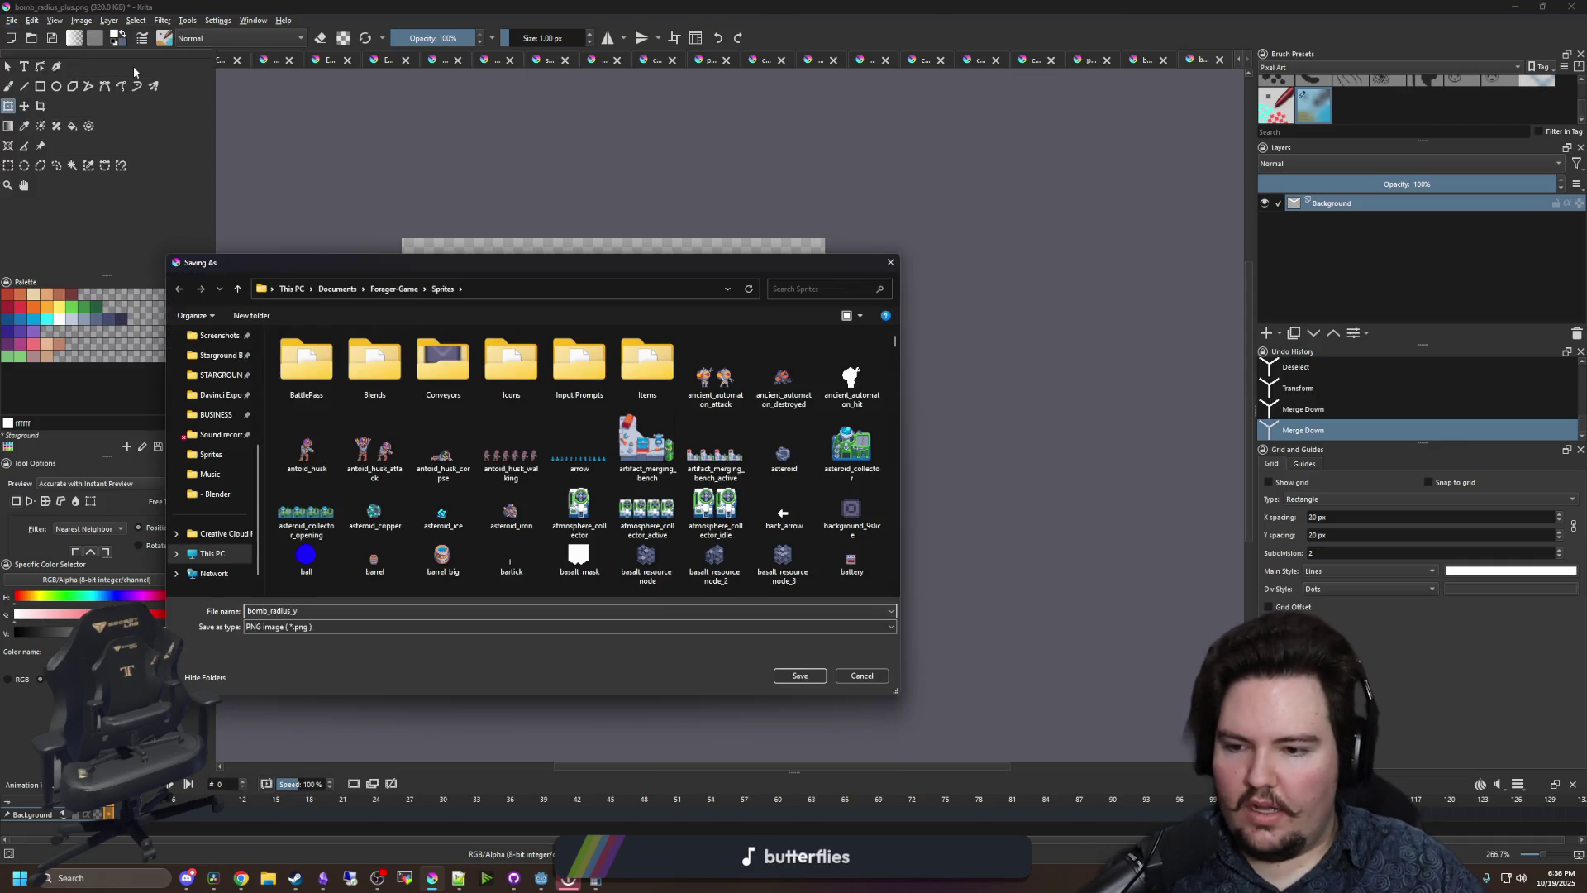
left_click(810, 681)
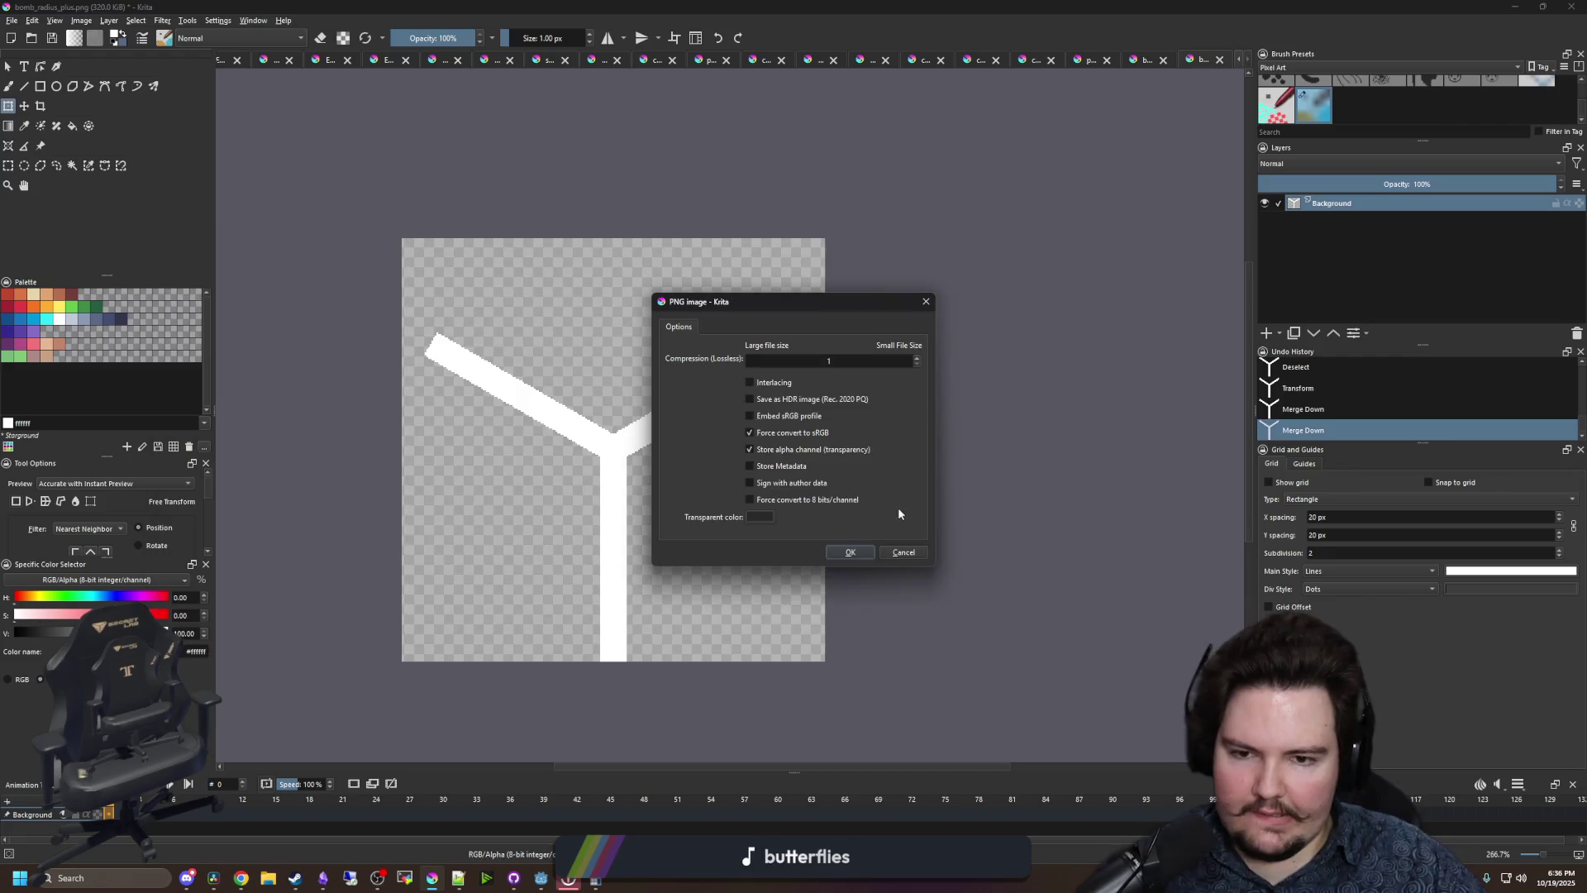
left_click(850, 552)
key("alt+Tab")
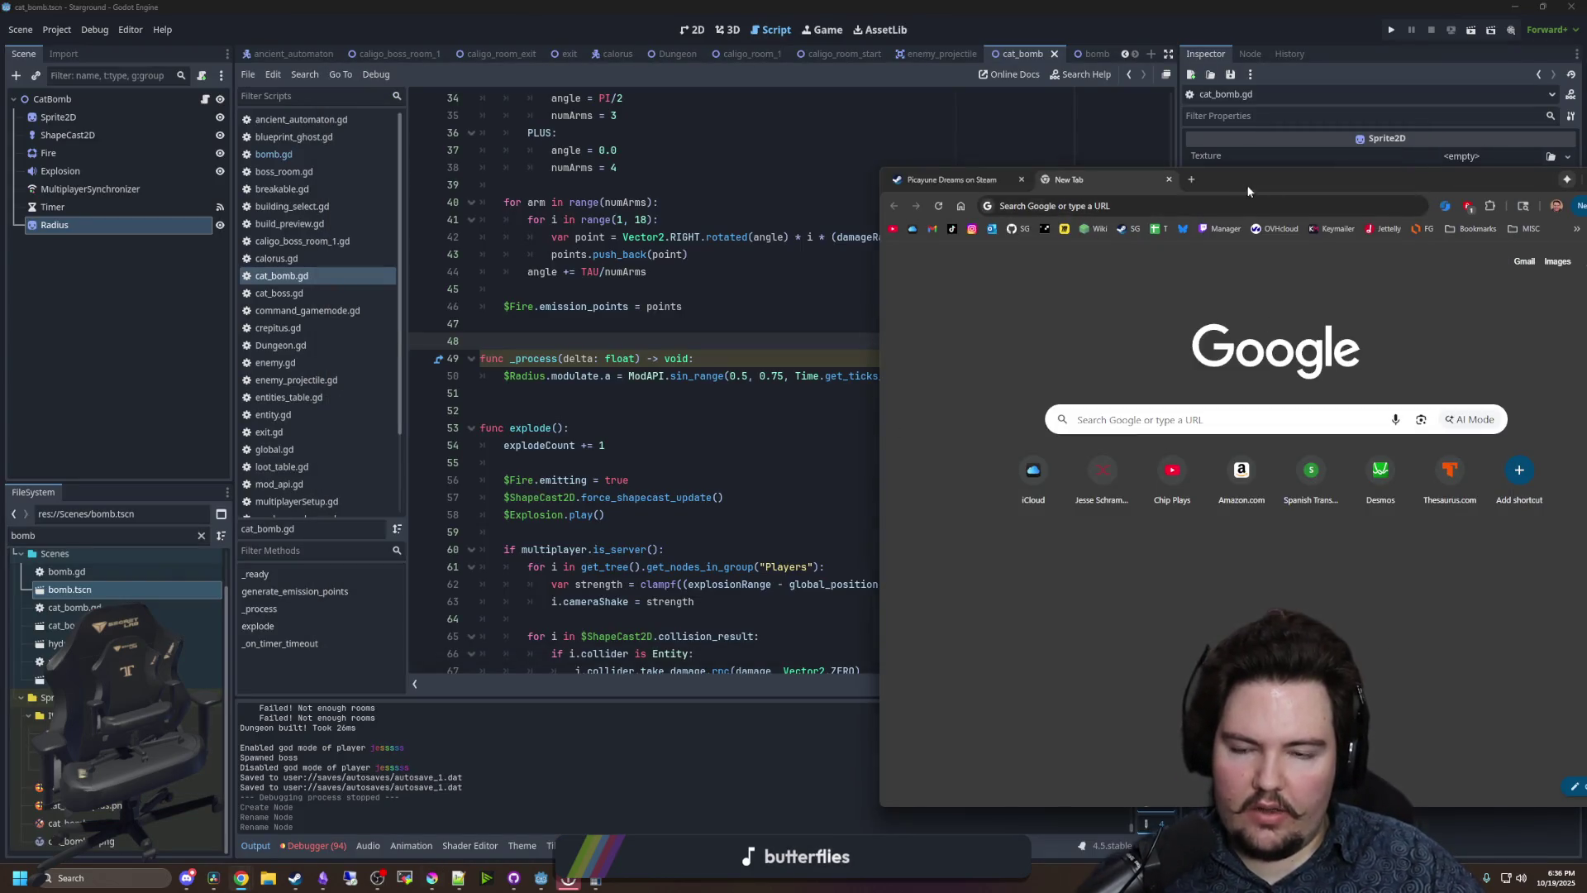
- Add $Radius.texture = preload("res://Sprites/bomb_radius_x.png") under the X bomb case
key("alt+Tab")
left_click(544, 410)
scroll(544, 405, "up", 10)
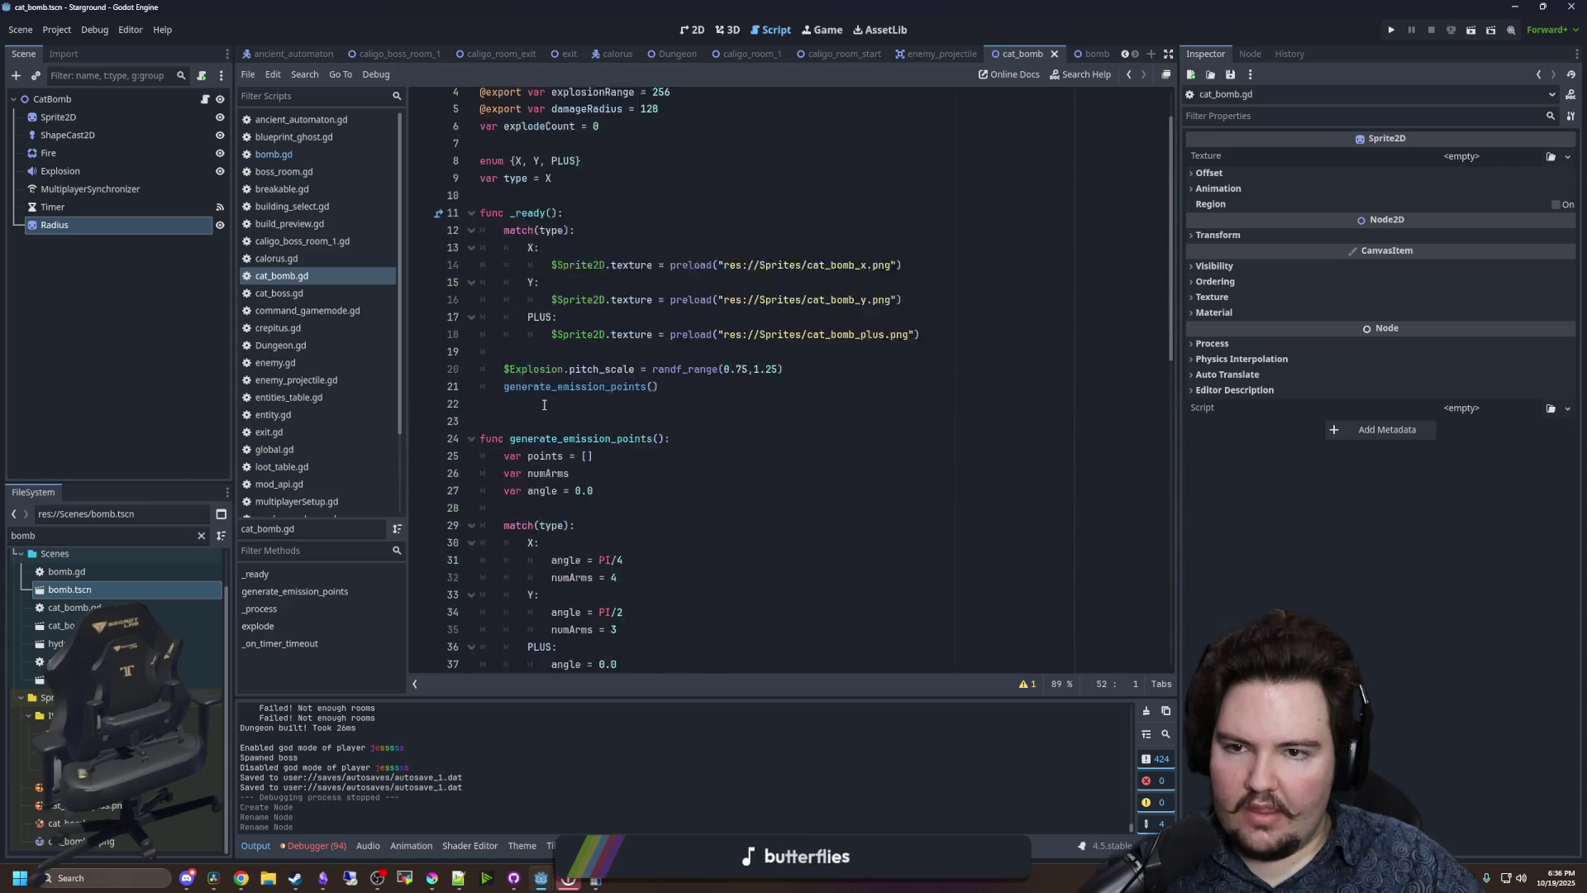
scroll(544, 406, "up", 2)
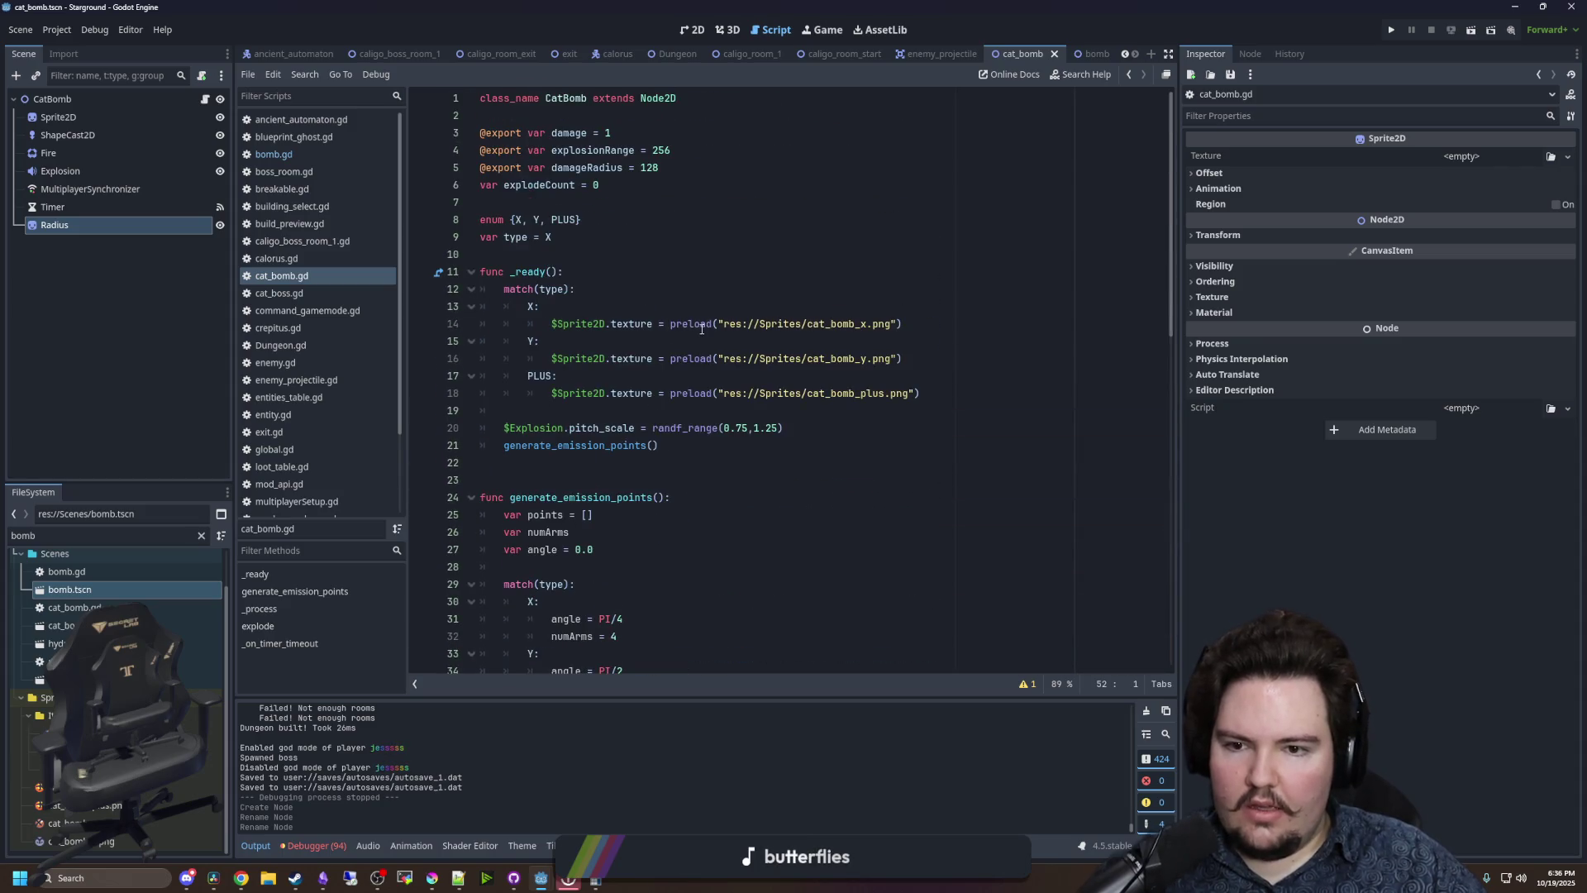
left_click(939, 323)
key("Return")
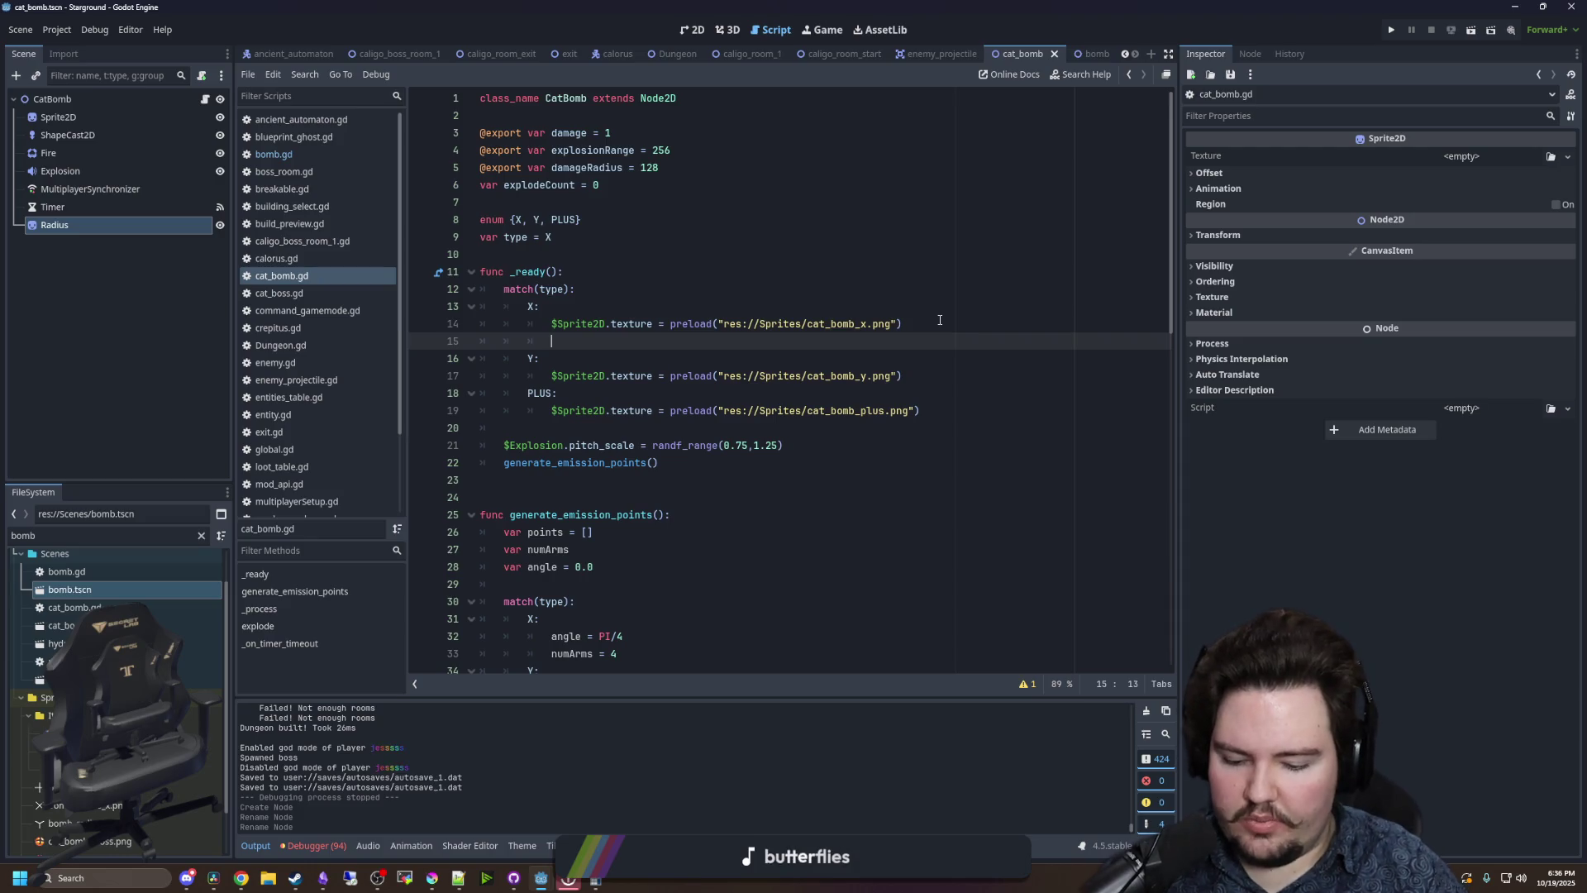
type("$Radius.text")
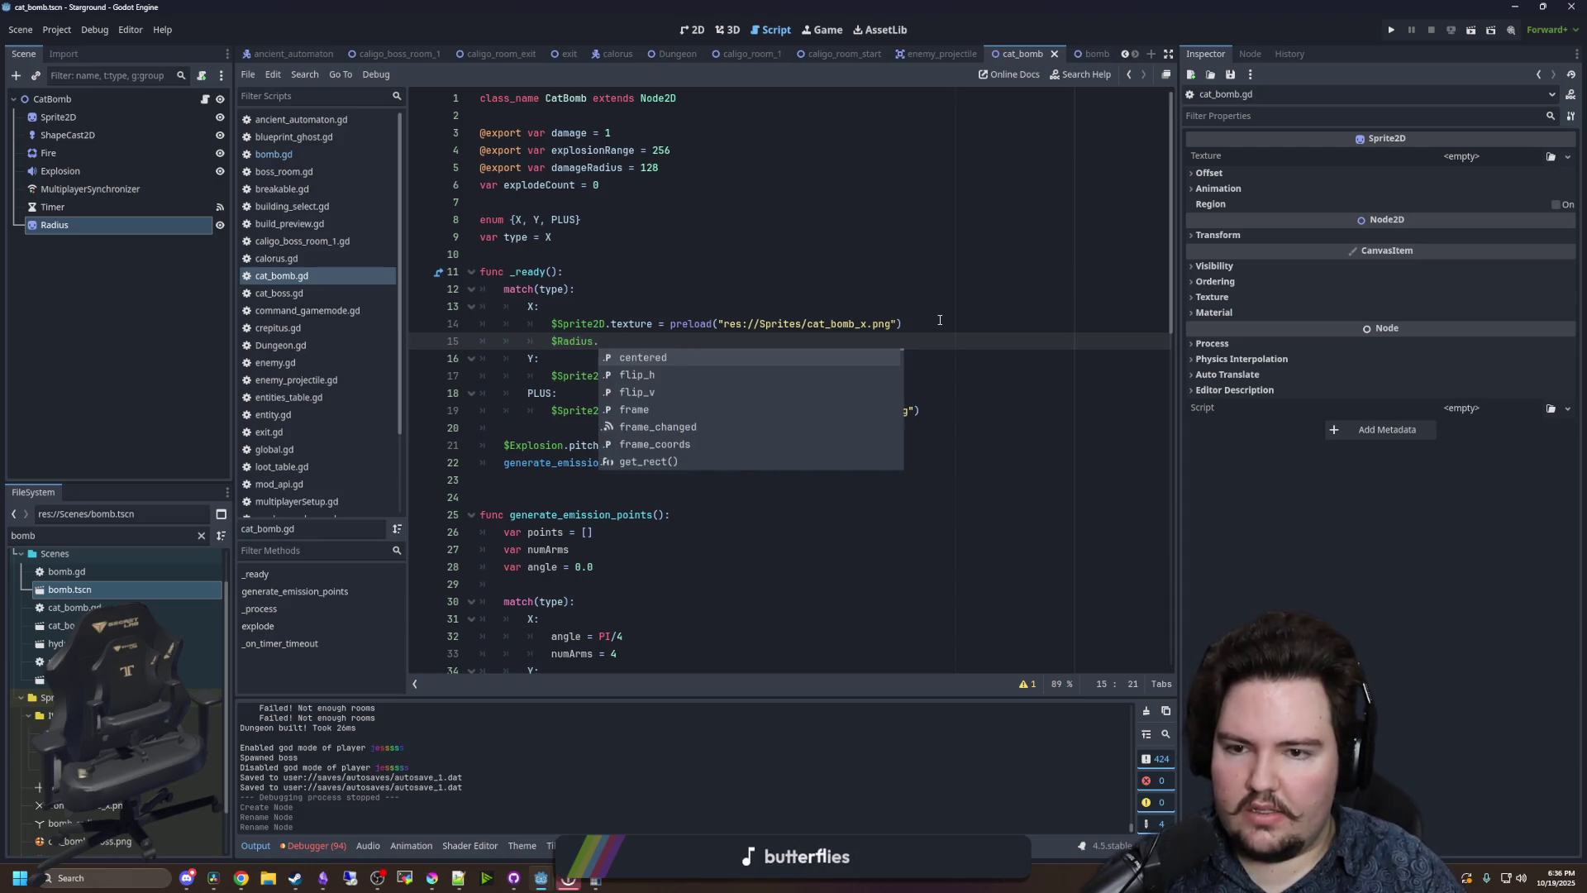
type("ure = preload(\"r")
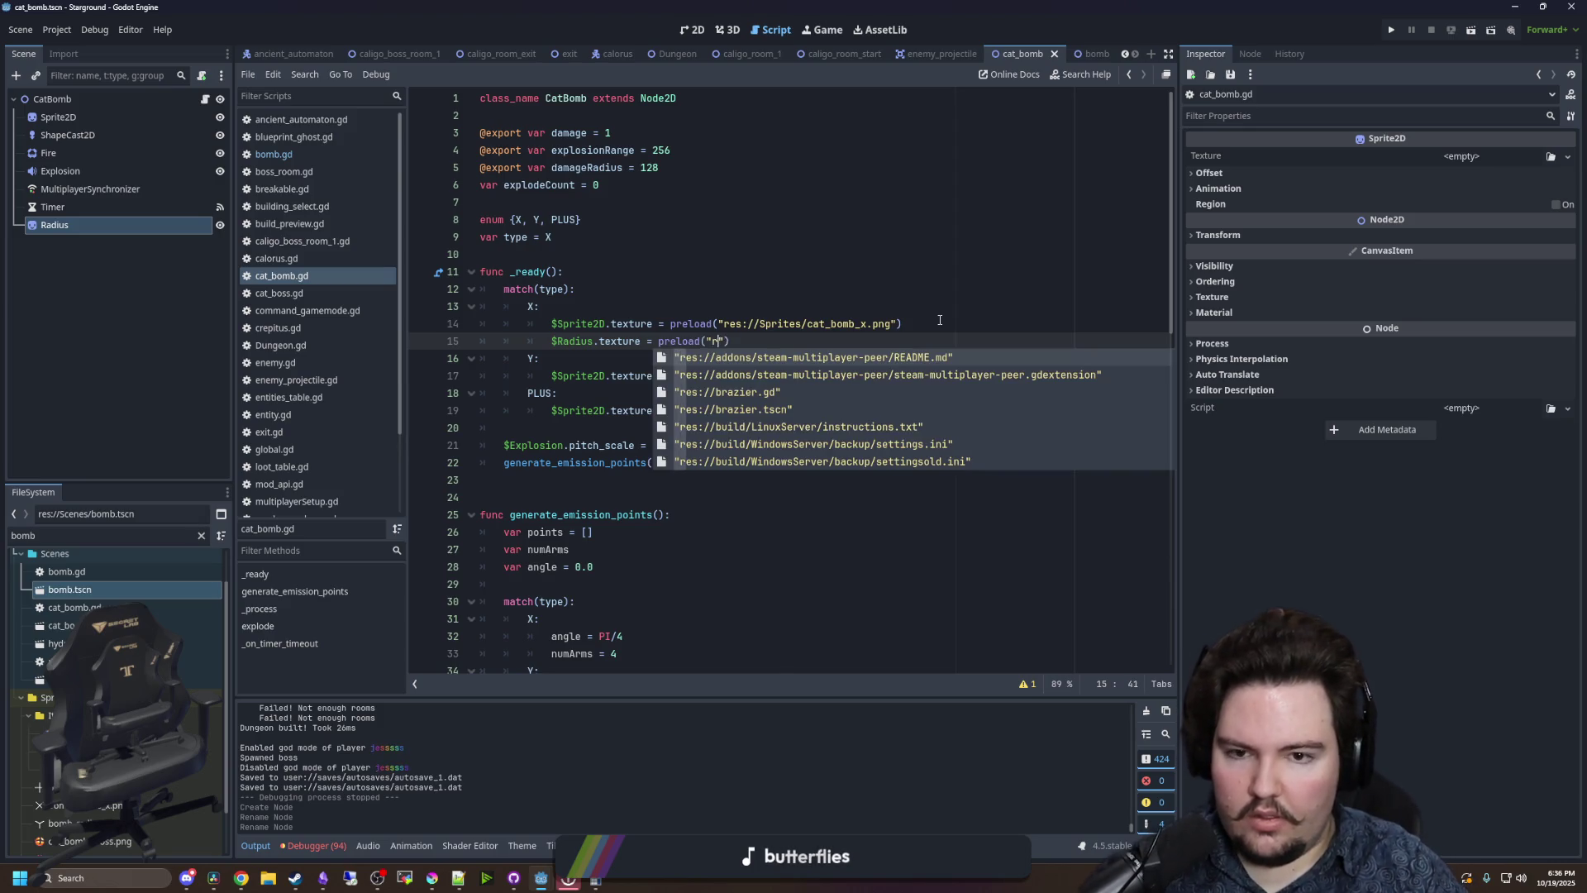
type("adius")
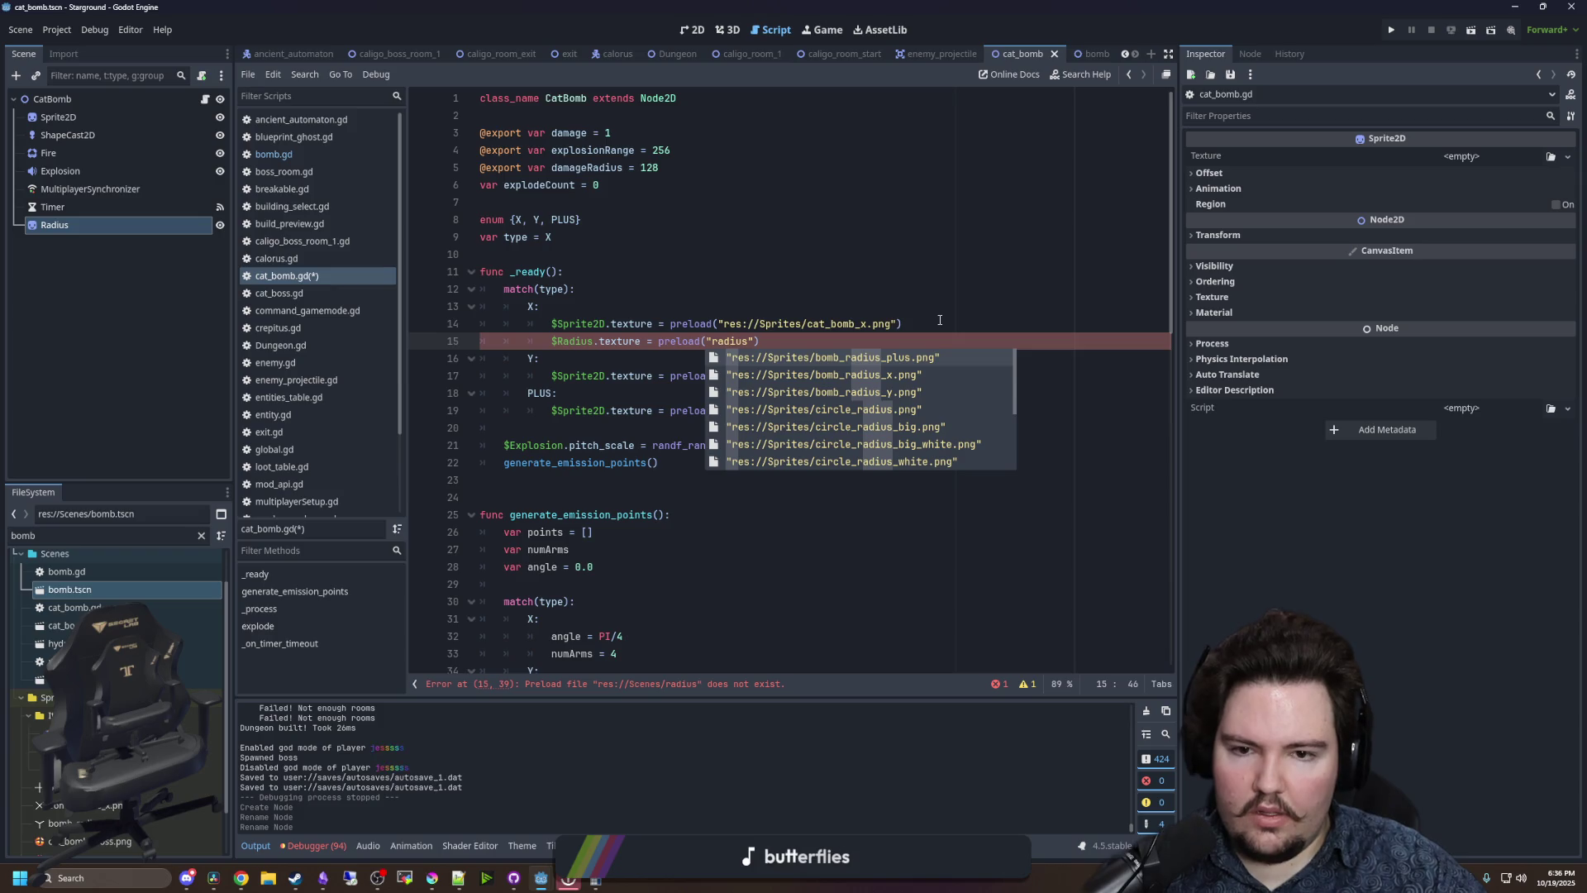
key("Down")
key("Return")
- Copy the Radius texture line into the Y and PLUS bomb cases
triple_click(680, 354)
left_click_drag(909, 340, 557, 341)
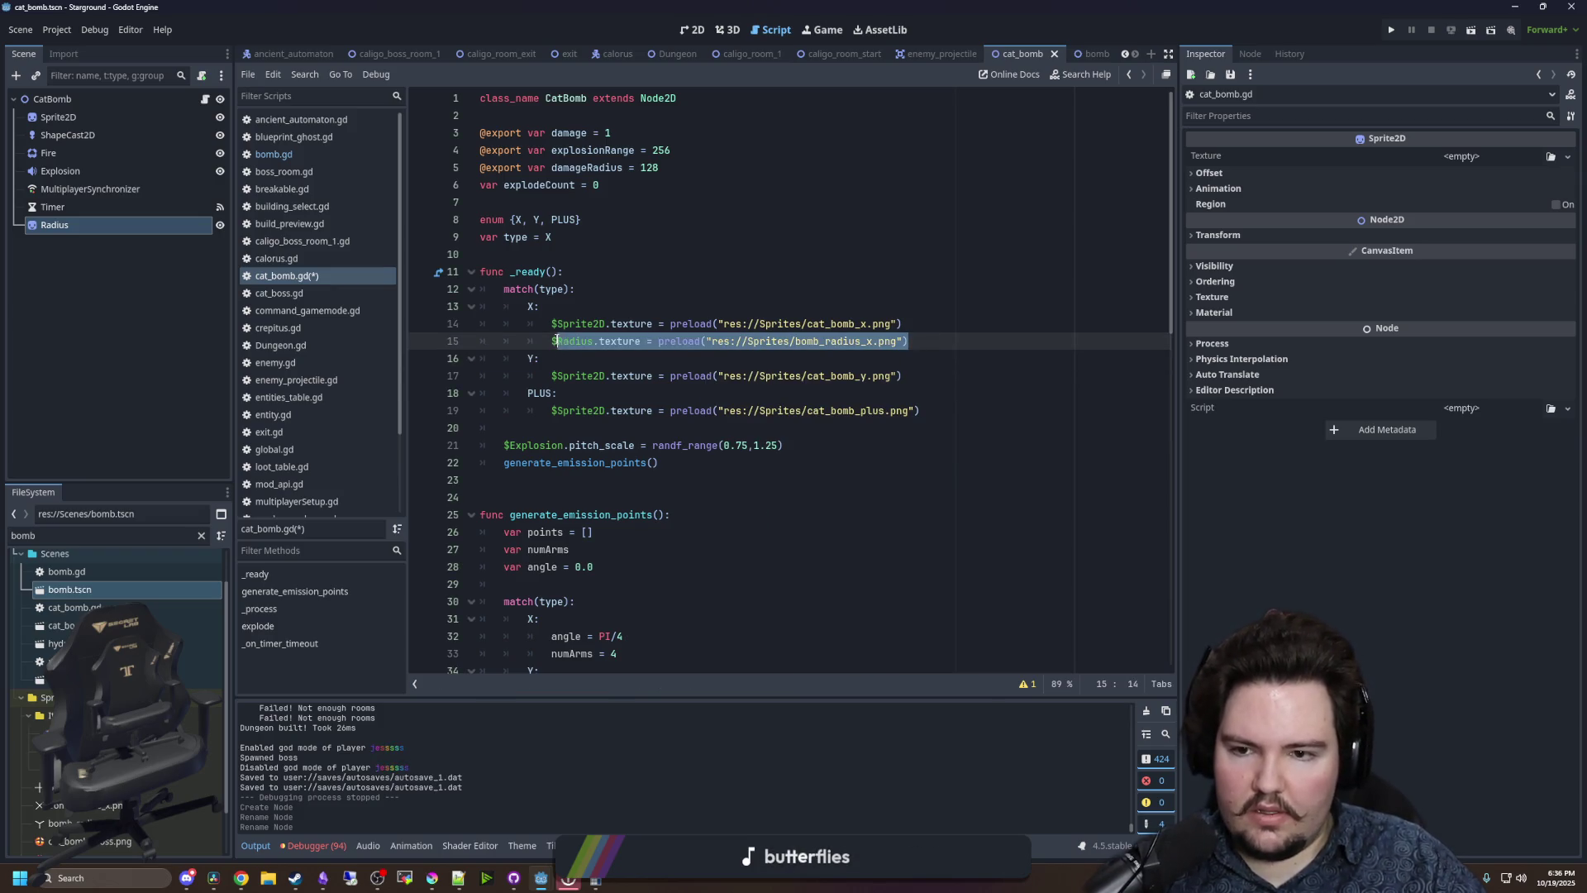
left_click(902, 378)
key("Return")
type("$Radius.texture = preload(\"res://Sprites/bomb_radius_x.png\")")
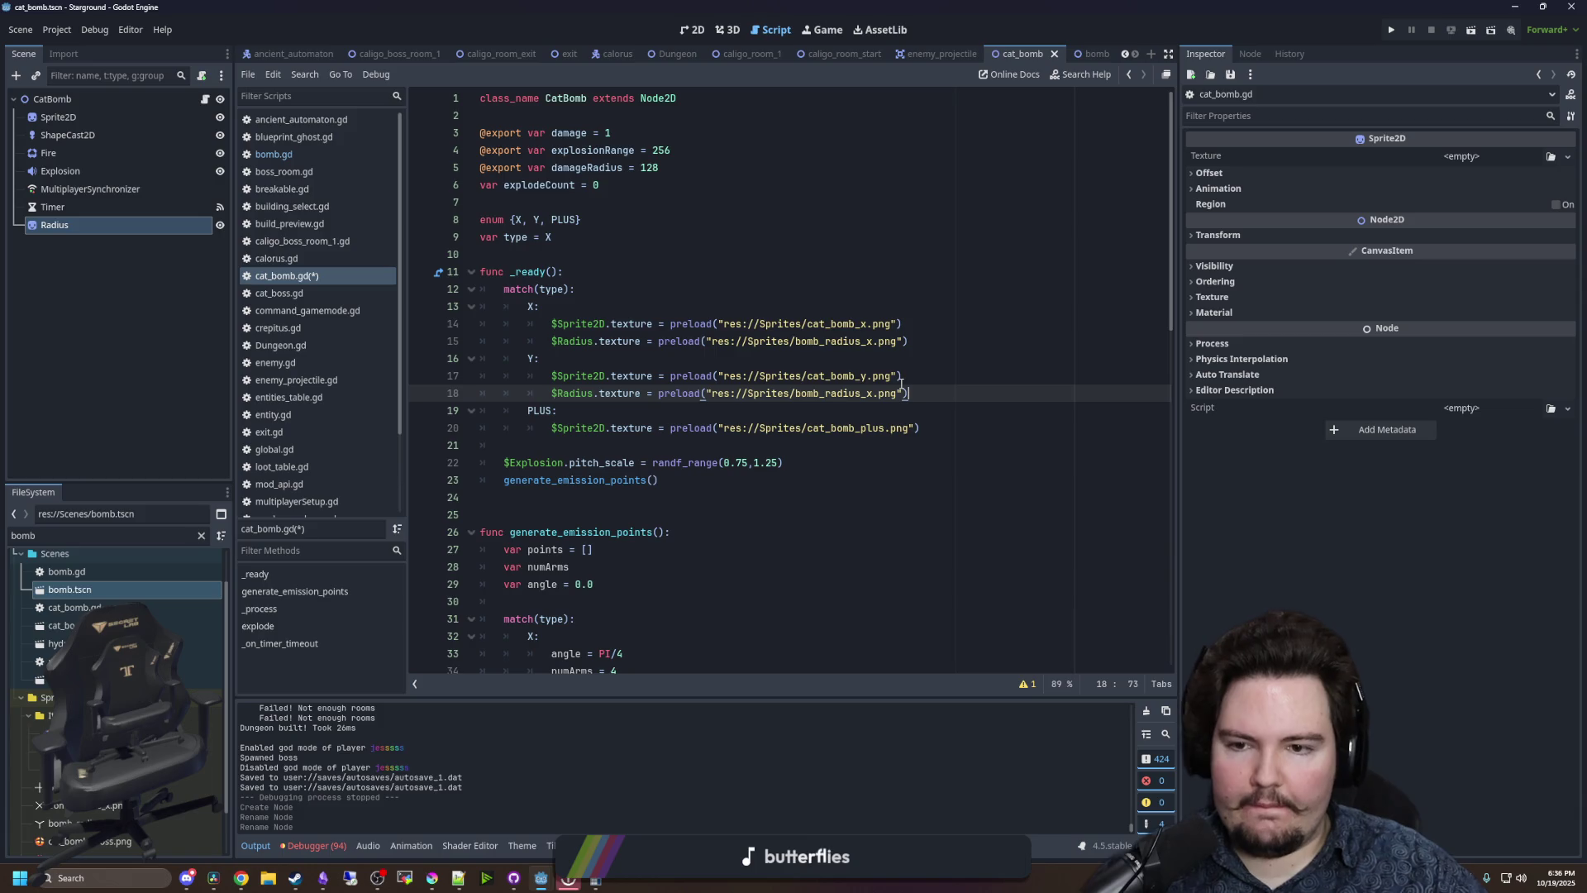
left_click(925, 428)
key("Return")
type("$Radius.texture = preload(\"res://Sprites/bomb_radius_x.png\")")
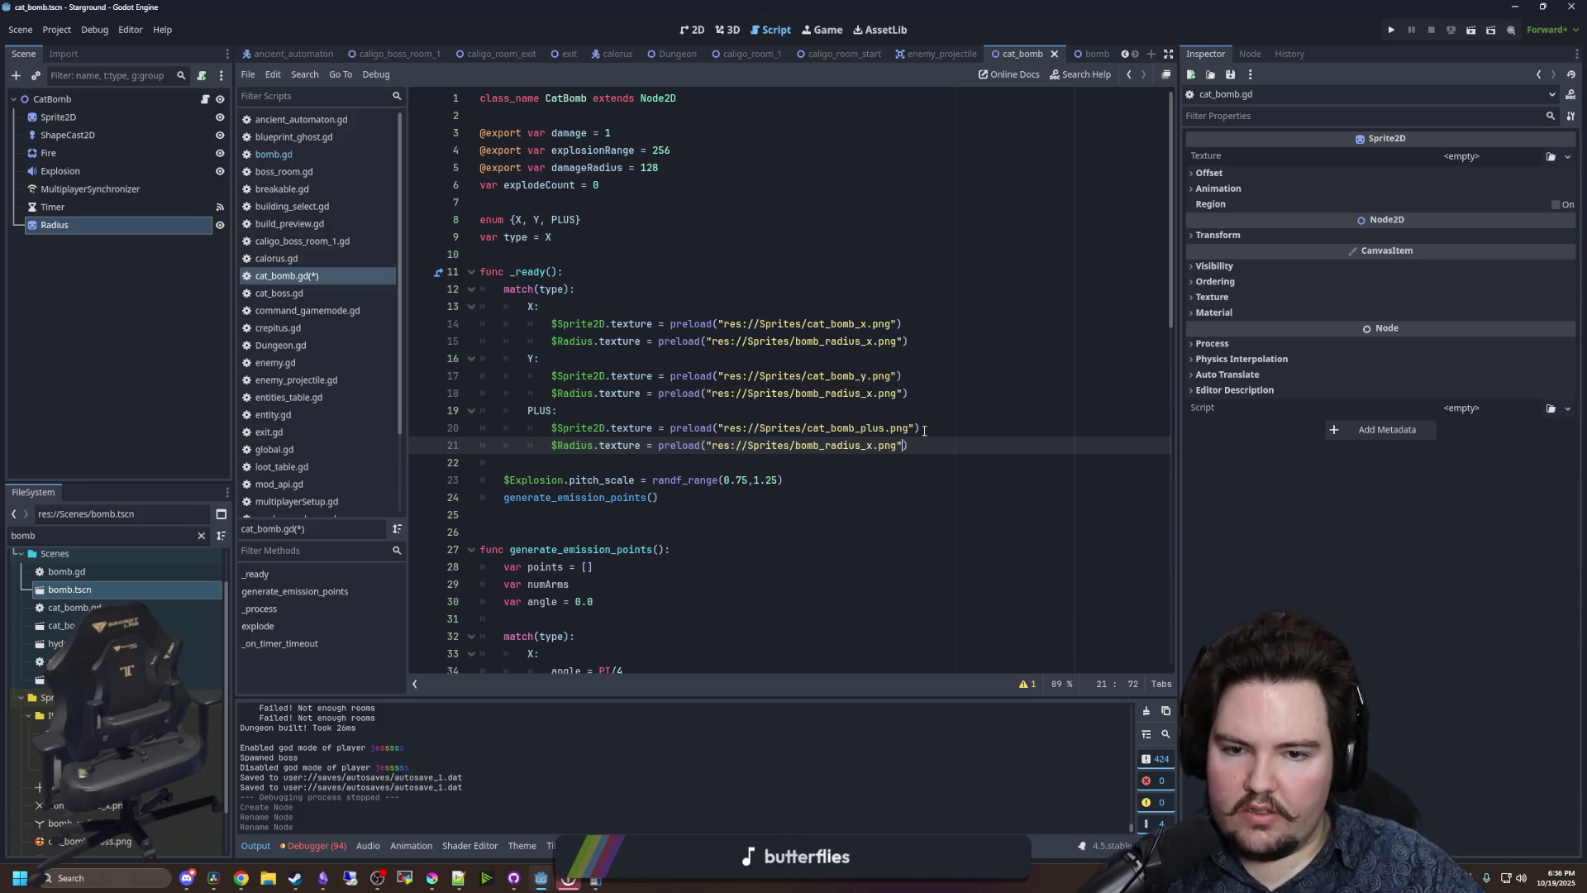
- Confirm the bomb_radius_y.png path resolves and save cat_bomb.gd
key("Up")
key("Up")
key("Up")
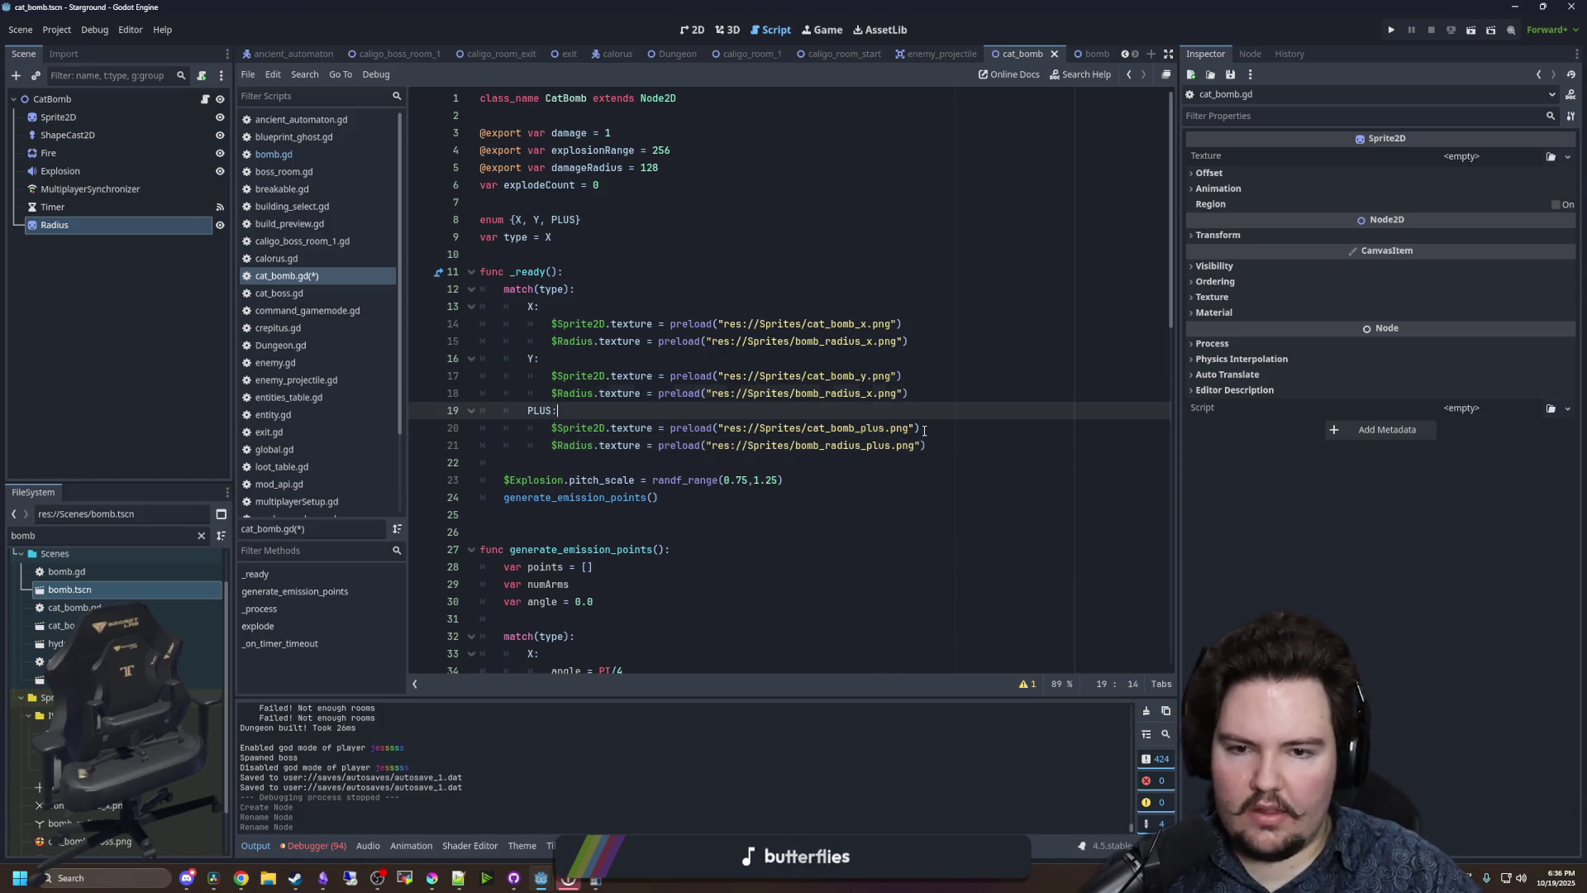
key("Left")
key("Left")
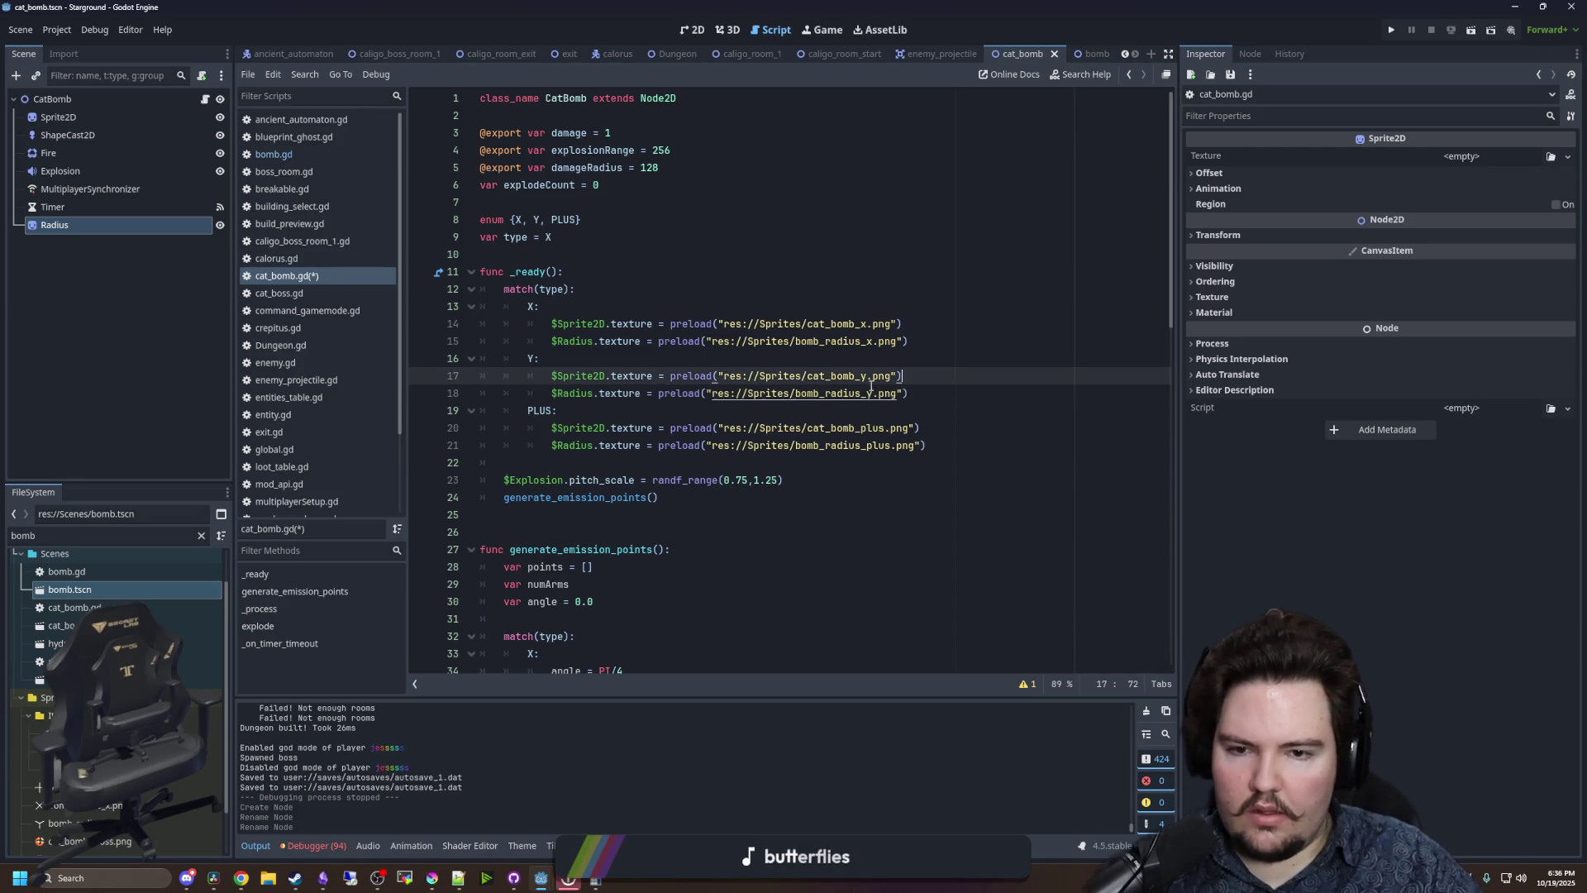
left_click(835, 400, "ctrl")
left_click(785, 253)
key("ctrl+s")
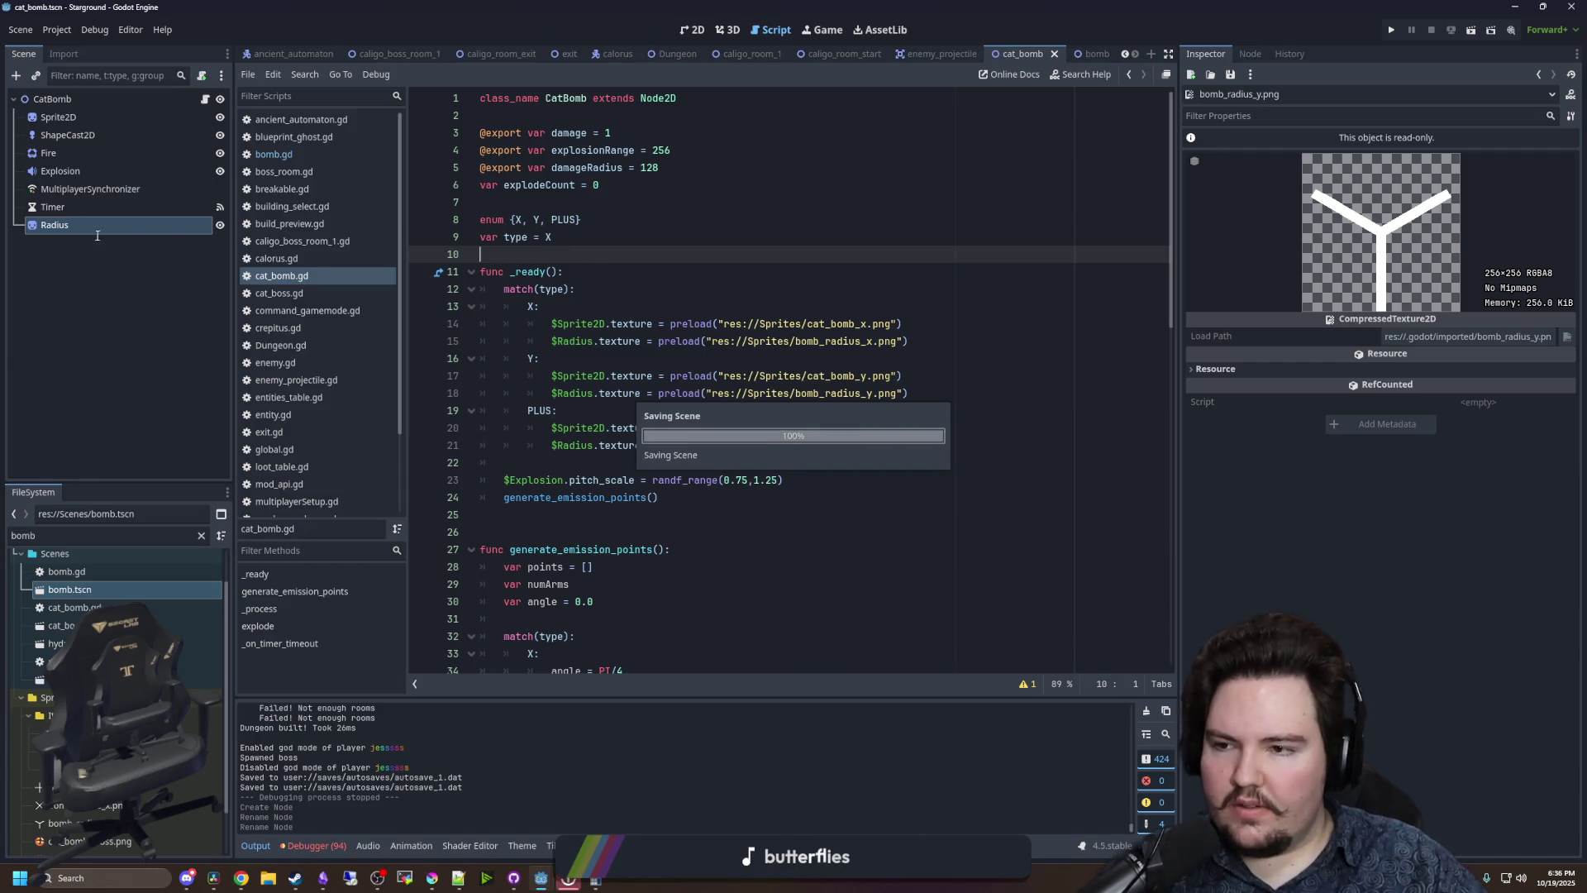
- Look up the regular bomb Radius node's Self Modulate red hex value
left_click(1079, 54)
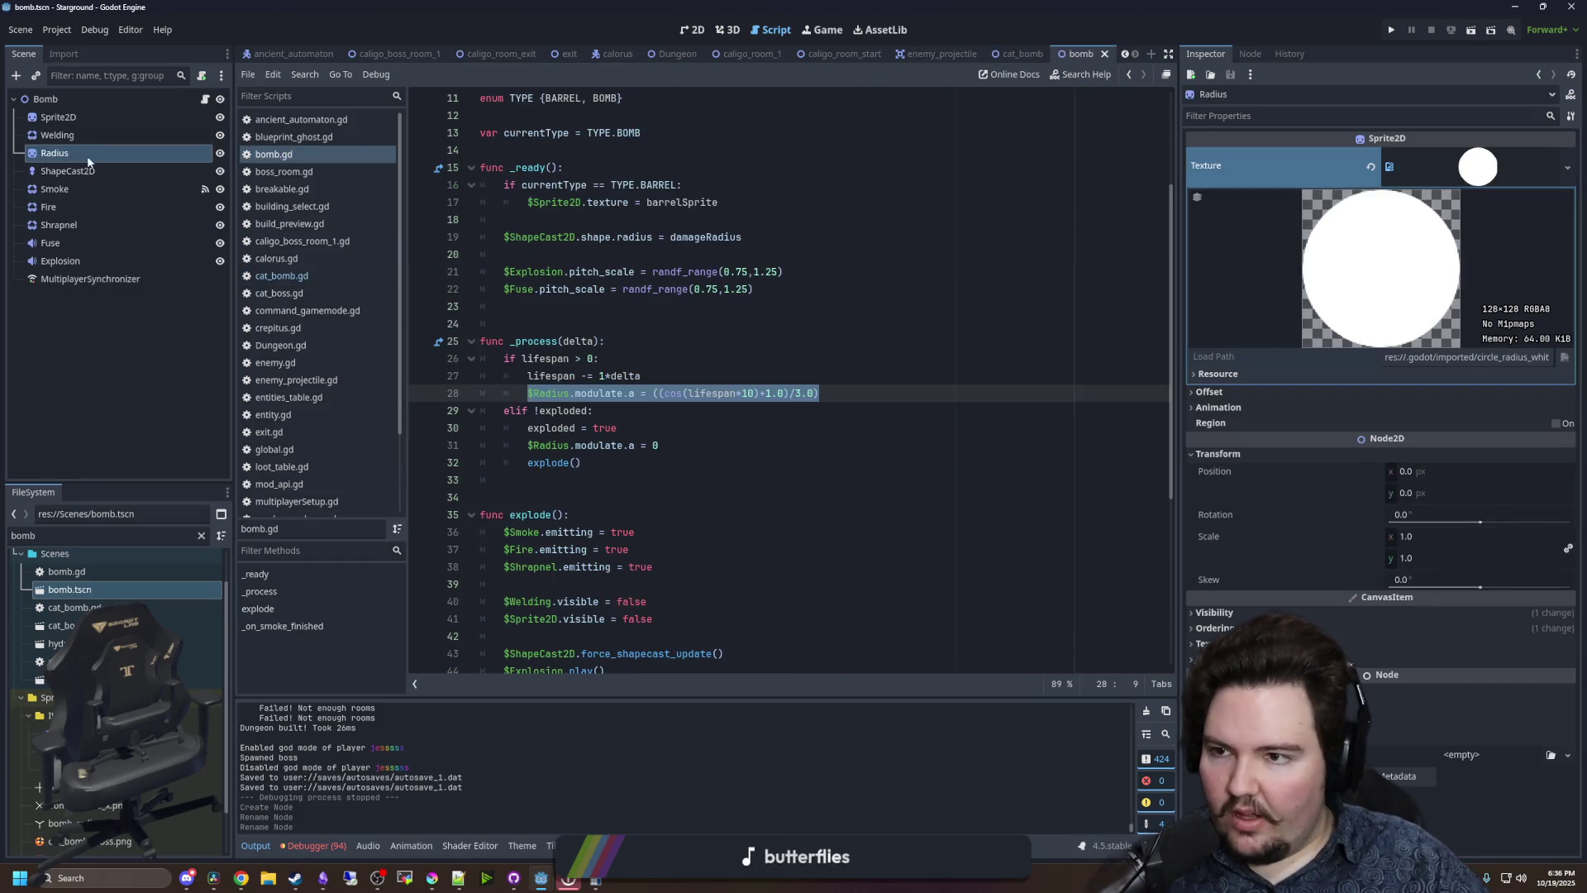
left_click(89, 159)
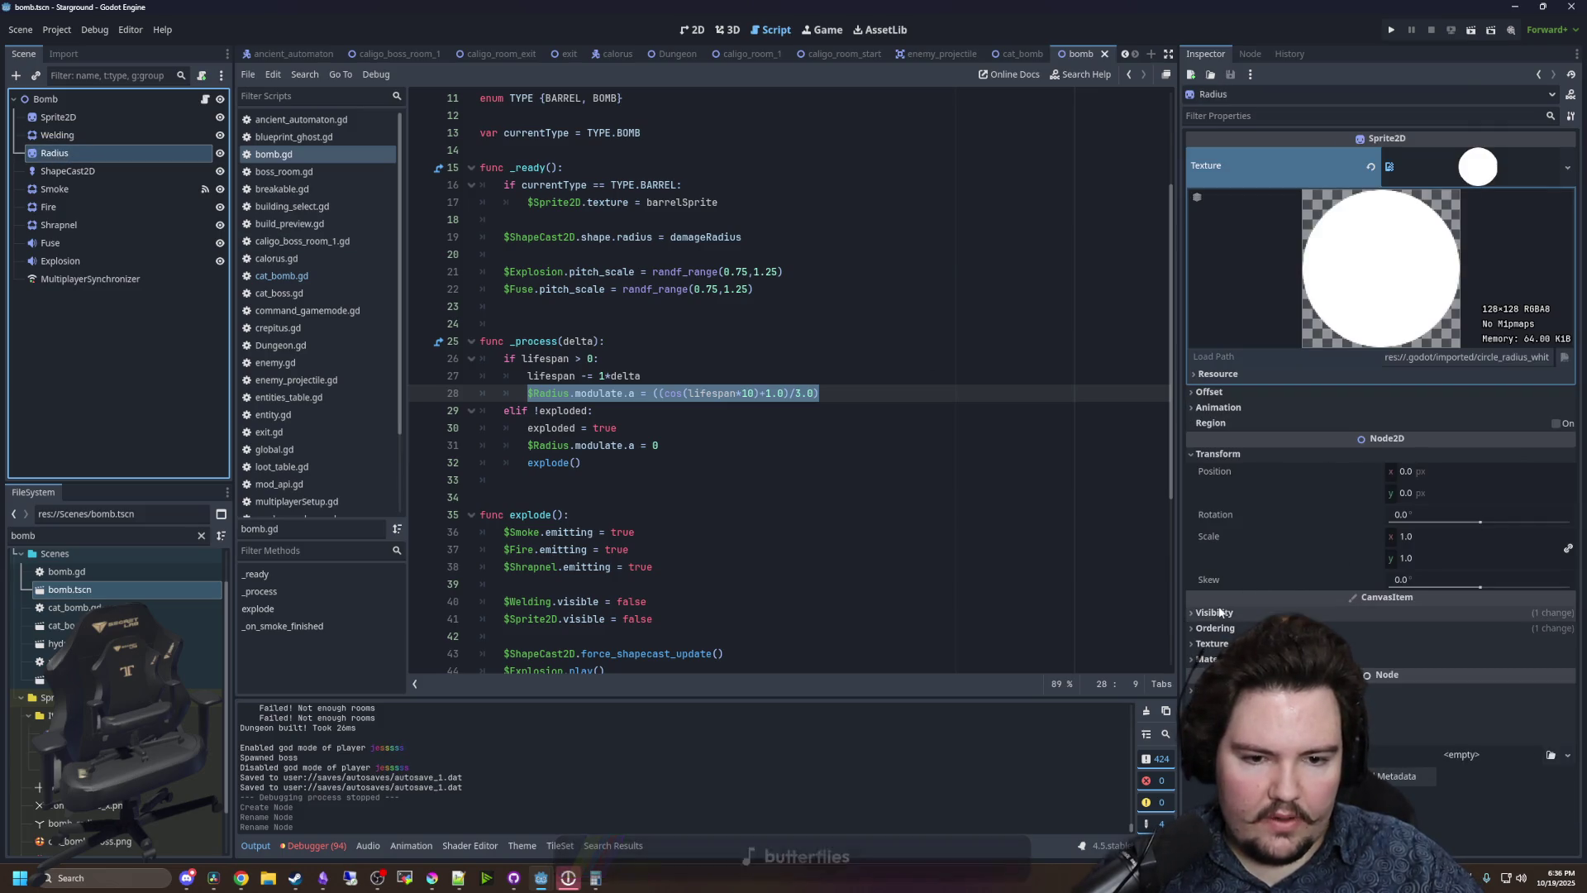
left_click(1364, 614)
left_click(1403, 674)
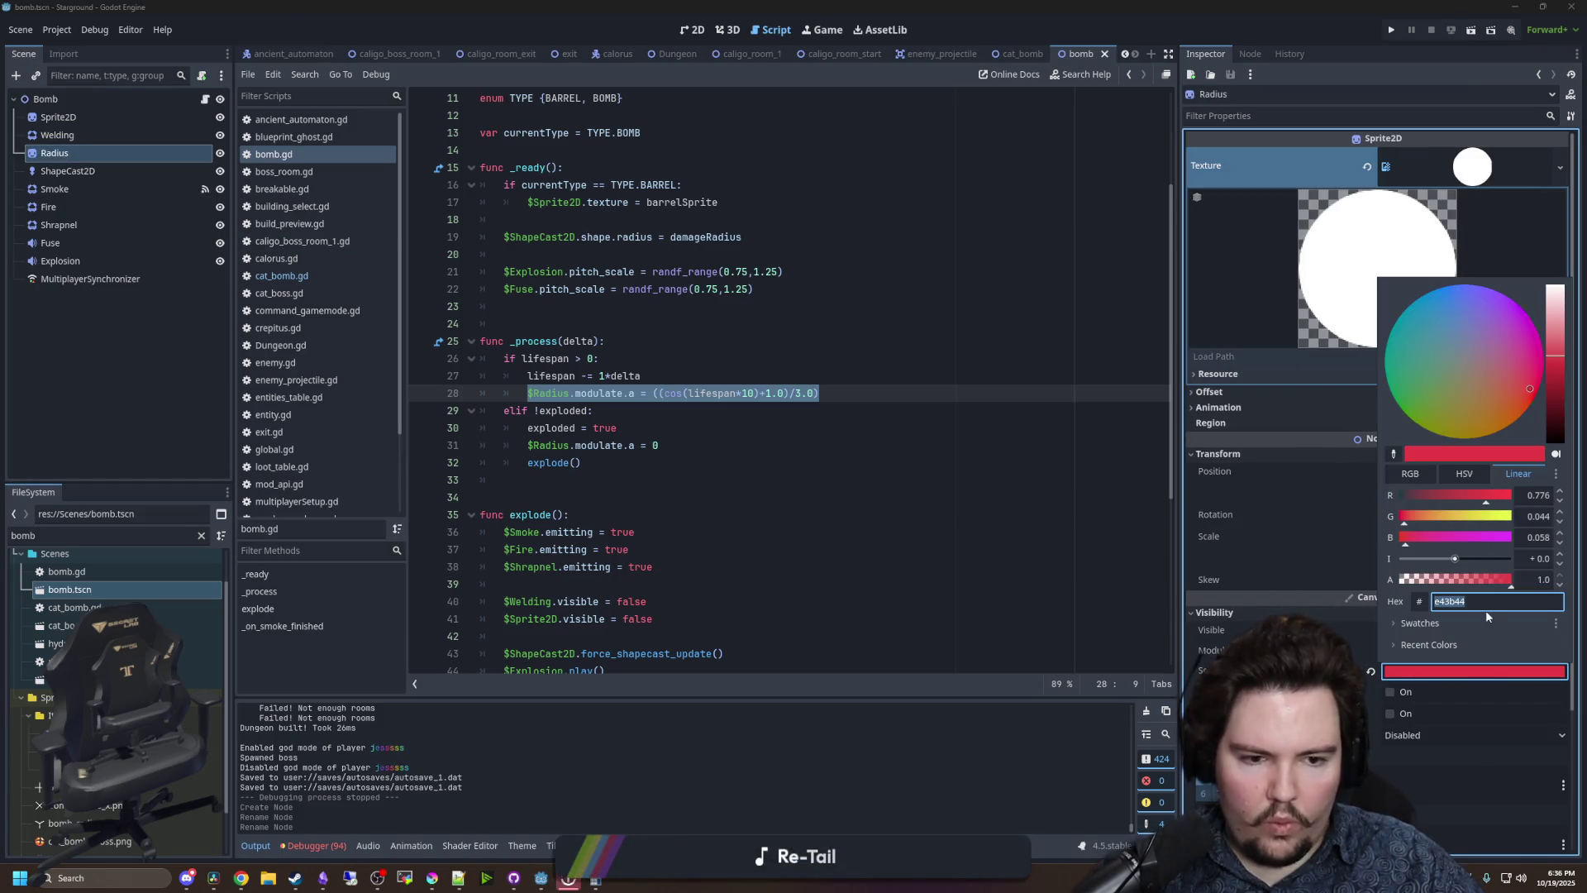
left_click(803, 400)
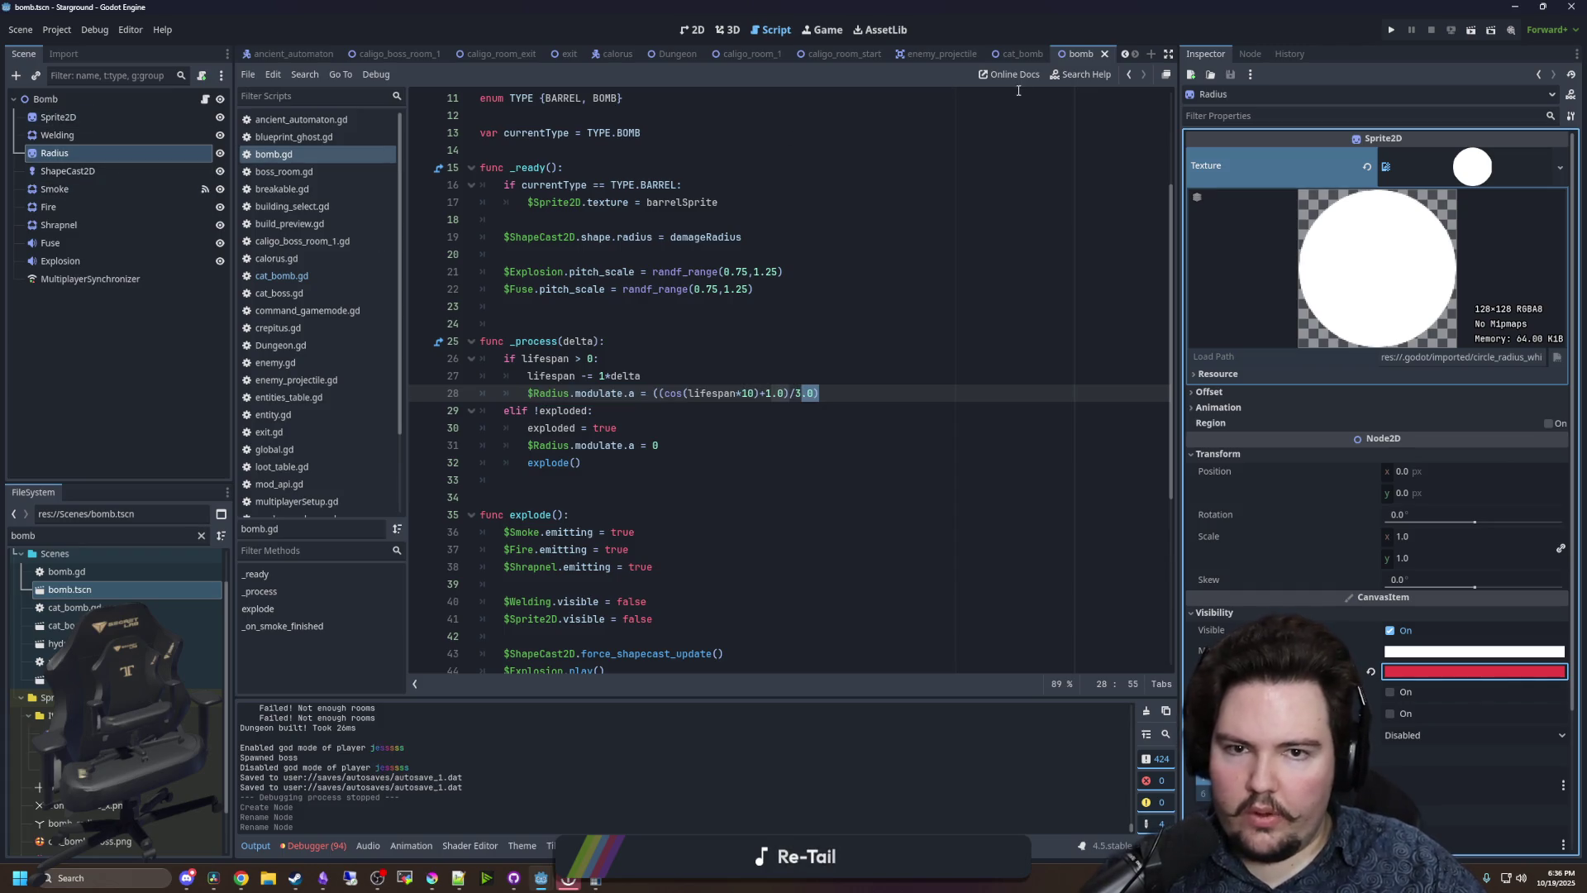
- Set the cat bomb Radius node's Self Modulate to e43b44
left_click(1029, 55)
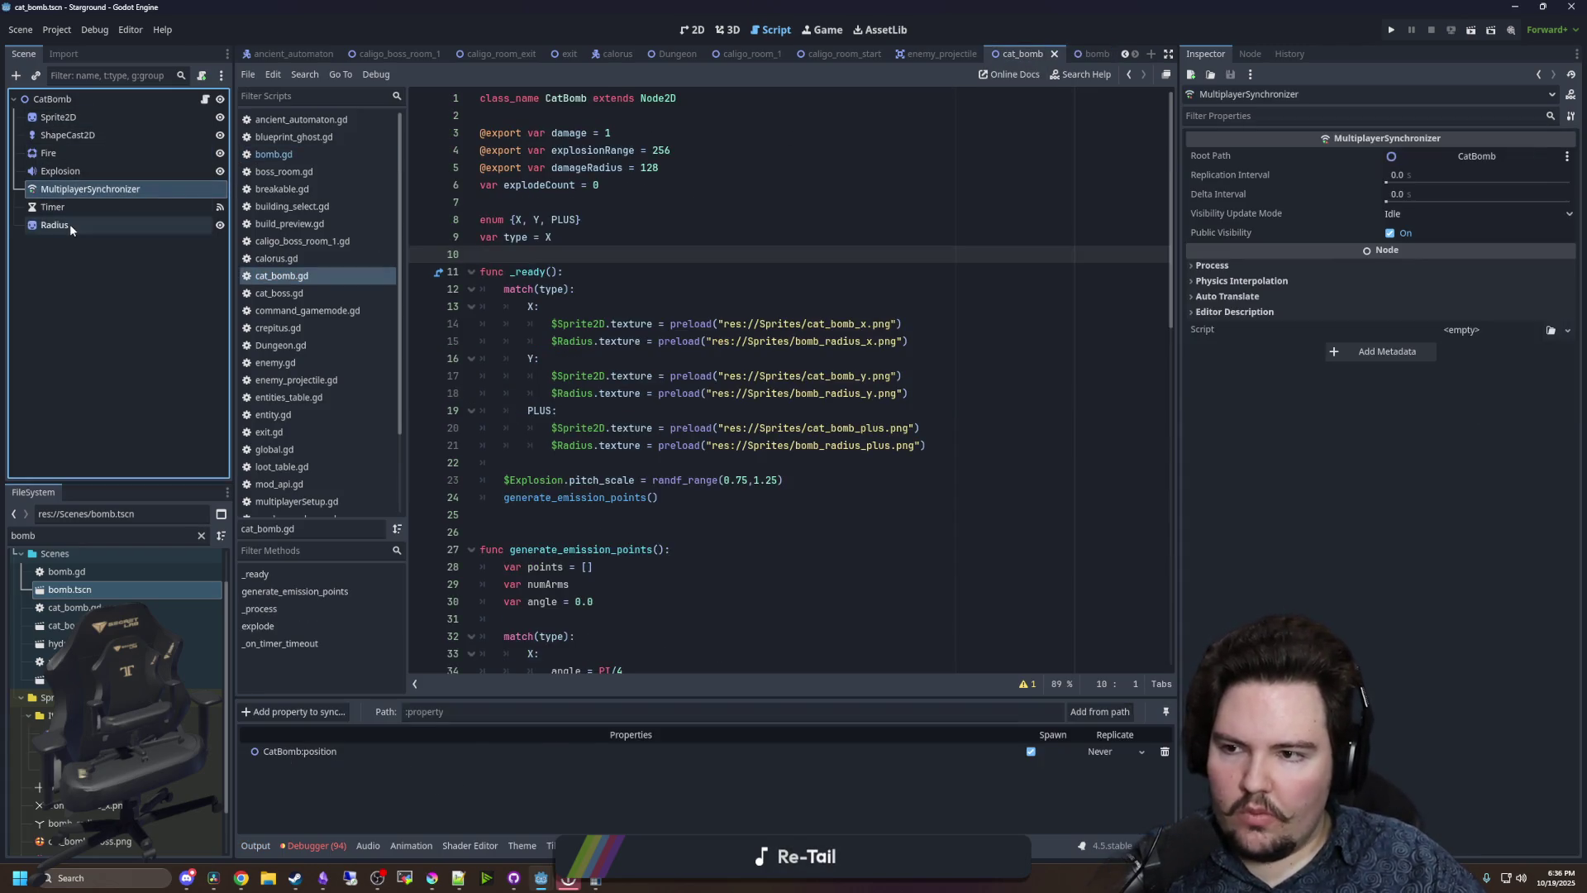
left_click(69, 224)
left_click(1248, 266)
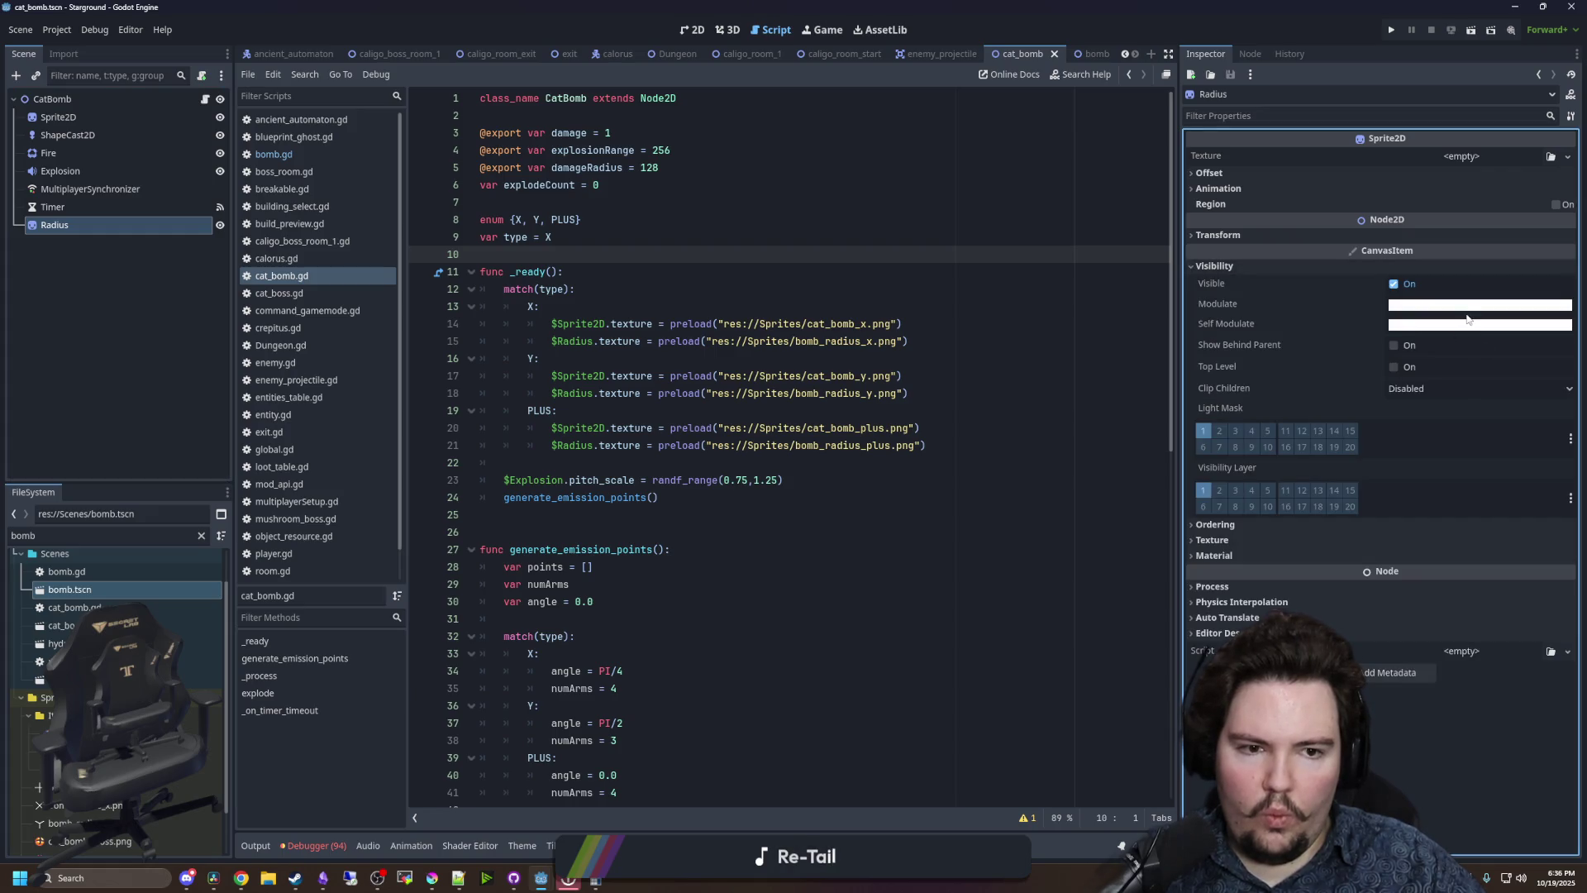
left_click(1429, 325)
type("e43b44")
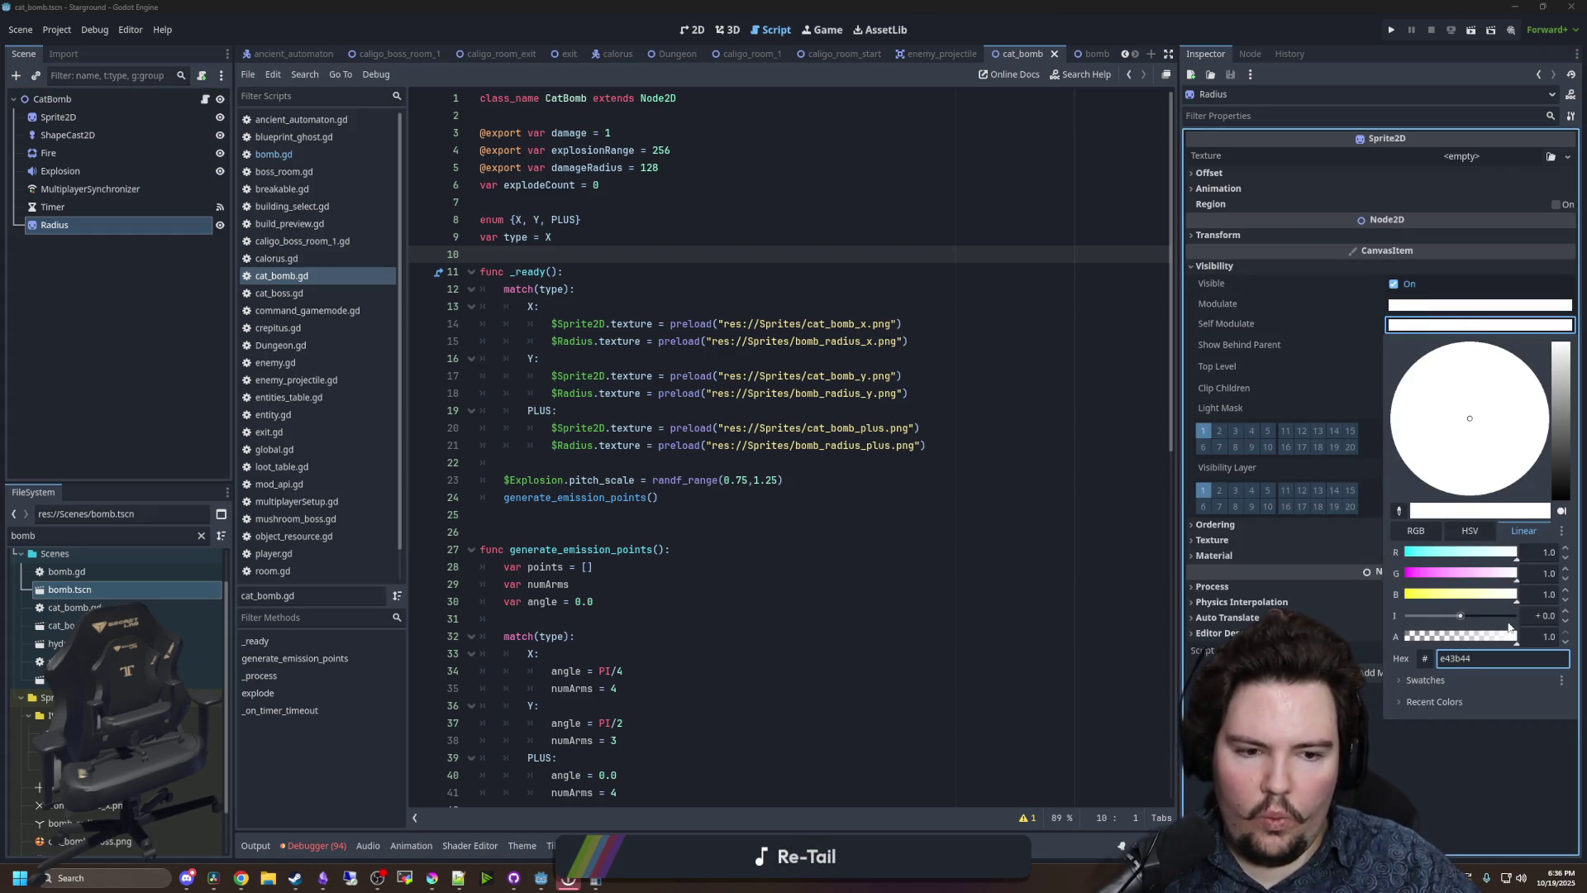
key("Return")
- Save the cat_bomb scene and script, then run the game to test the bombs
left_click(597, 254)
key("ctrl+s")
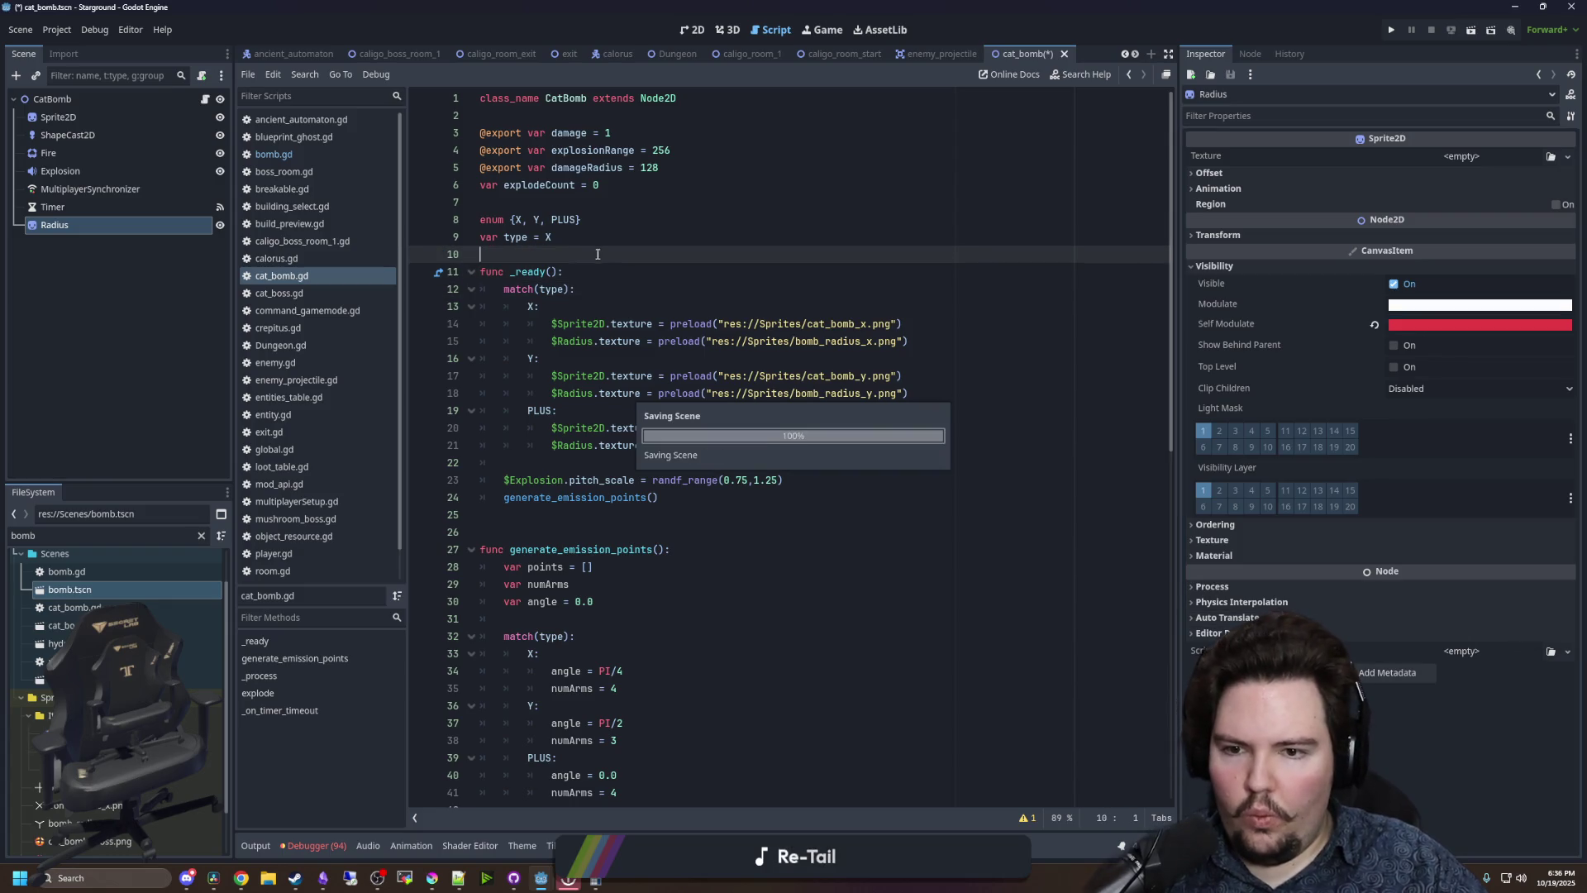
scroll(571, 386, "down", 12)
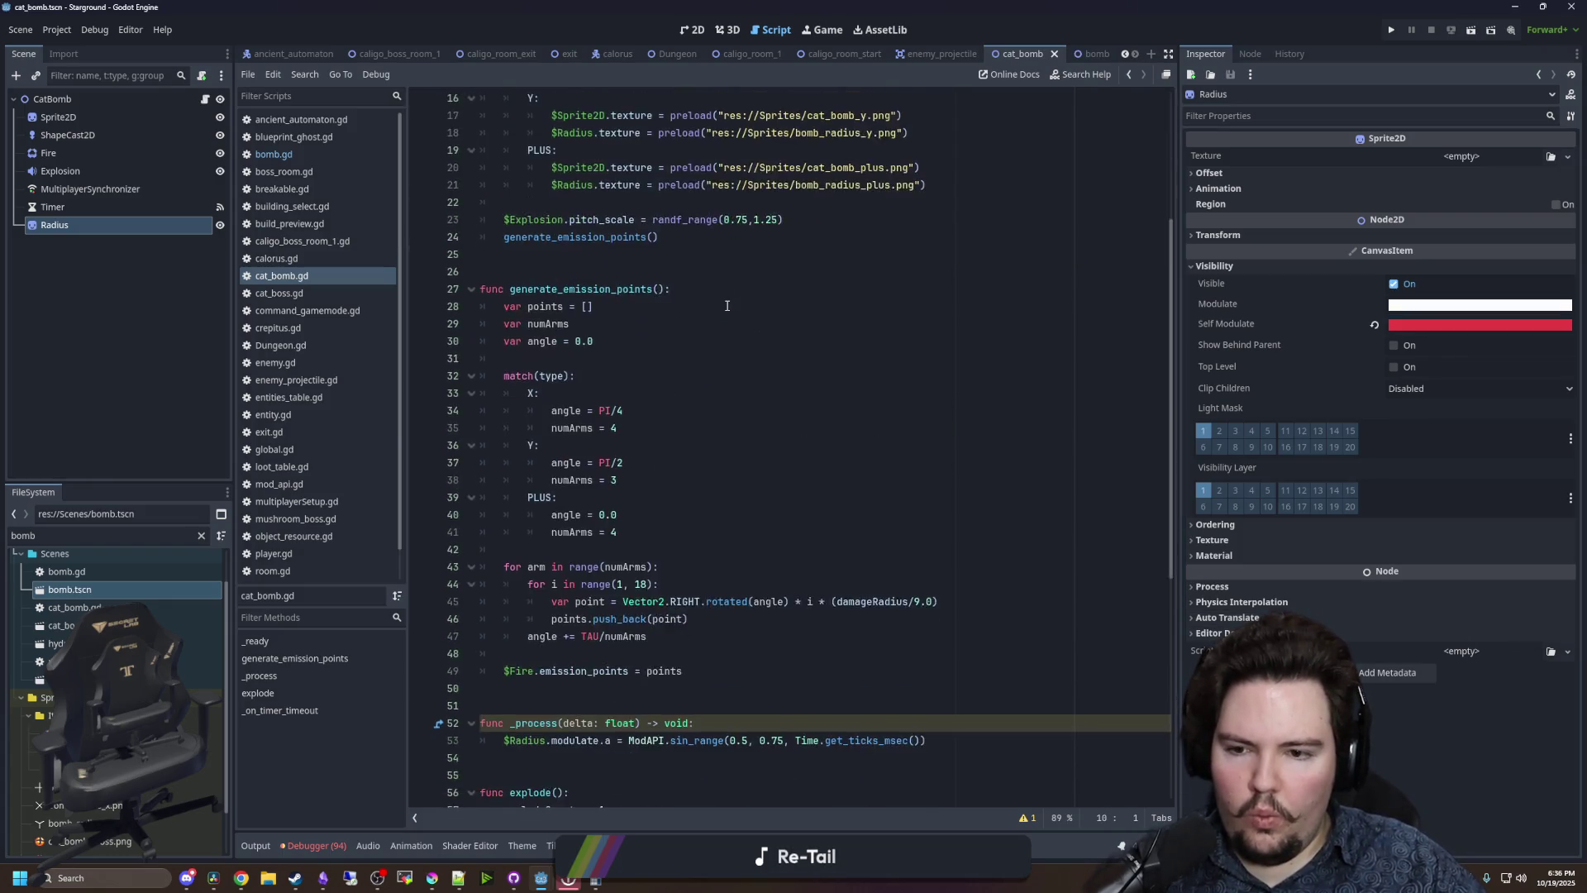
left_click(571, 385)
key("ctrl+s")
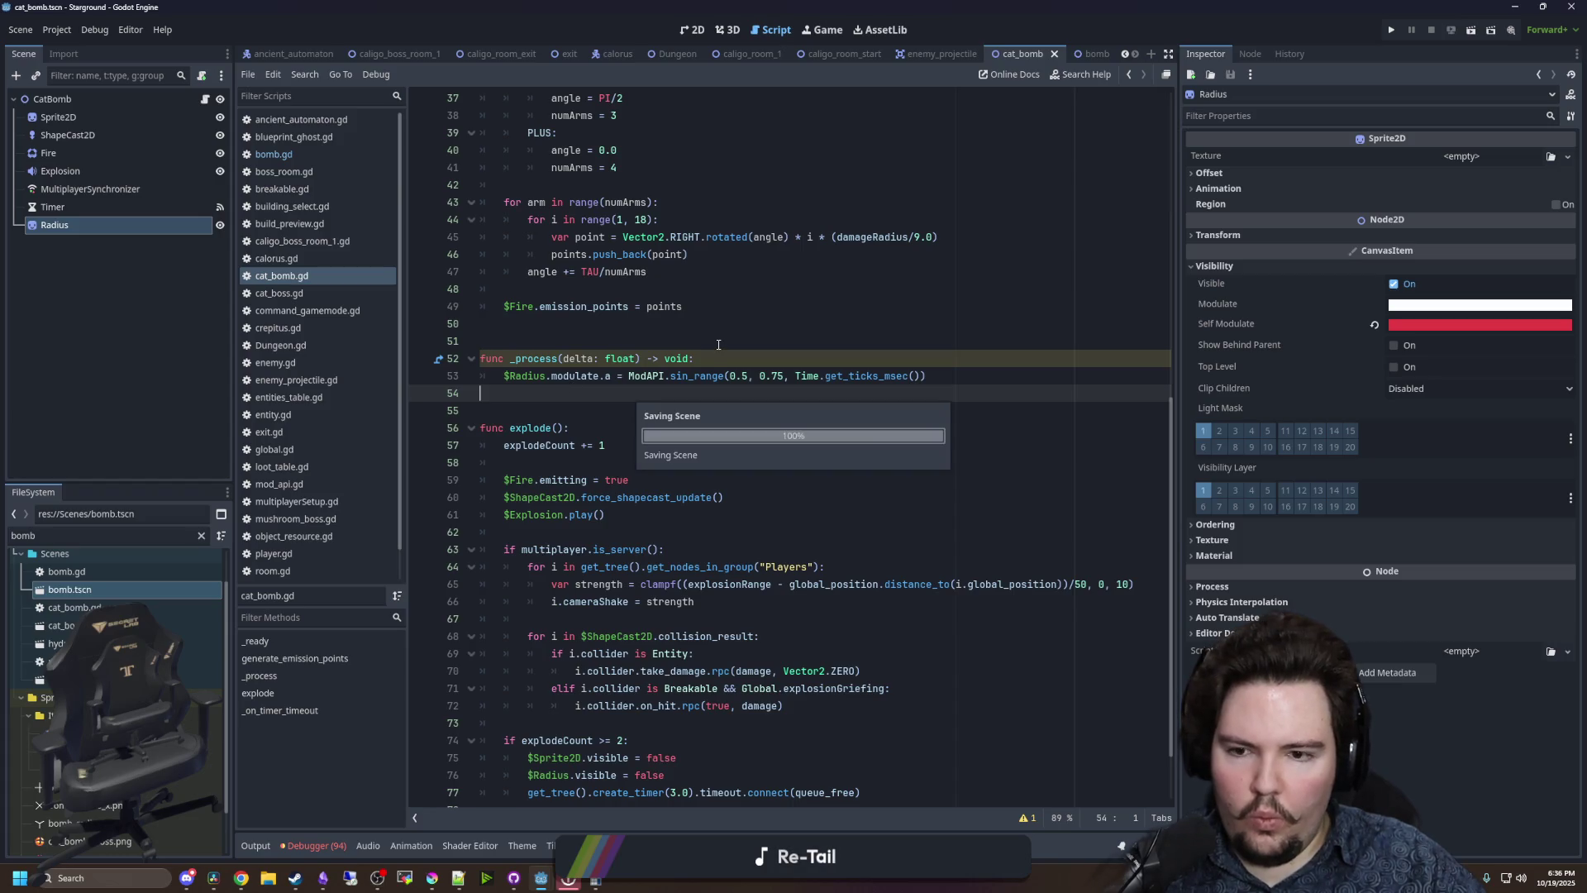
scroll(719, 344, "down", 2)
left_click(1397, 31)
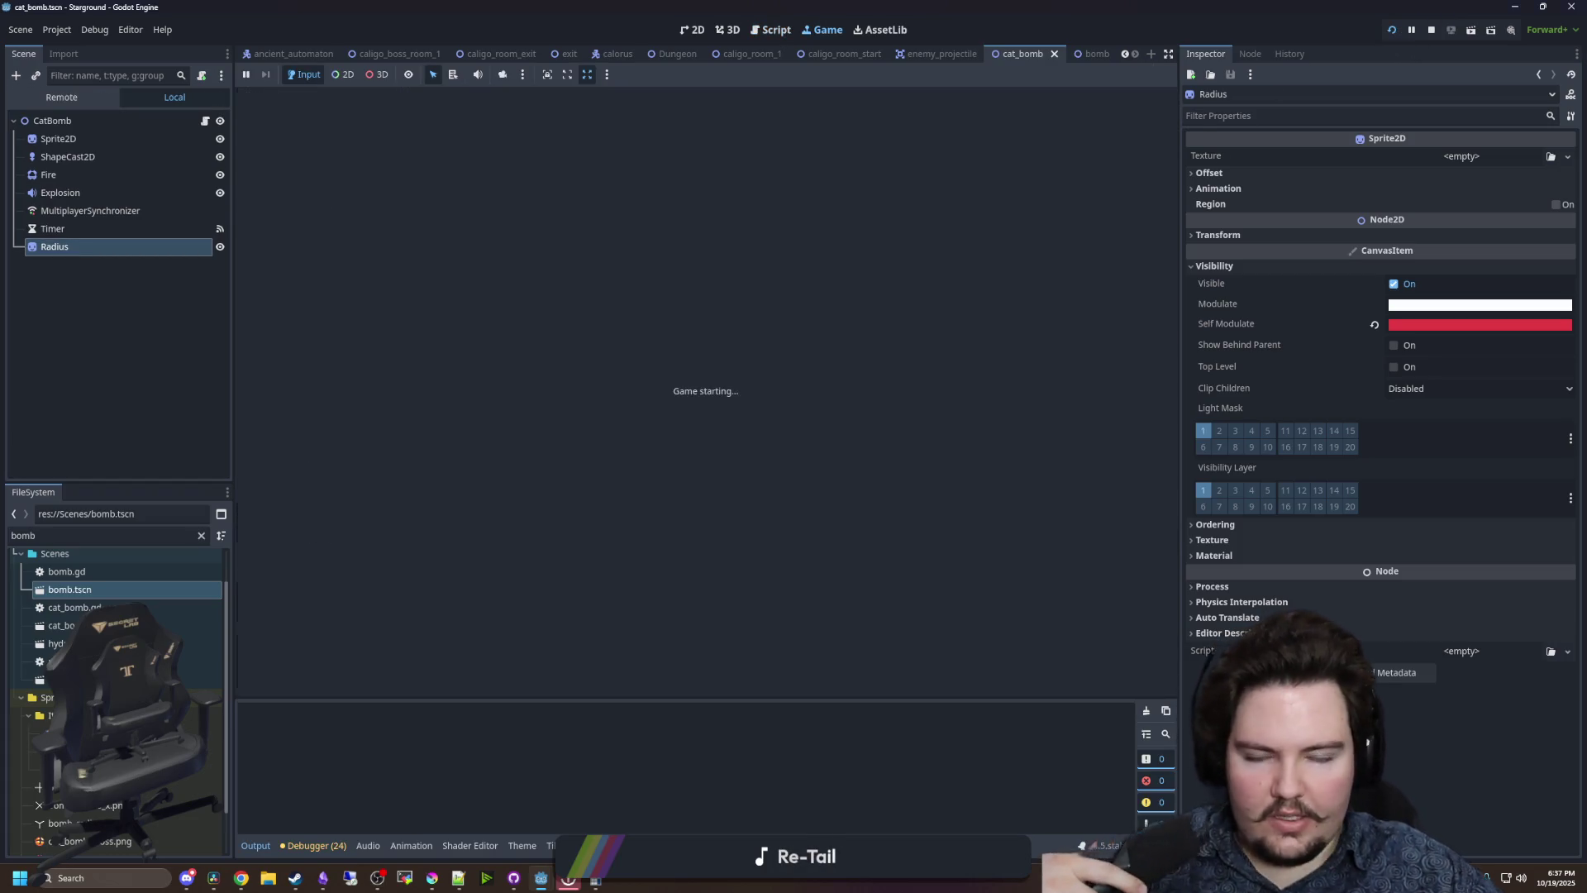
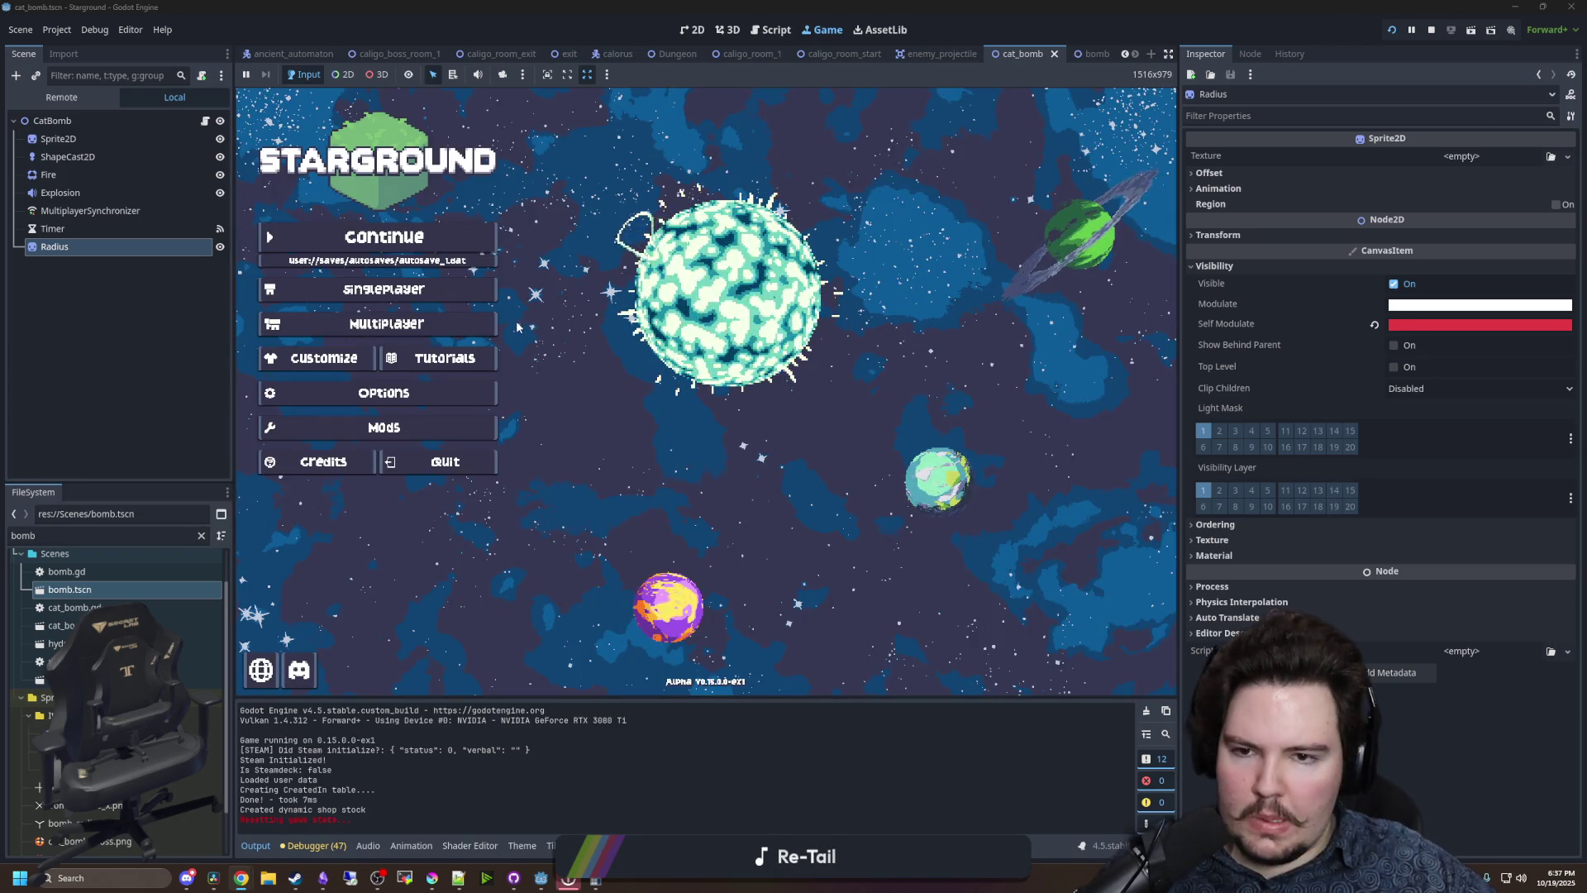
- Load the most recent save and launch to the dungeon from the Starlauncher
left_click(384, 237)
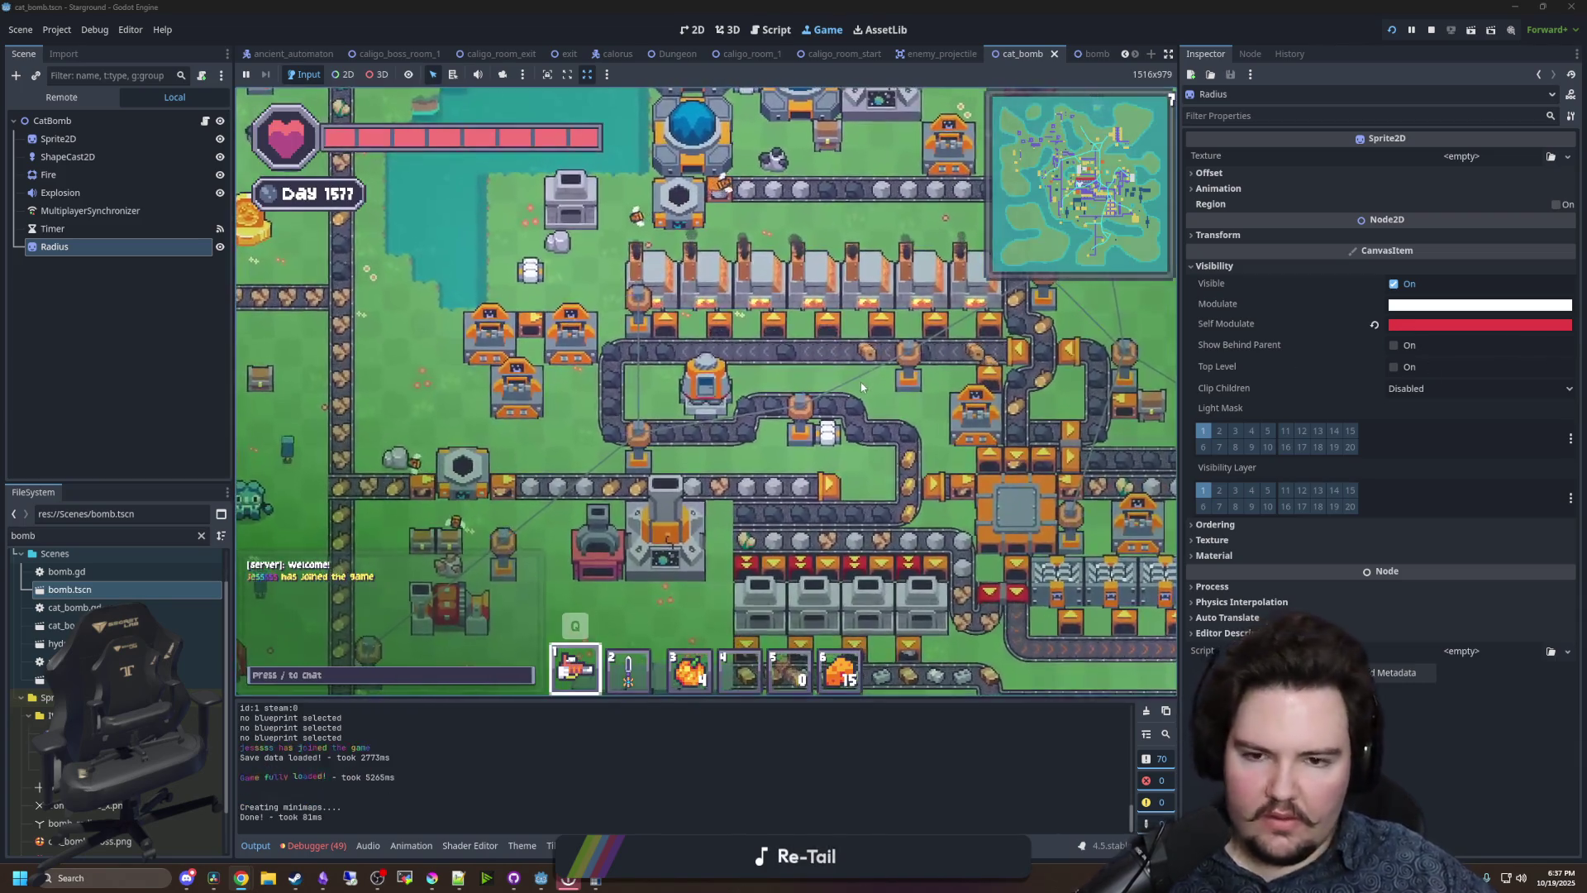
left_click(704, 330)
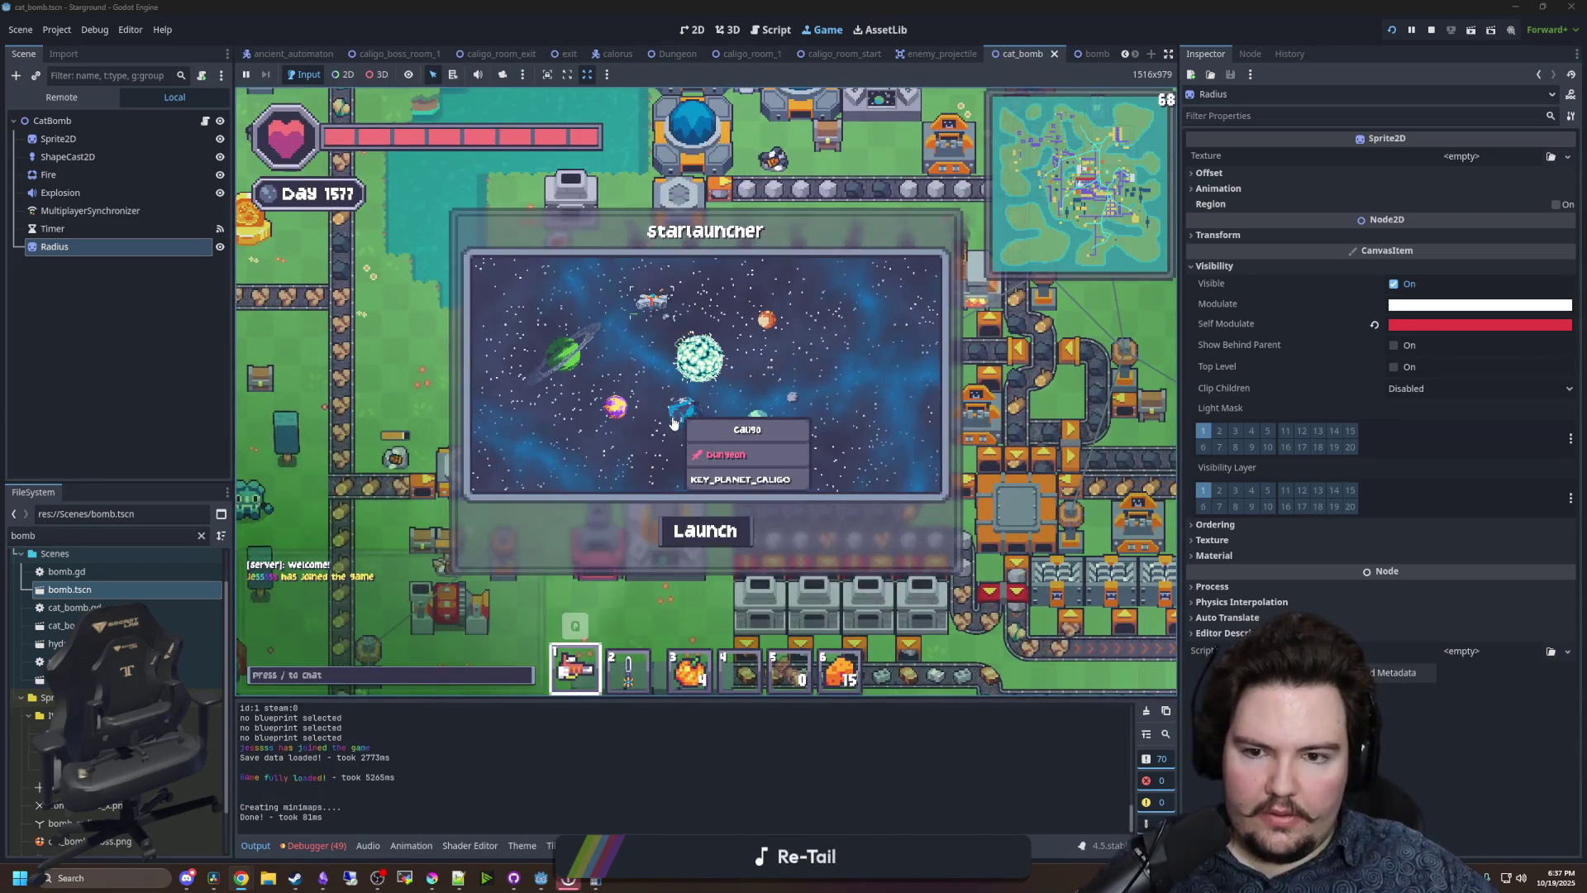
left_click(728, 534)
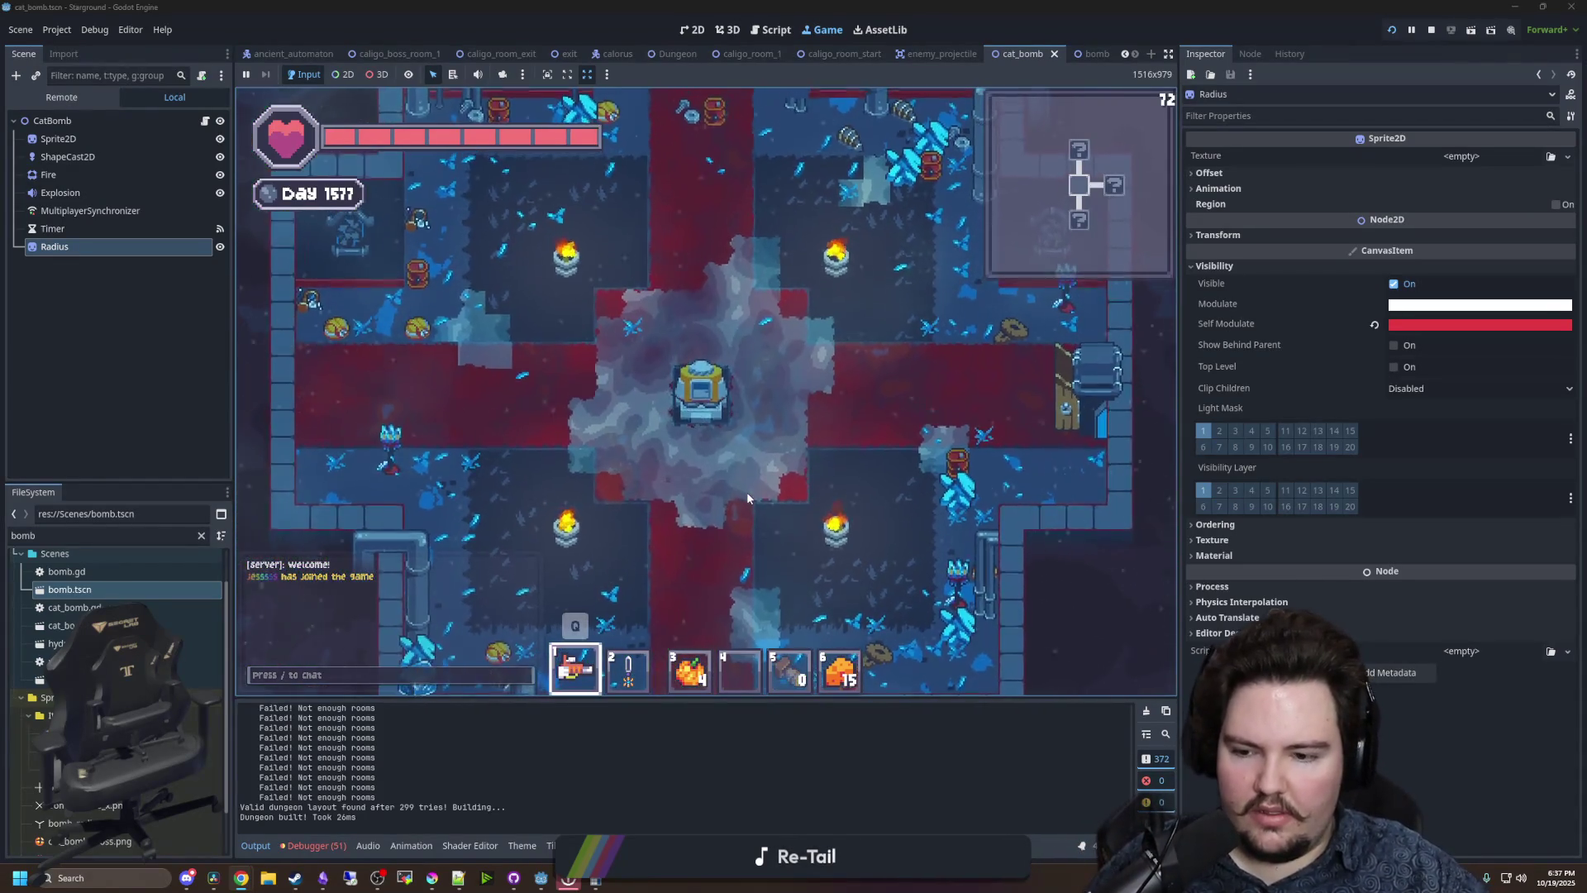
- Enable god mode with the /god chat command and zoom toward the Dreadcap boss room
key("slash")
type("god t")
key("Return")
scroll(747, 491, "down", 5)
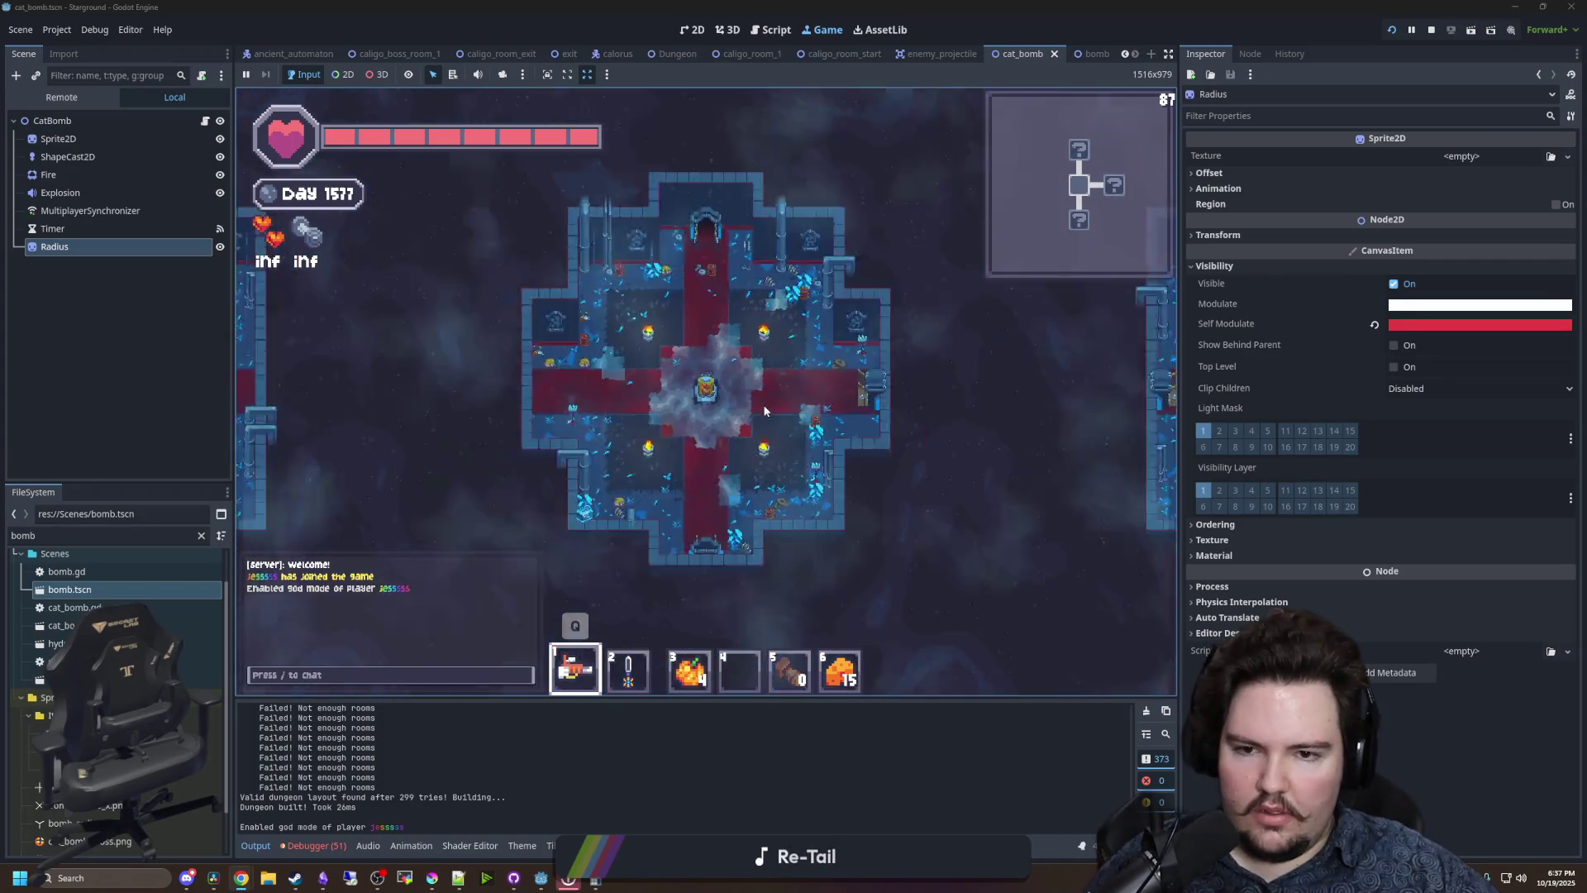
scroll(763, 411, "up", 5)
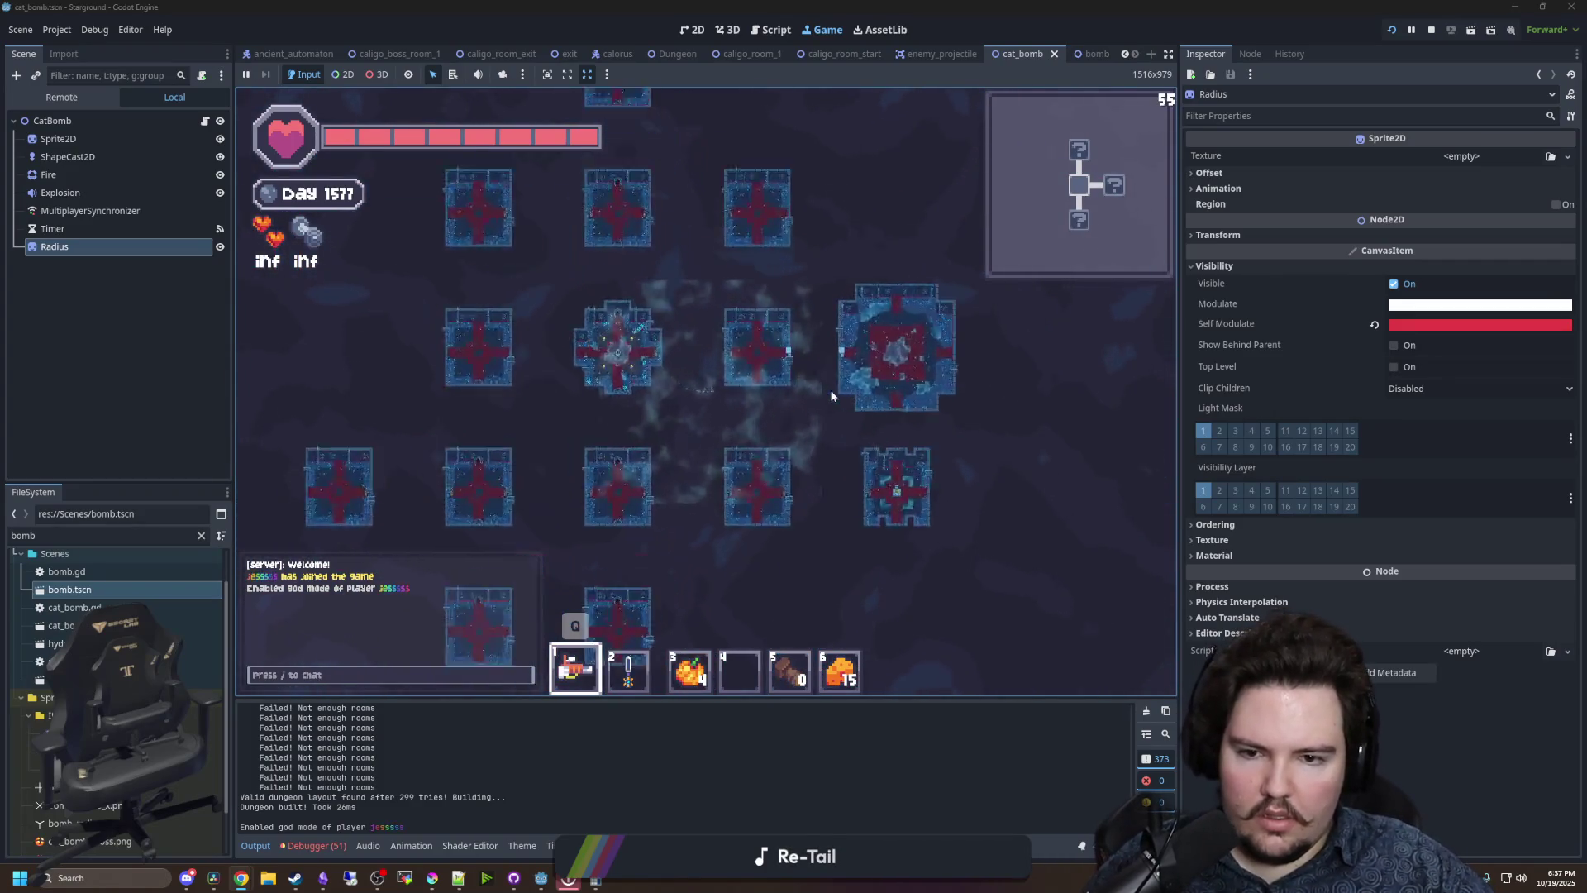
scroll(858, 404, "up", 3)
- Move through the boss room, drop a cat bomb near the enemies and dodge the frost attack
key("d")
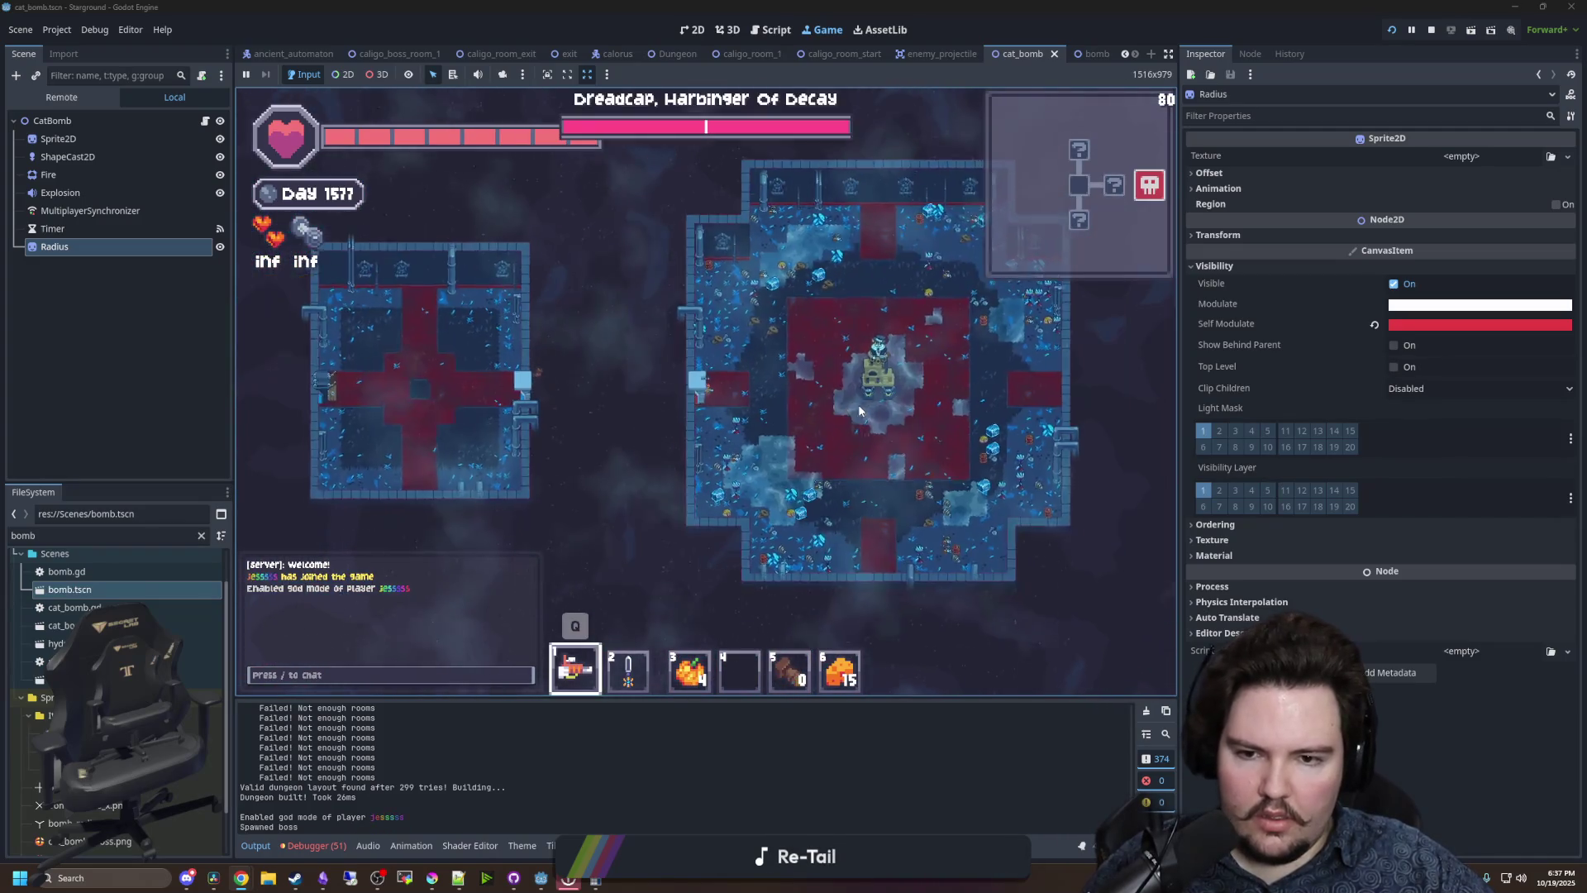
scroll(881, 408, "up", 2)
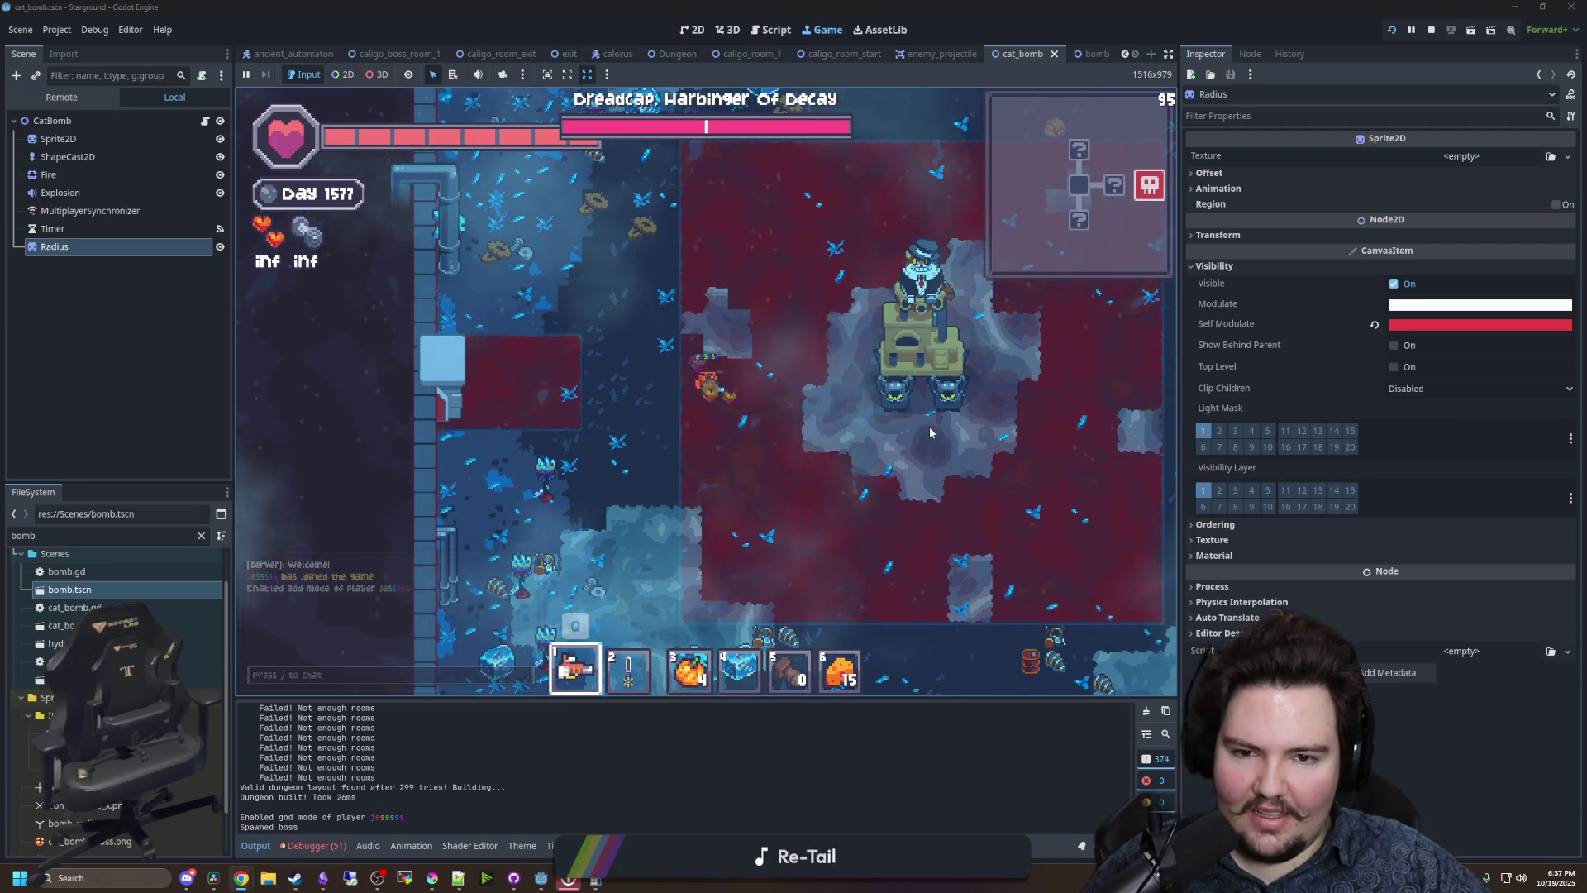
key("d")
key("d")
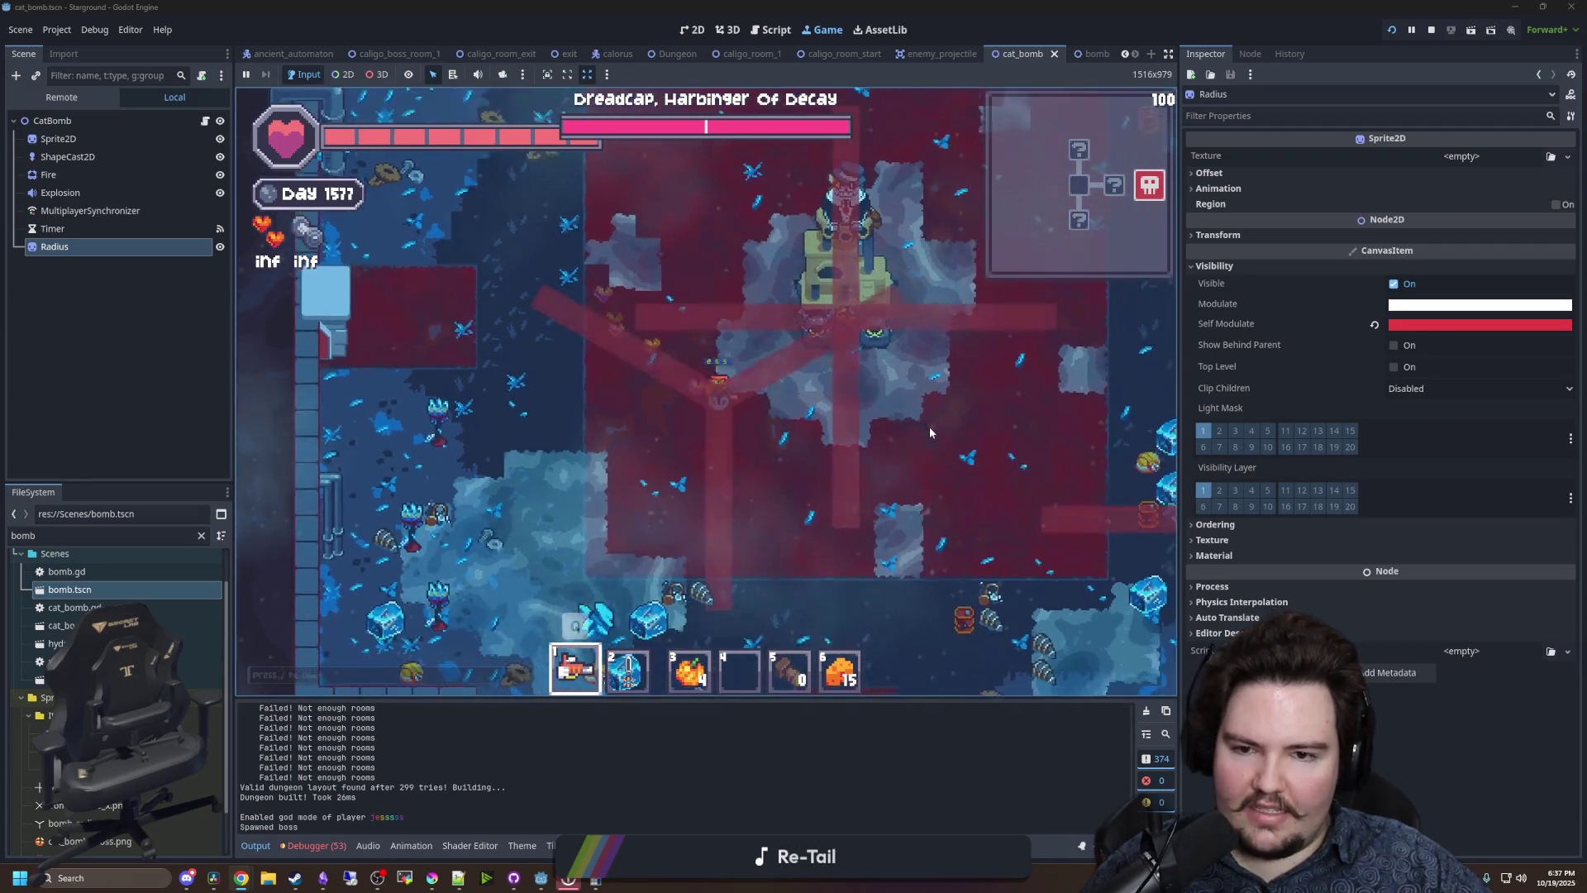
key("s")
left_click(1019, 395)
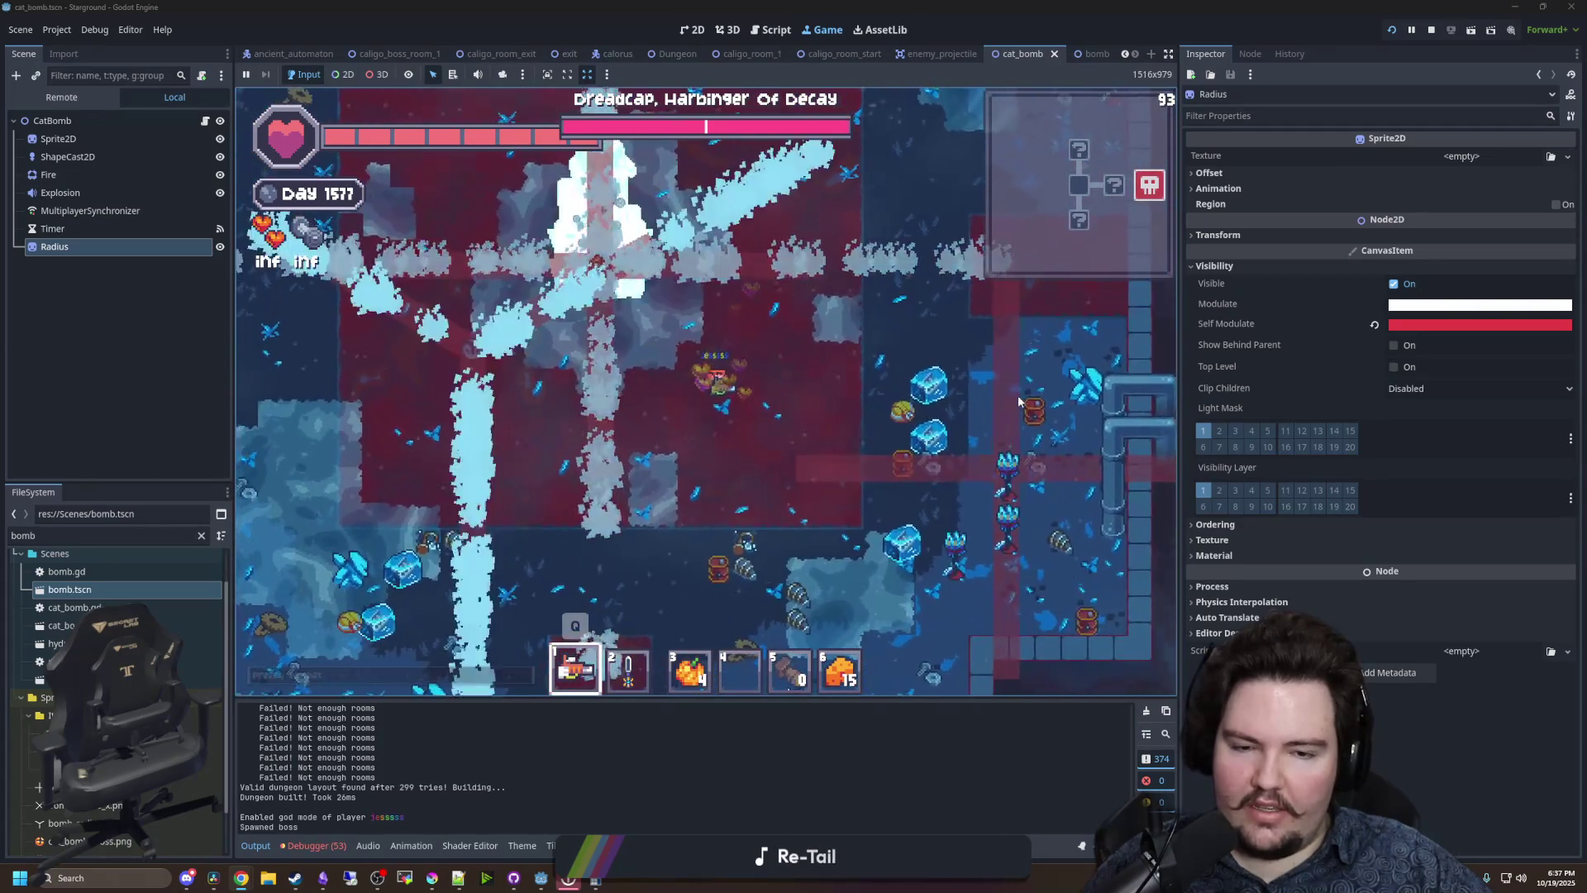
key("s")
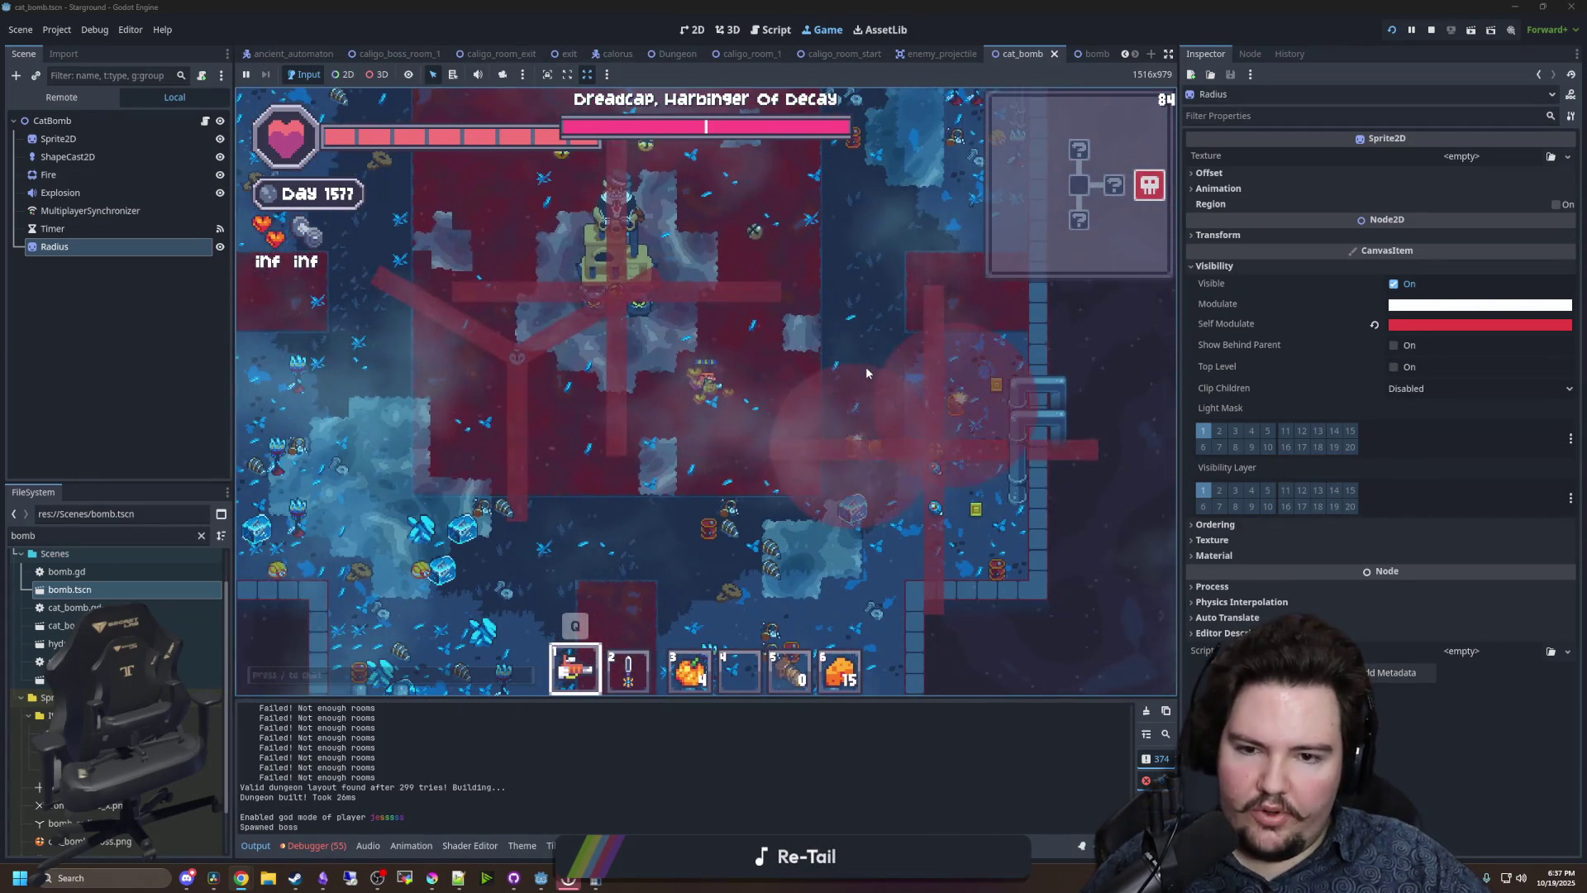
- Inspect the Timer and Radius nodes' properties, including the Radius Transform
left_click(52, 228)
left_click(54, 246)
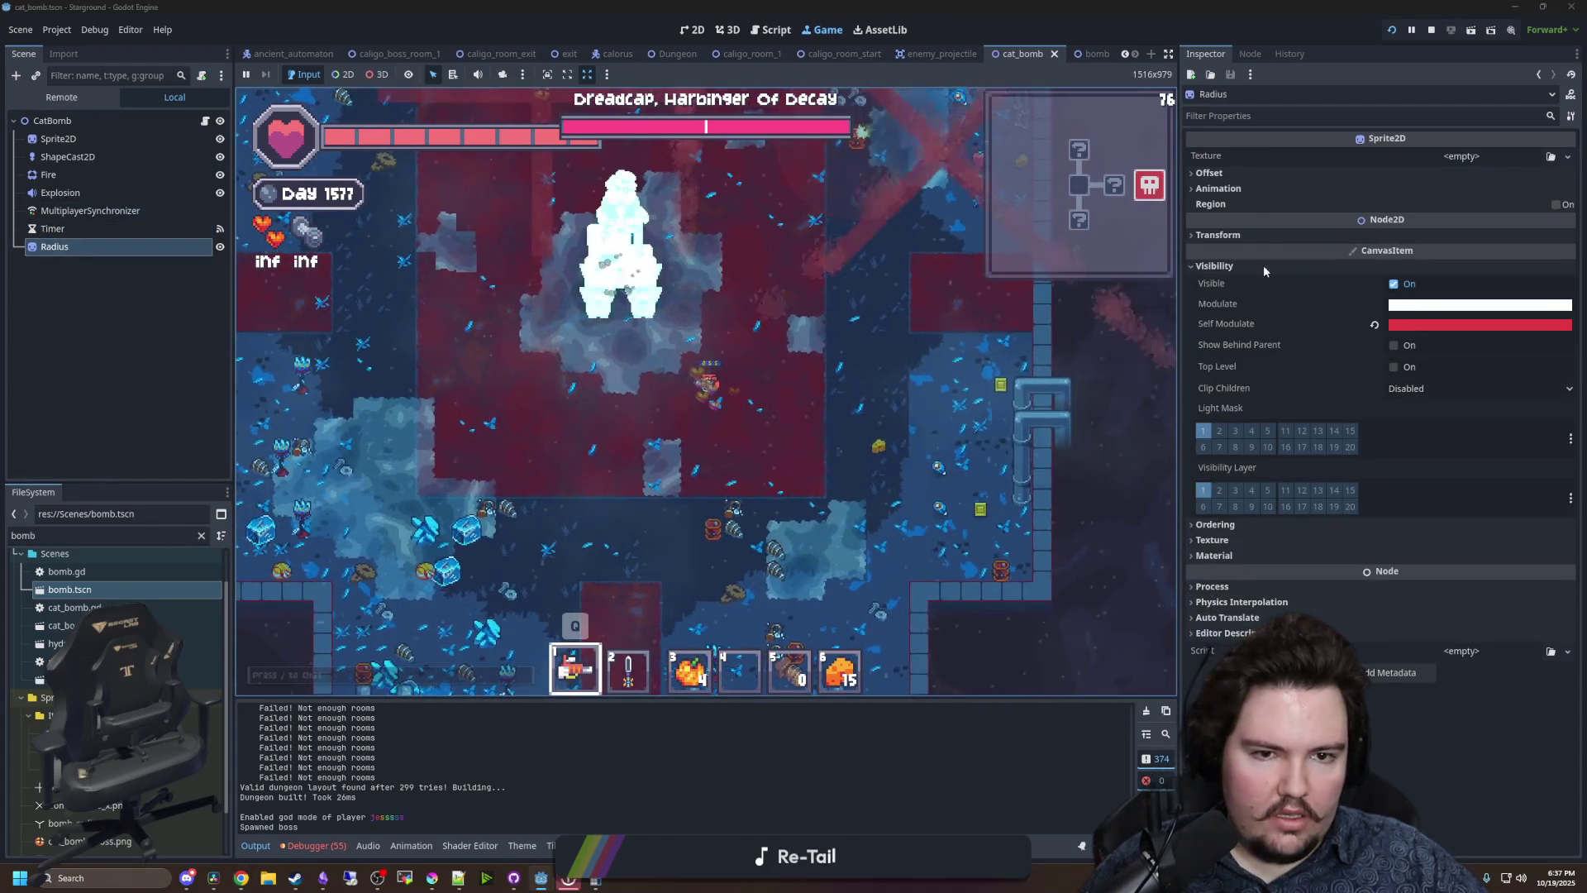
left_click(1229, 234)
left_click(1229, 235)
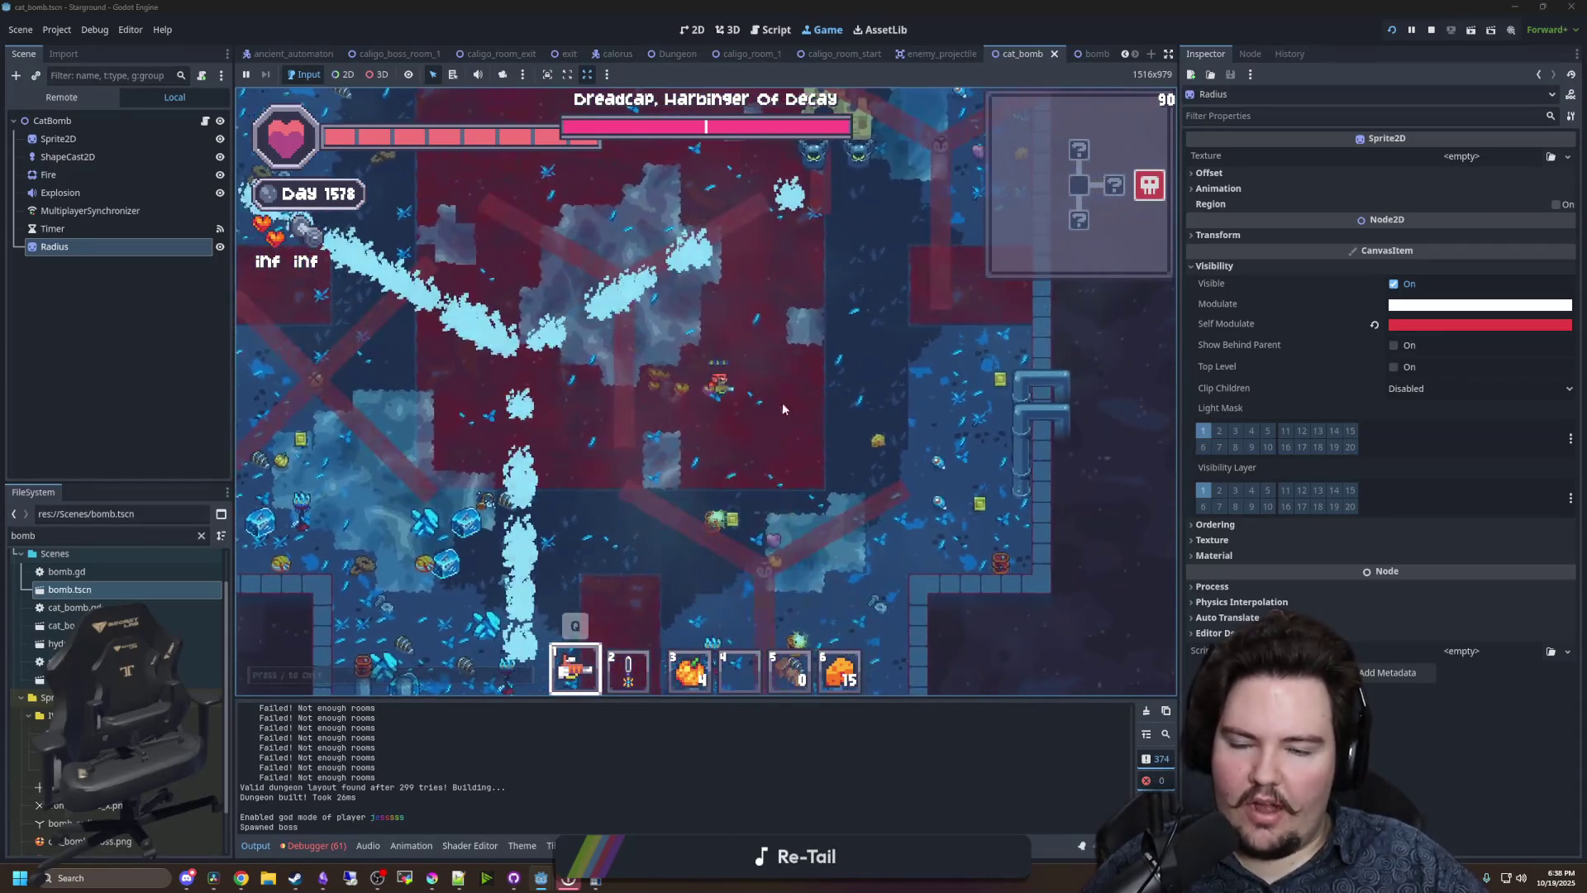
- Select the CatBomb root node and open its cat_bomb.gd script
left_click(65, 121)
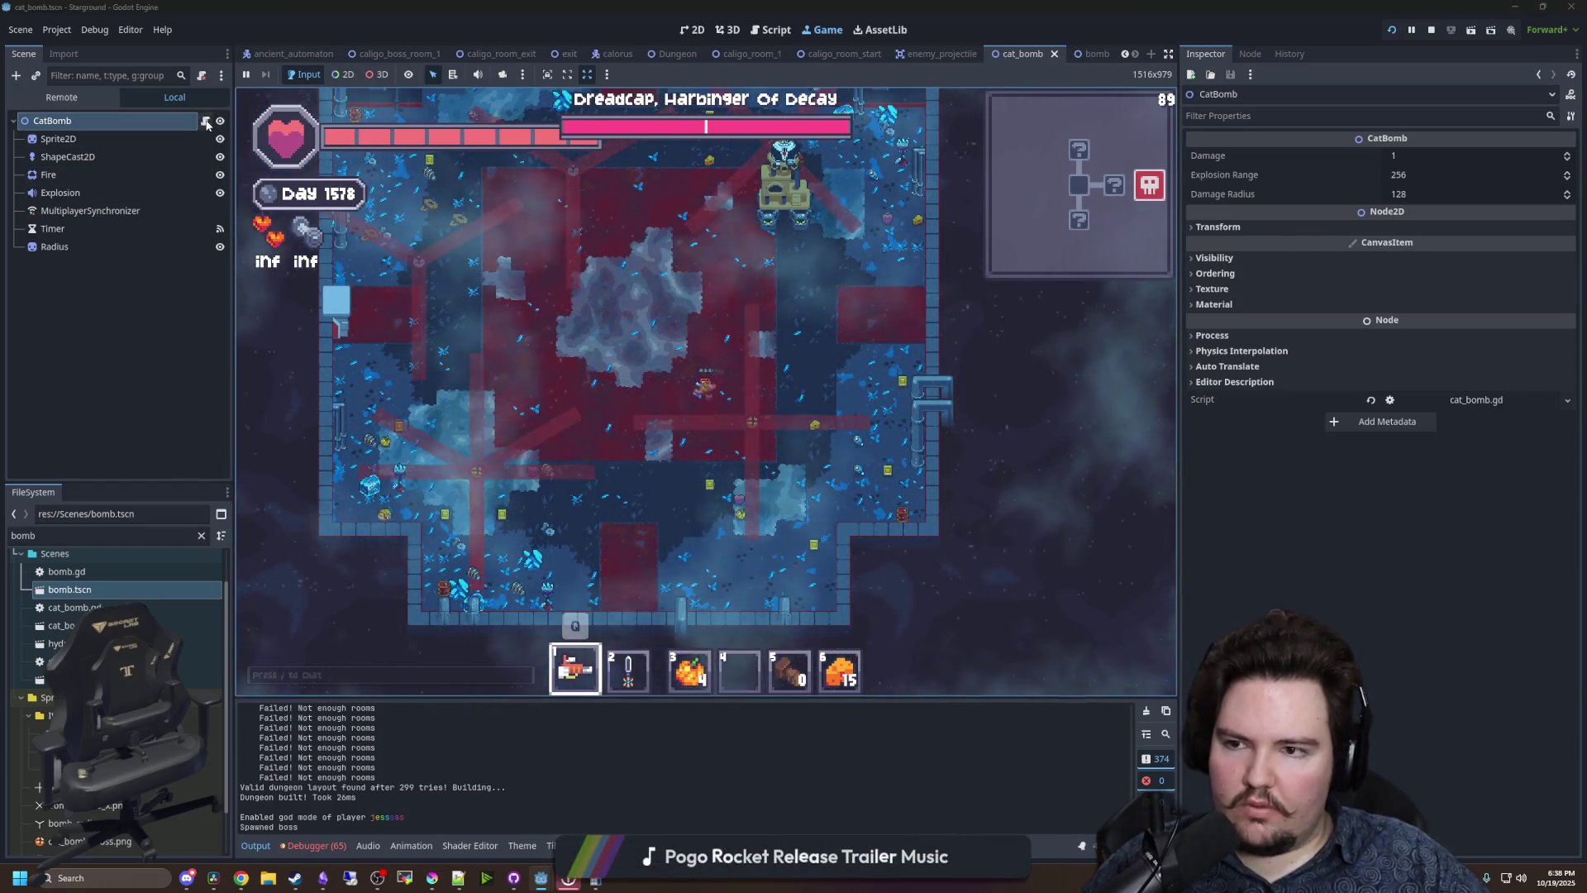
left_click(205, 120)
scroll(638, 391, "down", 1)
scroll(638, 391, "up", 10)
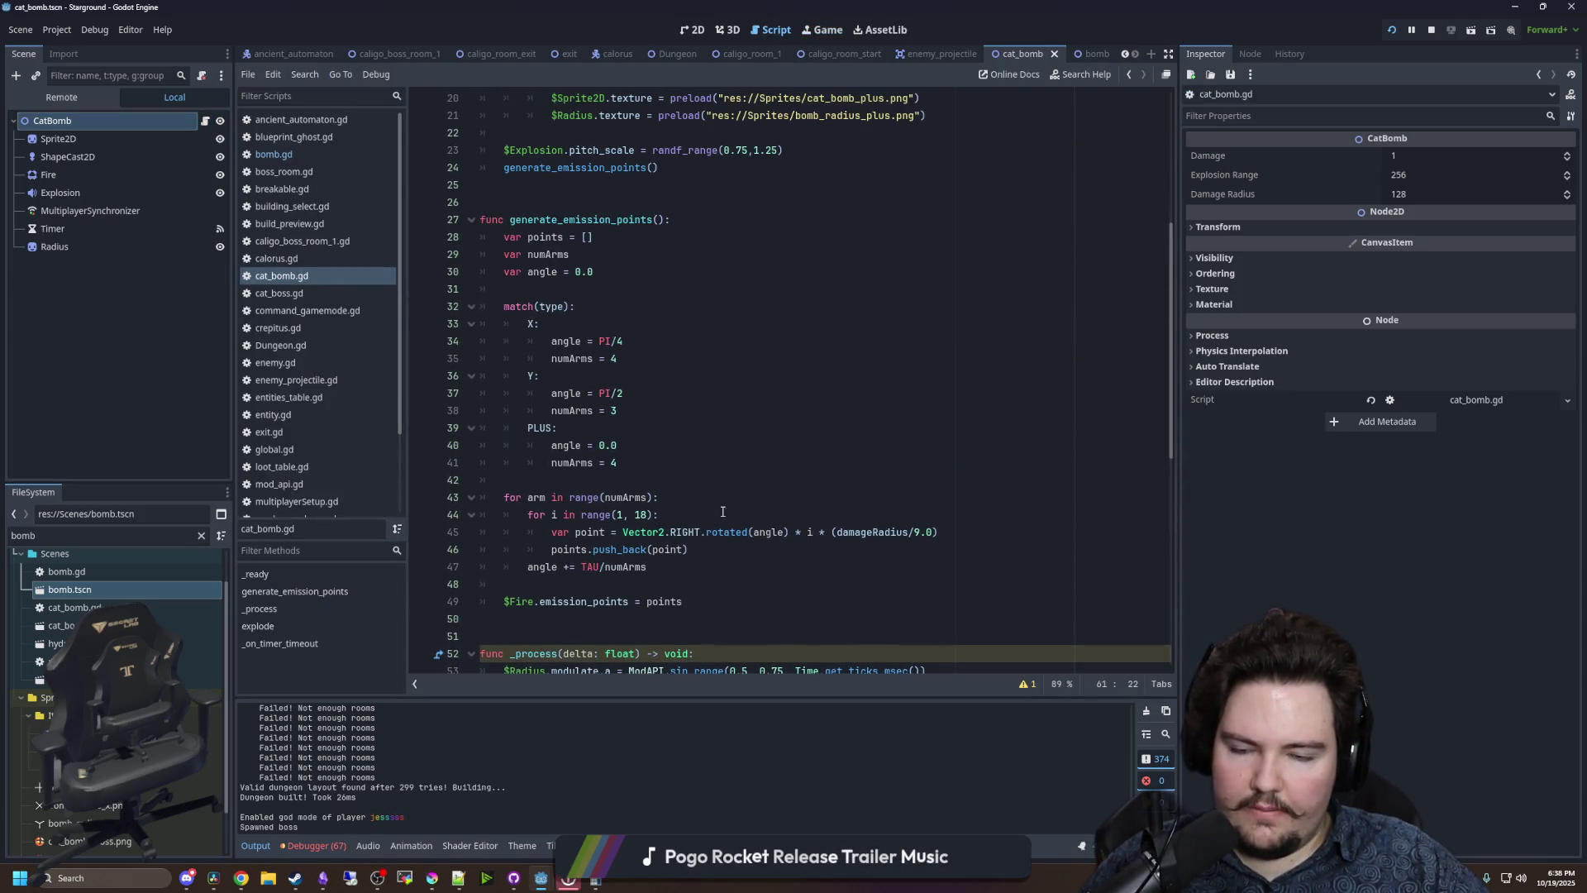
- Change the fire-point spacing to damageRadius/18.0, save, and rerun the game with F5
left_click(616, 480)
key("ctrl+s")
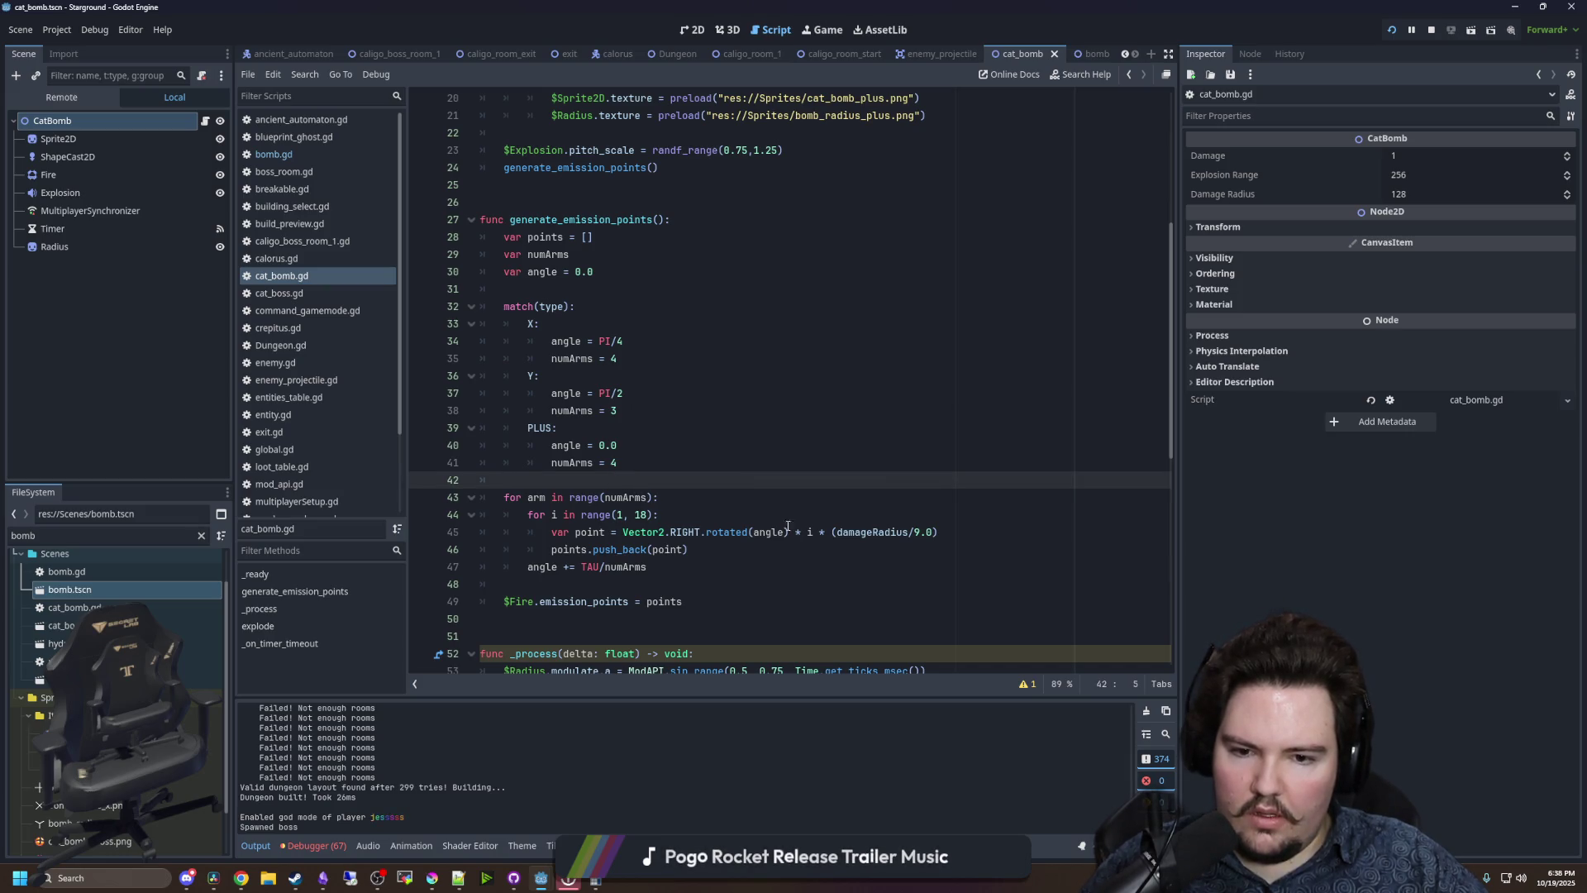
left_click(920, 529)
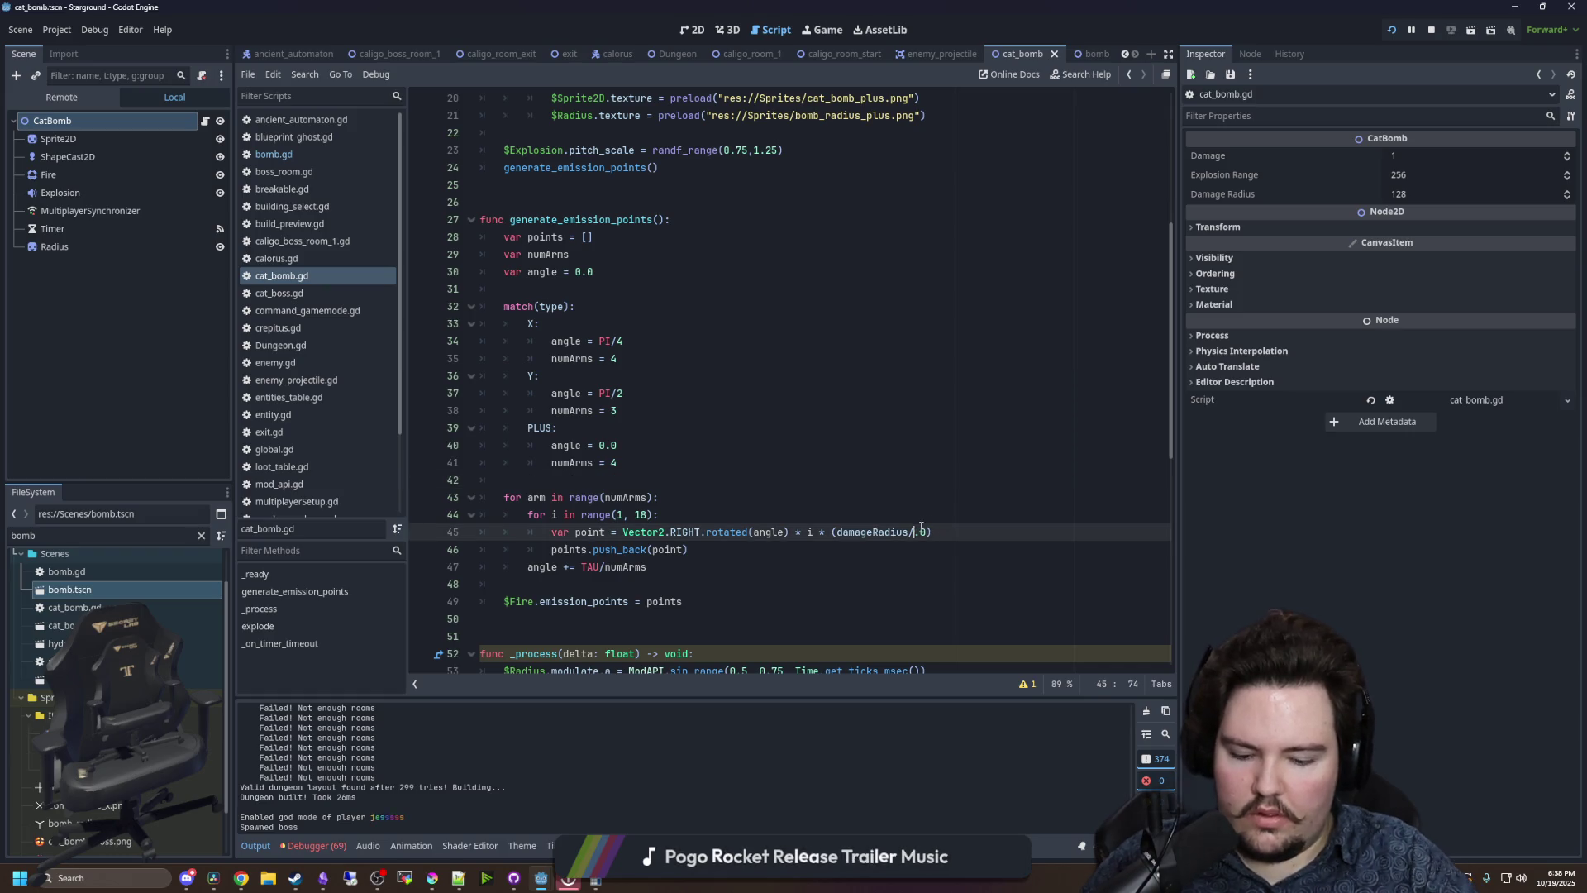
type("18")
left_click(688, 467)
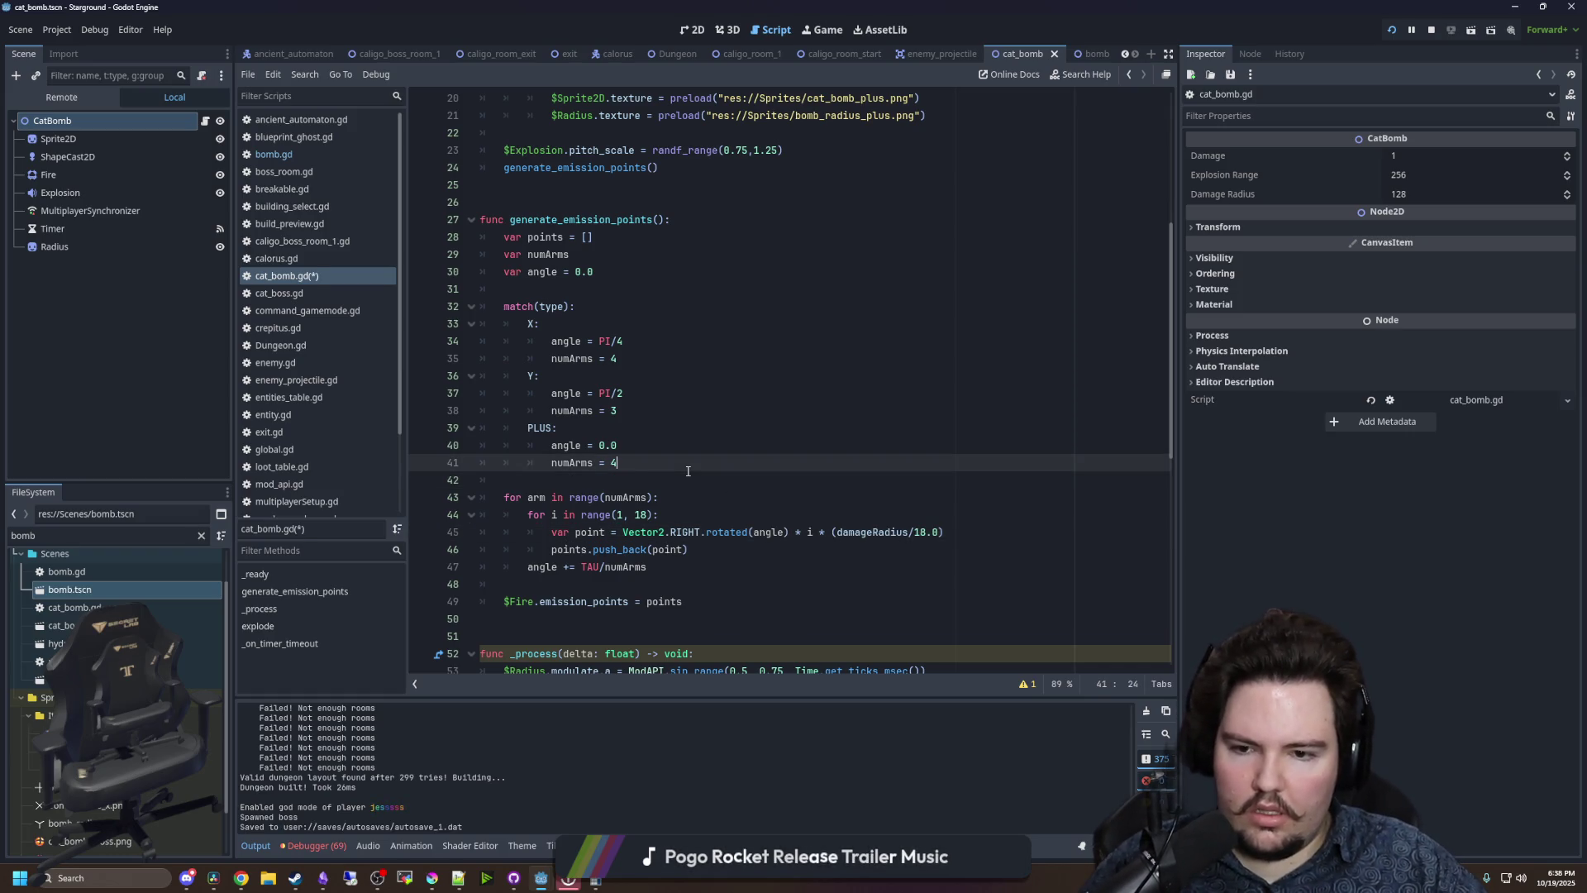
key("ctrl+s")
key("F5")
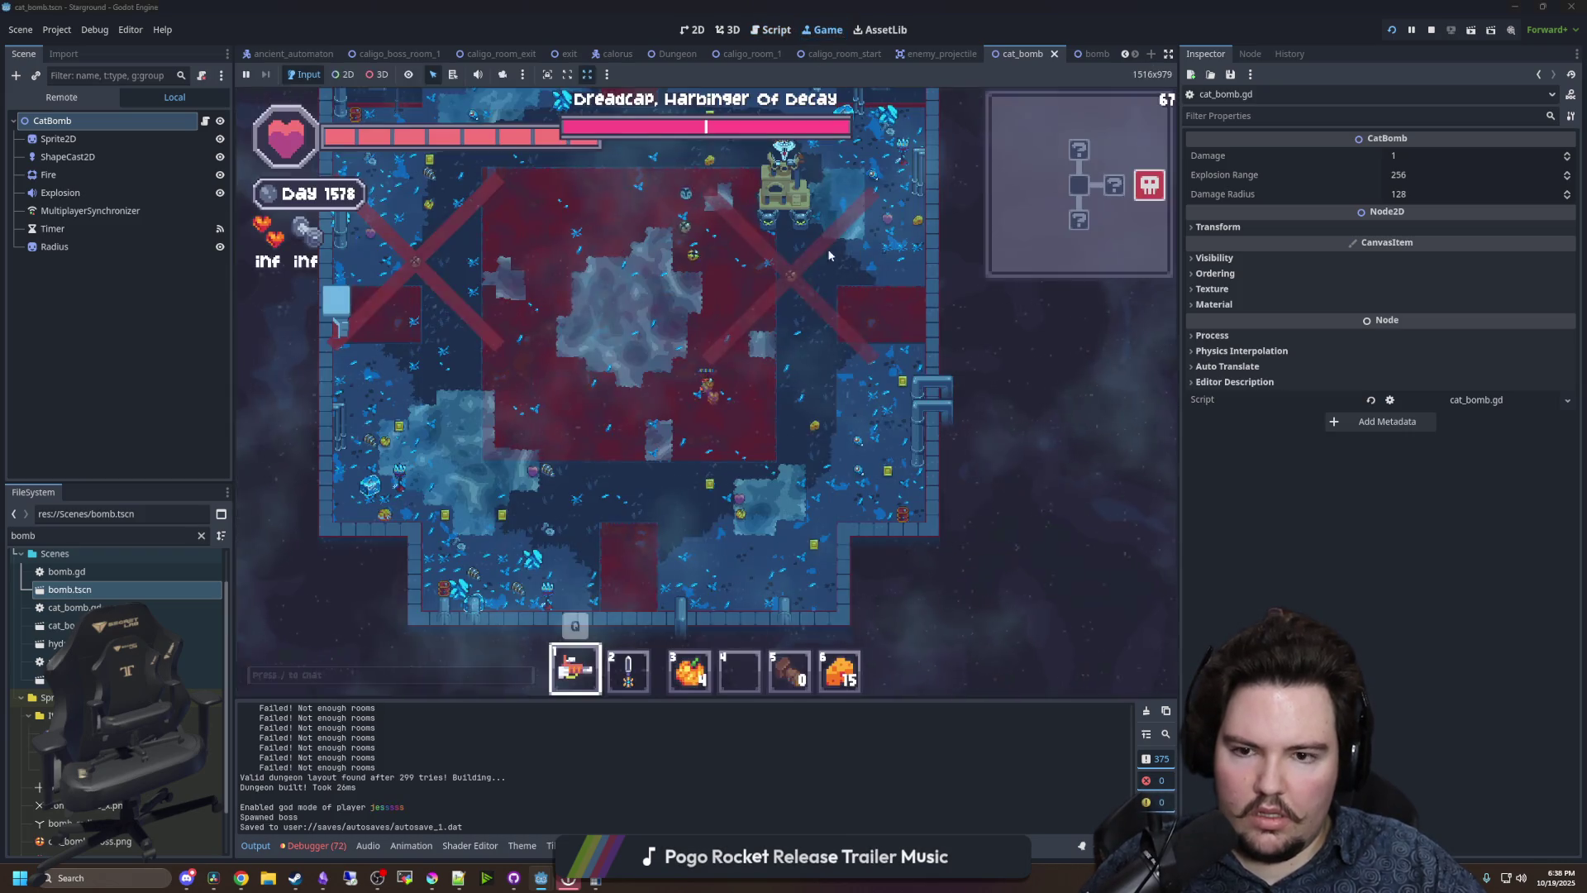
scroll(827, 413, "down", 3)
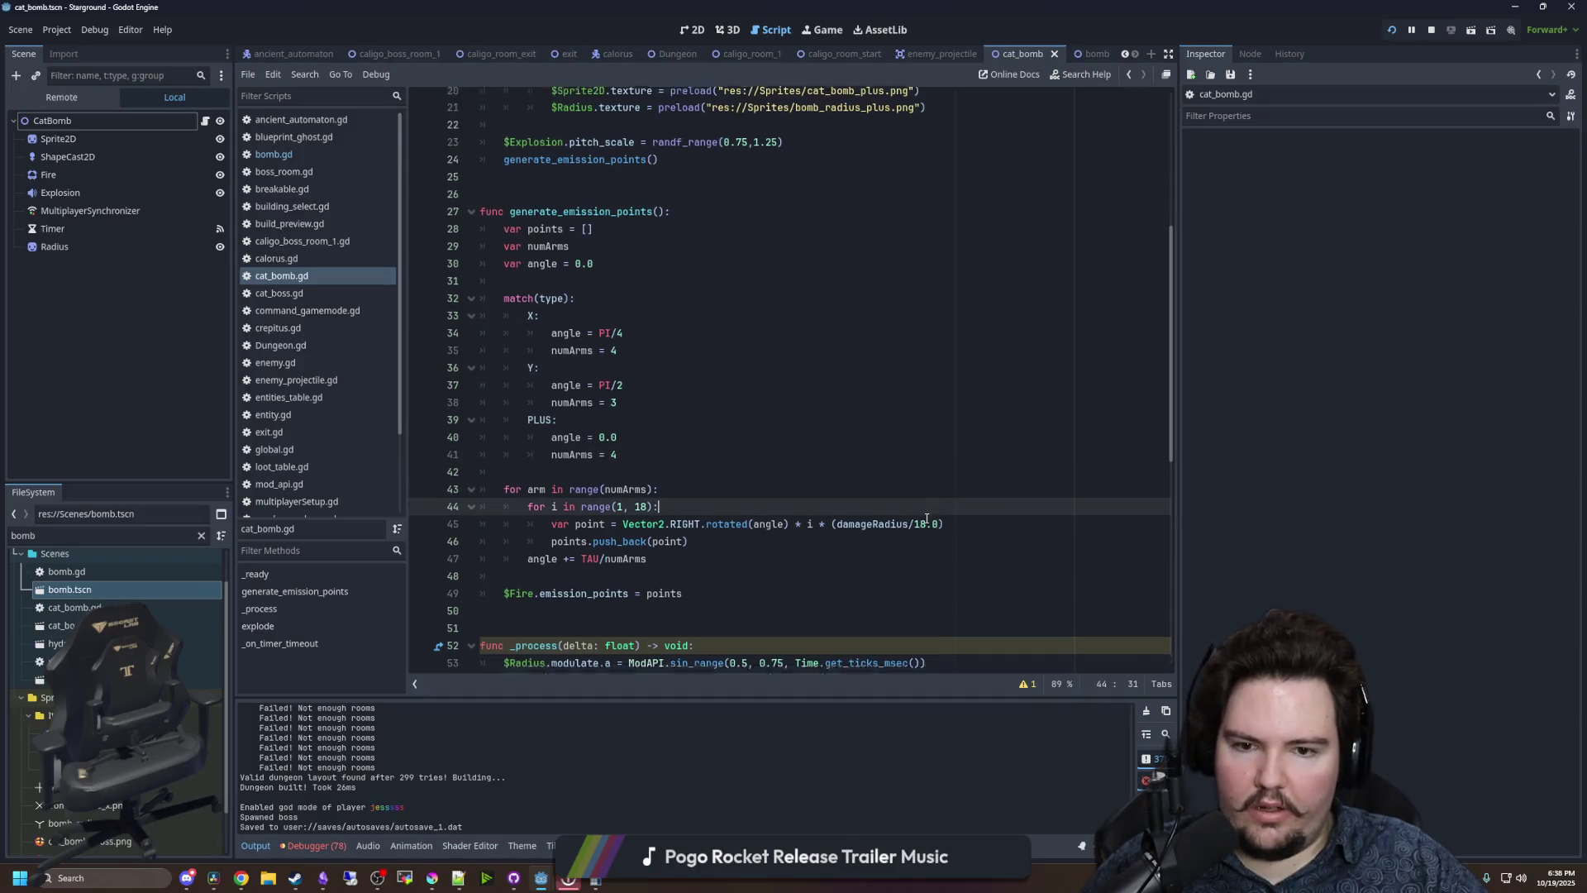
- Edit the radius alpha pulse on line 53, save, and check it in the running game
left_click(918, 514)
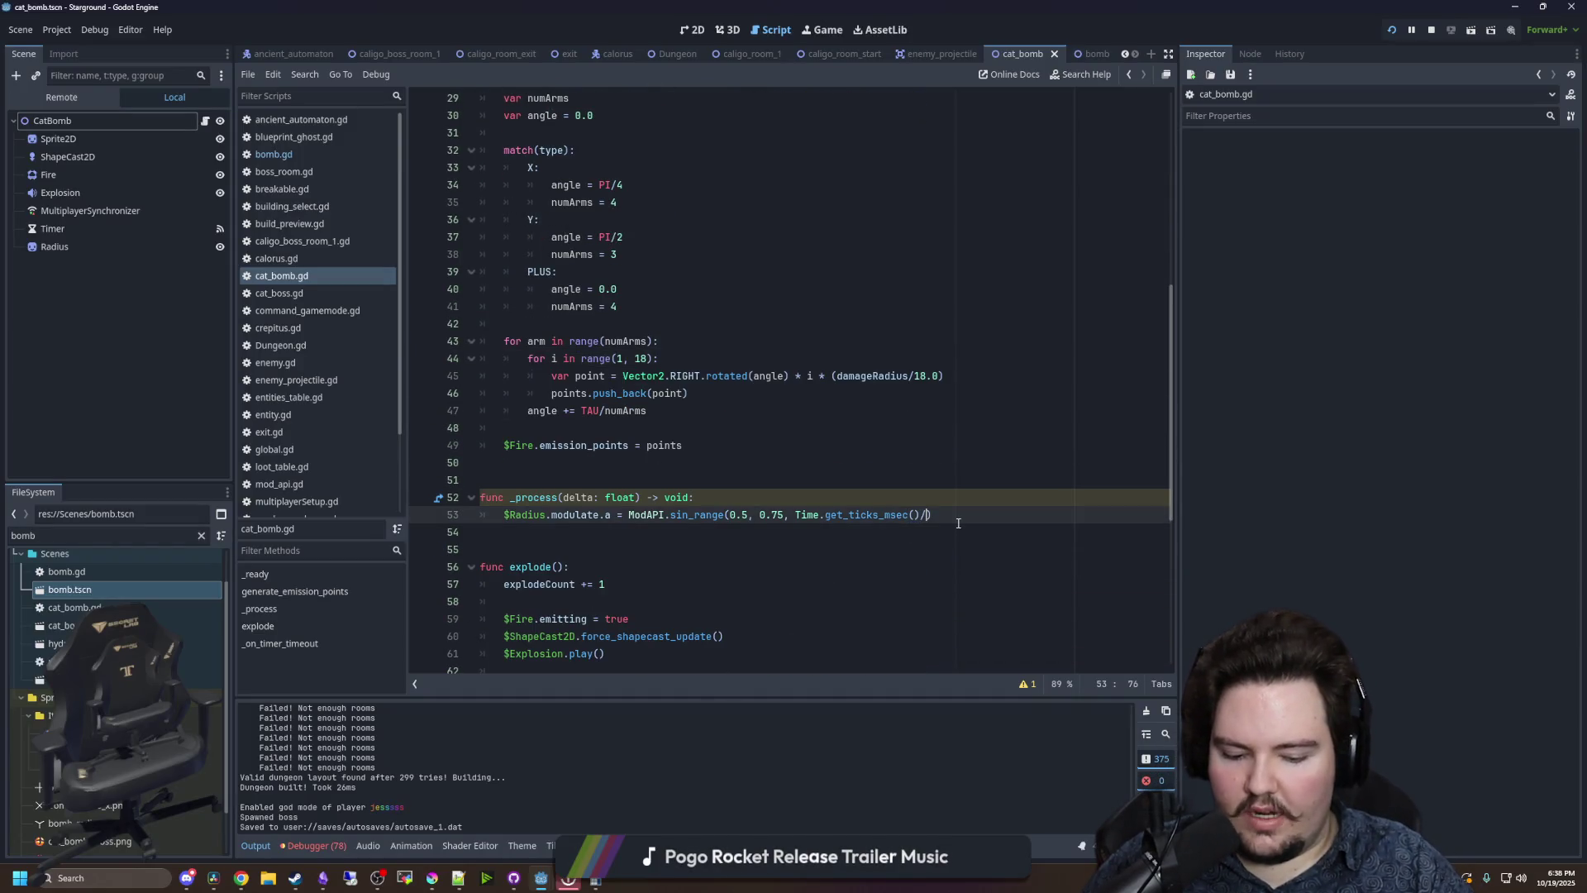
left_click(884, 436)
key("ctrl+s")
left_click(819, 29)
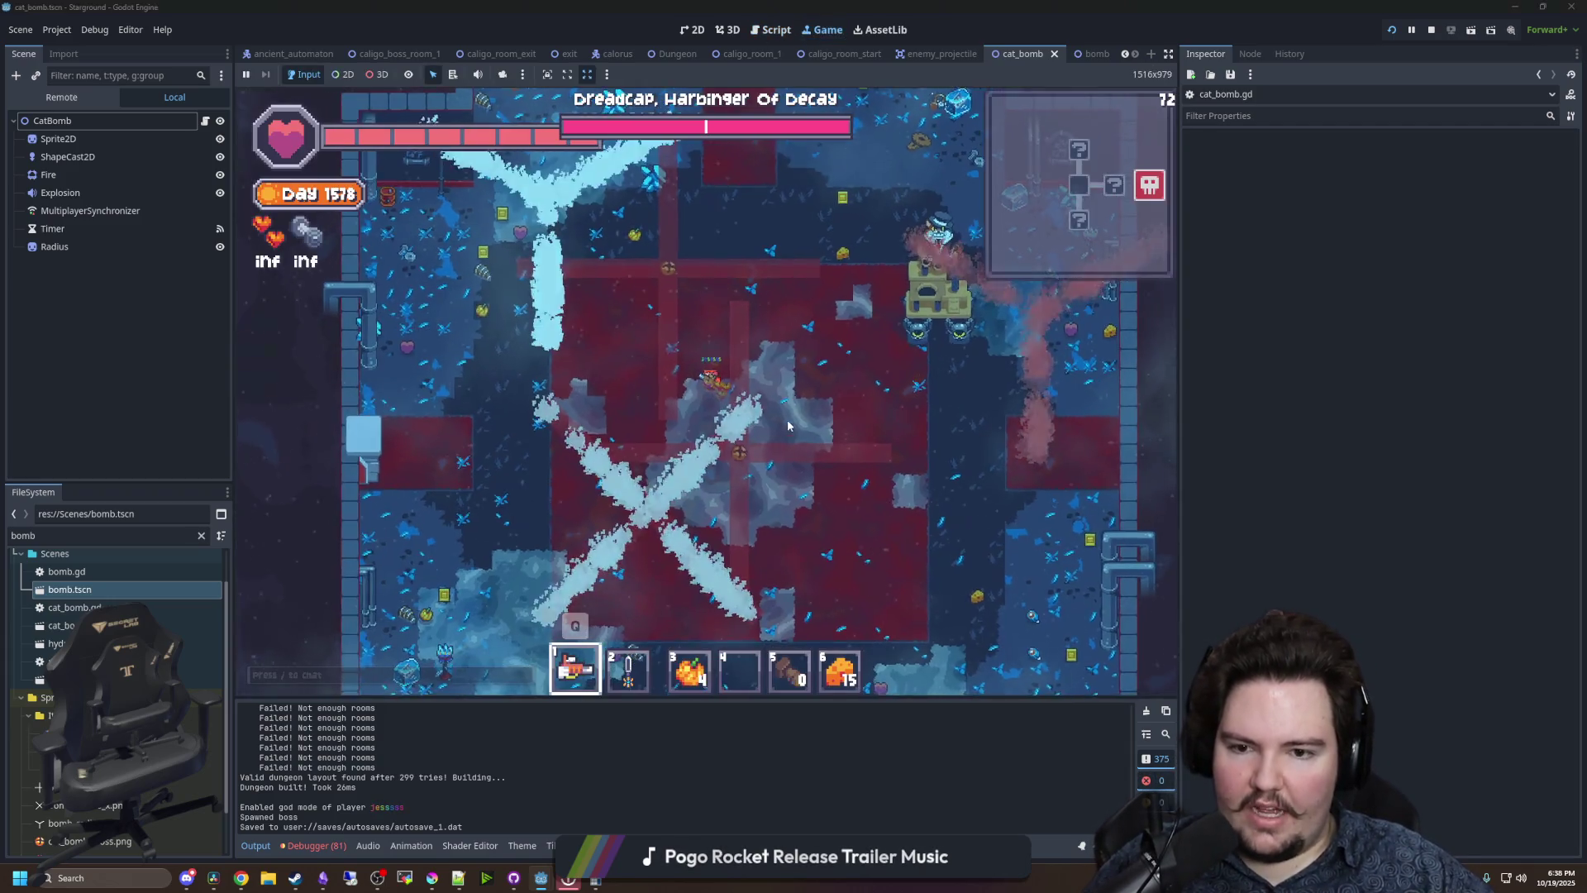
key("d")
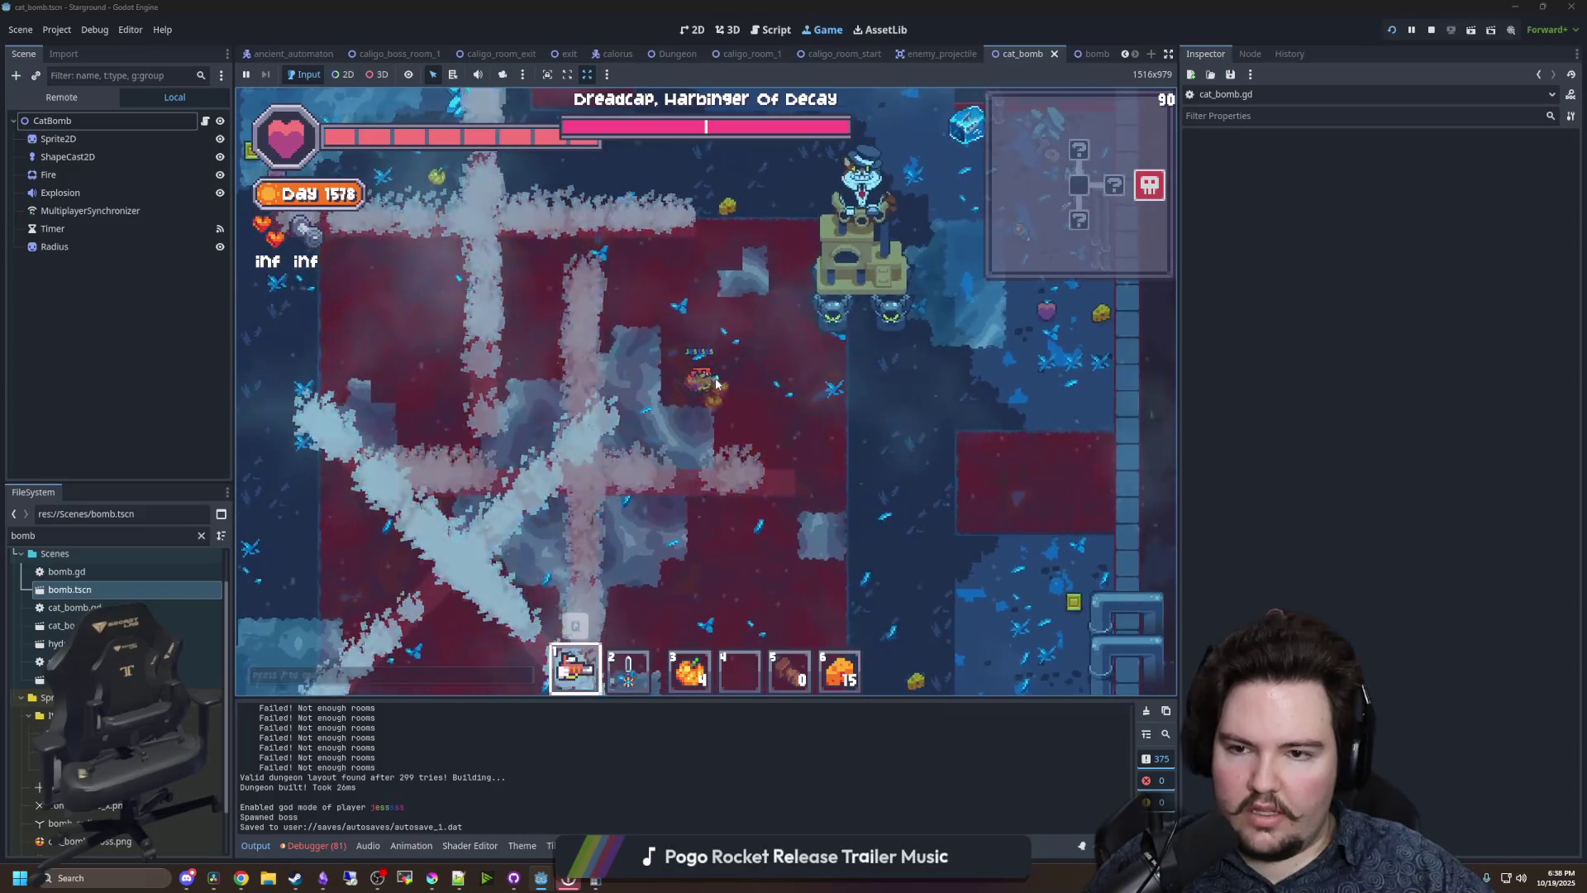
- Set the pulse to ModAPI.sin_range(0.25, 0.75, Time.get_ticks_msec()/100.0), save, and return to the game
left_click(205, 121)
left_click(751, 512)
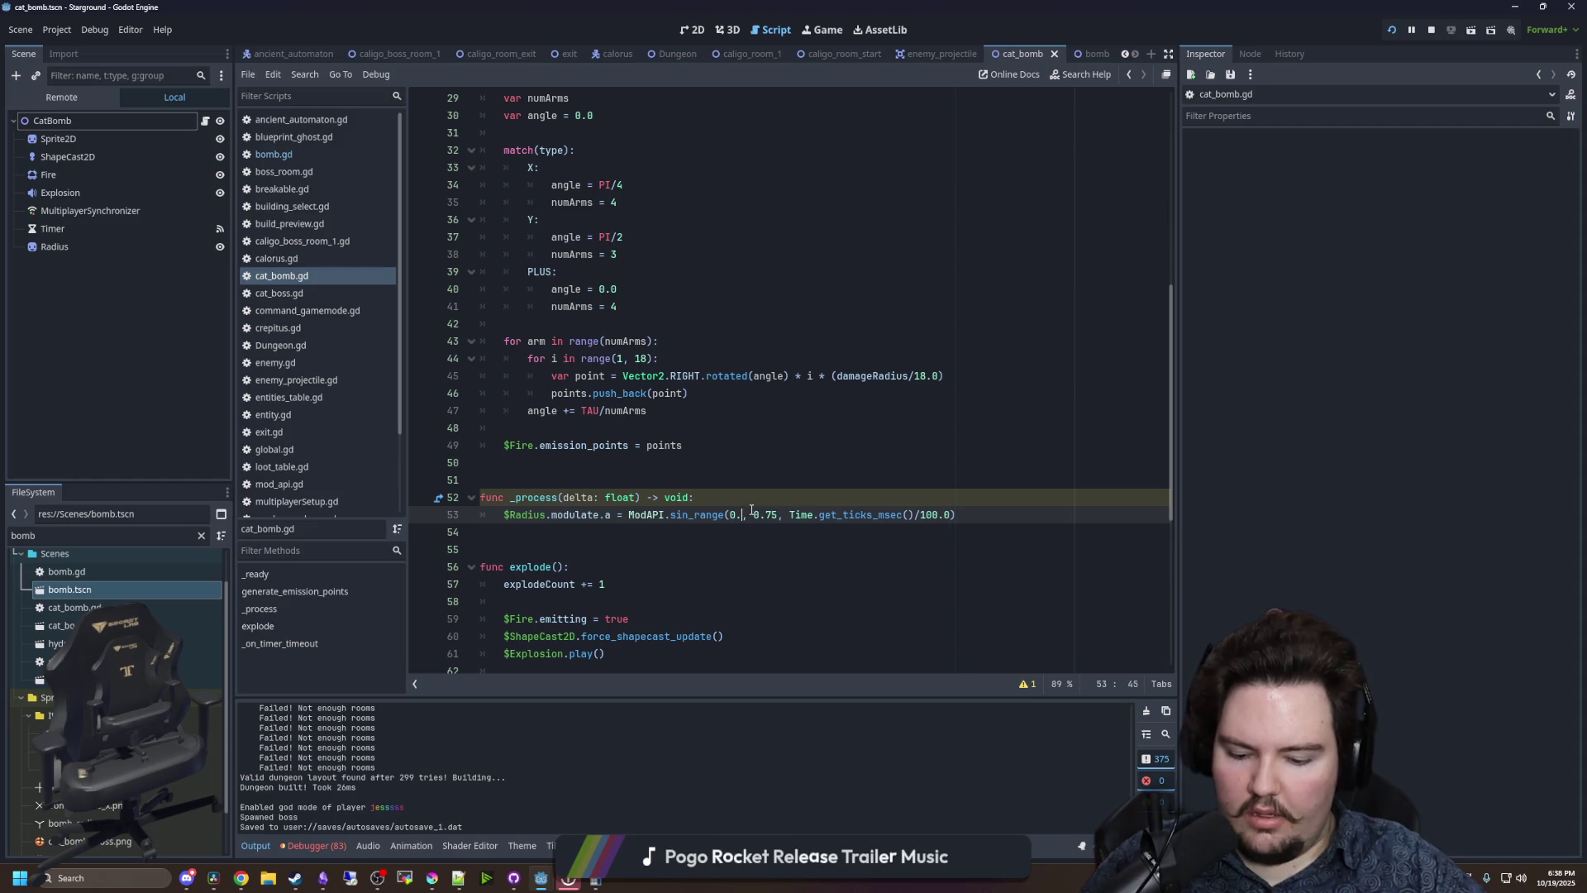
type("25")
left_click(772, 498)
key("ctrl+s")
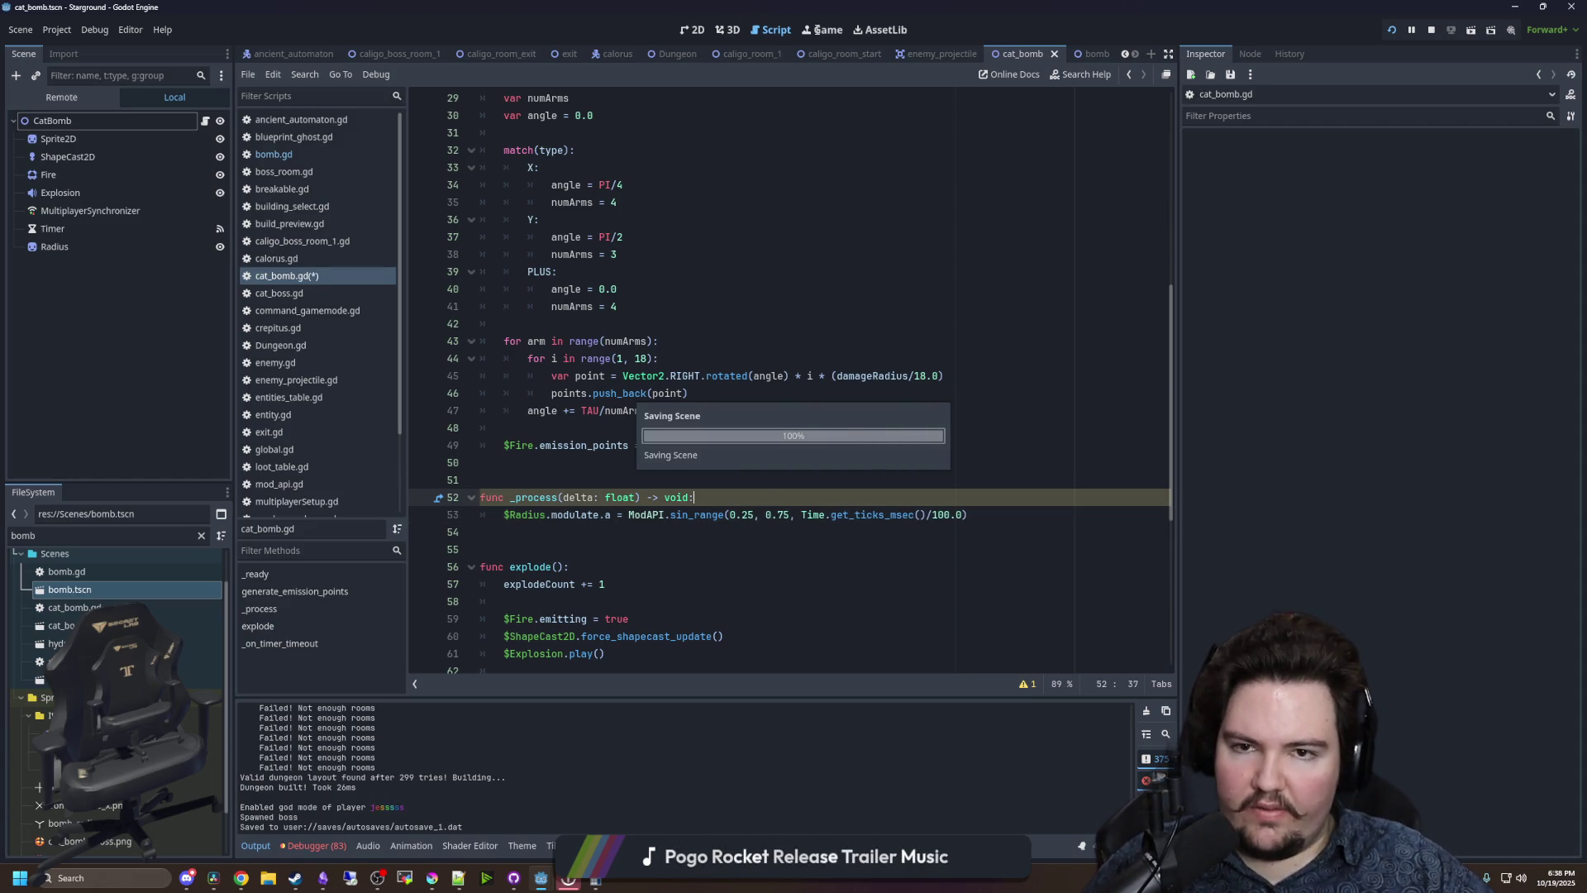
left_click(819, 29)
- Move around the boss room to watch the Y- and plus-shaped cat bomb blasts
key("d")
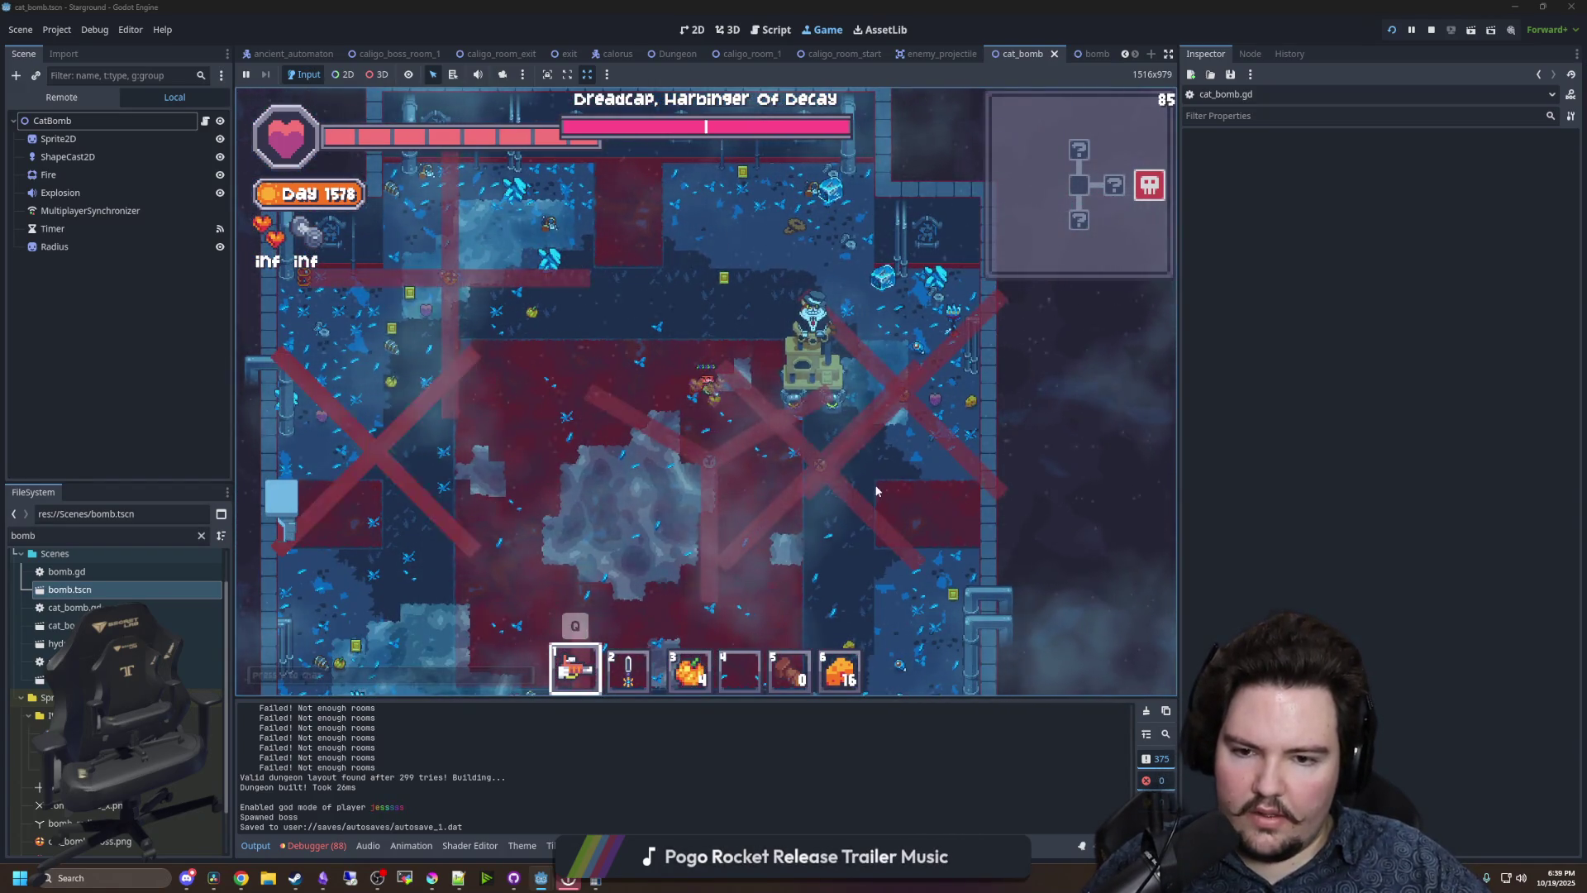
key("s")
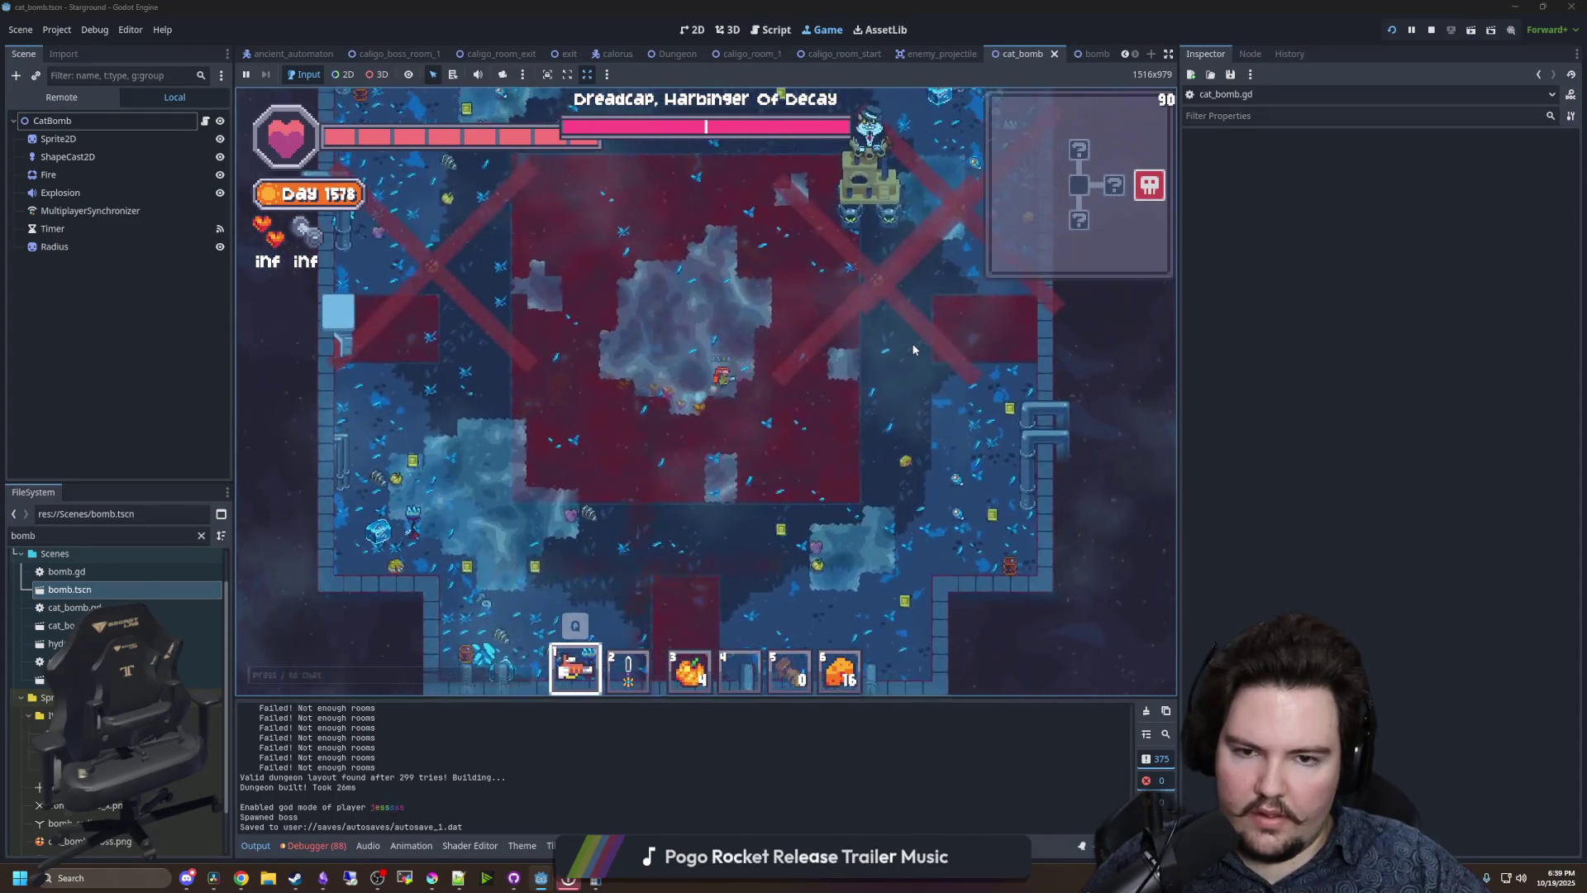
key("w")
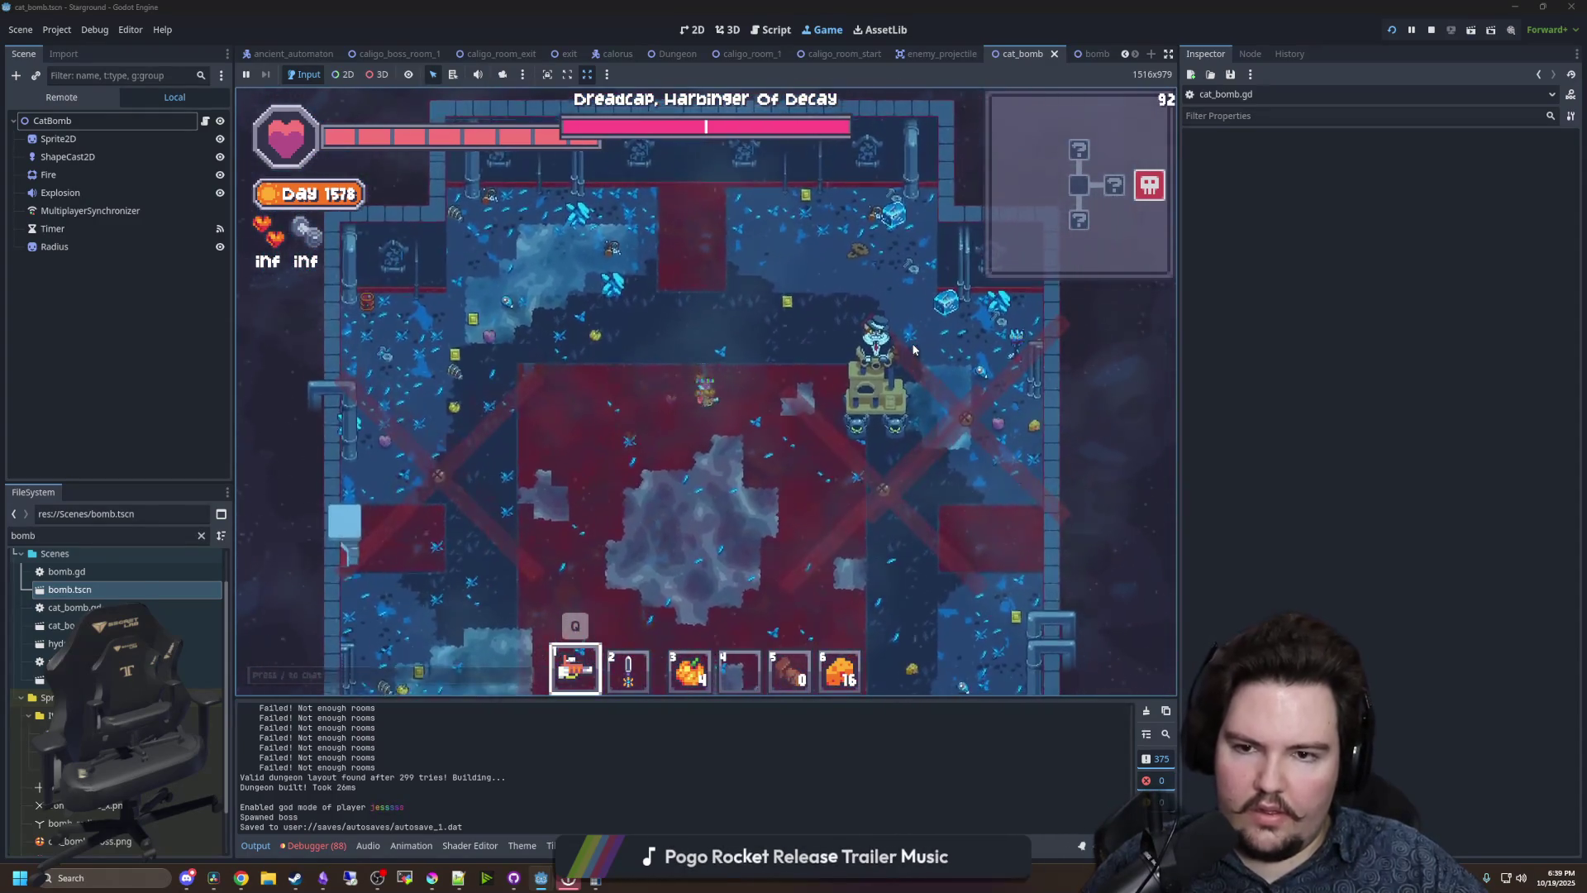
key("s")
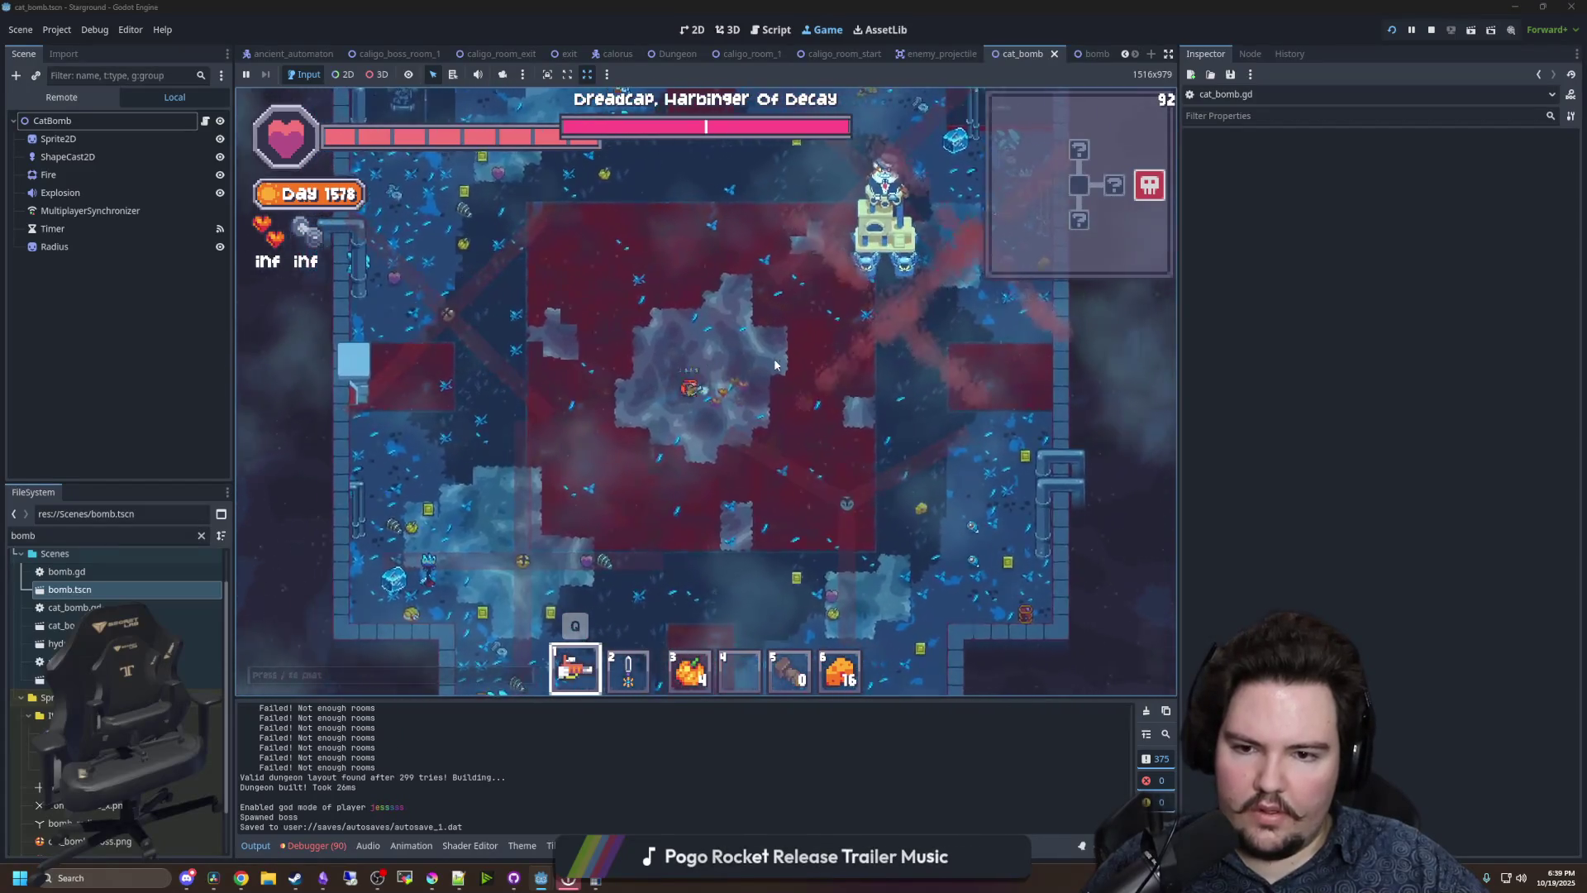
key("s")
key("d")
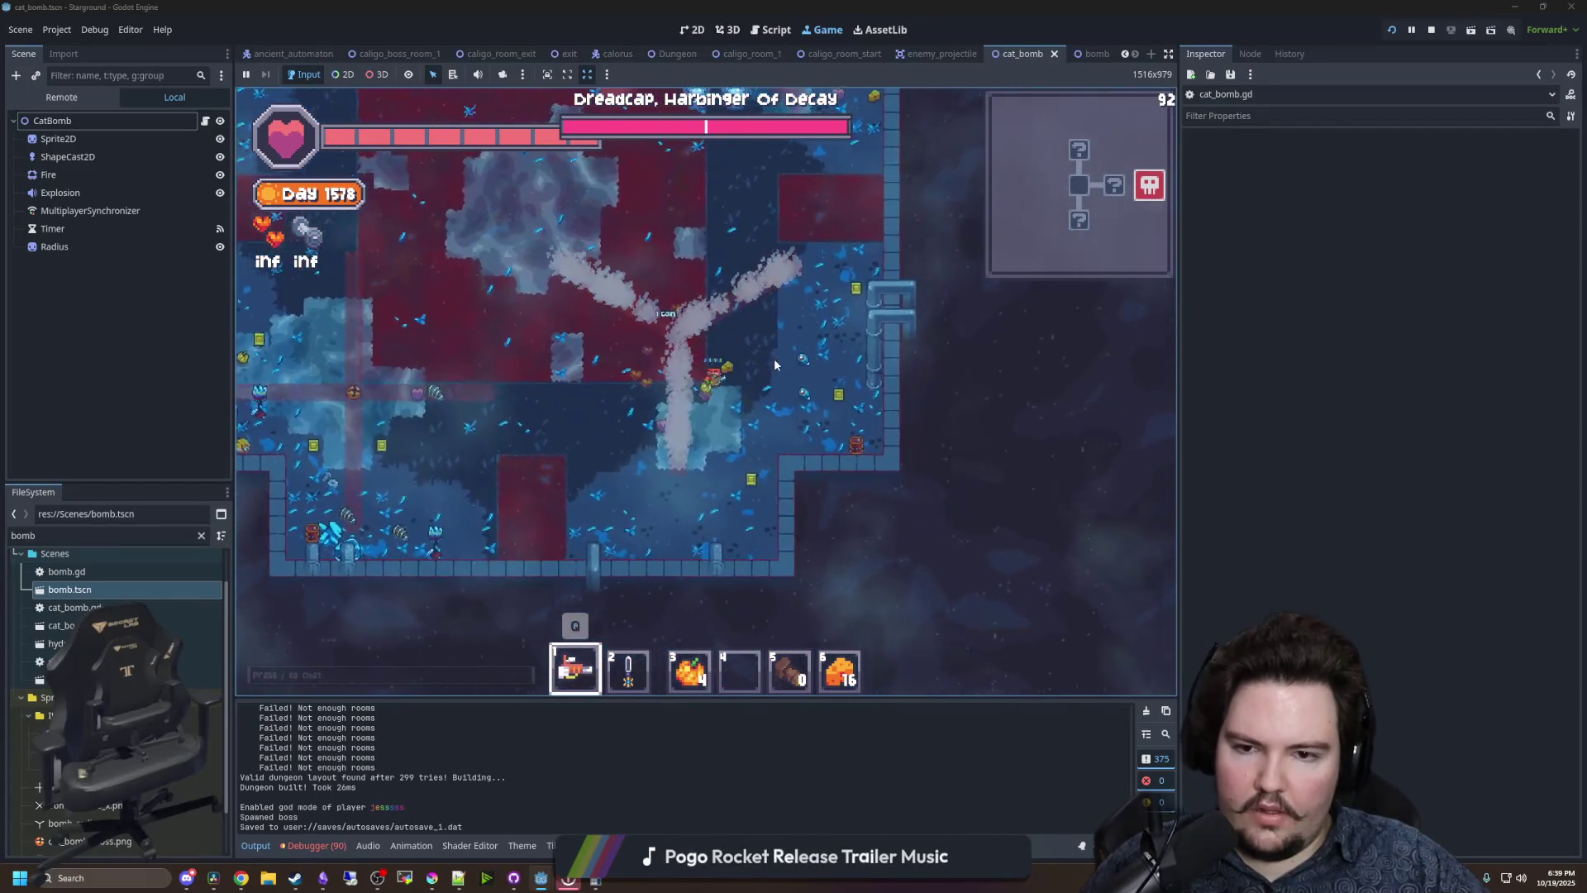
key("w")
key("a")
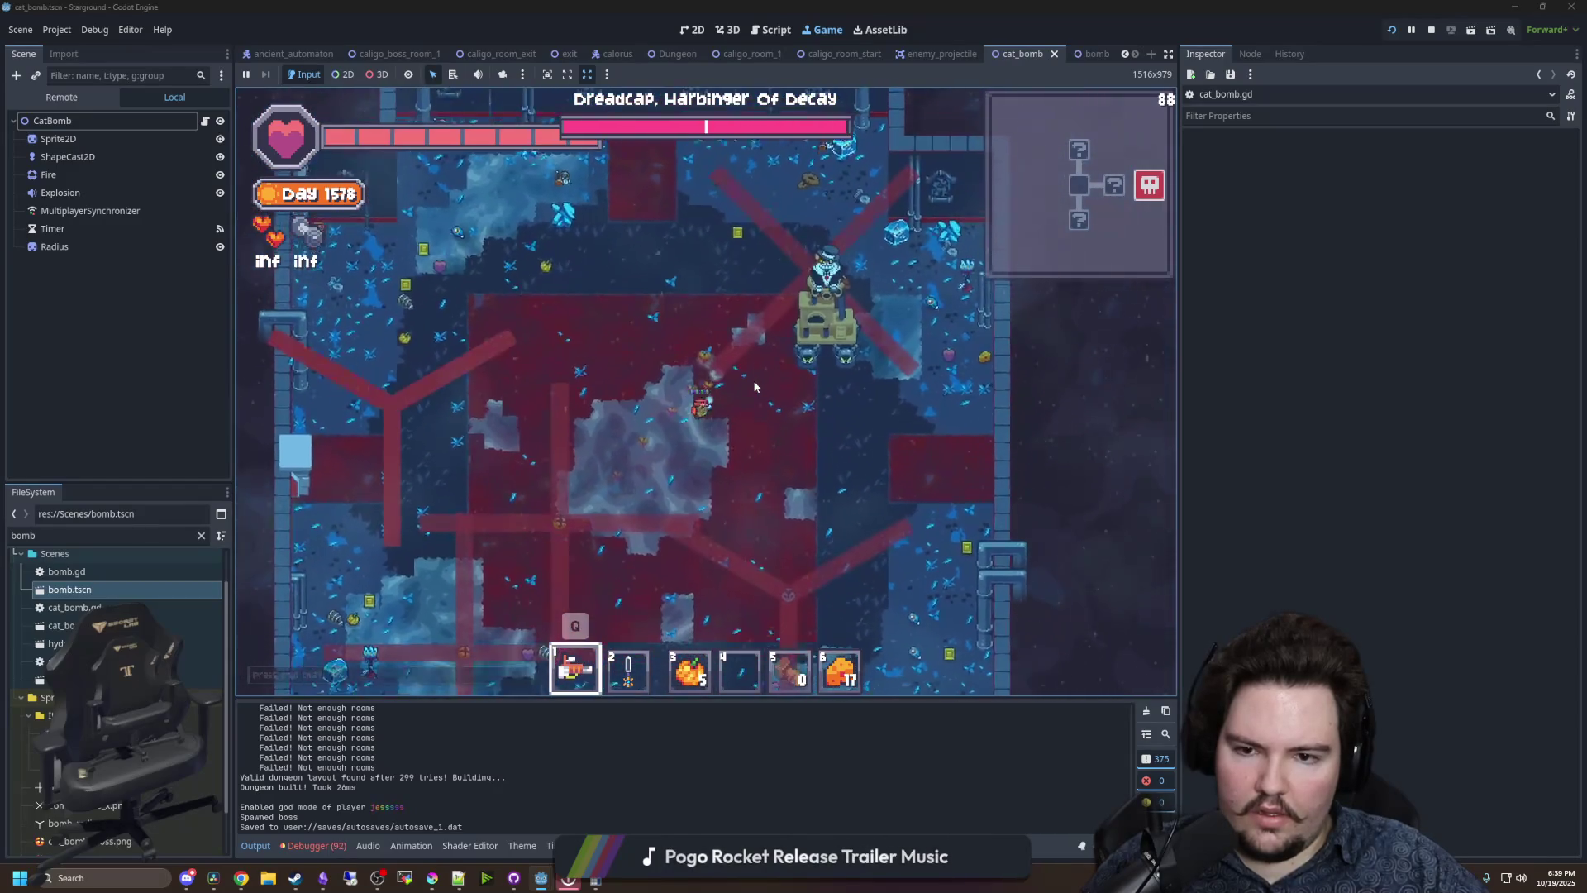
key("s")
key("a")
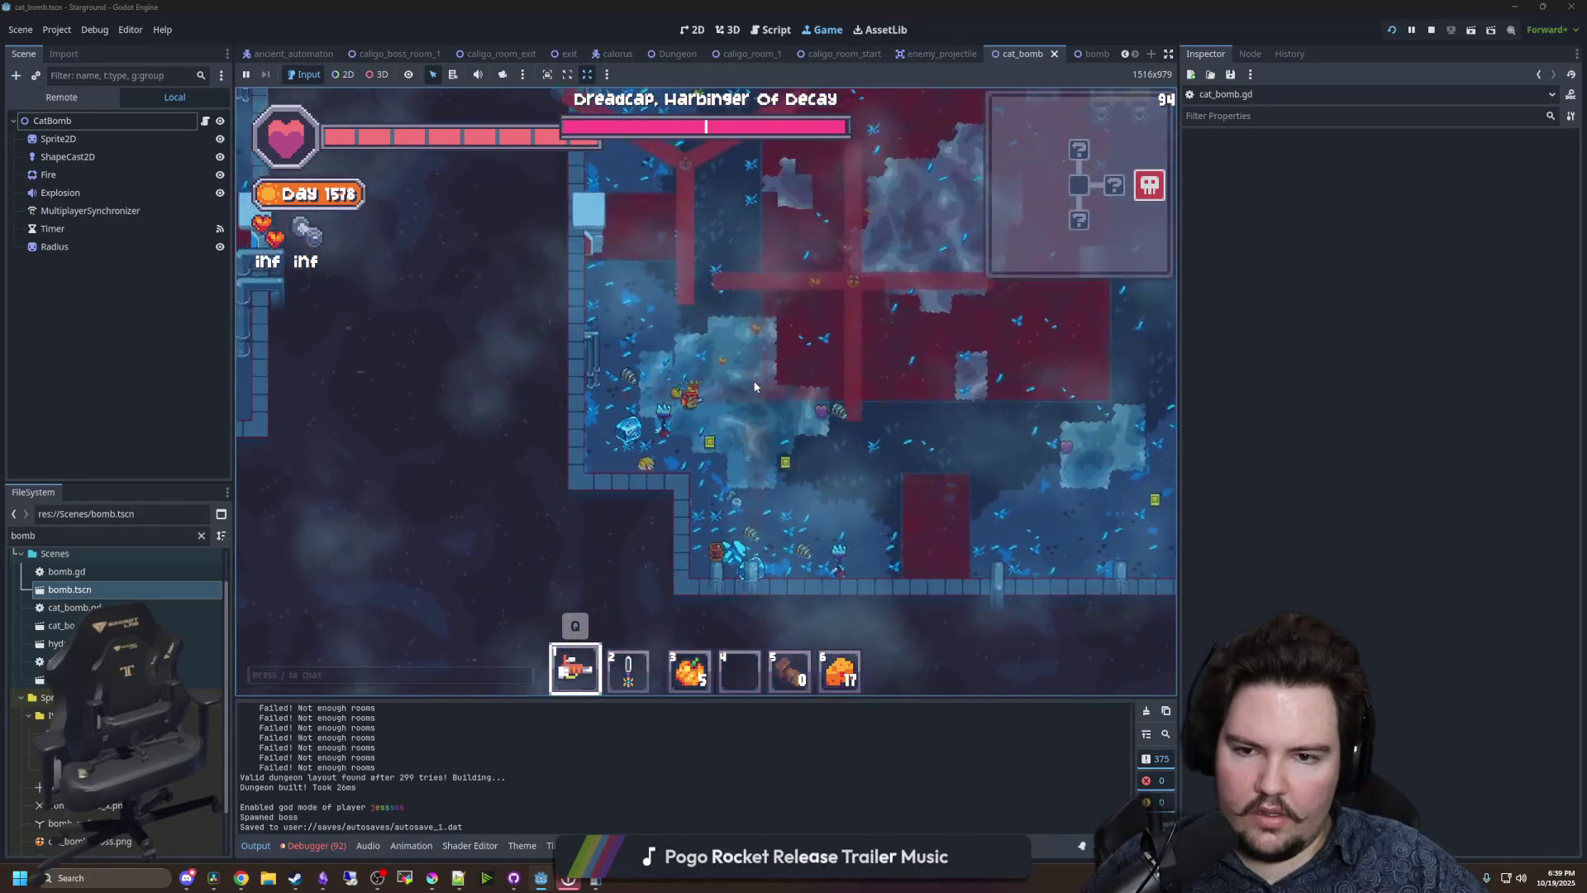
- Keep testing the pulsing bomb radii in the boss room, then return to the cat_bomb scene
key("w")
key("d")
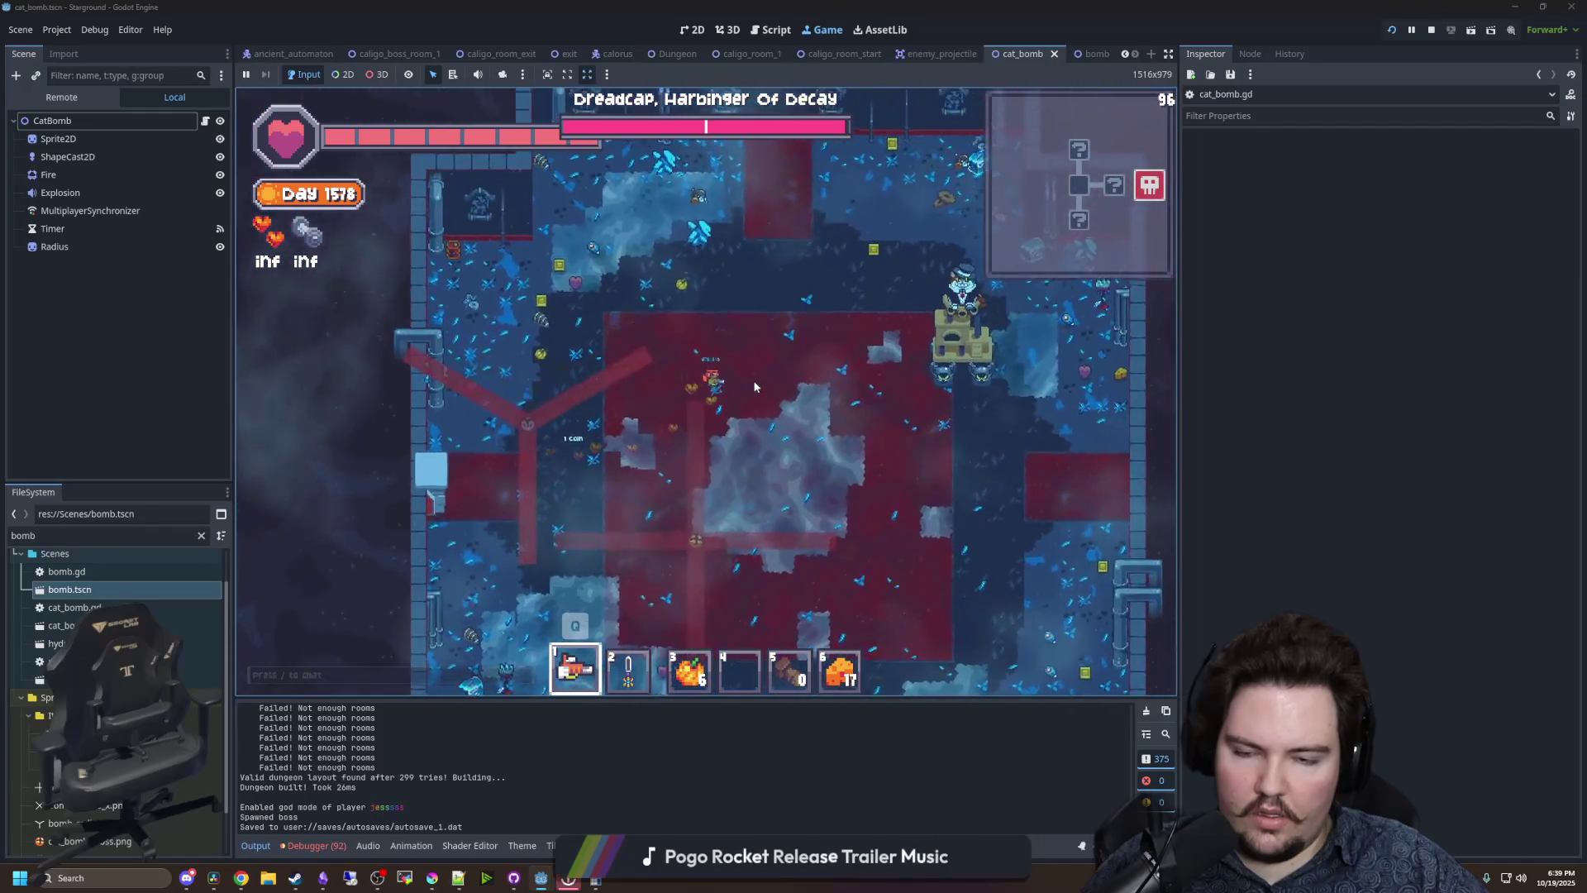
key("s")
key("d")
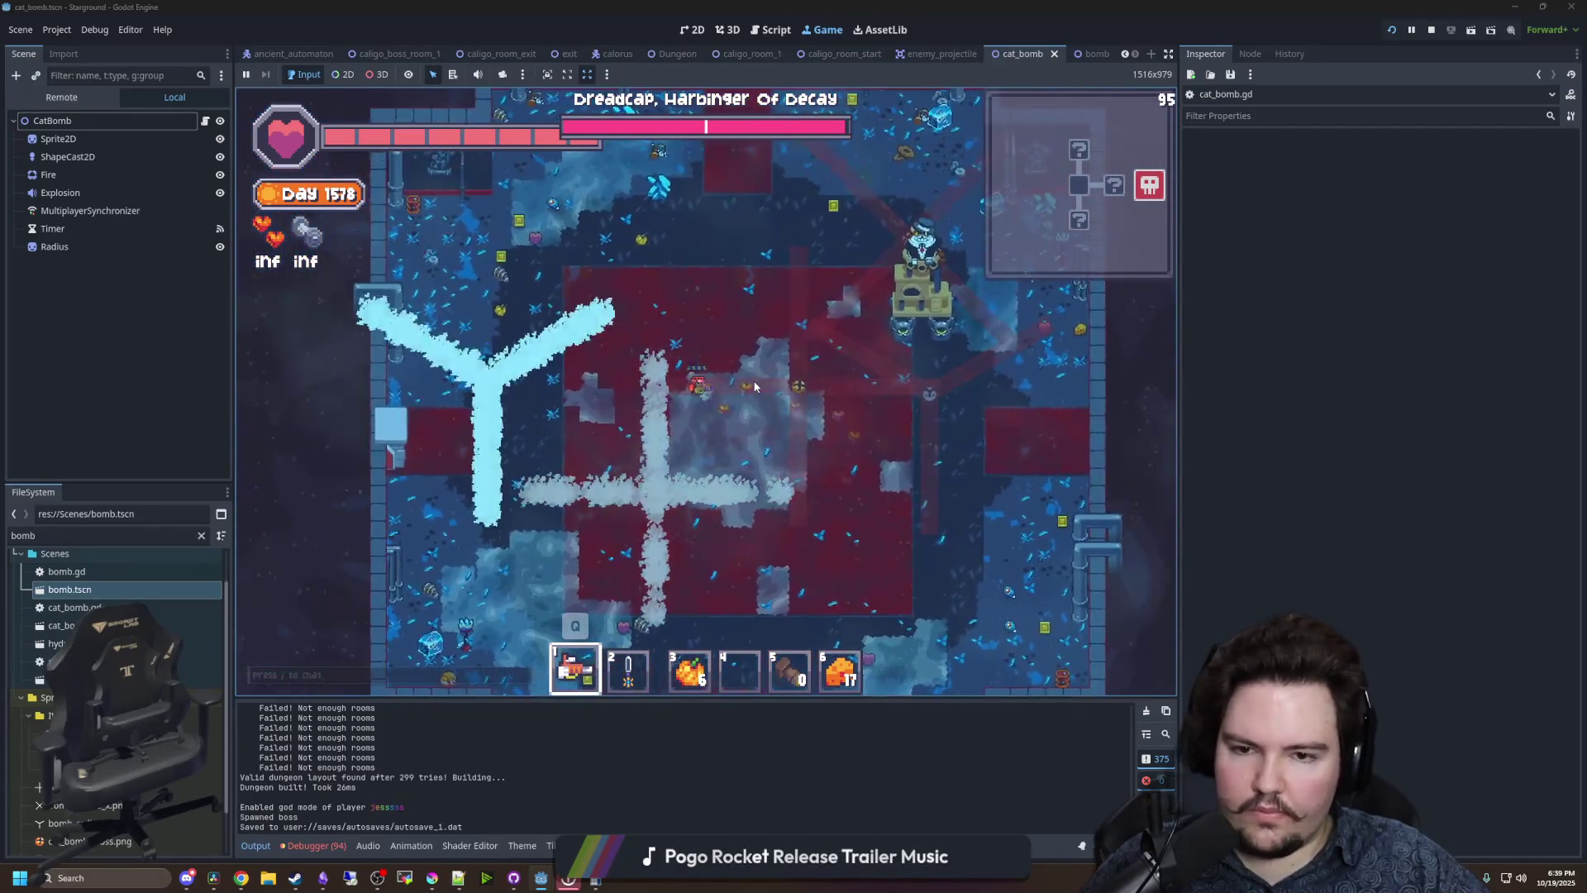
key("s")
key("d")
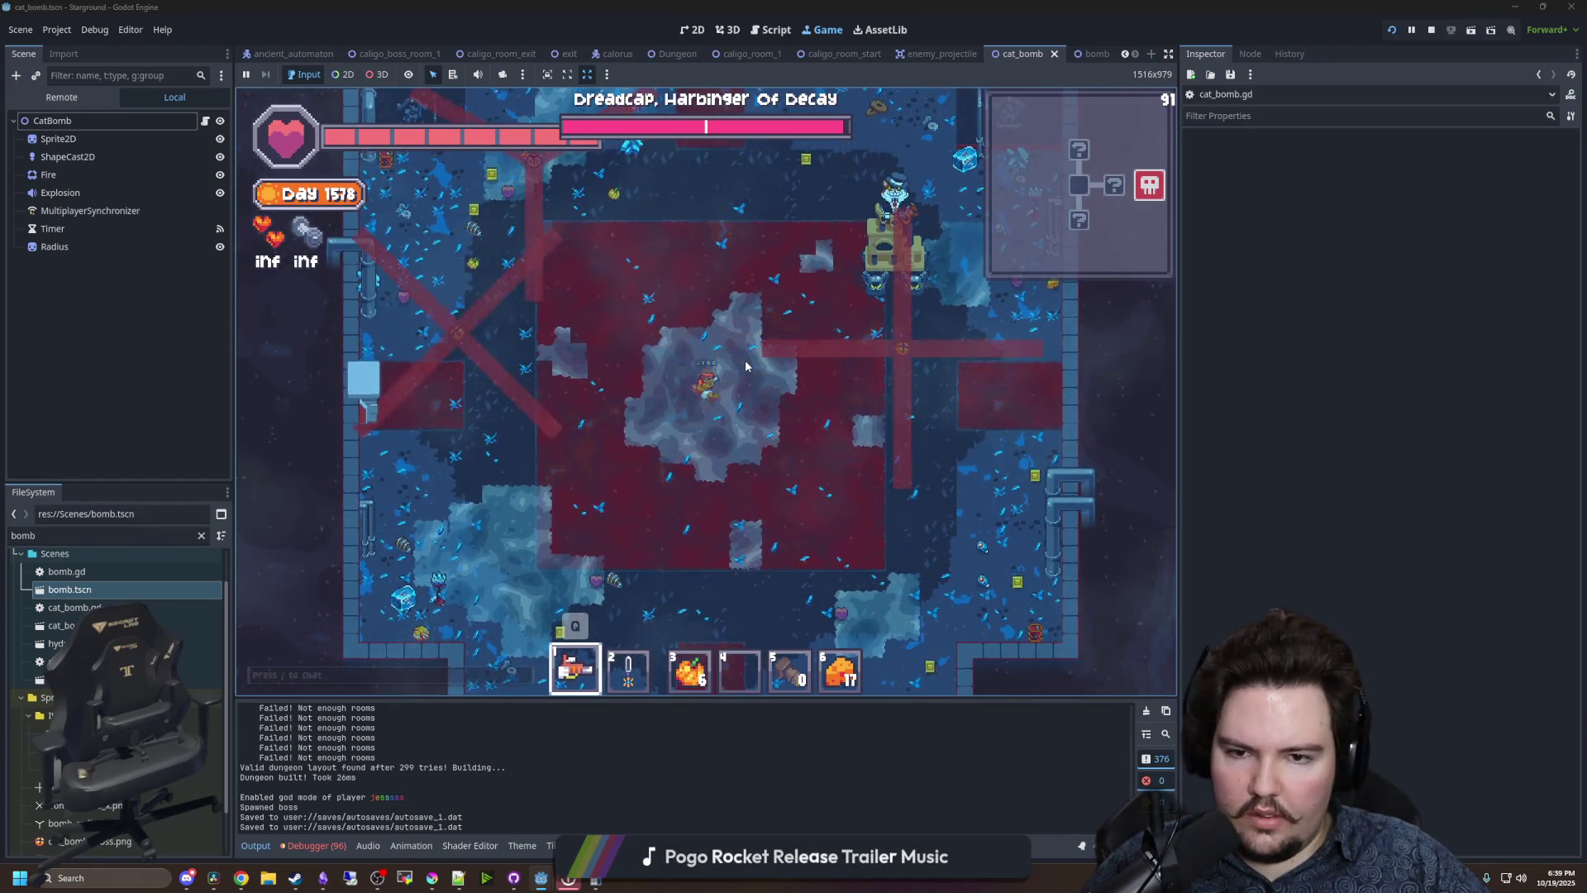
key("w")
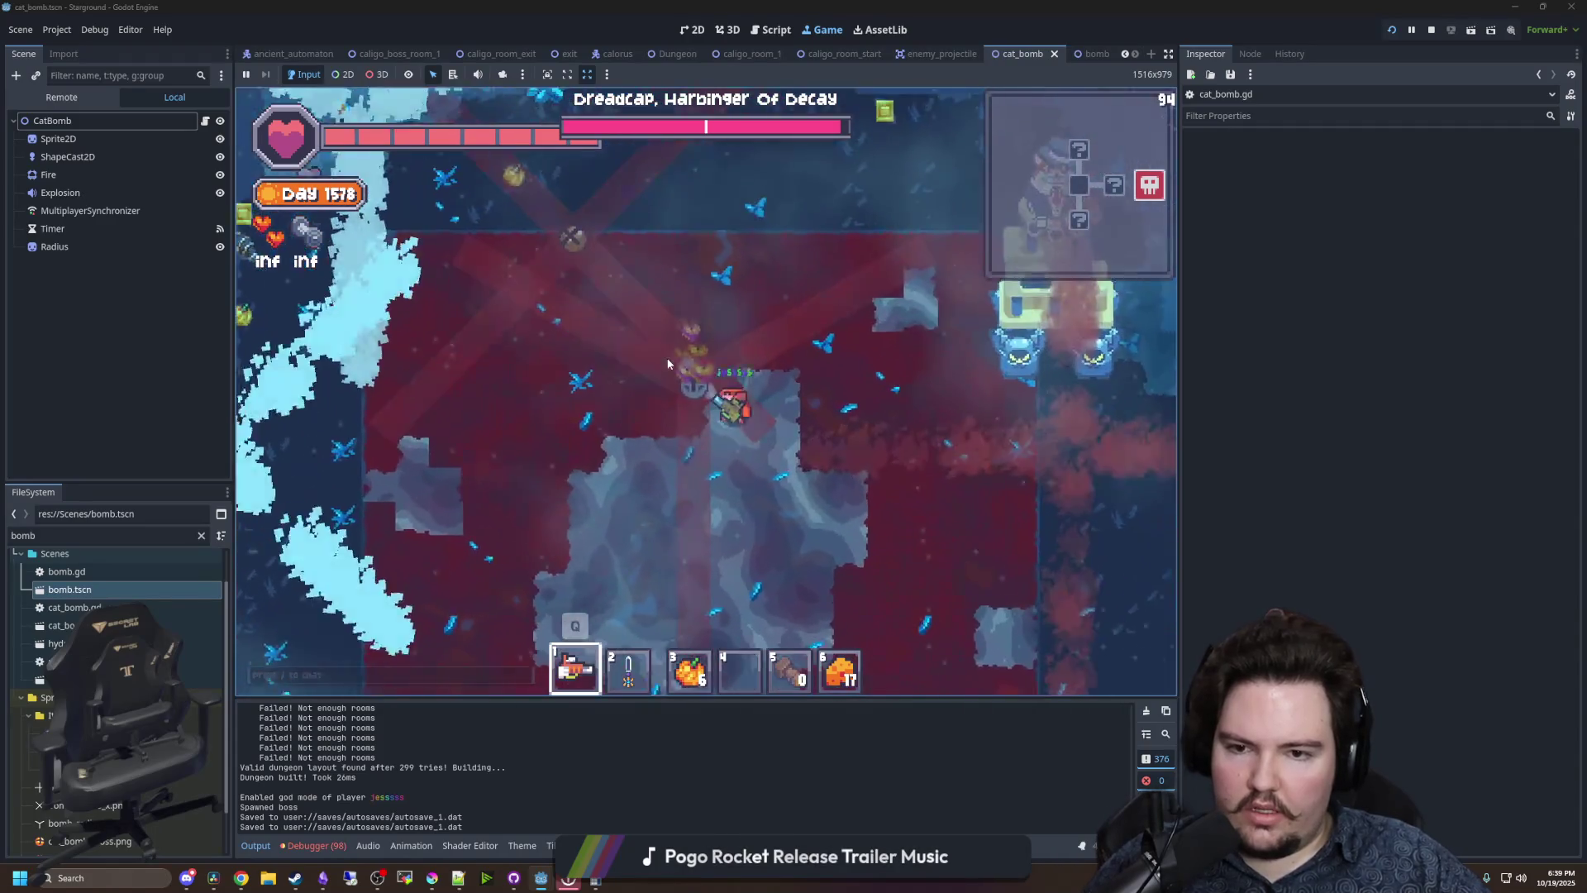
key("s")
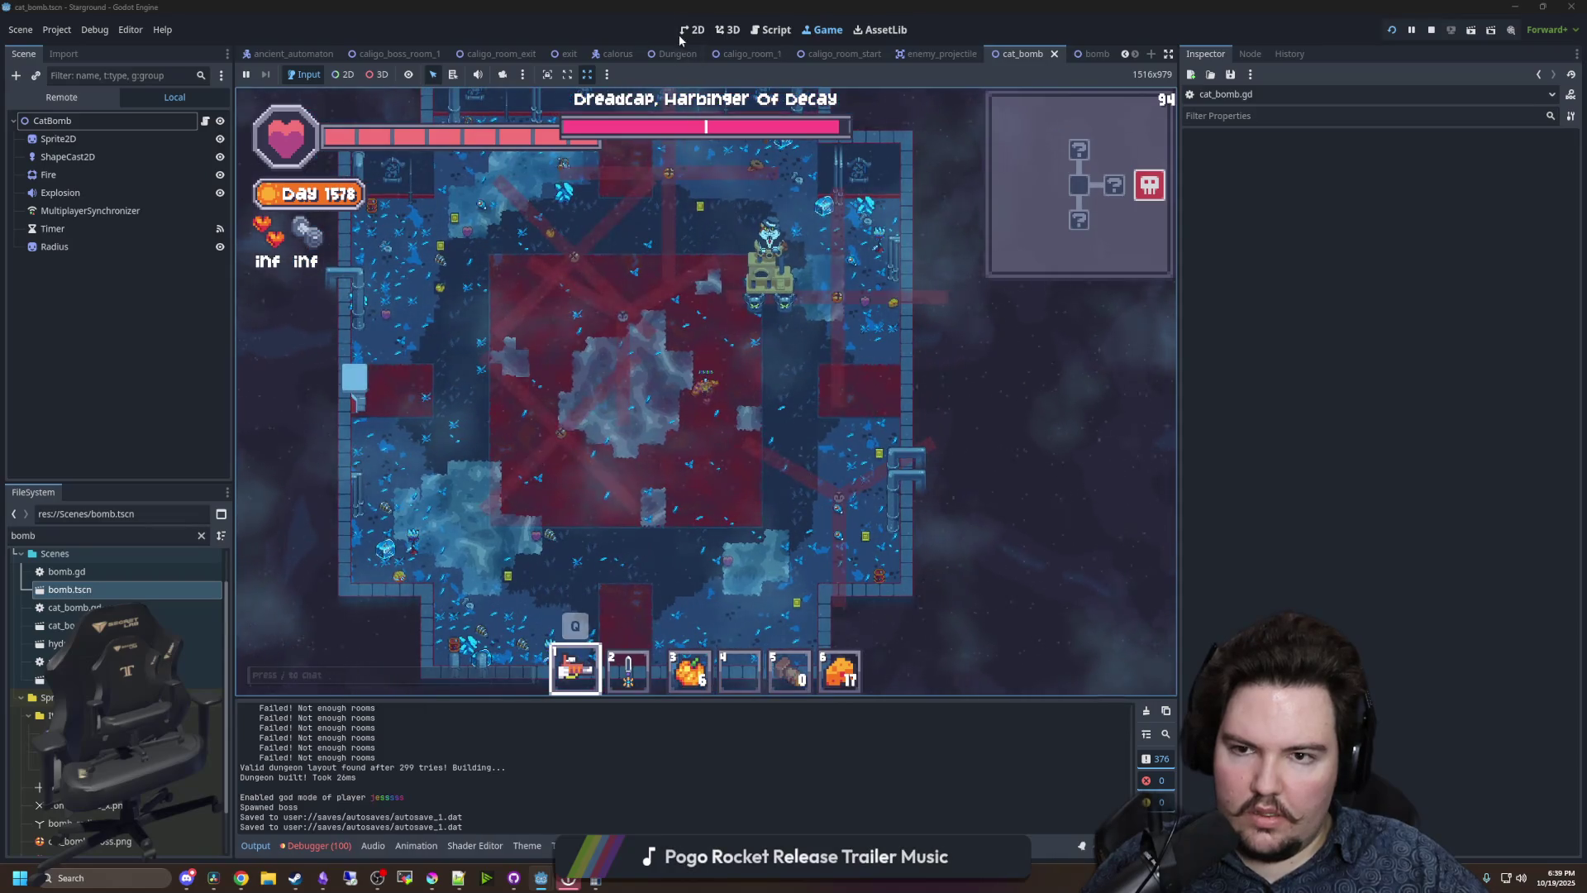
left_click(692, 31)
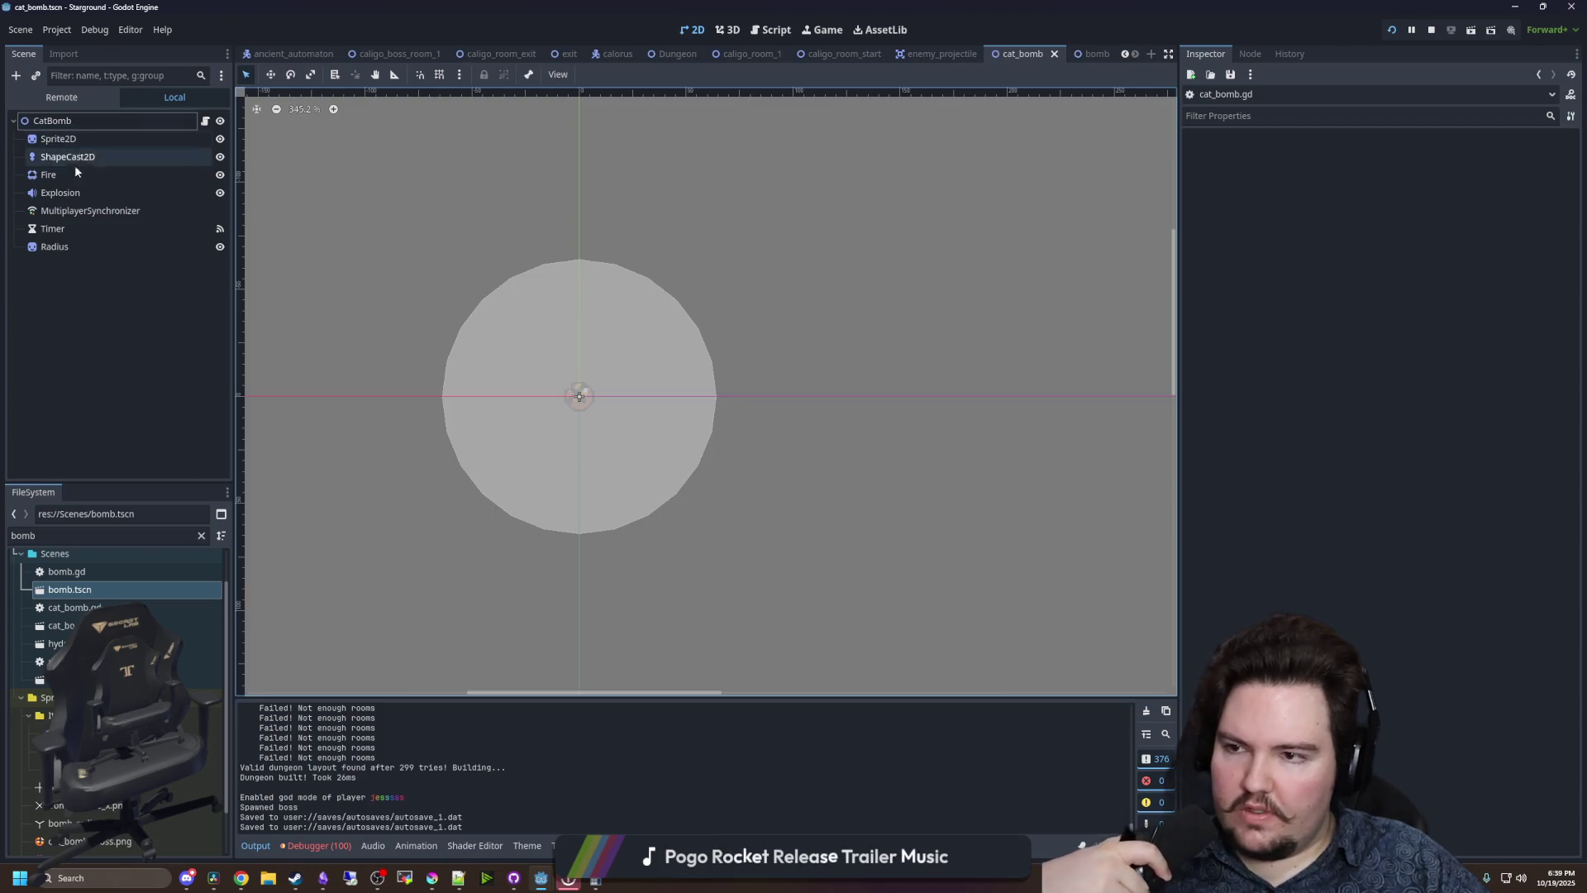
- Clear the ShapeCast2D's circle shape and view the available shape types
left_click(70, 157)
right_click(1432, 175)
left_click(1455, 256)
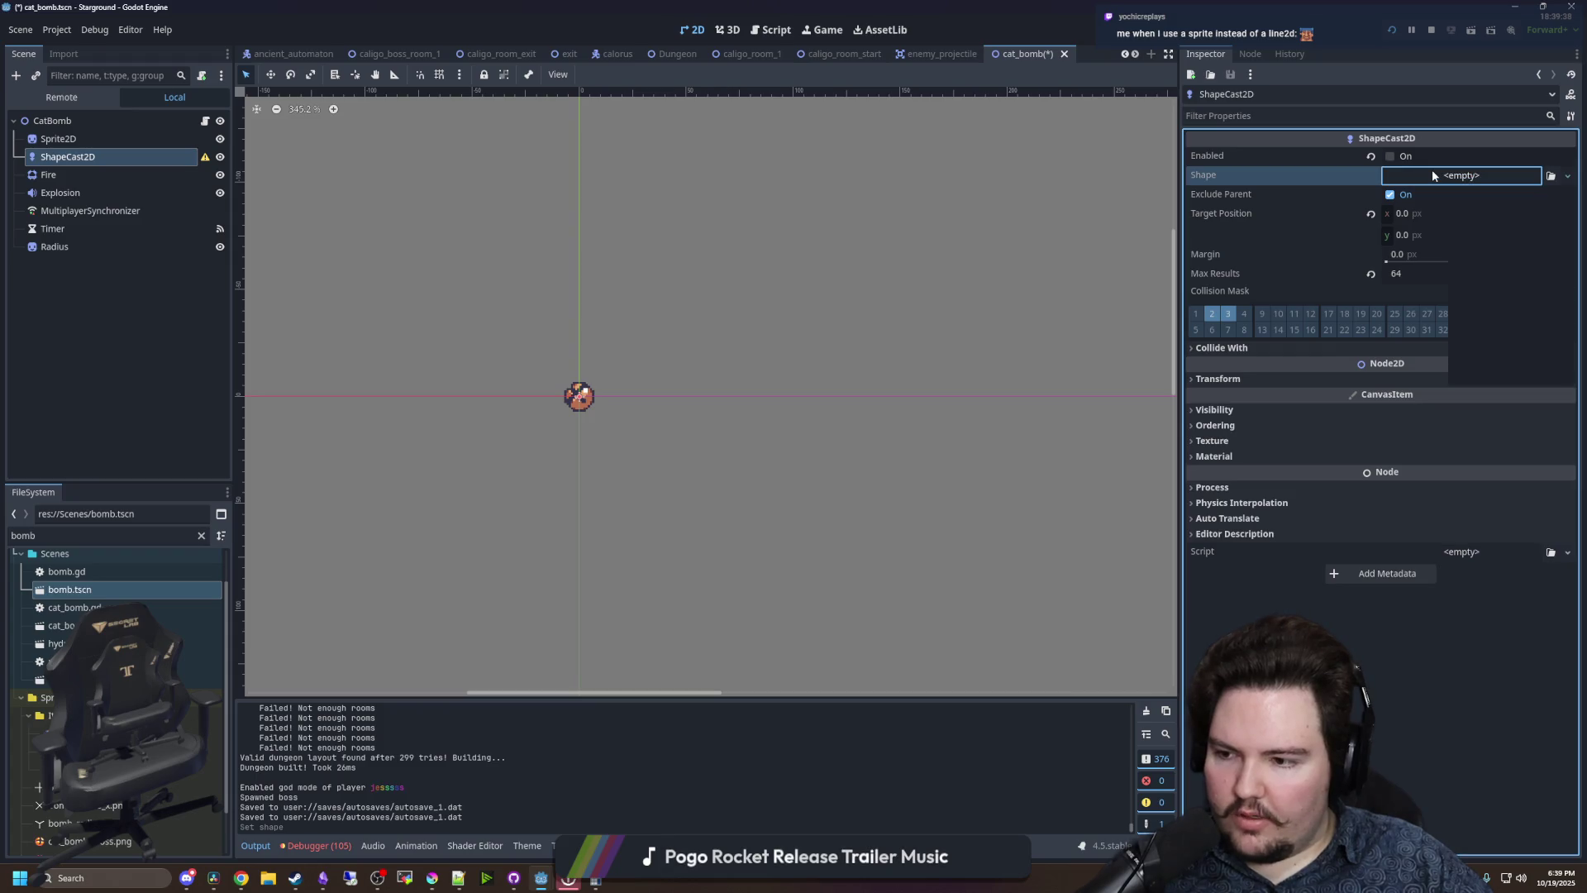
left_click(1433, 174)
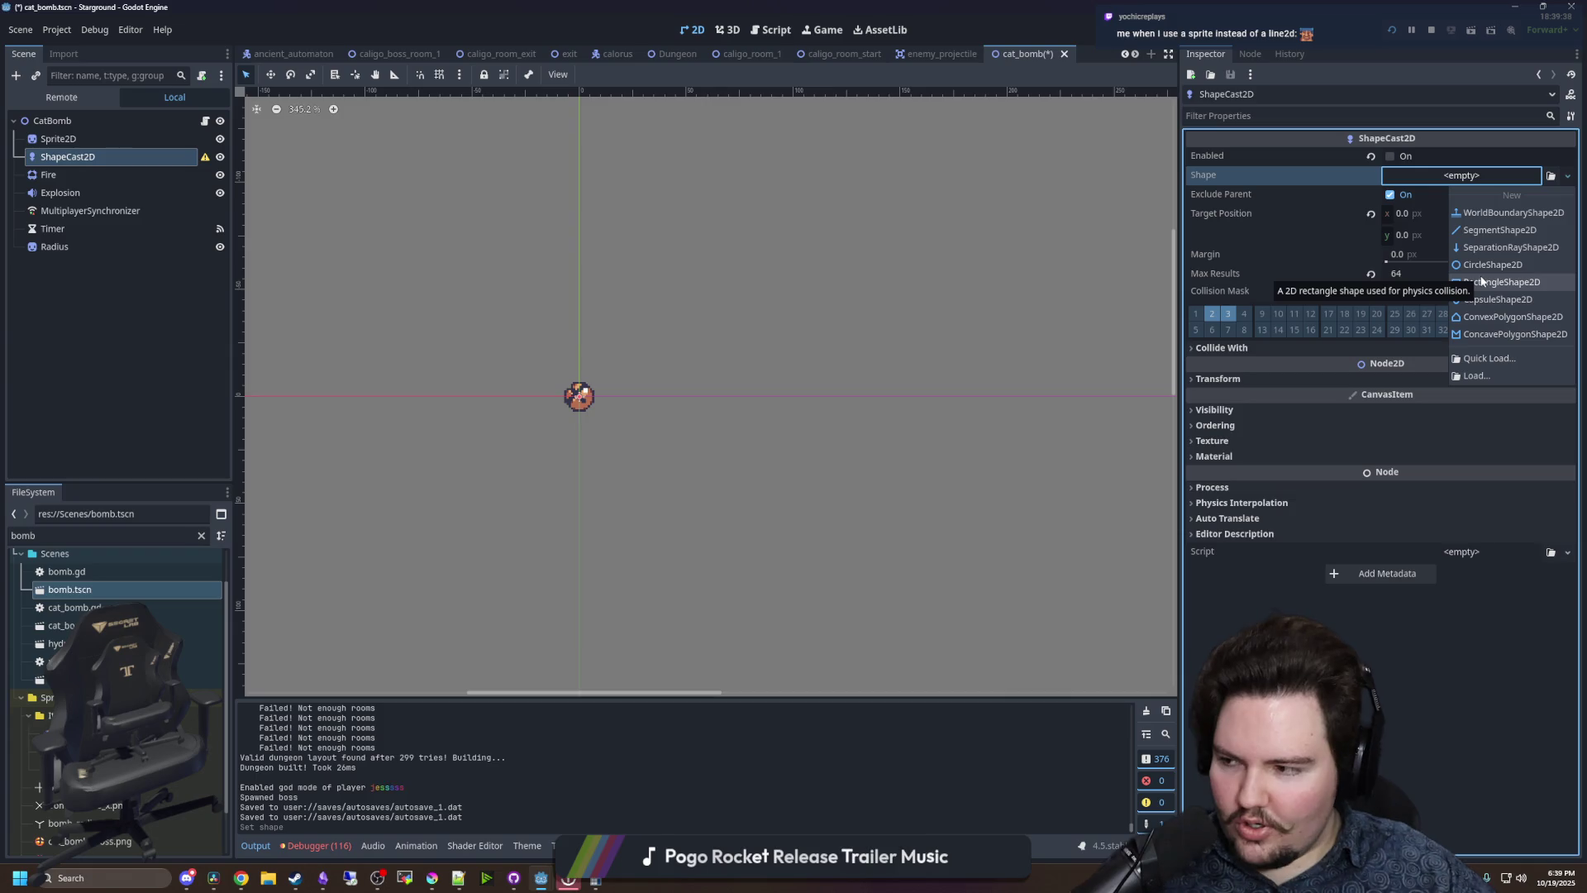
- Select the CatBomb root node and start adding a child node to it
left_click(81, 123)
left_click(81, 123)
right_click(81, 123)
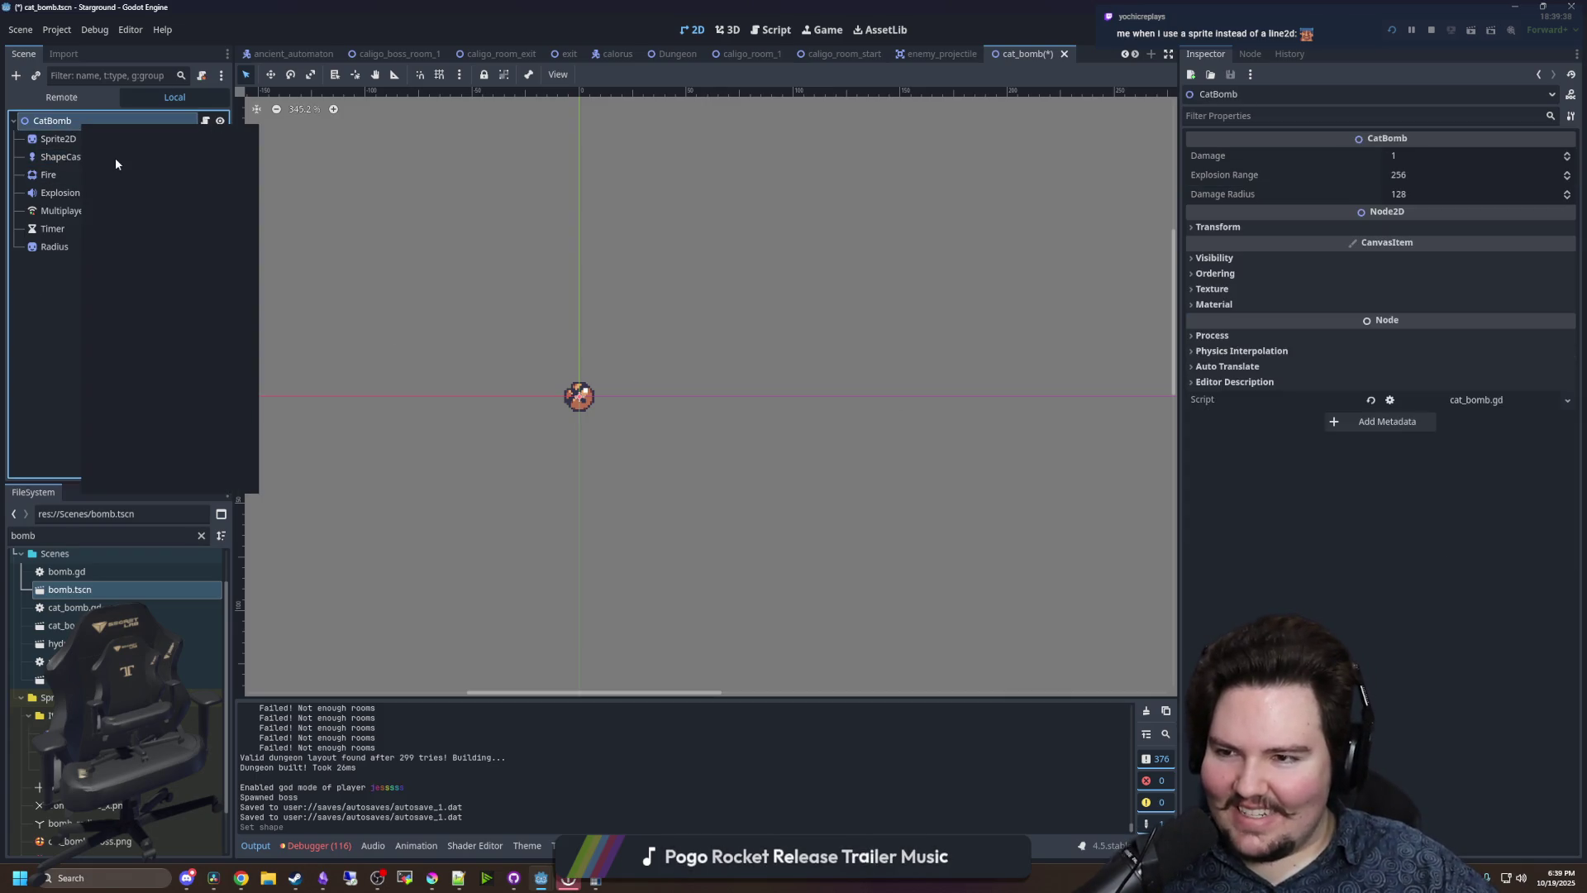
left_click(130, 158)
- Add a Line2D child under CatBomb and give it 3 points
type("line2d")
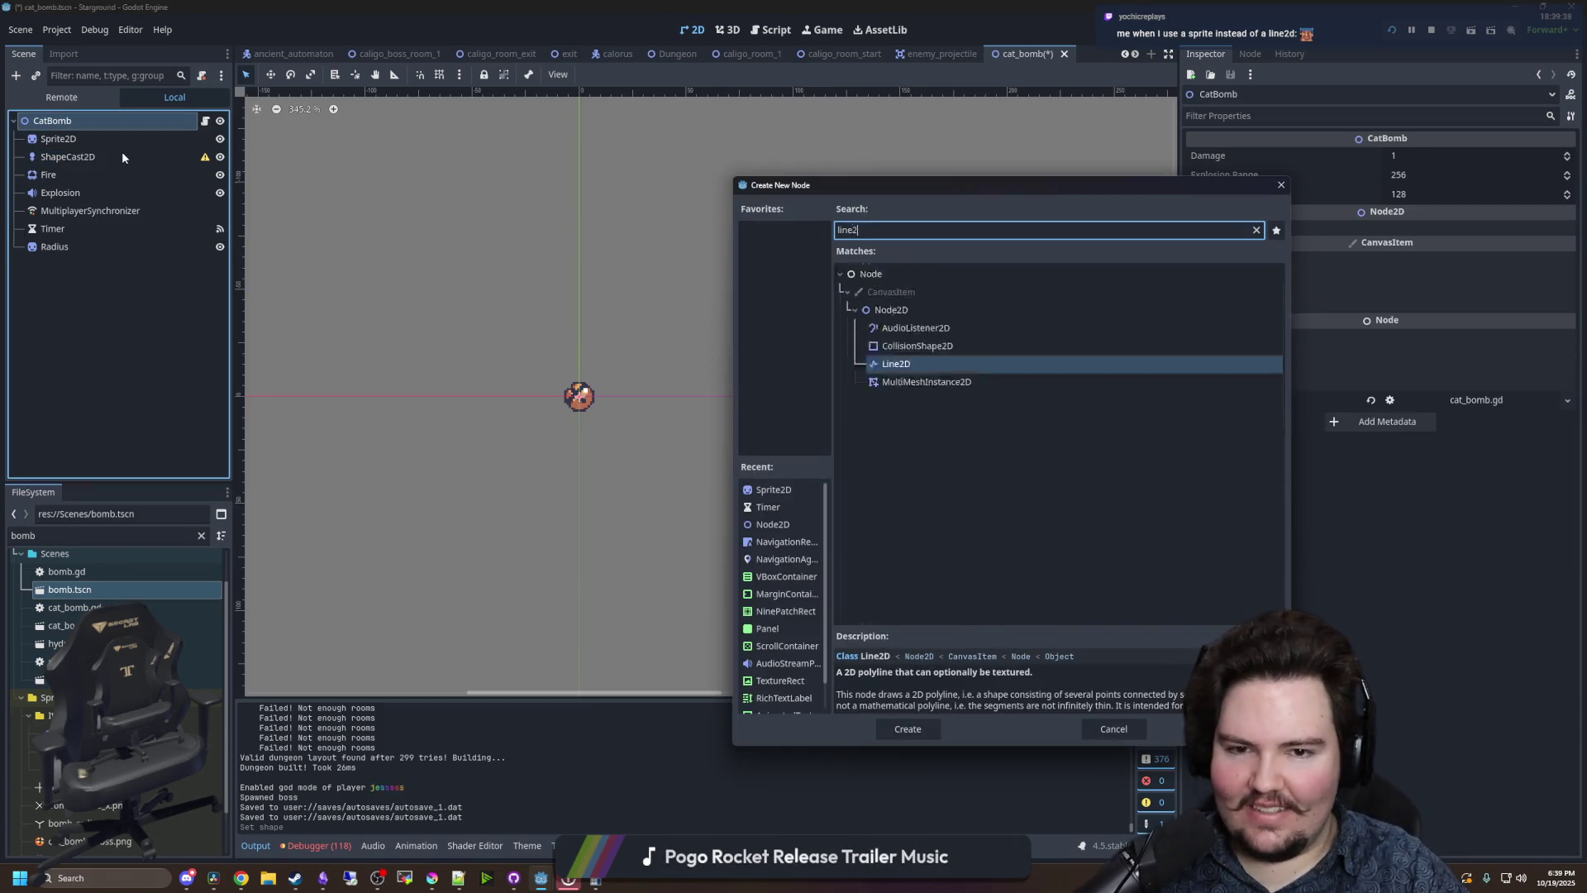
key("Return")
scroll(542, 348, "up", 4)
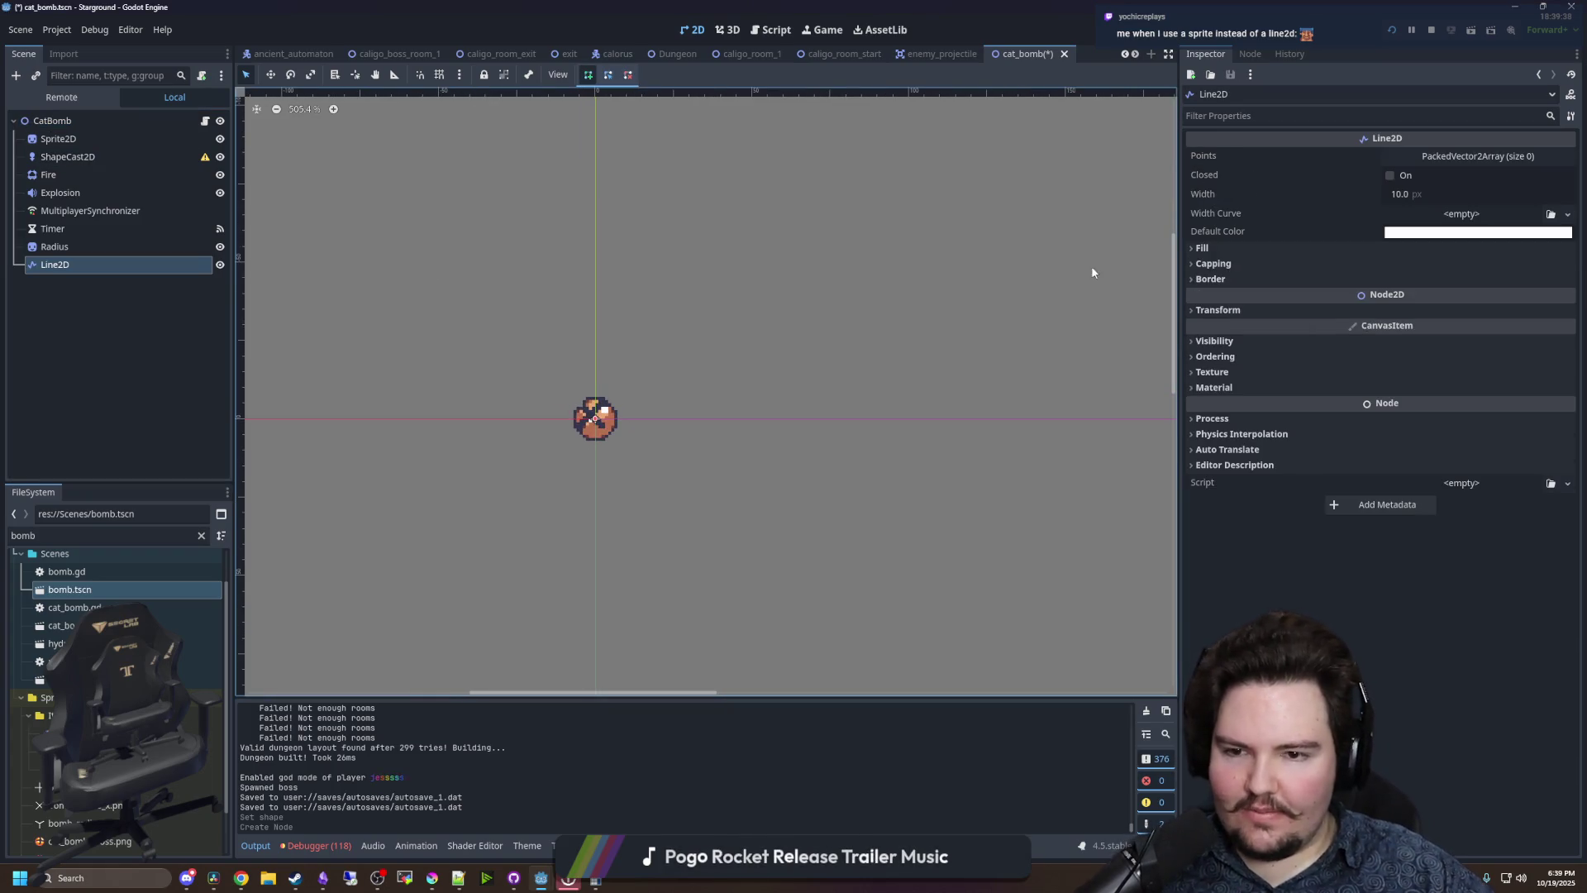
left_click(1412, 157)
left_click(1446, 172)
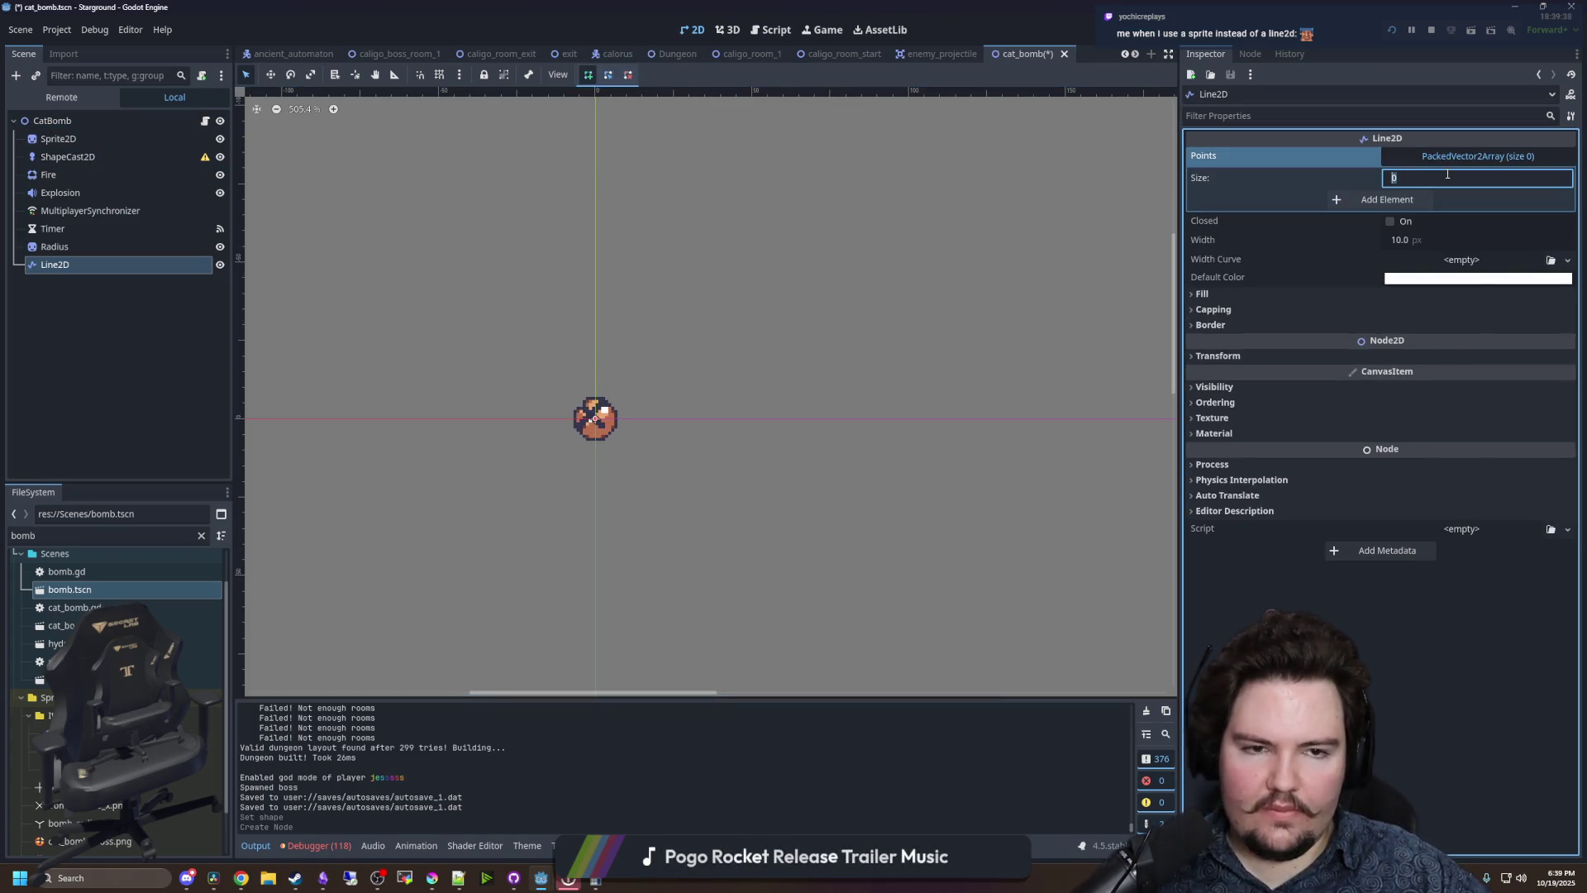
type("3")
key("Return")
- Set the first point to y -64, the third to y 64, and add a fourth point at x 64
left_click(1418, 225)
type("64")
key("Return")
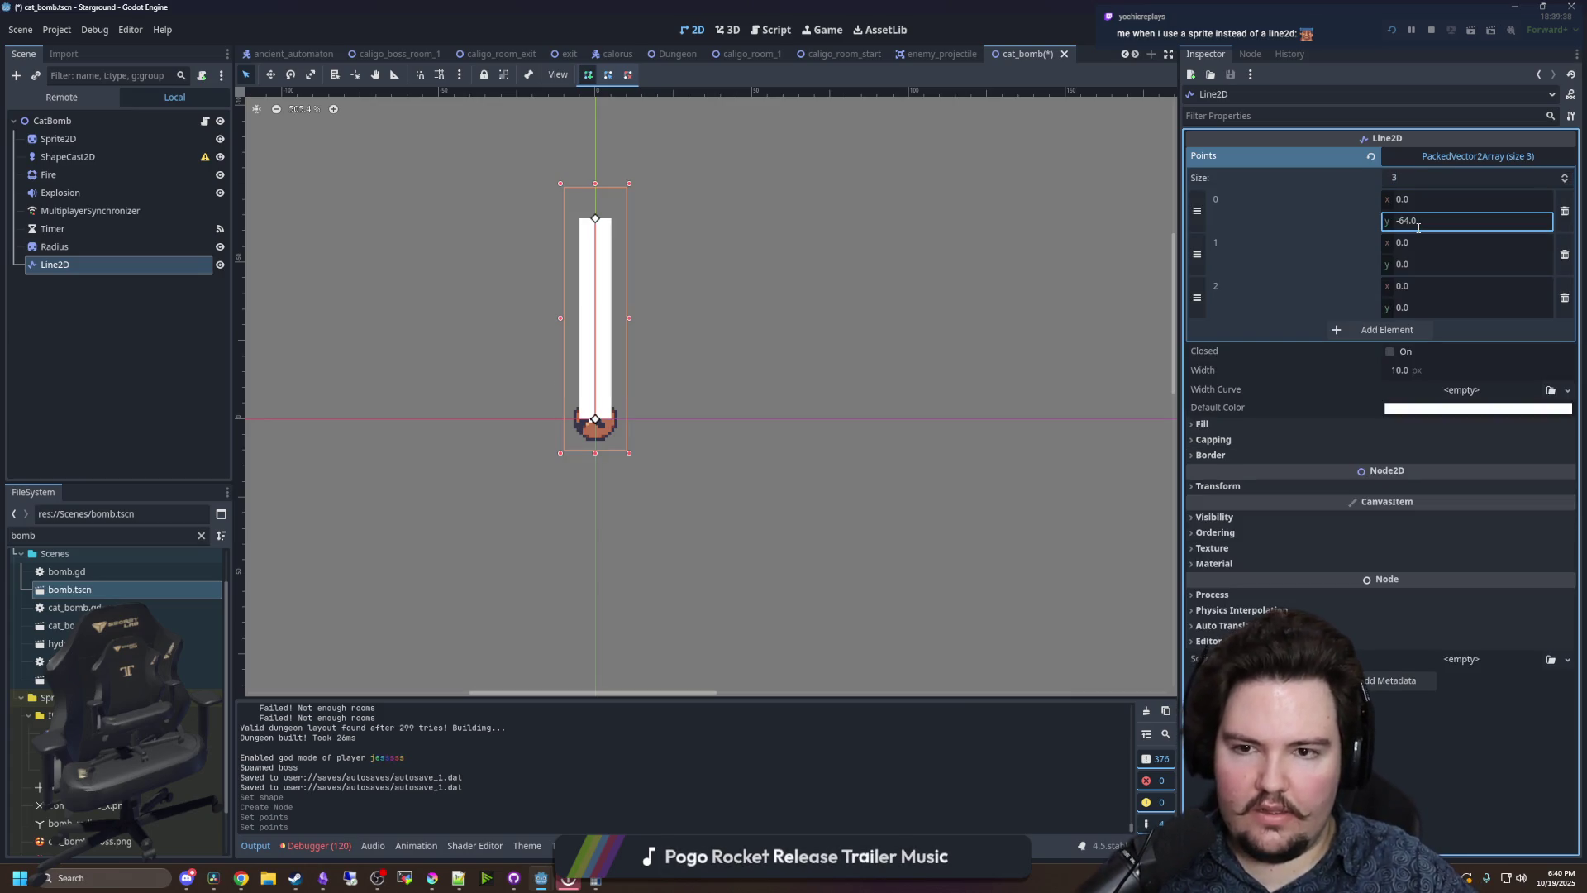
left_click(1412, 313)
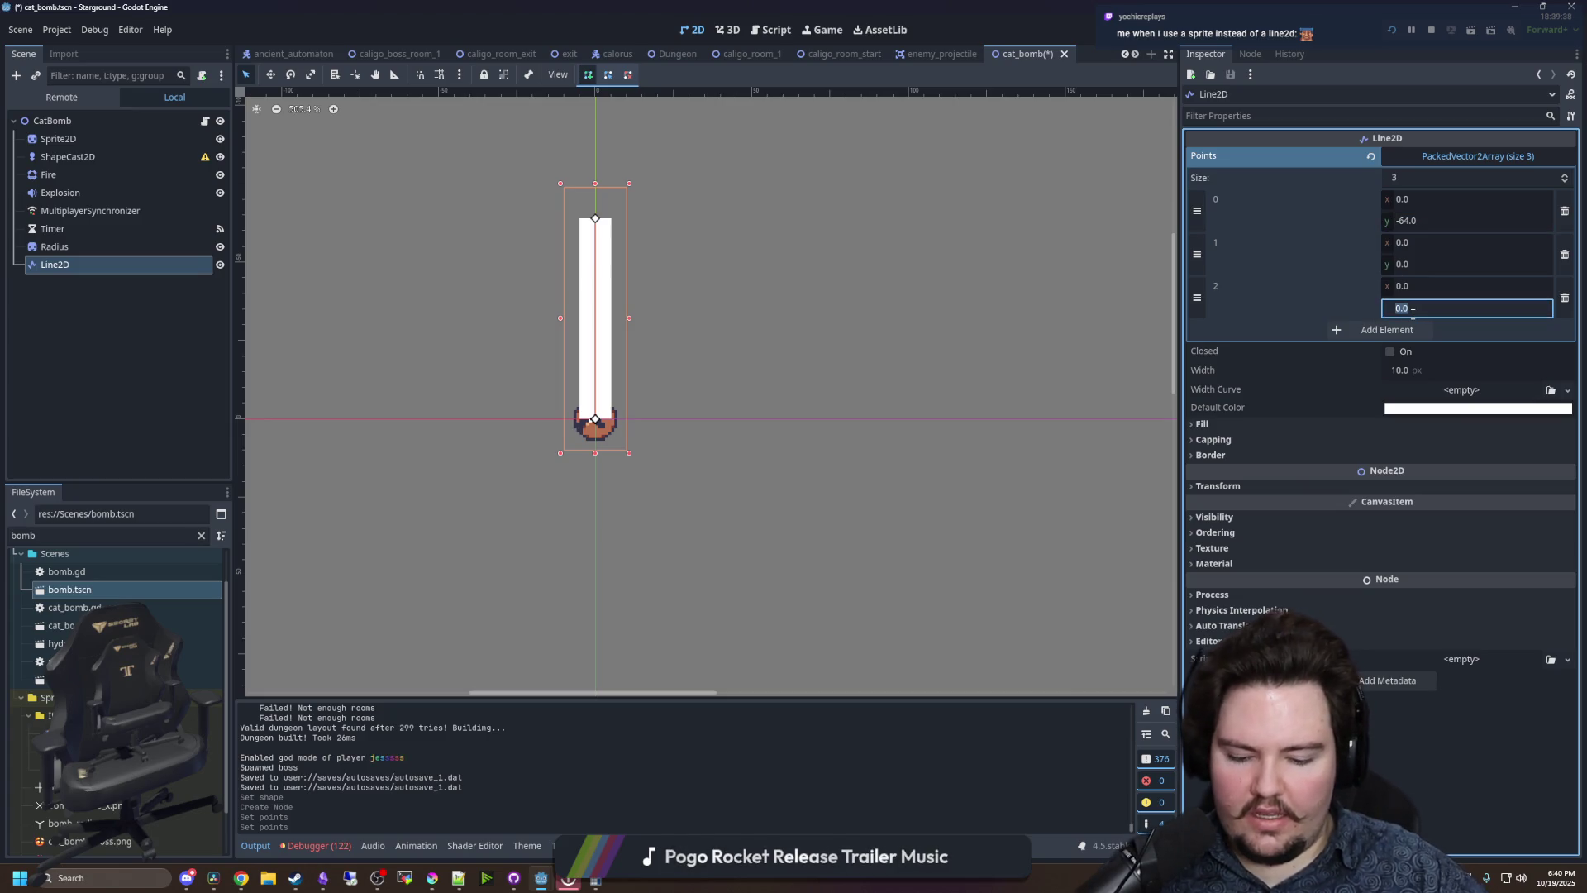
type("64")
key("Return")
left_click(1407, 330)
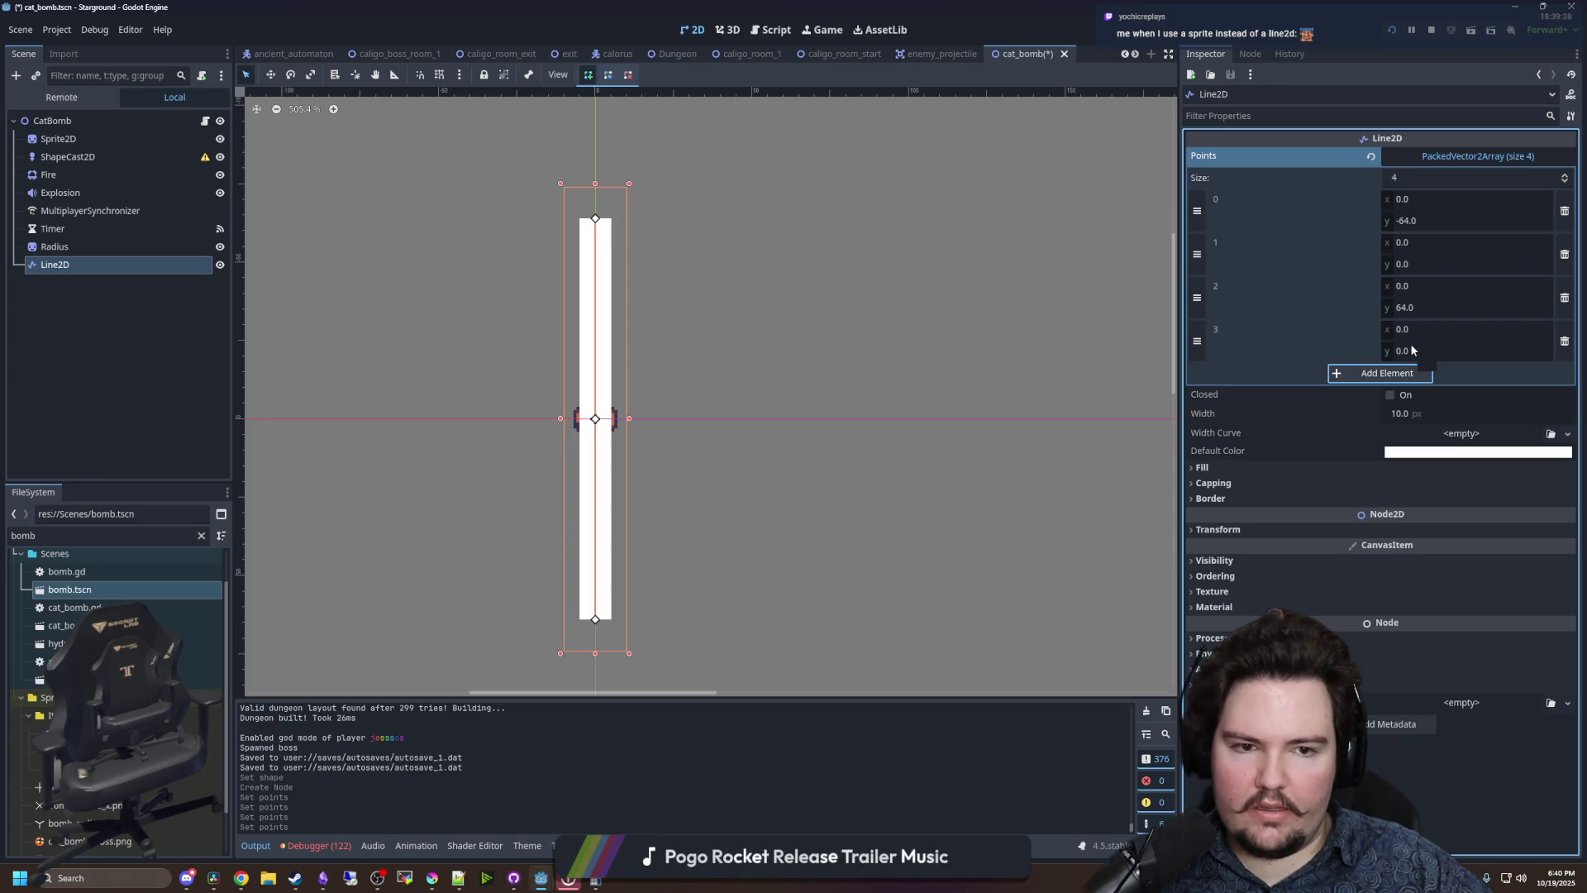
mouse_move(1427, 331)
left_mouse_down()
mouse_move(1500, 331)
mouse_move(1426, 333)
left_mouse_up()
type("64")
key("Return")
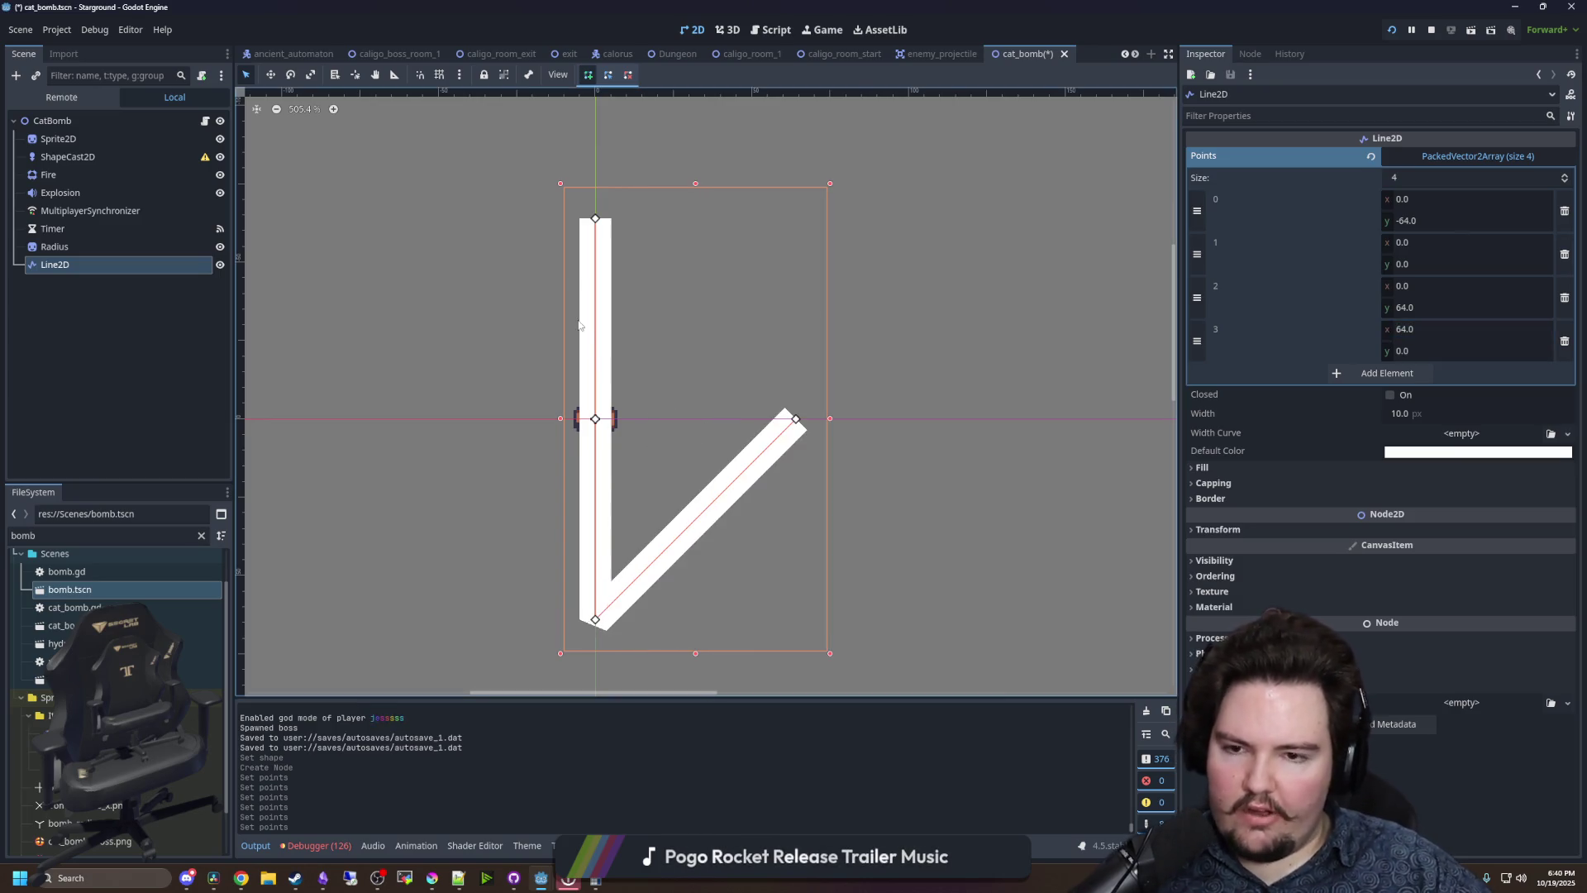
- Look at the Line2D's fill settings and collapse them again
scroll(545, 329, "down", 2)
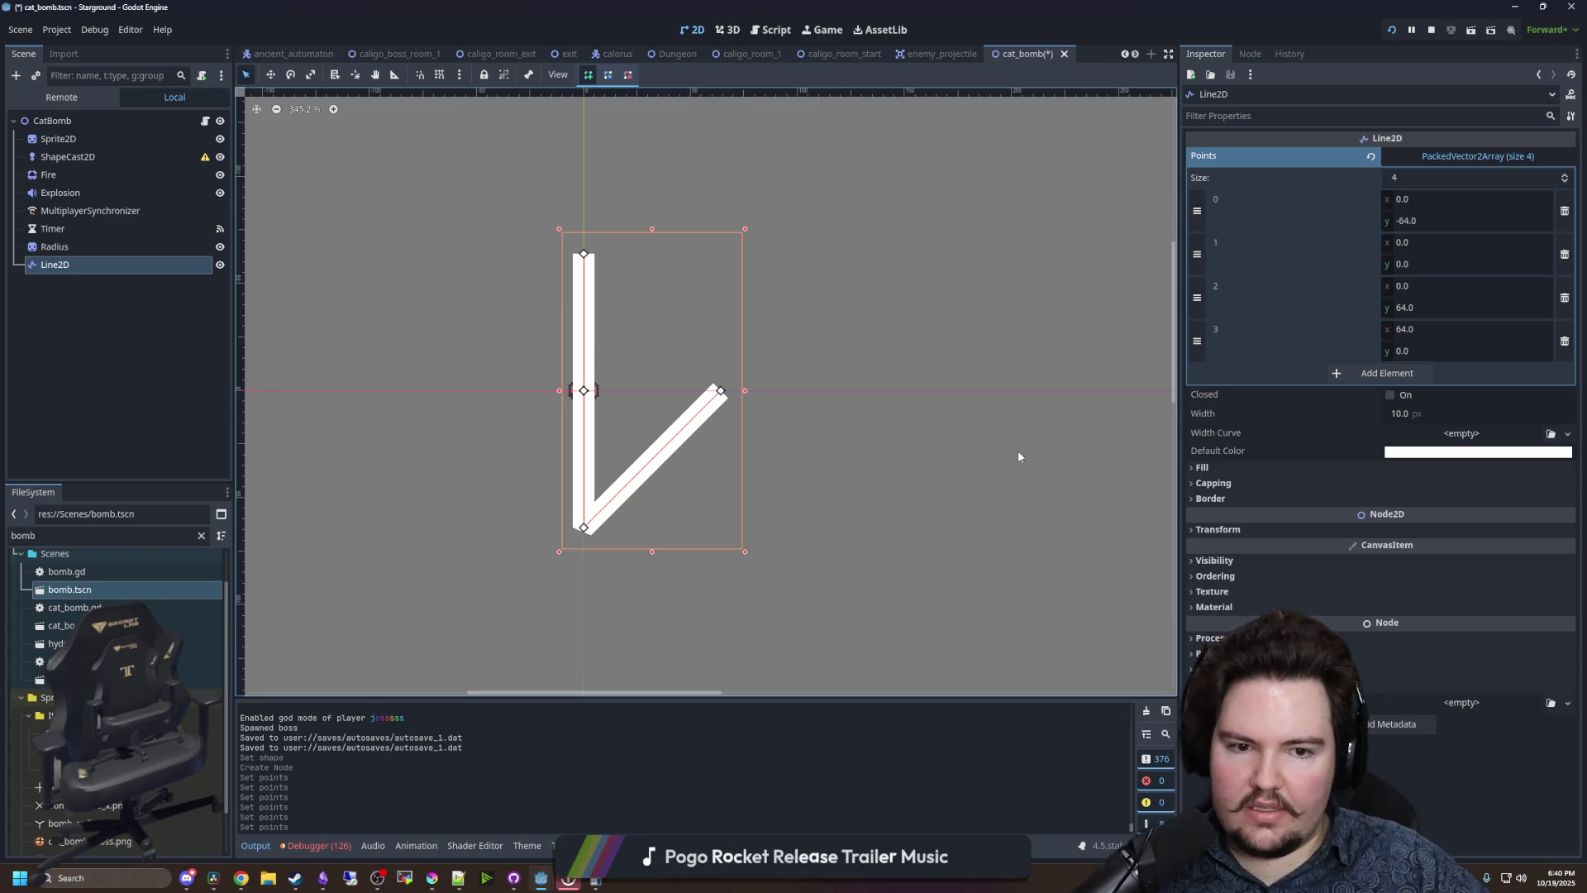
left_click(1227, 467)
left_click(1227, 467)
scroll(567, 529, "up", 1)
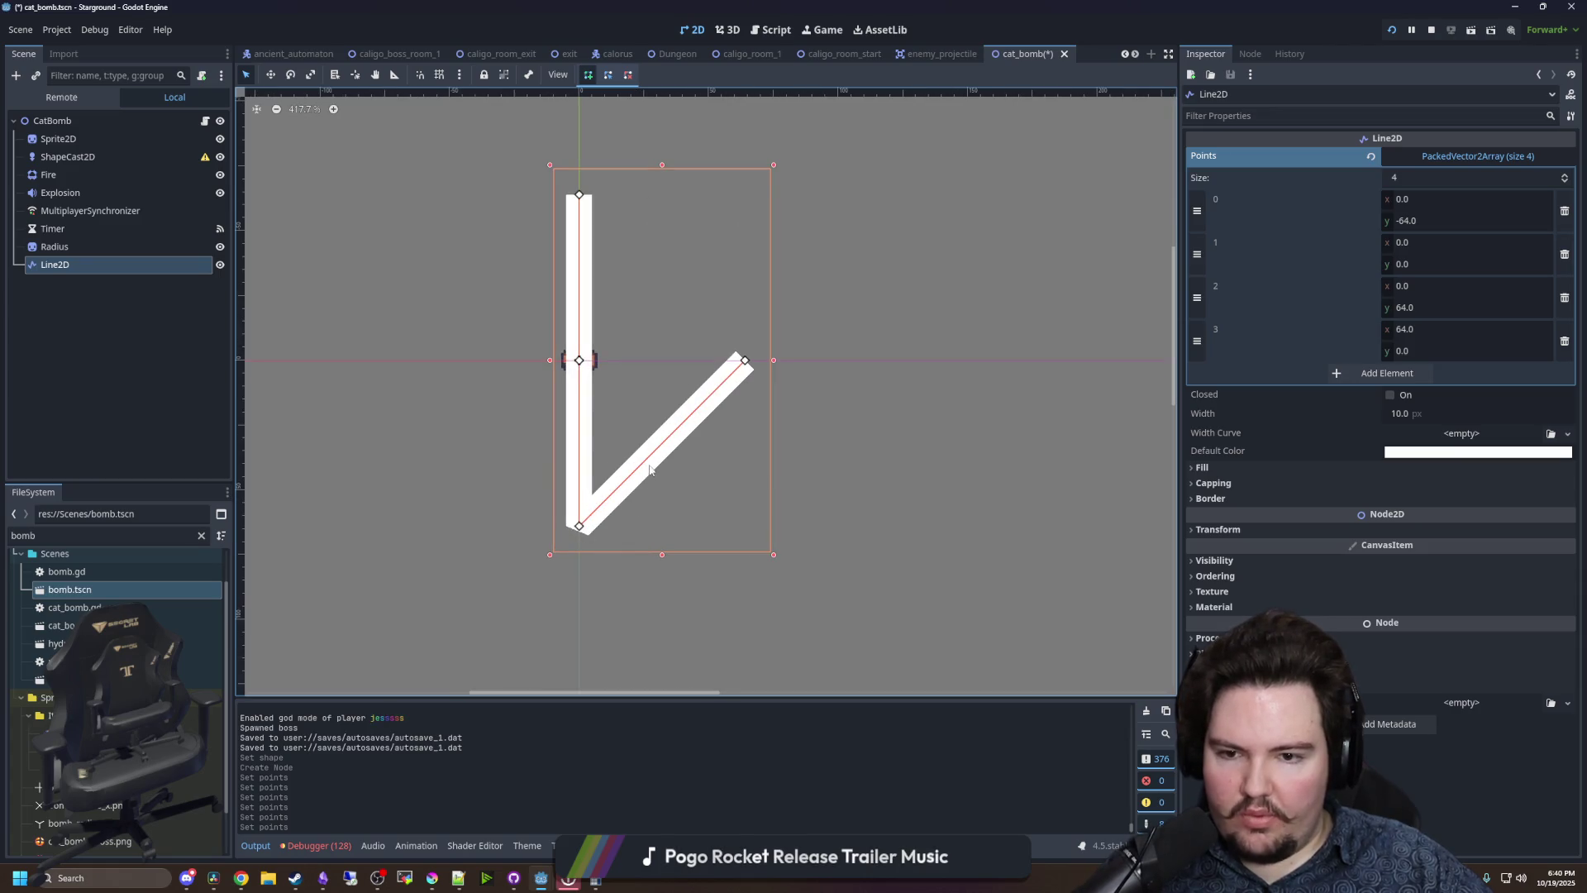
- Reshape the line on the canvas by inserting, moving and removing points to form a Y
mouse_move(649, 470)
left_mouse_down()
mouse_move(616, 240)
mouse_move(710, 207)
left_mouse_up()
mouse_move(580, 525)
left_mouse_down()
mouse_move(639, 337)
mouse_move(599, 371)
mouse_move(505, 313)
mouse_move(520, 298)
left_mouse_up()
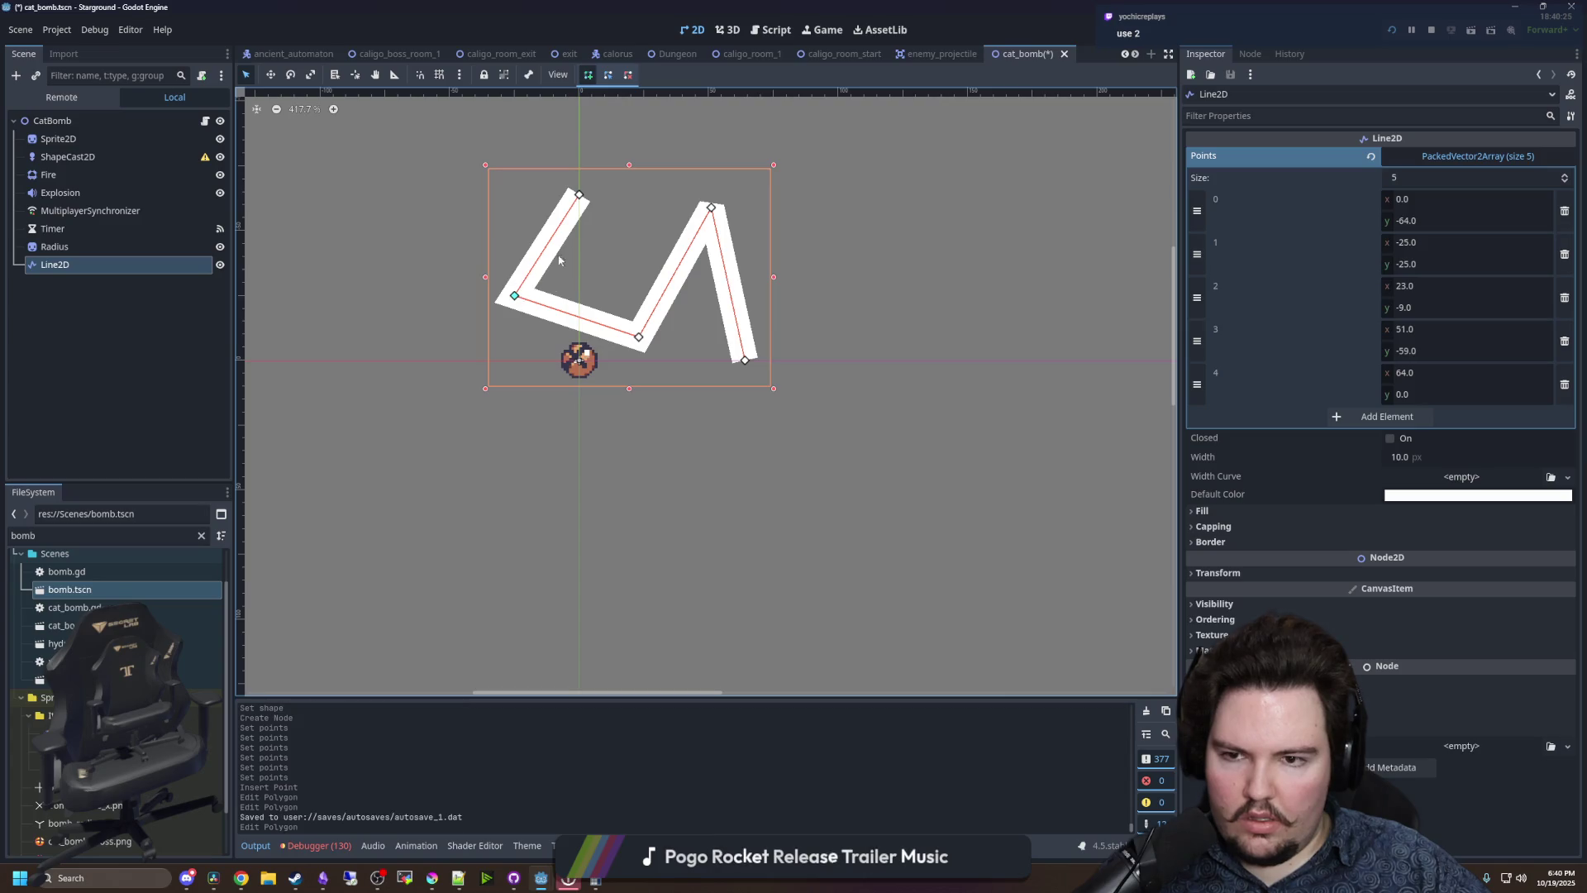
right_click(579, 195)
right_click(746, 362)
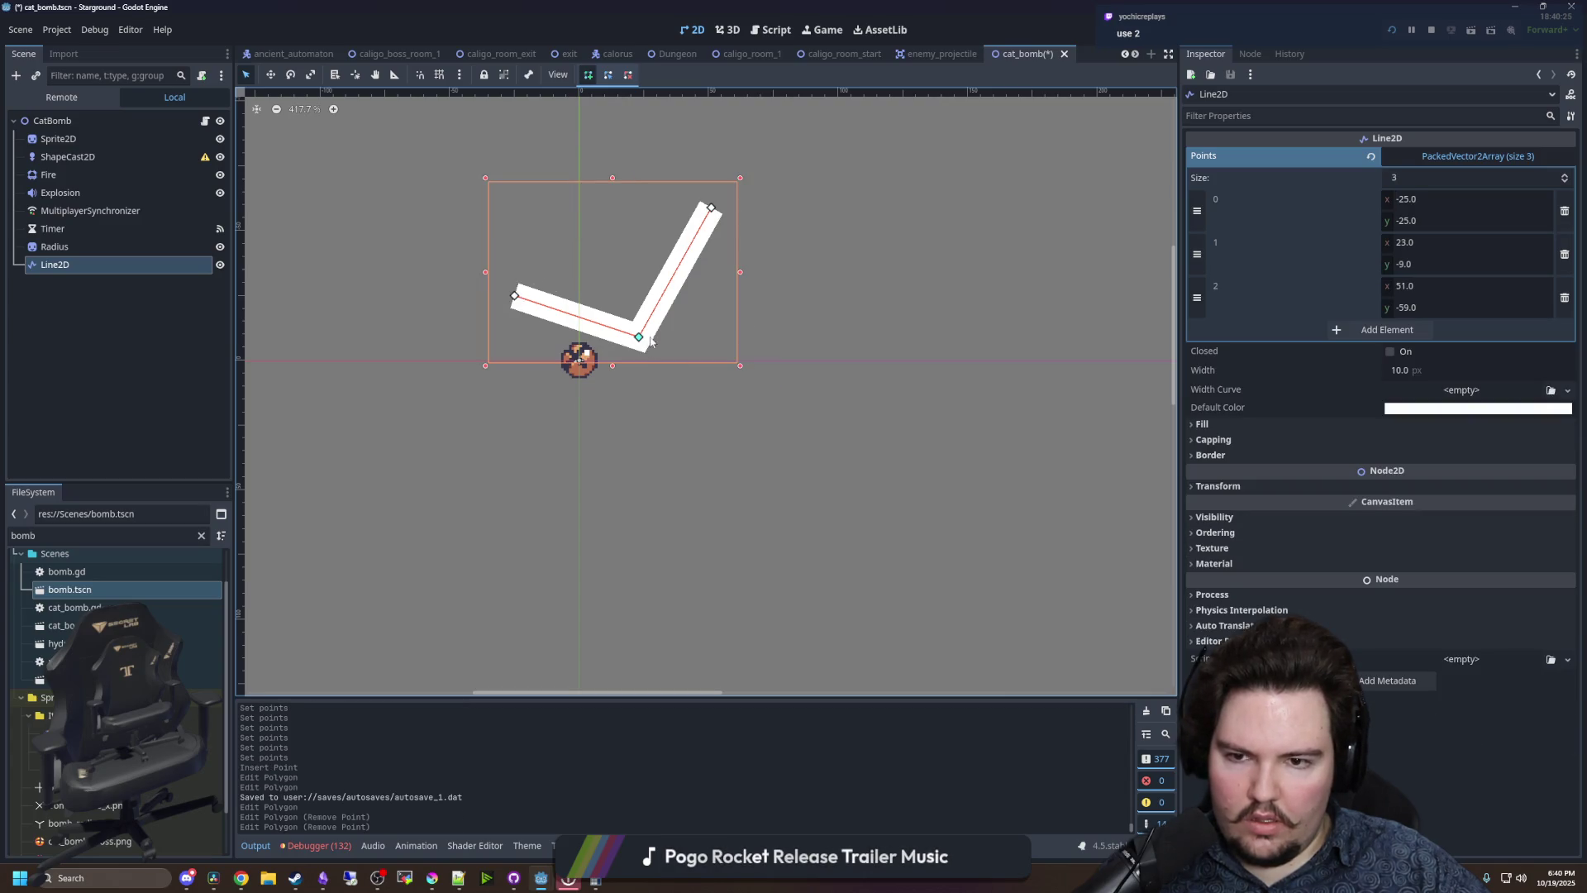
mouse_move(623, 354)
left_mouse_down()
mouse_move(579, 418)
mouse_move(622, 453)
mouse_move(620, 496)
mouse_move(612, 442)
mouse_move(635, 435)
mouse_move(618, 494)
mouse_move(509, 661)
mouse_move(562, 648)
mouse_move(541, 660)
left_mouse_up()
scroll(634, 434, "up", 1)
left_click(629, 434)
scroll(559, 465, "down", 2)
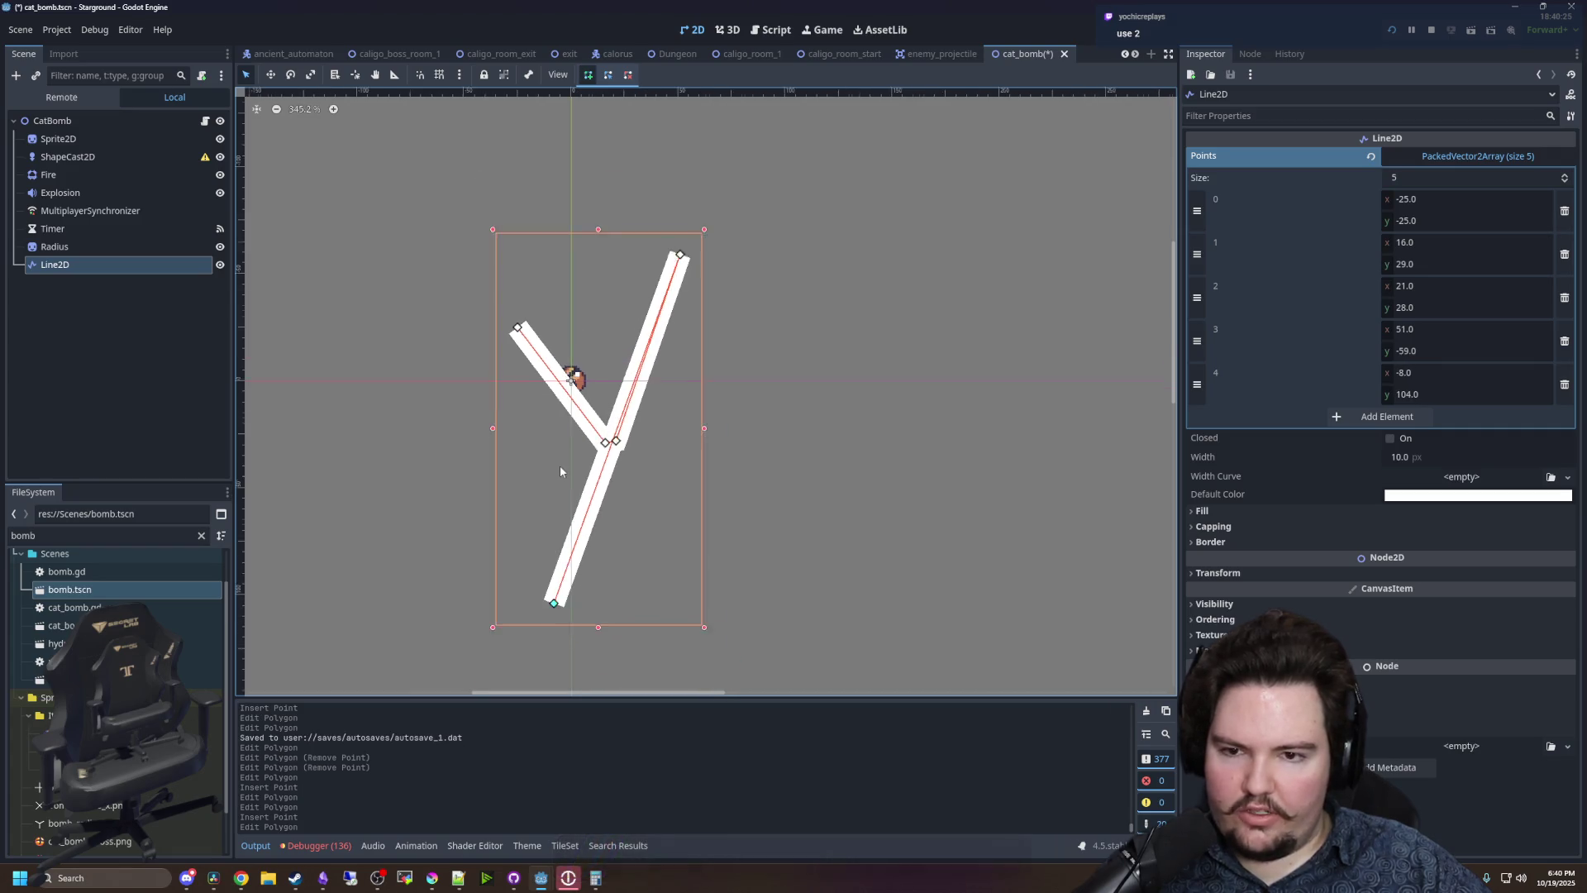
scroll(574, 552, "up", 1)
- Reselect the Line2D node and choose to delete it
left_click(91, 247)
right_click(63, 265)
left_click(95, 661)
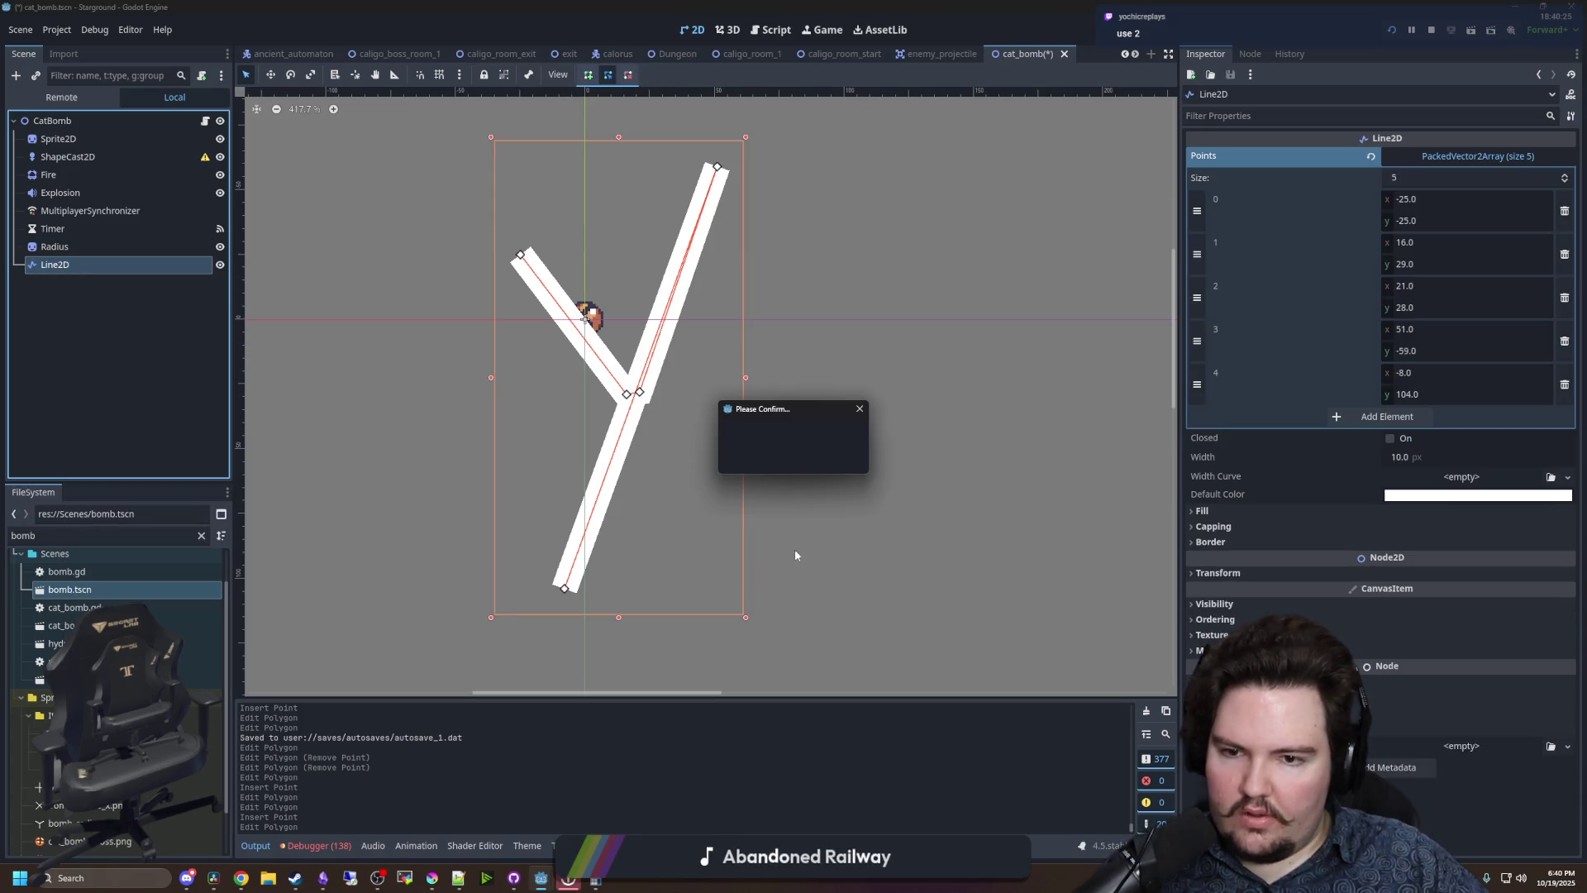
- Confirm the Line2D deletion and give the Radius sprite the red X-shaped texture
left_click(781, 455)
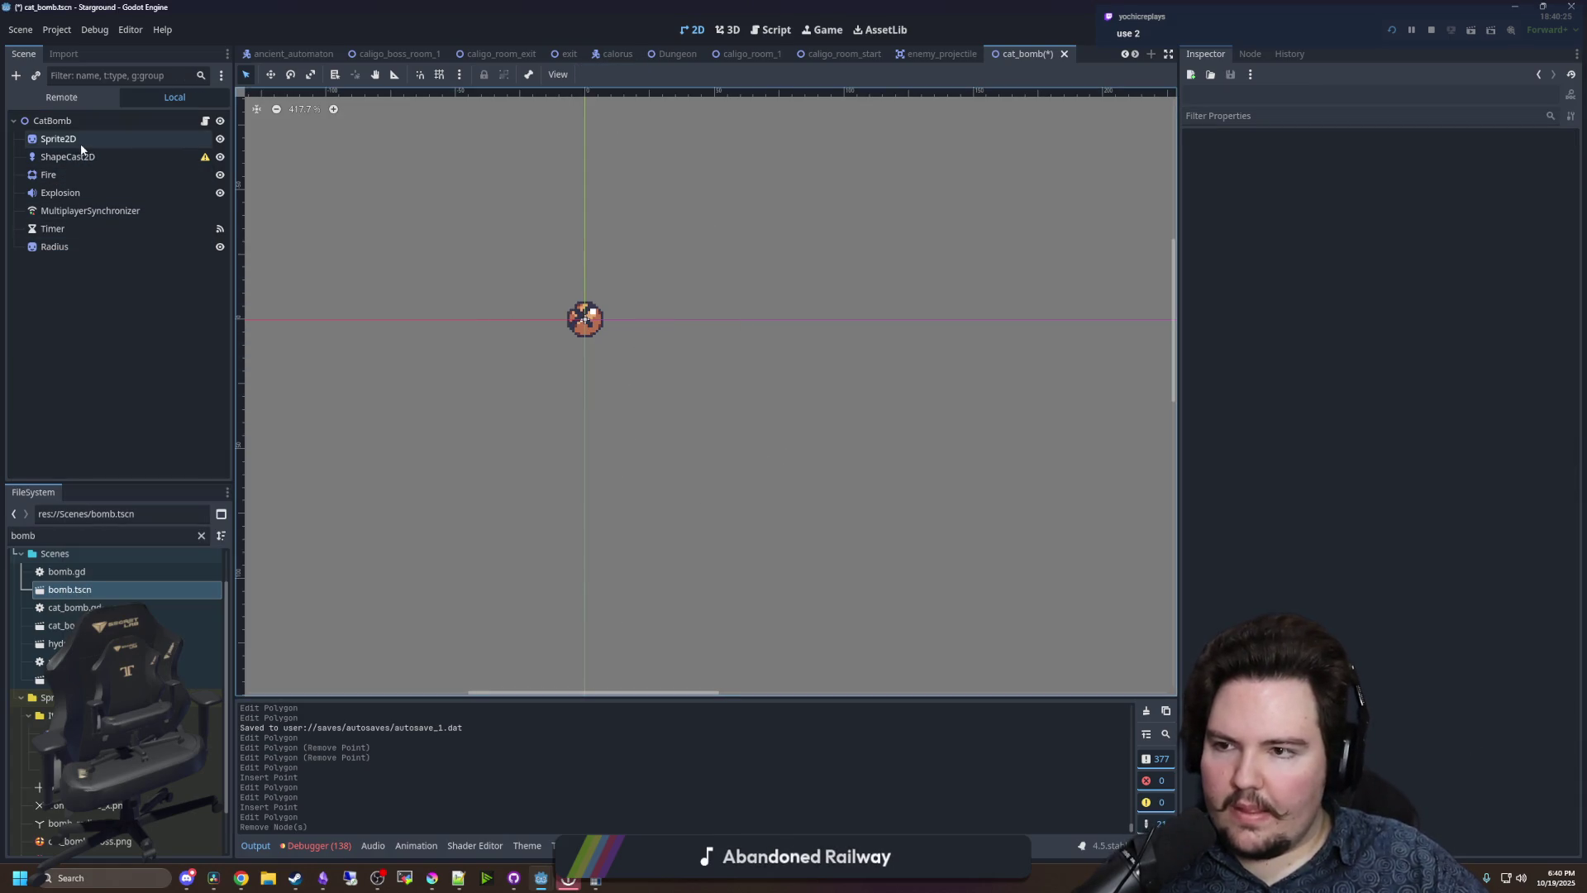
left_click(58, 247)
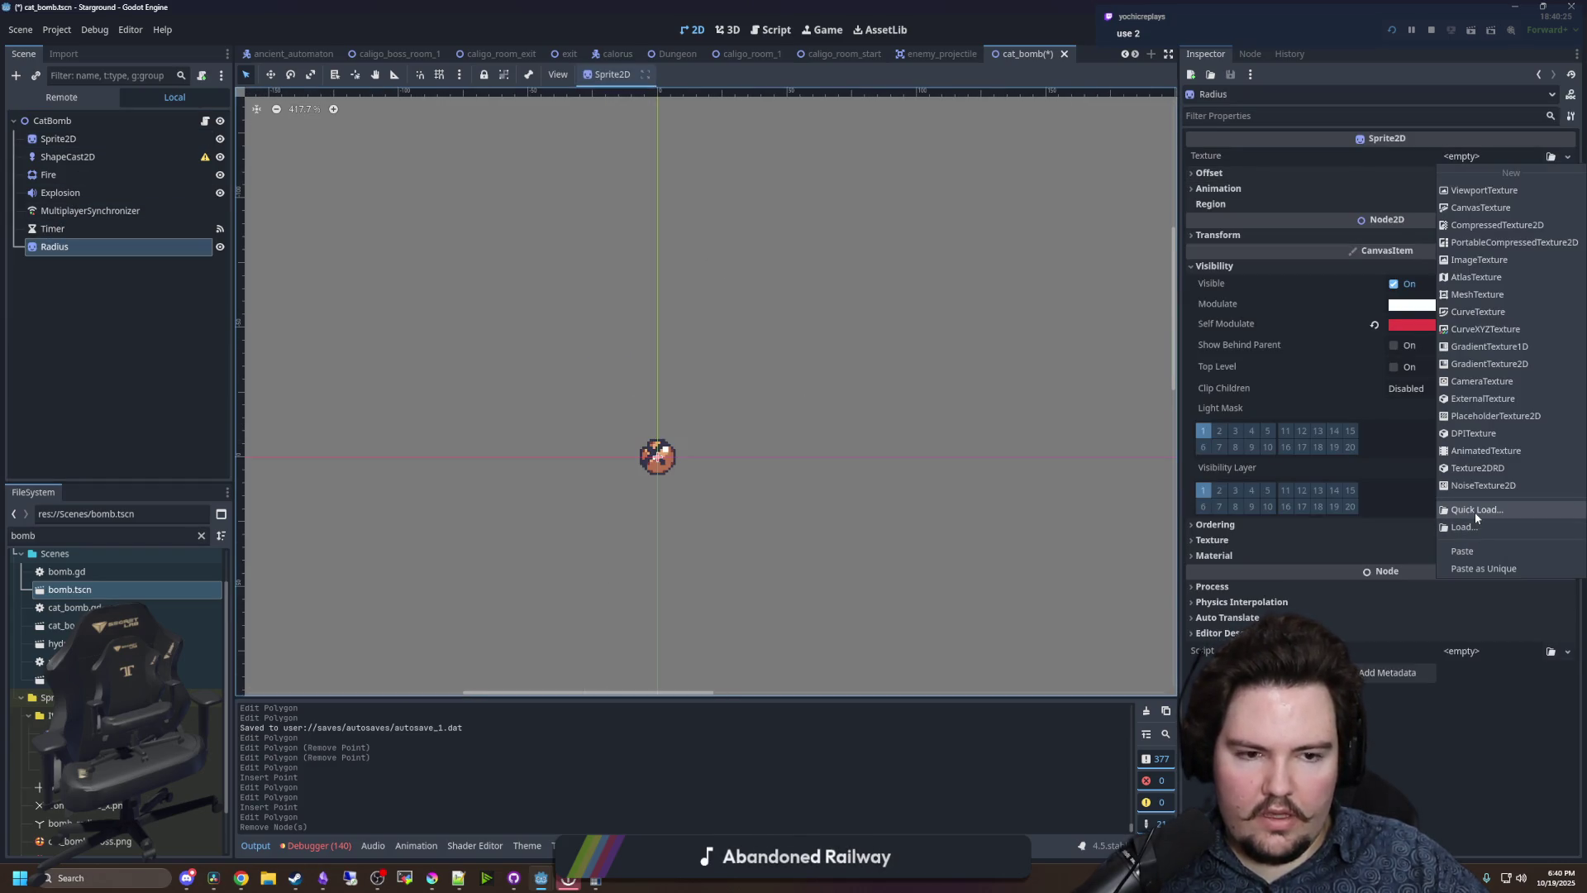
left_click(1475, 512)
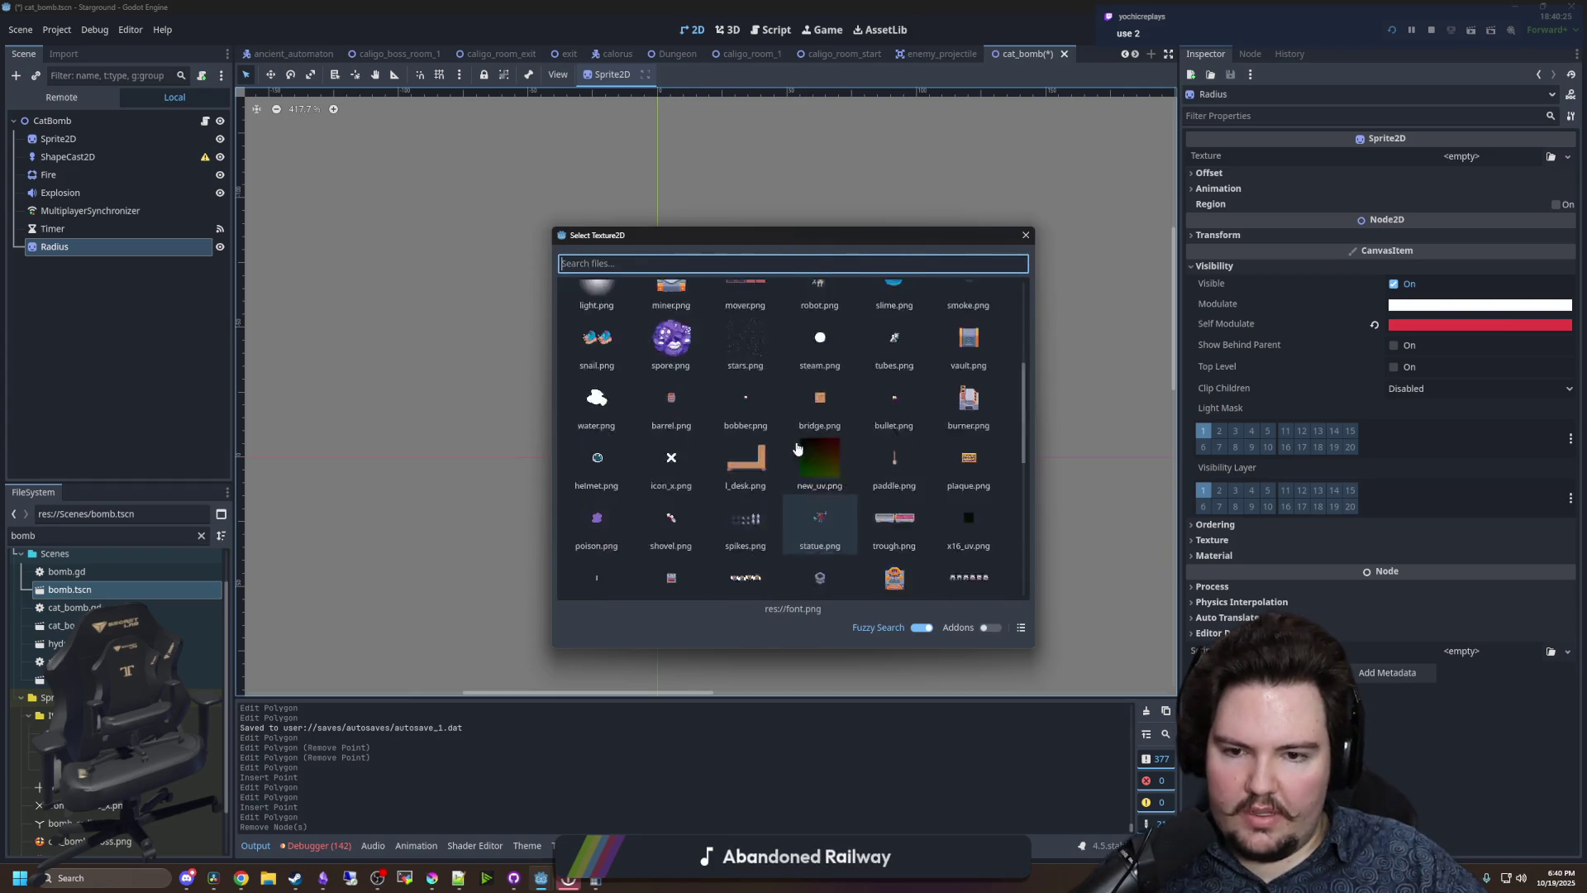
type("x")
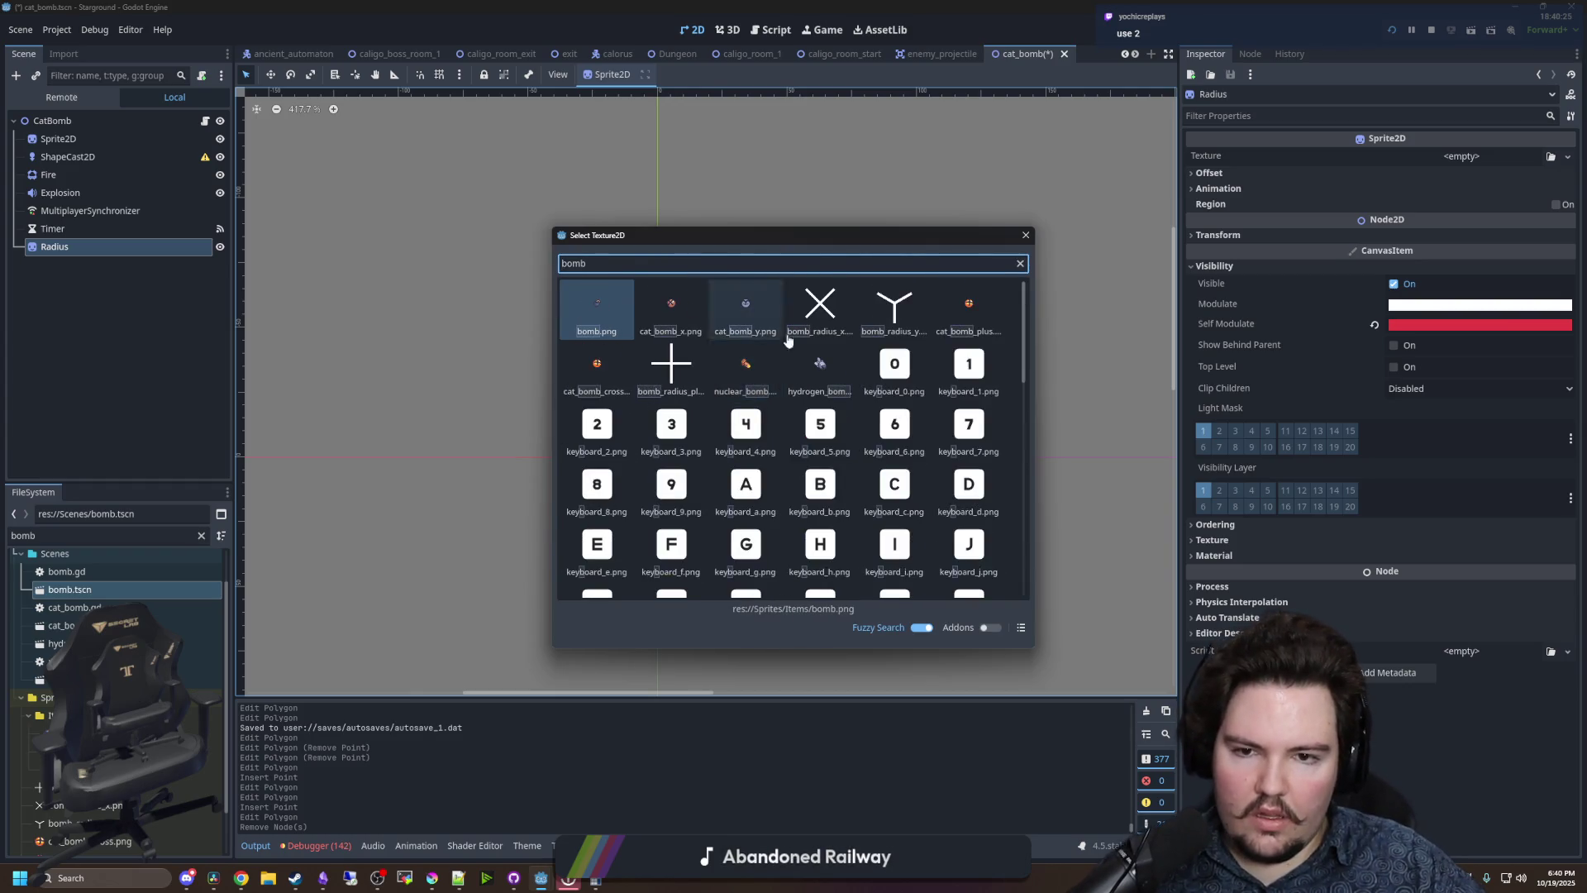
double_click(817, 310)
scroll(653, 454, "down", 2)
- Start adding another child to CatBomb, then cancel without adding any node
left_click(105, 121)
right_click(103, 122)
left_click(153, 157)
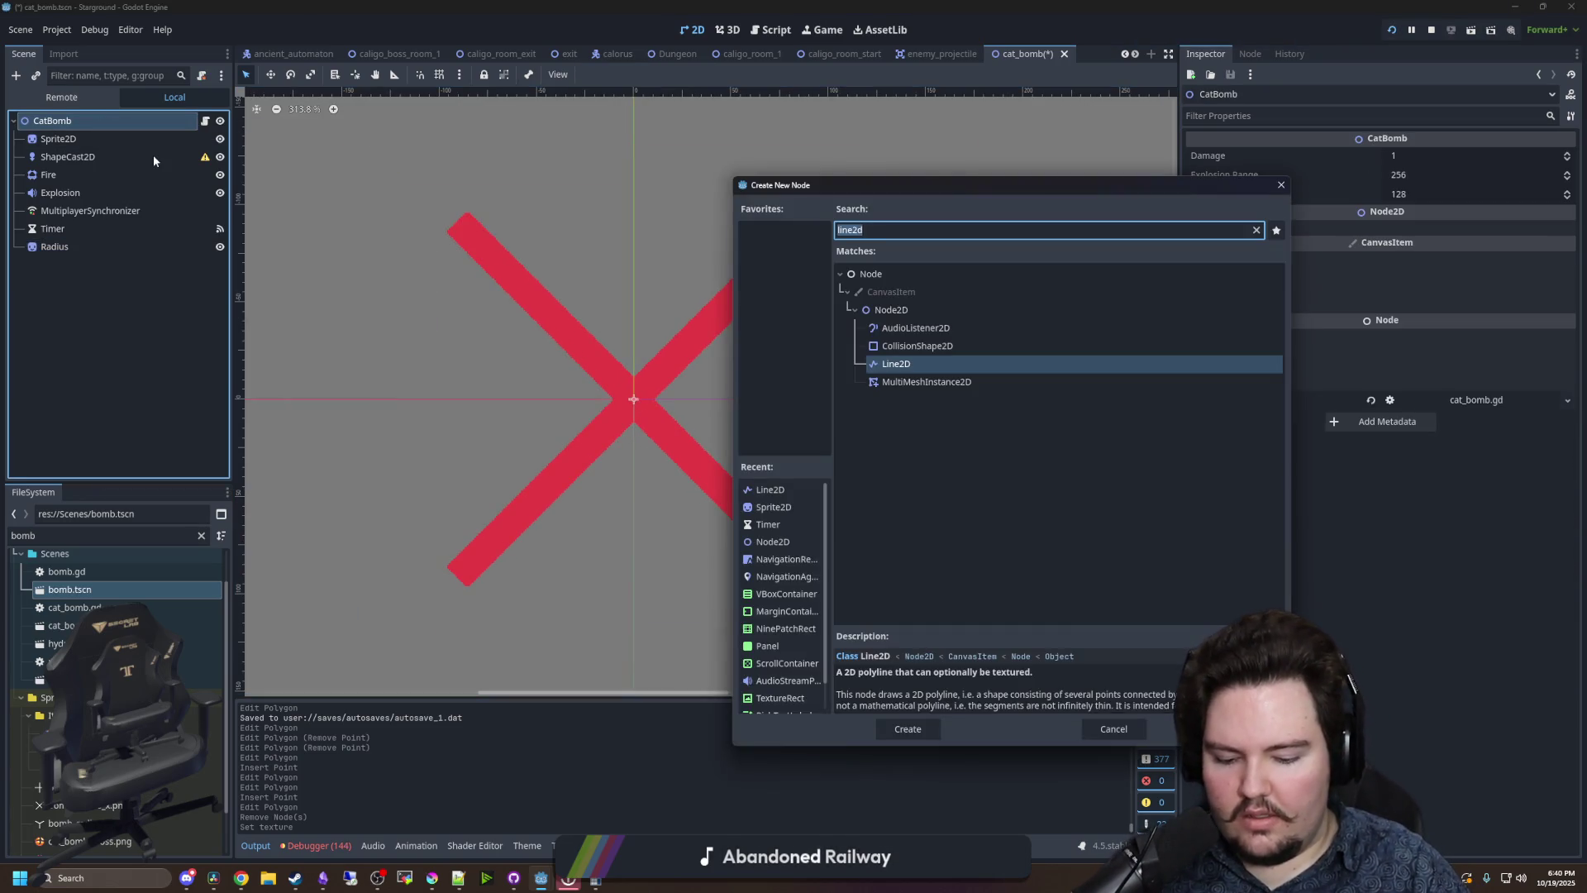
key("Escape")
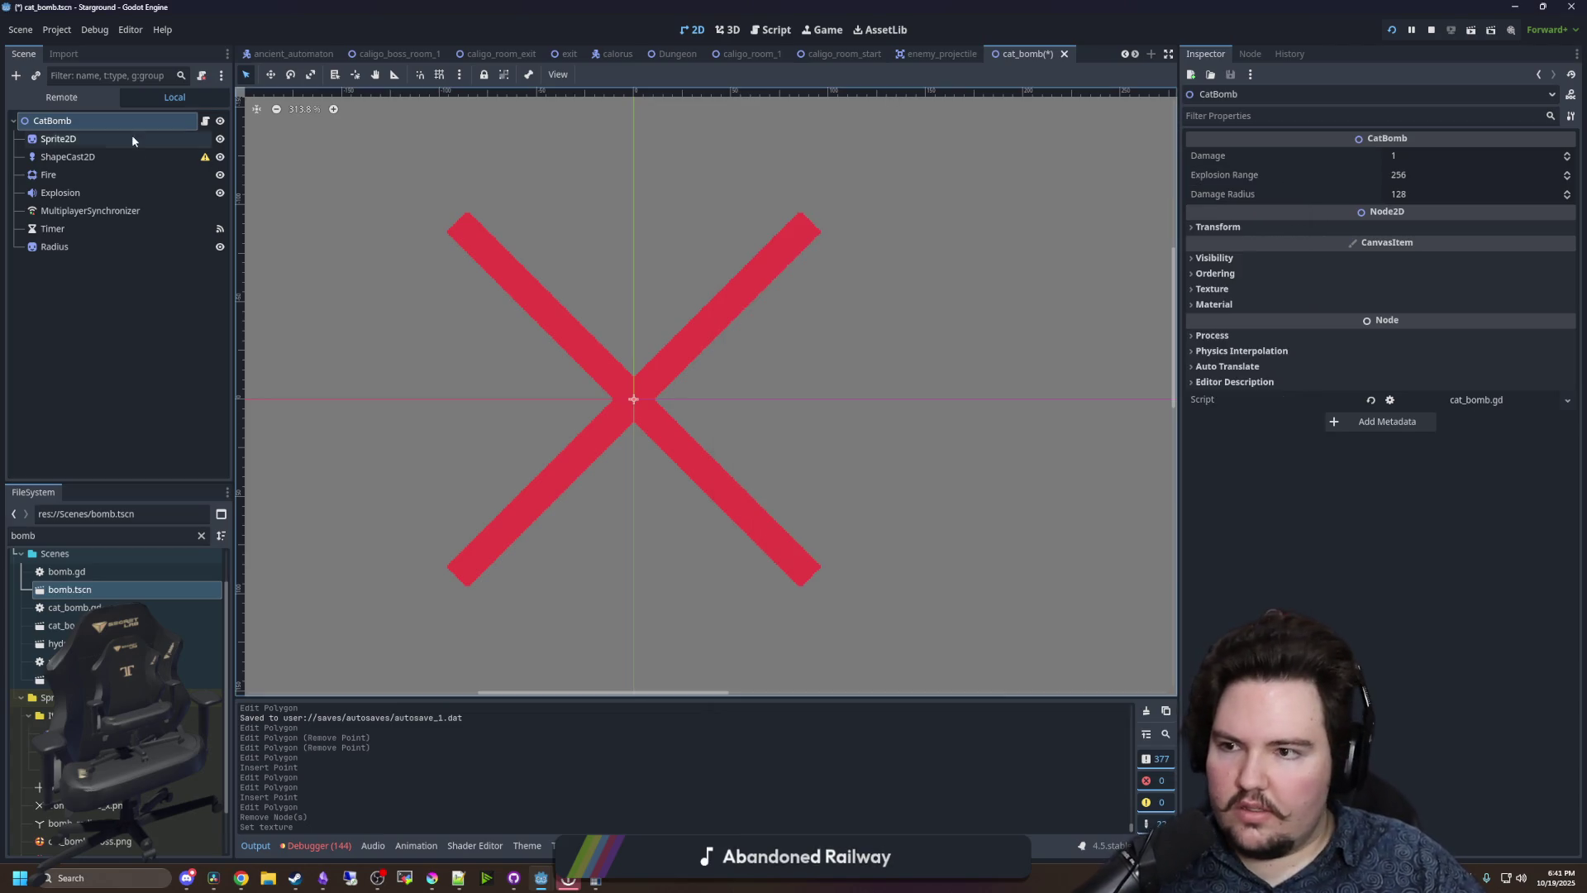
left_click(63, 157)
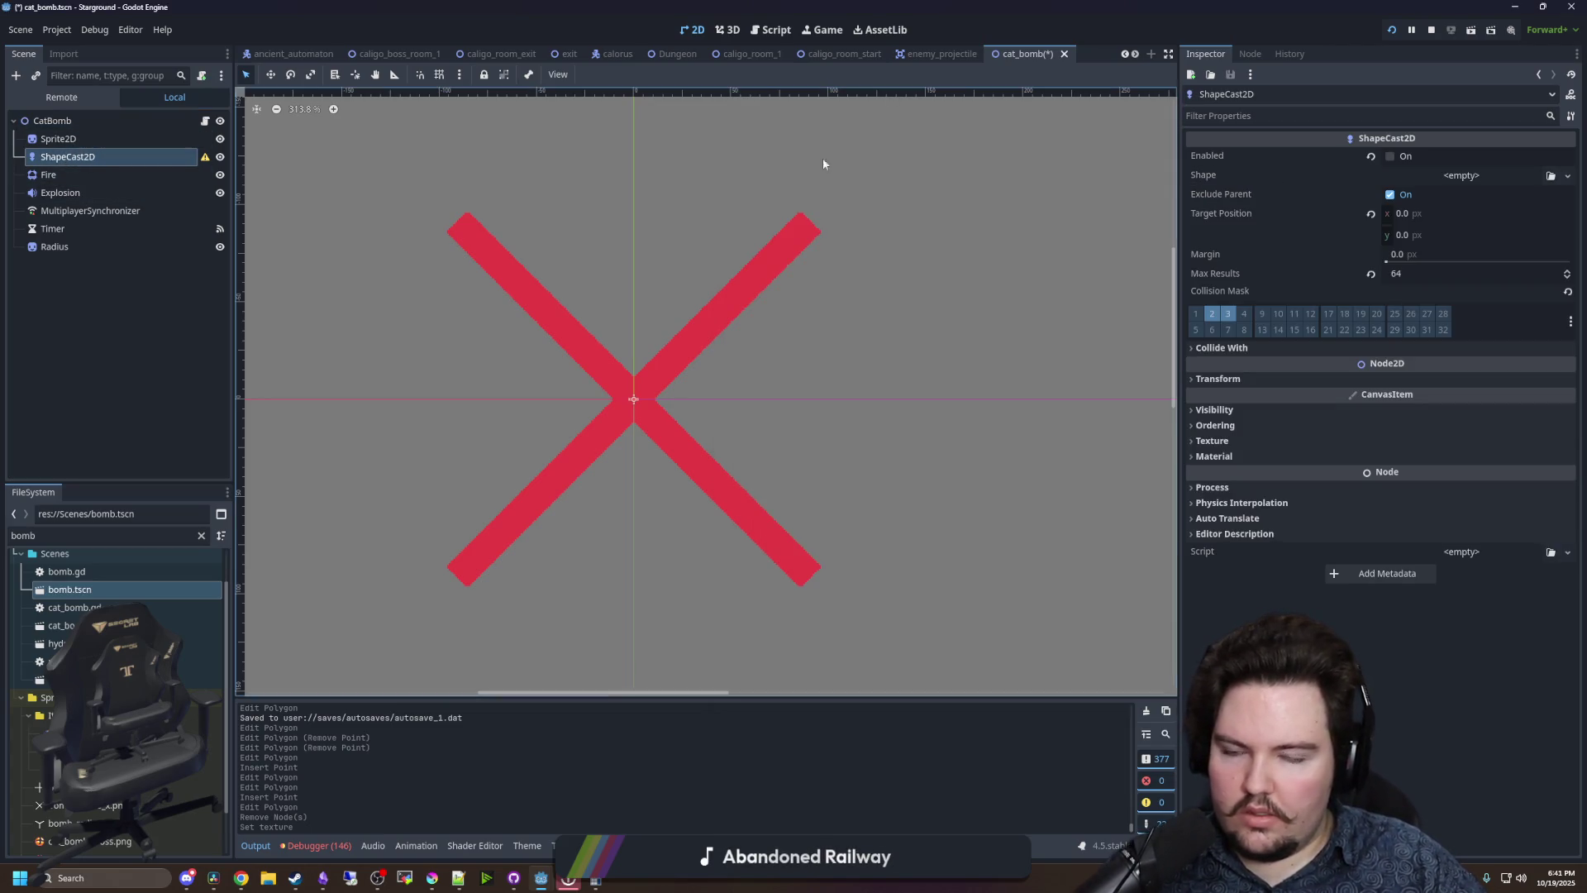
- Assign a new ConvexPolygonShape2D to the ShapeCast2D and expand its Points list
left_click(1453, 177)
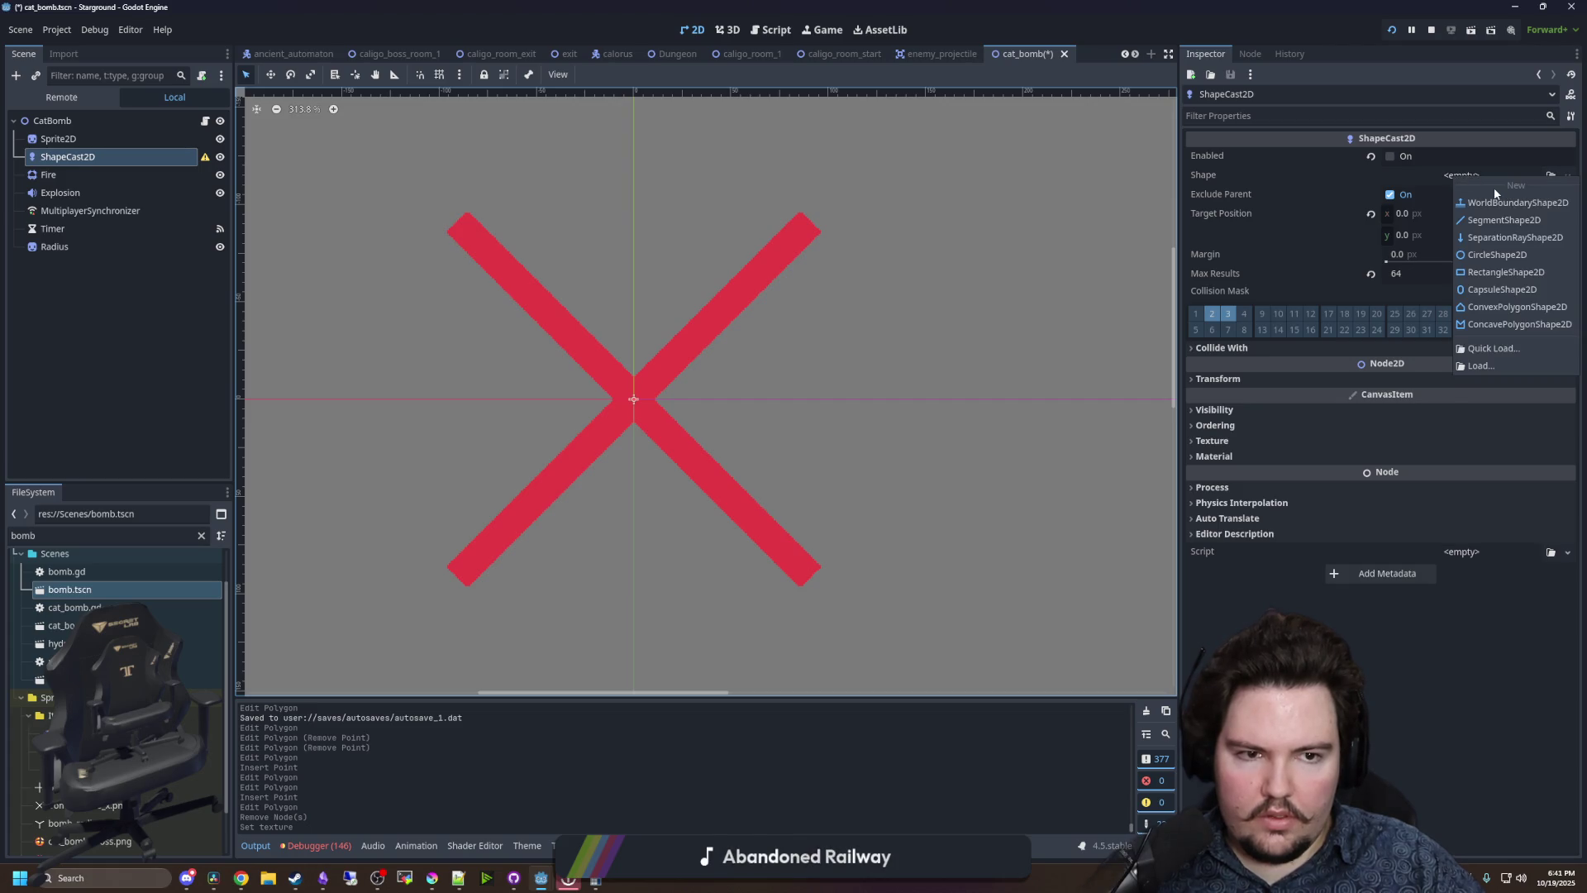
left_click(1498, 309)
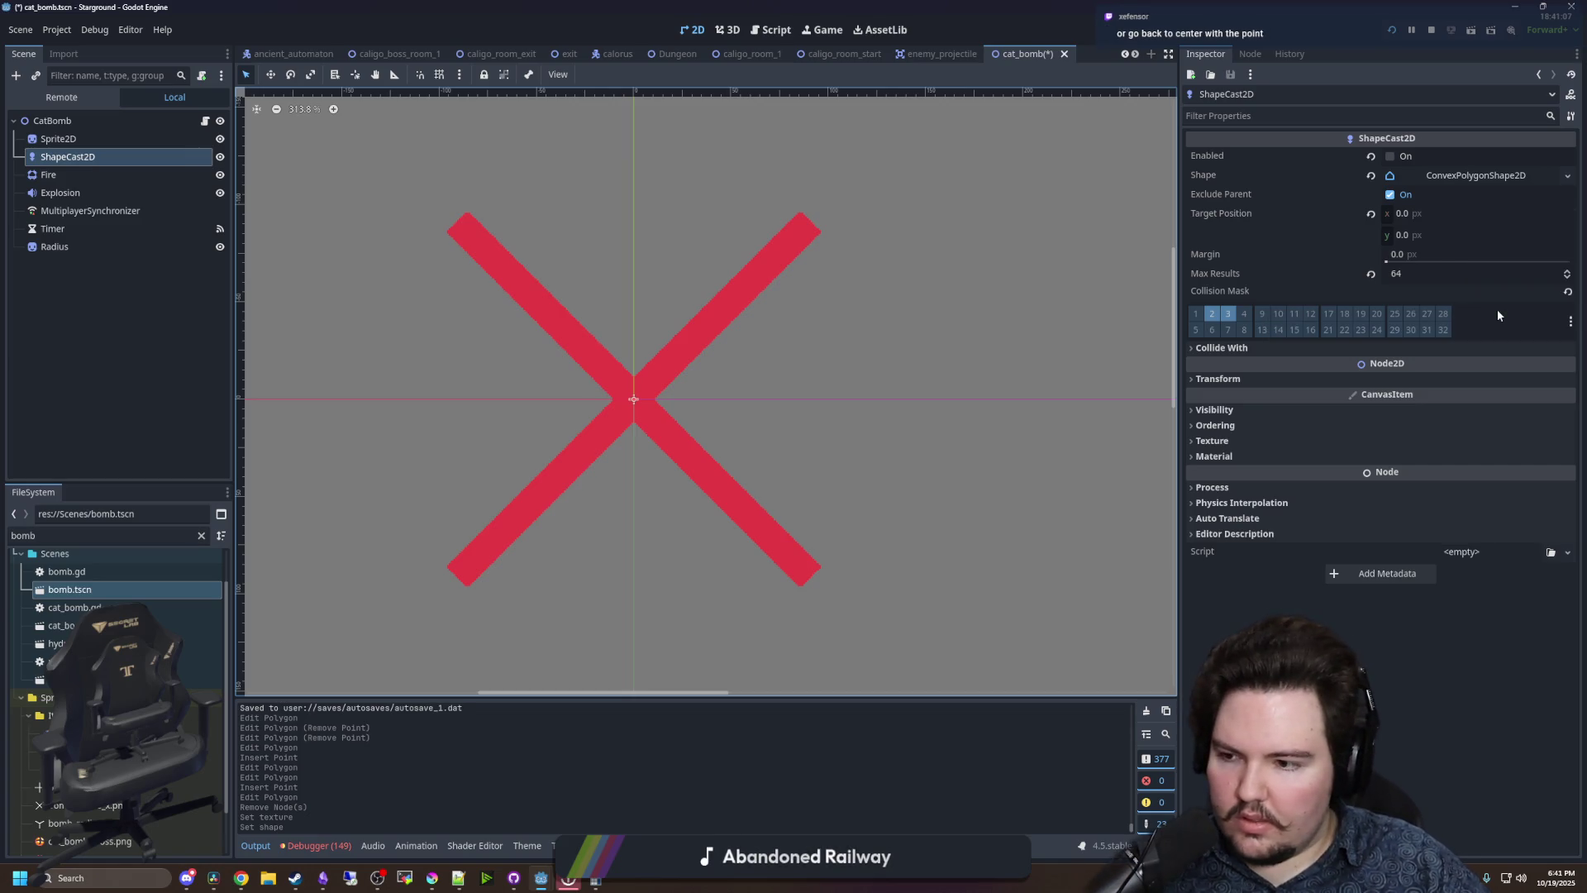
left_click(1498, 177)
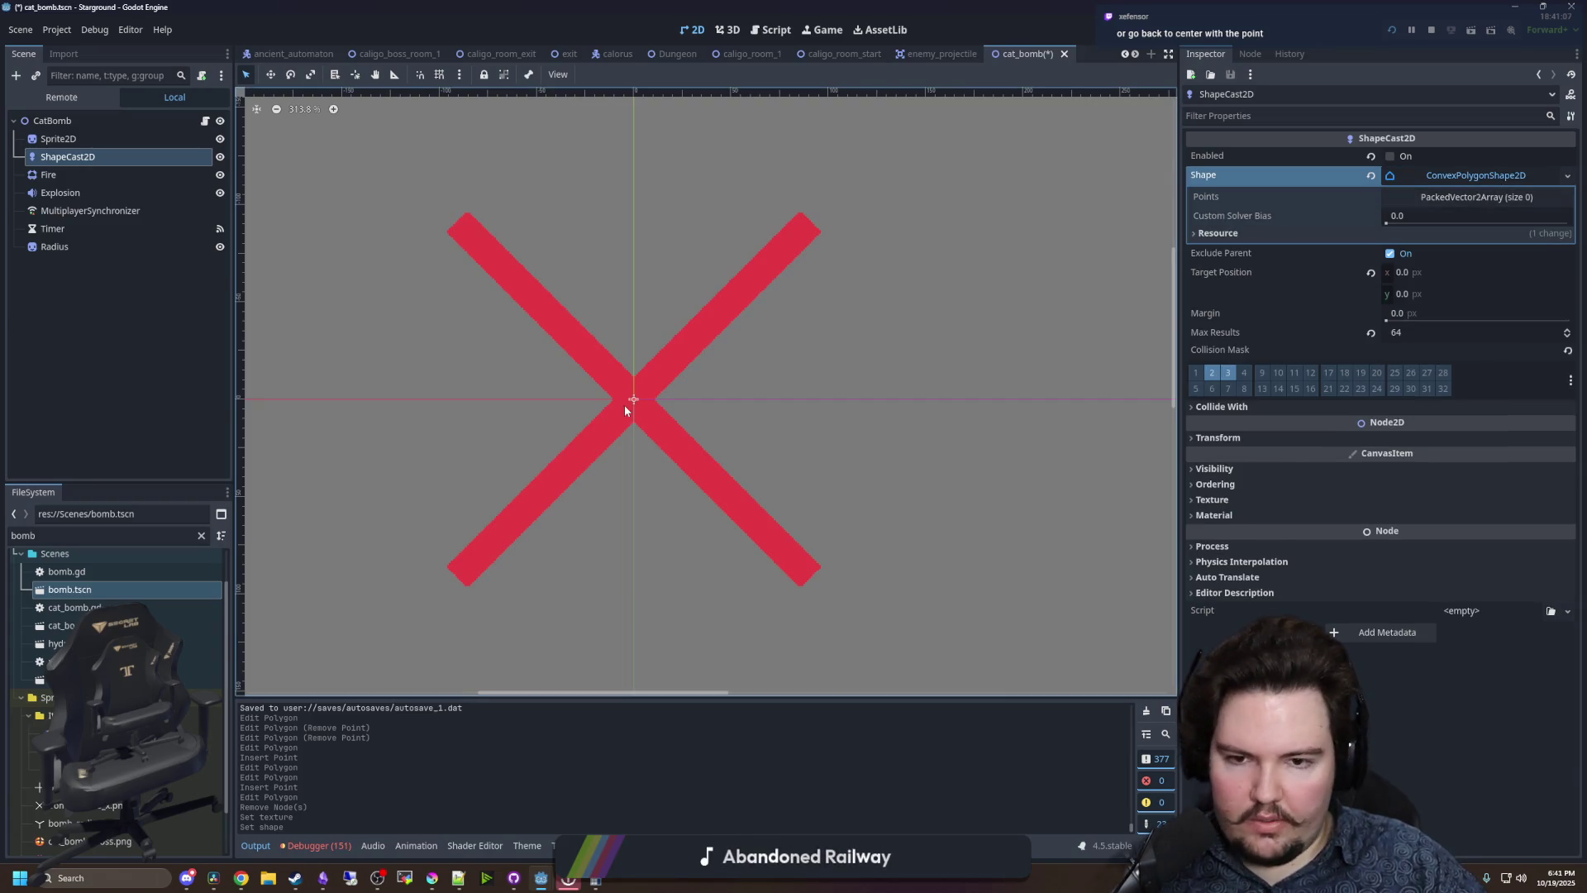
scroll(623, 405, "up", 2)
left_click(1466, 198)
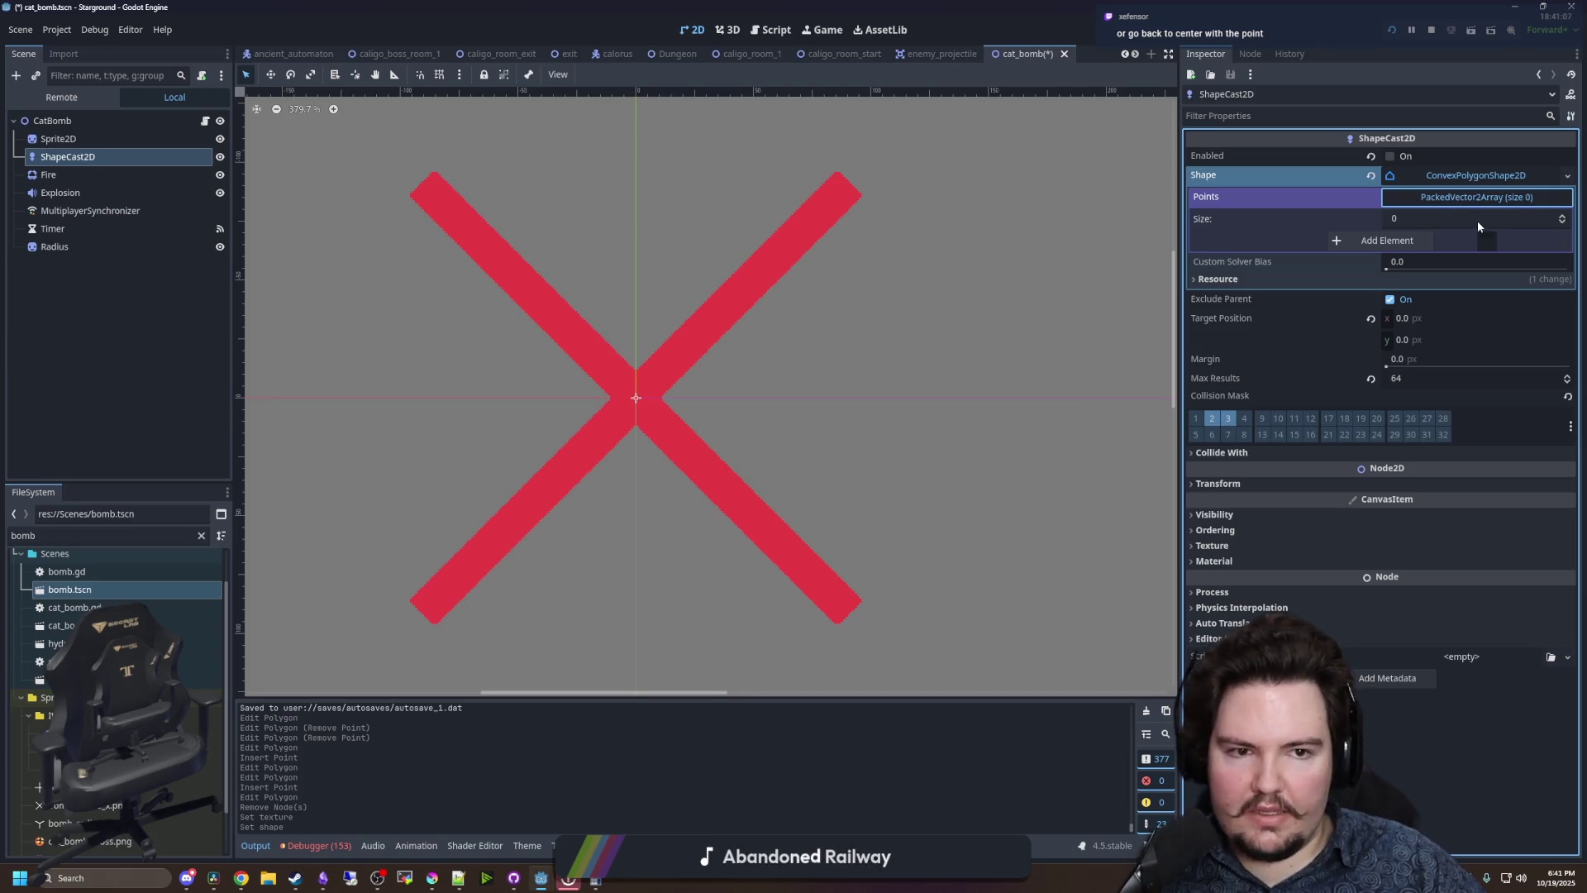
scroll(782, 177, "up", 4)
scroll(442, 128, "up", 3)
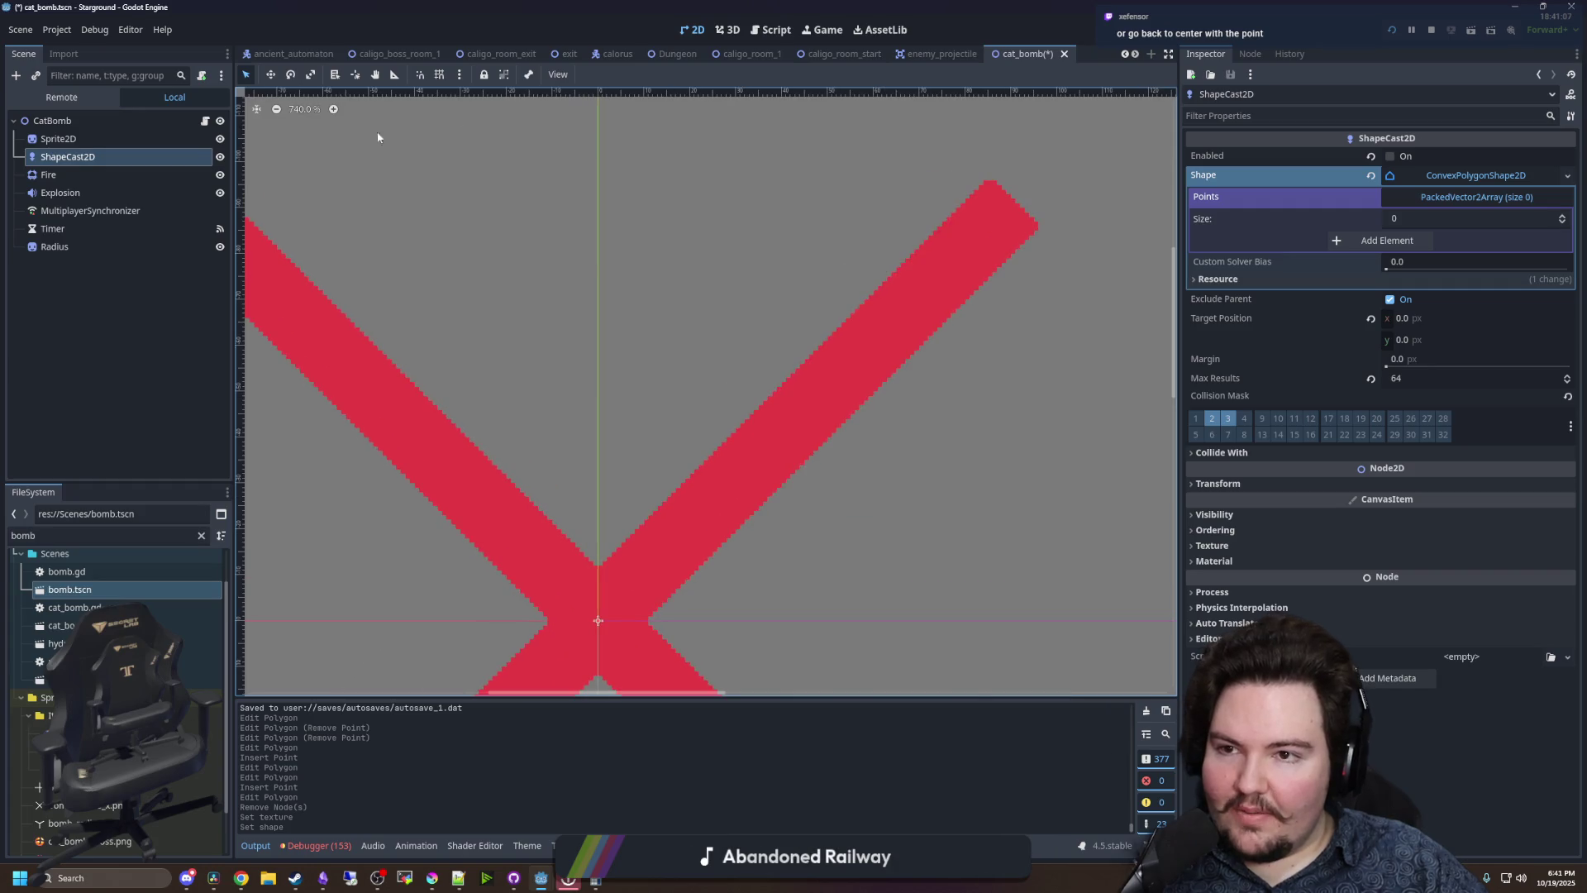
scroll(991, 206, "up", 2)
- Reselect ShapeCast2D and confirm the shape's Points list is empty (size 0)
left_click(993, 195)
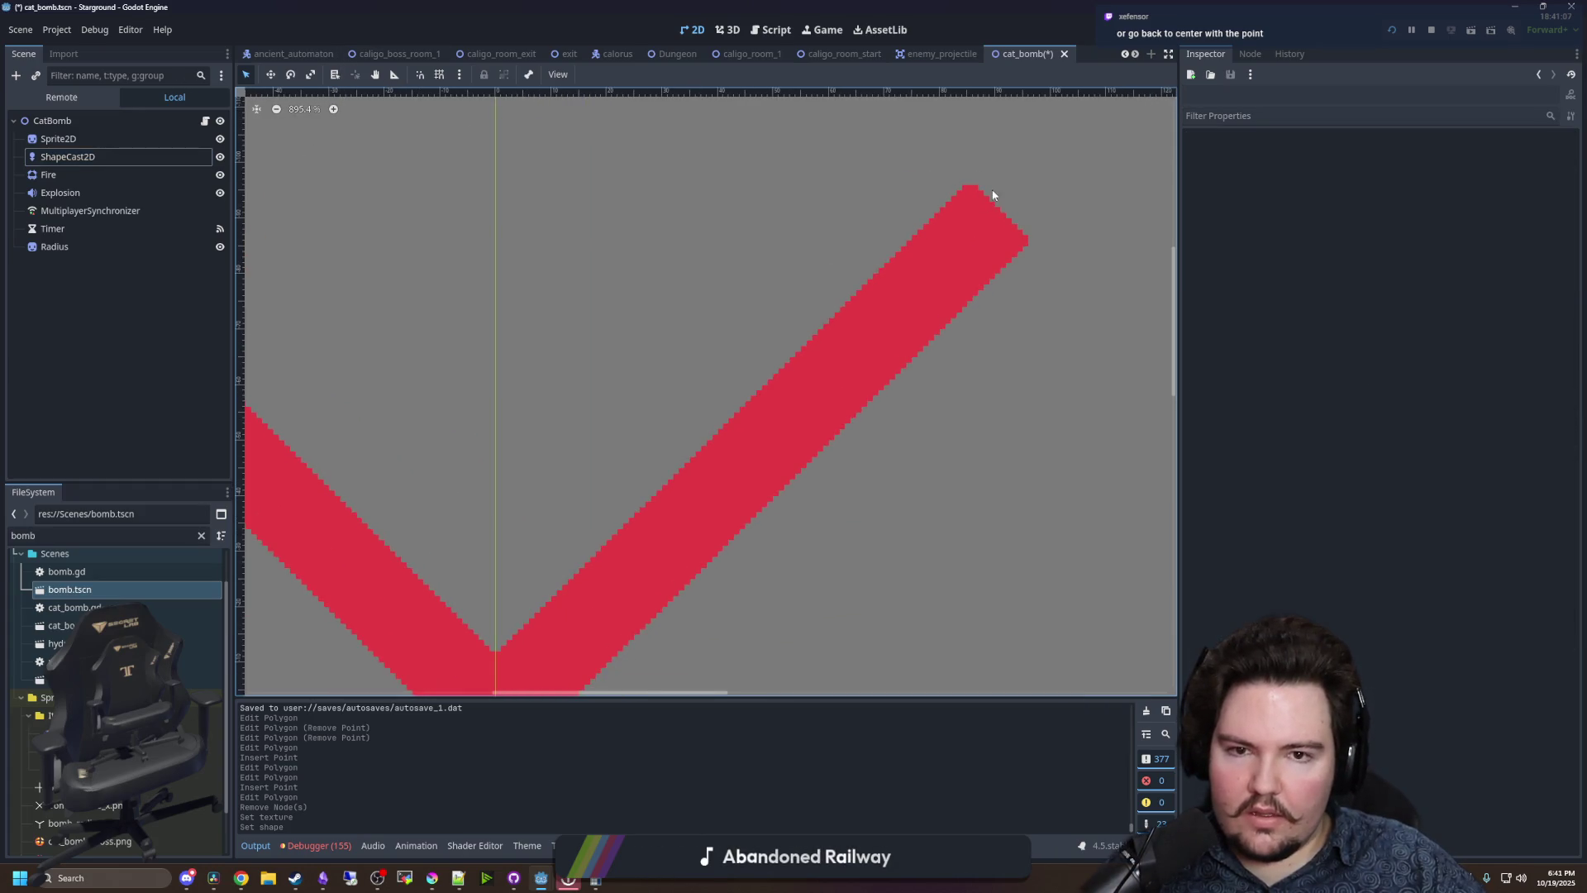
left_click(77, 156)
left_click(1450, 175)
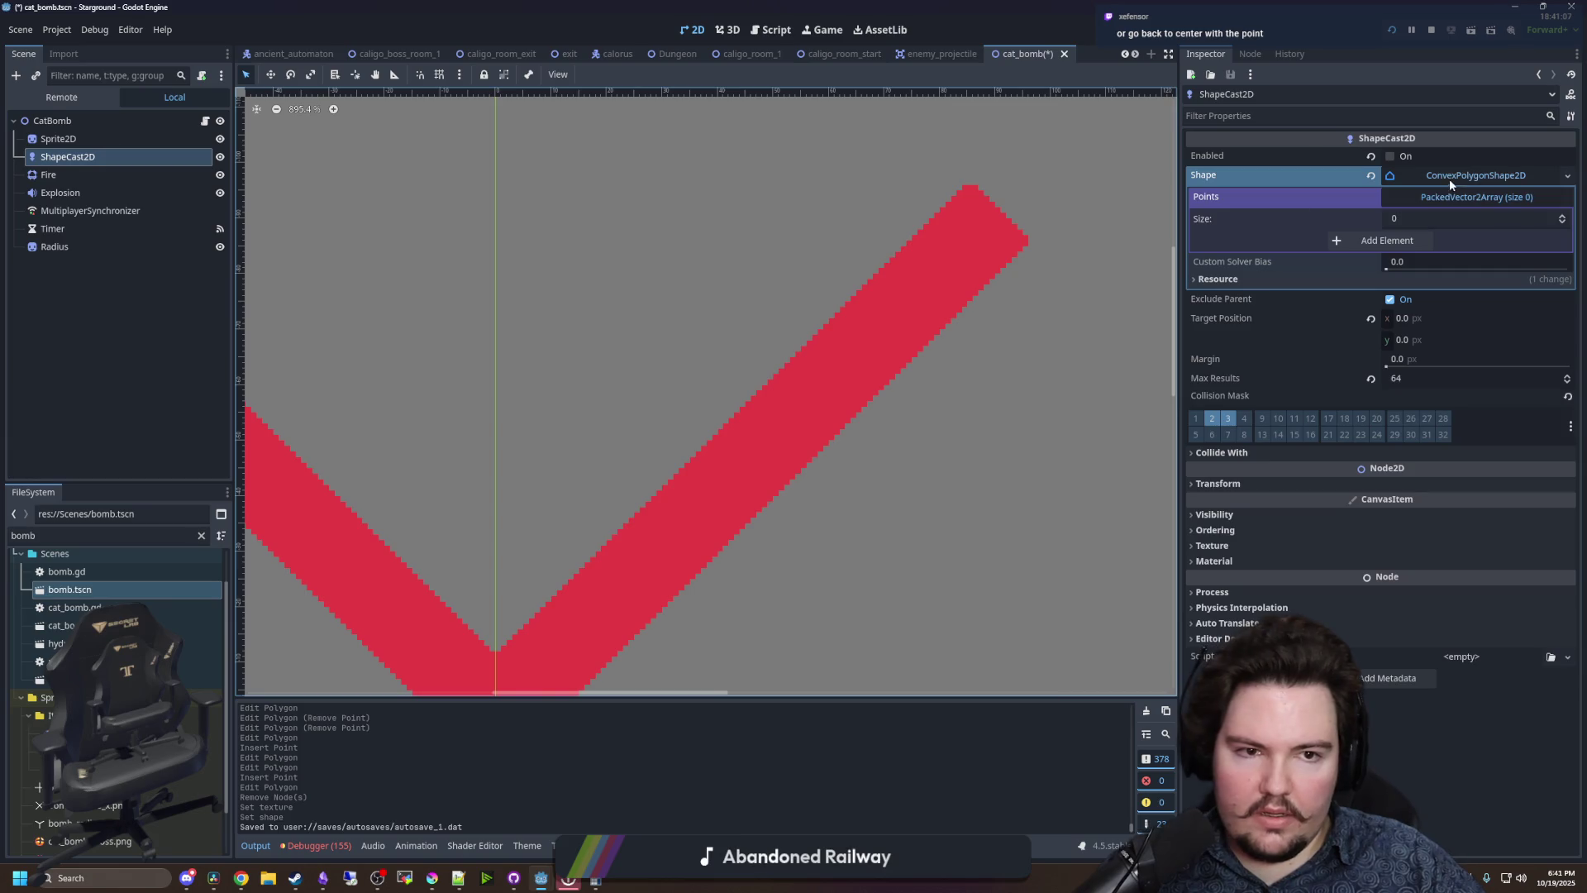
left_click(1467, 201)
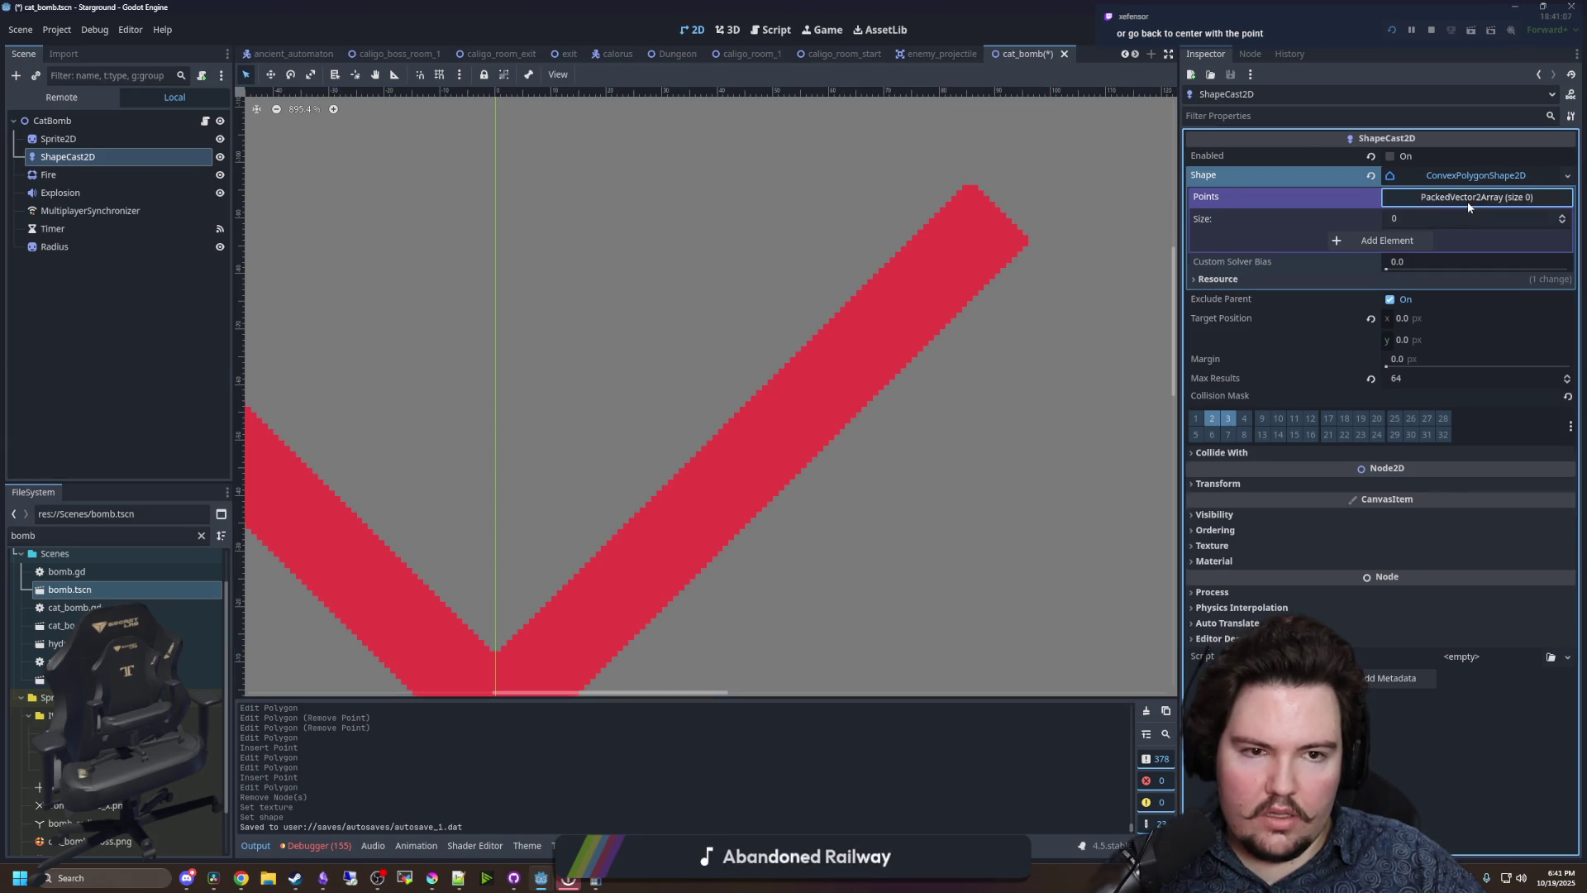
left_click(1477, 177)
left_click(1459, 176)
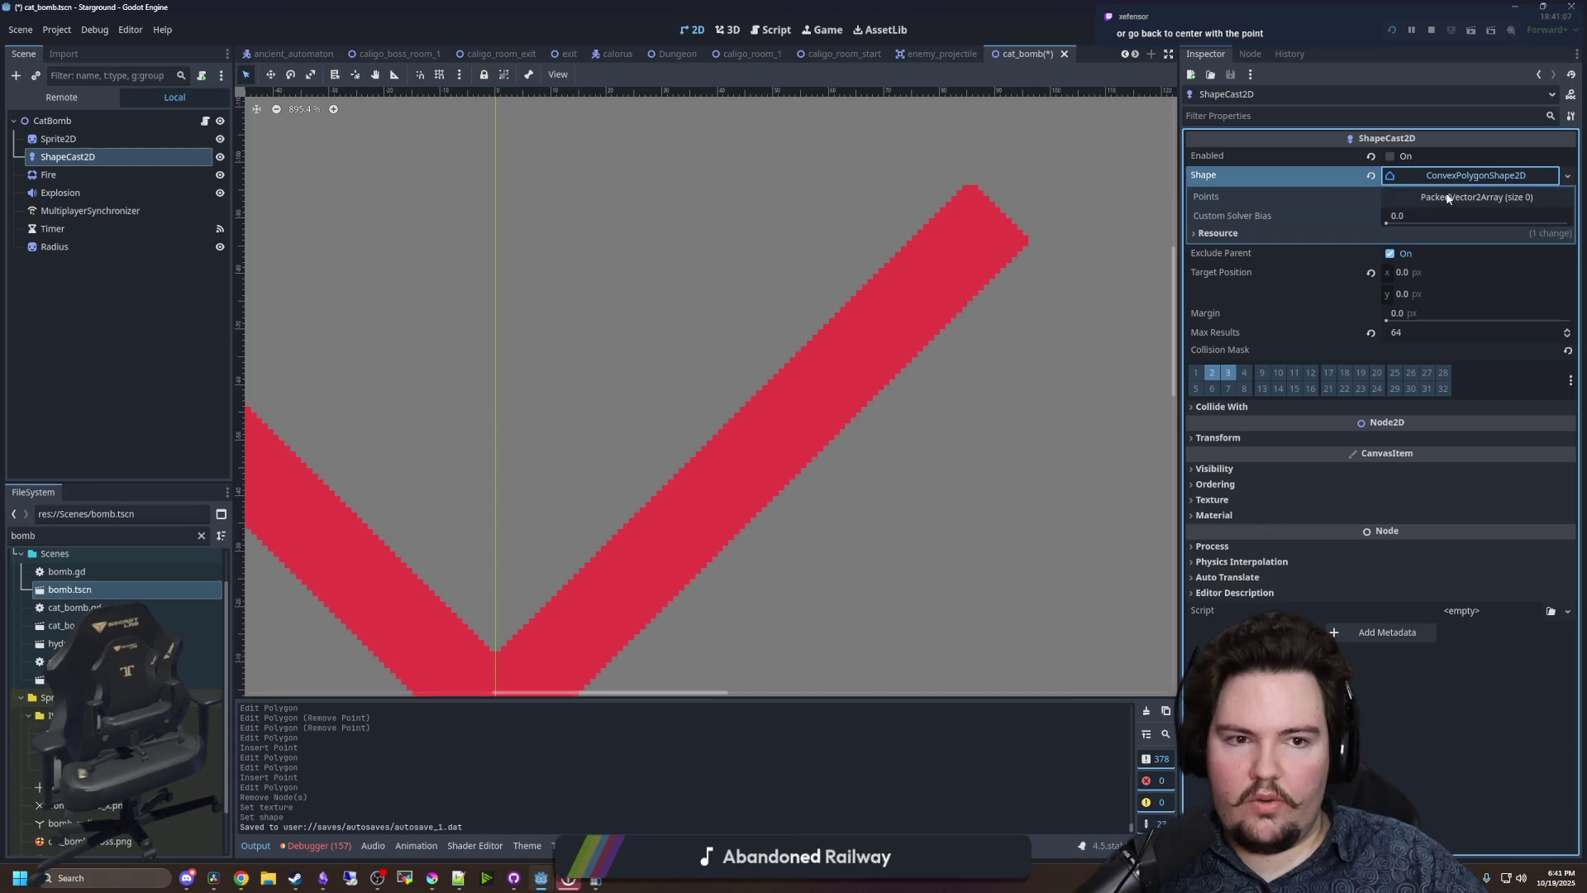
left_click(1422, 198)
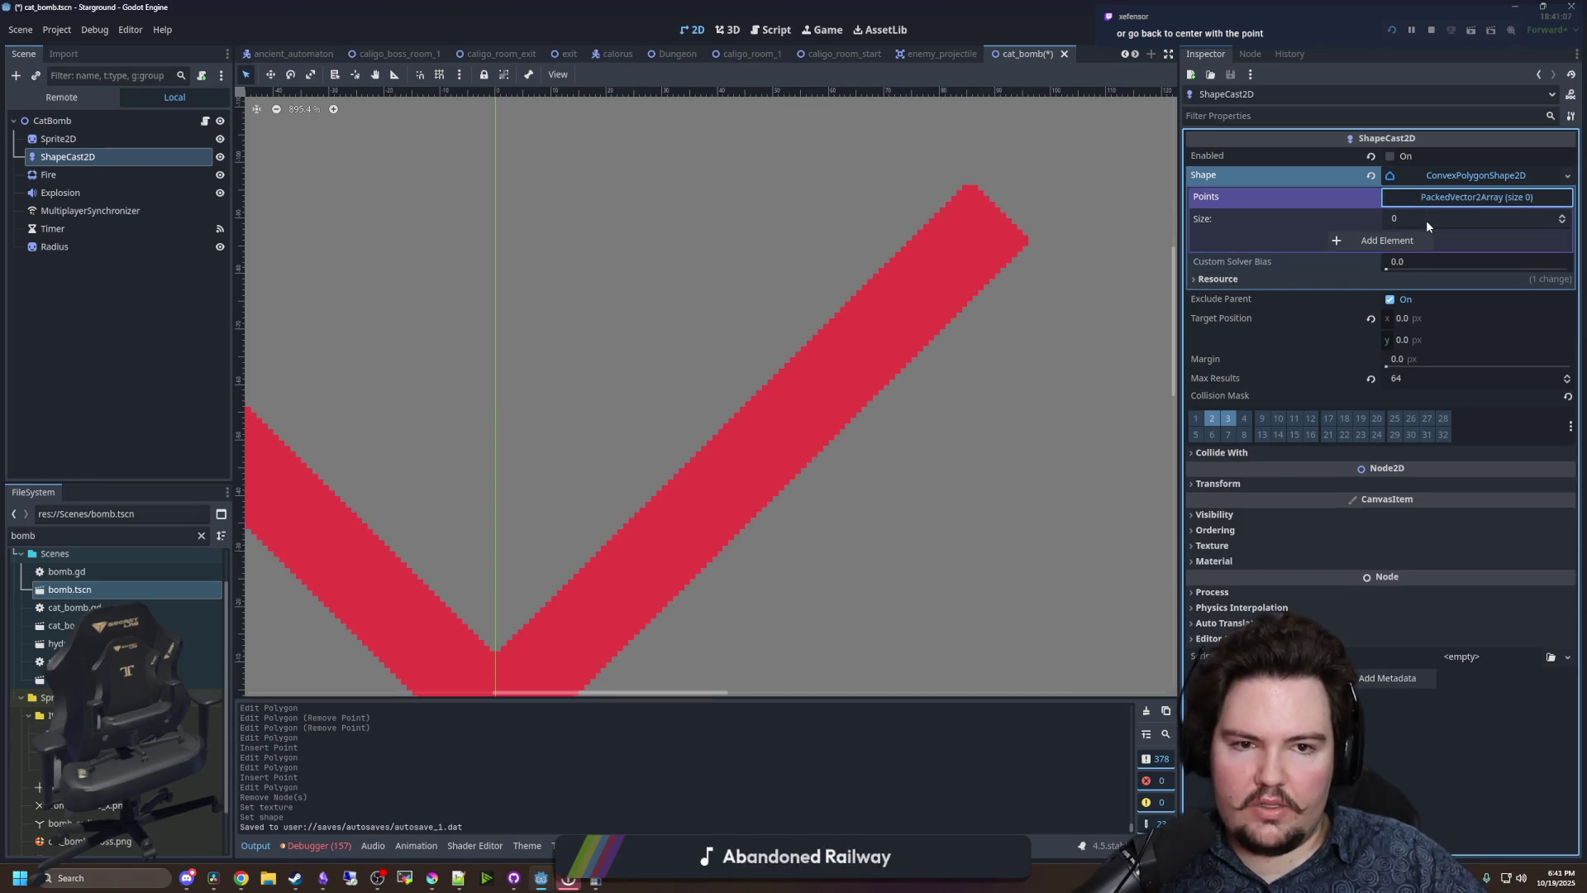
scroll(862, 402, "down", 5)
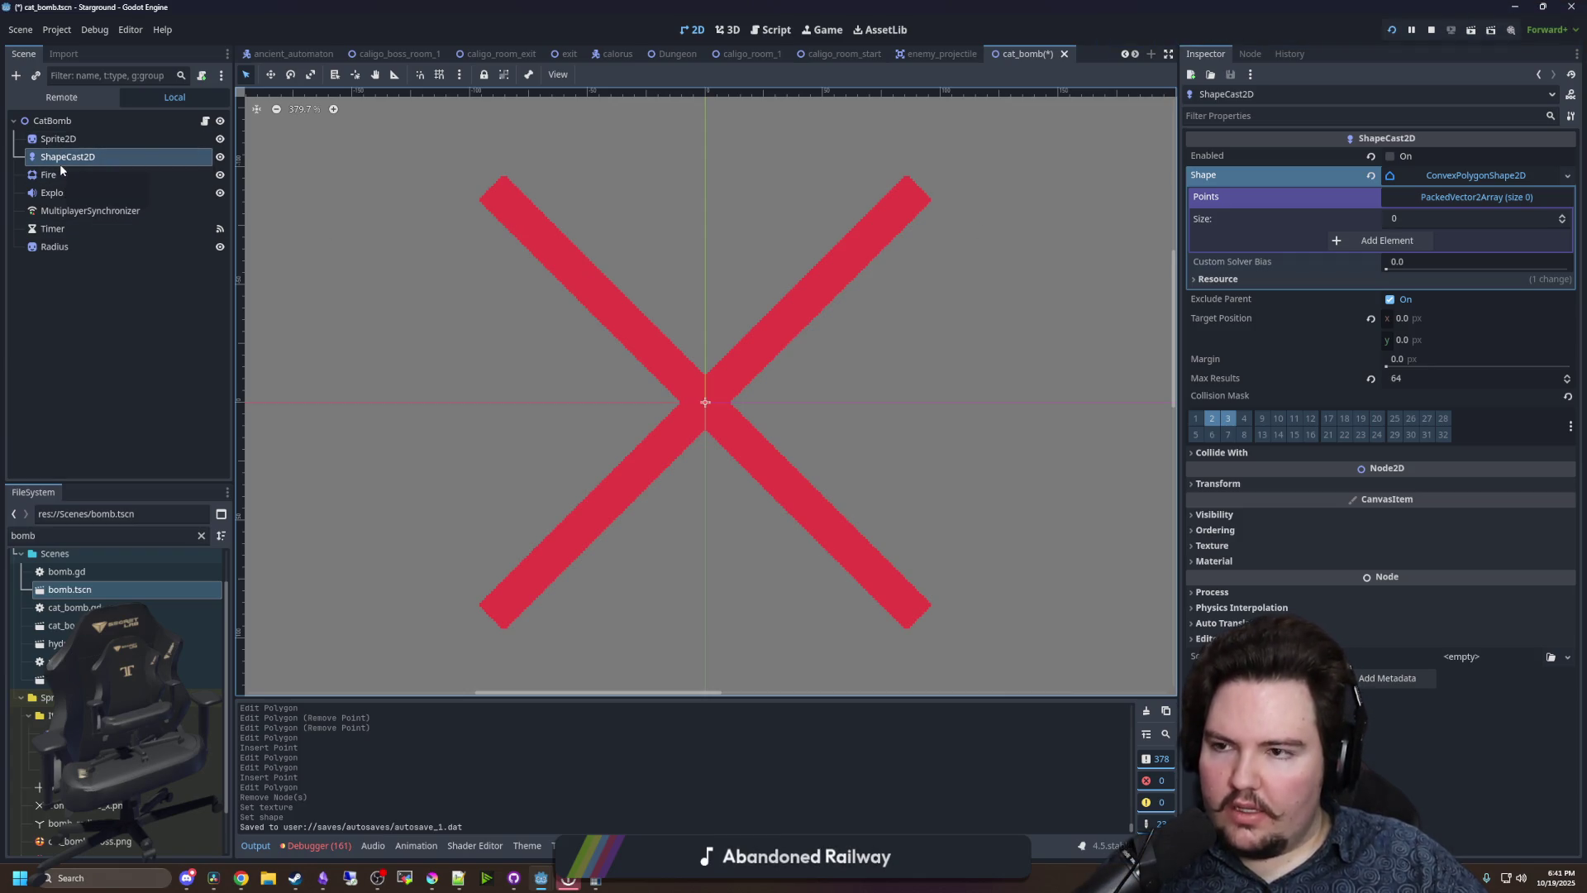
left_click(75, 125)
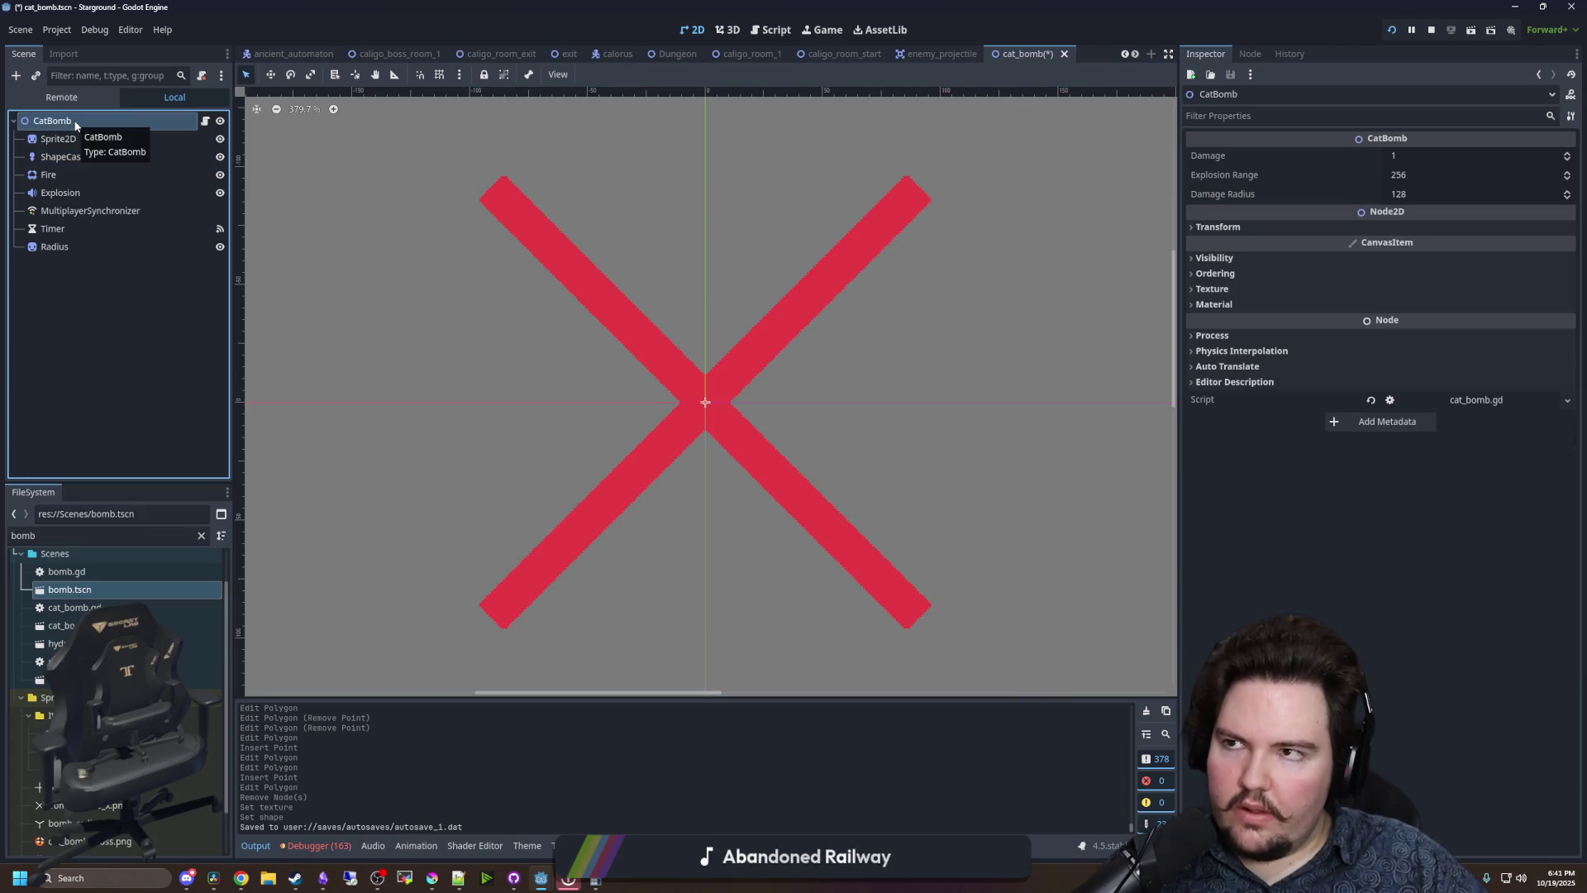
right_click(75, 125)
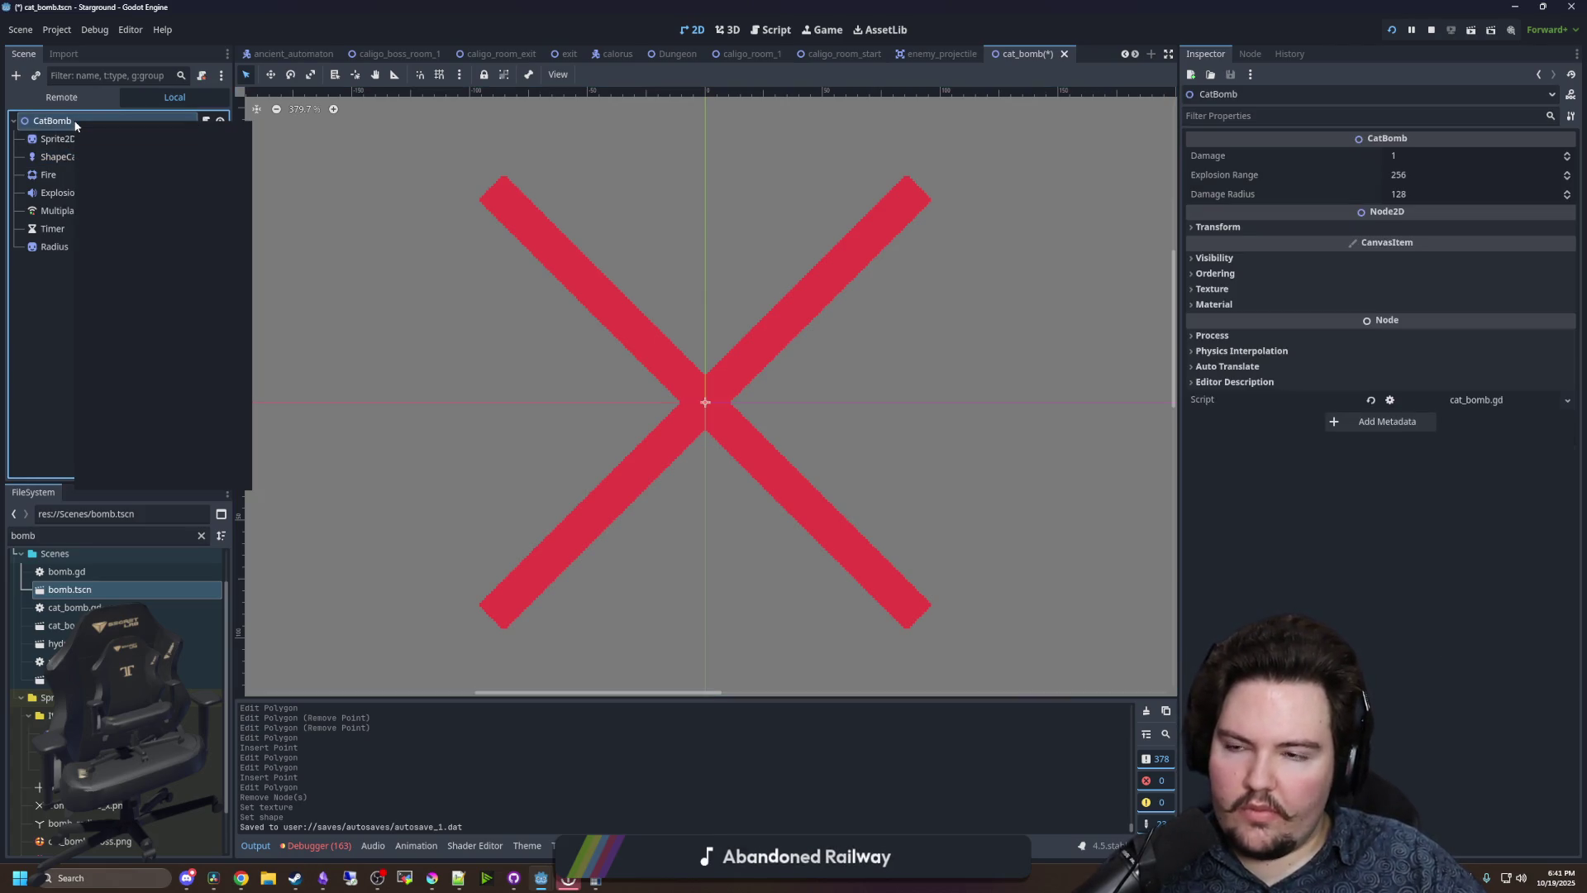
- Add a CollisionPolygon2D child node under CatBomb
left_click(94, 151)
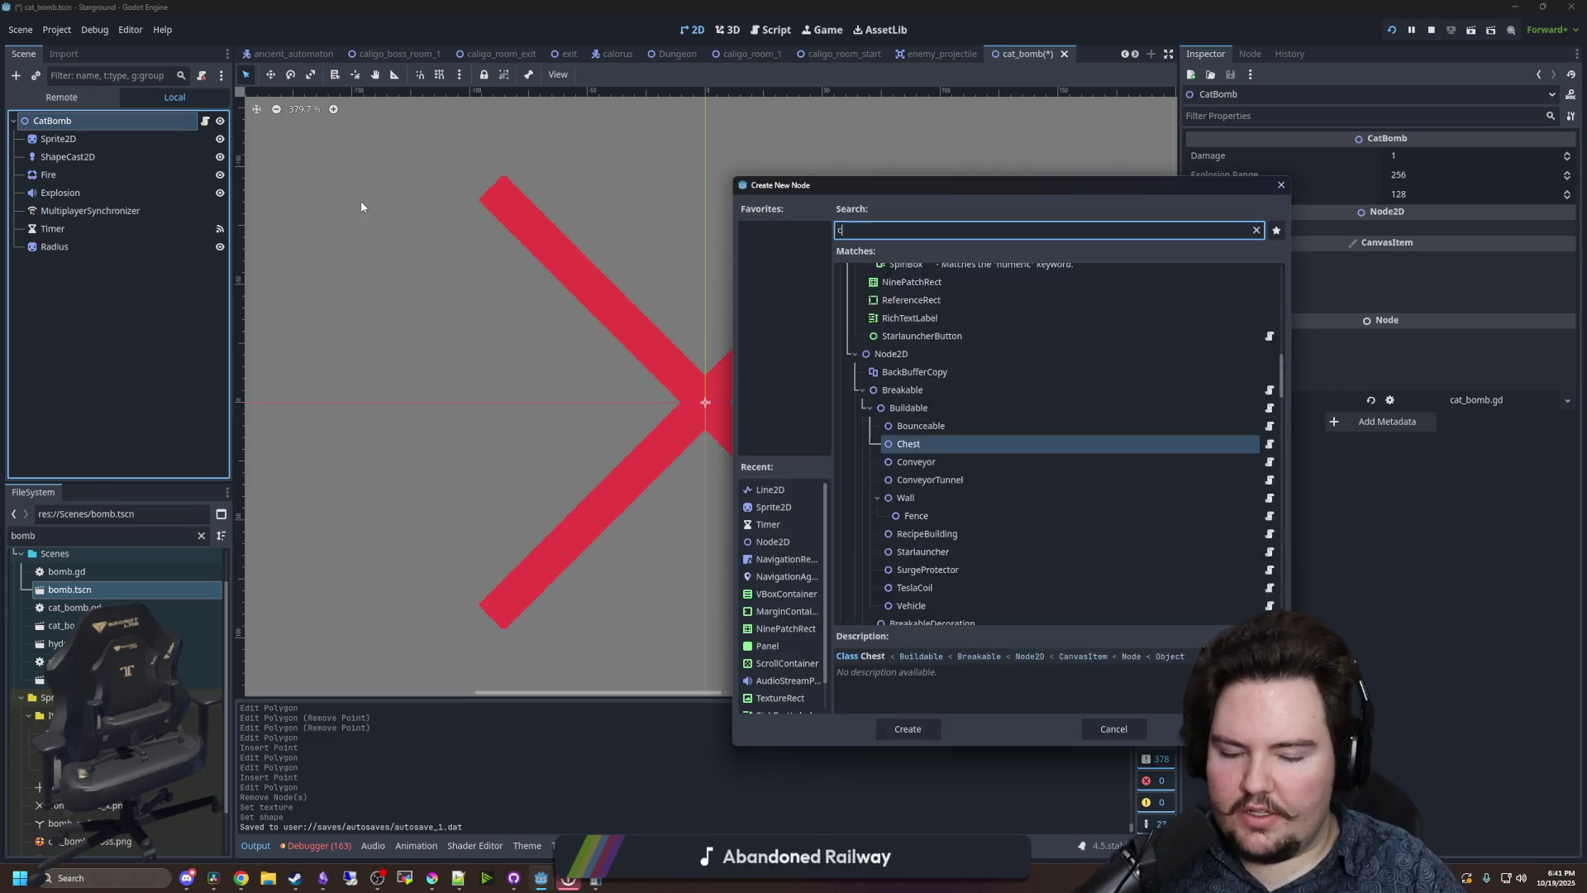
type("collis")
key("Escape")
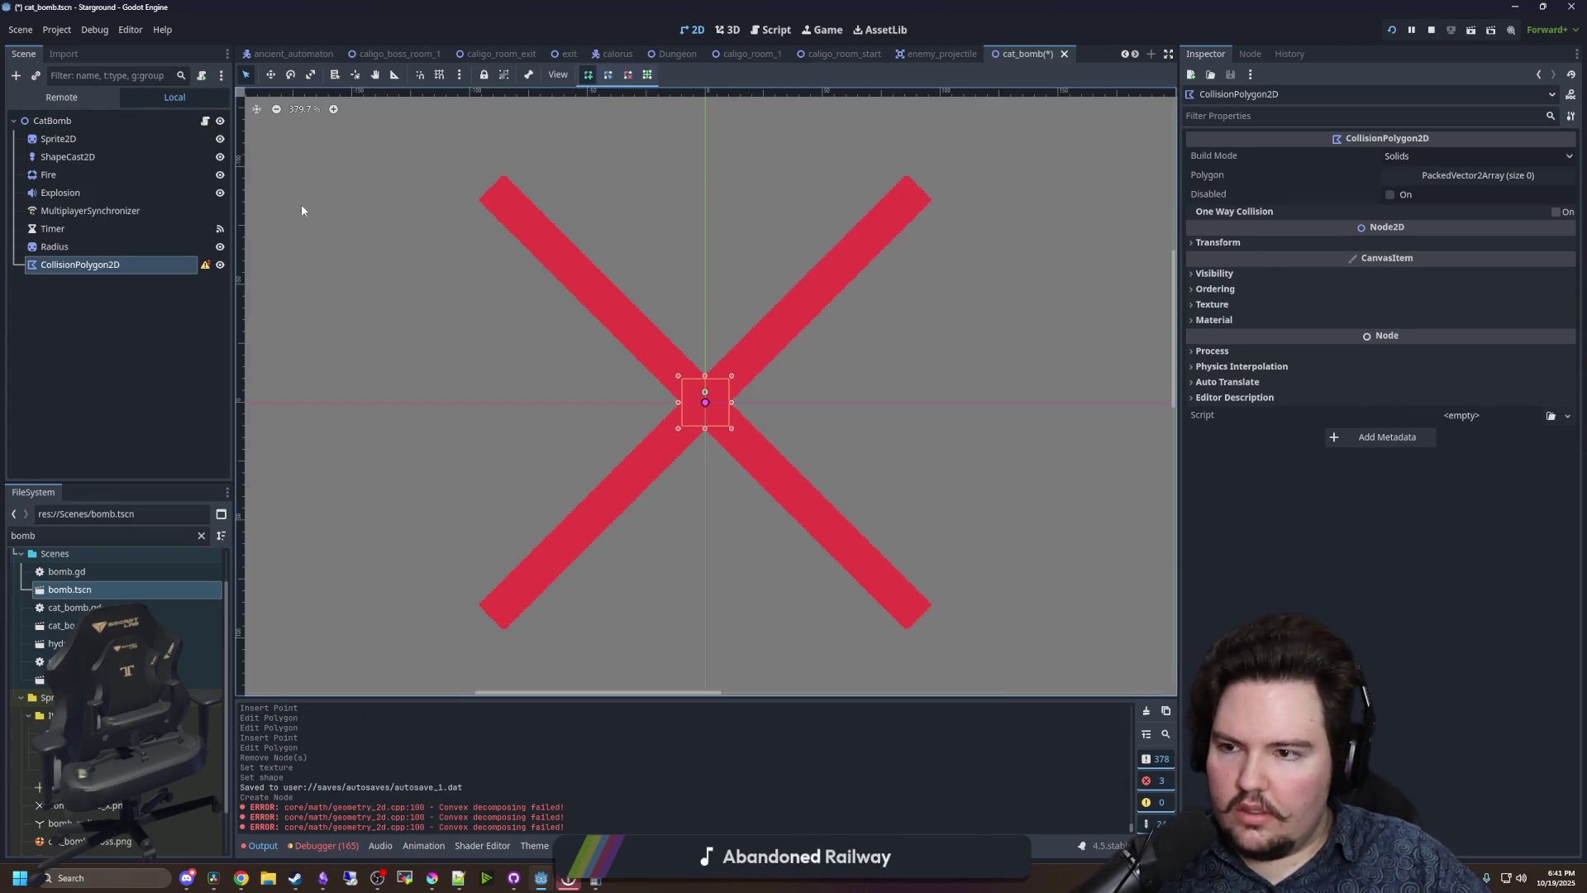
- Trace the red X's outline with polygon vertices and close the polygon at its first point
scroll(695, 417, "up", 6)
mouse_move(565, 233)
left_mouse_down()
mouse_move(684, 521)
mouse_move(503, 443)
mouse_move(505, 293)
left_mouse_up()
scroll(505, 294, "up", 3)
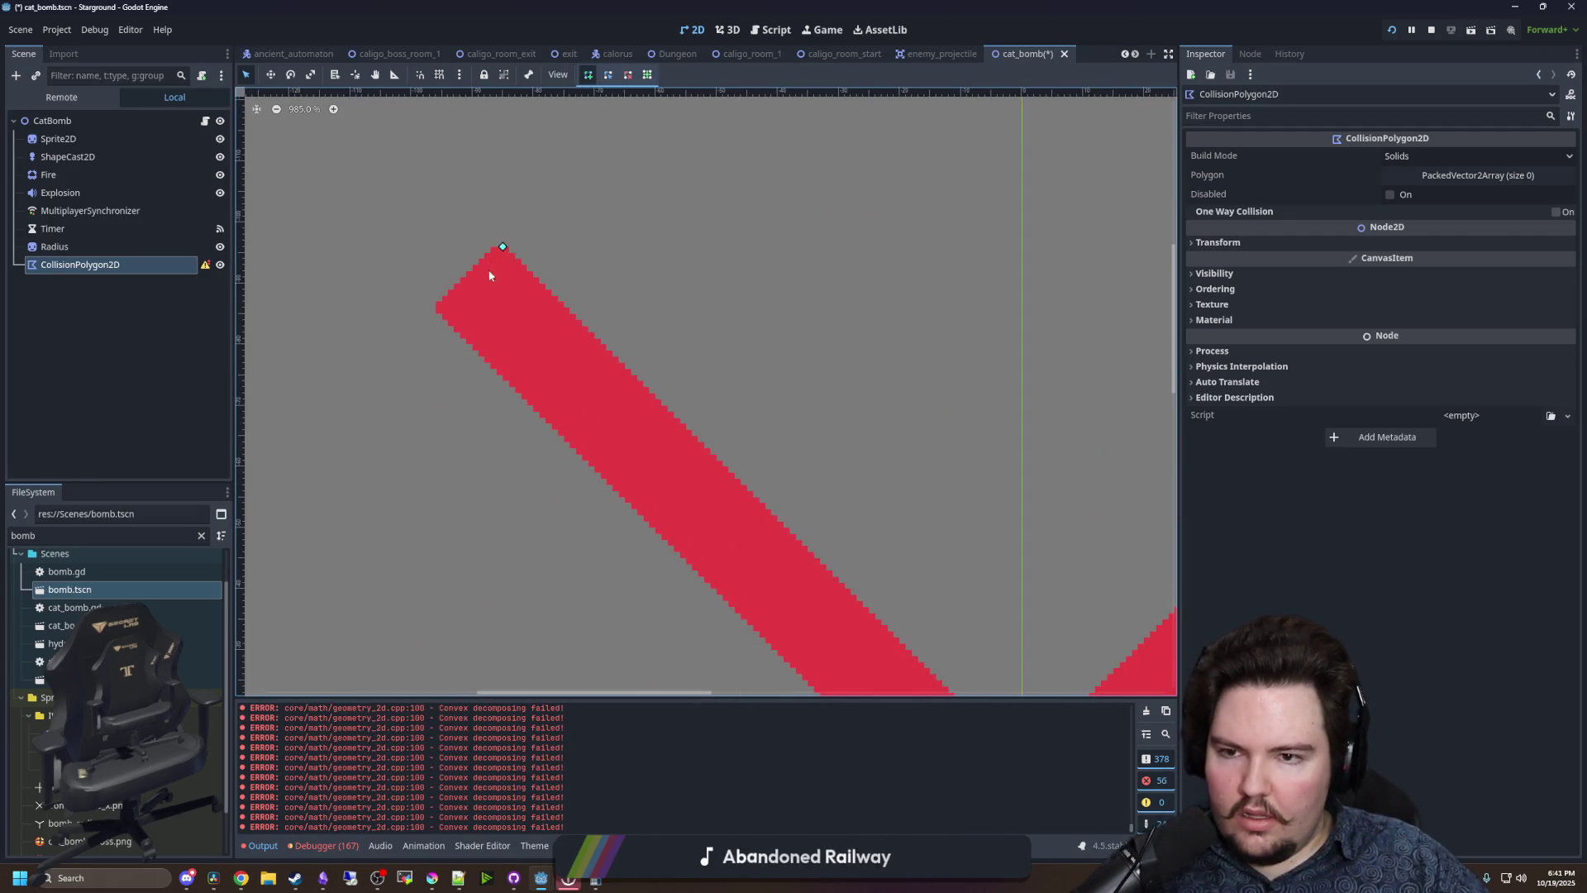
scroll(645, 157, "down", 5)
left_click(726, 507)
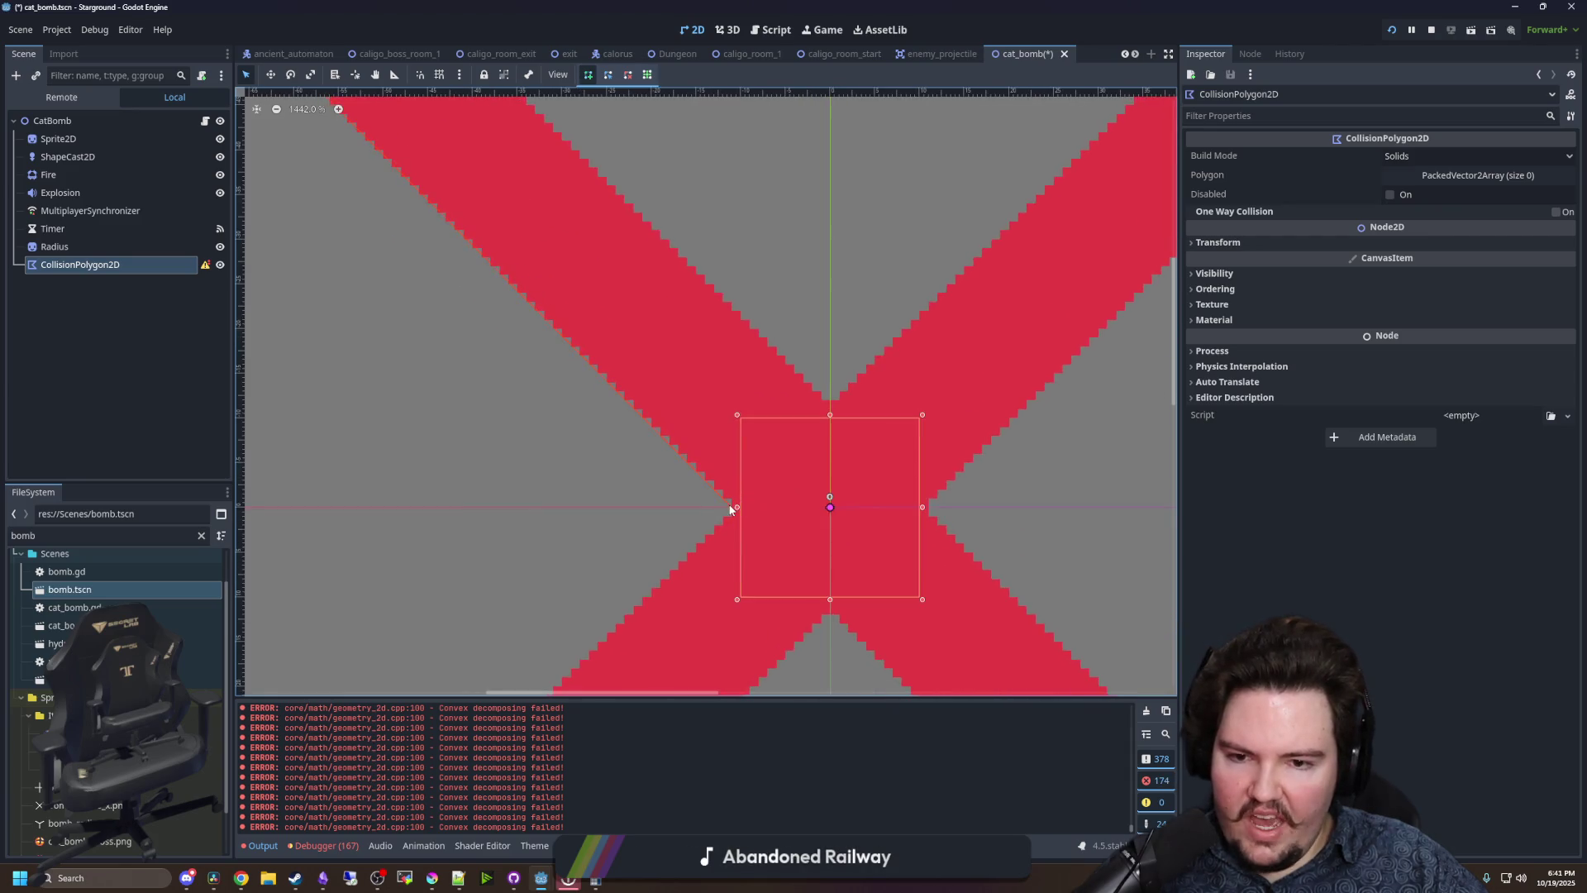
scroll(455, 608, "right", 2)
scroll(455, 608, "up", 9)
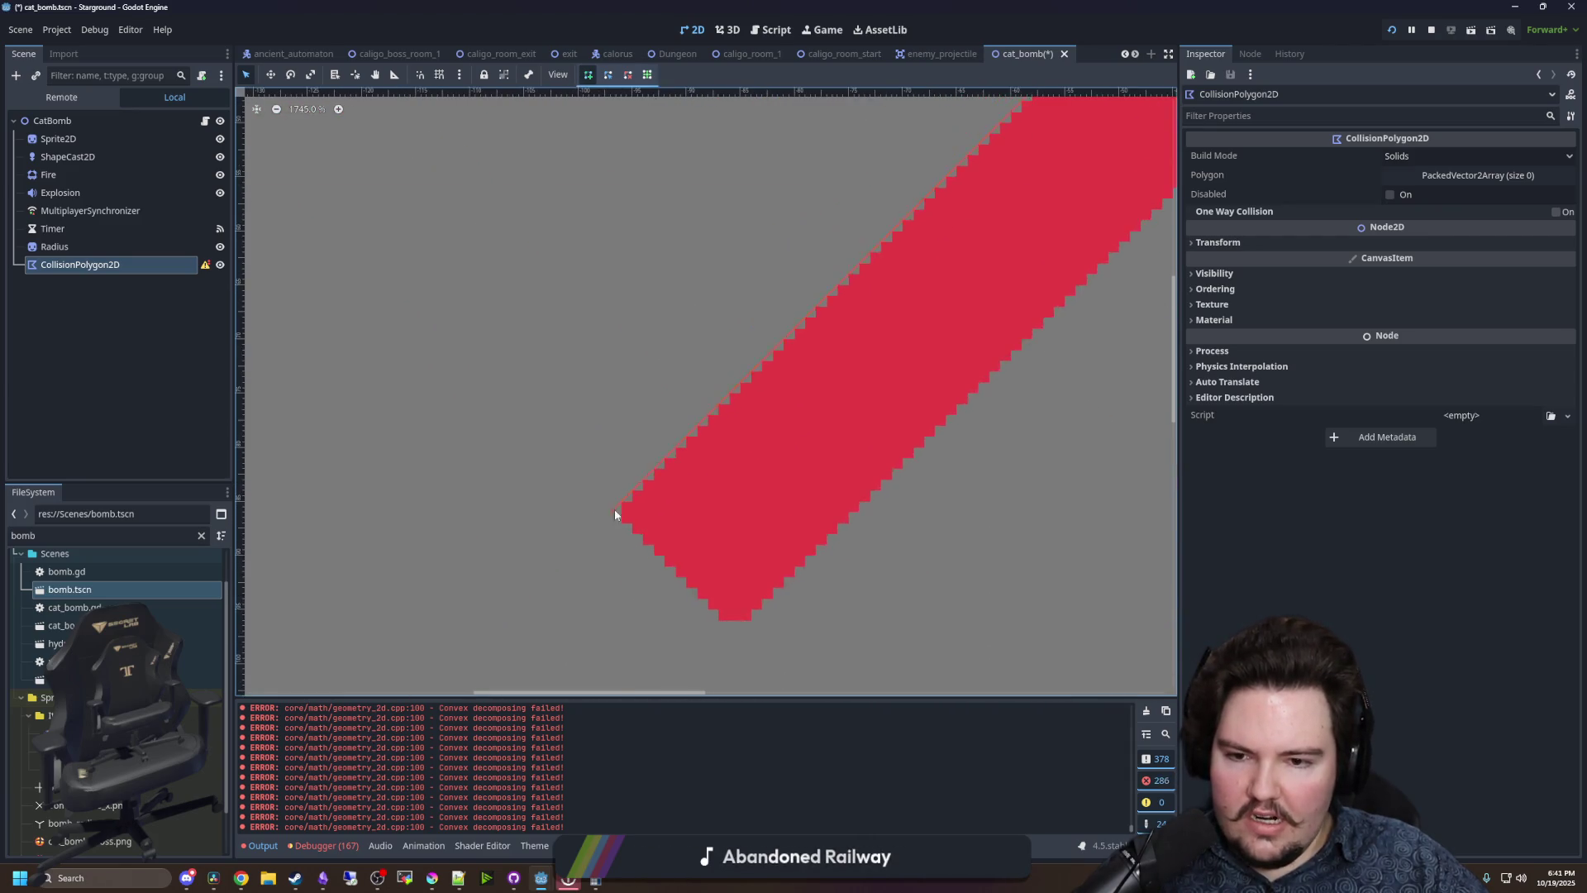
left_click_drag(837, 661, 738, 577)
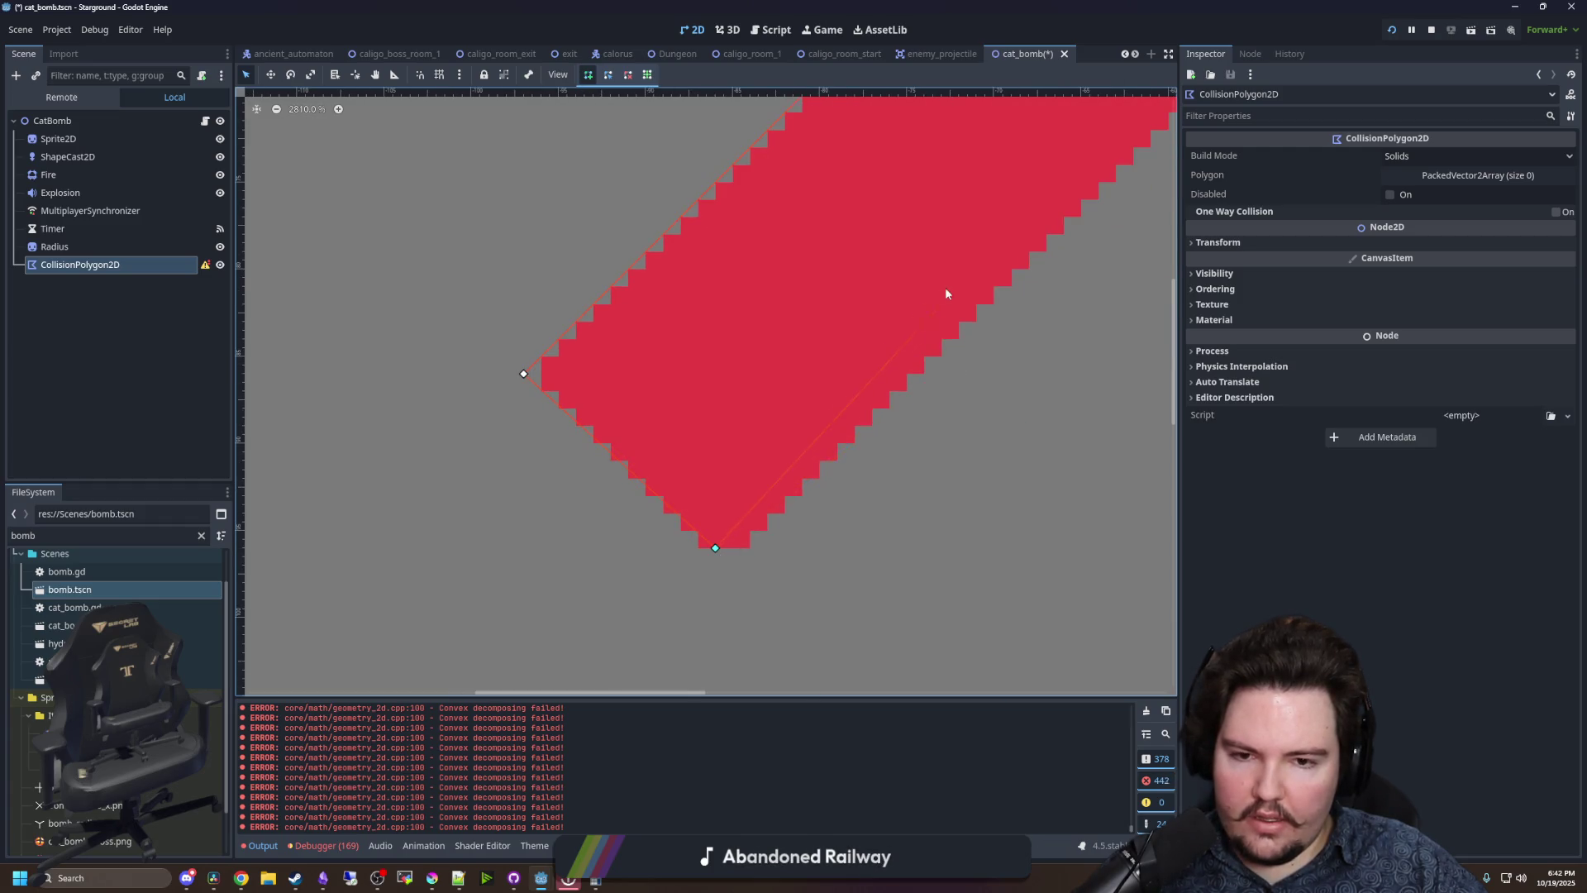
left_click_drag(946, 293, 518, 496)
scroll(687, 380, "down", 2)
scroll(659, 382, "up", 2)
left_click(595, 371)
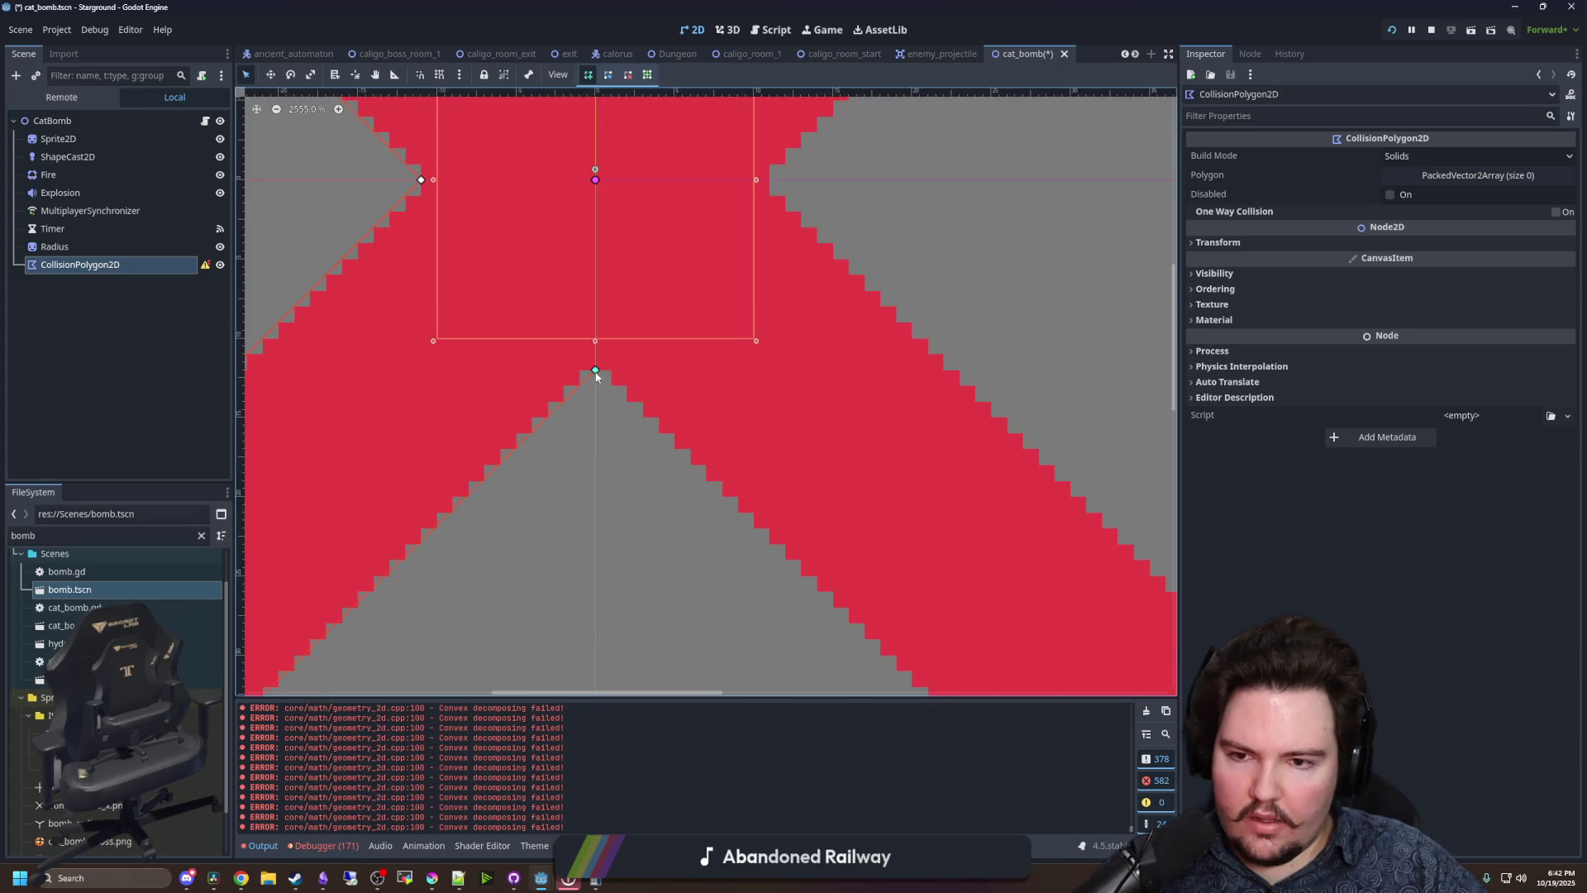
scroll(815, 524, "down", 5)
scroll(779, 578, "up", 3)
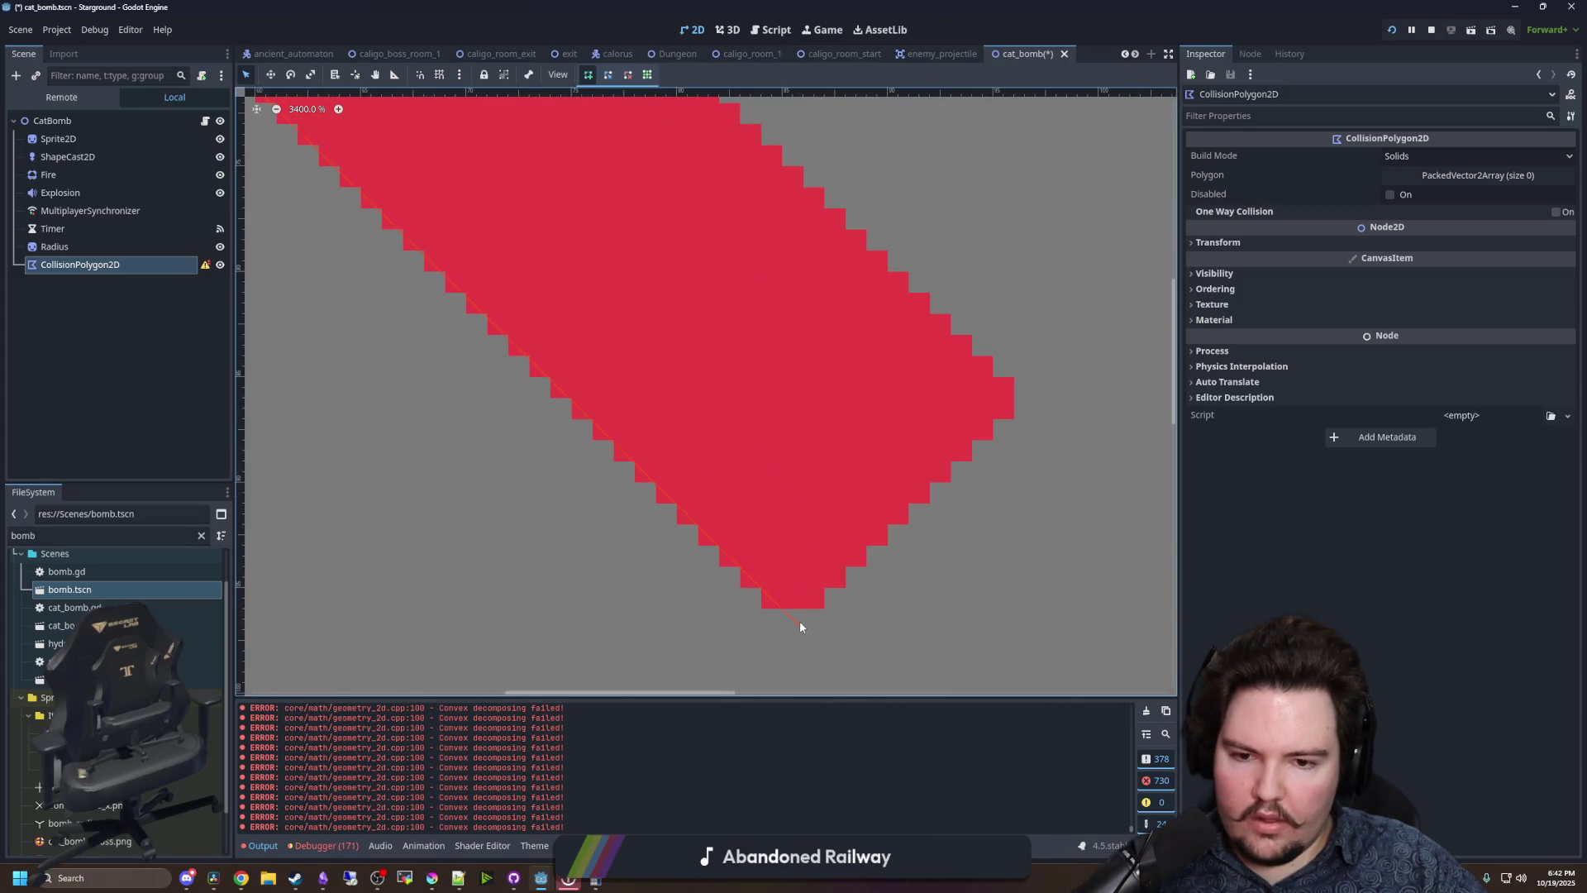
scroll(994, 379, "down", 2)
scroll(656, 237, "up", 2)
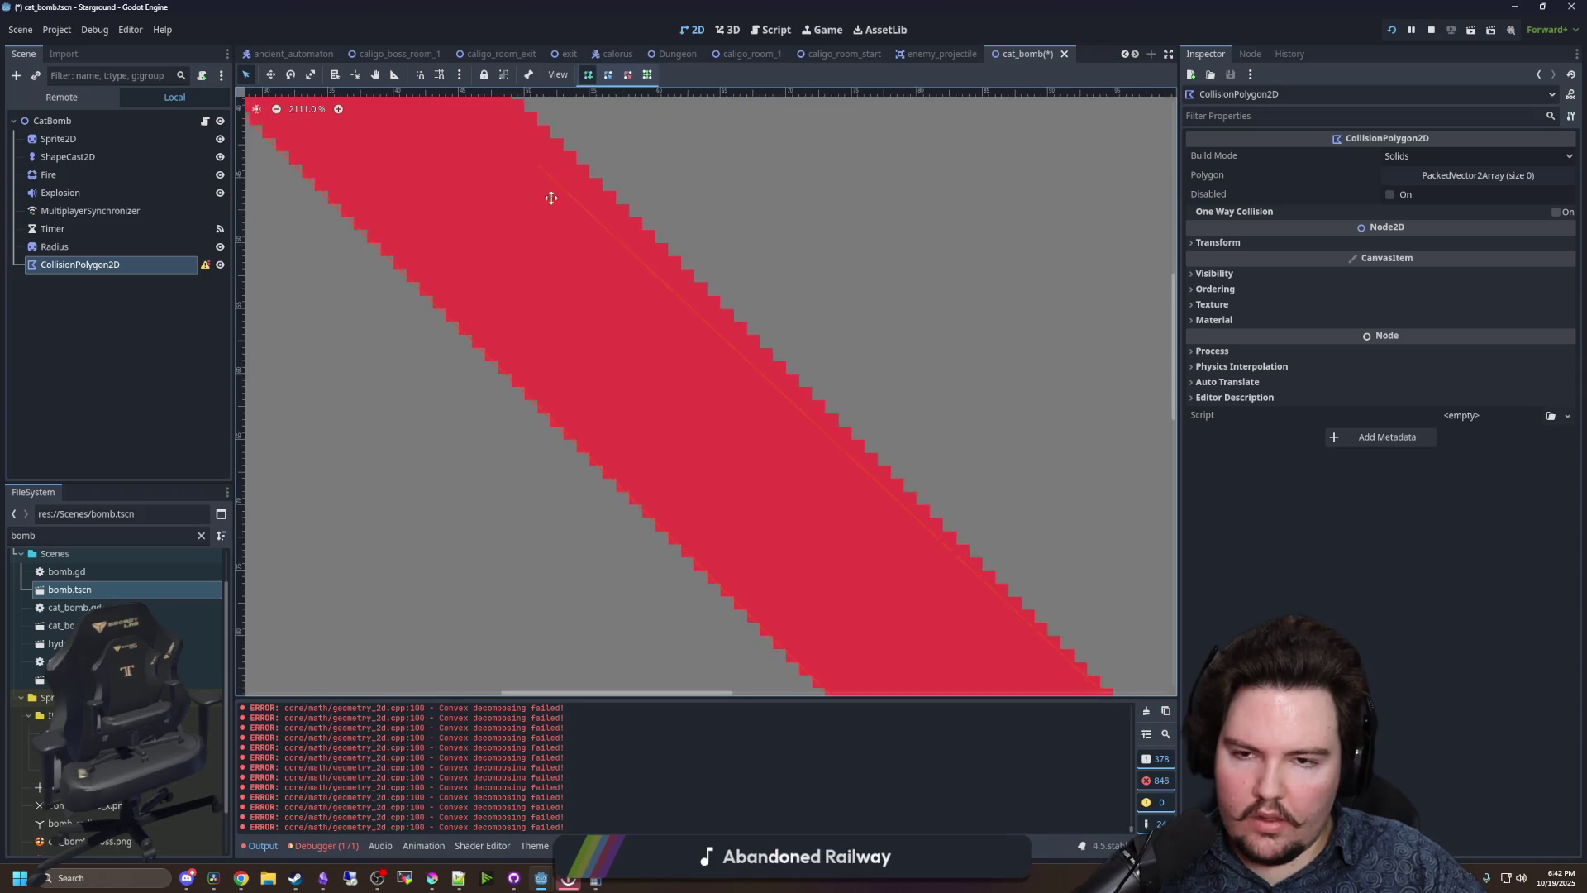
left_click_drag(550, 203, 816, 628)
scroll(638, 359, "up", 1)
scroll(763, 288, "down", 5)
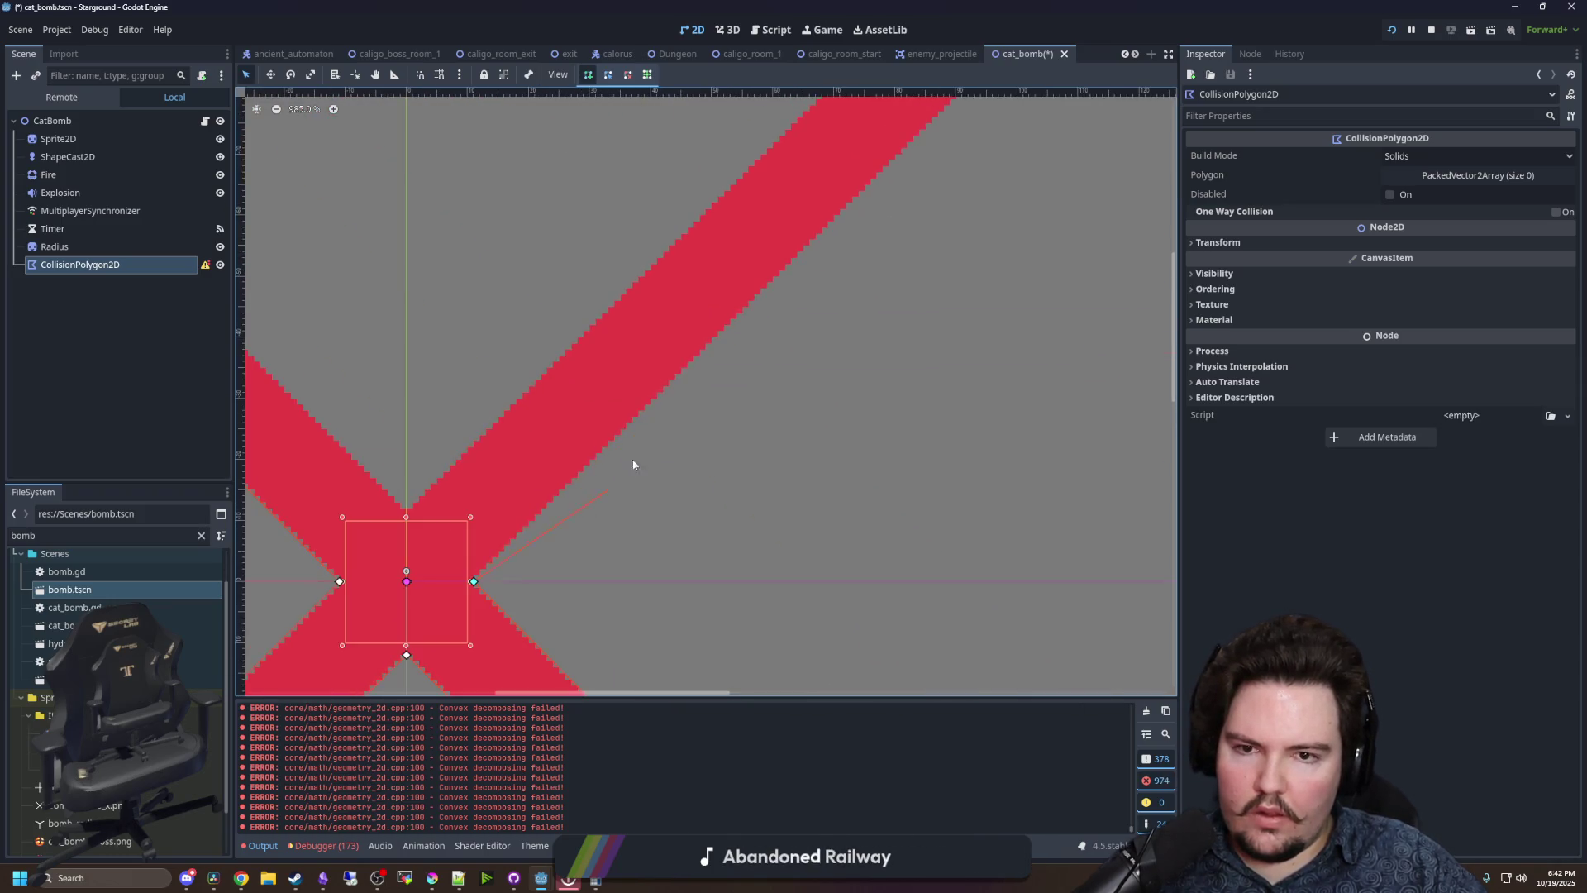
scroll(747, 340, "up", 4)
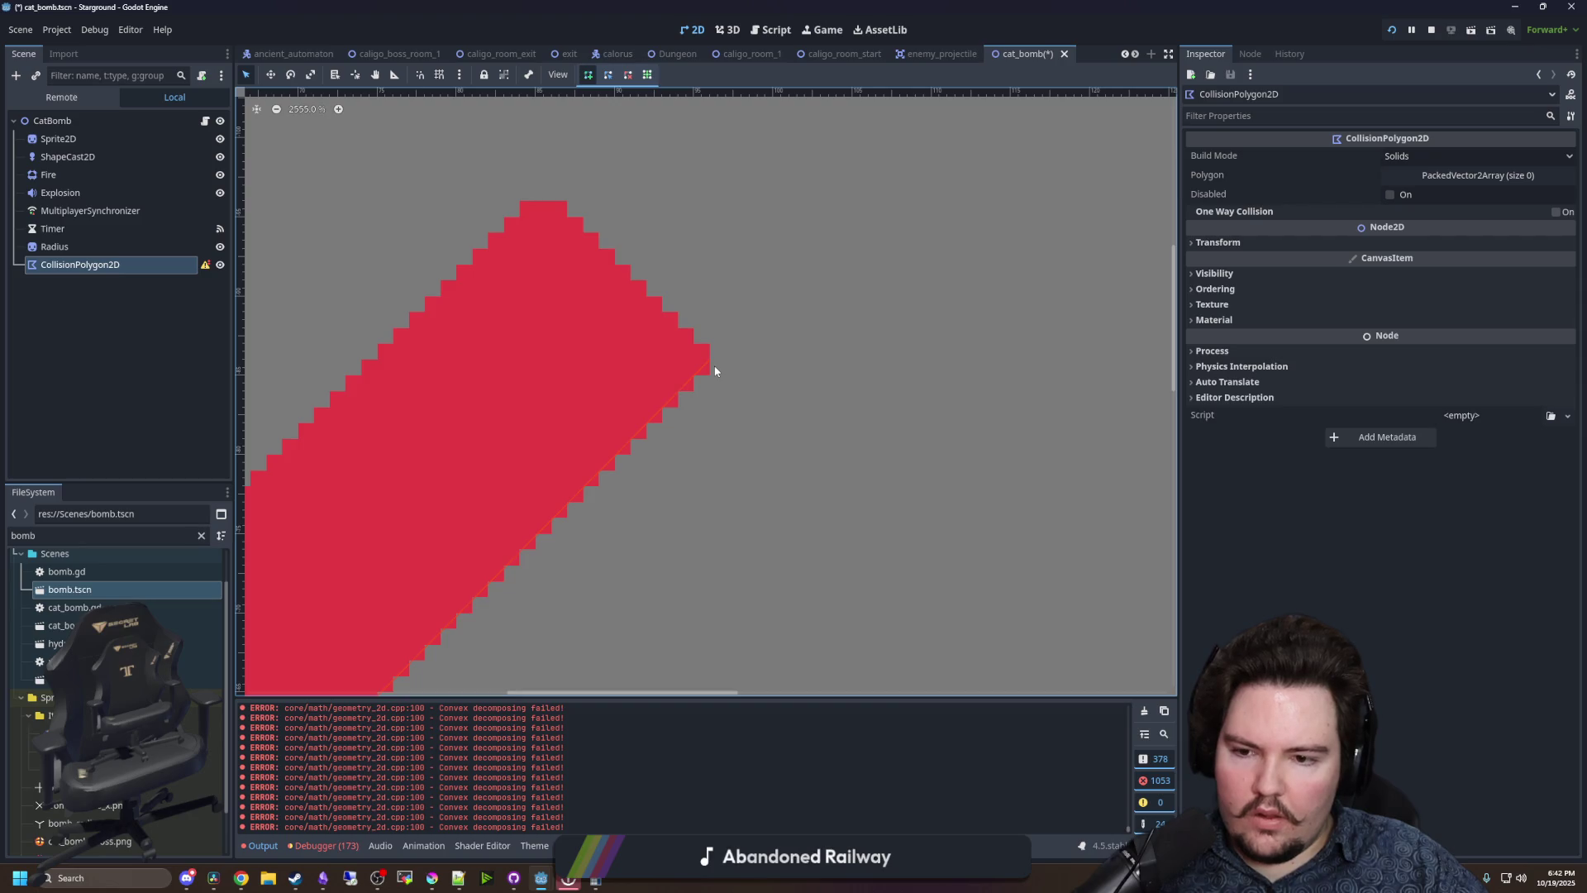
left_click_drag(390, 433, 772, 301)
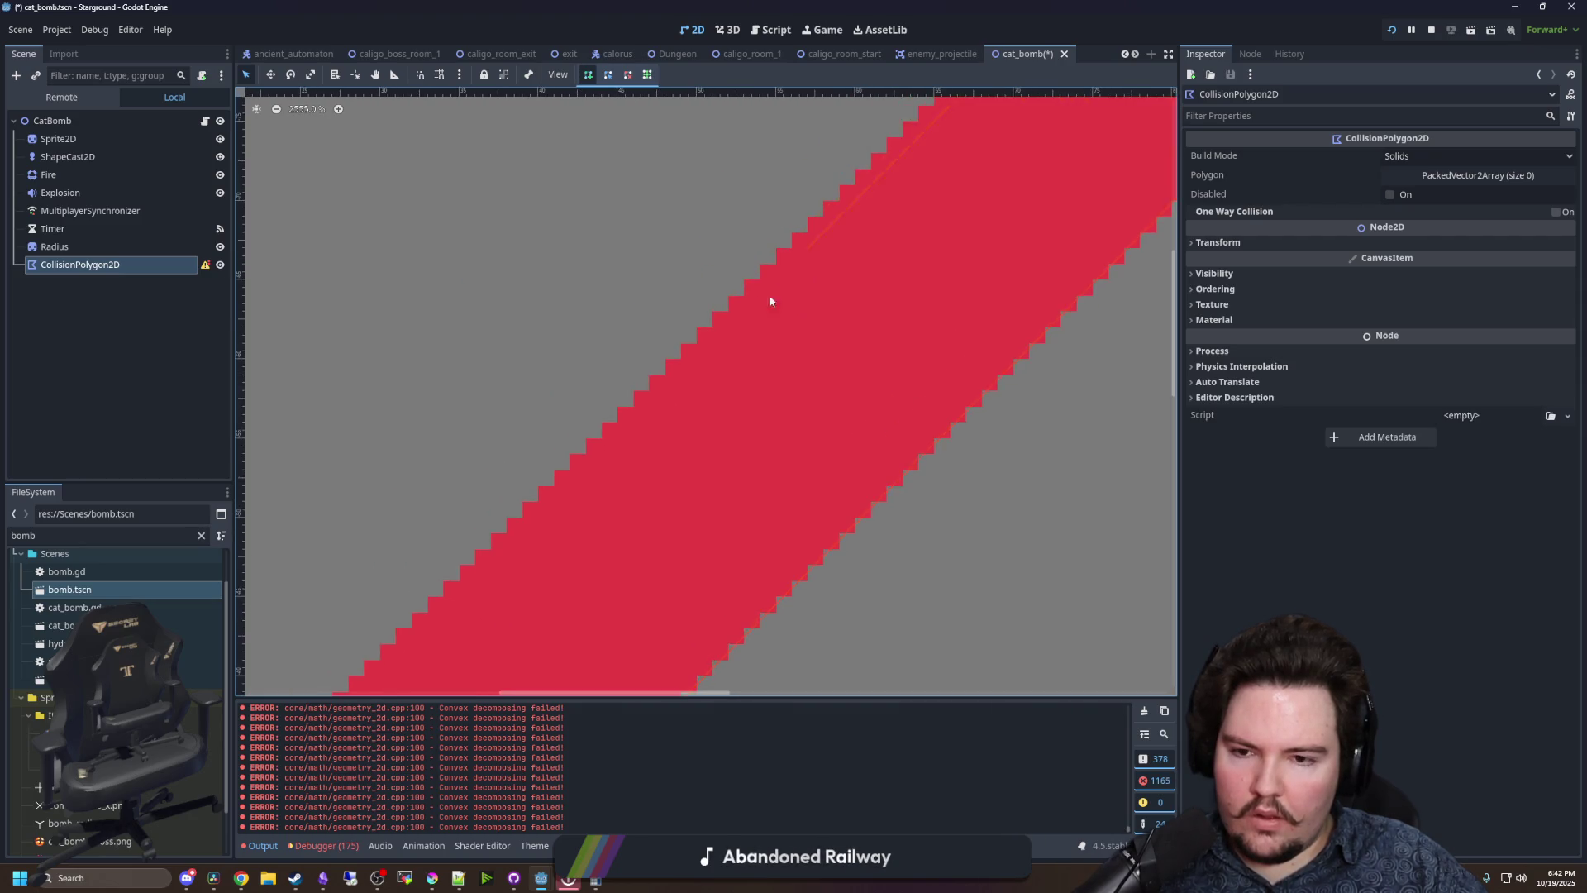
mouse_move(510, 506)
left_mouse_down()
mouse_move(653, 438)
mouse_move(578, 270)
mouse_move(744, 425)
left_mouse_up()
left_click_drag(521, 240, 708, 389)
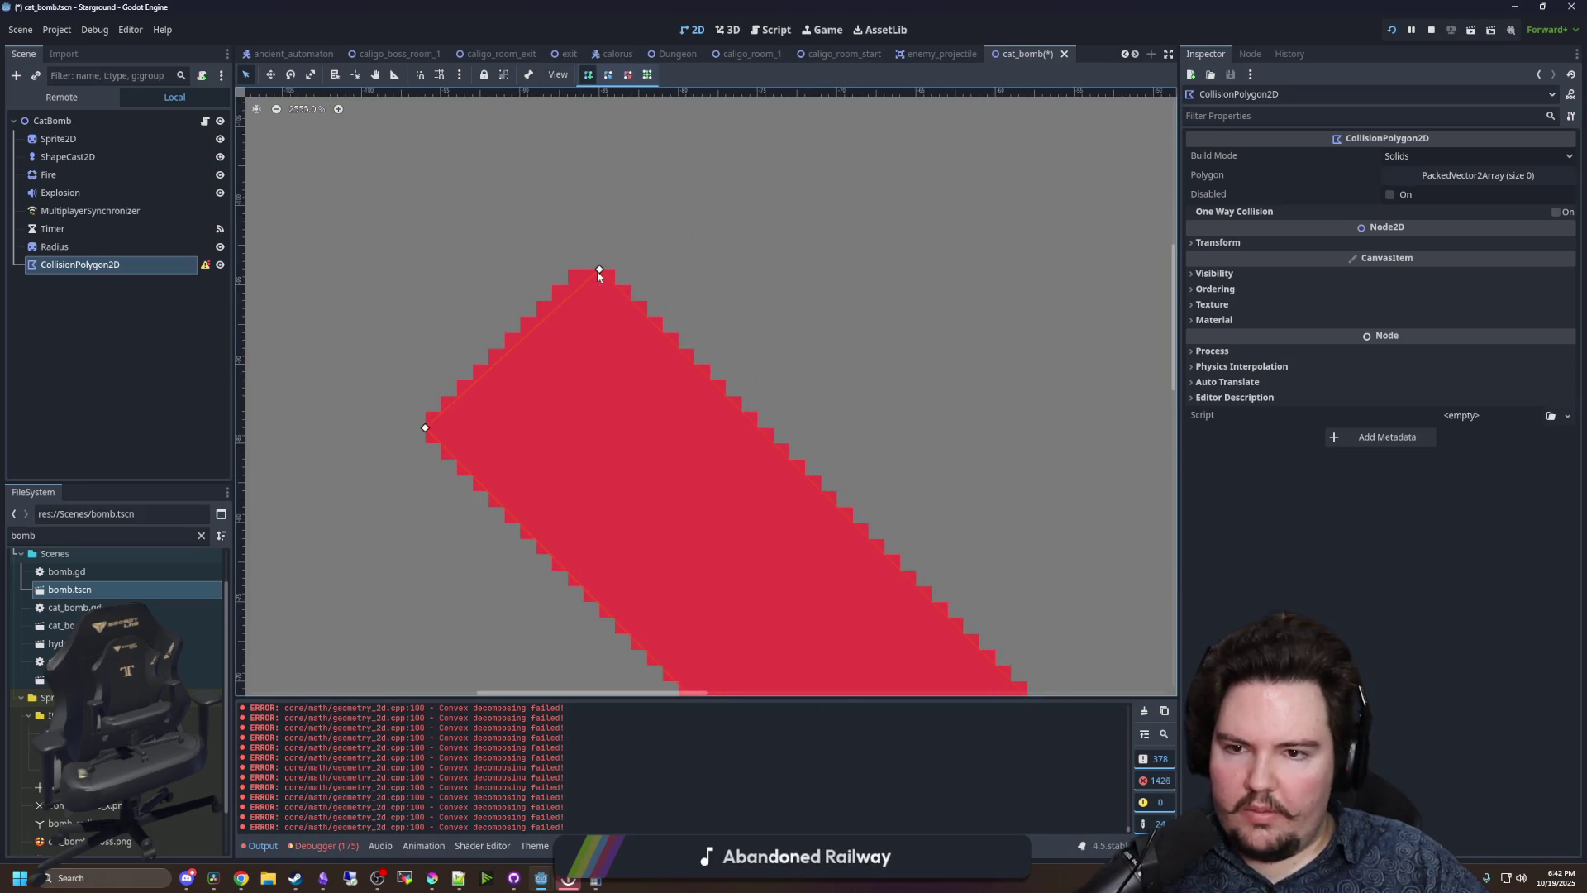
left_click(600, 271)
- Nudge the top vertex and the teal band's vertices 6 and 7 onto the sprite's pixel edges
scroll(577, 289, "up", 4)
left_click_drag(628, 263, 604, 256)
scroll(744, 480, "down", 2)
mouse_move(770, 460)
left_mouse_down()
mouse_move(793, 556)
mouse_move(638, 319)
mouse_move(992, 524)
mouse_move(480, 382)
left_mouse_up()
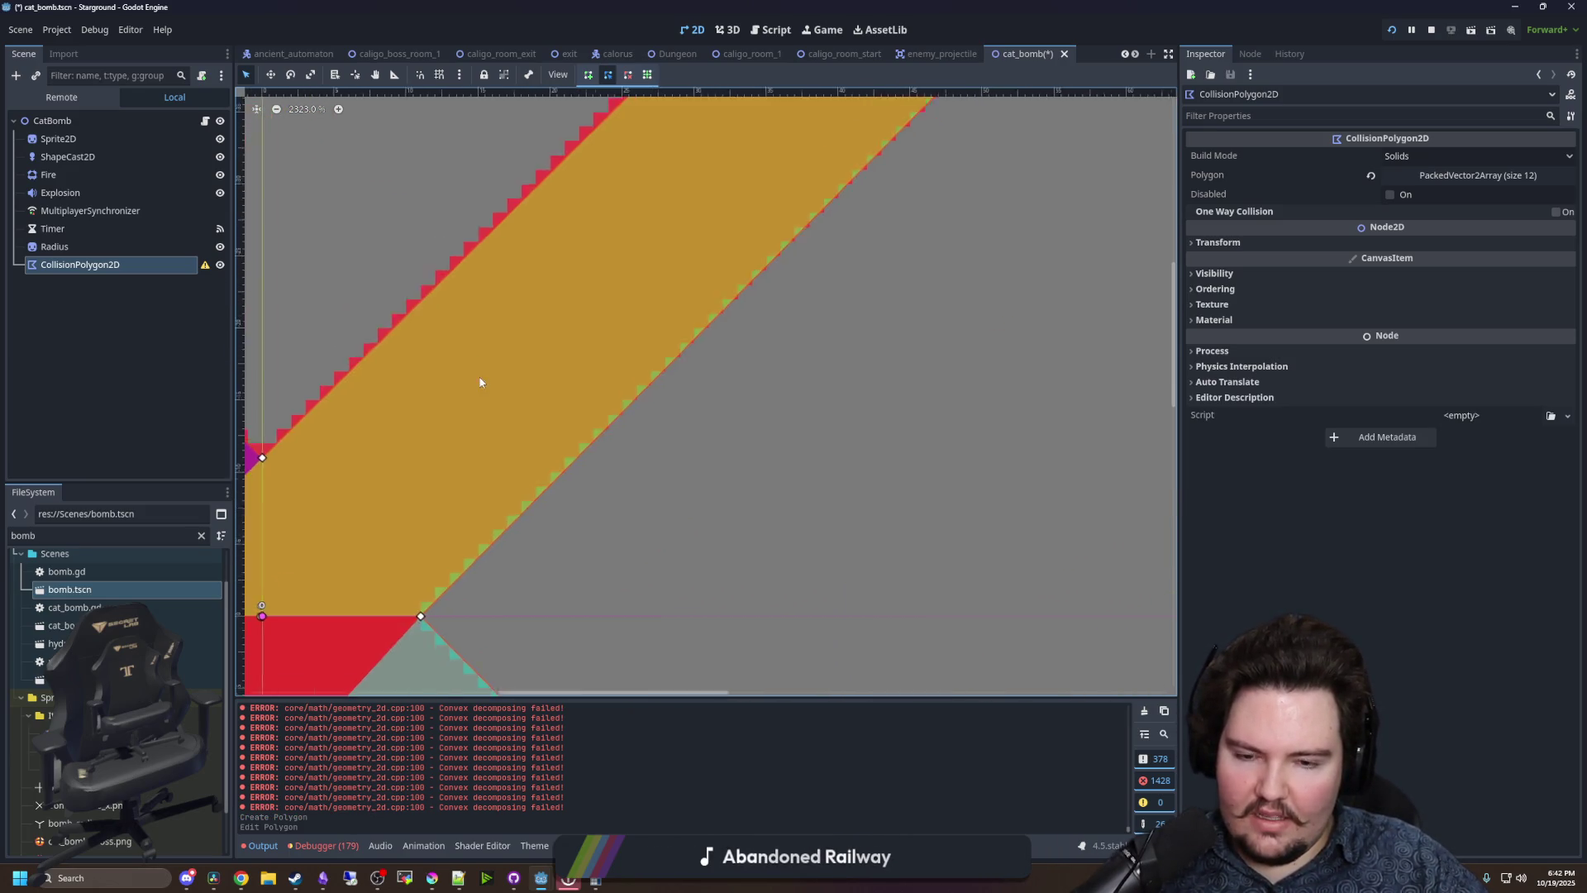
scroll(479, 382, "down", 3)
scroll(517, 506, "left", 4)
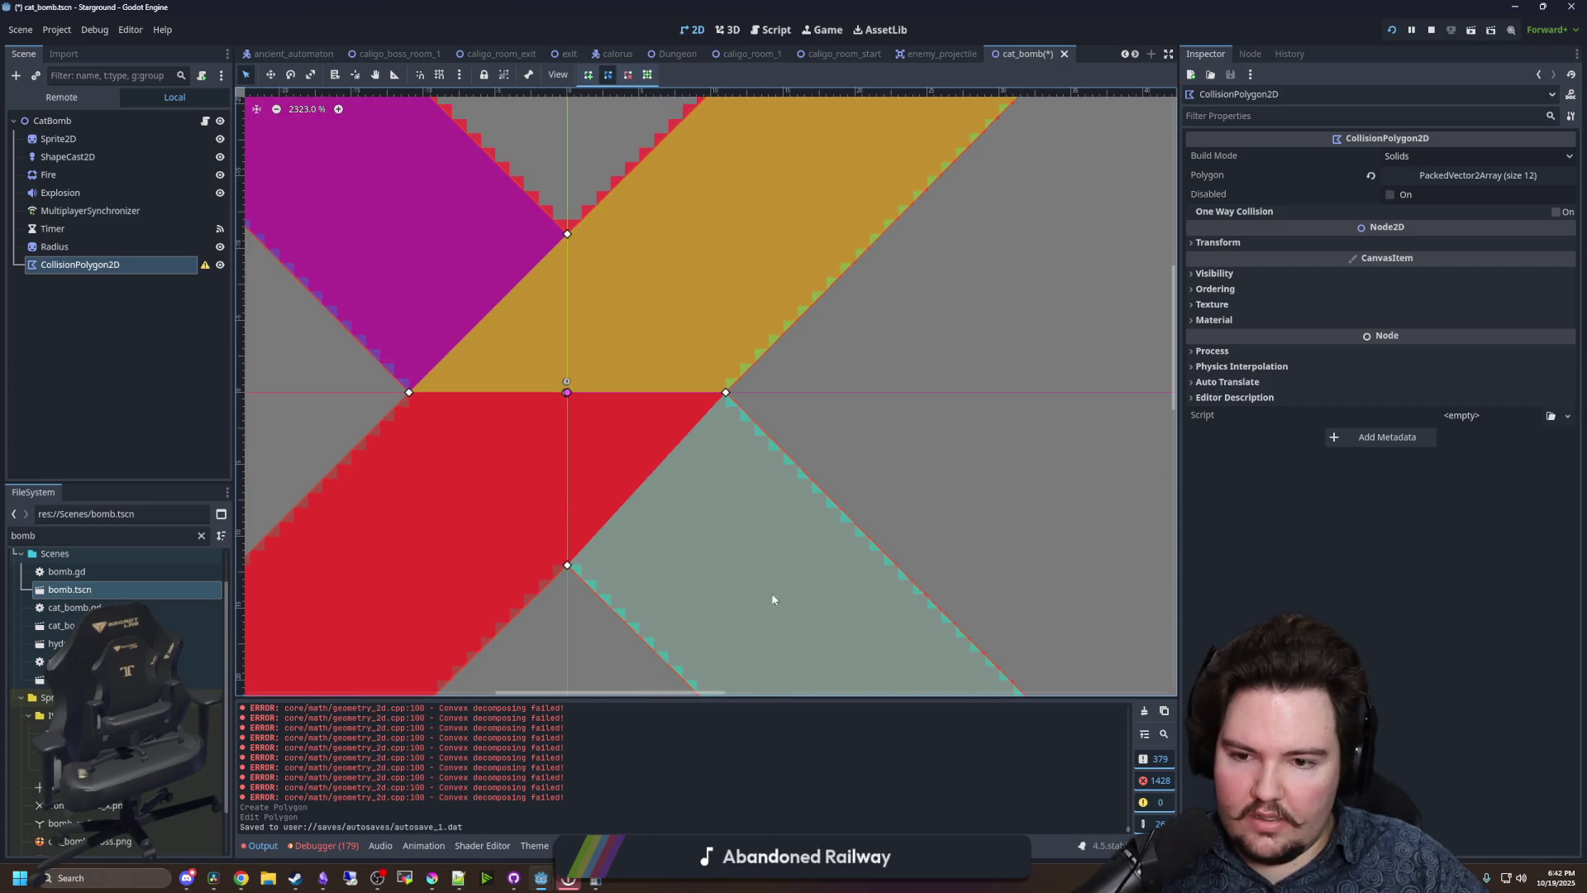
scroll(772, 599, "down", 3)
scroll(840, 528, "right", 3)
mouse_move(567, 474)
left_mouse_down()
mouse_move(447, 259)
mouse_move(705, 478)
left_mouse_up()
scroll(496, 349, "up", 3)
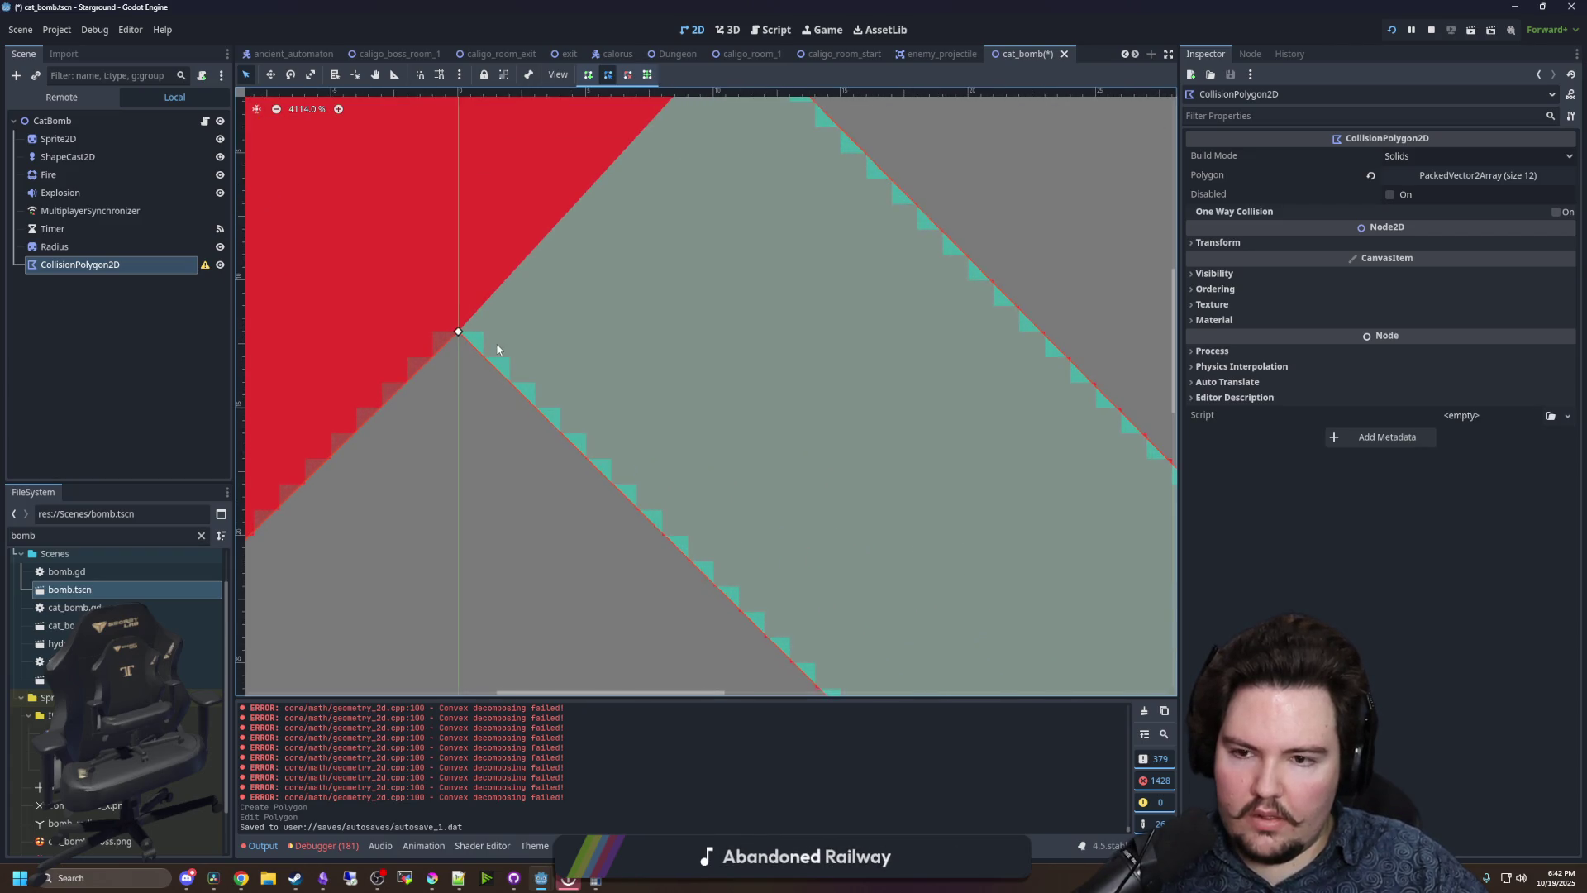
scroll(497, 348, "down", 2)
scroll(521, 258, "down", 5)
scroll(643, 473, "right", 3)
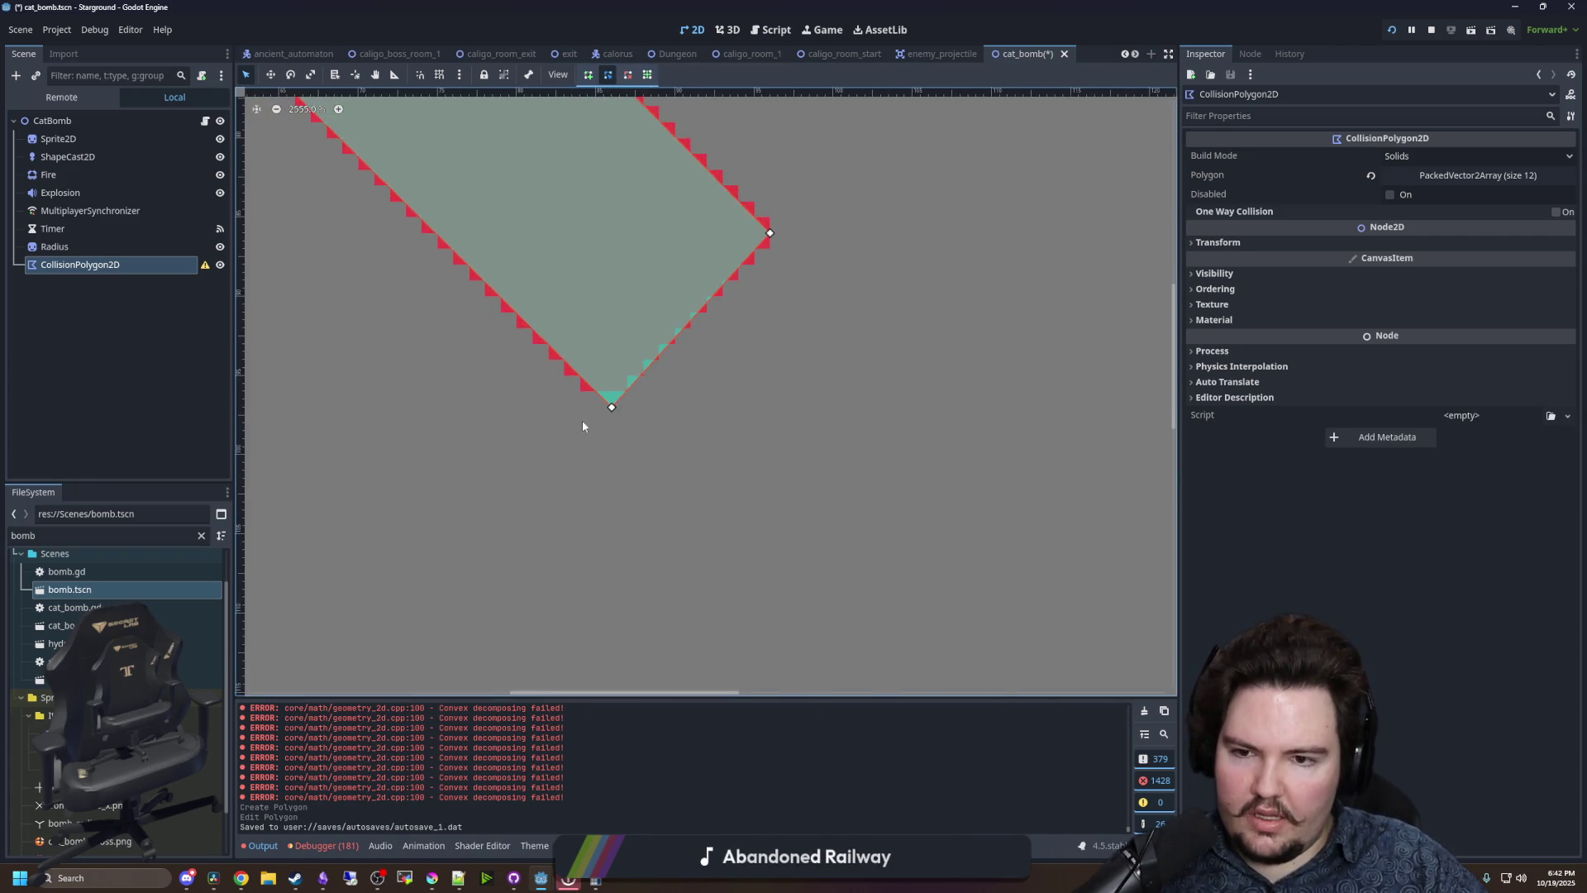
scroll(582, 420, "up", 3)
left_click_drag(610, 418, 587, 418)
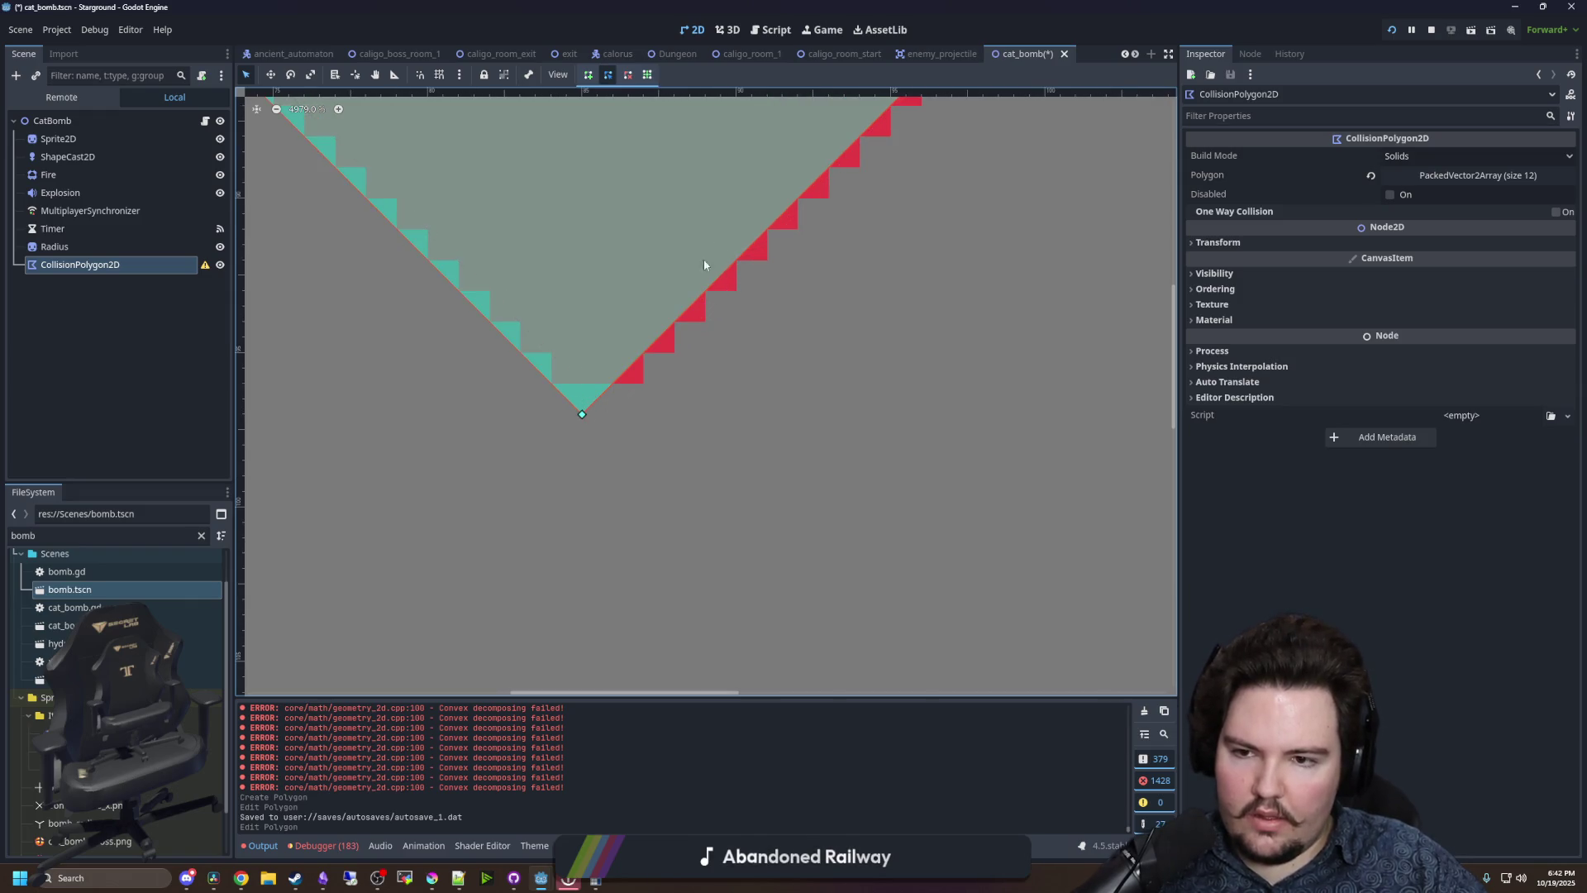
scroll(705, 264, "down", 1)
scroll(719, 446, "up", 5)
scroll(719, 447, "right", 3)
mouse_move(731, 449)
left_mouse_down()
mouse_move(737, 433)
mouse_move(728, 451)
left_mouse_up()
scroll(707, 572, "down", 4)
scroll(708, 572, "left", 2)
mouse_move(507, 577)
left_mouse_down()
mouse_move(539, 569)
mouse_move(537, 595)
mouse_move(513, 598)
mouse_move(513, 575)
mouse_move(534, 579)
mouse_move(512, 579)
mouse_move(538, 602)
mouse_move(618, 547)
mouse_move(599, 543)
left_mouse_up()
scroll(671, 514, "down", 2)
scroll(624, 539, "up", 2)
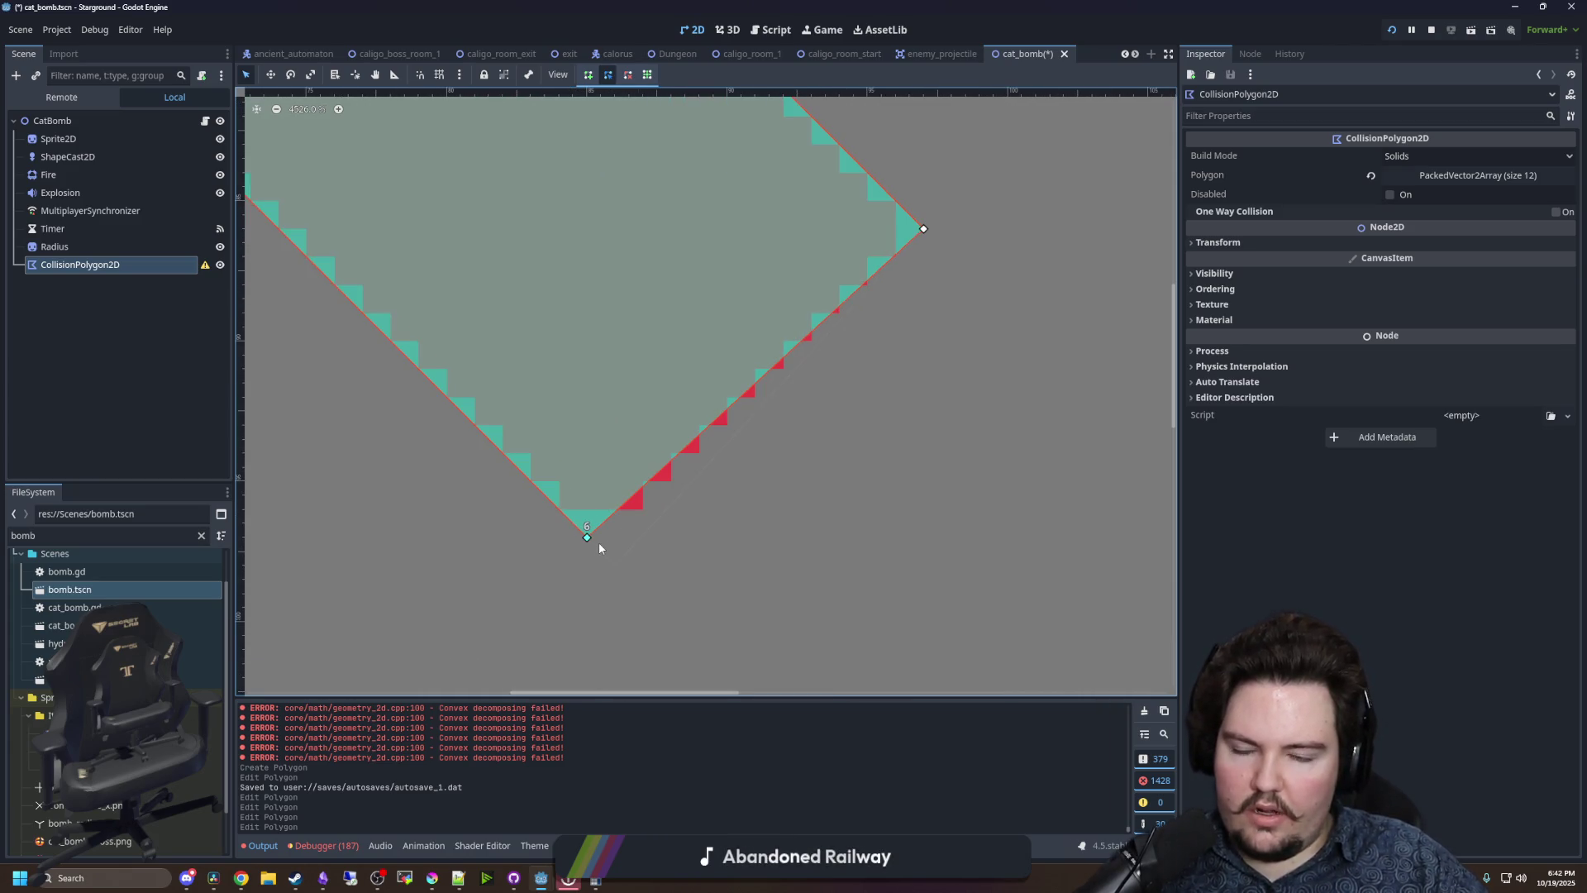
scroll(699, 470, "down", 10)
scroll(394, 303, "up", 2)
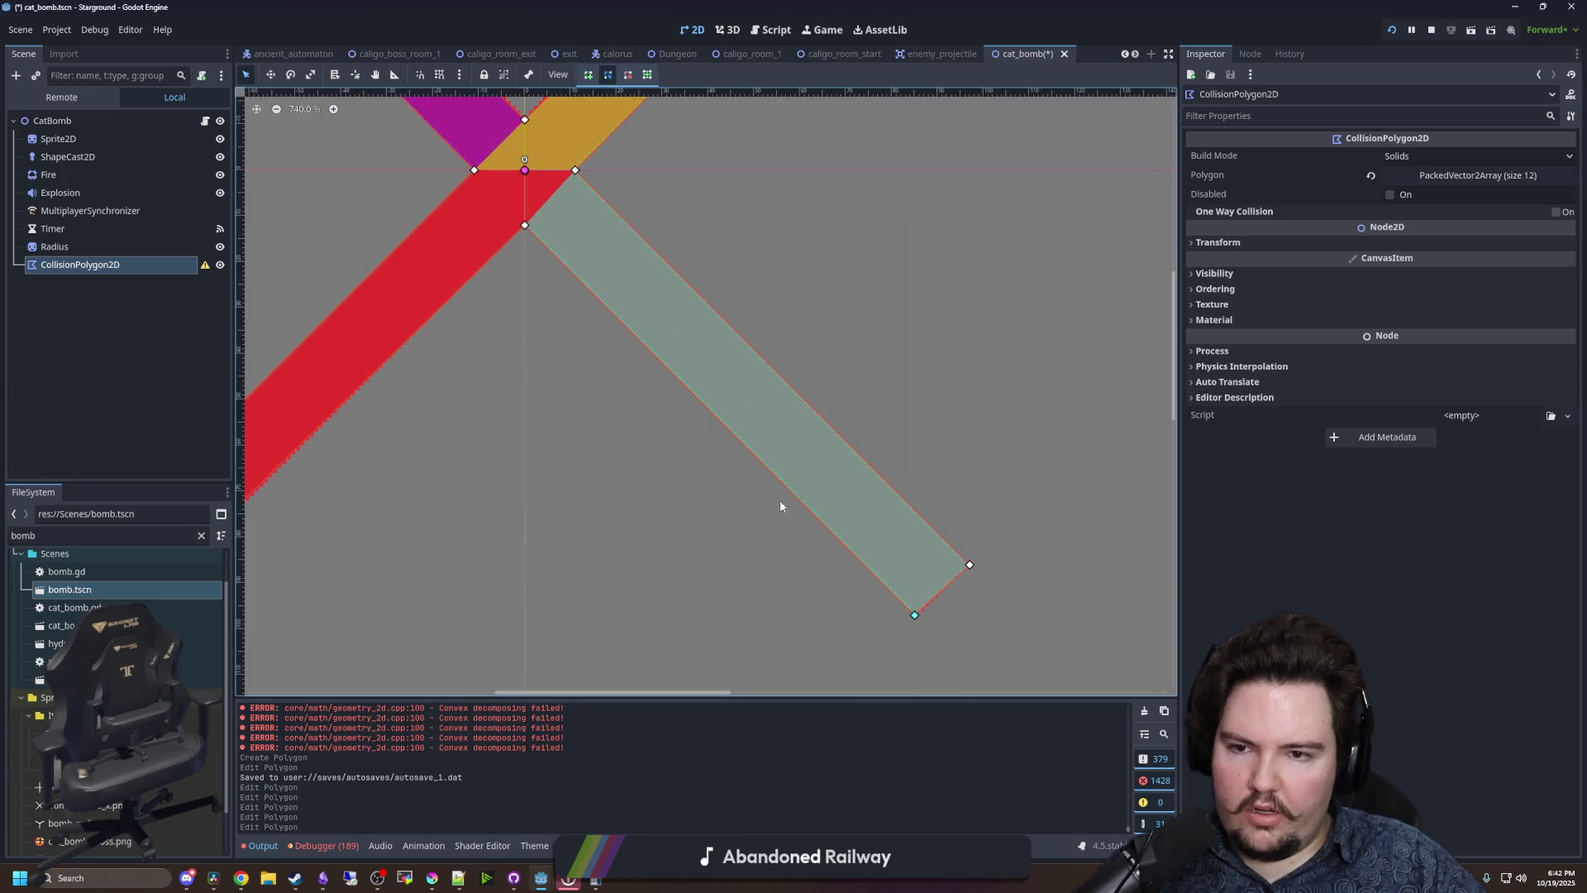
scroll(971, 581, "up", 6)
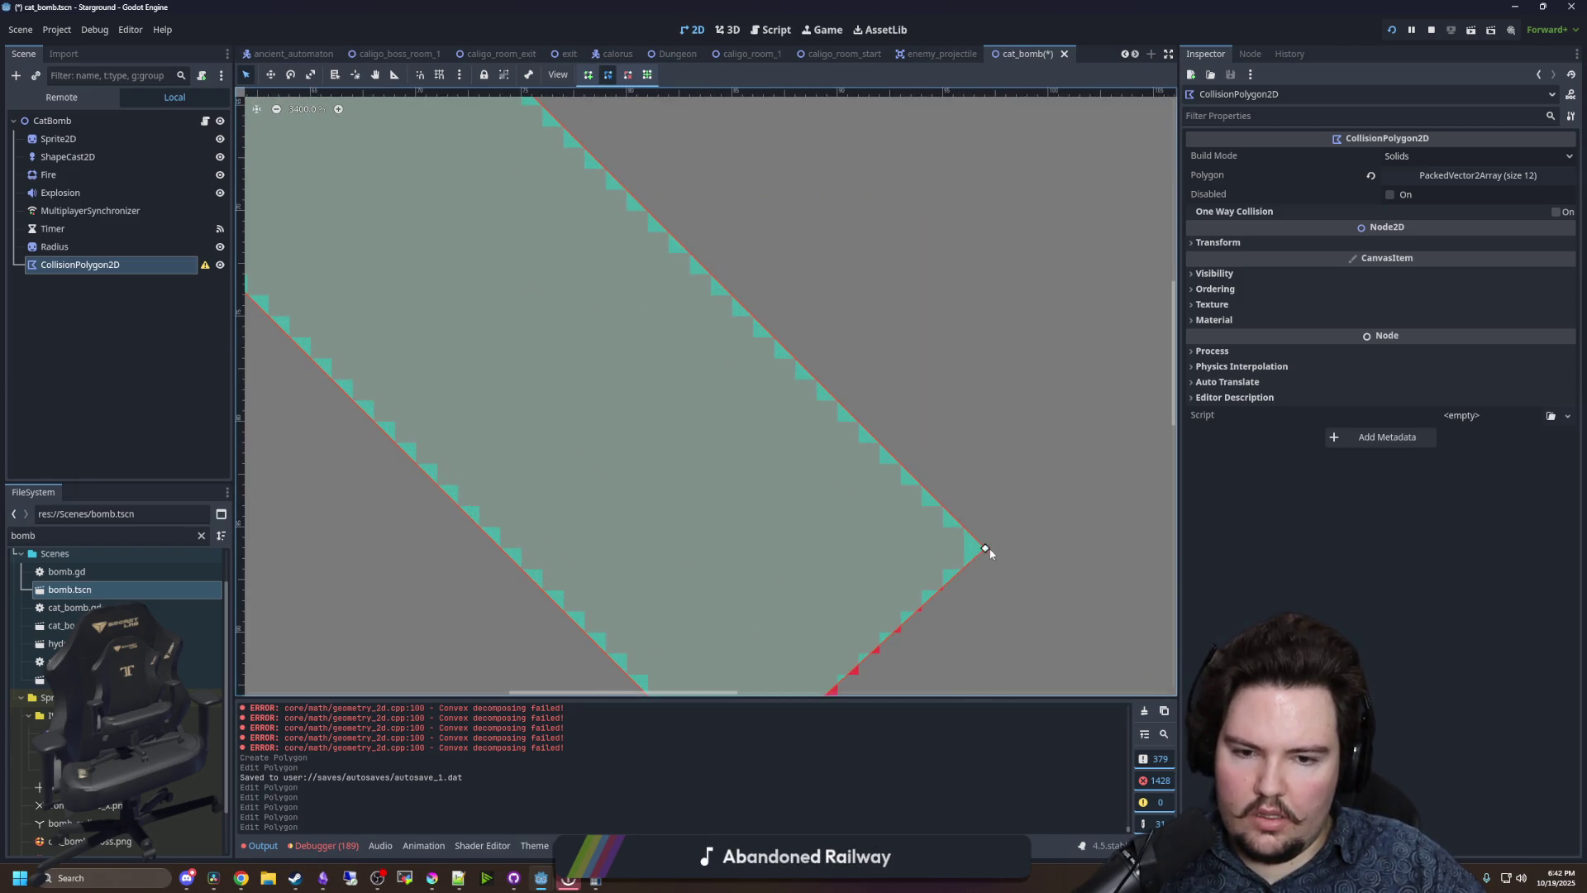
left_click_drag(975, 554, 969, 537)
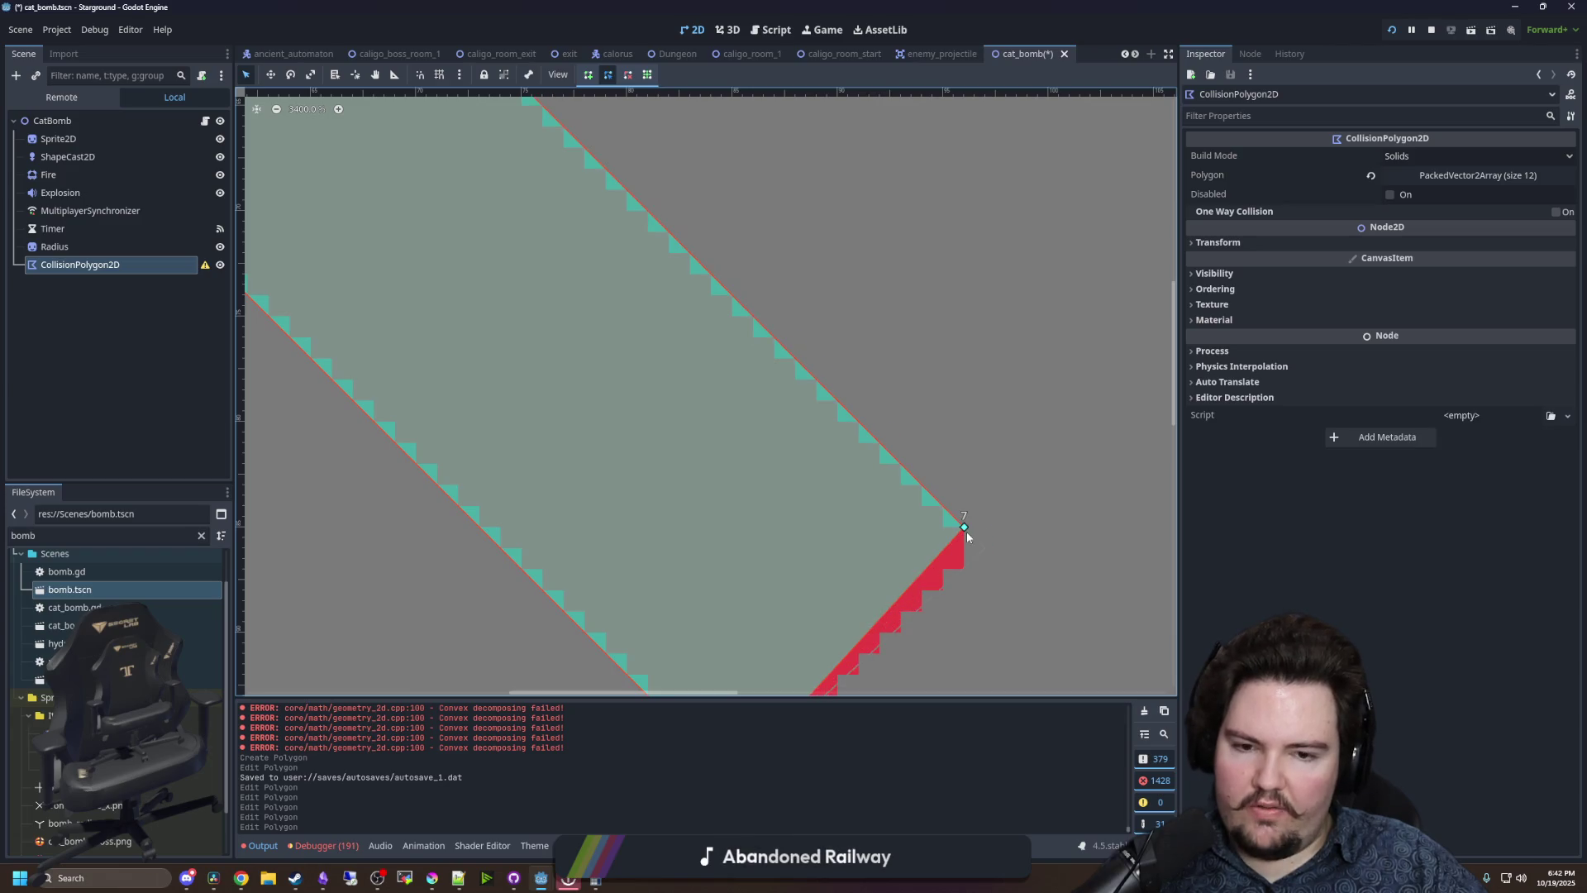
- Refine the red band's vertices 2, 9, 10, the centre and top vertex to fit the sprite
scroll(981, 555, "down", 5)
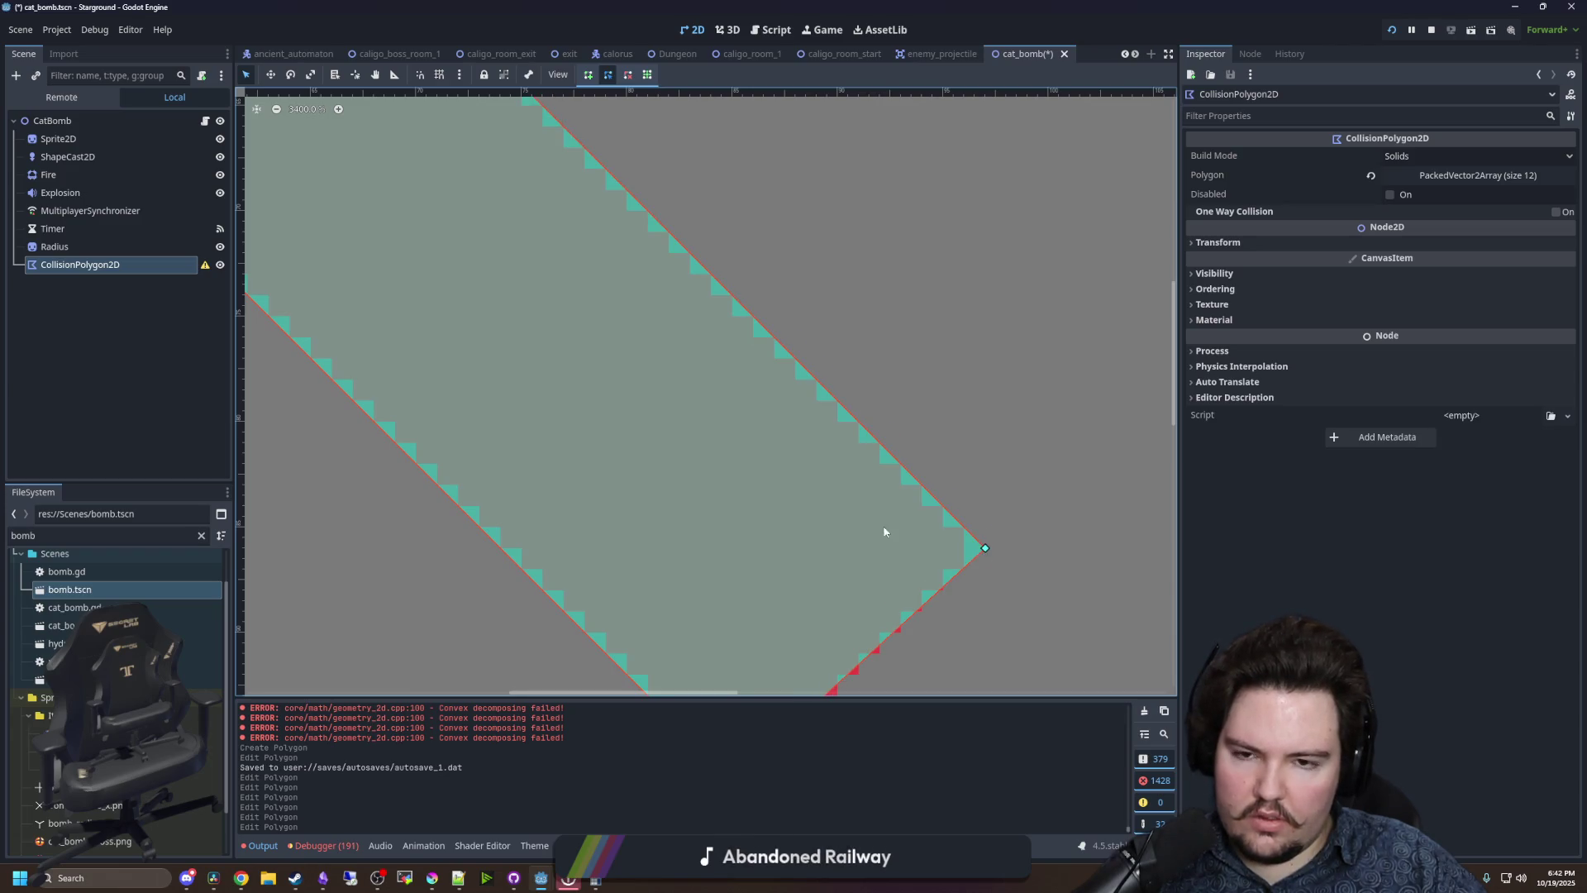
left_click_drag(601, 391, 435, 513)
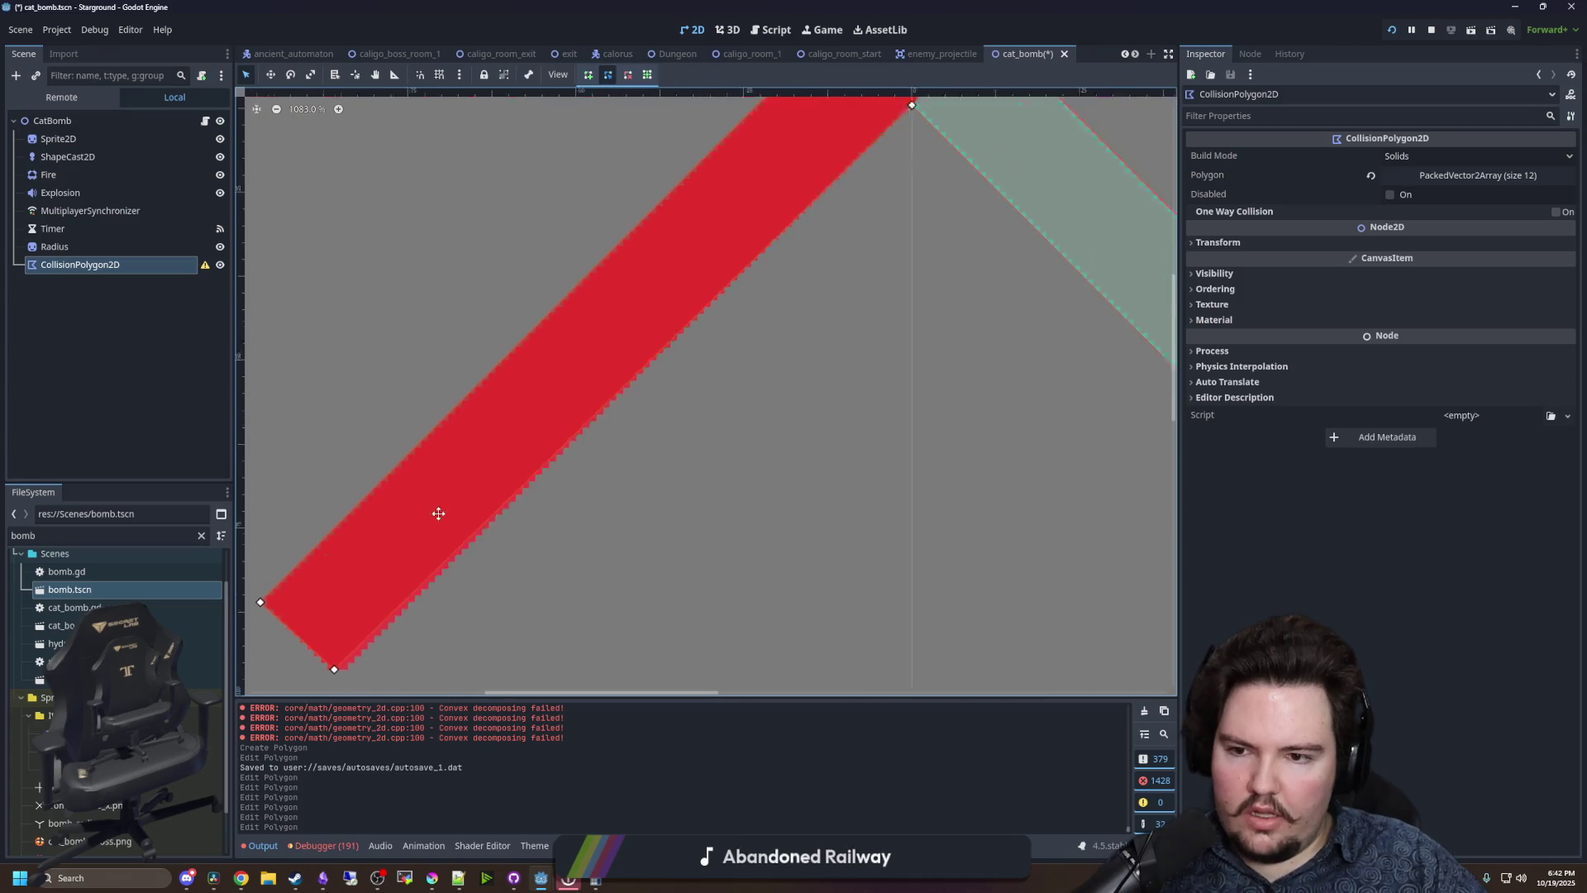
scroll(480, 494, "down", 2)
scroll(637, 451, "up", 6)
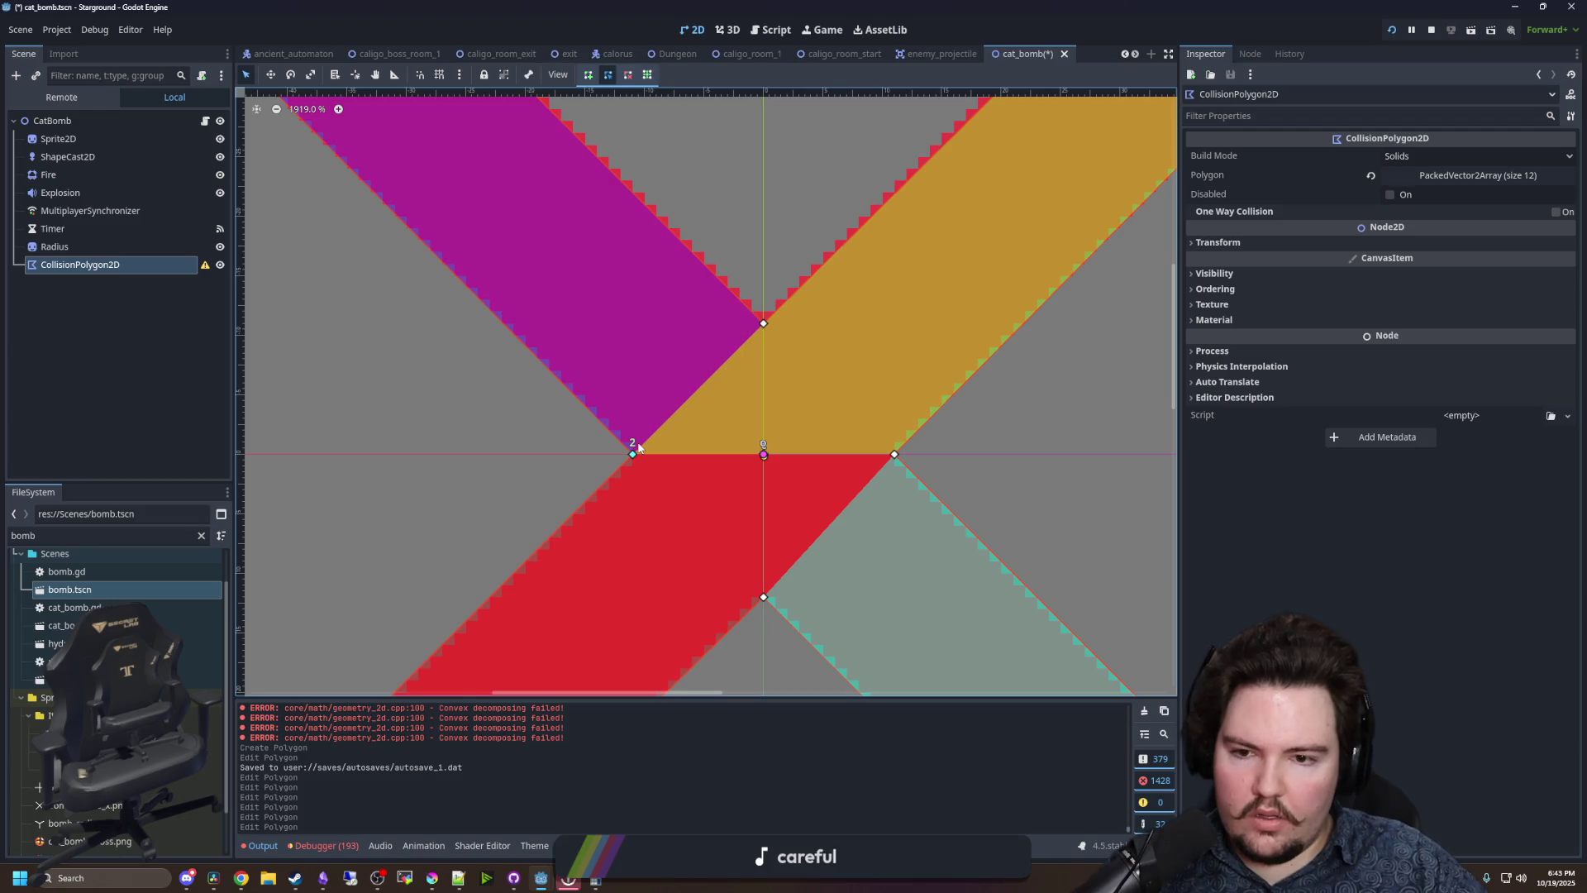
mouse_move(499, 592)
left_mouse_down()
mouse_move(748, 394)
mouse_move(695, 418)
mouse_move(649, 380)
left_mouse_up()
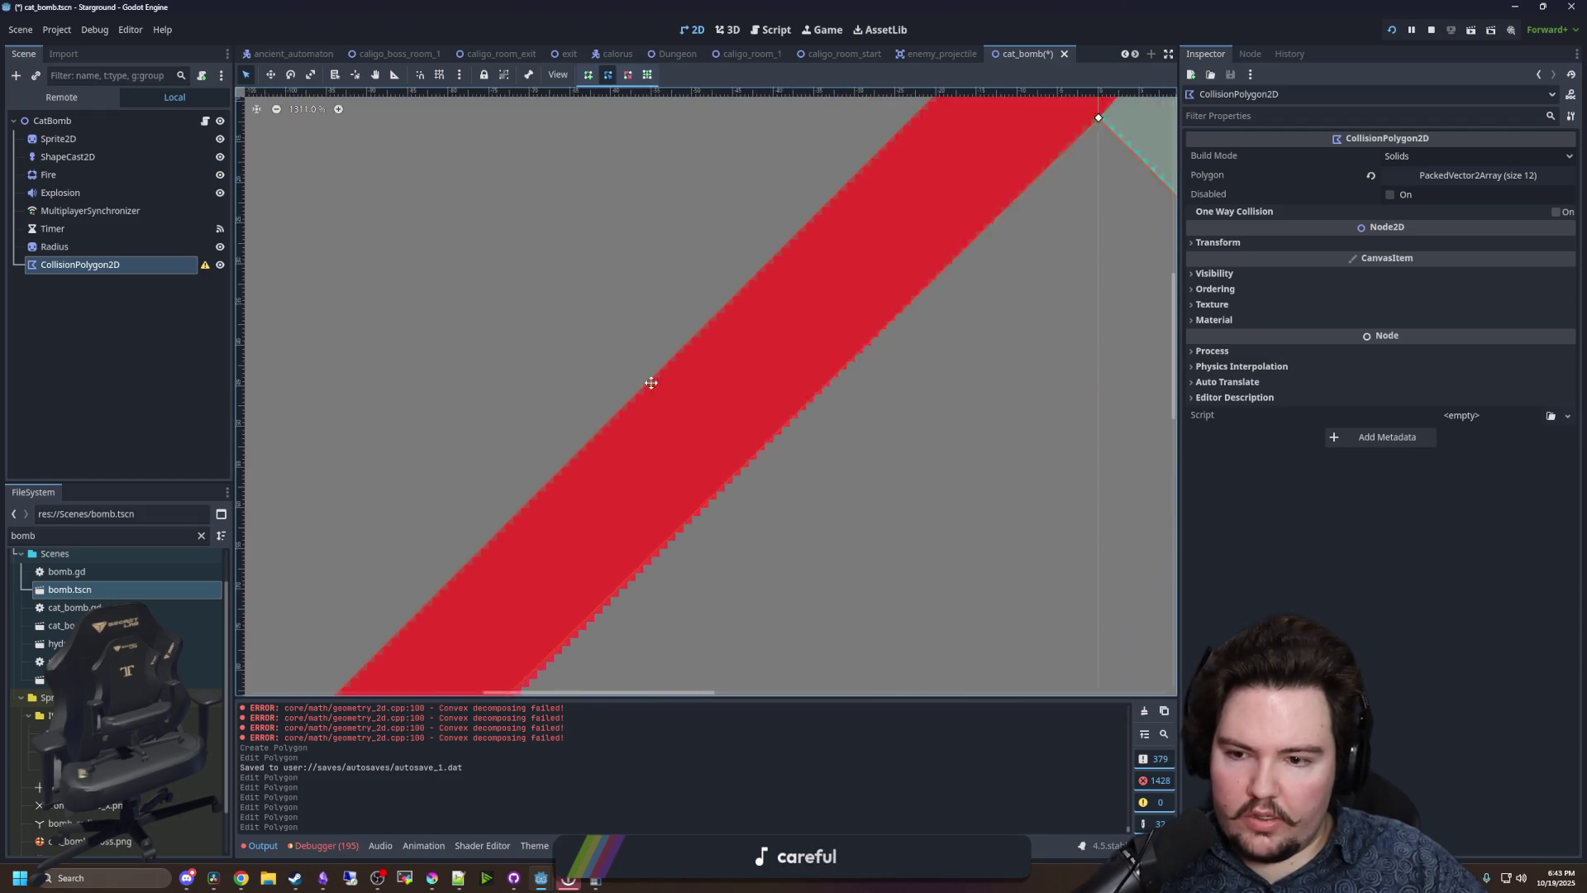
scroll(460, 612, "down", 2)
scroll(462, 616, "up", 3)
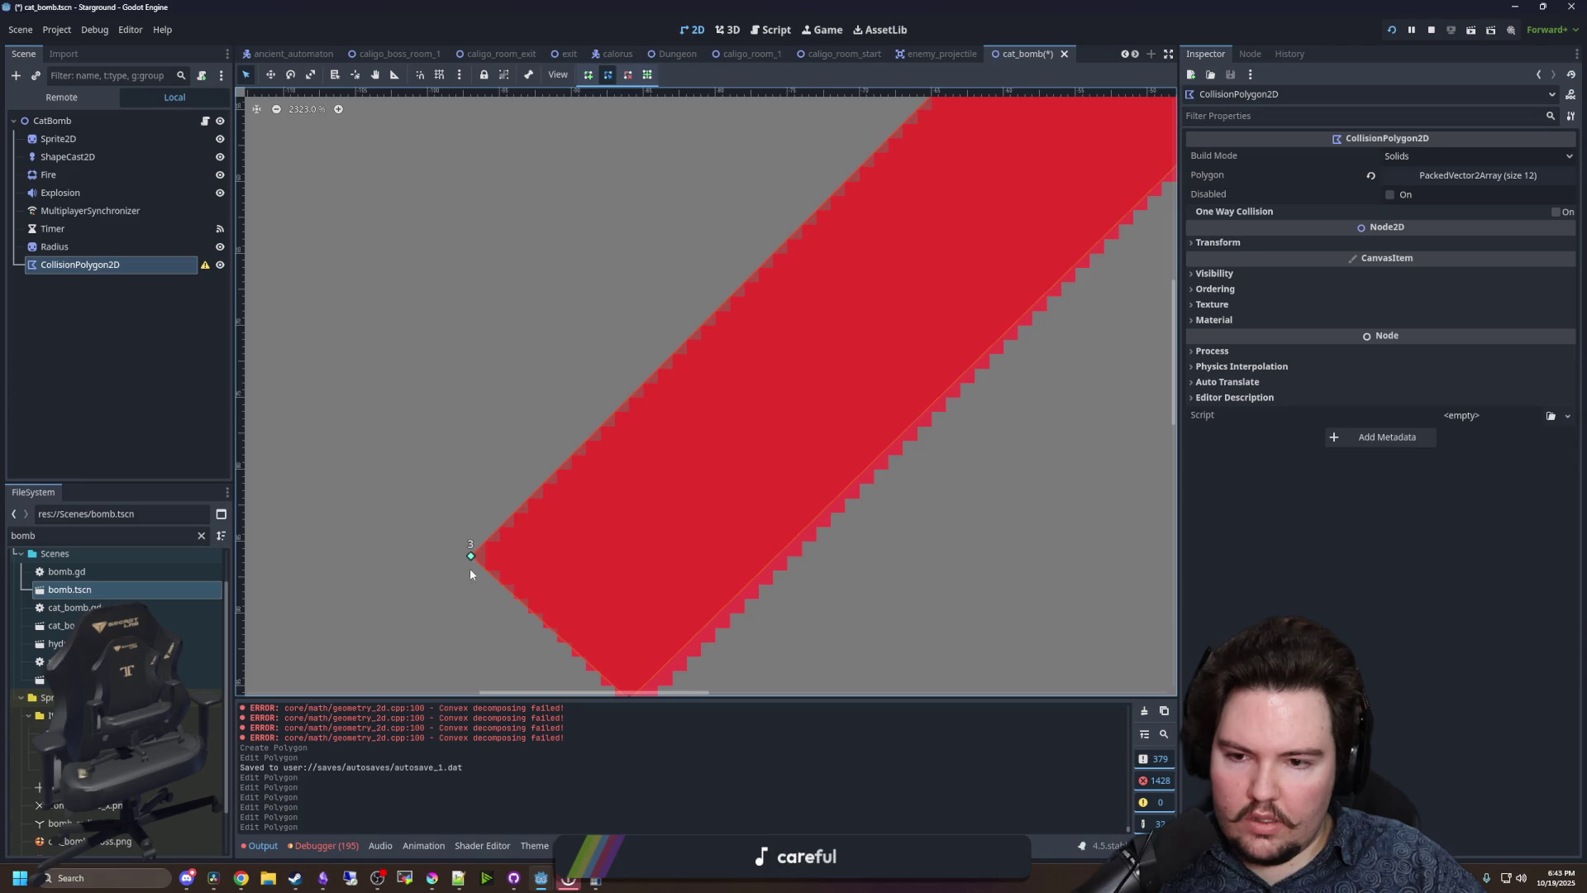
scroll(483, 579, "down", 10)
scroll(662, 461, "up", 5)
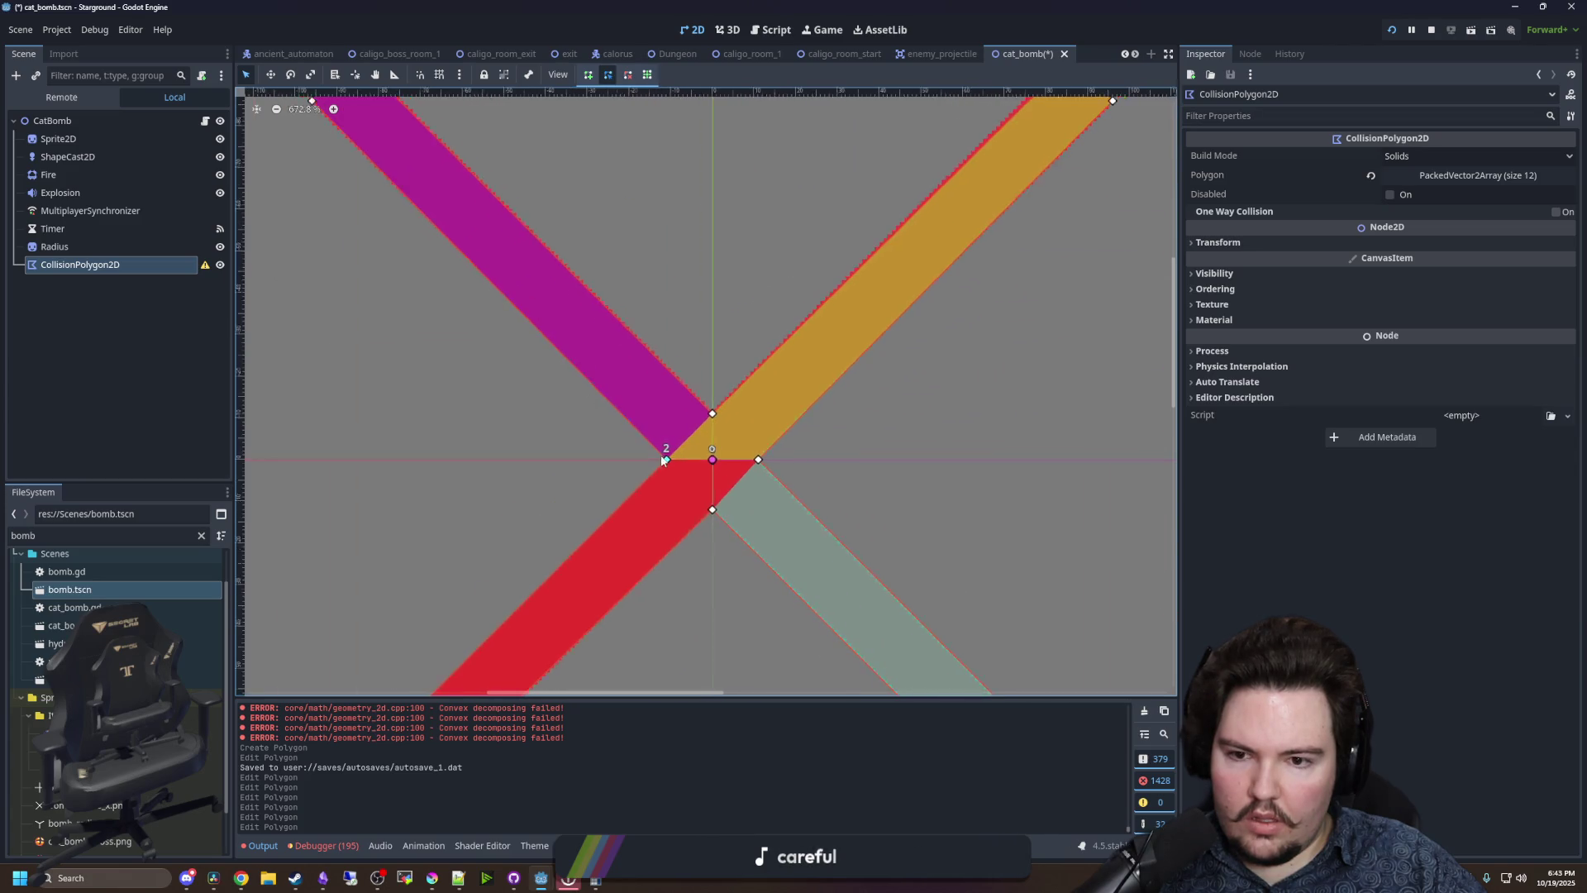
scroll(666, 461, "up", 8)
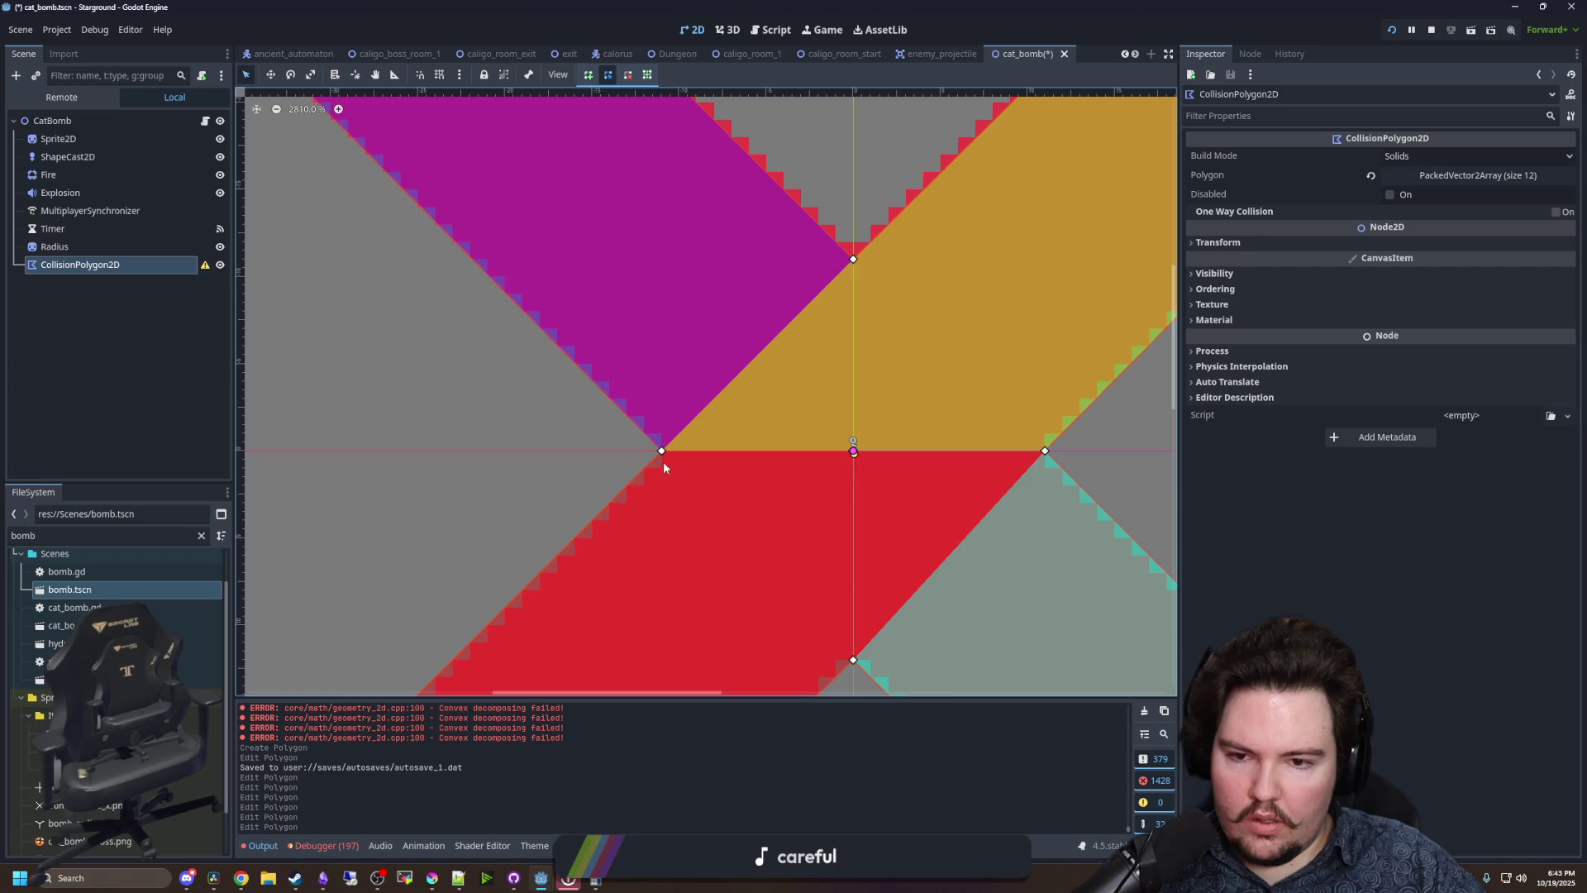
mouse_move(662, 451)
left_mouse_down()
mouse_move(595, 461)
mouse_move(662, 450)
left_mouse_up()
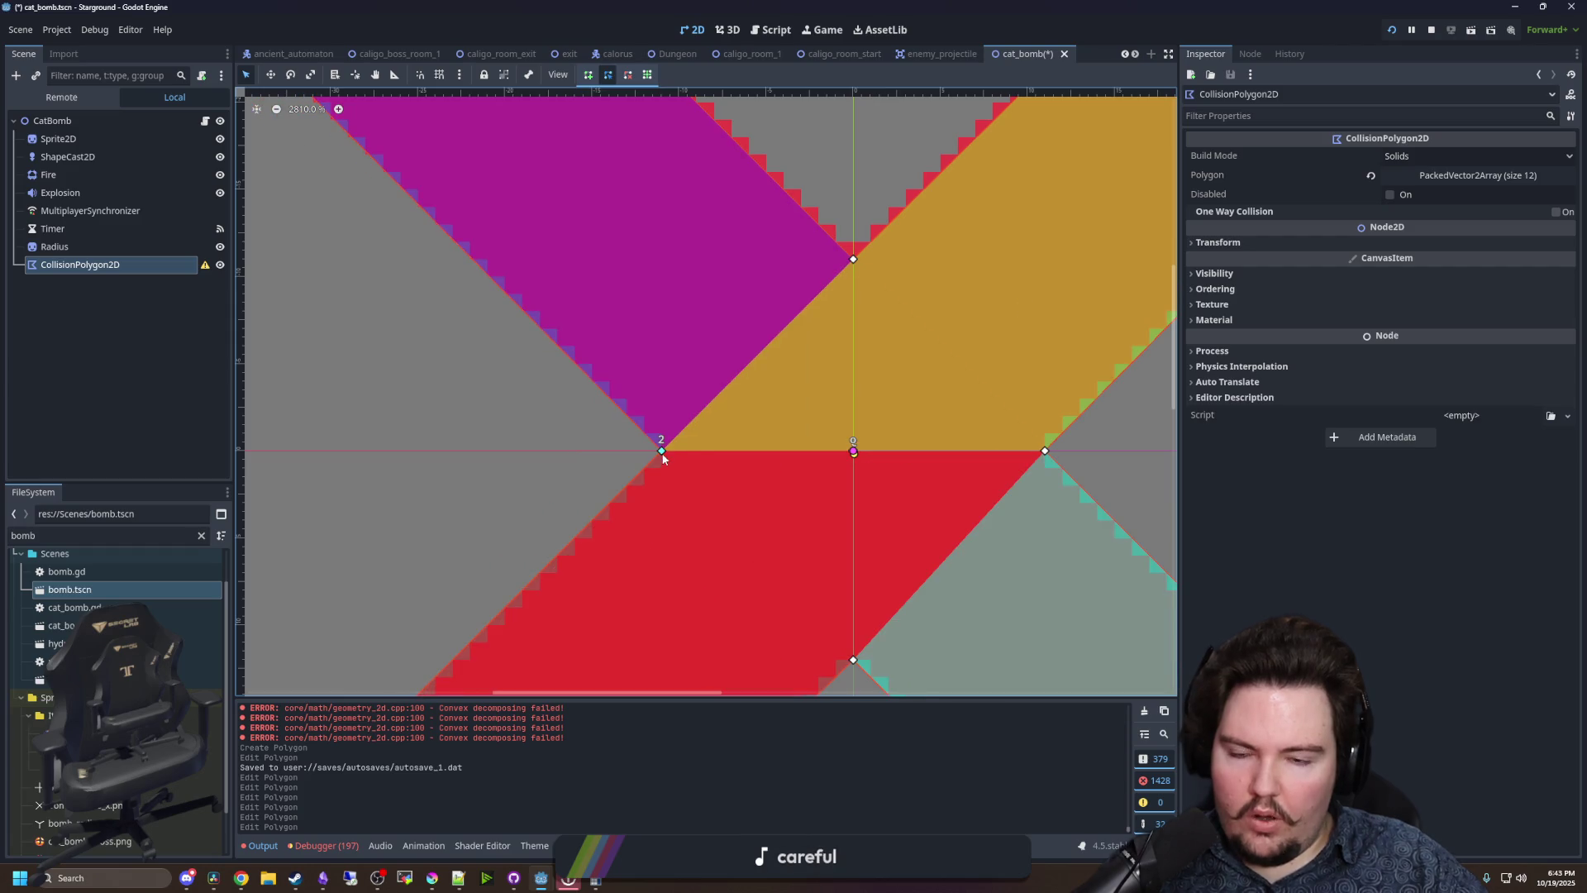
scroll(710, 436, "down", 4)
scroll(744, 413, "down", 1)
scroll(509, 575, "up", 3)
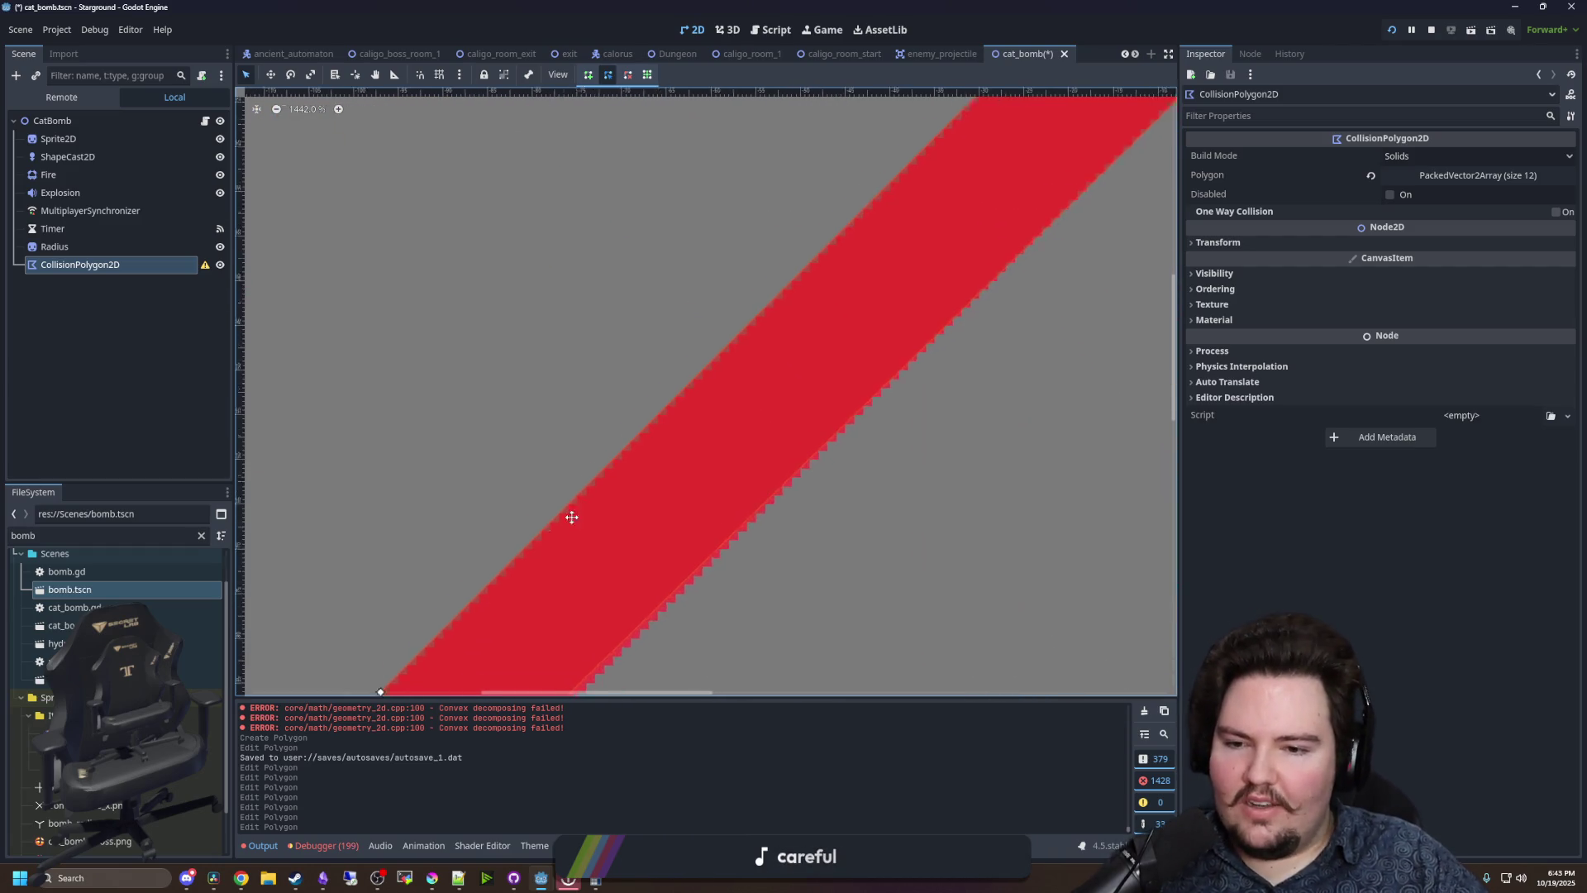
scroll(439, 537, "down", 3)
scroll(562, 638, "up", 5)
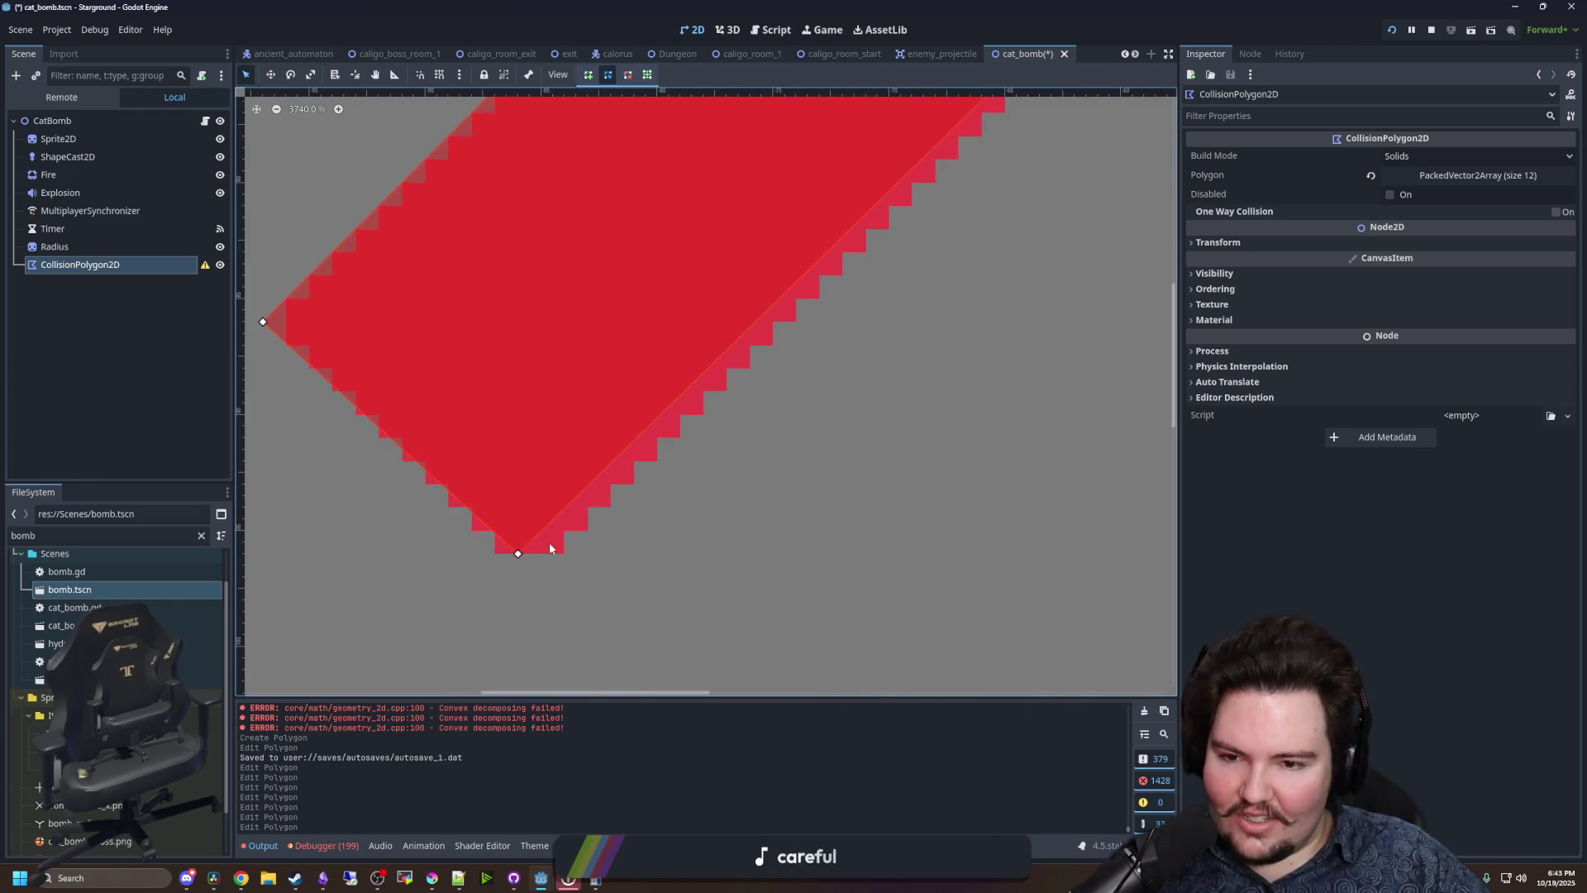
left_click_drag(524, 554, 536, 558)
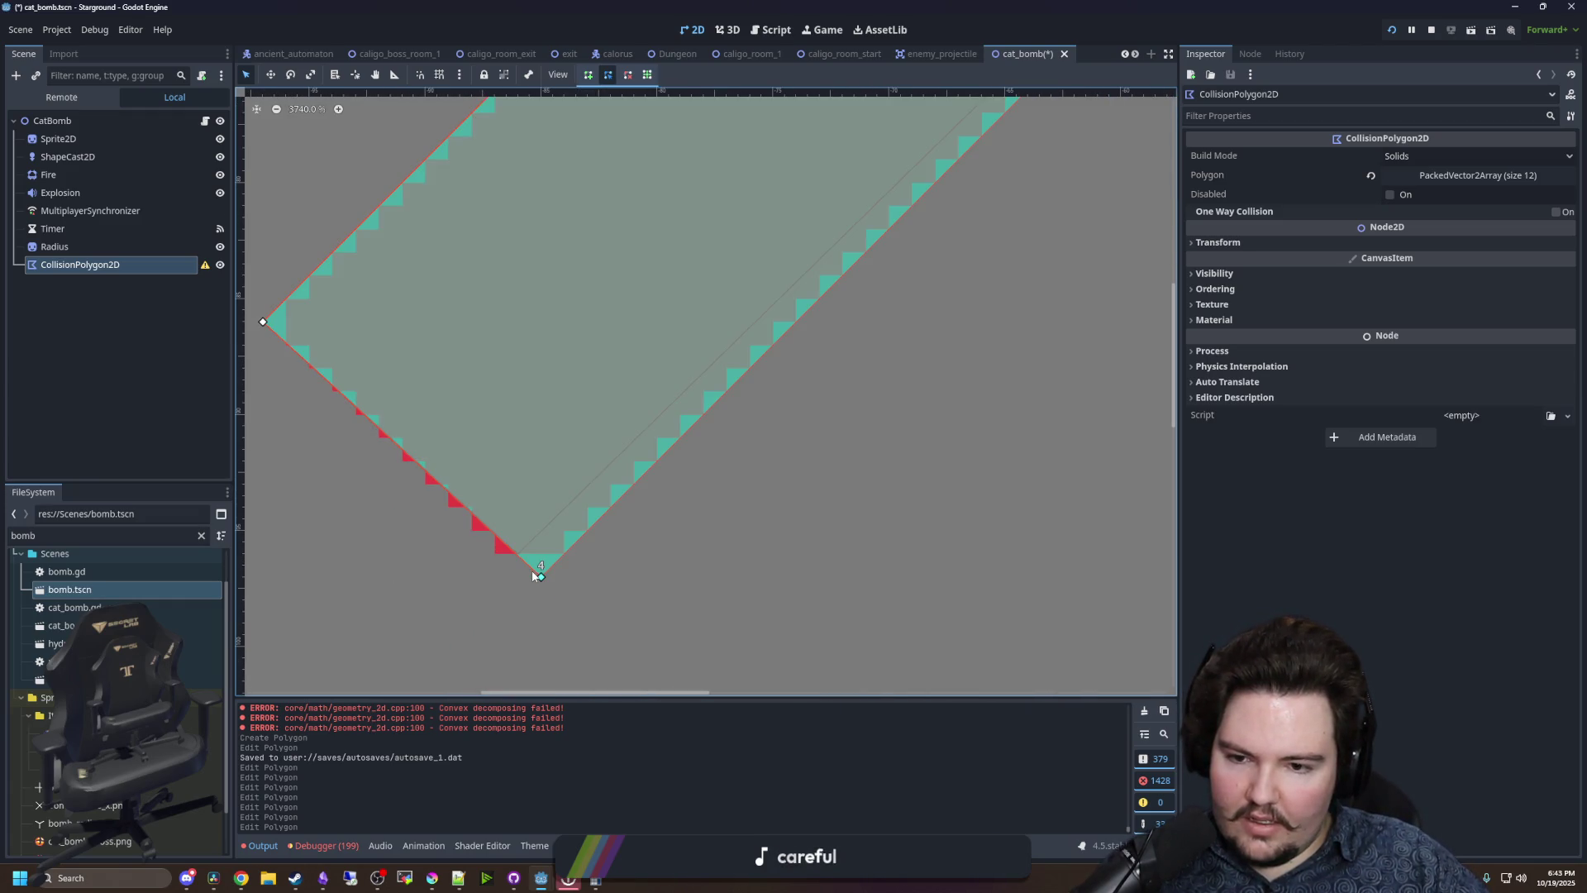
scroll(539, 565, "down", 5)
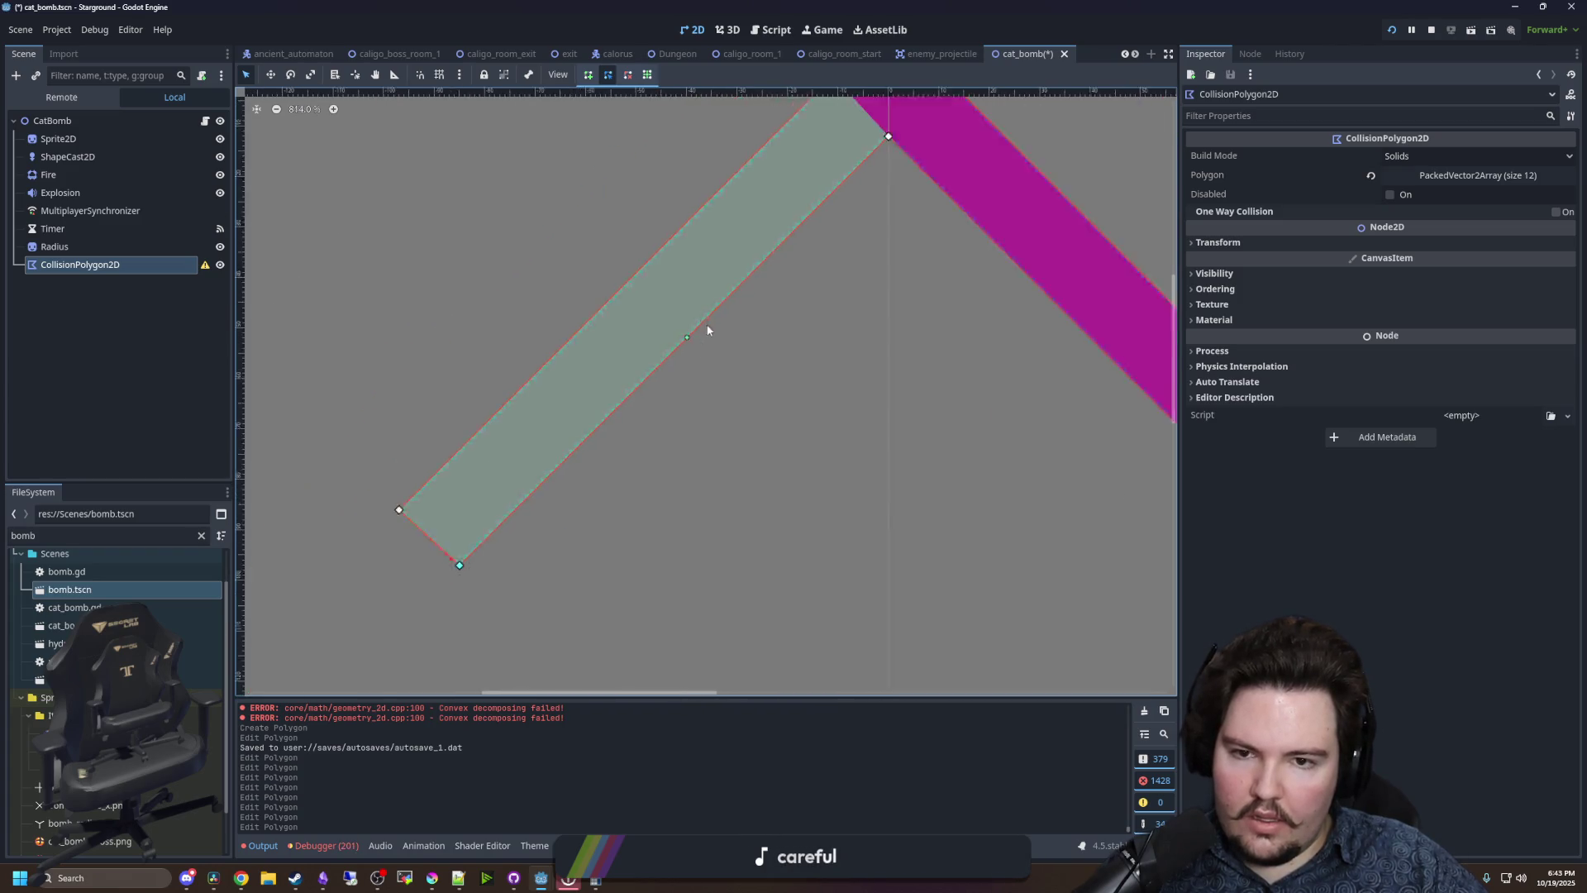
scroll(632, 347, "up", 5)
scroll(628, 369, "down", 10)
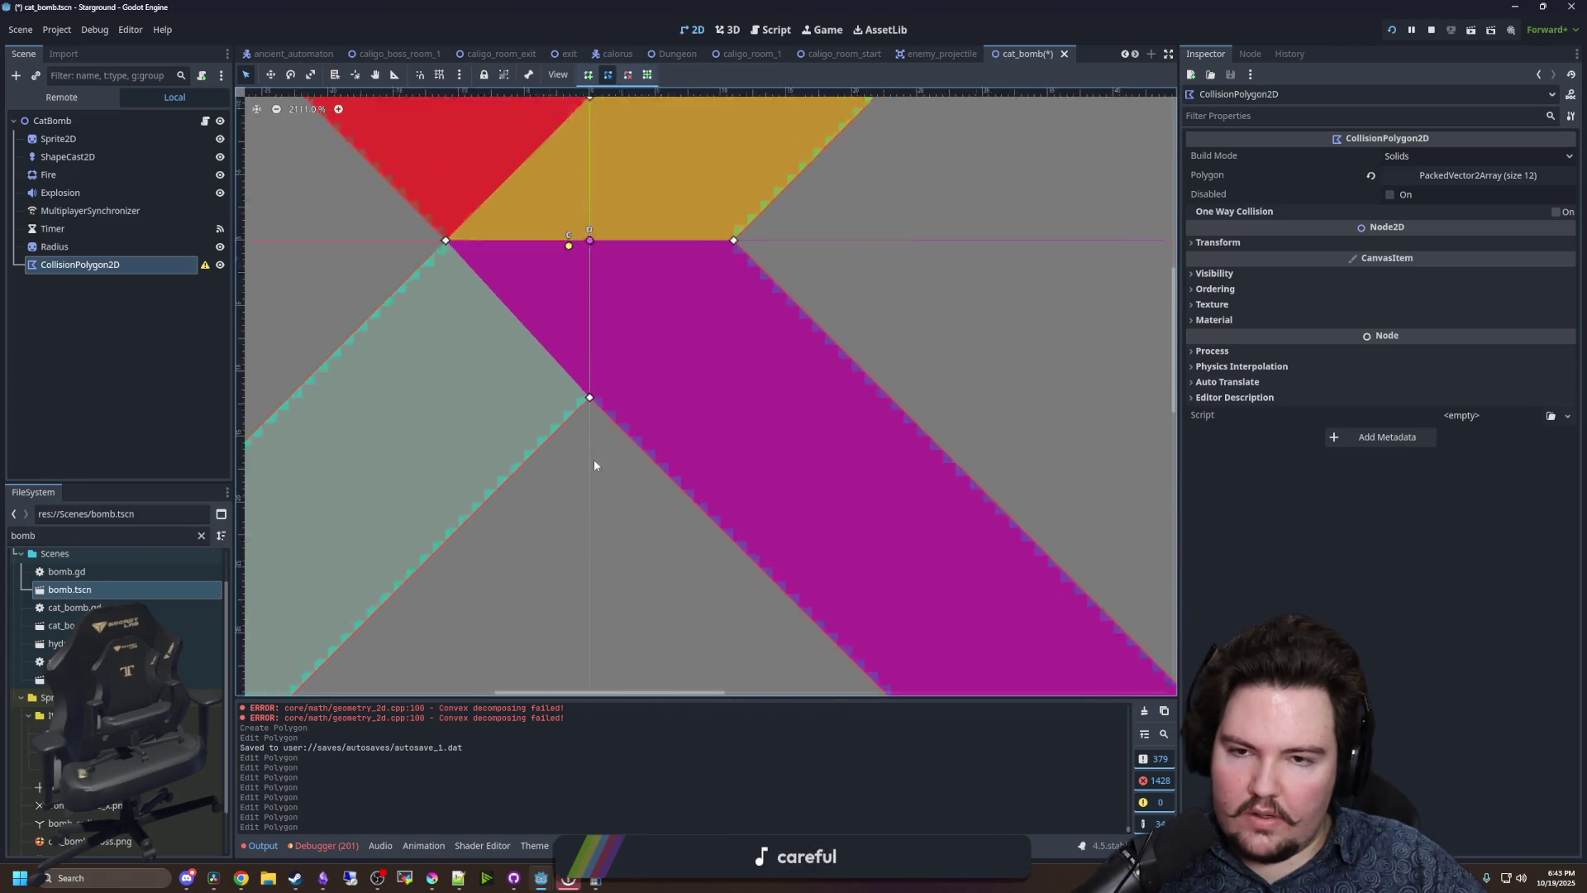
scroll(898, 208, "up", 12)
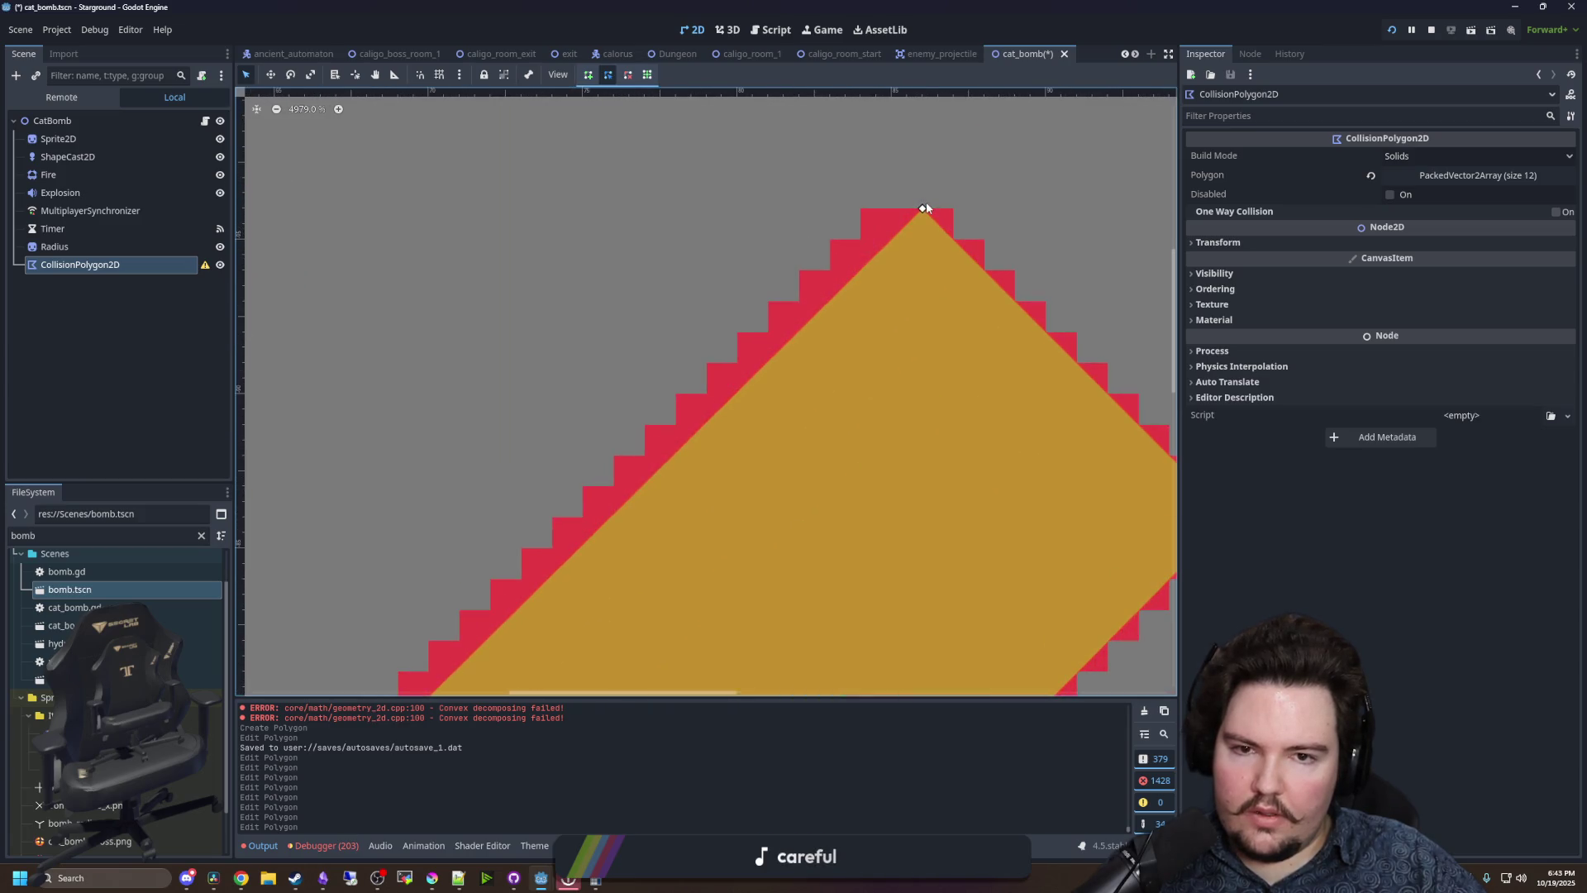
left_click_drag(899, 211, 899, 190)
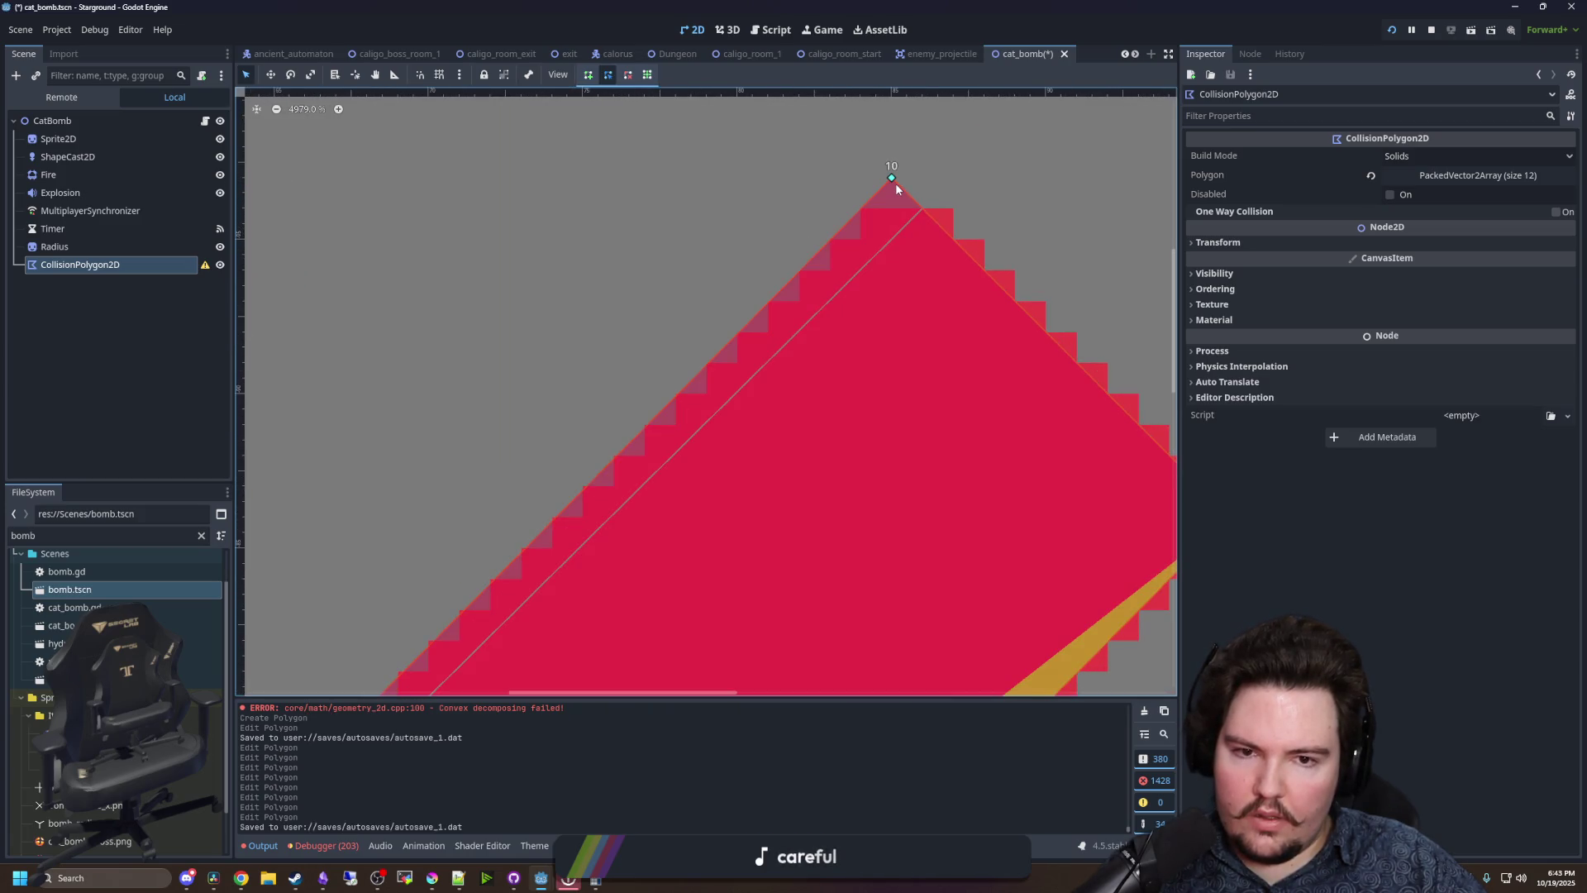
scroll(767, 276, "down", 2)
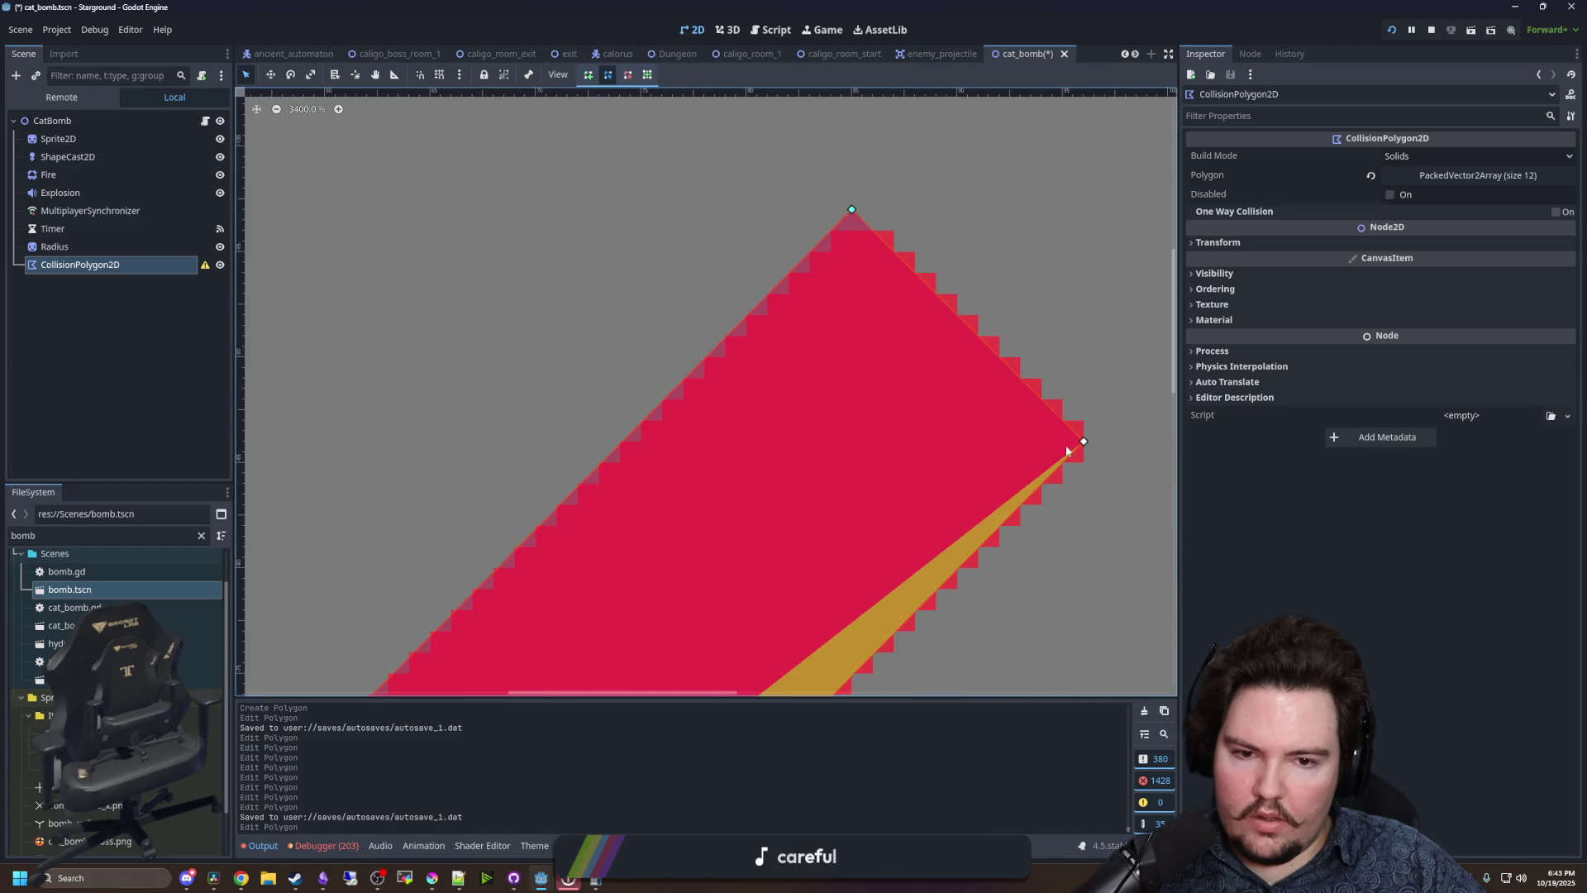
left_click_drag(1086, 444, 1102, 439)
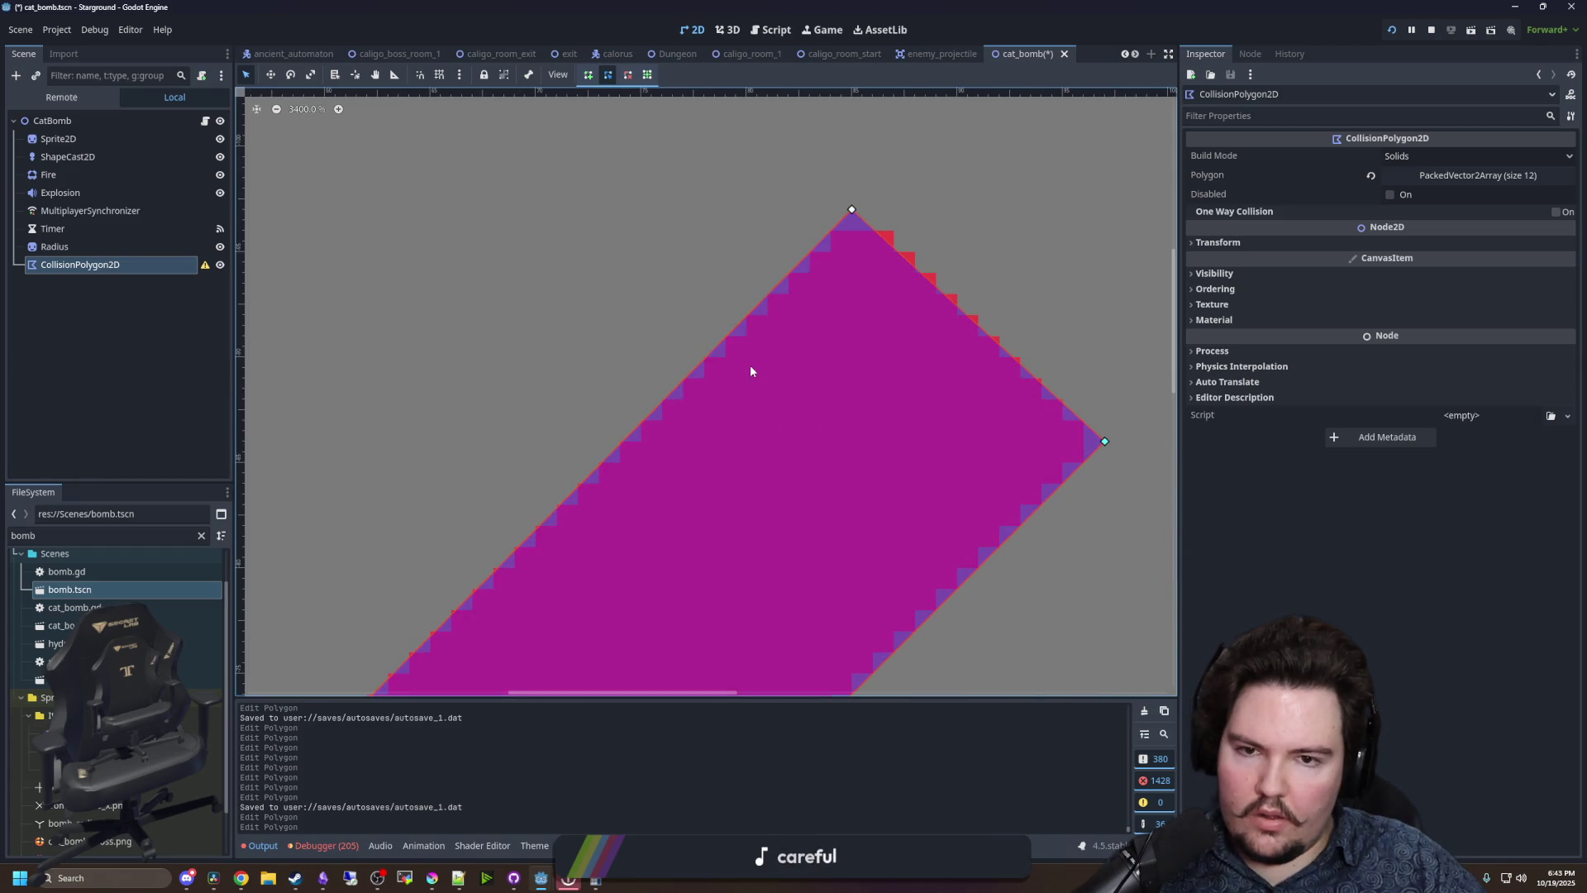
scroll(748, 368, "down", 2)
scroll(696, 369, "down", 5)
scroll(759, 405, "up", 4)
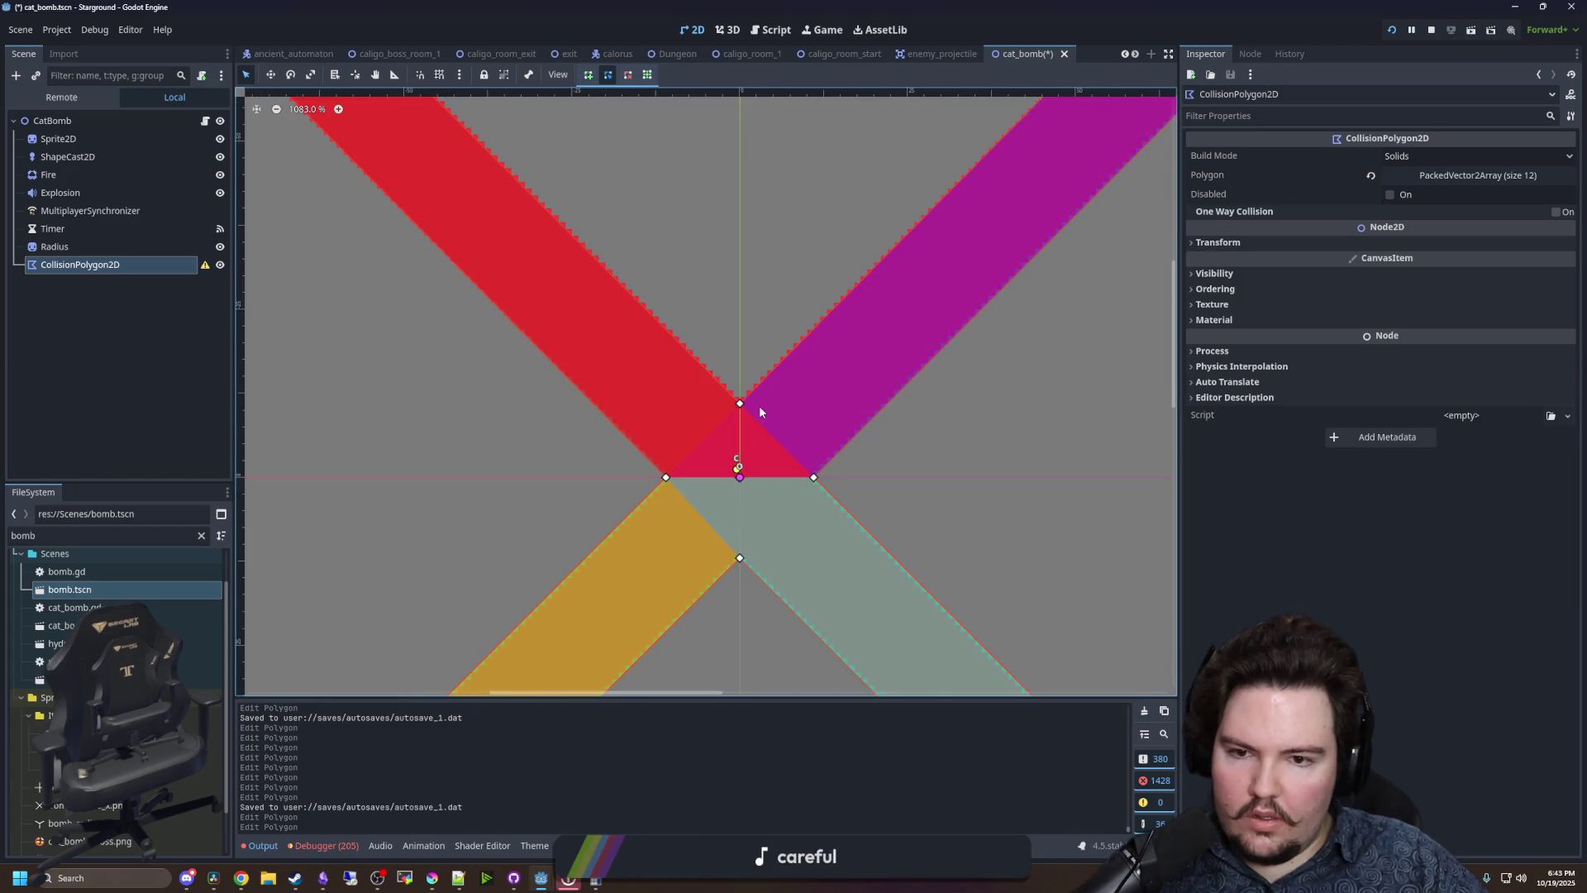
left_click_drag(728, 400, 717, 355)
scroll(718, 355, "up", 2)
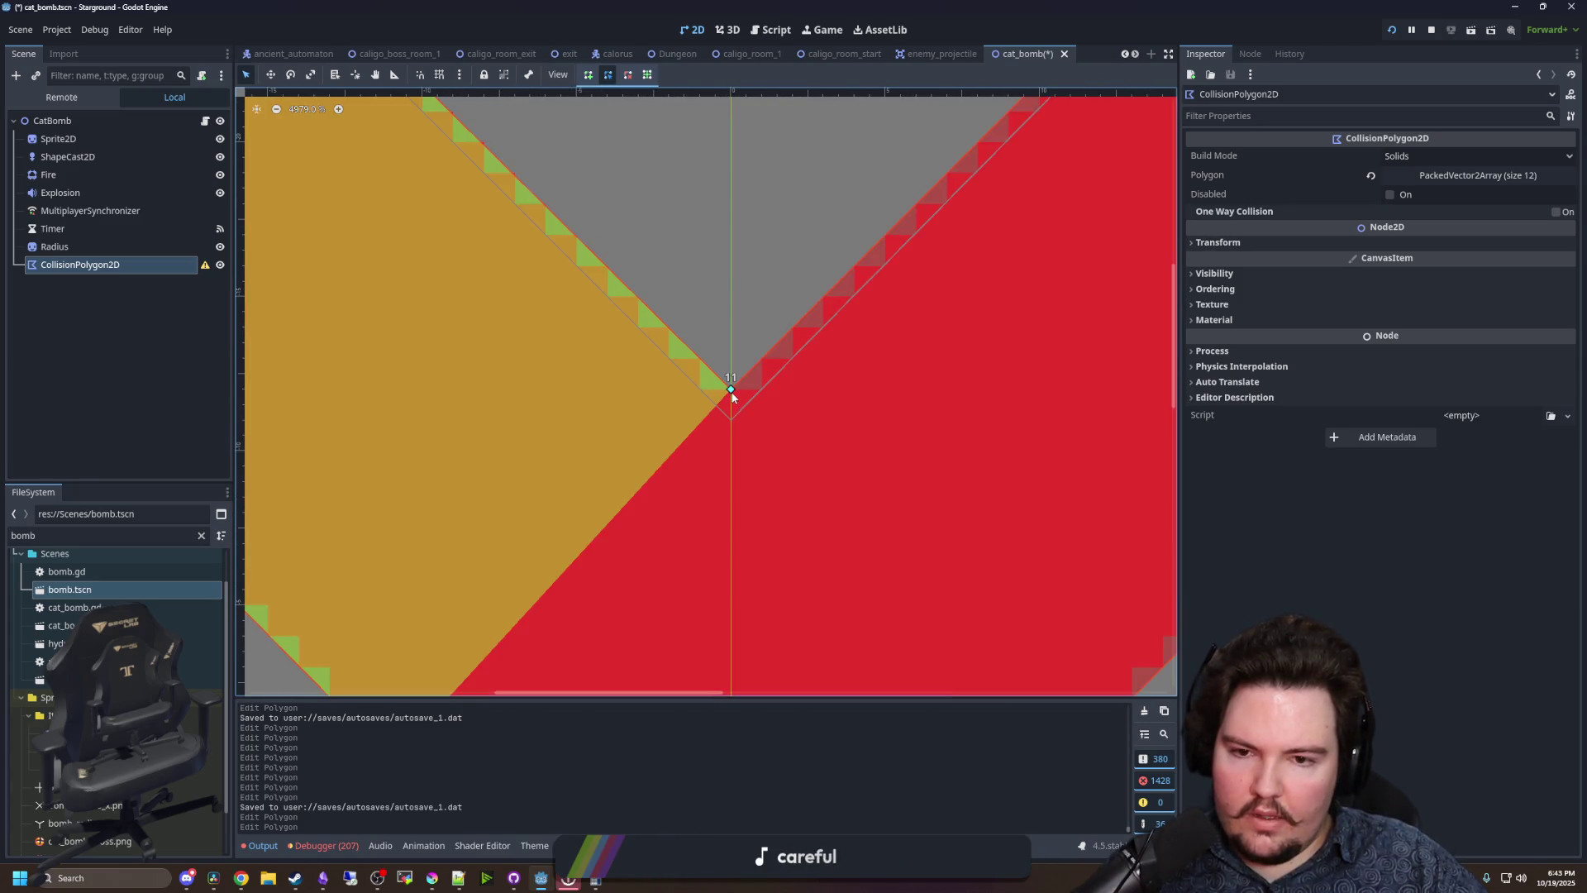
scroll(613, 314, "down", 4)
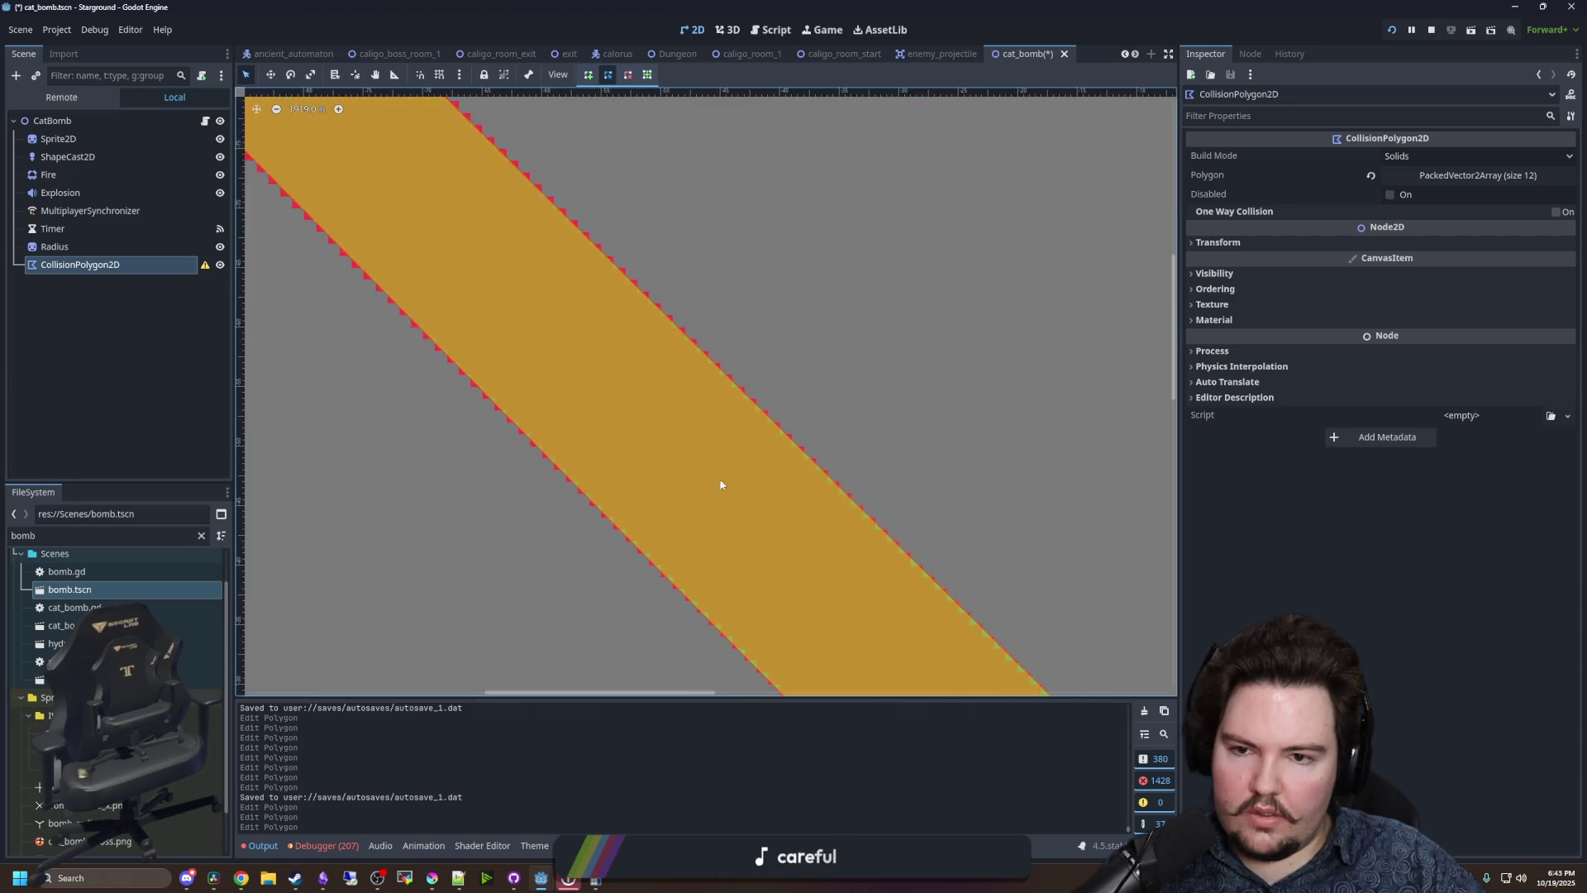
scroll(562, 398, "up", 10)
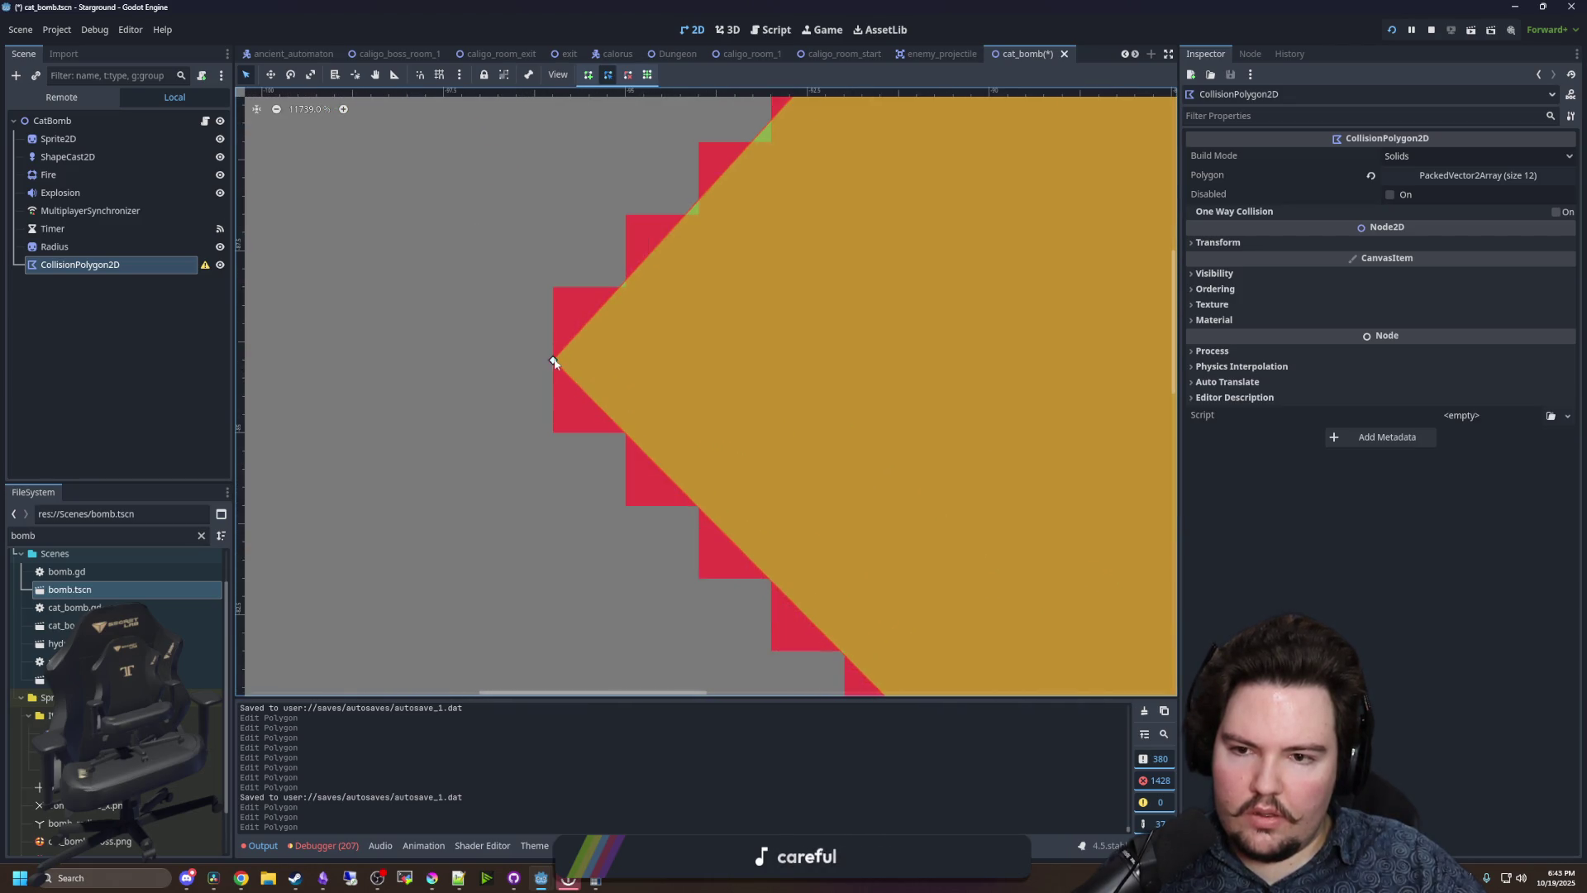
scroll(512, 364, "down", 5)
scroll(663, 343, "up", 3)
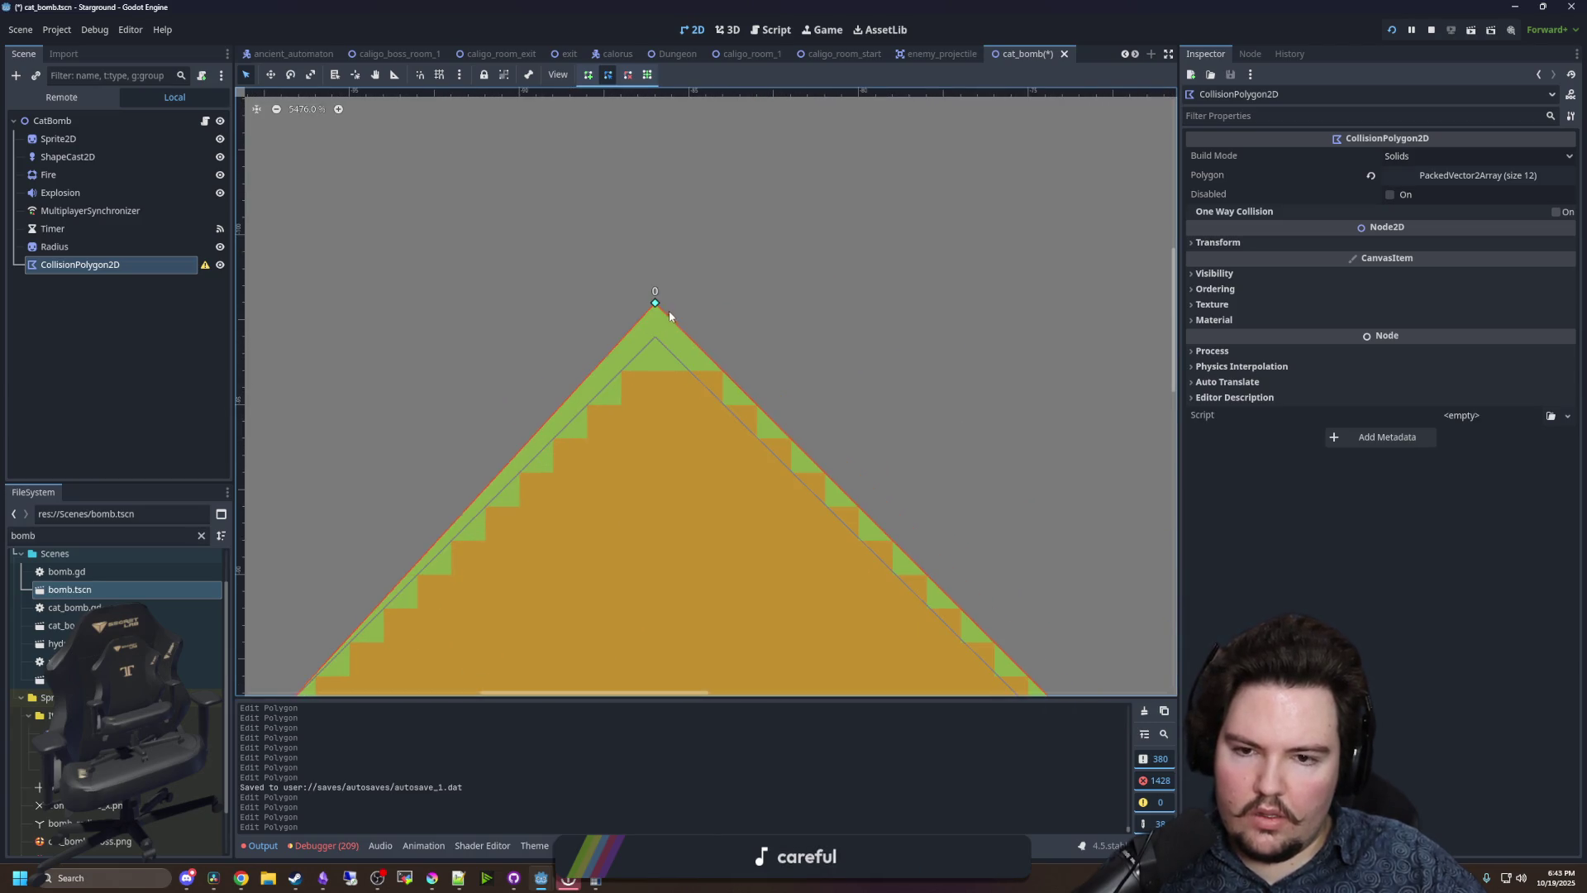
mouse_move(655, 338)
left_mouse_down()
mouse_move(685, 346)
mouse_move(657, 341)
mouse_move(667, 324)
mouse_move(683, 342)
left_mouse_up()
scroll(647, 422, "down", 10)
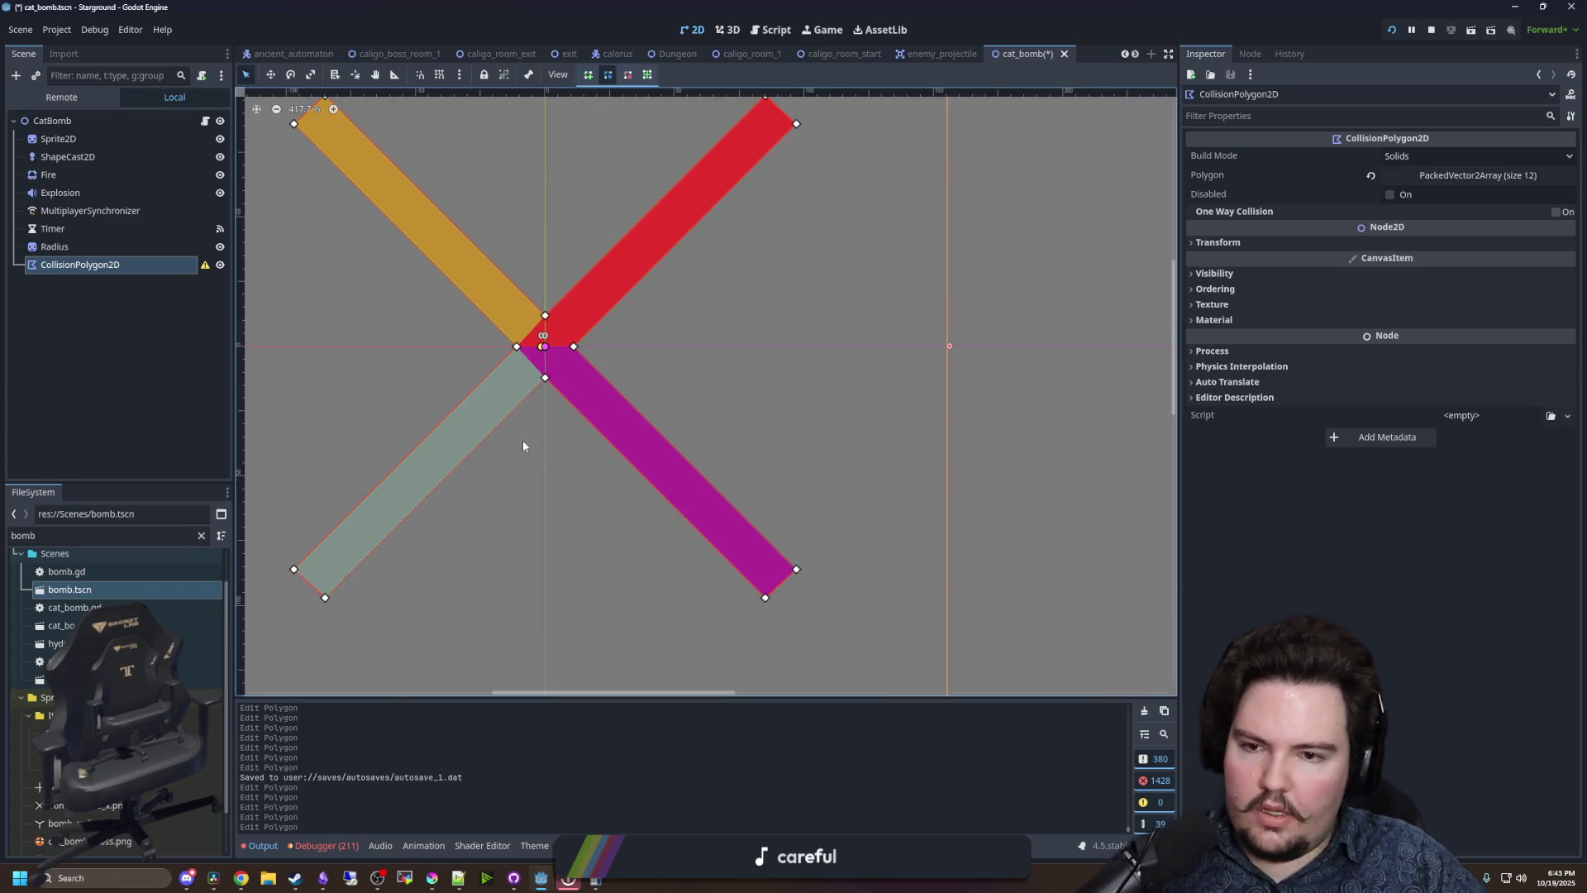
left_click_drag(536, 446, 579, 466)
- Save cat_bomb.tscn with Ctrl+S
key("ctrl+s")
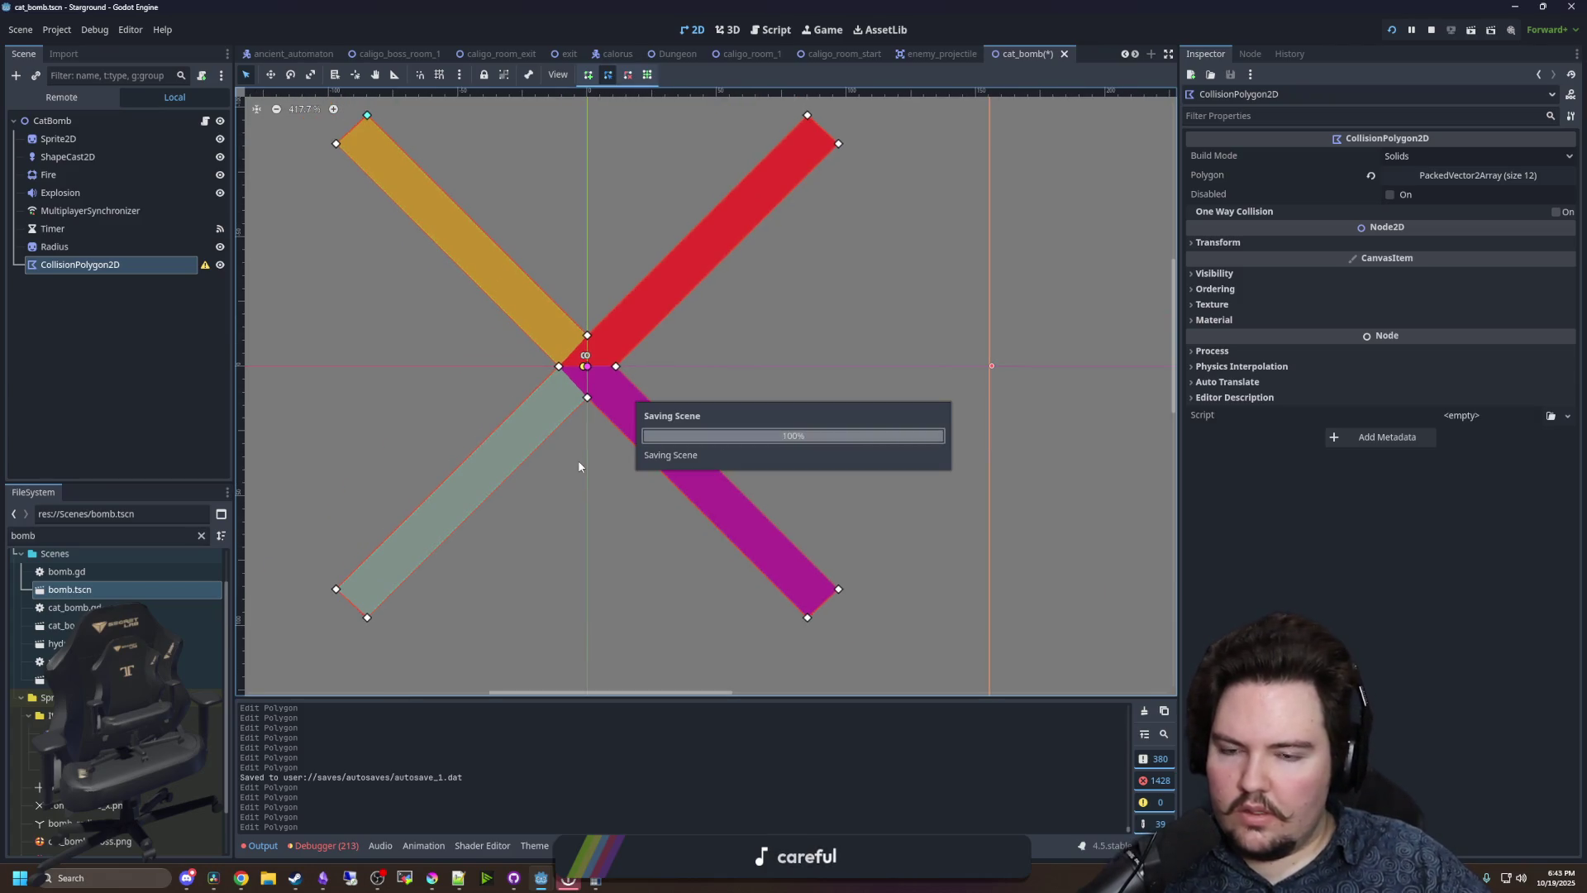
scroll(574, 314, "up", 8)
scroll(582, 362, "down", 5)
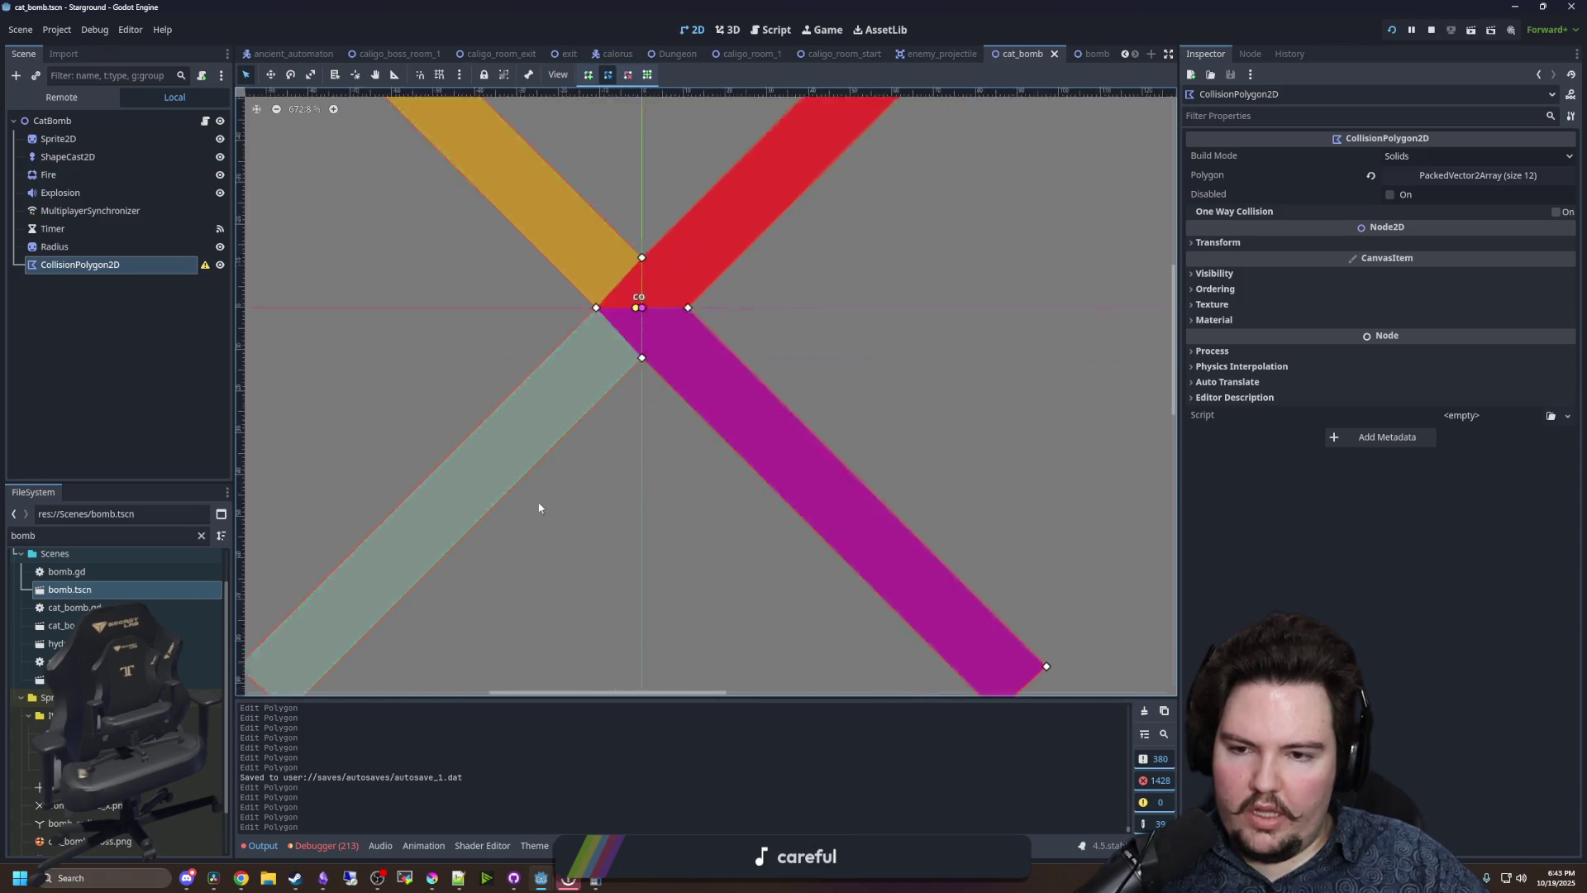
scroll(589, 303, "up", 2)
key("ctrl+s")
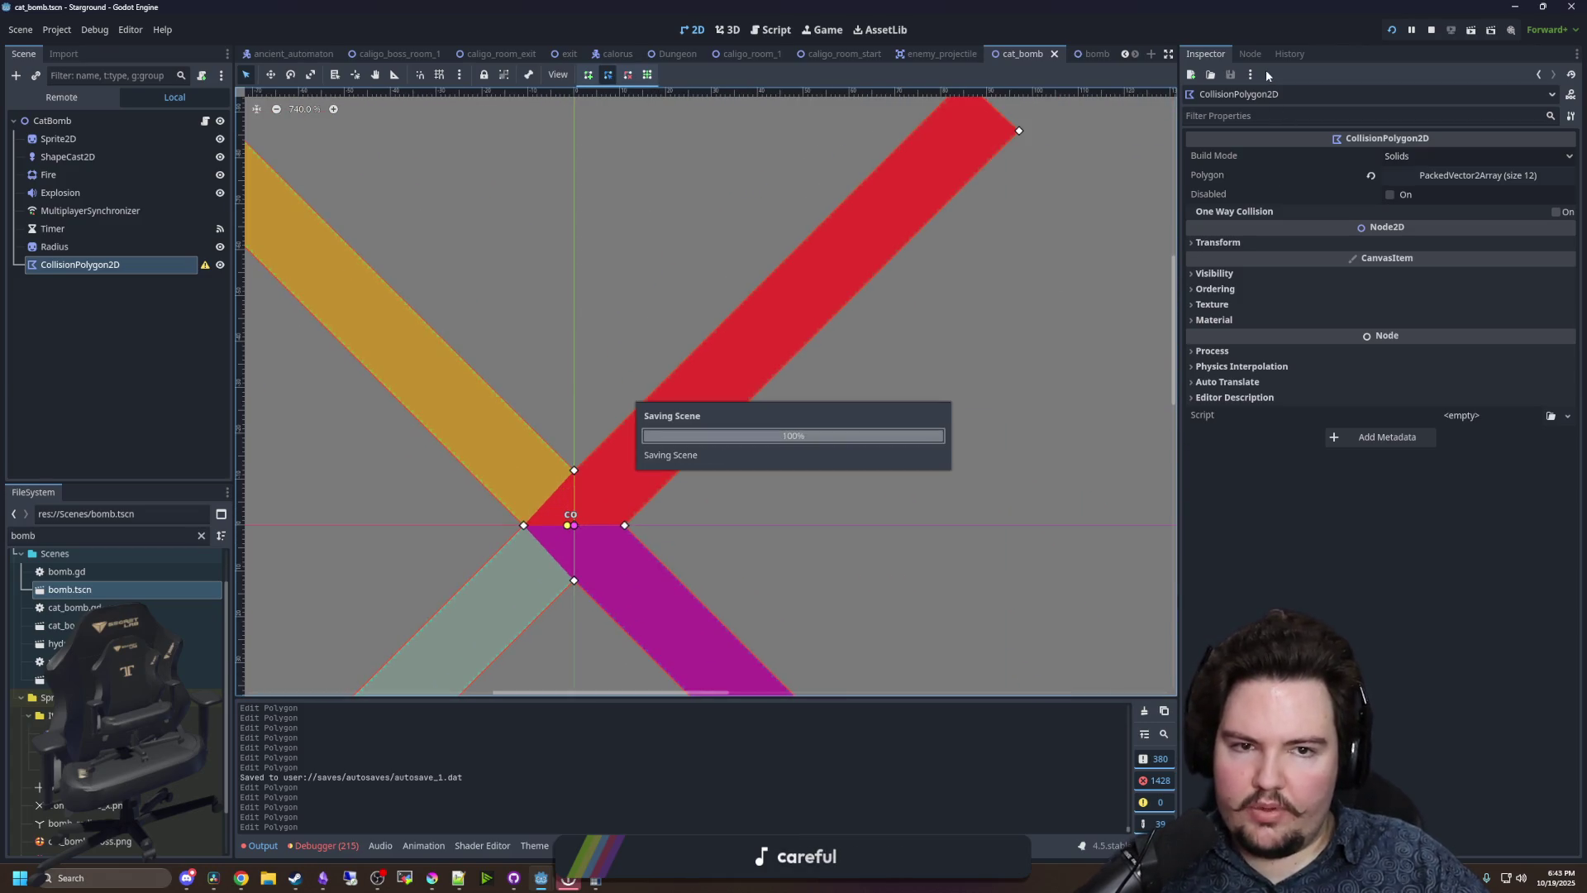
- Inspect the collision polygon's Polygon point array in the Inspector
left_click(1252, 55)
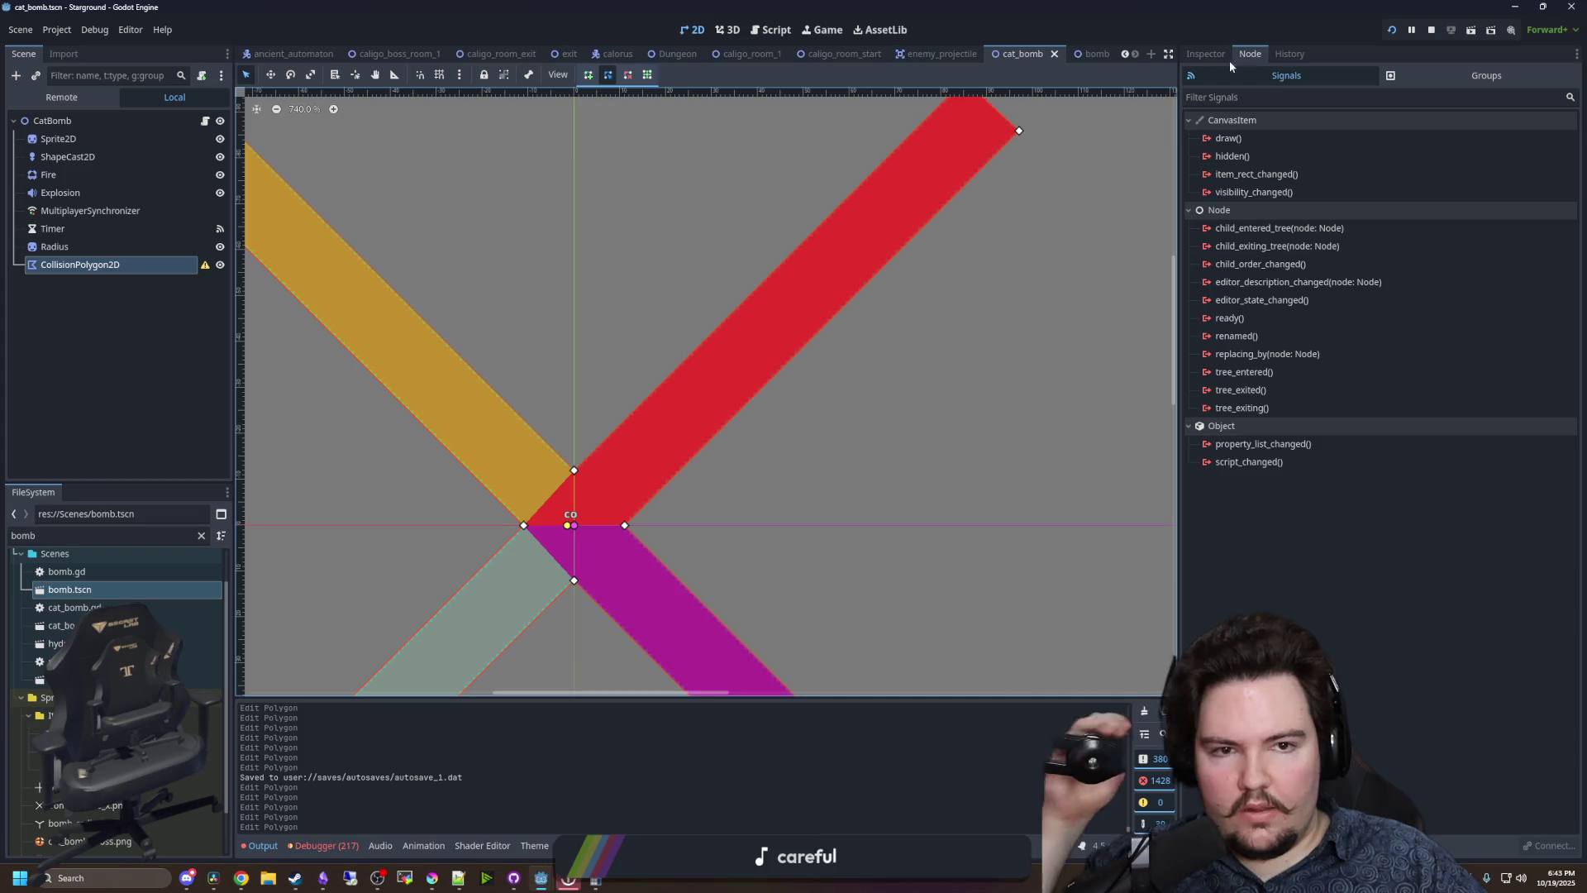
left_click(1206, 54)
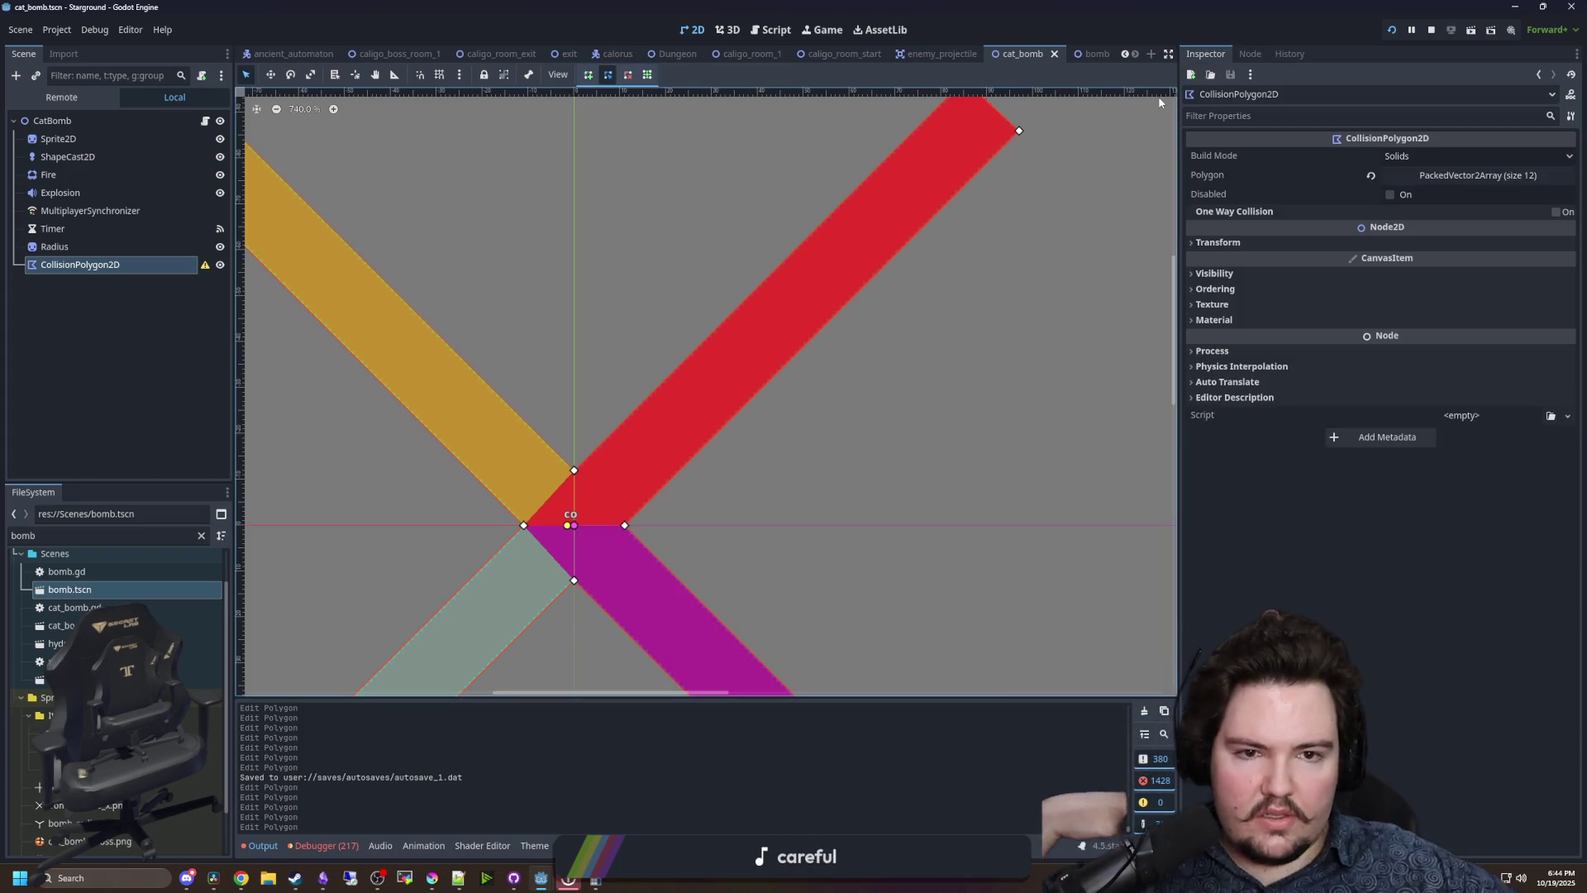
left_click(1410, 177)
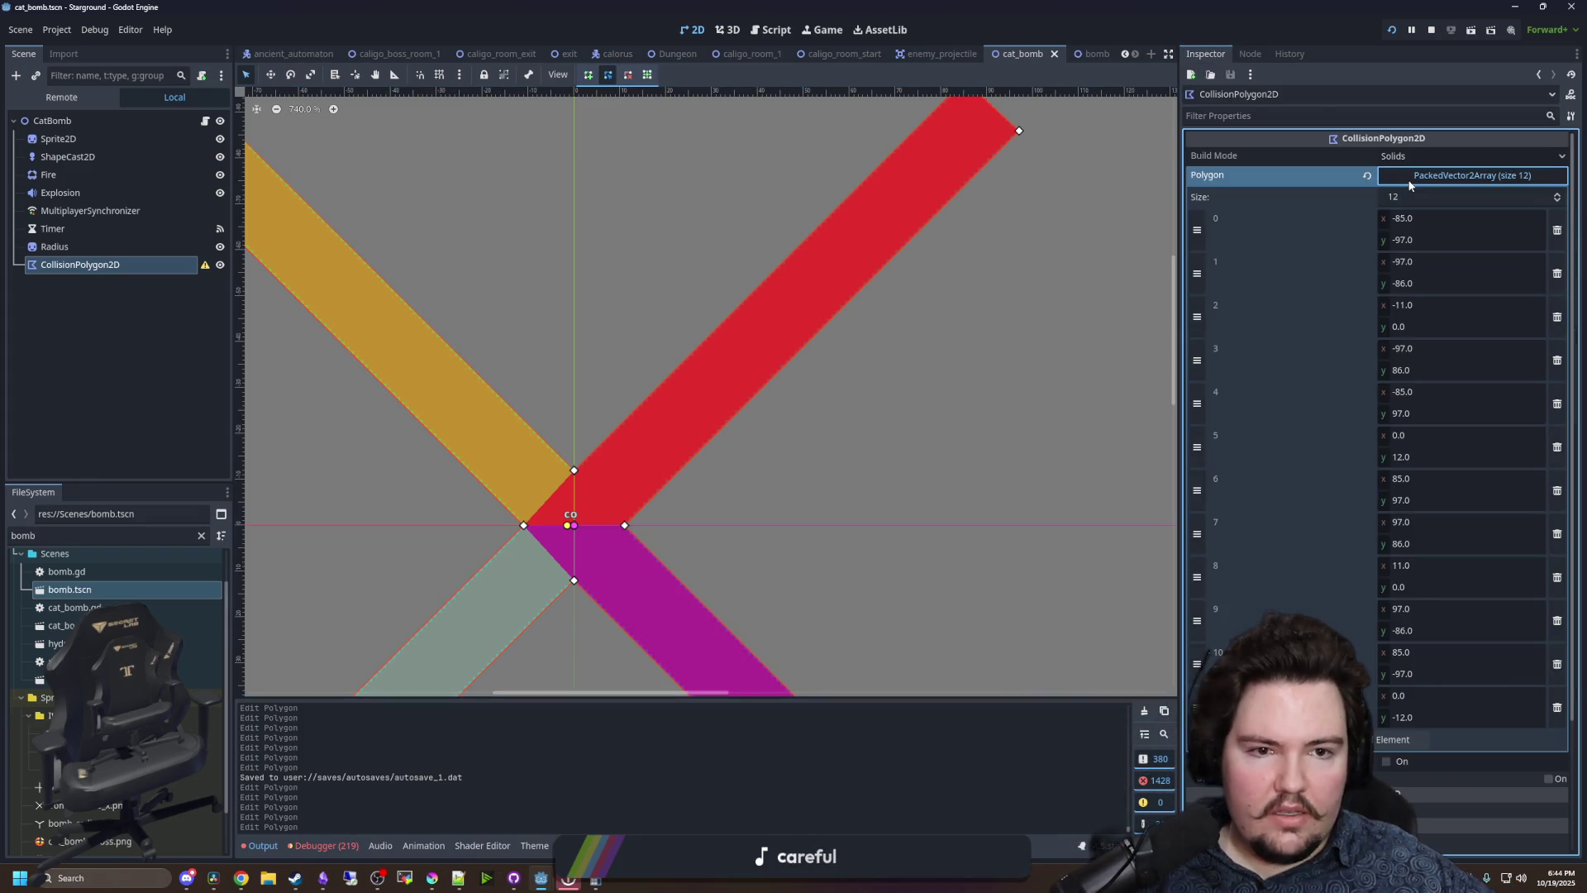
left_click(1410, 177)
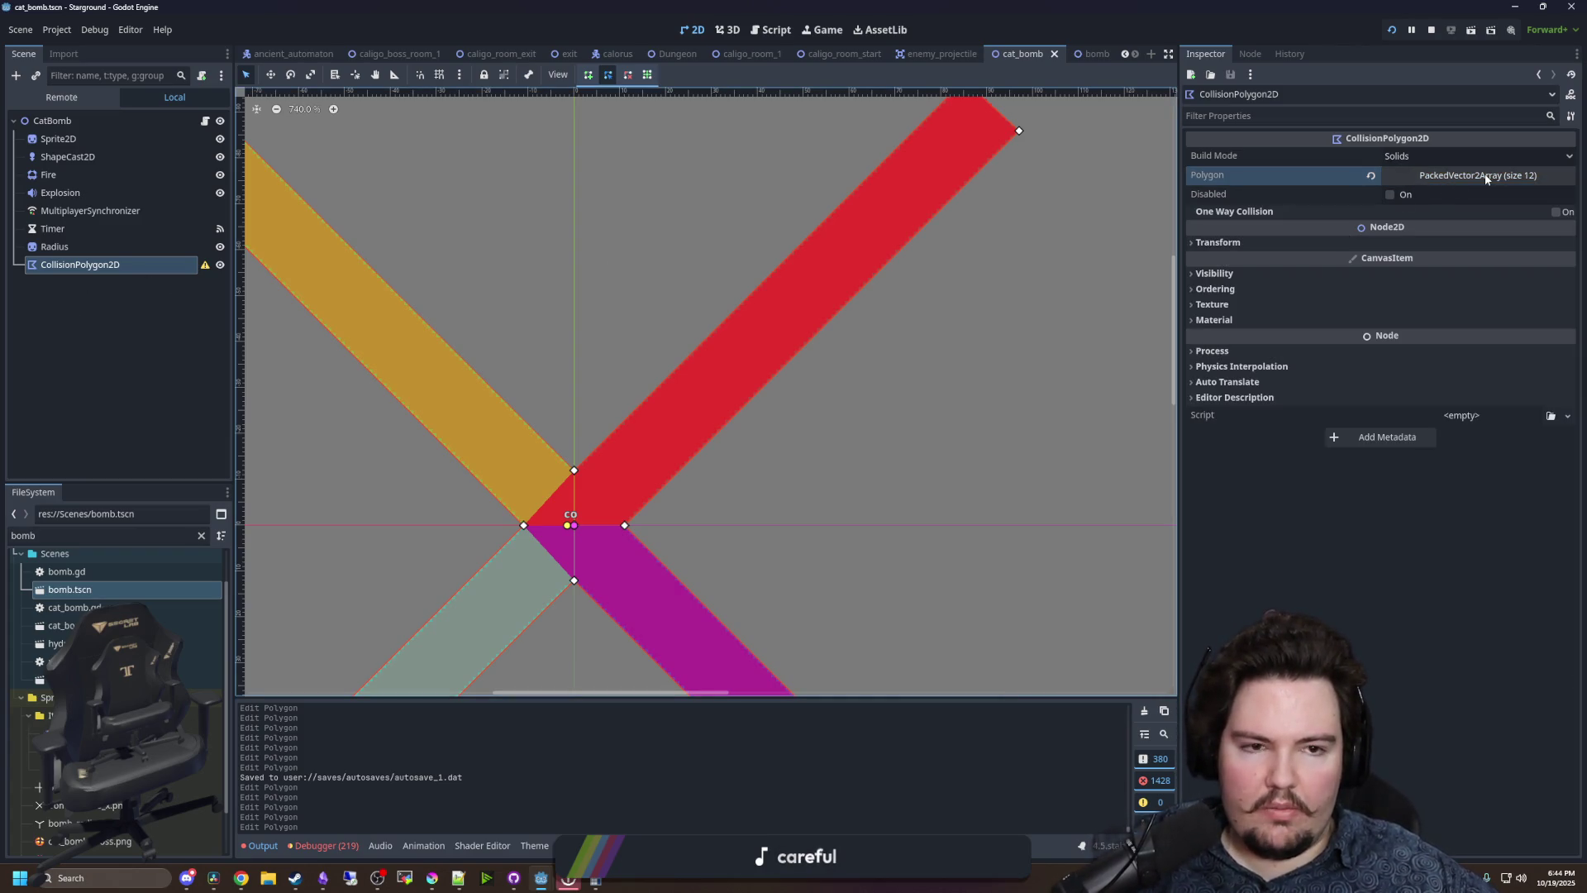
- Toggle the collision polygon's visibility repeatedly to compare it against the Radius sprite, leaving it shown
left_click(92, 247)
left_click(95, 264)
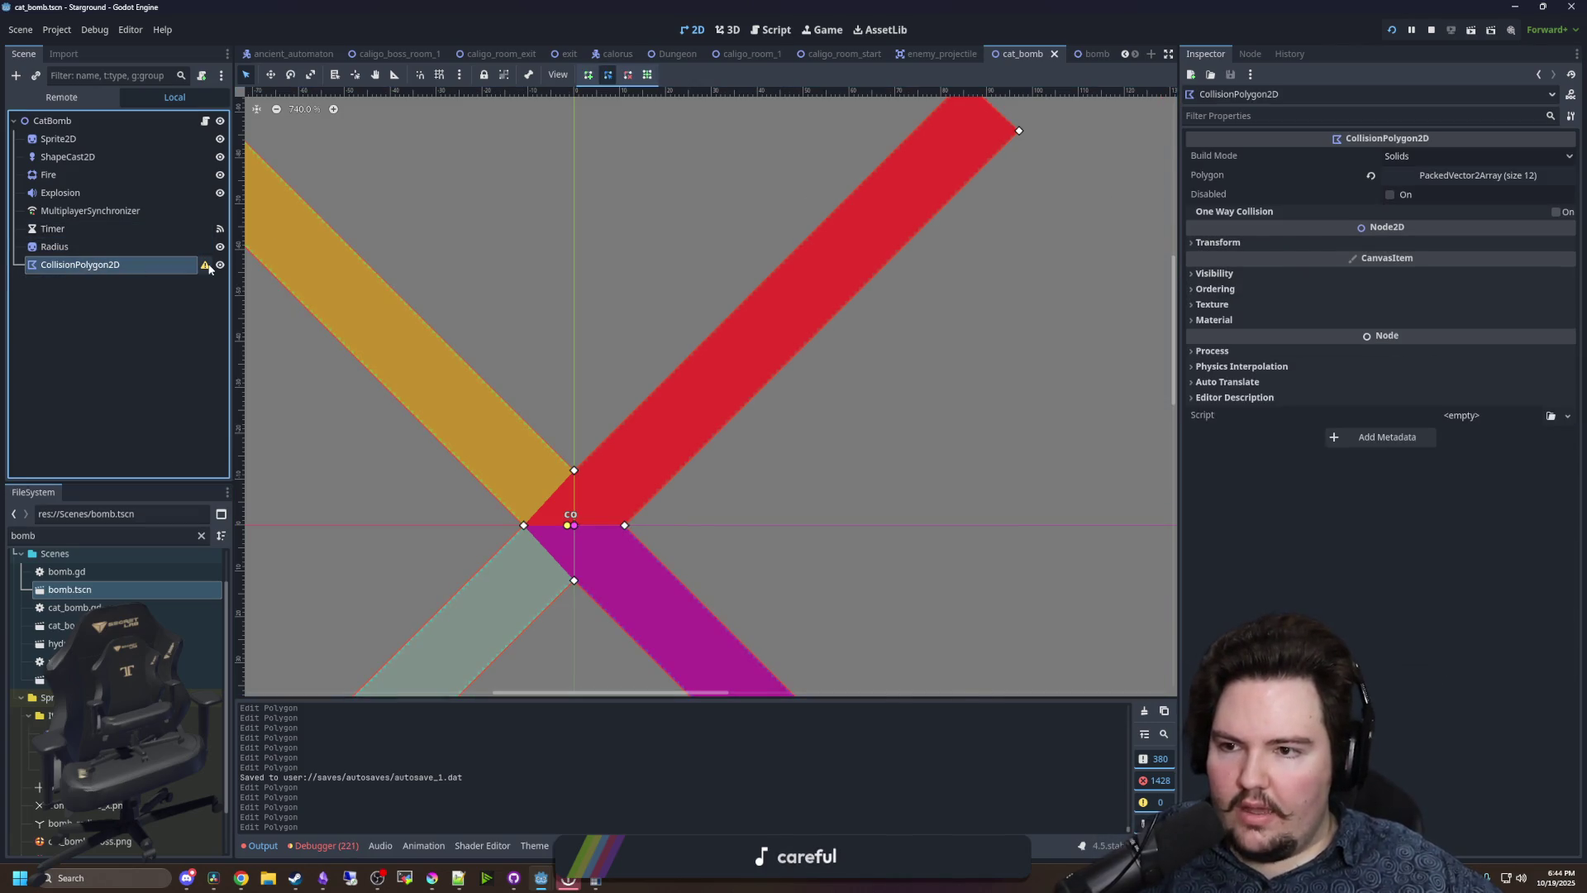
left_click(220, 265)
left_click(220, 265)
left_click(220, 266)
left_click(220, 266)
left_click(220, 265)
left_click(220, 265)
- Paste a copy of the collision polygon as a sibling and revert its Polygon to empty
right_click(91, 276)
right_click(127, 273)
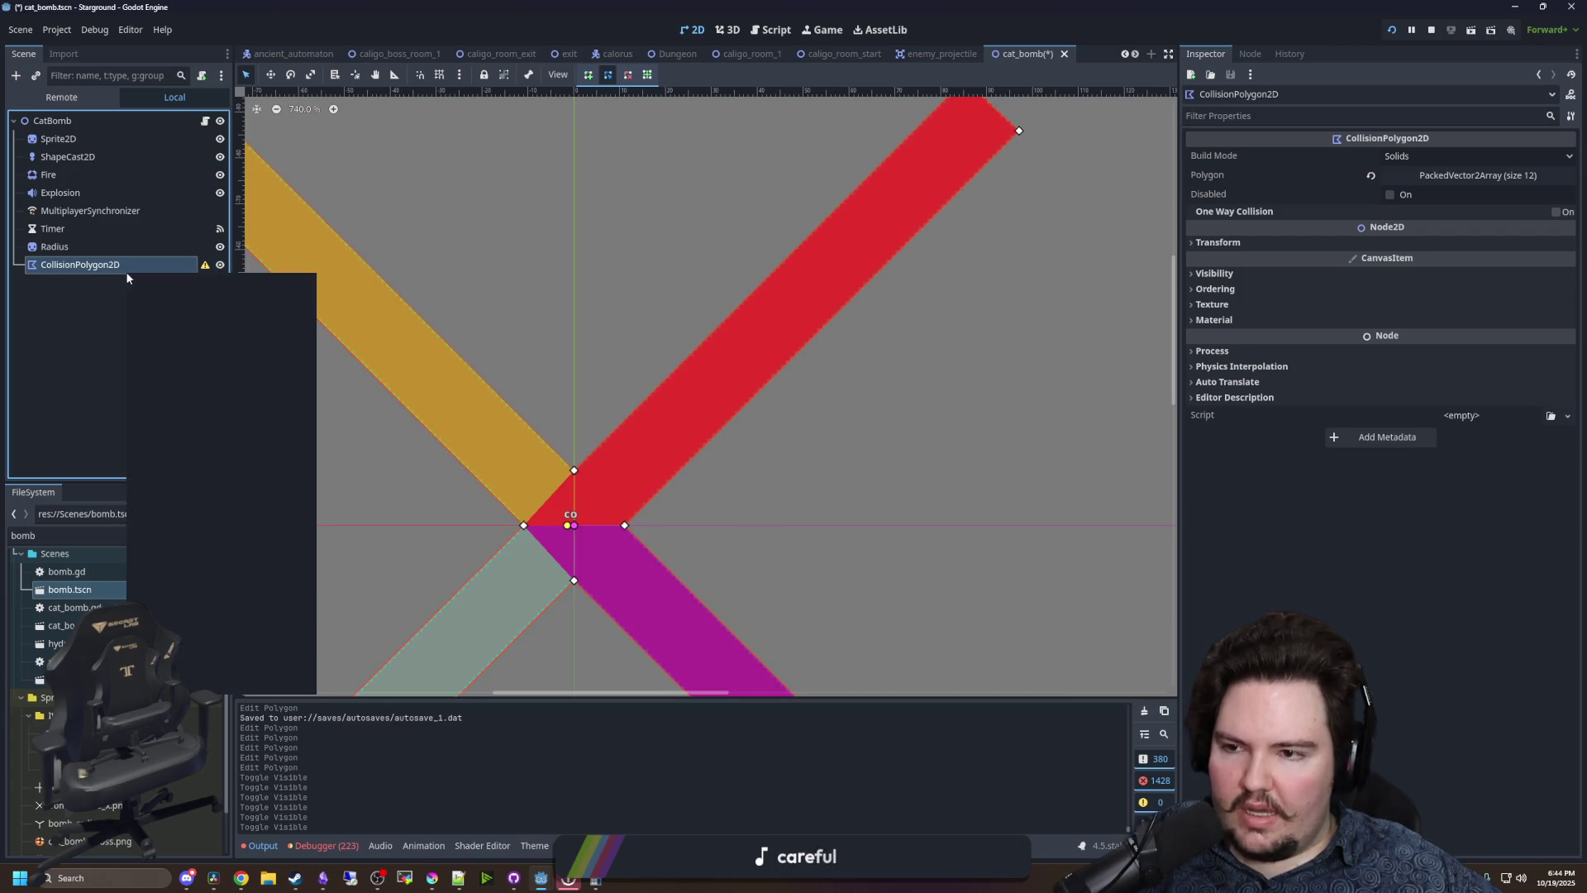
left_click(173, 380)
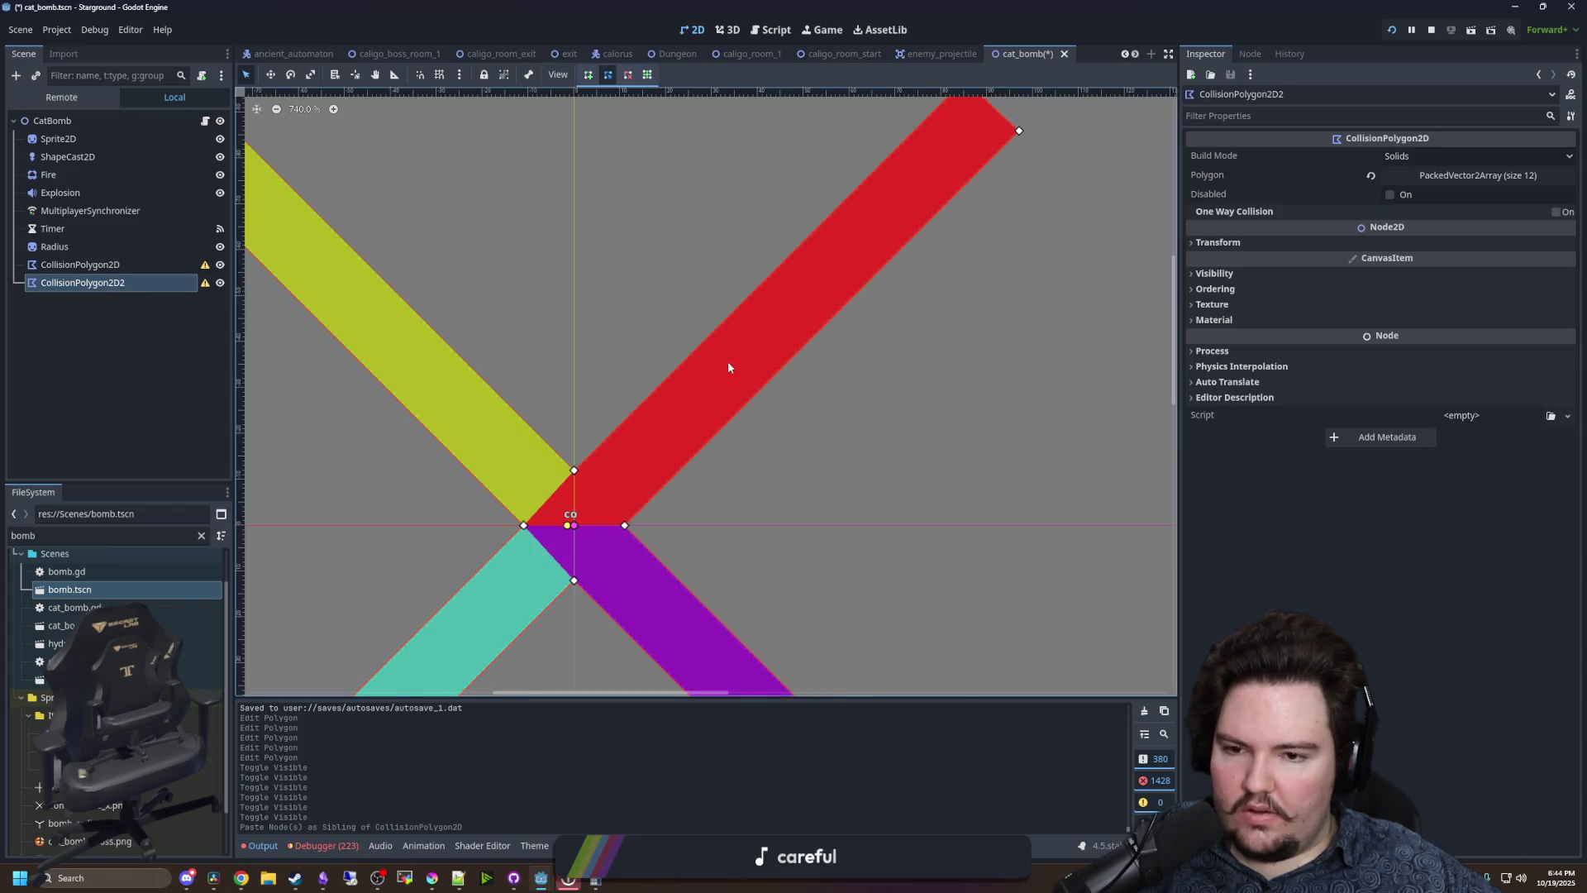
scroll(951, 330, "down", 2)
left_click(1472, 176)
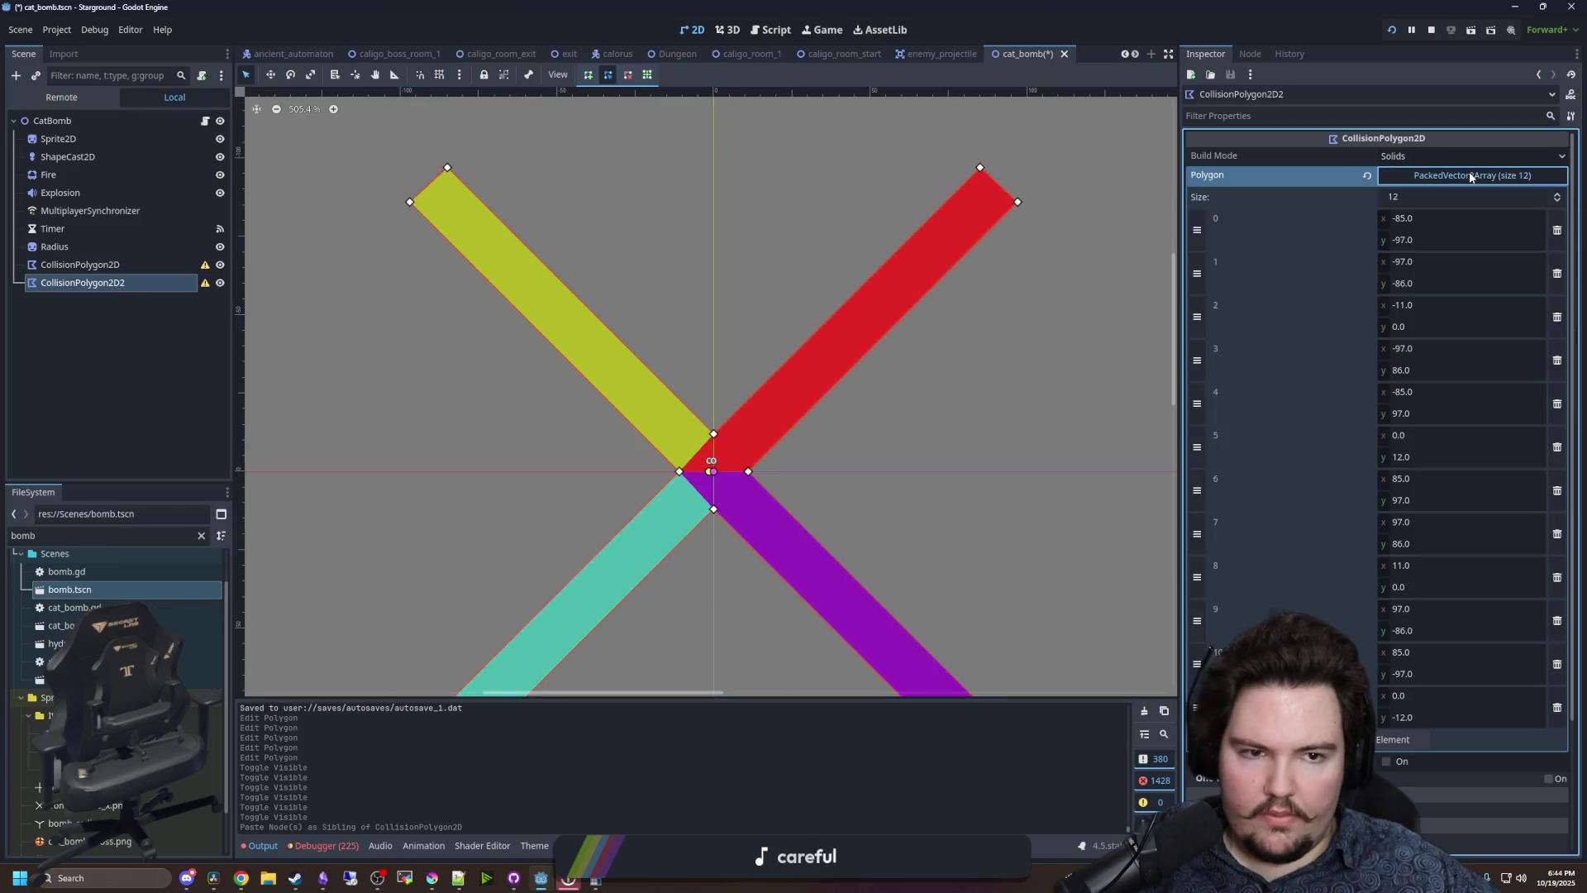
left_click(1557, 230)
left_click(1557, 229)
left_click(1557, 229)
left_click(1558, 229)
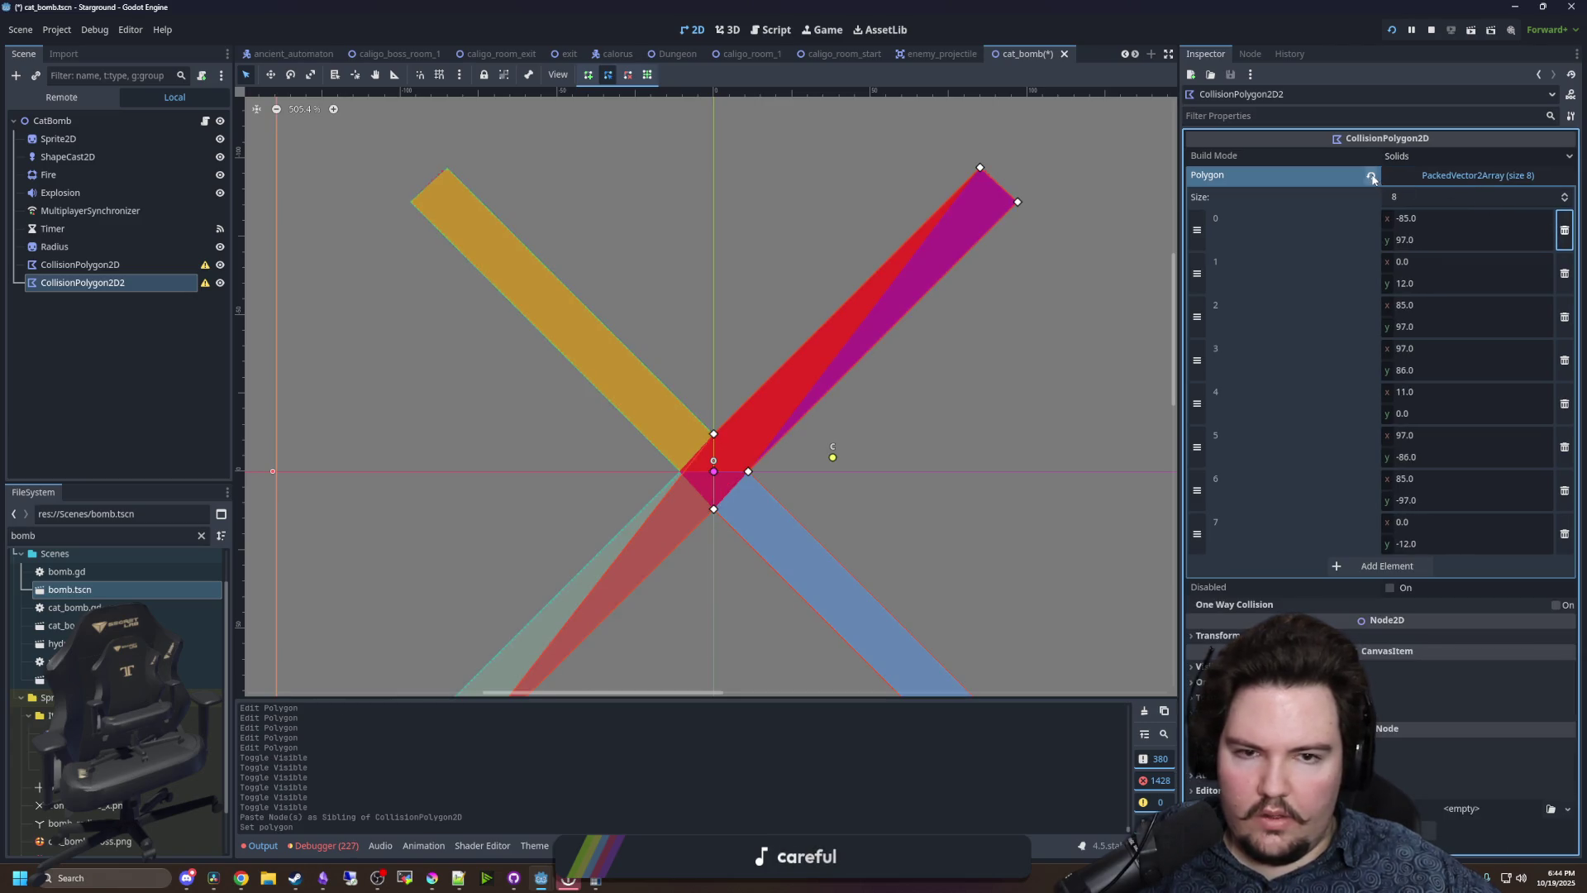
left_click(1372, 179)
- Rename the original collision polygon to X and the copy to Plus
left_click(106, 266)
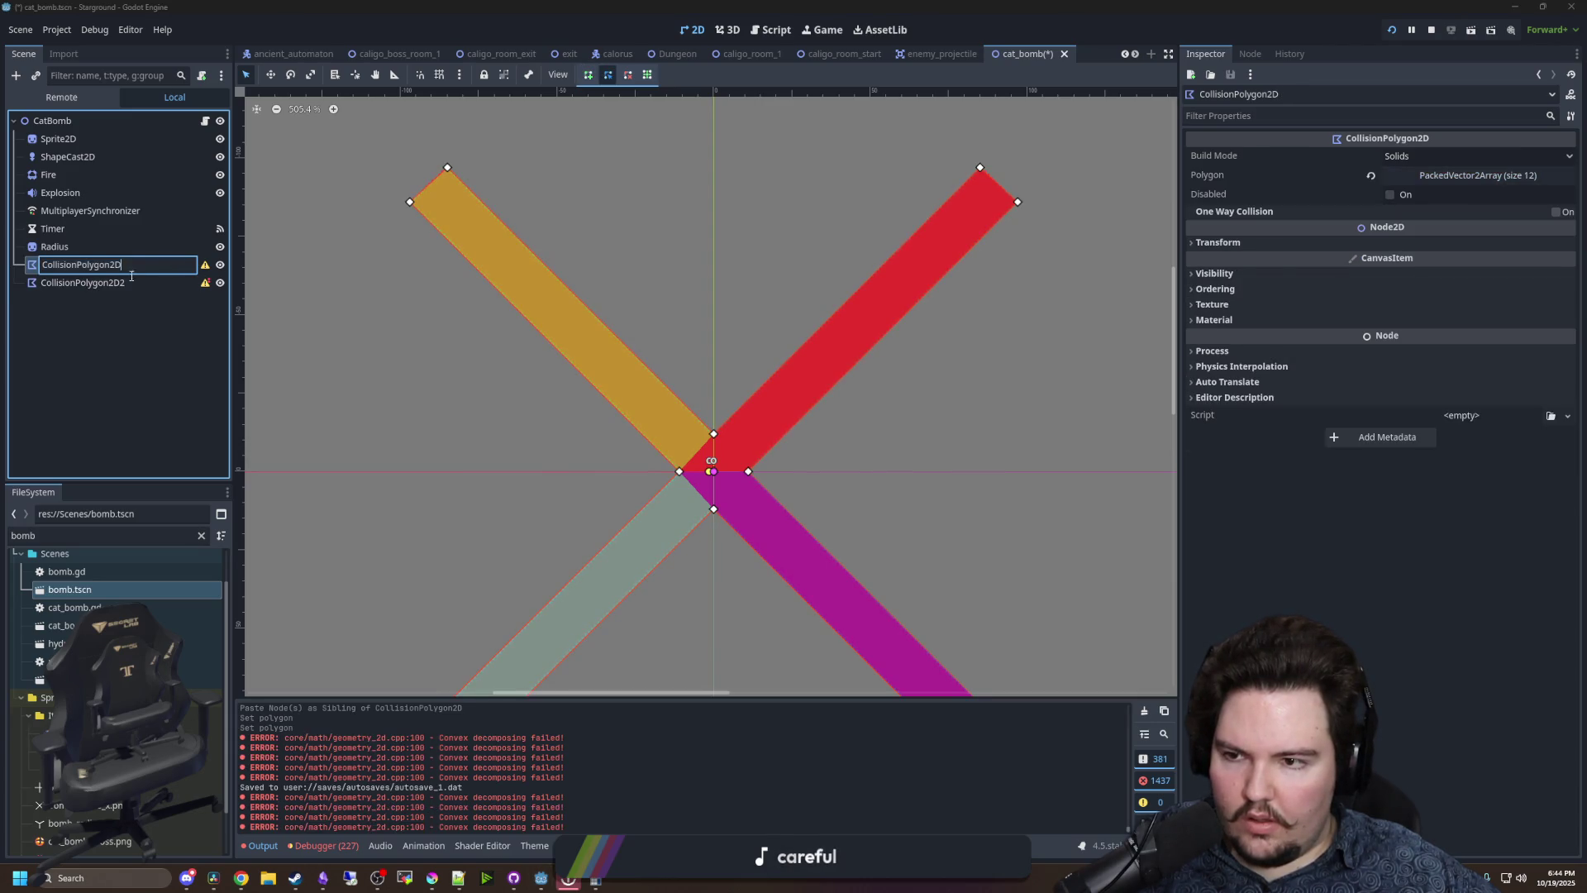
type("Cr")
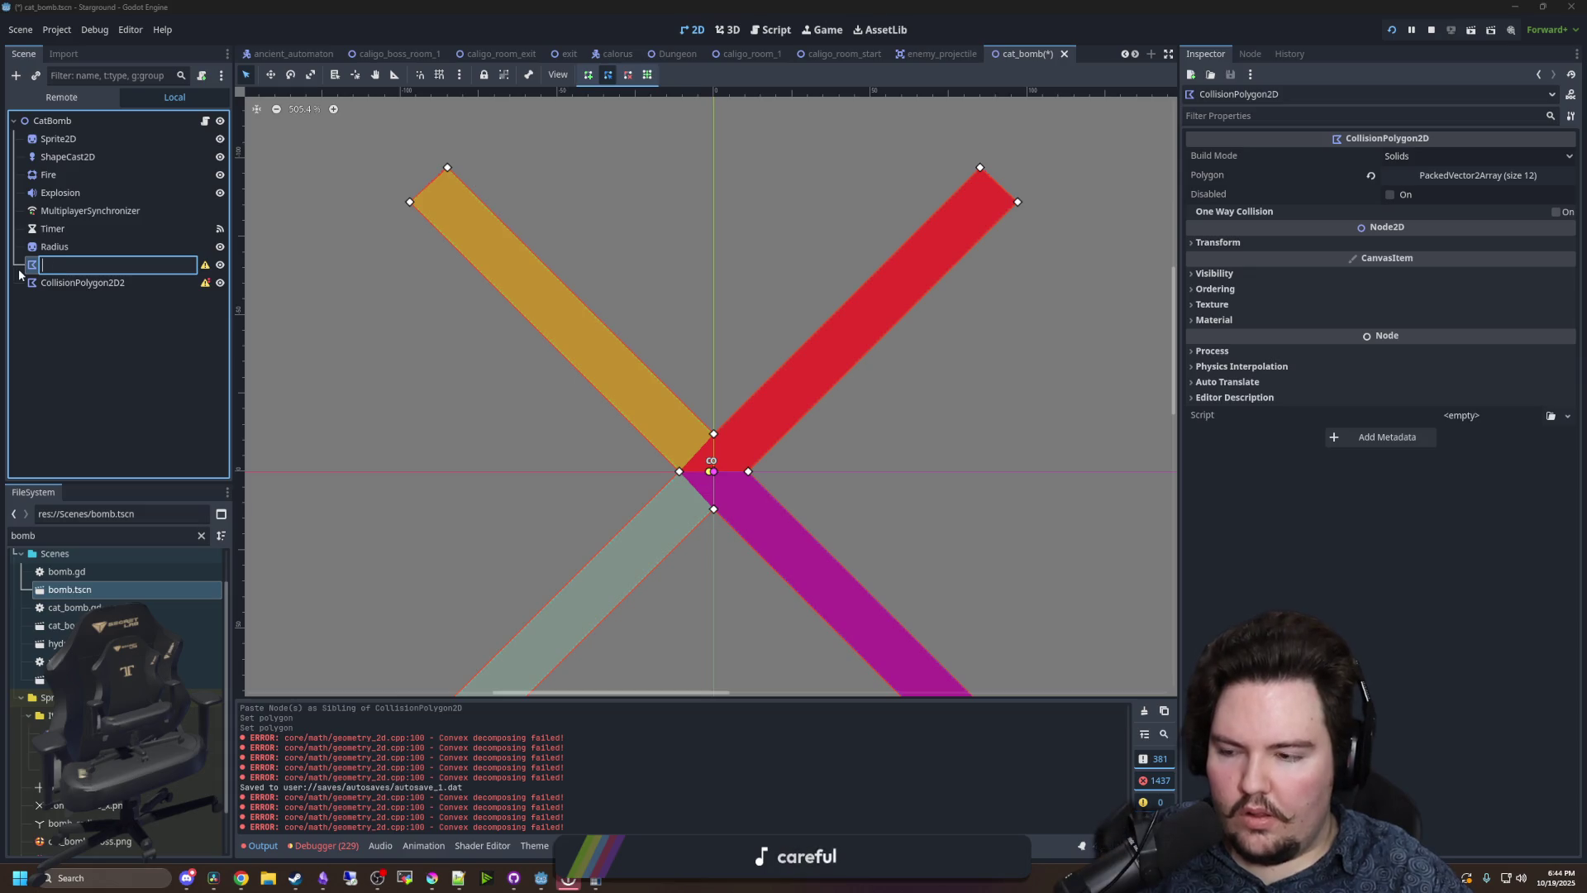
type("X")
key("Return")
double_click(102, 286)
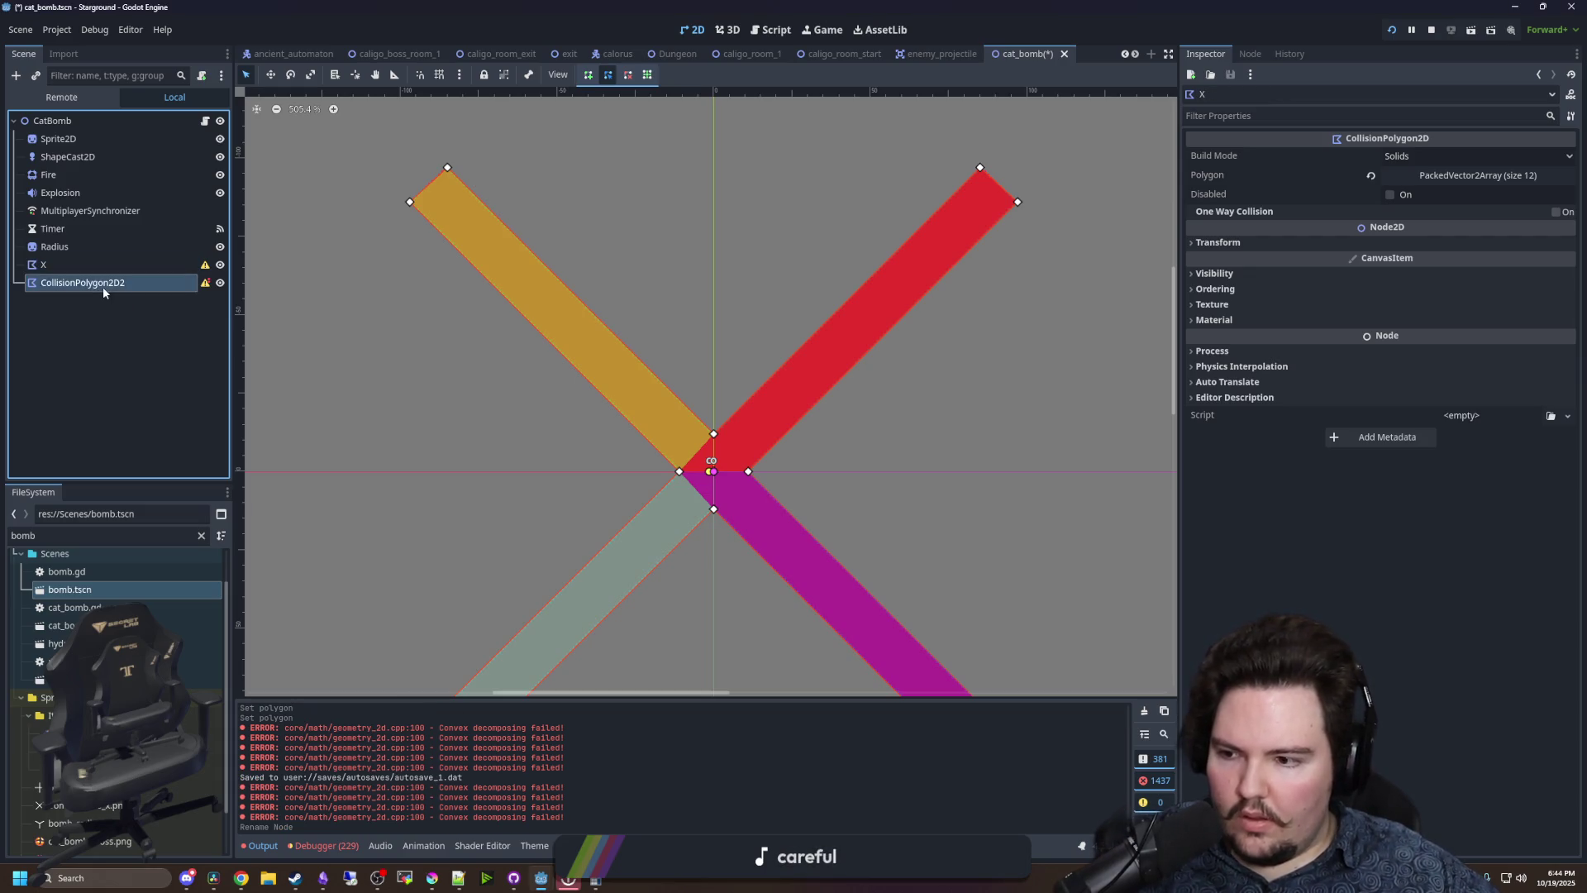
type("us")
key("Return")
- Duplicate Plus as a sibling and rename the new node to Y
right_click(103, 286)
left_click(149, 380)
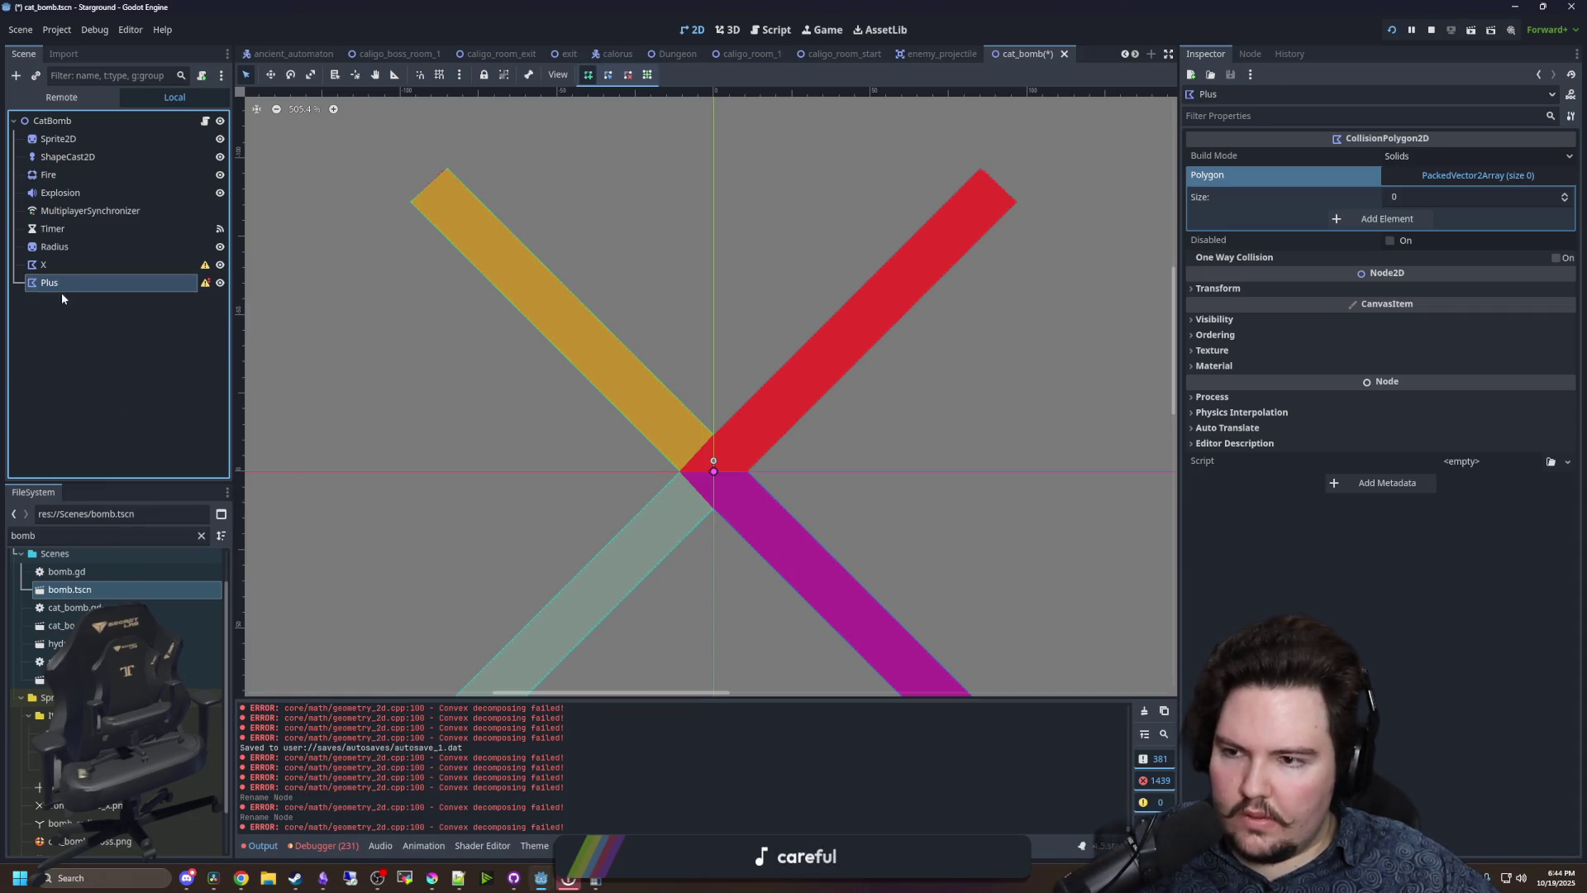
right_click(57, 290)
left_click(83, 413)
left_click(76, 311)
left_click(69, 306)
key("F2")
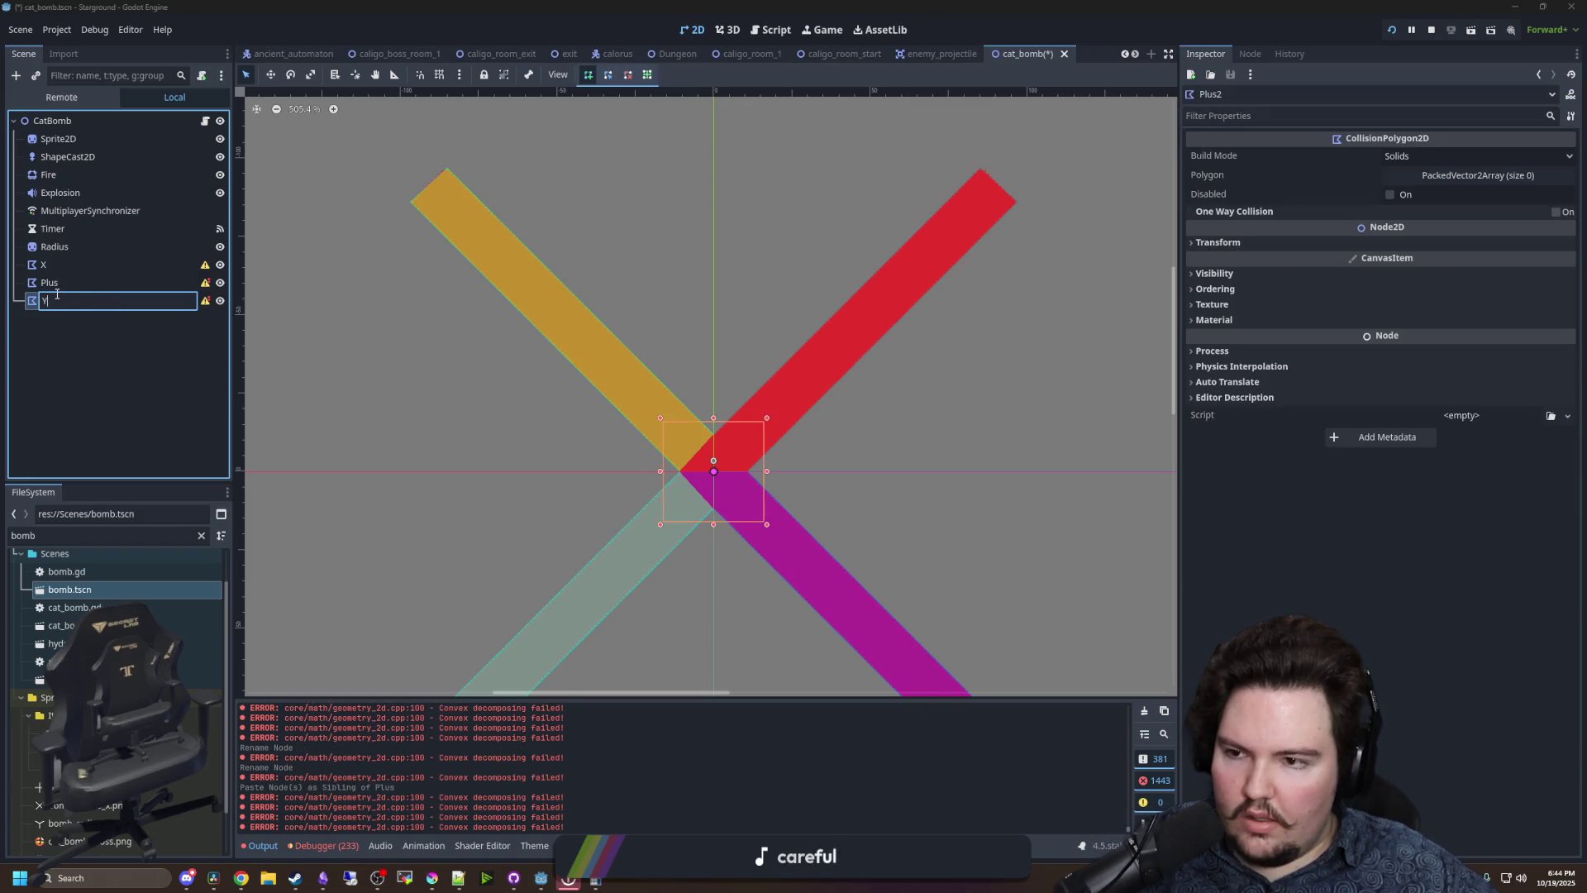
key("Return")
- Hide the X collision polygon and select Plus
left_click(57, 271)
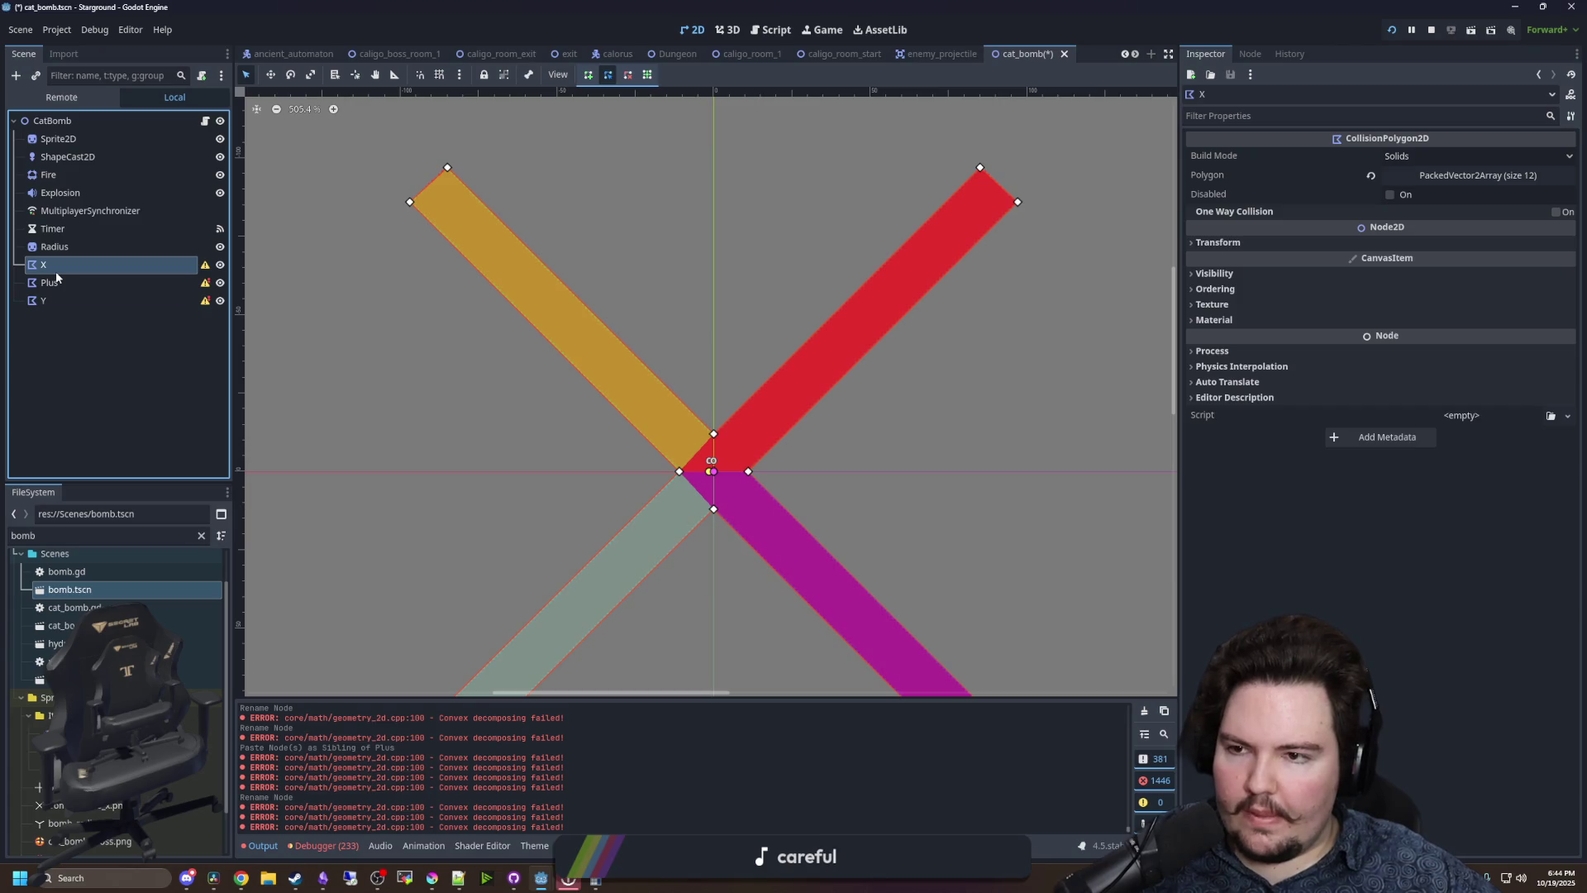
left_click(220, 264)
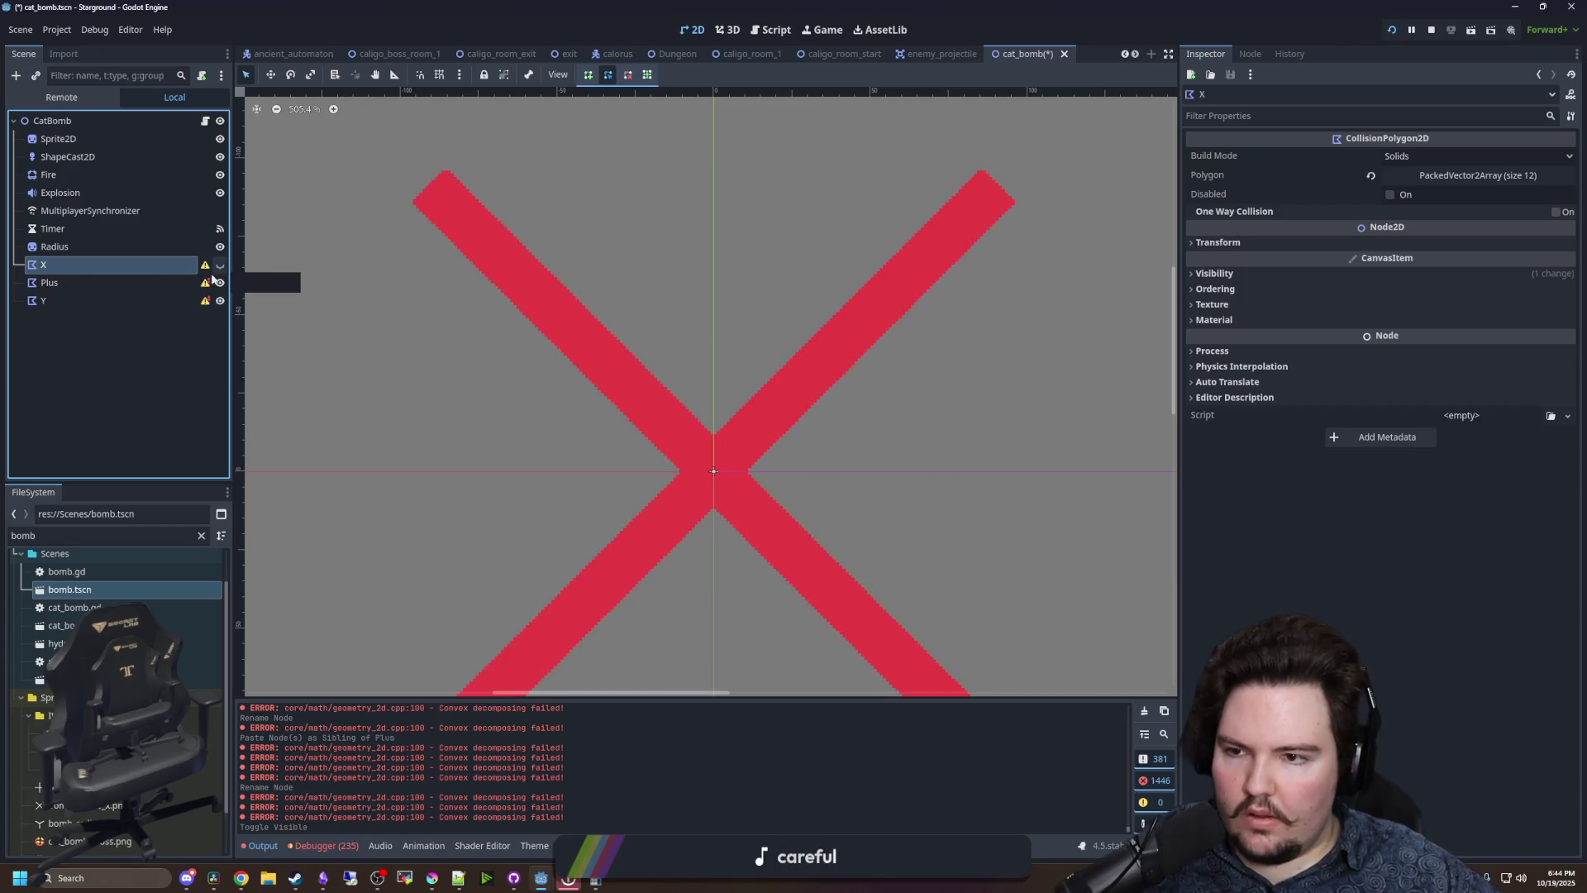
left_click(140, 286)
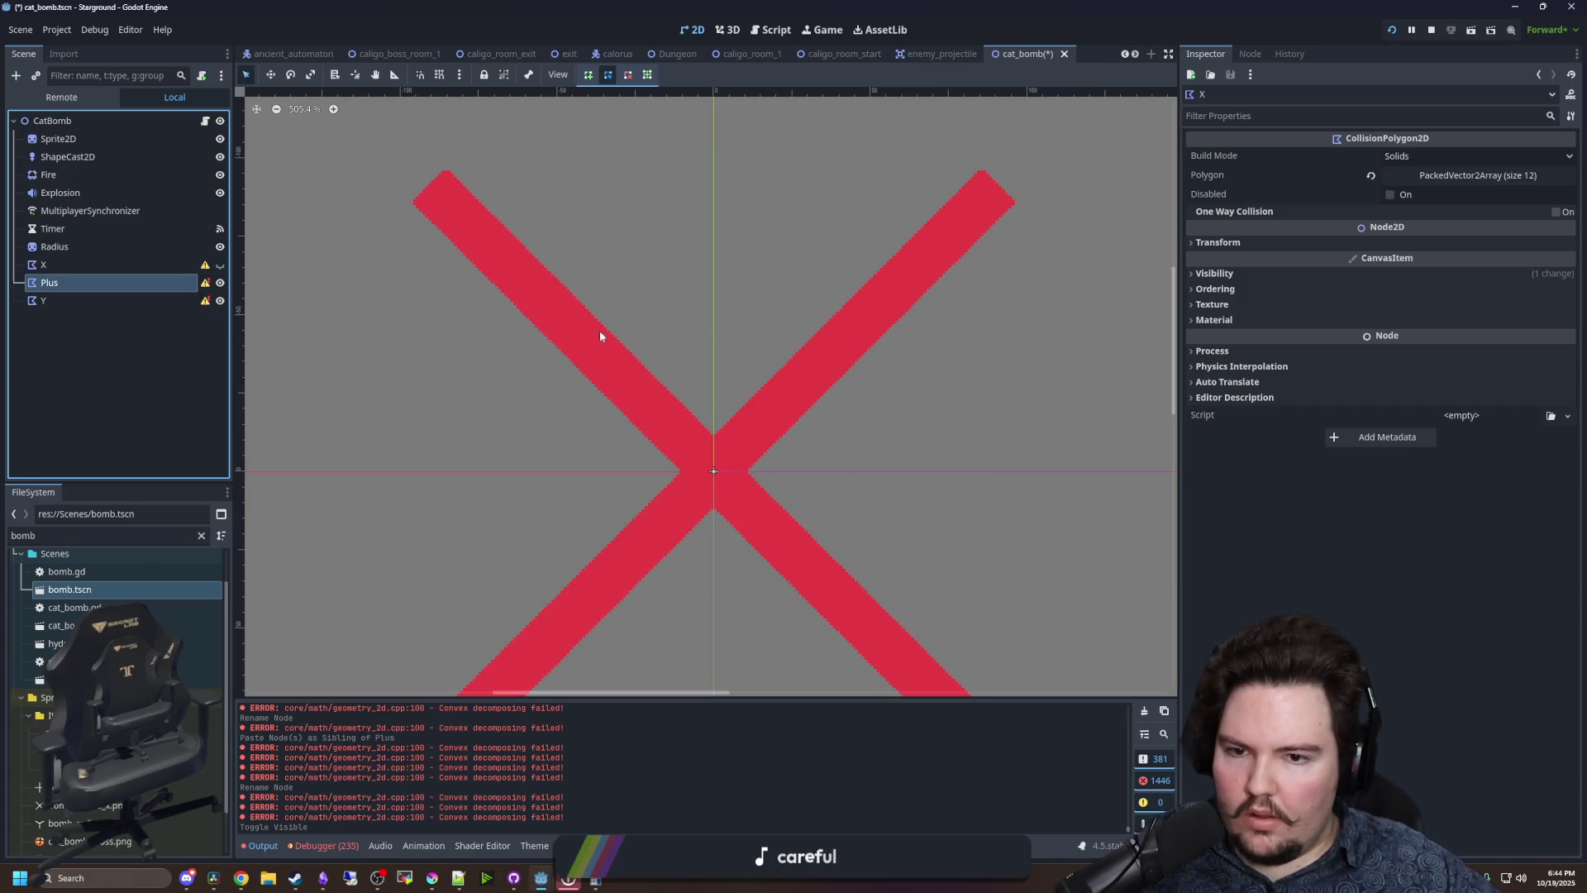
- Quick Load the bomb_radius_plus texture onto the Radius sprite via a 'bomb' search and frame it
left_click(57, 246)
left_click(1568, 167)
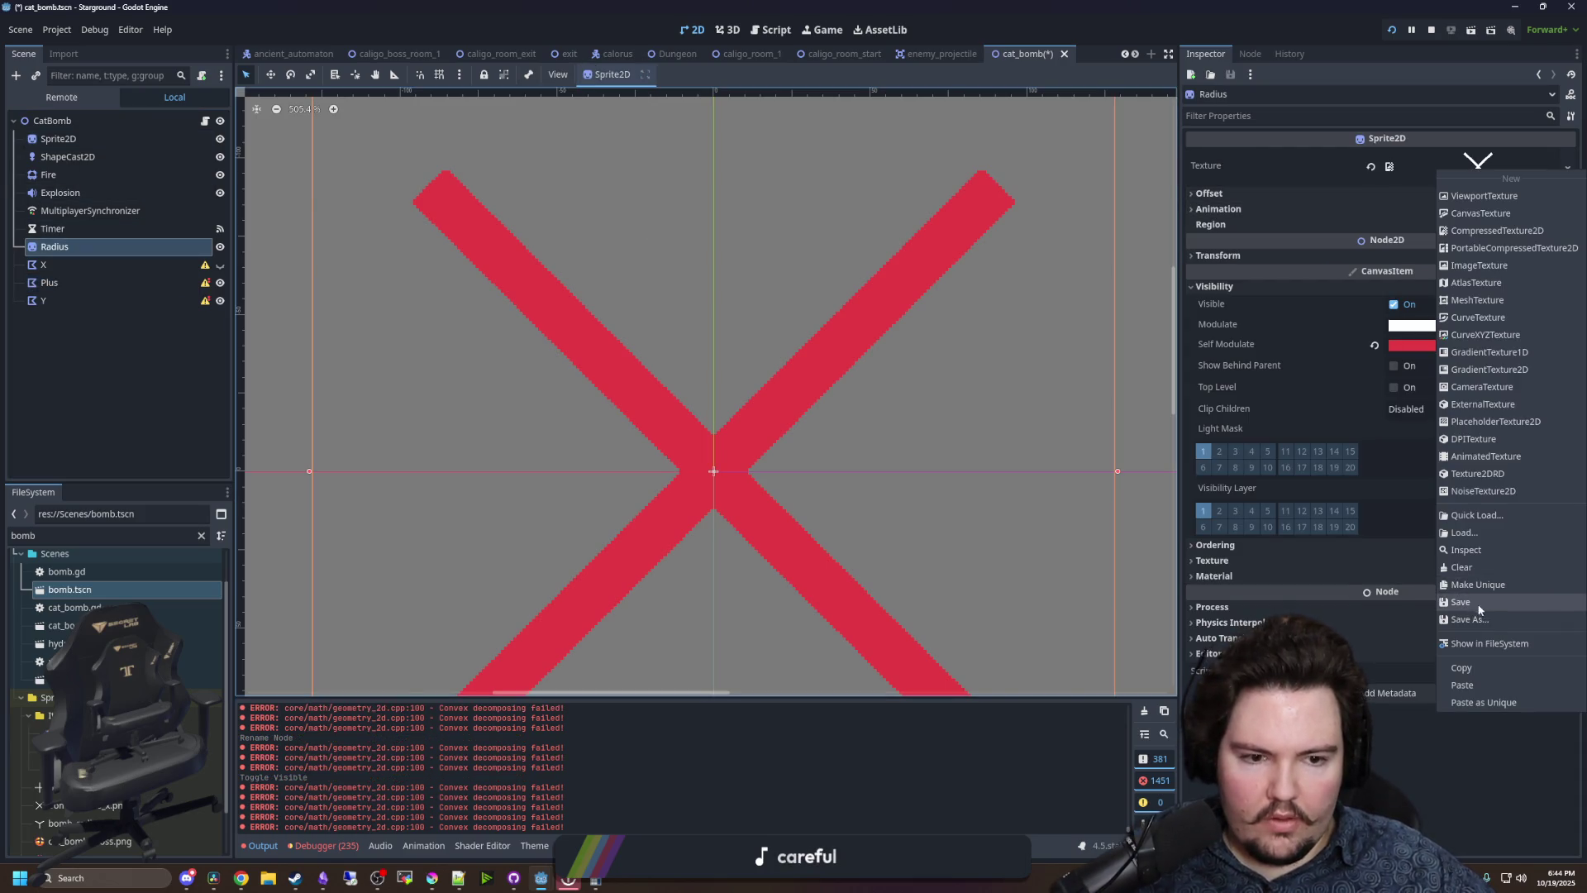
left_click(1484, 518)
type("PLUS")
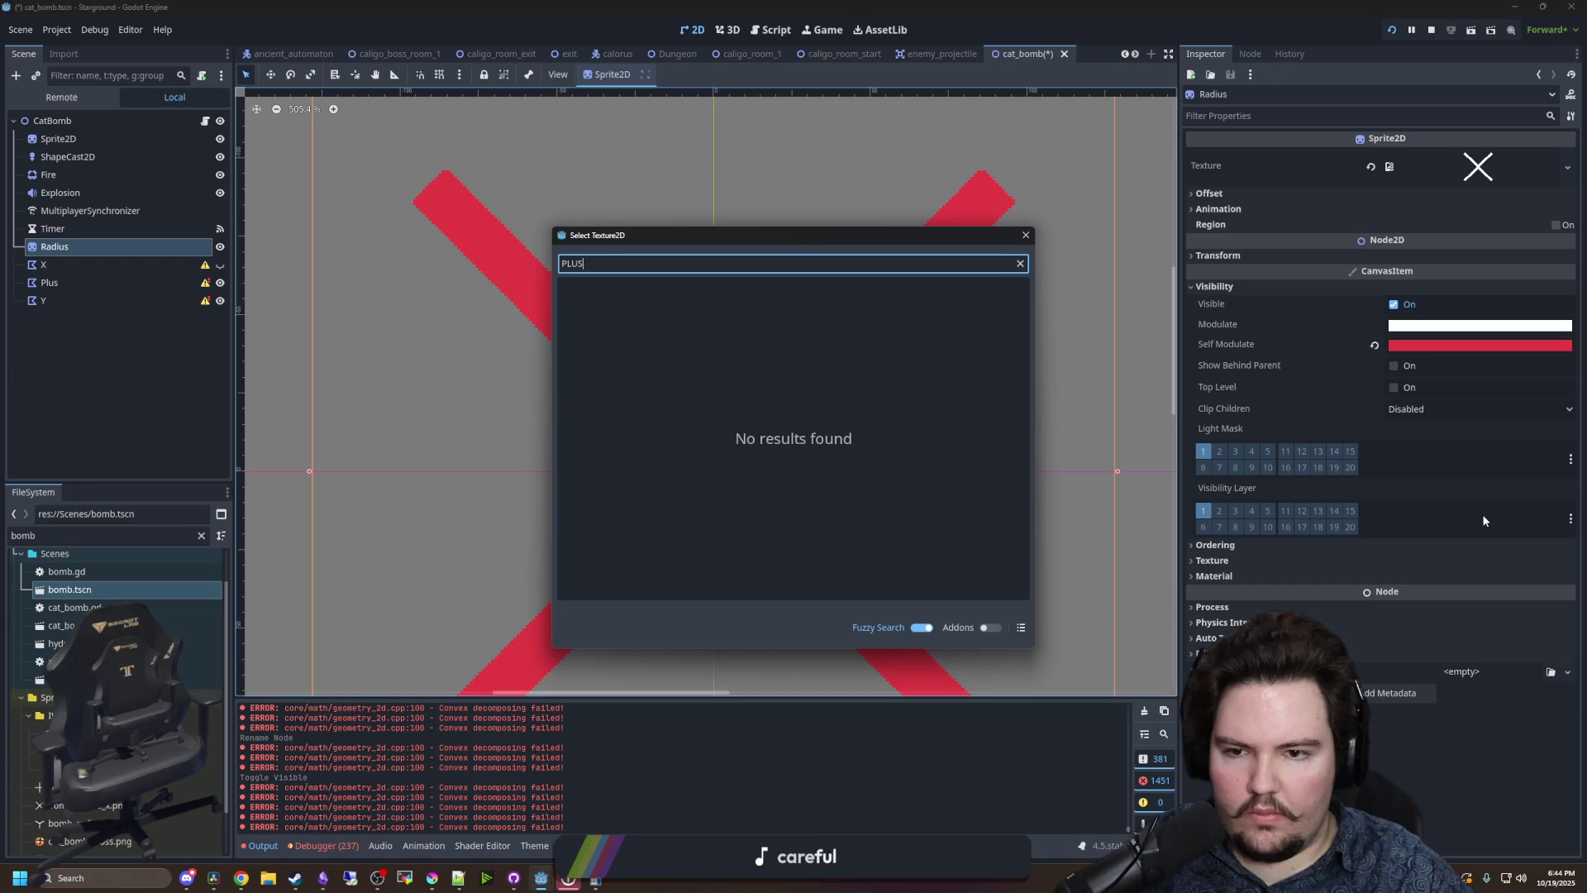
key("BackSpace")
key("BackSpace")
key("BackSpace")
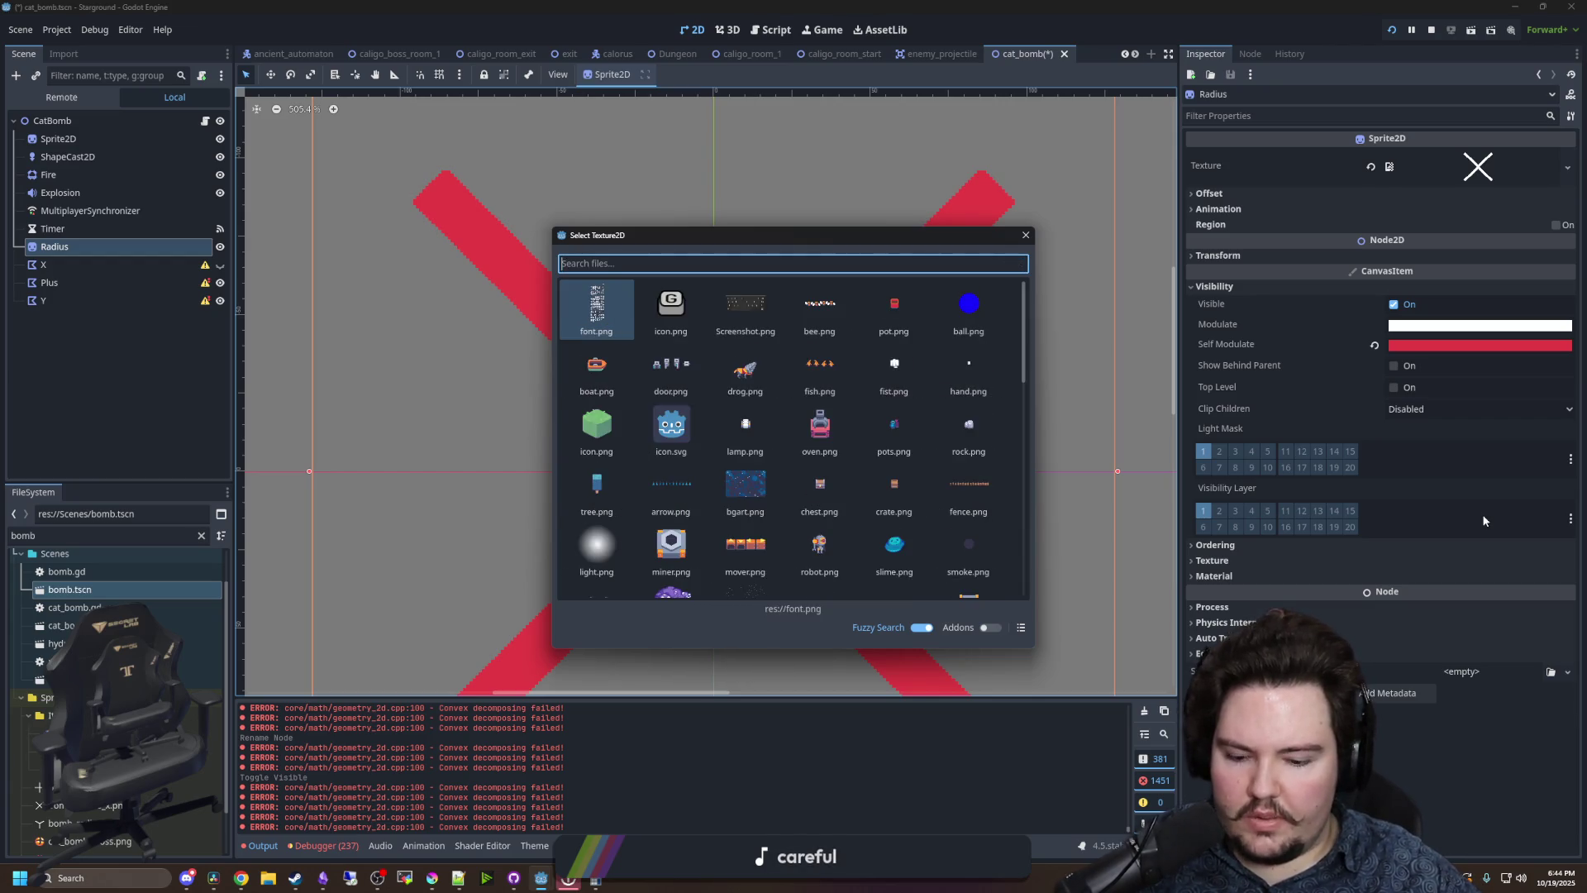
type("bomb")
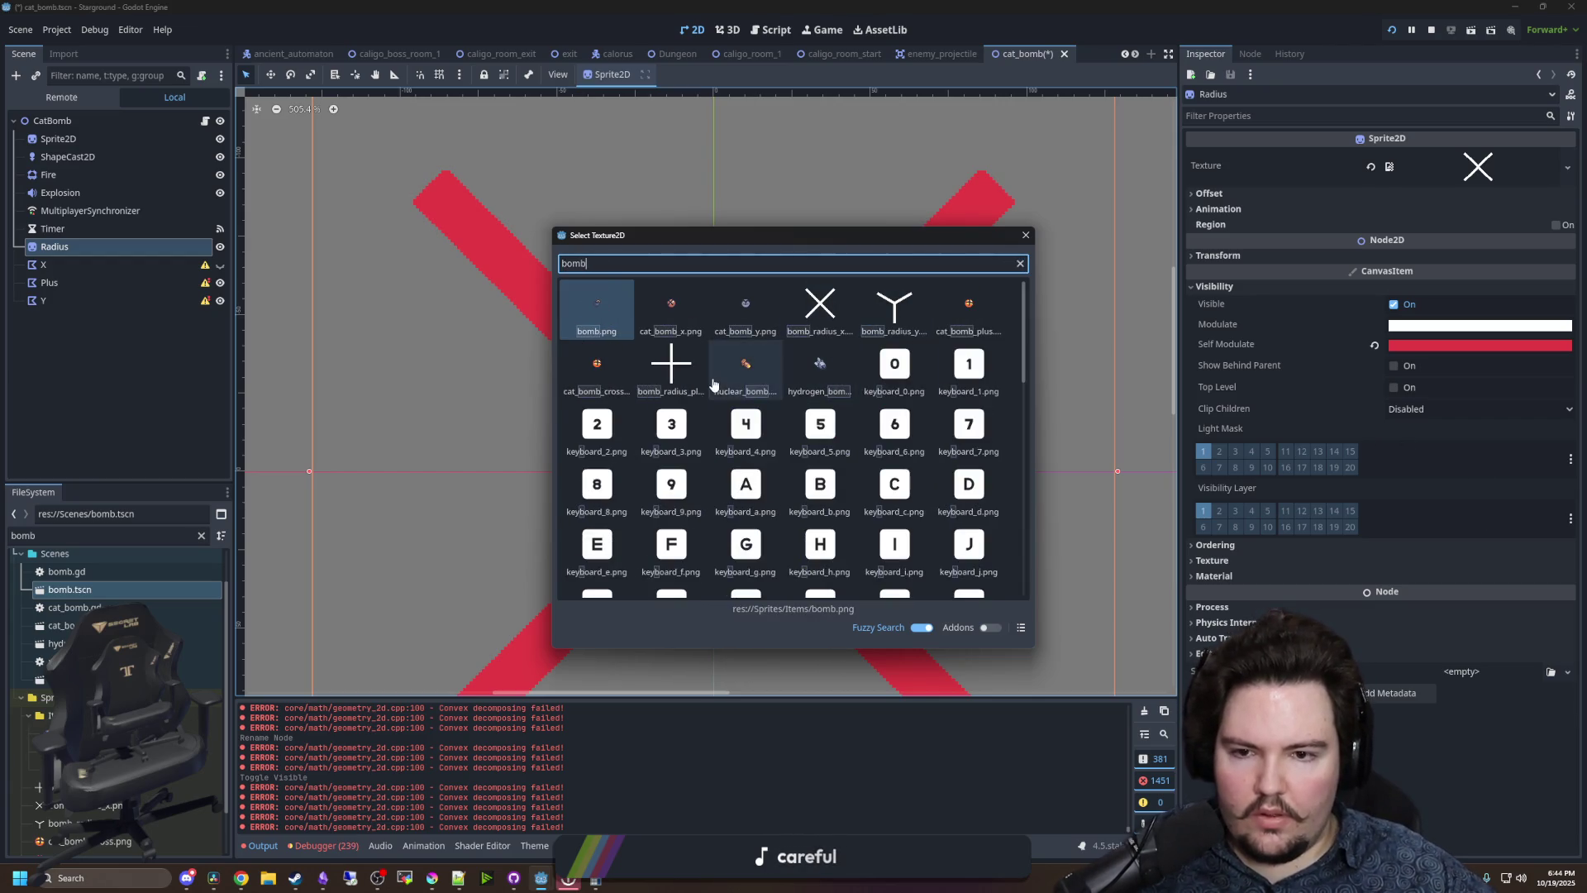
double_click(683, 384)
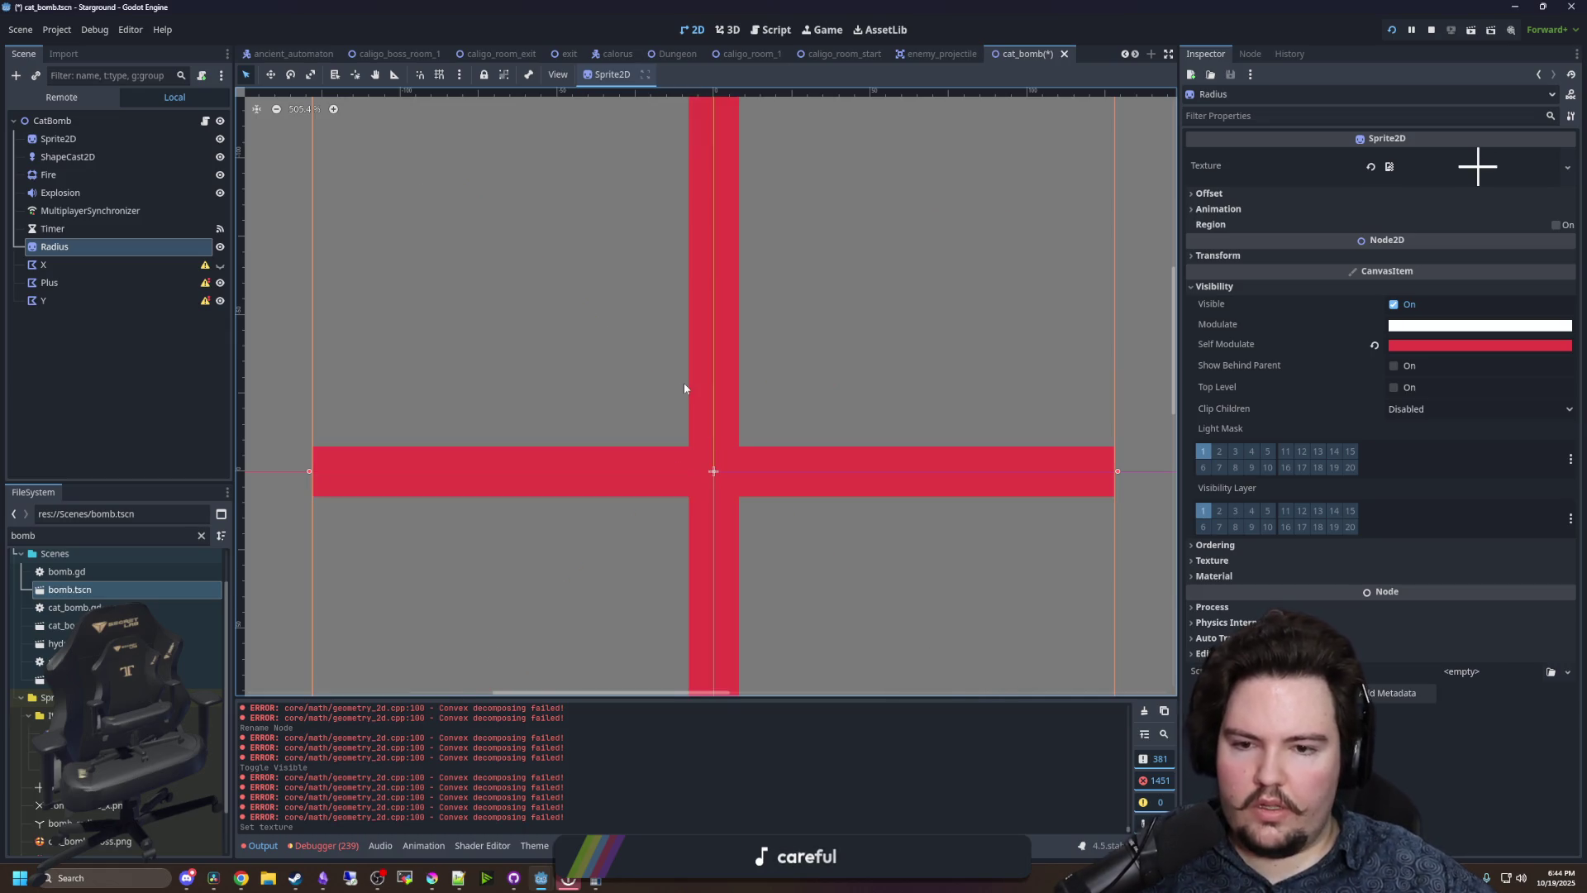
key("shift+f")
- On the Plus polygon, place vertices at the top bar corners and the right arm's corners
left_click(49, 283)
scroll(702, 187, "up", 10)
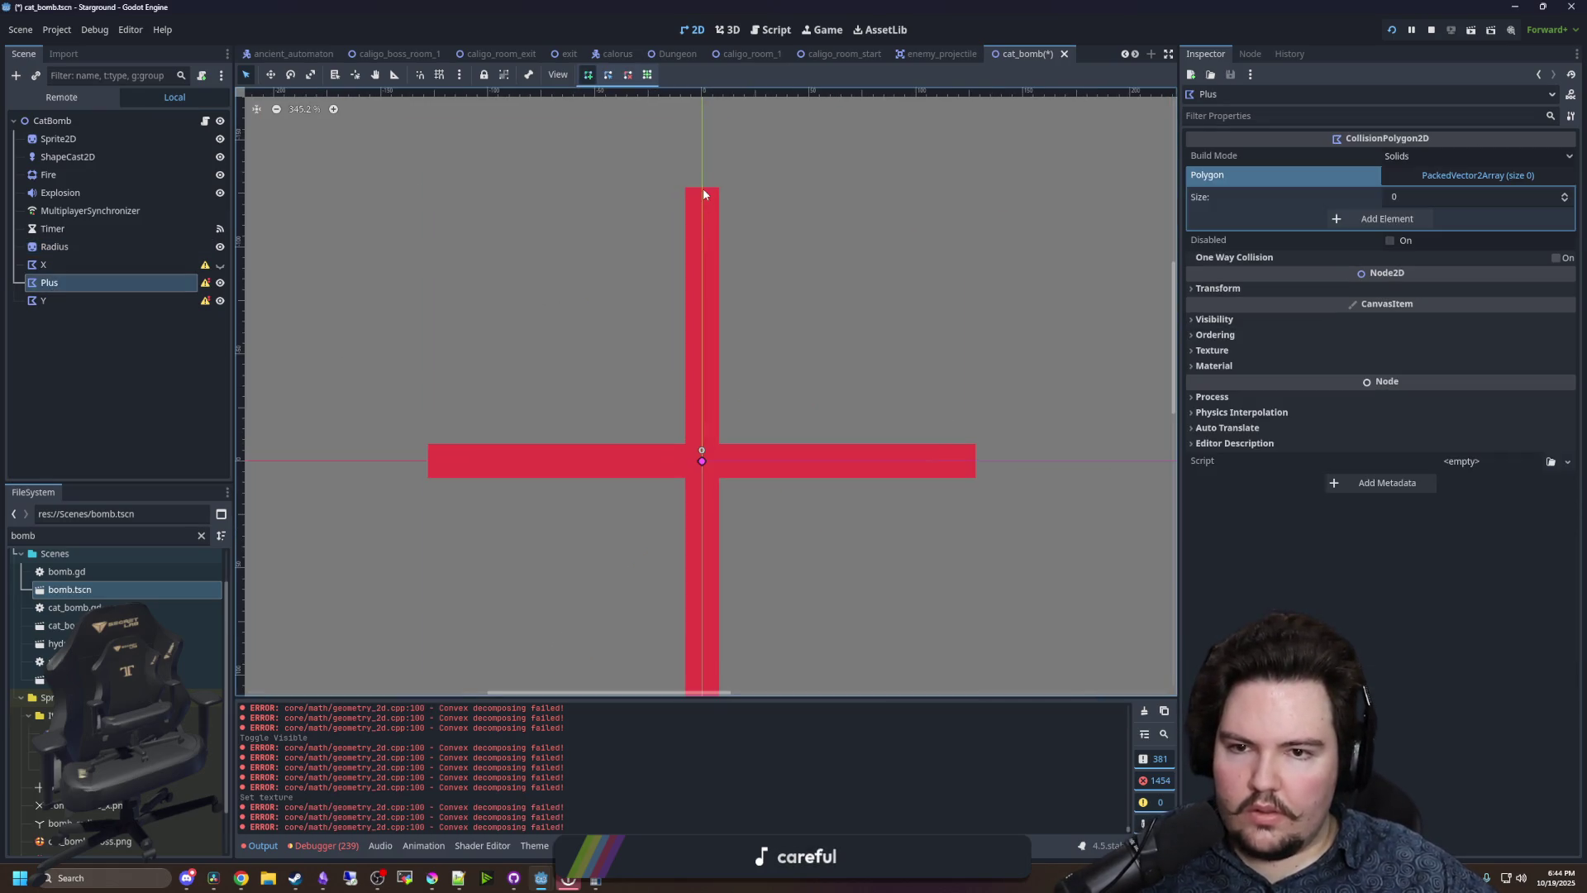
left_click(643, 188)
scroll(909, 206, "up", 4)
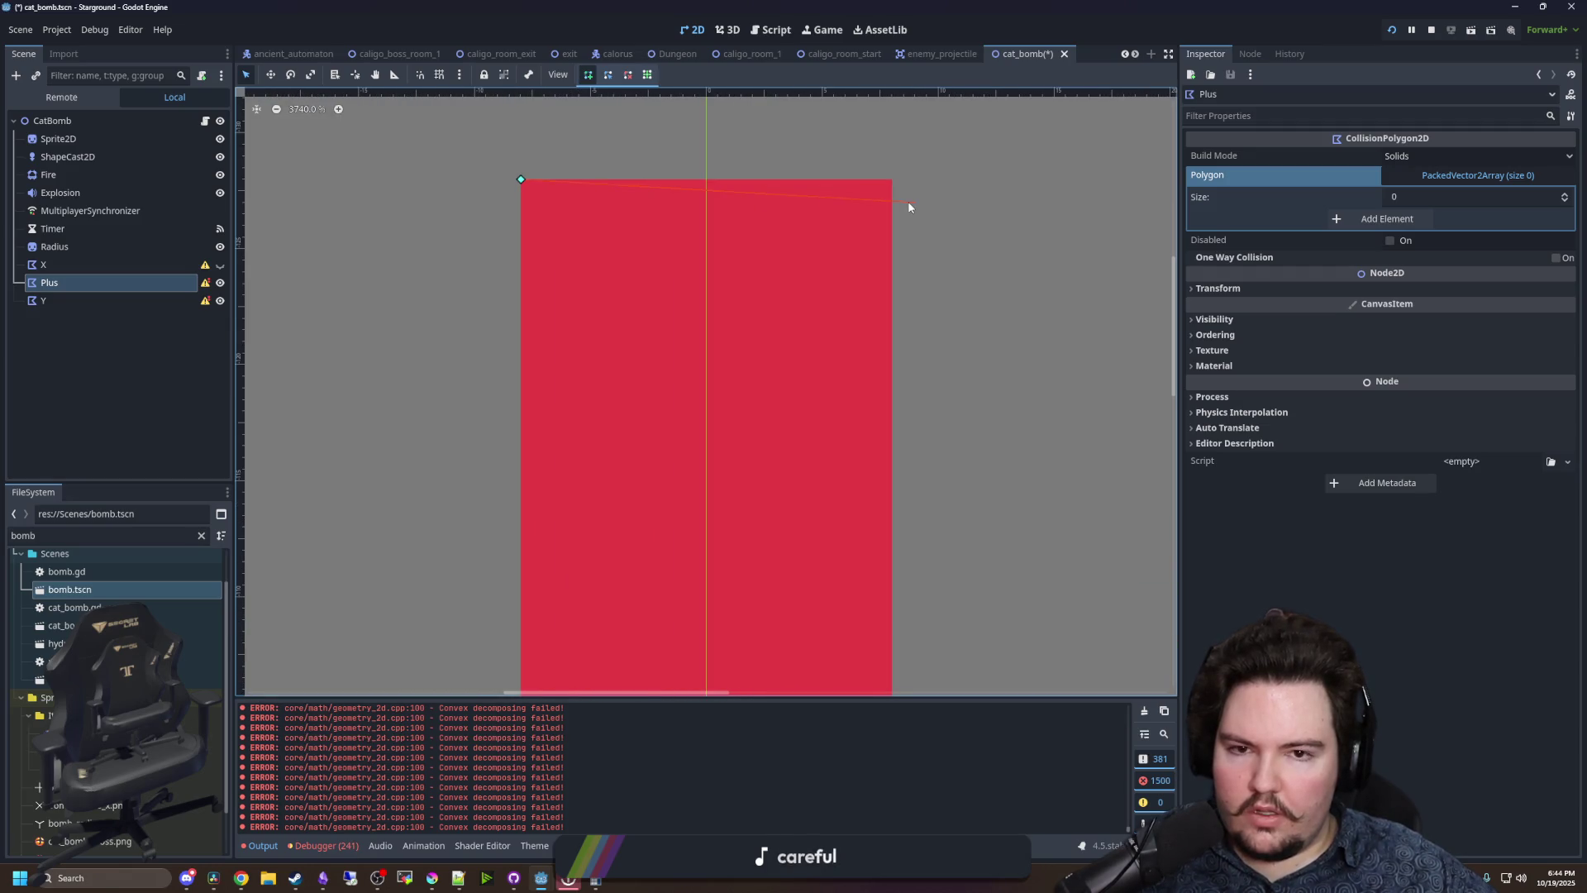
left_click(892, 190)
scroll(833, 206, "down", 12)
scroll(818, 529, "up", 10)
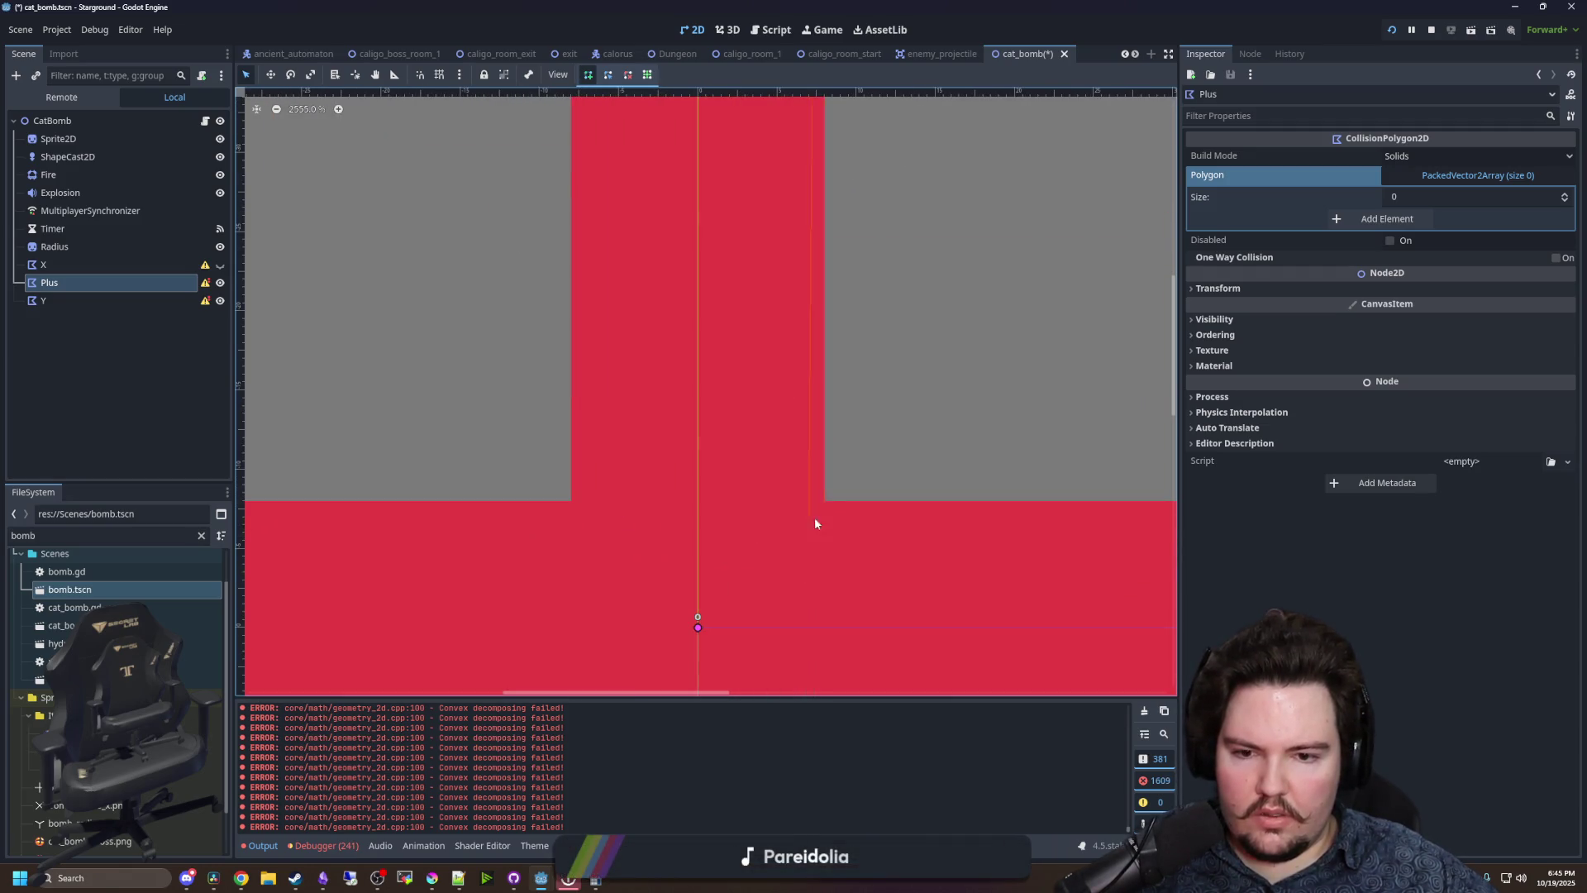
scroll(826, 499, "right", 10)
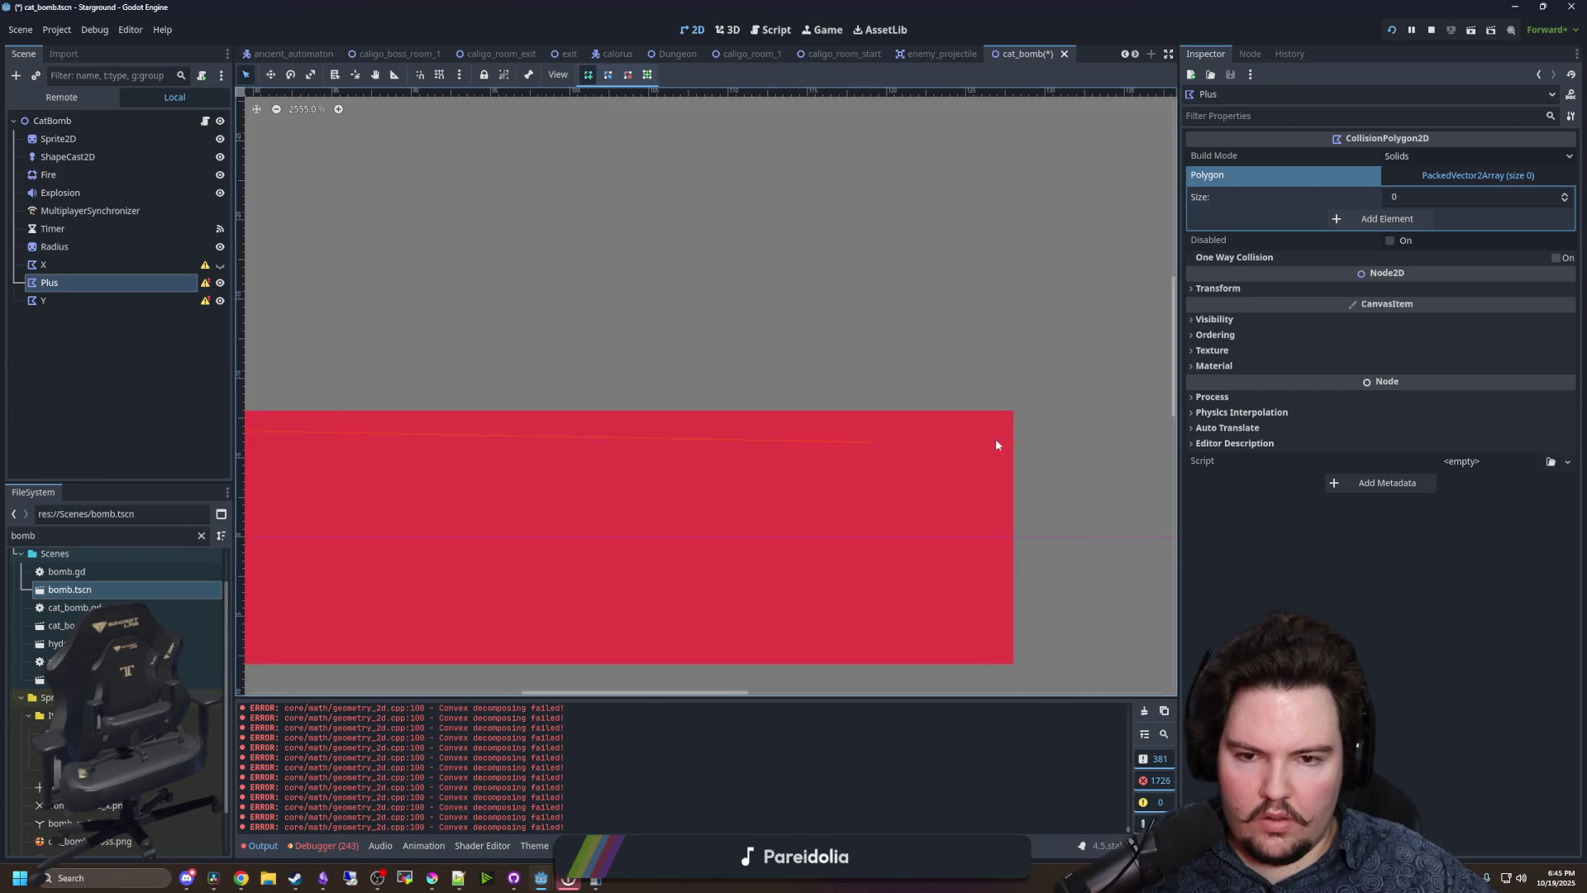
left_click(1014, 416)
scroll(1000, 447, "down", 3)
left_click(1025, 519)
scroll(1025, 519, "down", 10)
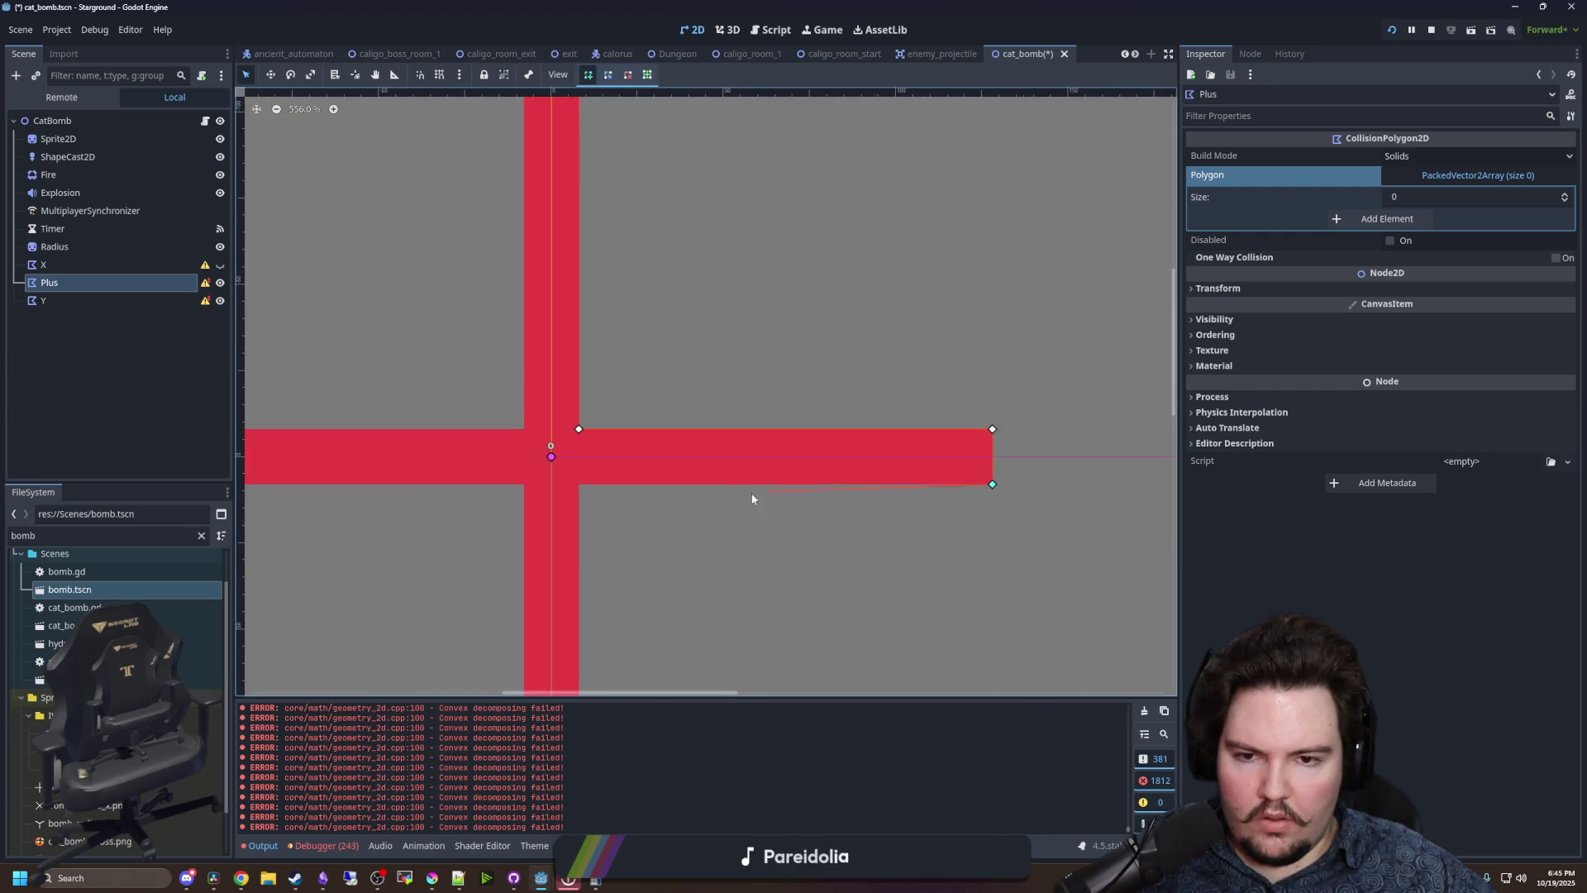
scroll(605, 504, "up", 6)
- Add the remaining lower and left corners, close the 12-point plus outline, and hide Plus
left_click(566, 472)
scroll(564, 470, "down", 7)
scroll(597, 647, "up", 9)
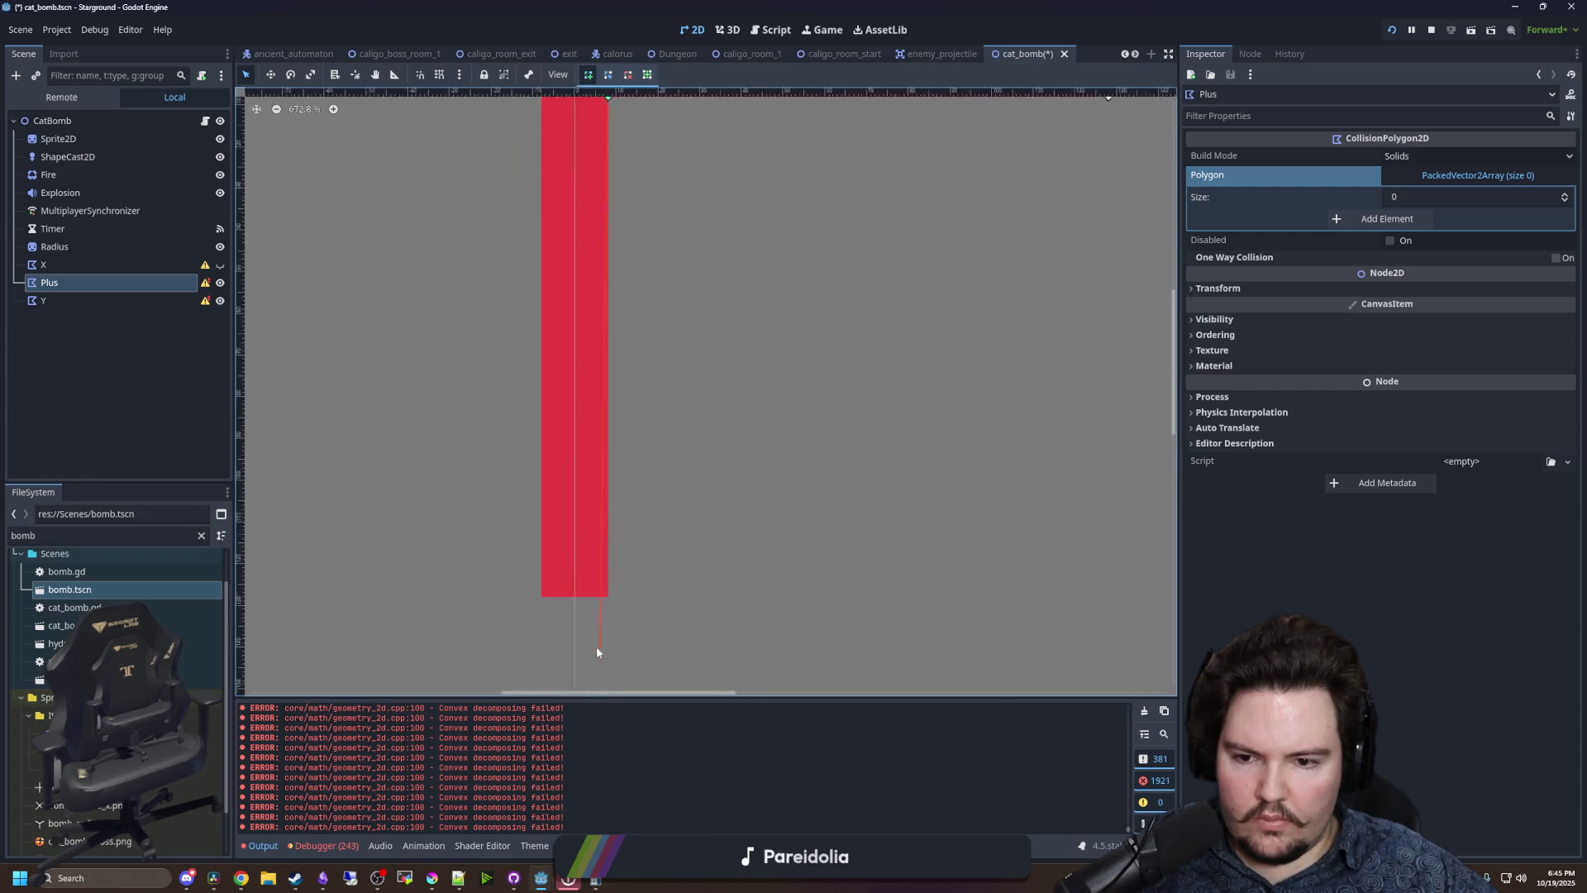
left_click(445, 521)
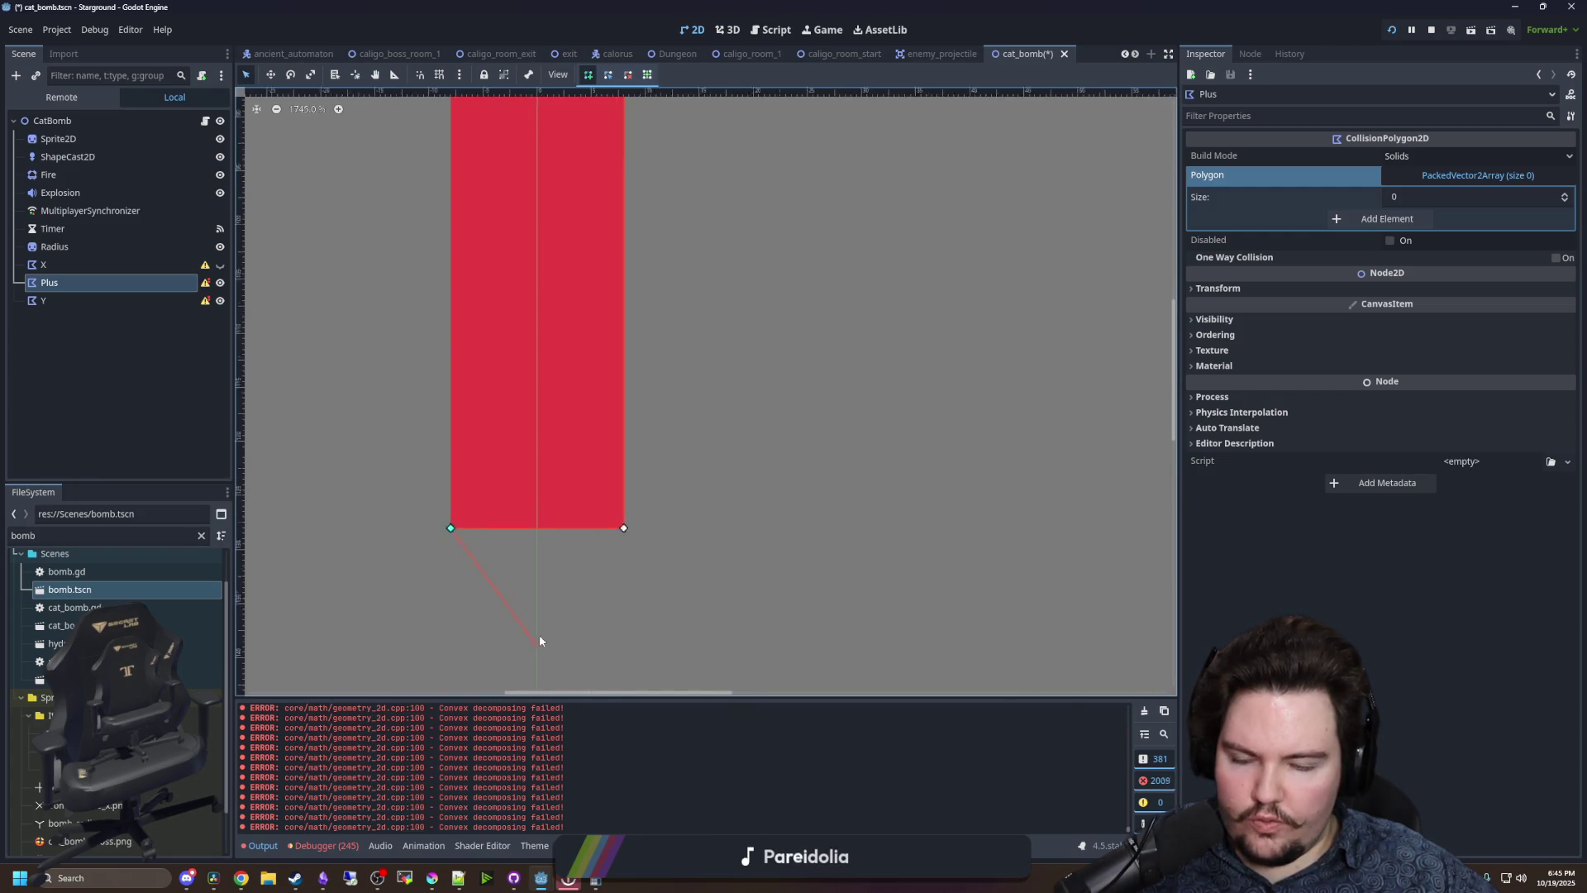
scroll(539, 633, "down", 7)
scroll(493, 324, "up", 7)
scroll(504, 358, "down", 7)
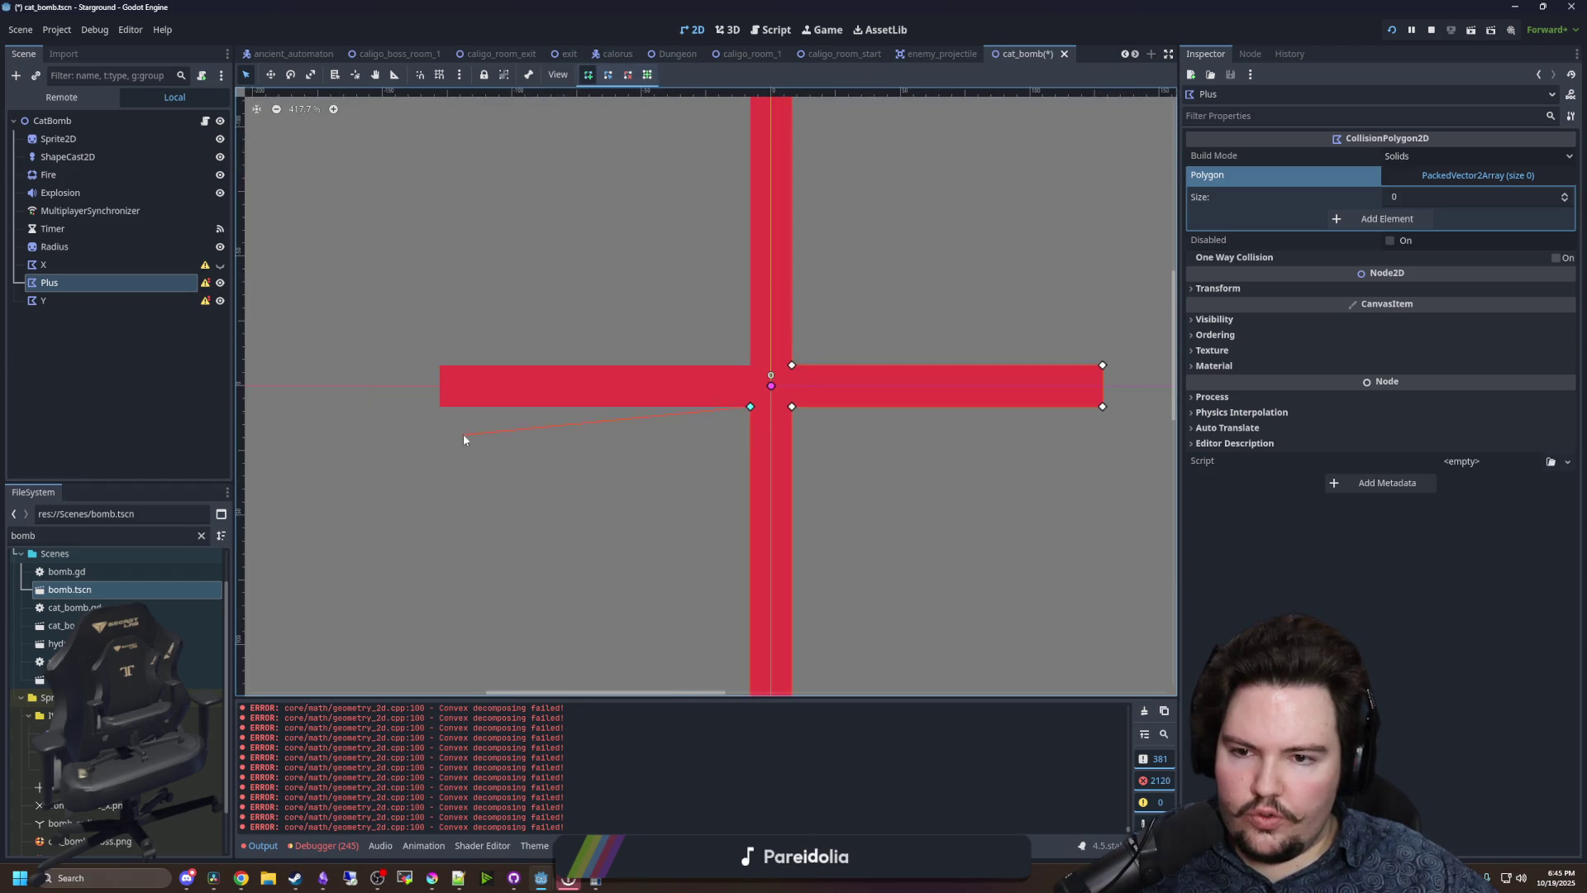
scroll(459, 434, "up", 8)
left_click(449, 134)
scroll(549, 404, "down", 7)
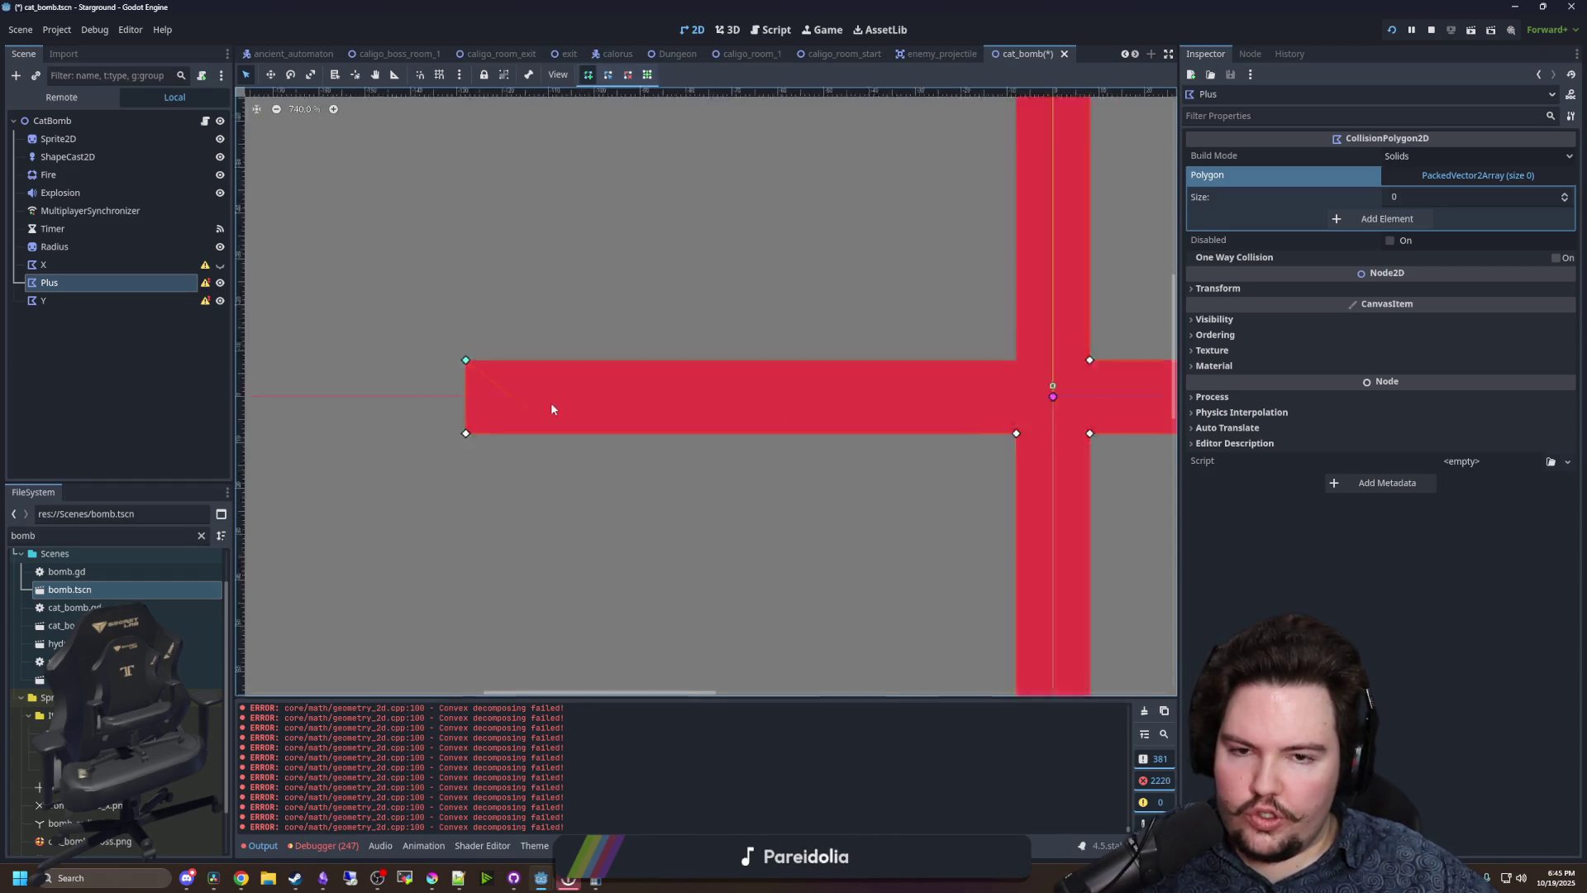
scroll(817, 403, "up", 8)
scroll(647, 489, "down", 7)
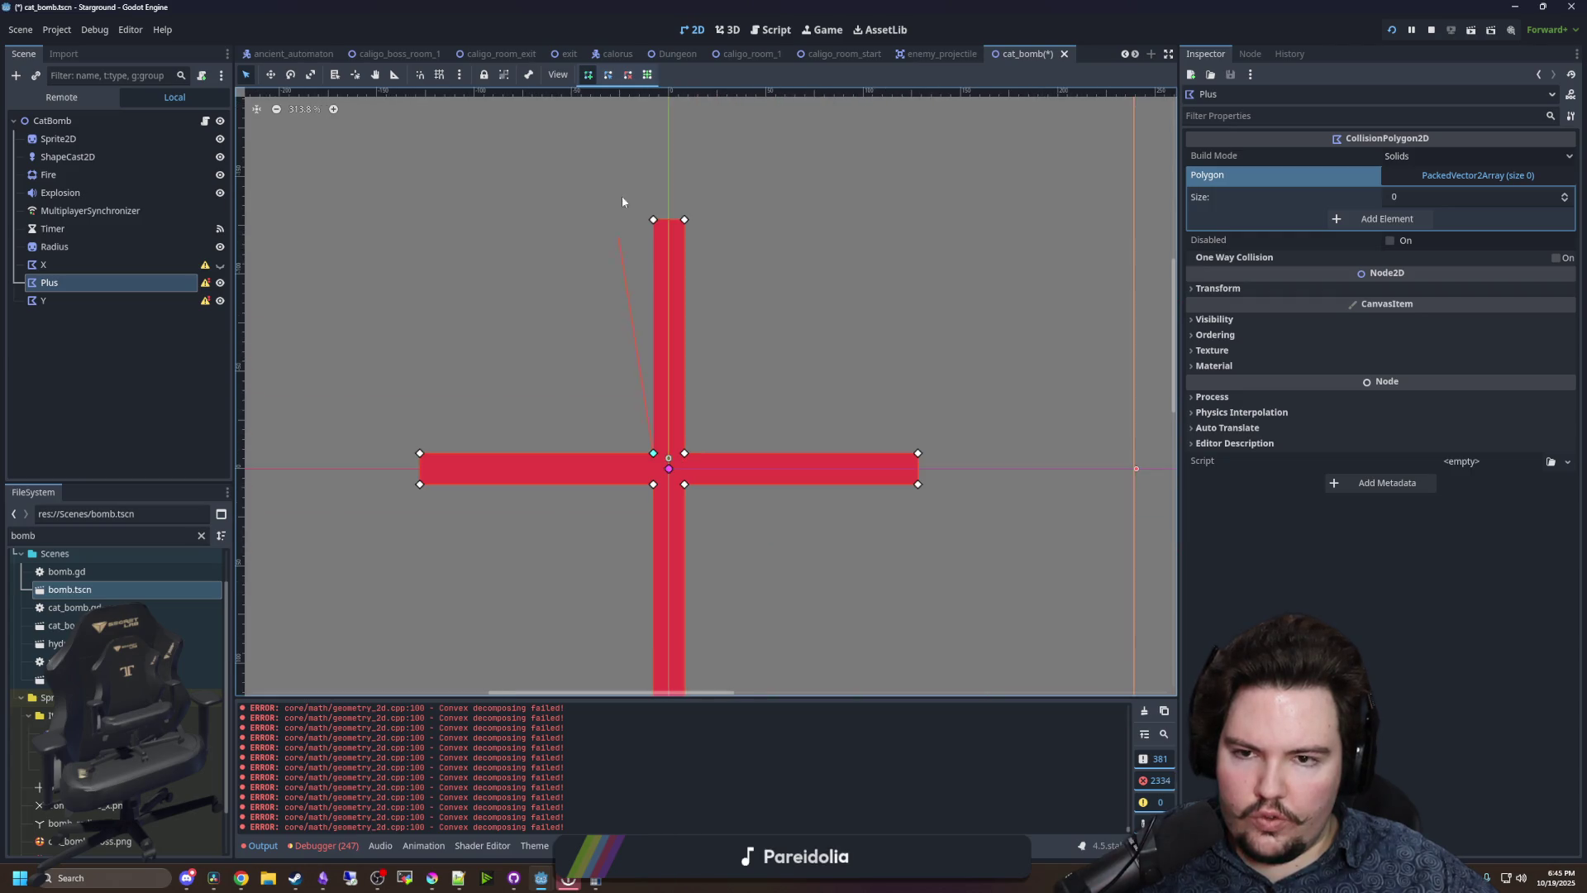
scroll(653, 249, "up", 5)
left_click(657, 180)
scroll(564, 192, "down", 6)
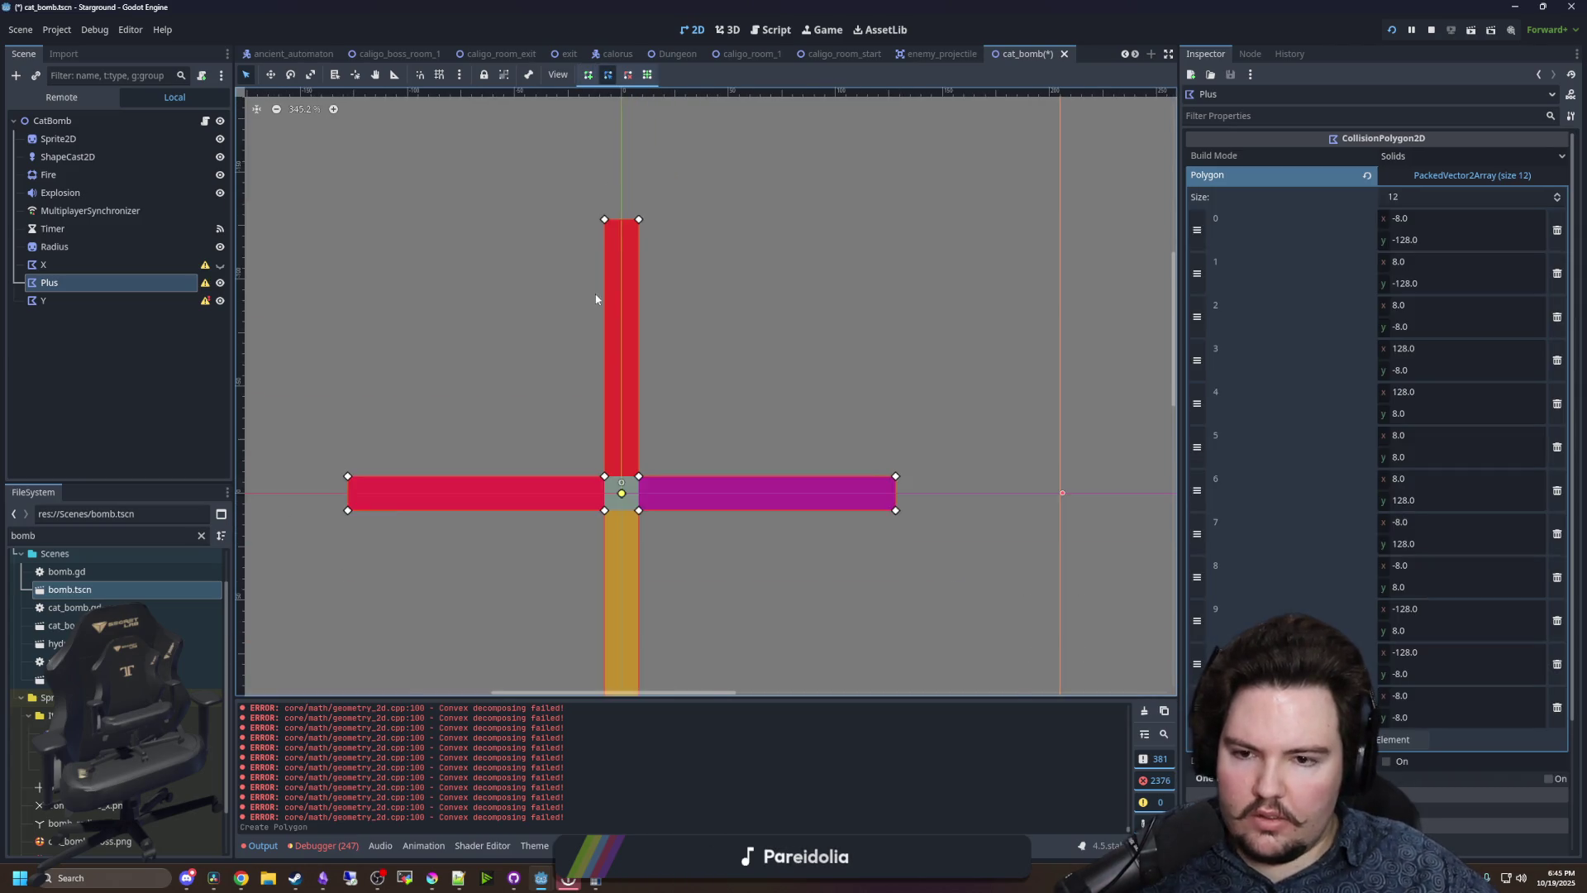
left_click(220, 282)
left_click(132, 300)
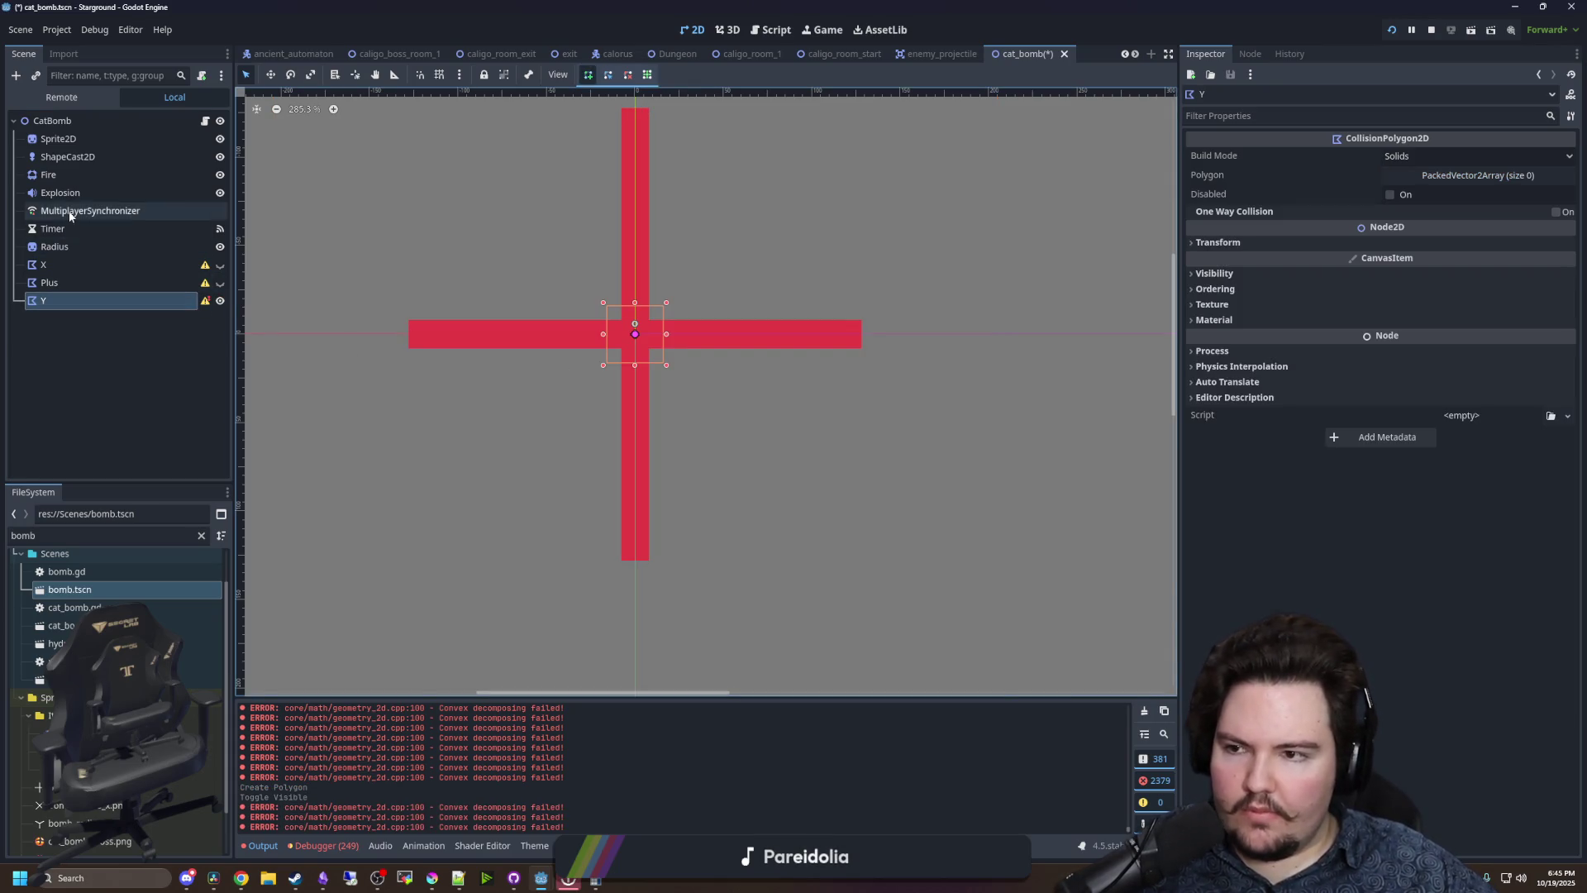
- Give the Radius sprite the Y-shaped bomb radius texture, found by searching 'bomb' in Quick Load
left_click(54, 247)
right_click(1458, 165)
left_click(1491, 513)
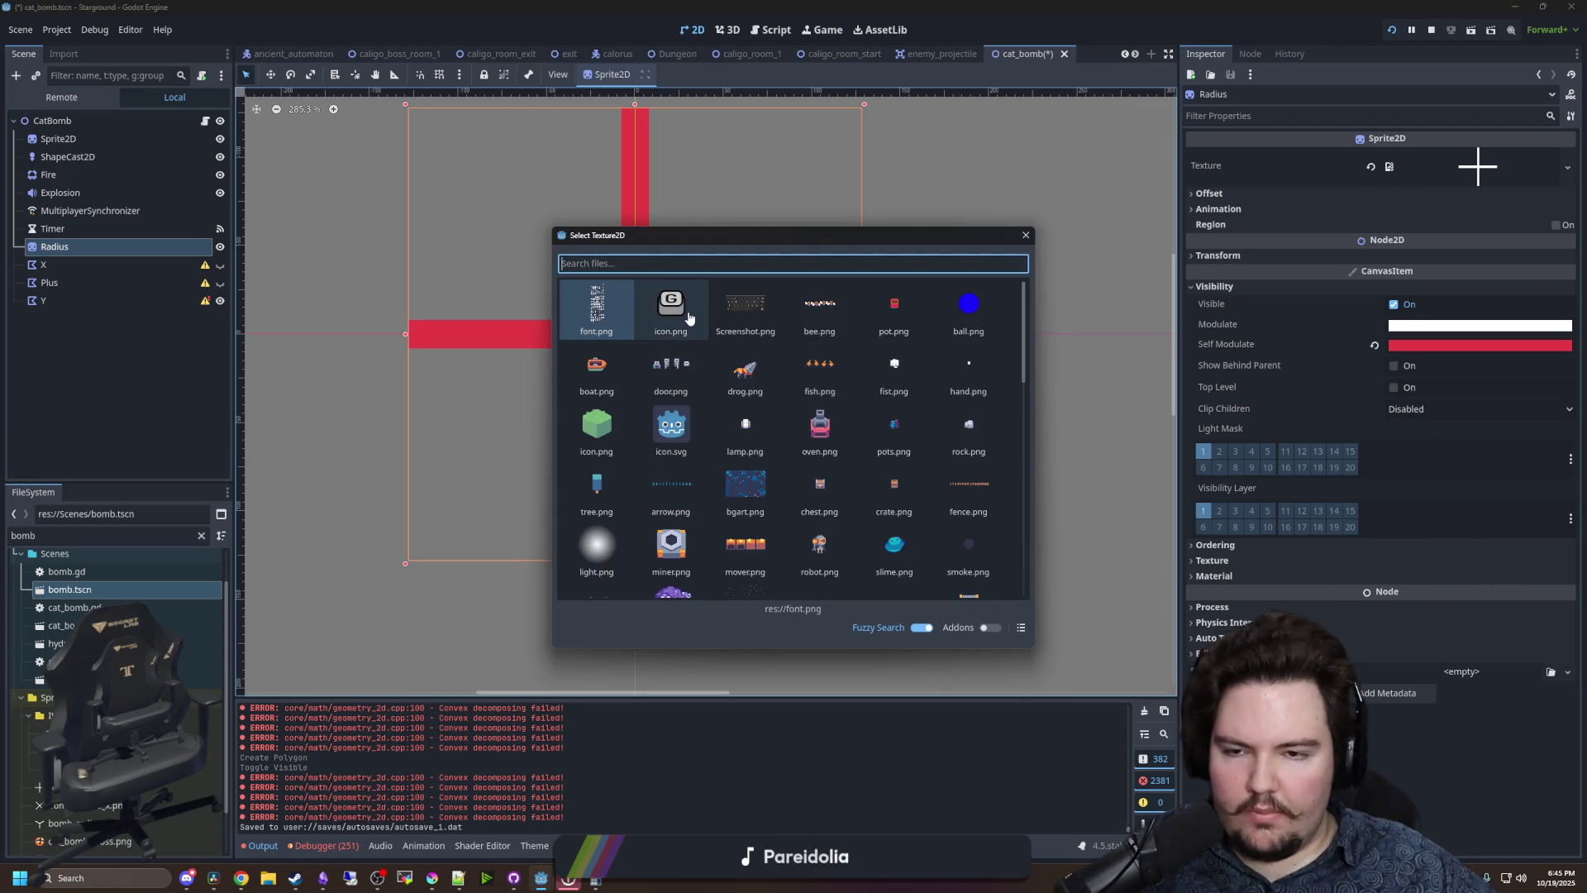
scroll(690, 318, "down", 5)
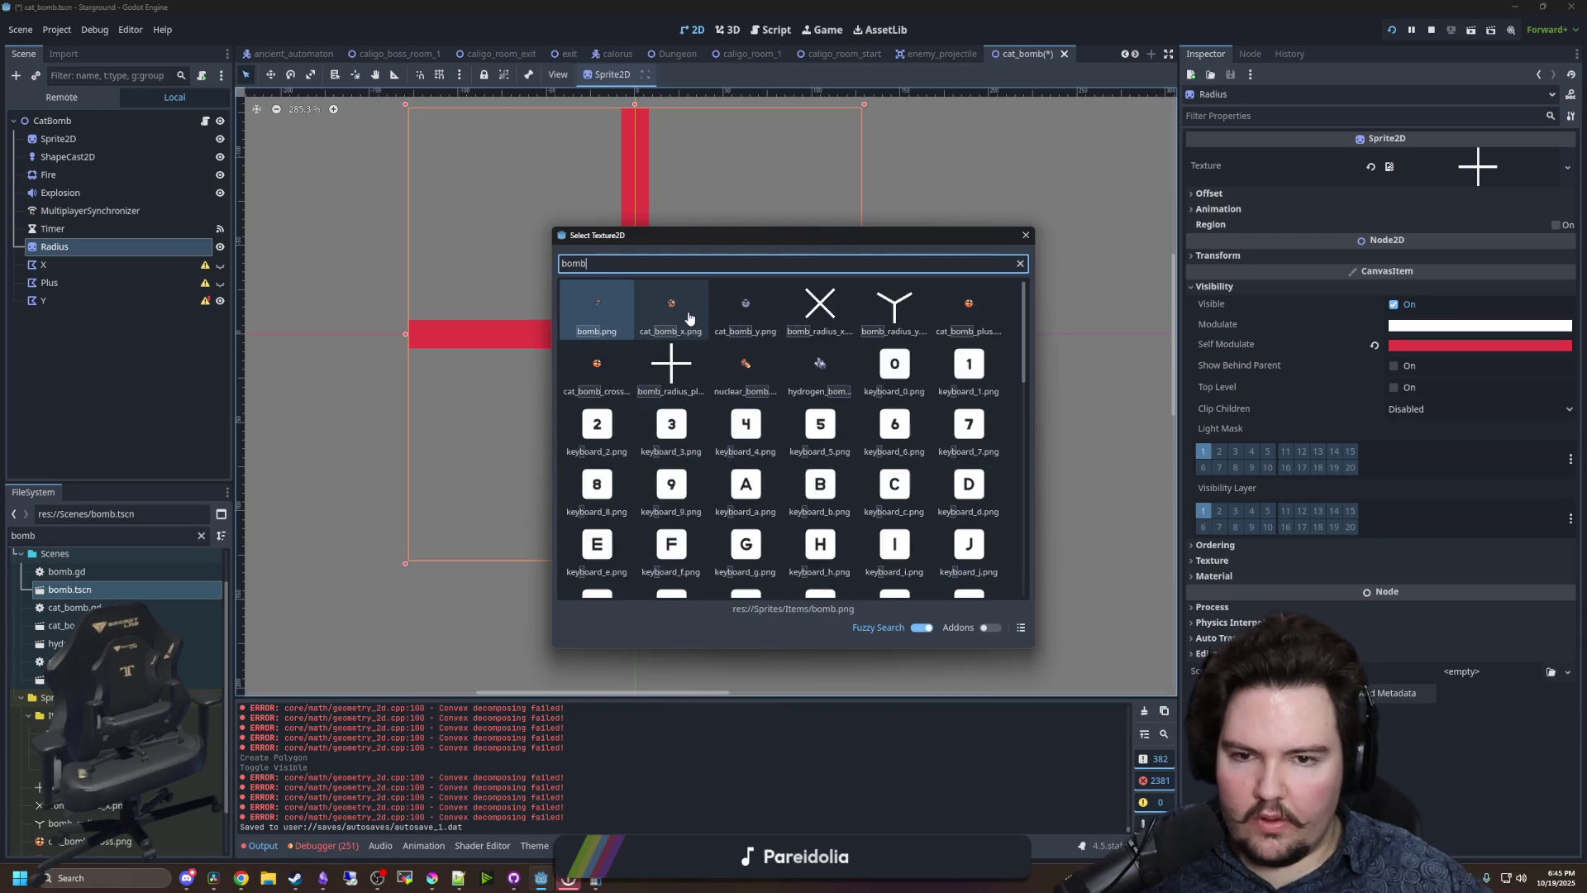
double_click(889, 307)
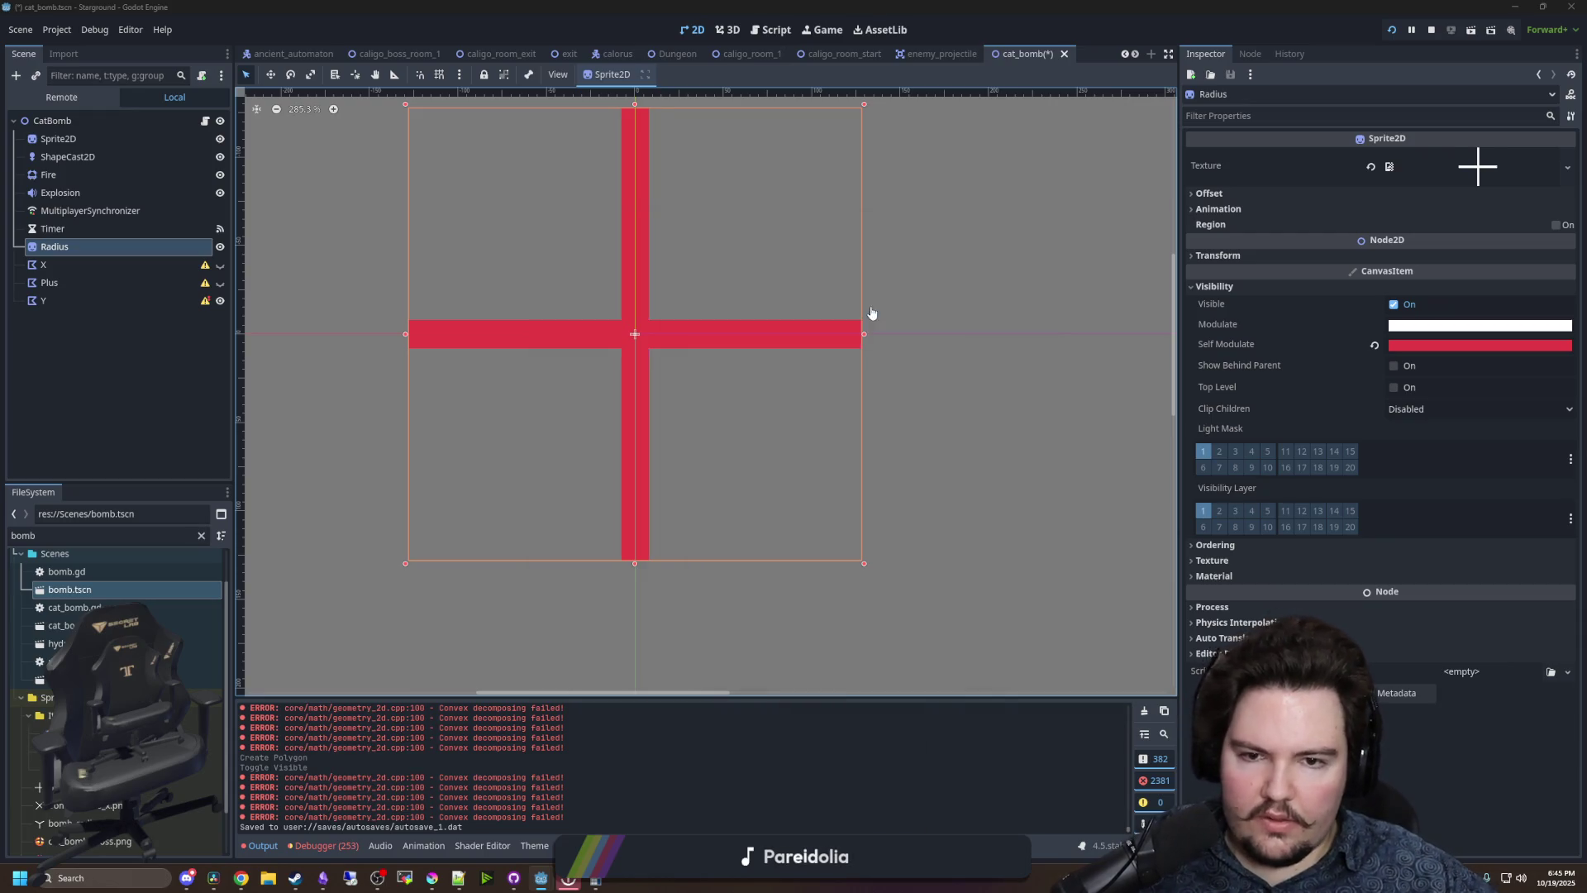
left_click(43, 300)
- Place the Y polygon's vertices at the left arm tip, right arm tip and right arm's lower corner
scroll(633, 318, "up", 8)
scroll(717, 357, "down", 9)
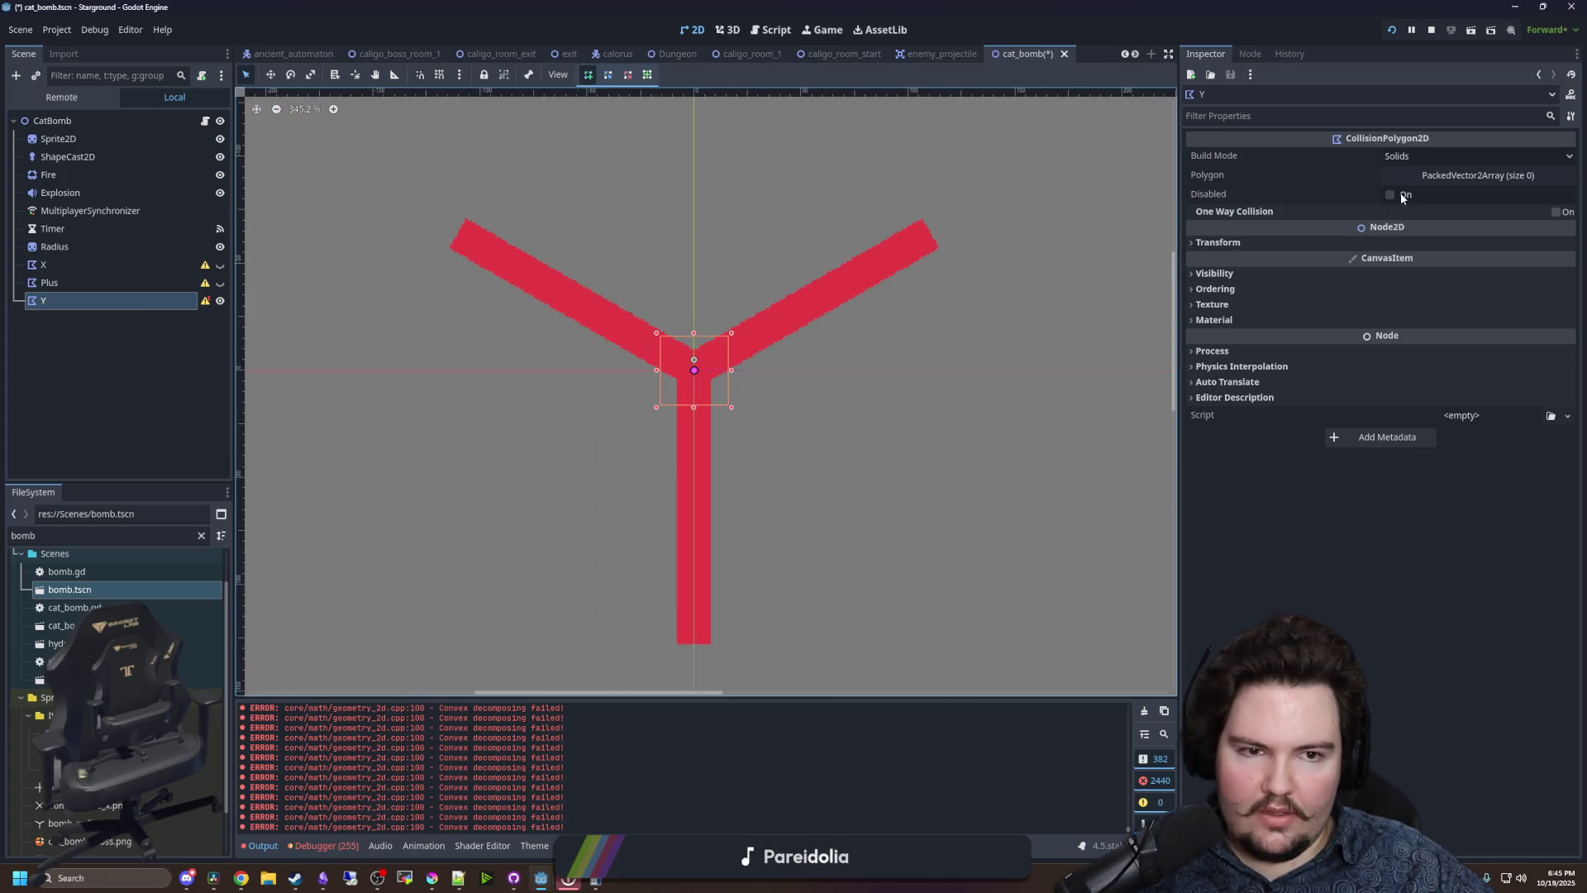
scroll(405, 299, "up", 16)
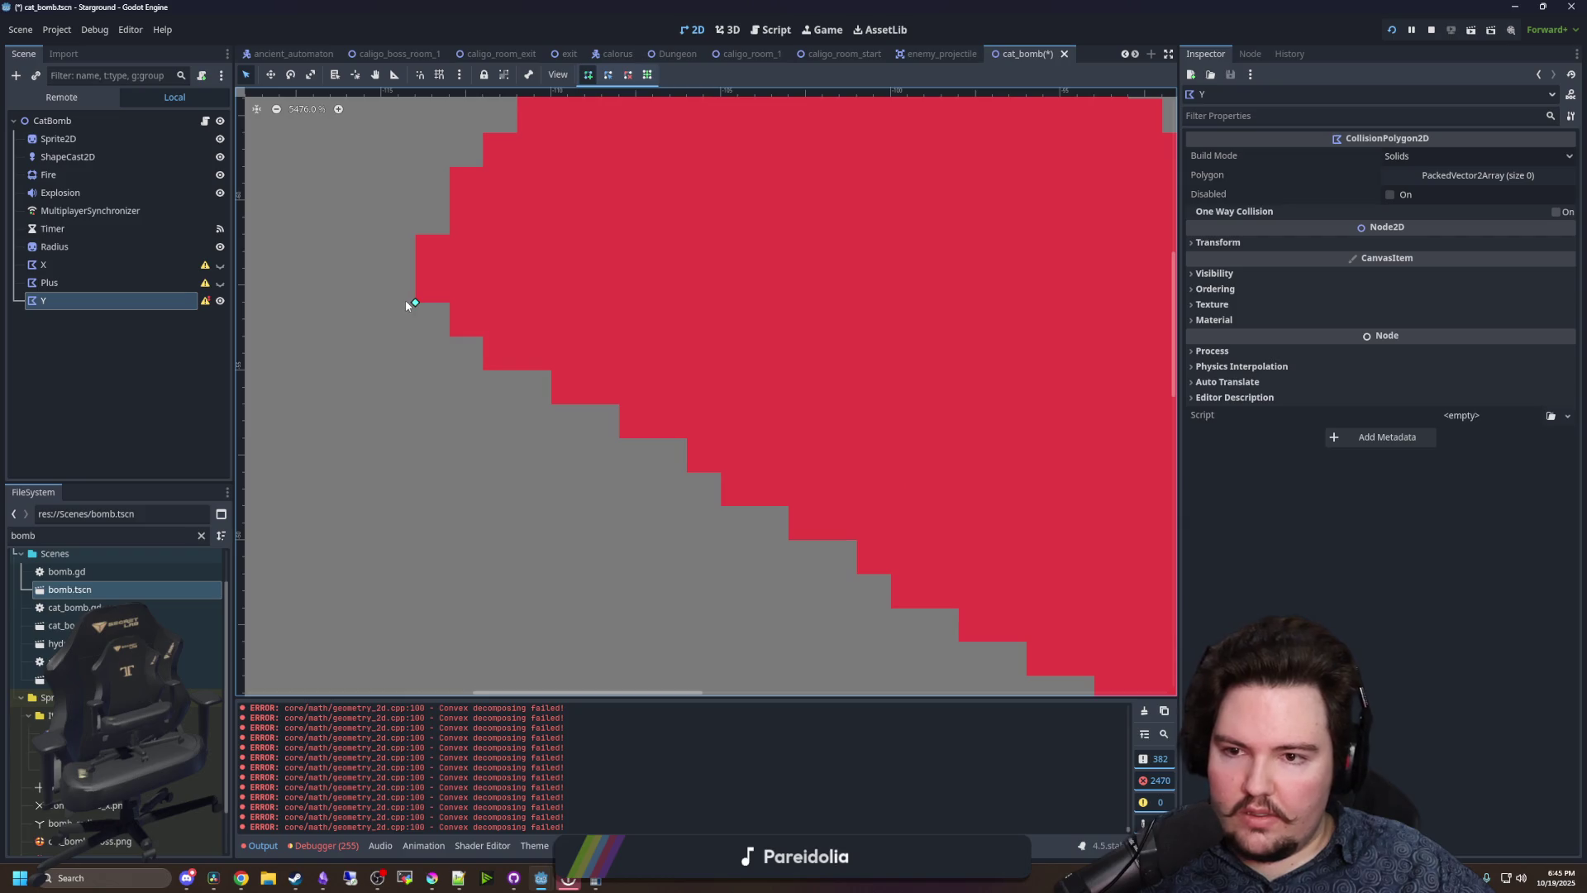
scroll(403, 305, "down", 3)
left_click_drag(487, 197, 416, 461)
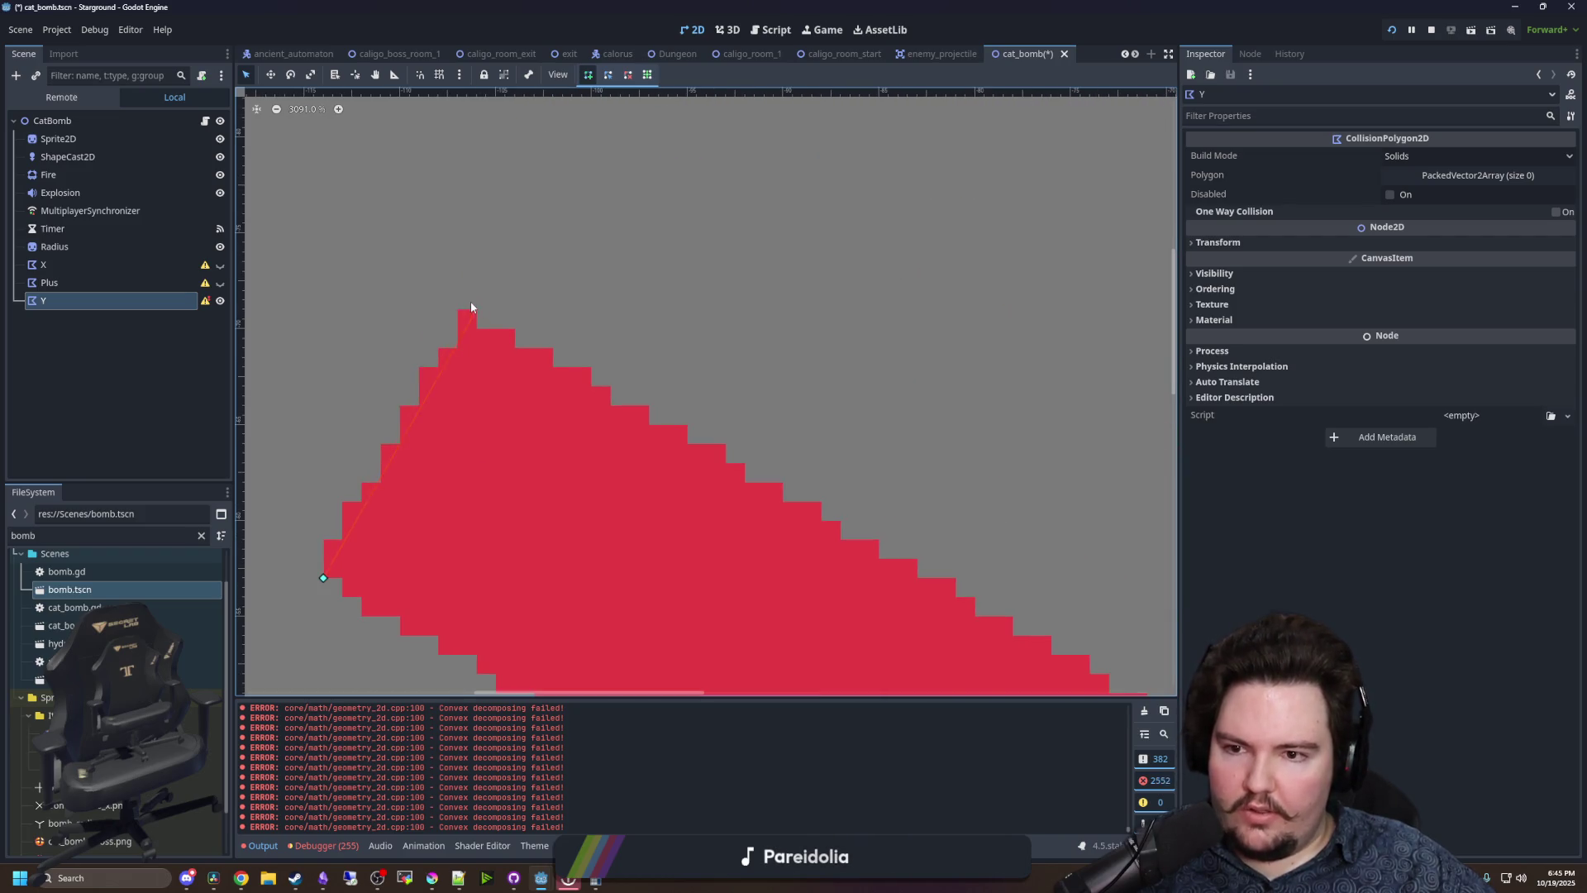
scroll(472, 317, "down", 9)
scroll(777, 487, "up", 6)
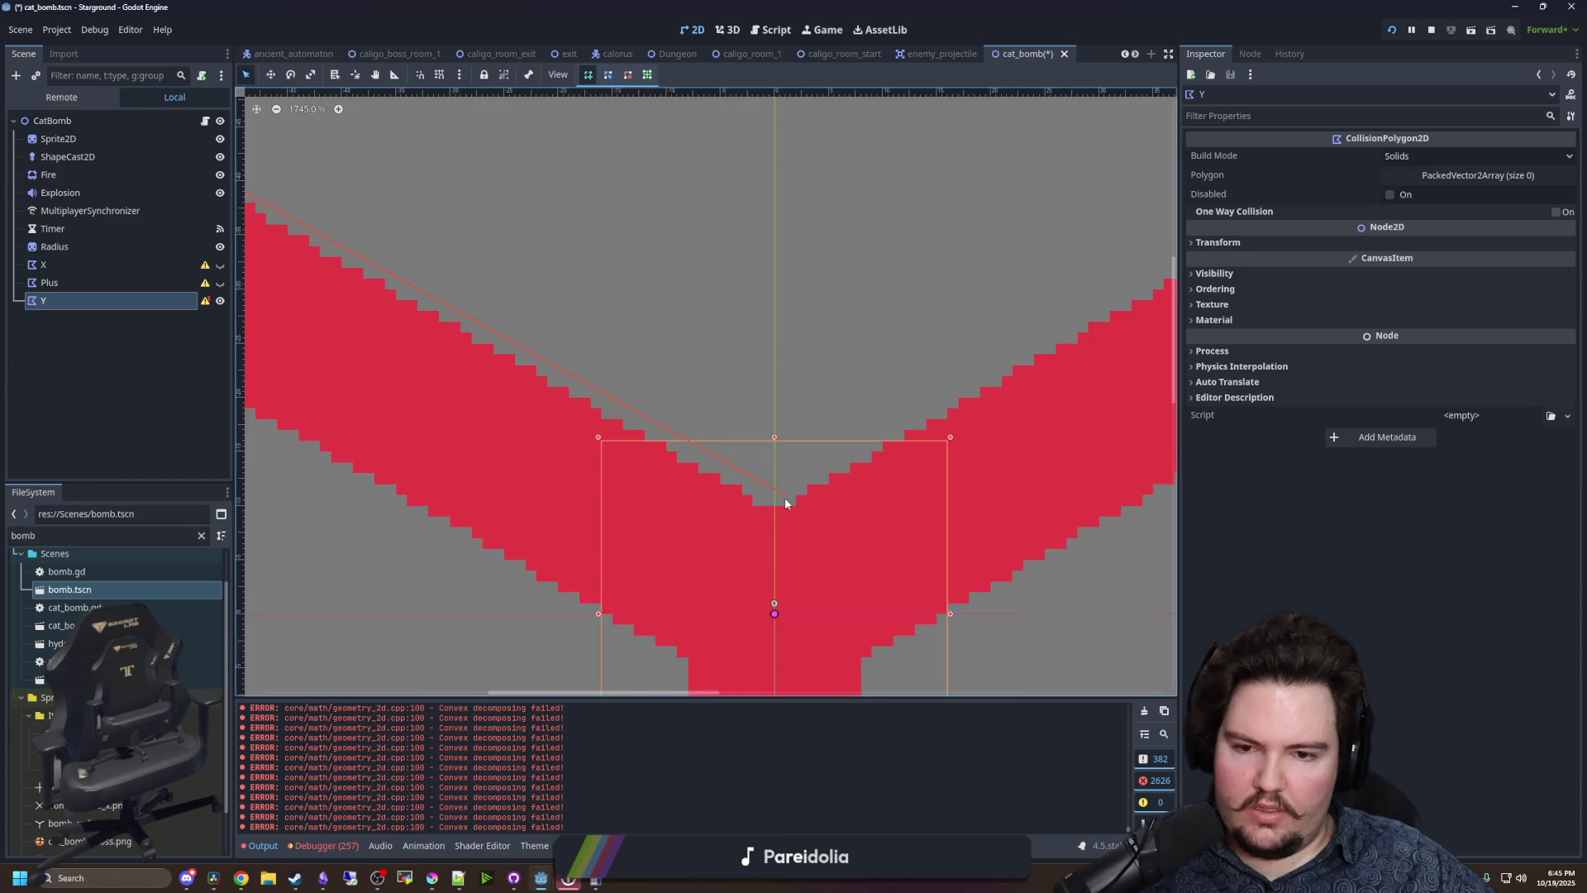
scroll(755, 500, "down", 8)
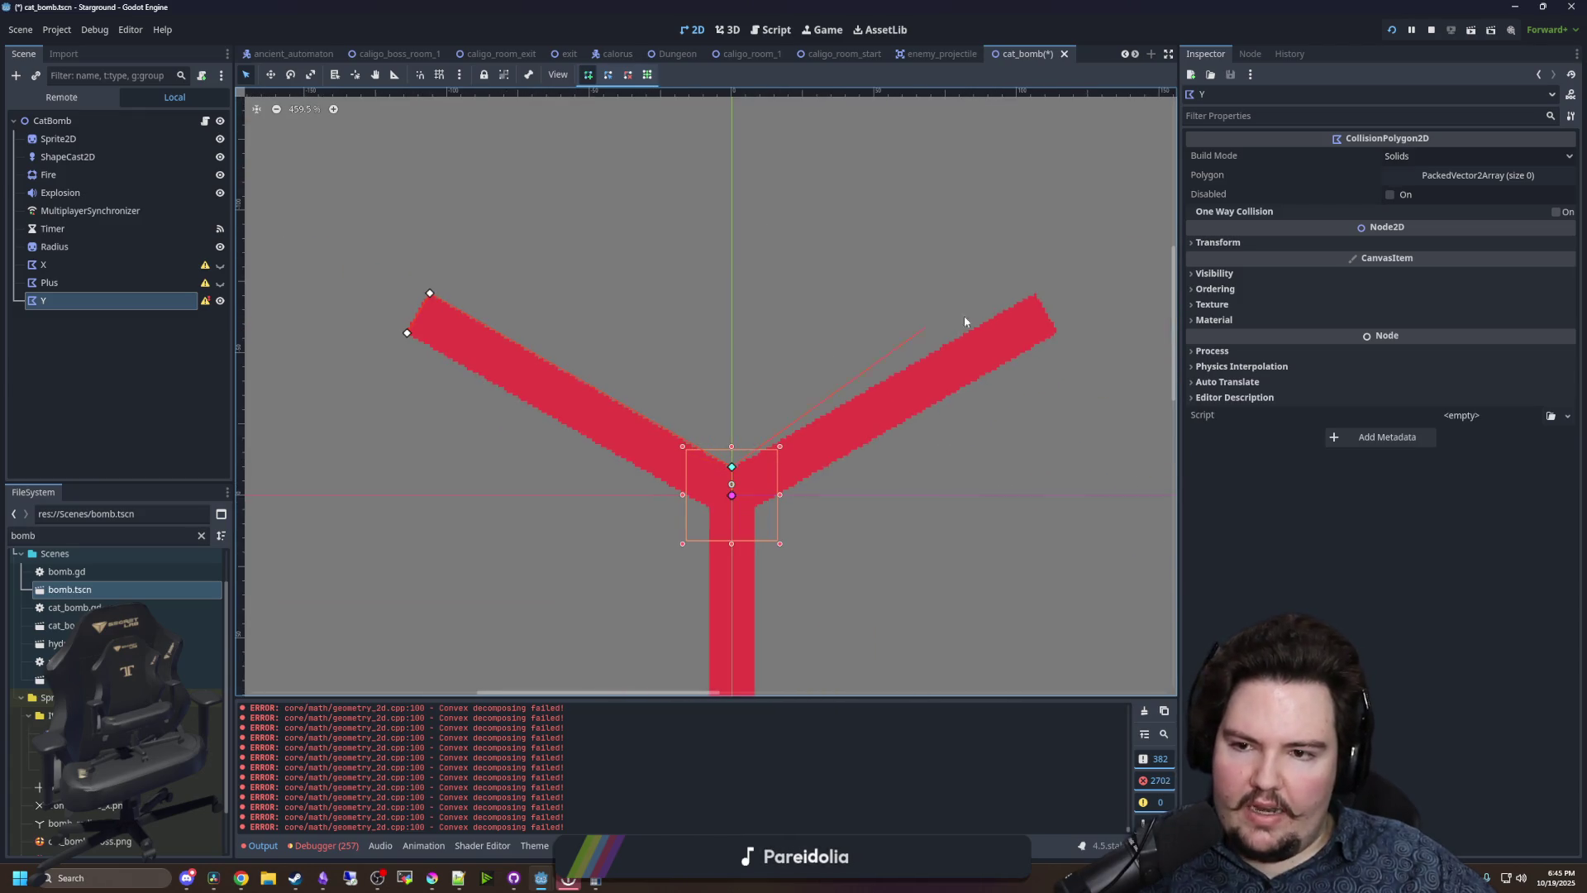
scroll(1065, 304, "up", 9)
left_click(1088, 311)
mouse_move(1088, 311)
left_mouse_down()
mouse_move(890, 246)
mouse_move(770, 184)
left_mouse_up()
left_click(862, 366)
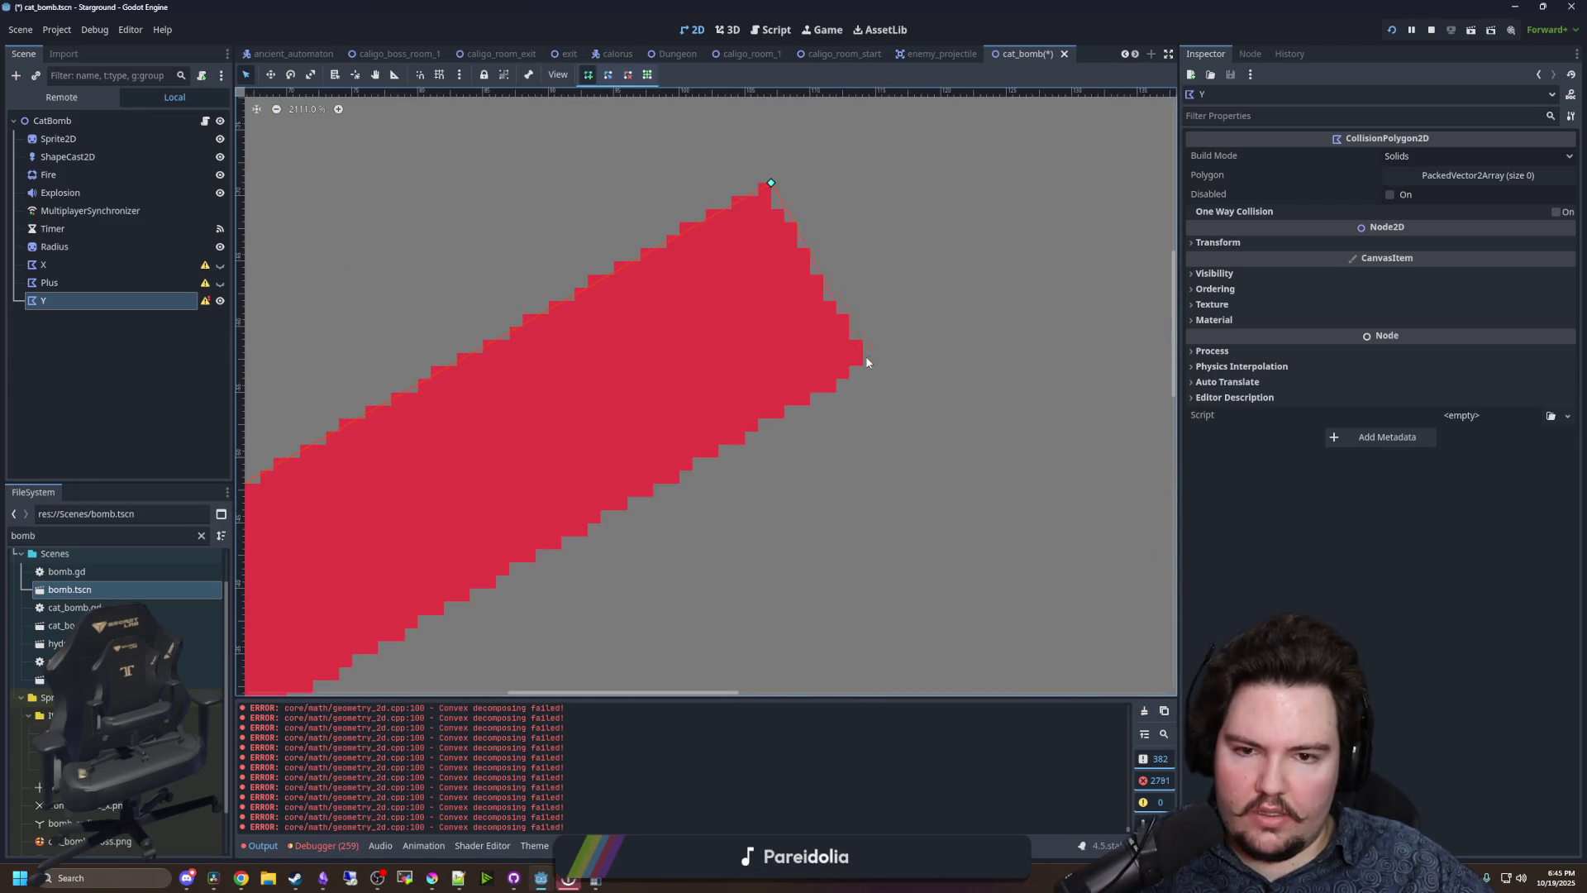
scroll(581, 482, "down", 8)
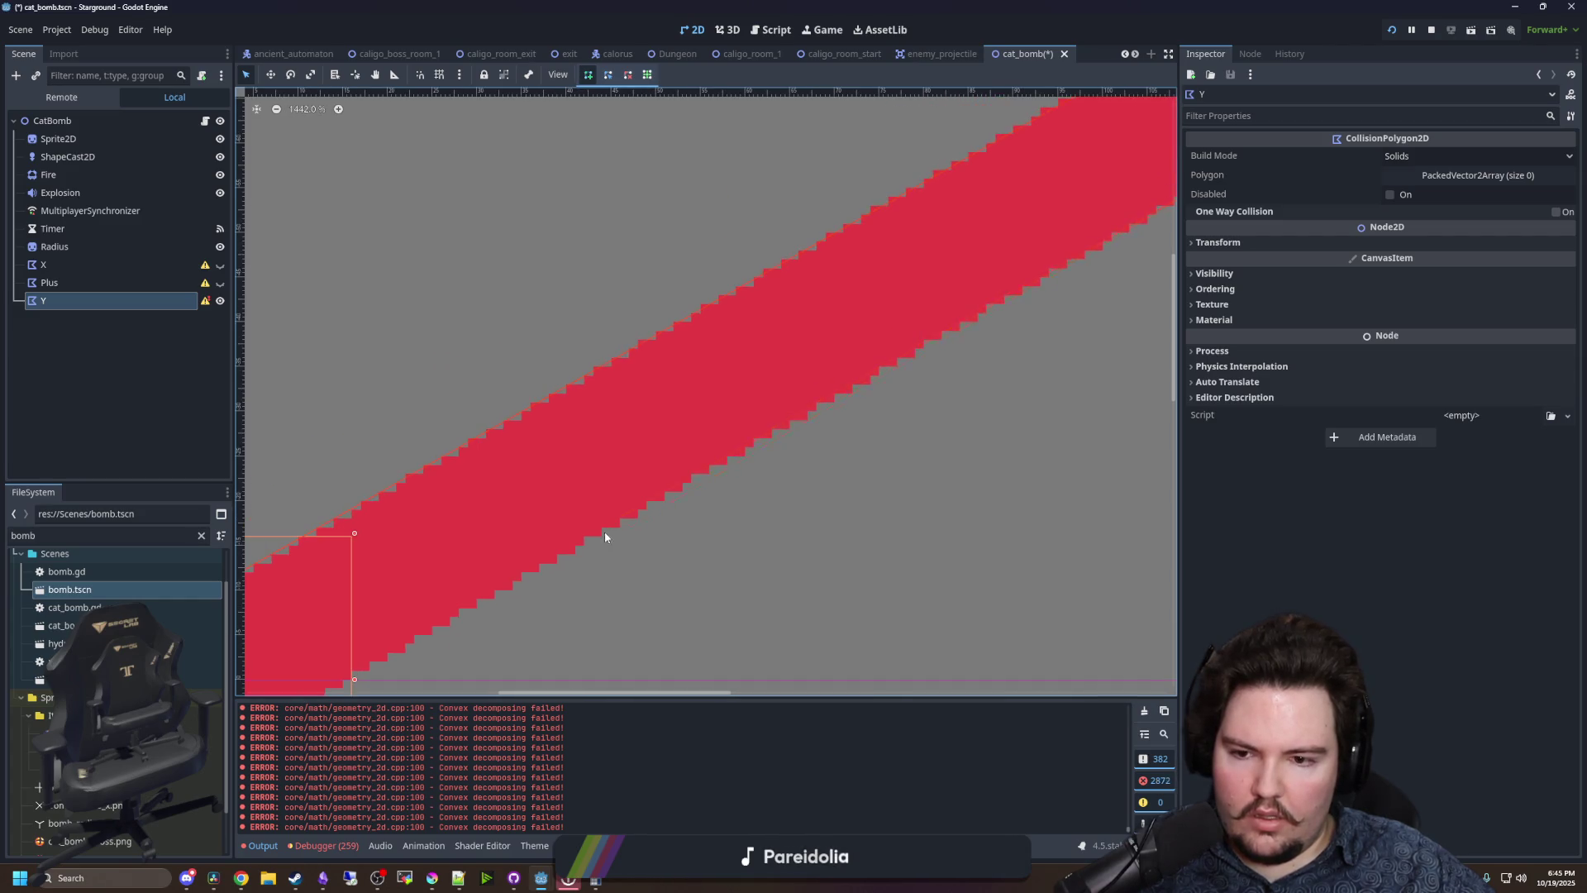
scroll(535, 569, "up", 9)
scroll(529, 537, "down", 9)
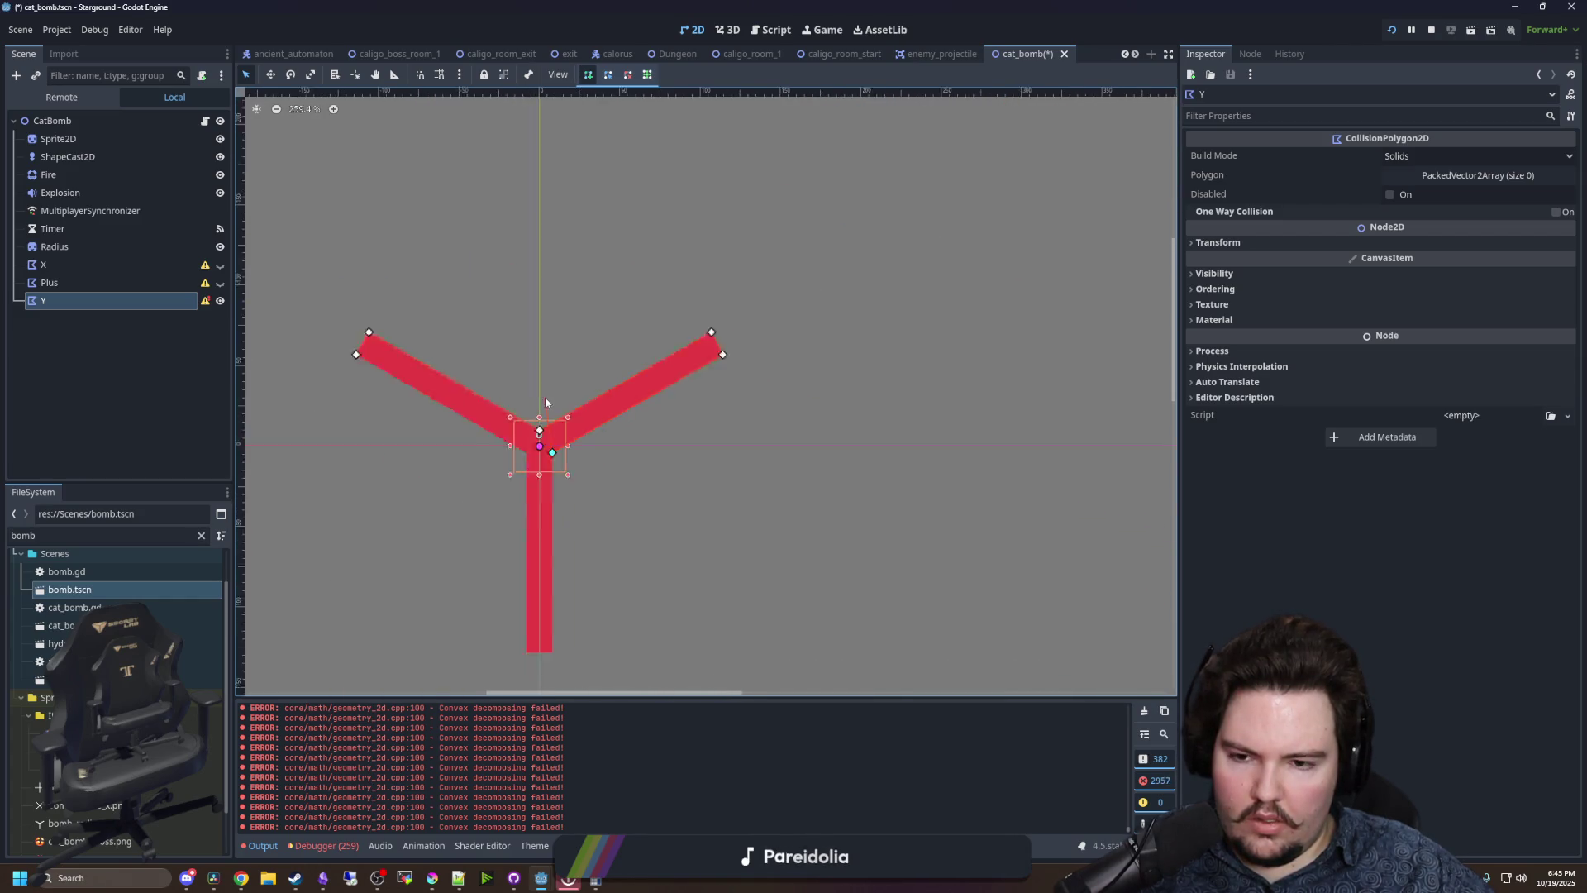
scroll(547, 559, "up", 5)
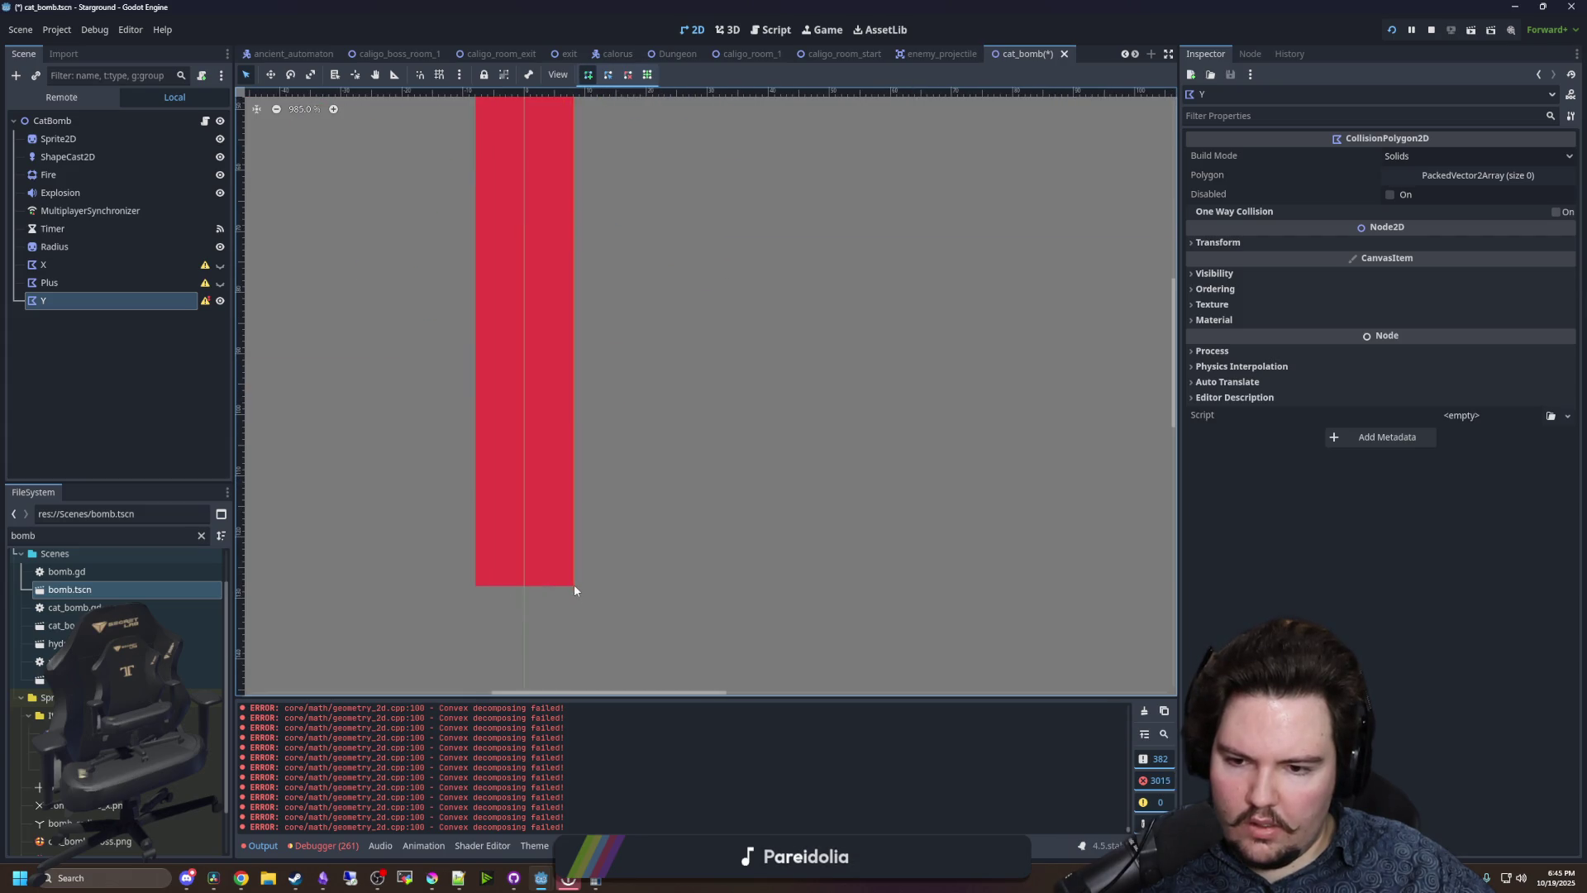
scroll(578, 582, "up", 9)
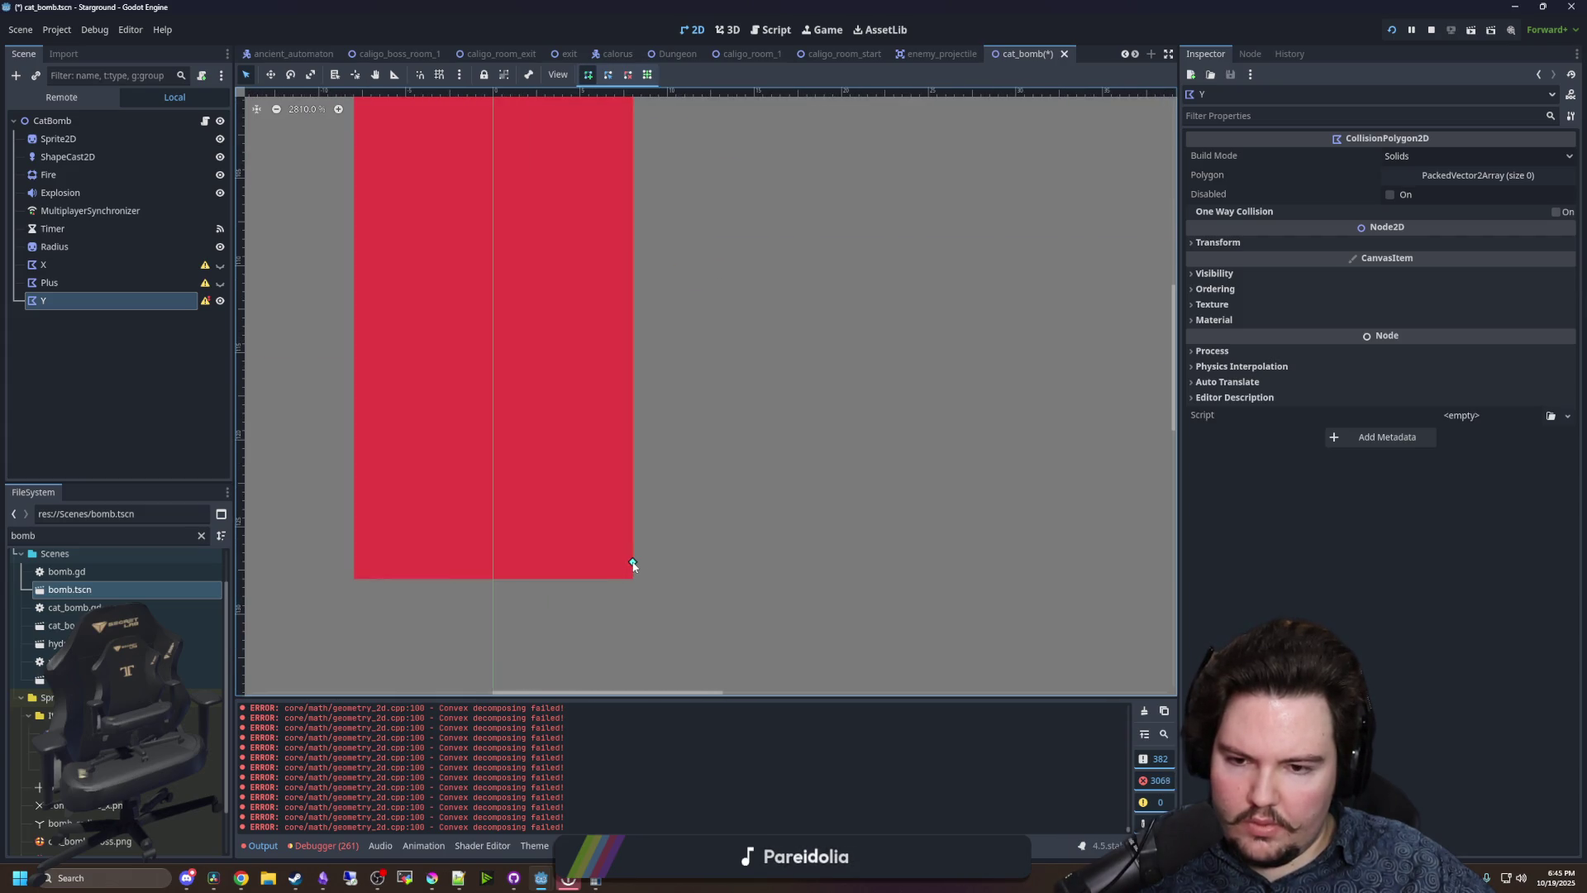
- Add vertices at the stem's bottom-left and the junction's inner-left corner, then close the Y outline
left_click(353, 578)
scroll(579, 633, "down", 7)
scroll(577, 636, "down", 9)
scroll(549, 314, "up", 13)
left_click(549, 314)
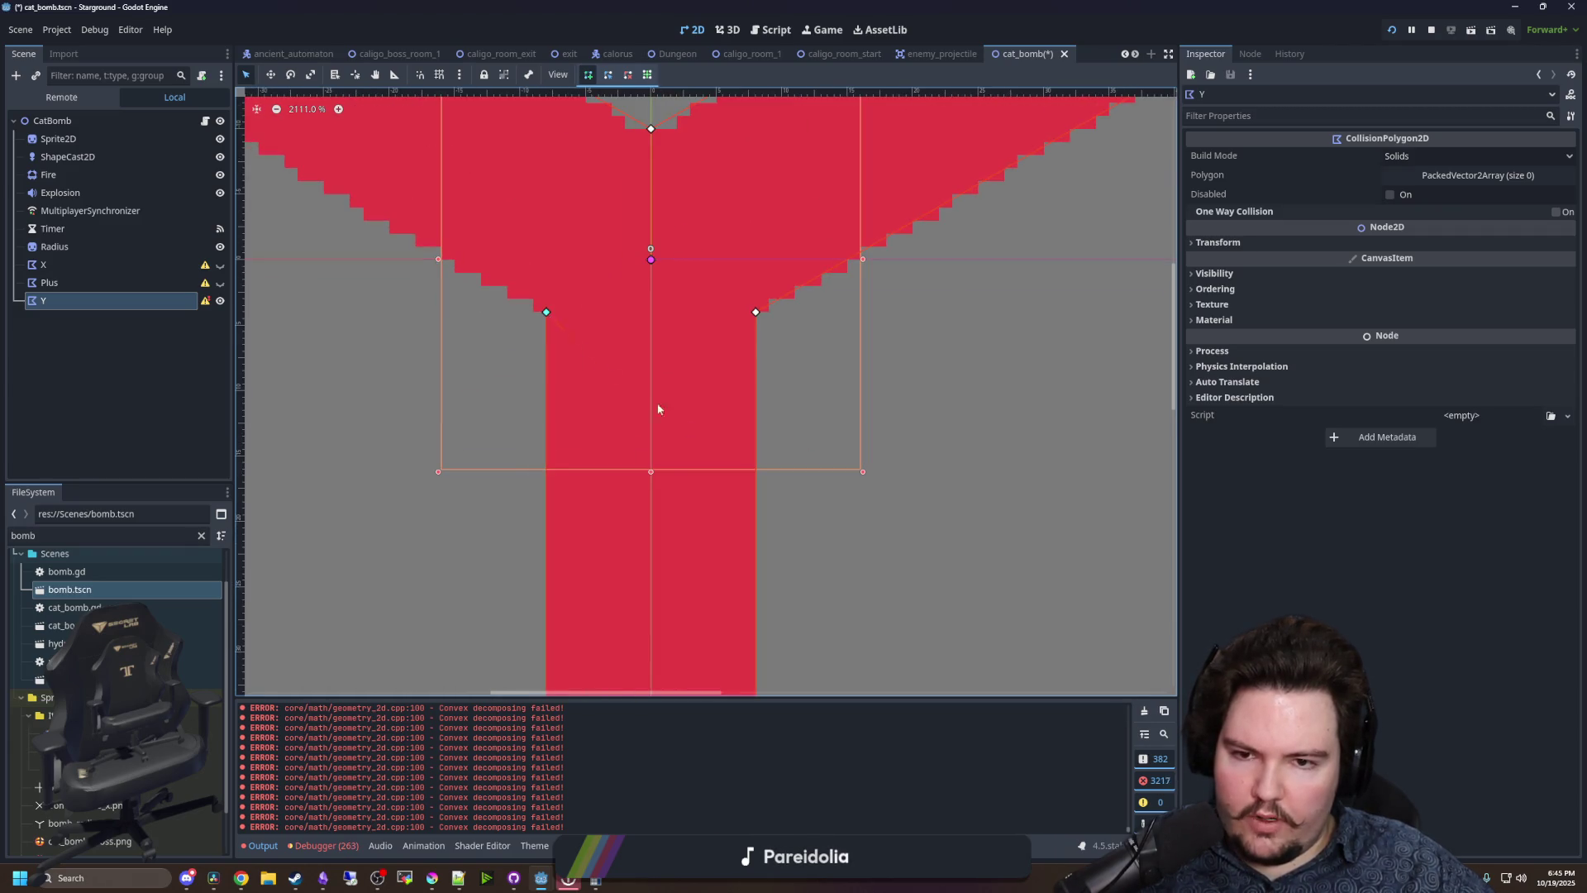
scroll(658, 411, "down", 15)
scroll(477, 281, "up", 17)
left_click(463, 367)
scroll(578, 413, "down", 18)
scroll(697, 464, "up", 18)
scroll(657, 502, "down", 20)
scroll(661, 422, "up", 20)
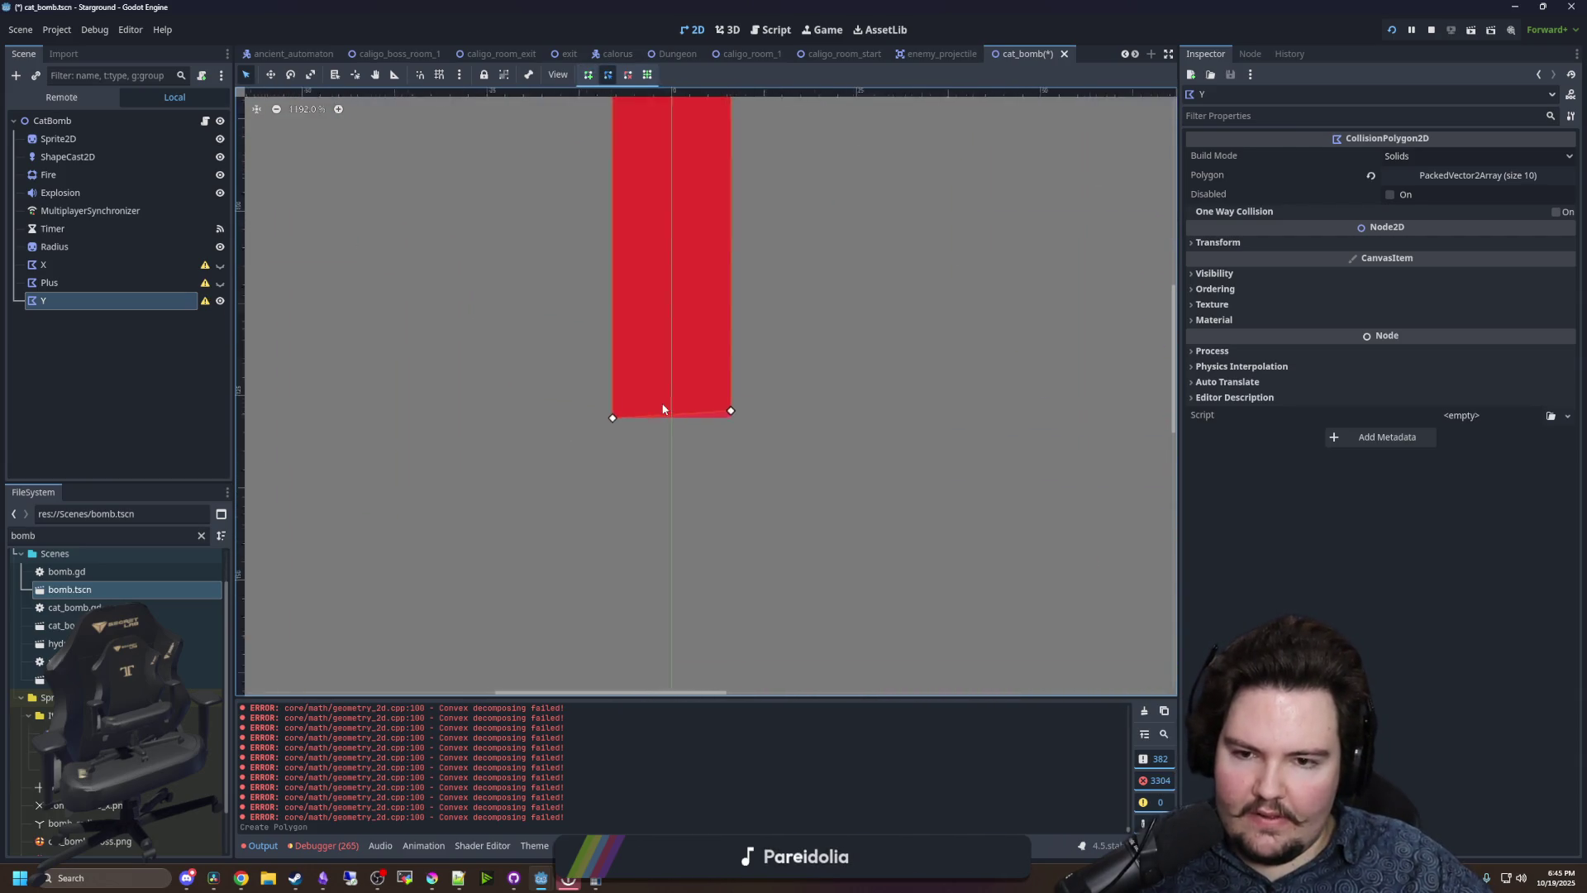
- Fix the stem's bottom-right vertex so it sits exactly on the corner
right_click(762, 421)
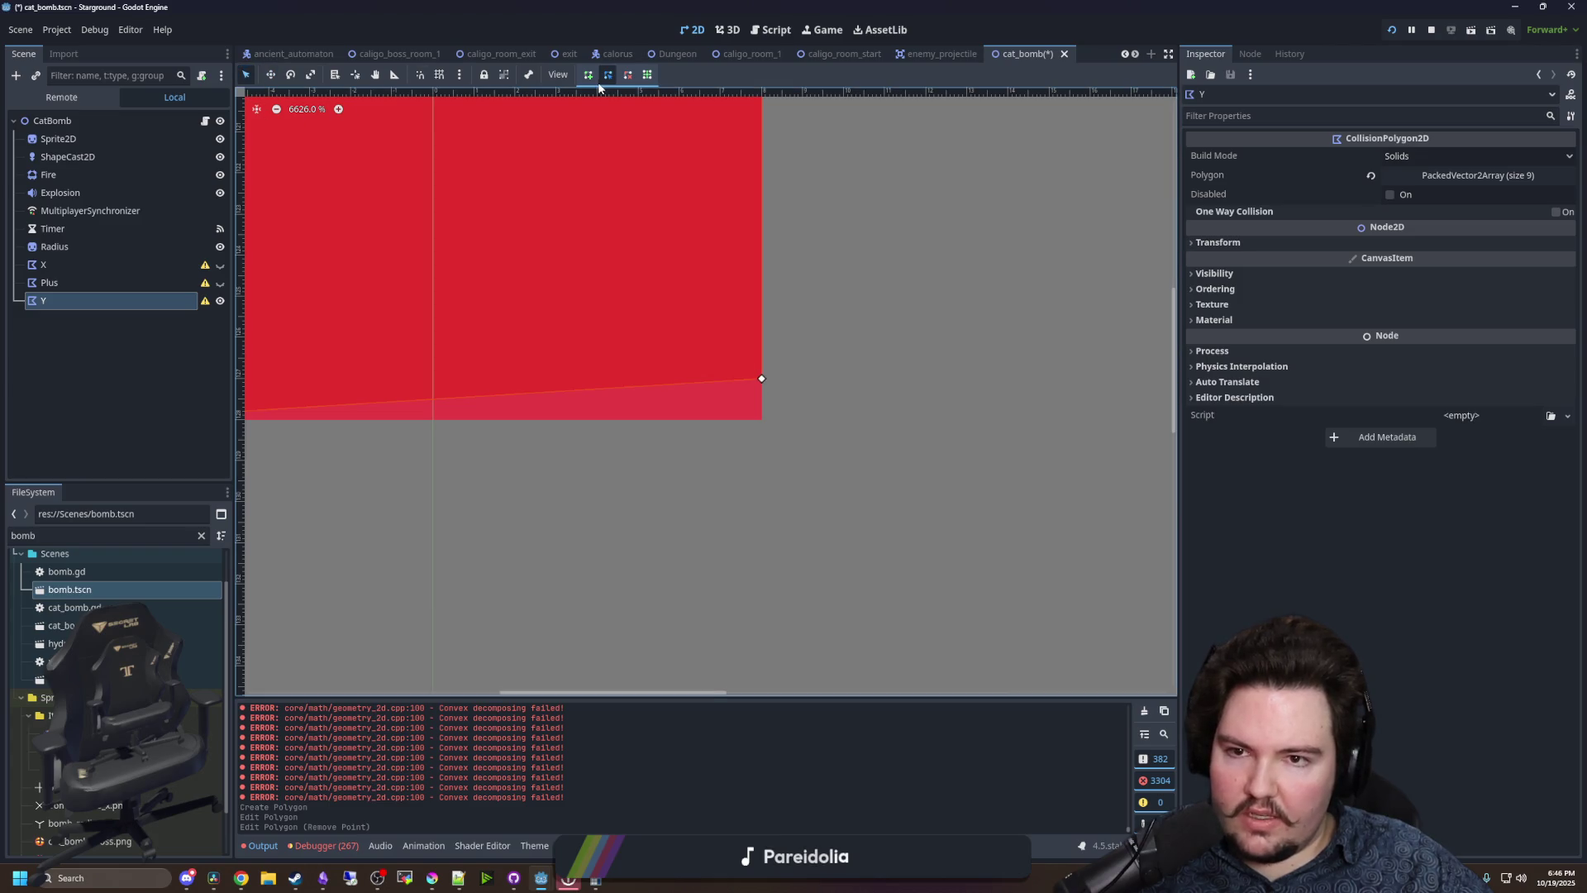
left_click_drag(763, 380, 765, 421)
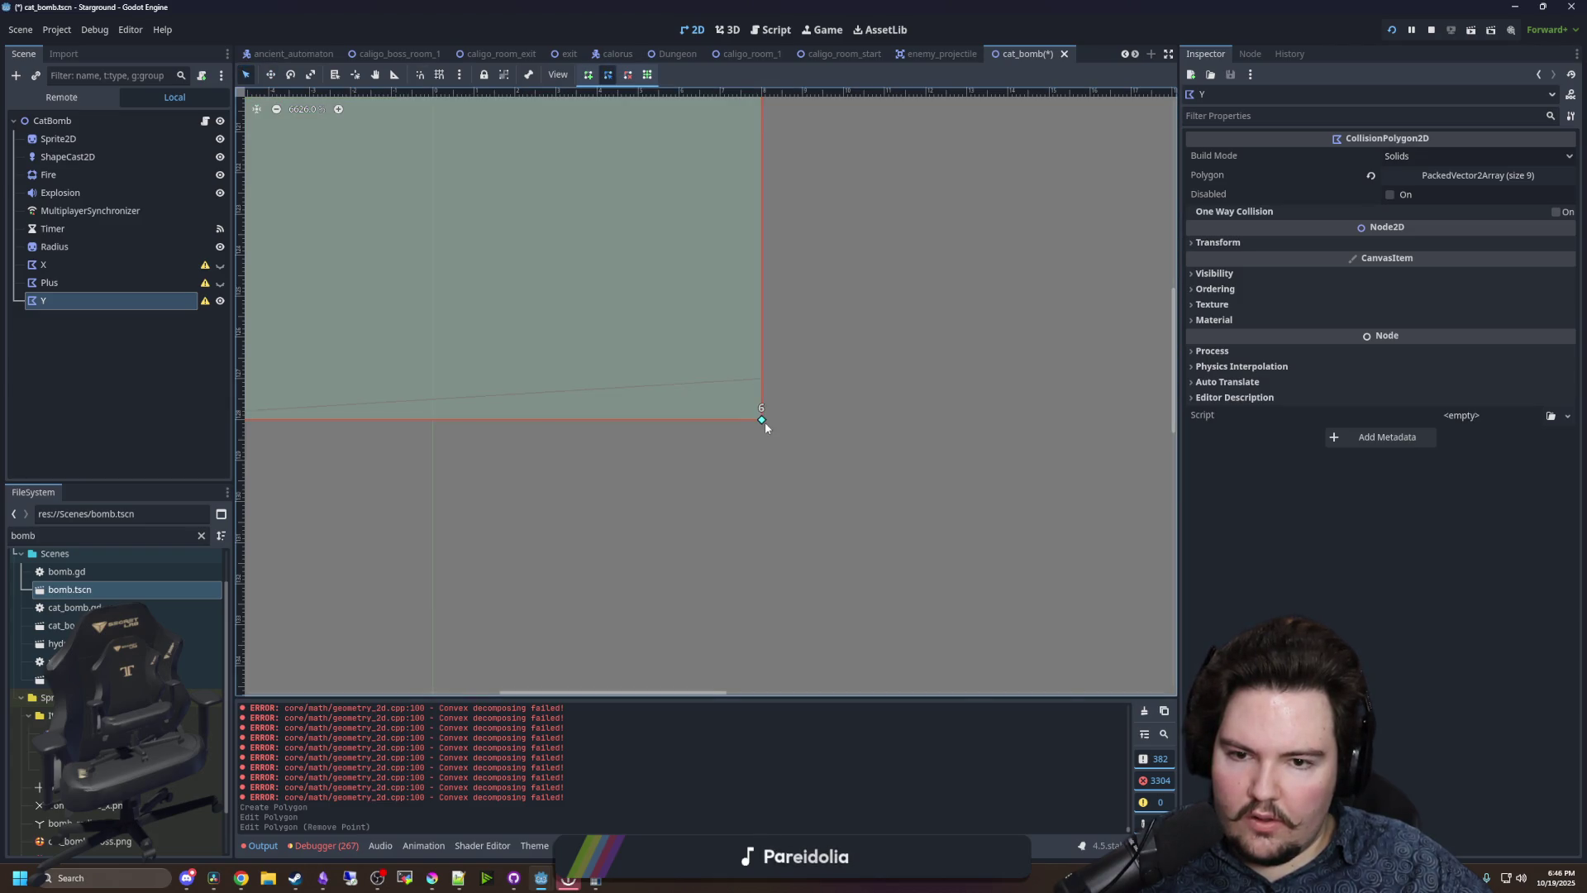
scroll(765, 422, "down", 5)
scroll(578, 174, "up", 5)
scroll(579, 180, "down", 5)
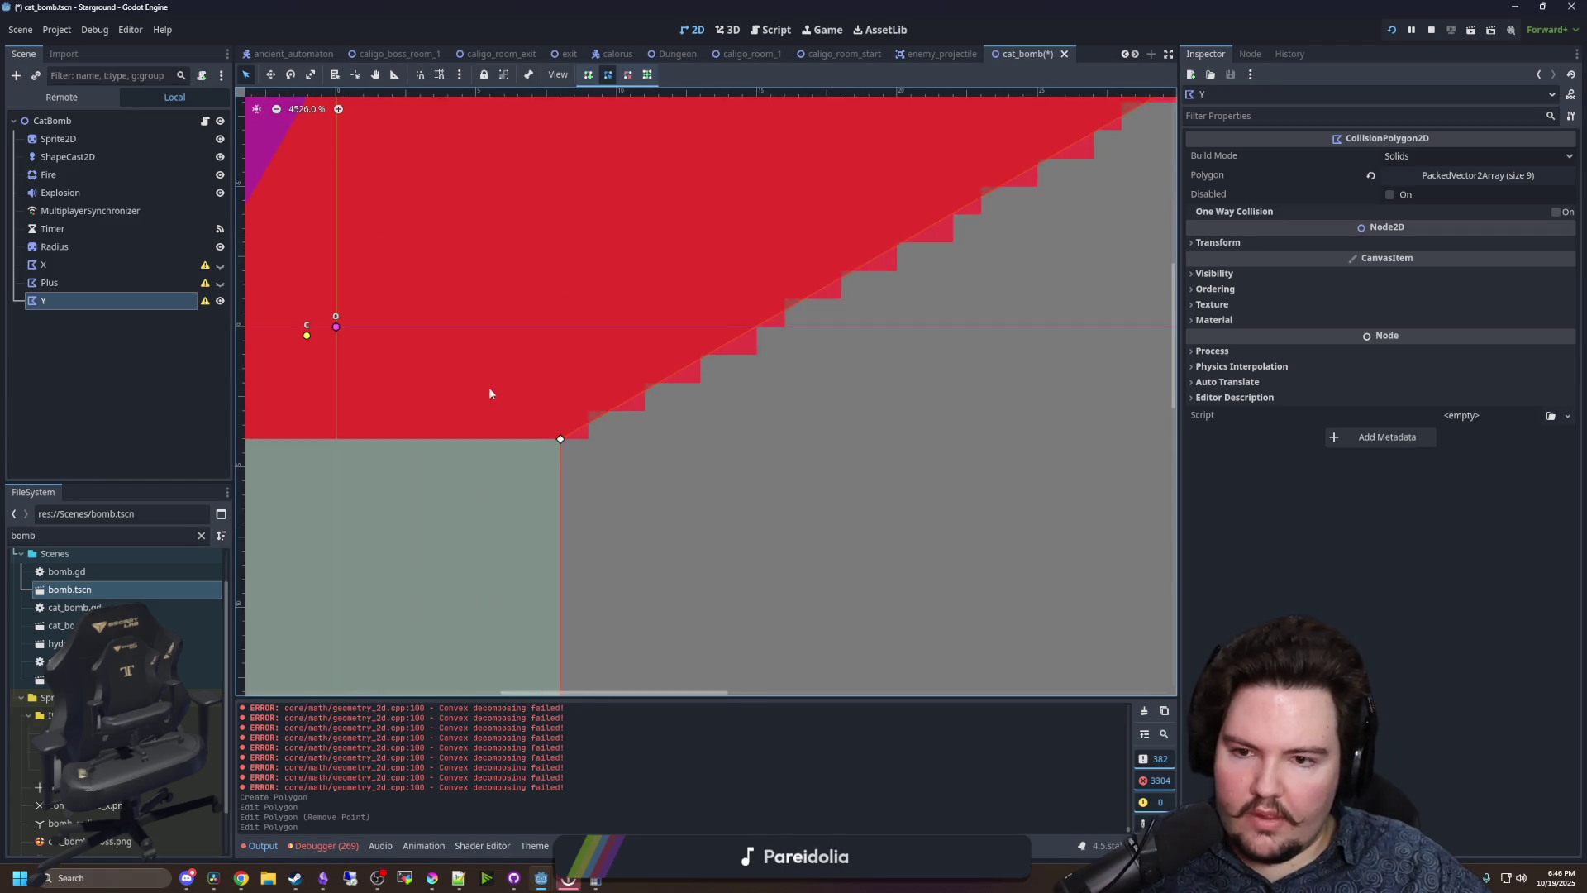
scroll(526, 181, "up", 5)
scroll(526, 180, "down", 8)
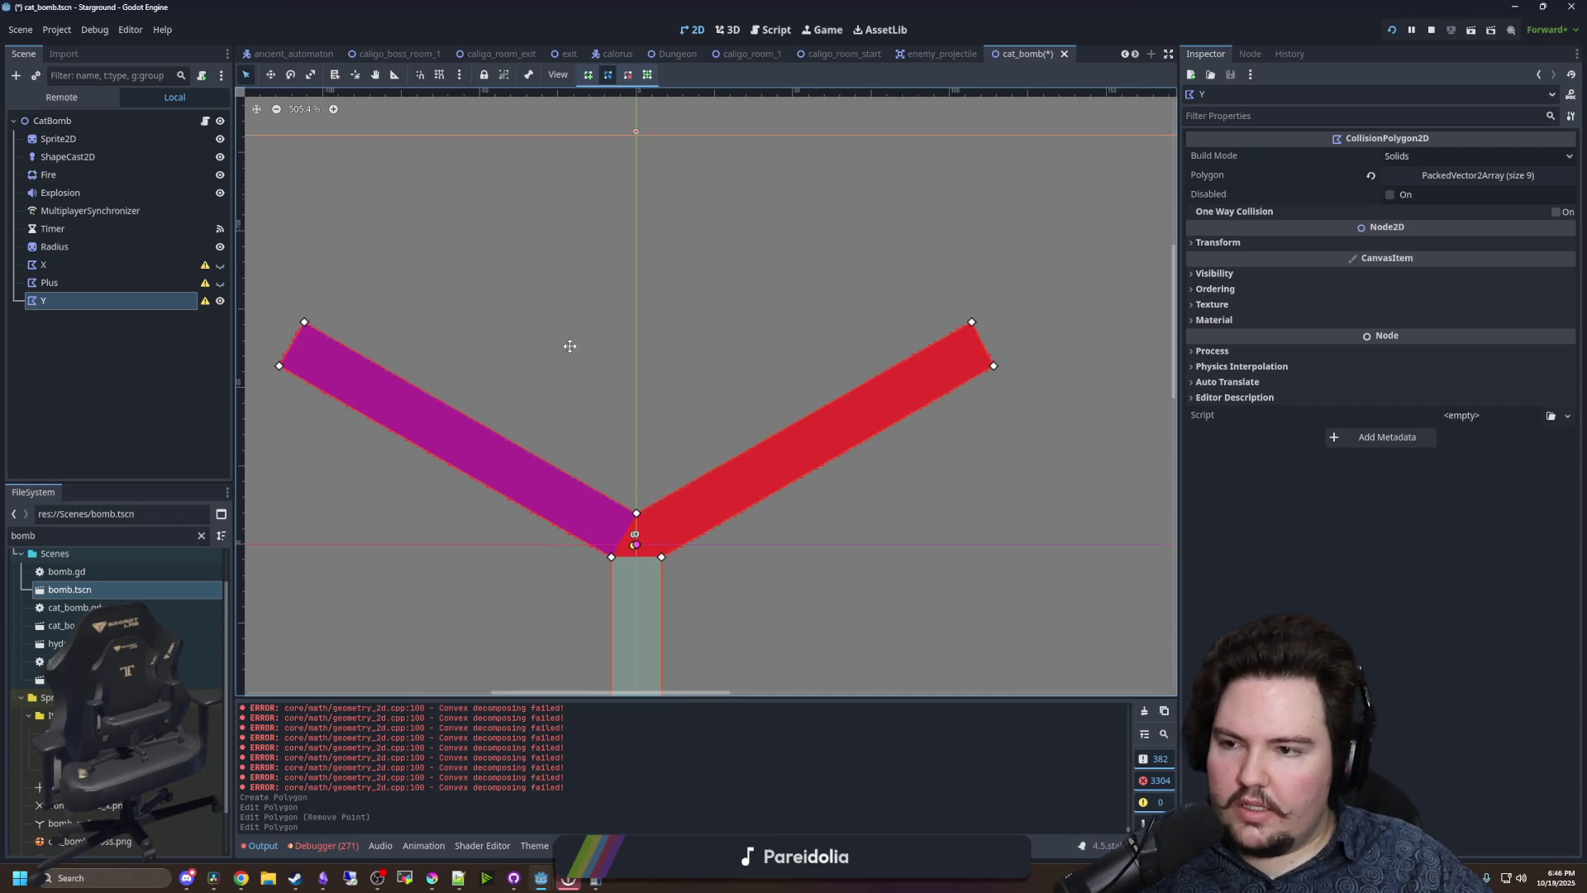
- Hide the Y polygon and save the cat_bomb scene
left_click(220, 301)
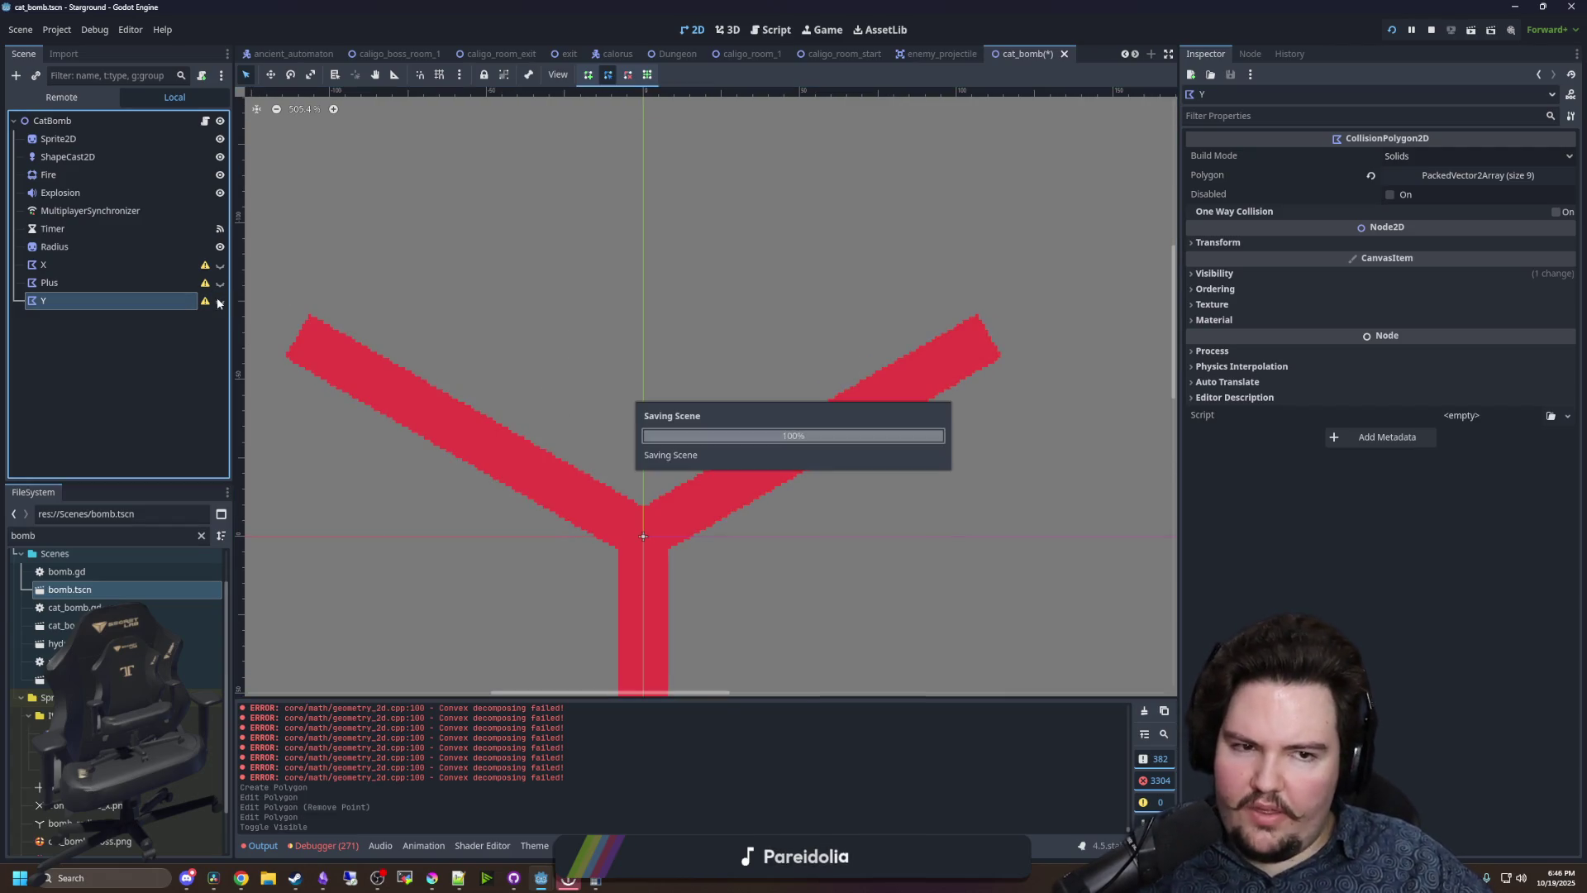
scroll(757, 248, "down", 4)
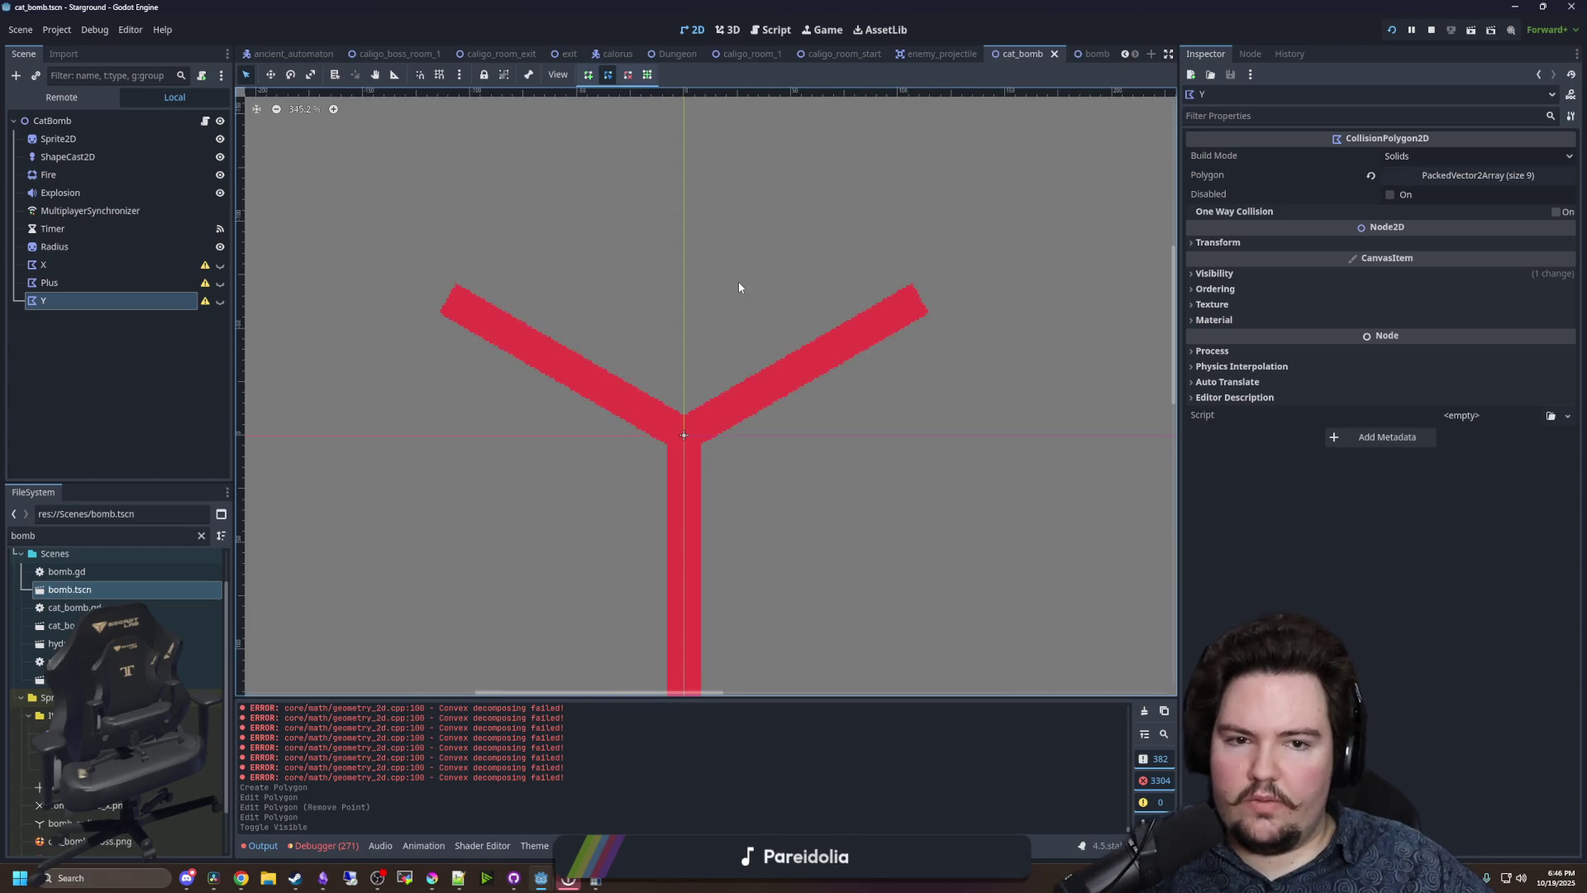
scroll(769, 418, "up", 5)
key("ctrl+s")
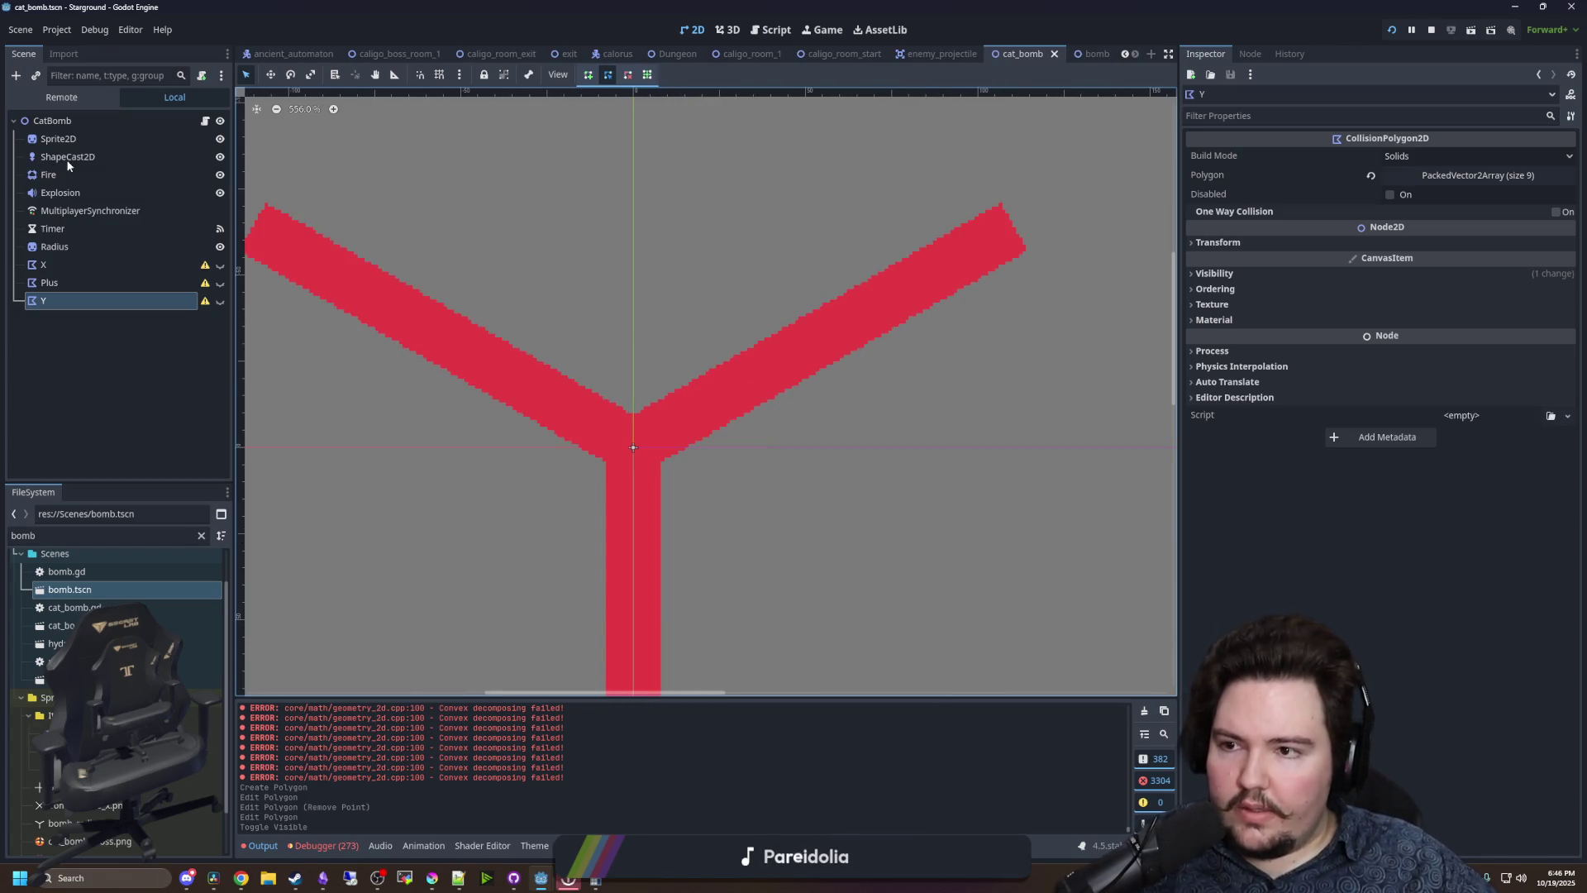
left_click(68, 157)
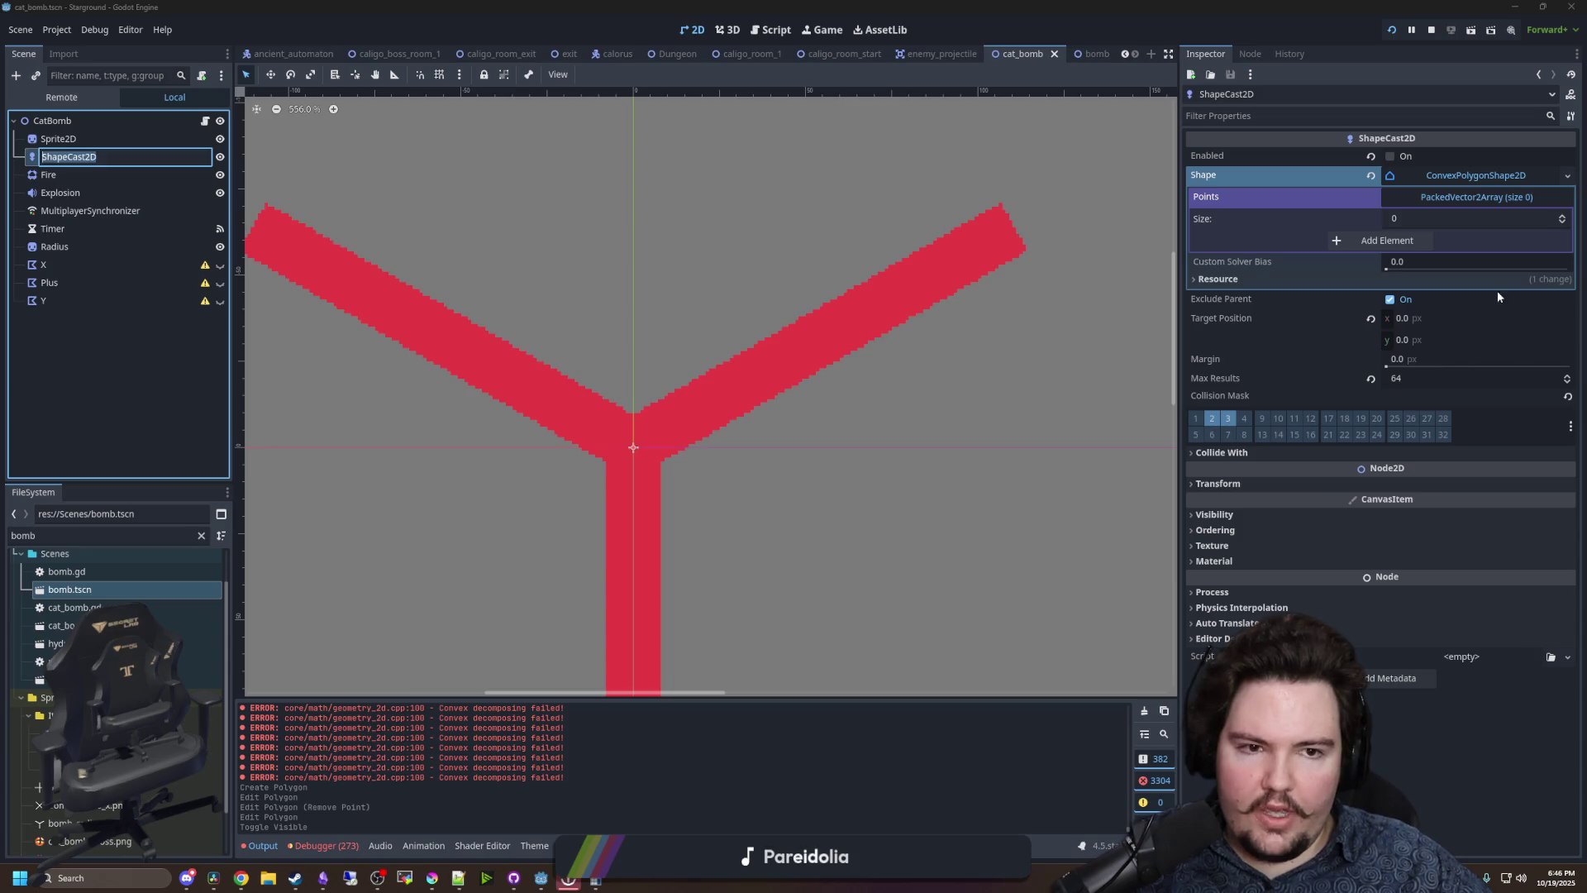
- Replace the ShapeCast2D's shape with a new ConcavePolygonShape2D and save the scene
key("Escape")
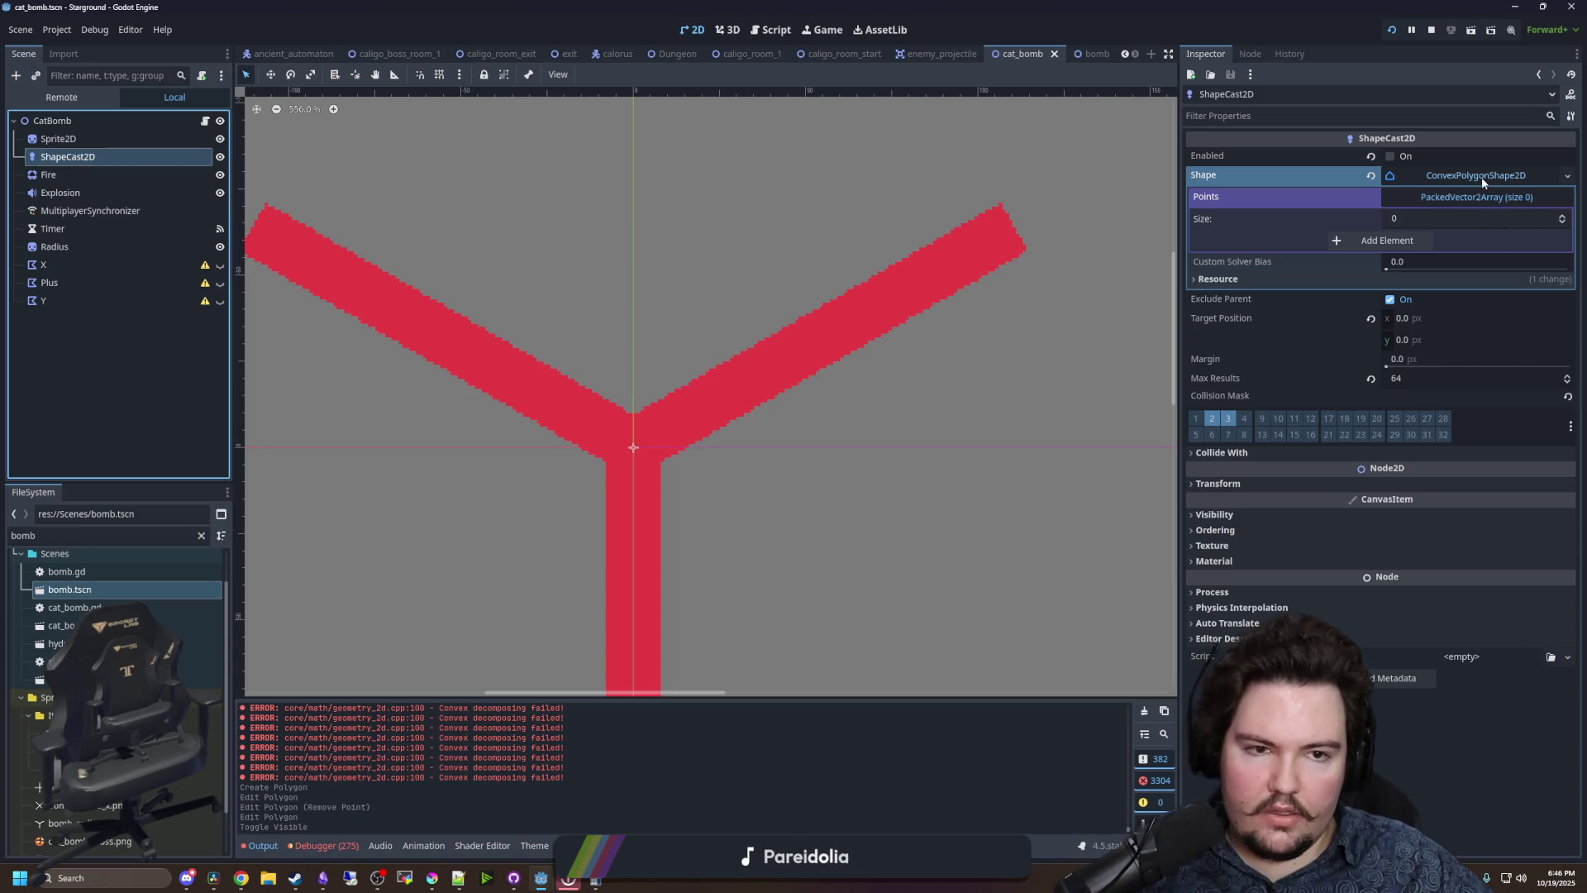
right_click(1482, 182)
left_click(1479, 327)
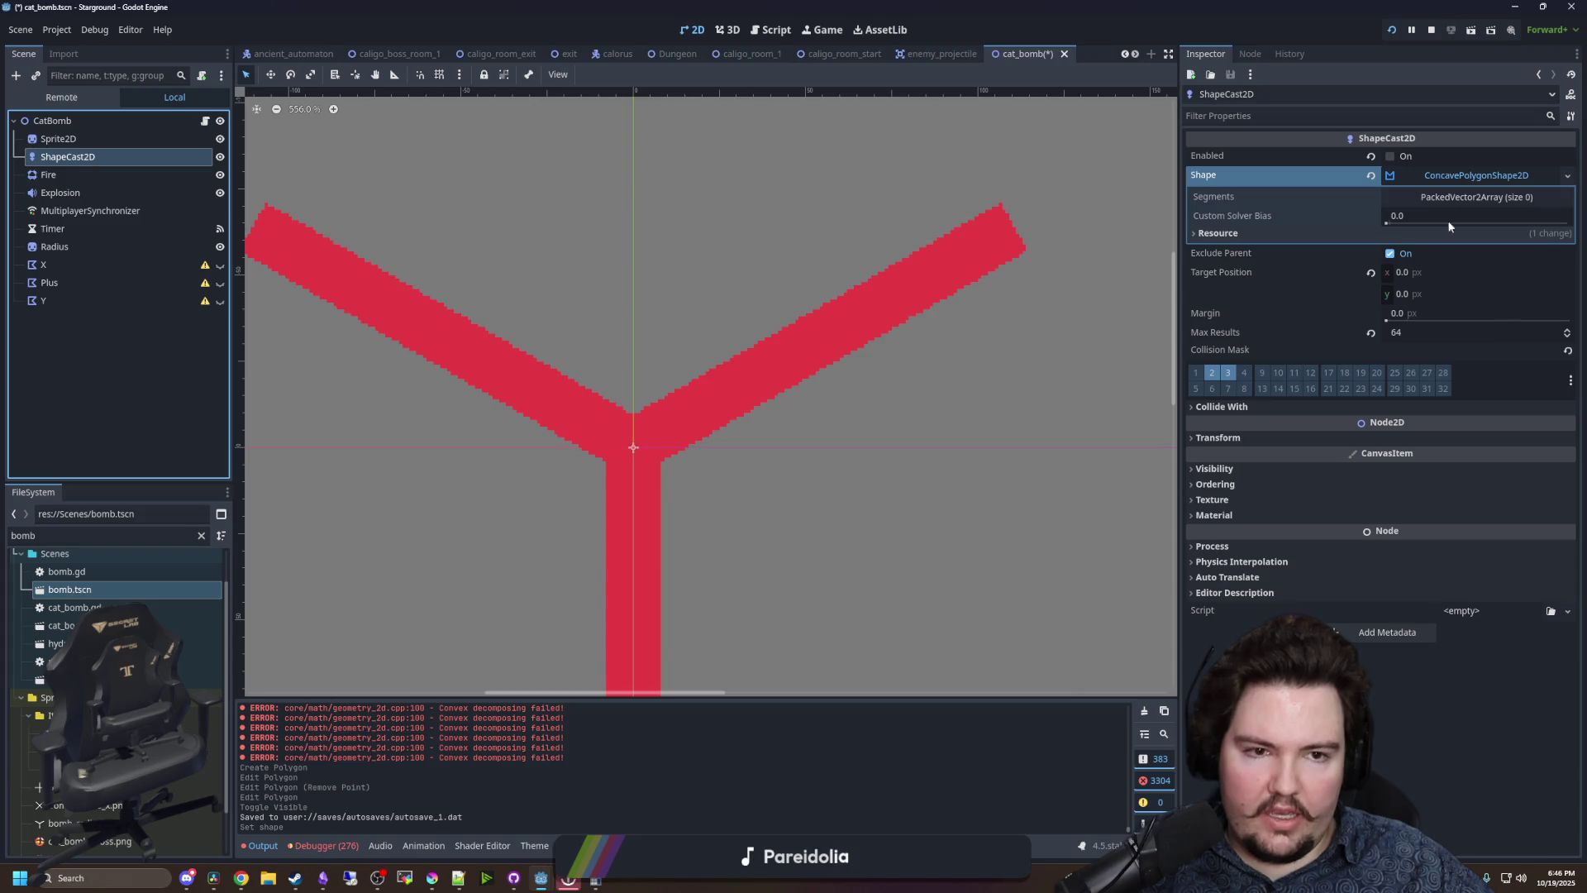
left_click(1477, 197)
left_click(1477, 196)
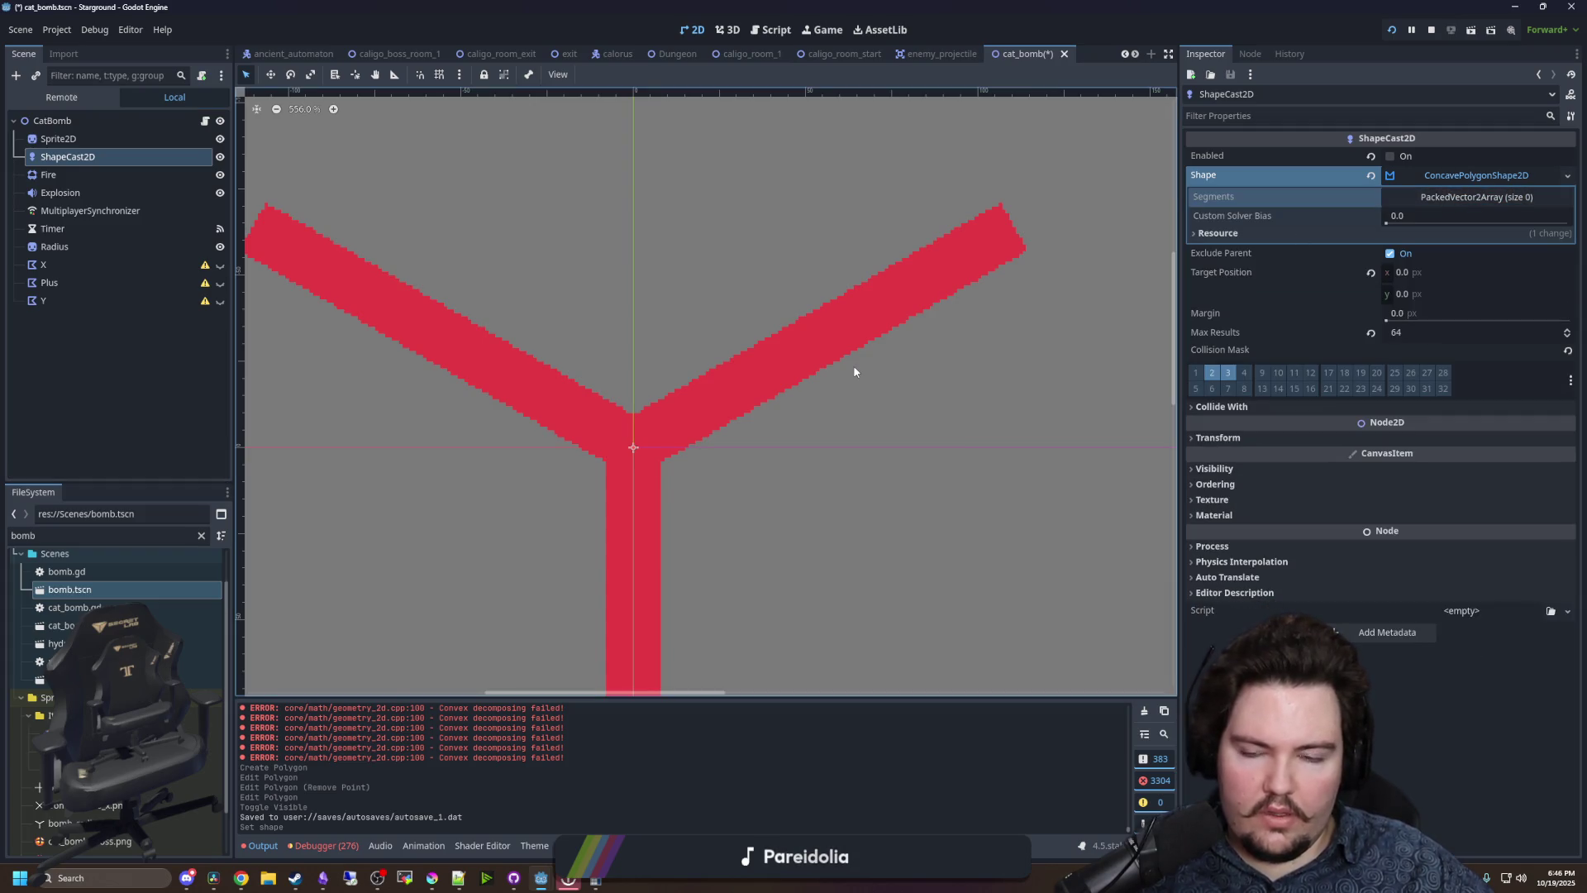
key("ctrl+s")
- Check the X, Plus and Y polygon nodes, read X's configuration warning, and open cat_bomb.gd
left_click(62, 272)
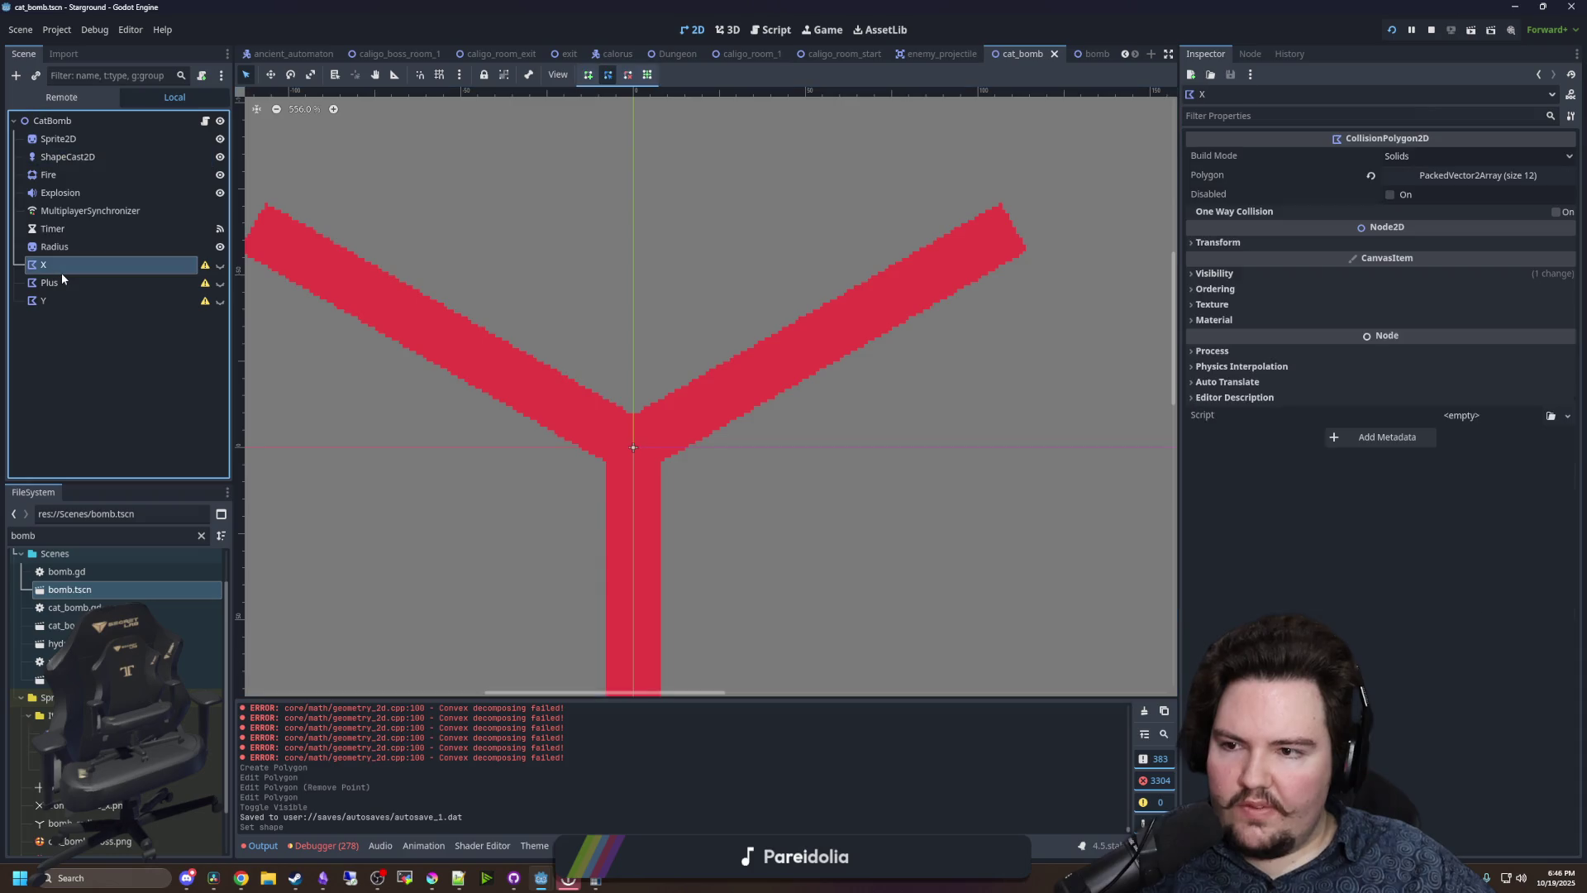
left_click(53, 284)
left_click(50, 300)
left_click(49, 264)
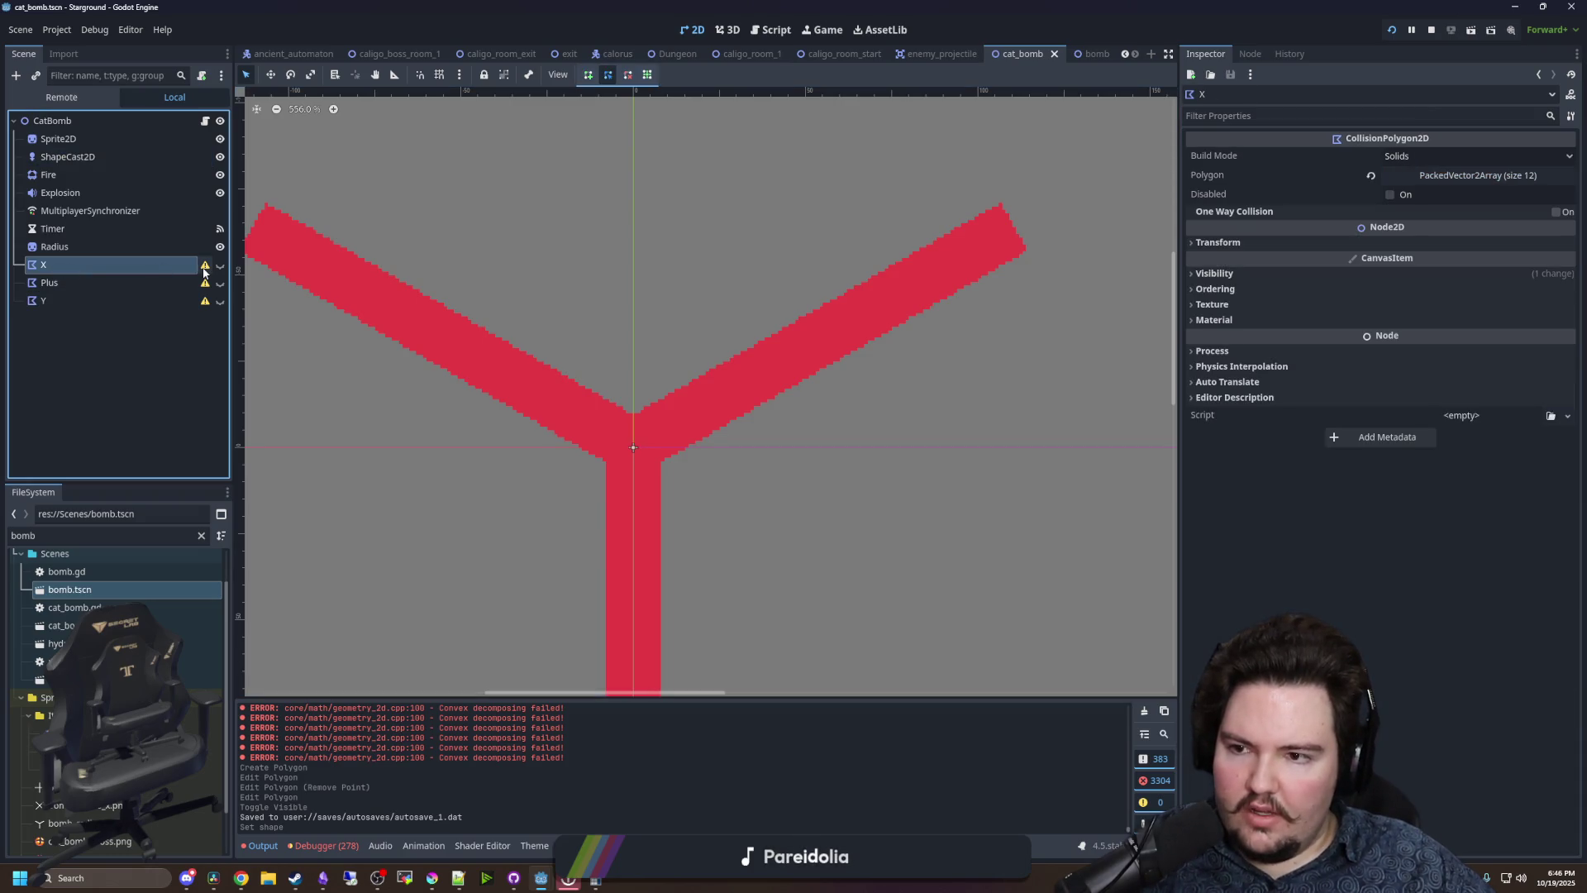
left_click(205, 265)
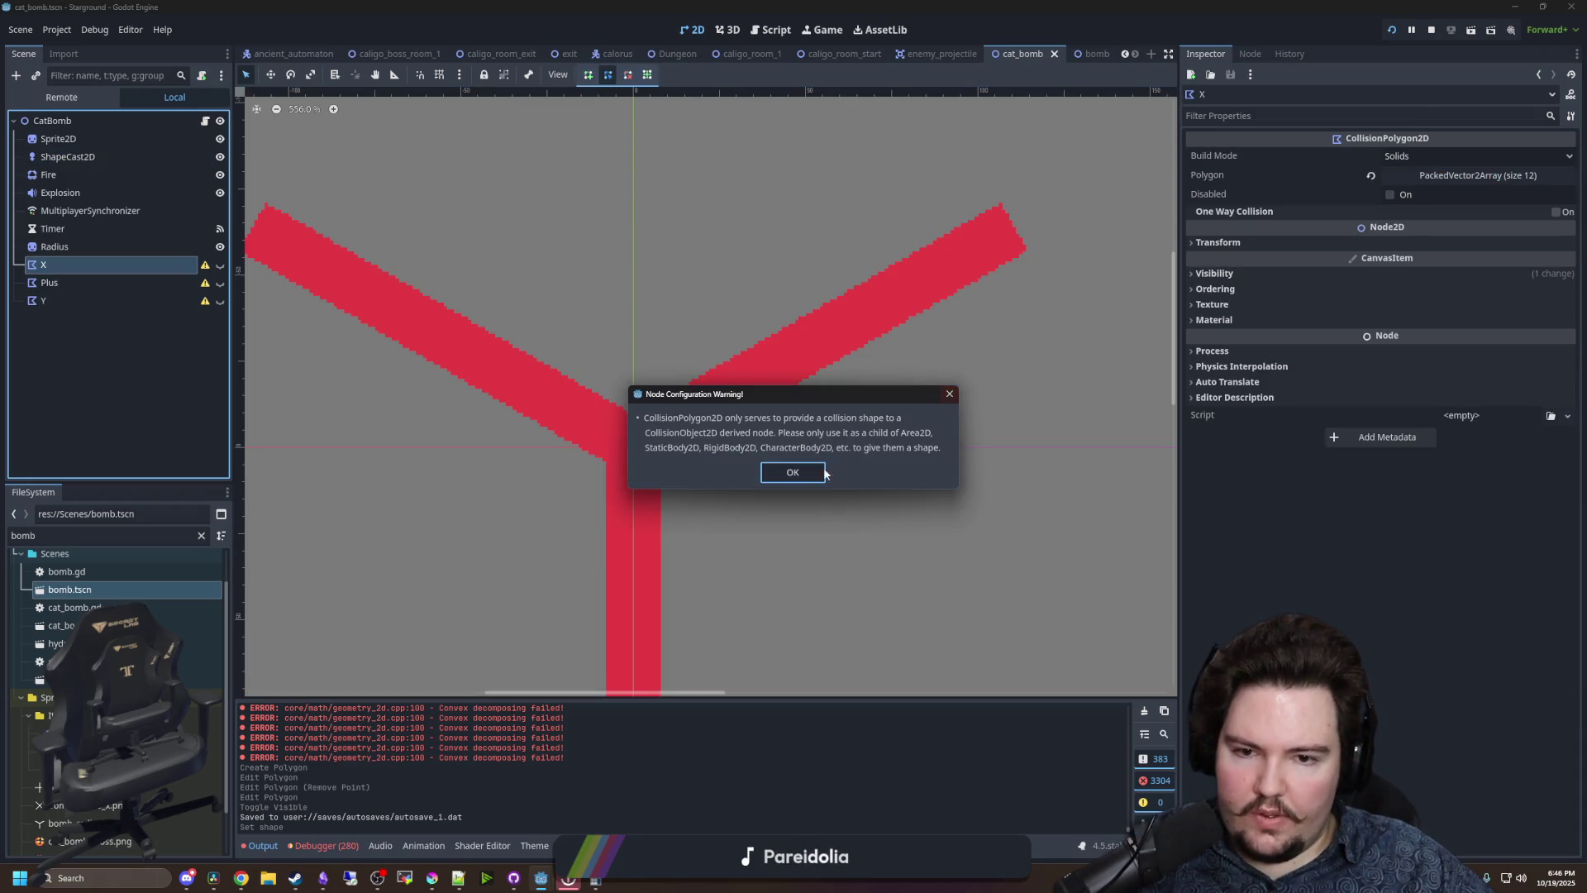
left_click(777, 478)
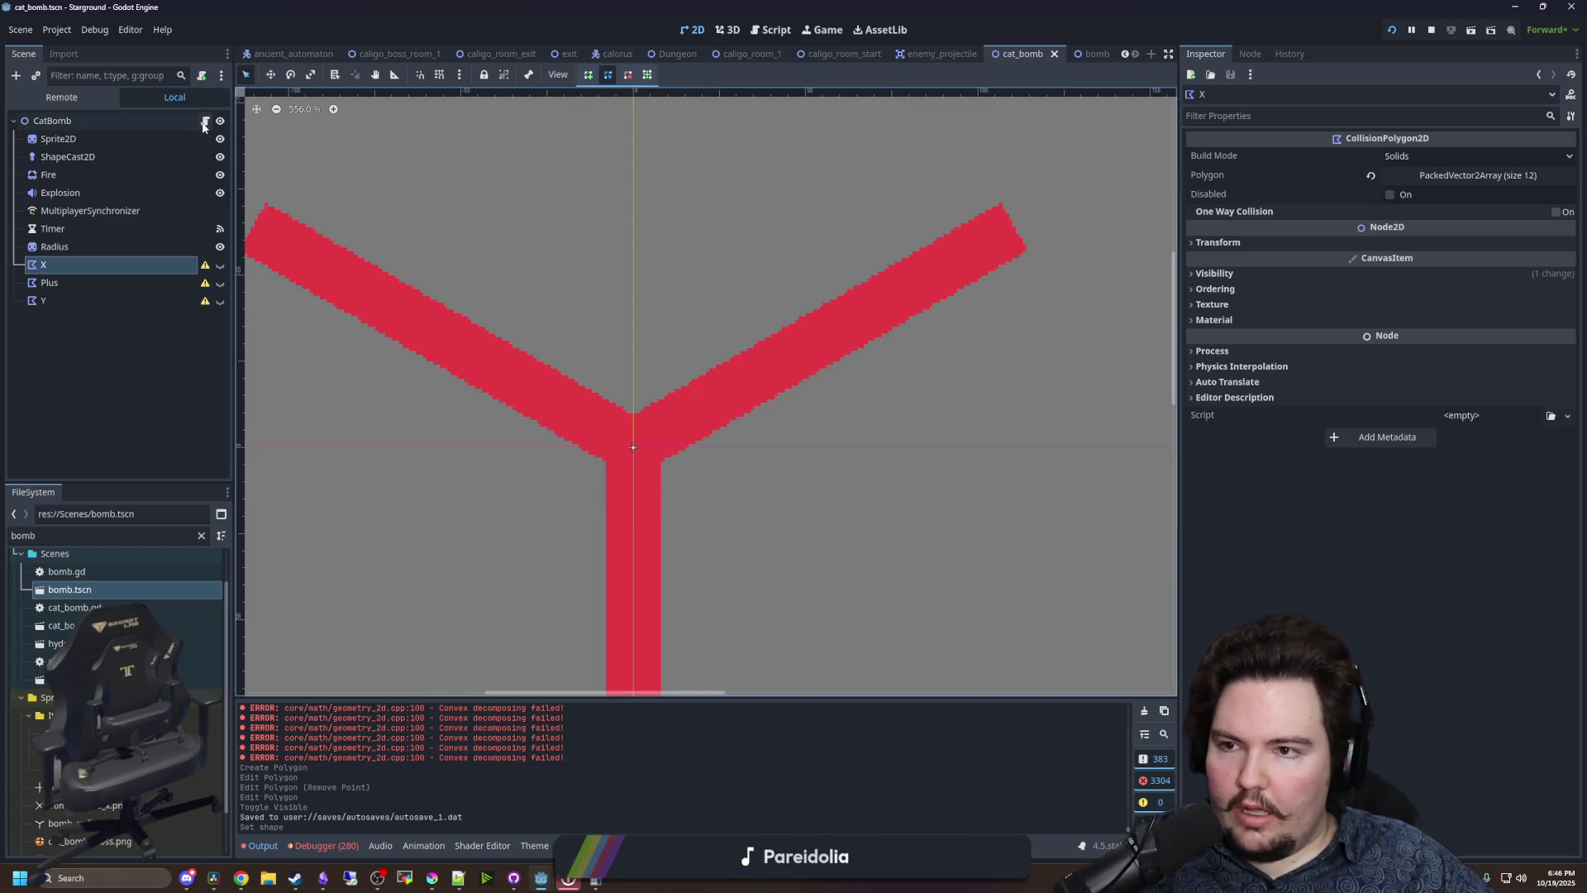
left_click(205, 121)
scroll(616, 388, "up", 10)
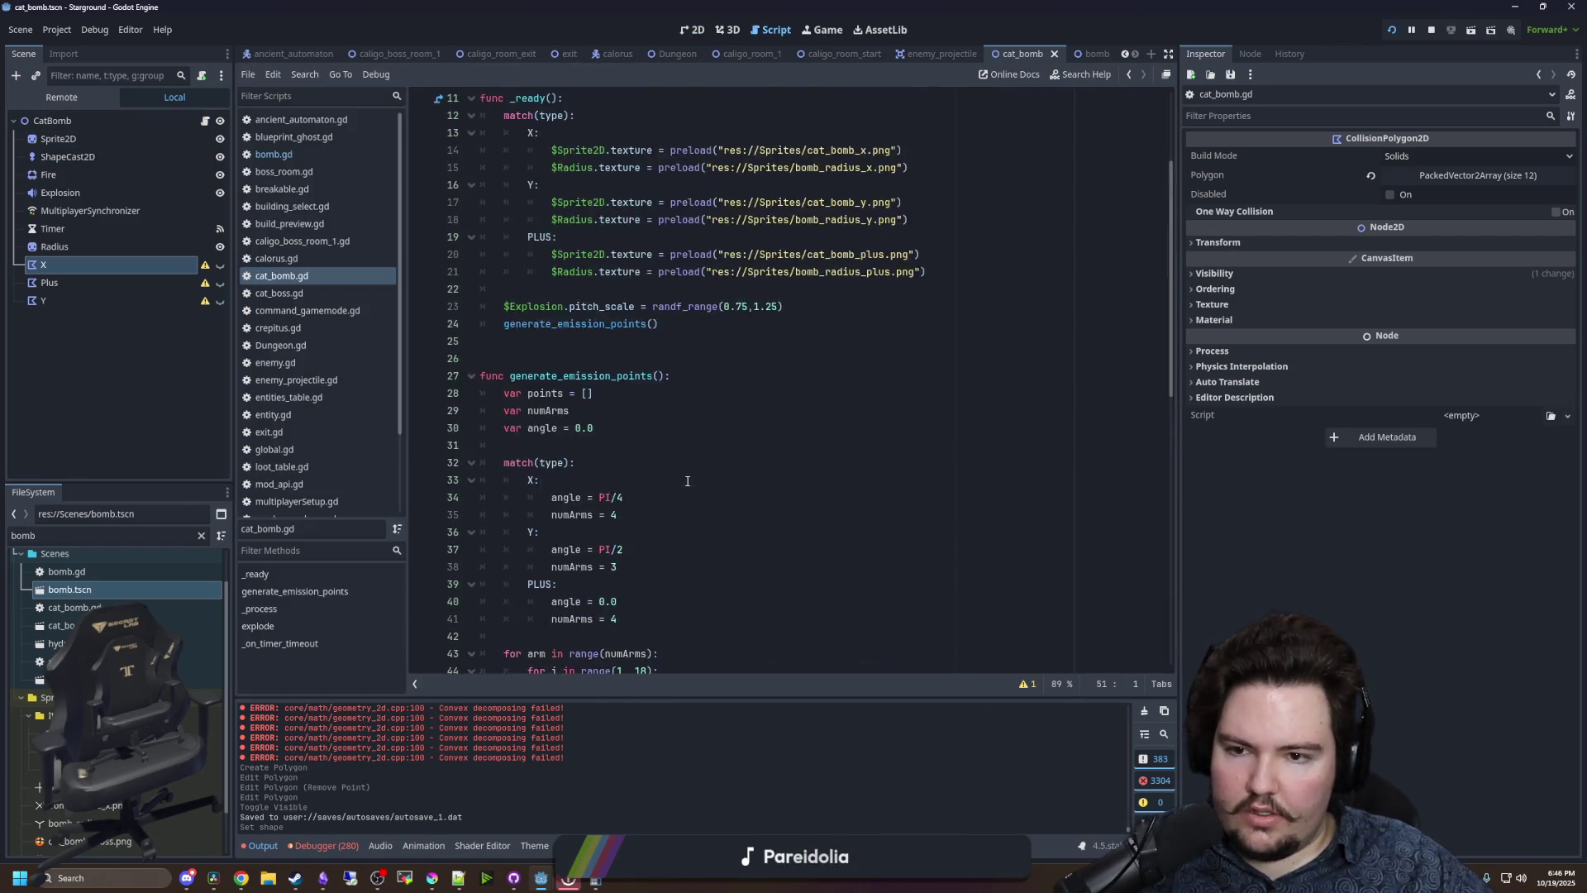
- Start a new line 16 in the X case with a dragged-in $ShapeCast2D reference
left_click(606, 302)
left_click(944, 339)
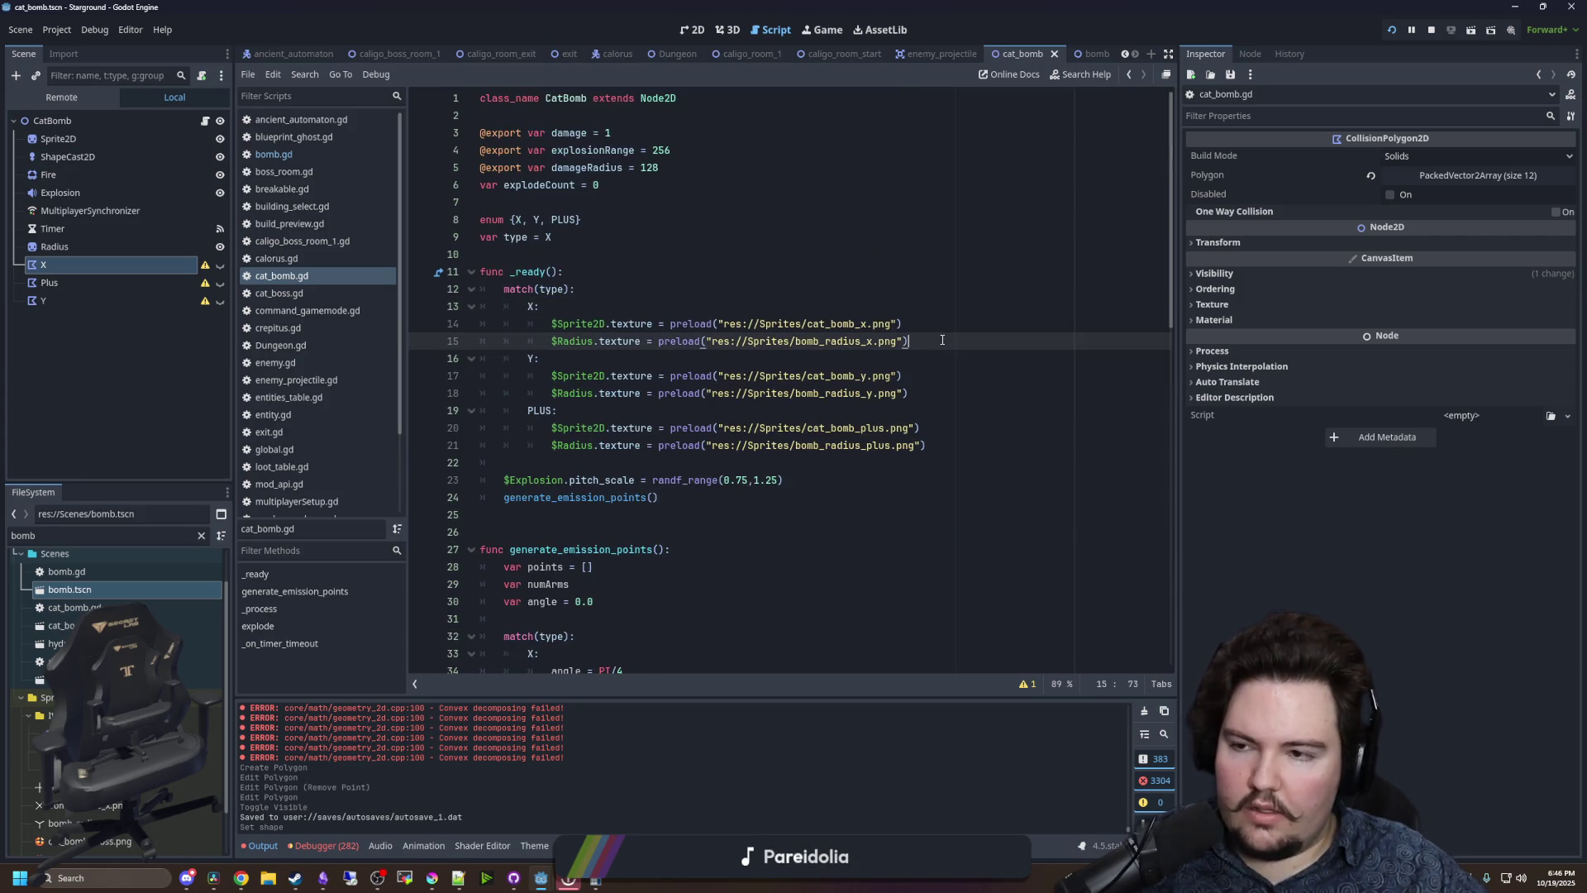
key("Return")
mouse_move(68, 156)
left_mouse_down()
mouse_move(651, 379)
mouse_move(693, 362)
left_mouse_up()
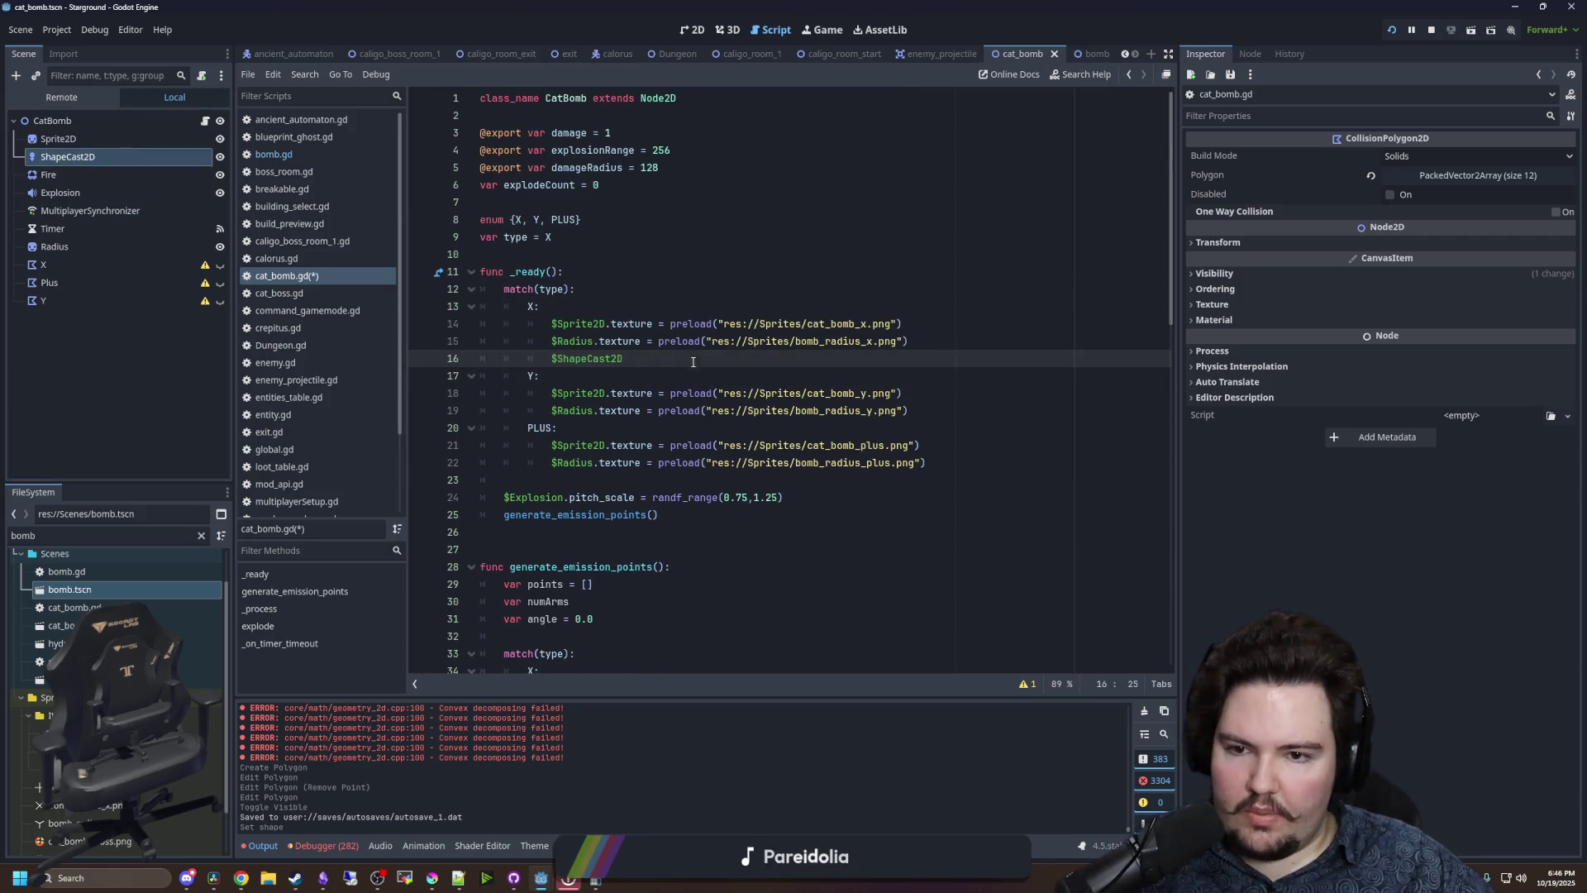
type(".")
- Turn on Local to Scene for the ShapeCast2D's concave shape resource
left_click(68, 156)
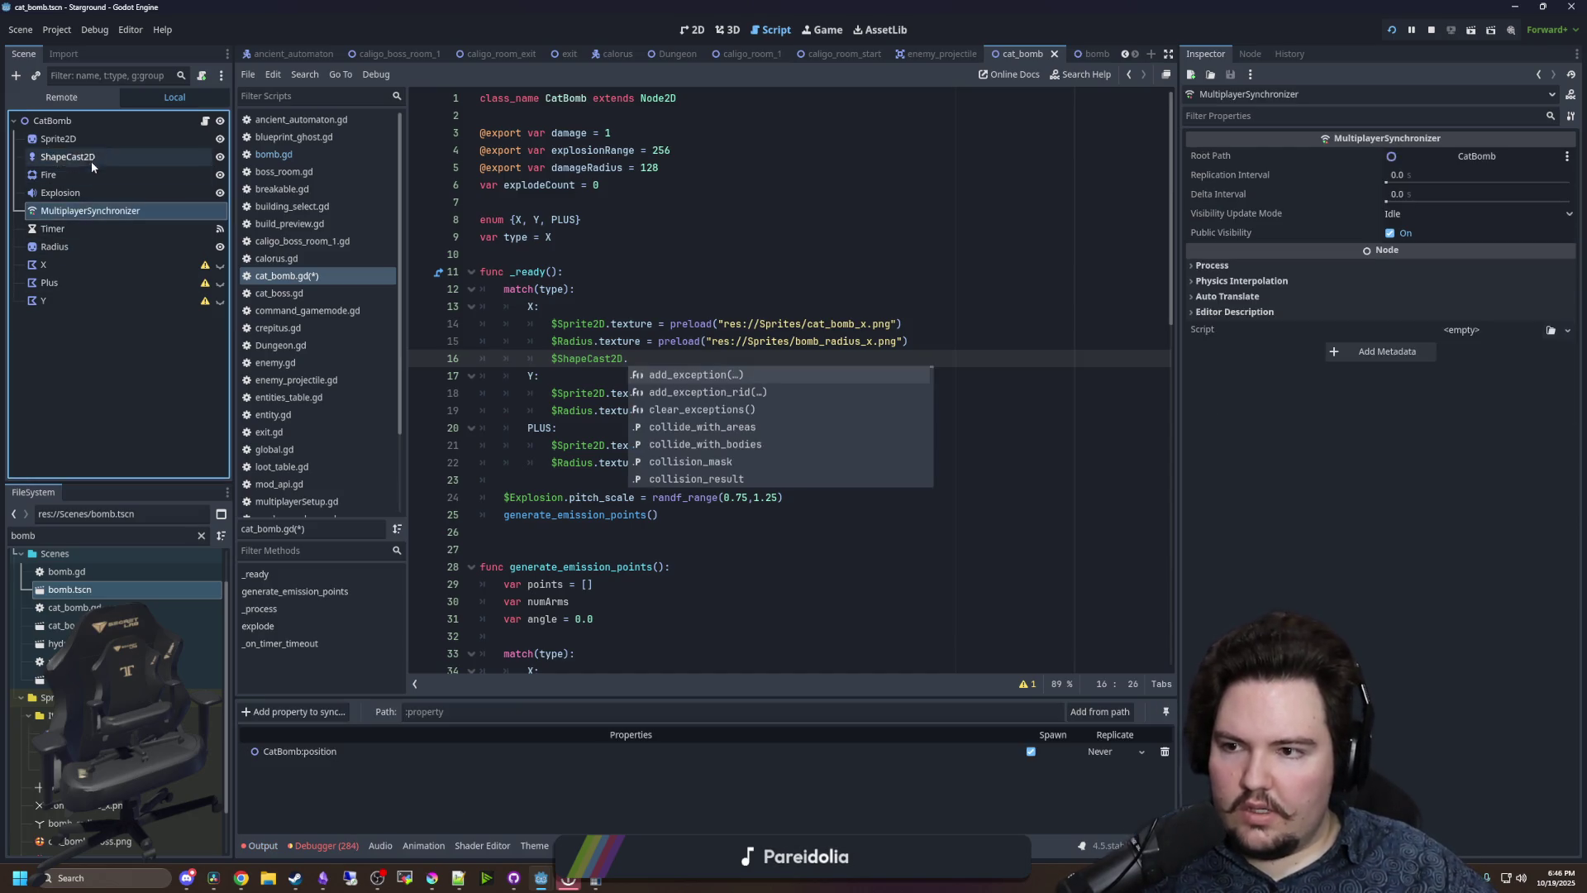
left_click(1393, 177)
left_click(1387, 234)
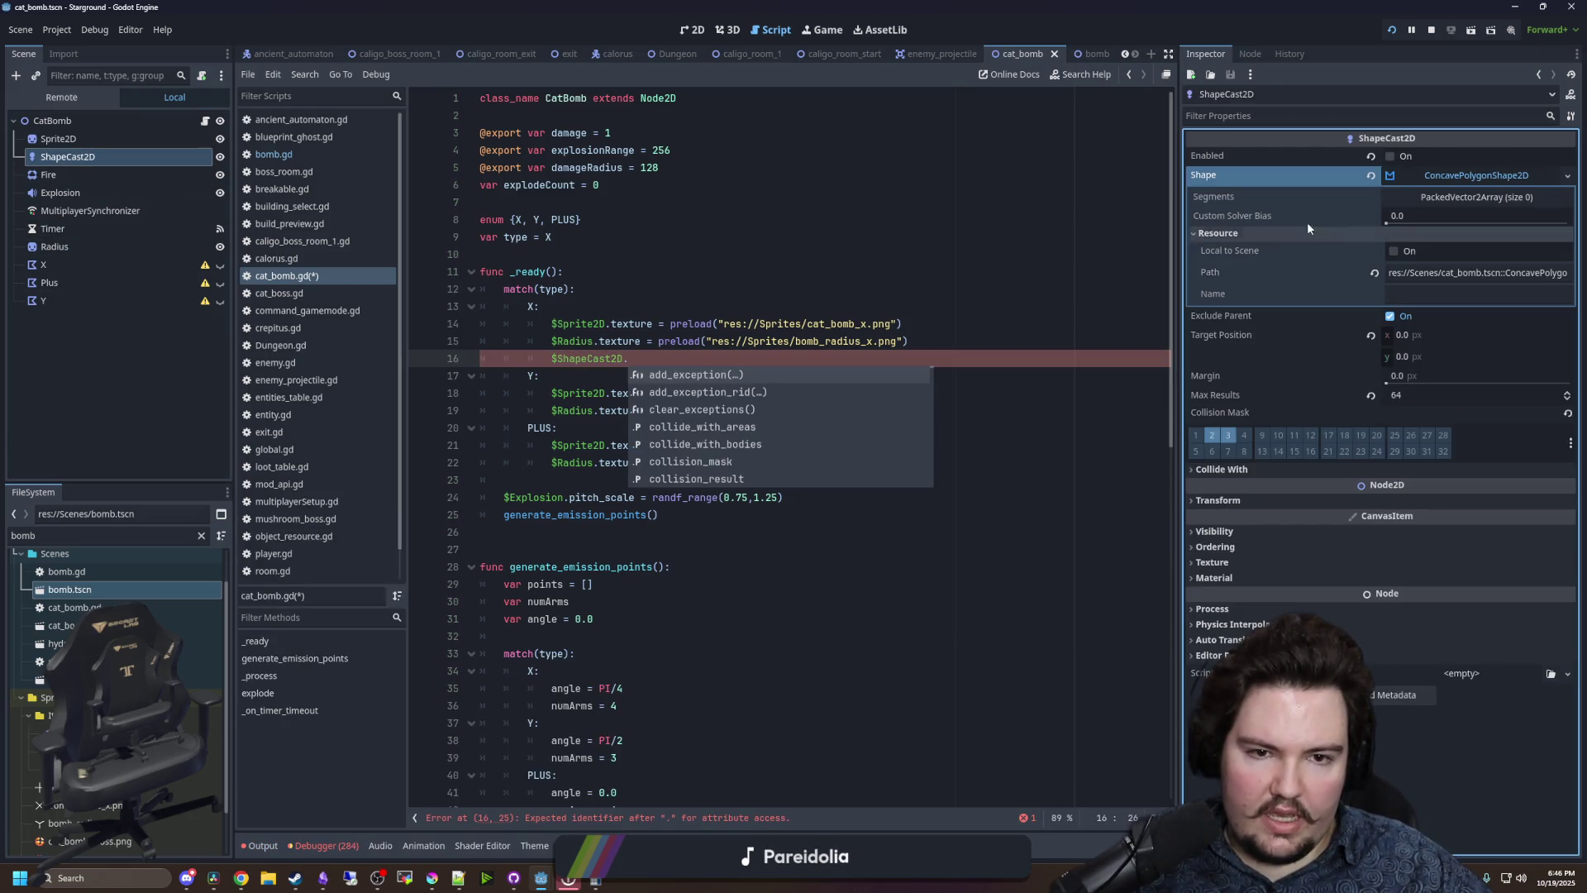
left_click(1392, 251)
- Extend line 16 to '$ShapeCast2D.shape.segments =' and leave the shape's Segments array empty
left_click(635, 357)
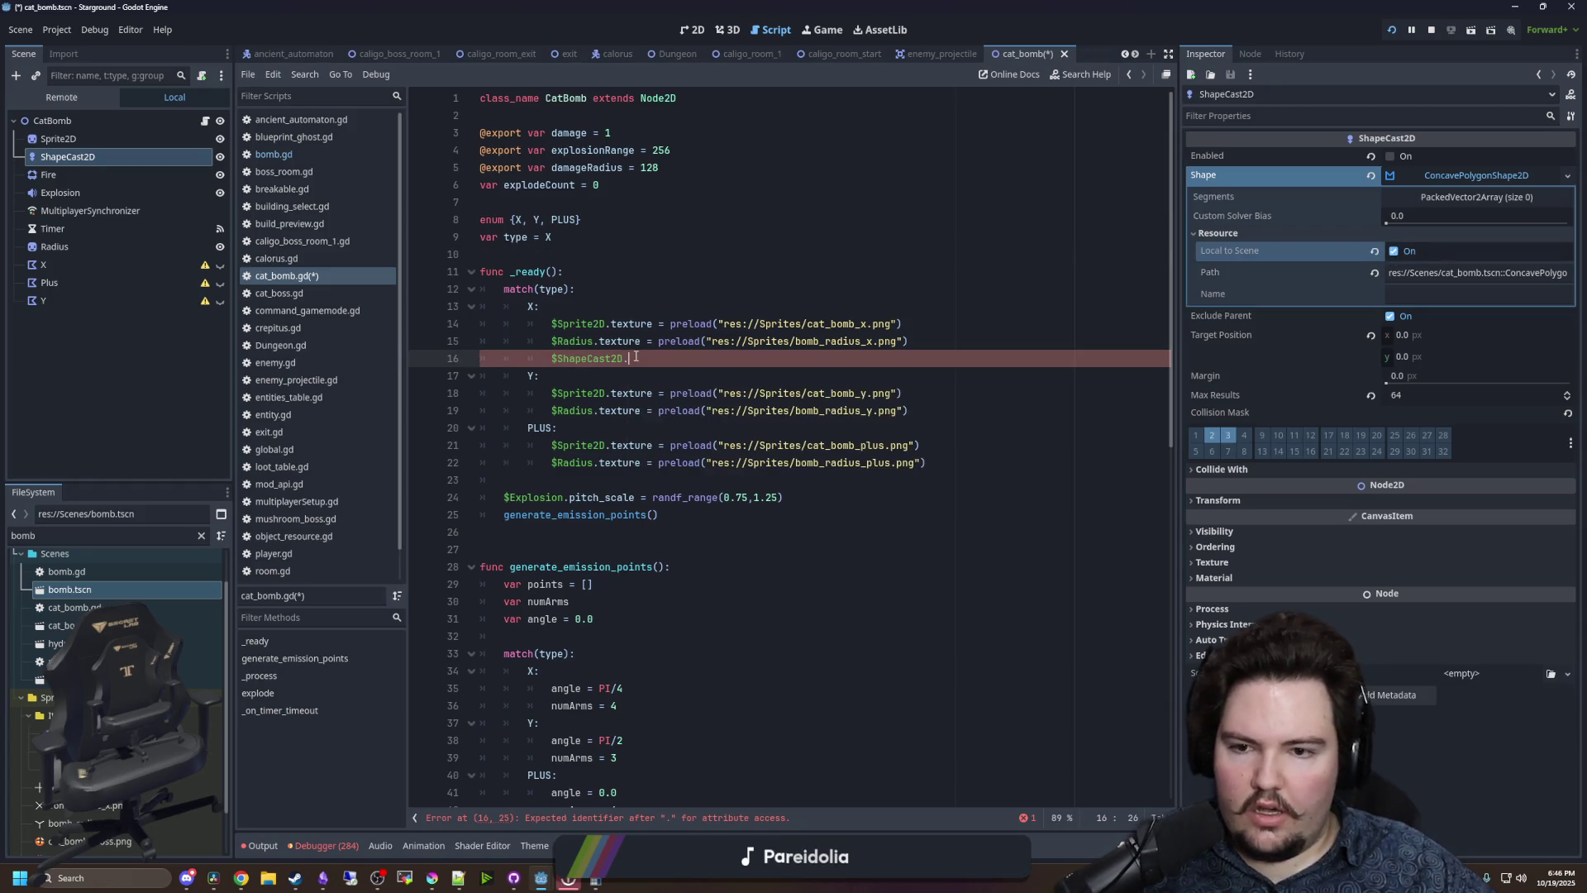
type("shape.segments =")
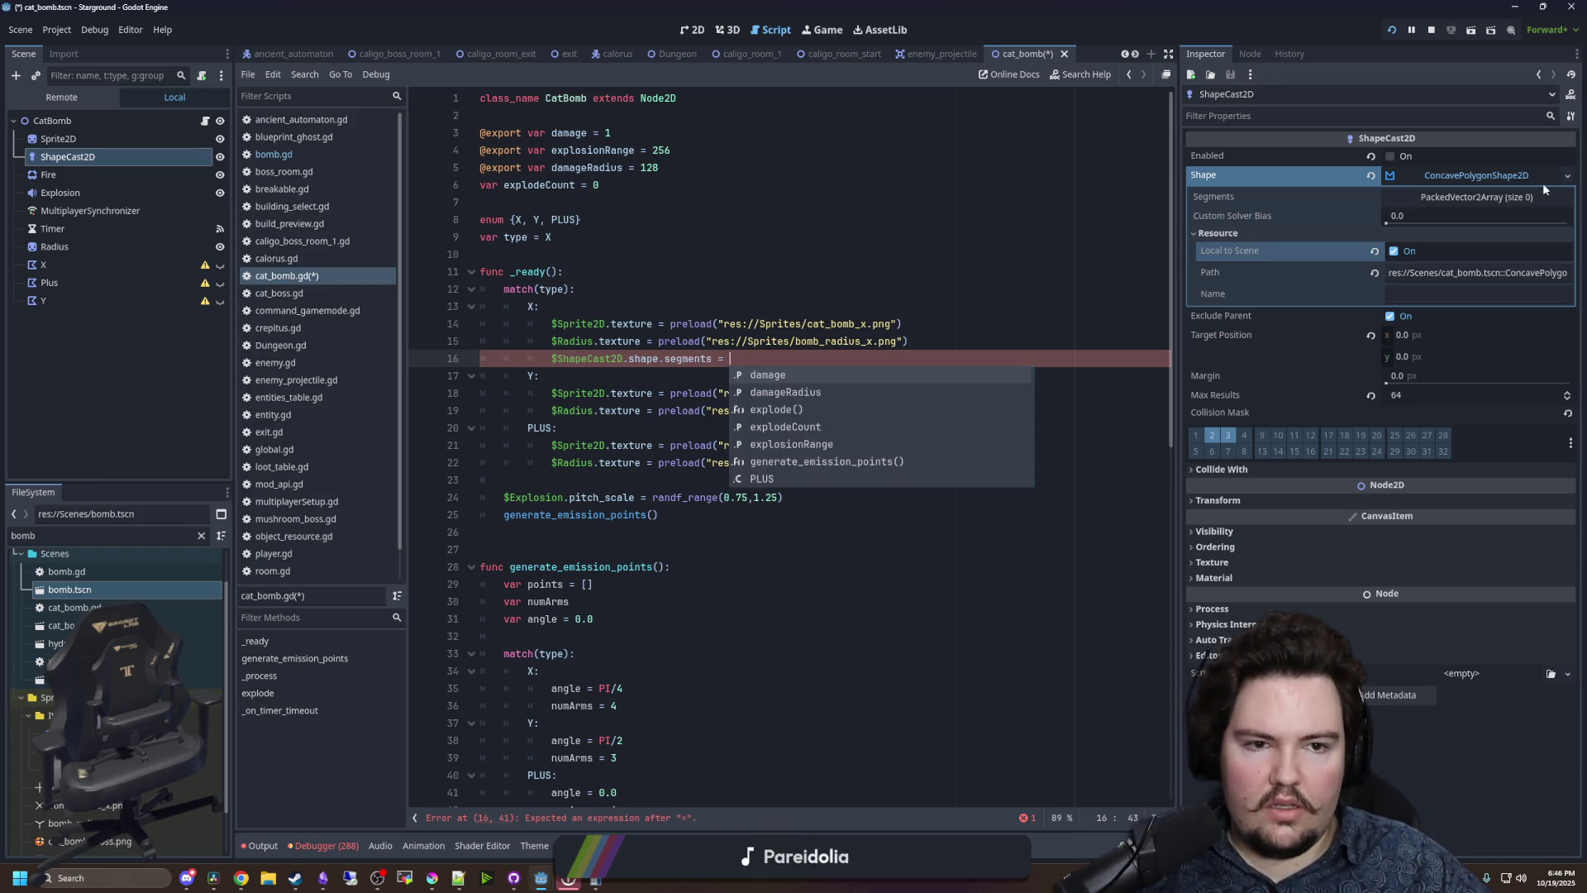
left_click(1520, 197)
left_click(1441, 220)
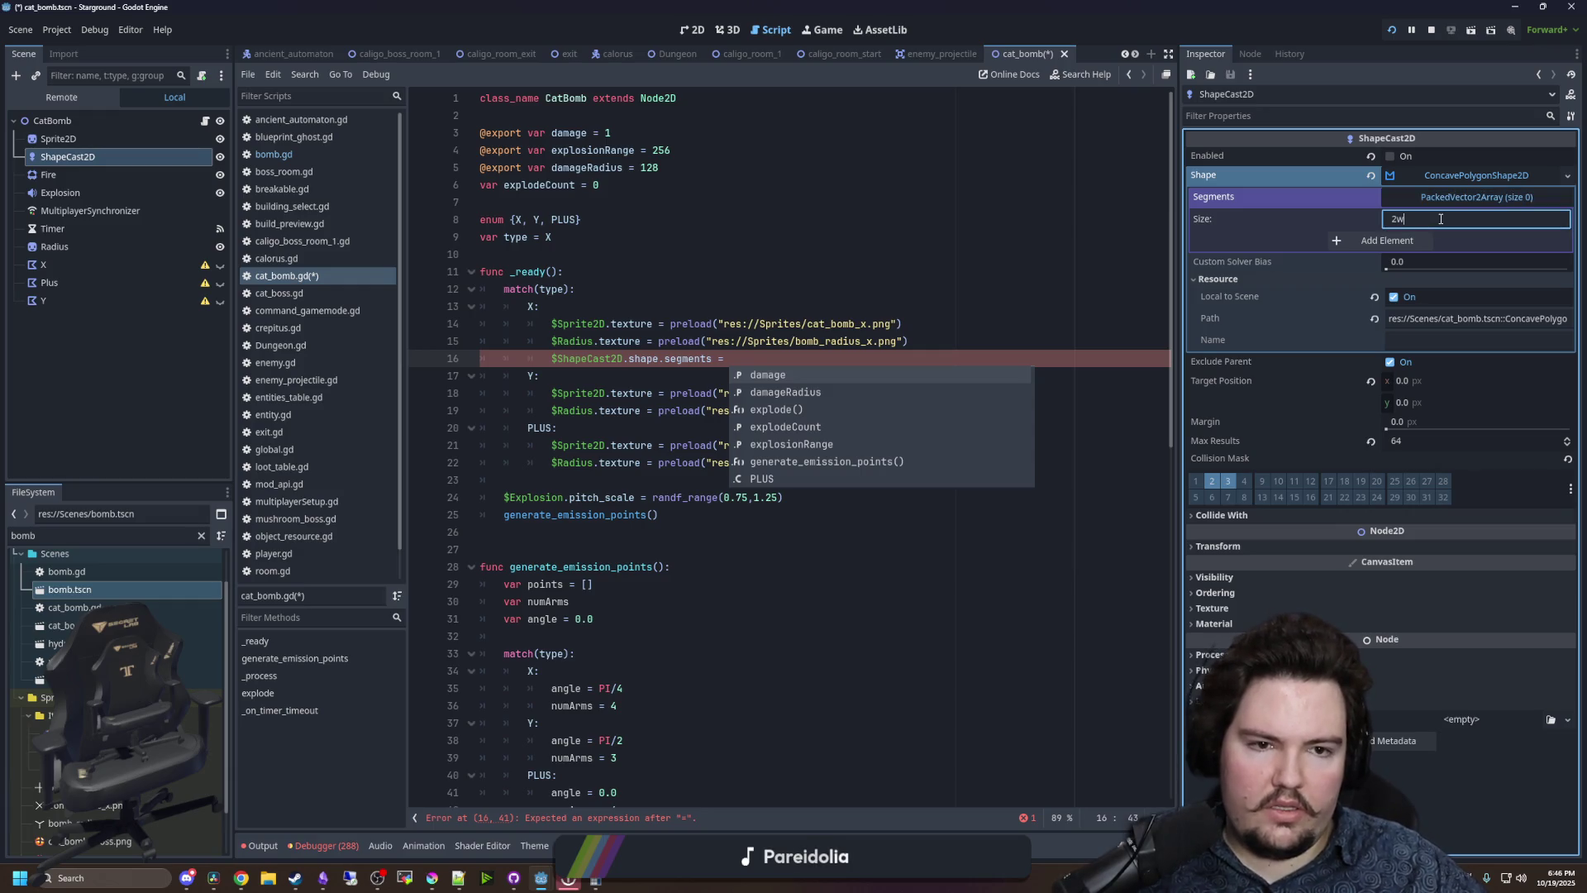
key("BackSpace")
key("Return")
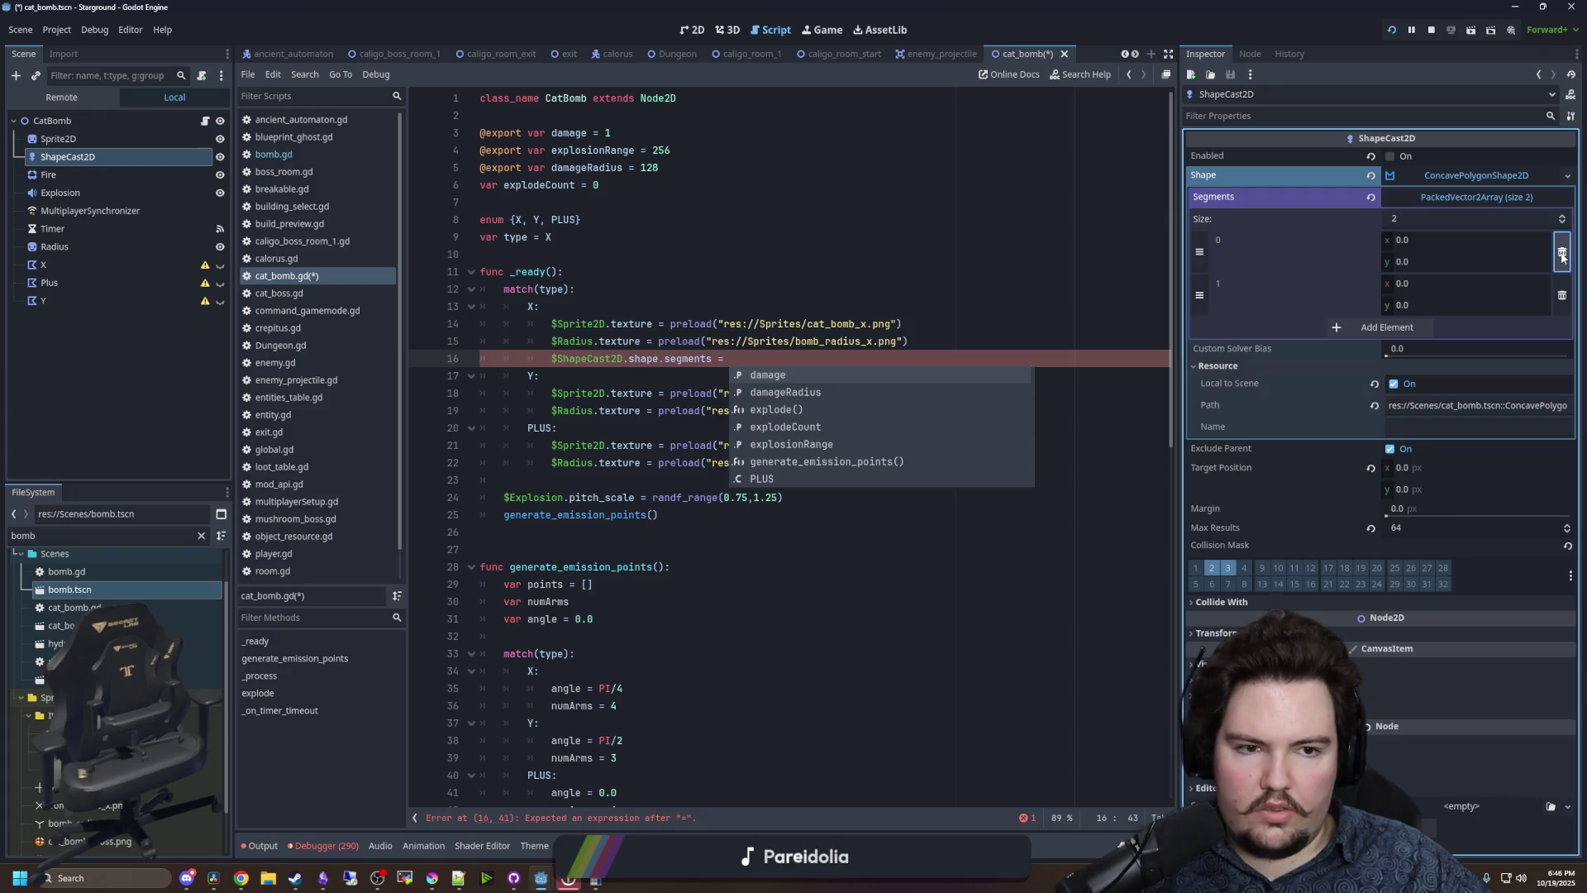
left_click(1373, 199)
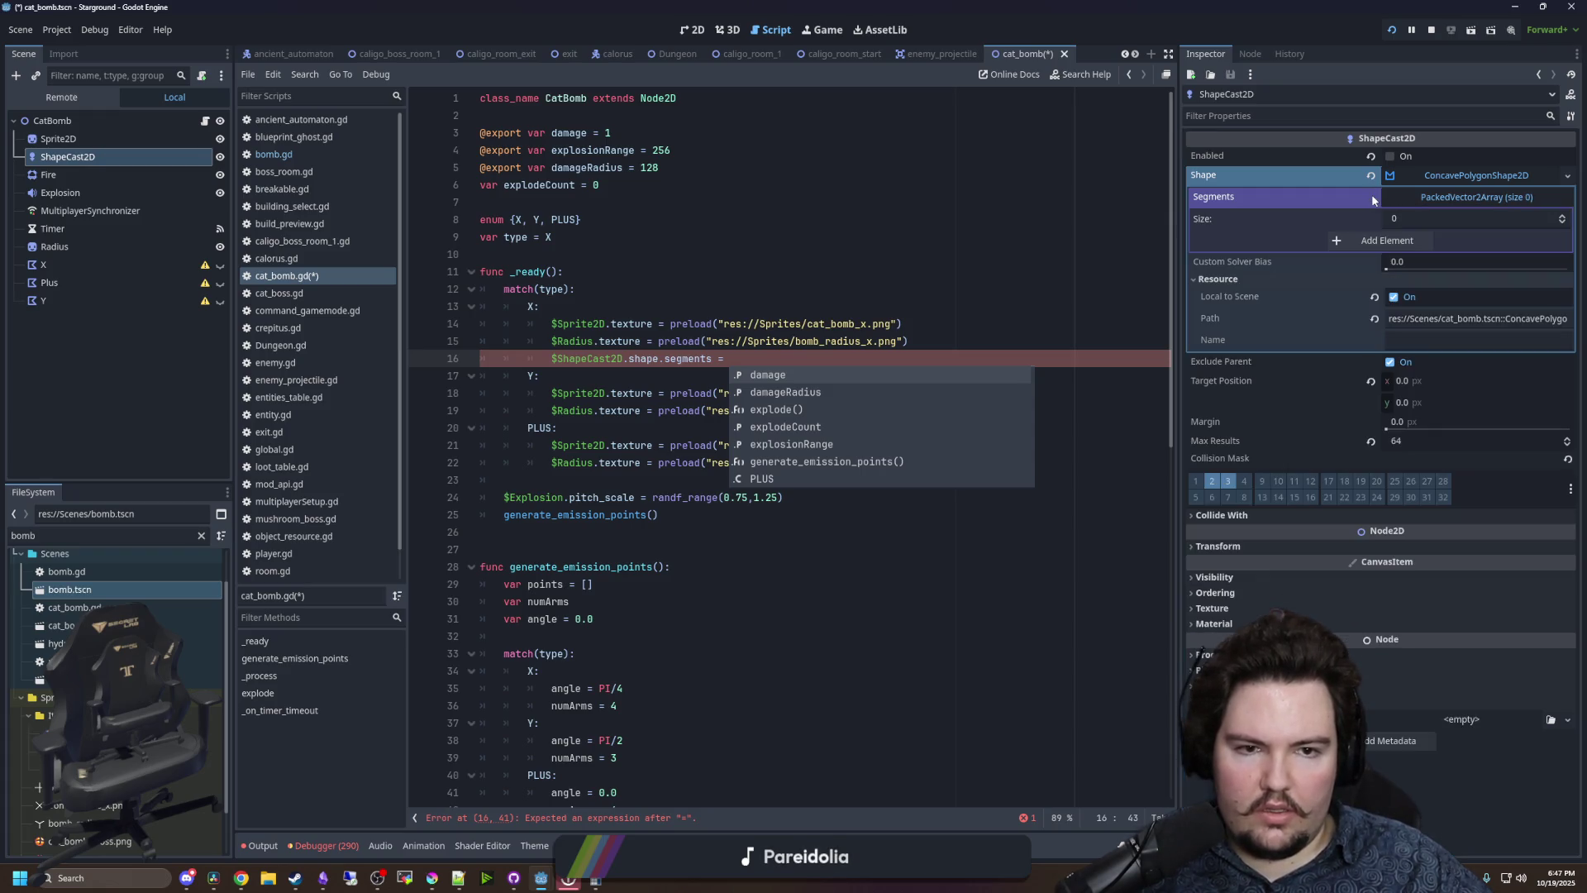
left_click(737, 359)
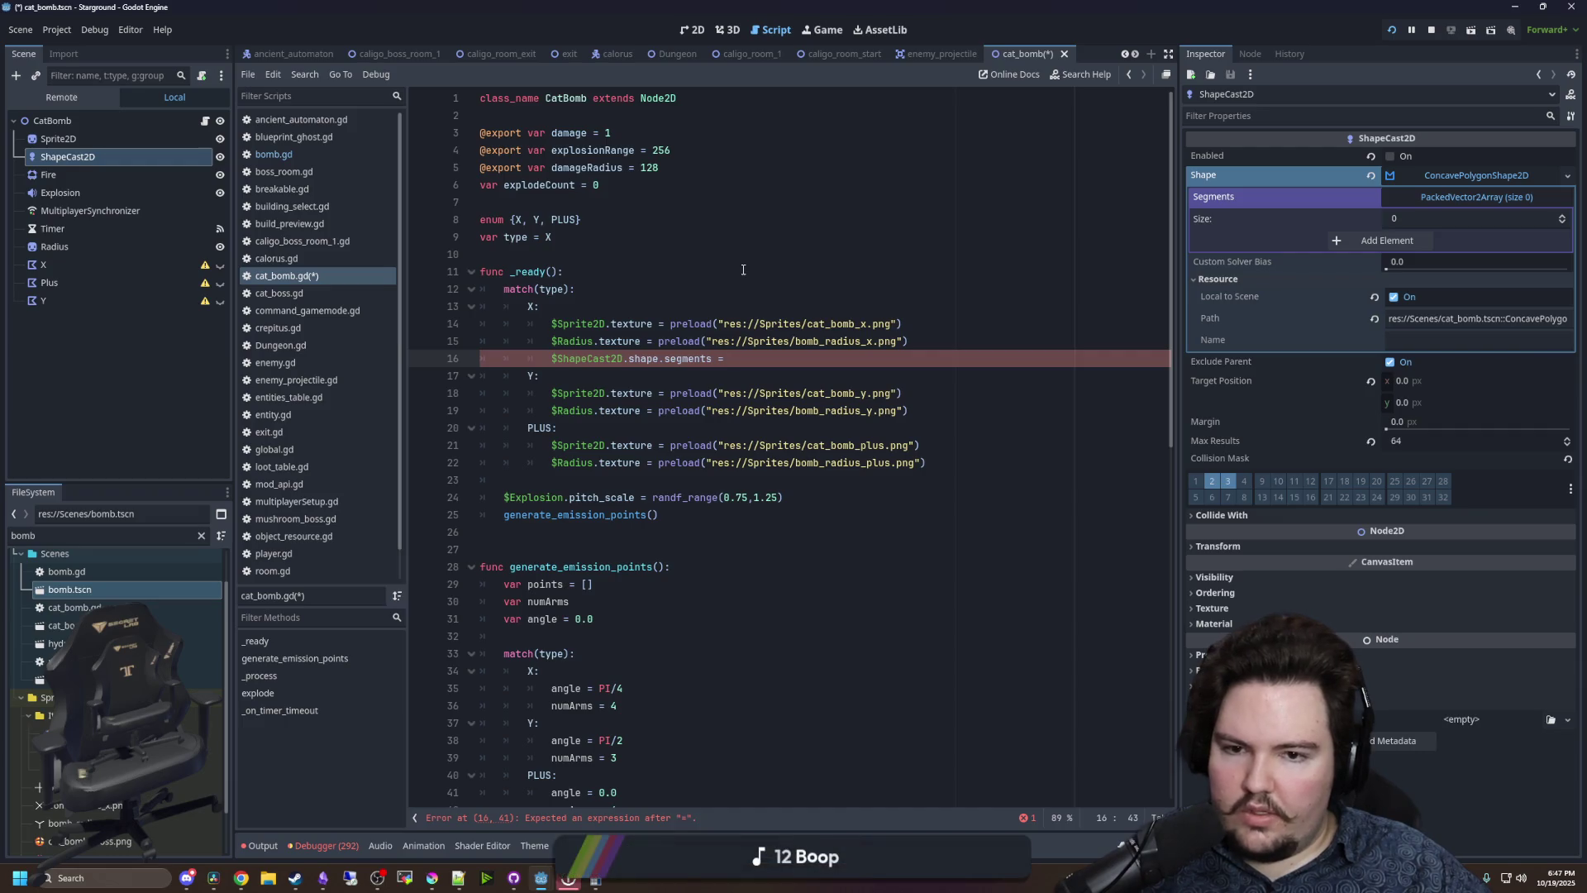
- Complete line 16 so the X case assigns segments from the X node's polygon
type("X.")
key("Escape")
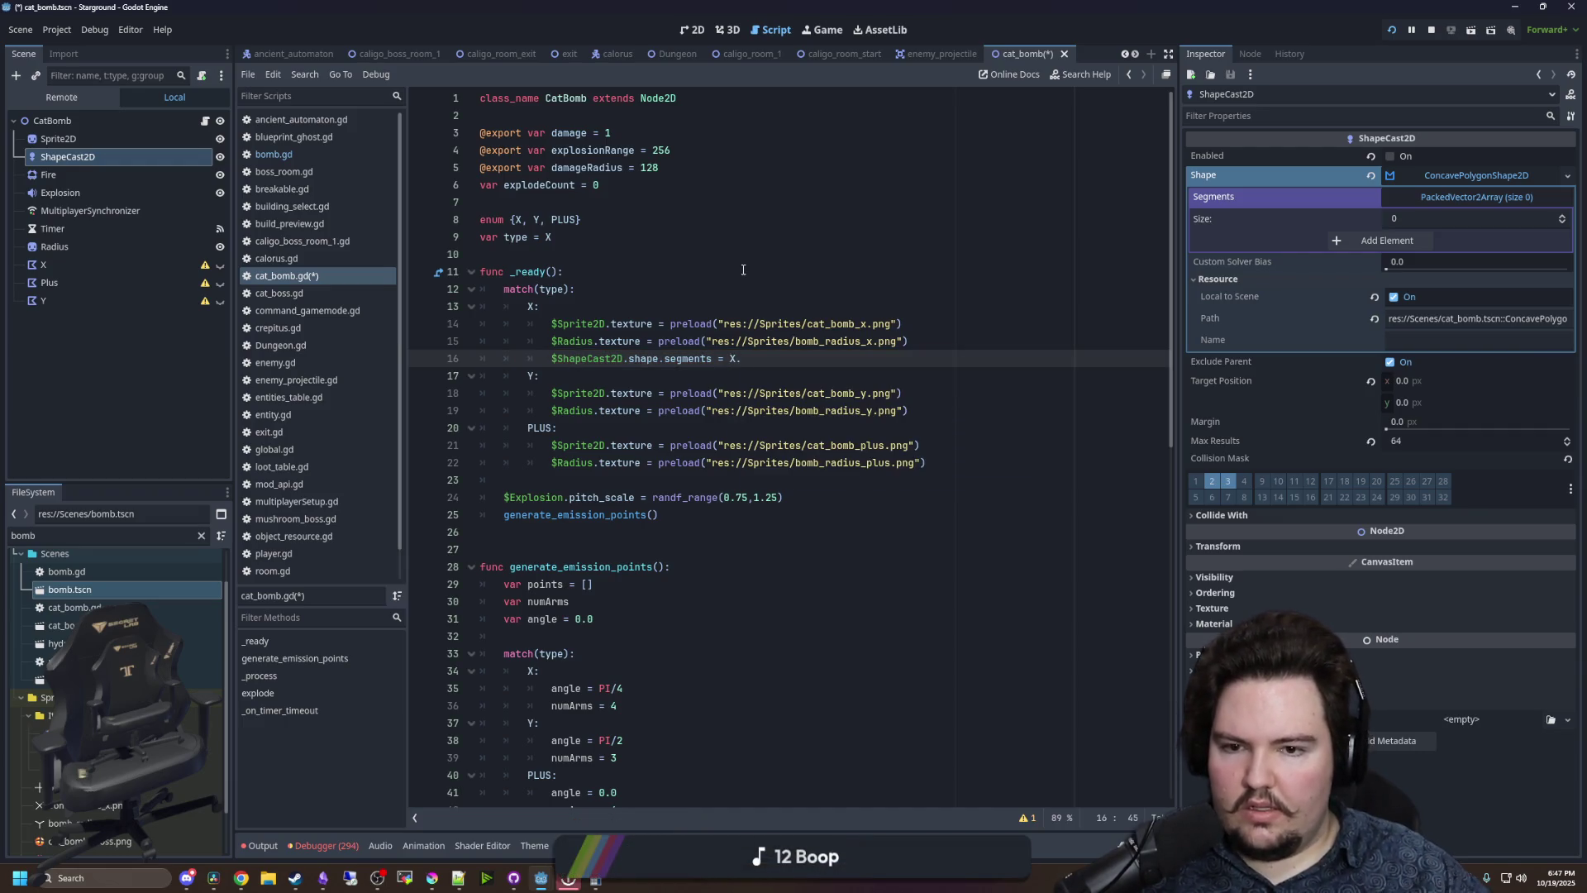
key("ctrl+space")
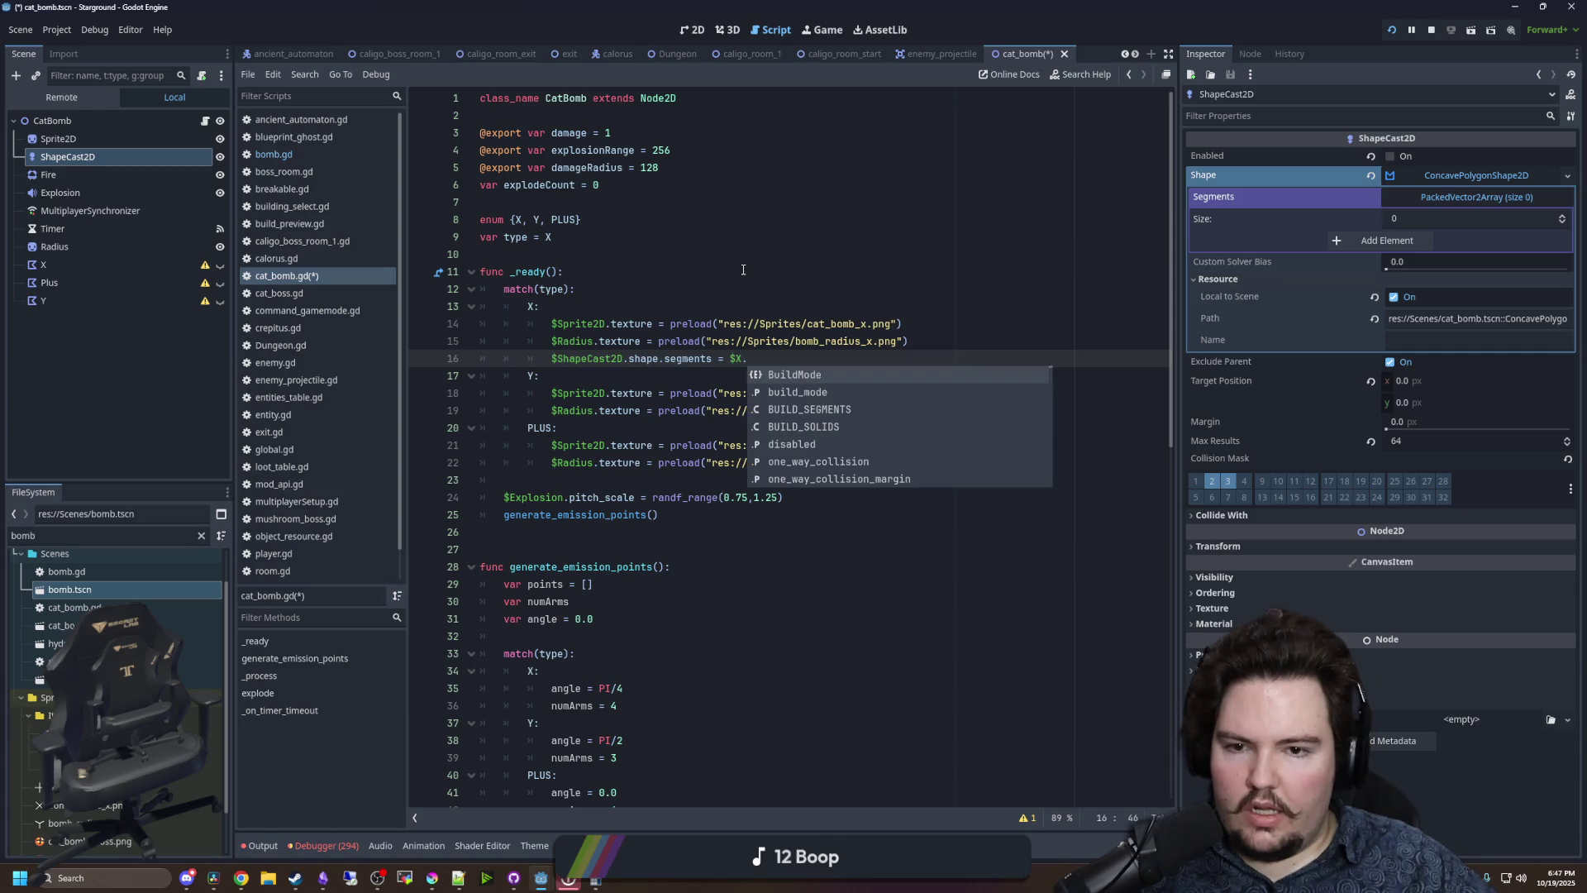
left_click(43, 264)
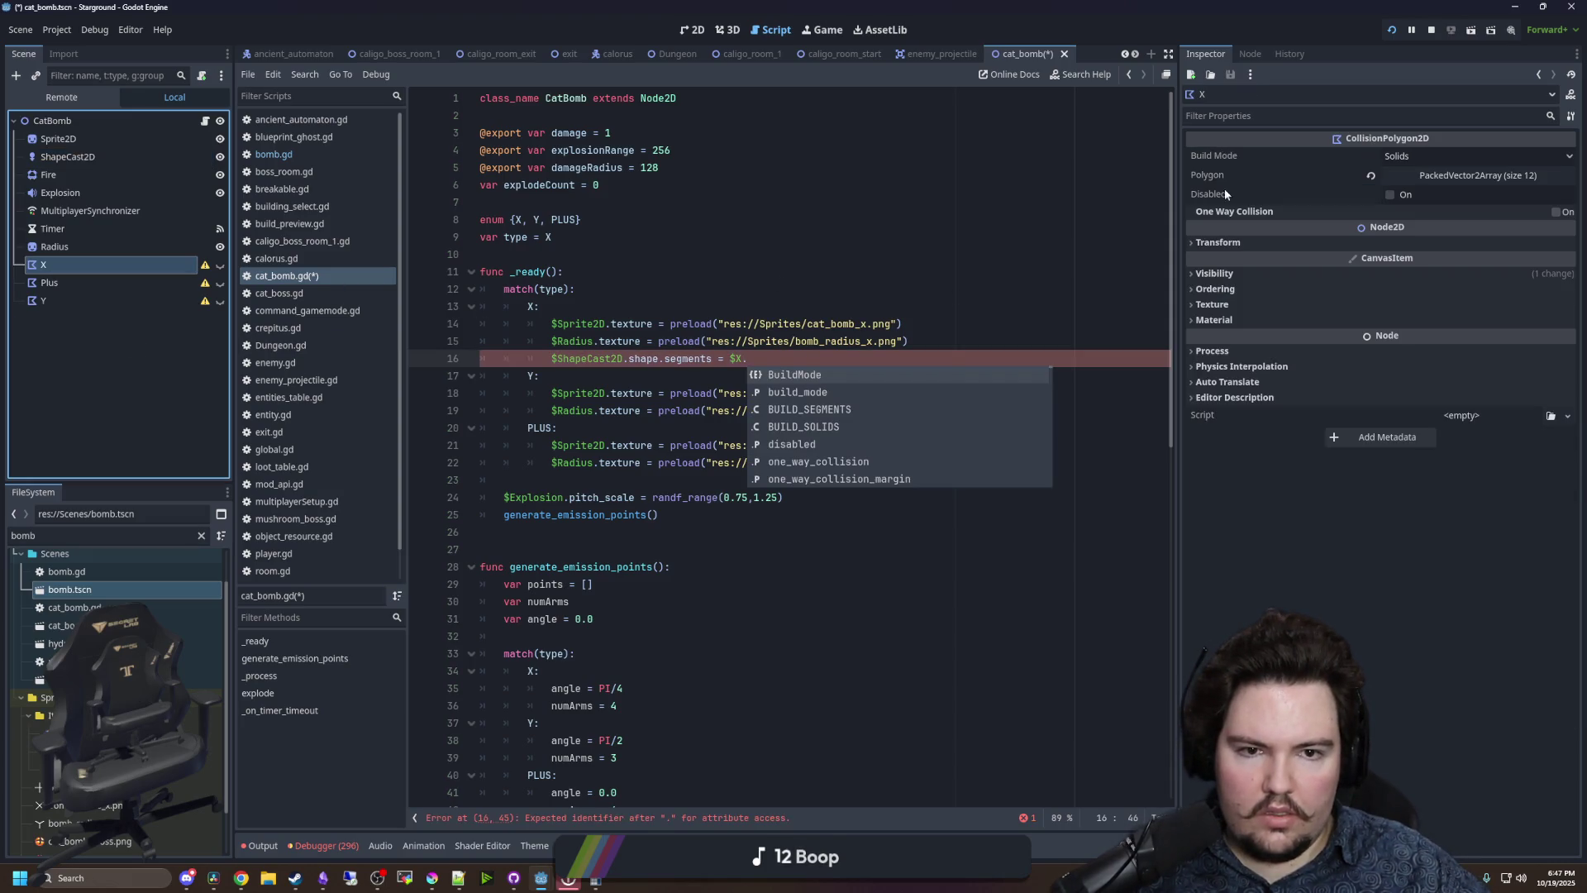
left_click(840, 353)
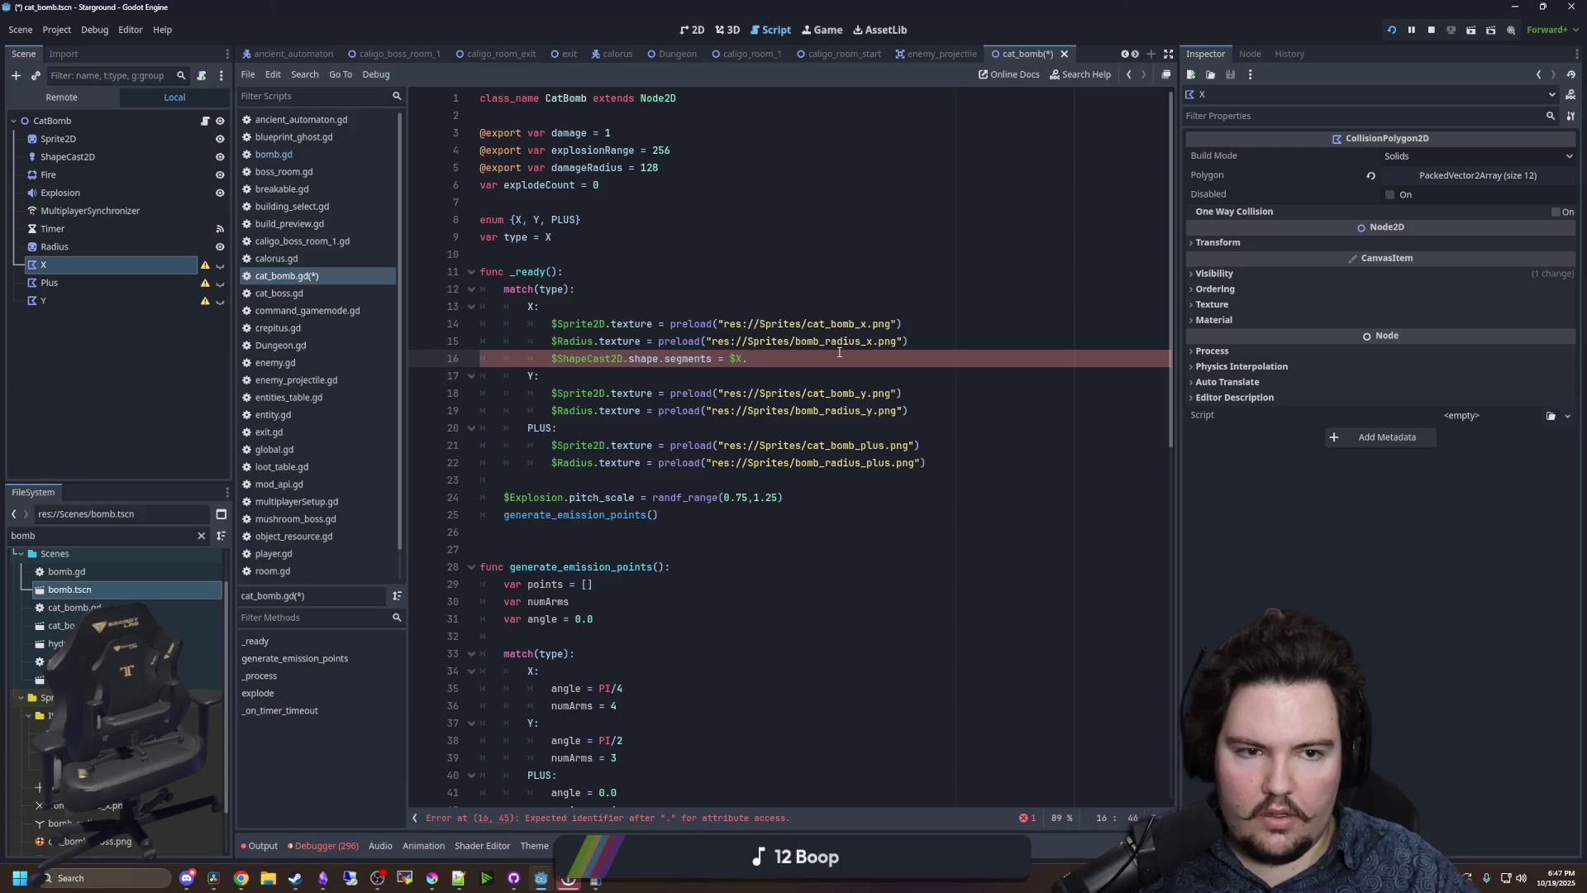
type("polygon")
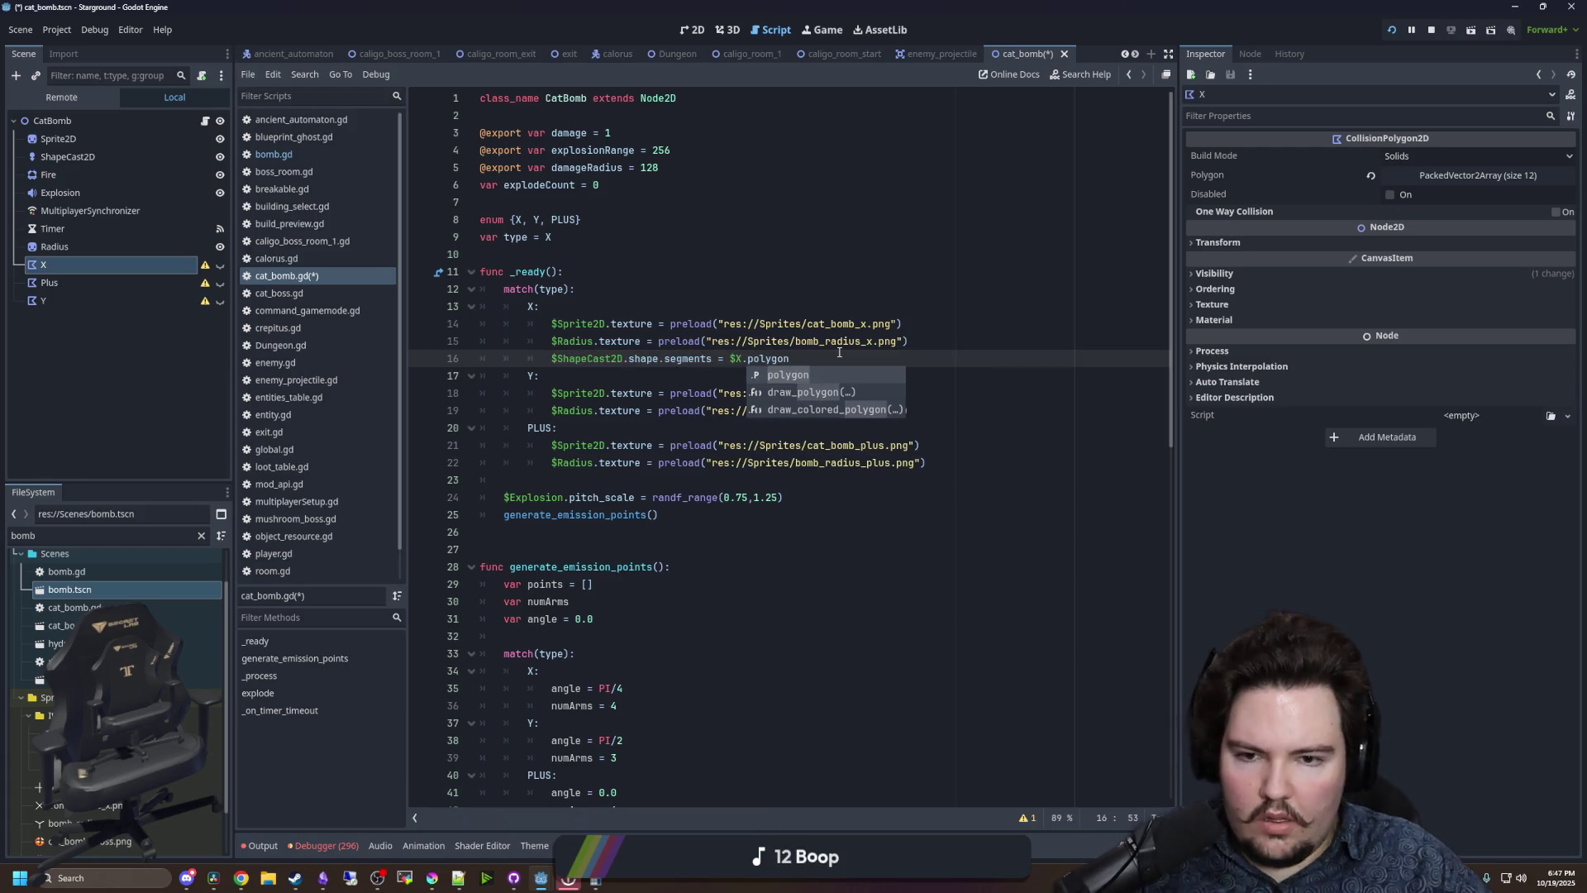
key("Escape")
- Copy the segments assignment into both the Y and PLUS cases
left_click_drag(819, 358, 553, 362)
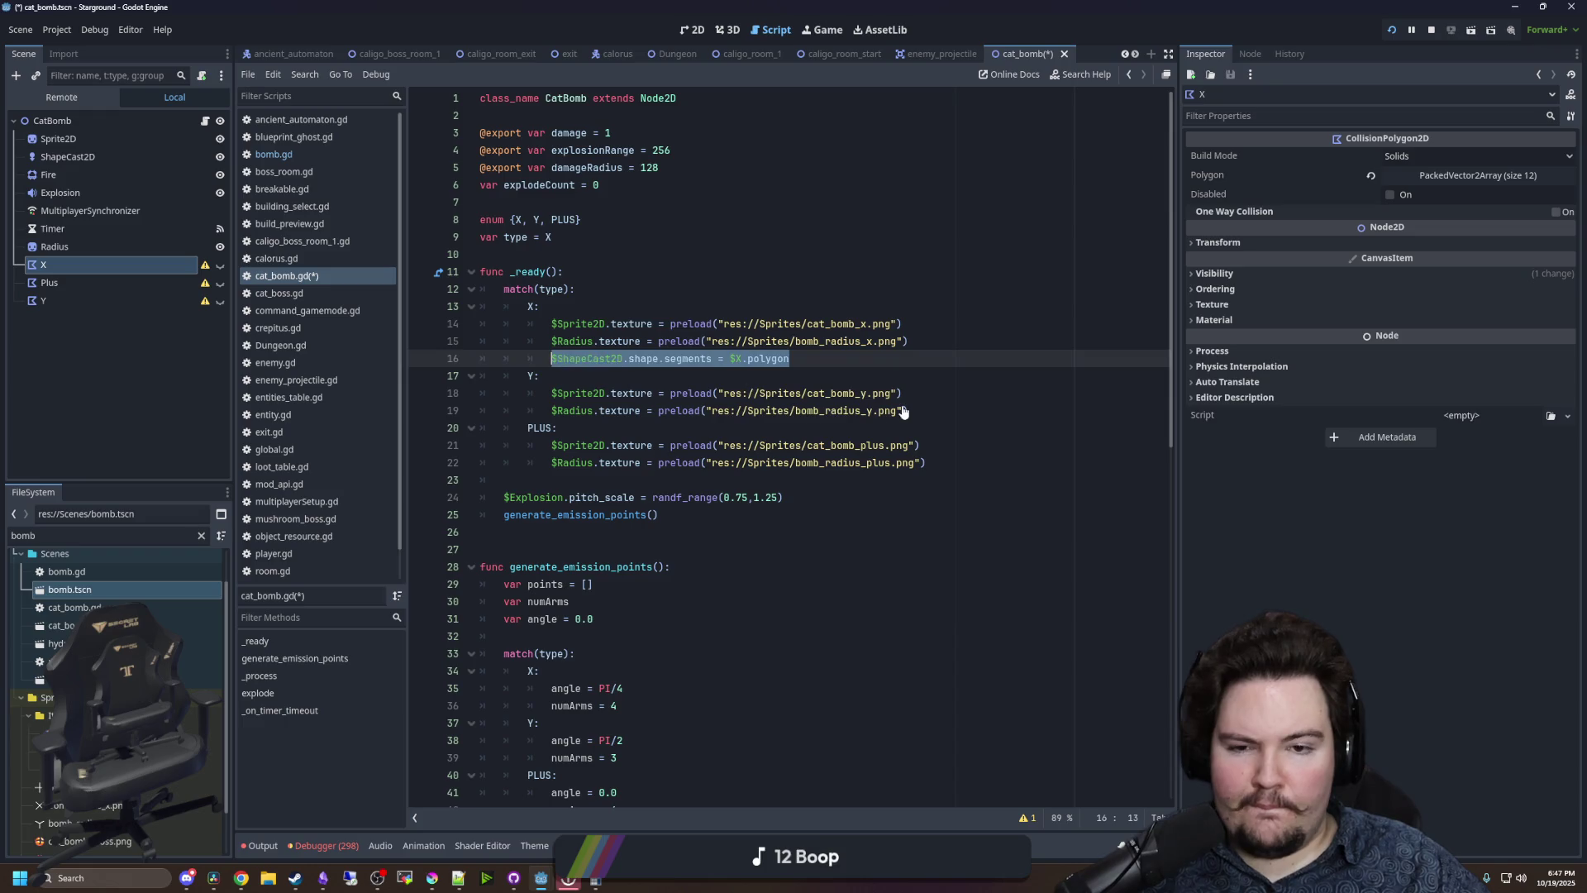
left_click(932, 401)
key("Down")
key("Return")
type("$ShapeCast2D.shape.segments = $X.polygon")
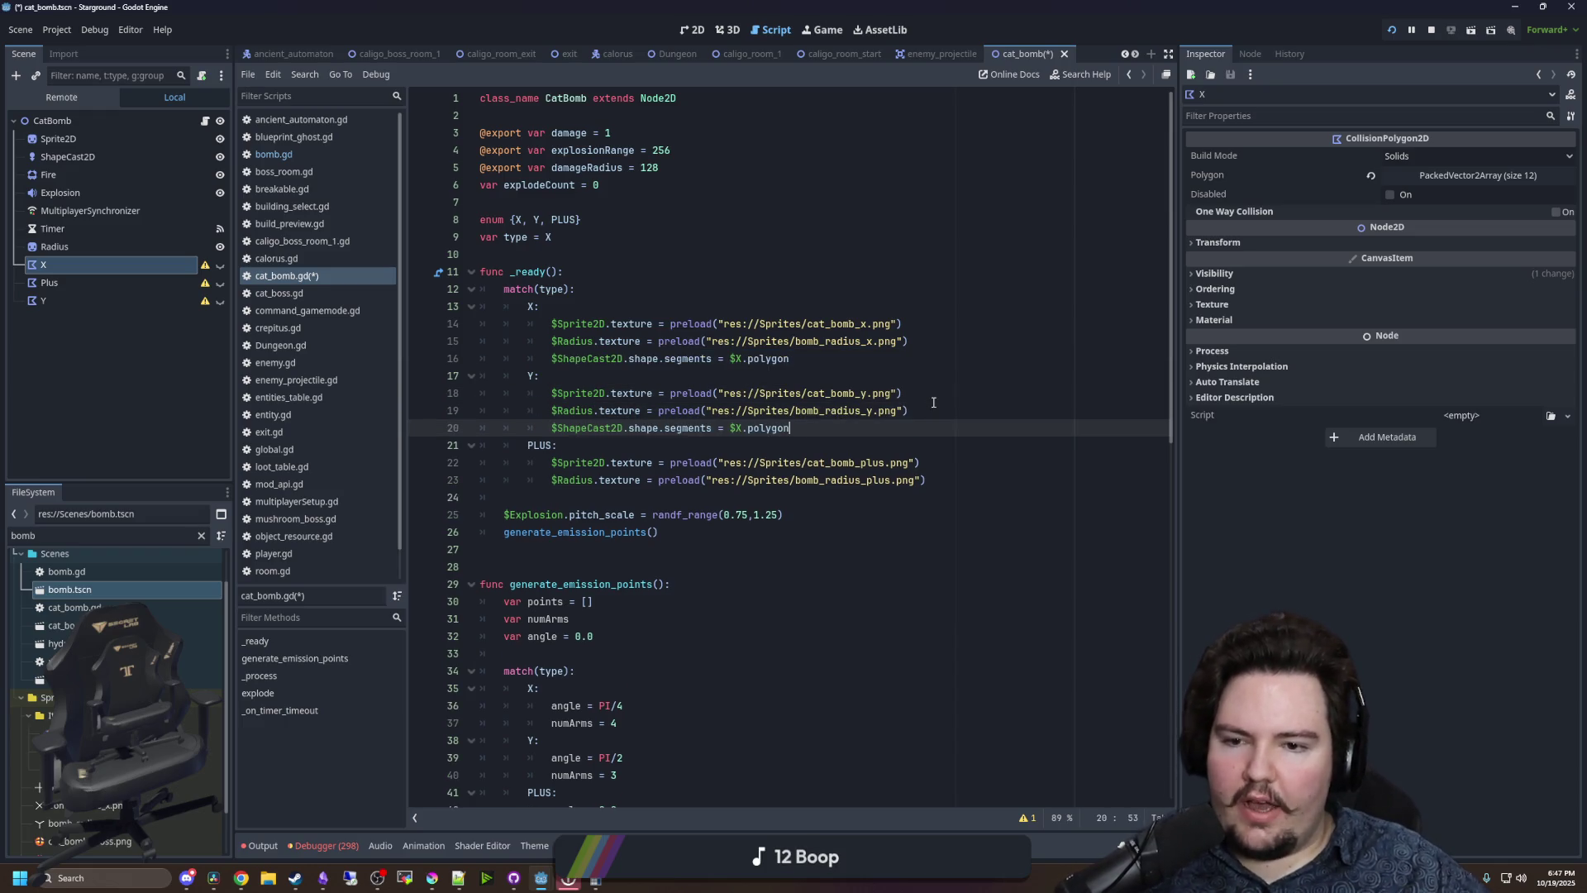
left_click(974, 480)
key("Return")
type("$ShapeCast2D.shape.segments = $X.polygon")
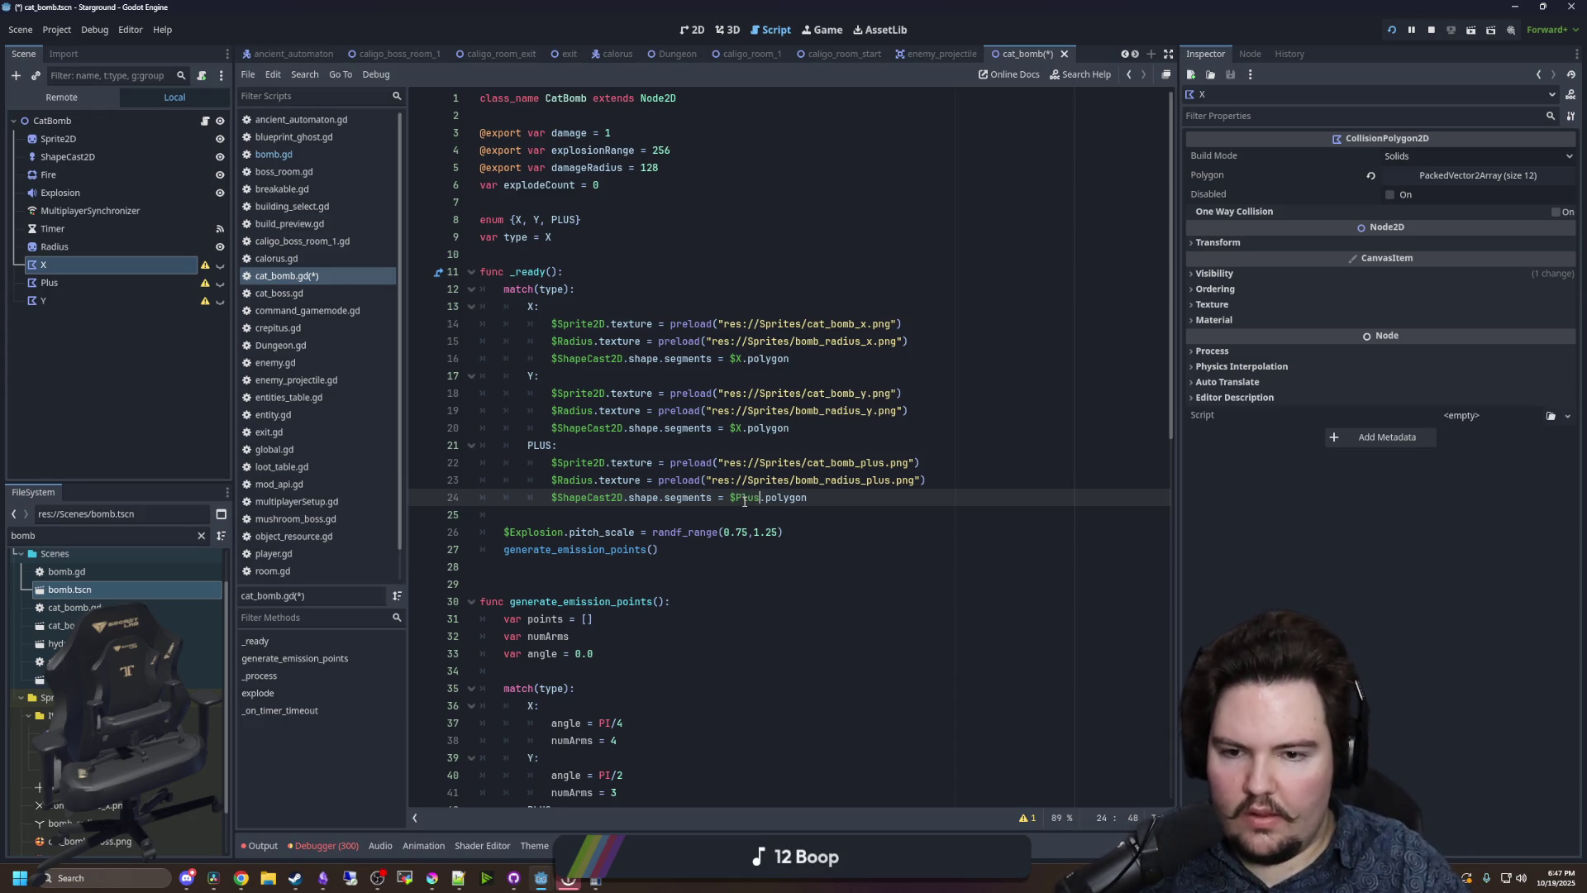
- Point the copied lines at $Y and $Plus and save cat_bomb.gd
left_click(735, 427)
type("Y")
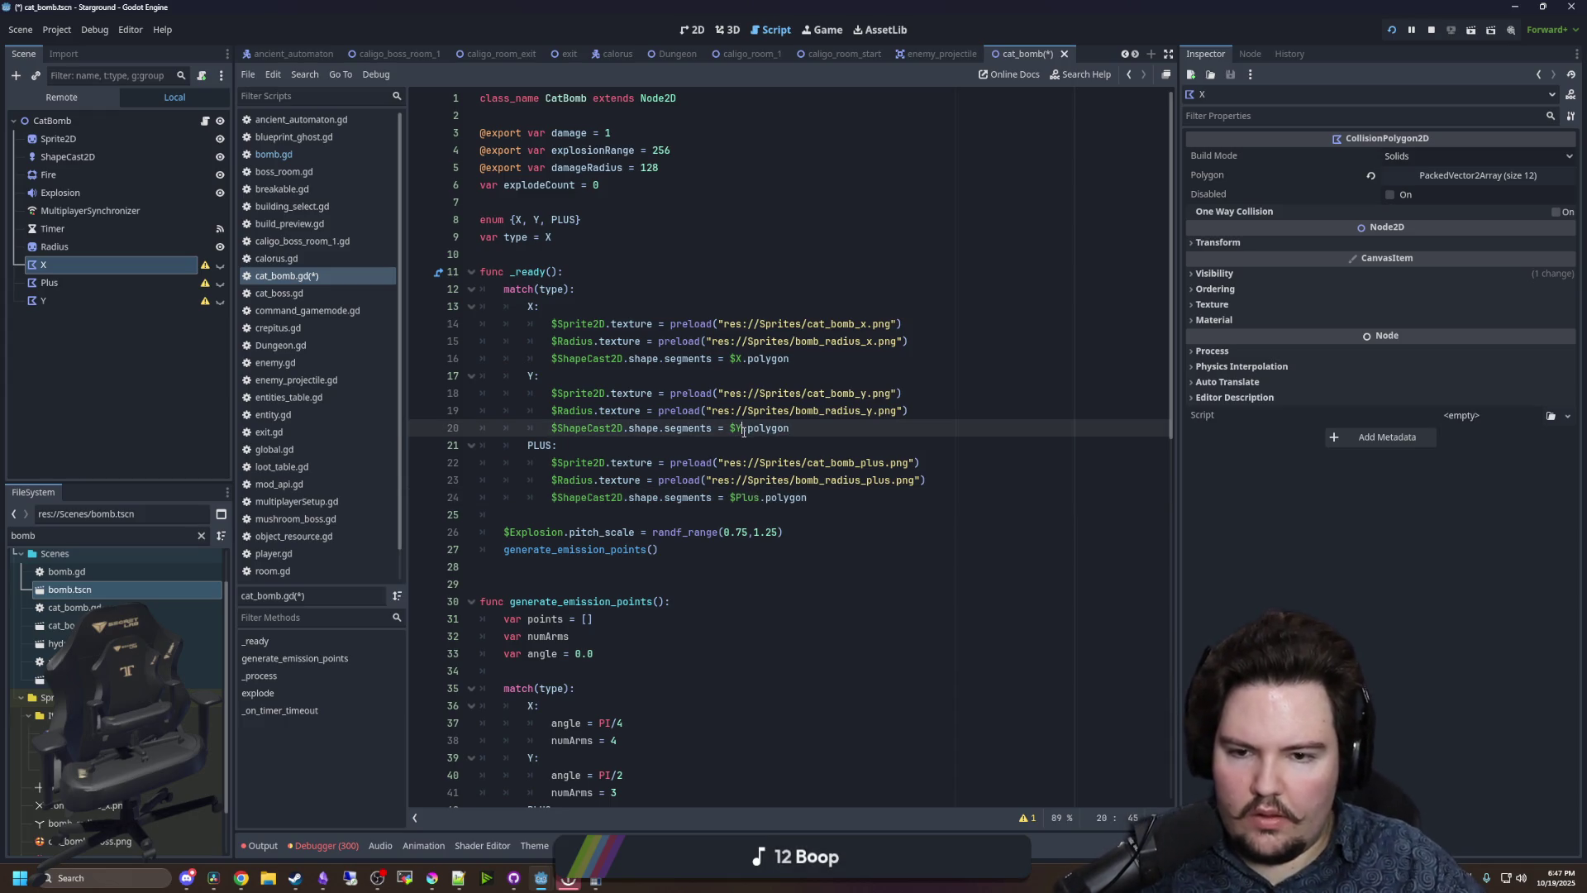
left_click(640, 440)
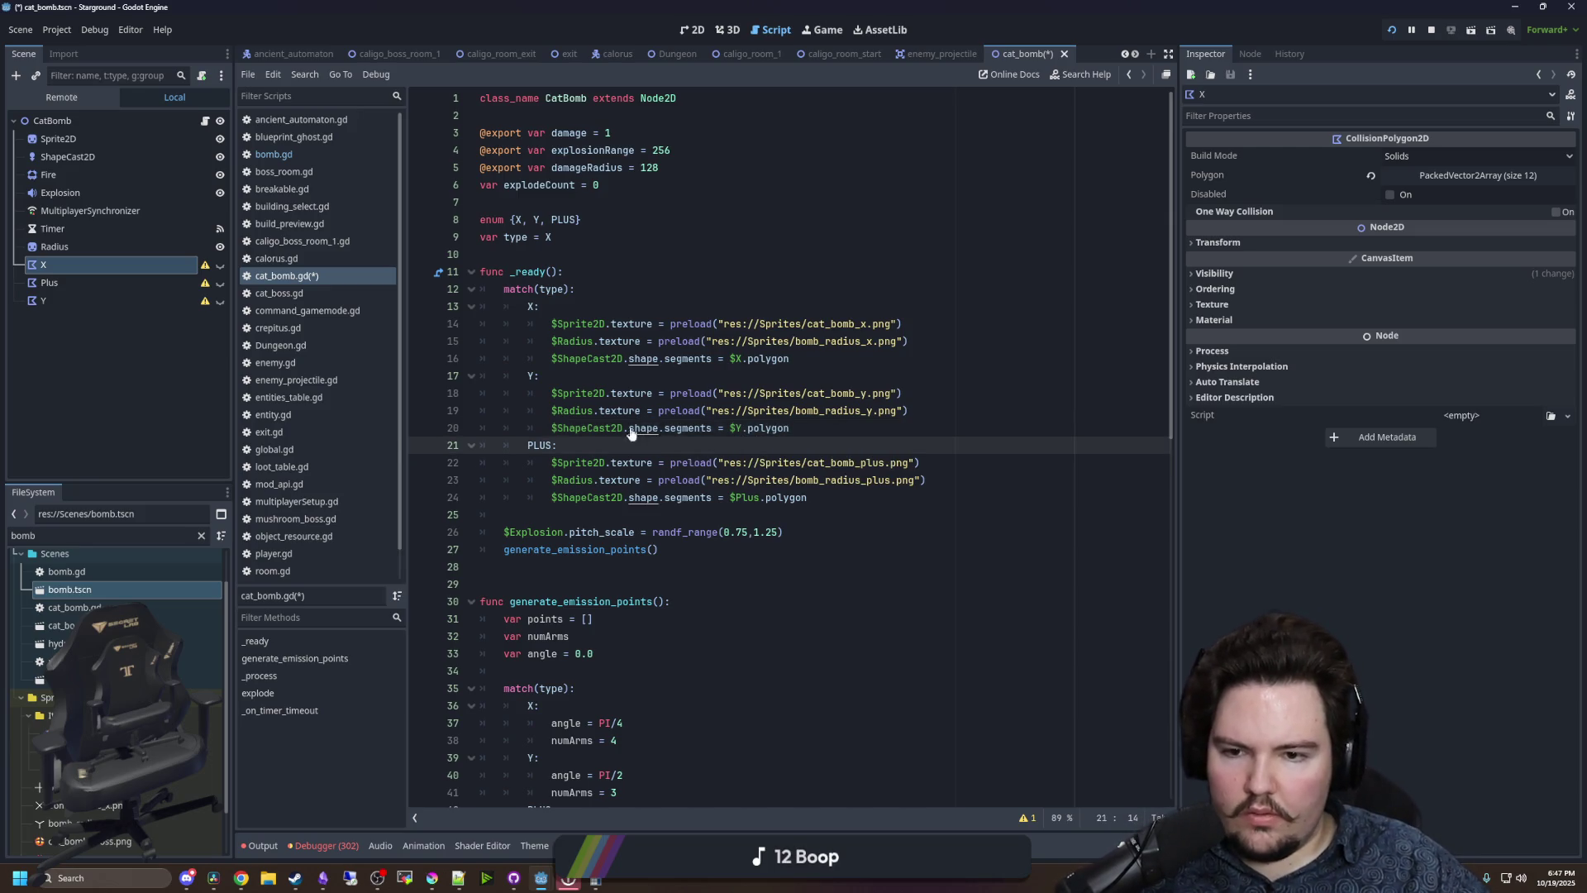
left_click(570, 529)
key("Up")
key("ctrl+s")
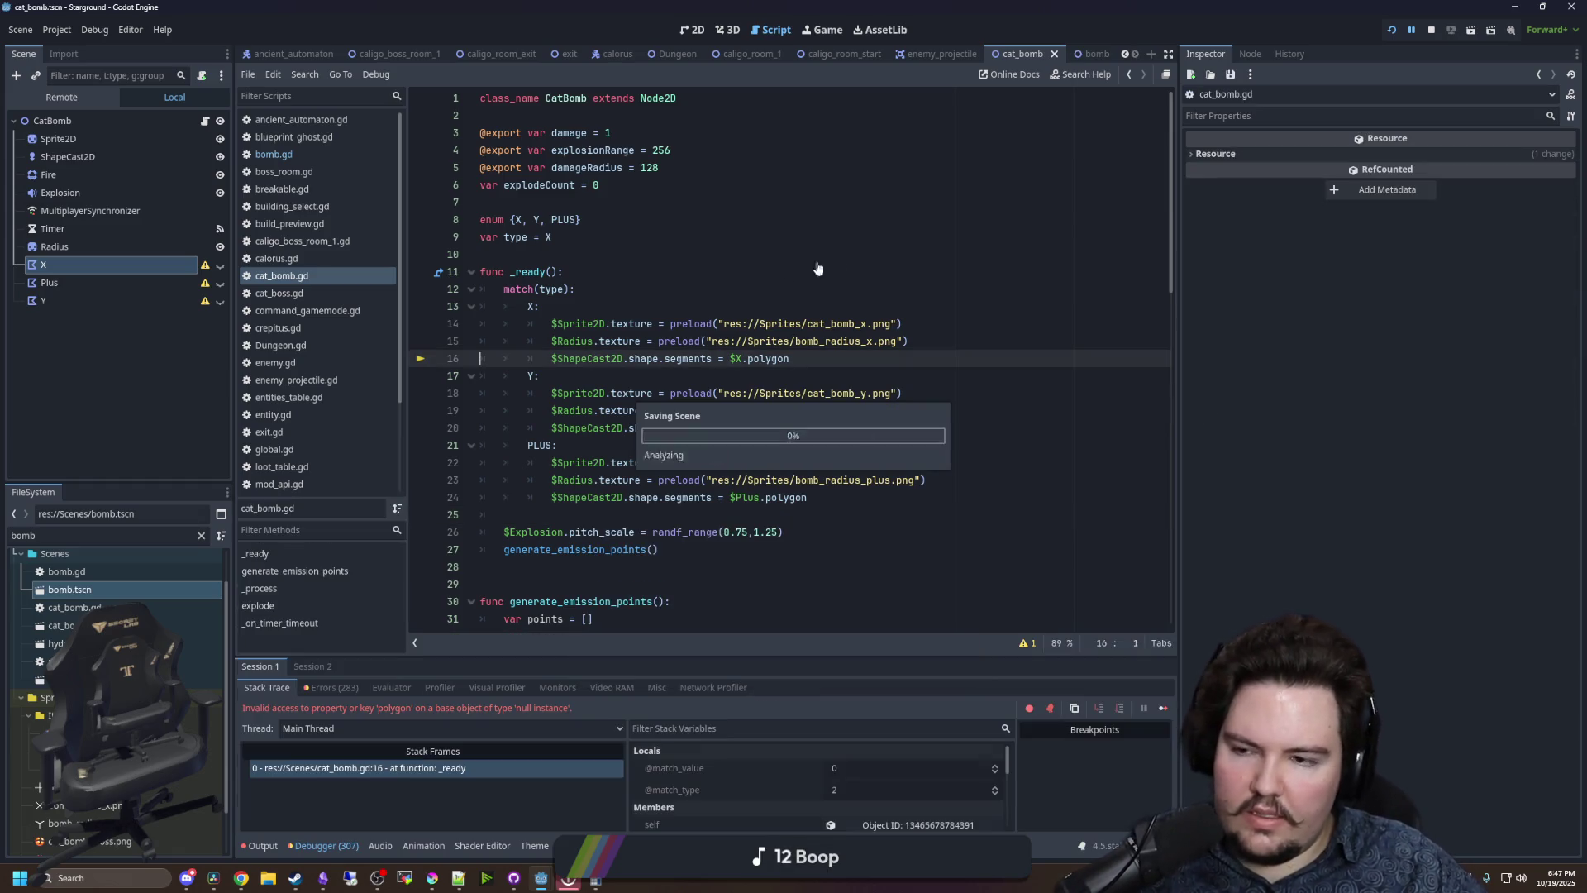
- Stop the running game and save cat_bomb.gd
left_click(1430, 30)
left_click(635, 254)
key("ctrl+s")
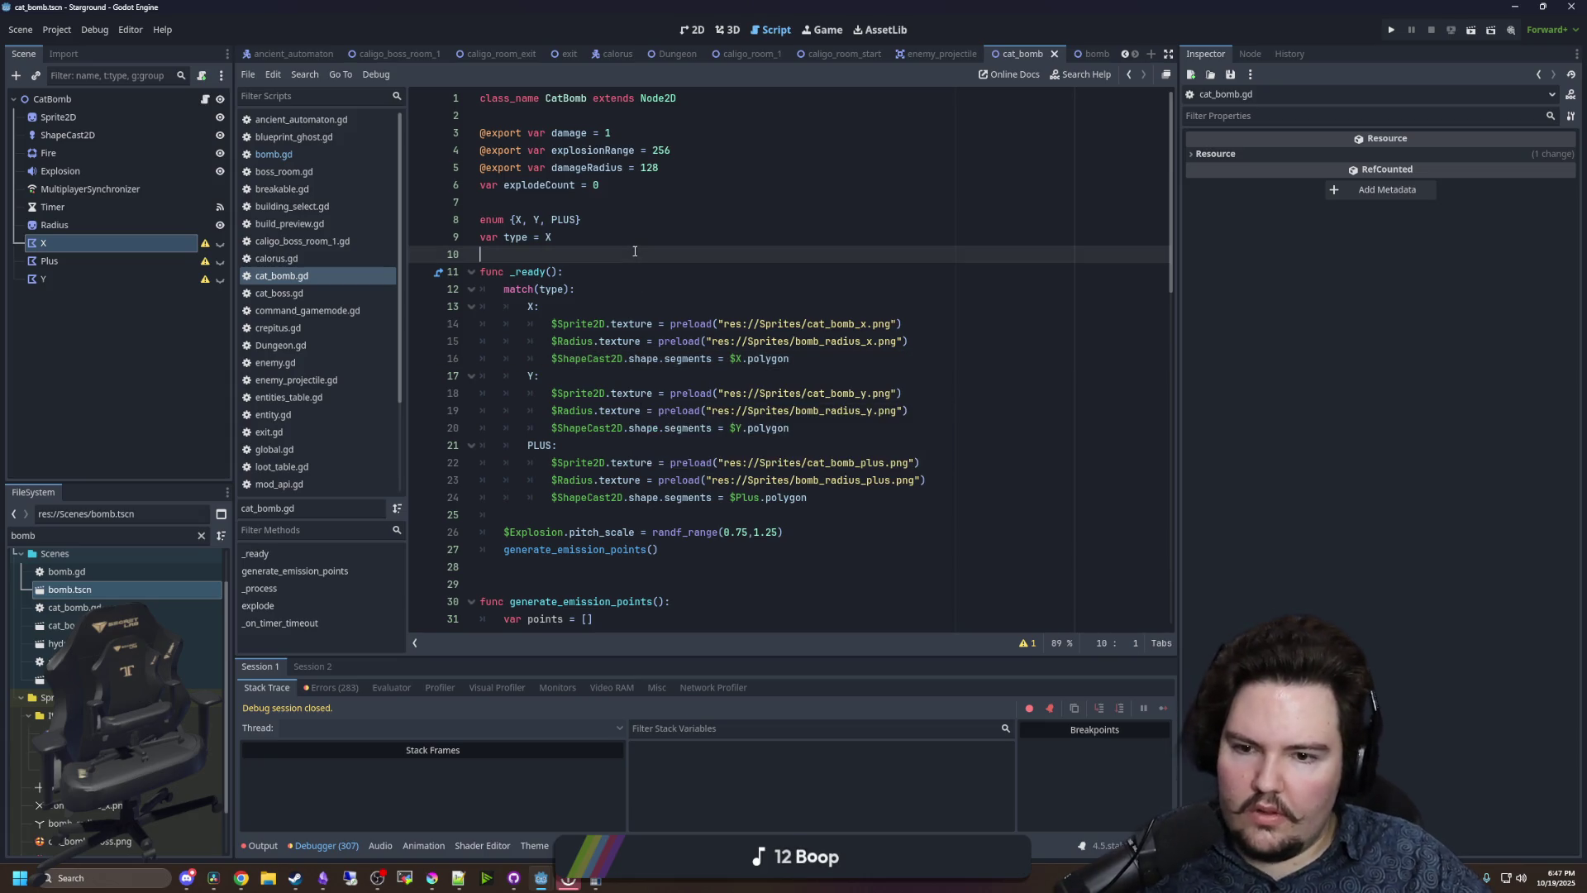
scroll(686, 335, "down", 15)
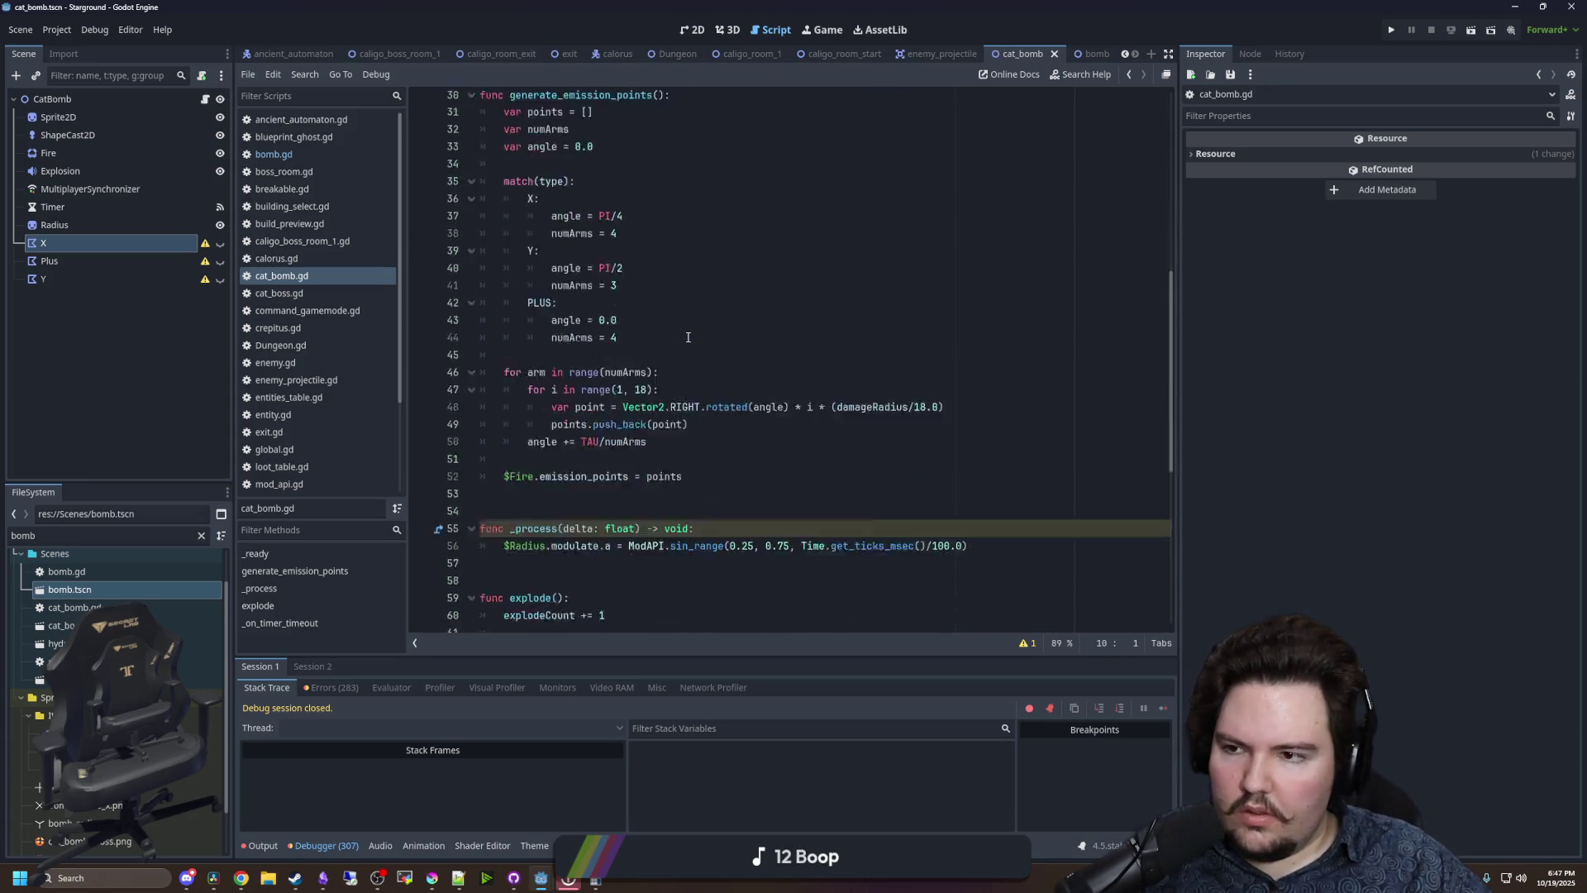
left_click(665, 150)
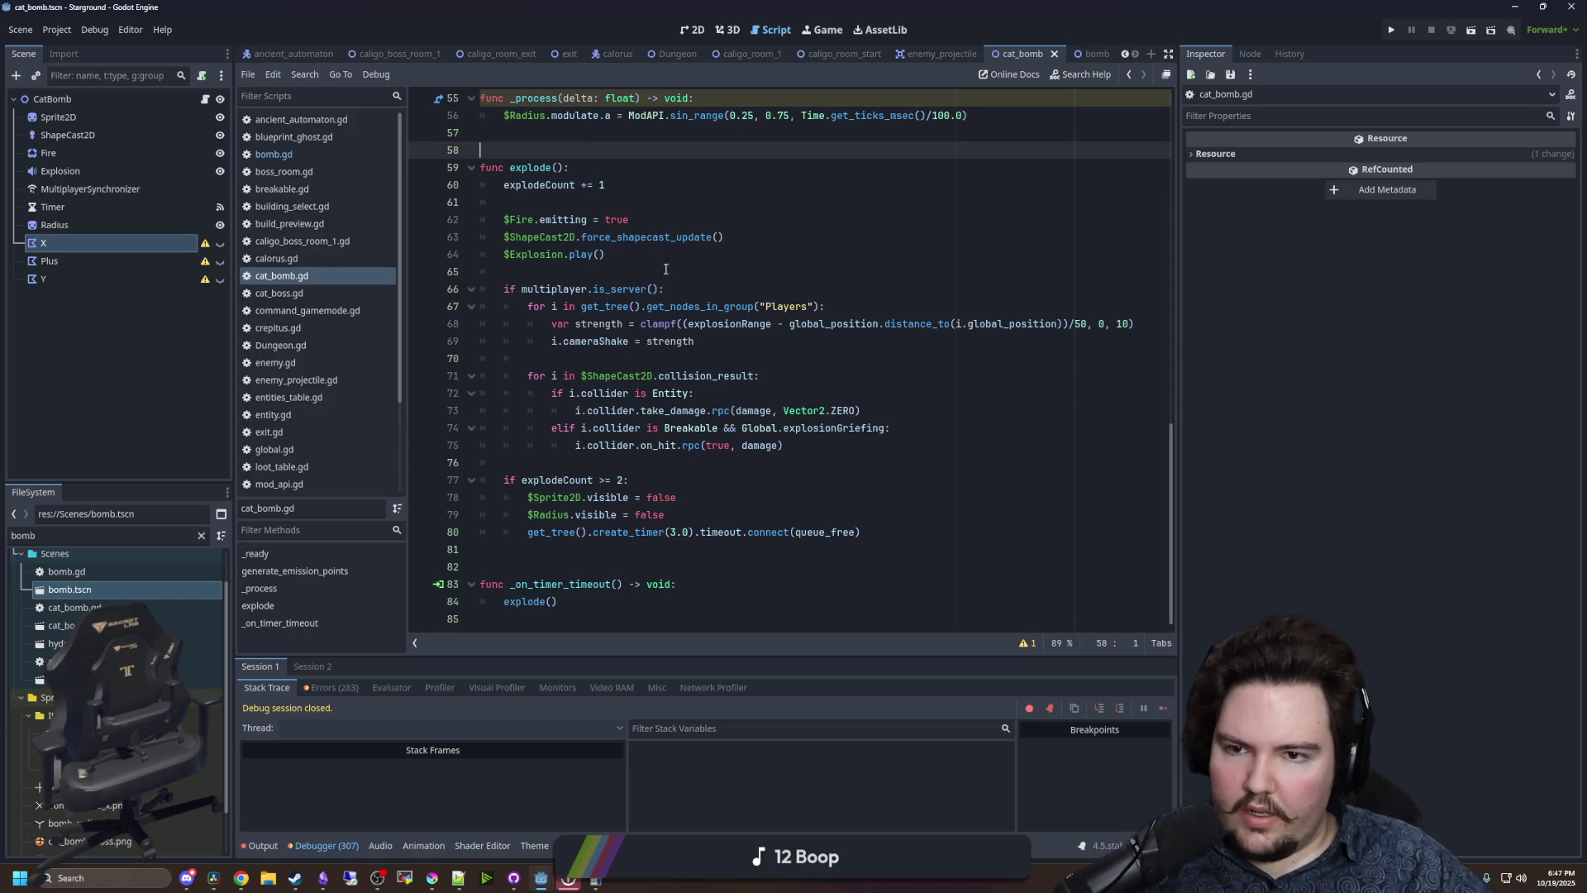
- Find the damage code in explode() and widen the script editor panel
left_click_drag(946, 546, 475, 182)
left_click(765, 261)
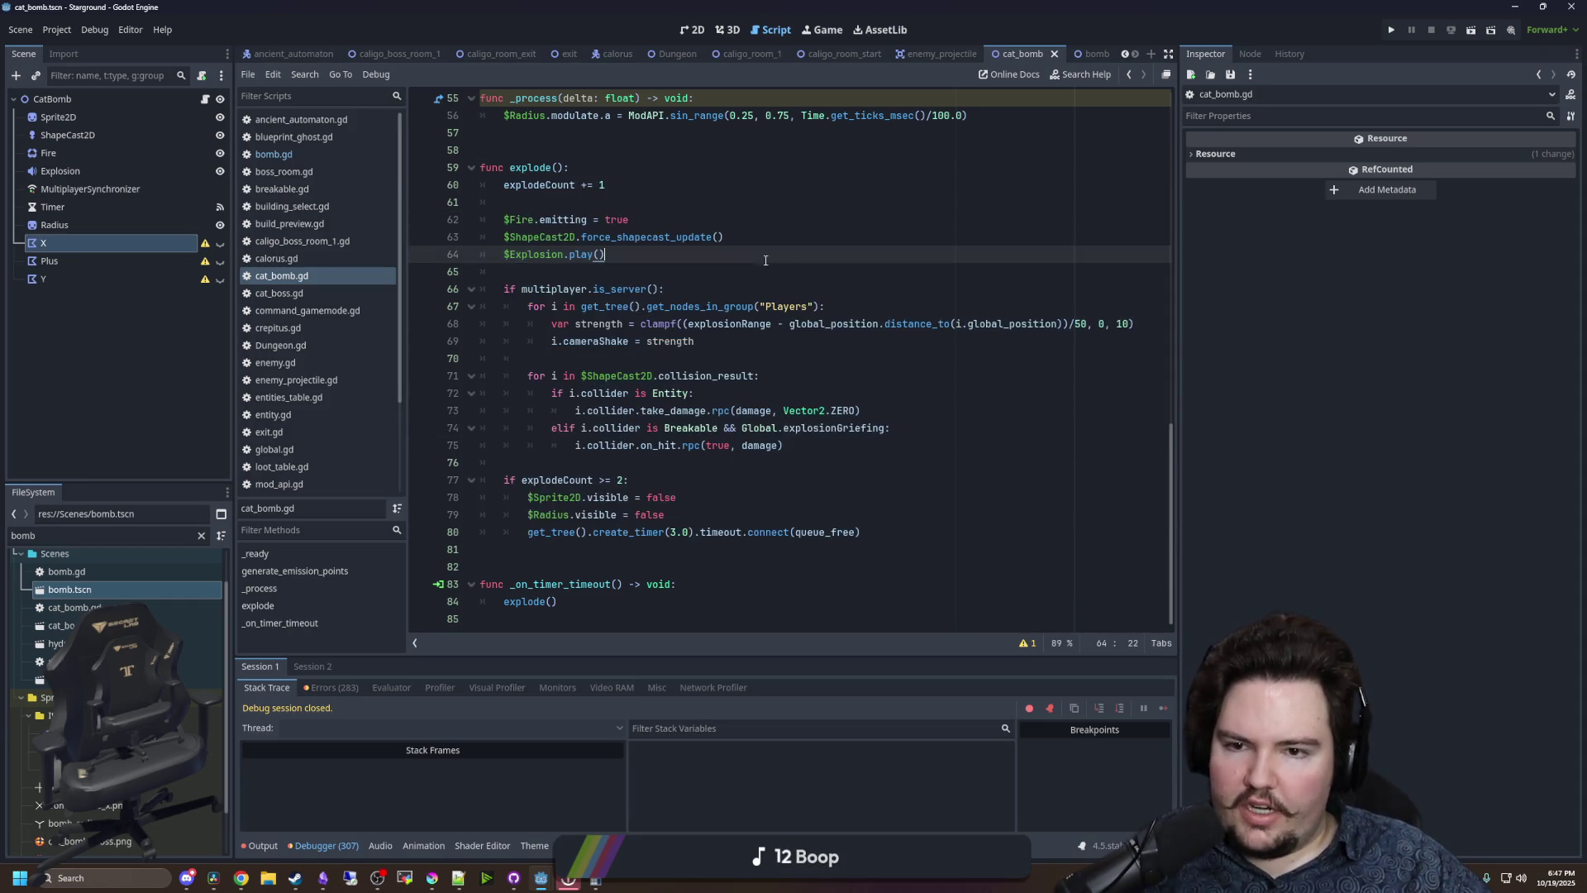
left_click(671, 447)
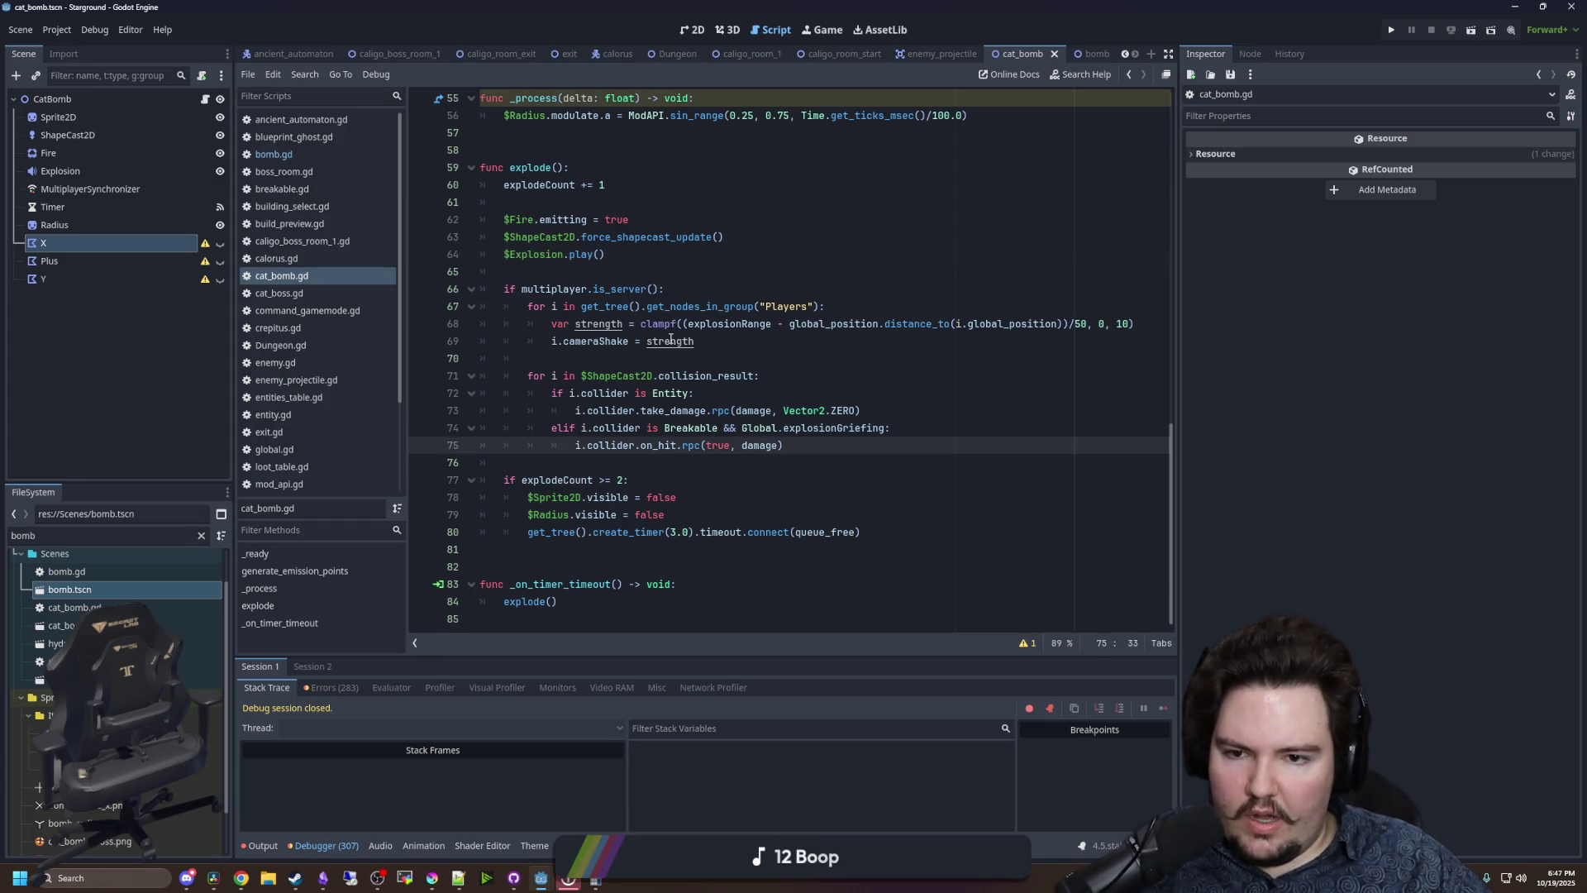
scroll(671, 340, "up", 1, "ctrl")
left_click(713, 393)
left_click_drag(1178, 358, 1447, 358)
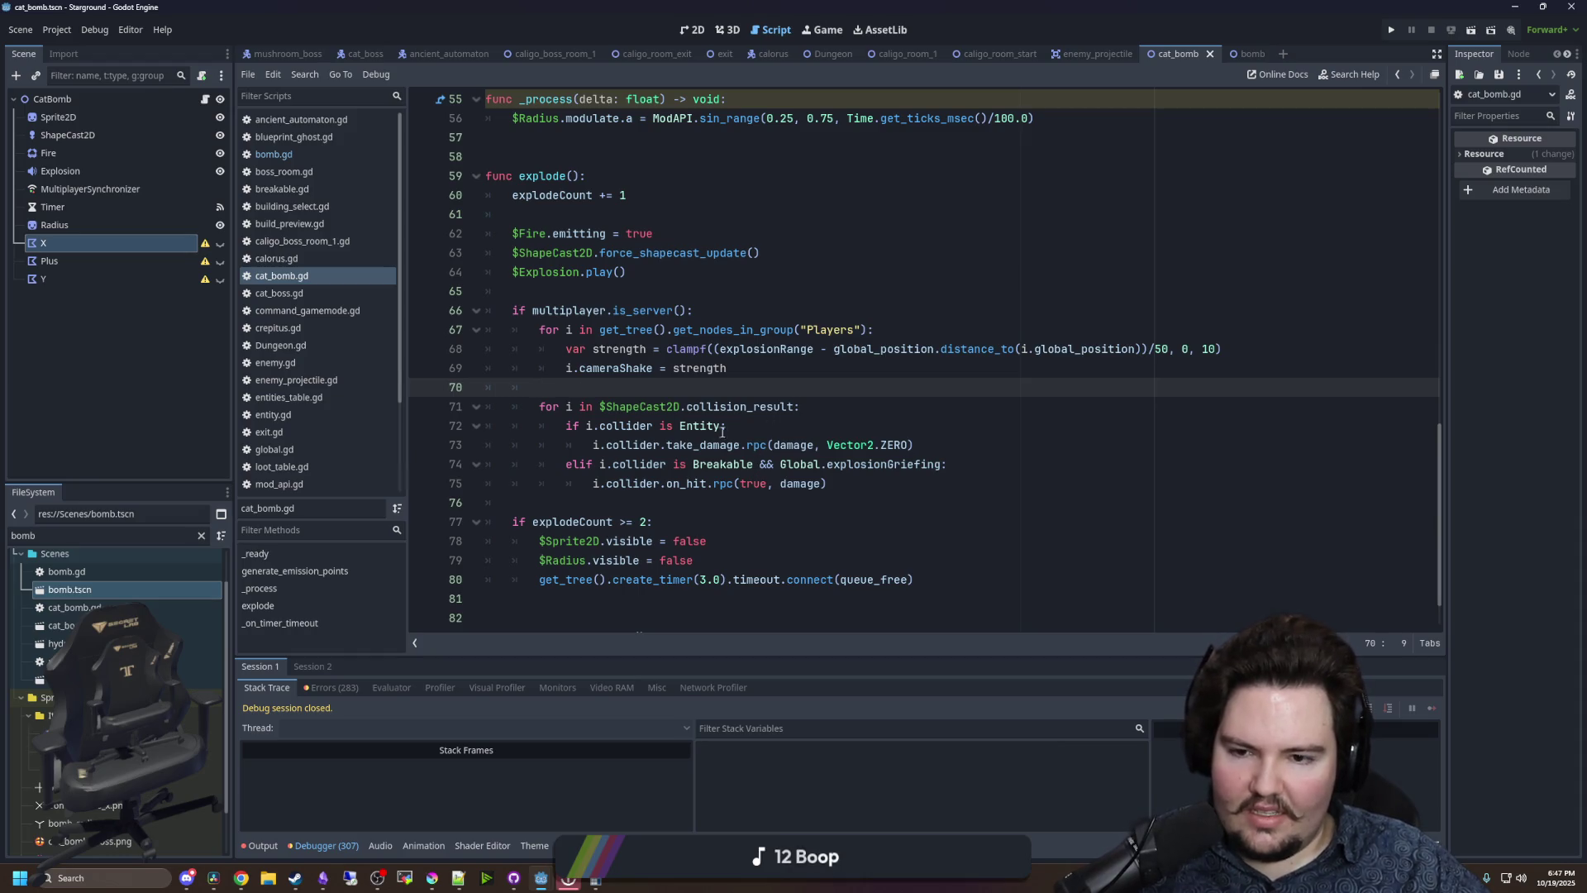
- Add 'if i.collider is not CatBoss:' above take_damage, indent the call, and save
left_click(767, 428)
key("Return")
type("if i.collider is not C")
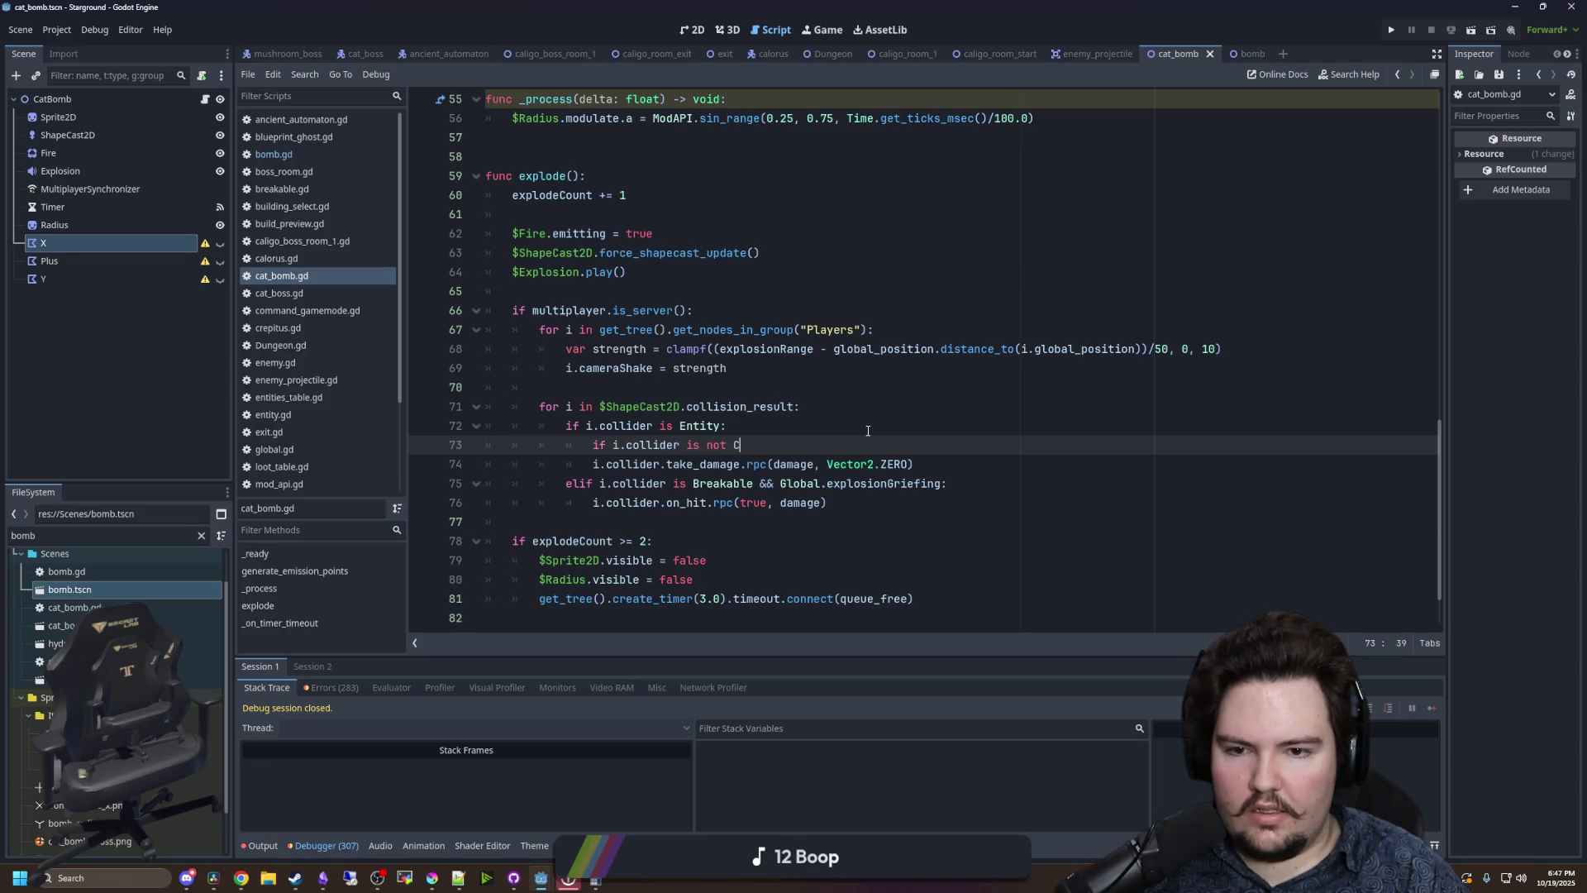
type("atBoss:")
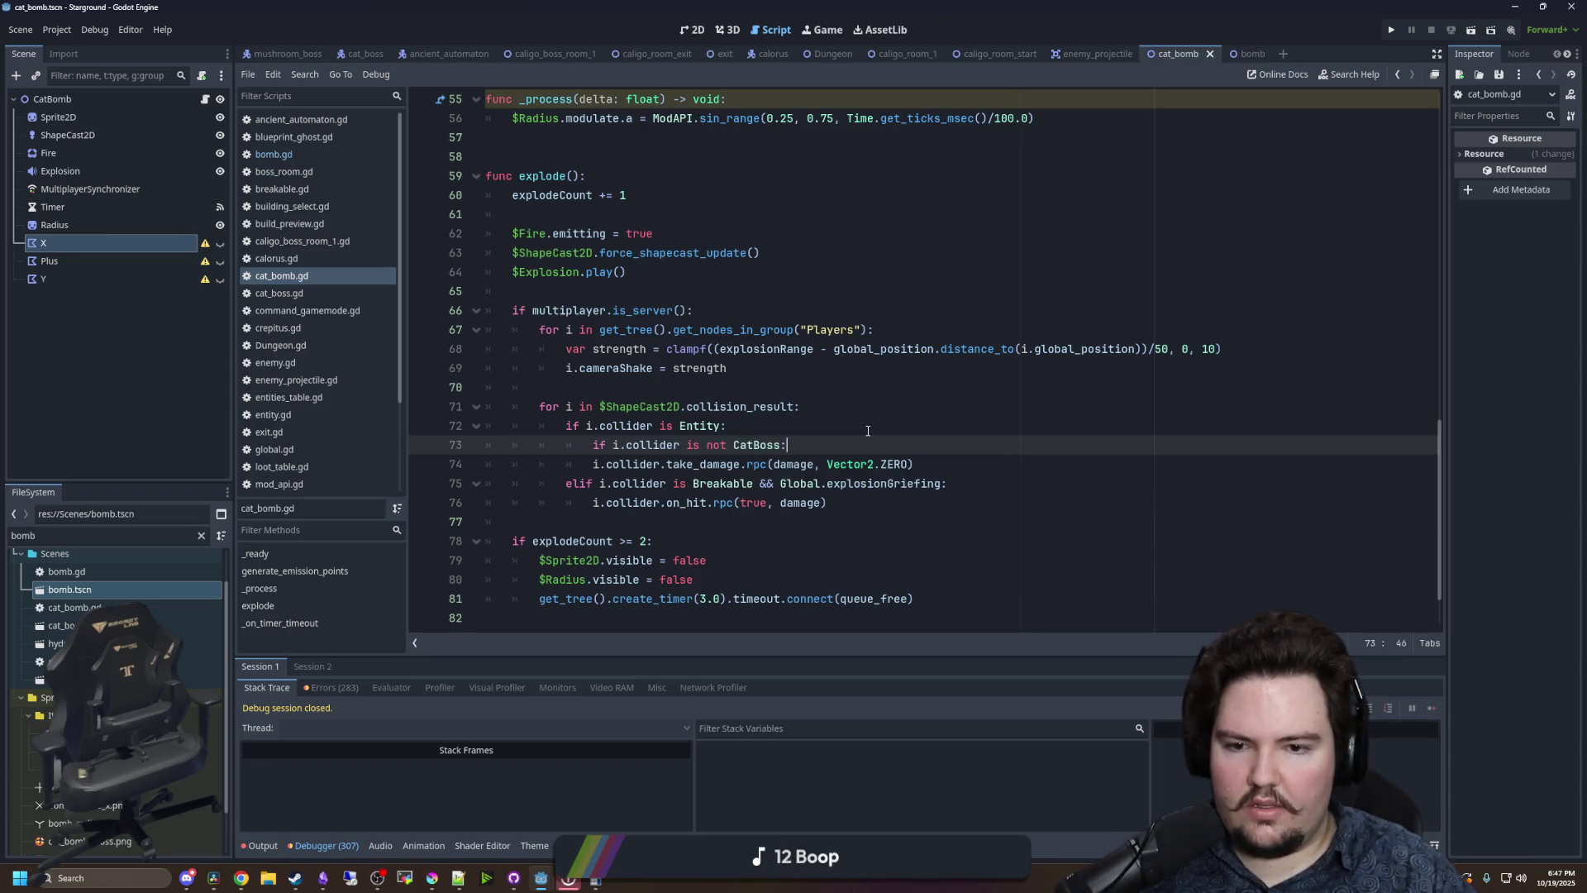
left_click(598, 464)
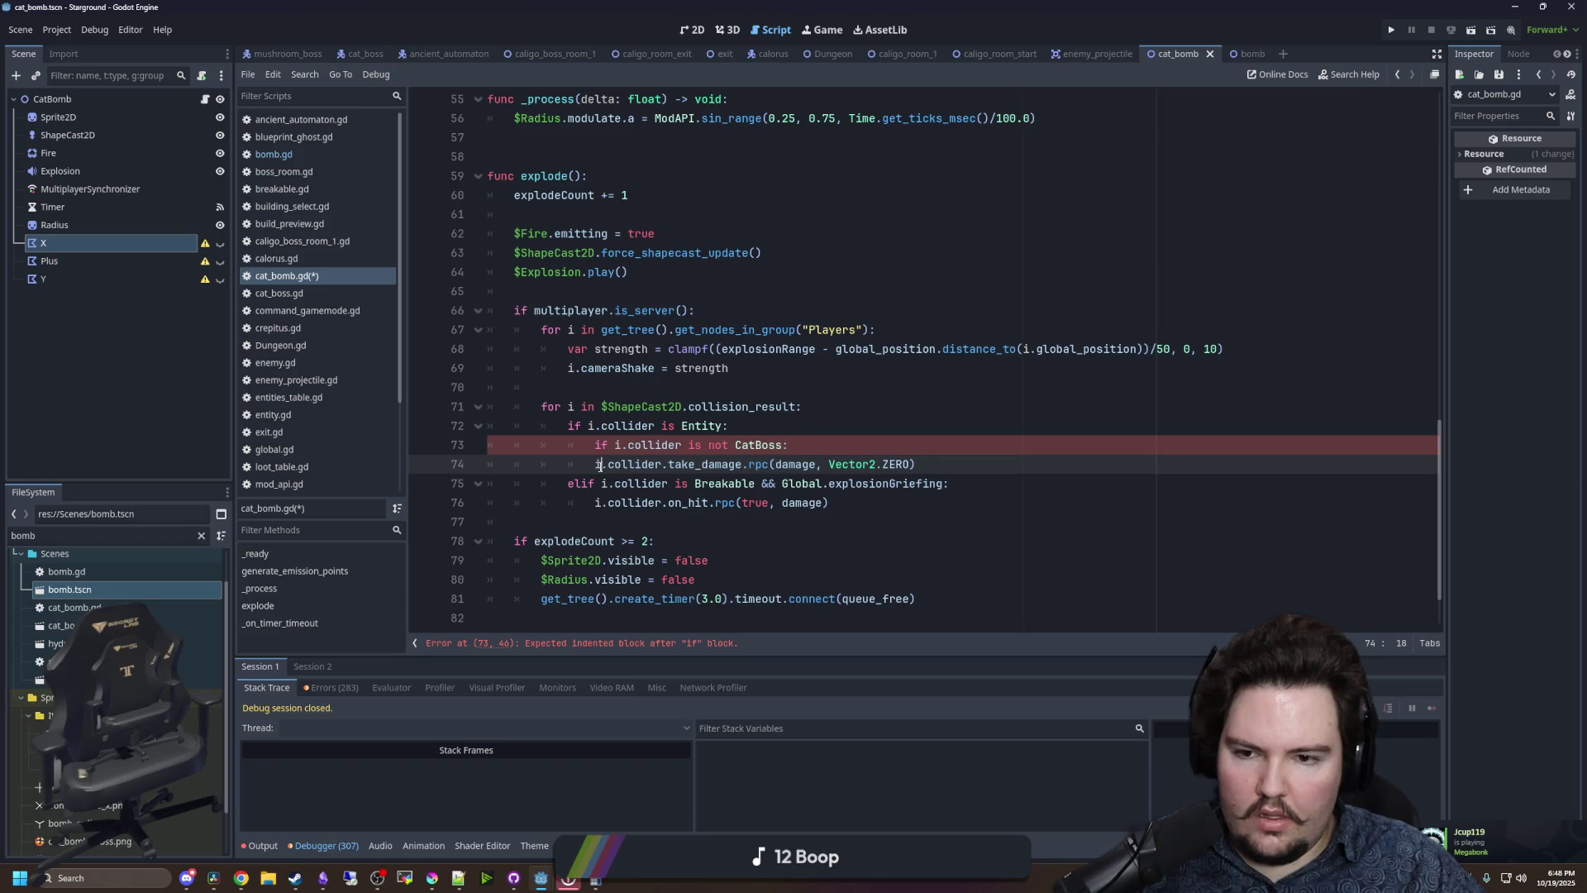
key("Tab")
key("Up")
key("Up")
key("Up")
scroll(676, 482, "down", 2)
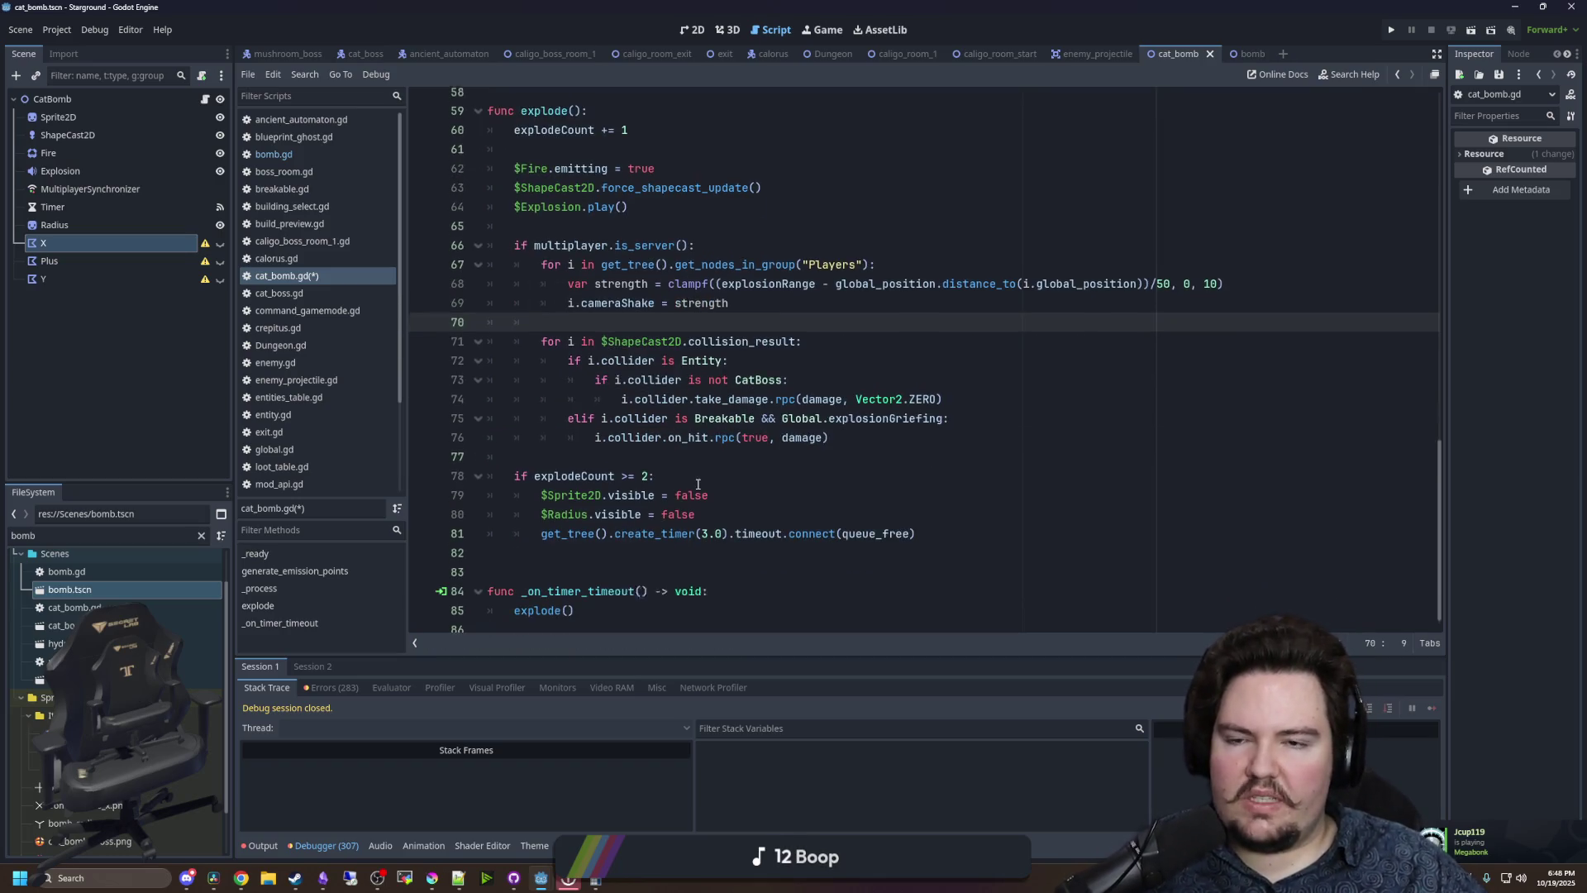
key("ctrl+s")
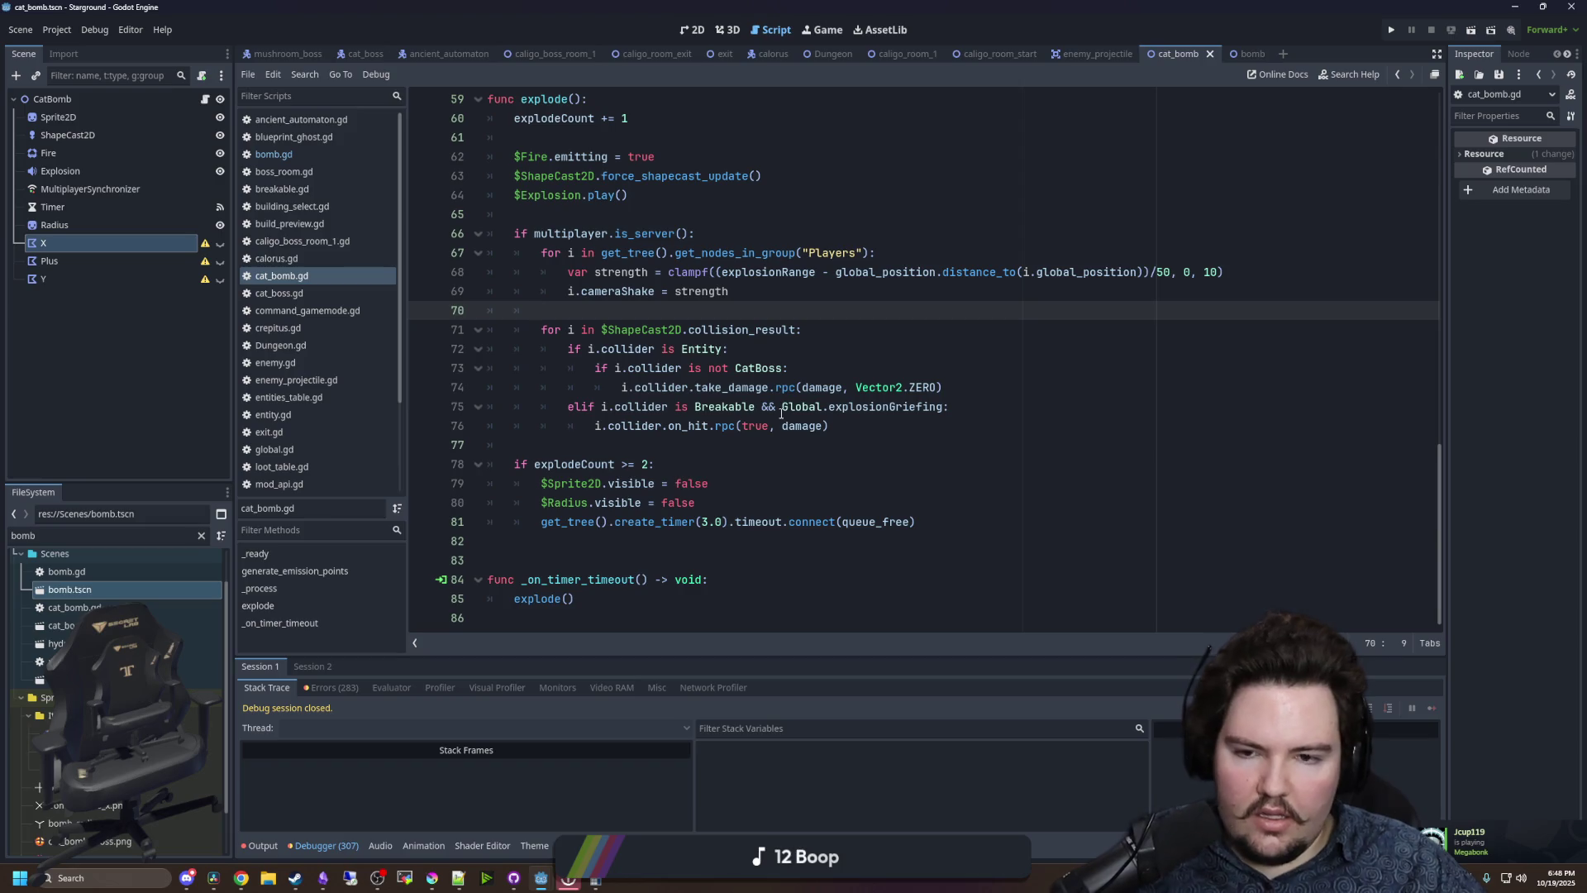
- Relaunch Starground and continue into the saved world from the main menu
left_click(1392, 31)
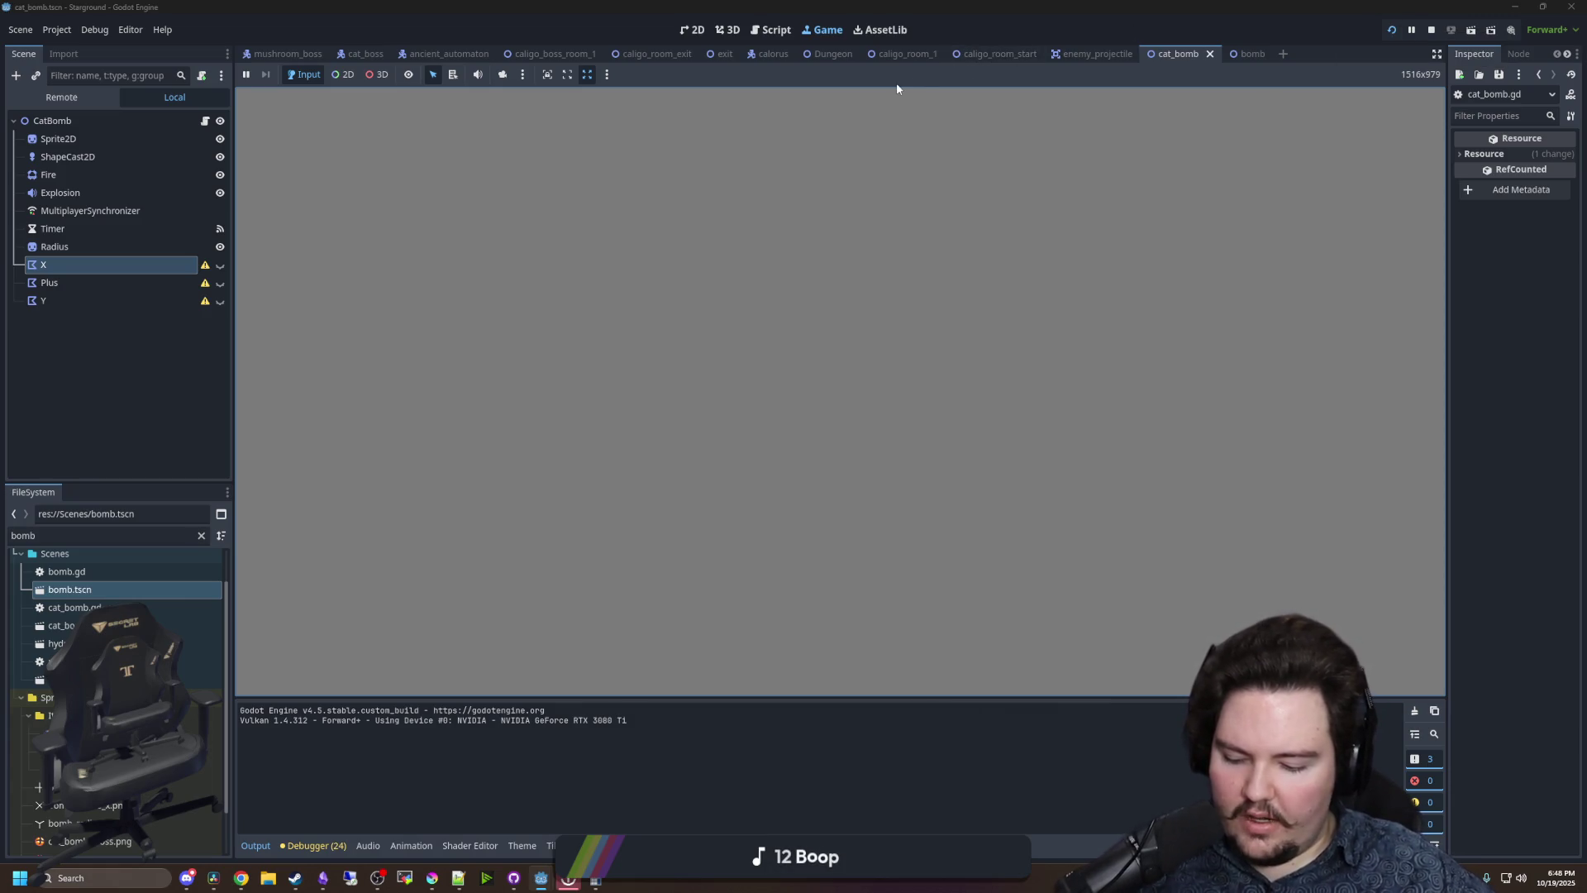
mouse_move(595, 885)
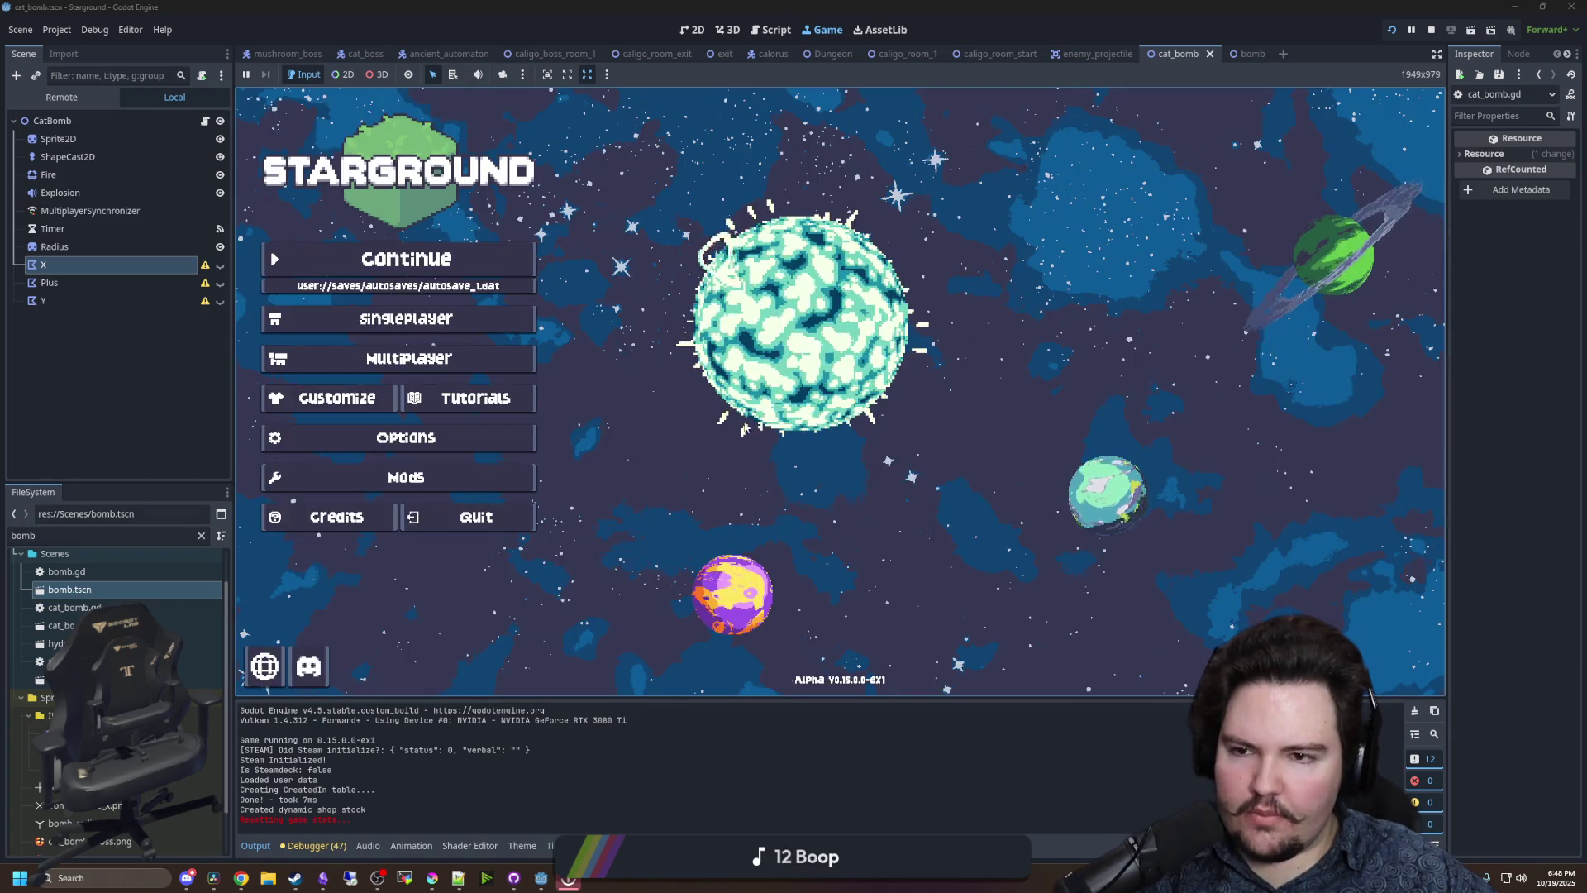
left_click(461, 252)
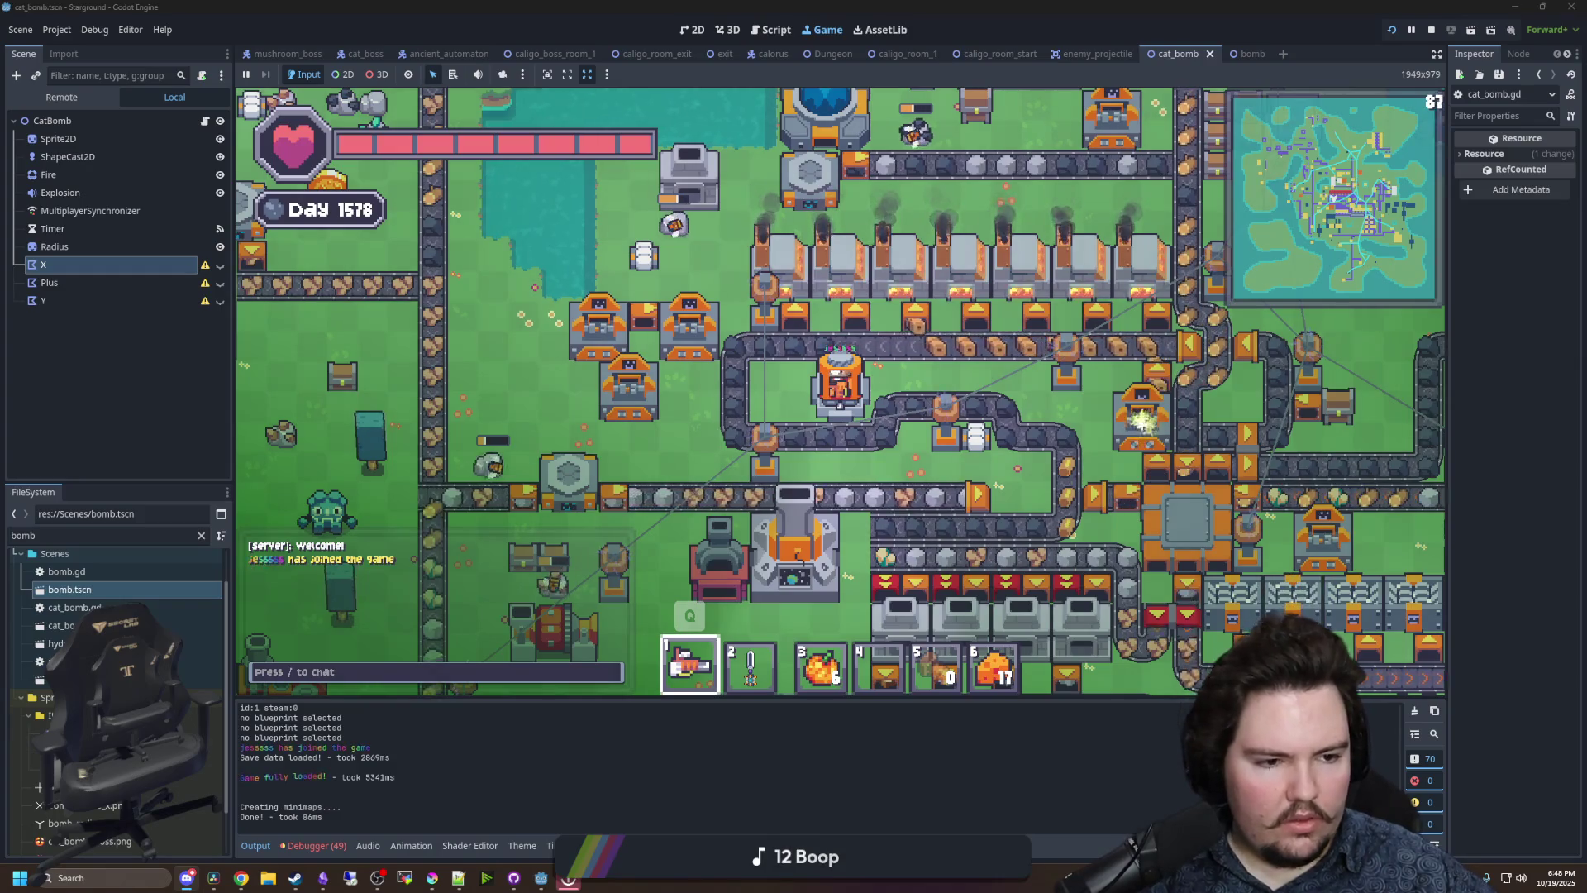
- Travel to Space Hub through the Starlauncher
left_click(794, 546)
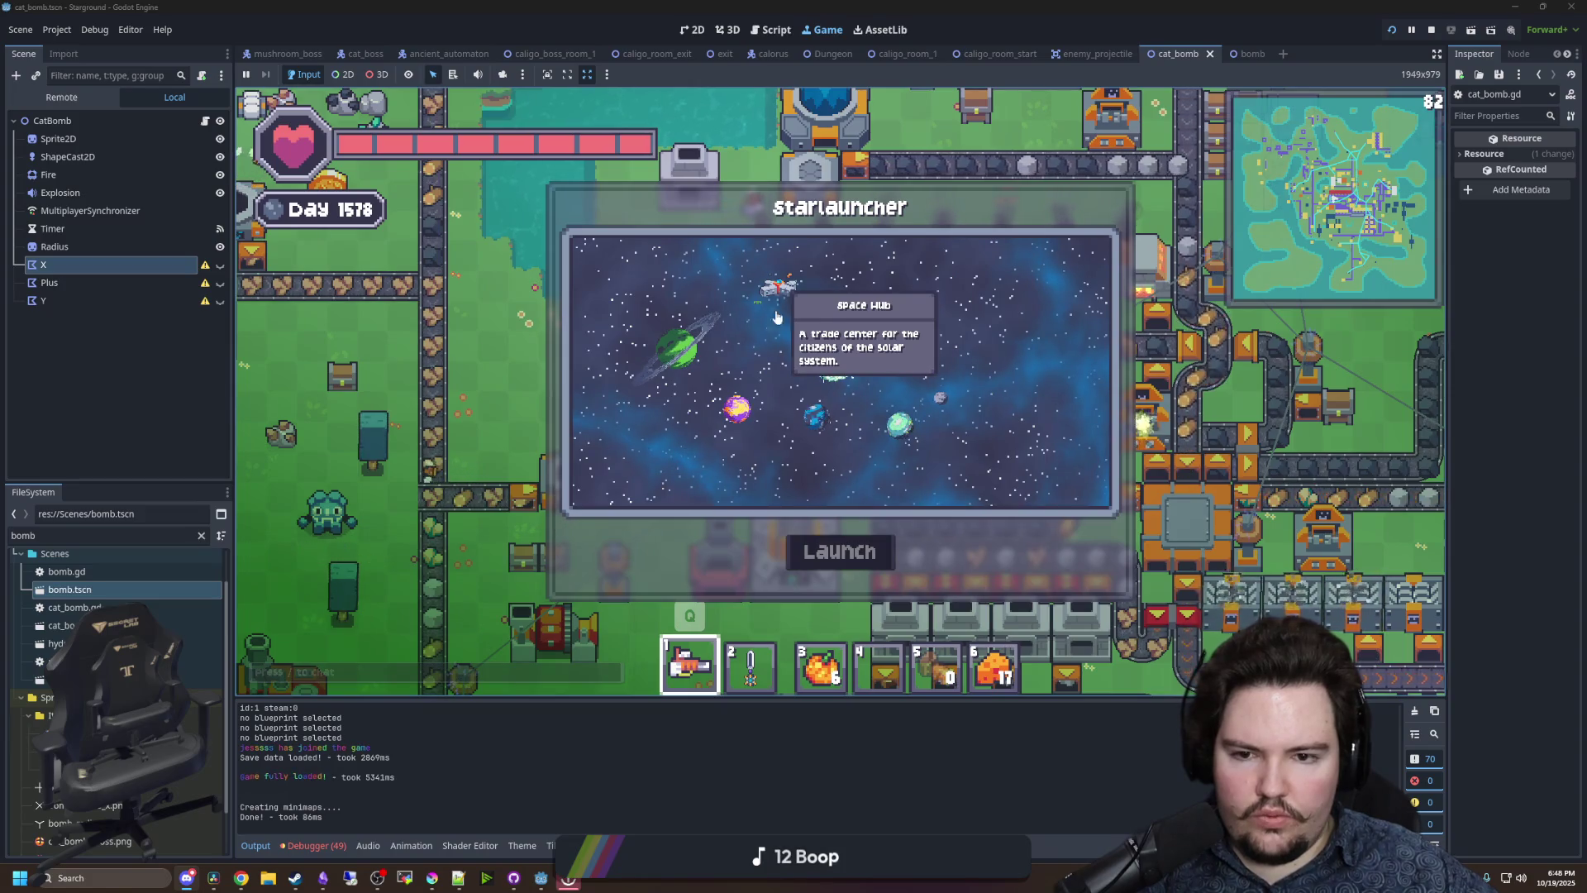
left_click(777, 317)
left_click(824, 539)
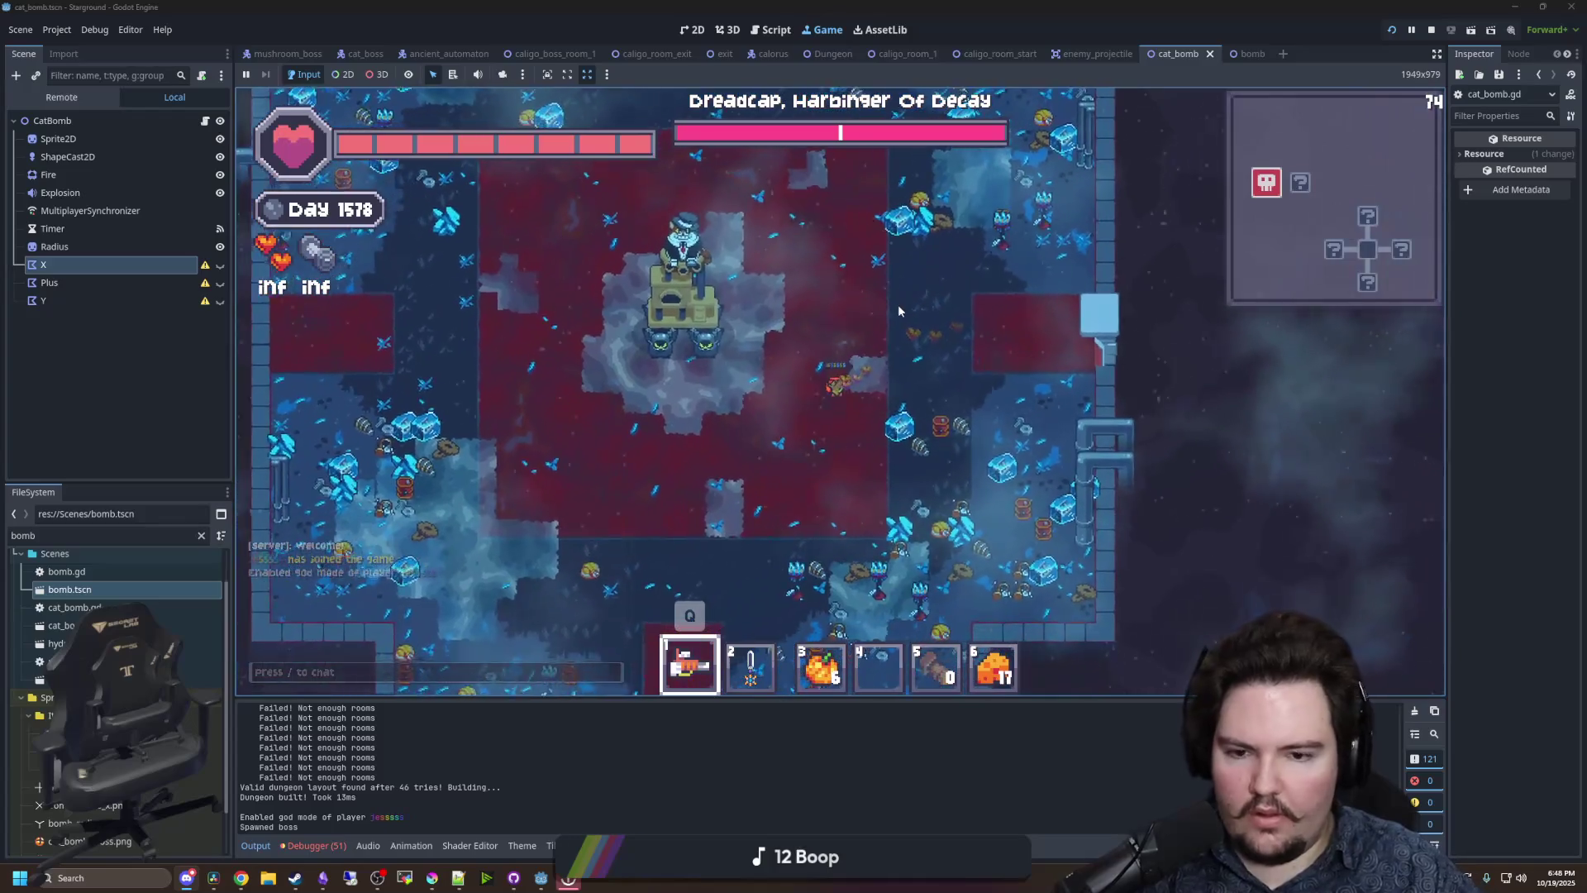
- Turn god mode off with the /god chat command and move toward the exploding cat bombs
type("/god jessss")
key("Return")
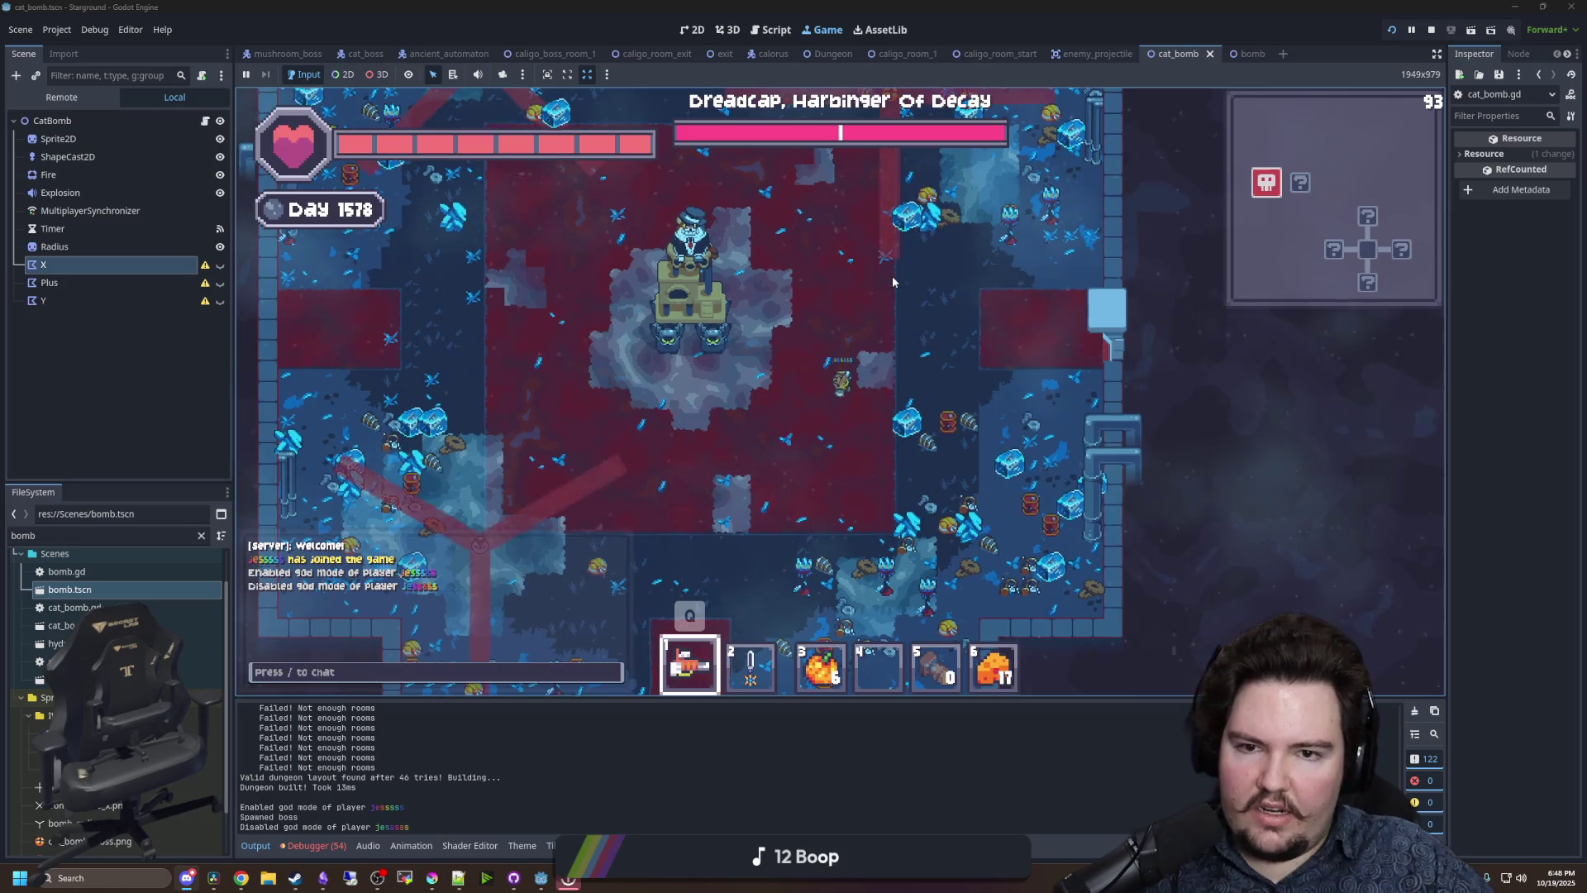
key("w")
key("d")
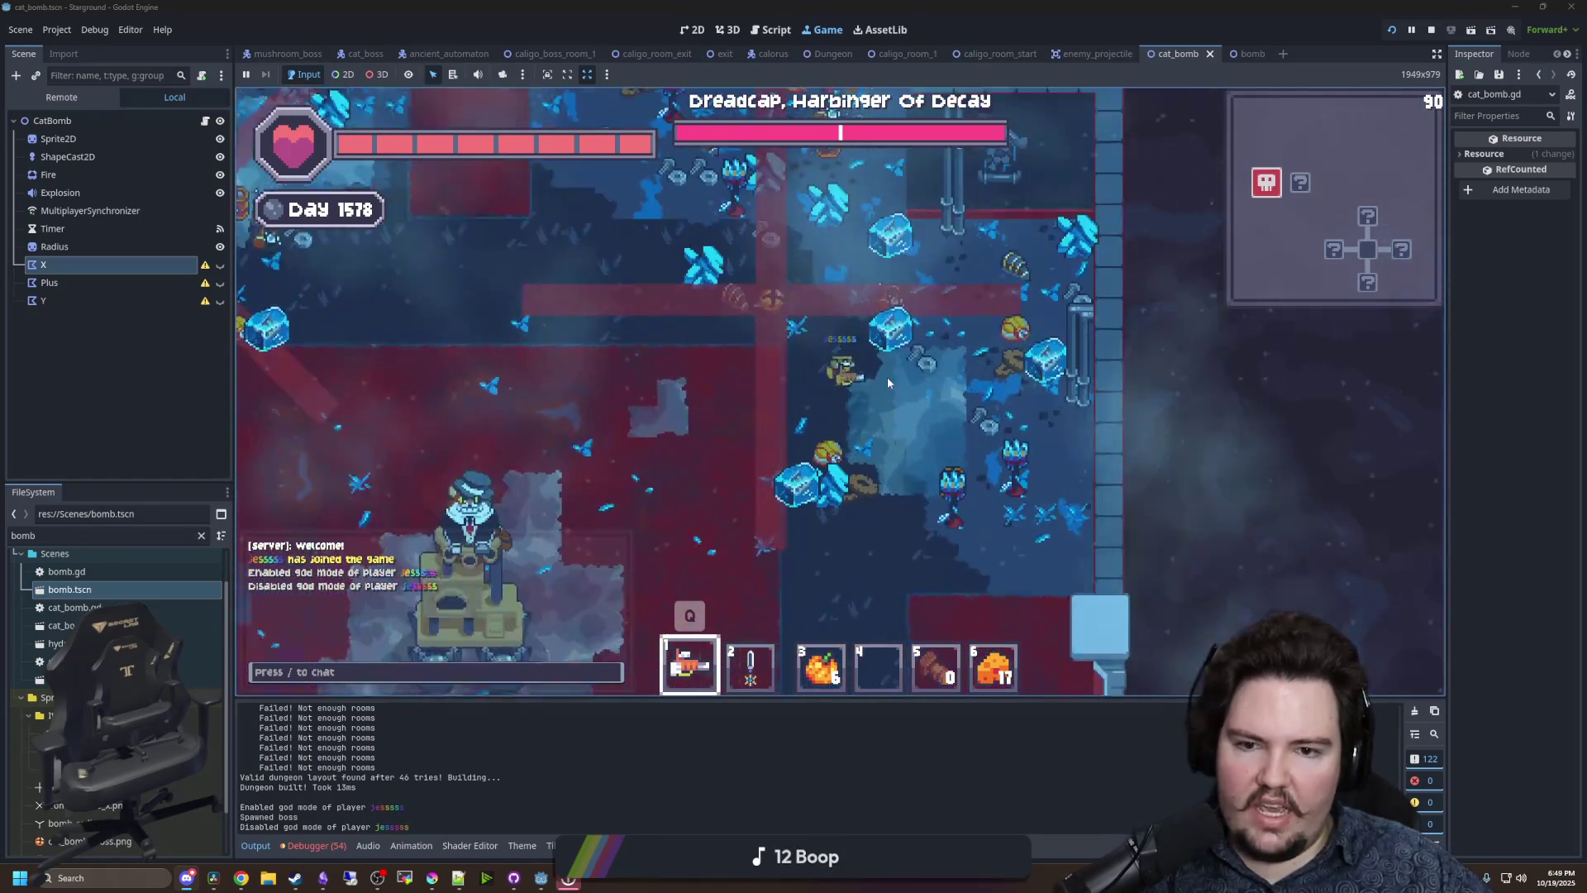
key("s")
key("d")
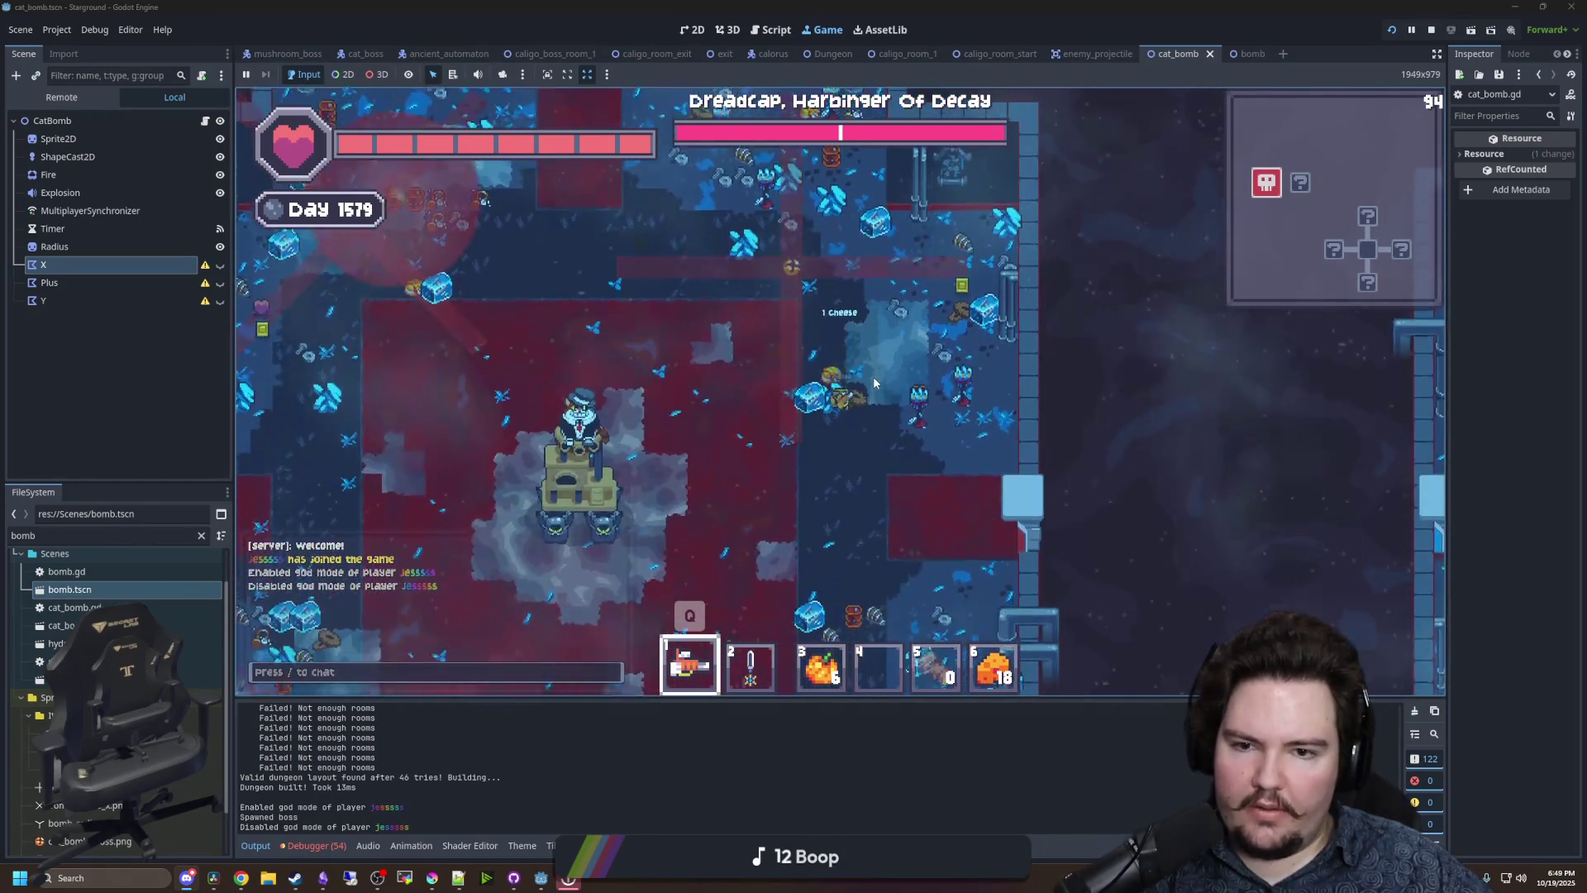
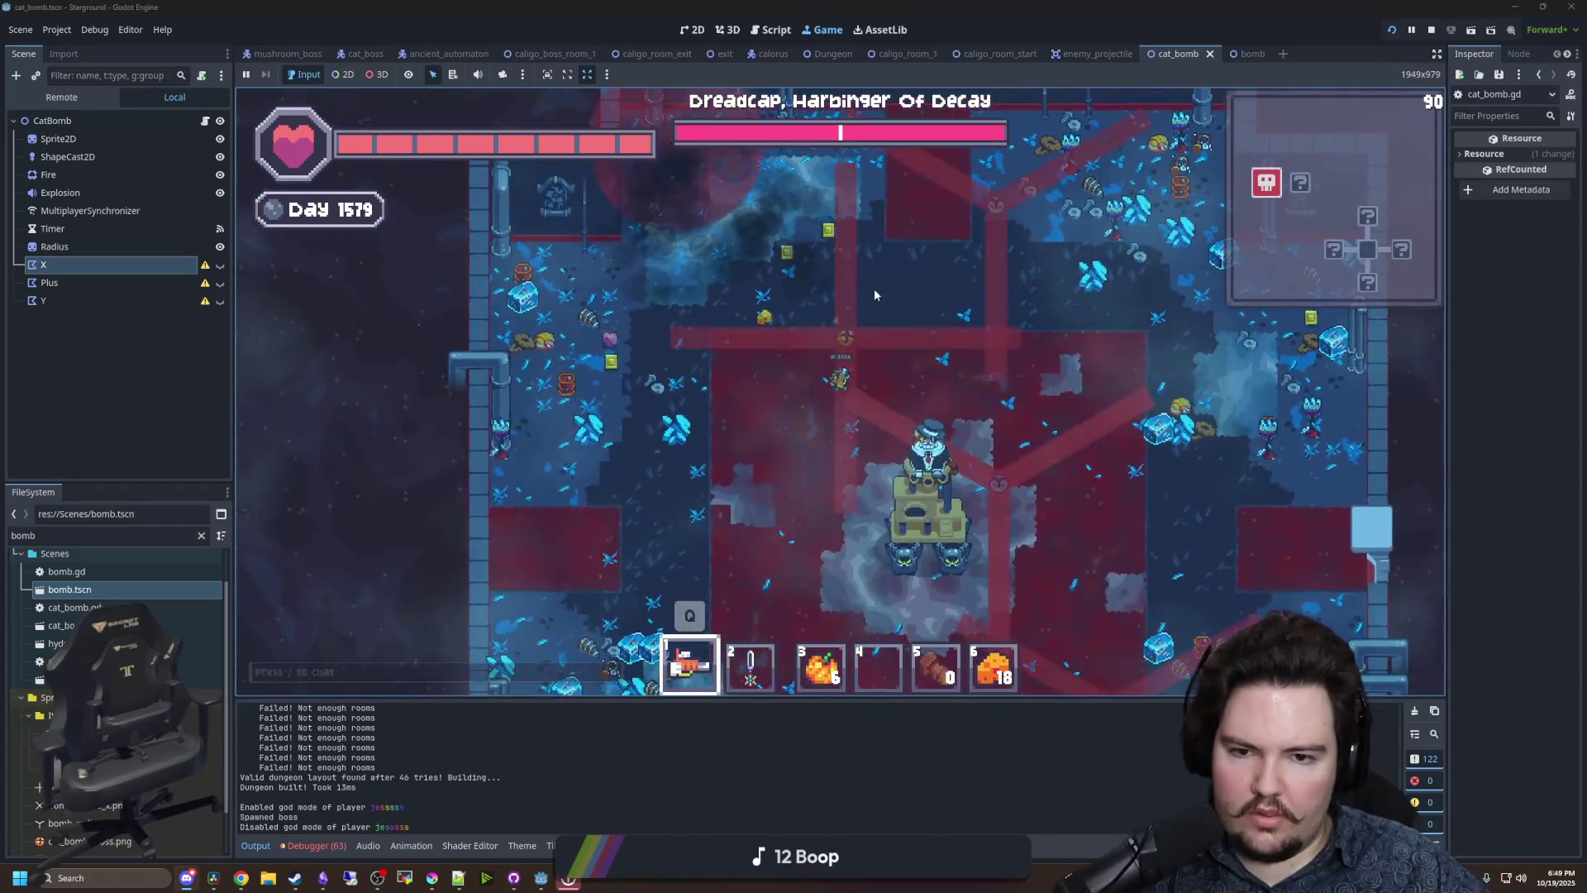
- Switch to normal gamemode with '/gamemode normal' and walk through the Dreadcap boss room
type("/")
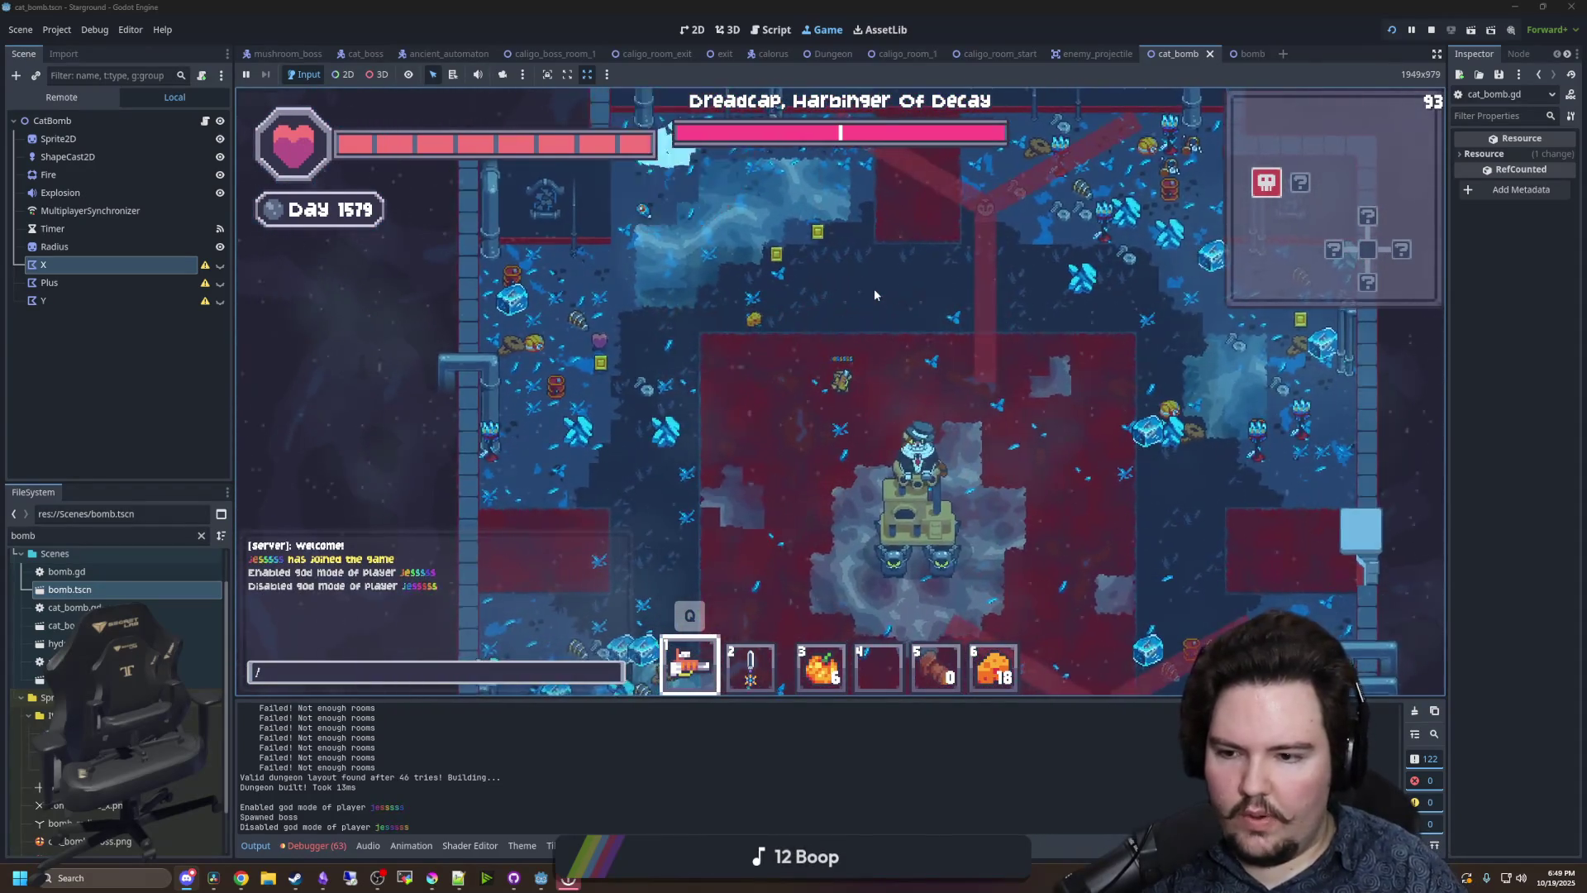
type("gamemode normal")
key("Return")
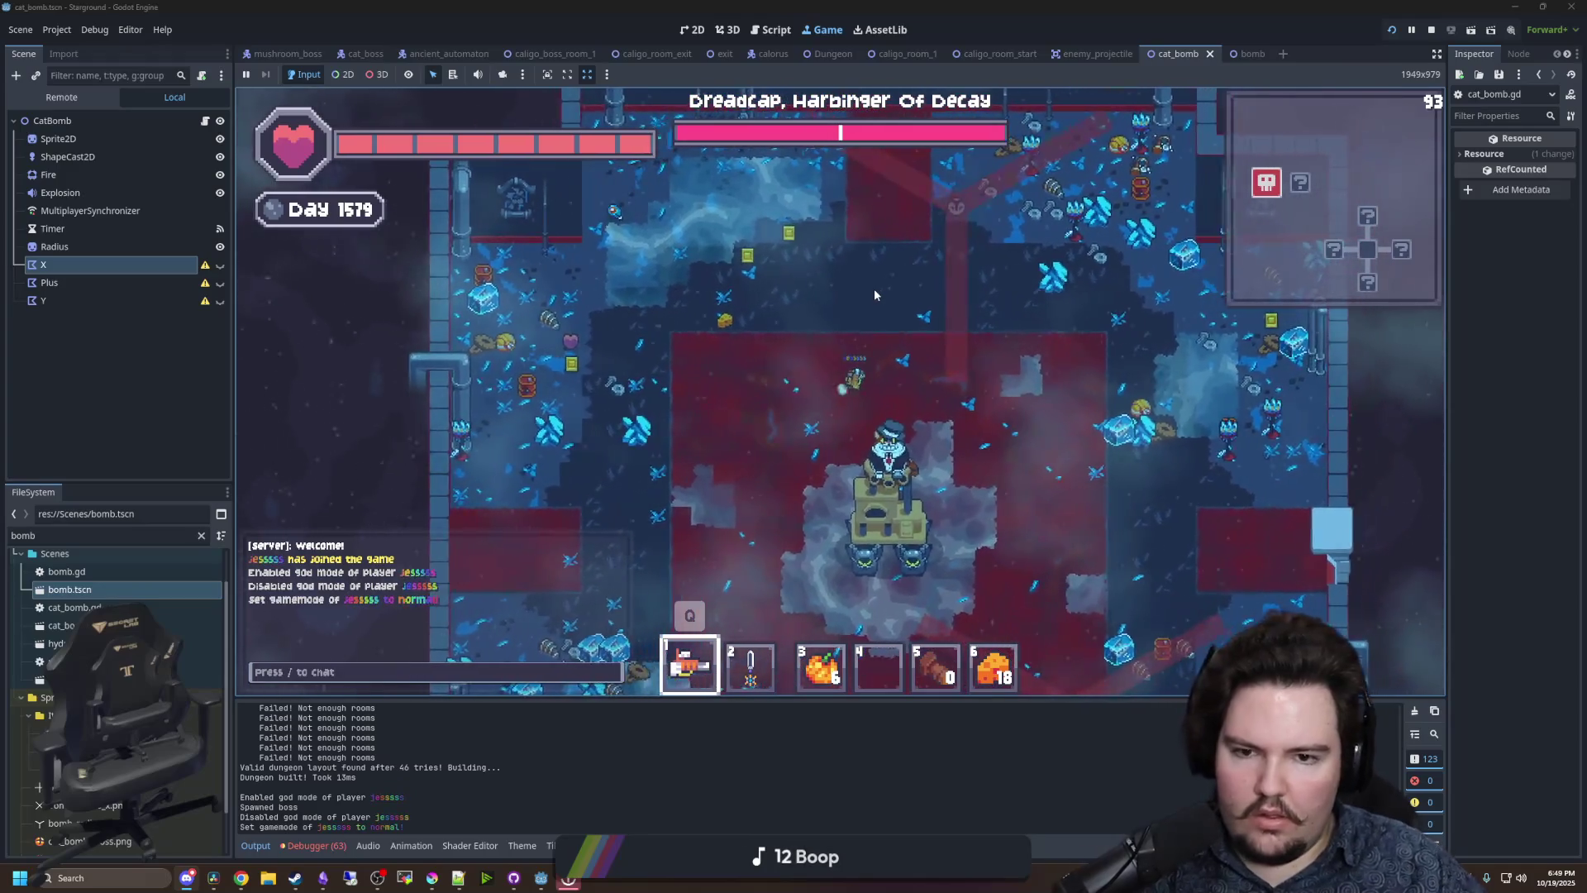
key("s+d")
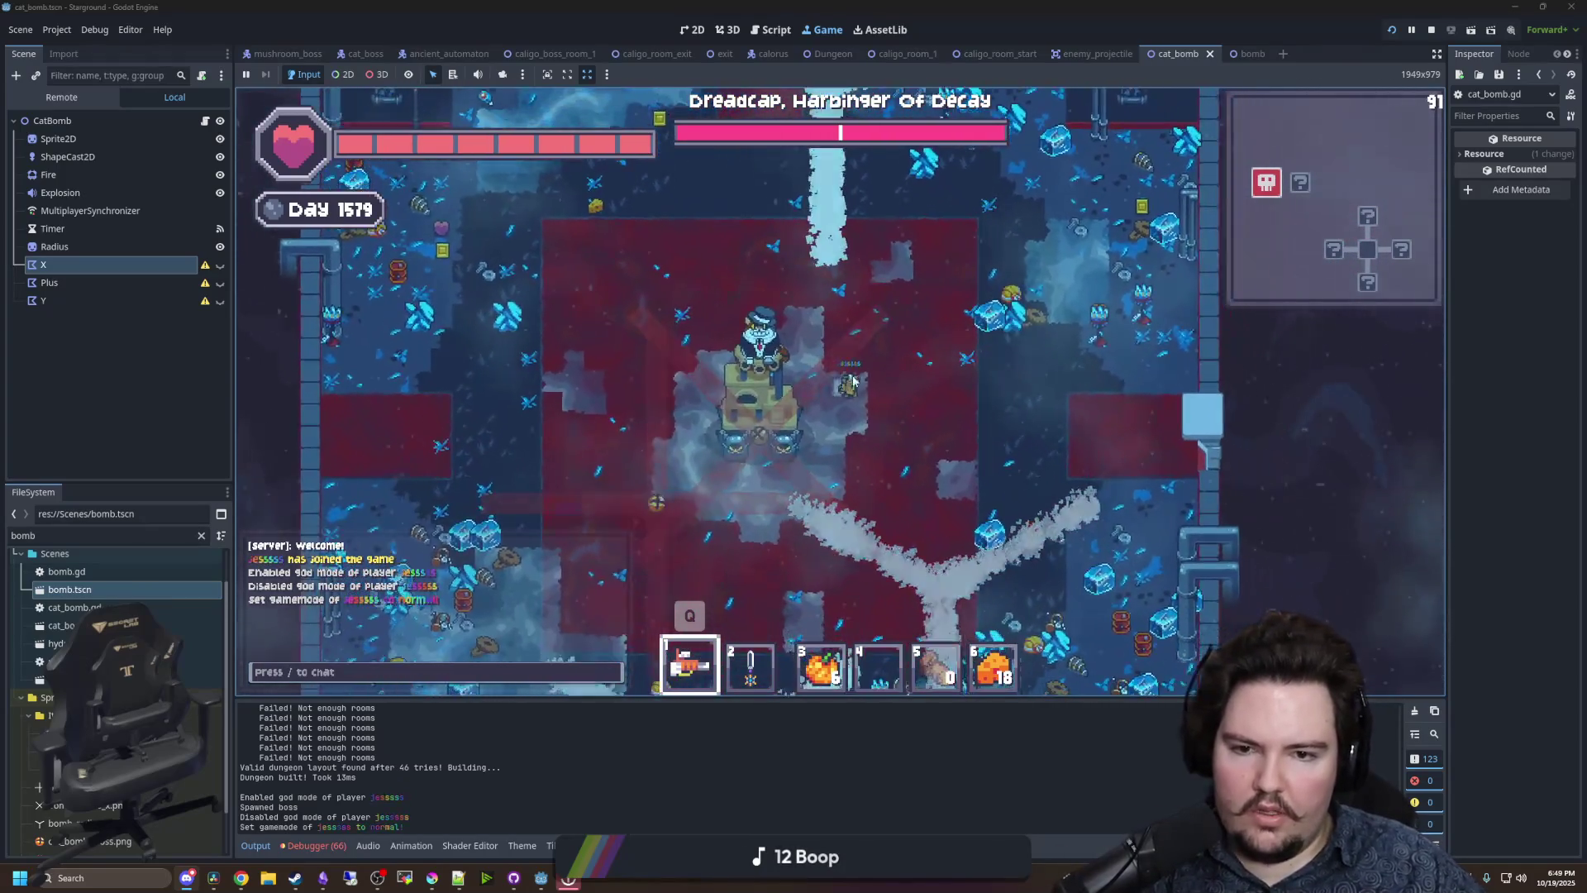
key("s")
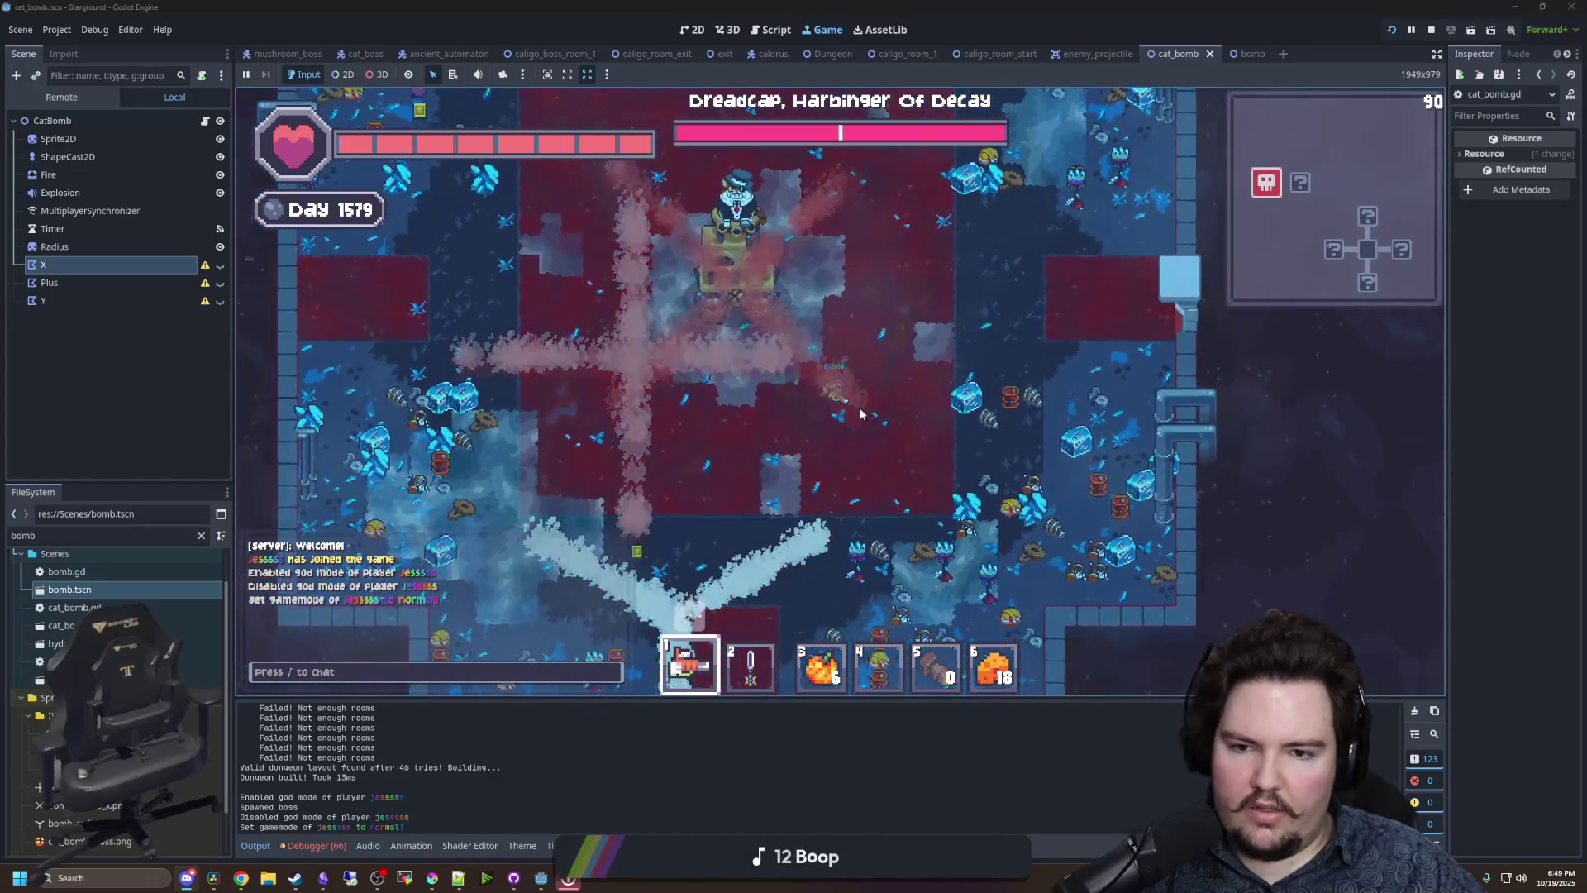
key("s+a")
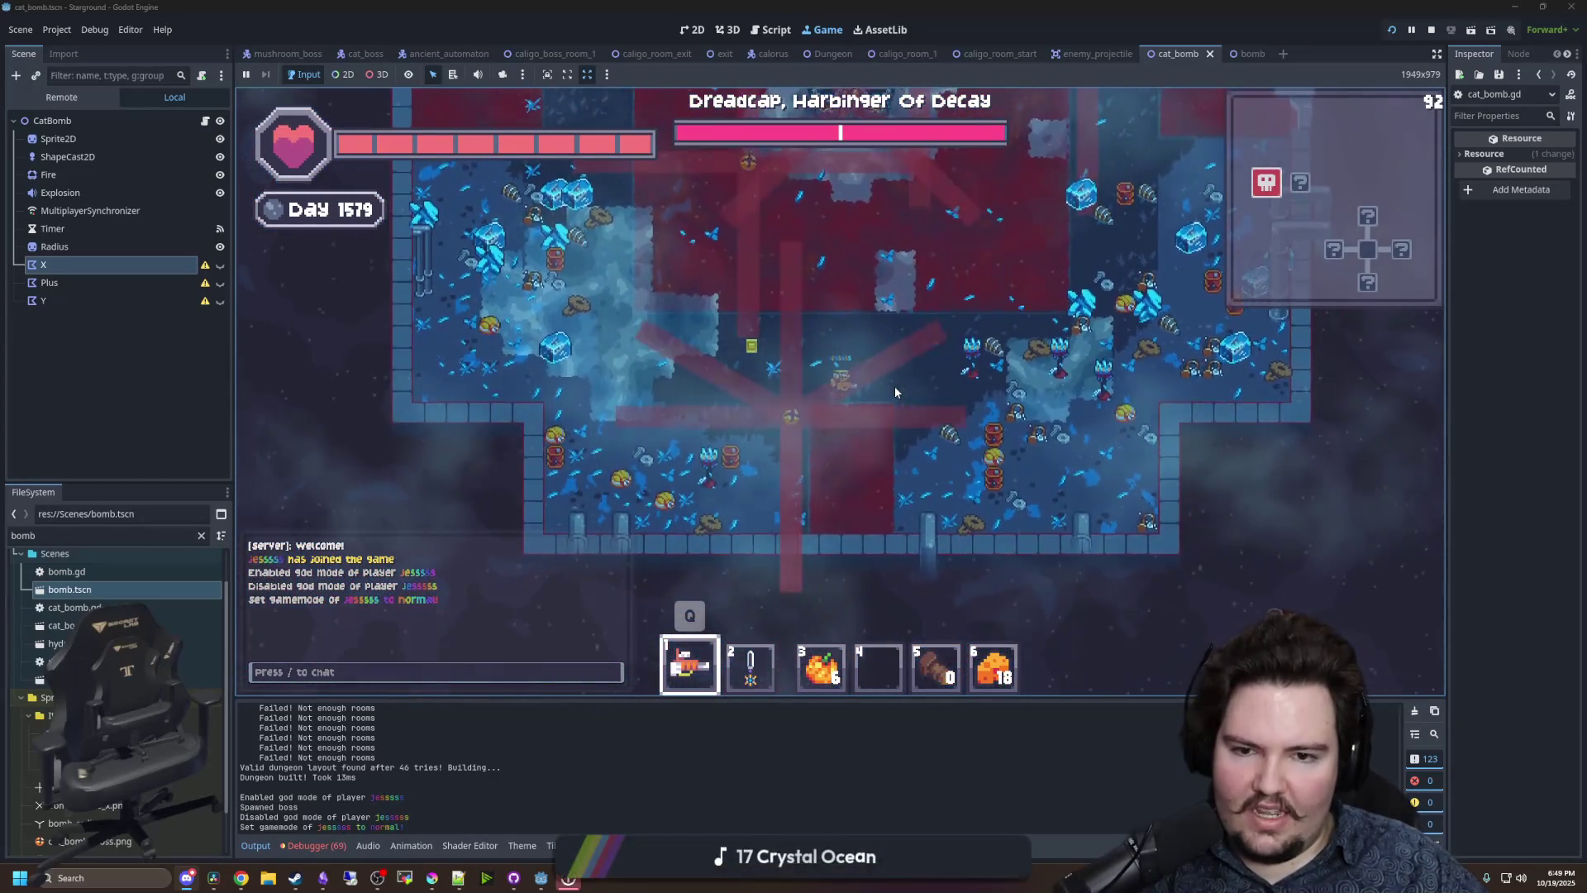
key("s+d")
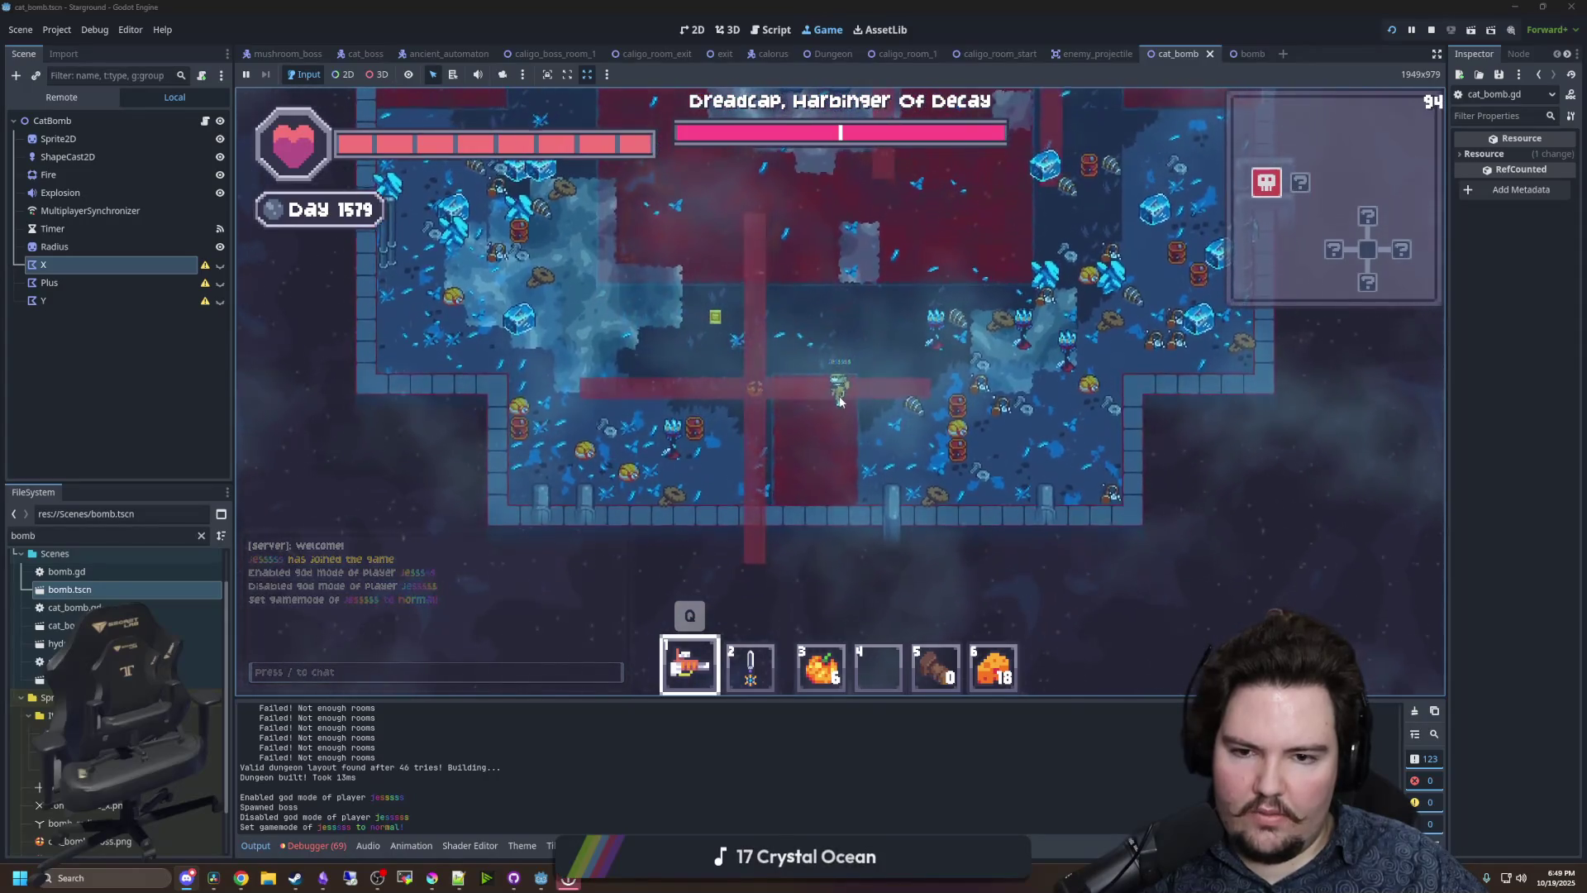
scroll(842, 400, "up", 2)
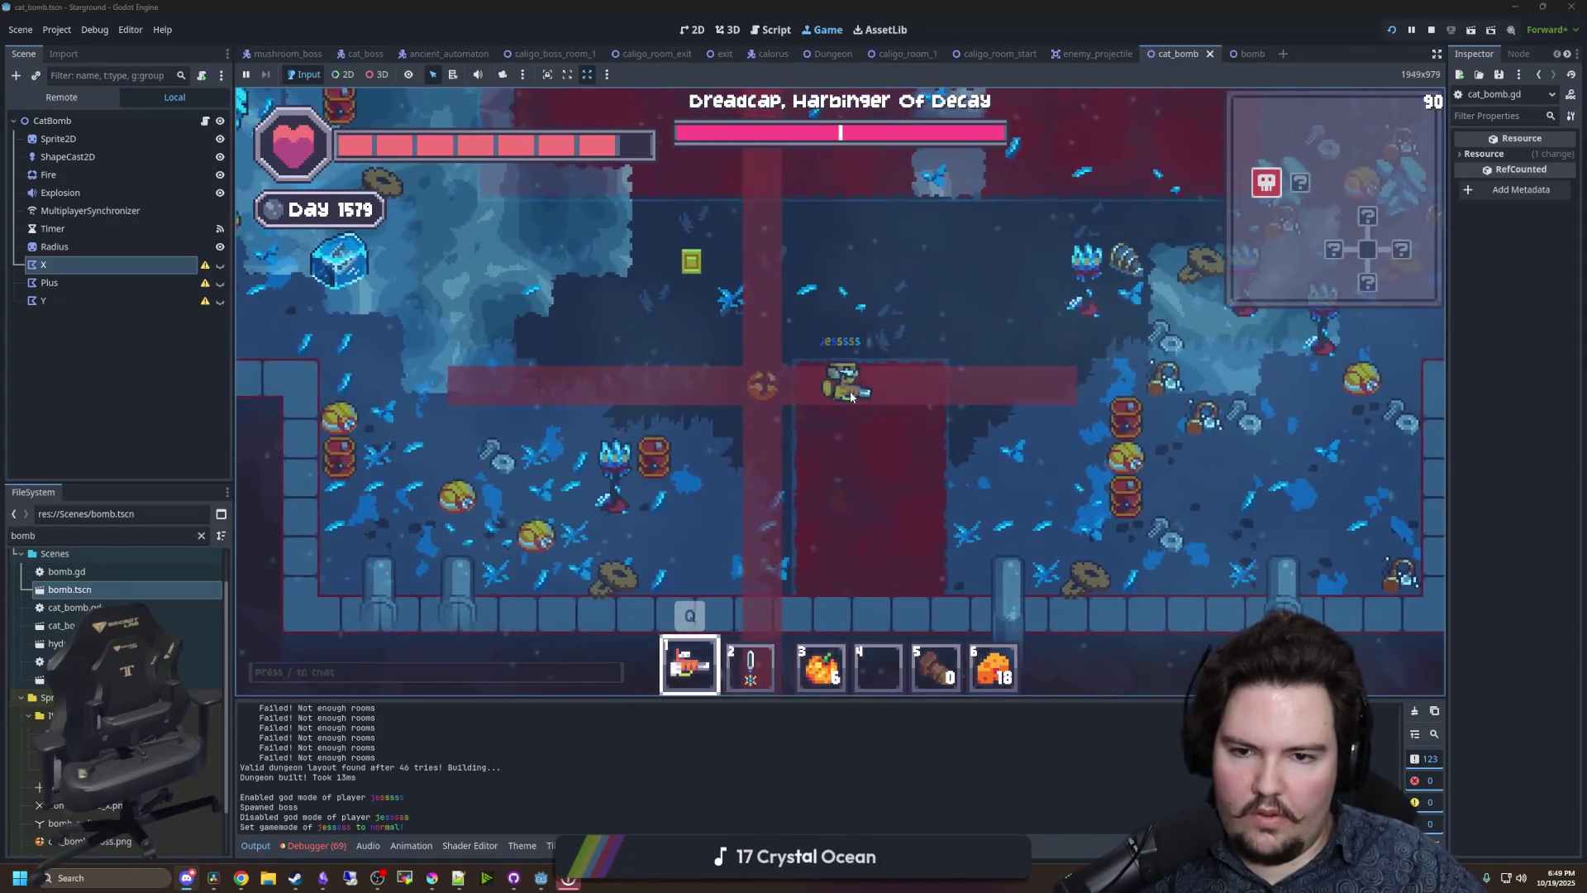
key("d")
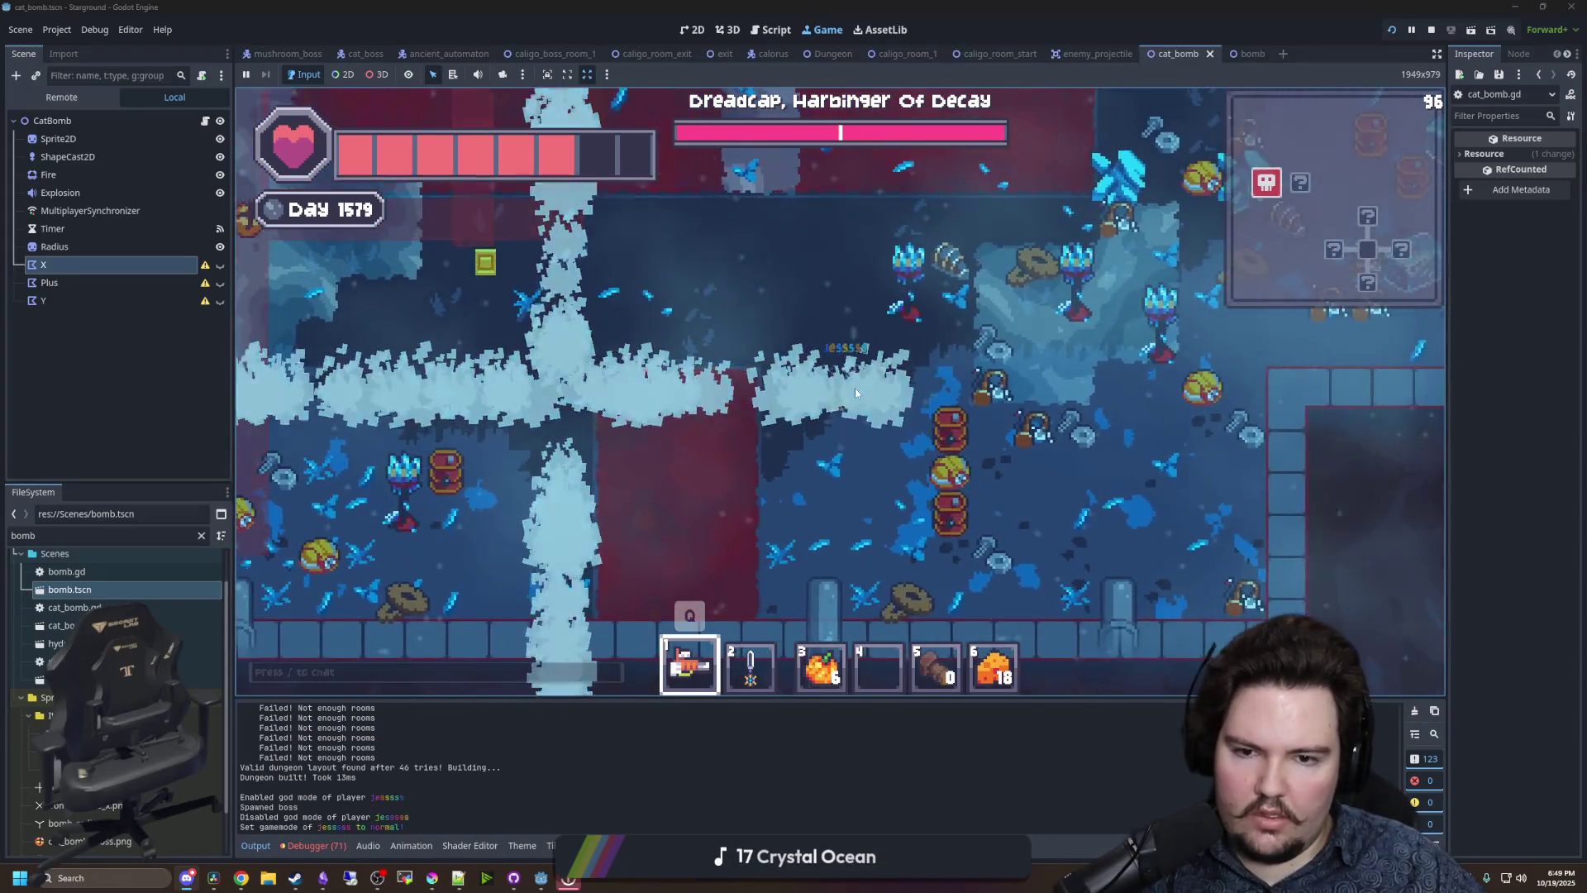
scroll(855, 388, "down", 2)
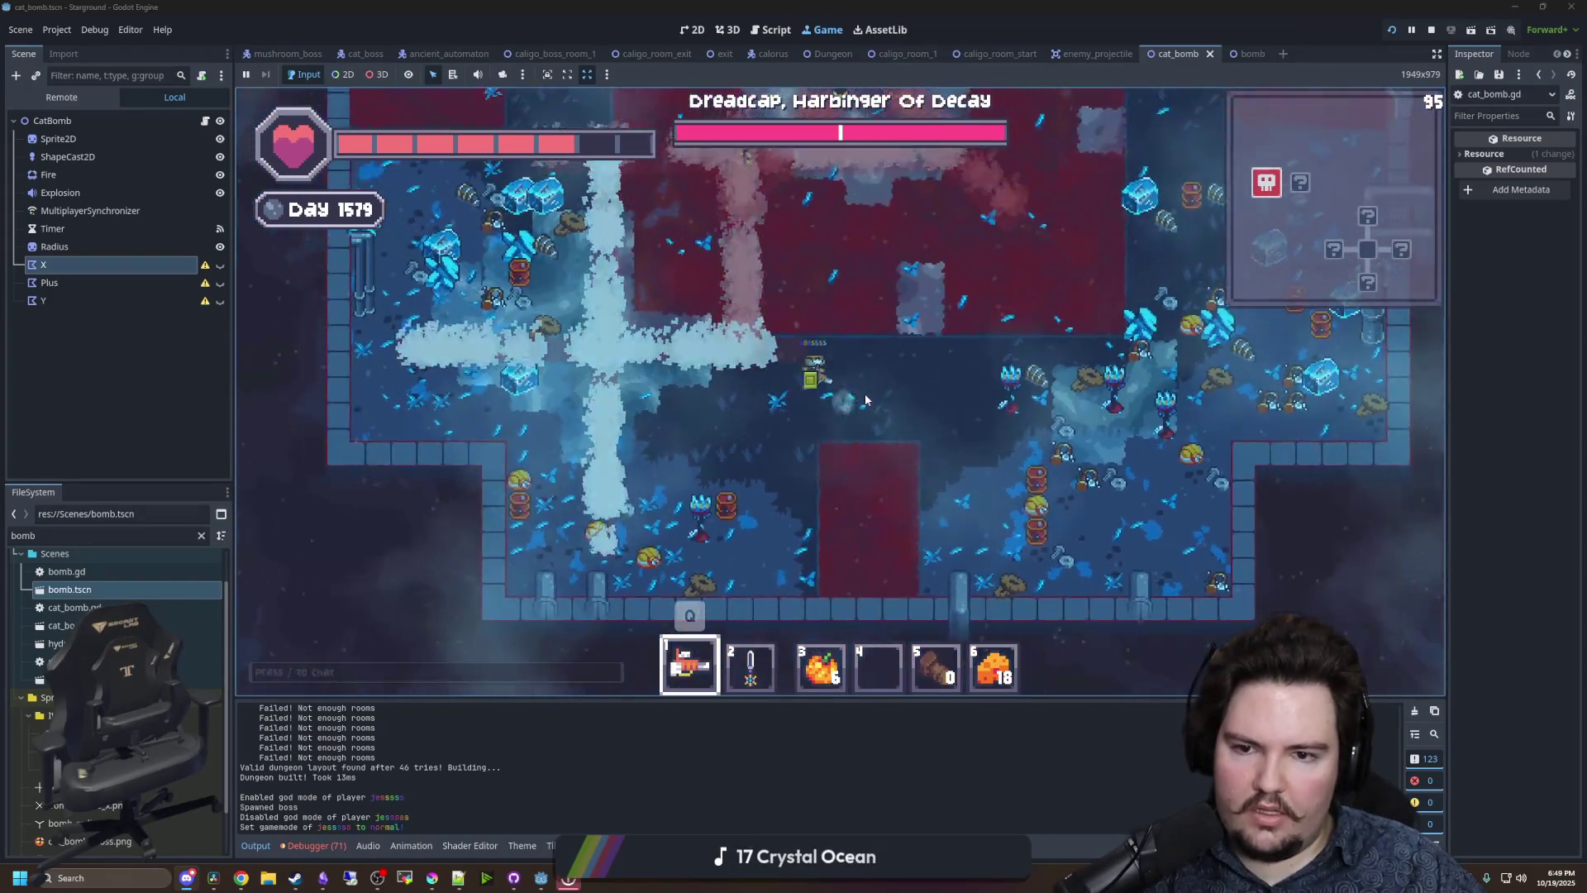
key("w")
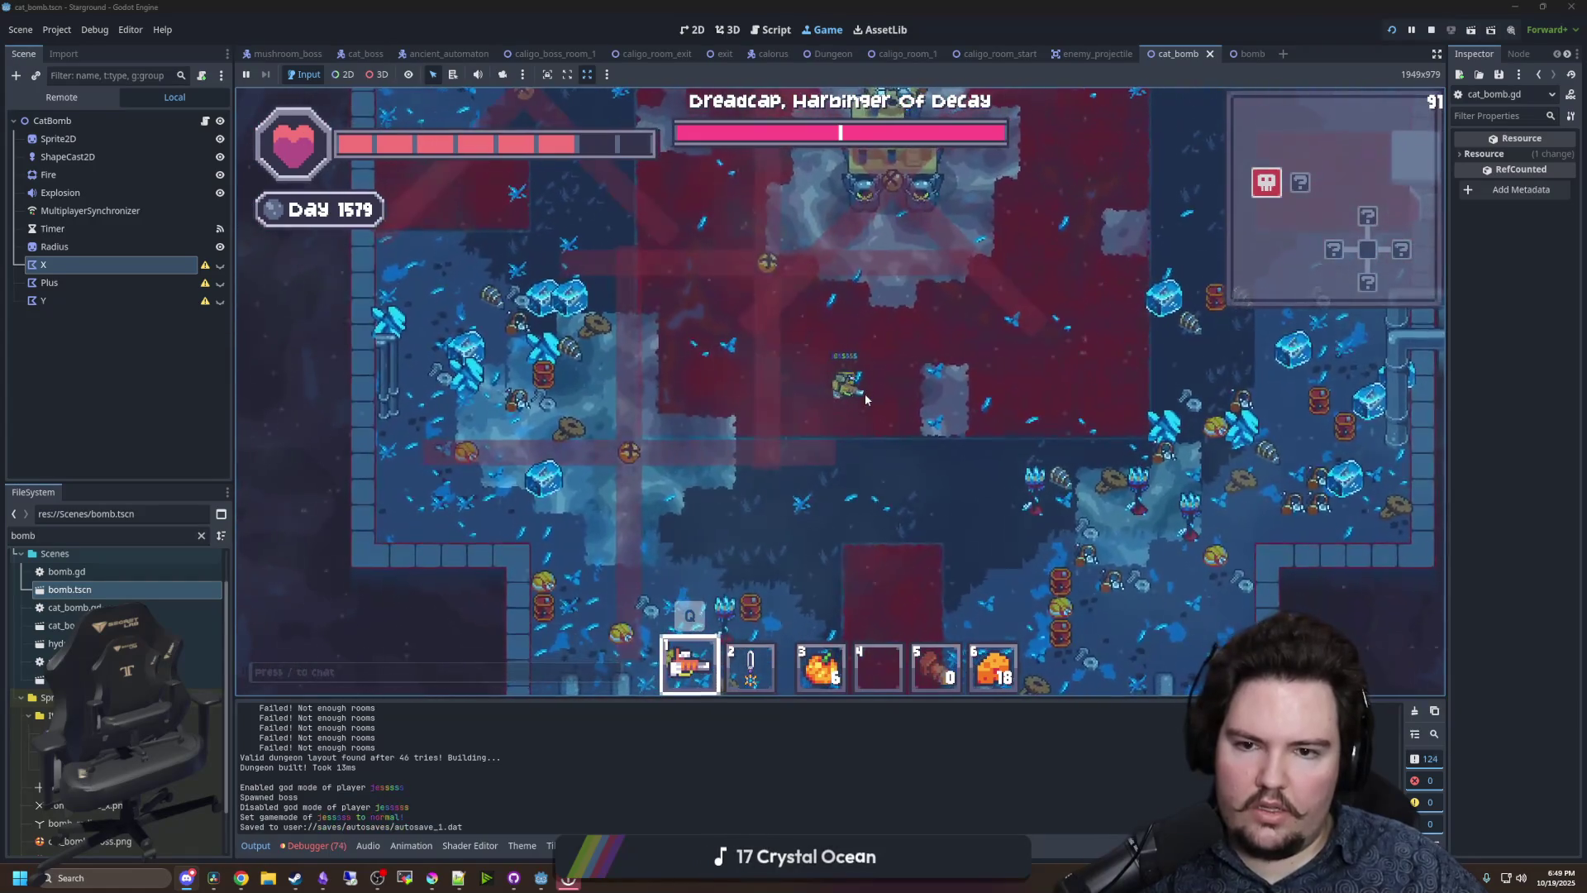
key("a")
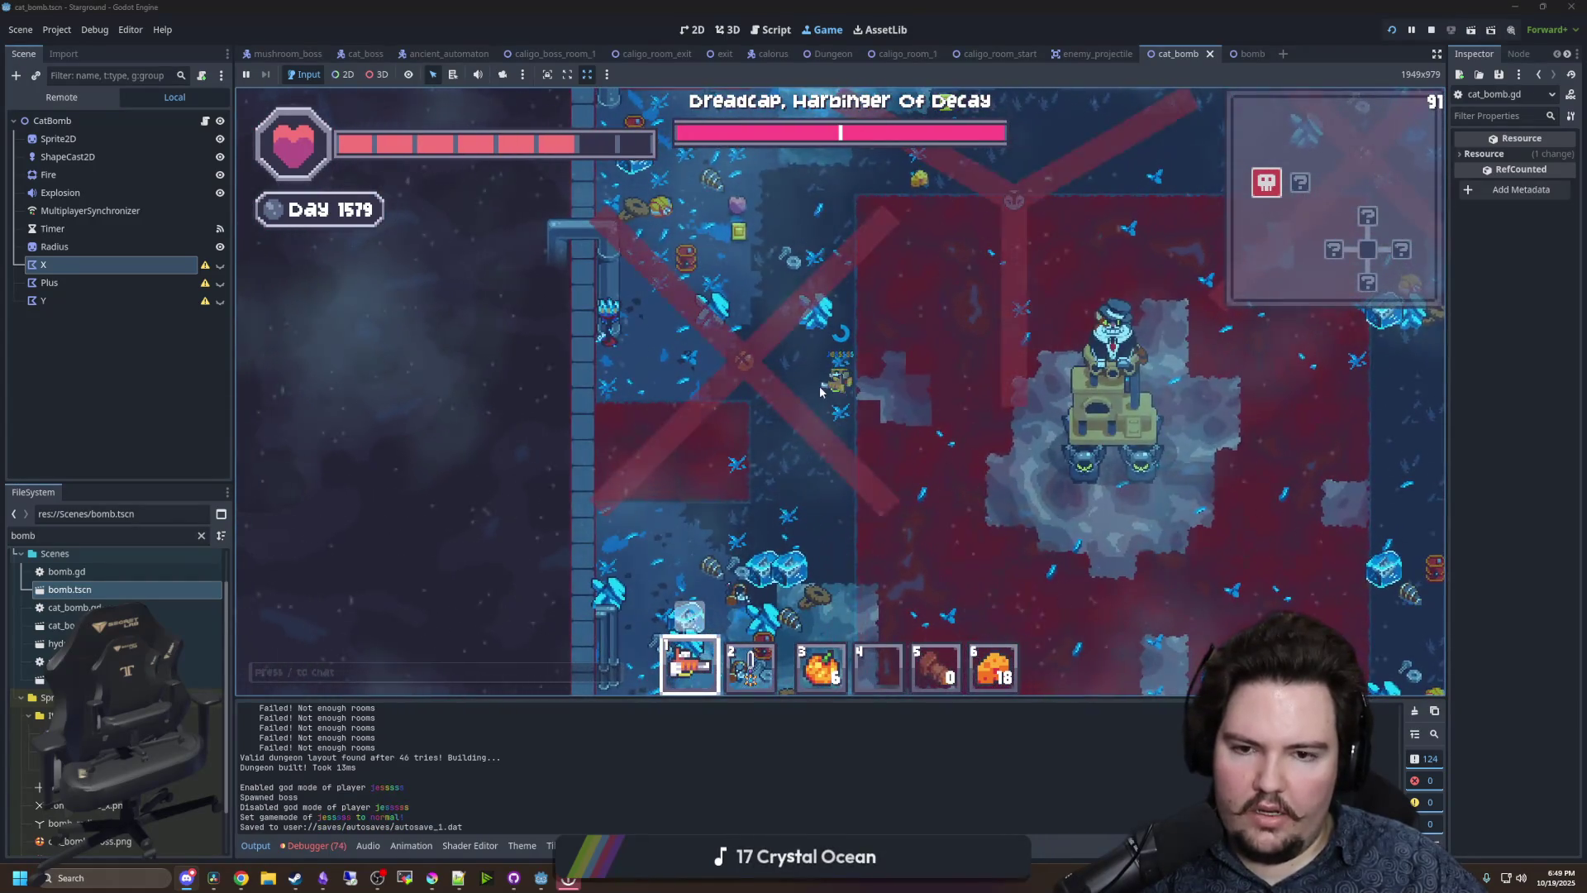
key("s")
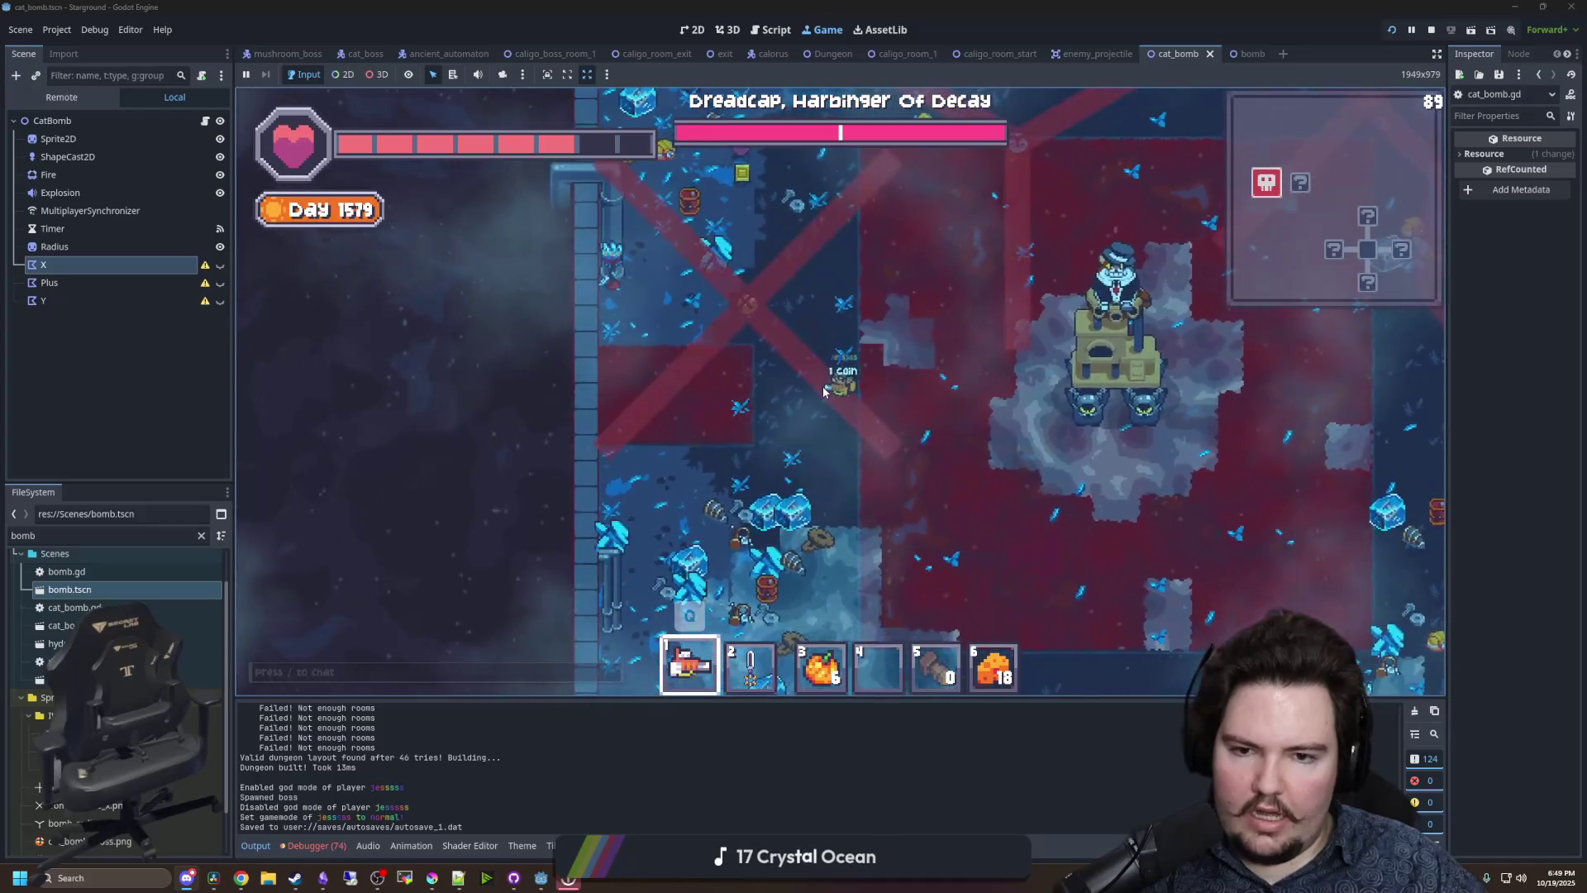
key("s")
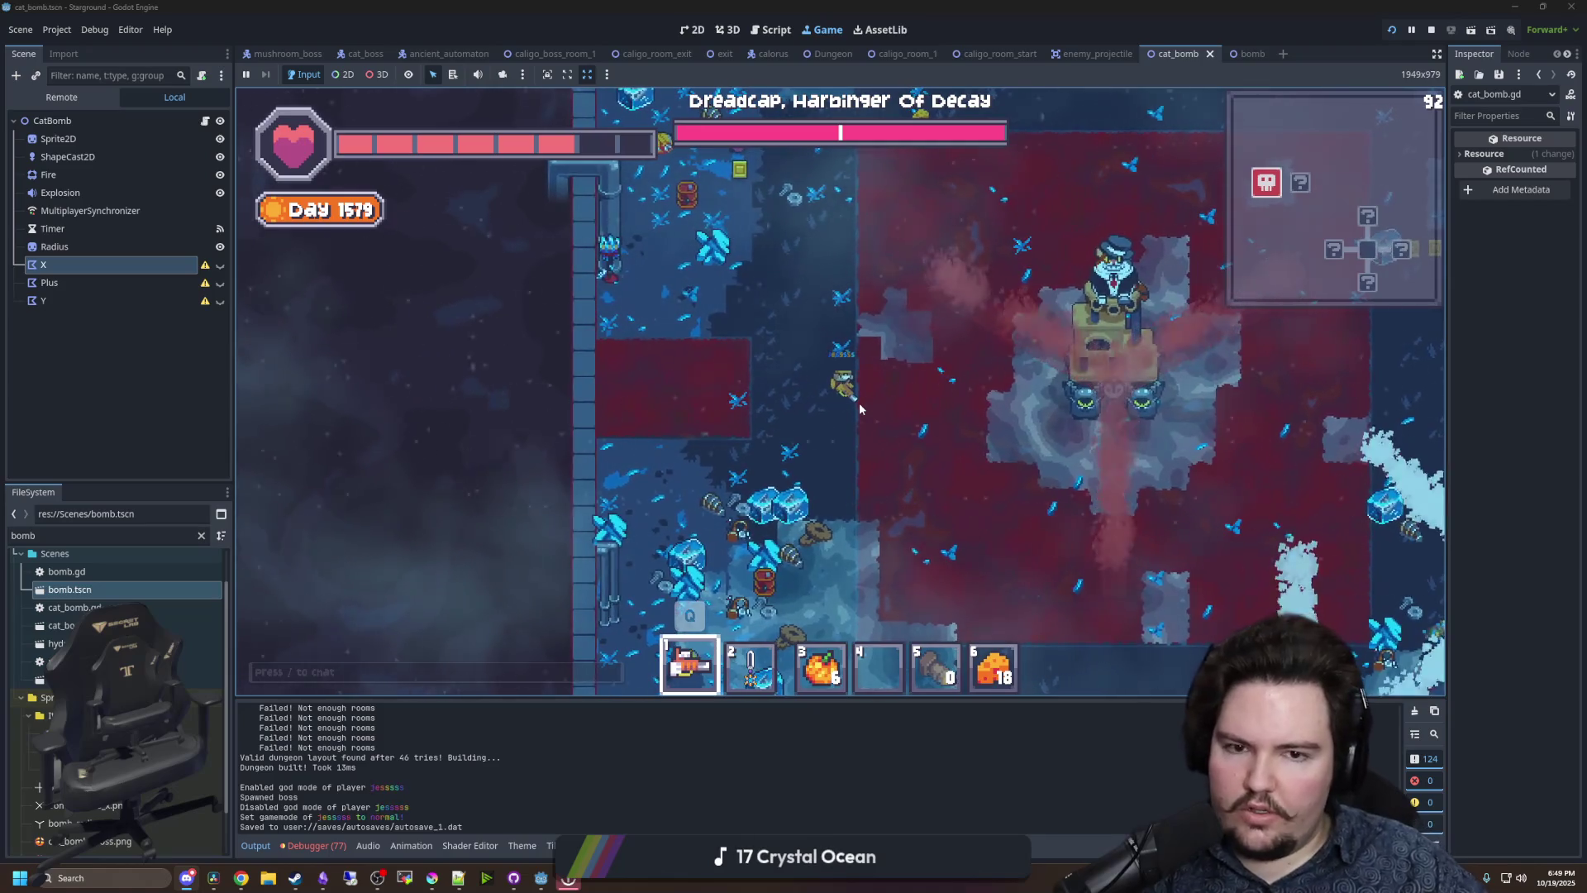
- Move around the Dreadcap boss and dodge it while the Y explosion goes off
key("w+d")
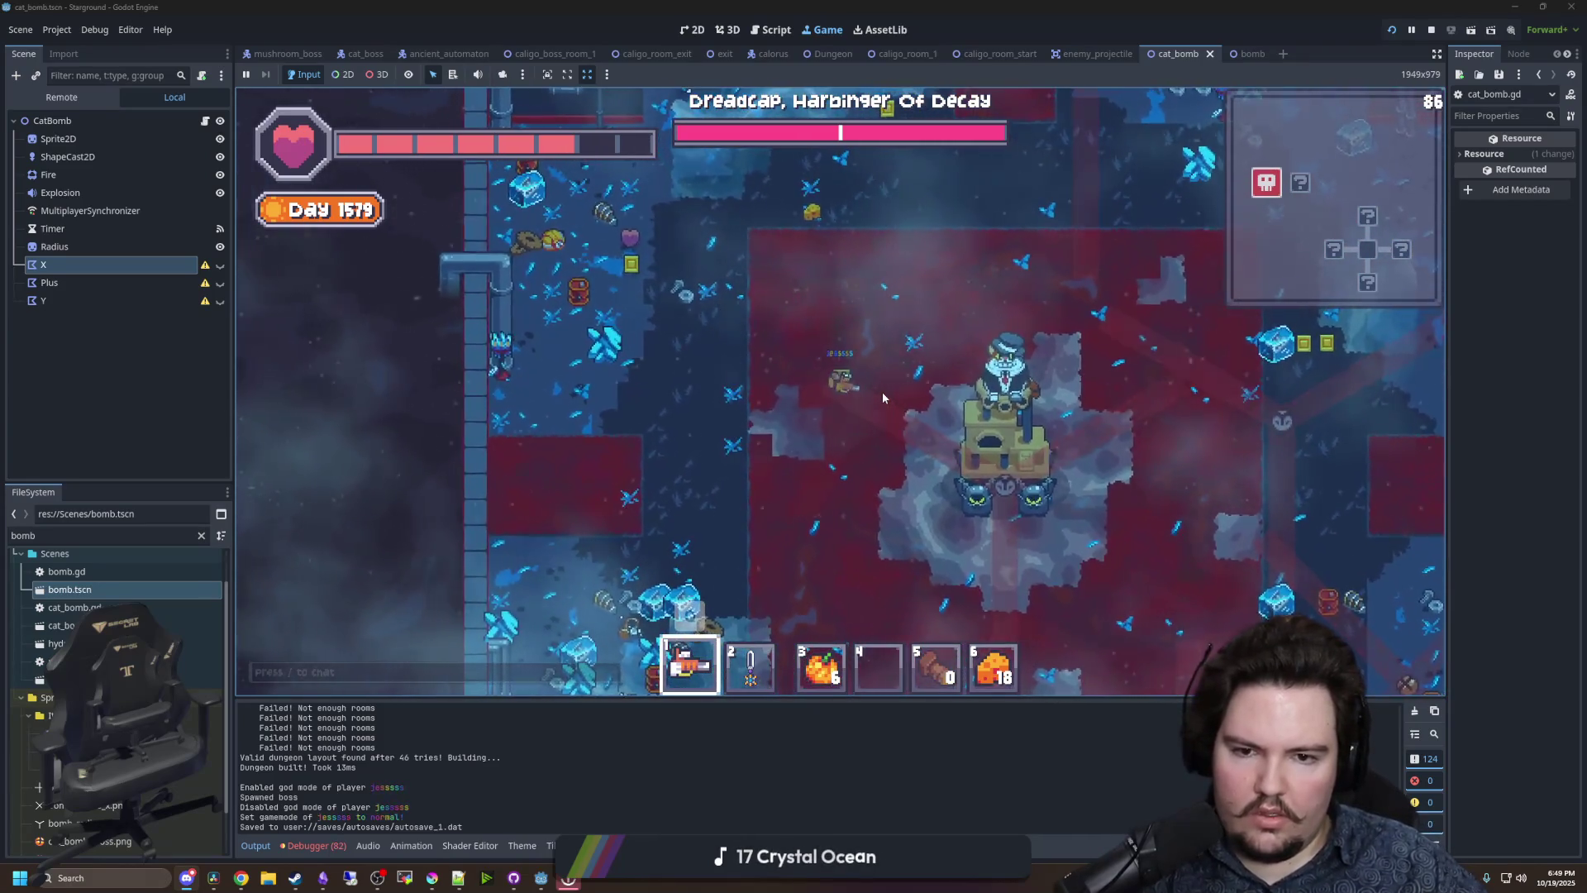
key("w+d")
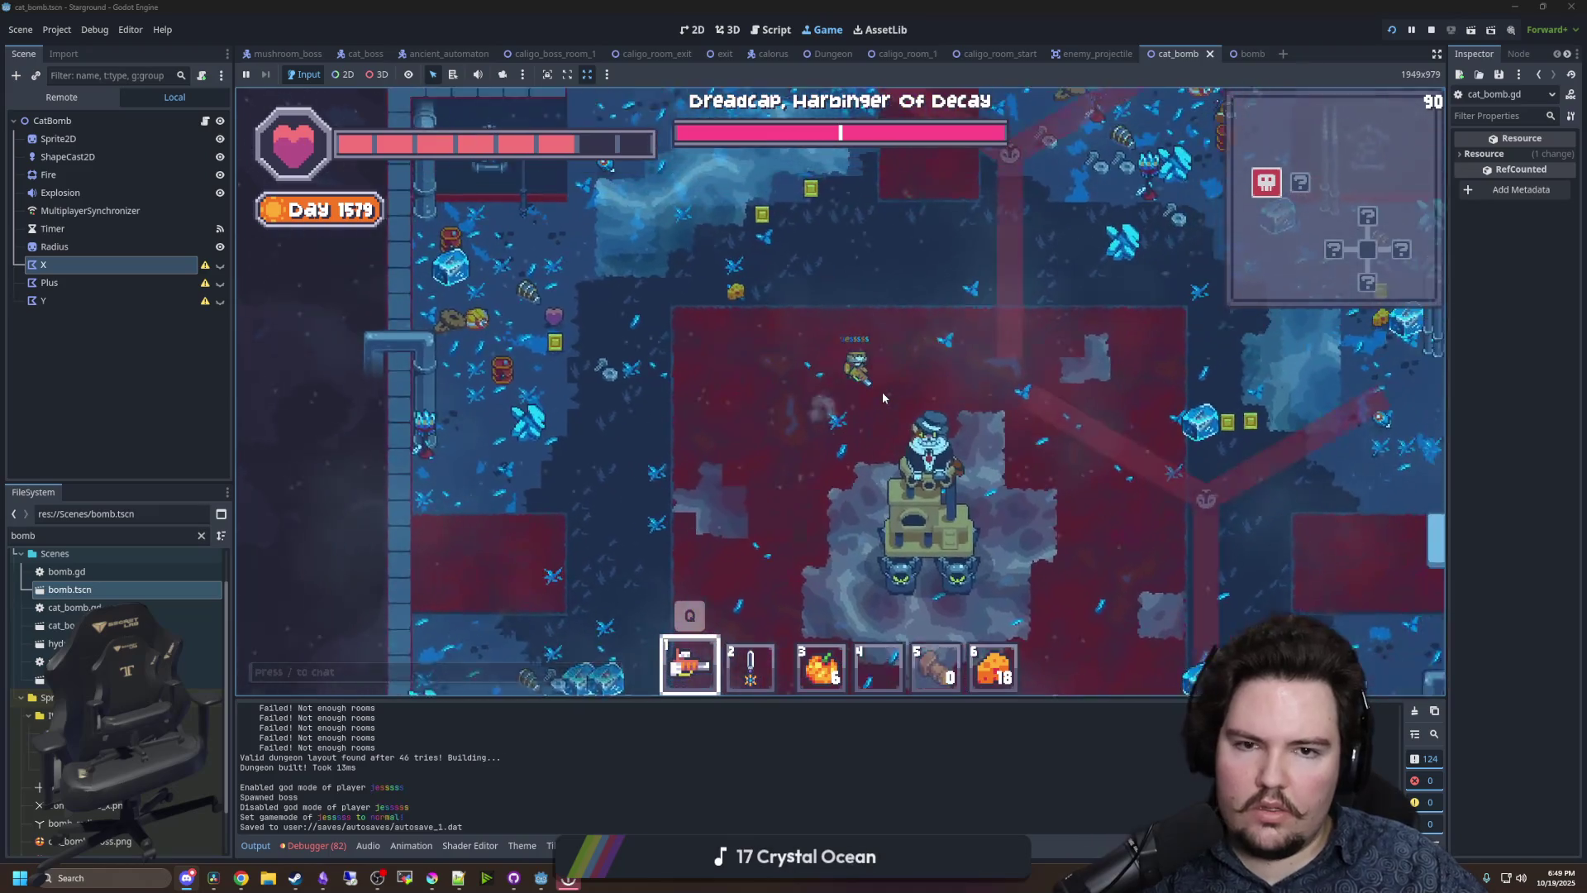
key("s+d")
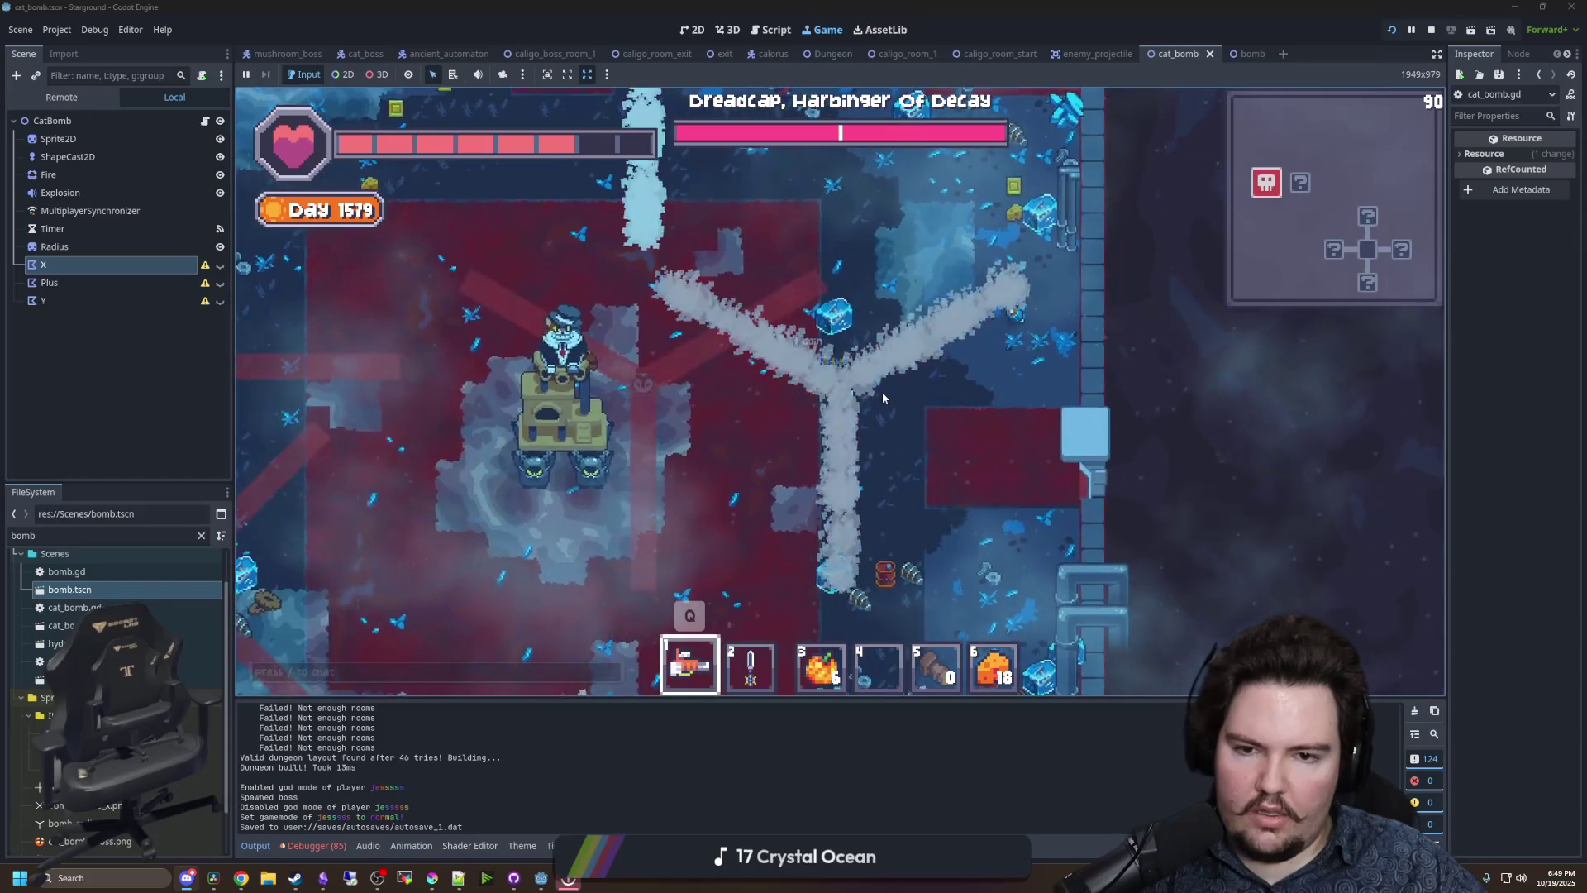
key("s+a")
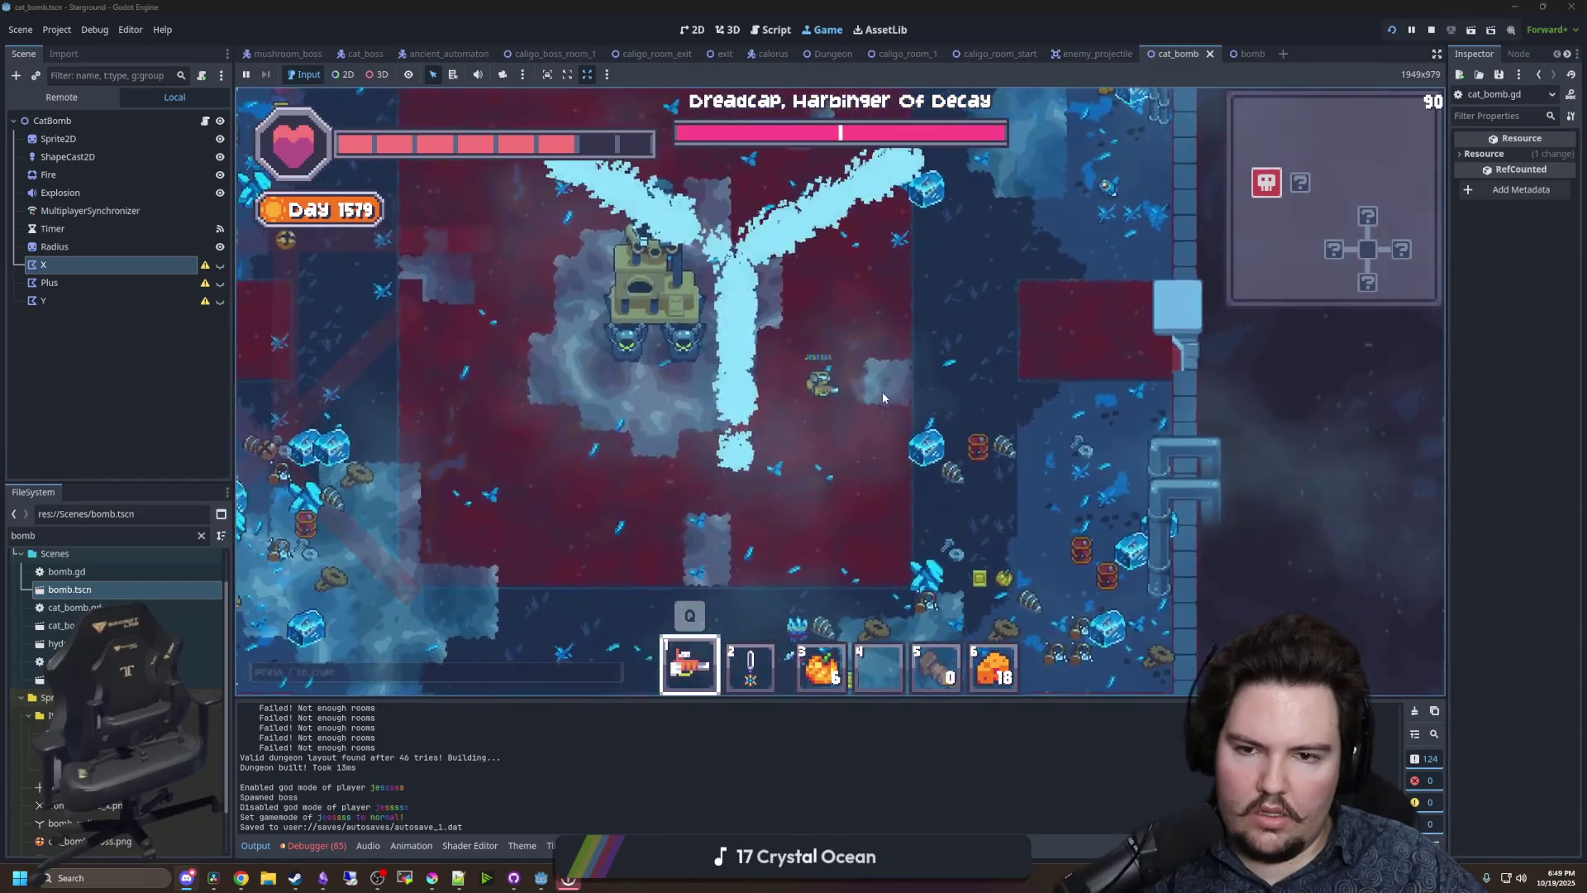
key("s+d")
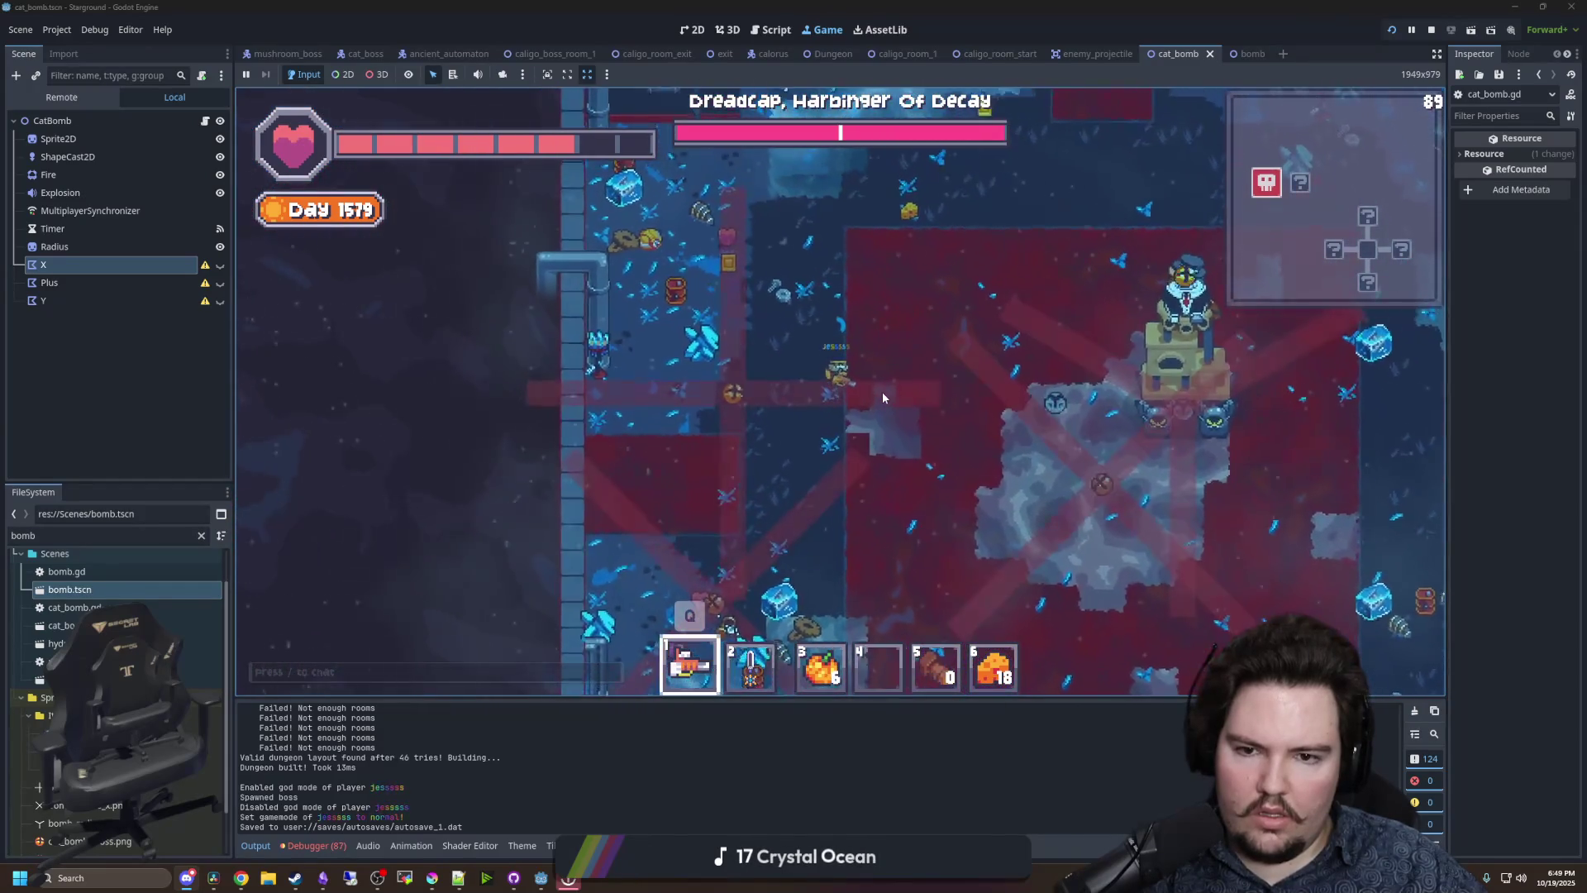
key("a")
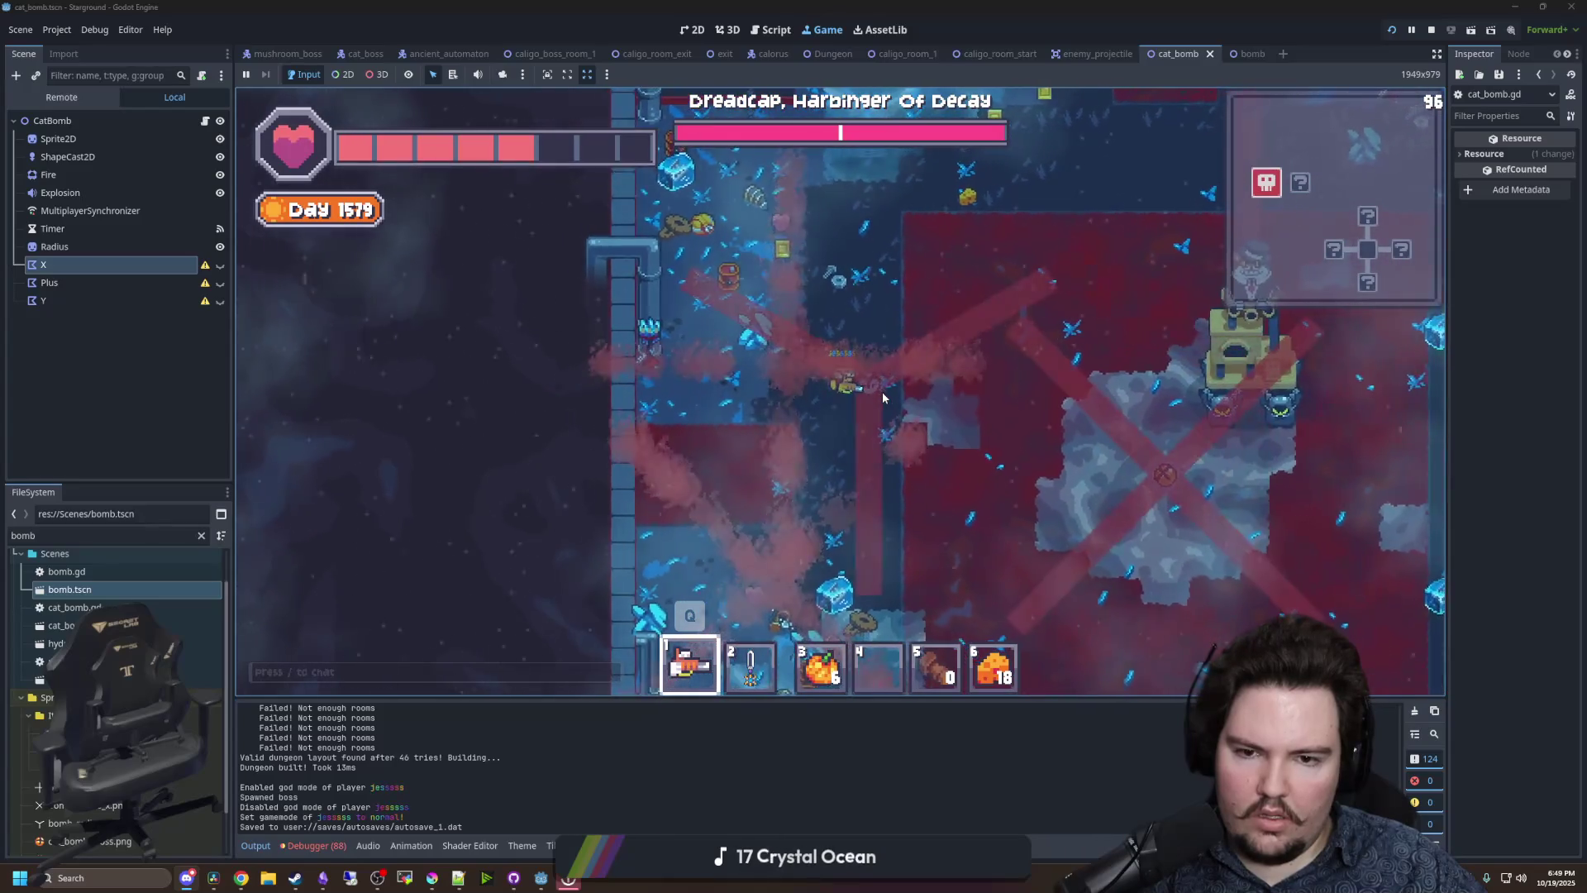
key("s")
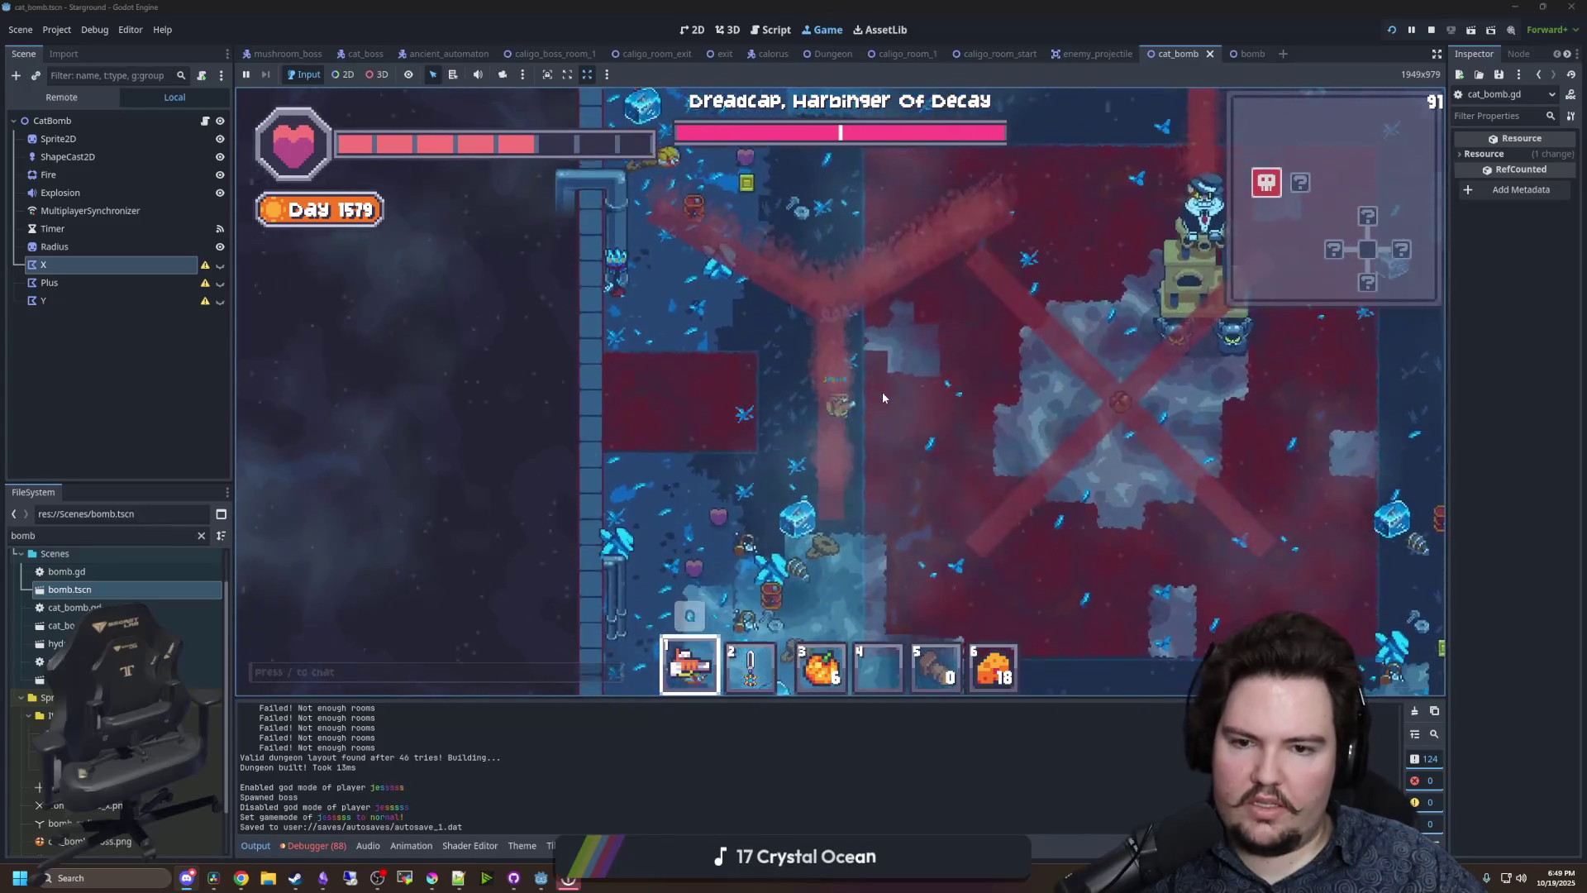
key("d")
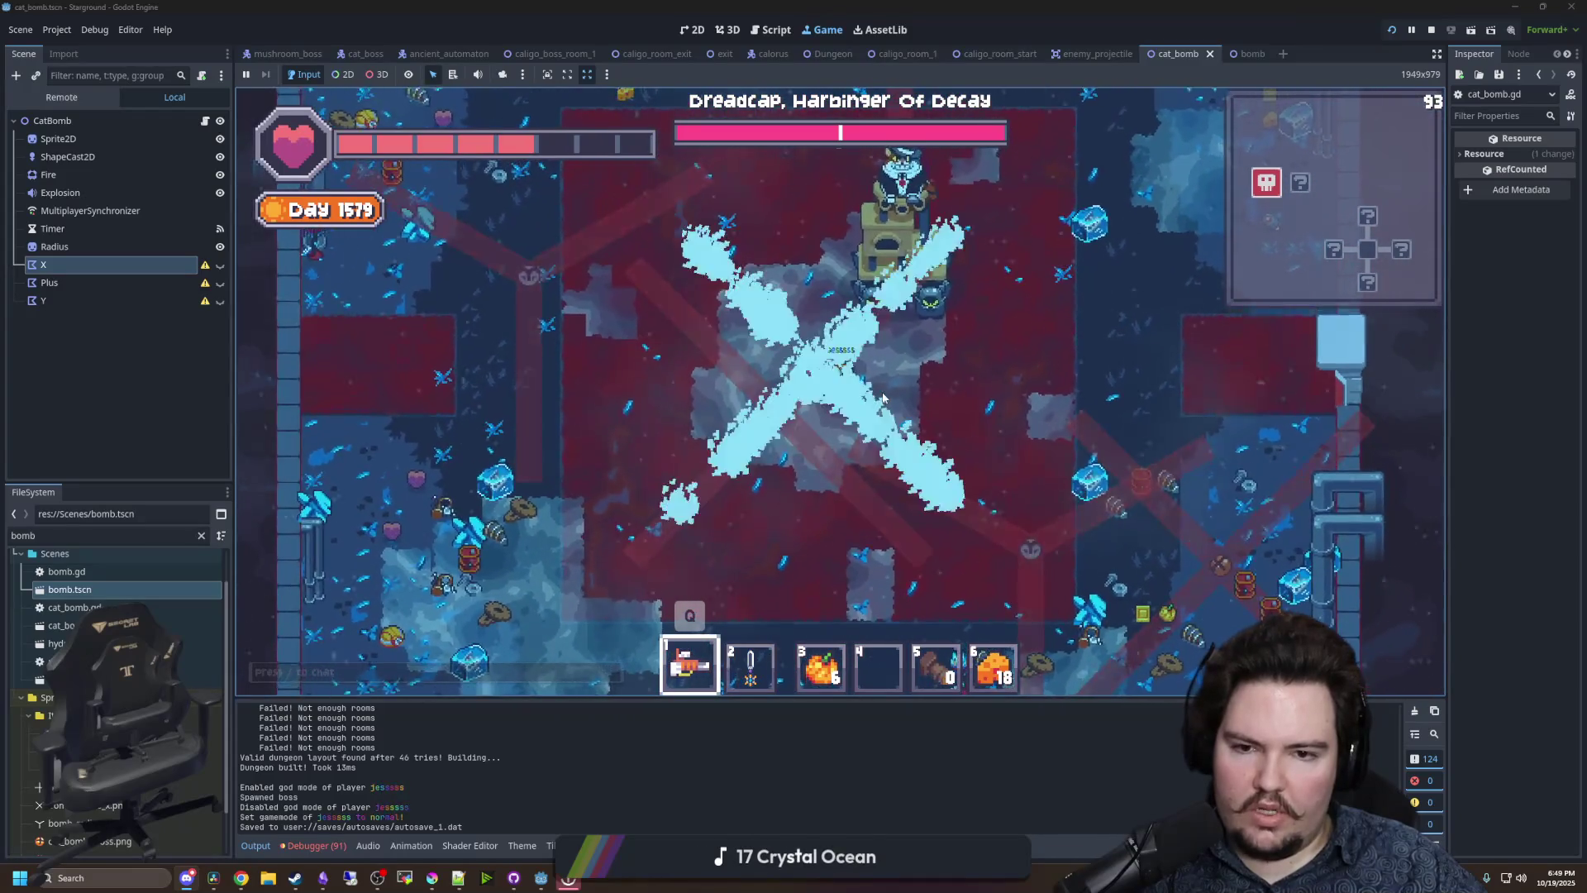
key("s")
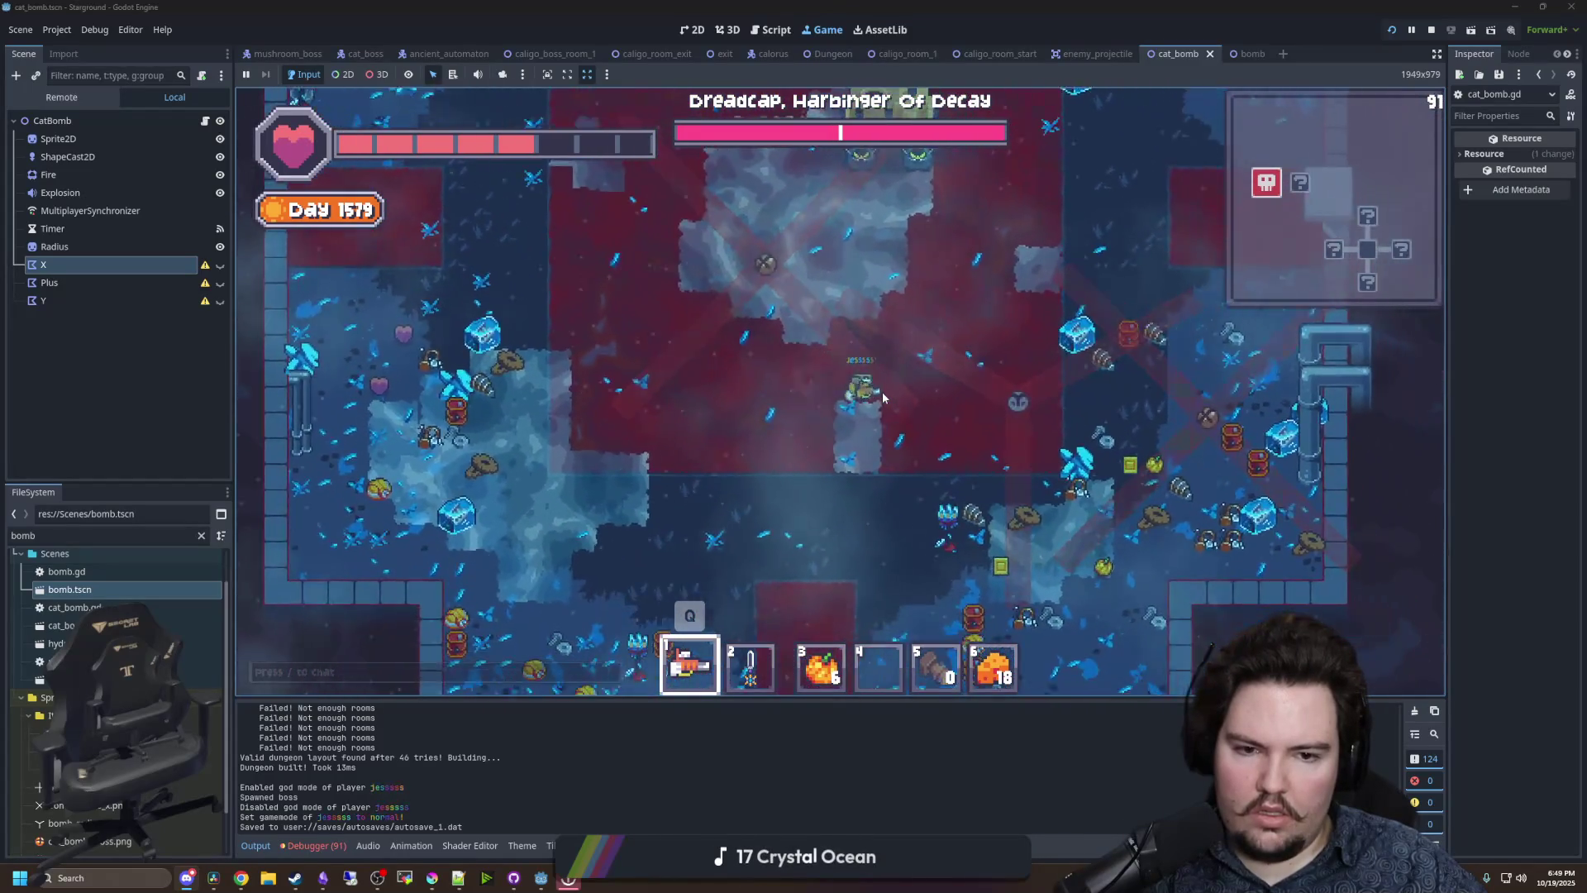
- Keep circling the boss until the death screen appears, then begin an '/effec' command
key("w")
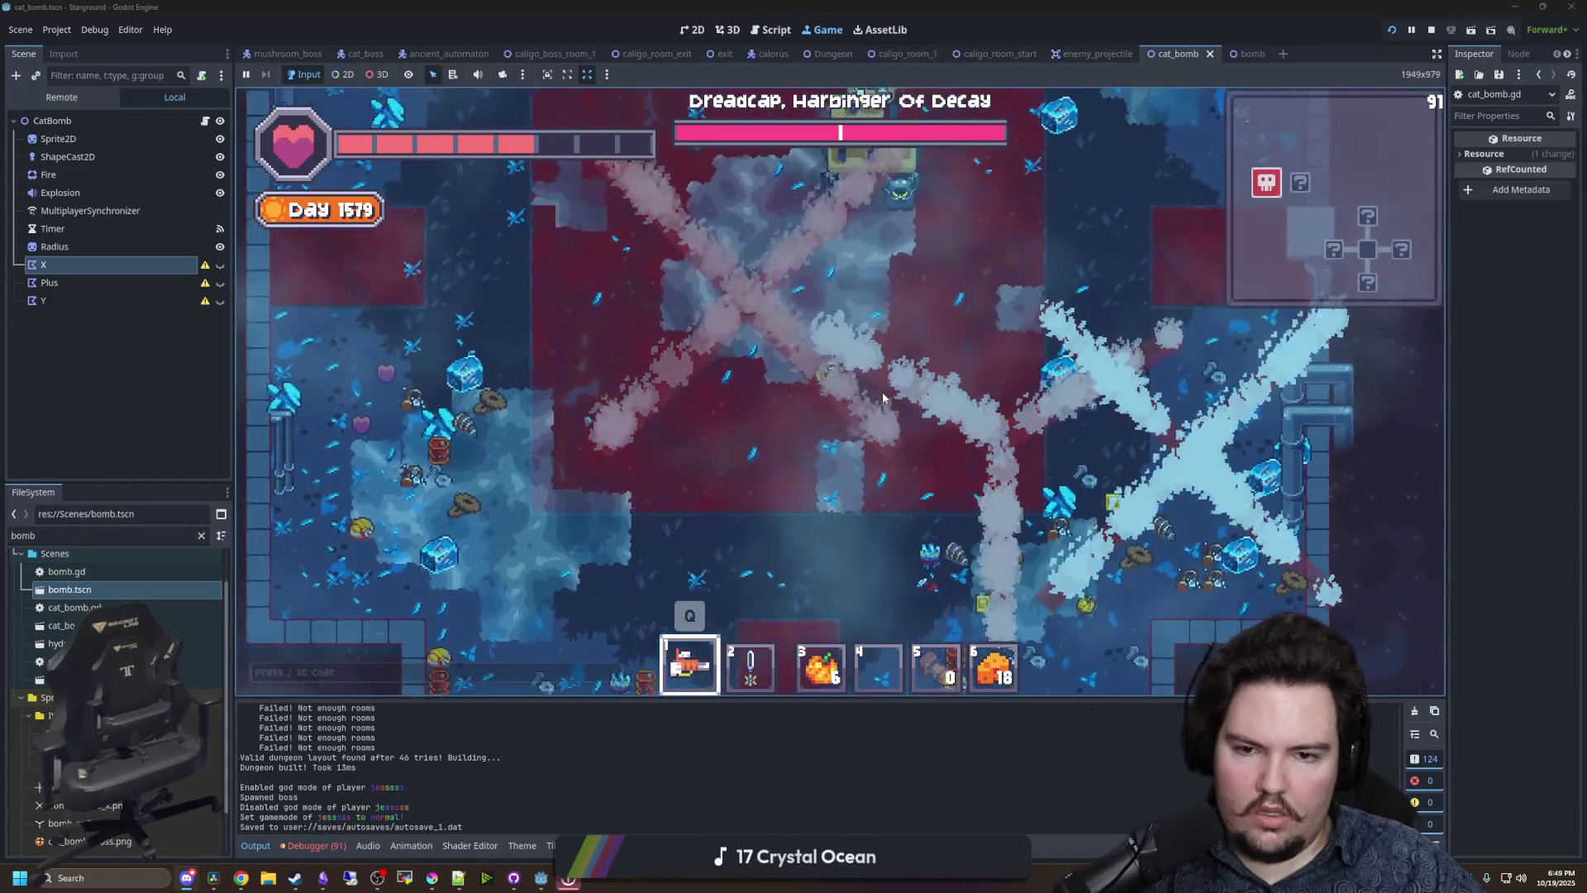
key("a")
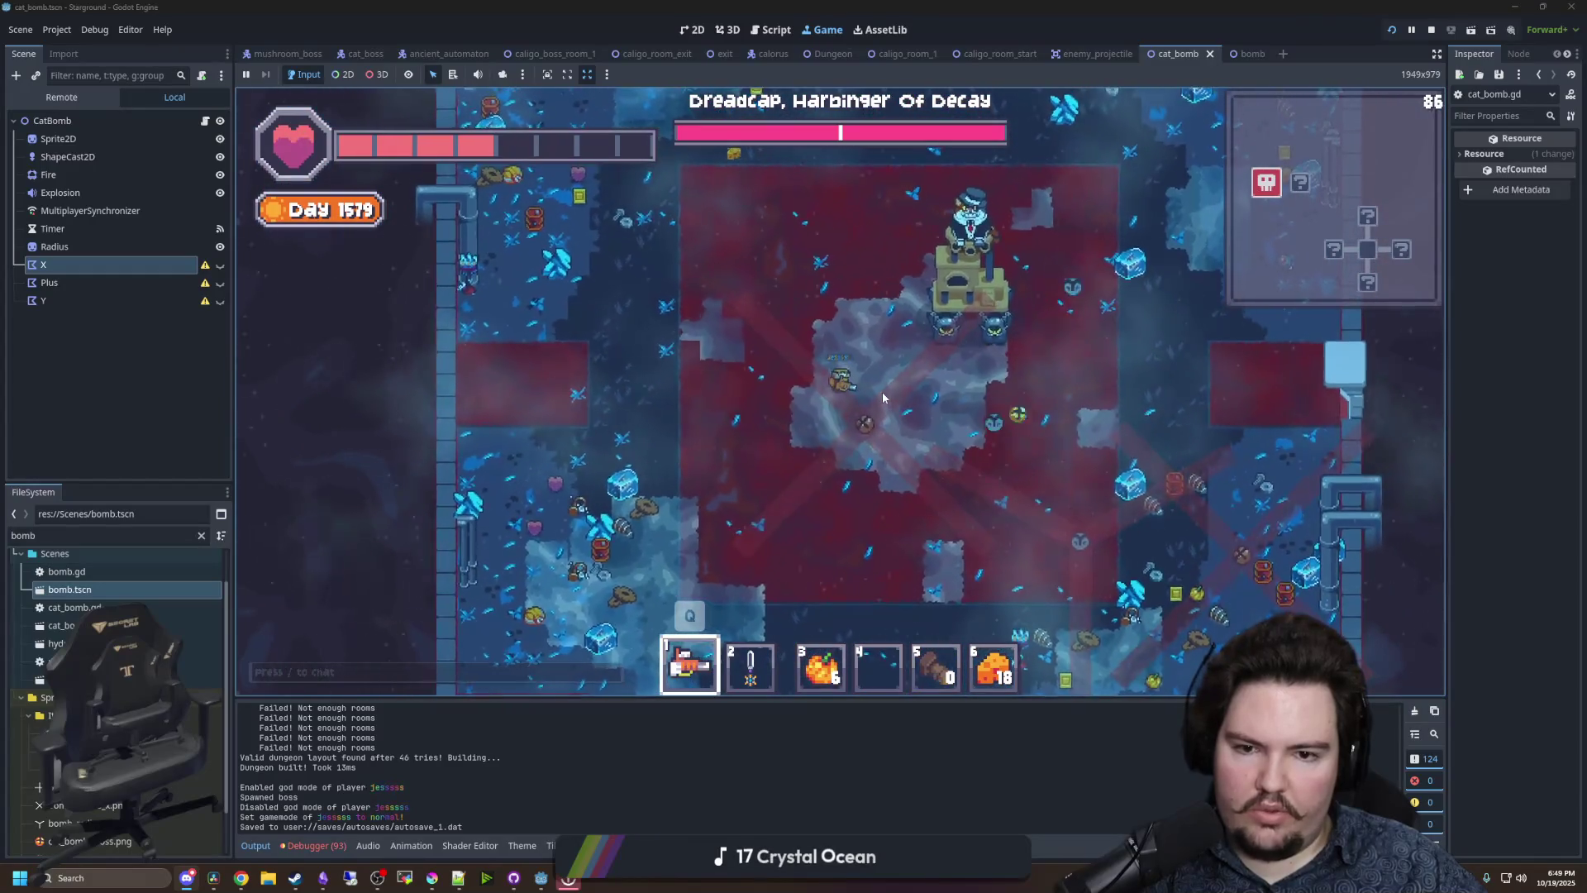
key("s")
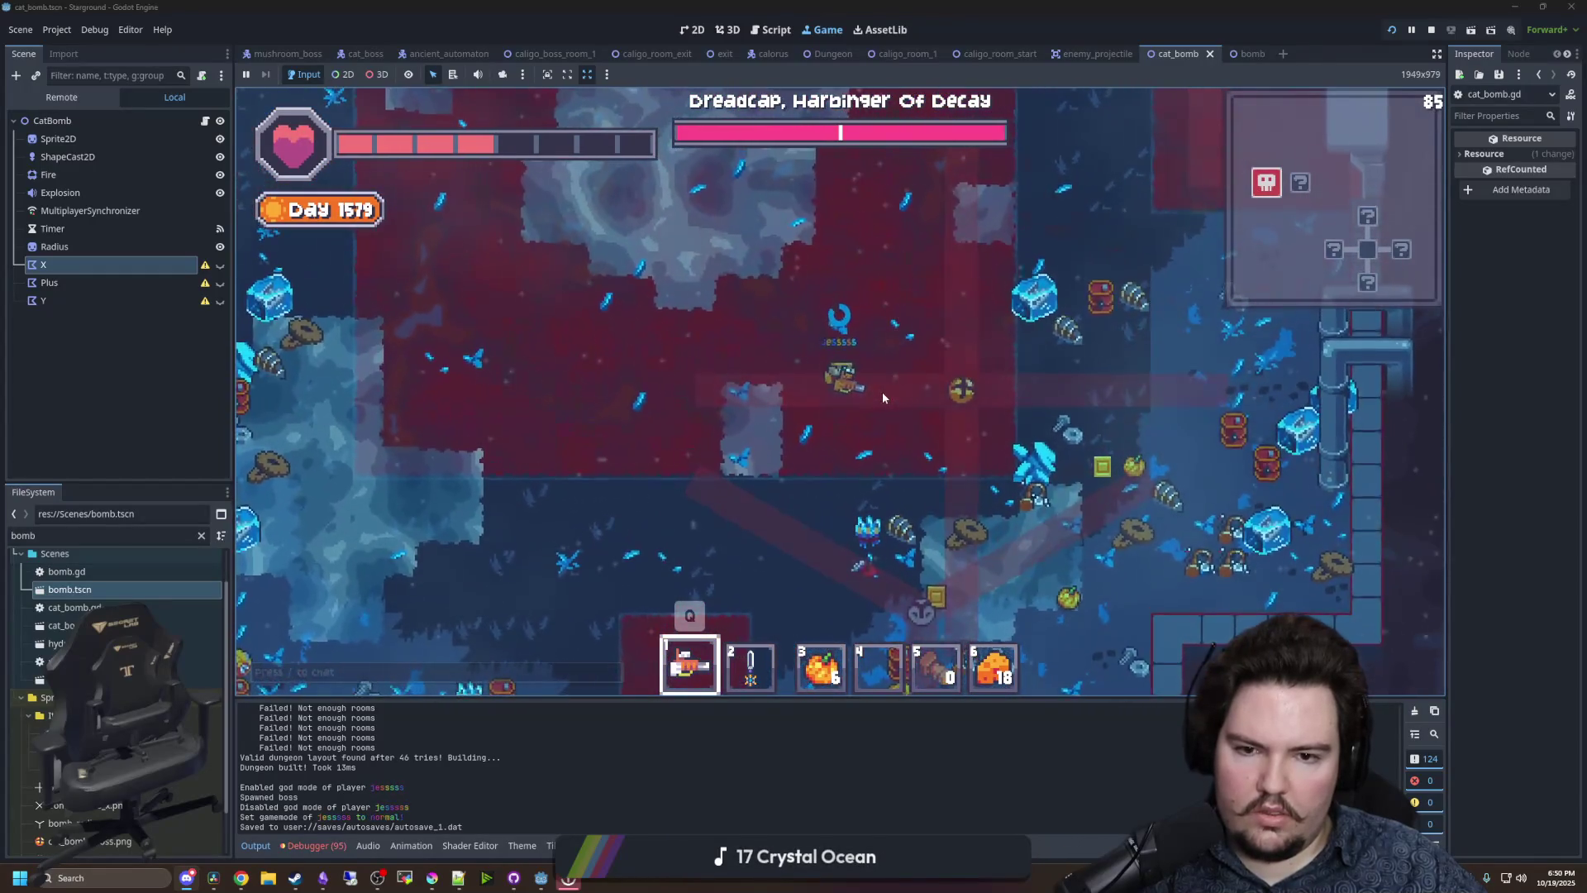
key("a")
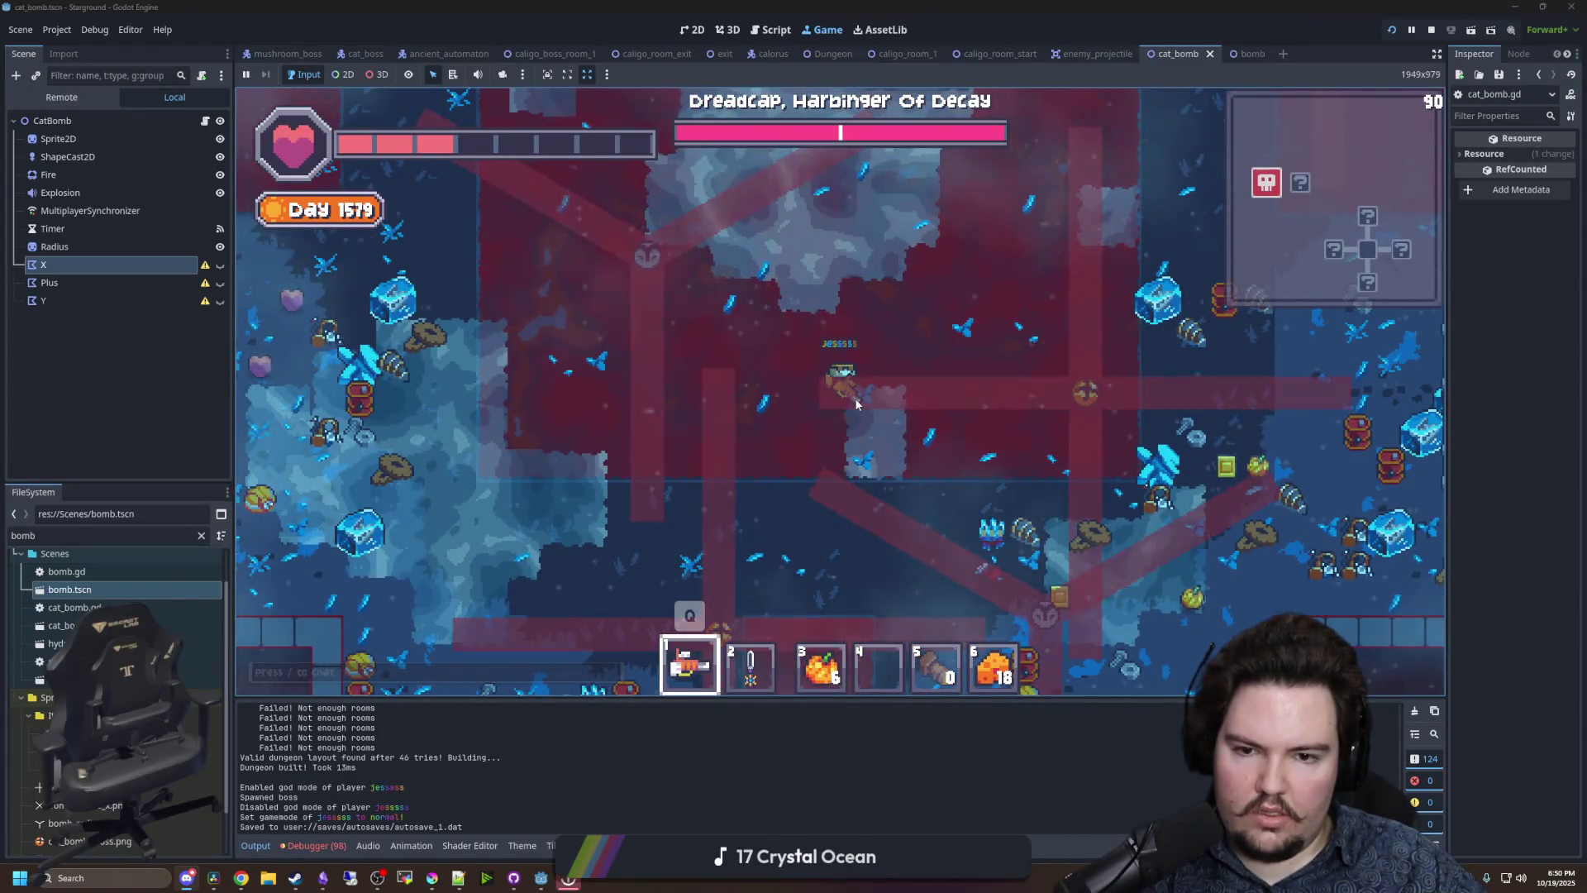
key("w+a")
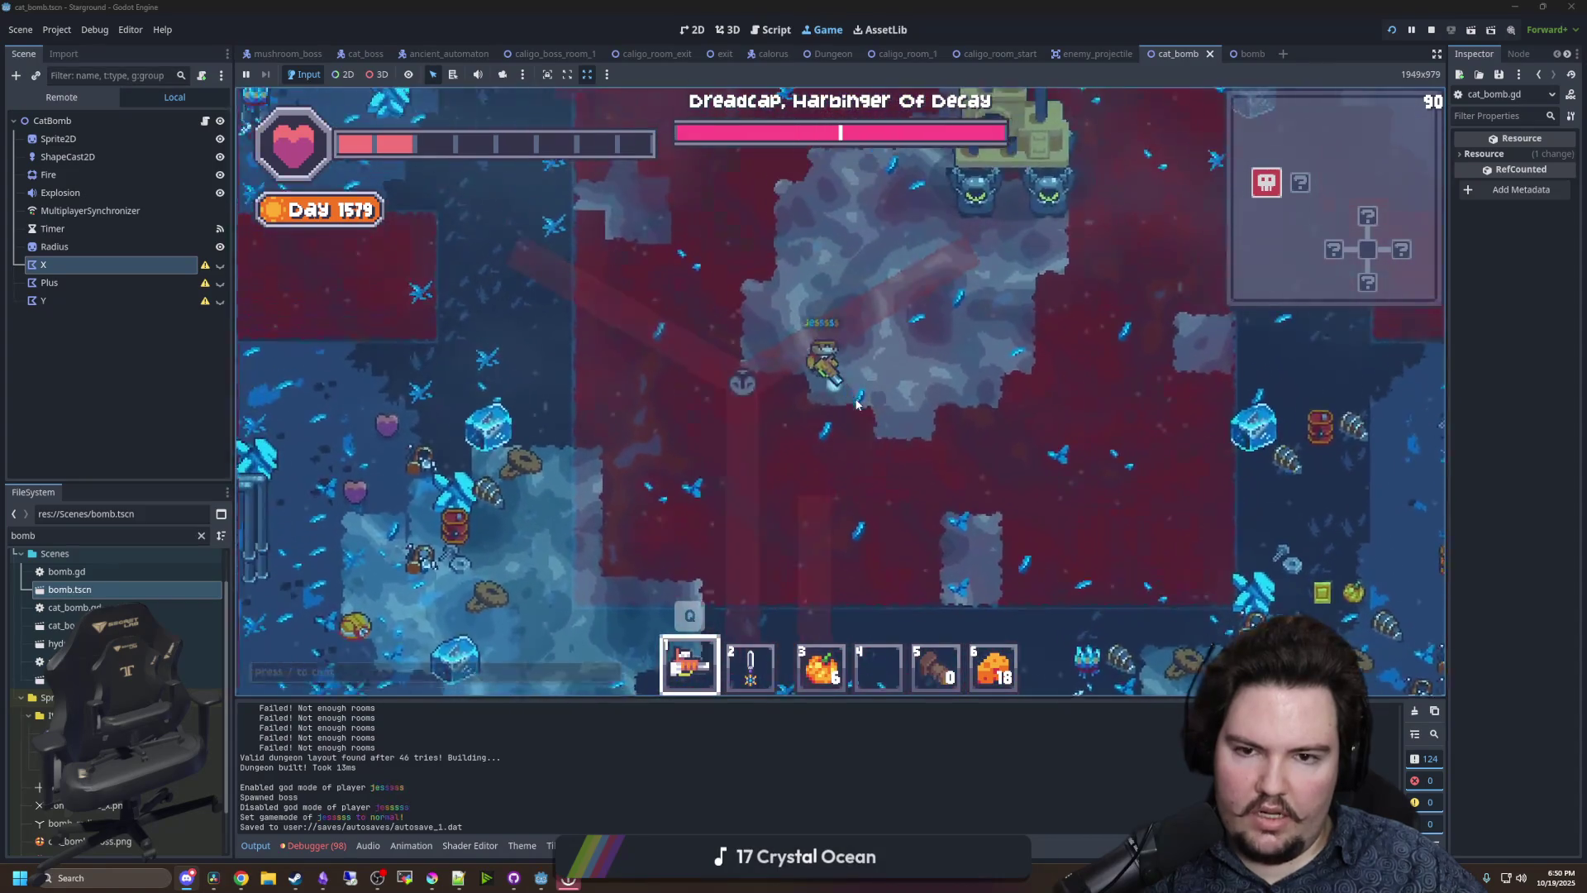
key("w+d")
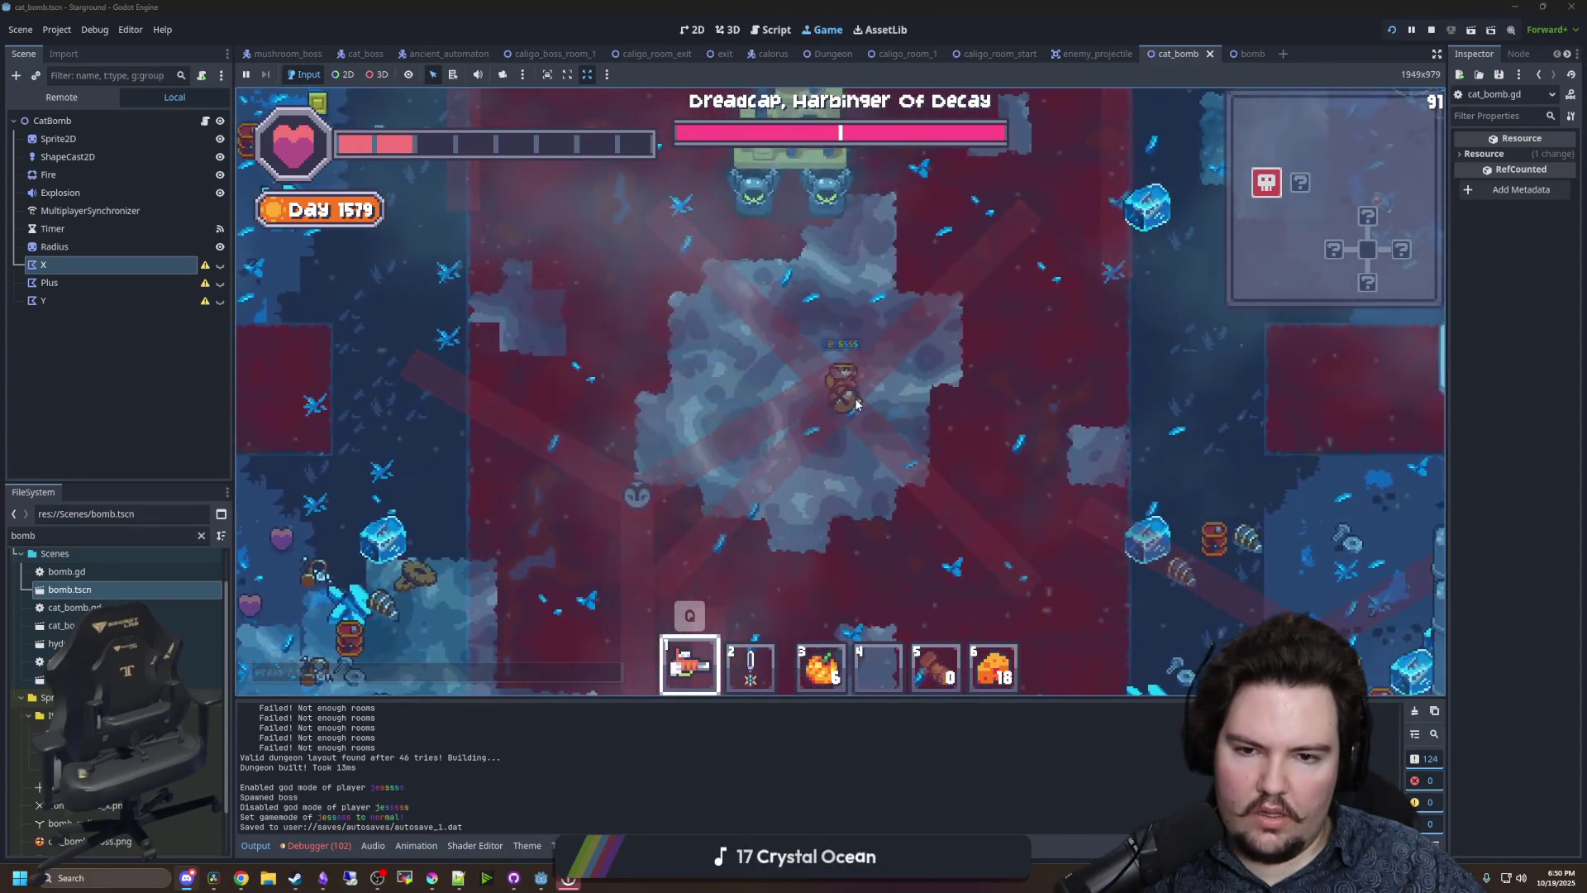
key("w+d")
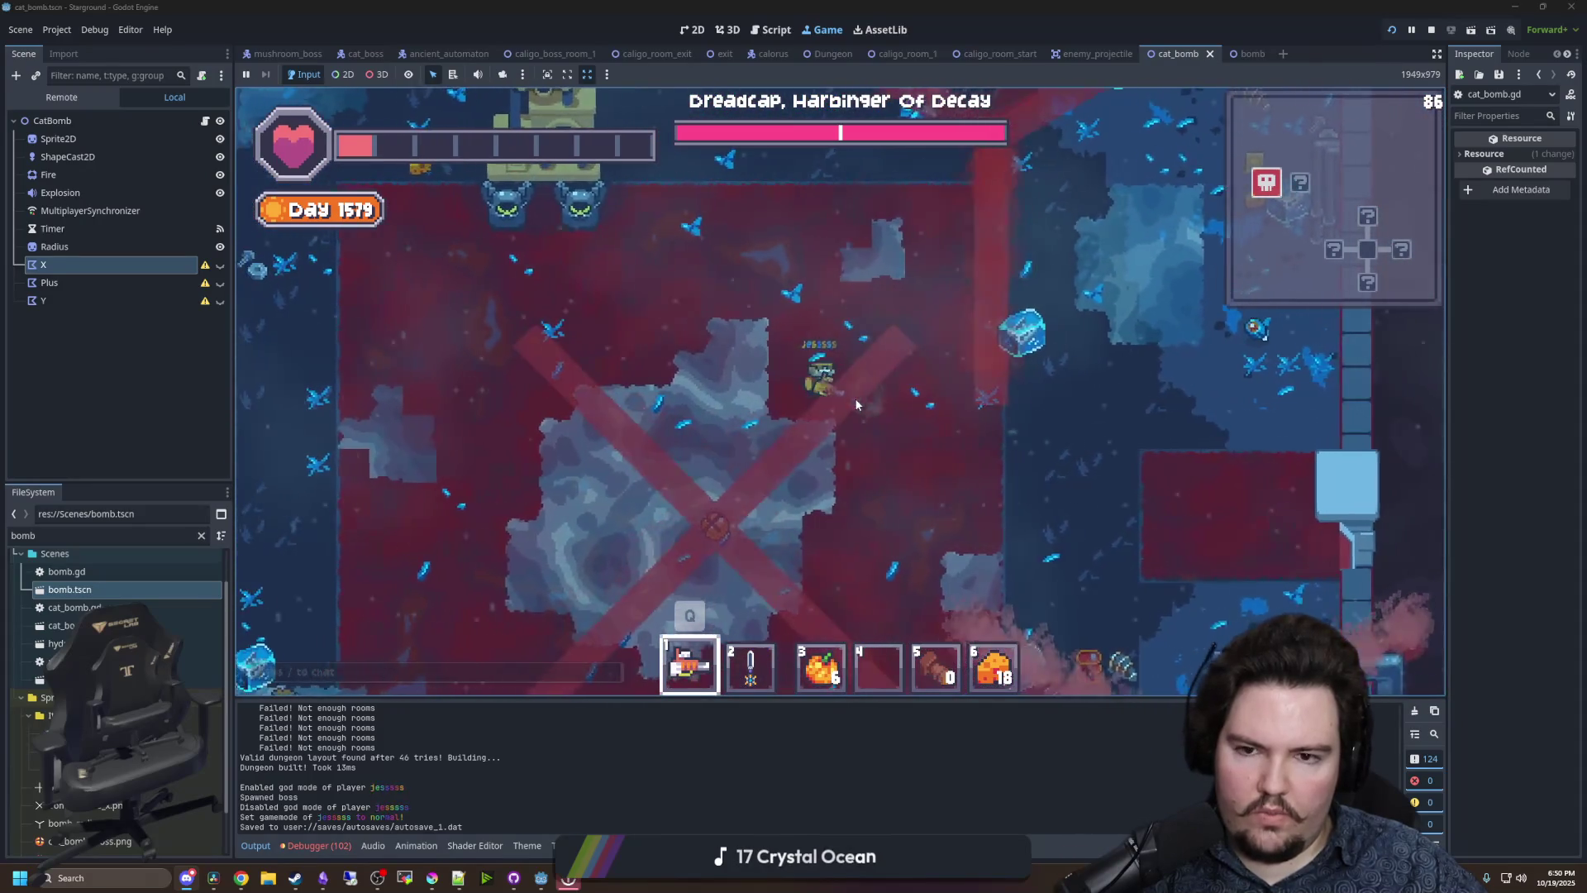
key("d")
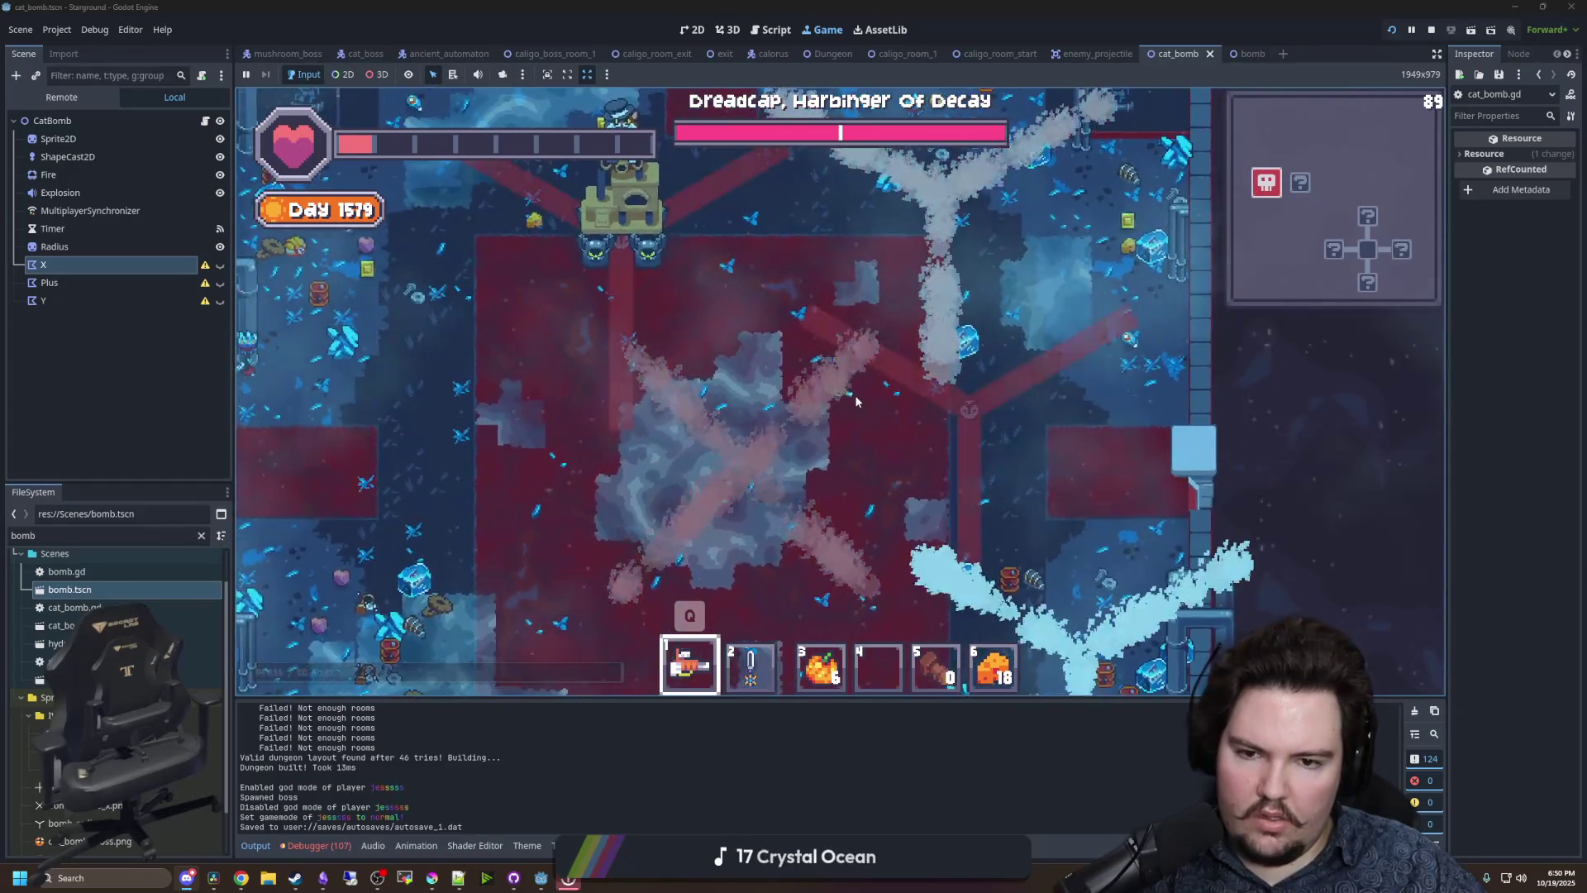
key("a")
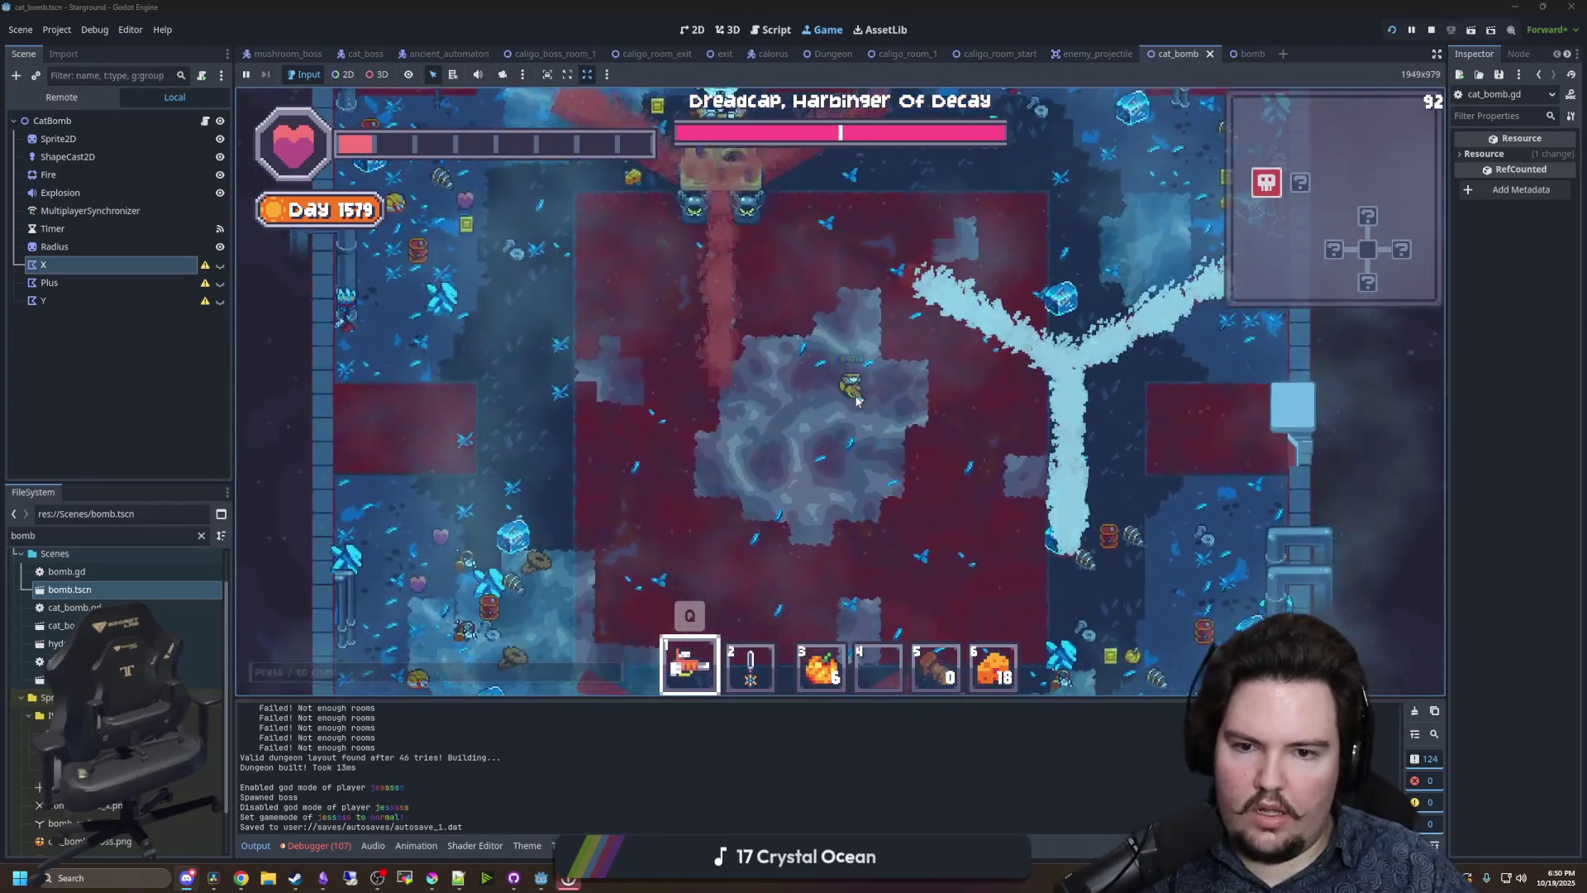
type("/effec")
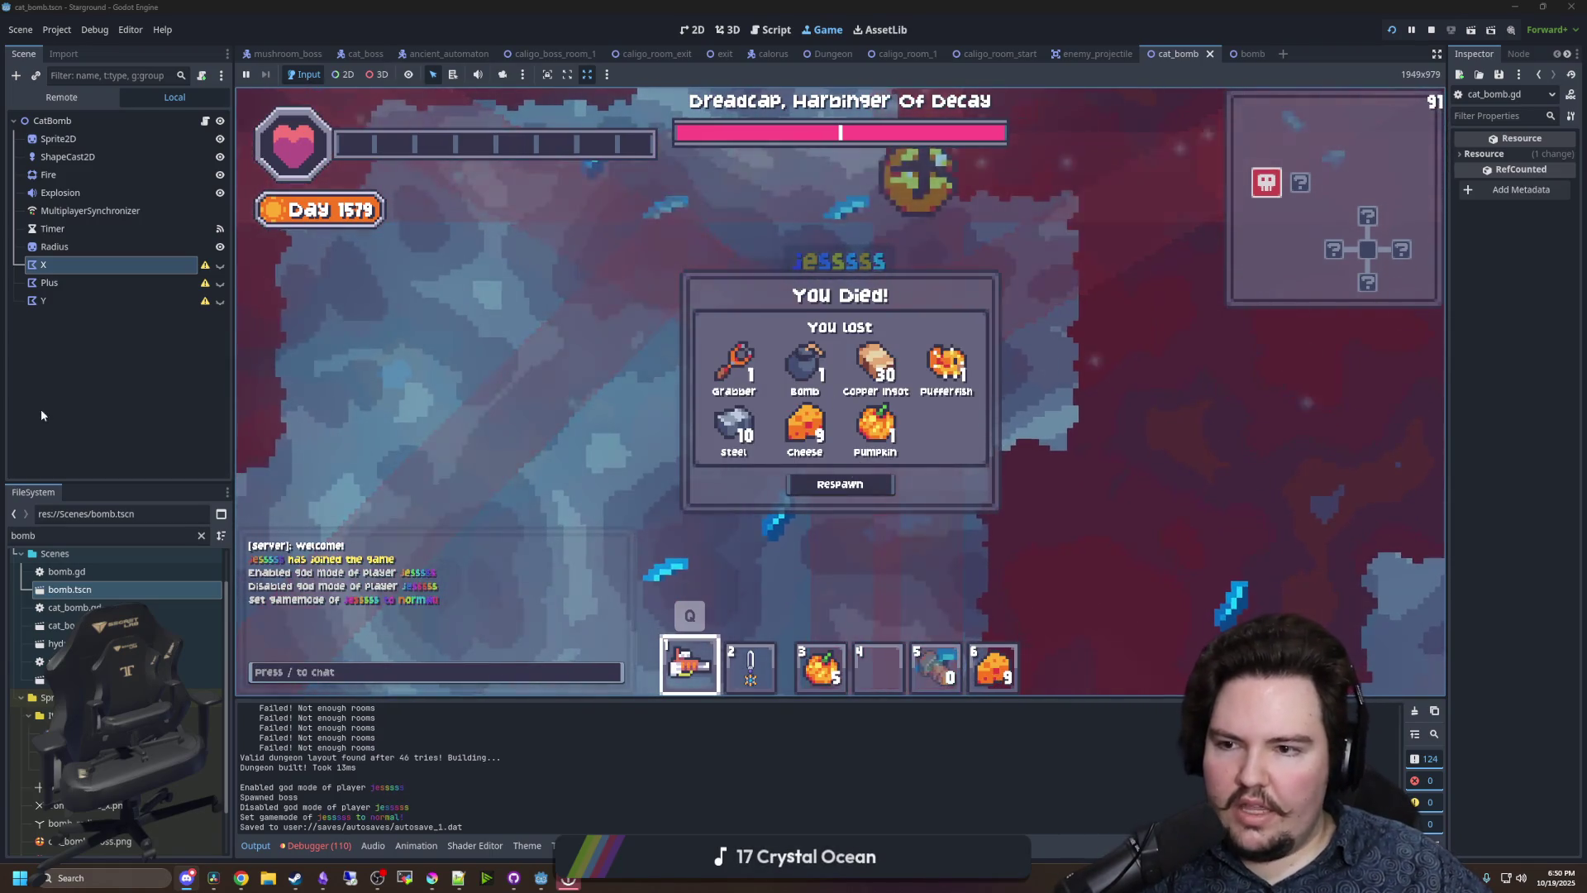
- Toggle the X, Plus and Y explosion polygons in the 2D view, leaving only Y visible
left_click(691, 30)
scroll(522, 185, "down", 5)
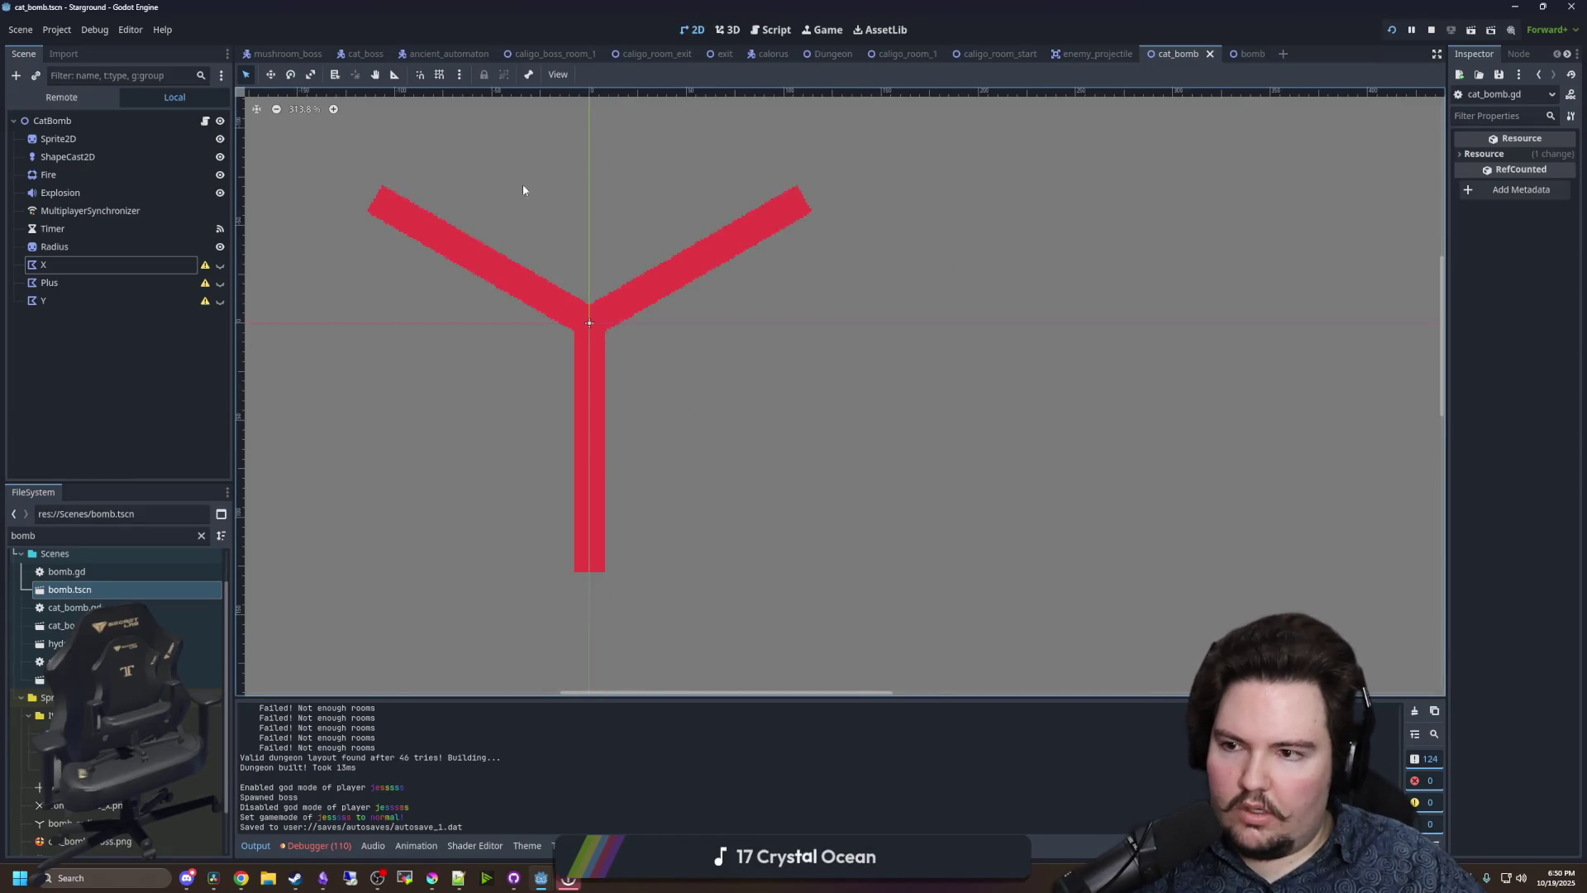
left_click(220, 264)
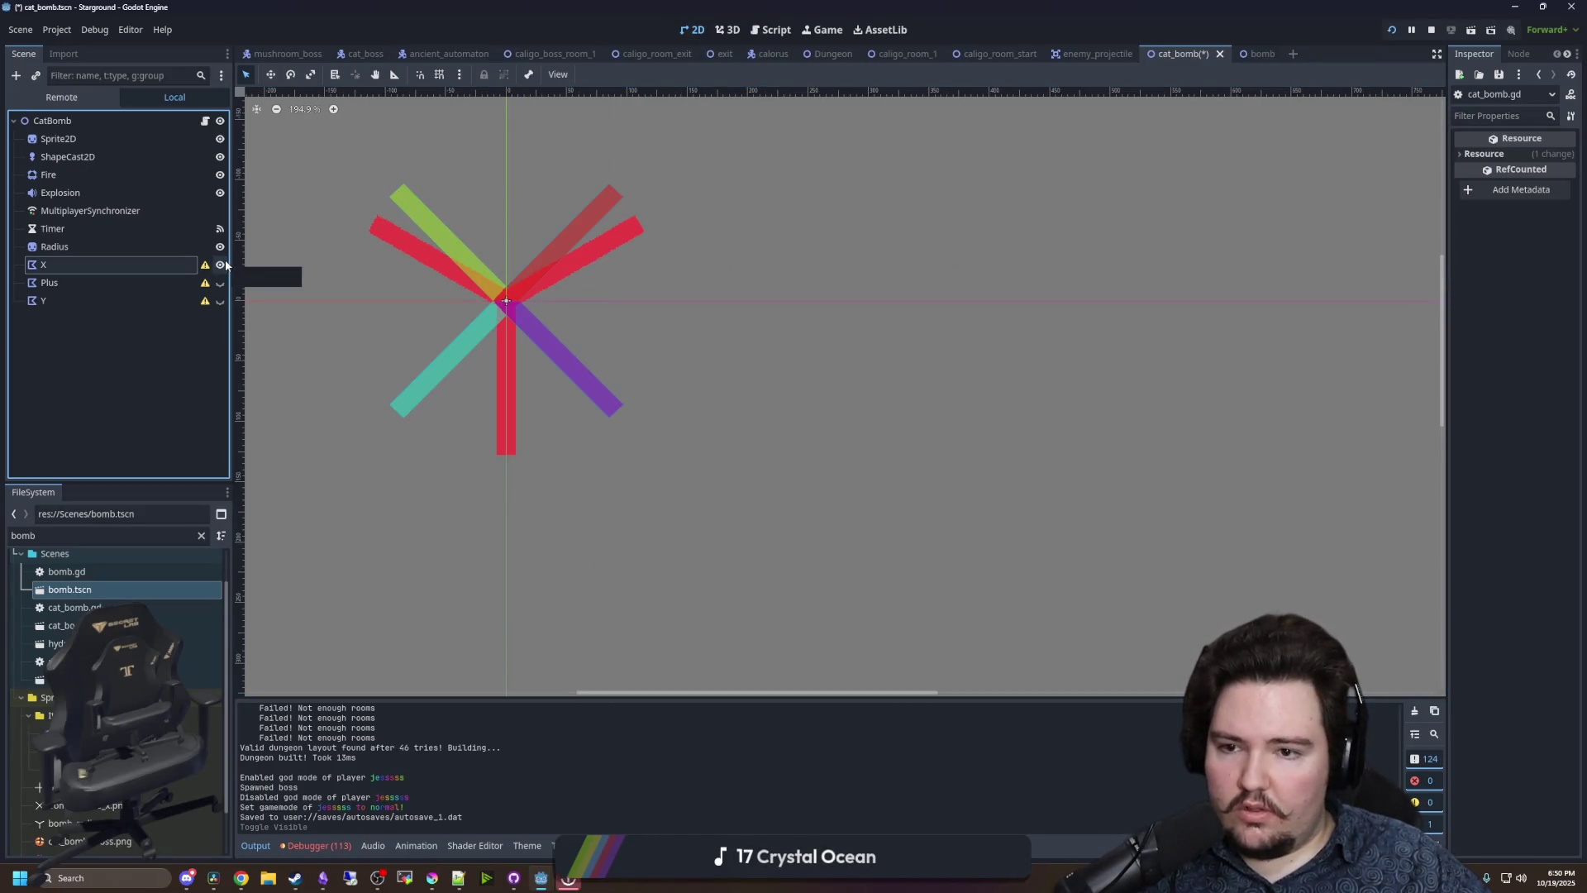
scroll(329, 267, "up", 3)
left_click(220, 264)
left_click(220, 283)
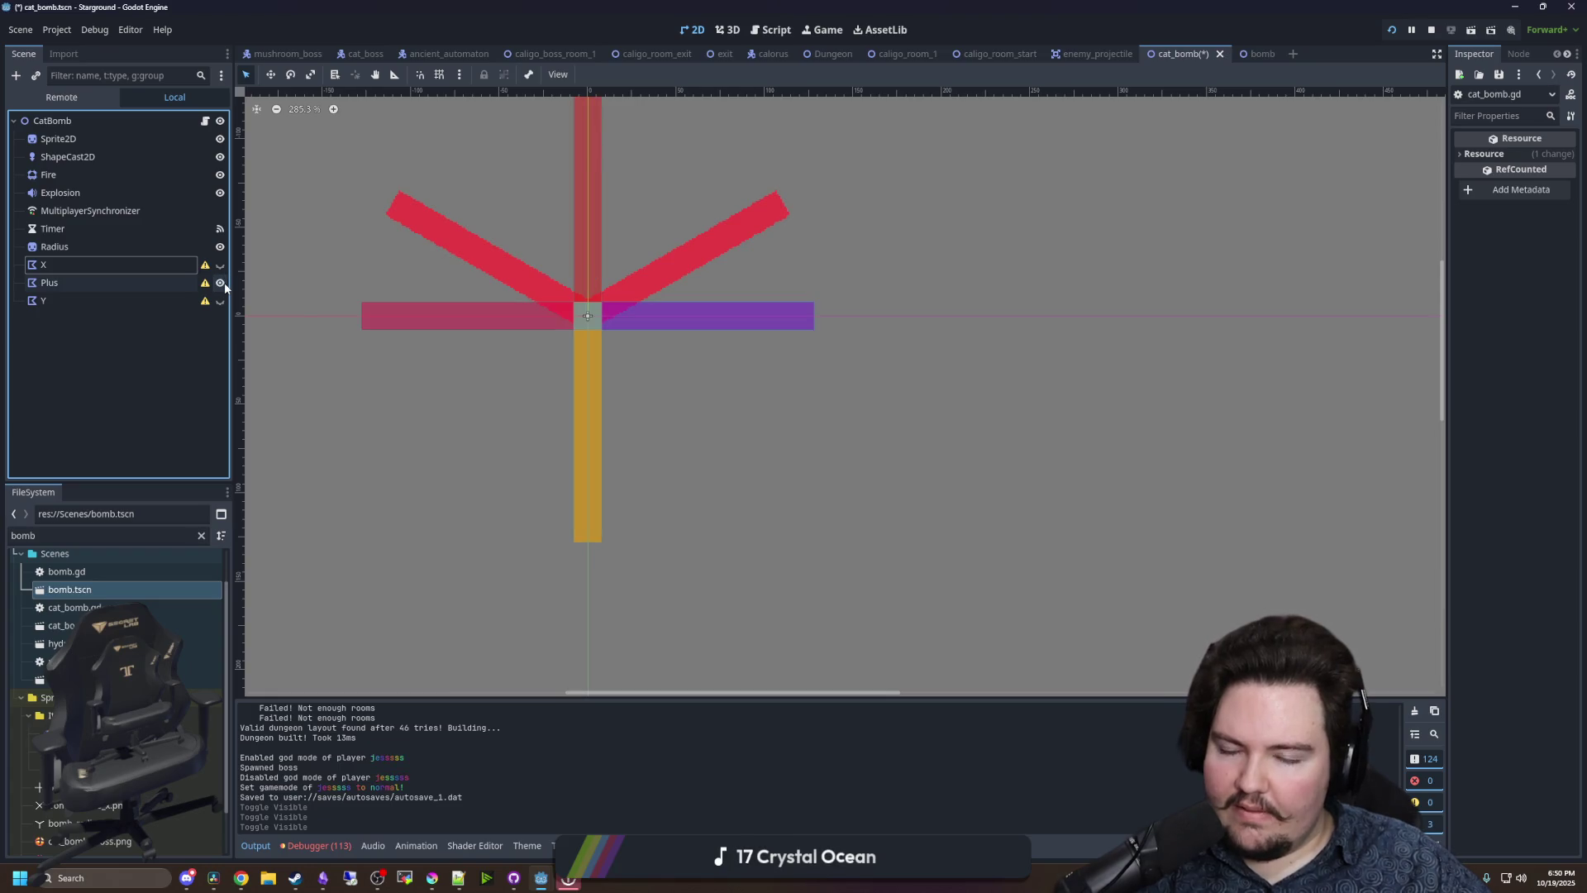
left_click(222, 283)
left_click(221, 302)
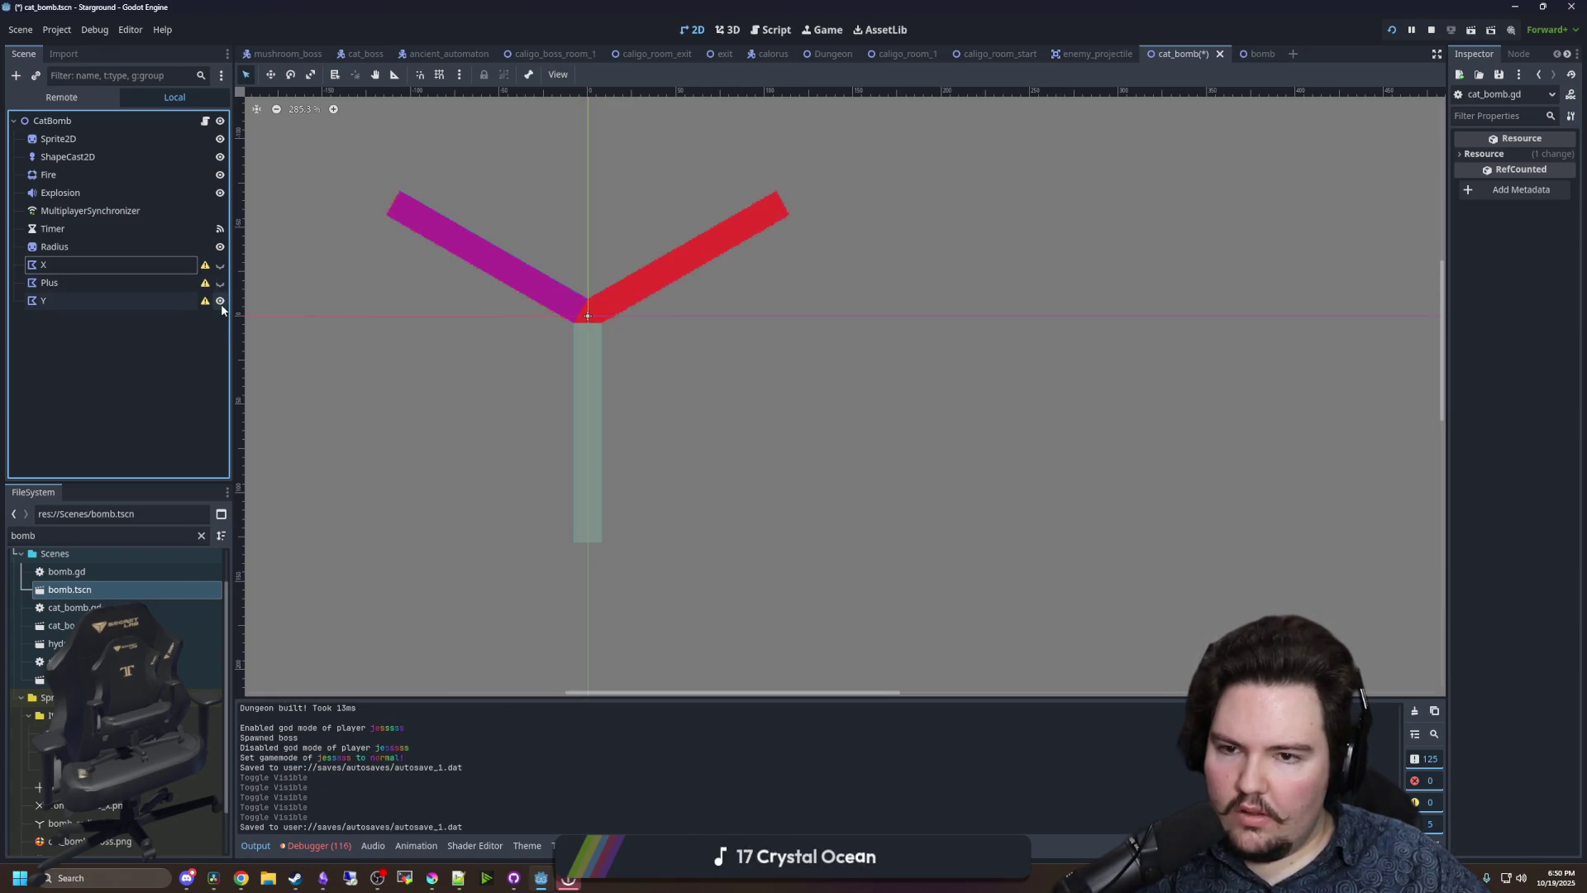
left_click(220, 283)
left_click(219, 284)
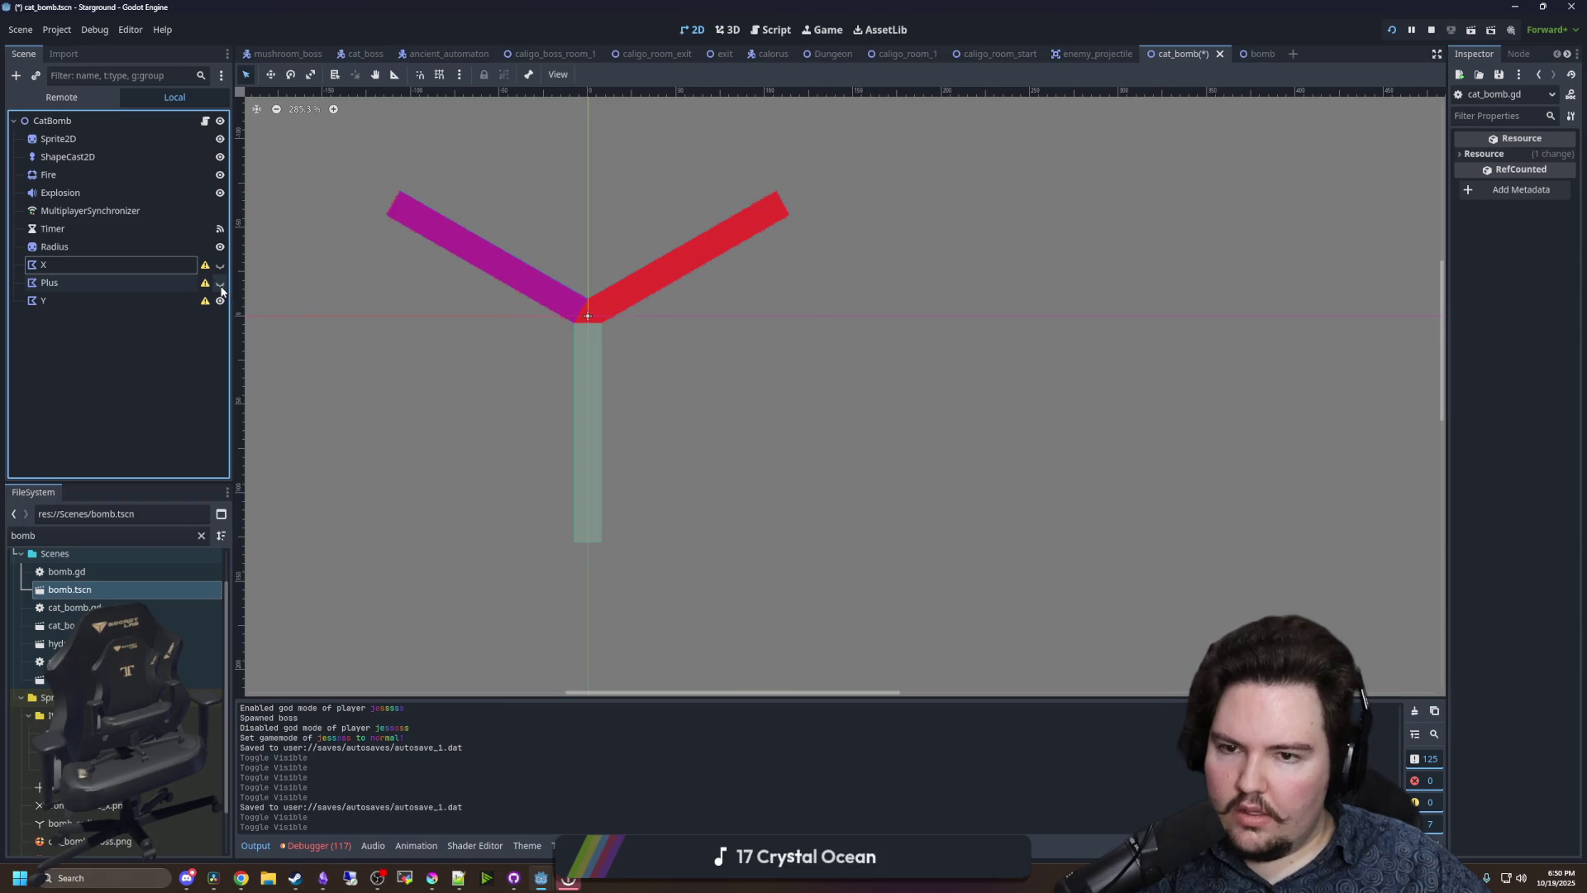
left_click(220, 283)
left_click(220, 283)
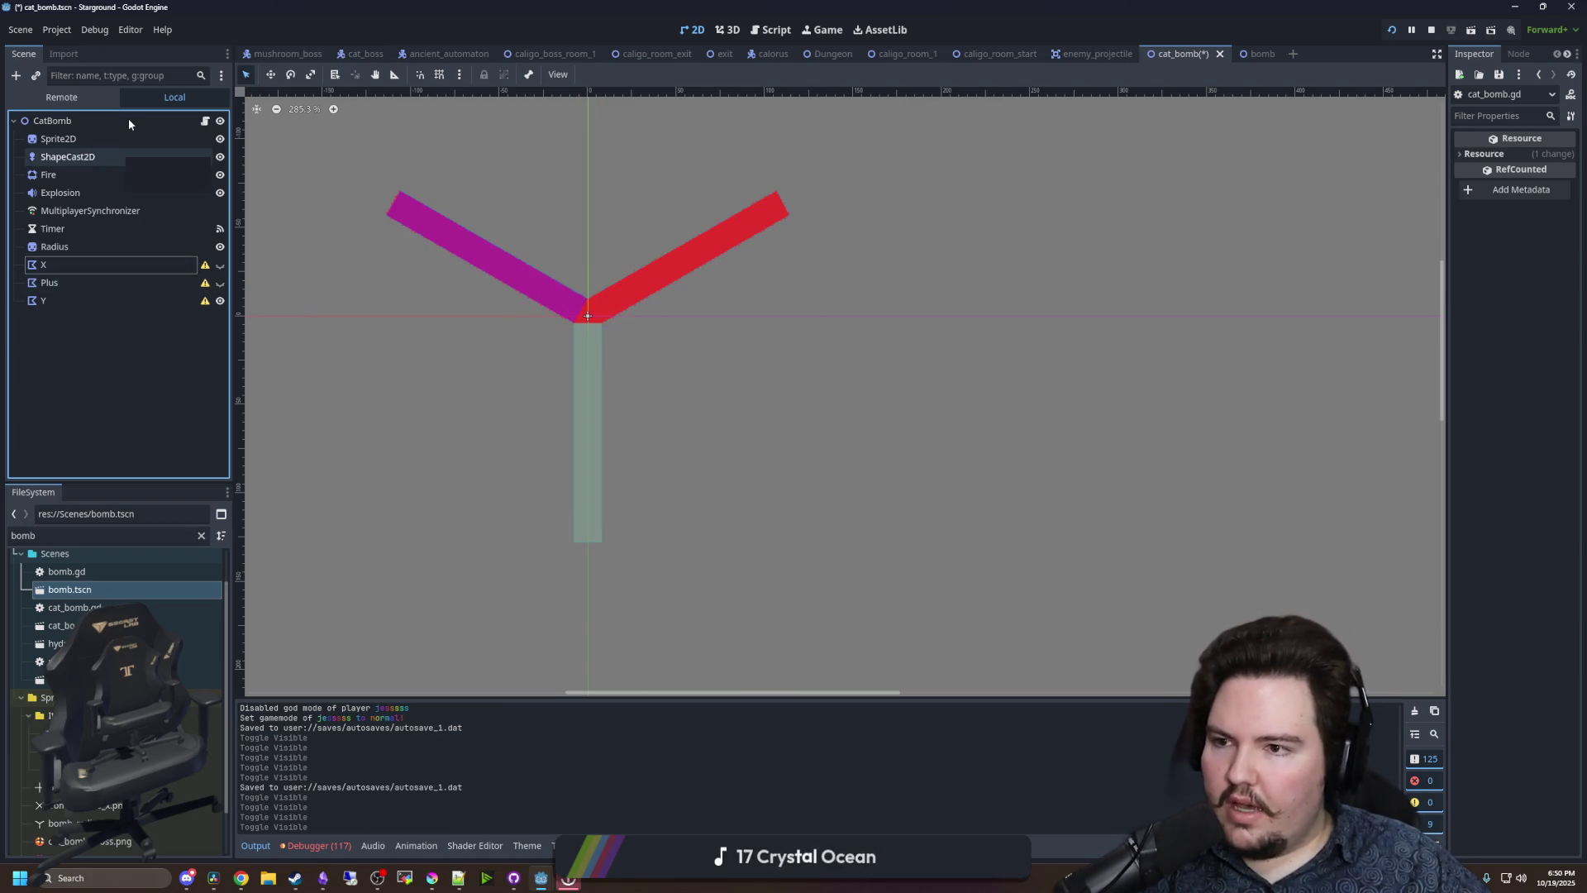
- Hide and reshow the CatBomb root node, then bring up its cat_bomb.gd script
left_click(129, 122)
left_click(219, 122)
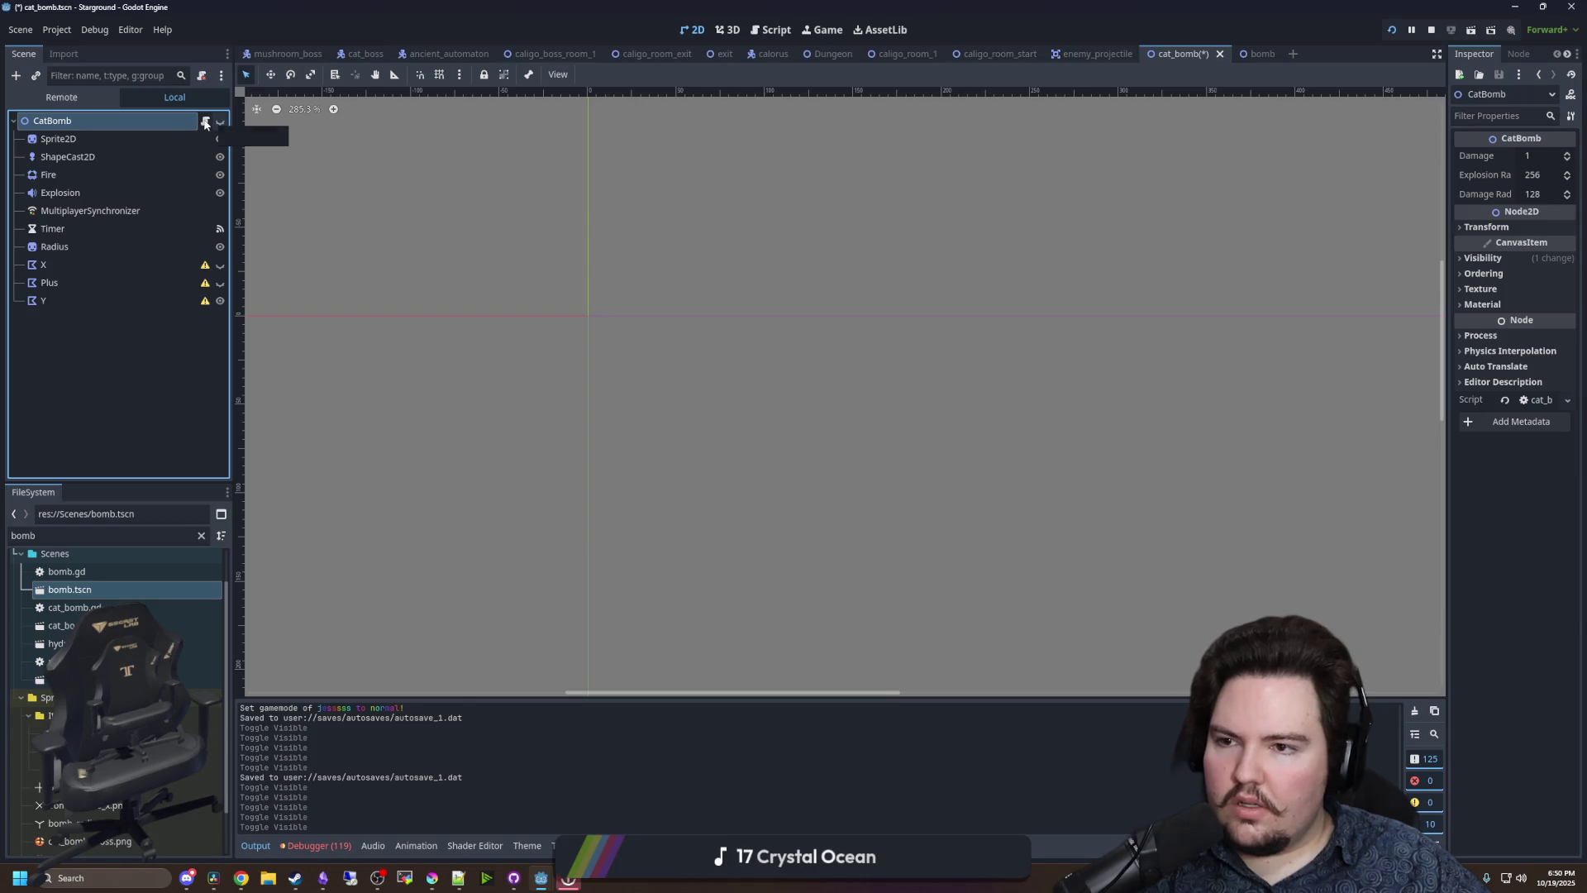
left_click(220, 121)
left_click(205, 121)
scroll(786, 354, "up", 18)
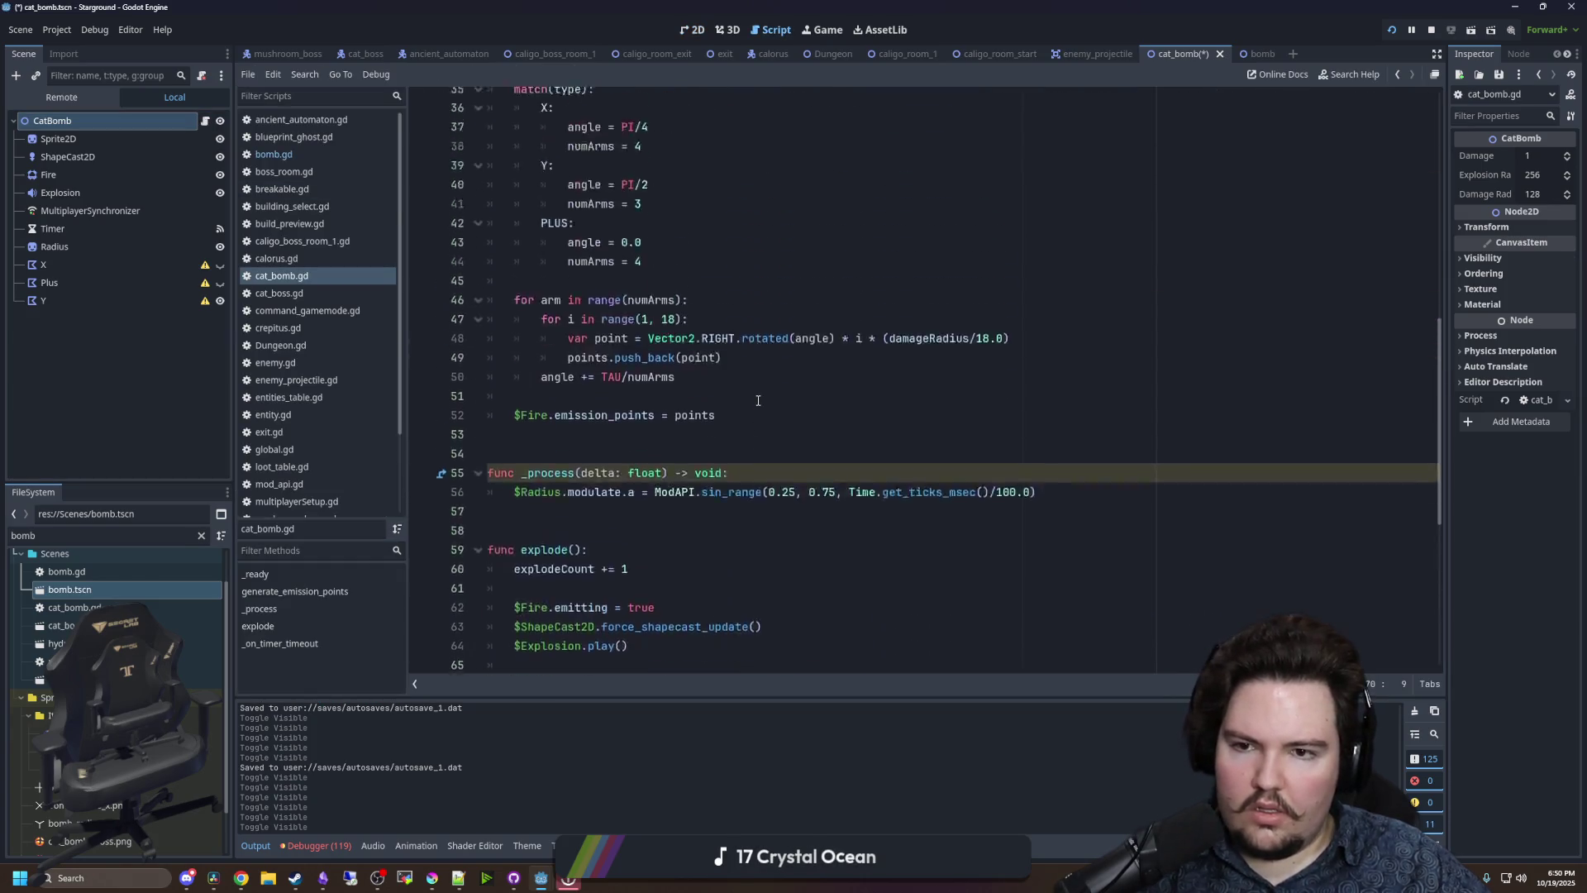
- Review the _ready match block in cat_bomb.gd, then show the X node in a widened Inspector
left_click(743, 305)
scroll(743, 305, "down", 3)
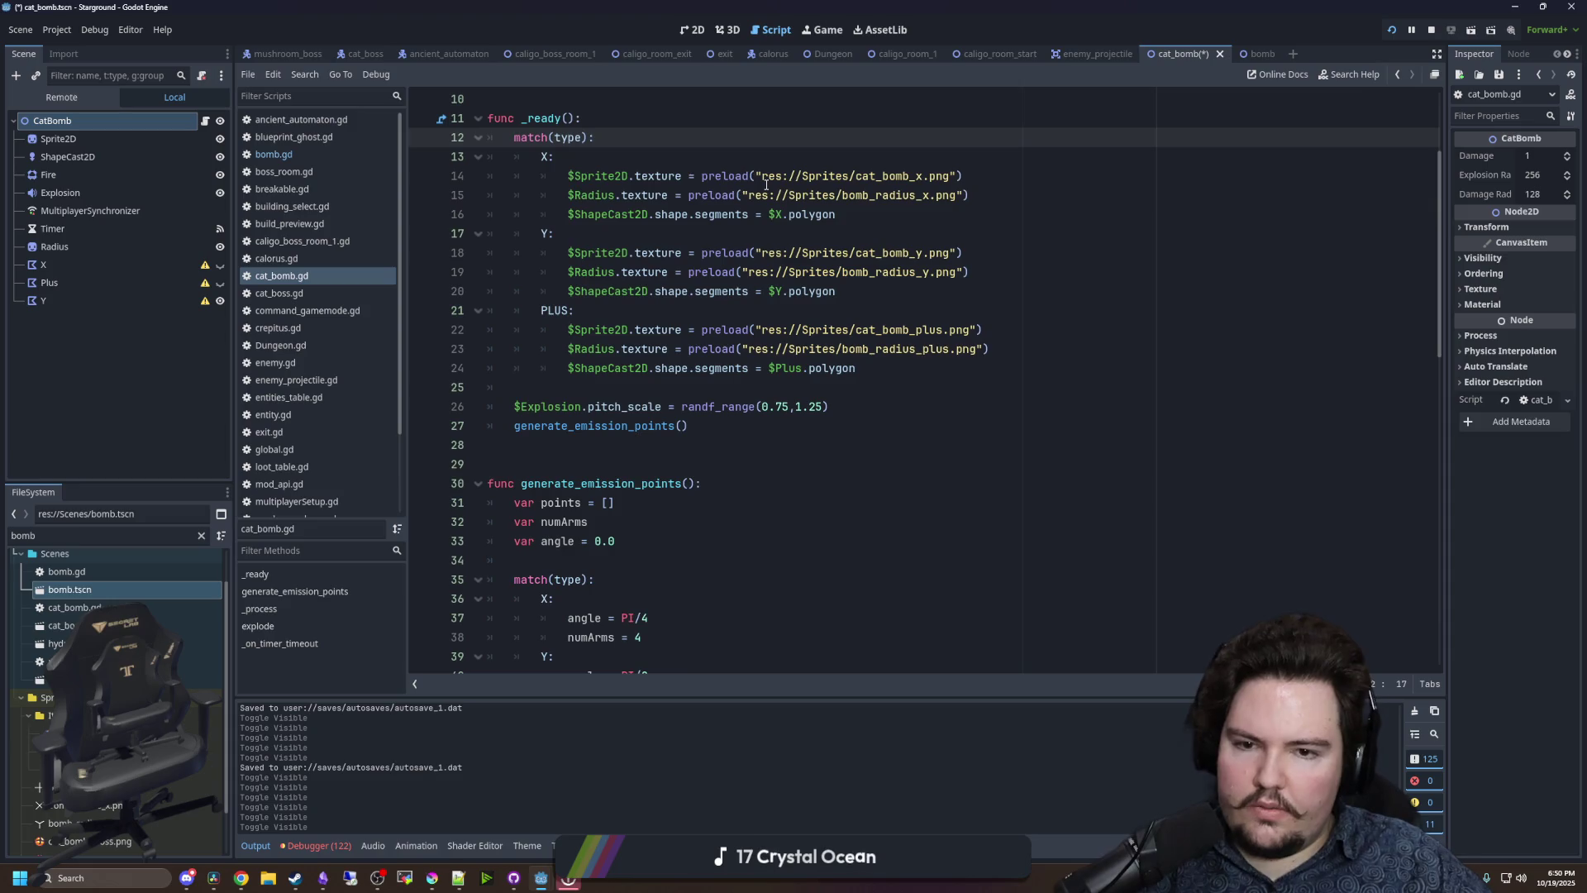
scroll(766, 185, "up", 2)
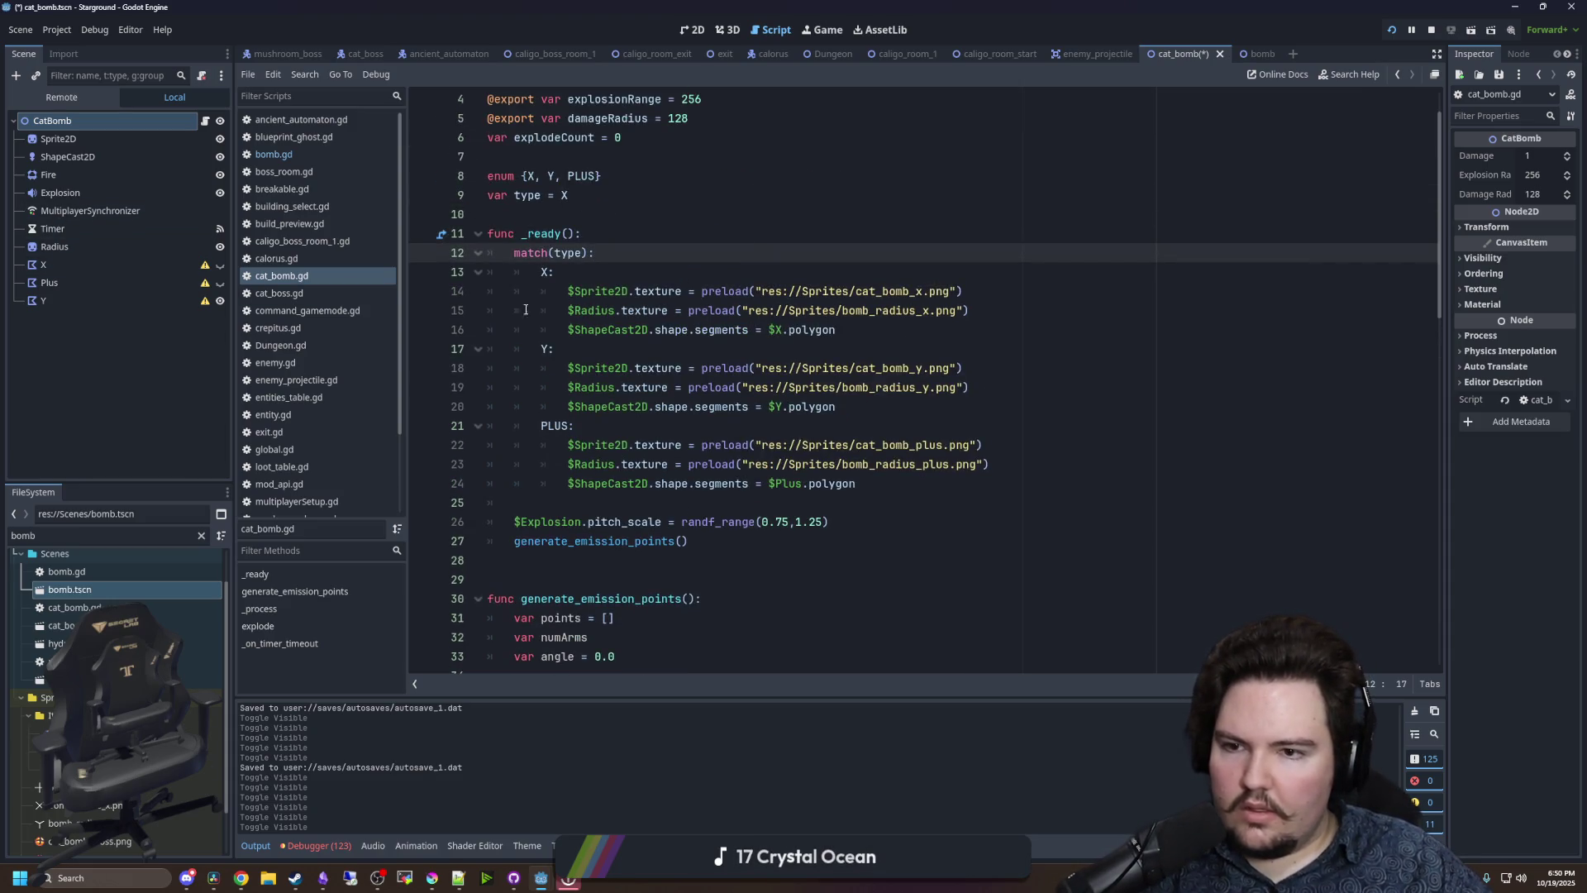
left_click(91, 264)
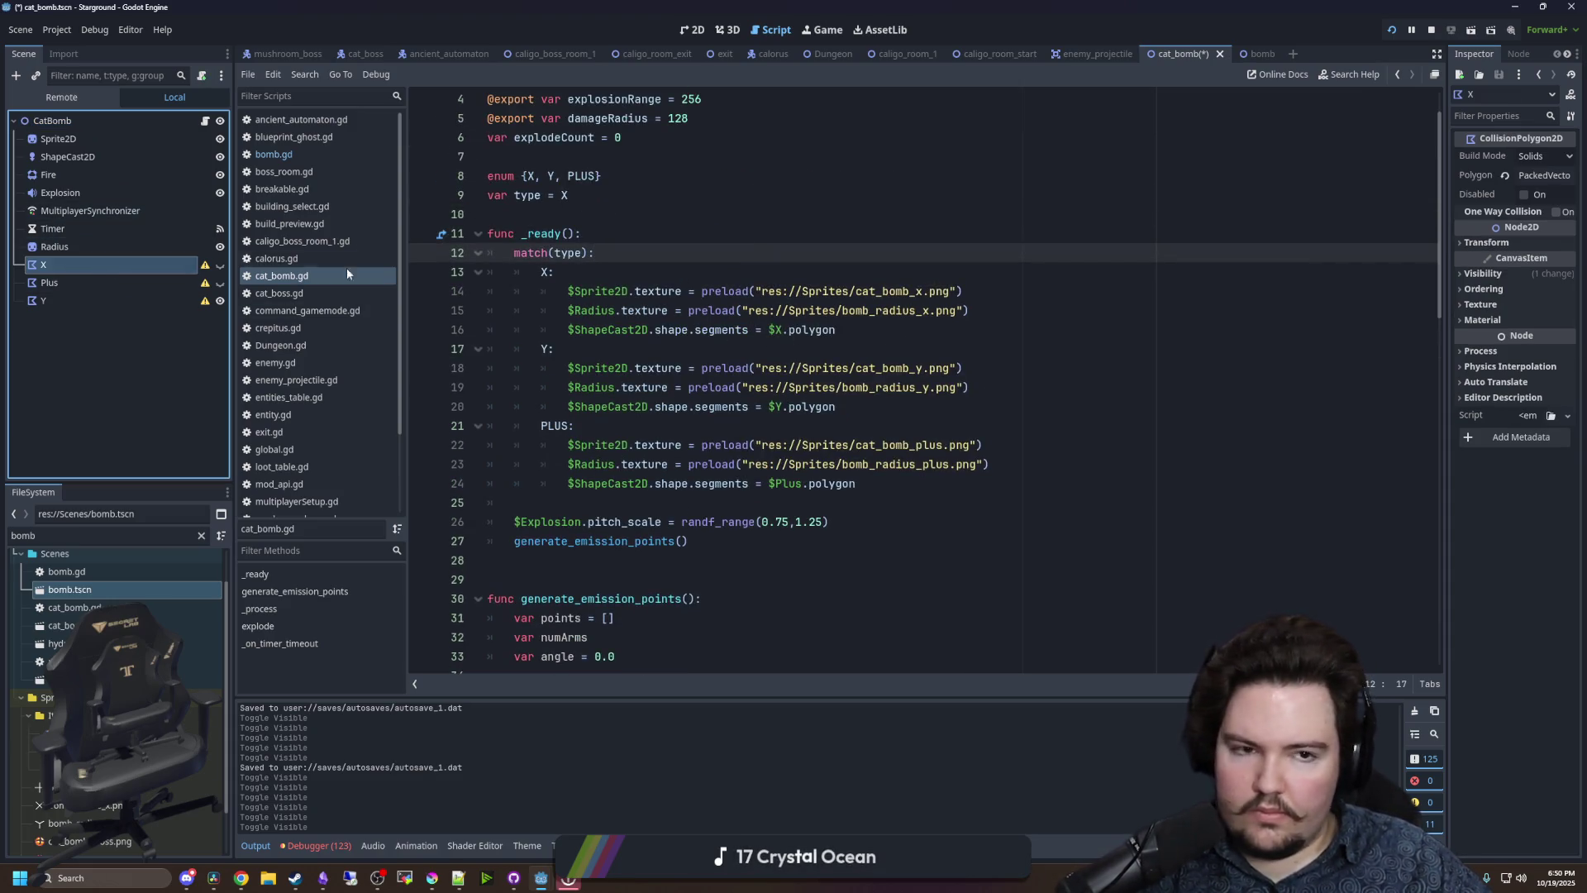
left_click_drag(1448, 205, 1277, 207)
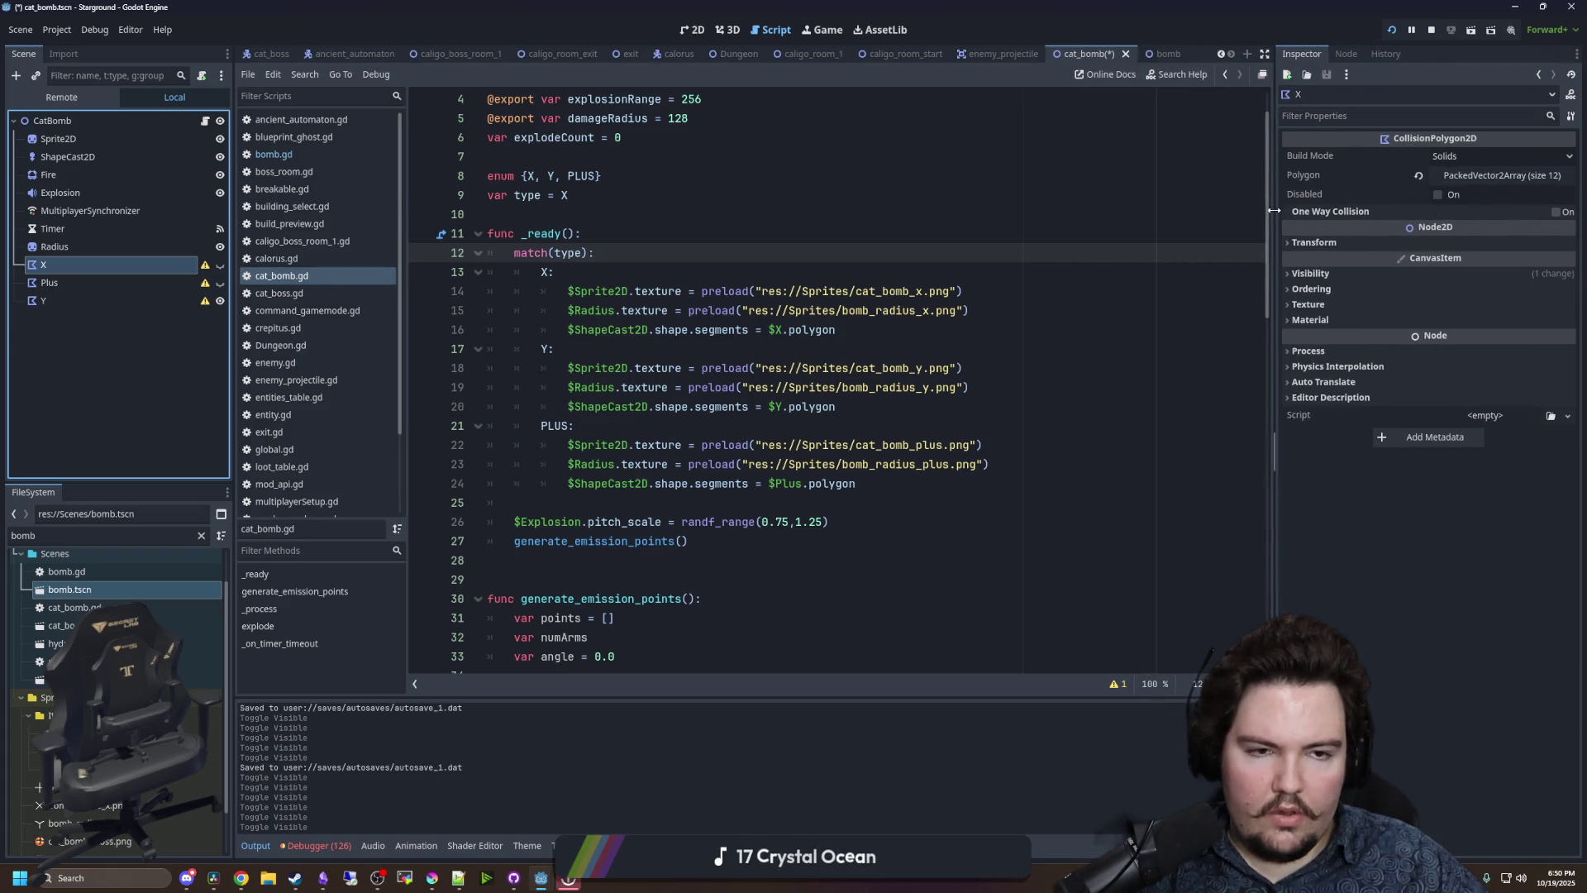
- Expand the X polygon's 12-point Polygon array and right-click the Polygon property for copy options
left_click(70, 157)
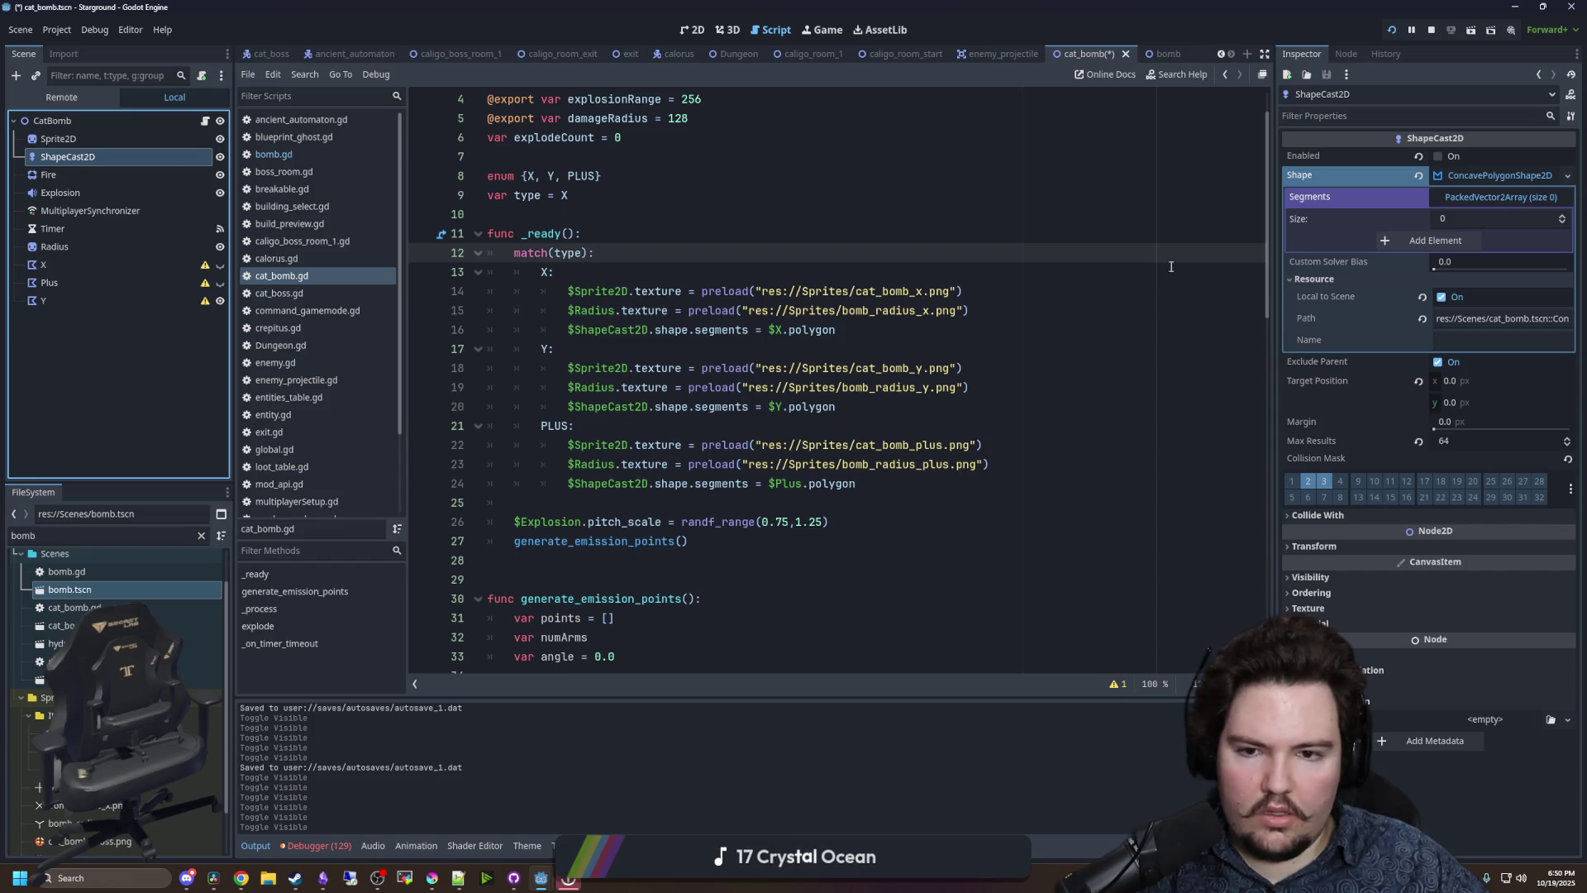
left_click(76, 263)
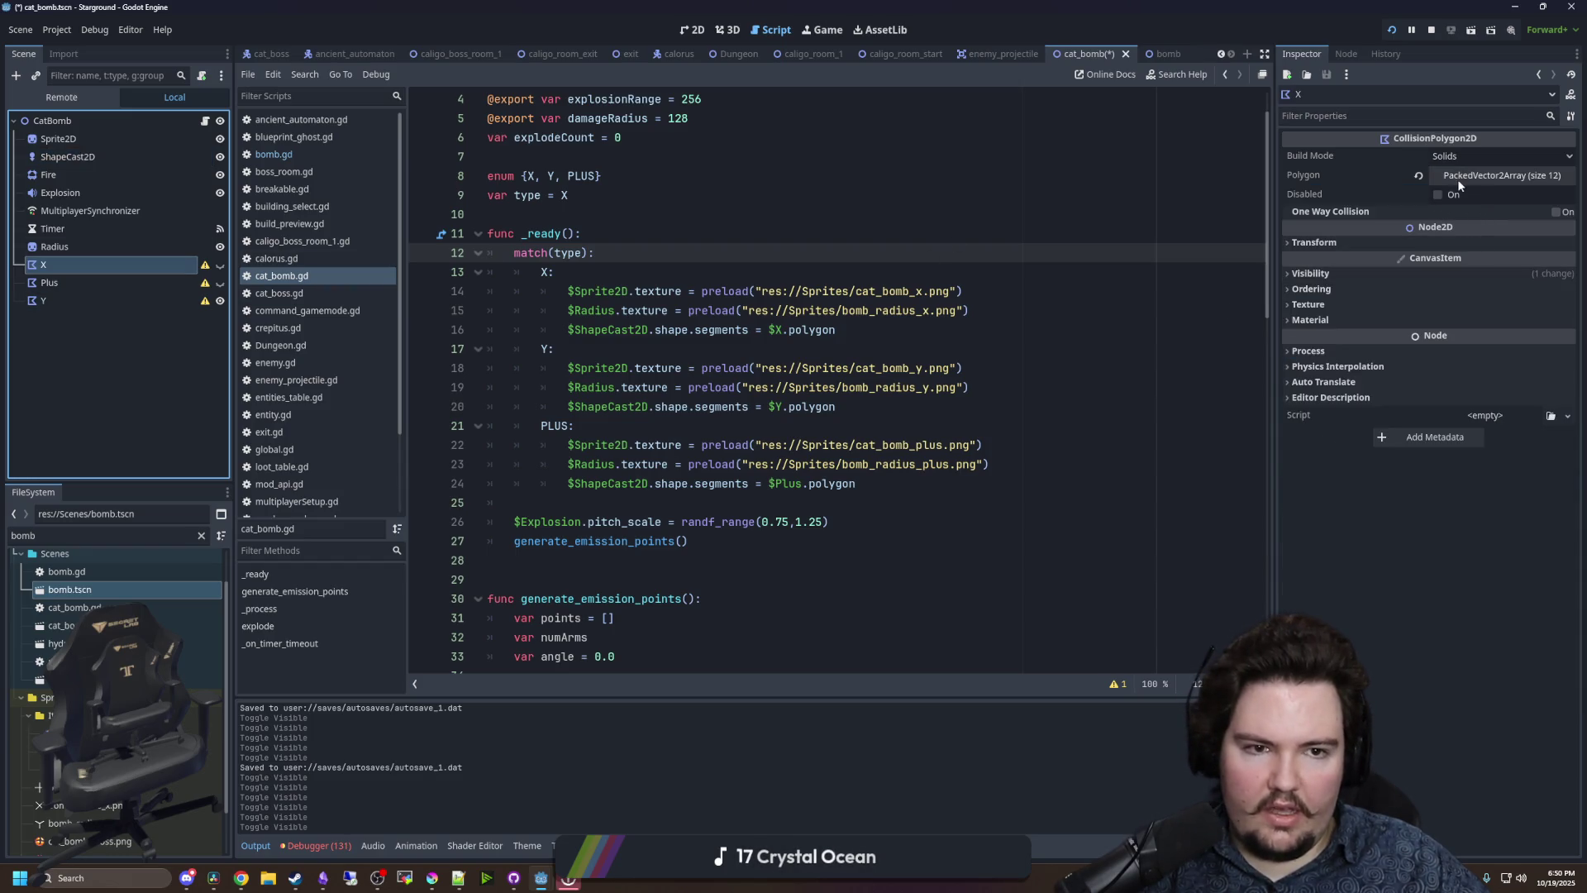
left_click(1488, 175)
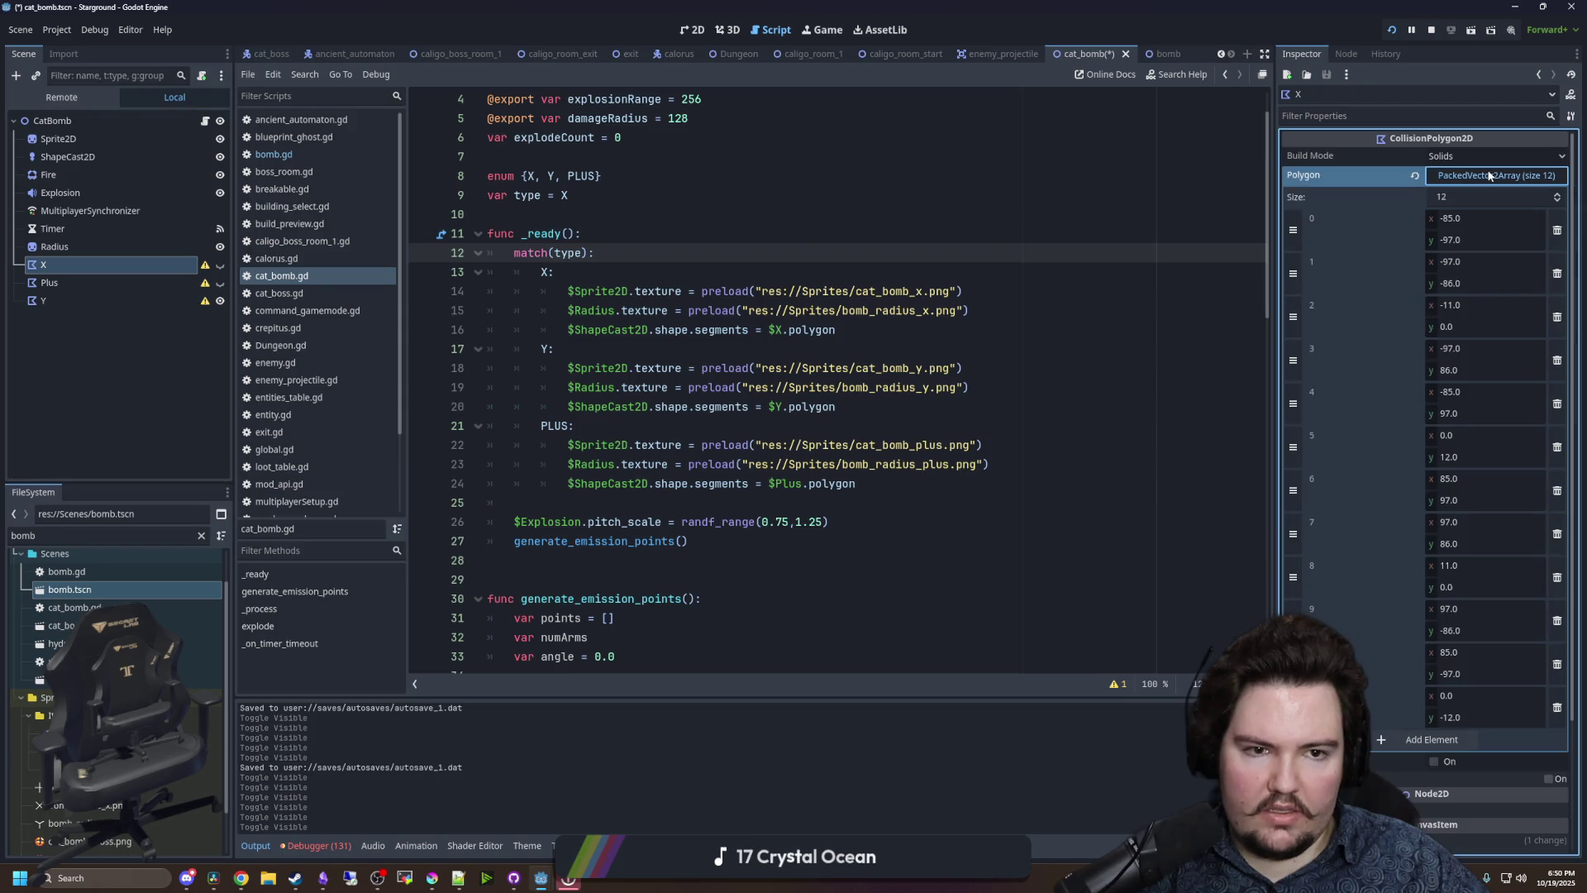
right_click(1344, 232)
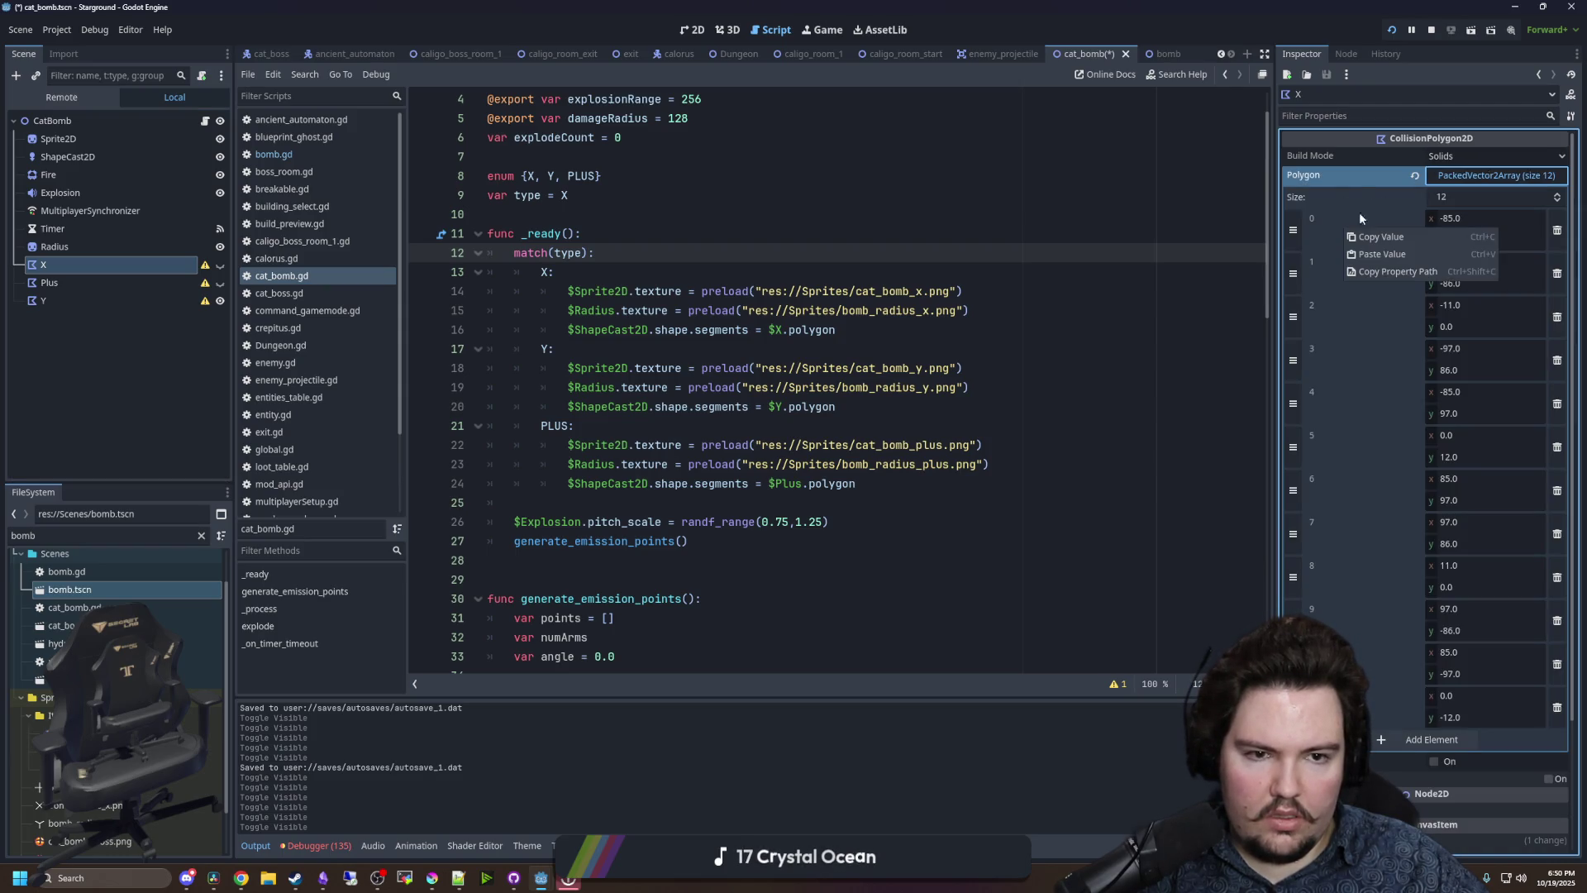
right_click(1333, 177)
- Paste the X polygon's 12 points into the ShapeCast2D's Segments and inspect the result in 2D
left_click(1372, 244)
left_click(67, 157)
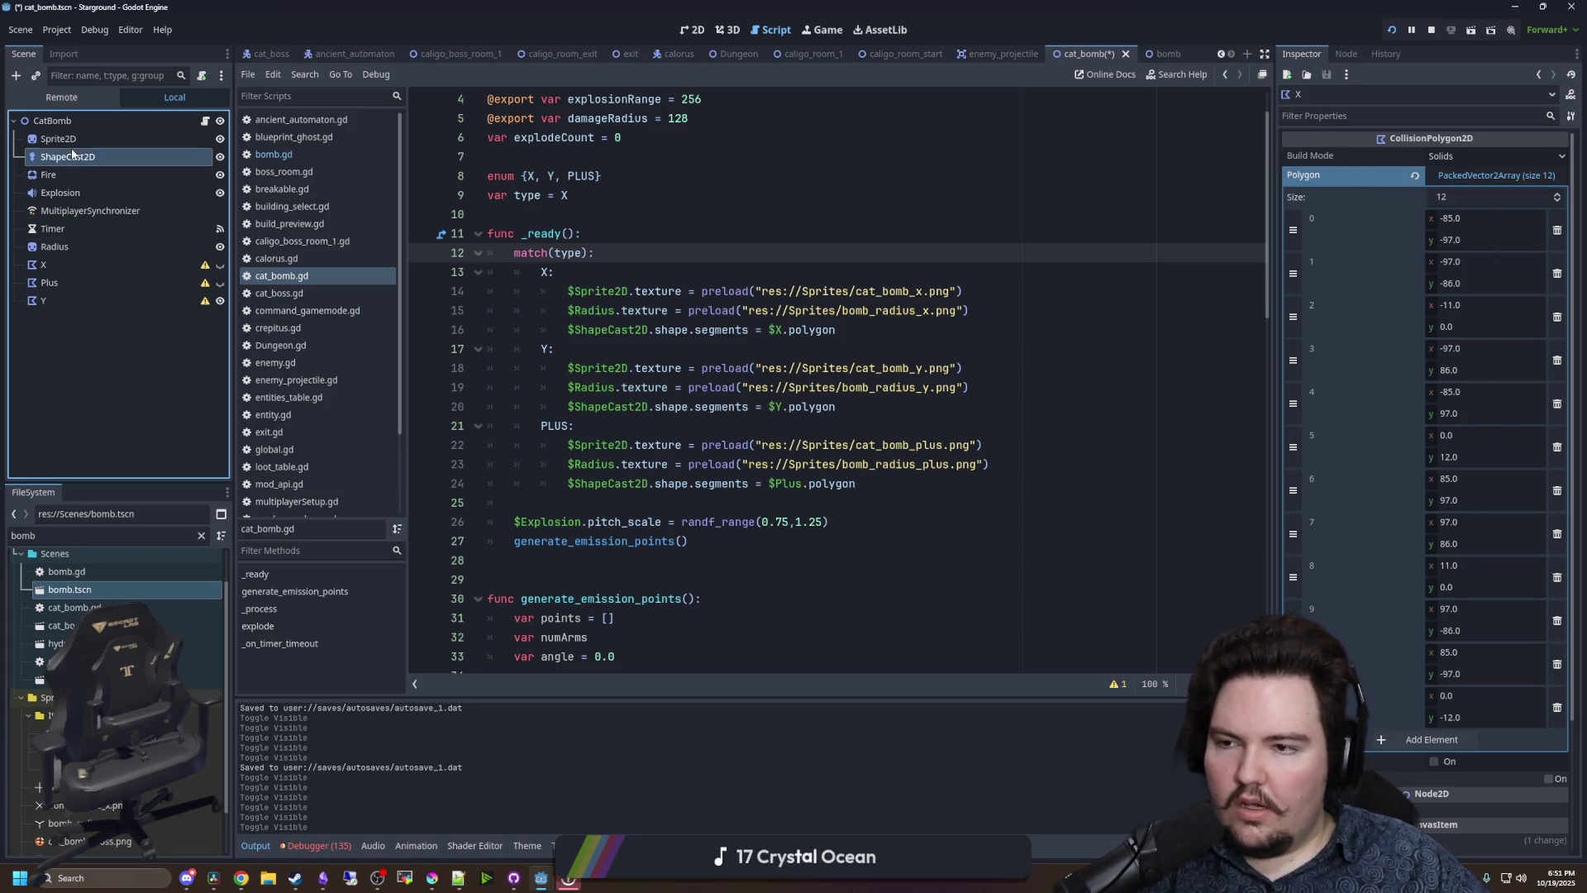
left_click(693, 30)
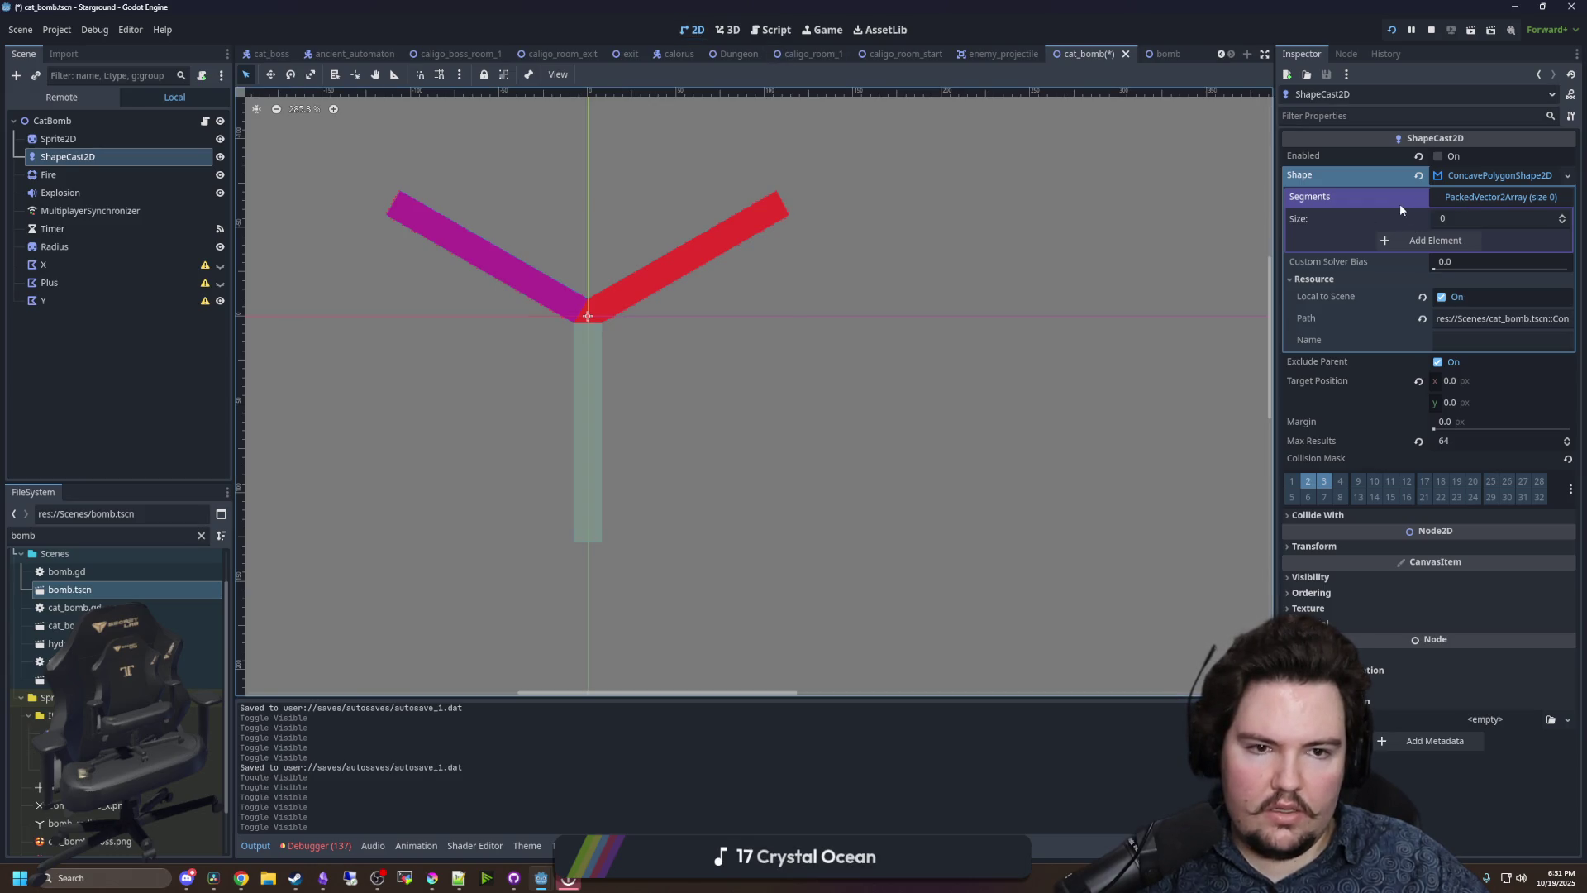
right_click(1363, 189)
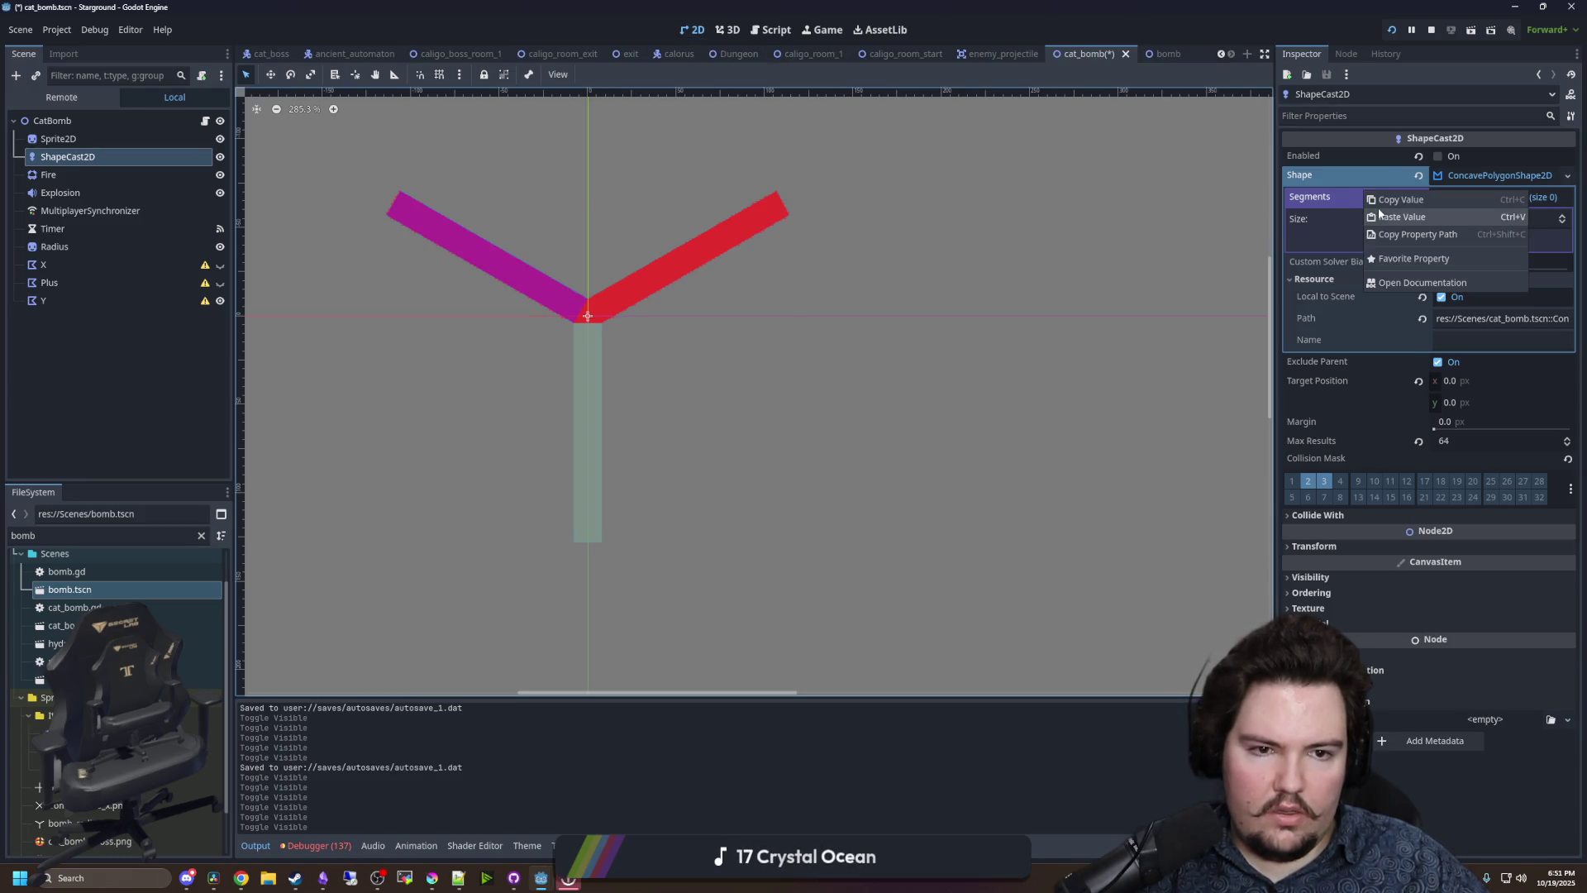
left_click(1375, 218)
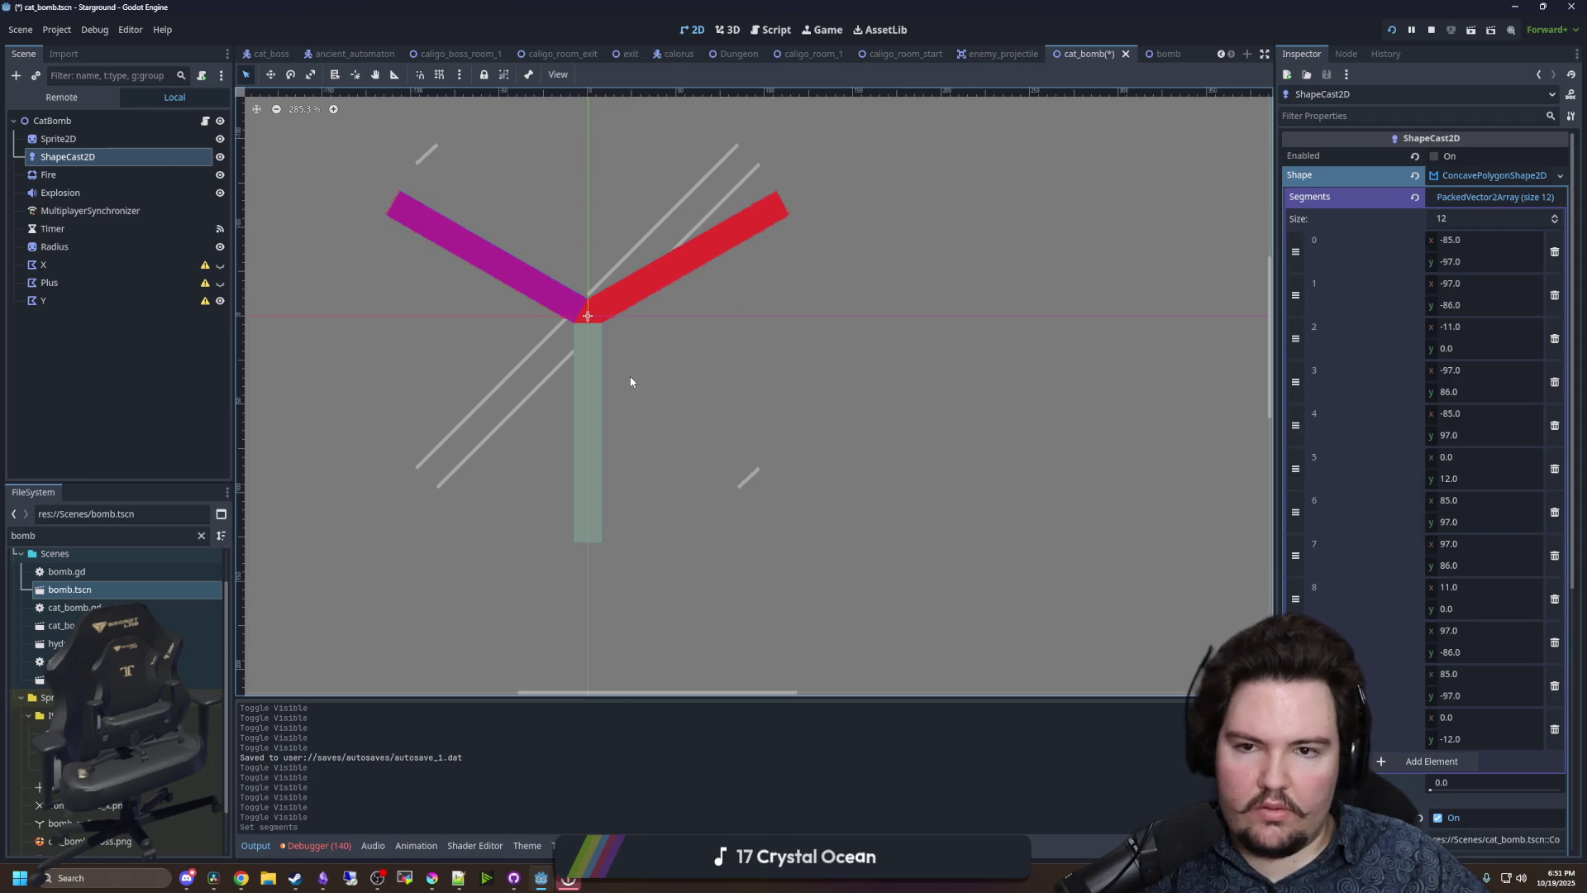
scroll(631, 380, "down", 2)
scroll(595, 314, "up", 6)
scroll(570, 388, "up", 3)
scroll(562, 388, "down", 7)
scroll(578, 348, "up", 2)
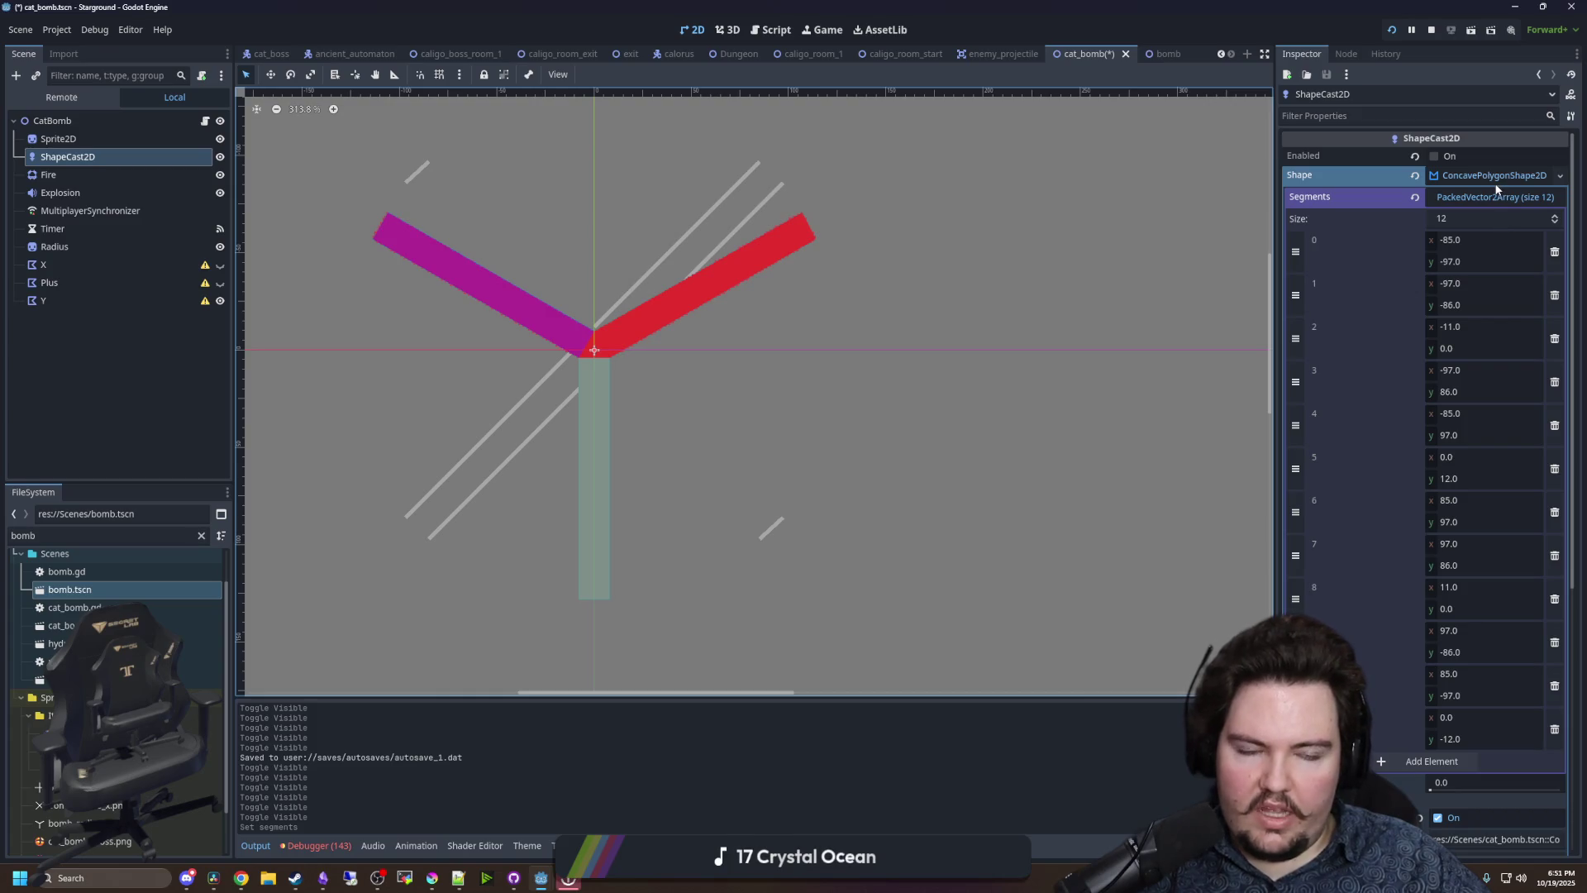
scroll(777, 166, "up", 7)
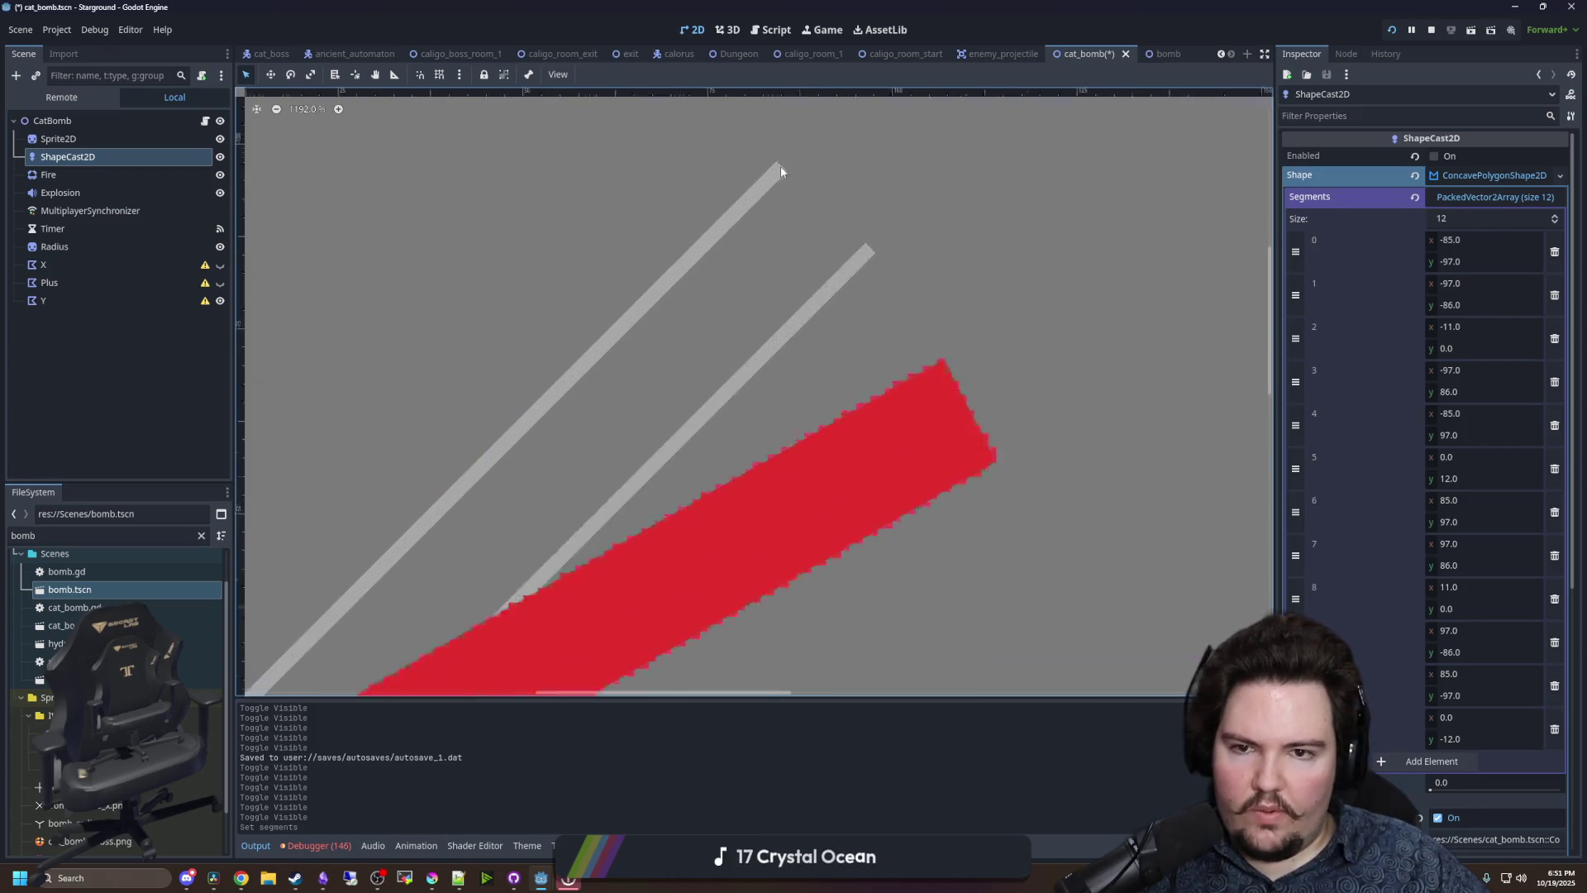
scroll(521, 139, "down", 8)
scroll(582, 301, "up", 3)
scroll(560, 343, "down", 3)
scroll(595, 326, "up", 5)
scroll(597, 325, "down", 6)
scroll(607, 371, "up", 7)
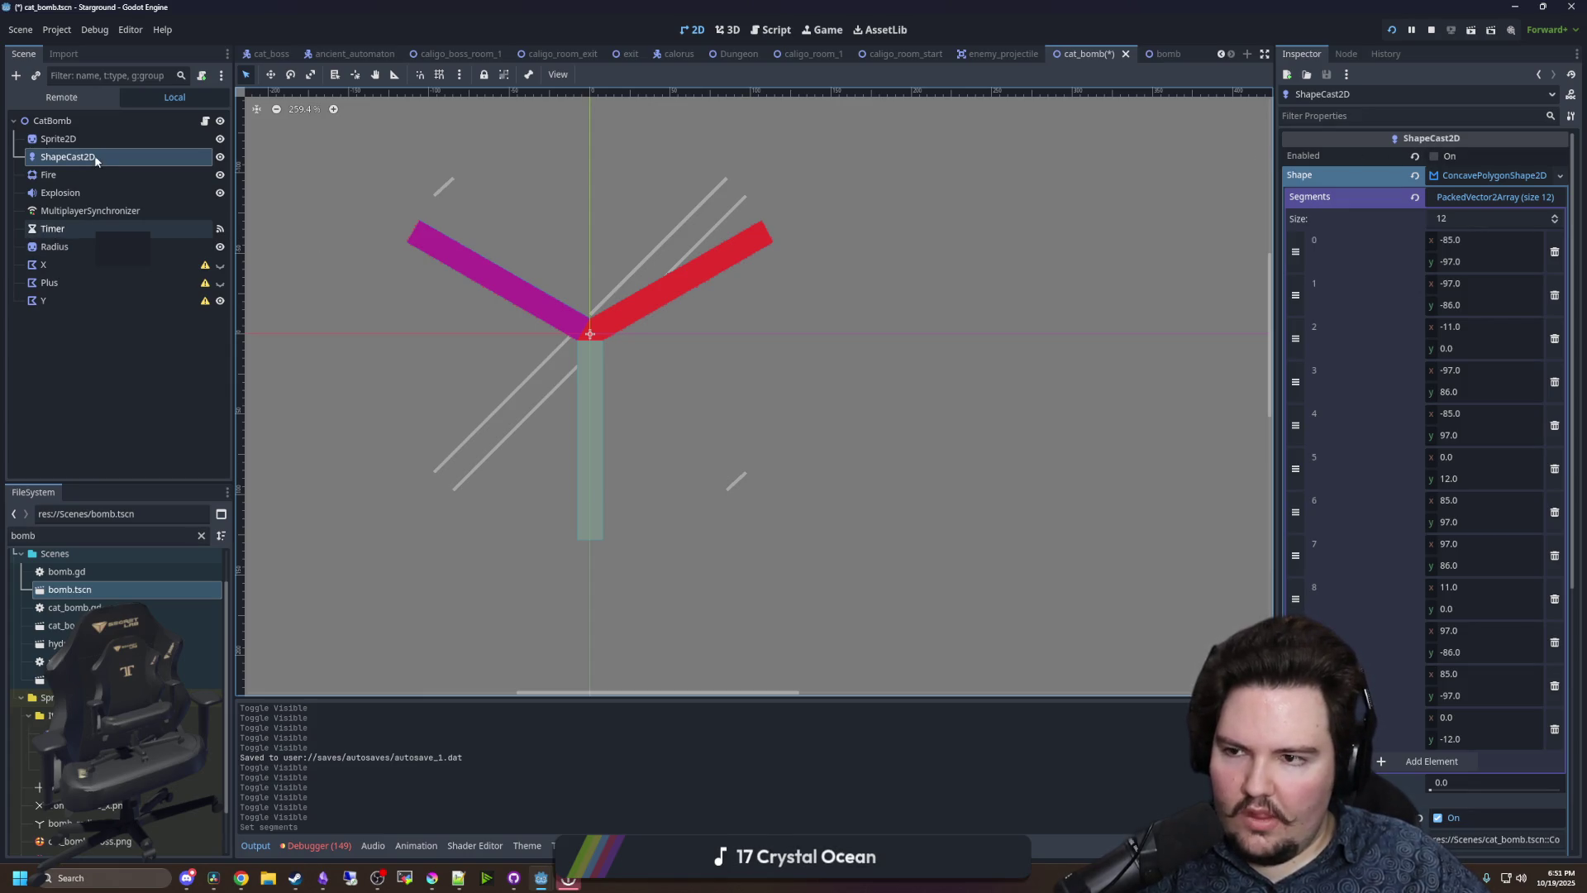
- Revert the ShapeCast2D's Segments to an empty array and clear its shape
left_click(50, 175)
left_click(68, 156)
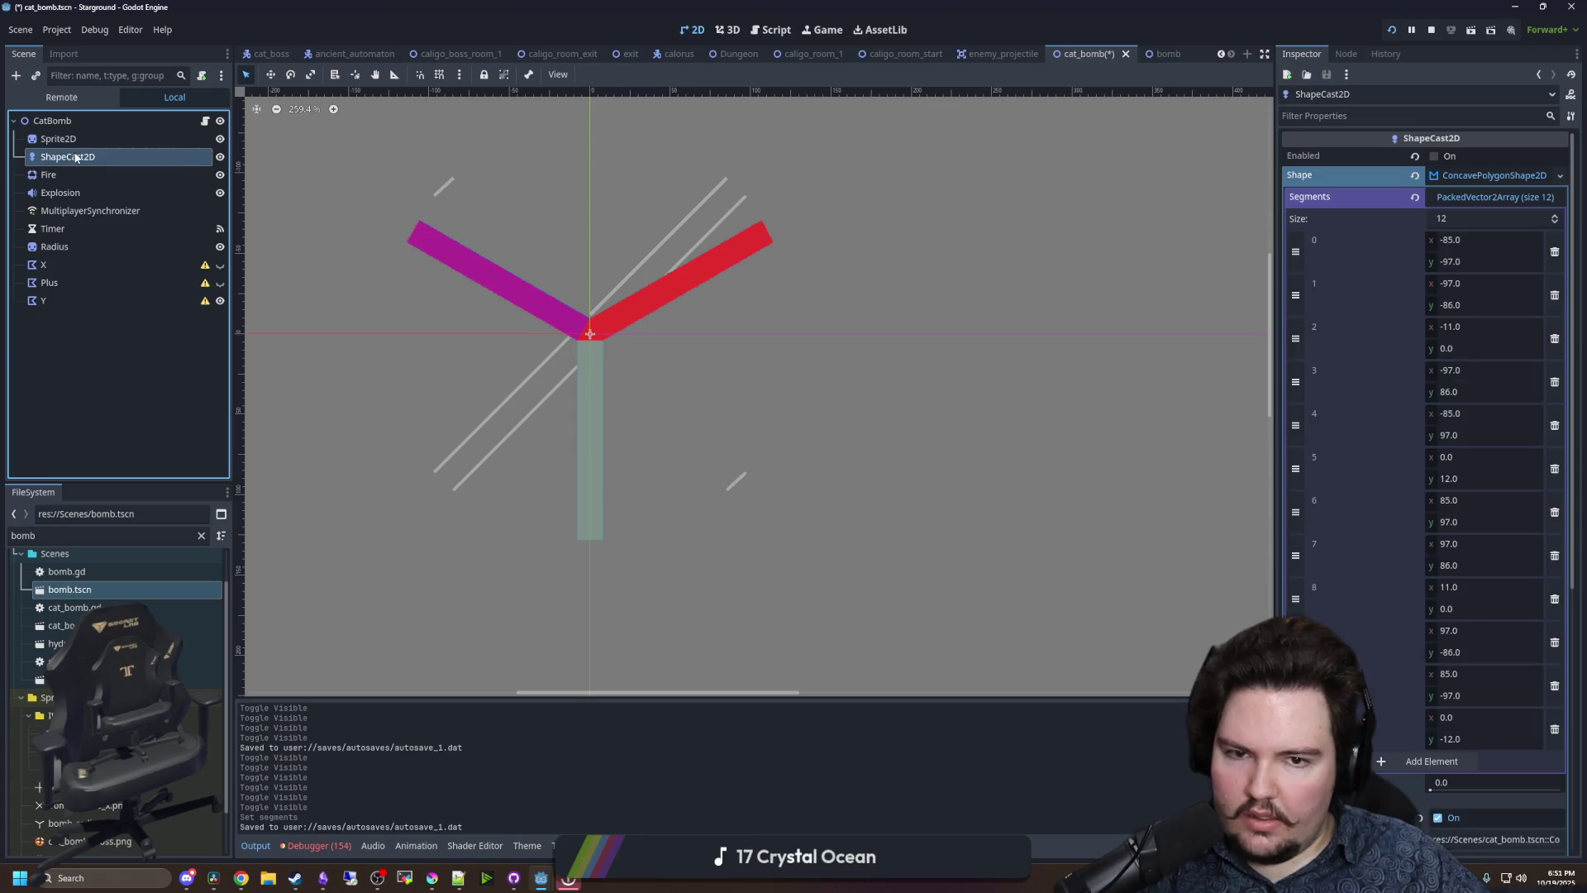
left_click(1415, 198)
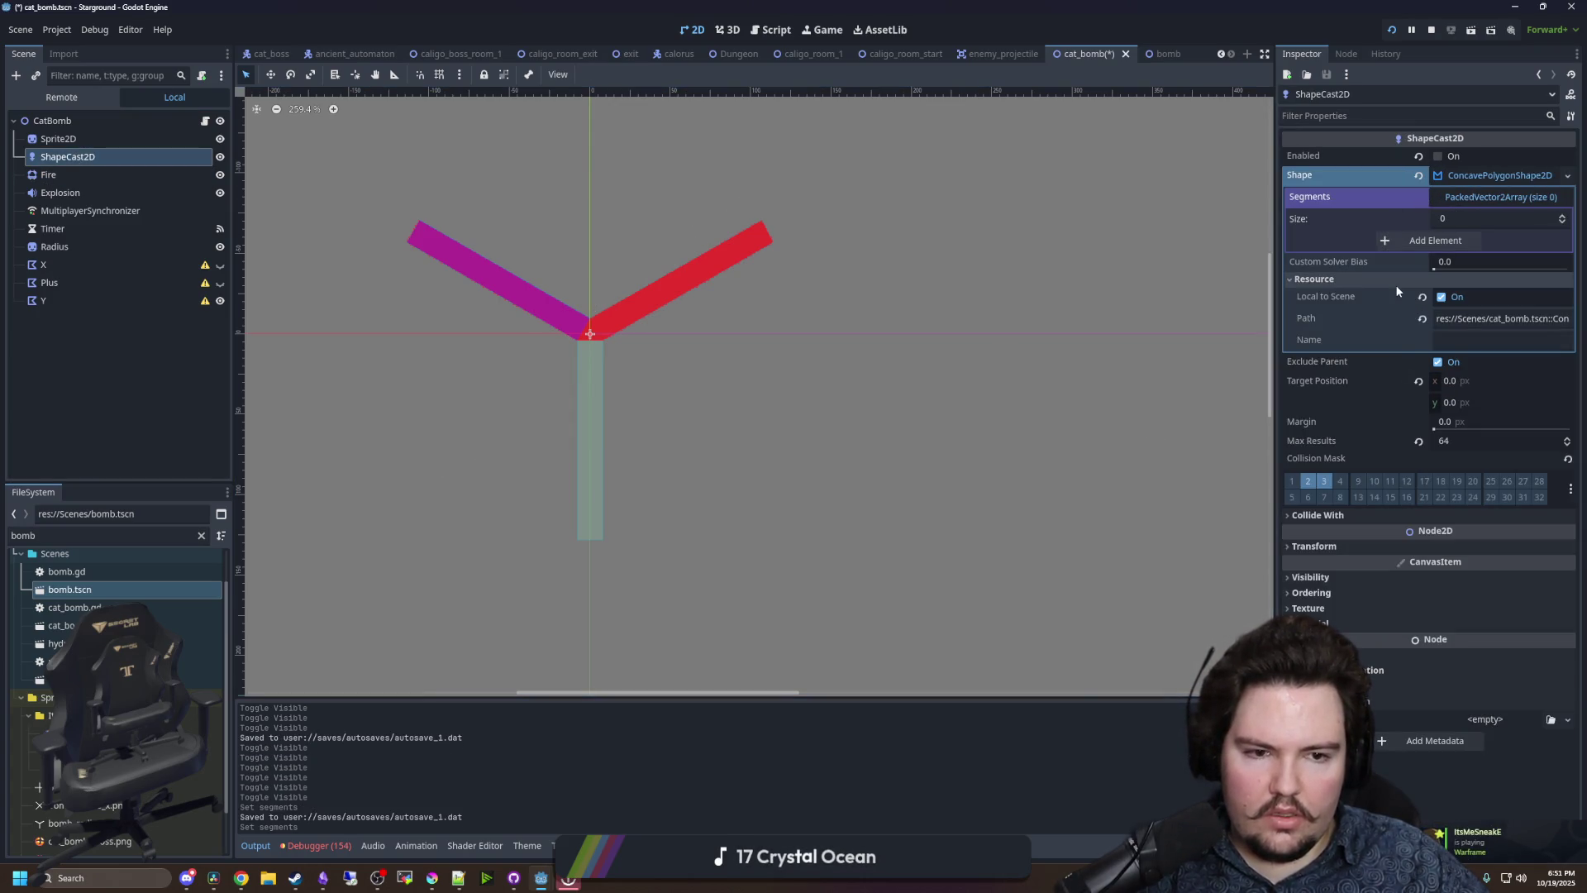
left_click(1417, 176)
- Give the ShapeCast2D a new SegmentShape2D and drag its points A and B outward
left_click(1460, 177)
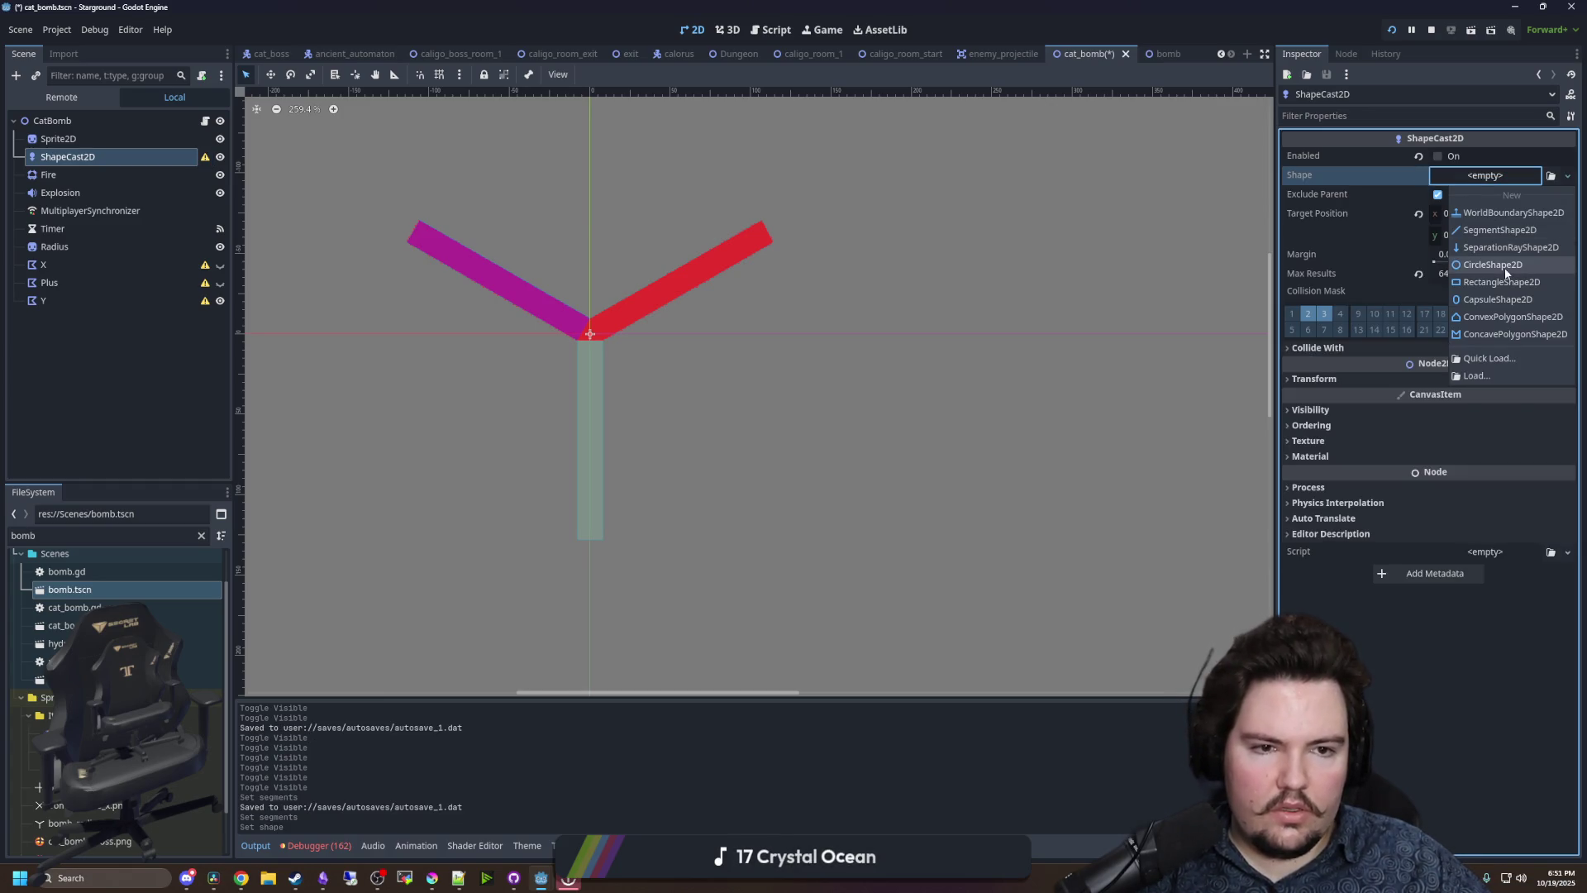
left_click(1501, 230)
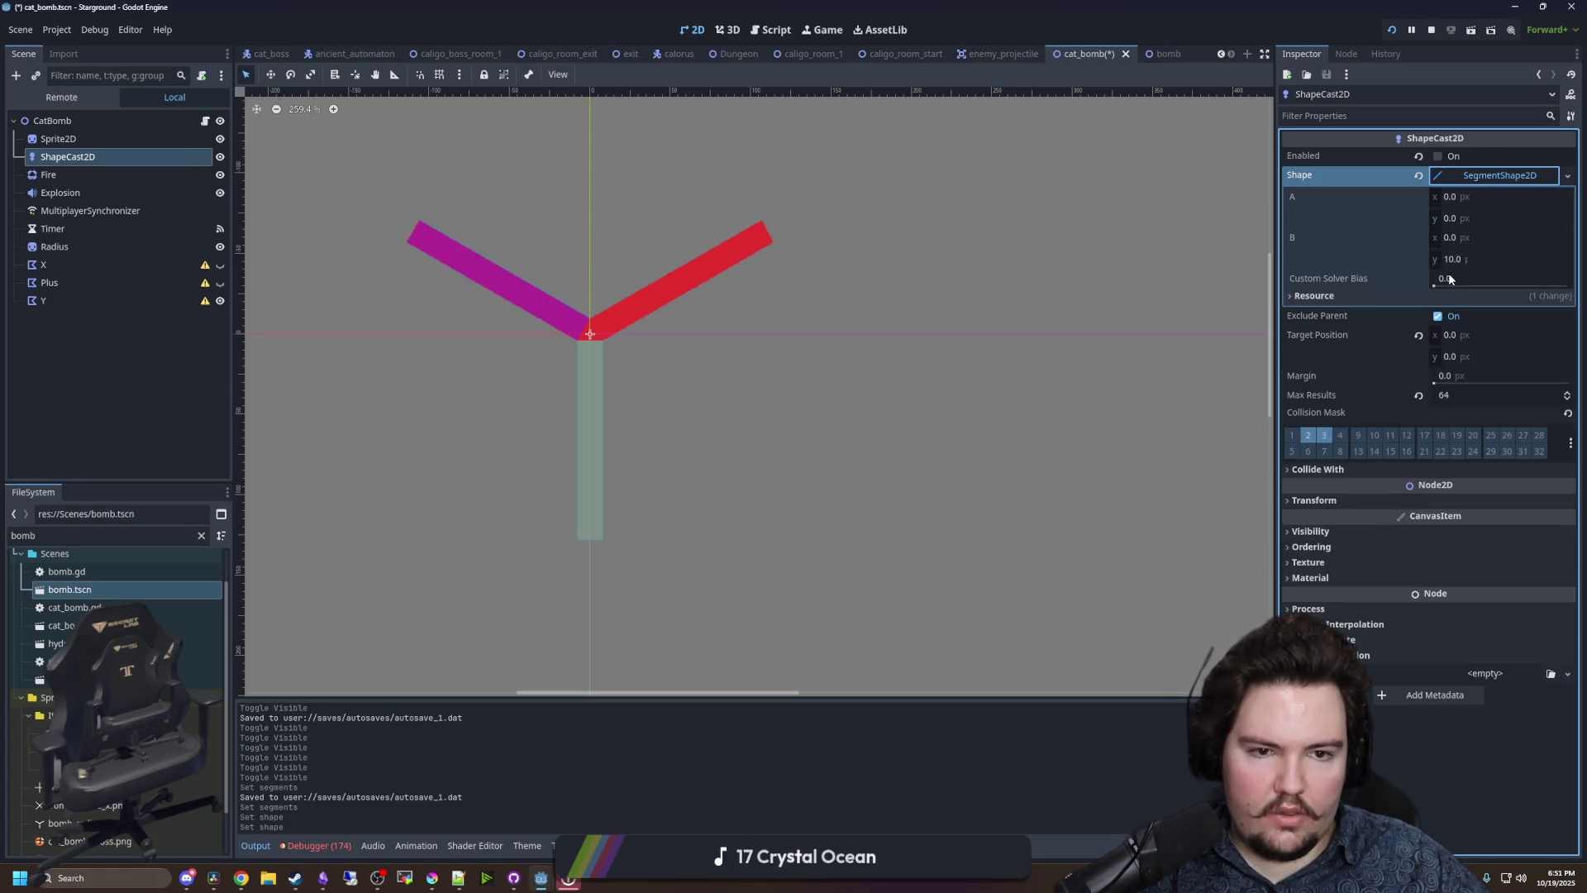
left_click_drag(1539, 198, 1566, 218)
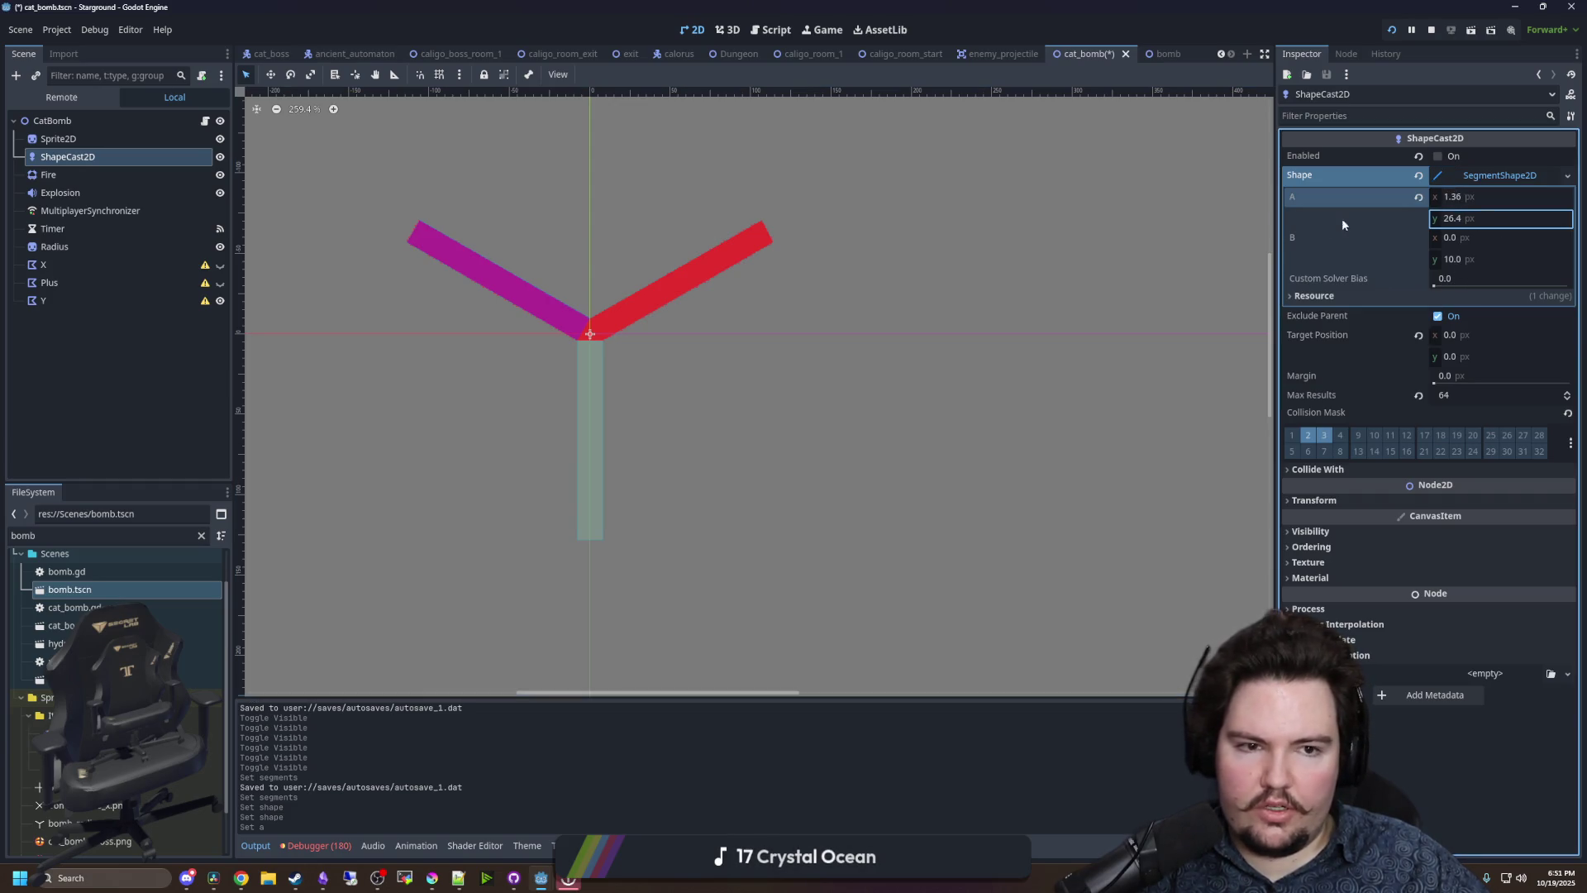
left_click_drag(1456, 238, 1496, 238)
scroll(695, 359, "up", 8)
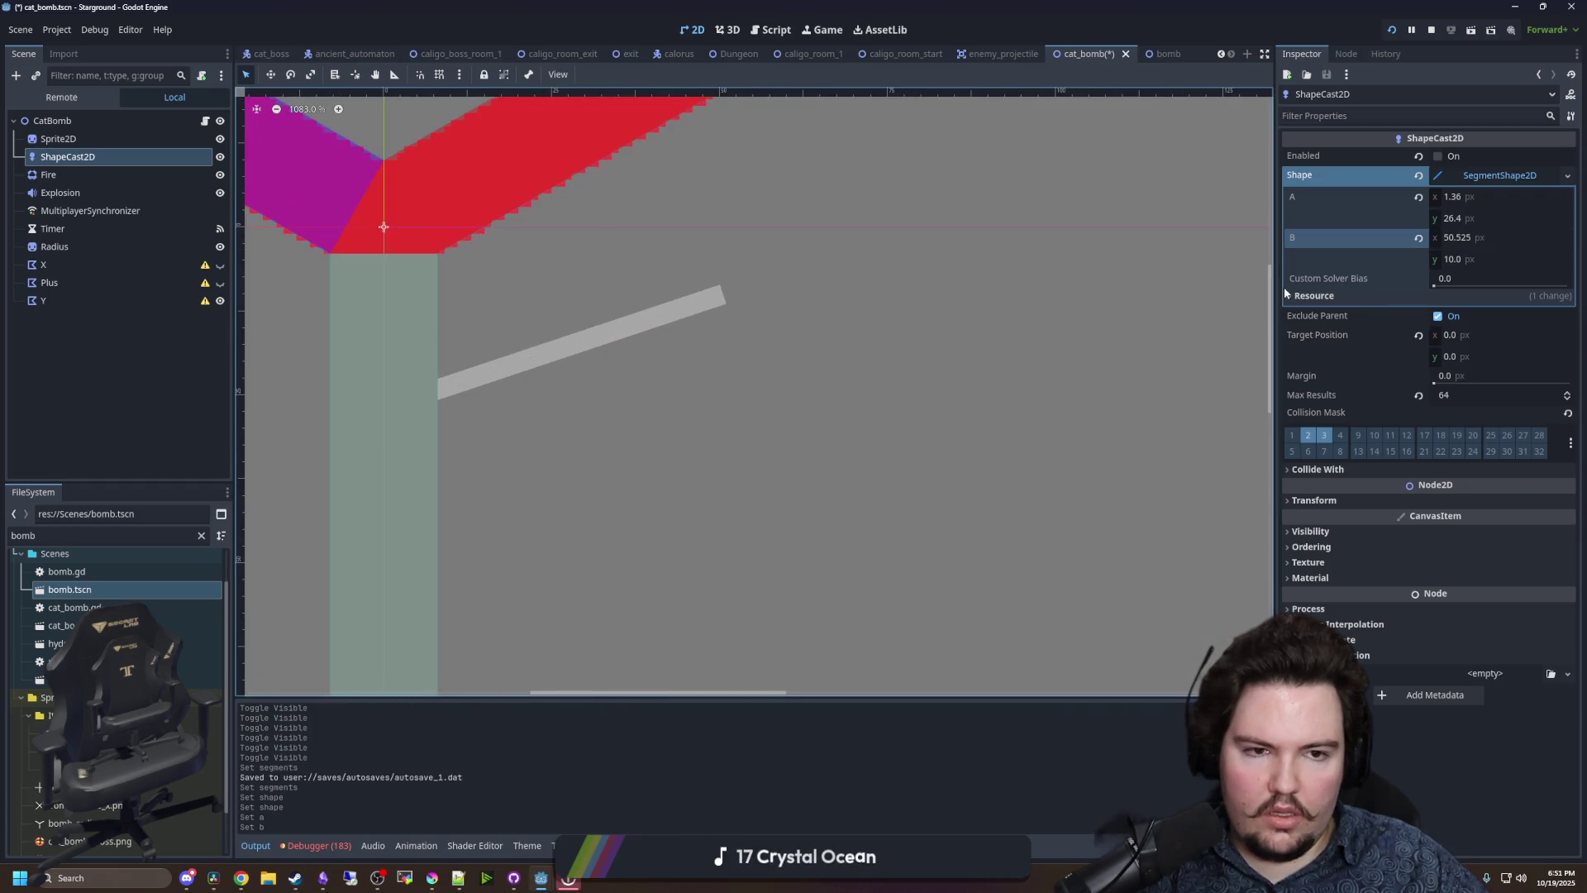
- Replace the segment with a RectangleShape2D, setting height 128 and width 16
right_click(1473, 175)
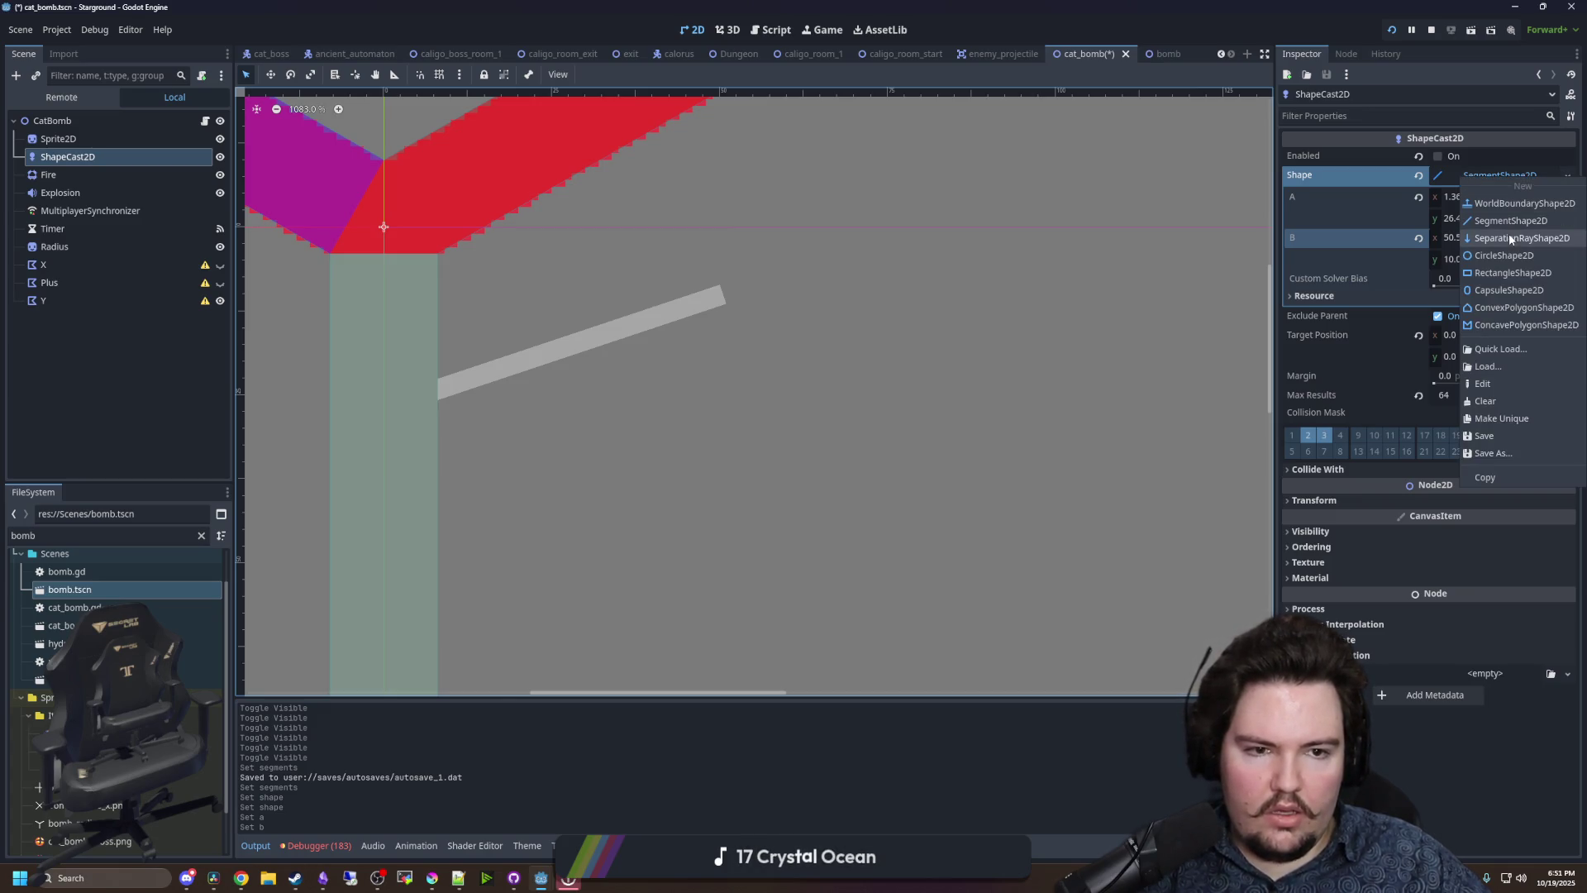
left_click(1513, 272)
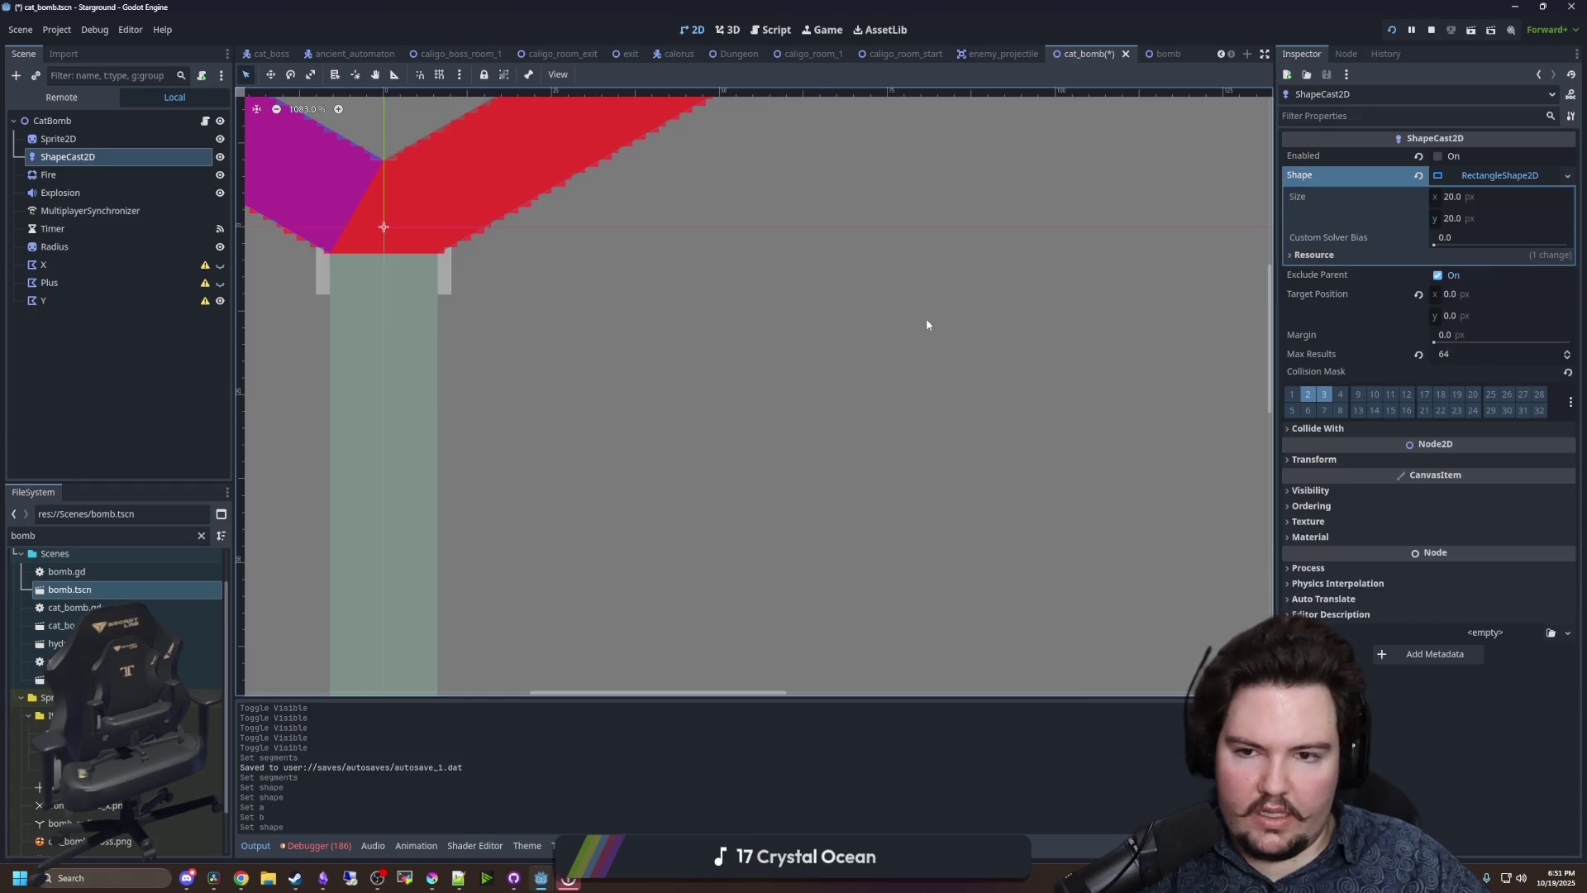
scroll(926, 324, "down", 7)
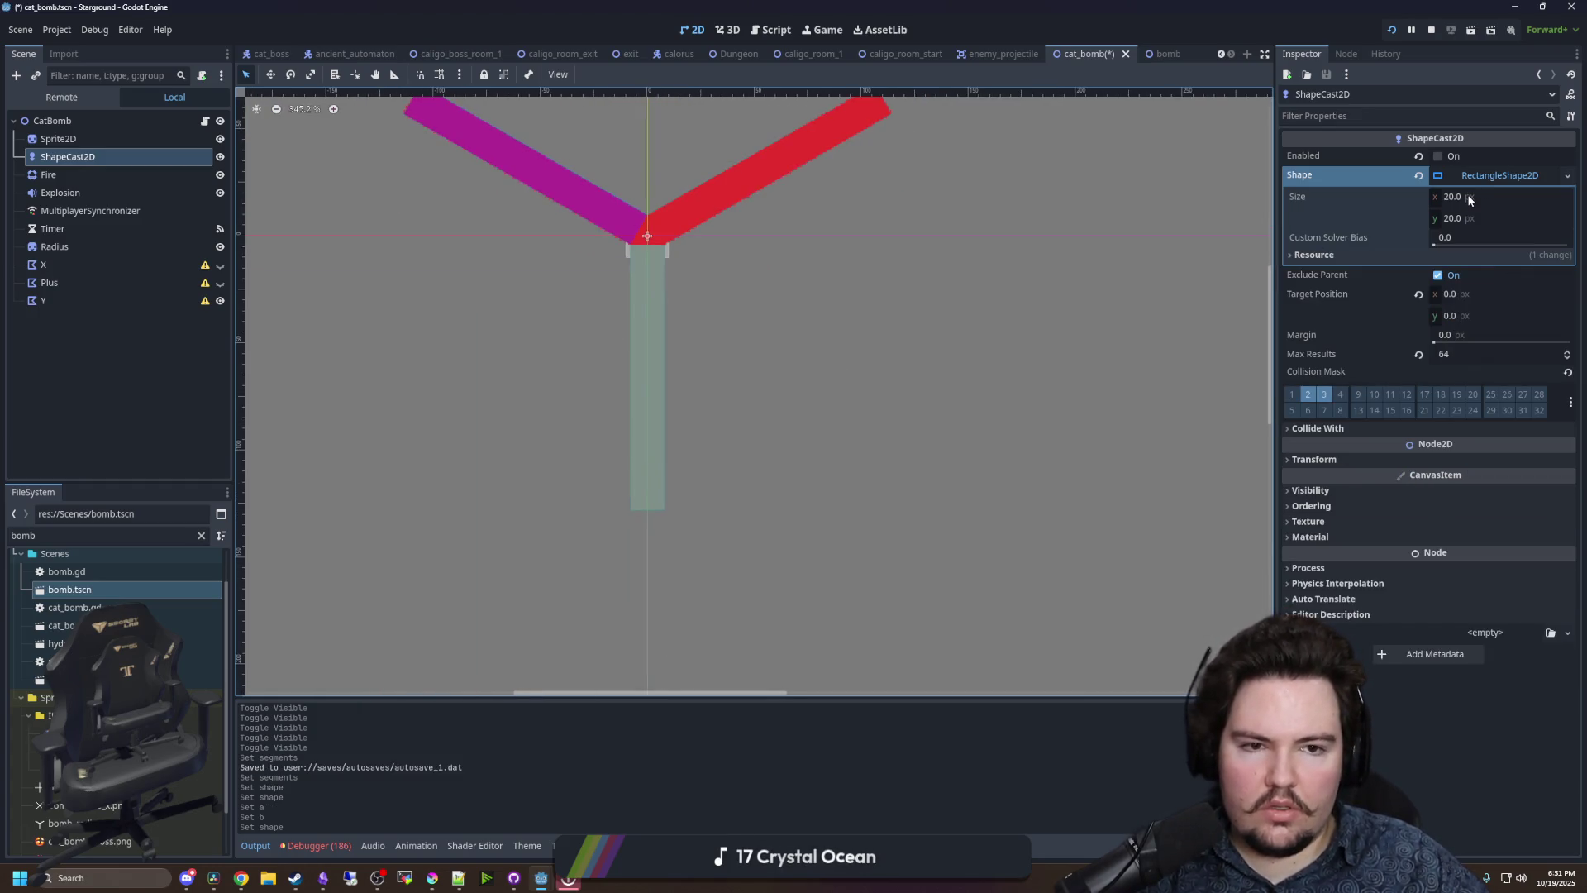
left_click(1459, 220)
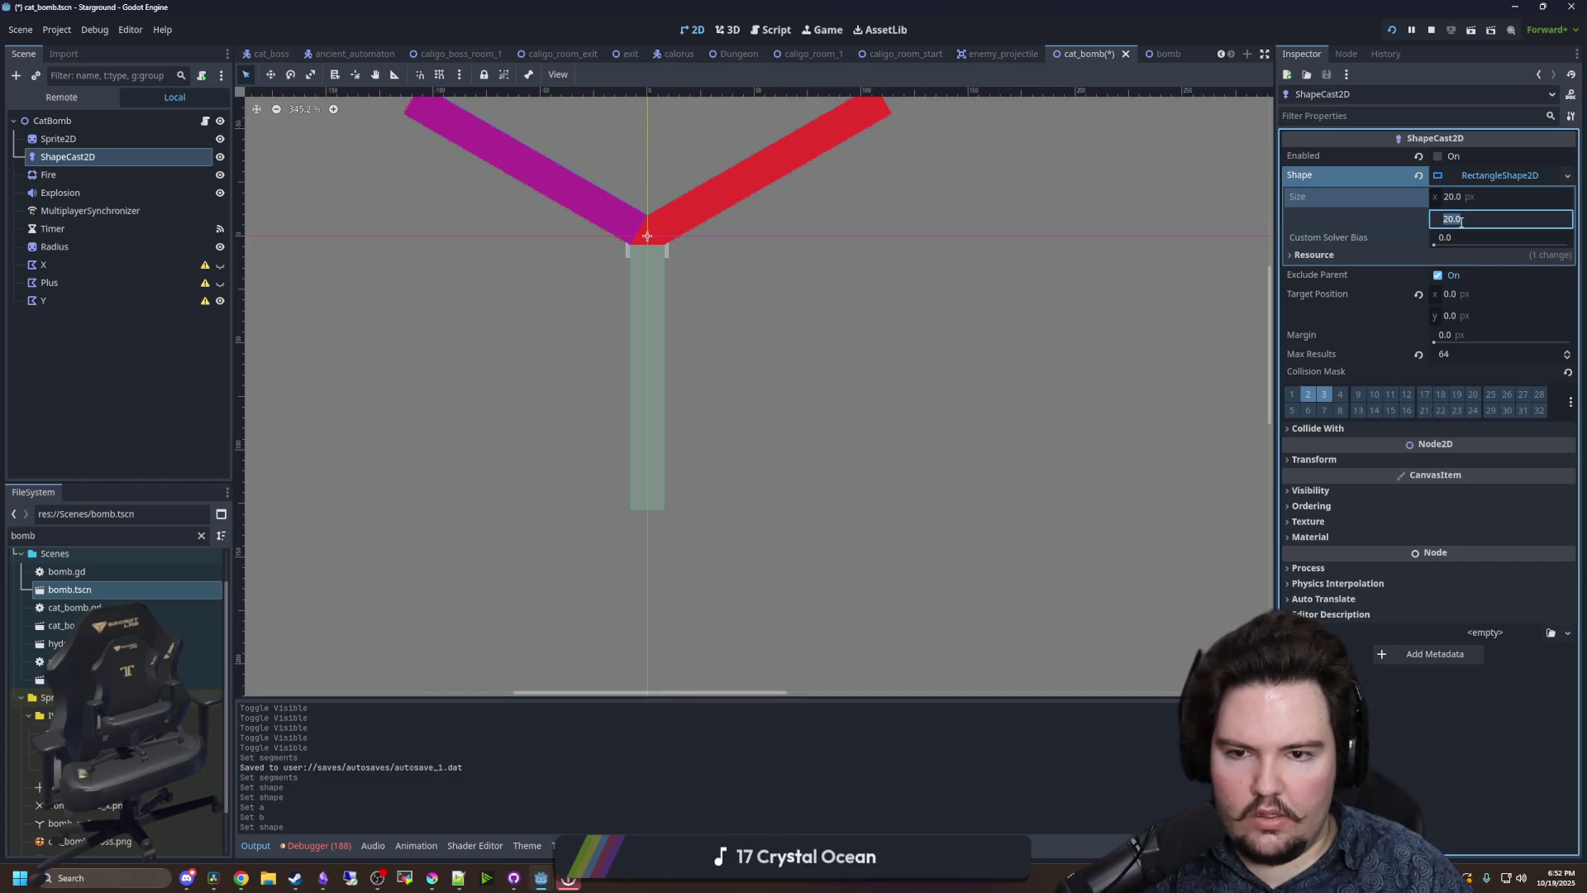
type("128")
key("Return")
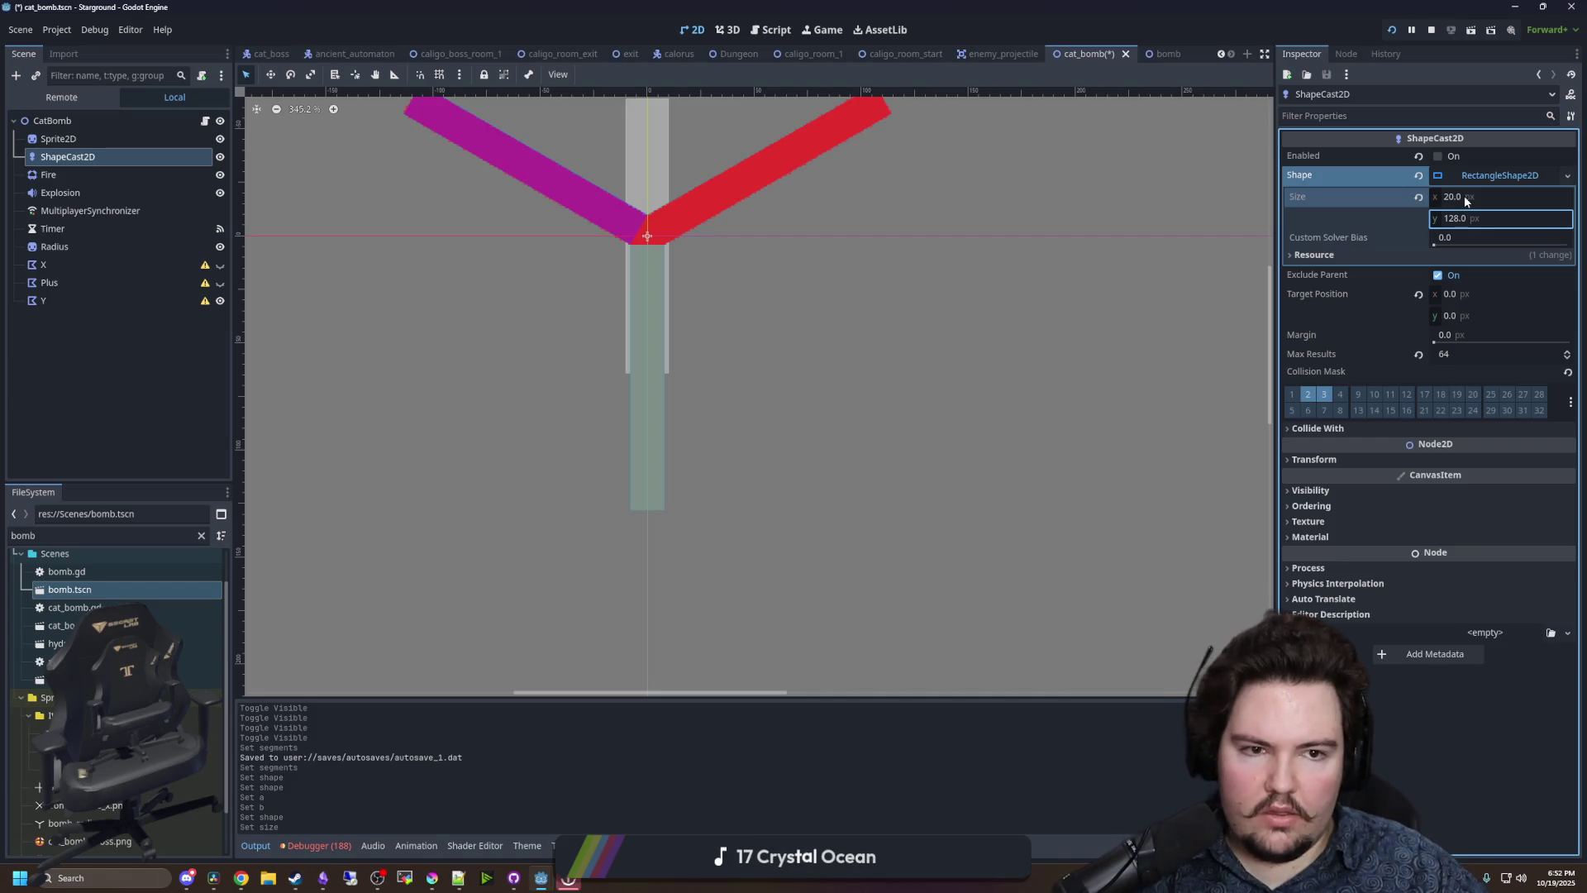
left_click(1465, 198)
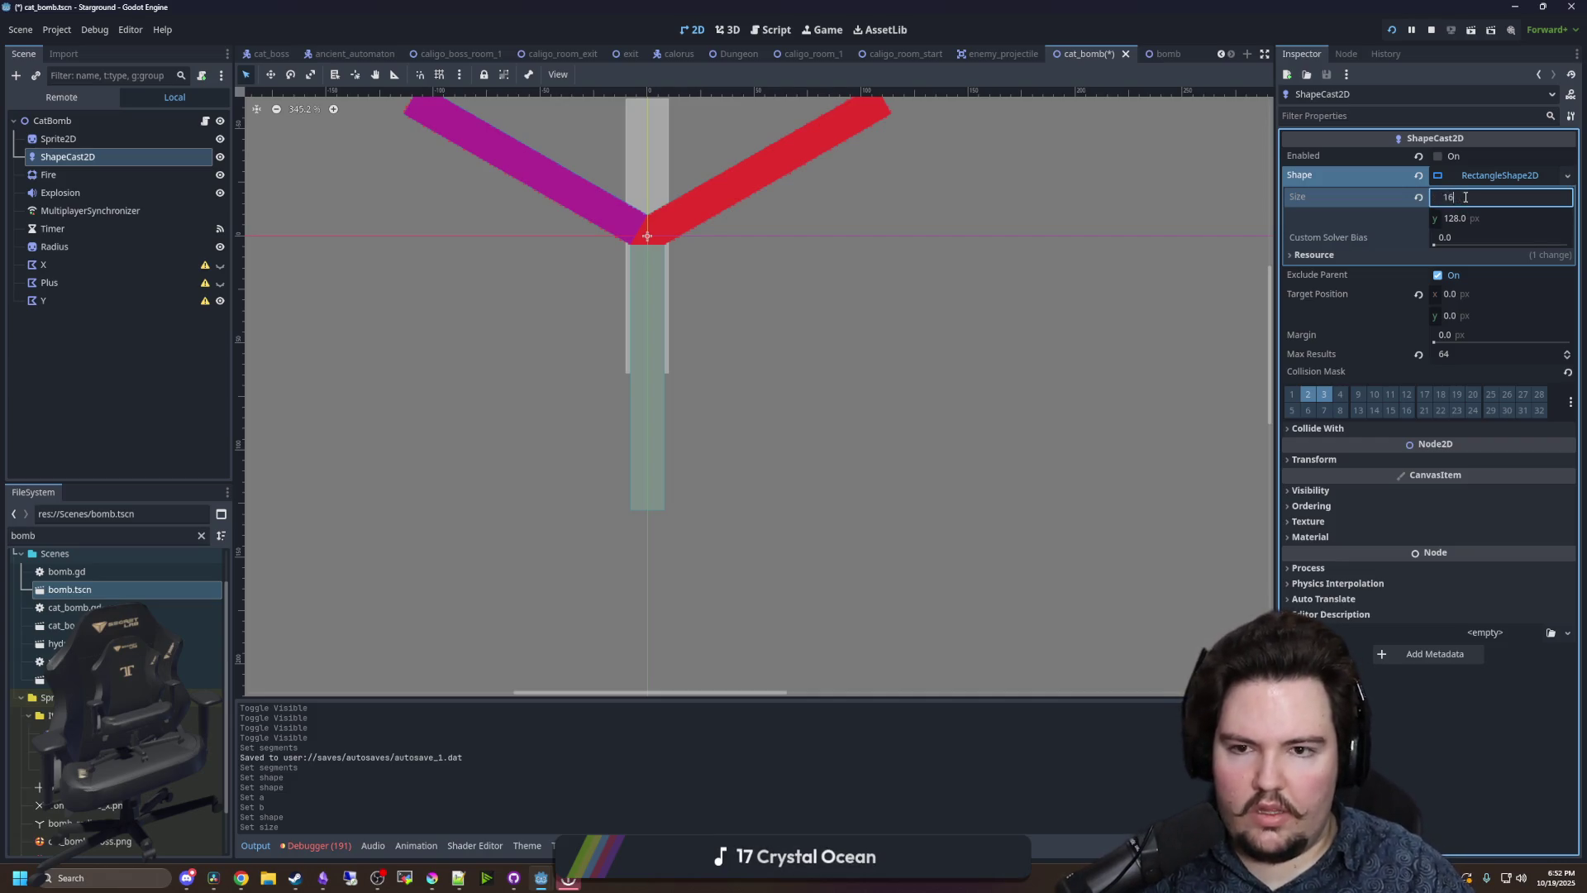
key("Return")
scroll(691, 434, "down", 3)
scroll(845, 380, "up", 3)
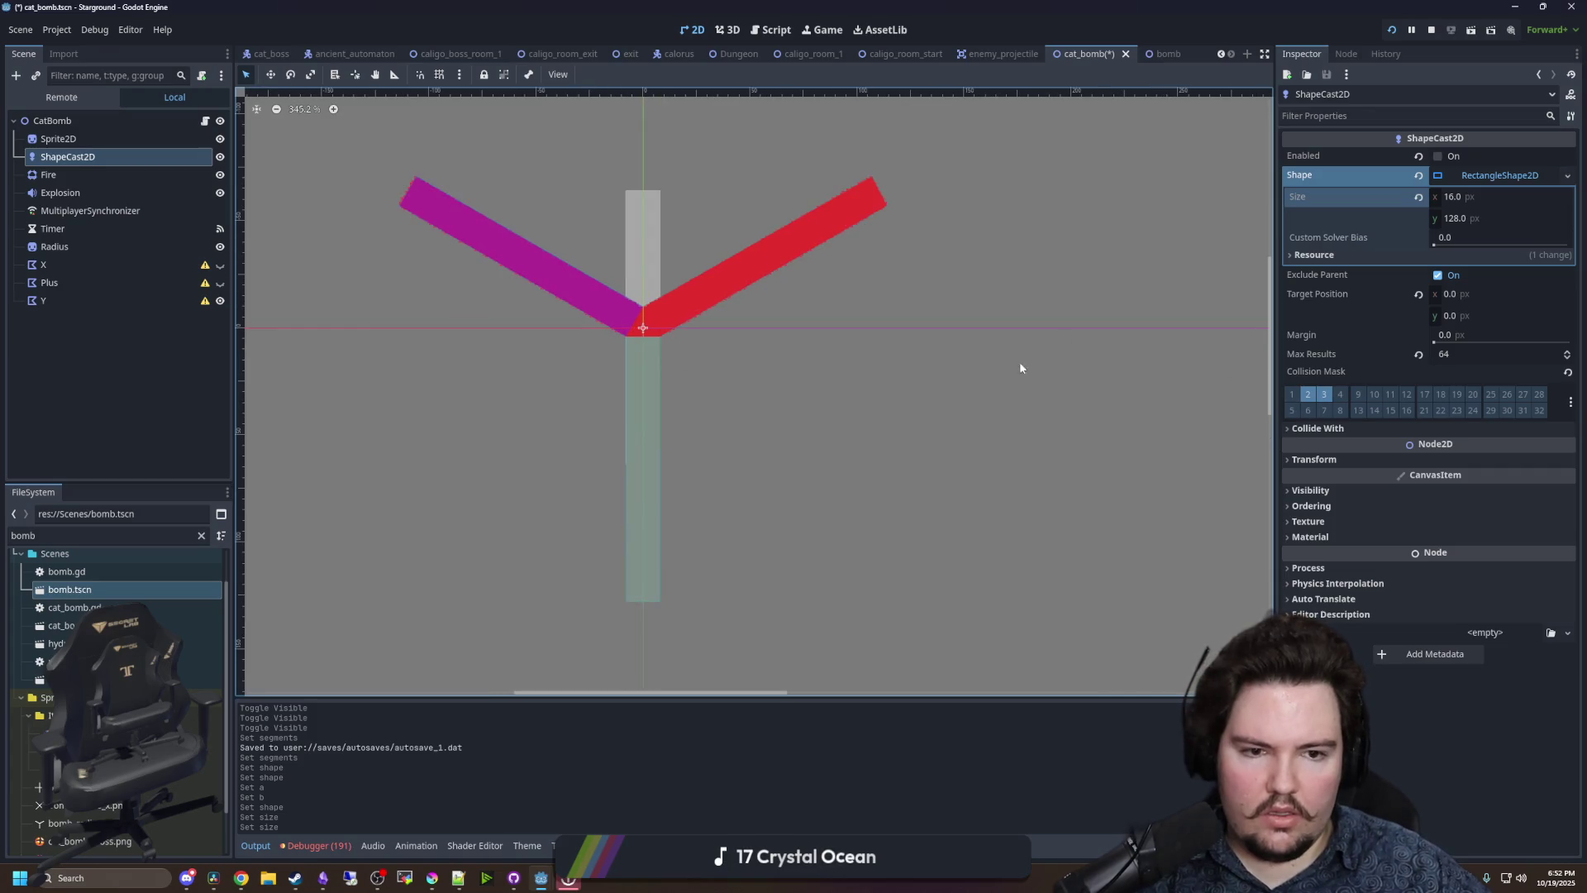
- Move the shape cast to y -64 and try rotating it, then undo the size and position edits
left_click(1320, 460)
left_click_drag(1488, 499, 1421, 498)
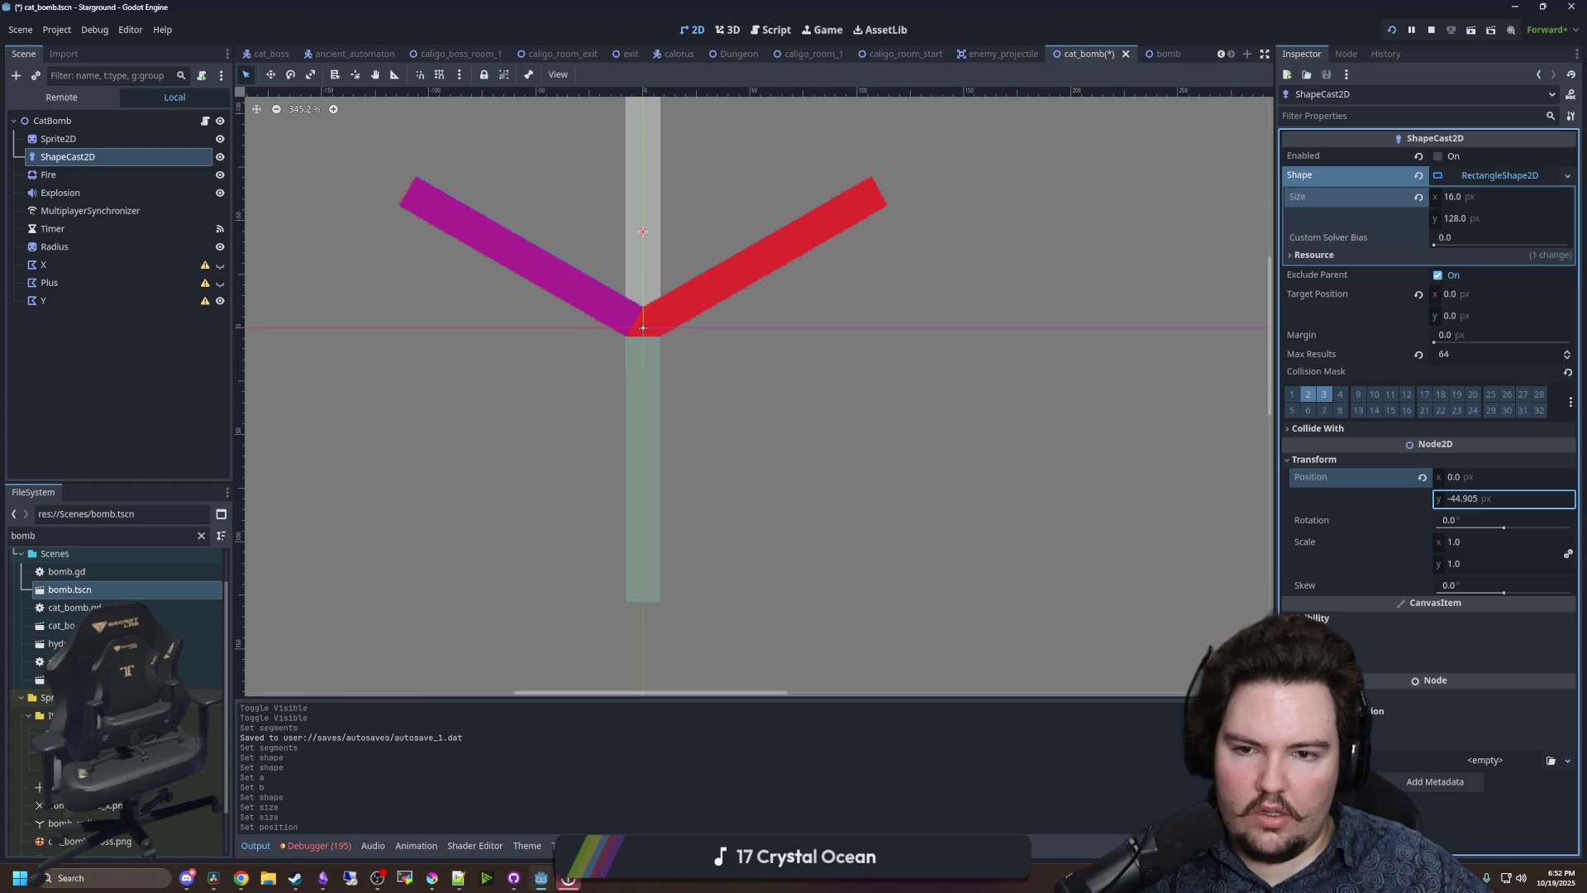
left_click(1457, 499)
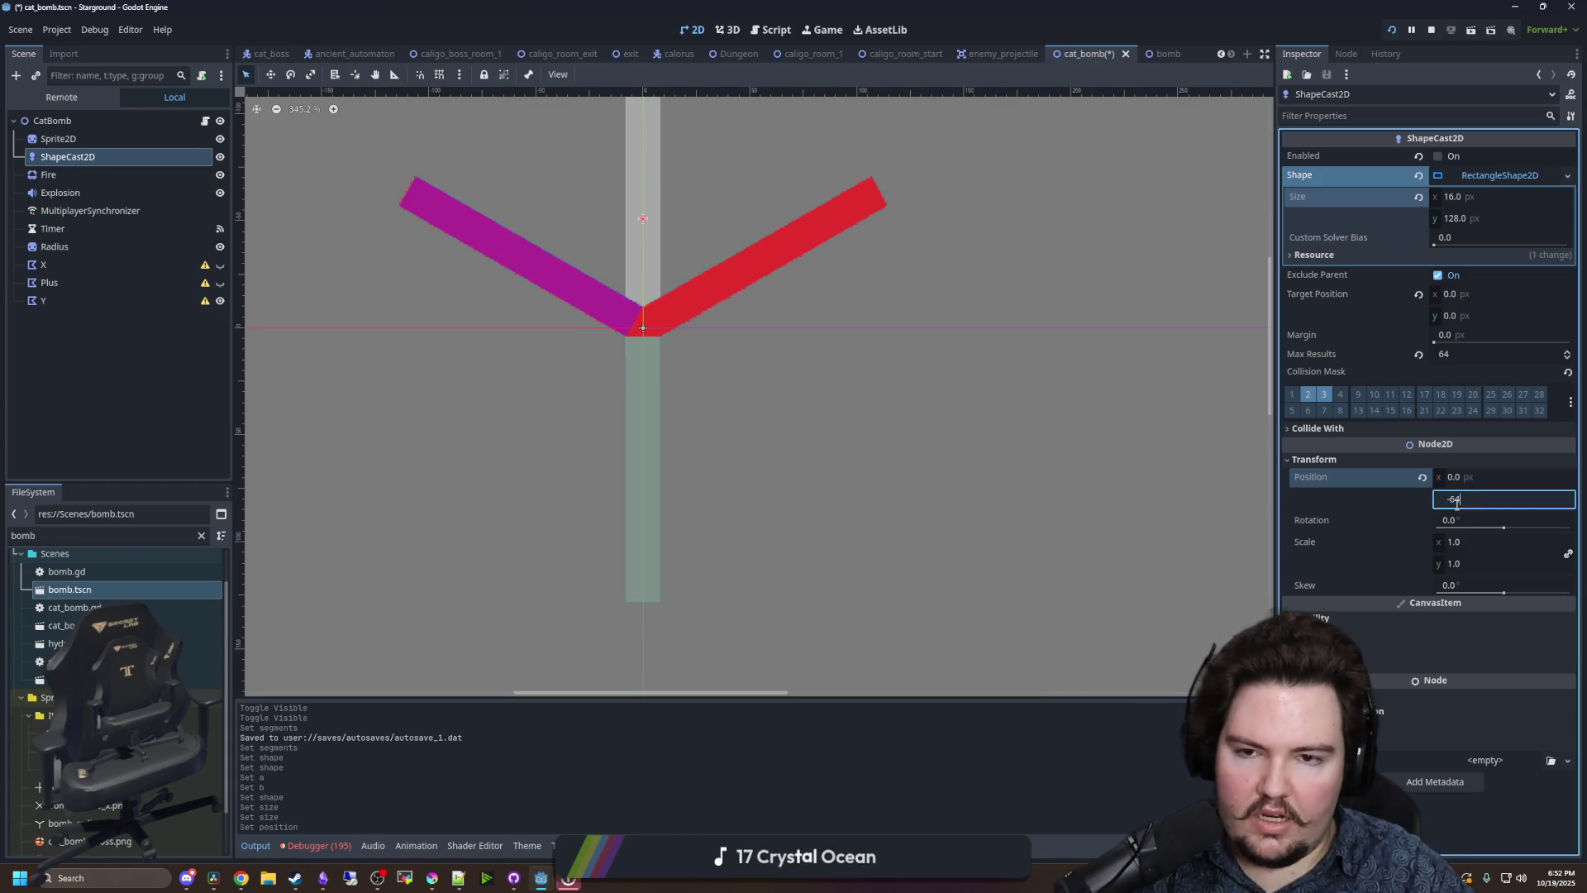
key("Return")
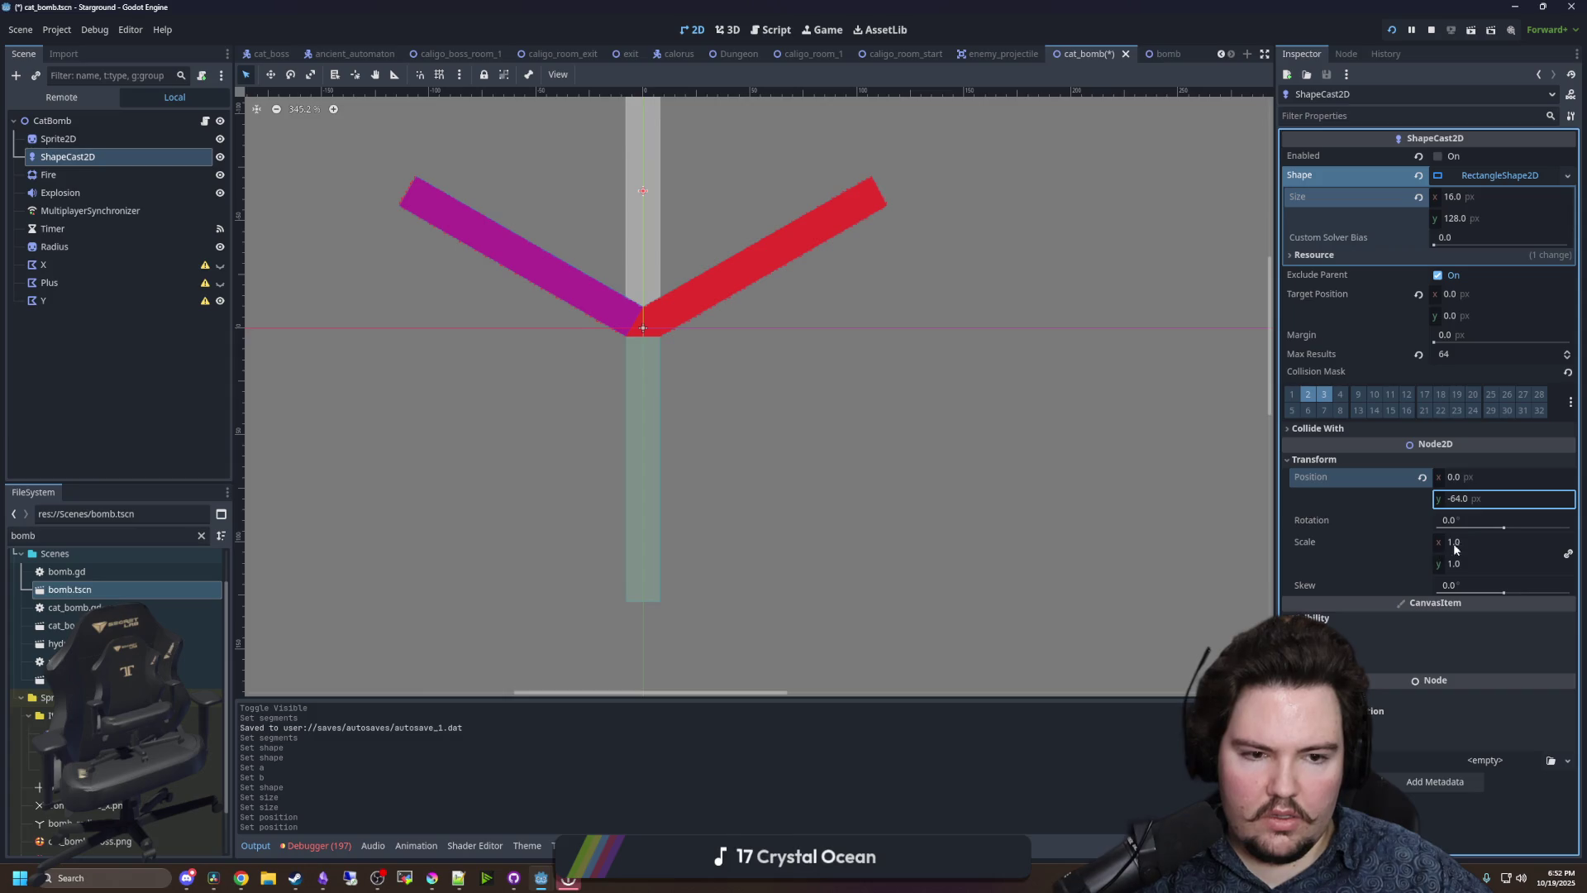
left_click_drag(1498, 530, 1517, 532)
key("ctrl+z")
key("ctrl+z")
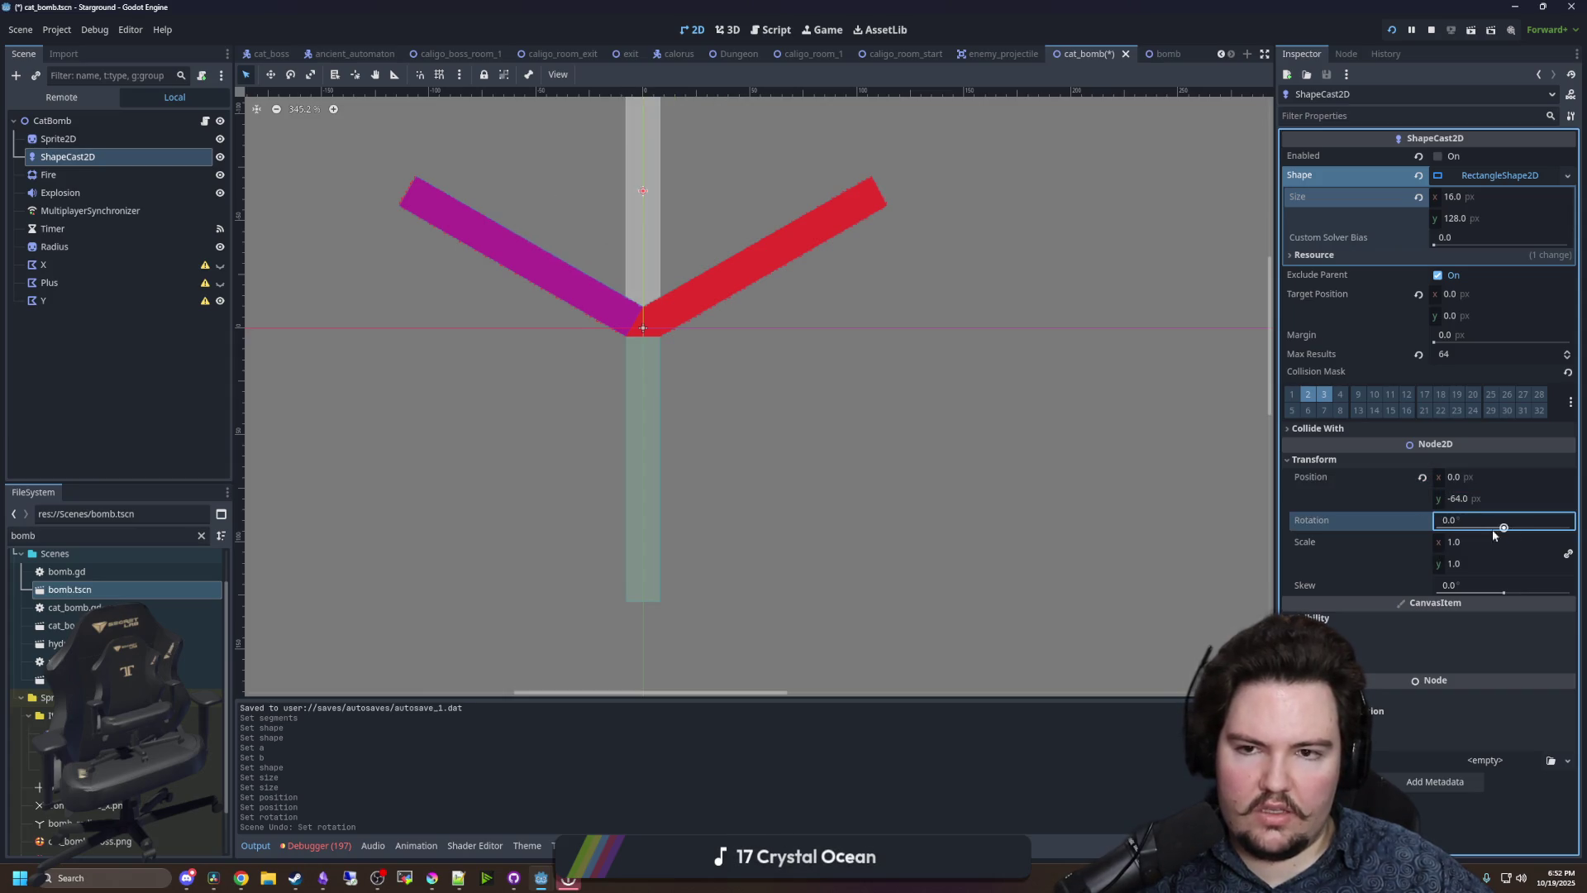
key("ctrl+z")
key("ctrl+z")
key("ctrl+z")
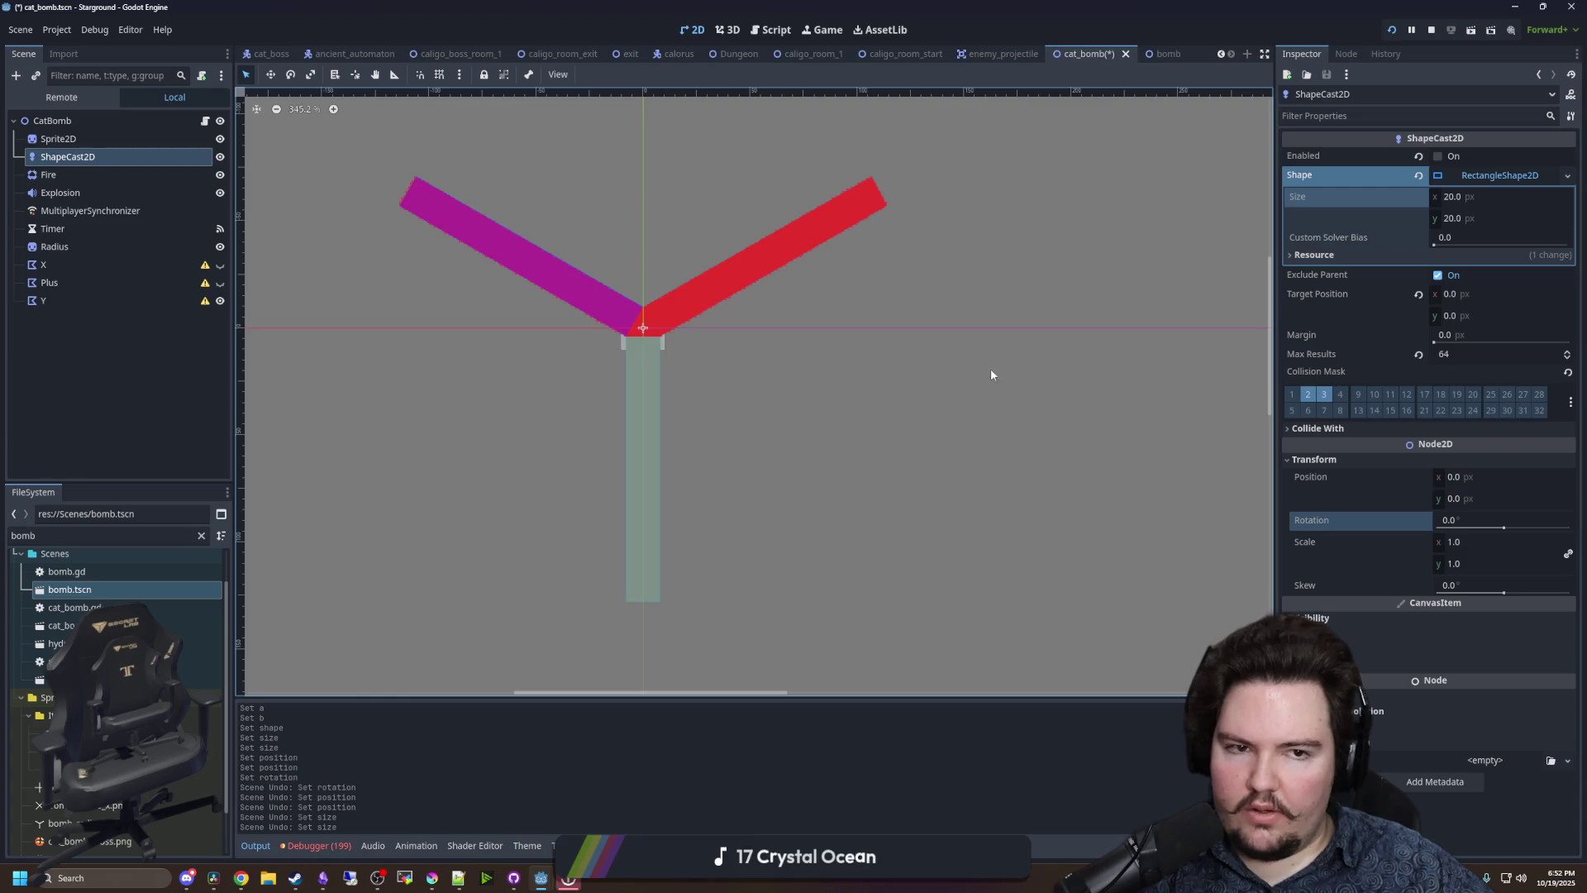
- Copy the ShapeCast2D node and bring up the CatBomb's cat_bomb.gd script
scroll(703, 340, "up", 3)
right_click(91, 156)
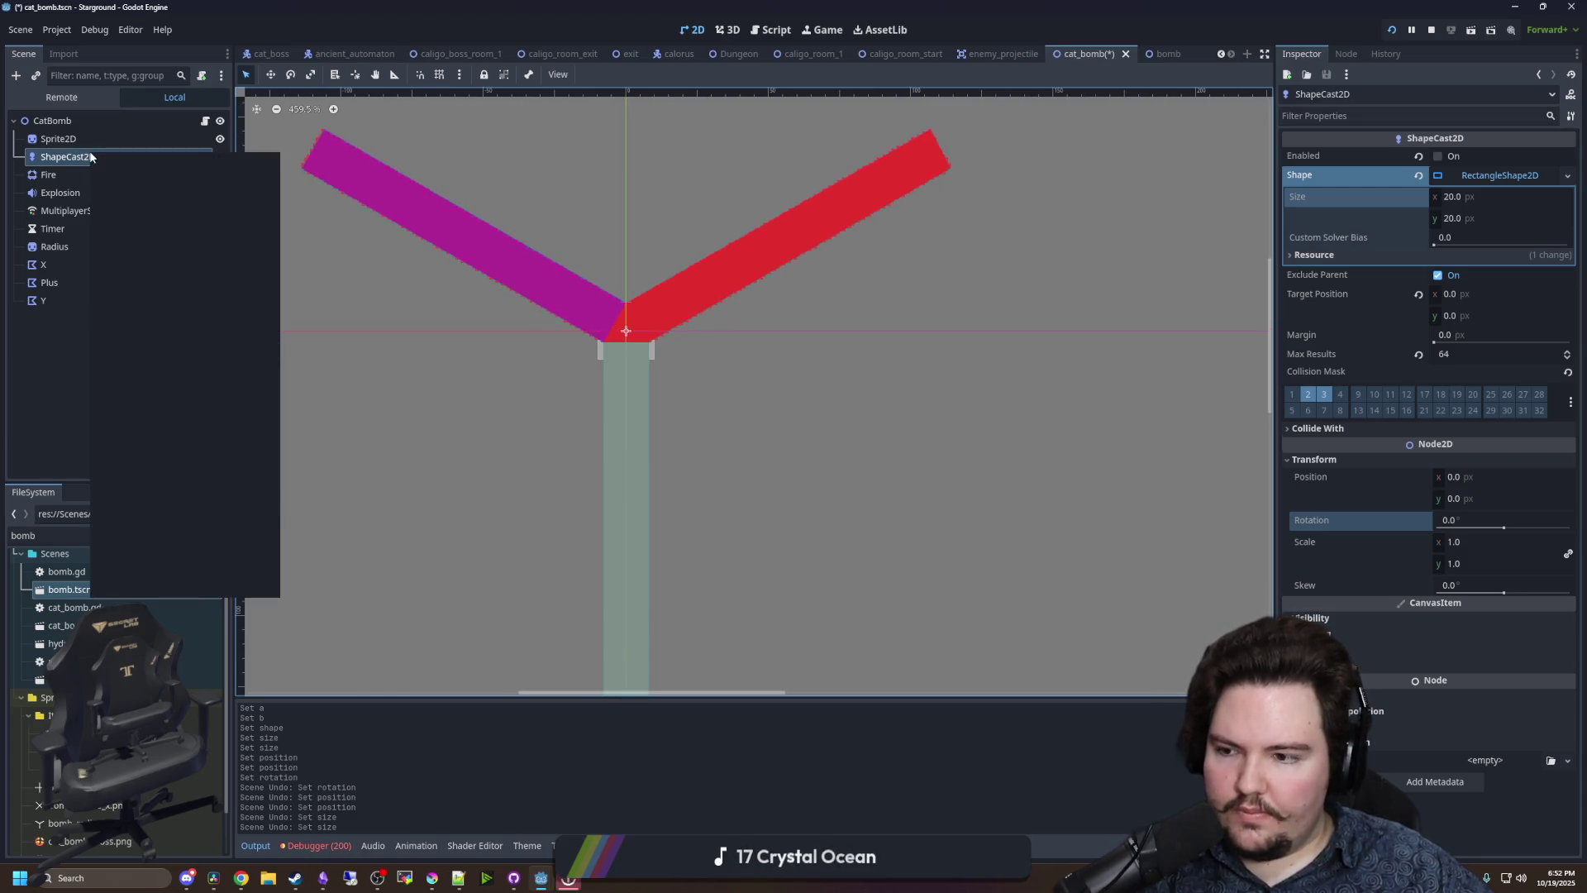
left_click(147, 271)
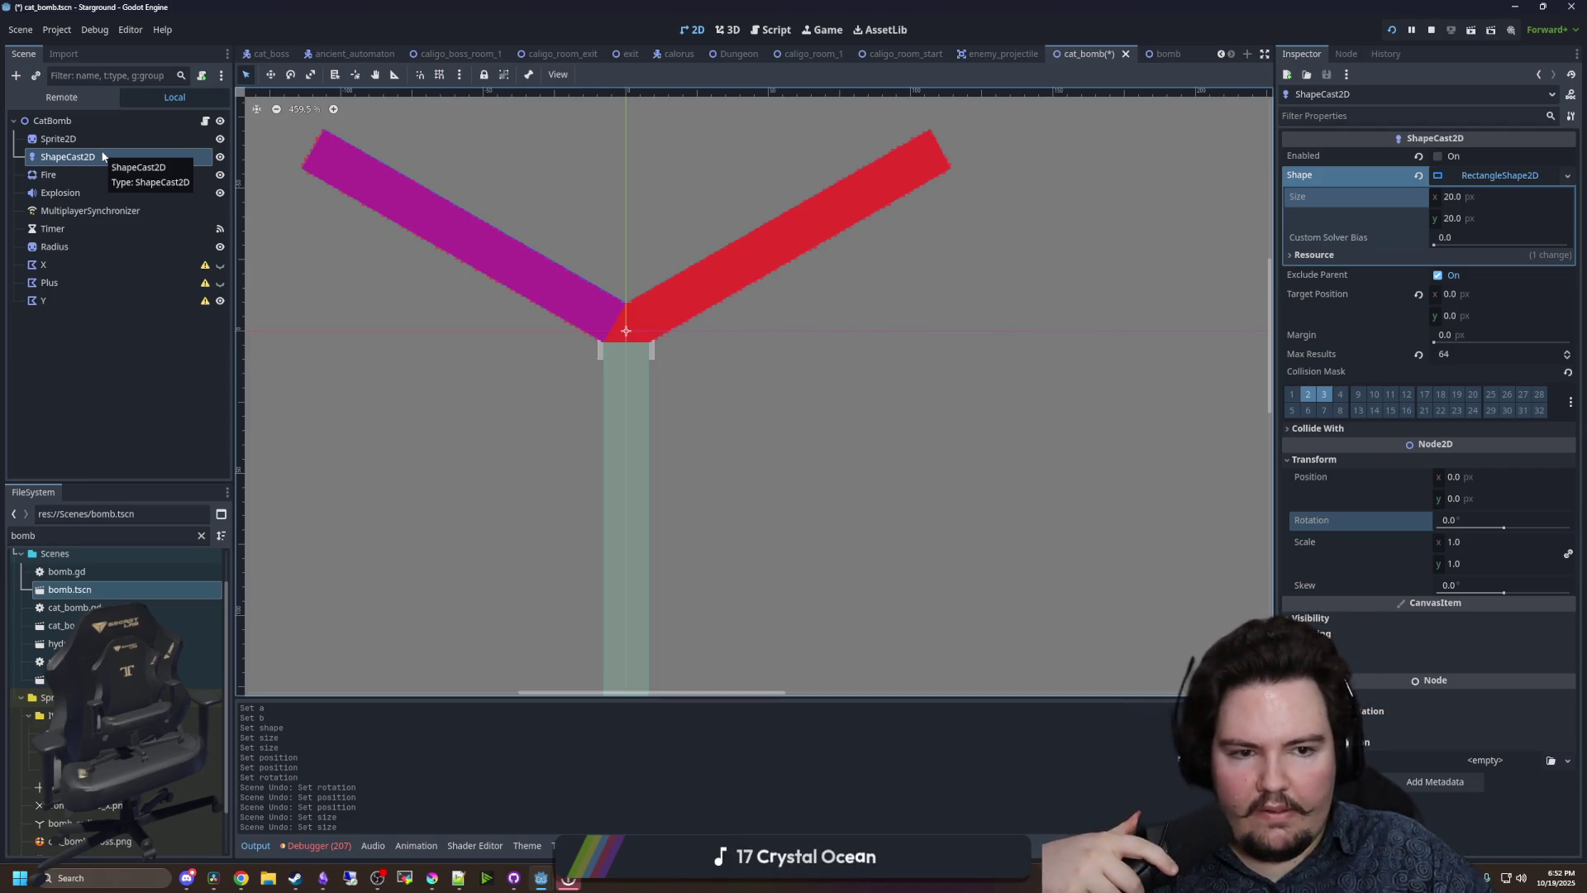
left_click(205, 120)
scroll(661, 492, "down", 15)
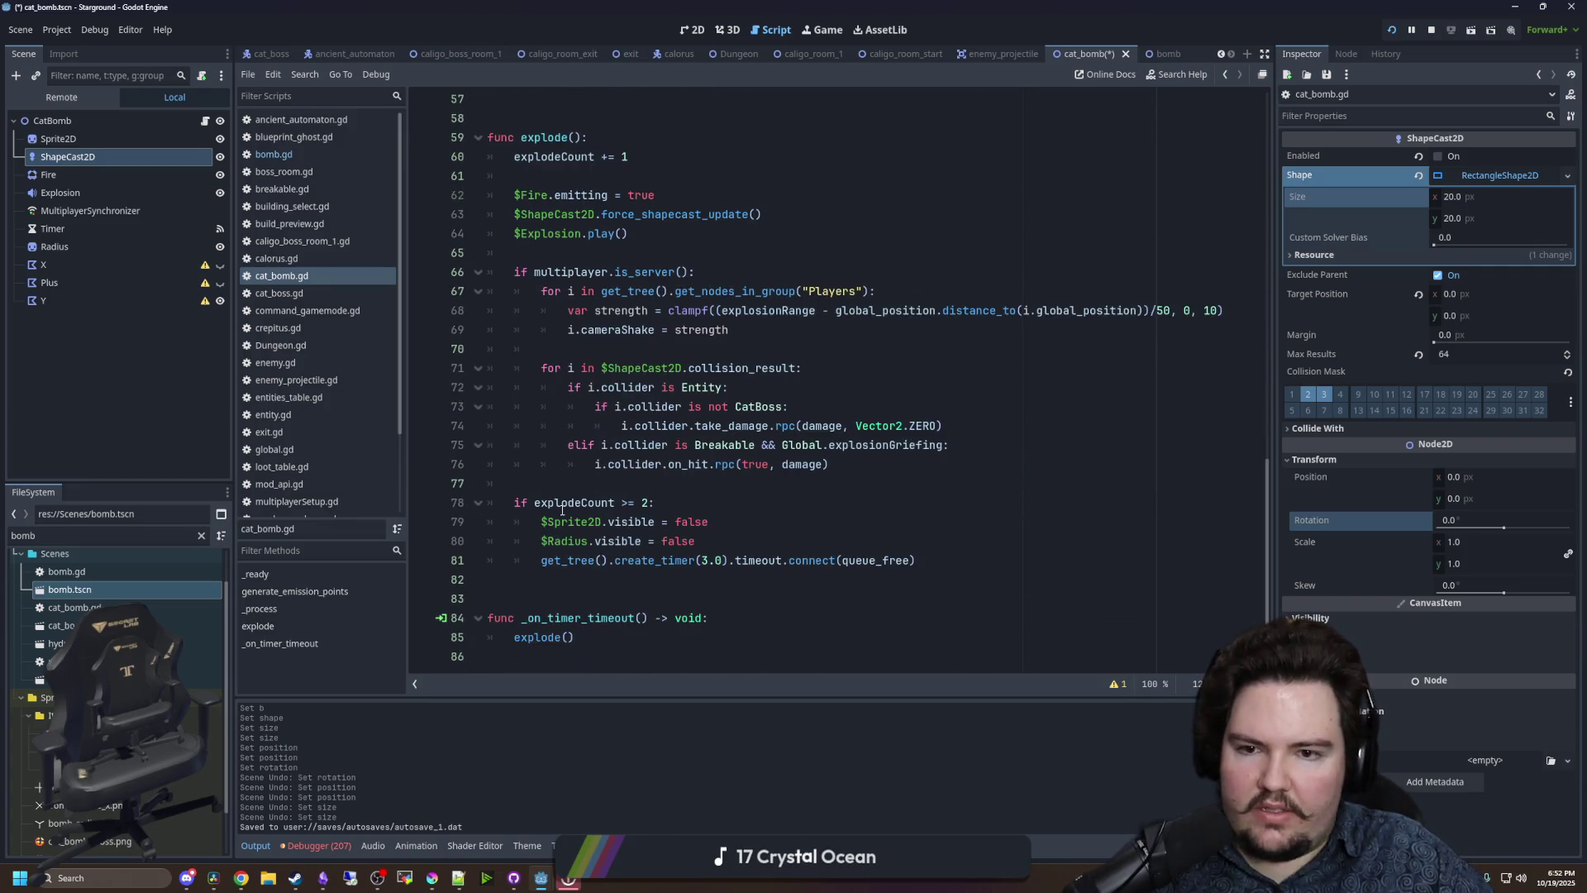
- Insert blank lines after $Explosion.play() in explode(), then right-click the CatBomb root node
mouse_move(562, 510)
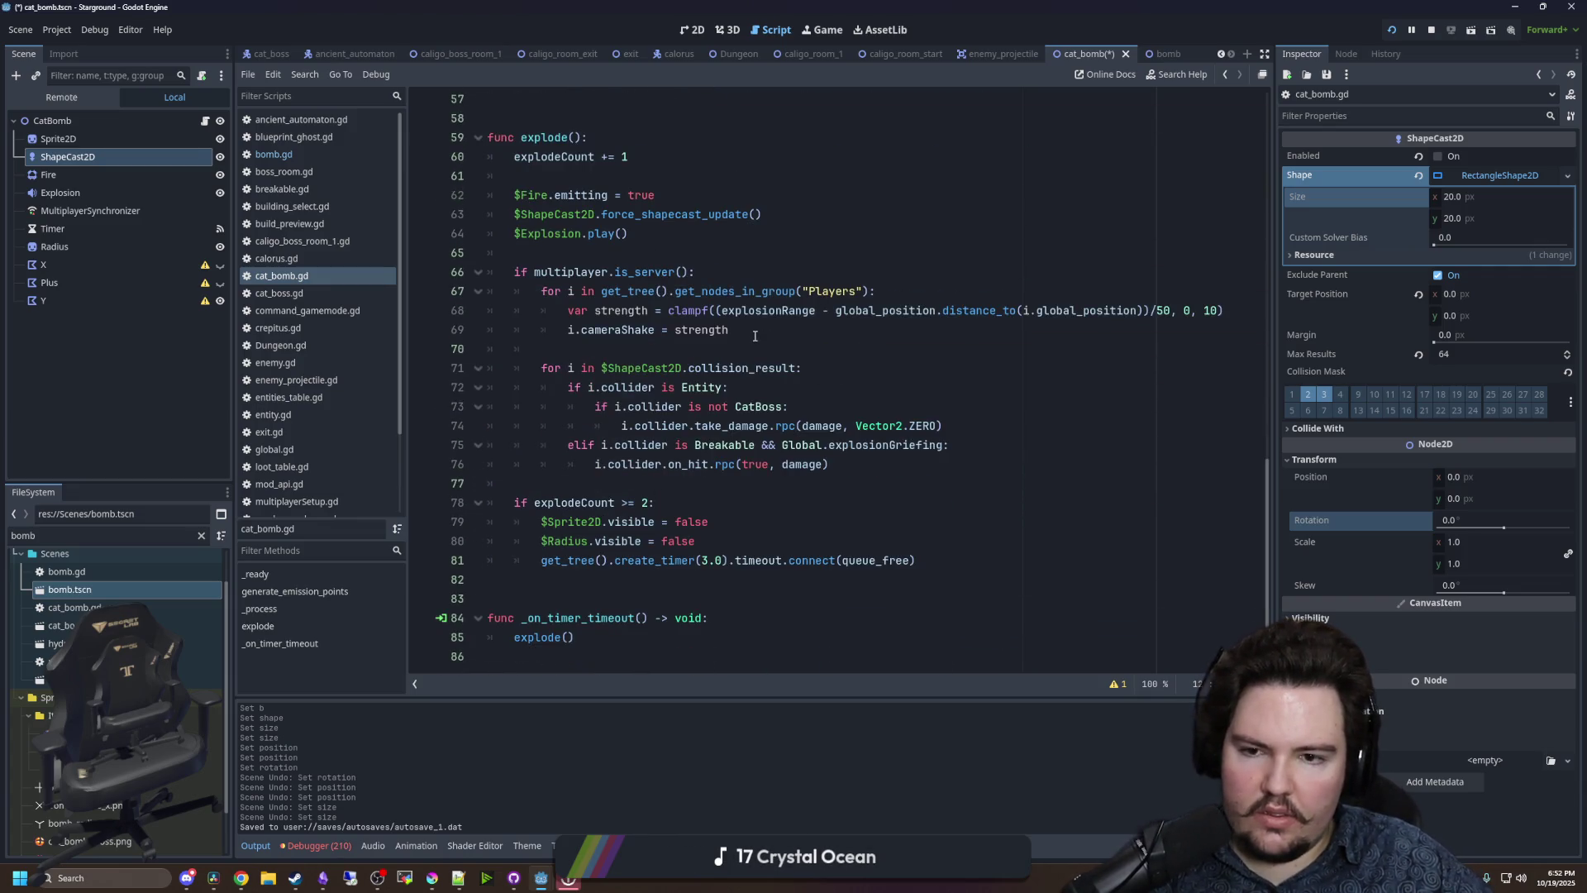
left_click(593, 252)
key("Return")
key("Return")
key("Up")
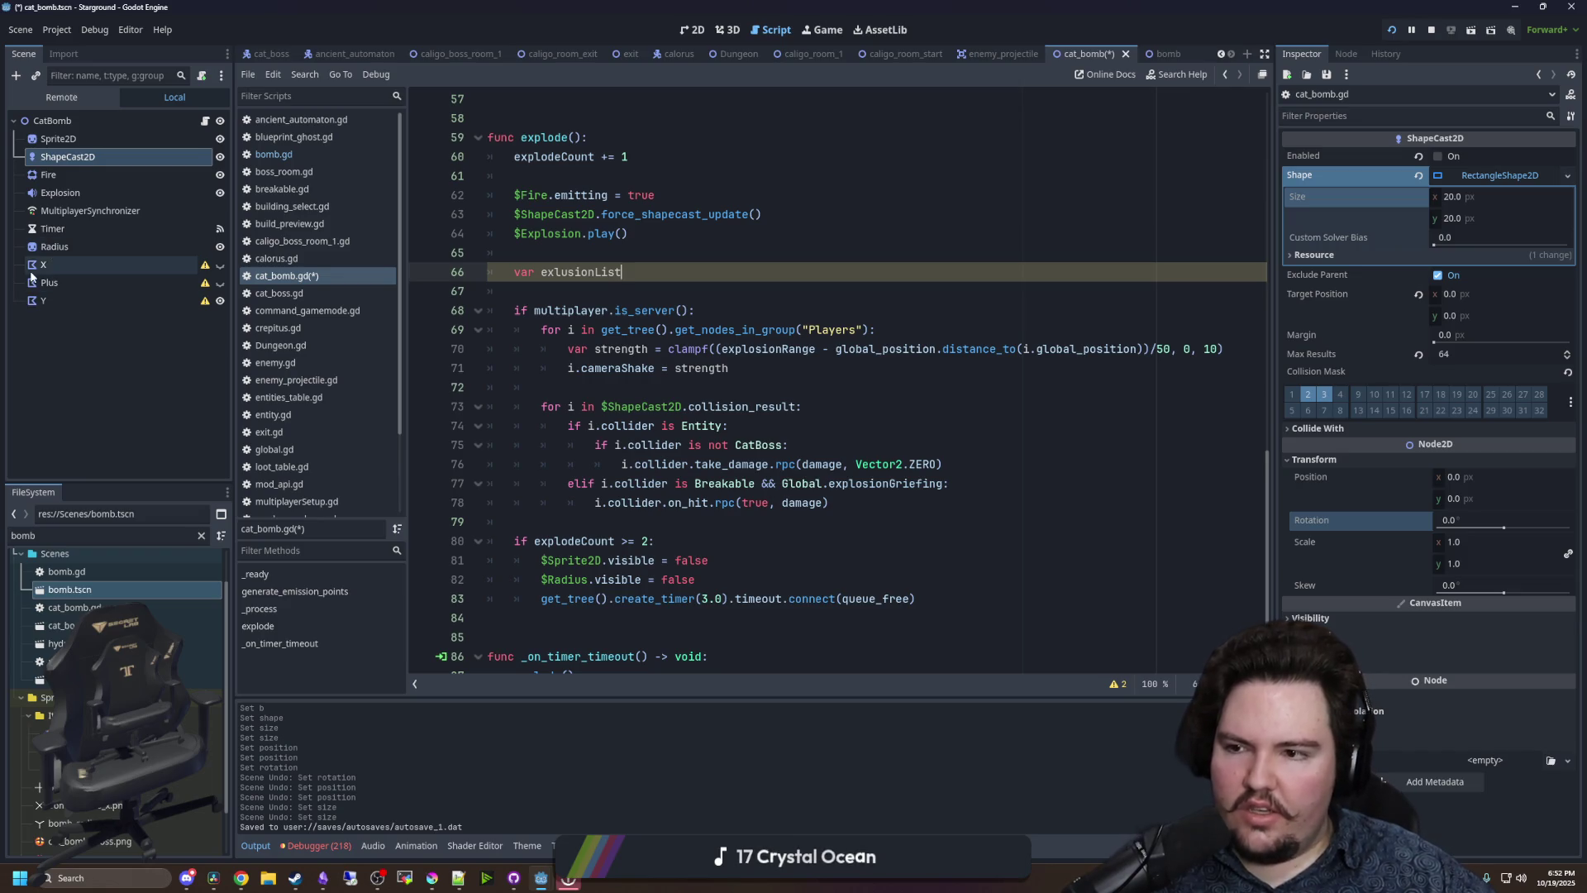
left_click(81, 119)
right_click(82, 121)
- Add an Area2D child under CatBomb and look through its signals and properties
left_click(137, 156)
key("Return")
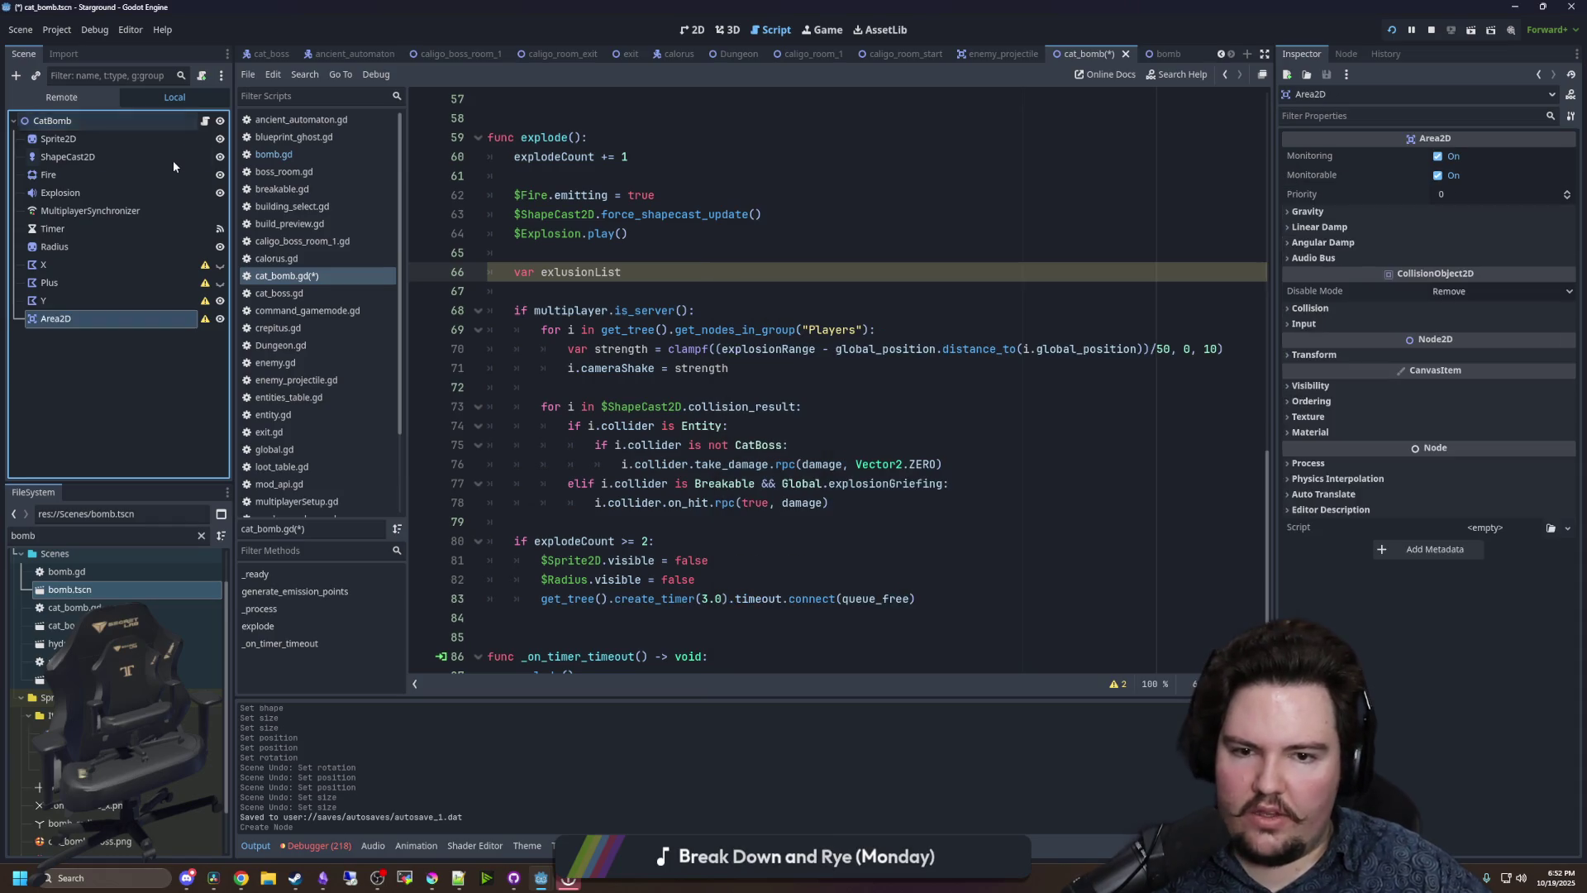
left_click(1345, 54)
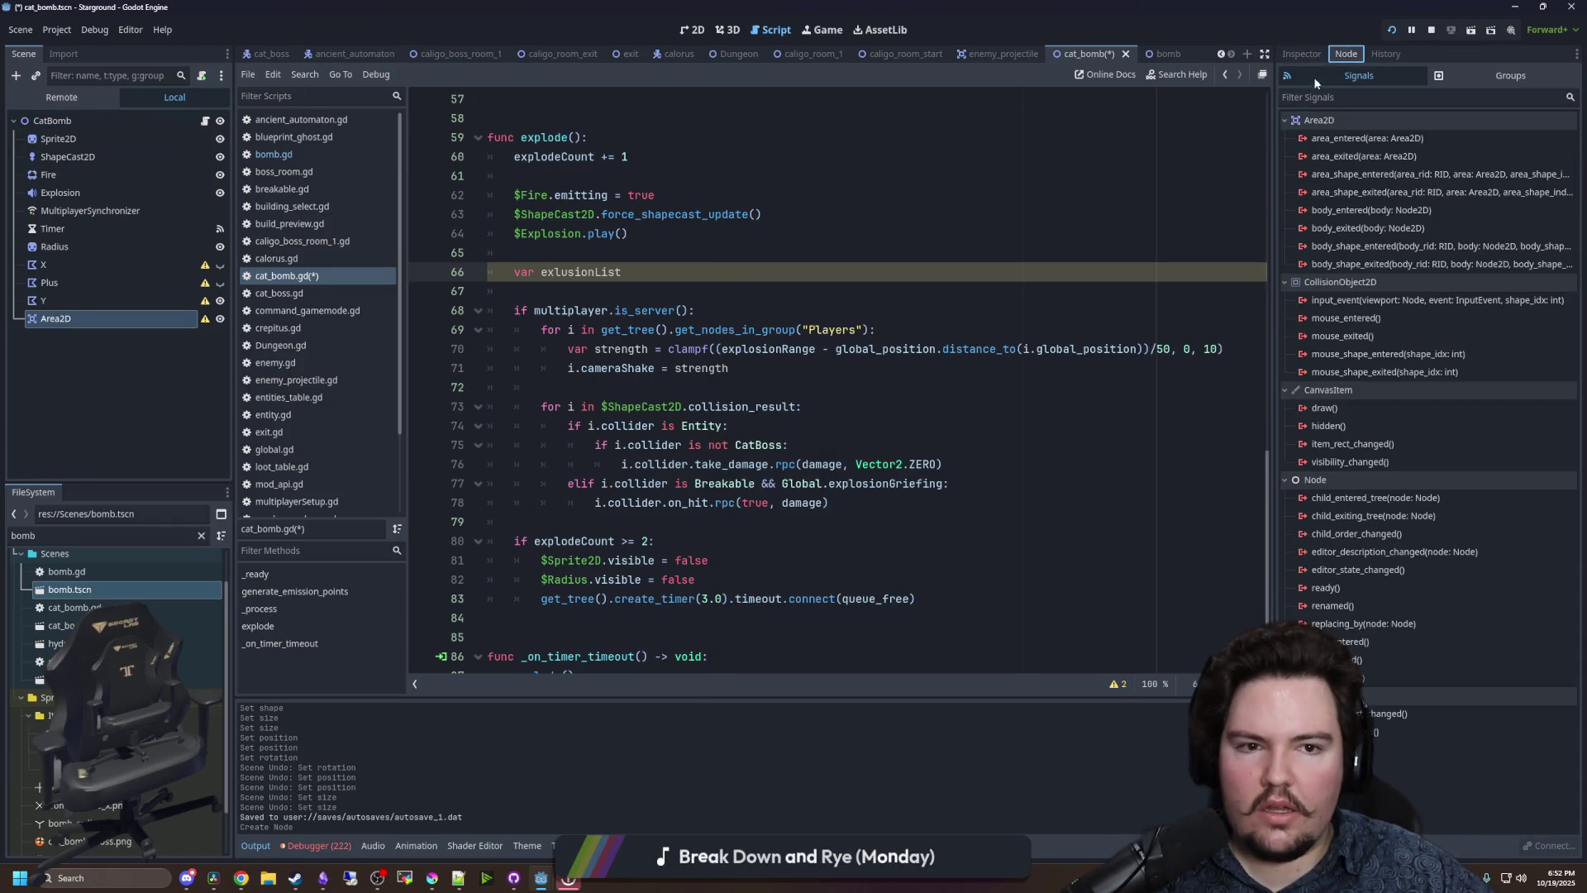
left_click(71, 299)
left_click(56, 318)
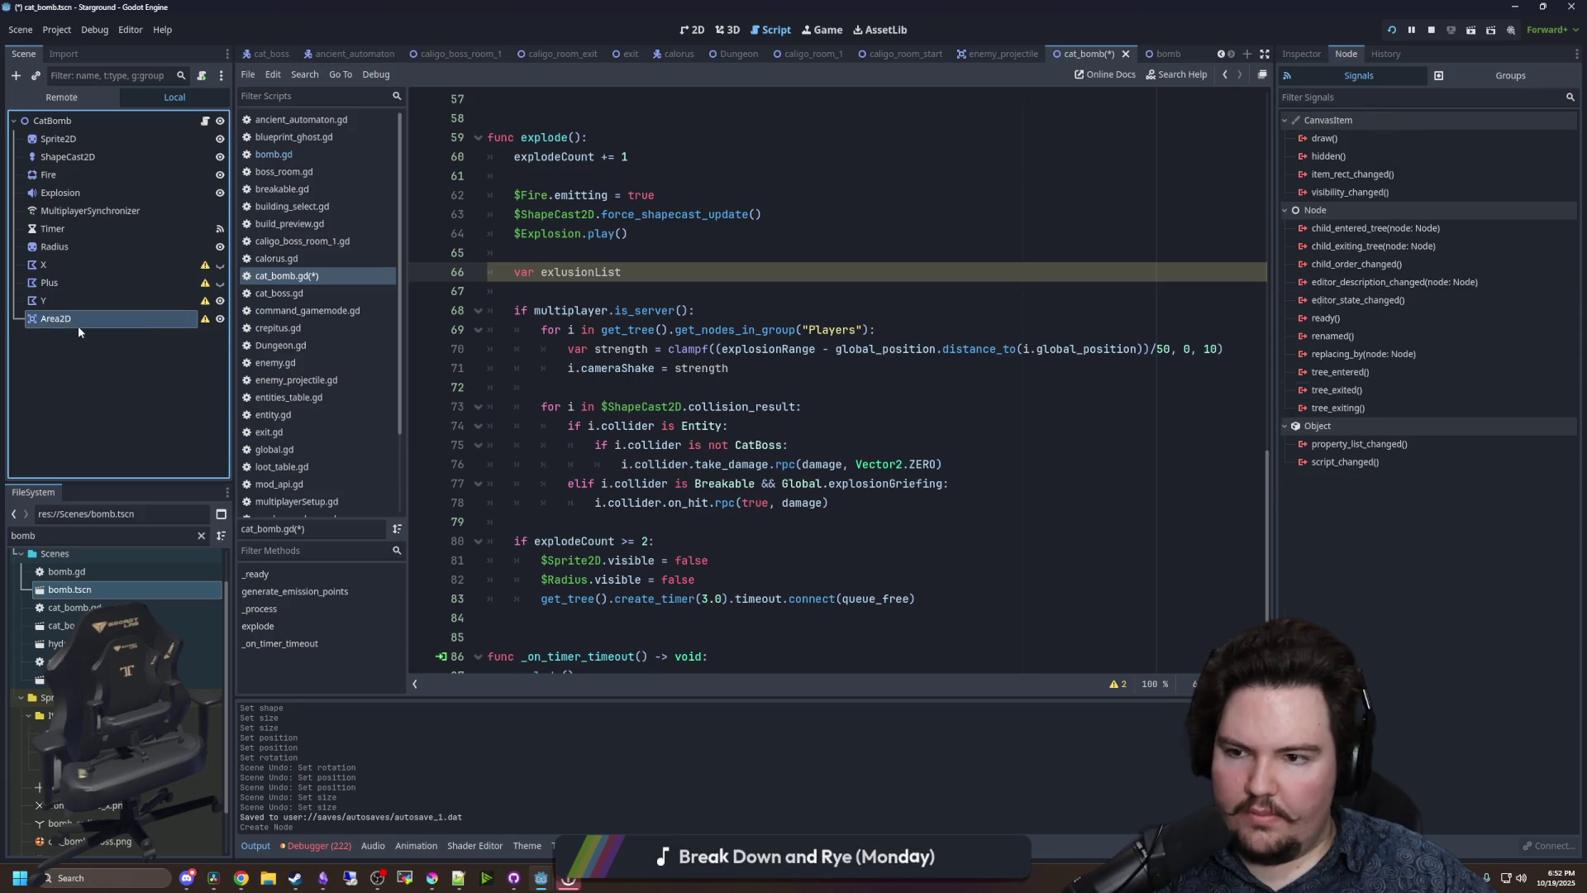
left_click(1306, 58)
- Read the Area2D class reference, then move Area2D up to sit directly below Radius
left_click(1570, 94)
scroll(703, 408, "down", 2)
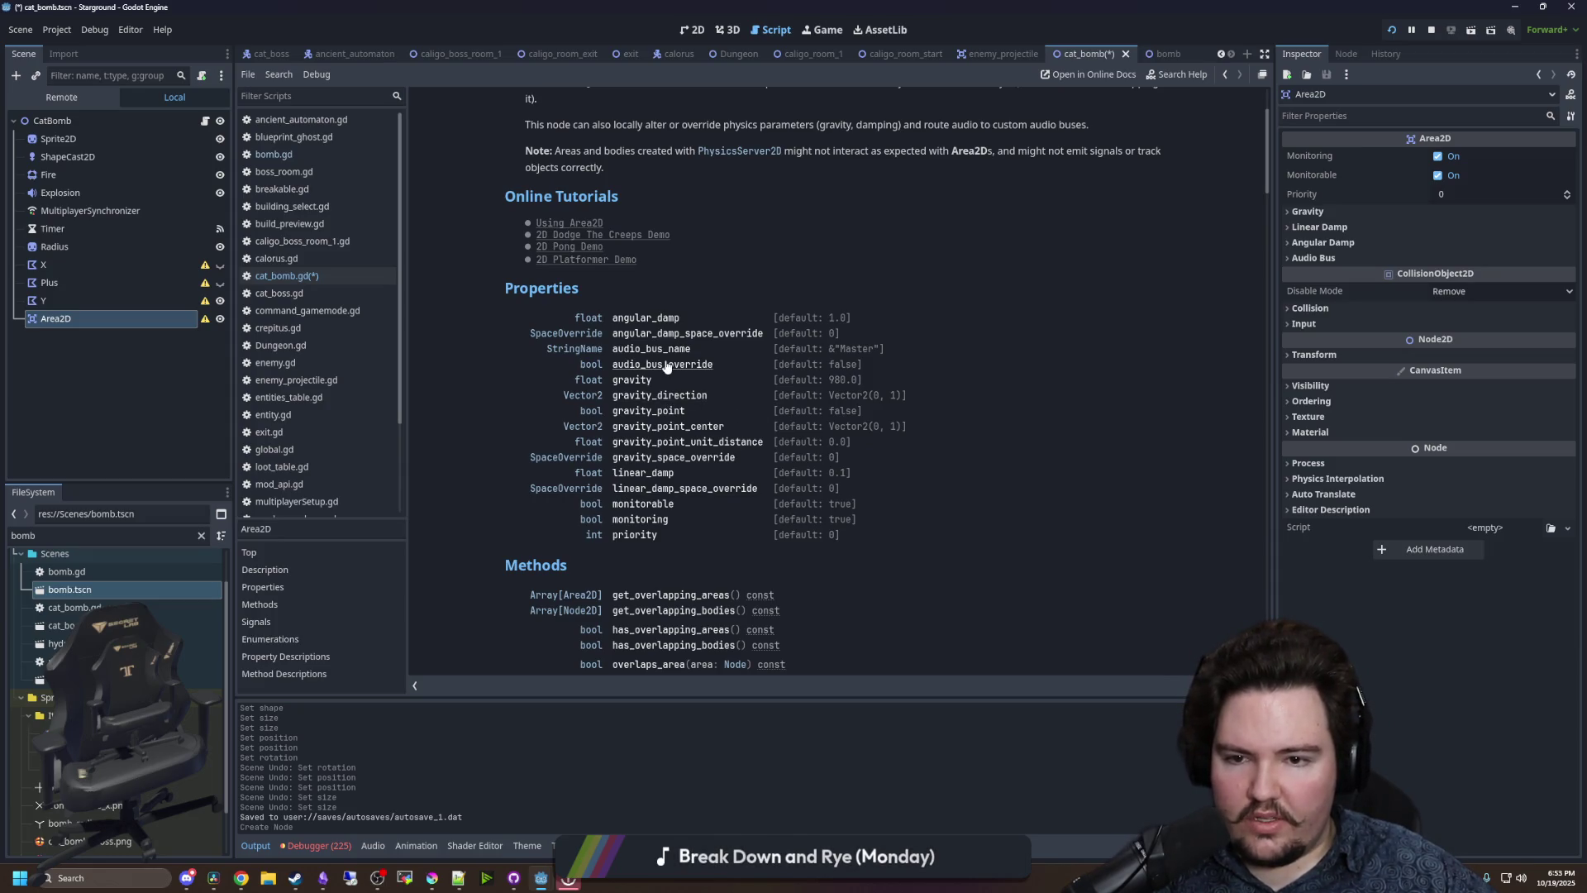
scroll(633, 421, "down", 4)
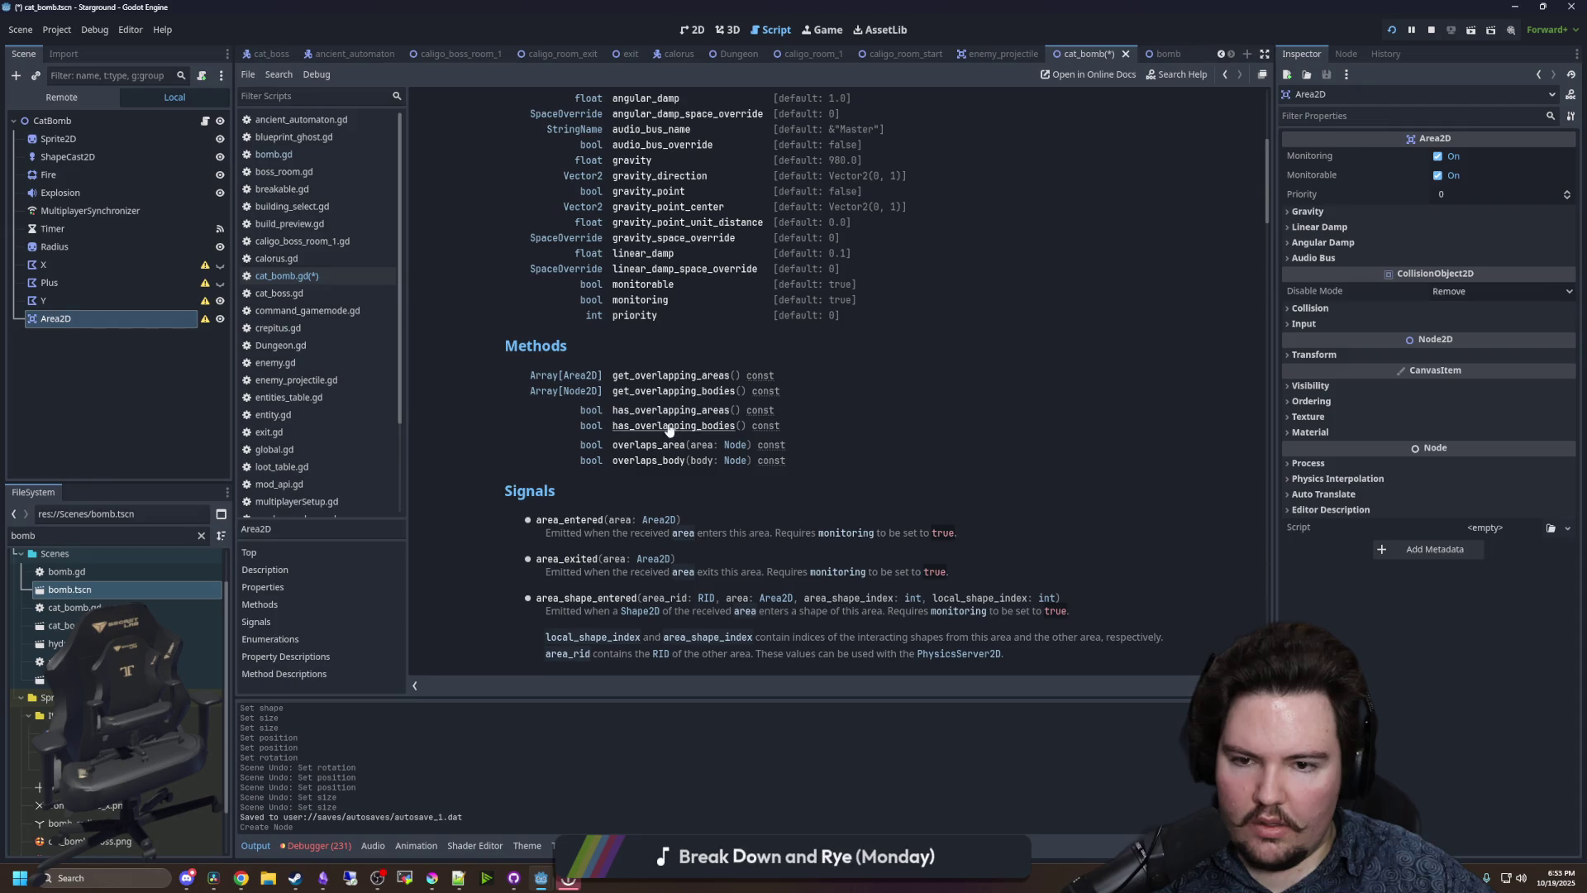
scroll(664, 428, "up", 7)
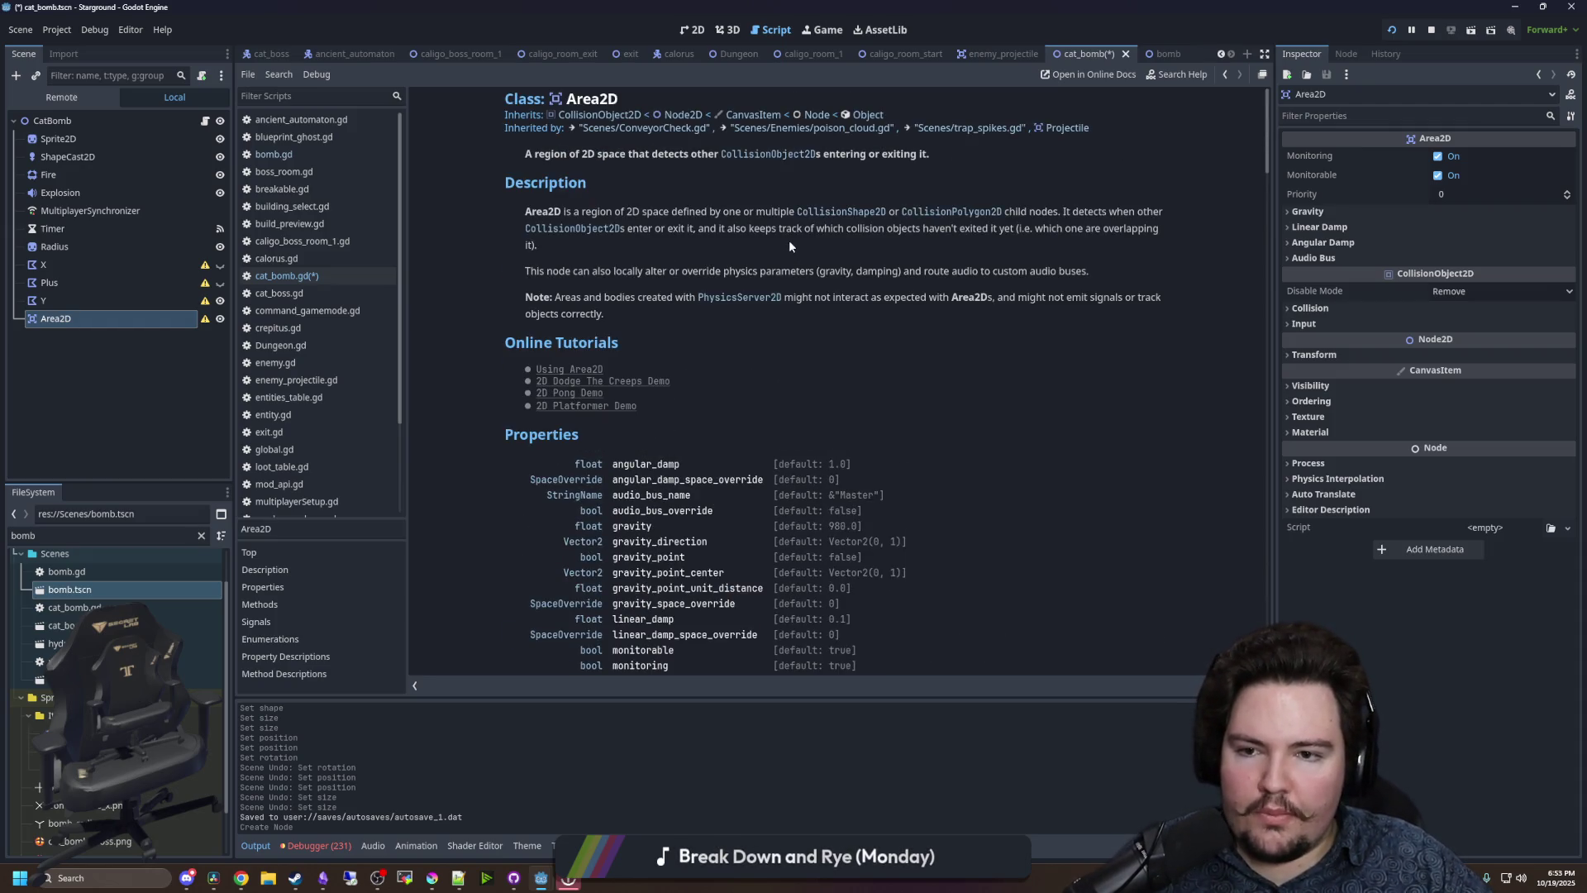
left_click_drag(687, 273, 1079, 273)
left_click(1079, 272)
scroll(865, 195, "down", 5)
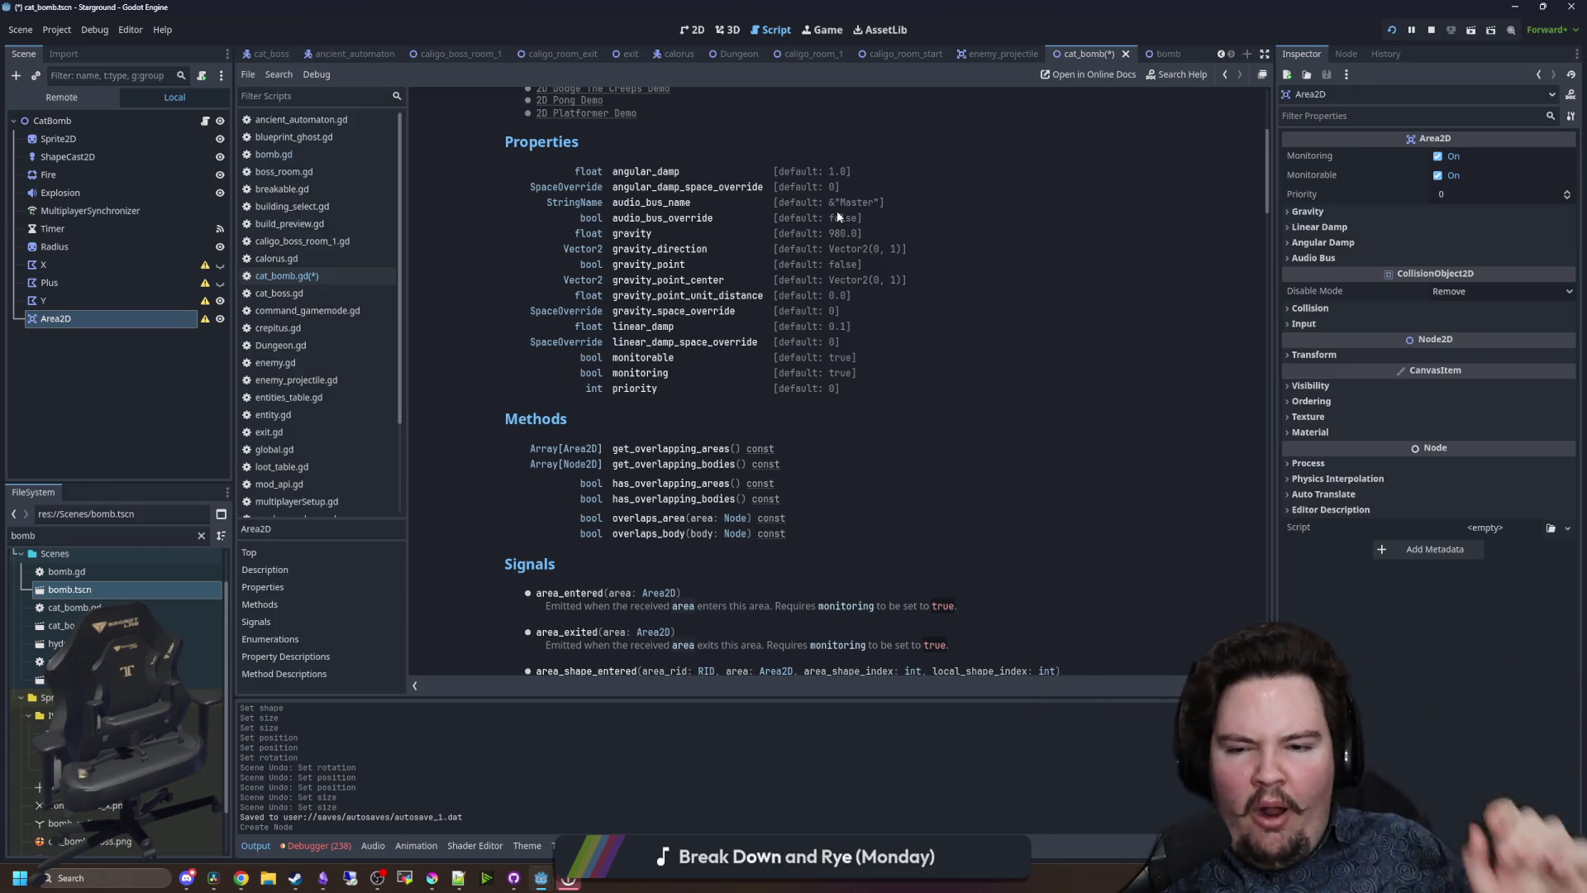
scroll(814, 324, "down", 5)
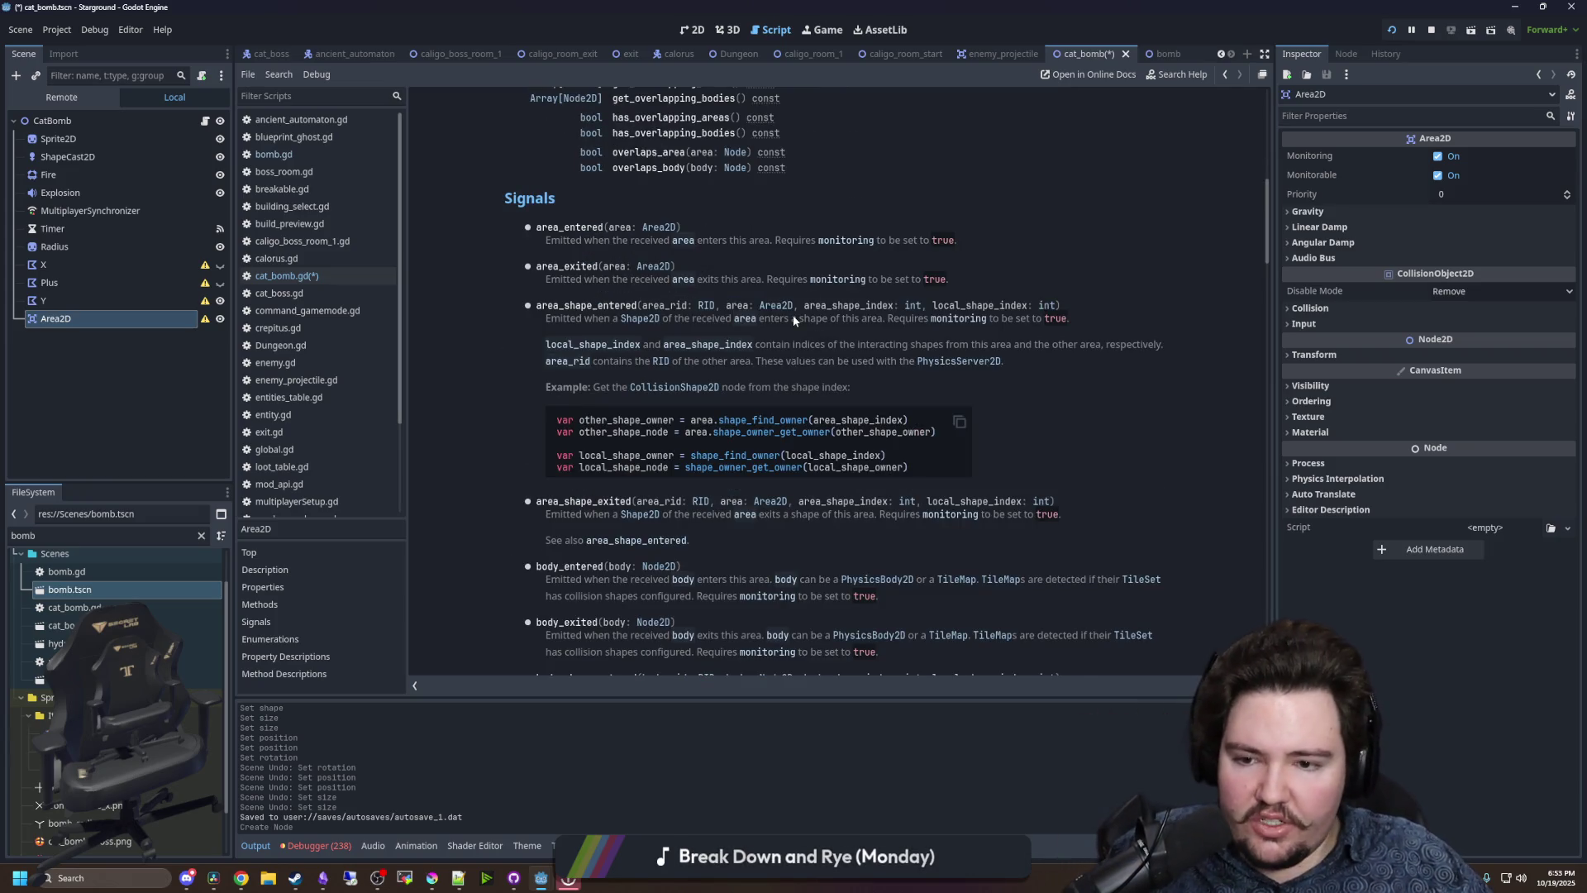
scroll(792, 315, "down", 8)
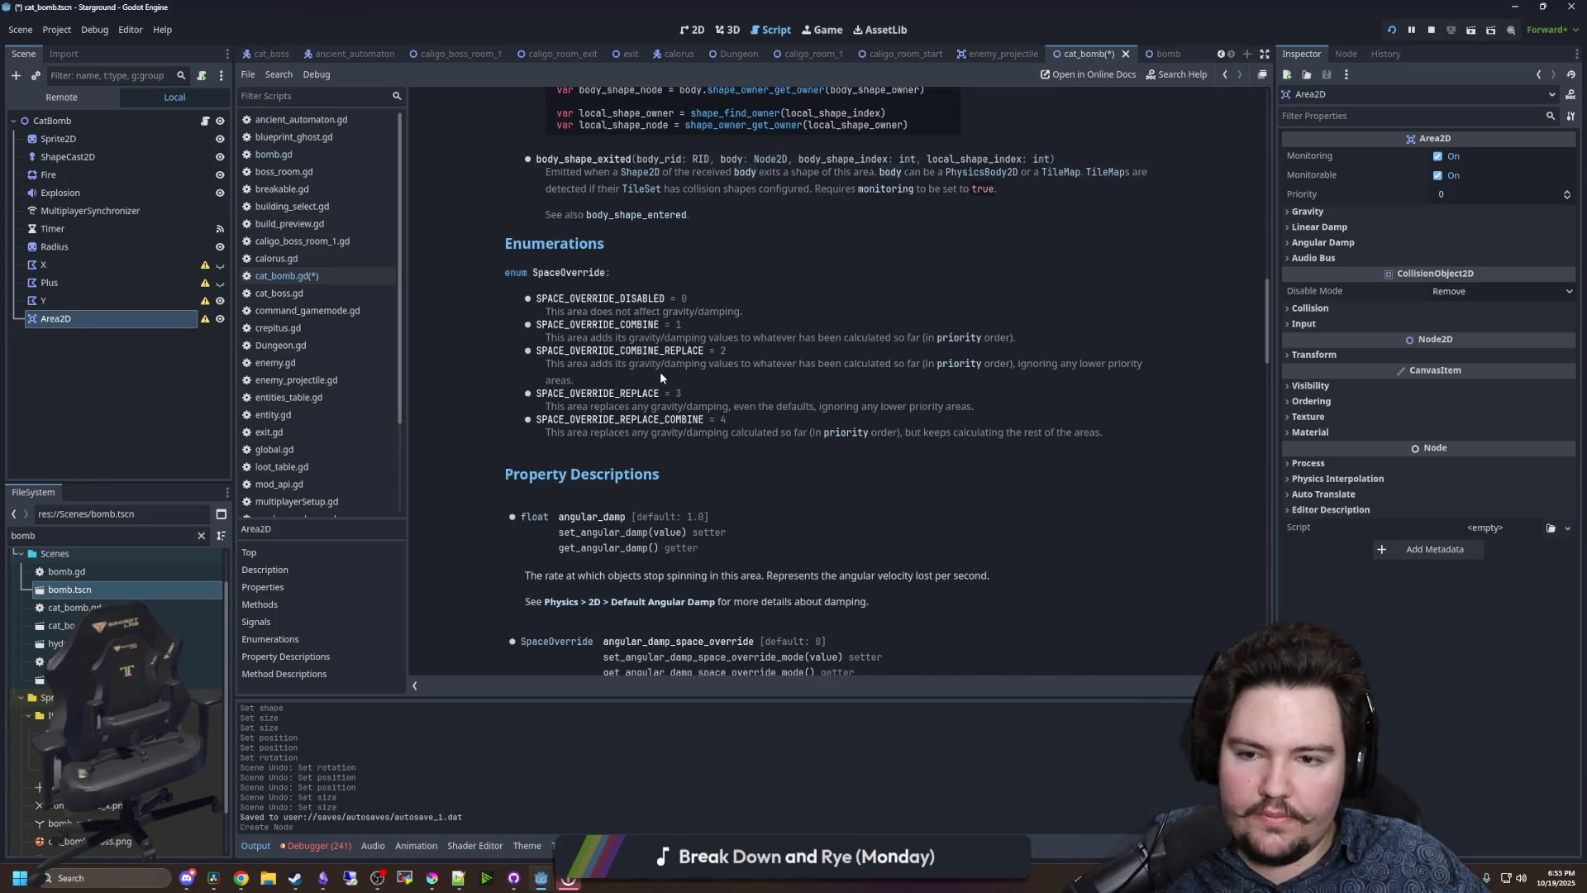
scroll(660, 377, "down", 1)
scroll(570, 330, "down", 20)
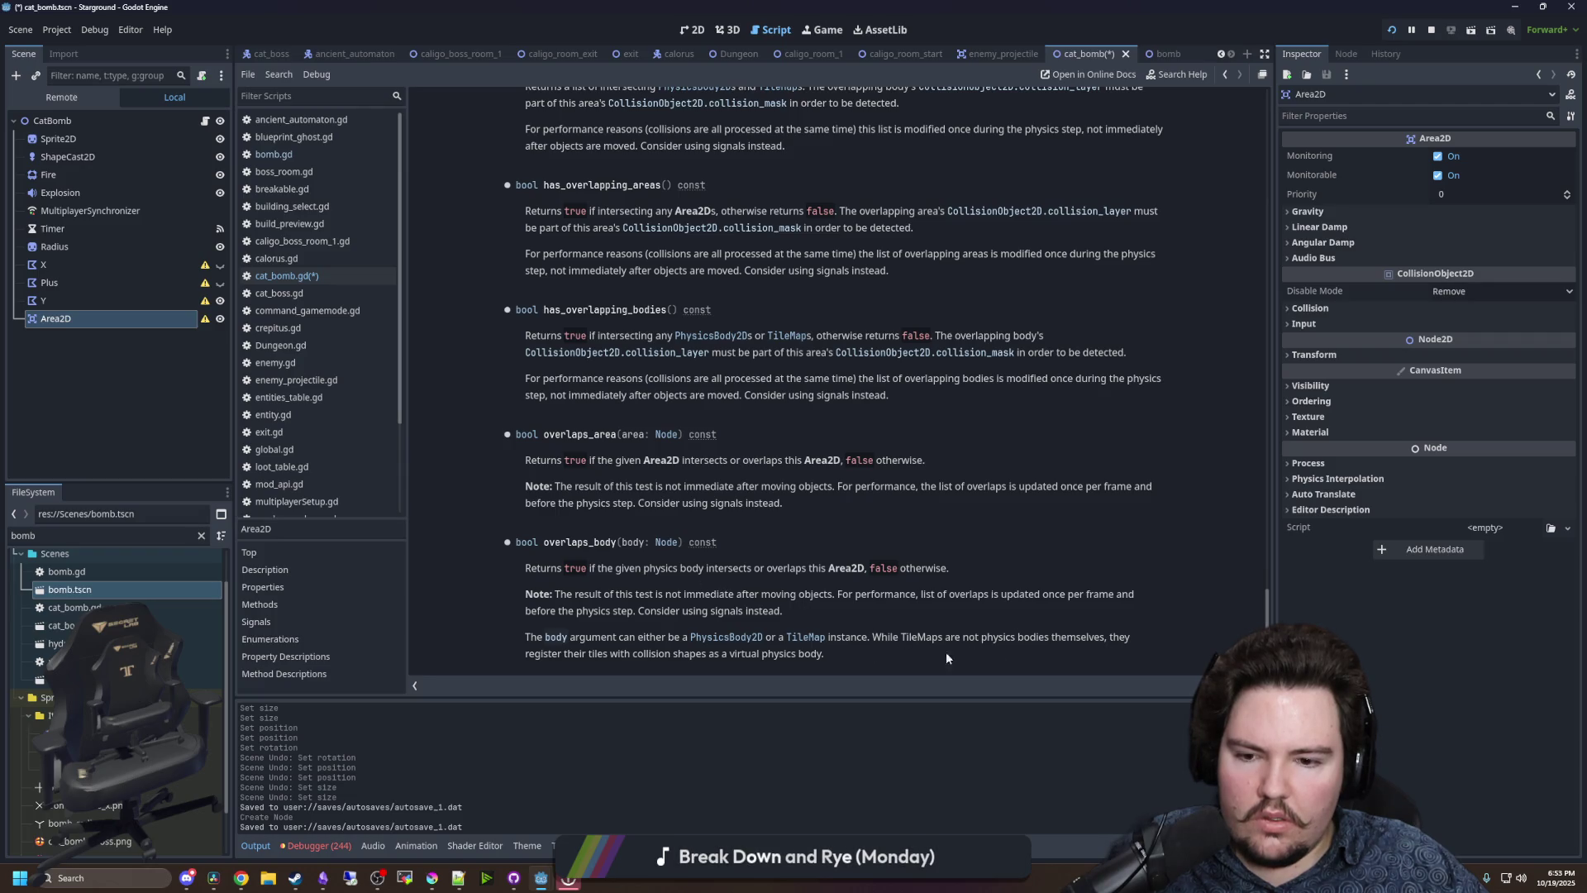
scroll(653, 647, "up", 20)
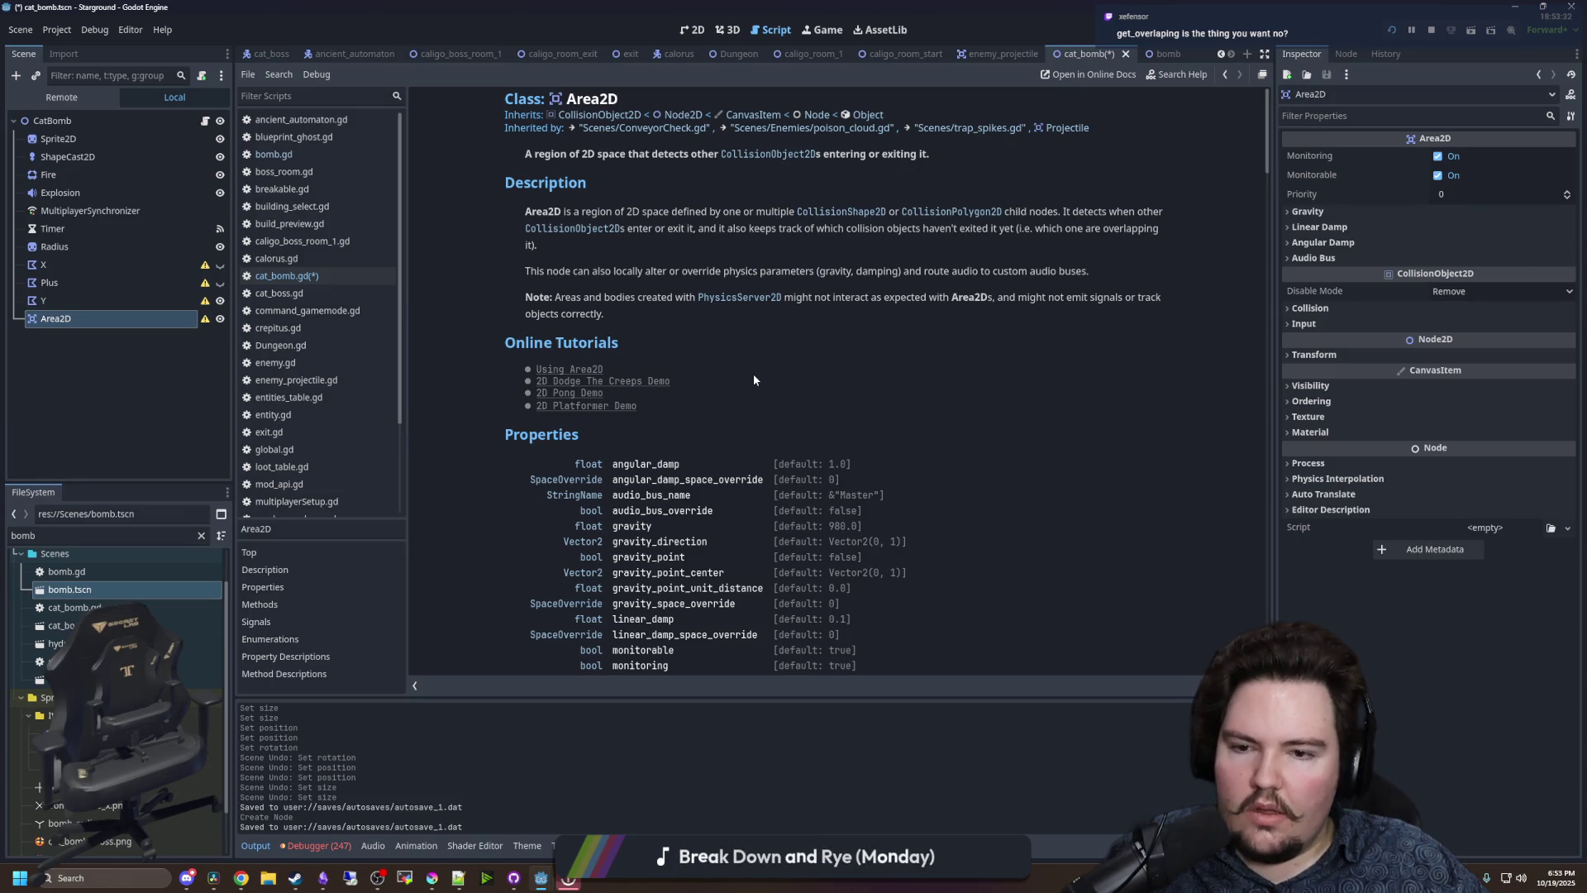
scroll(754, 380, "down", 4)
scroll(754, 380, "down", 3)
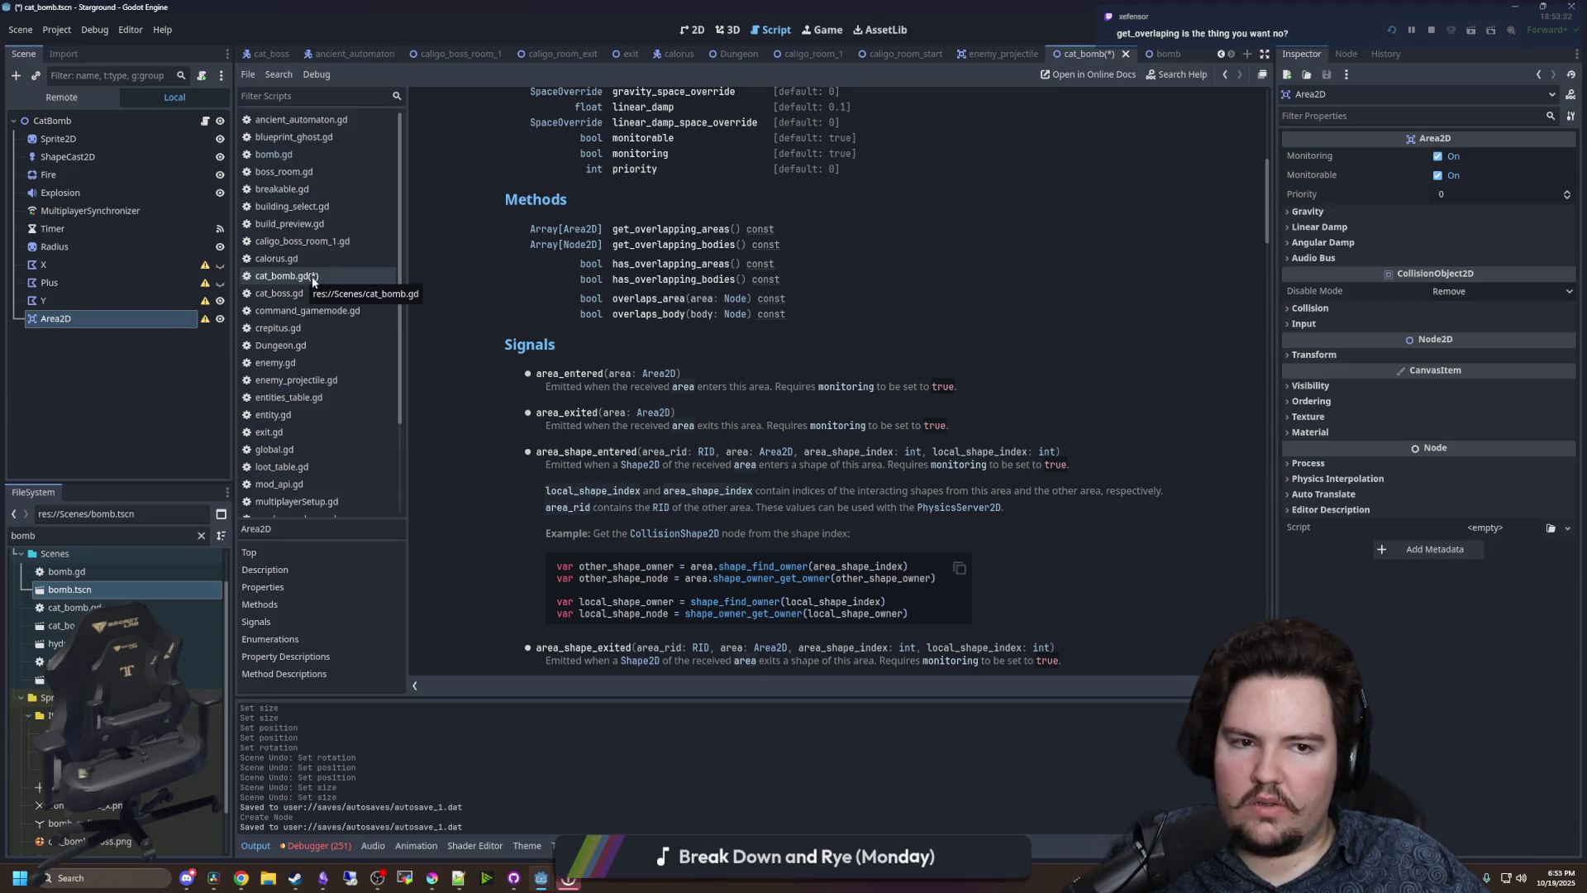
left_click_drag(56, 257, 56, 259)
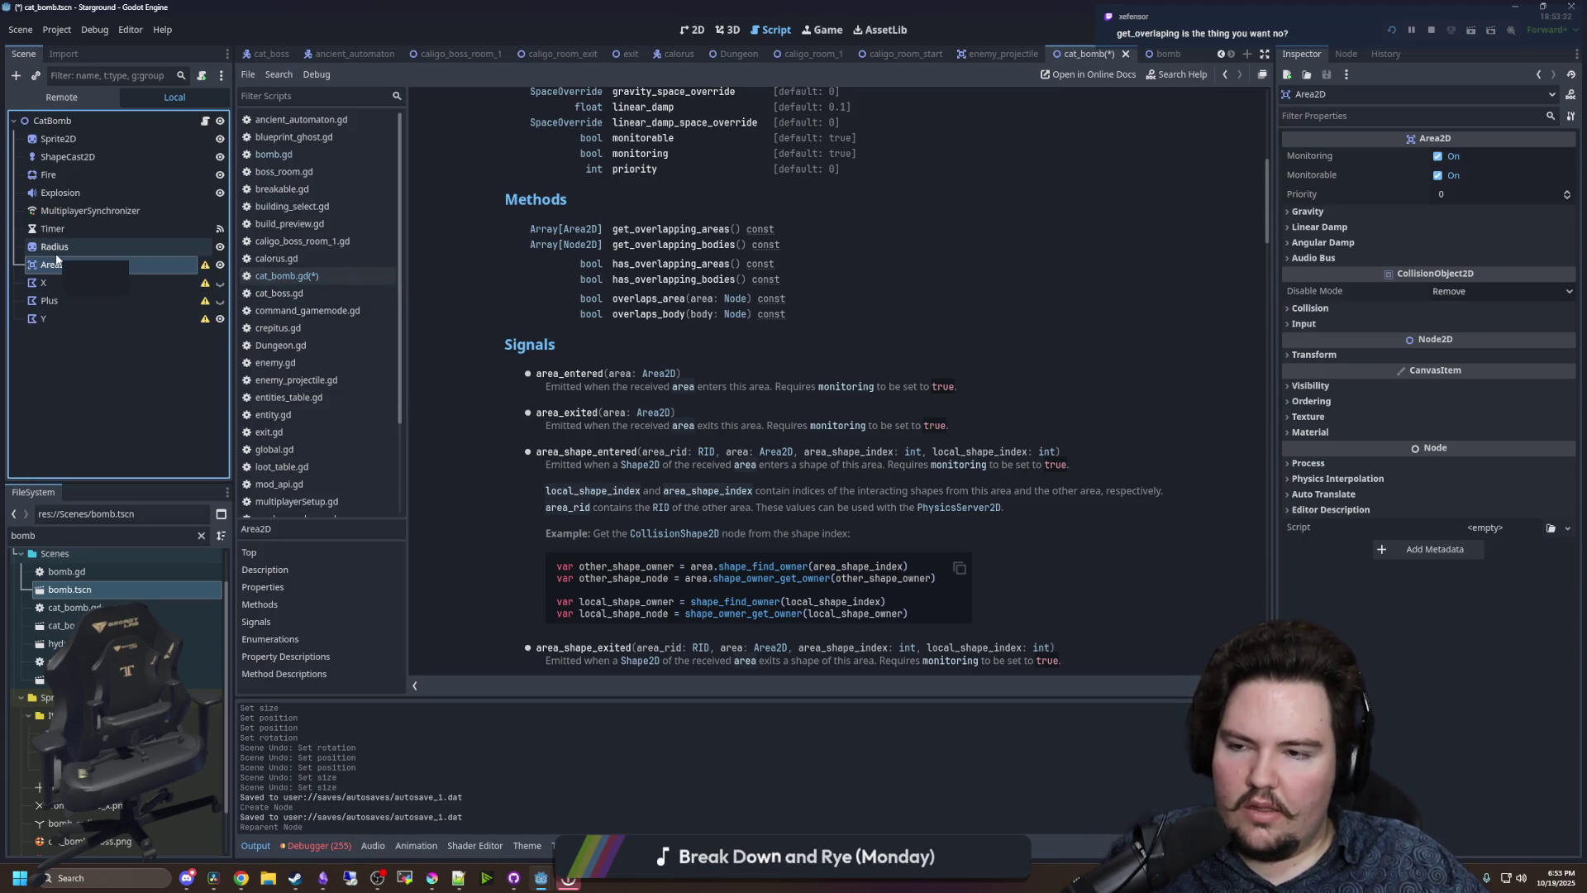
- Open cat_bomb.gd and delete the 'var exlusionList' declaration line
left_click(194, 334)
left_click(219, 319)
left_click(277, 281)
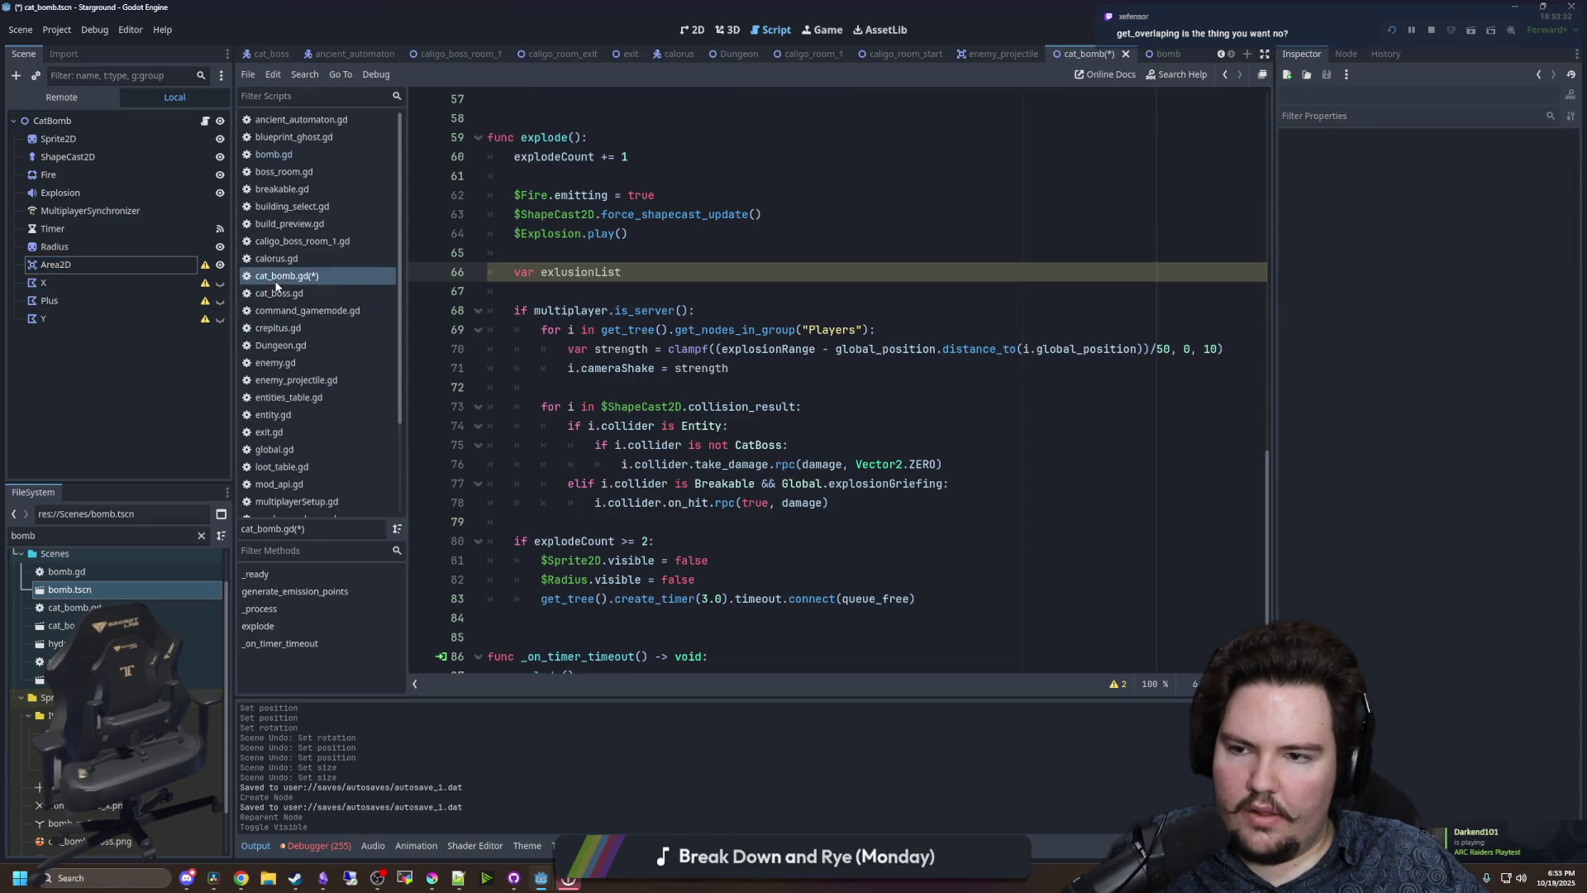
key("ctrl+shift+Left")
key("ctrl+shift+Left")
key("ctrl+shift+Left")
key("BackSpace")
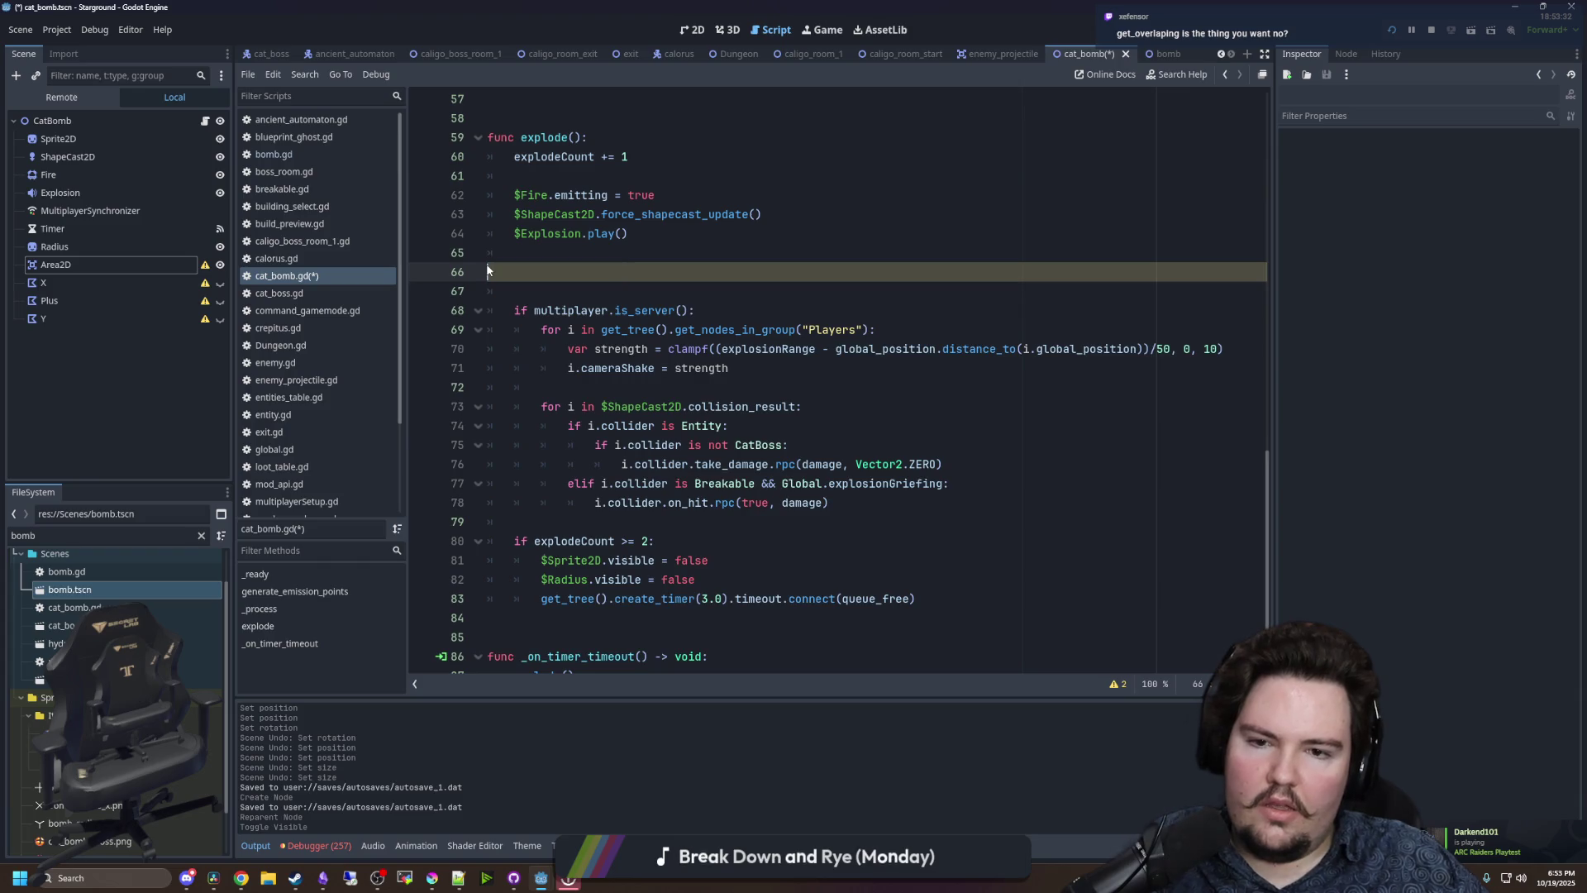
key("BackSpace")
- Replace $ShapeCast2D.collision_result in the explode() loop with $Area2D.get_overlapping_bodies()
left_click(666, 367)
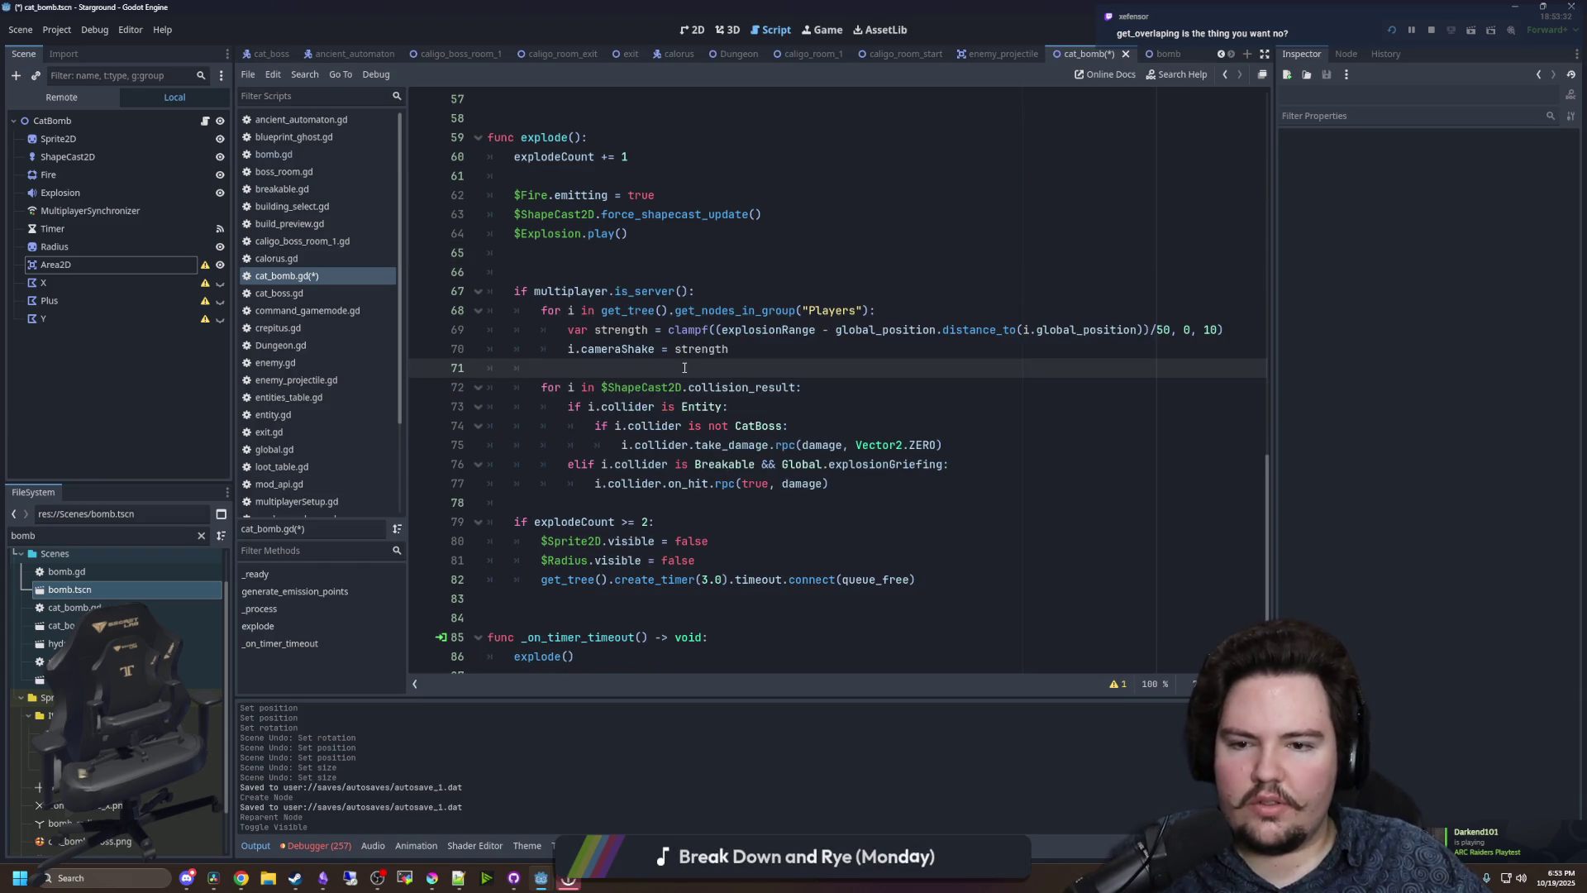
left_click_drag(796, 388, 601, 389)
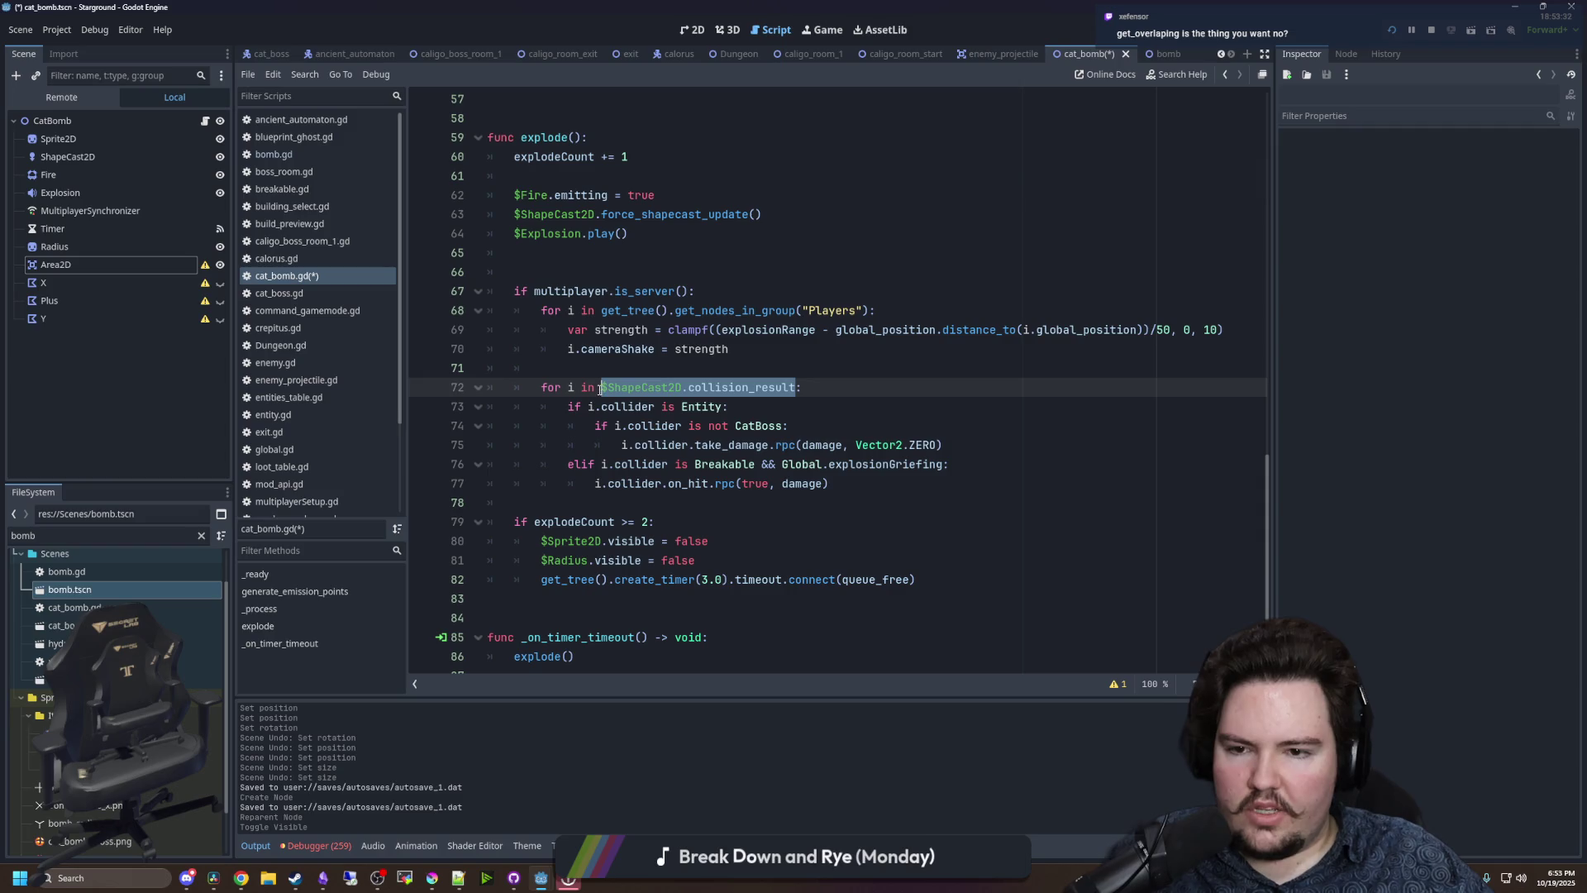
type("$Area2D.")
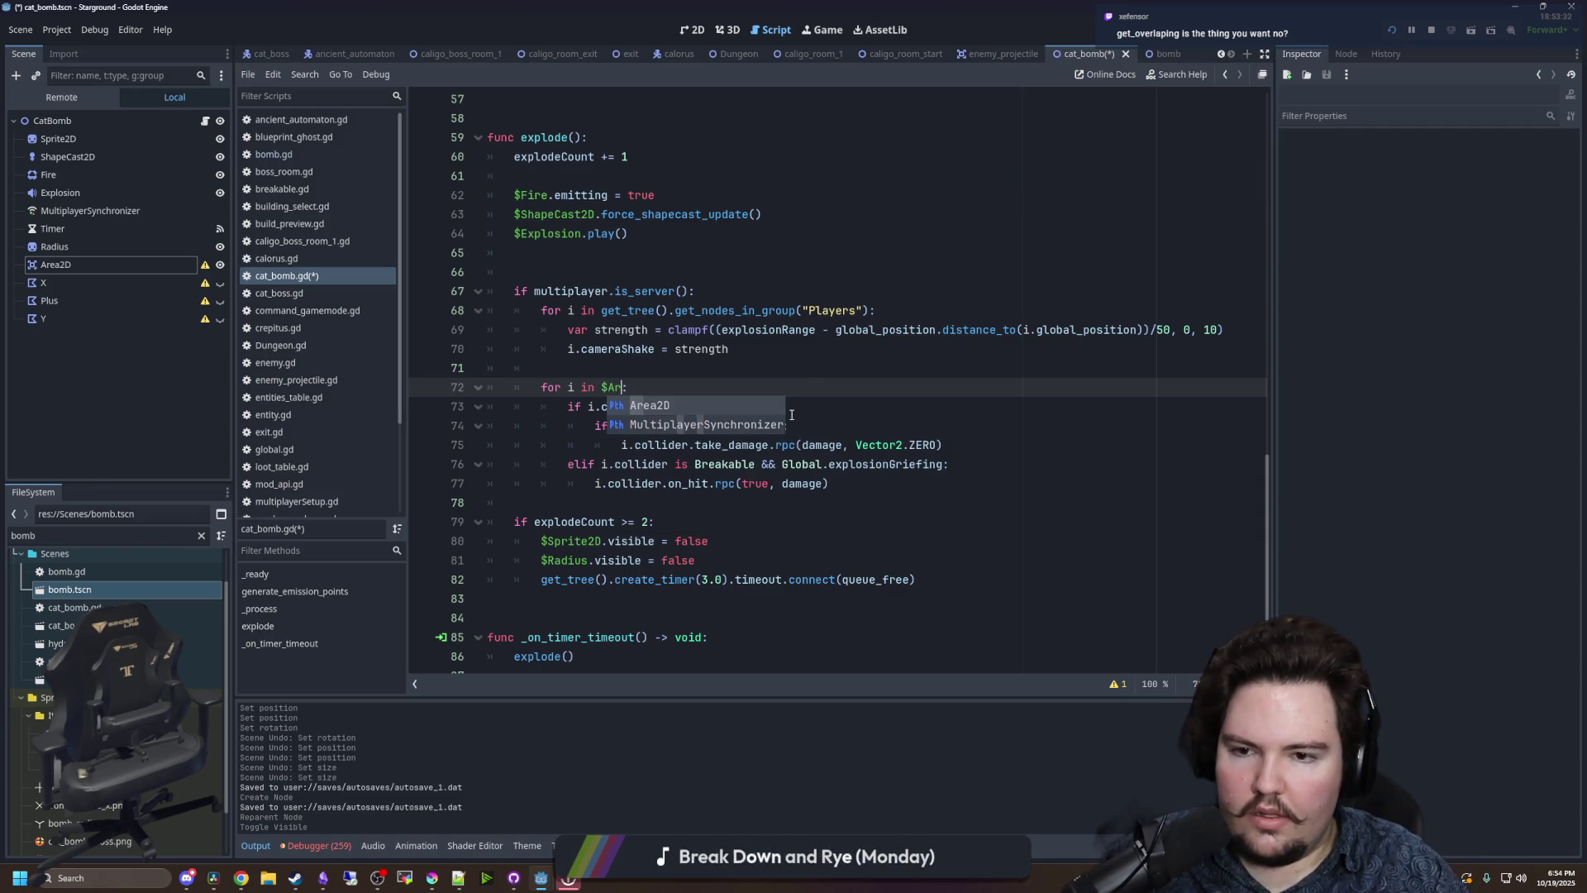
type("get_ov")
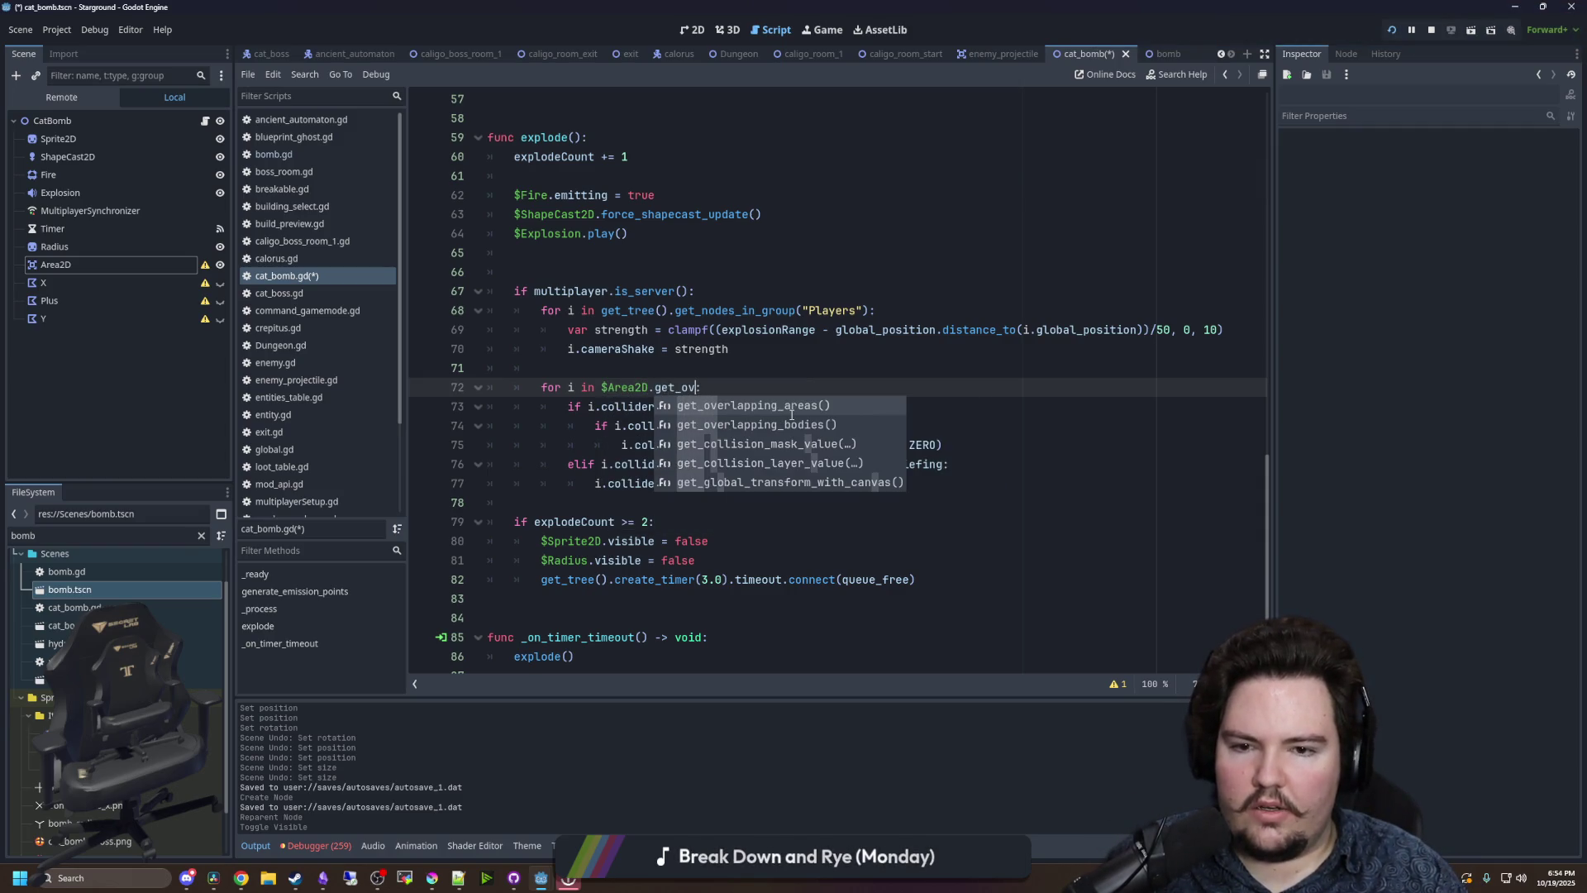
left_click(791, 423)
- Review the edited explode() code and save cat_bomb.gd
left_click(772, 366)
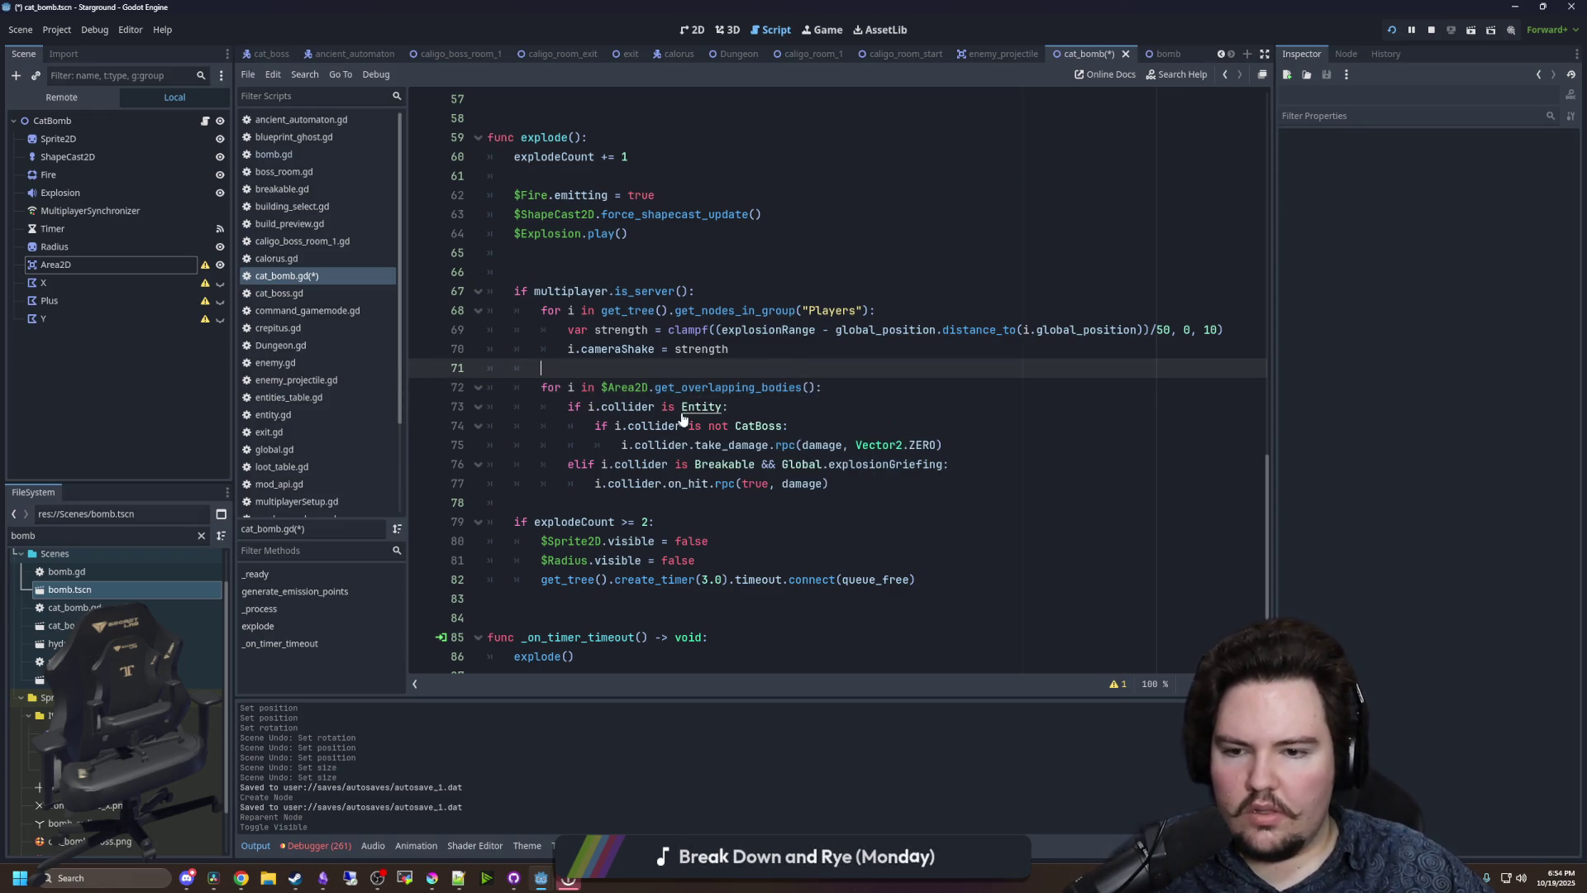
scroll(697, 445, "down", 1)
left_click(728, 483)
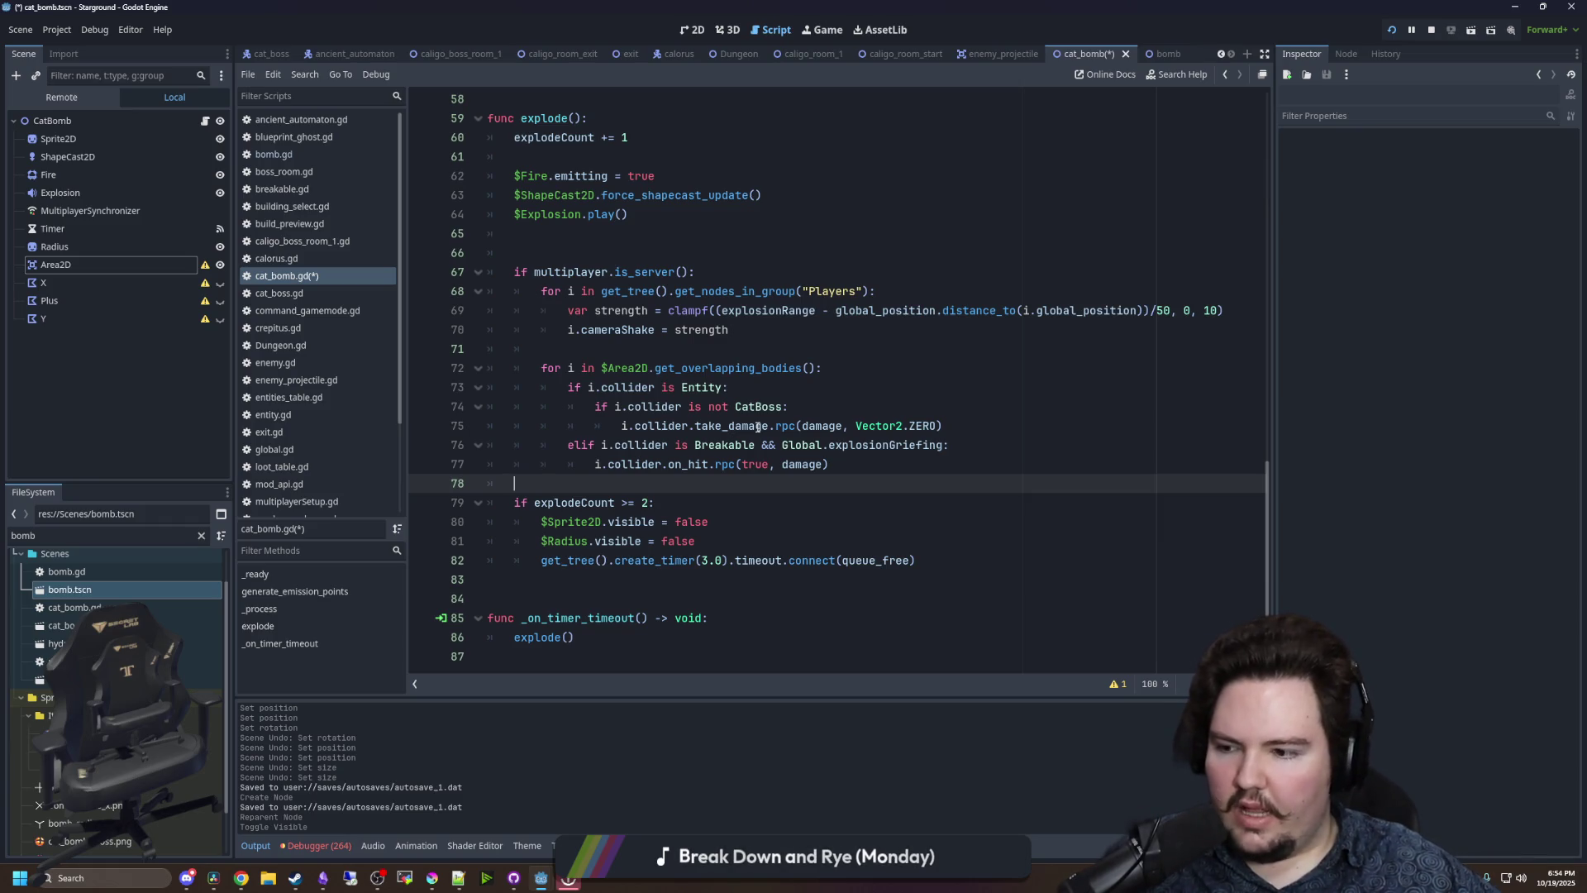
left_click(736, 329)
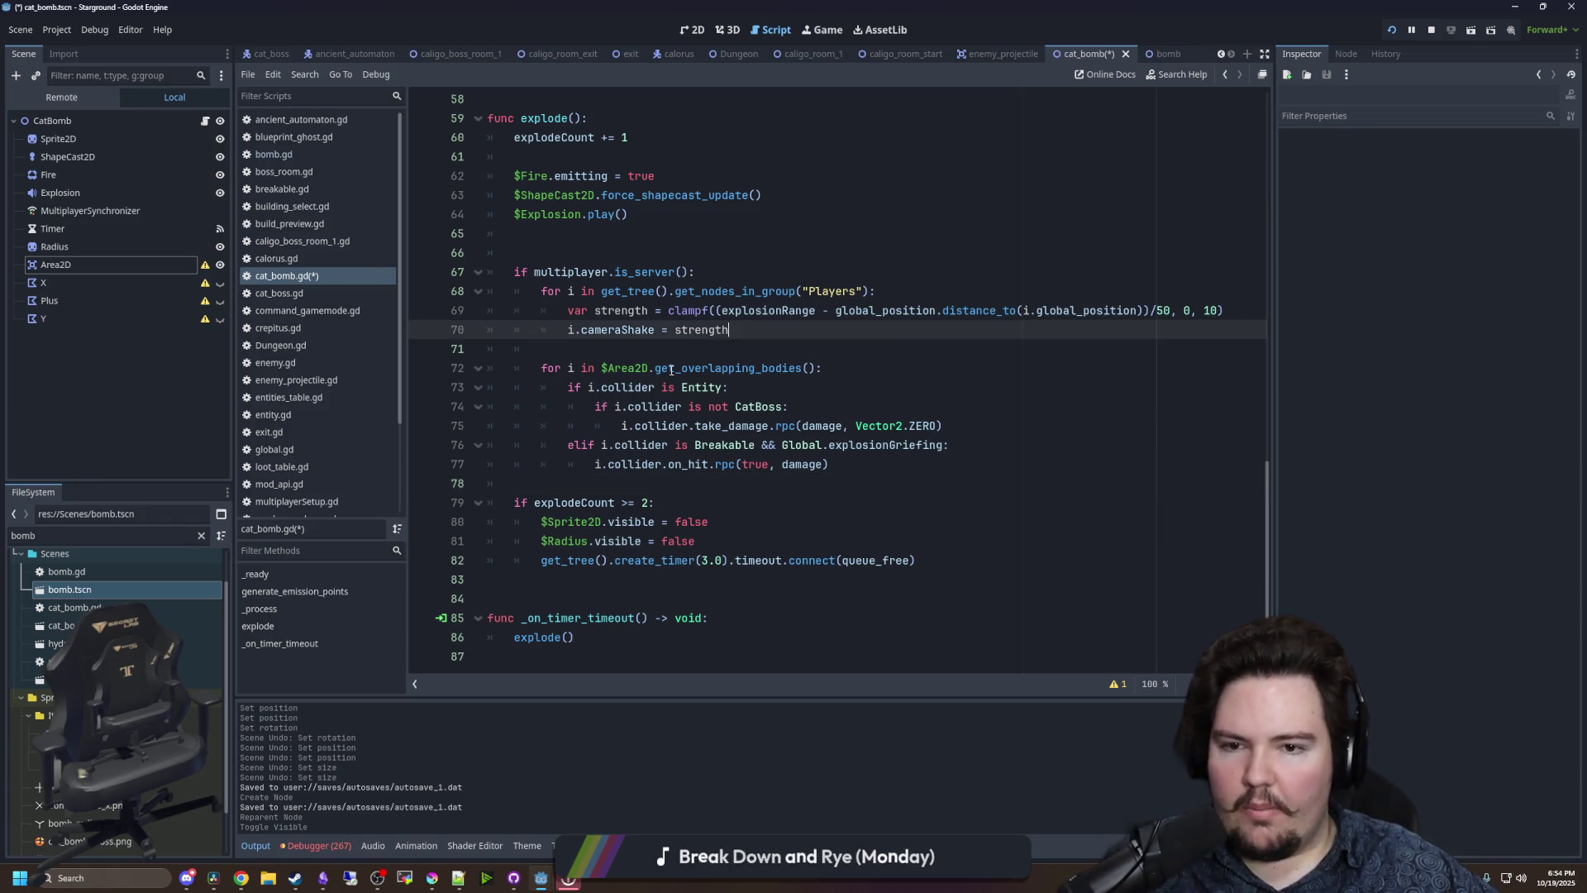
left_click(740, 368)
left_click(734, 349)
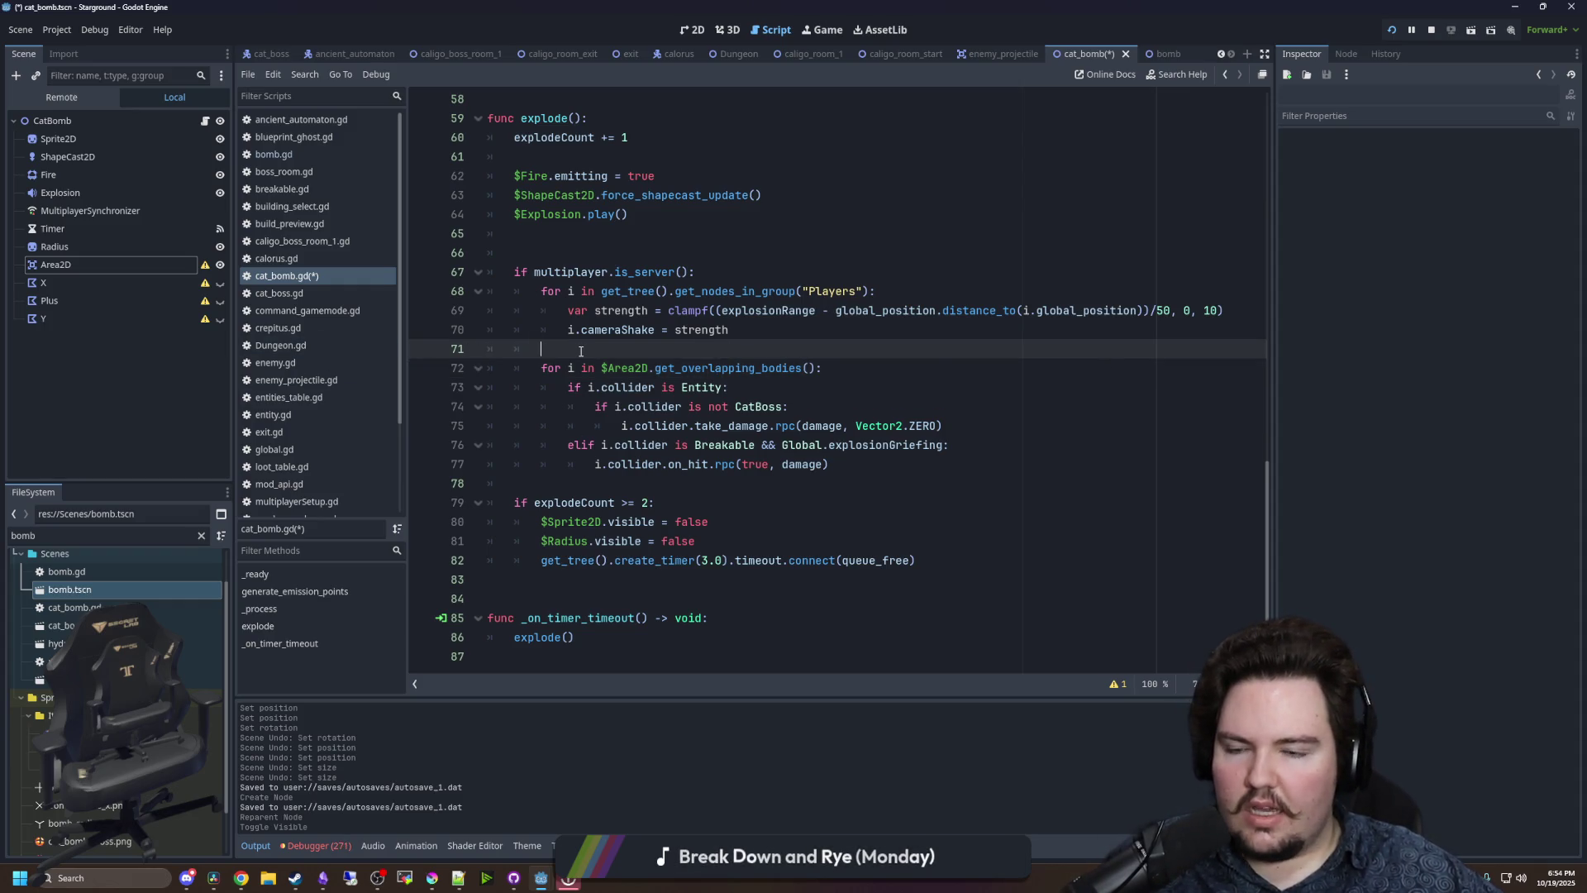
scroll(581, 352, "up", 1)
scroll(581, 352, "down", 1)
scroll(595, 347, "up", 5)
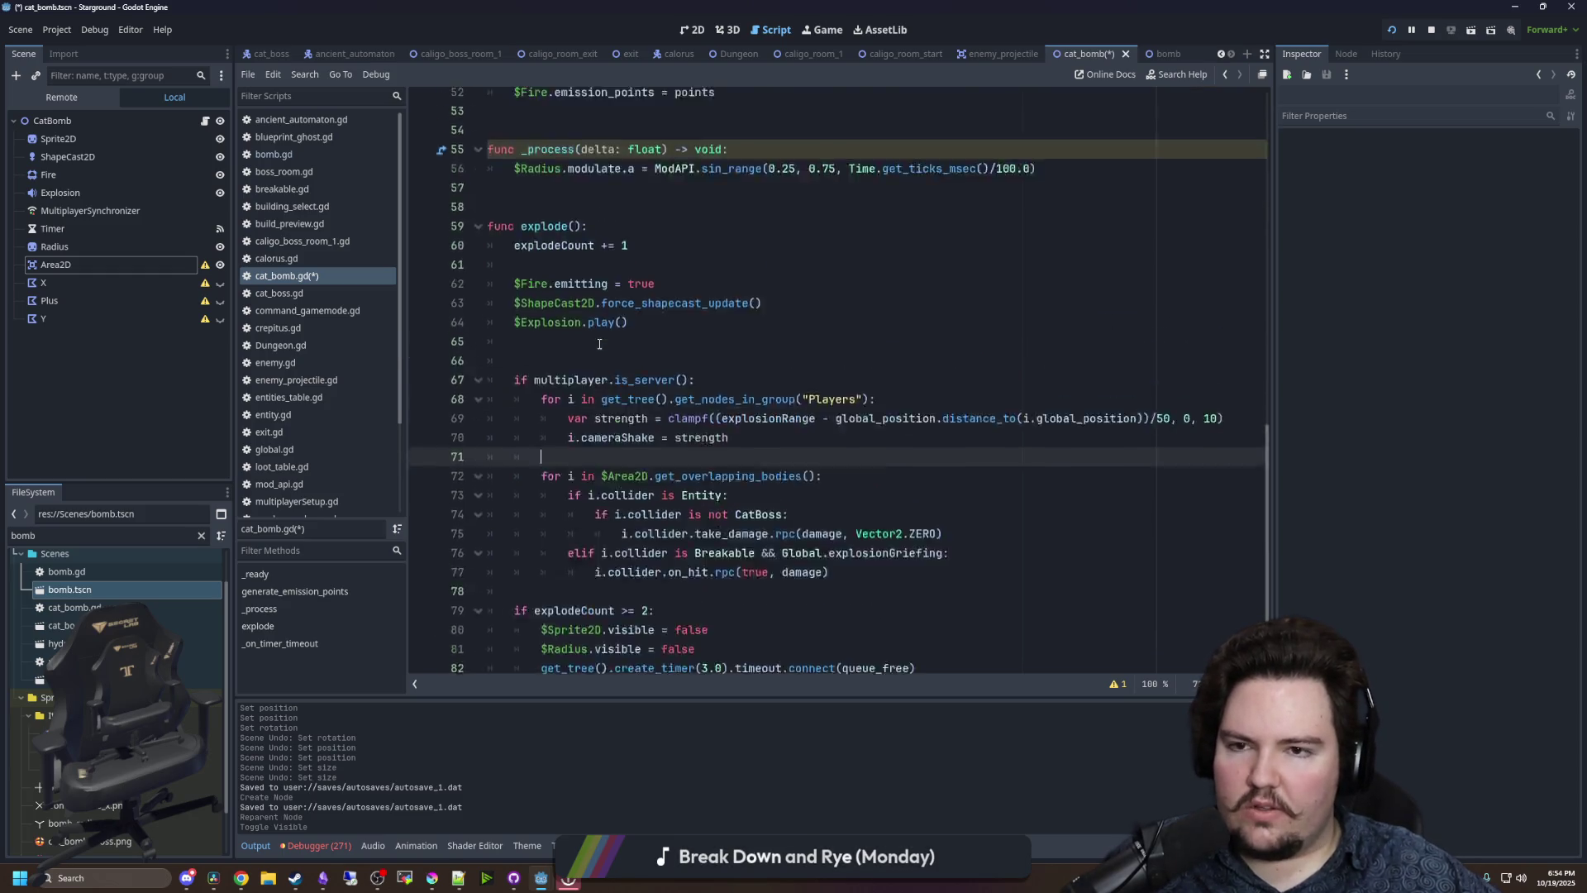
scroll(600, 346, "up", 12)
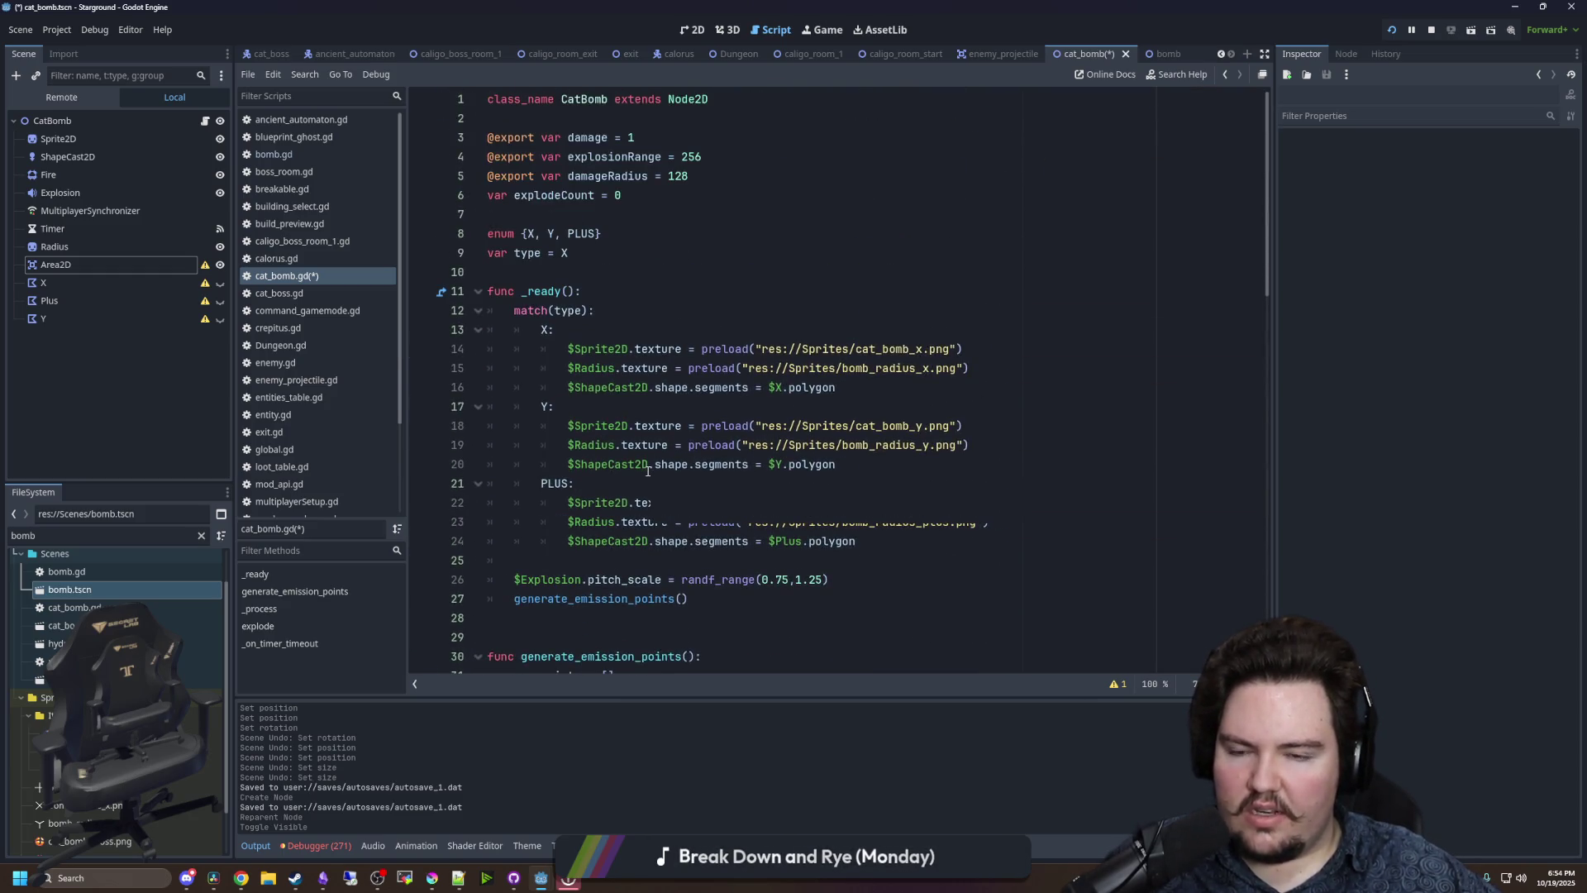
scroll(648, 471, "down", 11)
scroll(648, 471, "down", 6)
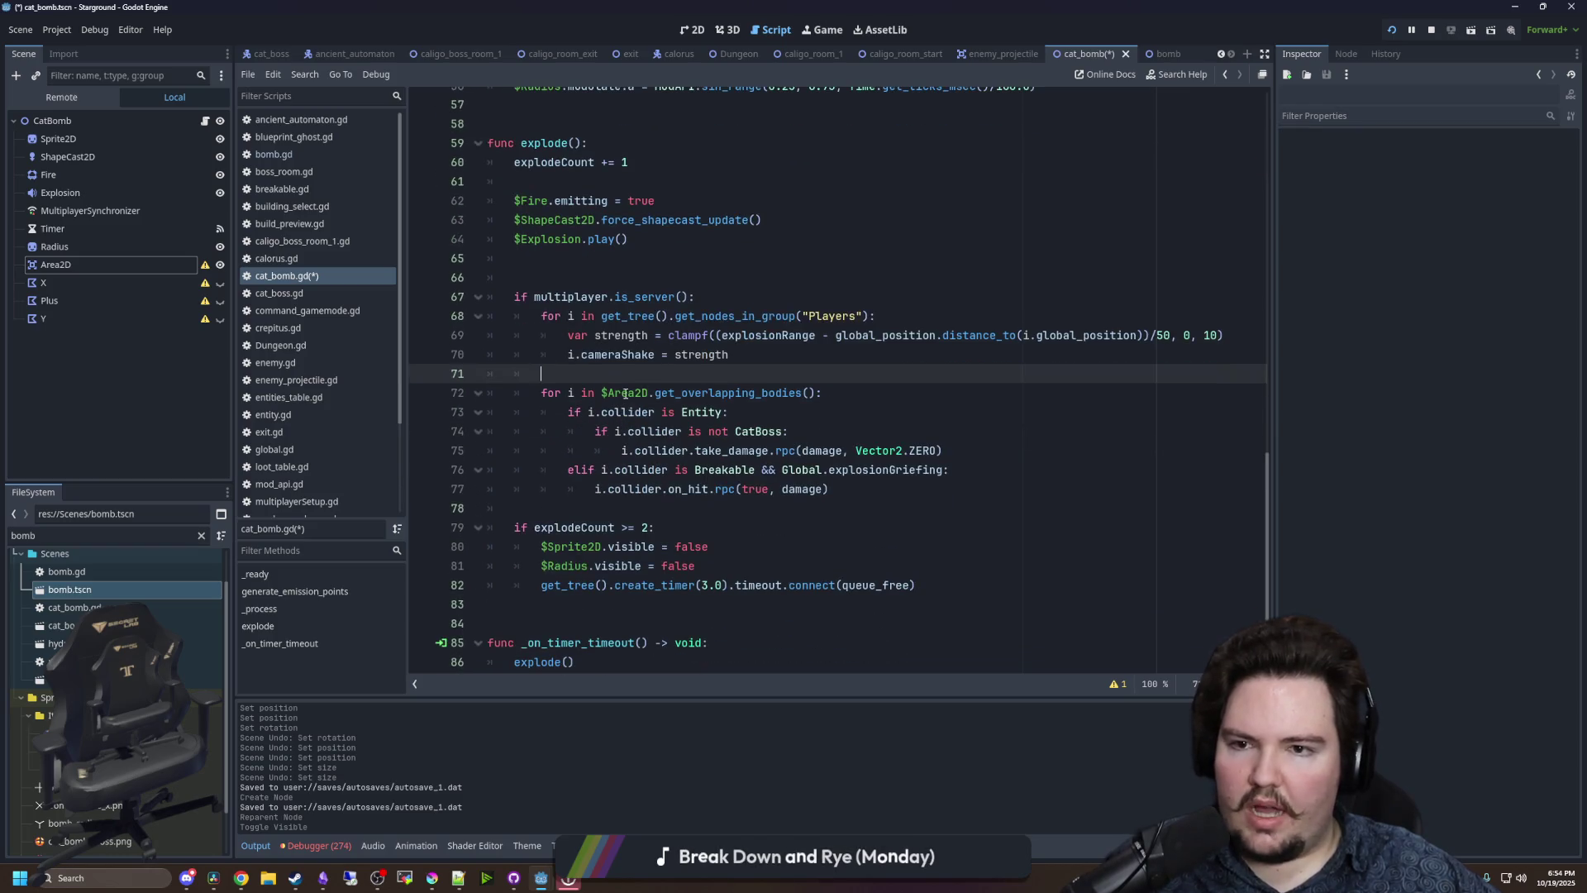
scroll(636, 376, "down", 1)
key("ctrl+s")
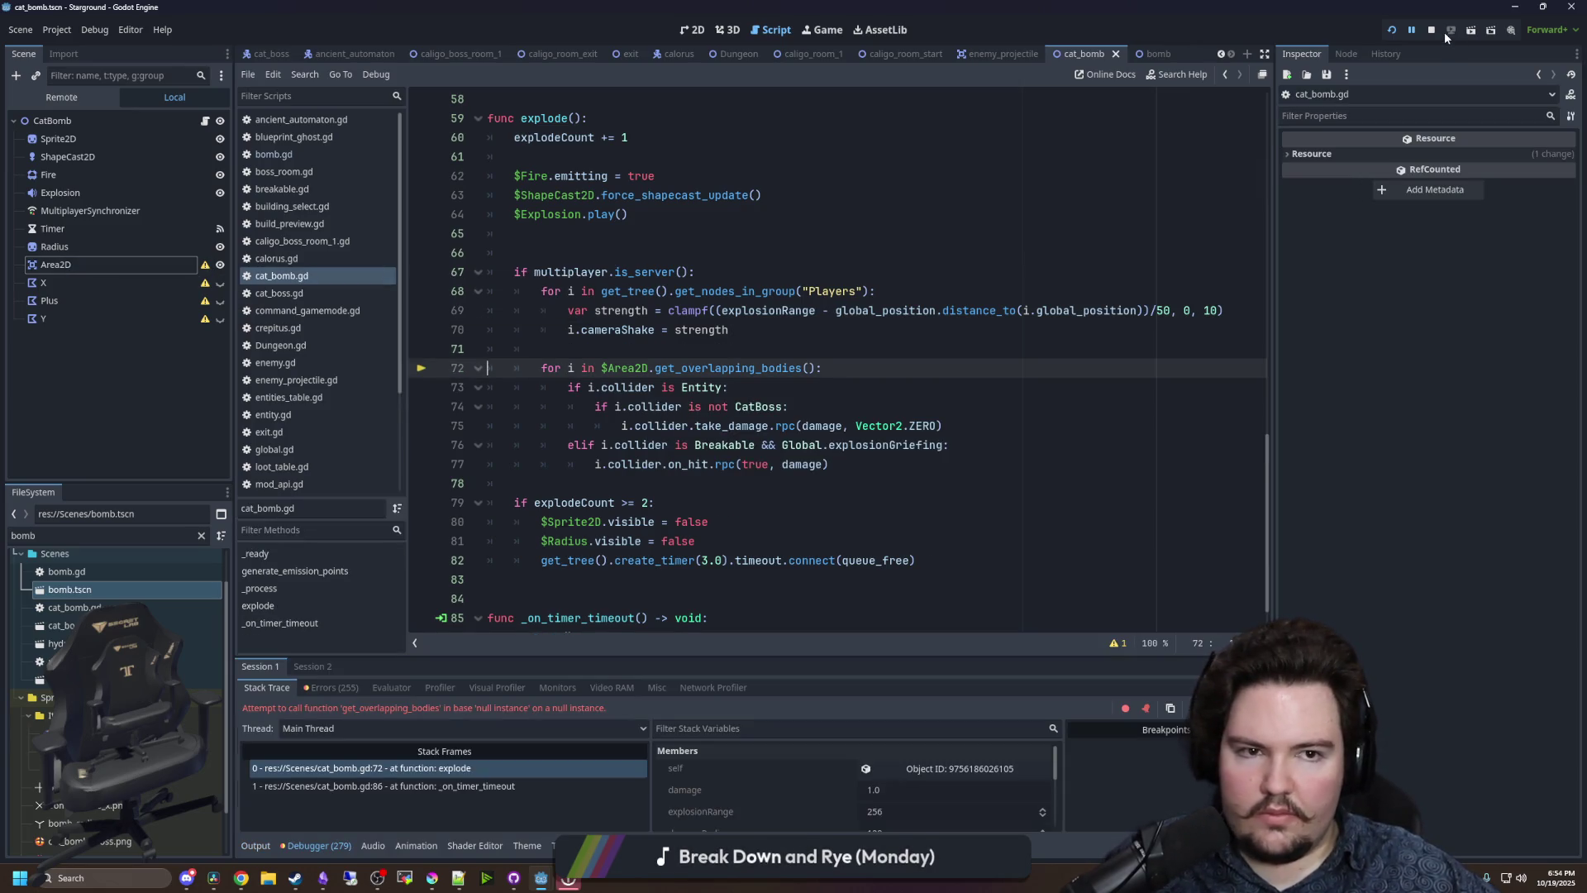
- Stop the game after the null get_overlapping_bodies error and return to the explode code
left_click(1432, 32)
left_click(634, 337)
scroll(653, 372, "up", 15)
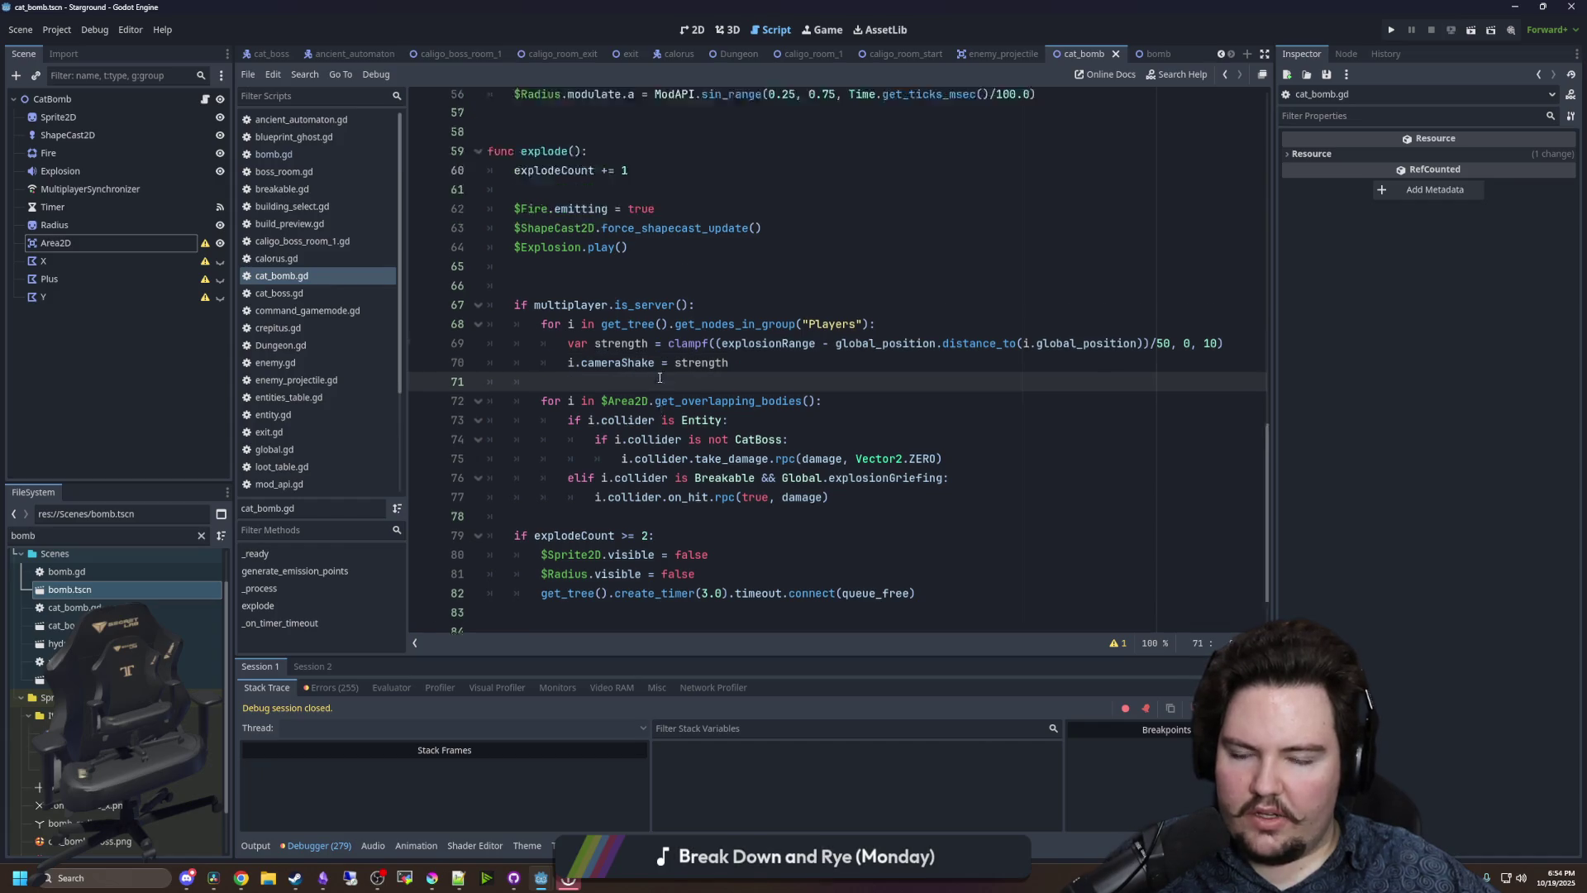
scroll(827, 330, "down", 2)
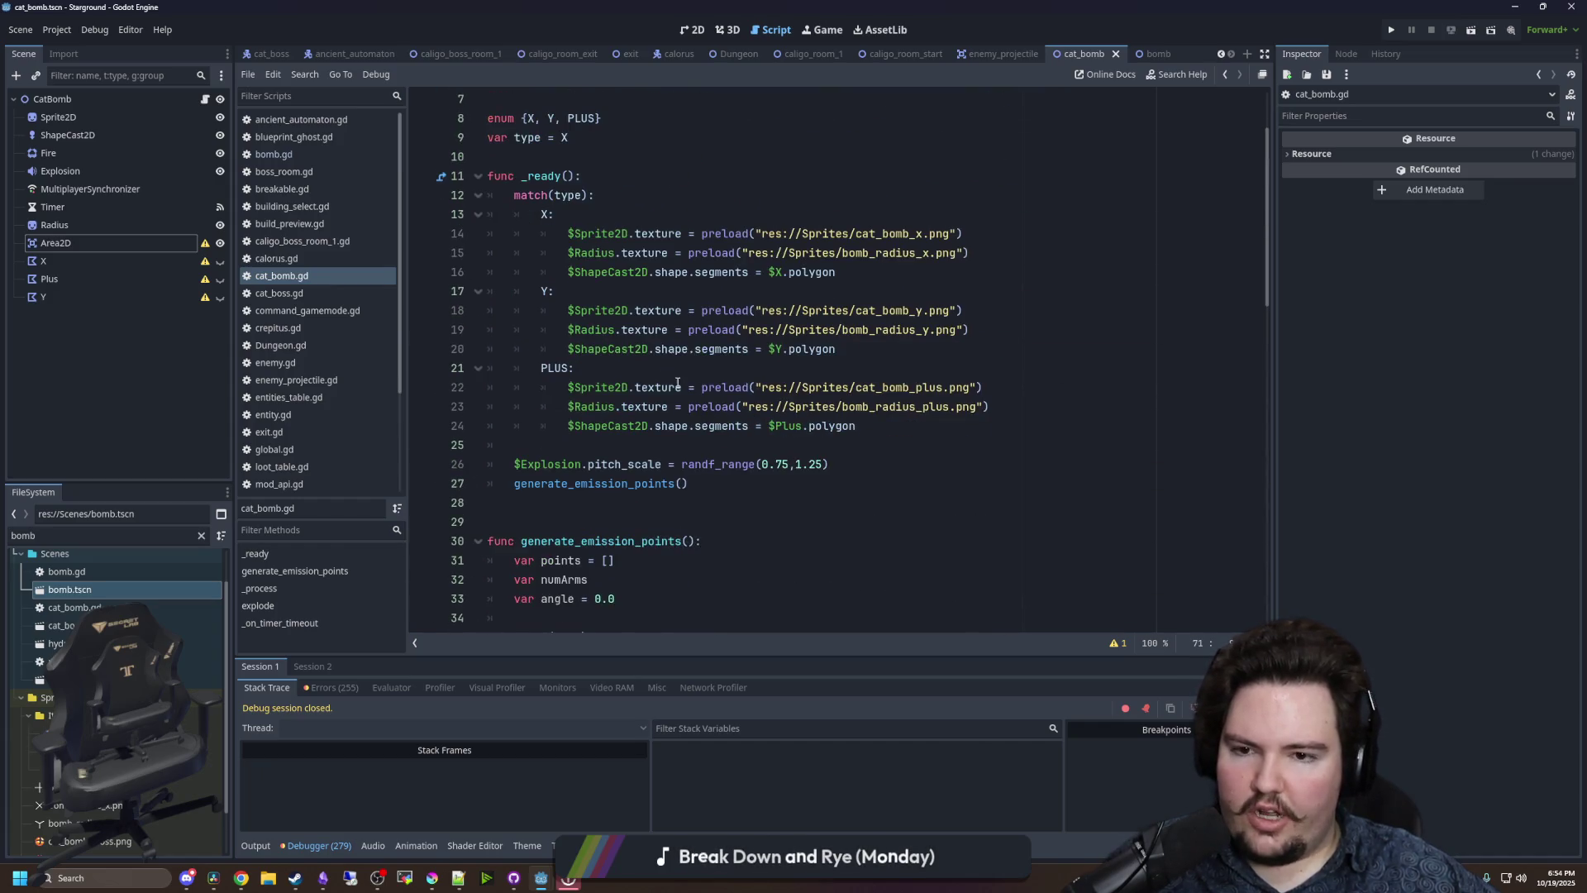
- Add a reparent() call on a new line in the X branch, replacing a trial move_child
left_click(991, 254)
key("Return")
type("$Area")
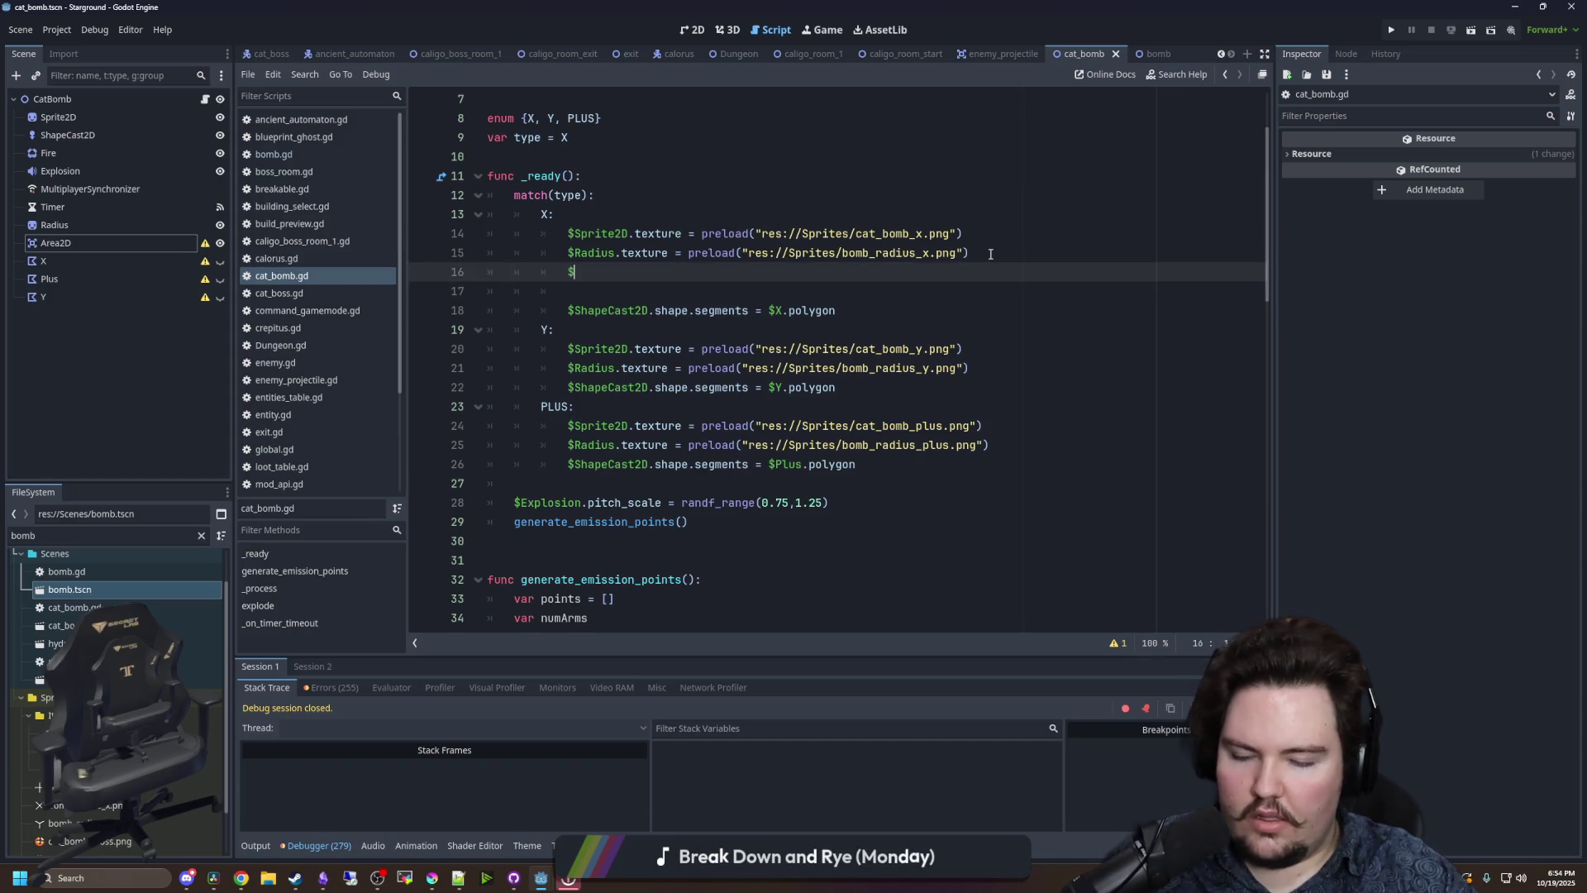
key("Return")
type(".")
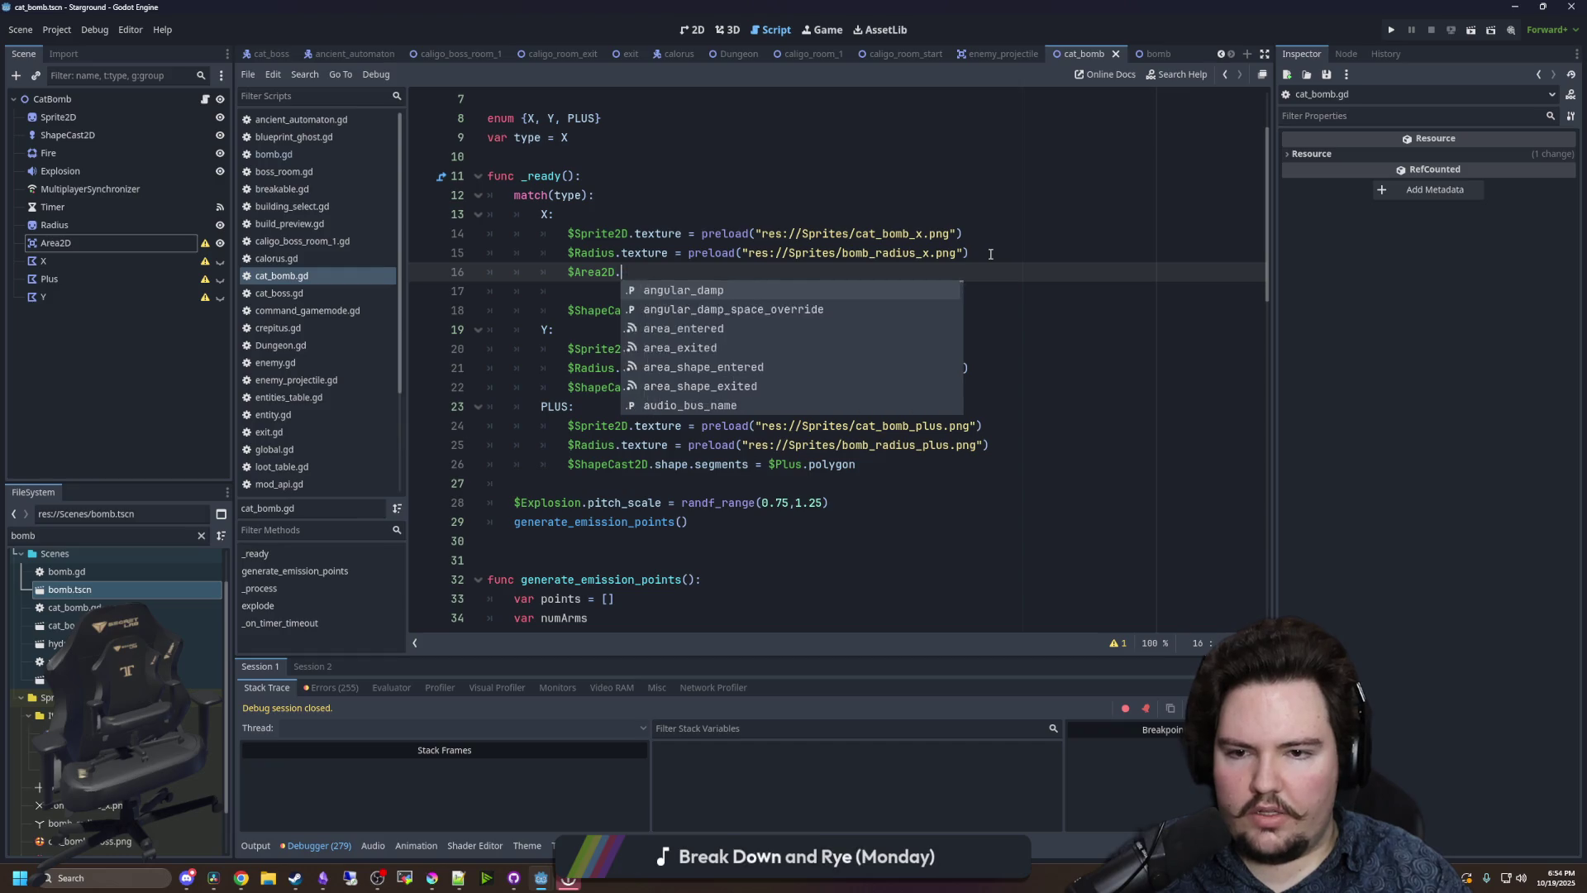
key("BackSpace")
key("BackSpace")
key("BackSpace")
key("BackSpace")
type("move_c")
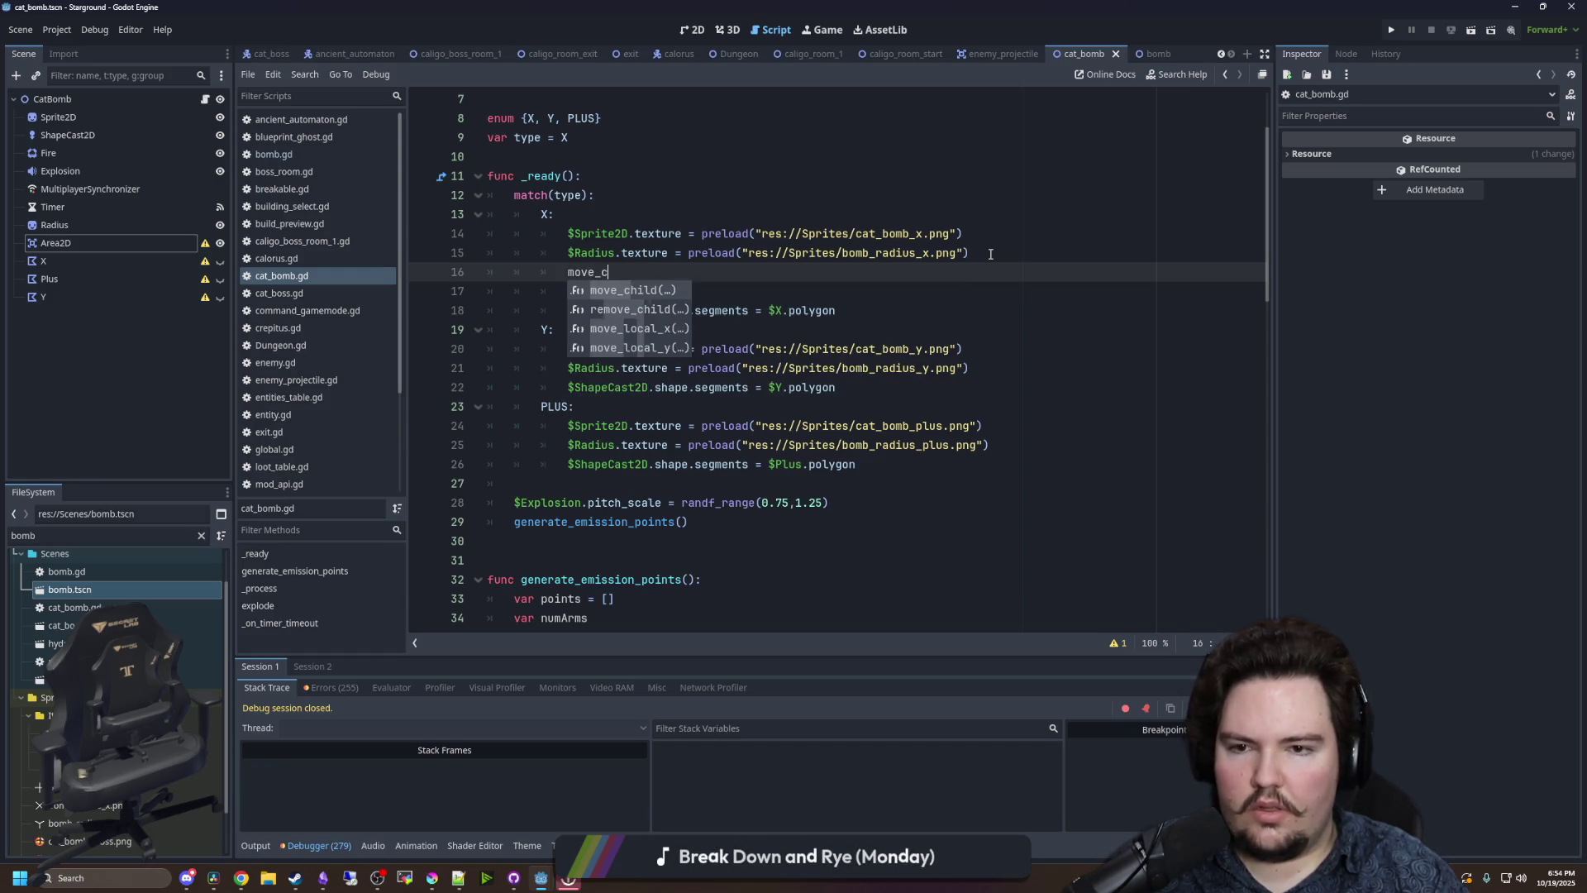
key("Return")
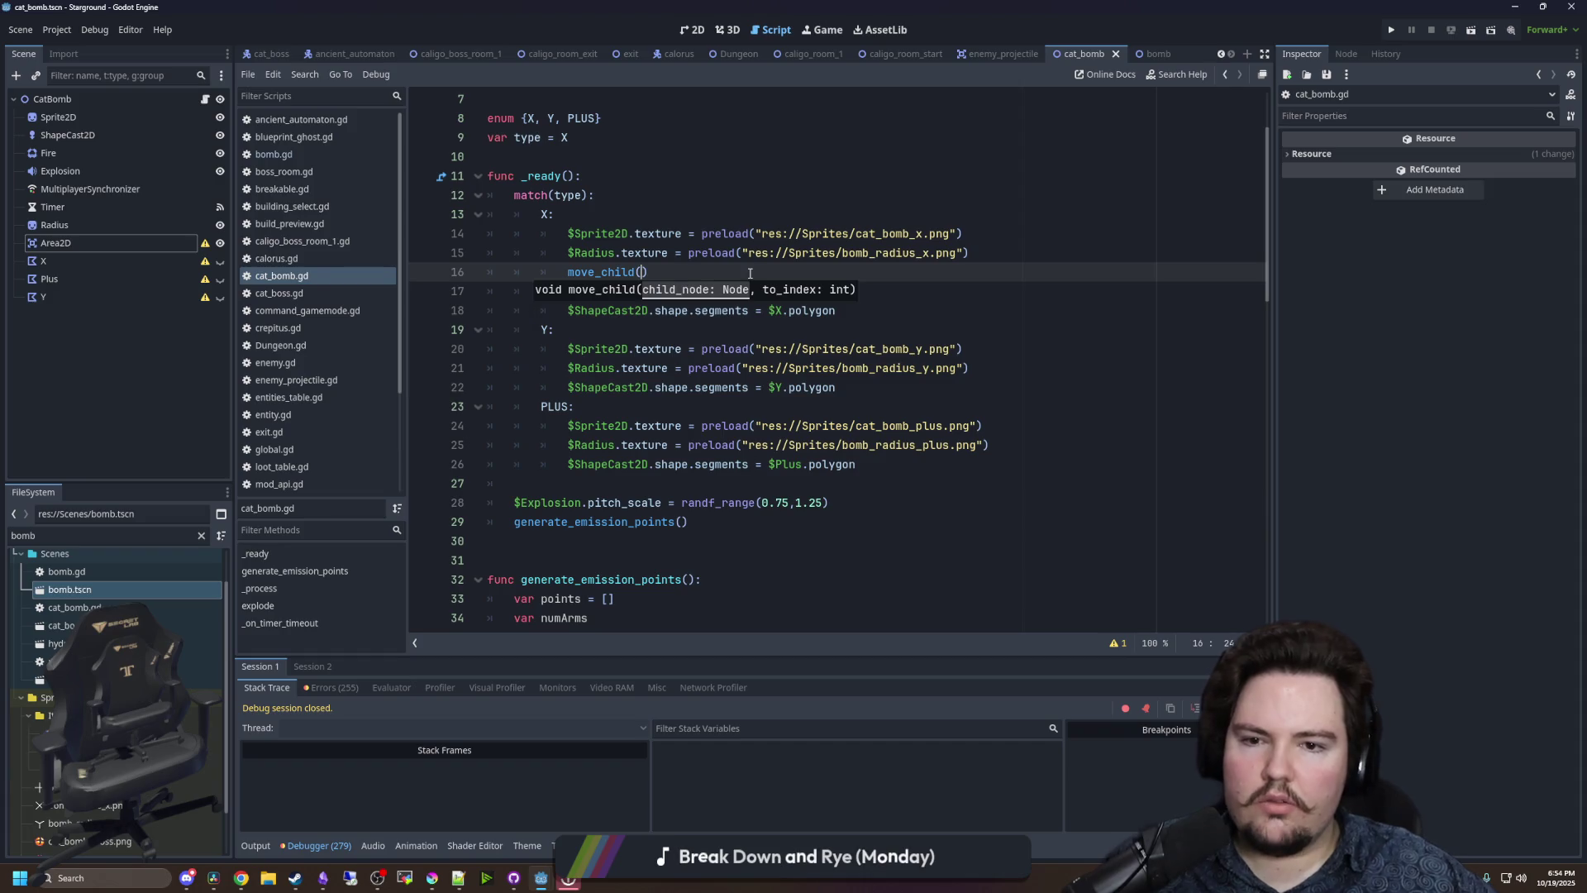
key("BackSpace")
key("BackSpace")
key("BackSpace")
type("r")
key("Escape")
type("ep")
key("Return")
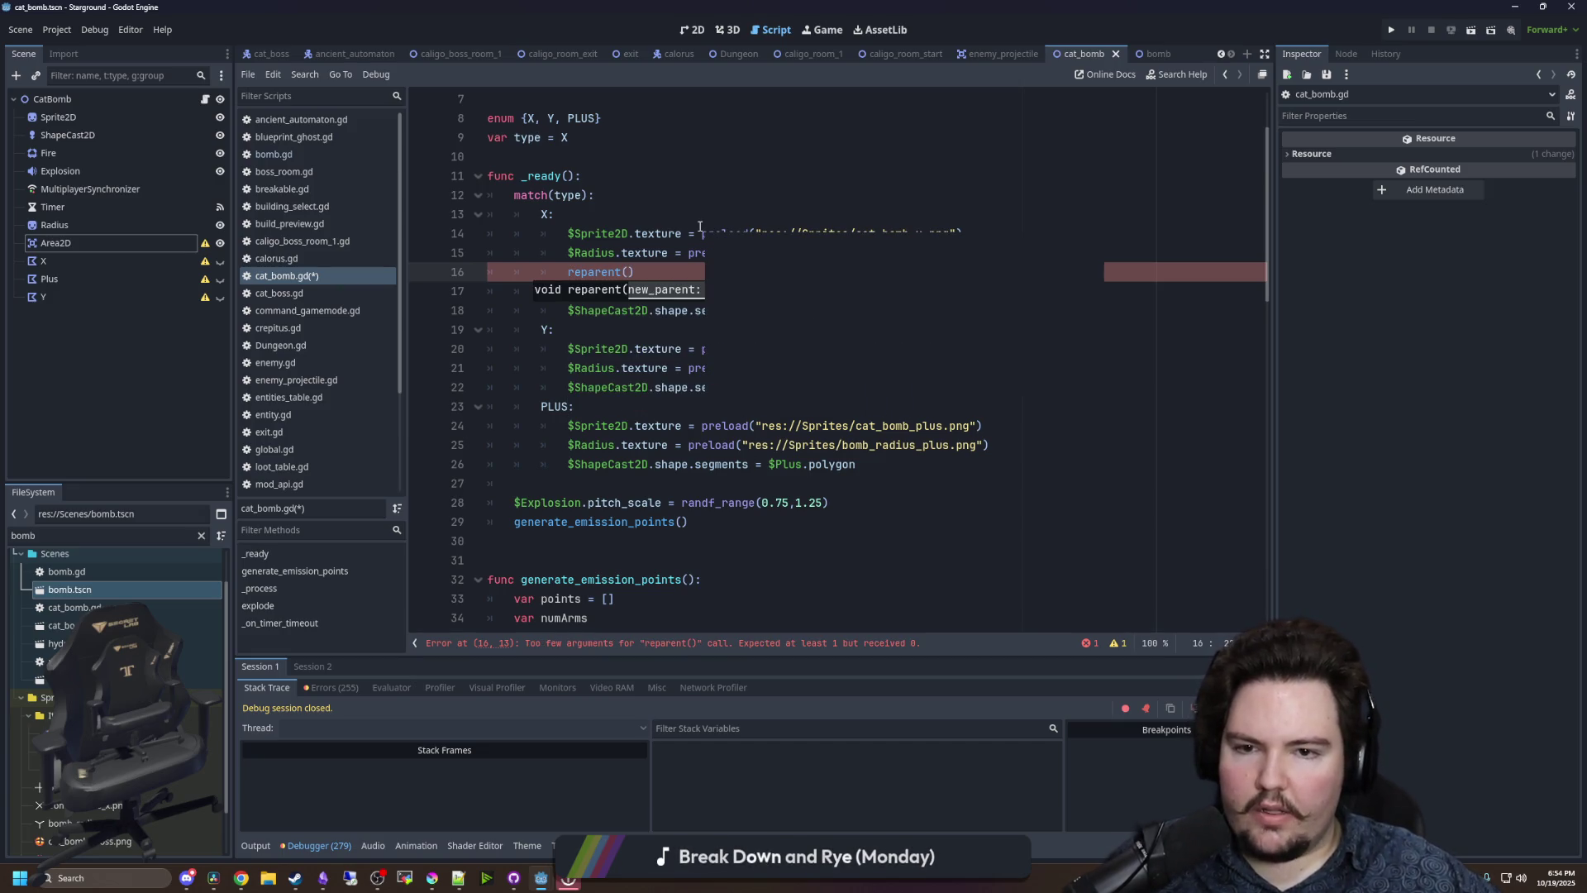
- Complete the X branch line as $X.reparent($Area2D) and check node X's polygon
left_click(569, 274)
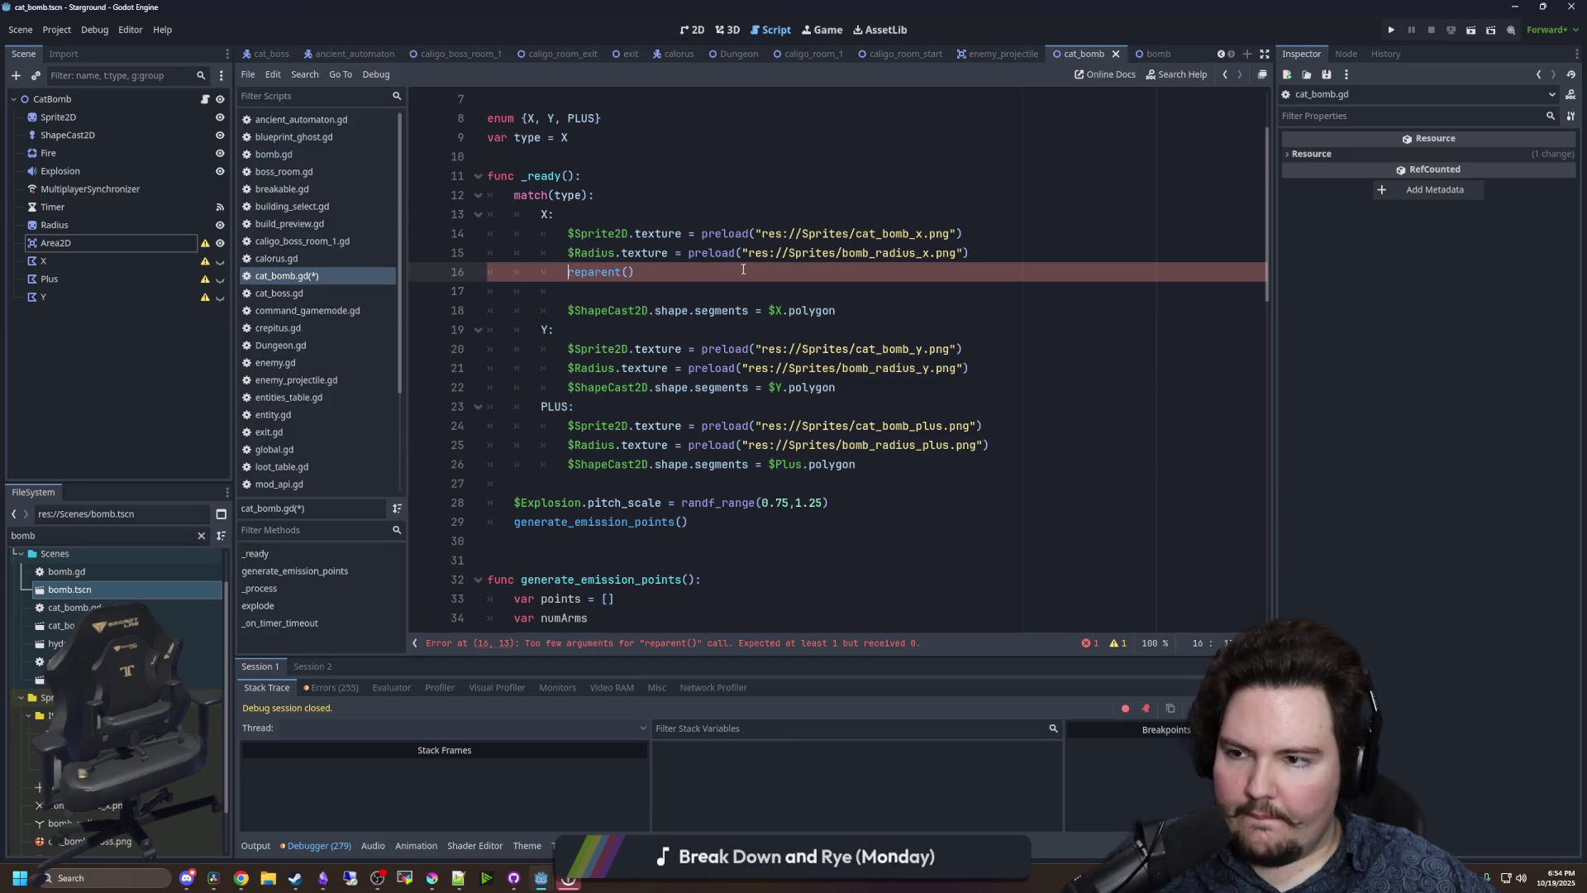
type("$X")
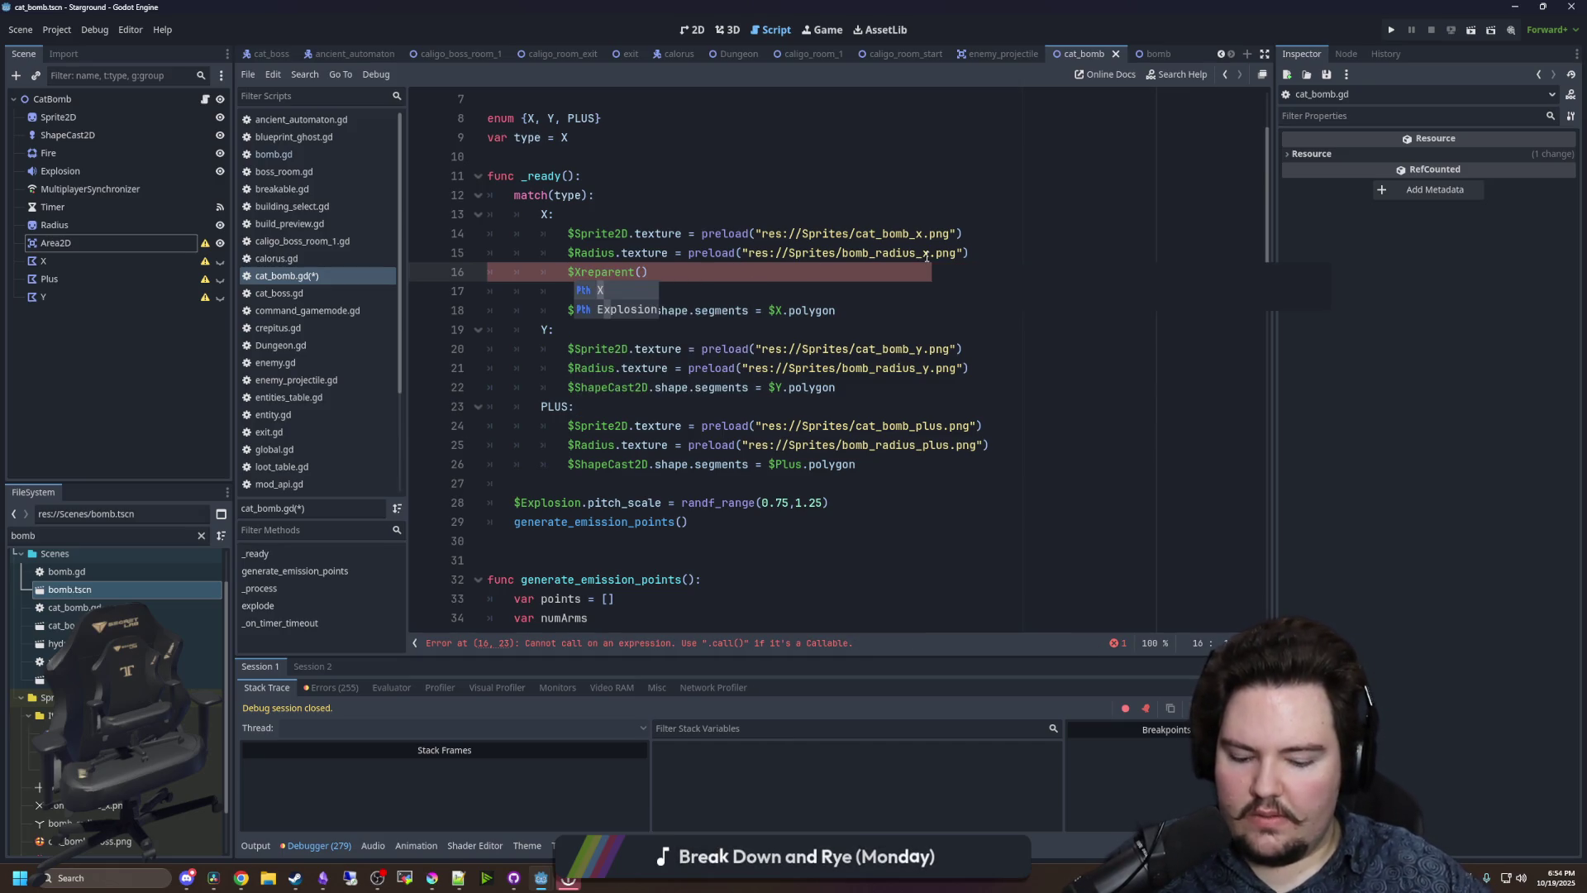
type(".")
left_click(645, 273)
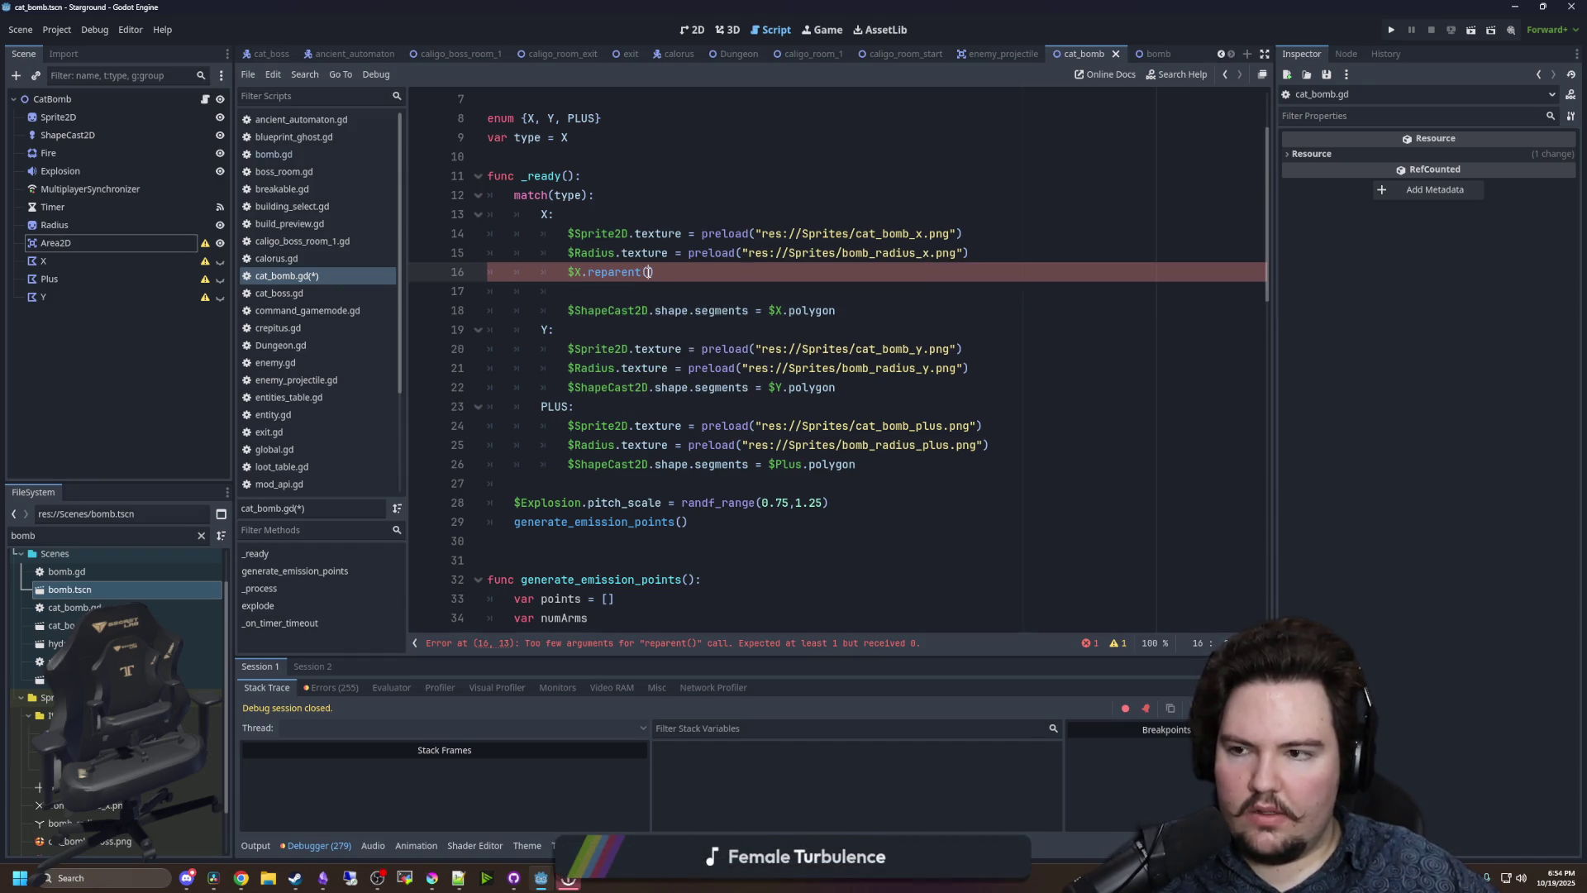
type("$Are")
key("Return")
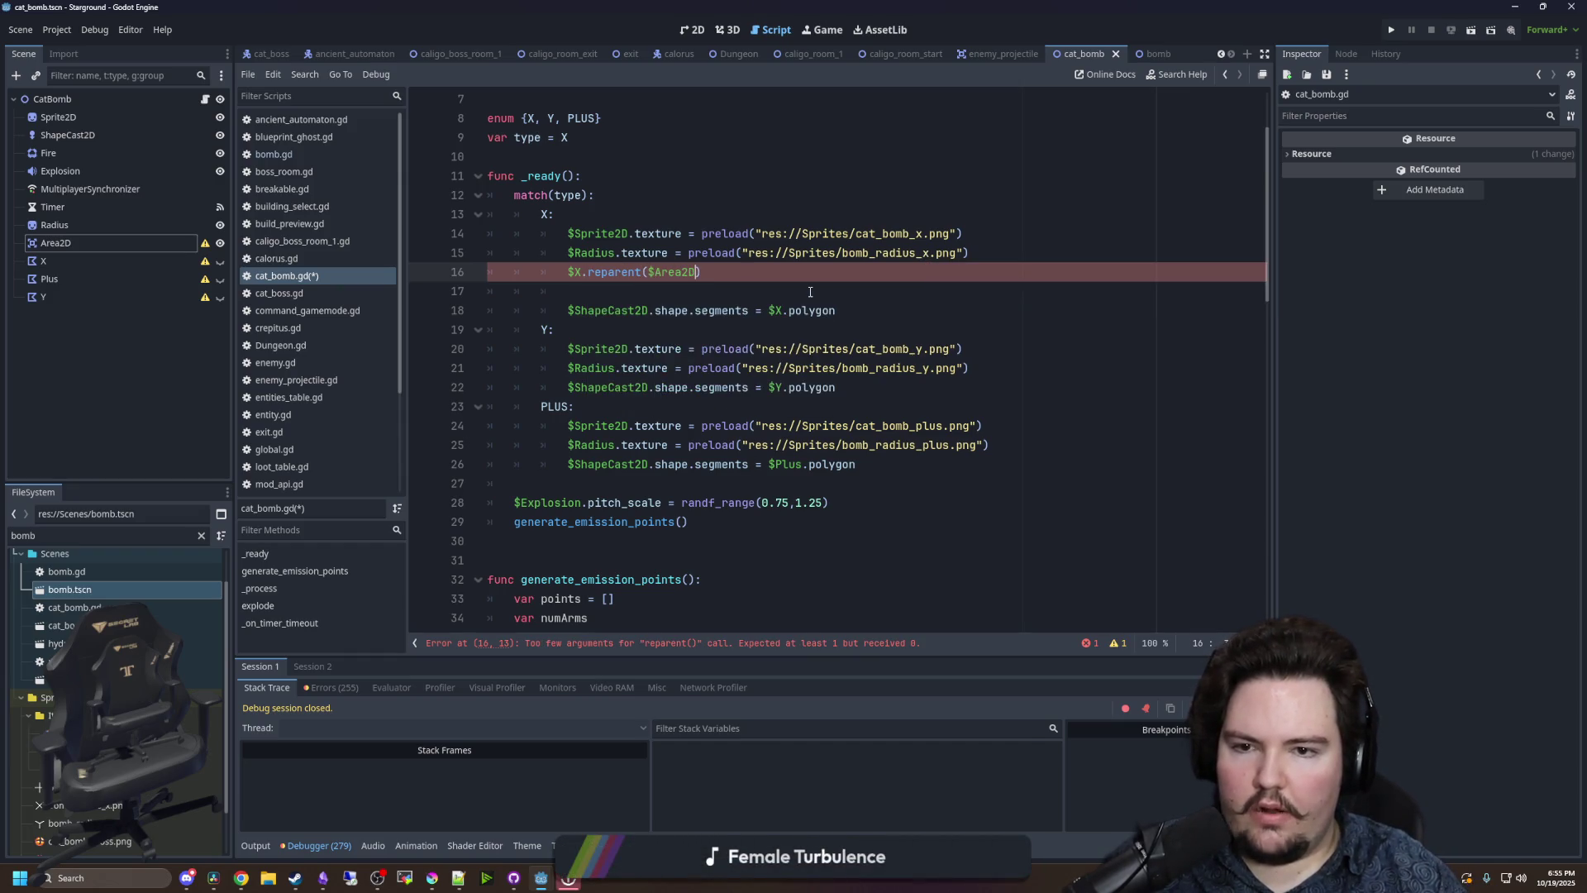
type(",")
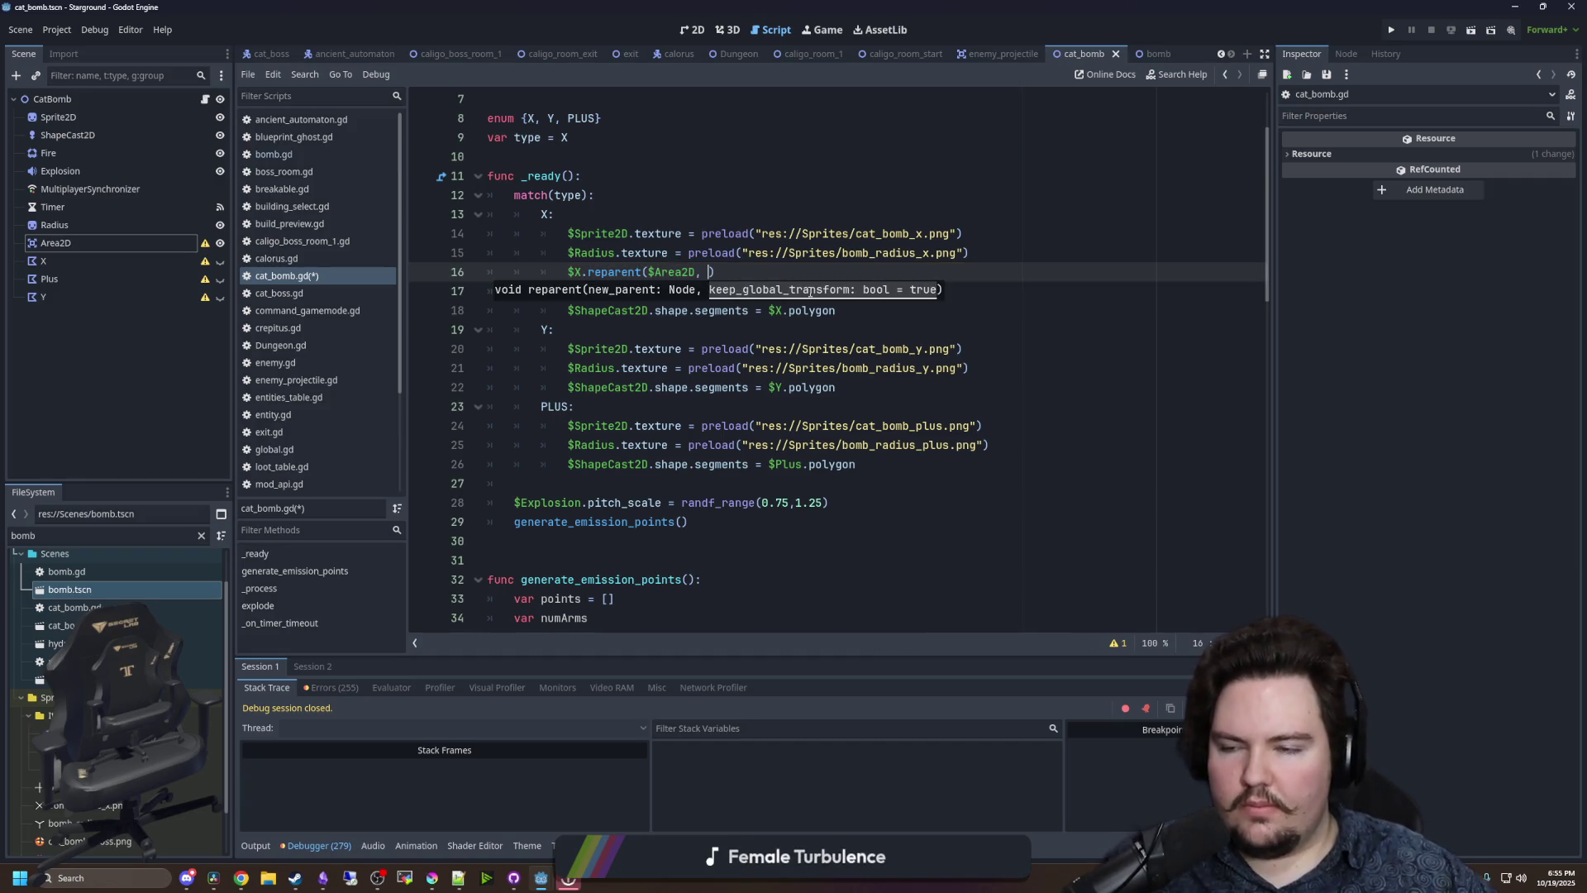
left_click(104, 260)
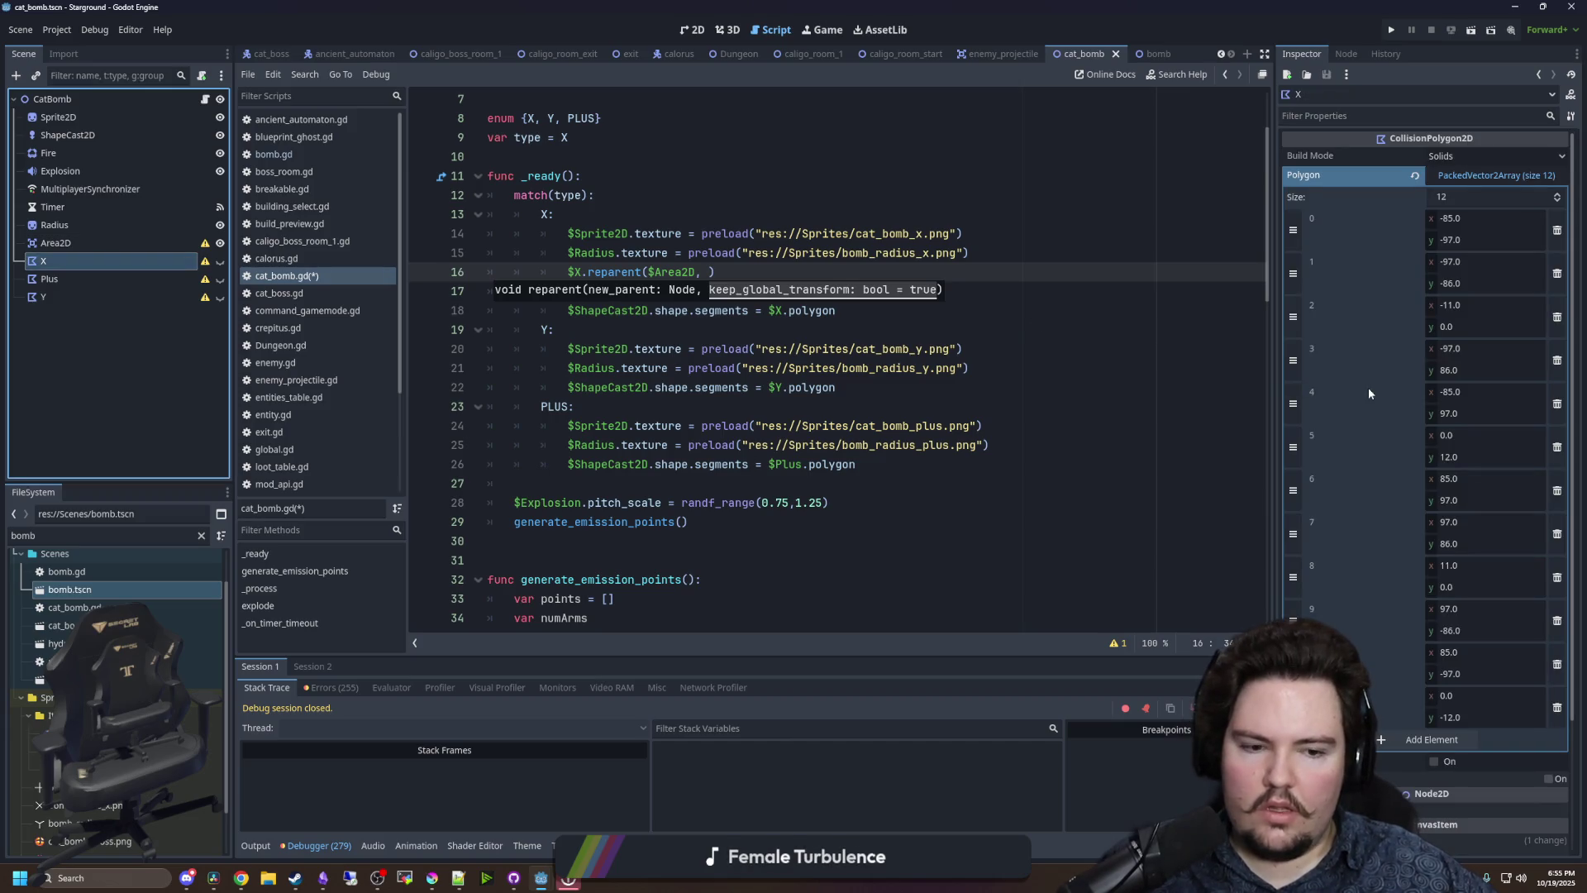
scroll(1368, 393, "down", 3)
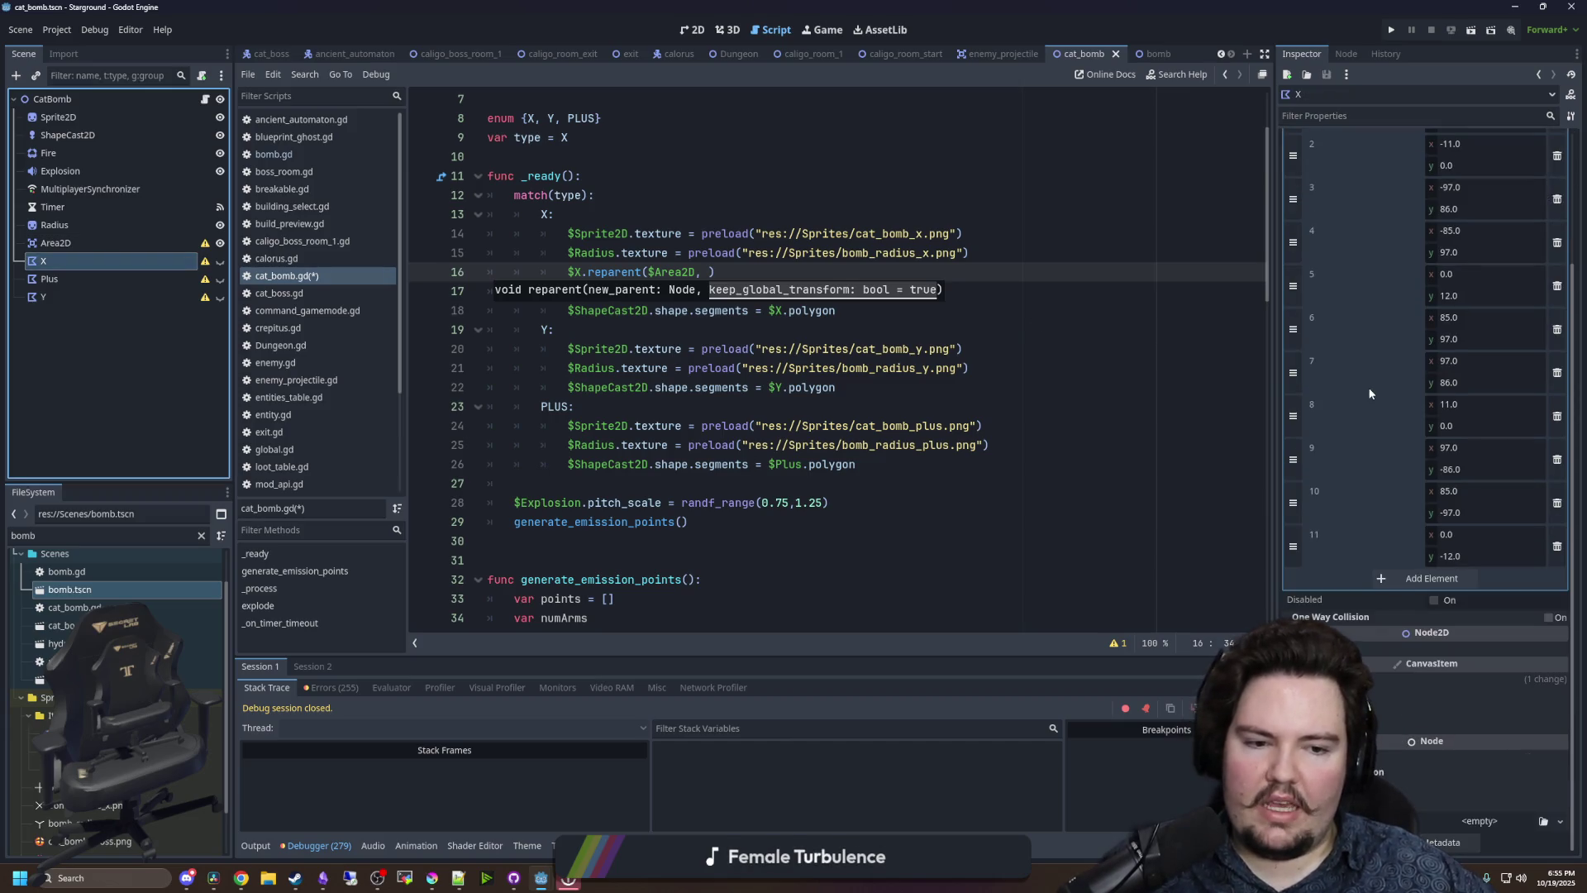
- Replace the ShapeCast2D segments lines with the copied reparent call in the X, Y and Plus branches
left_click(710, 272)
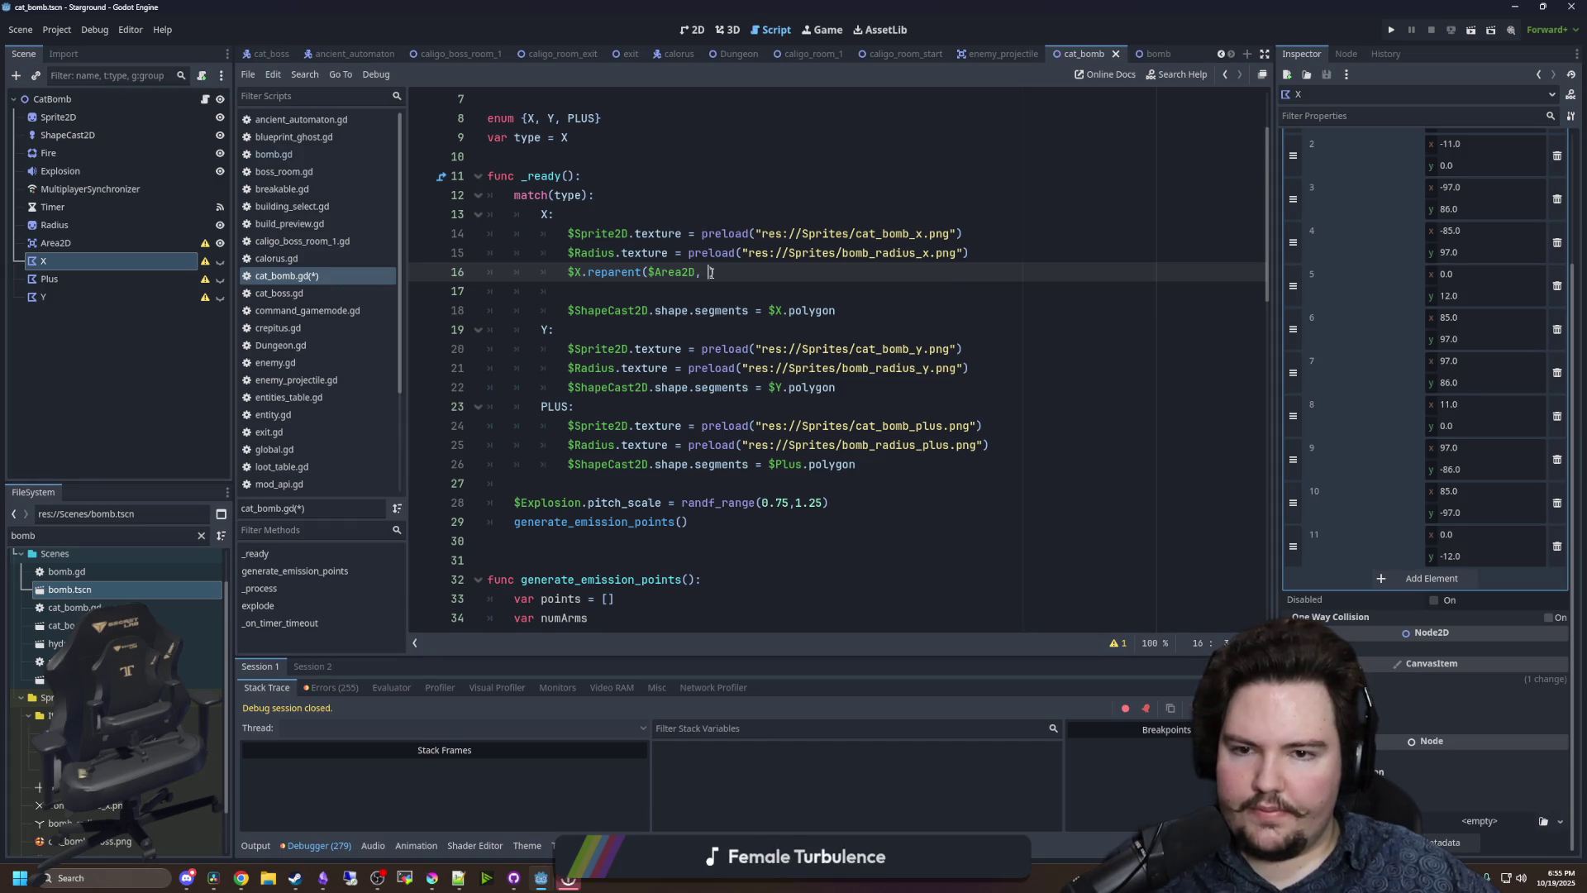
mouse_move(719, 265)
left_mouse_down()
mouse_move(620, 311)
mouse_move(537, 291)
mouse_move(570, 272)
mouse_move(744, 310)
mouse_move(836, 311)
mouse_move(567, 351)
left_mouse_up()
key("ctrl+c")
key("BackSpace")
type("$X.reparent($Area2D)")
left_click(876, 423)
left_click_drag(877, 423, 567, 425)
key("ctrl+v")
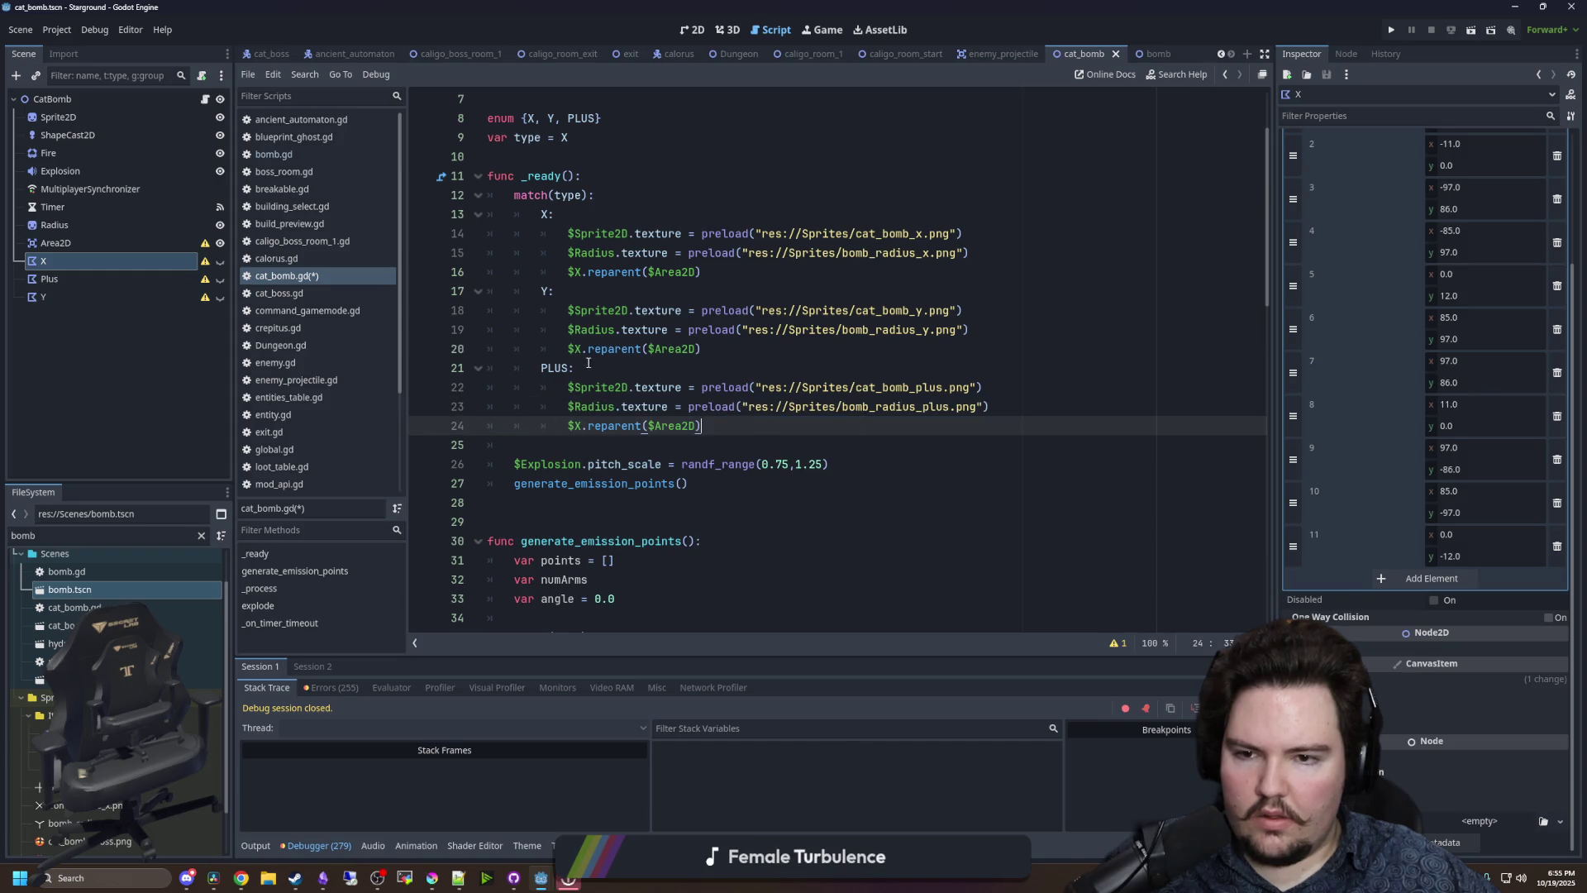
- Change the pasted node names to $Y and $Plus, then save
left_click(576, 349)
key("BackSpace")
type("y")
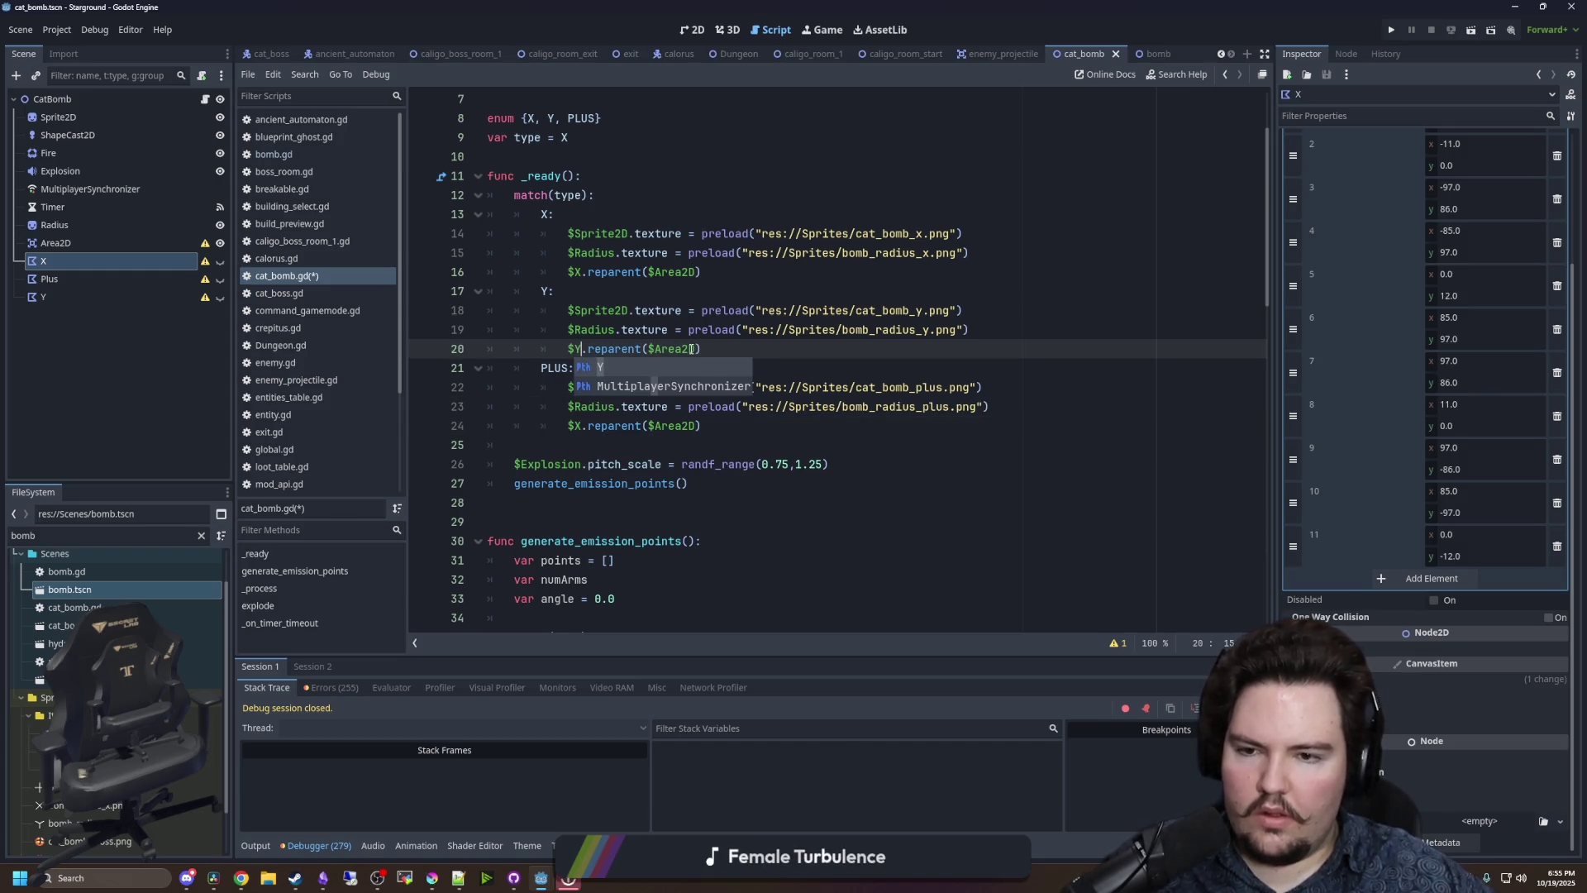
left_click(581, 426)
key("BackSpace")
type("Plus")
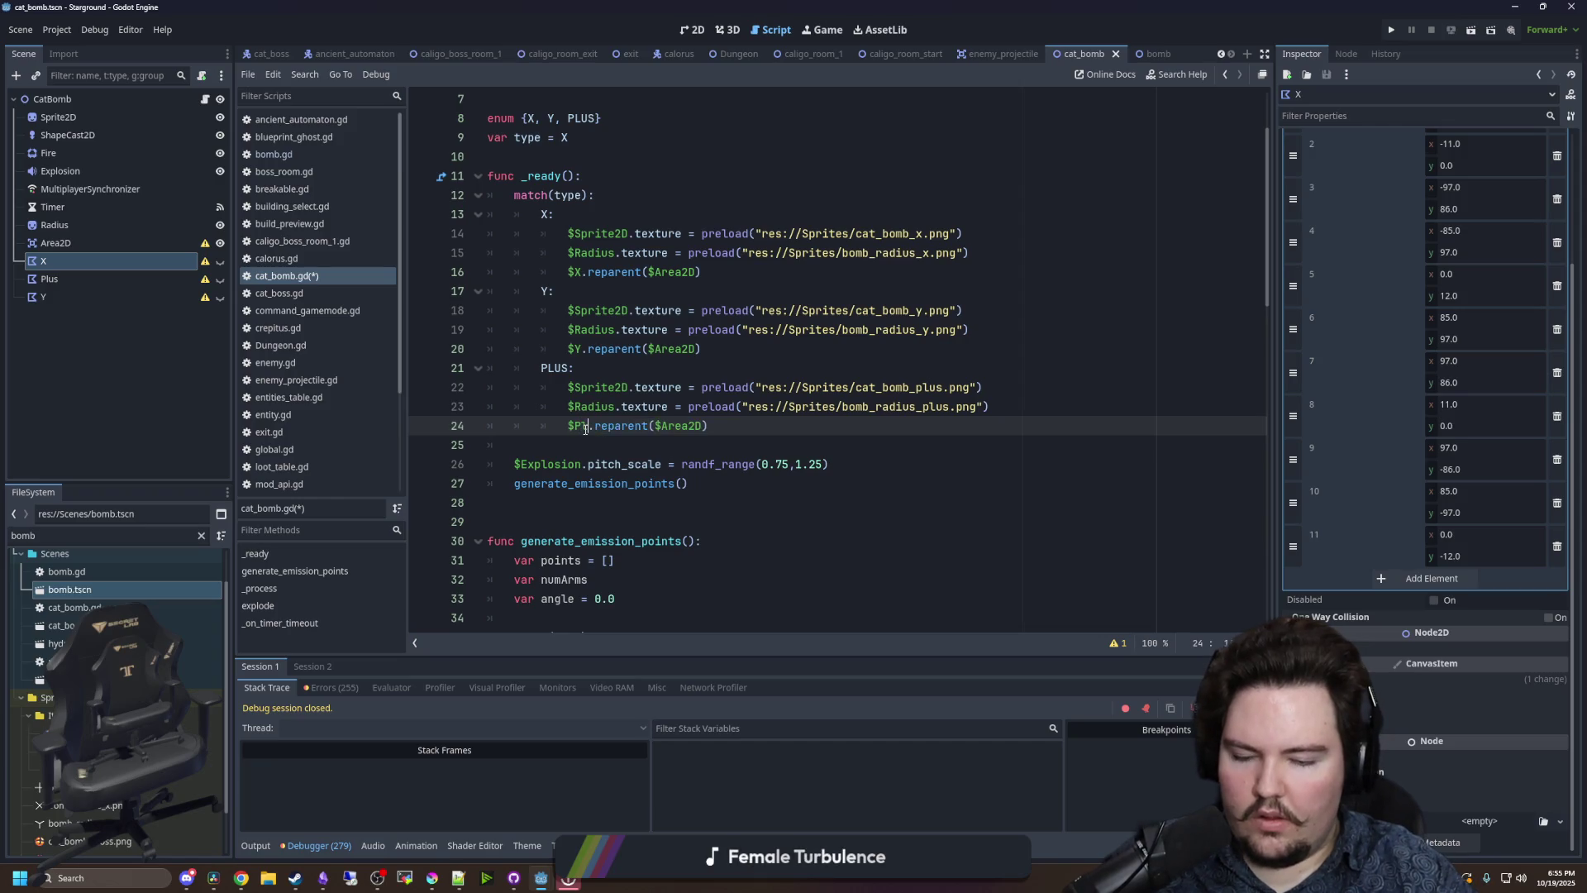
left_click(590, 449)
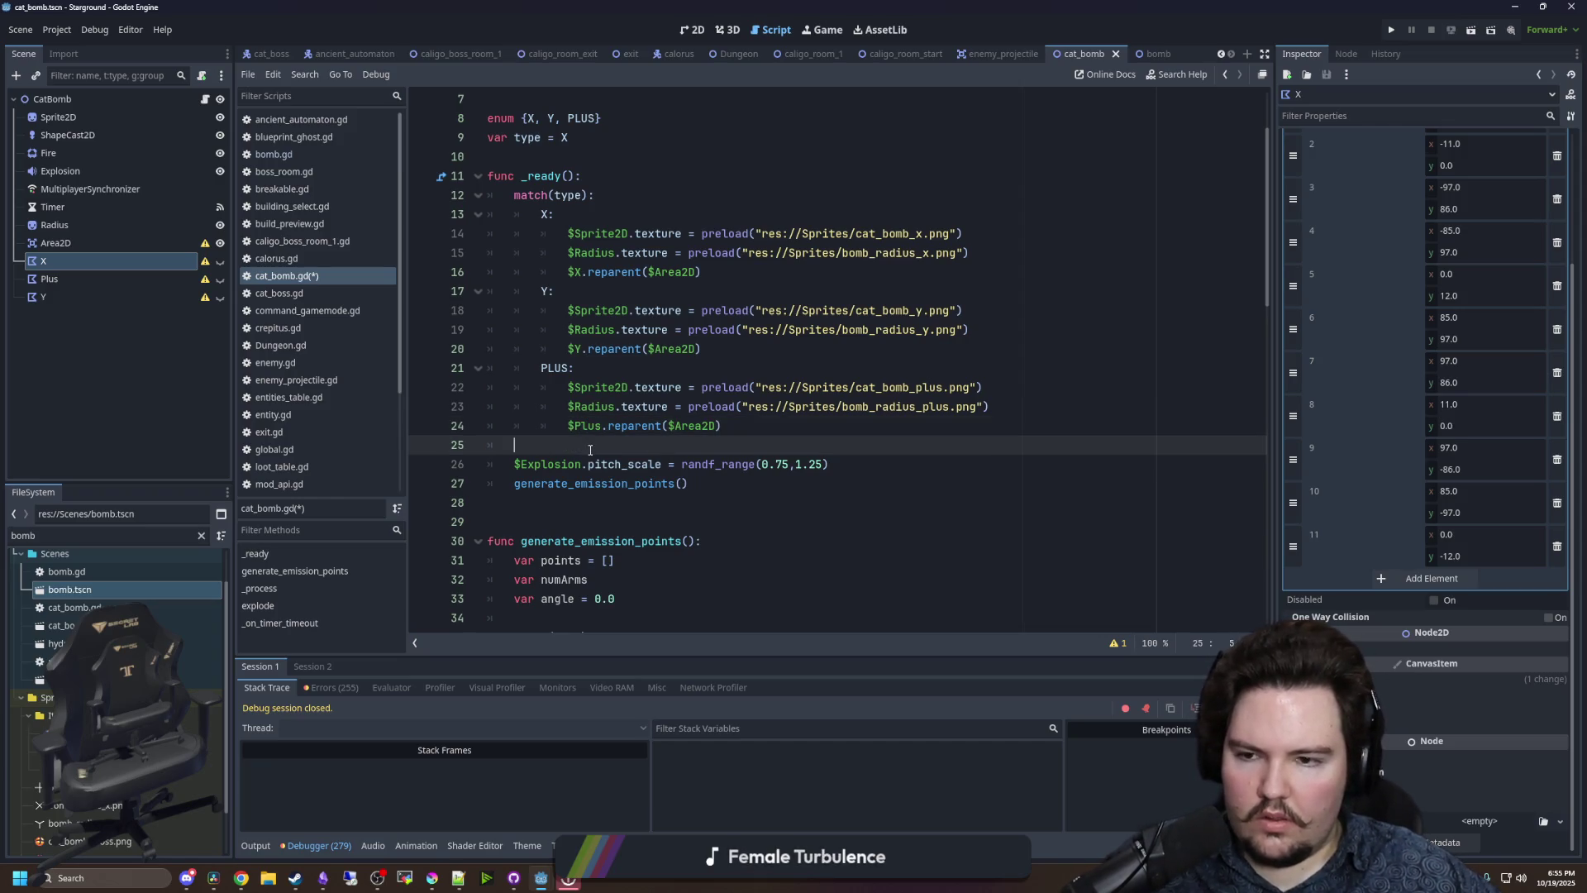
left_click(665, 370)
key("ctrl+s")
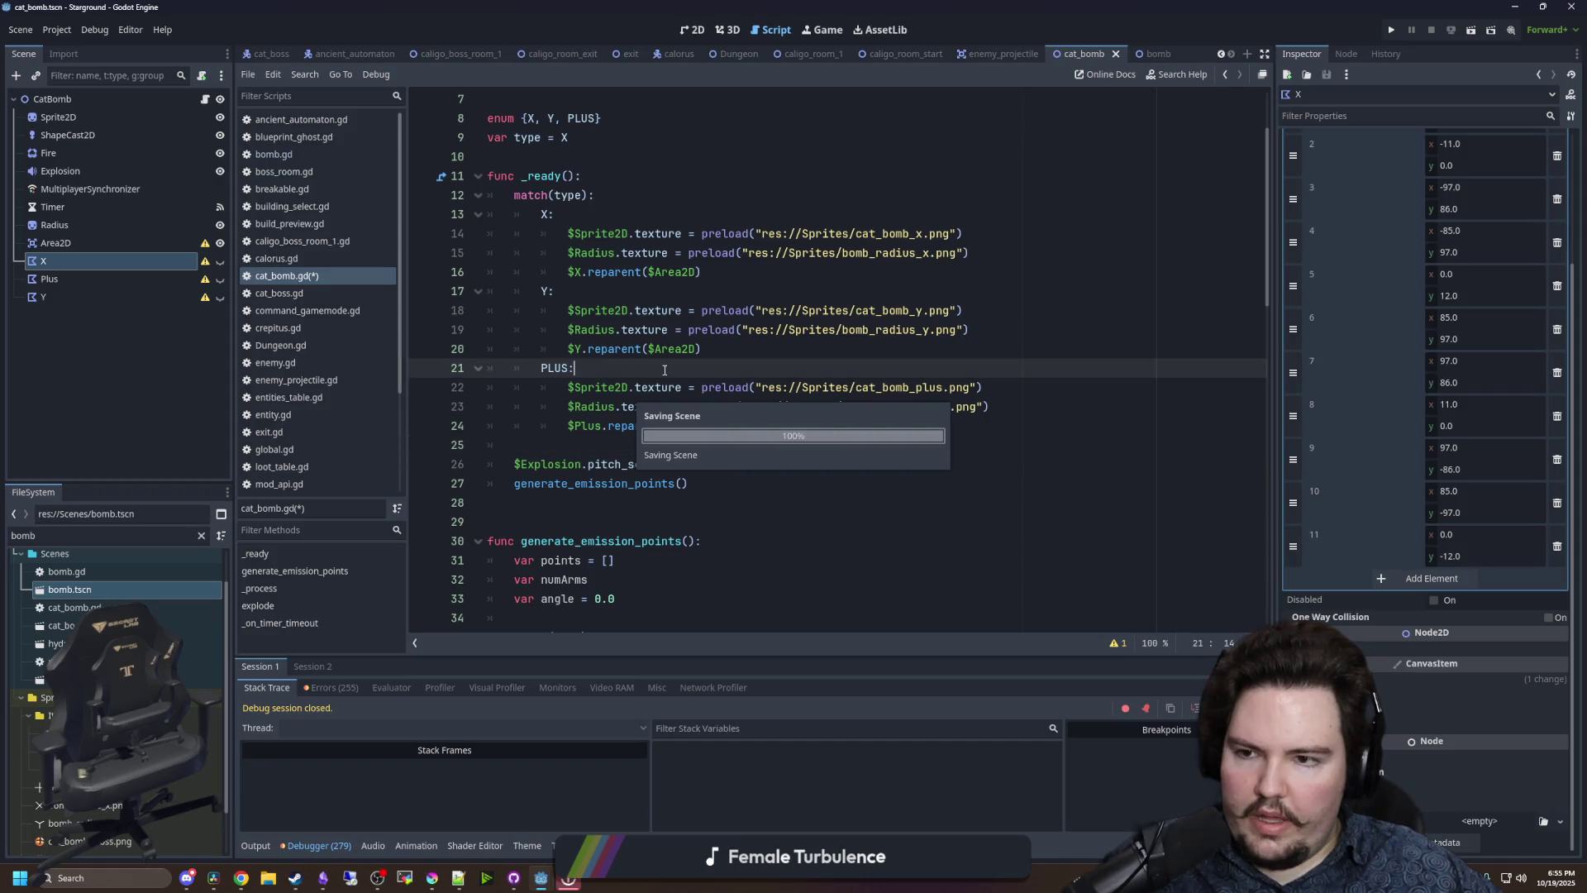
- Check the Y reparent line, _process and explode() code while saving cat_bomb.gd and the scene
left_click(726, 349)
key("ctrl+s")
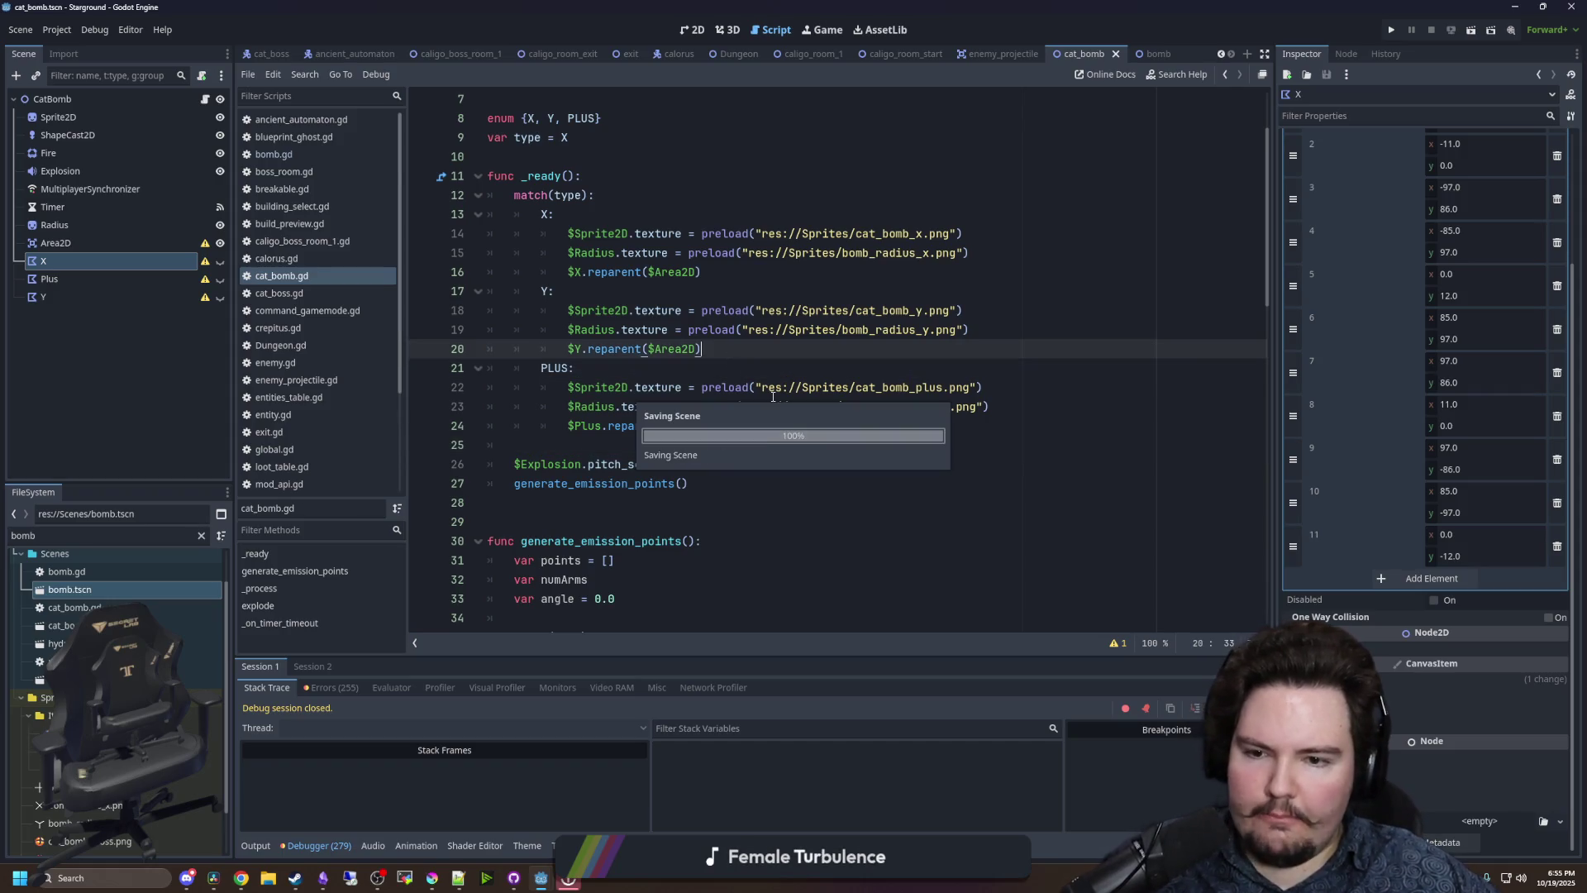
scroll(717, 370, "down", 15)
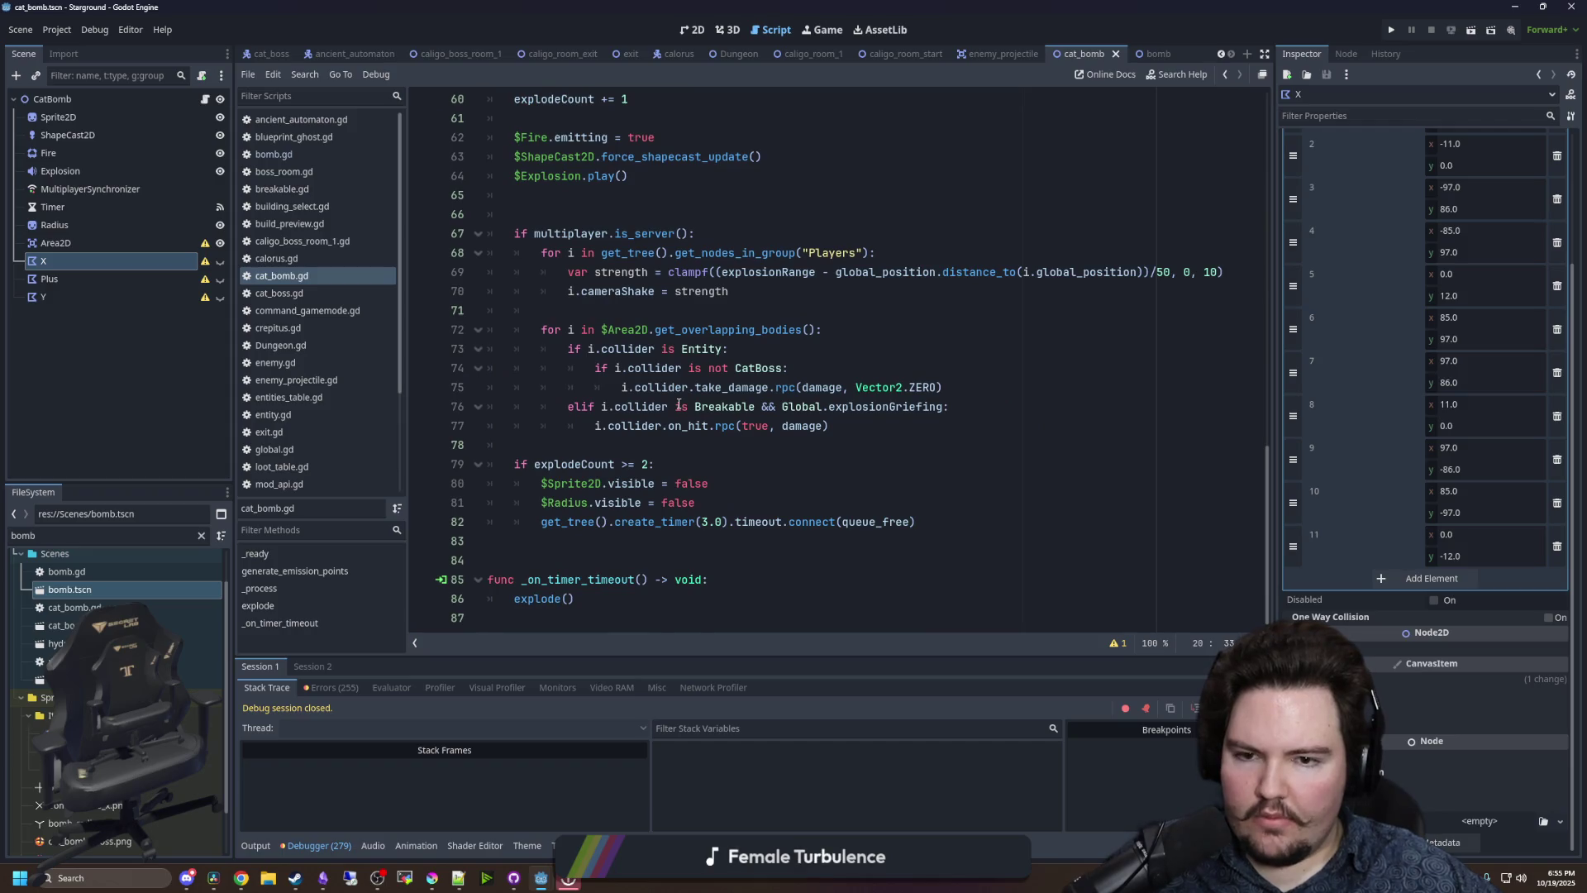
scroll(669, 389, "up", 5)
left_click(582, 348)
scroll(582, 349, "down", 4)
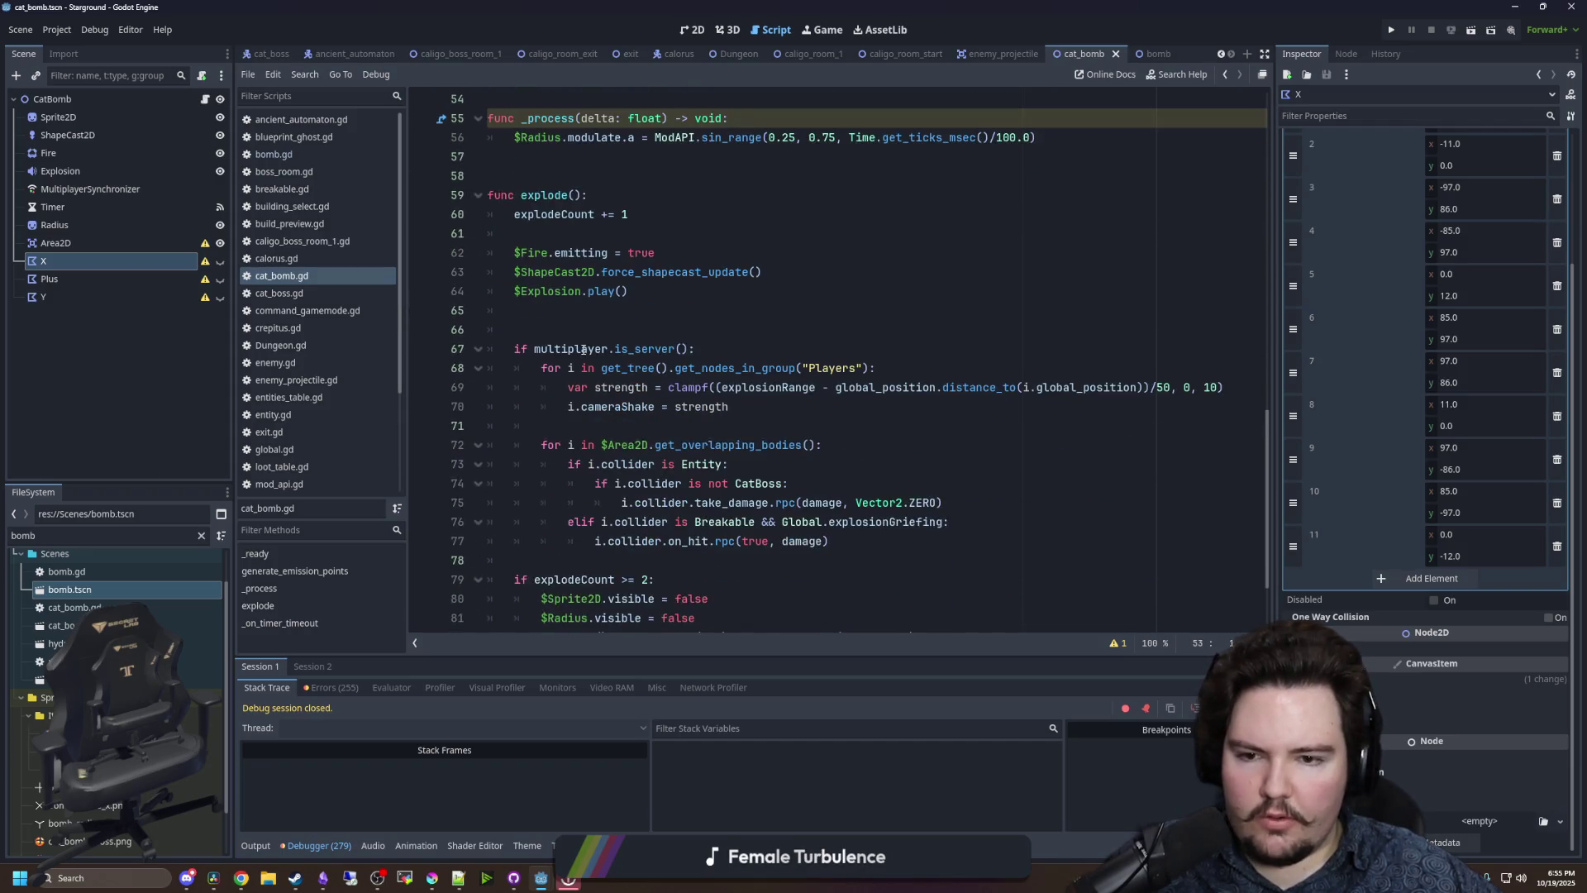
scroll(582, 349, "down", 2)
left_click(583, 219)
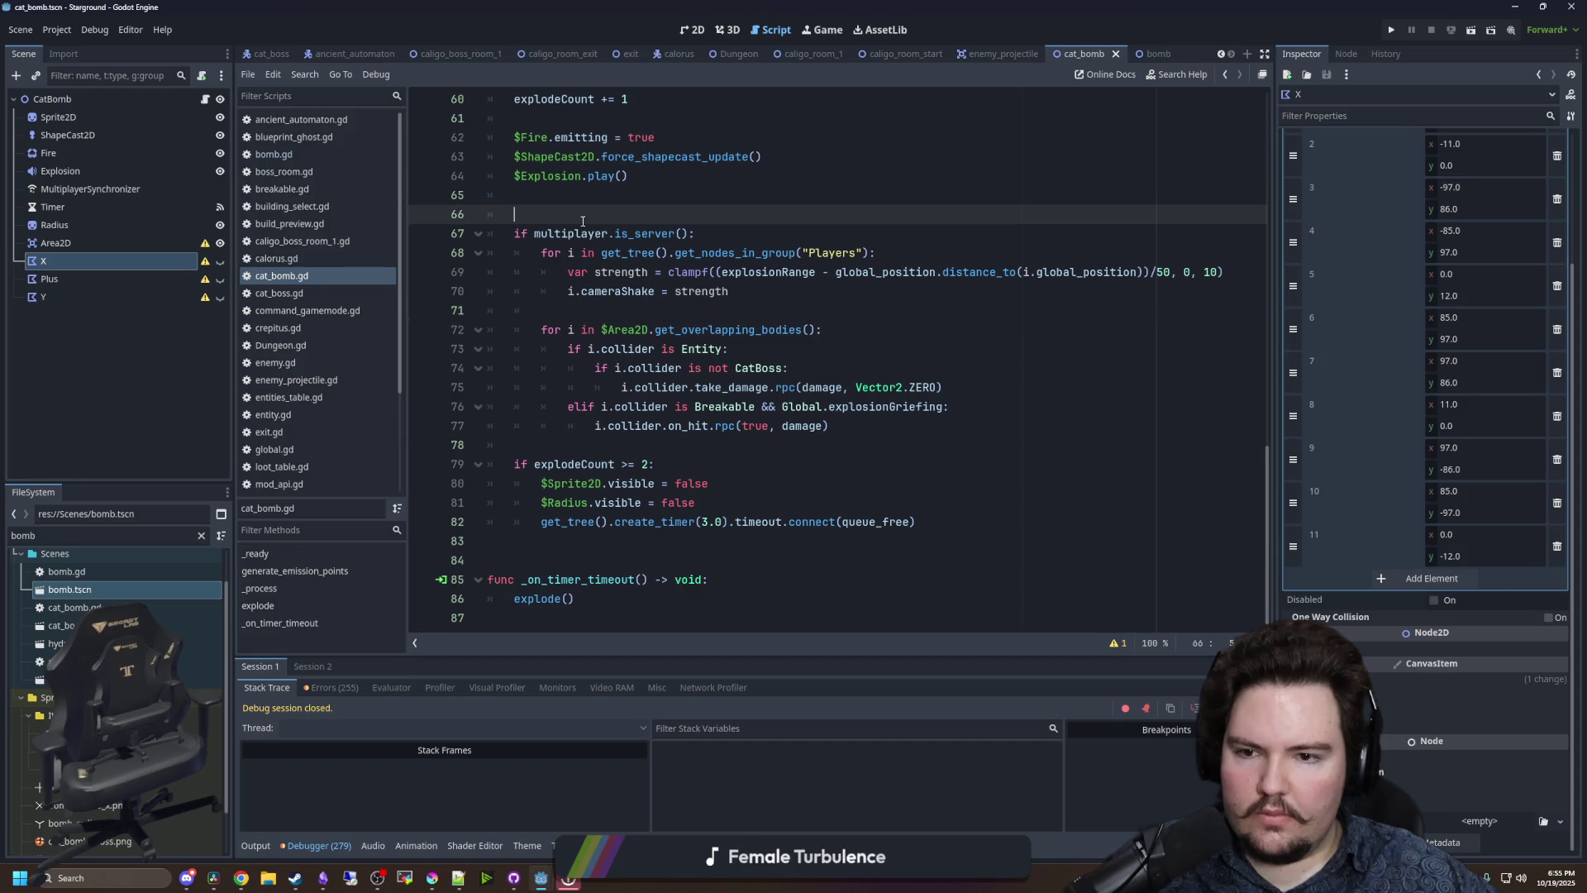
key("ctrl+s")
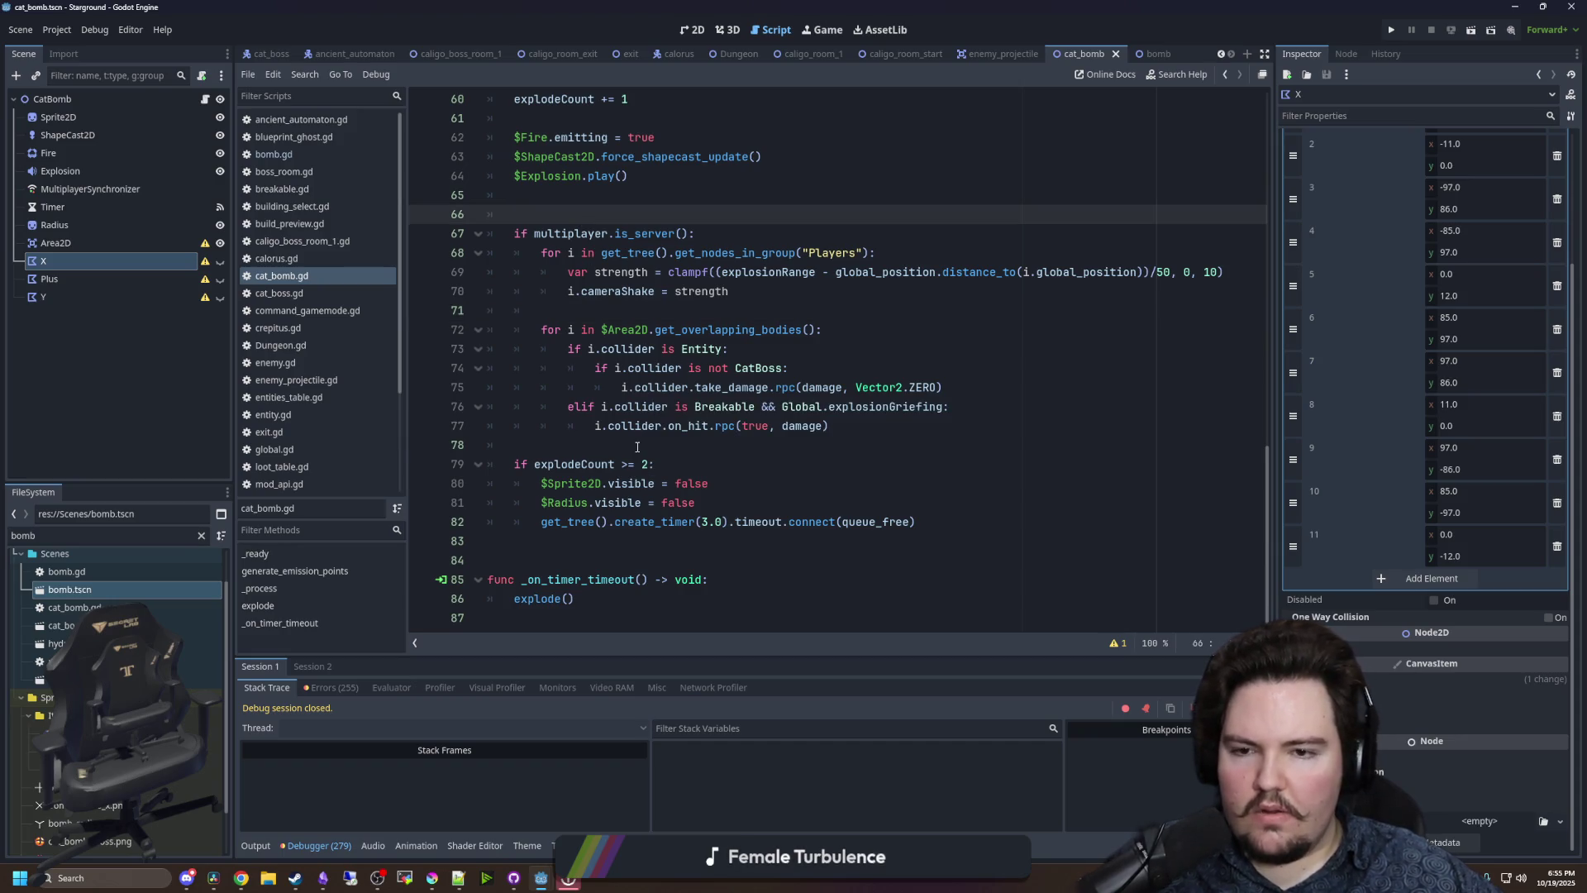
left_click(638, 447)
key("ctrl+s")
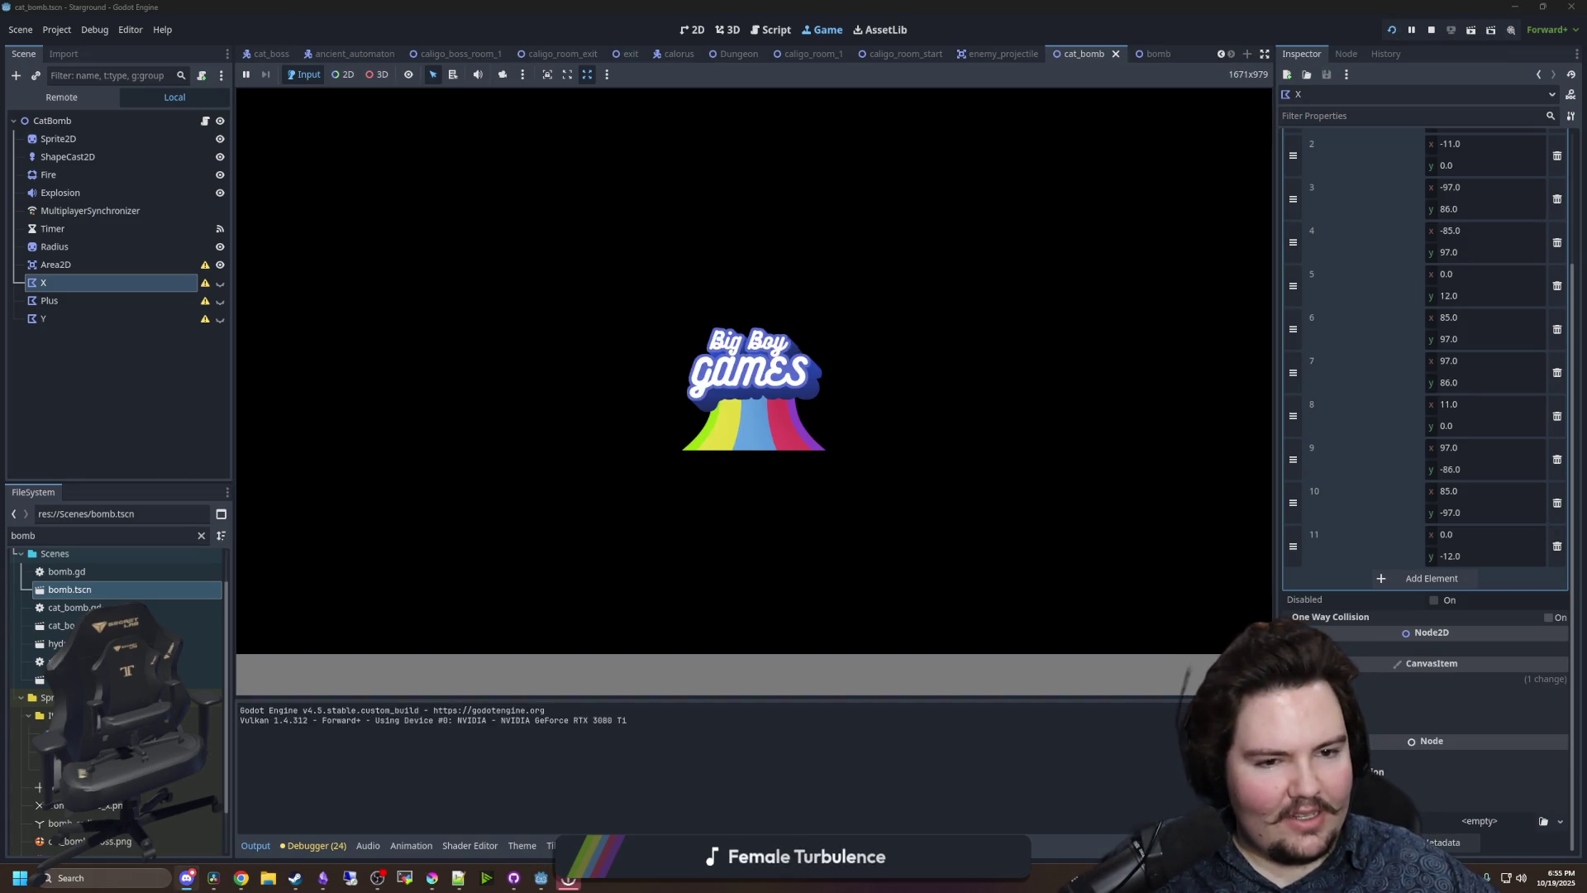
- Continue the saved singleplayer game and walk to the Starlauncher
scroll(1376, 241, "up", 3)
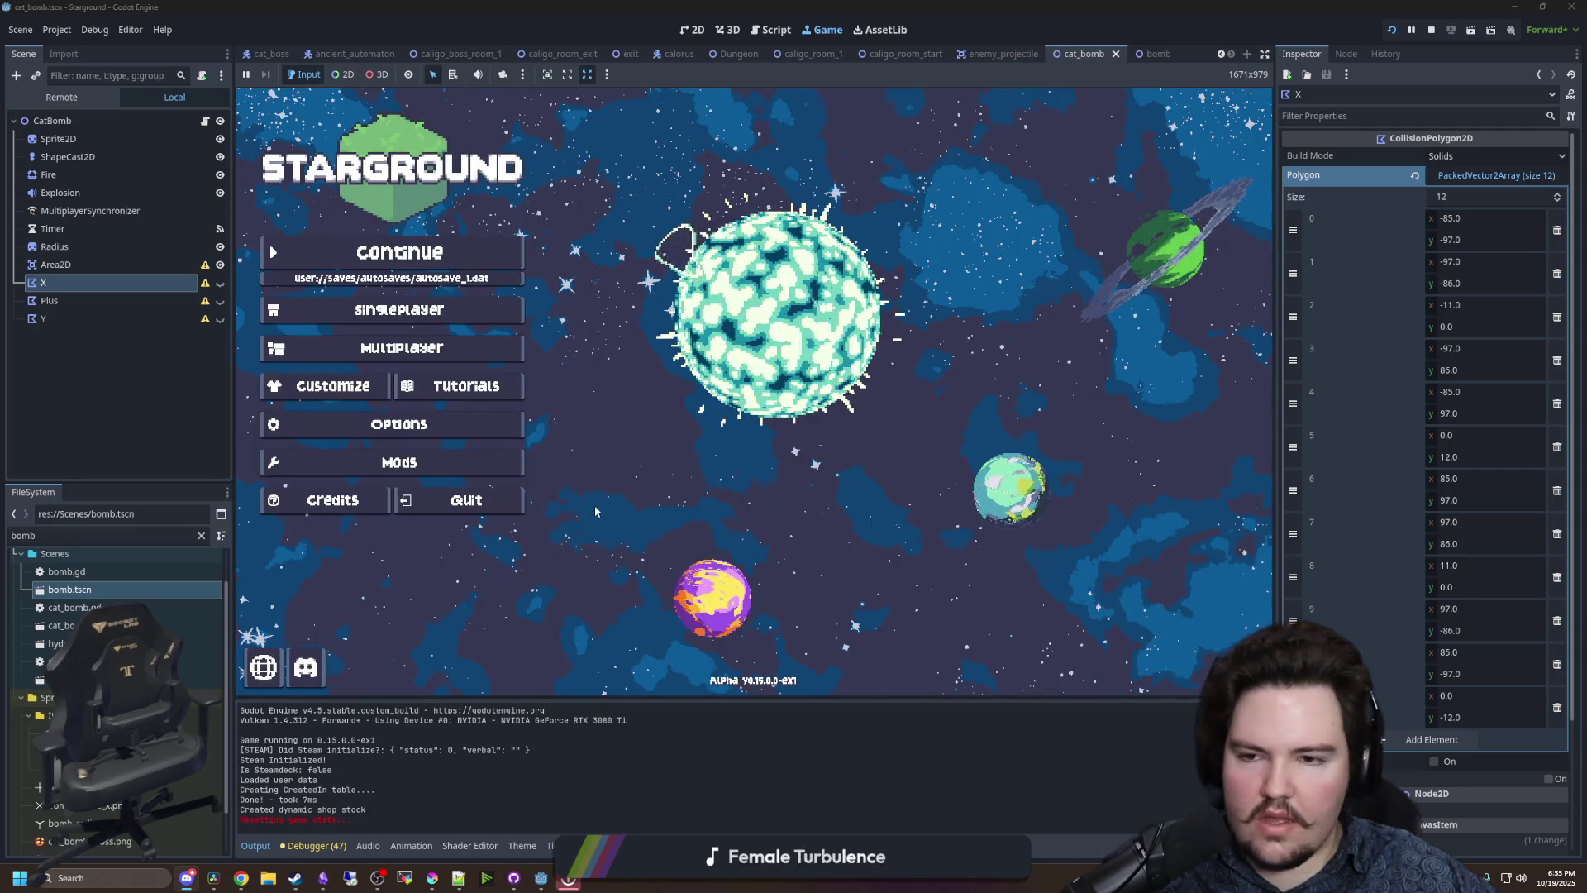
left_click(429, 259)
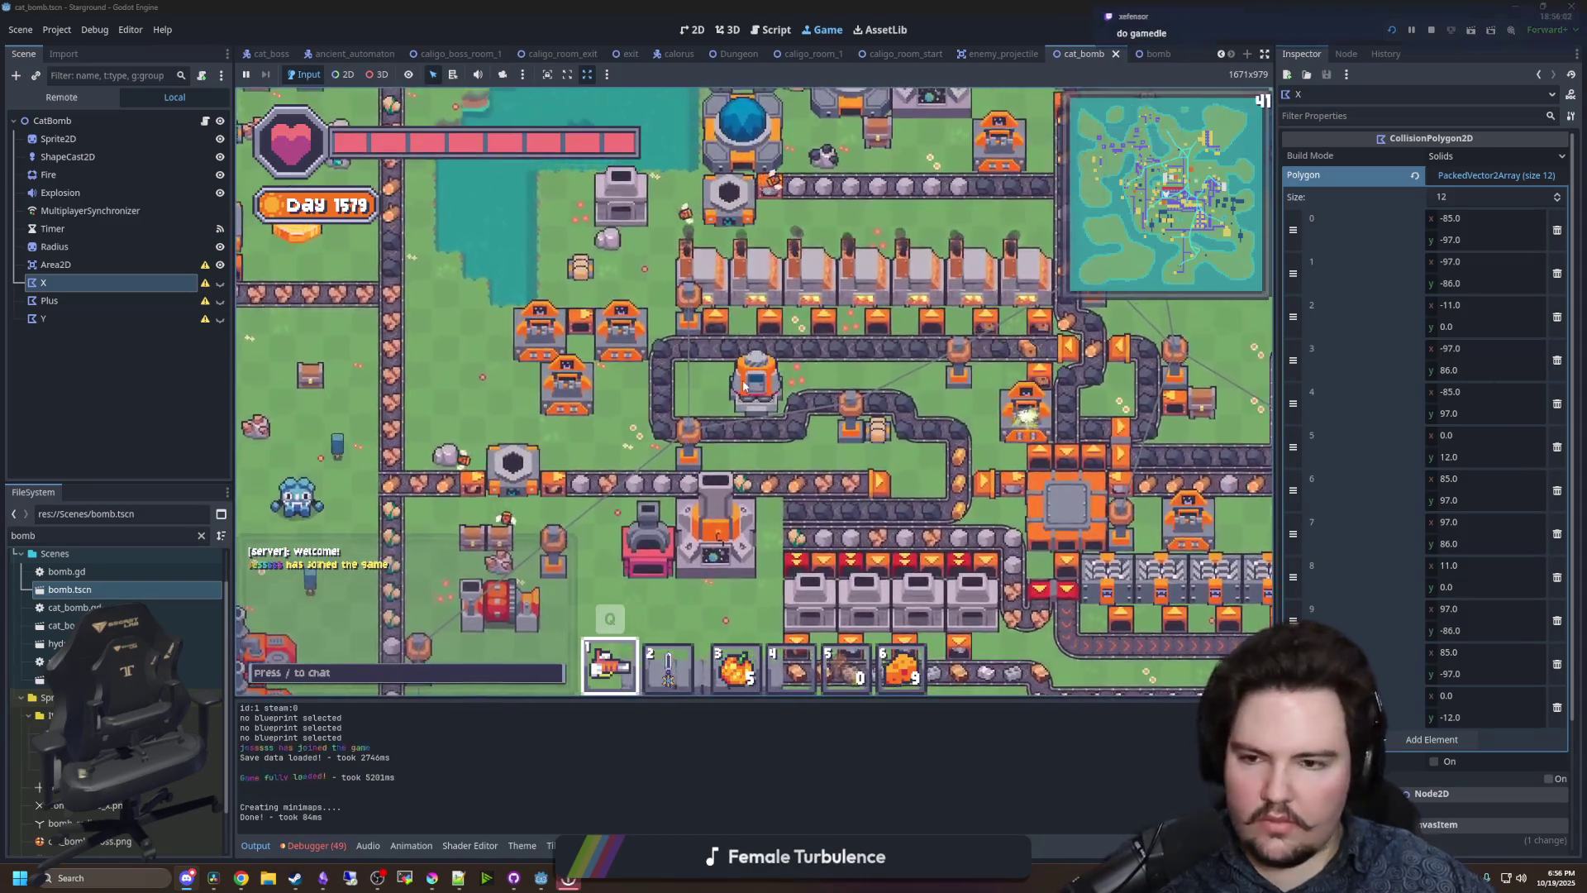
key("w")
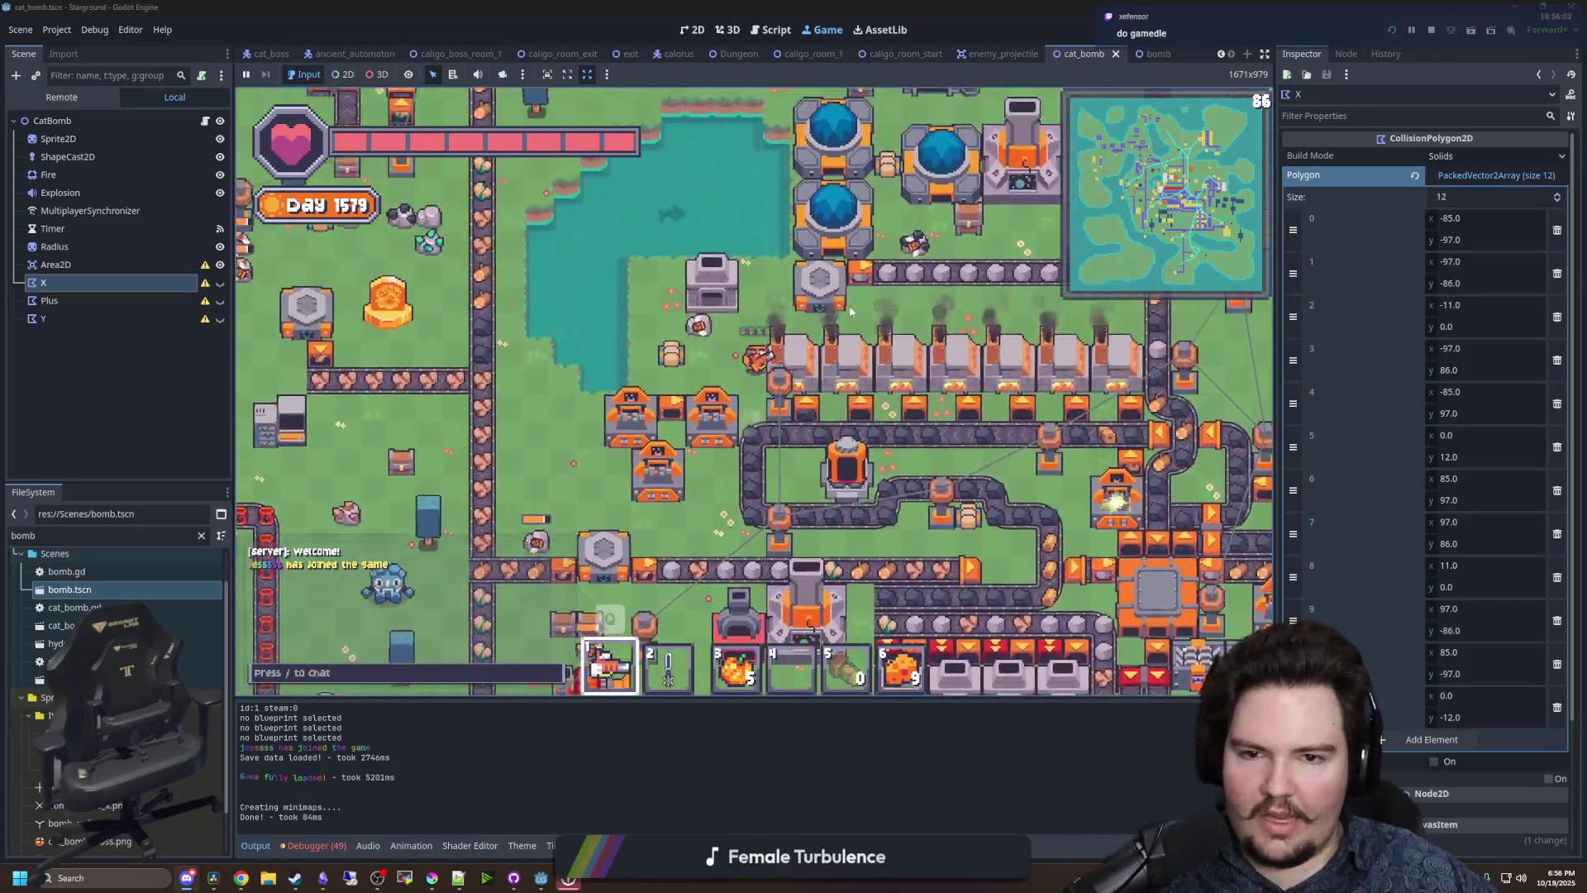
- Launch to the blue planet and enable god mode with /god true
left_click(821, 351)
left_click(727, 413)
left_click(756, 545)
type("/god true")
key("Return")
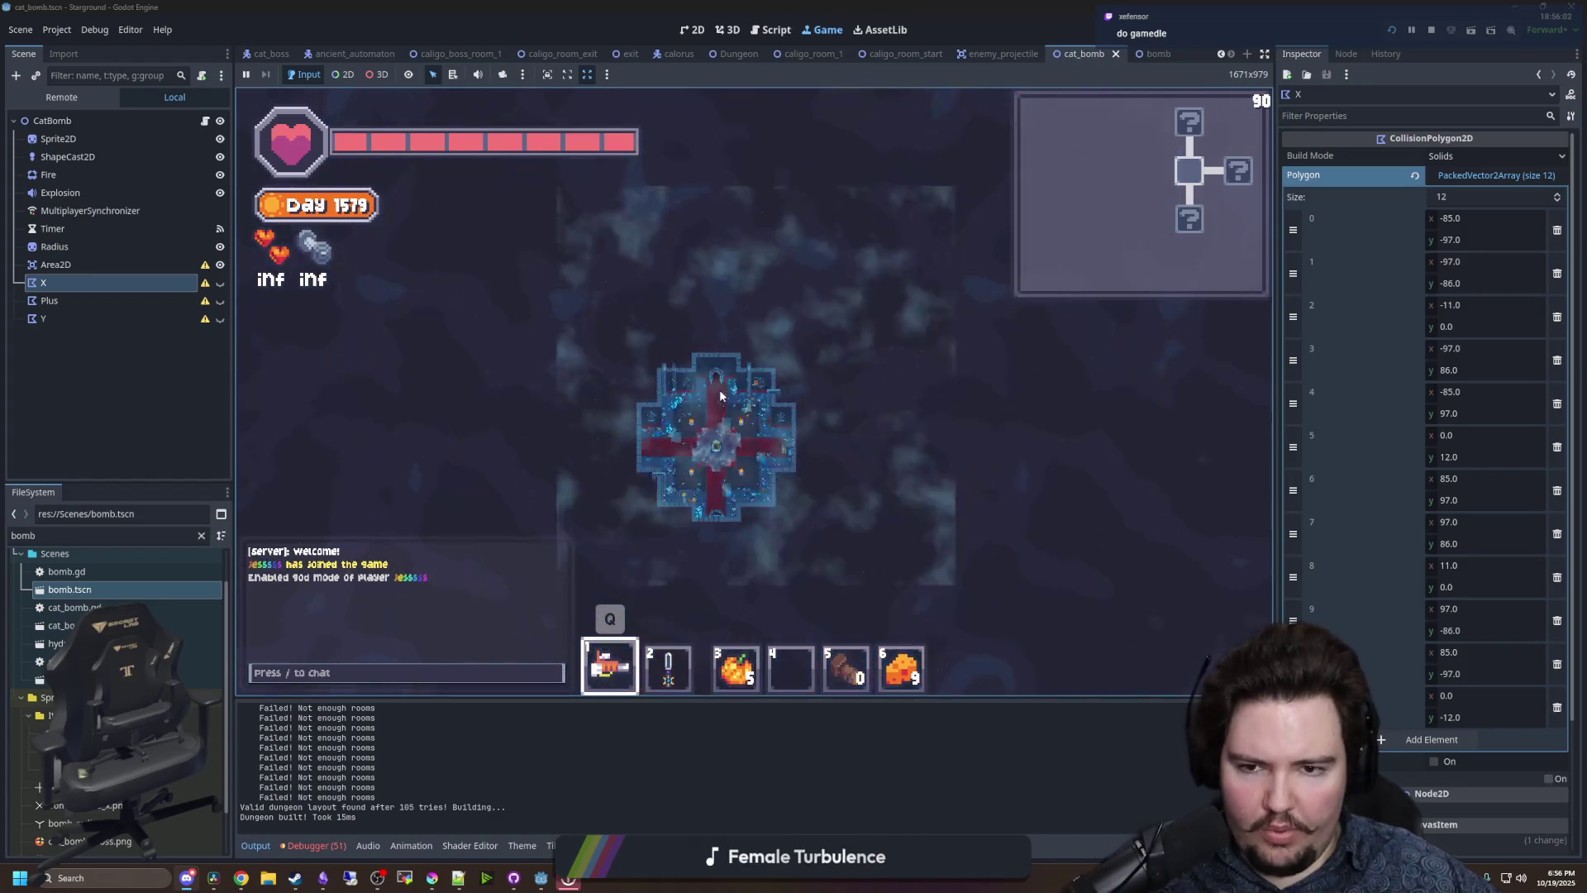
- Switch to /gamemode creative and spawn the Dreadcap, Harbinger of Decay boss
type("/")
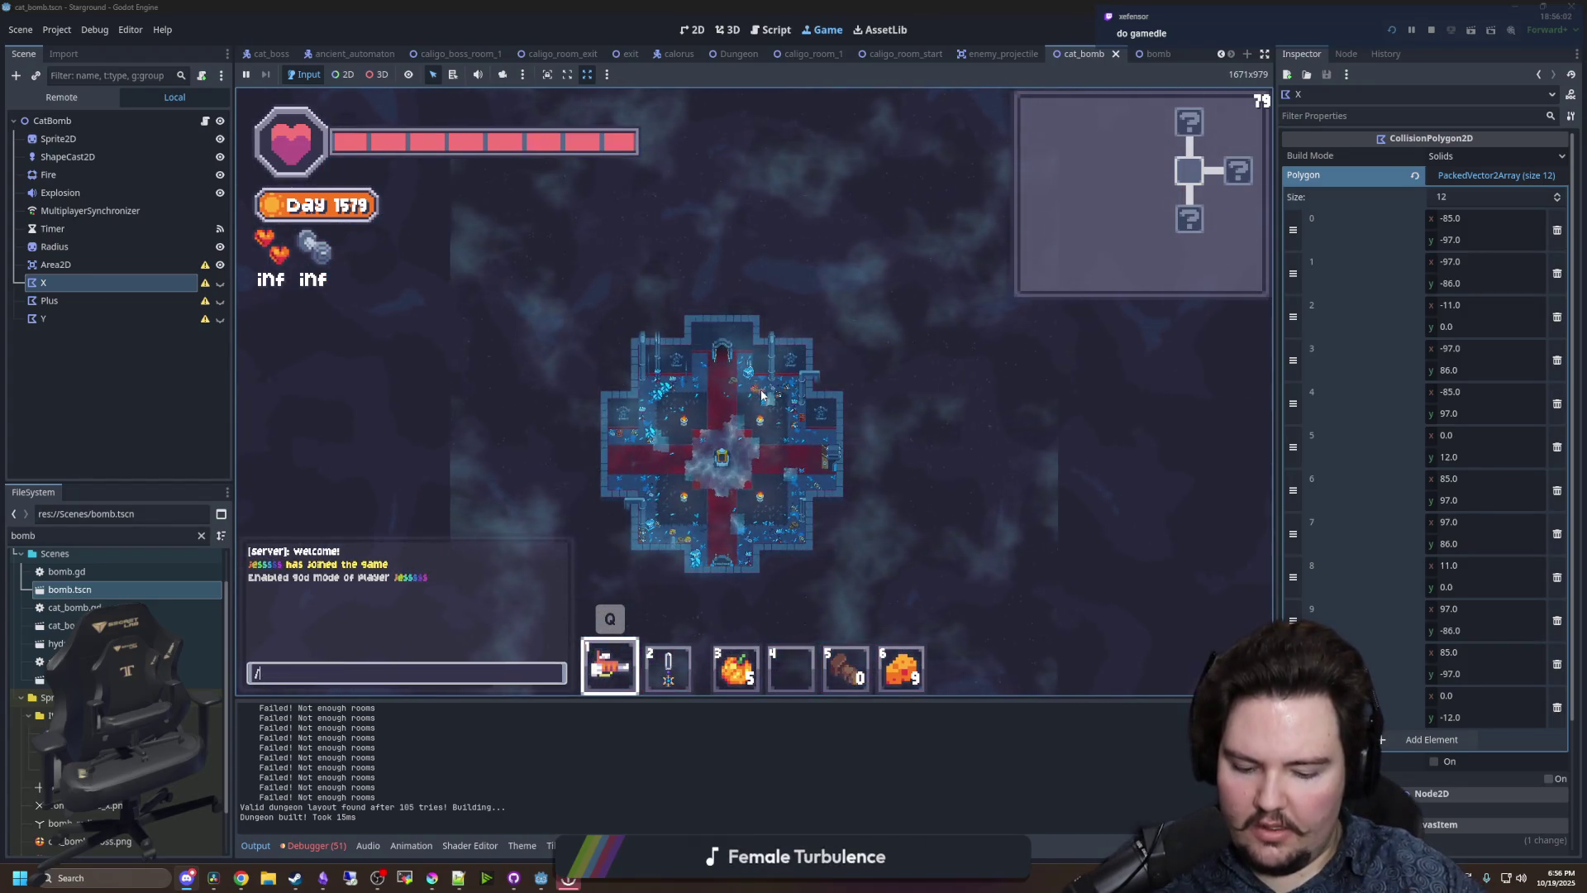
type("gamemode creative")
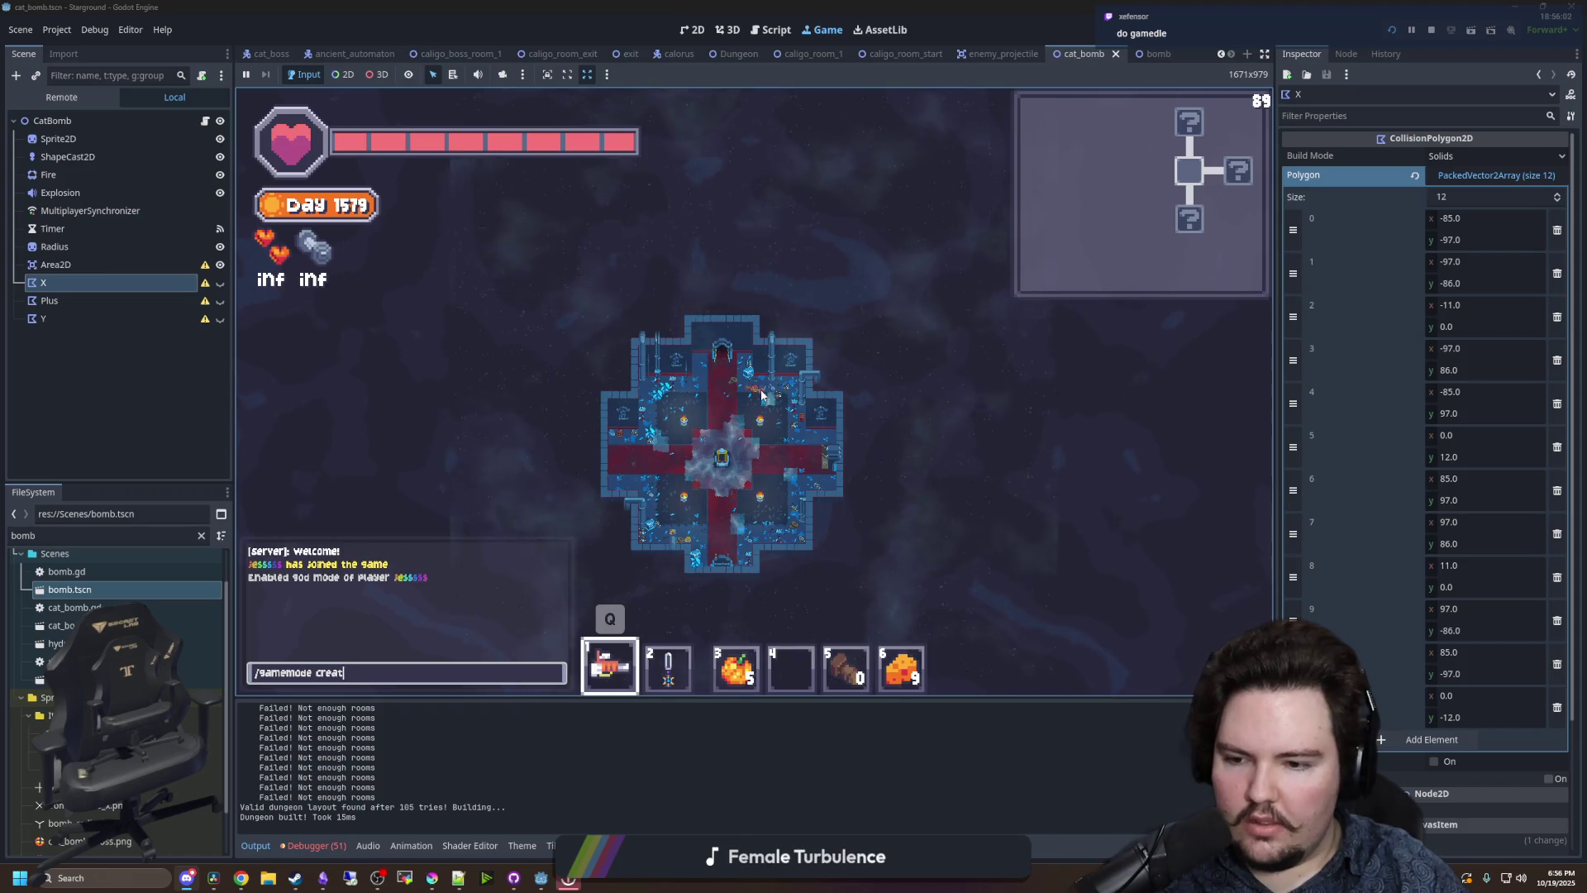
key("Return")
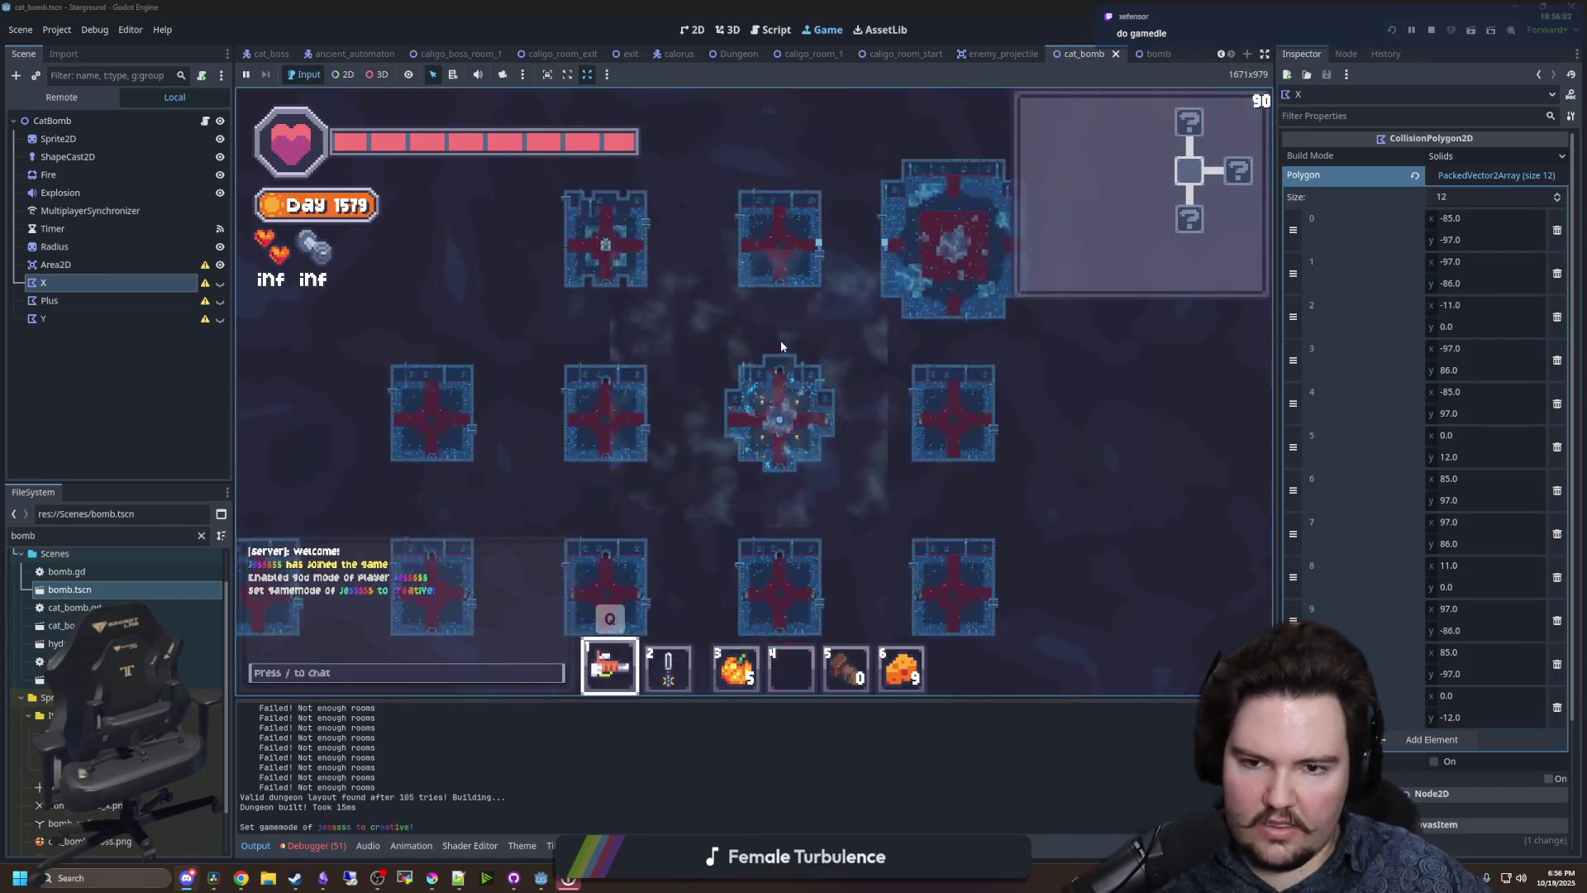
scroll(781, 340, "down", 2)
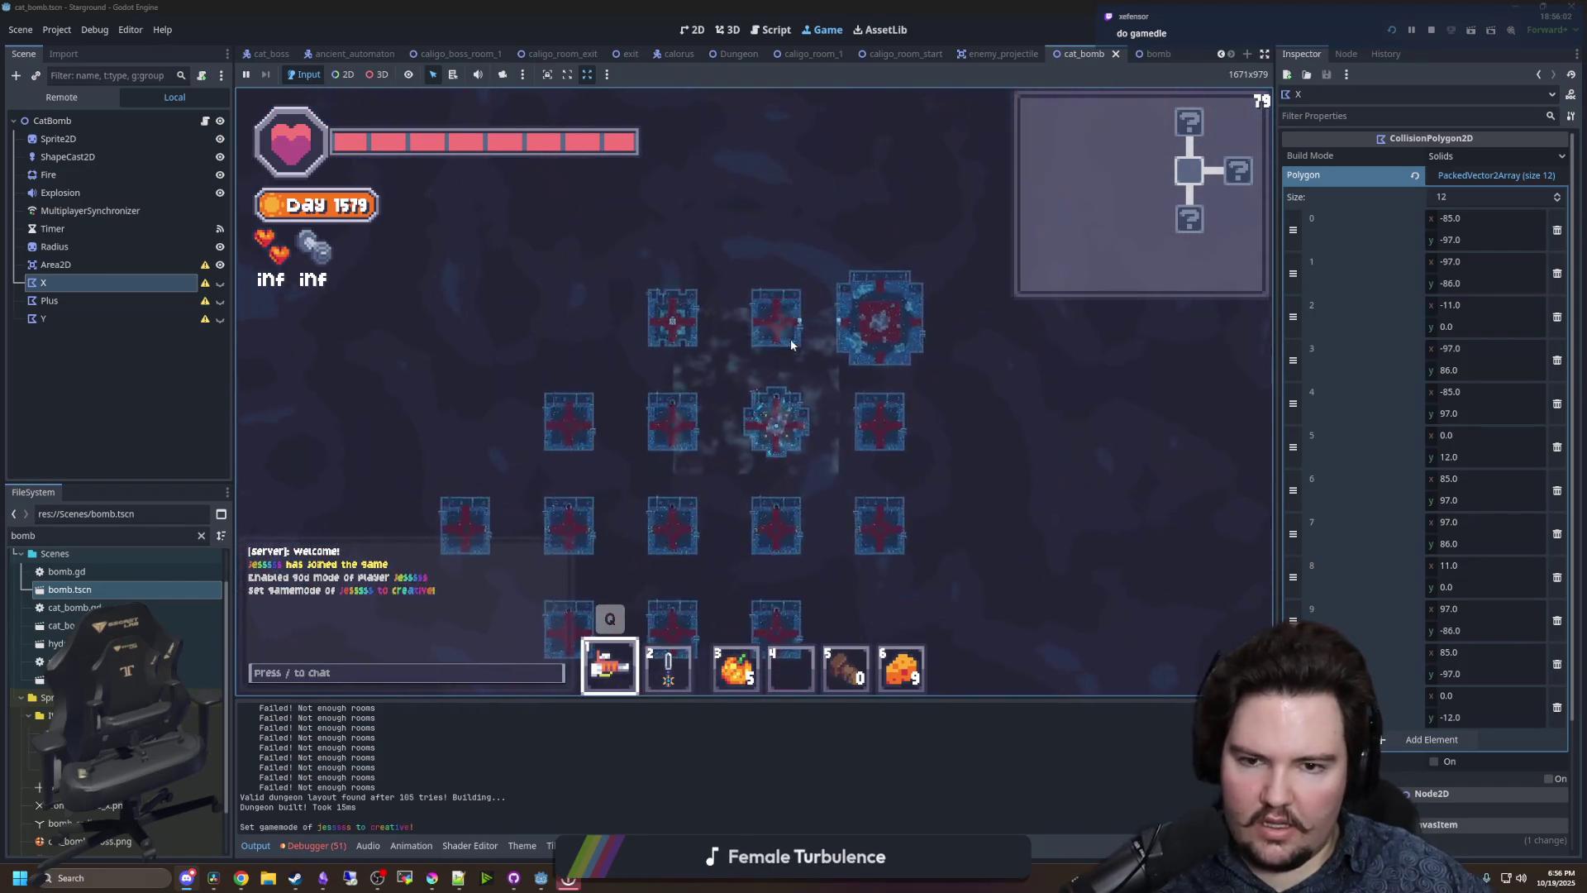
scroll(887, 365, "up", 6)
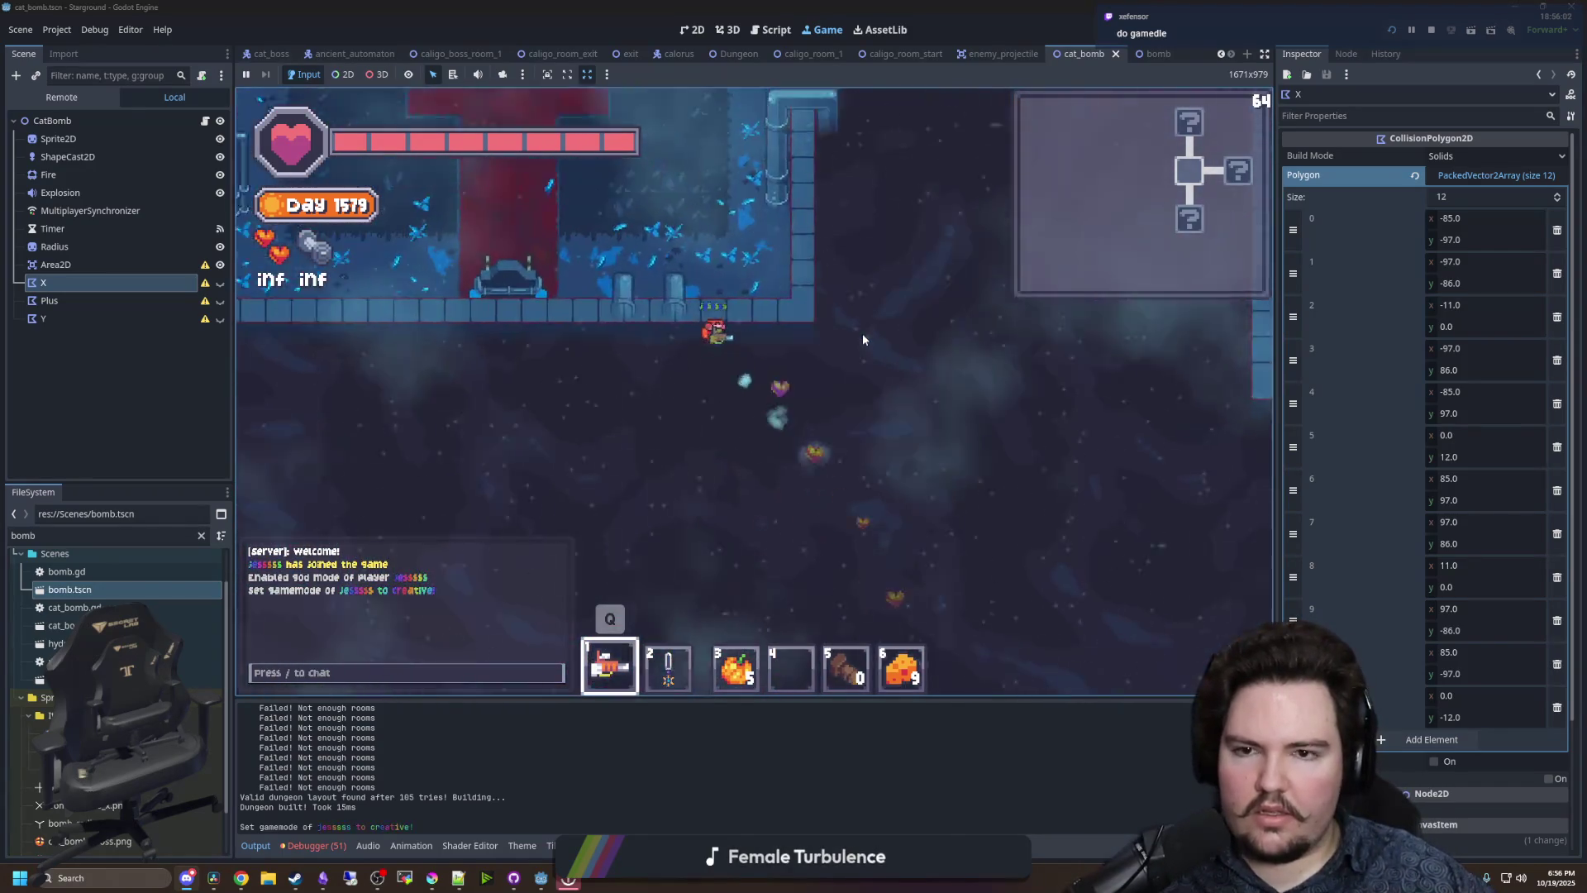
key("d")
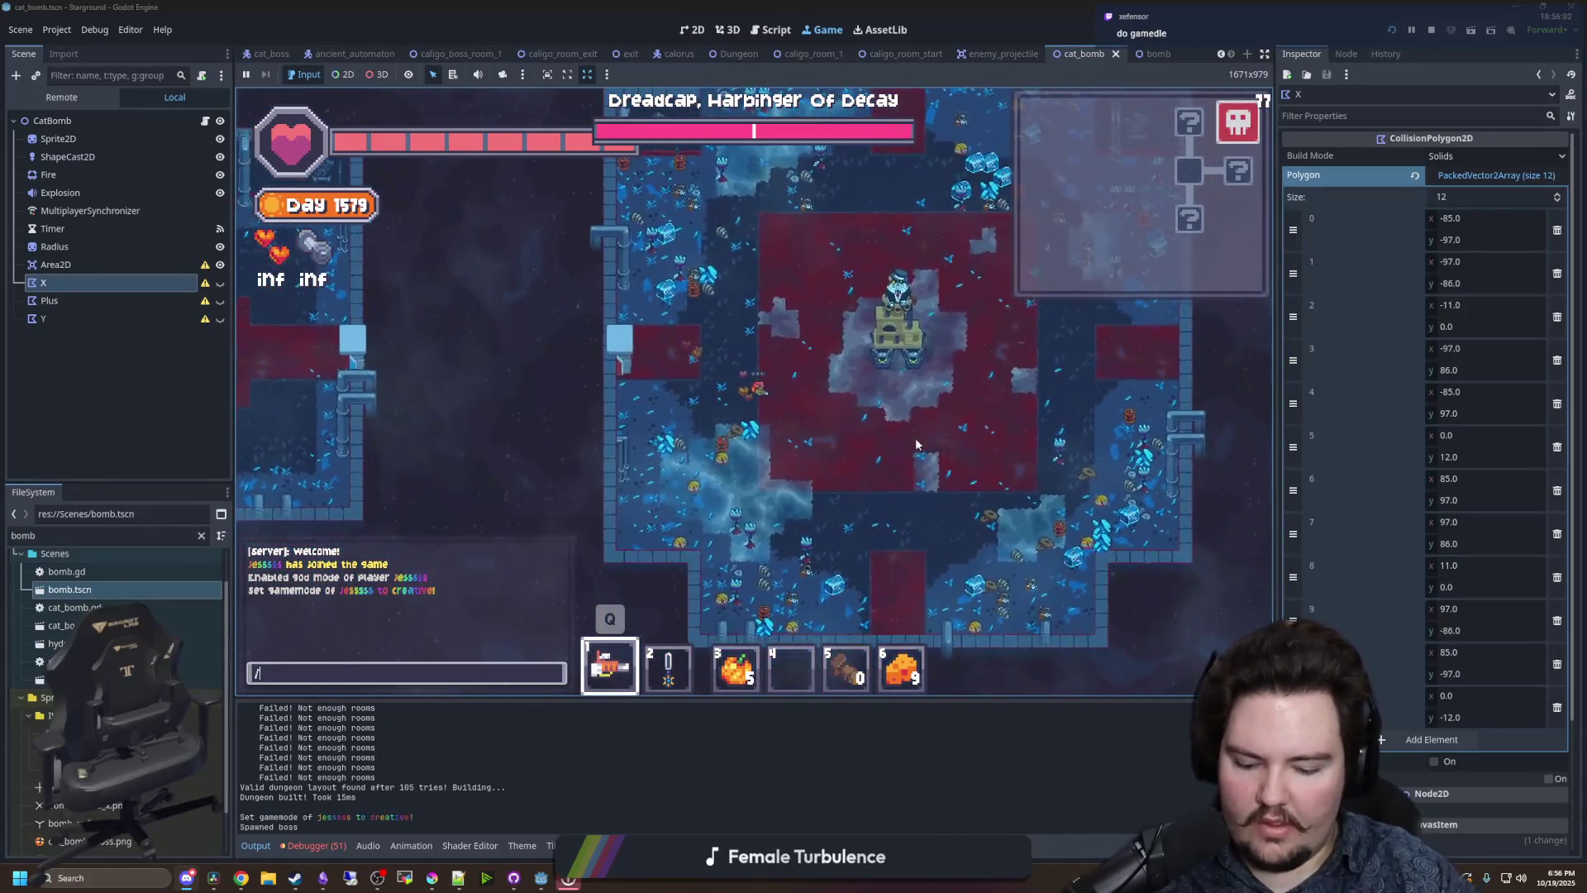
- Return to /gamemode normal, fixing a typo, and move left toward the boss
type("/gamemode normla")
key("Return")
scroll(916, 445, "up", 3)
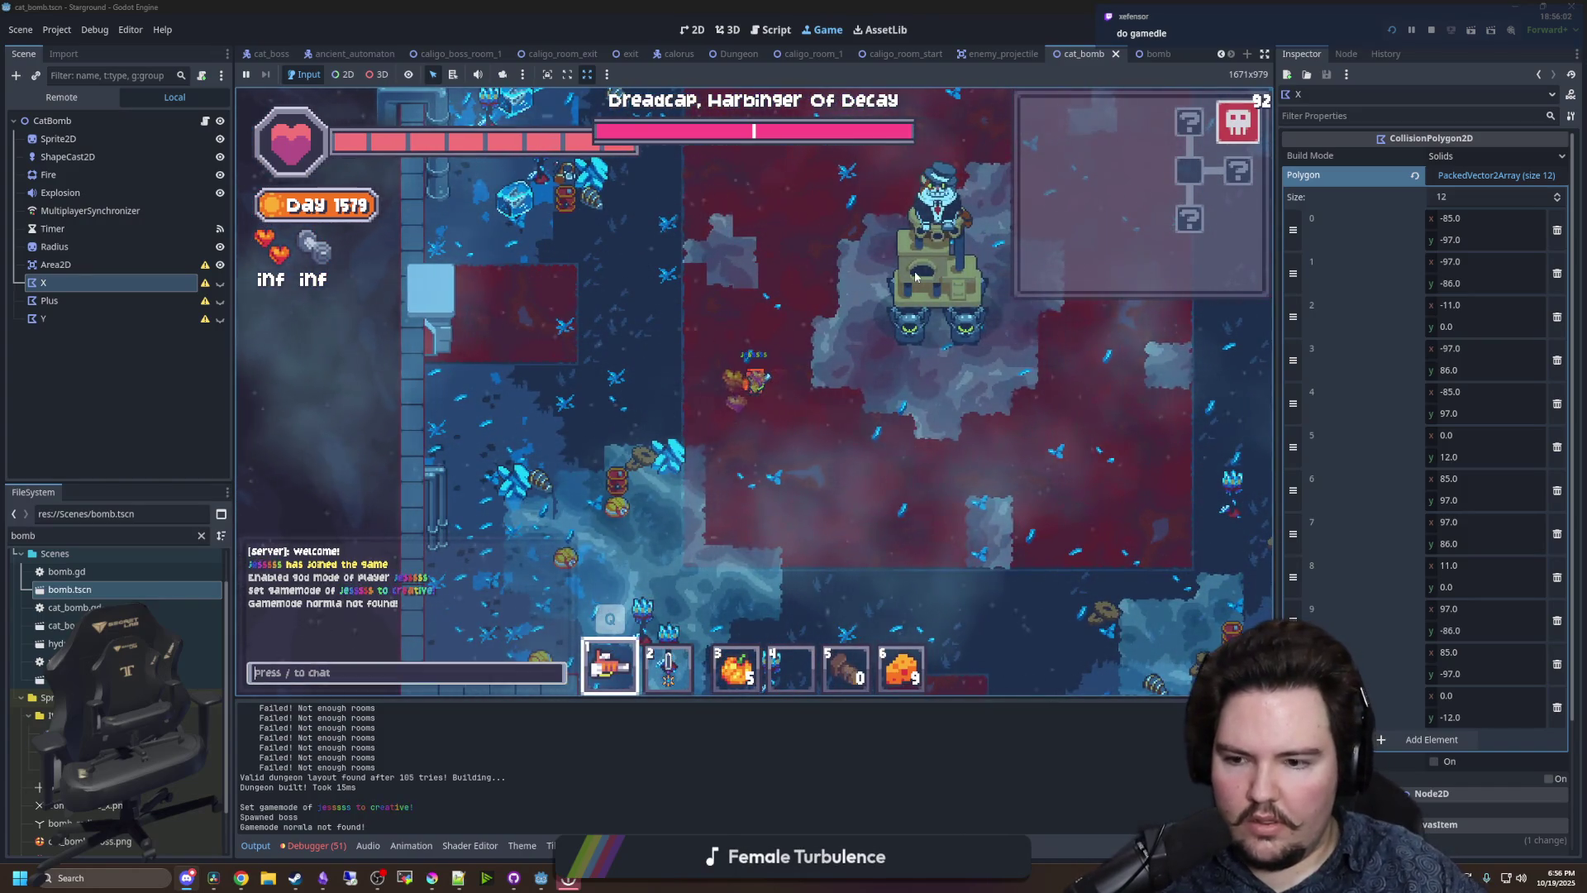
type("/gamemode normal")
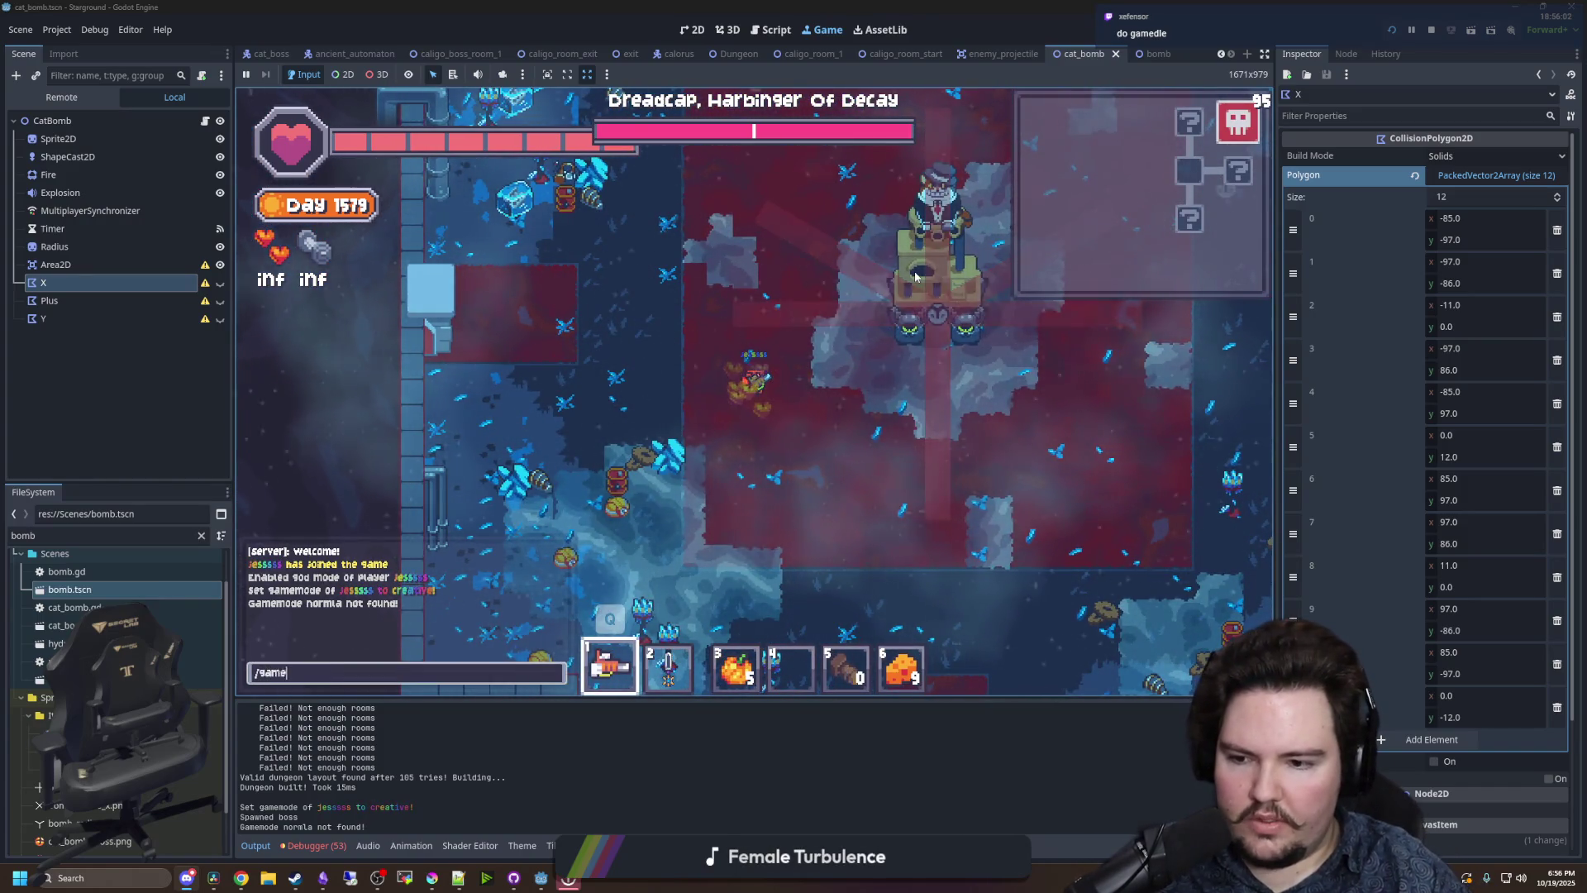
key("Return")
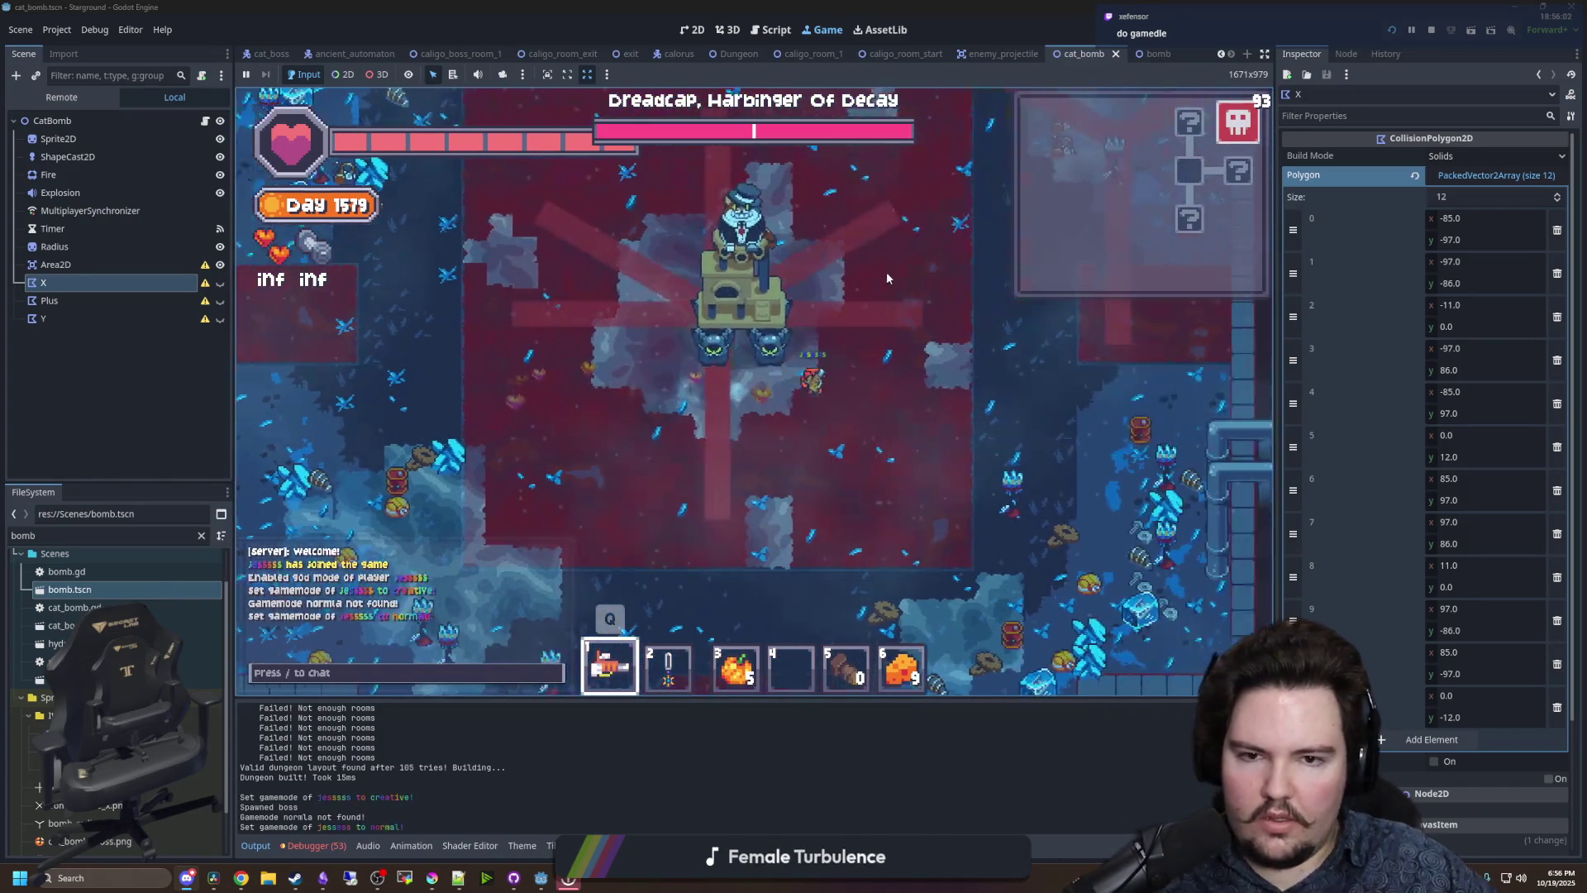
key("a")
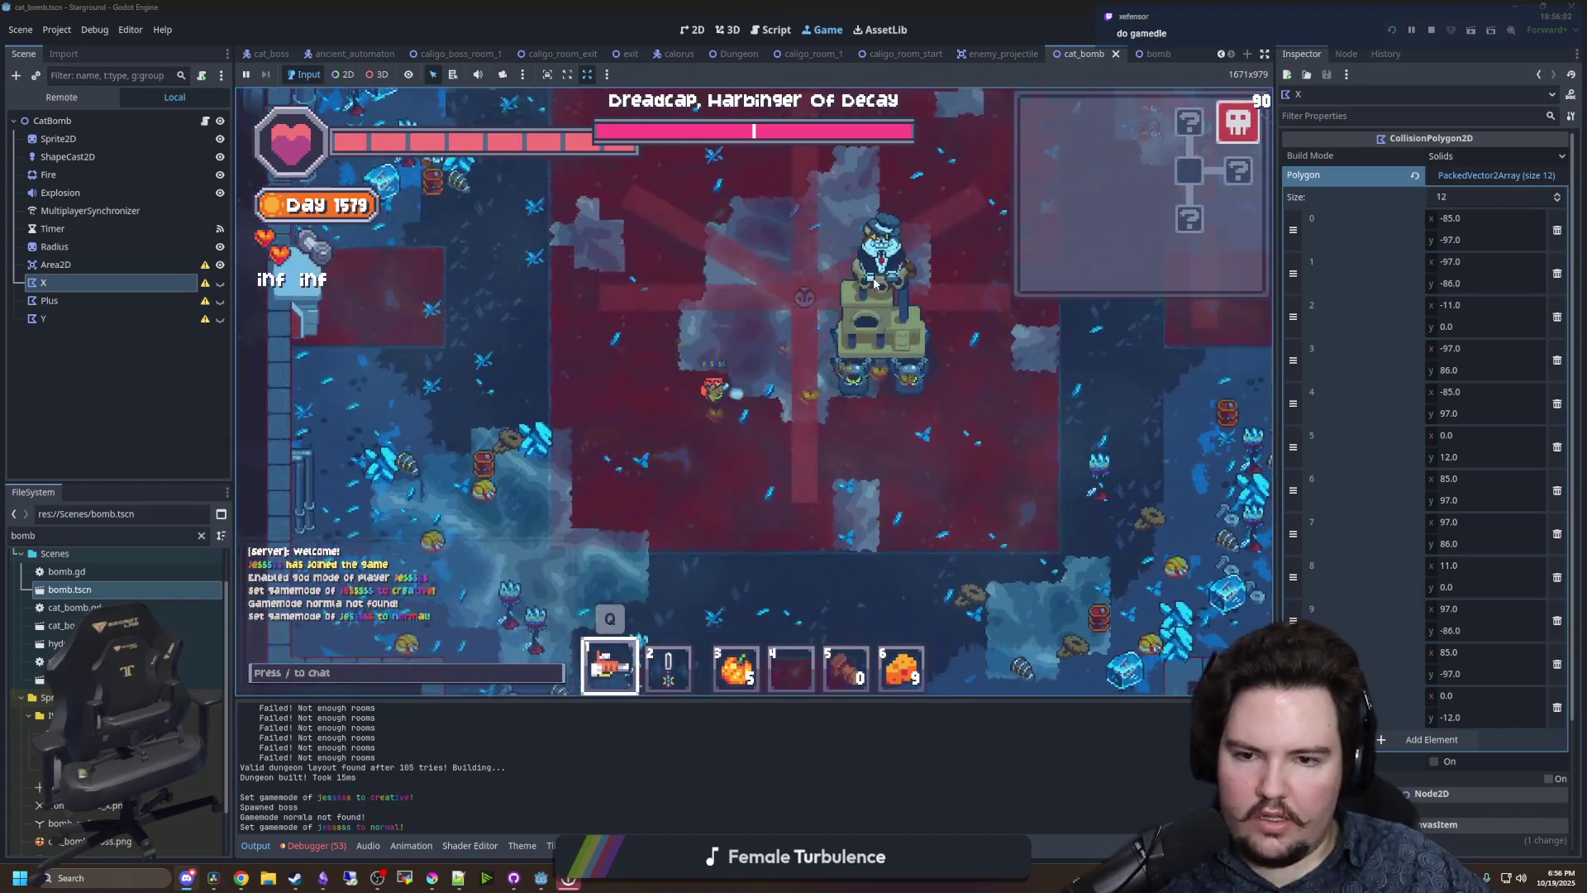